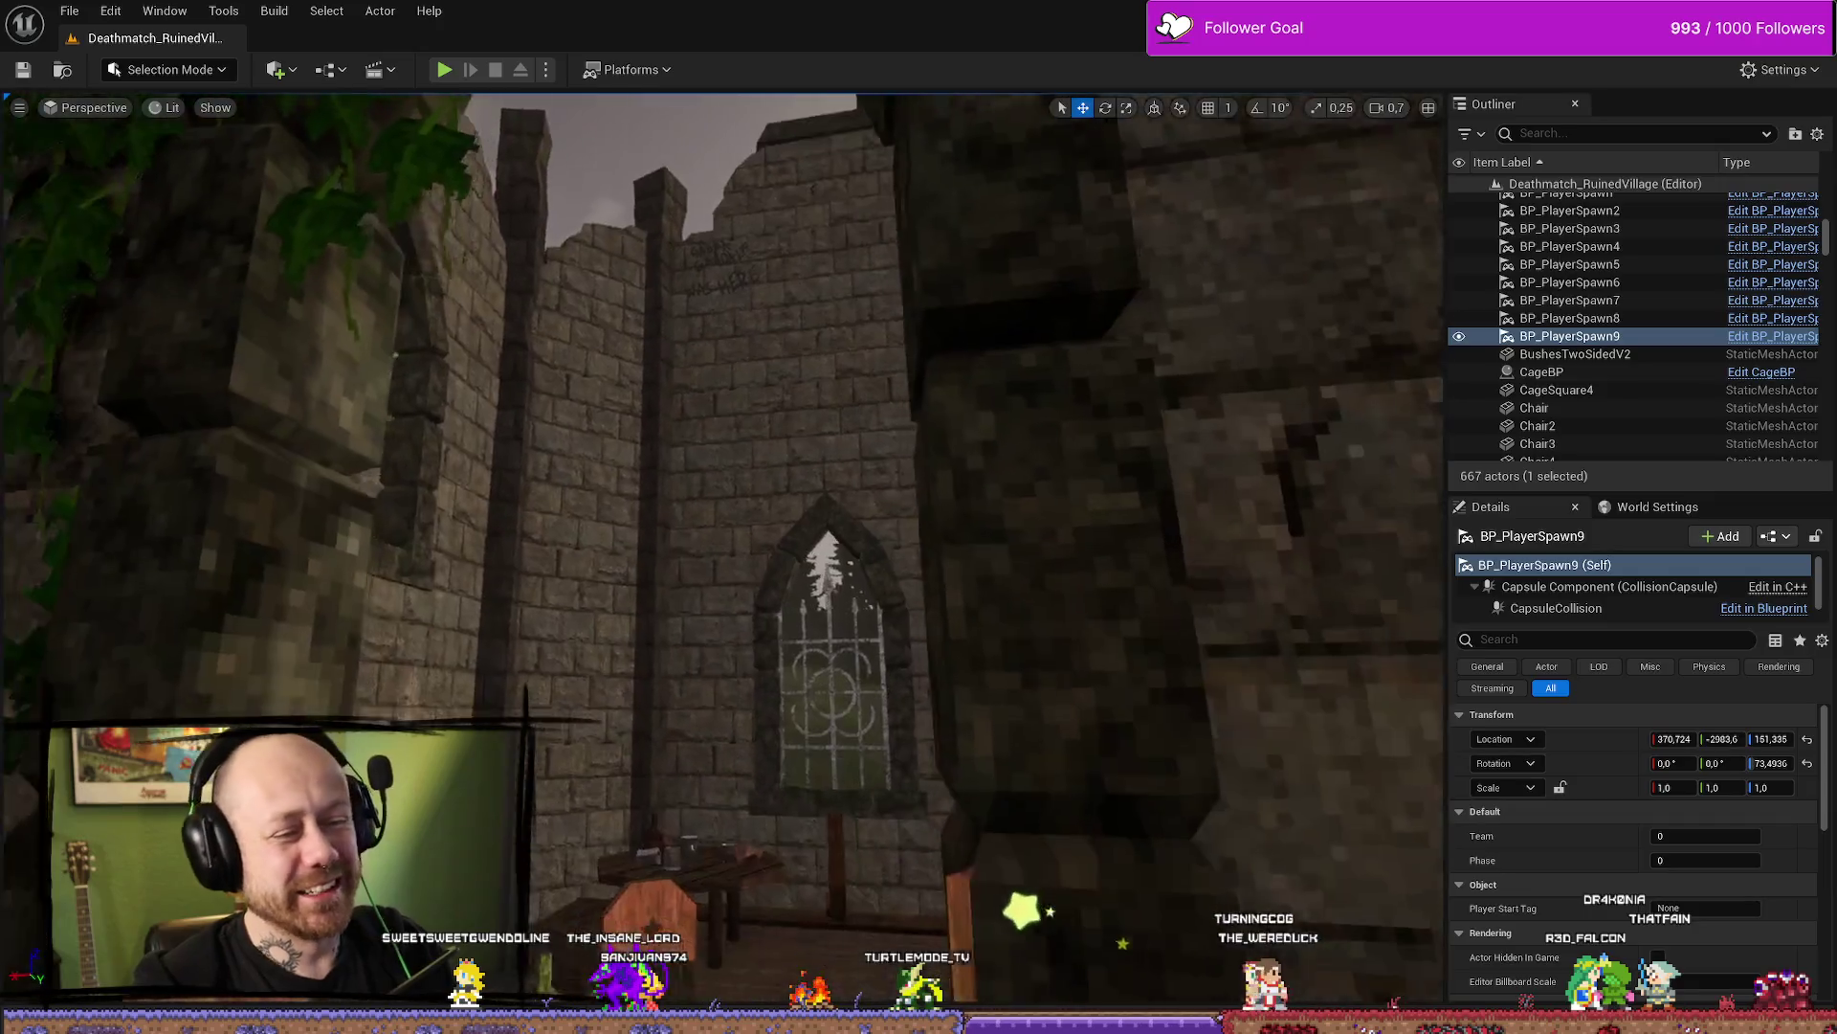
Fly around the ruined village, then bring up the CrossbowWithBlendShape skeleton with its Charm socket
{"action": "mouse_move", "coordinate": [776, 304]}
{"action": "right_mouse_down"}
{"action": "mouse_move", "coordinate": [765, 230]}
{"action": "mouse_move", "coordinate": [767, 317]}
{"action": "mouse_move", "coordinate": [746, 308]}
{"action": "mouse_move", "coordinate": [742, 354]}
{"action": "right_mouse_up"}
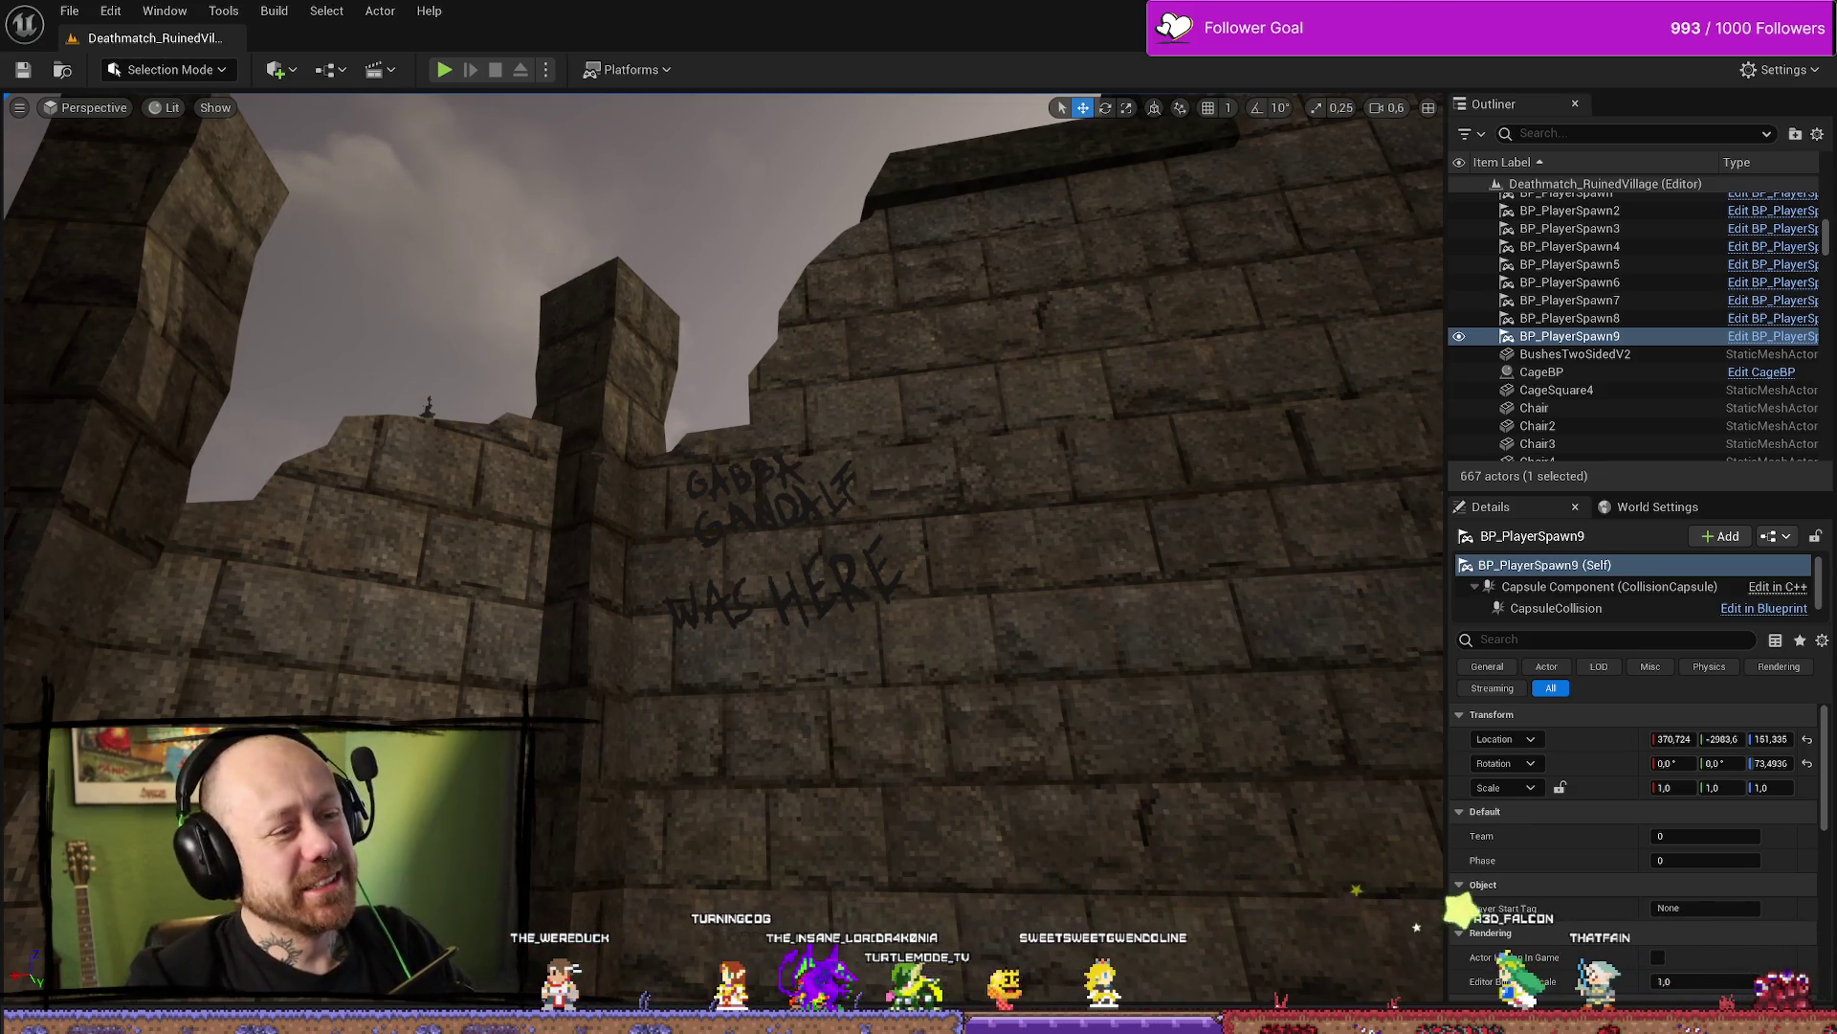
{"action": "mouse_move", "coordinate": [768, 319]}
{"action": "right_mouse_down"}
{"action": "mouse_move", "coordinate": [767, 298]}
{"action": "mouse_move", "coordinate": [765, 335]}
{"action": "mouse_move", "coordinate": [761, 276]}
{"action": "right_mouse_up"}
{"action": "scroll", "coordinate": [767, 308], "scroll_direction": "up", "scroll_amount": 2}
{"action": "right_click_drag", "start_coordinate": [880, 522], "coordinate": [881, 521]}
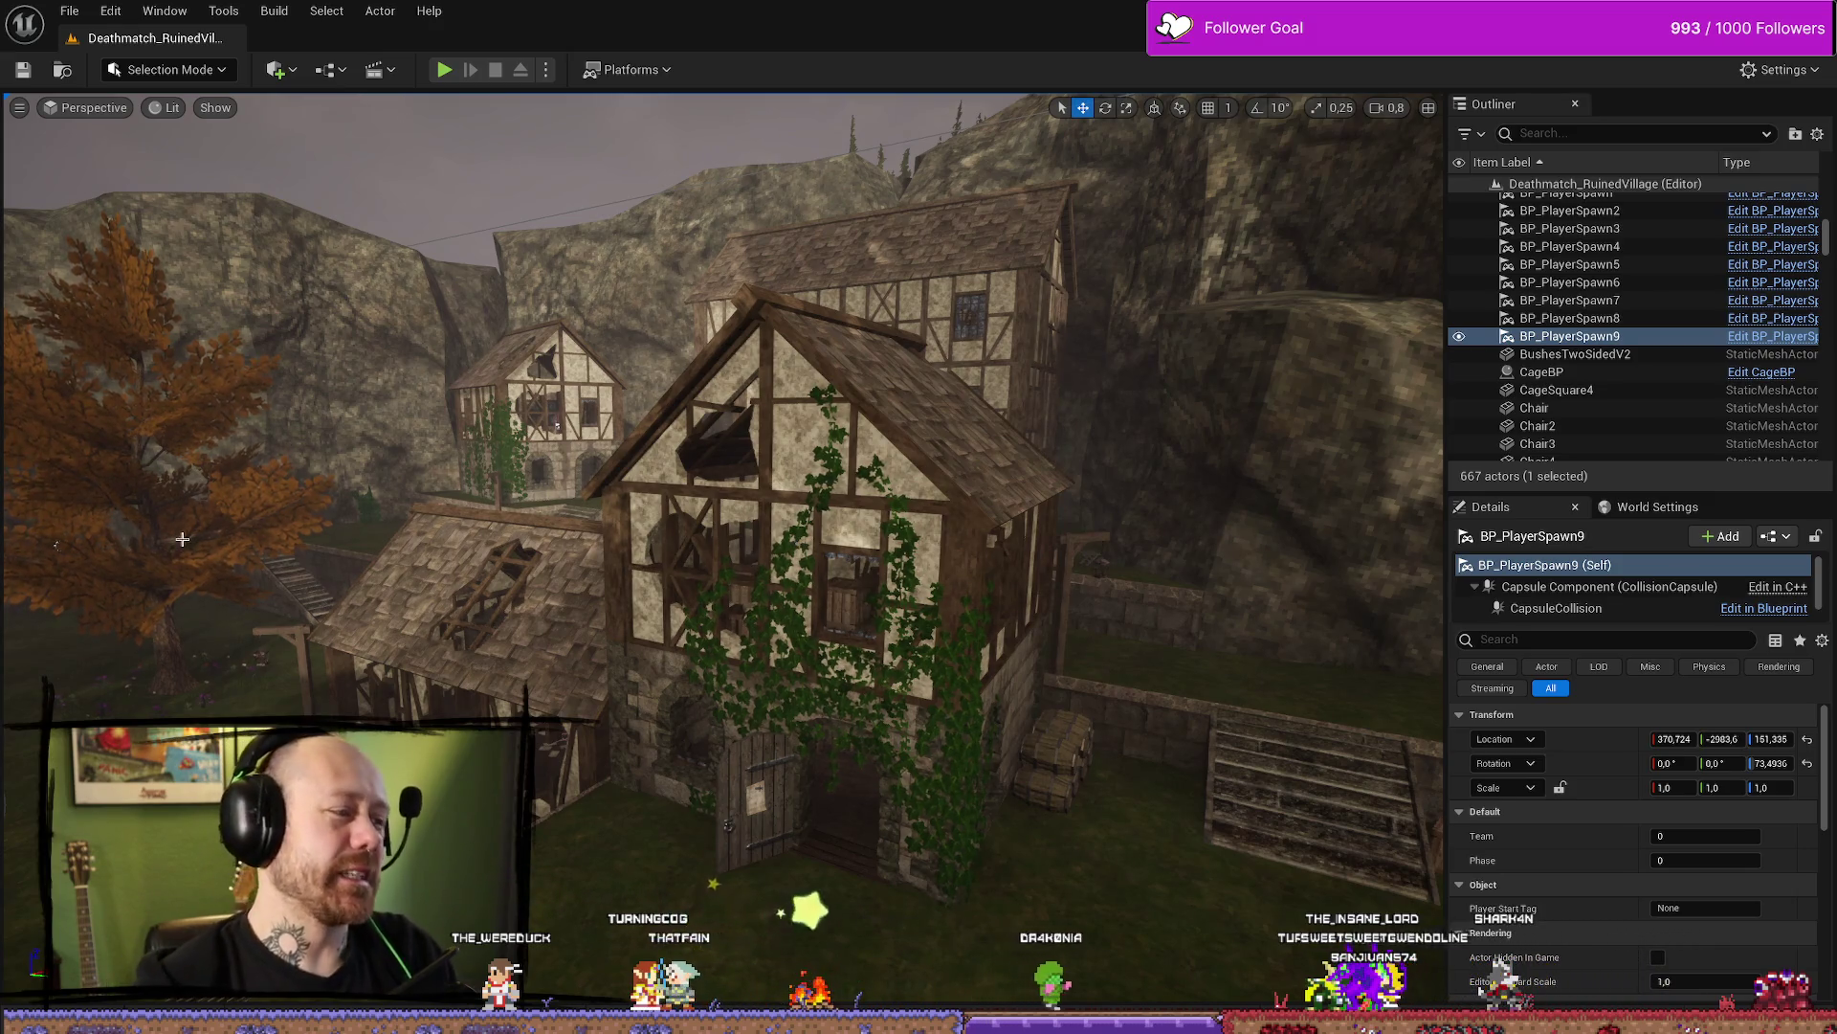
{"action": "key", "text": "alt+Tab"}
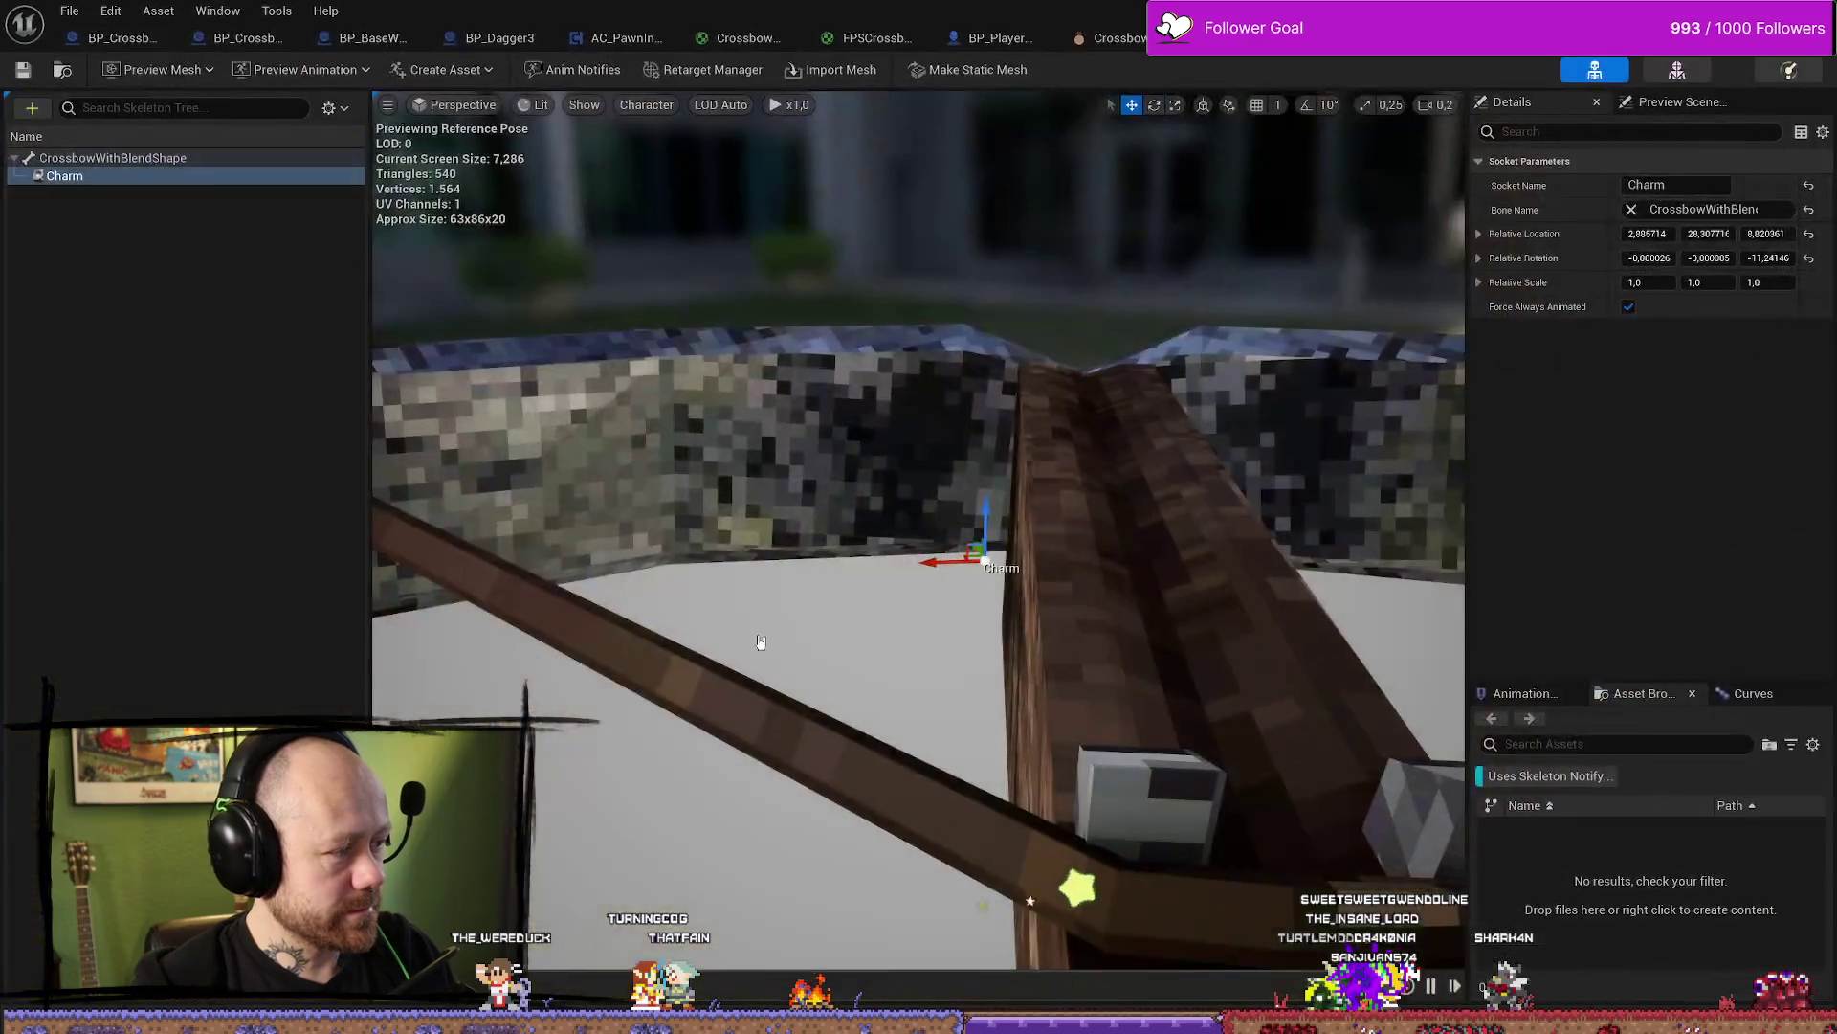
Zoom toward the Charm socket, then return to the Deathmatch_RuinedVillage level editor
{"action": "scroll", "coordinate": [900, 629], "scroll_direction": "up", "scroll_amount": 3}
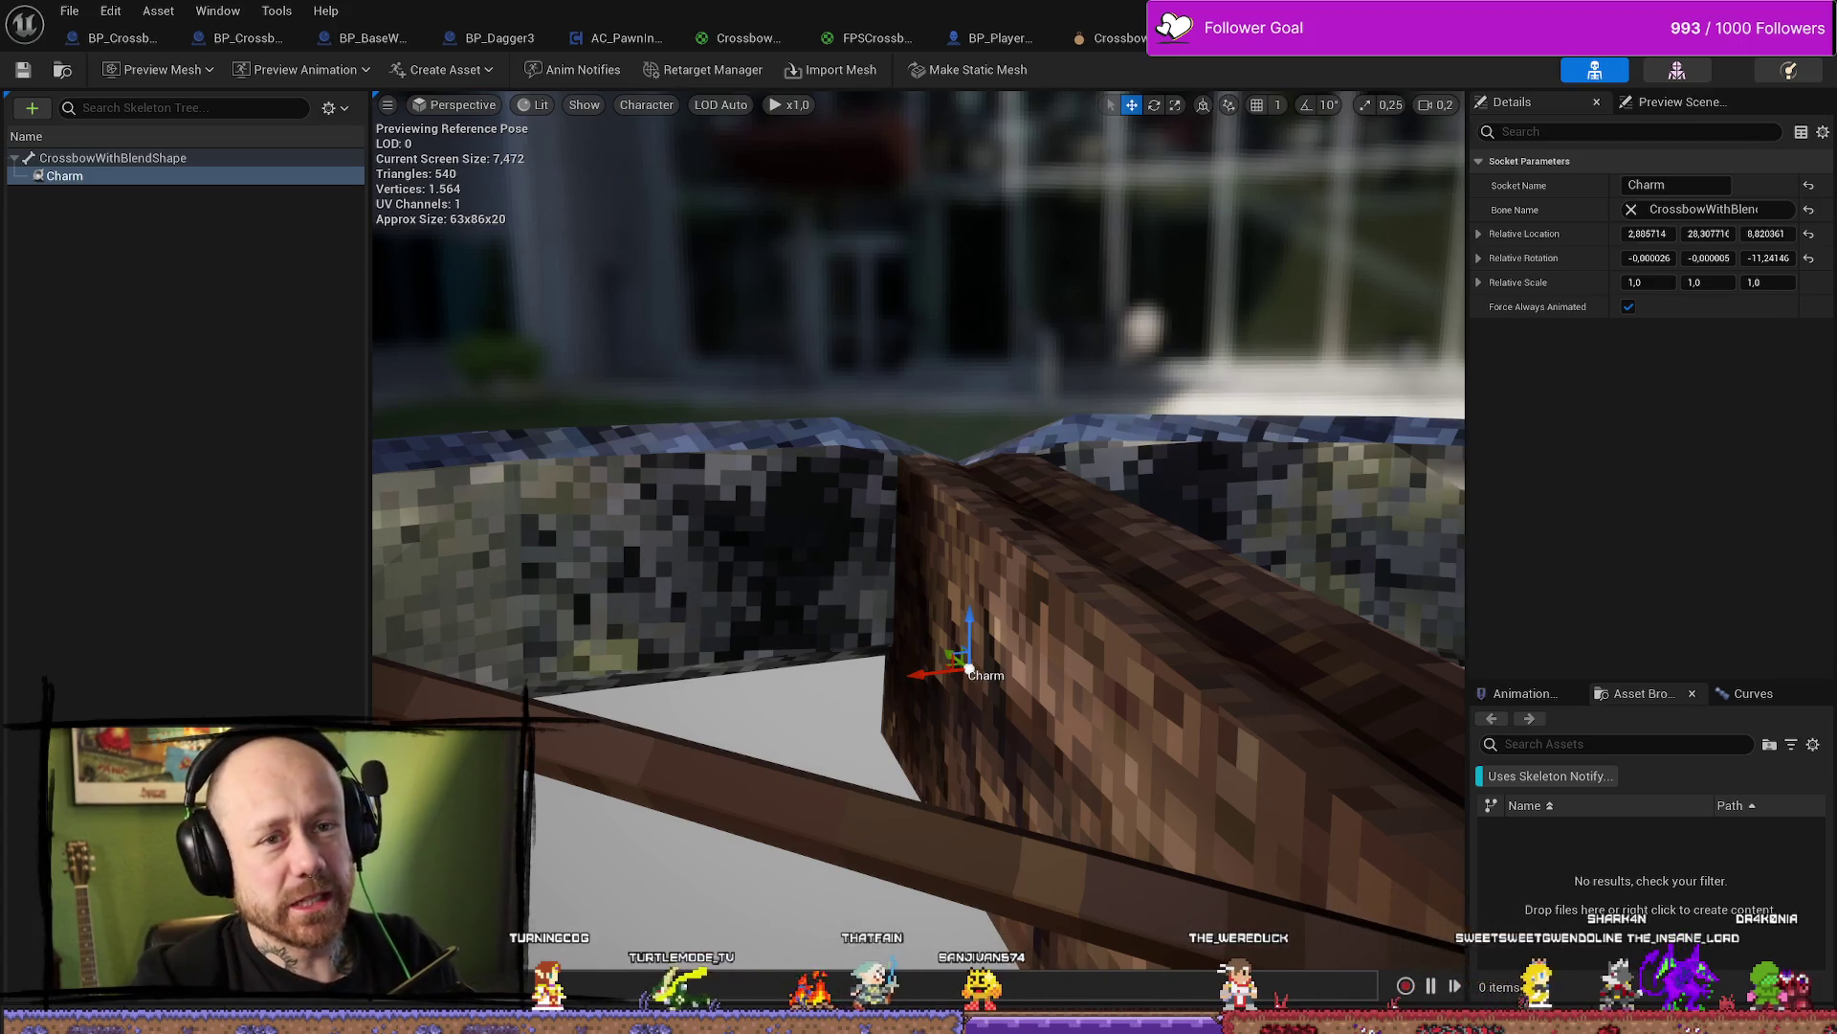
{"action": "key", "text": "alt+Tab"}
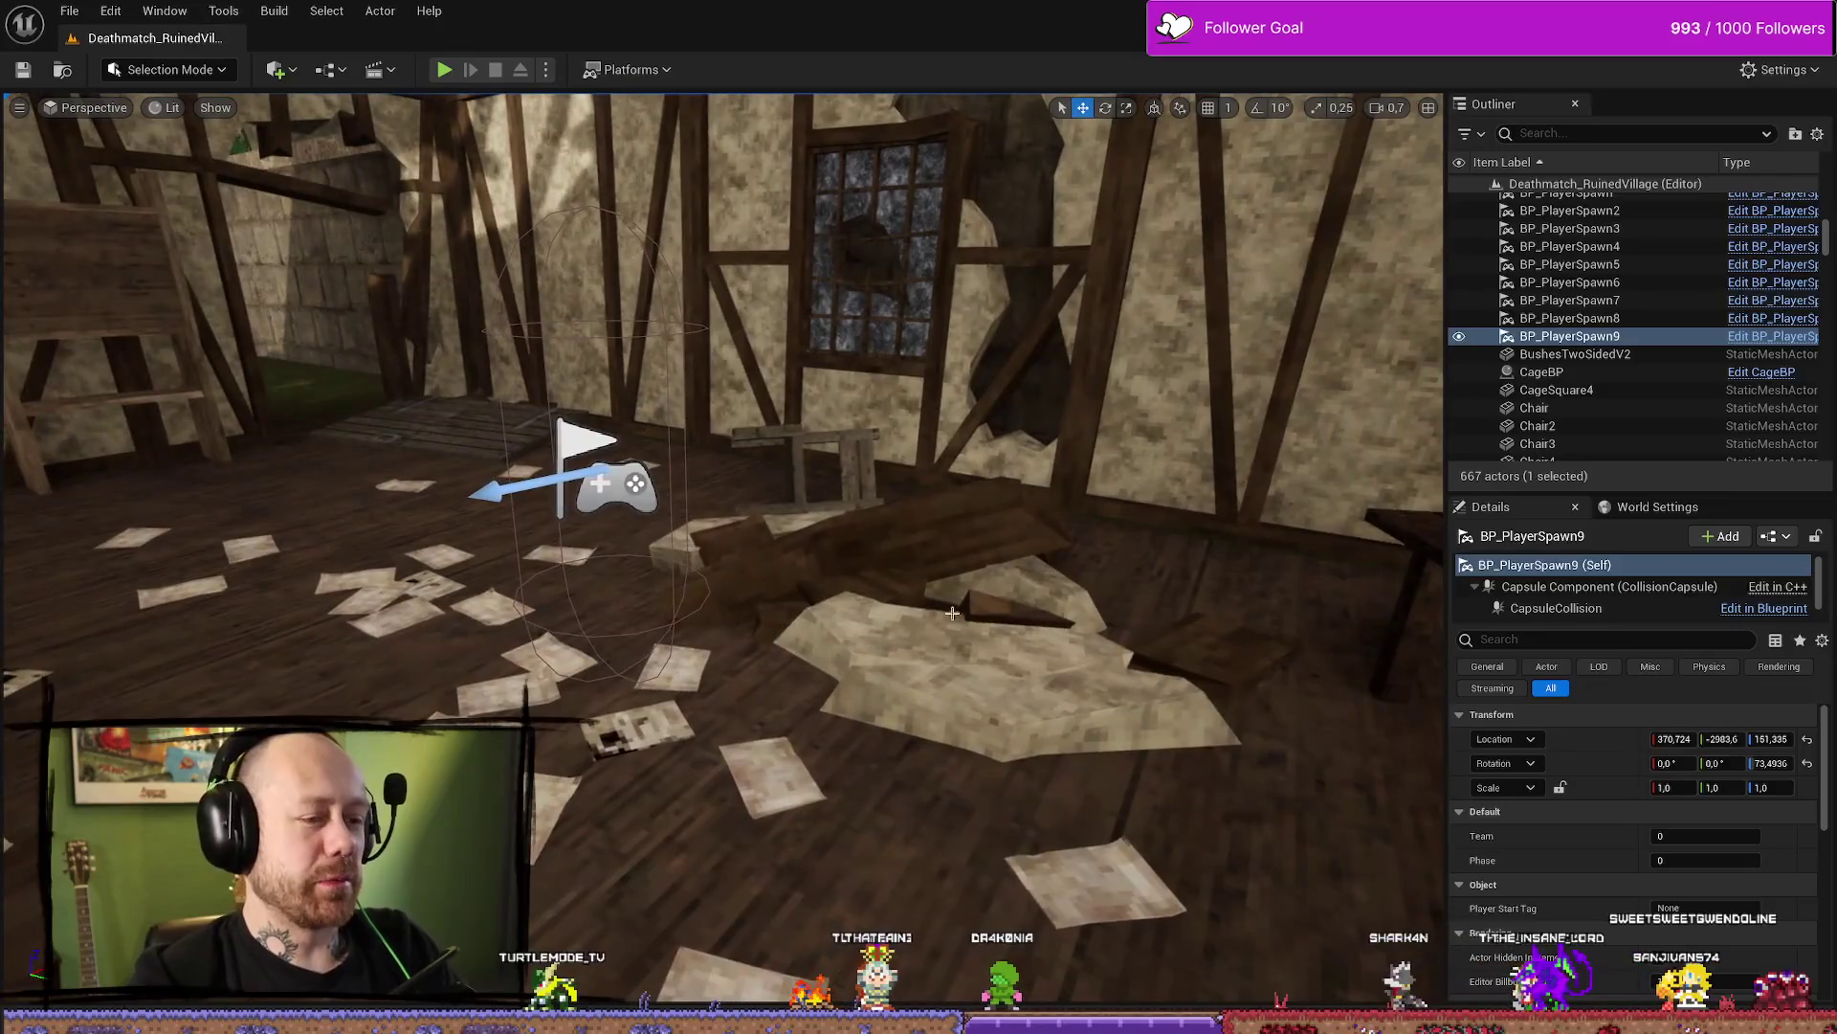
Select the wall debris, chair and Bed4, then open the Content Drawer at MyStuff > Models
{"action": "left_click", "coordinate": [947, 599]}
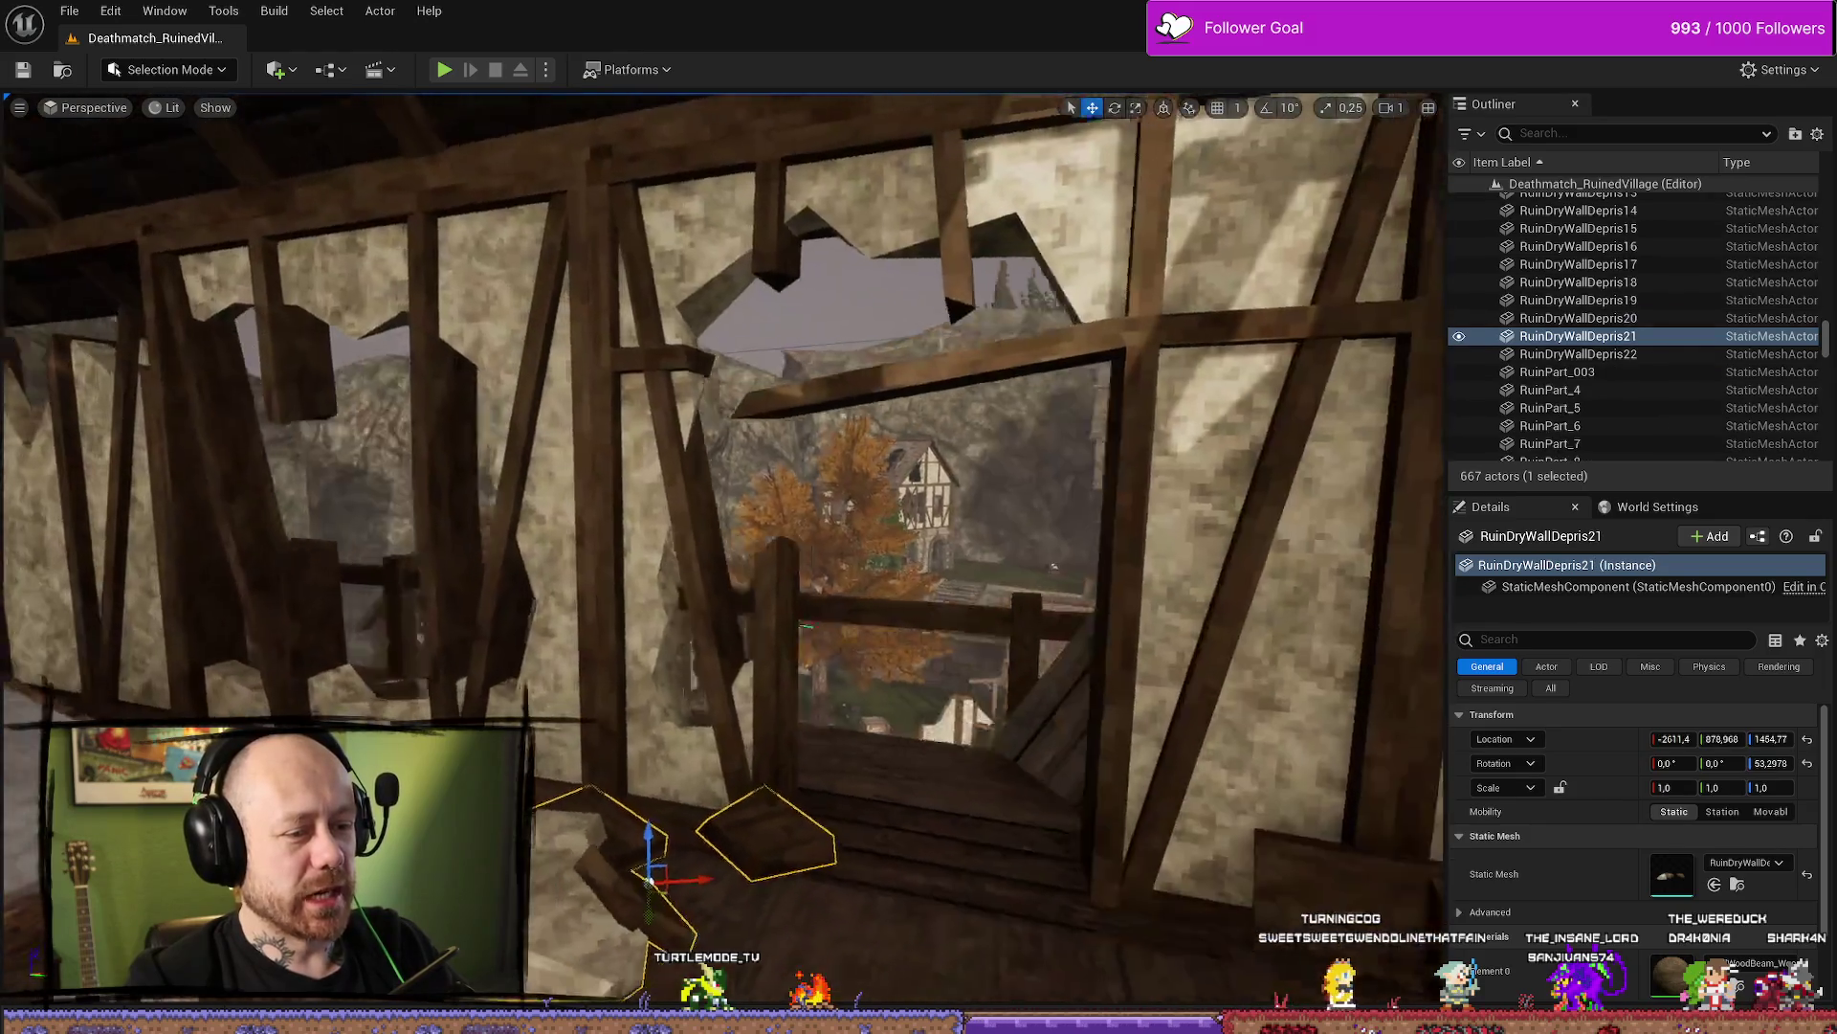
{"action": "left_click", "coordinate": [756, 741]}
{"action": "left_click", "coordinate": [497, 682]}
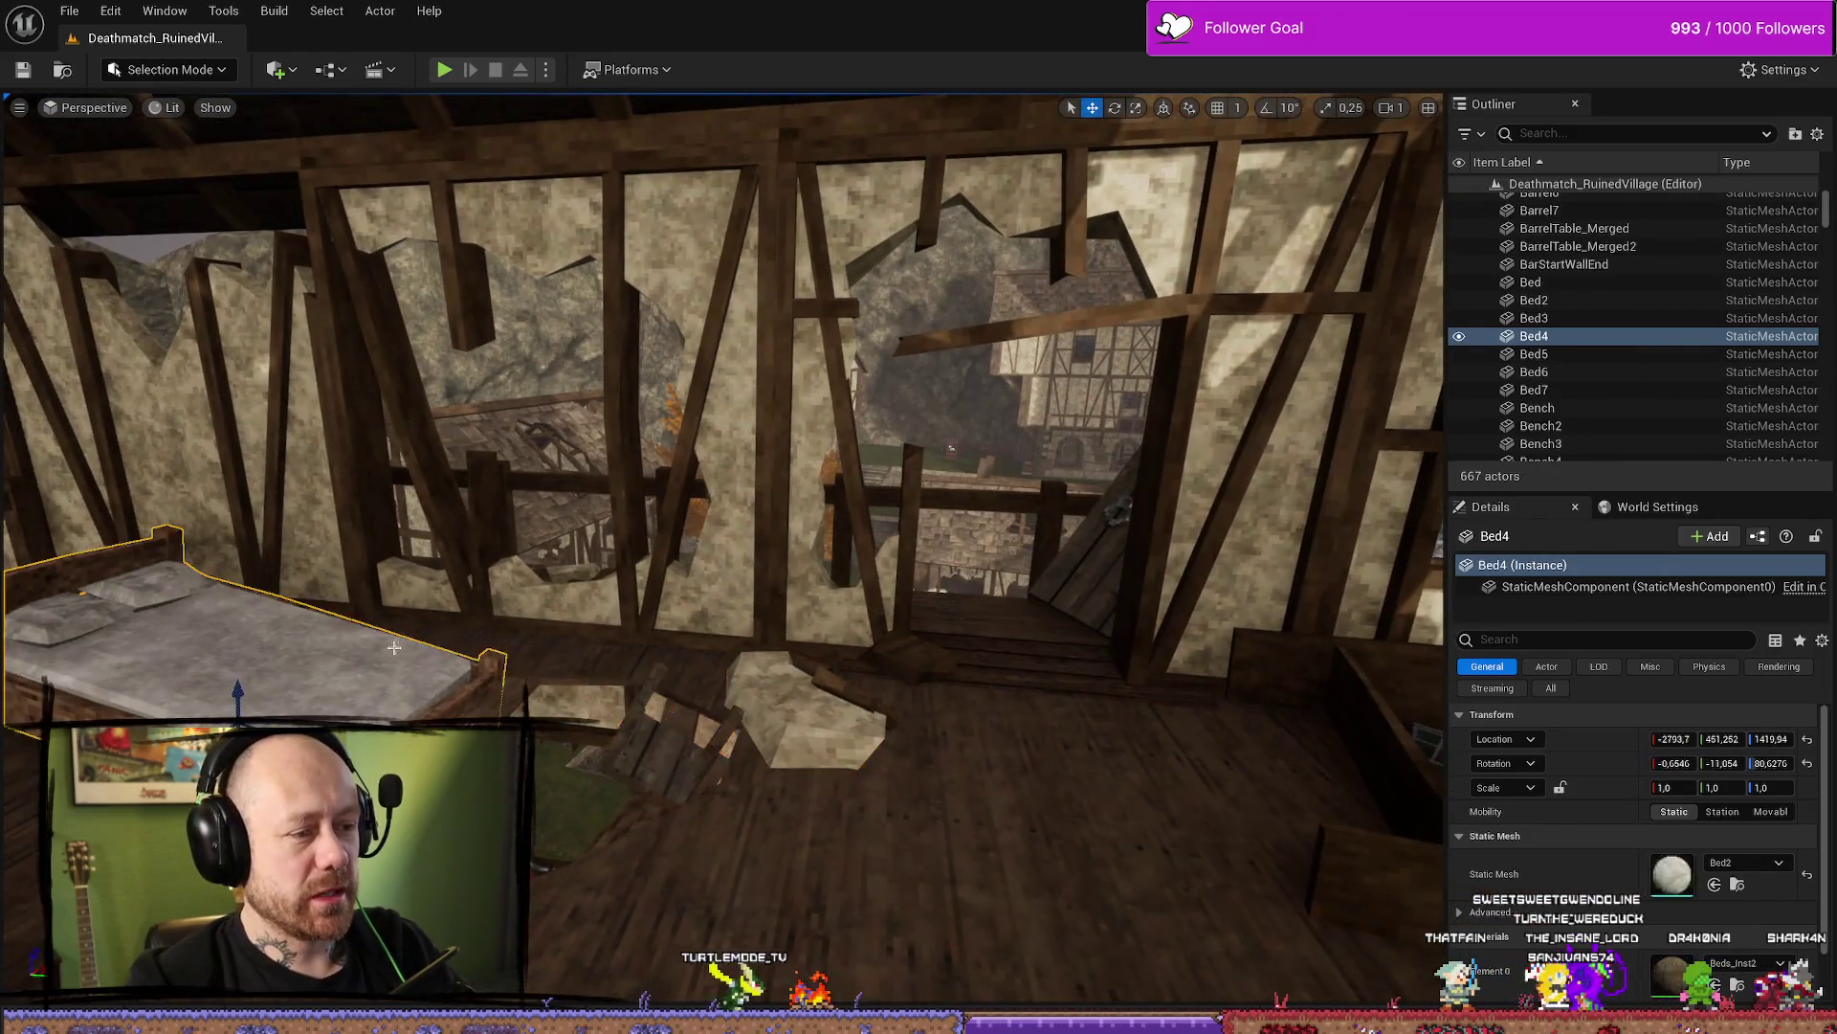
{"action": "mouse_move", "coordinate": [498, 682]}
{"action": "right_mouse_down"}
{"action": "mouse_move", "coordinate": [592, 161]}
{"action": "mouse_move", "coordinate": [696, 753]}
{"action": "right_mouse_up"}
{"action": "key", "text": "ctrl+space"}
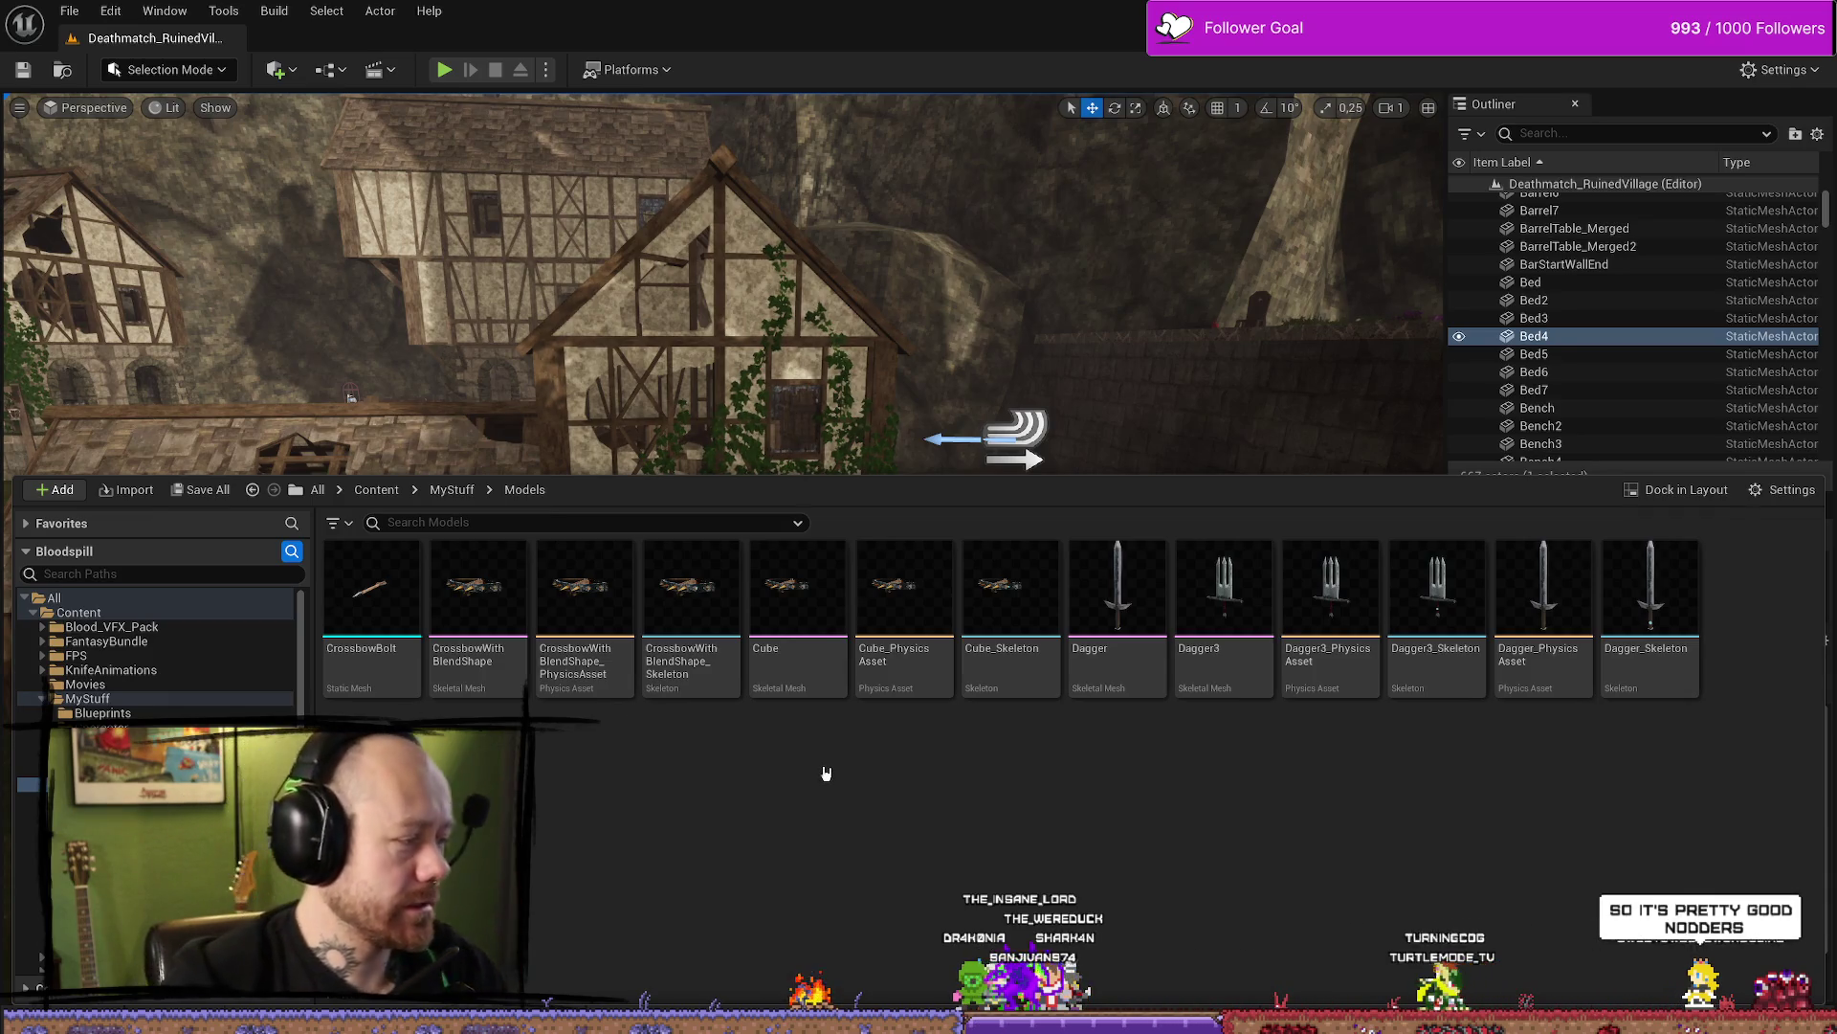
Hide the Content Drawer and move the view closer to the house
{"action": "key", "text": "ctrl+space"}
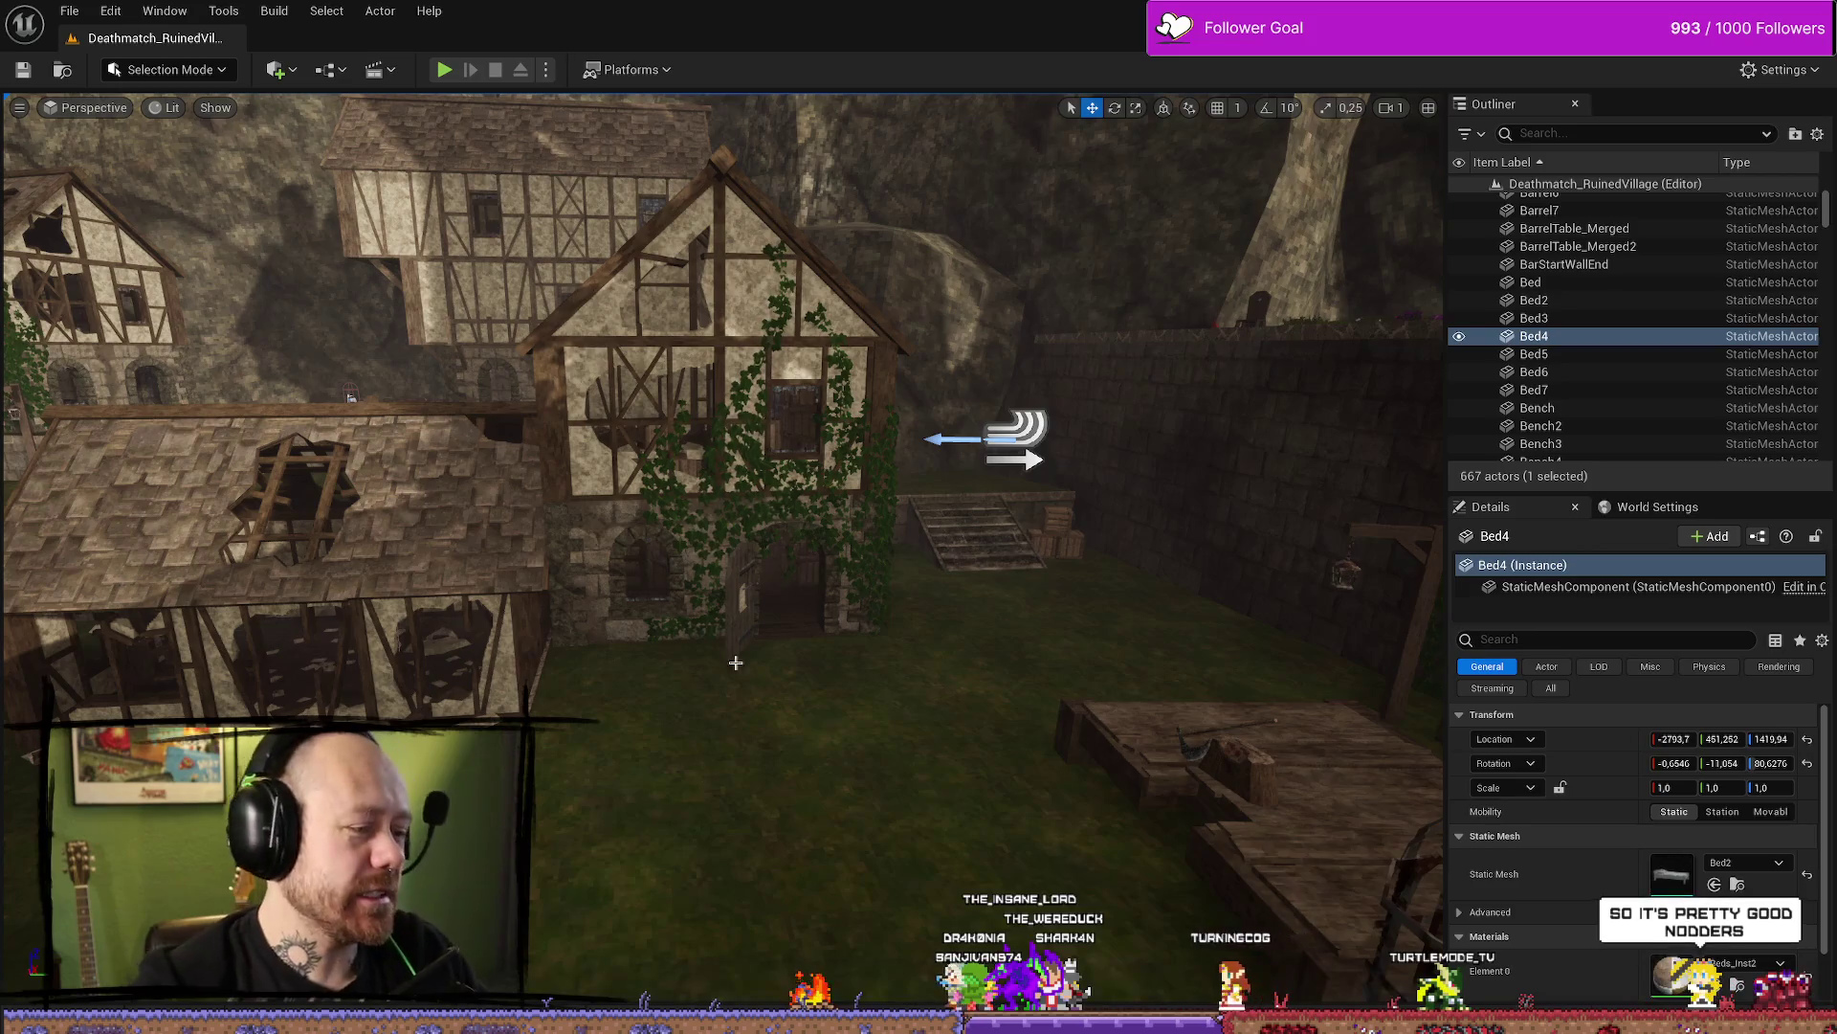
{"action": "key", "text": "ctrl+space"}
{"action": "right_click_drag", "start_coordinate": [963, 433], "coordinate": [625, 638]}
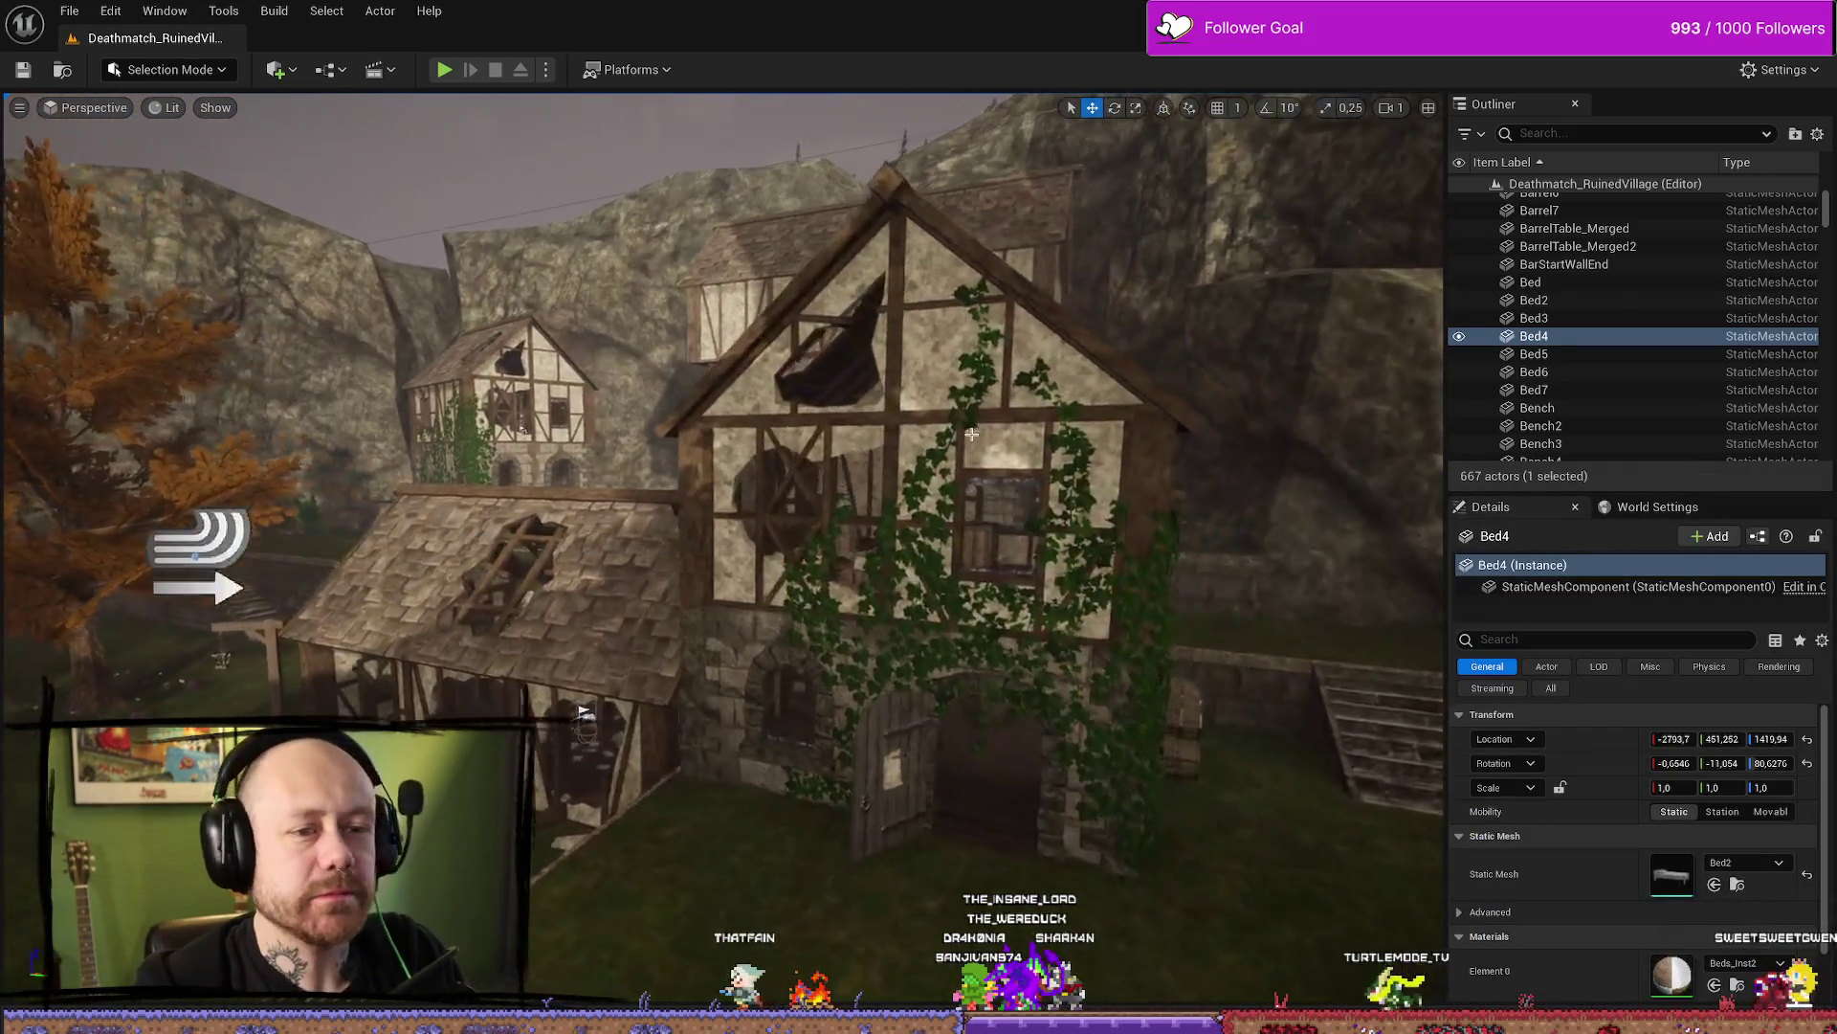
{"action": "key", "text": "ctrl+space"}
{"action": "key", "text": "ctrl+space"}
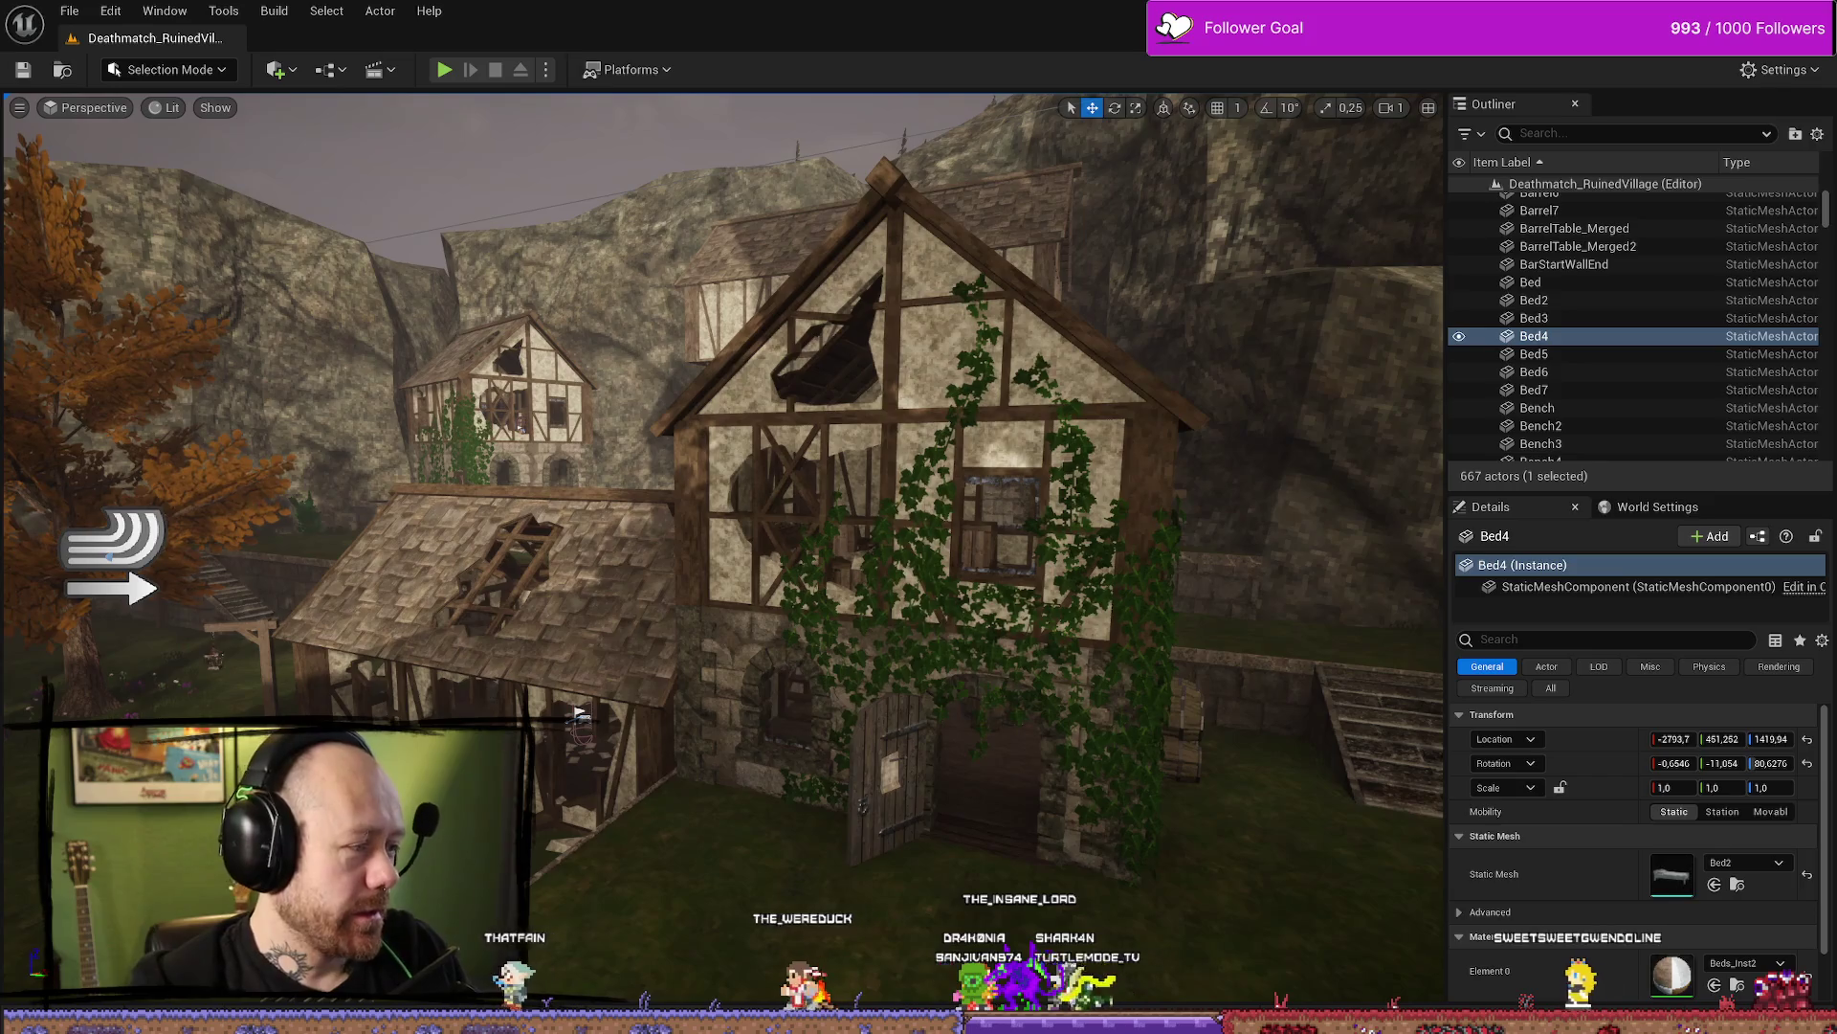
Orbit around the crossbow's Charm socket and glance at its physics asset before going to Blender
{"action": "key", "text": "alt+Tab"}
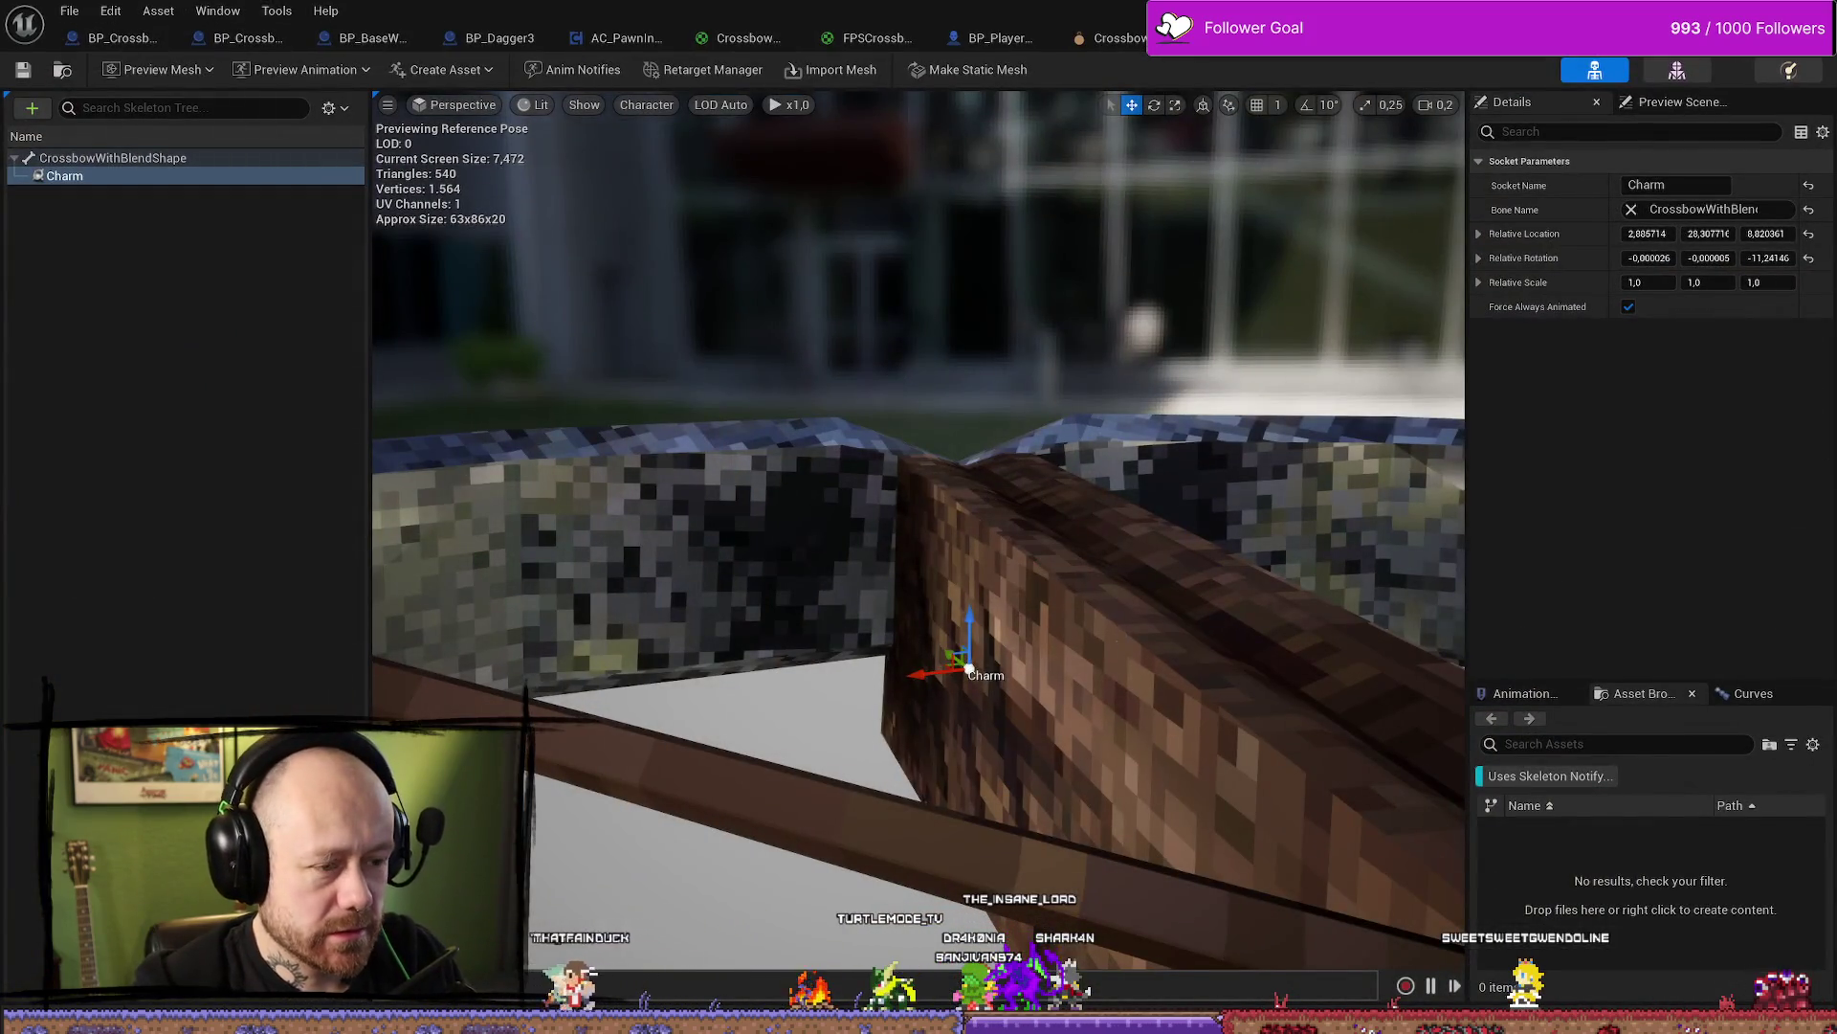
{"action": "mouse_move", "coordinate": [1046, 673]}
{"action": "right_mouse_down"}
{"action": "mouse_move", "coordinate": [995, 661]}
{"action": "mouse_move", "coordinate": [1046, 673]}
{"action": "right_mouse_up"}
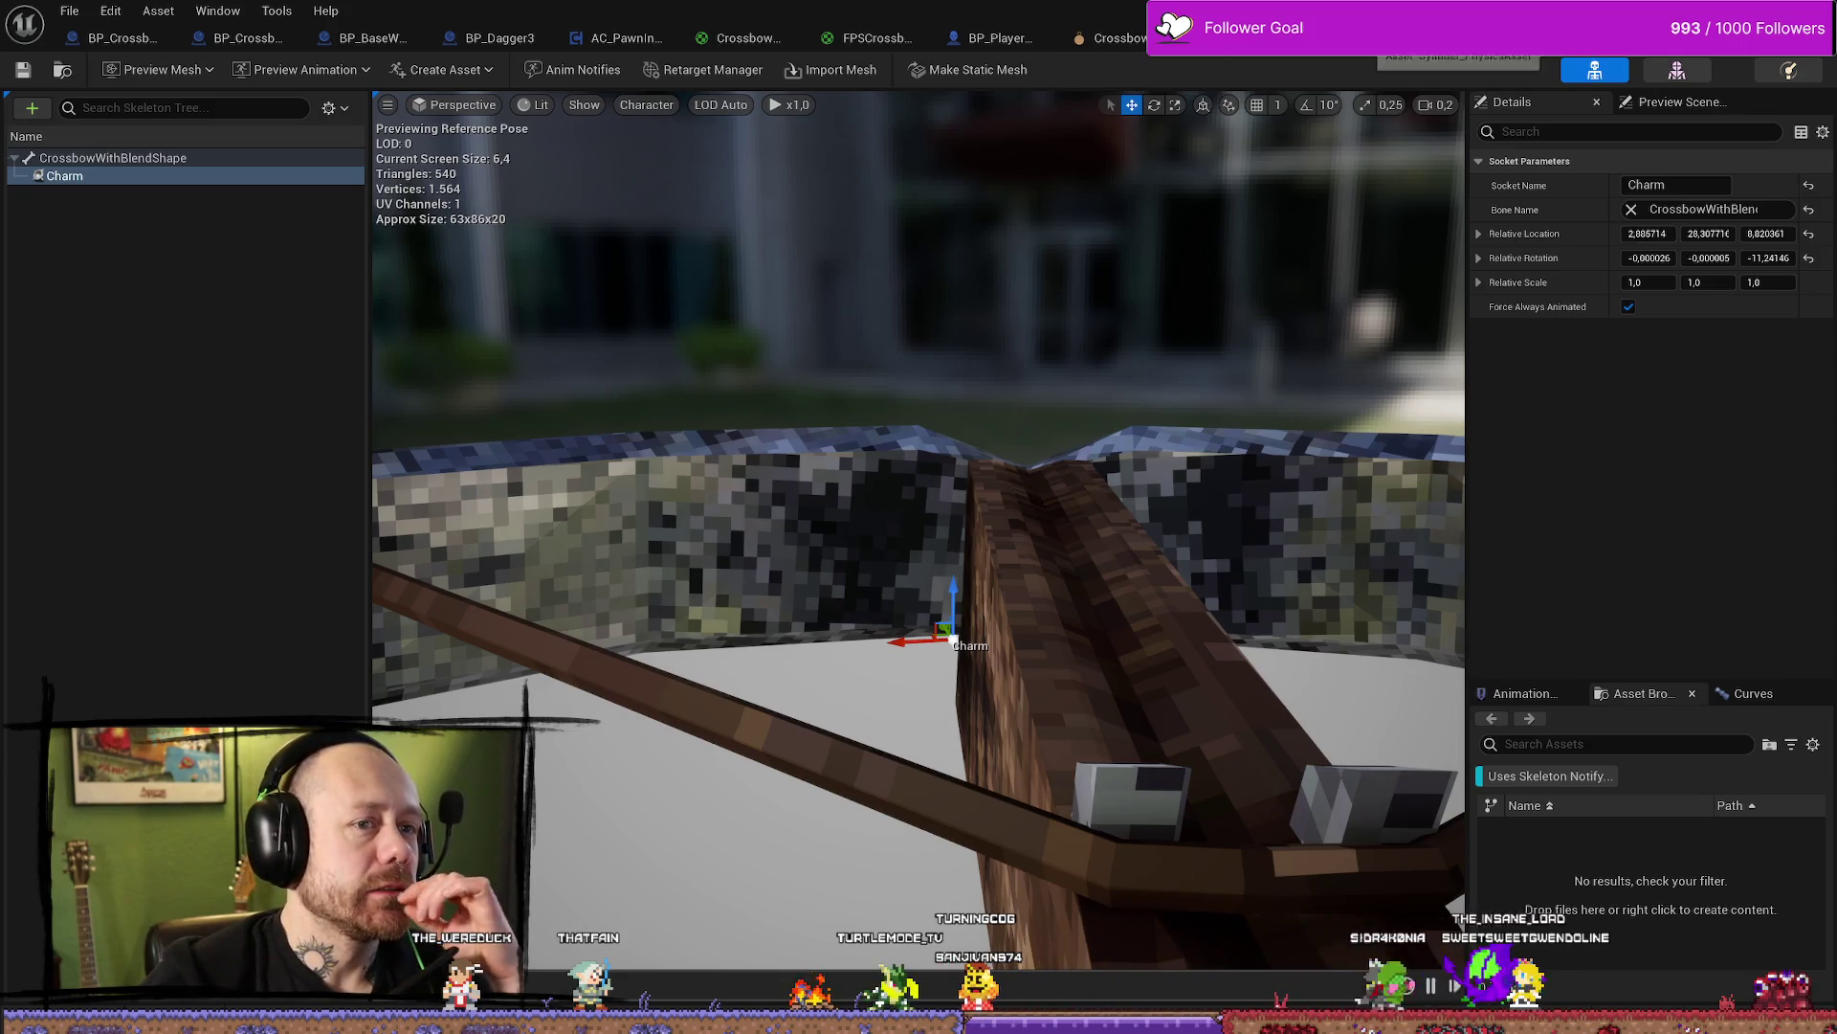
{"action": "left_click", "coordinate": [1397, 38]}
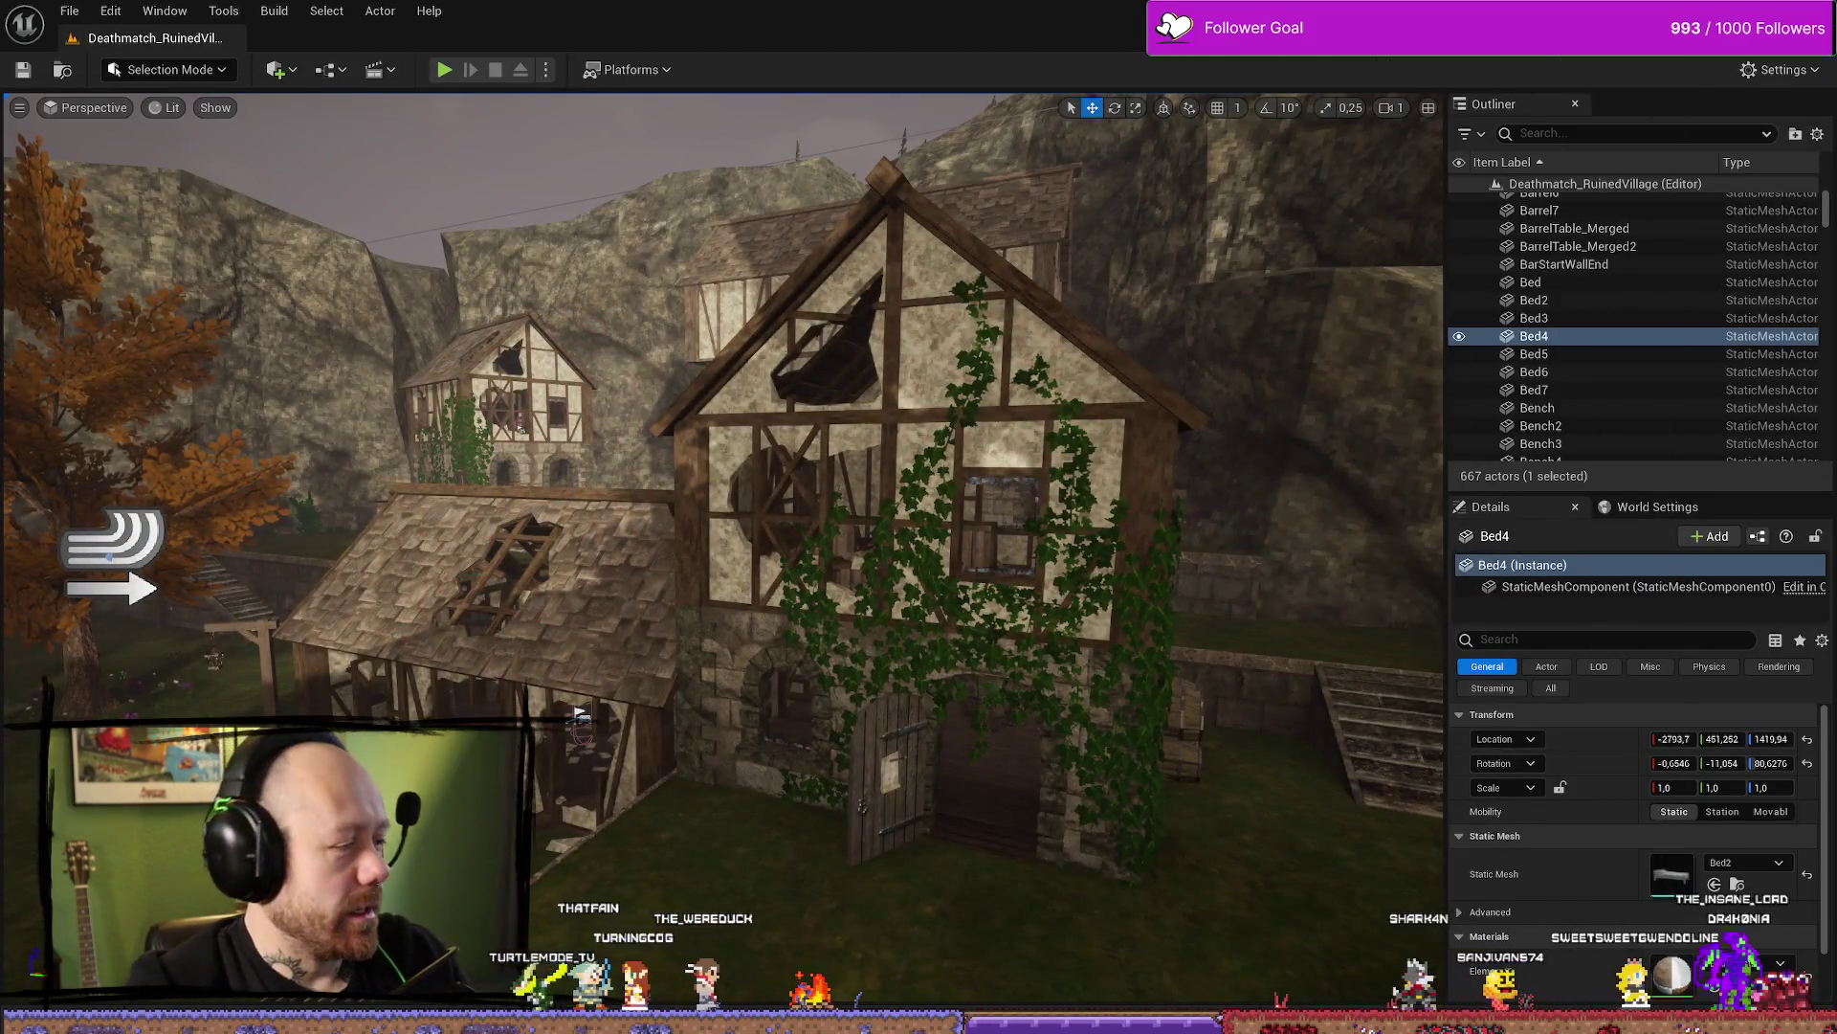
{"action": "key", "text": "alt+Tab"}
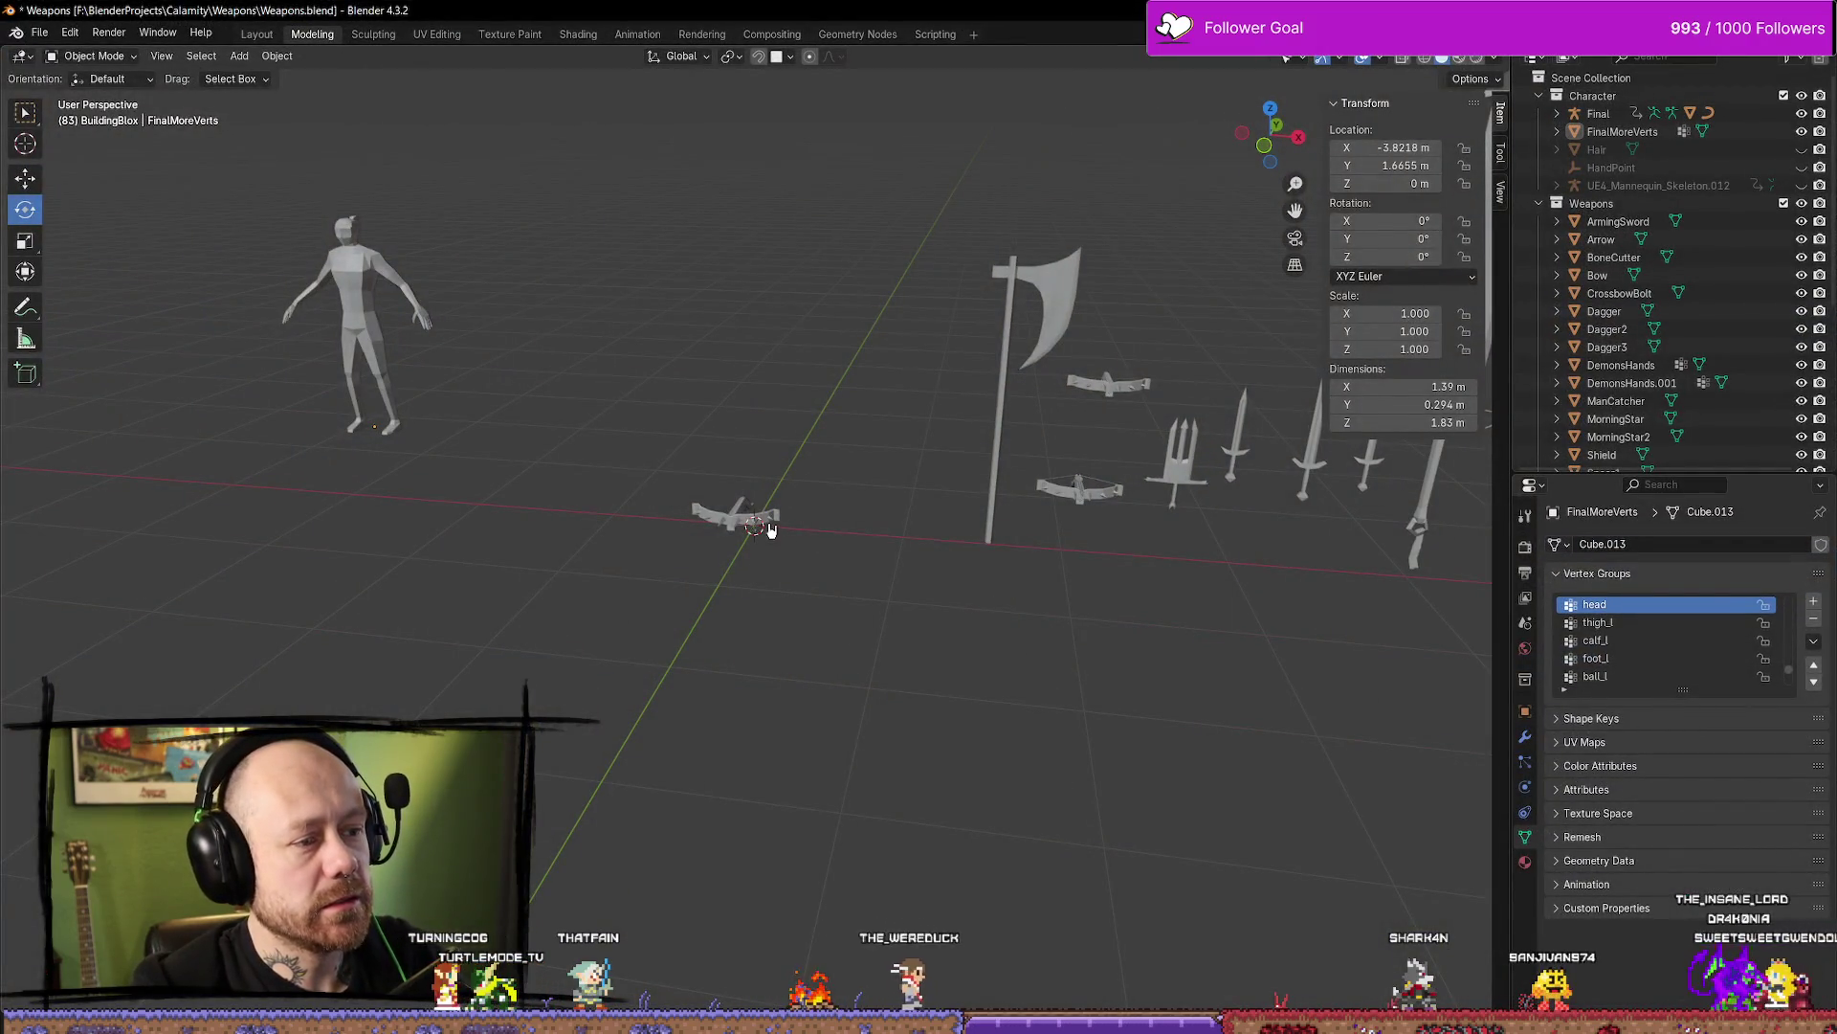
Select the charm's armature, frame it and orbit around it
{"action": "scroll", "coordinate": [770, 521], "scroll_direction": "up", "scroll_amount": 2}
{"action": "right_click", "coordinate": [766, 498]}
{"action": "middle_click_drag", "start_coordinate": [888, 430], "coordinate": [726, 469]}
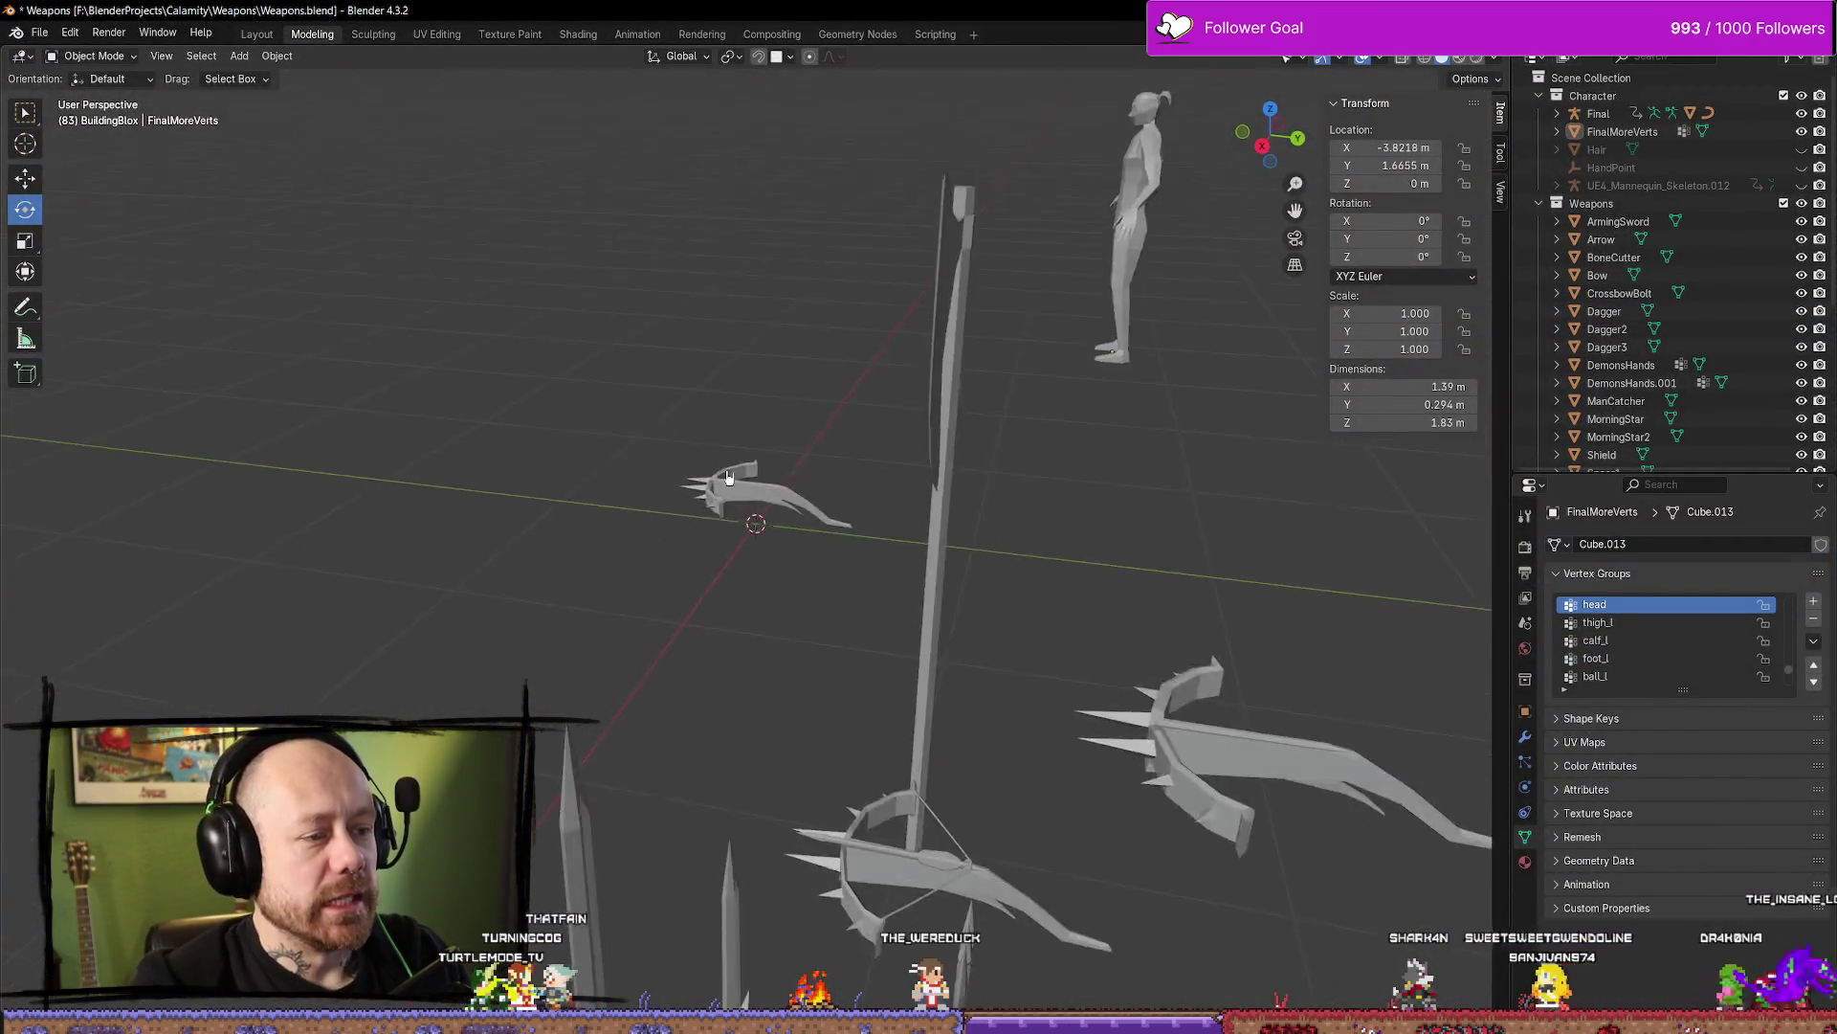
{"action": "scroll", "coordinate": [756, 498], "scroll_direction": "up", "scroll_amount": 5}
{"action": "left_click", "coordinate": [758, 507]}
{"action": "key", "text": "KP_Decimal"}
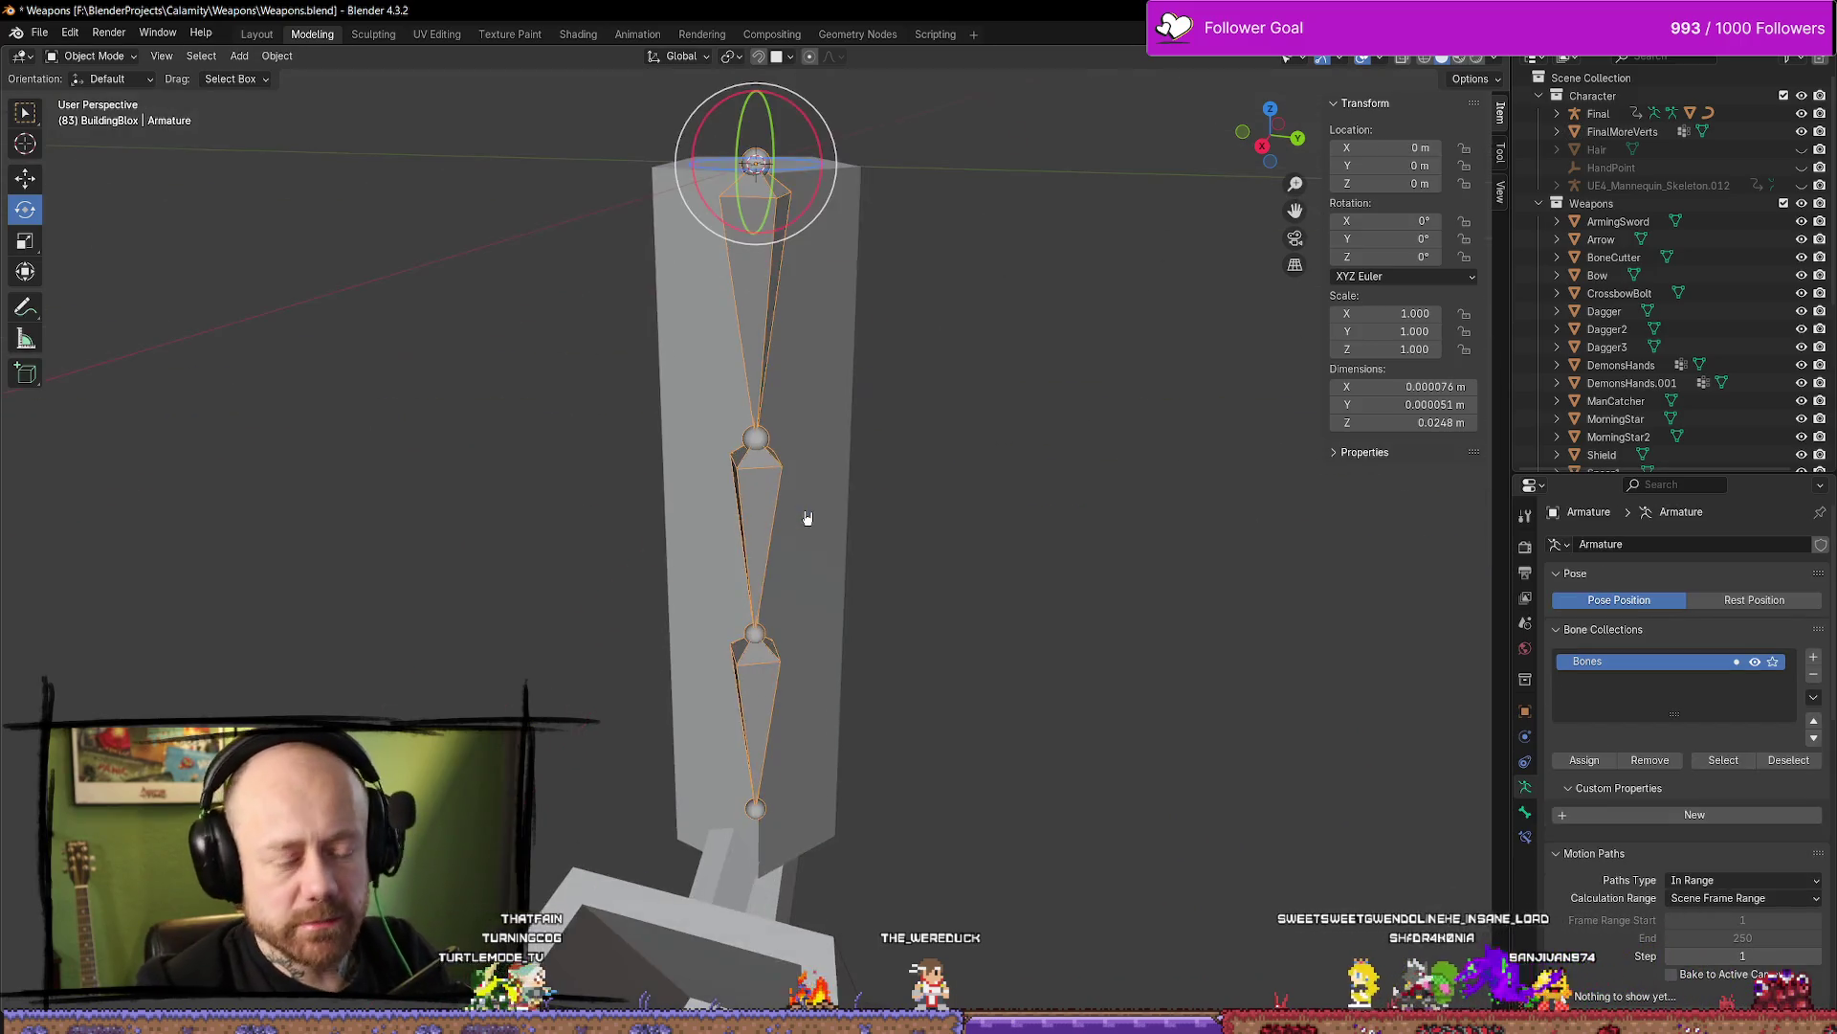
{"action": "scroll", "coordinate": [972, 628], "scroll_direction": "down", "scroll_amount": 5}
{"action": "mouse_move", "coordinate": [974, 626]}
{"action": "middle_mouse_down"}
{"action": "mouse_move", "coordinate": [627, 545]}
{"action": "mouse_move", "coordinate": [873, 571]}
{"action": "mouse_move", "coordinate": [1141, 564]}
{"action": "mouse_move", "coordinate": [1066, 600]}
{"action": "mouse_move", "coordinate": [840, 566]}
{"action": "mouse_move", "coordinate": [1005, 574]}
{"action": "mouse_move", "coordinate": [1186, 669]}
{"action": "mouse_move", "coordinate": [1053, 670]}
{"action": "middle_mouse_up"}
Save Weapons.blend with Ctrl+S
{"action": "left_click", "coordinate": [39, 32]}
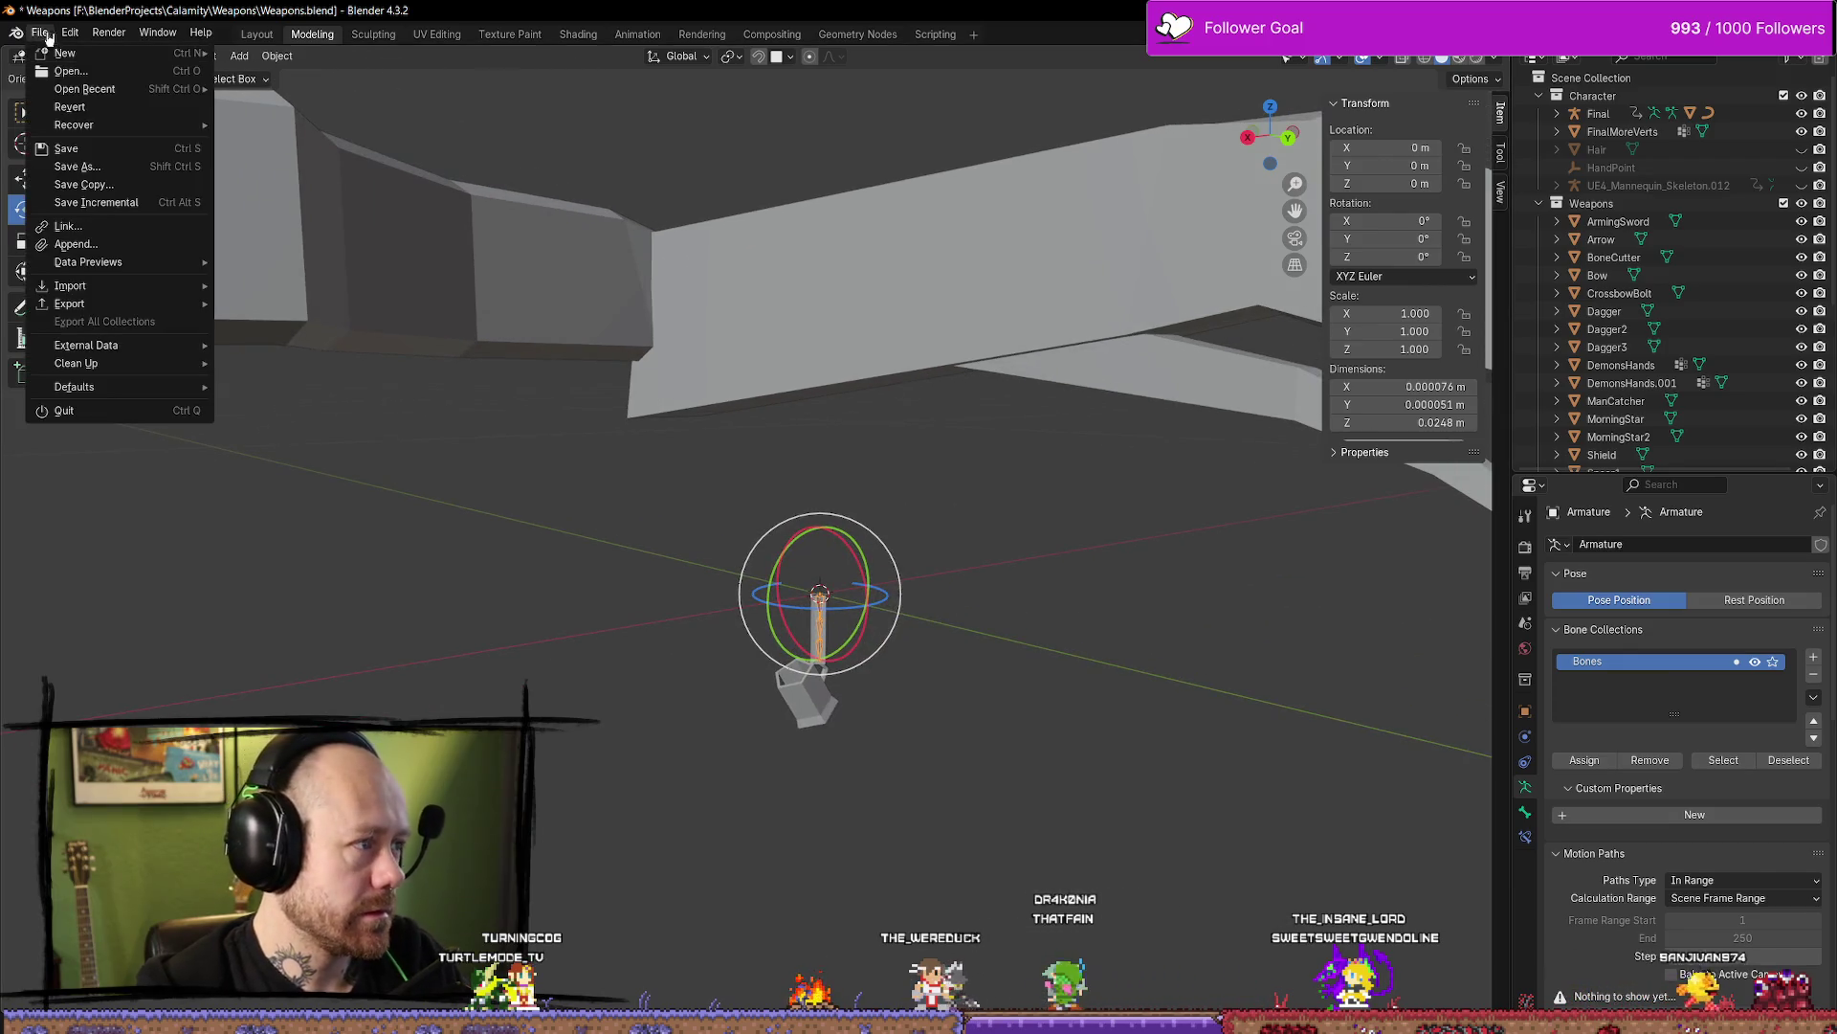
{"action": "key", "text": "ctrl+s"}
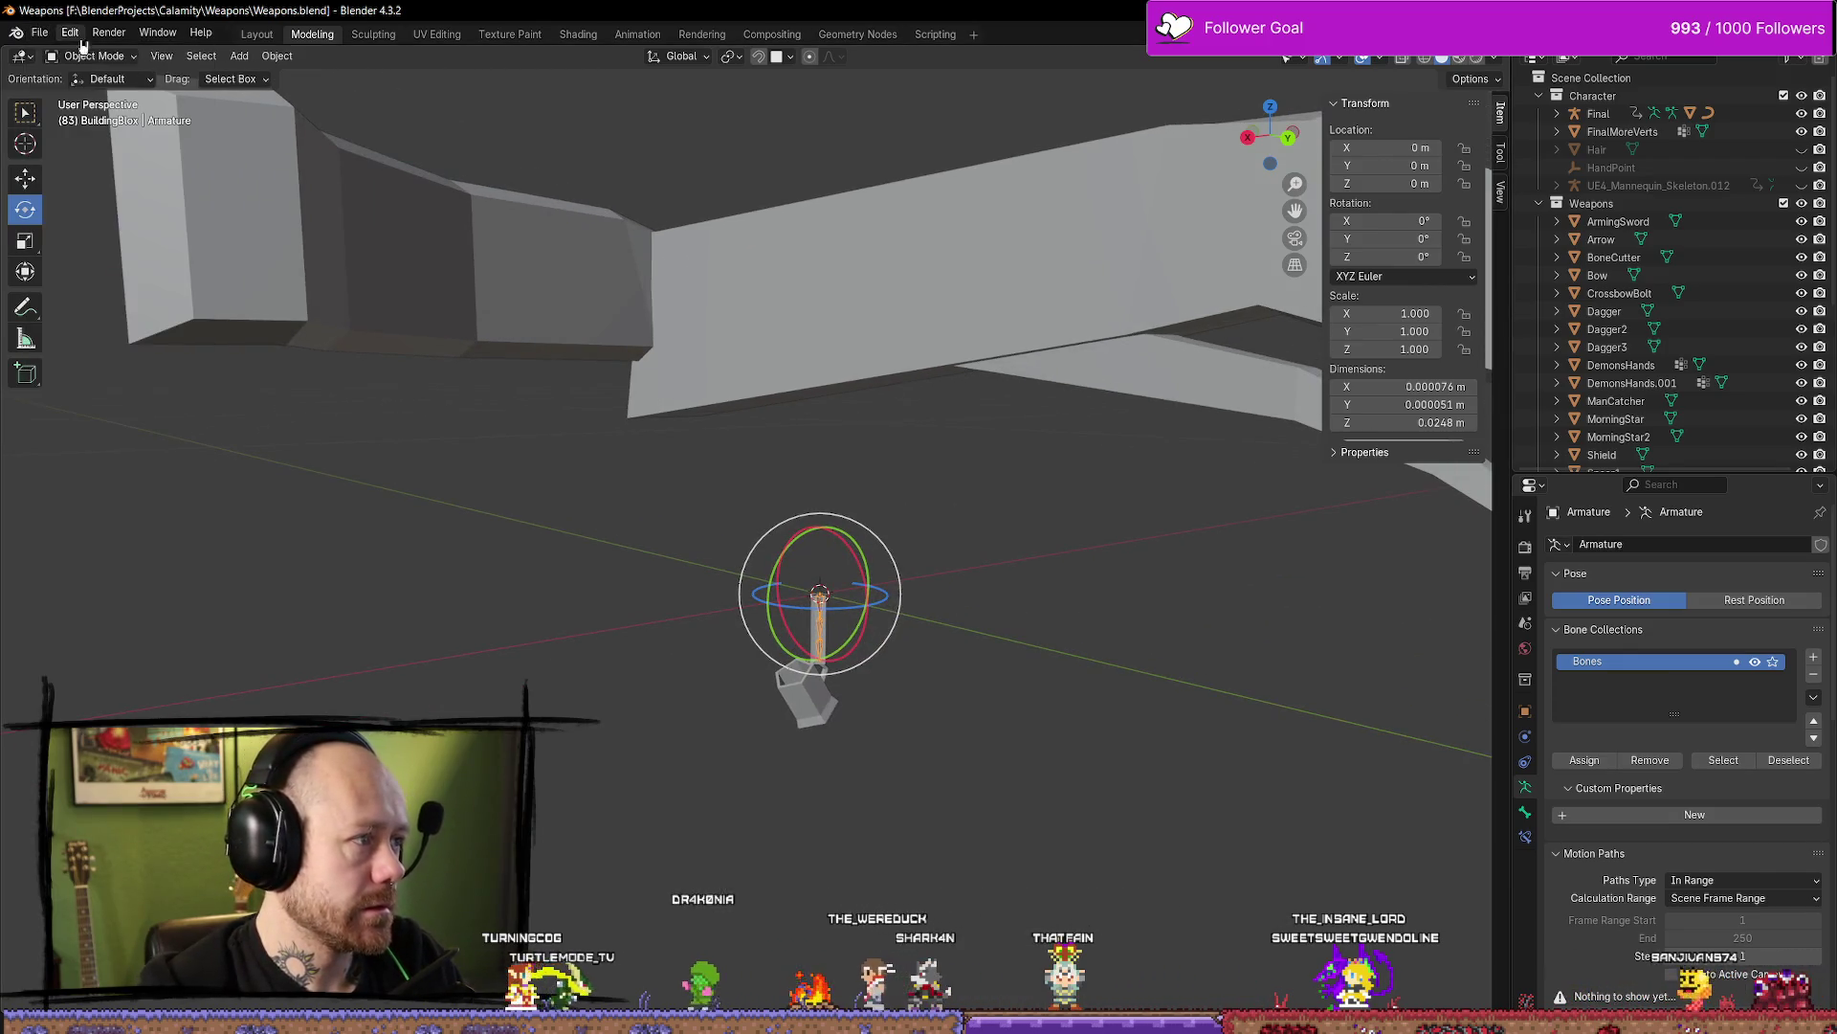
{"action": "left_click", "coordinate": [39, 32]}
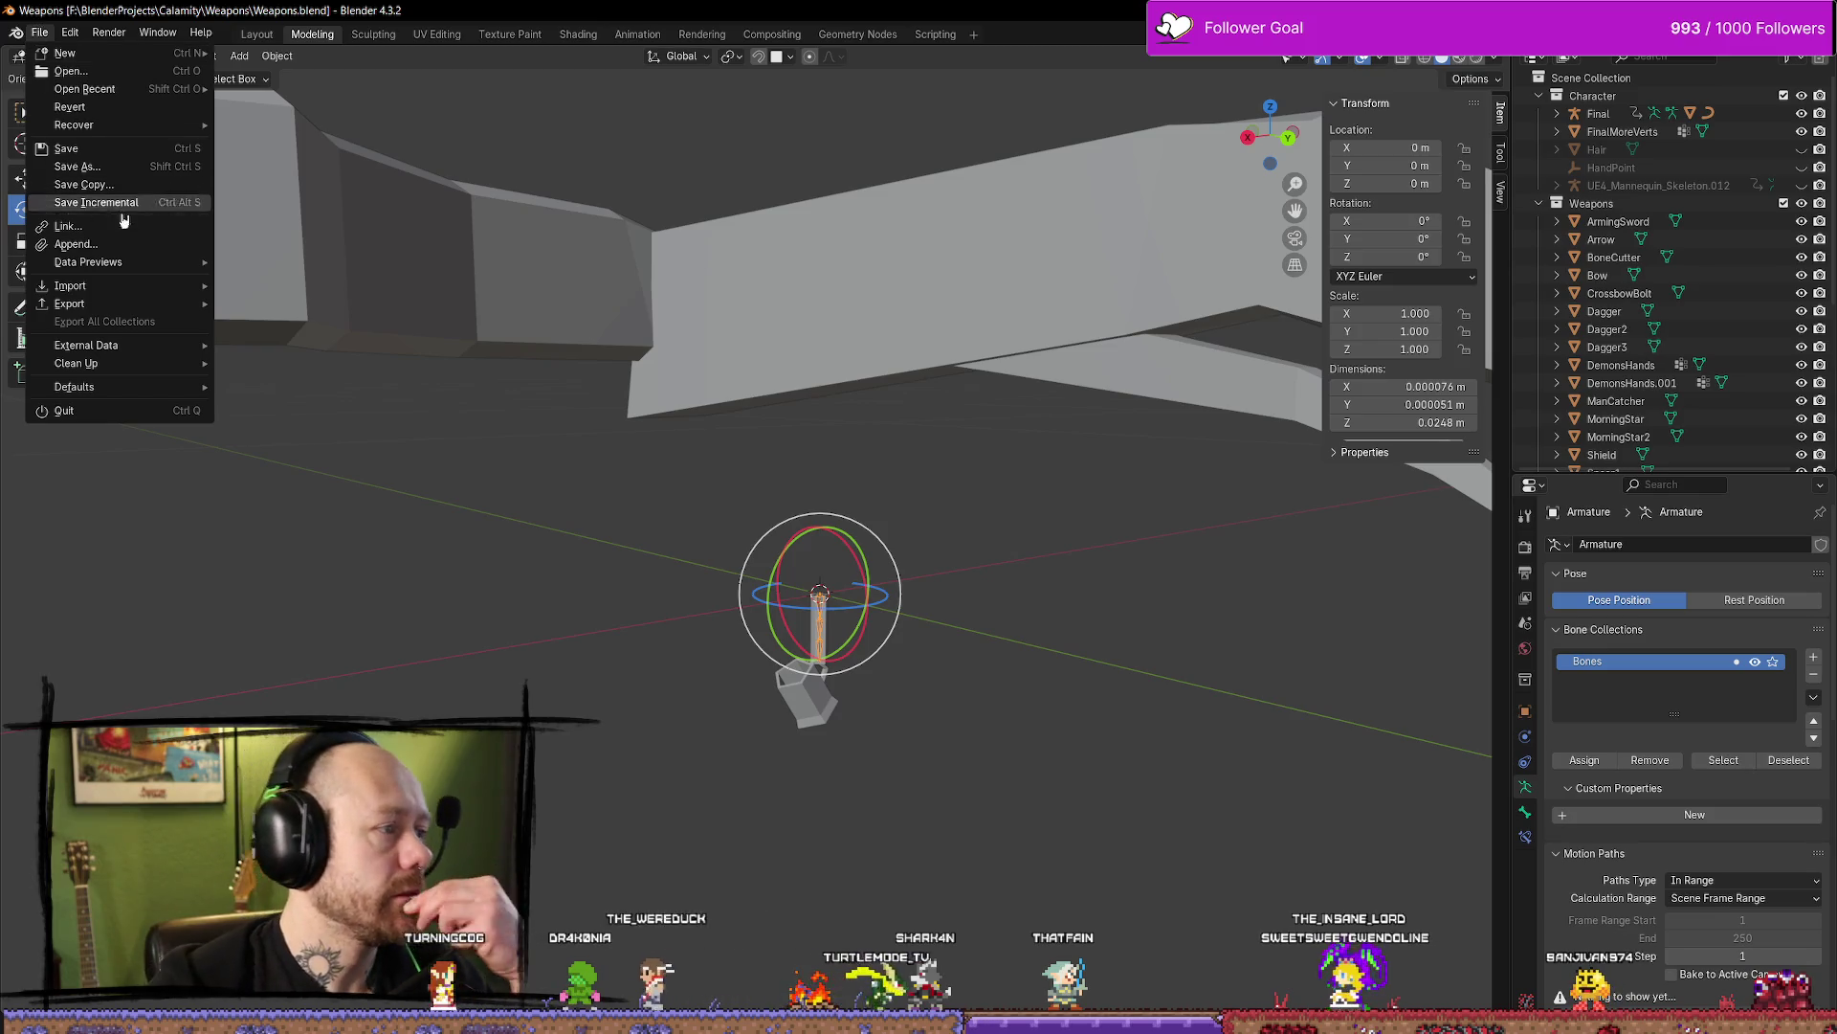
{"action": "mouse_move", "coordinate": [139, 286]}
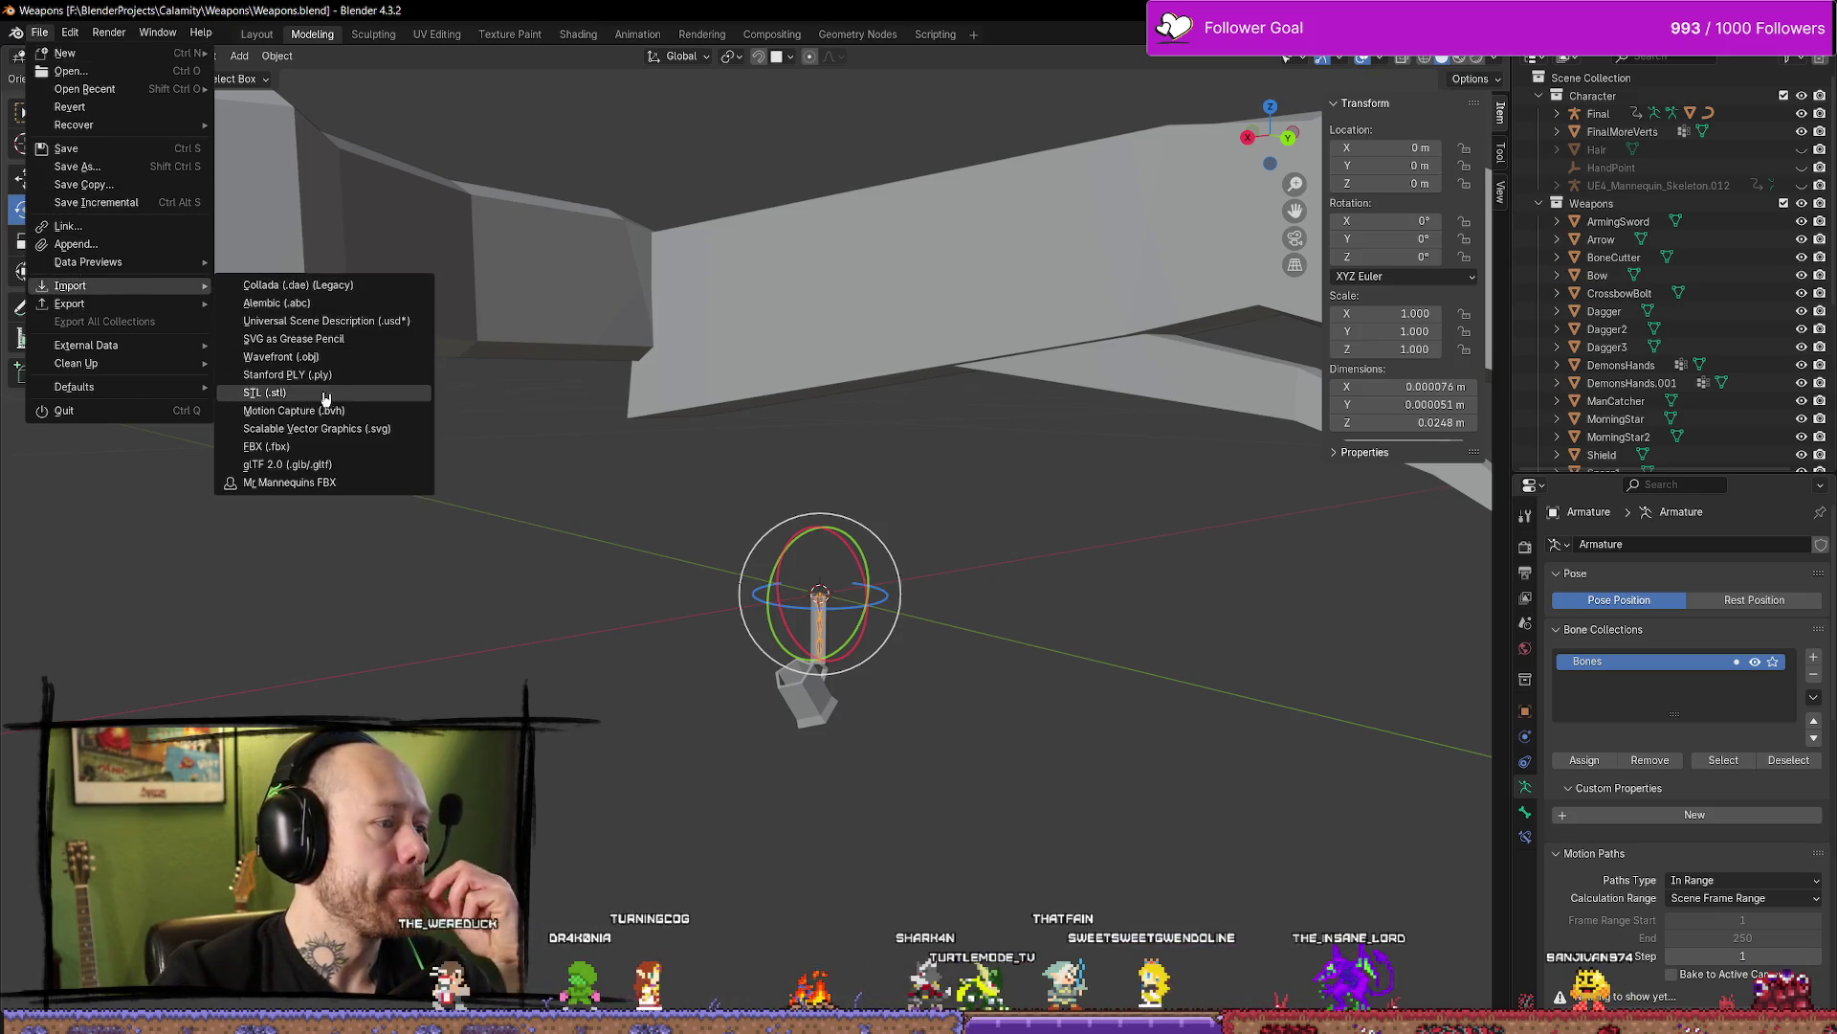
{"action": "left_click", "coordinate": [278, 447]}
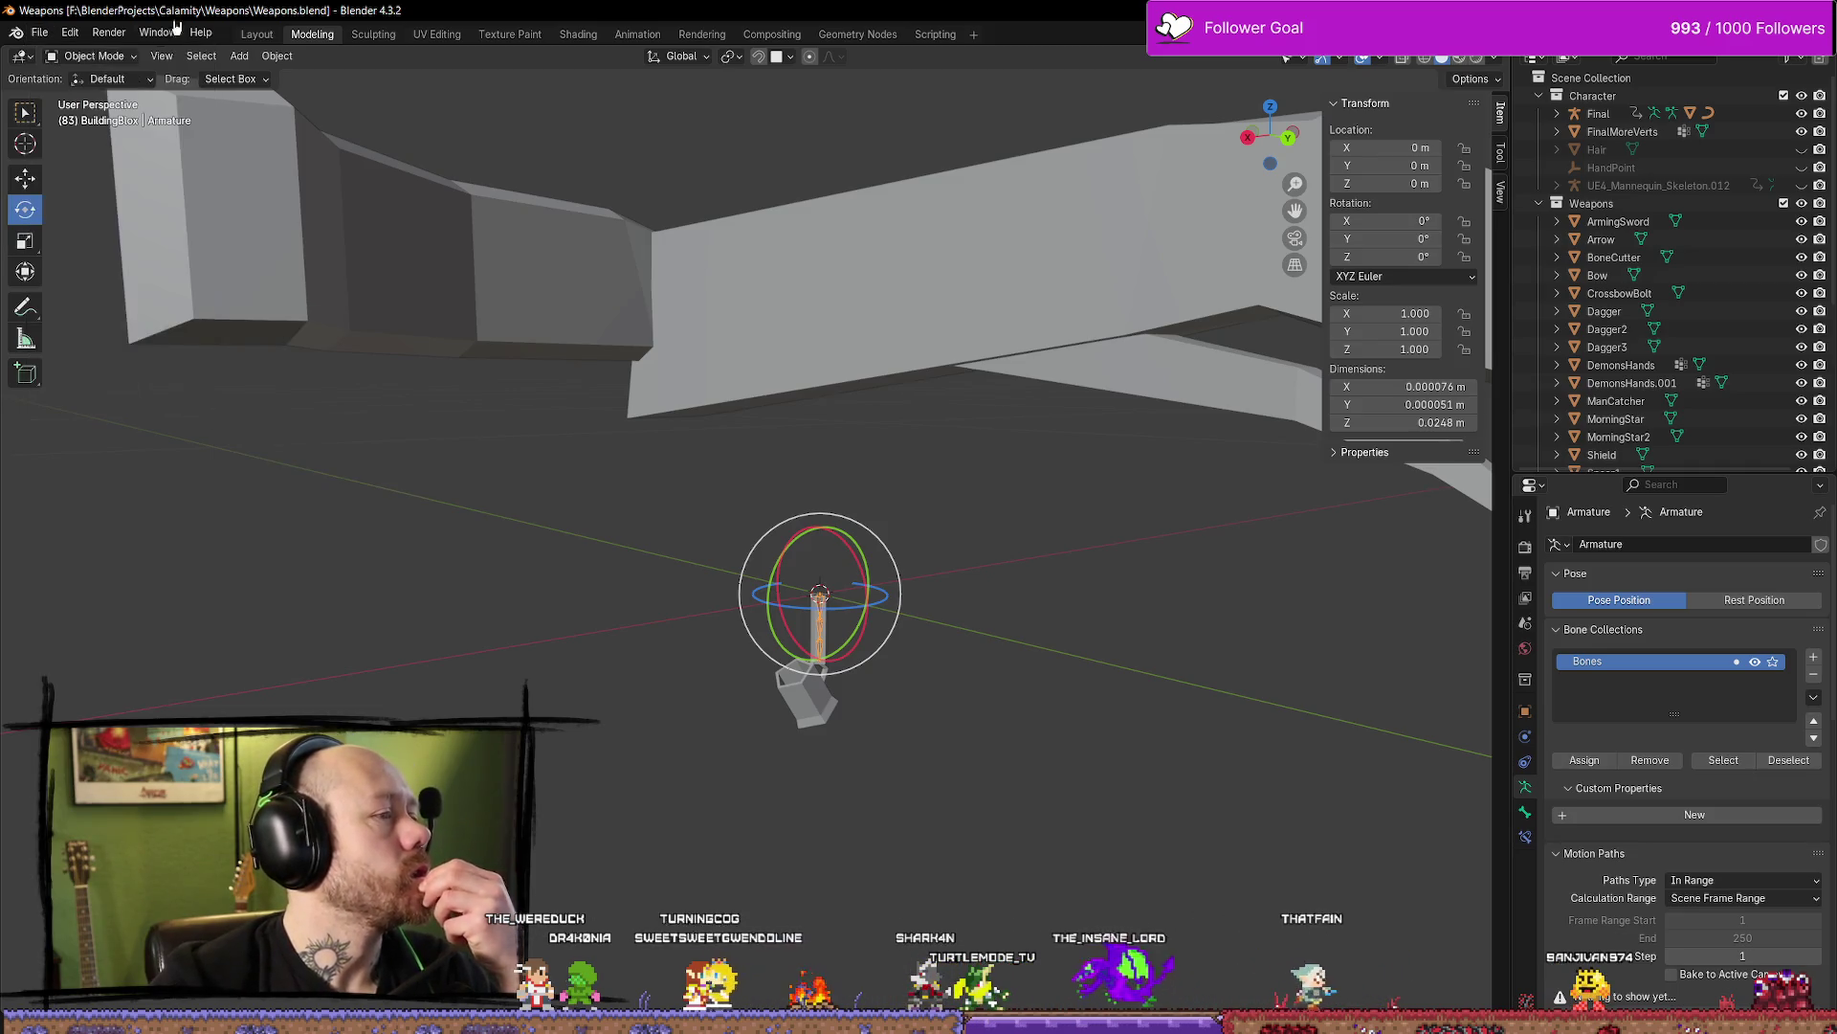
{"action": "left_click", "coordinate": [39, 33]}
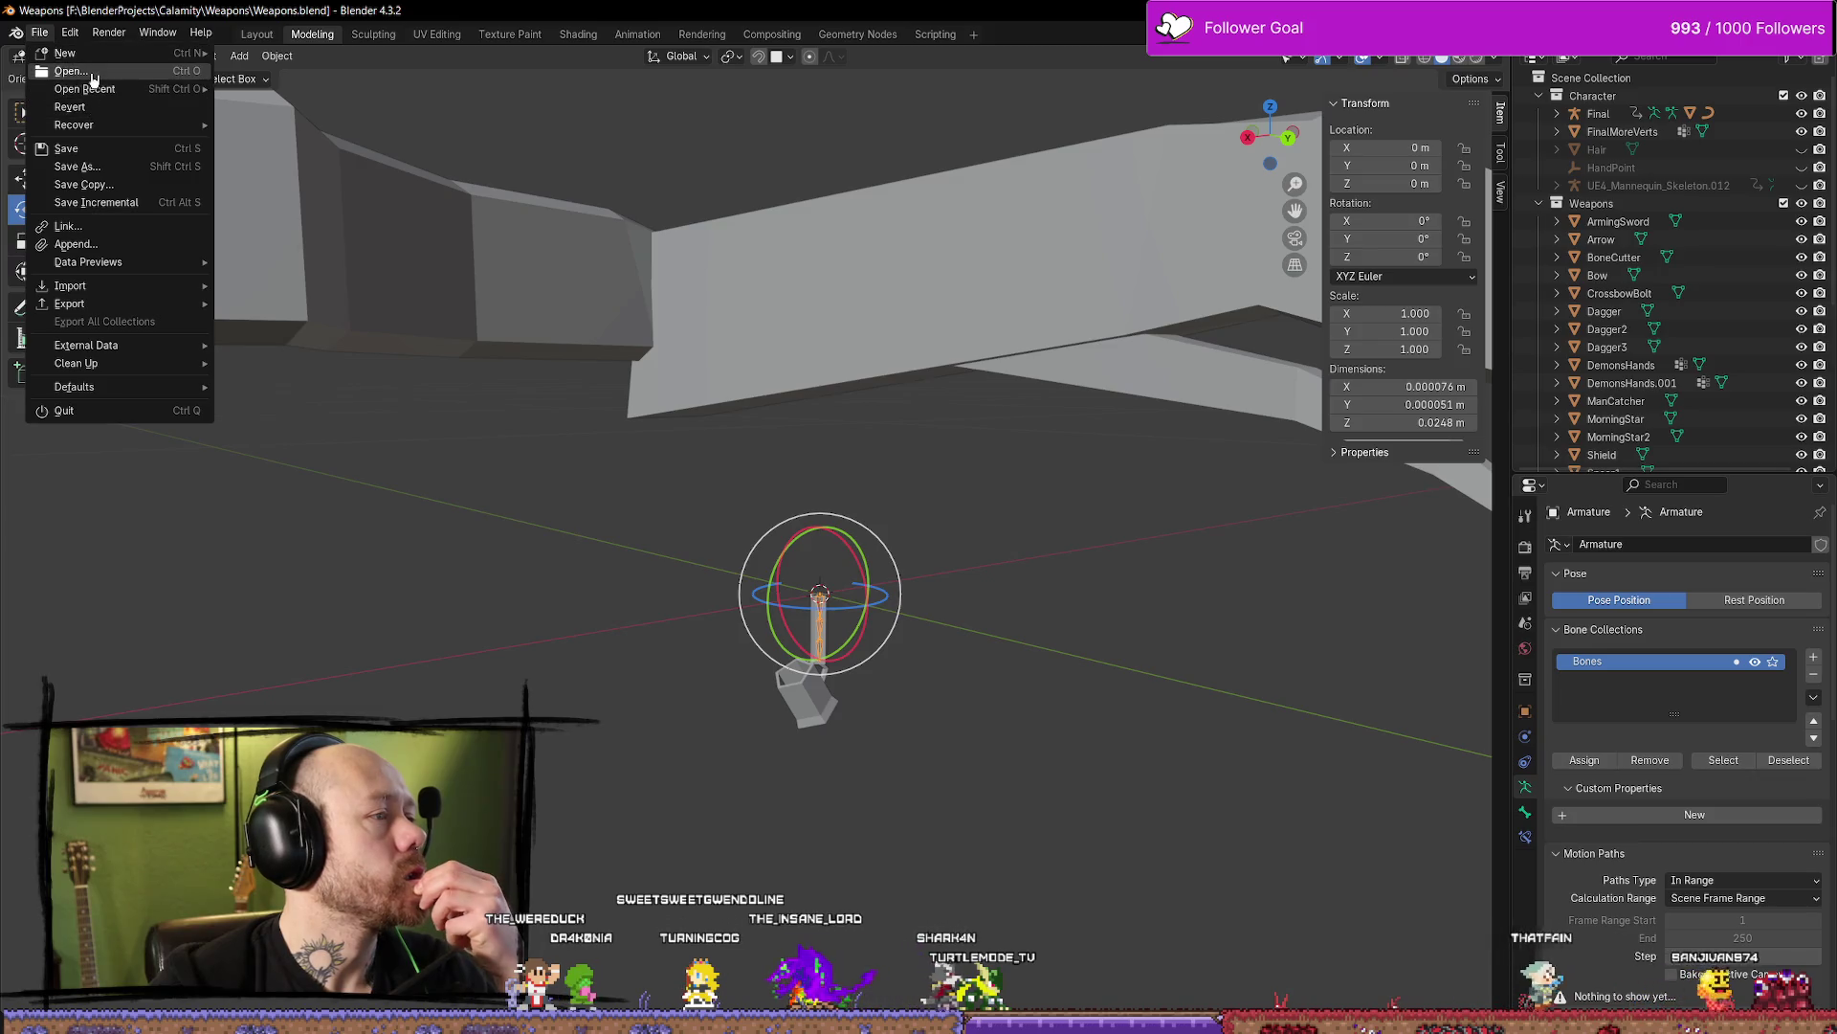
Open MedievalAssetsV4.blend from the Calamity project folder
{"action": "left_click", "coordinate": [57, 77]}
{"action": "left_click", "coordinate": [397, 162]}
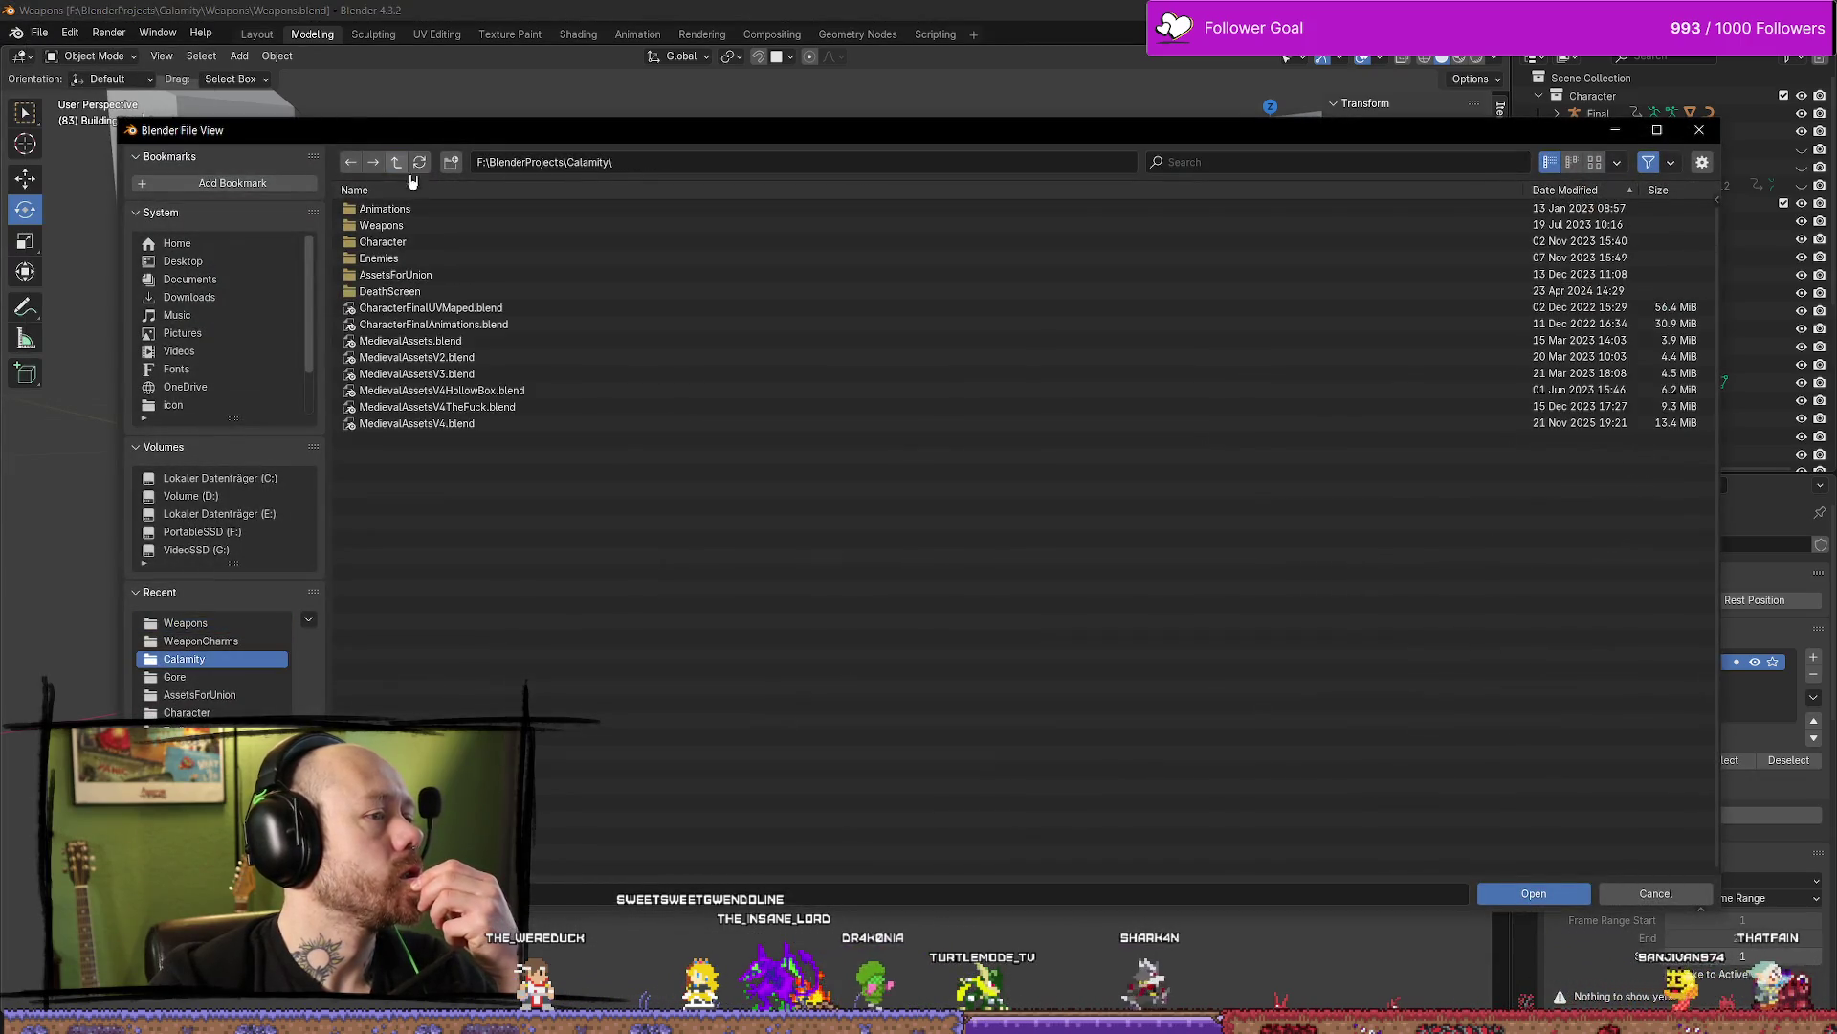
{"action": "double_click", "coordinate": [485, 424]}
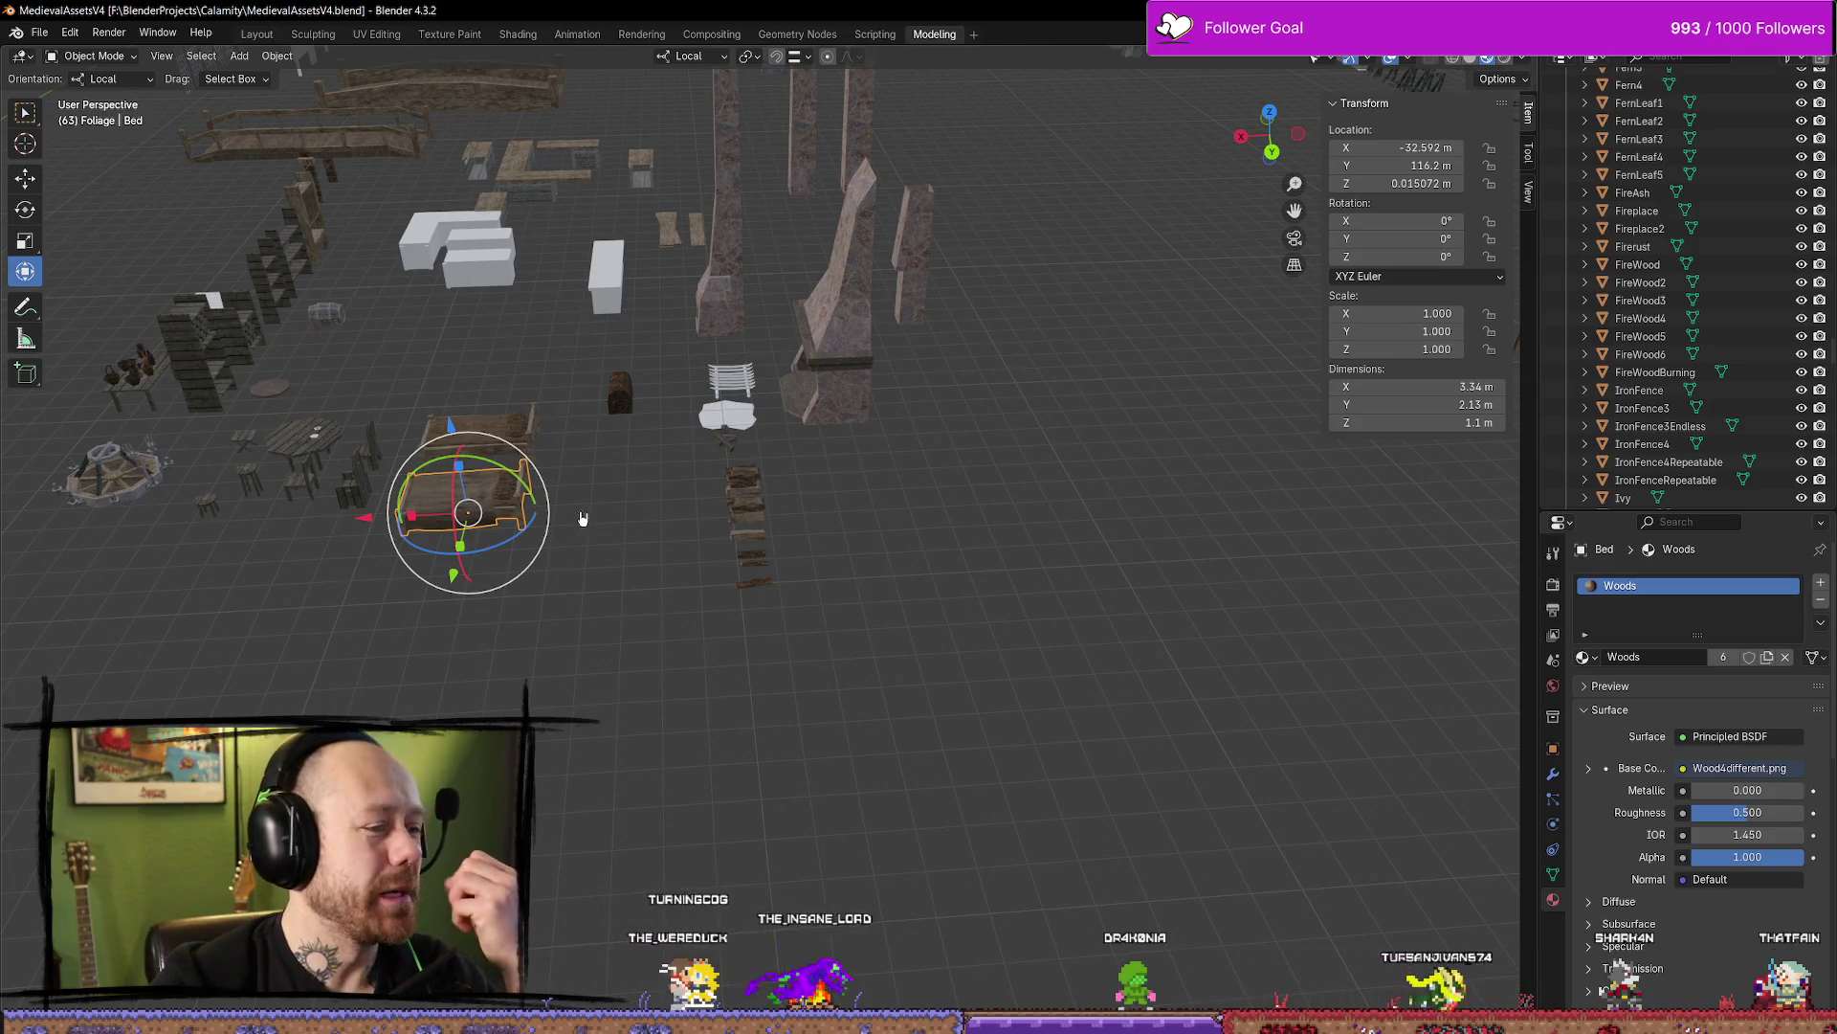
Look over the asset collection, framing the Bridge2 model and the small Twig1 object
{"action": "middle_click_drag", "start_coordinate": [260, 491], "coordinate": [492, 422]}
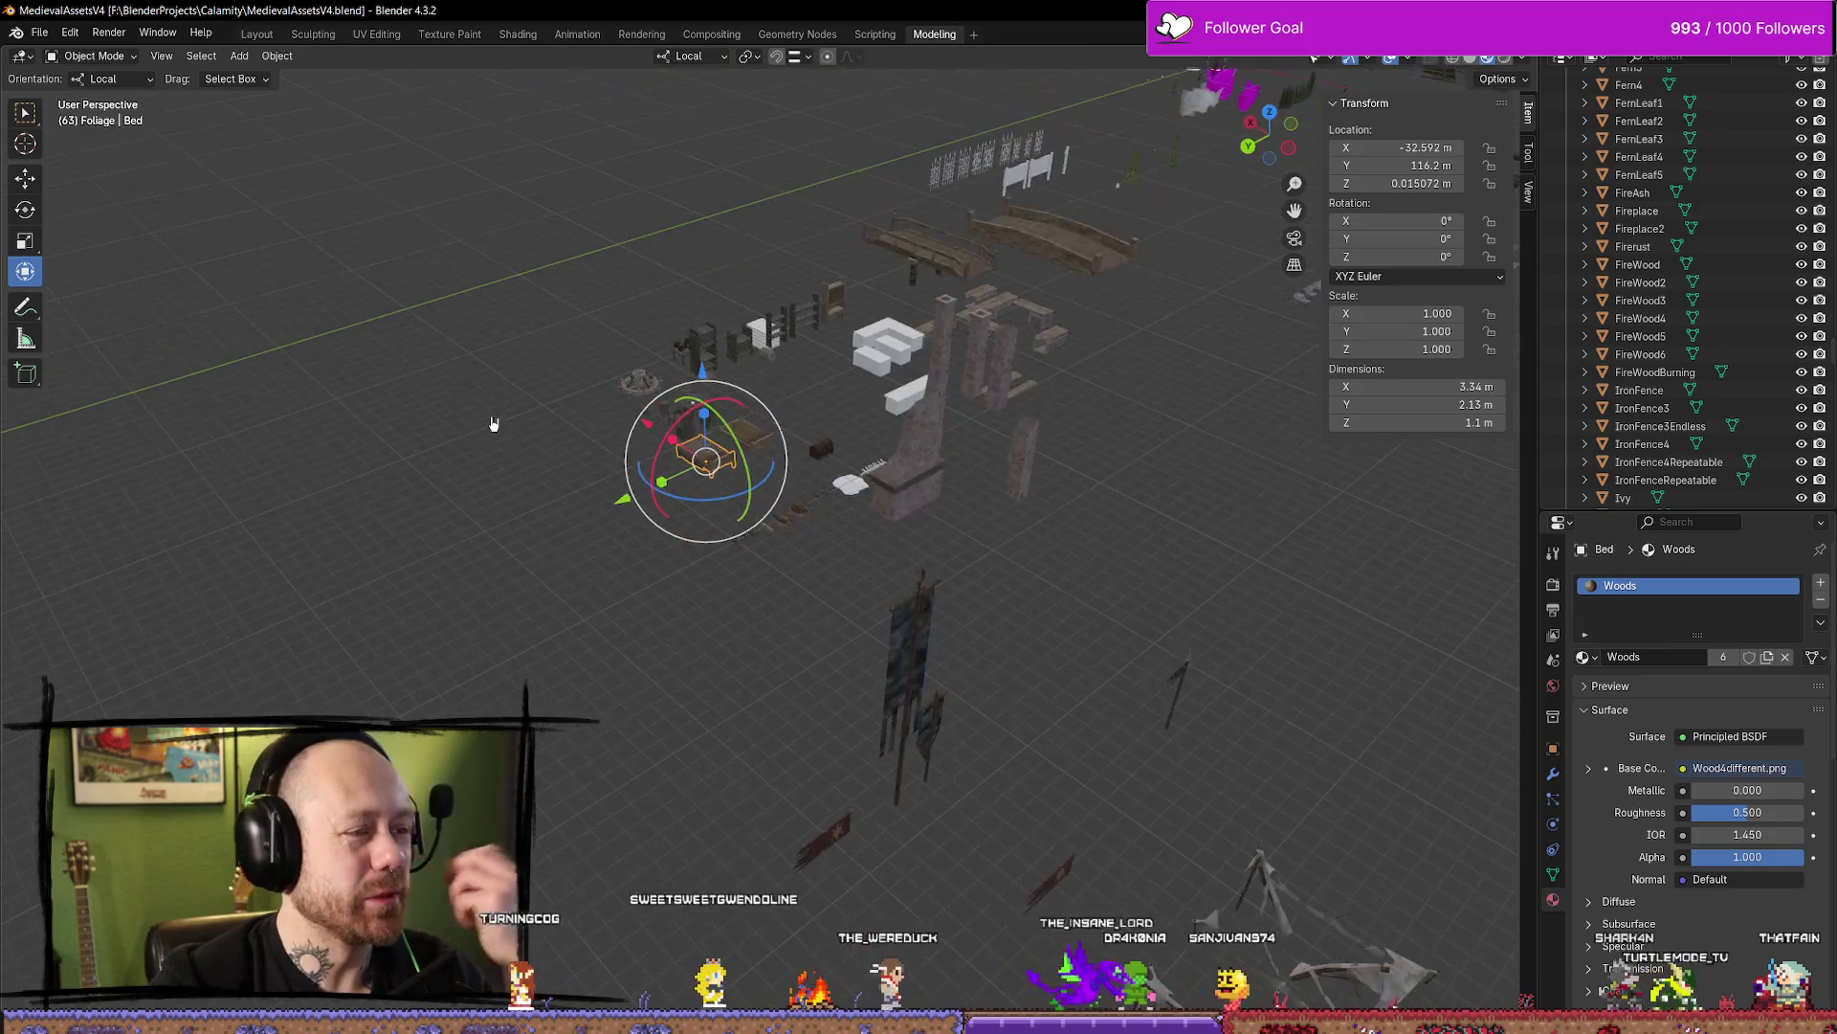
{"action": "middle_click_drag", "start_coordinate": [881, 603], "coordinate": [824, 376]}
{"action": "left_click", "coordinate": [900, 277]}
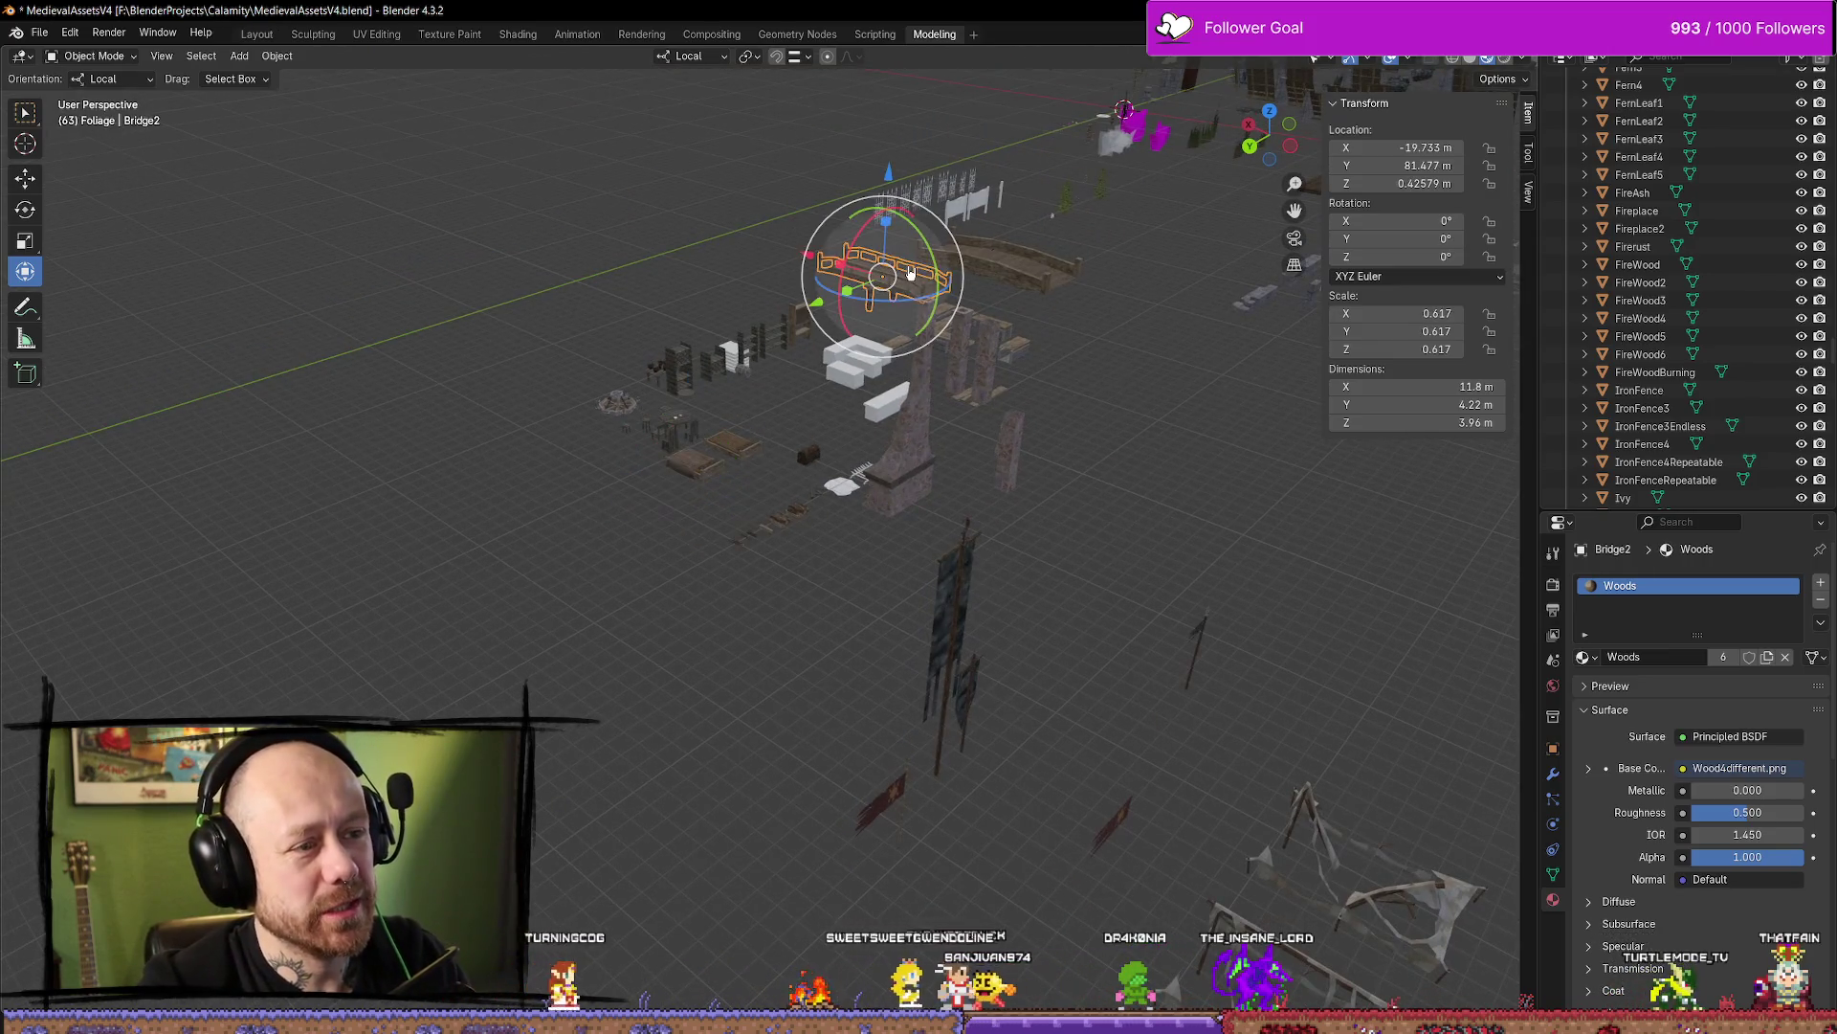
{"action": "key", "text": "KP_Decimal"}
{"action": "scroll", "coordinate": [911, 274], "scroll_direction": "down", "scroll_amount": 5}
{"action": "middle_click_drag", "start_coordinate": [910, 273], "coordinate": [812, 376]}
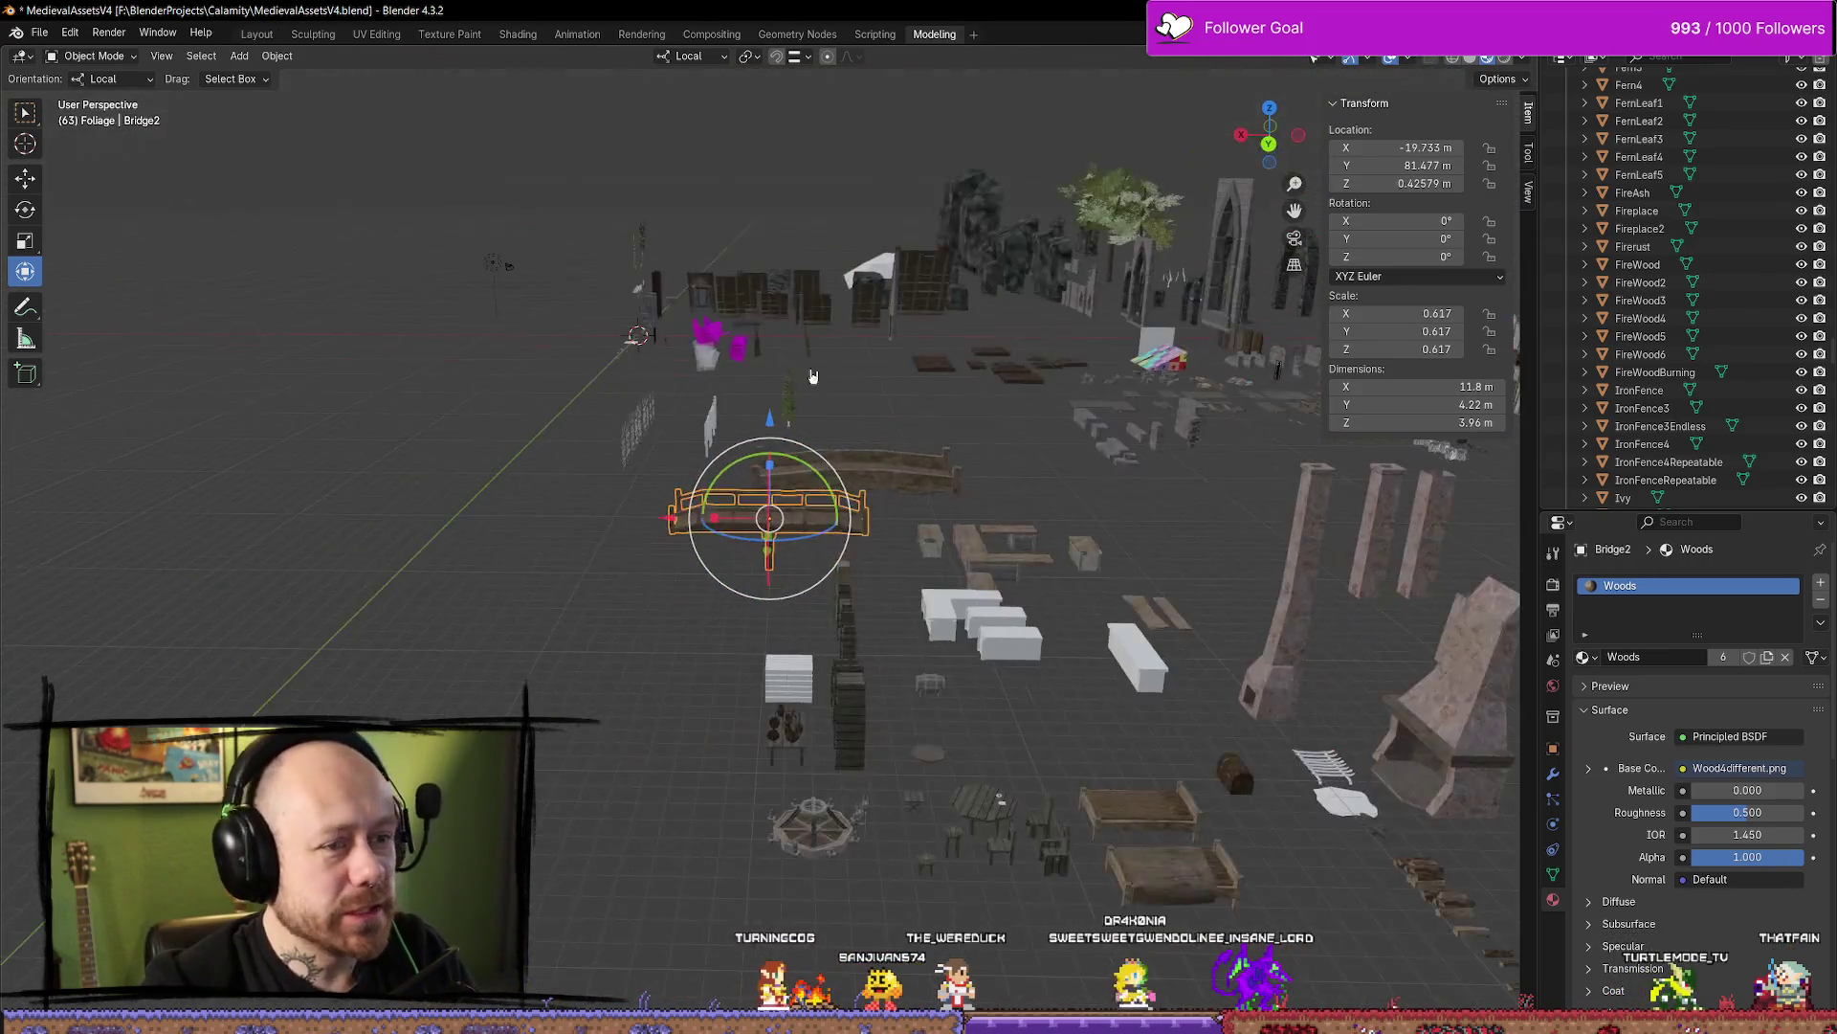
{"action": "left_click", "coordinate": [629, 363]}
{"action": "key", "text": "KP_Decimal"}
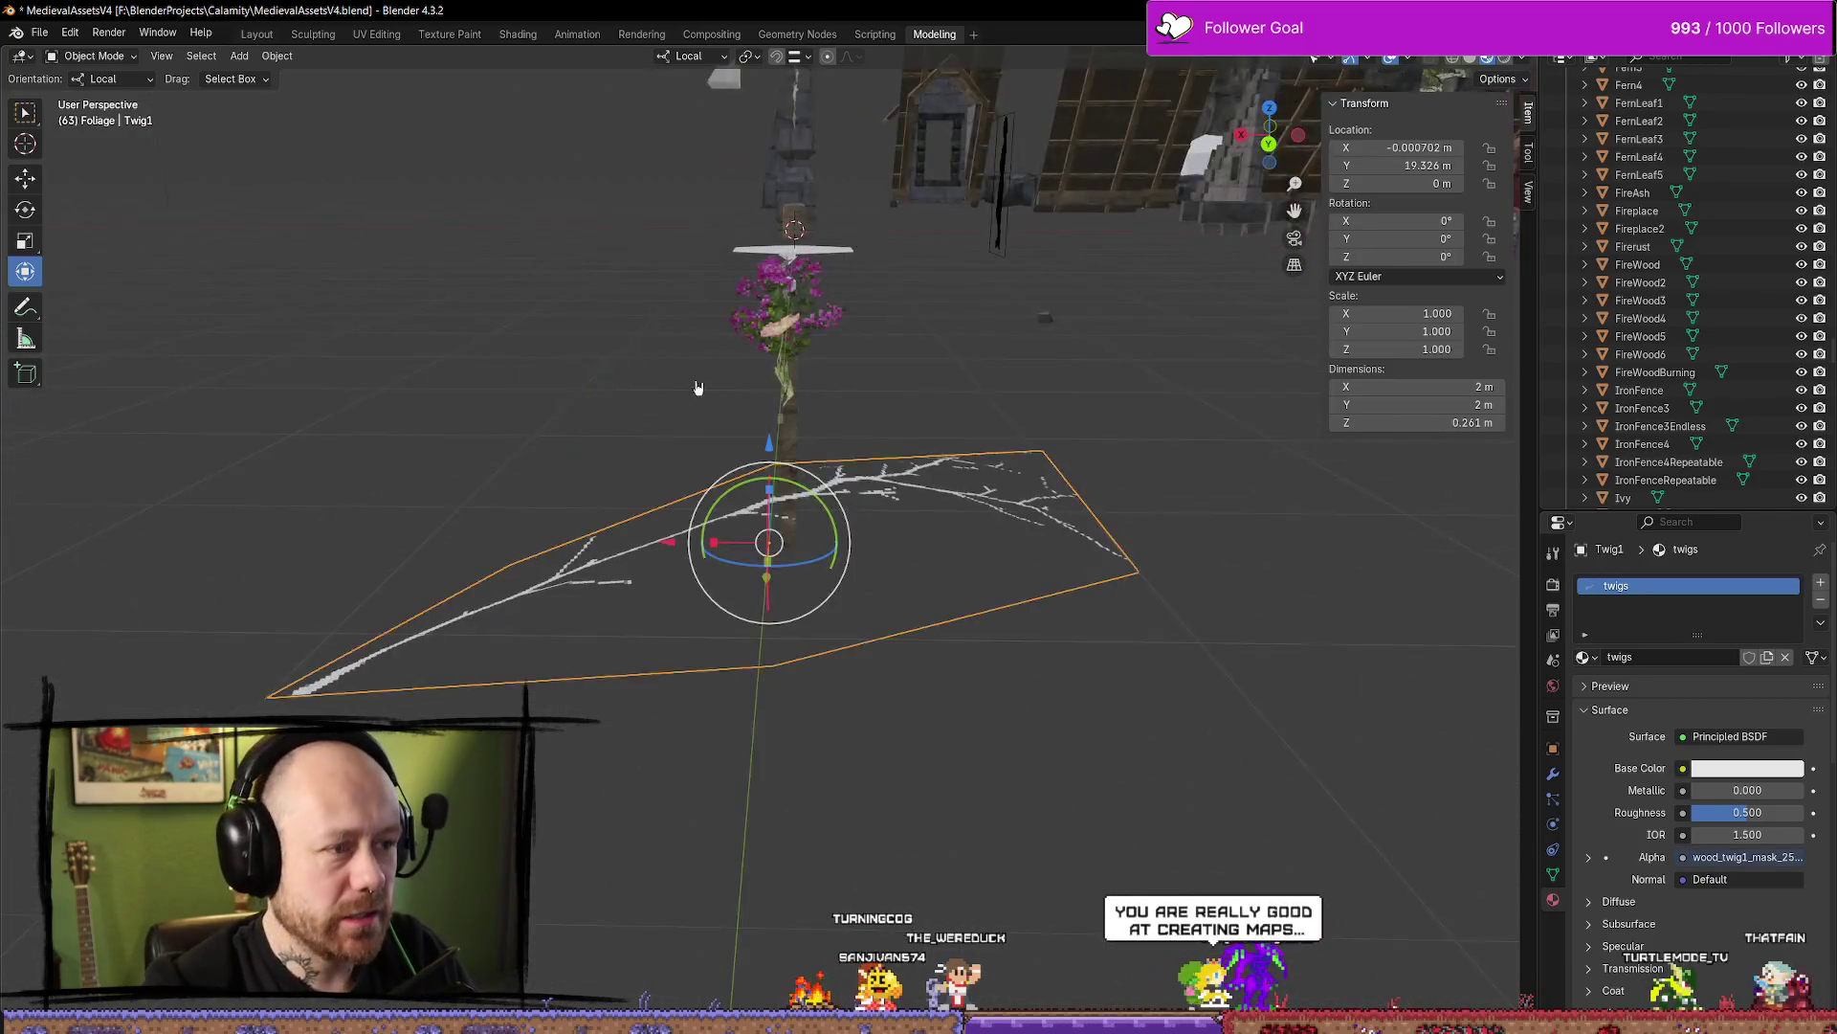
{"action": "scroll", "coordinate": [1060, 421], "scroll_direction": "down", "scroll_amount": 8}
Frame the quest board, select QuestPole2Skeletal beside it and enter Edit Mode
{"action": "left_click", "coordinate": [970, 325]}
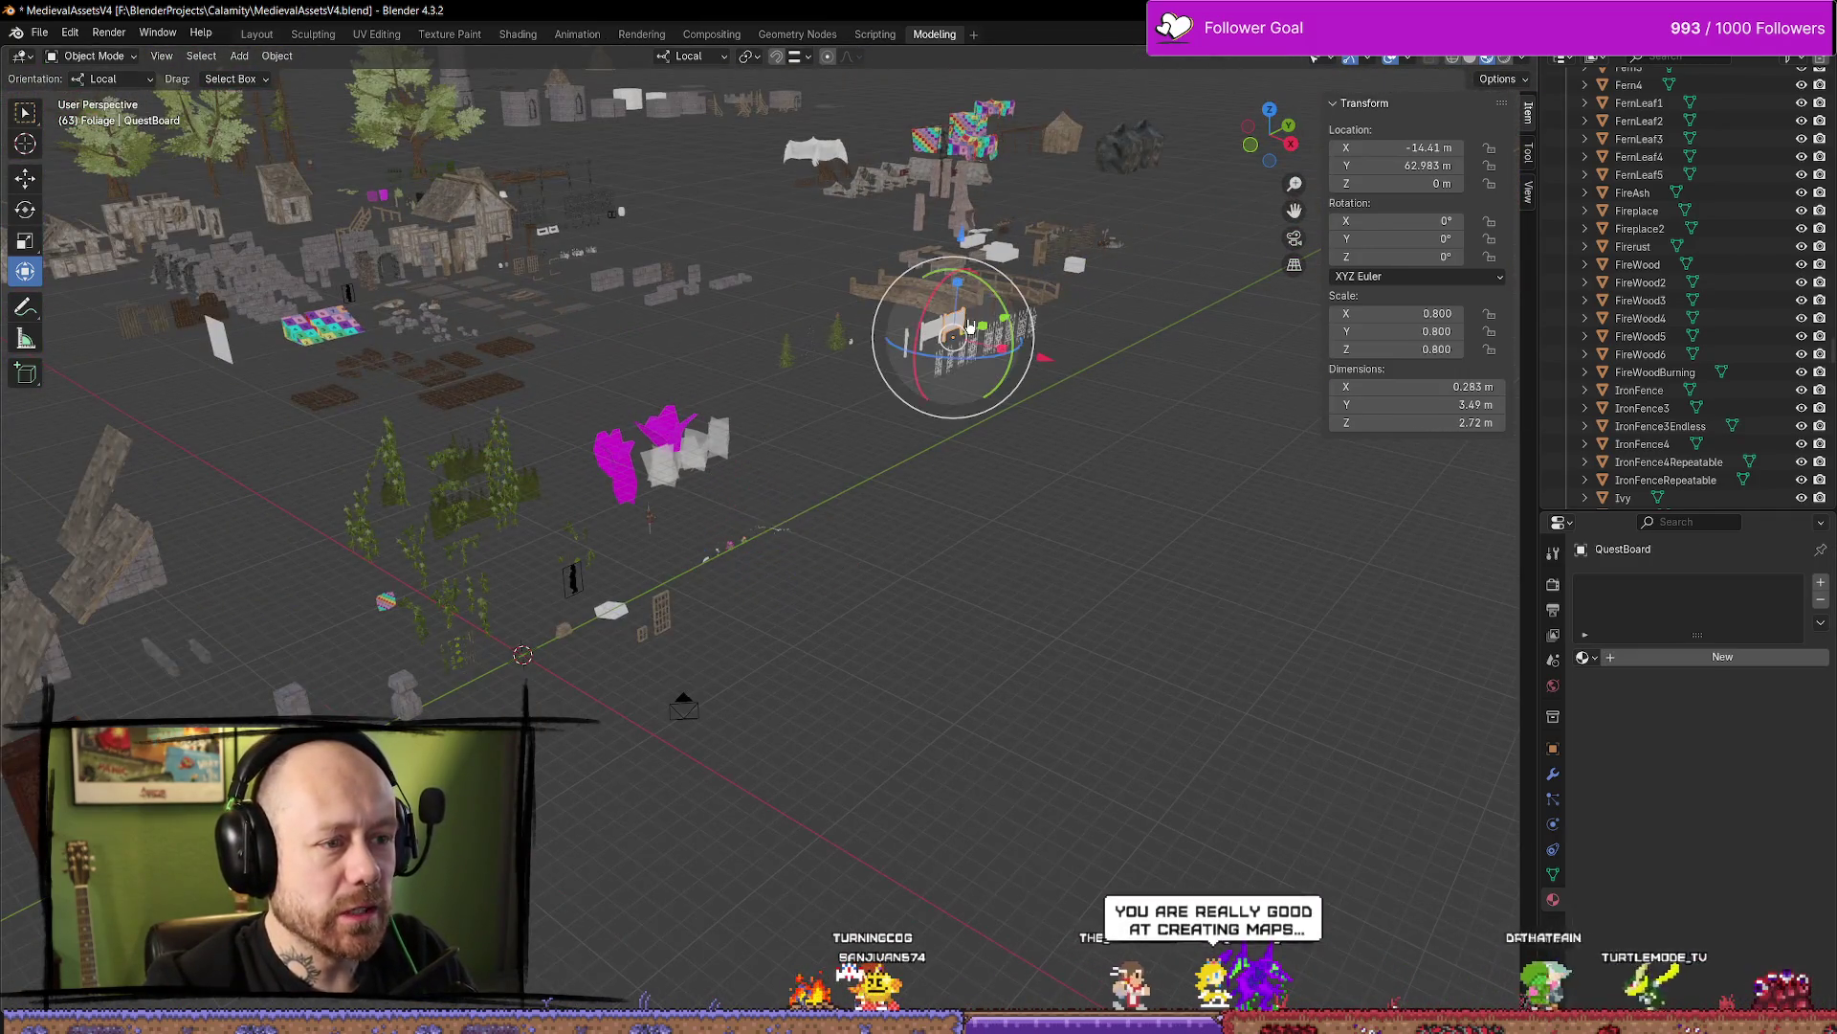
{"action": "key", "text": "KP_Decimal"}
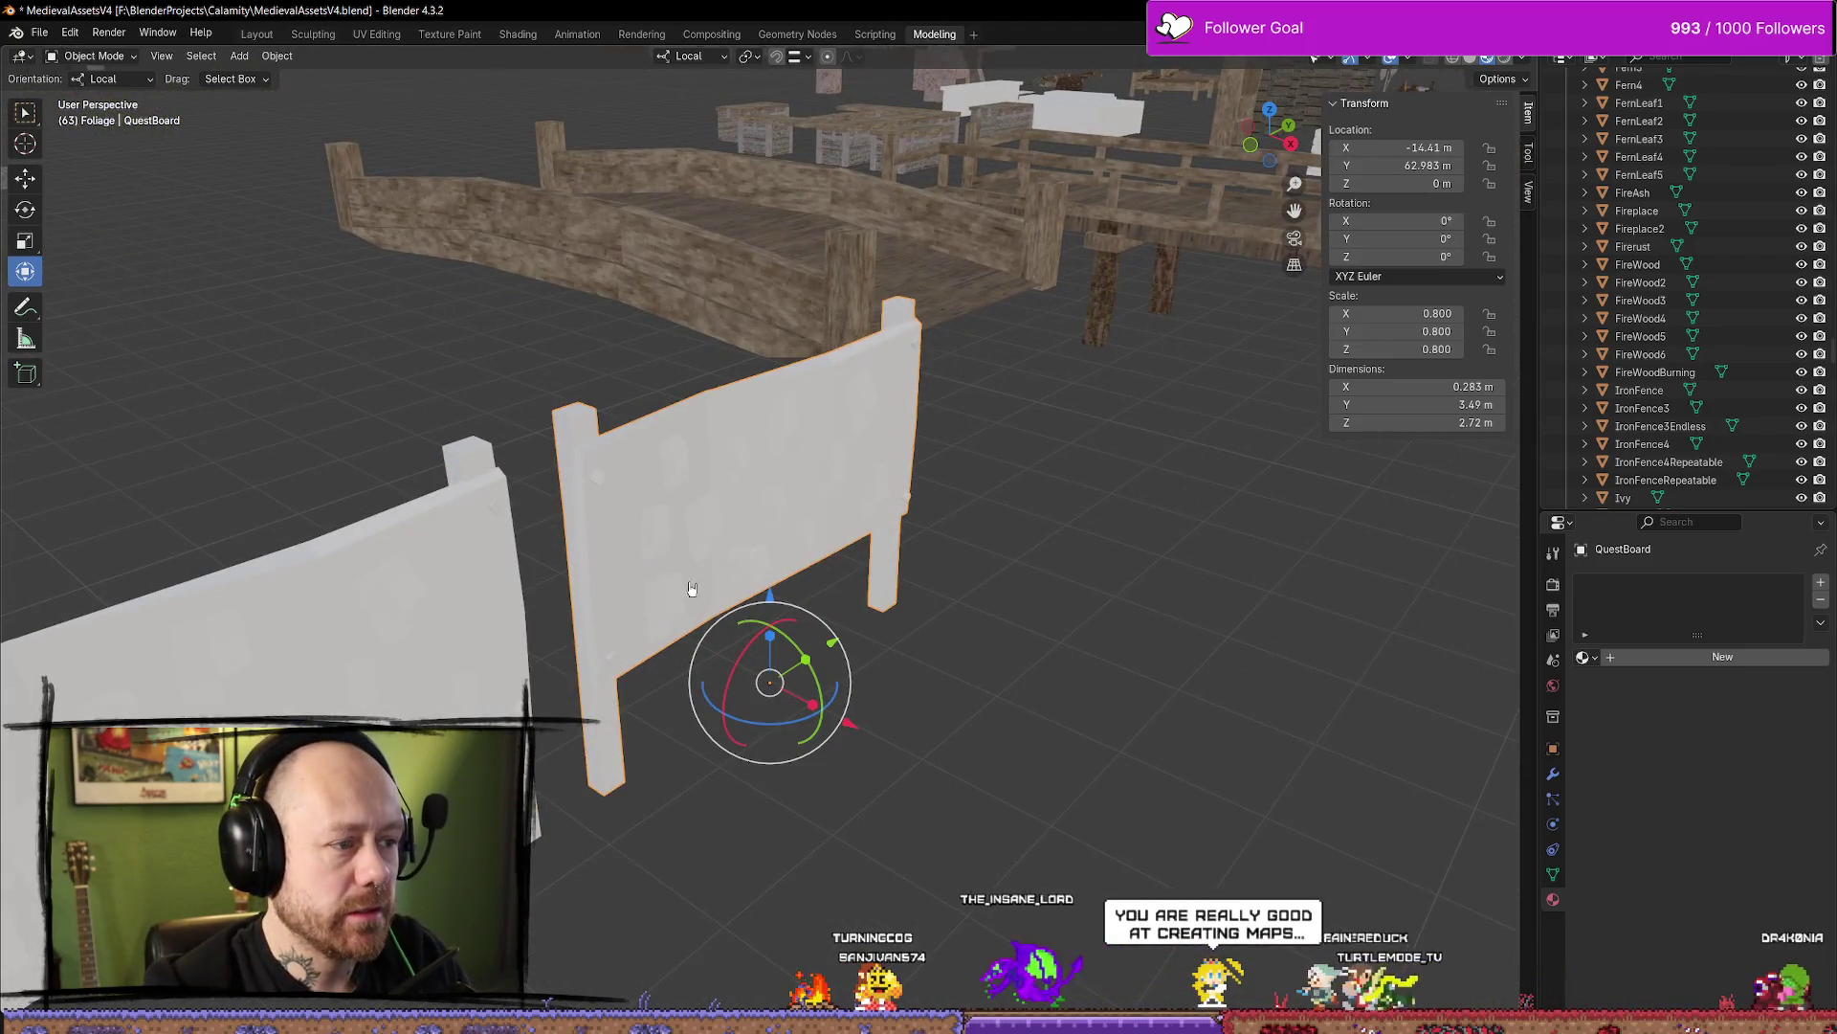
{"action": "scroll", "coordinate": [897, 410], "scroll_direction": "up", "scroll_amount": 3}
{"action": "scroll", "coordinate": [898, 410], "scroll_direction": "down", "scroll_amount": 6}
{"action": "scroll", "coordinate": [607, 484], "scroll_direction": "up", "scroll_amount": 2}
{"action": "left_click", "coordinate": [644, 480]}
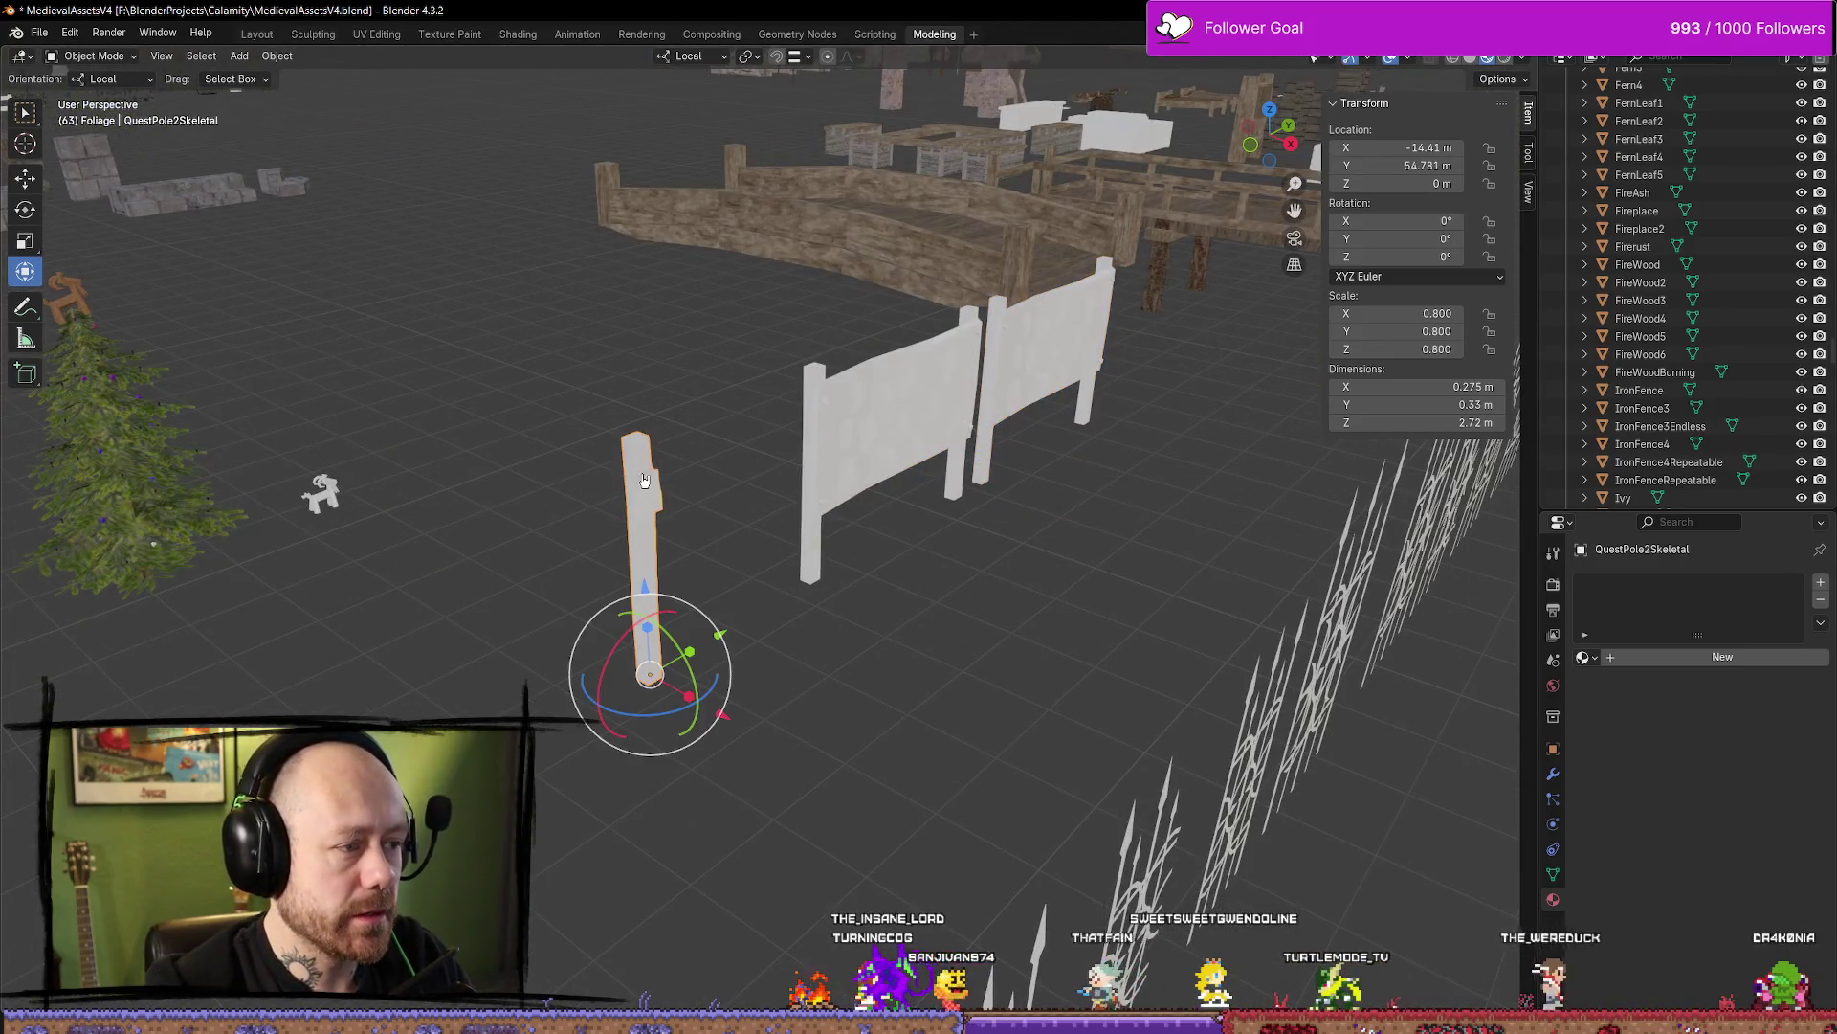
{"action": "scroll", "coordinate": [671, 520], "scroll_direction": "up", "scroll_amount": 3}
{"action": "mouse_move", "coordinate": [696, 543]}
{"action": "middle_mouse_down"}
{"action": "mouse_move", "coordinate": [897, 333]}
{"action": "mouse_move", "coordinate": [824, 315]}
{"action": "middle_mouse_up"}
{"action": "key", "text": "Tab"}
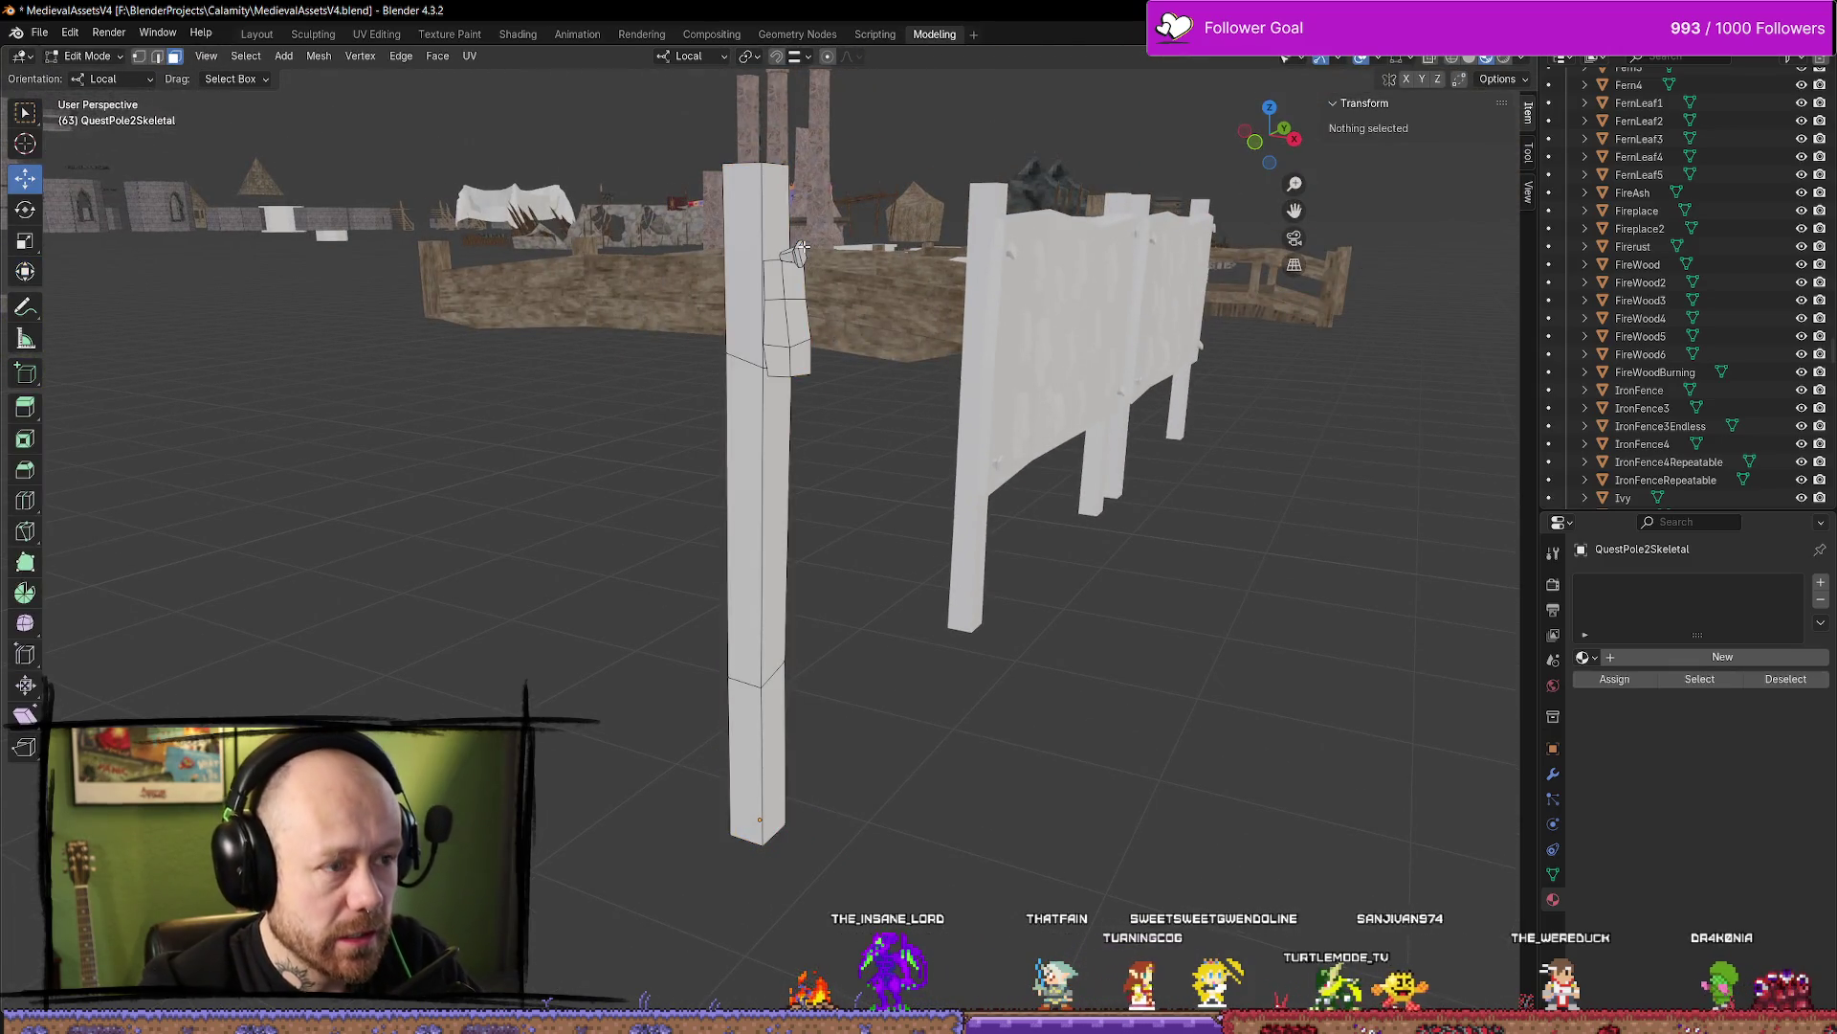
Select the peg's vertices atop the pole and separate them into their own object
{"action": "left_click", "coordinate": [798, 251]}
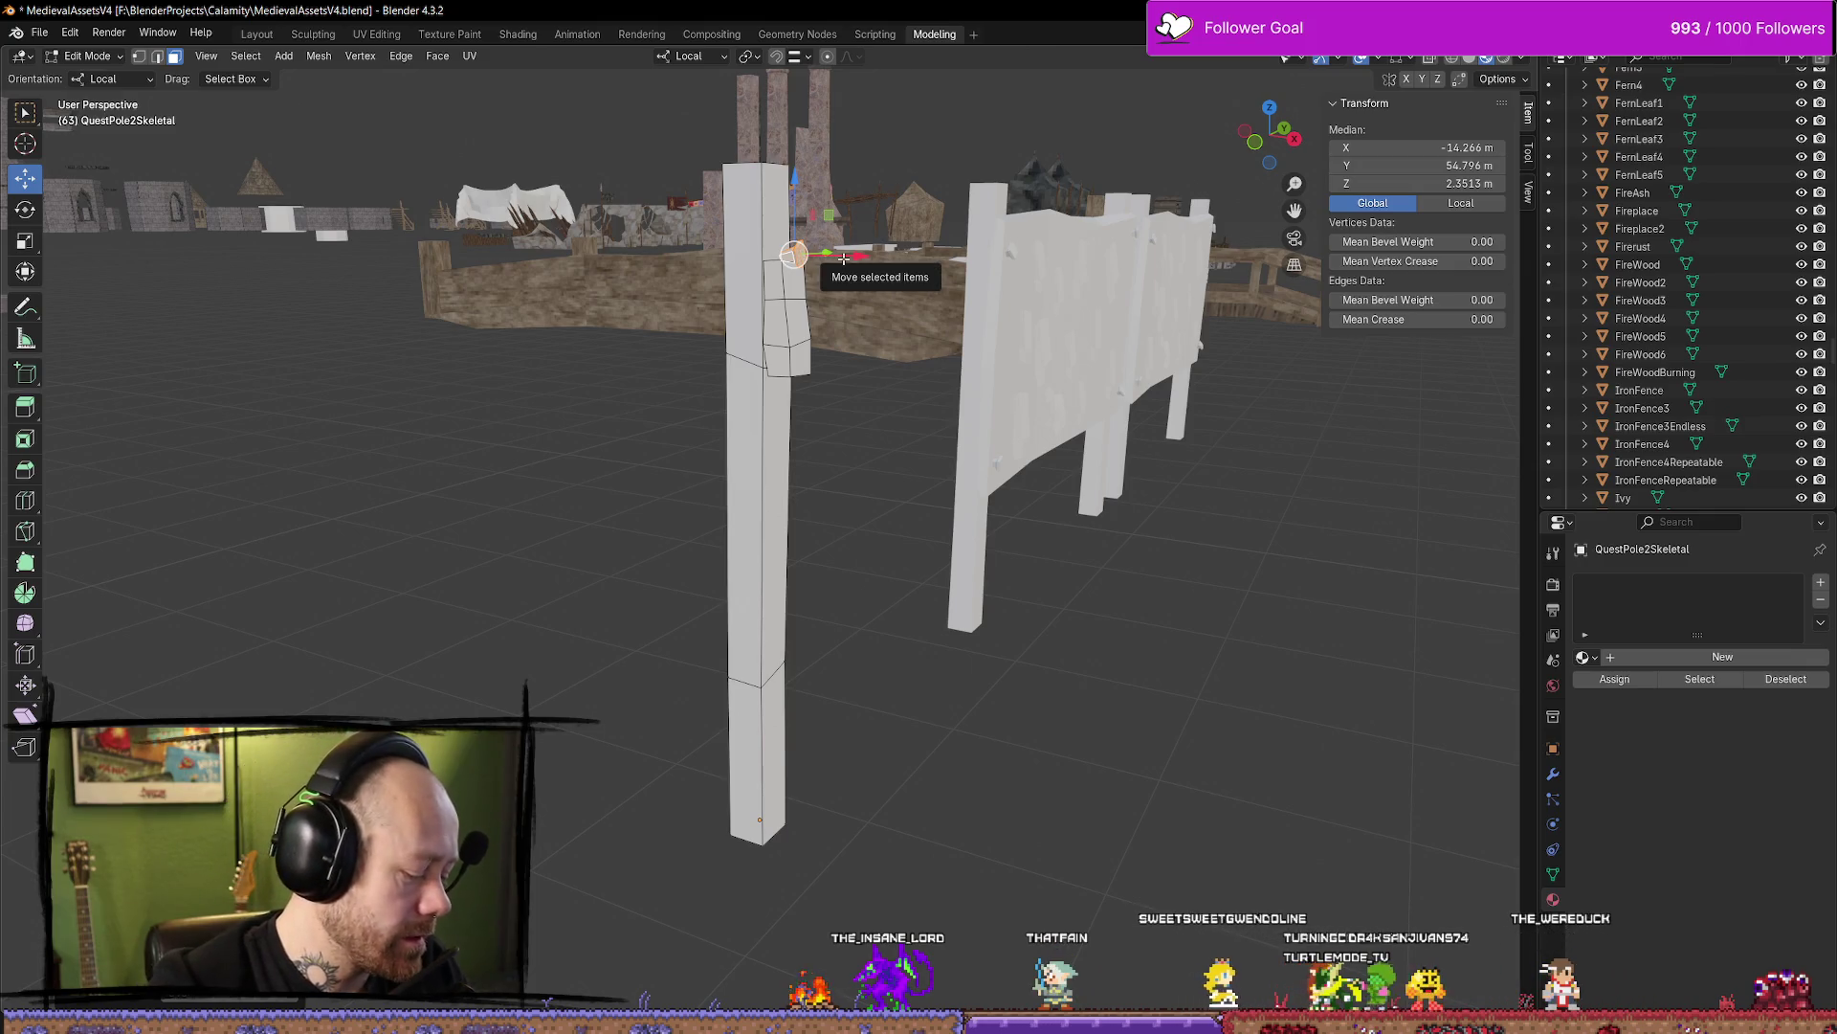
{"action": "left_click", "coordinate": [792, 254], "text": "shift"}
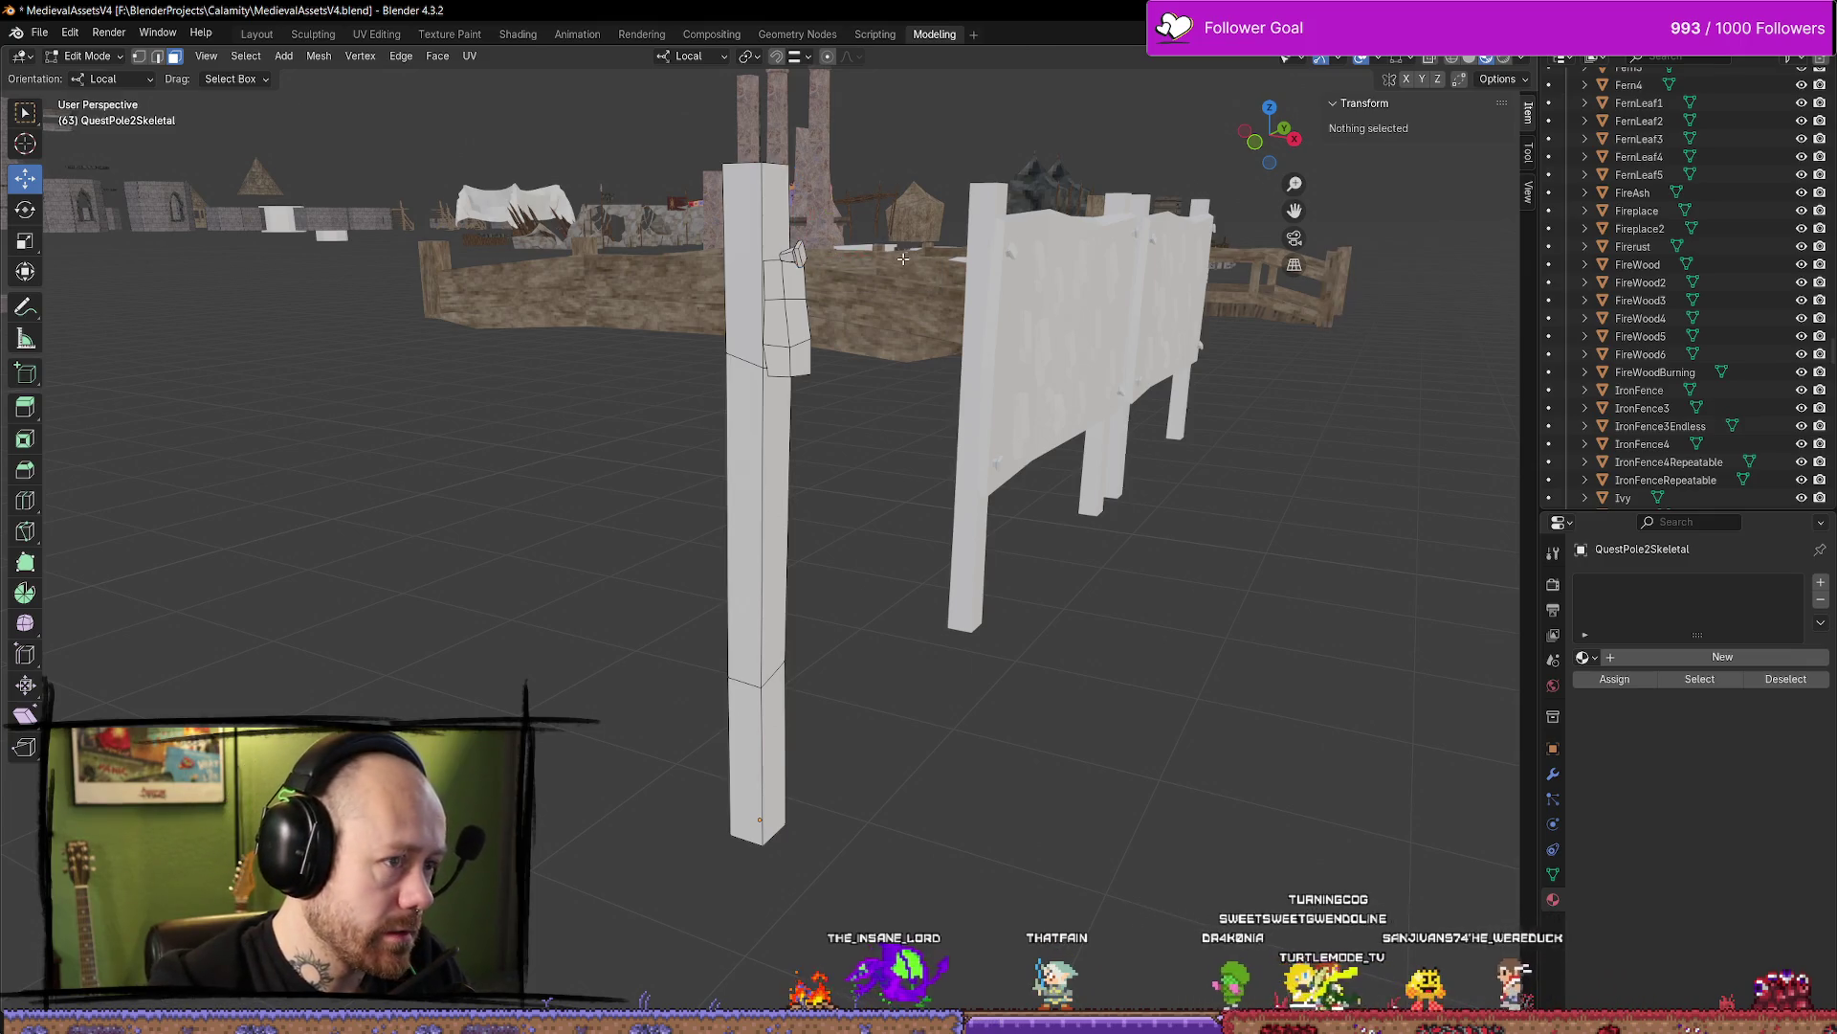
{"action": "left_click", "coordinate": [792, 253]}
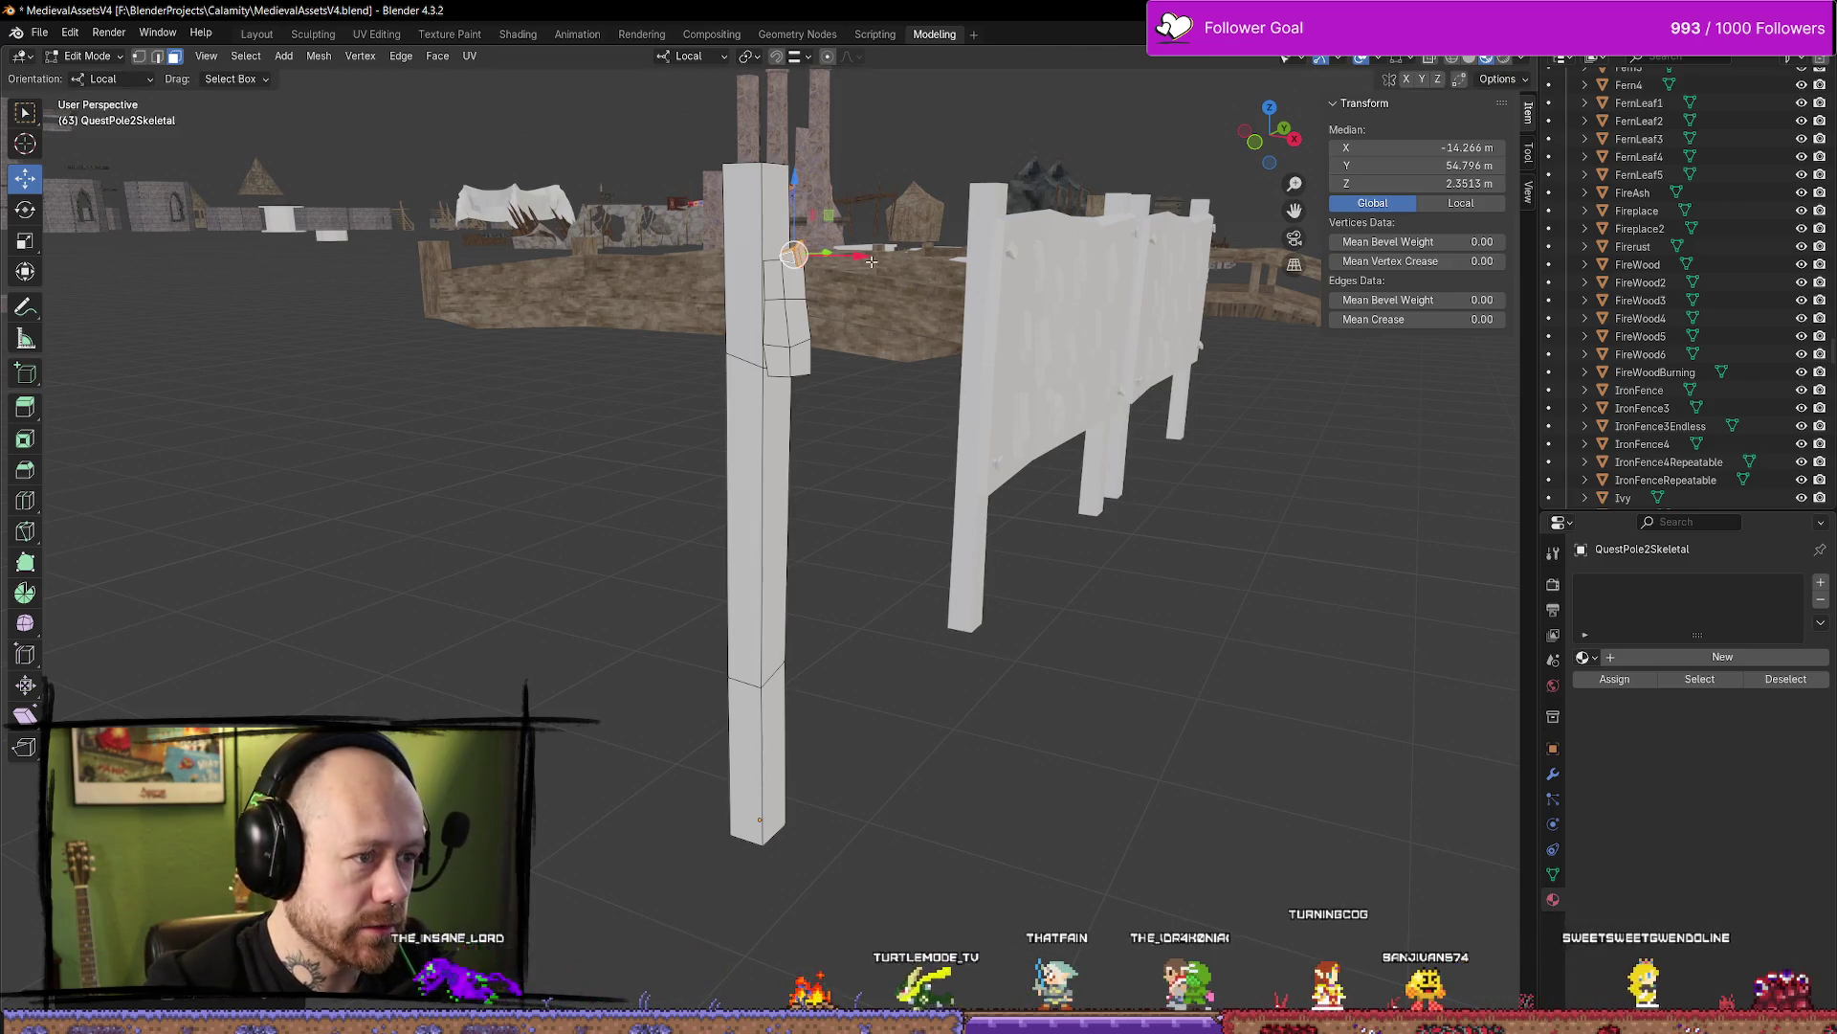
{"action": "left_click_drag", "start_coordinate": [871, 260], "coordinate": [1053, 268]}
{"action": "key", "text": "p"}
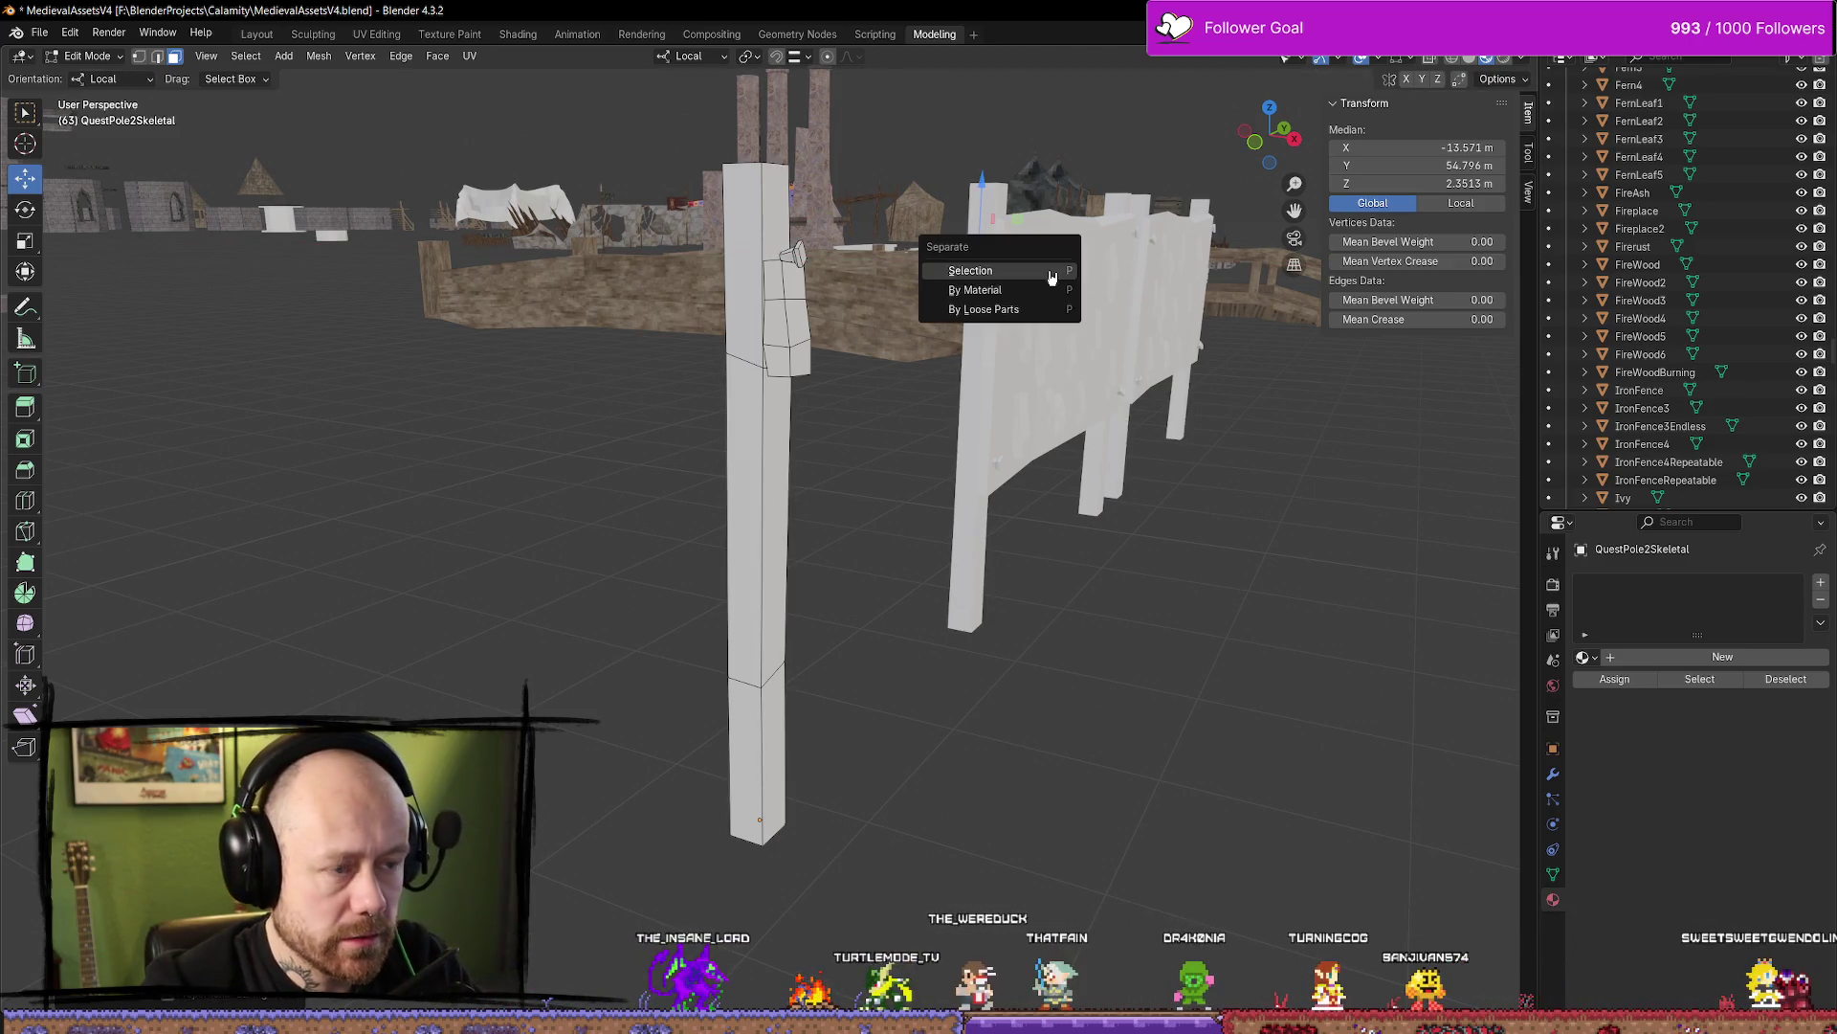
{"action": "left_click", "coordinate": [970, 271]}
{"action": "key", "text": "Tab"}
Set the new QuestPole2Skeletal.001 object's origin to its geometry
{"action": "key", "text": "alt+a"}
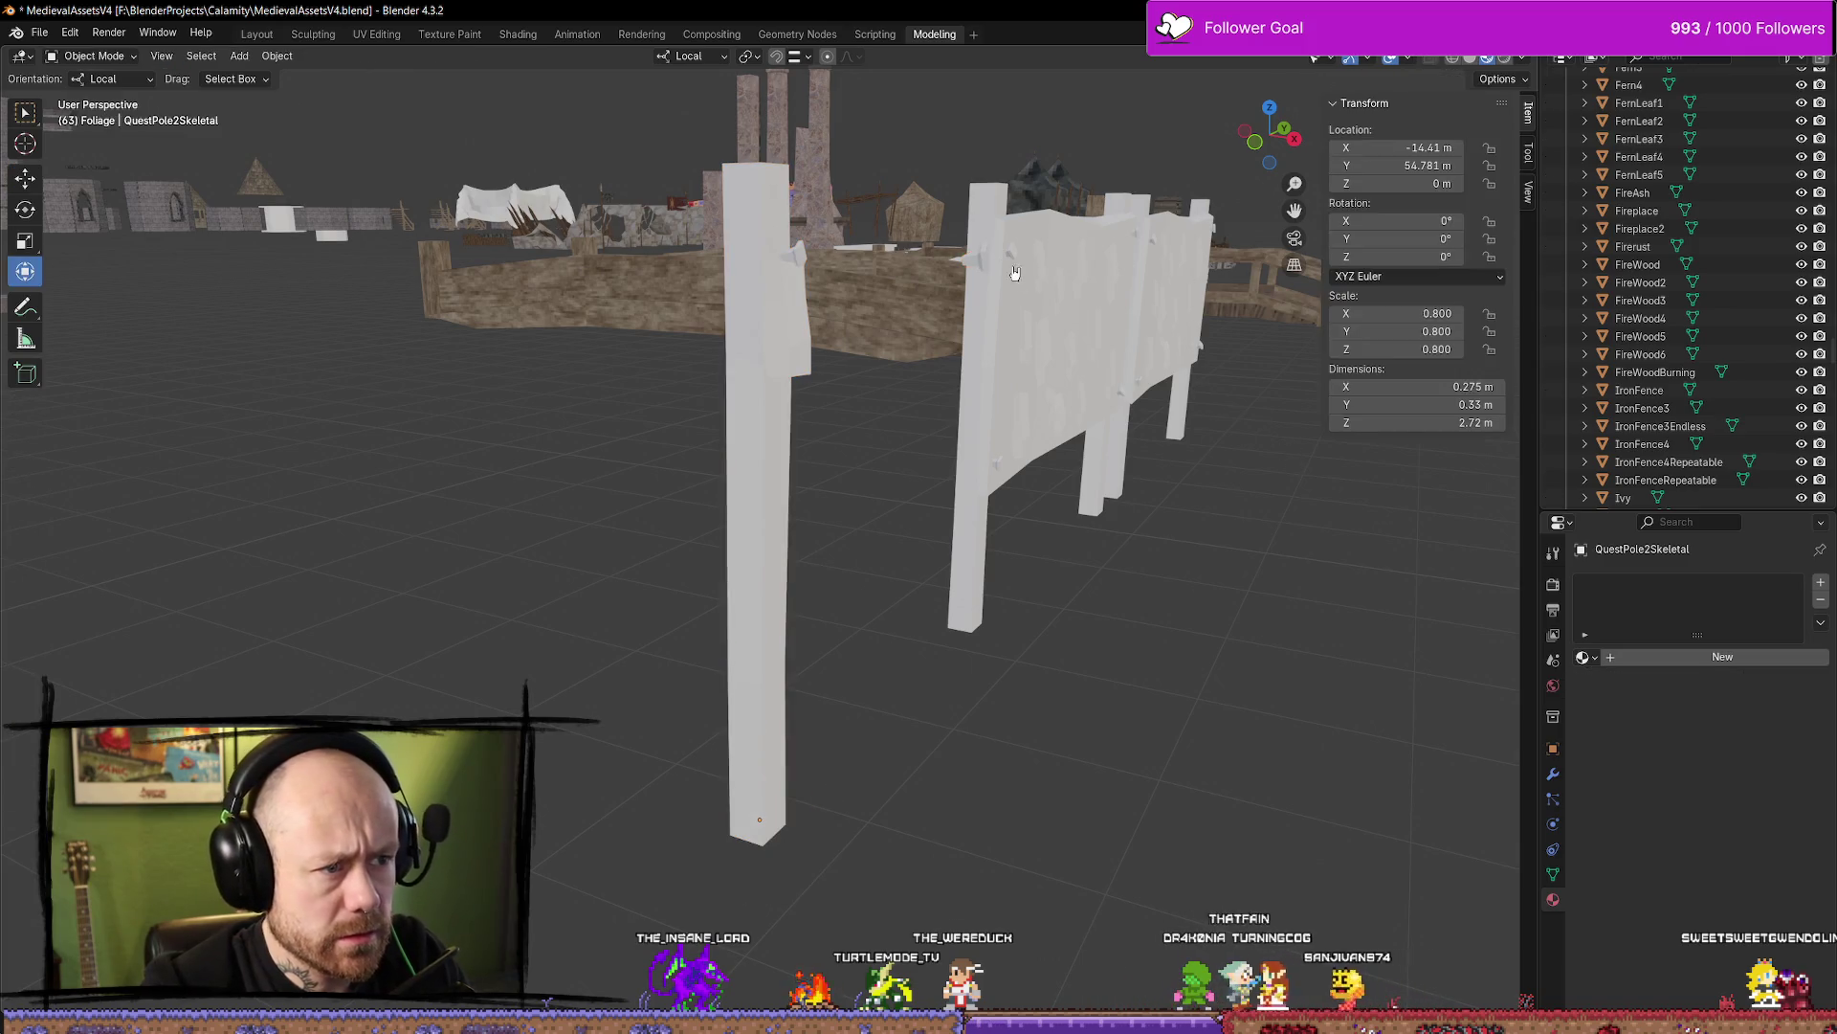
{"action": "left_click", "coordinate": [976, 256]}
{"action": "right_click", "coordinate": [980, 267]}
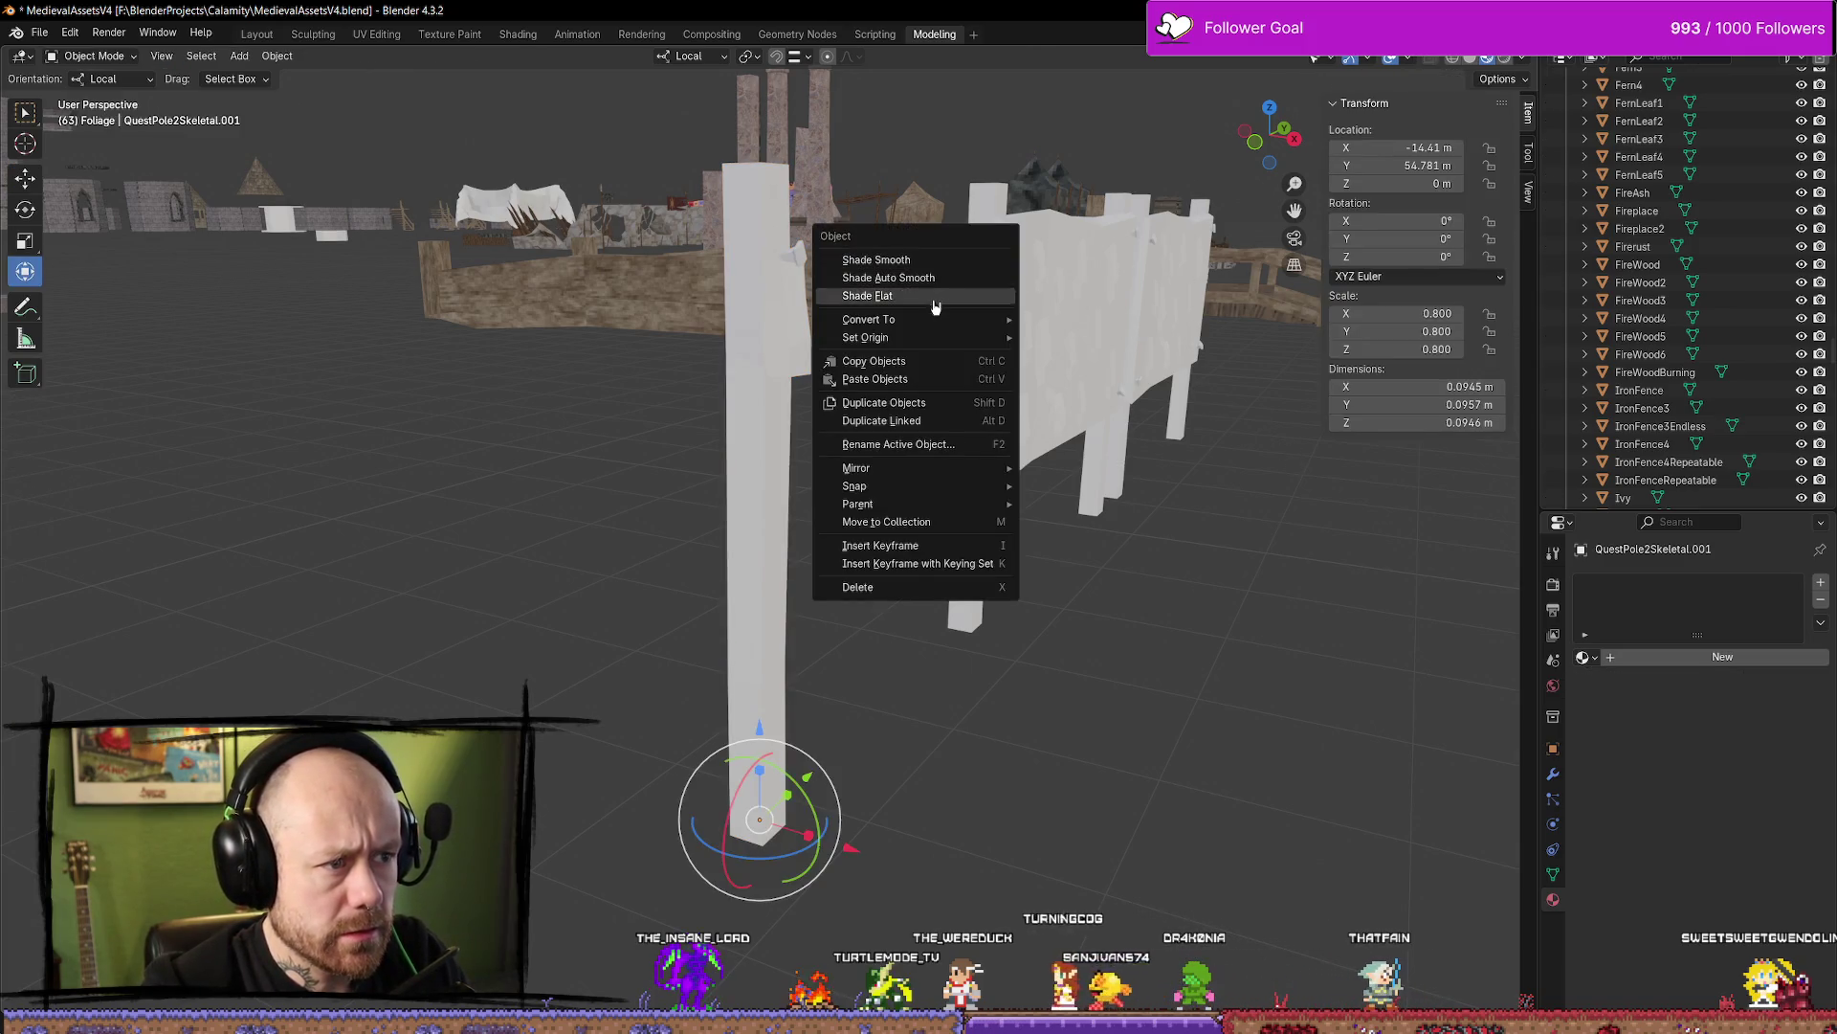
{"action": "mouse_move", "coordinate": [957, 337]}
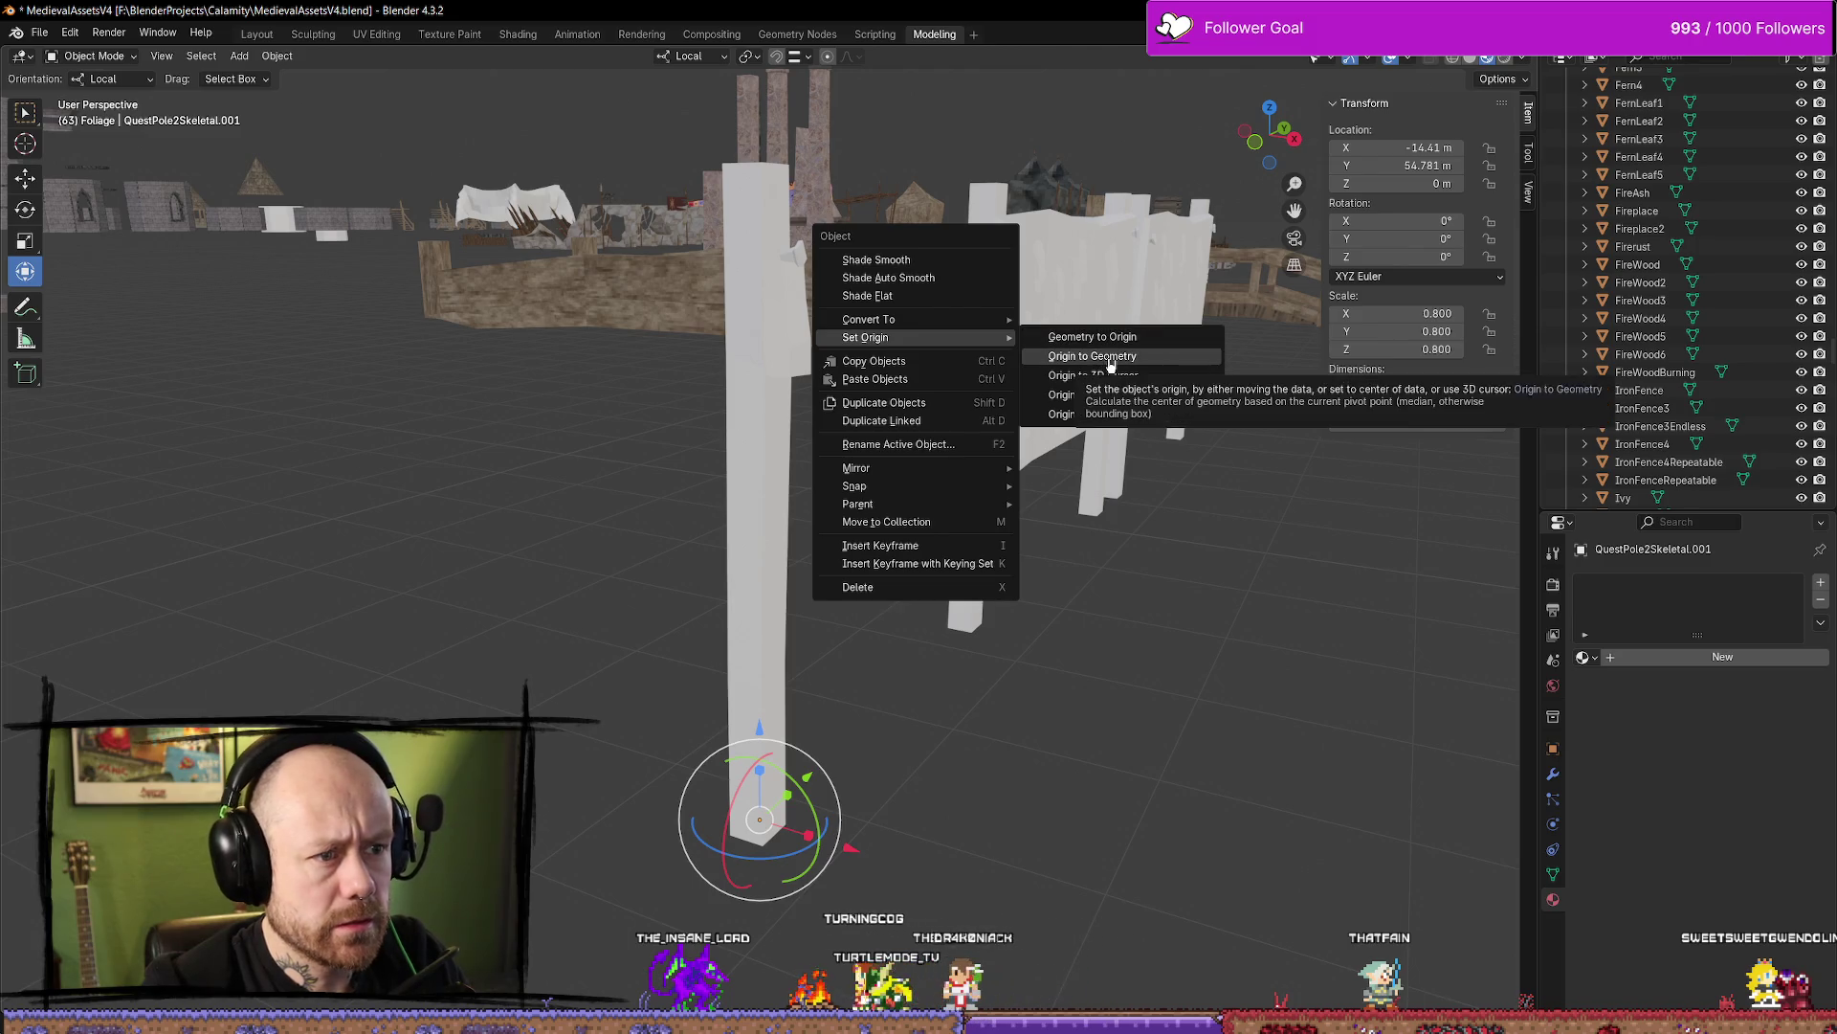
{"action": "left_click", "coordinate": [1114, 359]}
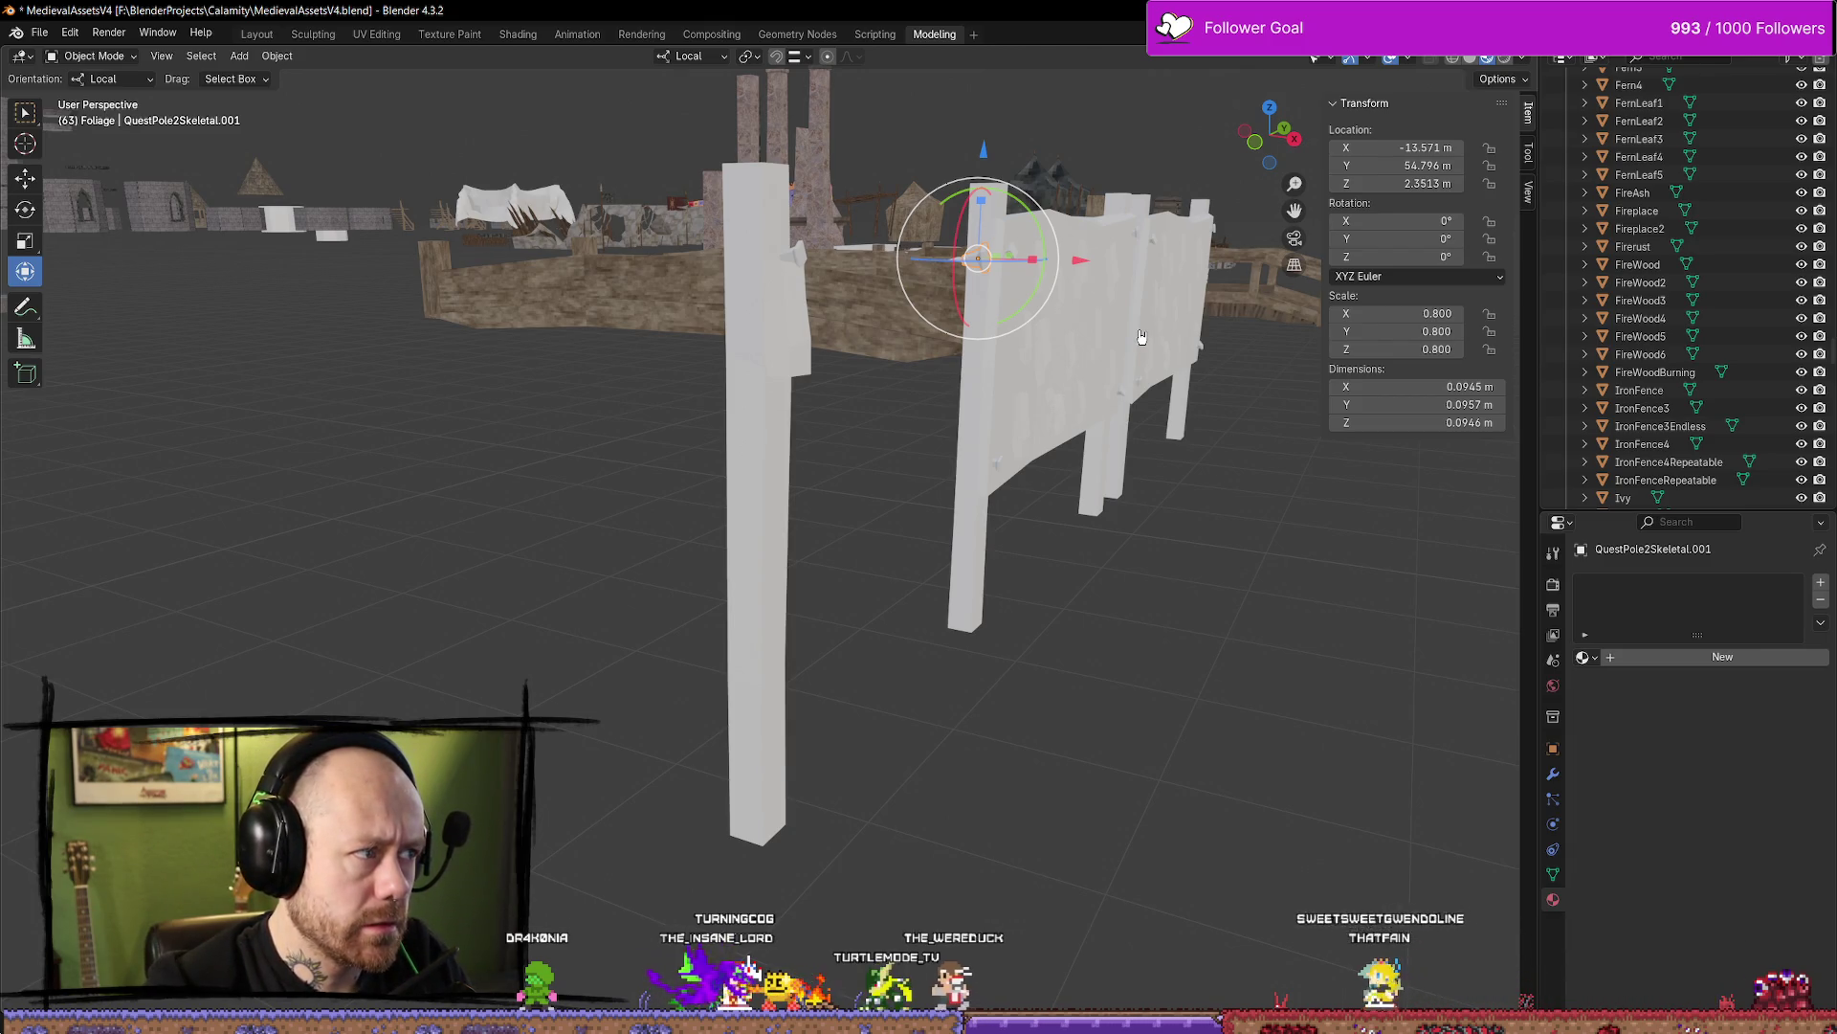
{"action": "left_click", "coordinate": [38, 34]}
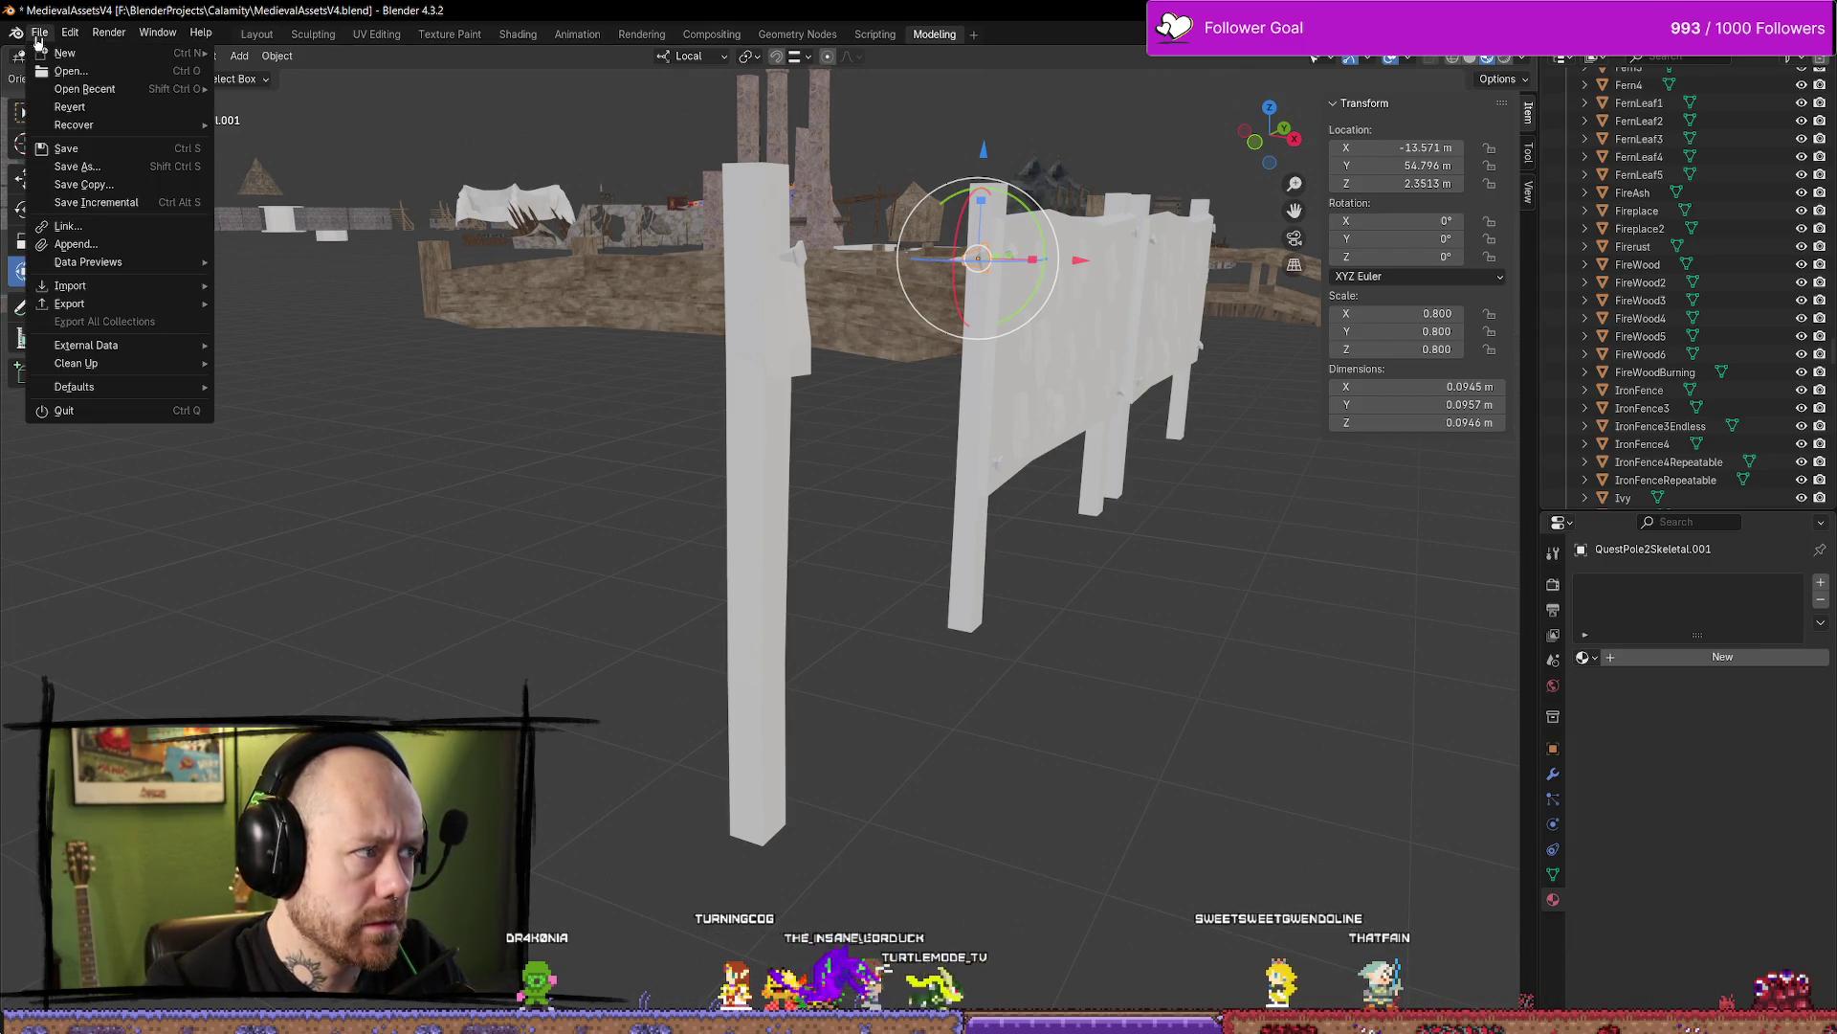
Open Weapons.blend, discarding unsaved changes to the assets file
{"action": "left_click", "coordinate": [70, 71]}
{"action": "left_click", "coordinate": [955, 559]}
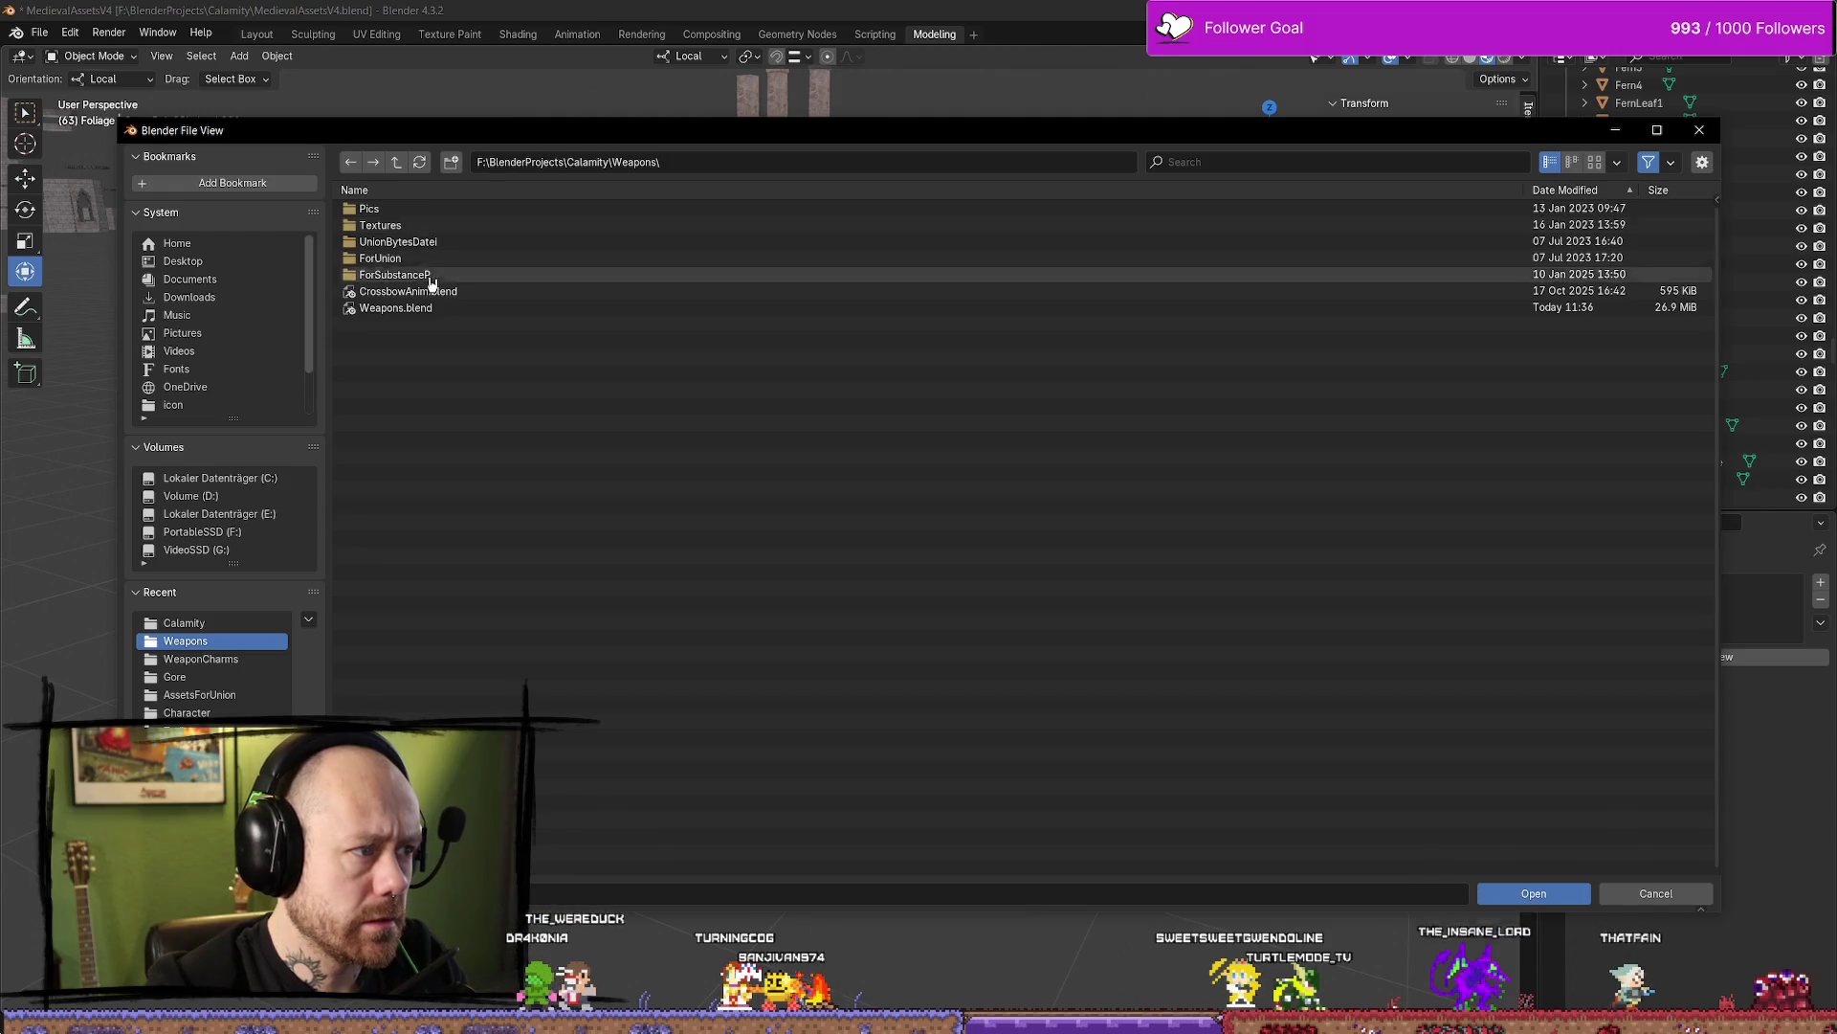
{"action": "left_click", "coordinate": [431, 308]}
{"action": "left_click", "coordinate": [1584, 891]}
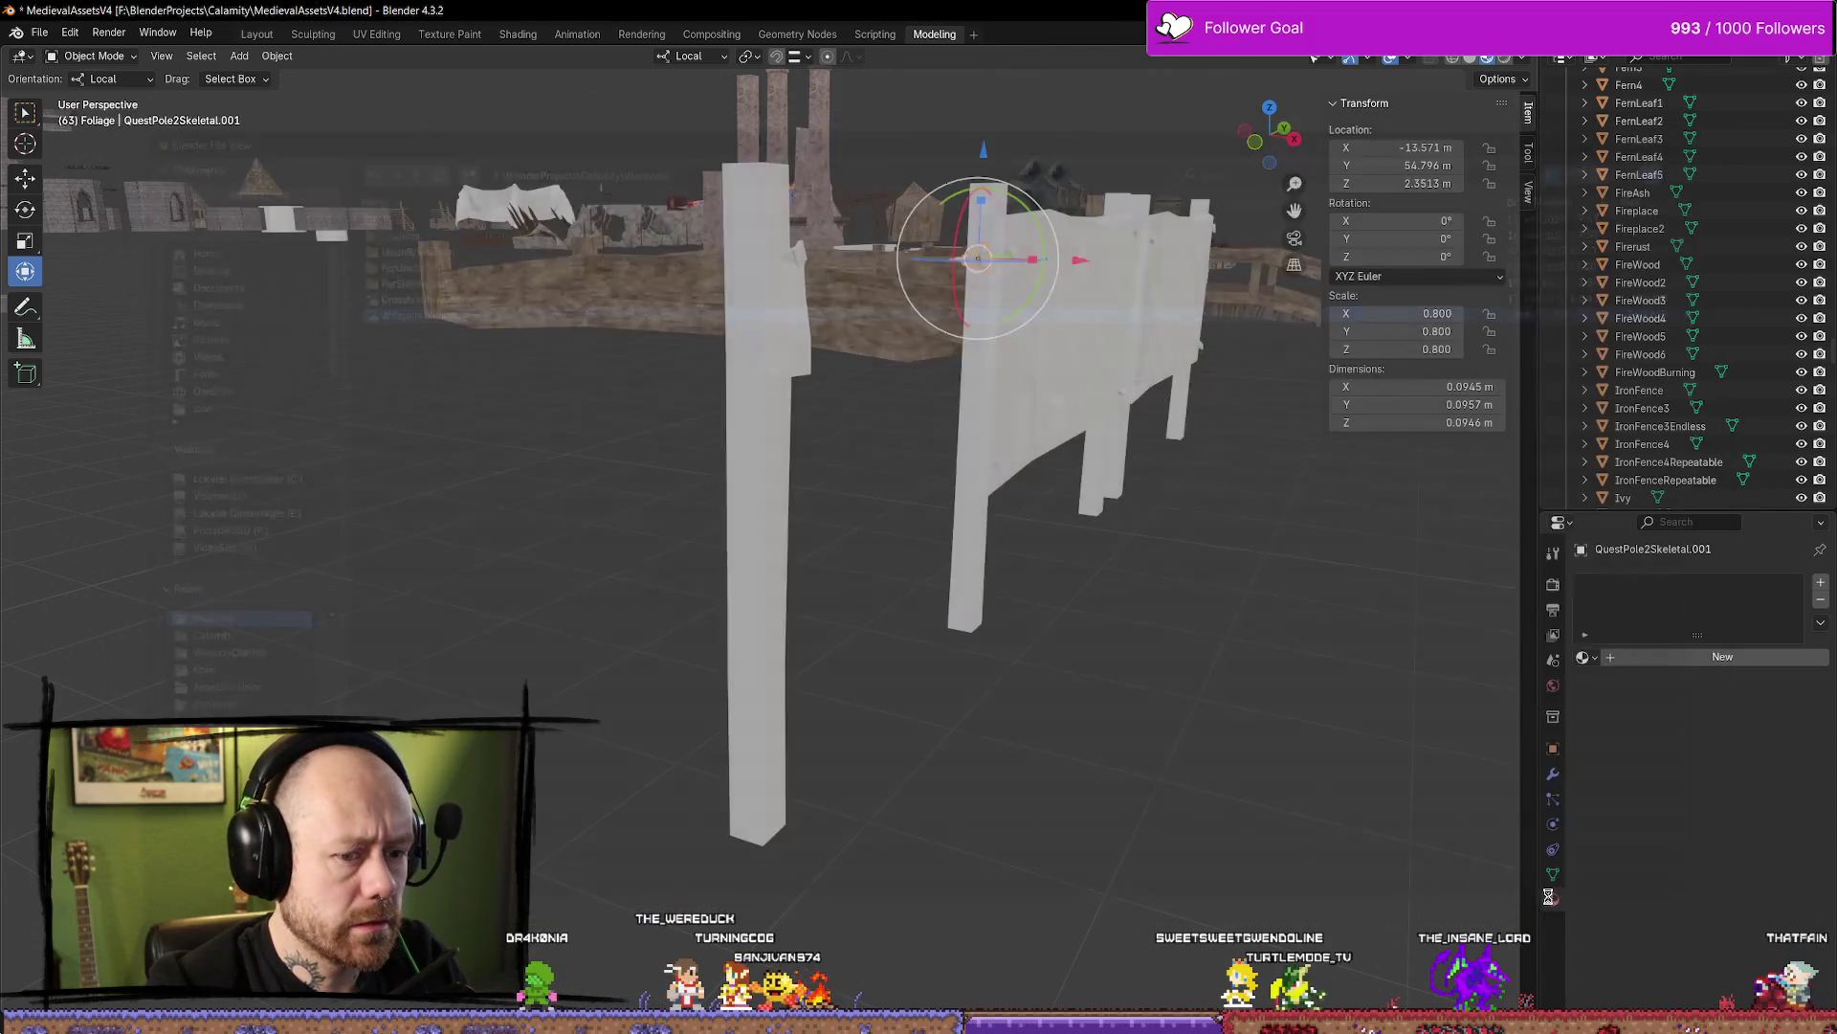
{"action": "left_click", "coordinate": [912, 572]}
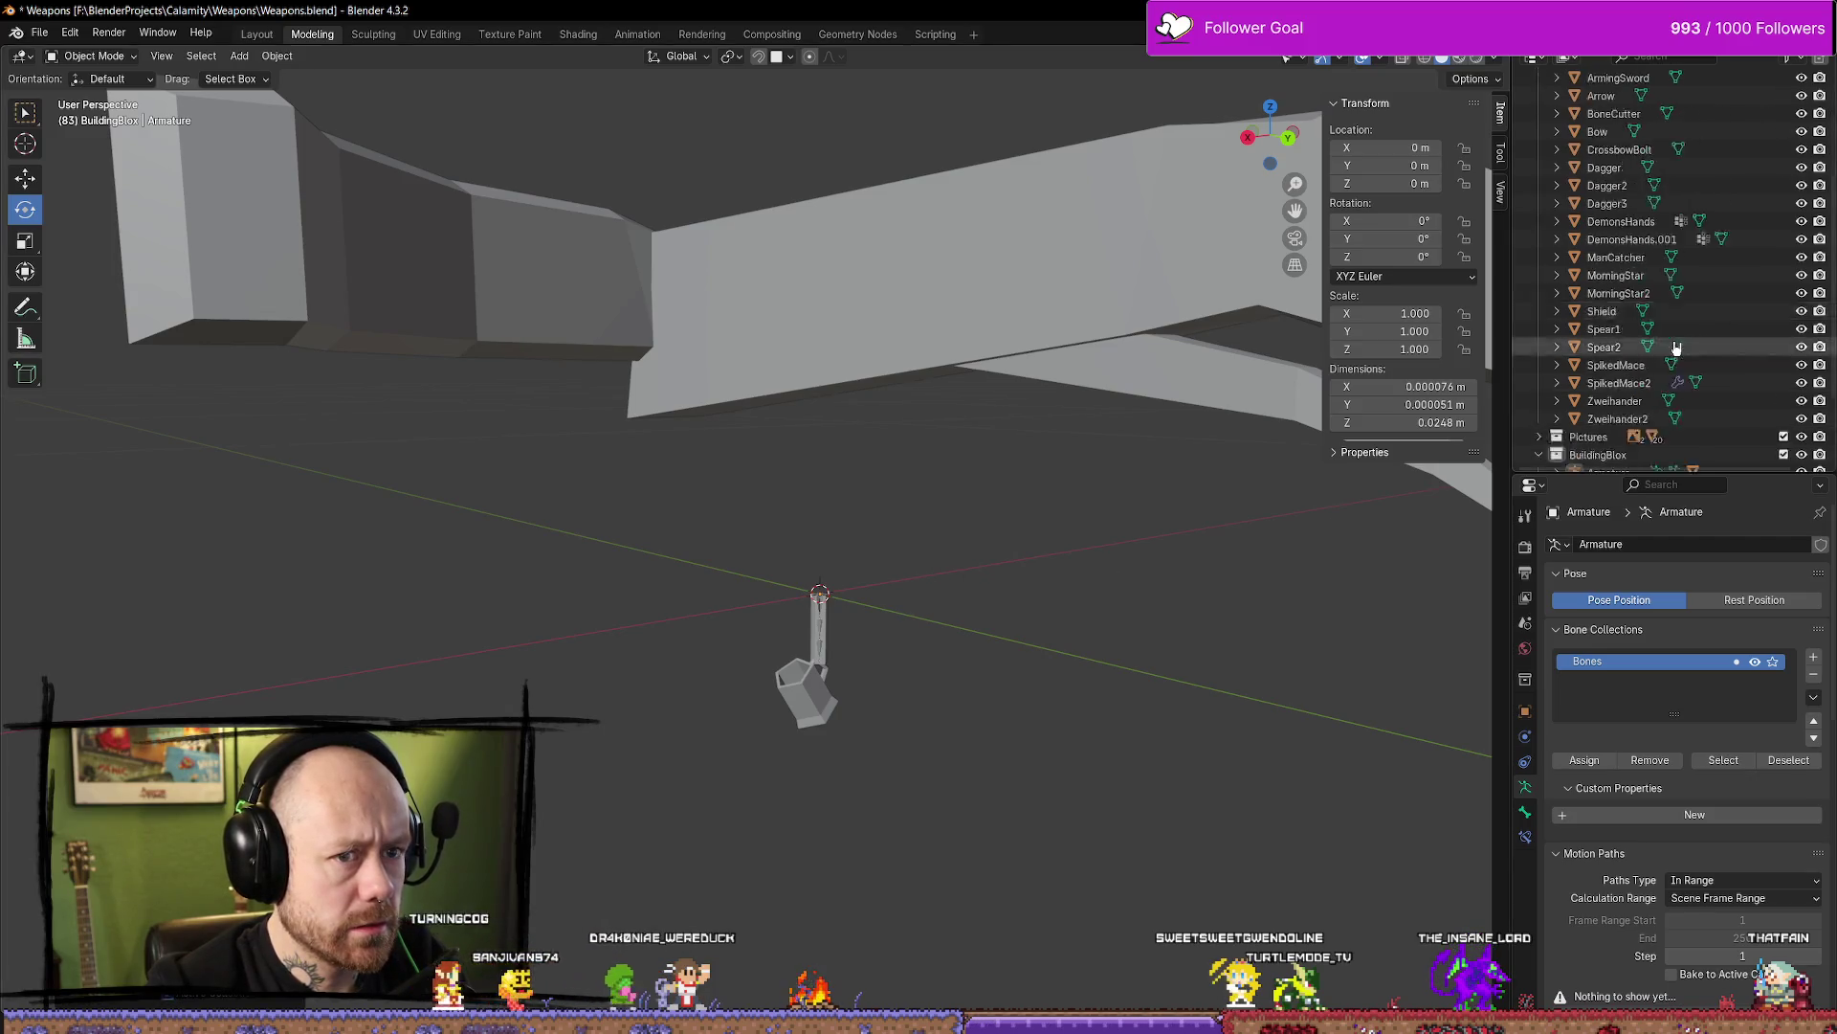
Select QuestPole2Skeletal.001 in the Outliner's BuildingBlox collection and show its transform properties
{"action": "scroll", "coordinate": [1709, 328], "scroll_direction": "down", "scroll_amount": 5}
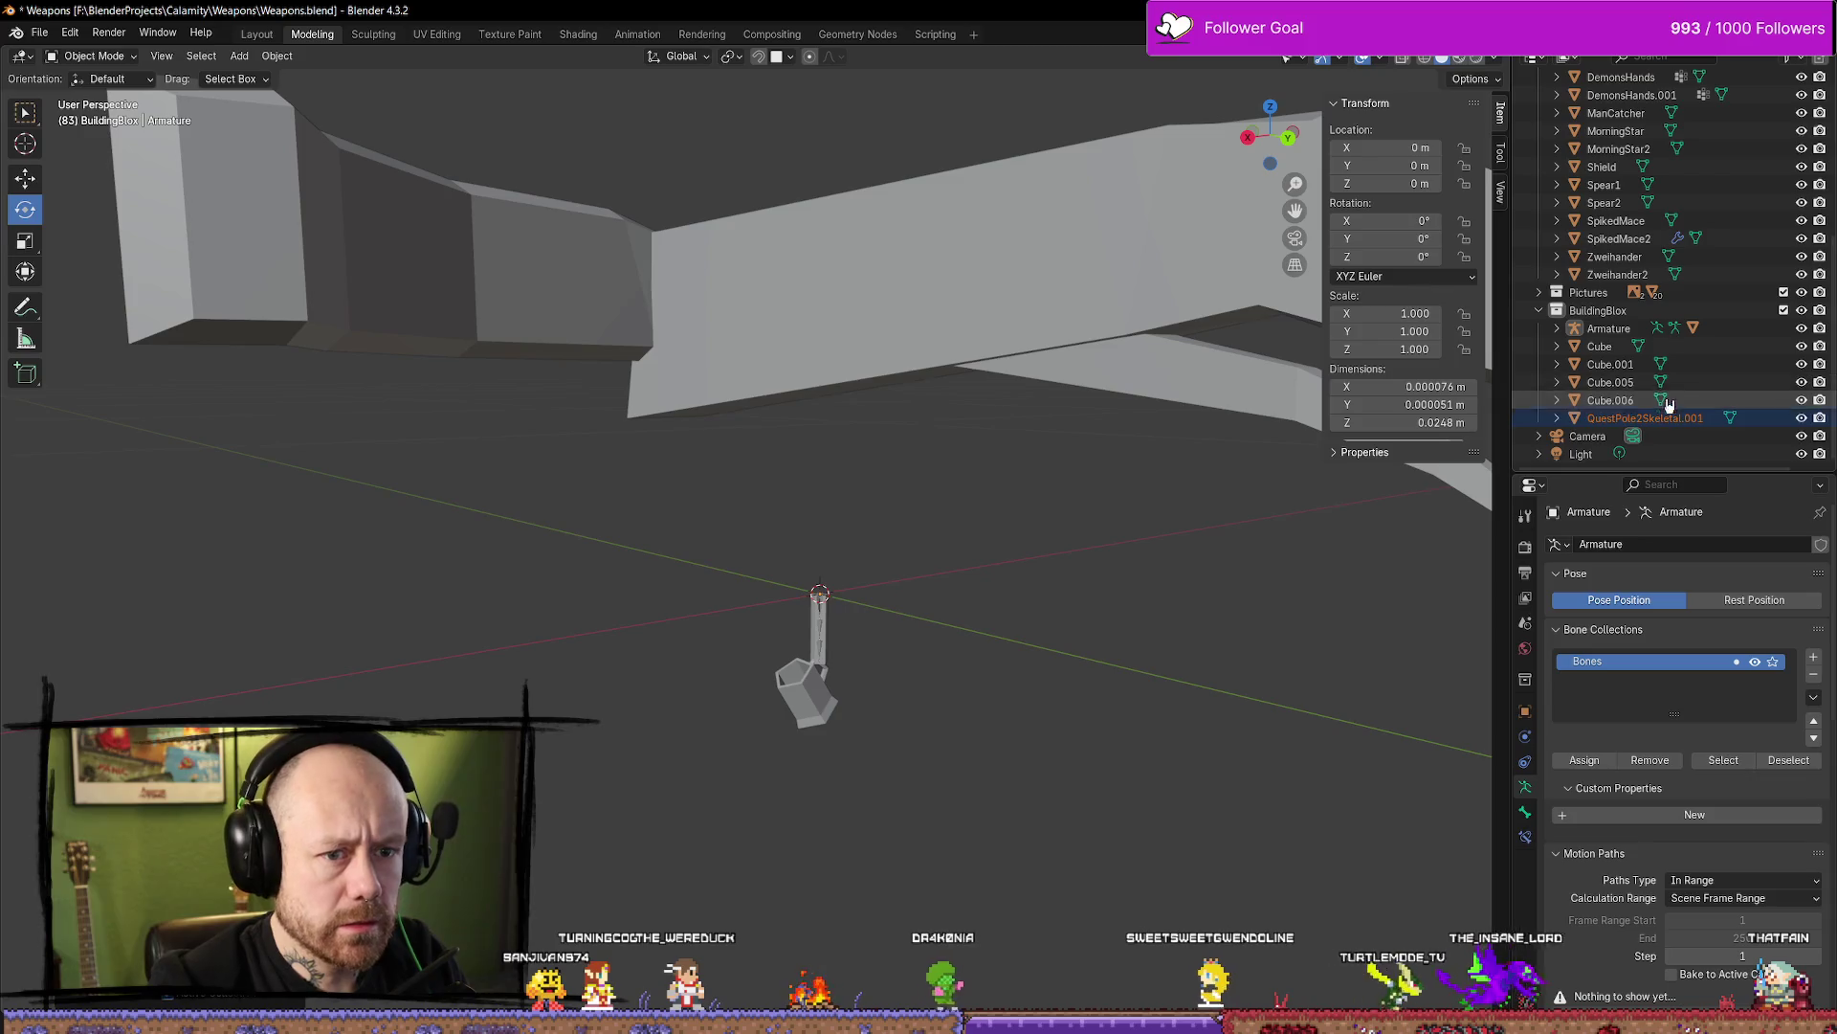
{"action": "left_click", "coordinate": [1635, 423]}
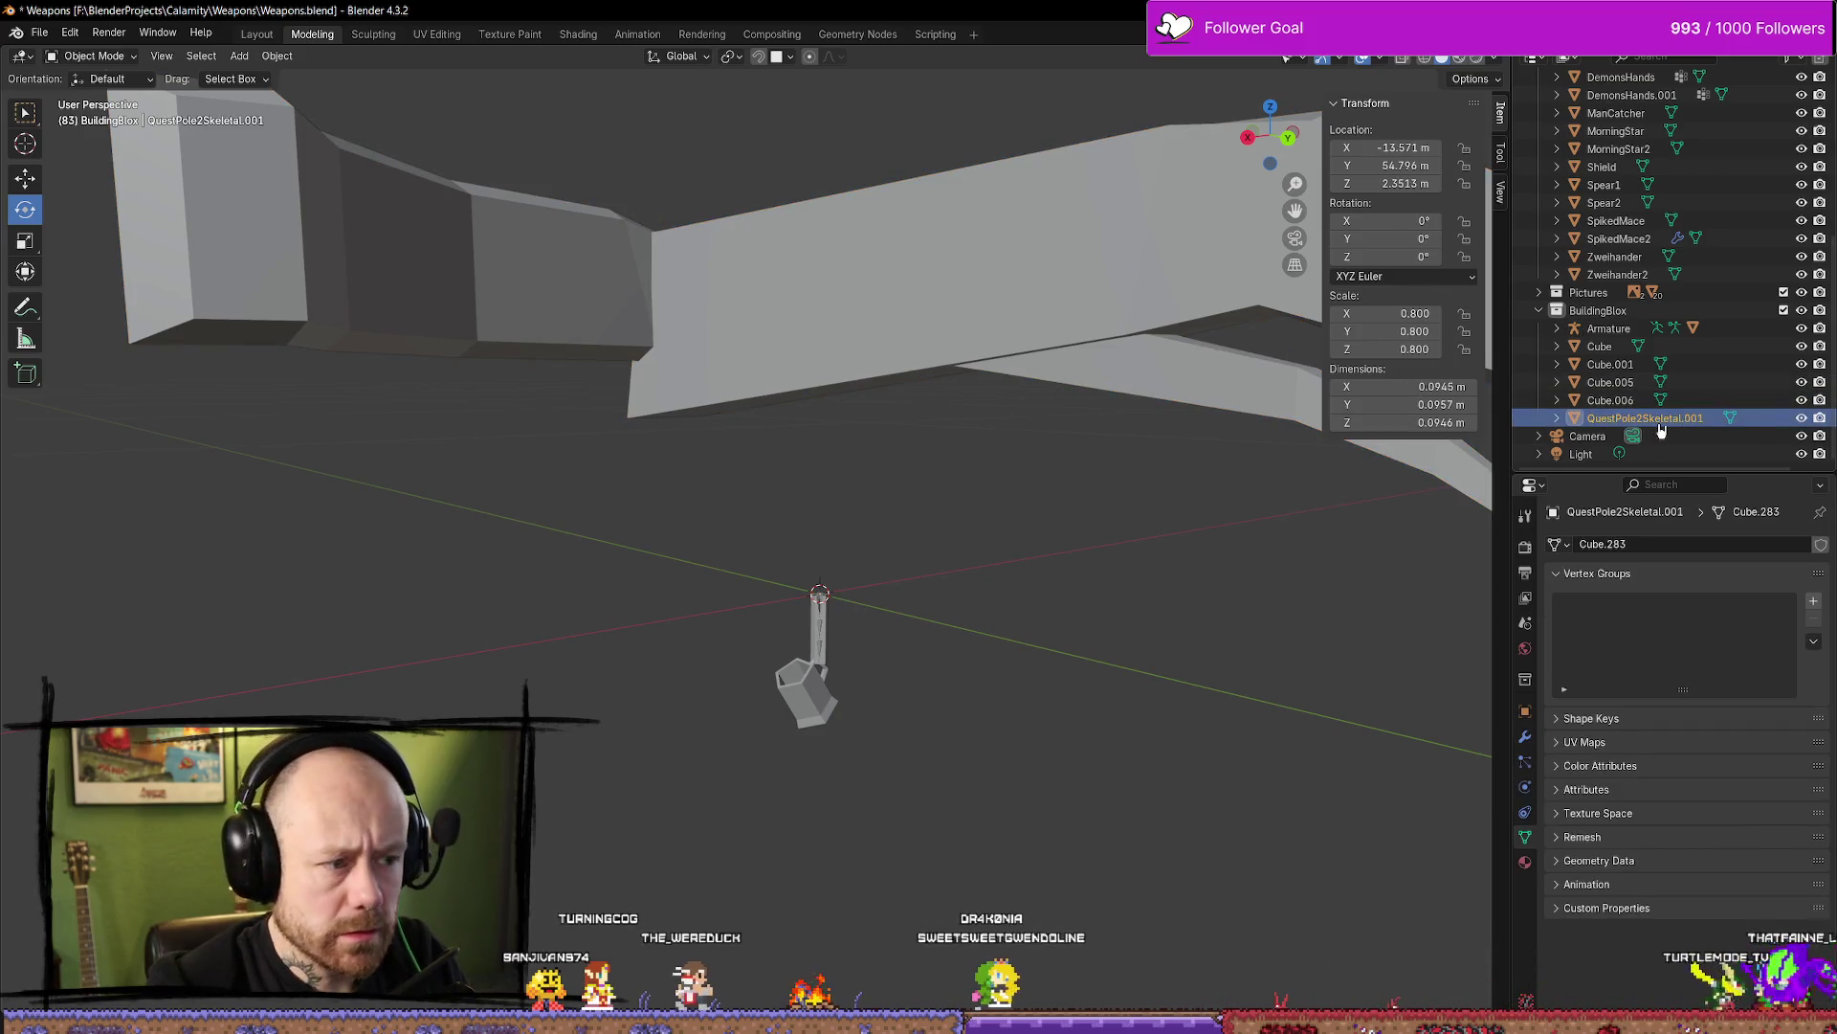
{"action": "scroll", "coordinate": [1156, 492], "scroll_direction": "down", "scroll_amount": 6}
{"action": "scroll", "coordinate": [1067, 522], "scroll_direction": "down", "scroll_amount": 8}
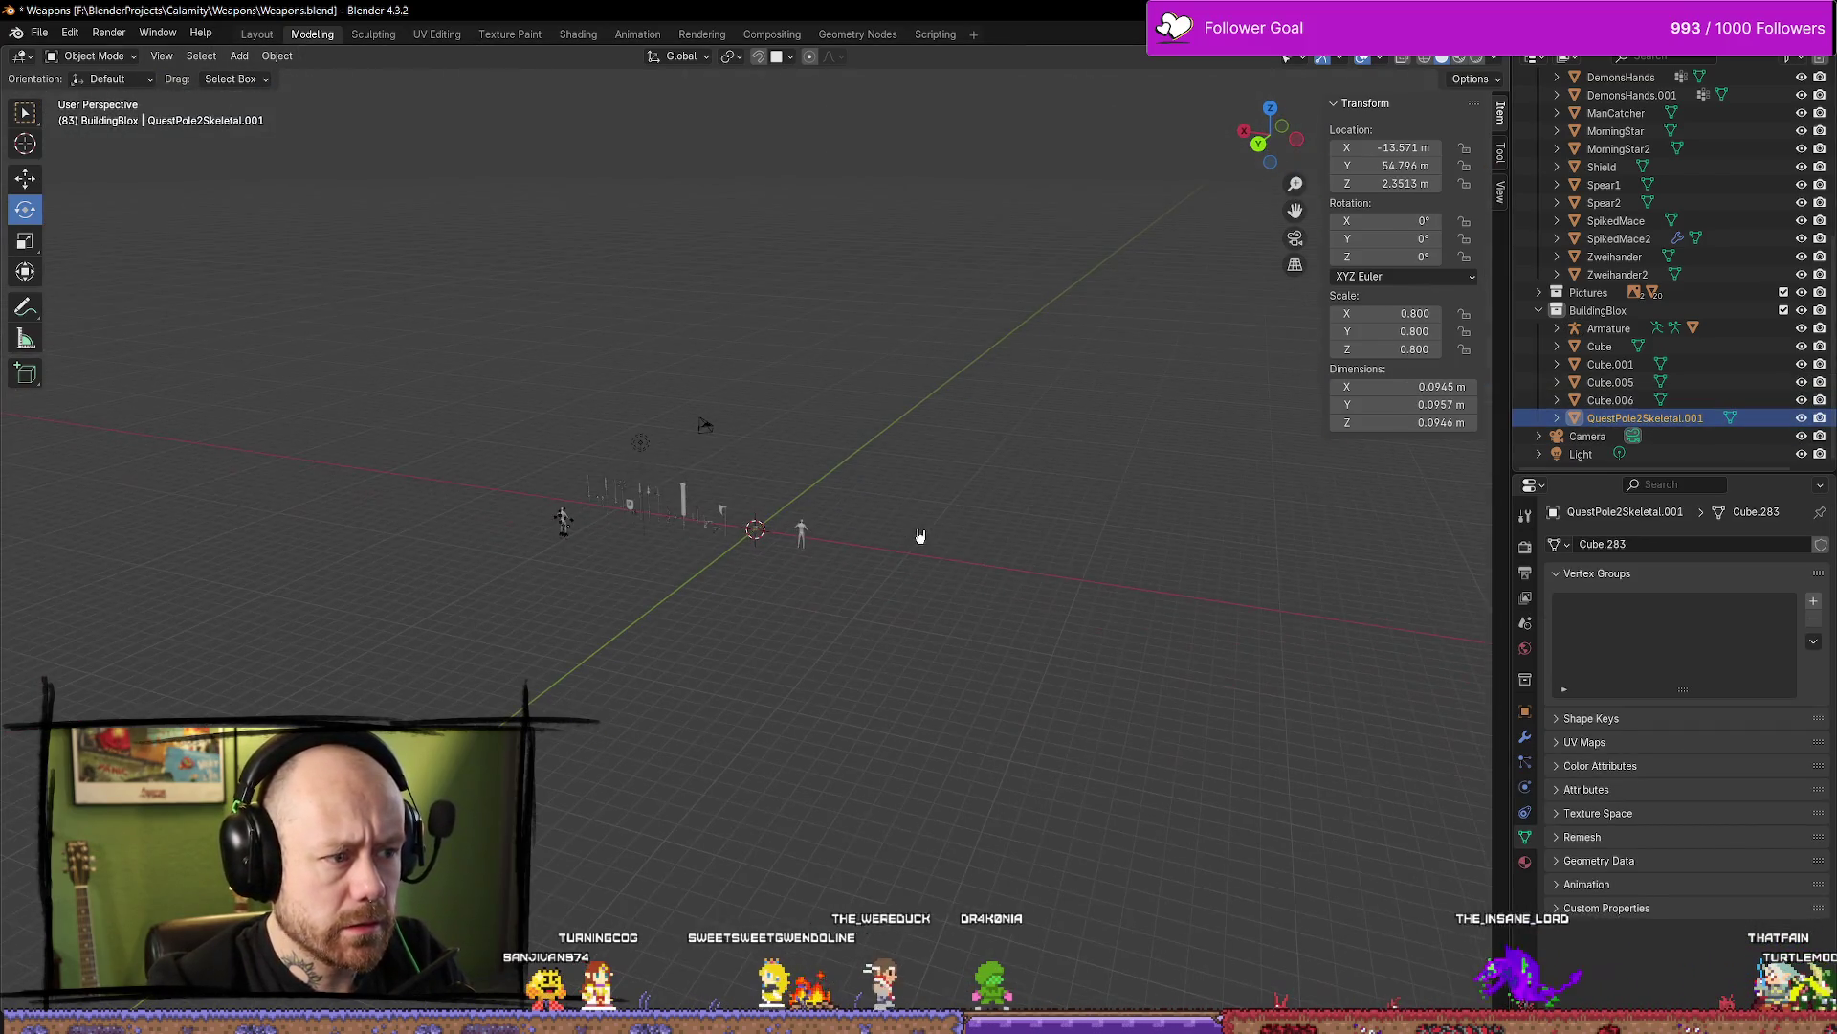
{"action": "middle_click_drag", "start_coordinate": [919, 537], "coordinate": [790, 549]}
{"action": "scroll", "coordinate": [971, 542], "scroll_direction": "up", "scroll_amount": 5}
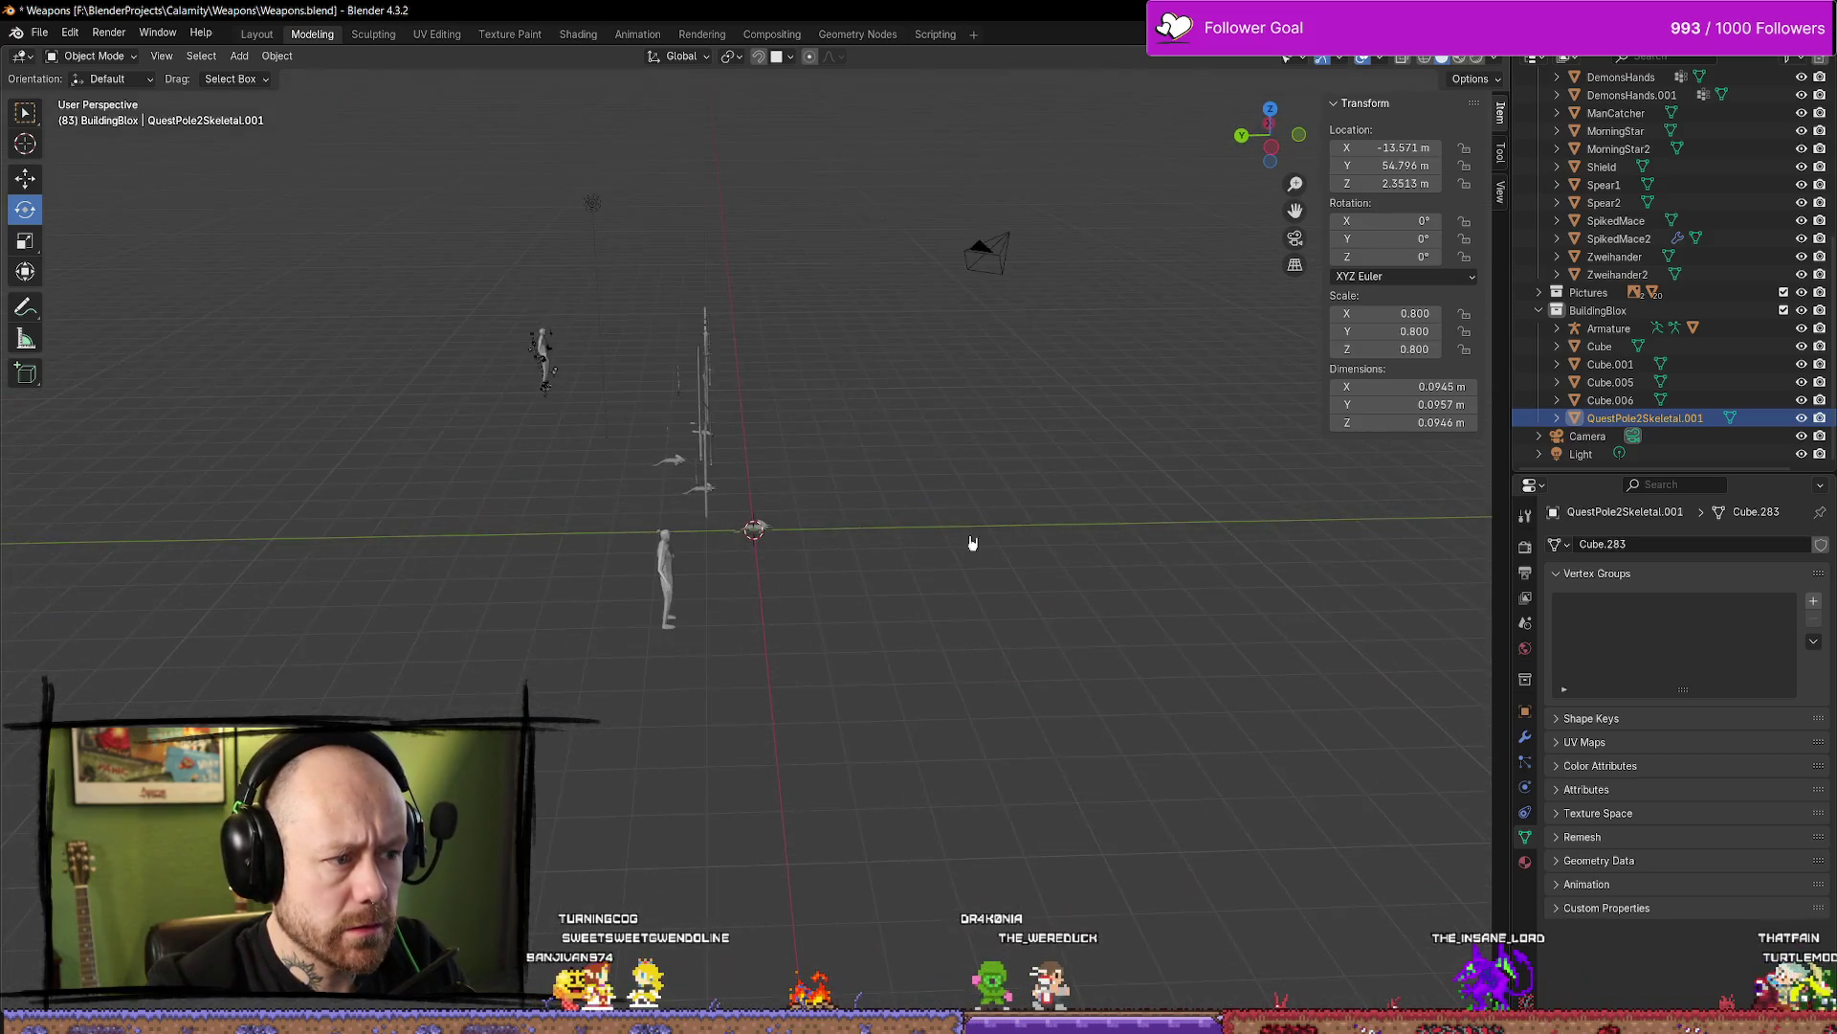
{"action": "left_click", "coordinate": [1612, 401]}
{"action": "left_click", "coordinate": [1616, 419]}
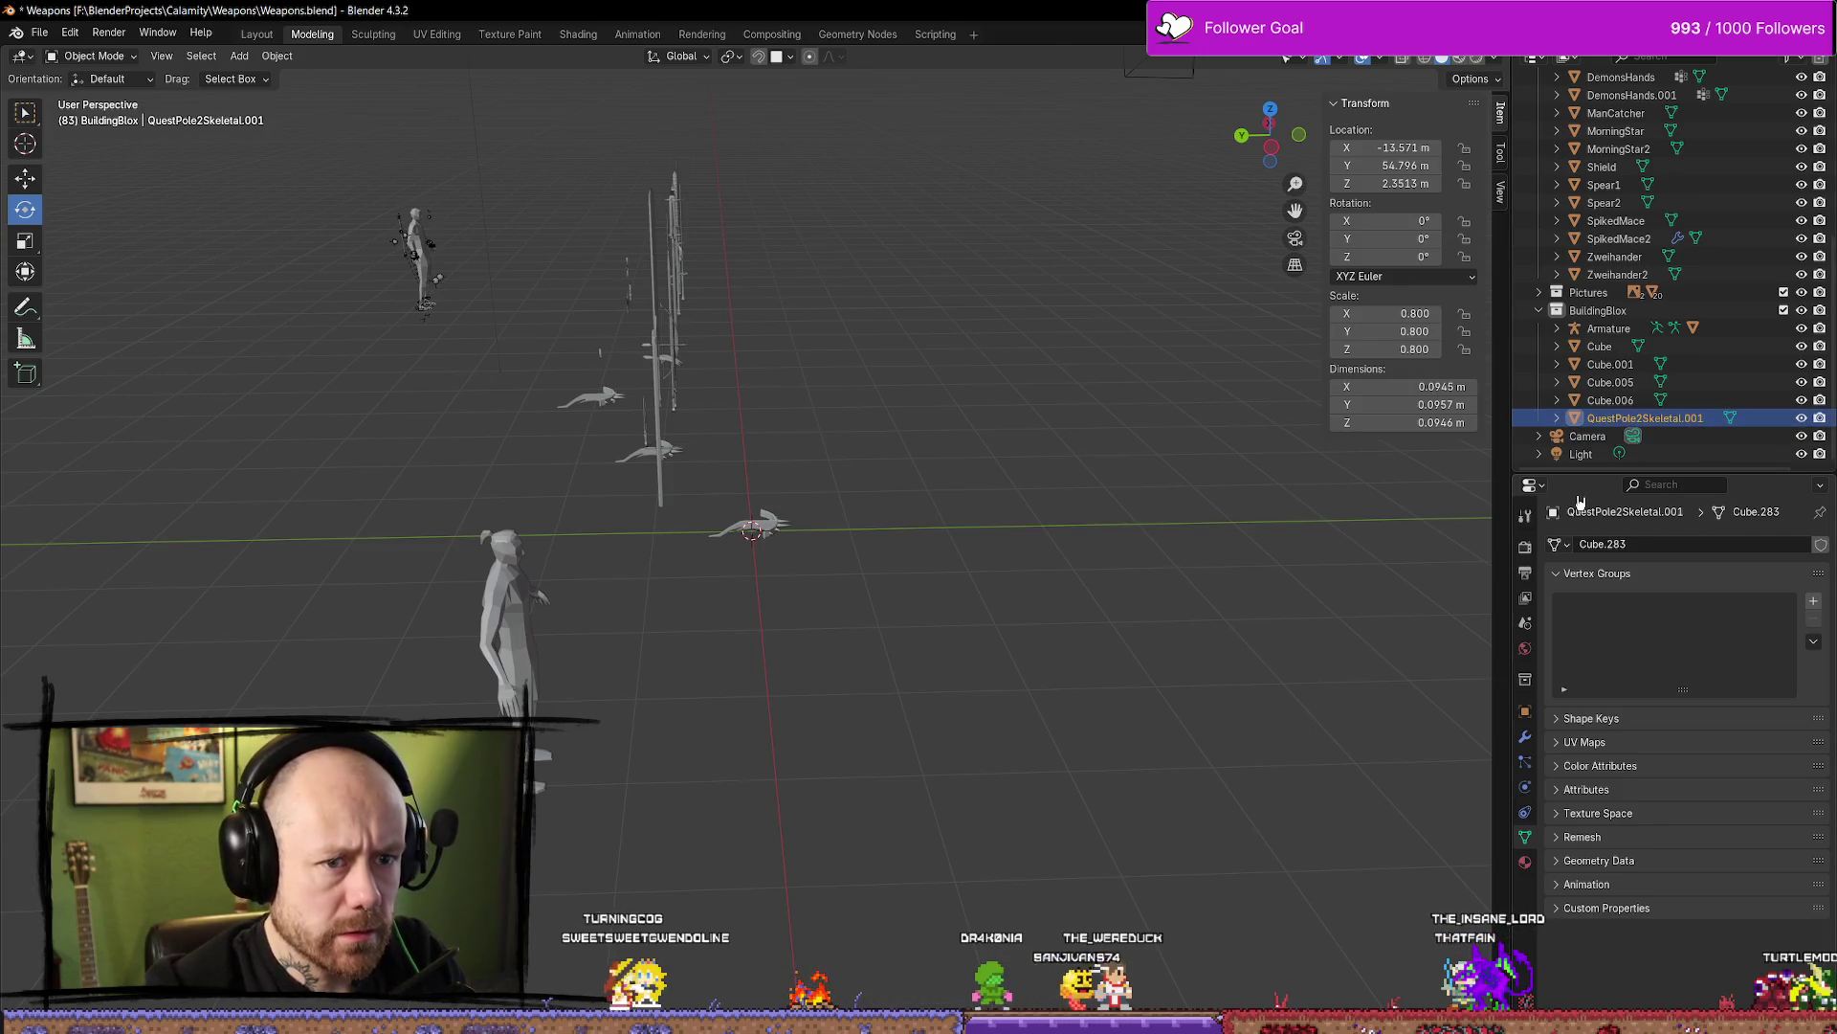
{"action": "double_click", "coordinate": [1588, 415]}
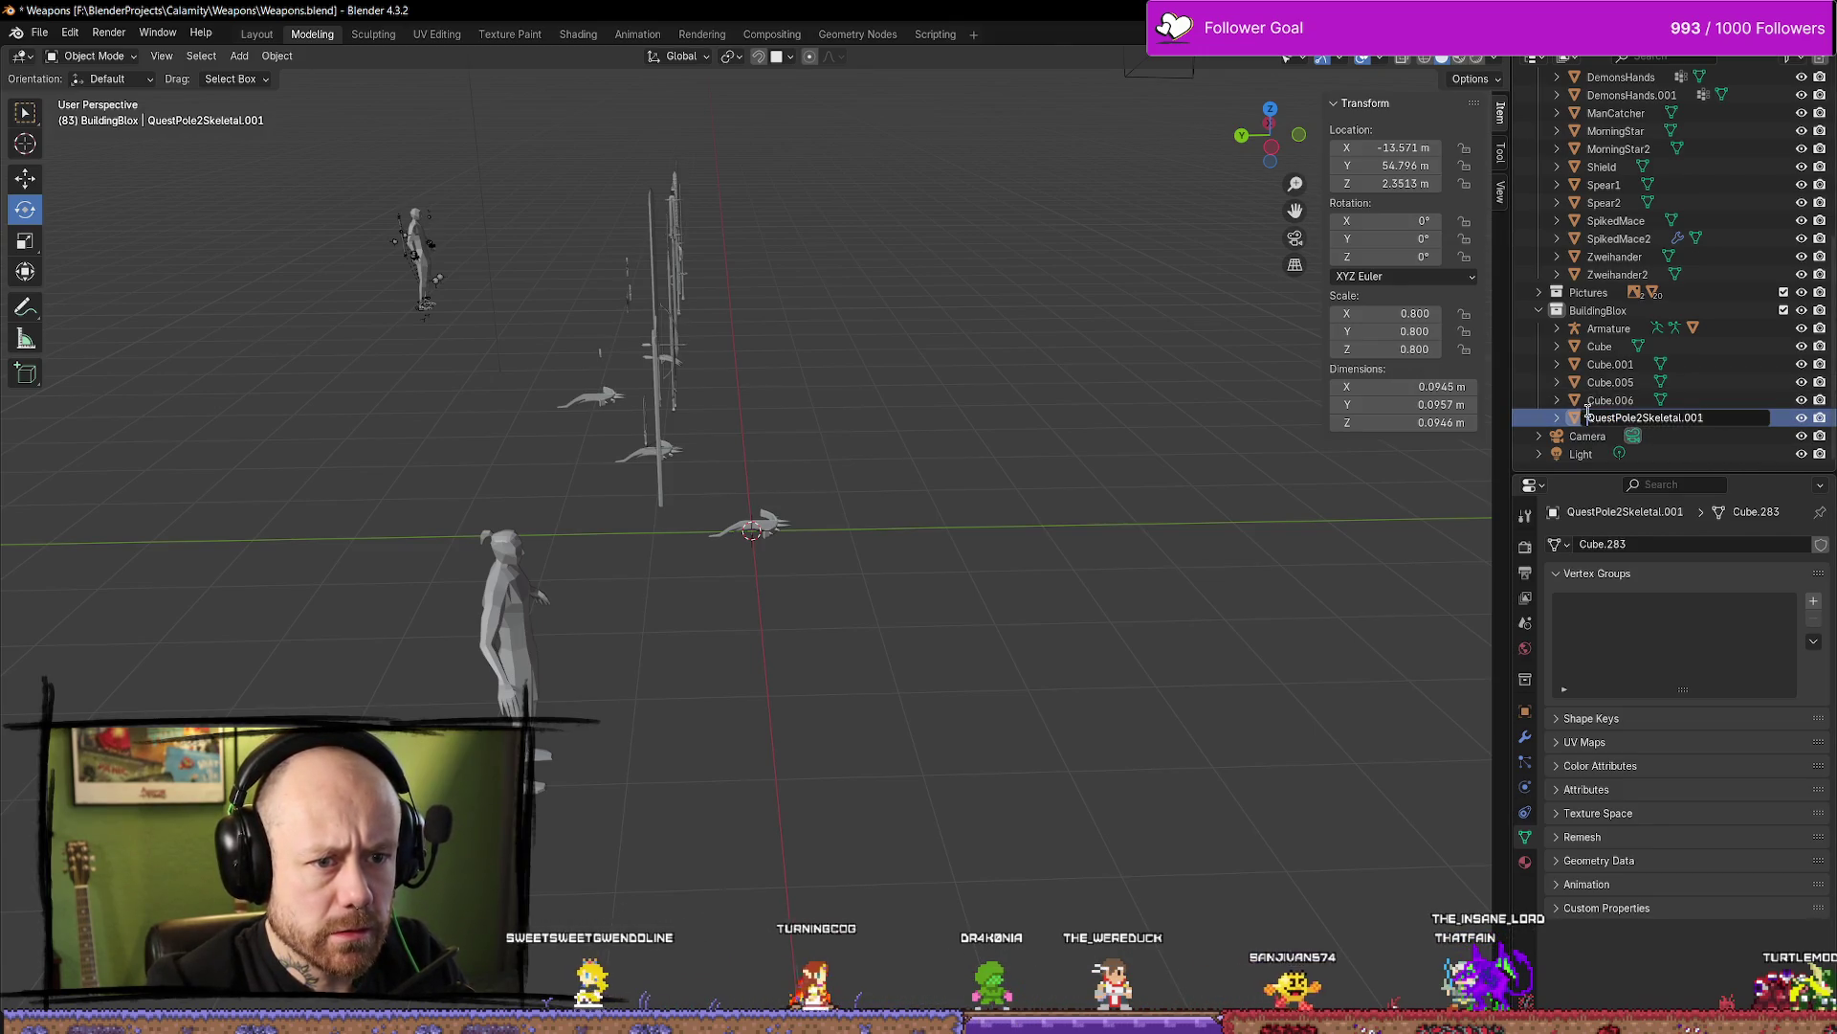
{"action": "key", "text": "Return"}
{"action": "left_click", "coordinate": [1526, 711]}
{"action": "middle_click_drag", "start_coordinate": [1053, 450], "coordinate": [1085, 437]}
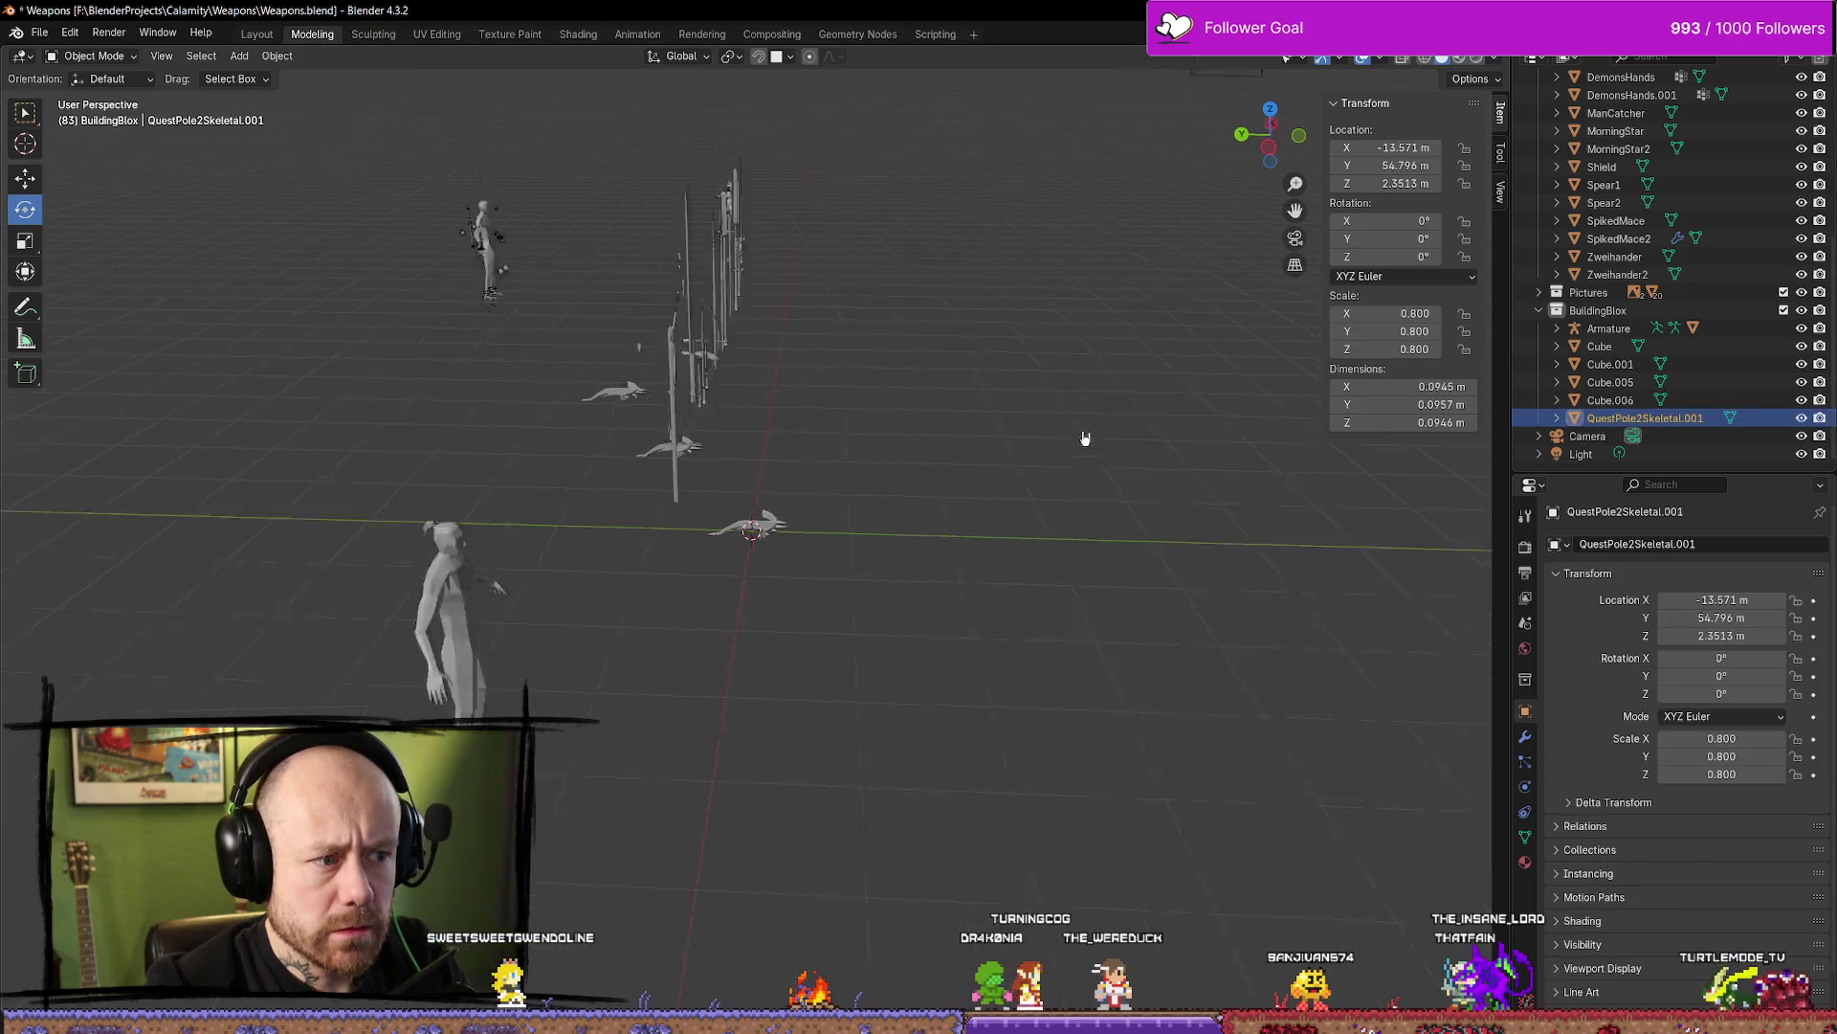
Frame QuestPole2Skeletal.001 and clear its location to the world origin
{"action": "scroll", "coordinate": [986, 426], "scroll_direction": "down", "scroll_amount": 5}
{"action": "middle_click_drag", "start_coordinate": [772, 328], "coordinate": [657, 173]}
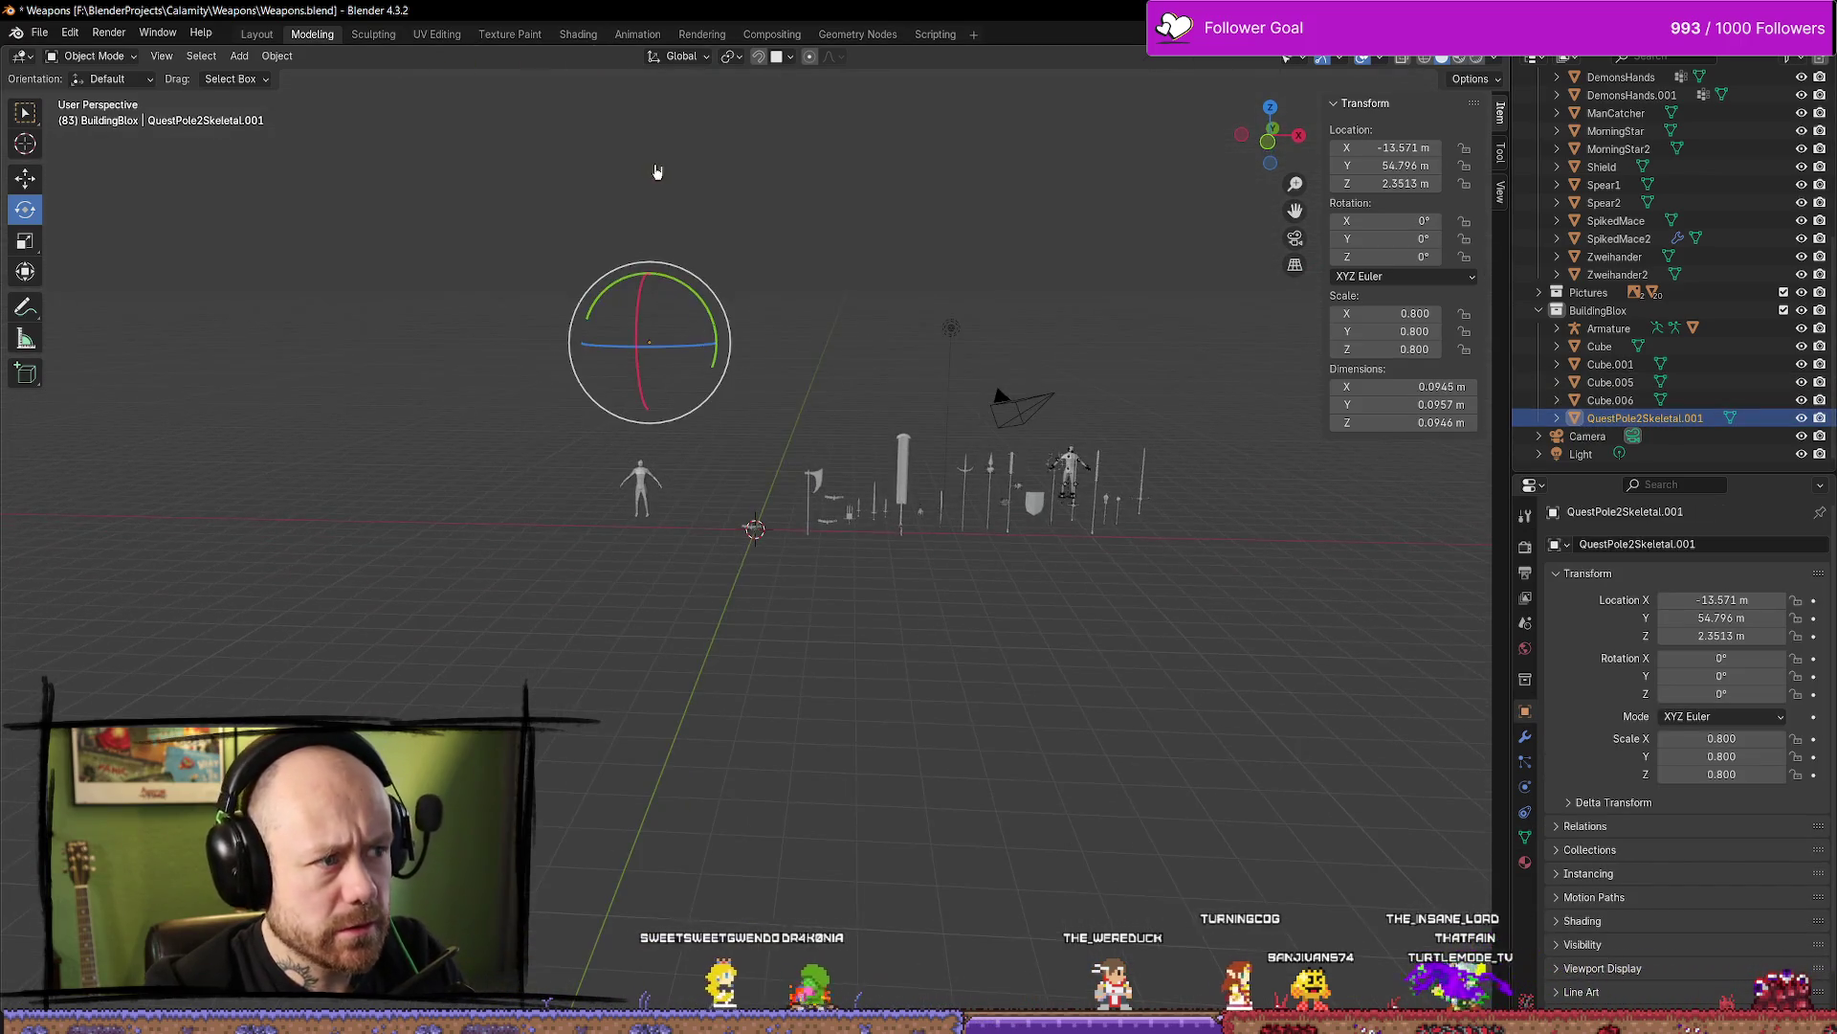
{"action": "key", "text": "KP_Decimal"}
{"action": "scroll", "coordinate": [834, 385], "scroll_direction": "down", "scroll_amount": 10}
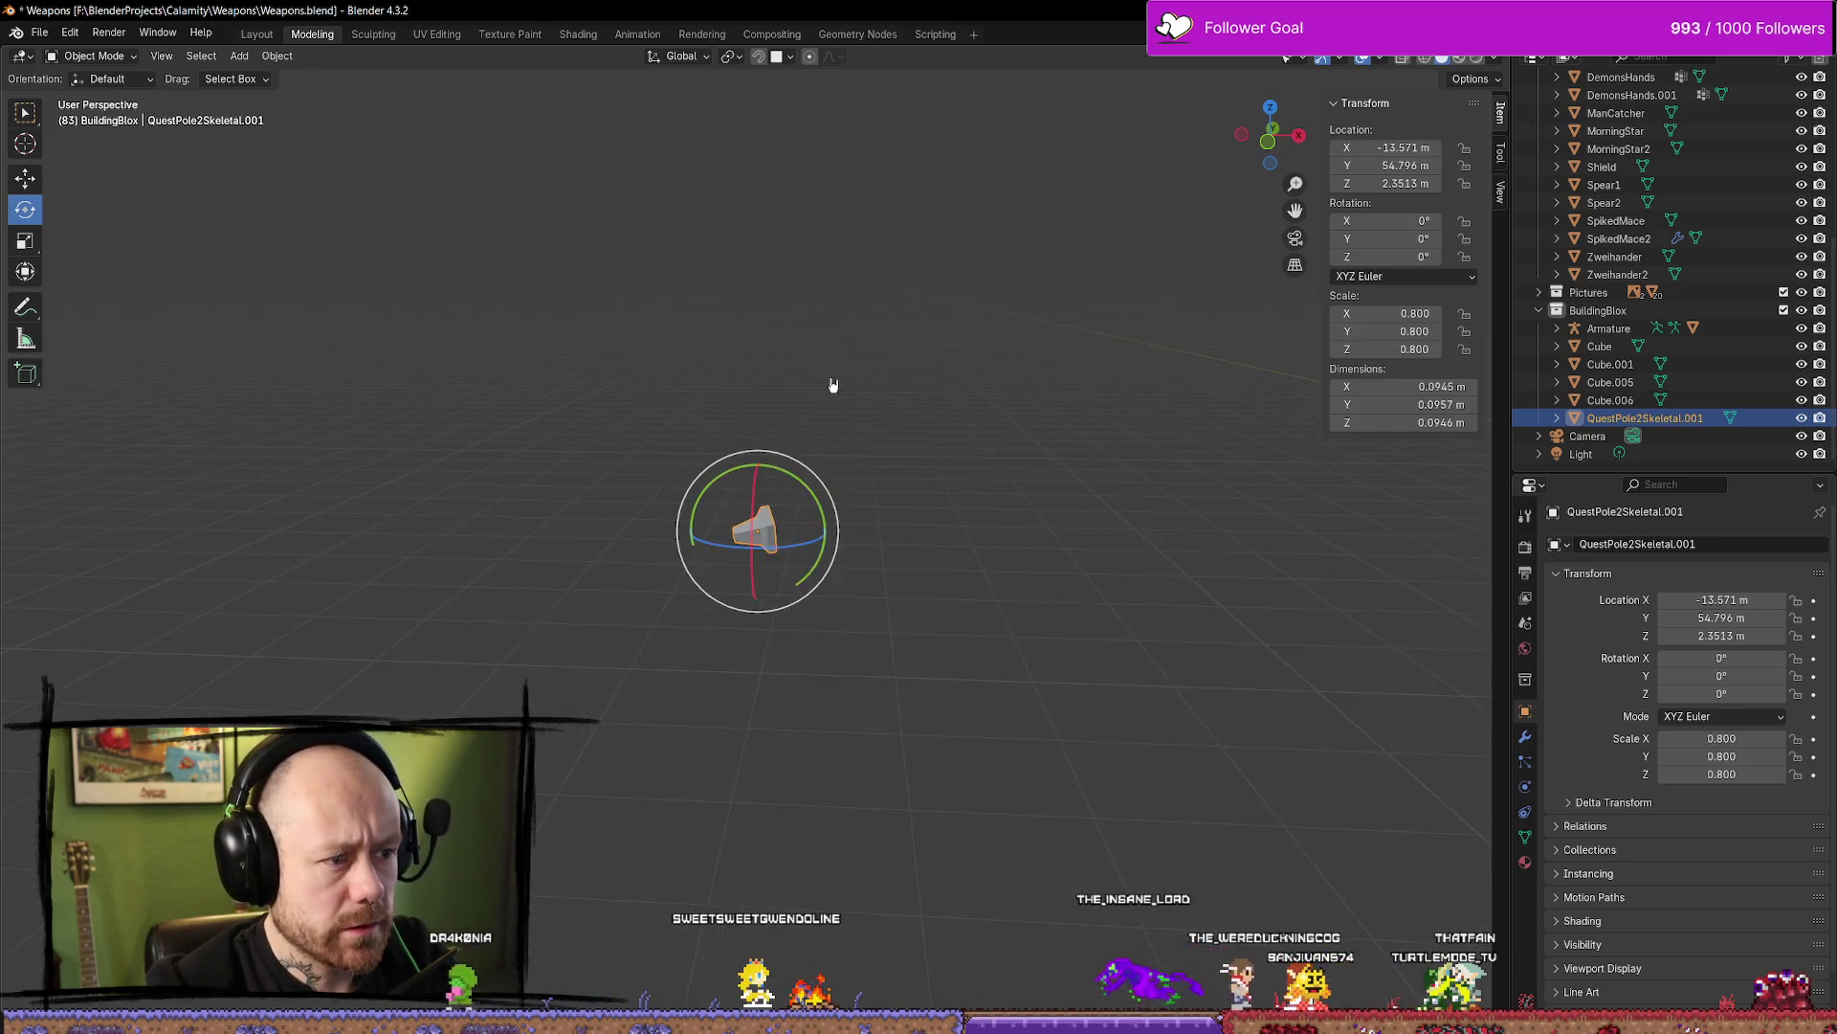
{"action": "mouse_move", "coordinate": [834, 385]}
{"action": "middle_mouse_down"}
{"action": "mouse_move", "coordinate": [1033, 484]}
{"action": "mouse_move", "coordinate": [902, 504]}
{"action": "mouse_move", "coordinate": [1078, 479]}
{"action": "mouse_move", "coordinate": [1045, 541]}
{"action": "middle_mouse_up"}
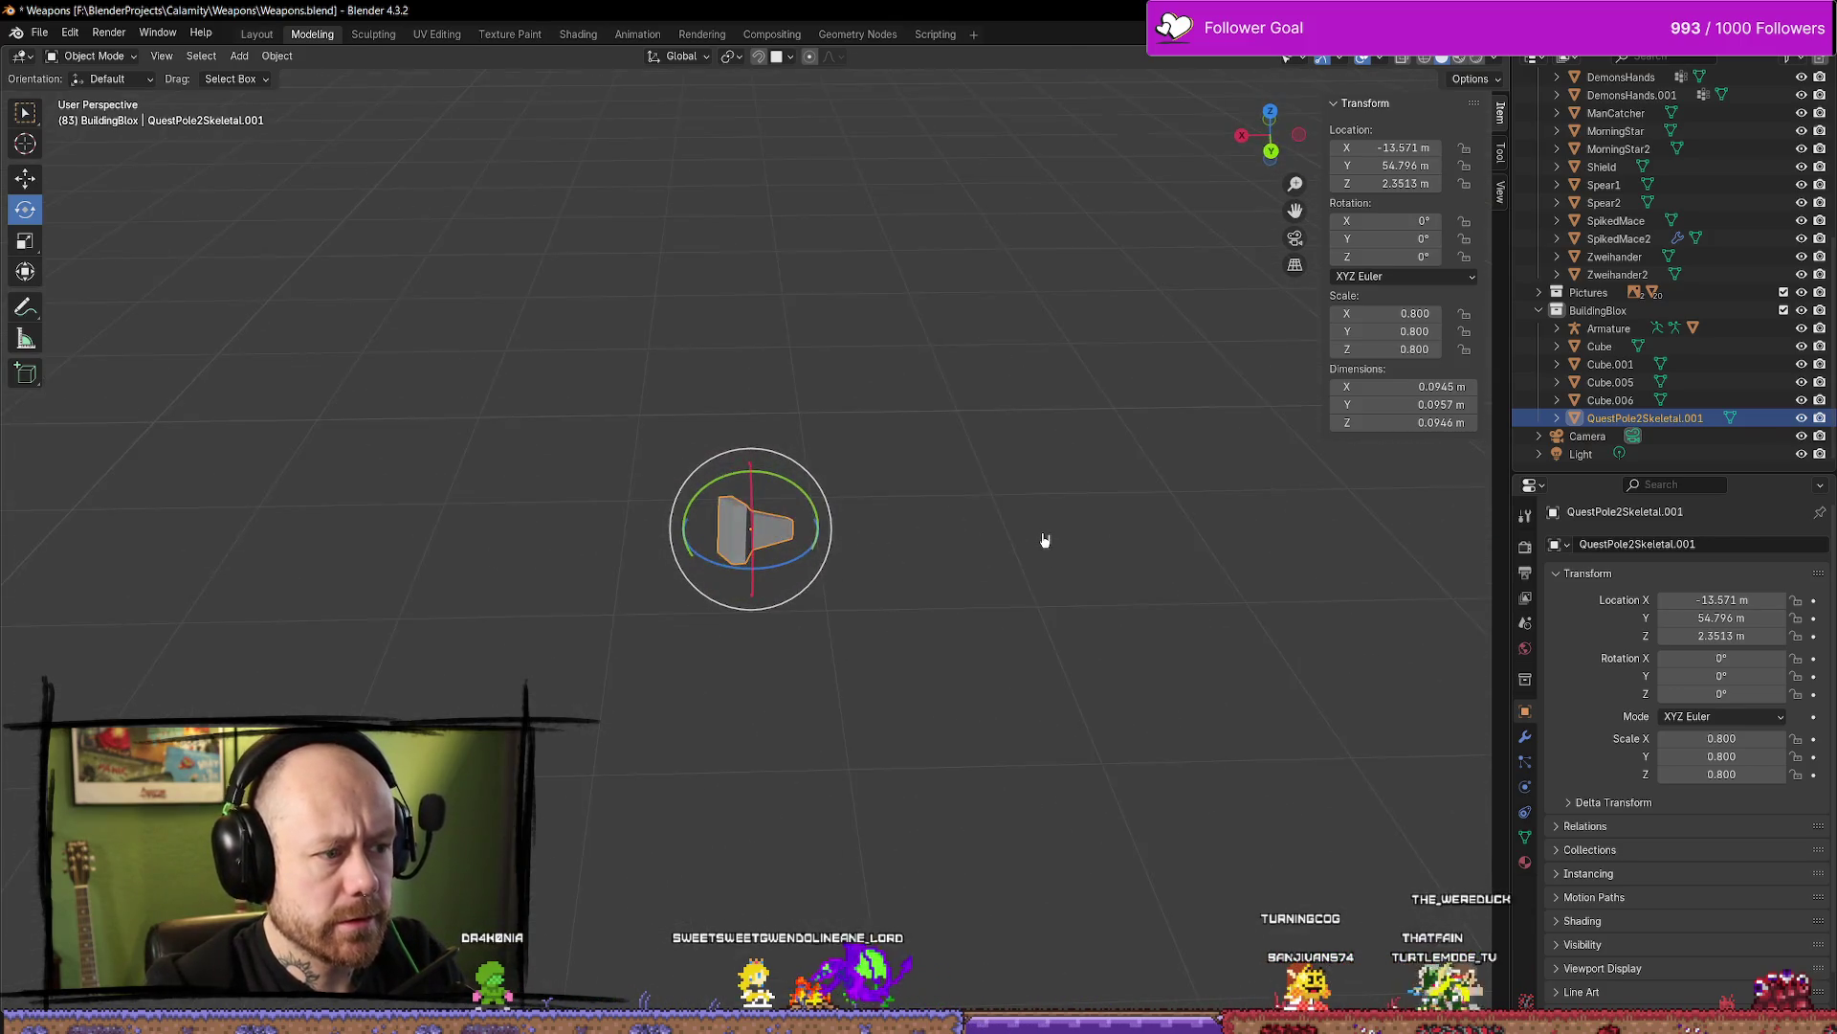
{"action": "scroll", "coordinate": [1045, 540], "scroll_direction": "down", "scroll_amount": 5}
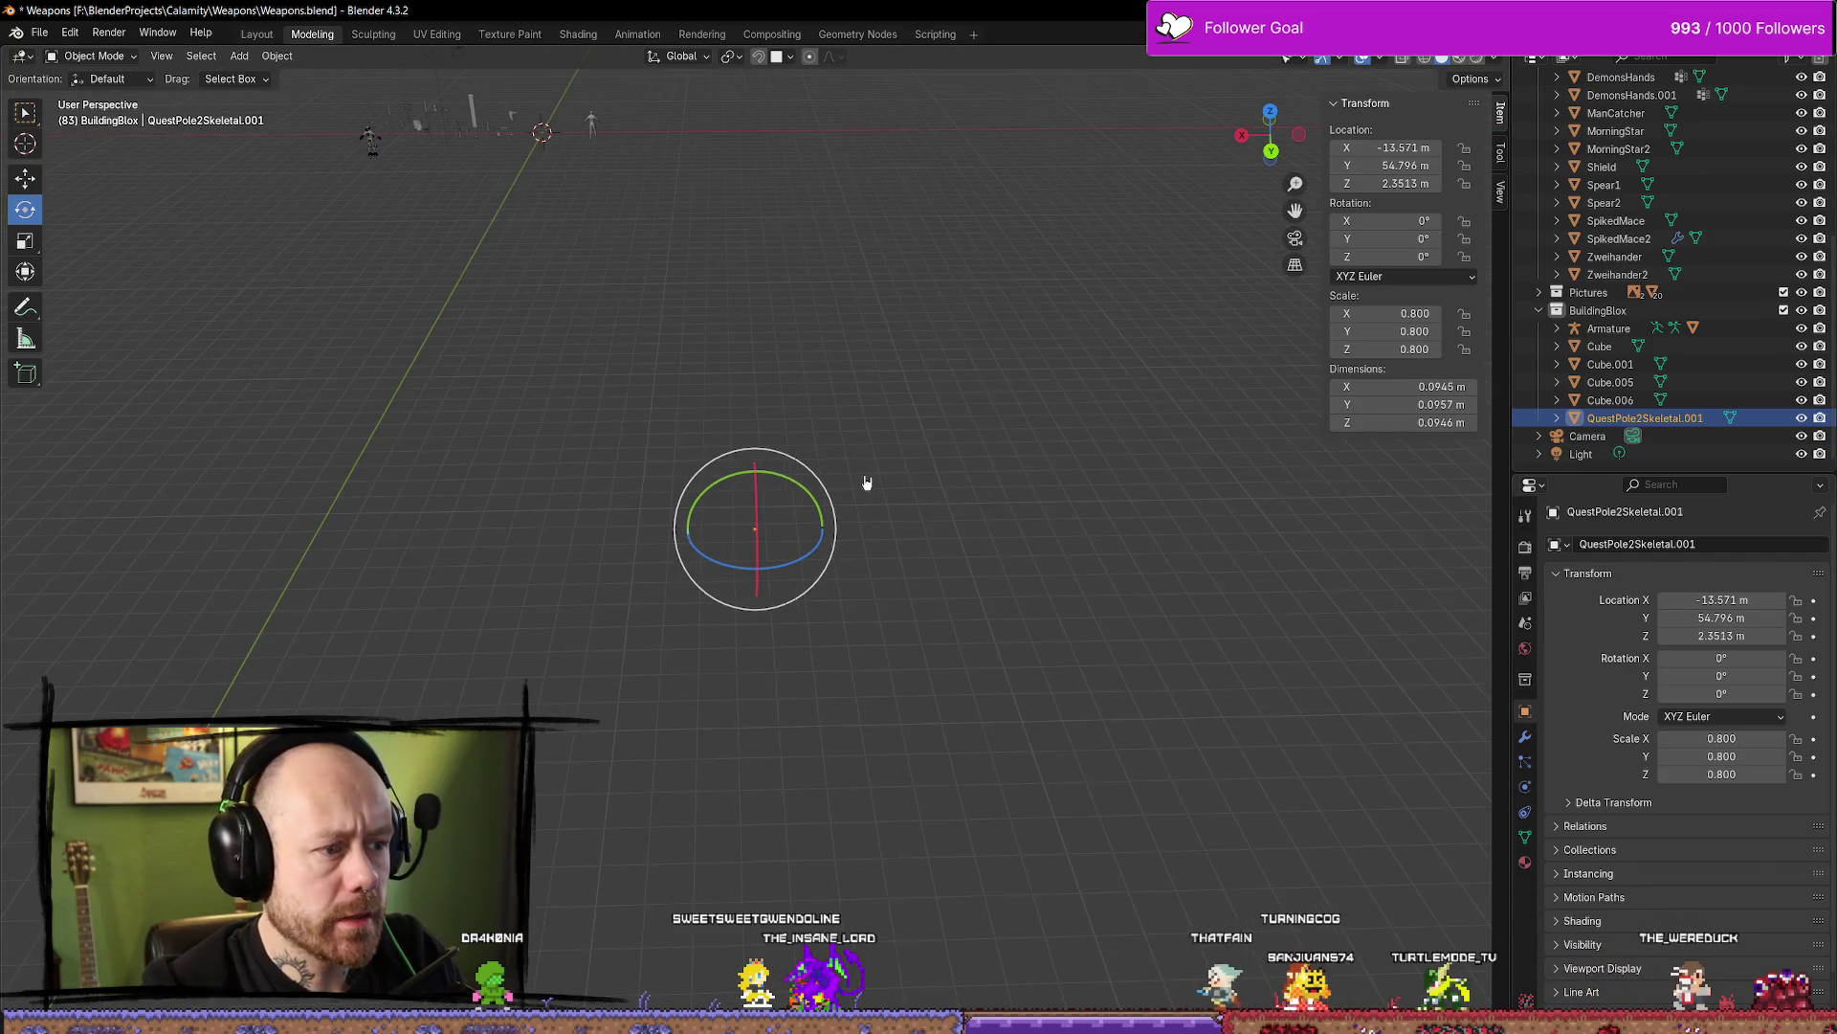
{"action": "scroll", "coordinate": [1304, 379], "scroll_direction": "up", "scroll_amount": 3}
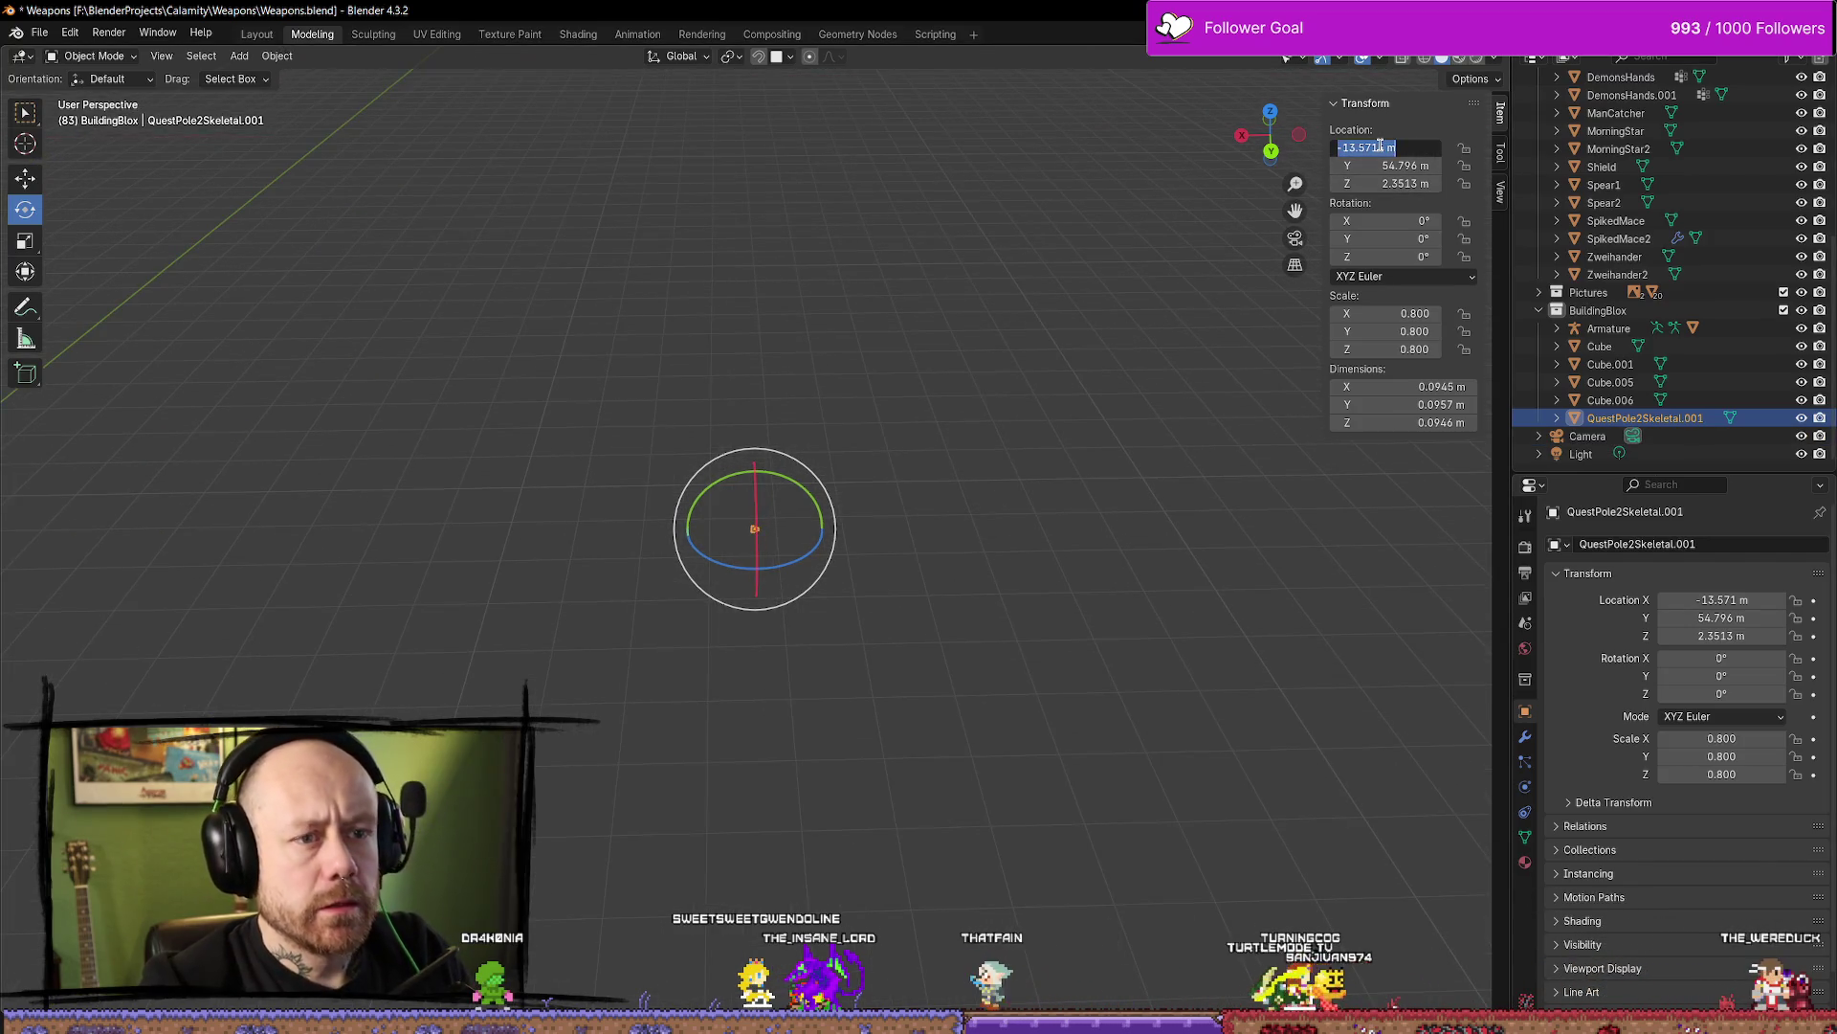
{"action": "key", "text": "Escape"}
{"action": "key", "text": "alt+g"}
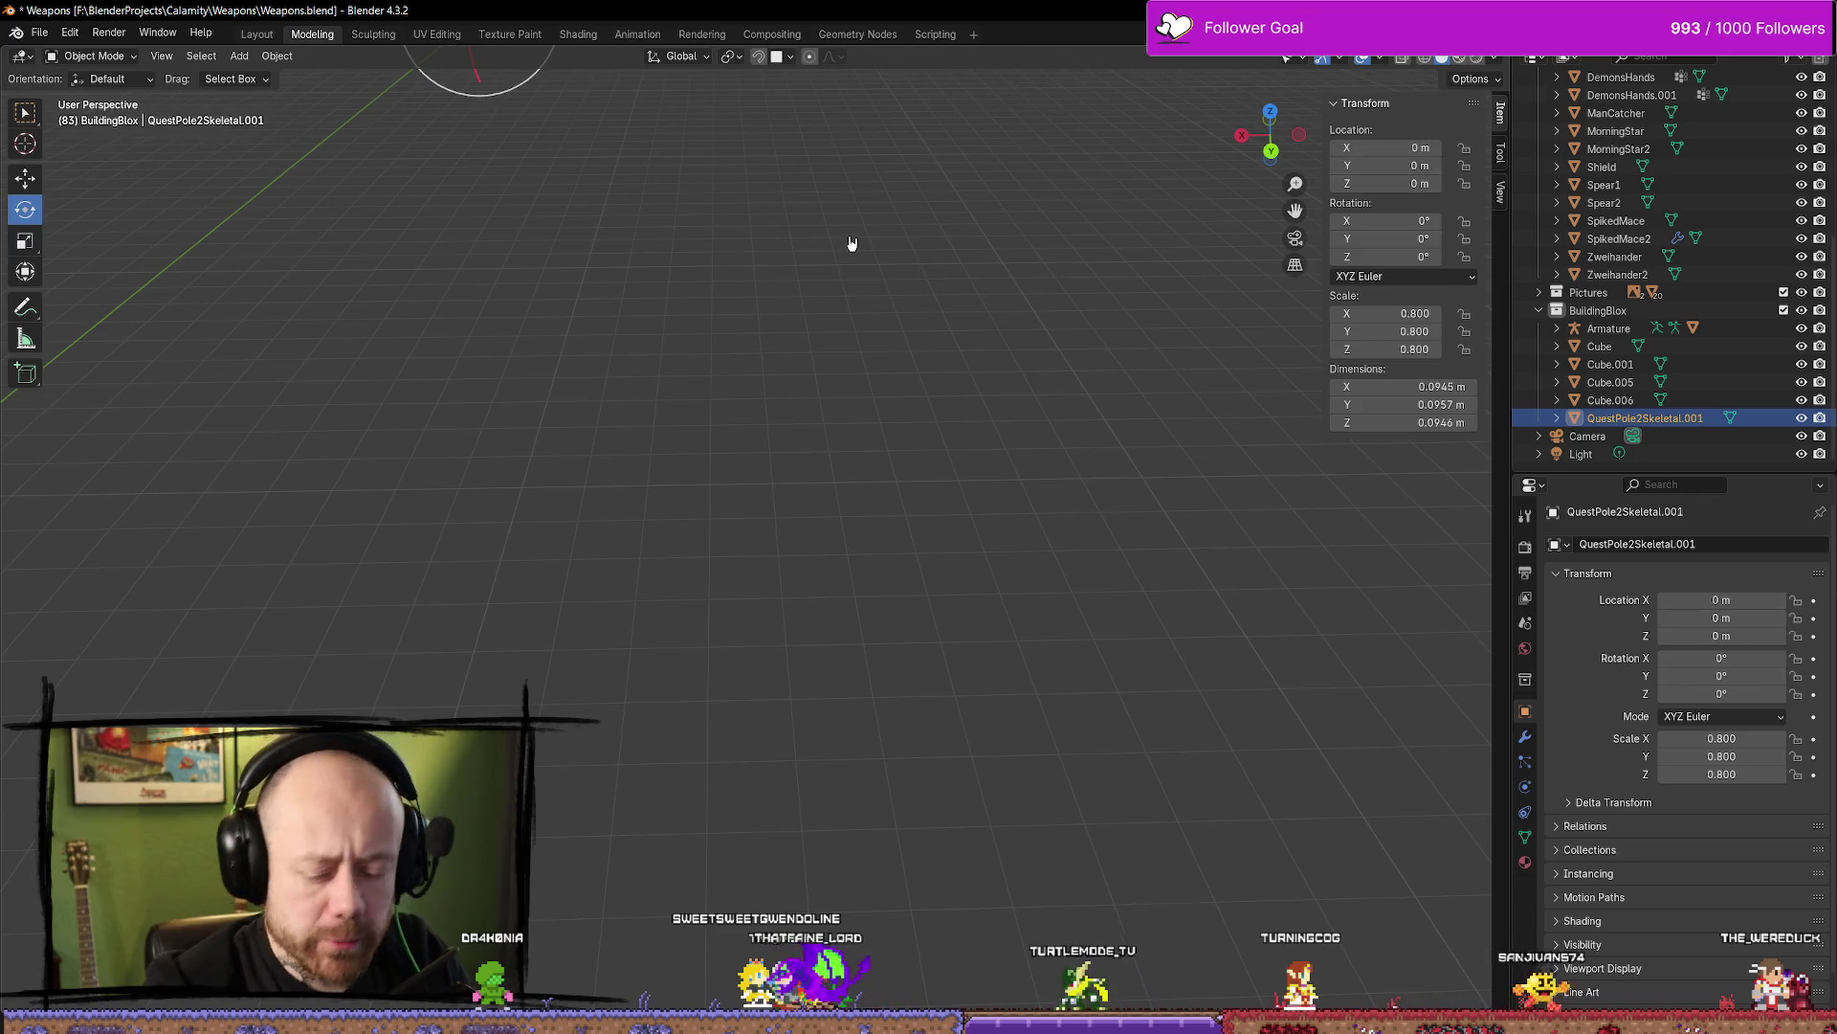
{"action": "key", "text": "KP_Decimal"}
Scale the piece down to about 0.109
{"action": "scroll", "coordinate": [851, 246], "scroll_direction": "down", "scroll_amount": 5}
{"action": "middle_click_drag", "start_coordinate": [851, 246], "coordinate": [985, 494]}
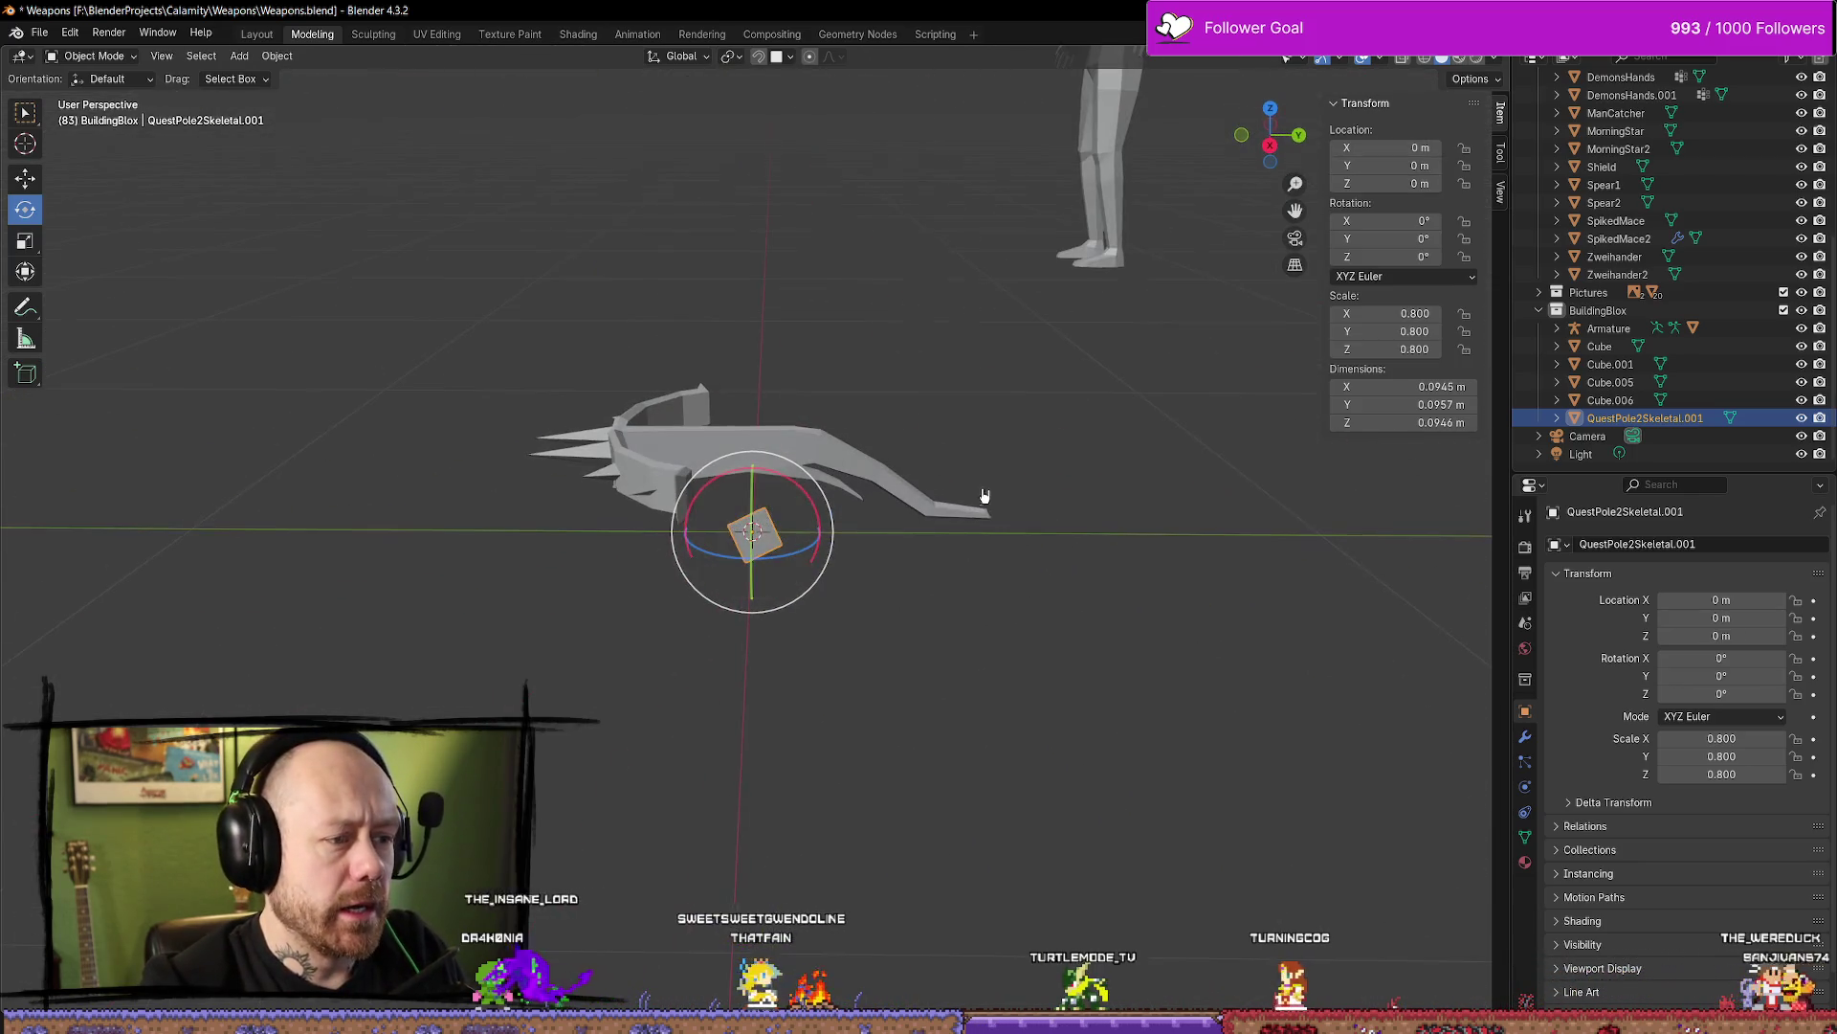
{"action": "scroll", "coordinate": [1107, 536], "scroll_direction": "up", "scroll_amount": 4}
{"action": "key", "text": "s"}
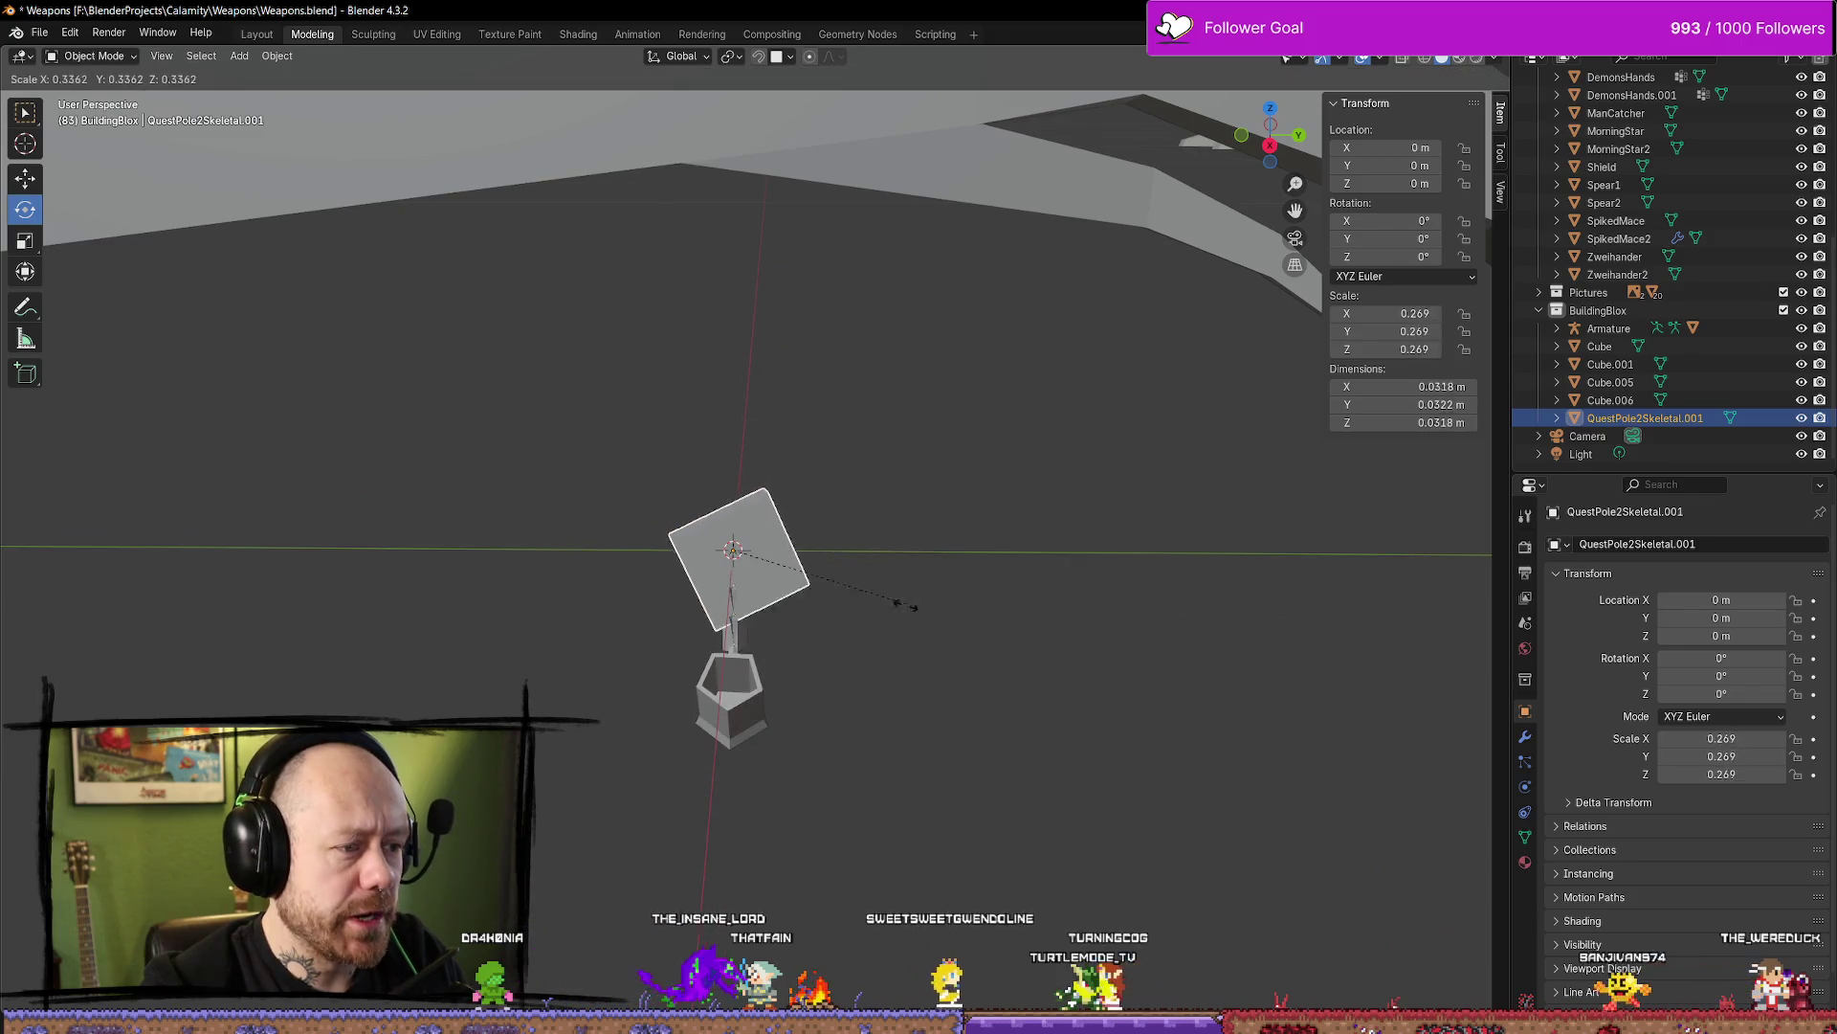
{"action": "middle_click_drag", "start_coordinate": [861, 604], "coordinate": [1242, 644]}
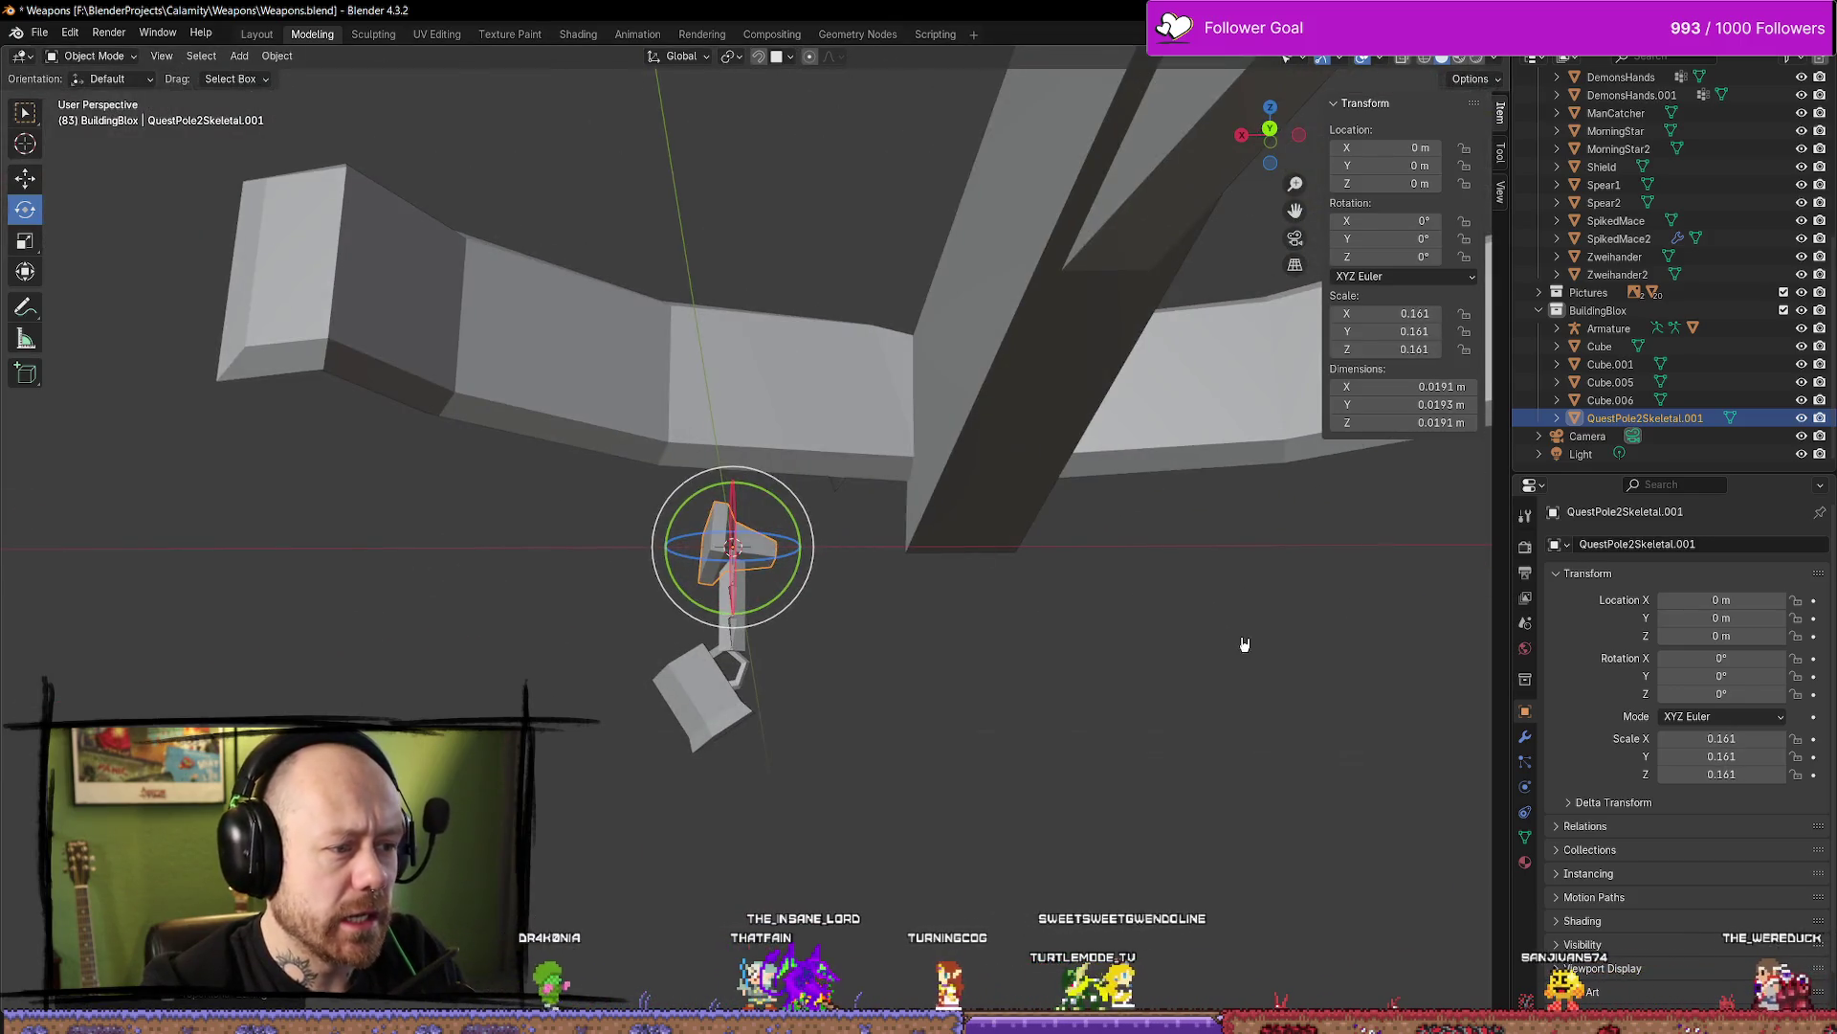
{"action": "left_click", "coordinate": [1069, 616]}
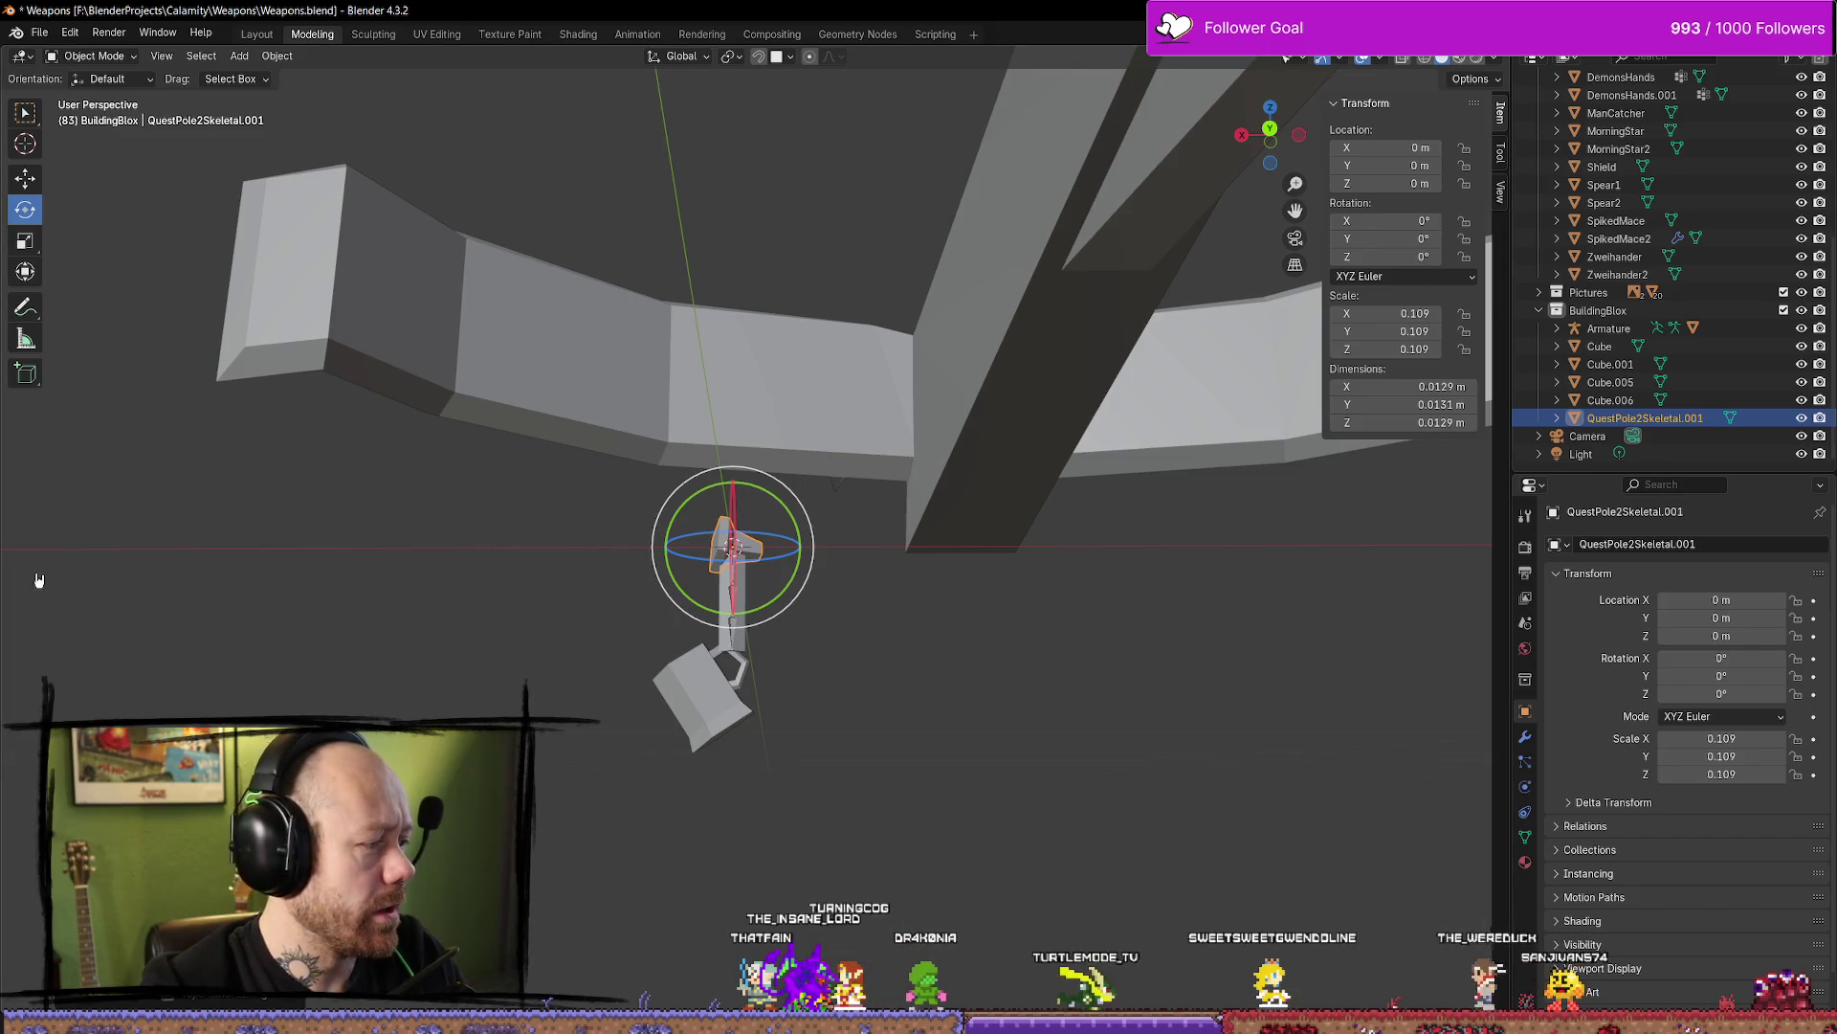
{"action": "key", "text": "alt+Tab"}
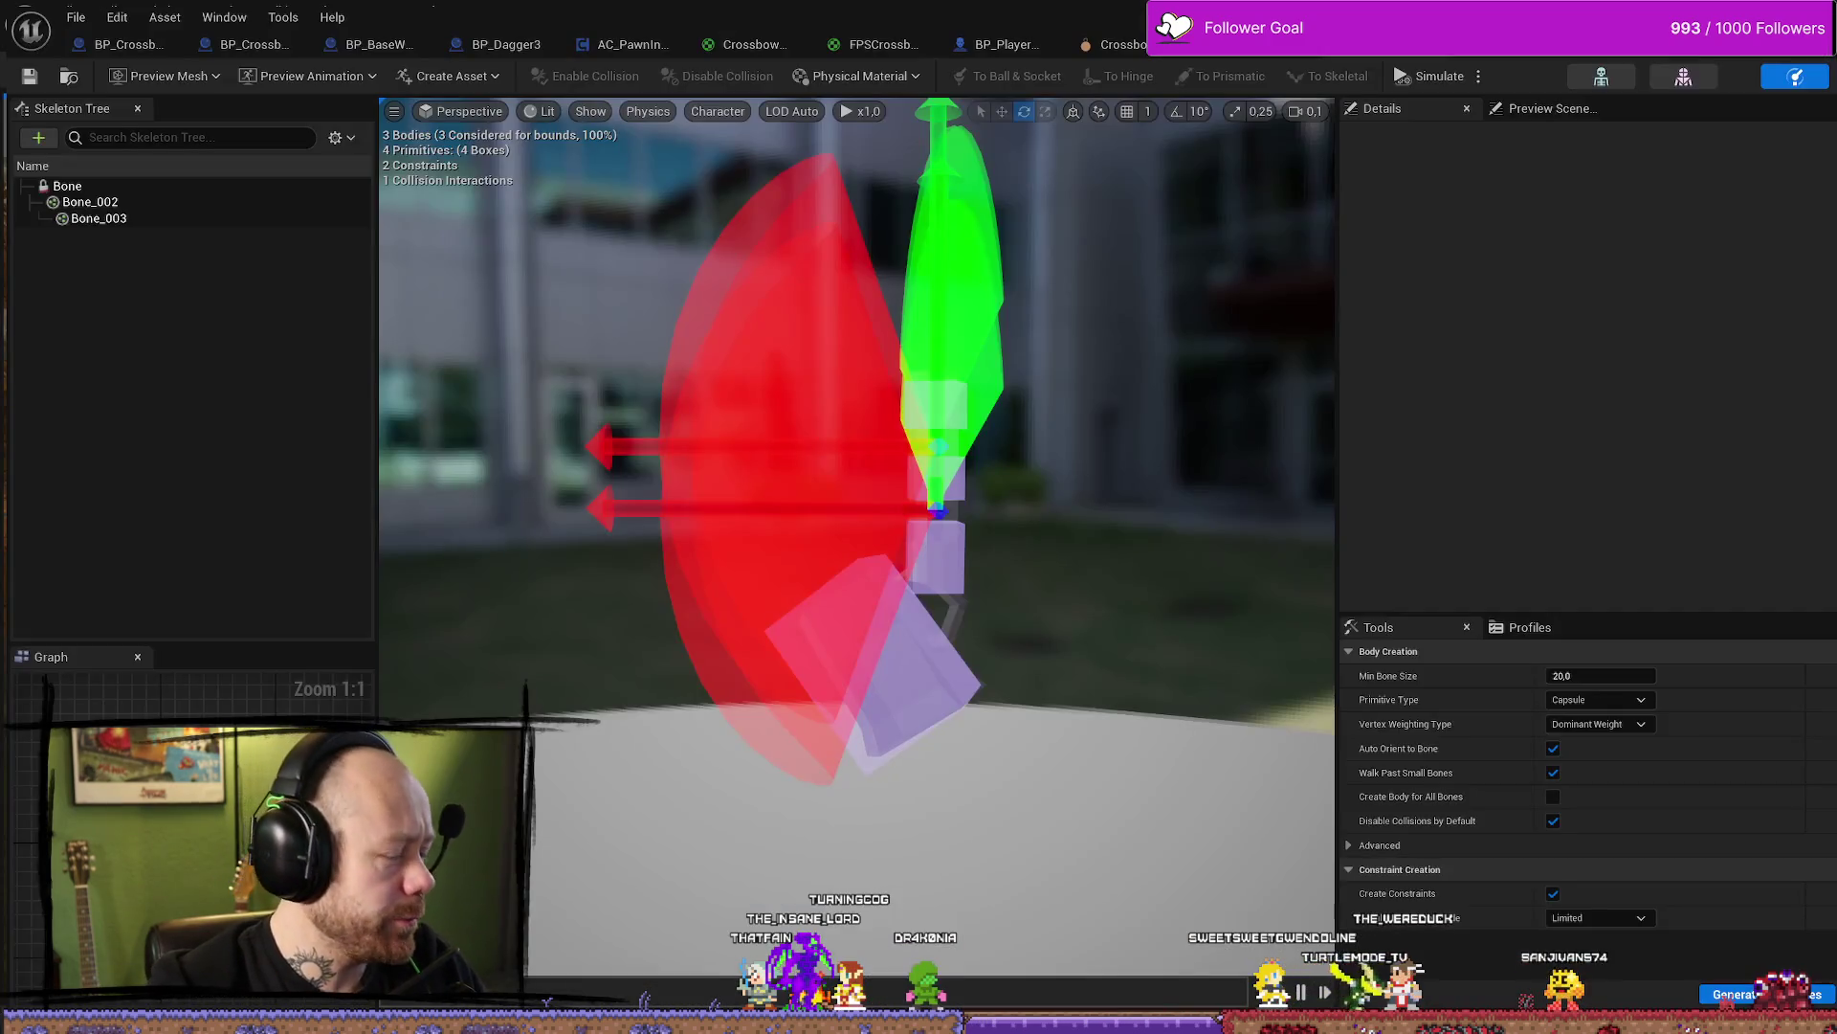
Switch from Unreal's Physics Asset editor to the village level, then to the BloodSpill Trello board
{"action": "key", "text": "alt+Tab"}
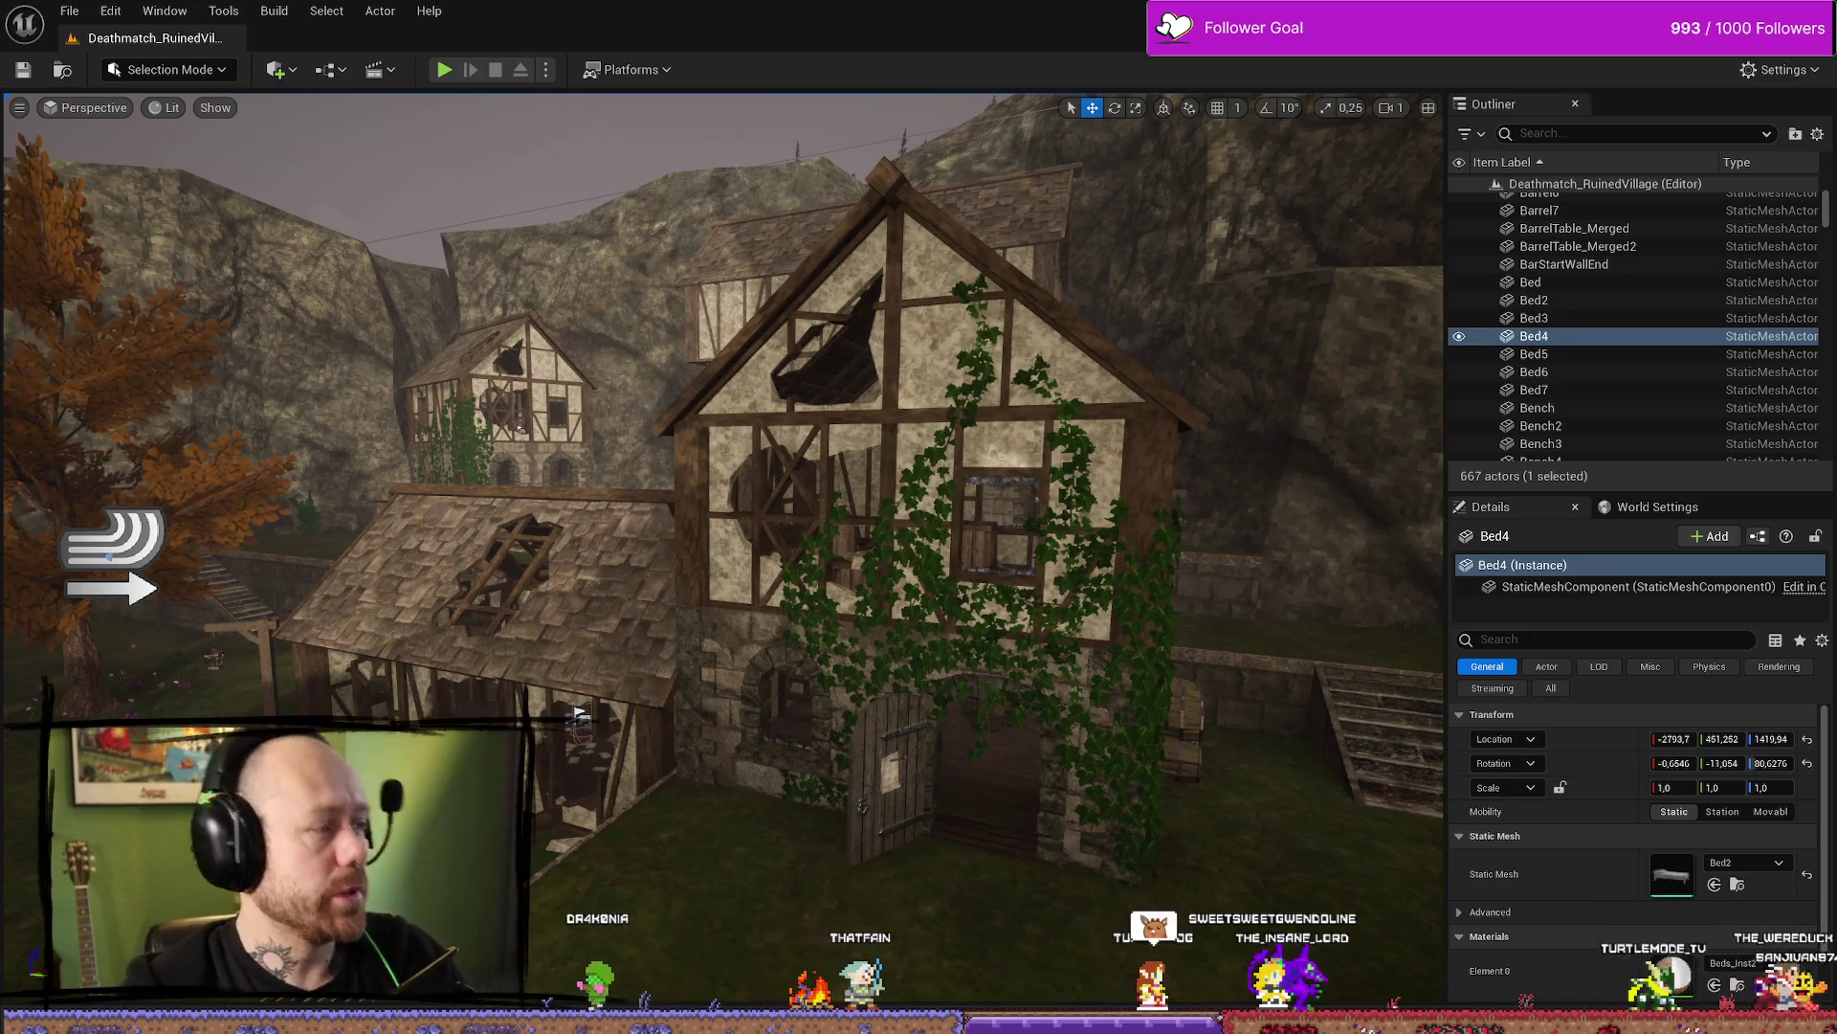
{"action": "key", "text": "alt+Tab"}
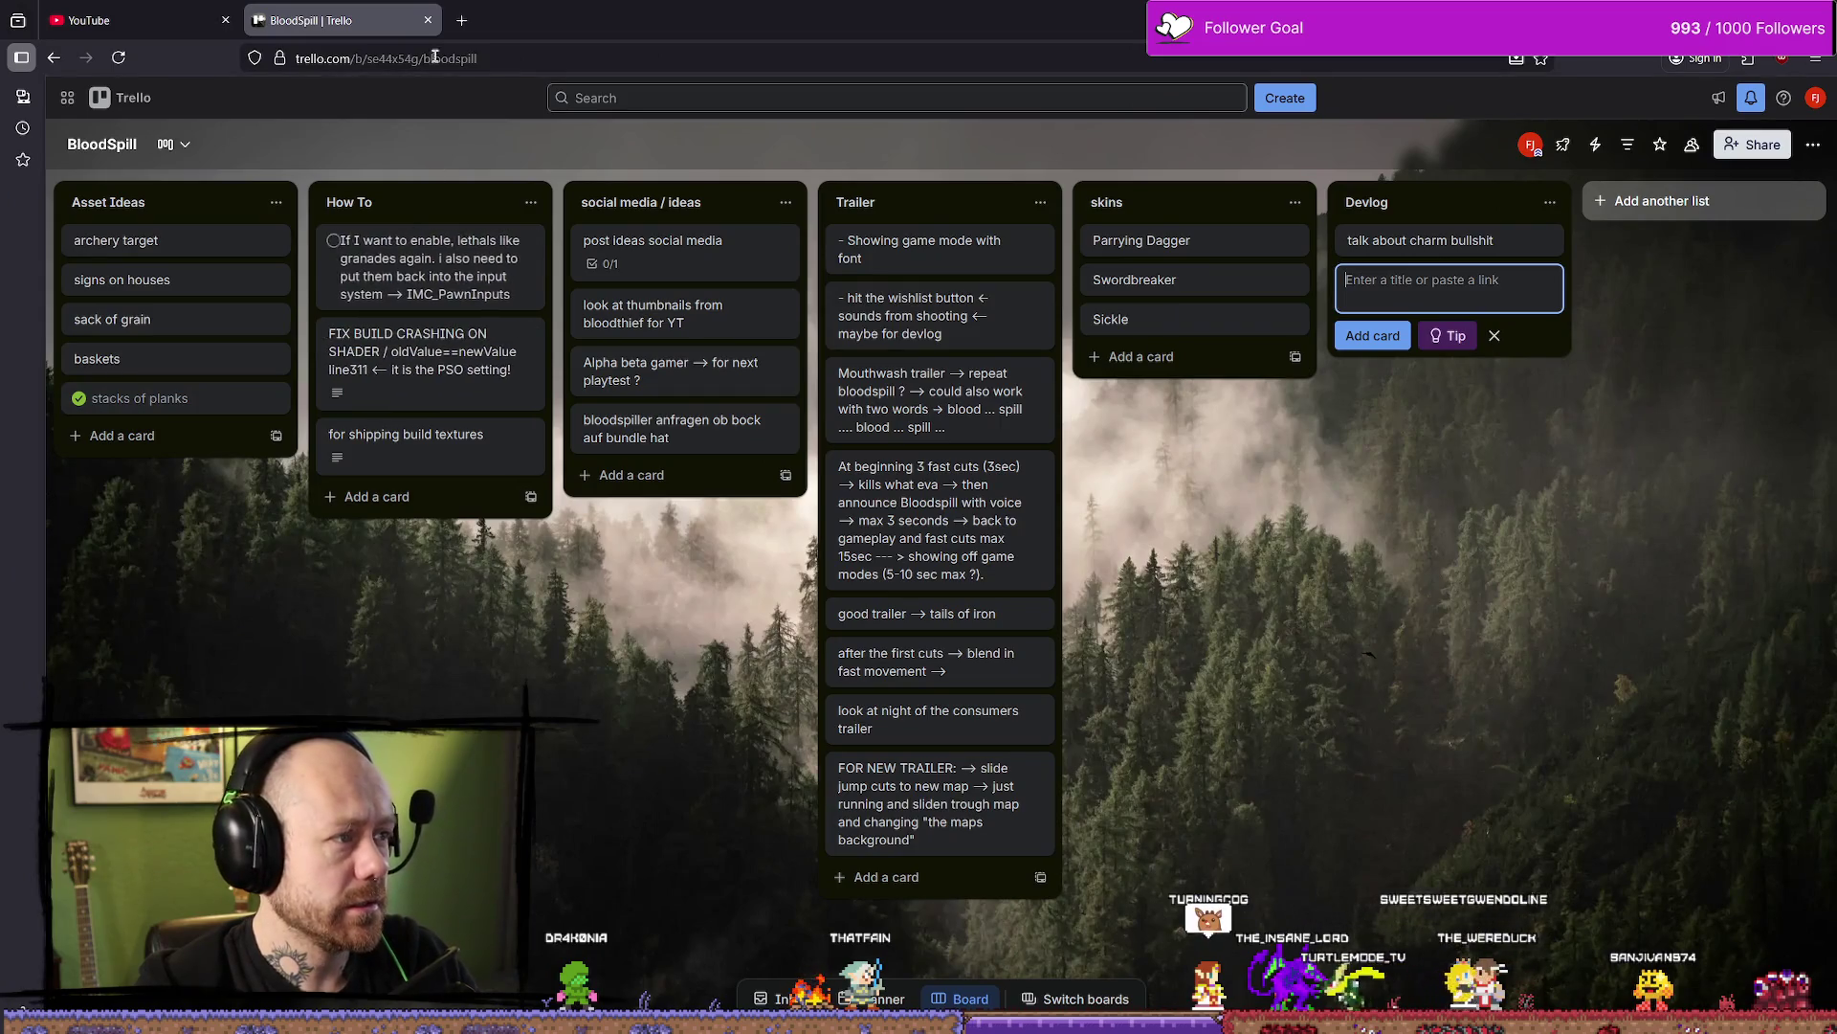
Dismiss the unfinished Devlog card entry and open the 'goal of the month' card with its 50% checklist
{"action": "key", "text": "Escape"}
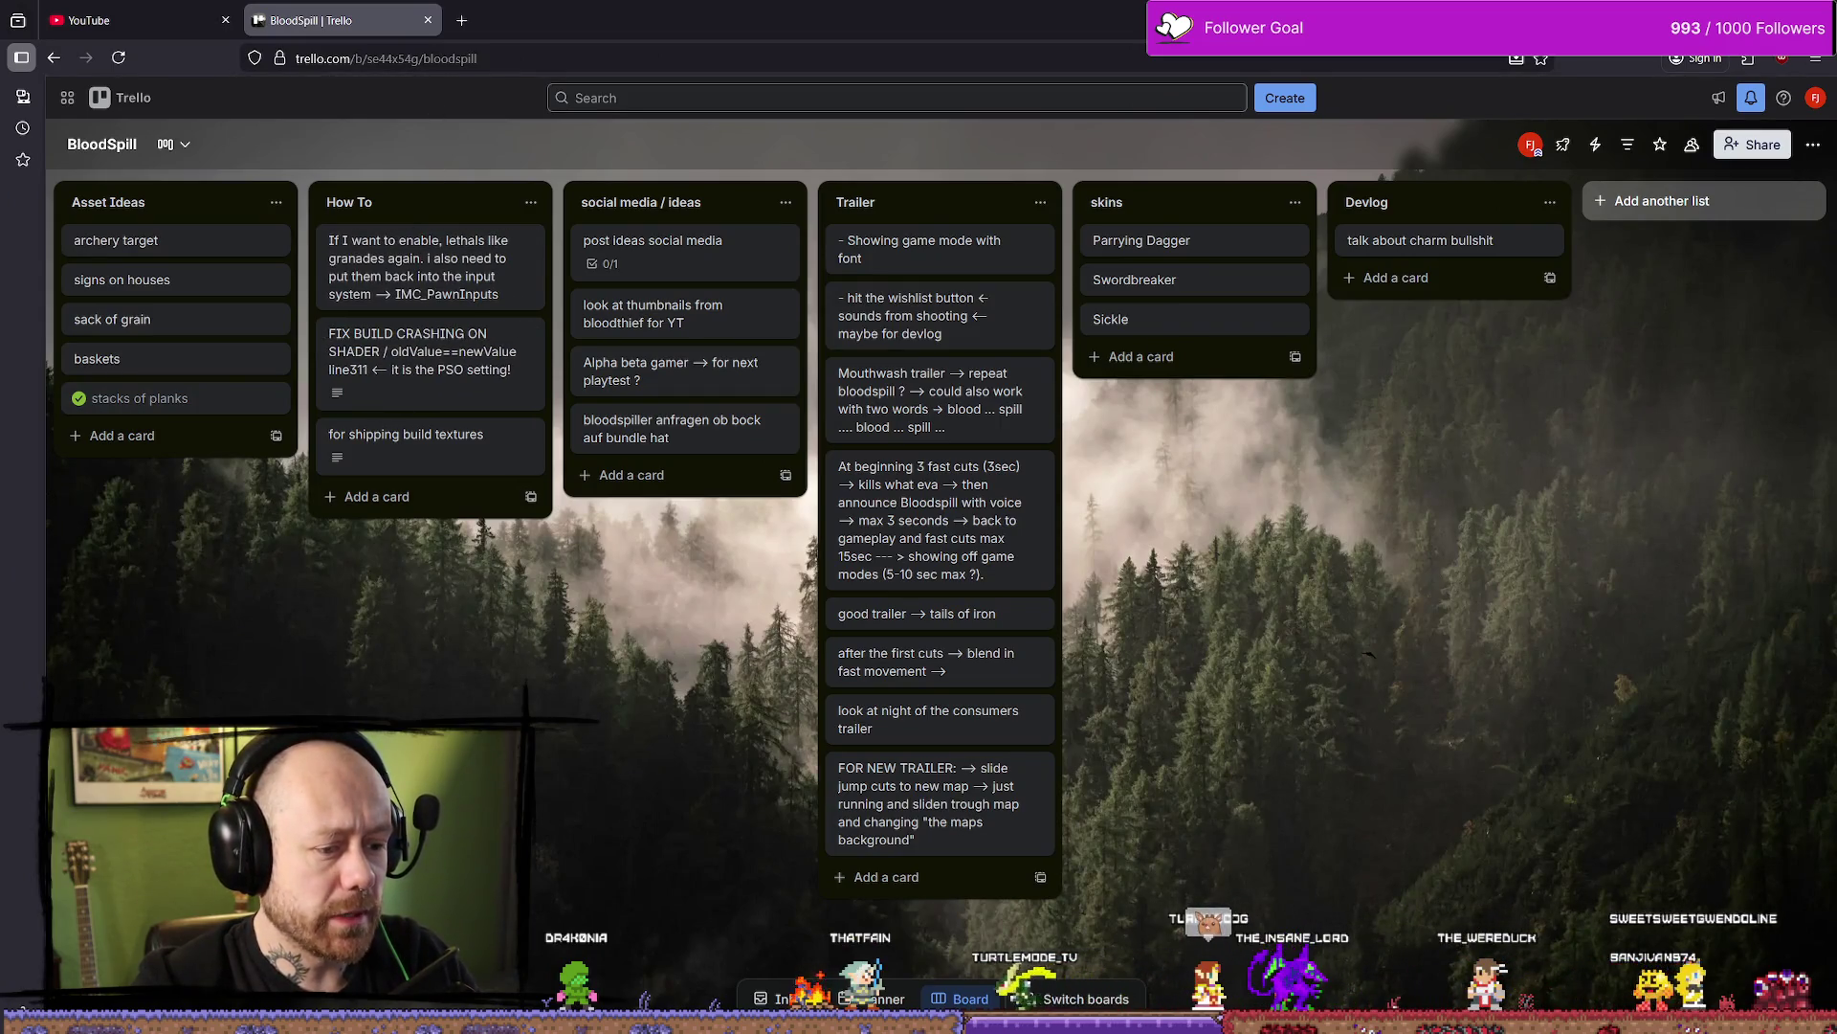
{"action": "scroll", "coordinate": [185, 271], "scroll_direction": "left", "scroll_amount": 10}
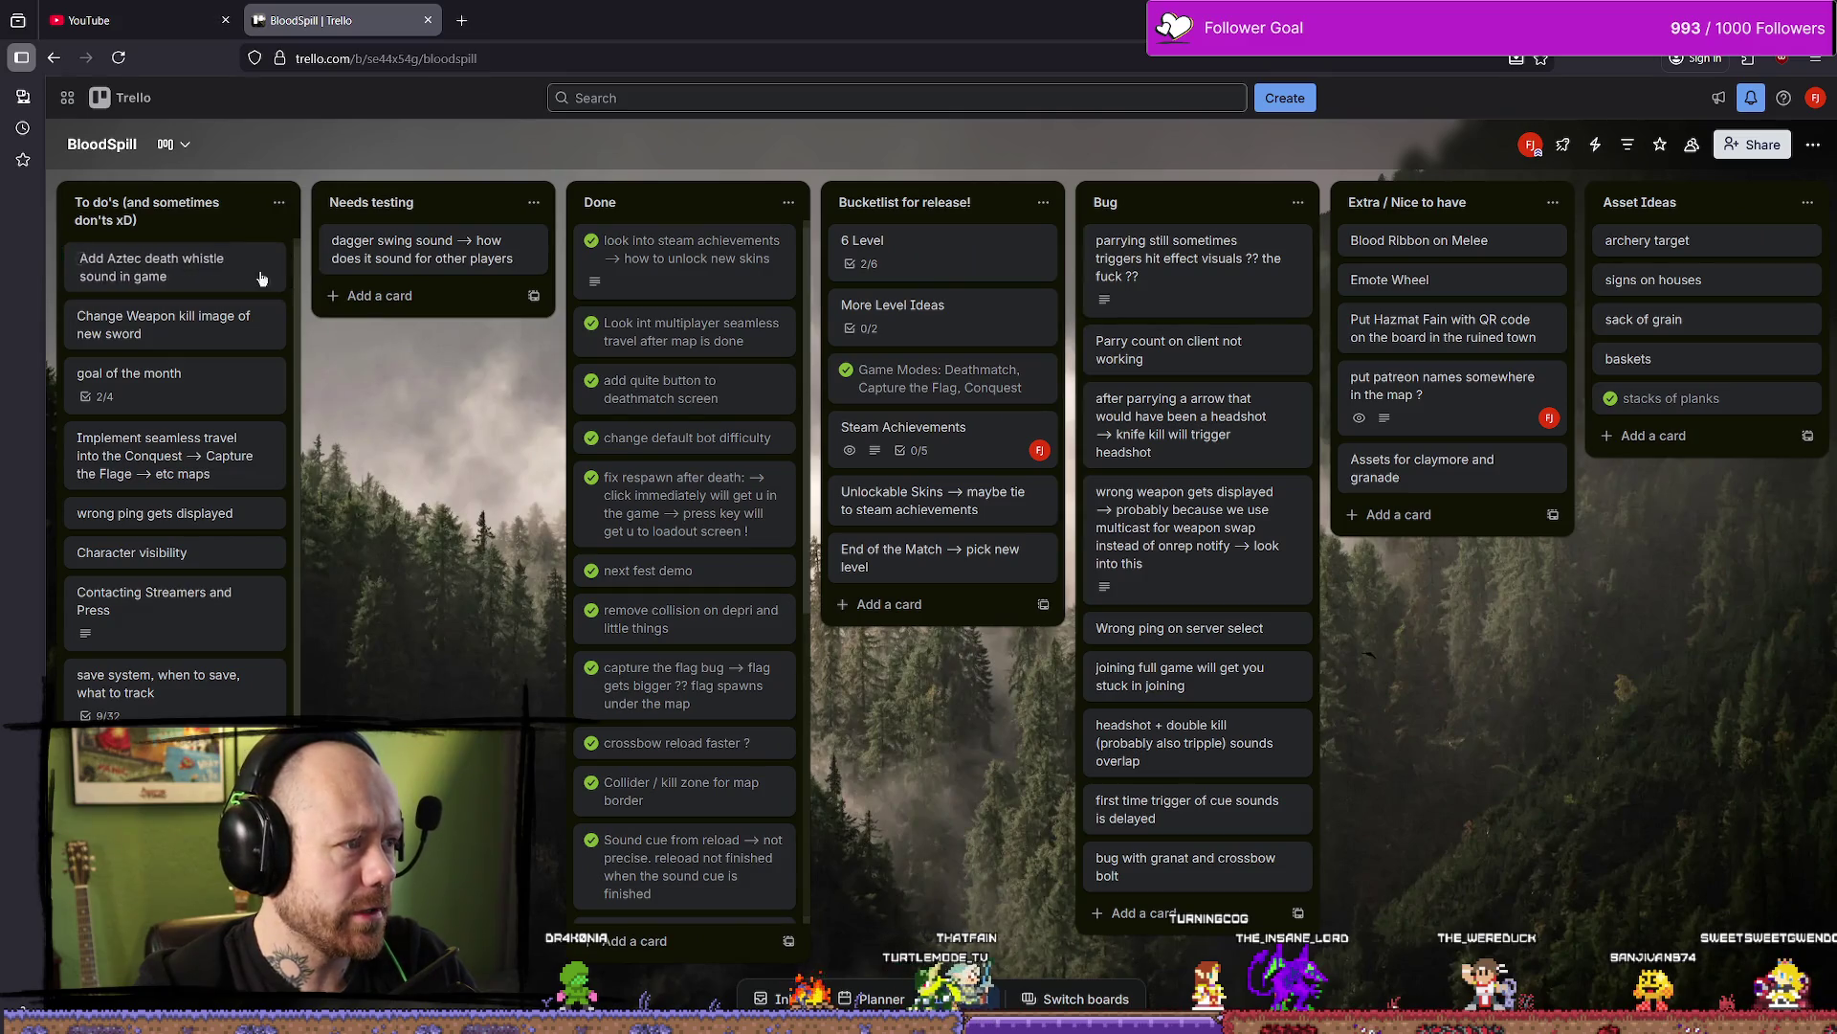
{"action": "left_click", "coordinate": [209, 387]}
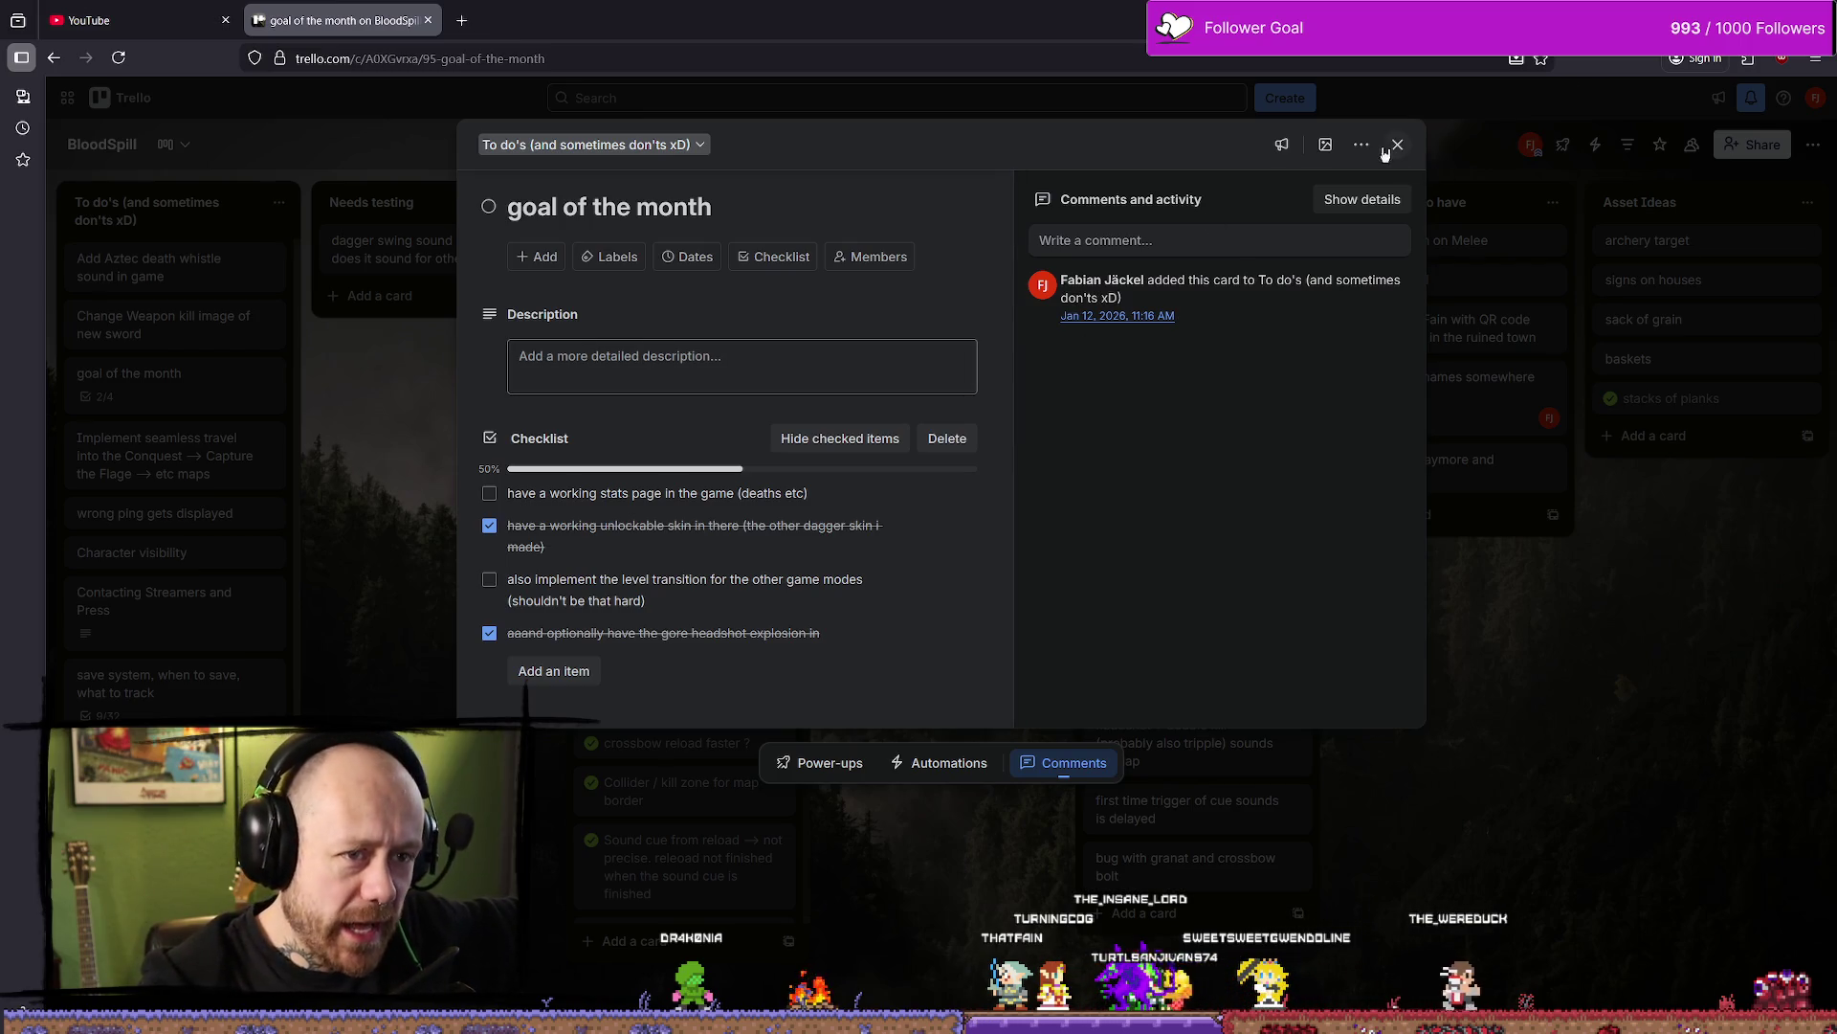
Close the 'goal of the month' card so the full BloodSpill board shows it at 2/4
{"action": "key", "text": "Escape"}
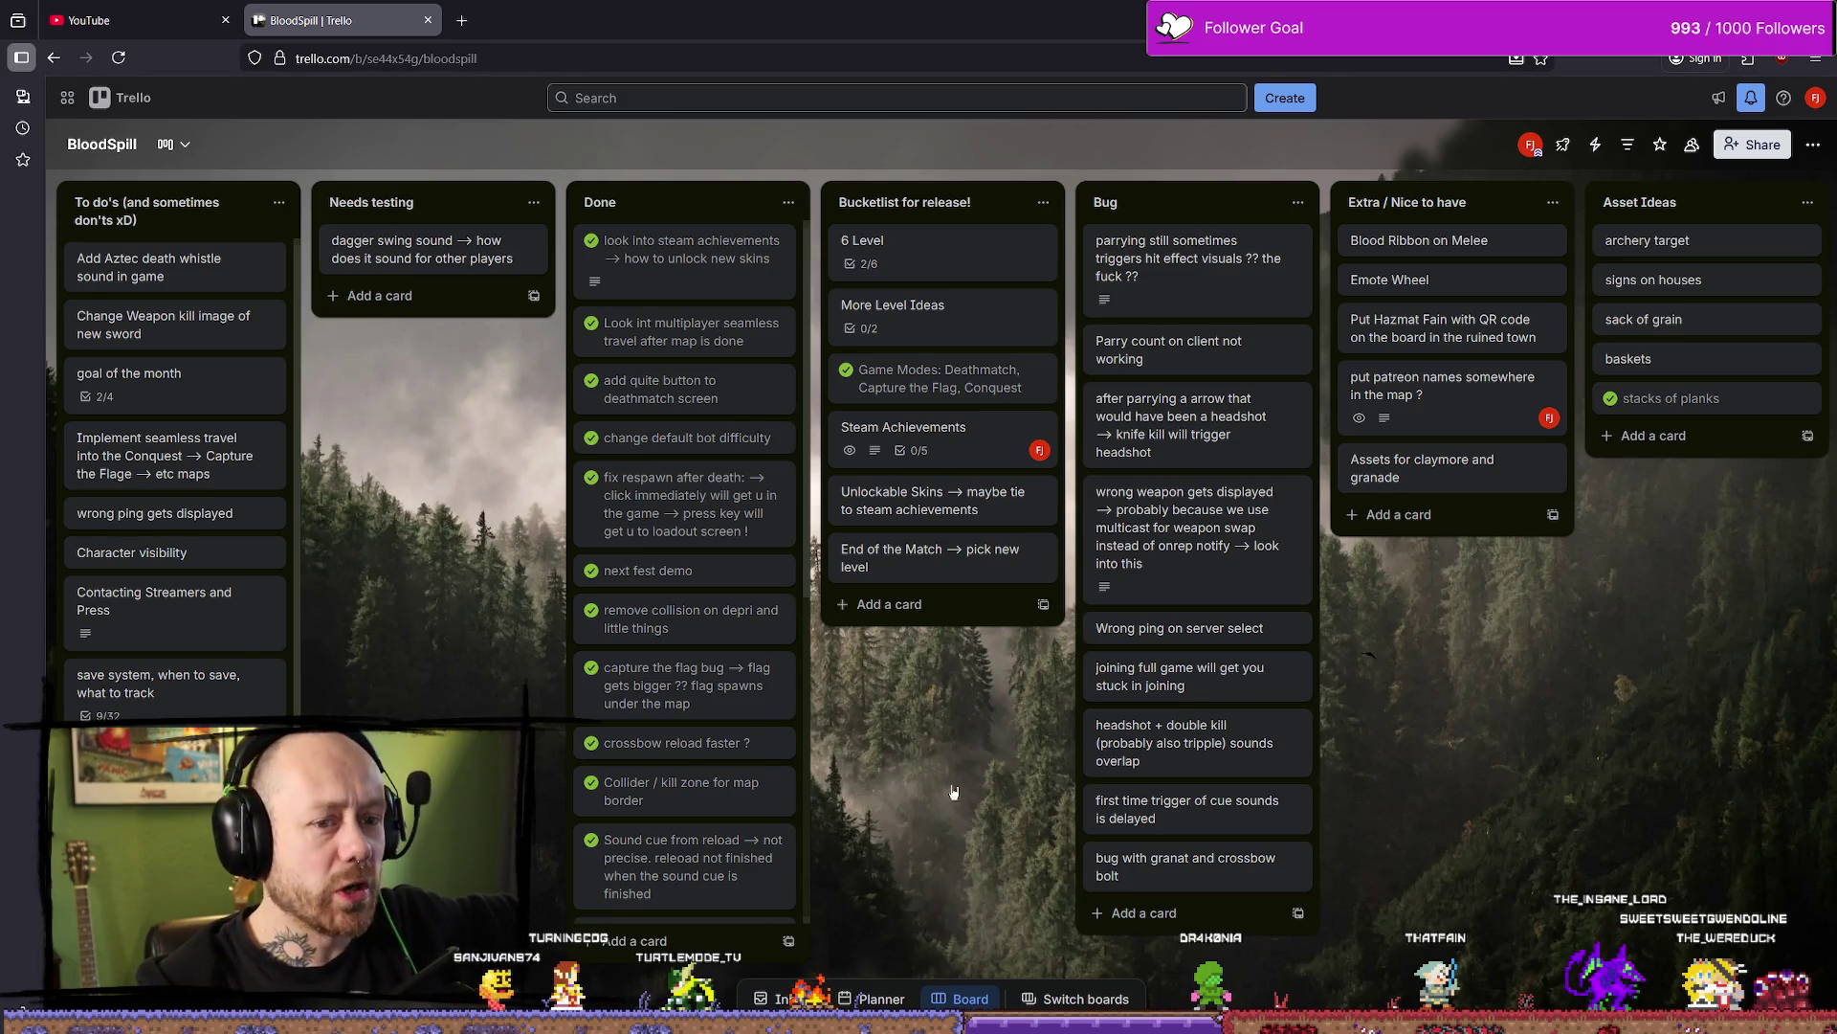
Browse the Trello lists right and left, then return to Unreal's Deathmatch_RuinedVillage level
{"action": "scroll", "coordinate": [1368, 654], "scroll_direction": "right", "scroll_amount": 15, "text": "shift"}
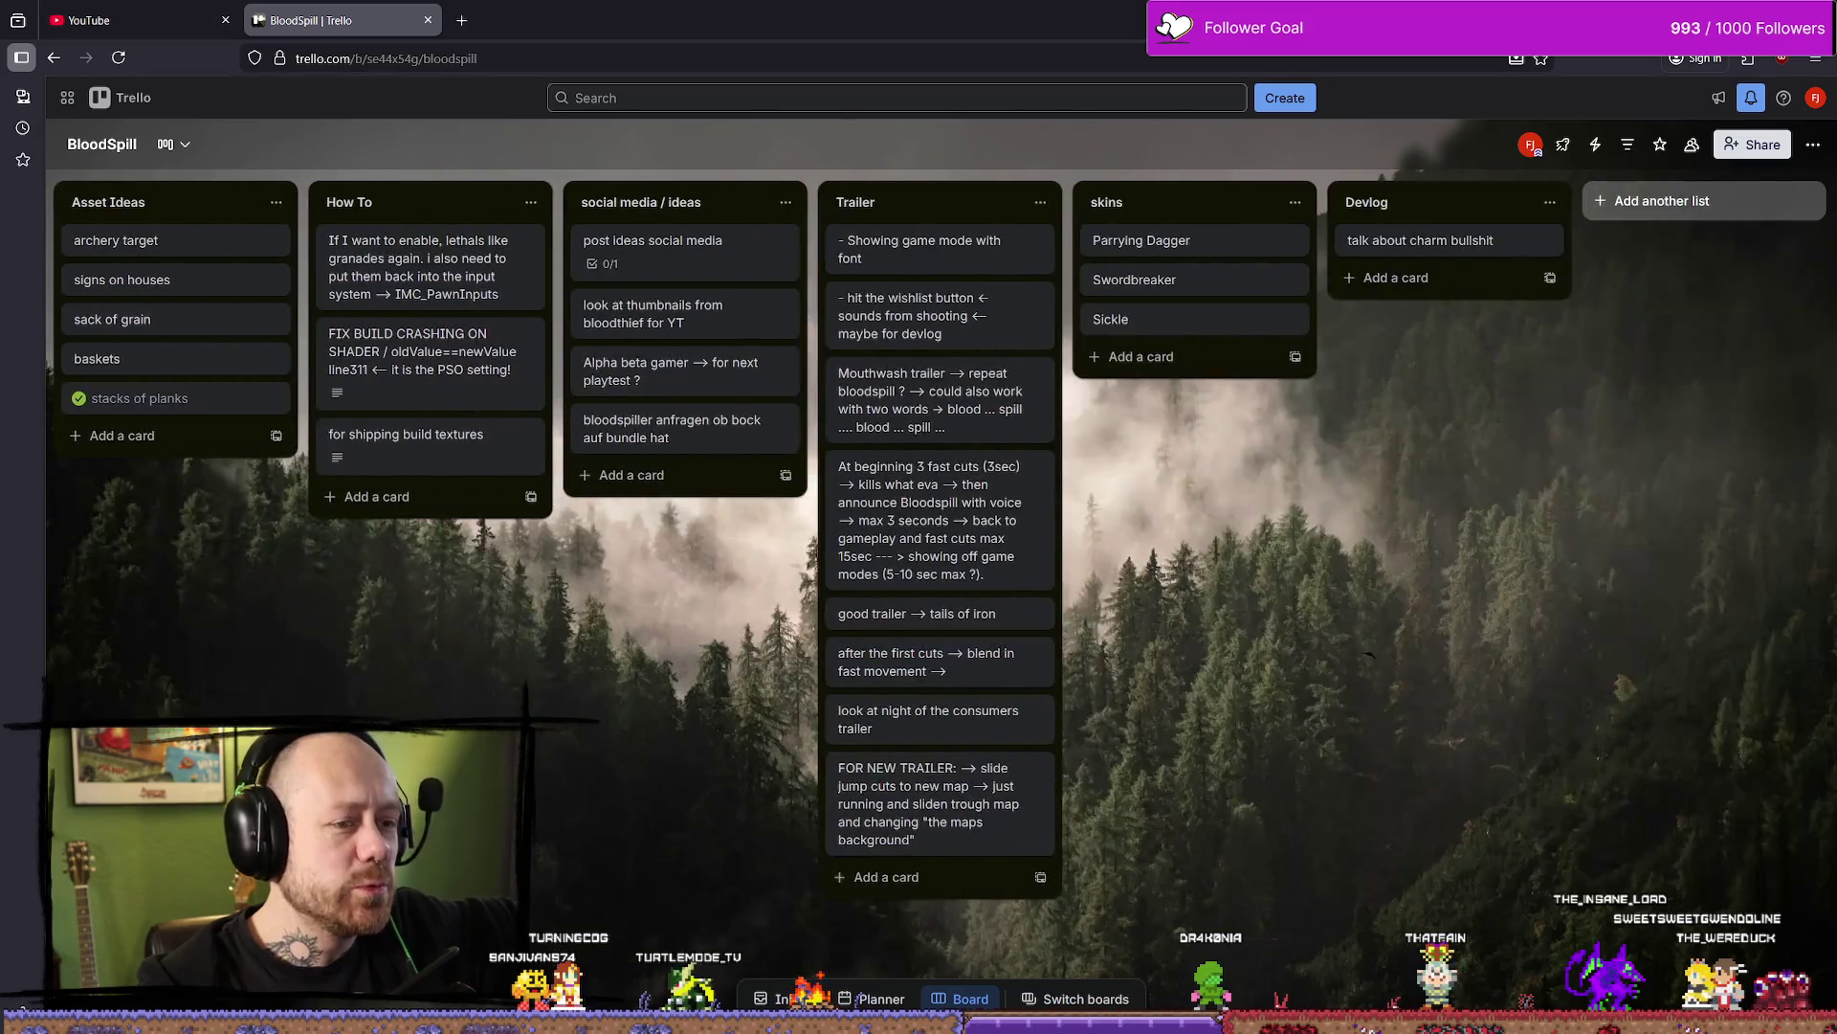
{"action": "scroll", "coordinate": [228, 628], "scroll_direction": "left", "scroll_amount": 15, "text": "shift"}
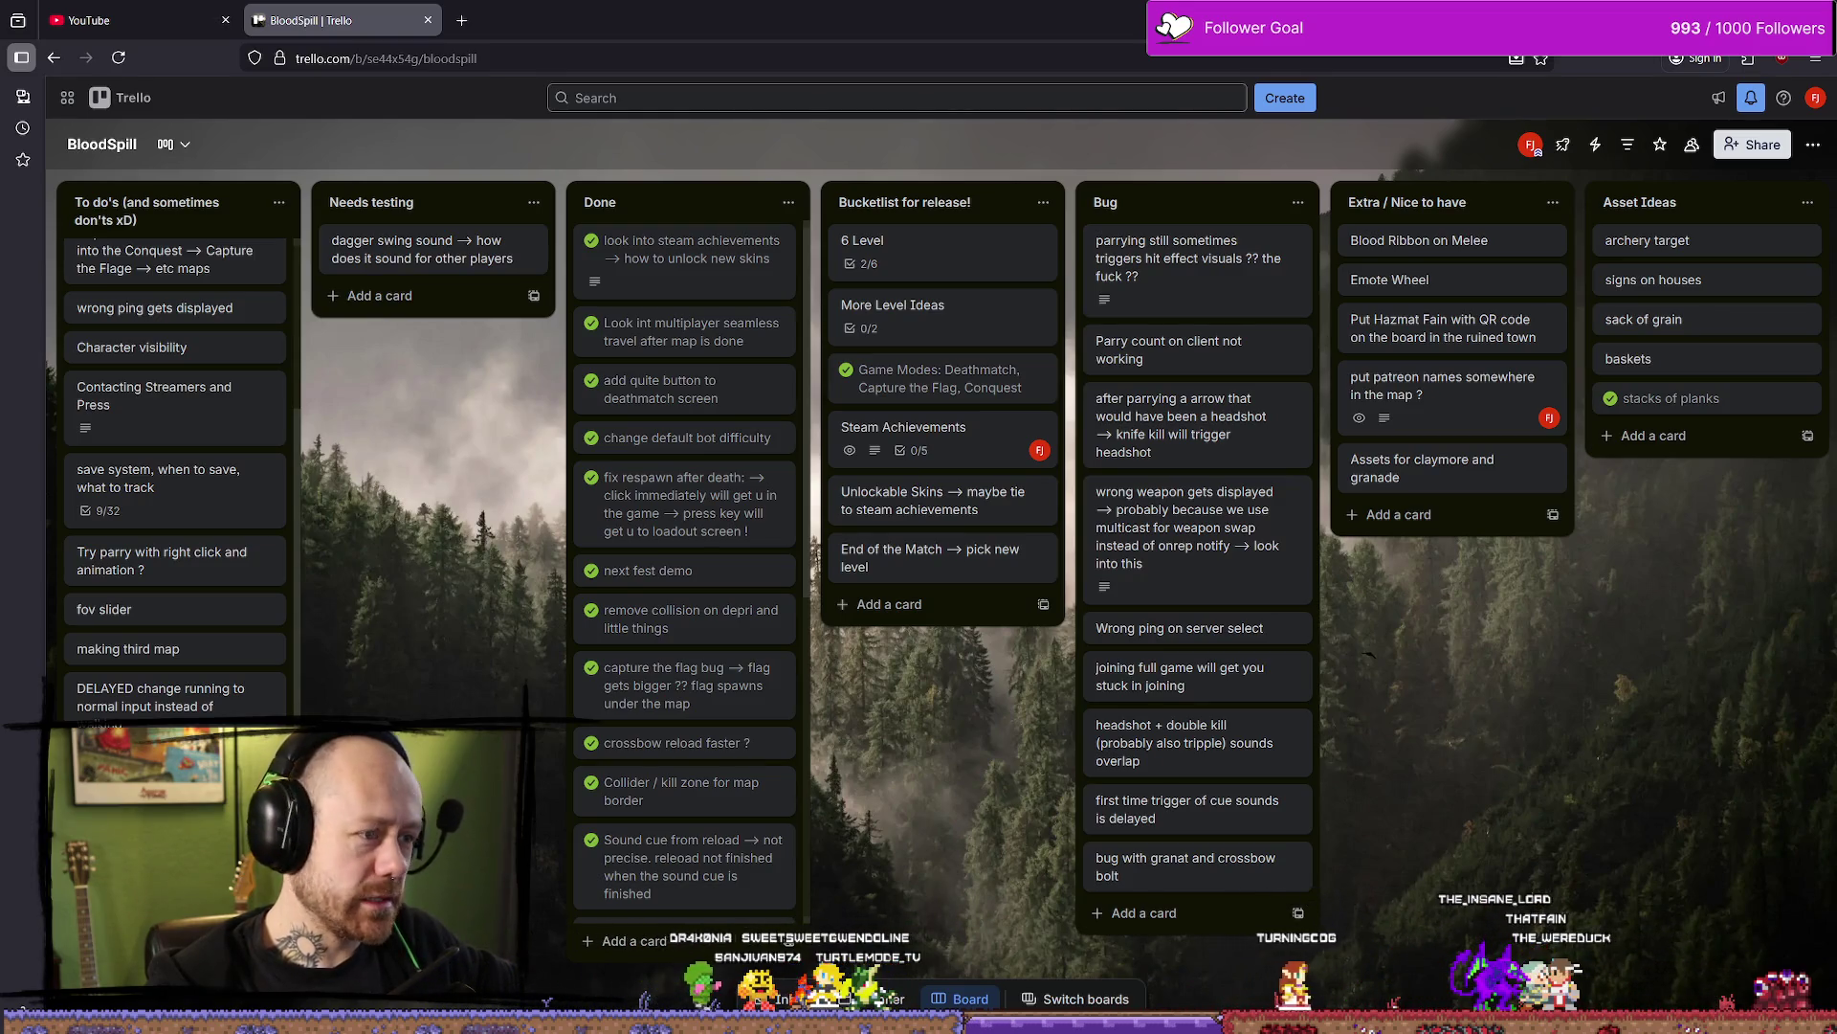
{"action": "key", "text": "alt+Tab"}
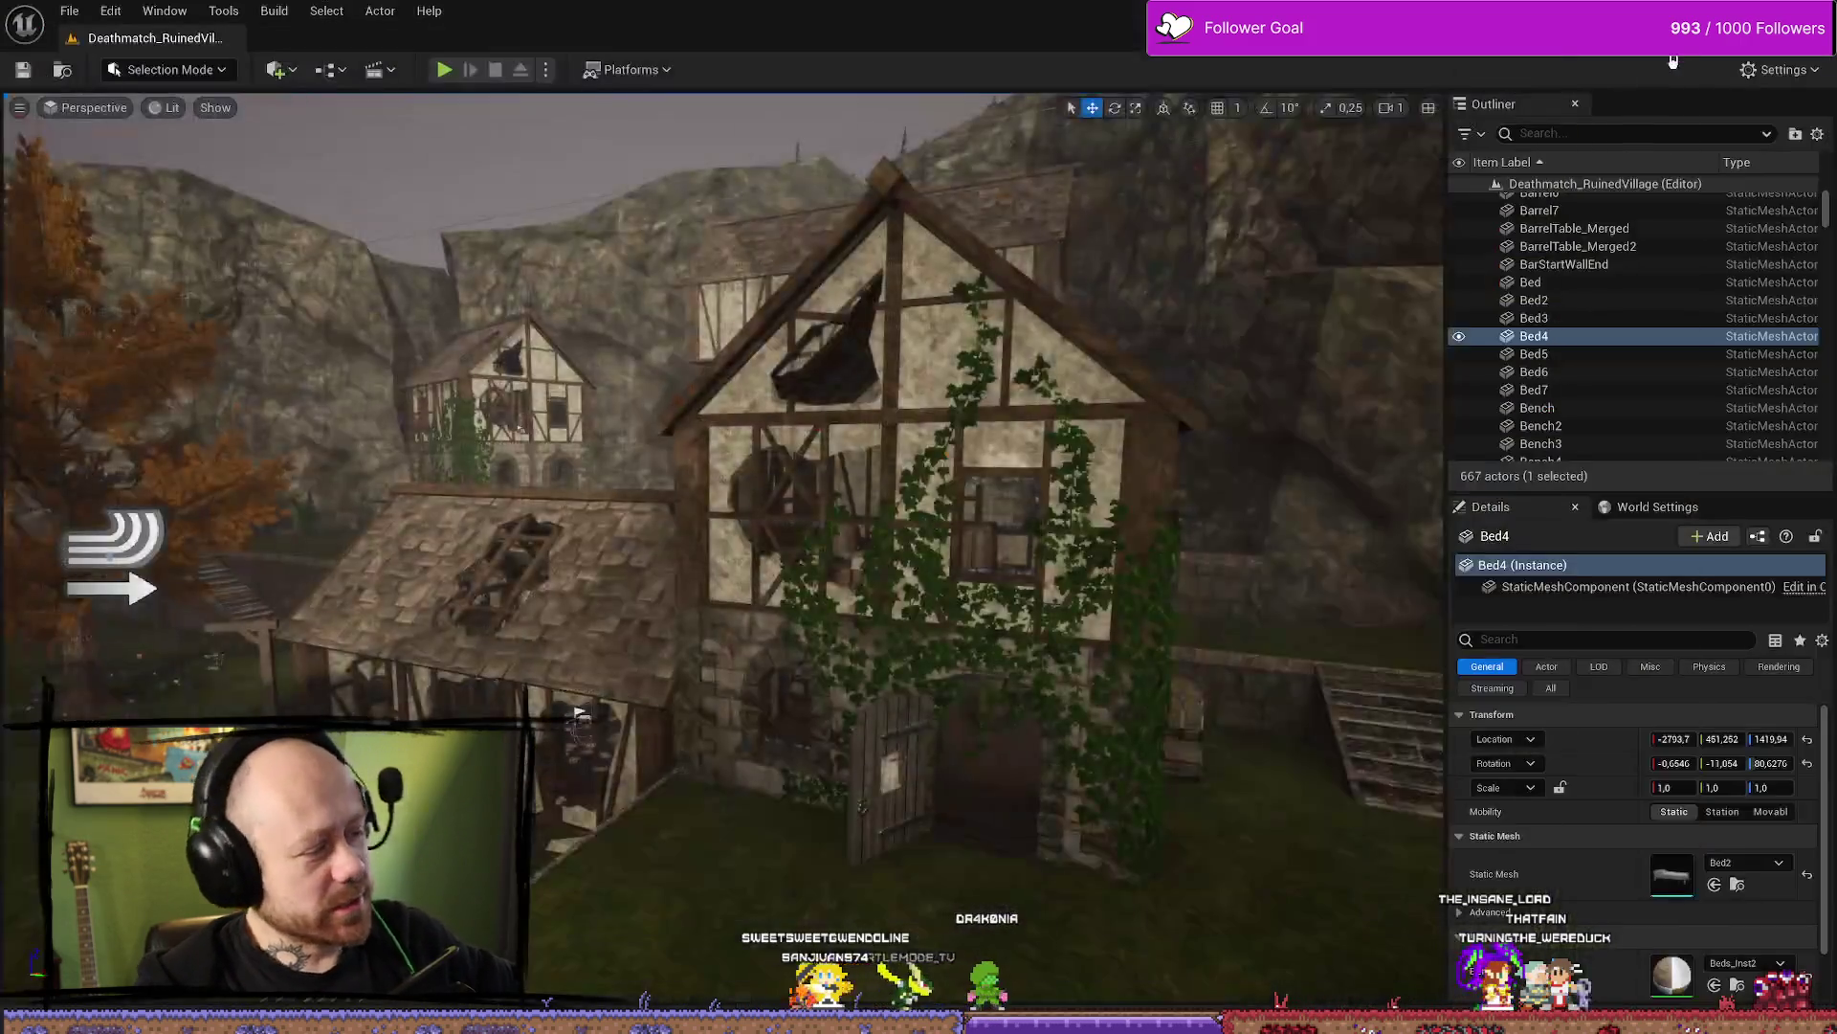
Back in Blender, move the QuestPole2Skeletal.001 top piece outward along X and up along Z
{"action": "mouse_move", "coordinate": [676, 590]}
{"action": "right_mouse_down"}
{"action": "mouse_move", "coordinate": [1185, 172]}
{"action": "mouse_move", "coordinate": [1014, 248]}
{"action": "right_mouse_up"}
{"action": "key", "text": "alt+Tab"}
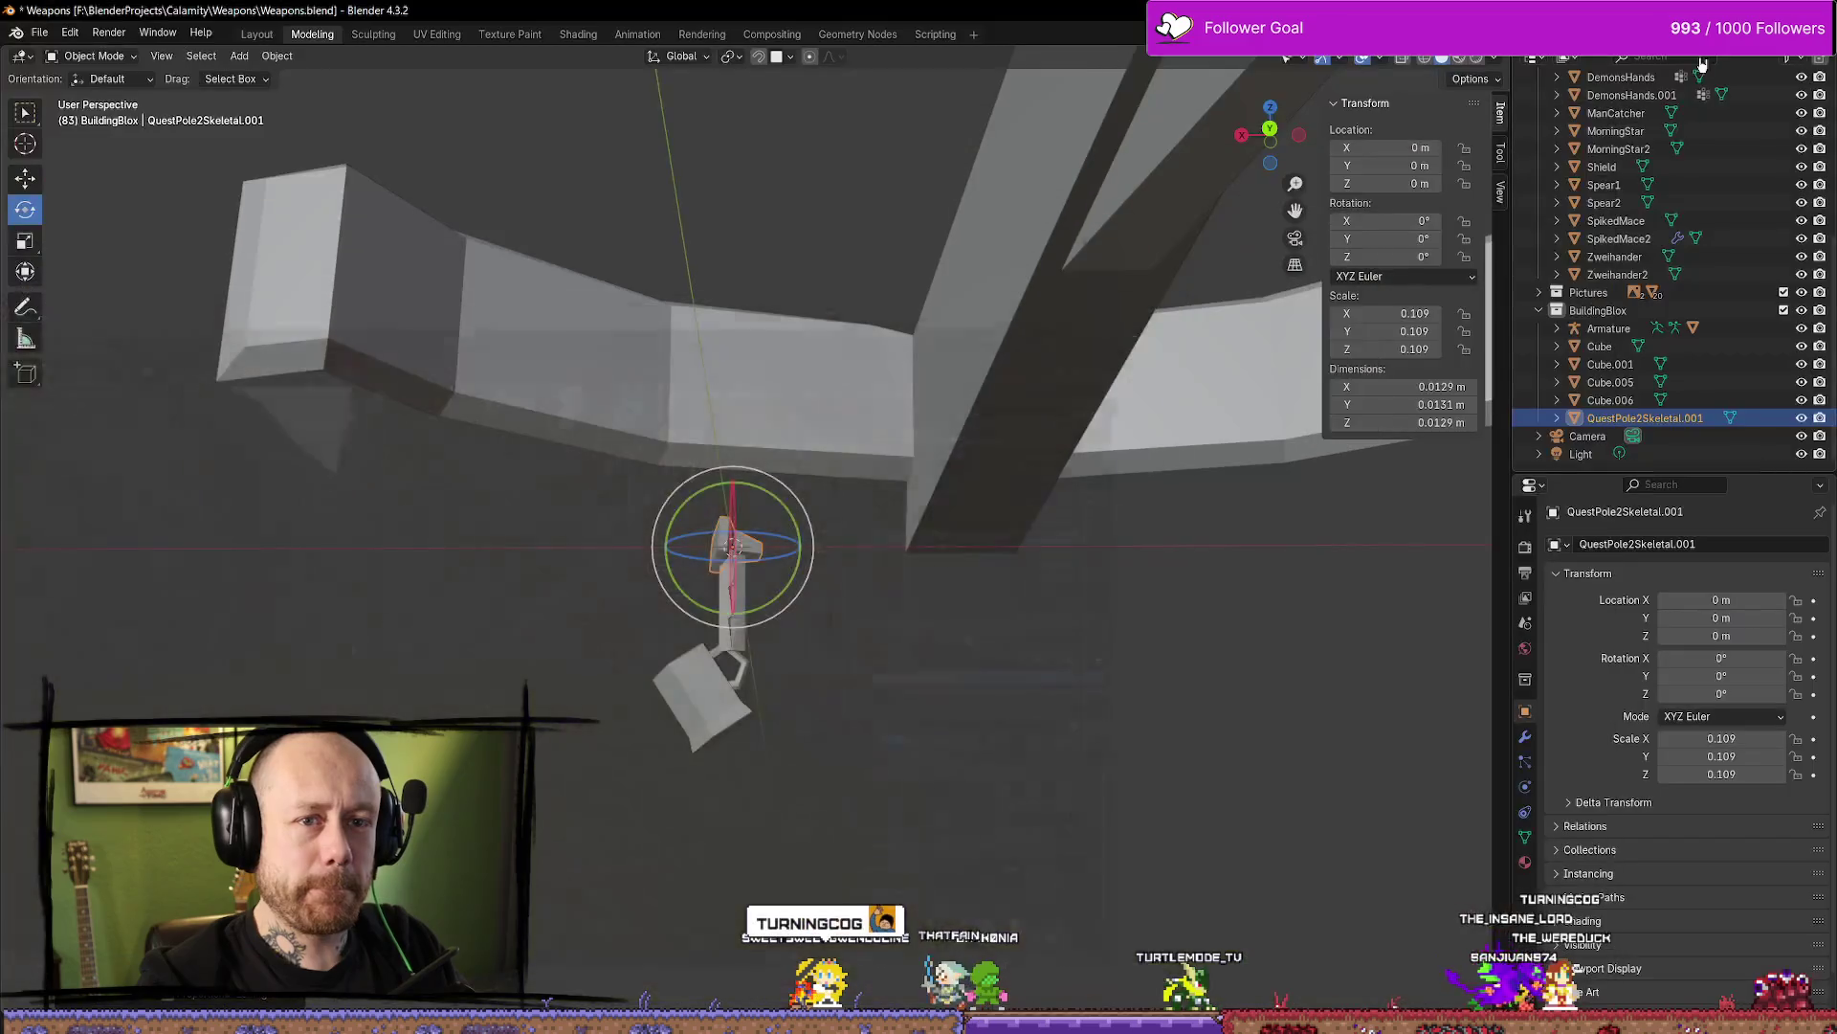
{"action": "middle_click_drag", "start_coordinate": [902, 525], "coordinate": [802, 553]}
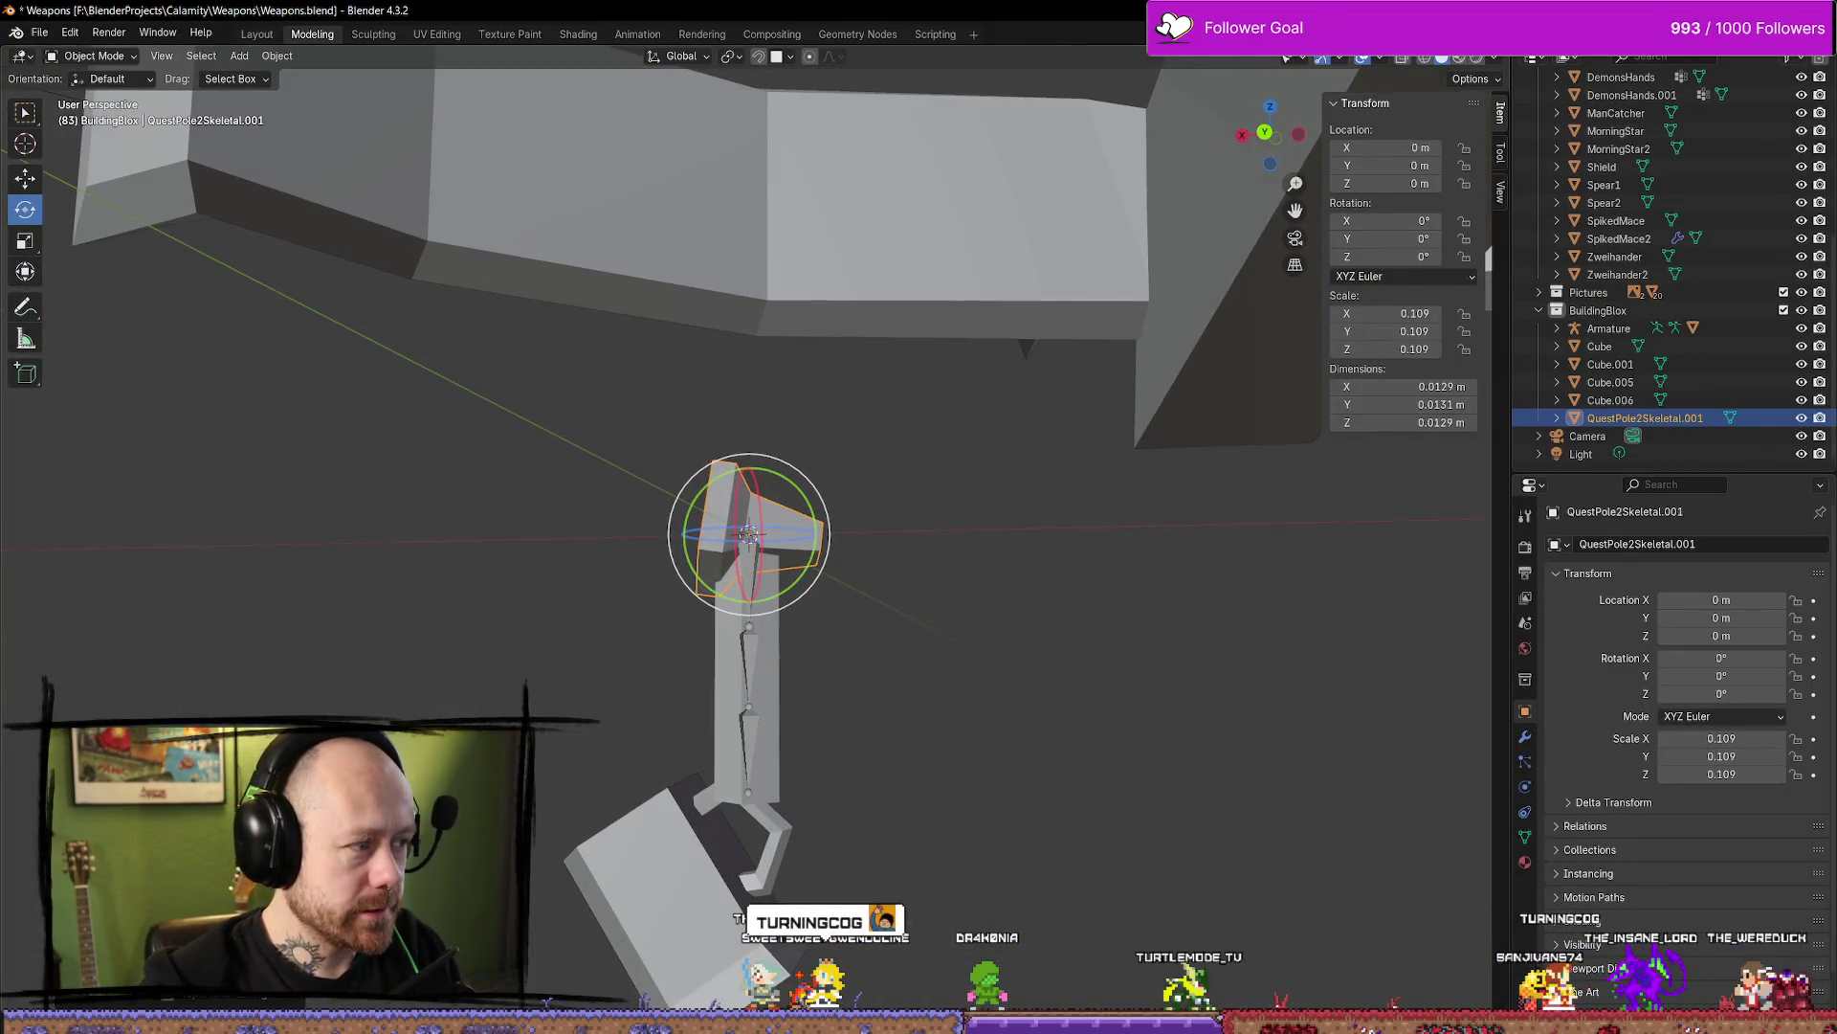
{"action": "left_click", "coordinate": [25, 178]}
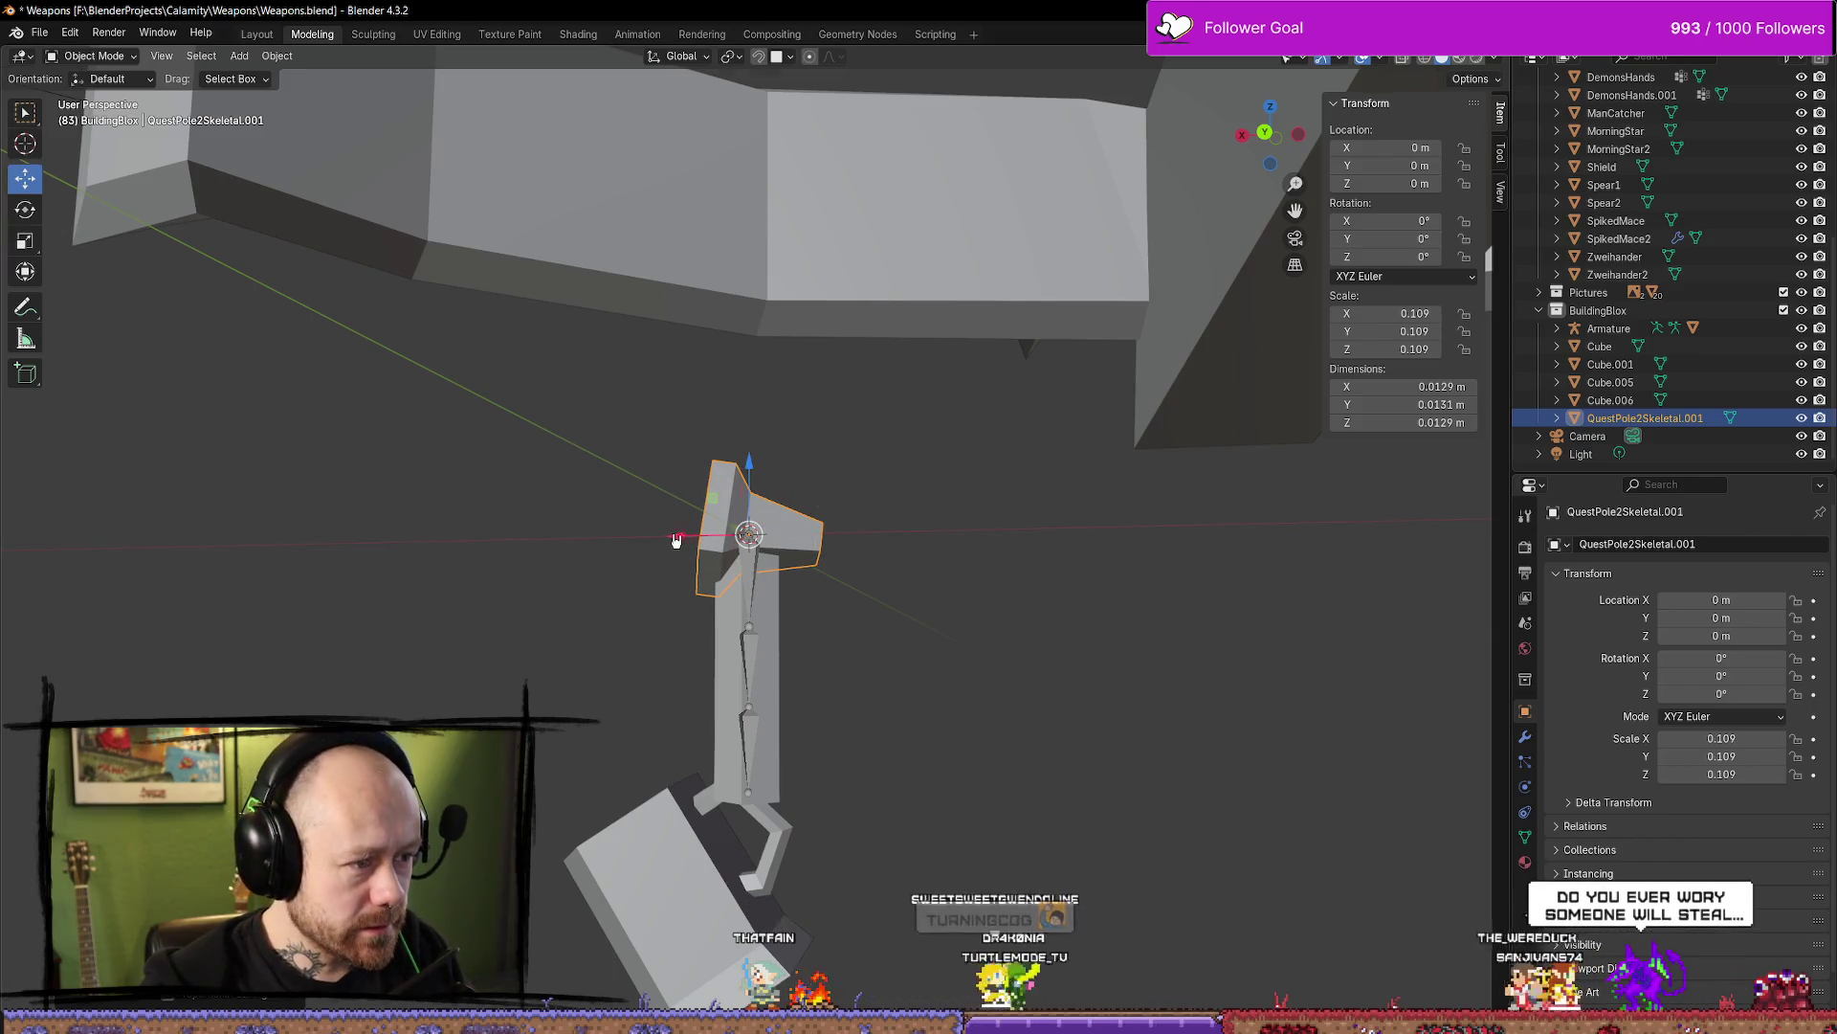
{"action": "left_click_drag", "start_coordinate": [676, 540], "coordinate": [639, 536]}
{"action": "left_click_drag", "start_coordinate": [705, 462], "coordinate": [705, 445]}
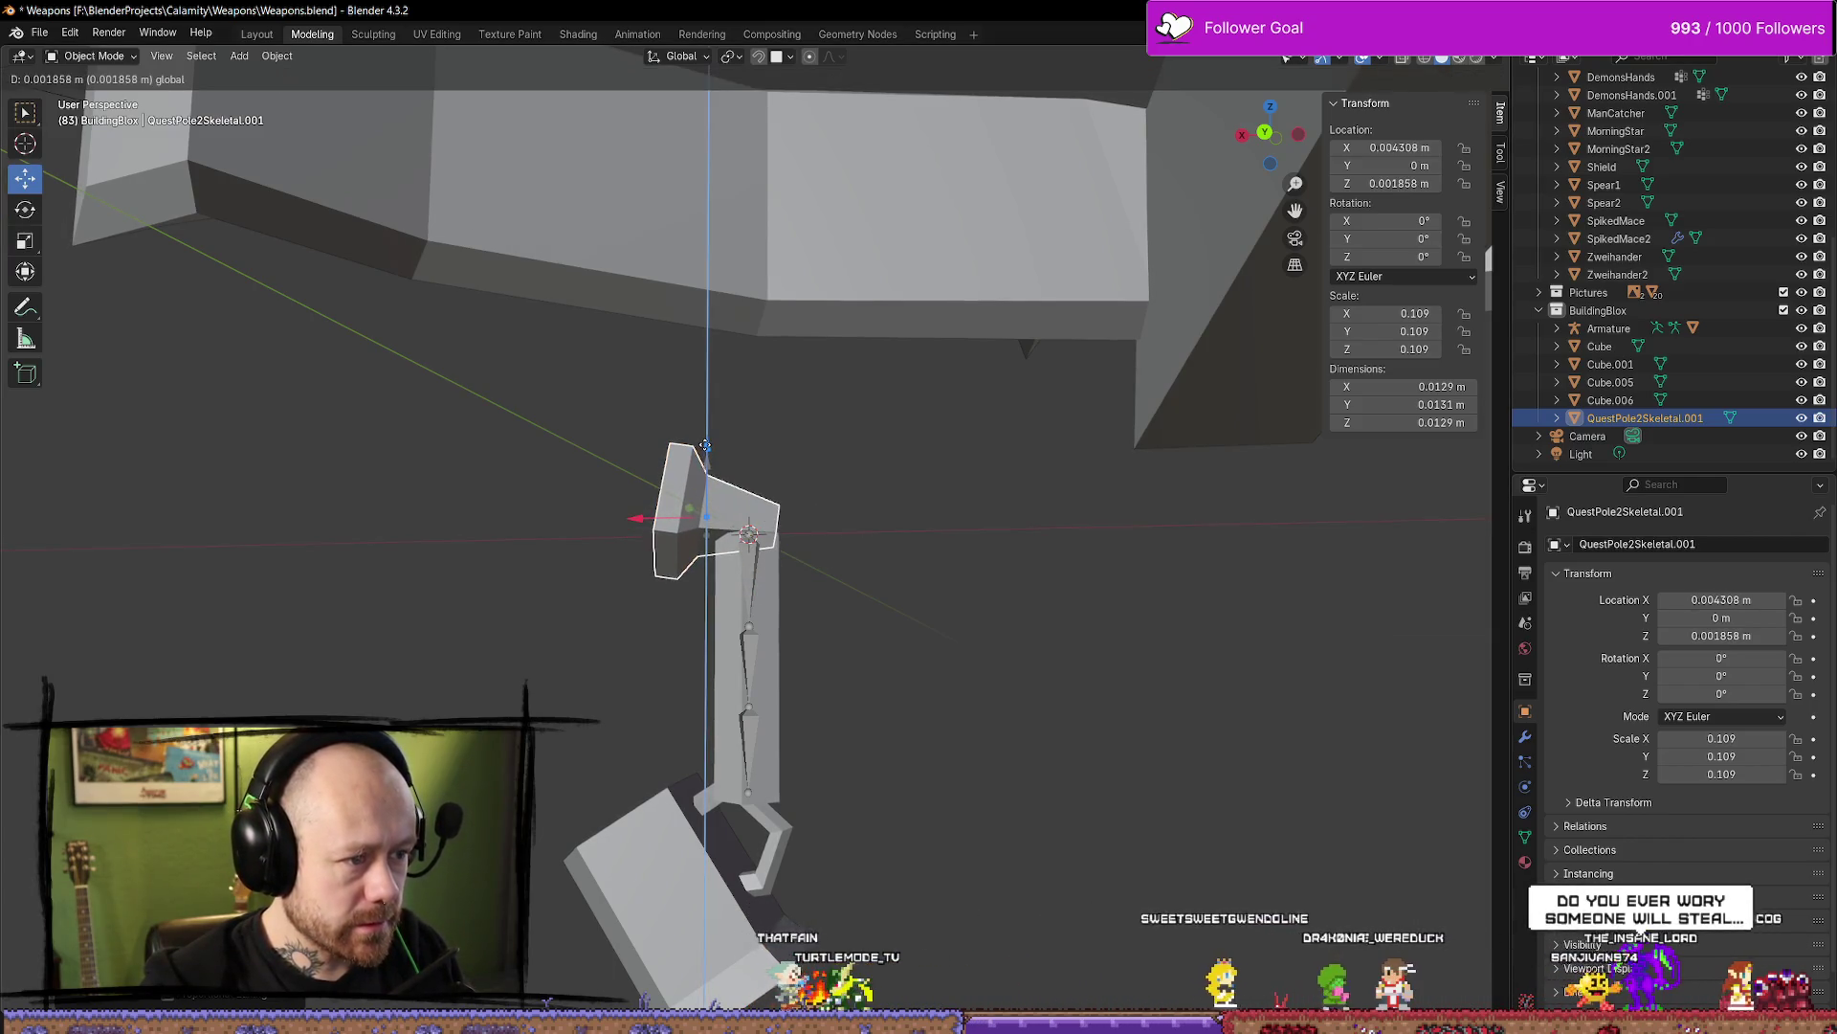
{"action": "left_click_drag", "start_coordinate": [637, 517], "coordinate": [620, 517]}
Enlarge the top piece to scale 0.152 and nudge it to X 0.007009 m, Z 0.002481 m
{"action": "mouse_move", "coordinate": [620, 517]}
{"action": "middle_mouse_down"}
{"action": "mouse_move", "coordinate": [951, 525]}
{"action": "mouse_move", "coordinate": [910, 599]}
{"action": "mouse_move", "coordinate": [627, 517]}
{"action": "mouse_move", "coordinate": [772, 522]}
{"action": "middle_mouse_up"}
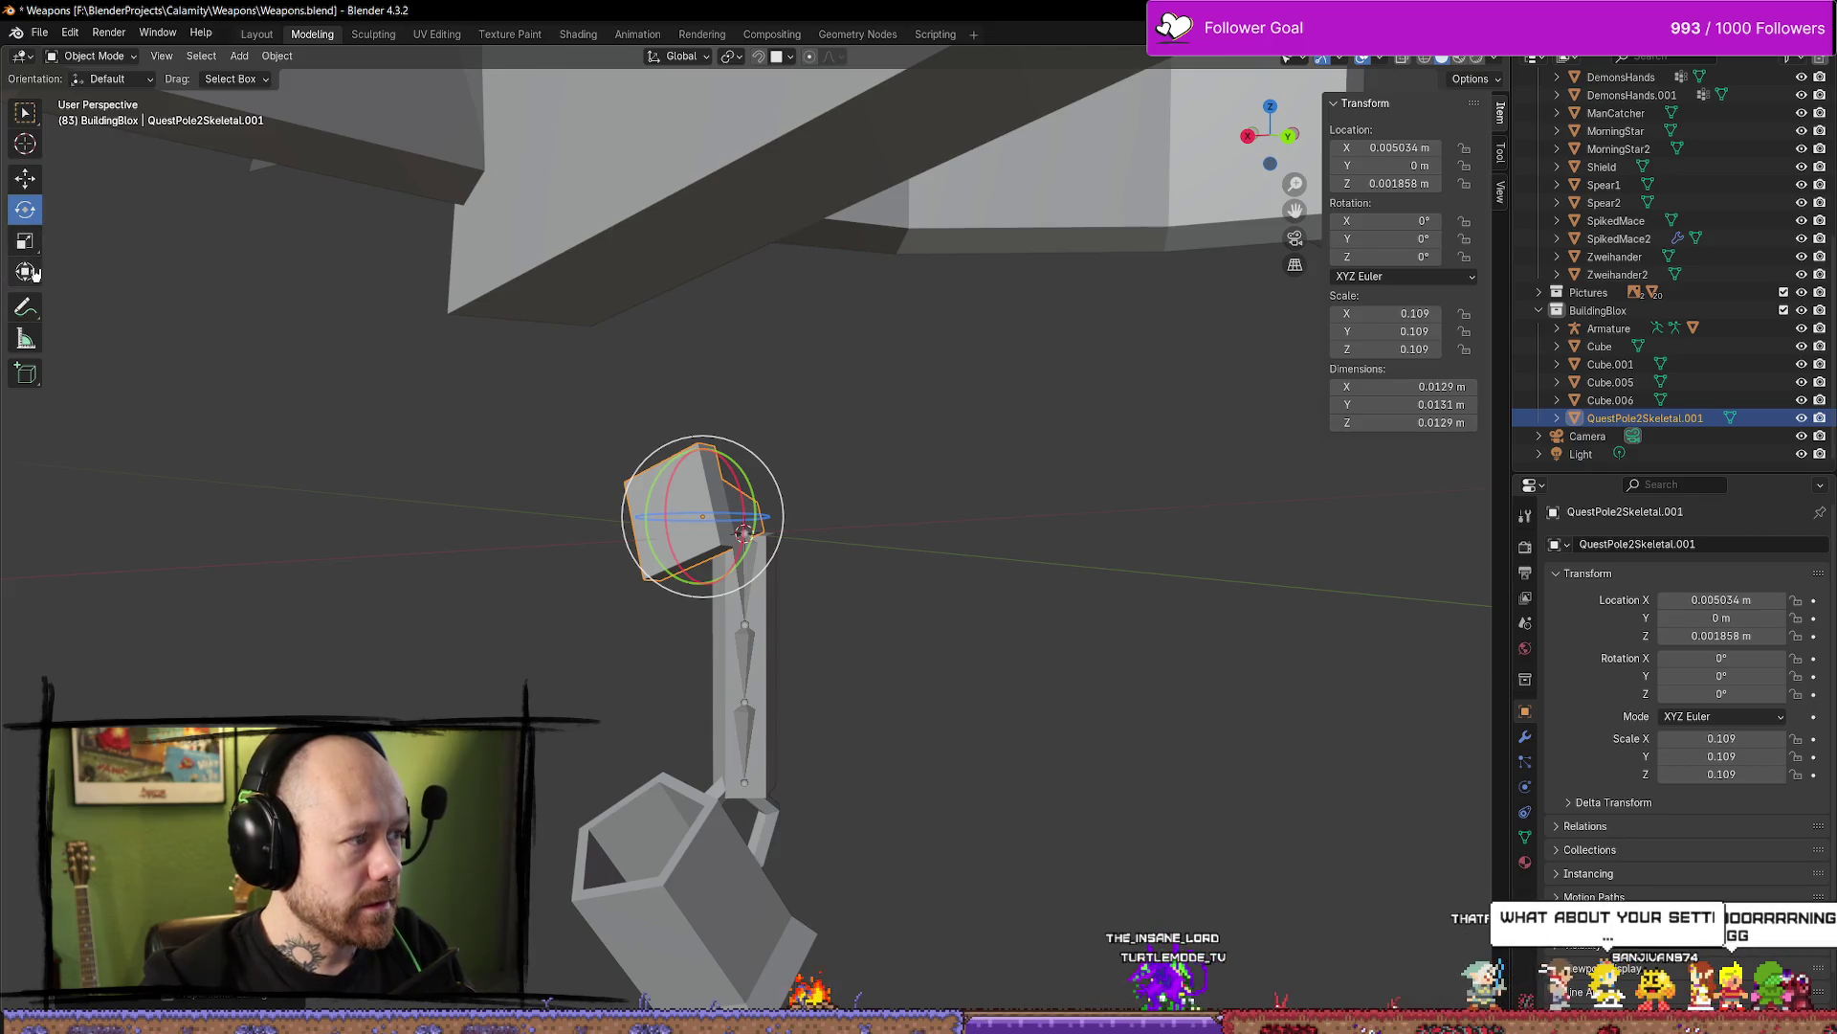
{"action": "middle_click_drag", "start_coordinate": [881, 437], "coordinate": [875, 422]}
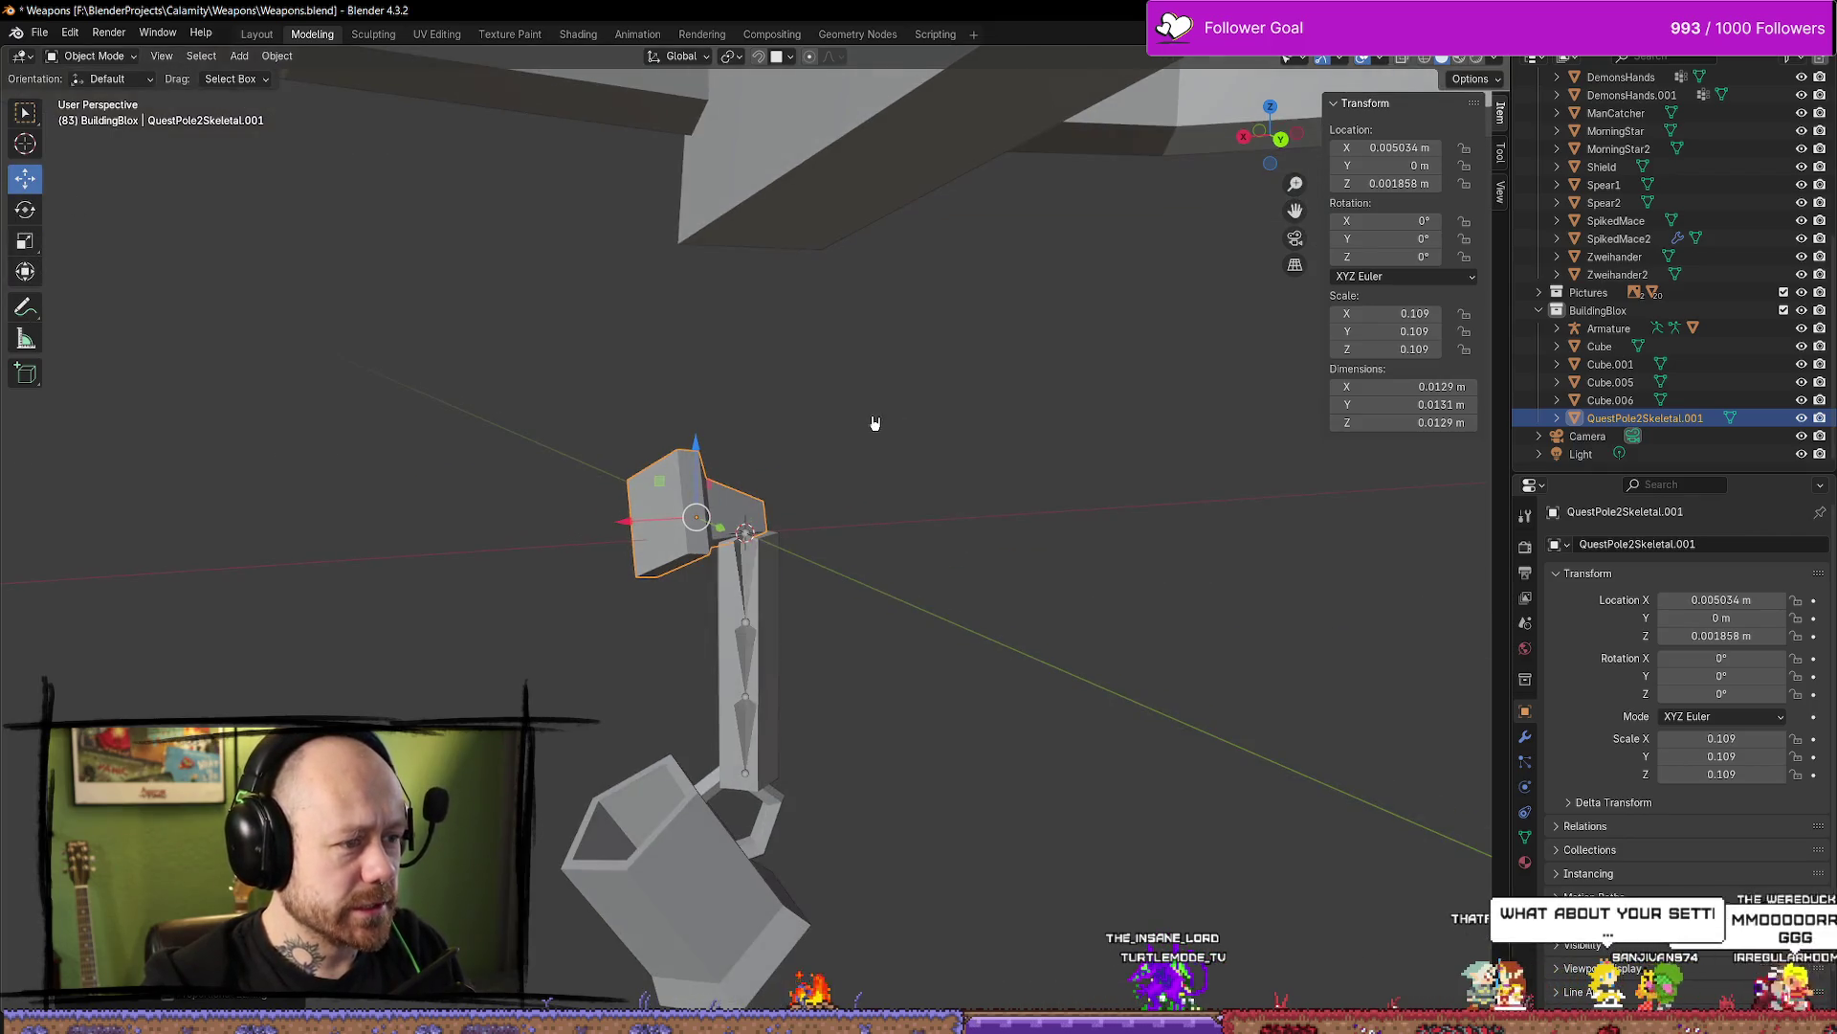
{"action": "key", "text": "s"}
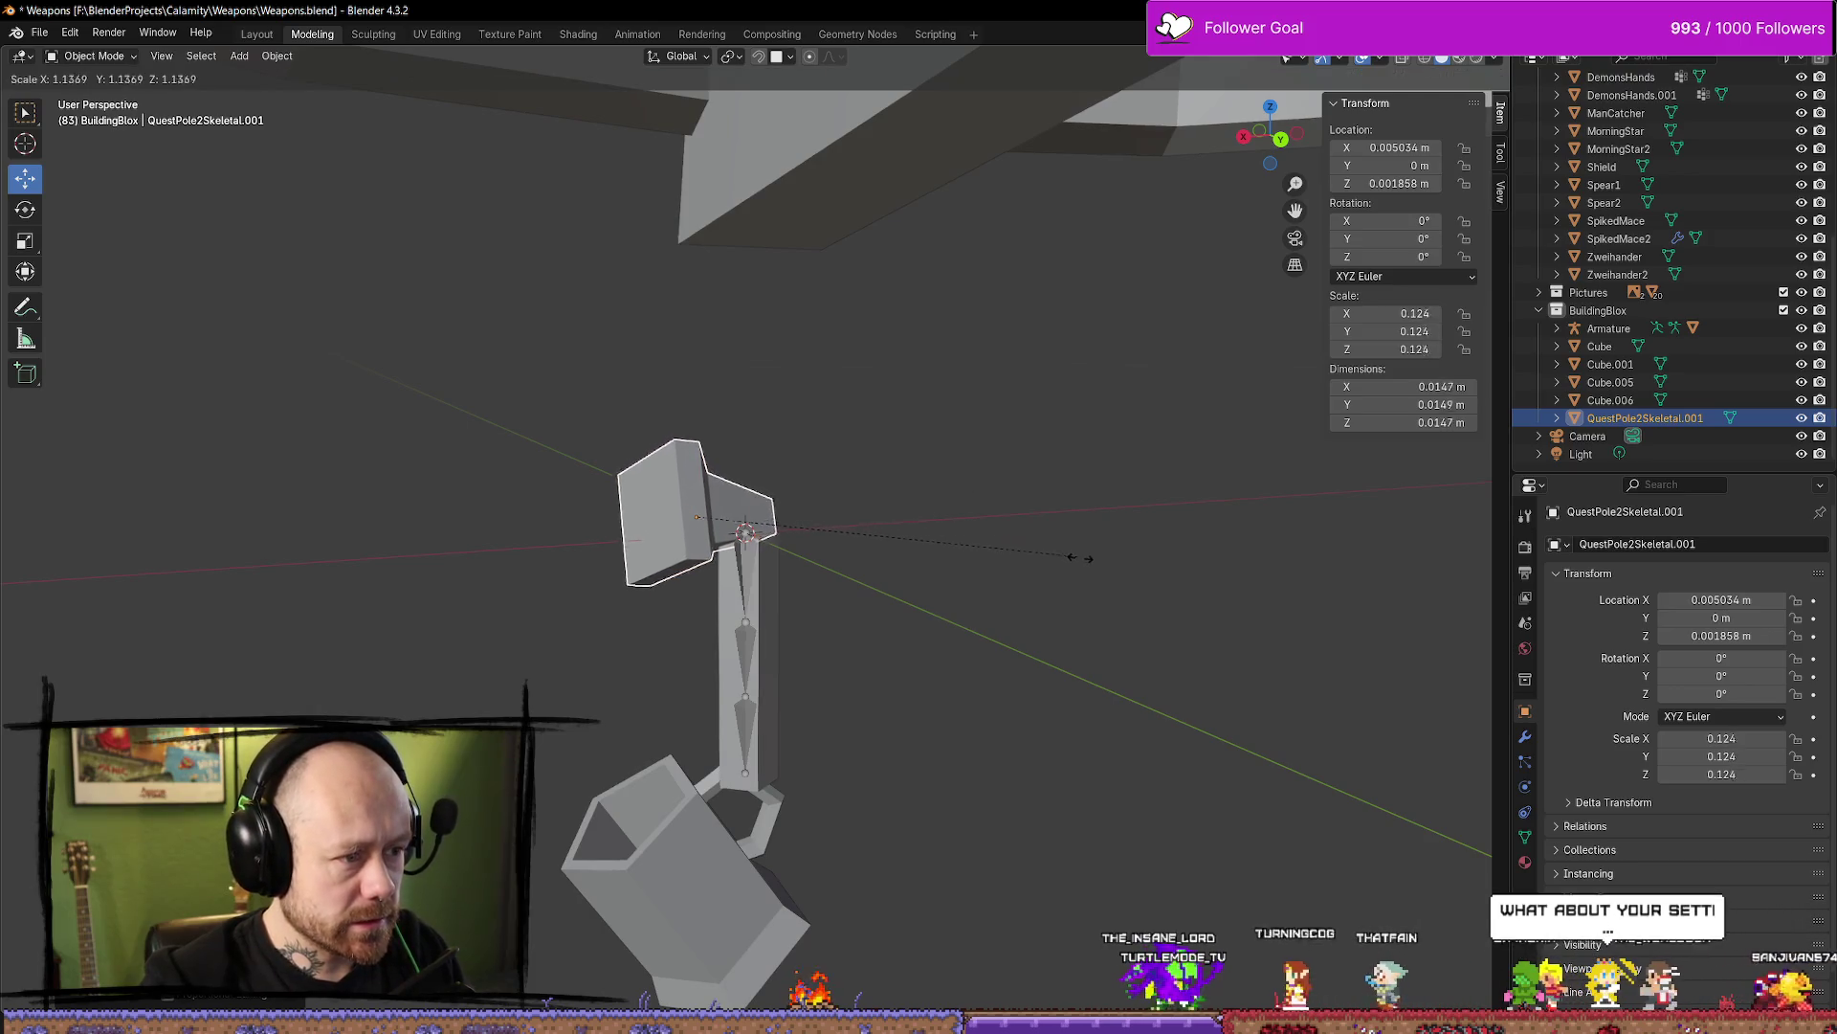
{"action": "left_click", "coordinate": [998, 541]}
{"action": "left_click_drag", "start_coordinate": [616, 532], "coordinate": [598, 532]}
{"action": "left_click_drag", "start_coordinate": [677, 452], "coordinate": [677, 441]}
Shrink the top piece back to scale 0.101 and offset it slightly along Y
{"action": "scroll", "coordinate": [890, 463], "scroll_direction": "down", "scroll_amount": 5}
{"action": "scroll", "coordinate": [793, 546], "scroll_direction": "up", "scroll_amount": 4}
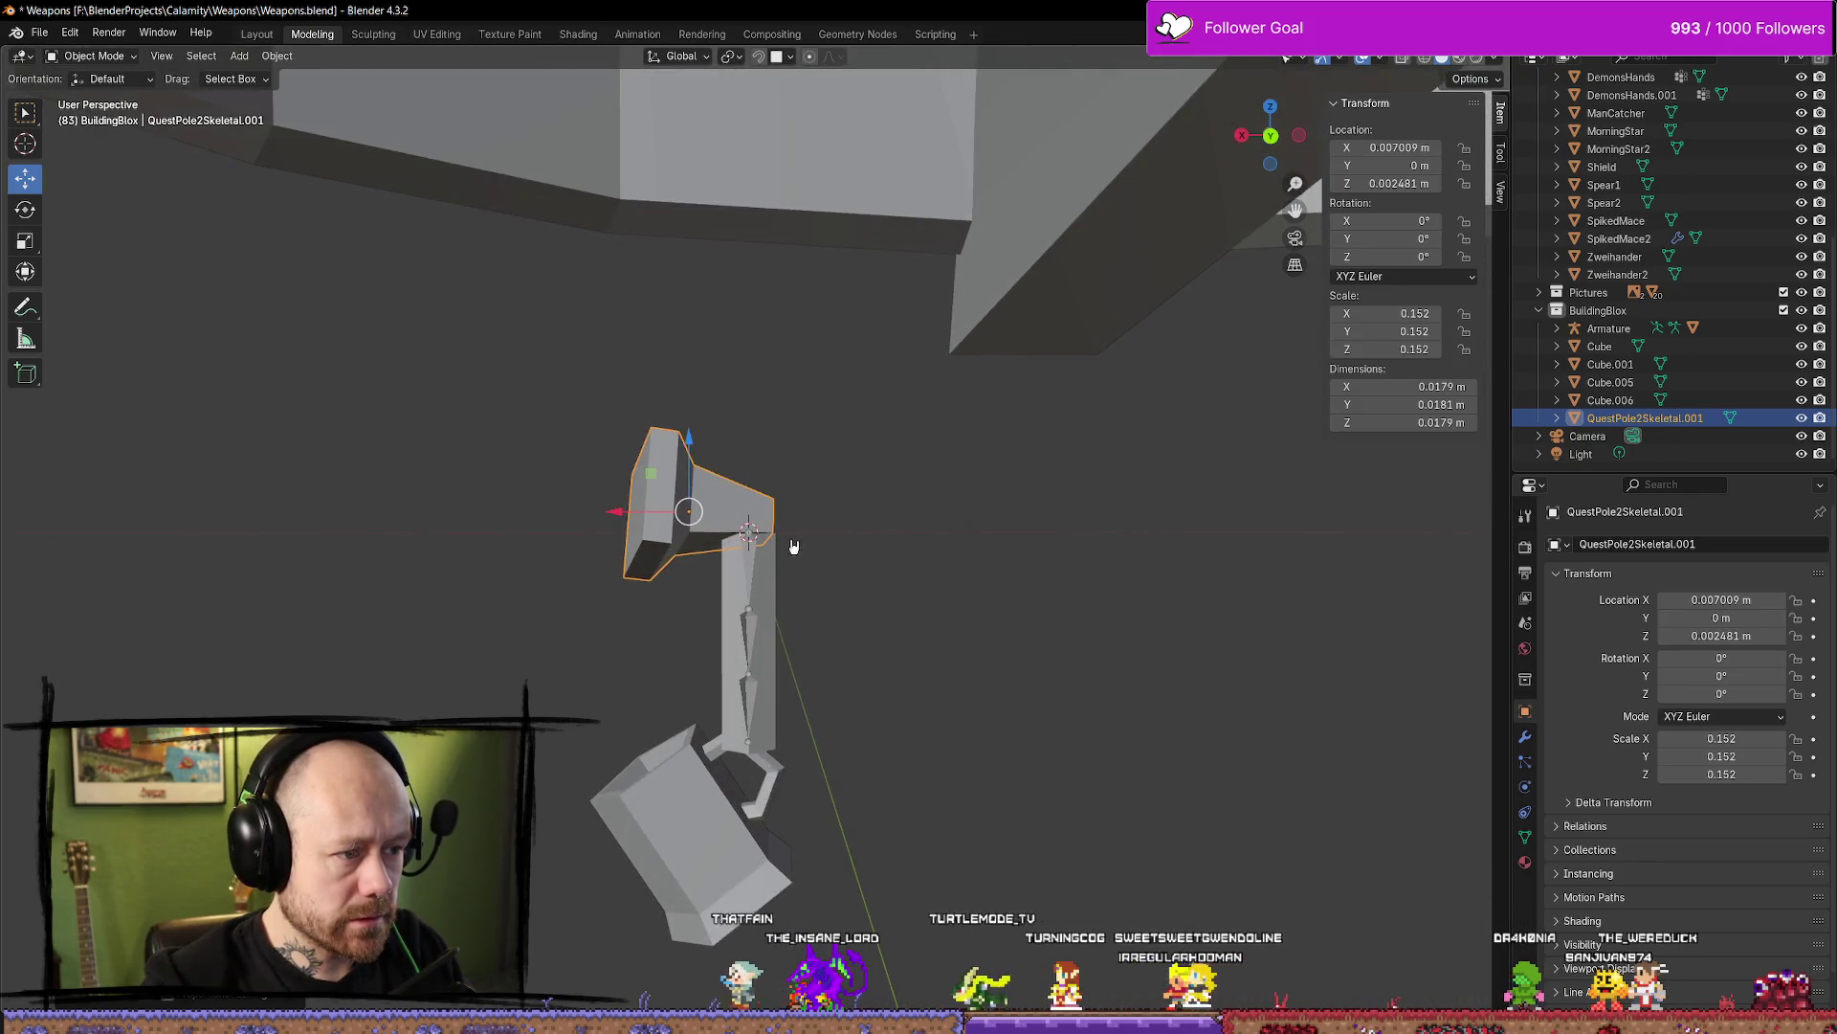
{"action": "mouse_move", "coordinate": [793, 546]}
{"action": "middle_mouse_down"}
{"action": "mouse_move", "coordinate": [972, 520]}
{"action": "mouse_move", "coordinate": [865, 508]}
{"action": "mouse_move", "coordinate": [1024, 504]}
{"action": "middle_mouse_up"}
{"action": "key", "text": "s"}
{"action": "left_click", "coordinate": [952, 529]}
{"action": "left_click_drag", "start_coordinate": [835, 514], "coordinate": [841, 525]}
{"action": "middle_click_drag", "start_coordinate": [841, 525], "coordinate": [955, 559]}
In Edit Mode, select the piece's corner vertices and pull them out along X and down along Z into a longer arm
{"action": "key", "text": "Tab"}
{"action": "left_click", "coordinate": [724, 457]}
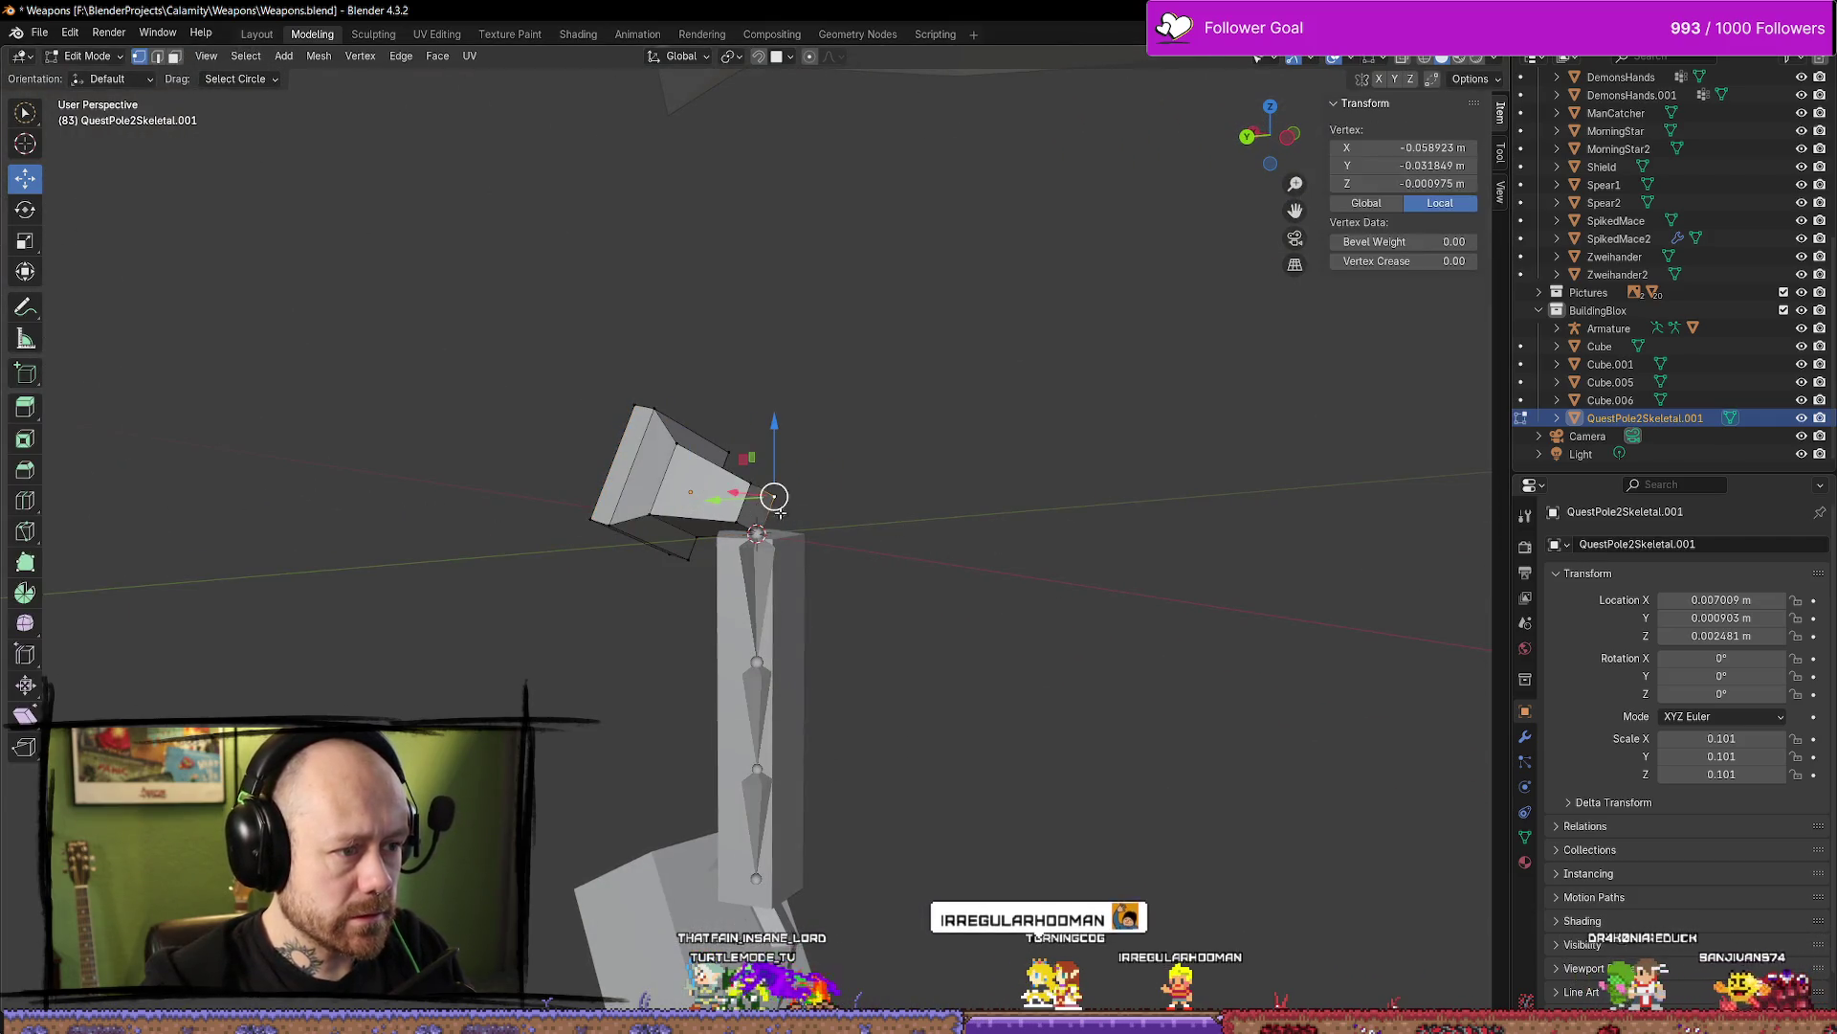
{"action": "left_click", "coordinate": [842, 487]}
{"action": "left_click", "coordinate": [764, 515]}
{"action": "middle_click_drag", "start_coordinate": [764, 515], "coordinate": [1005, 546]}
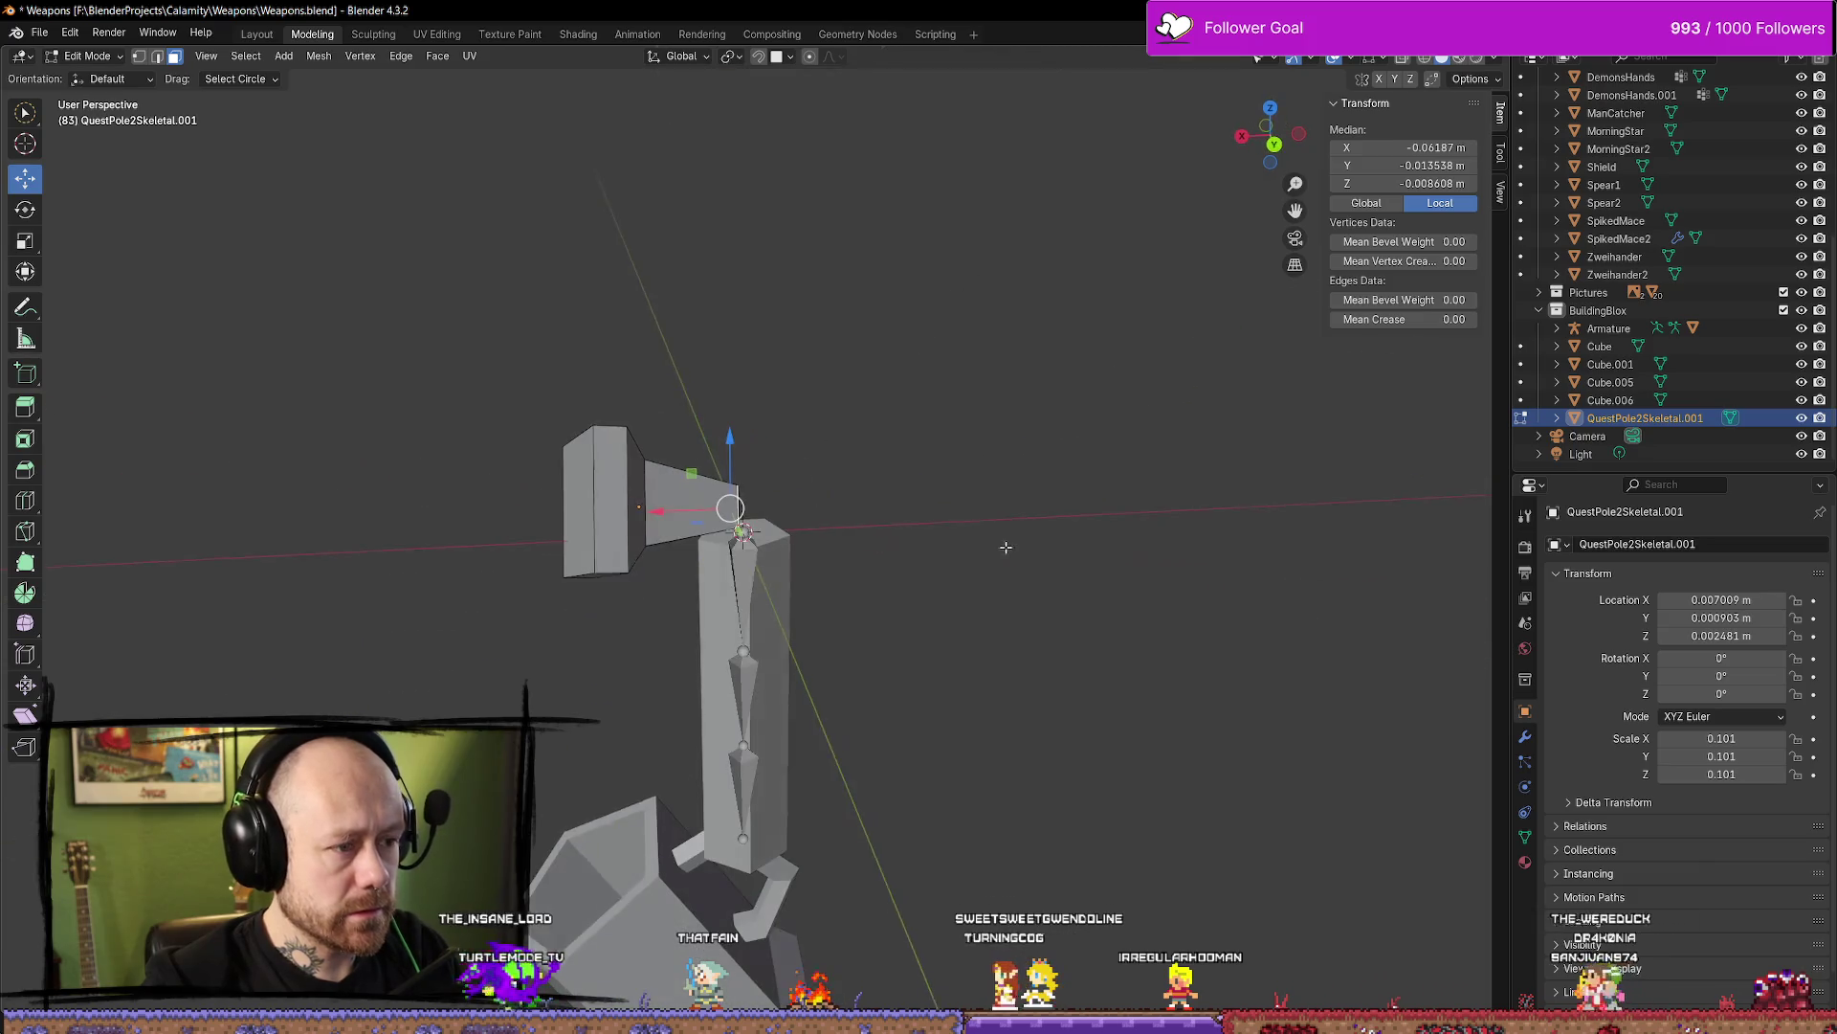
{"action": "left_click", "coordinate": [1272, 143]}
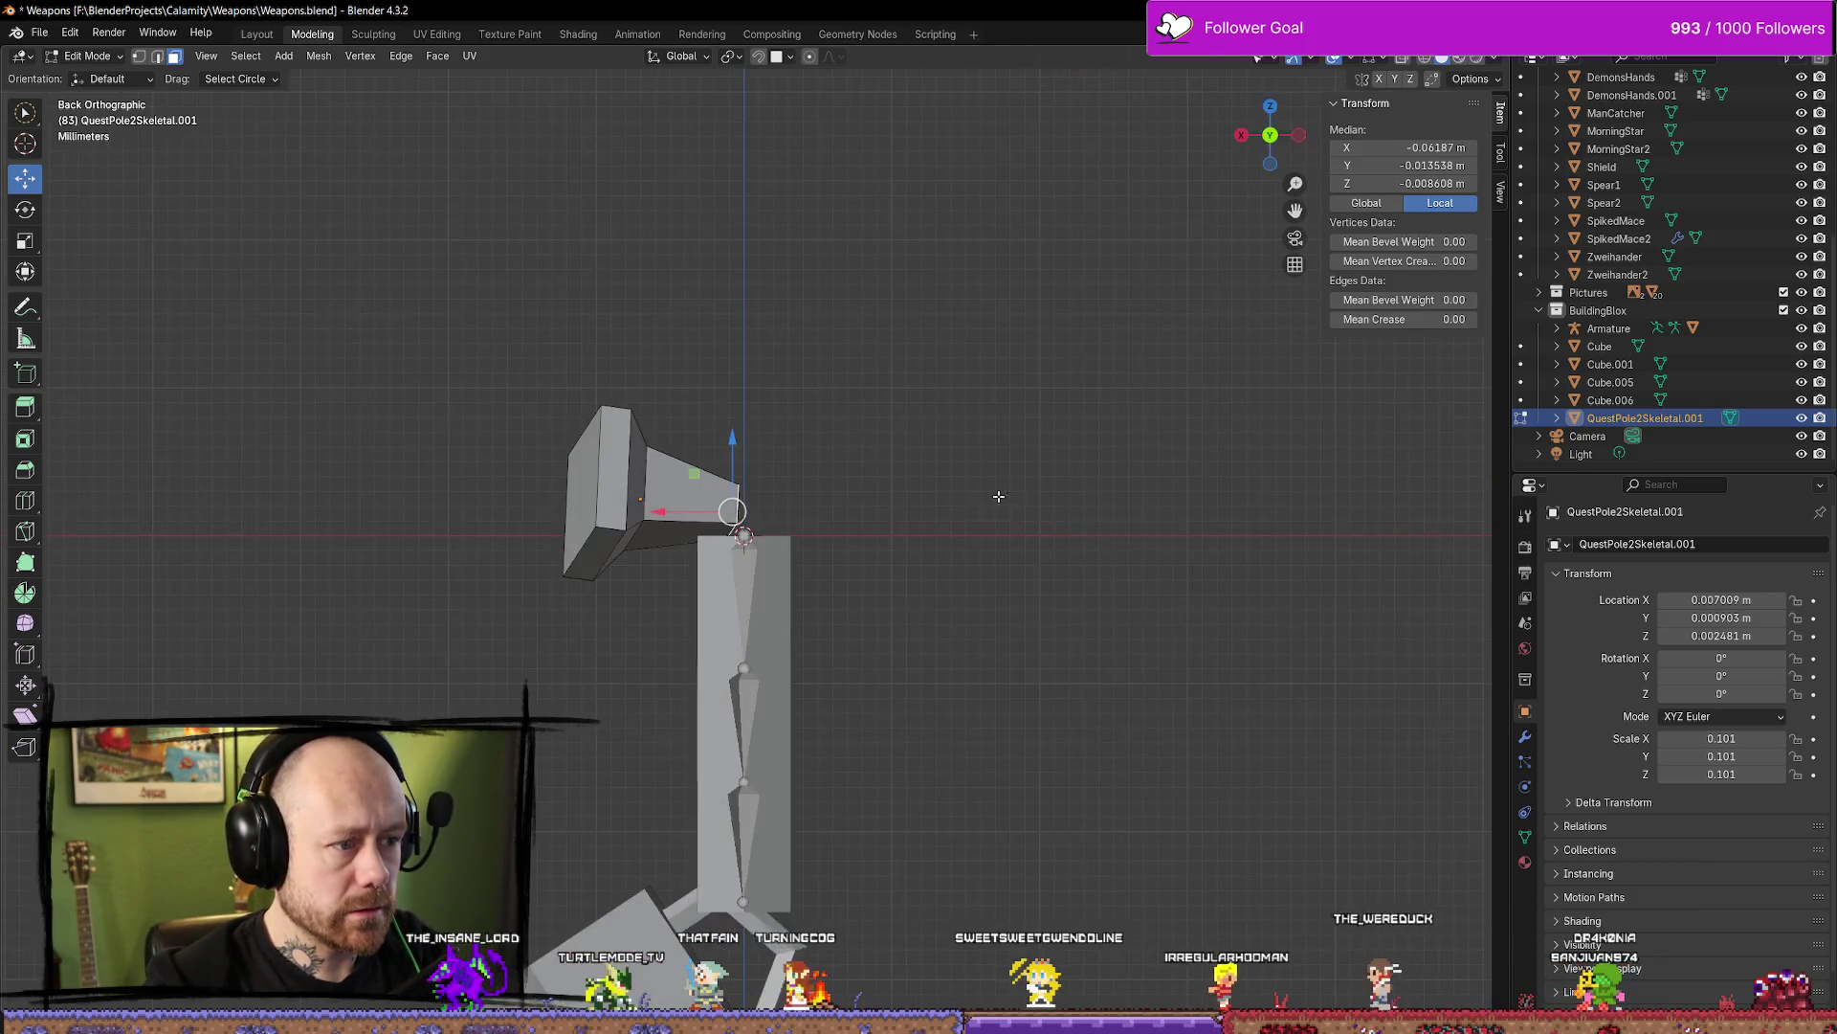
{"action": "left_click_drag", "start_coordinate": [673, 523], "coordinate": [727, 523]}
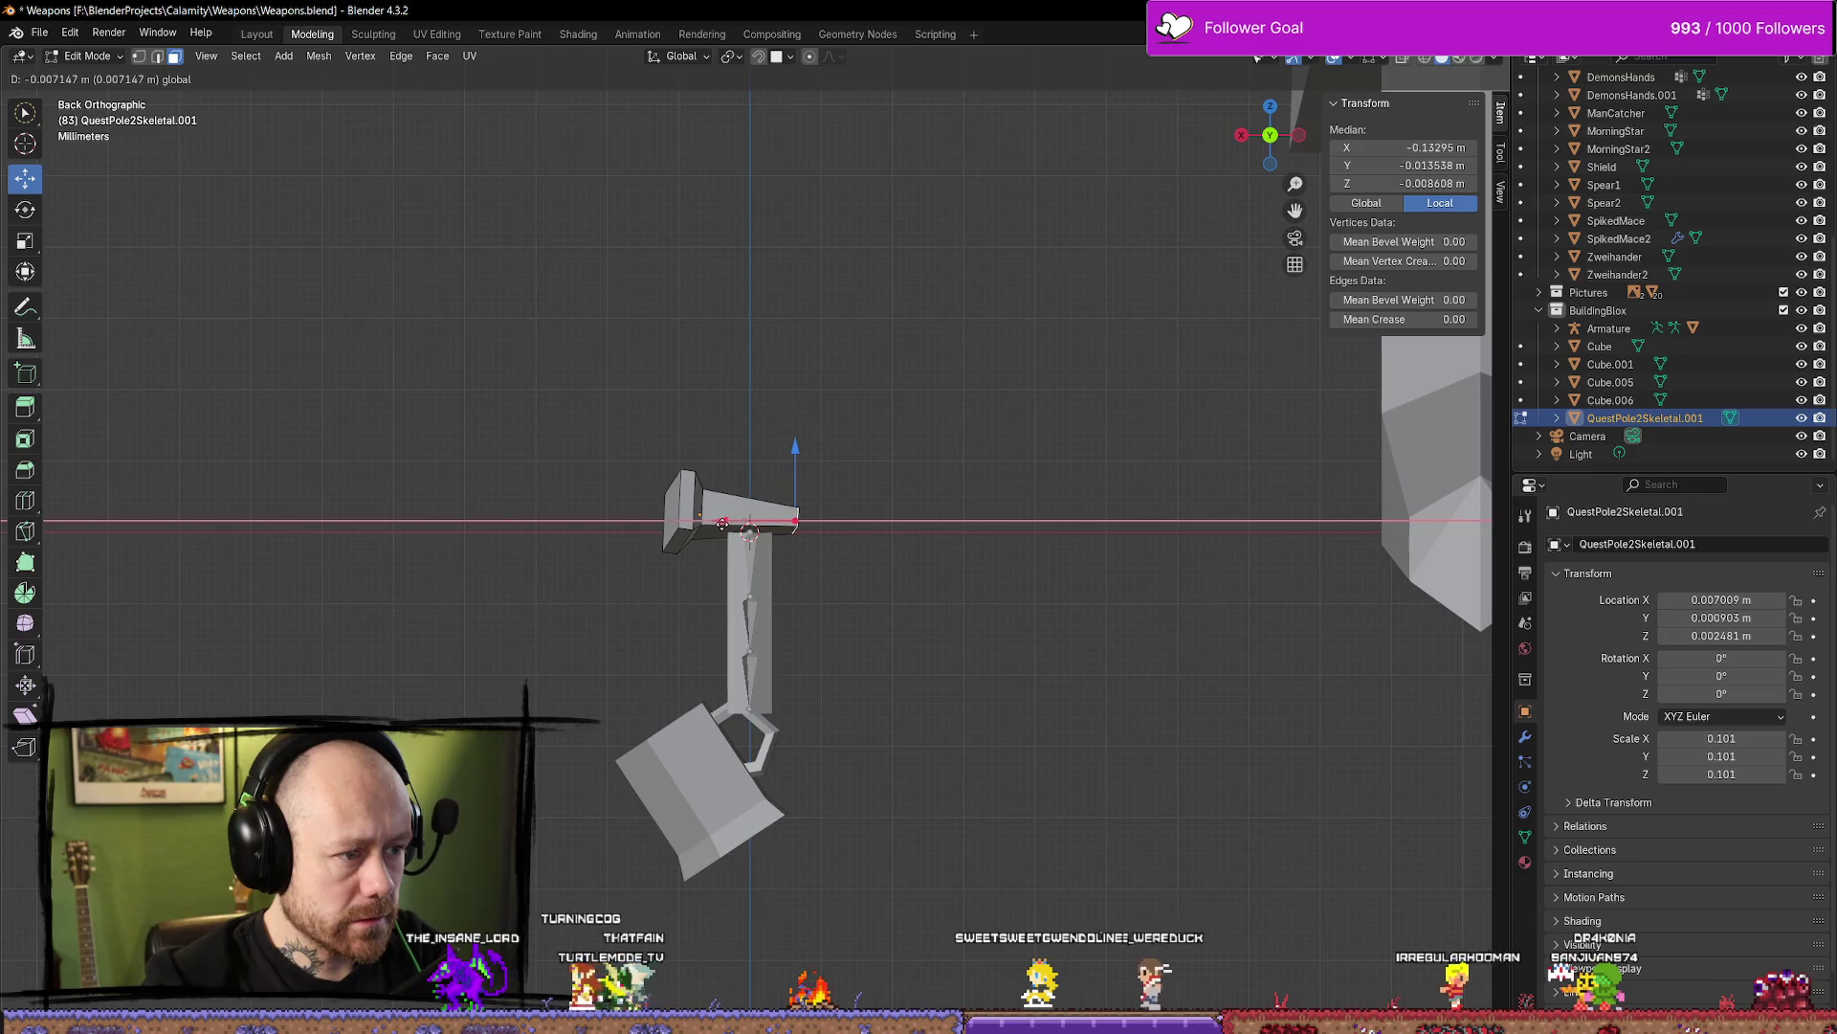
{"action": "left_click_drag", "start_coordinate": [800, 447], "coordinate": [799, 454]}
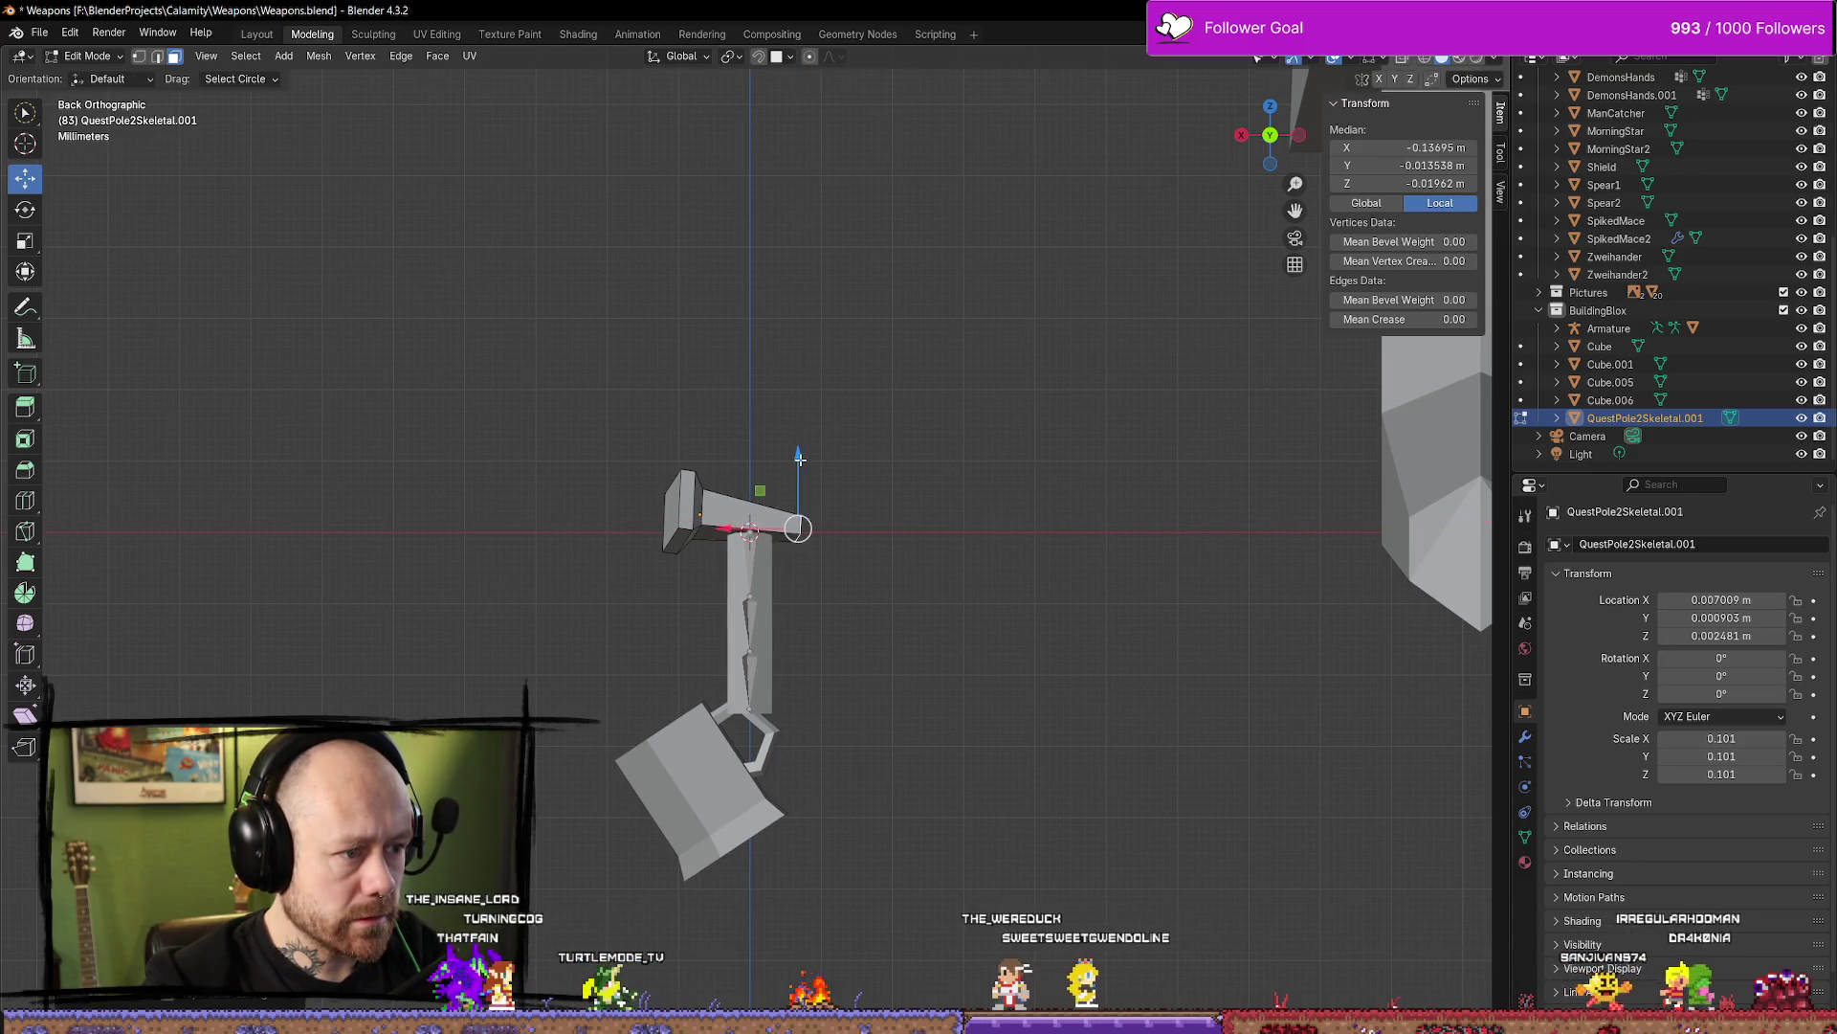
{"action": "left_click_drag", "start_coordinate": [725, 529], "coordinate": [737, 532]}
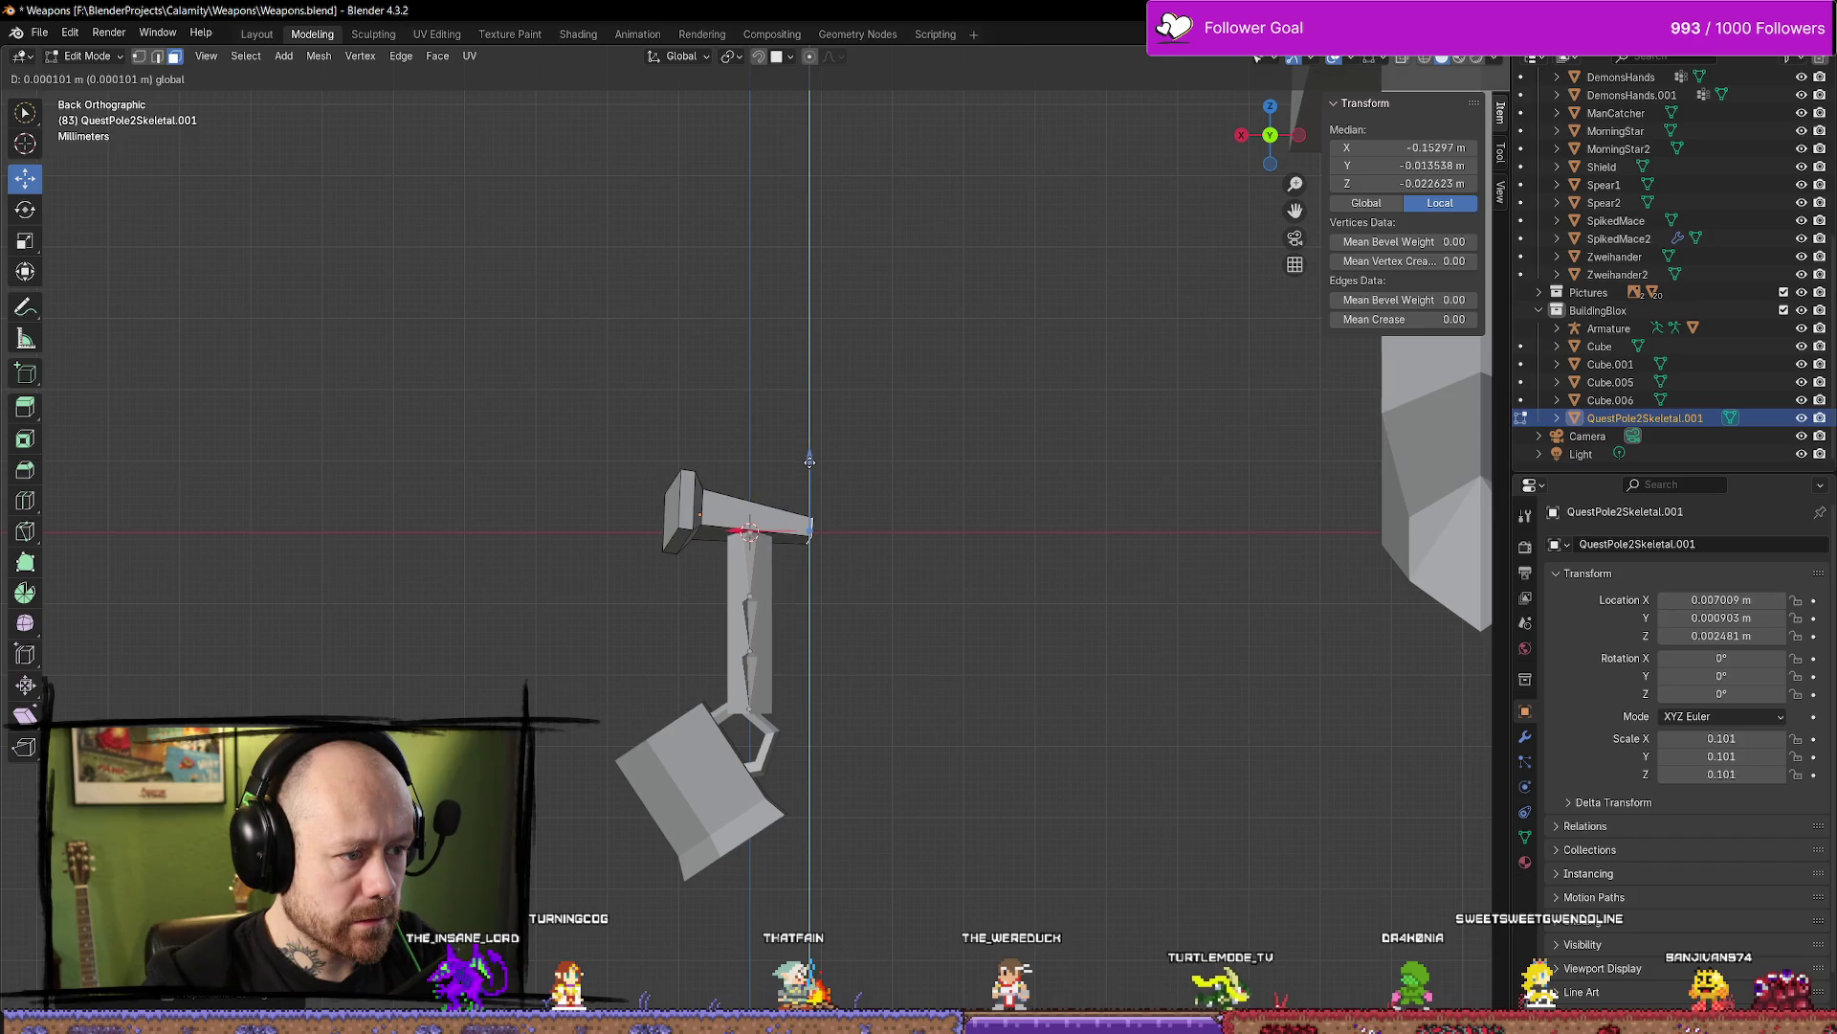
{"action": "key", "text": "Tab"}
Deselect the piece and orbit around the pole to inspect the reshaped top
{"action": "scroll", "coordinate": [886, 480], "scroll_direction": "down", "scroll_amount": 3}
{"action": "left_click", "coordinate": [885, 480]}
{"action": "mouse_move", "coordinate": [886, 481]}
{"action": "middle_mouse_down"}
{"action": "mouse_move", "coordinate": [820, 422]}
{"action": "mouse_move", "coordinate": [1243, 448]}
{"action": "mouse_move", "coordinate": [894, 526]}
{"action": "mouse_move", "coordinate": [918, 517]}
{"action": "middle_mouse_up"}
{"action": "scroll", "coordinate": [599, 418], "scroll_direction": "up", "scroll_amount": 5}
{"action": "middle_click_drag", "start_coordinate": [599, 419], "coordinate": [603, 435]}
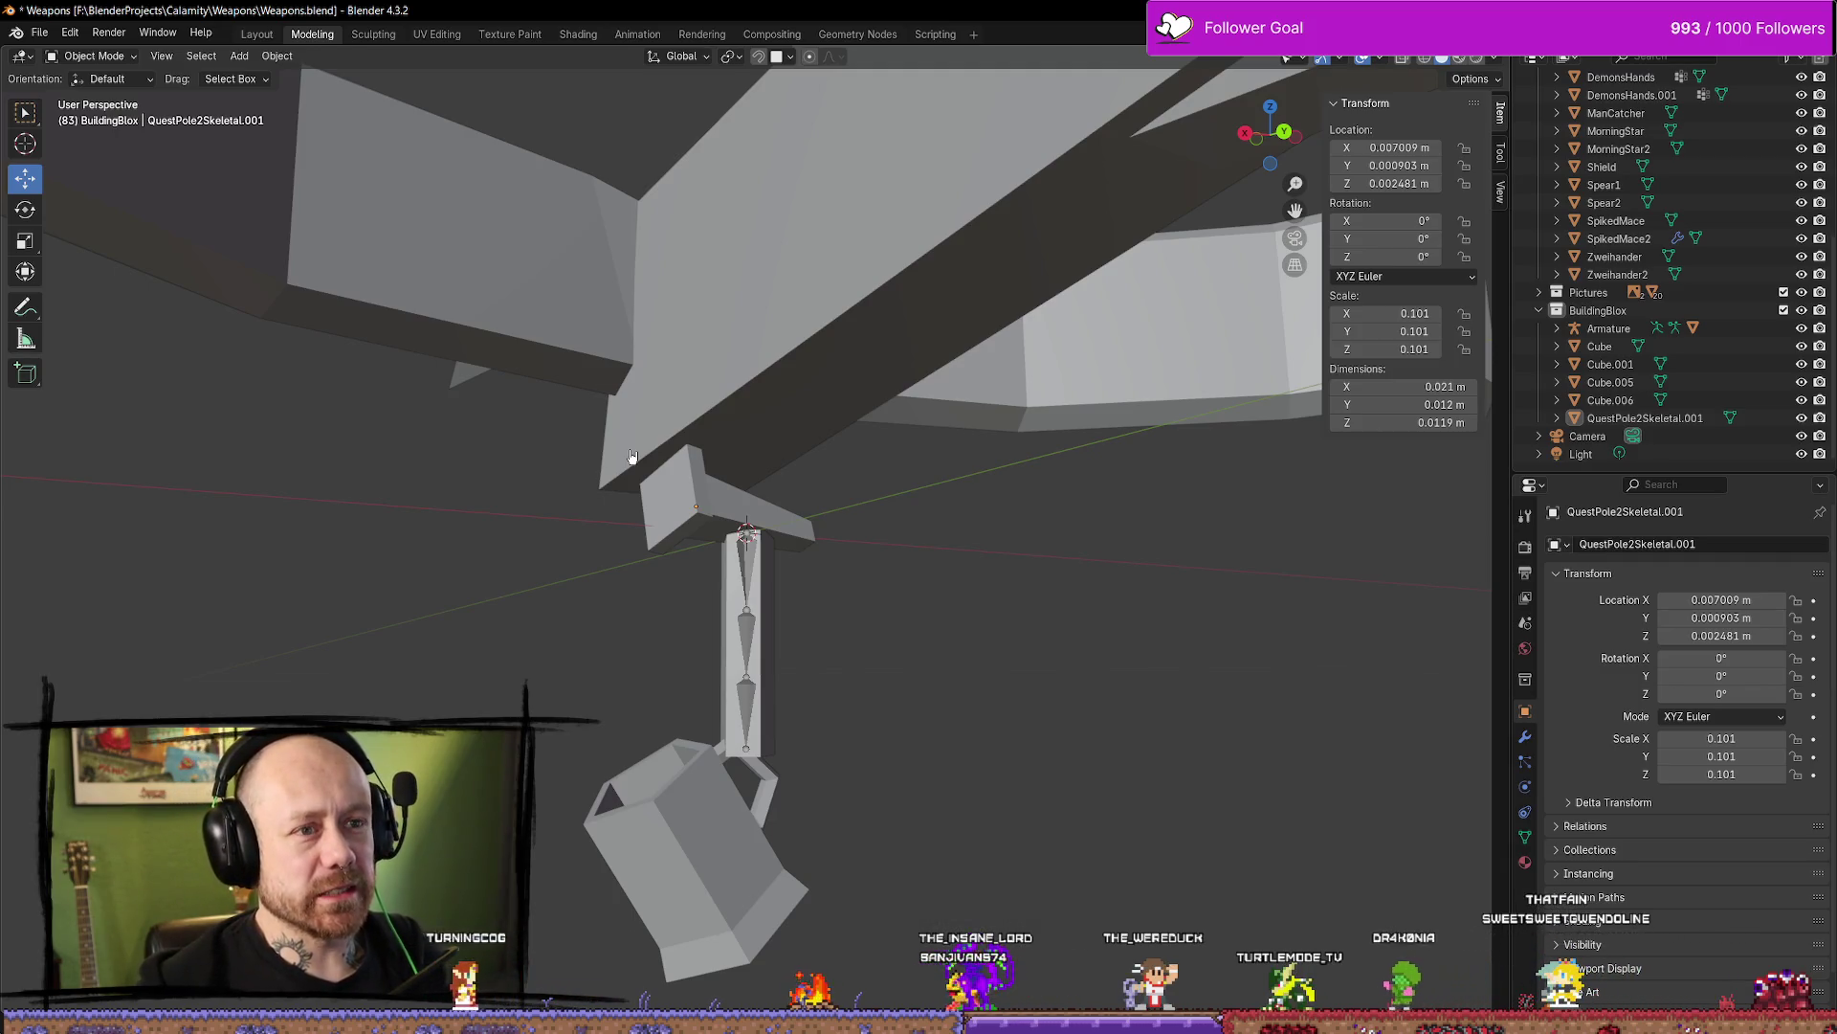
{"action": "mouse_move", "coordinate": [631, 455]}
{"action": "middle_mouse_down"}
{"action": "mouse_move", "coordinate": [731, 521]}
{"action": "mouse_move", "coordinate": [727, 478]}
{"action": "middle_mouse_up"}
Lower the QuestPole2Skeletal.001 peg to Z 0.001904 m (Y 0.000557 m) and check it from the side
{"action": "left_click", "coordinate": [785, 532]}
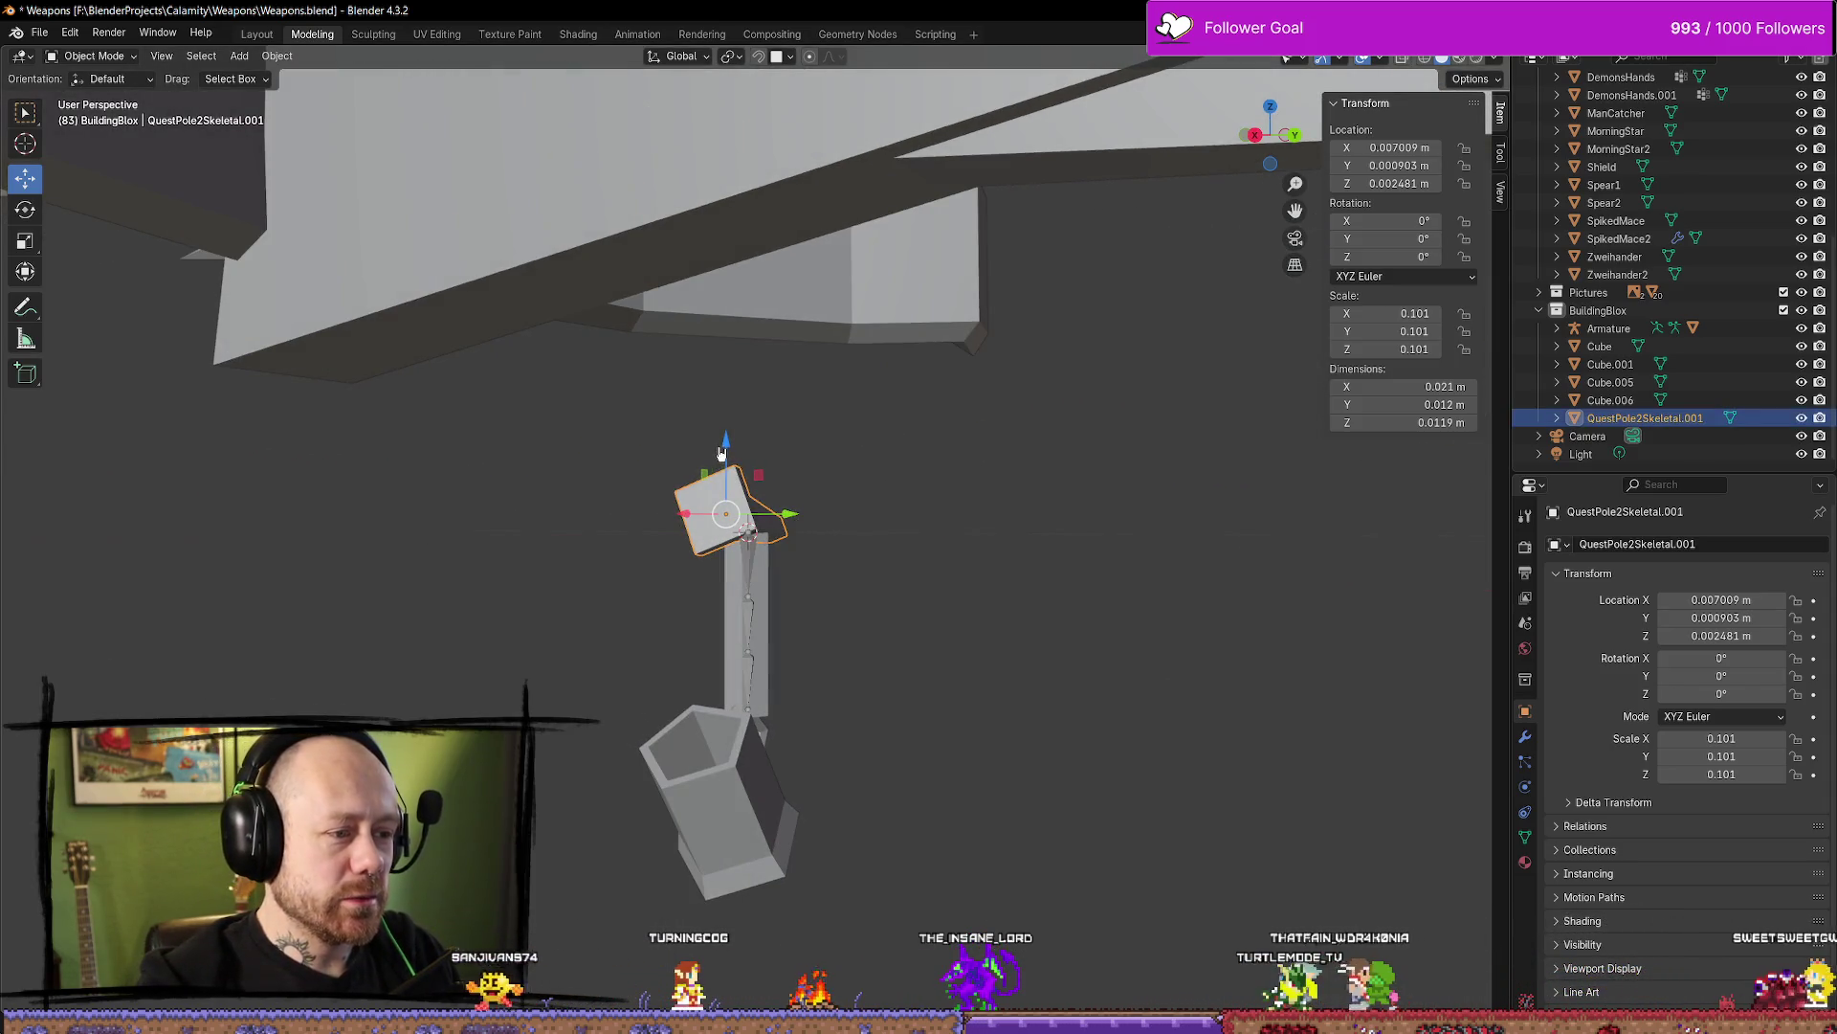
{"action": "left_click_drag", "start_coordinate": [725, 443], "coordinate": [724, 452]}
{"action": "mouse_move", "coordinate": [833, 517]}
{"action": "middle_mouse_down"}
{"action": "mouse_move", "coordinate": [472, 488]}
{"action": "mouse_move", "coordinate": [504, 448]}
{"action": "mouse_move", "coordinate": [594, 431]}
{"action": "mouse_move", "coordinate": [756, 469]}
{"action": "mouse_move", "coordinate": [955, 551]}
{"action": "mouse_move", "coordinate": [861, 459]}
{"action": "mouse_move", "coordinate": [859, 388]}
{"action": "mouse_move", "coordinate": [1100, 434]}
{"action": "mouse_move", "coordinate": [1209, 479]}
{"action": "mouse_move", "coordinate": [1216, 599]}
{"action": "mouse_move", "coordinate": [1058, 626]}
{"action": "middle_mouse_up"}
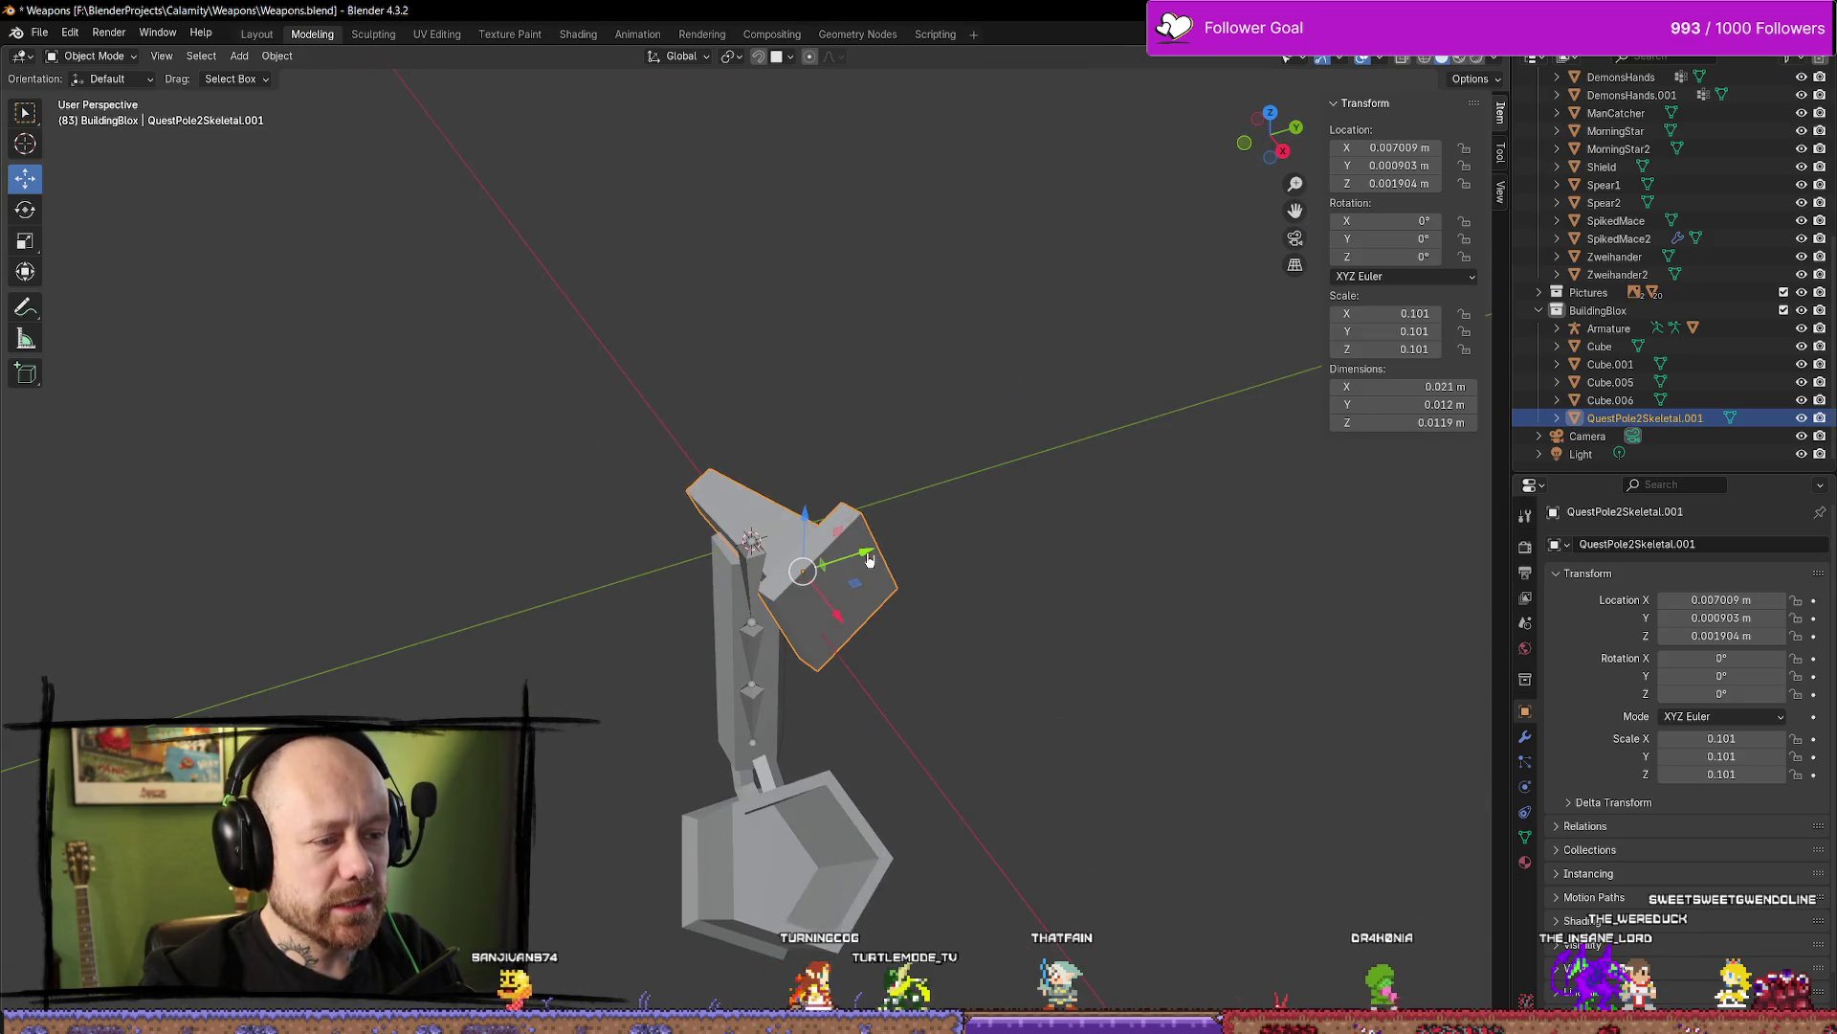
{"action": "mouse_move", "coordinate": [864, 552]}
{"action": "middle_mouse_down"}
{"action": "mouse_move", "coordinate": [951, 542]}
{"action": "mouse_move", "coordinate": [657, 482]}
{"action": "mouse_move", "coordinate": [501, 595]}
{"action": "mouse_move", "coordinate": [883, 613]}
{"action": "mouse_move", "coordinate": [1054, 582]}
{"action": "mouse_move", "coordinate": [996, 468]}
{"action": "mouse_move", "coordinate": [1003, 488]}
{"action": "mouse_move", "coordinate": [811, 560]}
{"action": "mouse_move", "coordinate": [902, 537]}
{"action": "mouse_move", "coordinate": [870, 537]}
{"action": "mouse_move", "coordinate": [964, 607]}
{"action": "mouse_move", "coordinate": [792, 582]}
{"action": "mouse_move", "coordinate": [874, 575]}
{"action": "middle_mouse_up"}
Click through the pole, armature and T-shaped top to pick out the right objects
{"action": "left_click", "coordinate": [936, 602]}
{"action": "left_click", "coordinate": [741, 546]}
{"action": "left_click", "coordinate": [742, 546]}
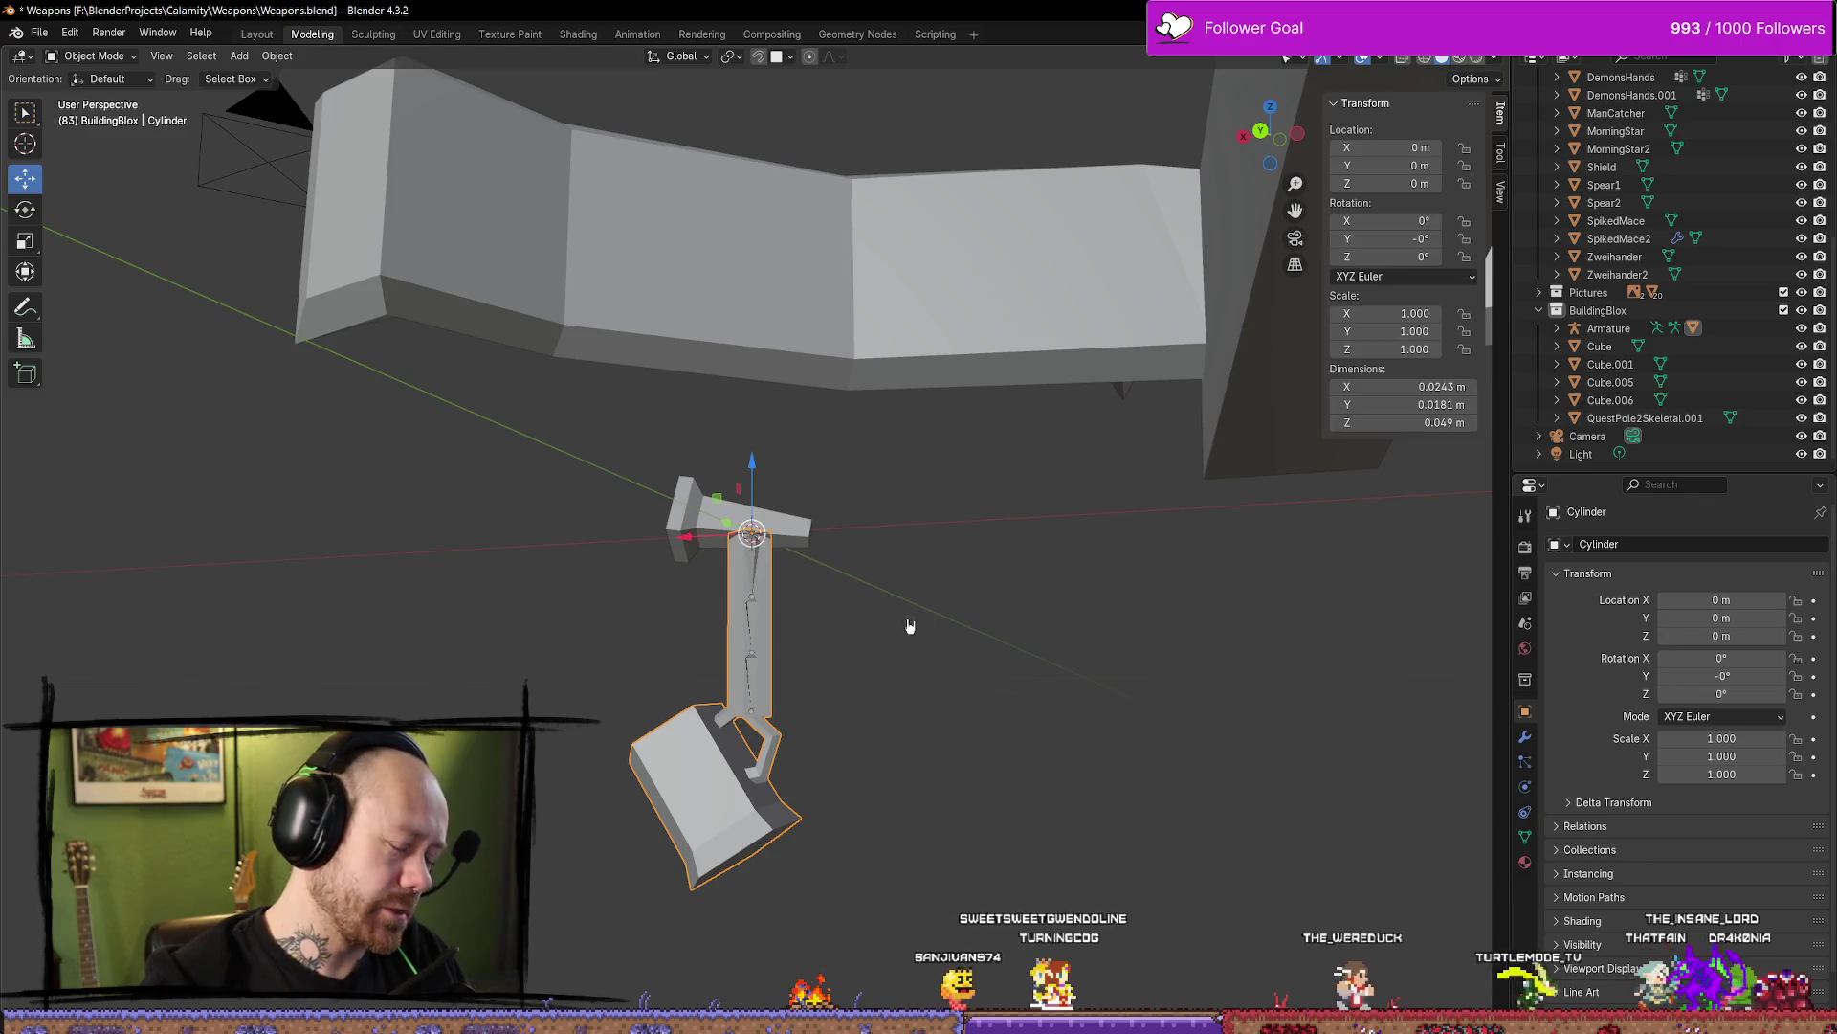
{"action": "left_click", "coordinate": [763, 582]}
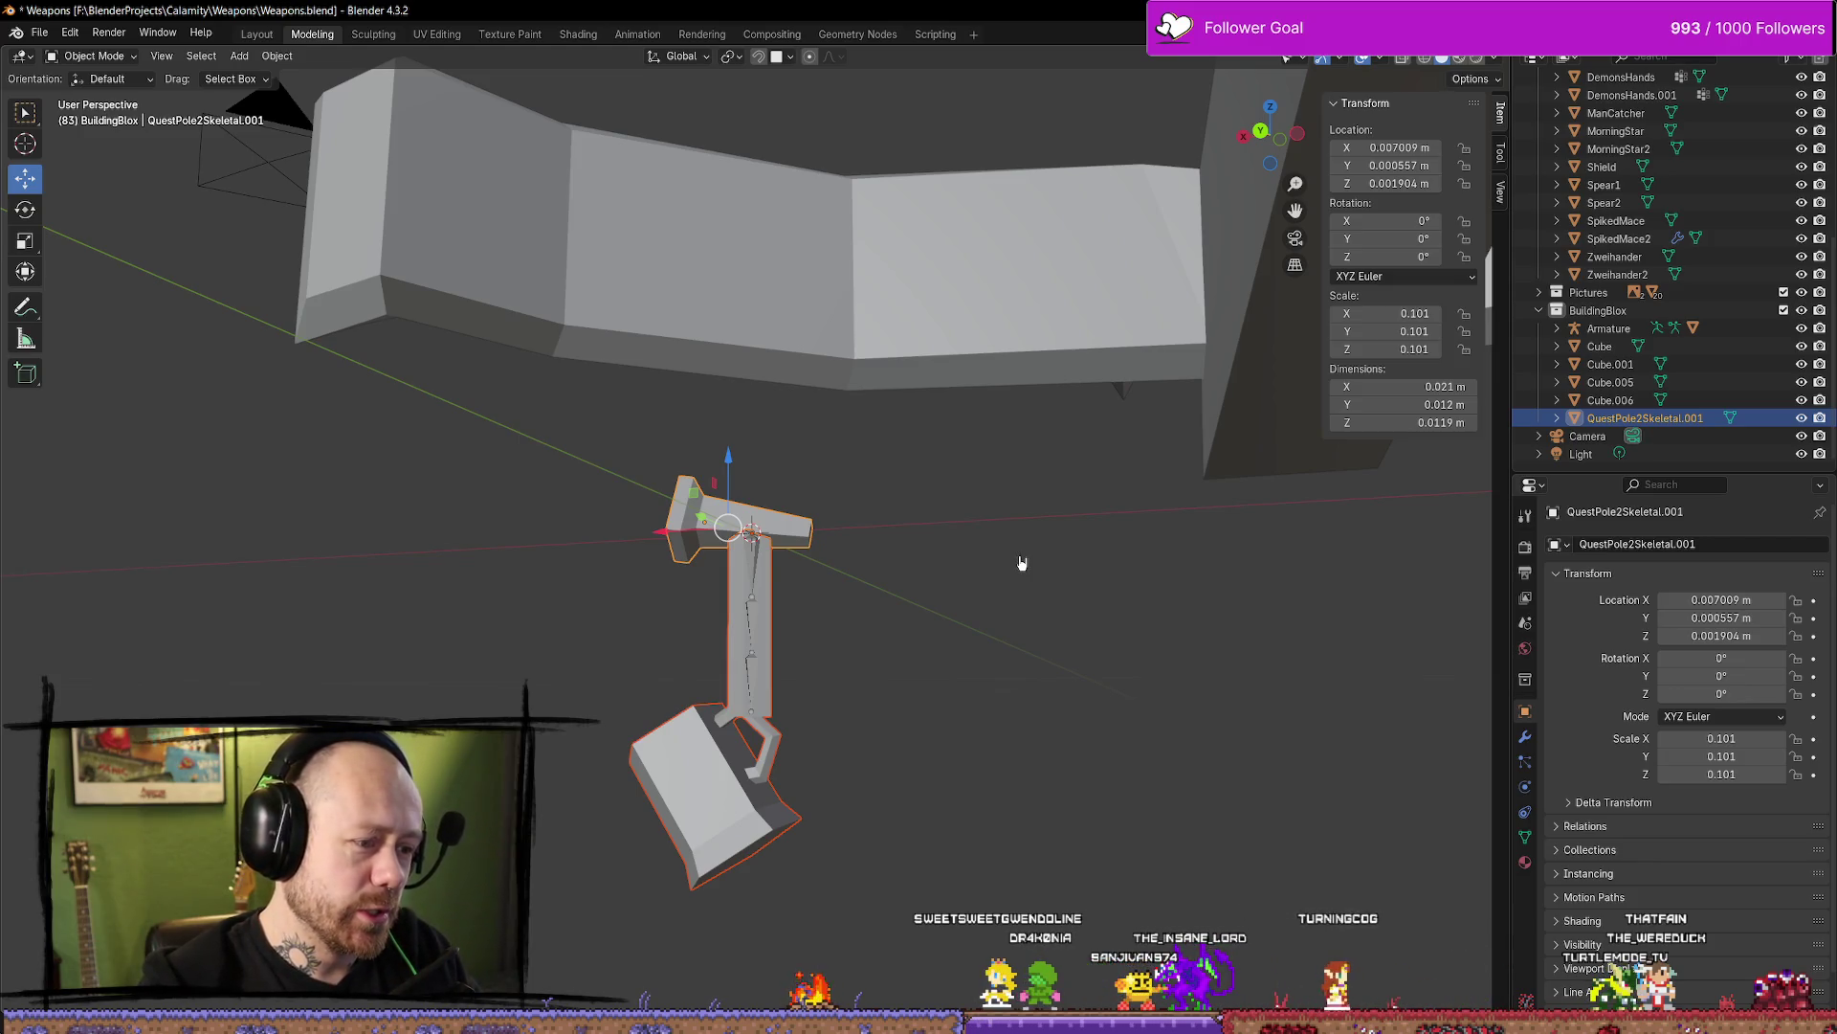
{"action": "left_click", "coordinate": [842, 533]}
{"action": "left_click", "coordinate": [804, 574]}
{"action": "left_click", "coordinate": [903, 598]}
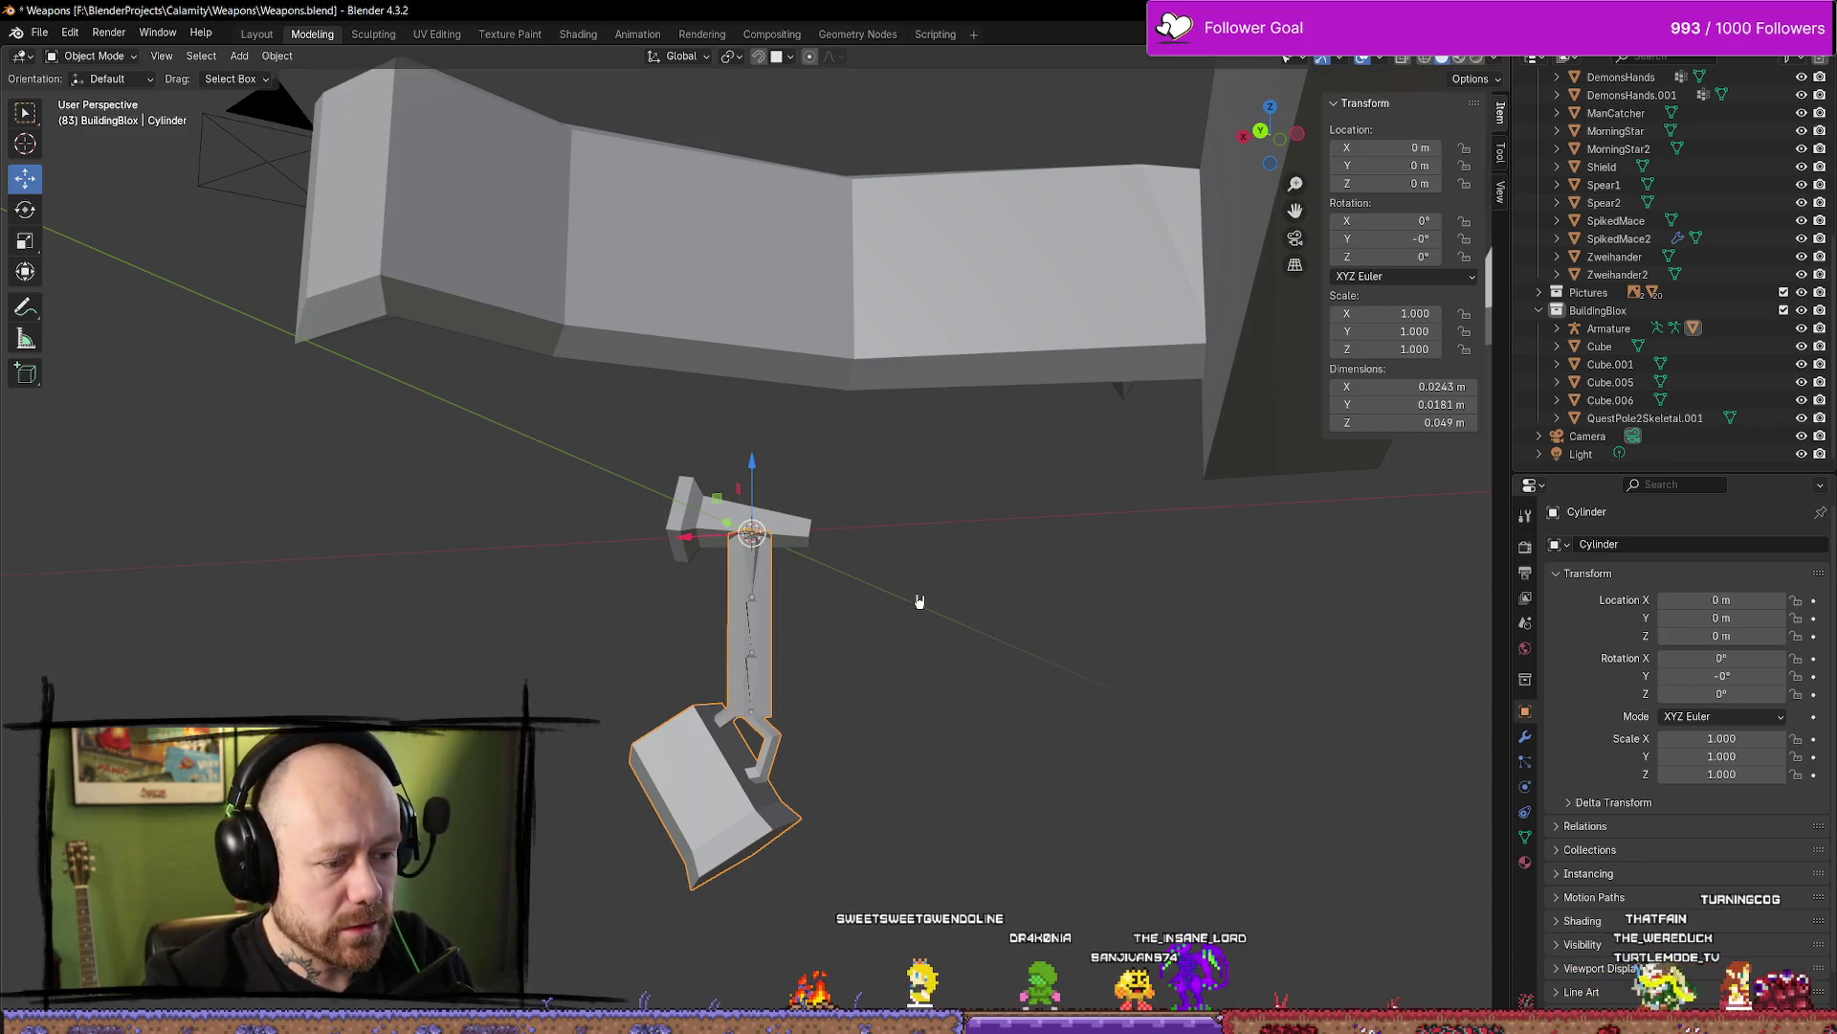
{"action": "scroll", "coordinate": [910, 607], "scroll_direction": "up", "scroll_amount": 4}
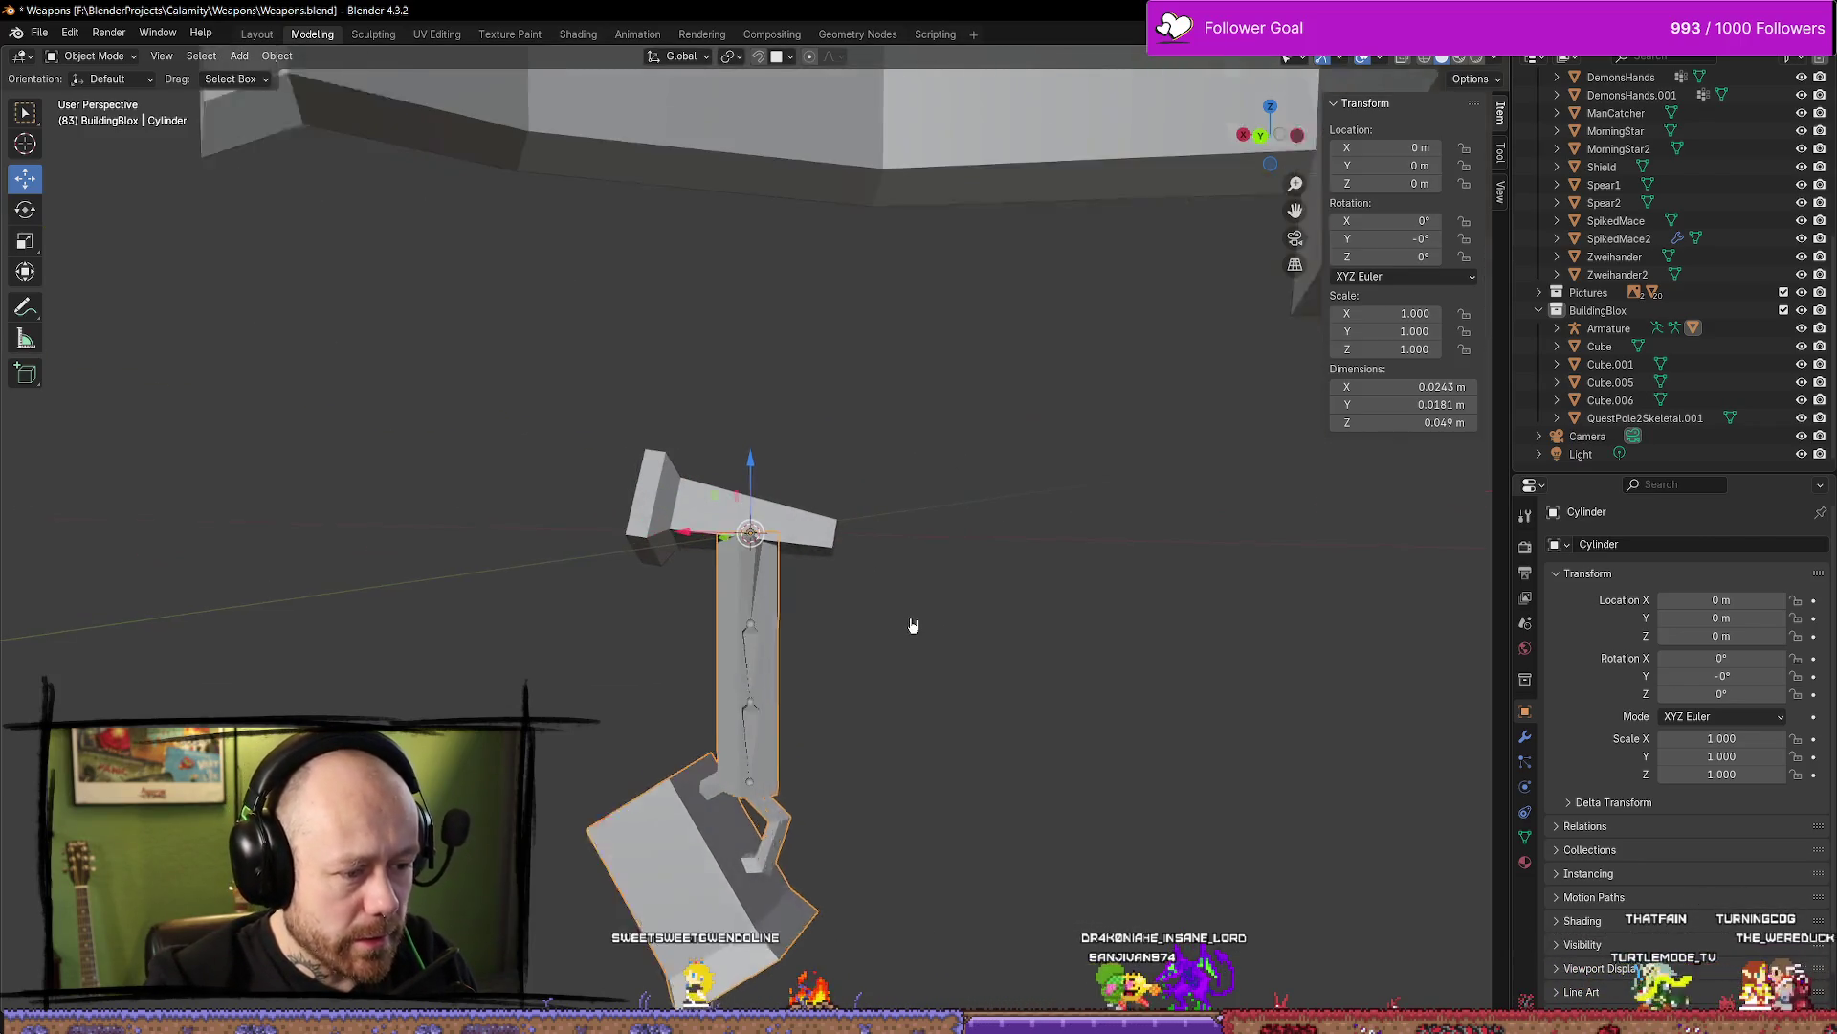
Join the T-top into the active Cylinder pole with Ctrl+J and orbit to inspect the merged object
{"action": "left_click", "coordinate": [842, 550]}
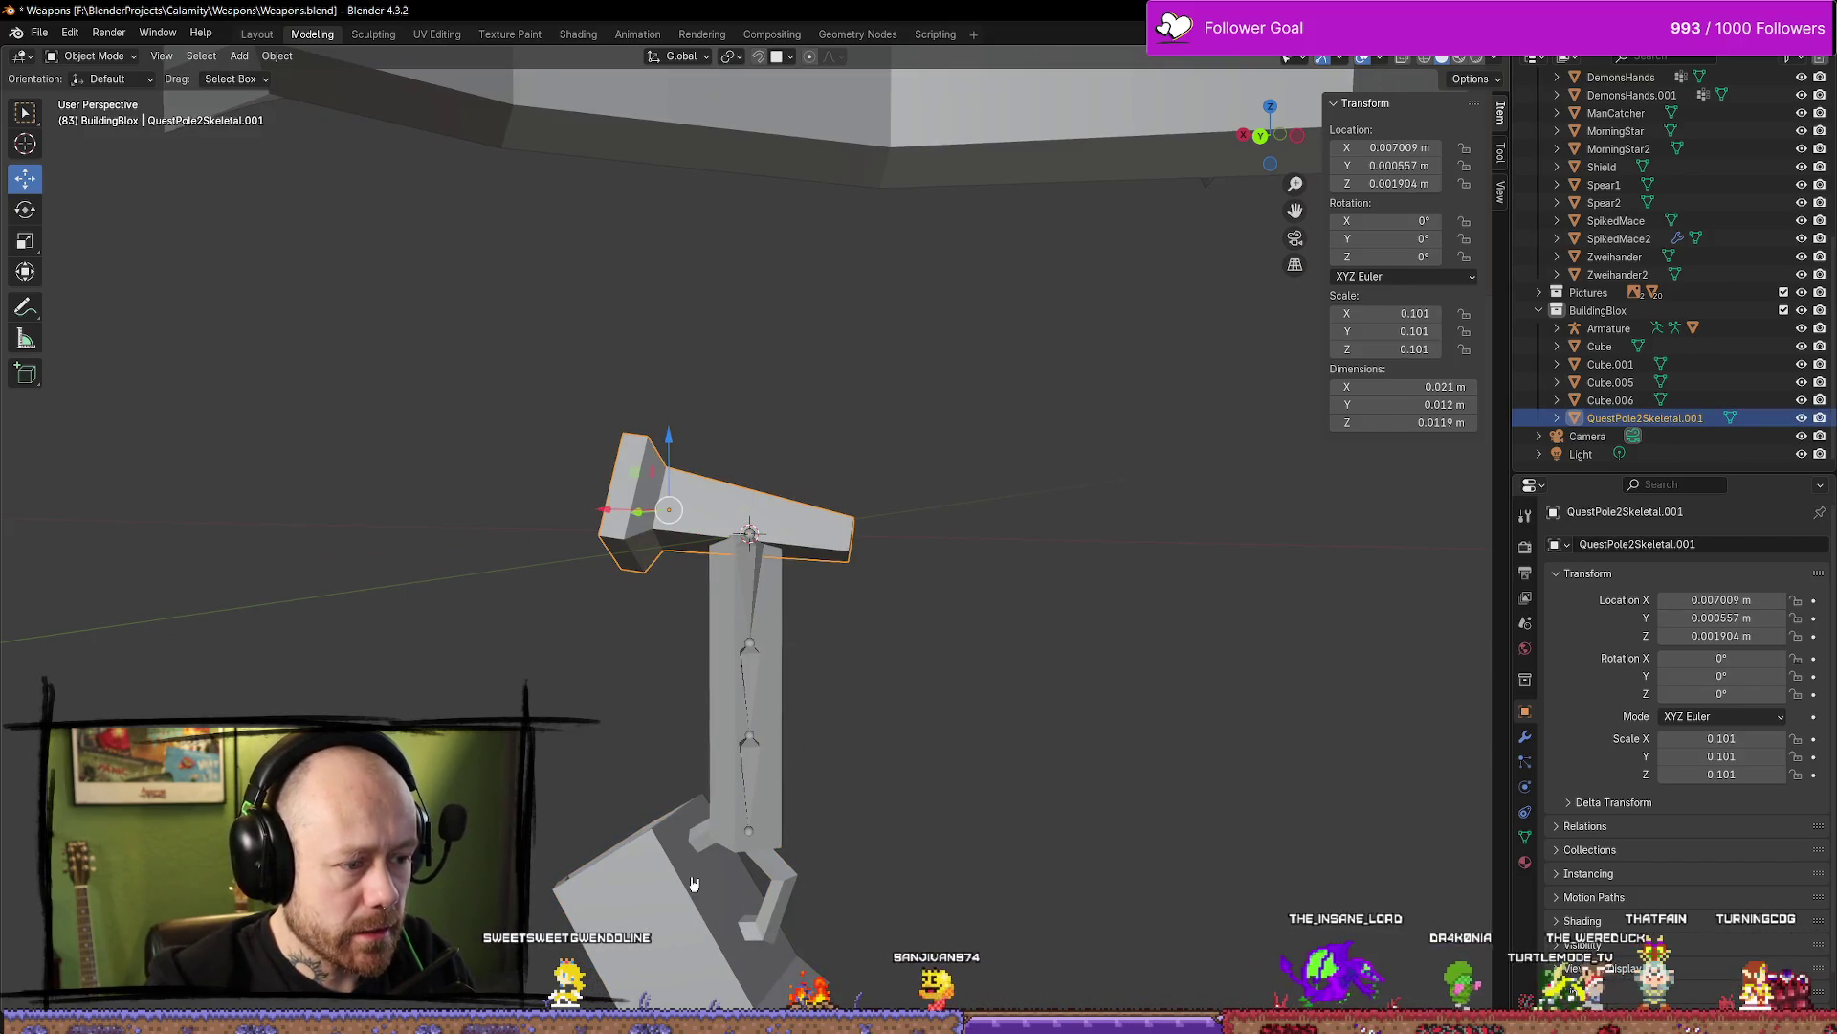
{"action": "left_click", "coordinate": [792, 574]}
{"action": "key", "text": "ctrl+j"}
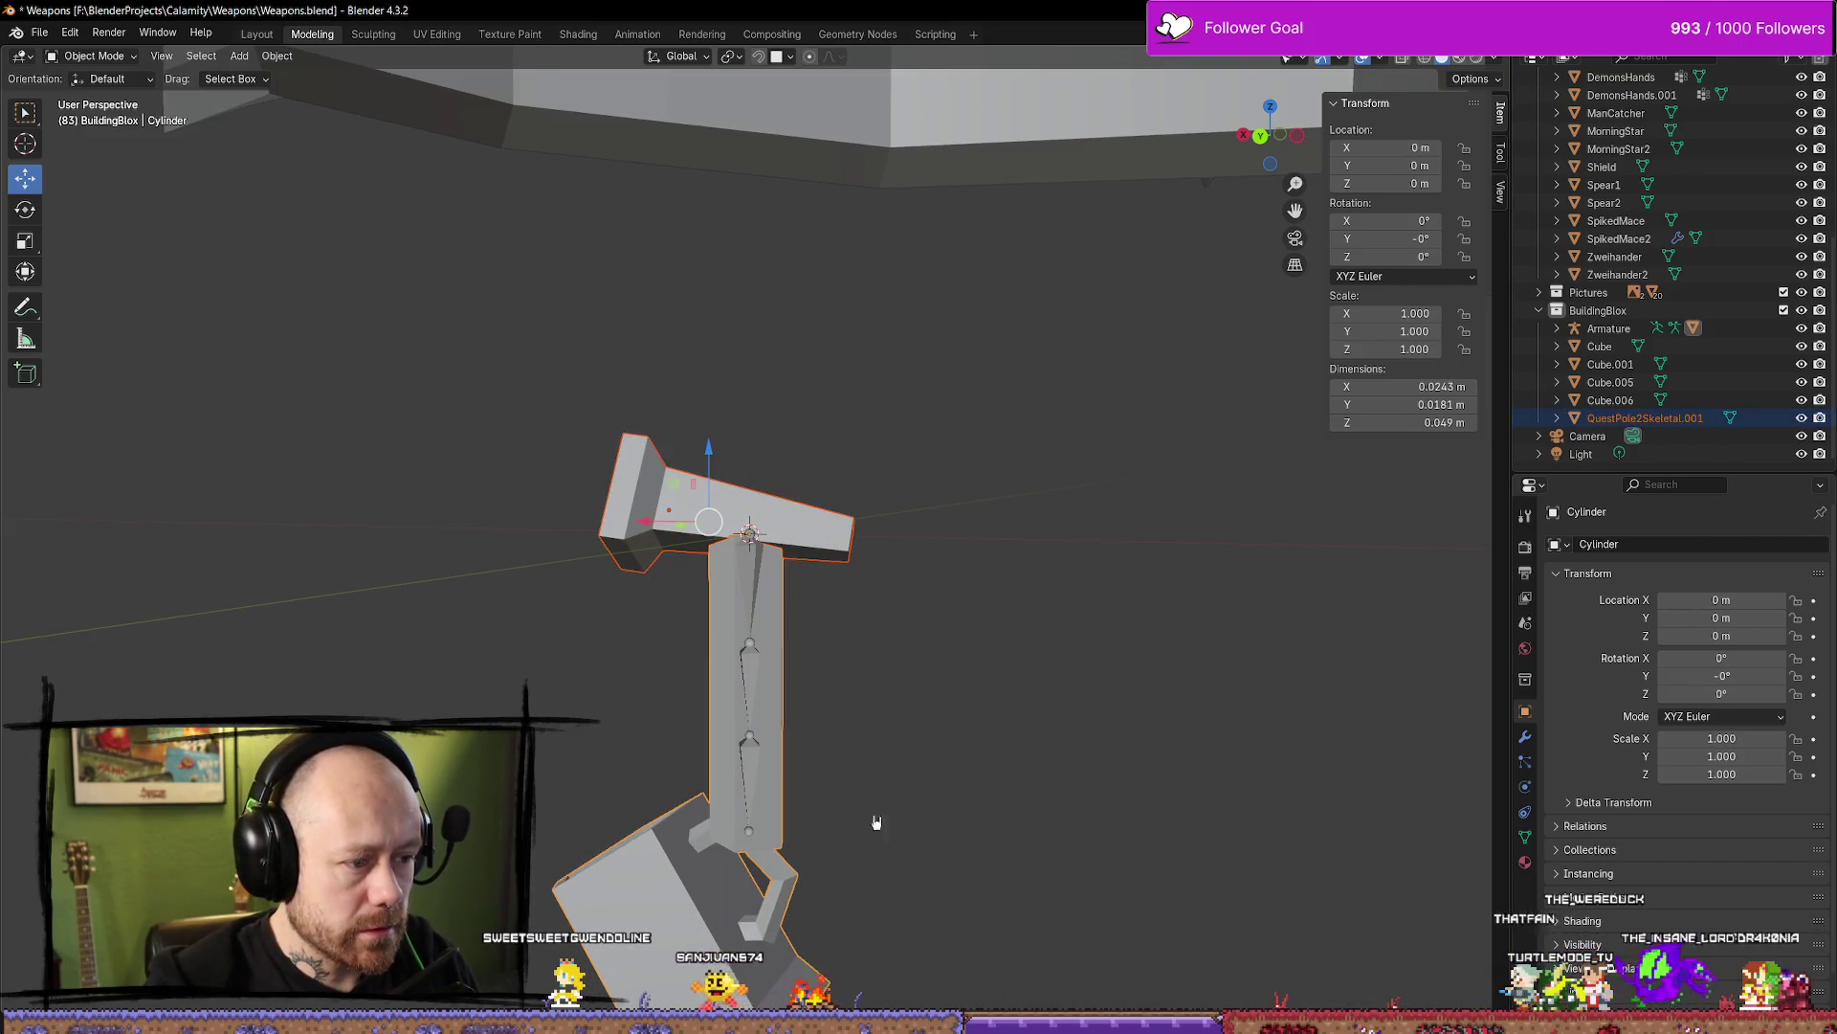
{"action": "left_click", "coordinate": [1086, 738]}
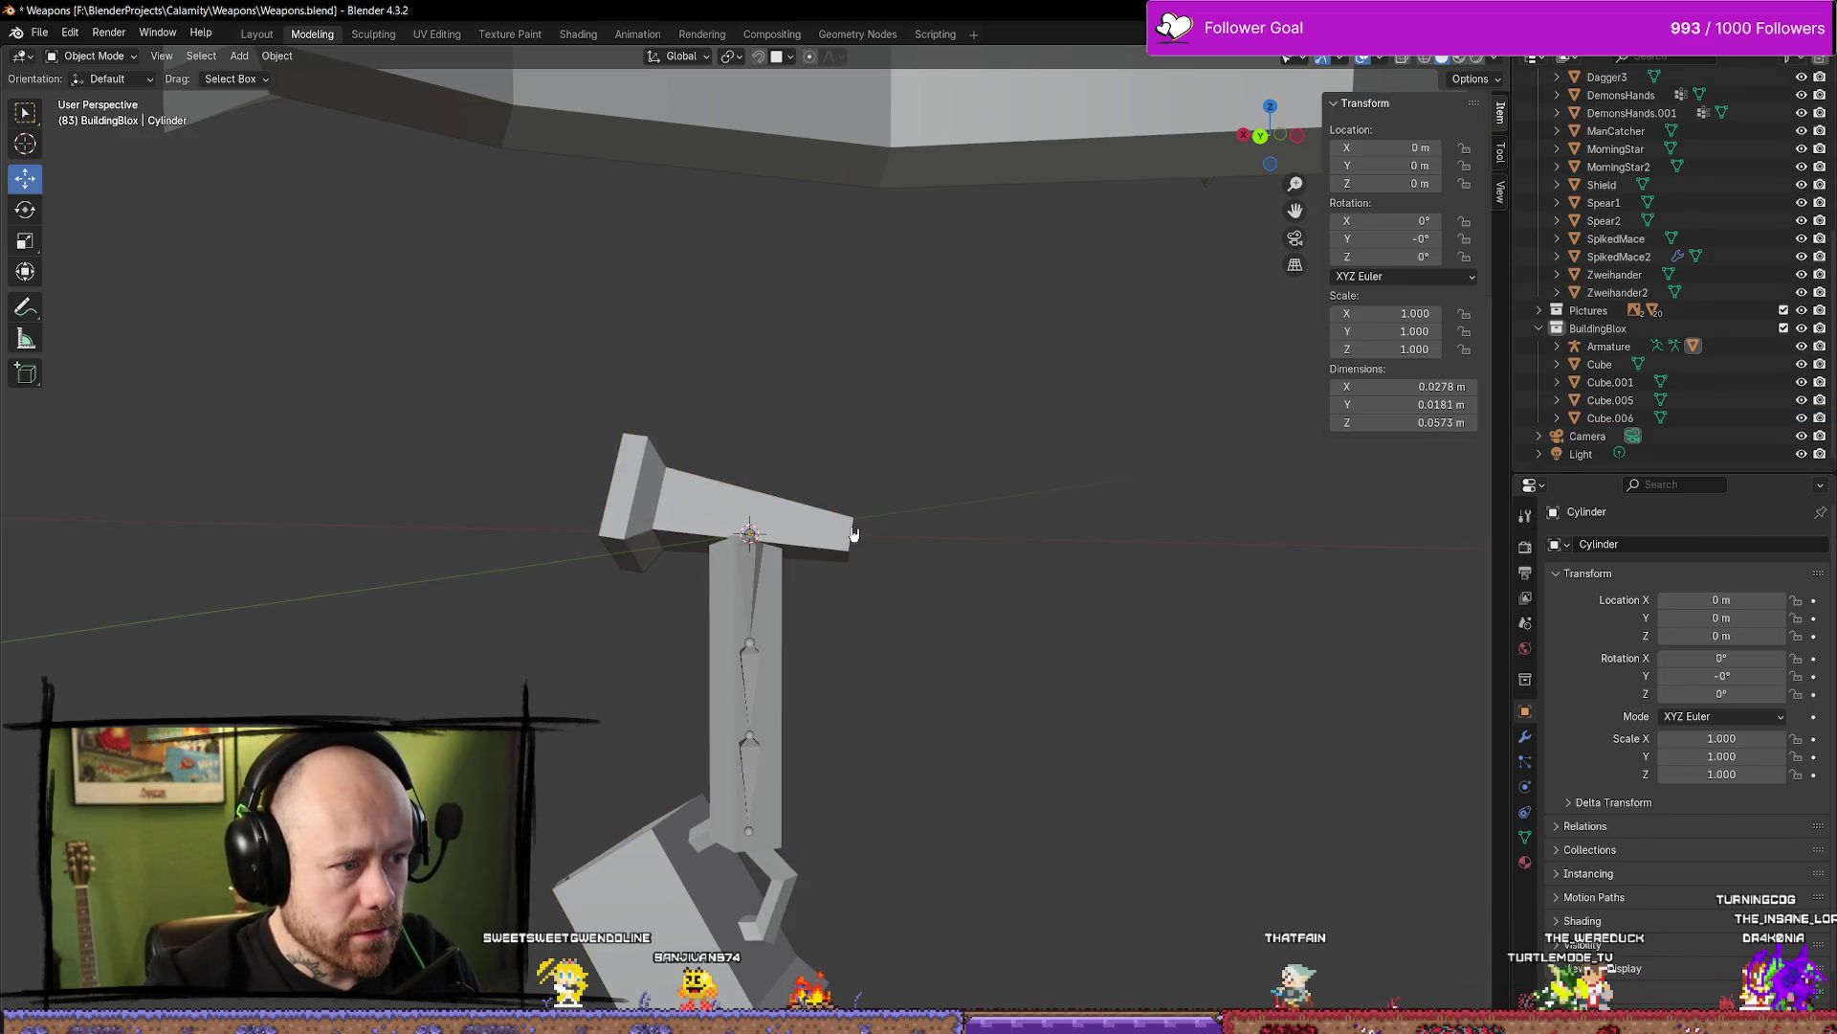
{"action": "left_click", "coordinate": [853, 533]}
{"action": "middle_click_drag", "start_coordinate": [874, 693], "coordinate": [1045, 641]}
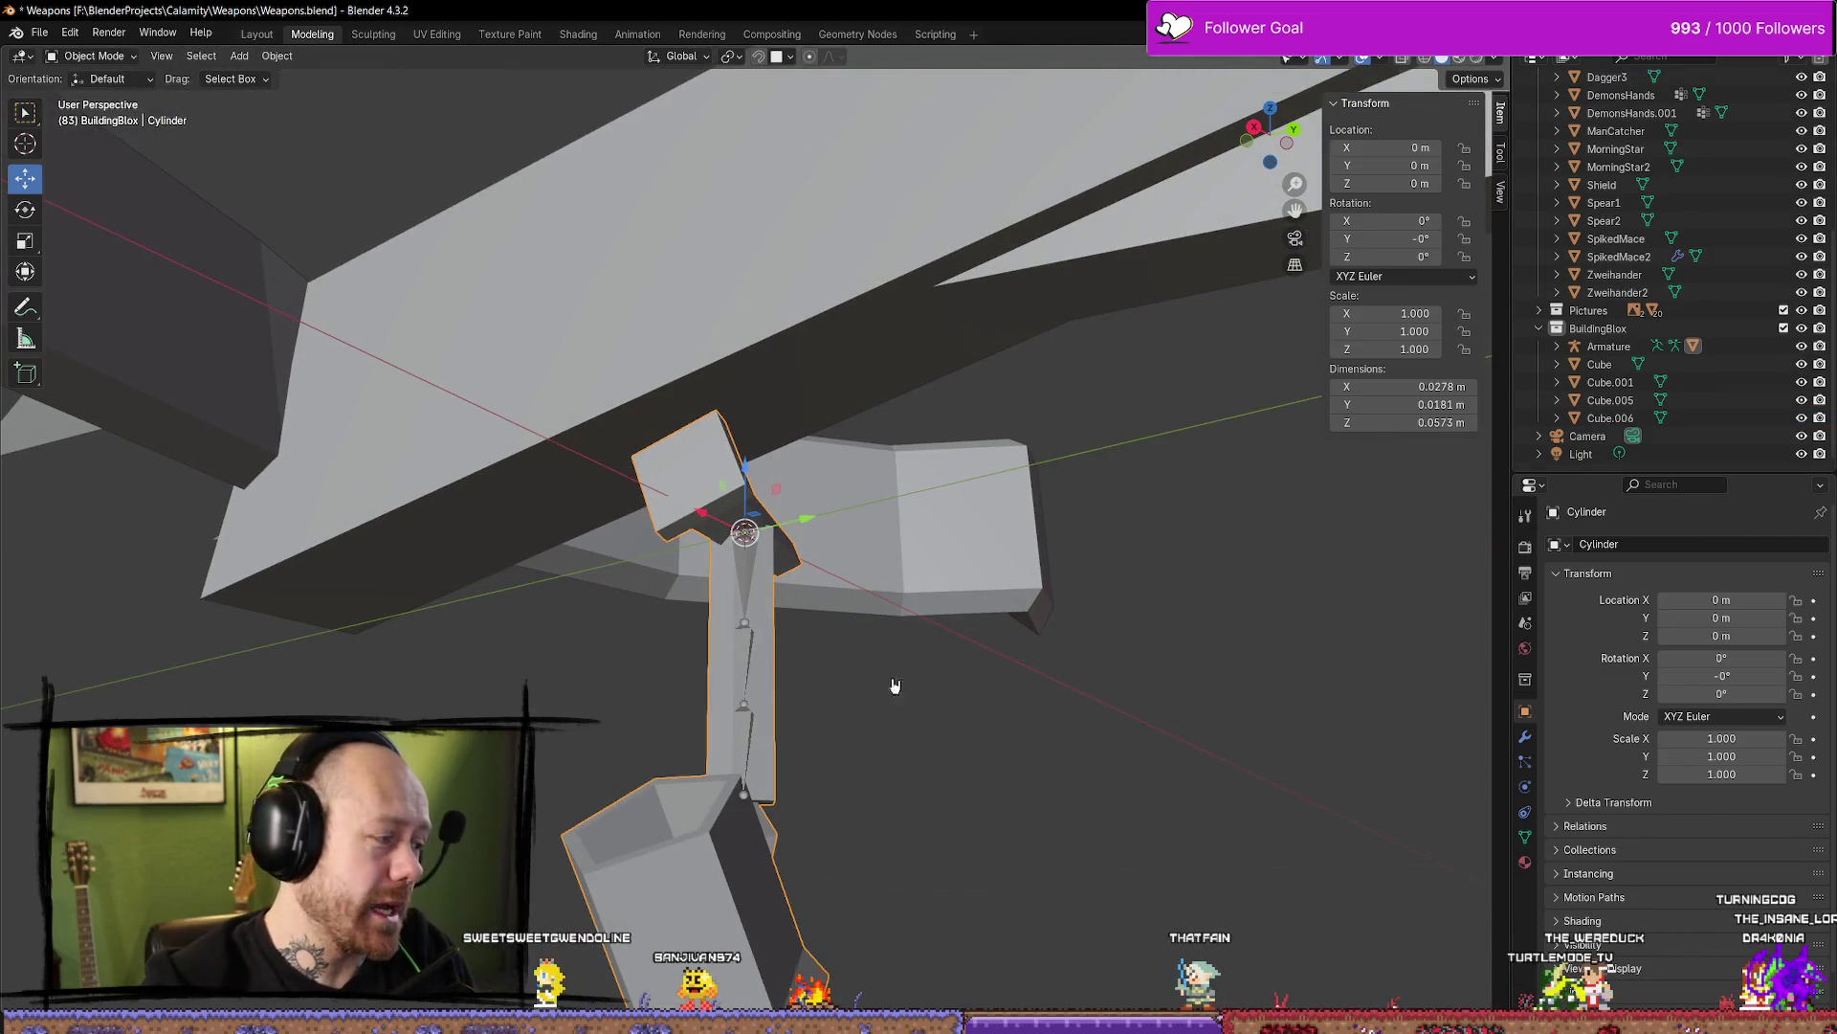
{"action": "mouse_move", "coordinate": [895, 686]}
{"action": "middle_mouse_down"}
{"action": "mouse_move", "coordinate": [1128, 689]}
{"action": "mouse_move", "coordinate": [1149, 712]}
{"action": "middle_mouse_up"}
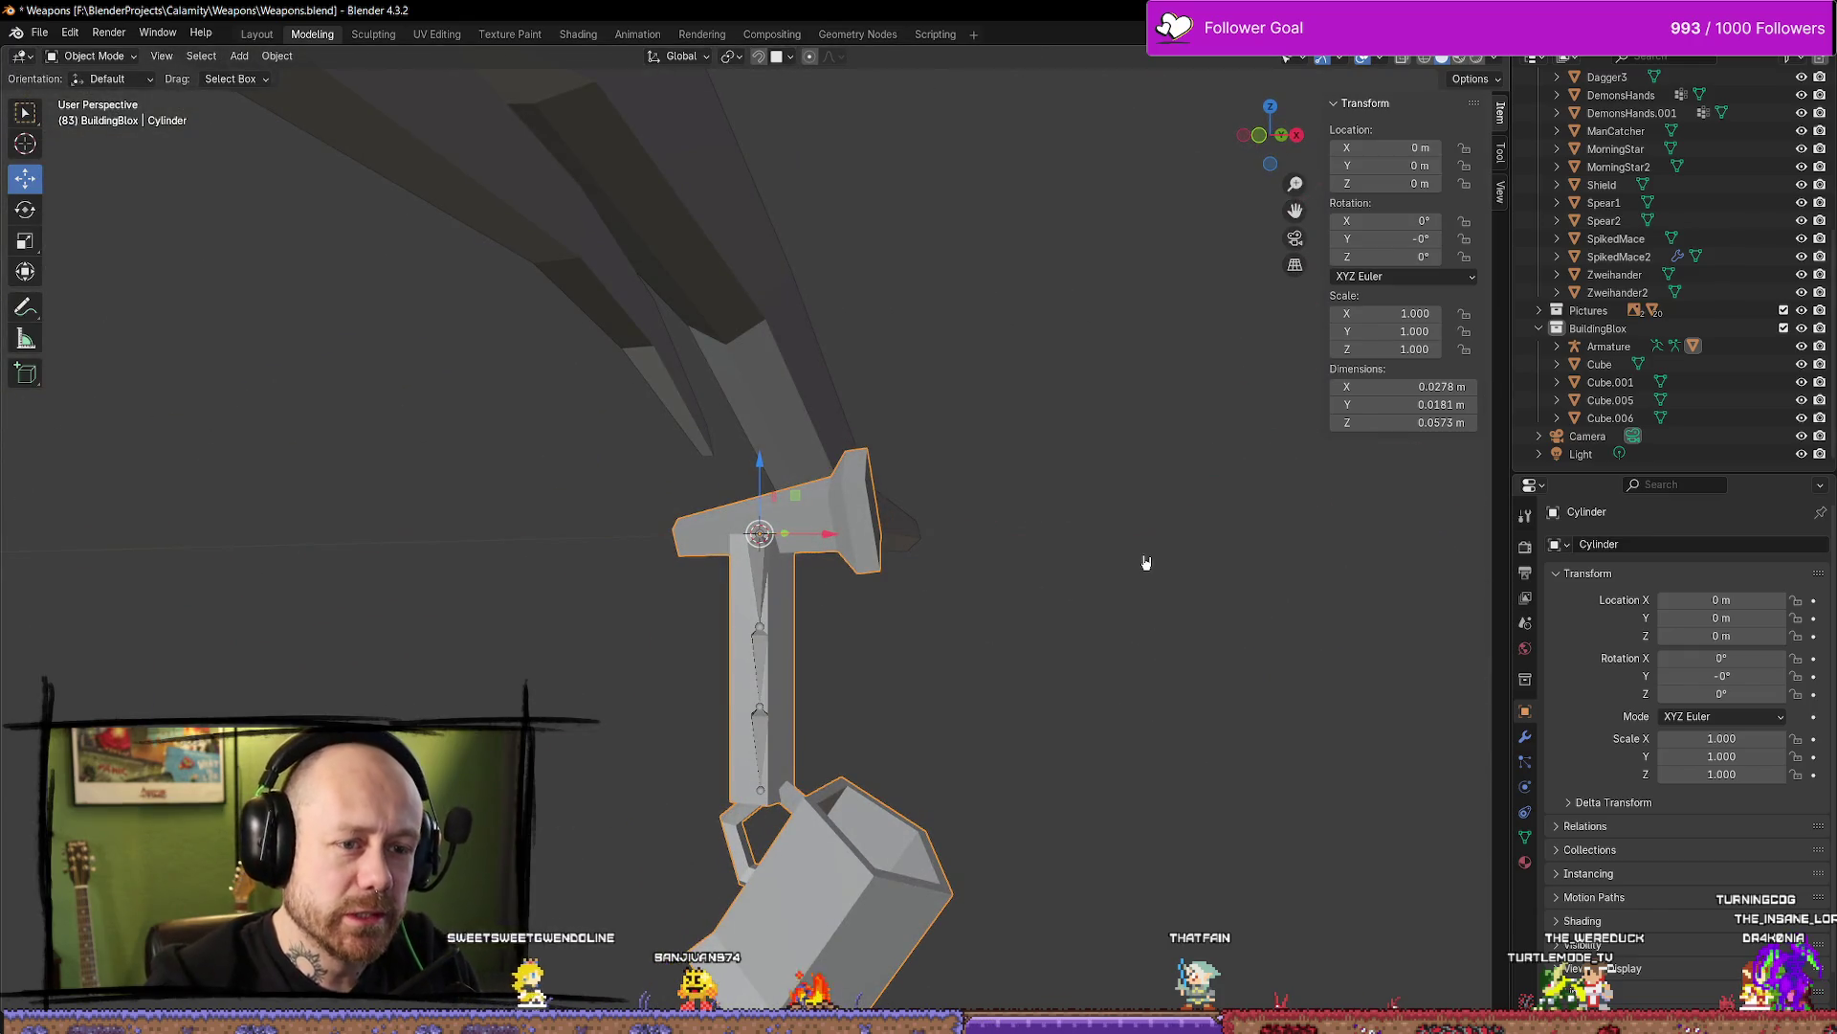
{"action": "mouse_move", "coordinate": [1204, 448]}
{"action": "middle_mouse_down"}
{"action": "mouse_move", "coordinate": [1091, 521]}
{"action": "mouse_move", "coordinate": [665, 497]}
{"action": "middle_mouse_up"}
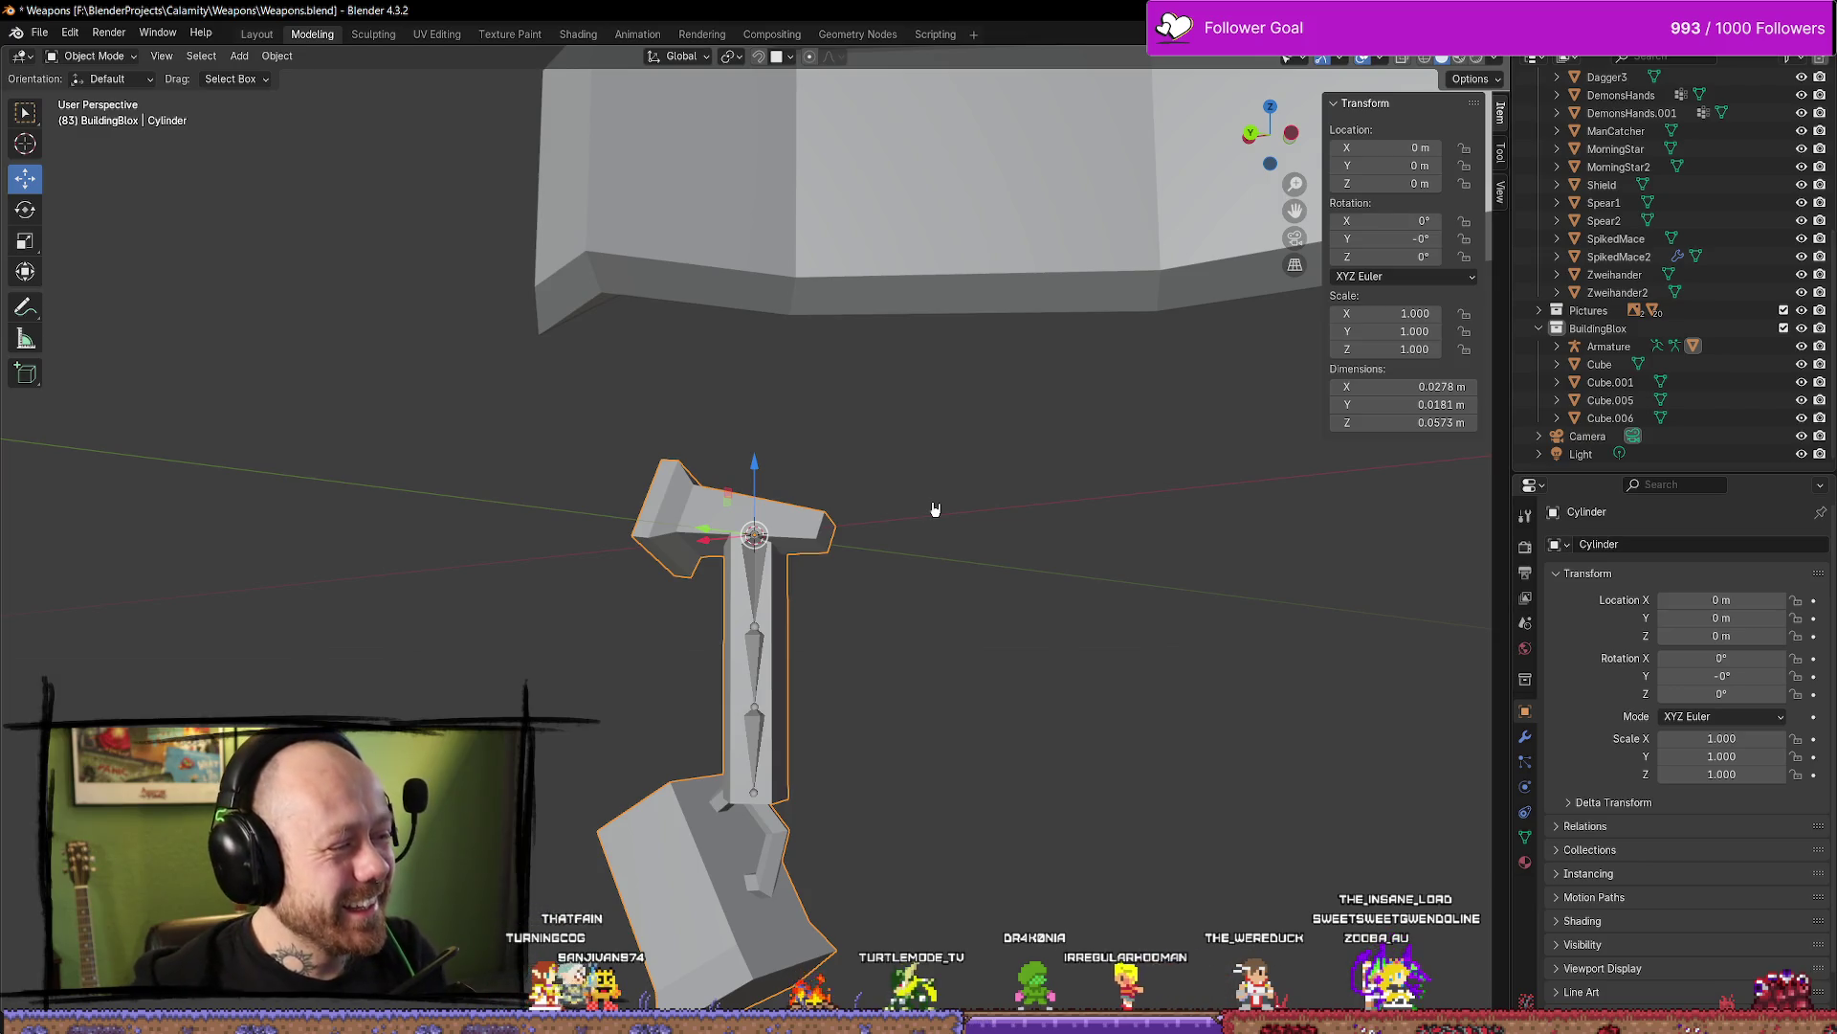
{"action": "scroll", "coordinate": [875, 670], "scroll_direction": "down", "scroll_amount": 5}
{"action": "mouse_move", "coordinate": [927, 521]}
{"action": "middle_mouse_down"}
{"action": "mouse_move", "coordinate": [1021, 578]}
{"action": "mouse_move", "coordinate": [968, 463]}
{"action": "mouse_move", "coordinate": [995, 471]}
{"action": "middle_mouse_up"}
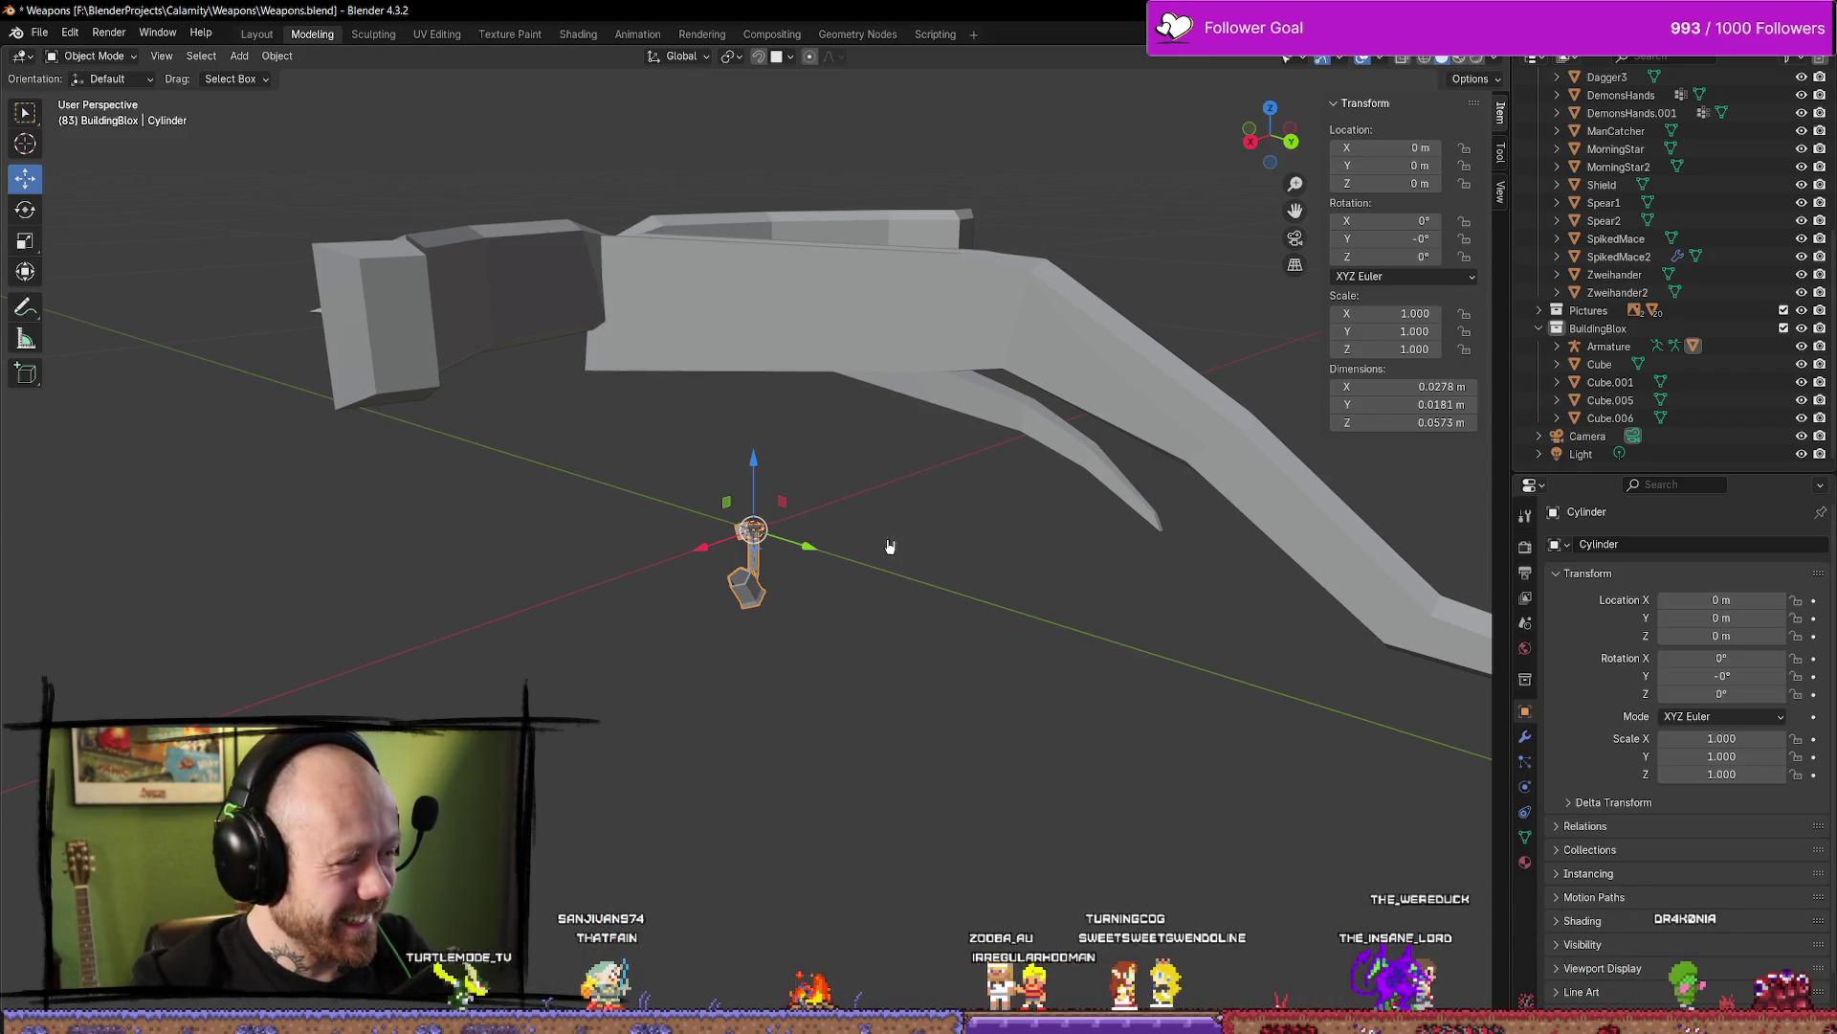
{"action": "mouse_move", "coordinate": [890, 537]}
{"action": "middle_mouse_down"}
{"action": "mouse_move", "coordinate": [836, 501]}
{"action": "mouse_move", "coordinate": [892, 529]}
{"action": "middle_mouse_up"}
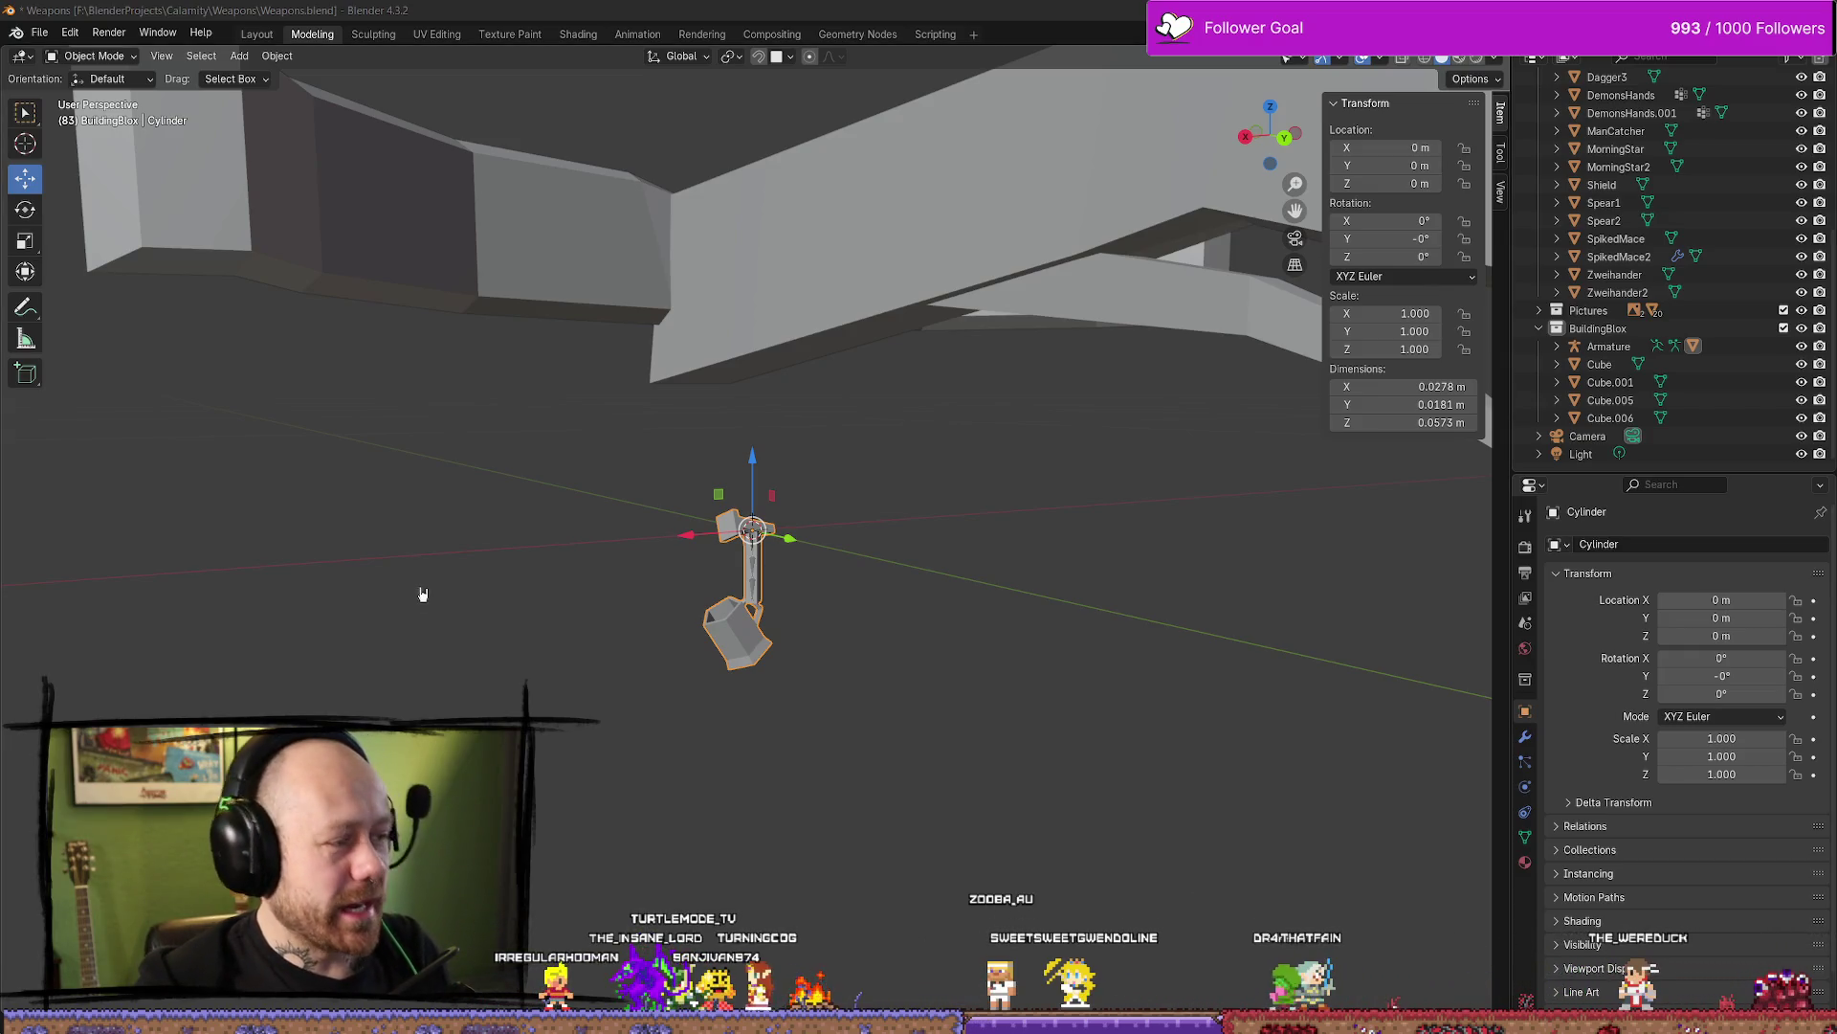
{"action": "mouse_move", "coordinate": [704, 546]}
{"action": "middle_mouse_down"}
{"action": "mouse_move", "coordinate": [948, 529]}
{"action": "mouse_move", "coordinate": [919, 545]}
{"action": "mouse_move", "coordinate": [958, 605]}
{"action": "middle_mouse_up"}
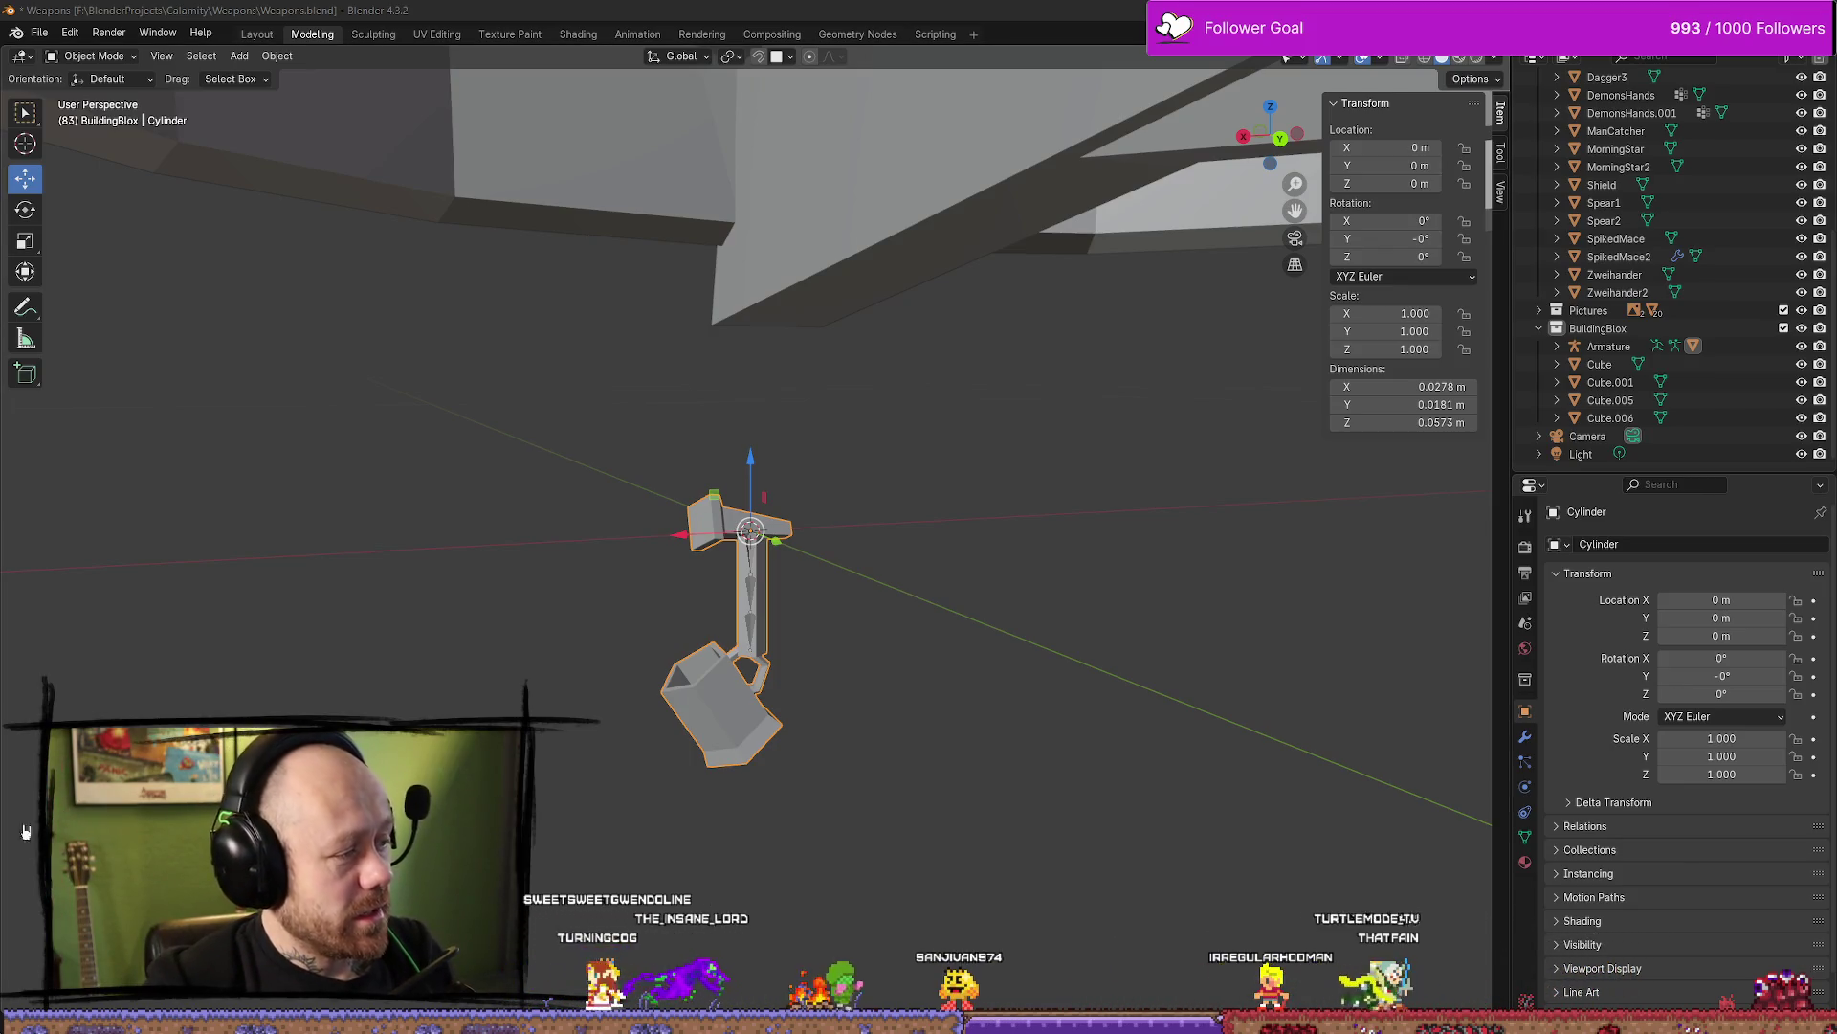
{"action": "scroll", "coordinate": [774, 583], "scroll_direction": "down", "scroll_amount": 5}
{"action": "mouse_move", "coordinate": [773, 583]}
{"action": "middle_mouse_down"}
{"action": "mouse_move", "coordinate": [899, 513]}
{"action": "mouse_move", "coordinate": [610, 443]}
{"action": "mouse_move", "coordinate": [499, 497]}
{"action": "mouse_move", "coordinate": [181, 525]}
{"action": "mouse_move", "coordinate": [492, 410]}
{"action": "mouse_move", "coordinate": [730, 478]}
{"action": "mouse_move", "coordinate": [833, 598]}
{"action": "mouse_move", "coordinate": [533, 517]}
{"action": "mouse_move", "coordinate": [427, 443]}
{"action": "mouse_move", "coordinate": [233, 516]}
{"action": "mouse_move", "coordinate": [45, 464]}
{"action": "mouse_move", "coordinate": [144, 526]}
{"action": "mouse_move", "coordinate": [1479, 508]}
{"action": "middle_mouse_up"}
{"action": "scroll", "coordinate": [899, 513], "scroll_direction": "up", "scroll_amount": 4}
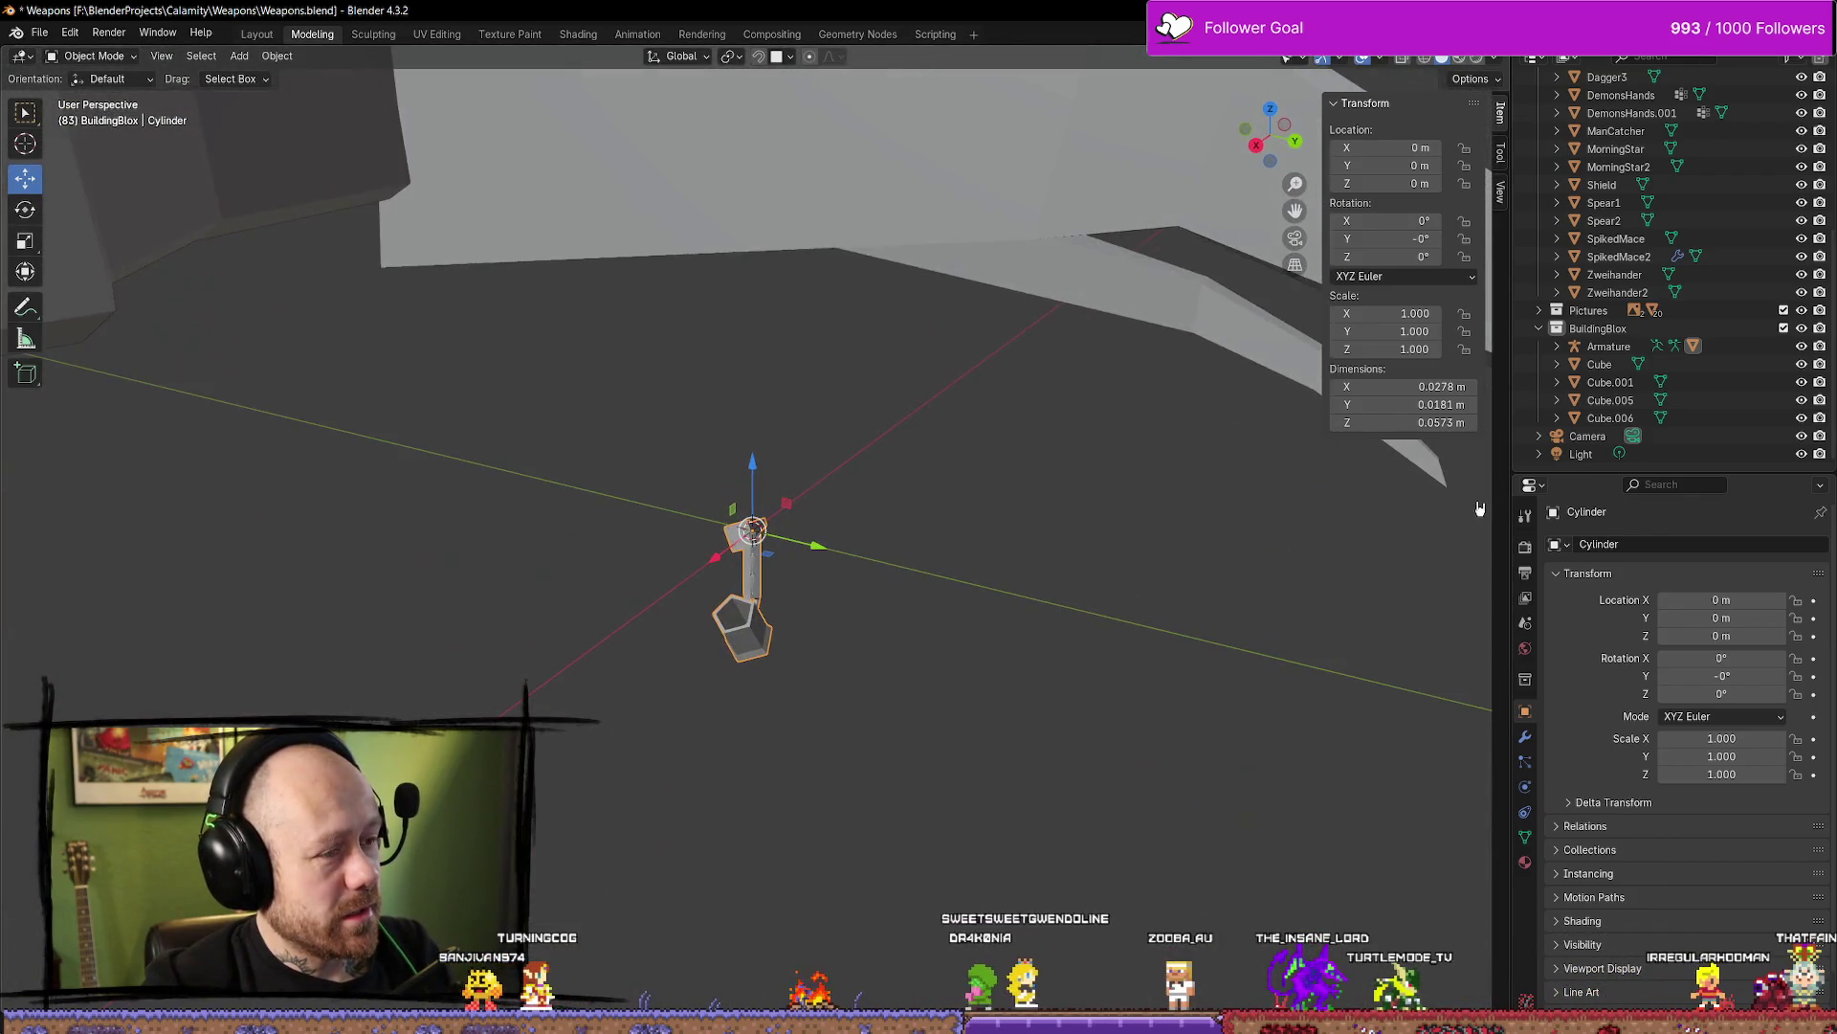
{"action": "mouse_move", "coordinate": [1003, 391]}
{"action": "middle_mouse_down"}
{"action": "mouse_move", "coordinate": [931, 349]}
{"action": "mouse_move", "coordinate": [644, 303]}
{"action": "mouse_move", "coordinate": [872, 392]}
{"action": "middle_mouse_up"}
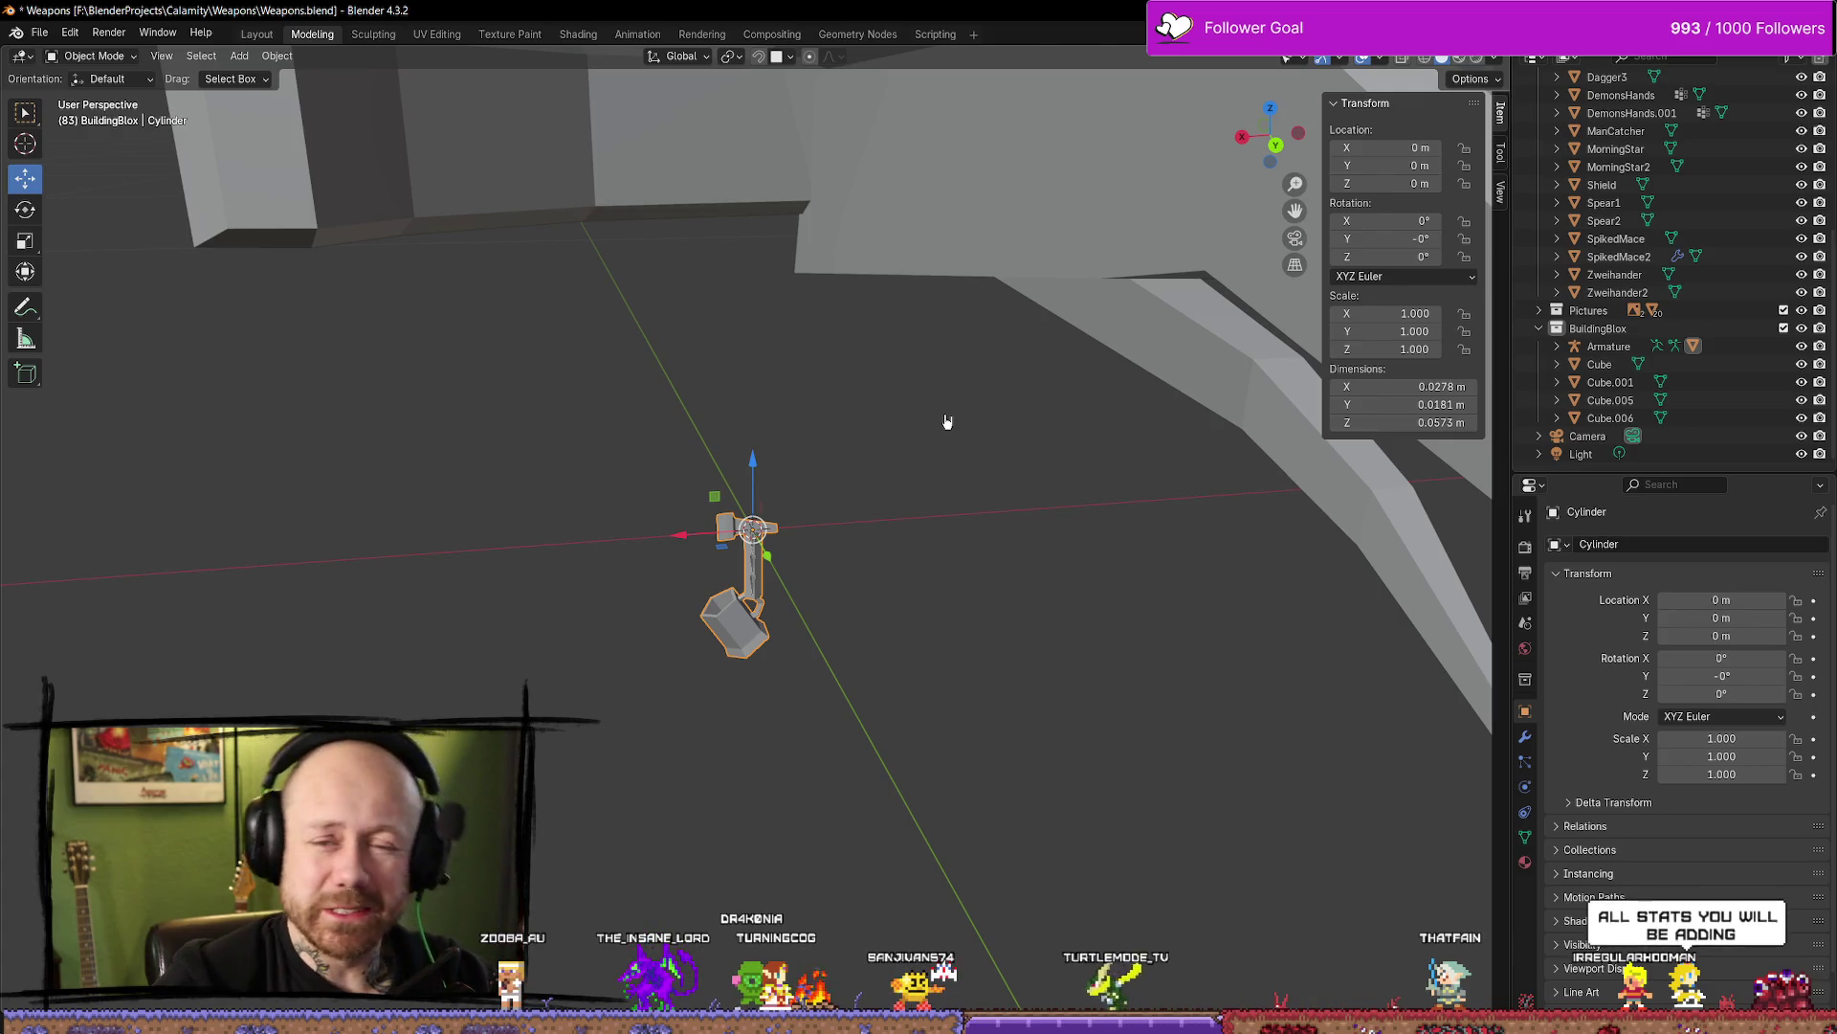
{"action": "scroll", "coordinate": [820, 623], "scroll_direction": "up", "scroll_amount": 8}
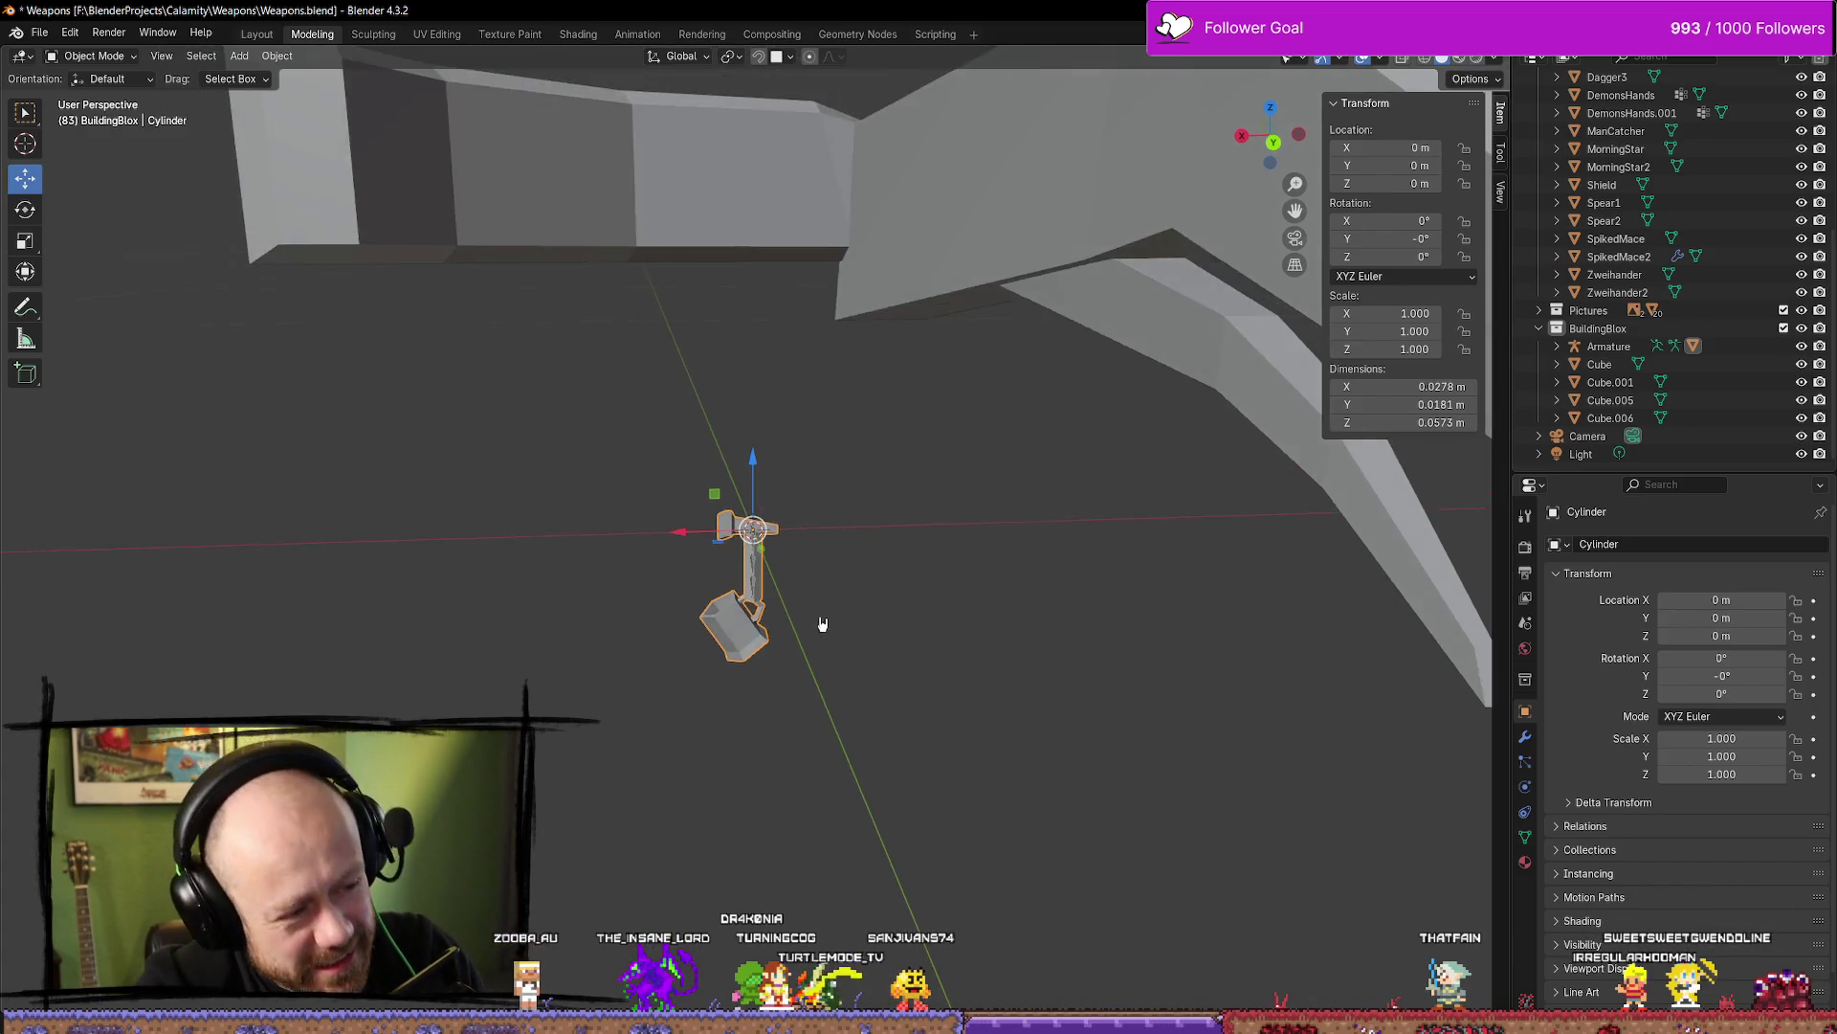
{"action": "left_click", "coordinate": [91, 55]}
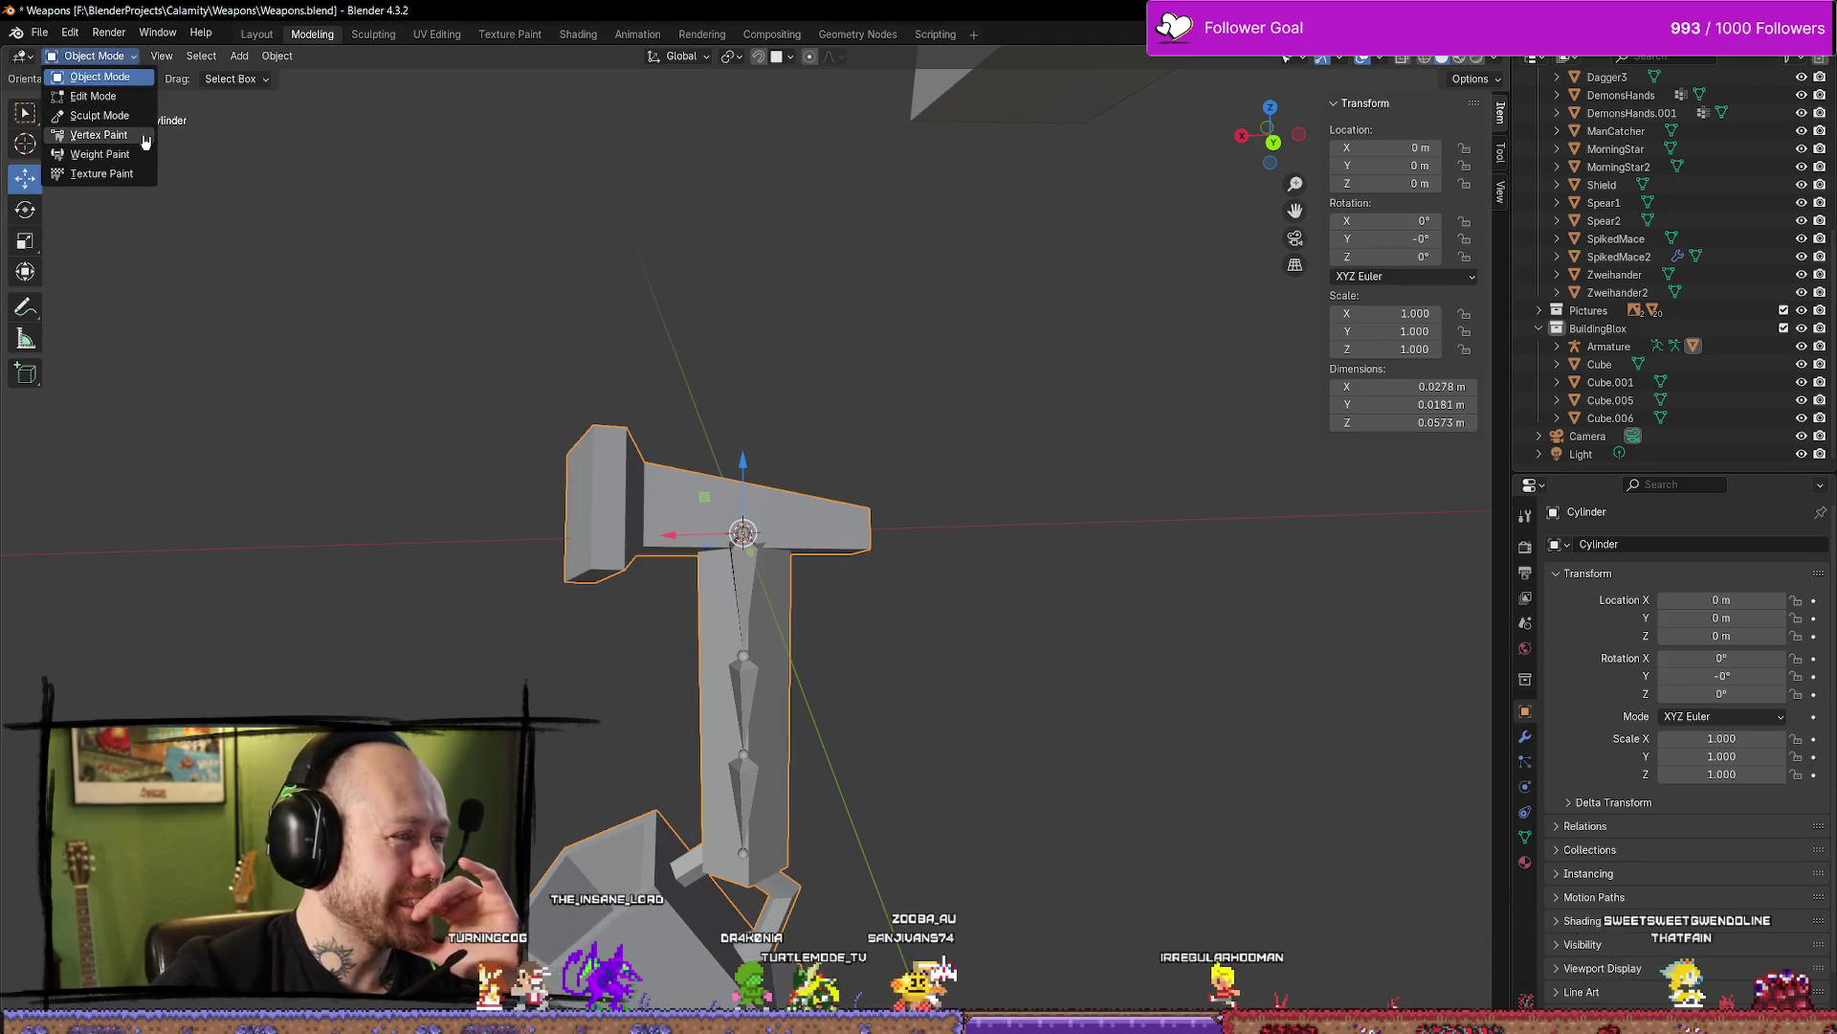
Switch the Cylinder pole into Weight Paint mode to view its bone weights
{"action": "left_click", "coordinate": [144, 137]}
{"action": "left_click", "coordinate": [111, 57]}
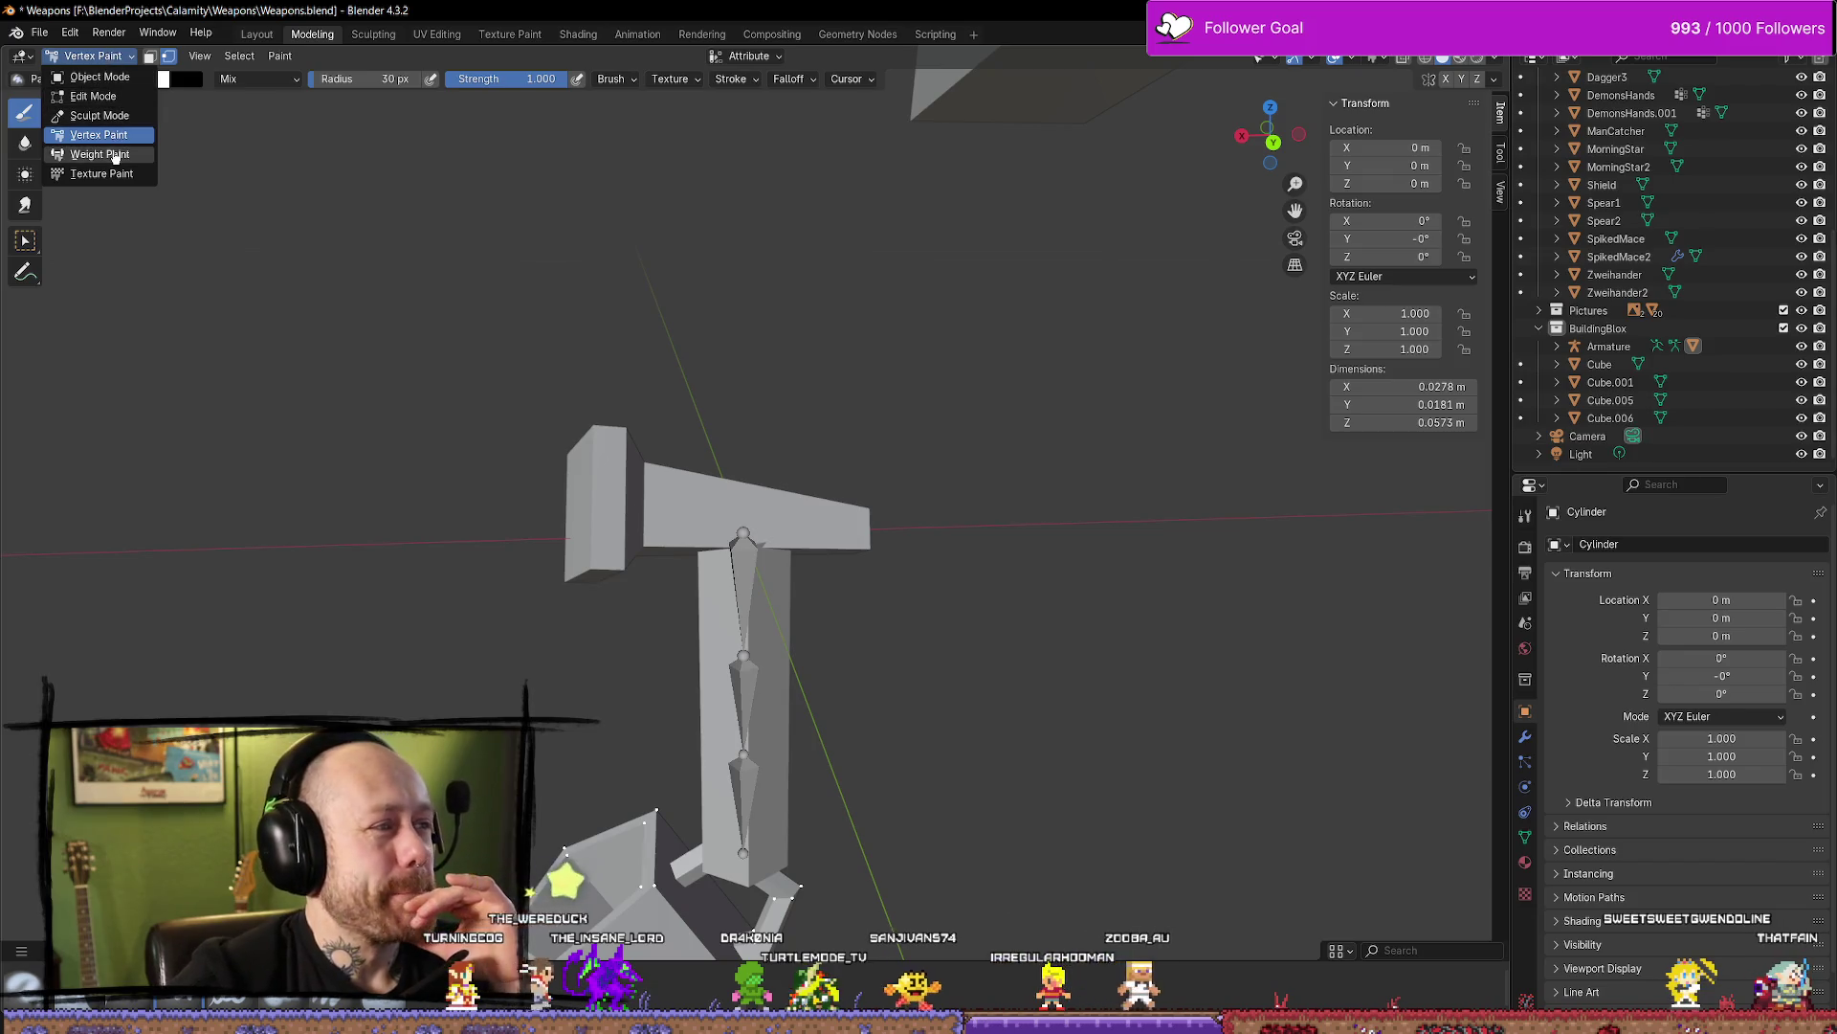
{"action": "left_click", "coordinate": [115, 154]}
{"action": "mouse_move", "coordinate": [837, 432]}
{"action": "middle_mouse_down"}
{"action": "mouse_move", "coordinate": [853, 432]}
{"action": "mouse_move", "coordinate": [566, 455]}
{"action": "mouse_move", "coordinate": [566, 383]}
{"action": "middle_mouse_up"}
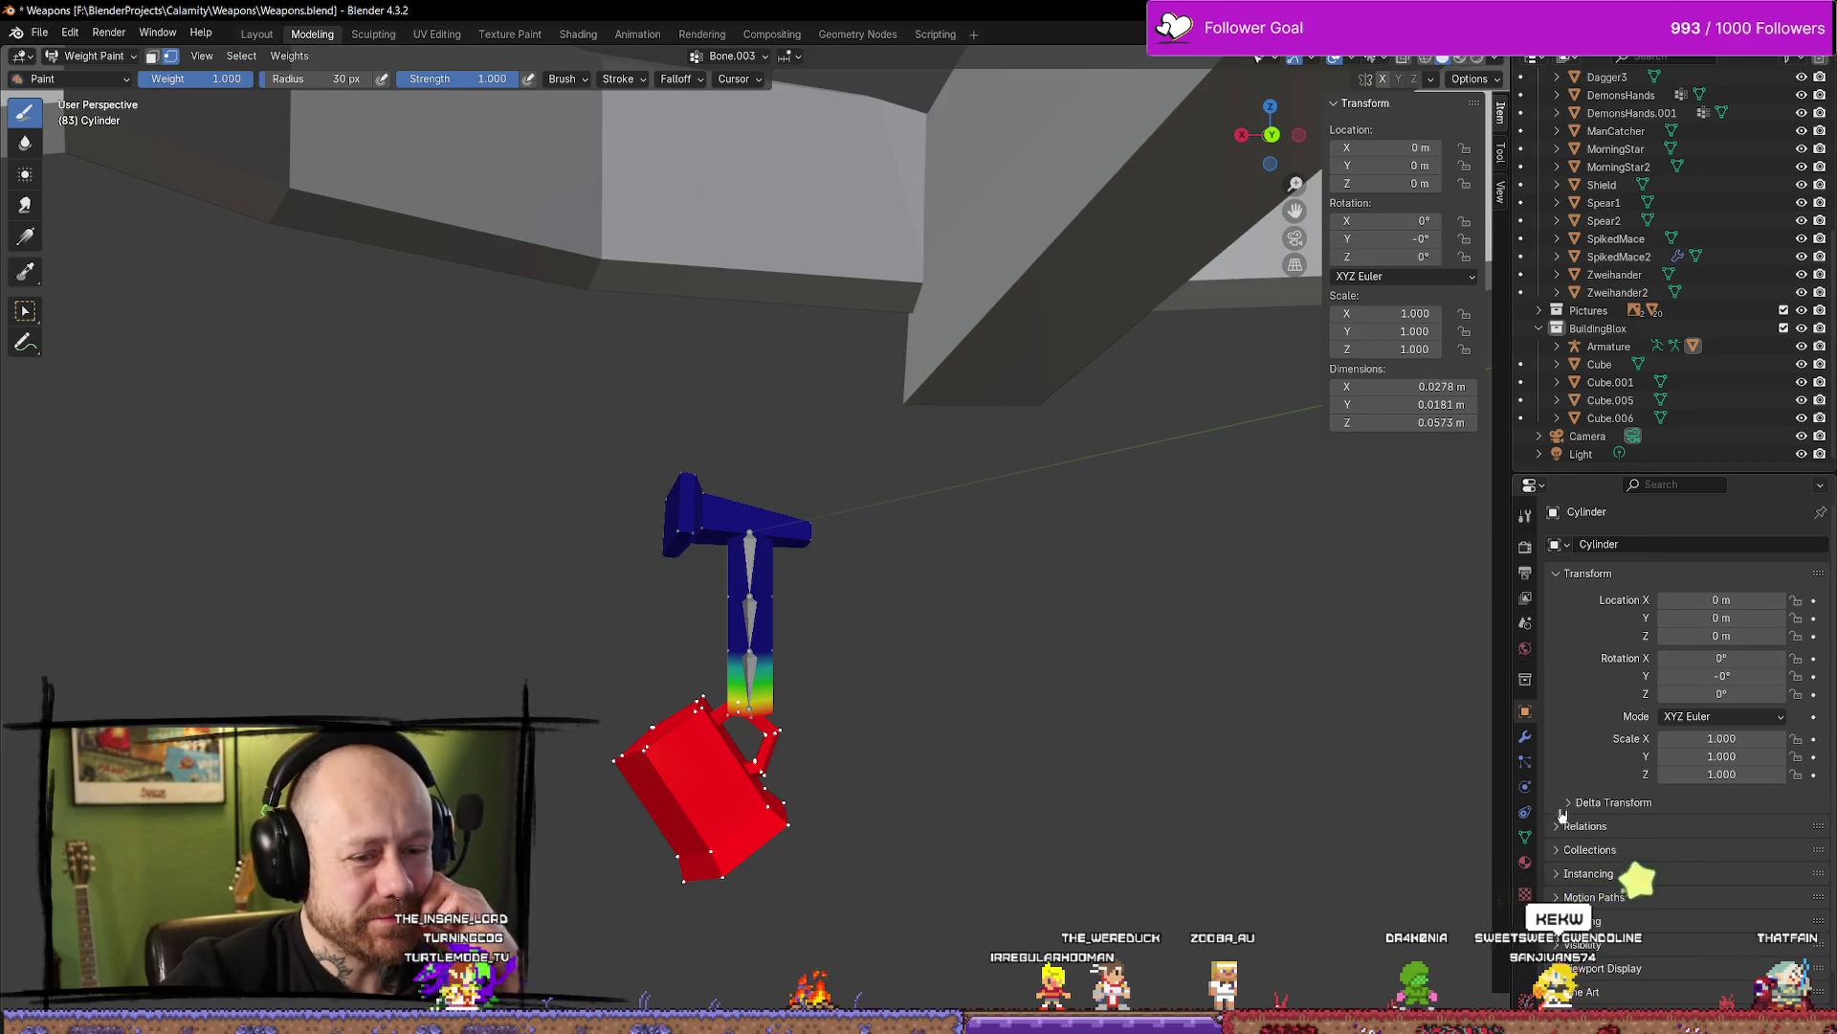
Show the pole's Bone.002, Bone and Bone.003 vertex group weights in turn
{"action": "left_click", "coordinate": [1528, 839]}
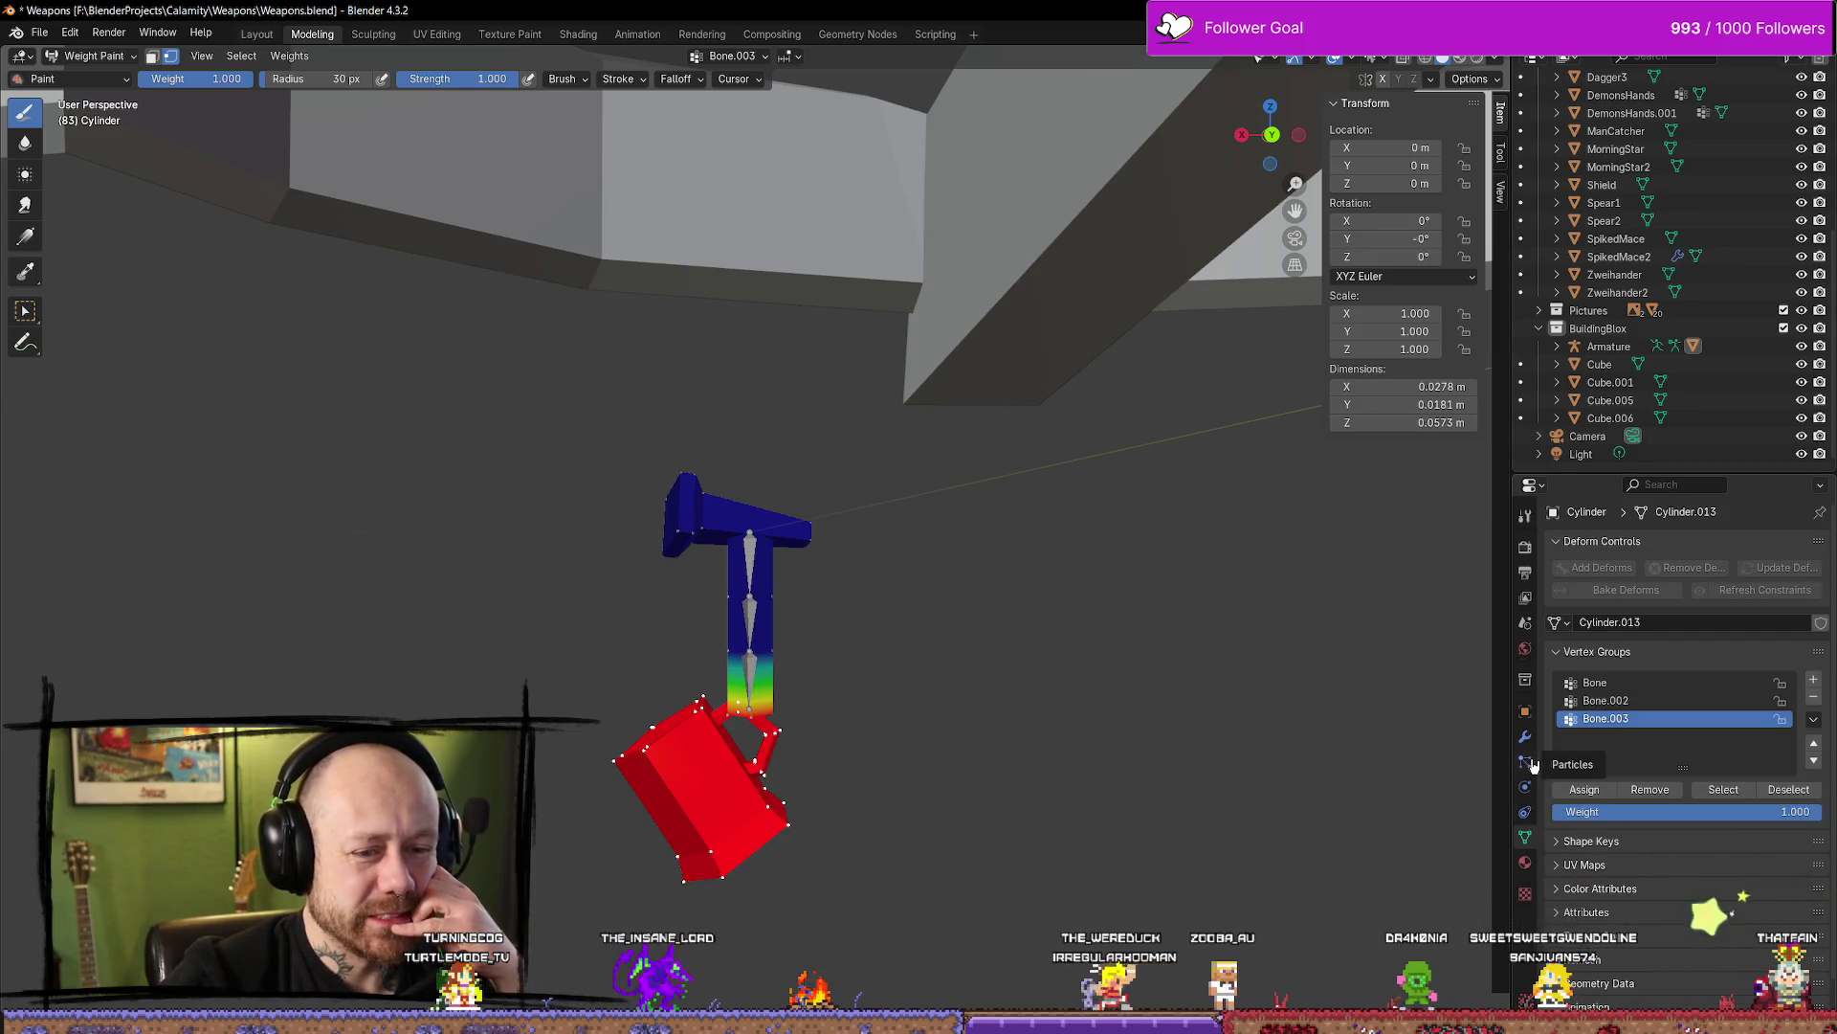
{"action": "left_click", "coordinate": [1617, 701]}
{"action": "left_click", "coordinate": [1653, 684]}
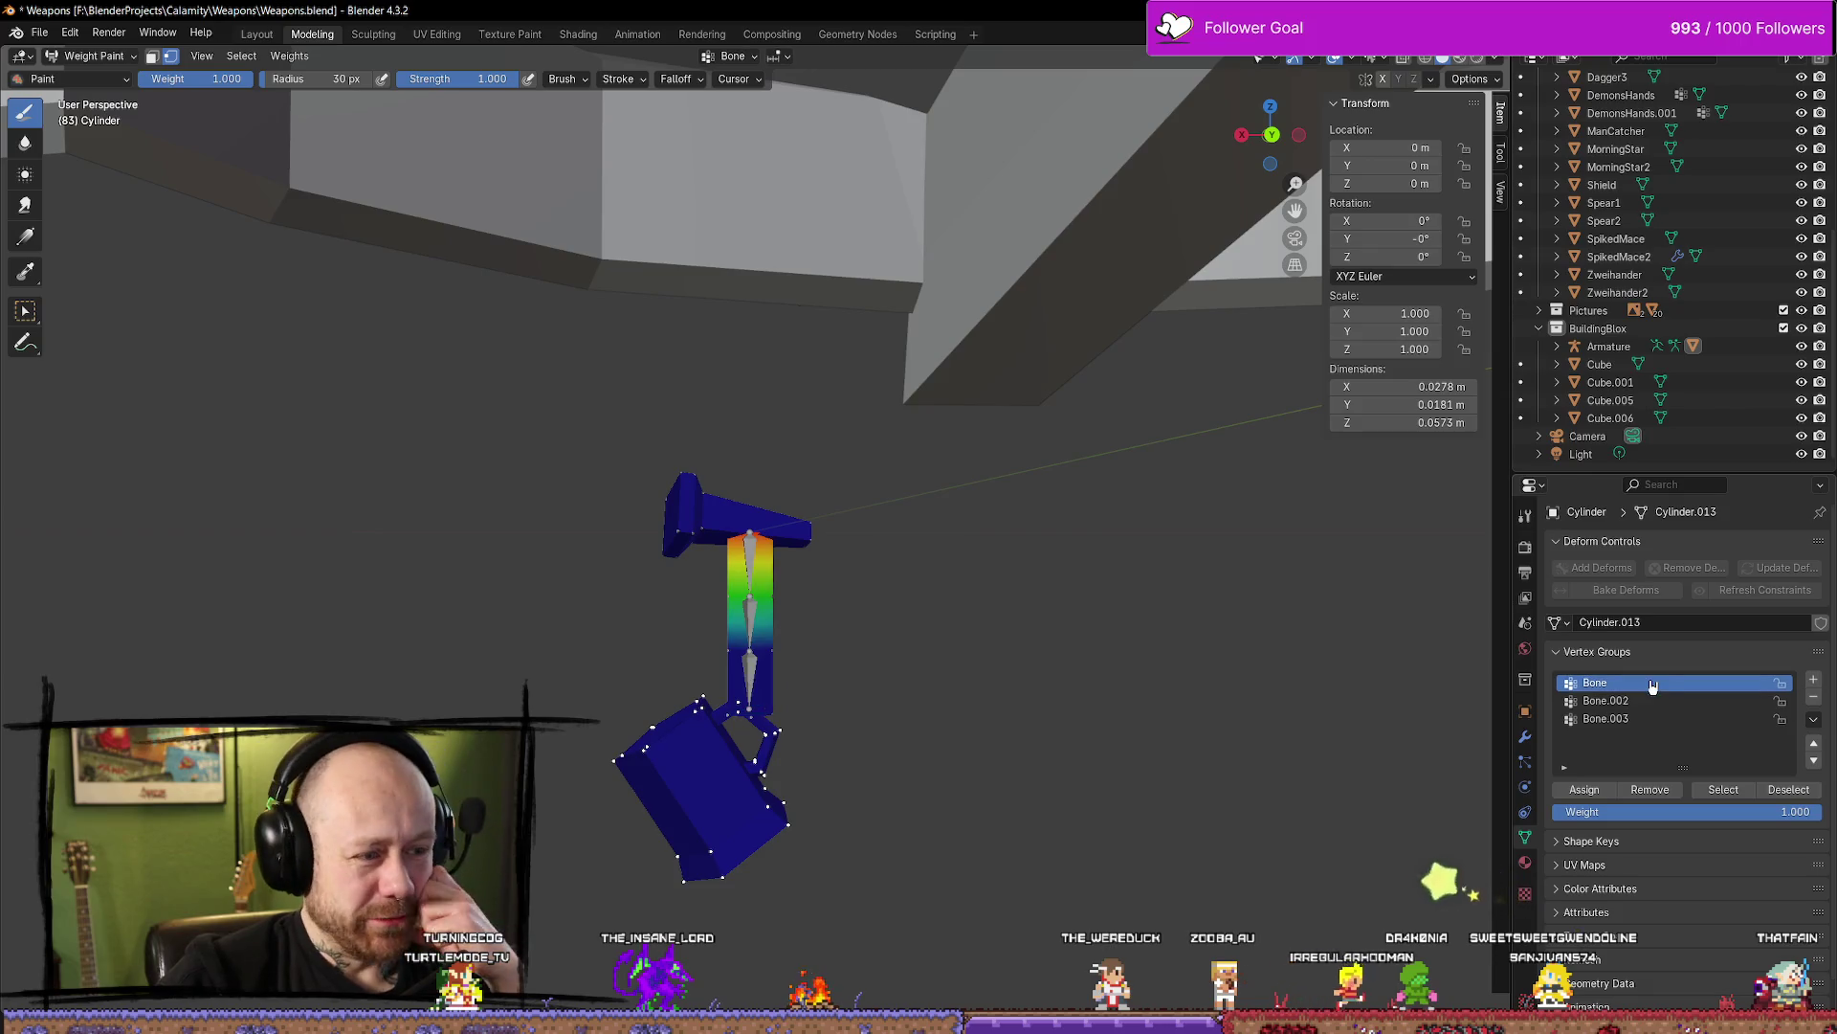
{"action": "left_click", "coordinate": [1633, 721]}
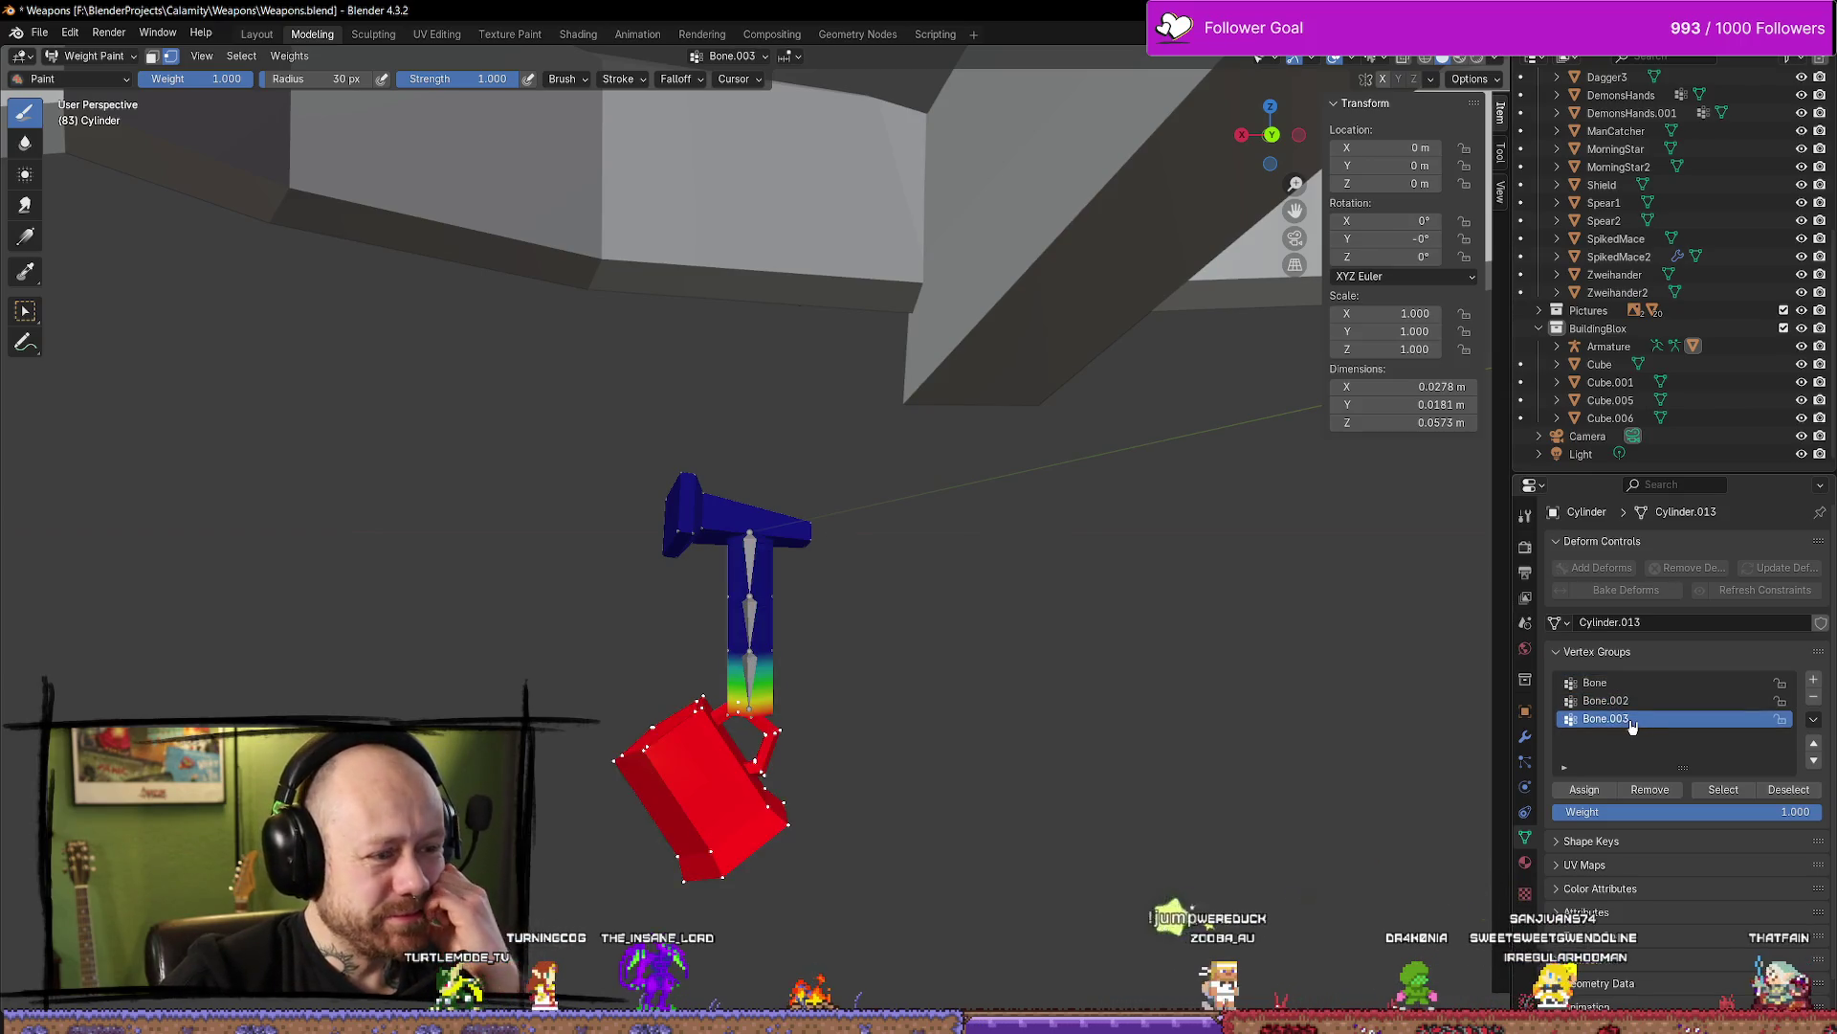
{"action": "left_click", "coordinate": [1644, 684]}
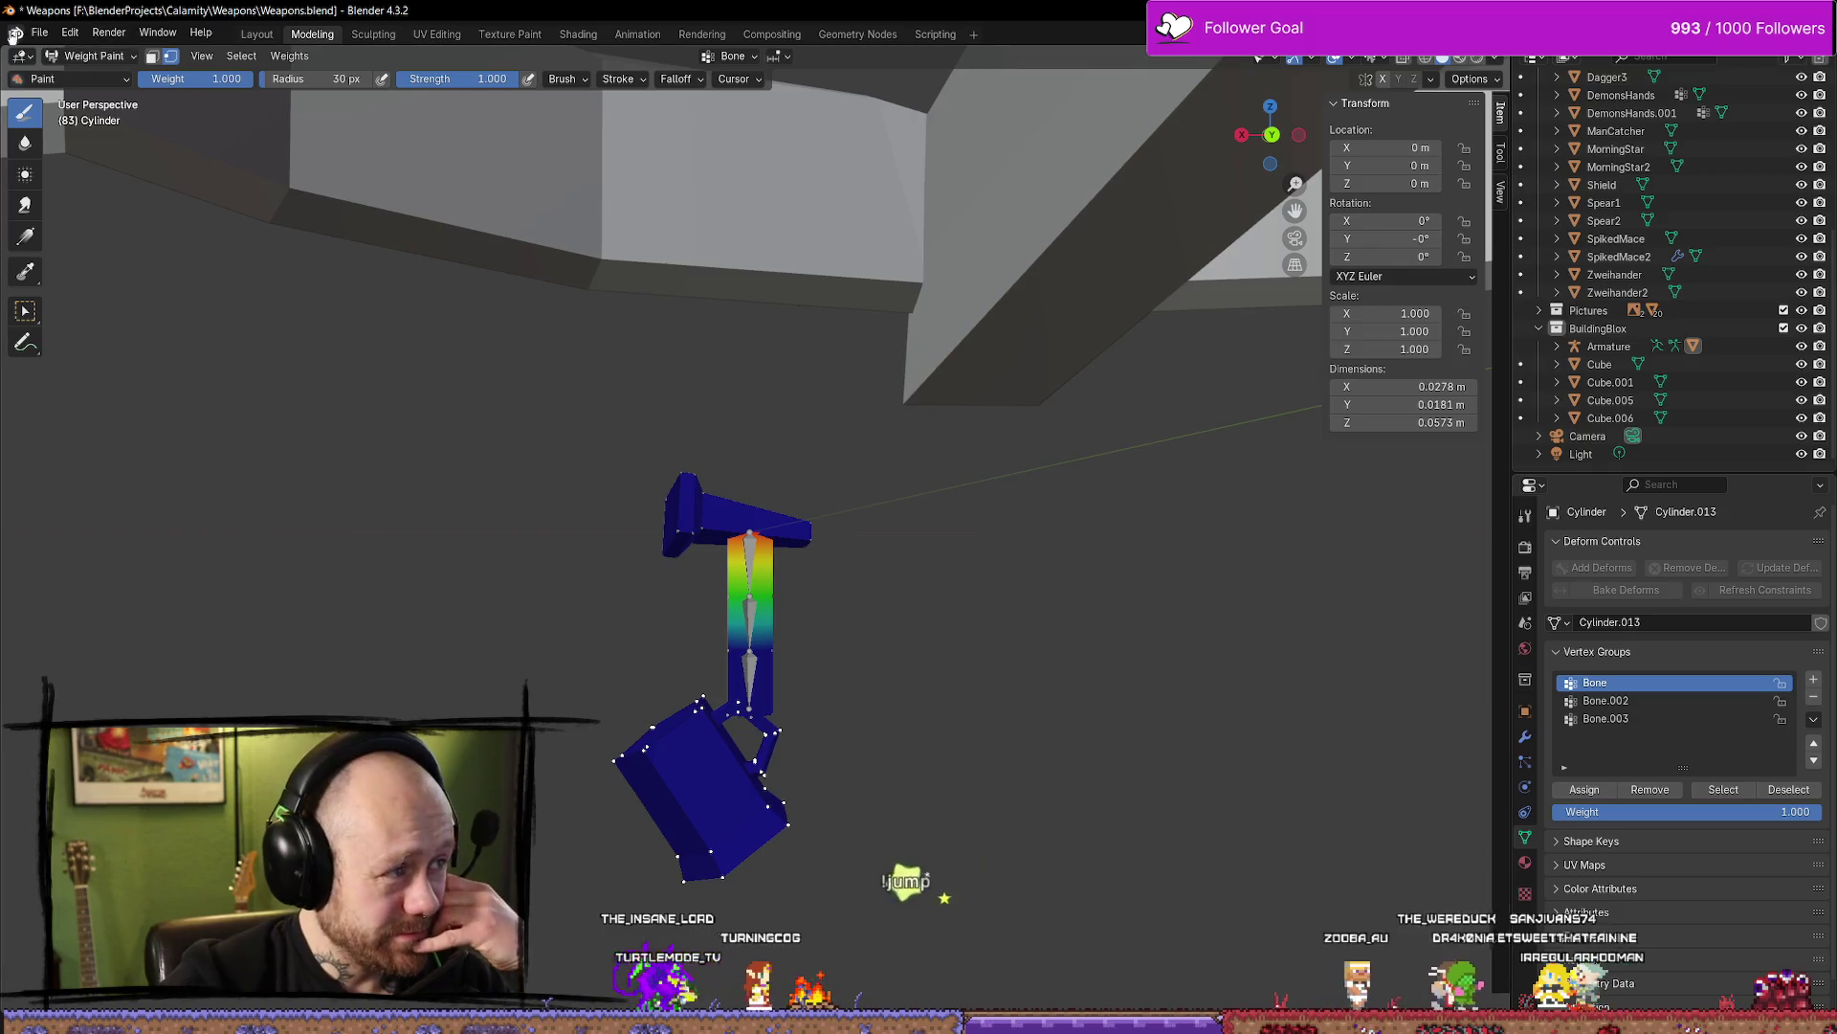
{"action": "left_click", "coordinate": [50, 41]}
{"action": "left_click", "coordinate": [50, 41]}
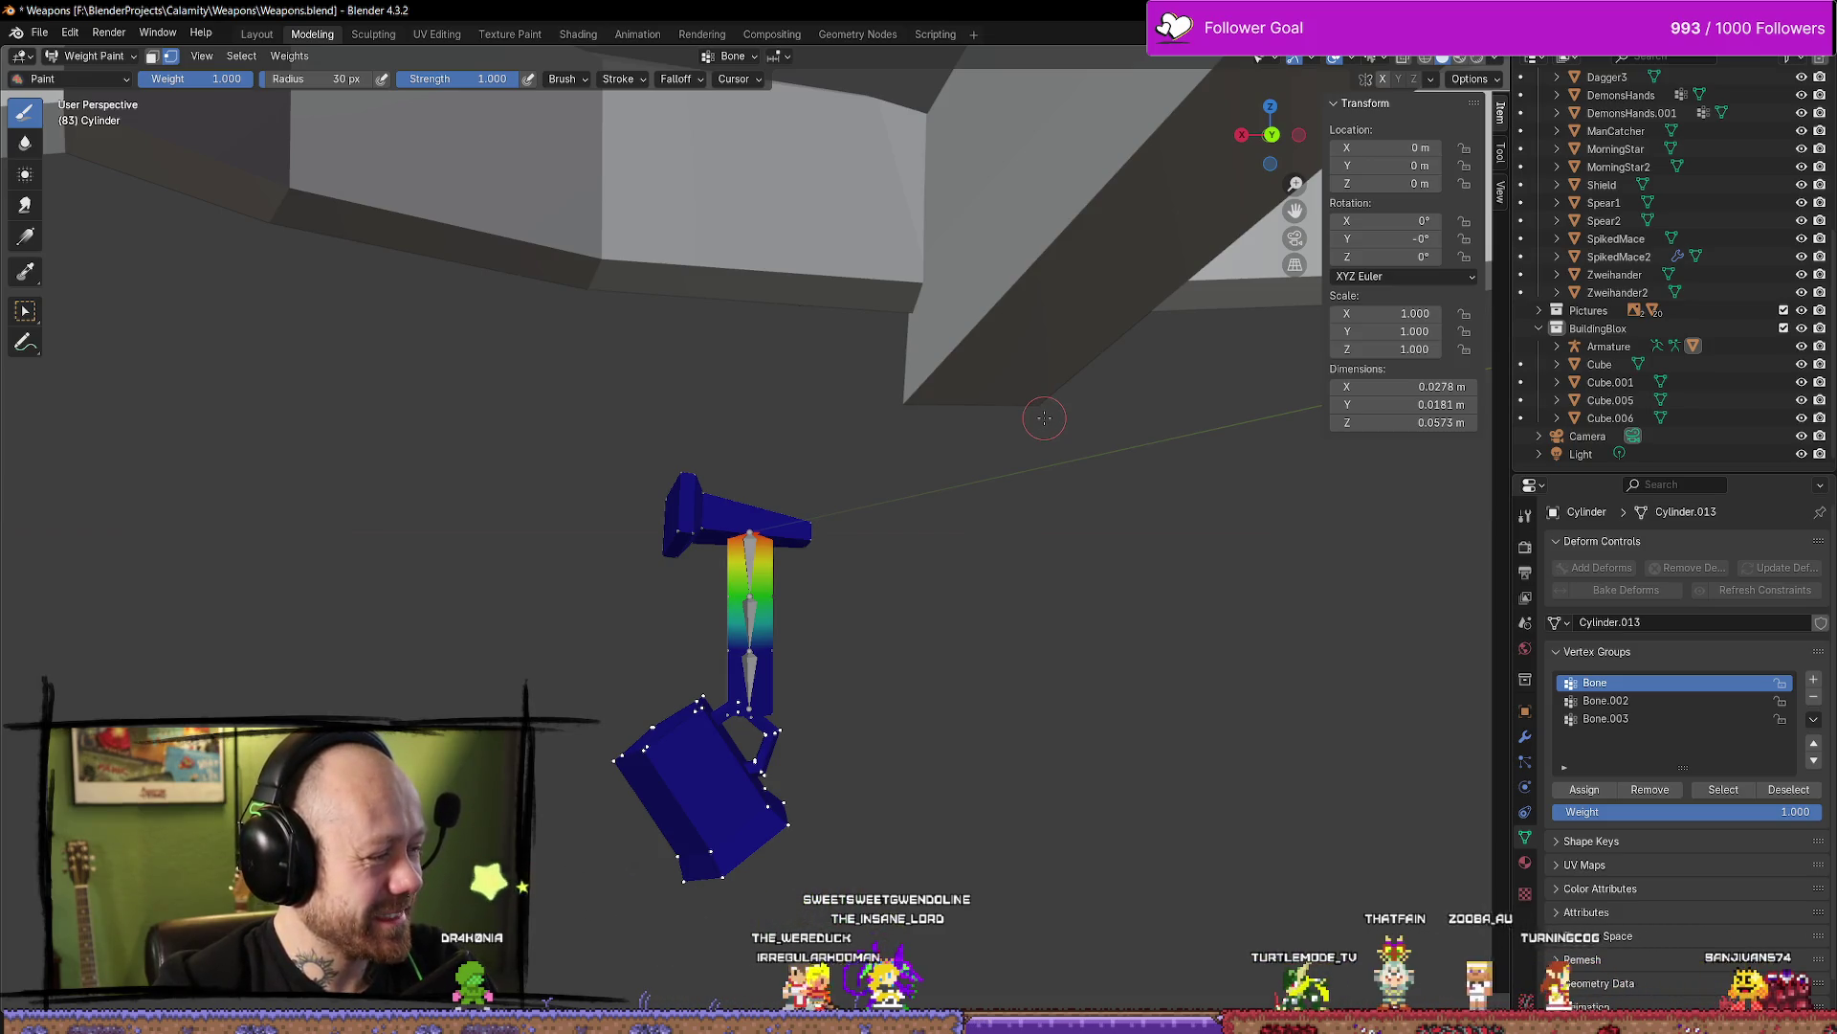
Select the blue crossbar block's vertices with L, then return to Object Mode
{"action": "mouse_move", "coordinate": [1017, 396]}
{"action": "middle_mouse_down"}
{"action": "mouse_move", "coordinate": [915, 508]}
{"action": "mouse_move", "coordinate": [947, 533]}
{"action": "mouse_move", "coordinate": [842, 523]}
{"action": "middle_mouse_up"}
{"action": "key", "text": "Tab"}
{"action": "scroll", "coordinate": [990, 512], "scroll_direction": "up", "scroll_amount": 4}
{"action": "key", "text": "Tab"}
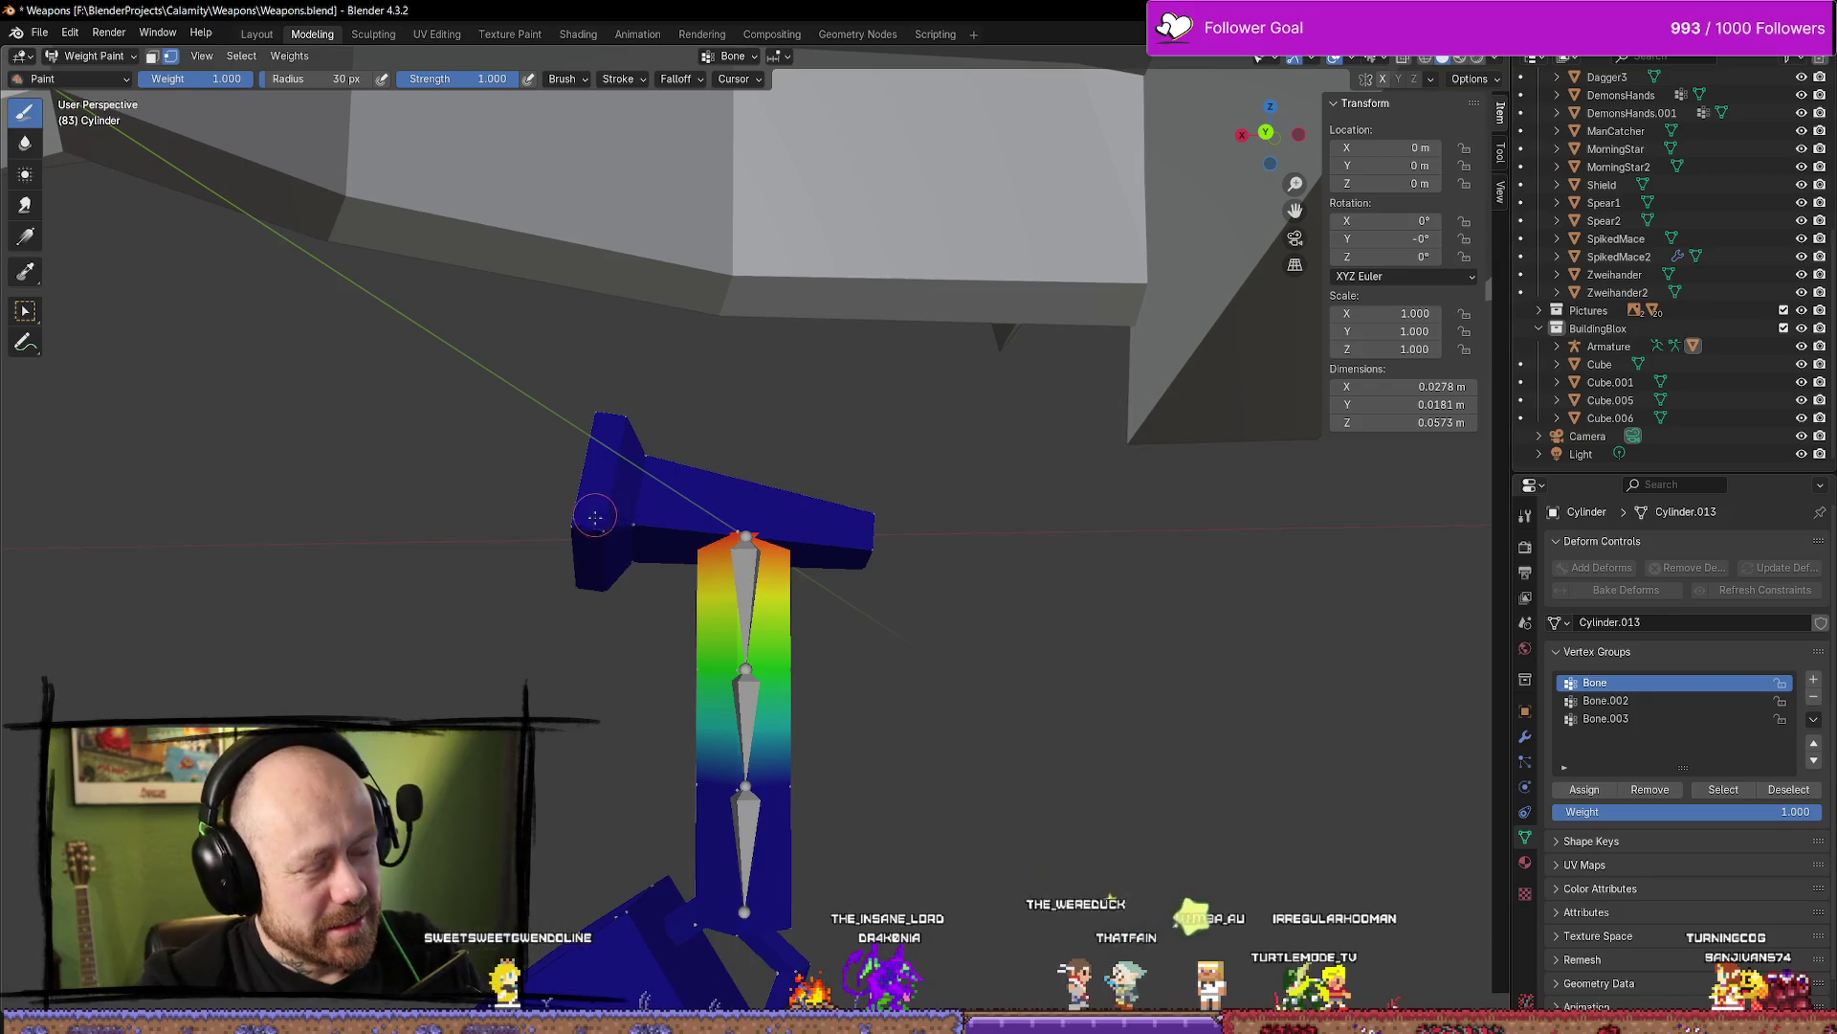
{"action": "key", "text": "l"}
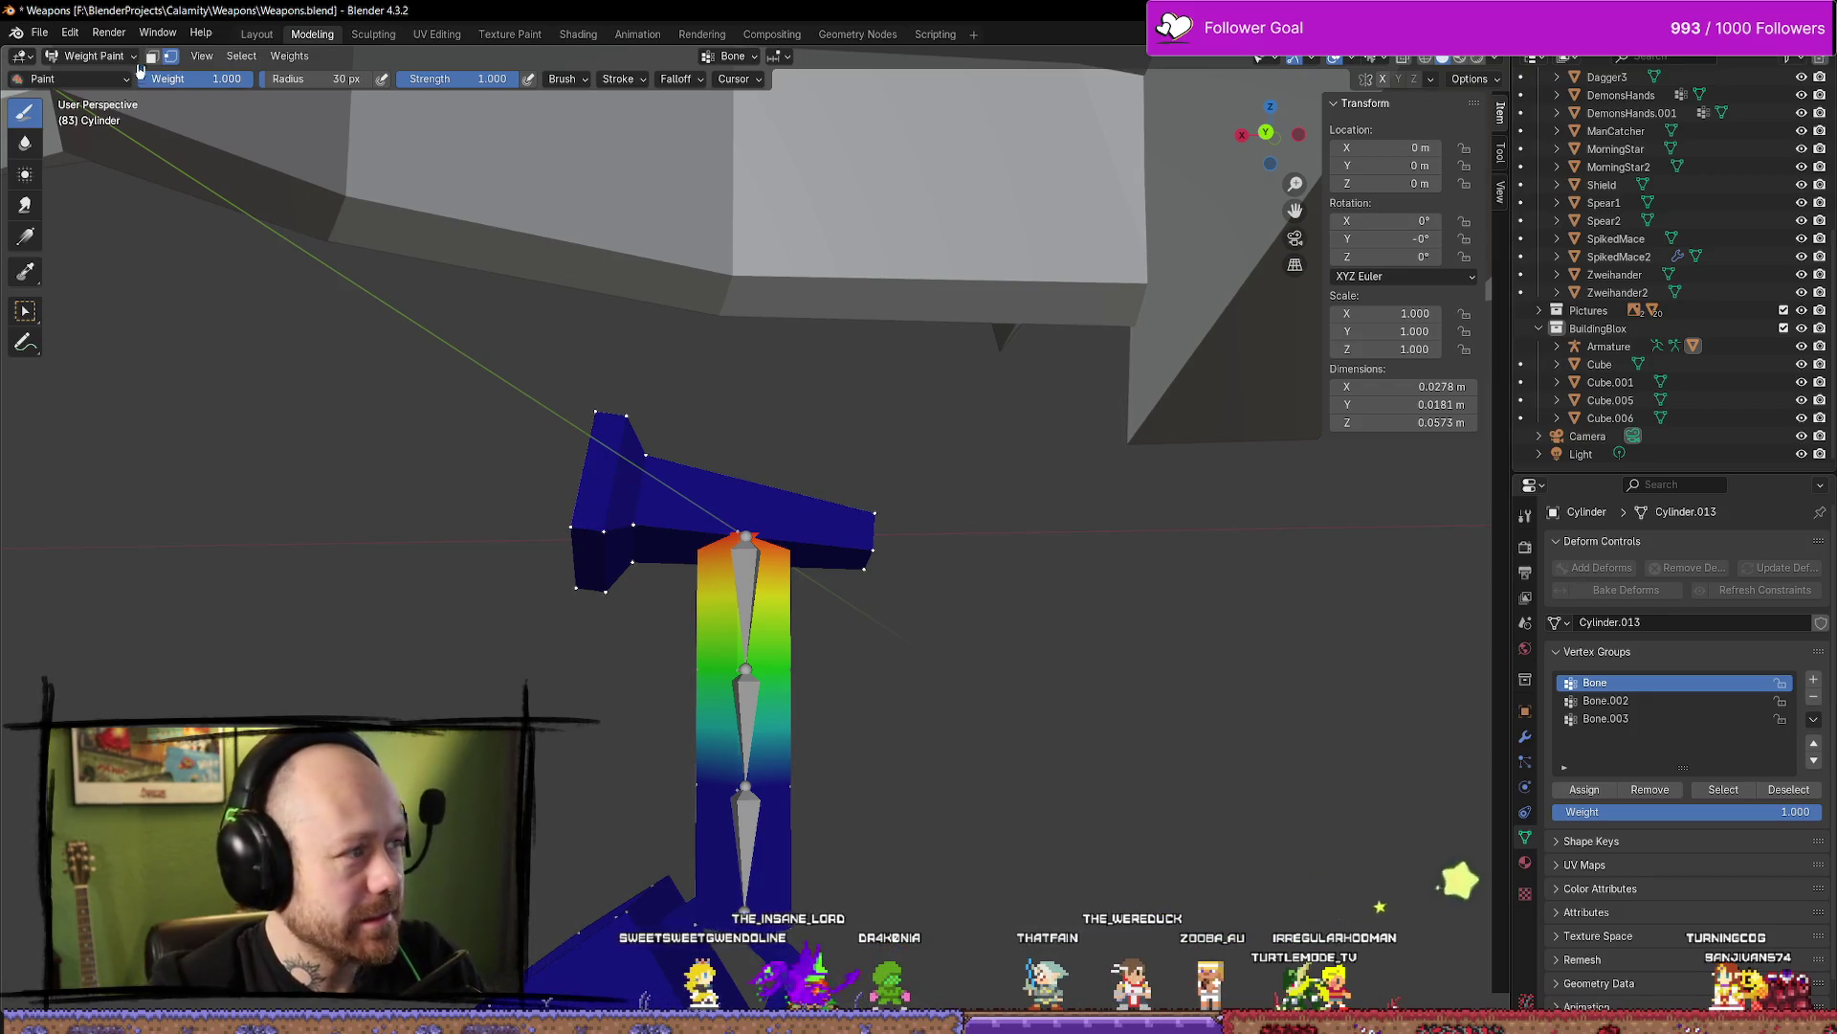
{"action": "left_click", "coordinate": [129, 57]}
{"action": "left_click", "coordinate": [105, 75]}
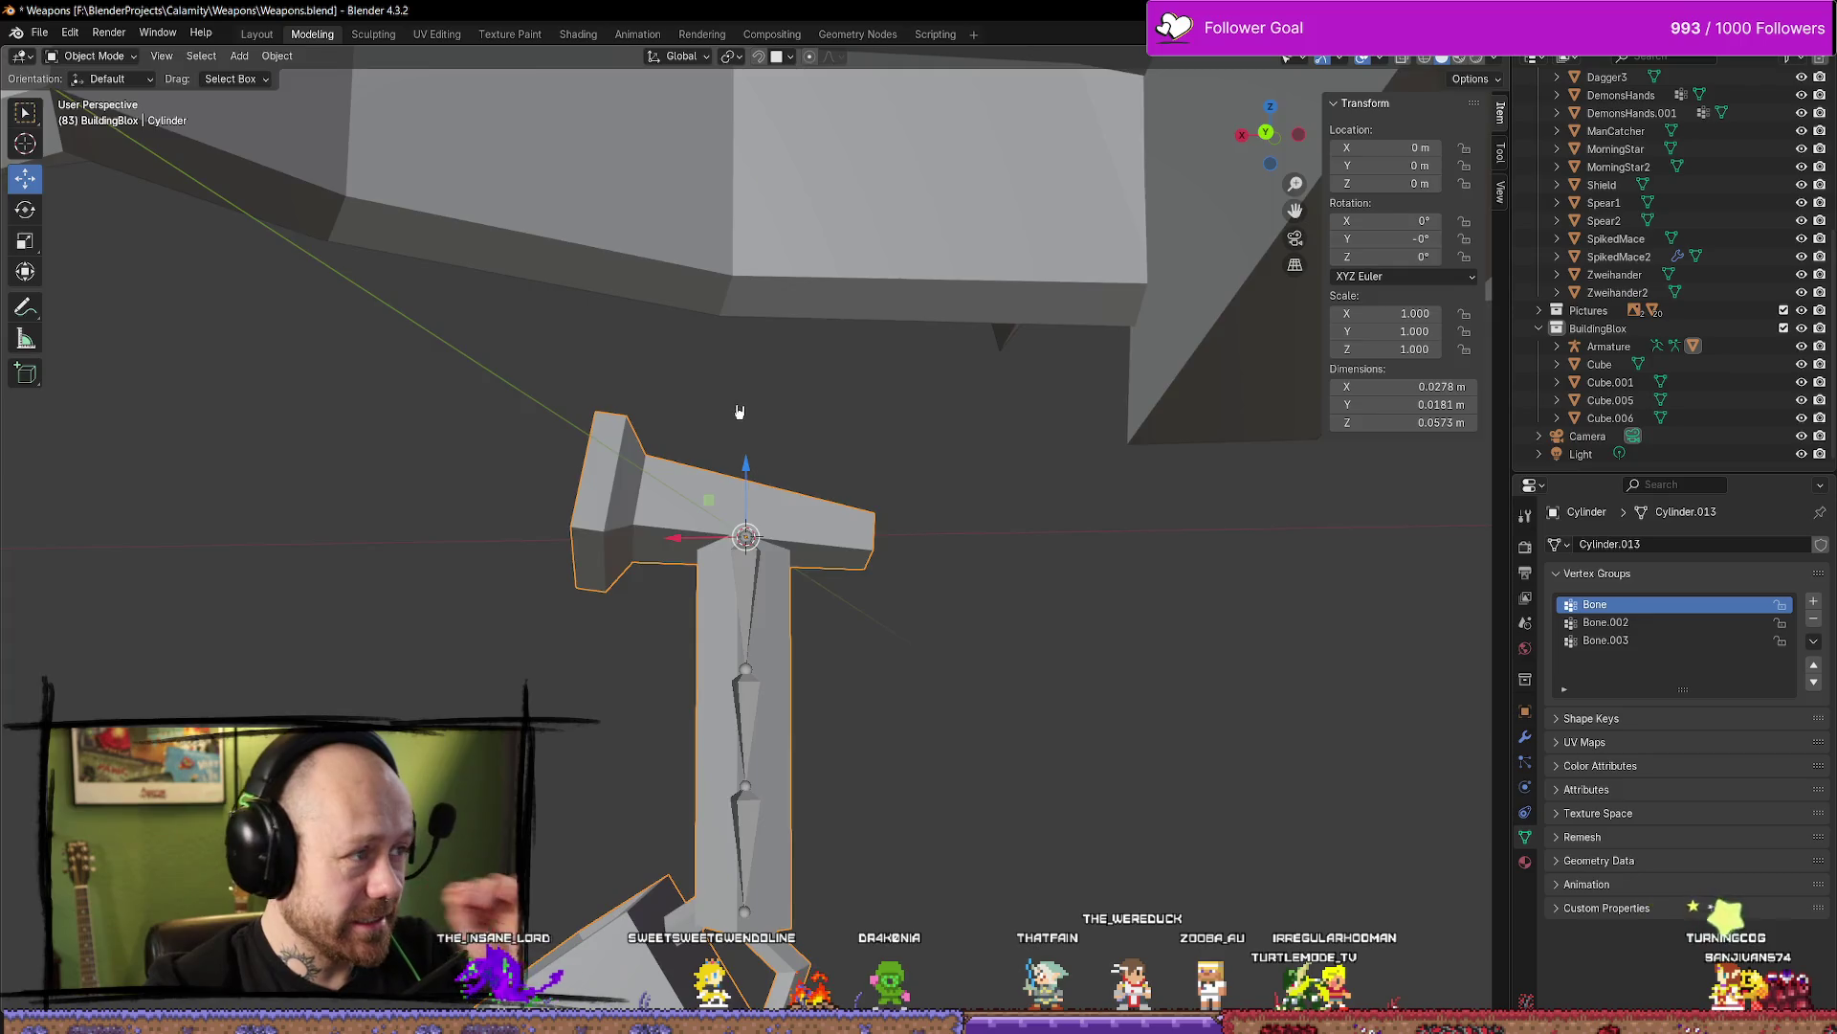
Enter Edit Mode on the cylinder, select the crossbar and vertical post, and switch to UV Editing
{"action": "mouse_move", "coordinate": [739, 411]}
{"action": "middle_mouse_down"}
{"action": "mouse_move", "coordinate": [1161, 415]}
{"action": "mouse_move", "coordinate": [1058, 607]}
{"action": "mouse_move", "coordinate": [1025, 587]}
{"action": "mouse_move", "coordinate": [935, 603]}
{"action": "middle_mouse_up"}
{"action": "key", "text": "Tab"}
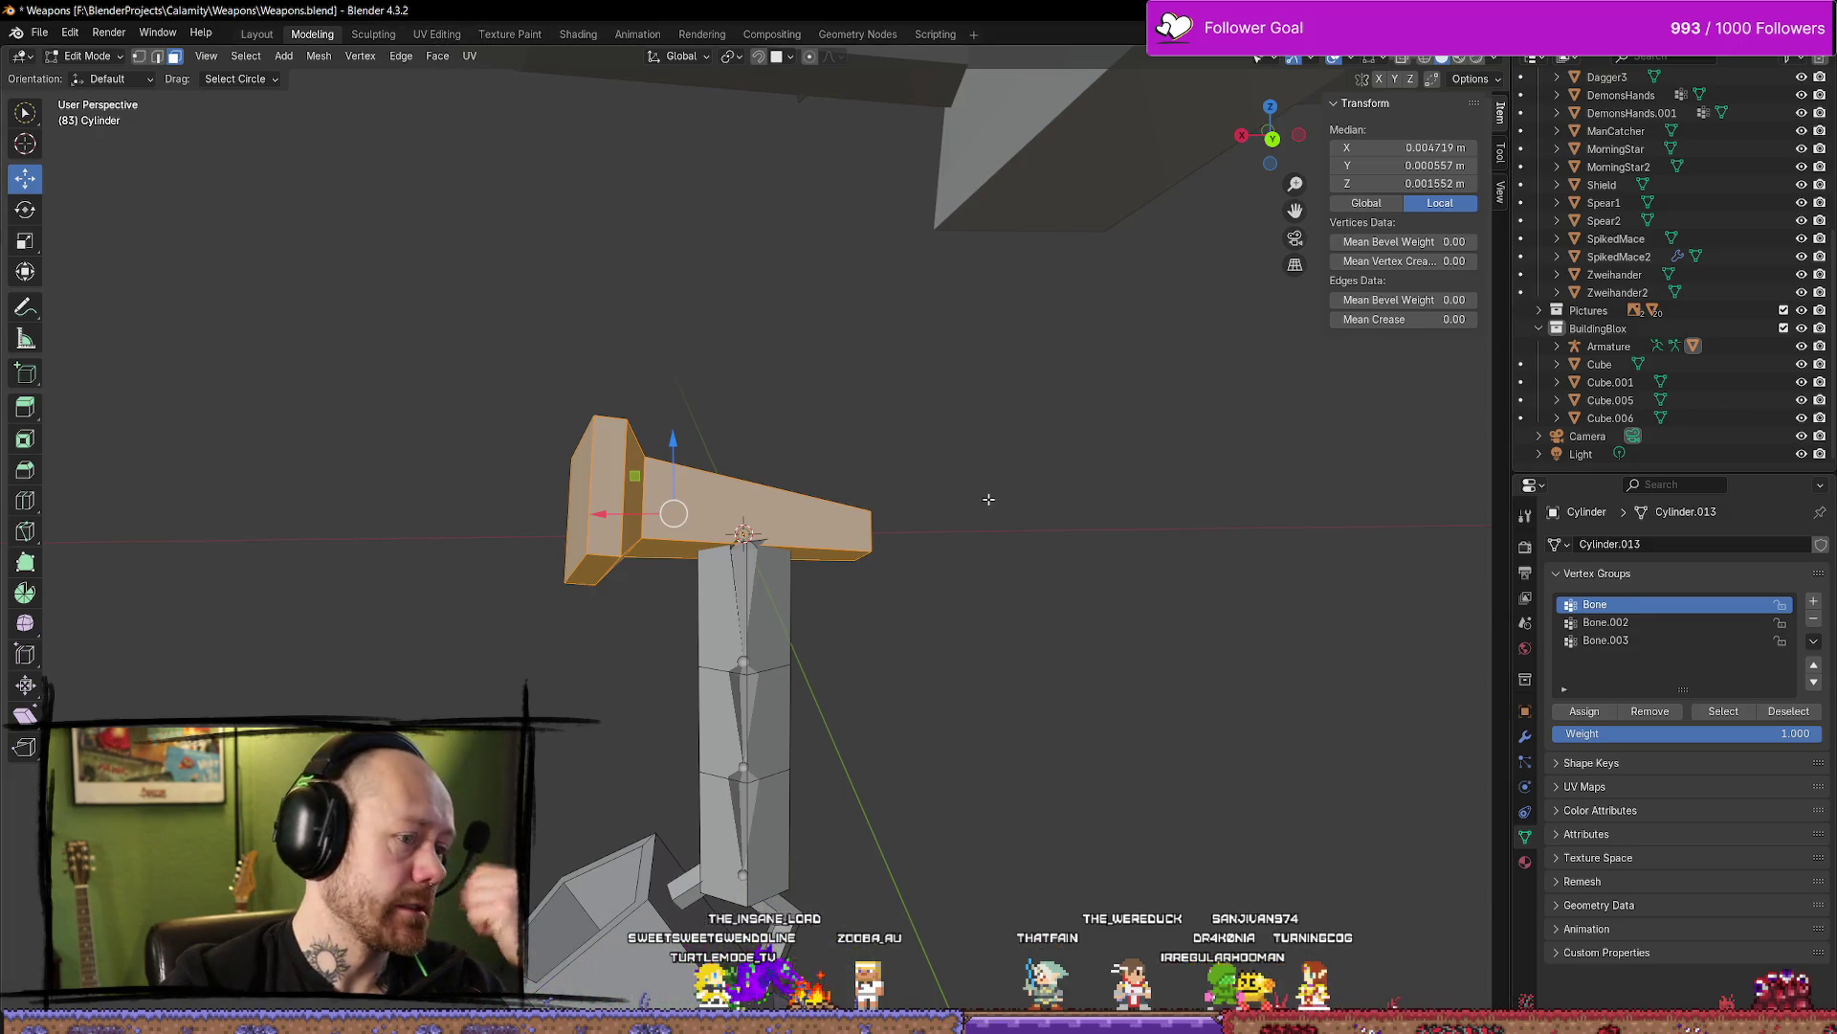
{"action": "key", "text": "a"}
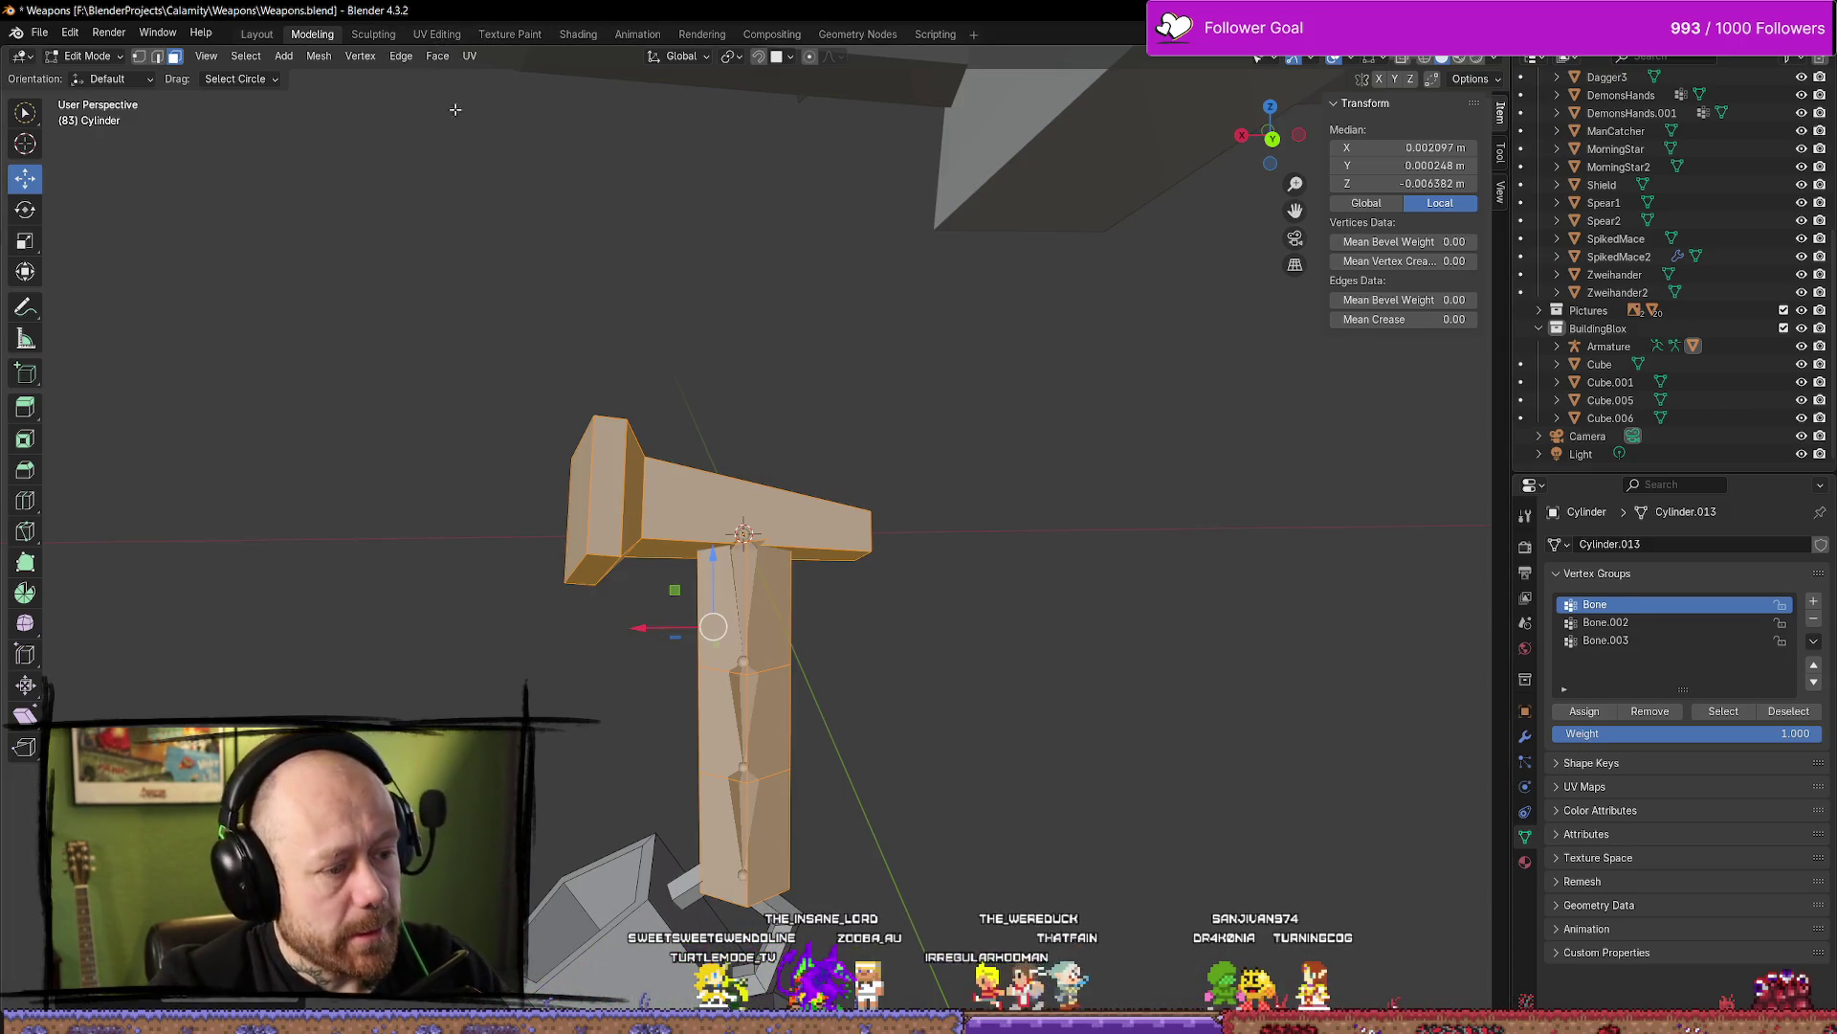
{"action": "left_click", "coordinate": [437, 35]}
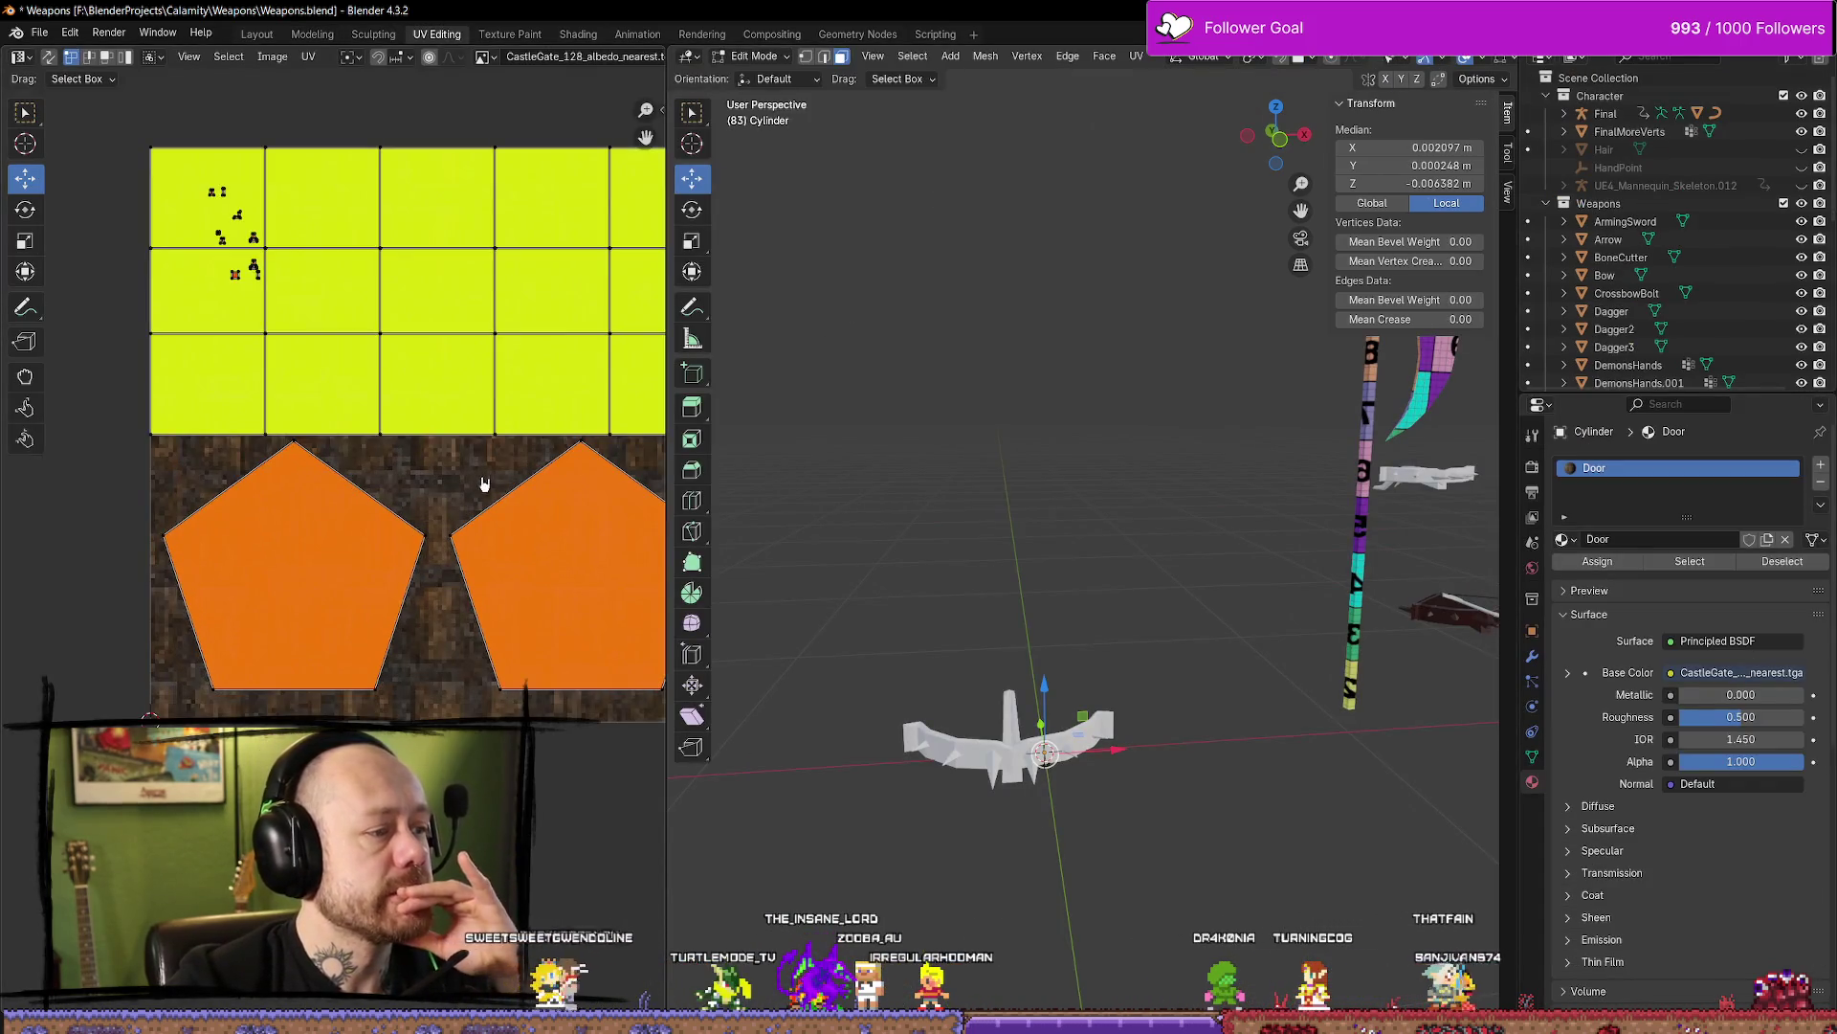
Re-unwrap the cylinder's selected faces with Angle Based and inspect the resulting pentagon islands
{"action": "key", "text": "u"}
{"action": "mouse_move", "coordinate": [1110, 507]}
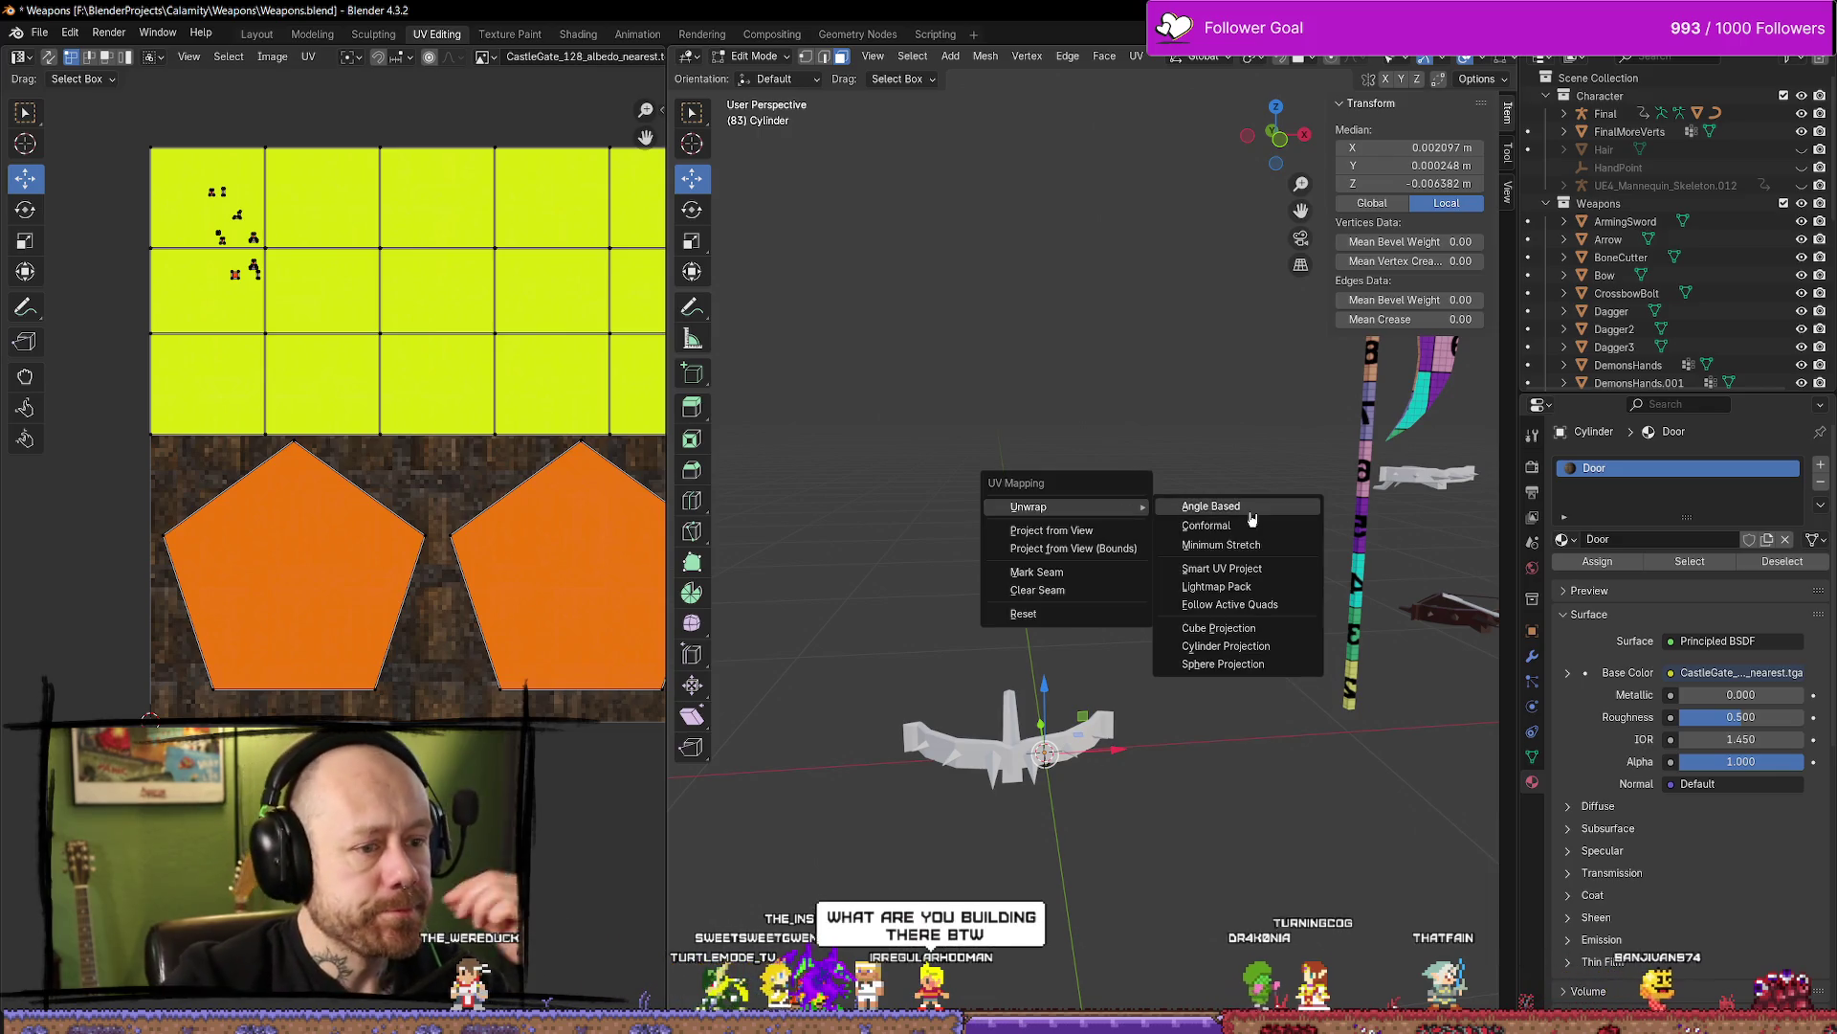
{"action": "left_click", "coordinate": [1226, 509]}
{"action": "scroll", "coordinate": [488, 348], "scroll_direction": "down", "scroll_amount": 4}
{"action": "middle_click_drag", "start_coordinate": [488, 348], "coordinate": [410, 316]}
{"action": "scroll", "coordinate": [373, 377], "scroll_direction": "up", "scroll_amount": 5}
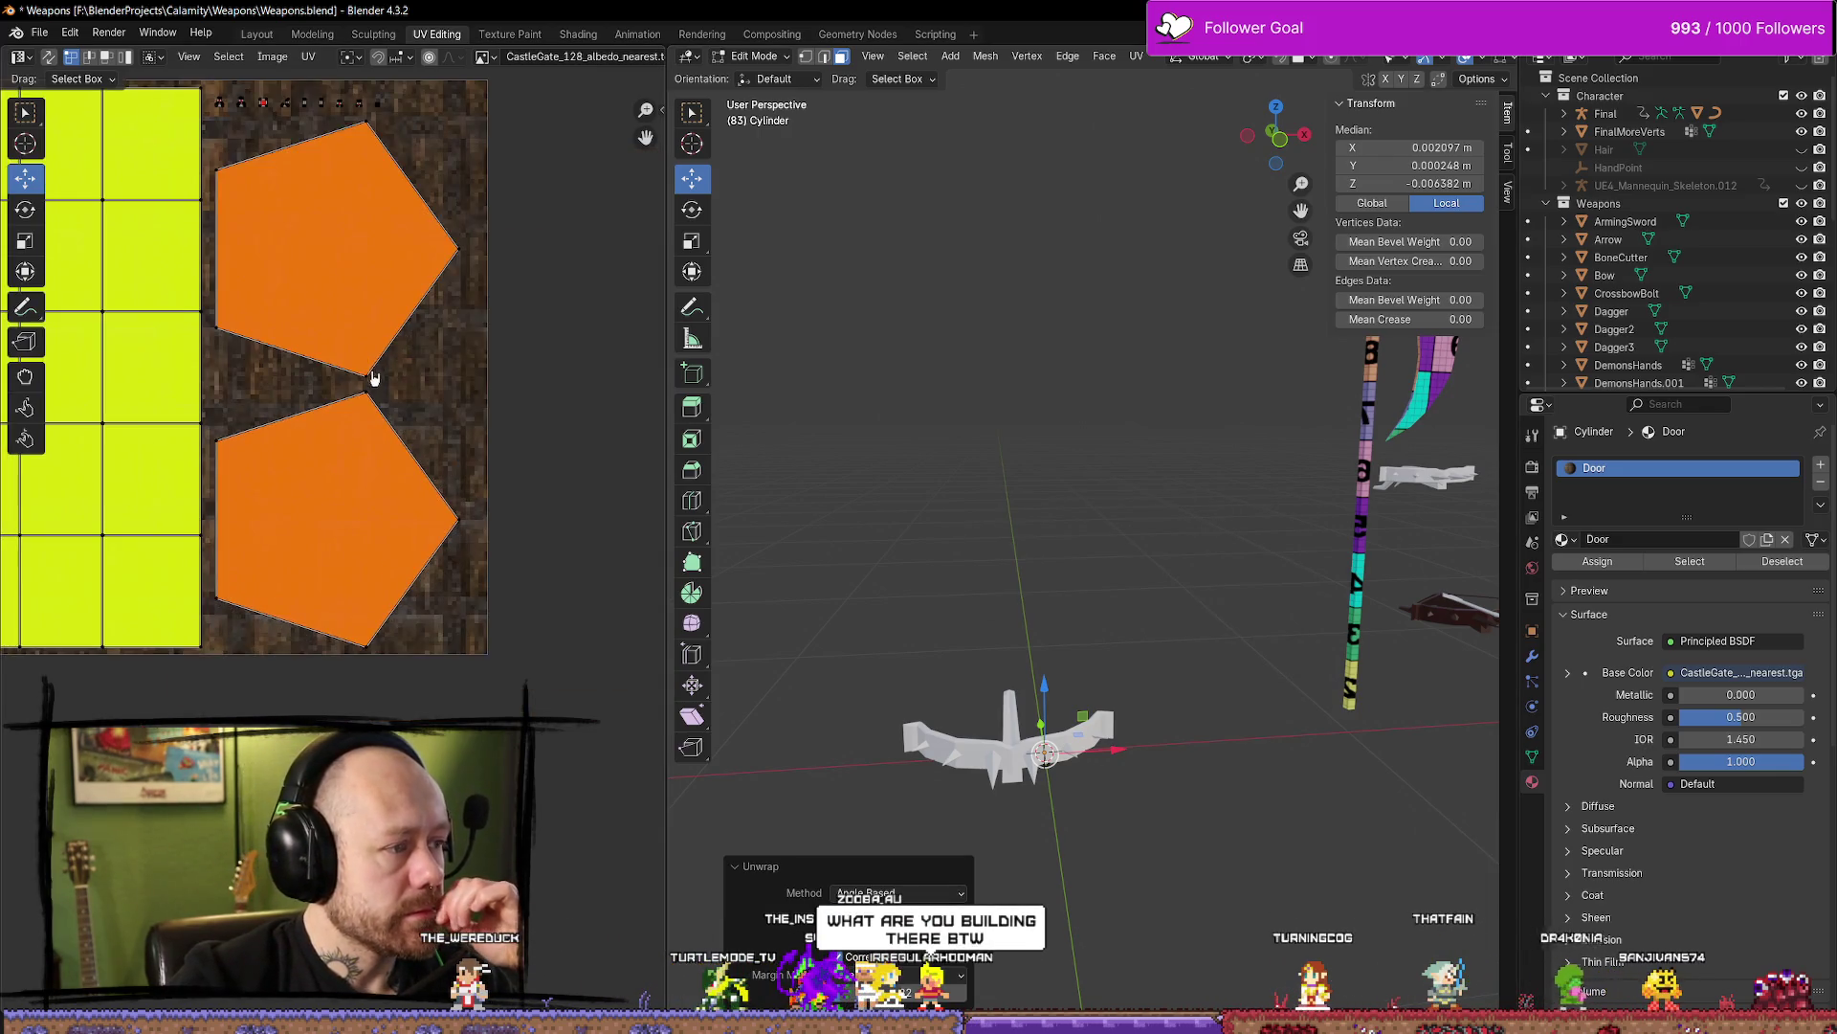
{"action": "middle_click_drag", "start_coordinate": [373, 377], "coordinate": [410, 406]}
{"action": "scroll", "coordinate": [416, 364], "scroll_direction": "up", "scroll_amount": 2}
{"action": "scroll", "coordinate": [419, 318], "scroll_direction": "down", "scroll_amount": 2}
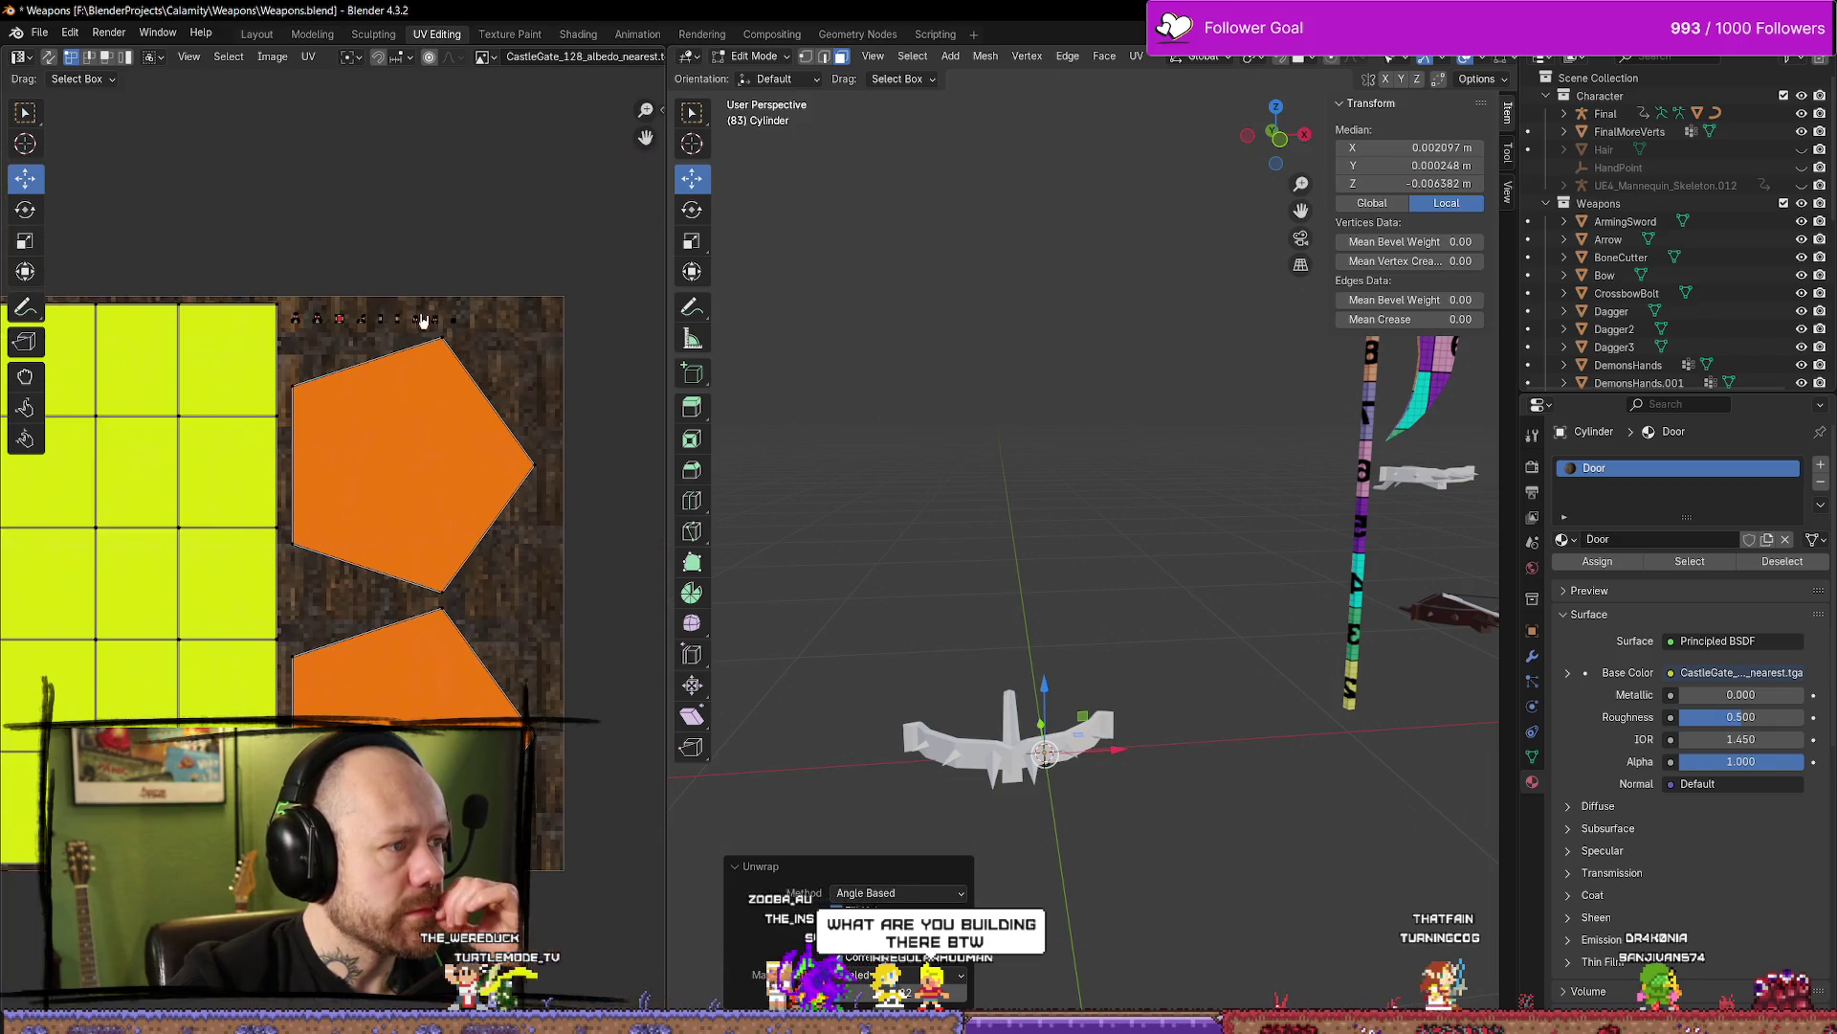
{"action": "middle_click_drag", "start_coordinate": [422, 316], "coordinate": [545, 398]}
{"action": "scroll", "coordinate": [549, 406], "scroll_direction": "up", "scroll_amount": 5}
{"action": "middle_click_drag", "start_coordinate": [494, 284], "coordinate": [308, 441]}
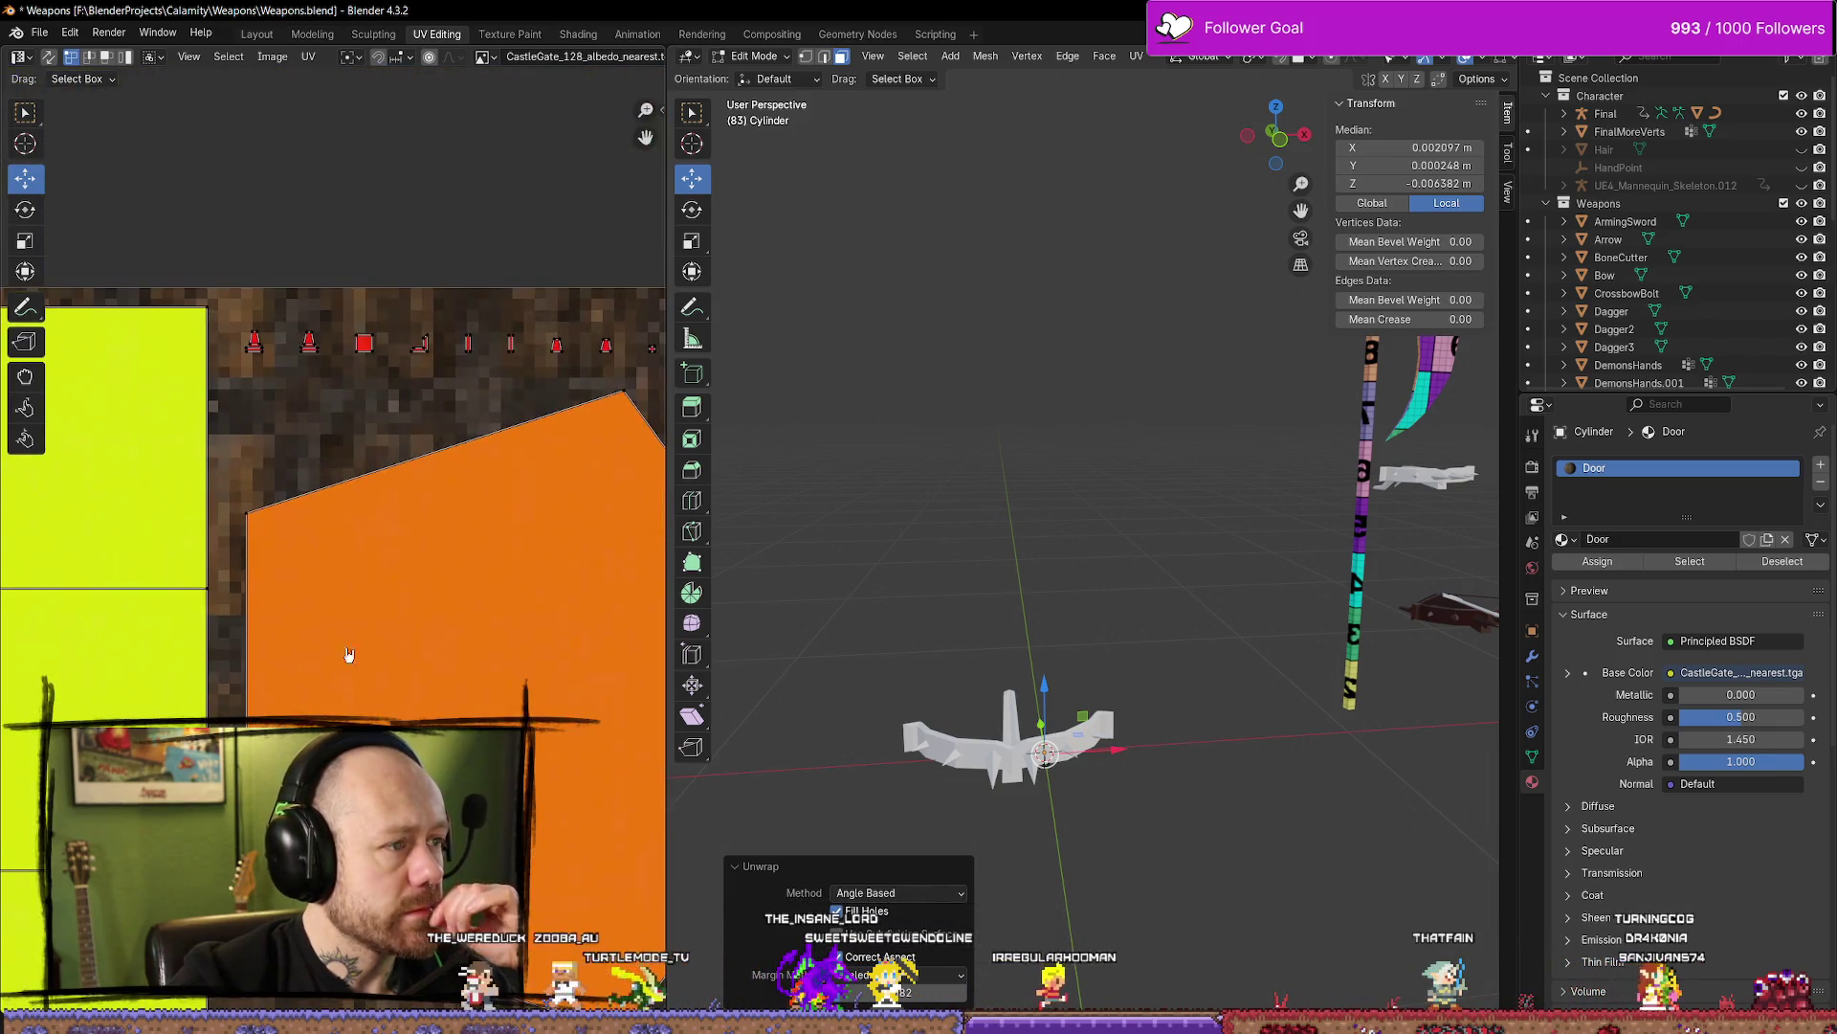
{"action": "scroll", "coordinate": [451, 450], "scroll_direction": "down", "scroll_amount": 4}
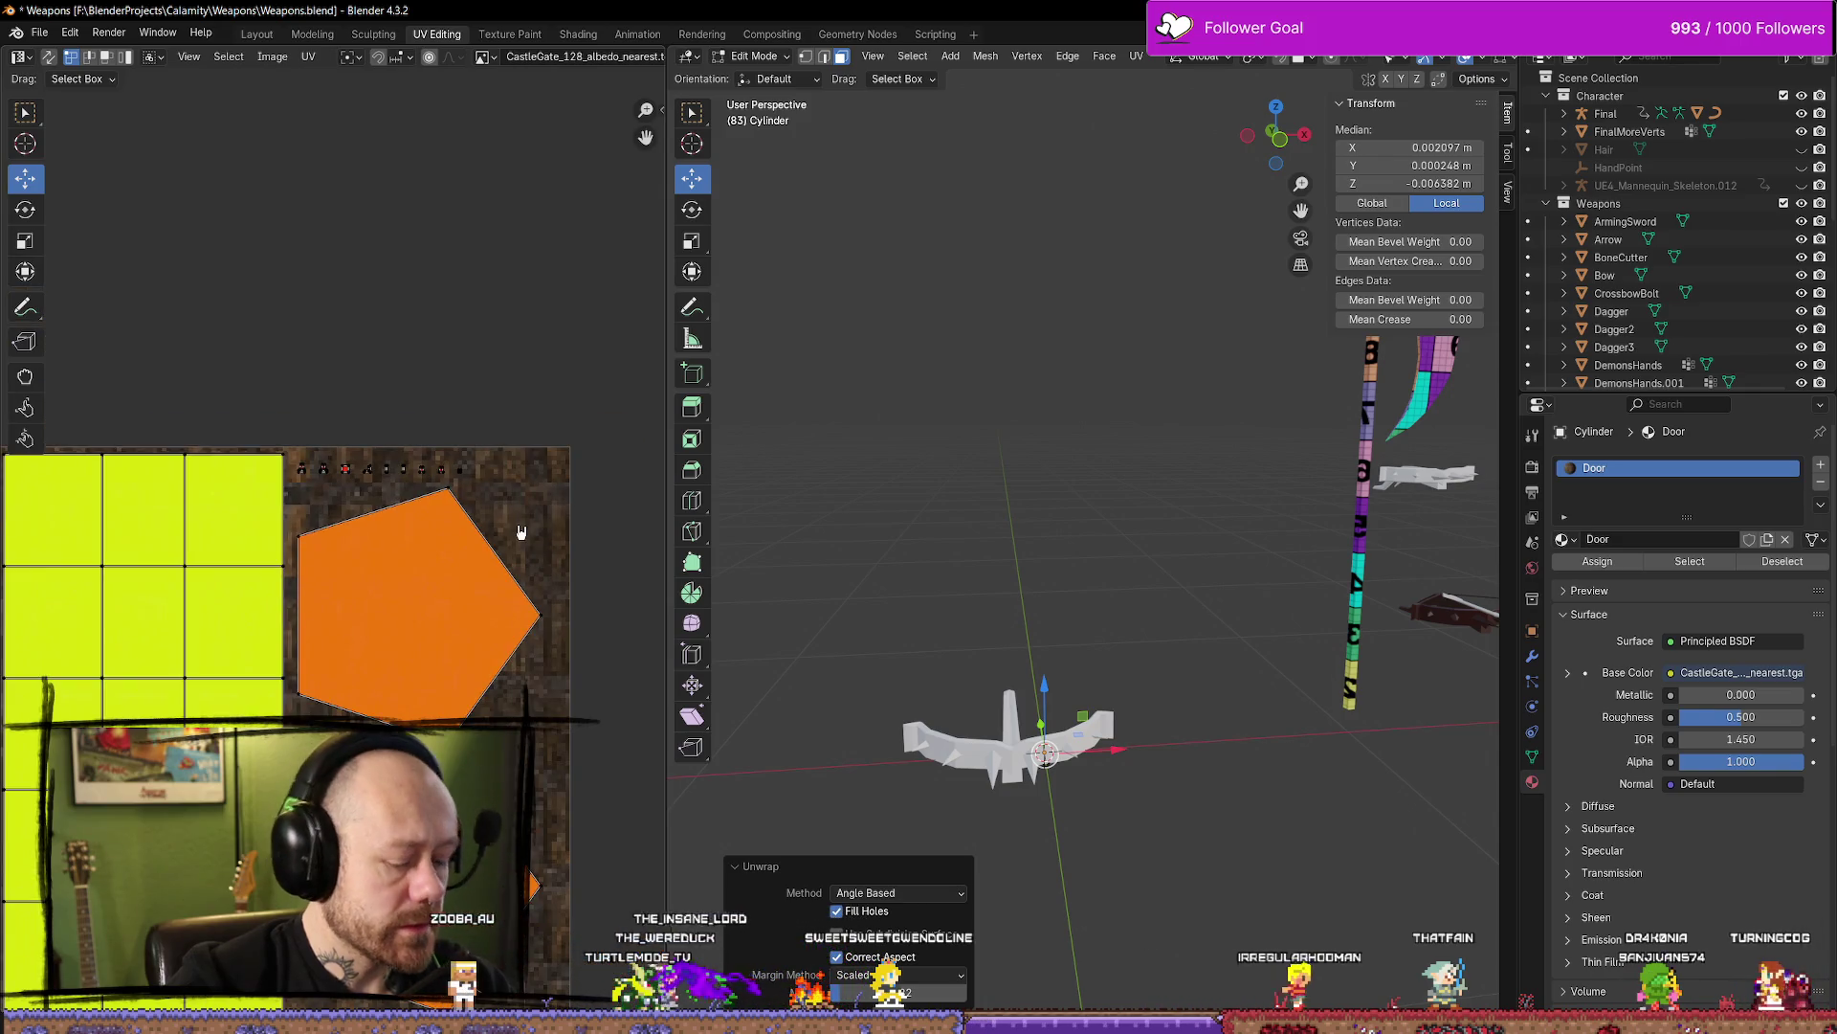
Re-unwrap the faces with Smart UV Project so both pentagon caps become separate islands
{"action": "key", "text": "u"}
{"action": "left_click", "coordinate": [500, 587]}
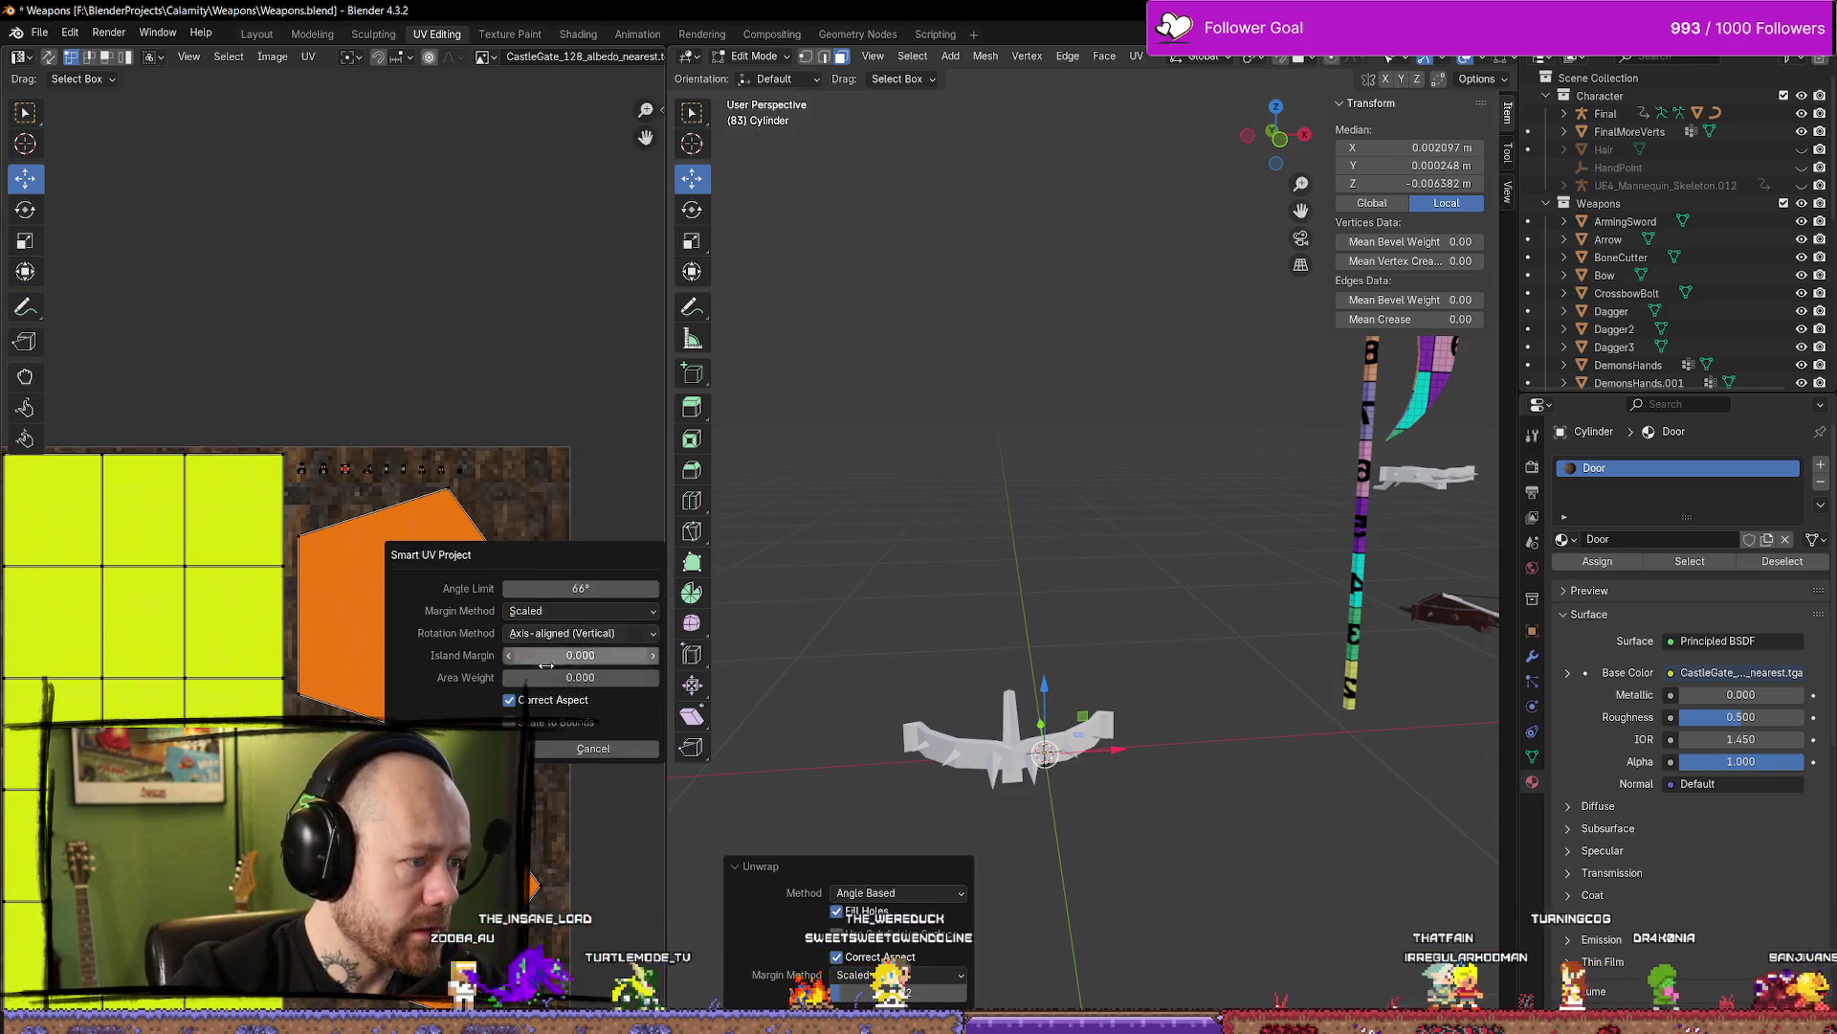
{"action": "key", "text": "Return"}
{"action": "middle_click_drag", "start_coordinate": [398, 664], "coordinate": [475, 397]}
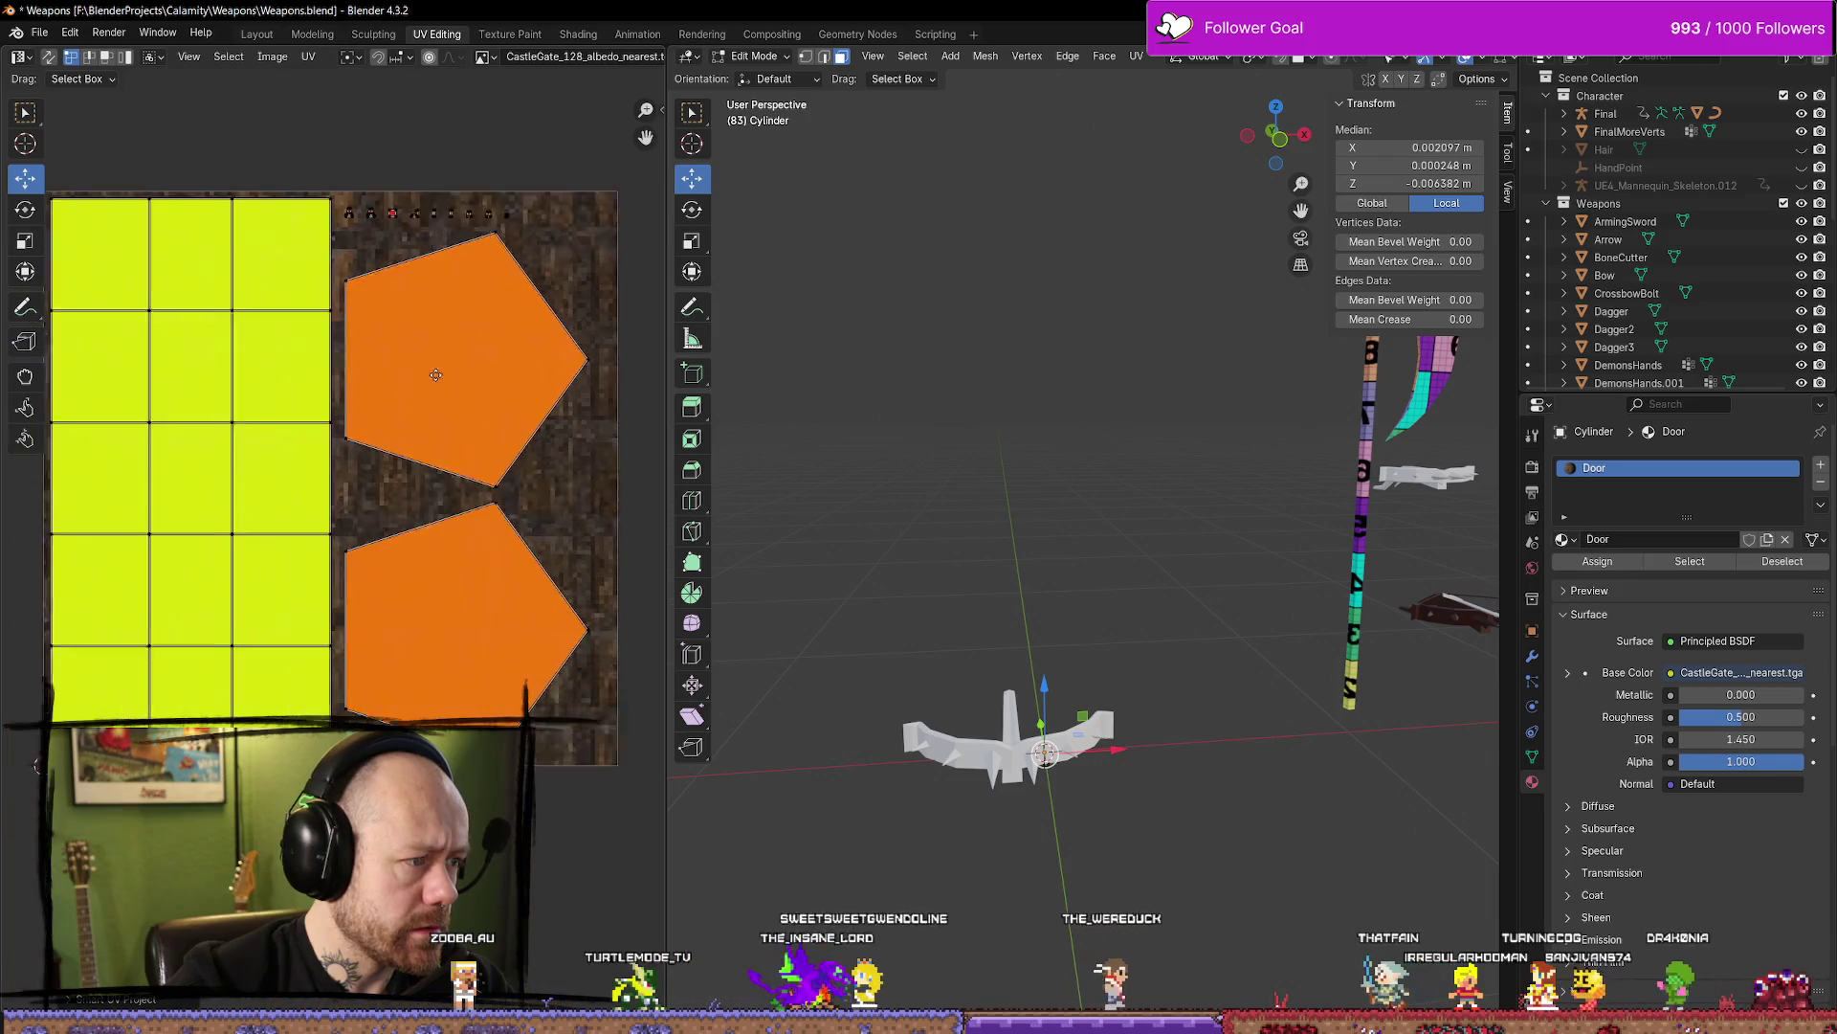
{"action": "scroll", "coordinate": [1133, 763], "scroll_direction": "up", "scroll_amount": 5}
{"action": "scroll", "coordinate": [1087, 724], "scroll_direction": "down", "scroll_amount": 8}
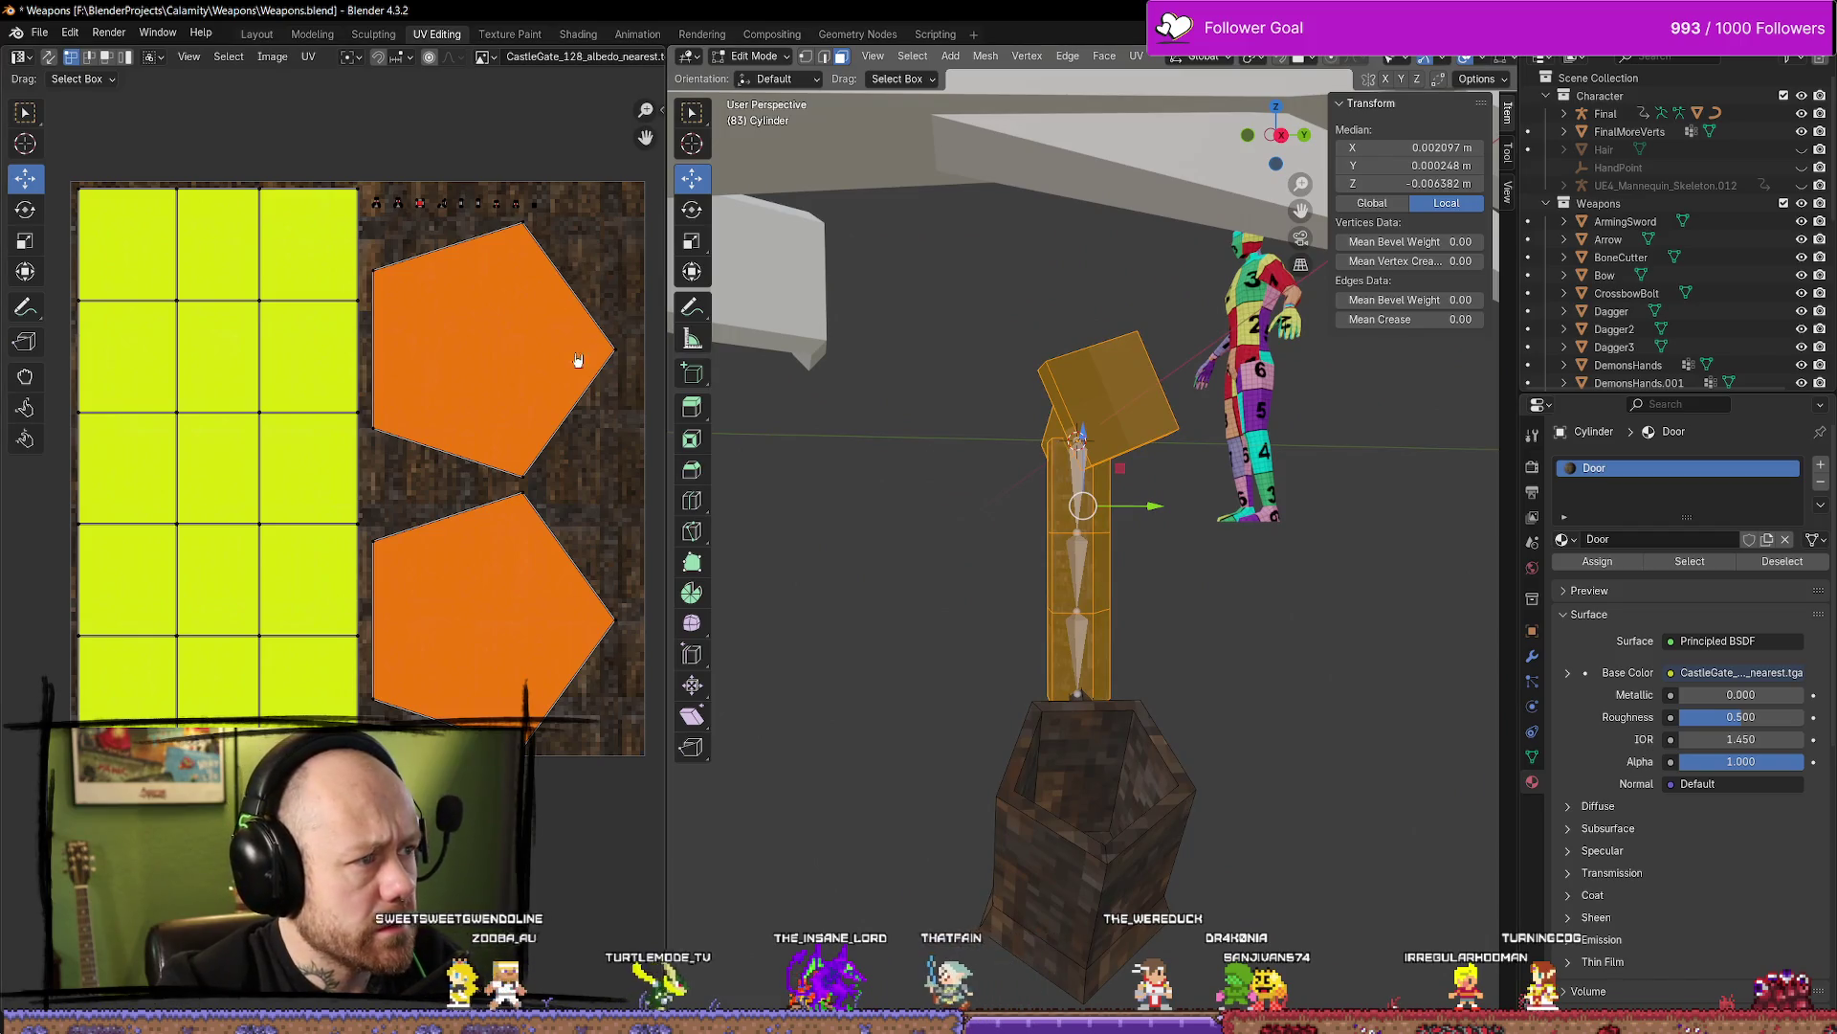
Switch UV selection to faces and shrink both the upper and lower pentagon islands
{"action": "key", "text": "3"}
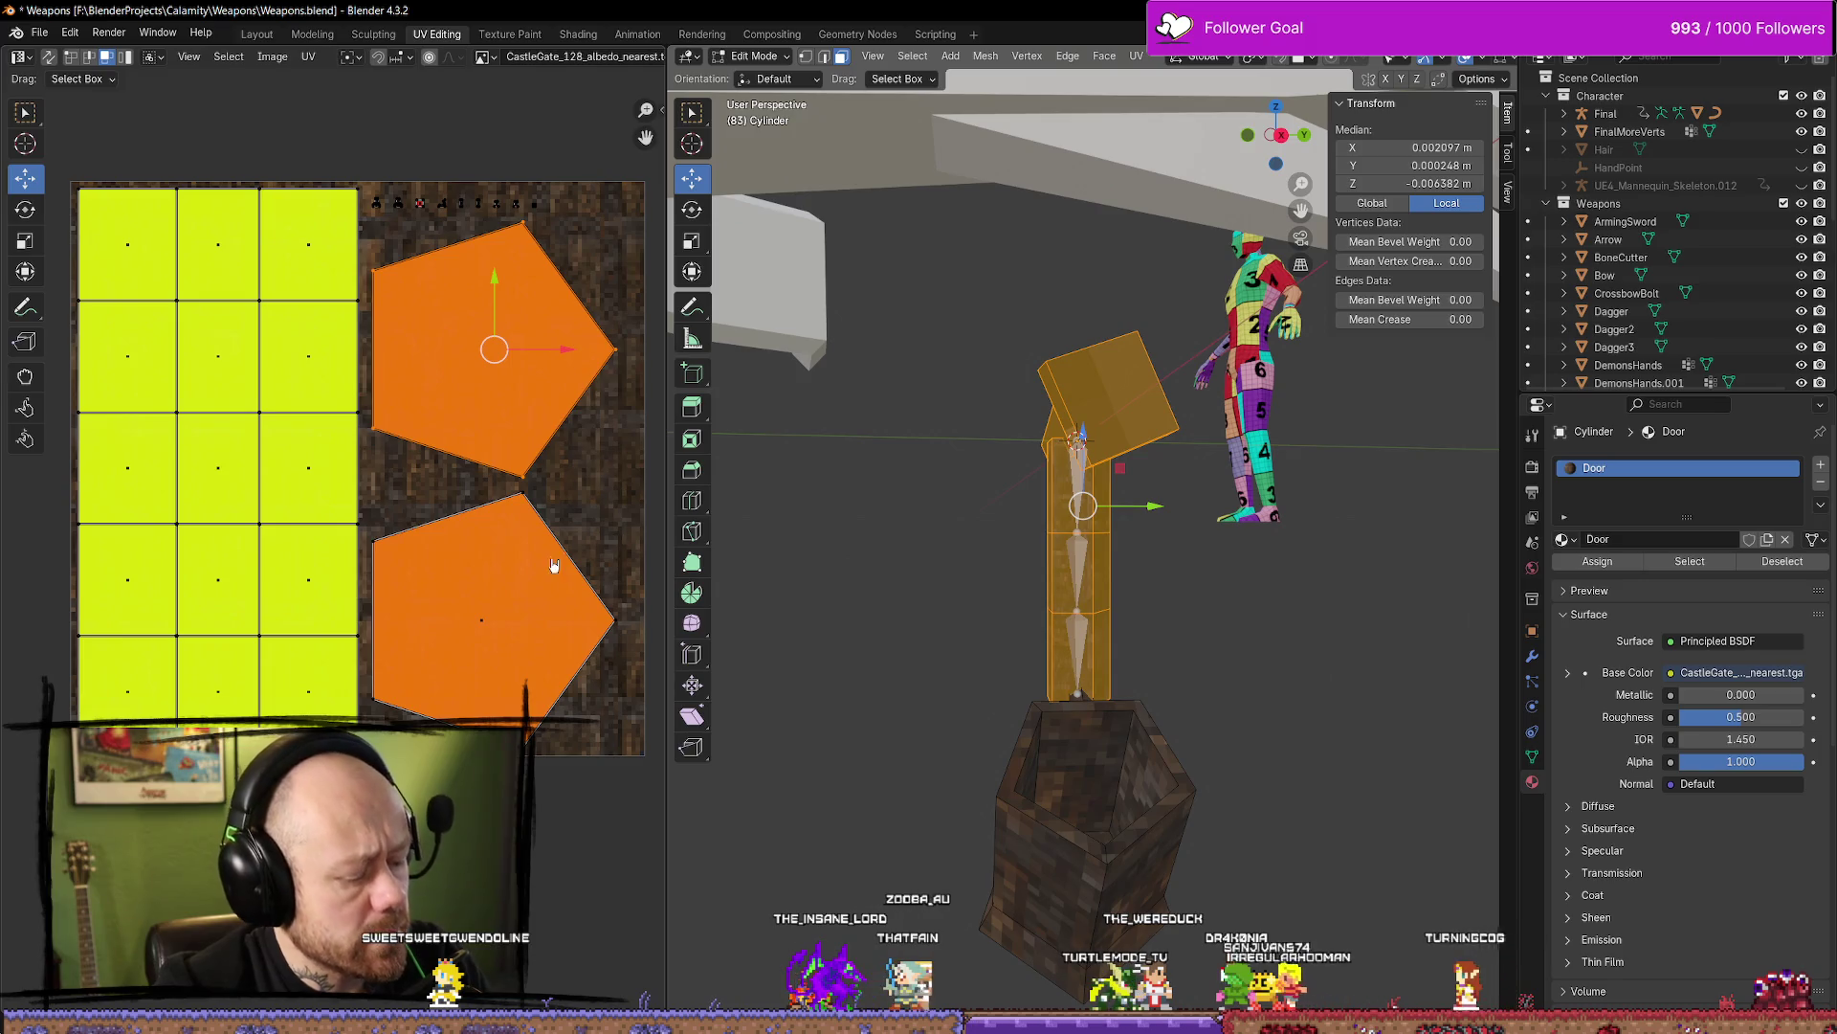
{"action": "key", "text": "s"}
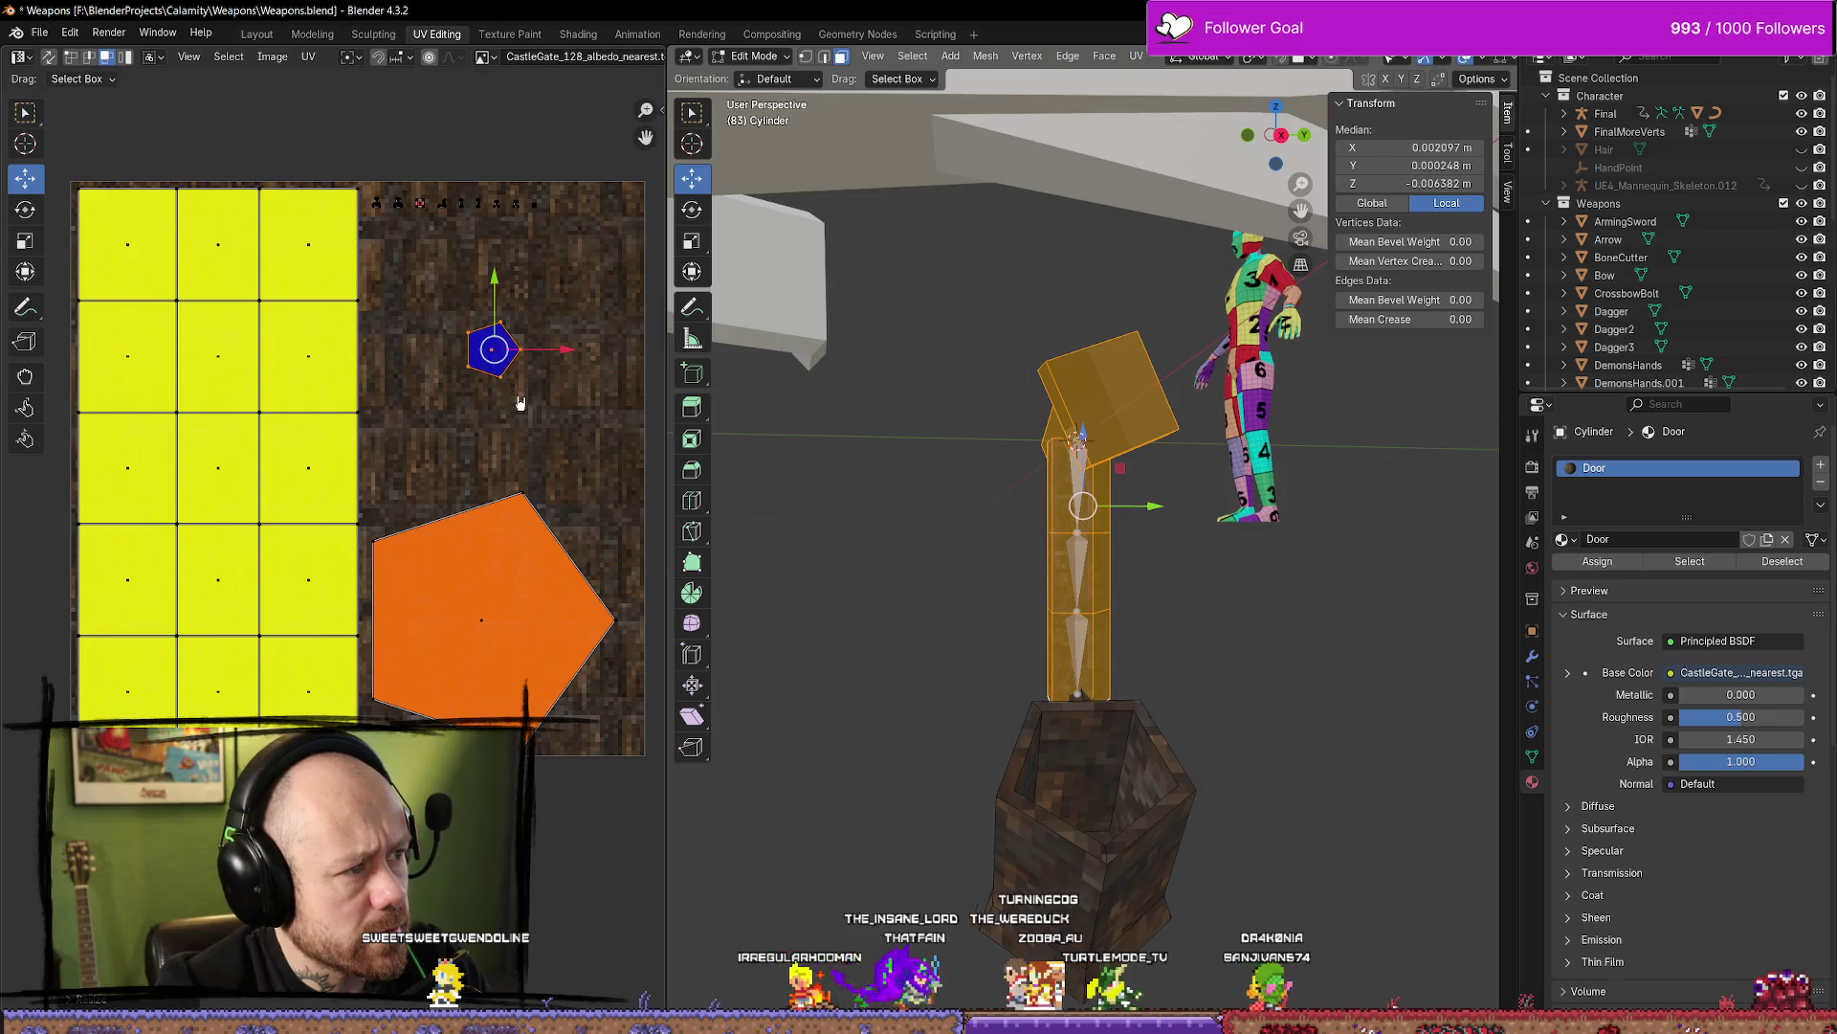
{"action": "key", "text": "s"}
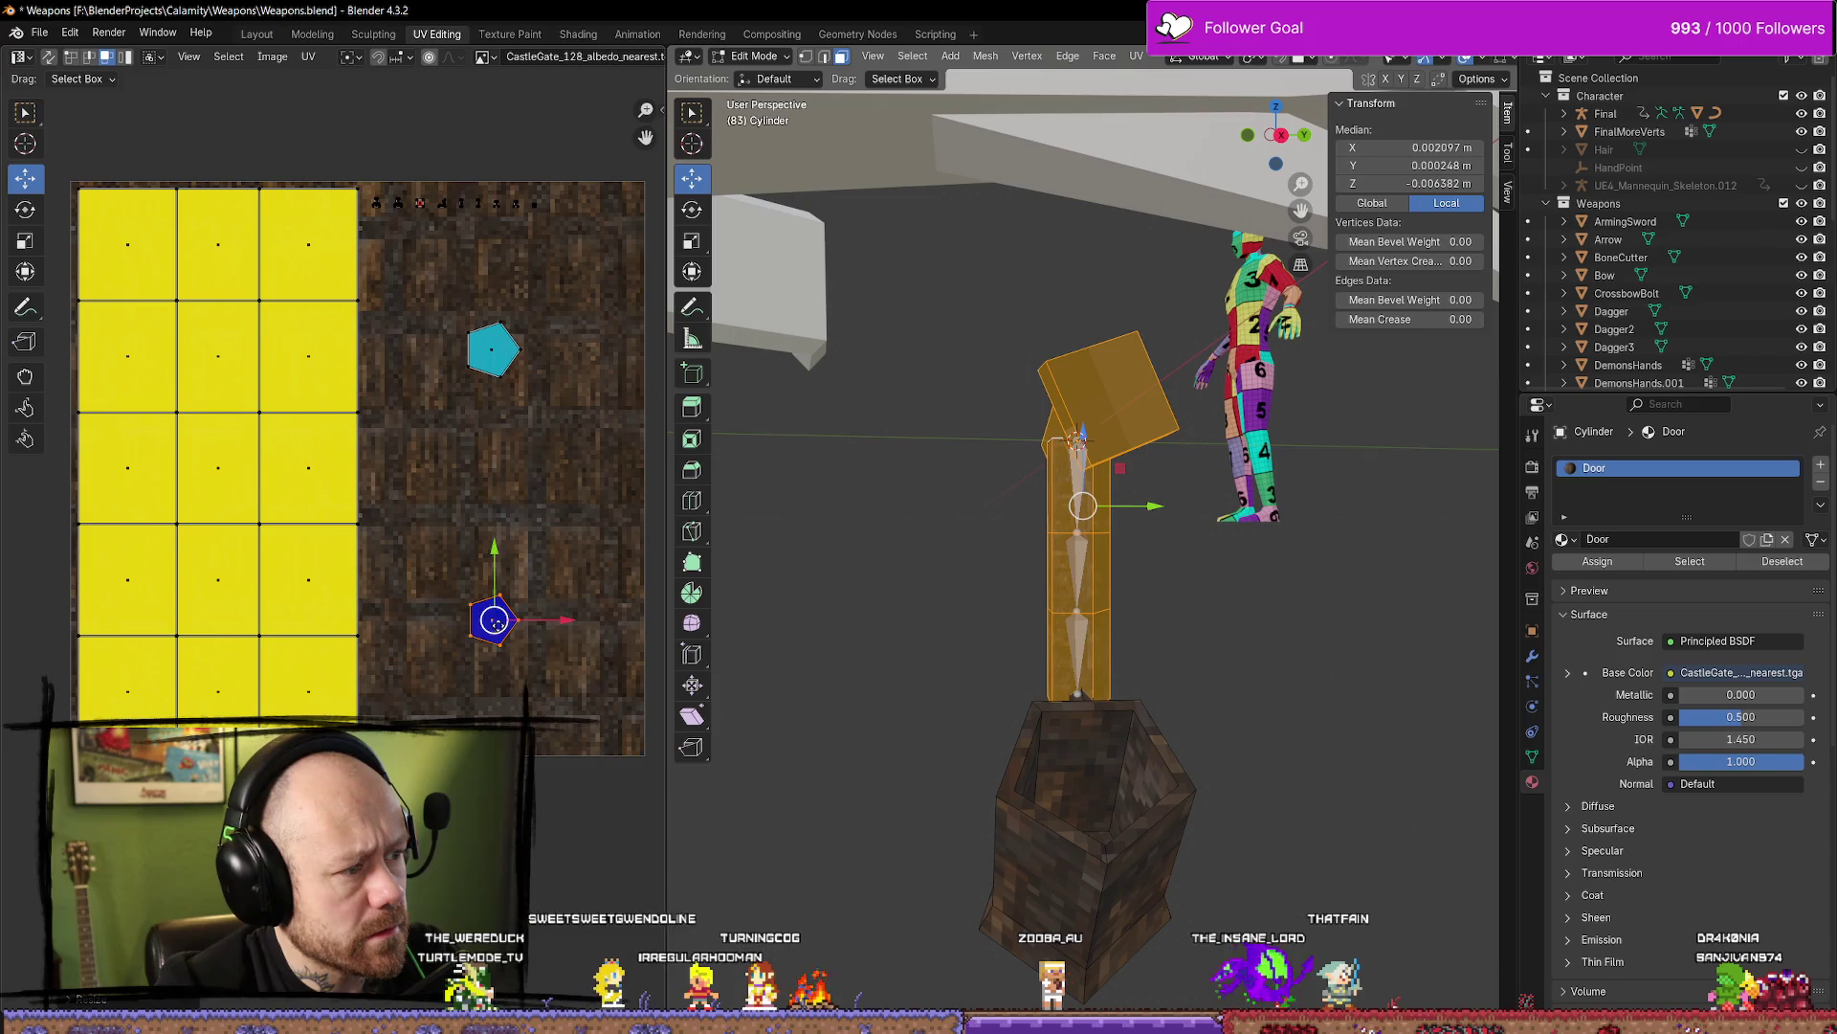
{"action": "left_click", "coordinate": [591, 414]}
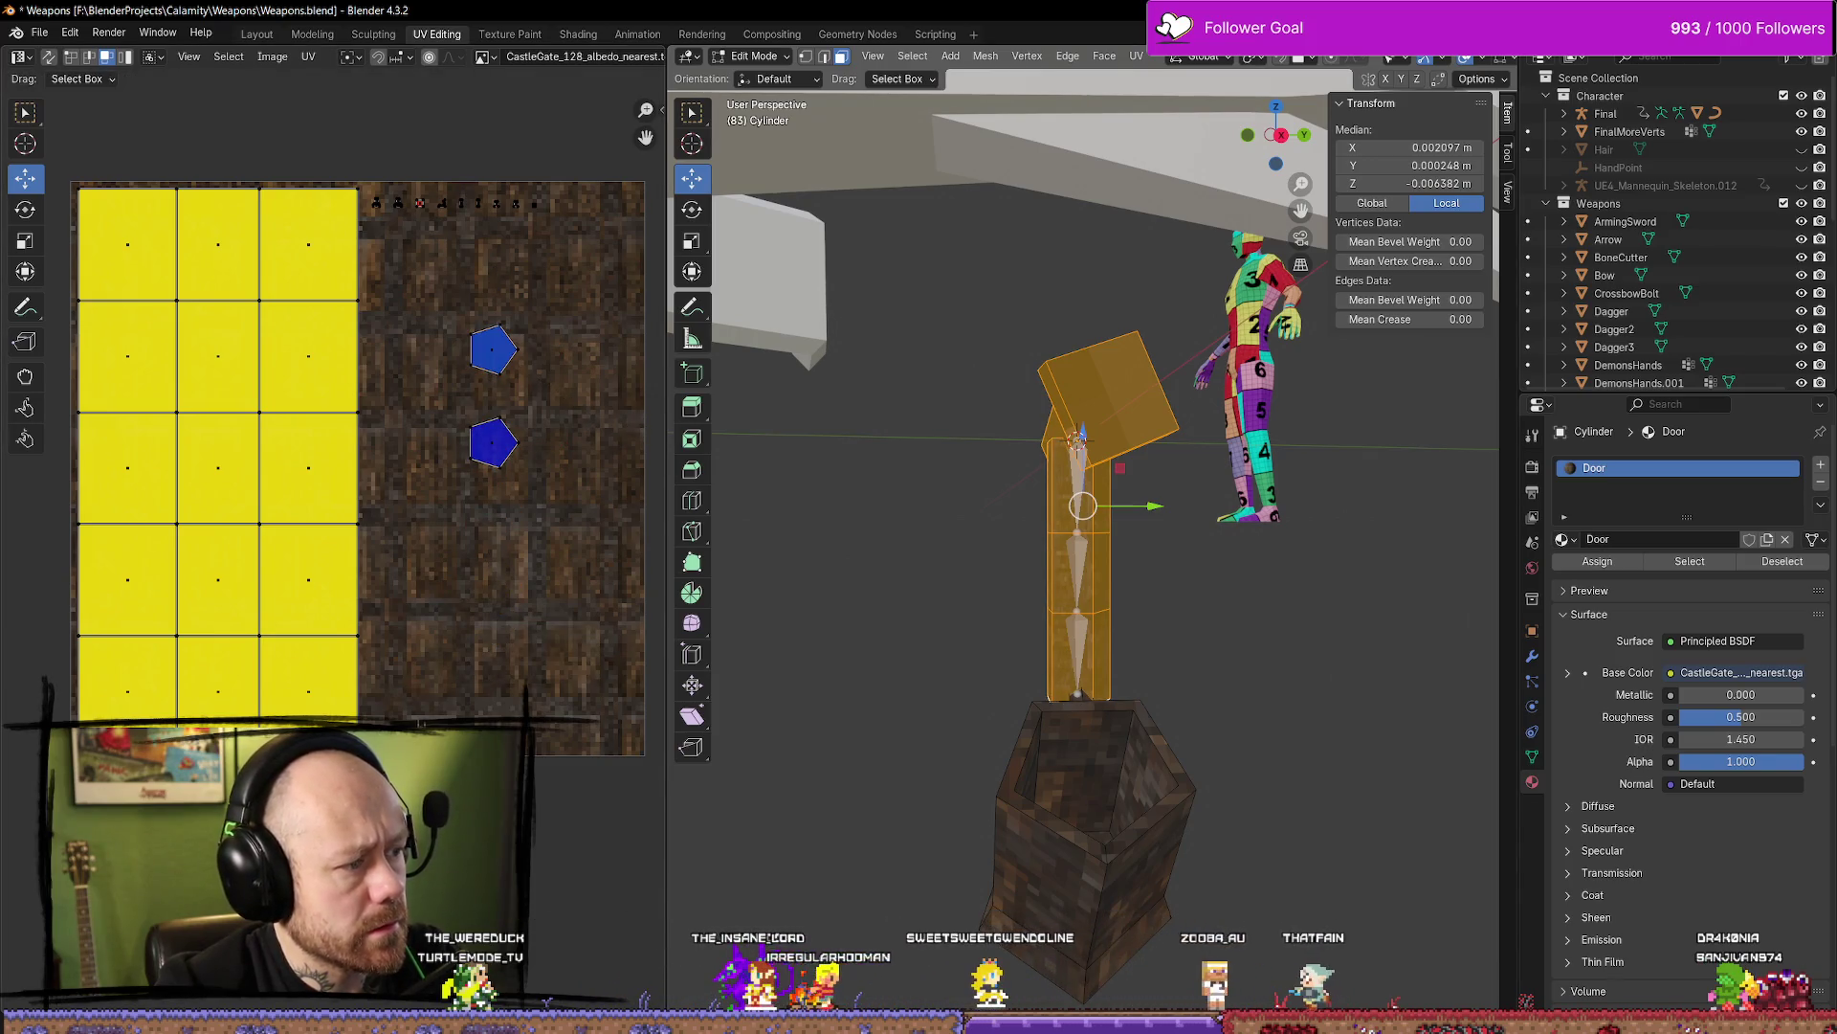
Scale the yellow UV grid down to about 0.29 and return to Object Mode
{"action": "mouse_move", "coordinate": [413, 718]}
{"action": "left_mouse_down"}
{"action": "mouse_move", "coordinate": [69, 299]}
{"action": "mouse_move", "coordinate": [123, 233]}
{"action": "left_mouse_up"}
{"action": "key", "text": "s"}
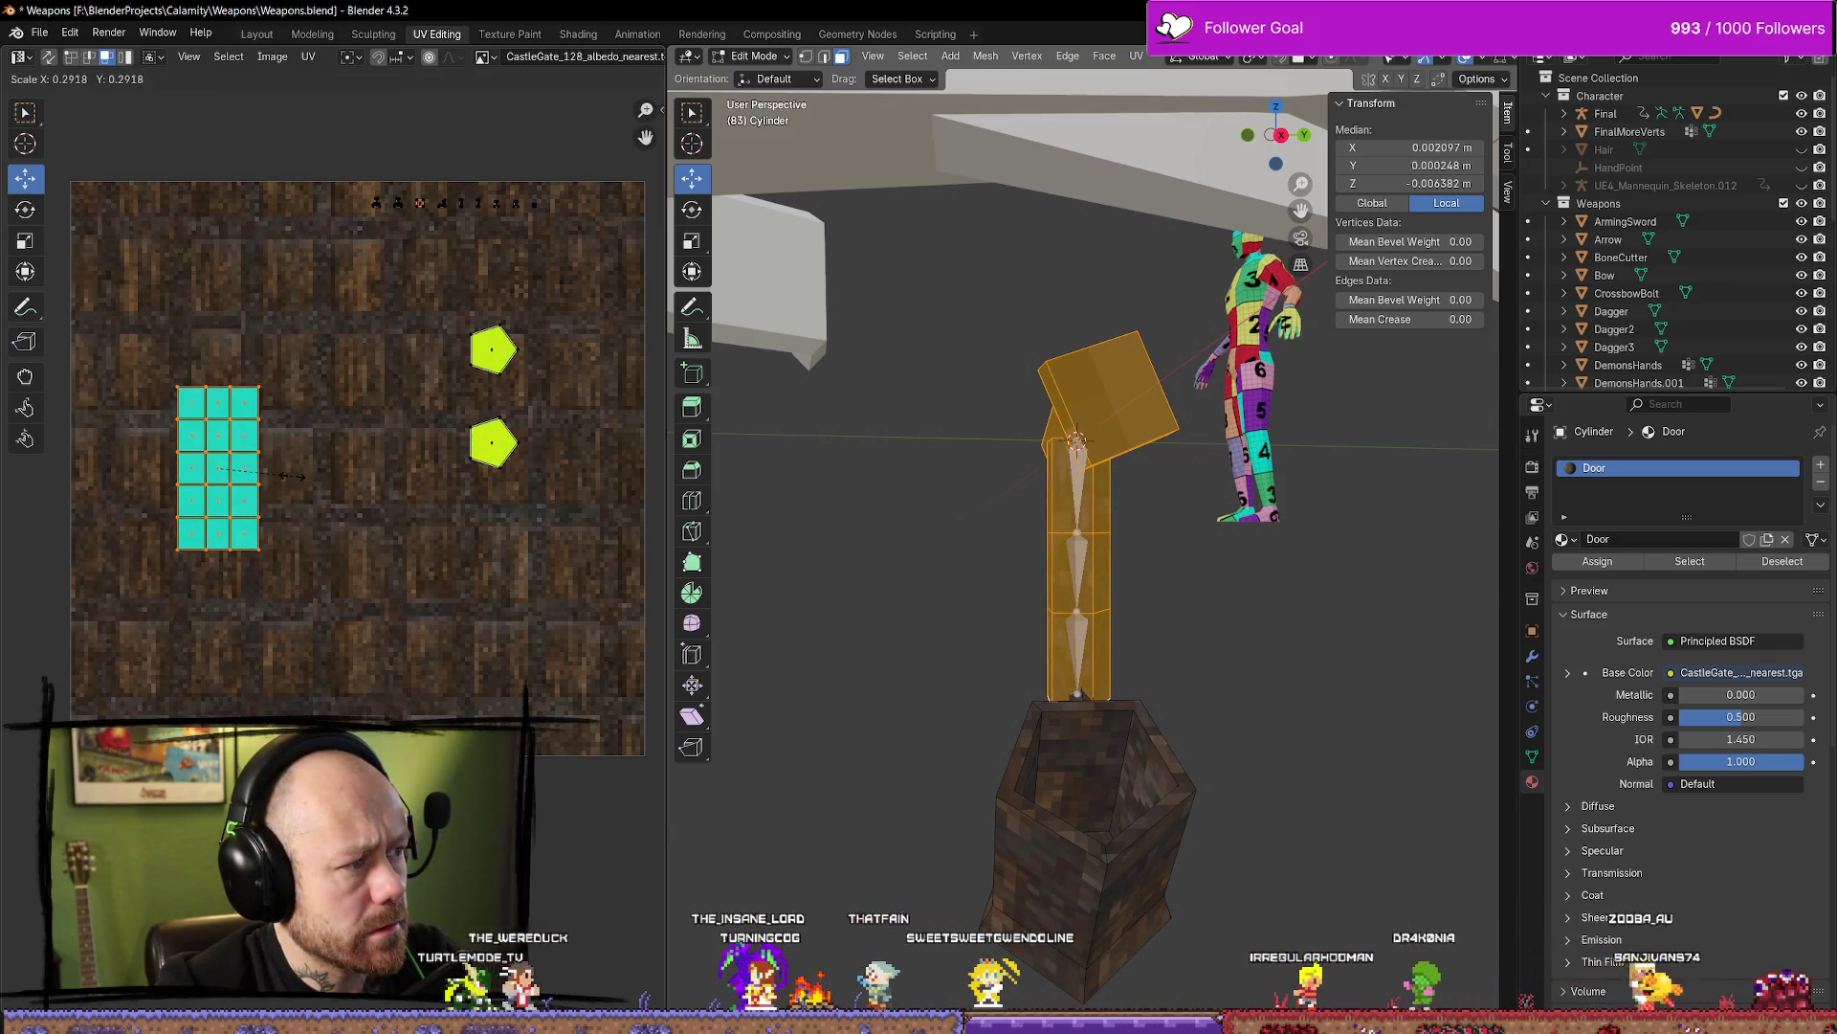
{"action": "left_click", "coordinate": [311, 480]}
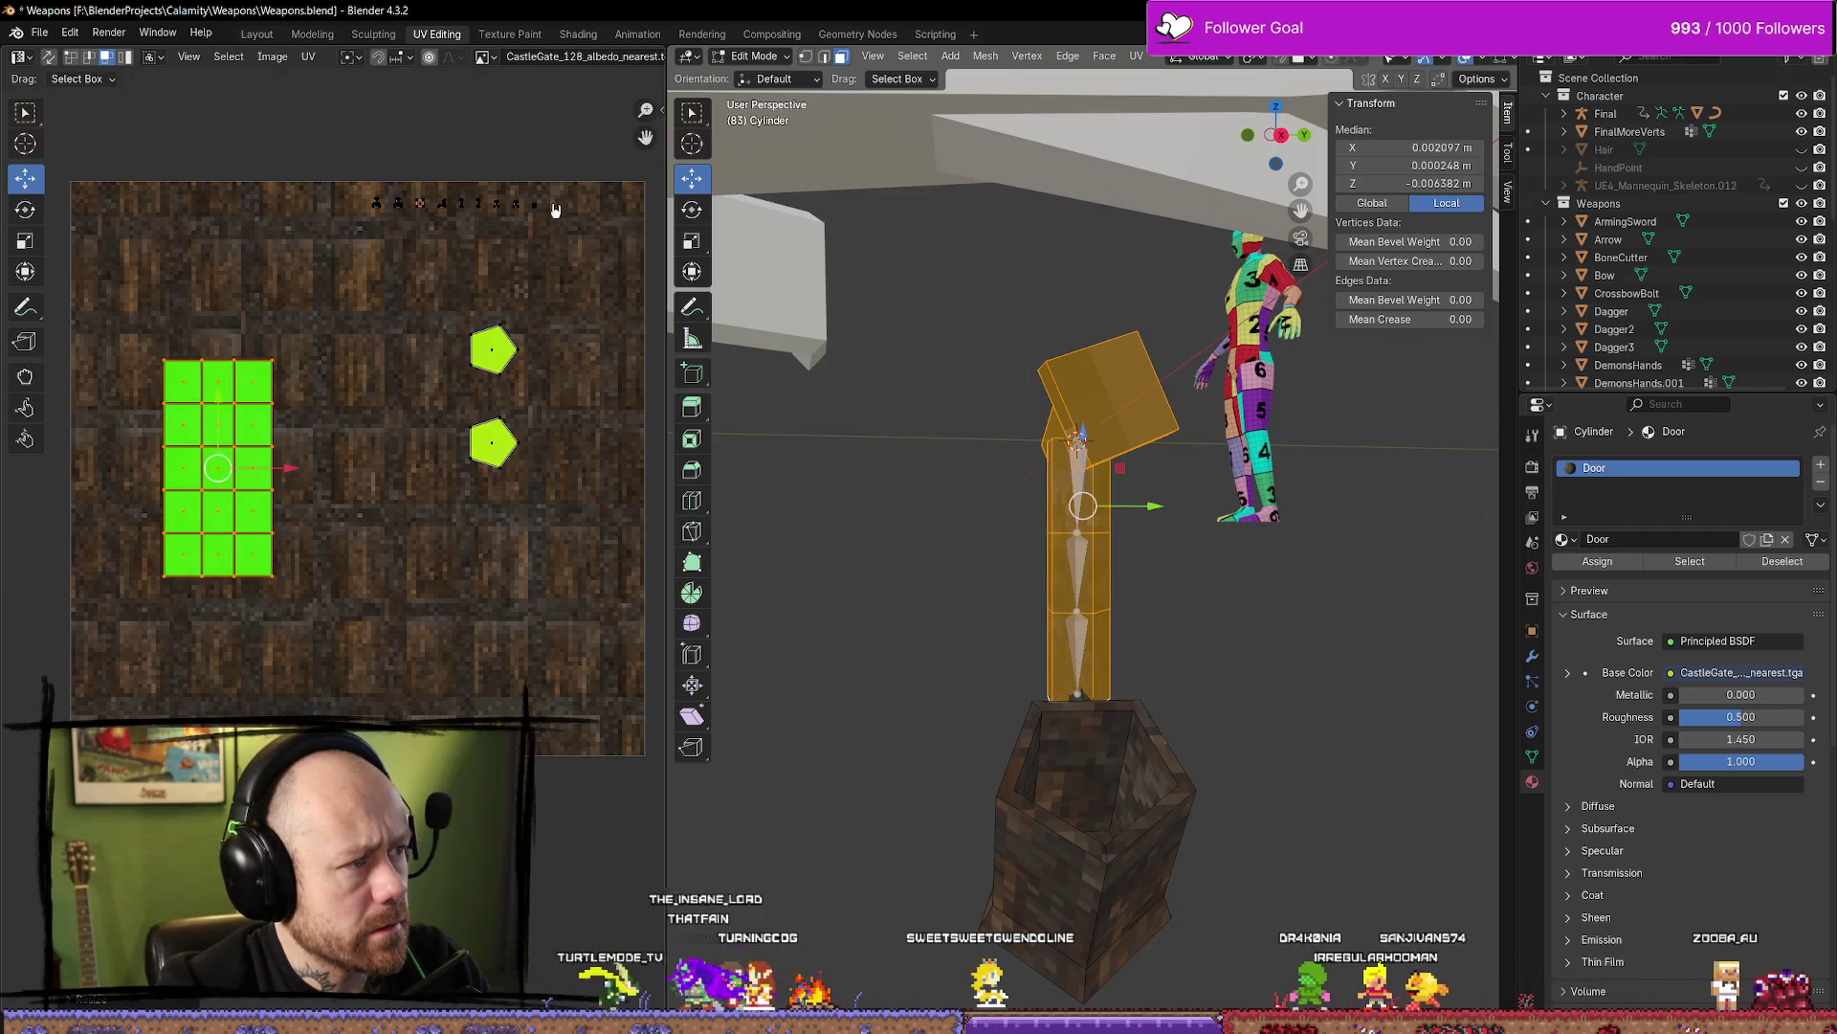
{"action": "key", "text": "Tab"}
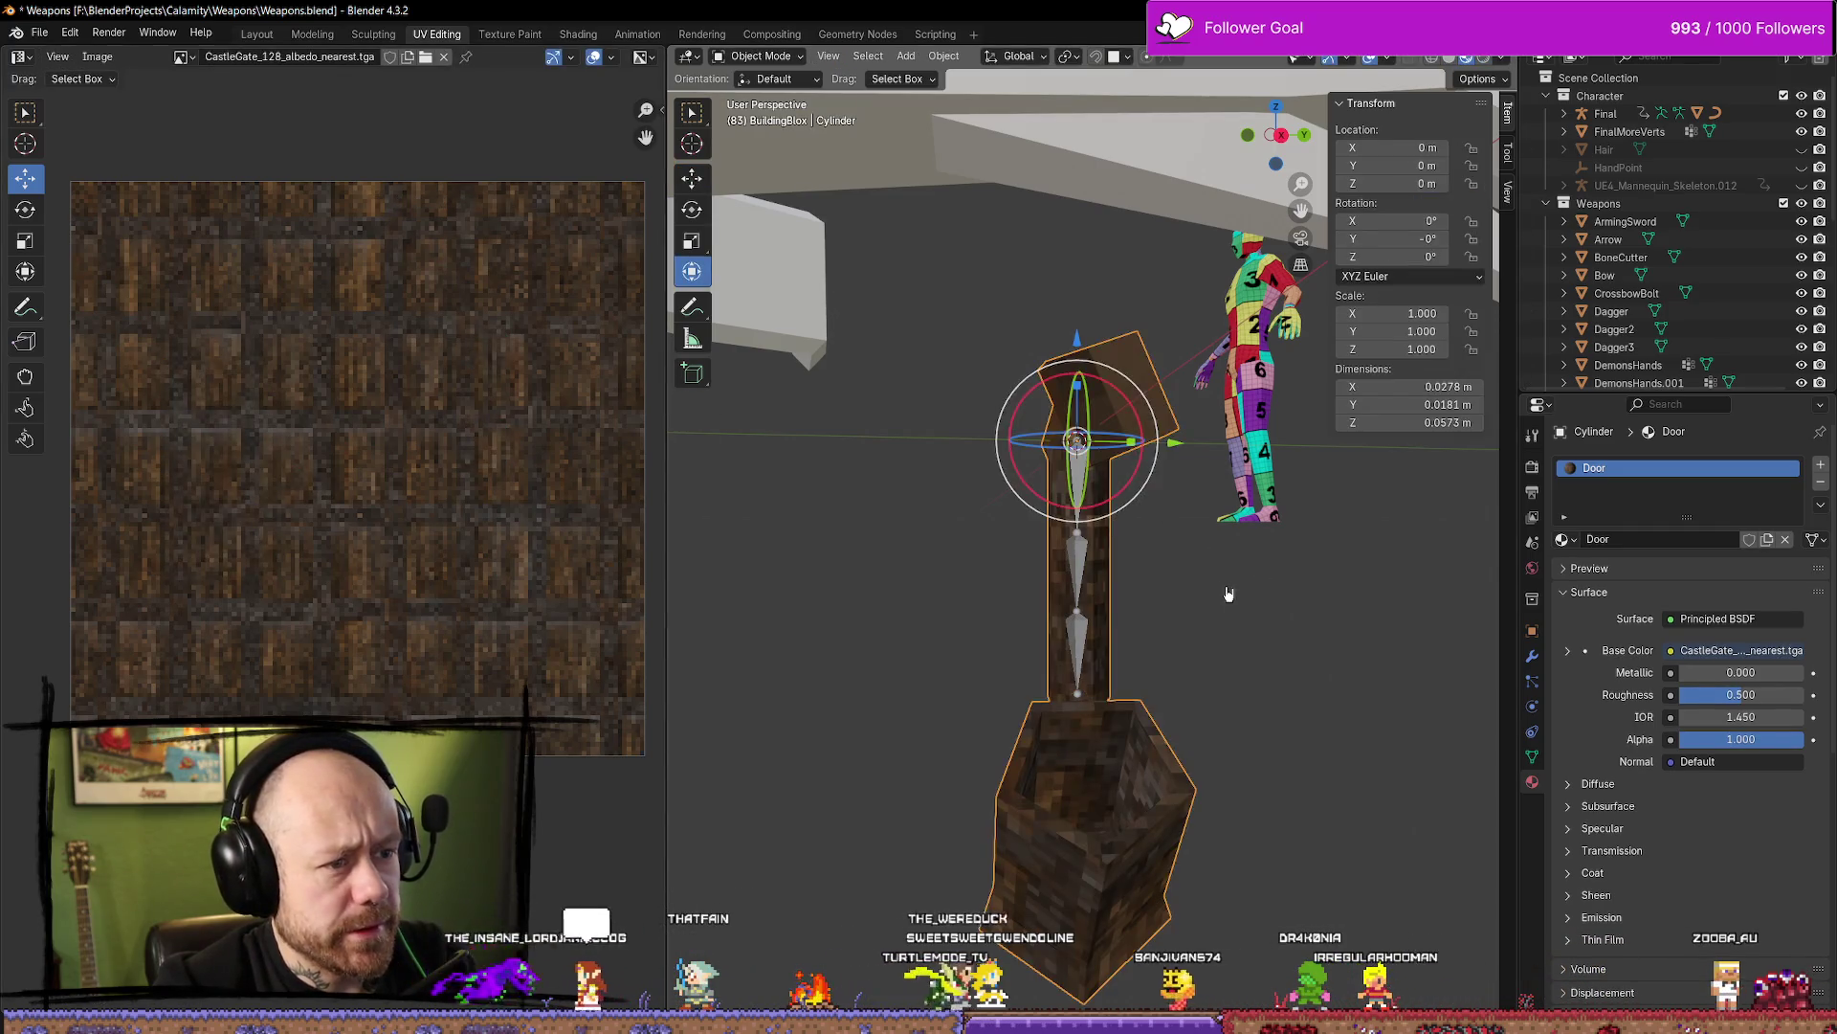
Select the cylinder's connected post part in Edit Mode, then return to Object Mode
{"action": "mouse_move", "coordinate": [1218, 594]}
{"action": "middle_mouse_down"}
{"action": "mouse_move", "coordinate": [1043, 568]}
{"action": "mouse_move", "coordinate": [1269, 660]}
{"action": "middle_mouse_up"}
{"action": "key", "text": "Tab"}
{"action": "key", "text": "alt+a"}
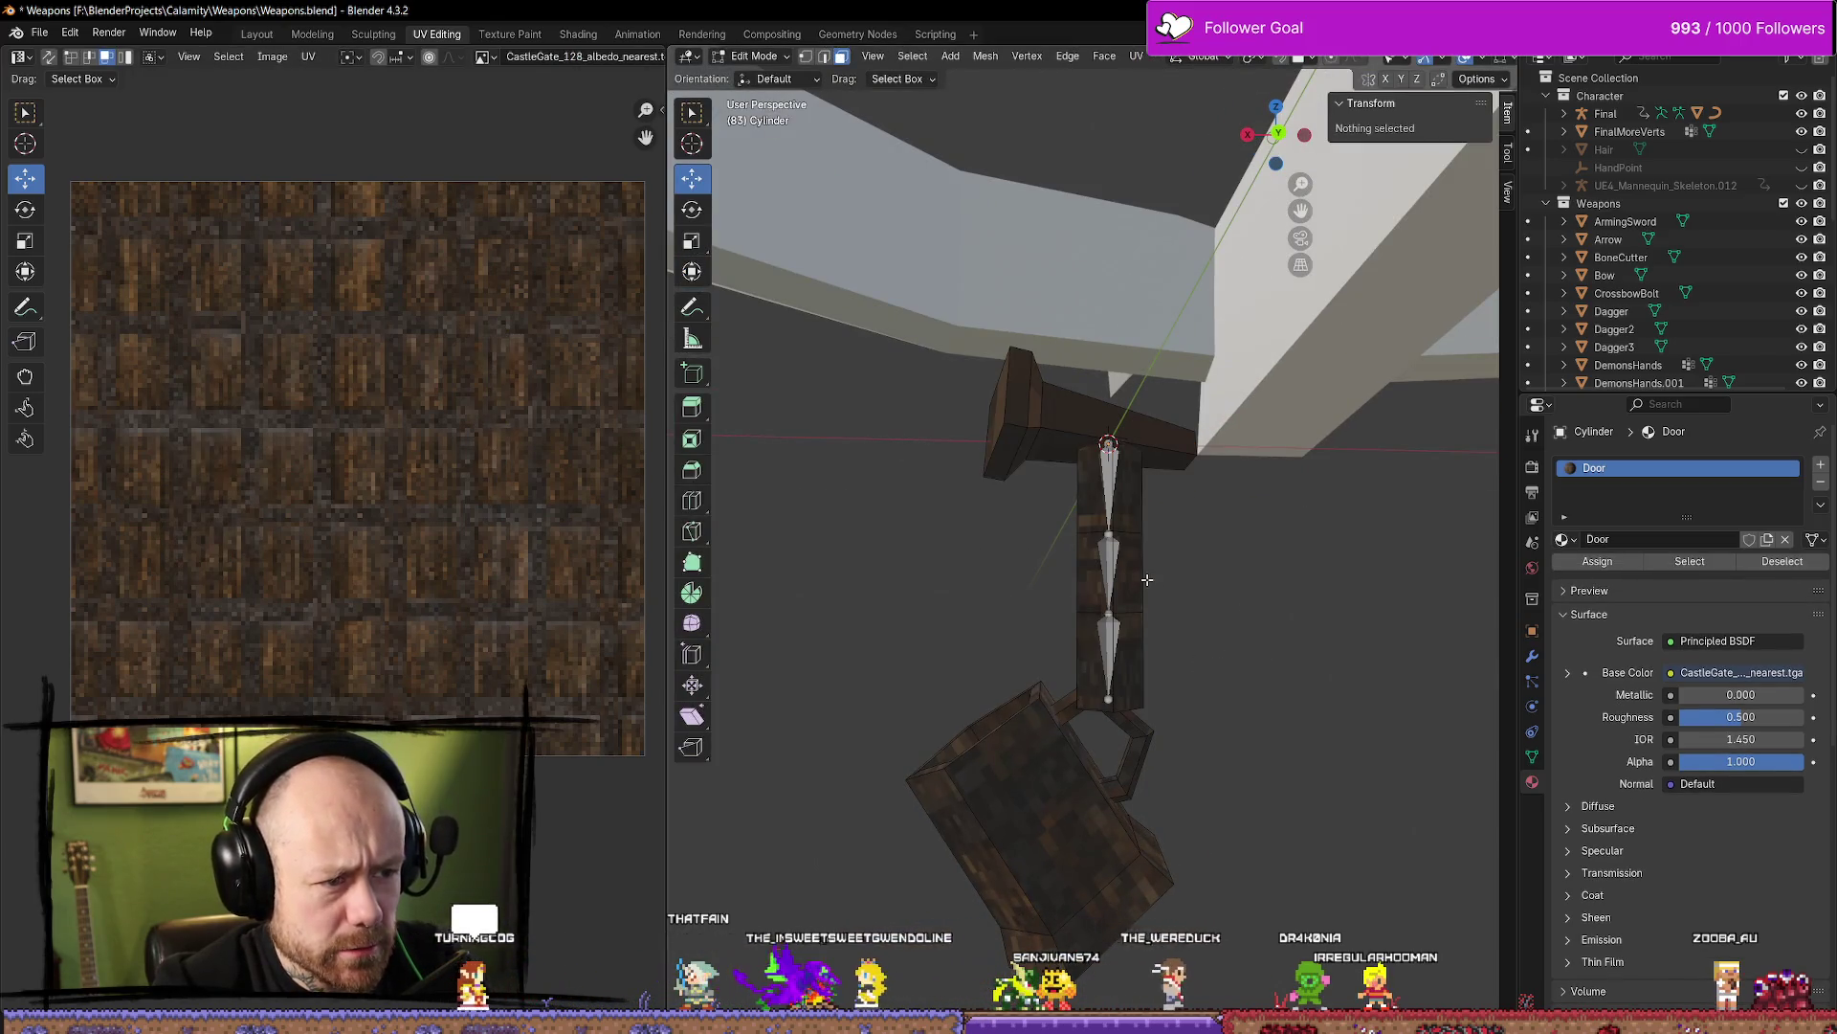
{"action": "key", "text": "l"}
{"action": "key", "text": "l"}
{"action": "key", "text": "shift+a"}
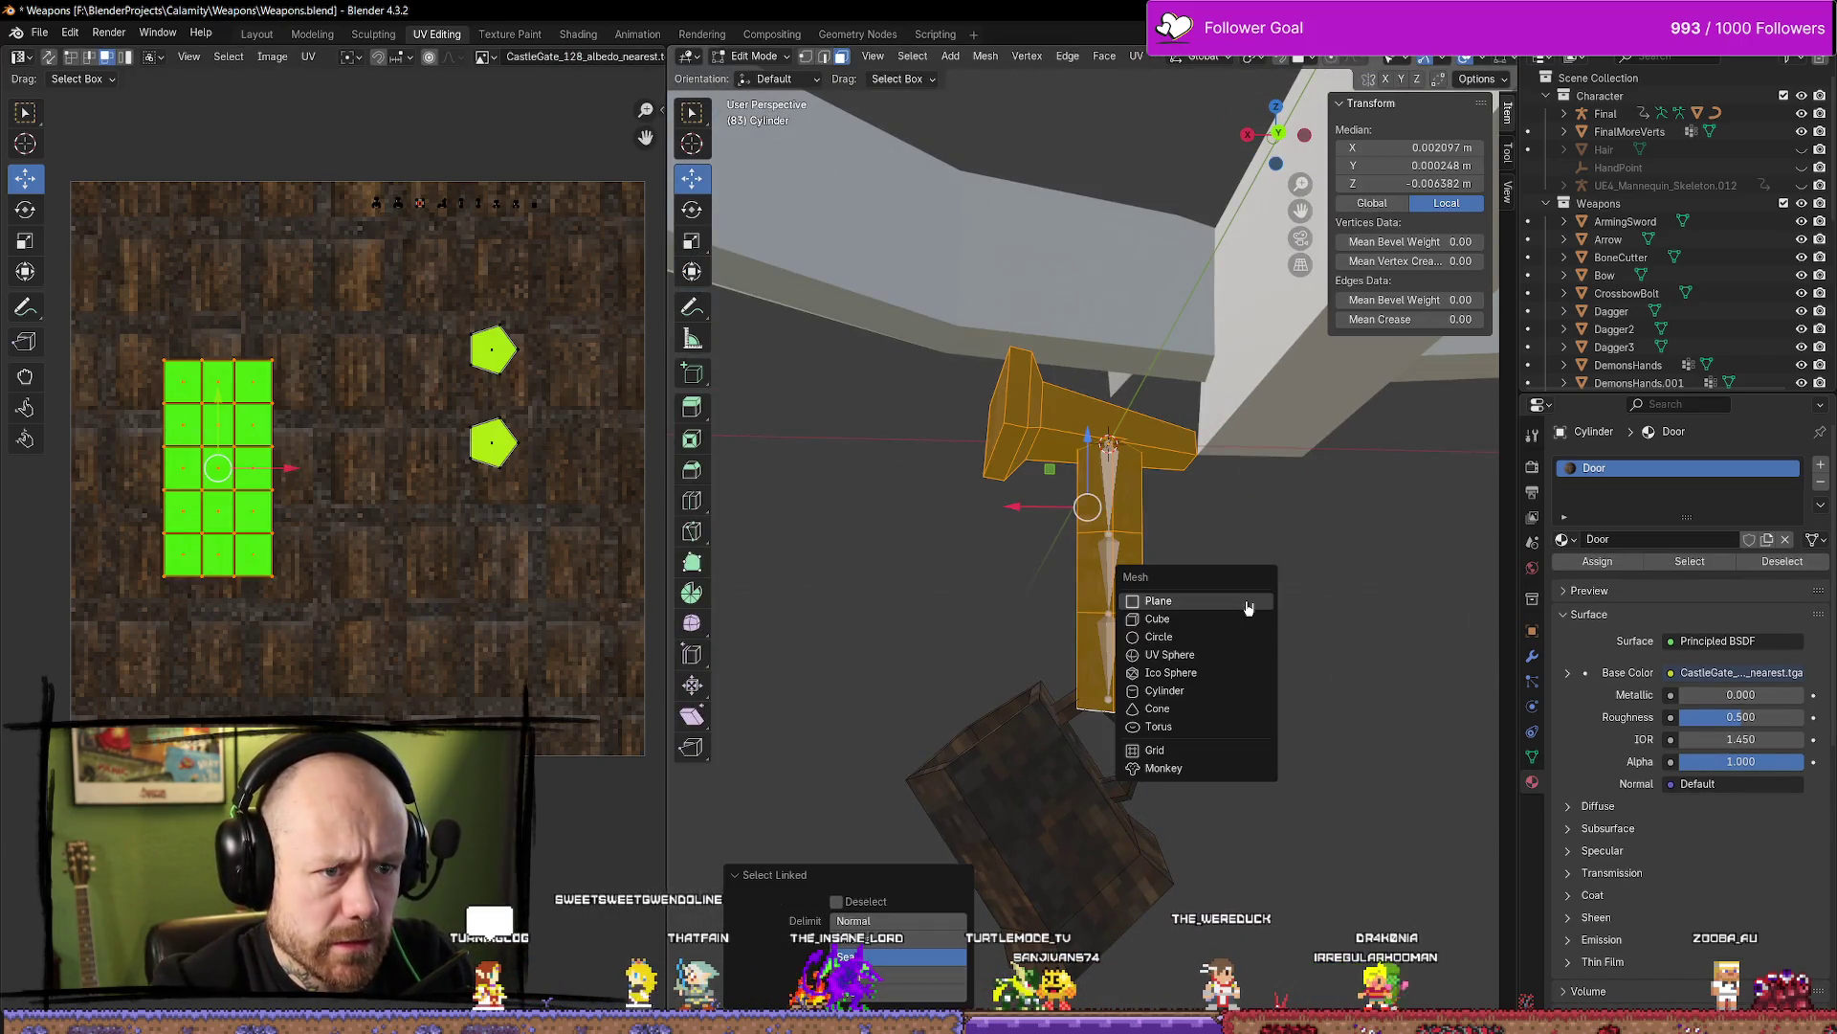
{"action": "key", "text": "alt+a"}
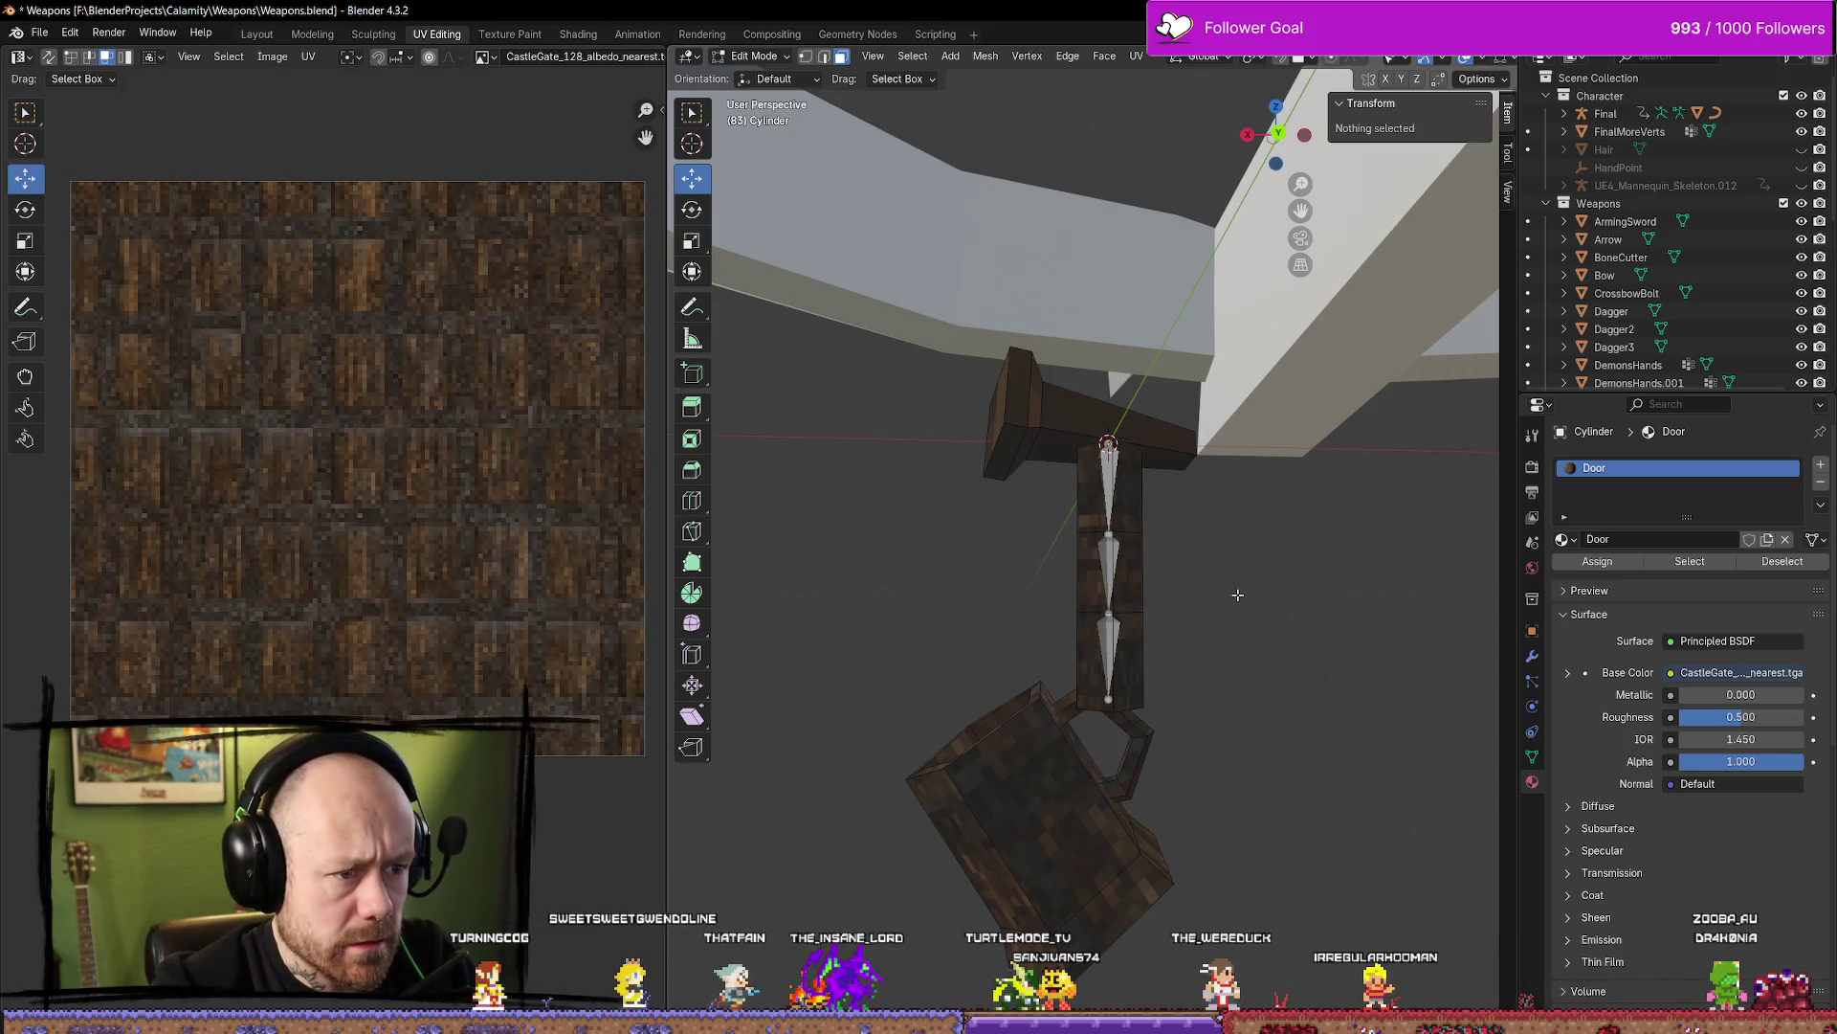
{"action": "left_click", "coordinate": [1129, 574]}
{"action": "key", "text": "Tab"}
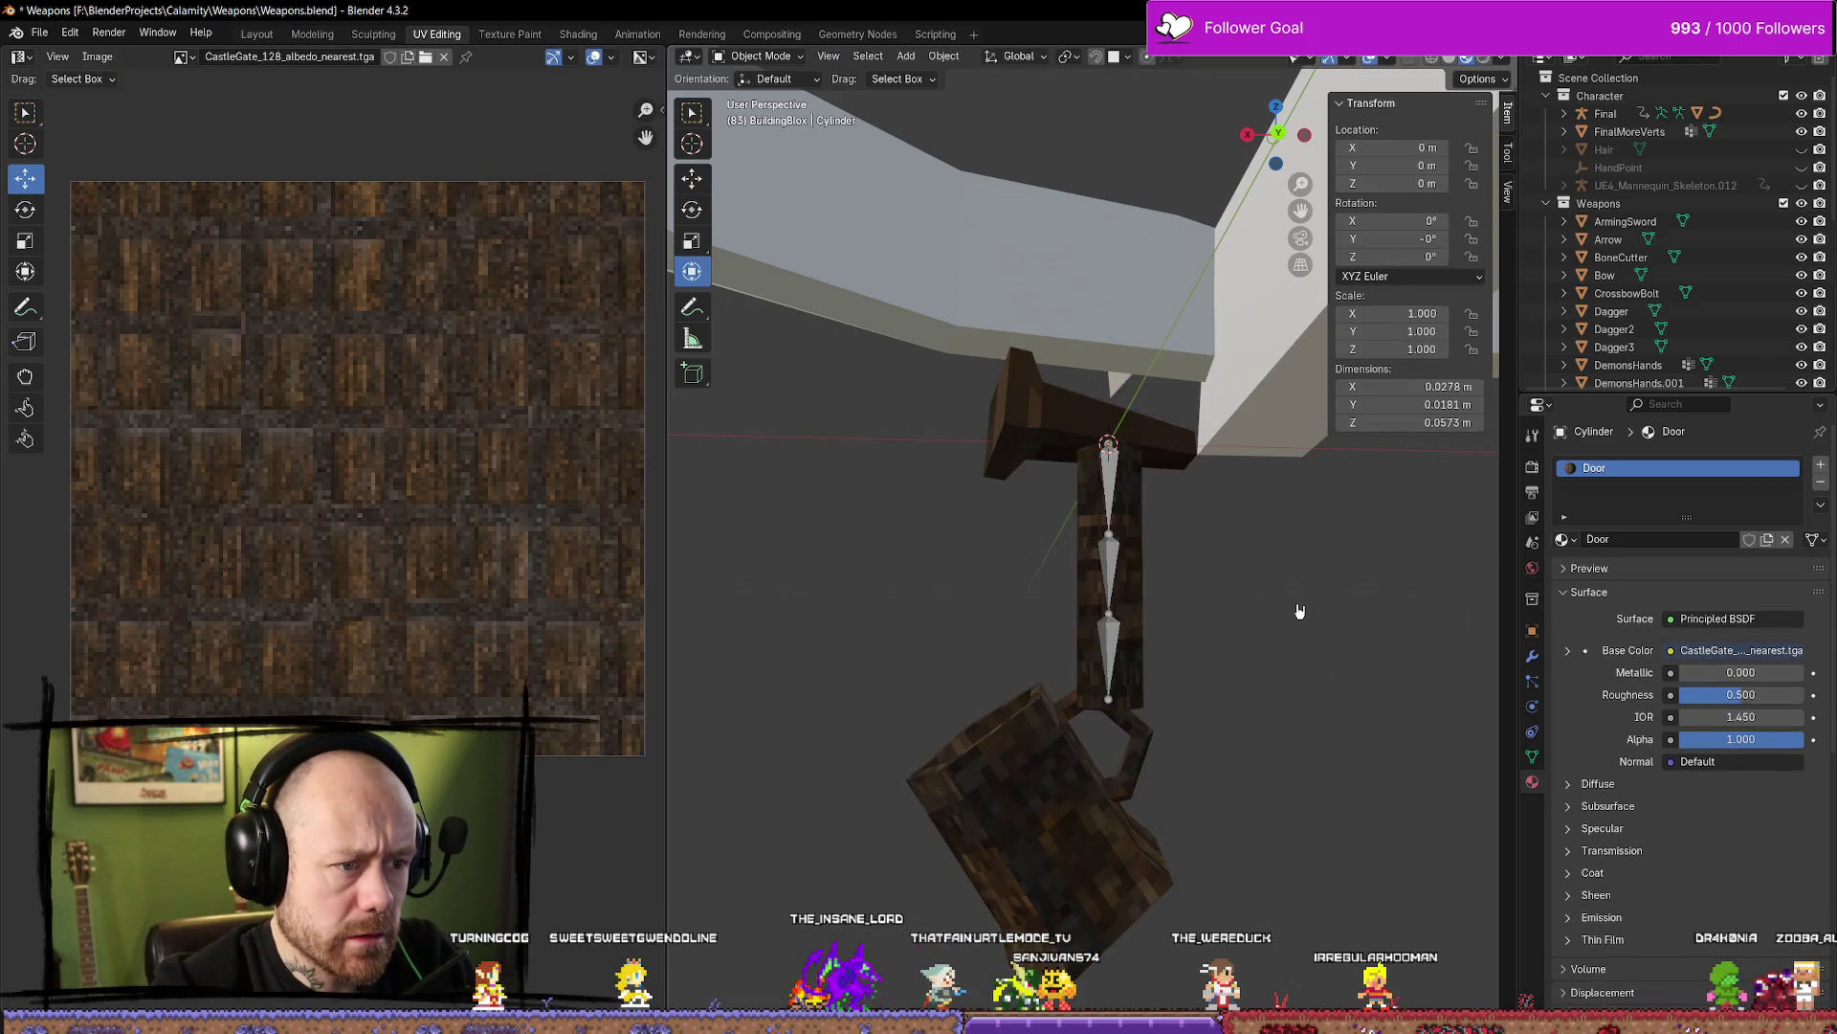
Apply the post's rotation so it reads 0° on every axis
{"action": "key", "text": "ctrl+a"}
{"action": "left_click", "coordinate": [1144, 633]}
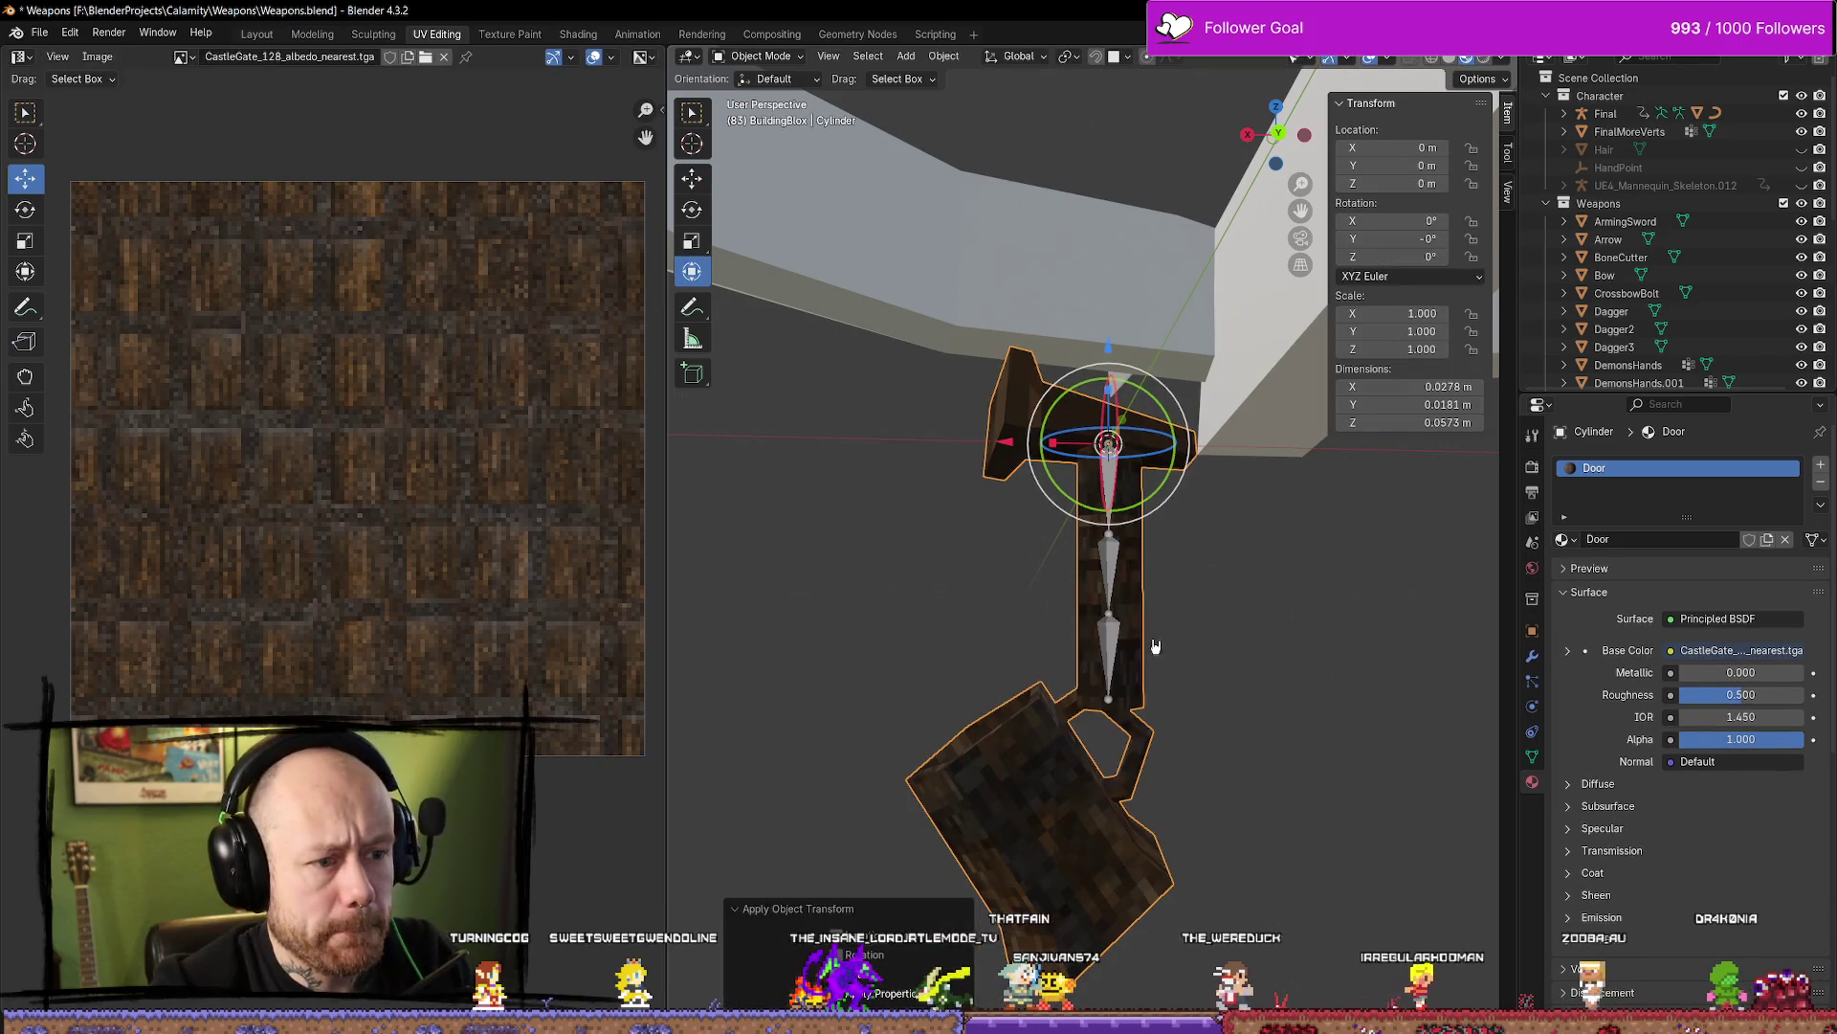
{"action": "key", "text": "alt+a"}
{"action": "left_click", "coordinate": [1136, 623]}
{"action": "key", "text": "ctrl+a"}
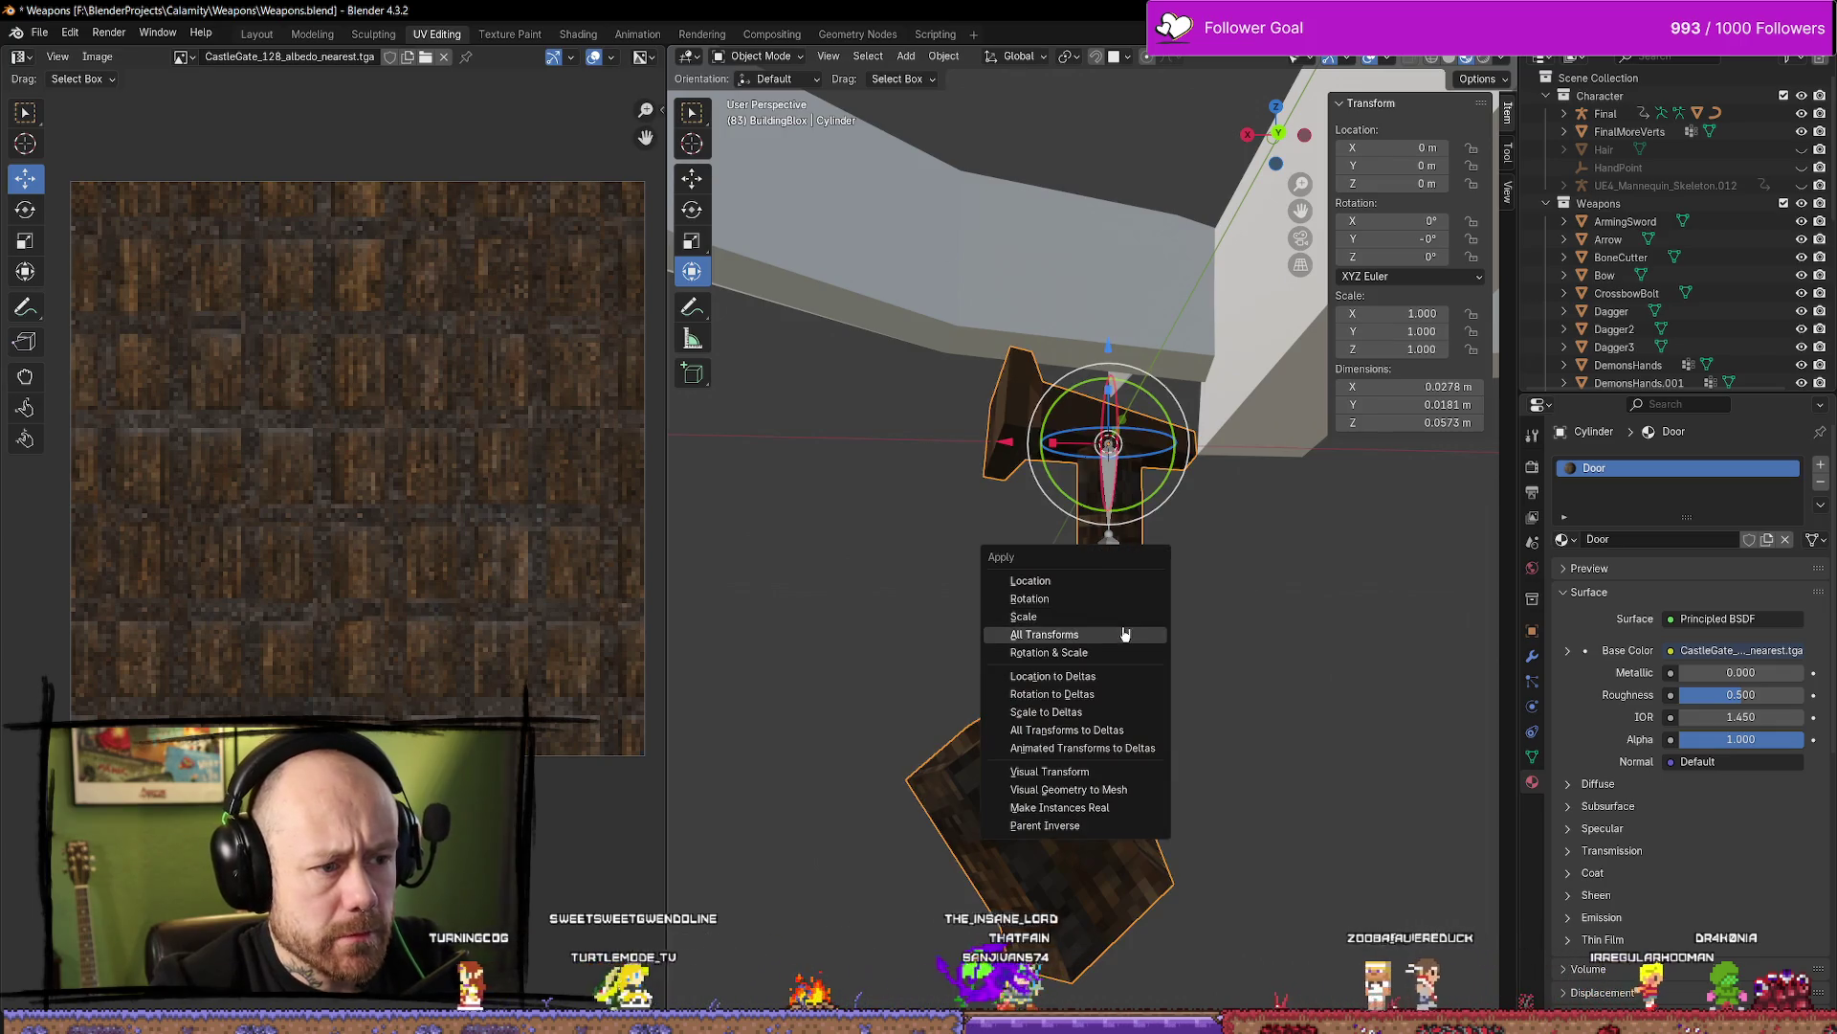
{"action": "left_click", "coordinate": [1149, 600]}
{"action": "key", "text": "ctrl+a"}
{"action": "left_click", "coordinate": [1160, 617]}
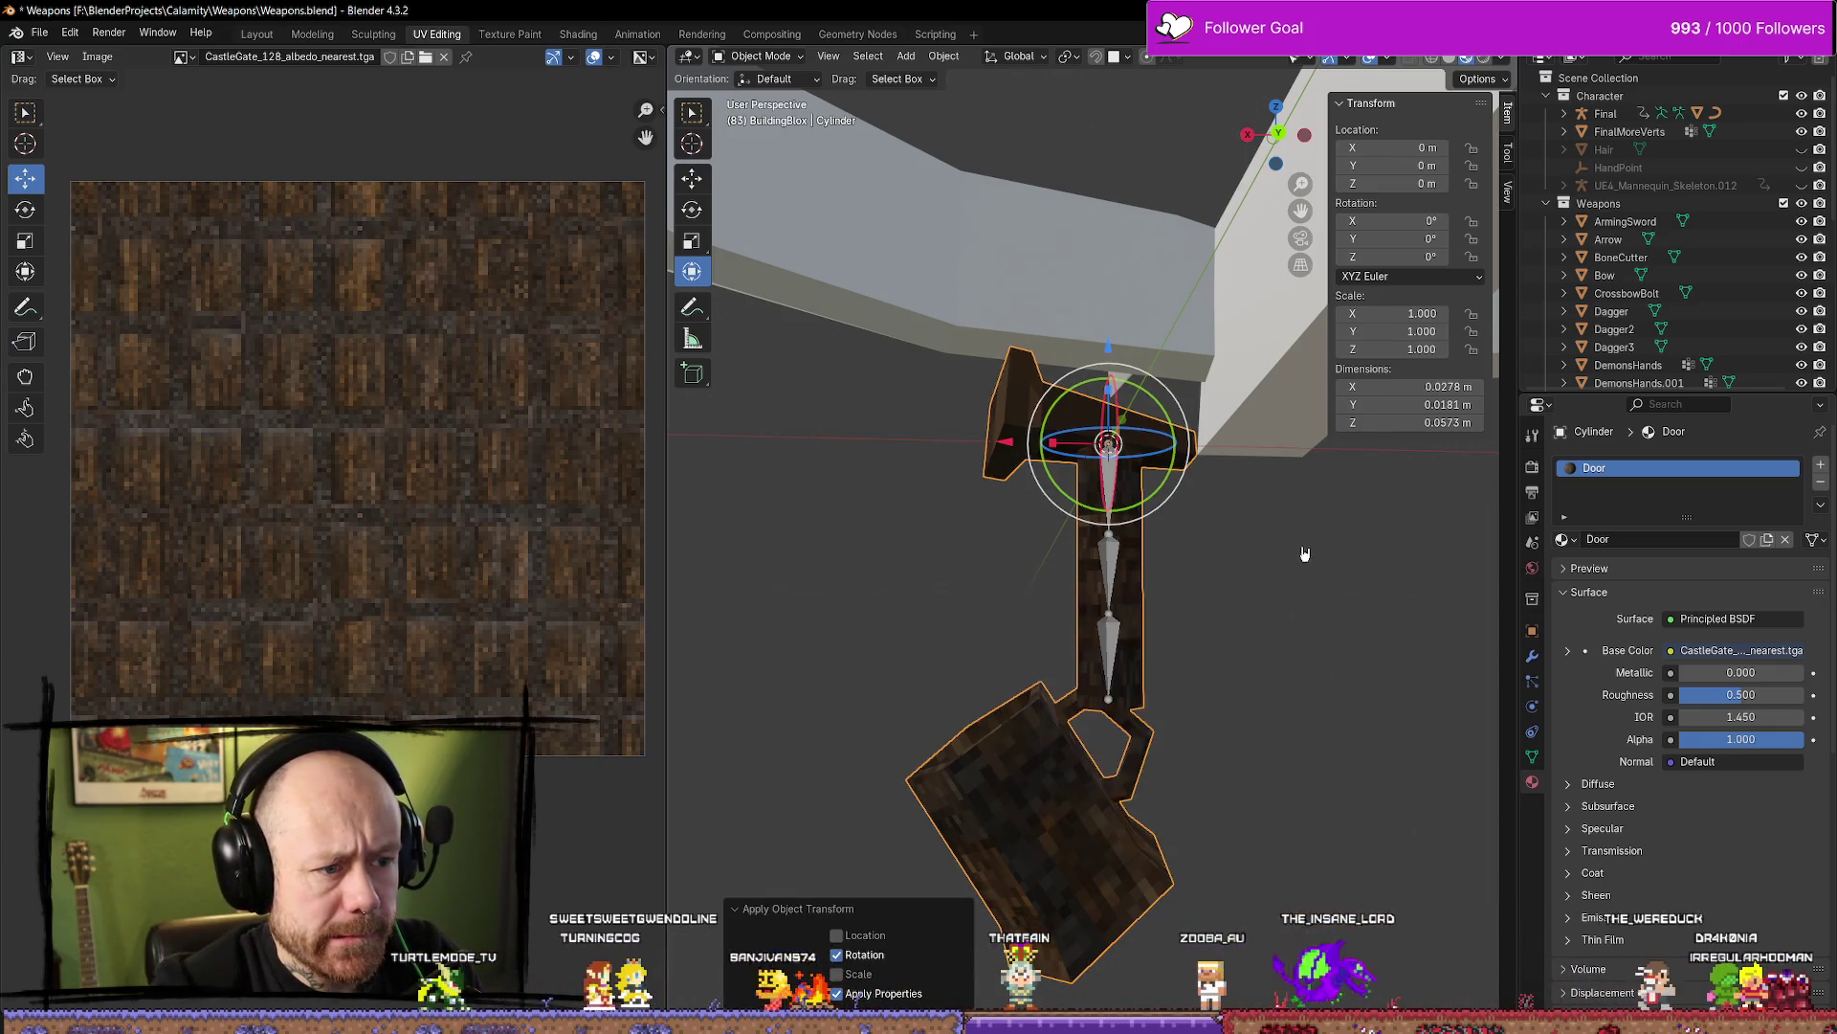
Apply the post's scale so it stays at 1.000
{"action": "key", "text": "alt+a"}
{"action": "left_click", "coordinate": [1143, 601]}
{"action": "key", "text": "ctrl+a"}
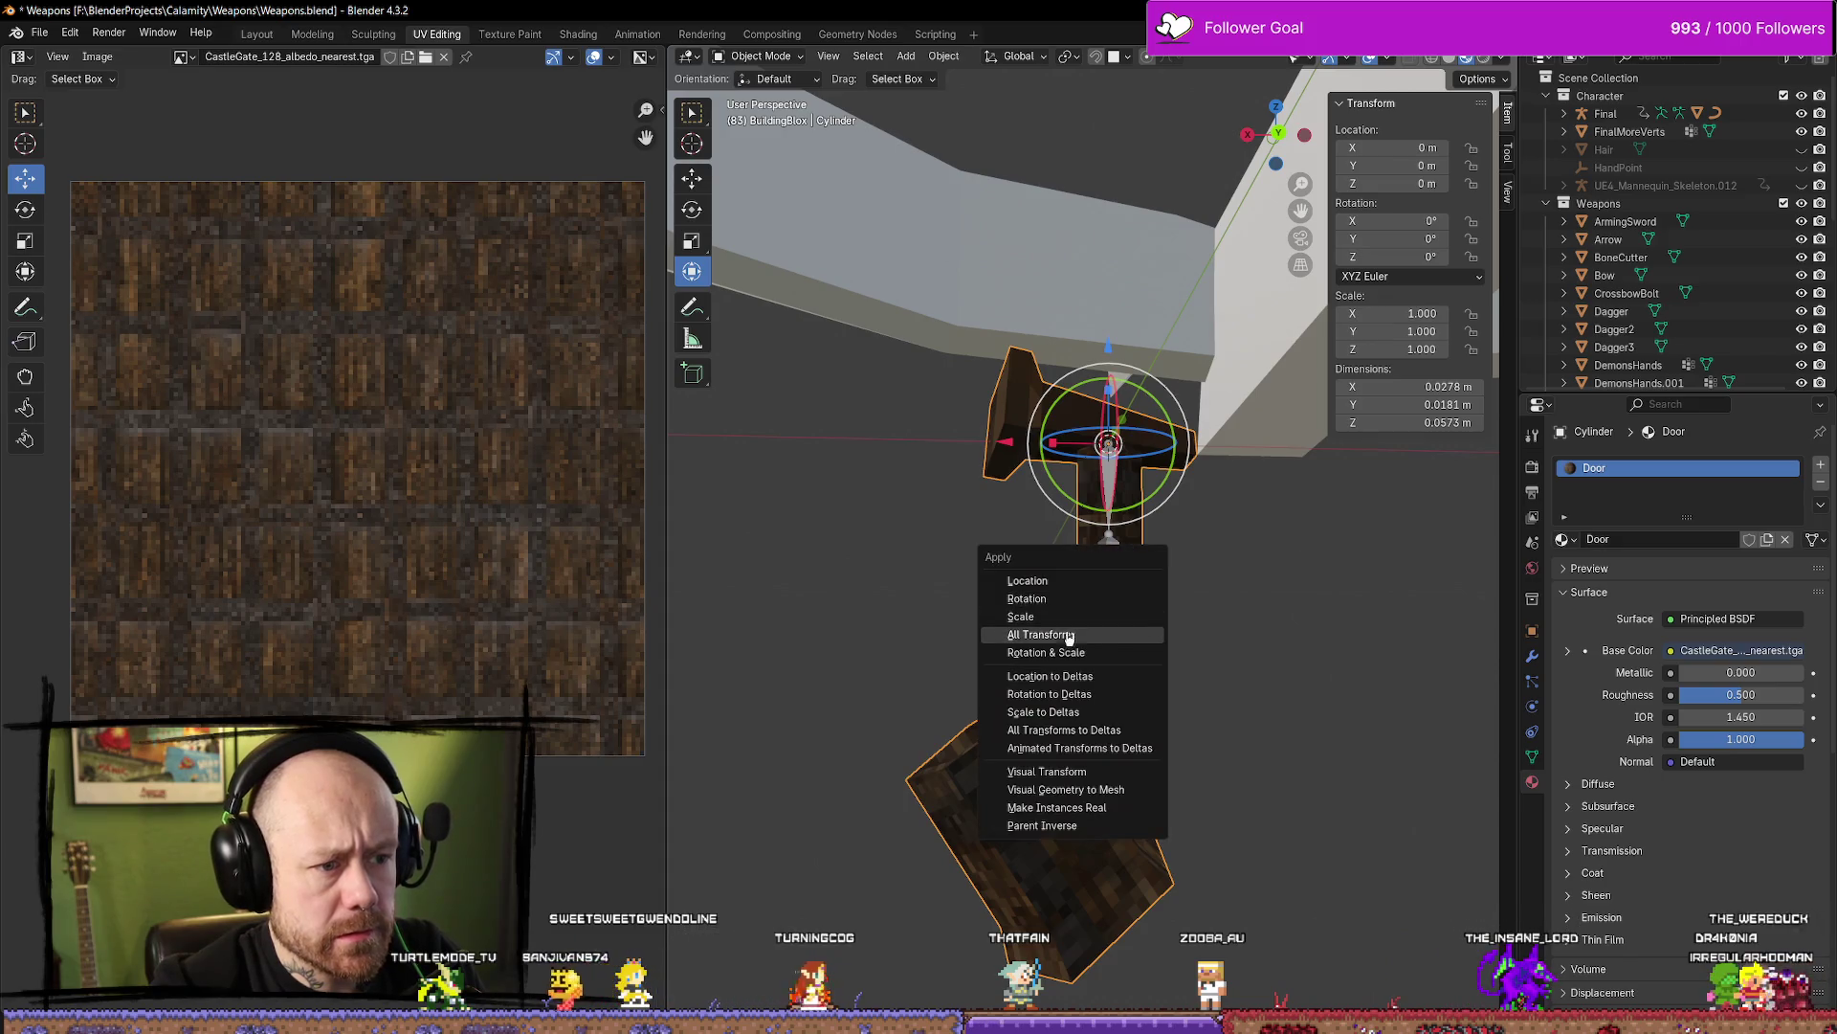
{"action": "left_click", "coordinate": [1071, 618]}
{"action": "key", "text": "alt+a"}
{"action": "scroll", "coordinate": [1128, 624], "scroll_direction": "down", "scroll_amount": 2}
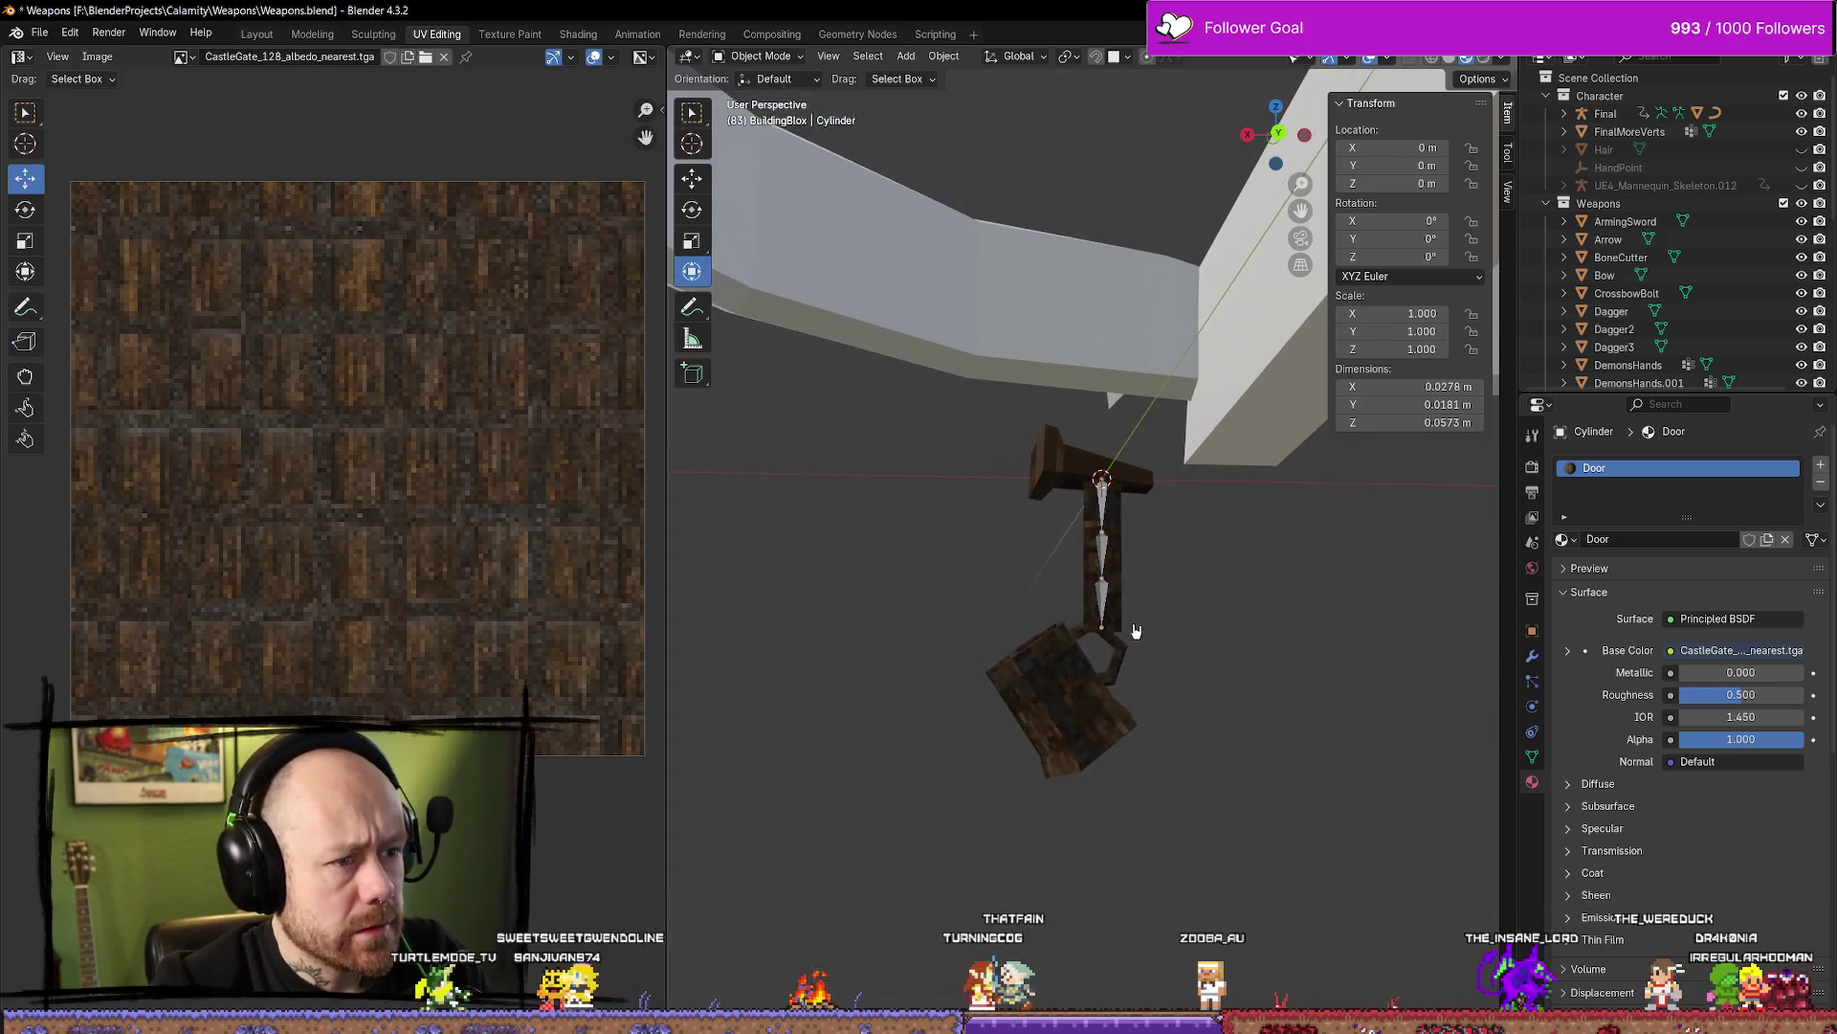
Select the connected post and crossbar and unwrap them Angle Based
{"action": "key", "text": "Tab"}
{"action": "key", "text": "alt+a"}
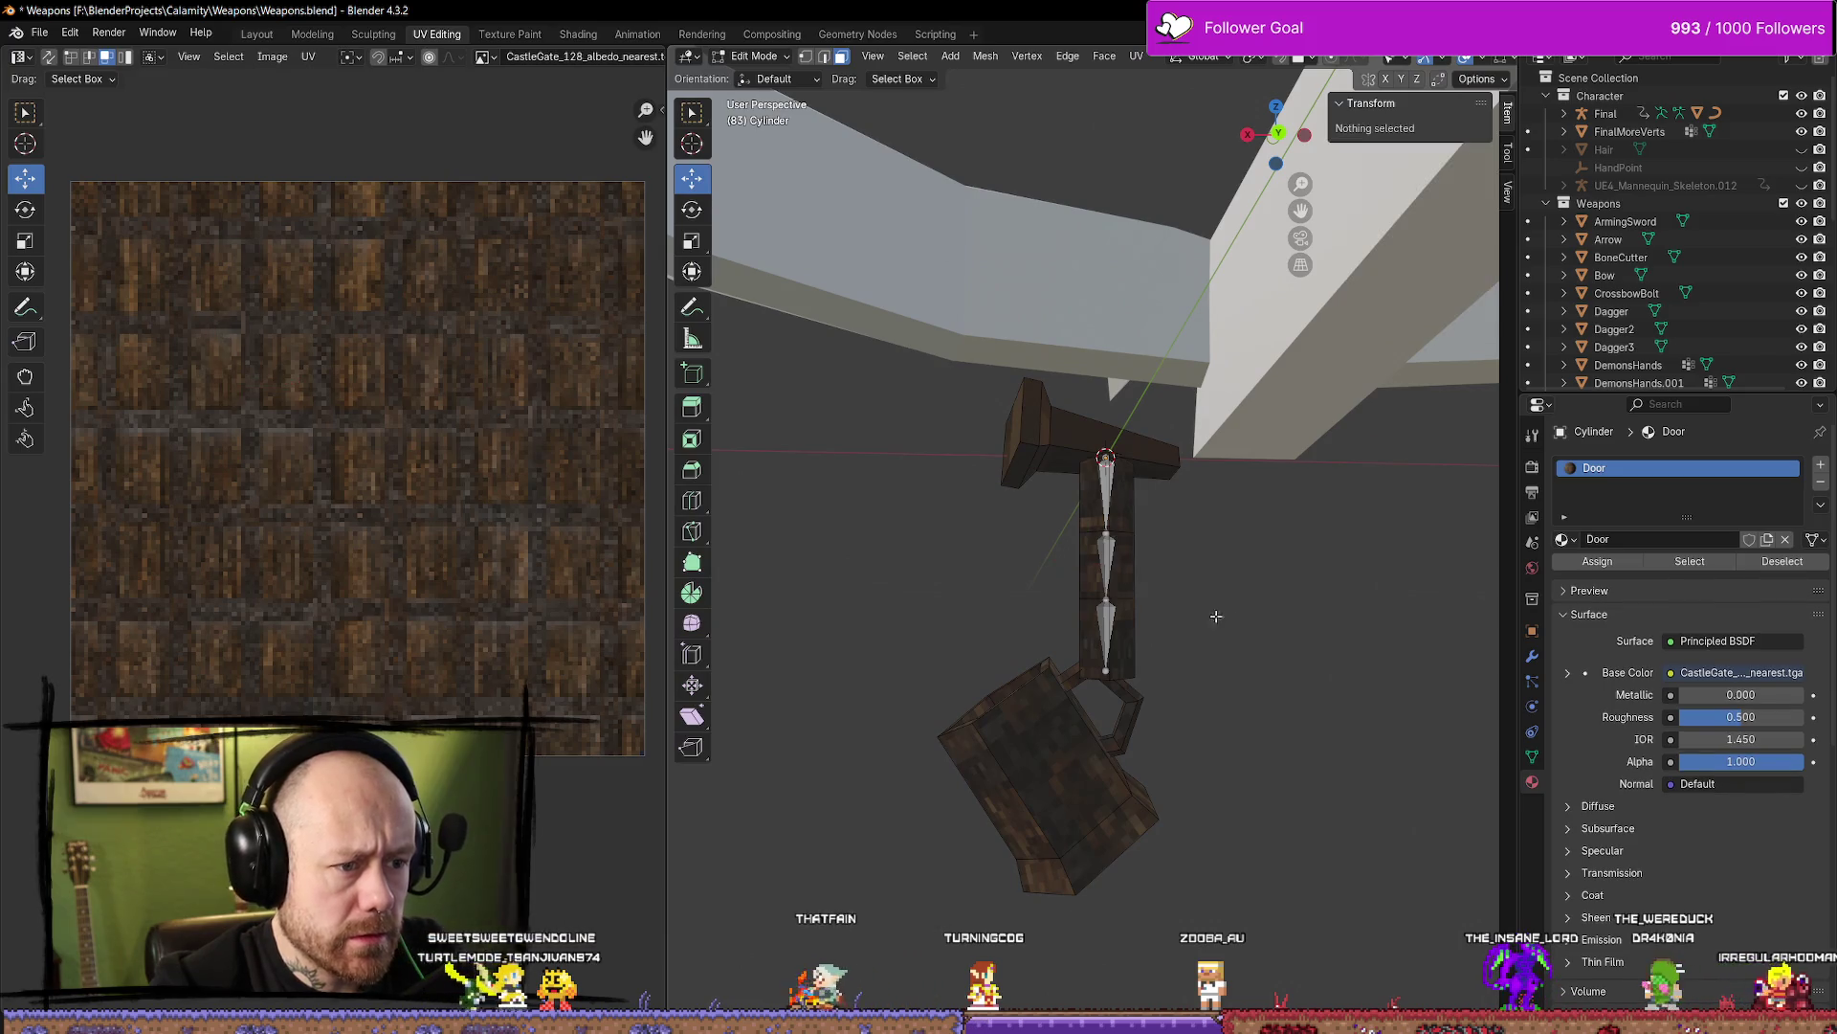
{"action": "key", "text": "l"}
{"action": "key", "text": "l"}
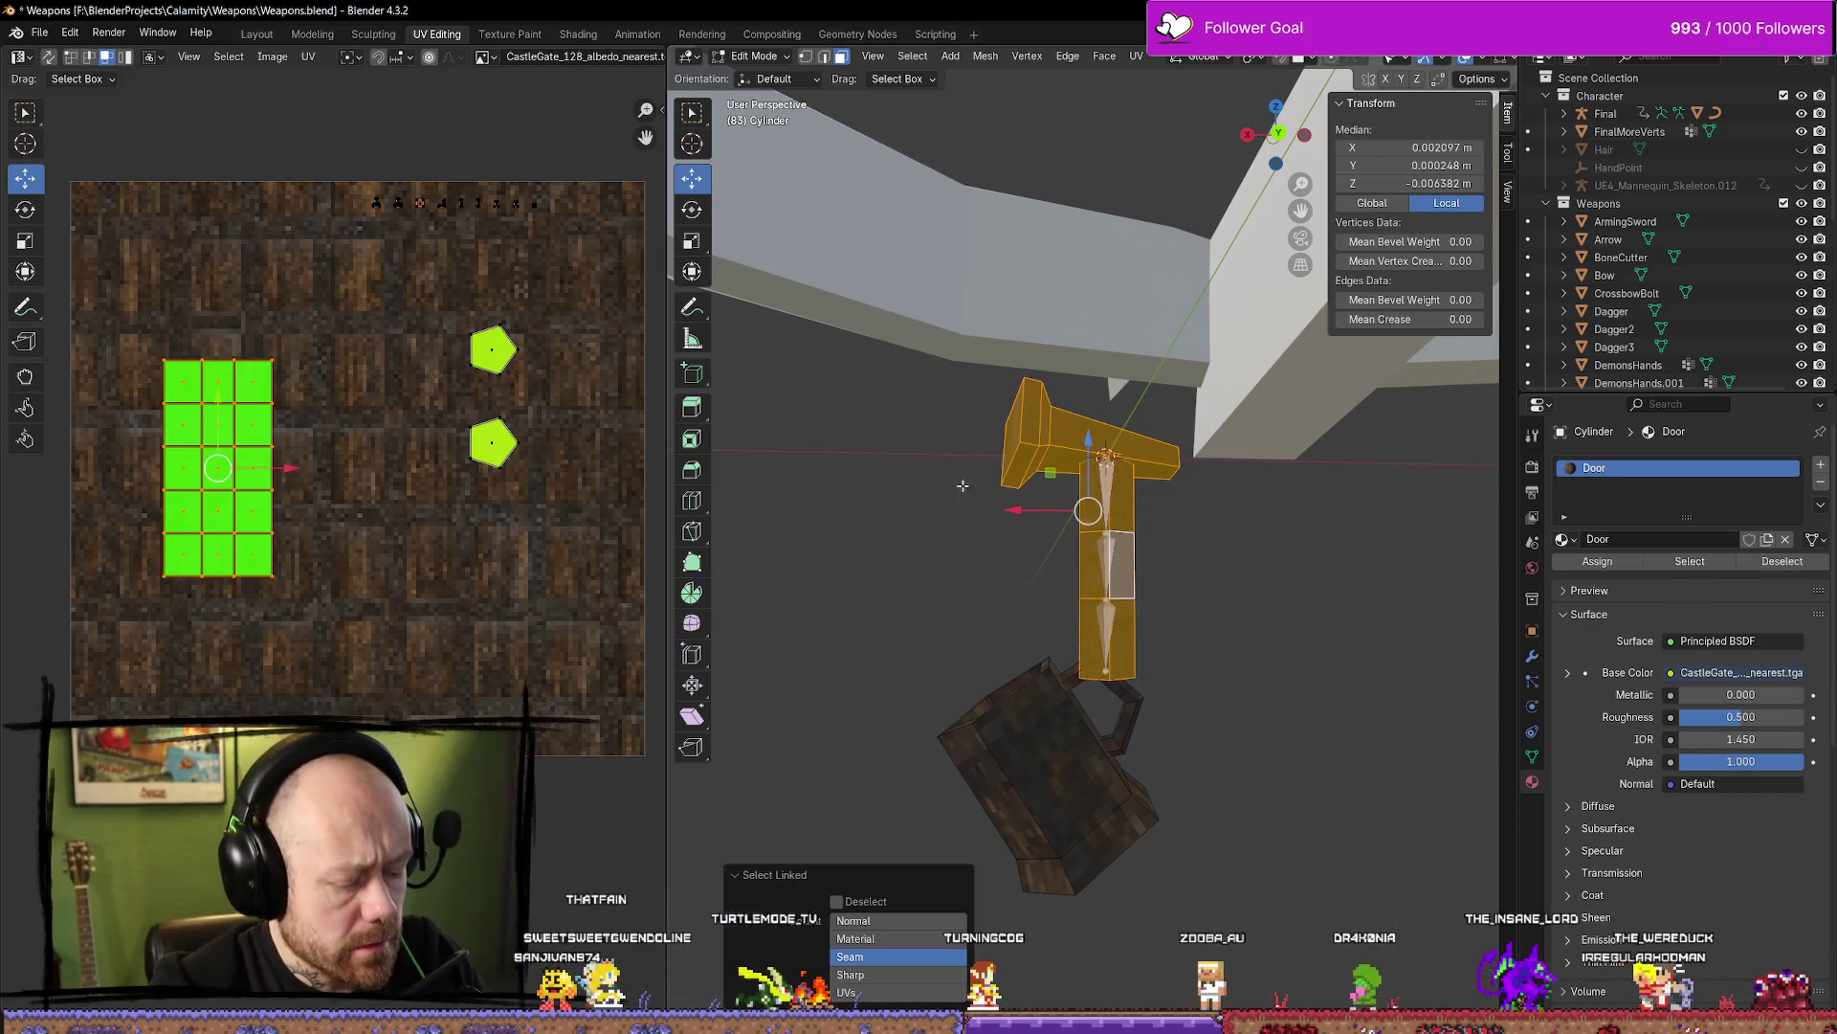
{"action": "key", "text": "u"}
{"action": "mouse_move", "coordinate": [848, 481]}
{"action": "left_click", "coordinate": [904, 480]}
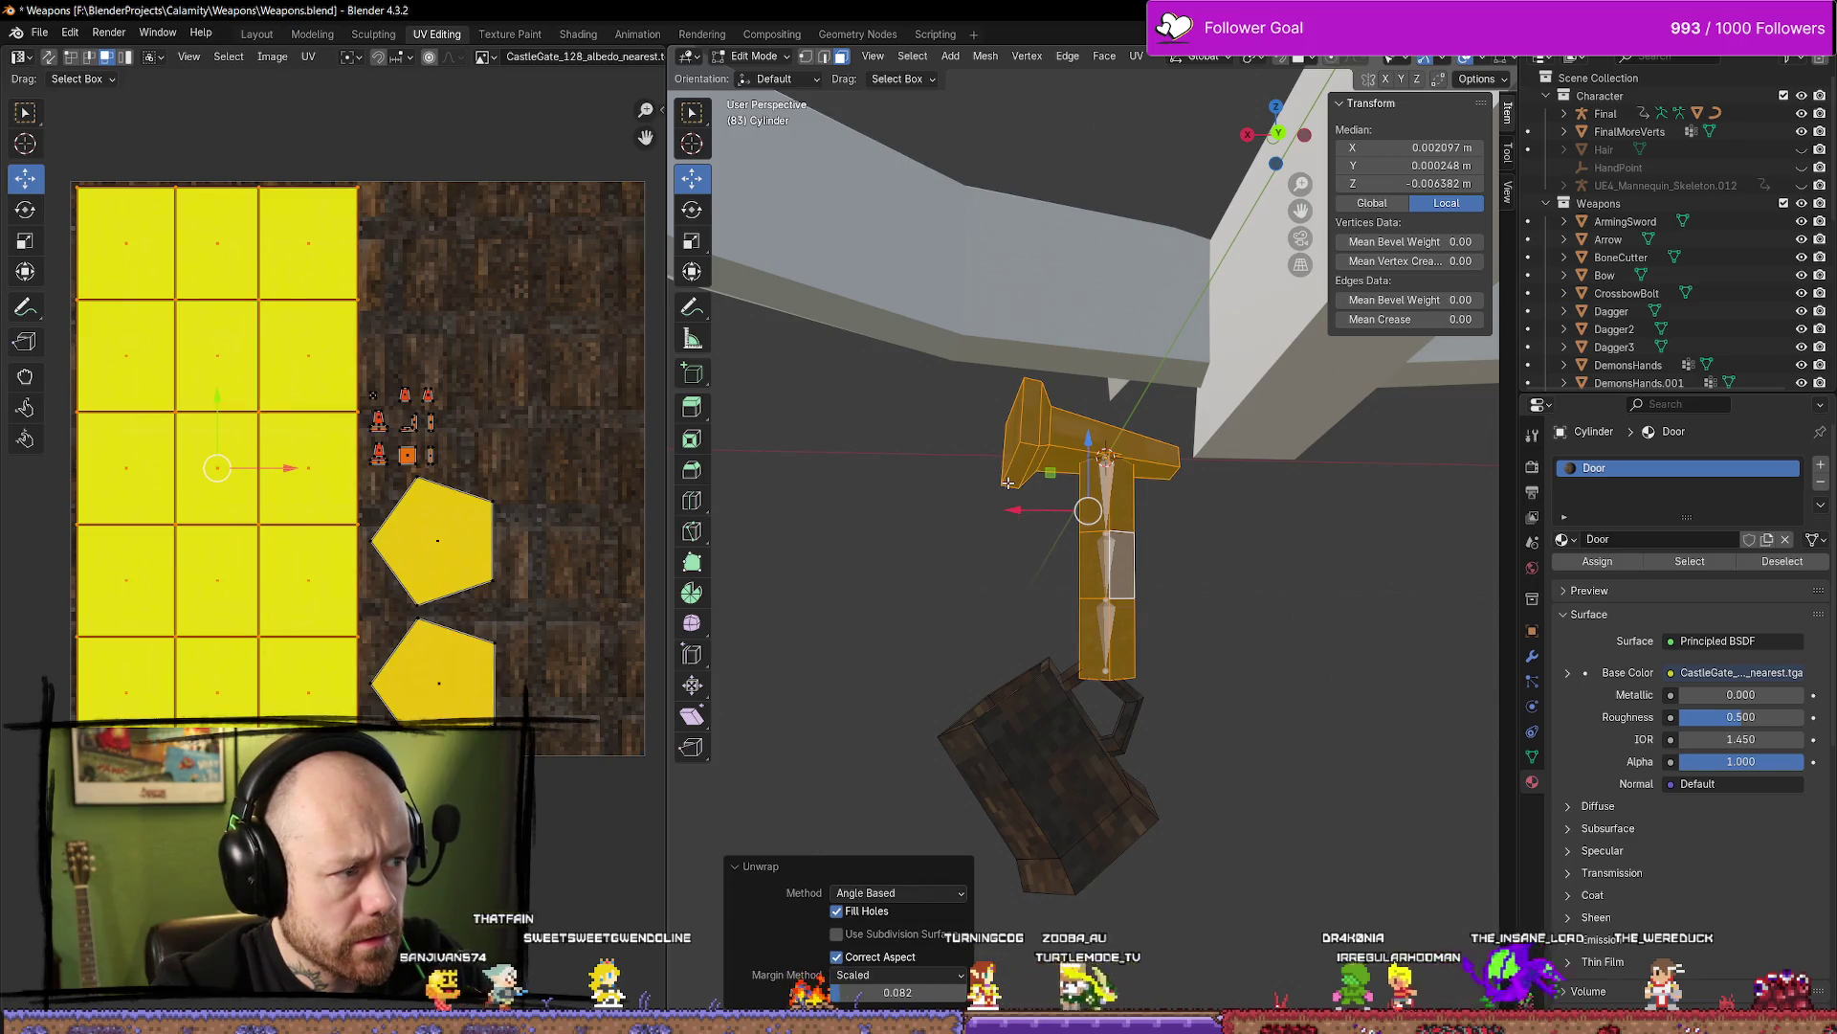
{"action": "key", "text": "alt+a"}
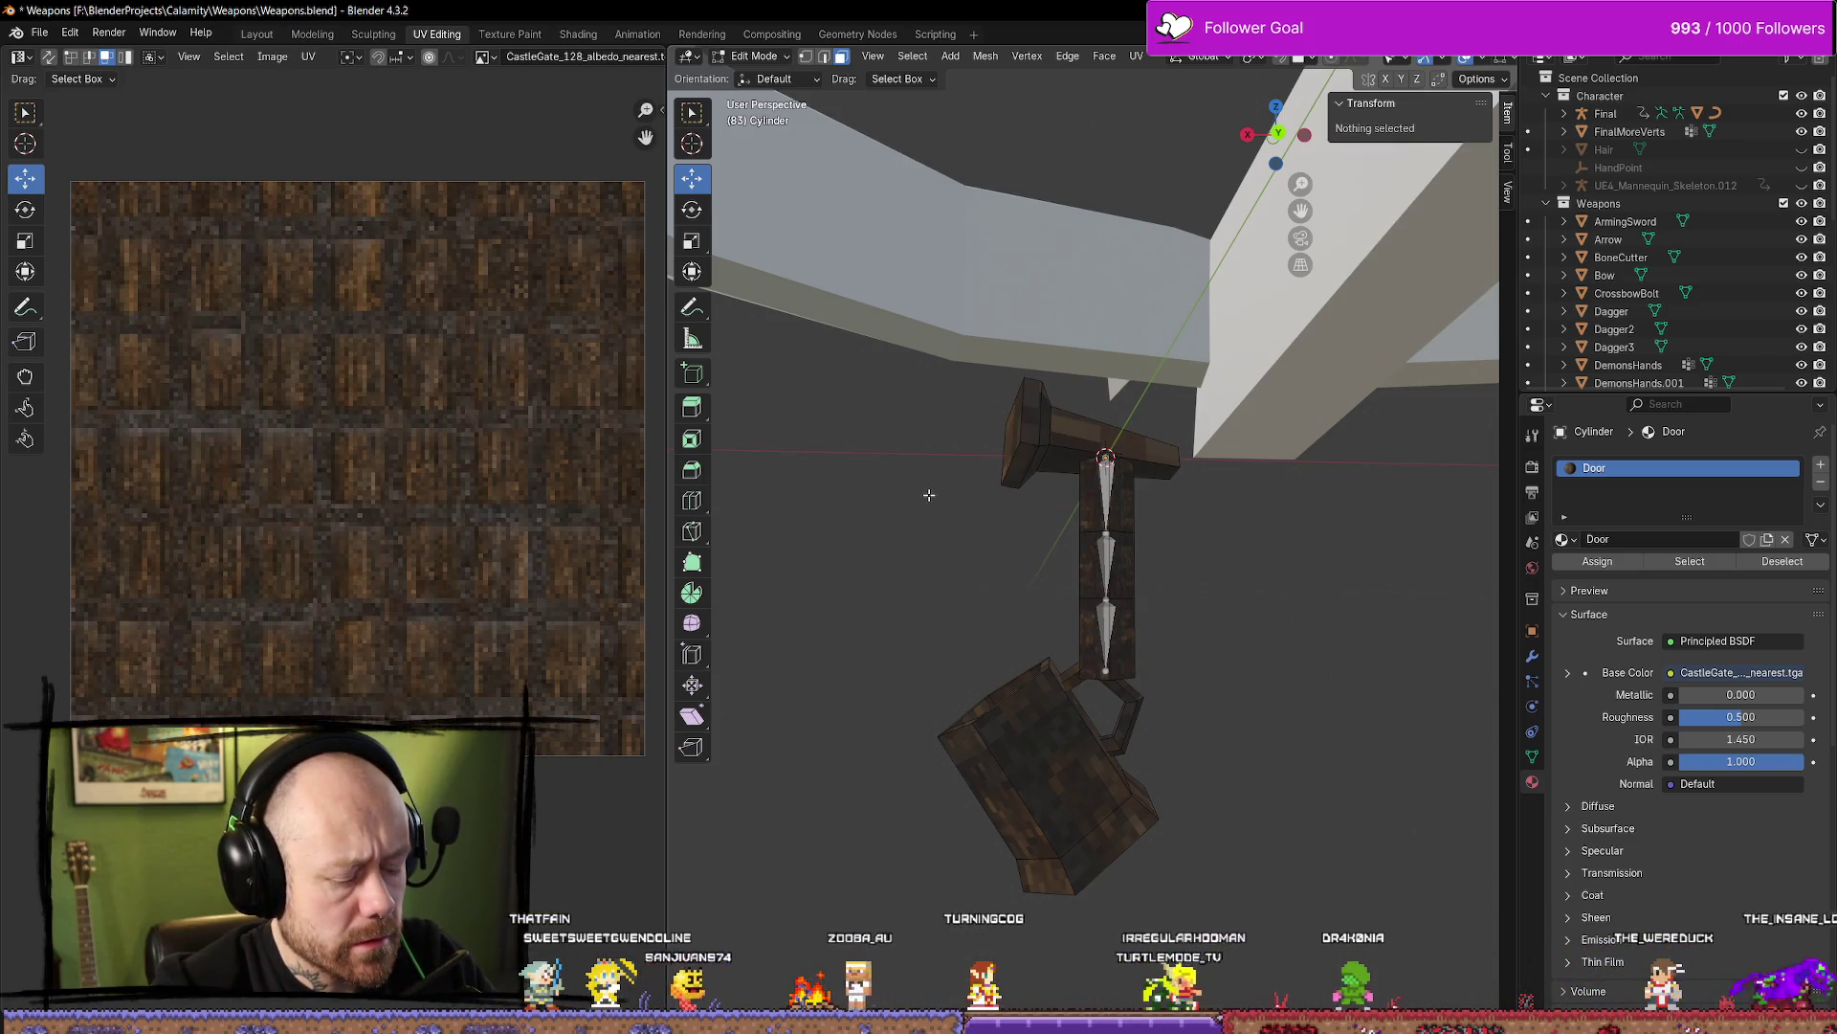
Run a Smart UV Project unwrap, then undo an accidental select-all in Object Mode
{"action": "key", "text": "u"}
{"action": "mouse_move", "coordinate": [948, 504]}
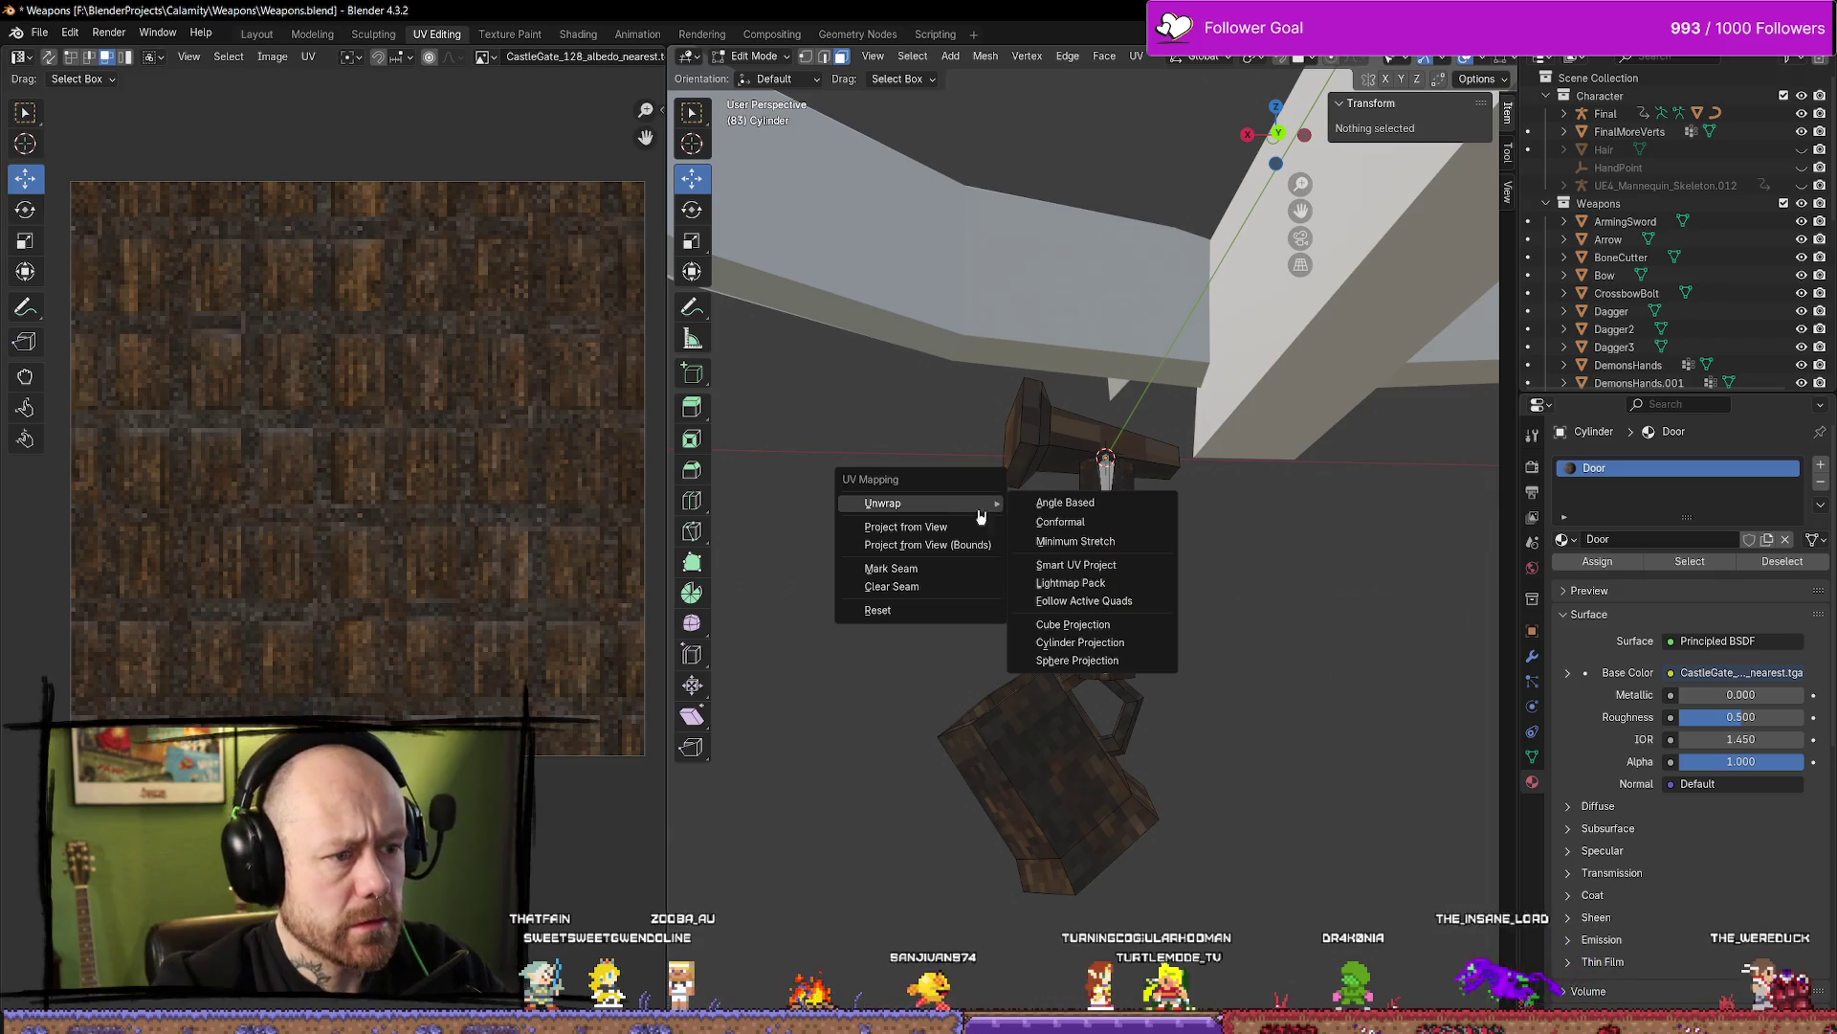
{"action": "left_click", "coordinate": [1129, 564]}
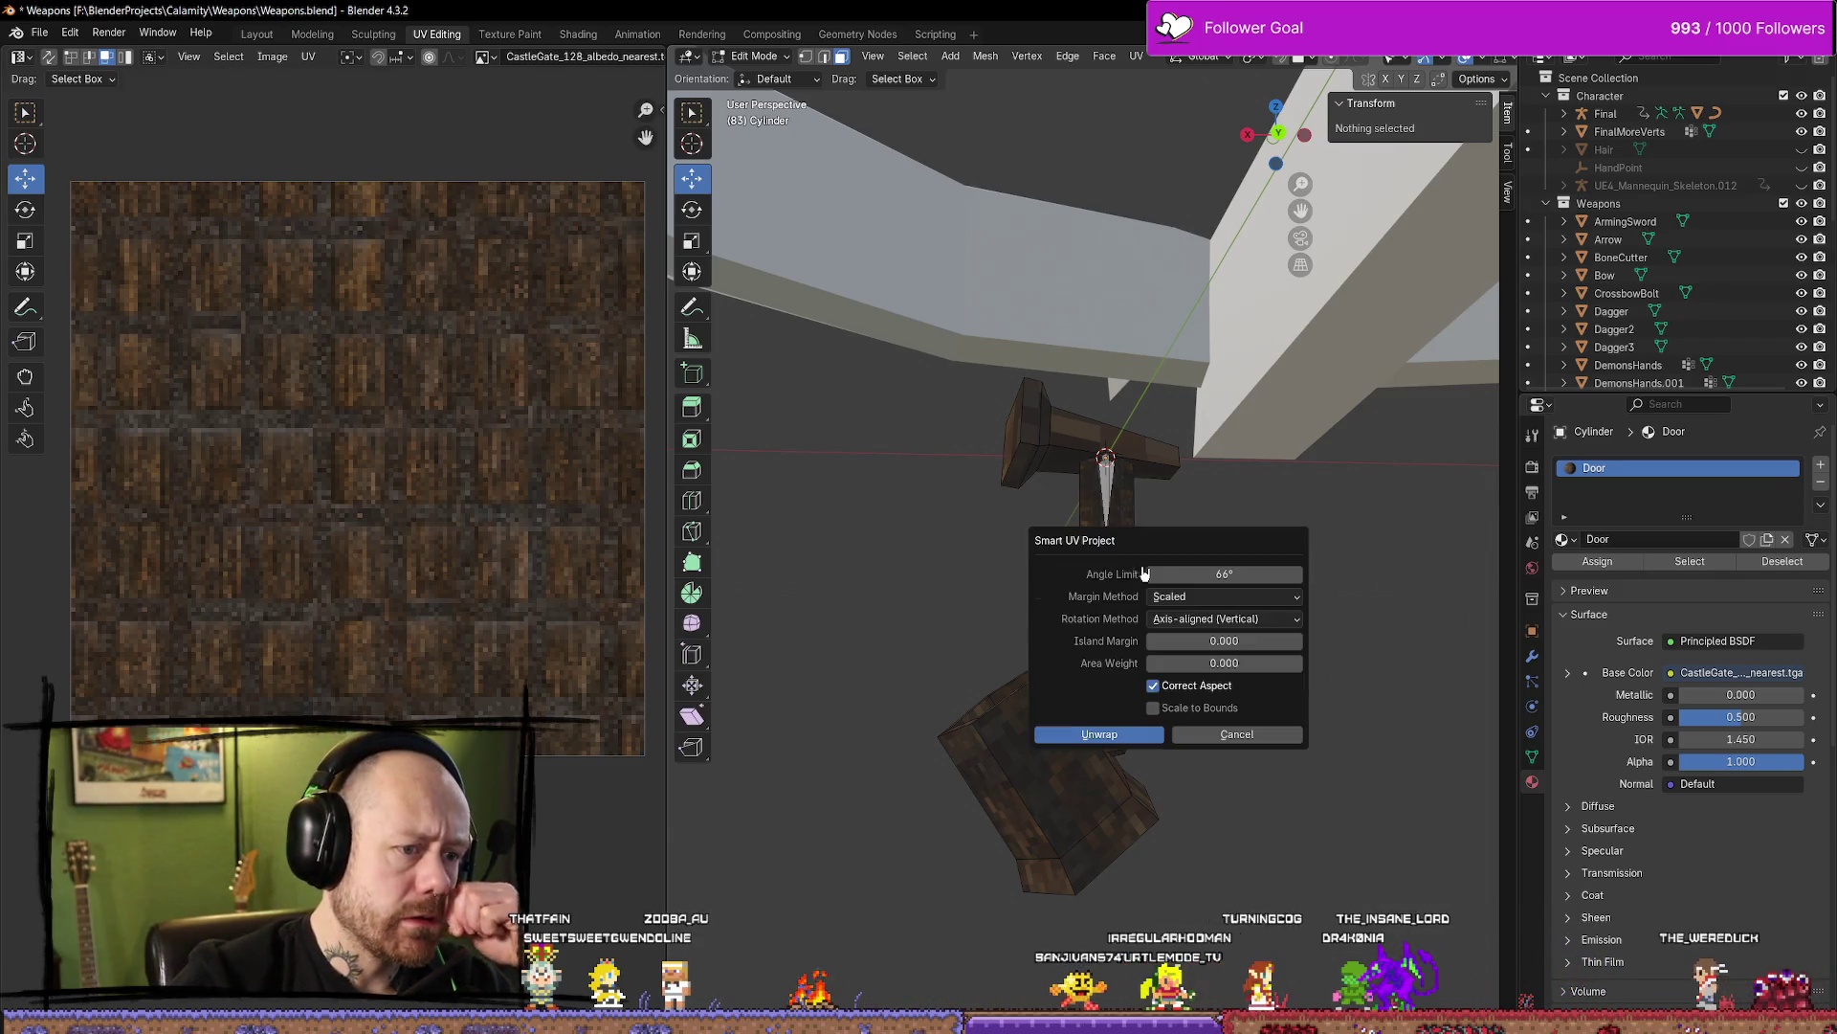
{"action": "left_click", "coordinate": [1142, 742]}
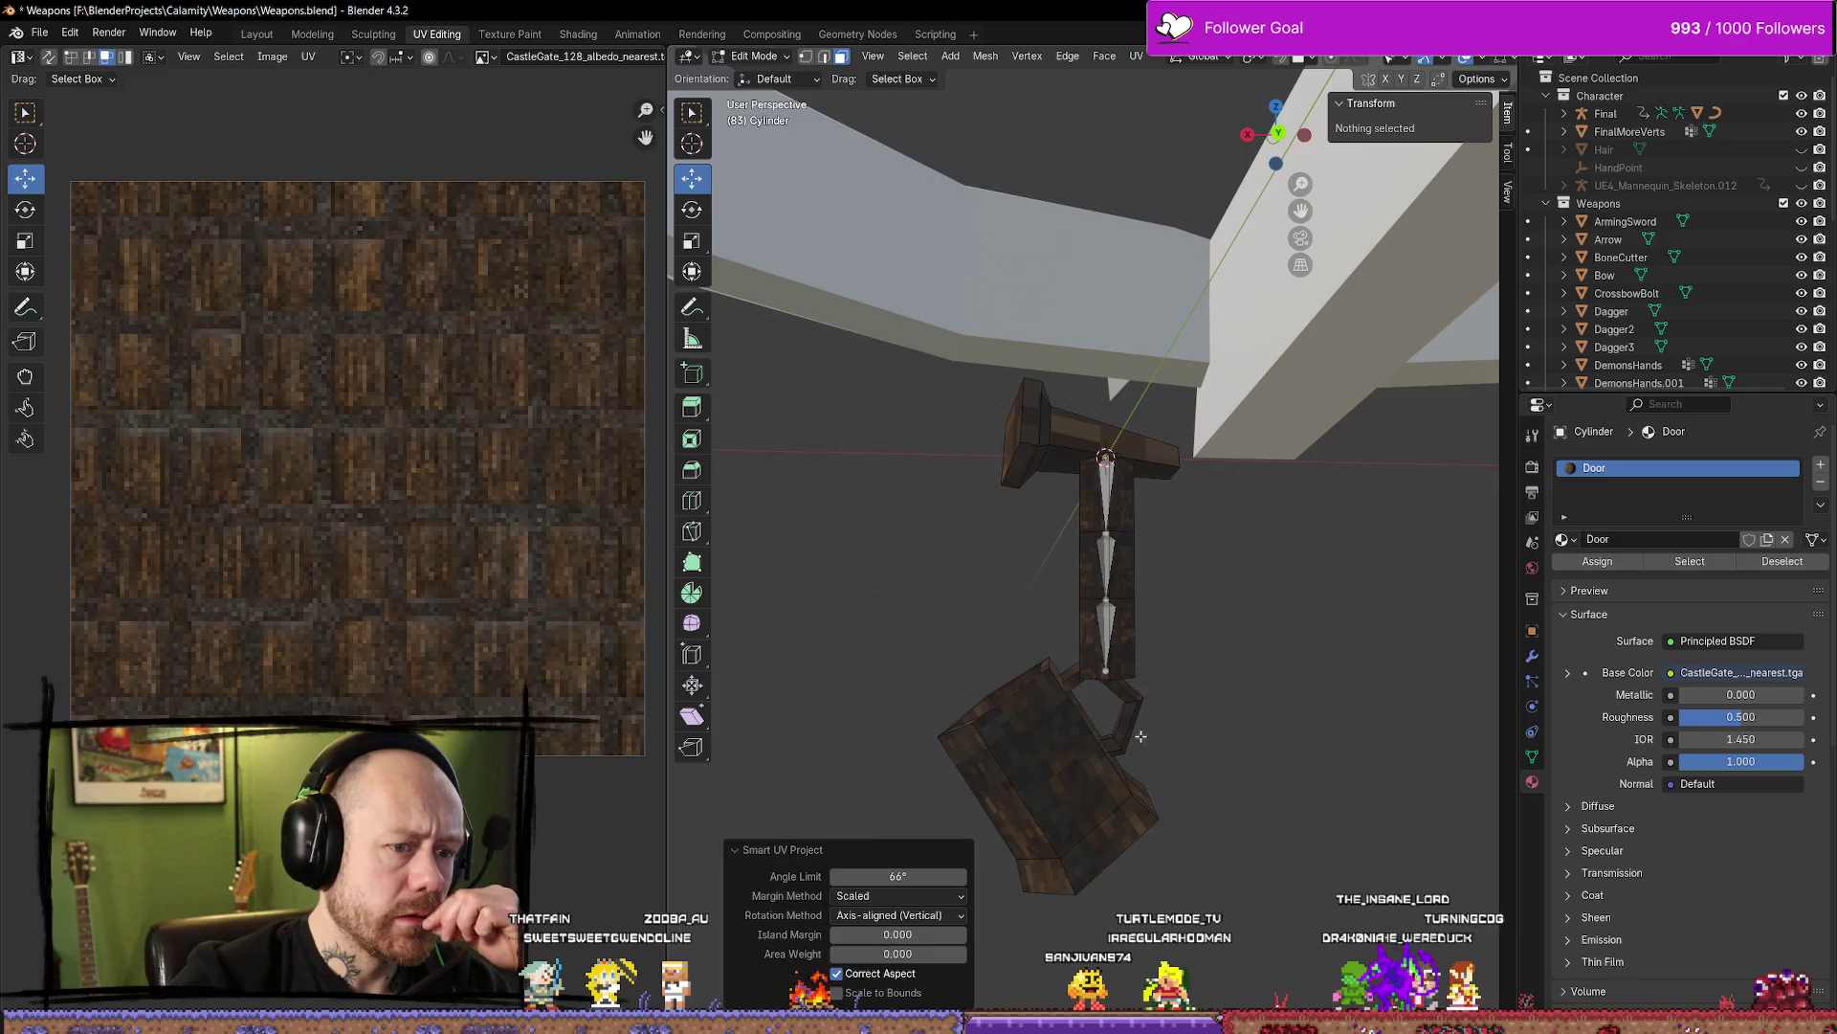
{"action": "left_click", "coordinate": [1006, 604]}
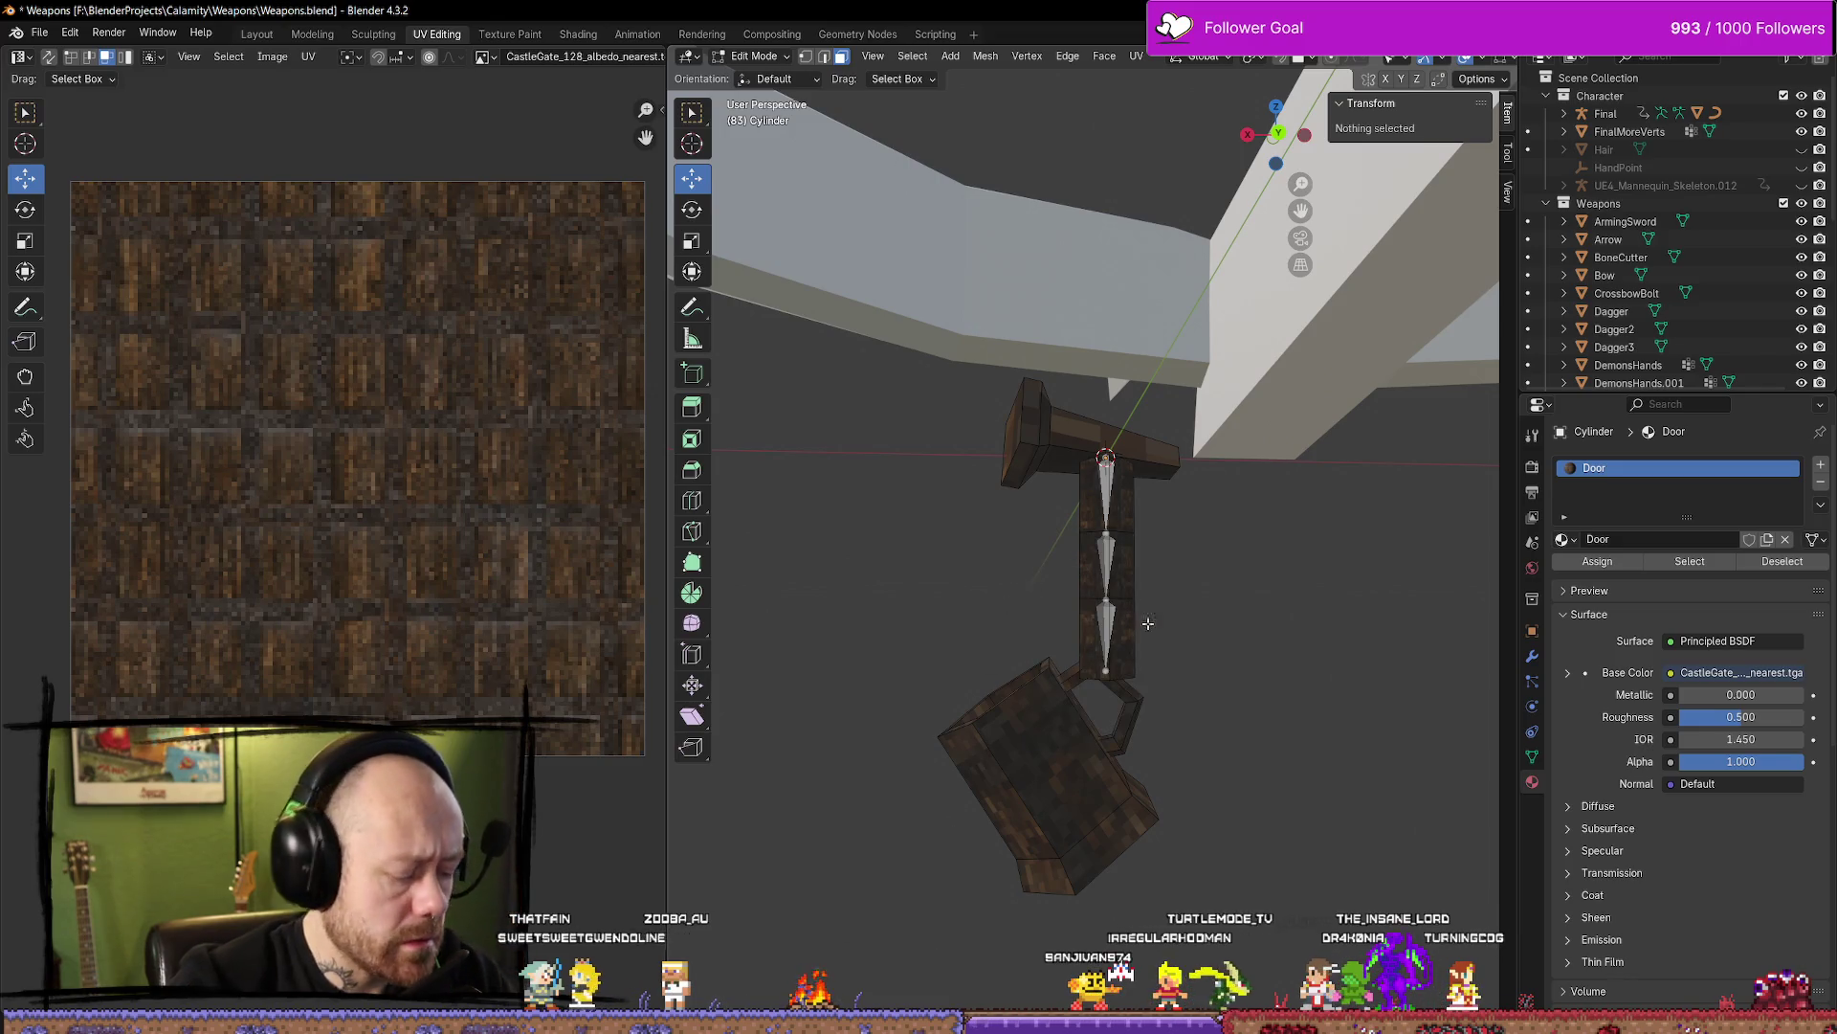
{"action": "key", "text": "Tab"}
{"action": "key", "text": "a"}
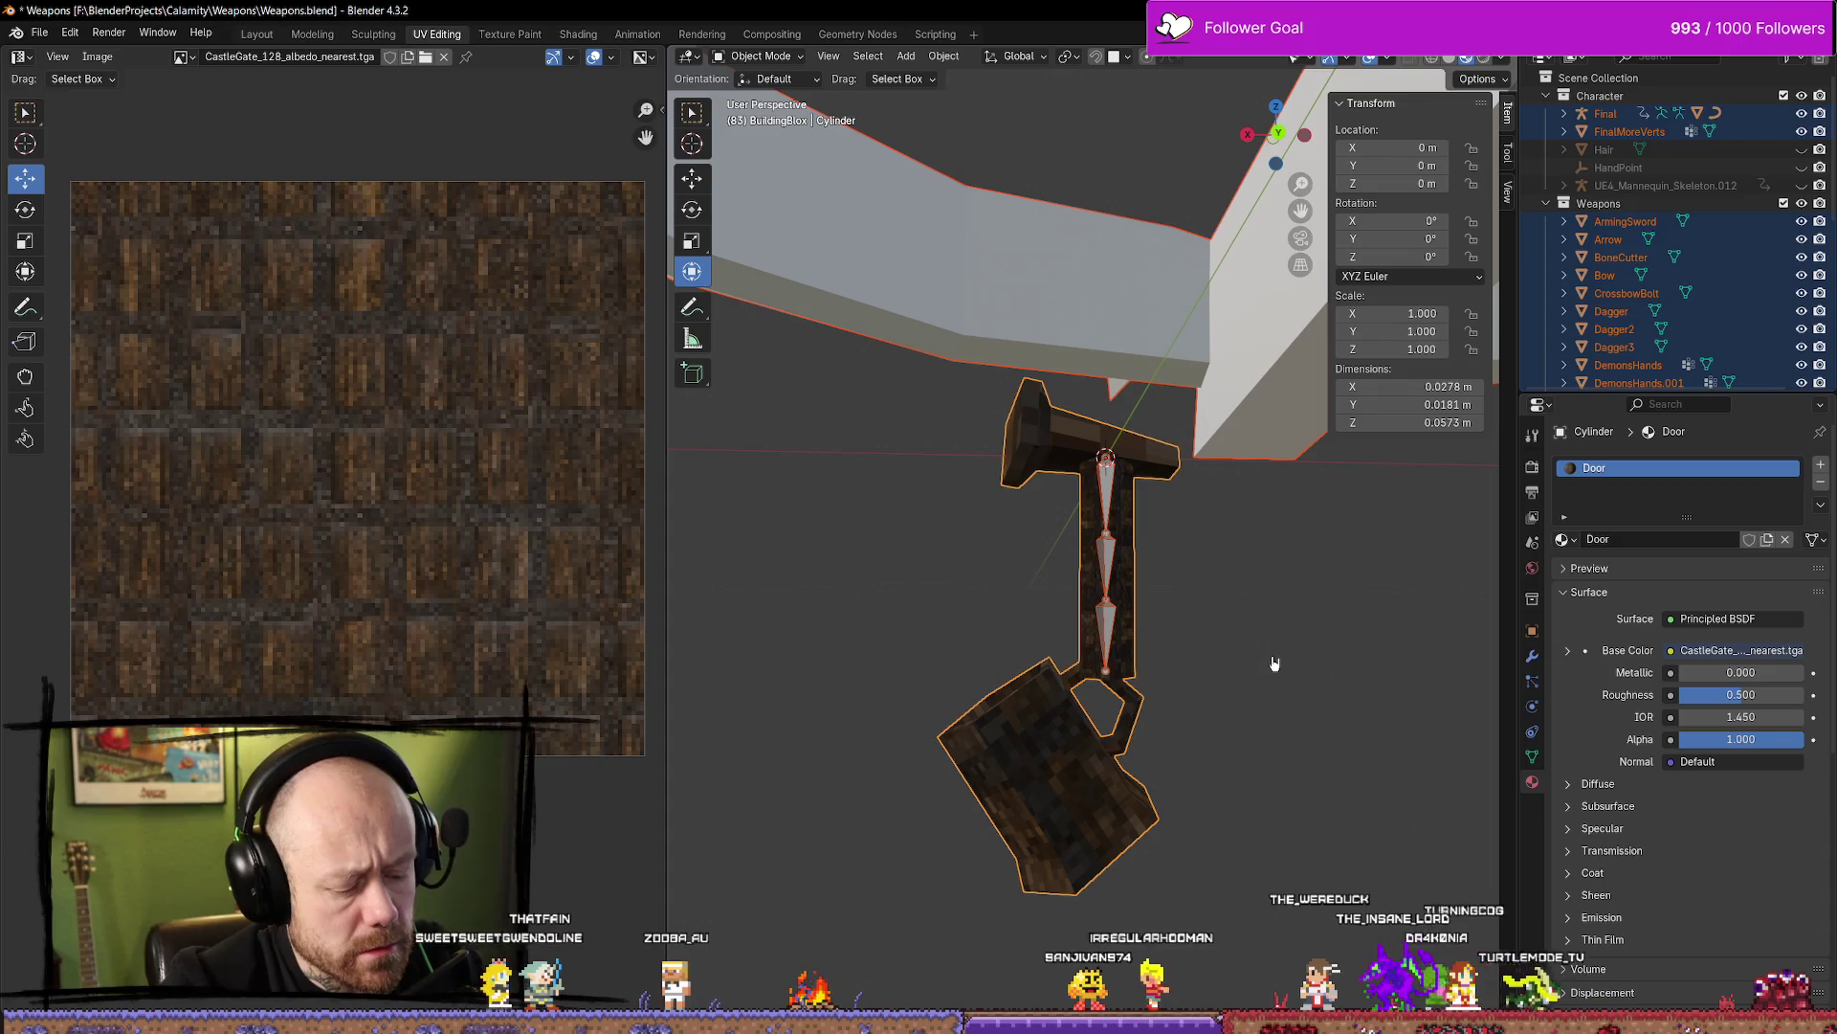
{"action": "key", "text": "ctrl+z"}
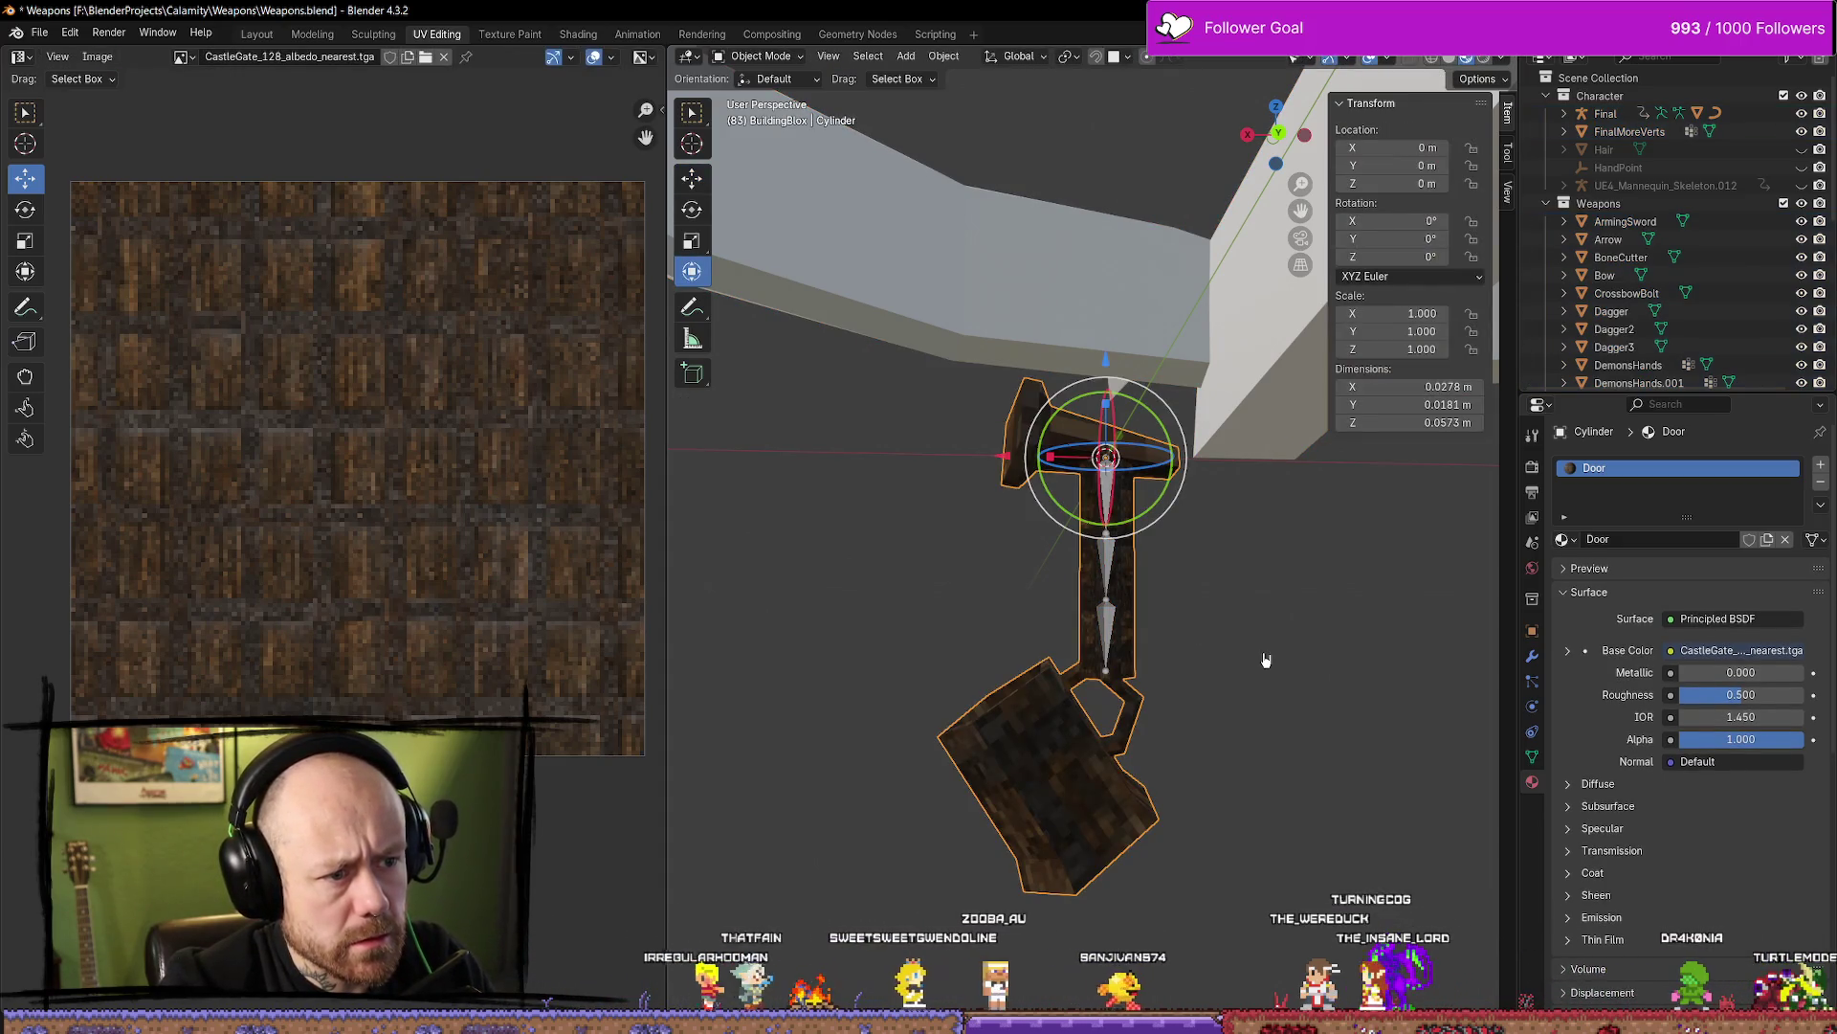
Try an Angle Based unwrap of the whole mesh, then revert to the previous UV layout
{"action": "key", "text": "Tab"}
{"action": "key", "text": "a"}
{"action": "key", "text": "u"}
{"action": "mouse_move", "coordinate": [1244, 654]}
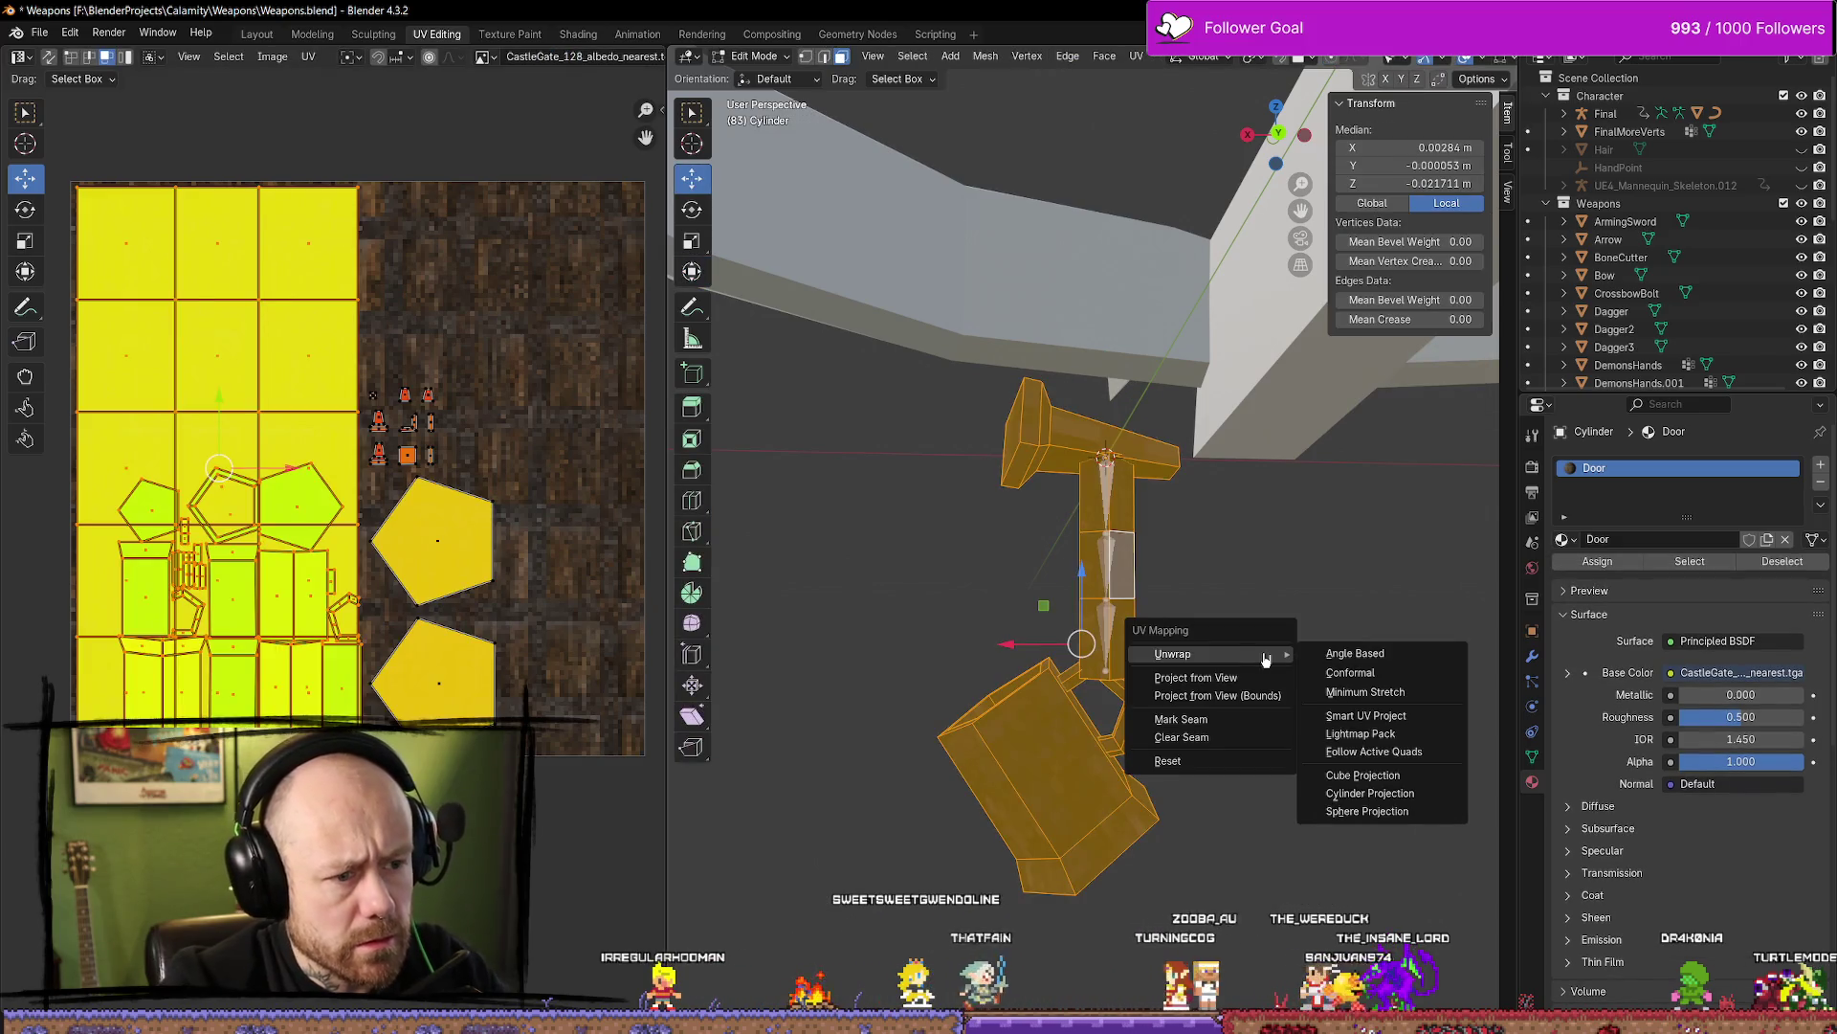
{"action": "left_click", "coordinate": [1365, 654]}
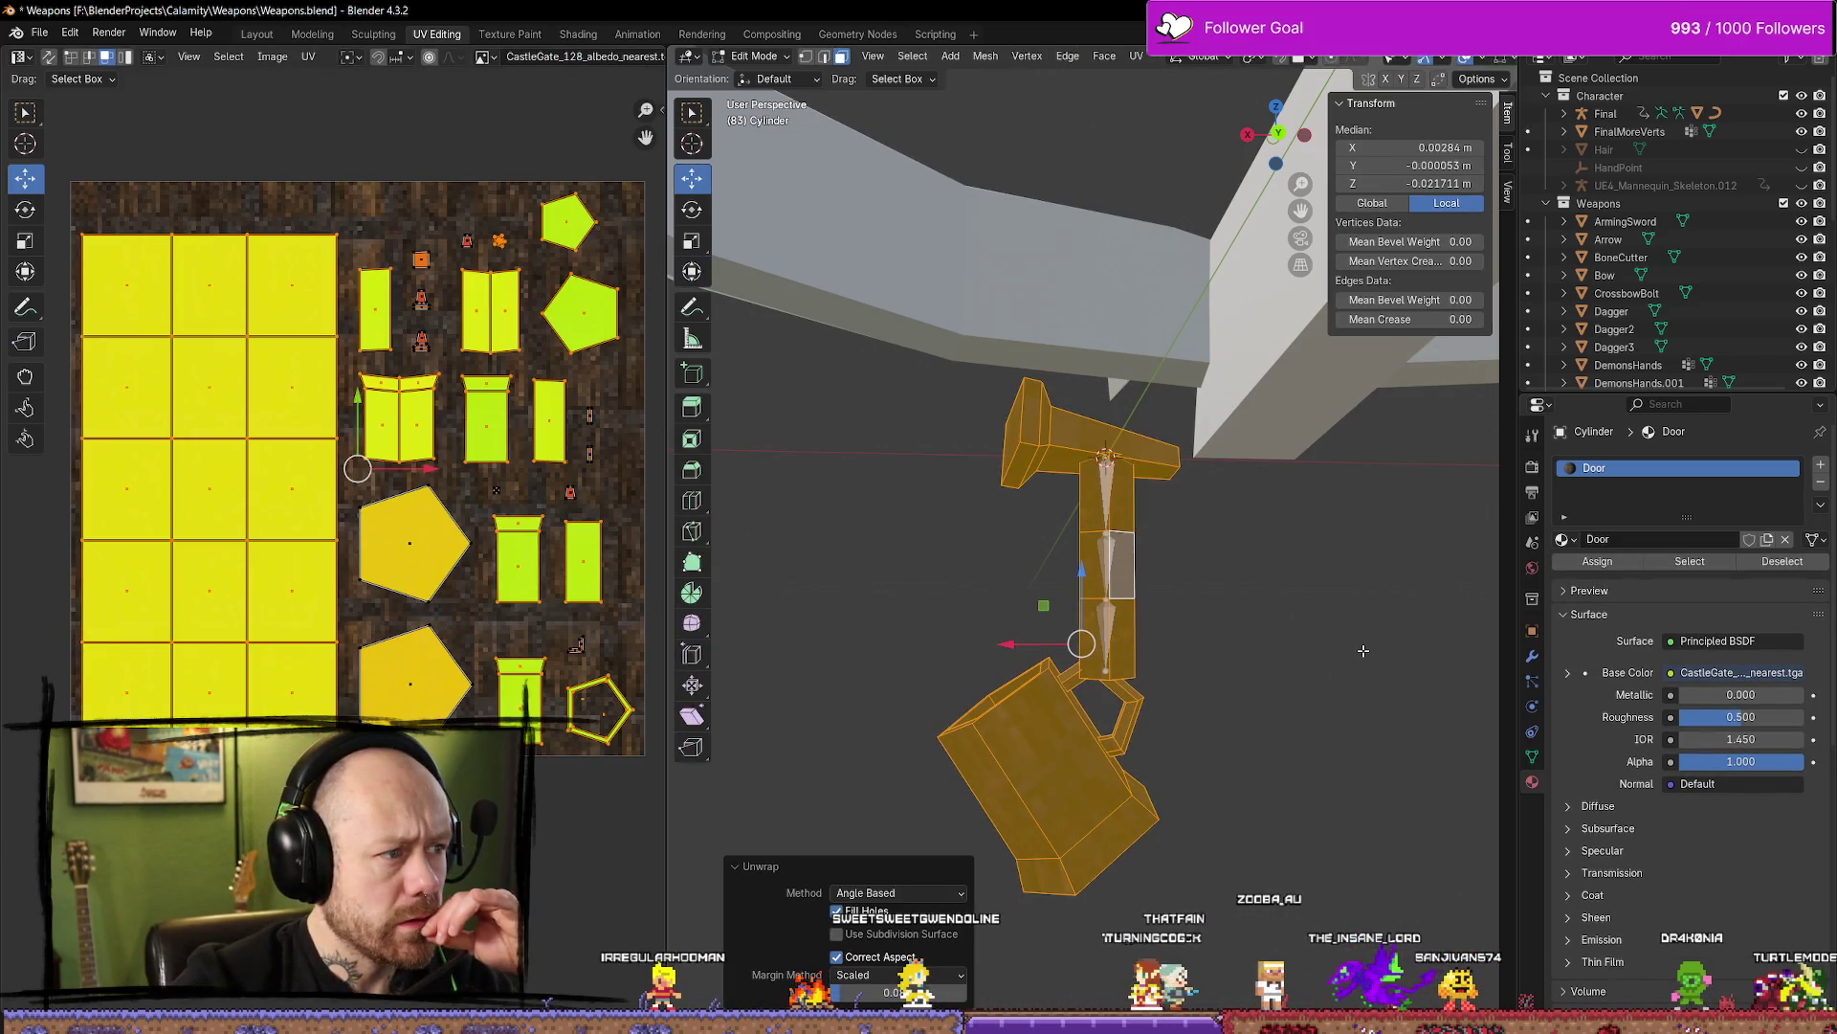
{"action": "key", "text": "ctrl+z"}
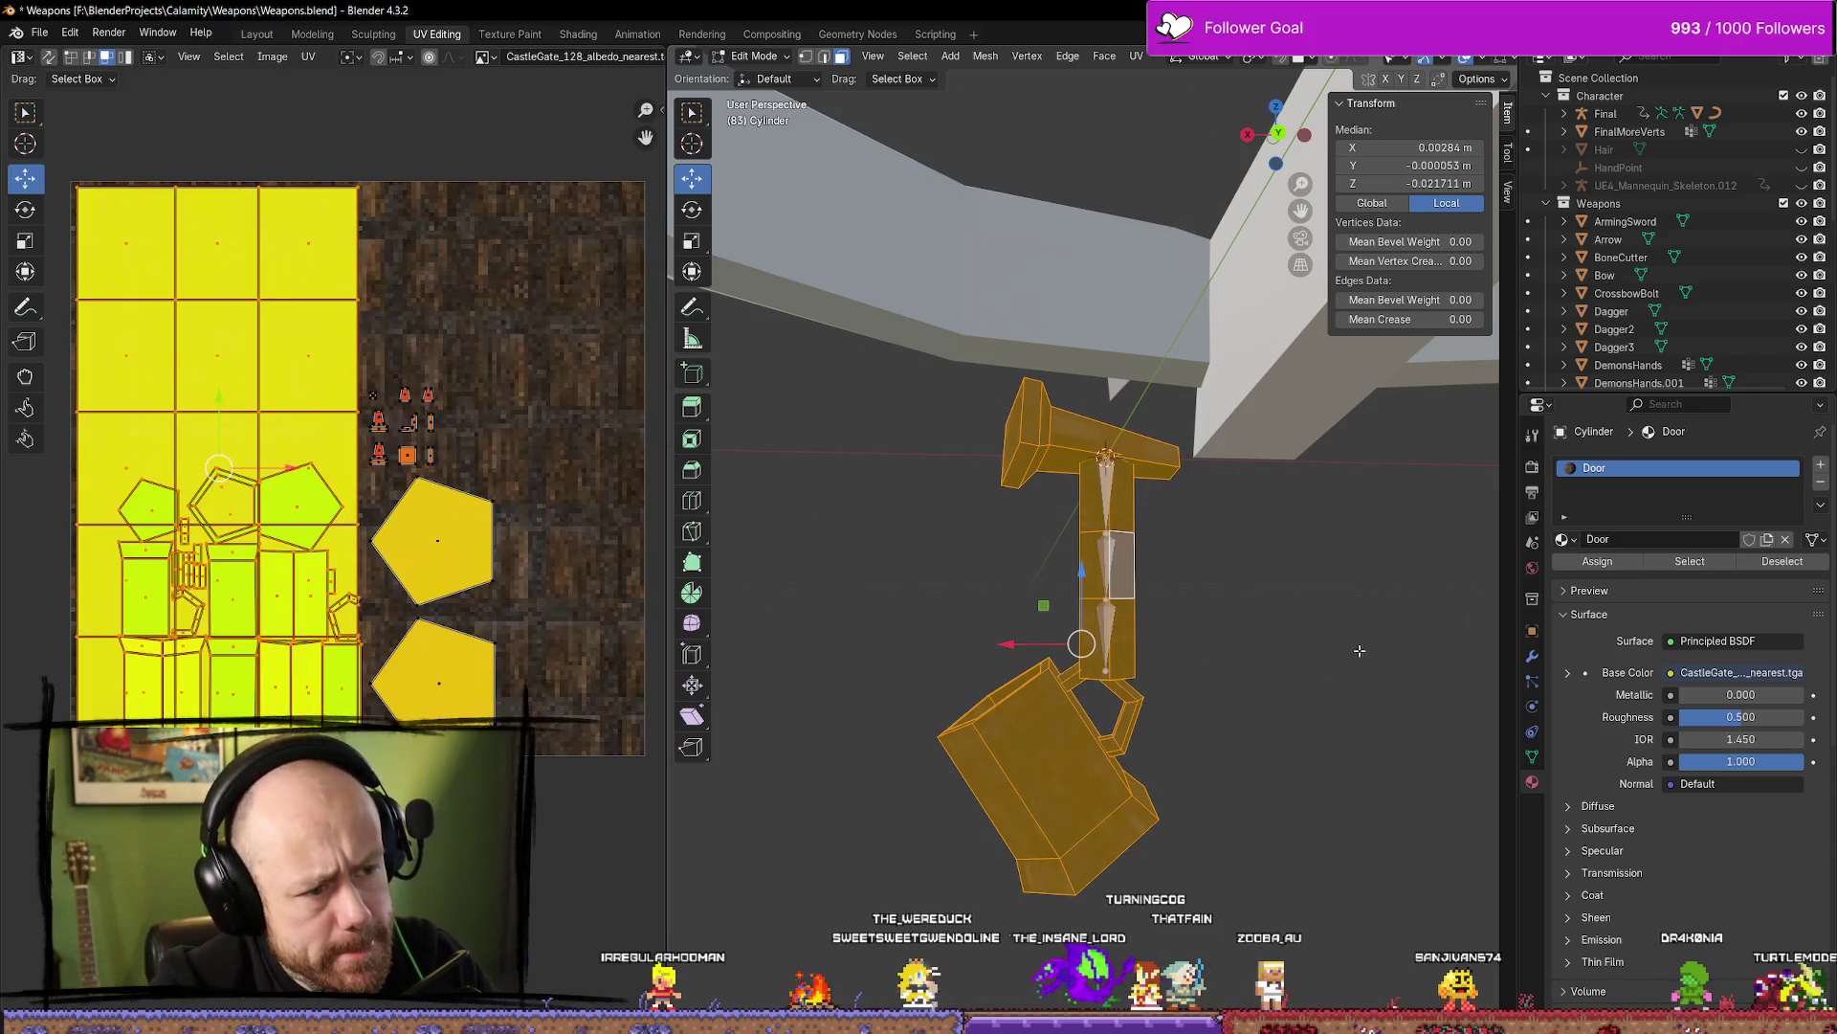
{"action": "key", "text": "alt+a"}
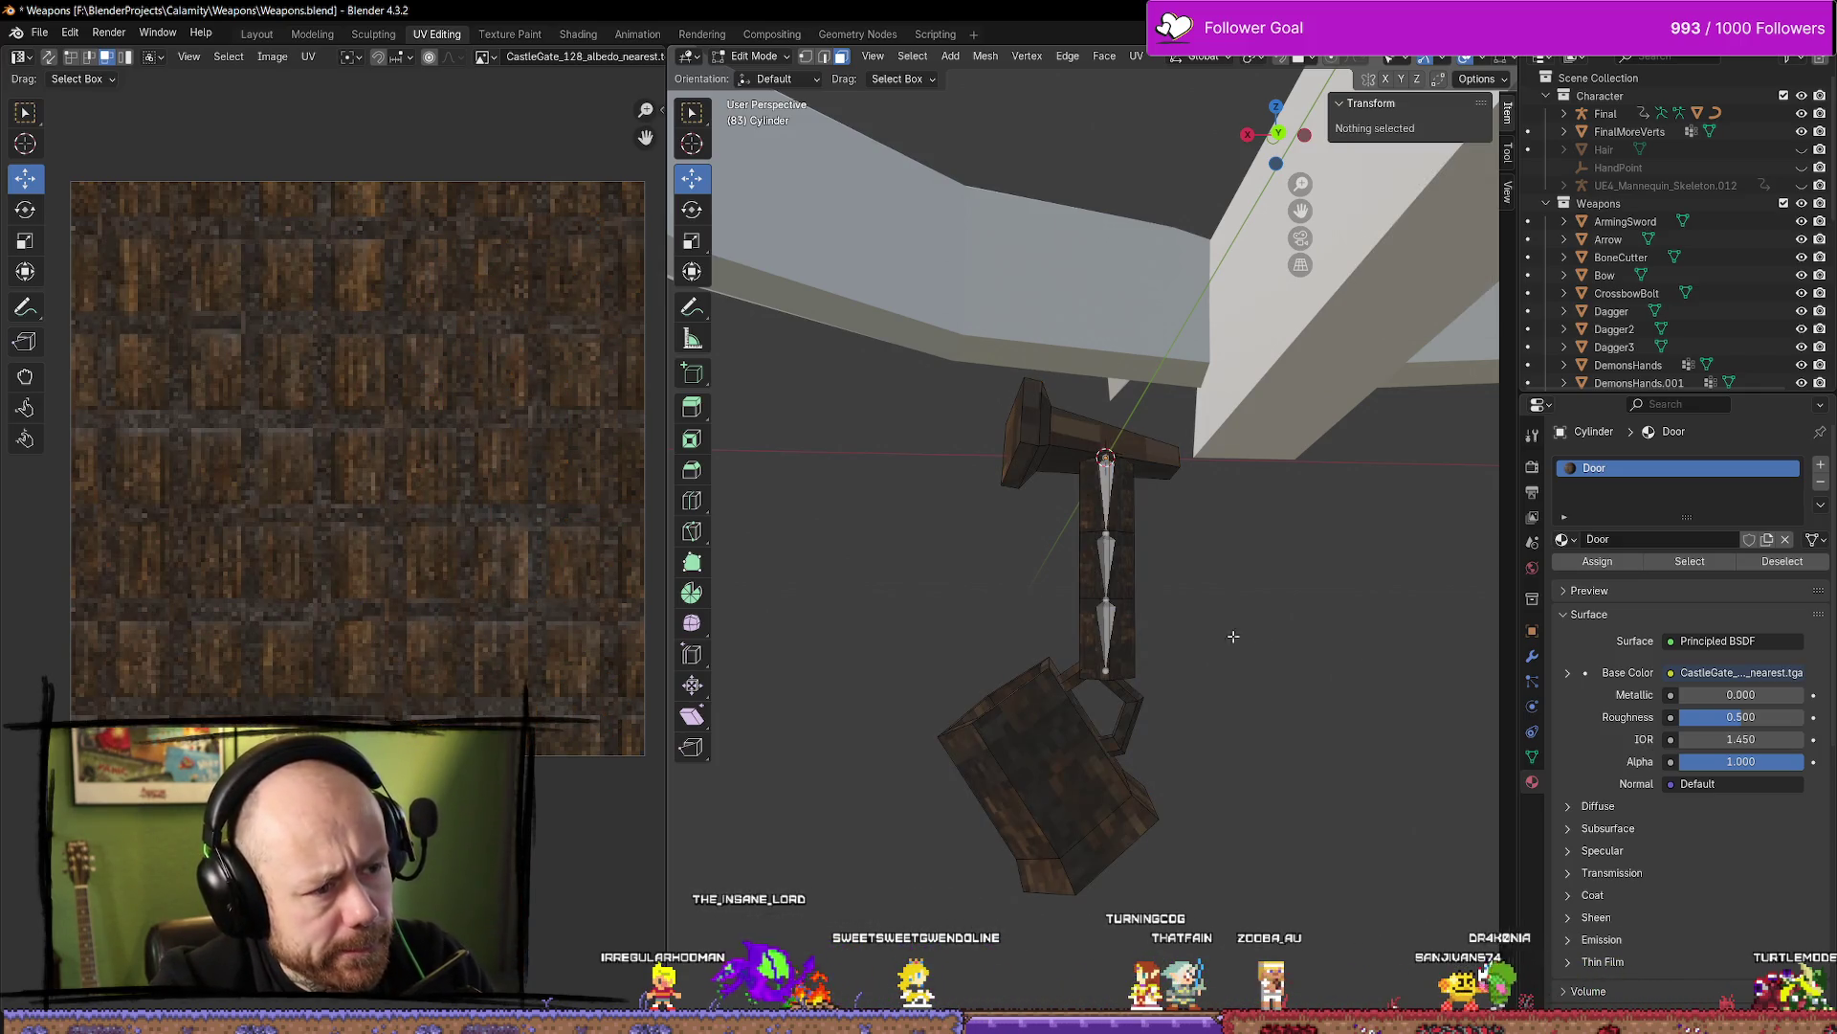
Select only the hanging shaft's connected faces
{"action": "key", "text": "l"}
{"action": "key", "text": "l"}
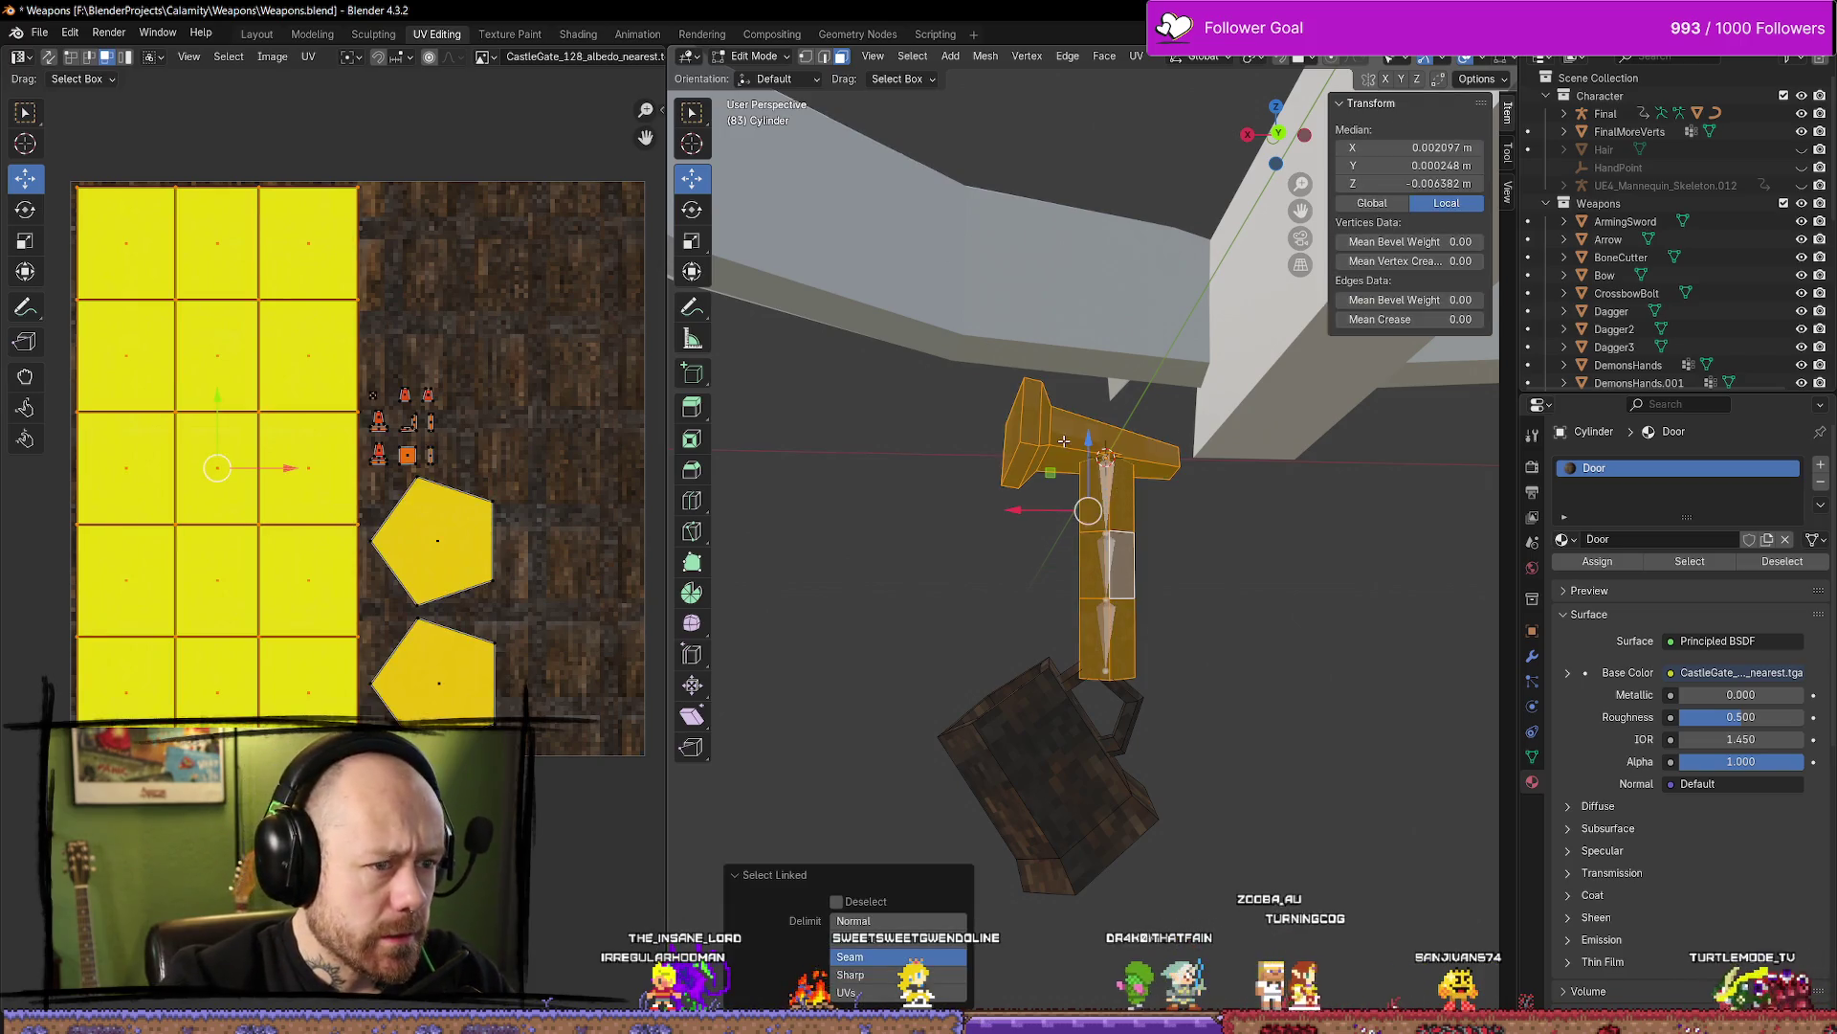
{"action": "mouse_move", "coordinate": [1156, 677]}
{"action": "middle_mouse_down"}
{"action": "mouse_move", "coordinate": [1107, 566]}
{"action": "mouse_move", "coordinate": [1161, 533]}
{"action": "middle_mouse_up"}
{"action": "scroll", "coordinate": [1074, 546], "scroll_direction": "up", "scroll_amount": 4}
{"action": "left_click", "coordinate": [1201, 457]}
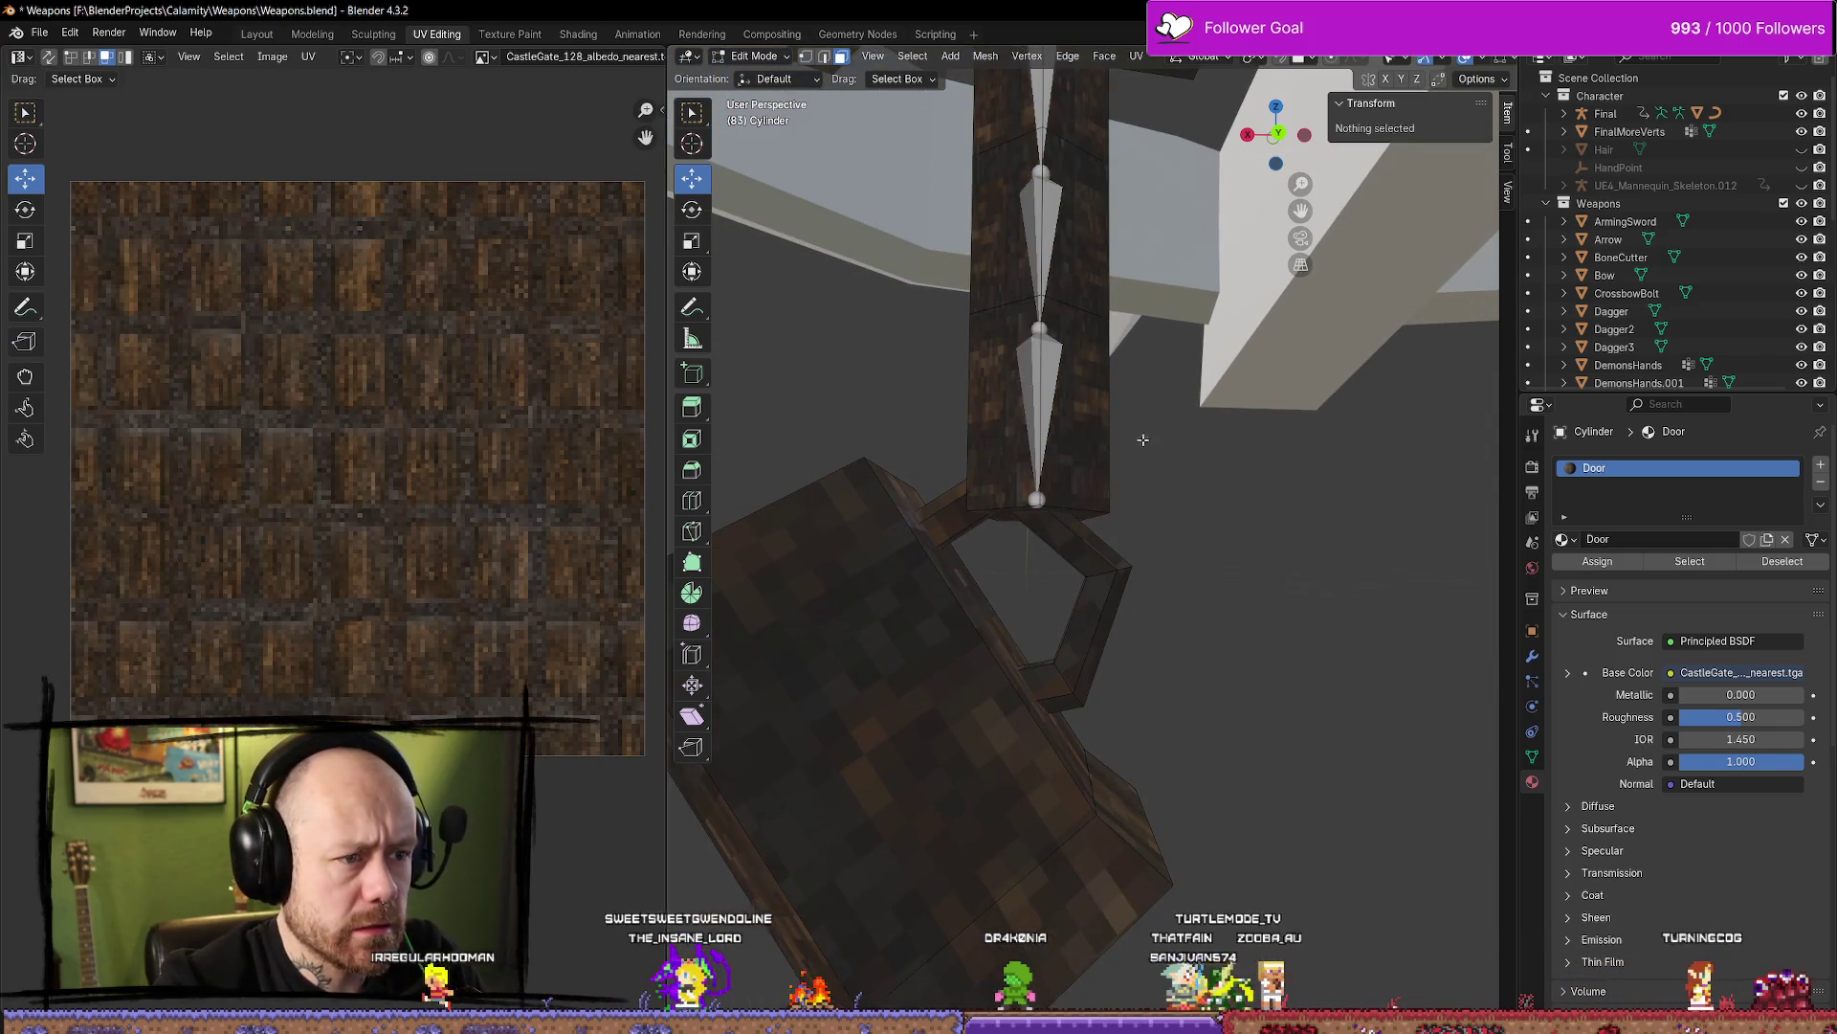
{"action": "middle_click_drag", "start_coordinate": [1142, 440], "coordinate": [1147, 457]}
{"action": "scroll", "coordinate": [1148, 453], "scroll_direction": "down", "scroll_amount": 4}
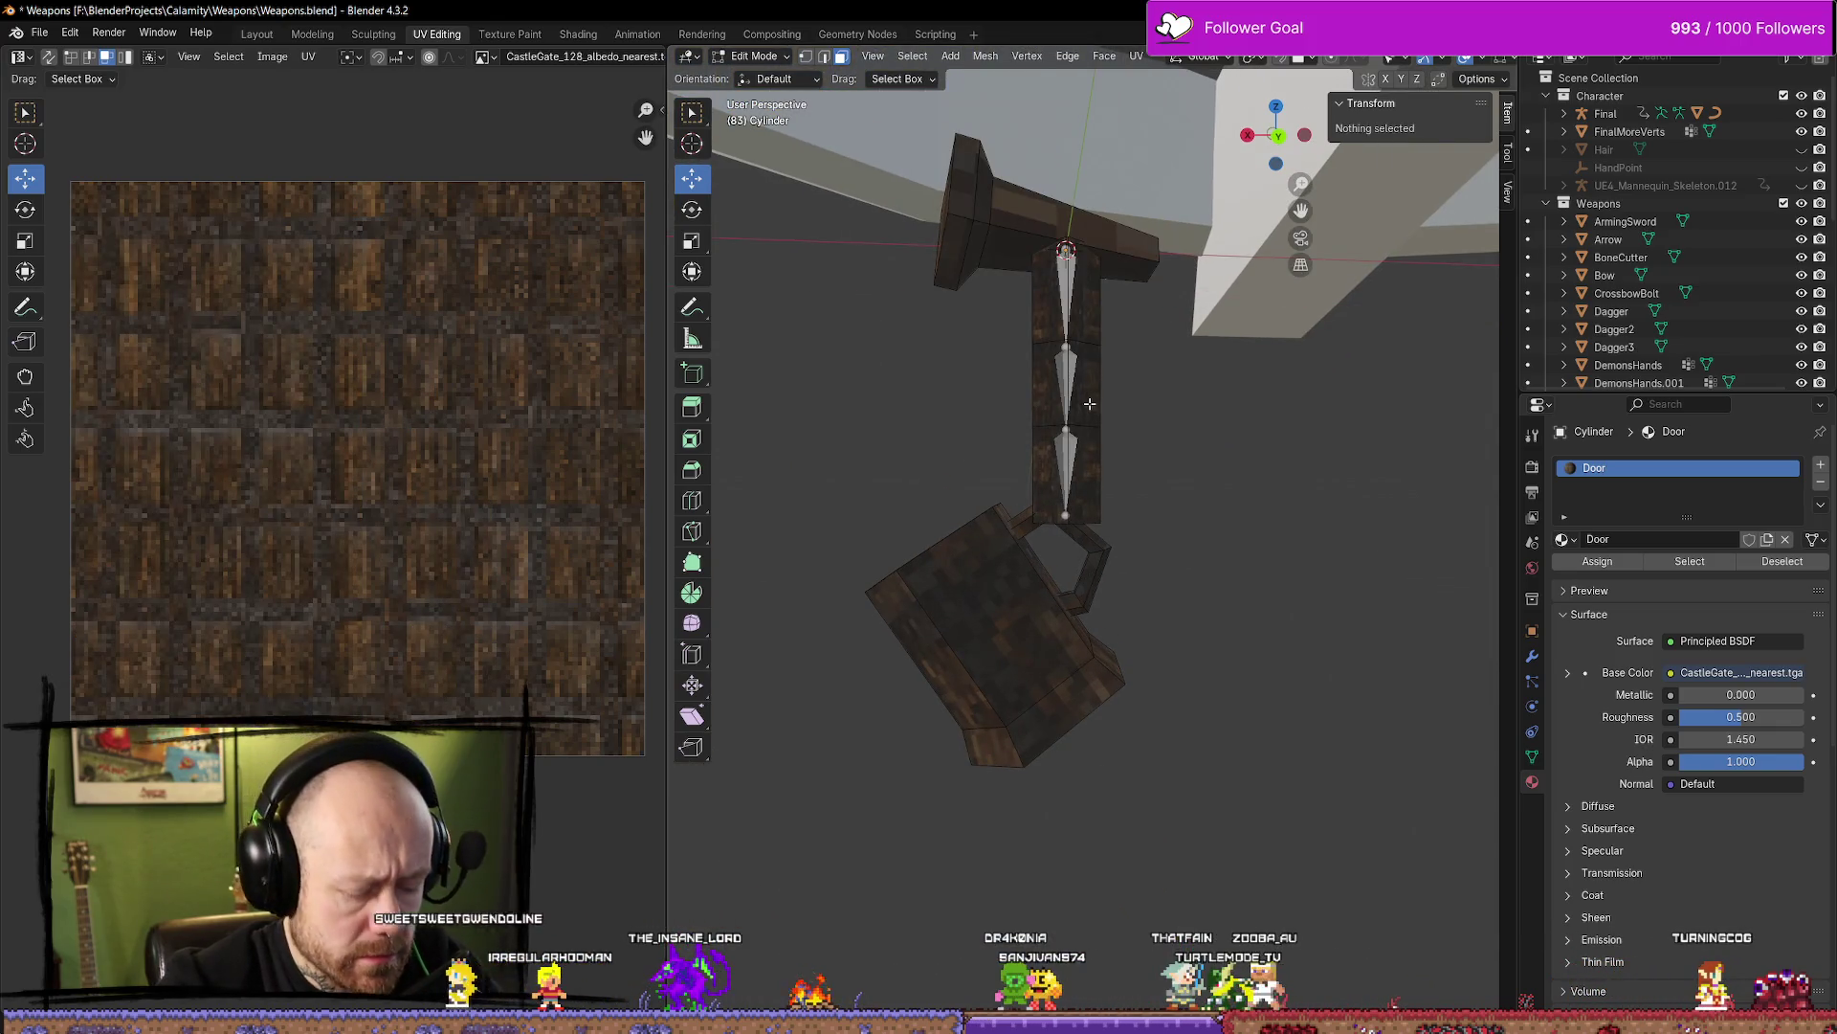
{"action": "left_click", "coordinate": [1089, 403]}
{"action": "key", "text": "ctrl+l"}
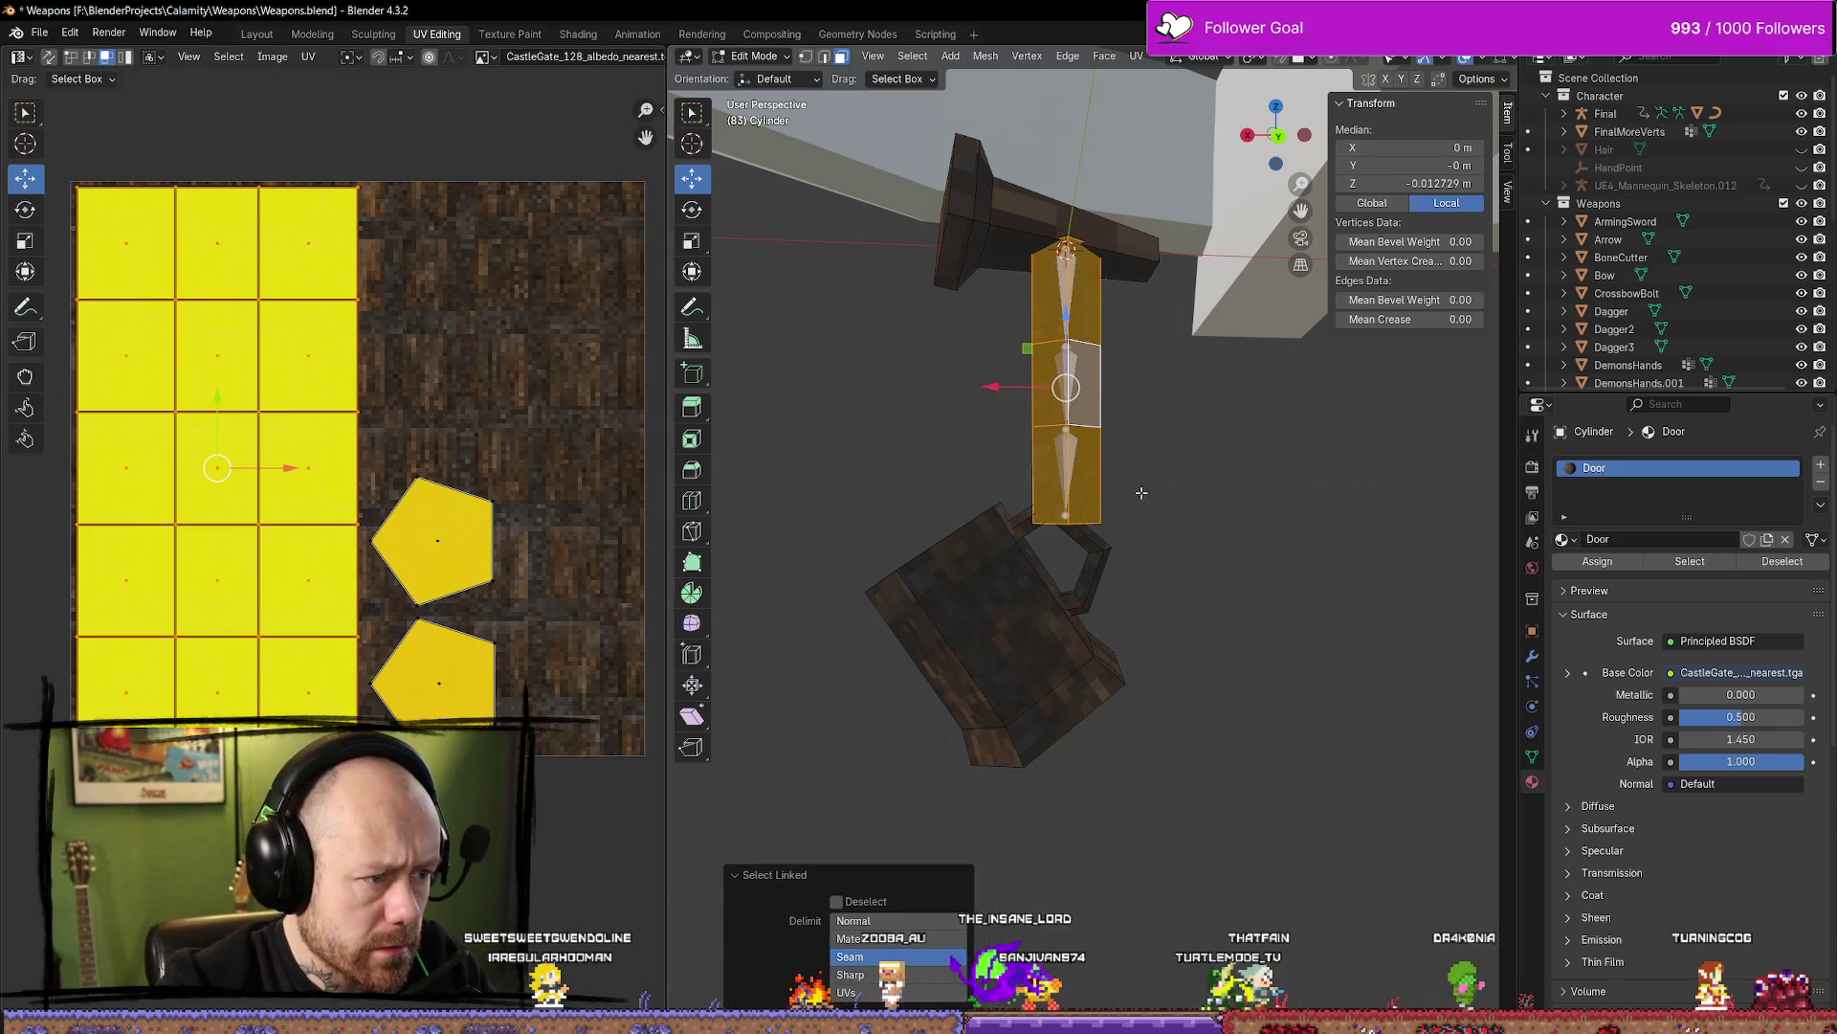
Unwrap the shaft Angle Based, scale its UVs to about 0.54 and move them to another wood patch
{"action": "key", "text": "u"}
{"action": "left_click", "coordinate": [1225, 492]}
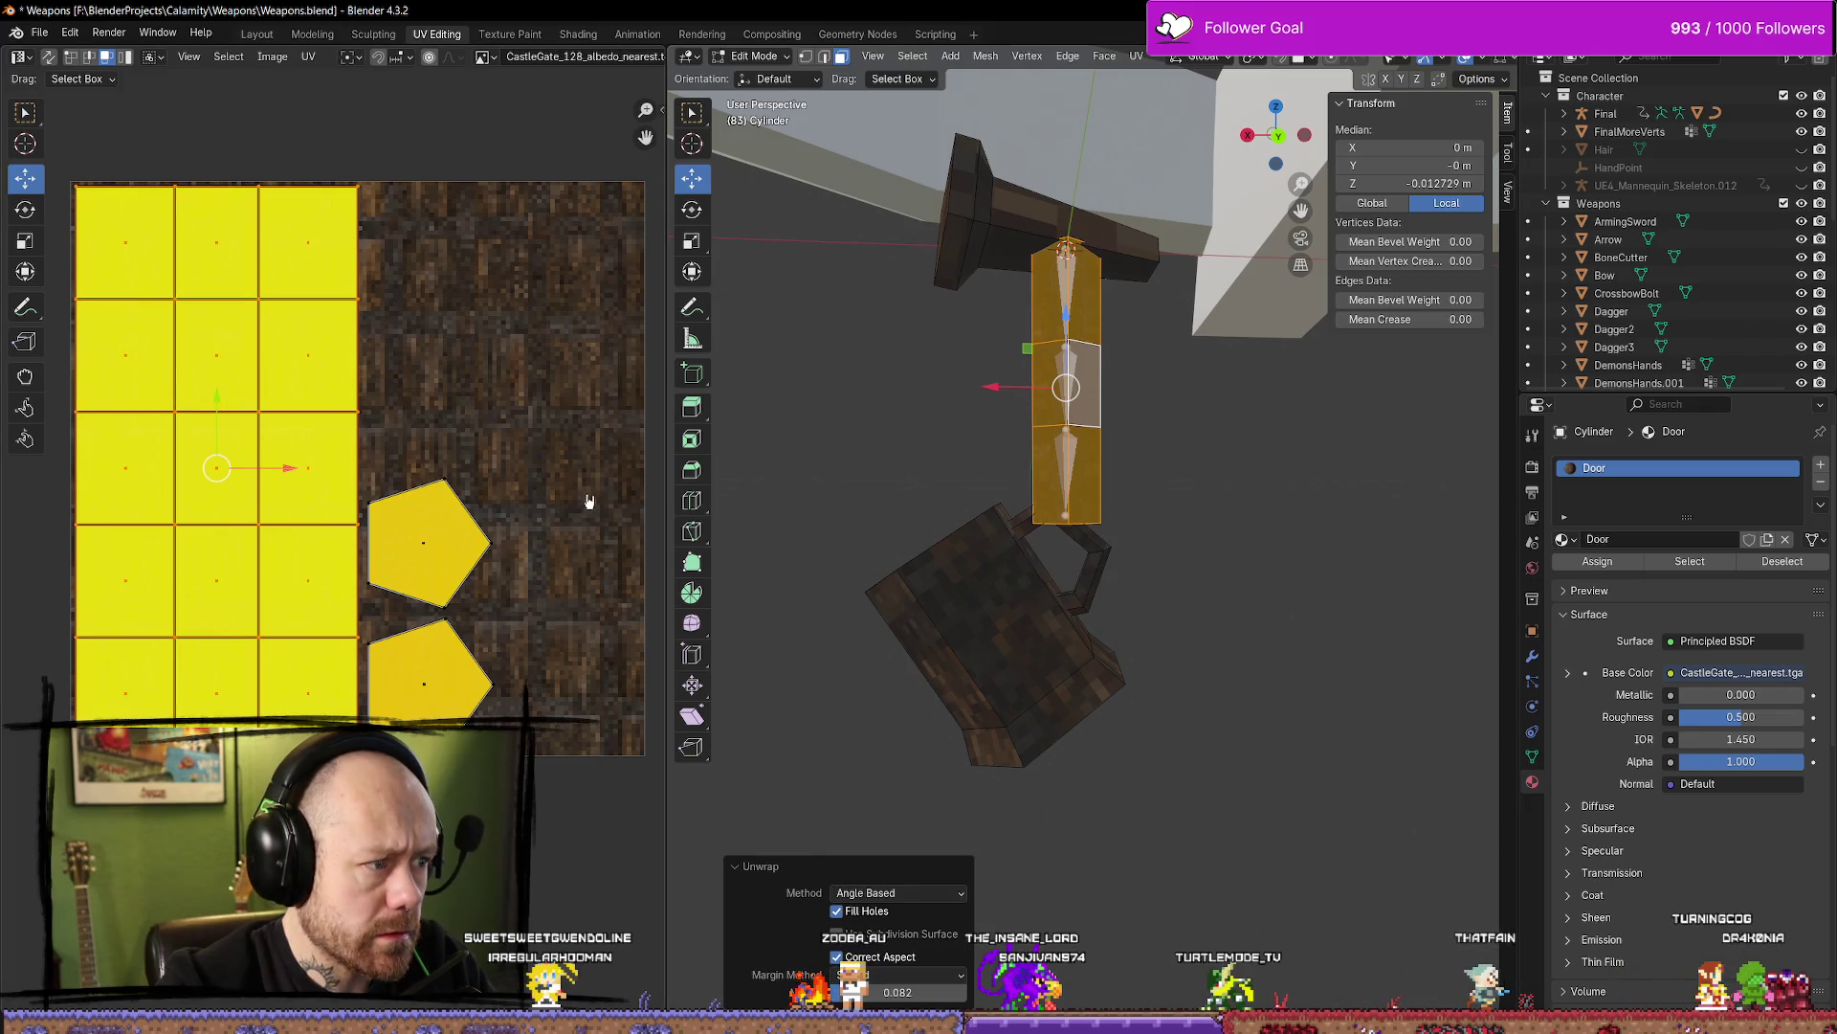
{"action": "key", "text": "s"}
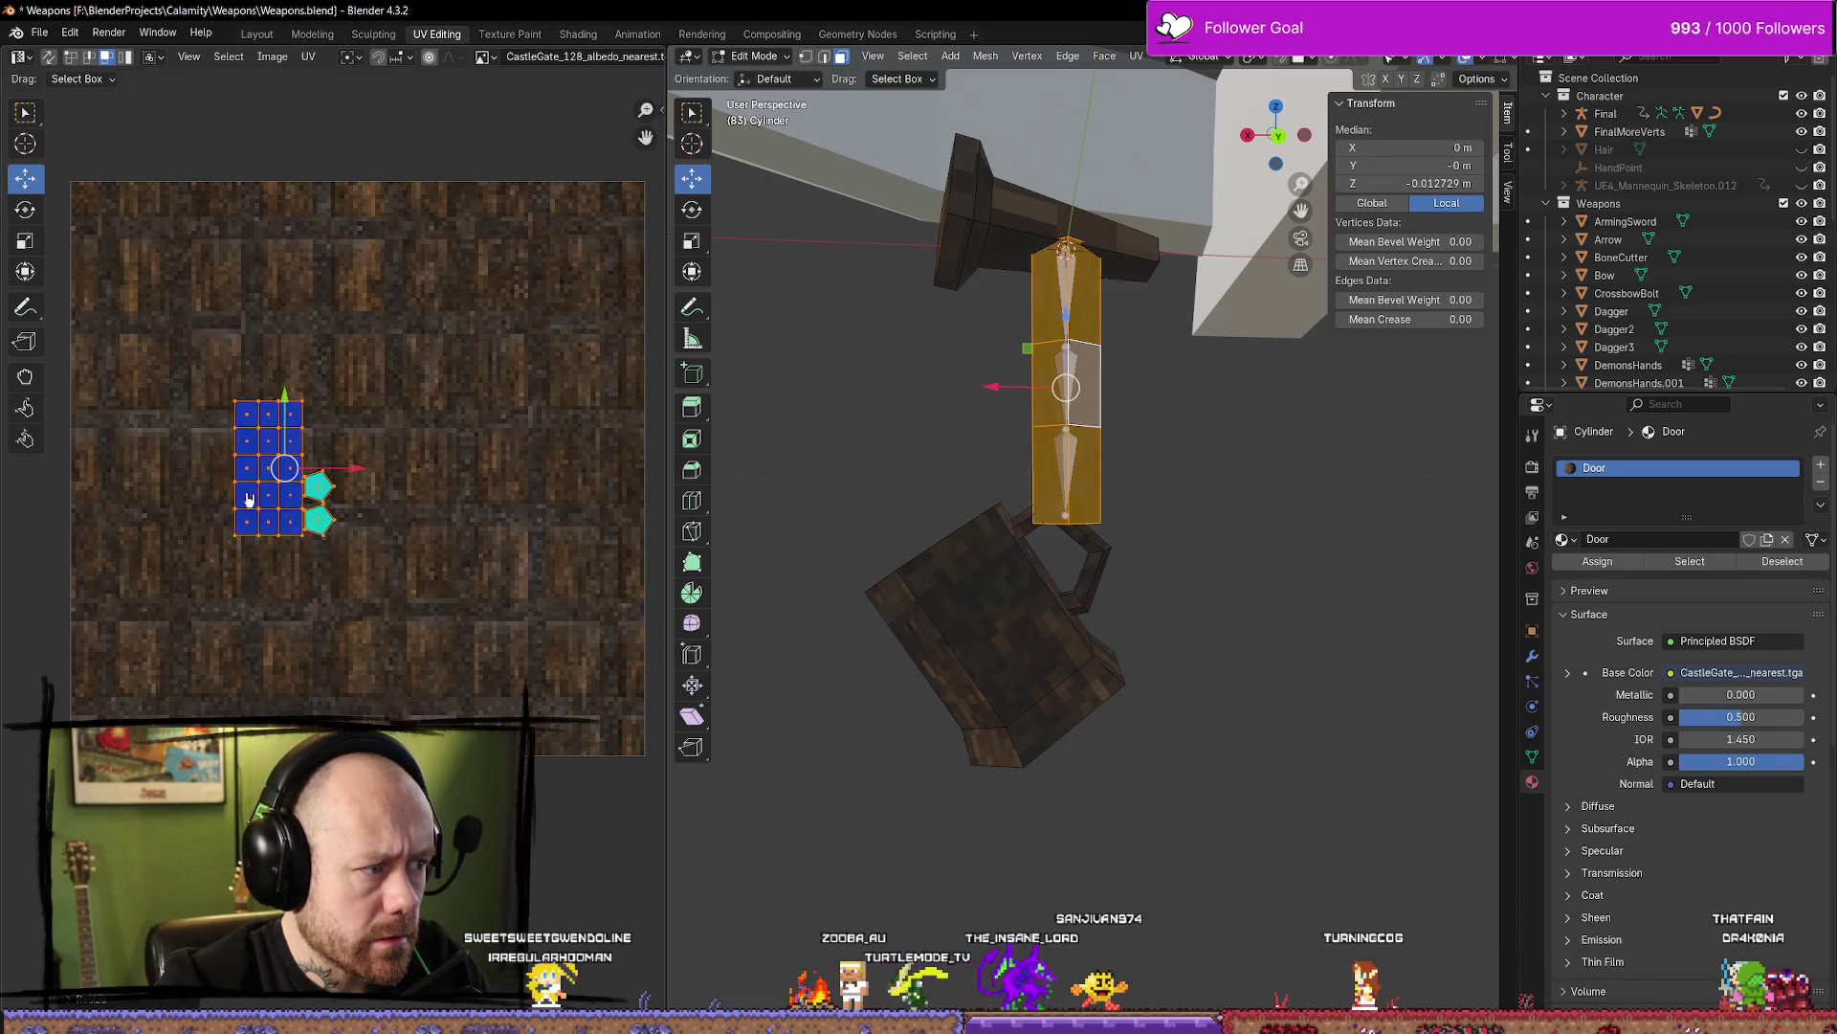
{"action": "left_click_drag", "start_coordinate": [283, 468], "coordinate": [490, 639]}
{"action": "scroll", "coordinate": [1193, 387], "scroll_direction": "up", "scroll_amount": 4}
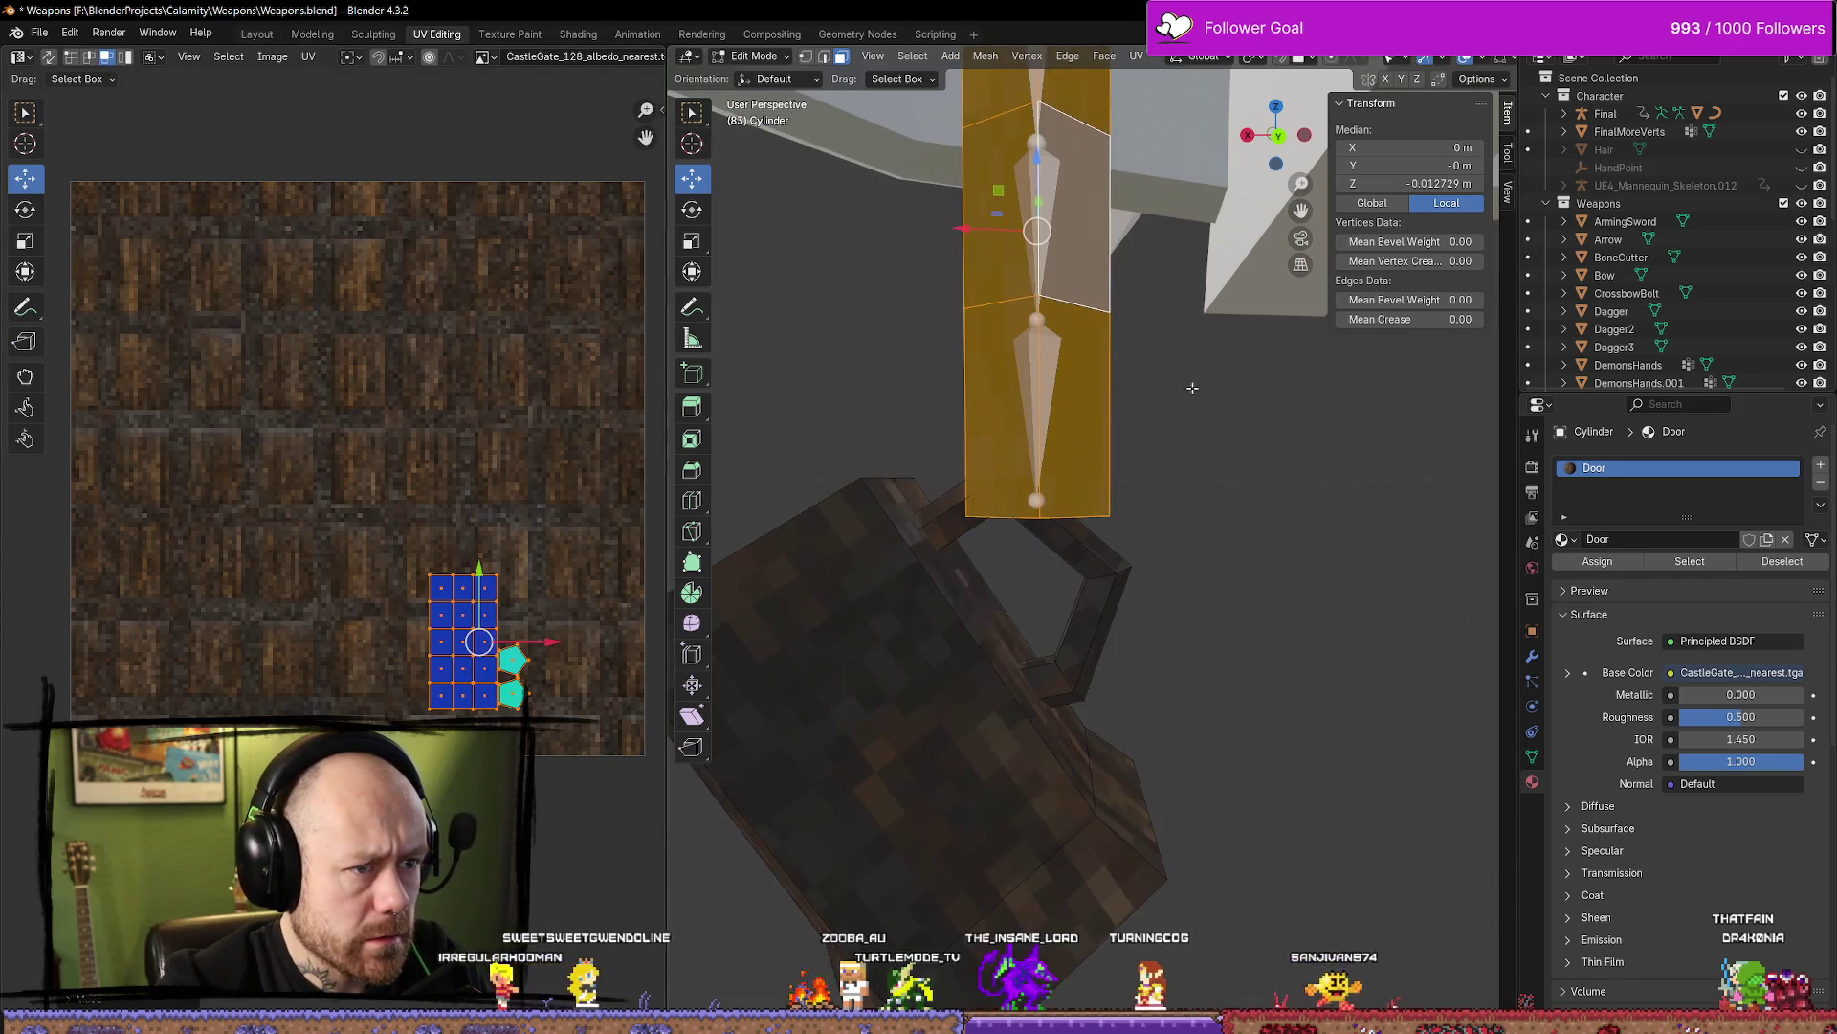
Check the shaft's new wood texturing in Object Mode from a couple of angles
{"action": "key", "text": "Tab"}
{"action": "mouse_move", "coordinate": [1214, 599]}
{"action": "middle_mouse_down"}
{"action": "mouse_move", "coordinate": [1213, 578]}
{"action": "mouse_move", "coordinate": [1288, 617]}
{"action": "mouse_move", "coordinate": [939, 623]}
{"action": "mouse_move", "coordinate": [908, 520]}
{"action": "mouse_move", "coordinate": [1180, 562]}
{"action": "mouse_move", "coordinate": [1164, 558]}
{"action": "mouse_move", "coordinate": [1200, 533]}
{"action": "mouse_move", "coordinate": [1208, 693]}
{"action": "middle_mouse_up"}
{"action": "key", "text": "Tab"}
{"action": "key", "text": "l"}
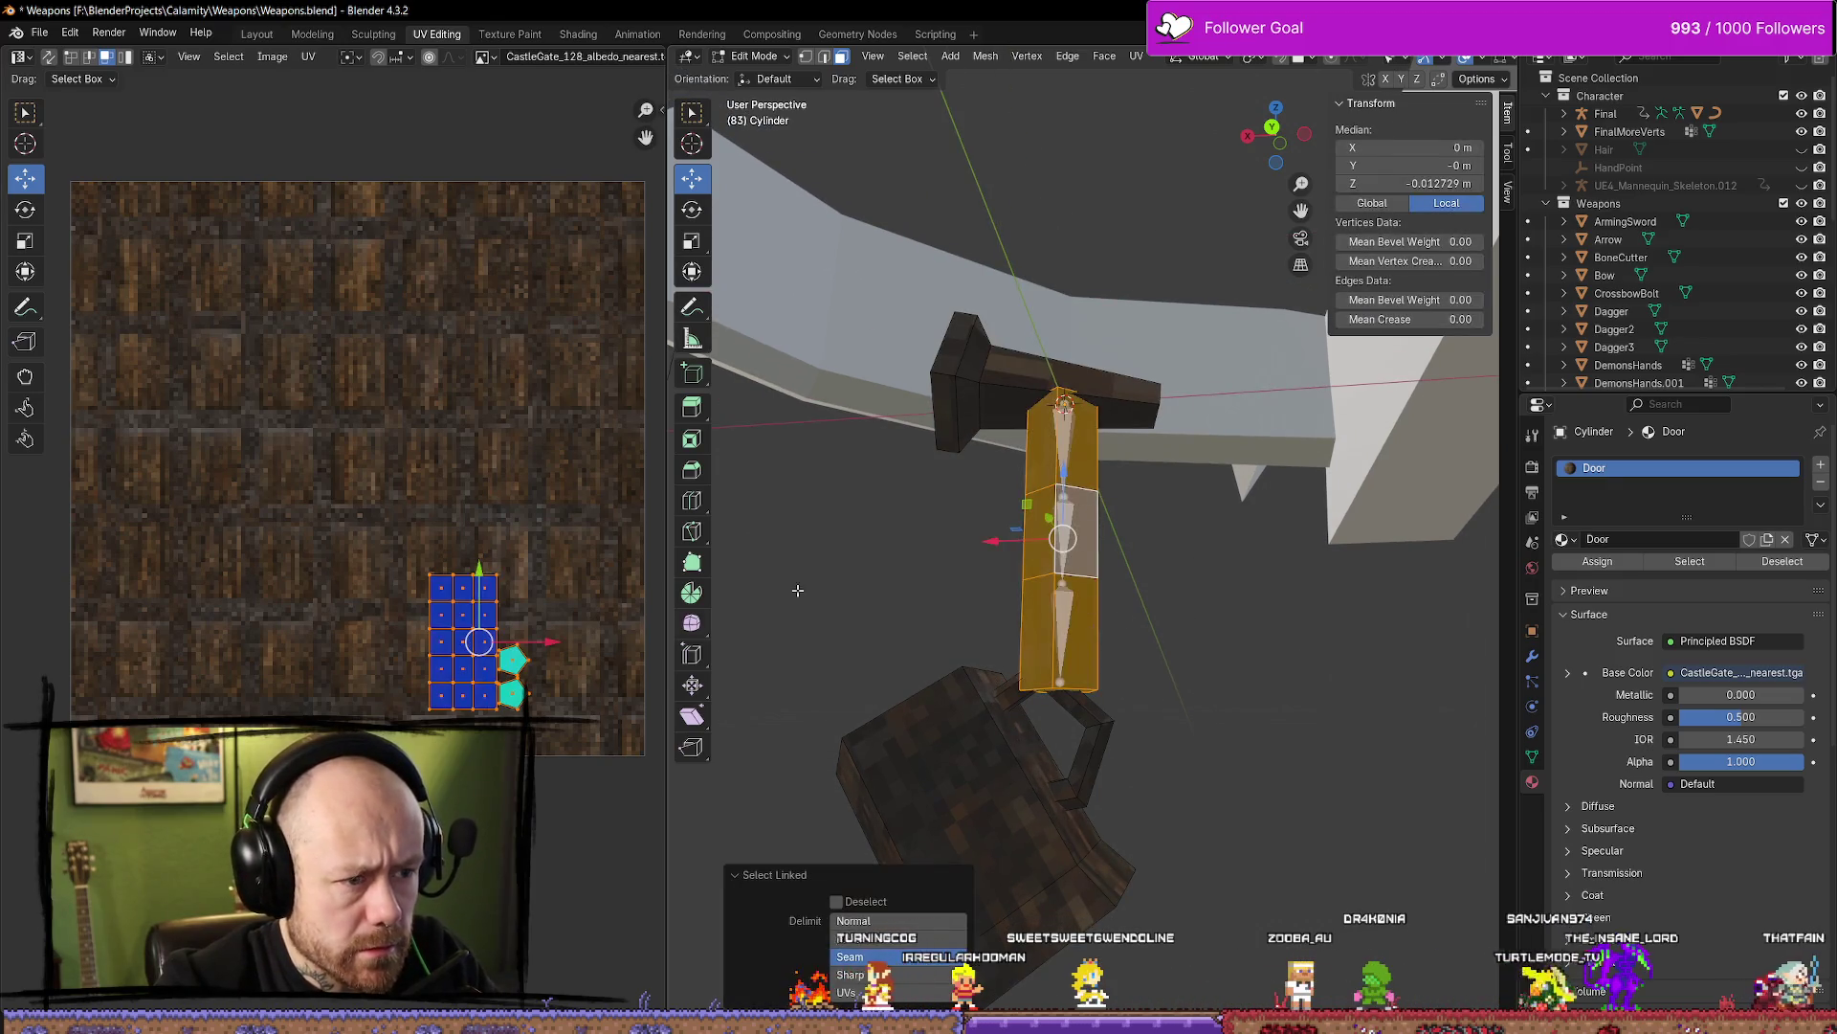
{"action": "scroll", "coordinate": [553, 571], "scroll_direction": "up", "scroll_amount": 2}
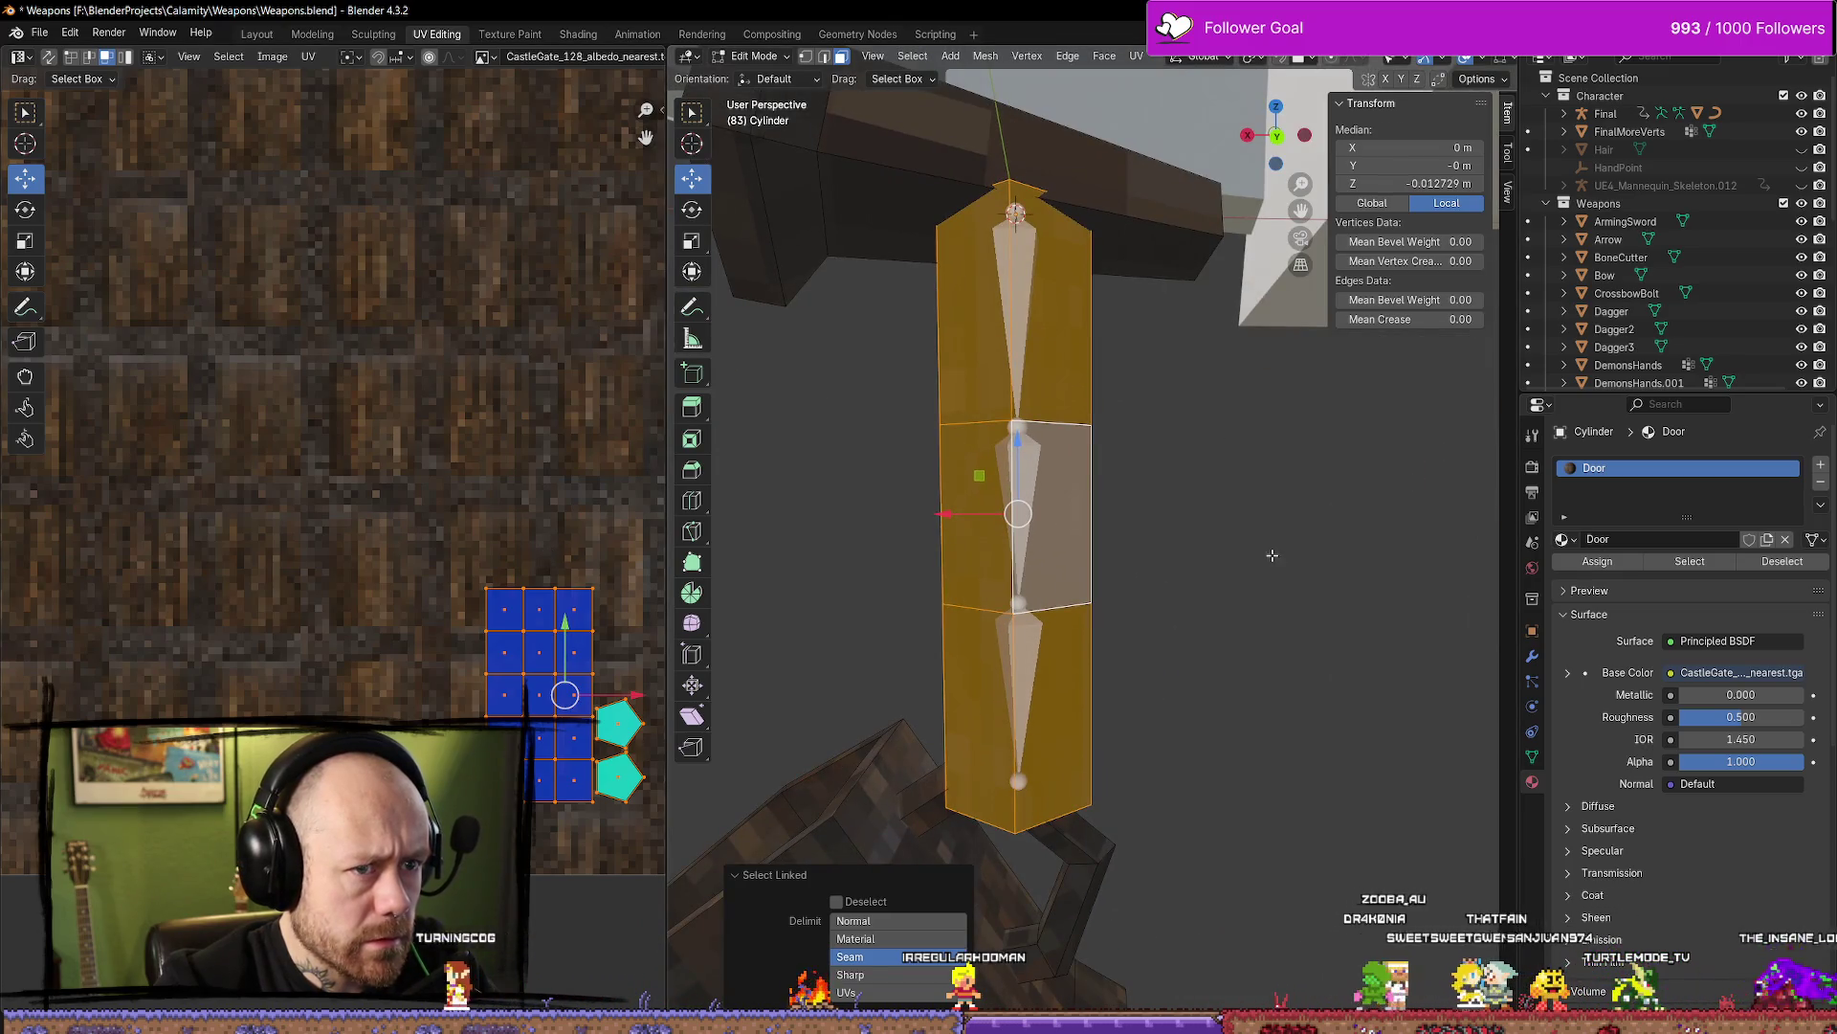
{"action": "key", "text": "Tab"}
{"action": "mouse_move", "coordinate": [1059, 521]}
{"action": "middle_mouse_down"}
{"action": "mouse_move", "coordinate": [1272, 623]}
{"action": "mouse_move", "coordinate": [1105, 572]}
{"action": "middle_mouse_up"}
{"action": "scroll", "coordinate": [1215, 626], "scroll_direction": "down", "scroll_amount": 2}
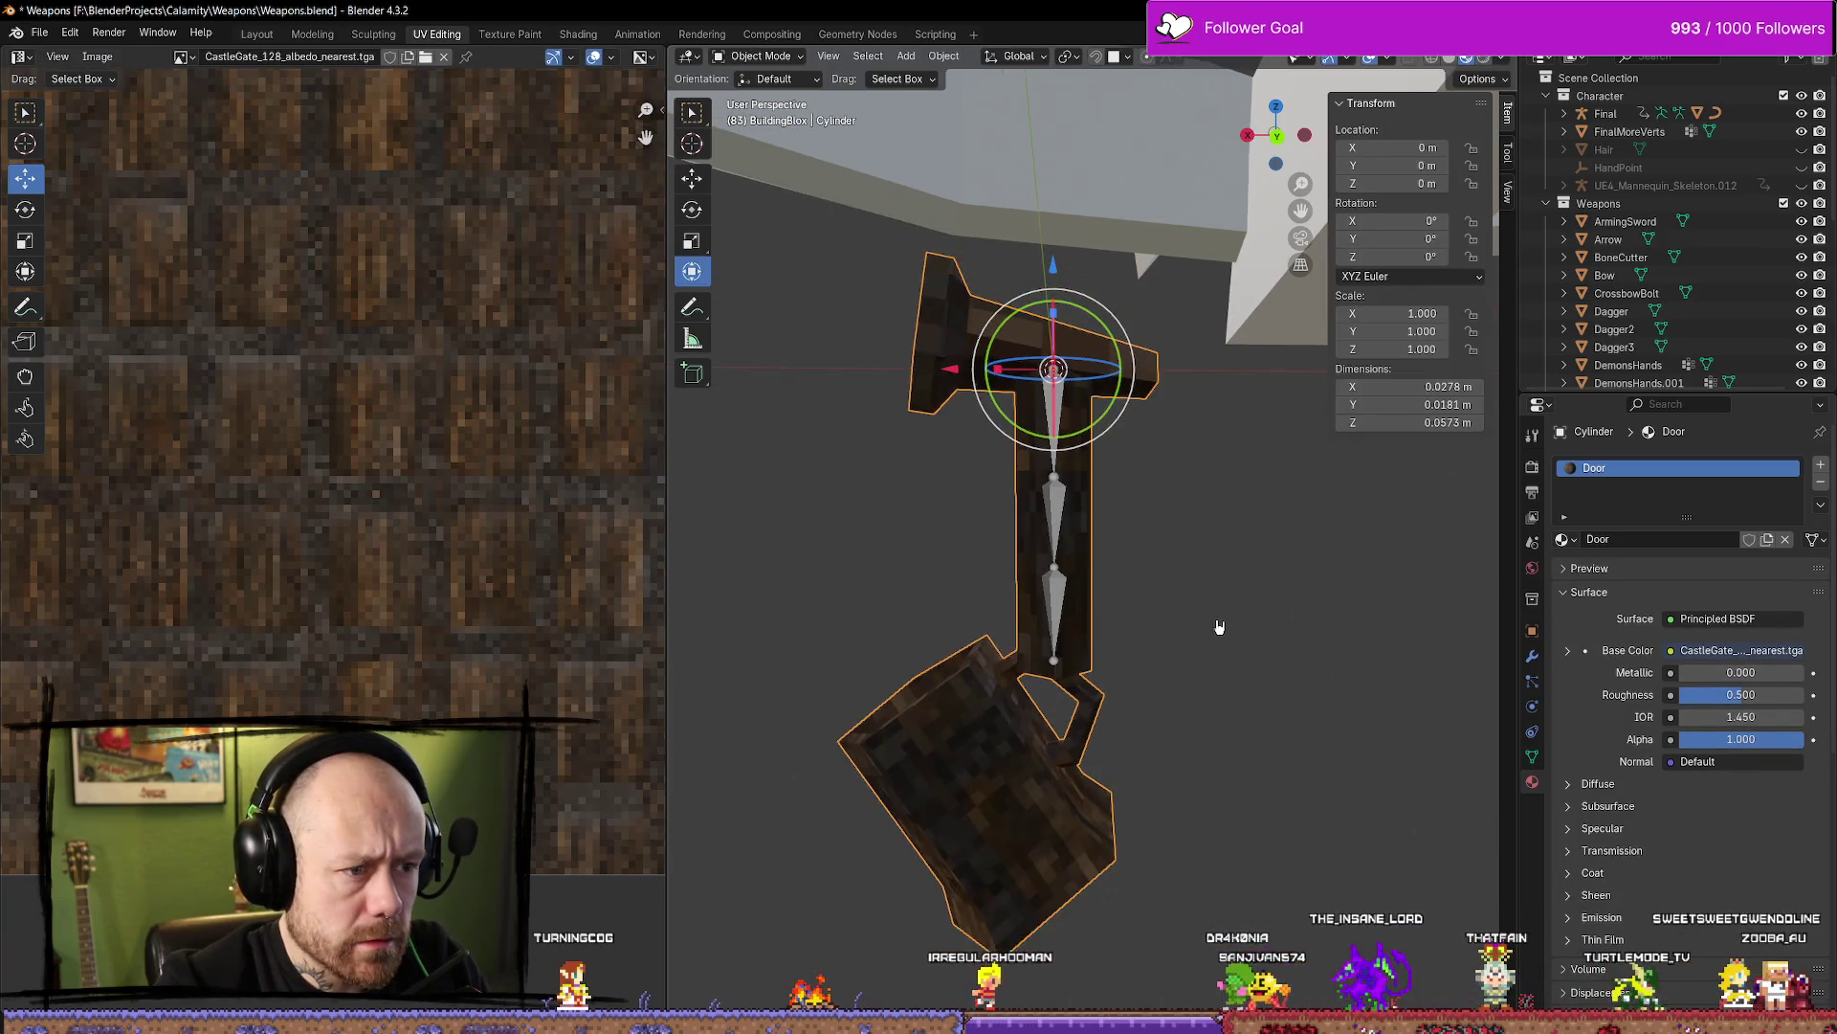
{"action": "key", "text": "Tab"}
{"action": "key", "text": "l"}
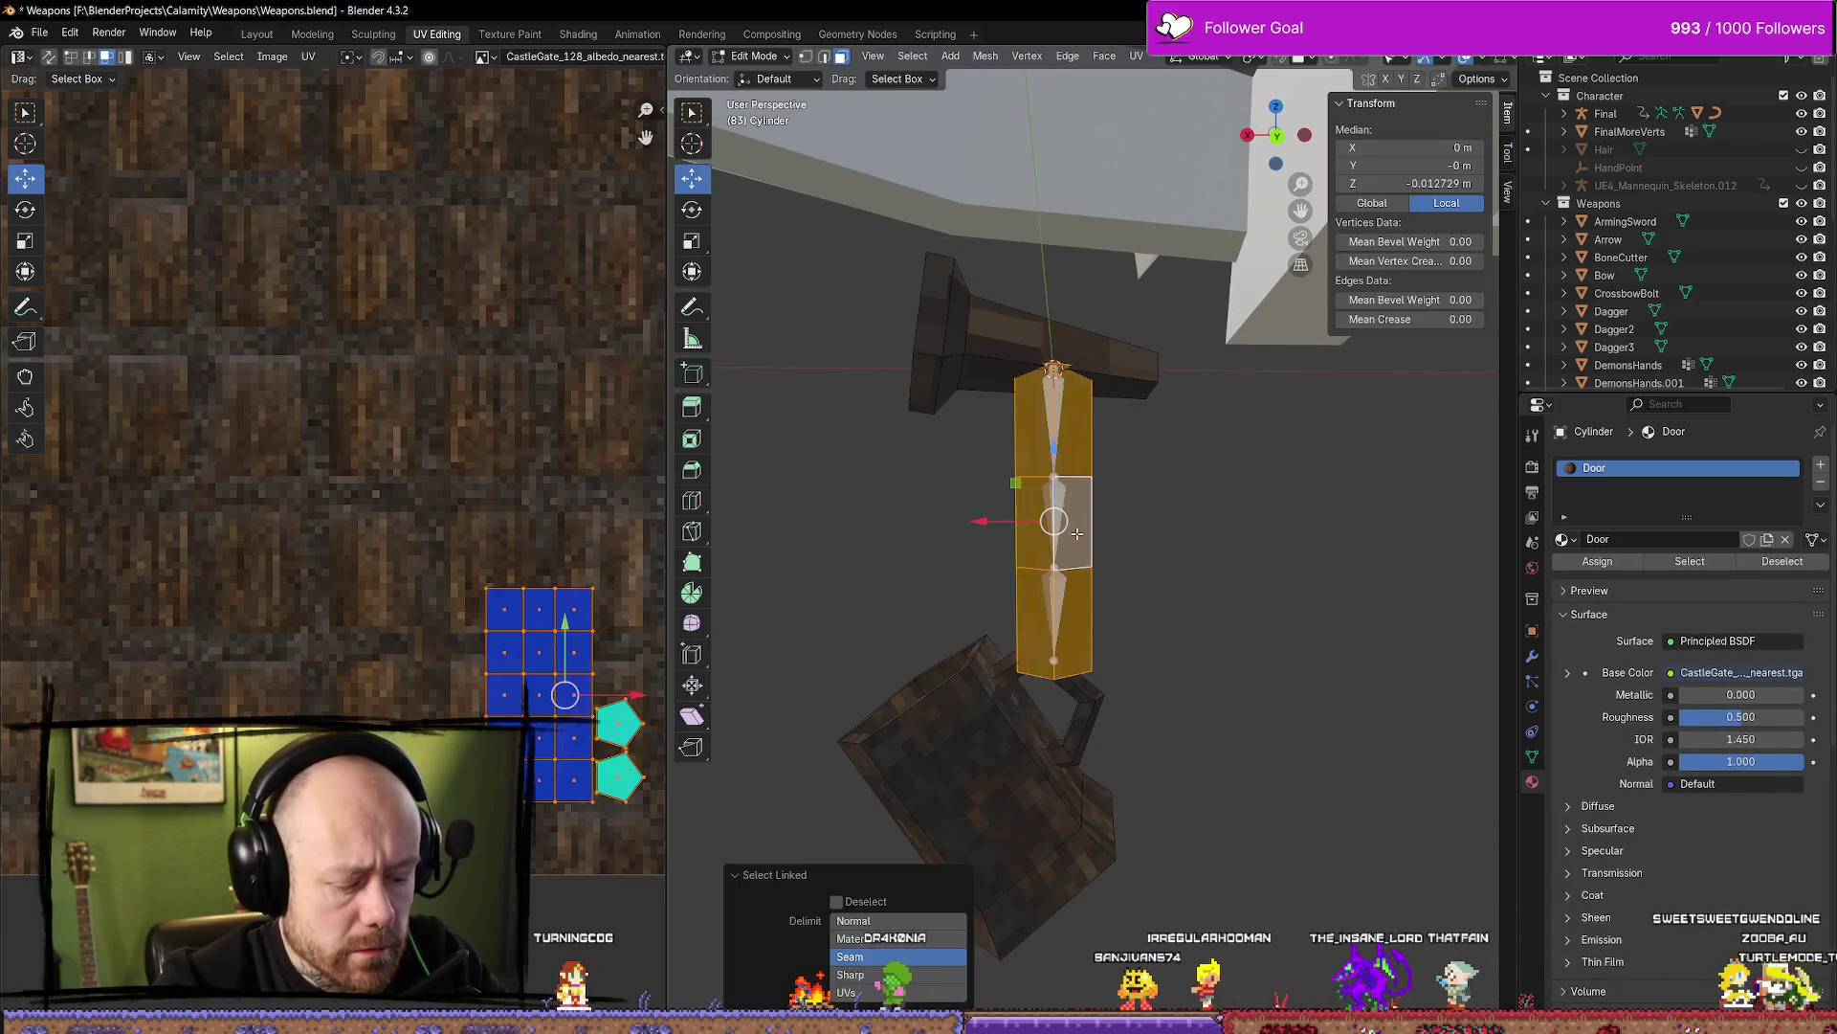
{"action": "key", "text": "p"}
{"action": "left_click", "coordinate": [1082, 537]}
{"action": "key", "text": "Tab"}
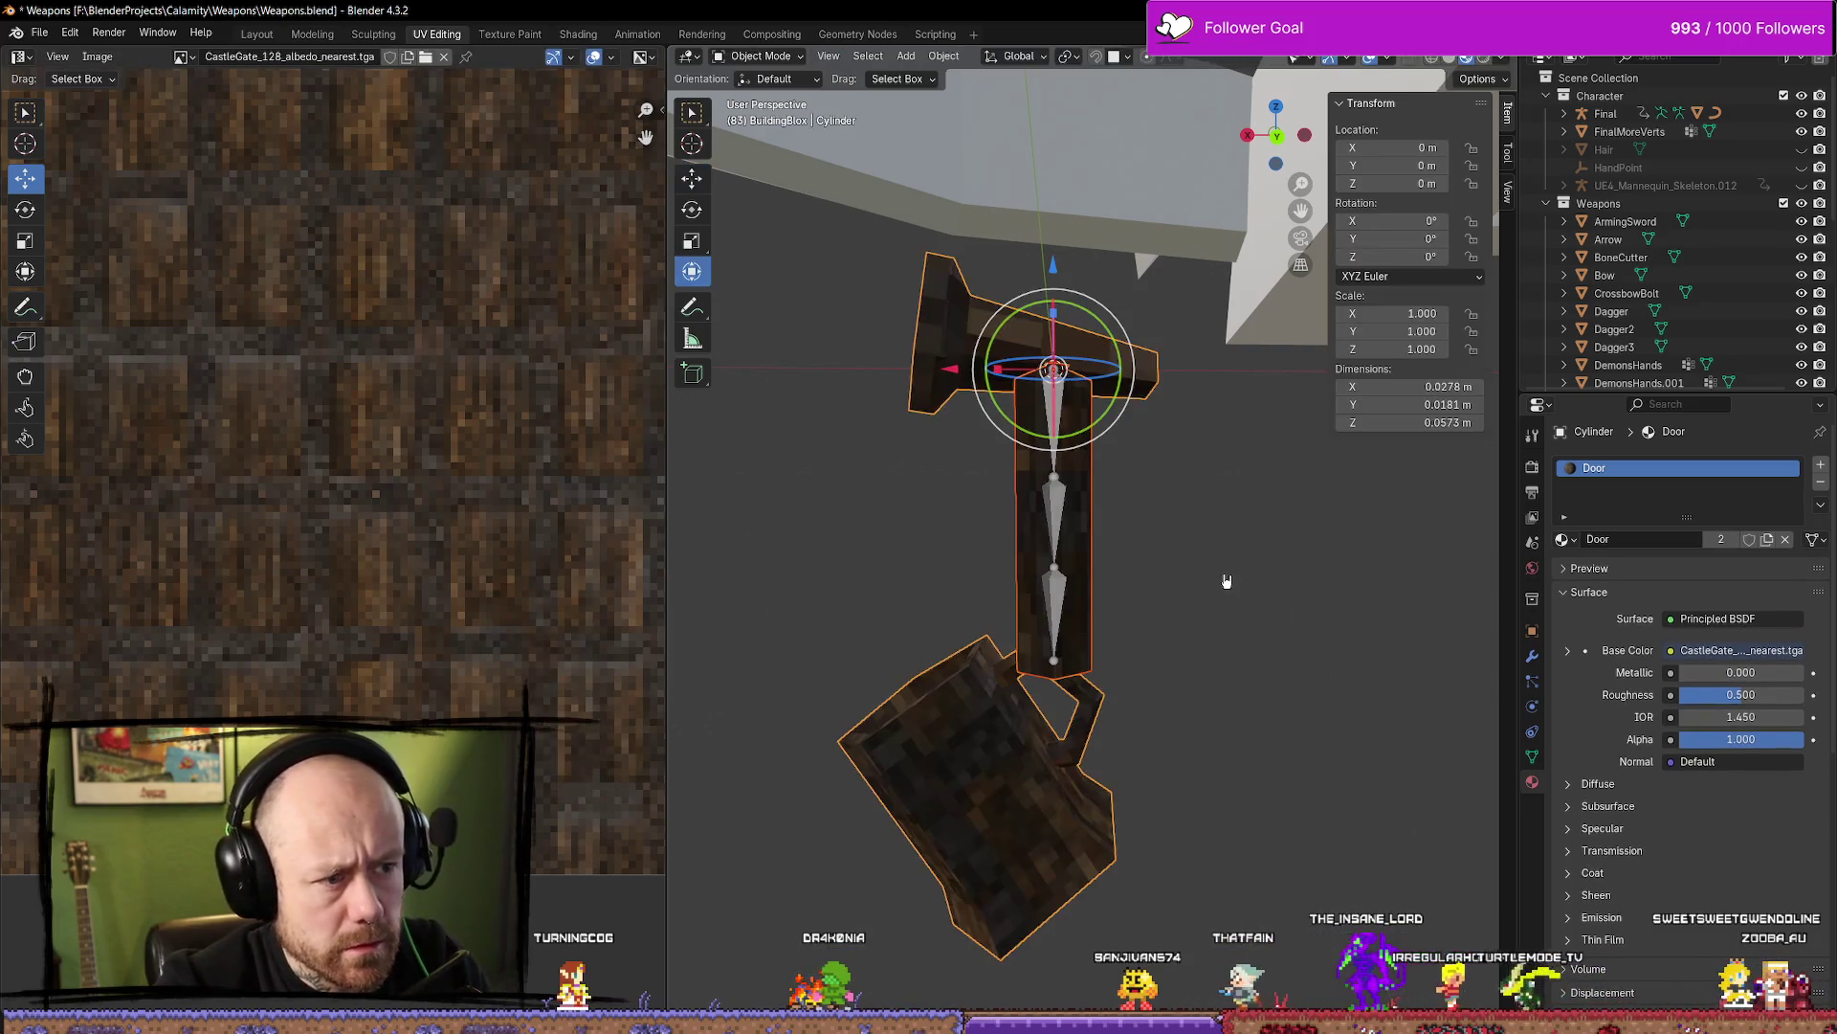
{"action": "left_click", "coordinate": [1222, 582]}
{"action": "left_click", "coordinate": [1079, 554]}
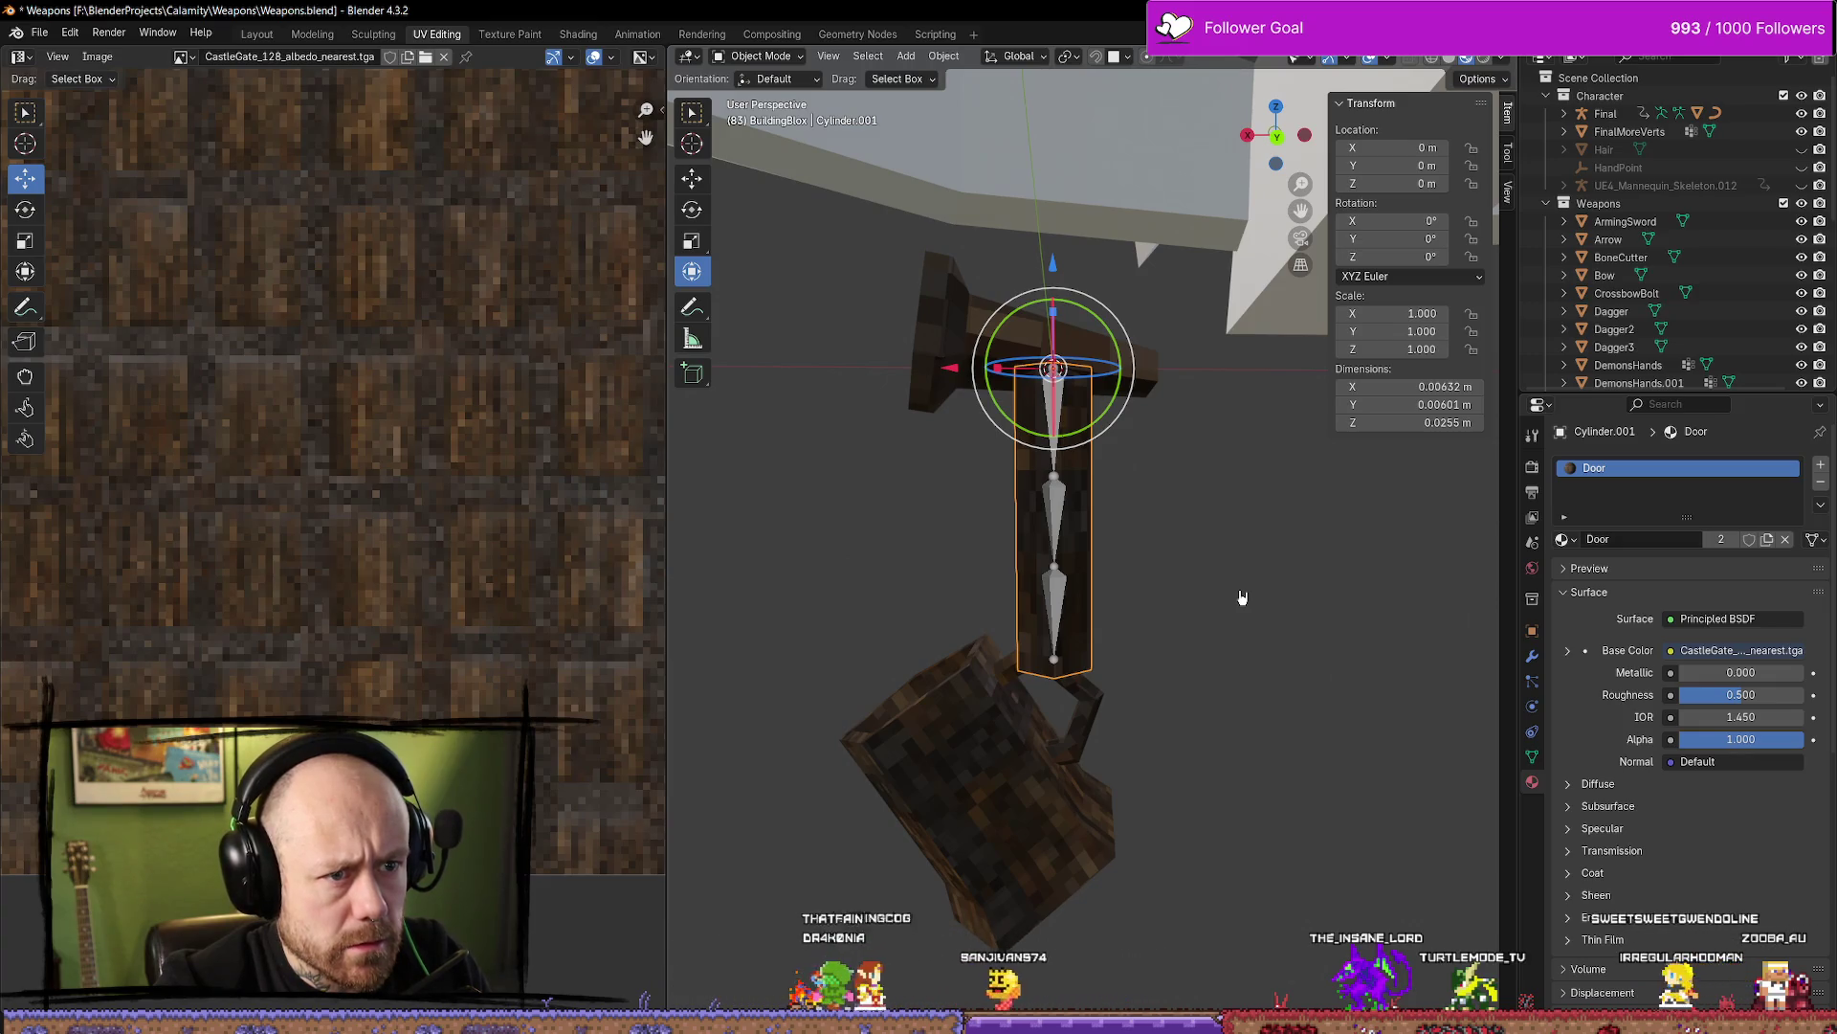
{"action": "left_click", "coordinate": [1243, 597]}
{"action": "key", "text": "ctrl+z"}
{"action": "key", "text": "ctrl+z"}
{"action": "key", "text": "ctrl+z"}
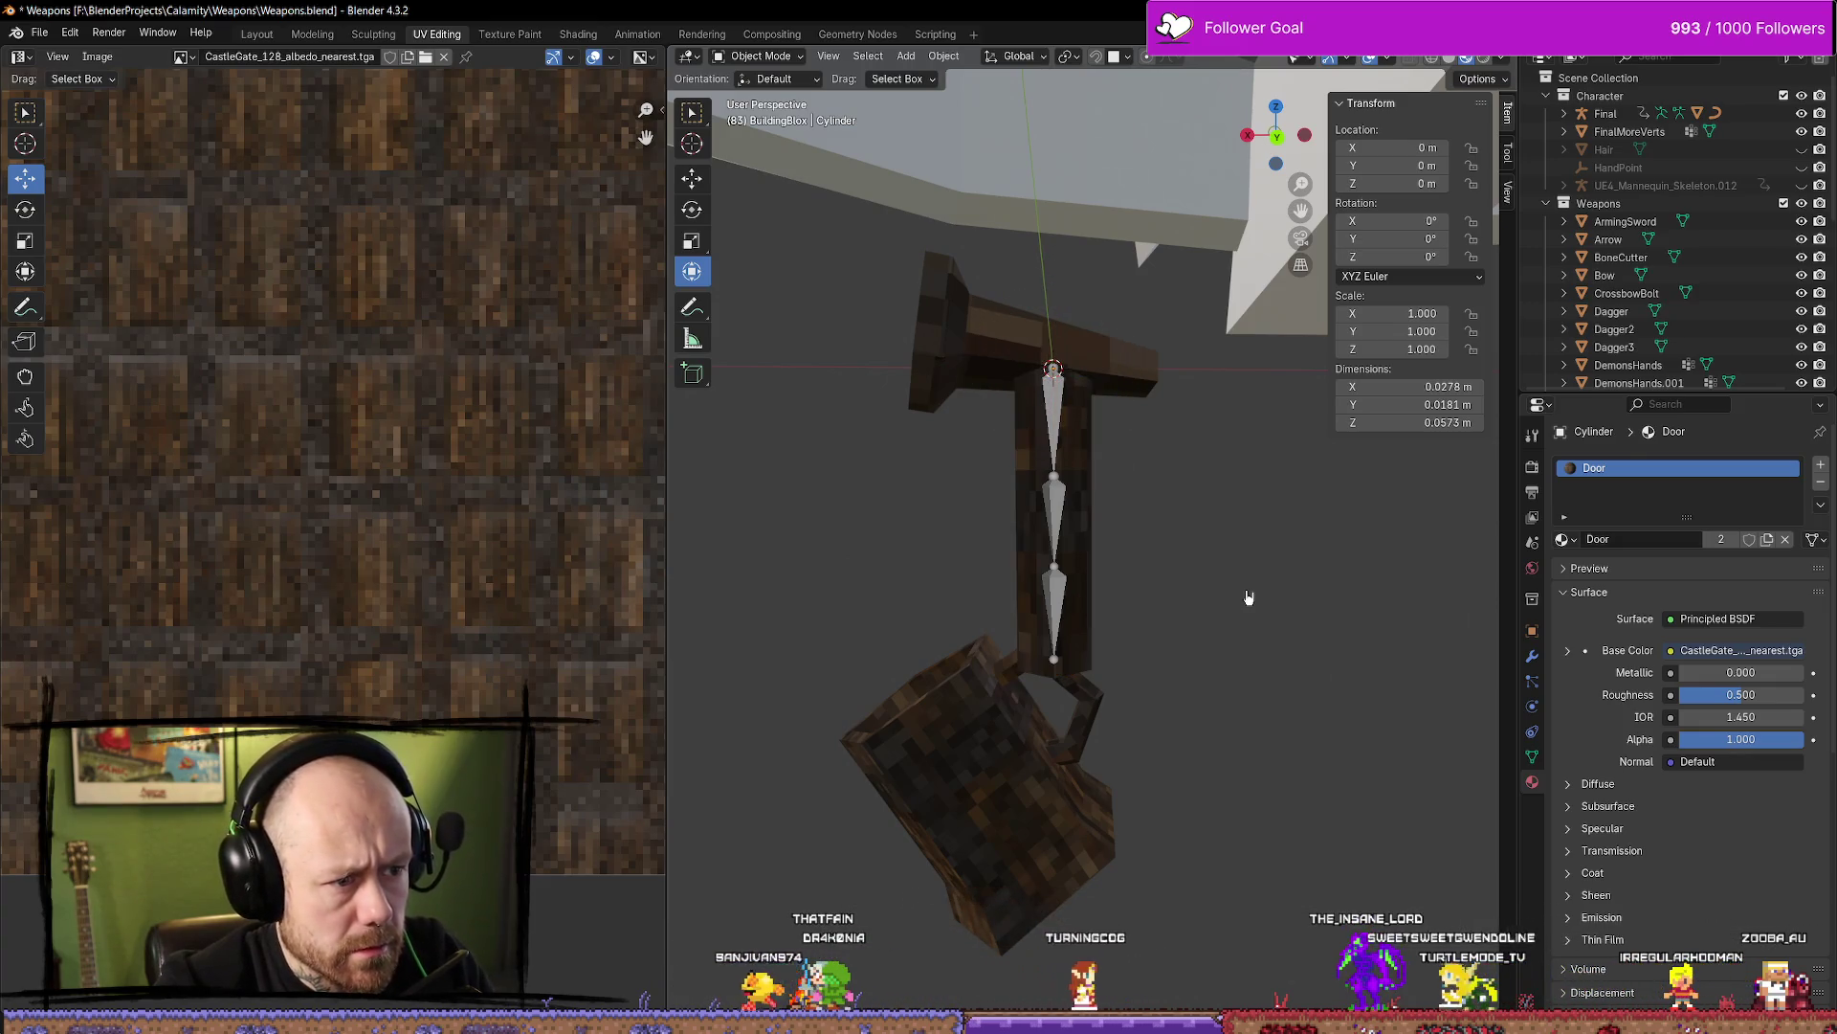
{"action": "key", "text": "ctrl+z"}
{"action": "key", "text": "ctrl+z"}
{"action": "key", "text": "ctrl+z"}
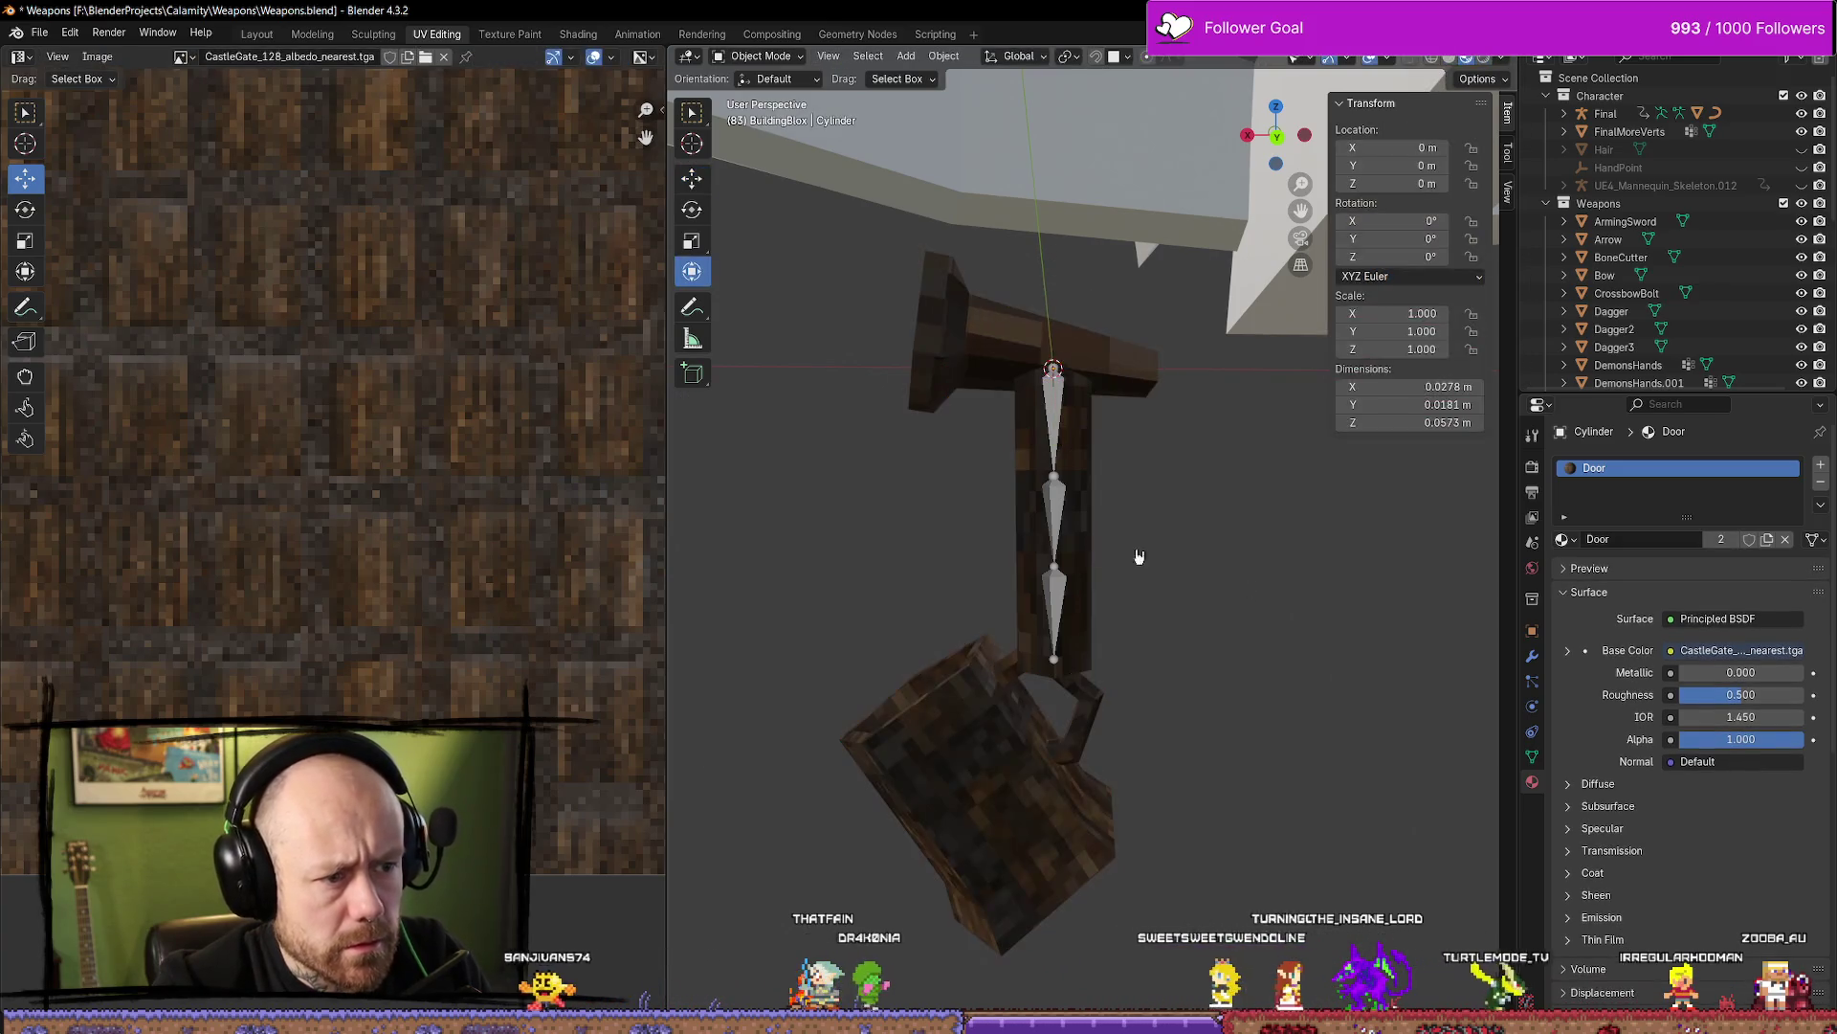
{"action": "key", "text": "ctrl+shift+z"}
{"action": "key", "text": "ctrl+shift+z"}
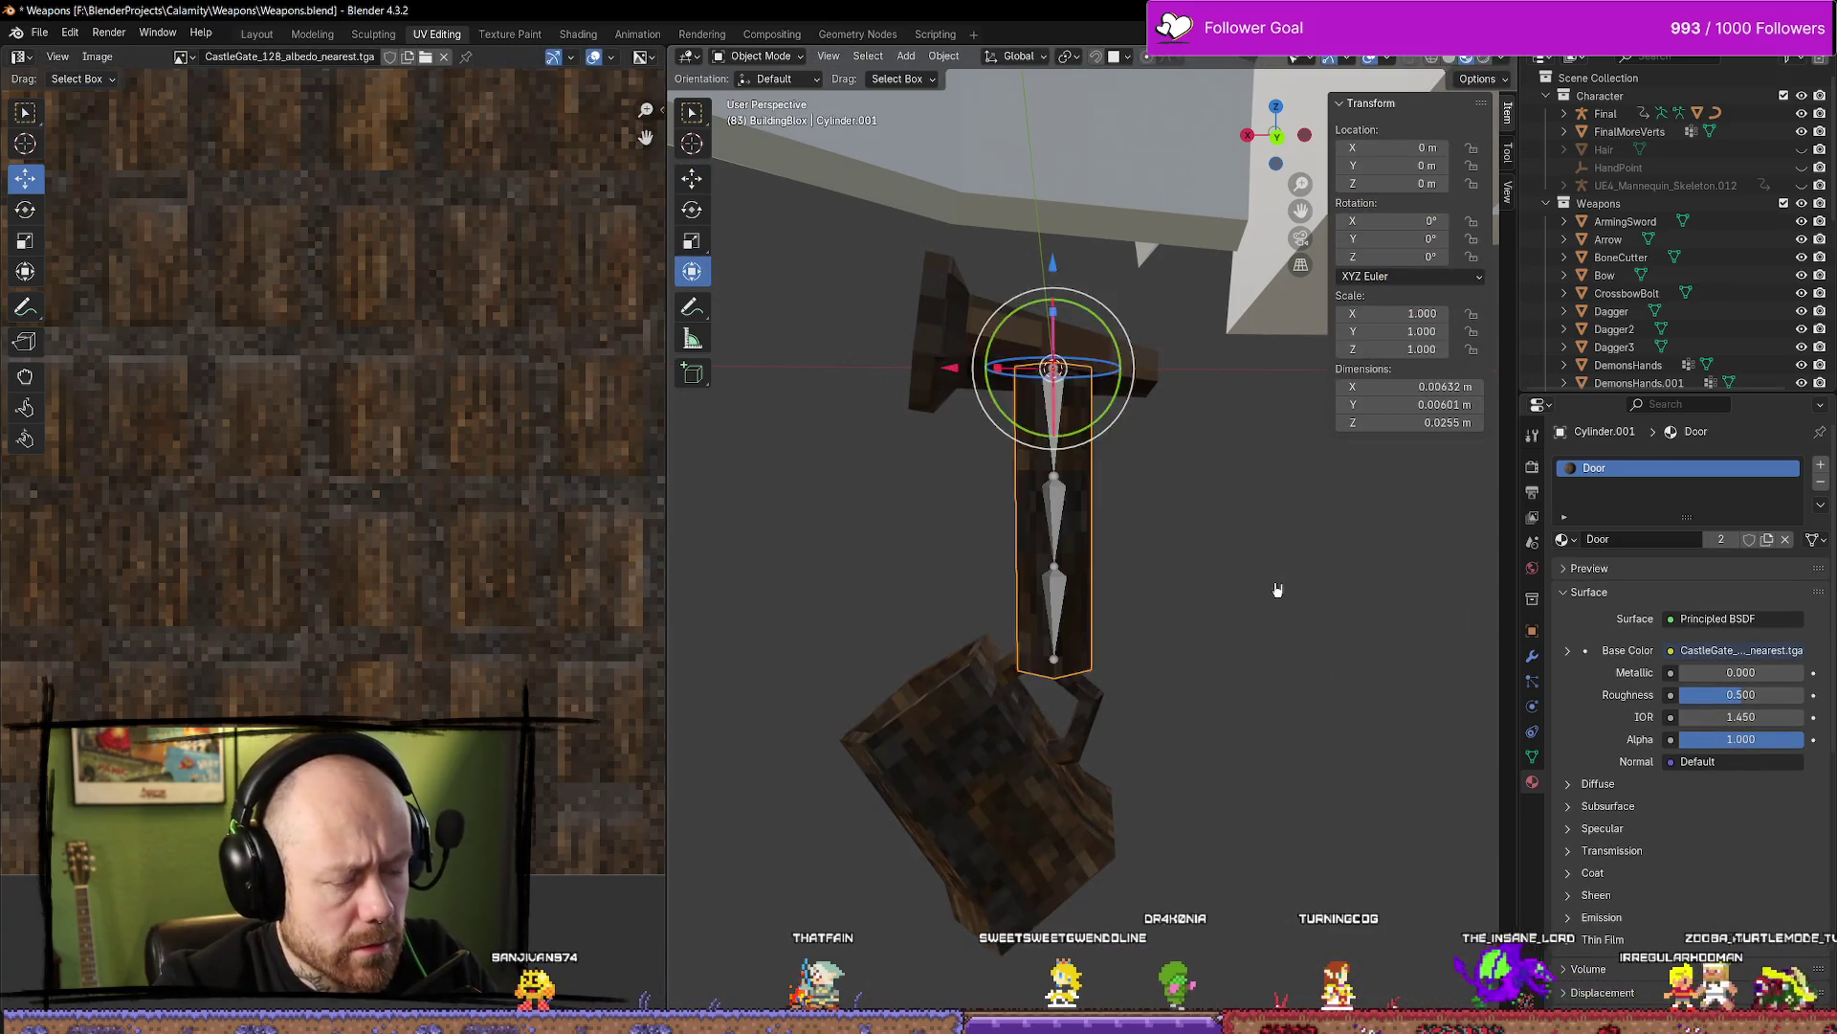
{"action": "key", "text": "ctrl+z"}
{"action": "key", "text": "ctrl+z"}
{"action": "key", "text": "ctrl+z"}
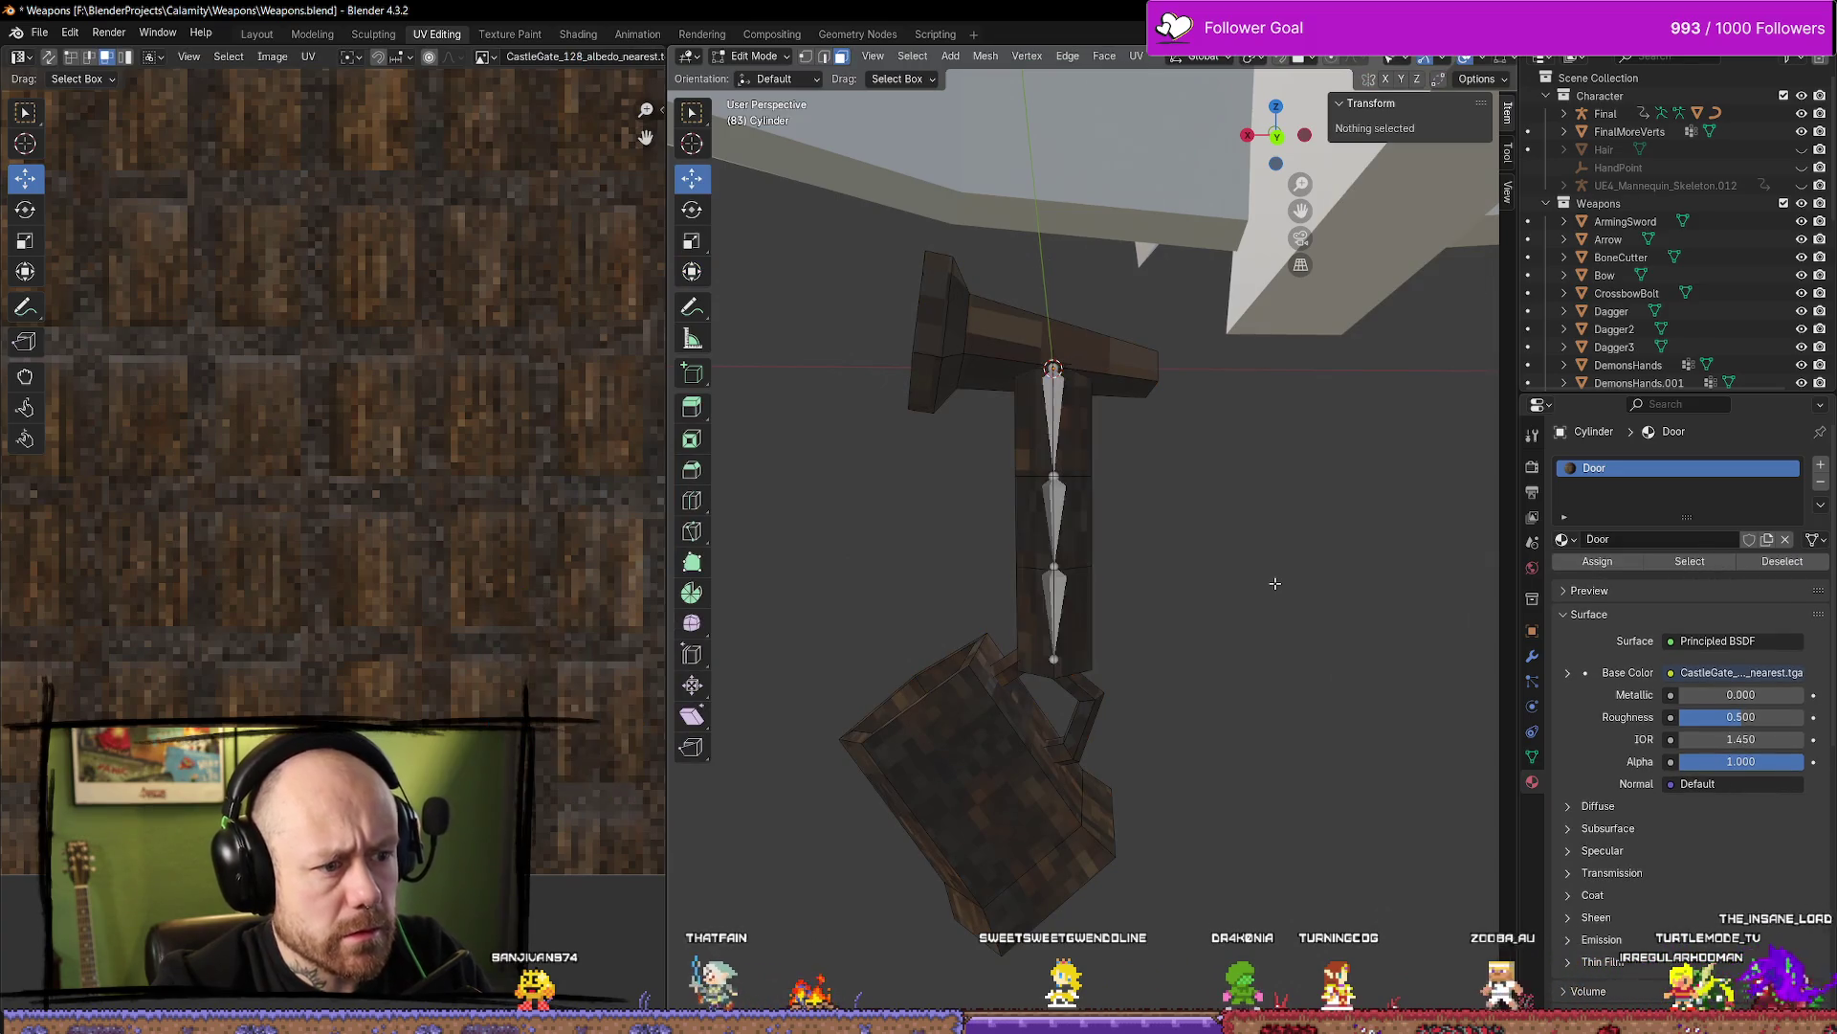
{"action": "key", "text": "ctrl+shift+z"}
{"action": "key", "text": "ctrl+shift+z"}
{"action": "key", "text": "ctrl+shift+z"}
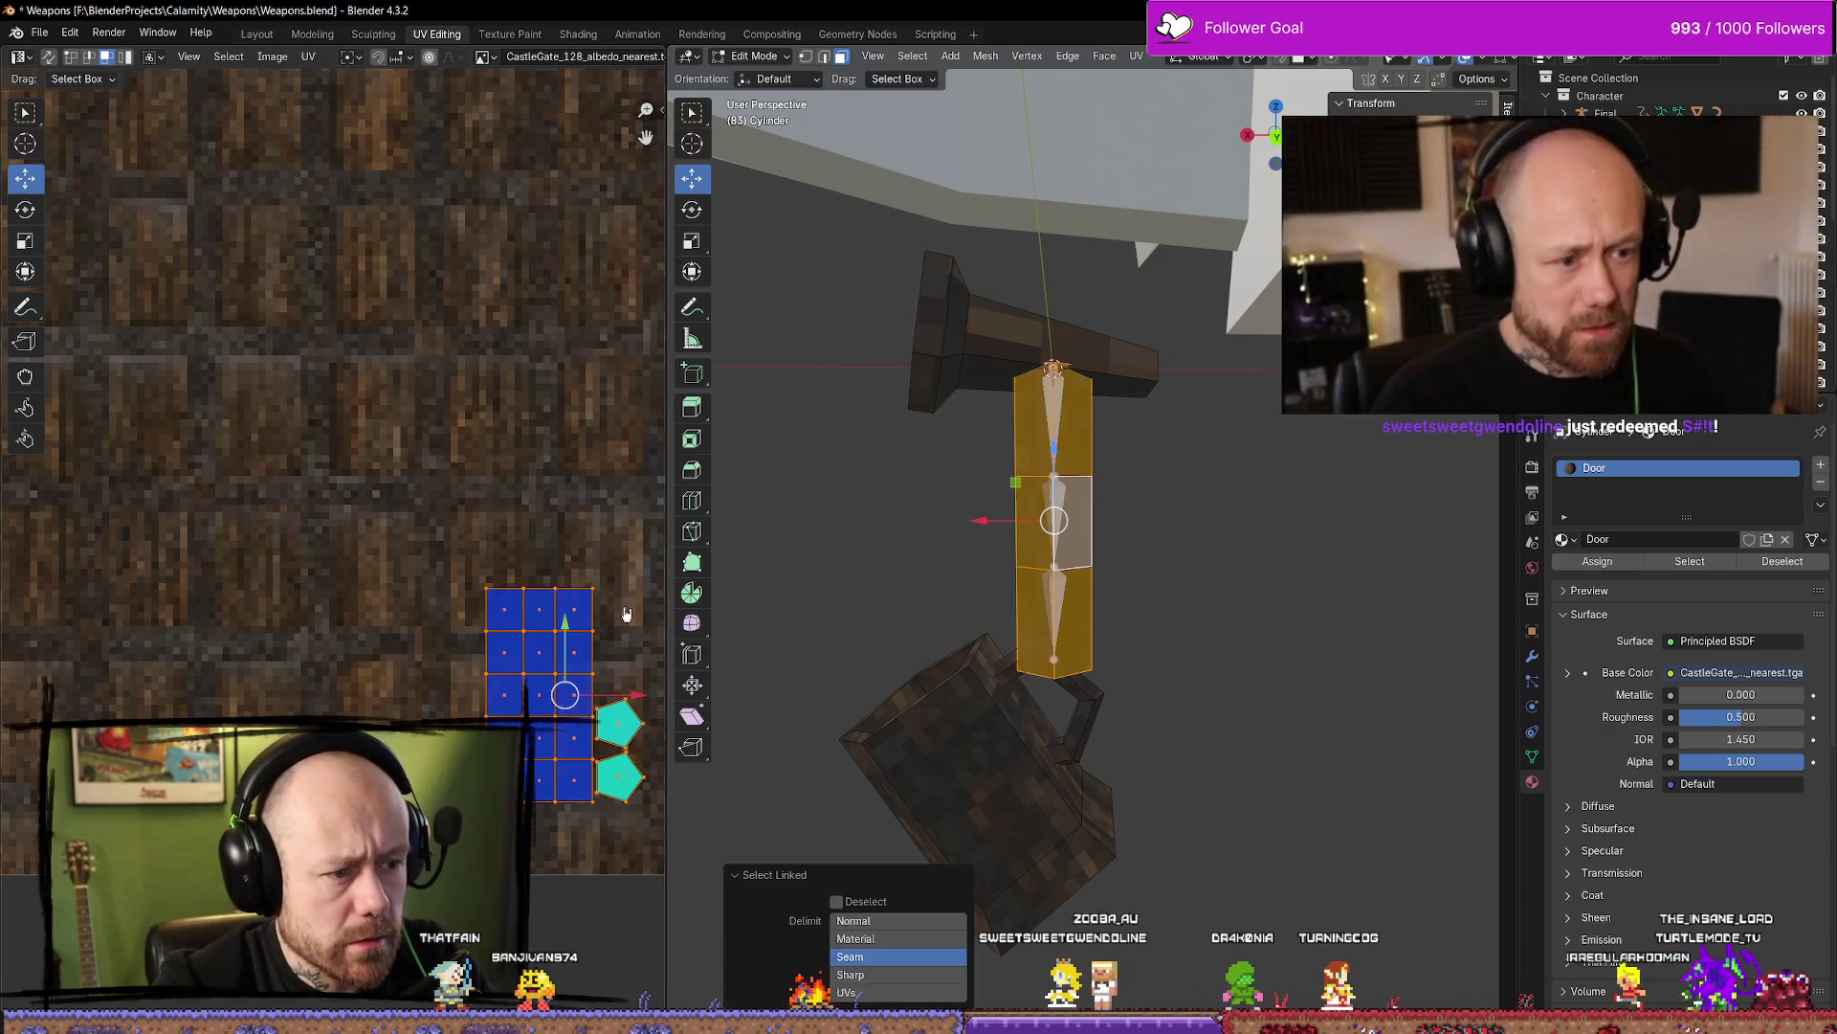
{"action": "left_click", "coordinate": [592, 554]}
{"action": "left_click", "coordinate": [1358, 565]}
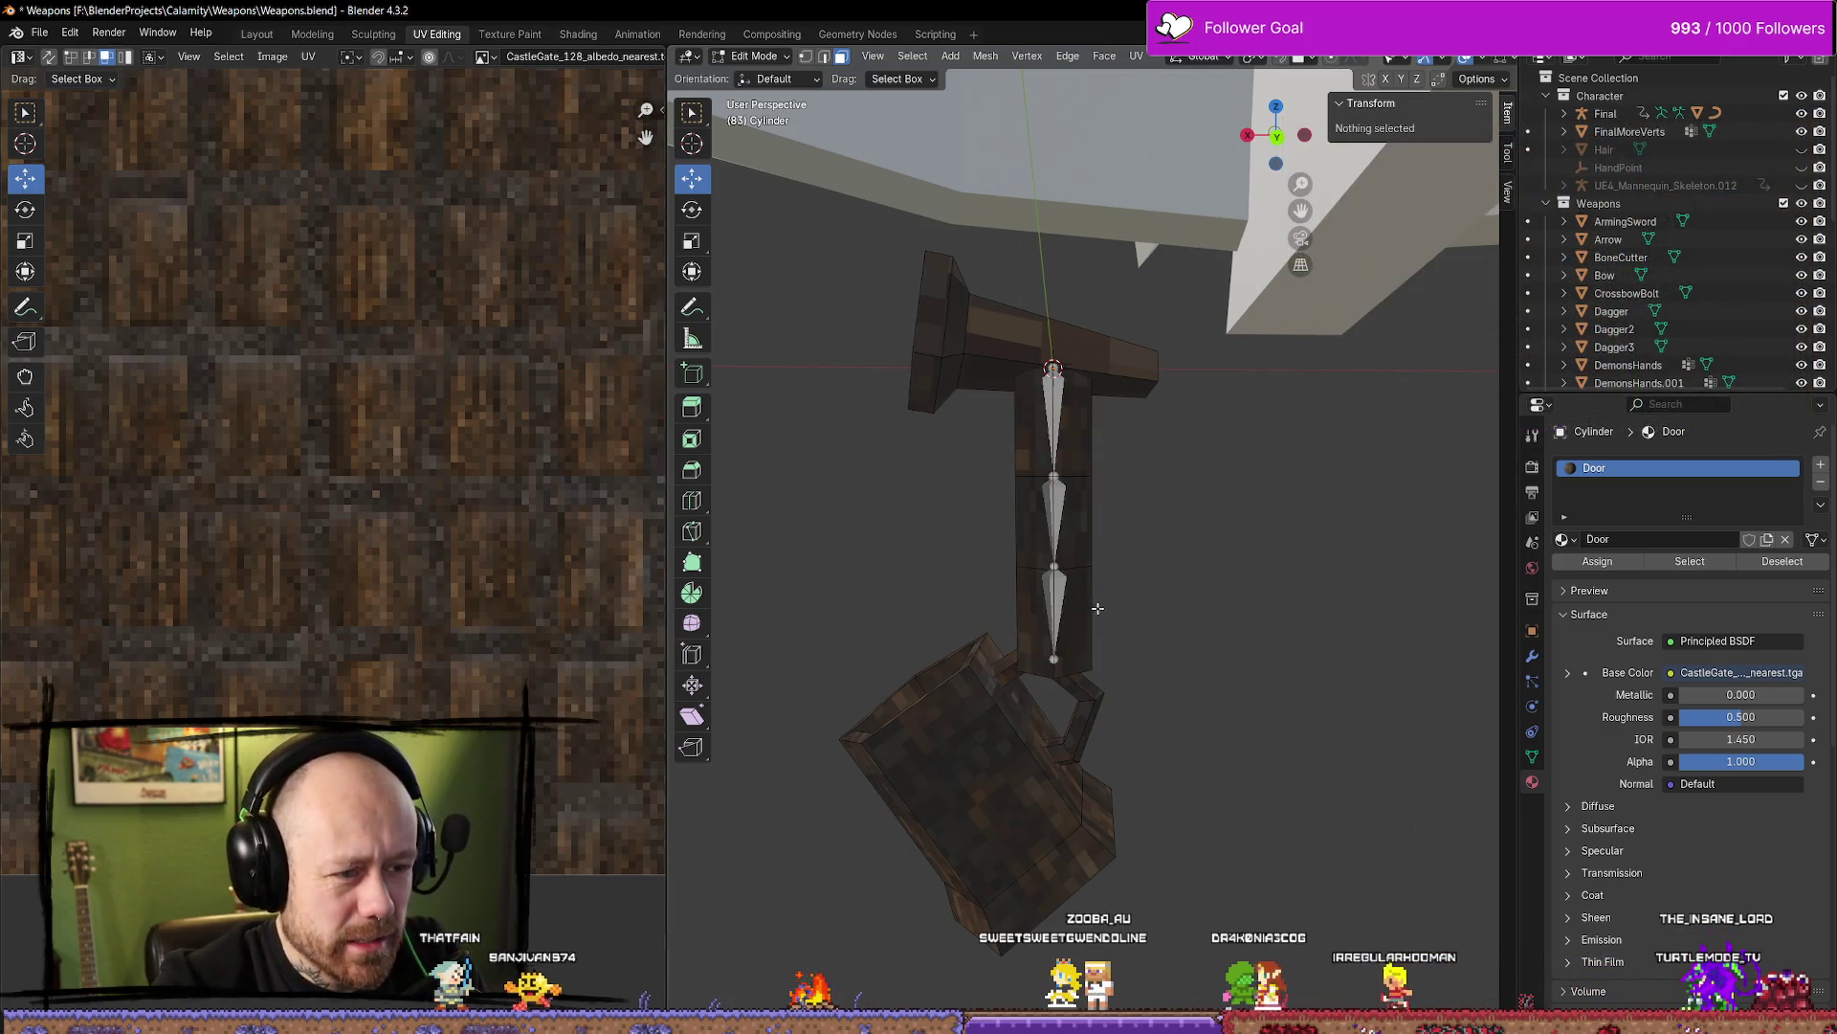
{"action": "key", "text": "l"}
{"action": "middle_click_drag", "start_coordinate": [1148, 440], "coordinate": [1259, 628]}
{"action": "left_click", "coordinate": [1208, 737]}
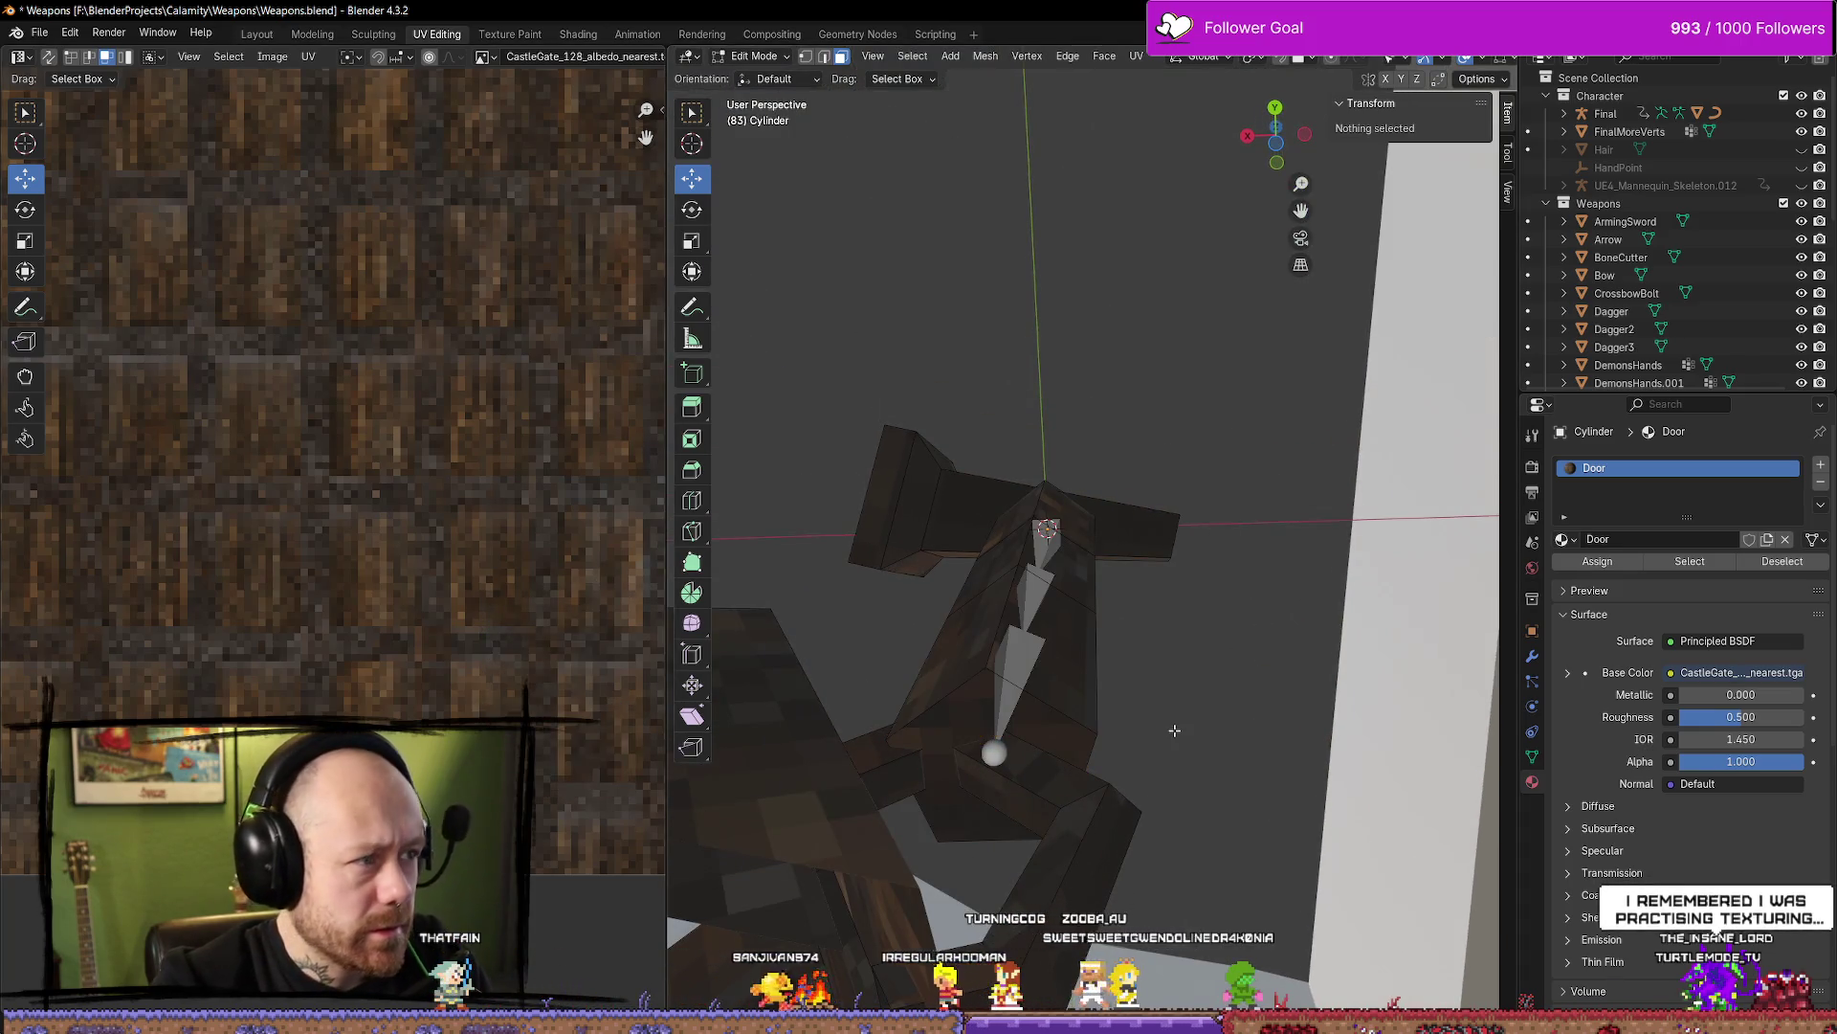
{"action": "key", "text": "2"}
{"action": "mouse_move", "coordinate": [1157, 724]}
{"action": "middle_mouse_down"}
{"action": "mouse_move", "coordinate": [1244, 717]}
{"action": "mouse_move", "coordinate": [1133, 582]}
{"action": "mouse_move", "coordinate": [1235, 718]}
{"action": "mouse_move", "coordinate": [1237, 756]}
{"action": "mouse_move", "coordinate": [1161, 700]}
{"action": "middle_mouse_up"}
{"action": "key", "text": "3"}
{"action": "key", "text": "a"}
{"action": "key", "text": "alt+a"}
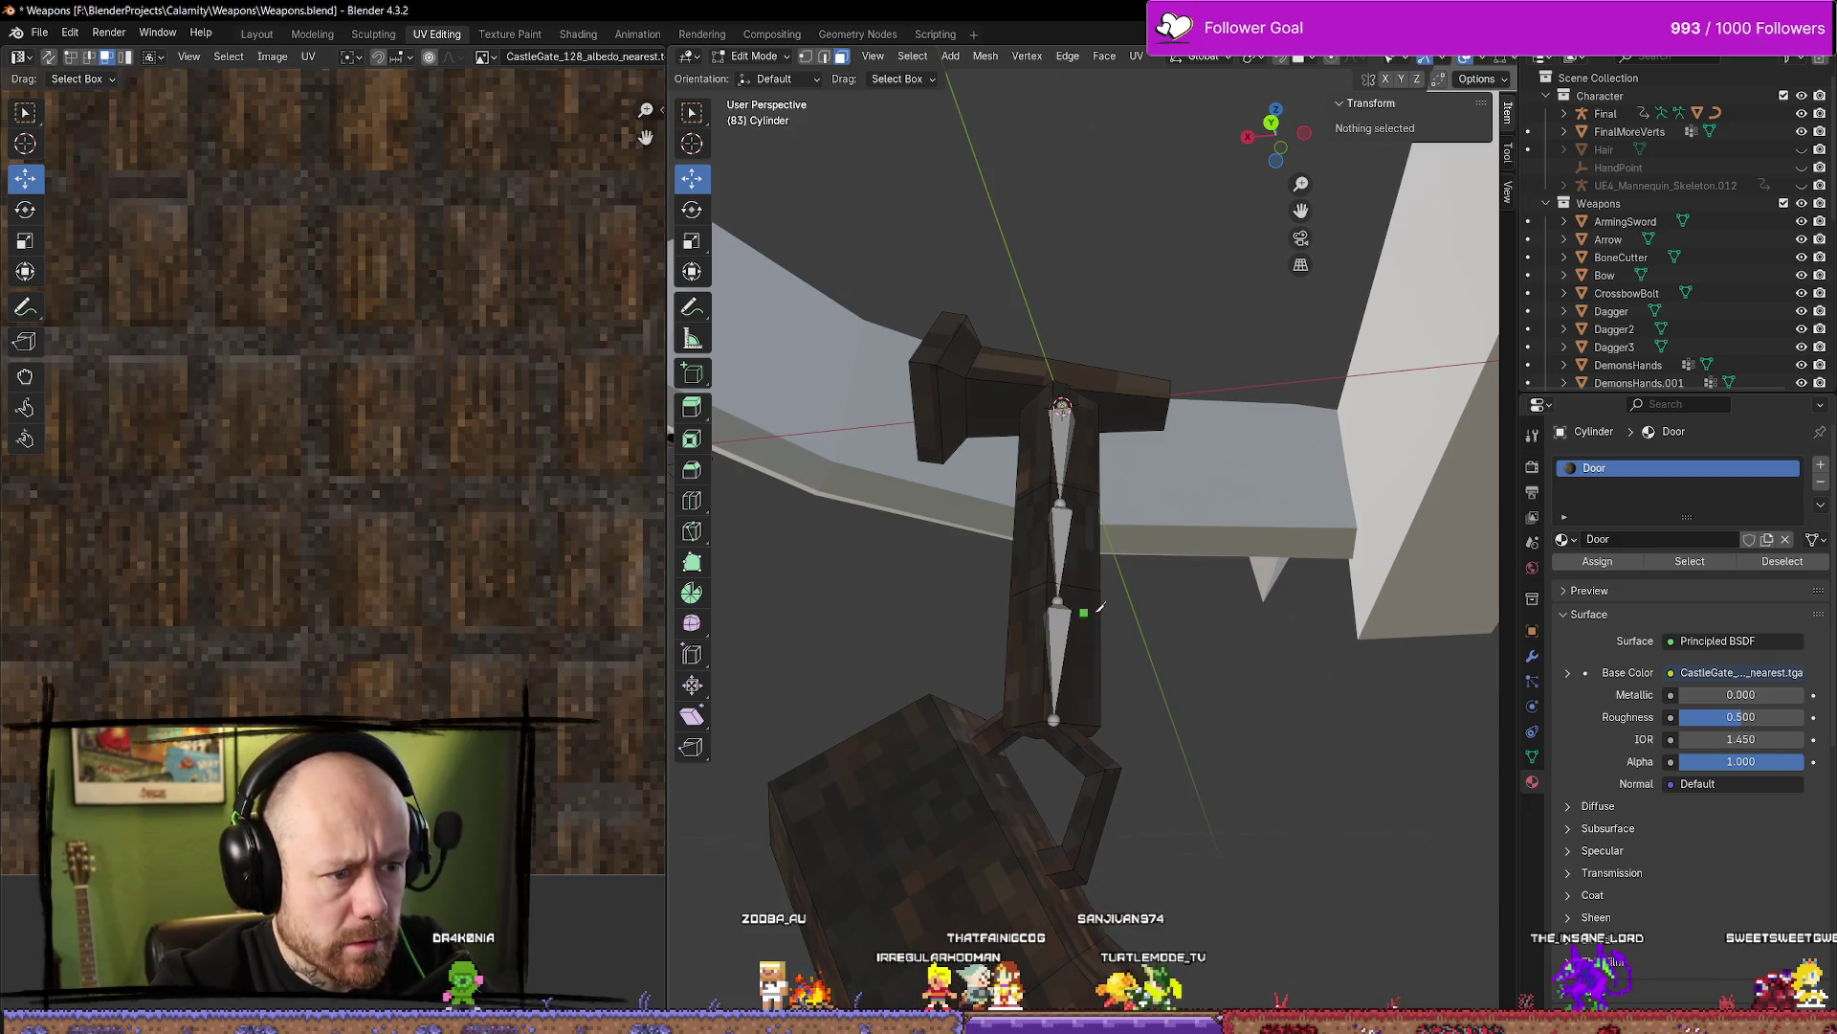
{"action": "left_click", "coordinate": [1072, 574]}
{"action": "key", "text": "ctrl+l"}
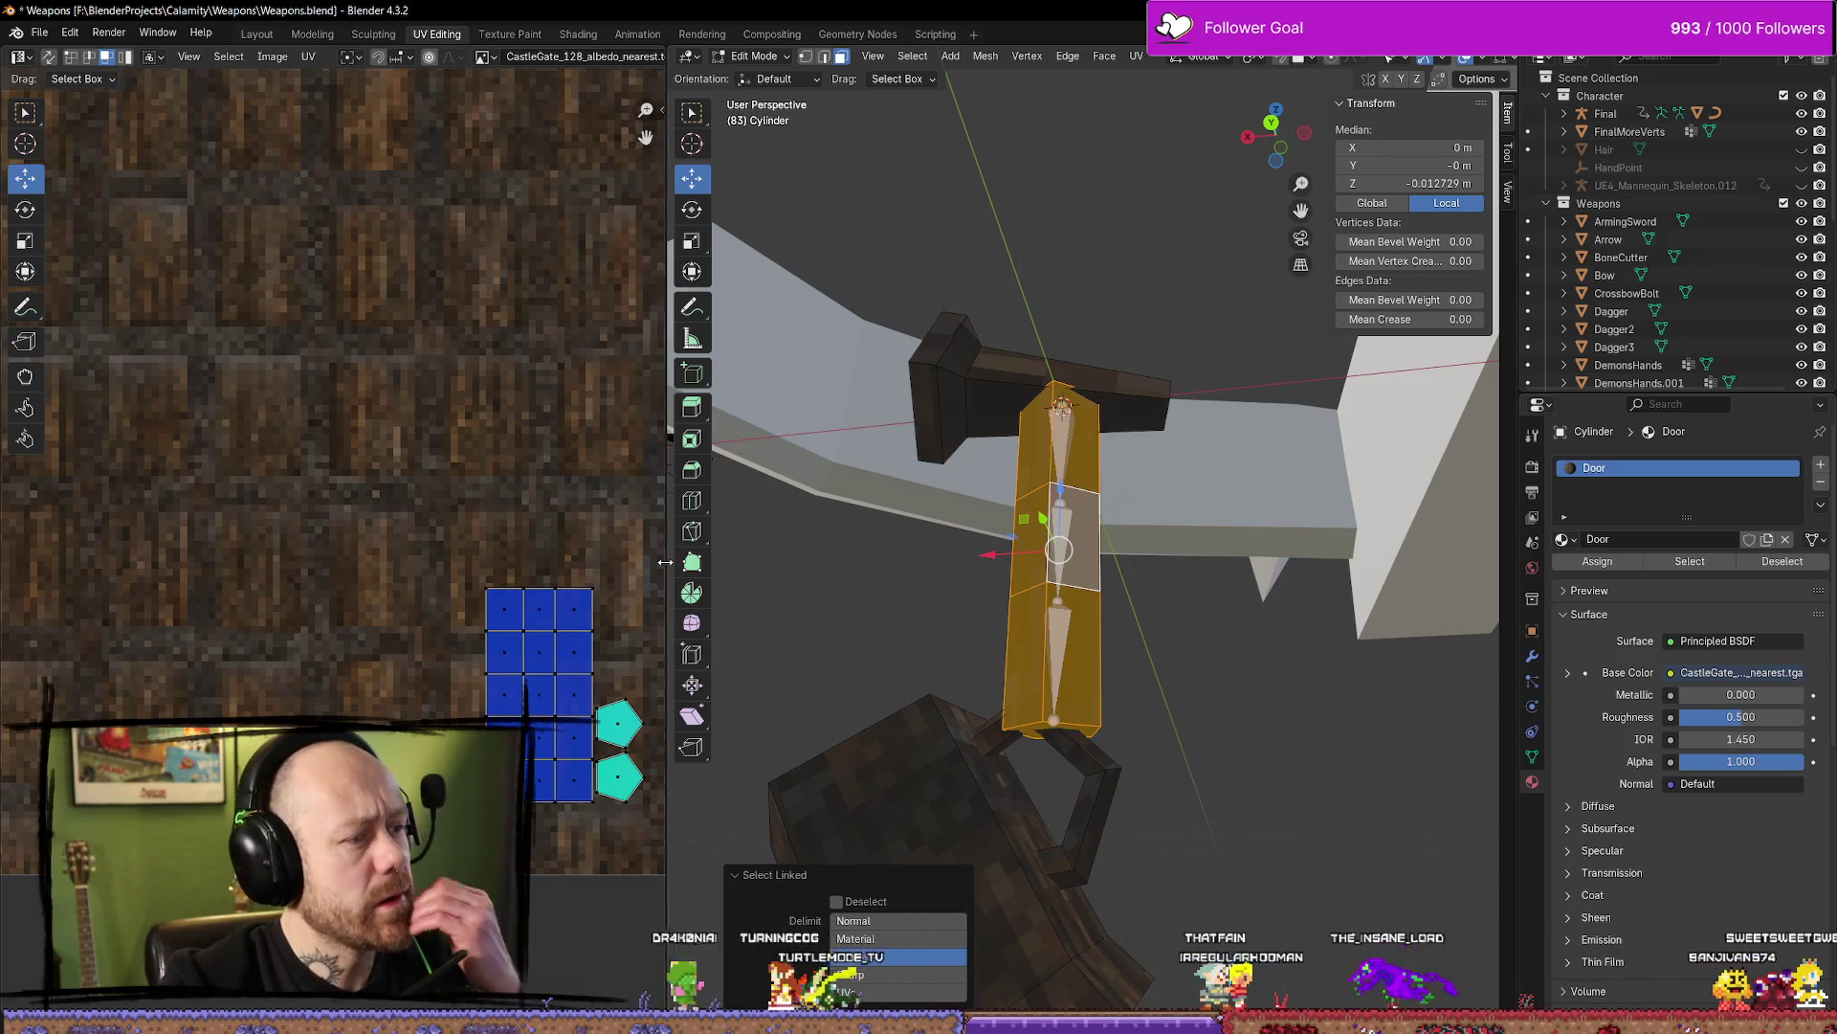
Smart UV Project the post and scale its UV islands up about 1.30× over the wood
{"action": "key", "text": "u"}
{"action": "mouse_move", "coordinate": [903, 644]}
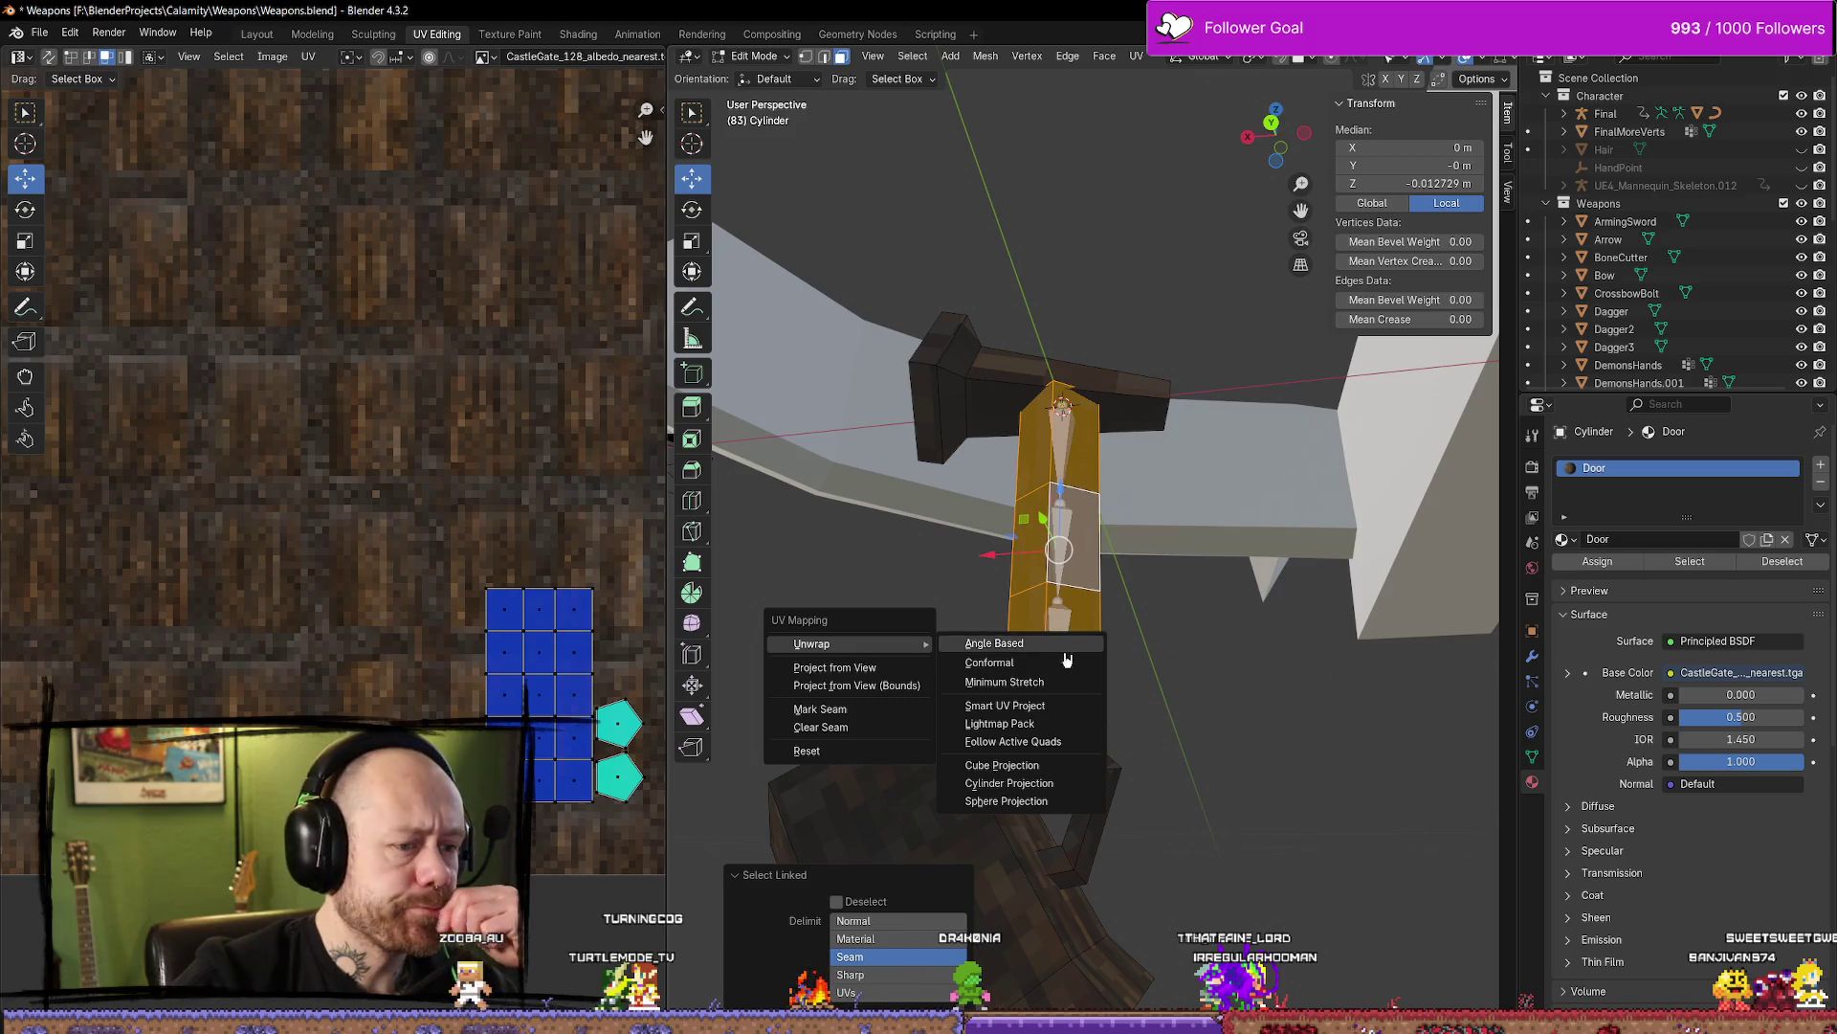
{"action": "left_click", "coordinate": [1049, 706]}
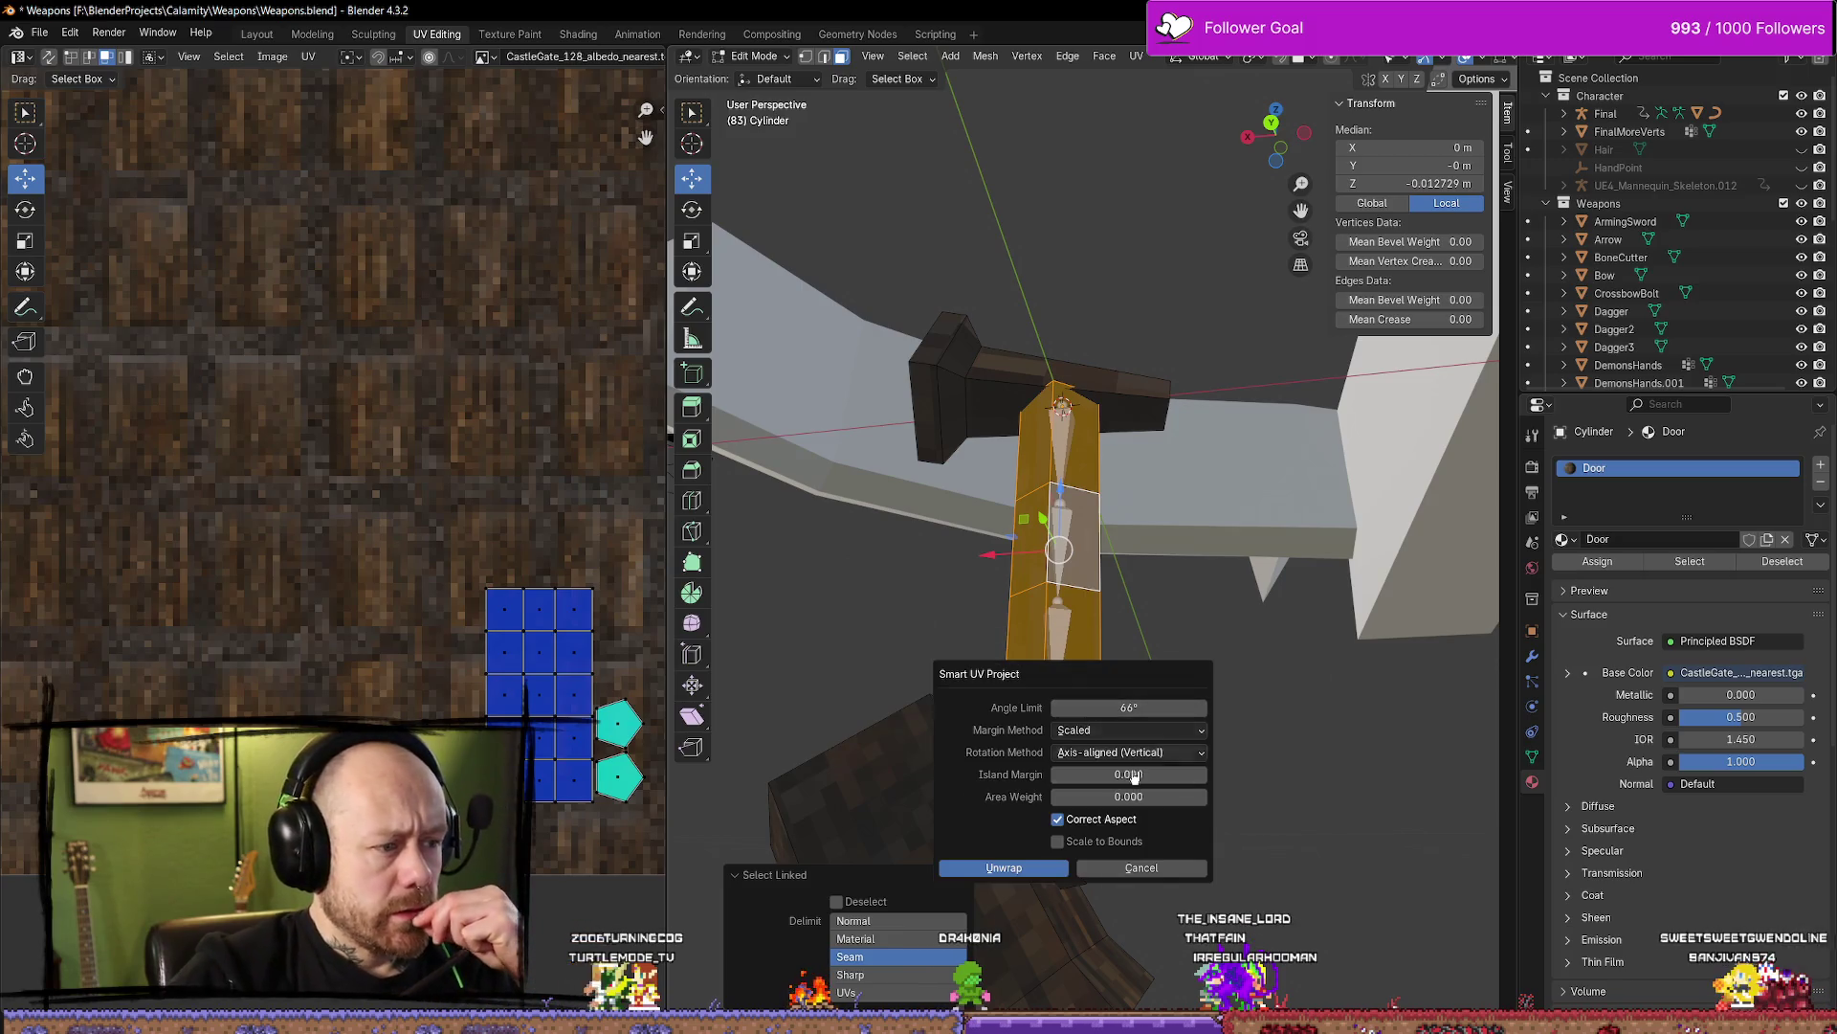
{"action": "left_click", "coordinate": [1037, 869]}
{"action": "scroll", "coordinate": [440, 545], "scroll_direction": "down", "scroll_amount": 5}
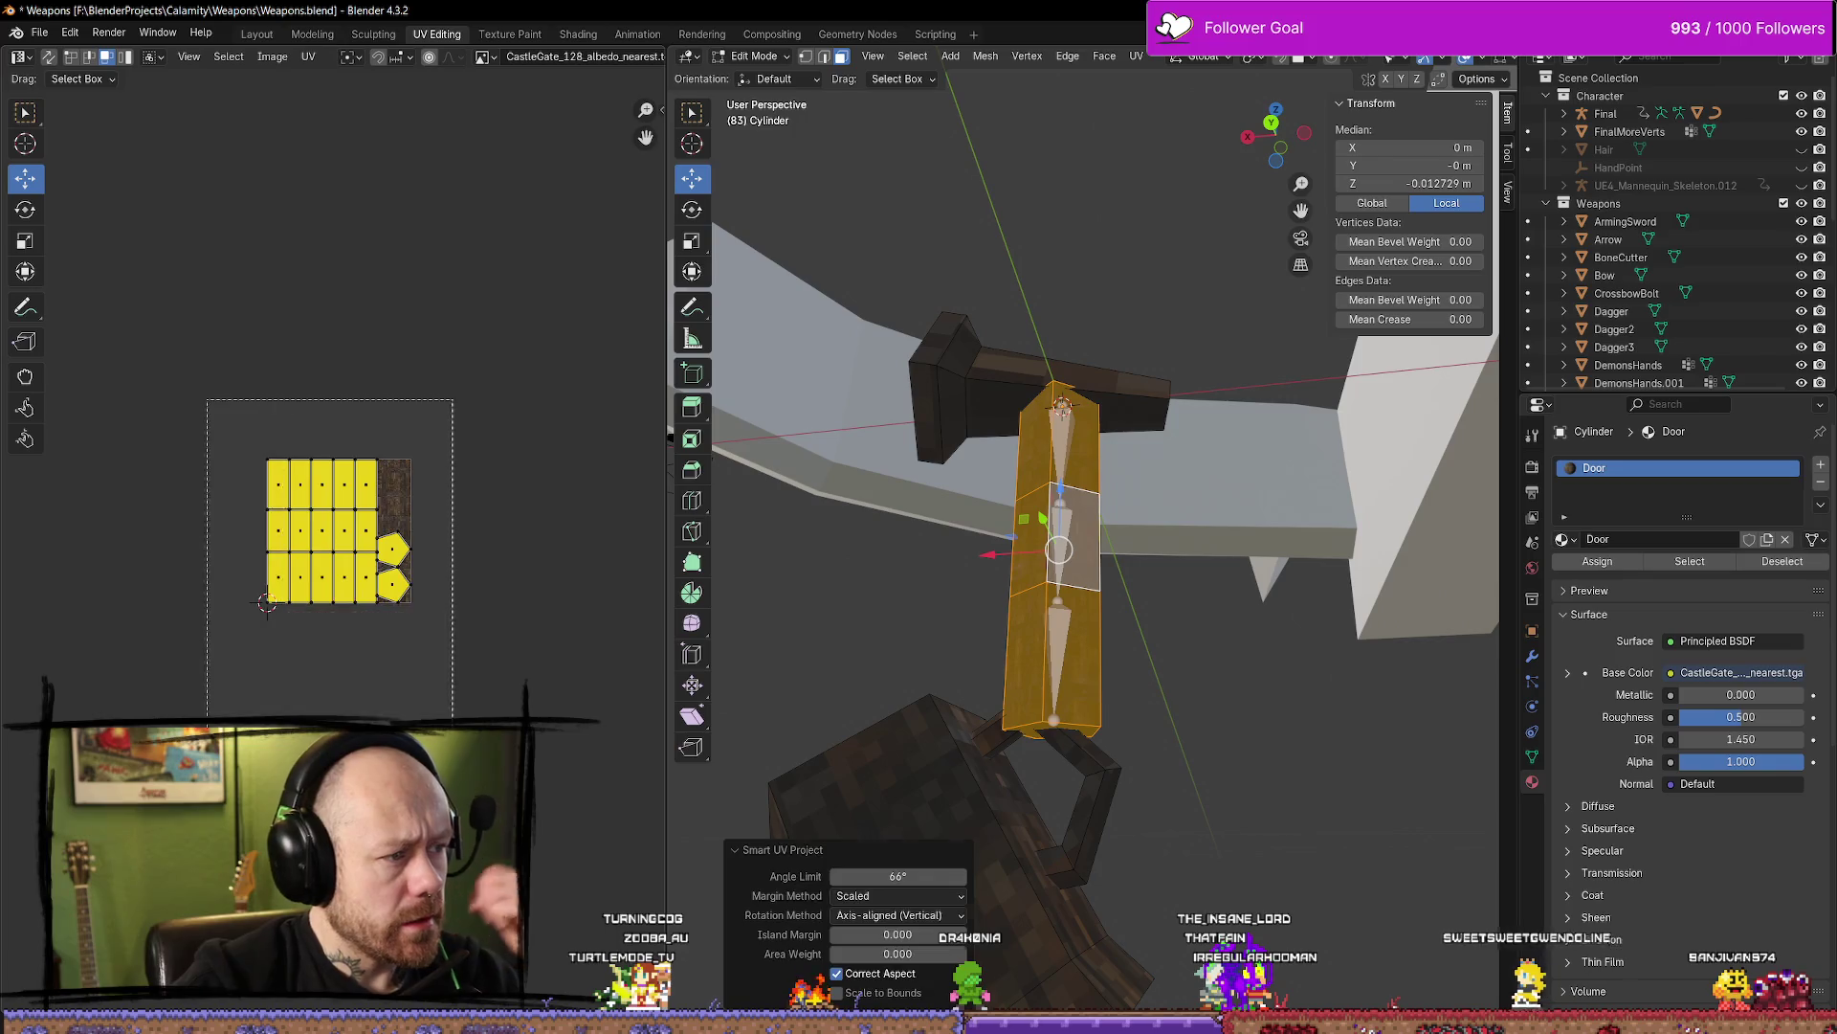
{"action": "key", "text": "s"}
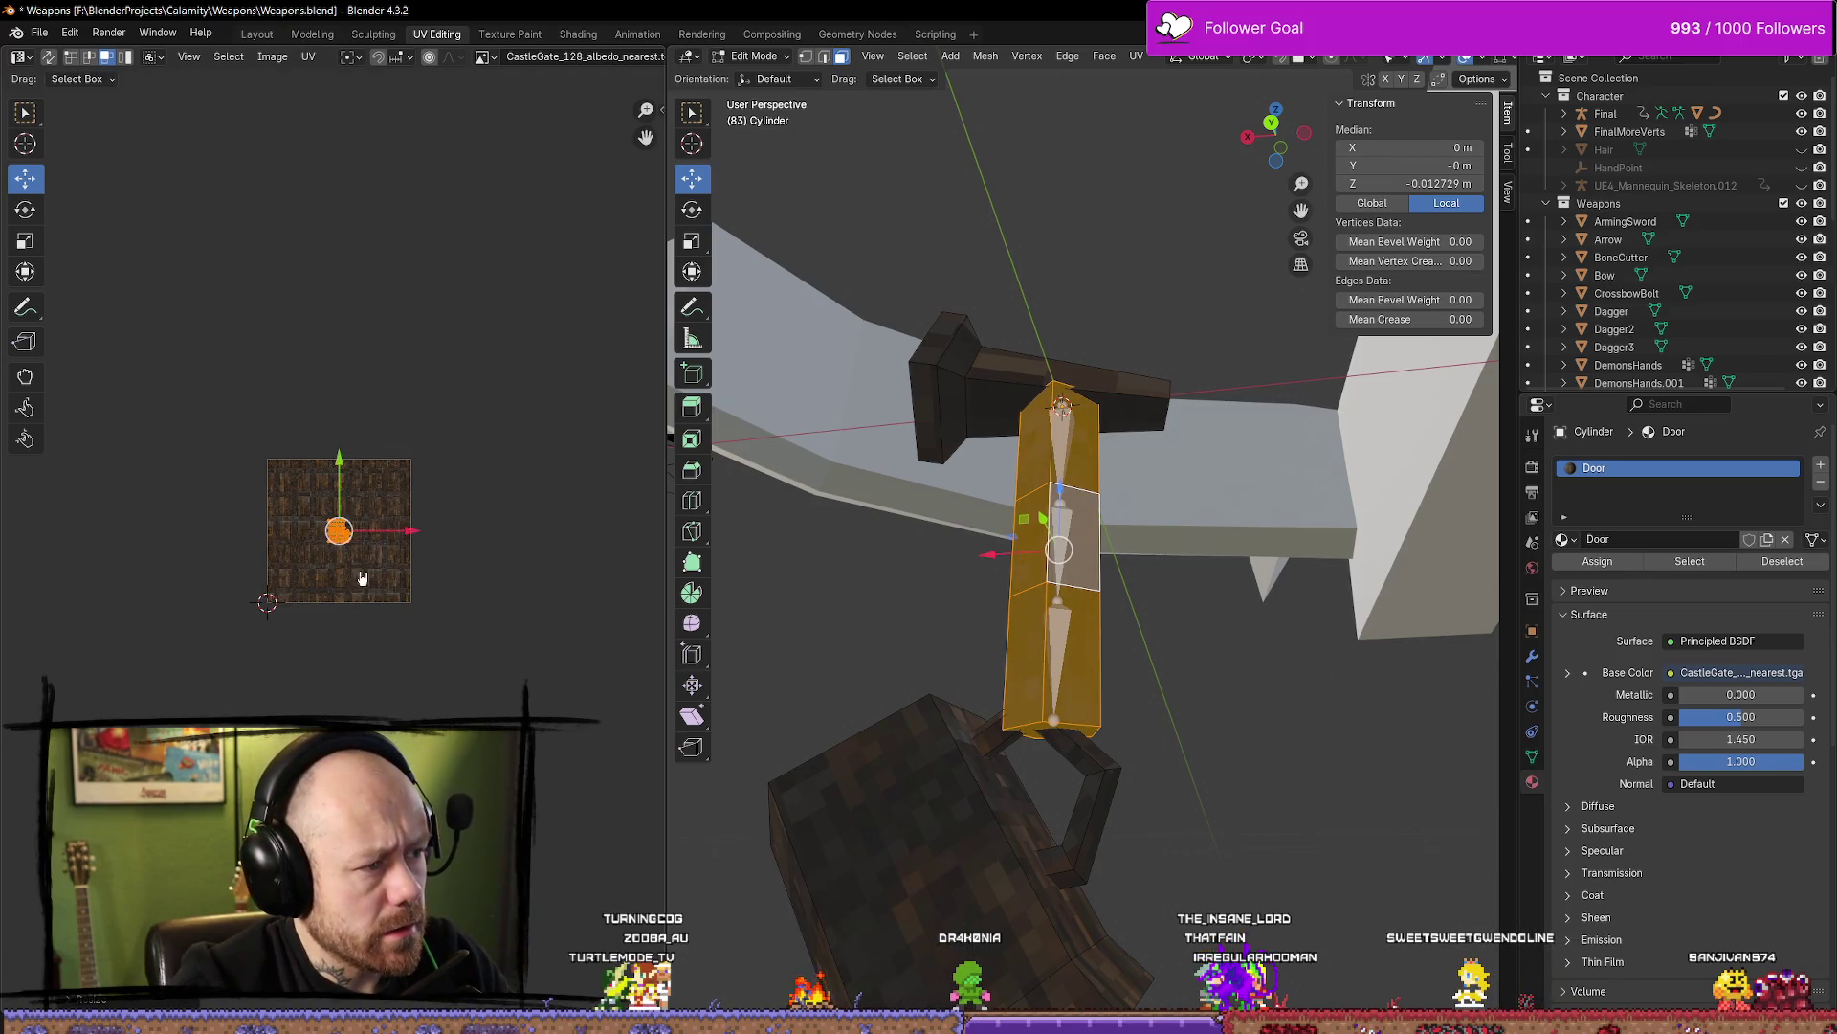
{"action": "scroll", "coordinate": [362, 578], "scroll_direction": "up", "scroll_amount": 10}
{"action": "key", "text": "s"}
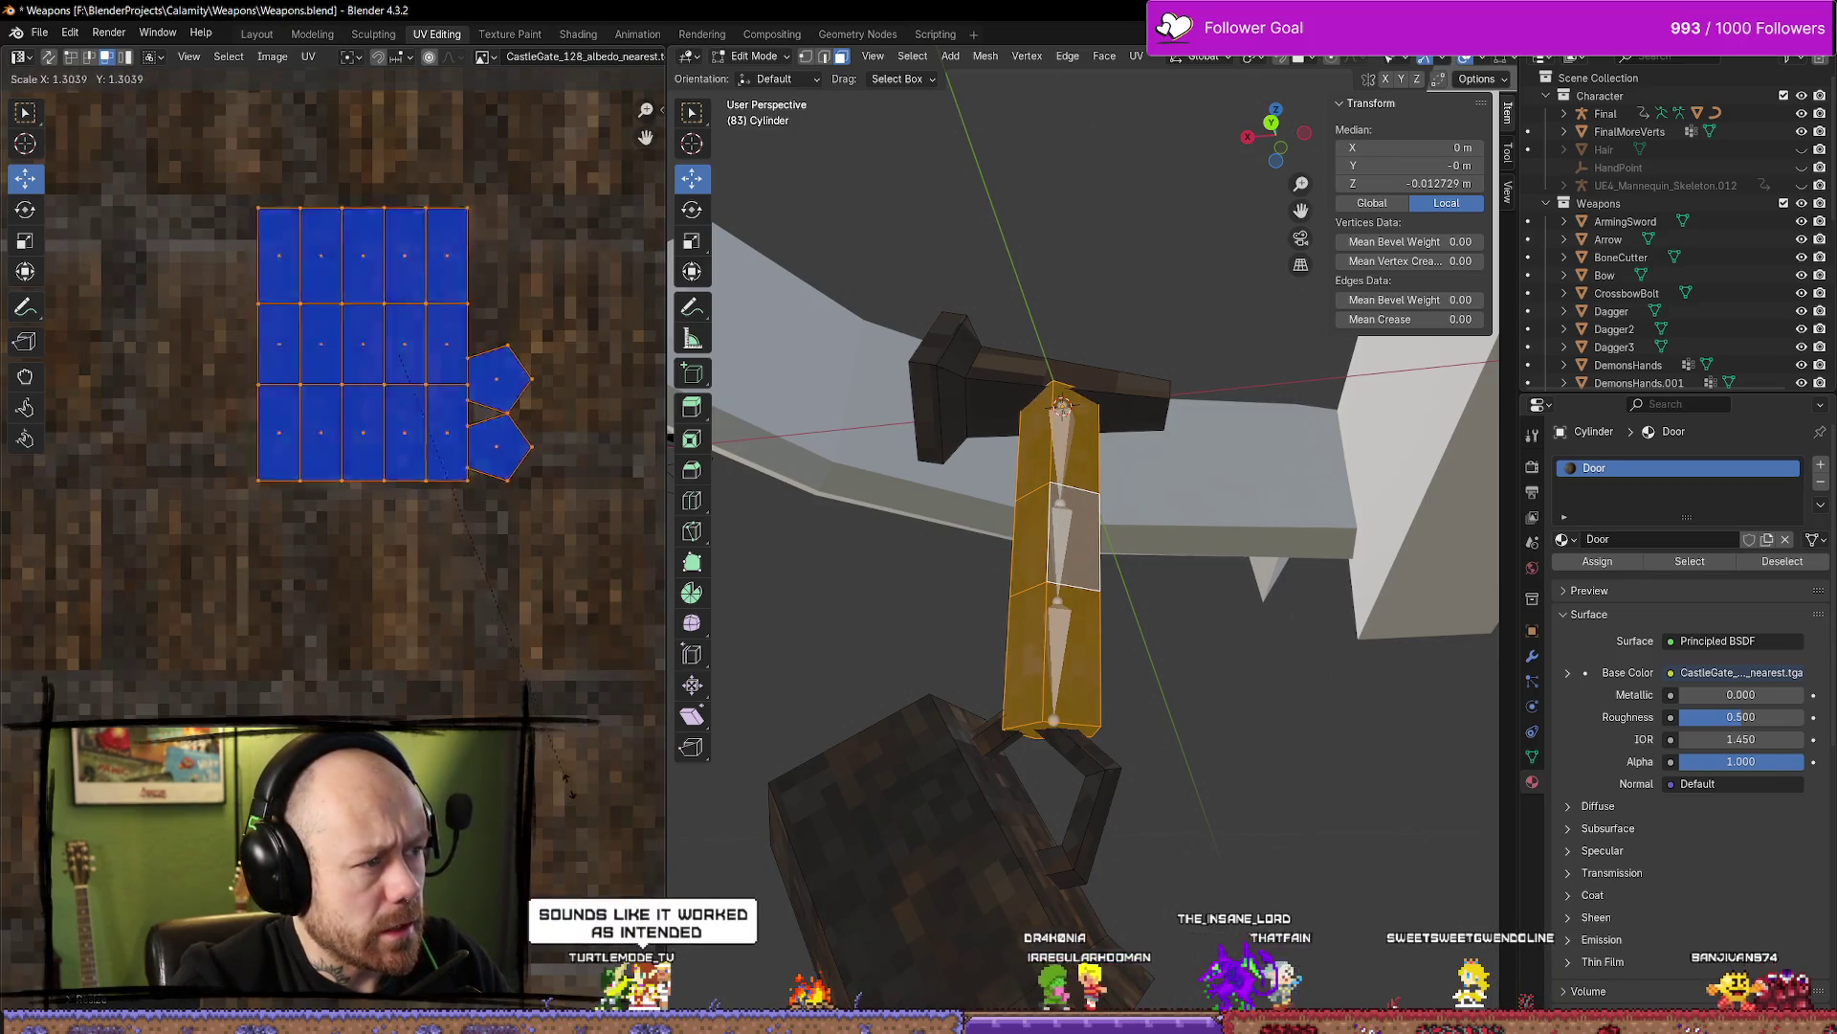
{"action": "left_click", "coordinate": [569, 784]}
{"action": "left_click", "coordinate": [1231, 783]}
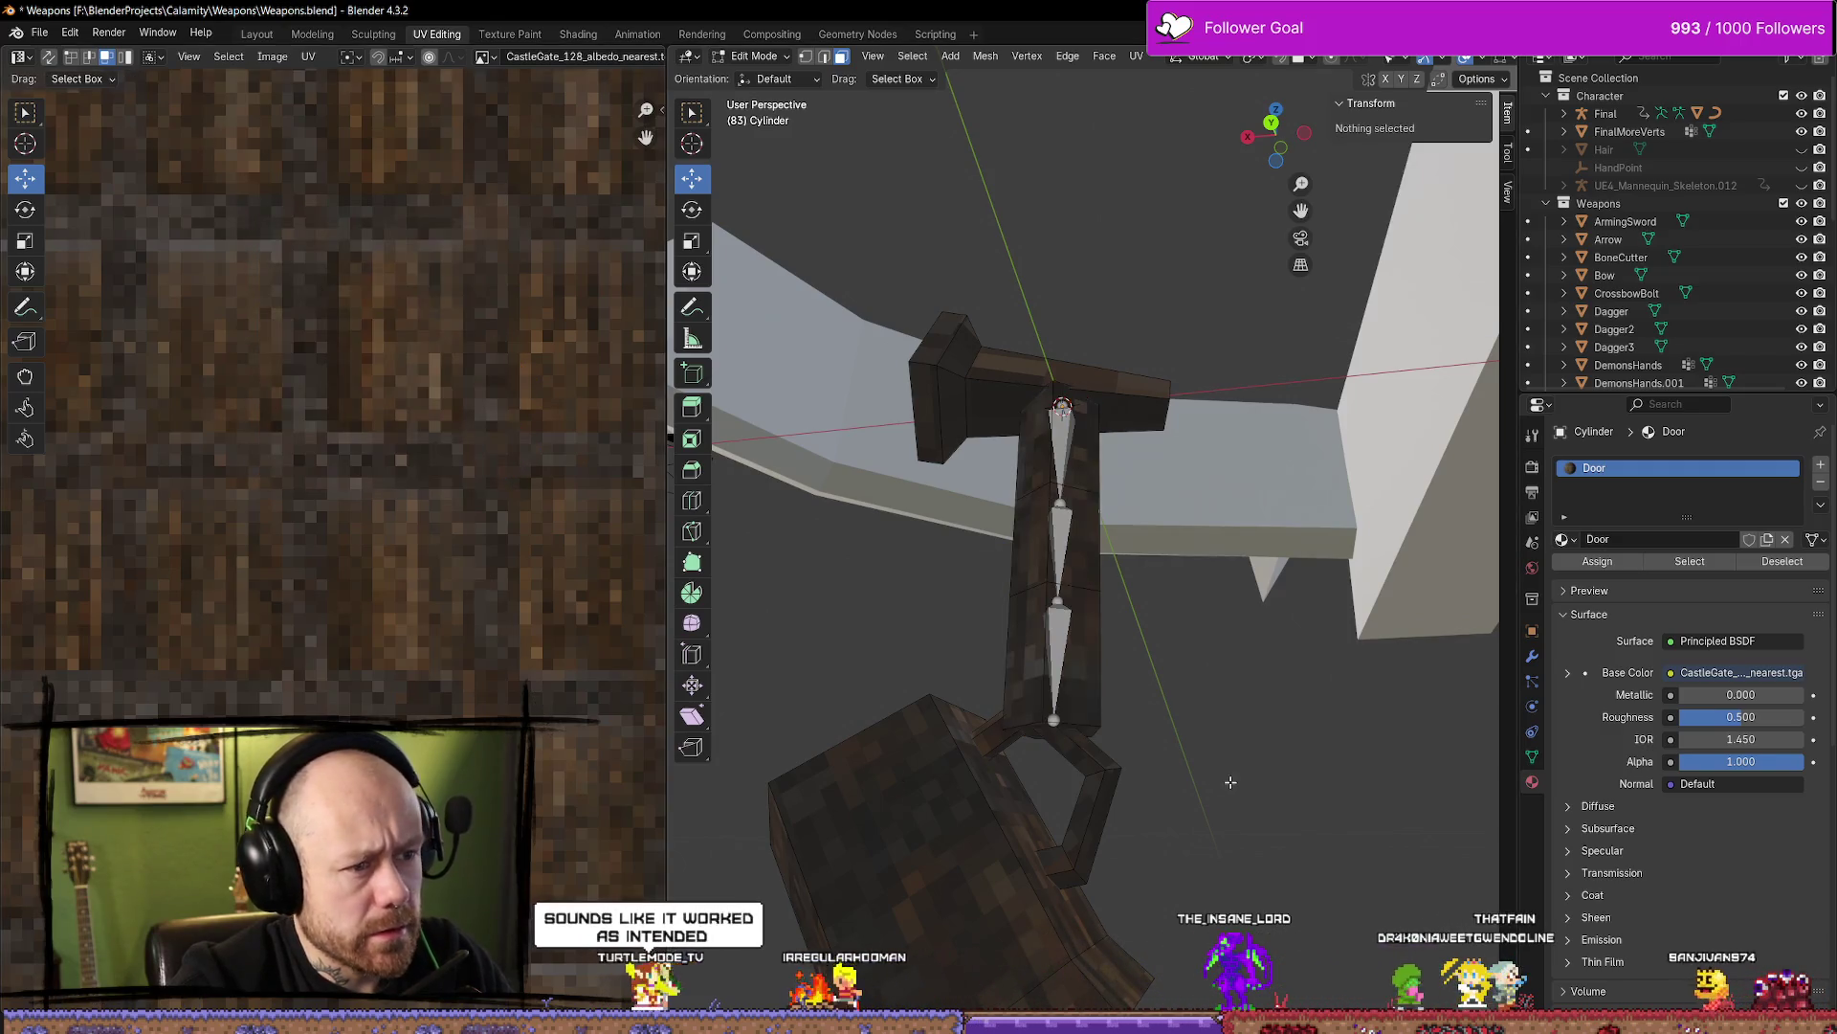
{"action": "mouse_move", "coordinate": [1230, 783]}
{"action": "middle_mouse_down"}
{"action": "mouse_move", "coordinate": [1089, 695]}
{"action": "mouse_move", "coordinate": [1193, 775]}
{"action": "mouse_move", "coordinate": [841, 686]}
{"action": "middle_mouse_up"}
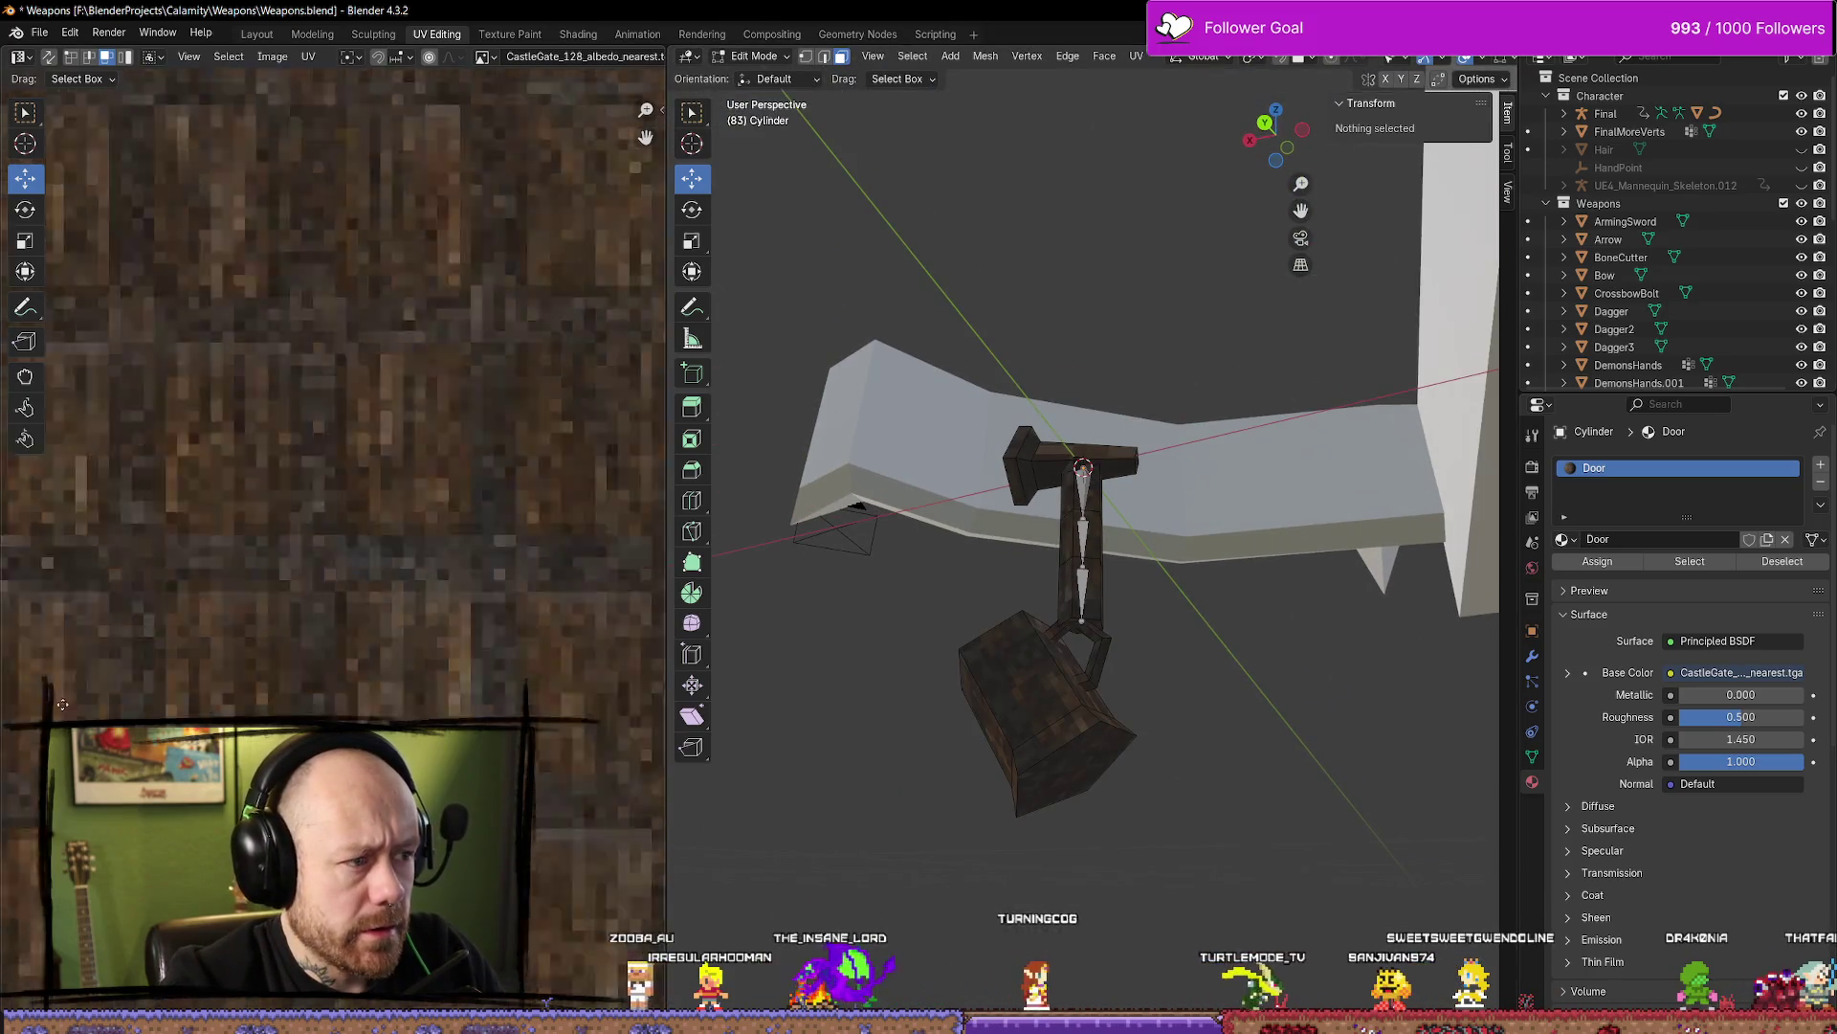
Smart UV Project the crossbar, shrink its UVs to about 0.1376, and return to Object Mode
{"action": "scroll", "coordinate": [62, 704], "scroll_direction": "down", "scroll_amount": 8}
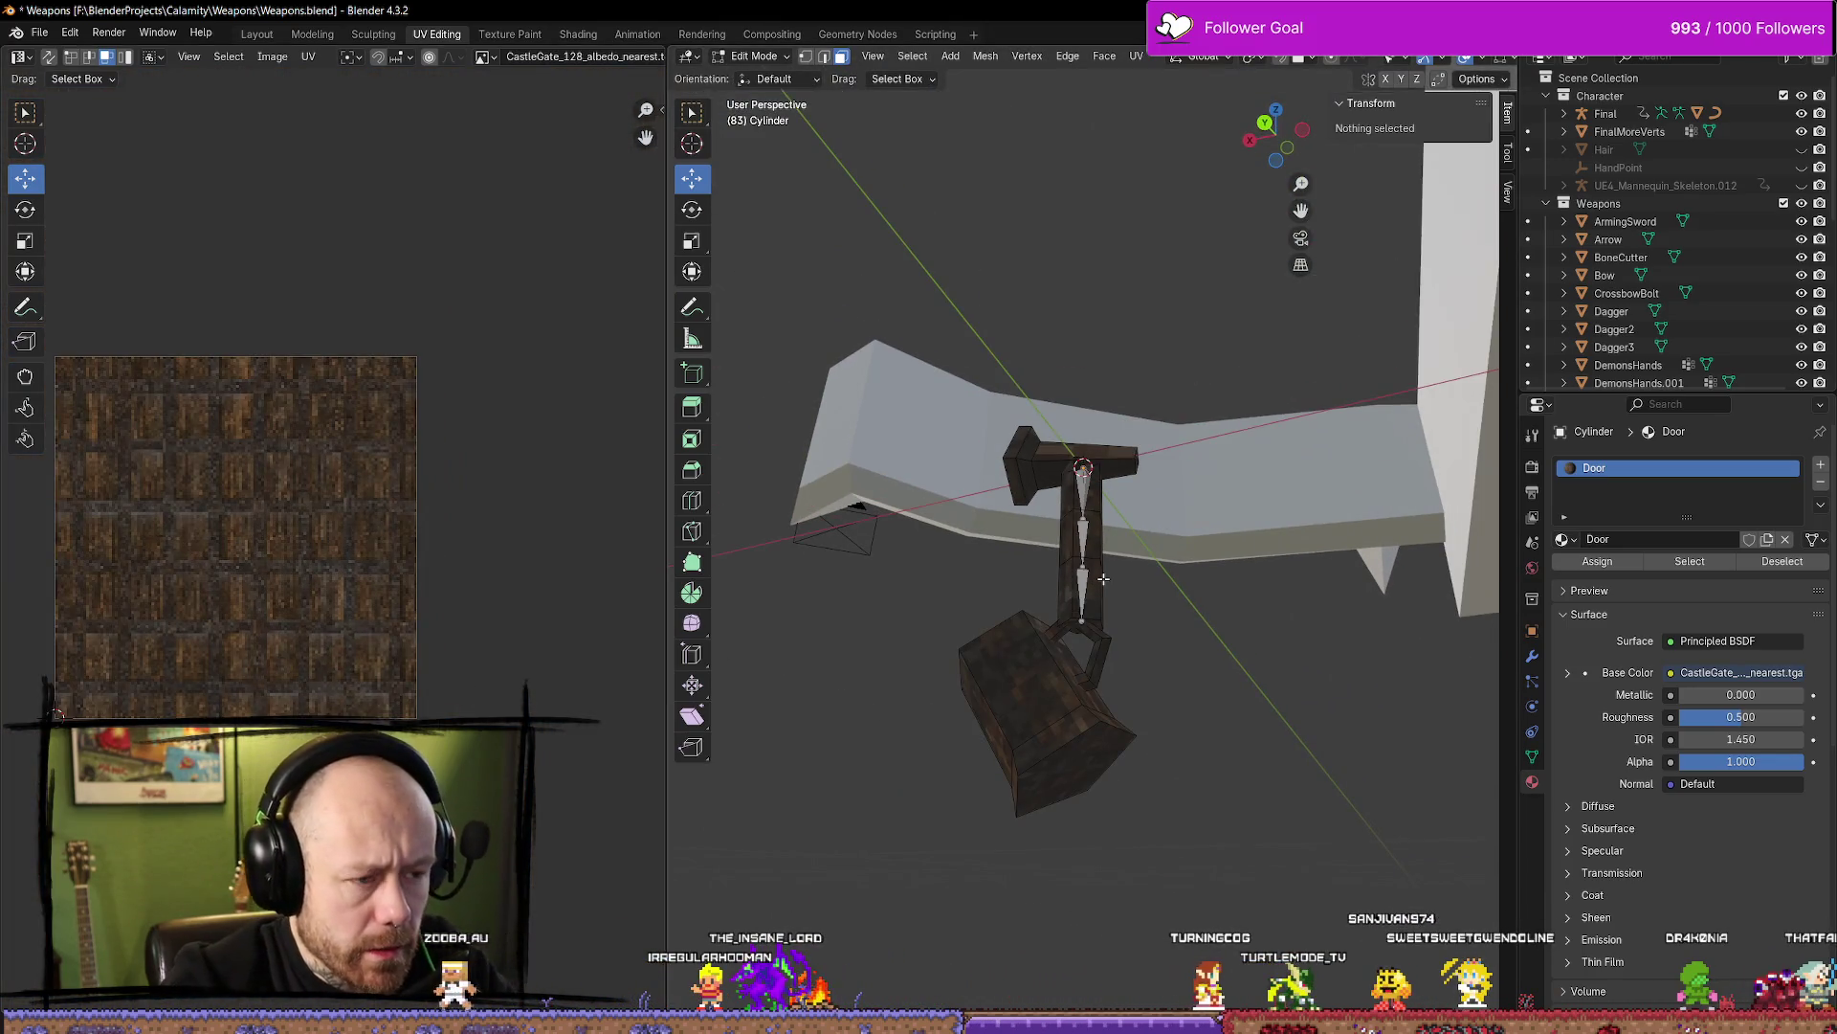
{"action": "key", "text": "l"}
{"action": "key", "text": "u"}
{"action": "mouse_move", "coordinate": [909, 556]}
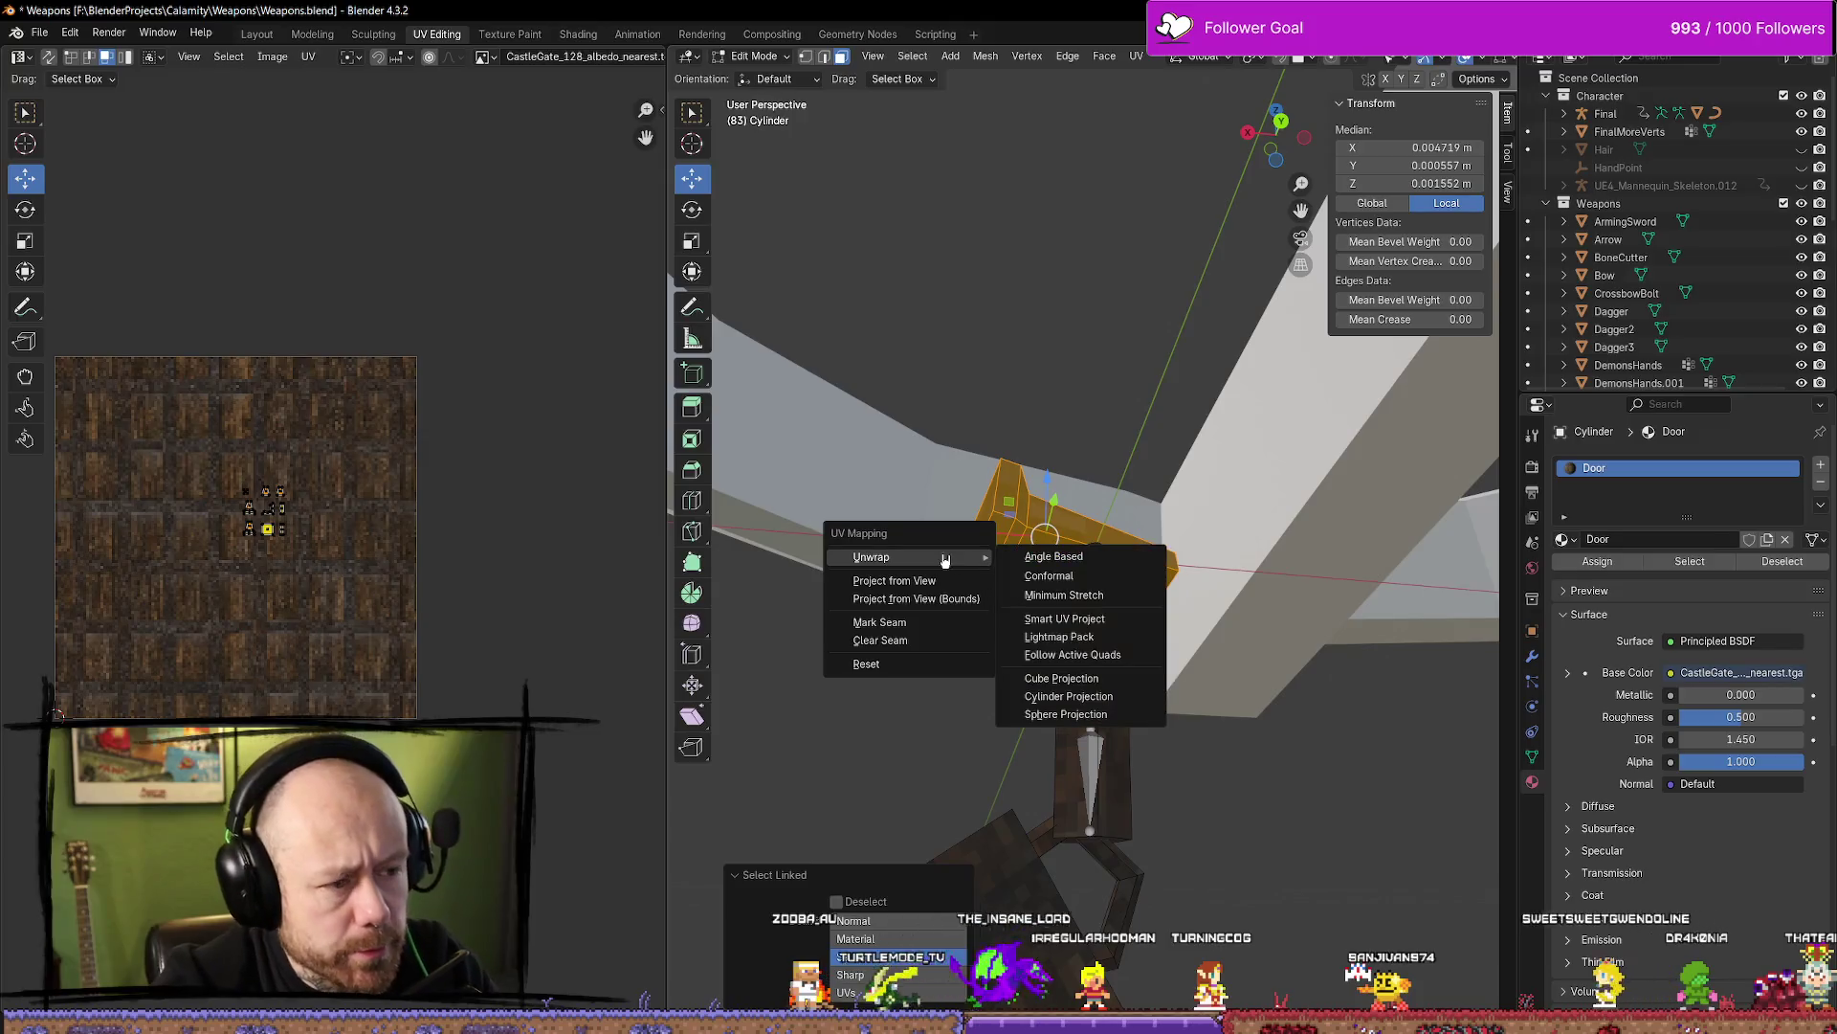
{"action": "left_click", "coordinate": [1065, 618]}
{"action": "left_click", "coordinate": [1048, 780]}
{"action": "scroll", "coordinate": [443, 329], "scroll_direction": "up", "scroll_amount": 4}
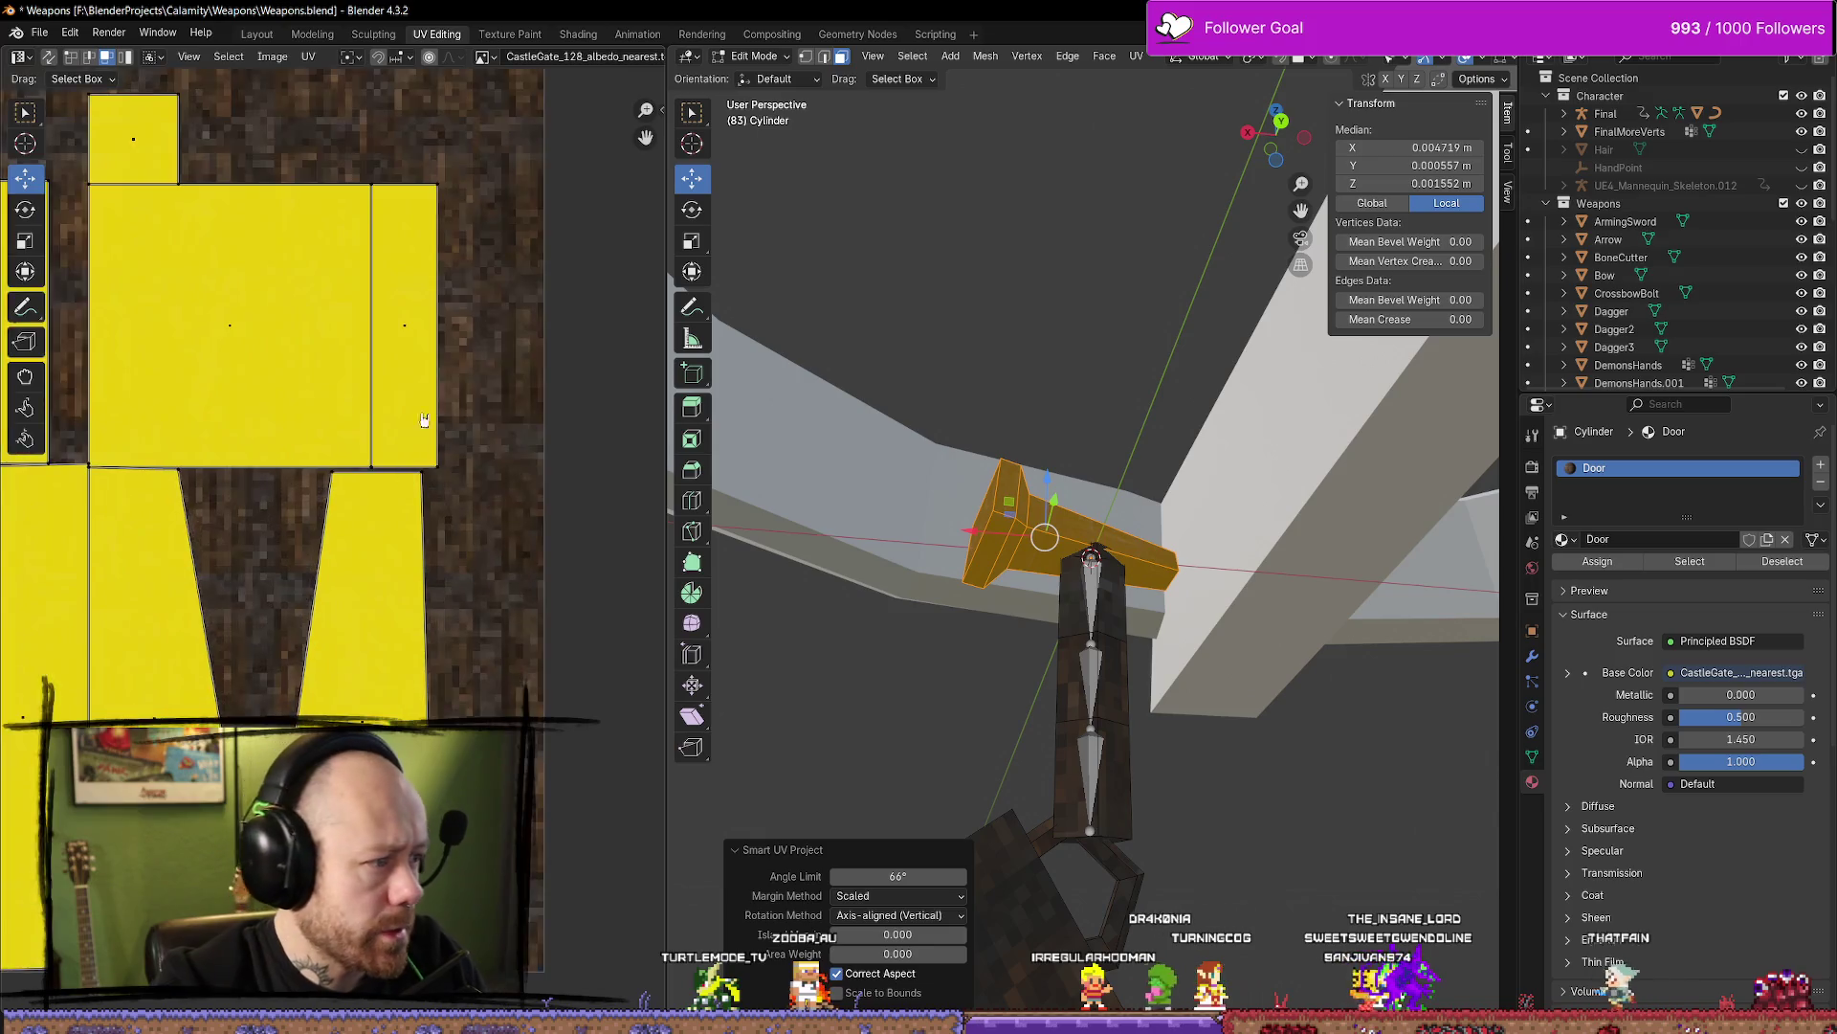
{"action": "scroll", "coordinate": [443, 328], "scroll_direction": "down", "scroll_amount": 8}
{"action": "key", "text": "s"}
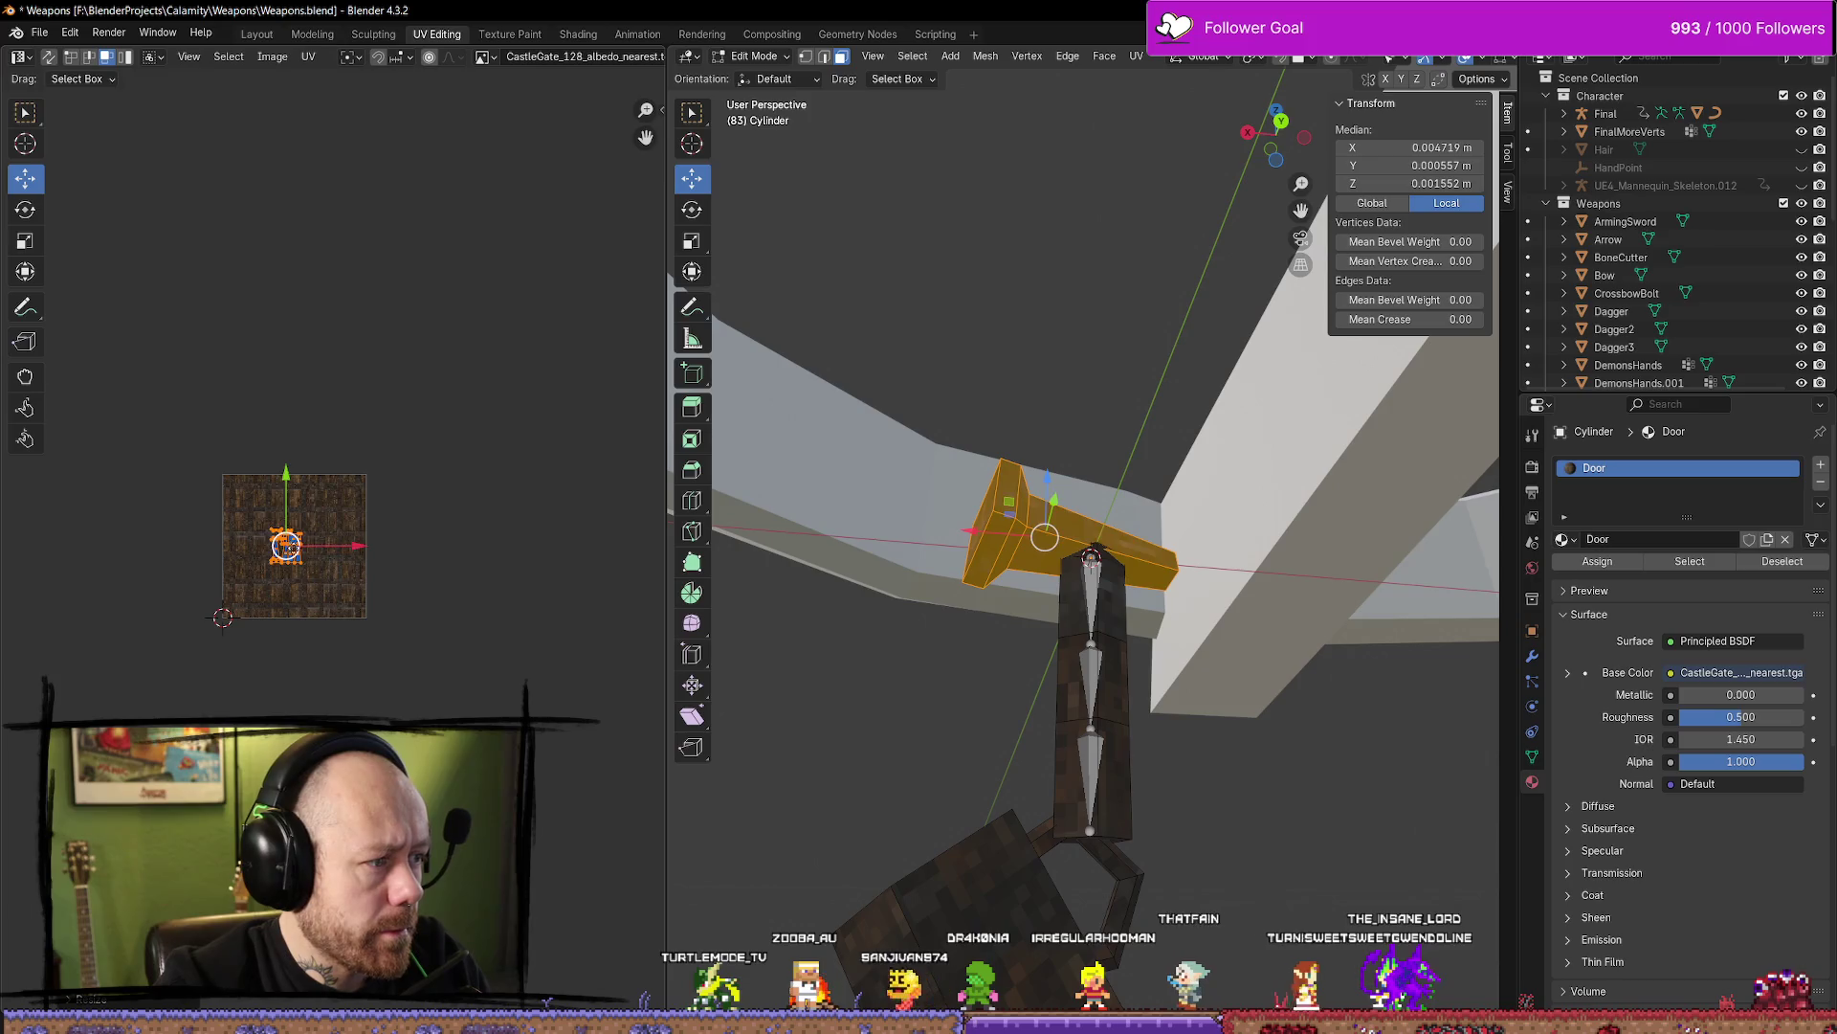
{"action": "key", "text": "alt+a"}
{"action": "mouse_move", "coordinate": [1101, 670]}
{"action": "middle_mouse_down"}
{"action": "mouse_move", "coordinate": [1294, 769]}
{"action": "mouse_move", "coordinate": [1321, 756]}
{"action": "mouse_move", "coordinate": [1244, 727]}
{"action": "mouse_move", "coordinate": [1354, 735]}
{"action": "mouse_move", "coordinate": [1272, 728]}
{"action": "middle_mouse_up"}
{"action": "key", "text": "Tab"}
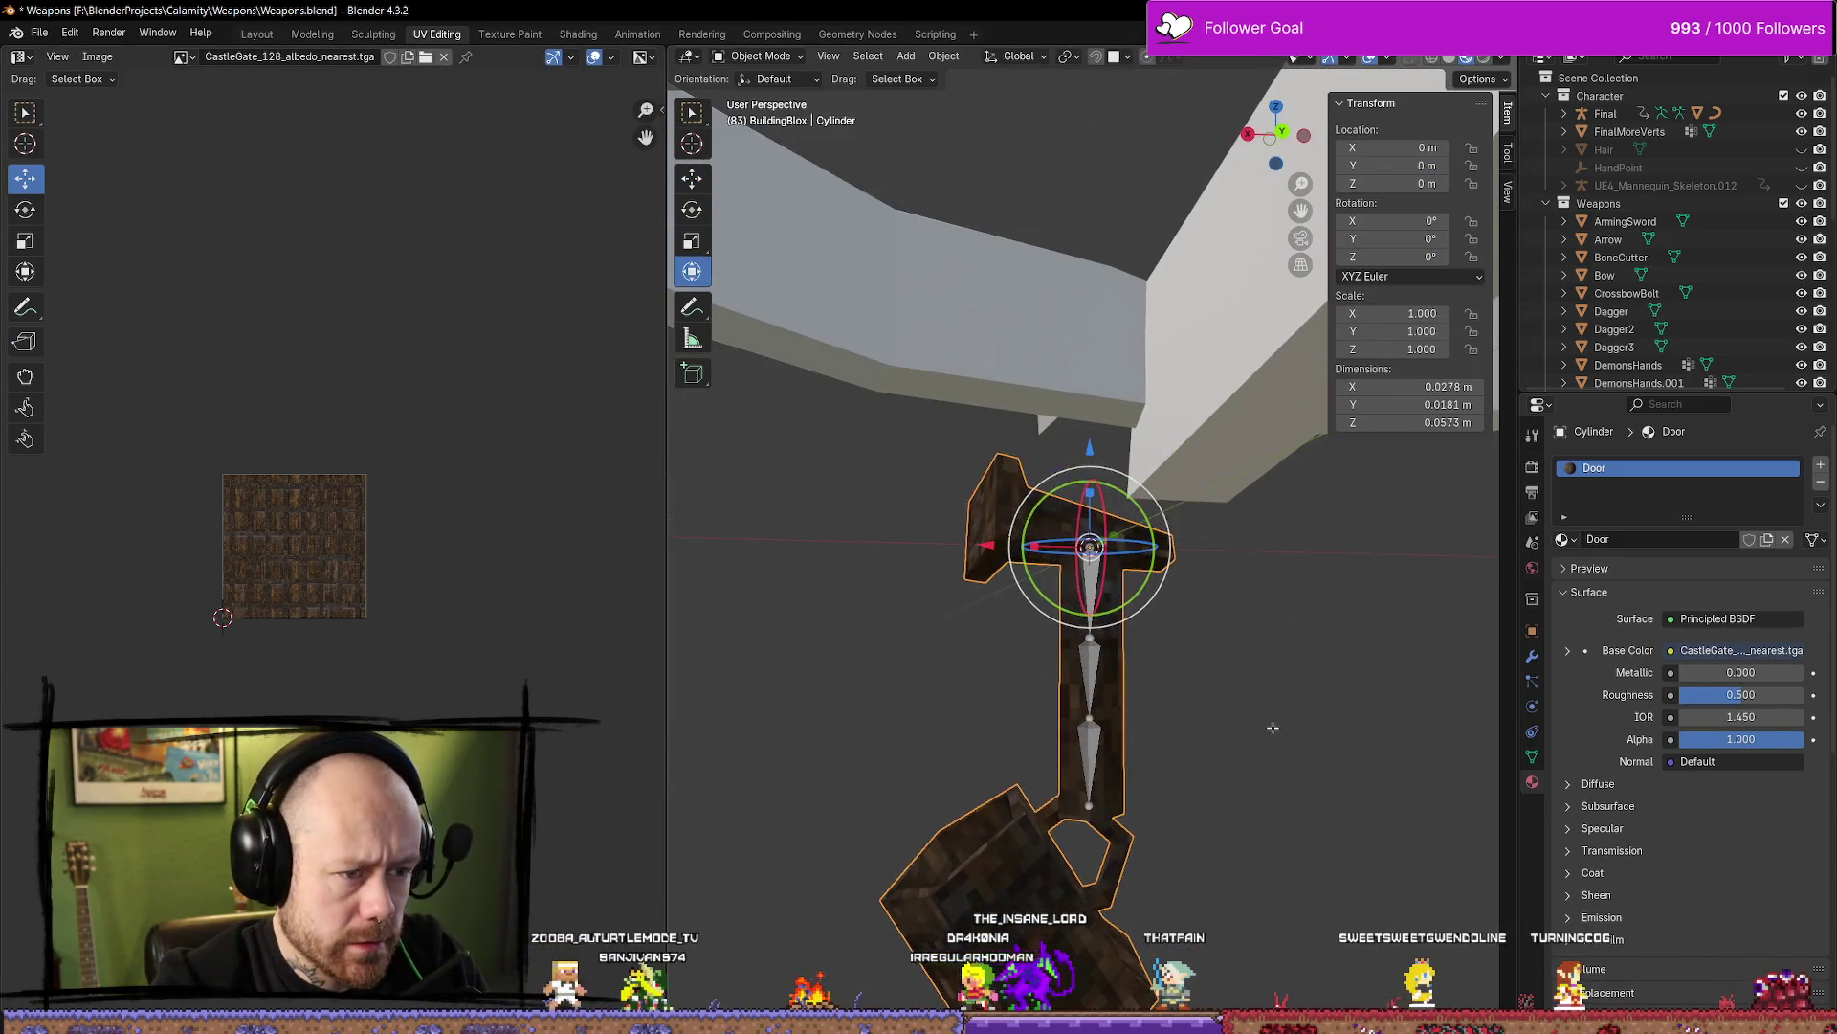
Select just the crossbar and move its UV island higher on the wood texture
{"action": "key", "text": "Tab"}
{"action": "key", "text": "l"}
{"action": "key", "text": "l"}
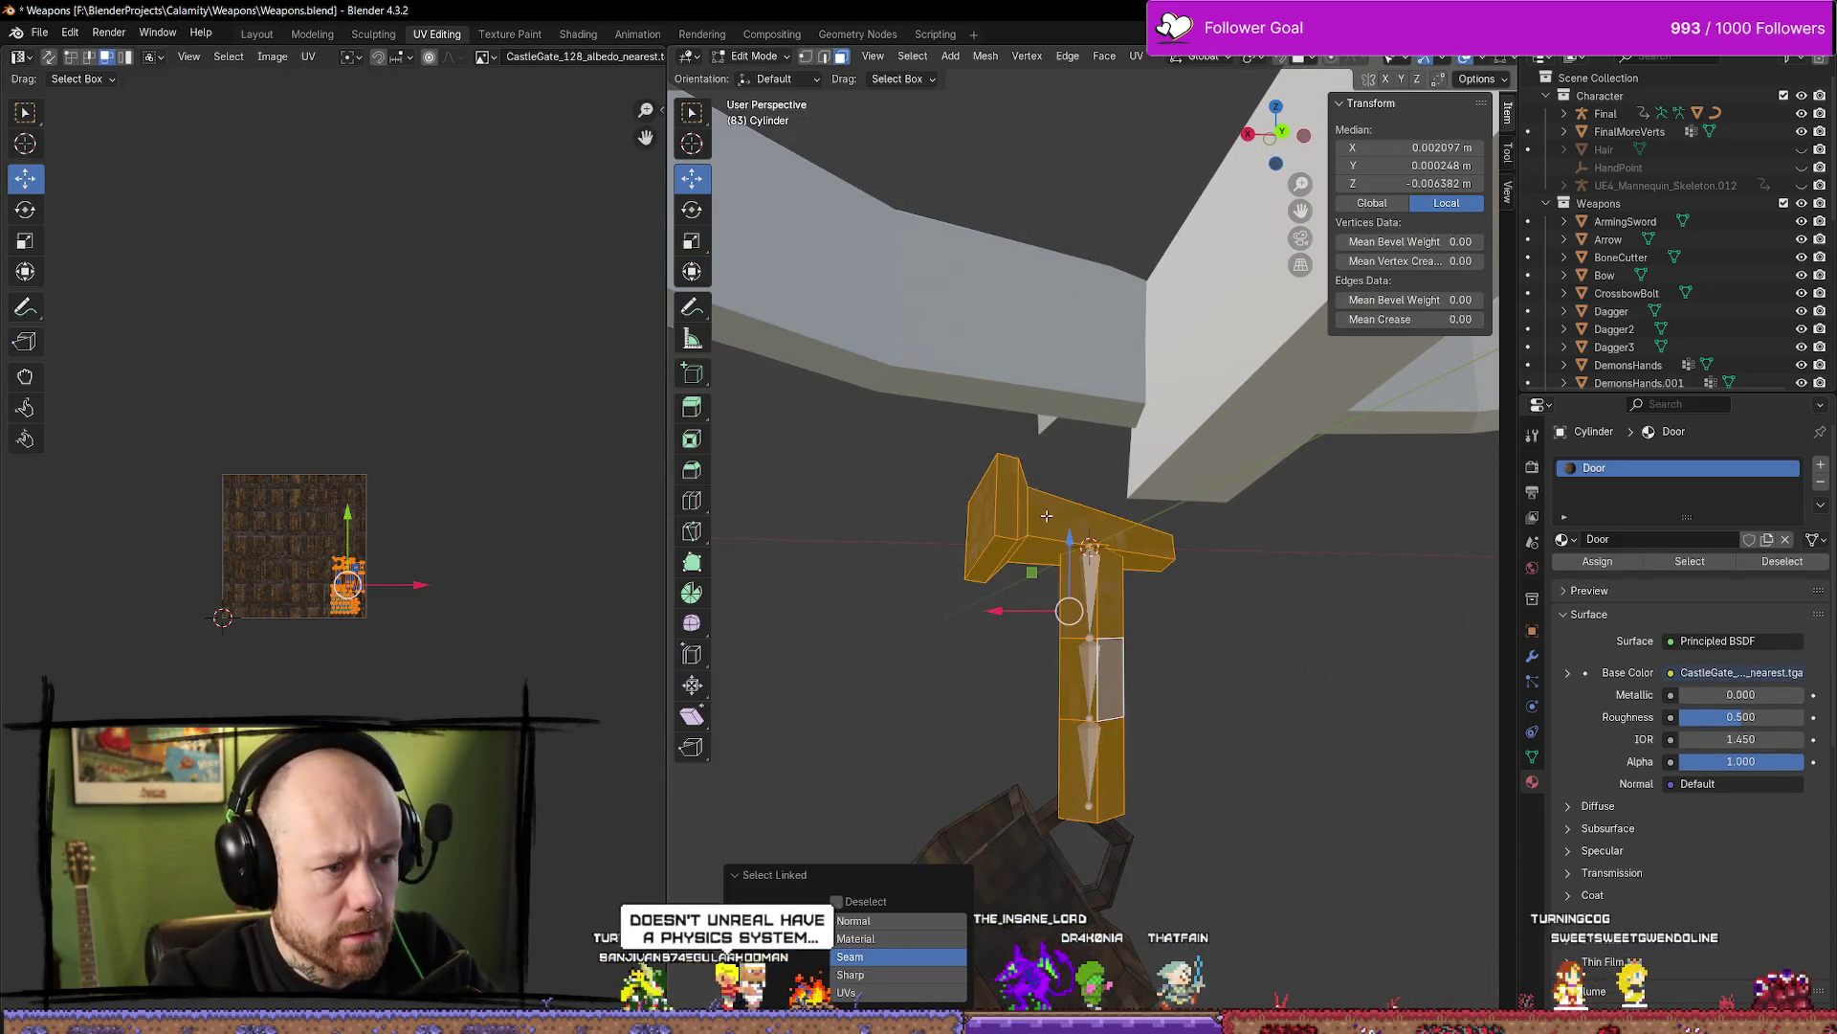
{"action": "scroll", "coordinate": [527, 625], "scroll_direction": "up", "scroll_amount": 7}
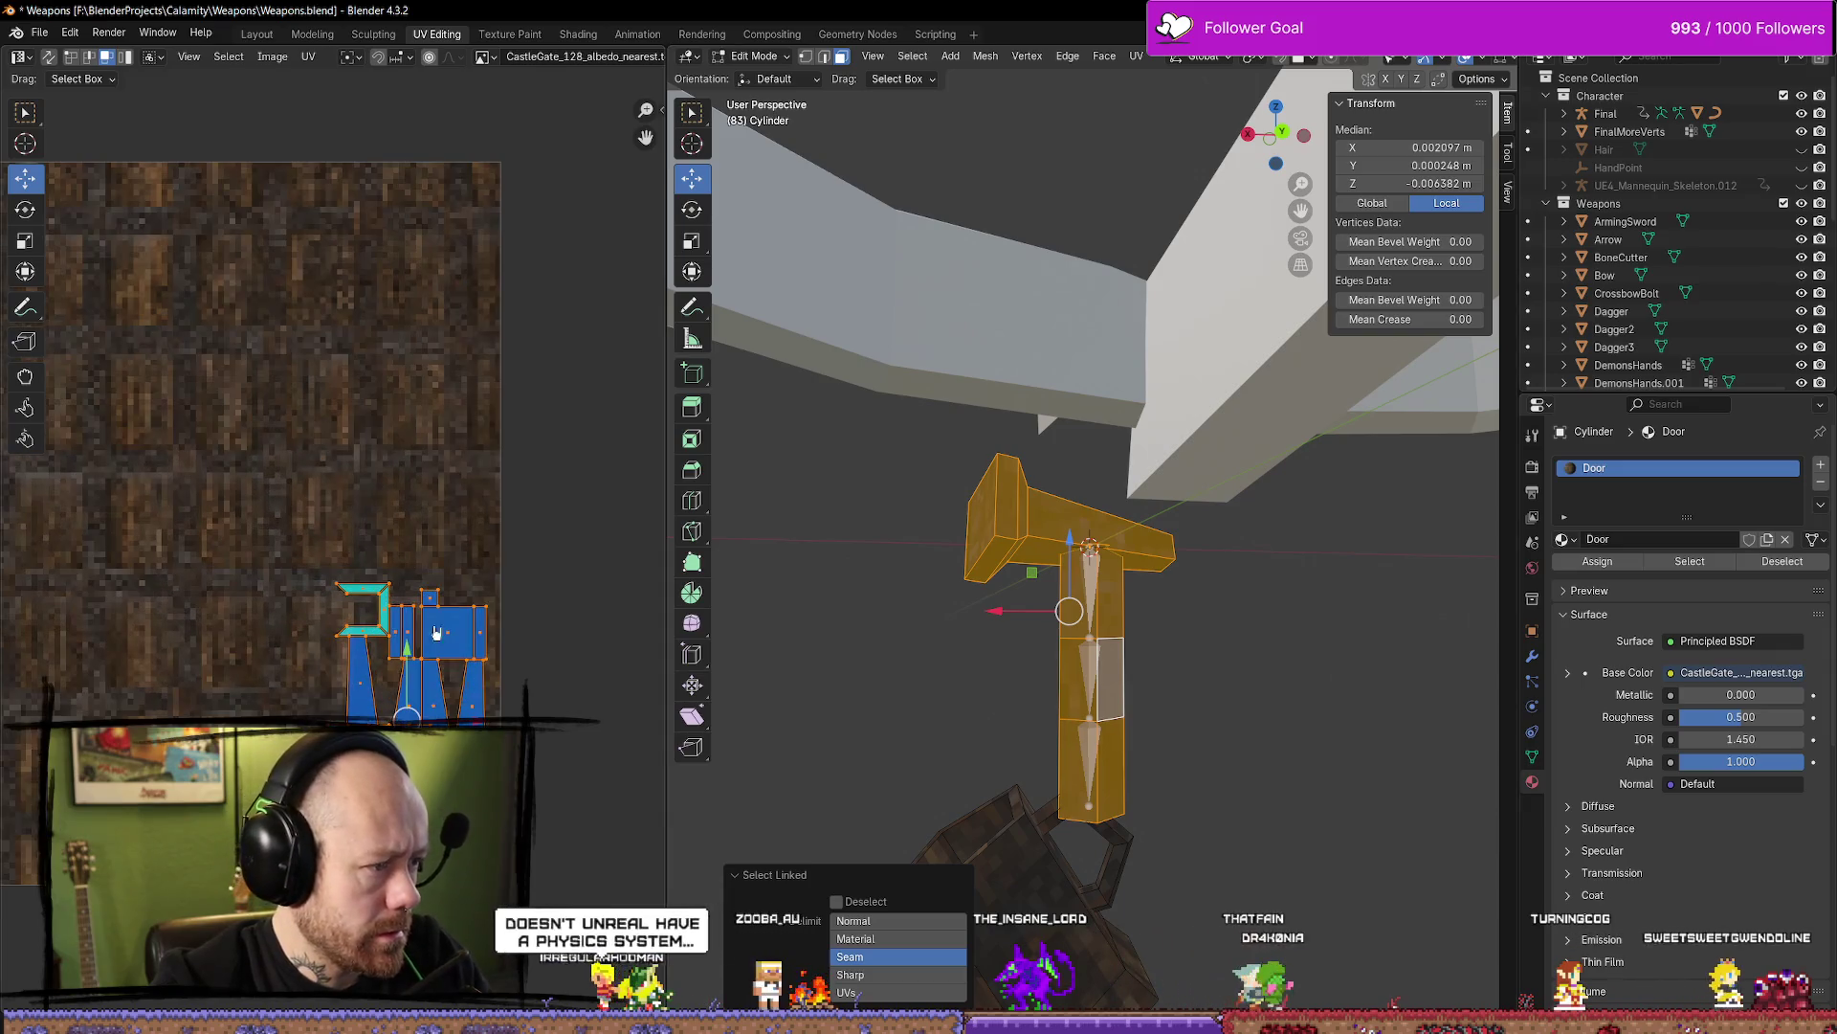
{"action": "left_click", "coordinate": [865, 484]}
{"action": "key", "text": "l"}
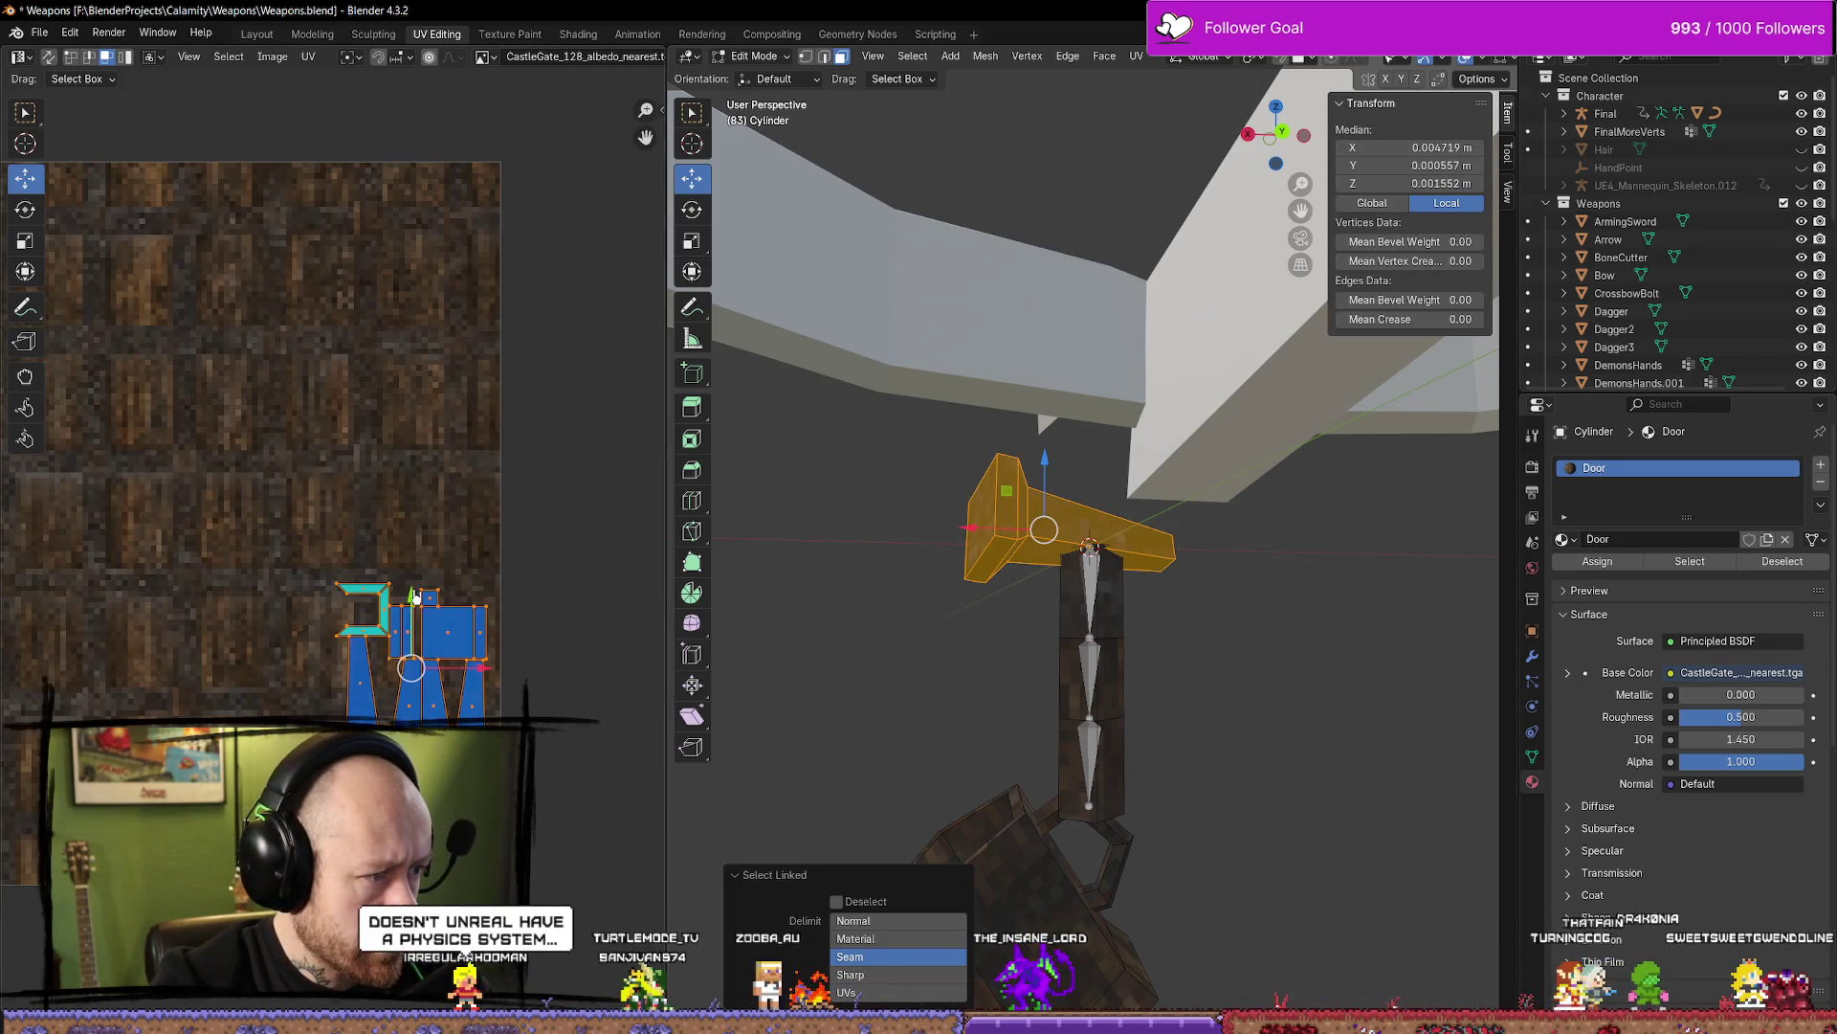
{"action": "left_click_drag", "start_coordinate": [414, 600], "coordinate": [453, 413]}
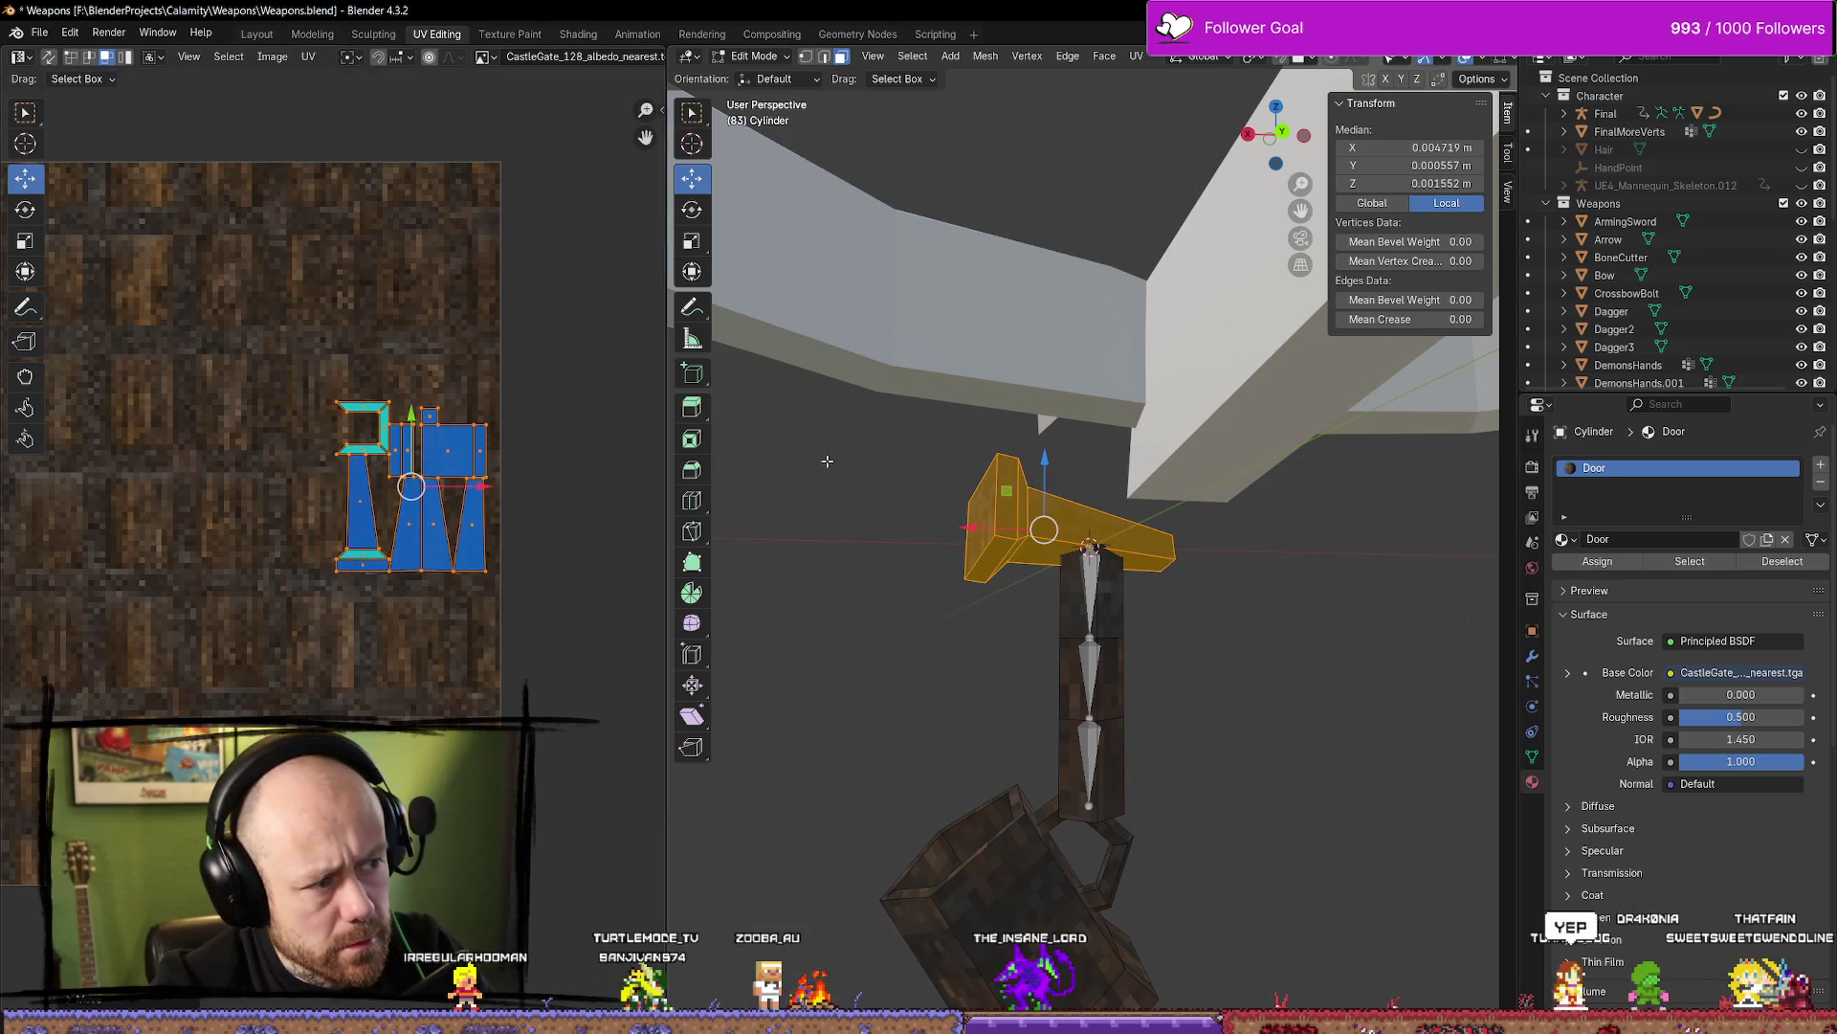
{"action": "left_click", "coordinate": [1184, 670]}
Shift the post and crossbar UV islands down and left, then return to Object Mode
{"action": "key", "text": "l"}
{"action": "key", "text": "l"}
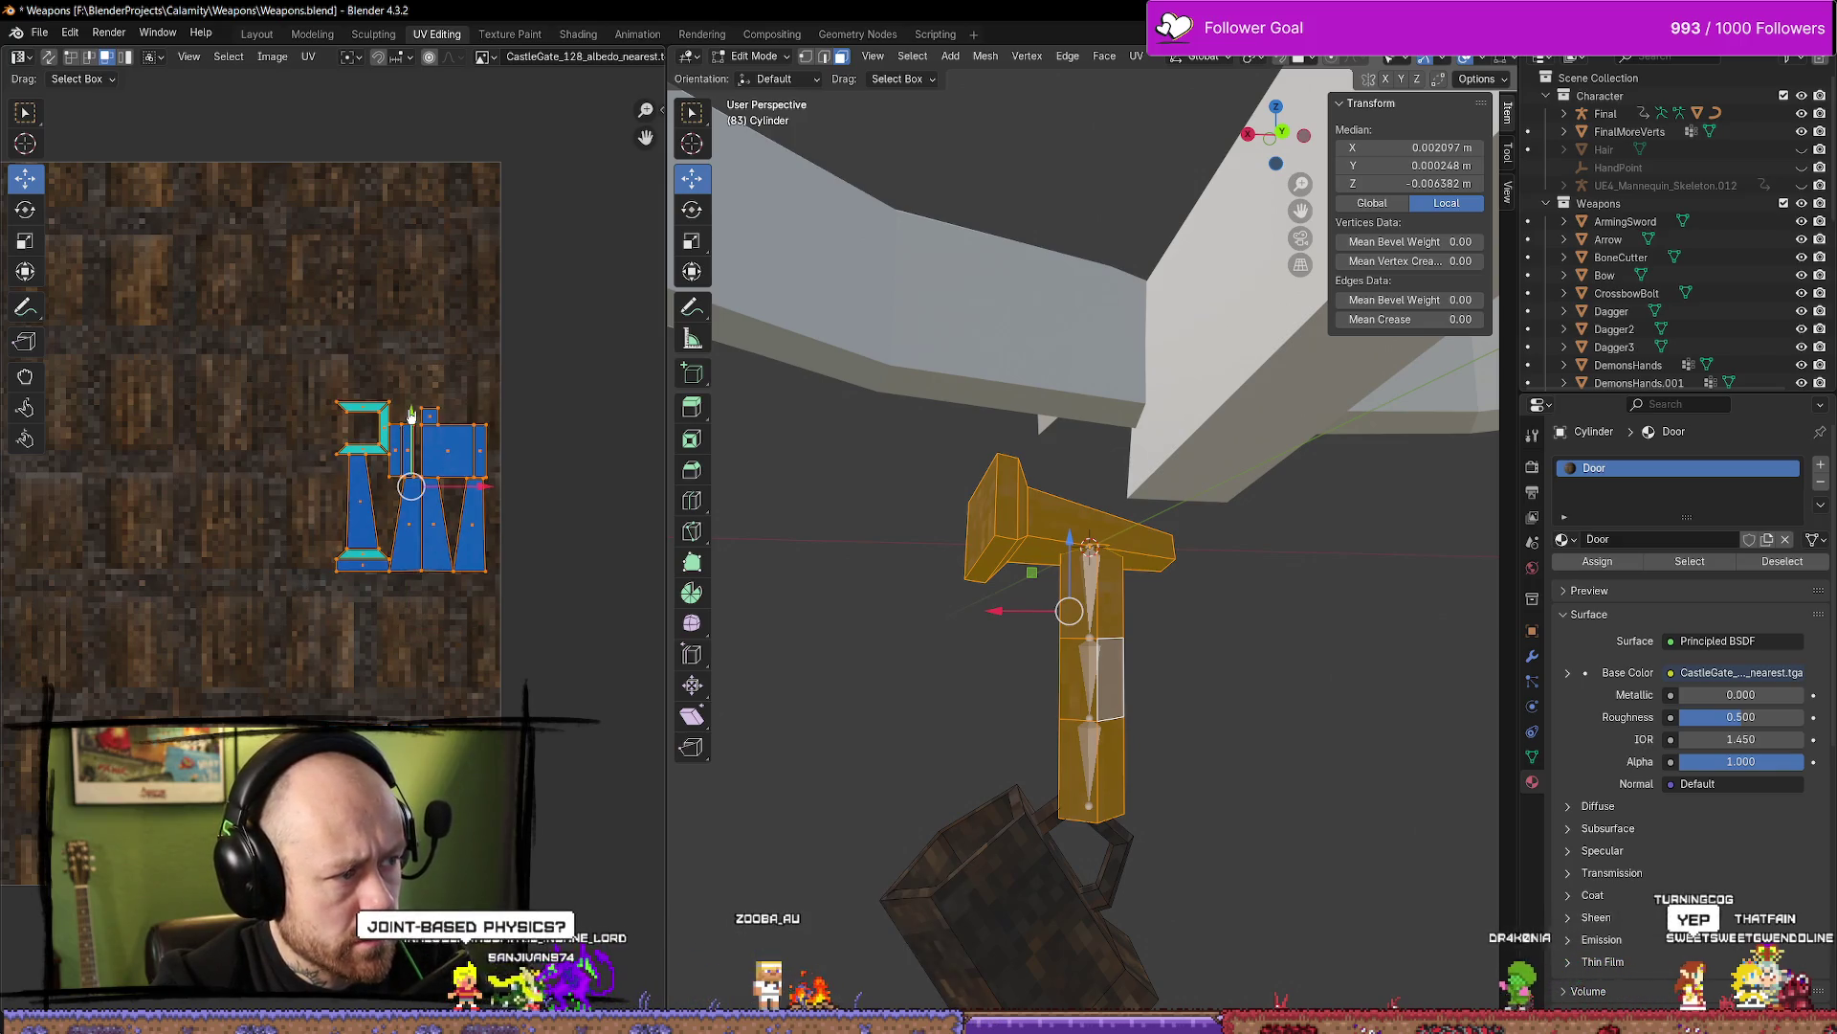
{"action": "key", "text": "g"}
{"action": "left_click", "coordinate": [412, 503]}
{"action": "key", "text": "g"}
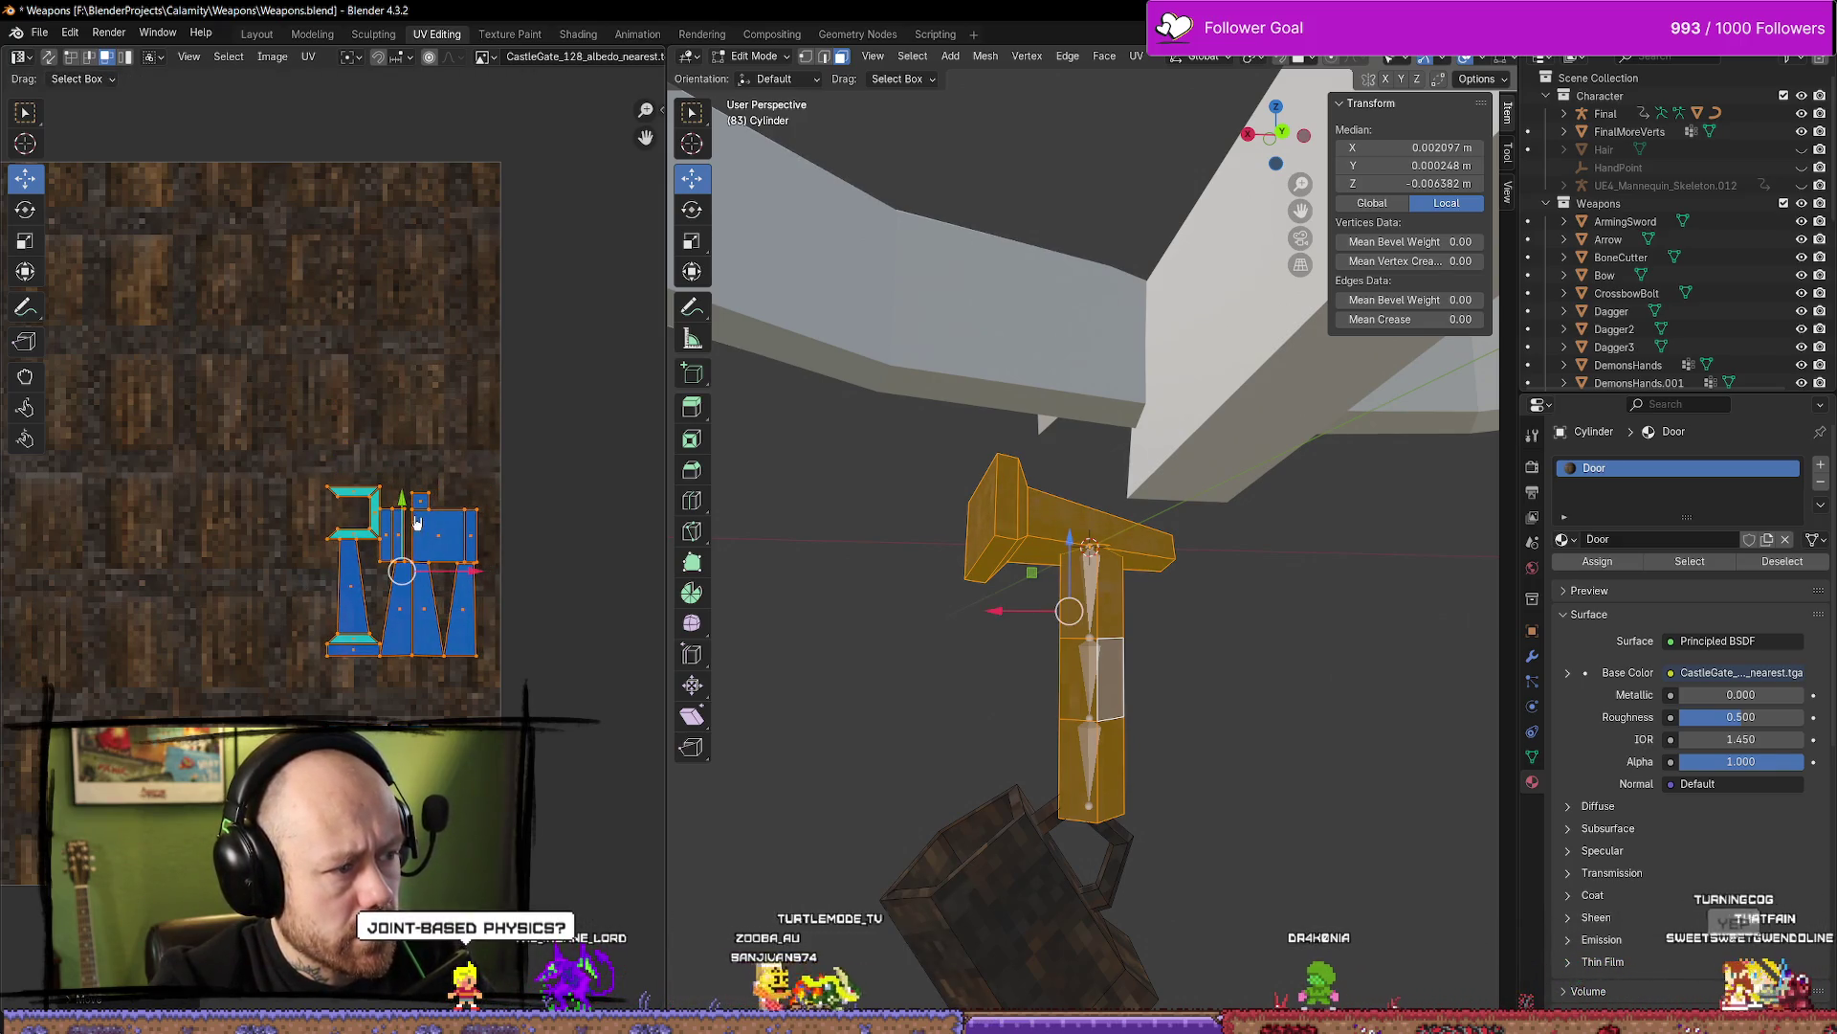
{"action": "left_click", "coordinate": [406, 514]}
{"action": "key", "text": "Tab"}
{"action": "mouse_move", "coordinate": [1149, 622]}
{"action": "middle_mouse_down"}
{"action": "mouse_move", "coordinate": [1260, 717]}
{"action": "mouse_move", "coordinate": [1247, 628]}
{"action": "mouse_move", "coordinate": [1362, 762]}
{"action": "middle_mouse_up"}
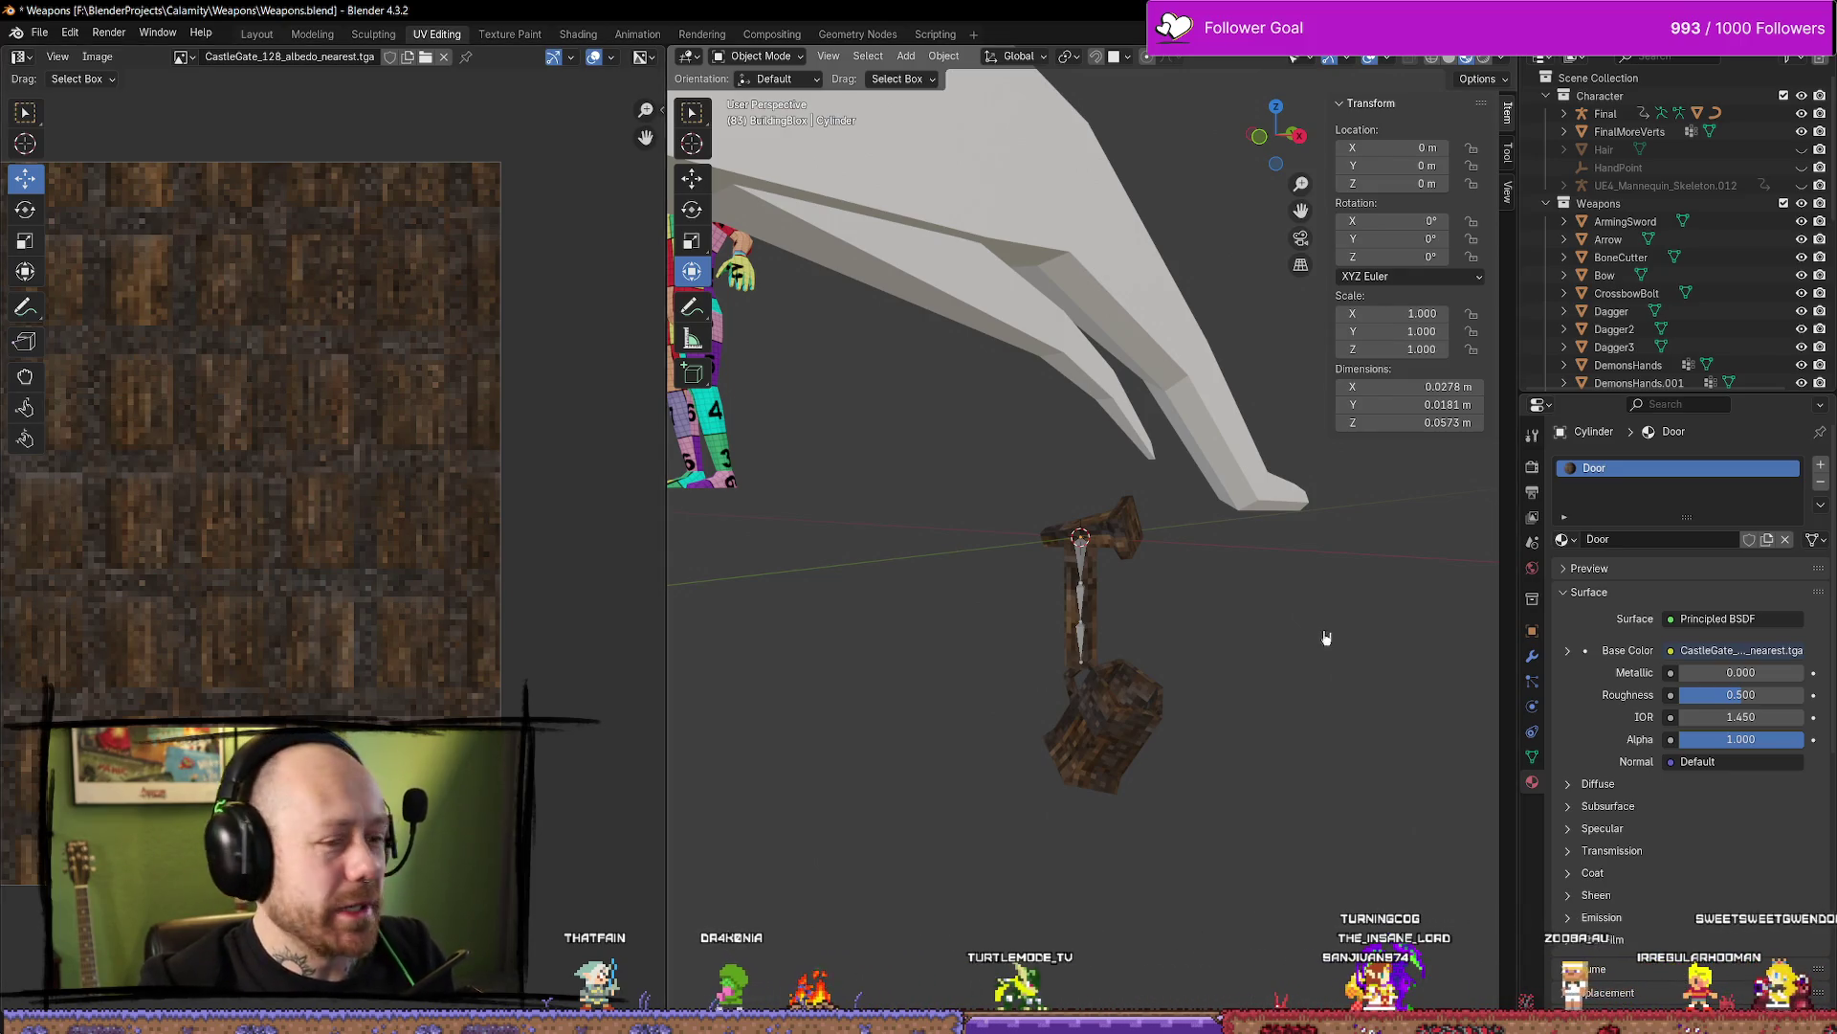
View the charm from below, then switch to the Unreal Editor's Deathmatch_RuinedVillage level
{"action": "middle_click_drag", "start_coordinate": [1326, 637], "coordinate": [1265, 695]}
{"action": "key", "text": "super+d"}
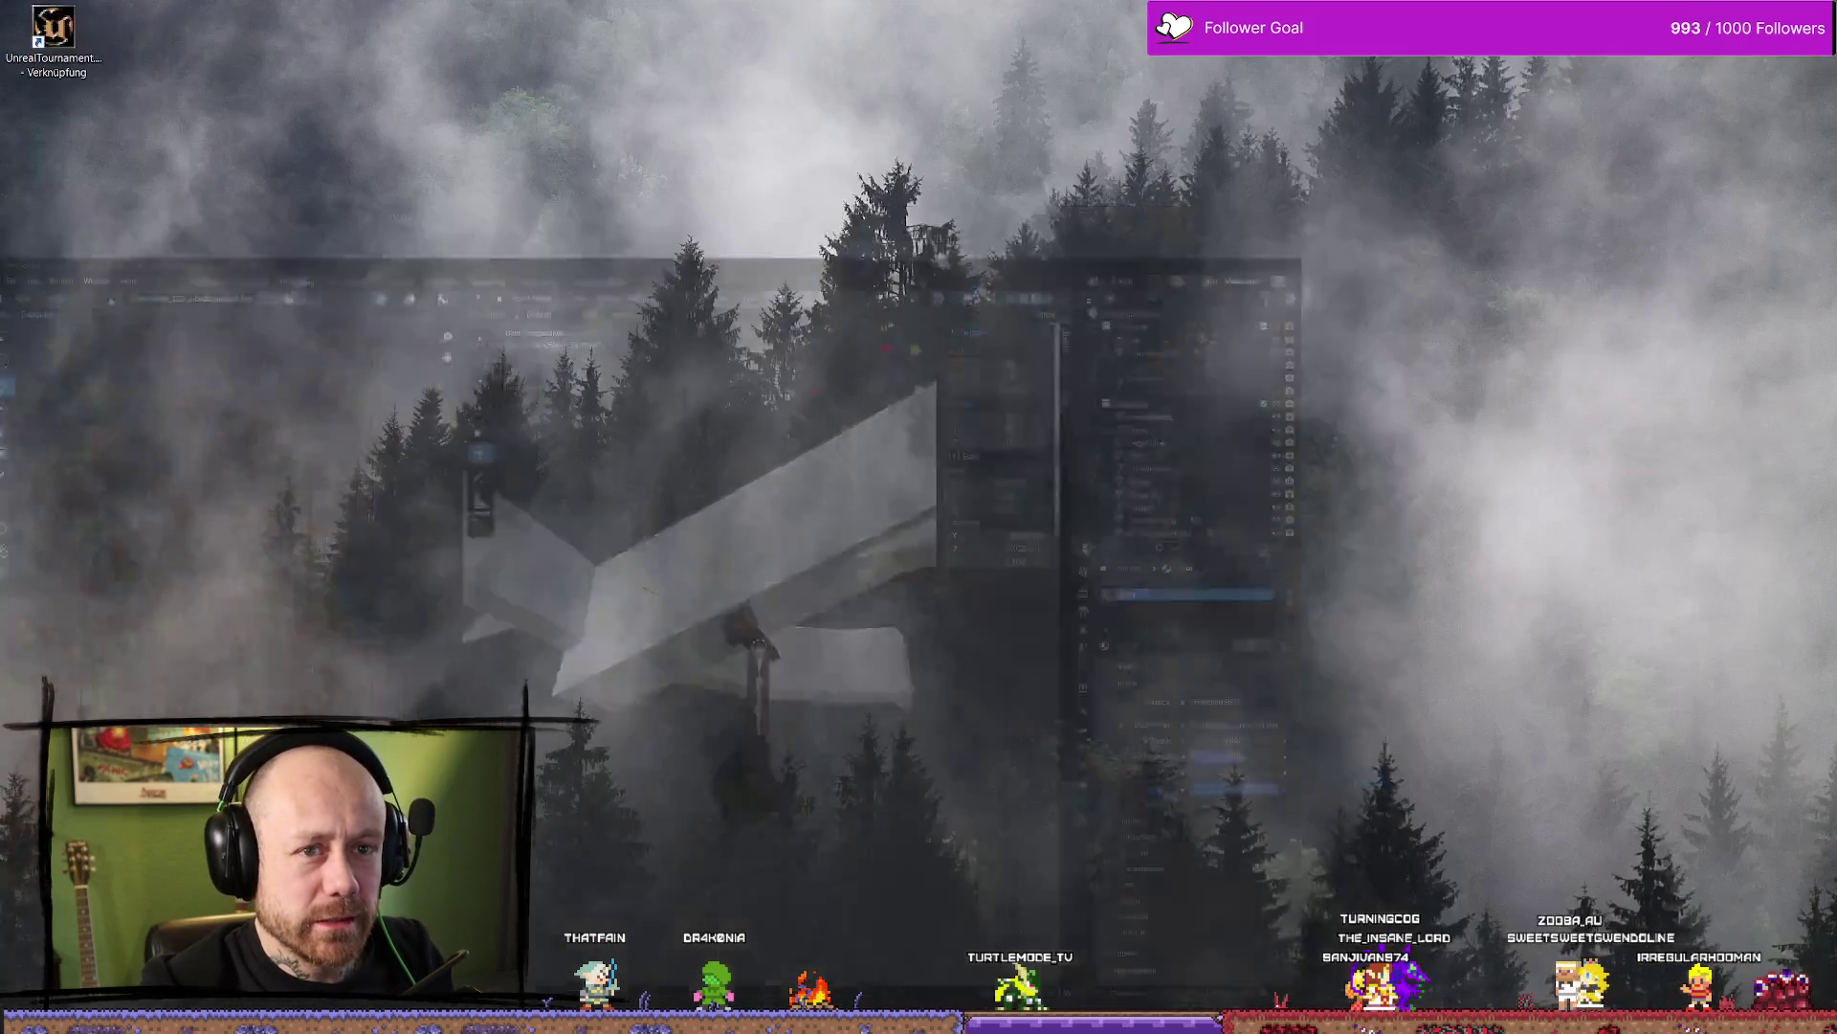
{"action": "key", "text": "alt+Tab"}
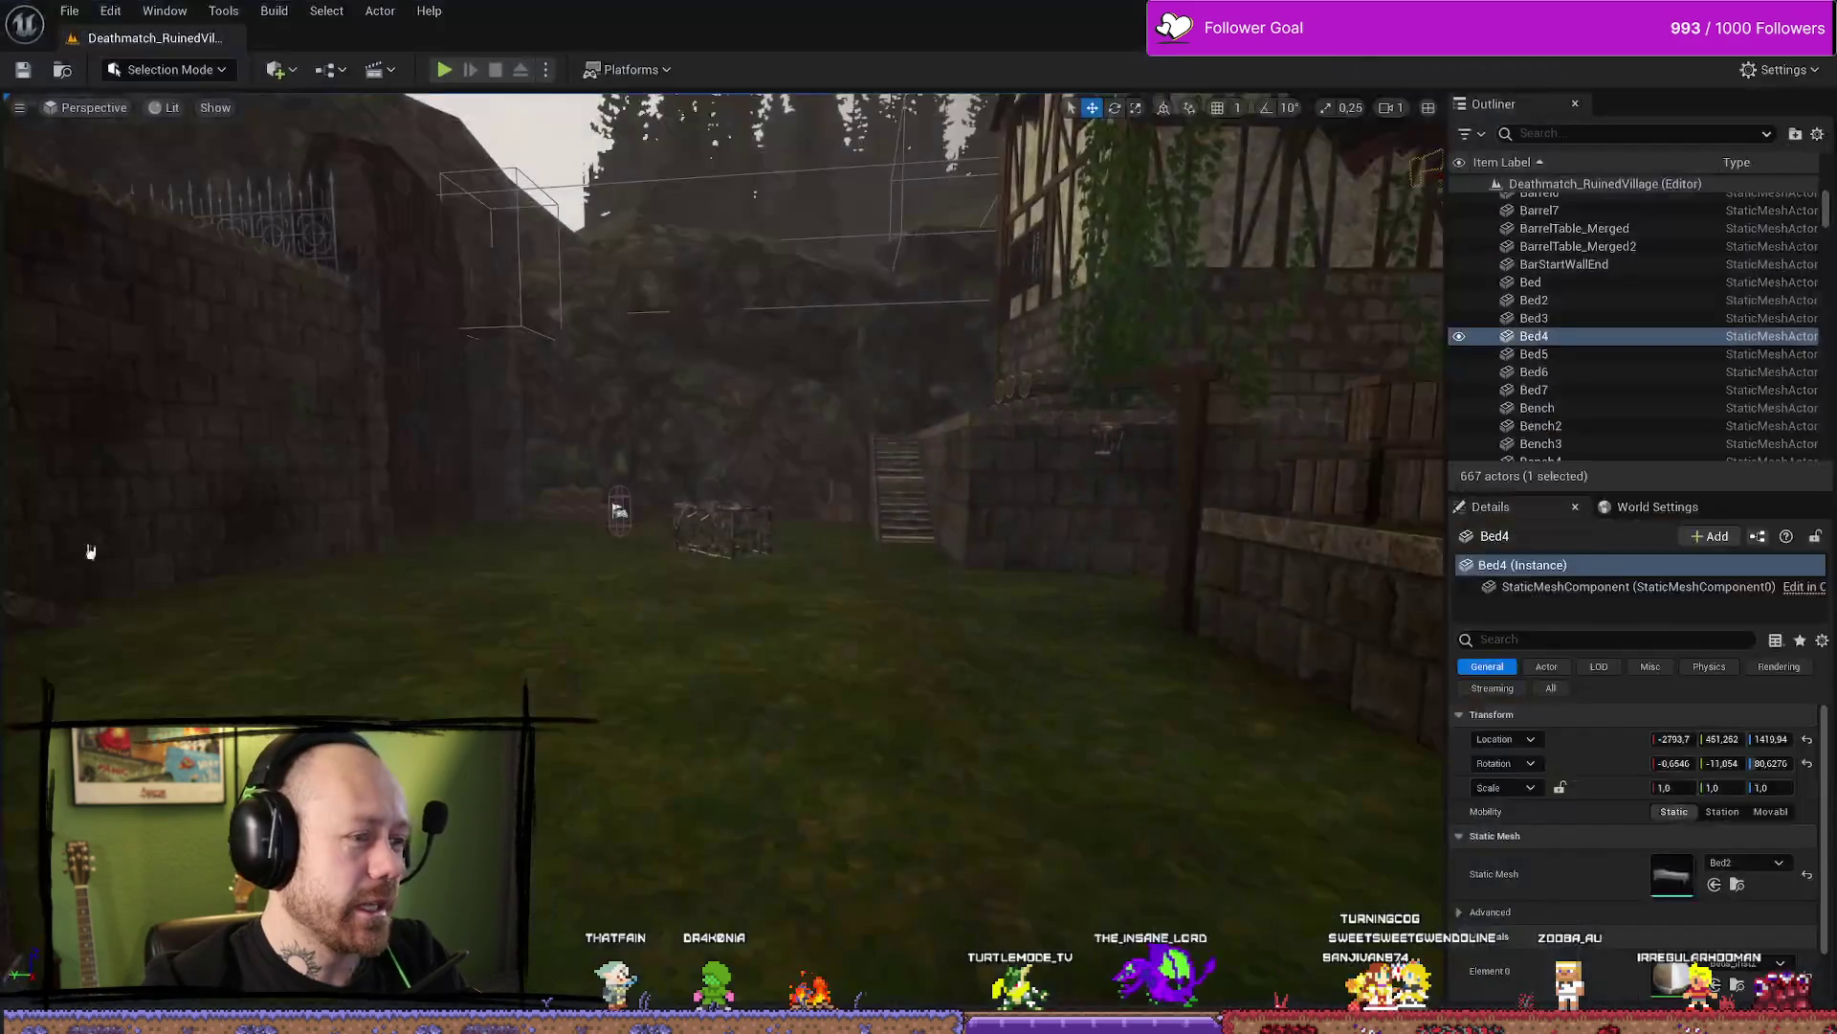
{"action": "left_click", "coordinate": [444, 70]}
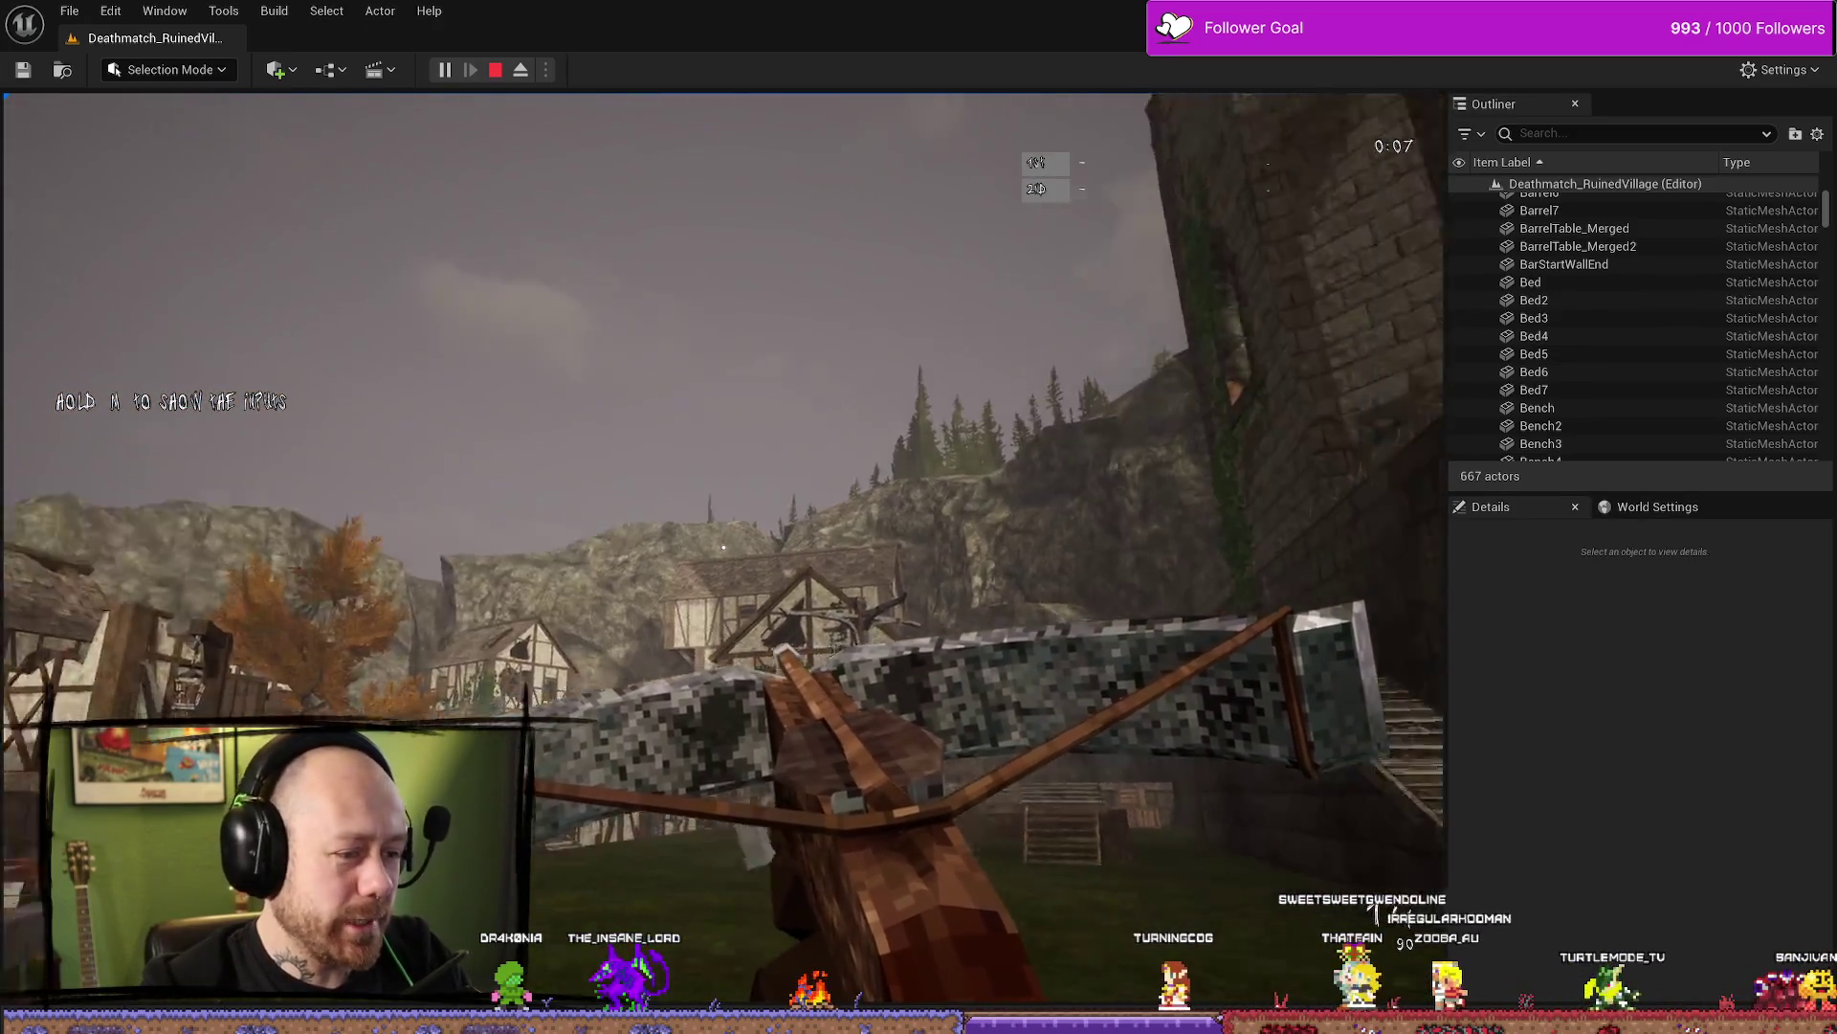
{"action": "key", "text": "Escape"}
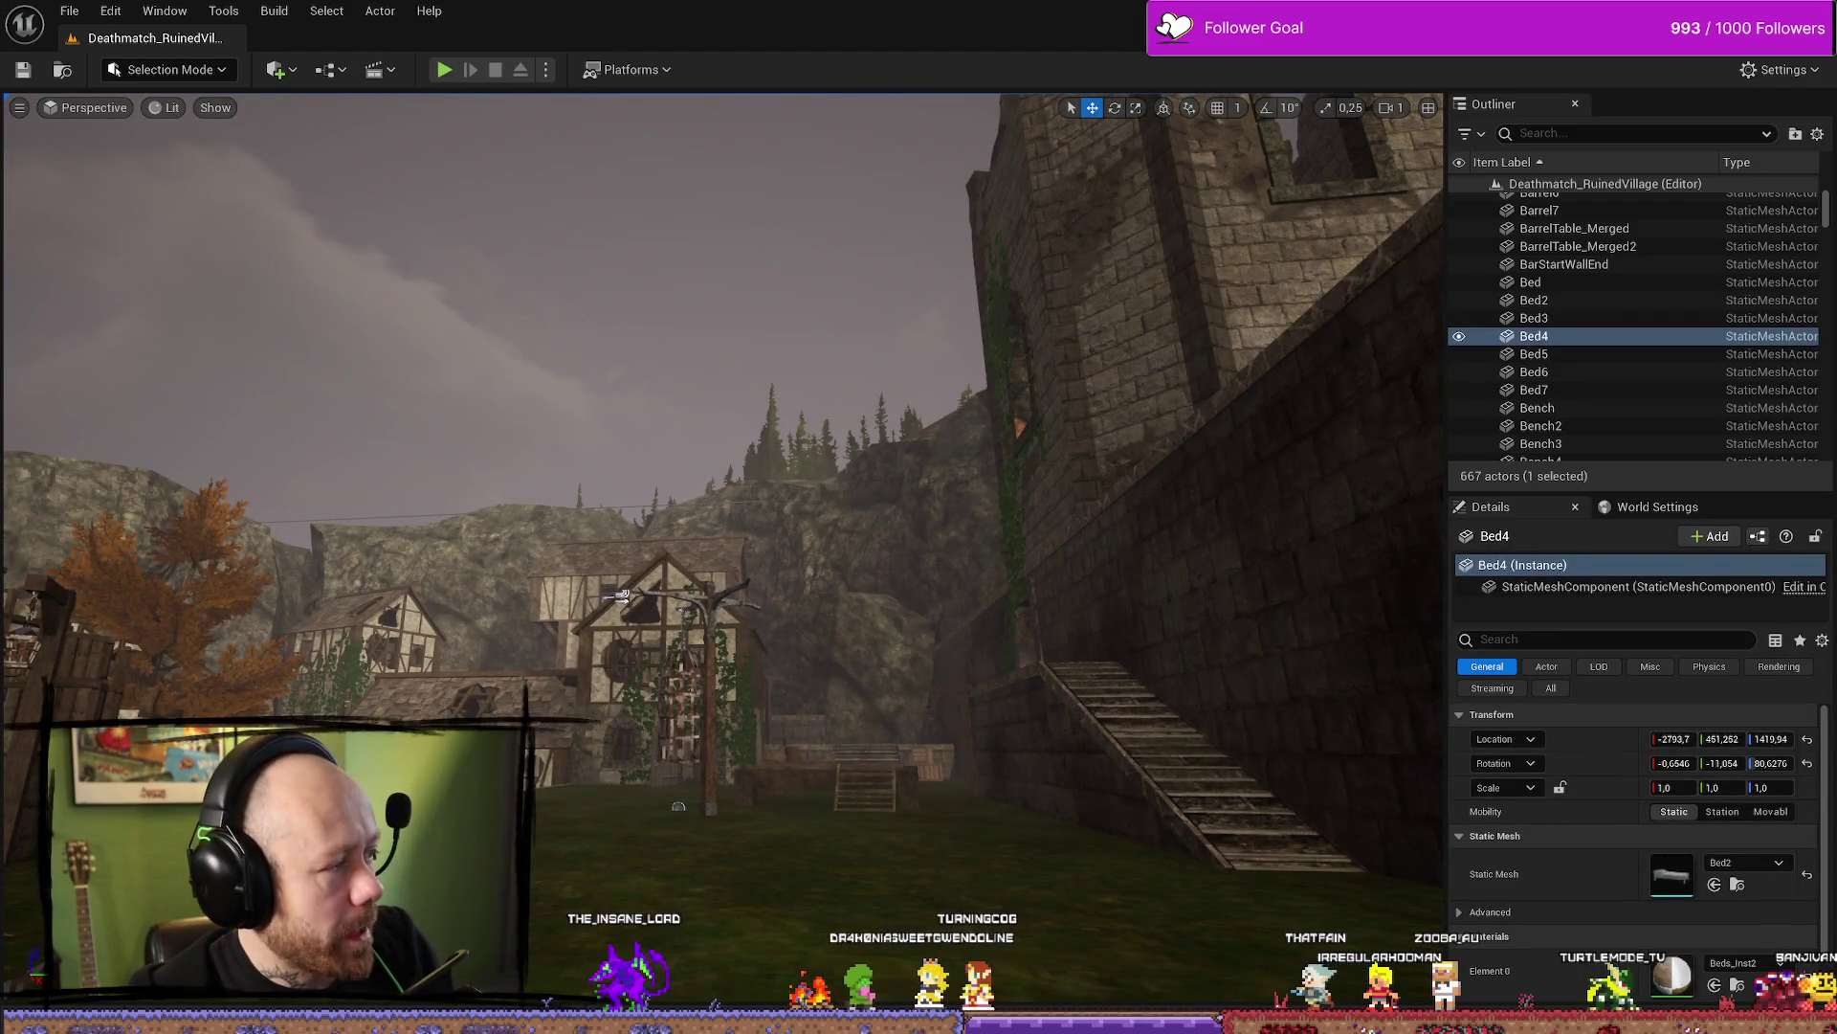
{"action": "key", "text": "alt+Tab"}
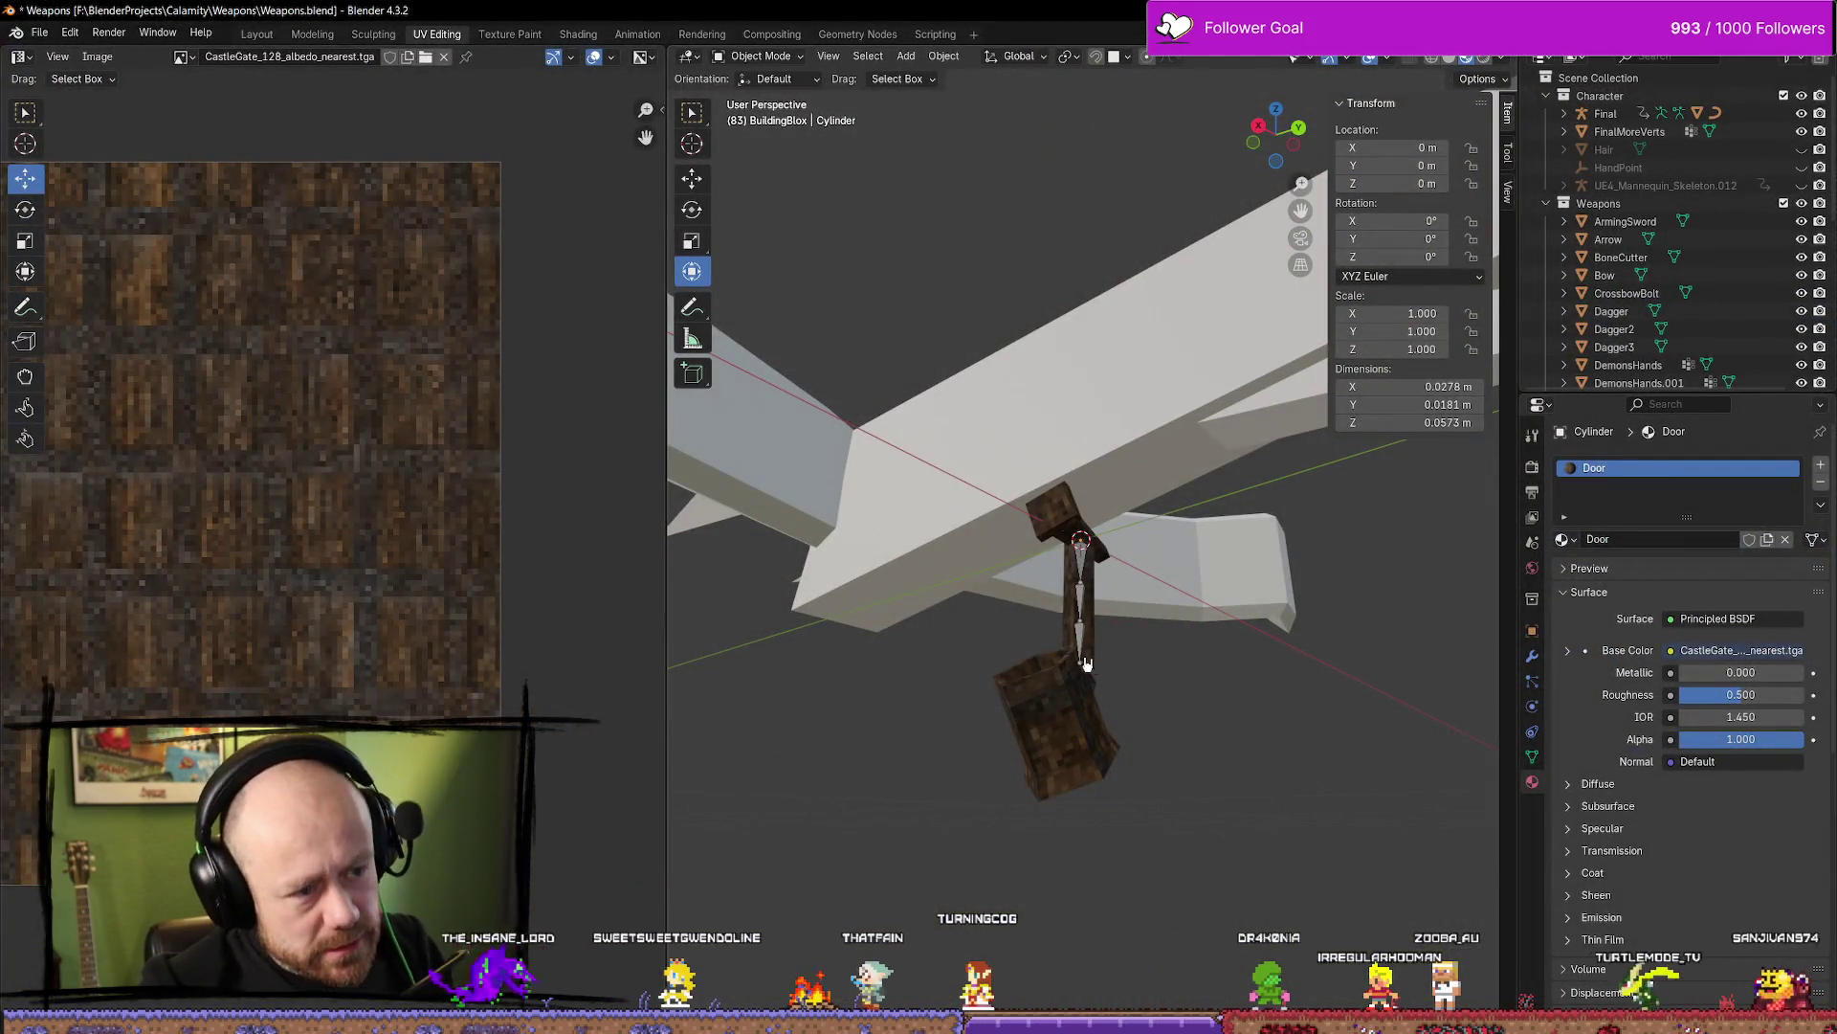
Inspect the hanging charm from several angles, reselect it and enter Edit Mode
{"action": "middle_click_drag", "start_coordinate": [1158, 663], "coordinate": [1133, 627]}
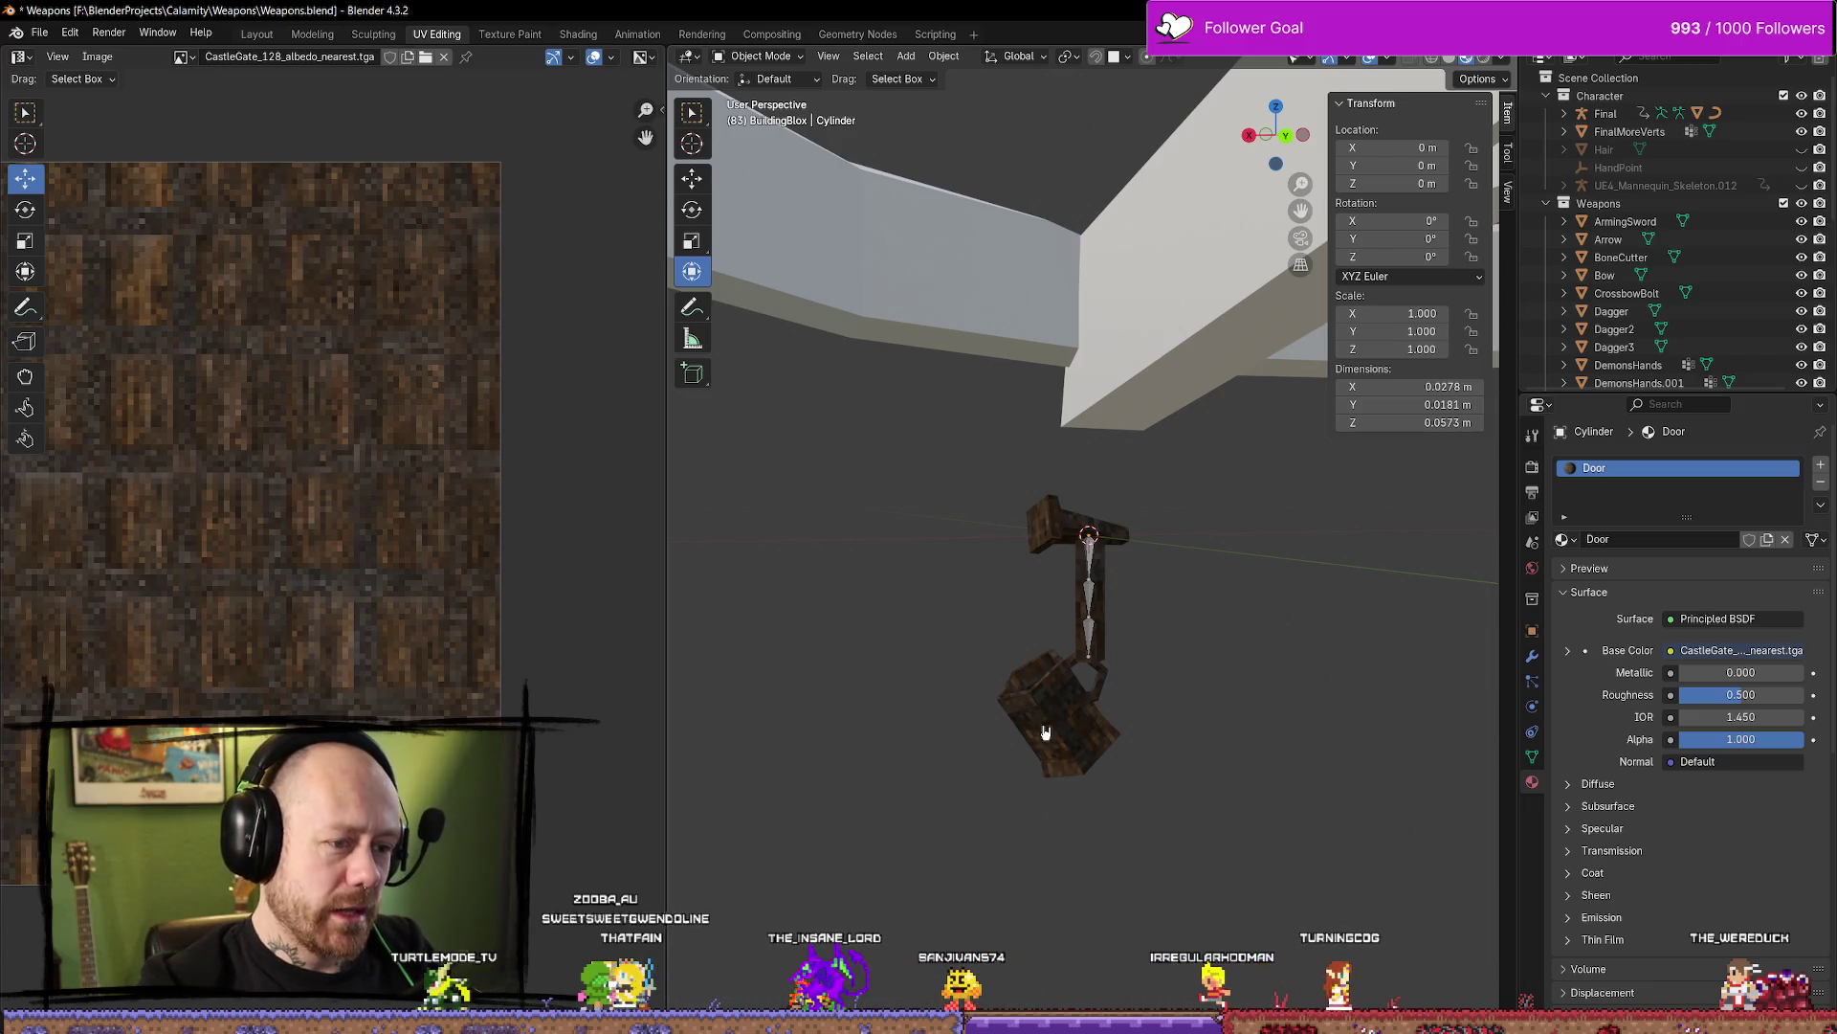
{"action": "left_click", "coordinate": [1047, 729]}
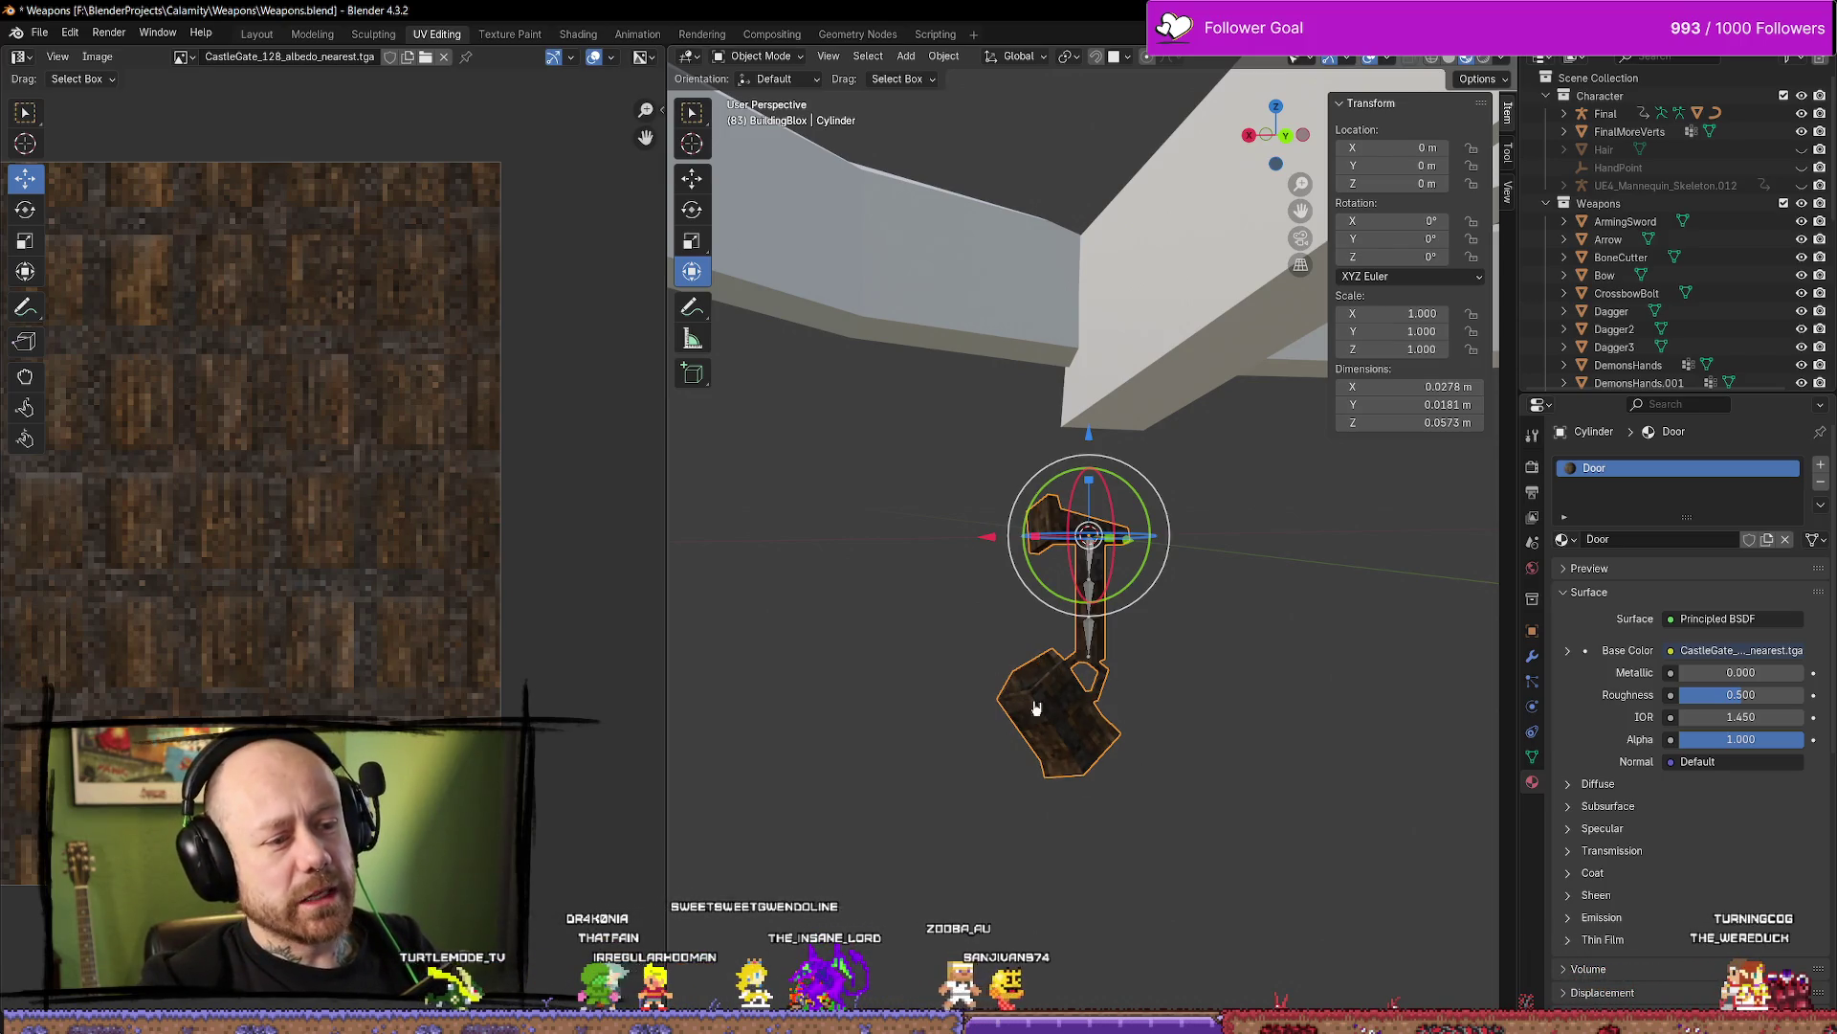
{"action": "left_click", "coordinate": [998, 753]}
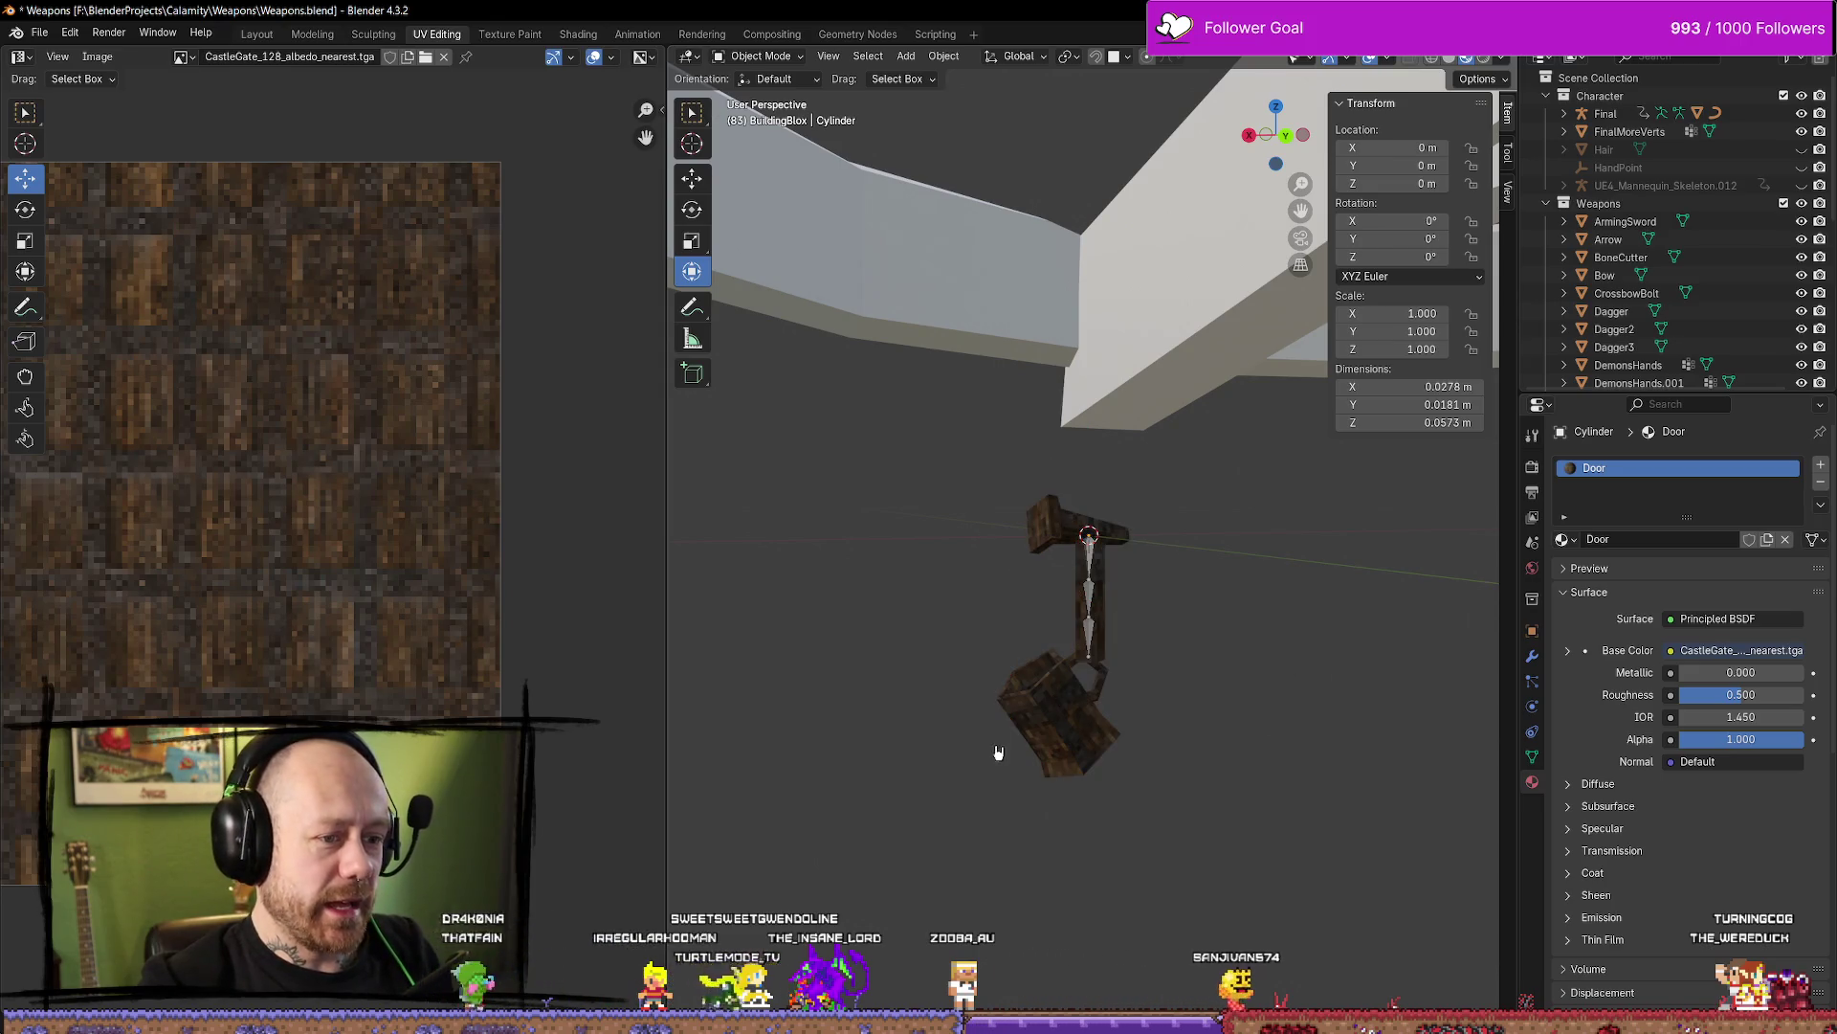
{"action": "mouse_move", "coordinate": [1287, 671]}
{"action": "middle_mouse_down"}
{"action": "mouse_move", "coordinate": [1255, 660]}
{"action": "mouse_move", "coordinate": [1178, 484]}
{"action": "mouse_move", "coordinate": [1137, 541]}
{"action": "middle_mouse_up"}
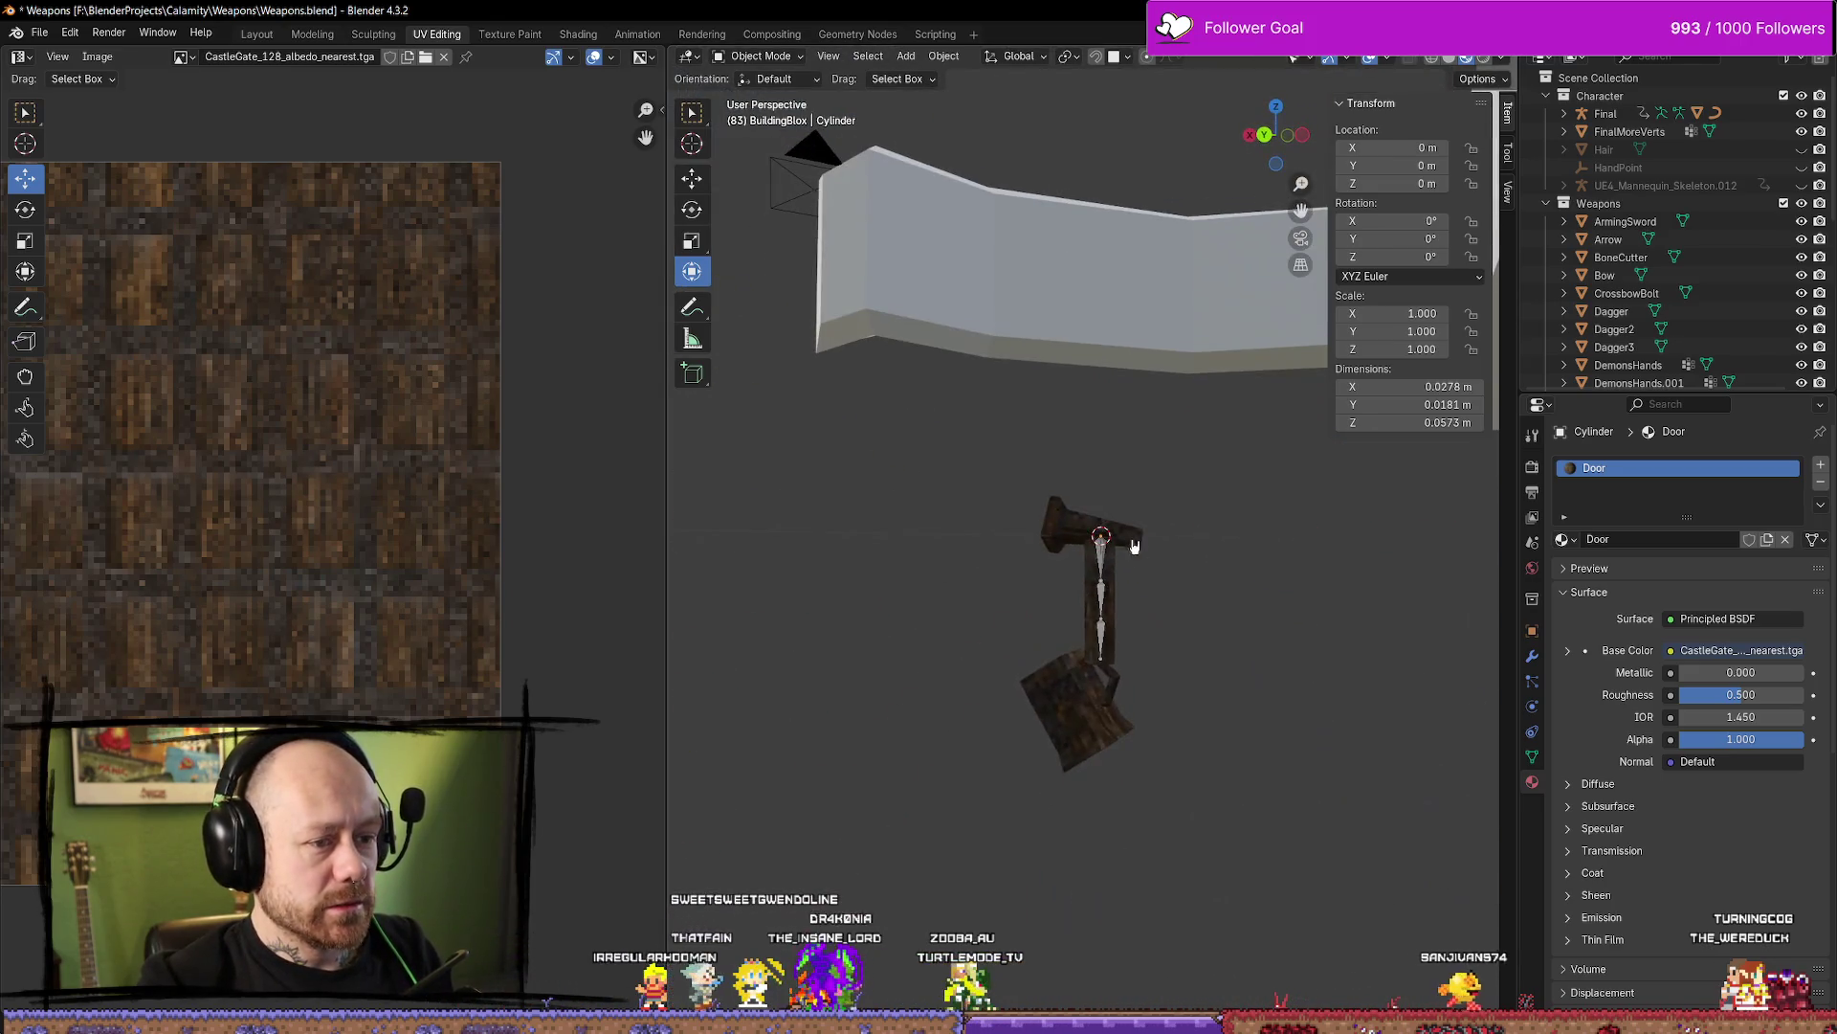
{"action": "left_click", "coordinate": [1125, 538]}
{"action": "mouse_move", "coordinate": [1290, 599]}
{"action": "middle_mouse_down"}
{"action": "mouse_move", "coordinate": [1329, 726]}
{"action": "mouse_move", "coordinate": [1243, 640]}
{"action": "mouse_move", "coordinate": [1248, 699]}
{"action": "mouse_move", "coordinate": [1202, 698]}
{"action": "mouse_move", "coordinate": [1260, 705]}
{"action": "middle_mouse_up"}
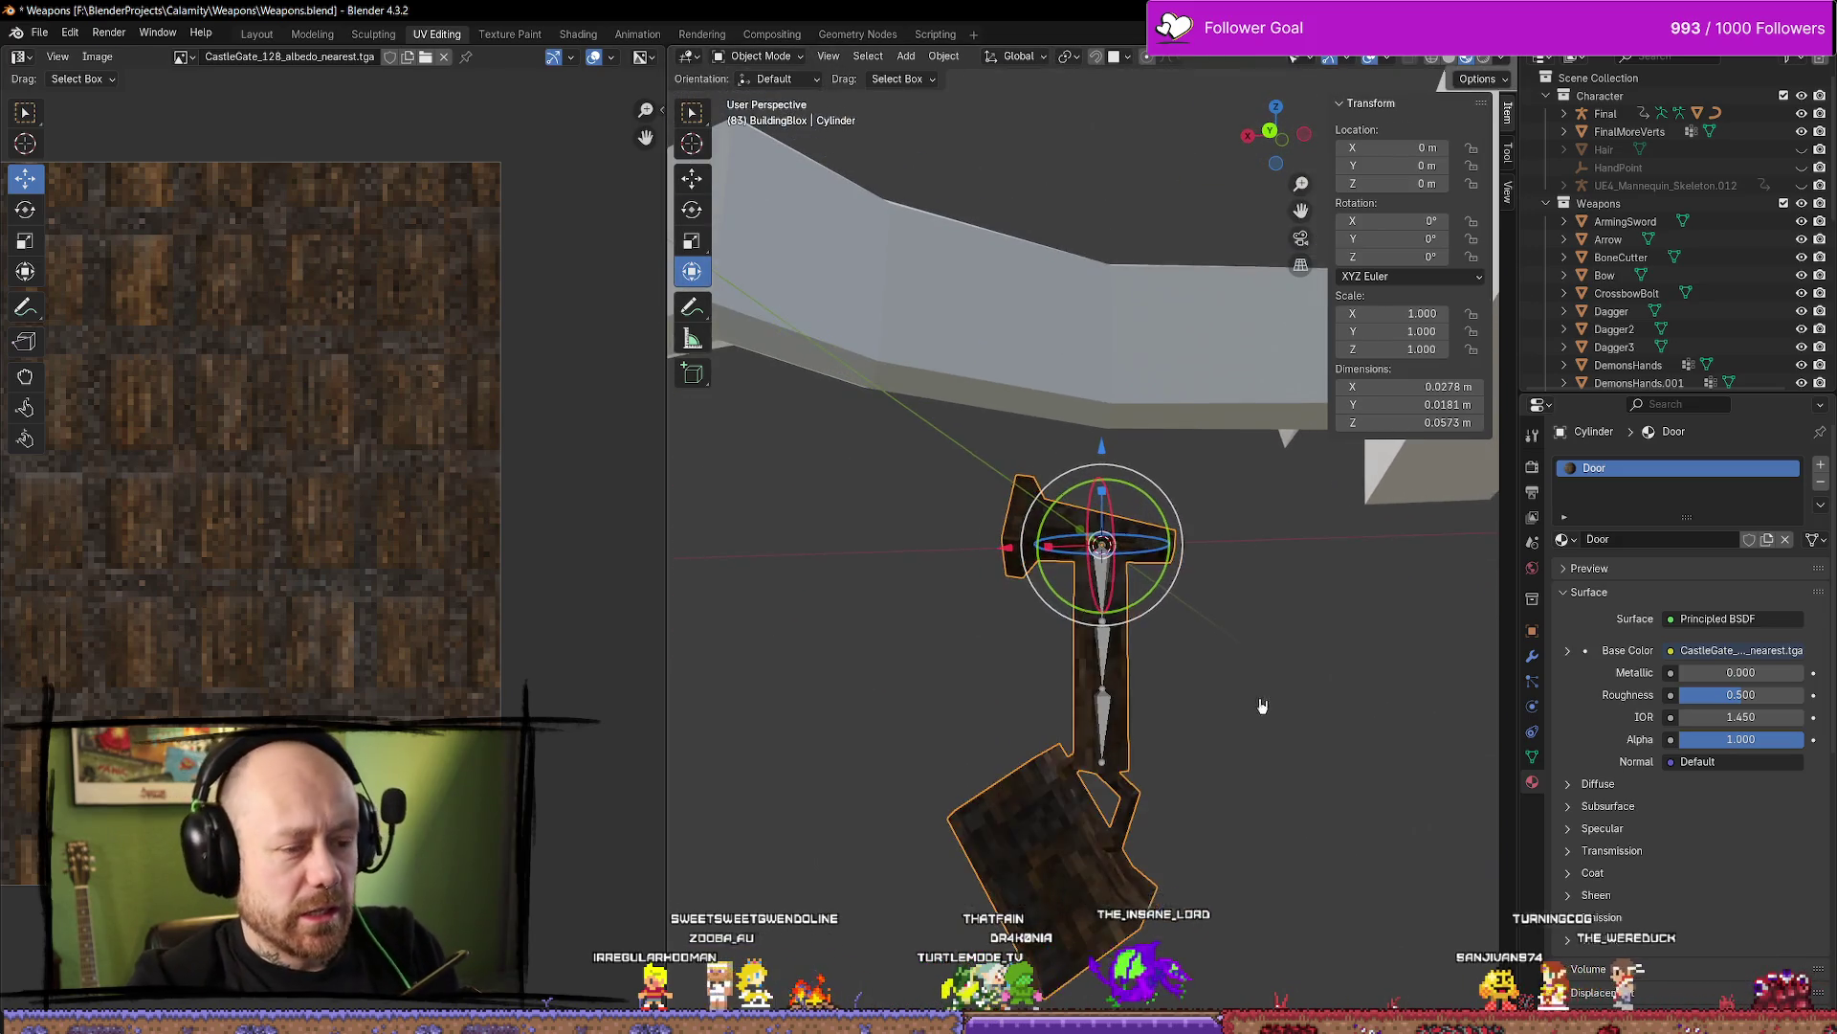
{"action": "key", "text": "Tab"}
{"action": "key", "text": "Tab"}
{"action": "key", "text": "Tab"}
{"action": "key", "text": "Tab"}
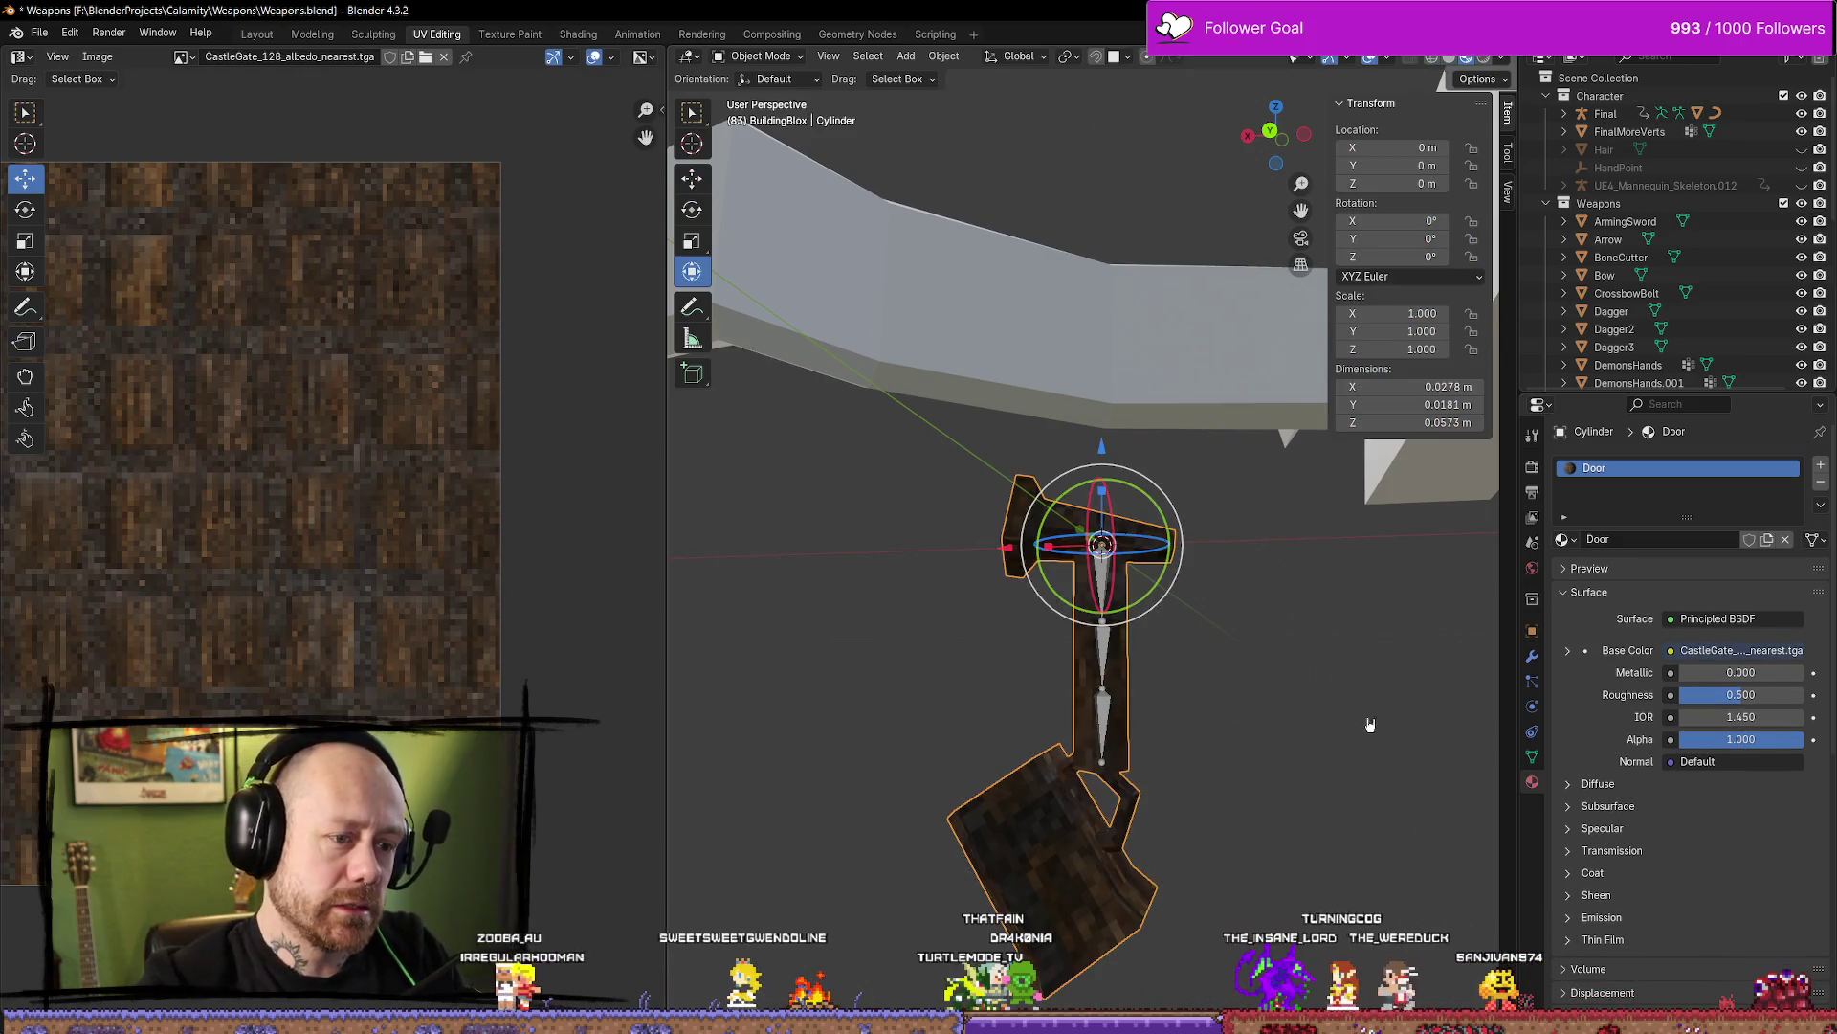
Return to object mode and review the FBX export settings without changing the export folder
{"action": "key", "text": "q"}
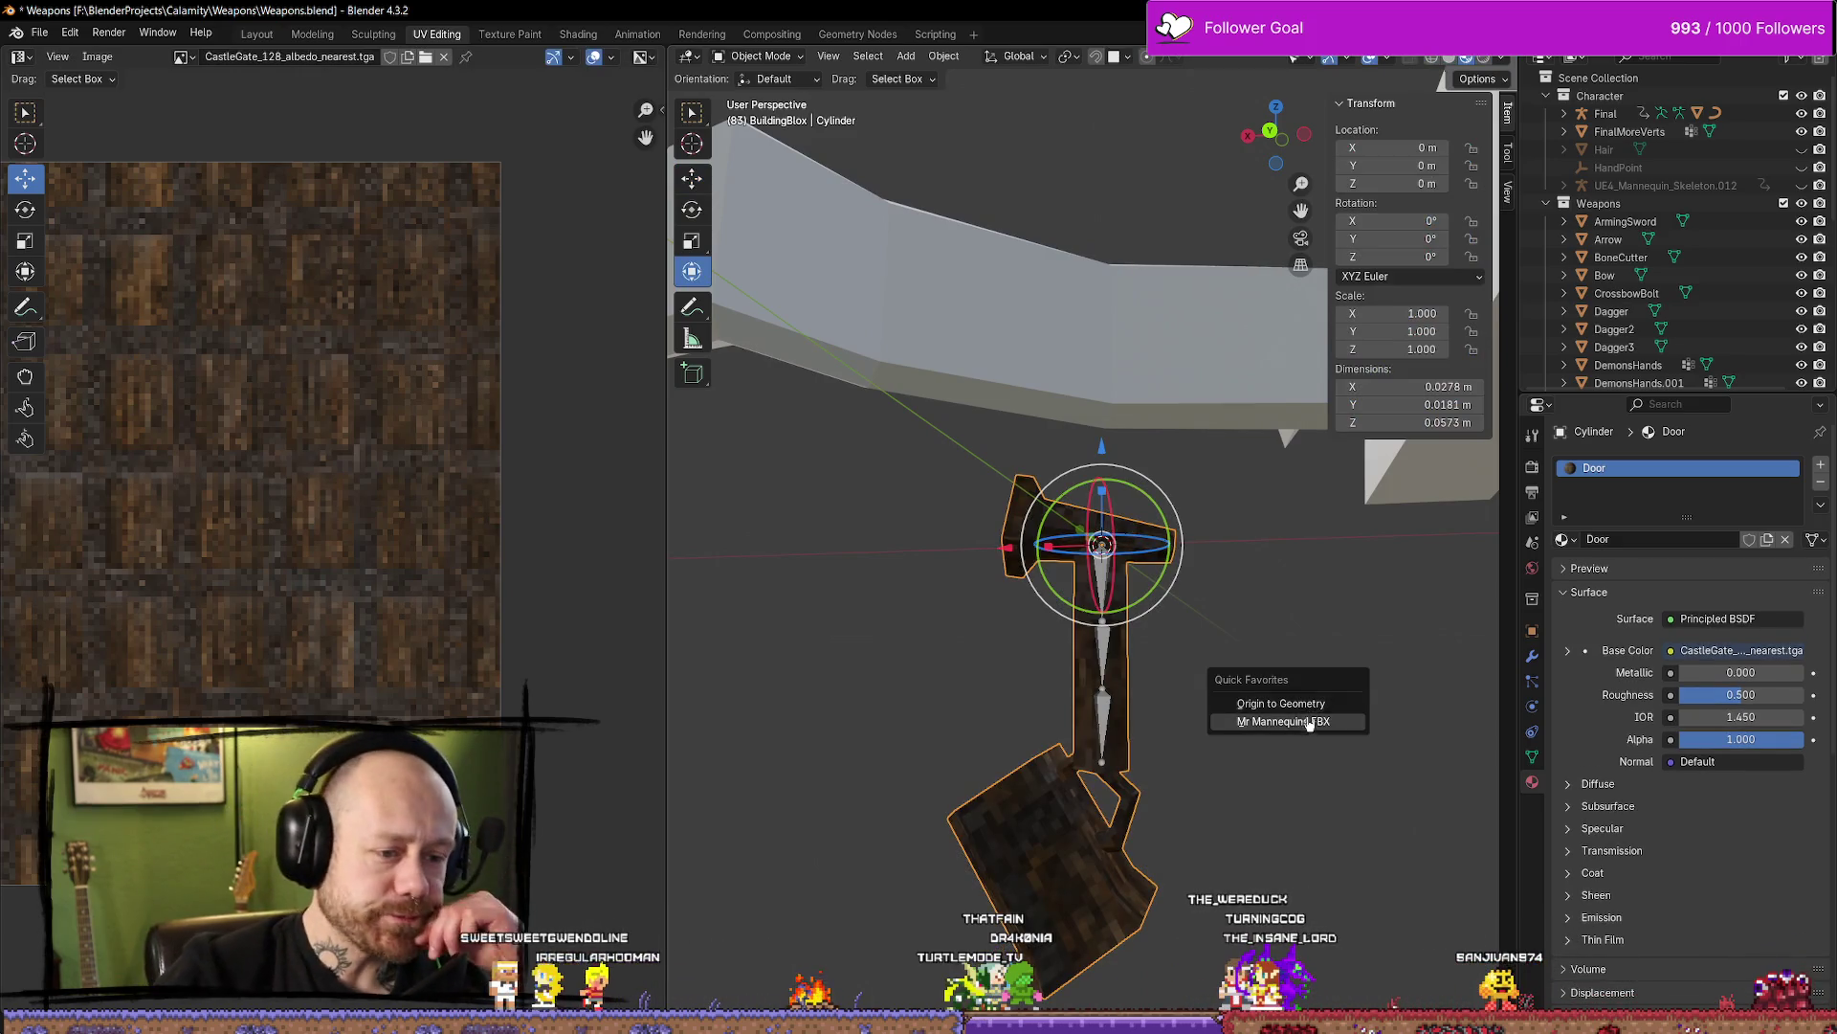
{"action": "left_click", "coordinate": [1305, 721]}
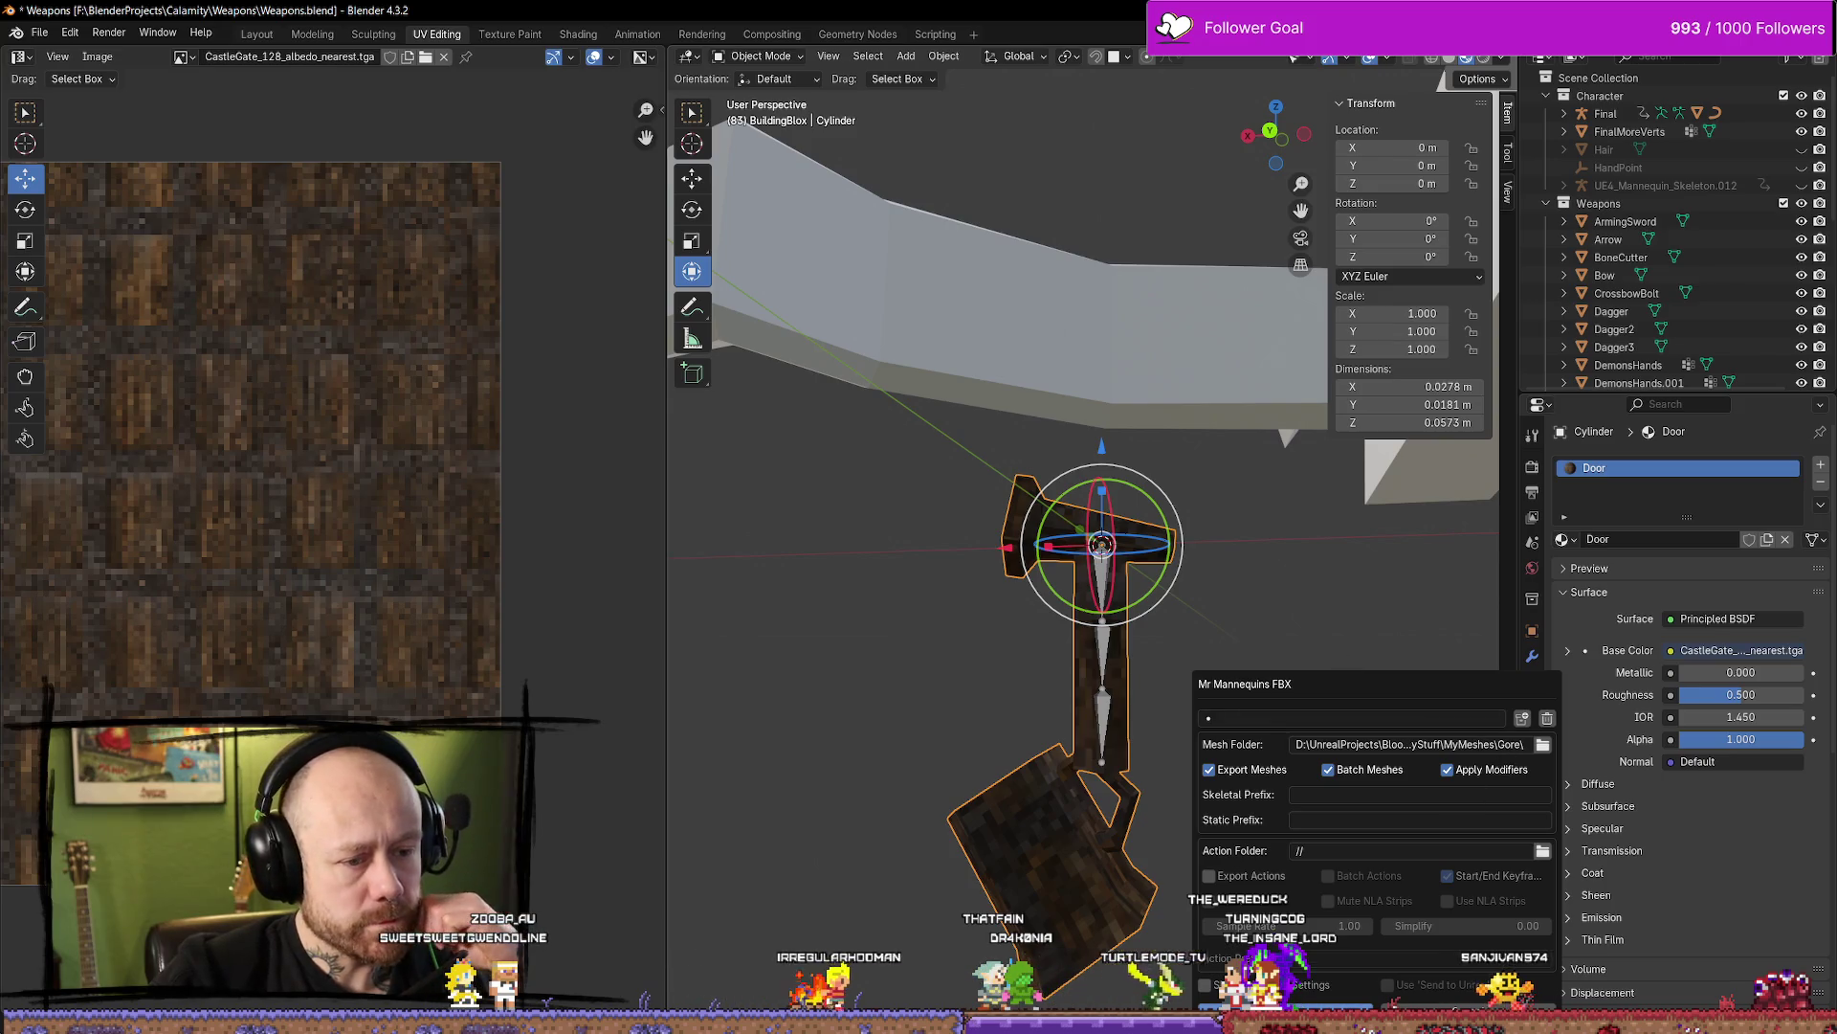
{"action": "left_click", "coordinate": [1545, 745]}
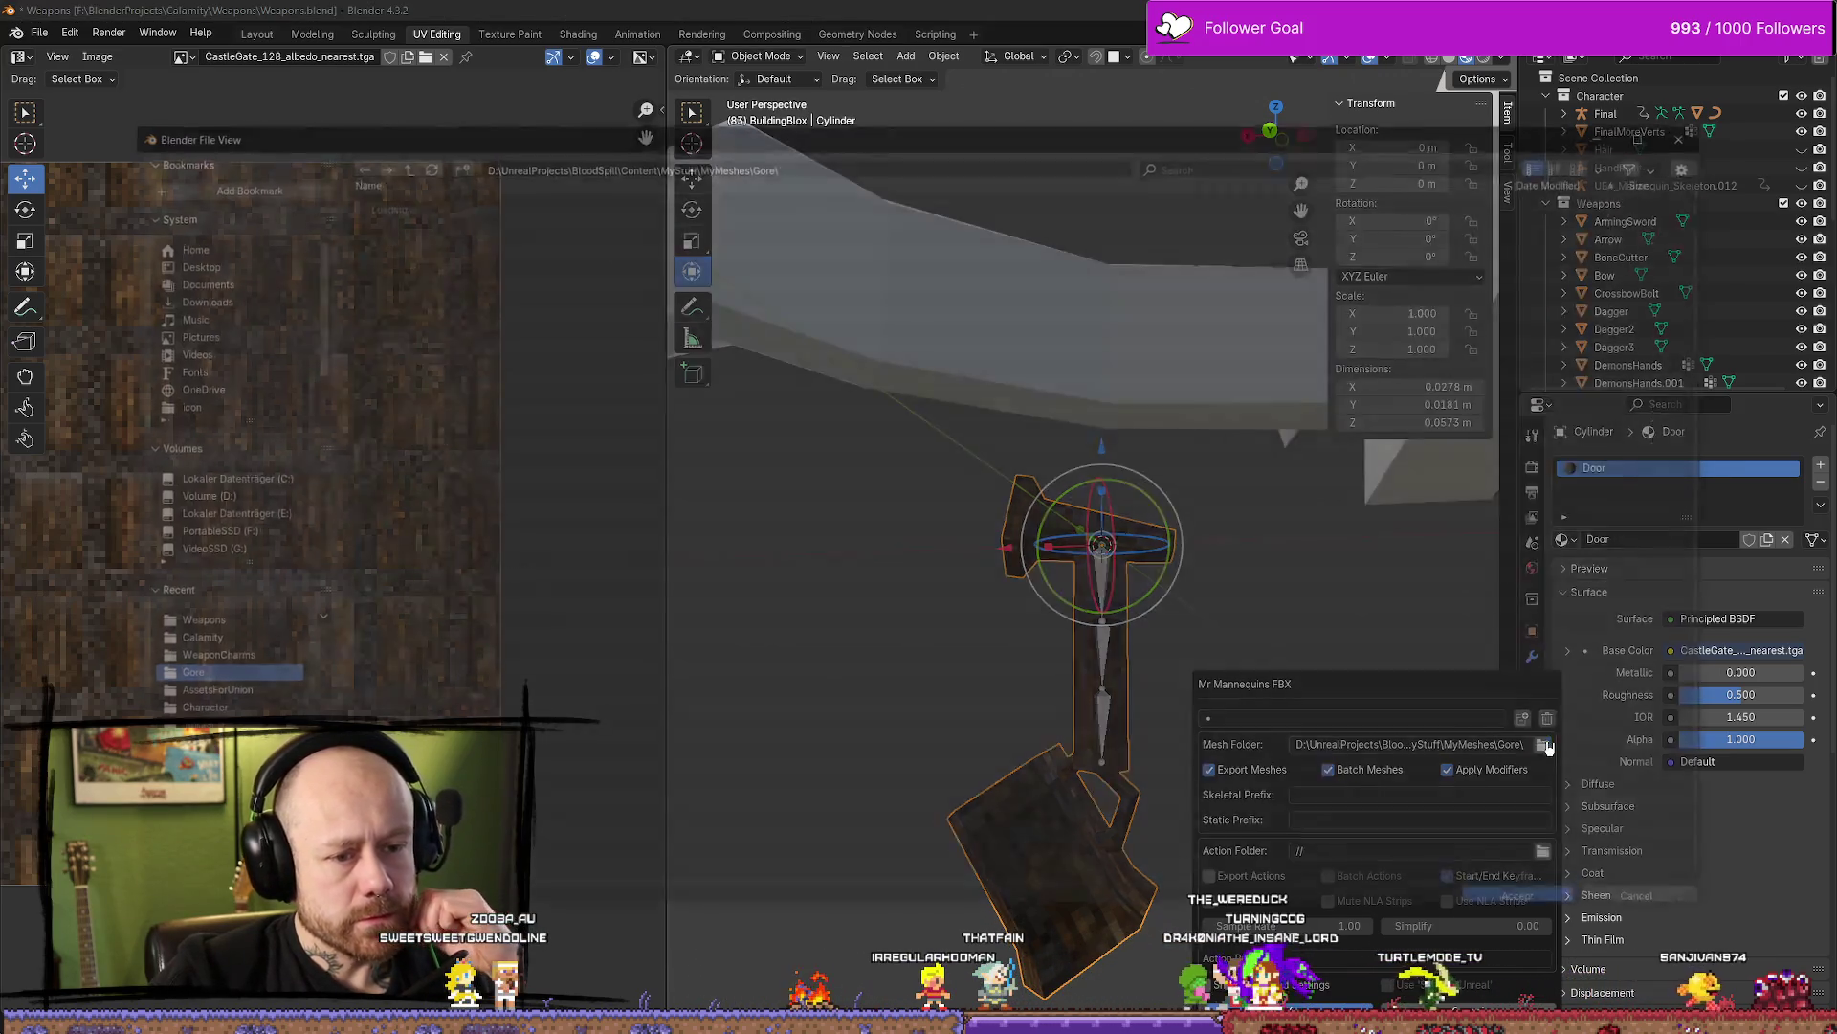
{"action": "left_click", "coordinate": [1693, 128]}
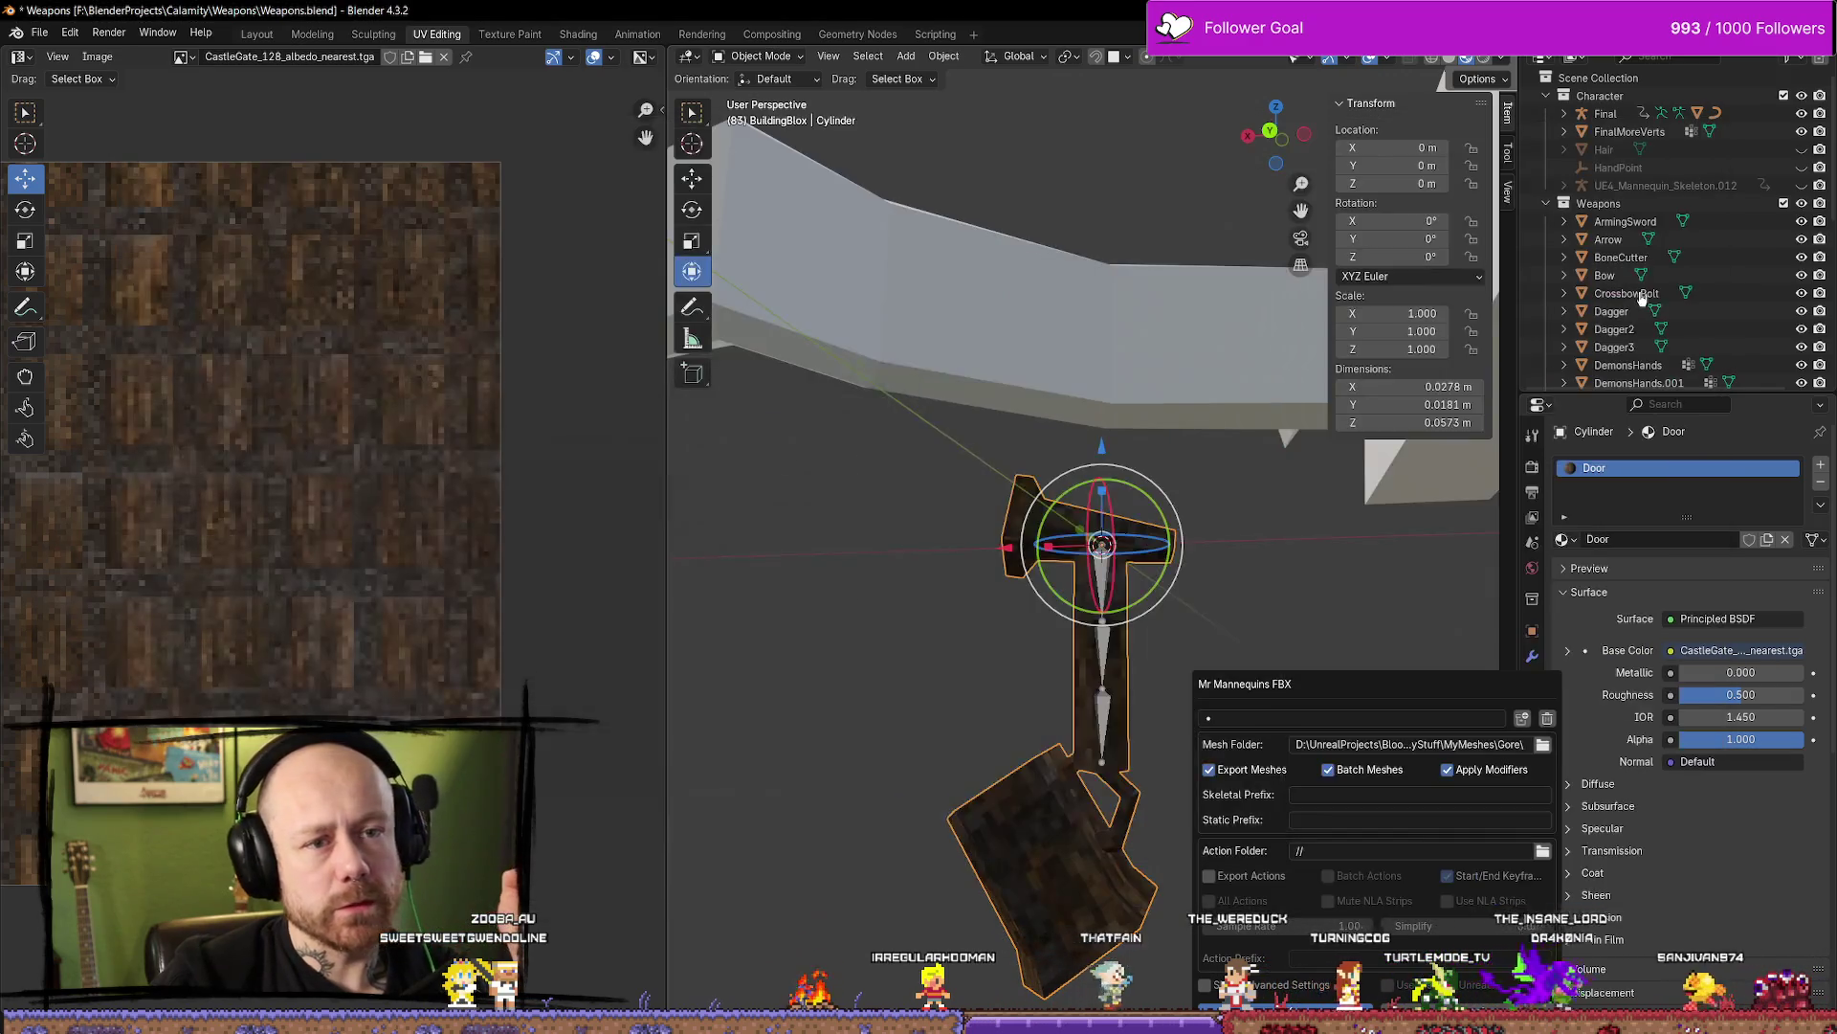
{"action": "scroll", "coordinate": [1627, 278], "scroll_direction": "down", "scroll_amount": 10}
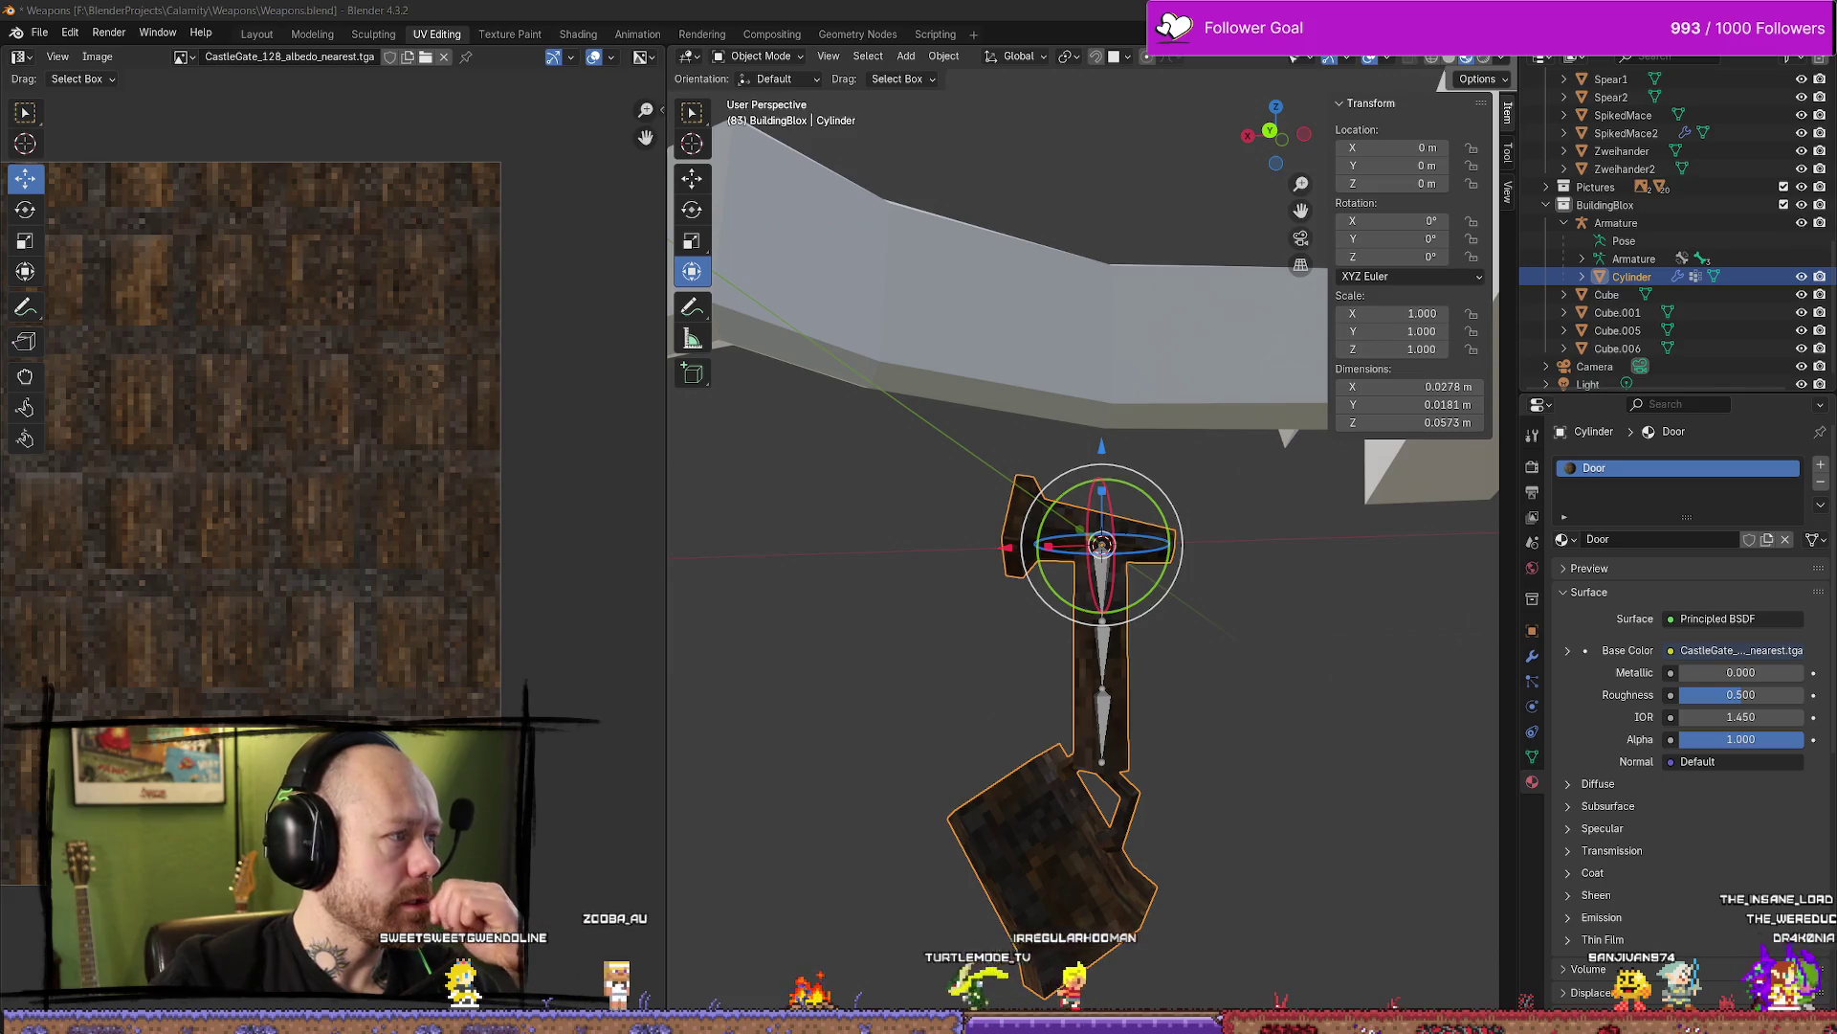
Select the charm's Cylinder mesh together with its Armature
{"action": "left_click", "coordinate": [1198, 638]}
{"action": "left_click", "coordinate": [1630, 277]}
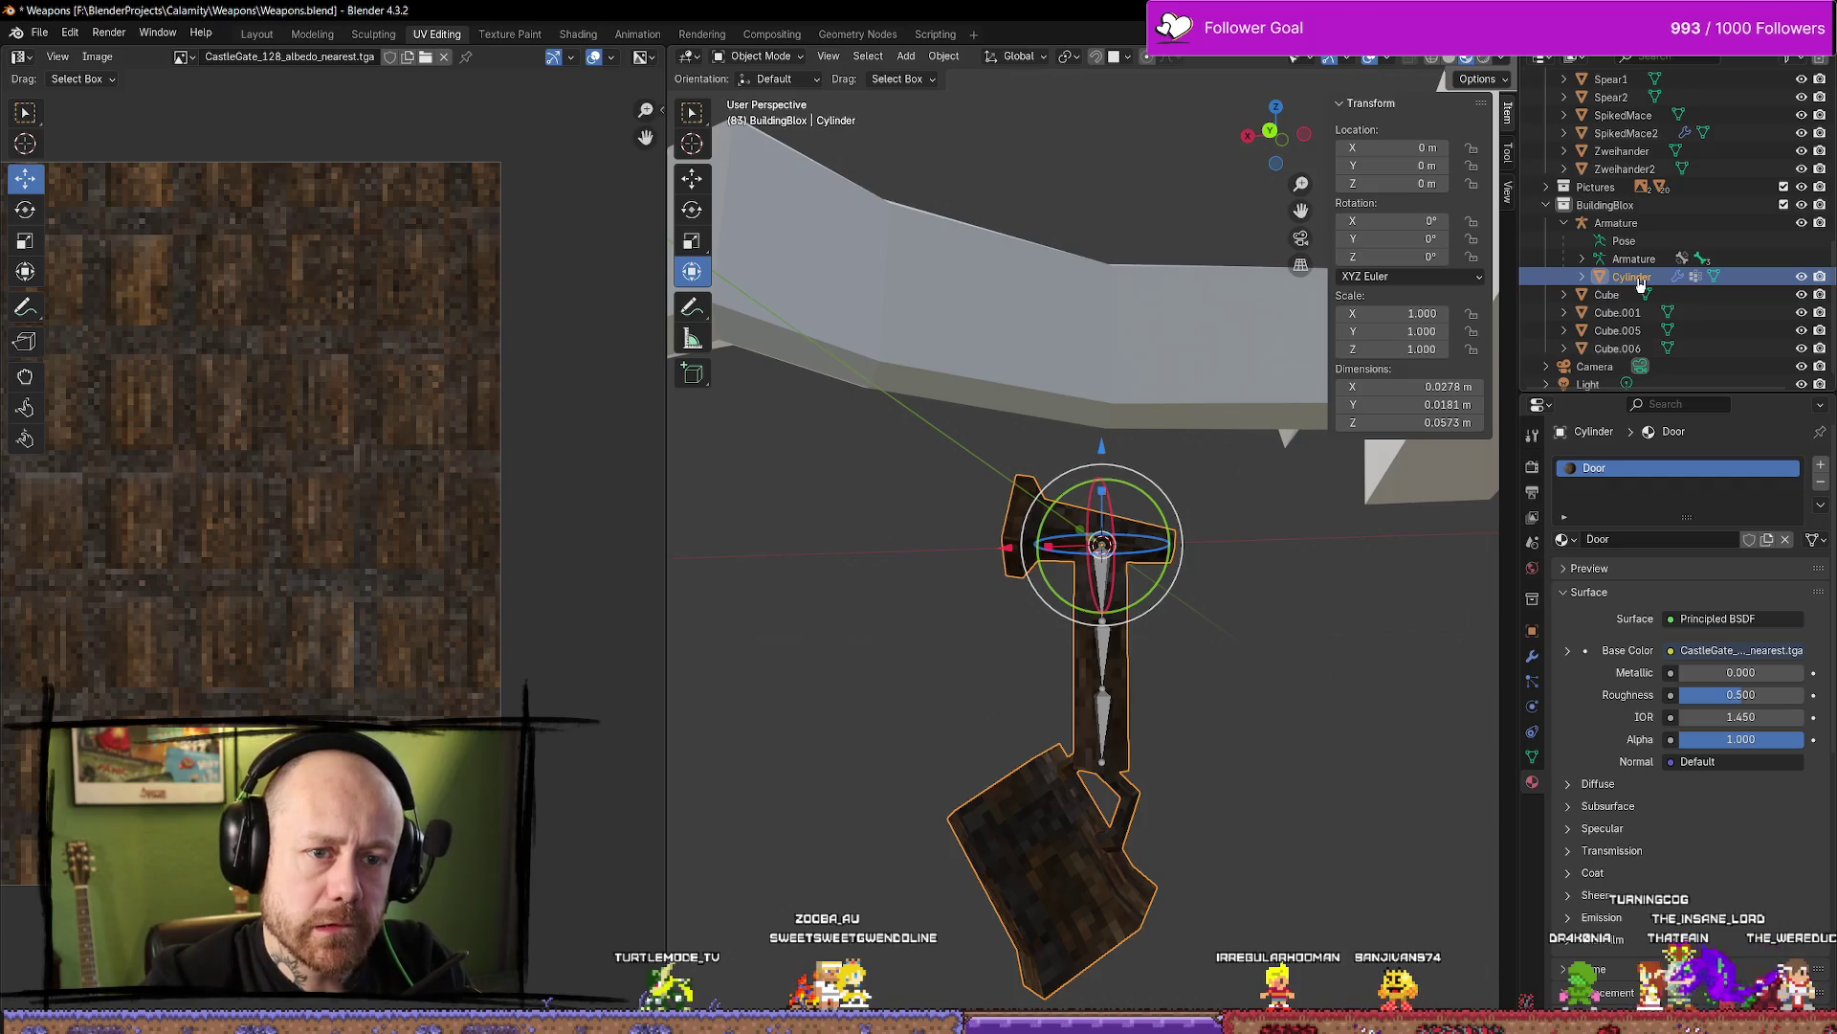
{"action": "left_click", "coordinate": [1220, 699]}
{"action": "left_click", "coordinate": [1120, 529]}
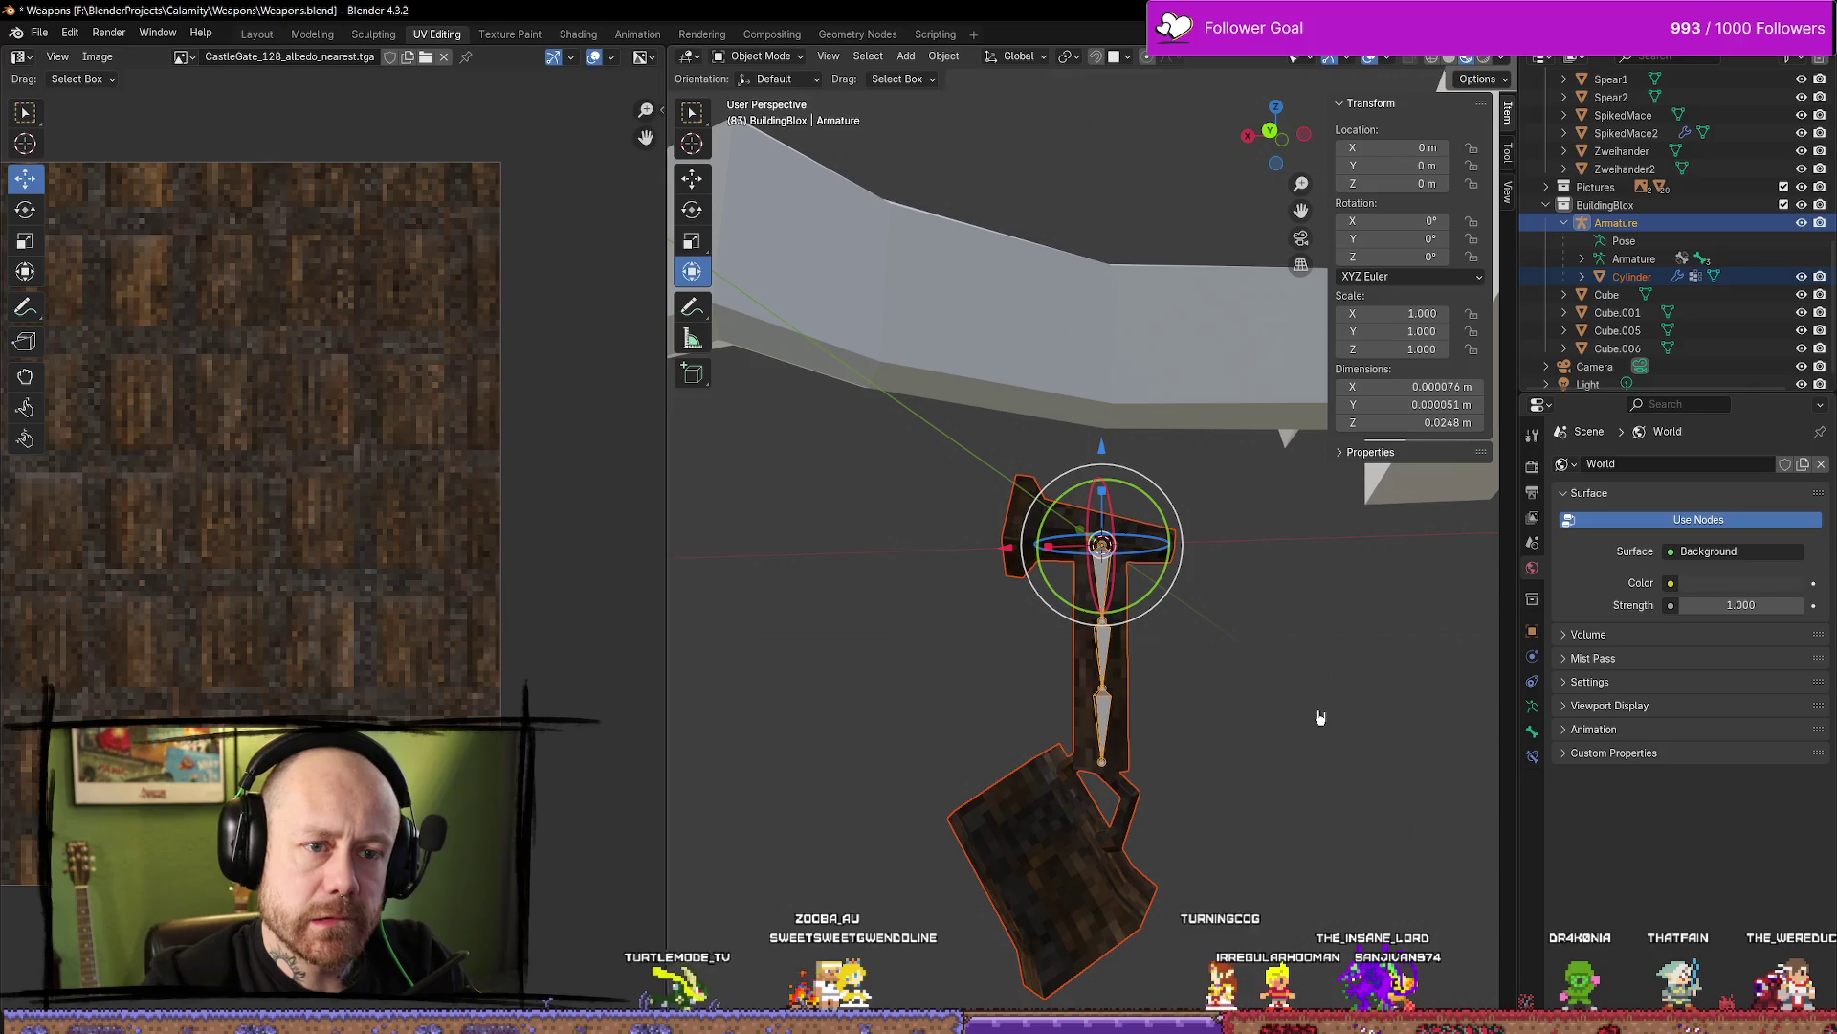
Export both through Mr Mannequins FBX into the MyMeshes/WeaponCharms folder
{"action": "key", "text": "q"}
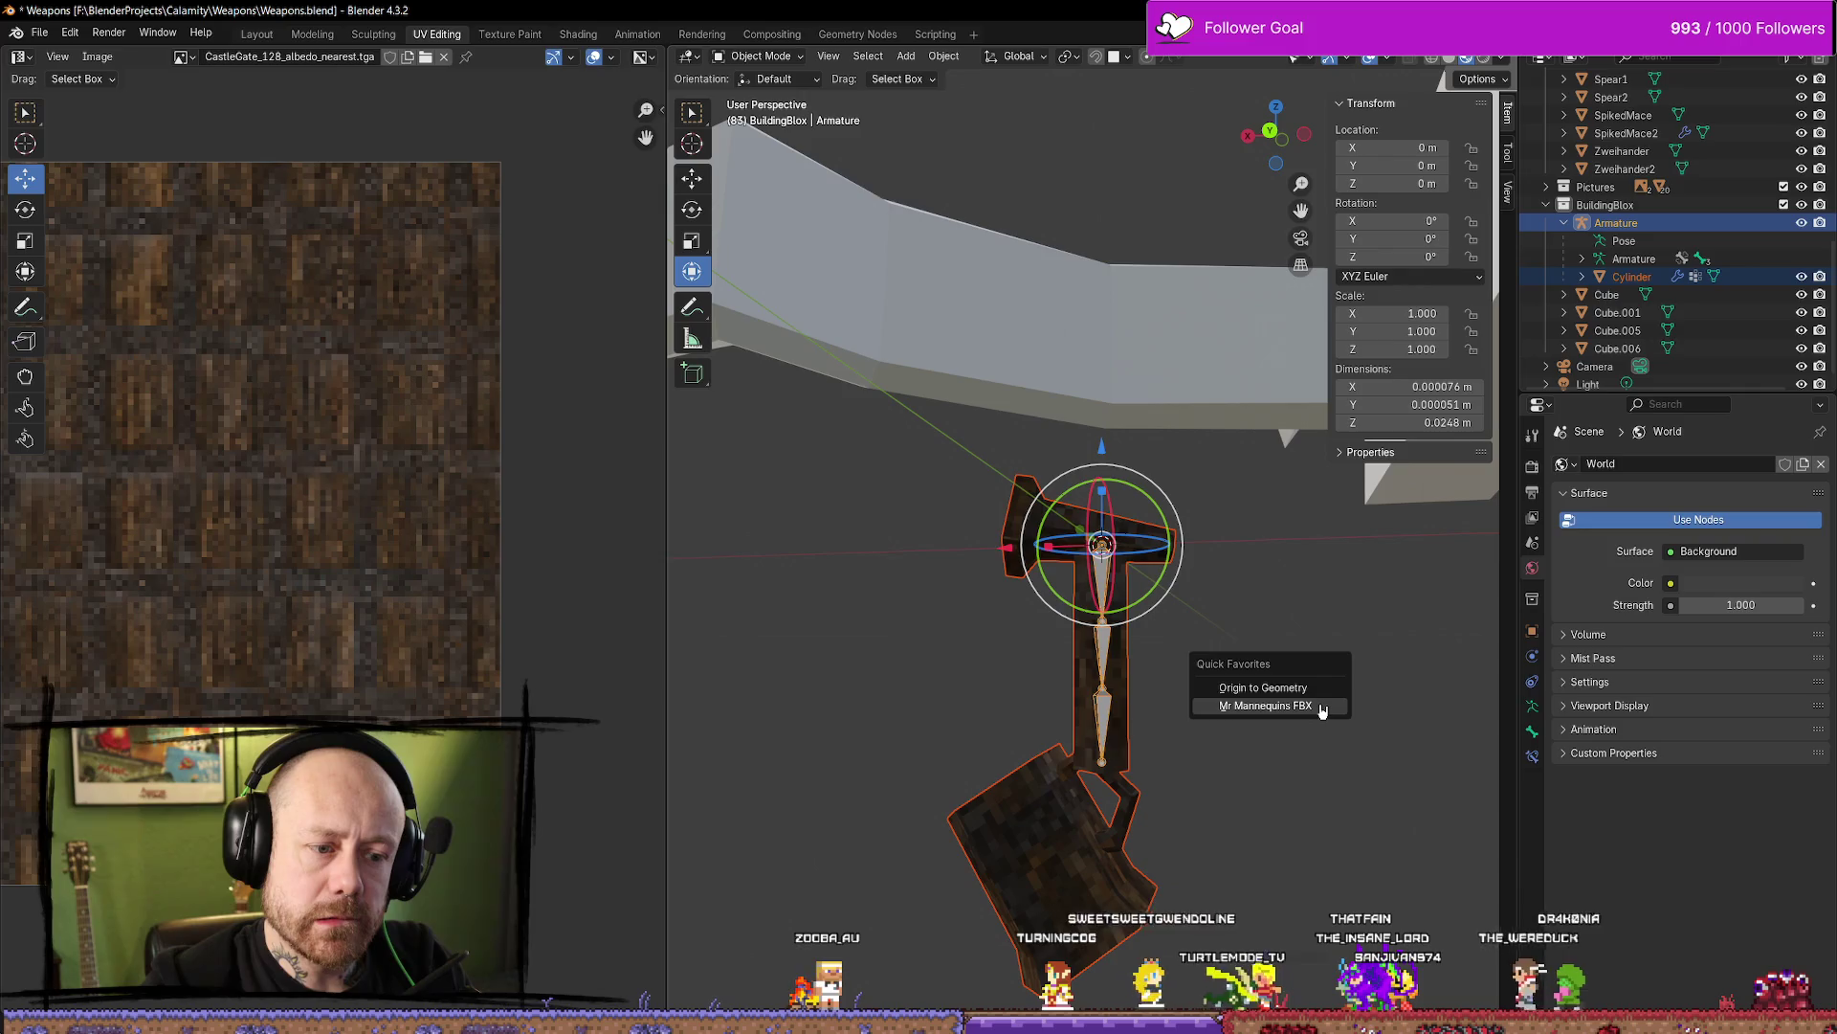
{"action": "left_click", "coordinate": [1321, 709]}
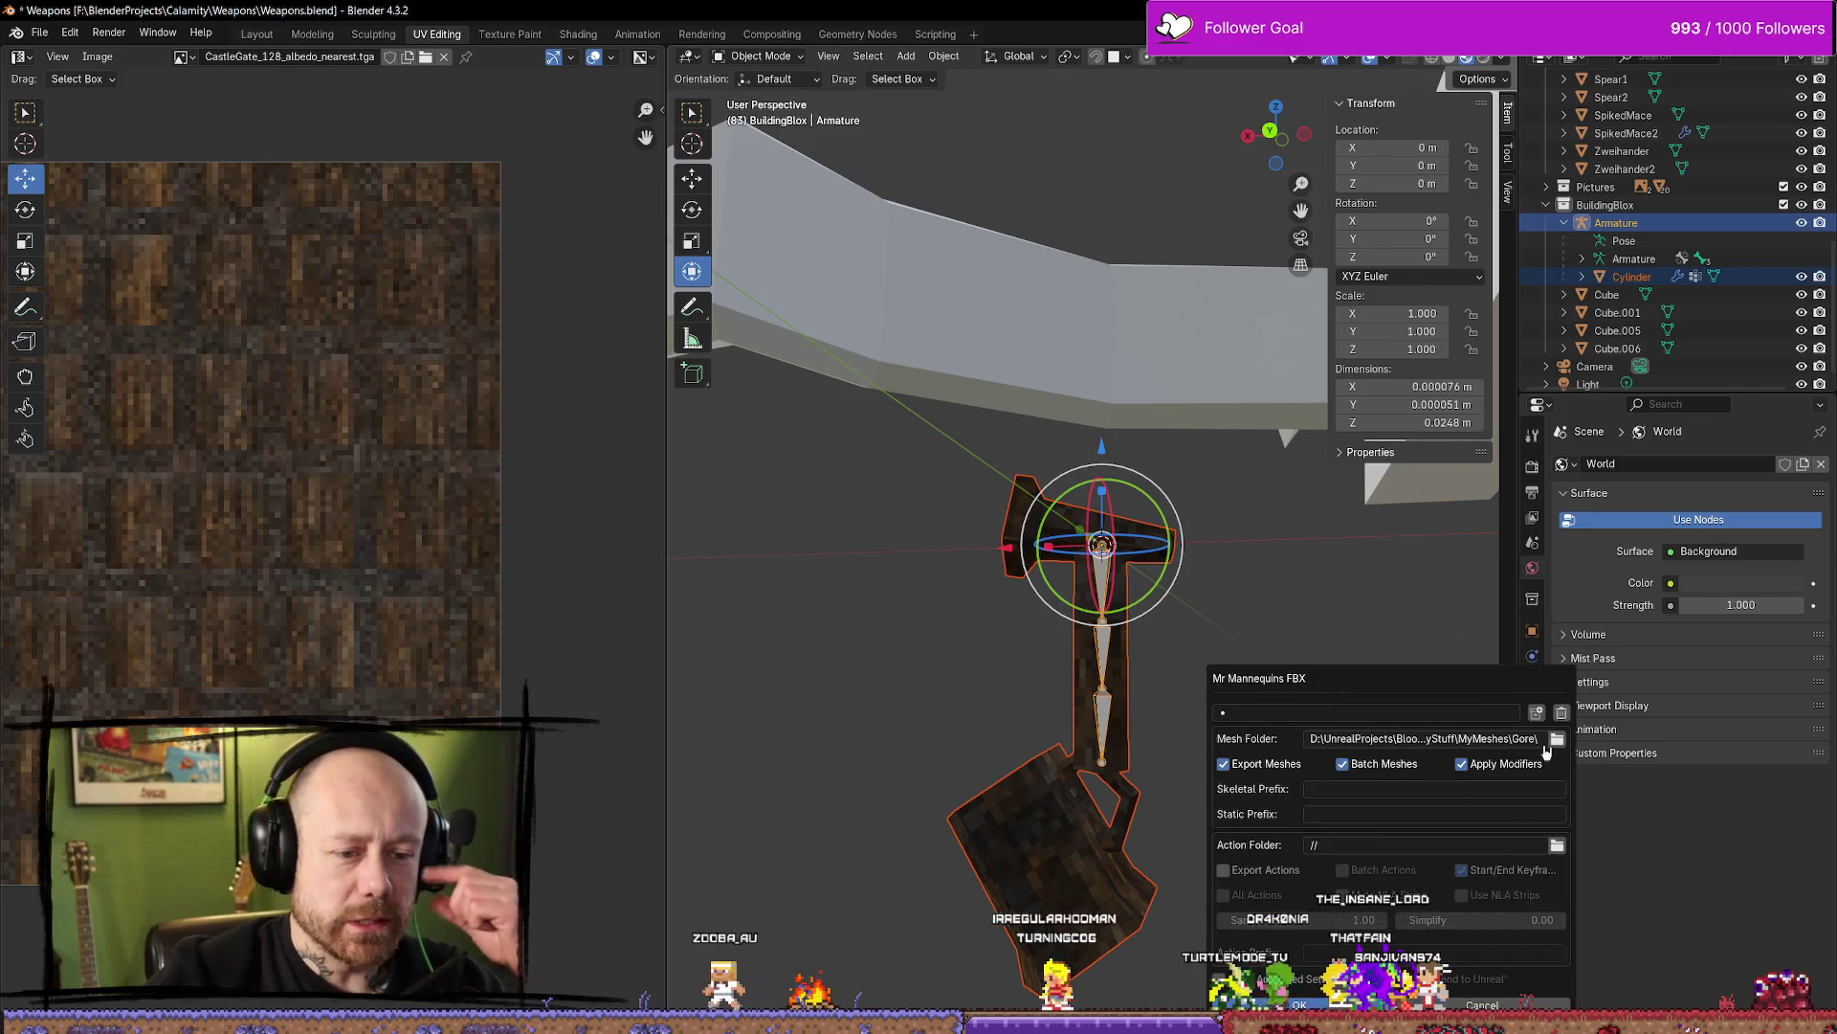
{"action": "left_click", "coordinate": [1556, 740]}
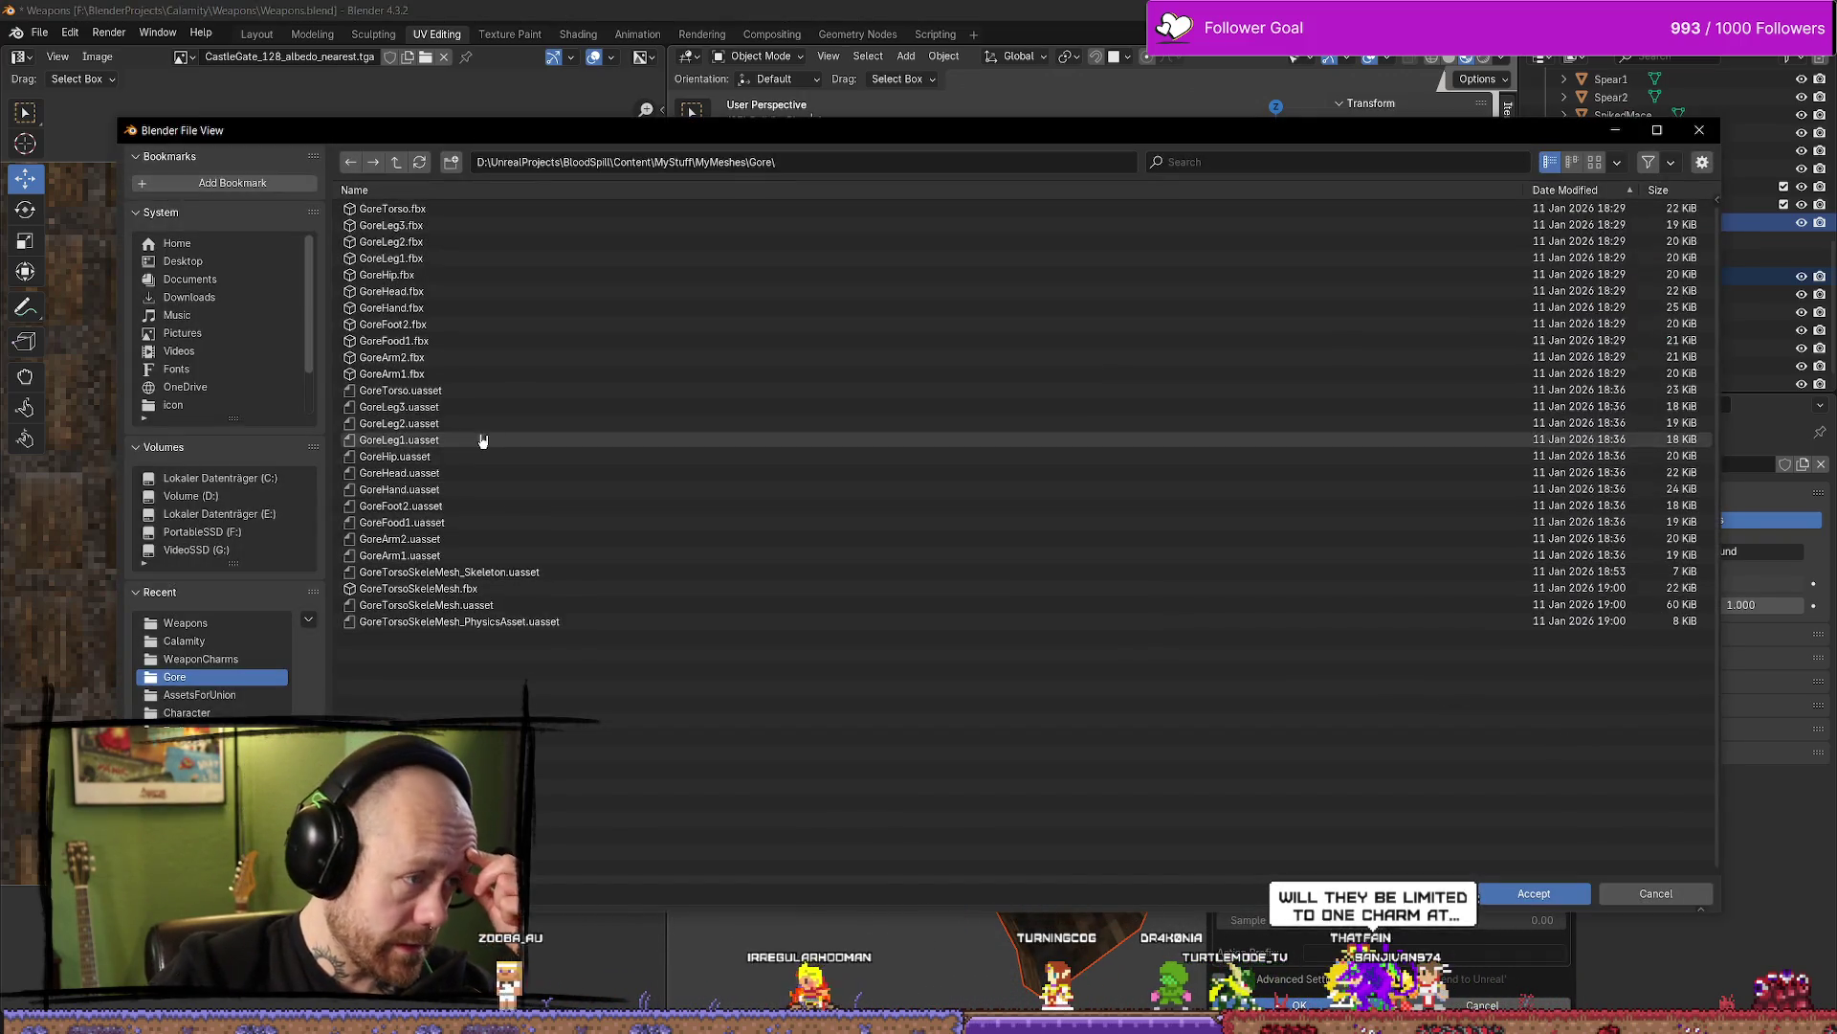
{"action": "key", "text": "BackSpace"}
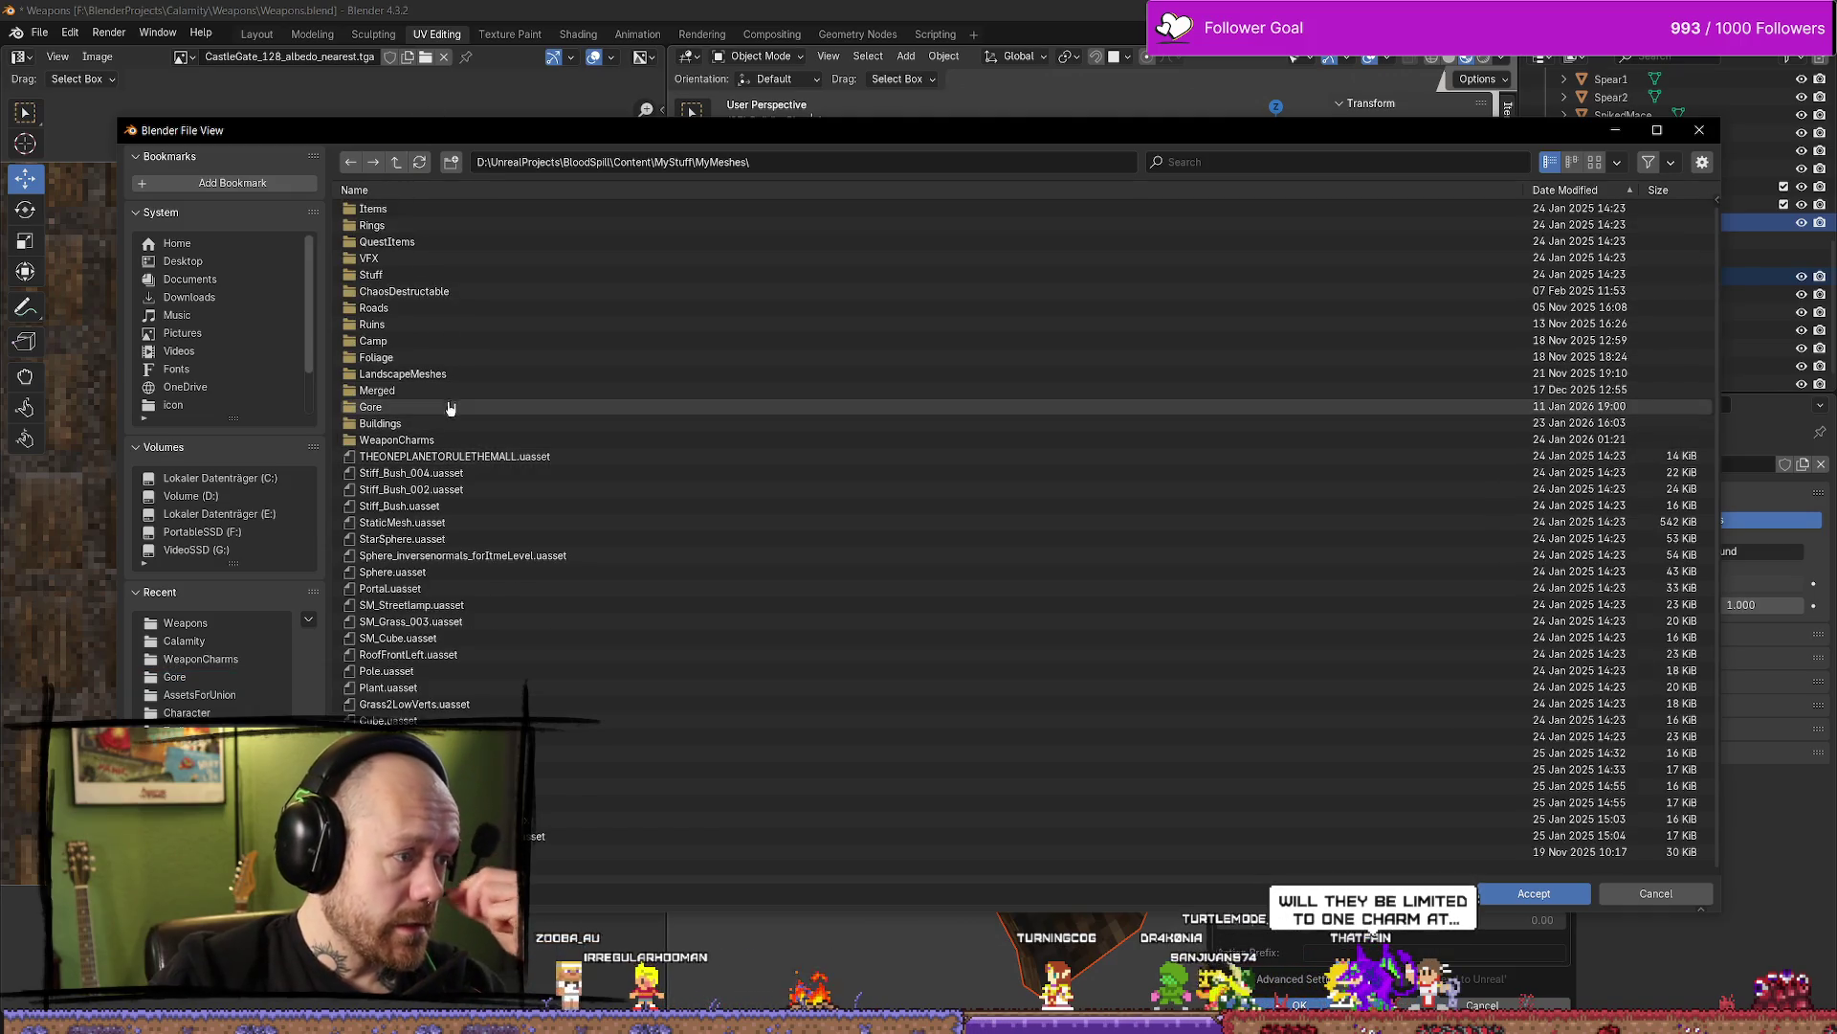
{"action": "double_click", "coordinate": [412, 439]}
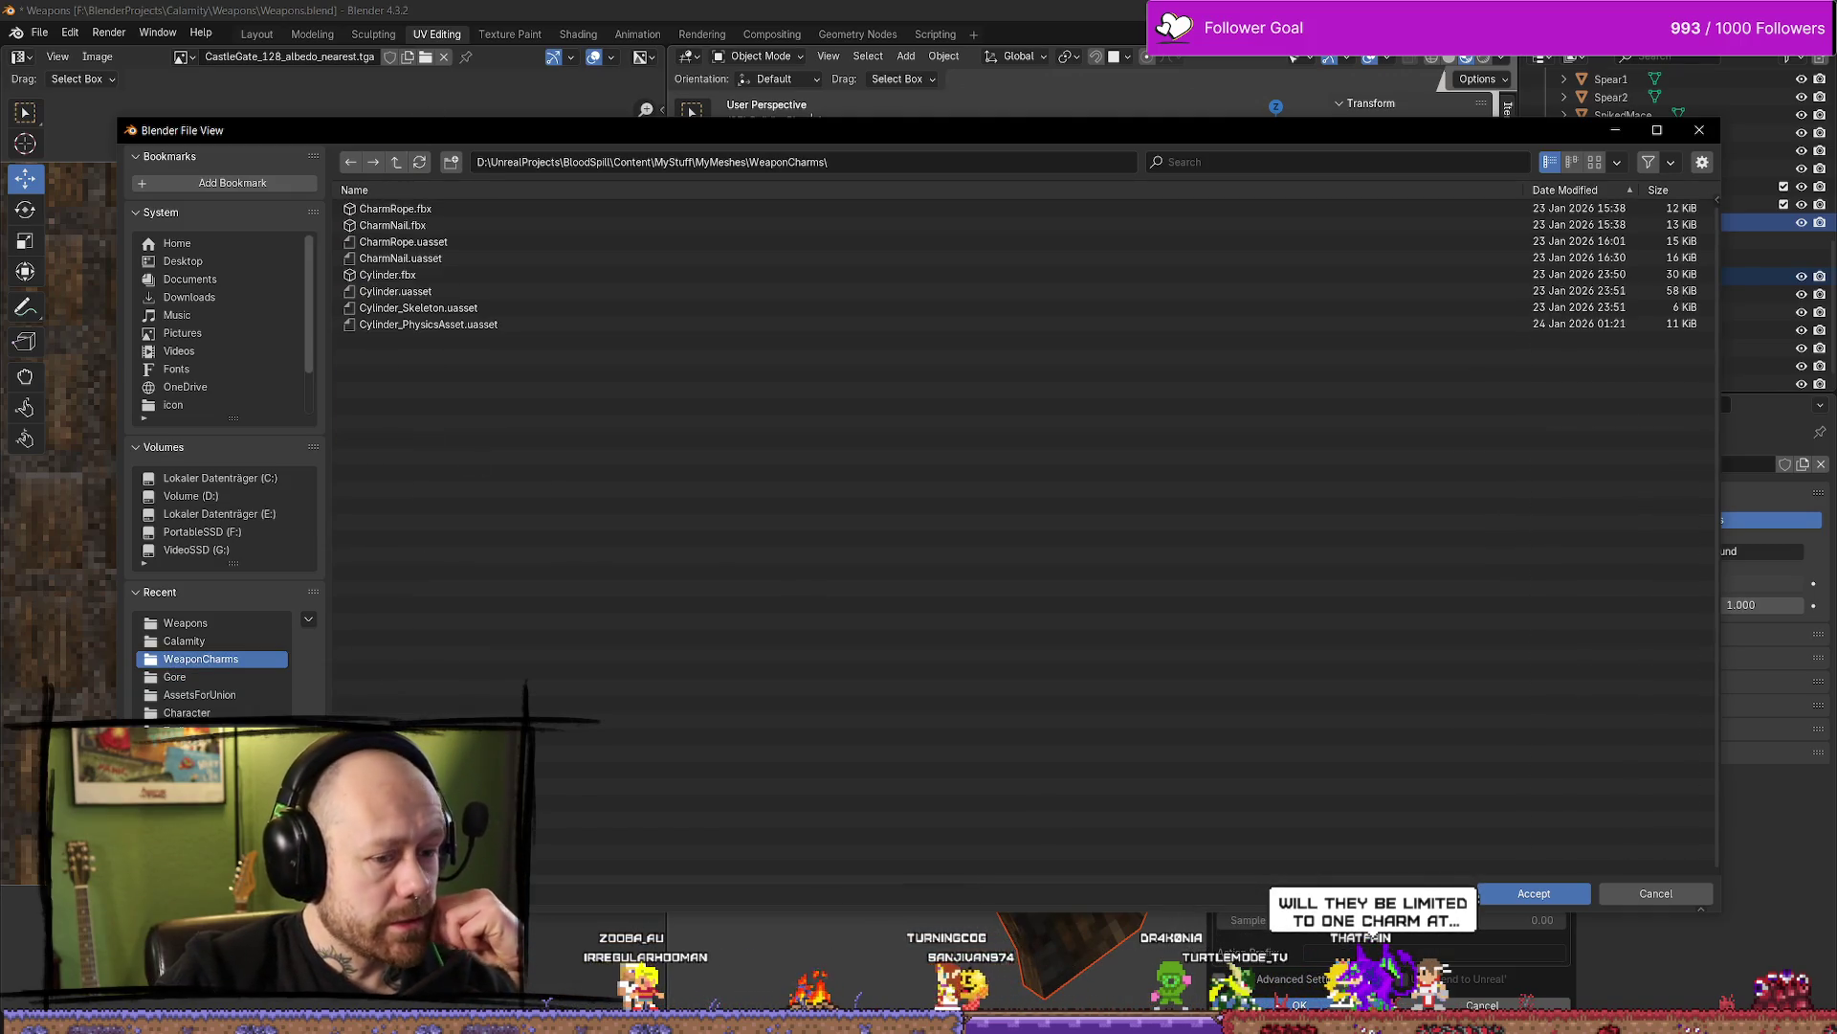
{"action": "left_click", "coordinate": [1534, 893]}
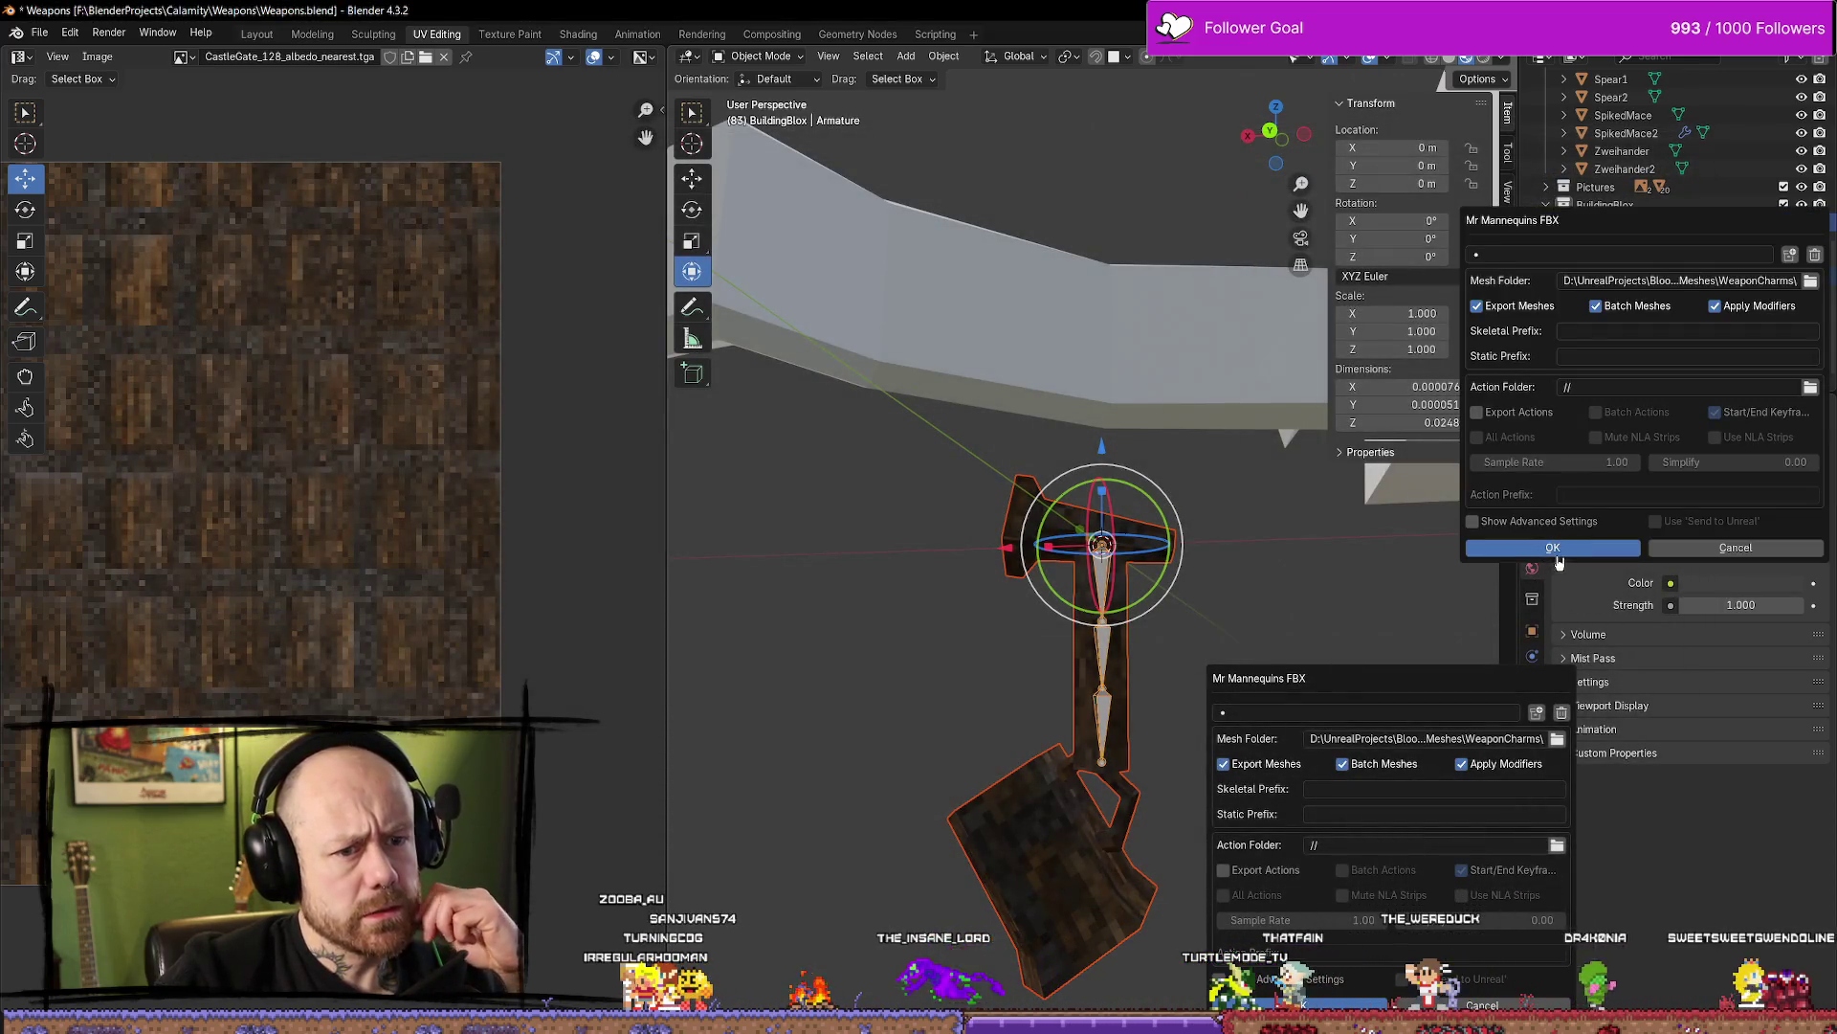
{"action": "left_click", "coordinate": [1552, 550]}
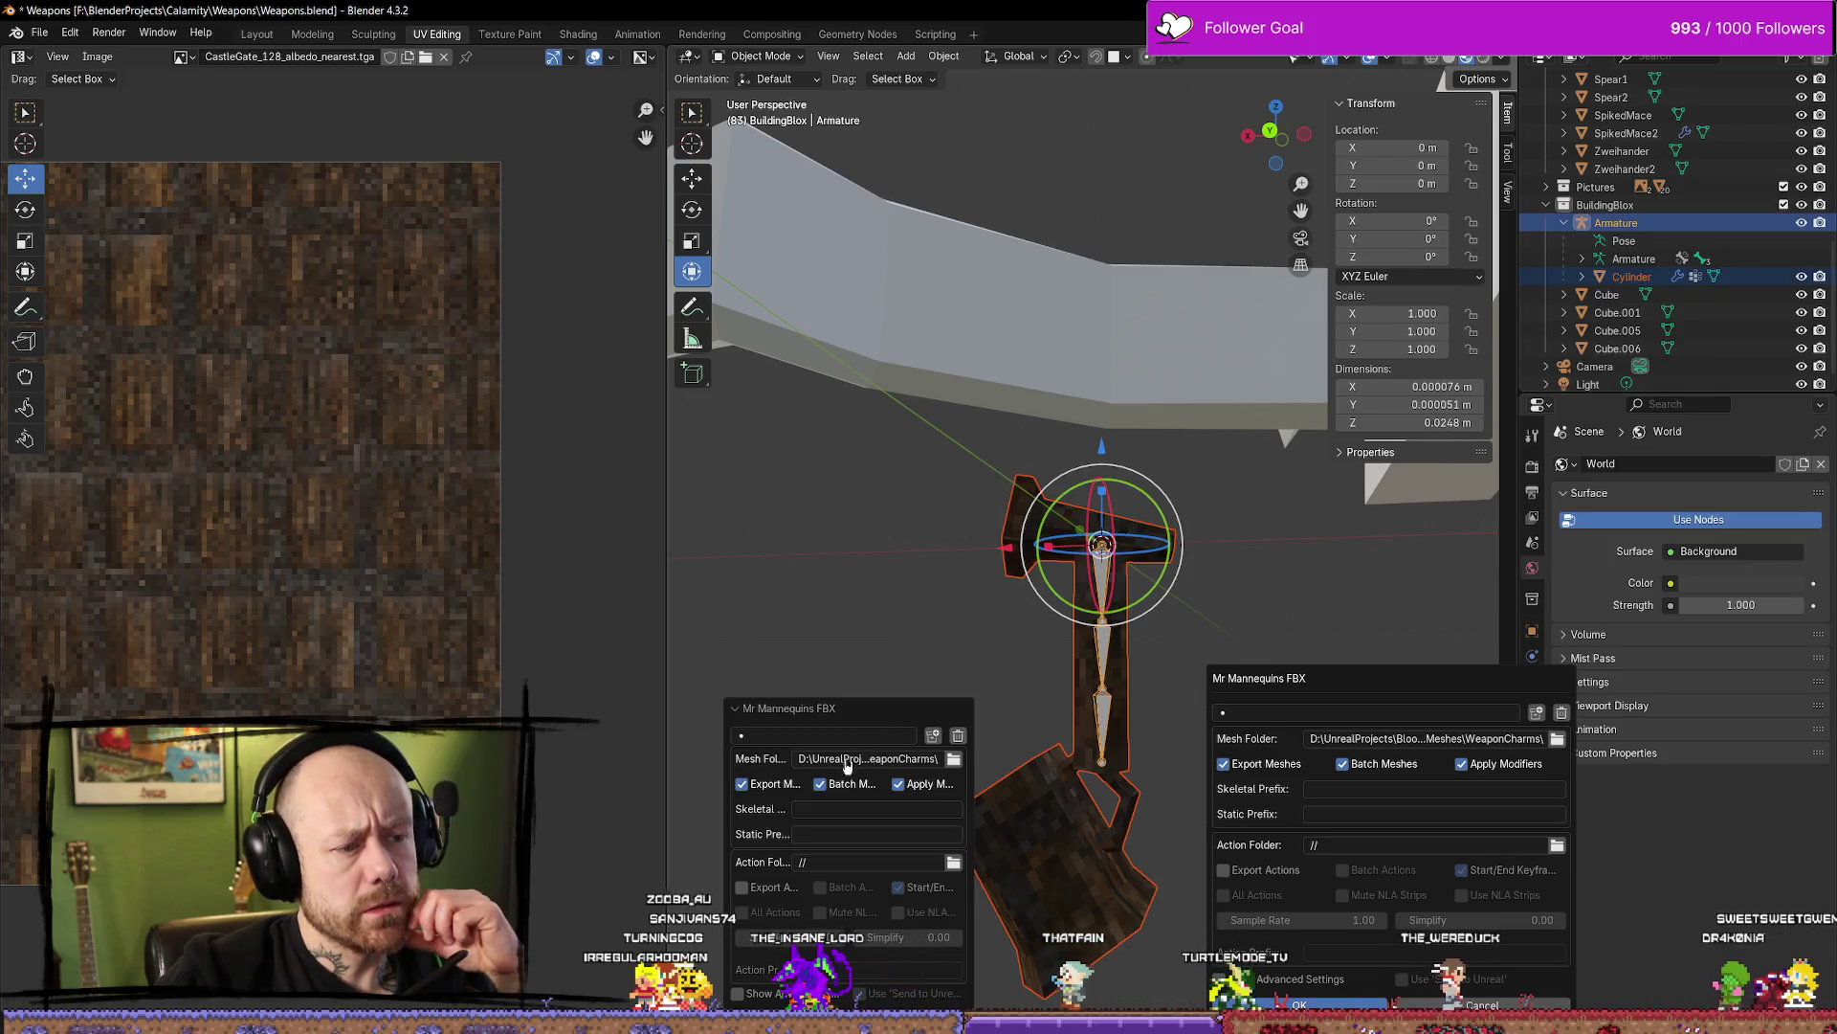
{"action": "left_click", "coordinate": [1263, 650]}
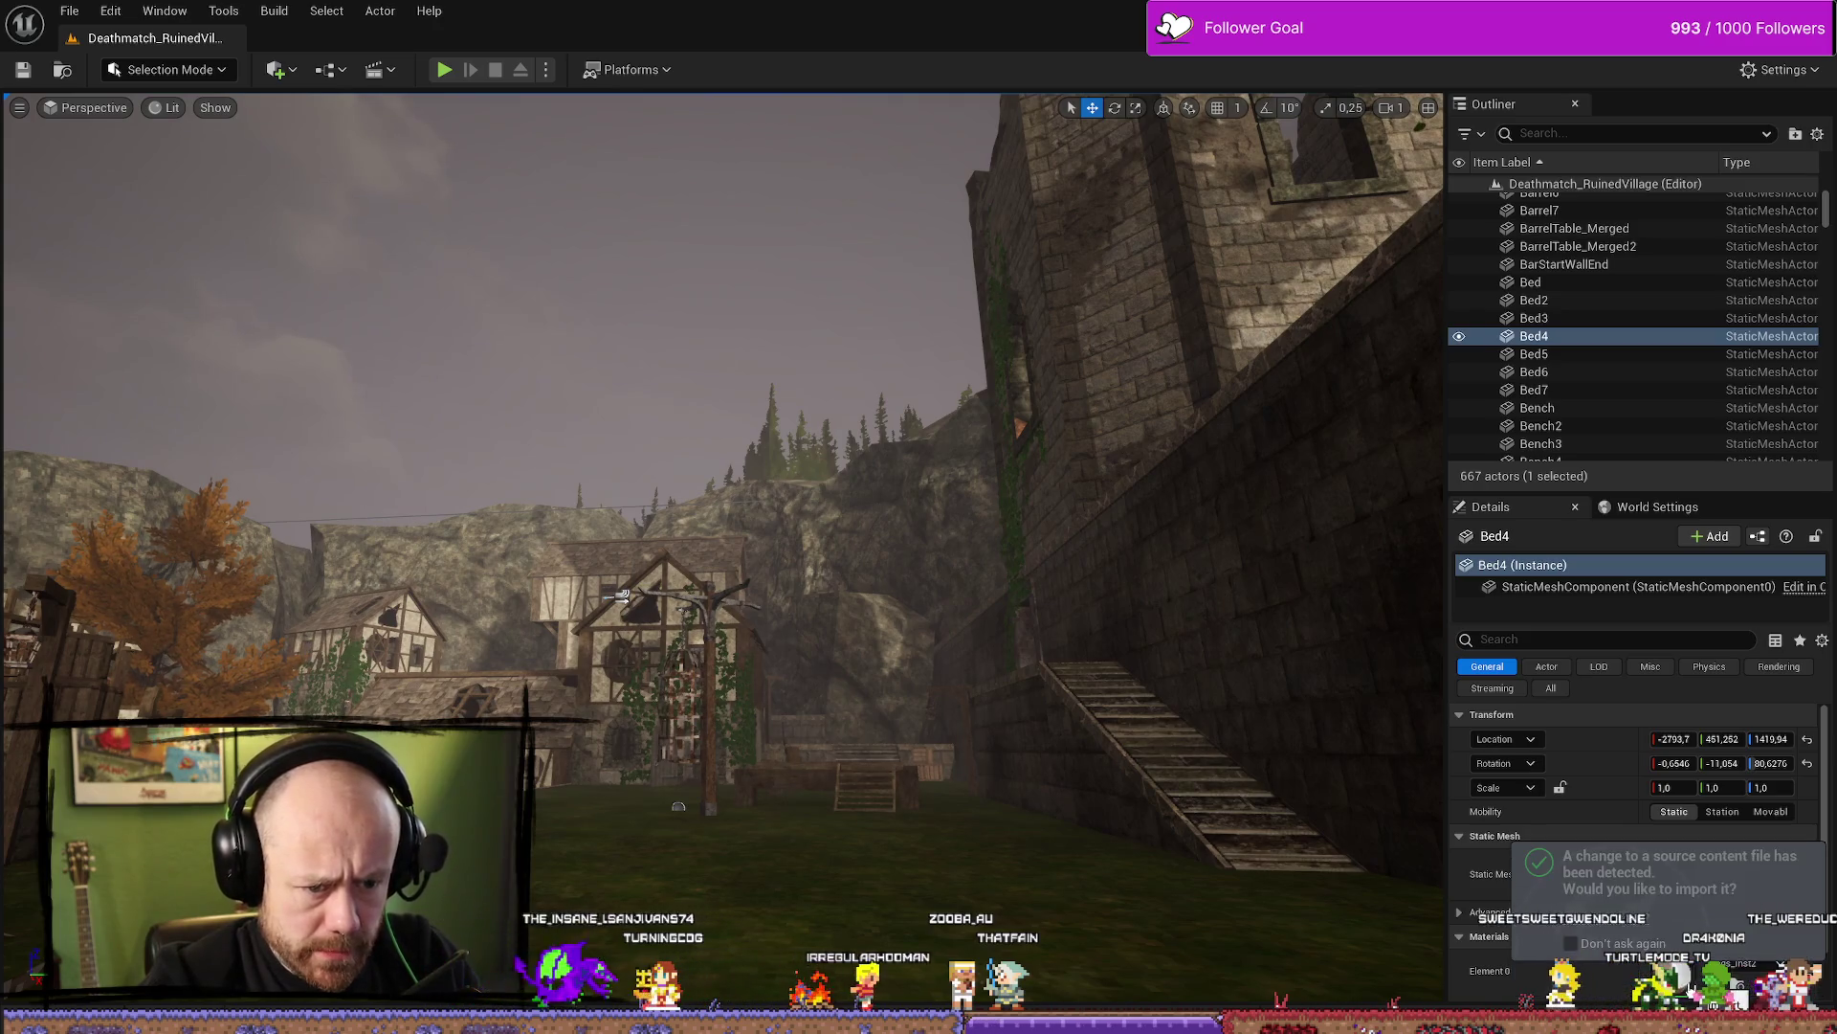
Open the CrossbowWithBlendShape asset from the content drawer
{"action": "right_click_drag", "start_coordinate": [1217, 595], "coordinate": [1217, 689]}
{"action": "right_click_drag", "start_coordinate": [715, 399], "coordinate": [716, 316]}
{"action": "key", "text": "ctrl+space"}
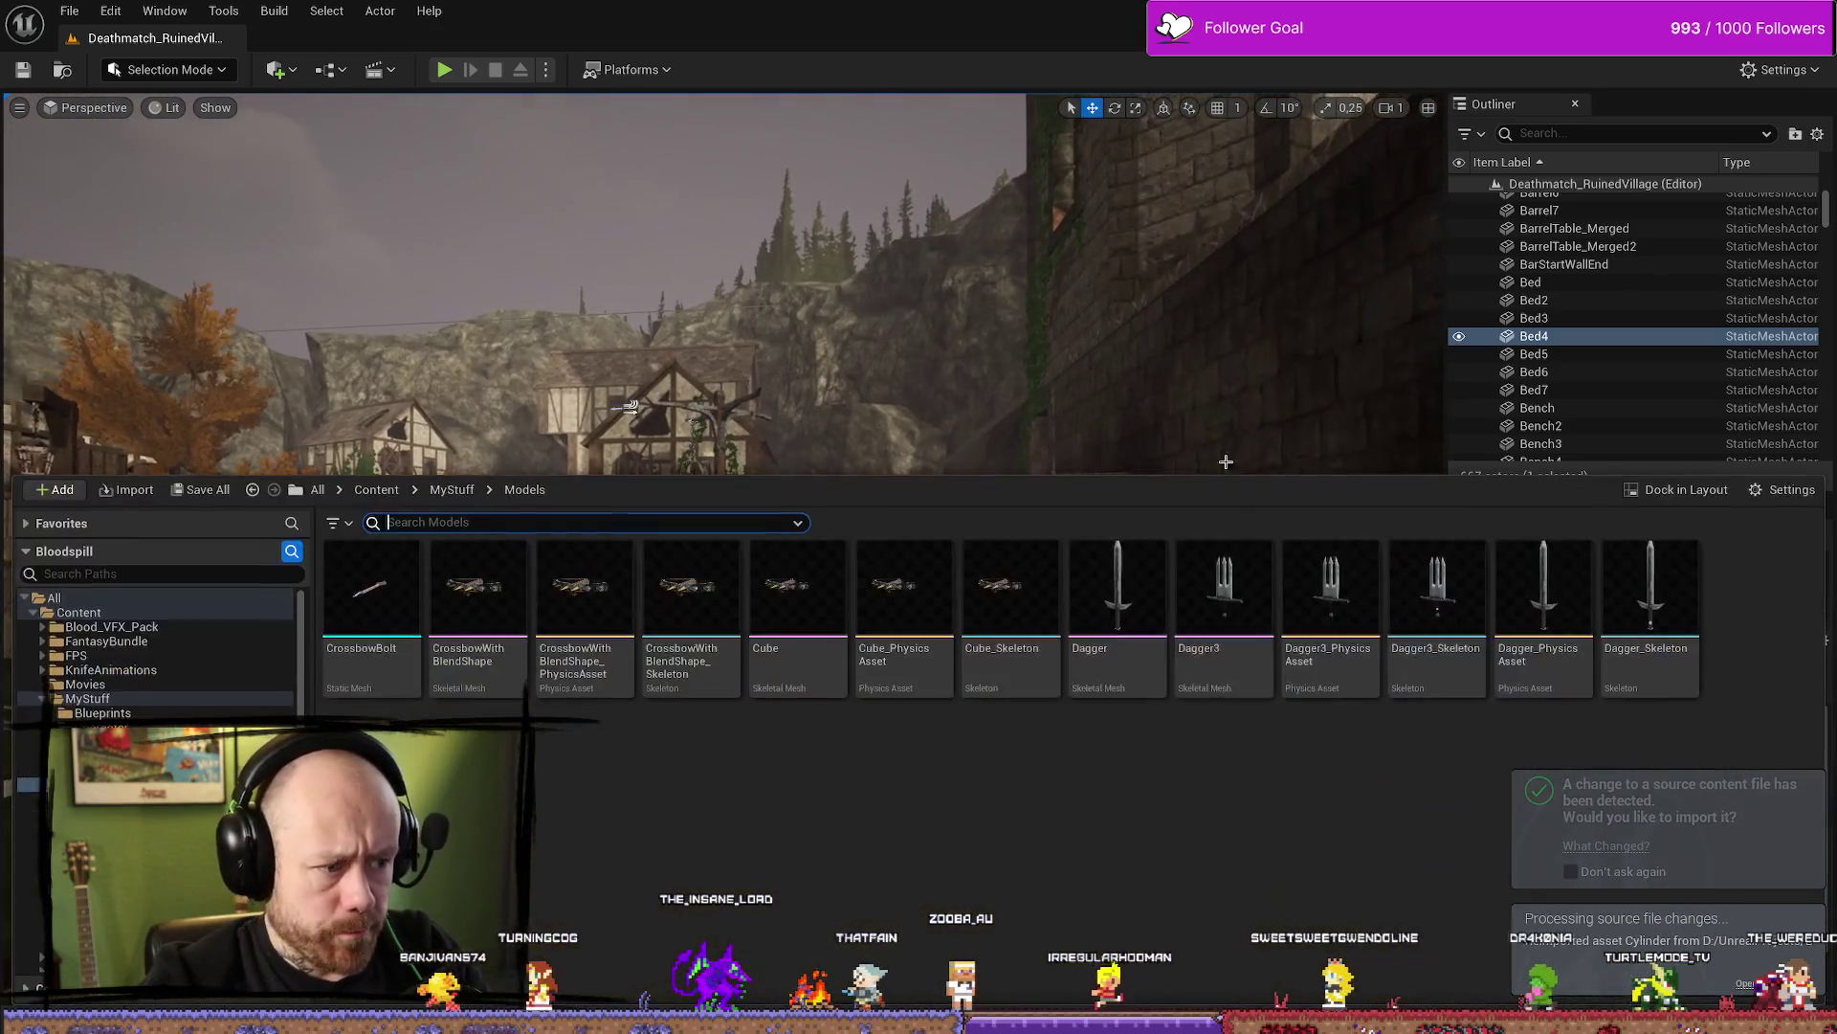
{"action": "left_click", "coordinate": [508, 572]}
{"action": "double_click", "coordinate": [508, 572]}
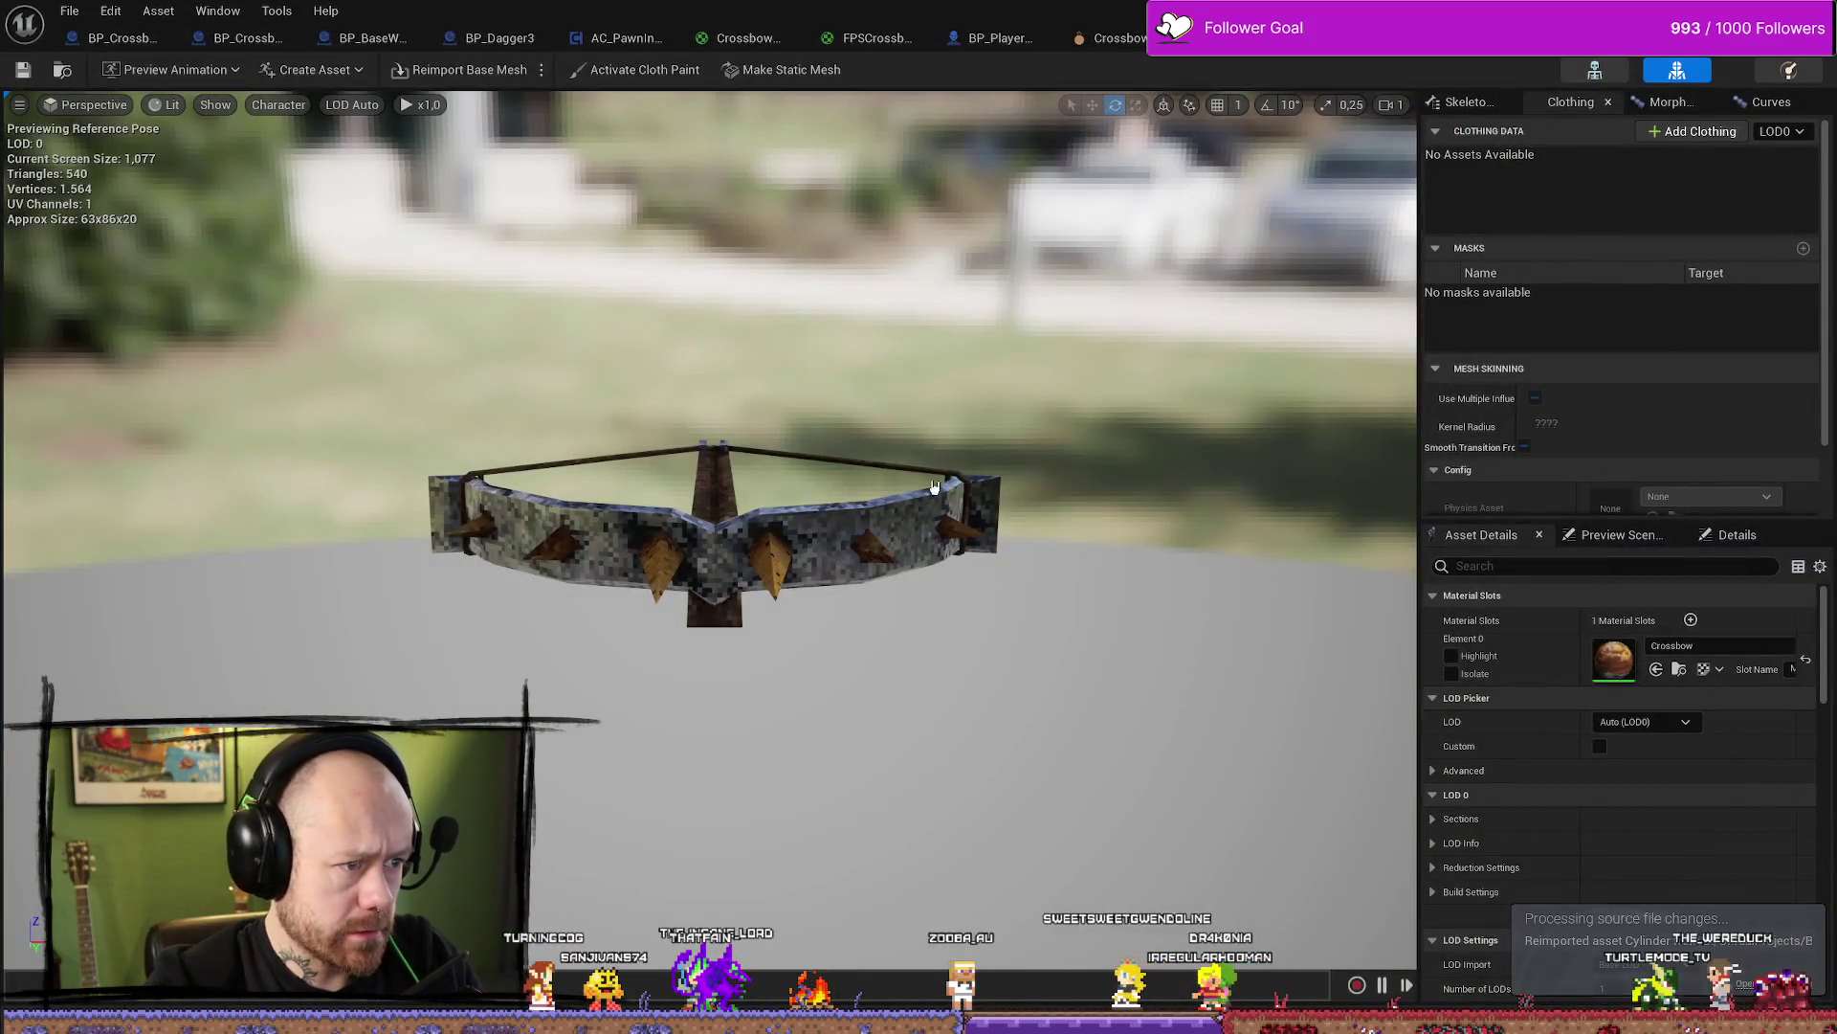
Nudge the Charm socket along the stock to about 2.40, 21.39, 0.82, then view BP_Crossbow
{"action": "left_click", "coordinate": [1594, 70]}
{"action": "right_click_drag", "start_coordinate": [1000, 567], "coordinate": [880, 598]}
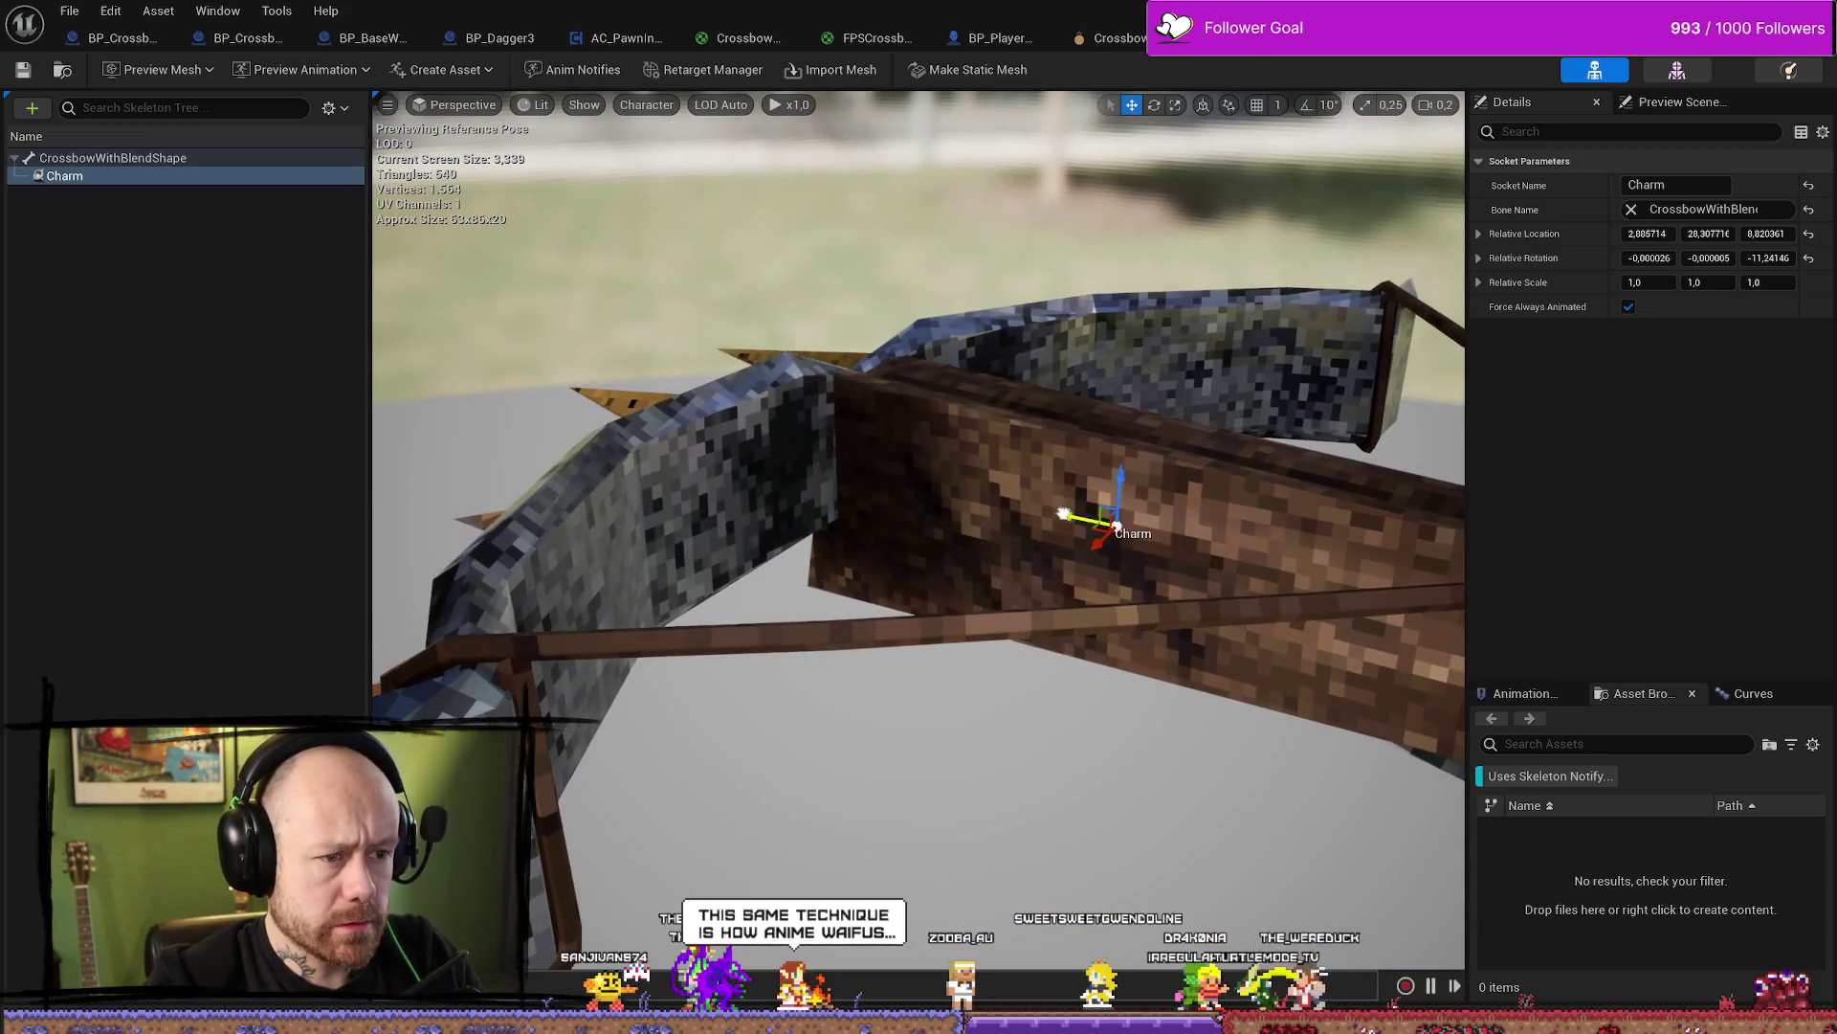
{"action": "right_click_drag", "start_coordinate": [1369, 589], "coordinate": [1408, 572]}
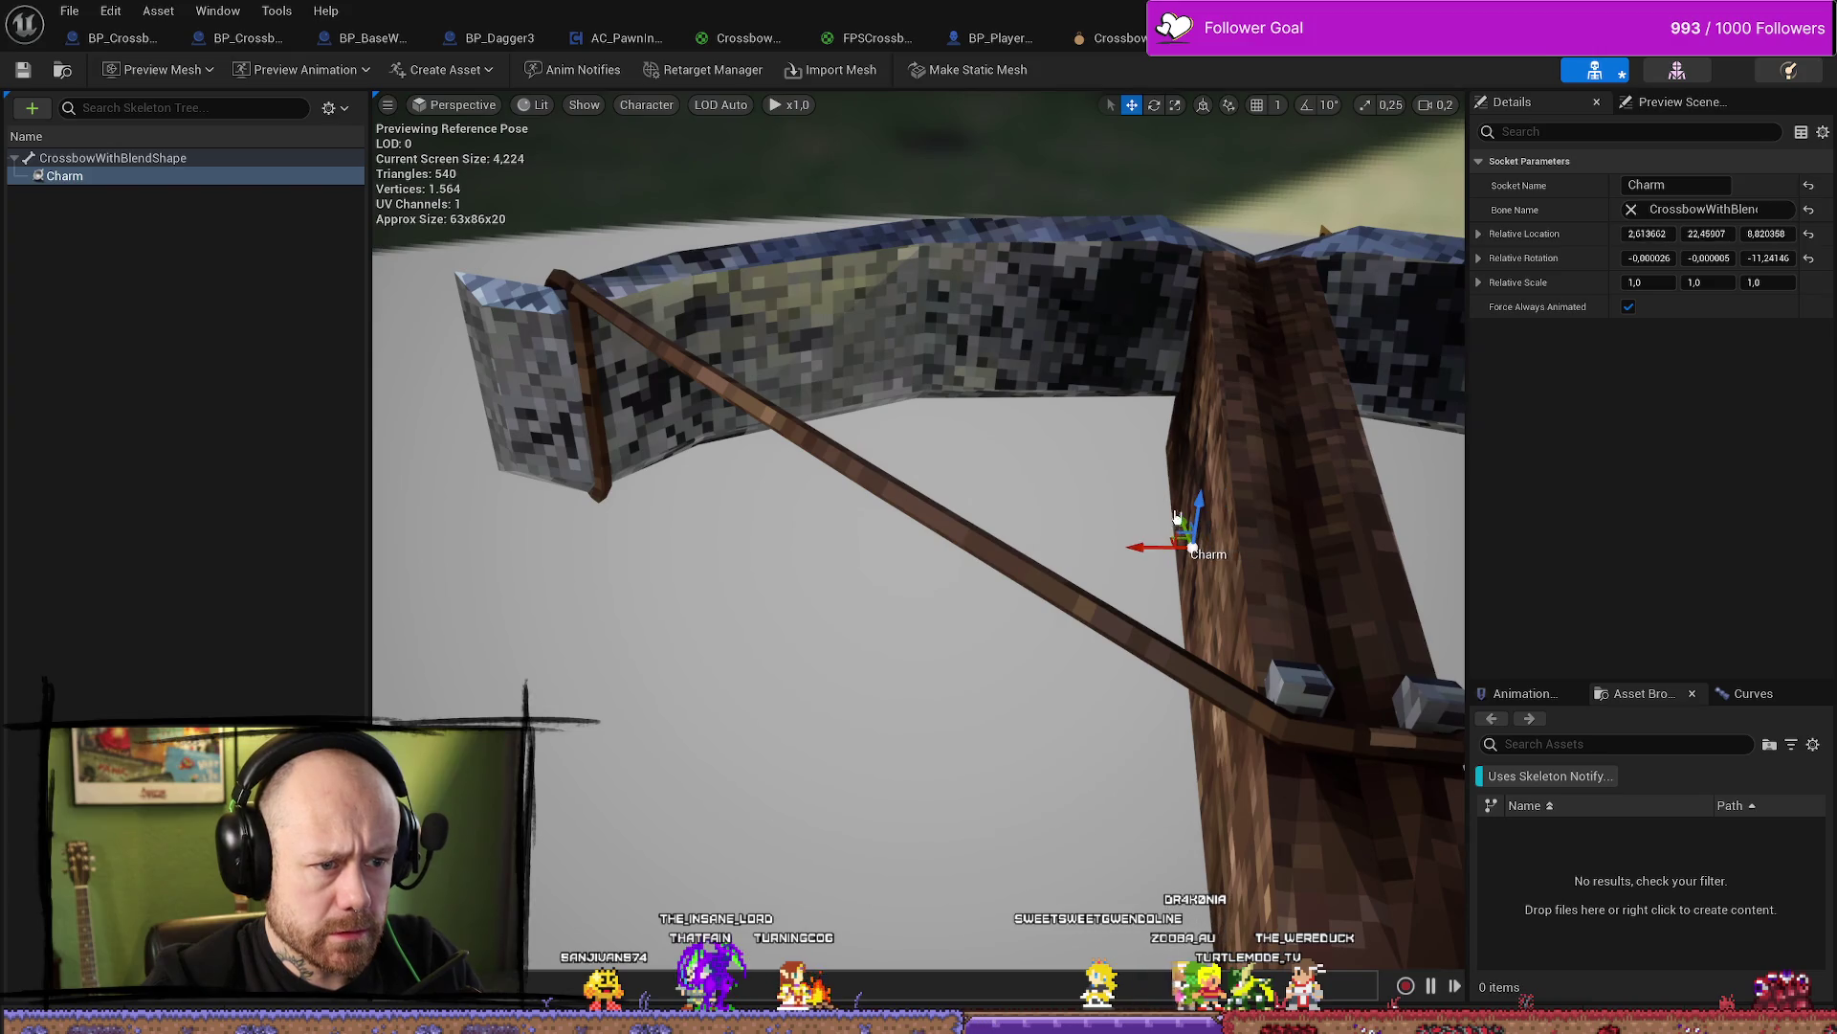
{"action": "left_click_drag", "start_coordinate": [1177, 517], "coordinate": [1184, 532]}
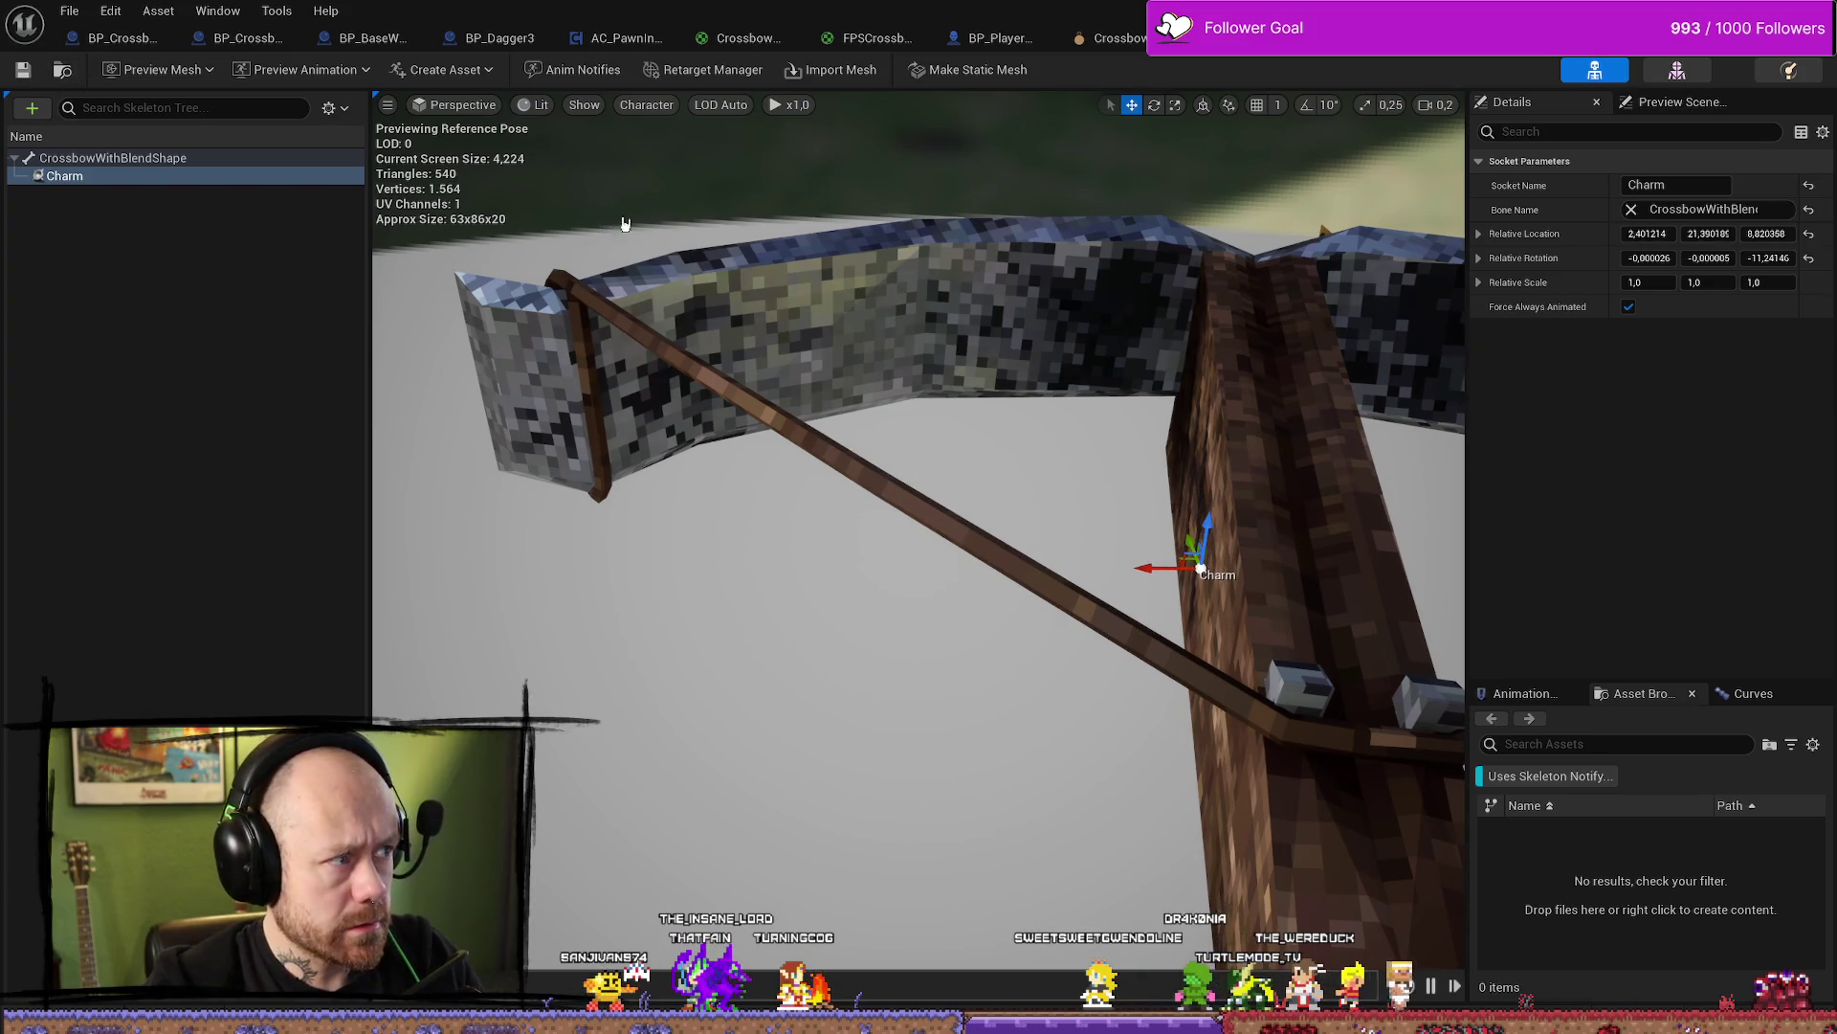
{"action": "left_click", "coordinate": [115, 37]}
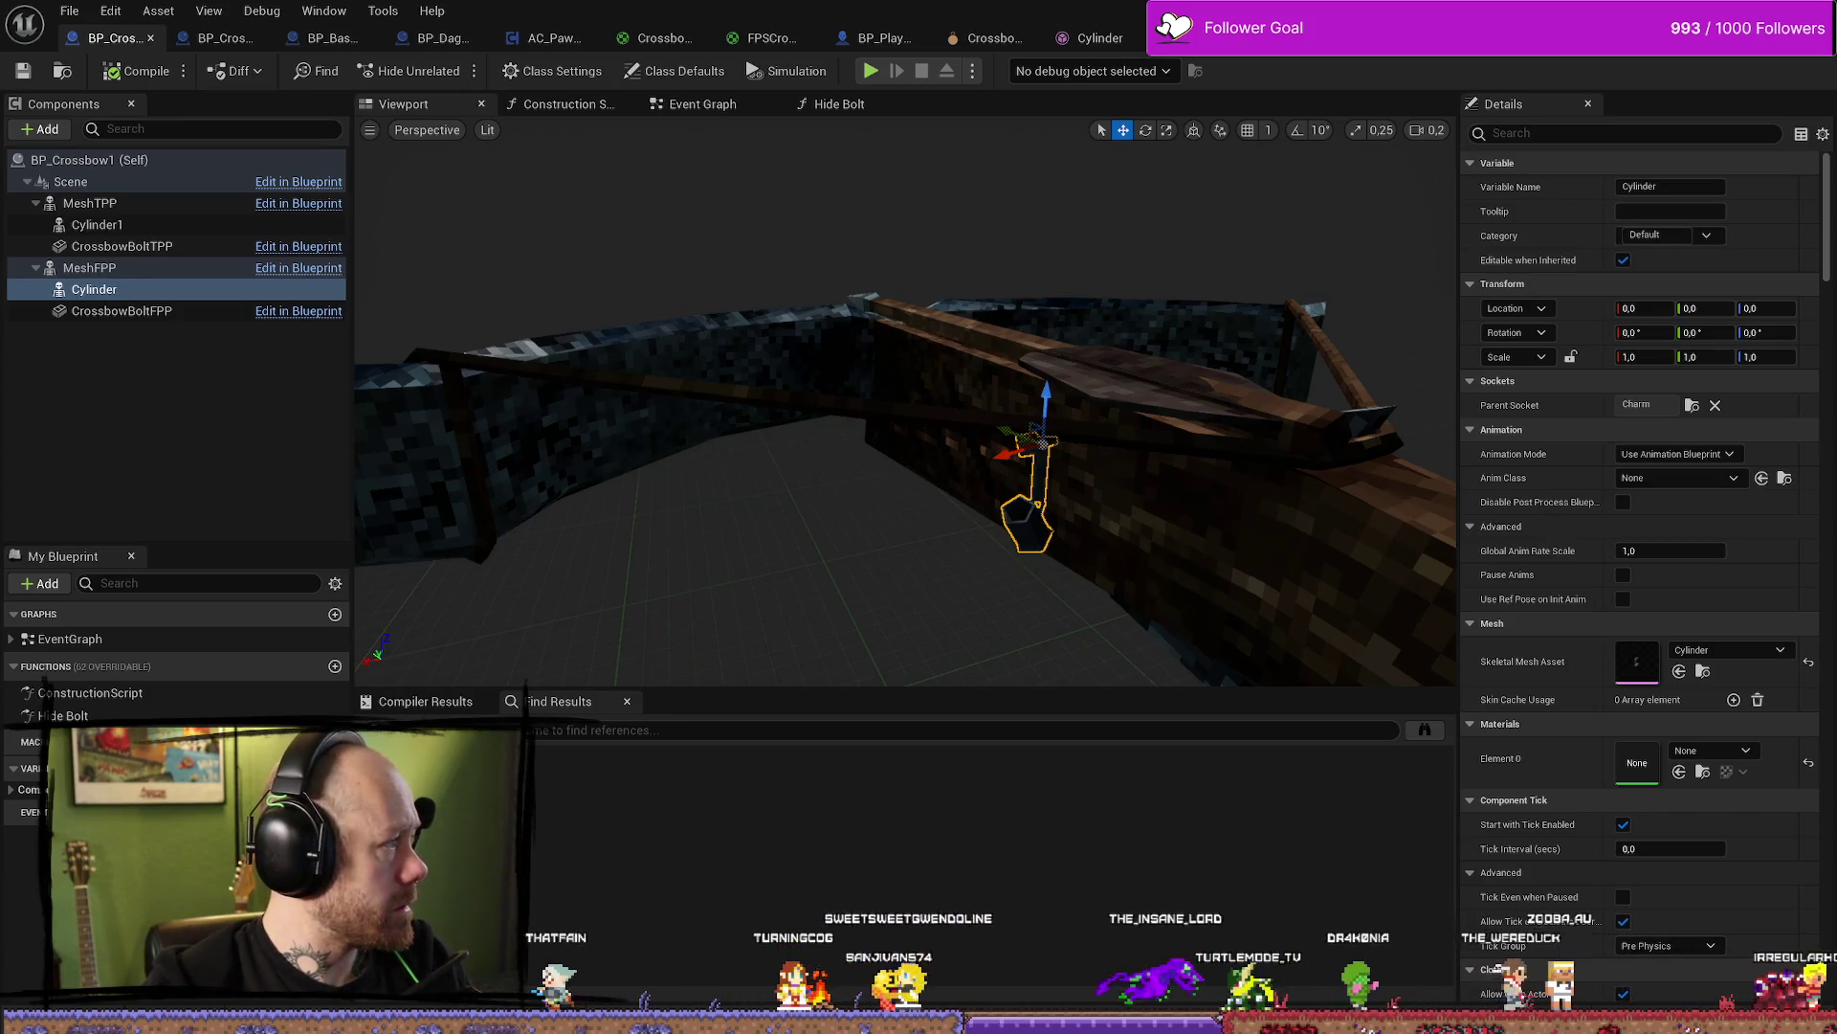
Inspect the charm on the crossbow, choose modified files to save, and return to Deathmatch_RuinedVillage
{"action": "mouse_move", "coordinate": [502, 493]}
{"action": "right_mouse_down"}
{"action": "mouse_move", "coordinate": [603, 469]}
{"action": "mouse_move", "coordinate": [641, 508]}
{"action": "mouse_move", "coordinate": [680, 469]}
{"action": "mouse_move", "coordinate": [756, 448]}
{"action": "right_mouse_up"}
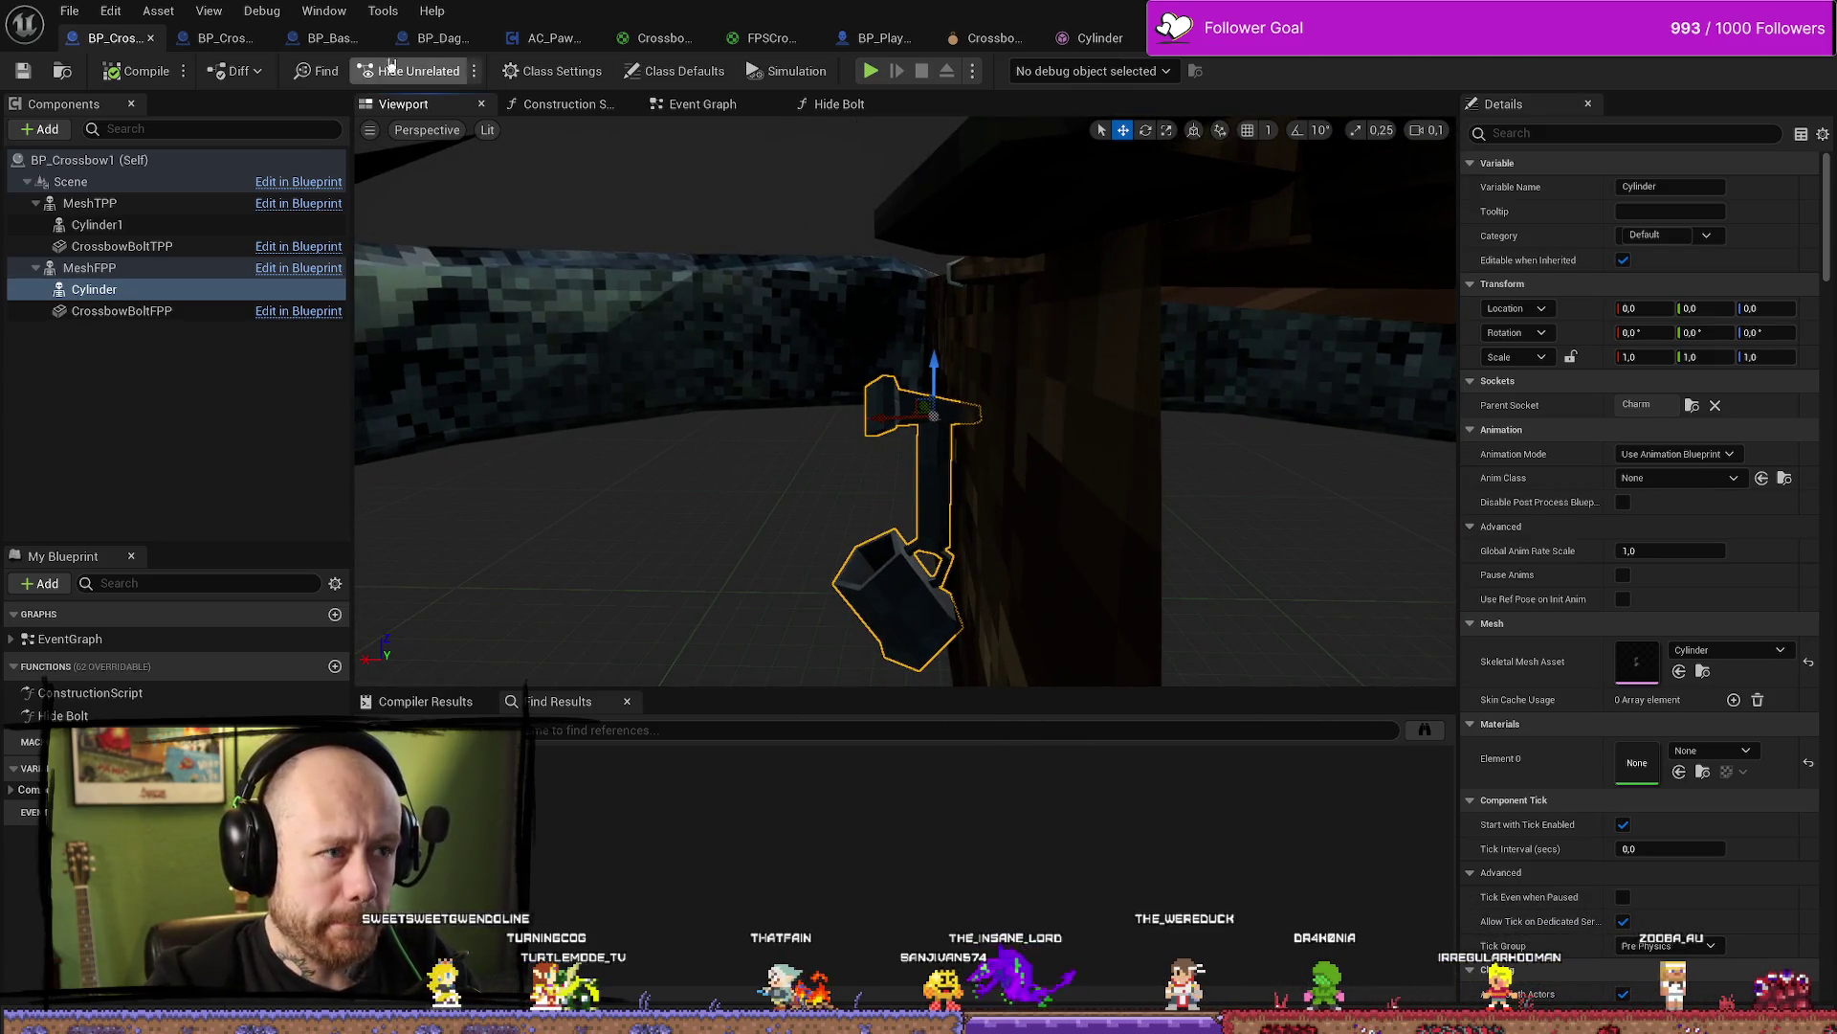
{"action": "left_click", "coordinate": [1101, 37]}
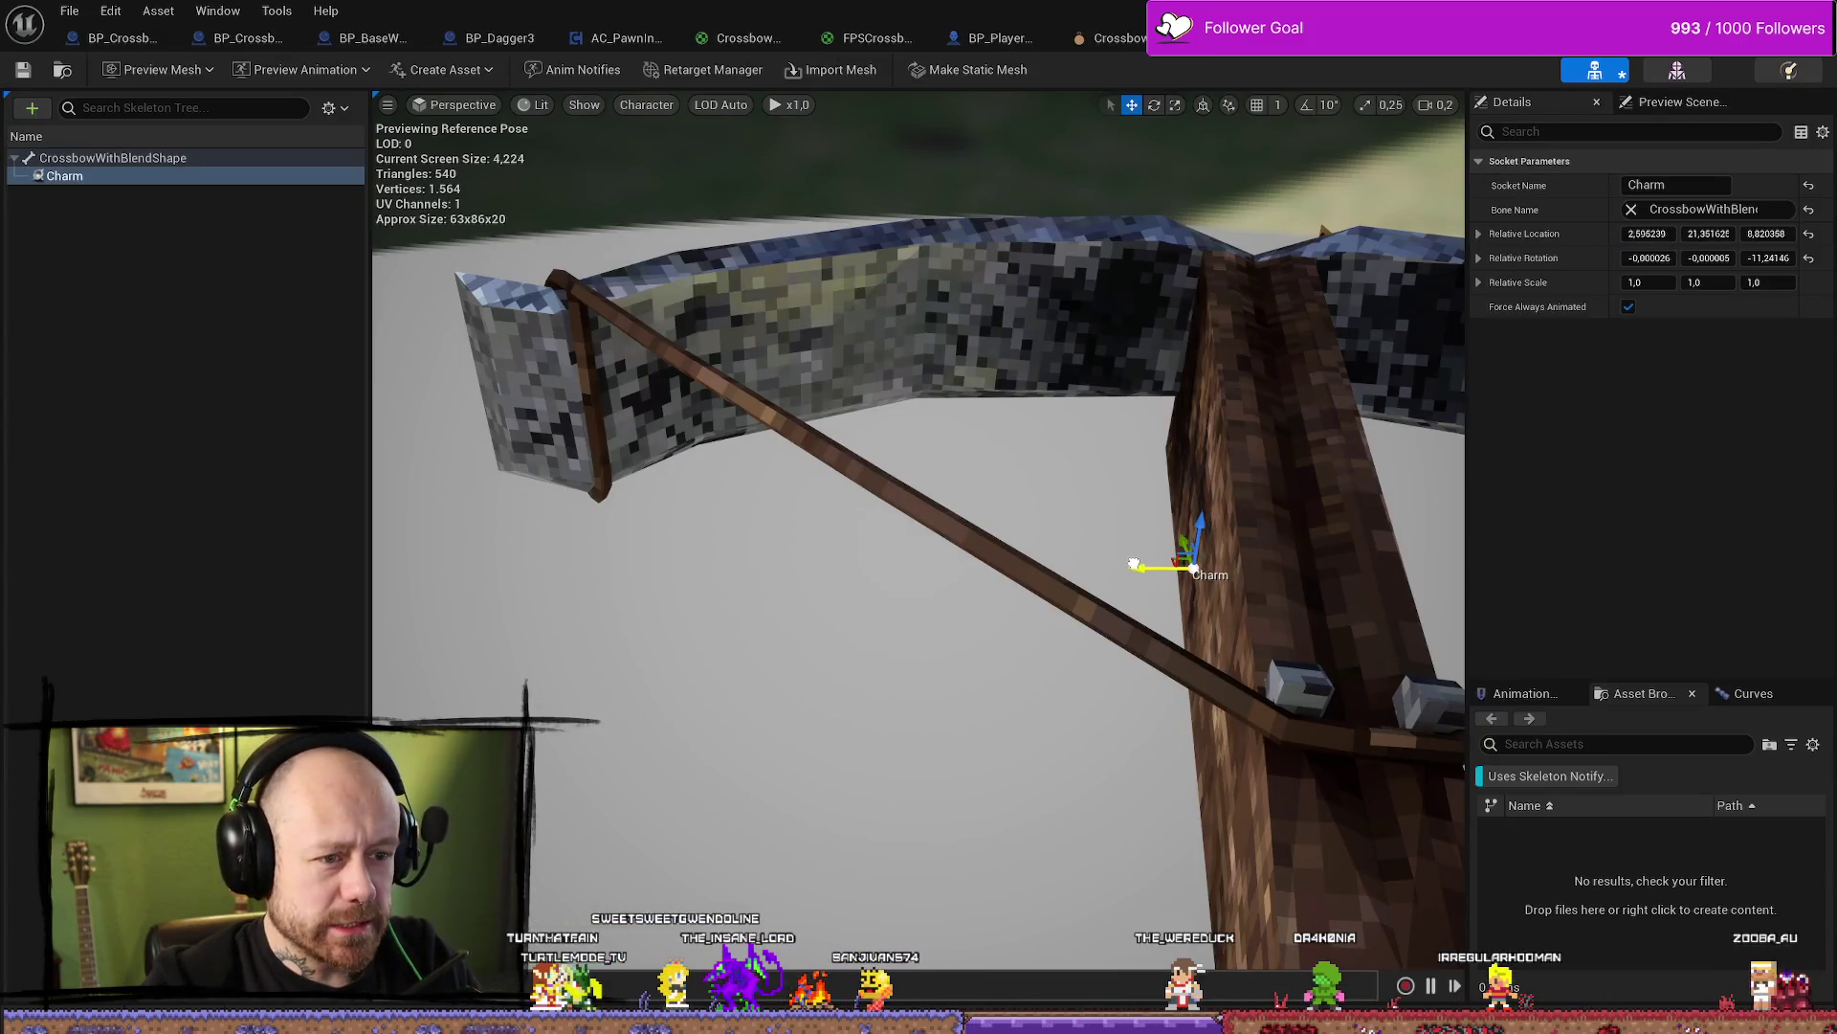
{"action": "left_click", "coordinate": [77, 19]}
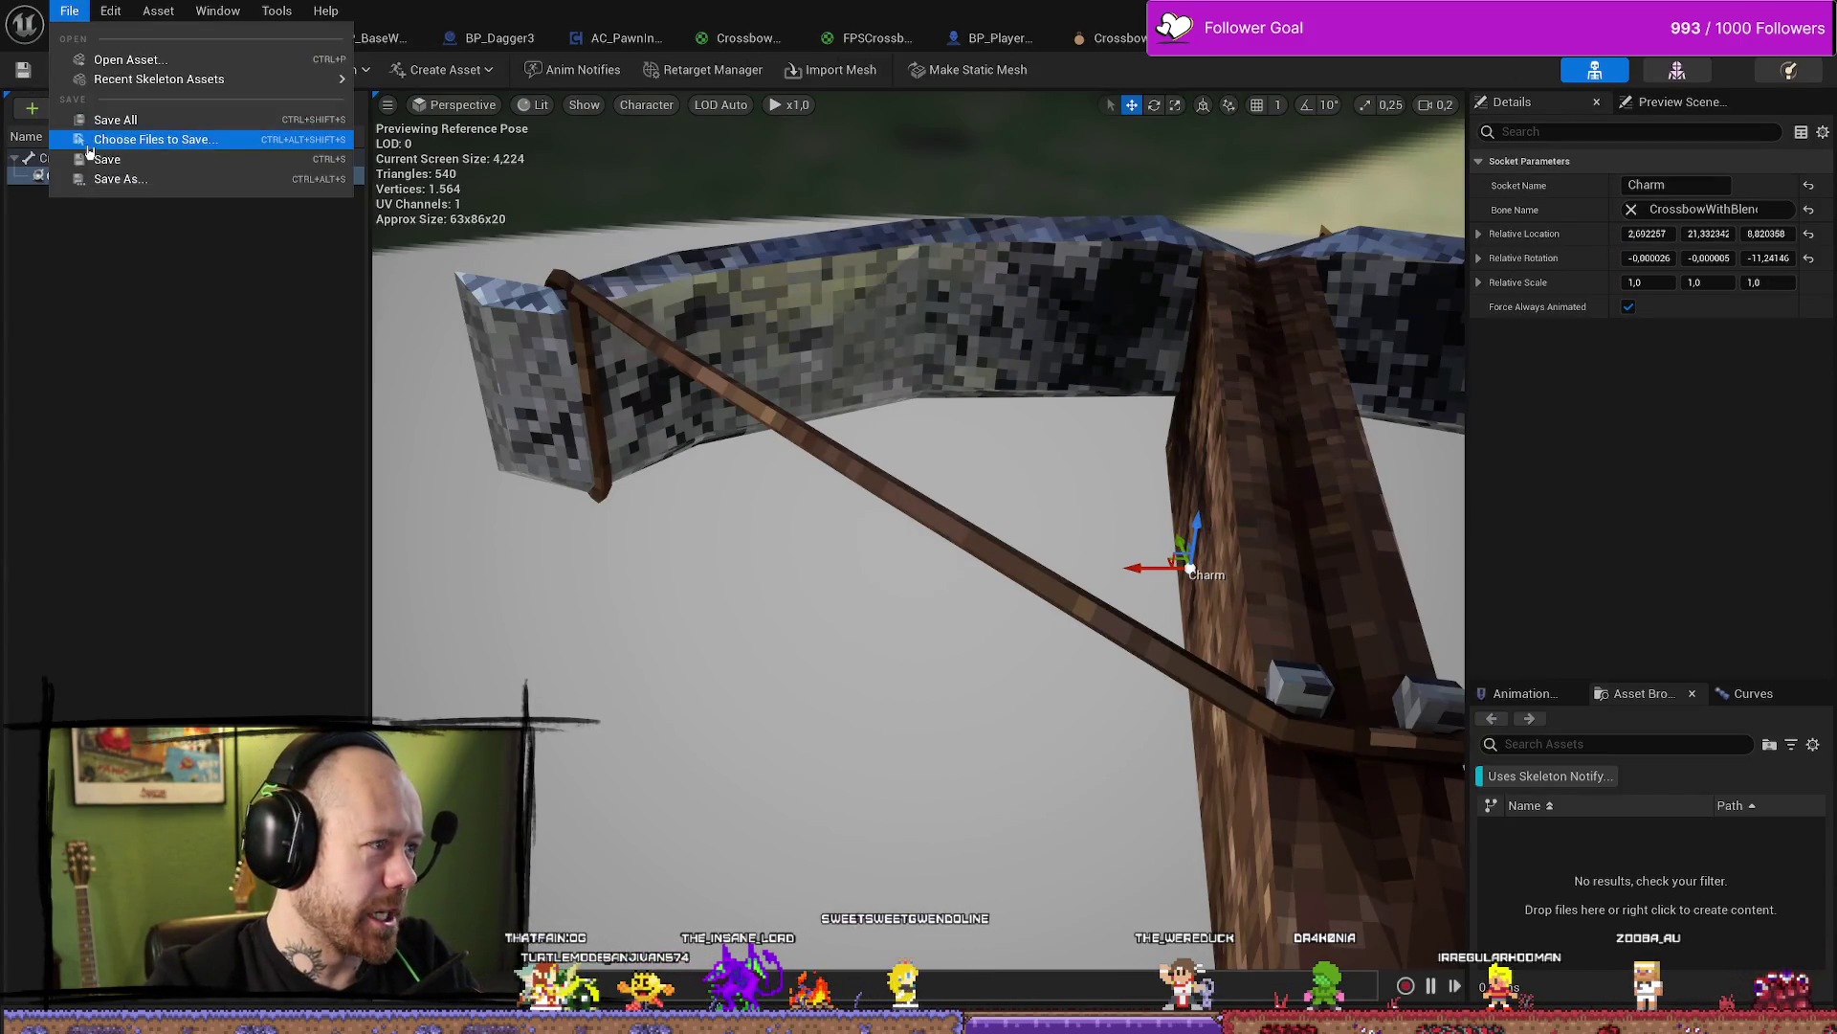
{"action": "left_click", "coordinate": [406, 117]}
{"action": "key", "text": "alt+Tab"}
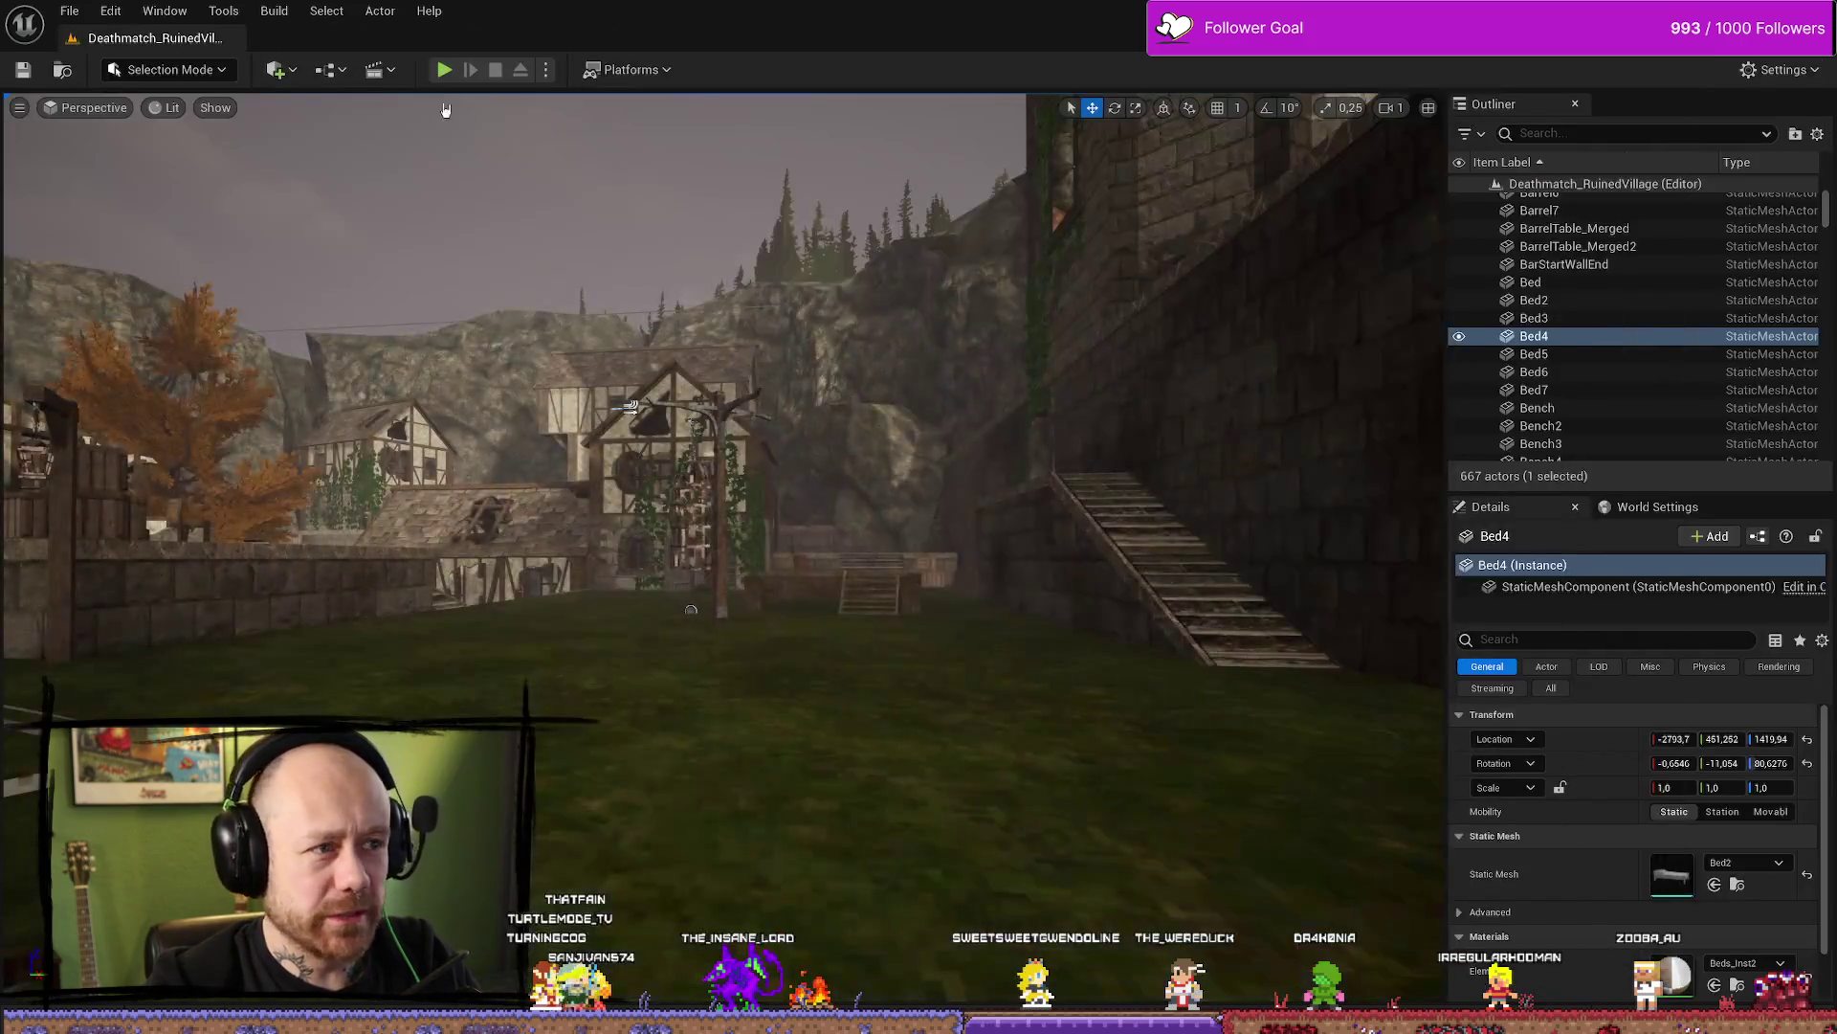
Play the village level in the editor and spawn in first person holding the crossbow
{"action": "key", "text": "alt+p"}
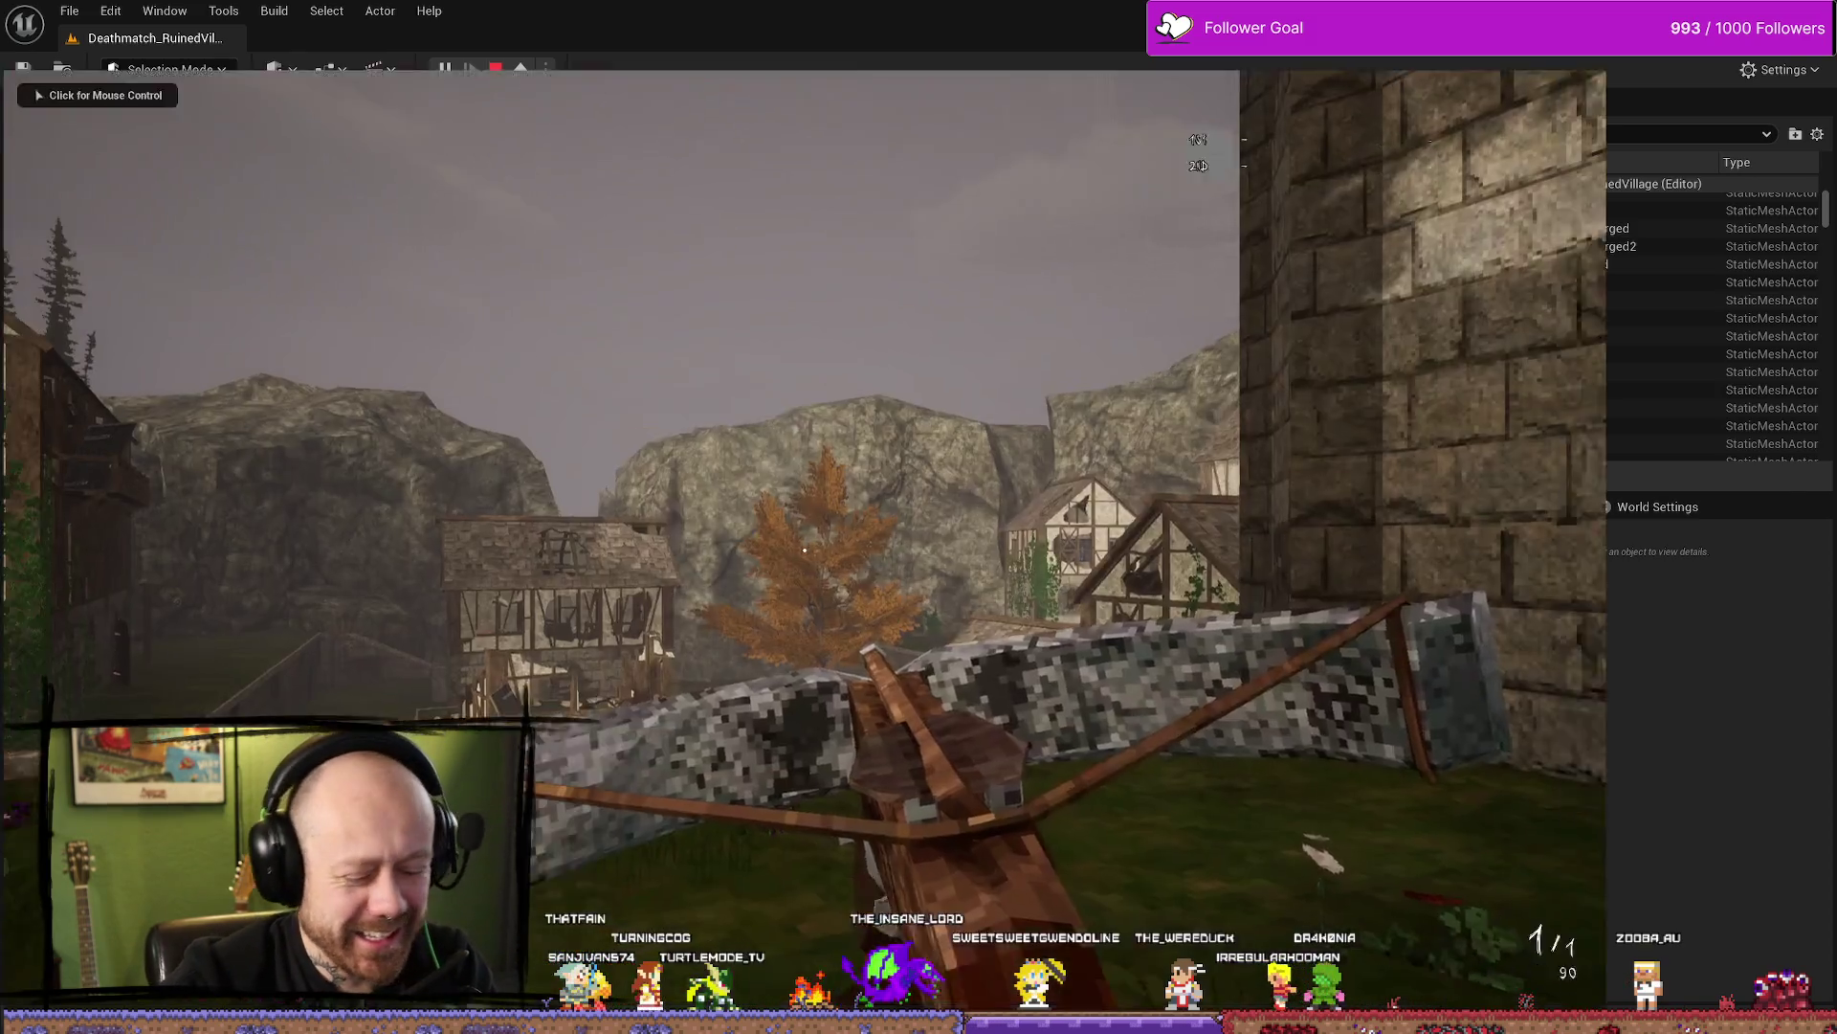
{"action": "key", "text": "F11"}
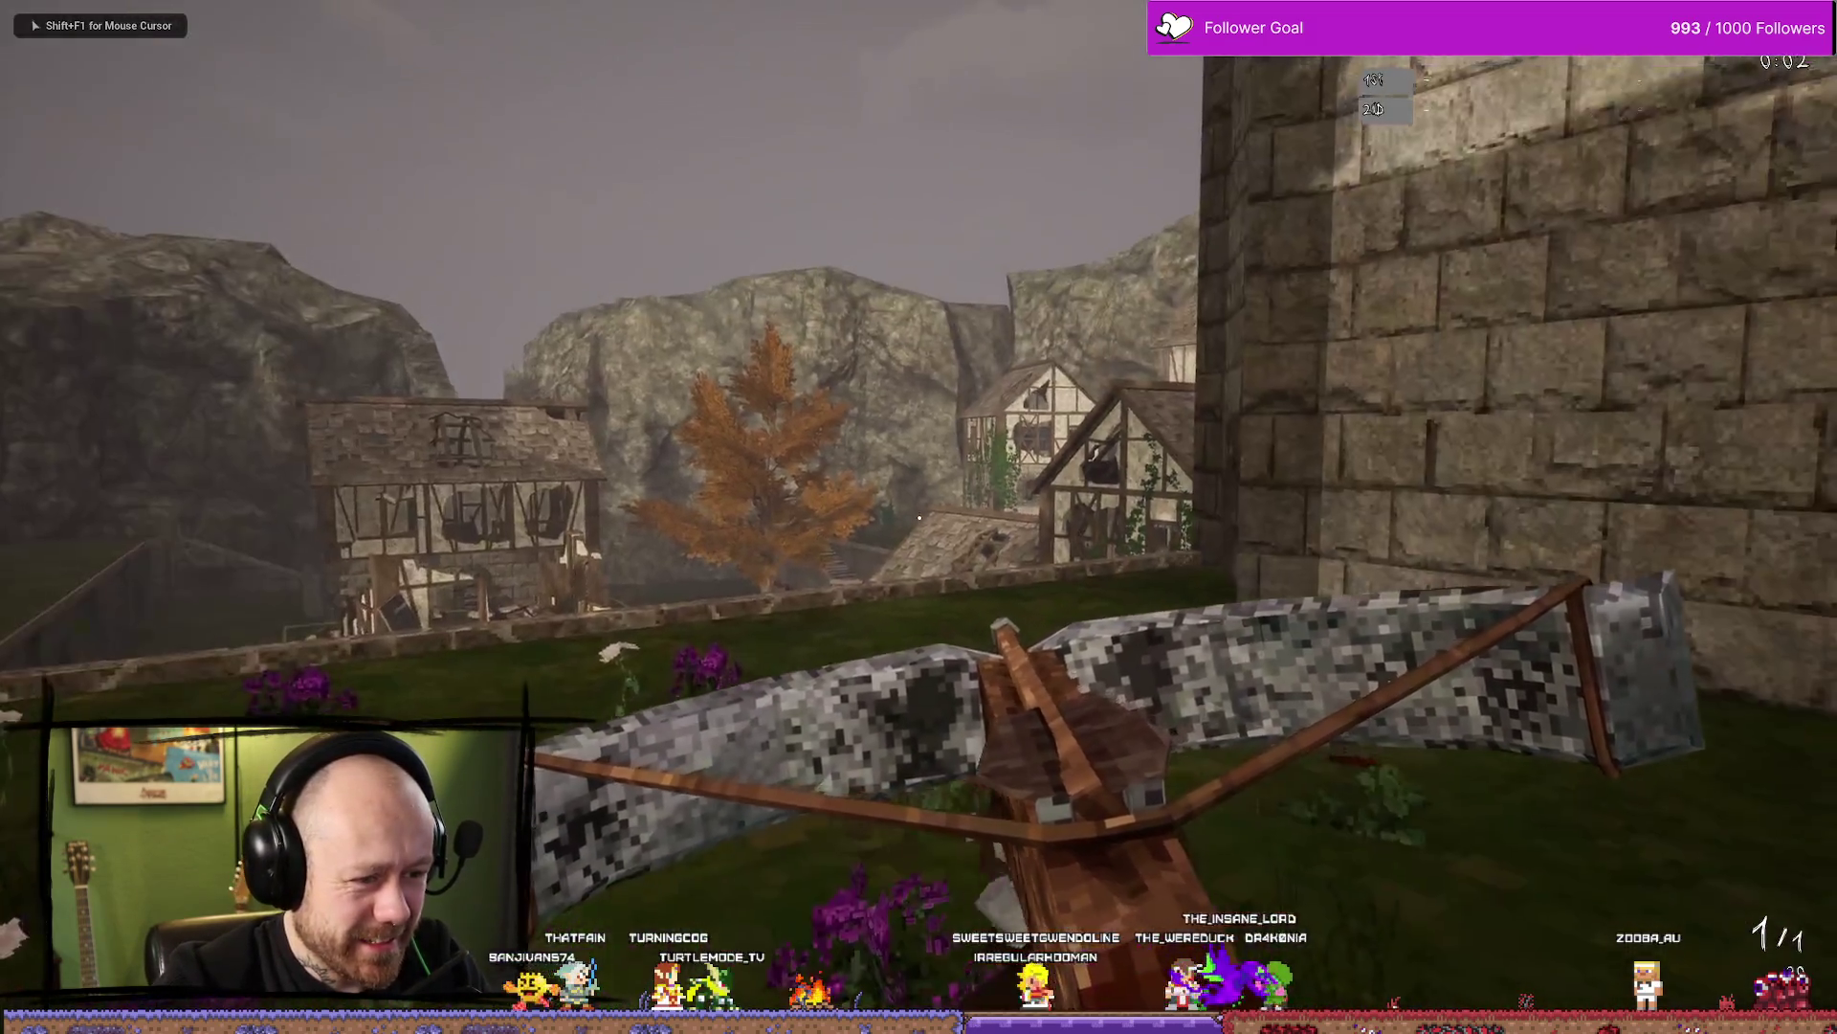
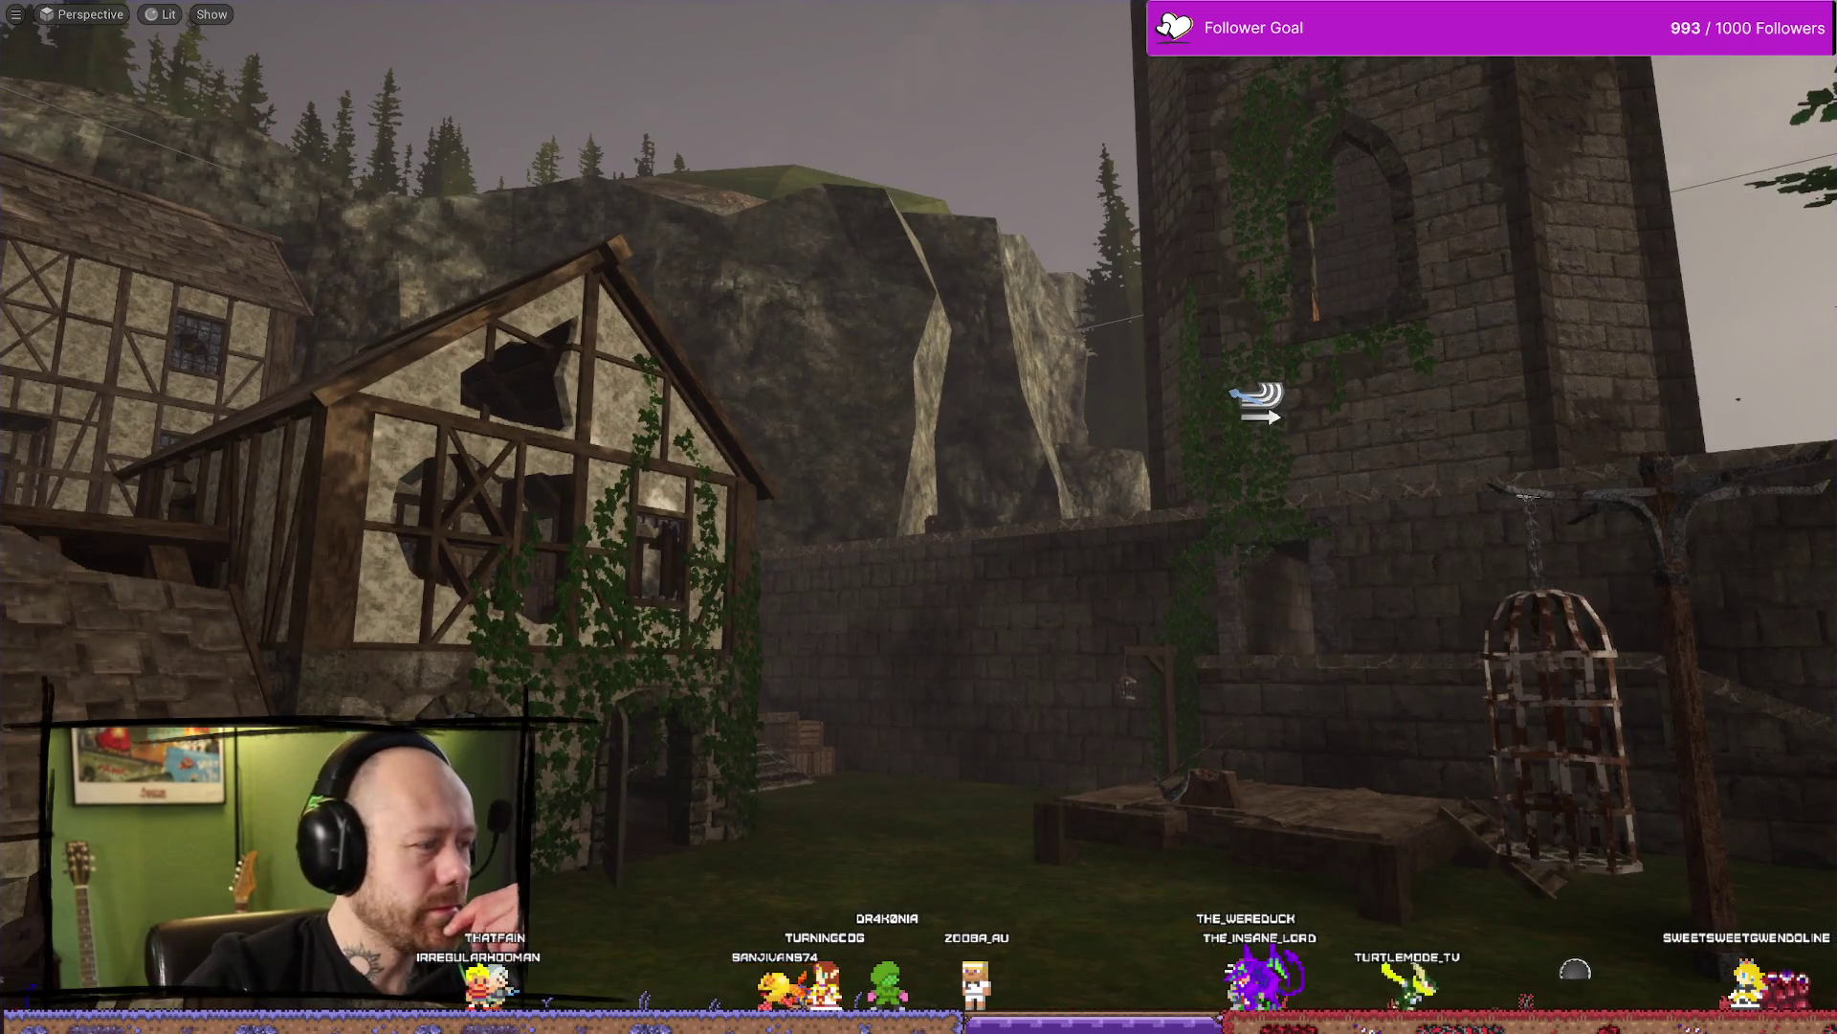
In Blender, deselect everything, zoom out and orbit around the crossbow's charm armature
{"action": "key", "text": "alt+Tab"}
{"action": "left_click", "coordinate": [1253, 598]}
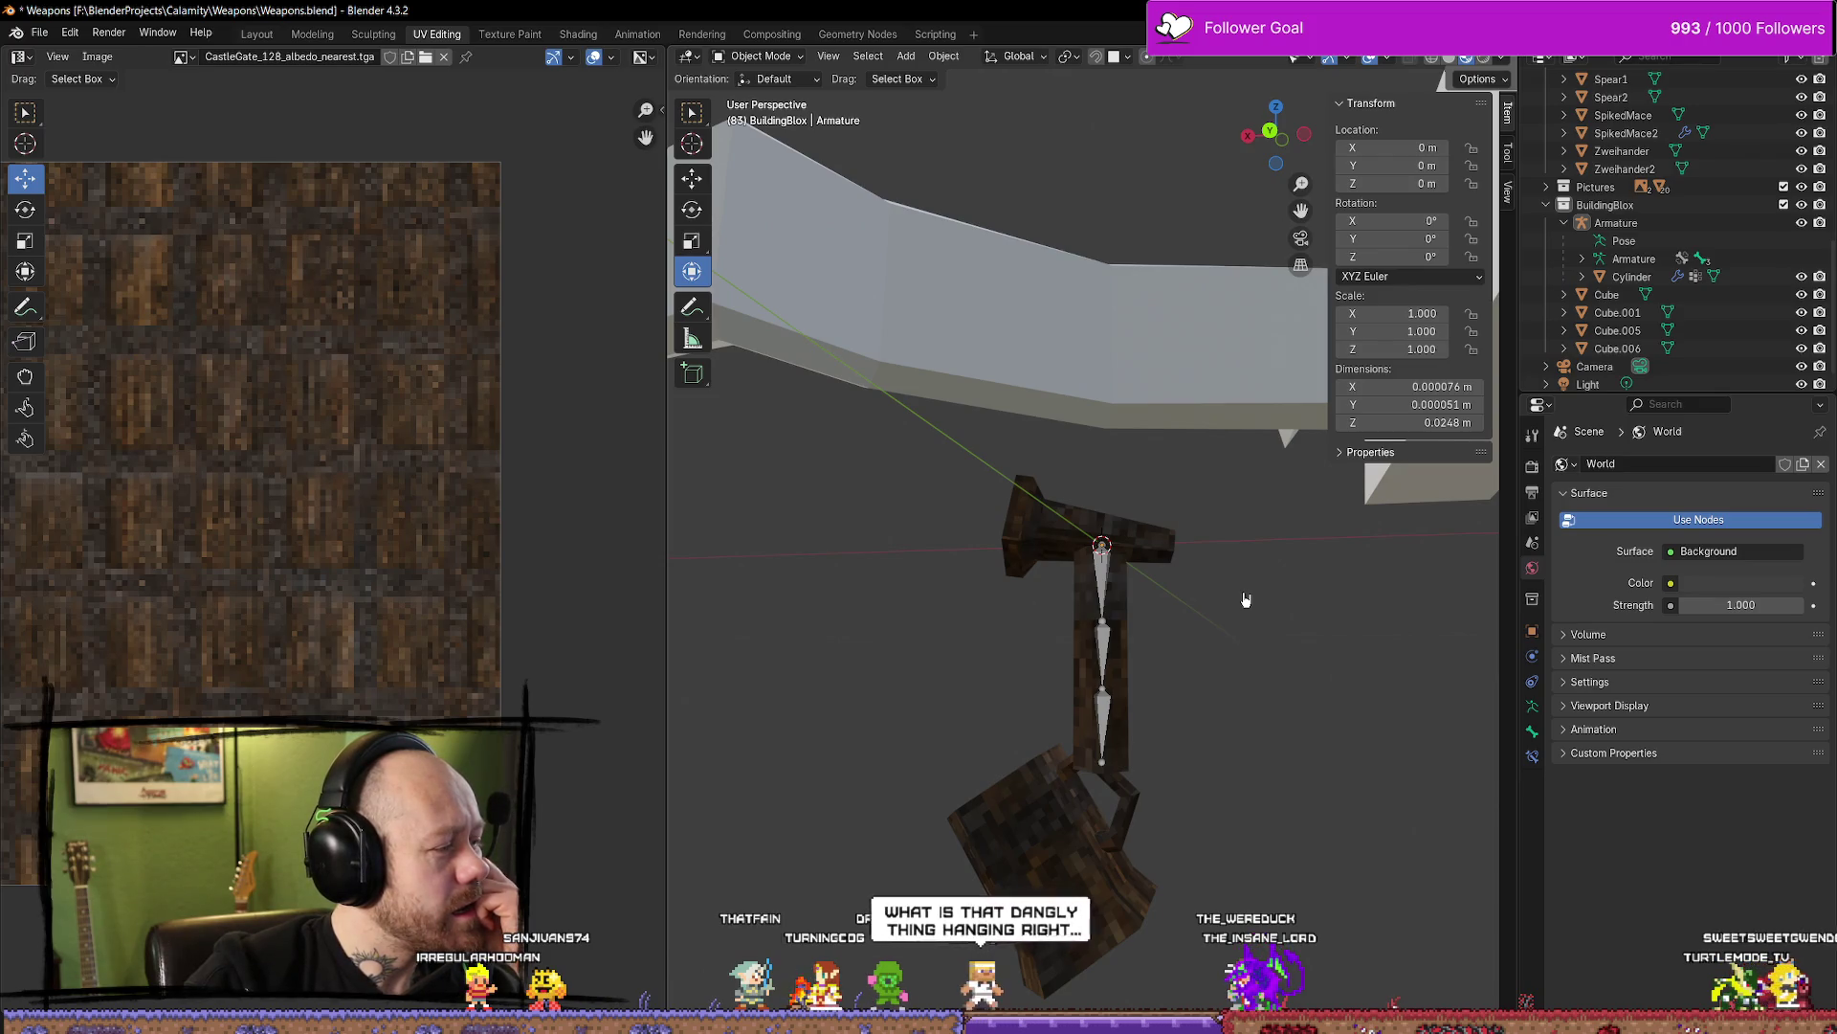
{"action": "scroll", "coordinate": [1246, 599], "scroll_direction": "down", "scroll_amount": 5}
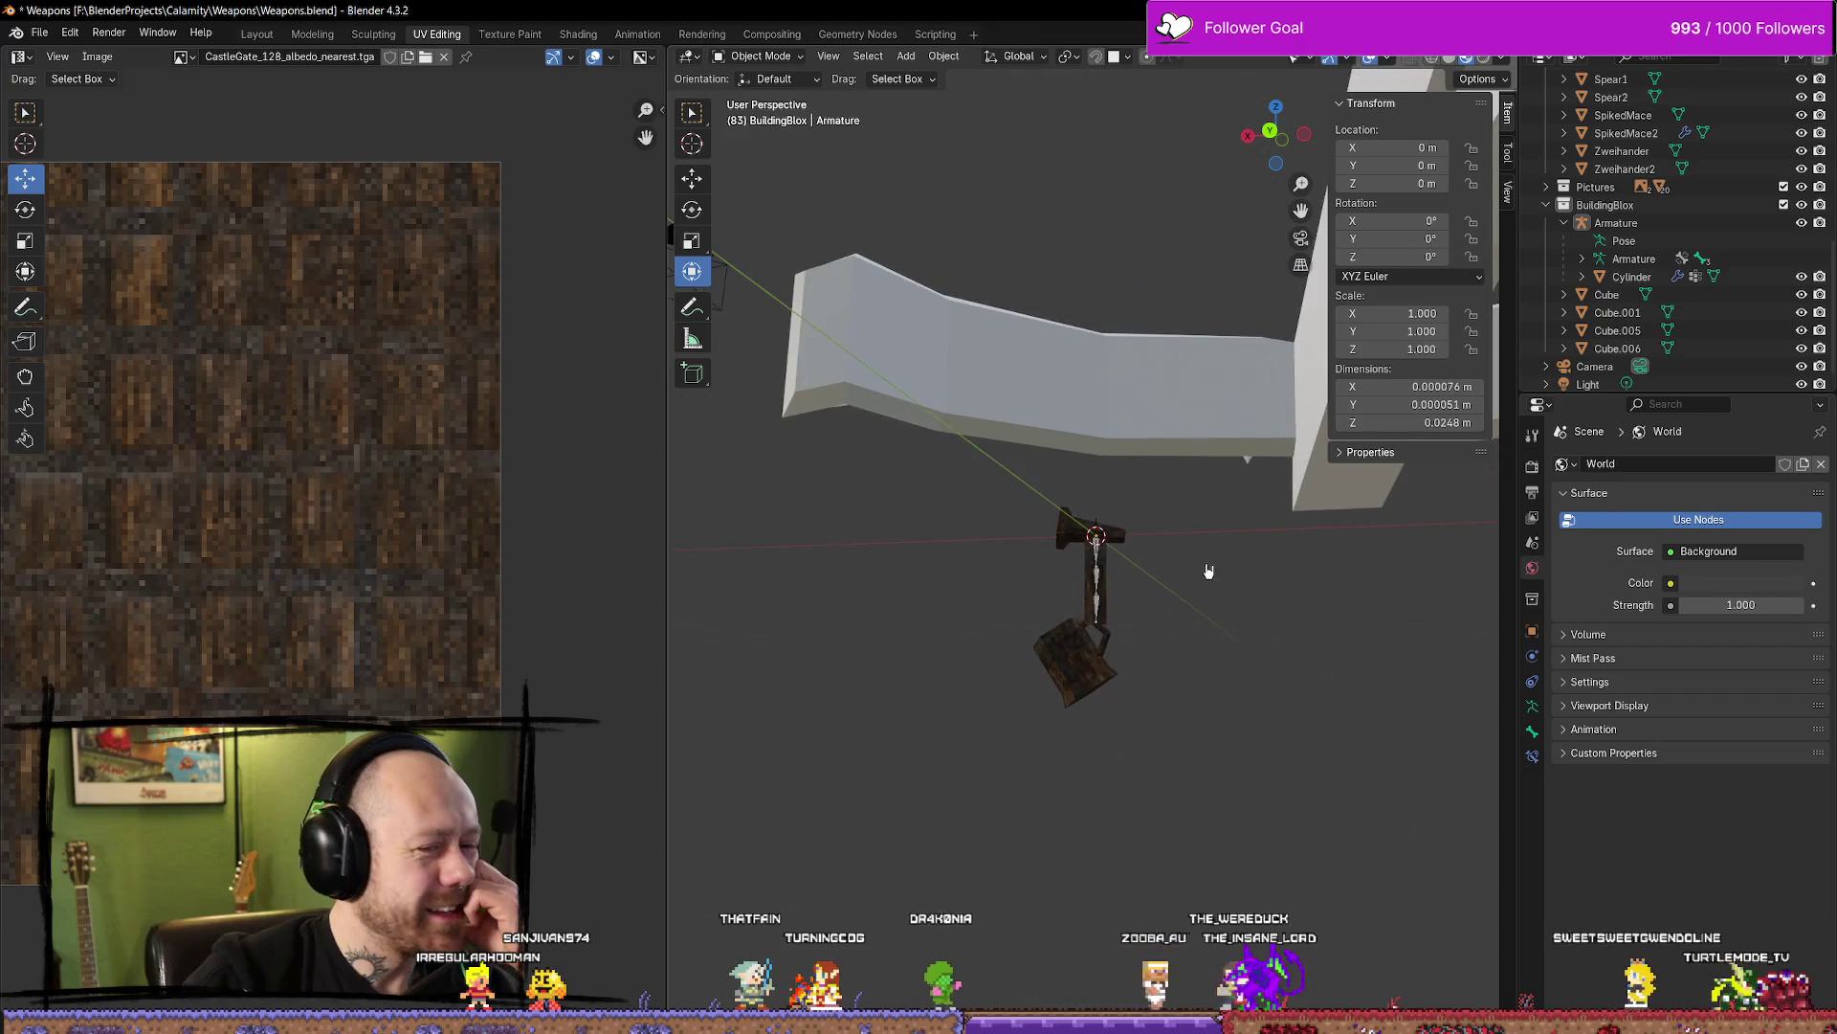
{"action": "mouse_move", "coordinate": [1203, 531]}
{"action": "middle_mouse_down"}
{"action": "mouse_move", "coordinate": [1316, 578]}
{"action": "mouse_move", "coordinate": [1259, 500]}
{"action": "mouse_move", "coordinate": [1199, 510]}
{"action": "middle_mouse_up"}
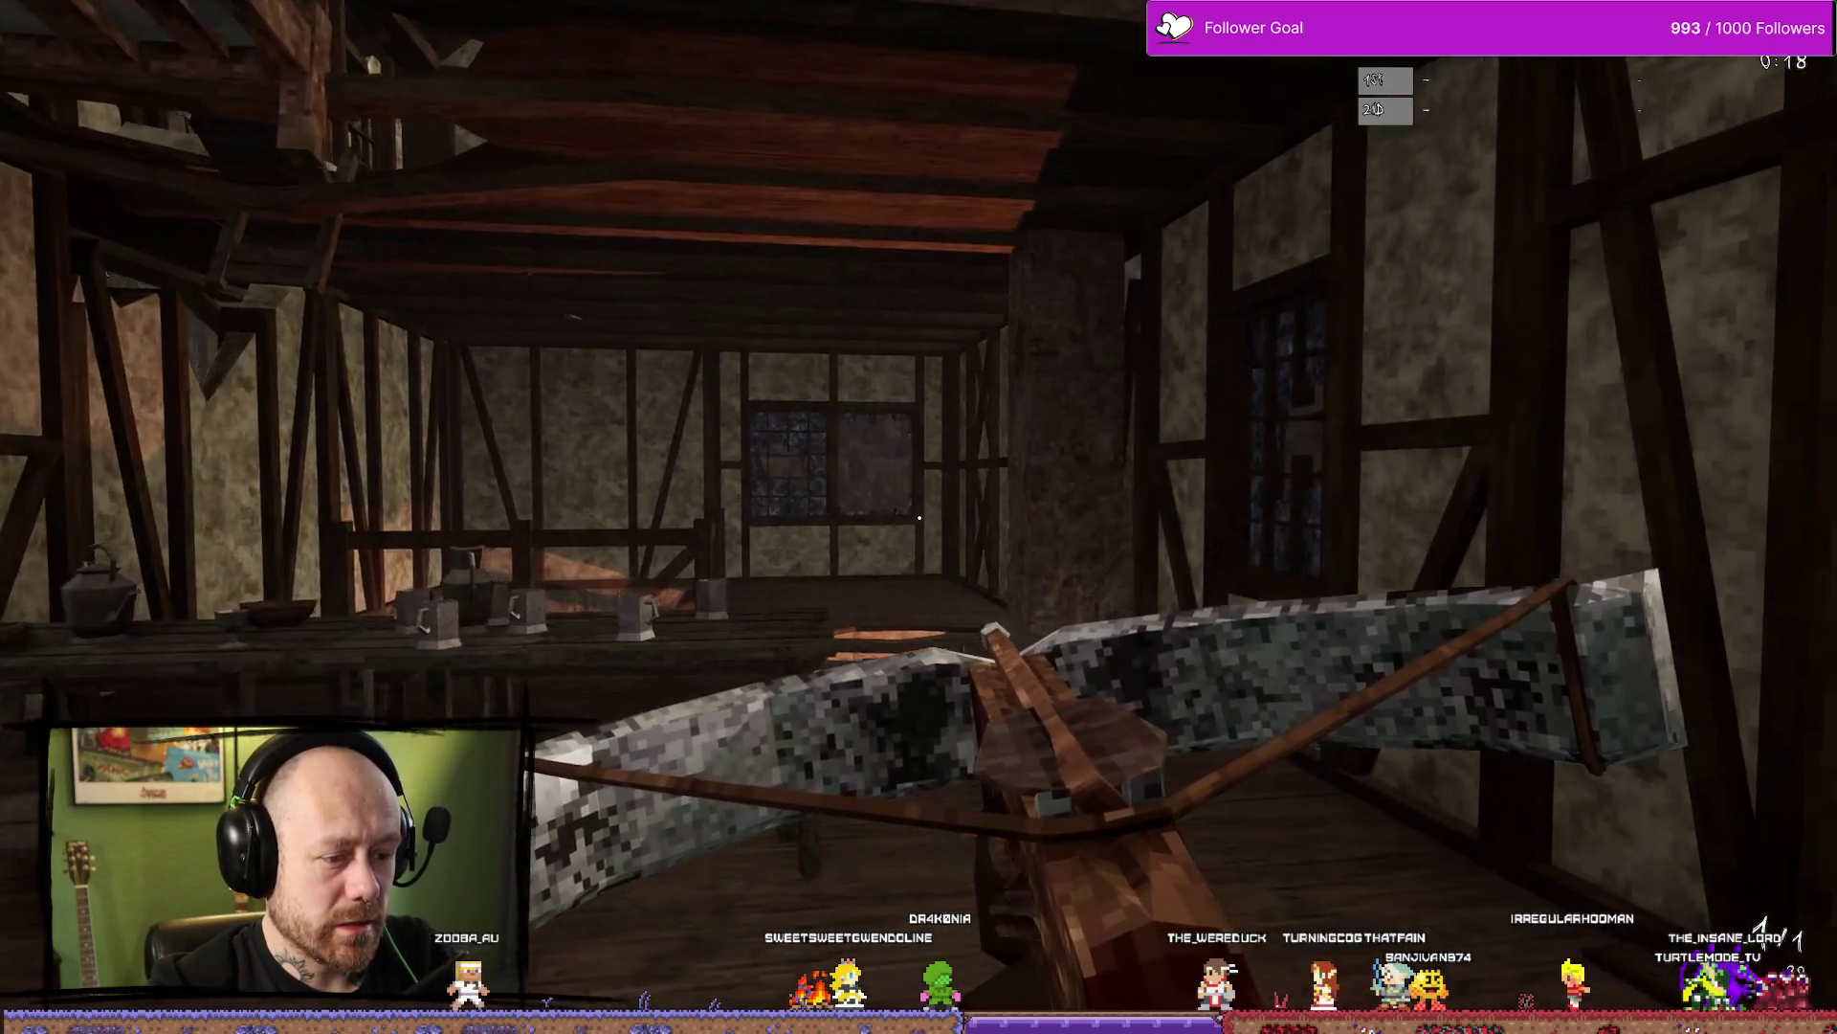
Walk through the broken window, end the playtest, and show the Models folder in the Content Drawer
{"action": "key", "text": "w"}
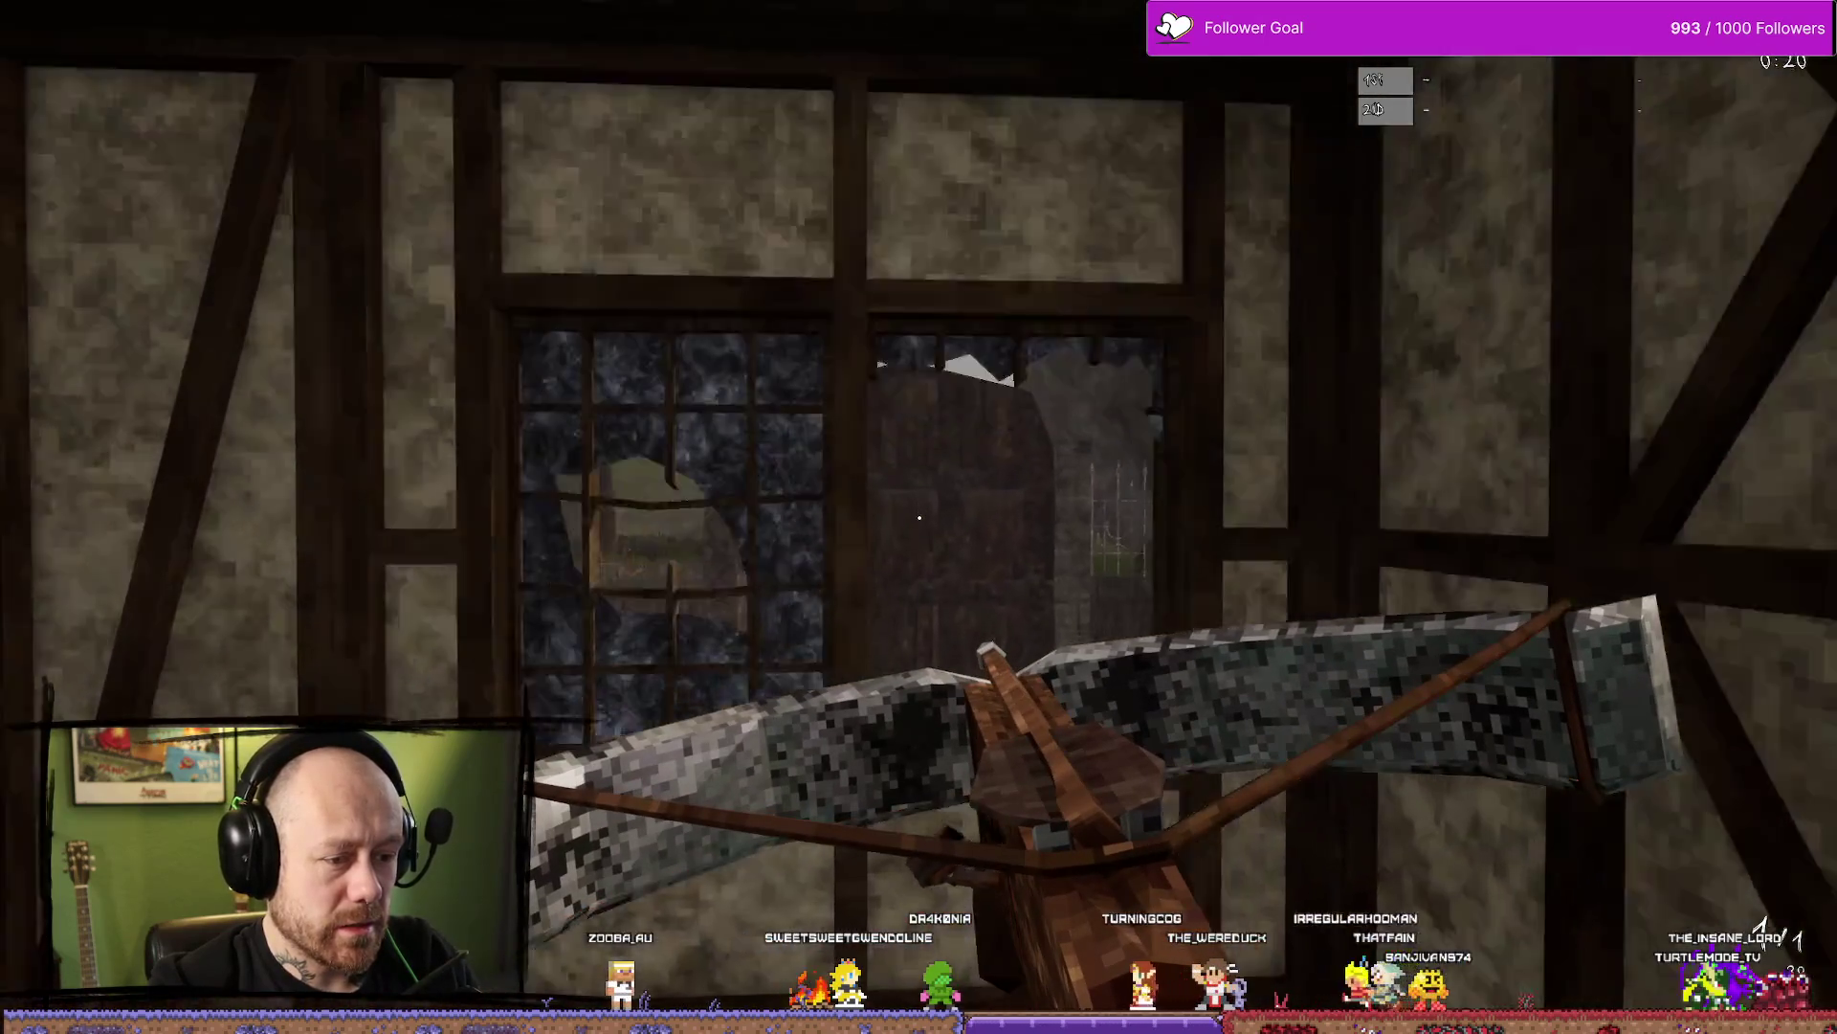
{"action": "key", "text": "w"}
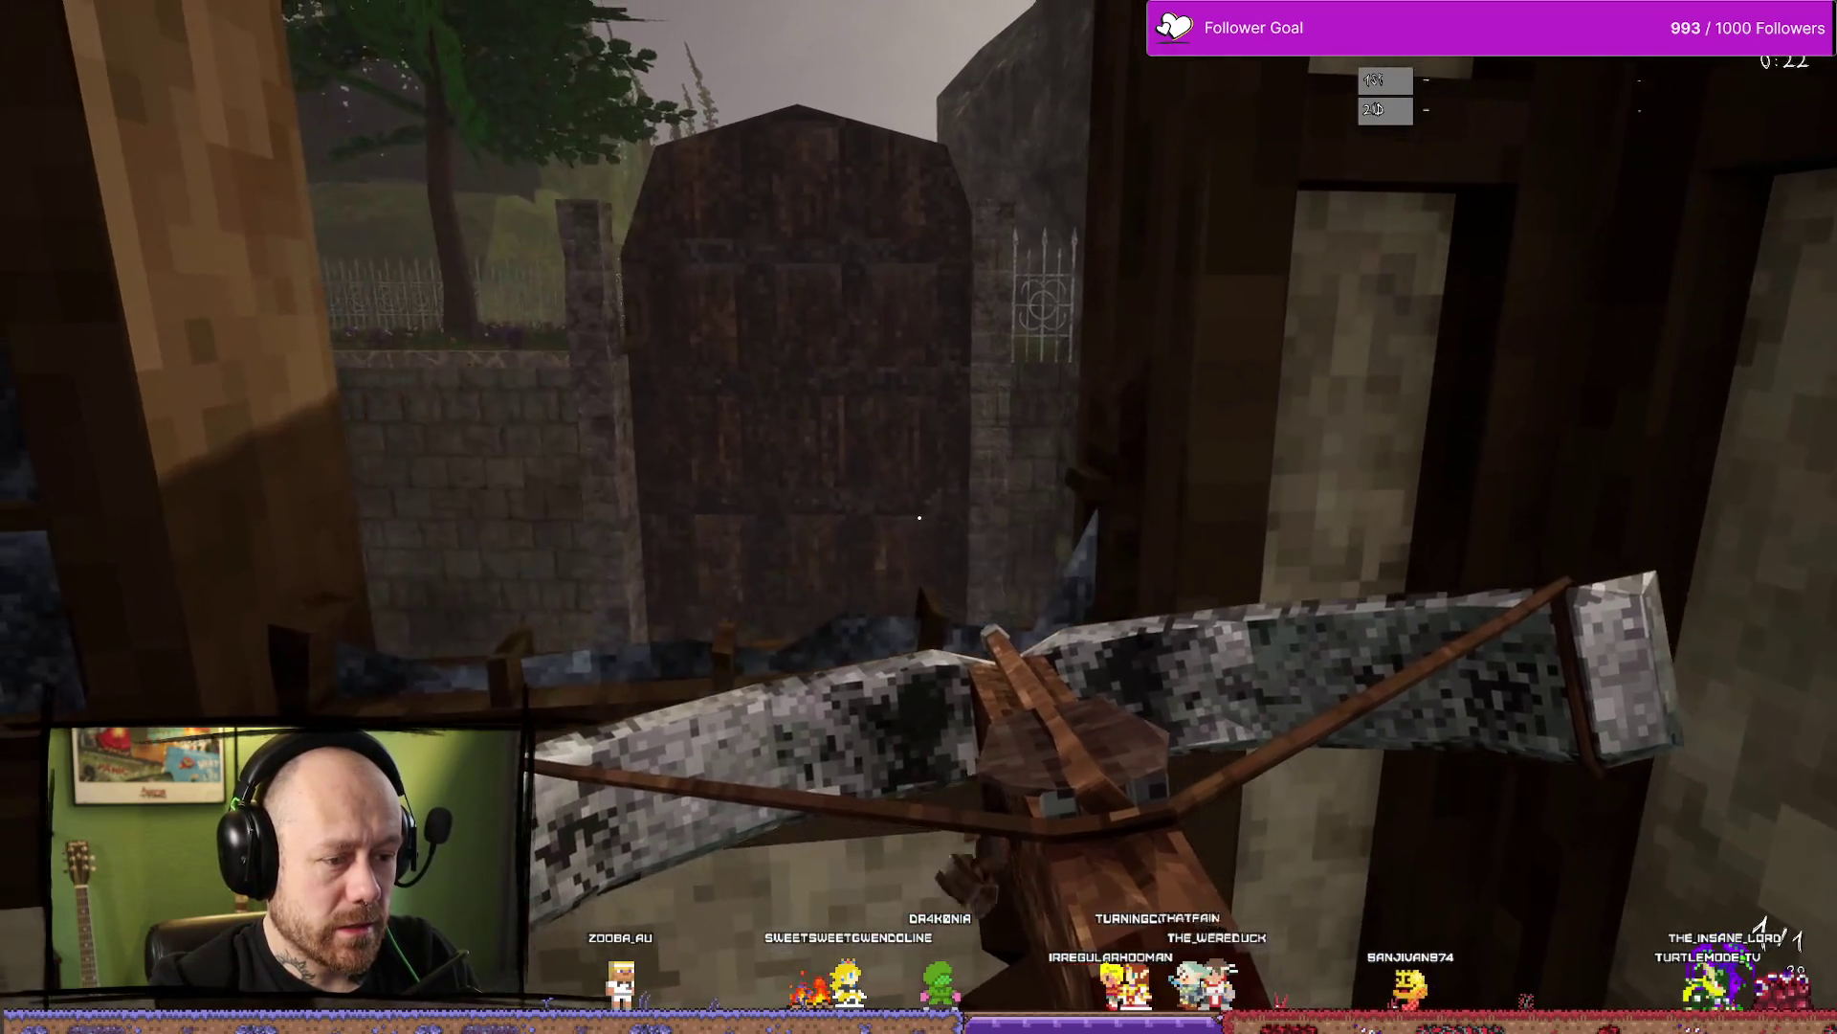
{"action": "key", "text": "Escape"}
{"action": "key", "text": "ctrl+space"}
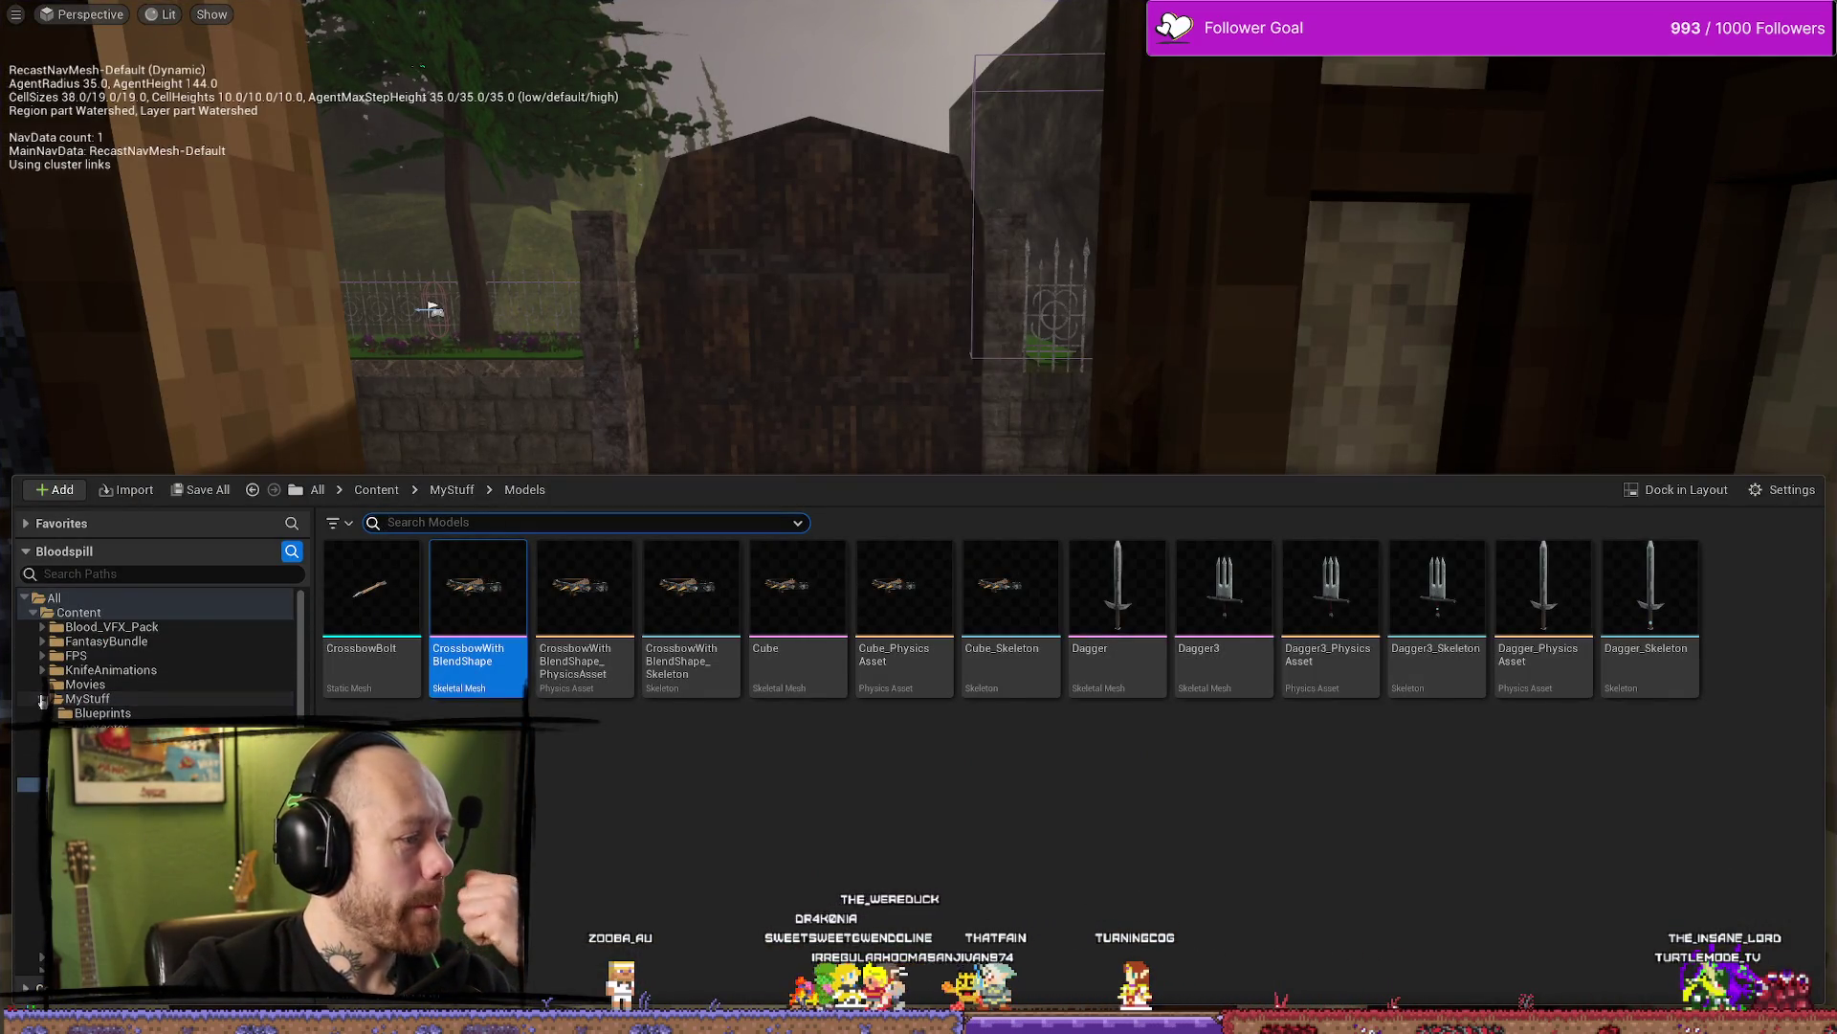
Open BP_Crossbow1 from MyStuff and orbit the preview close to the Charm socket
{"action": "left_click", "coordinate": [86, 698]}
{"action": "double_click", "coordinate": [800, 759]}
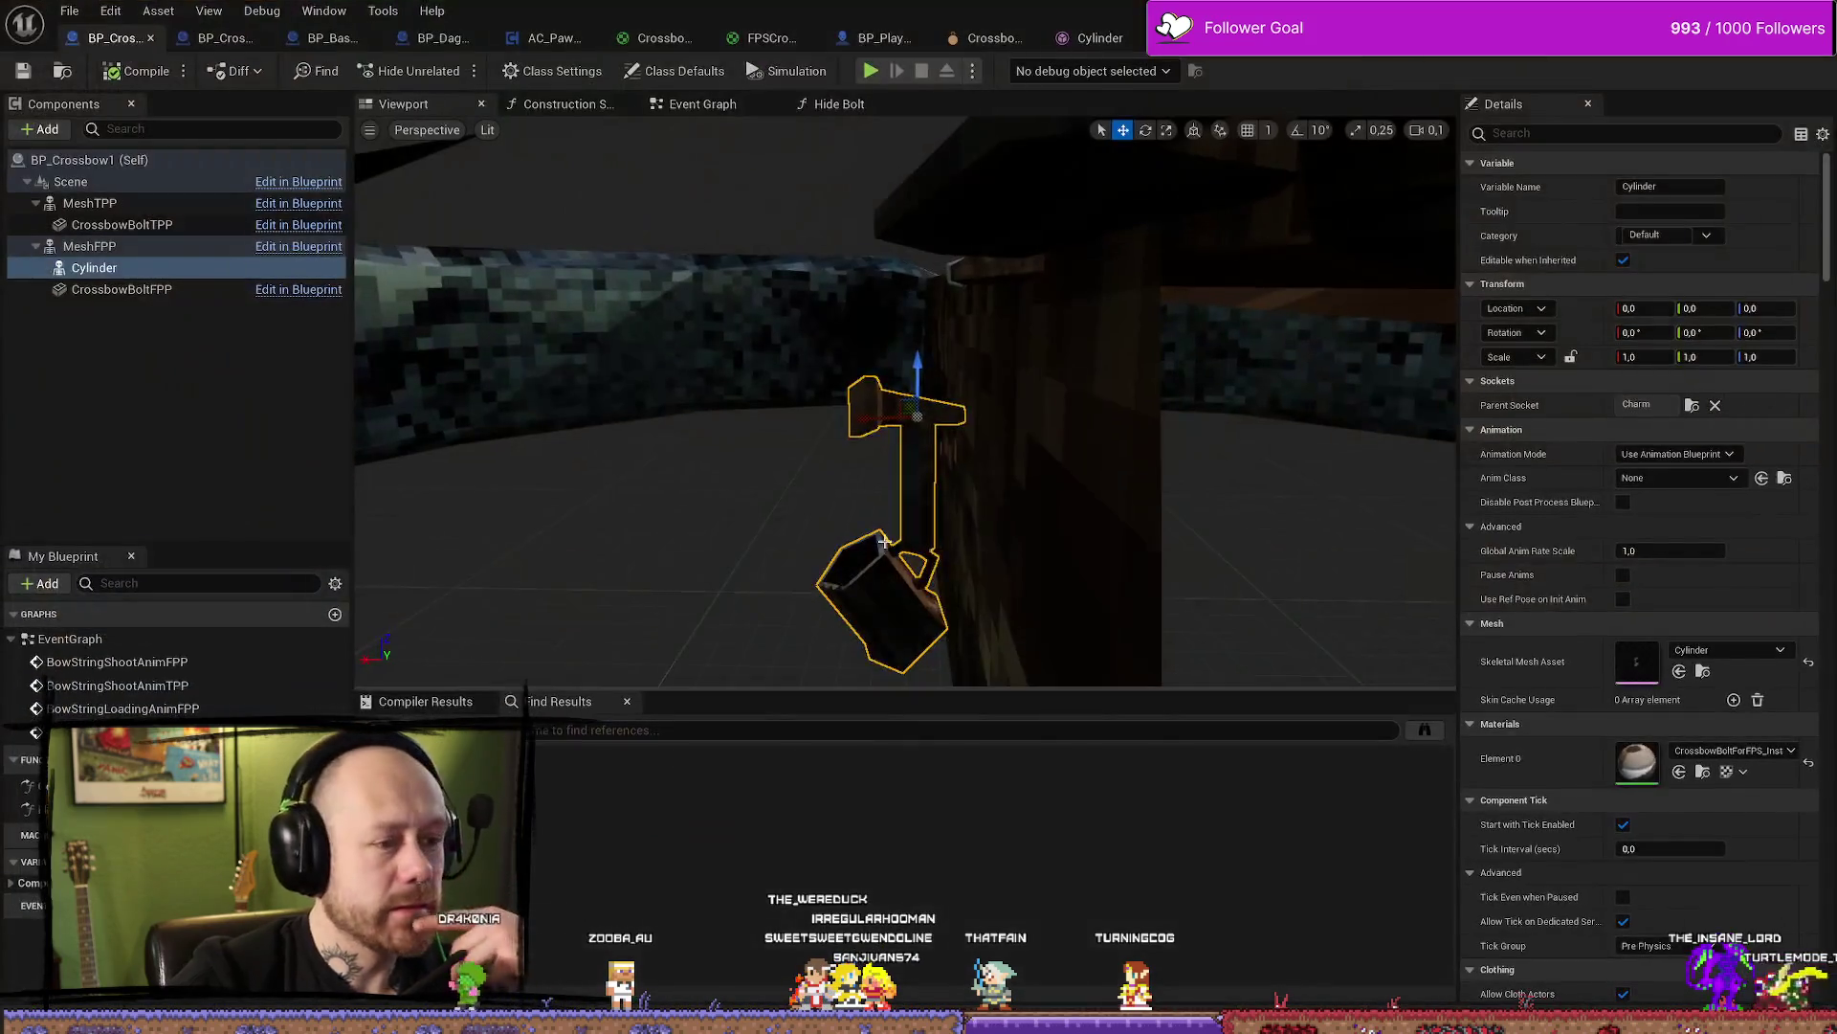
{"action": "mouse_move", "coordinate": [883, 542]}
{"action": "right_mouse_down"}
{"action": "mouse_move", "coordinate": [995, 536]}
{"action": "mouse_move", "coordinate": [919, 536]}
{"action": "mouse_move", "coordinate": [881, 507]}
{"action": "right_mouse_up"}
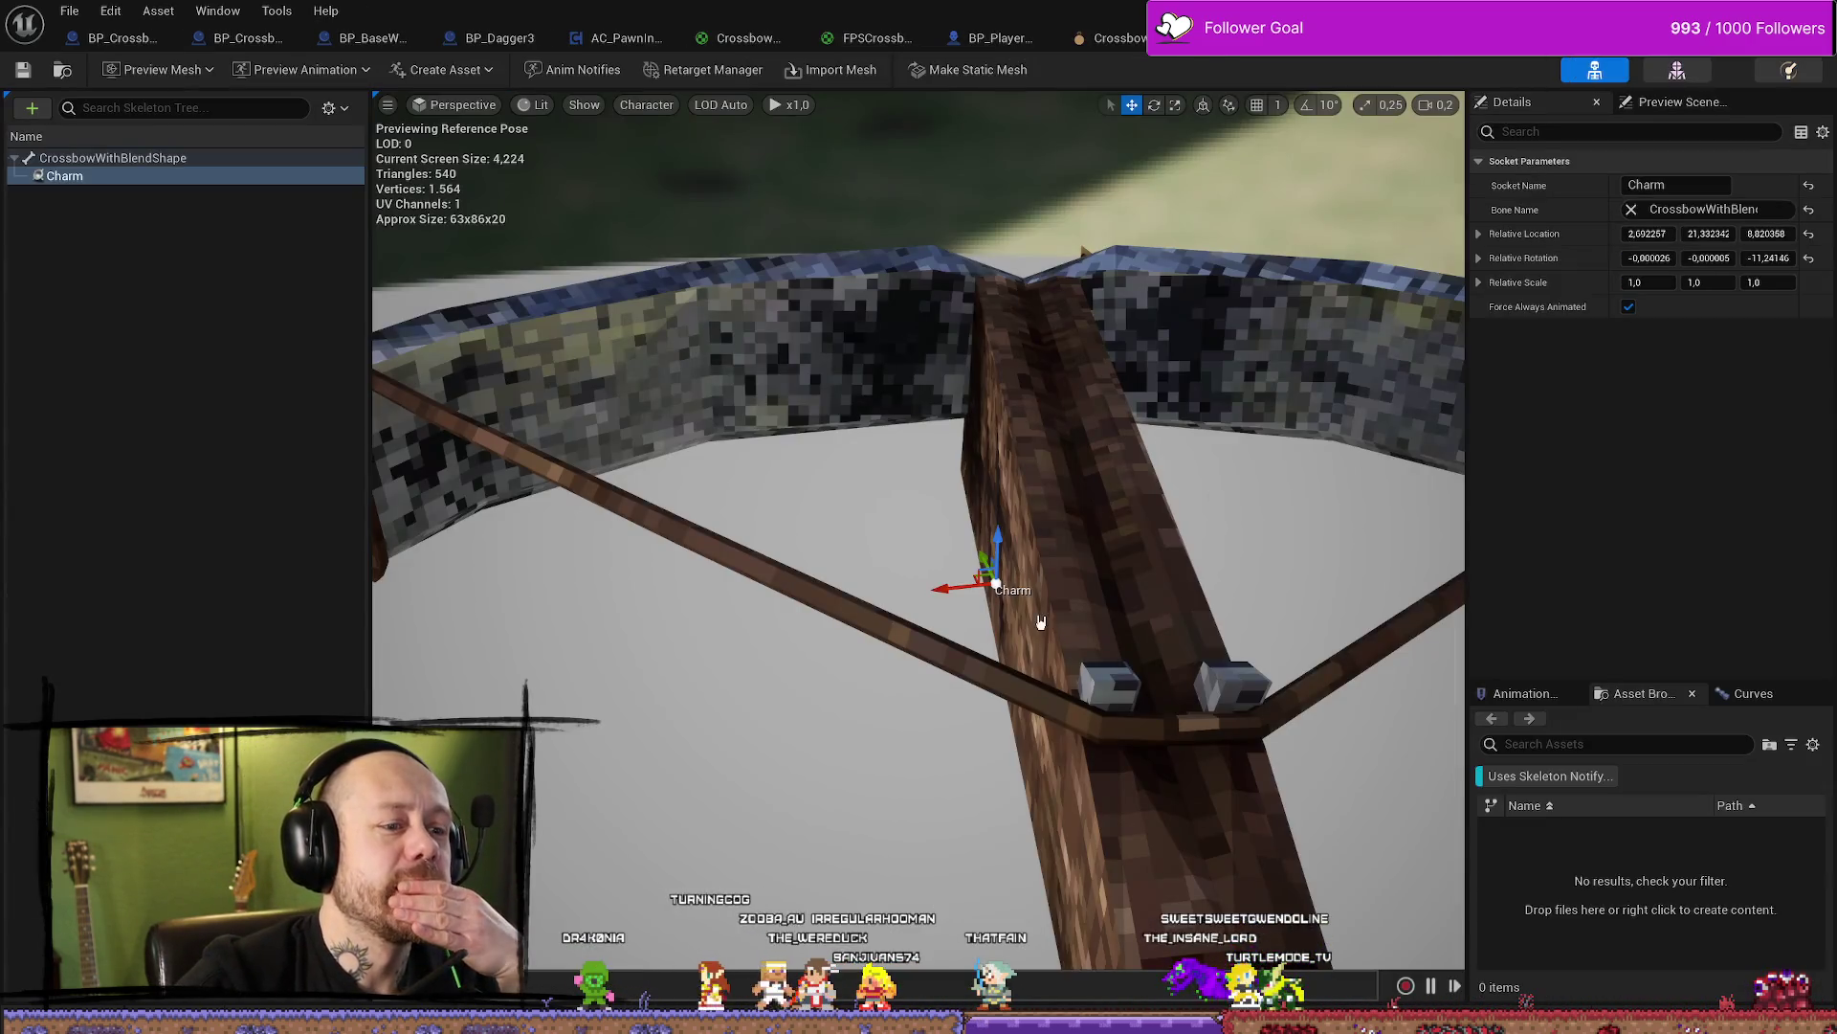
{"action": "right_click_drag", "start_coordinate": [1040, 622], "coordinate": [957, 589]}
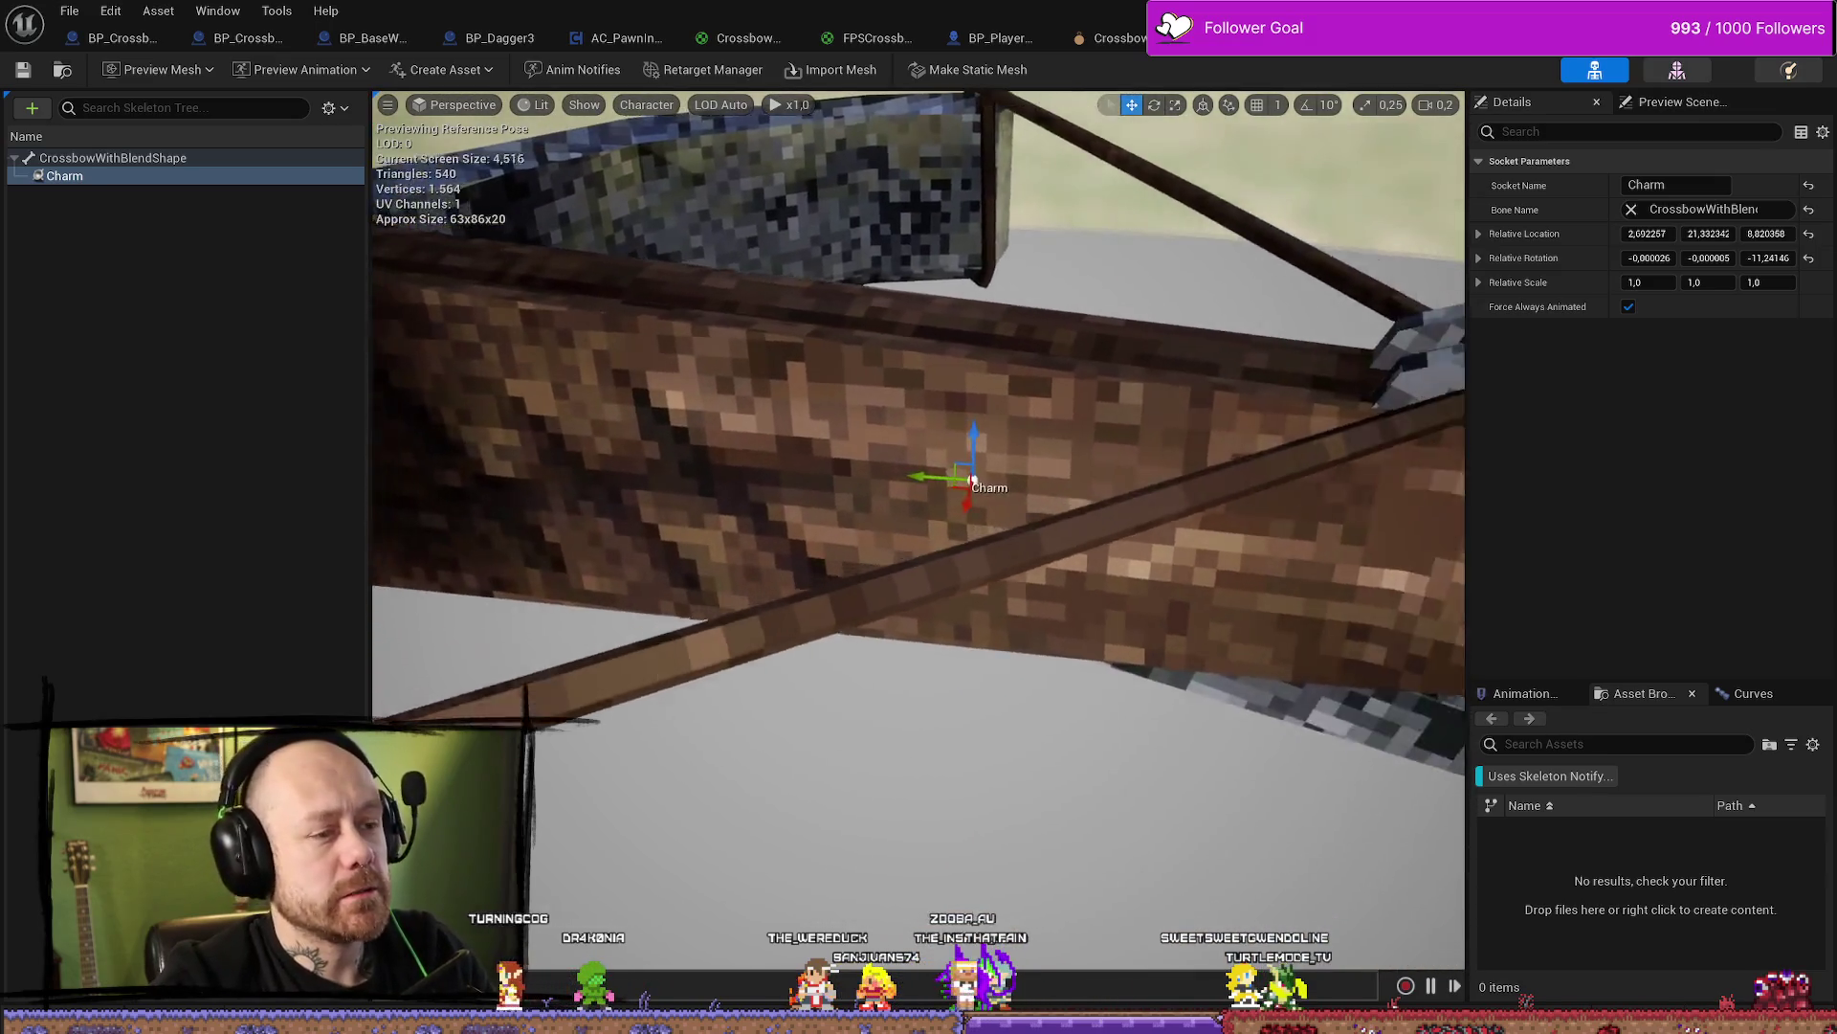
{"action": "right_click_drag", "start_coordinate": [996, 469], "coordinate": [1003, 466]}
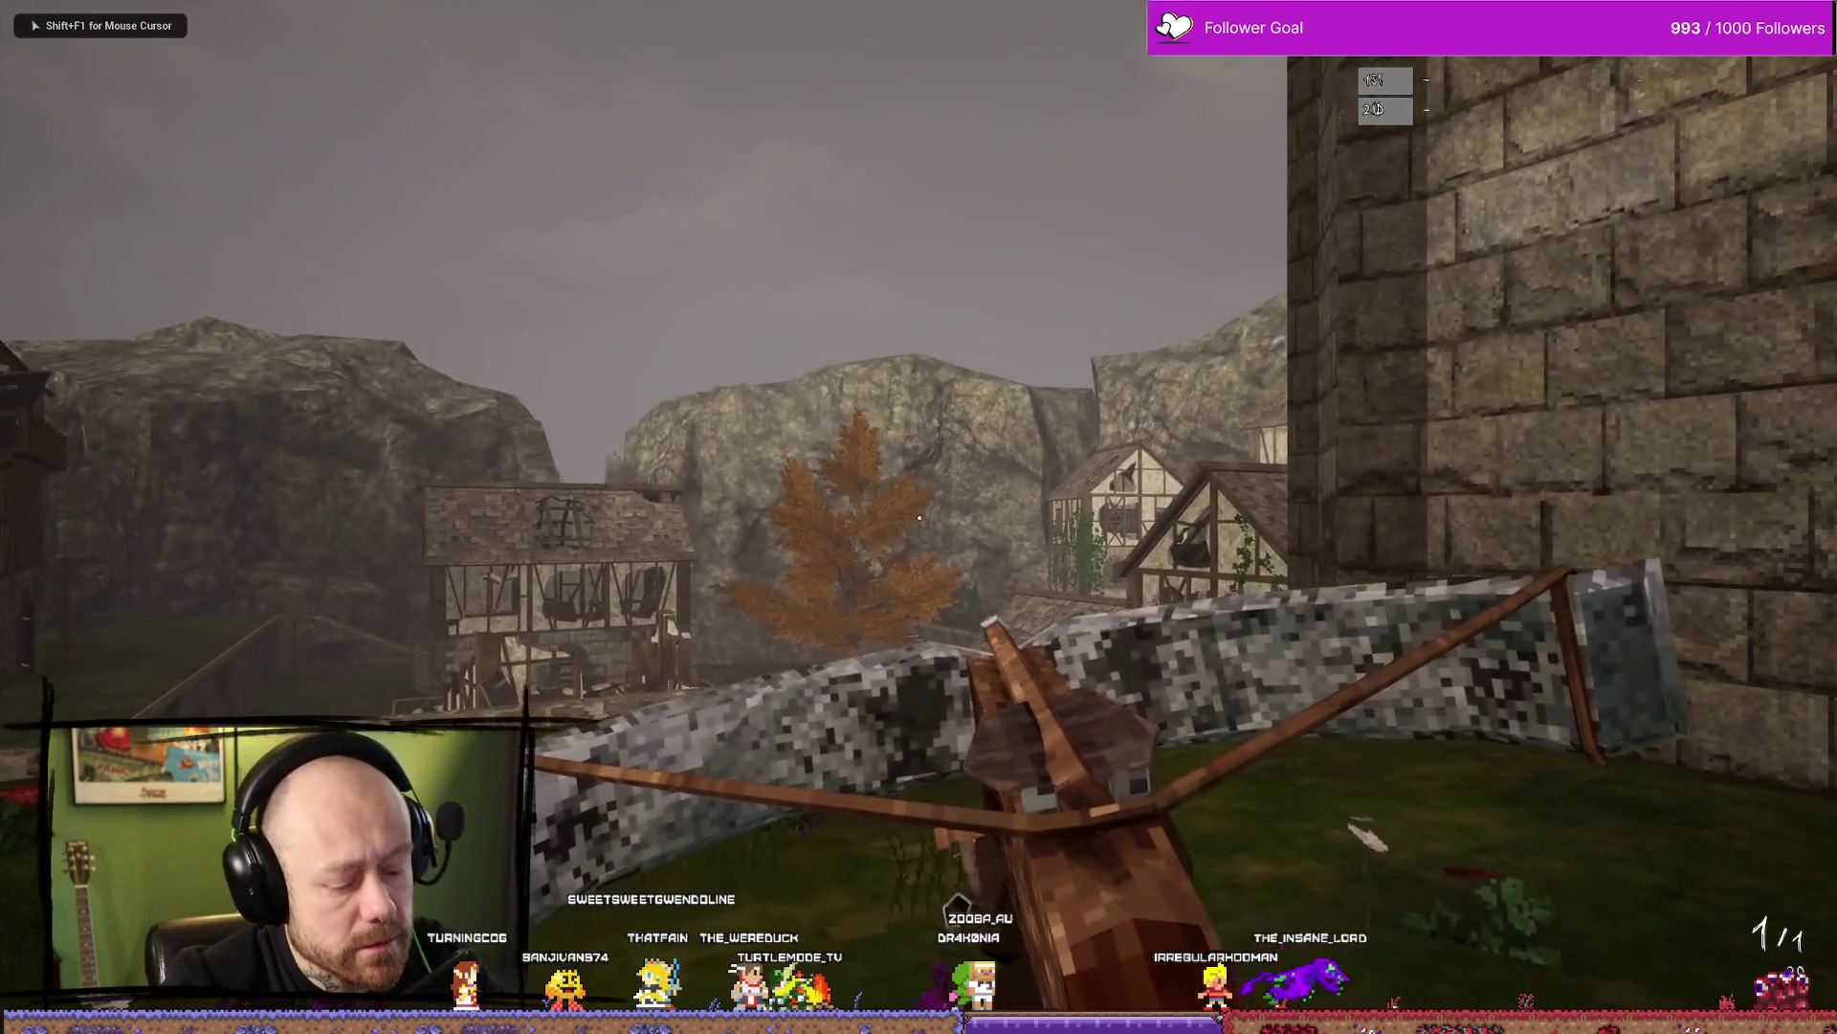
Walk toward the tower, fire the crossbow, and move along the stone tower wall
{"action": "key", "text": "w"}
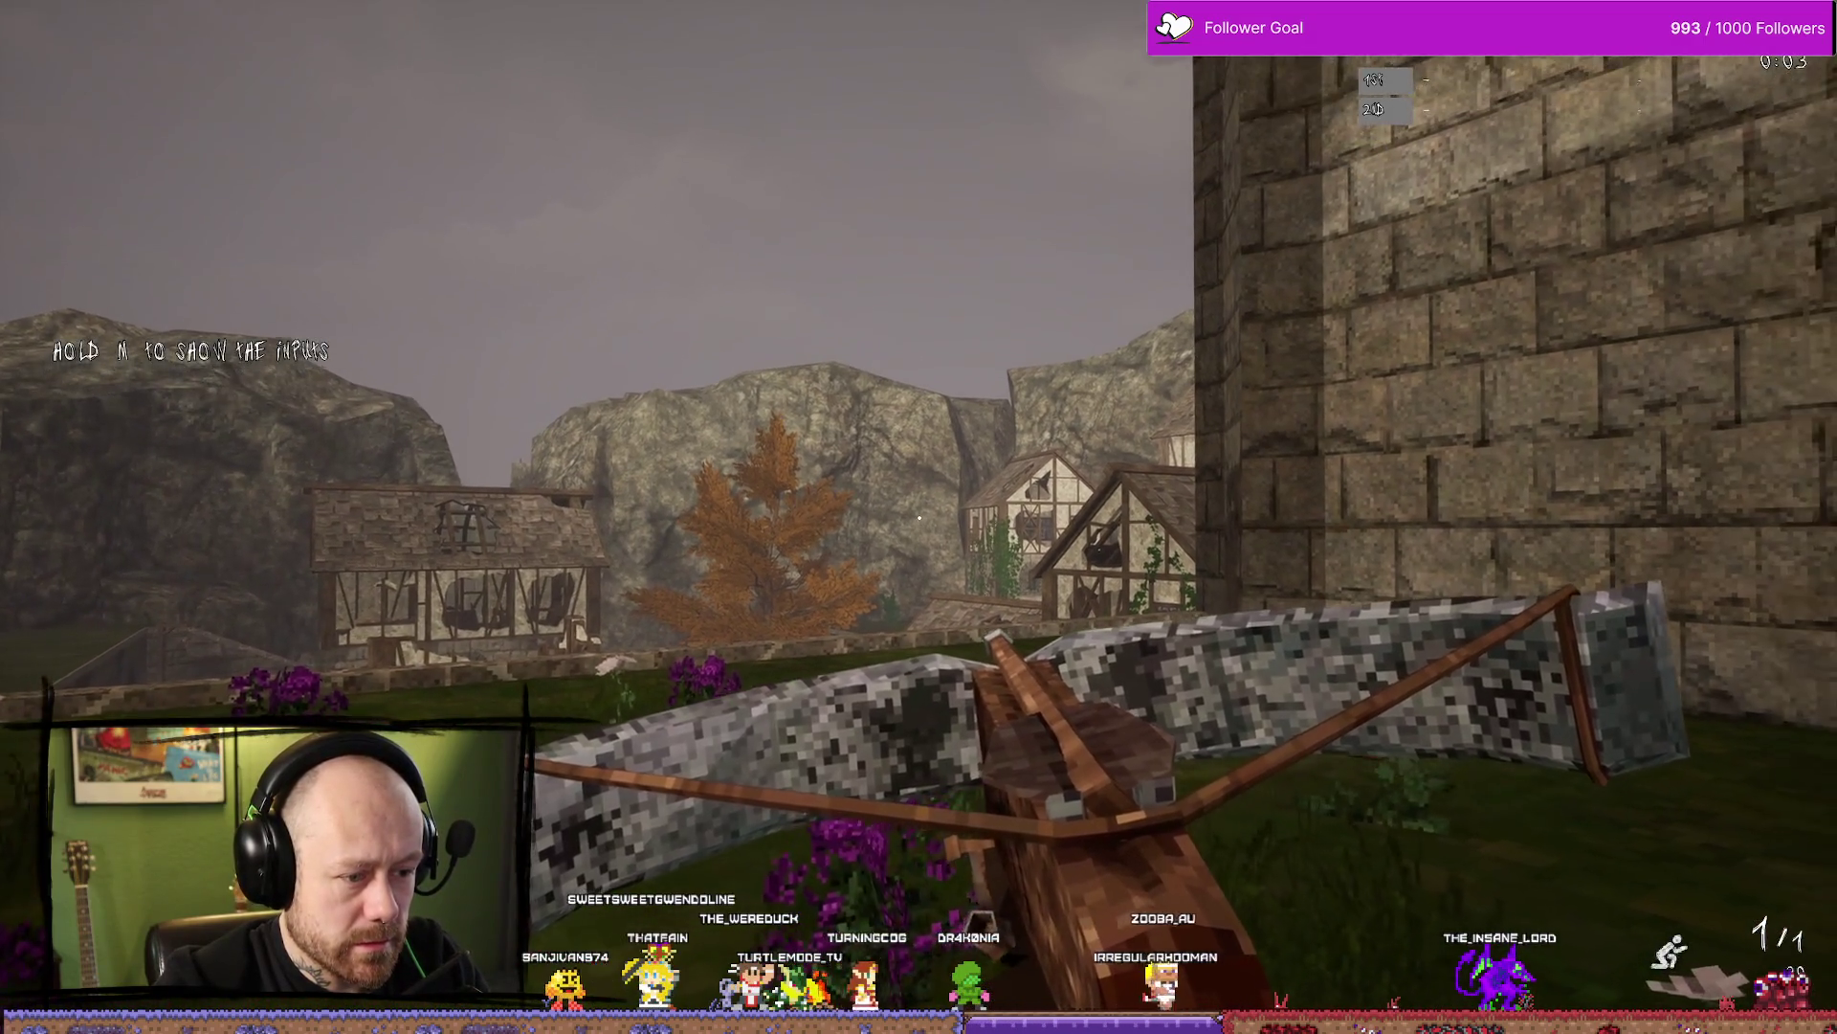
{"action": "left_click", "coordinate": [919, 518]}
{"action": "key", "text": "w"}
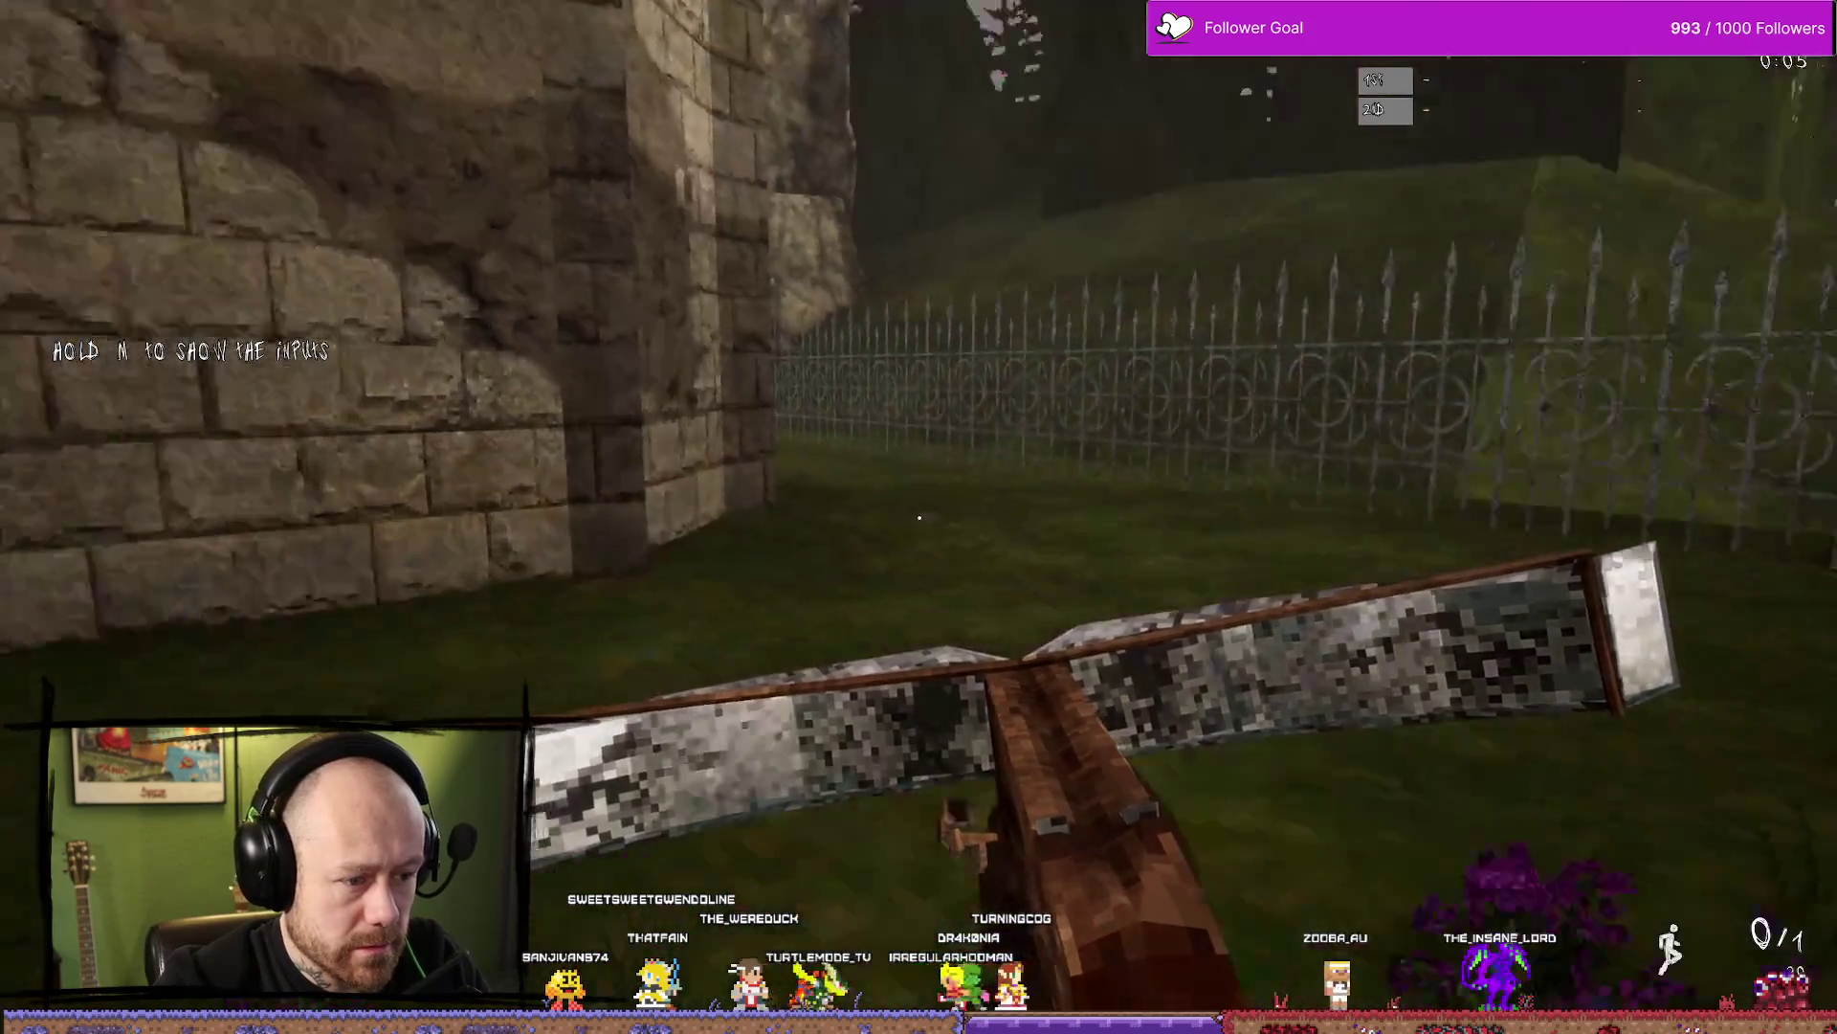
{"action": "key", "text": "s"}
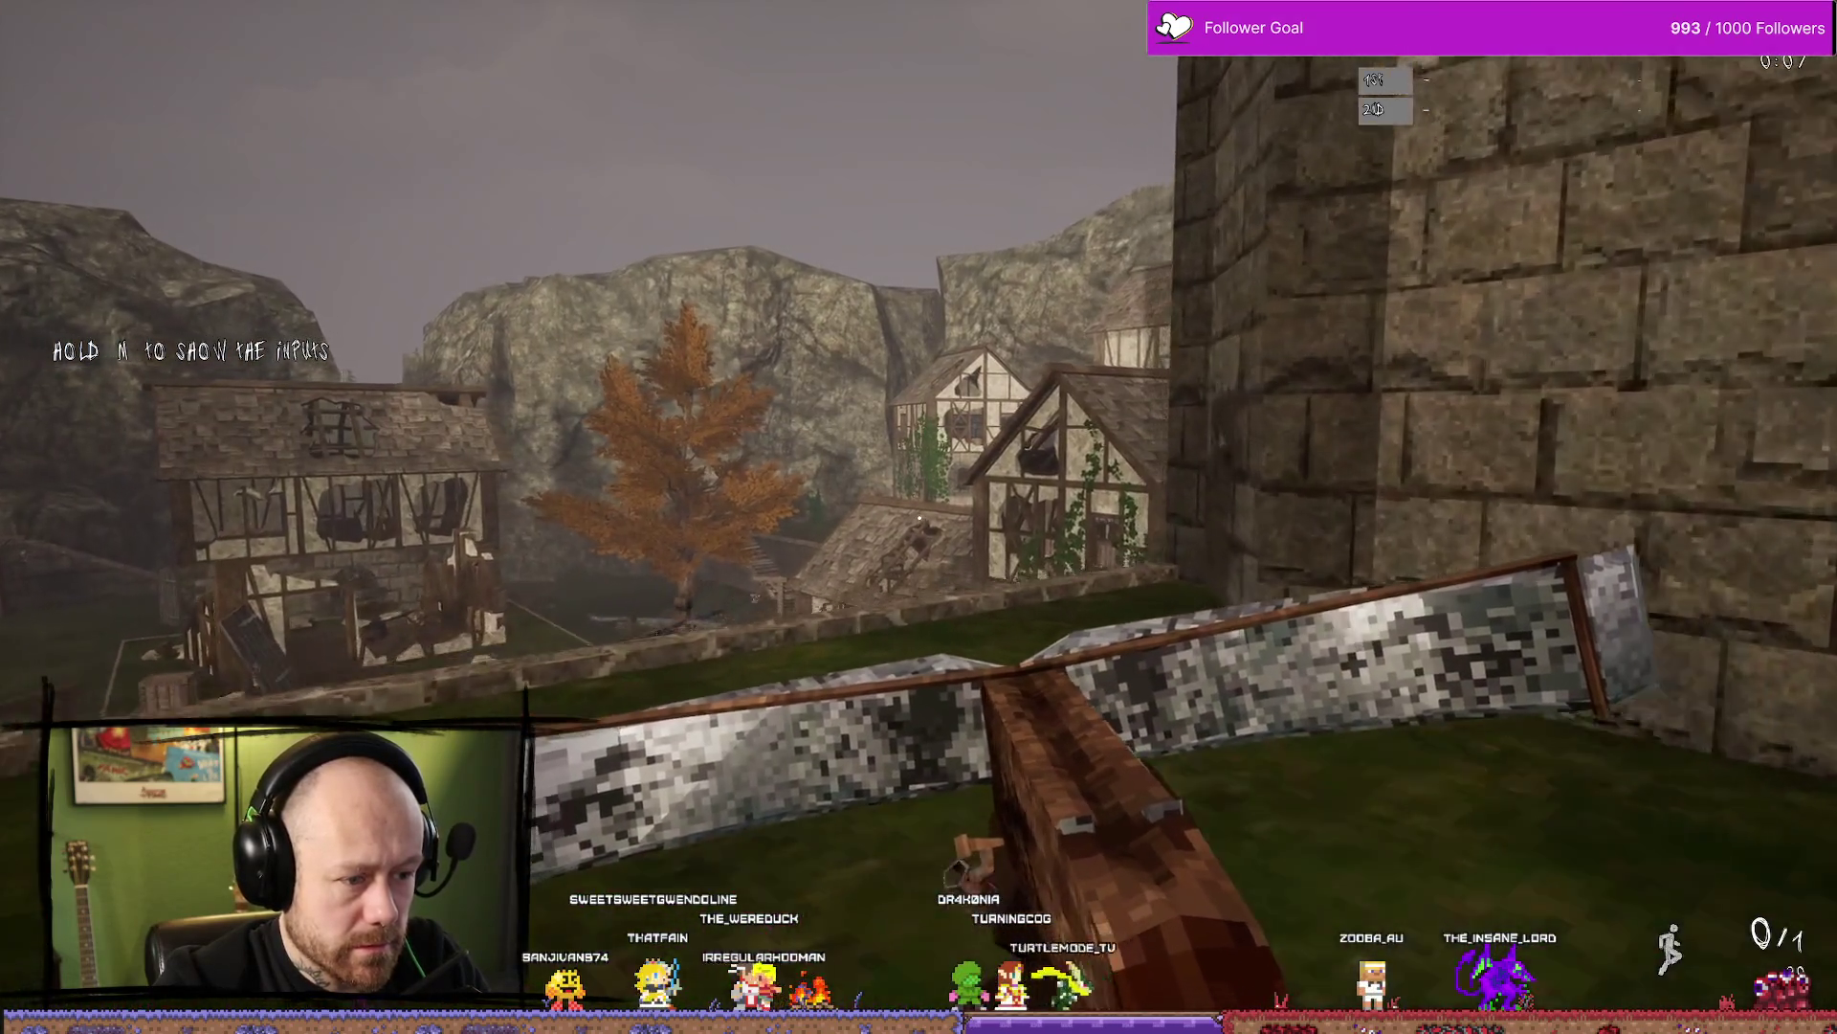
{"action": "key", "text": "w"}
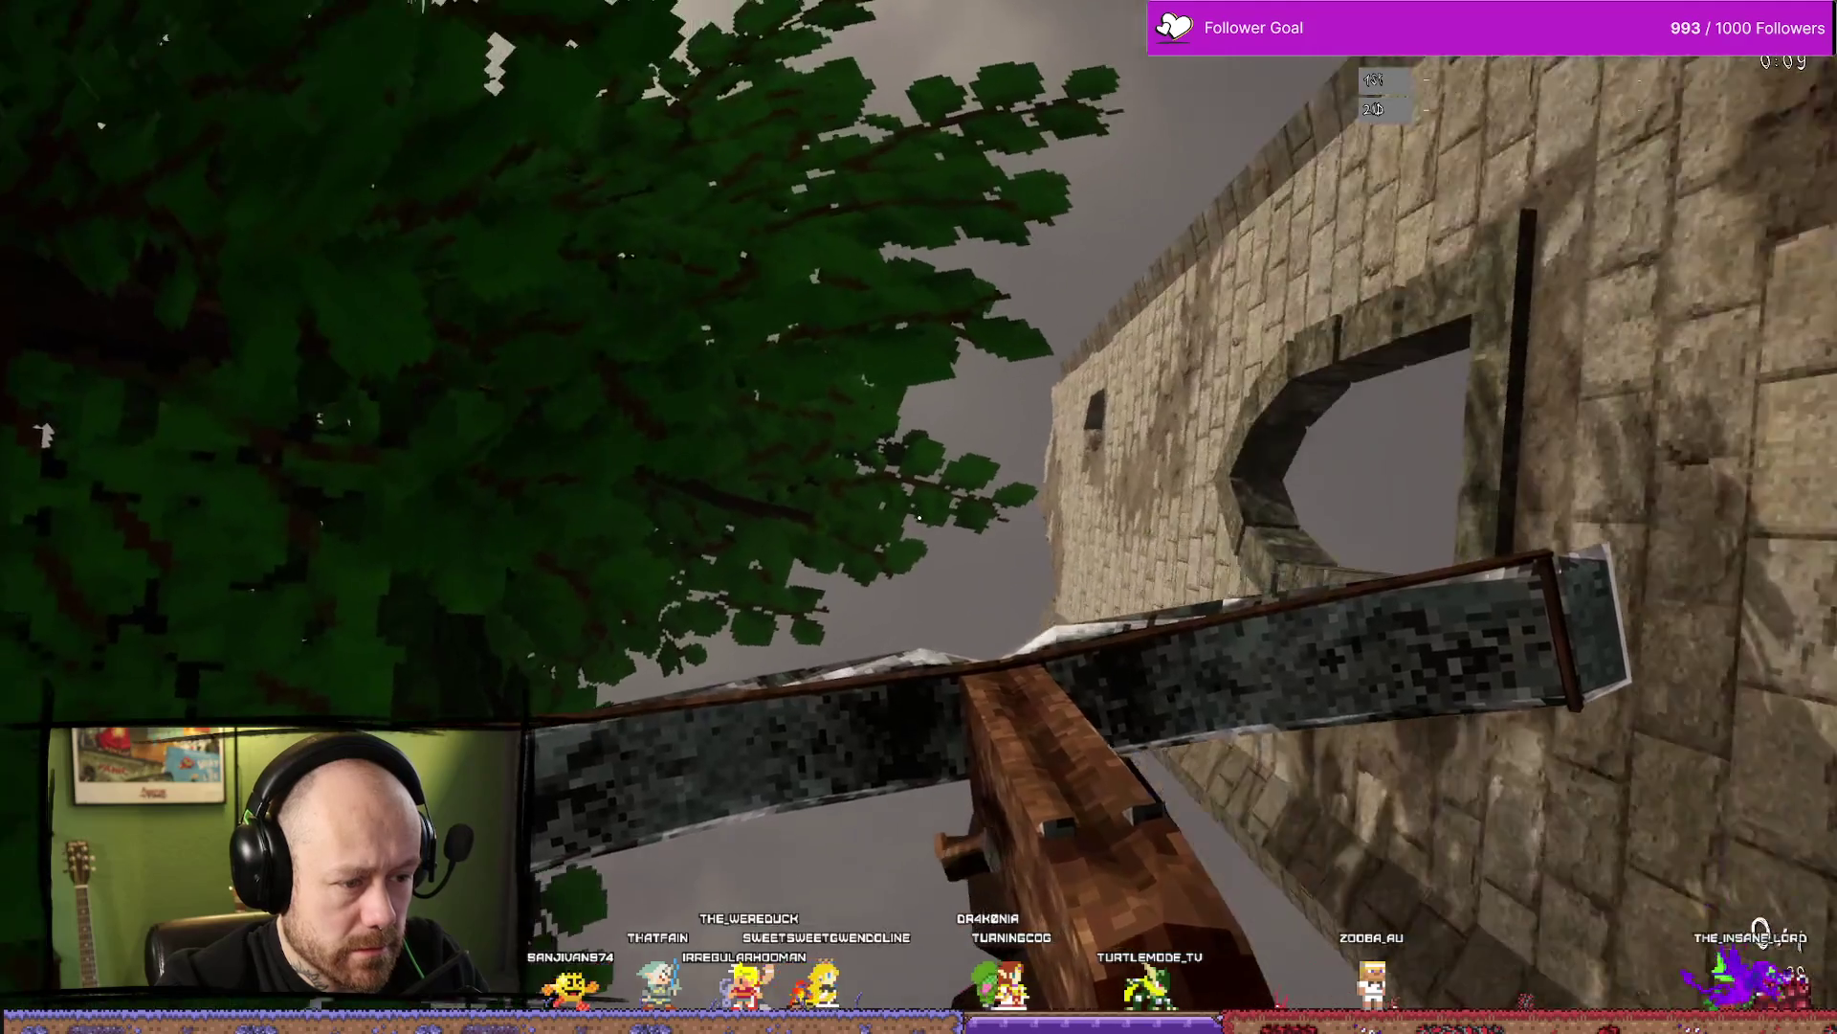
{"action": "key", "text": "w"}
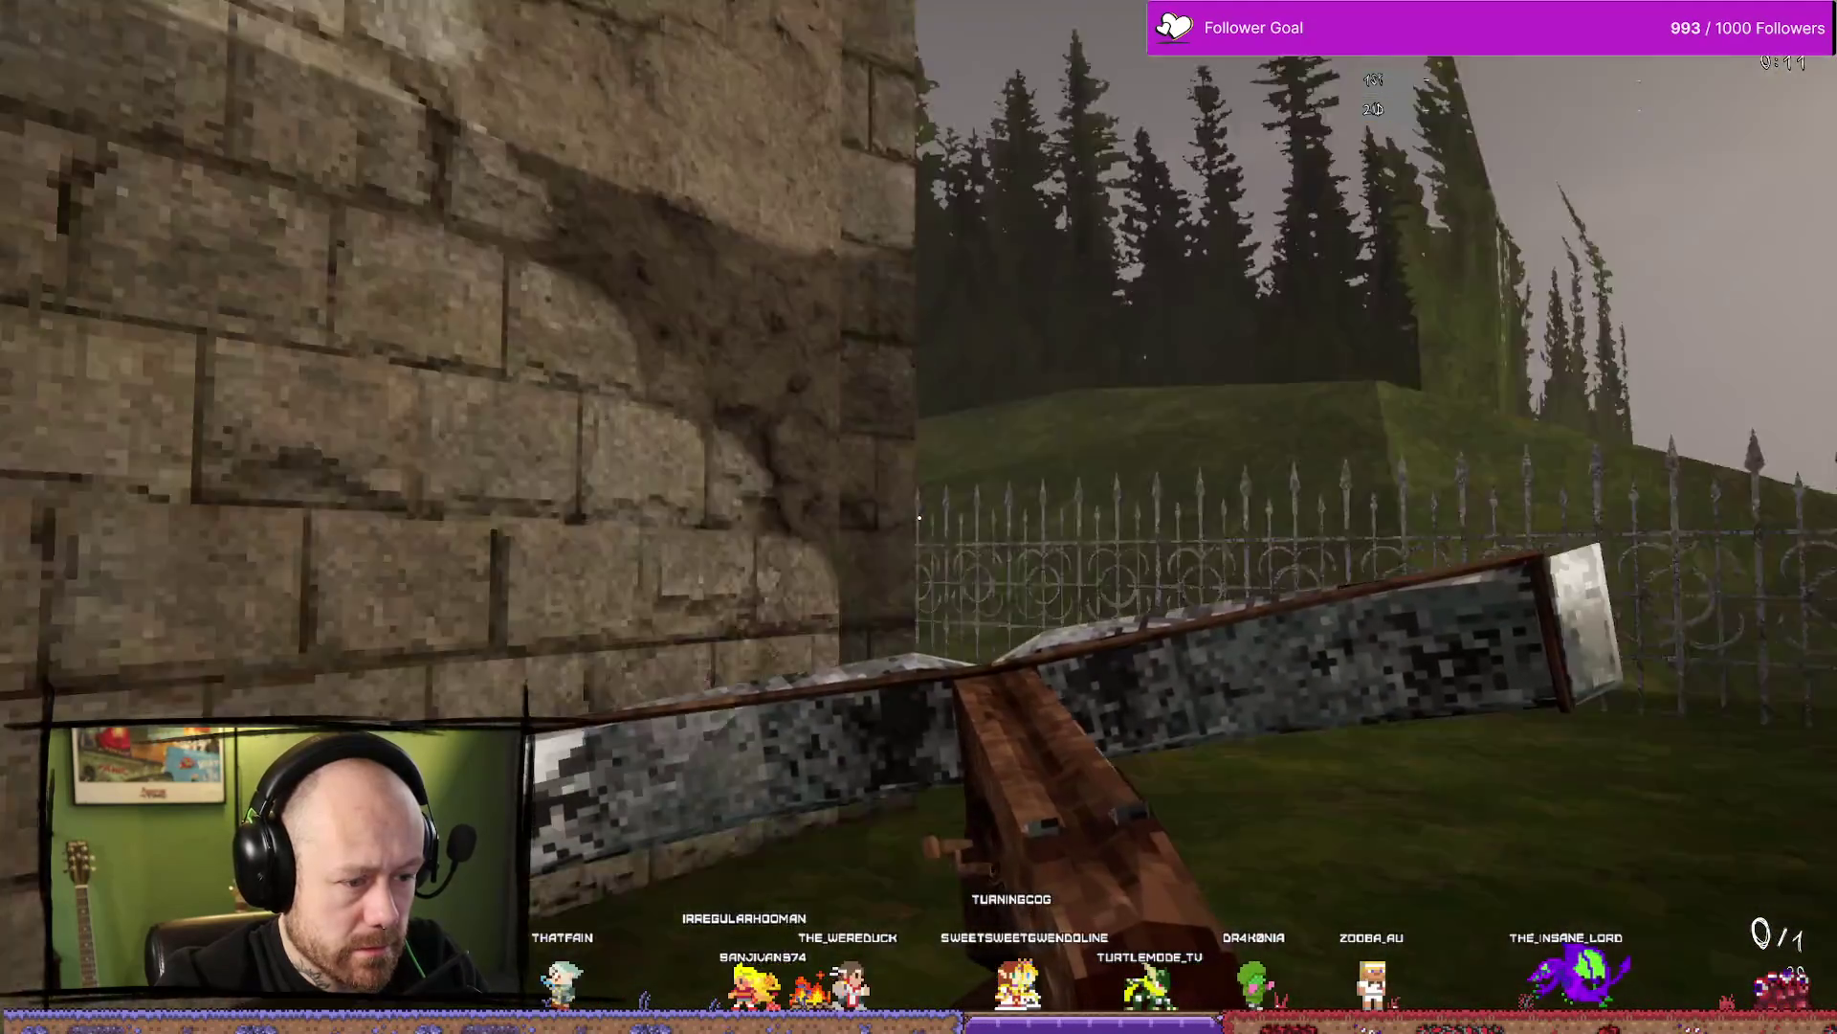
{"action": "key", "text": "w"}
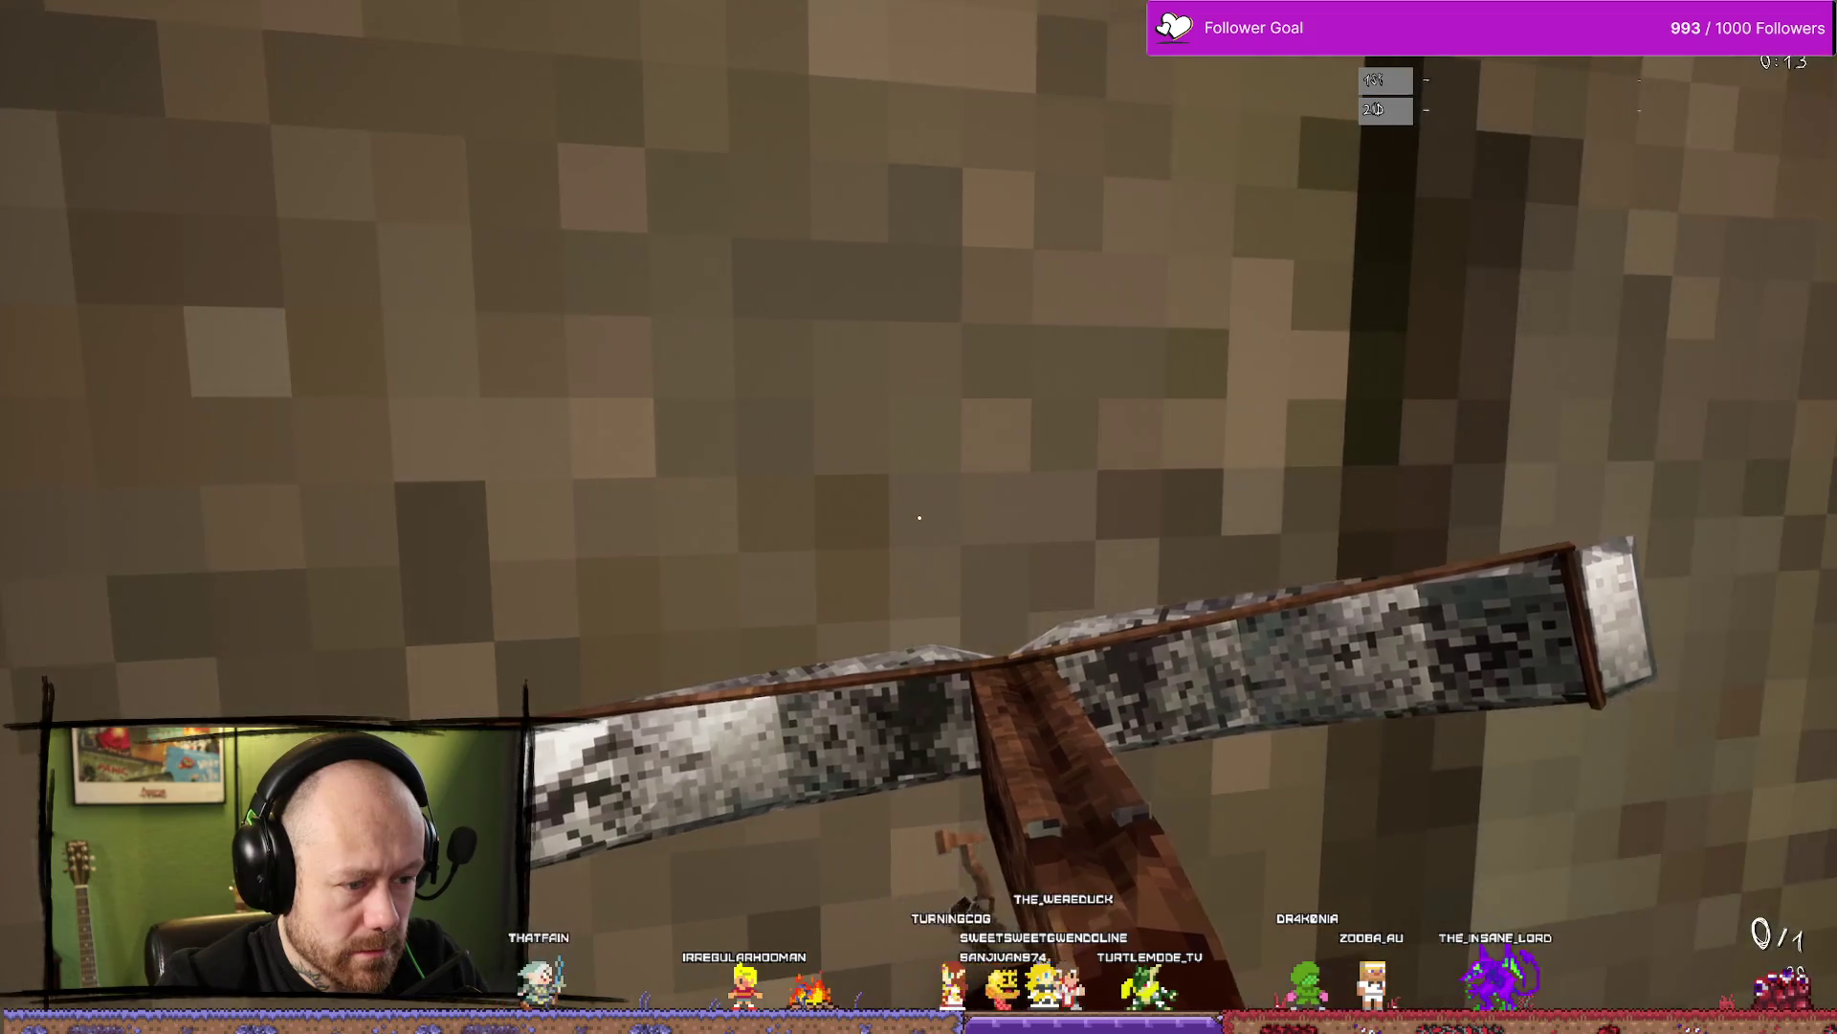
{"action": "key", "text": "w"}
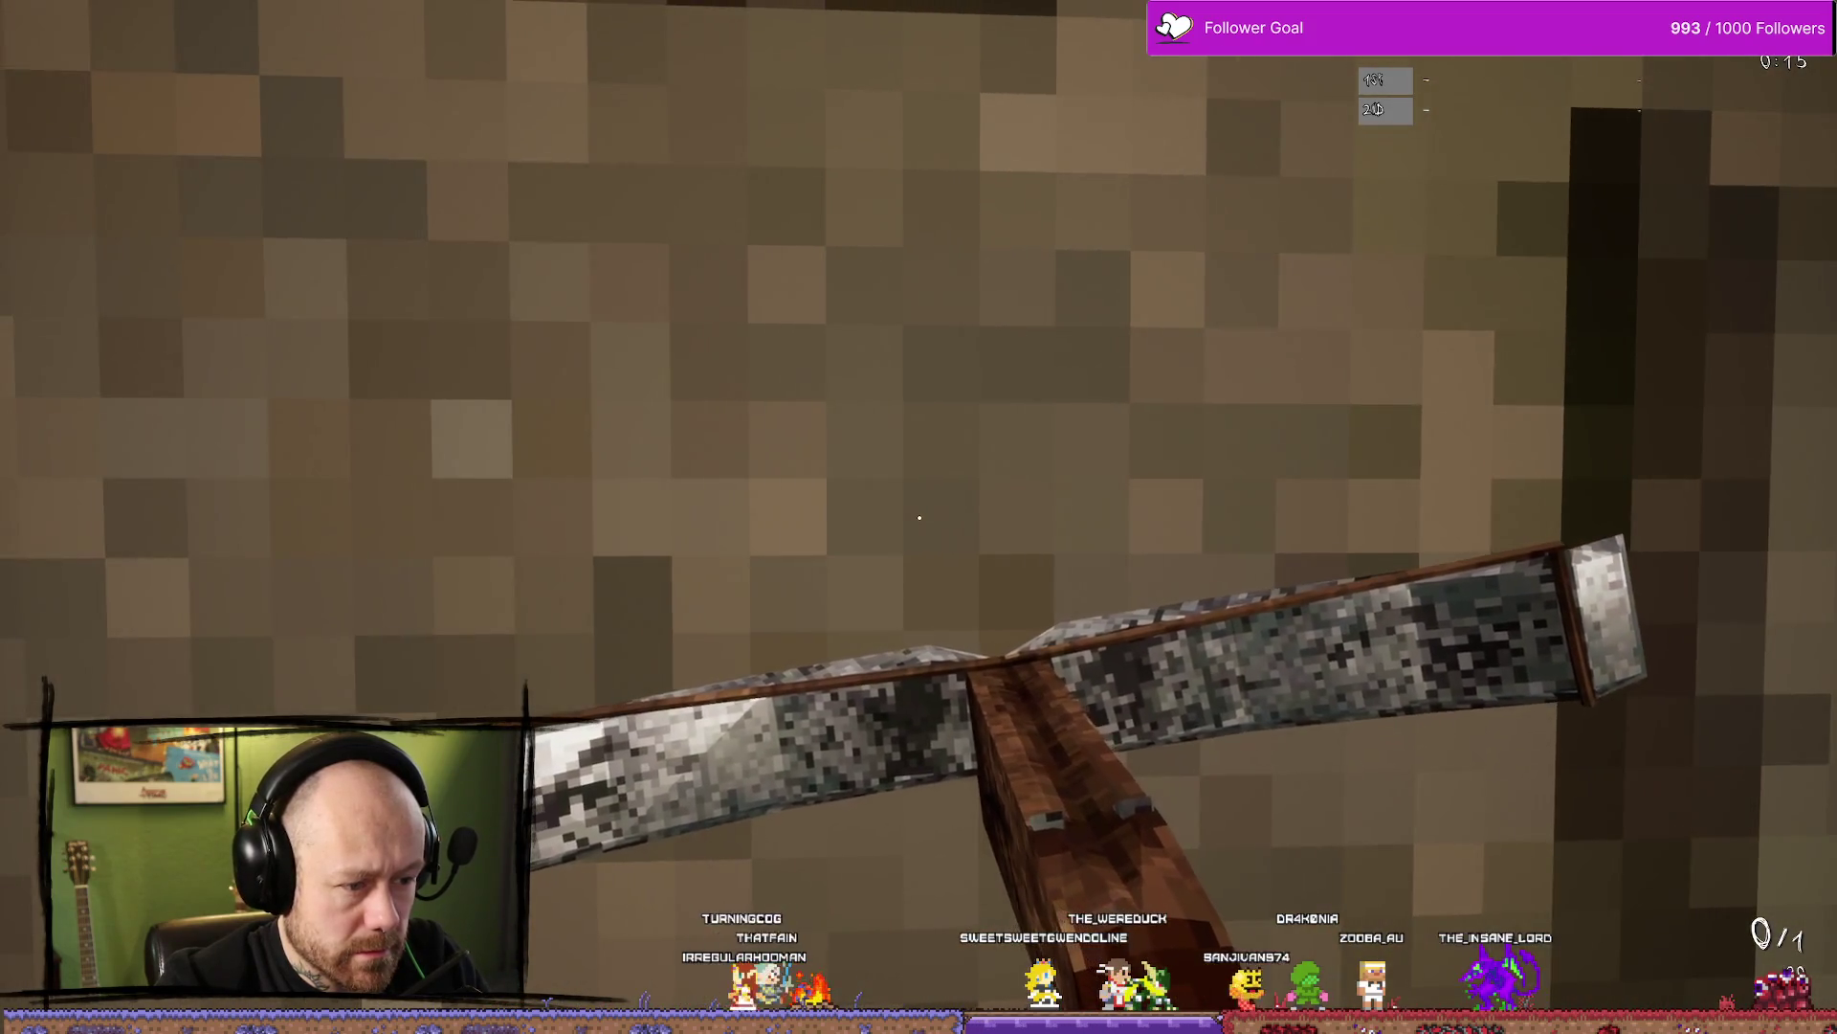
{"action": "key", "text": "w"}
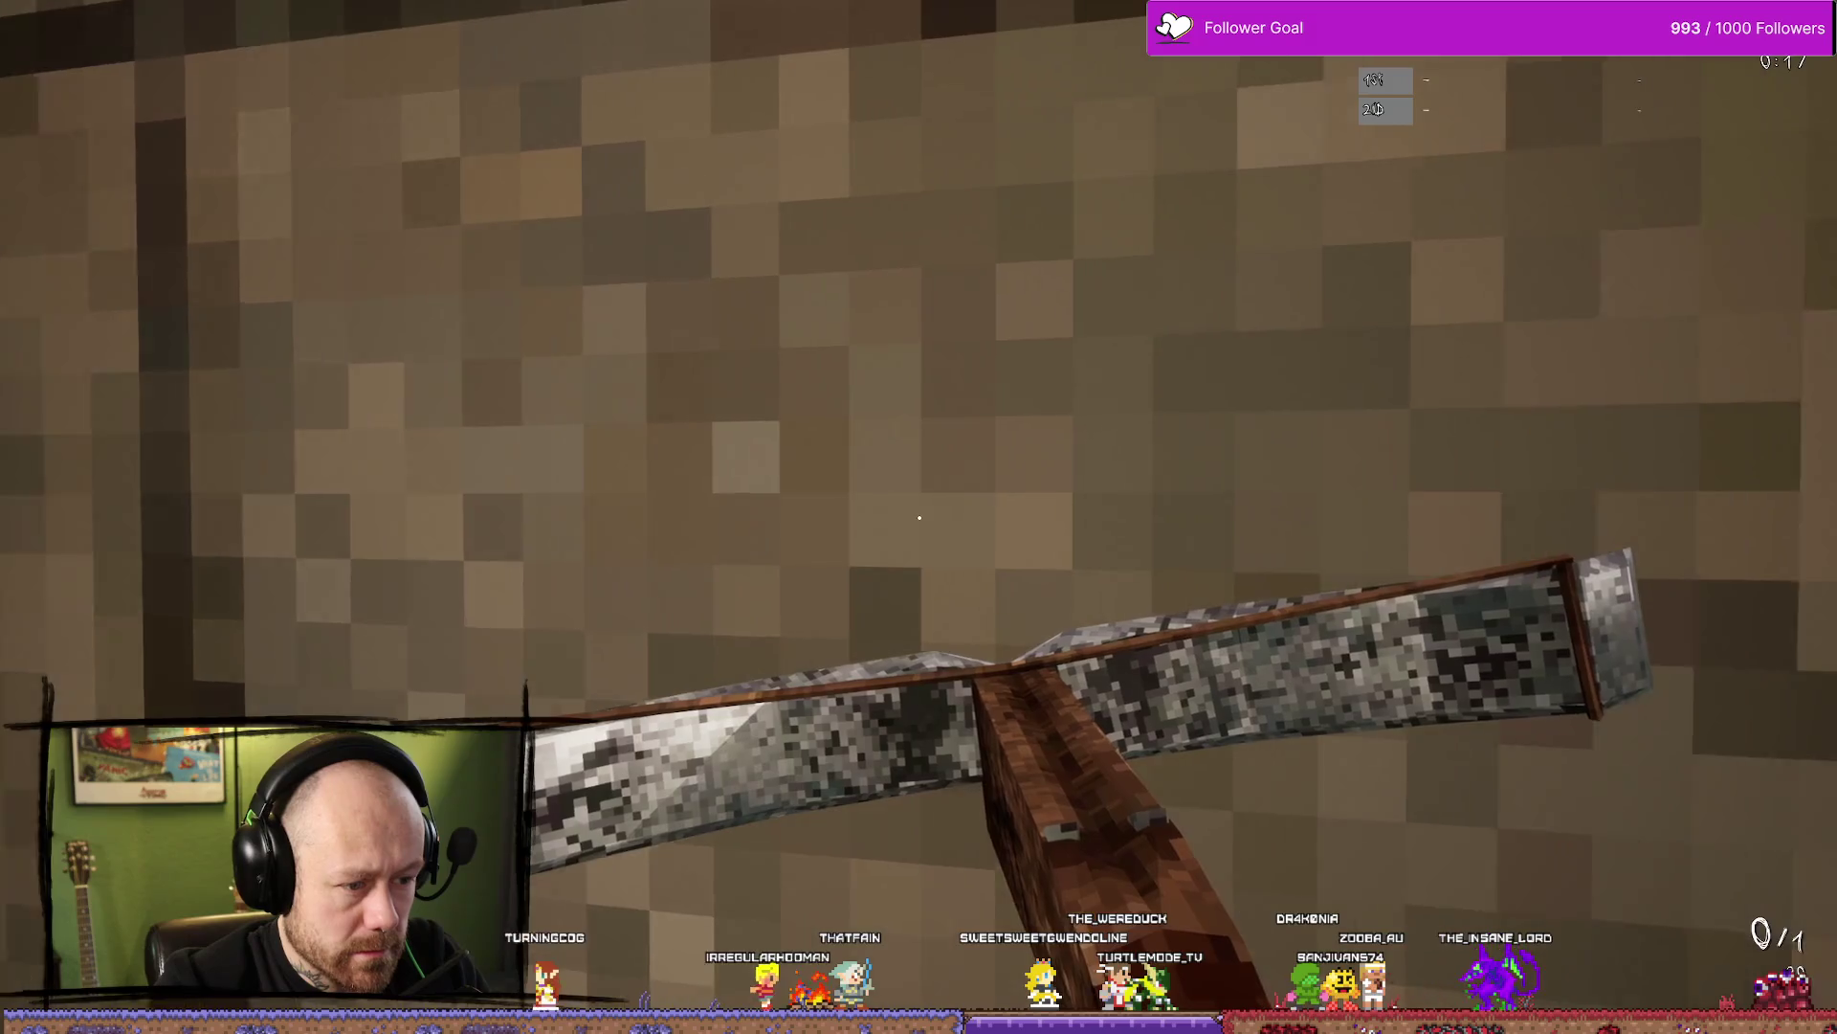
{"action": "key", "text": "w"}
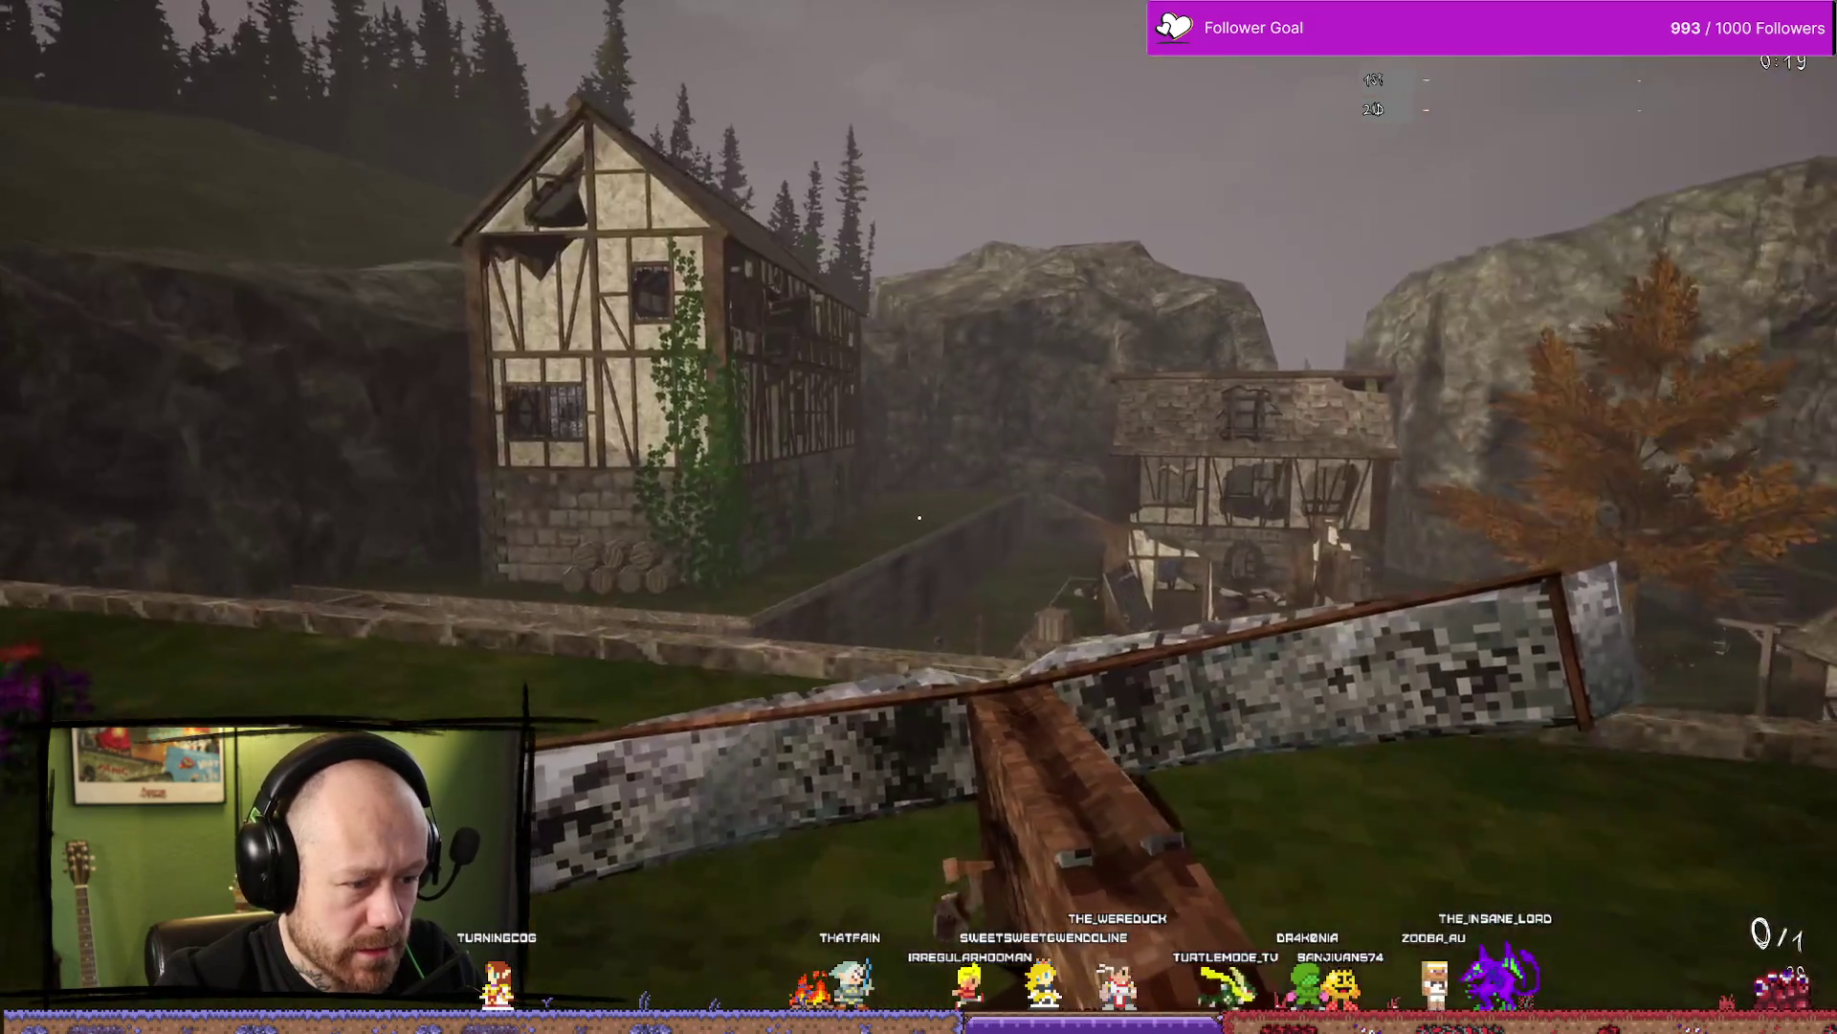
Reload and fire the crossbow again, then stop the playtest and open the MyStuff Content Drawer
{"action": "key", "text": "r"}
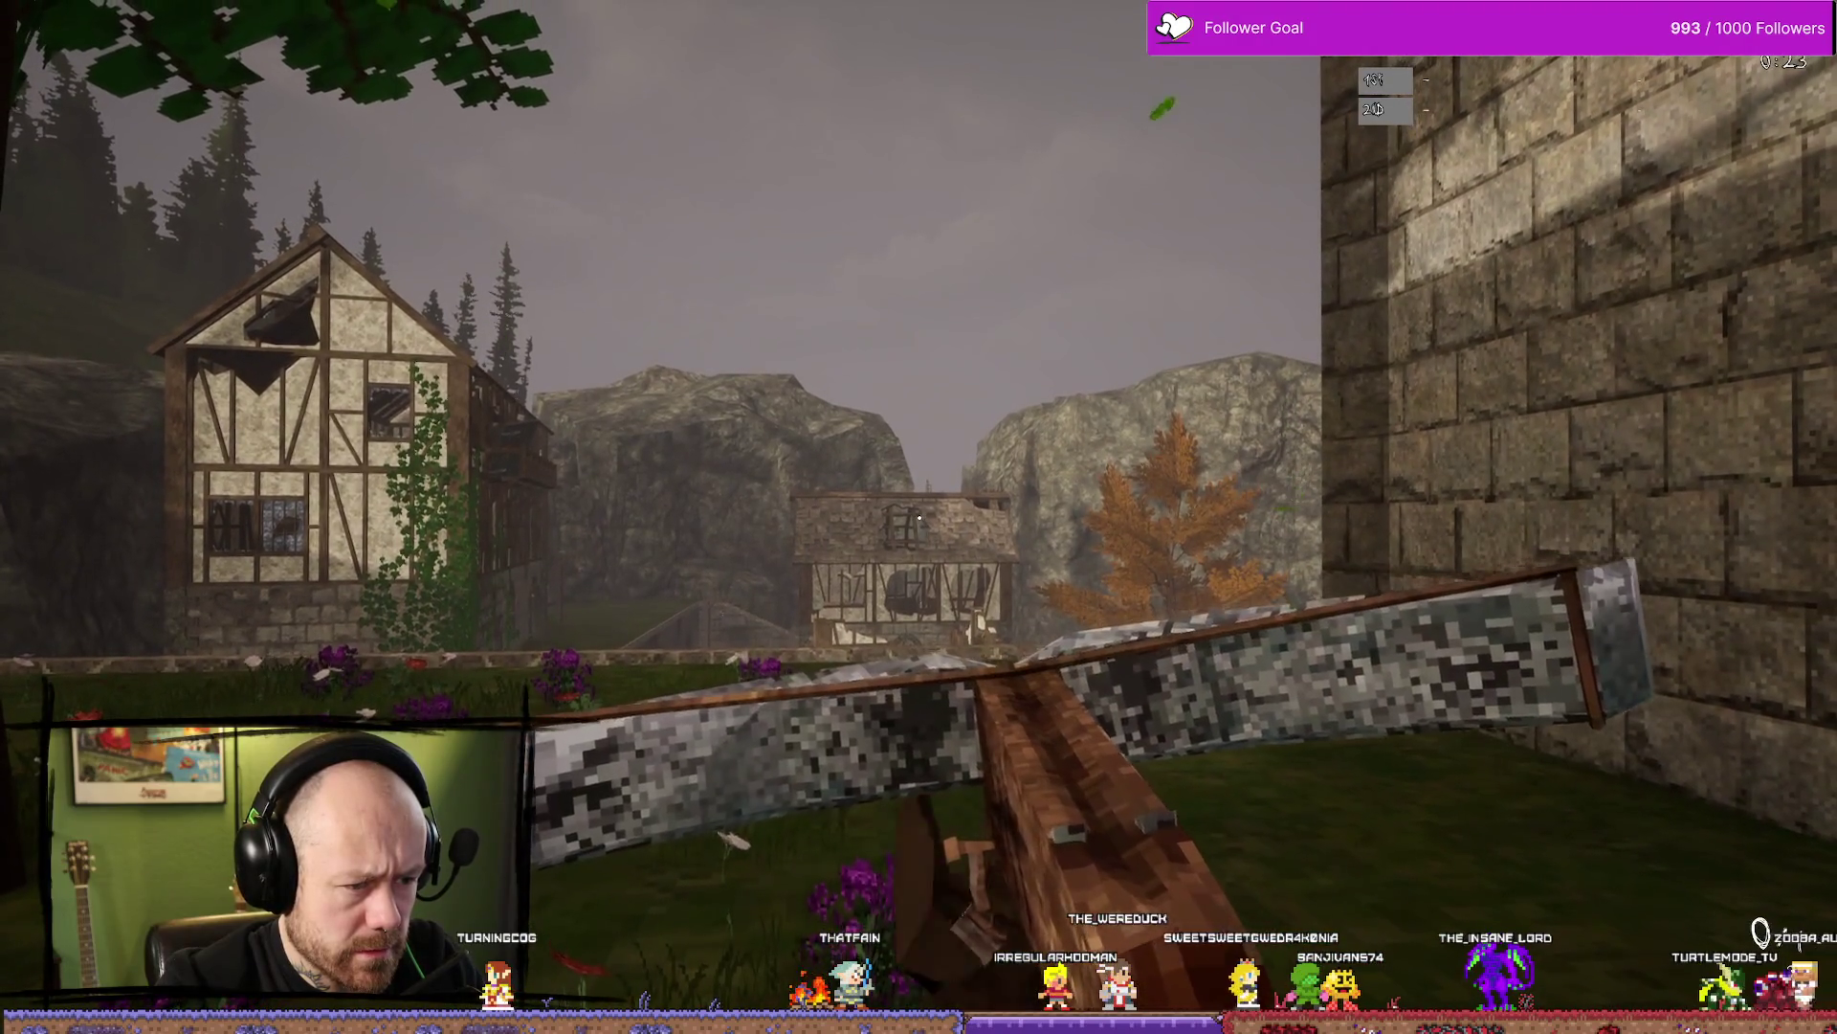
{"action": "left_click", "coordinate": [918, 516]}
{"action": "key", "text": "Escape"}
{"action": "key", "text": "ctrl+space"}
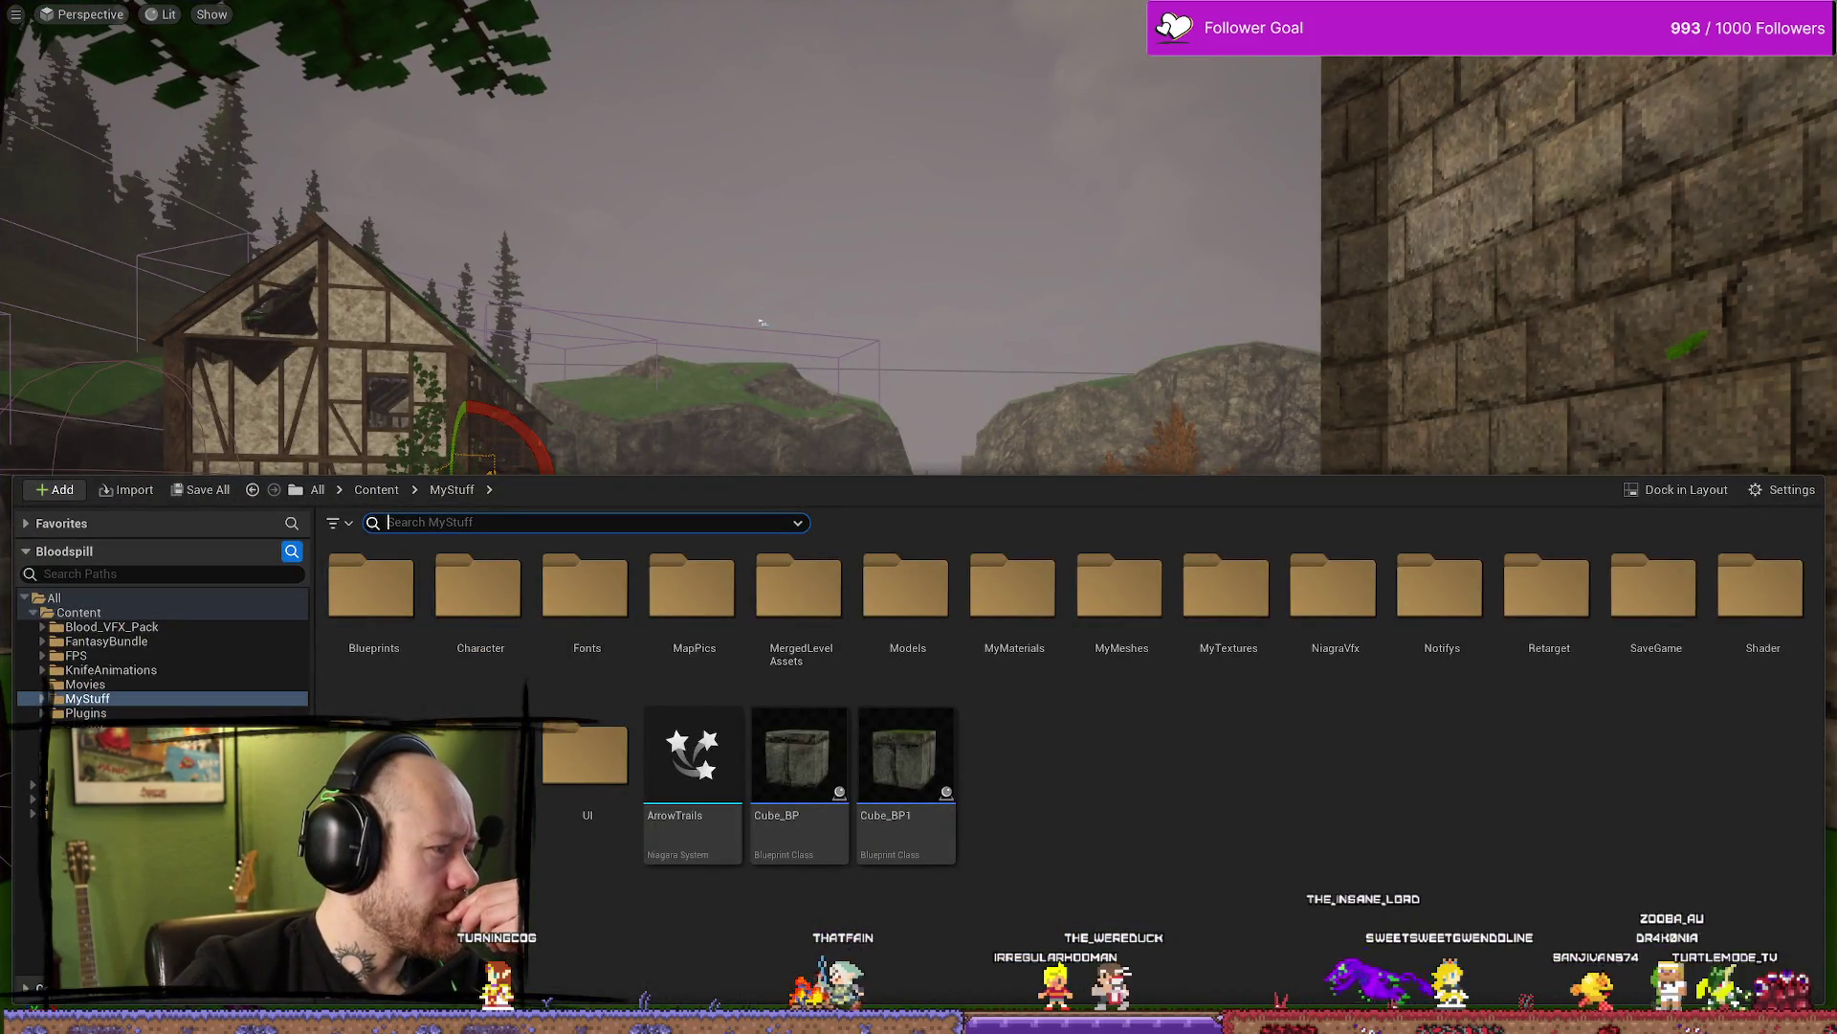
Move the Charm socket to 2.462335, 26.801631, 0.511278 beside the stock, then return to the level
{"action": "key", "text": "alt+Tab"}
{"action": "mouse_move", "coordinate": [948, 593]}
{"action": "left_mouse_down"}
{"action": "mouse_move", "coordinate": [1033, 564]}
{"action": "mouse_move", "coordinate": [952, 584]}
{"action": "left_mouse_up"}
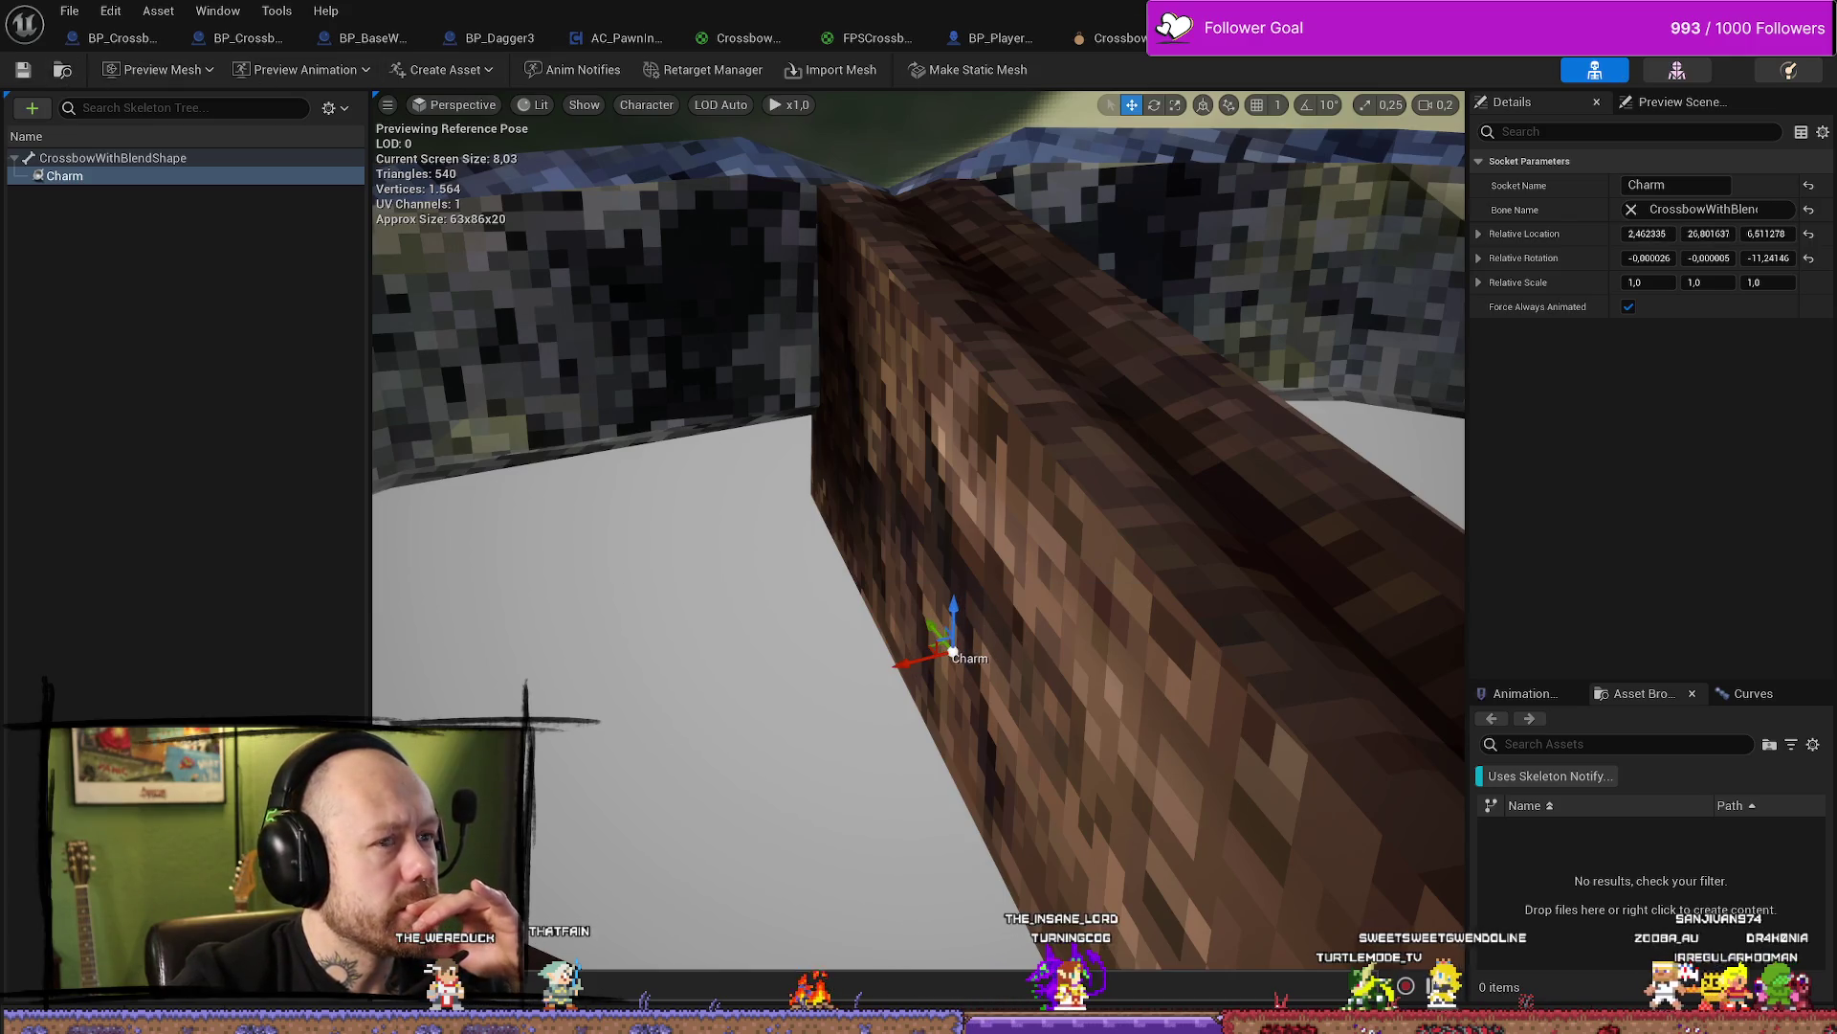
{"action": "key", "text": "alt+Tab"}
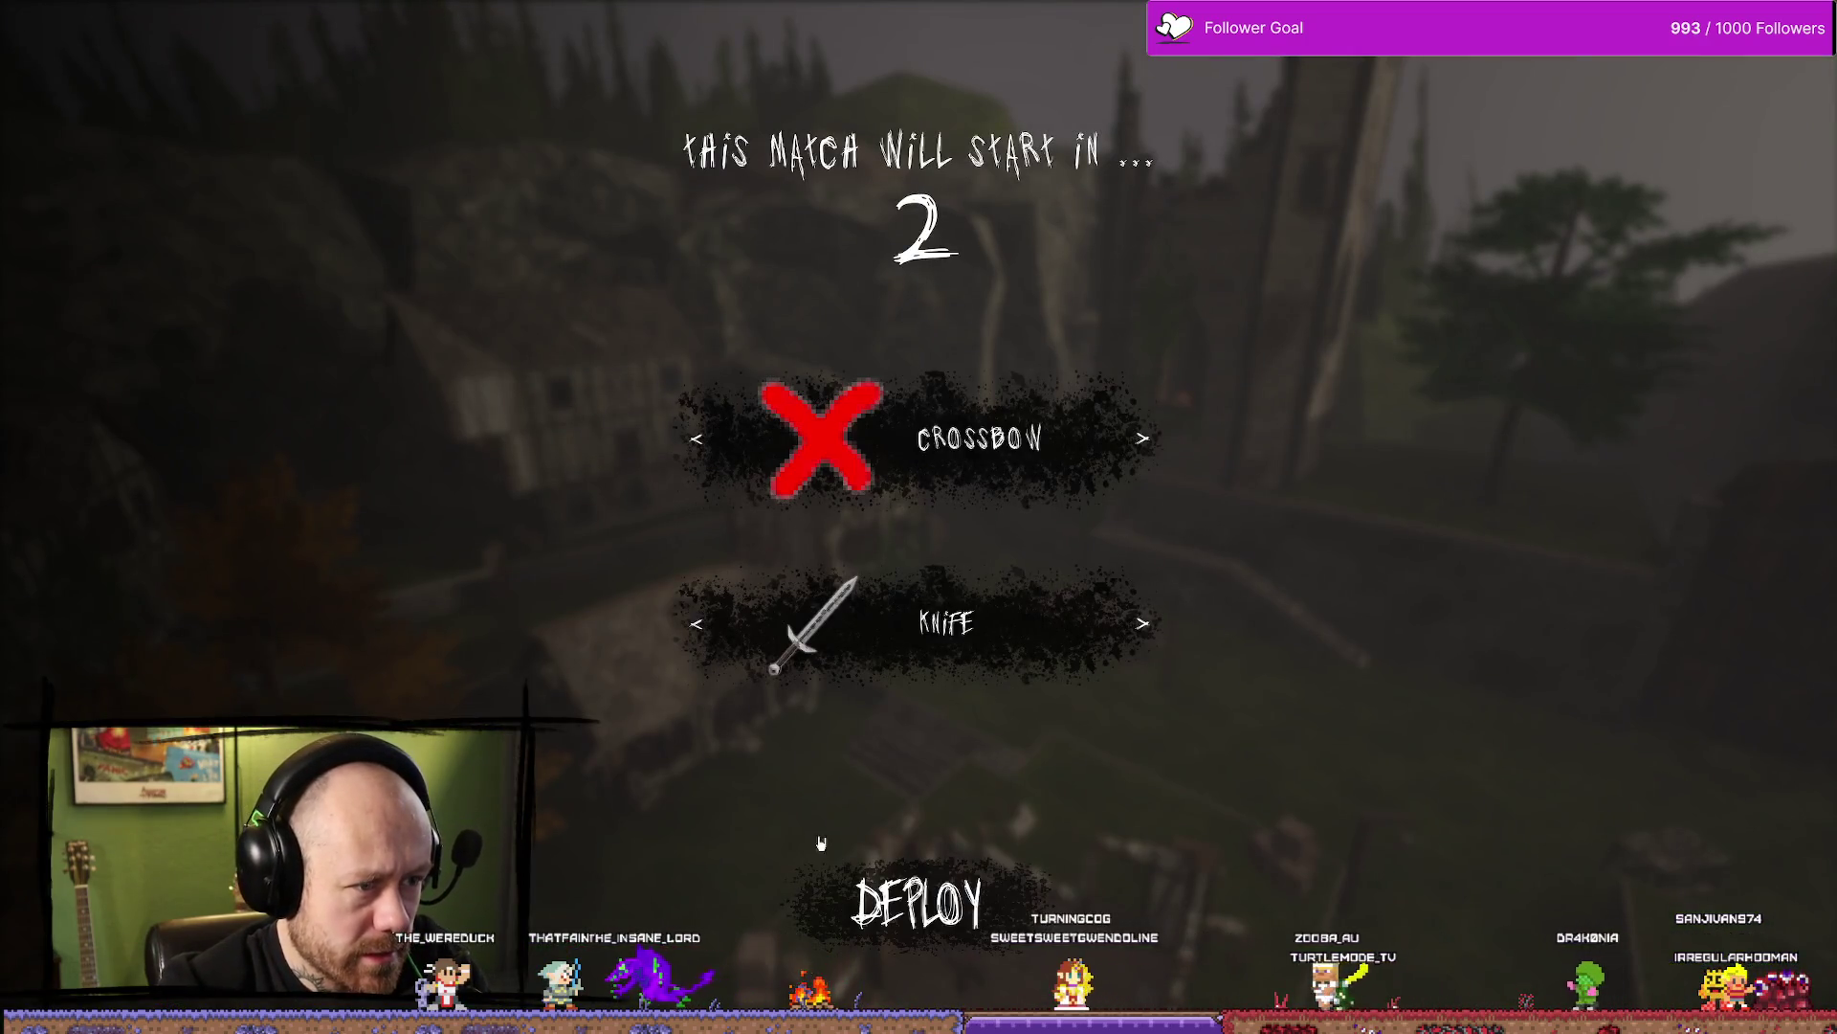
Deploy with the crossbow and walk up the stairs past the tower toward the timber houses
{"action": "left_click", "coordinate": [823, 852]}
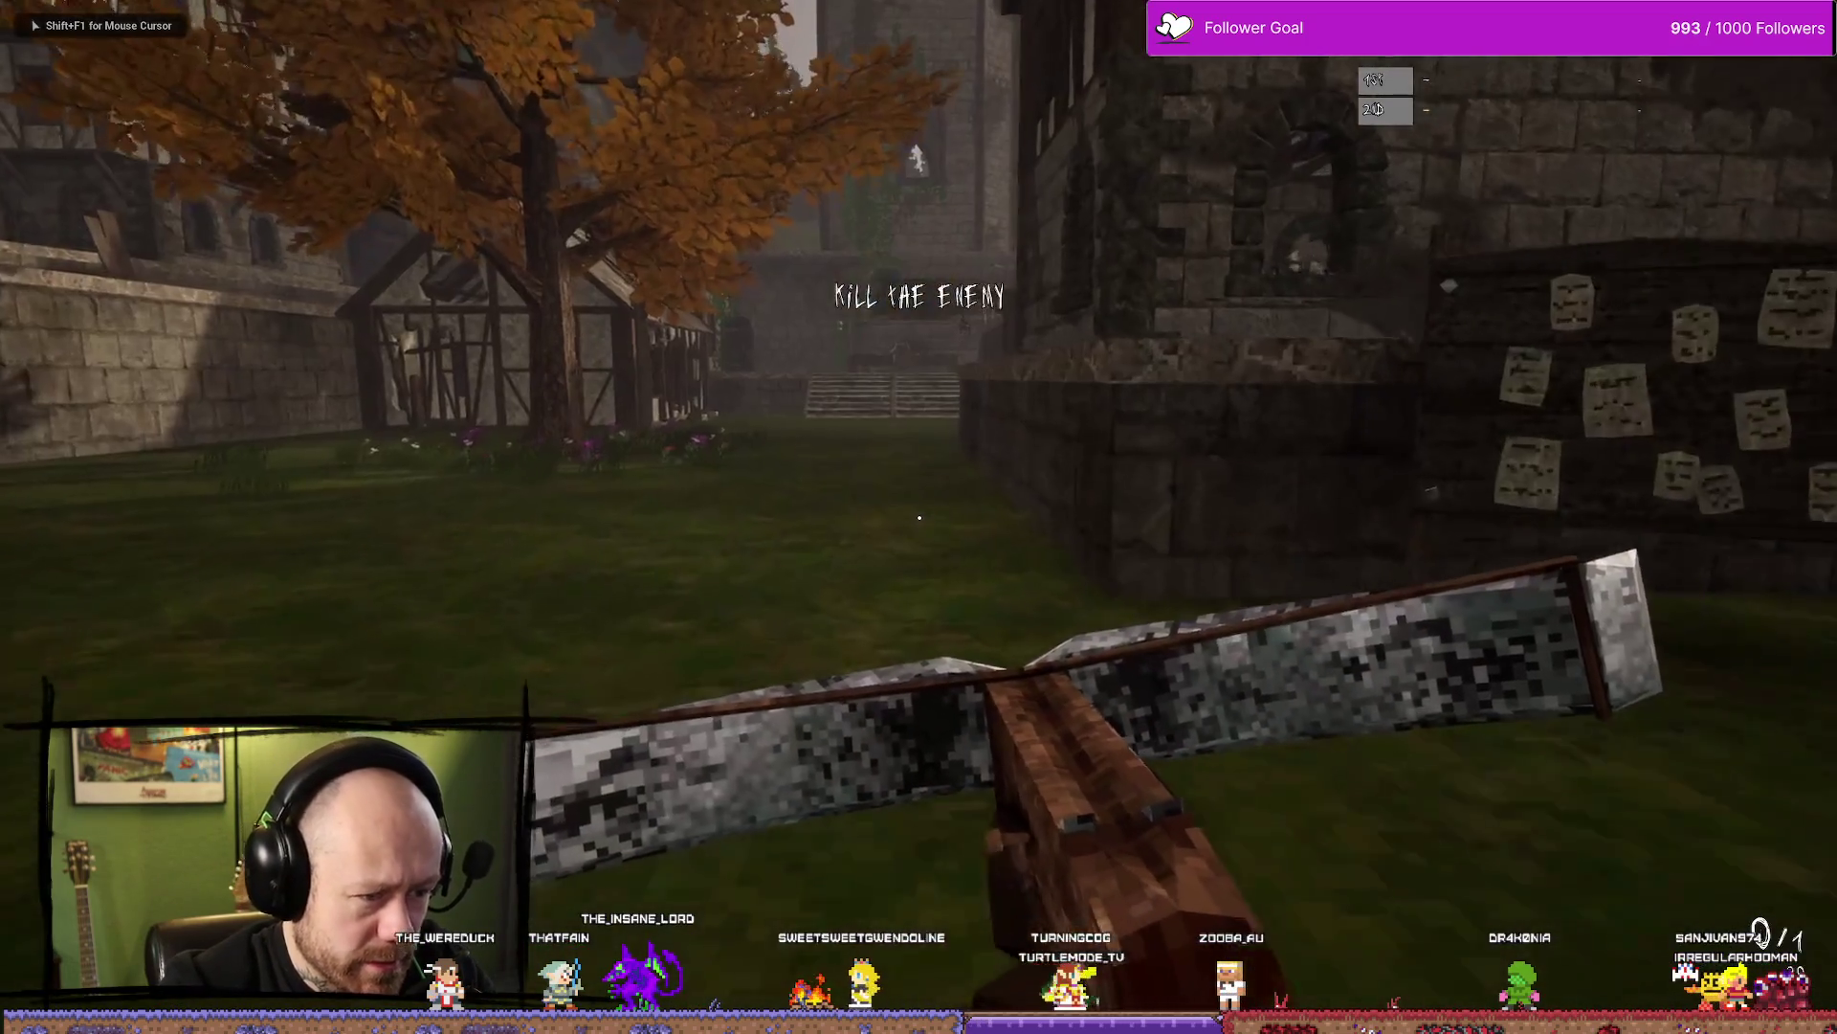
{"action": "key", "text": "w"}
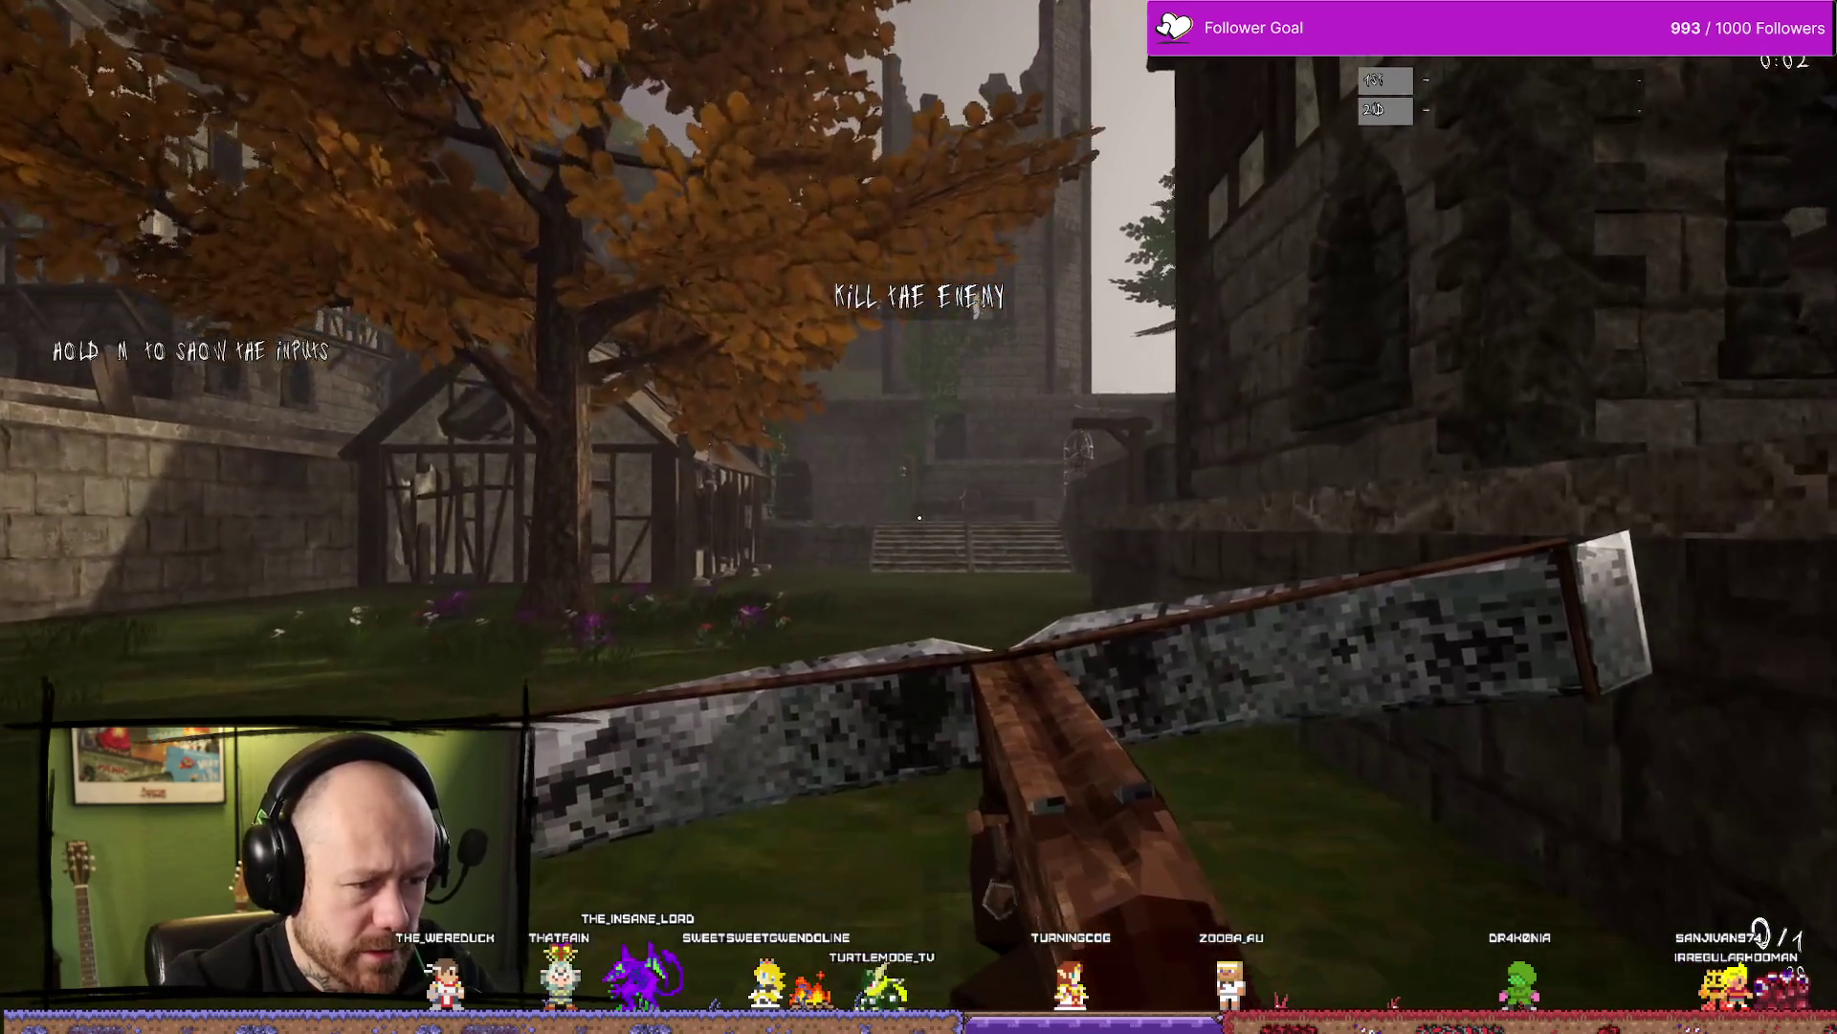
{"action": "key", "text": "w"}
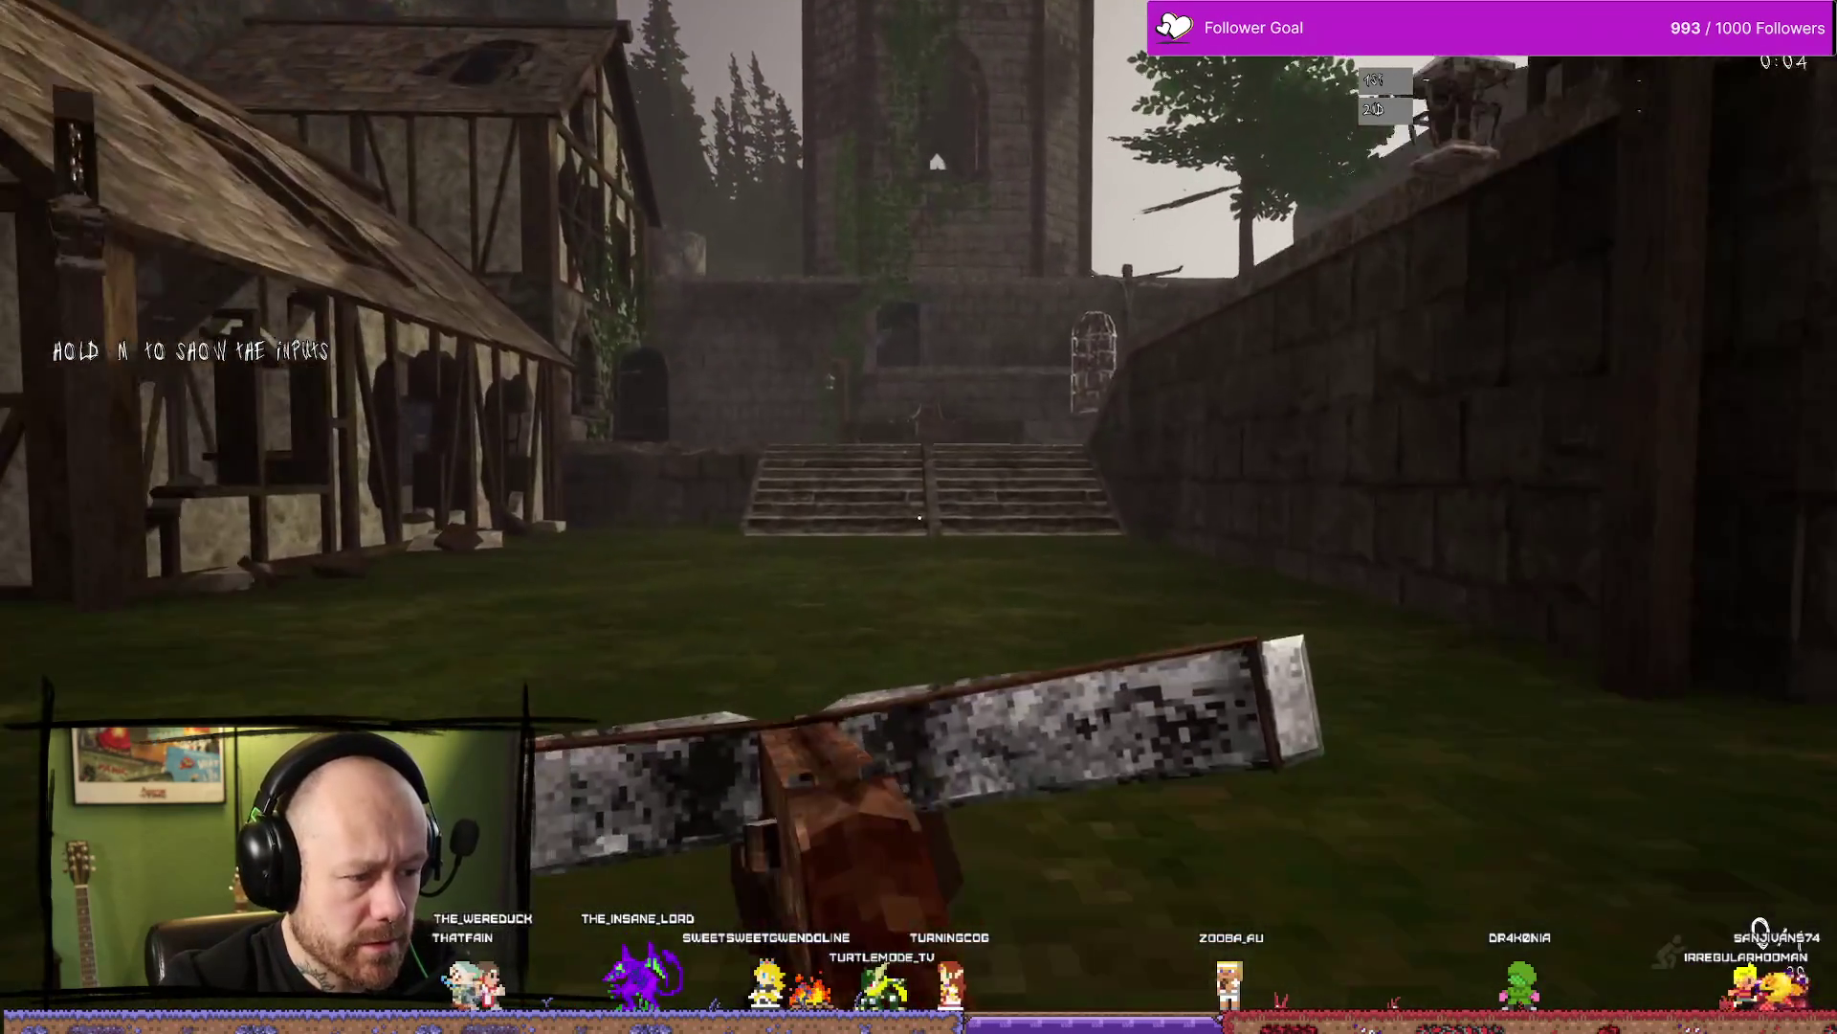
{"action": "key", "text": "w"}
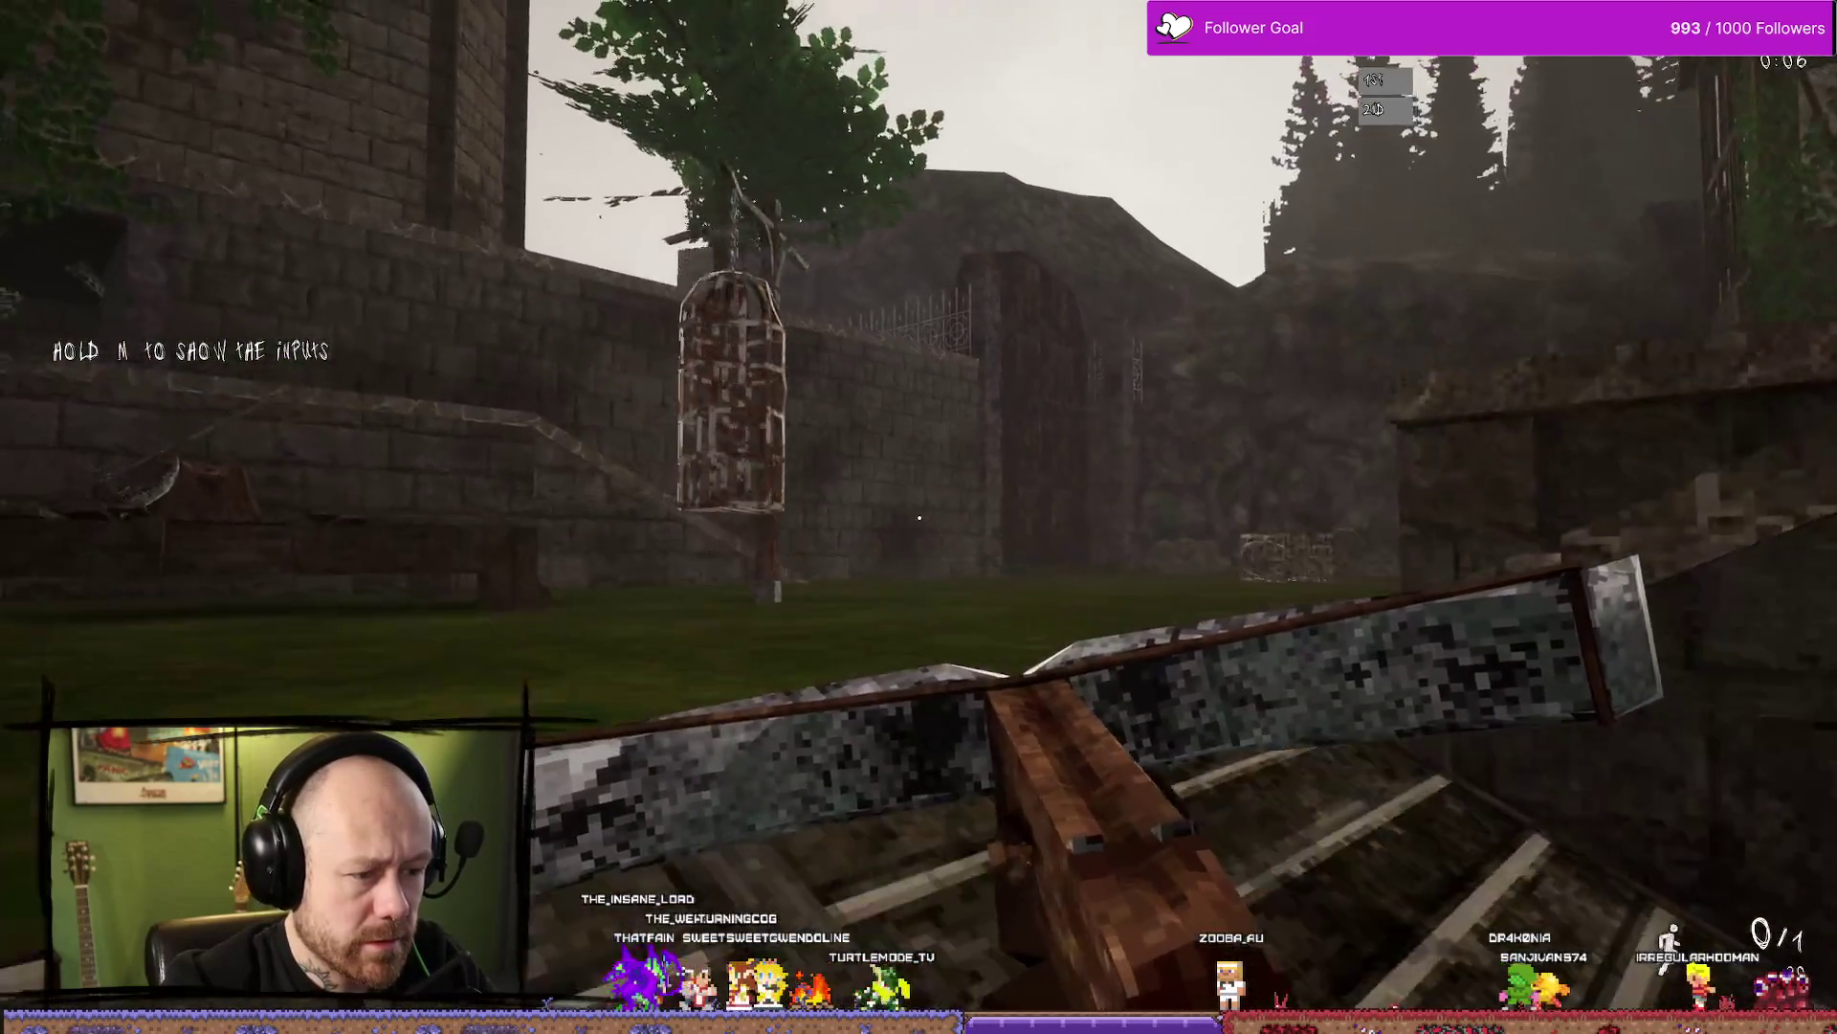
{"action": "key", "text": "w"}
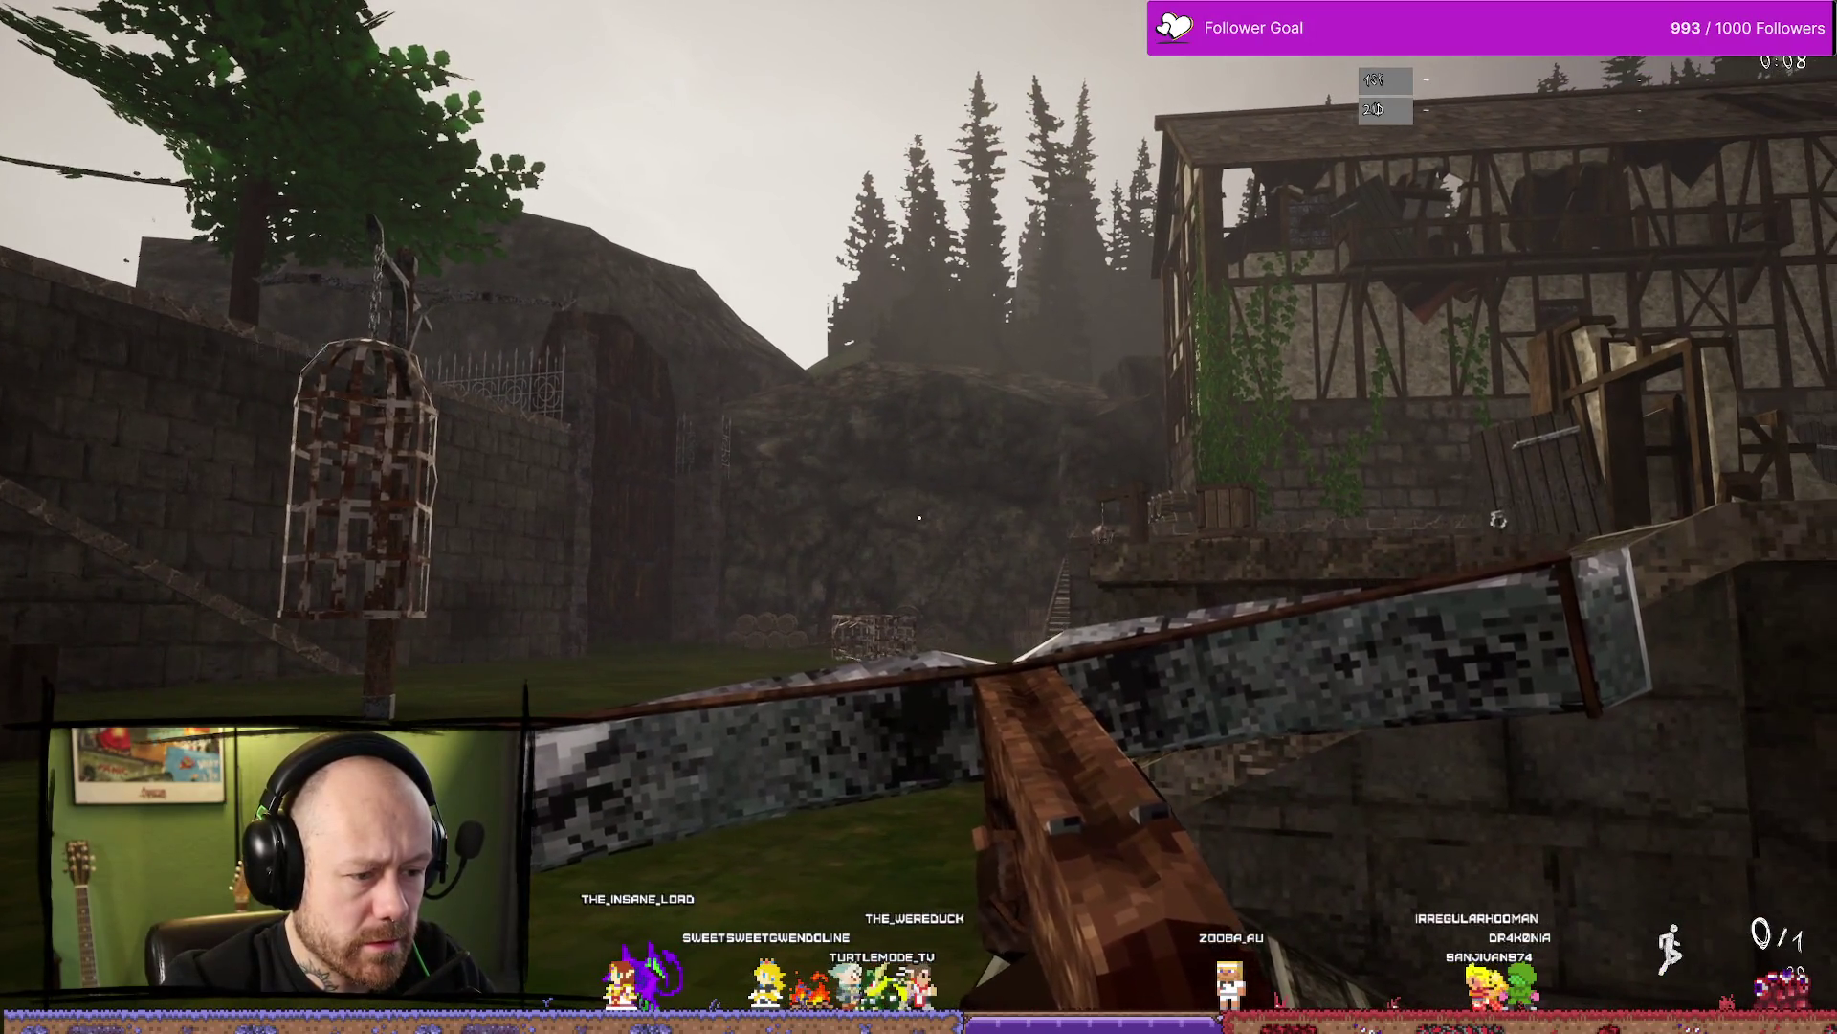
{"action": "key", "text": "w"}
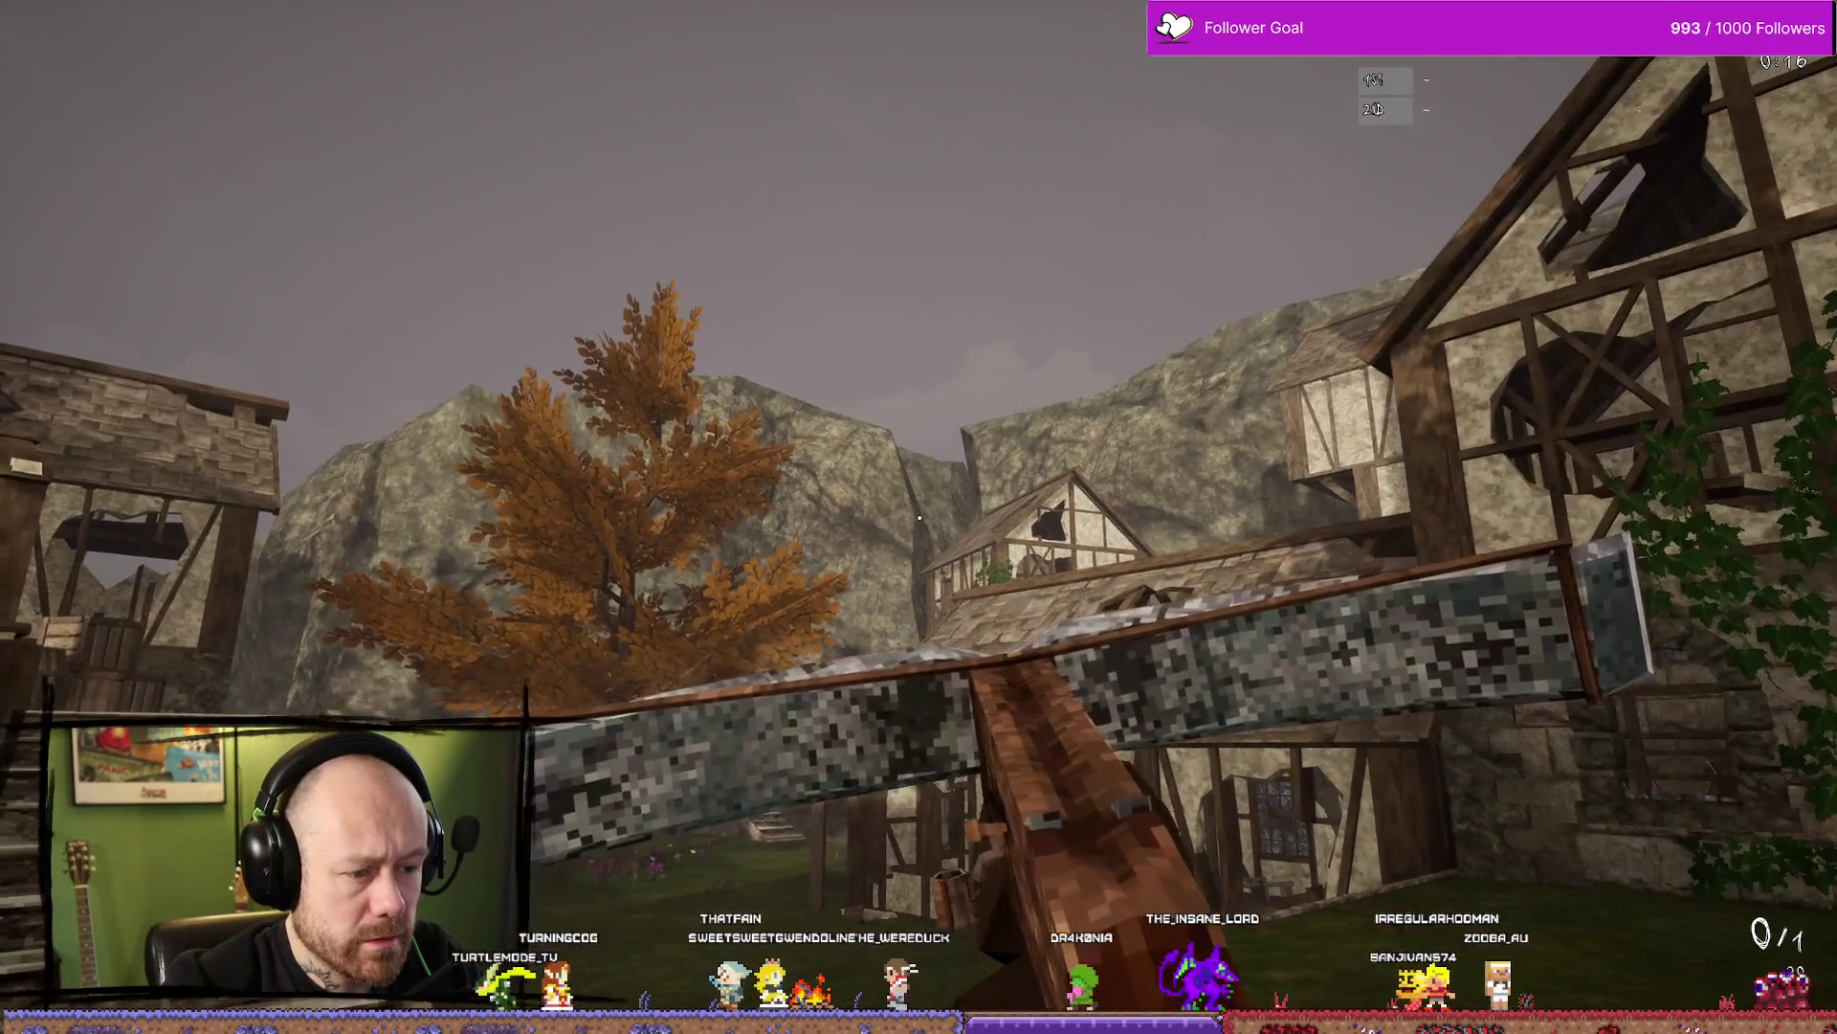
{"action": "key", "text": "w"}
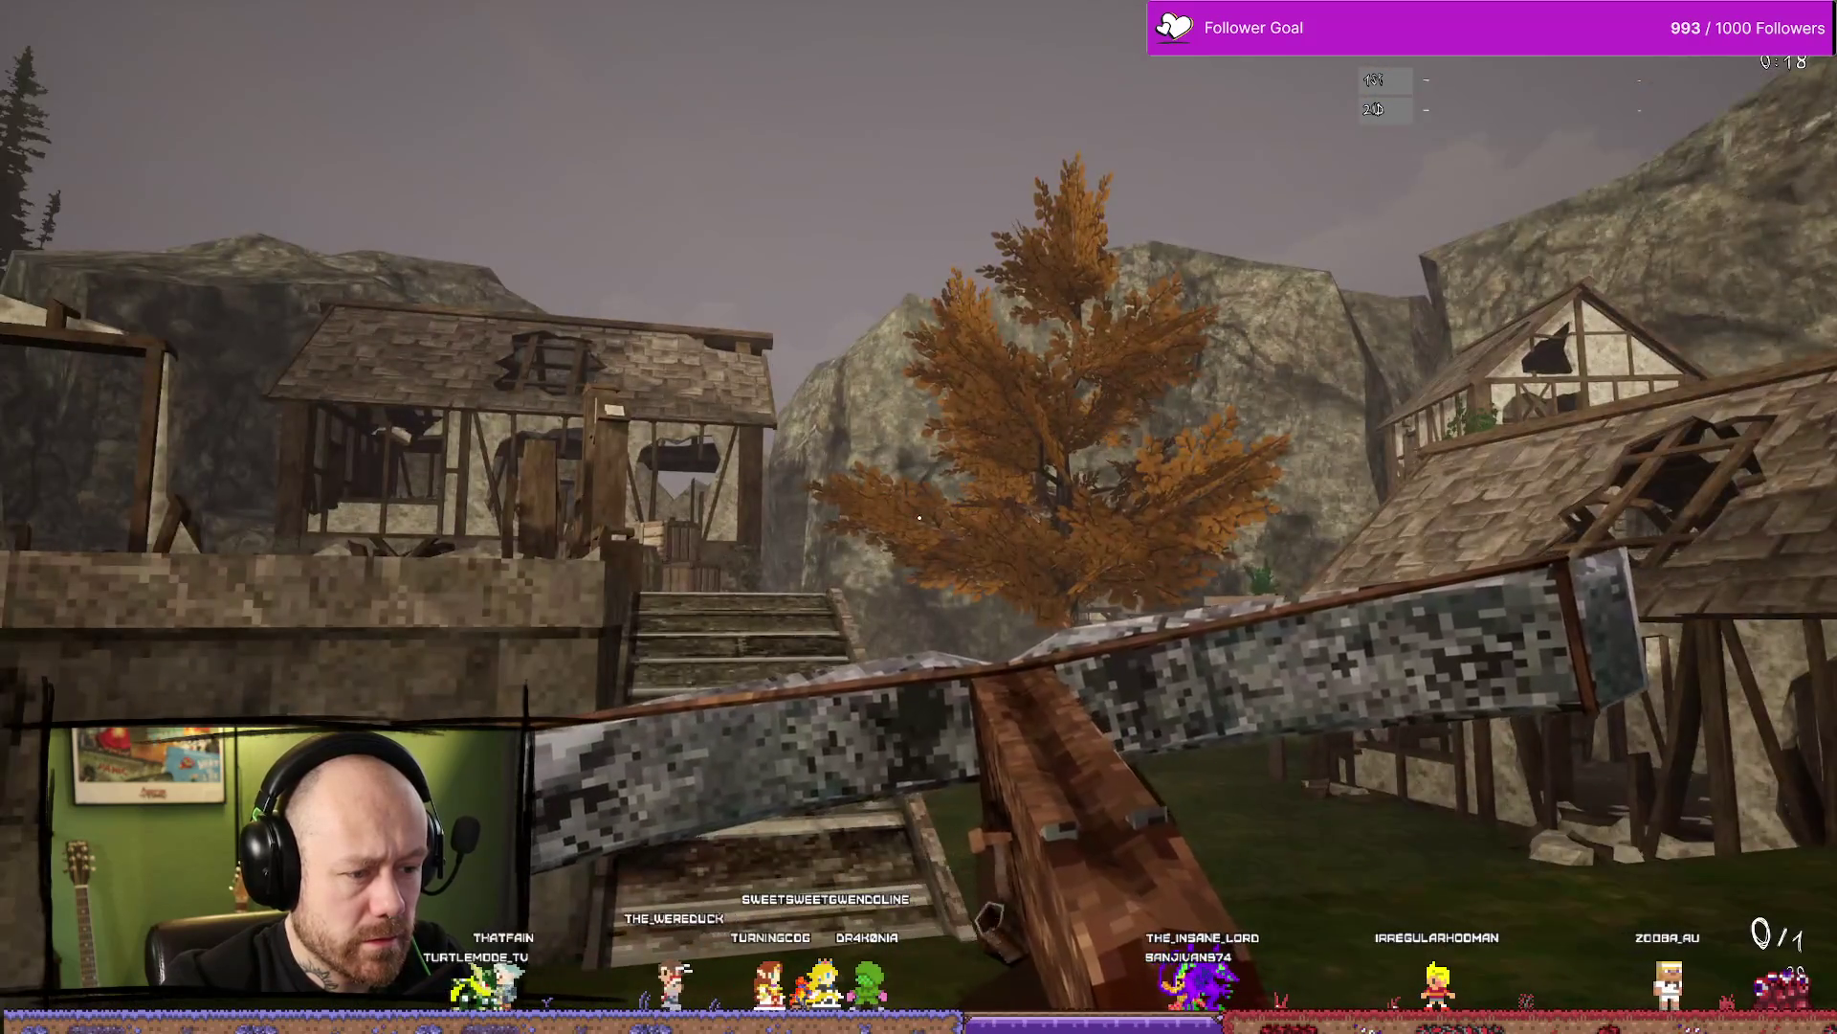
Strafe left, climb to the ivy-covered building's door, and head back toward the autumn tree
{"action": "key", "text": "a"}
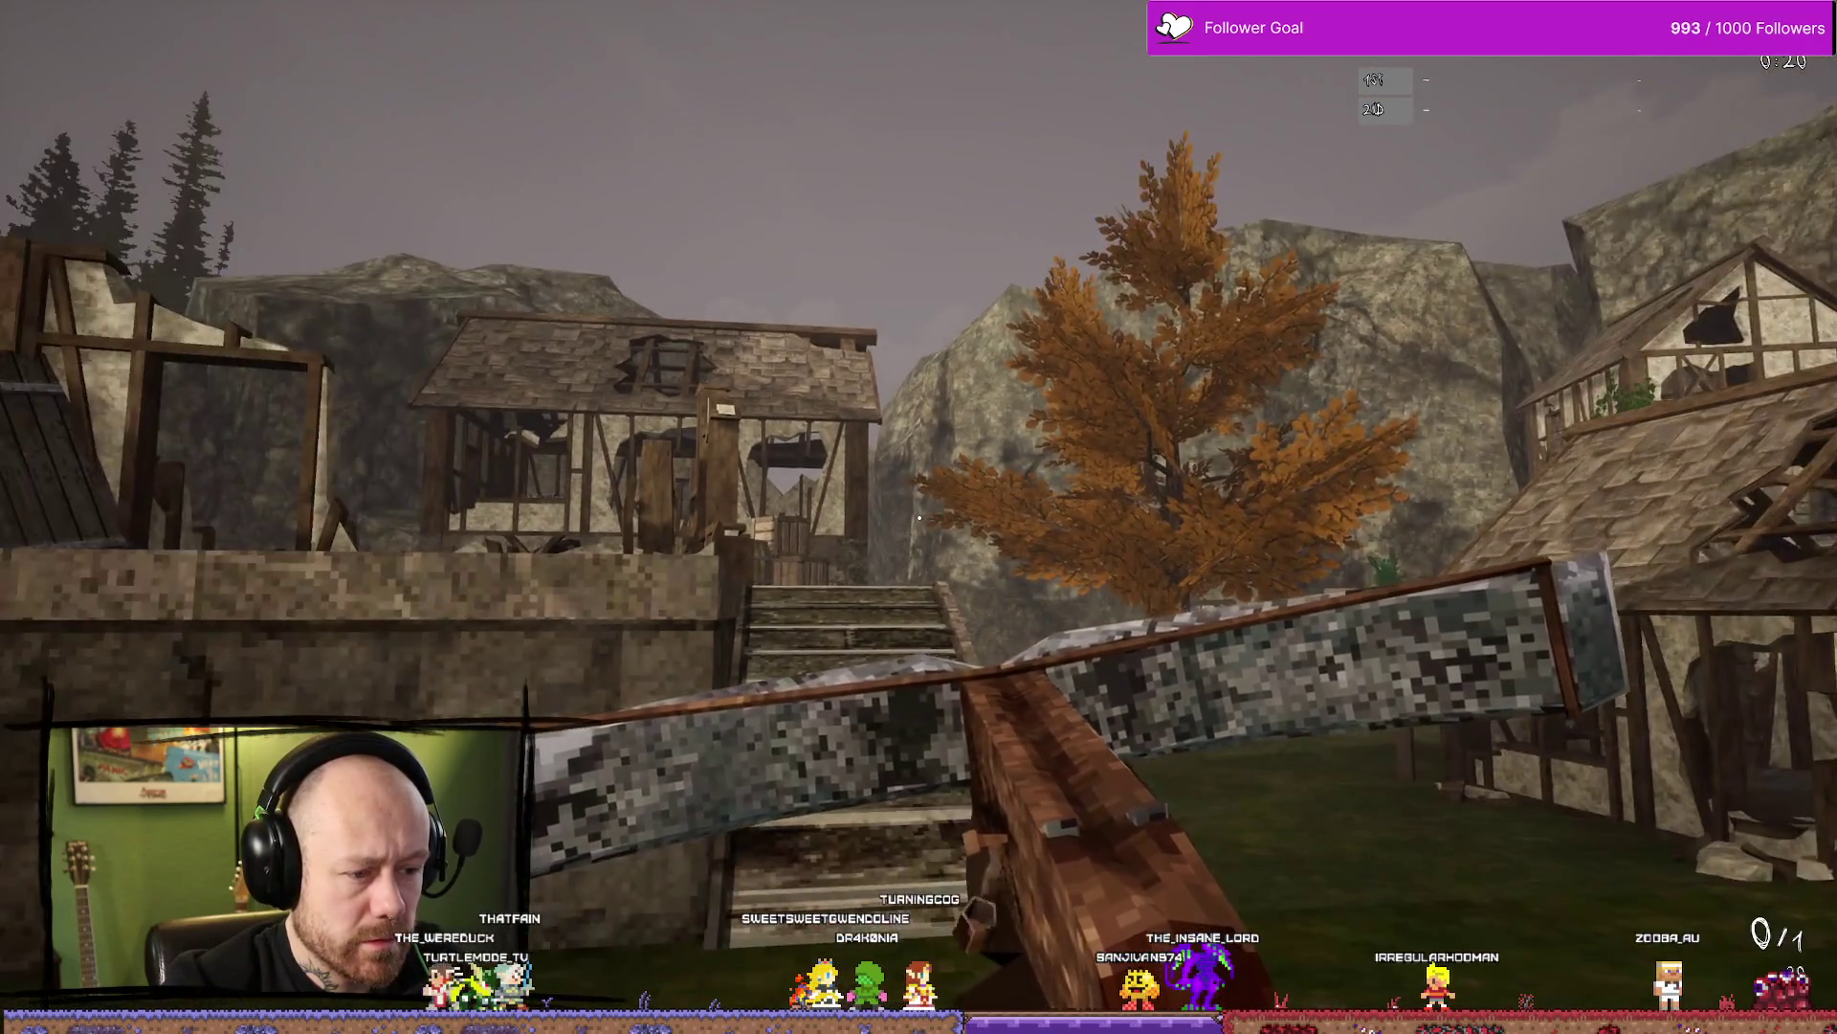
{"action": "key", "text": "w"}
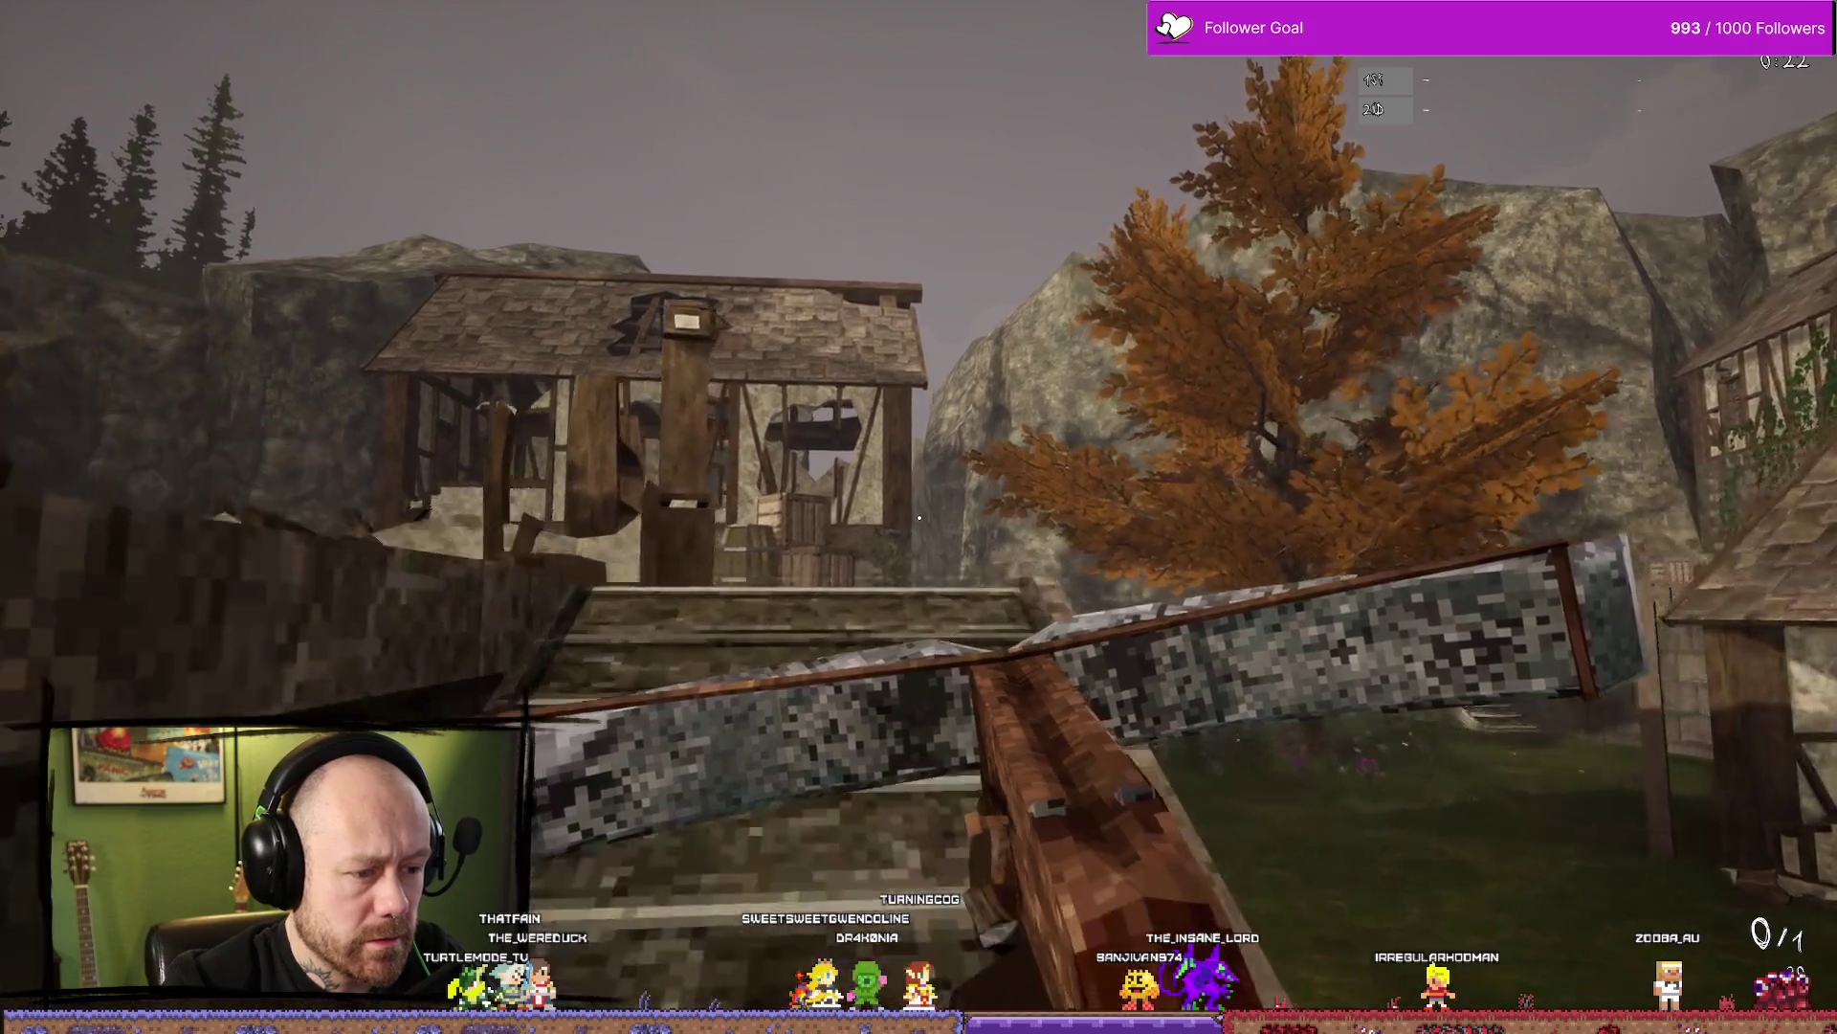
{"action": "key", "text": "w"}
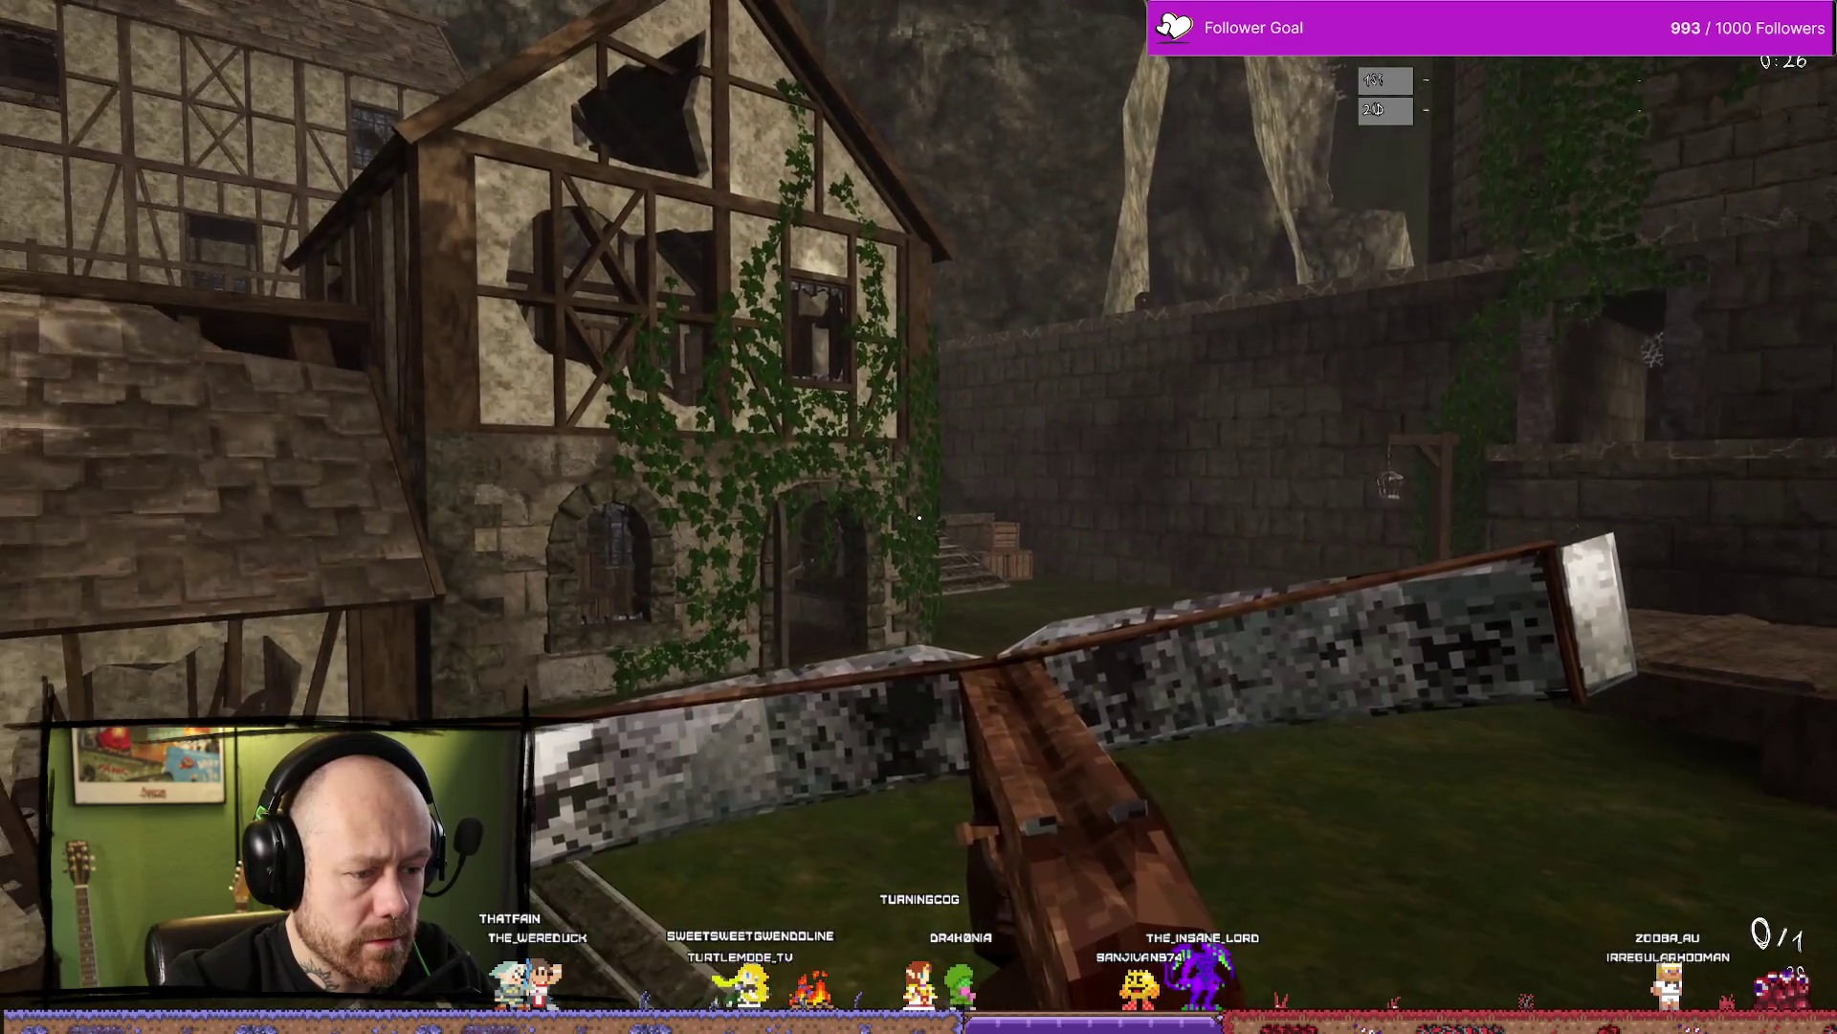
{"action": "key", "text": "w"}
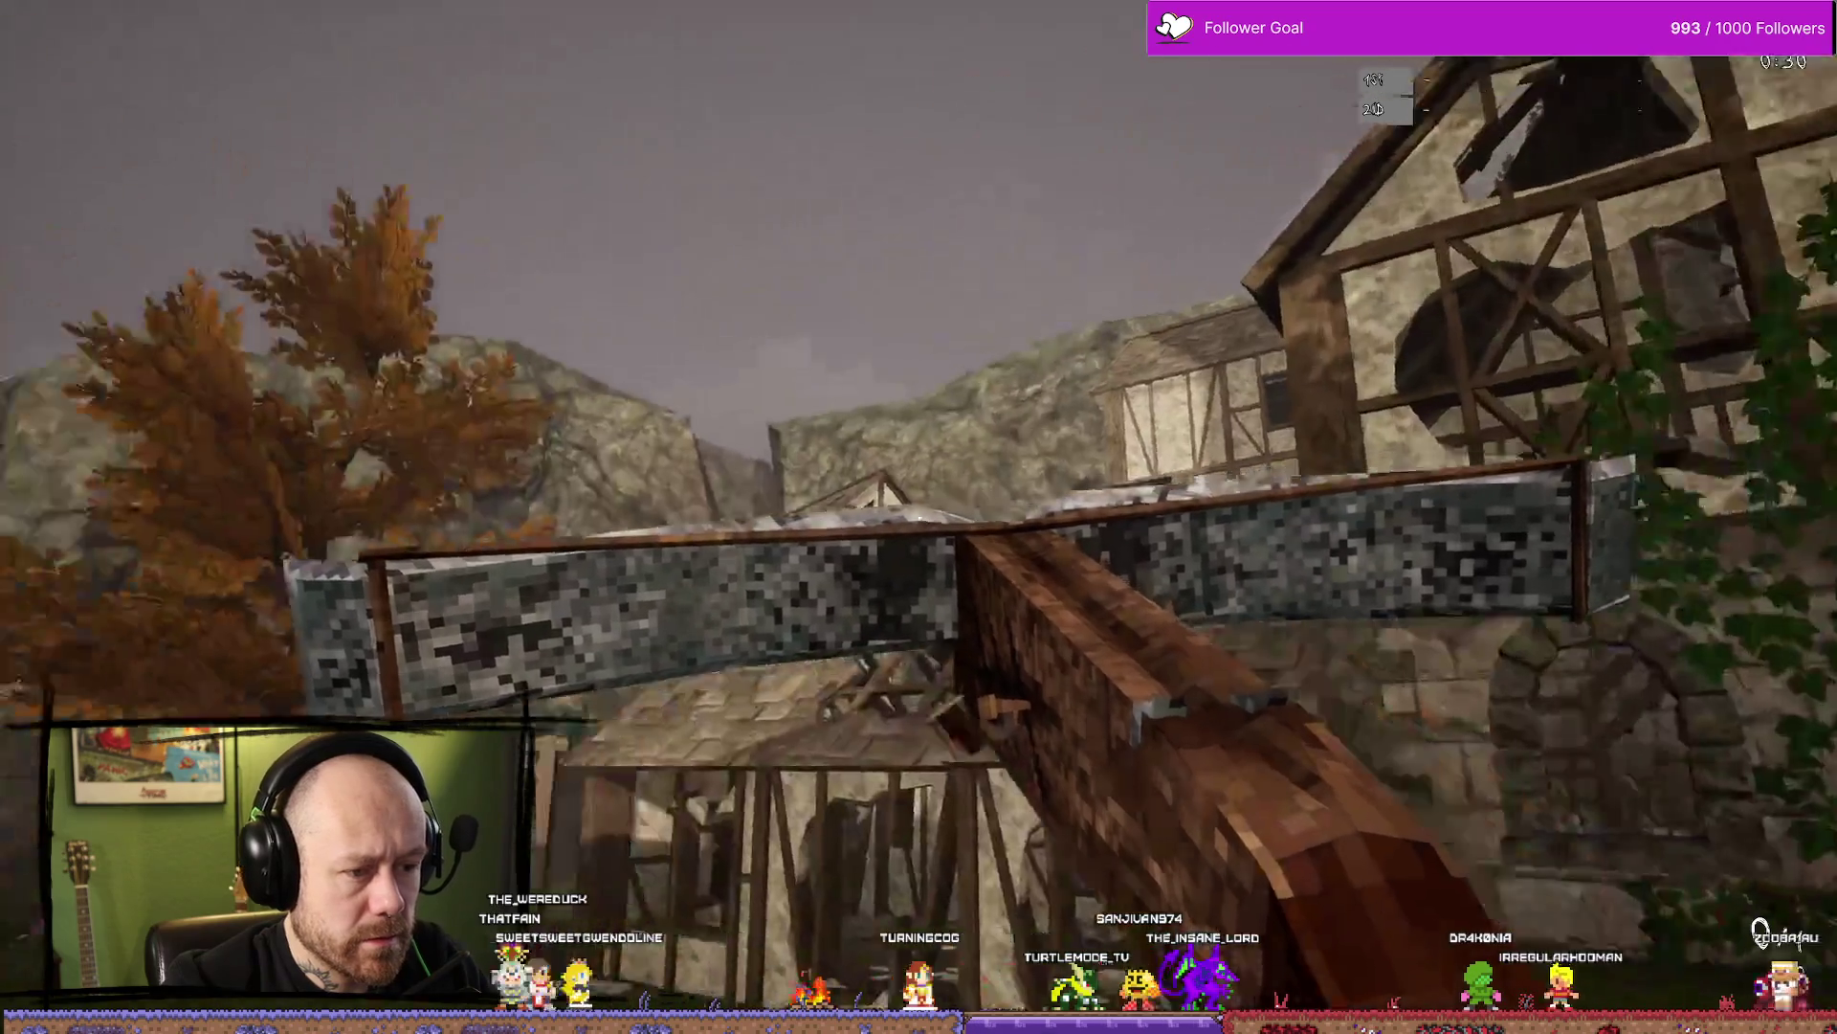
{"action": "key", "text": "w"}
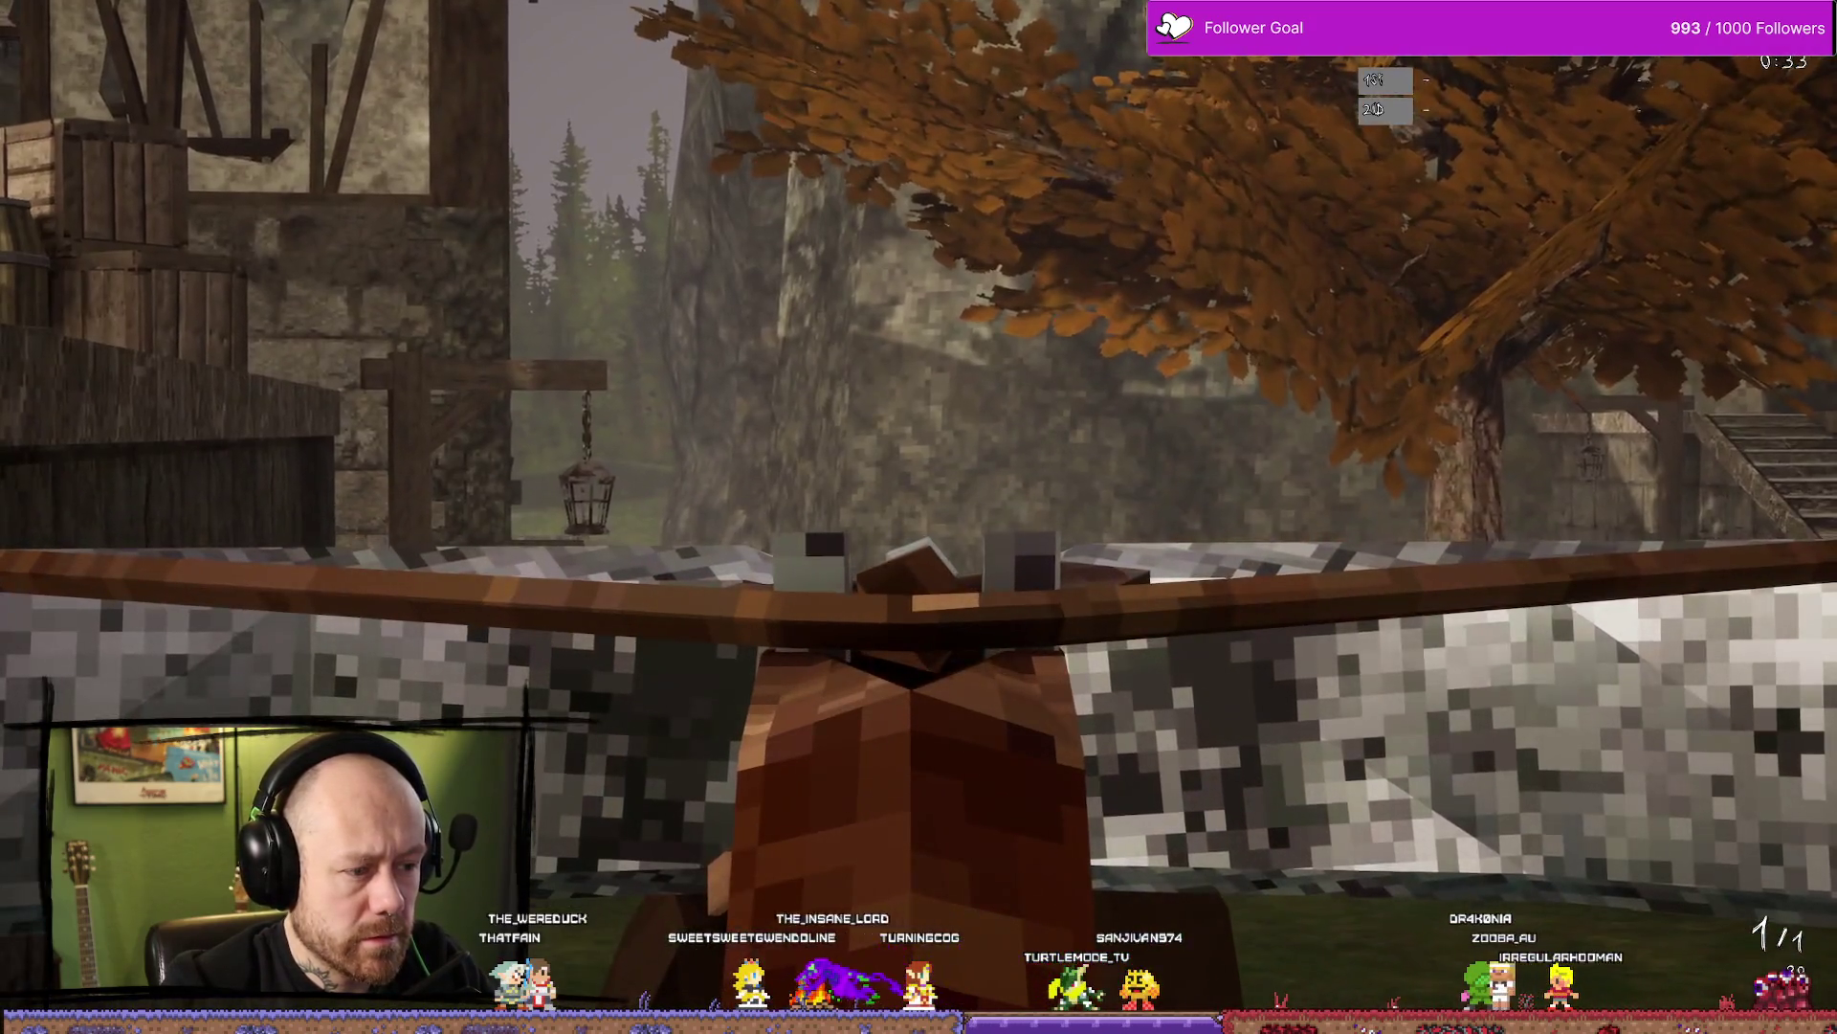
Place, pick up and re-place the stone block near the autumn tree, then end the playtest
{"action": "left_click", "coordinate": [918, 517]}
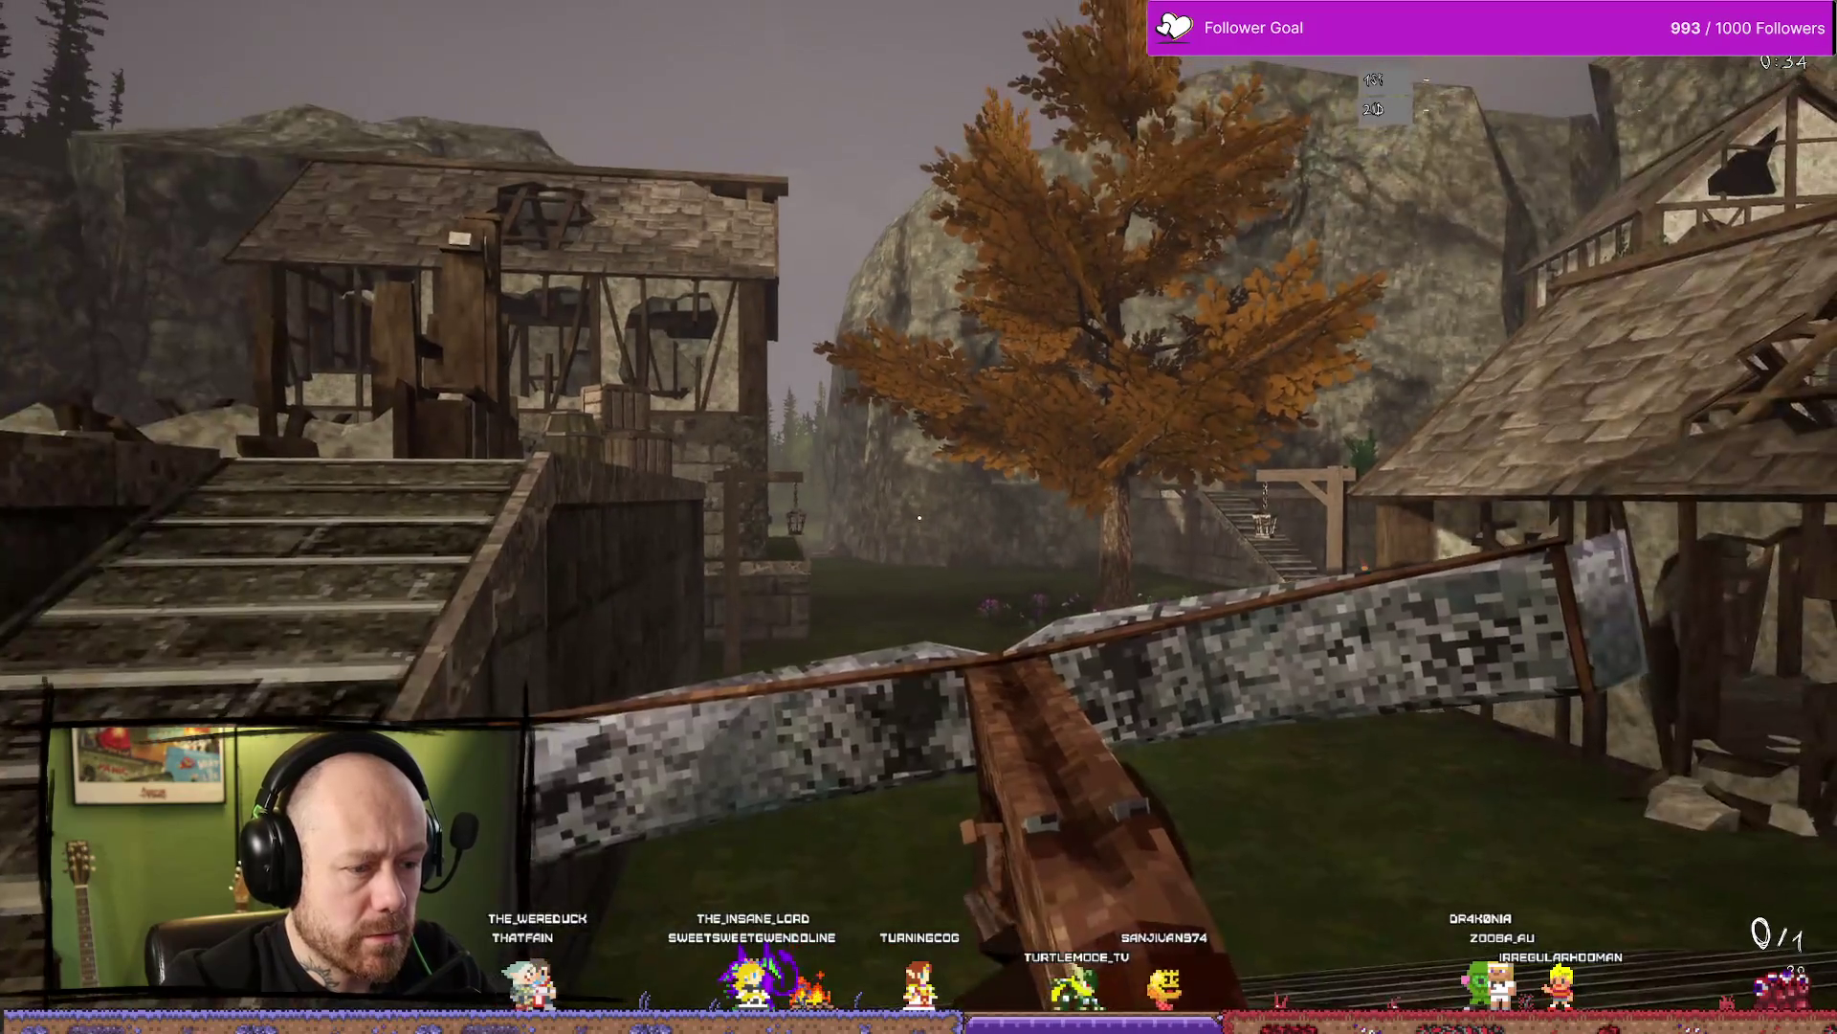
{"action": "left_click", "coordinate": [919, 517]}
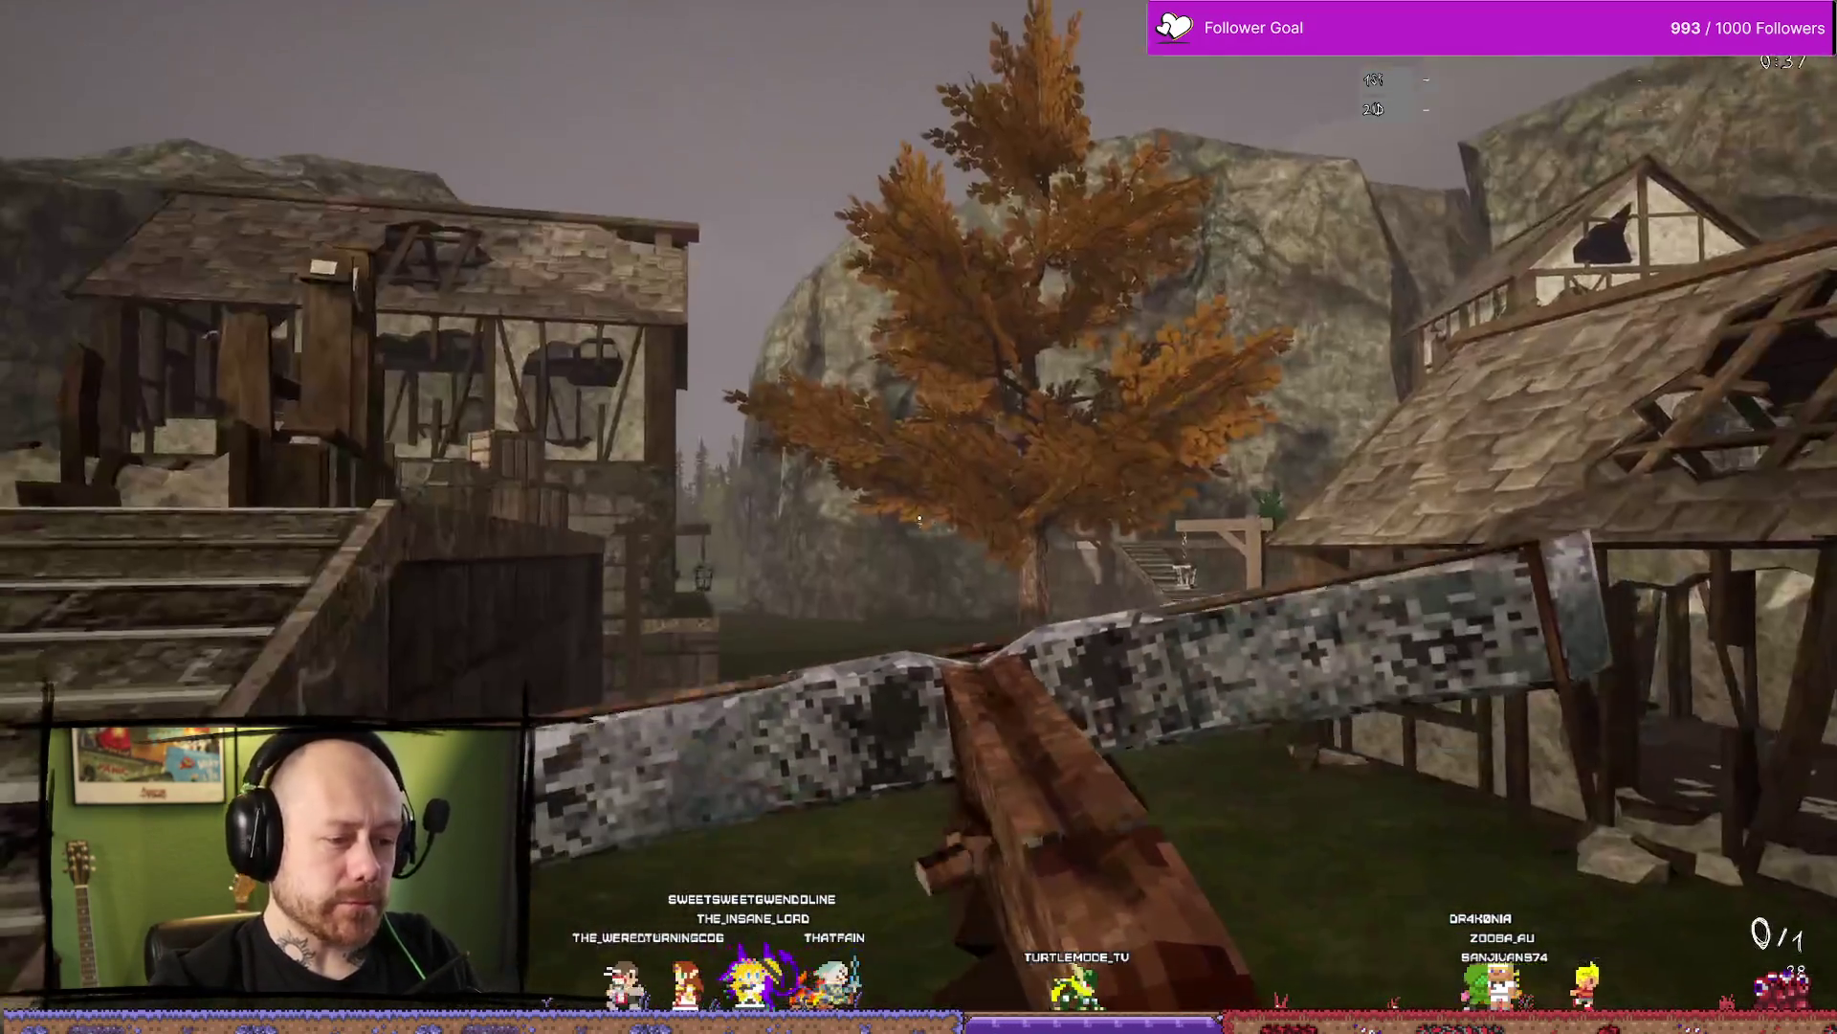
{"action": "left_click", "coordinate": [919, 517]}
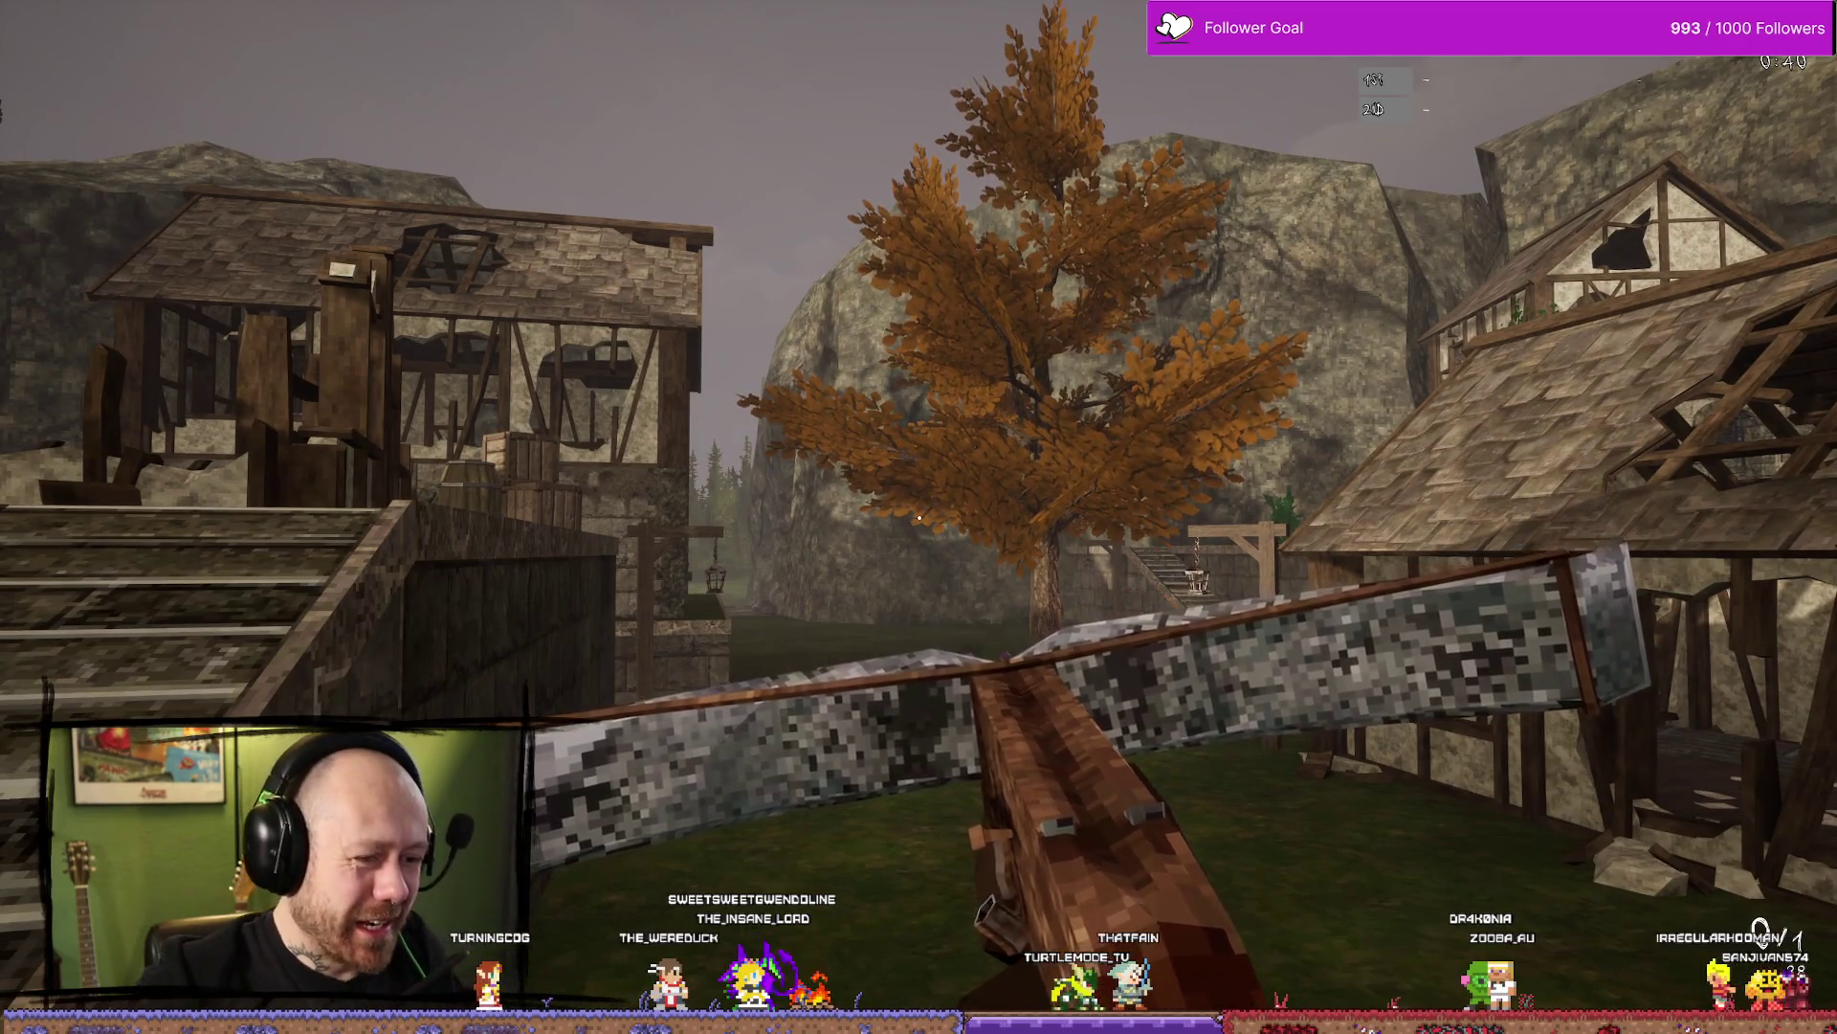
{"action": "key", "text": "w"}
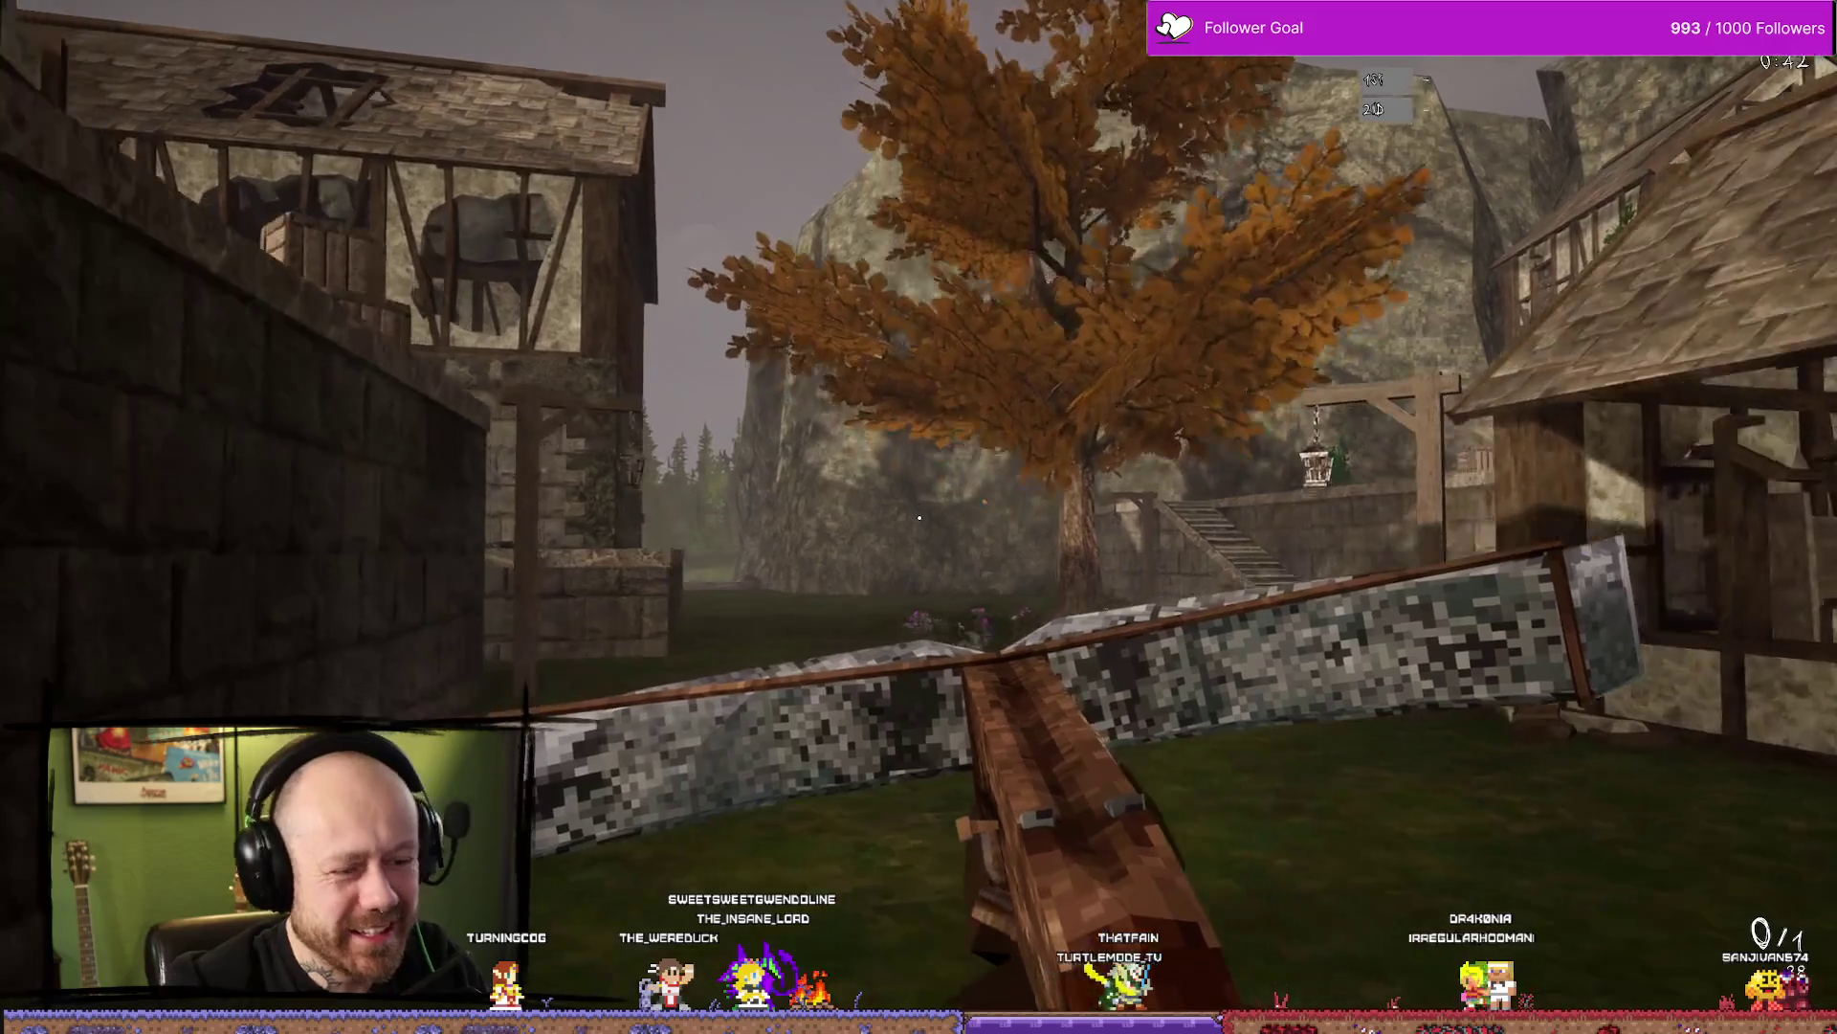
{"action": "key", "text": "w"}
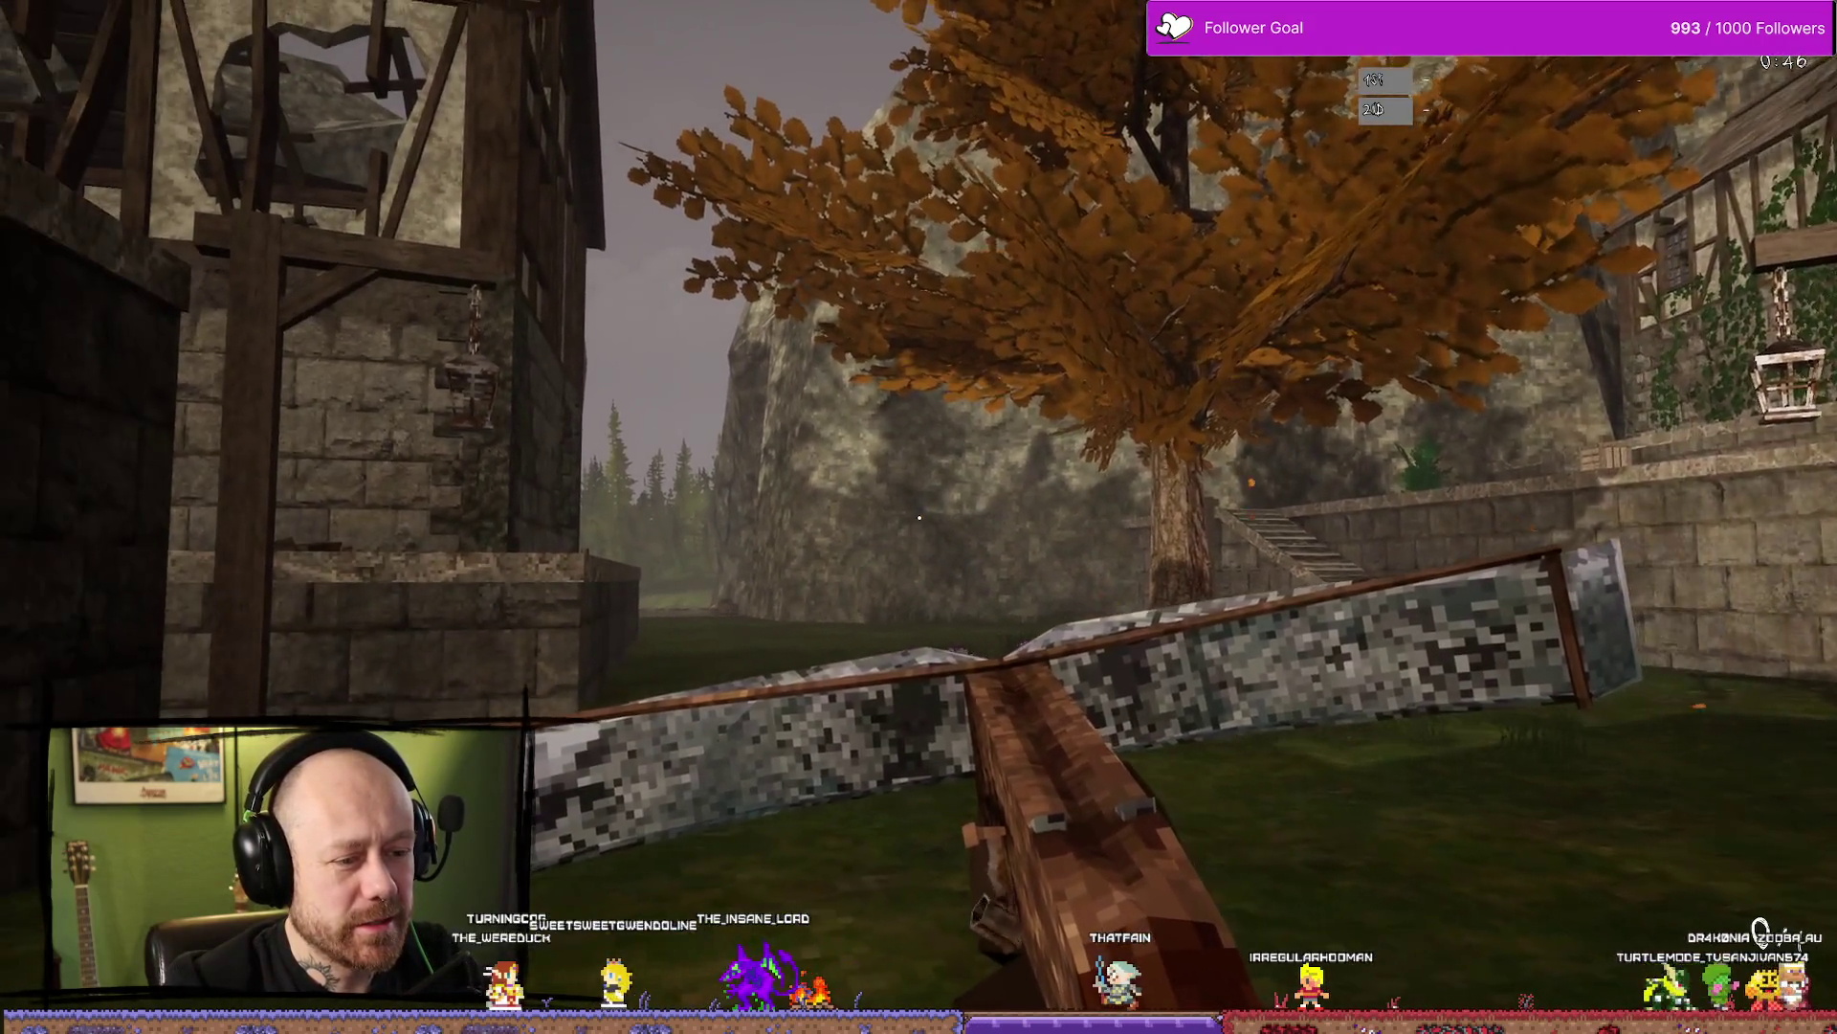
{"action": "key", "text": "w"}
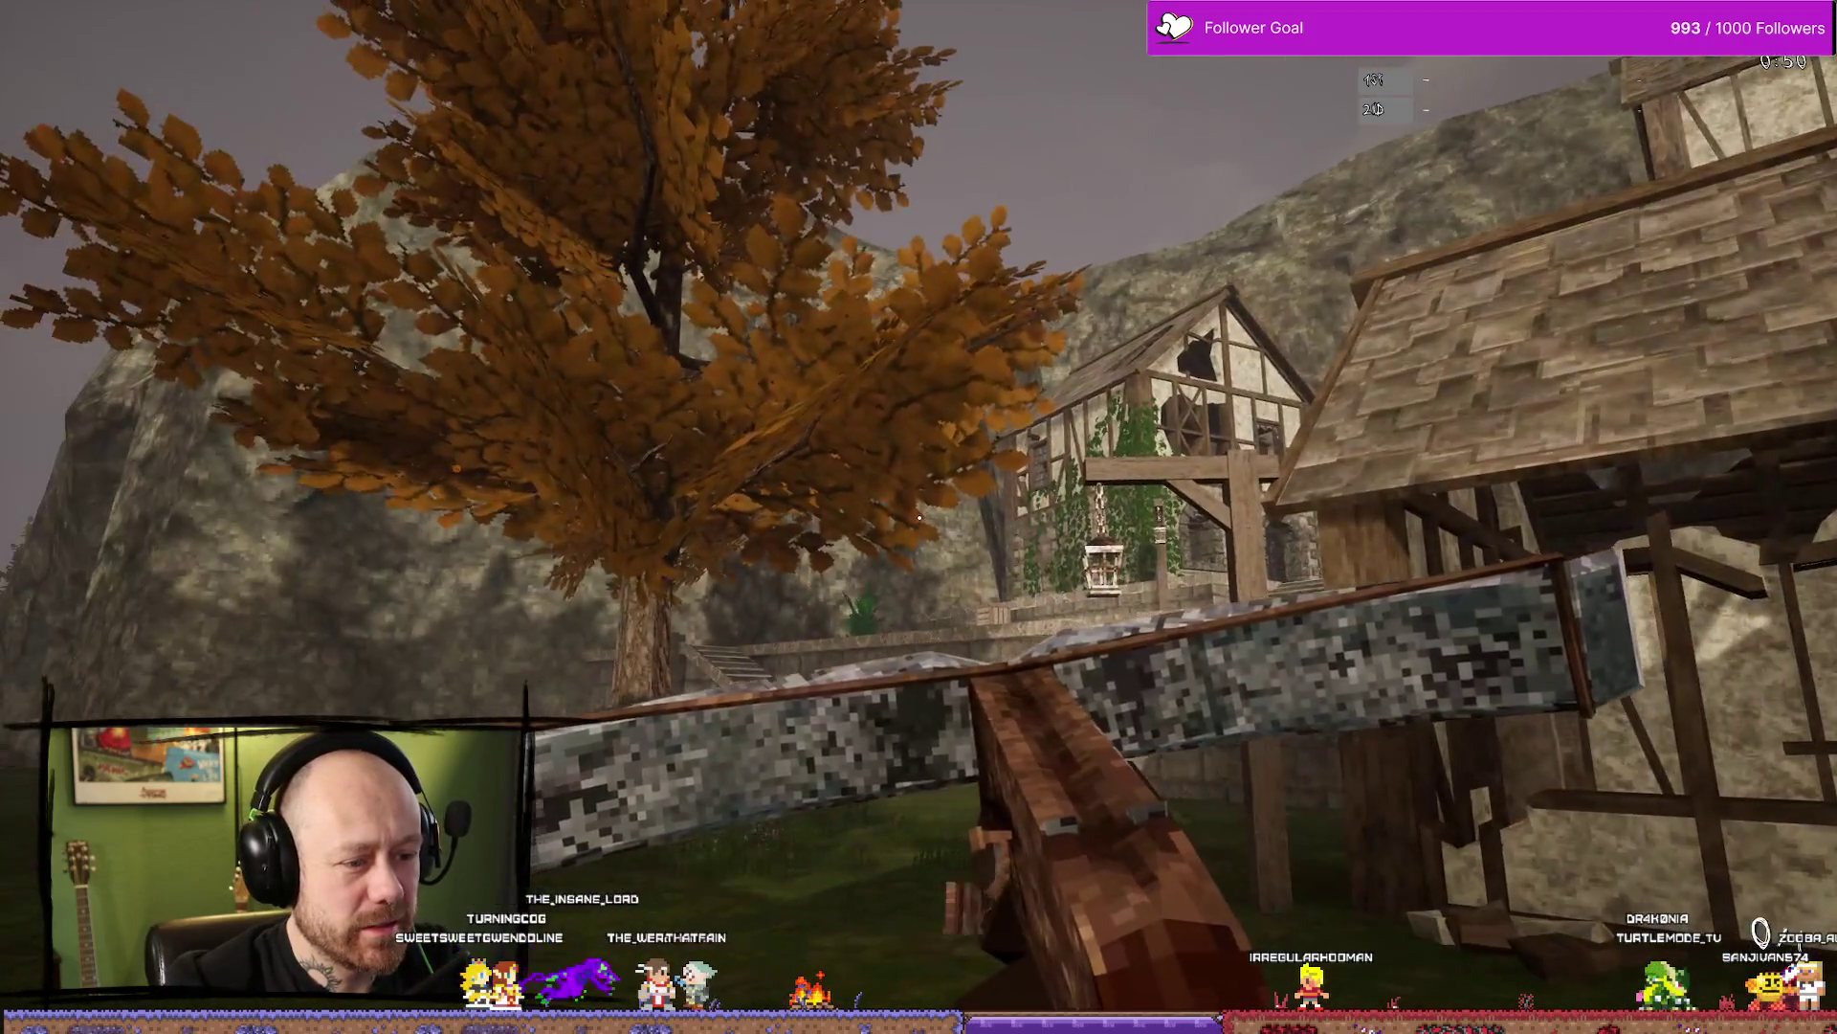
{"action": "key", "text": "Escape"}
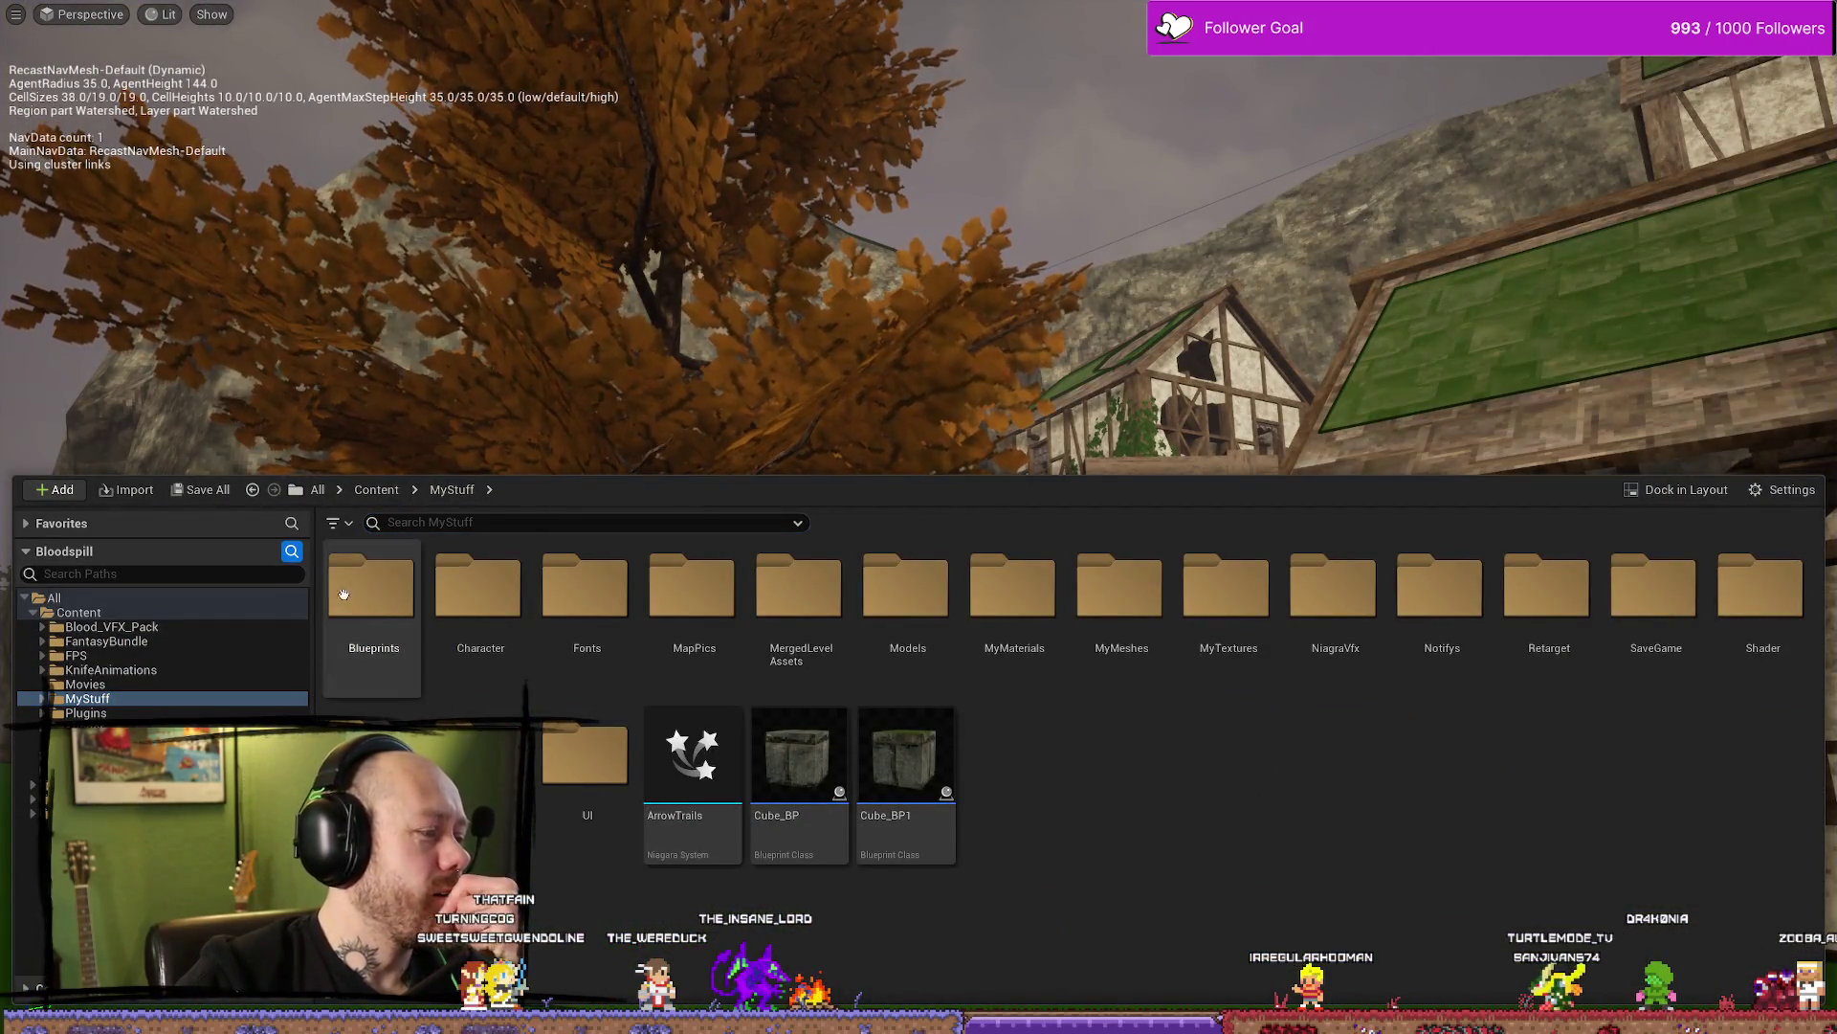
{"action": "key", "text": "alt+Tab"}
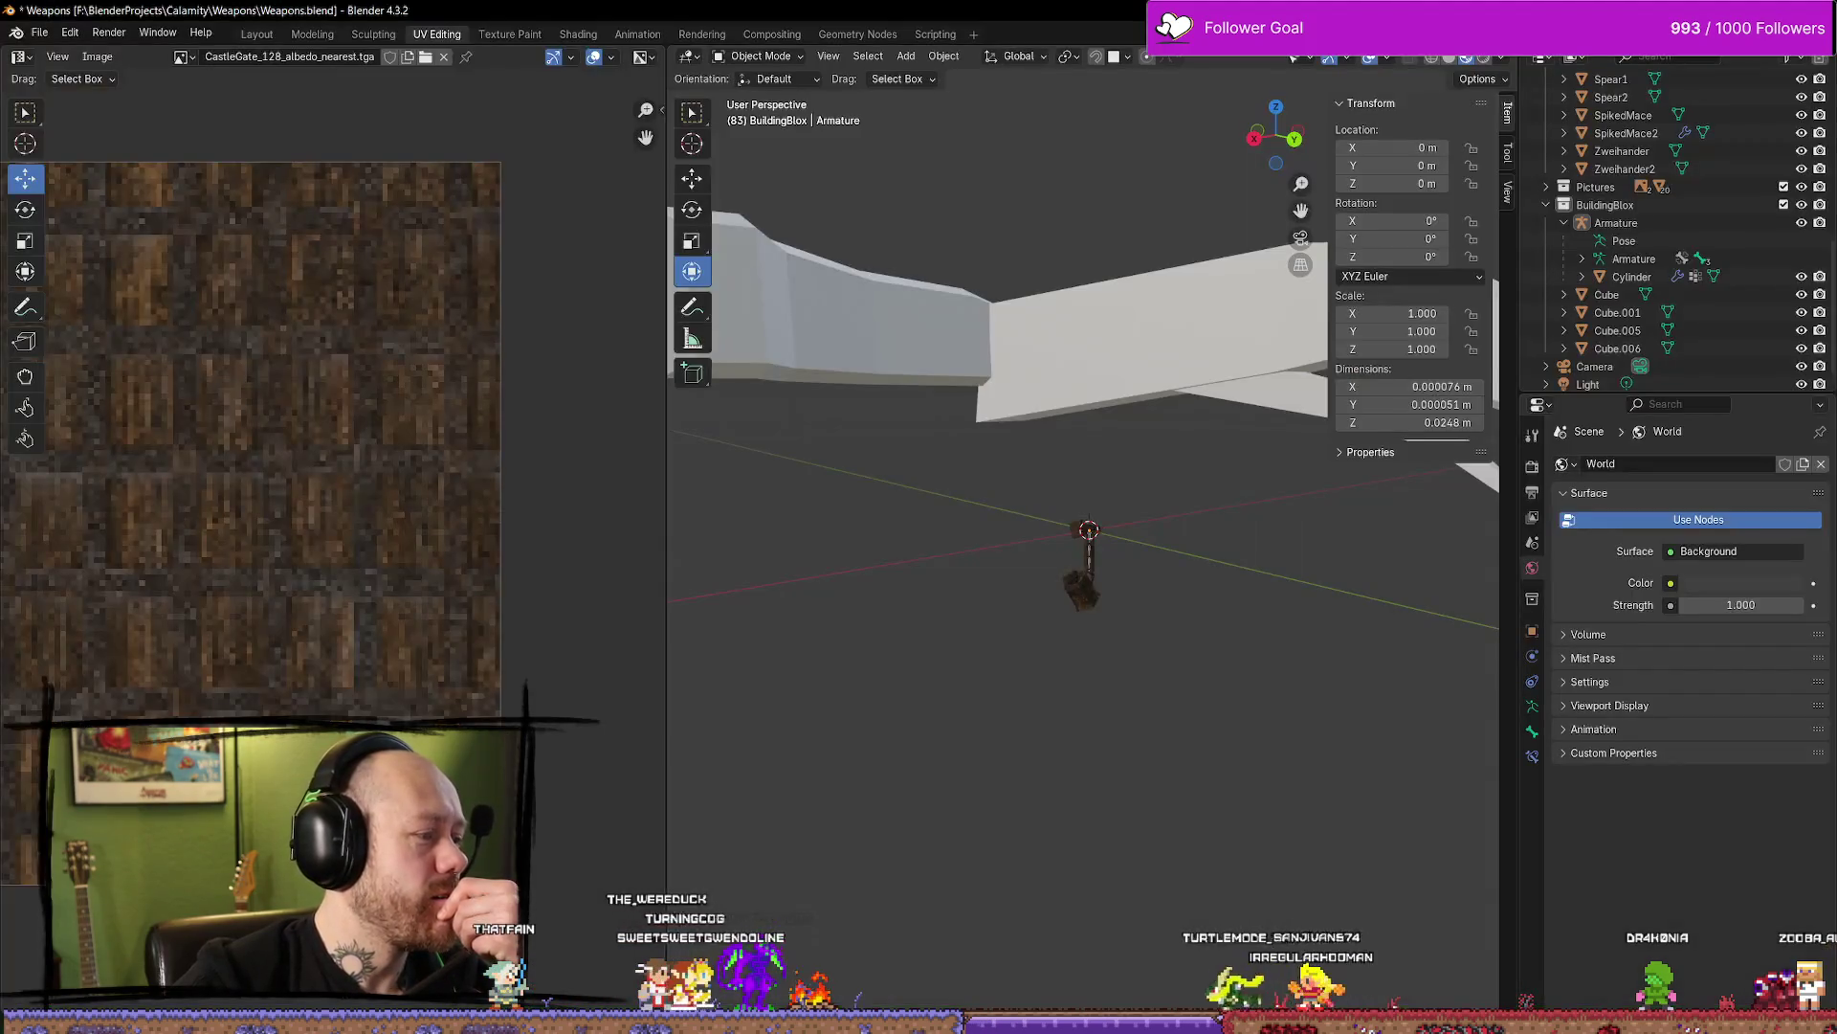
{"action": "scroll", "coordinate": [1147, 528], "scroll_direction": "up", "scroll_amount": 4}
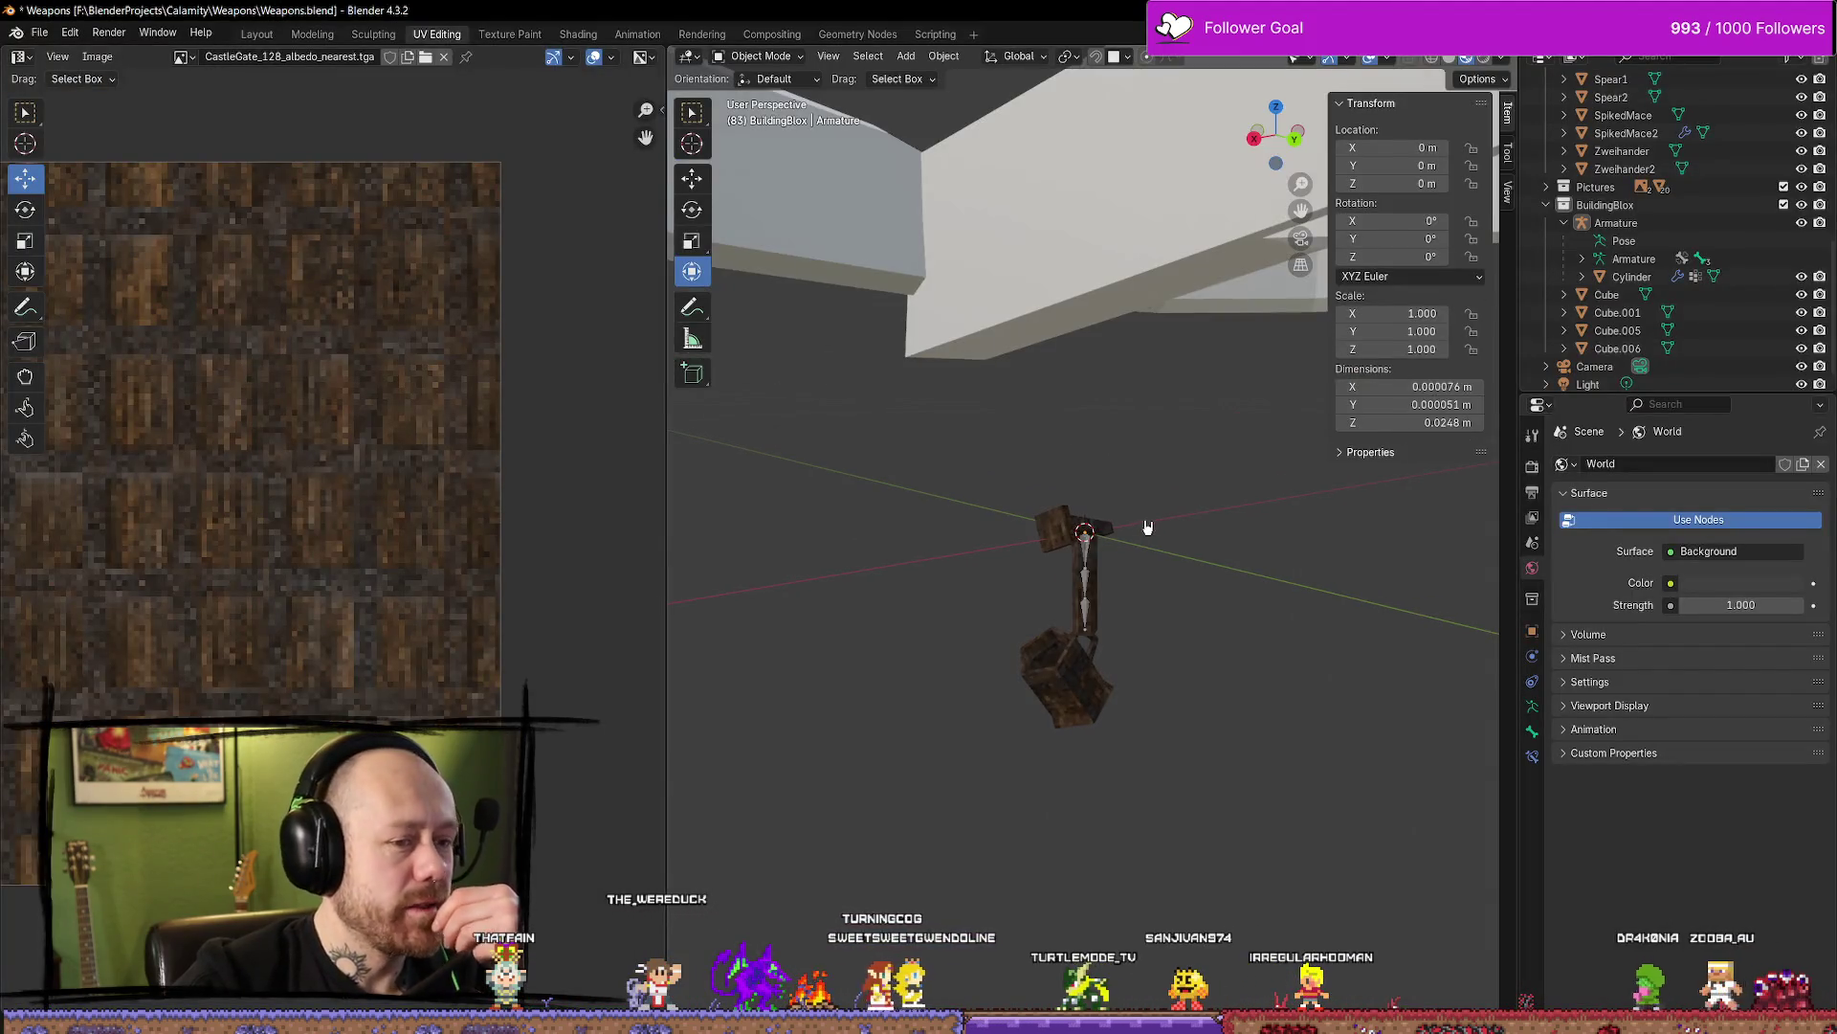
{"action": "scroll", "coordinate": [1131, 525], "scroll_direction": "up", "scroll_amount": 4}
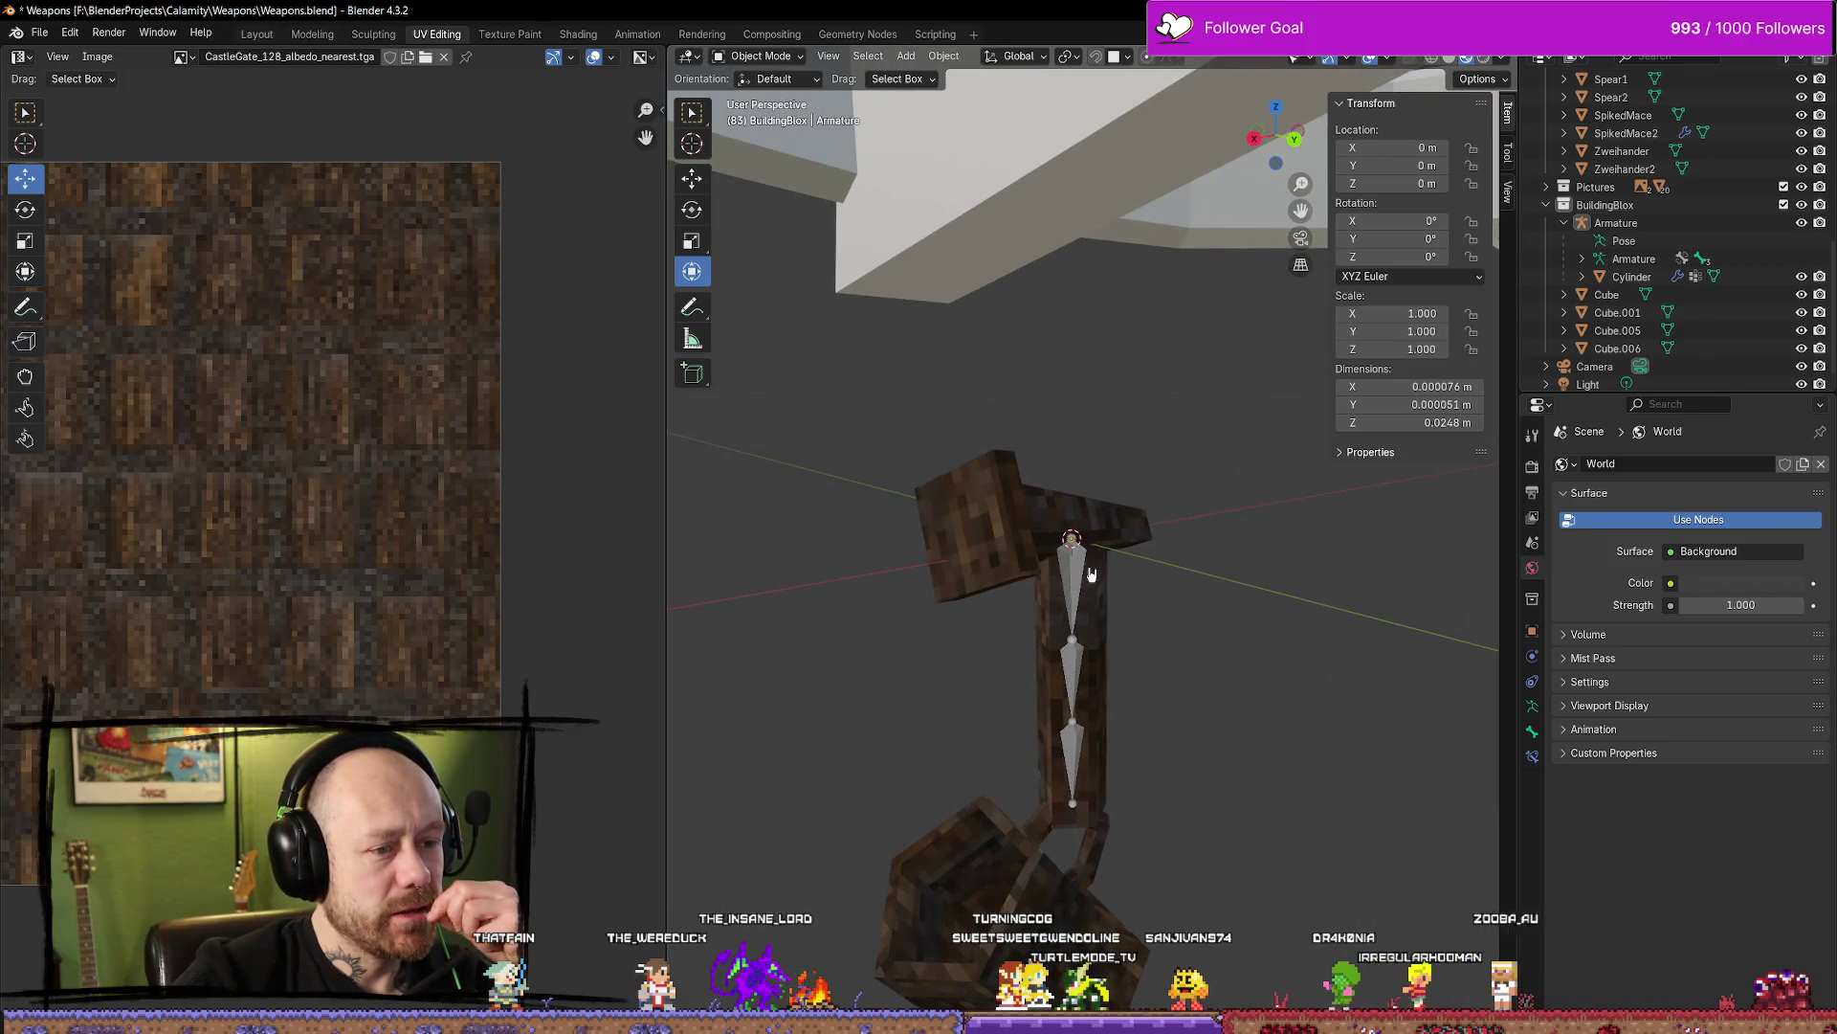
{"action": "left_click", "coordinate": [1091, 574]}
{"action": "left_click", "coordinate": [1265, 629]}
{"action": "scroll", "coordinate": [1251, 624], "scroll_direction": "down", "scroll_amount": 3}
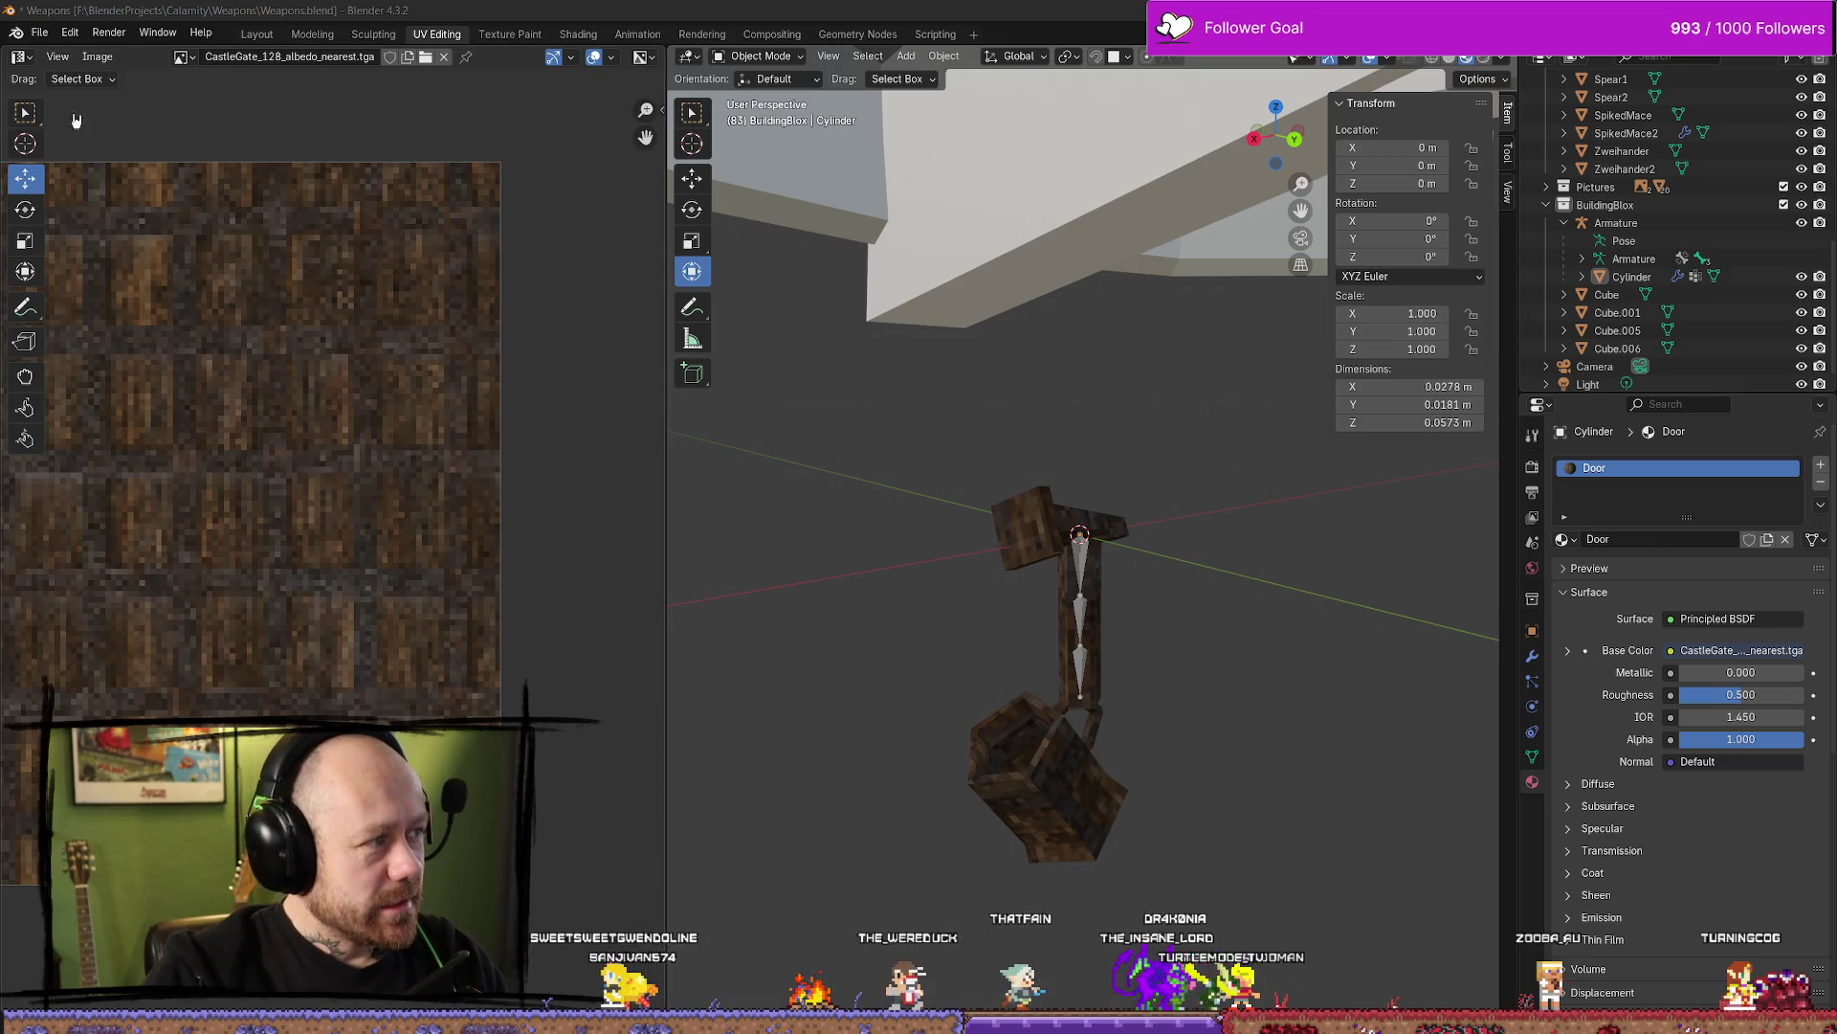
{"action": "key", "text": "alt+Tab"}
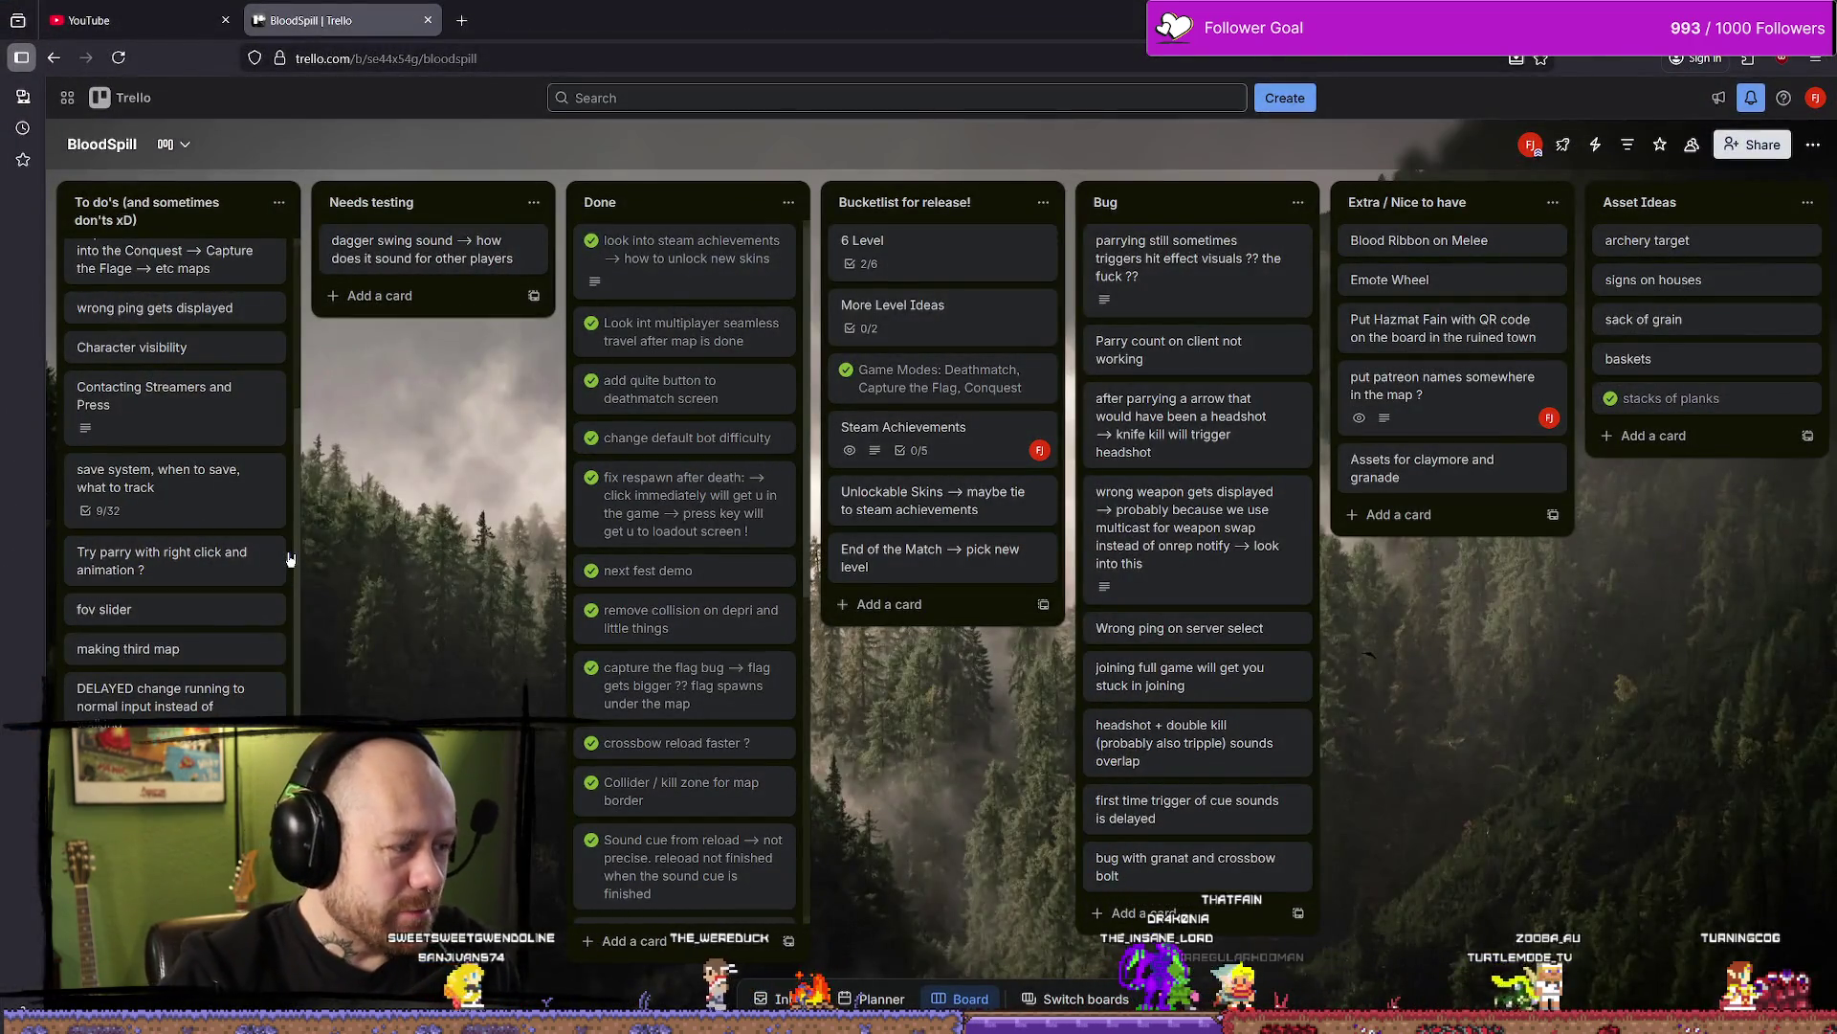
{"action": "left_click", "coordinate": [501, 210]}
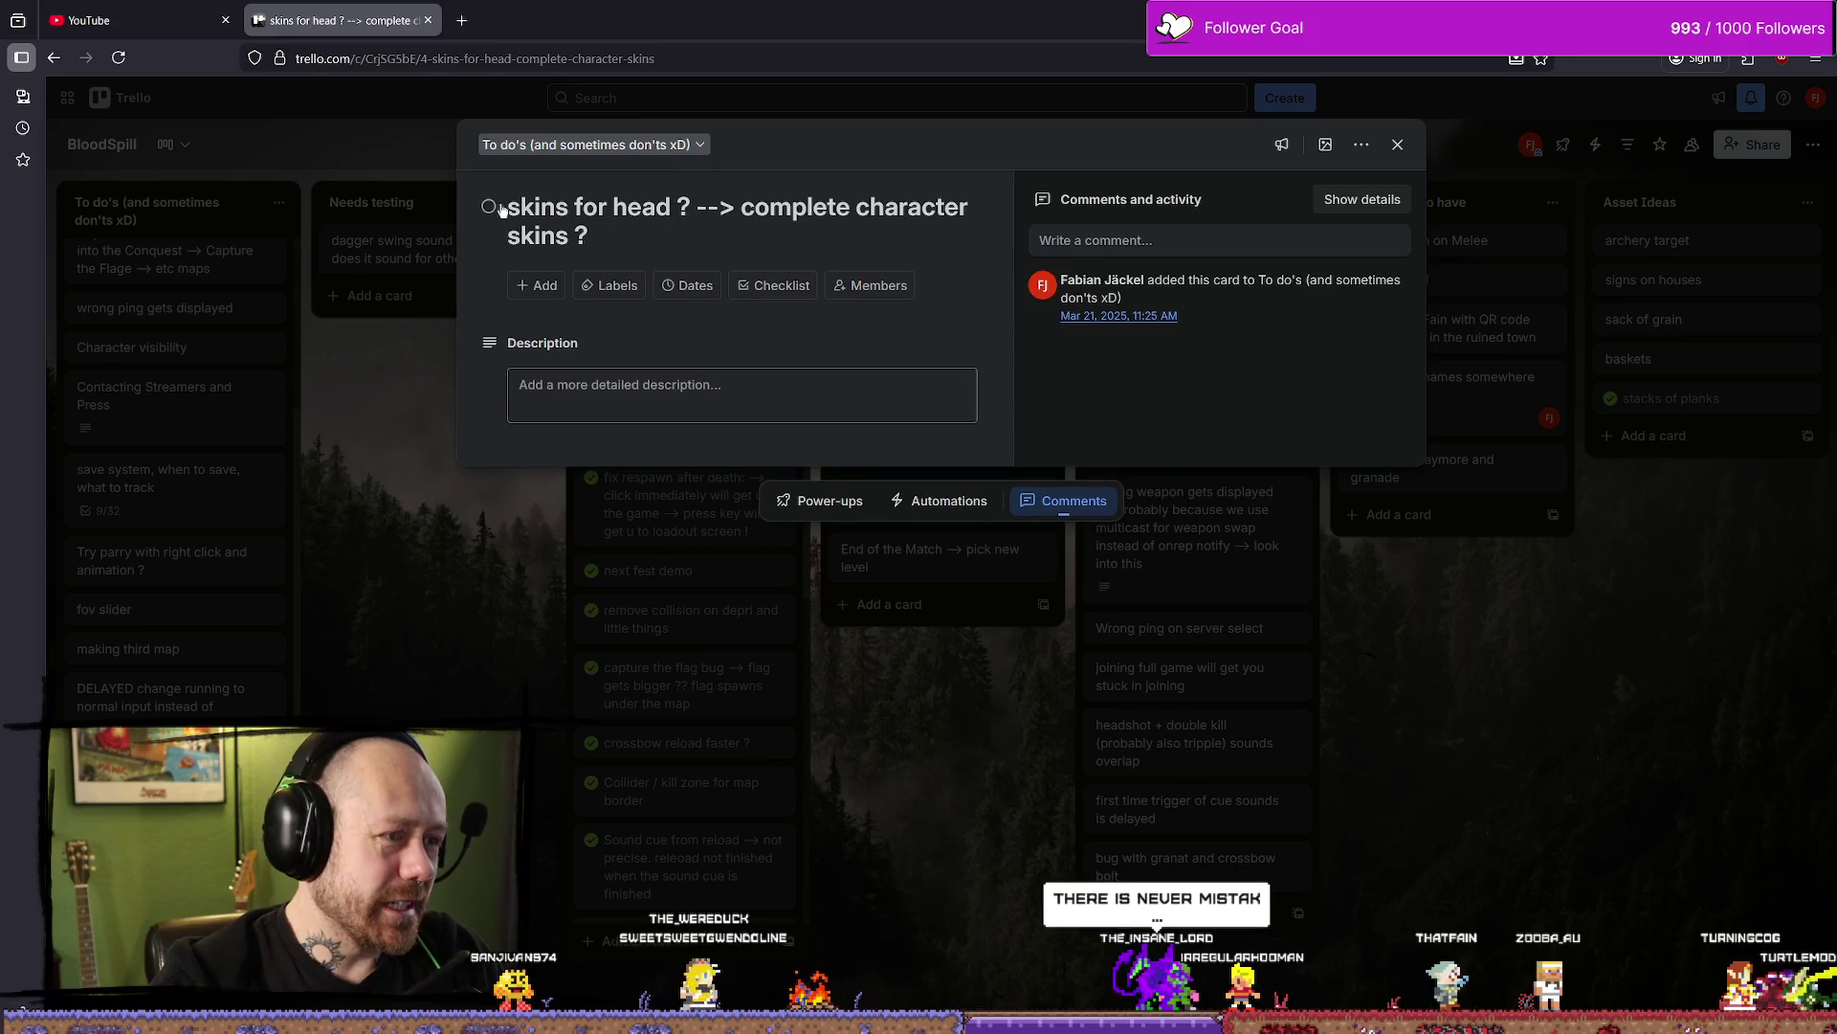
{"action": "left_click_drag", "start_coordinate": [504, 210], "coordinate": [624, 212]}
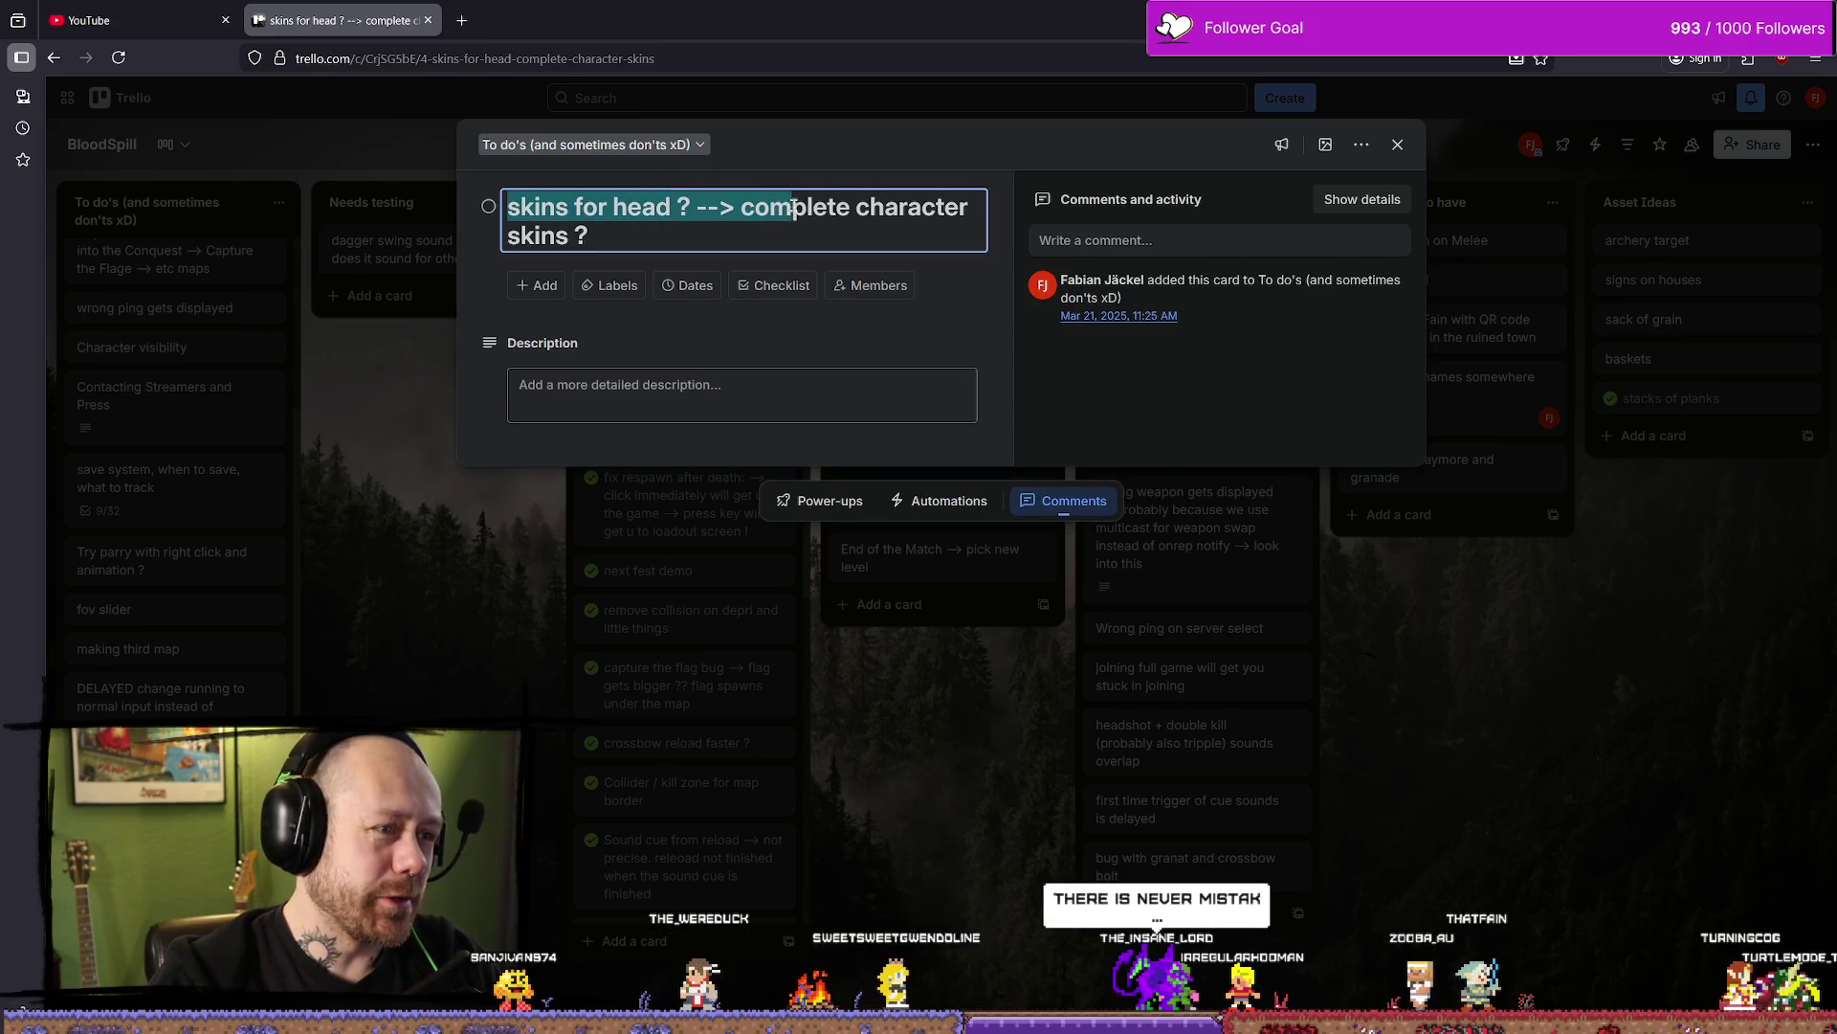
{"action": "left_click_drag", "start_coordinate": [793, 207], "coordinate": [830, 222]}
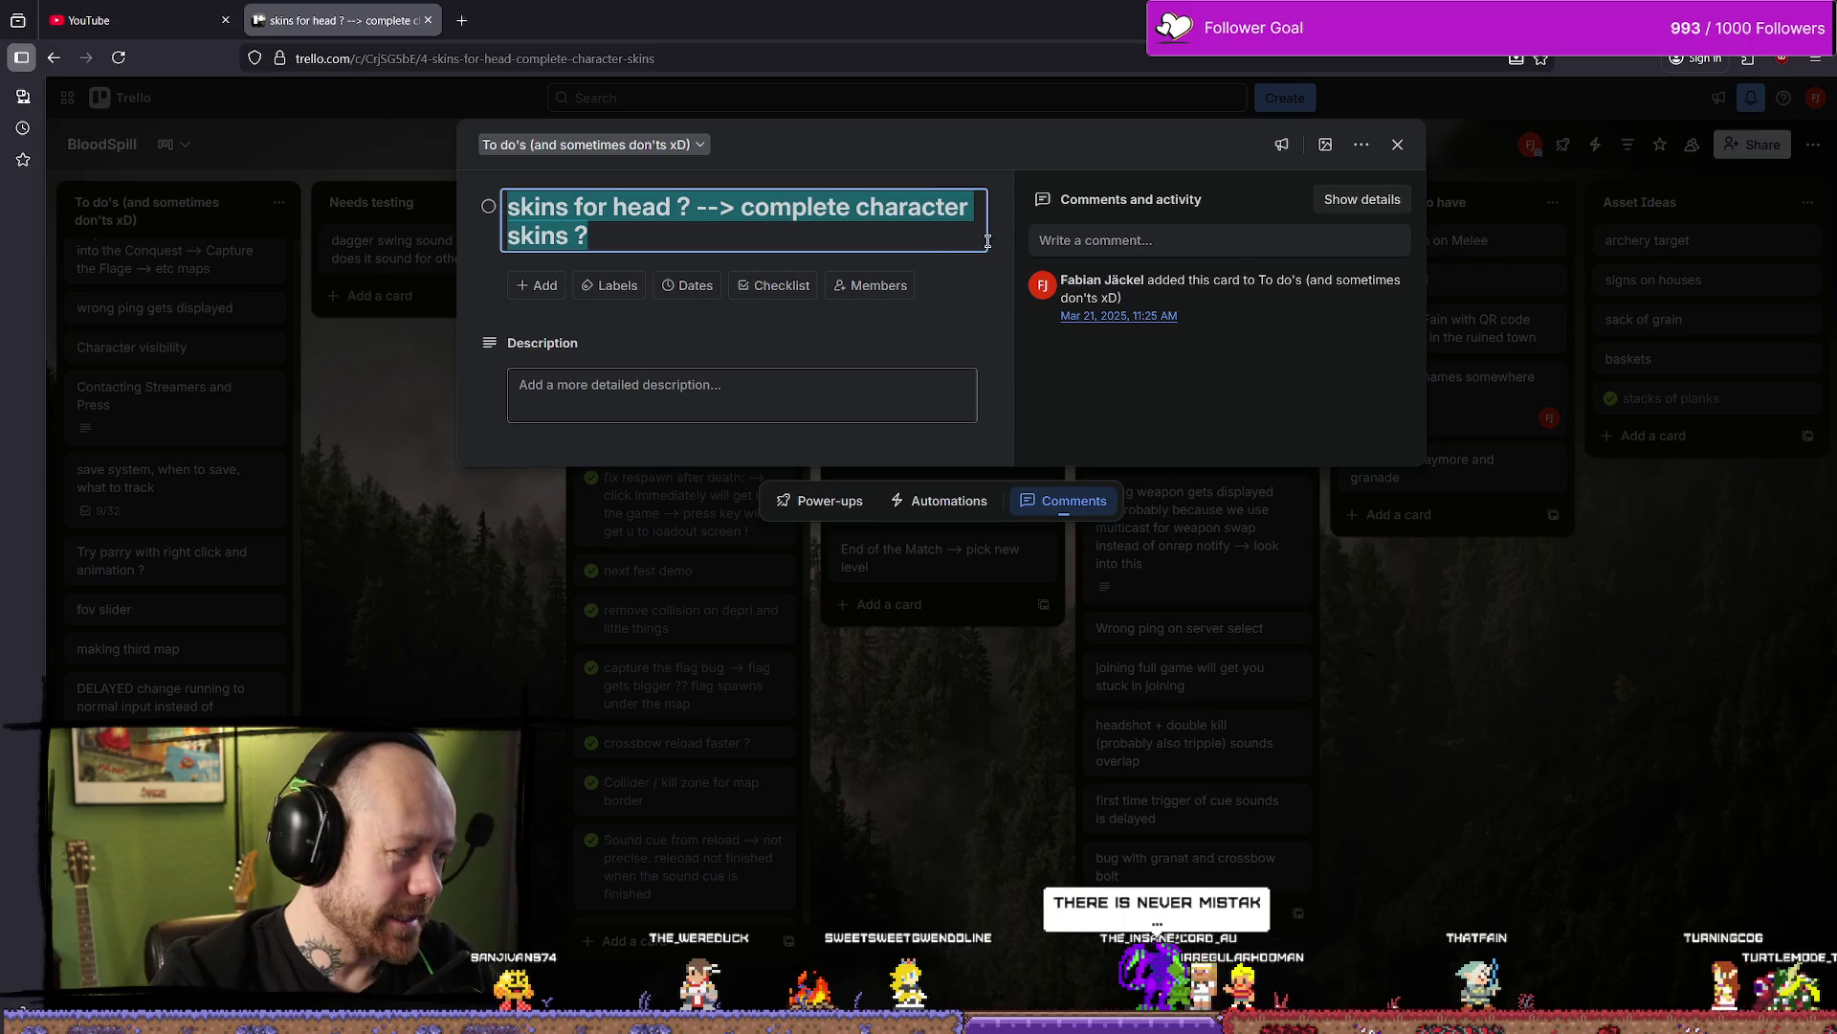
{"action": "left_click", "coordinate": [1523, 842]}
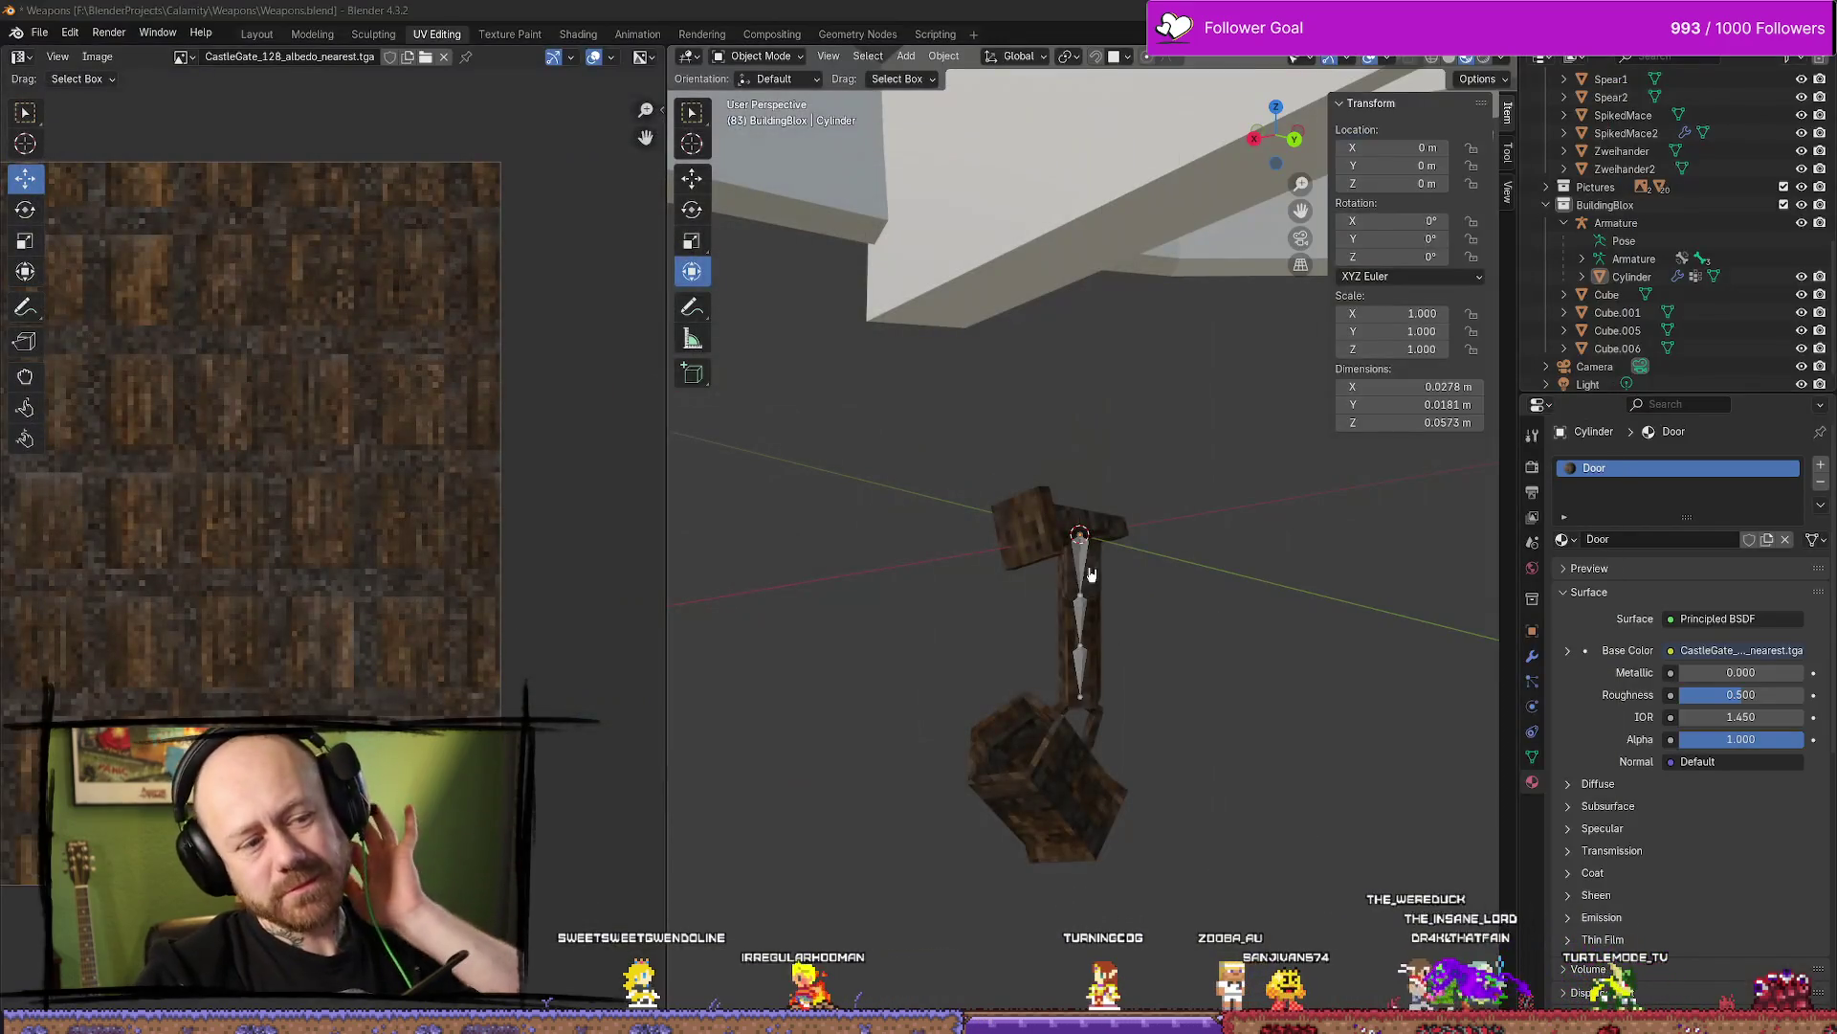
Select the charm's Cylinder mesh, bring up its Object menu, and orbit around it
{"action": "left_click", "coordinate": [1086, 574]}
{"action": "right_click", "coordinate": [1266, 606]}
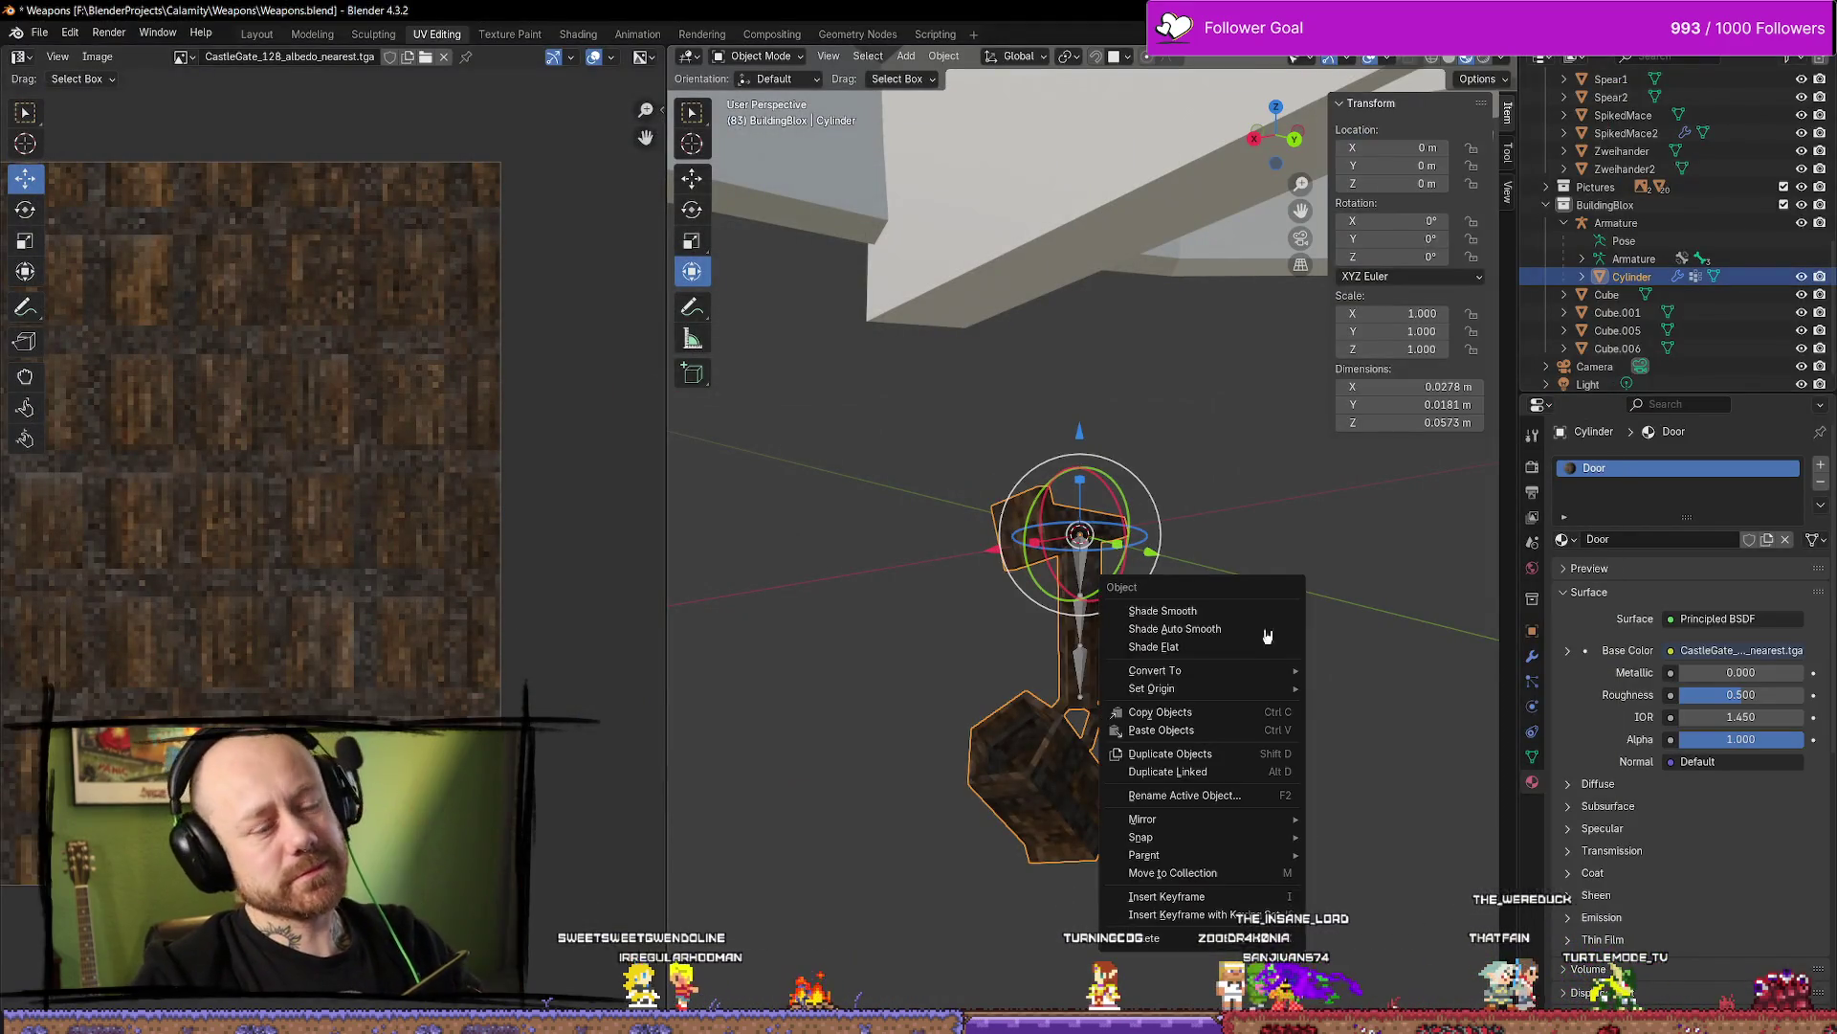
{"action": "mouse_move", "coordinate": [1263, 579]}
{"action": "middle_mouse_down"}
{"action": "mouse_move", "coordinate": [1161, 498]}
{"action": "mouse_move", "coordinate": [1264, 265]}
{"action": "mouse_move", "coordinate": [1244, 287]}
{"action": "middle_mouse_up"}
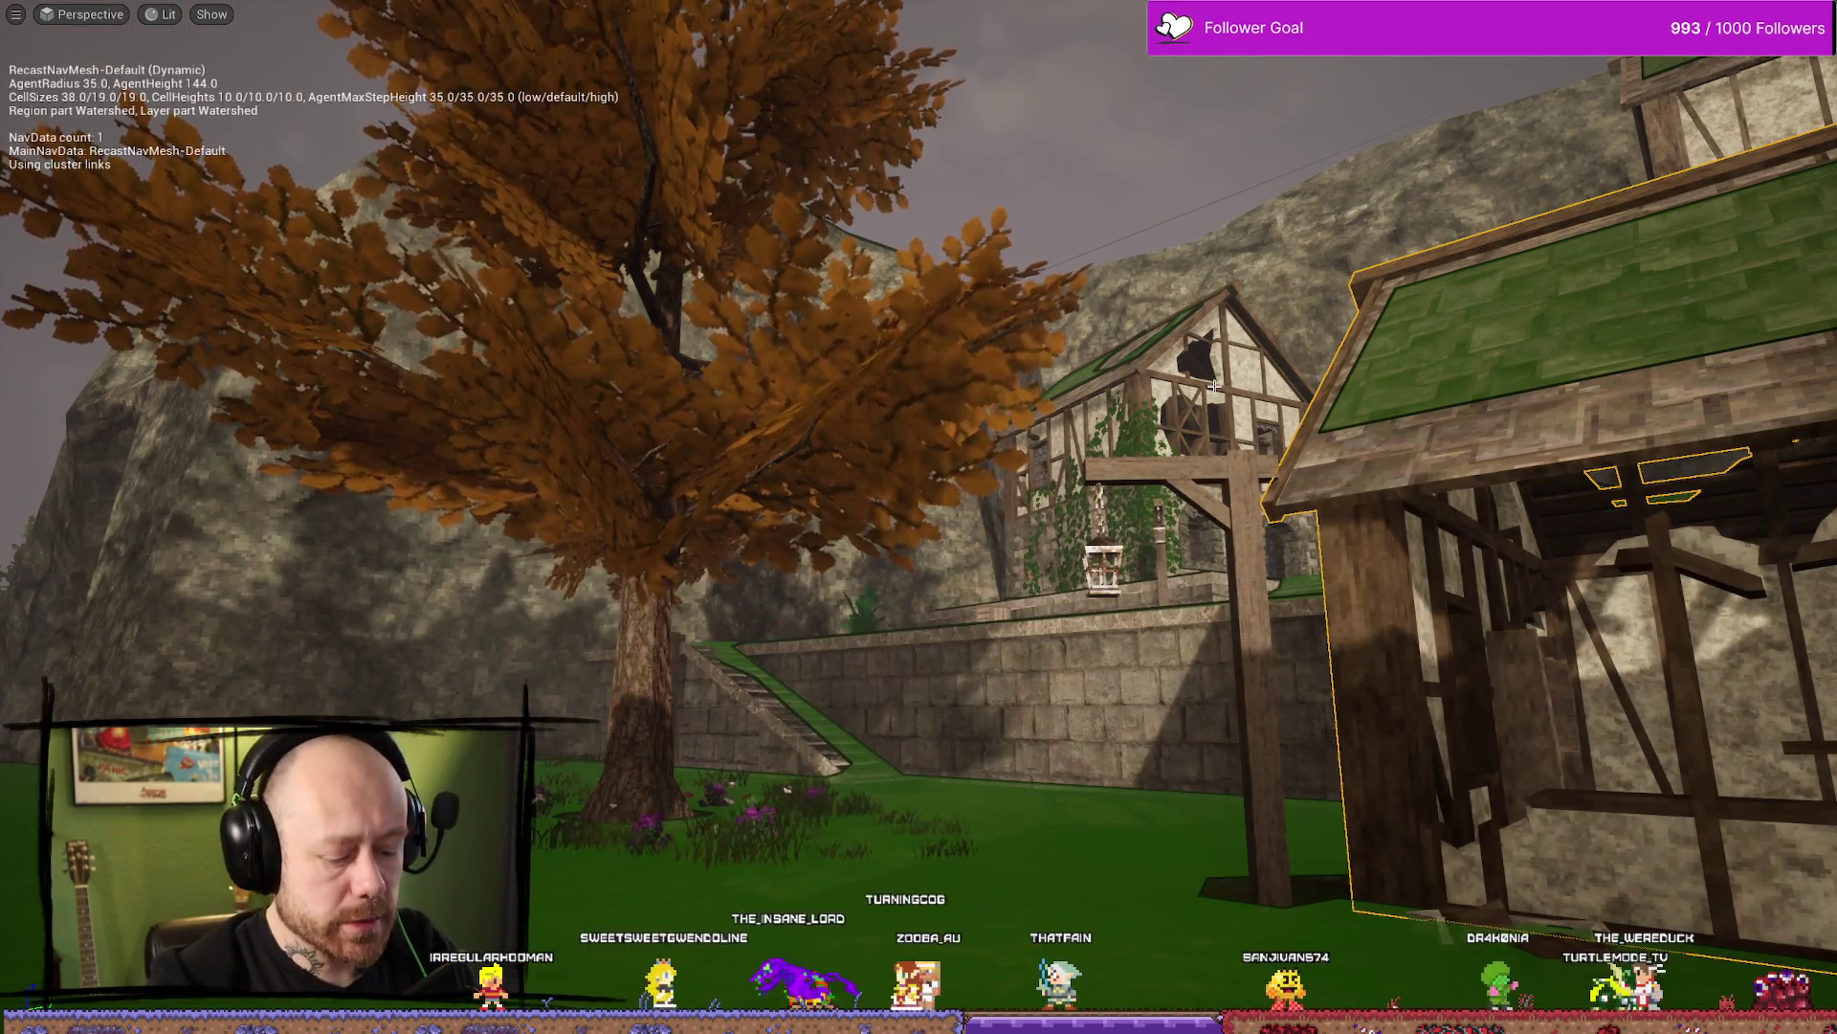
Hide the navigation mesh overlay, playtest toward the attic window, then stop and close the Content Drawer
{"action": "key", "text": "p"}
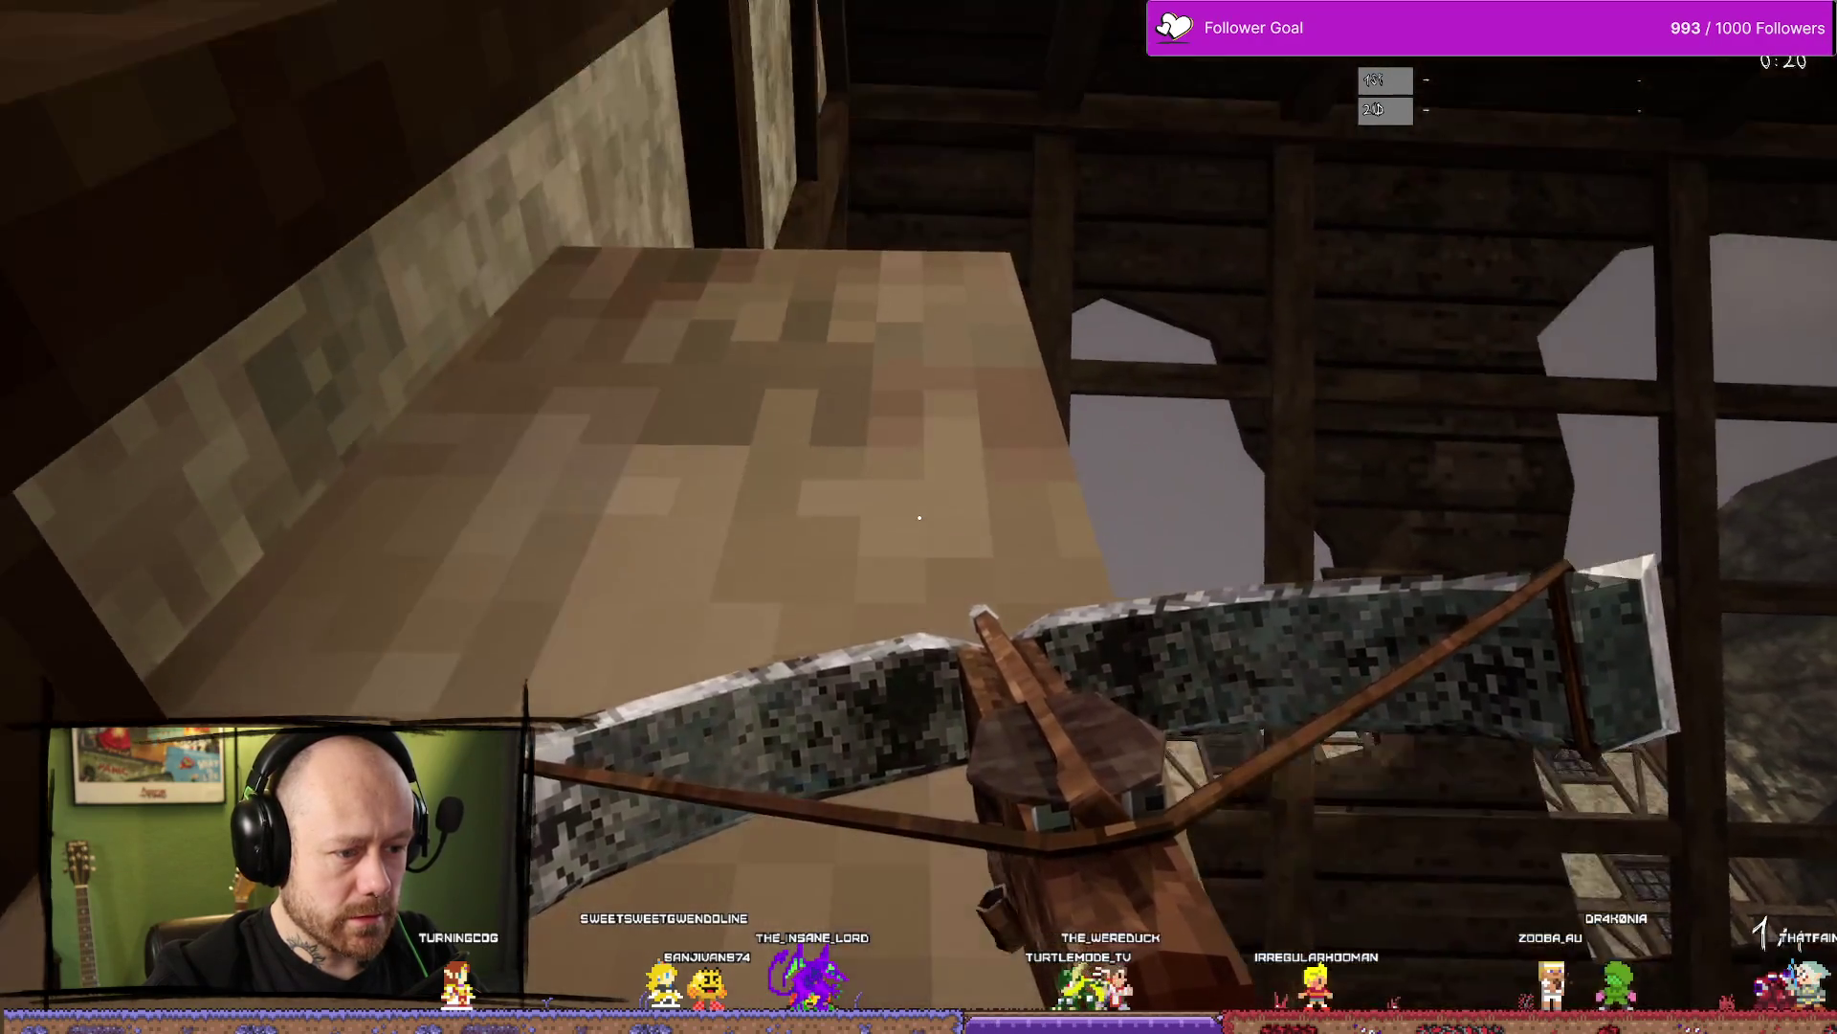
{"action": "key", "text": "w"}
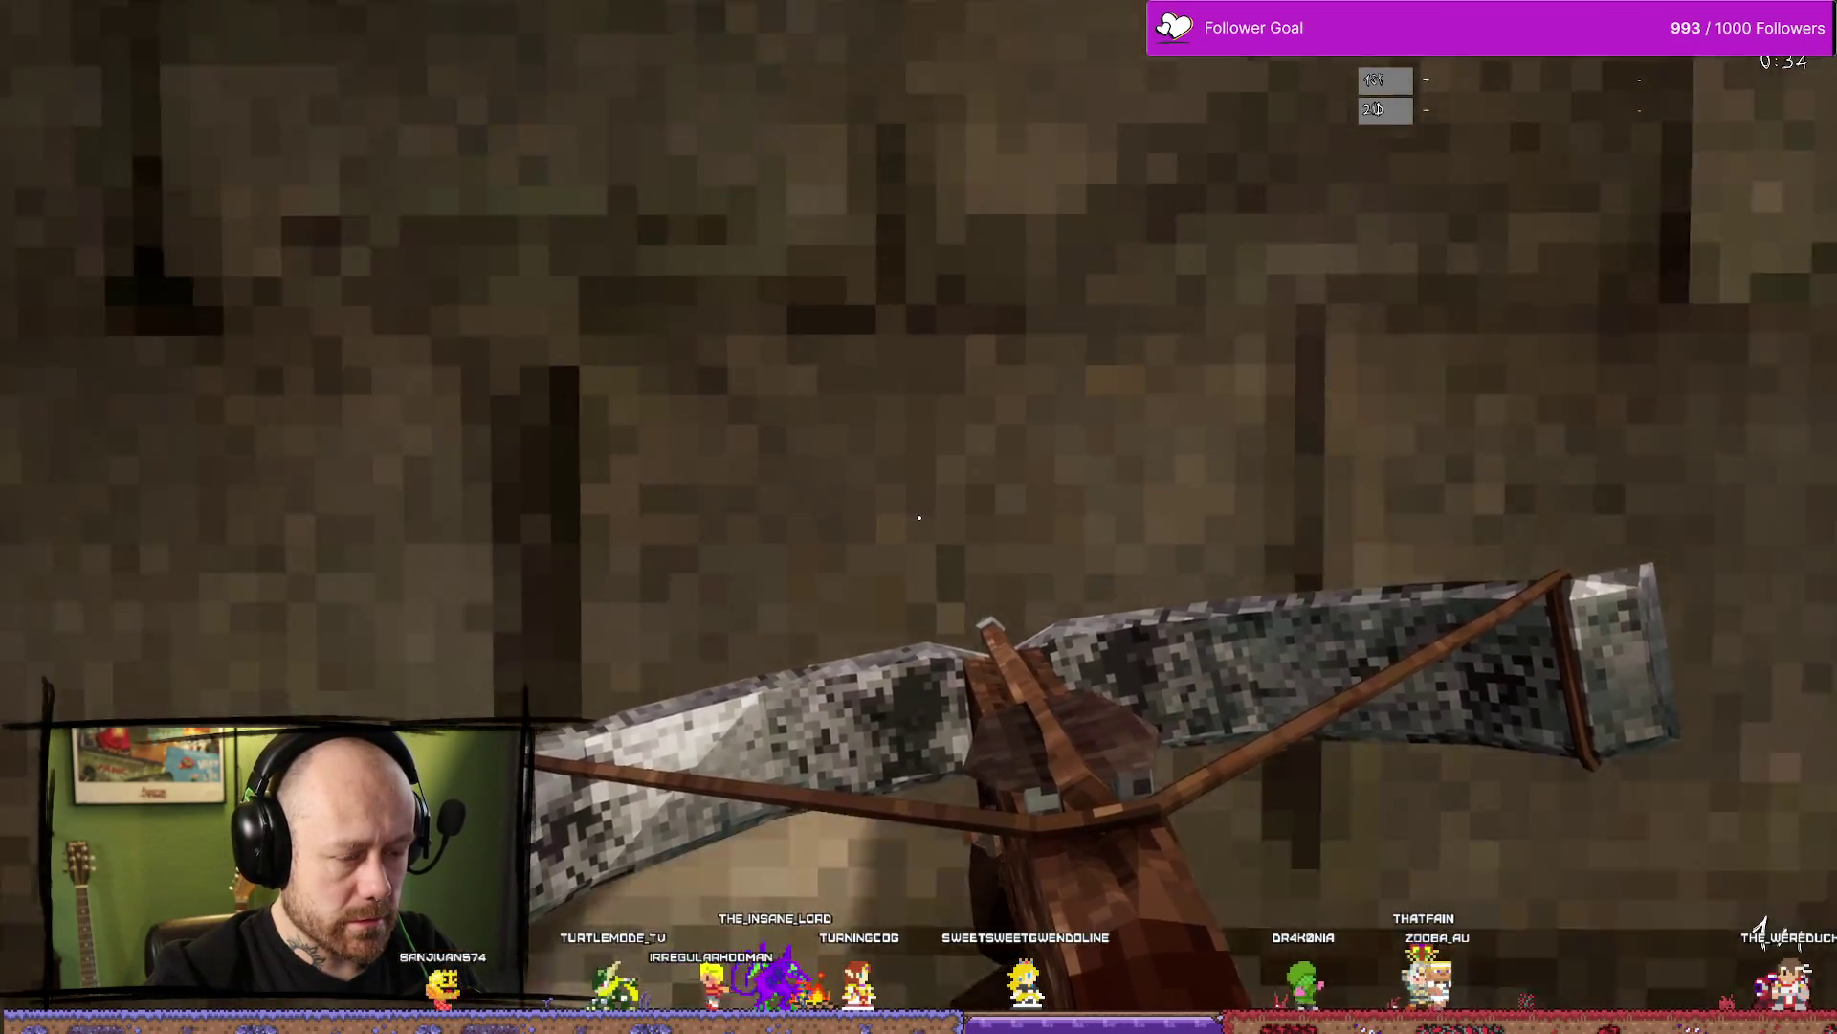
{"action": "key", "text": "Escape"}
{"action": "key", "text": "ctrl+space"}
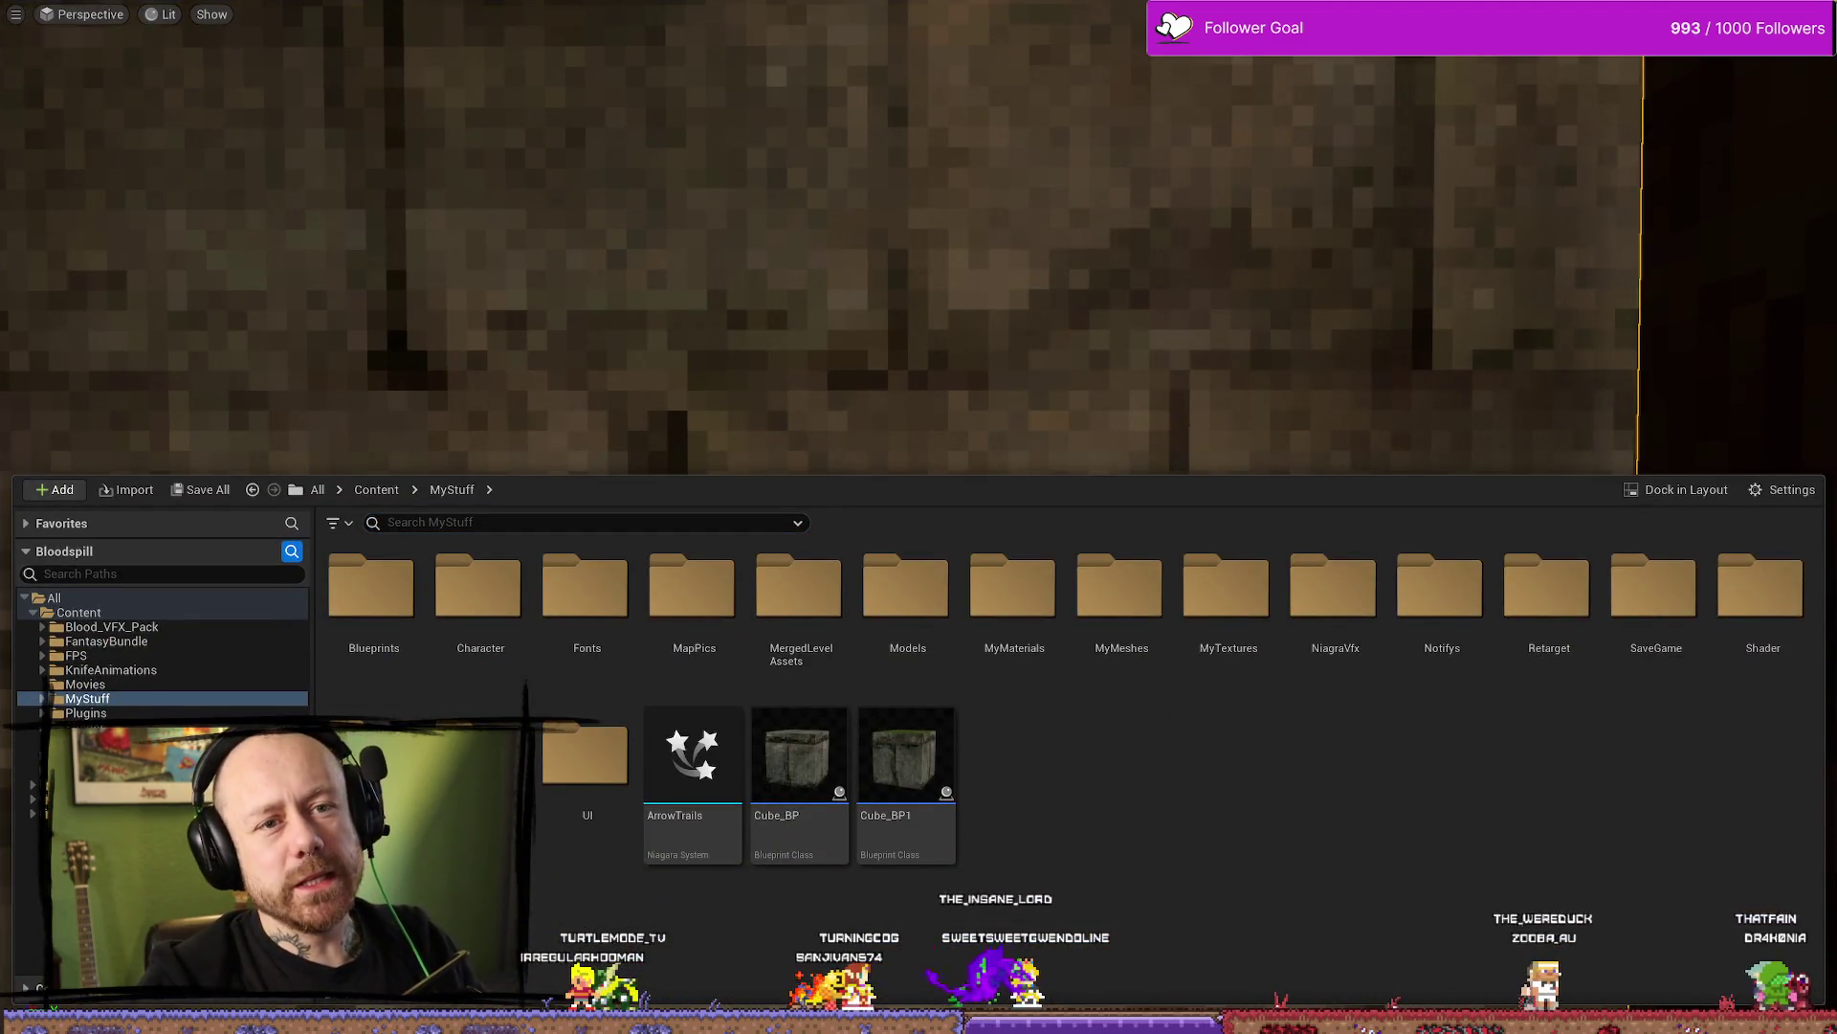
{"action": "left_click", "coordinate": [1099, 341]}
Start Play, deploy with the Crossbow, and walk past a wooden pillar toward the village houses
{"action": "left_click", "coordinate": [443, 73]}
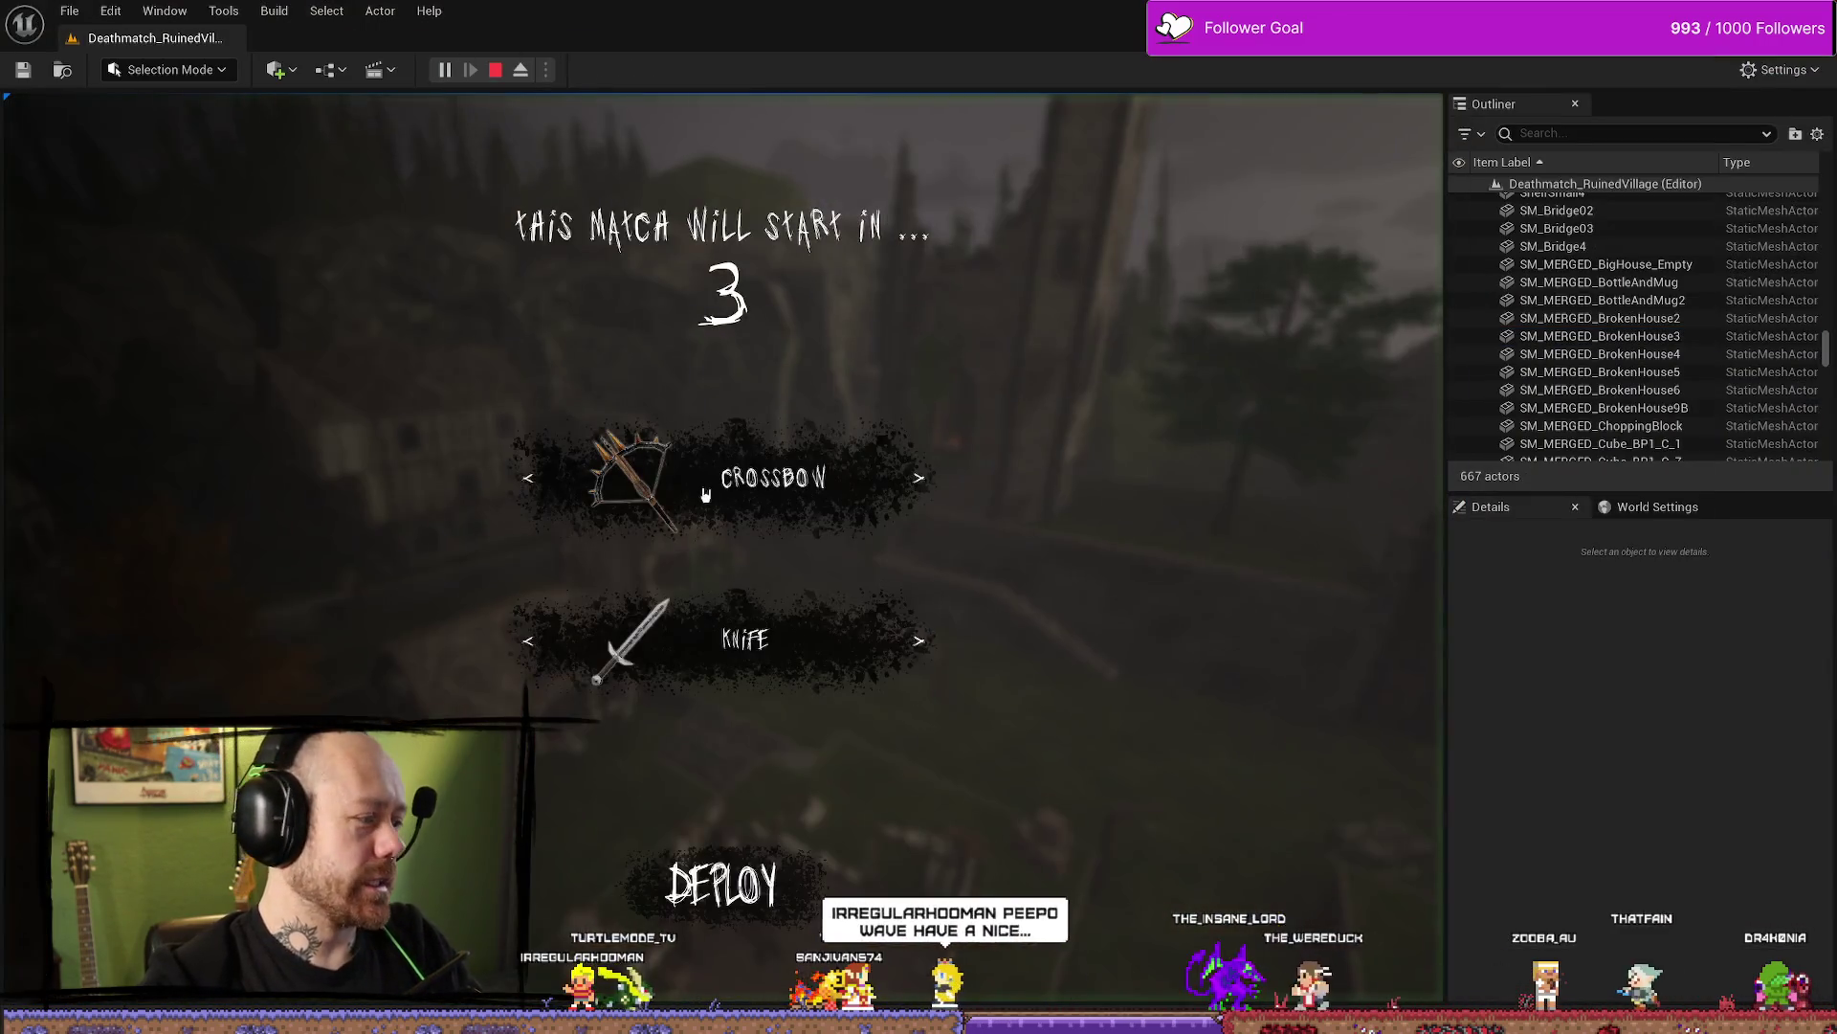
{"action": "left_click", "coordinate": [670, 855]}
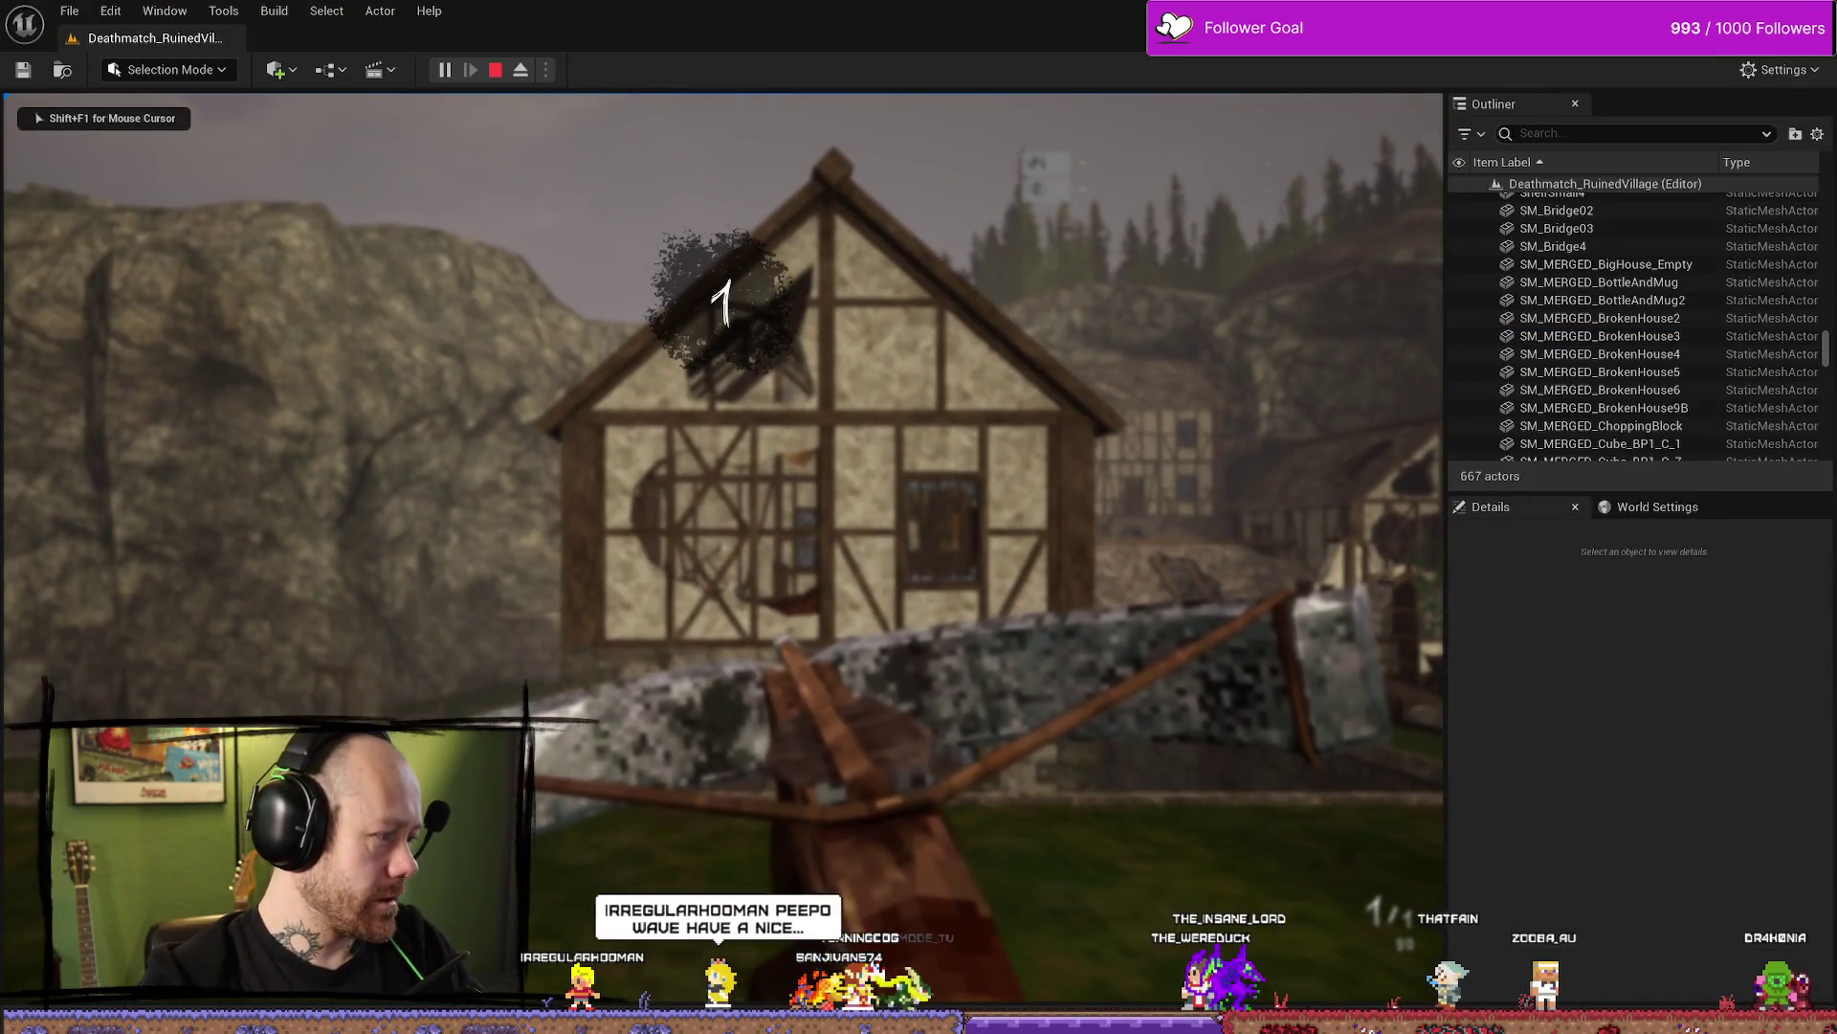
{"action": "key", "text": "w"}
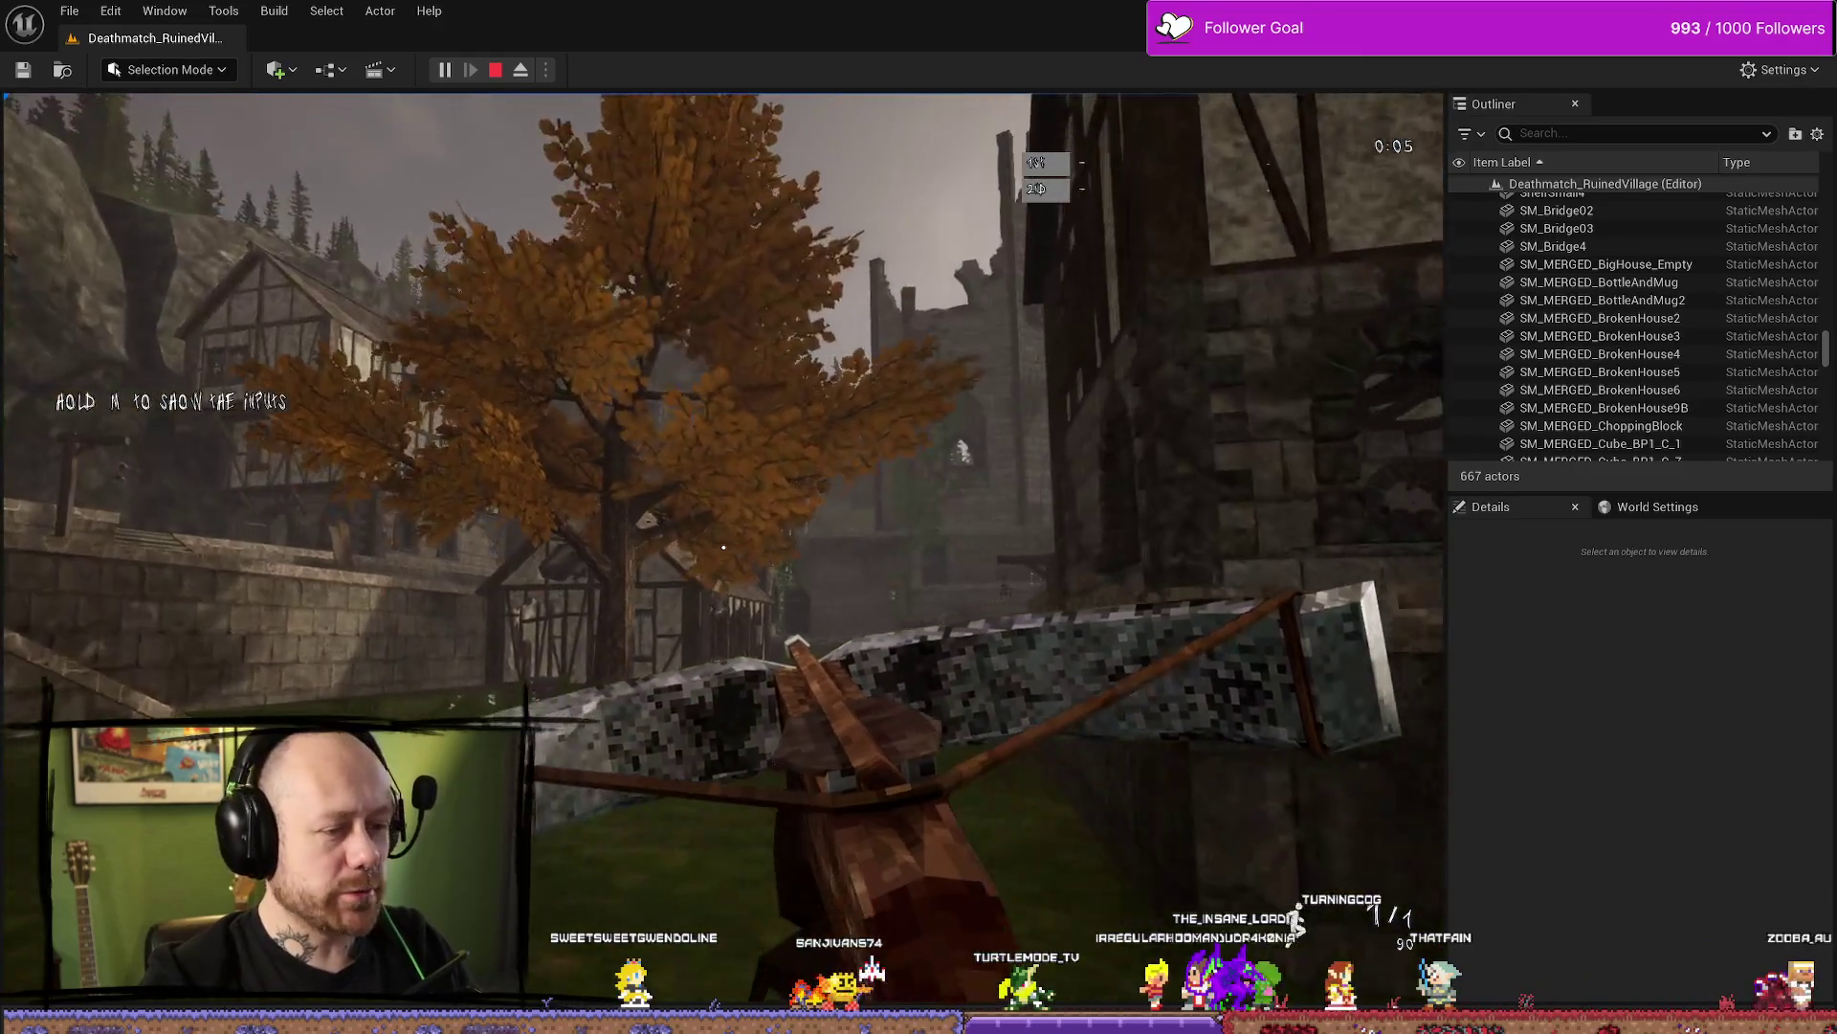
{"action": "key", "text": "w"}
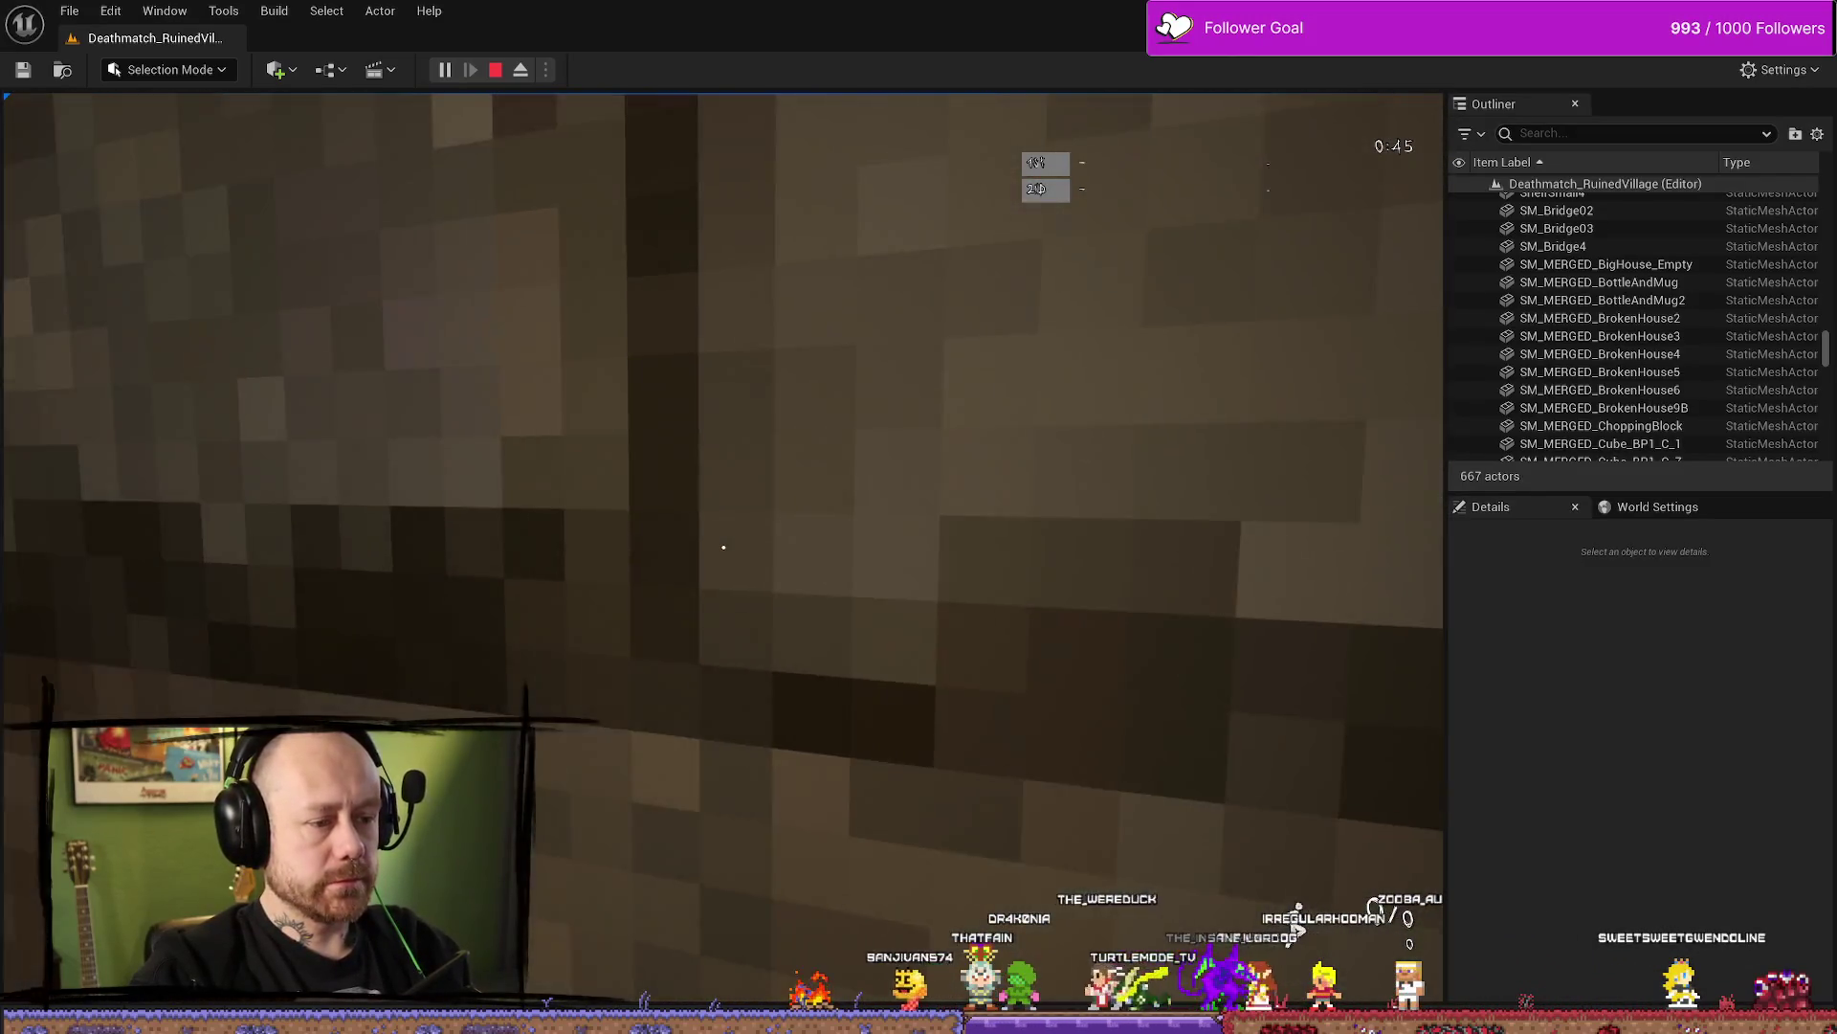
Swing the sword at the timber wall, back away, and head for the stone stairs
{"action": "mouse_move", "coordinate": [724, 547]}
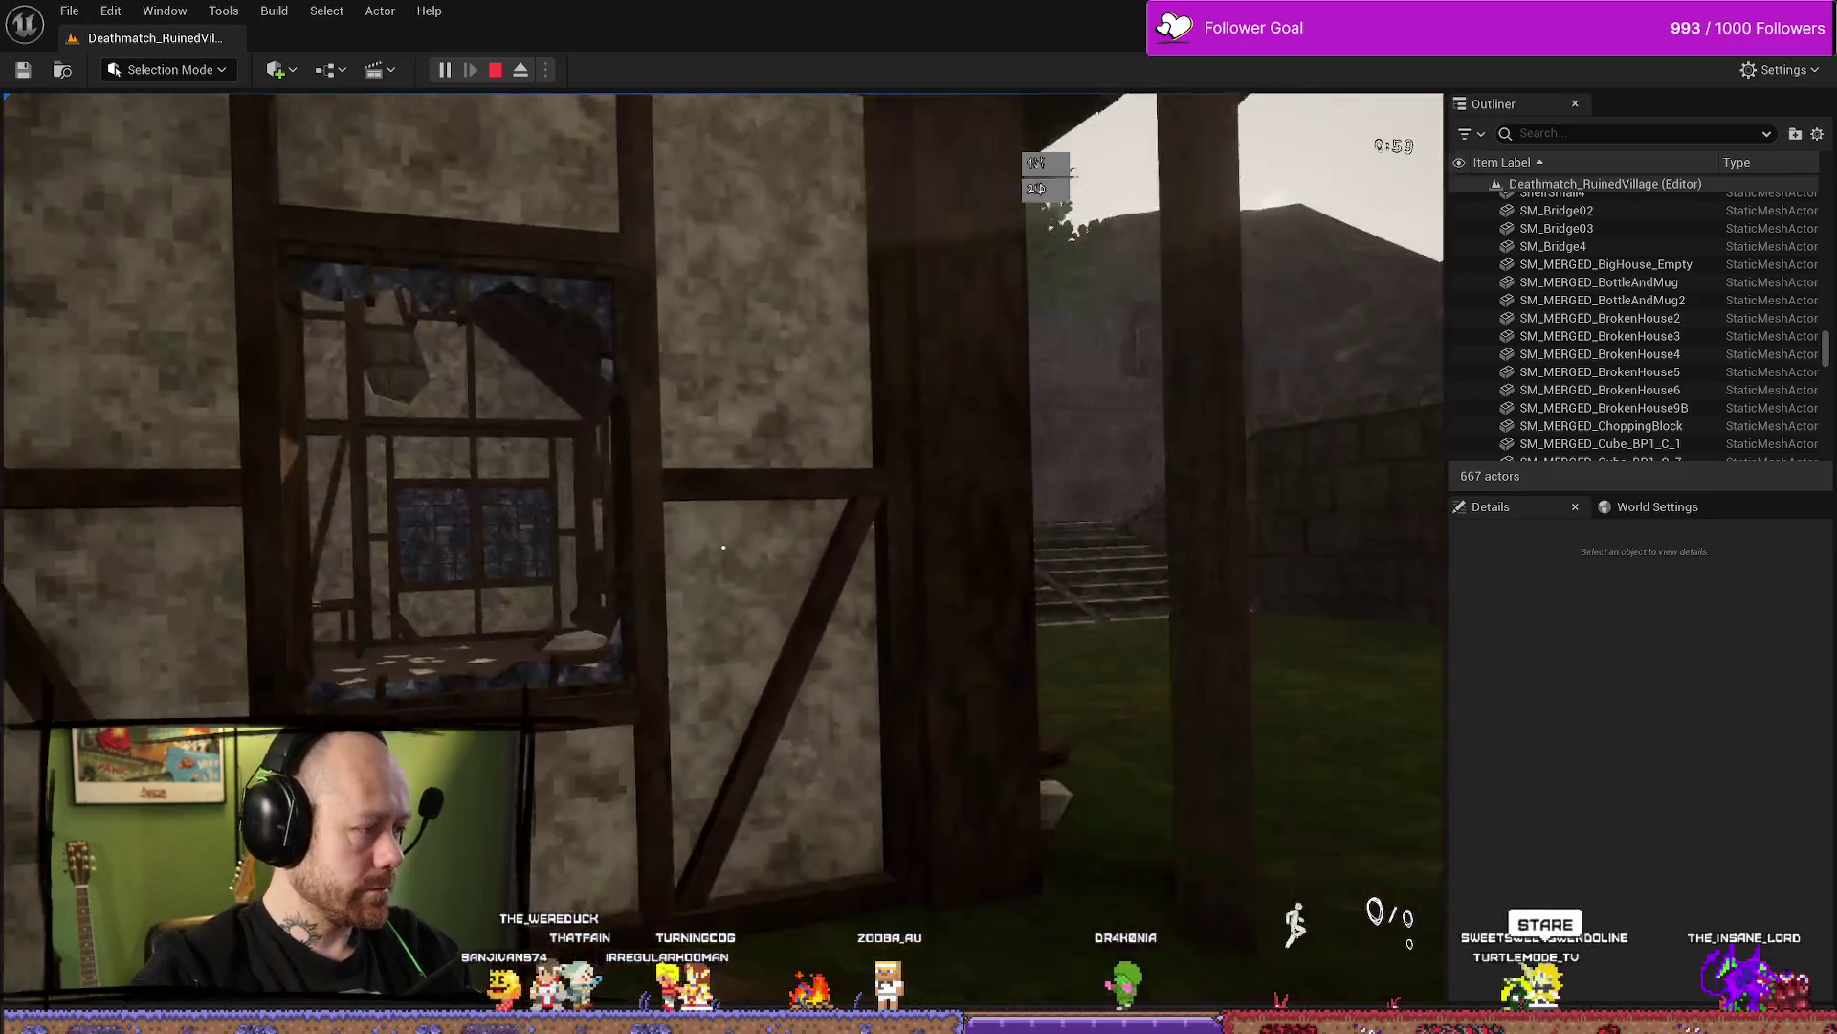
{"action": "left_click", "coordinate": [723, 547]}
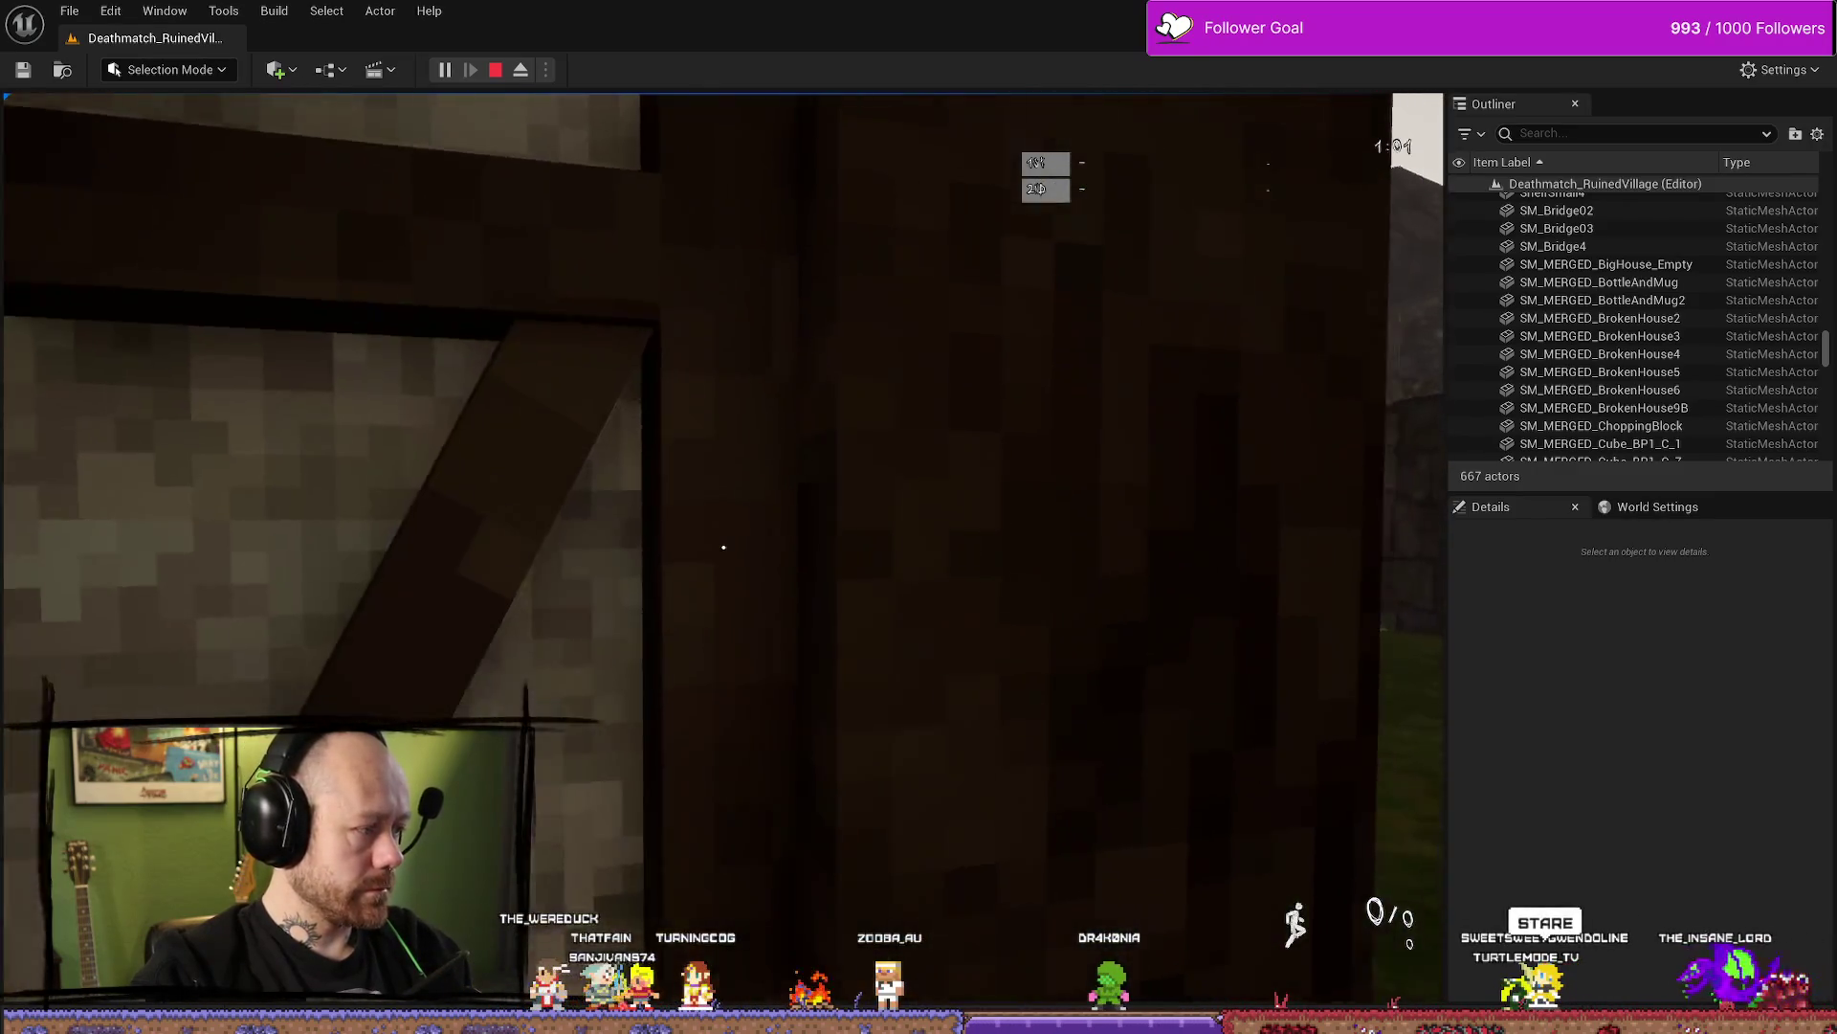
{"action": "key", "text": "s"}
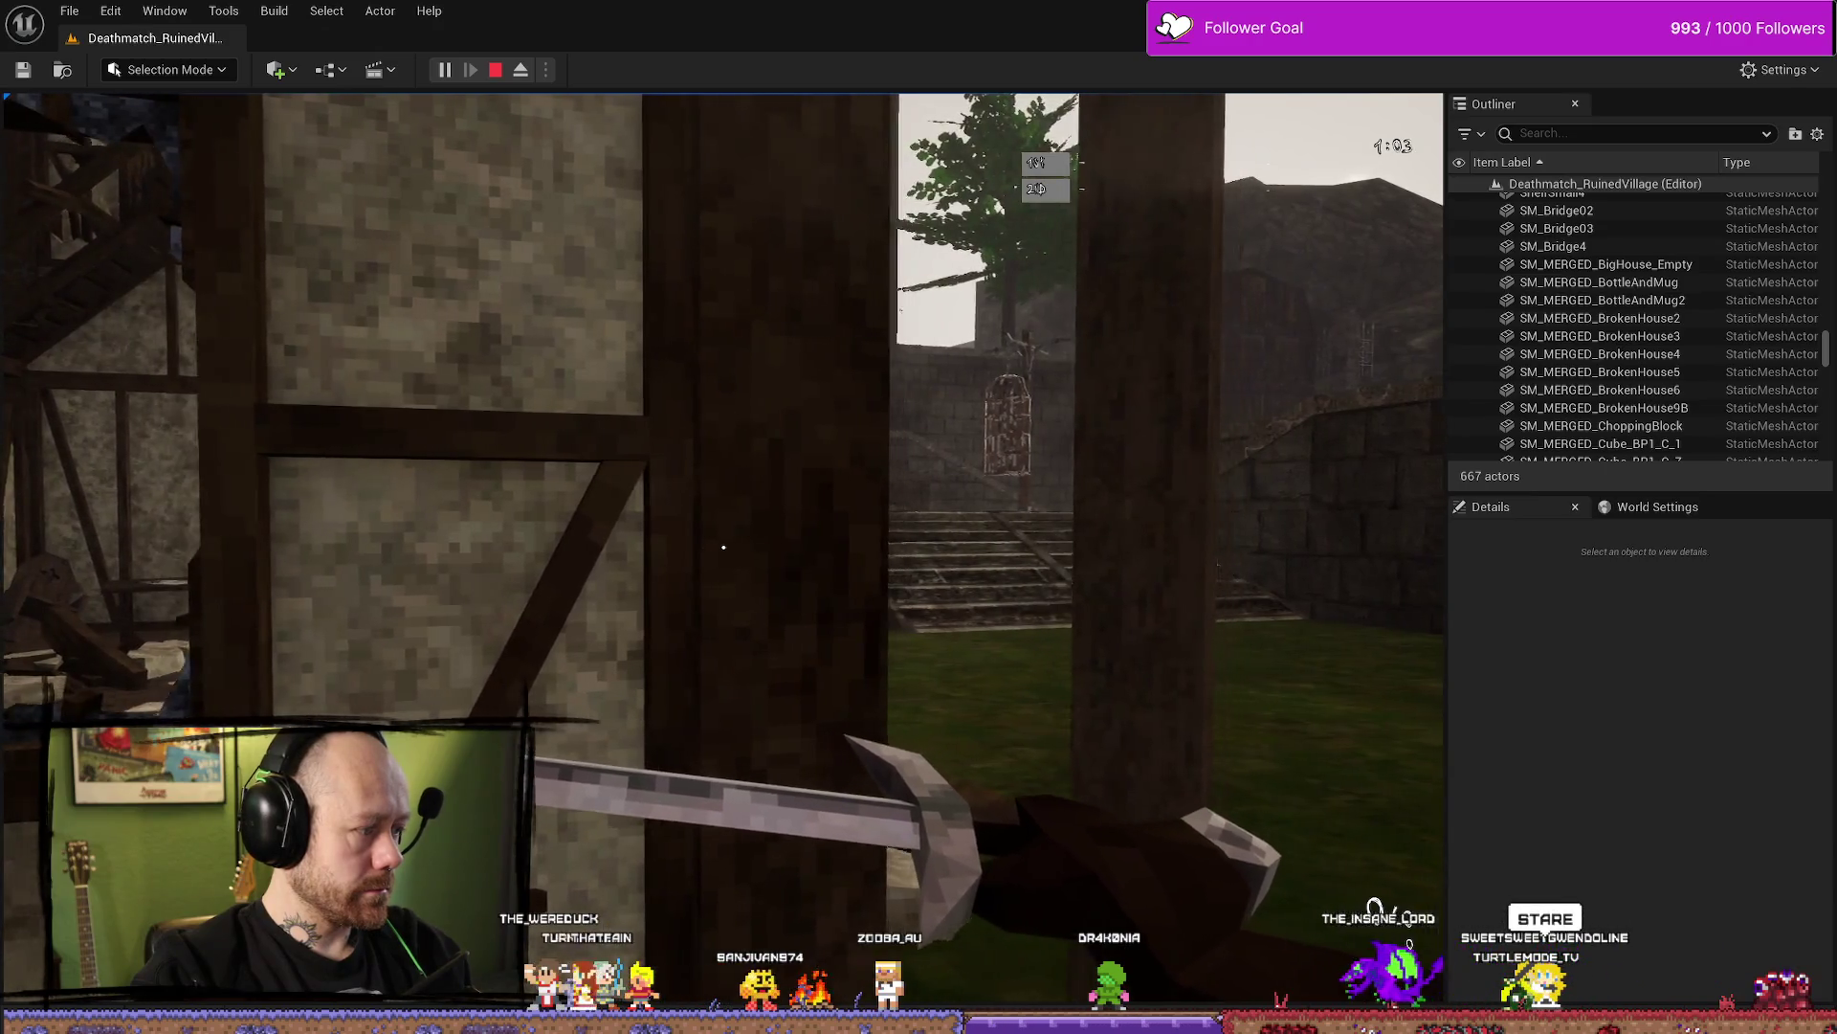
{"action": "key", "text": "w"}
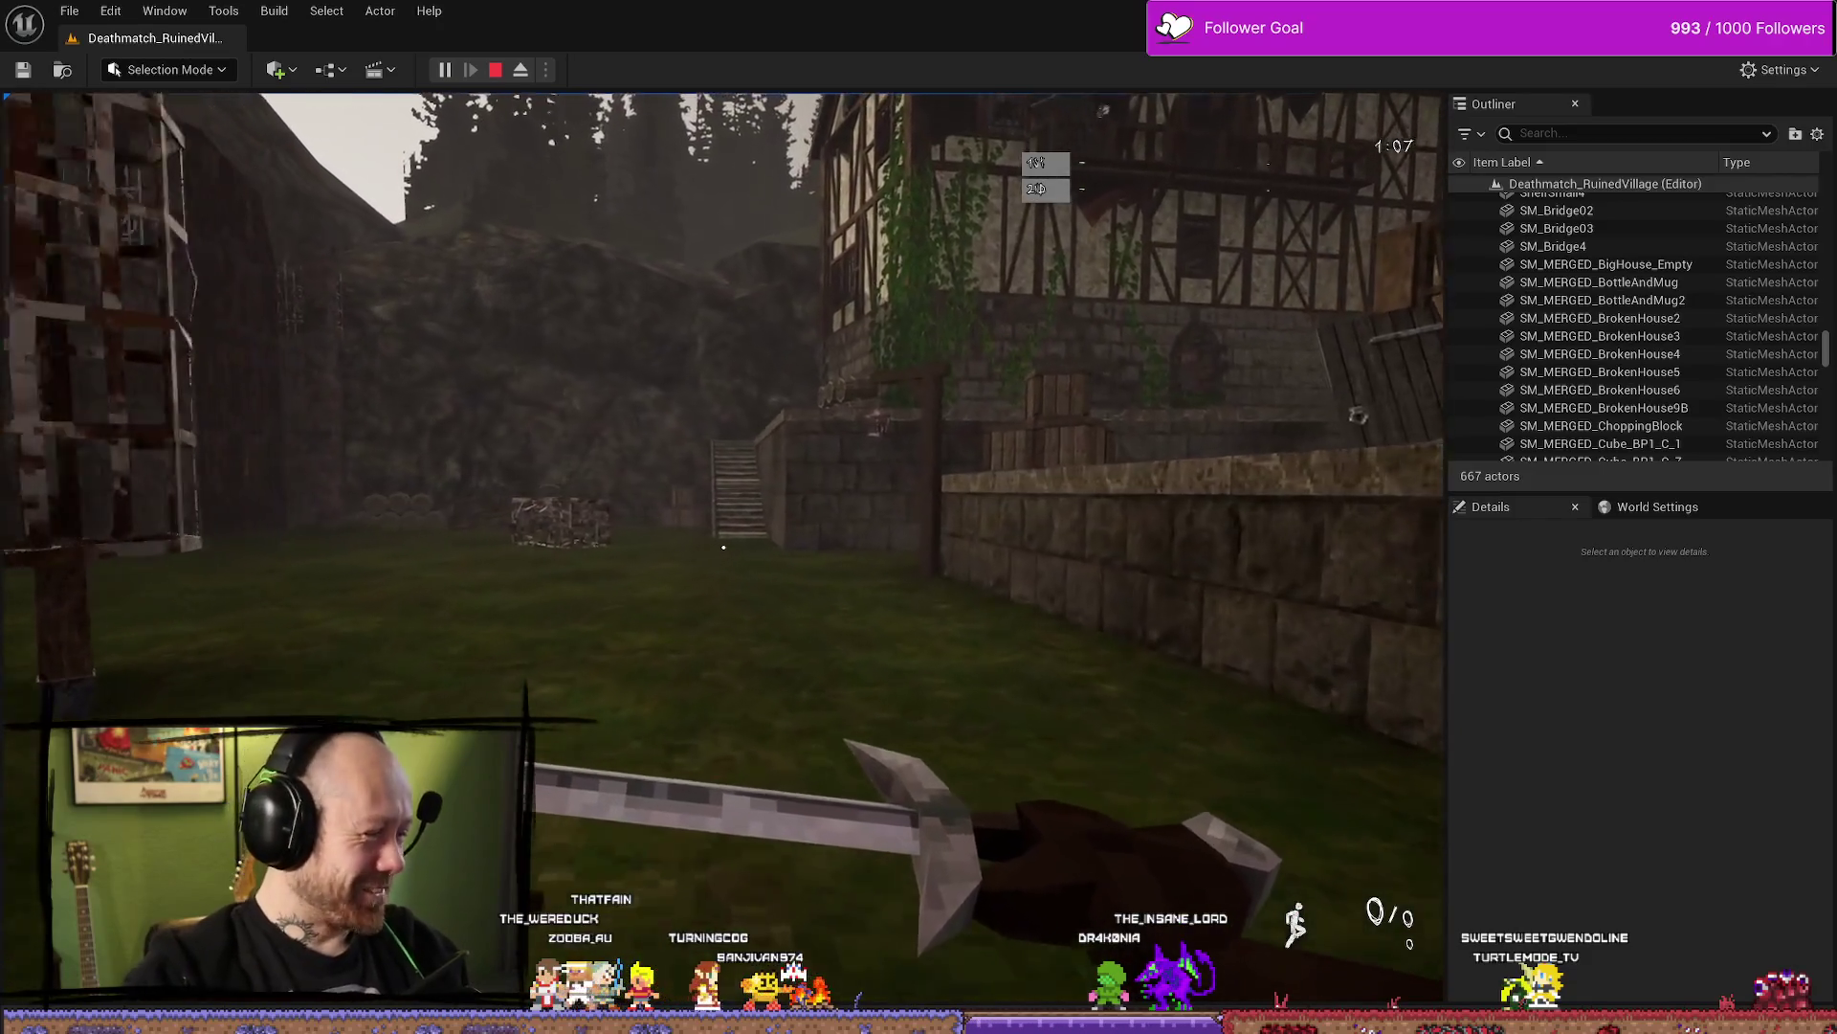
Walk through the house alley up to its stairs and window, then stop the playtest
{"action": "key", "text": "w"}
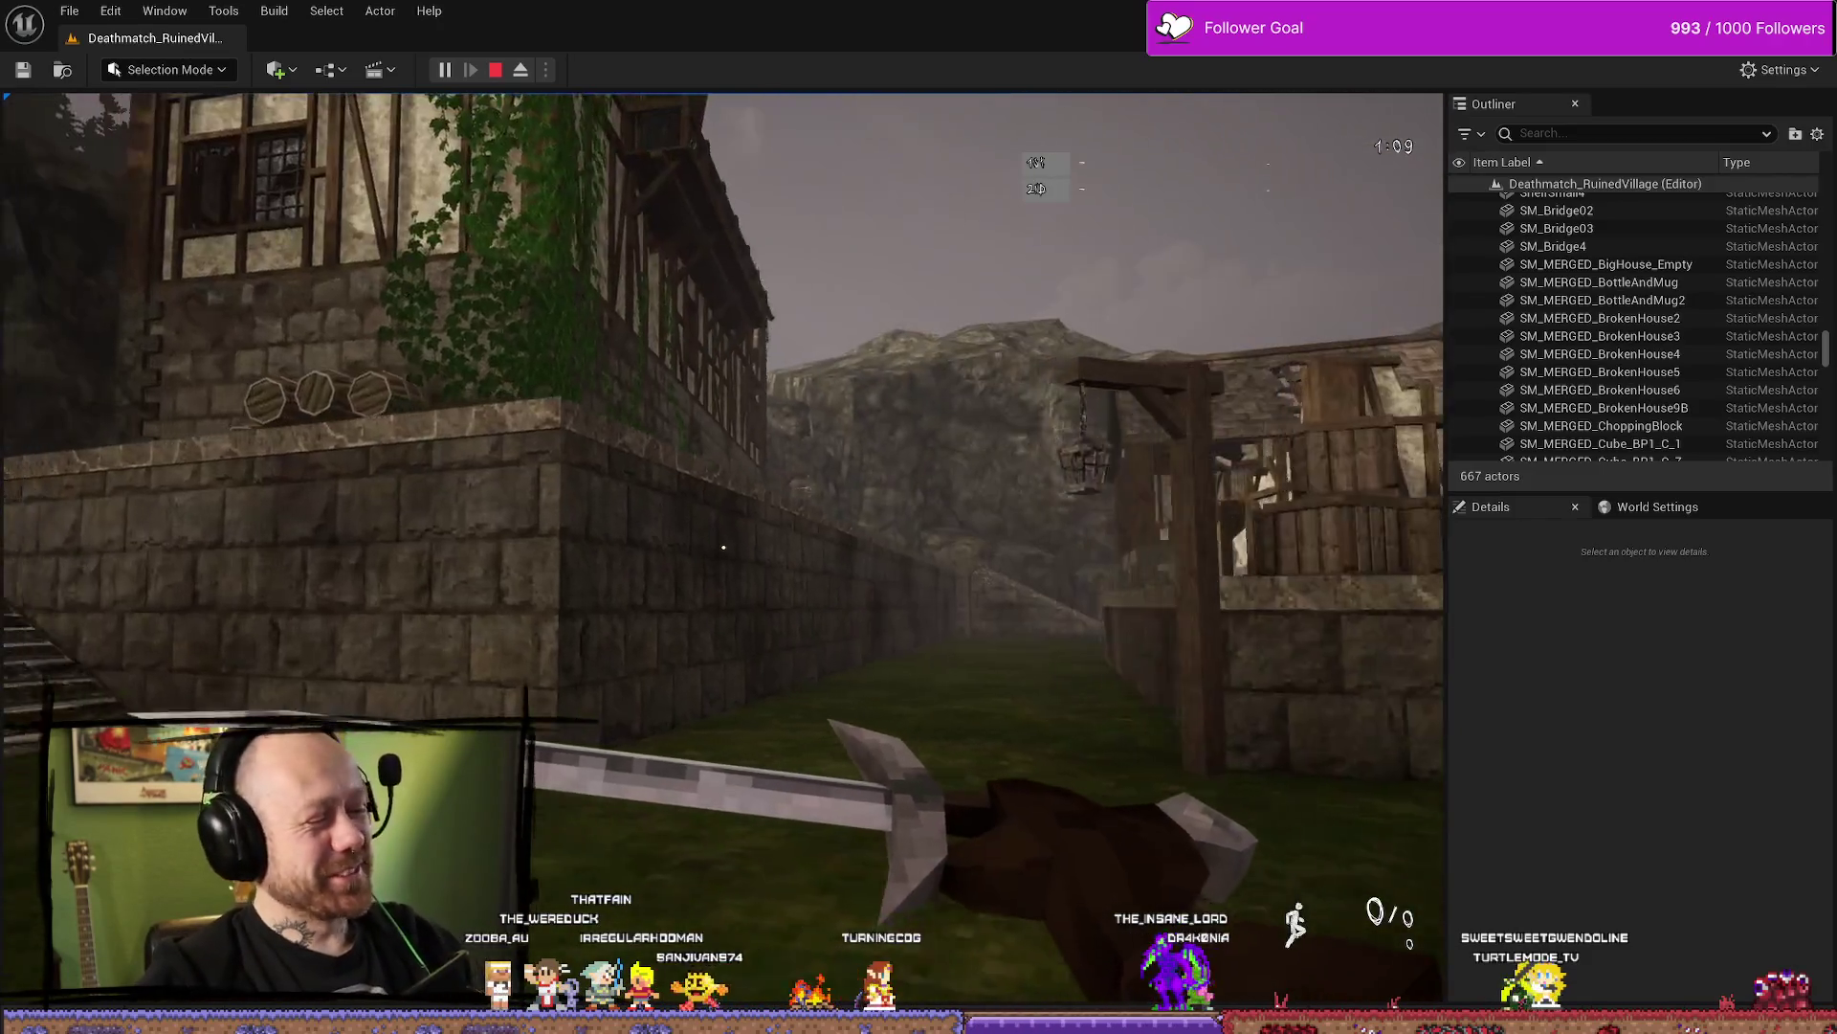
{"action": "key", "text": "w"}
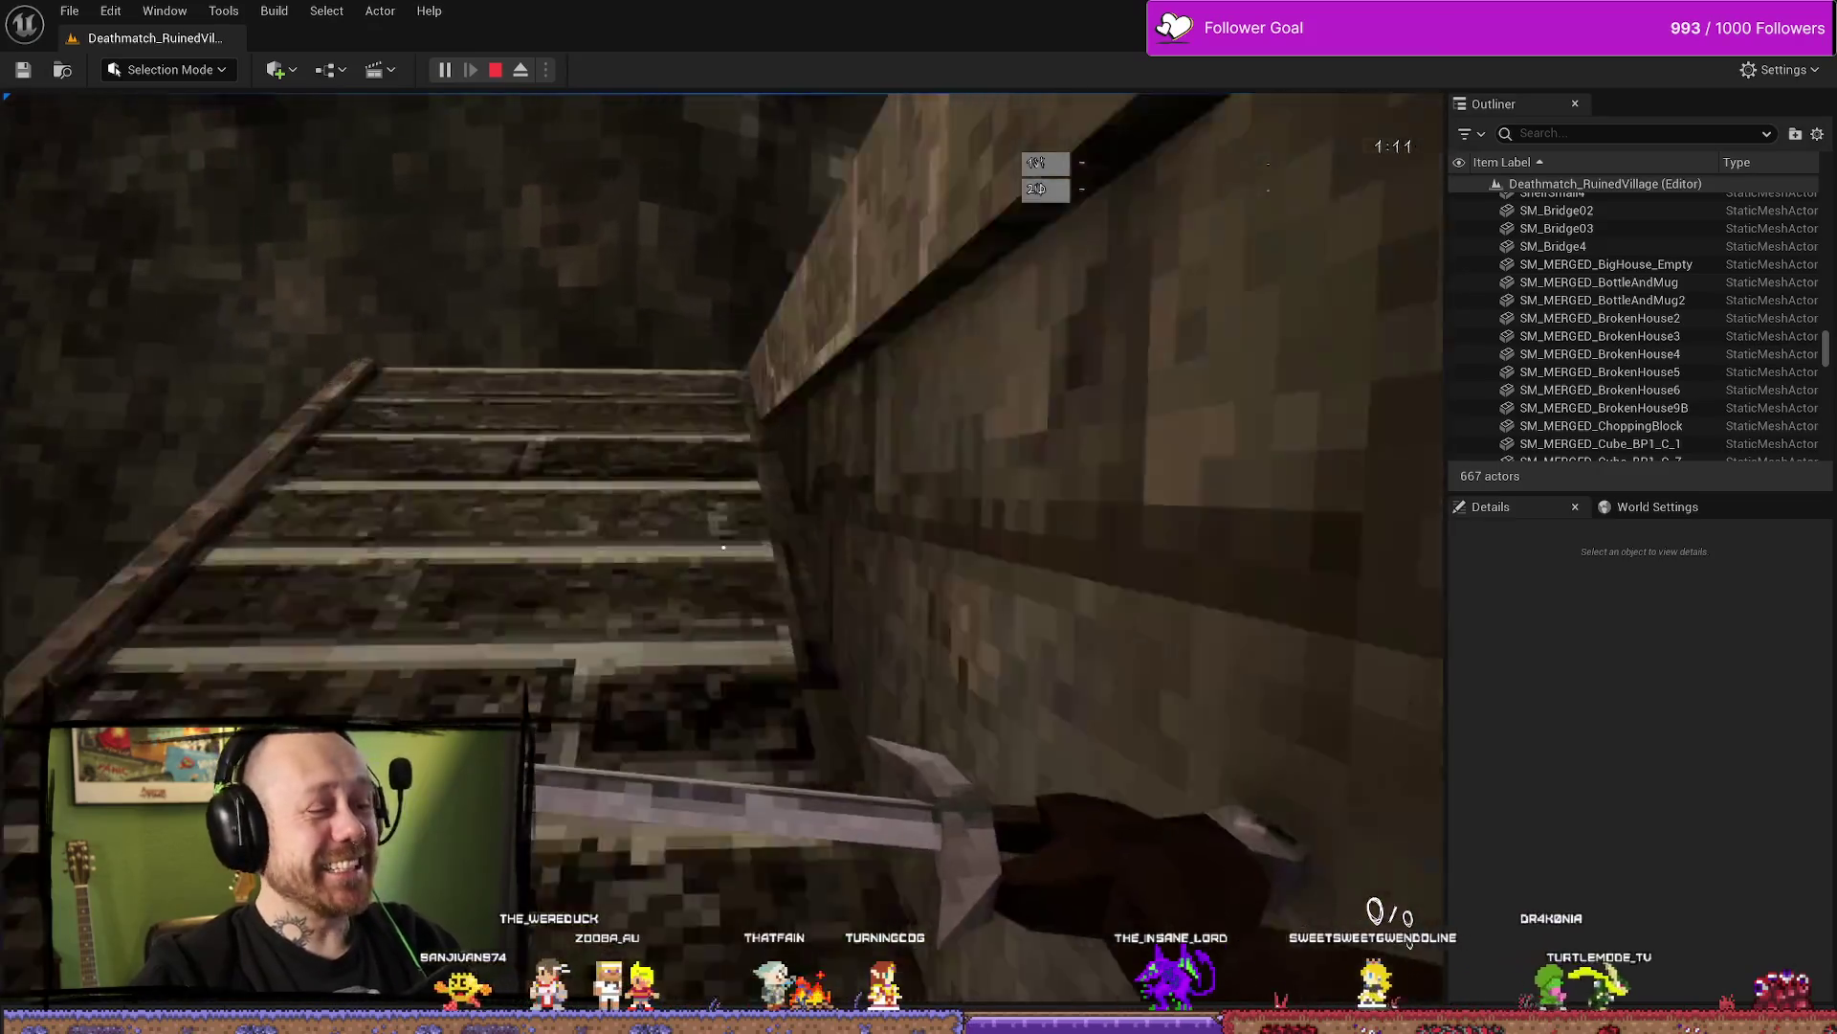
{"action": "key", "text": "w"}
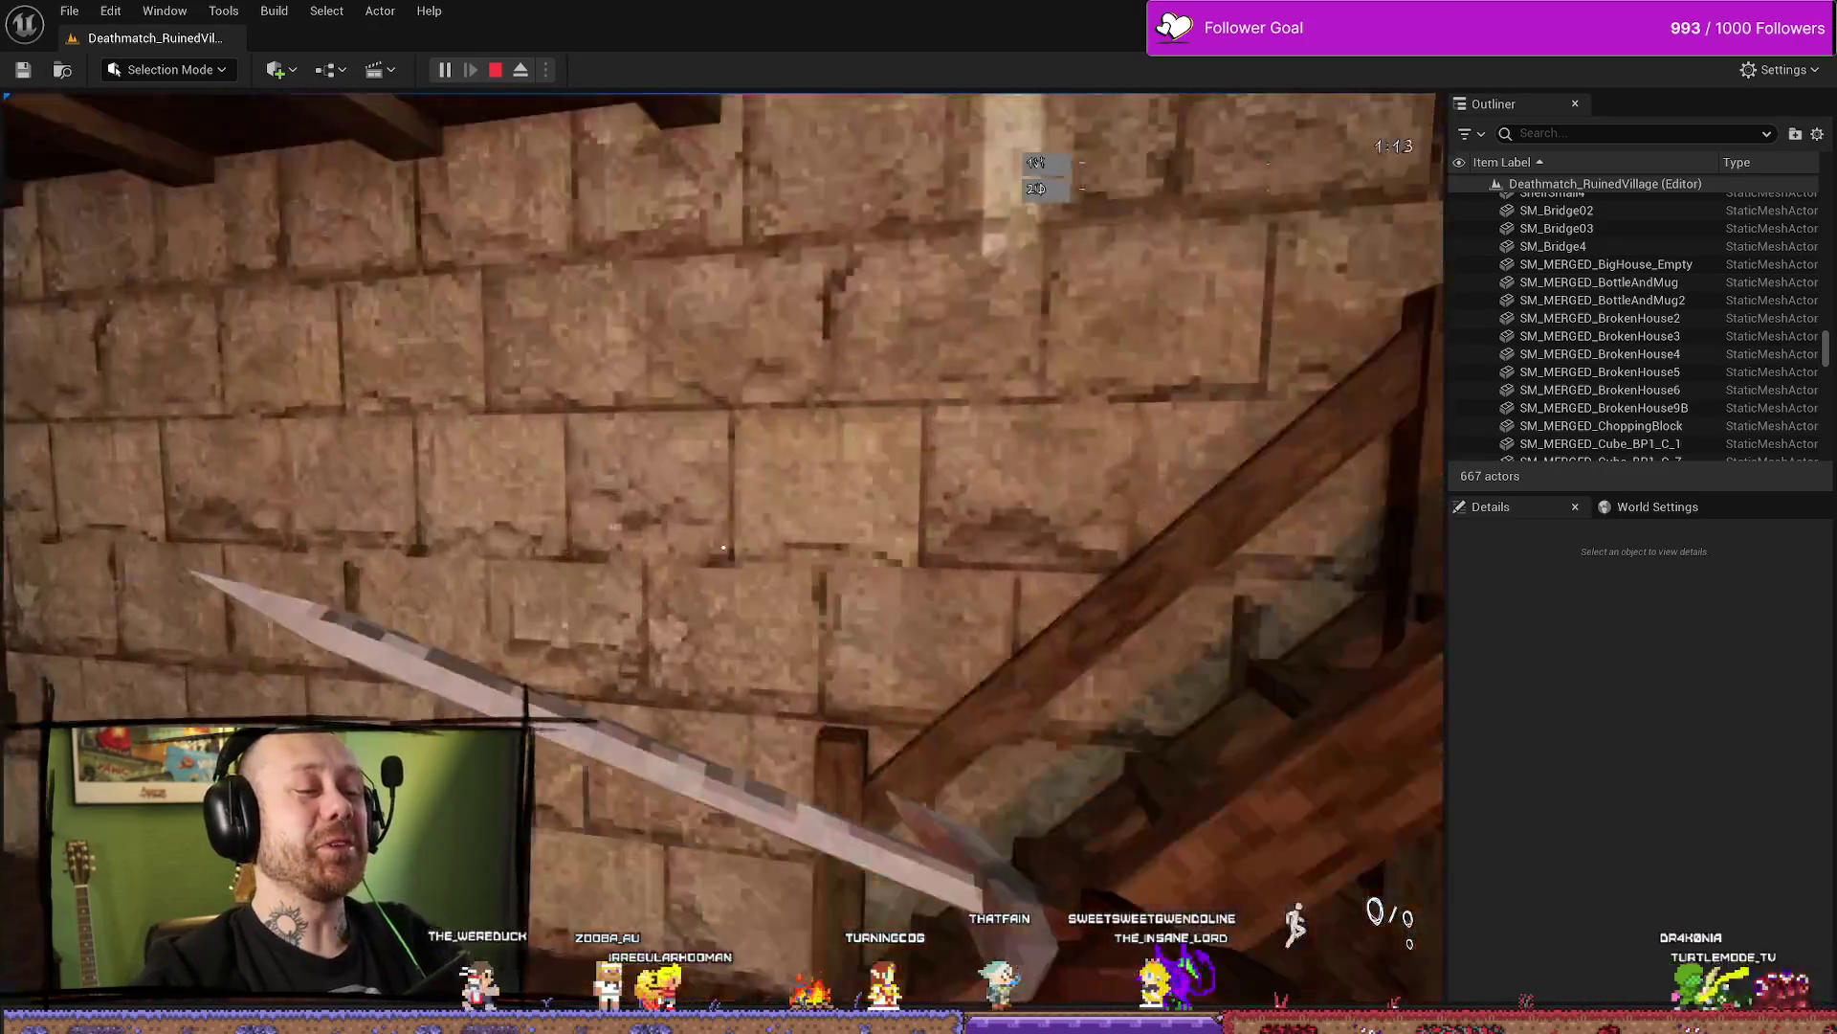
{"action": "key", "text": "w"}
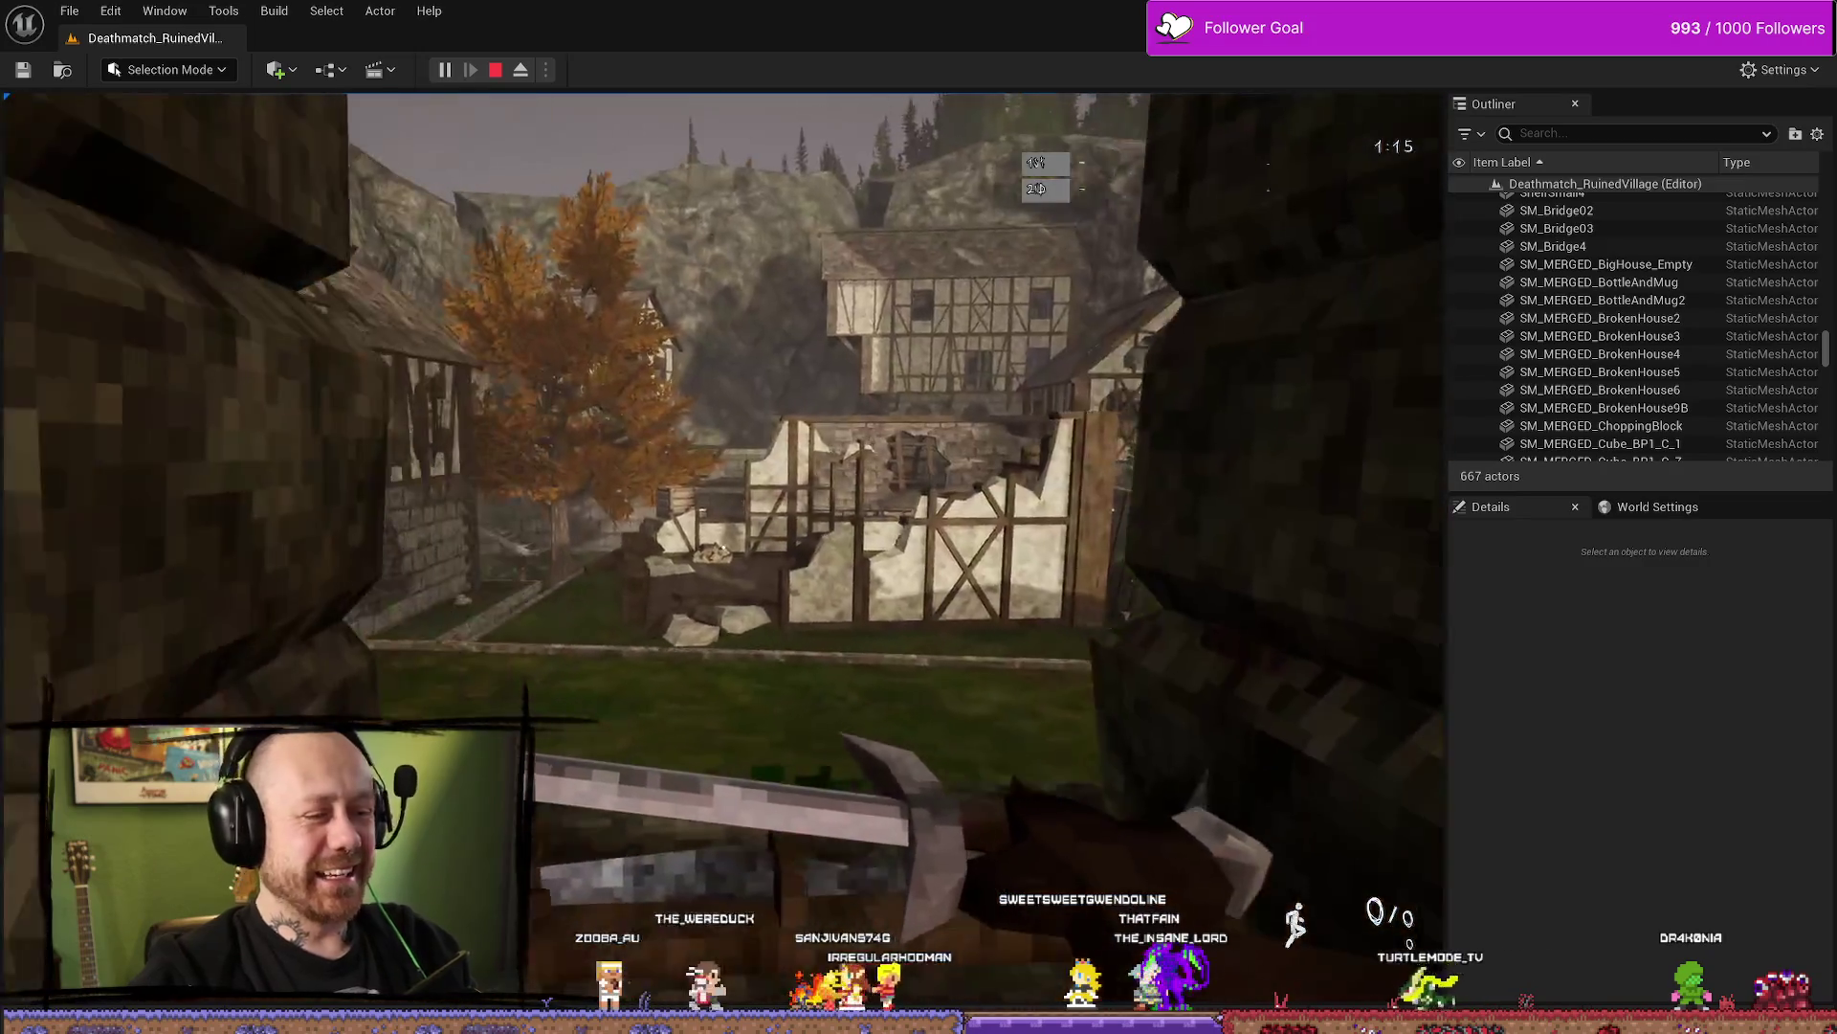
{"action": "key", "text": "w"}
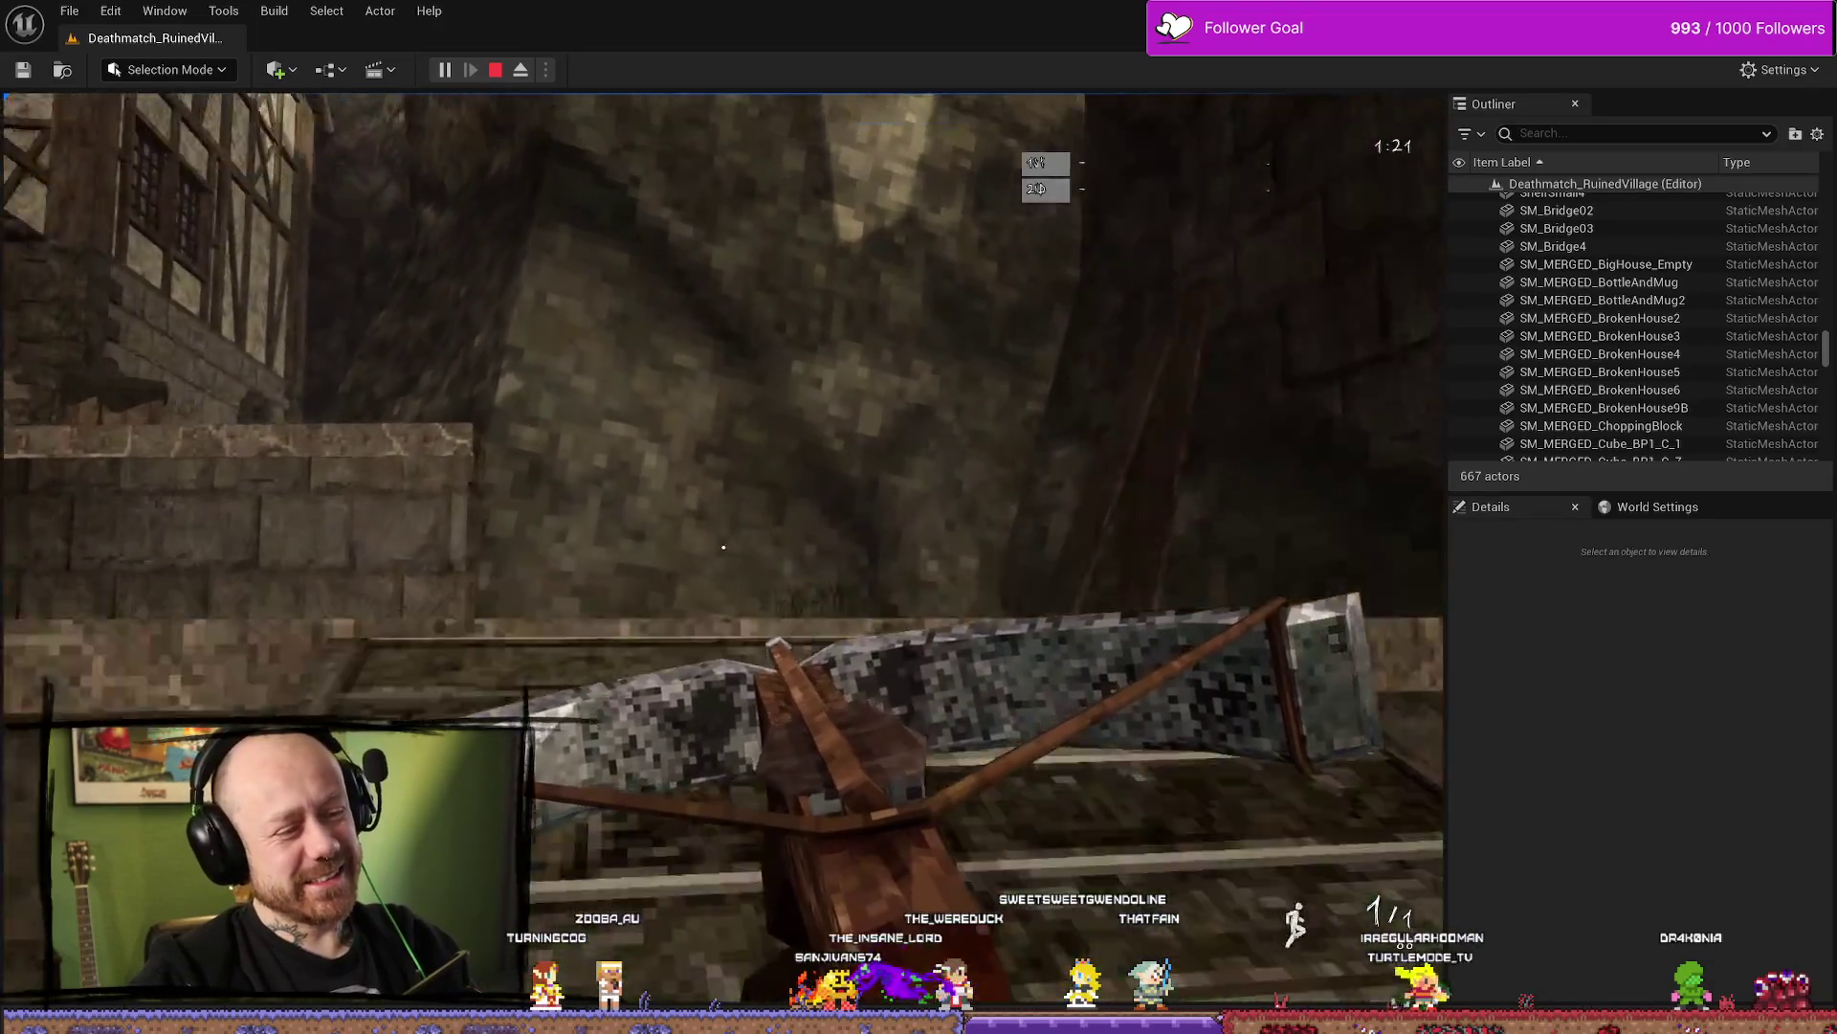
{"action": "key", "text": "Escape"}
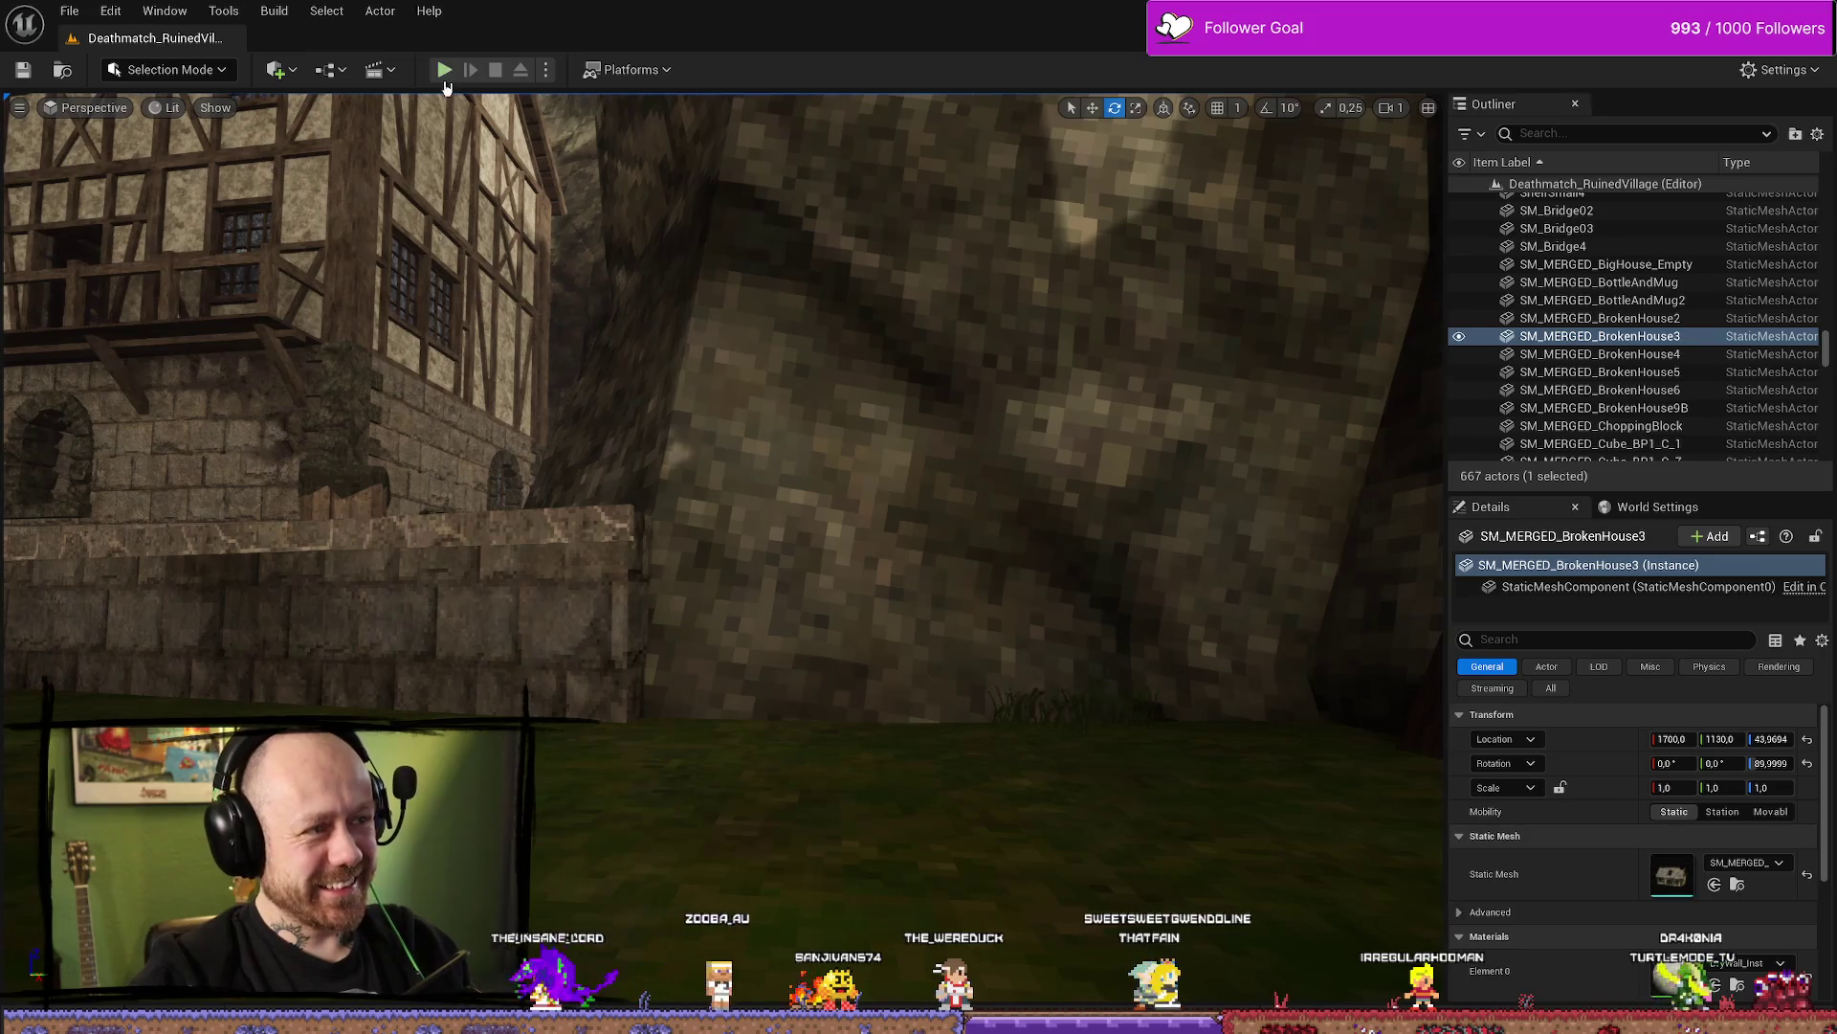
Playtest the level, walking out of the house toward the tower, then switch to Blender
{"action": "key", "text": "alt+p"}
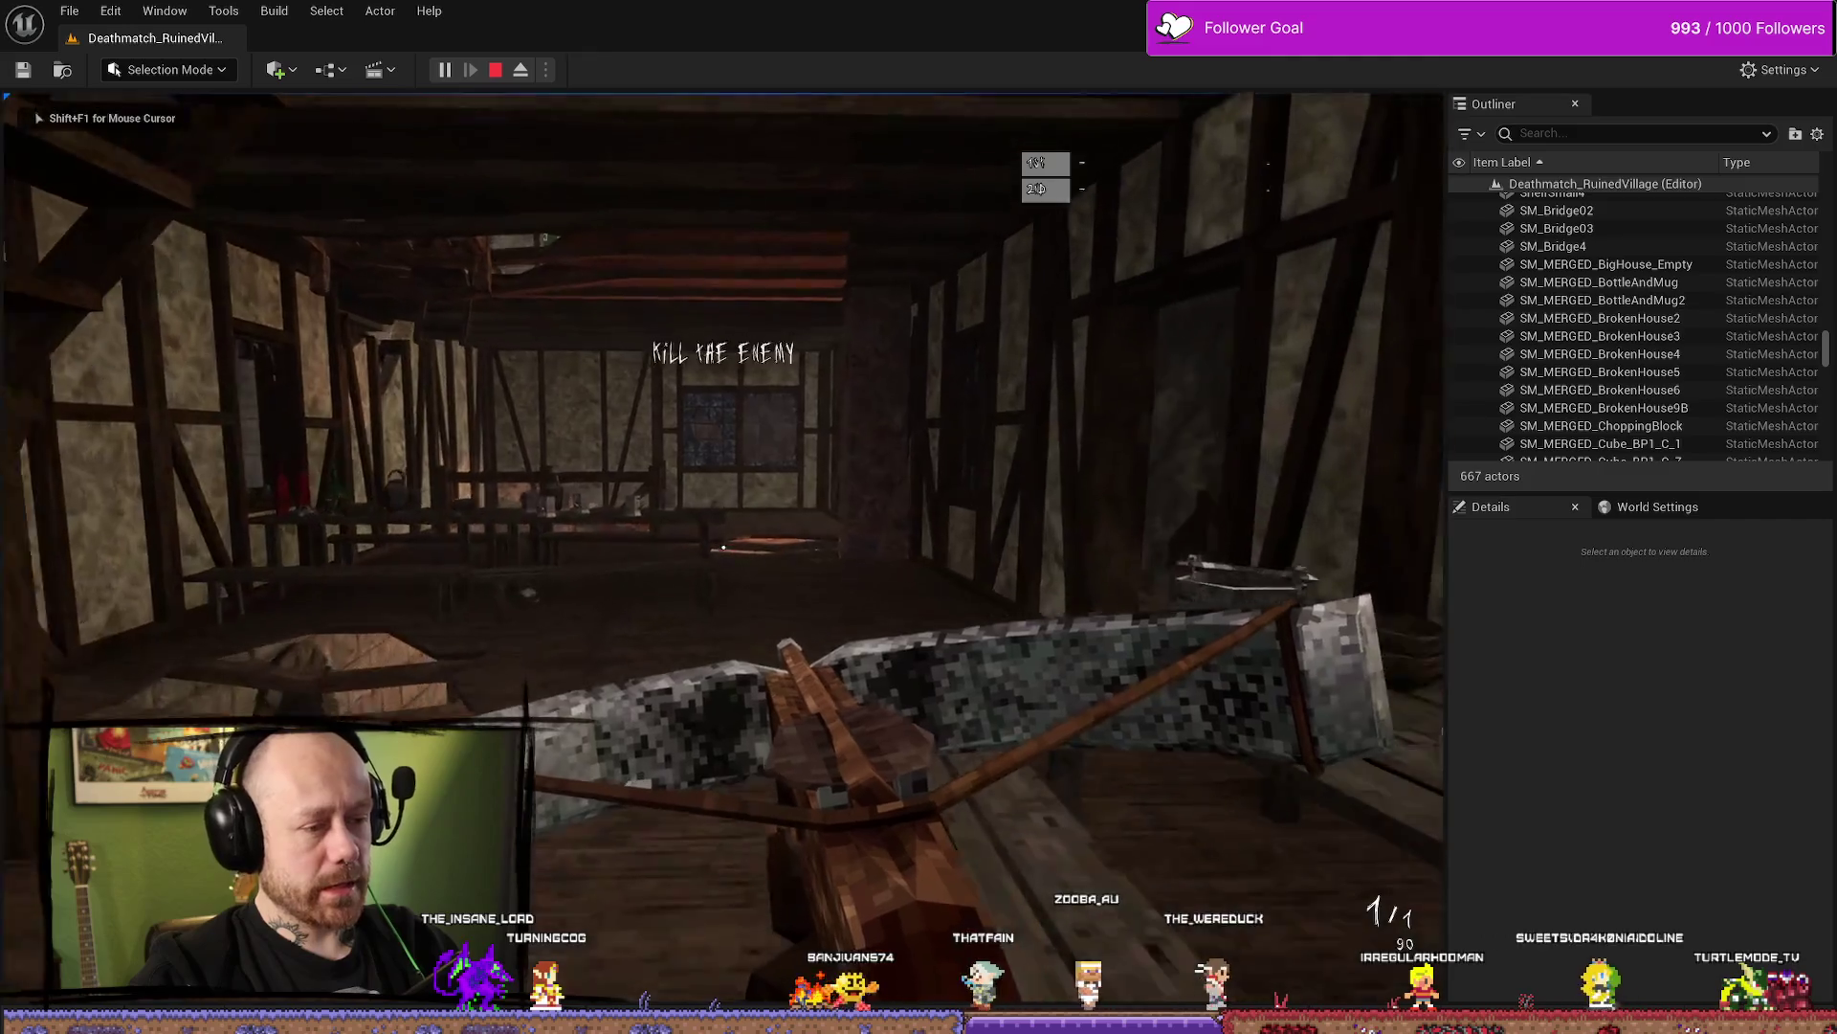
{"action": "key", "text": "w"}
{"action": "key", "text": "w"}
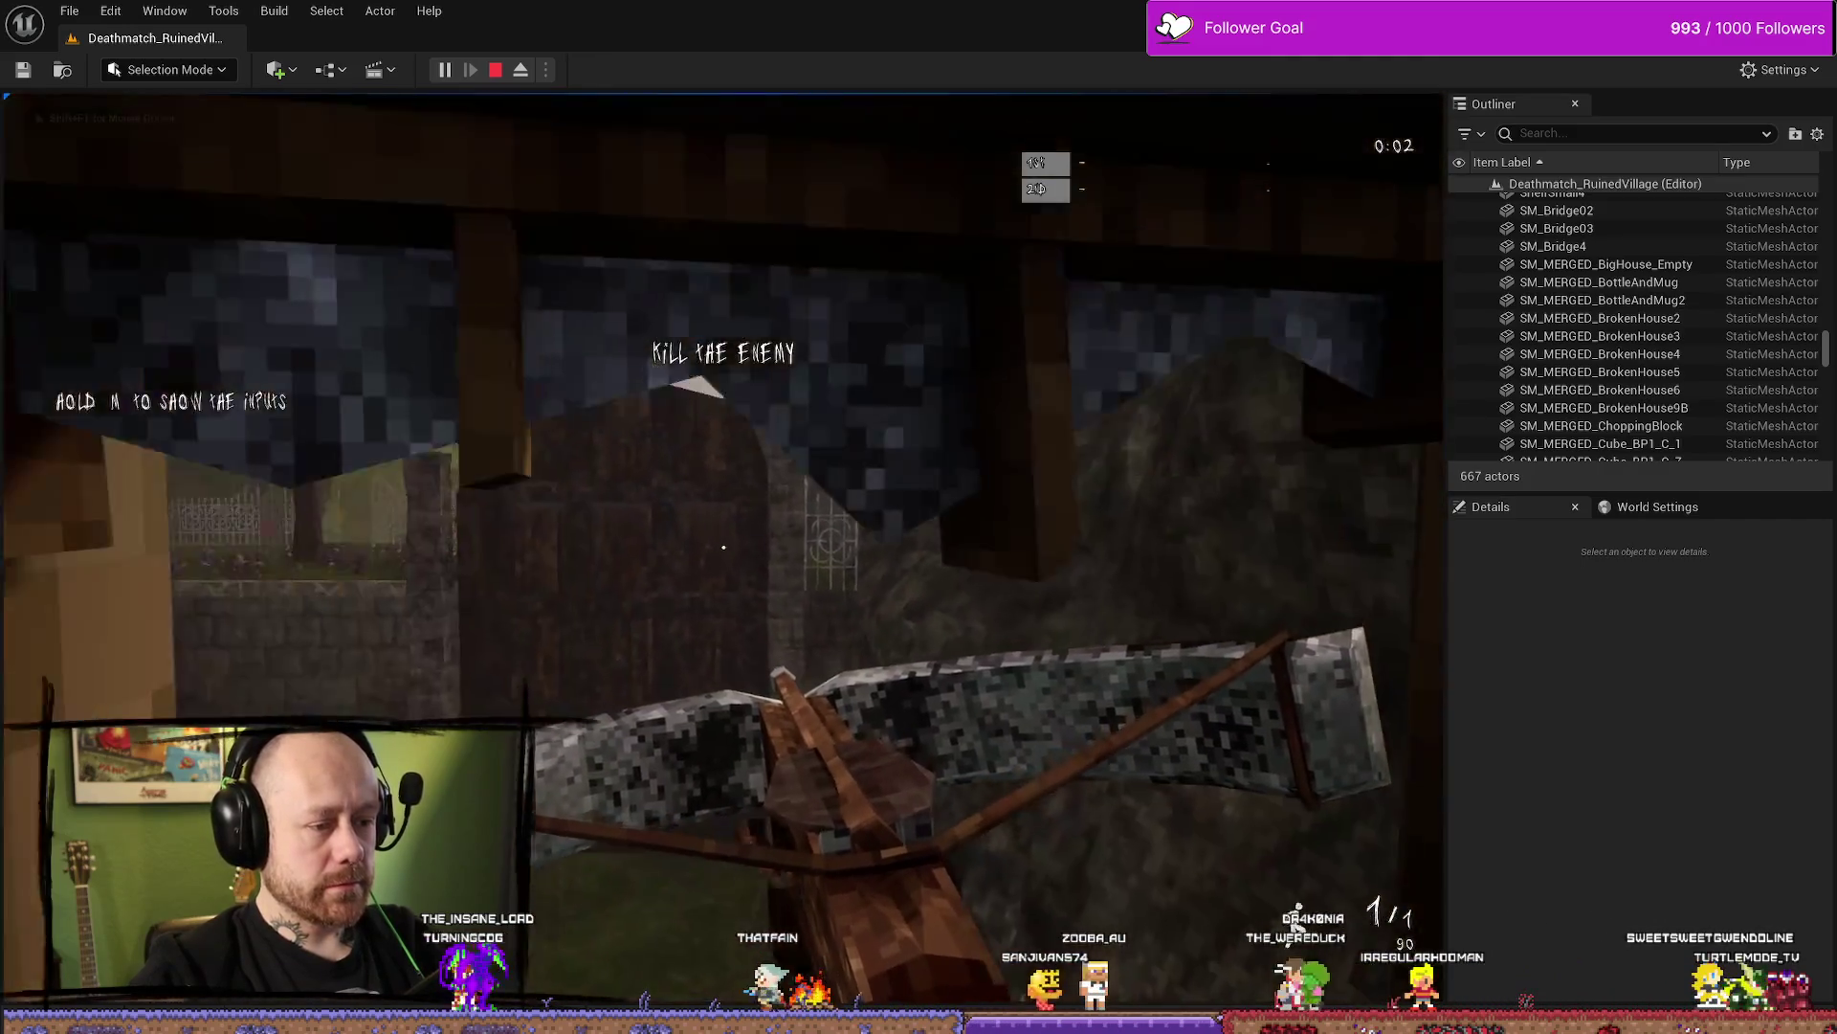
{"action": "key", "text": "w"}
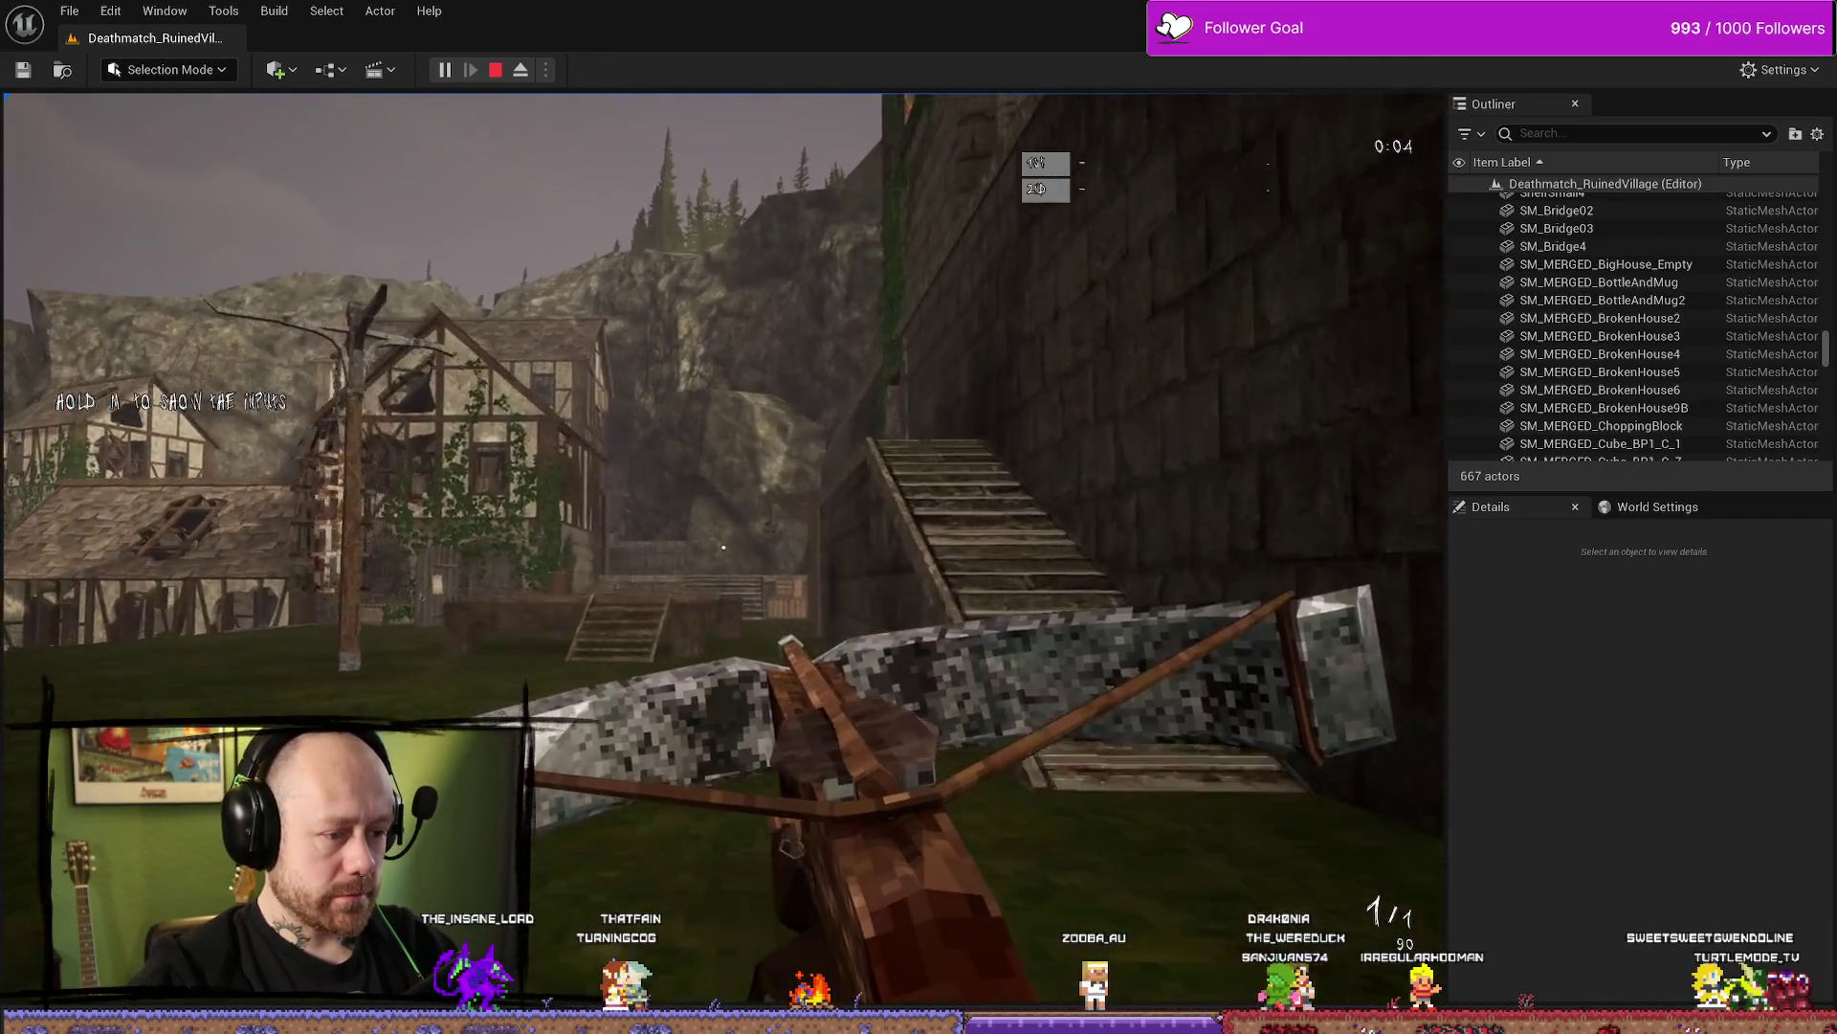
{"action": "key", "text": "Escape"}
{"action": "key", "text": "ctrl+space"}
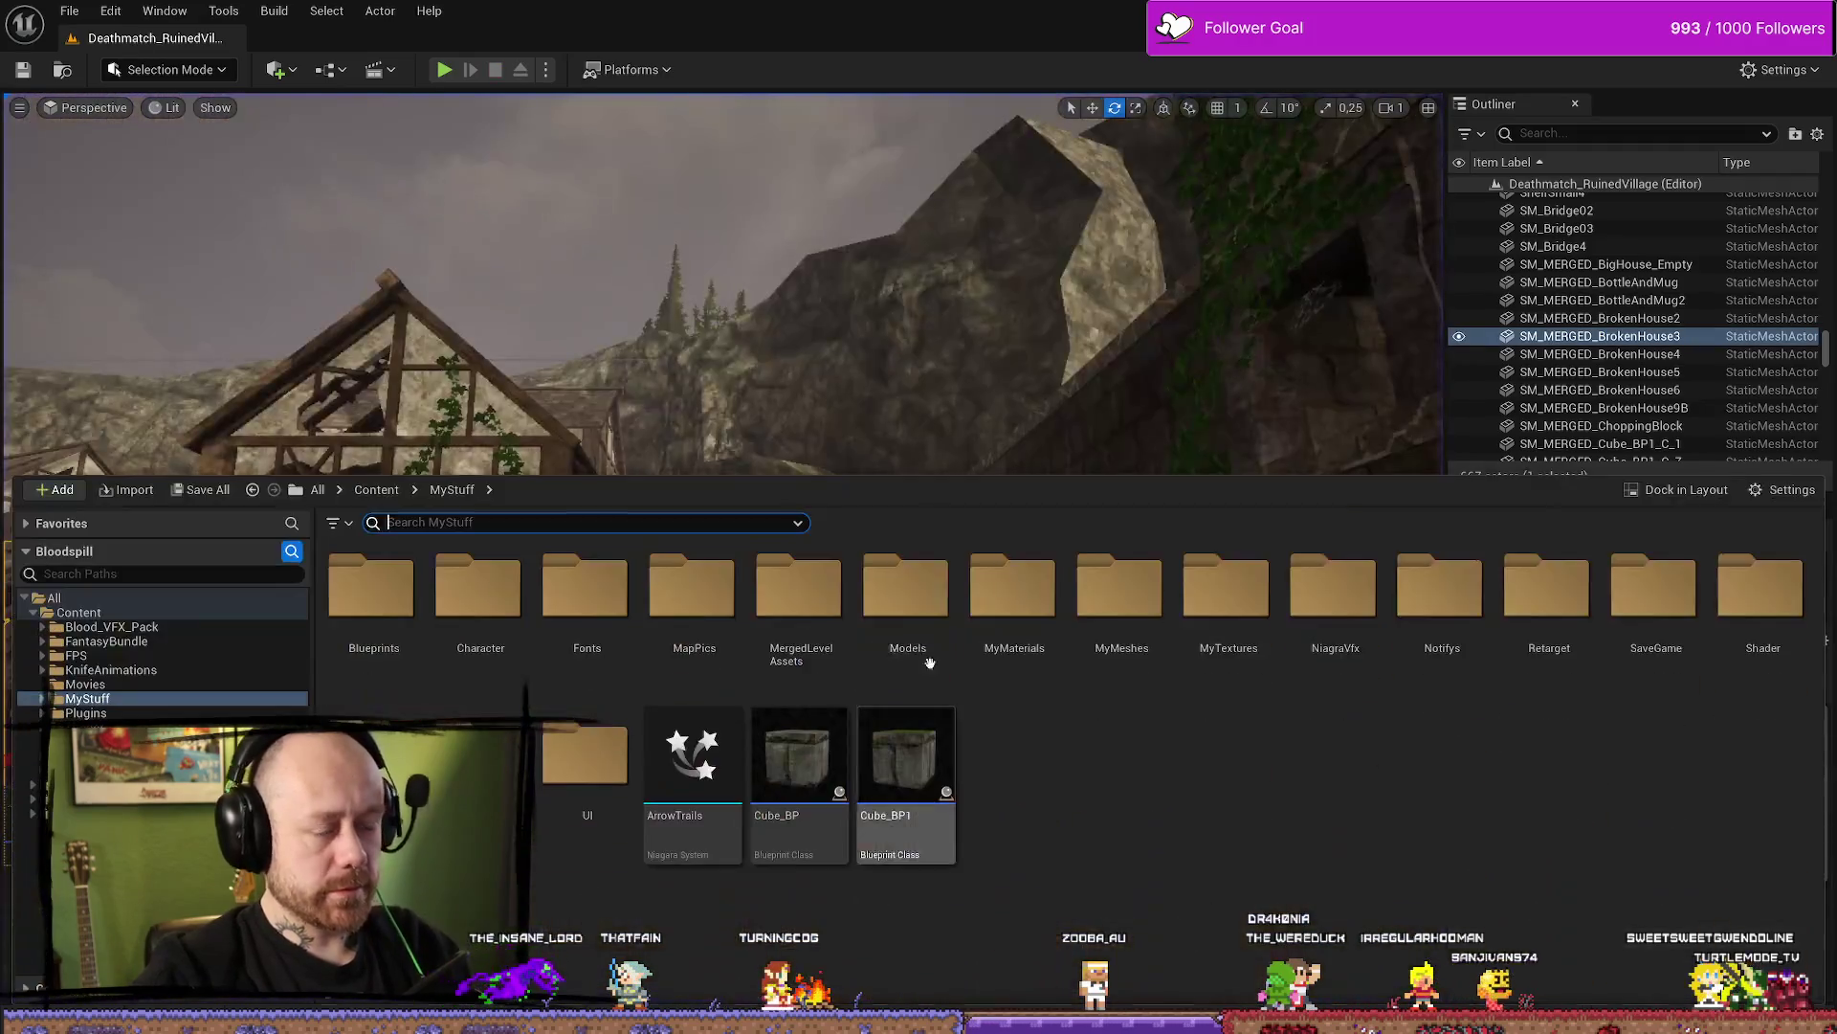
{"action": "key", "text": "alt+Tab"}
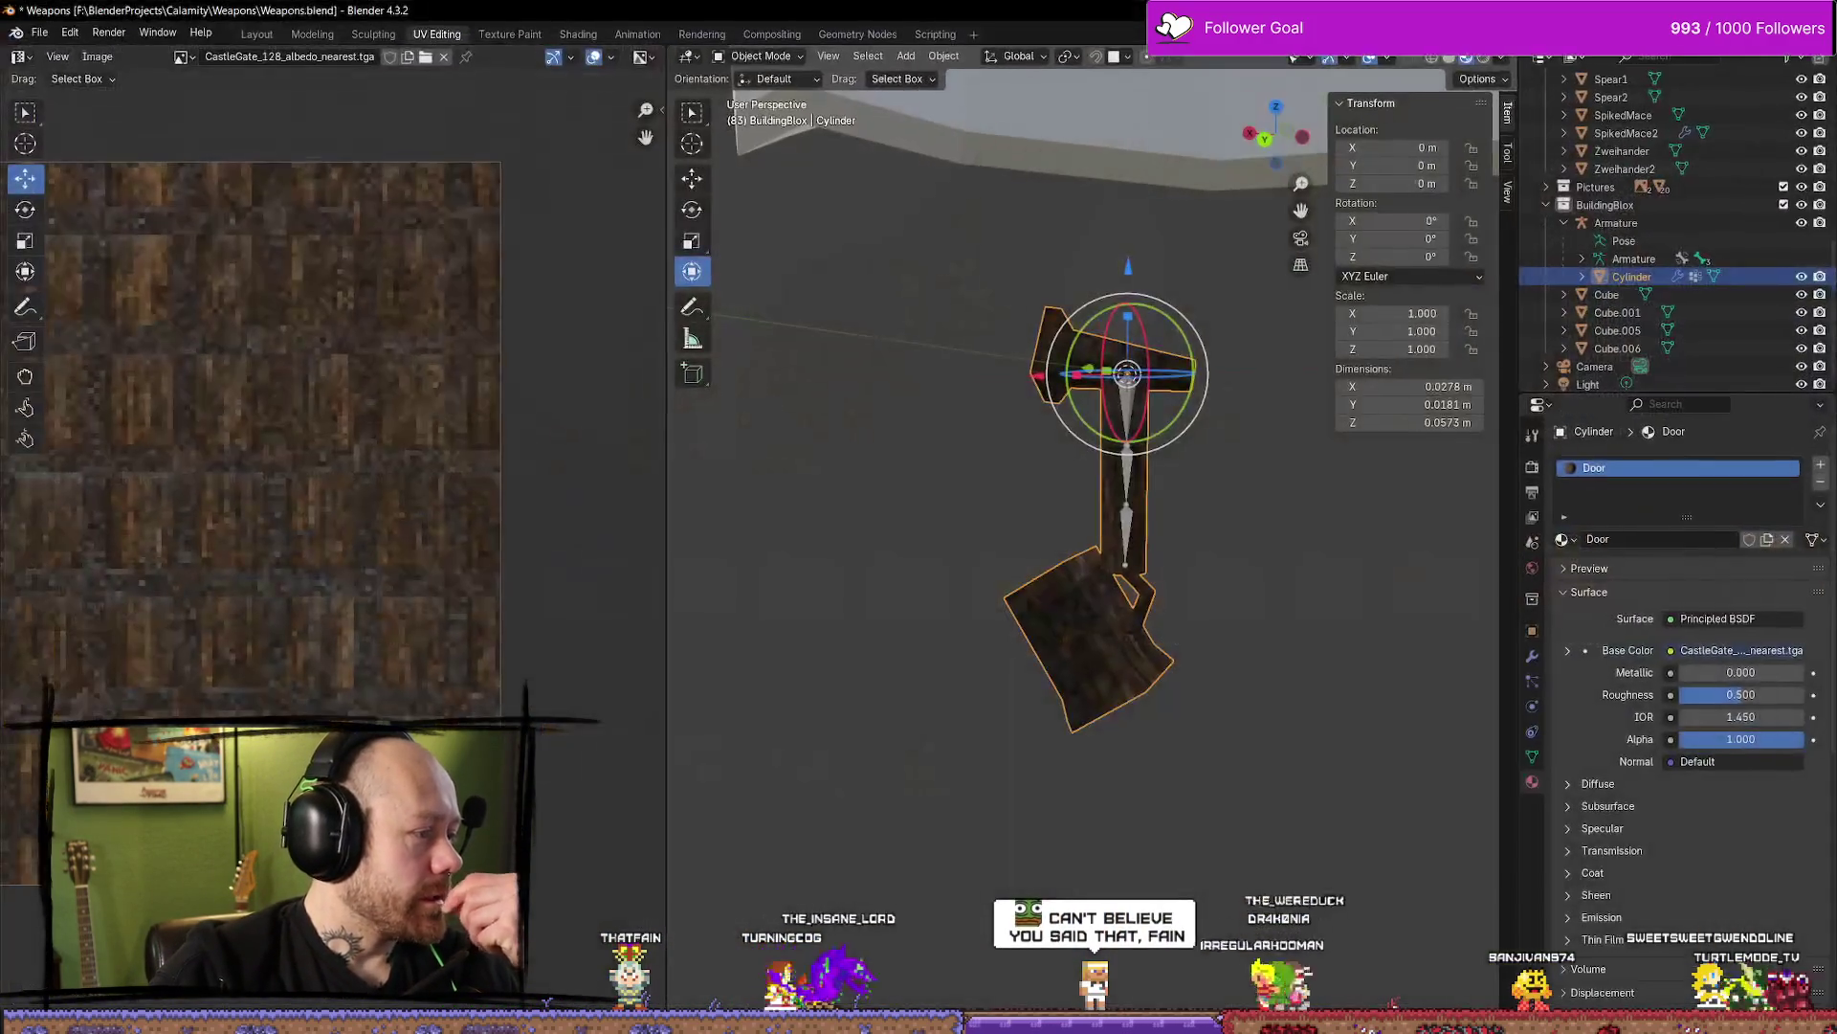
Reselect the charm Cylinder, inspect its mesh in Edit Mode, and return to Object Mode
{"action": "left_click", "coordinate": [1221, 525]}
{"action": "left_click", "coordinate": [1149, 508]}
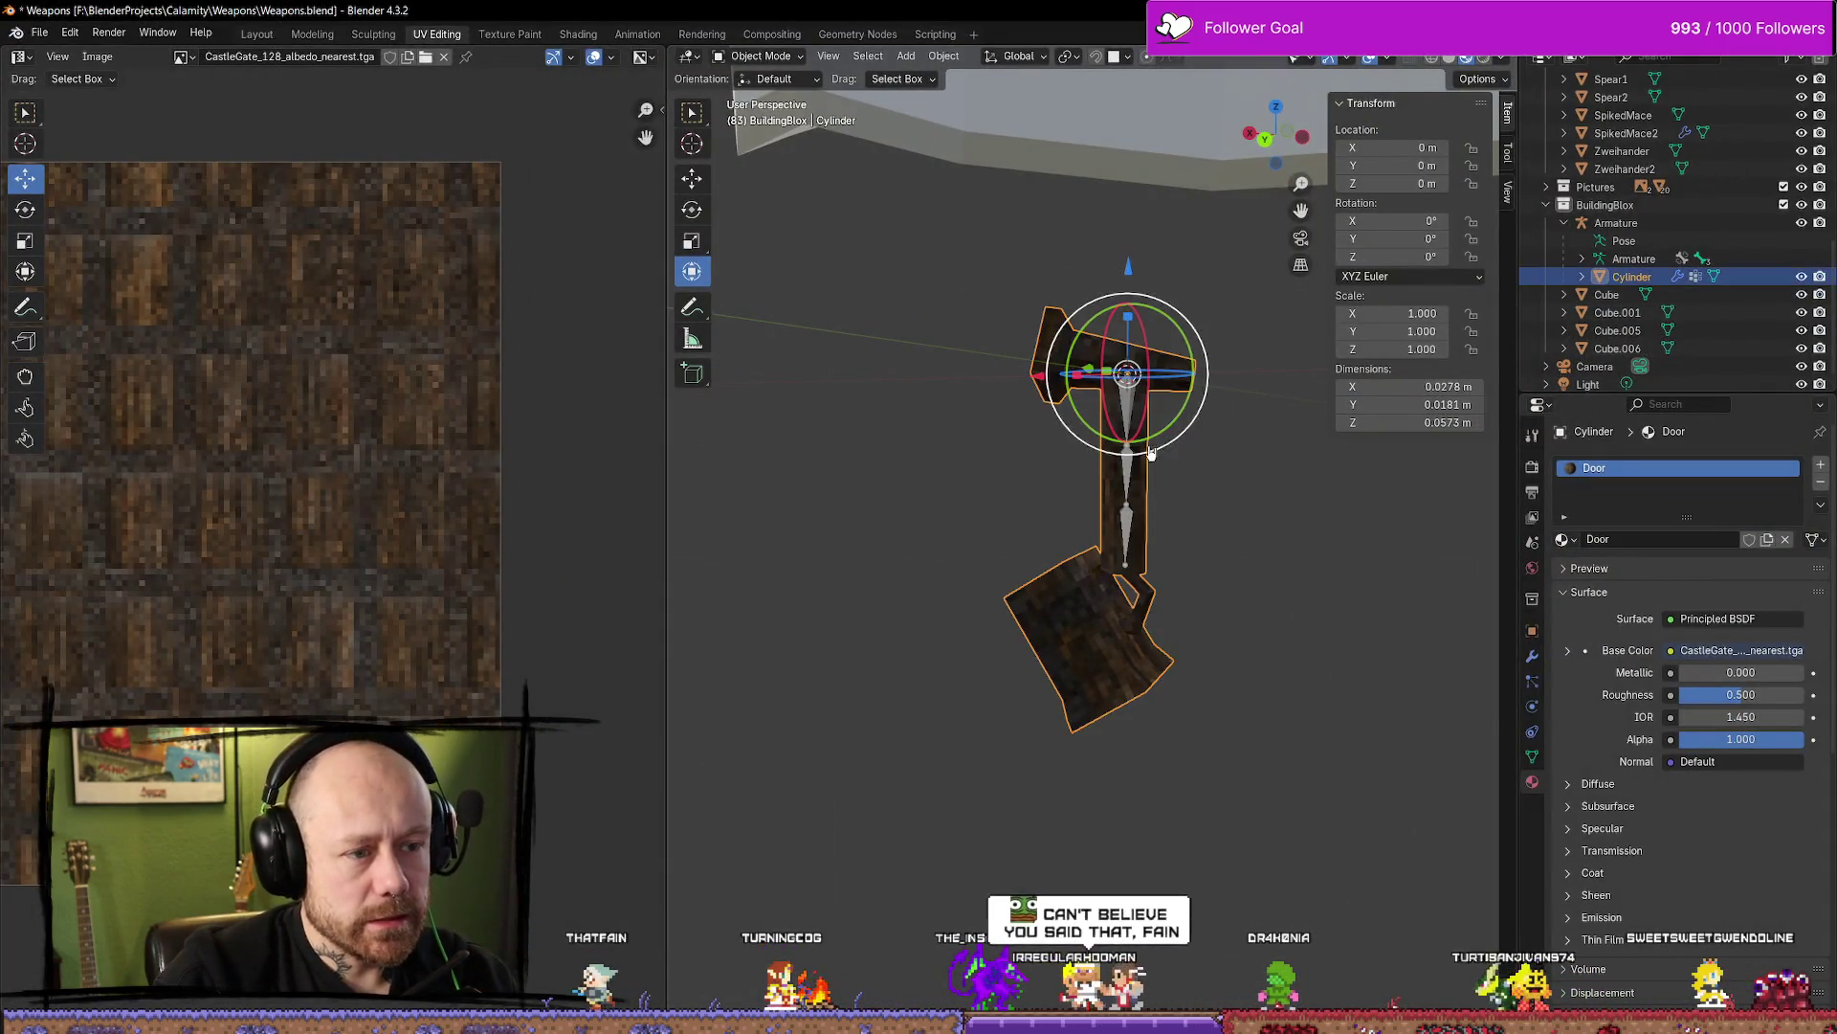
{"action": "scroll", "coordinate": [1177, 478], "scroll_direction": "up", "scroll_amount": 3}
{"action": "mouse_move", "coordinate": [1206, 460]}
{"action": "middle_mouse_down", "text": "shift"}
{"action": "mouse_move", "coordinate": [1091, 545]}
{"action": "mouse_move", "coordinate": [1167, 535]}
{"action": "middle_mouse_up", "text": "shift"}
{"action": "key", "text": "Tab"}
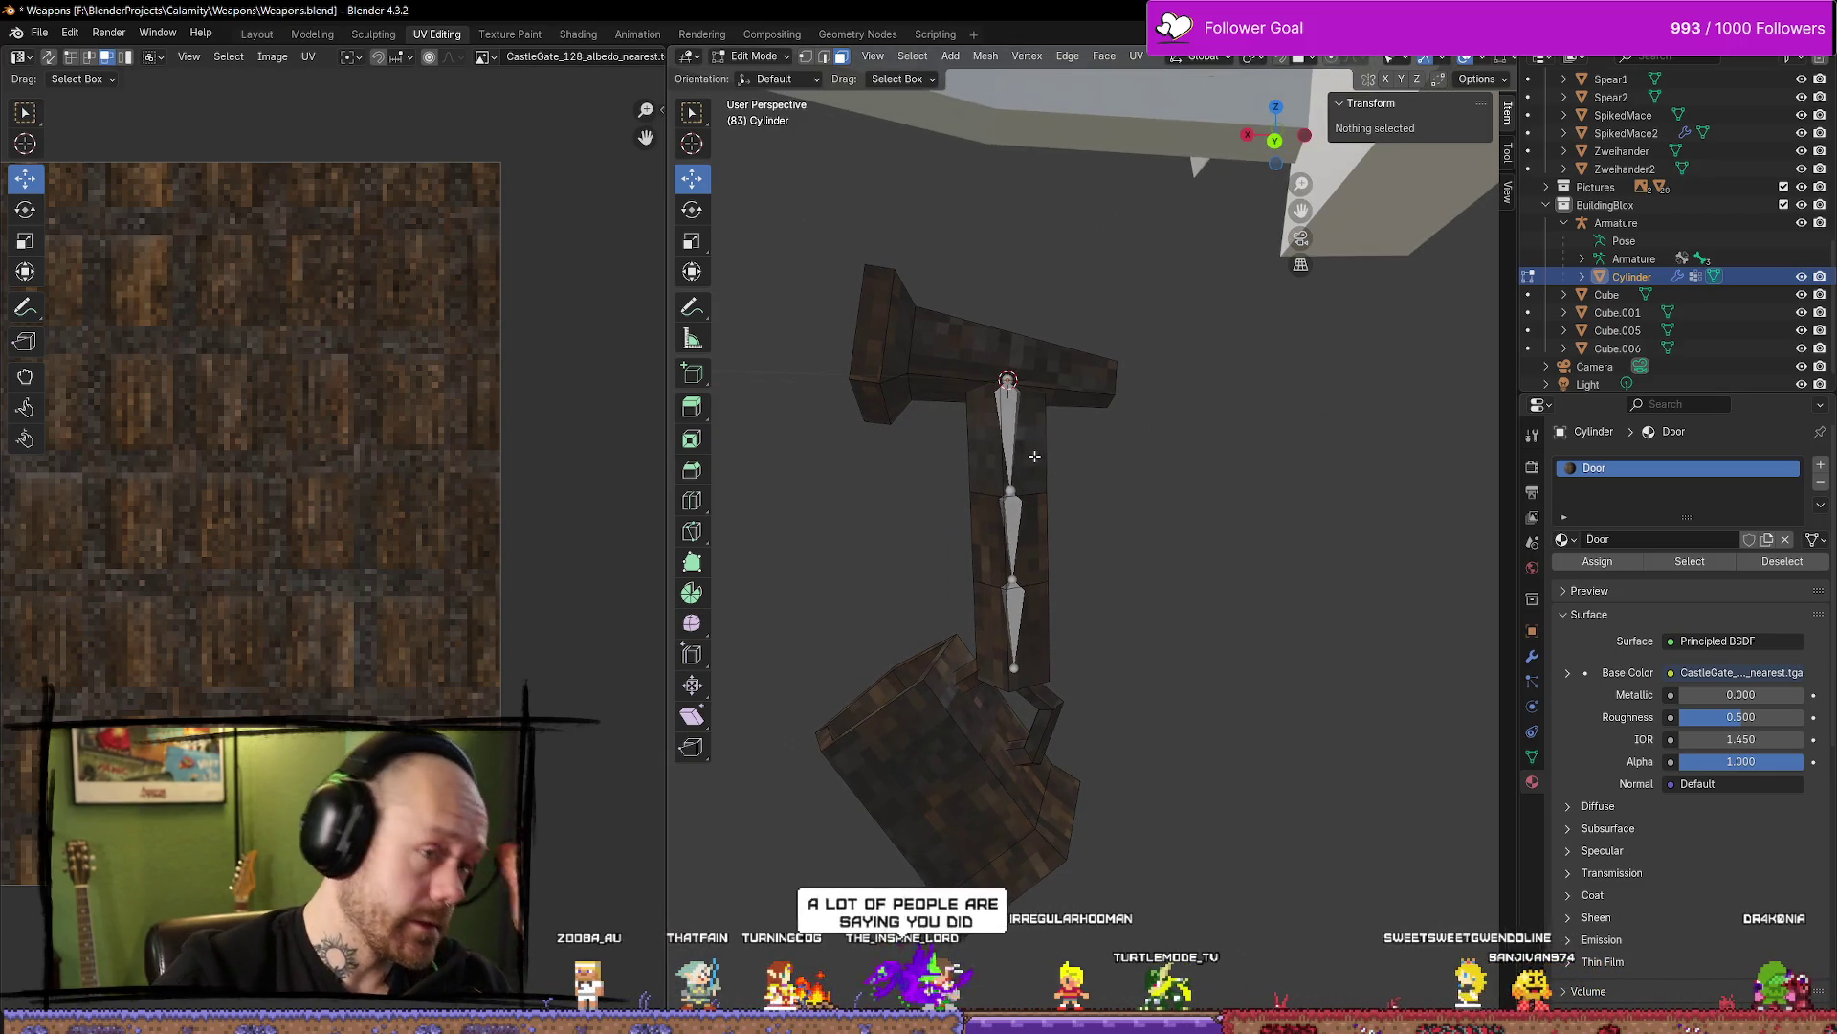
{"action": "key", "text": "Tab"}
Deselect the charm, orbit slightly around it, and bring up the interaction mode list
{"action": "left_click", "coordinate": [1214, 496]}
{"action": "mouse_move", "coordinate": [1213, 495]}
{"action": "middle_mouse_down"}
{"action": "mouse_move", "coordinate": [1117, 517]}
{"action": "mouse_move", "coordinate": [1168, 496]}
{"action": "mouse_move", "coordinate": [1173, 435]}
{"action": "middle_mouse_up"}
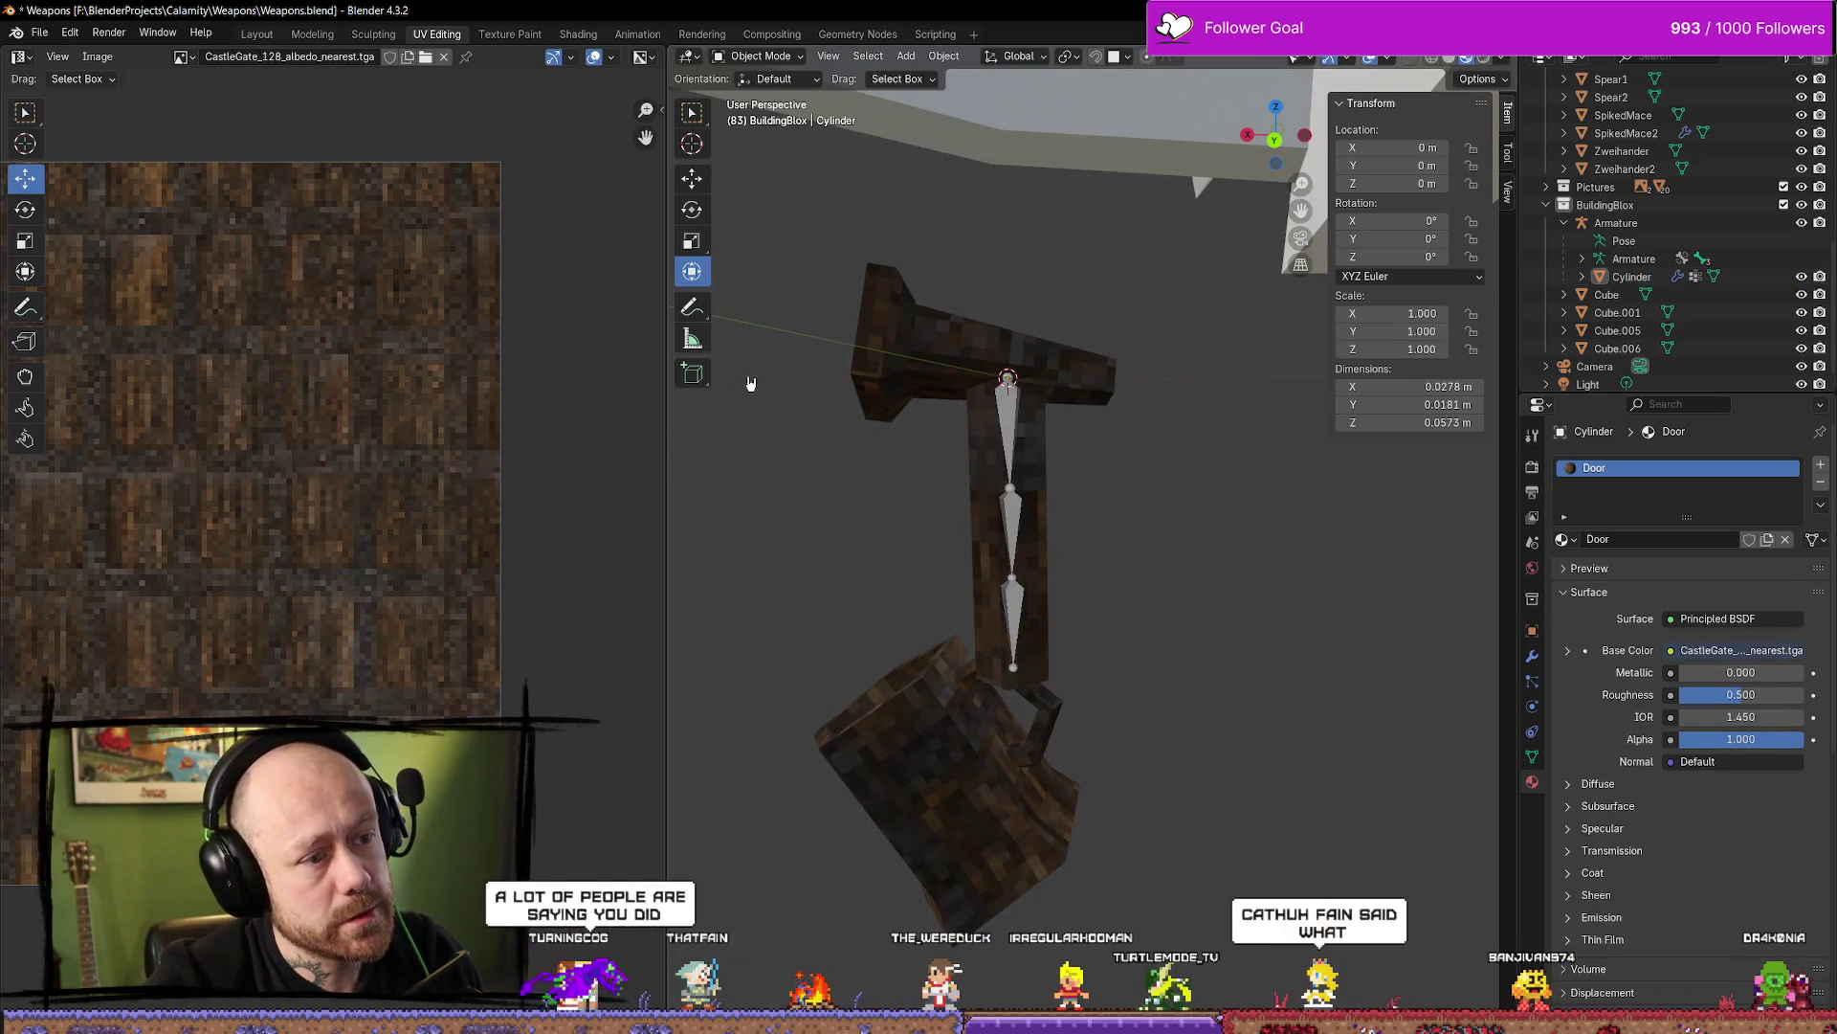
{"action": "left_click", "coordinate": [778, 58]}
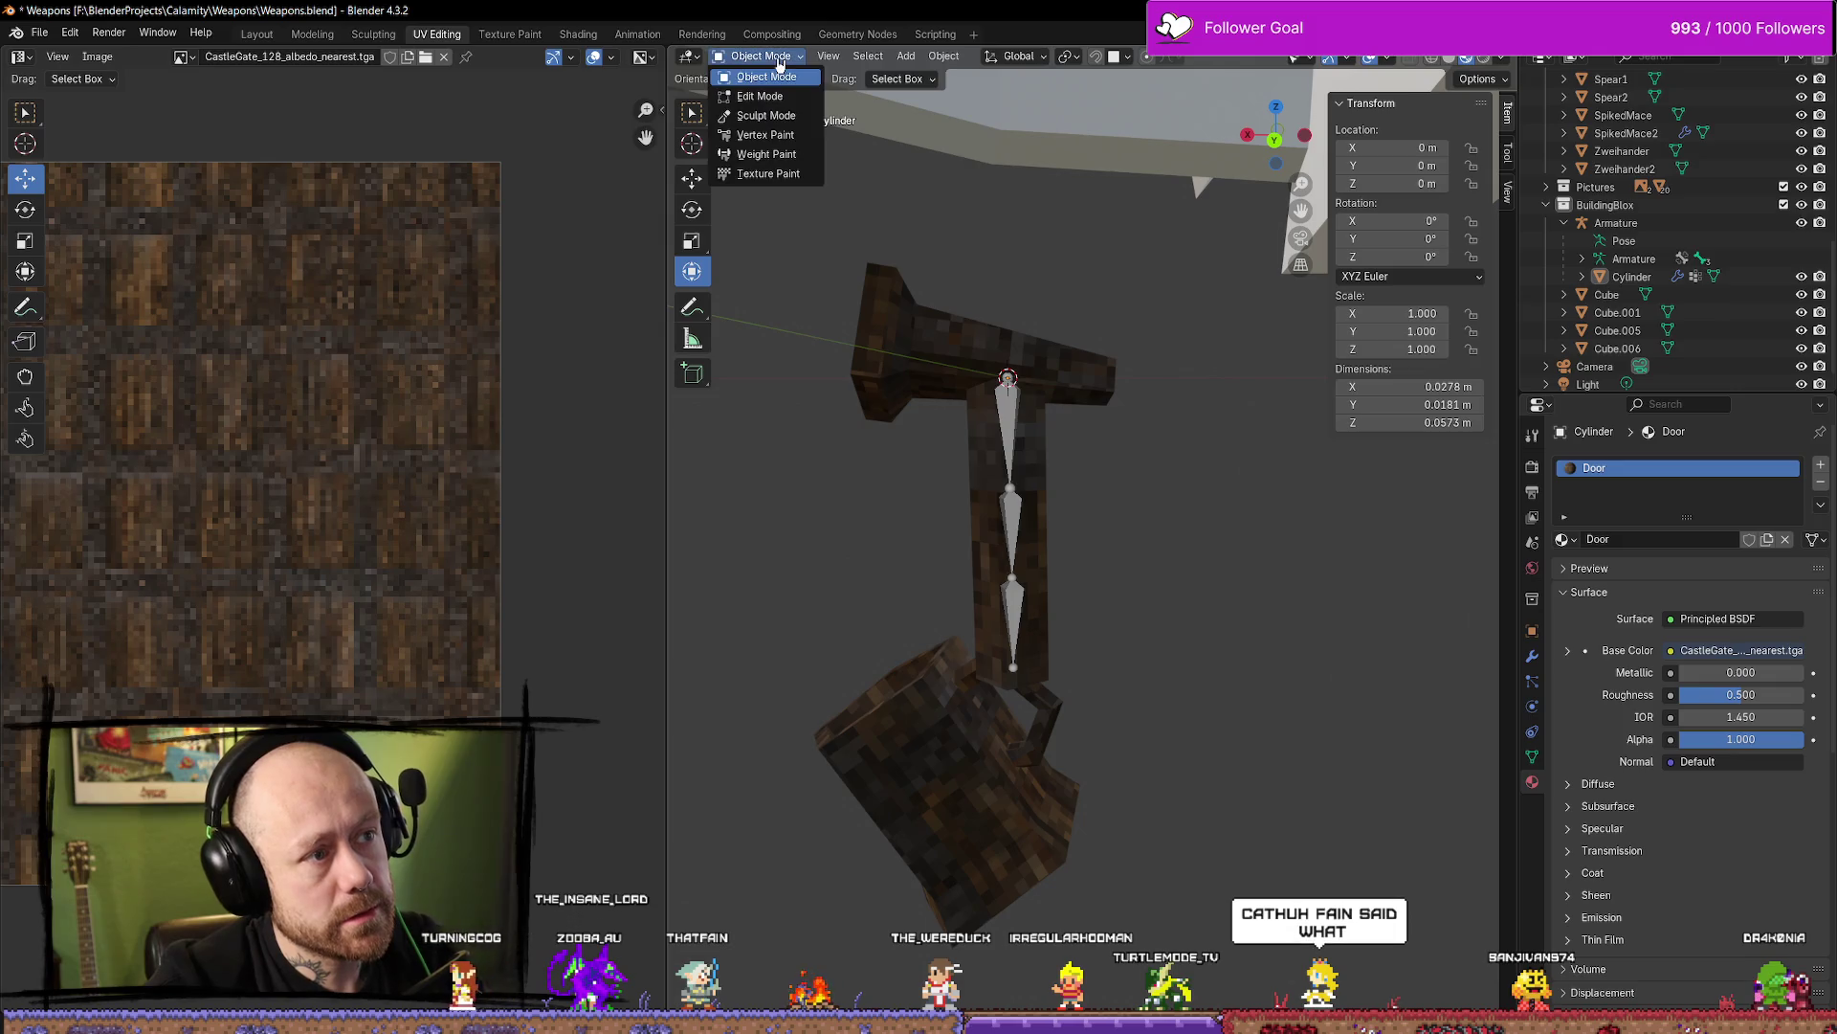
Put the charm Cylinder into Weight Paint mode and orbit around it
{"action": "left_click", "coordinate": [775, 154]}
{"action": "mouse_move", "coordinate": [957, 497]}
{"action": "middle_mouse_down"}
{"action": "mouse_move", "coordinate": [1014, 465]}
{"action": "mouse_move", "coordinate": [967, 490]}
{"action": "mouse_move", "coordinate": [1295, 533]}
{"action": "middle_mouse_up"}
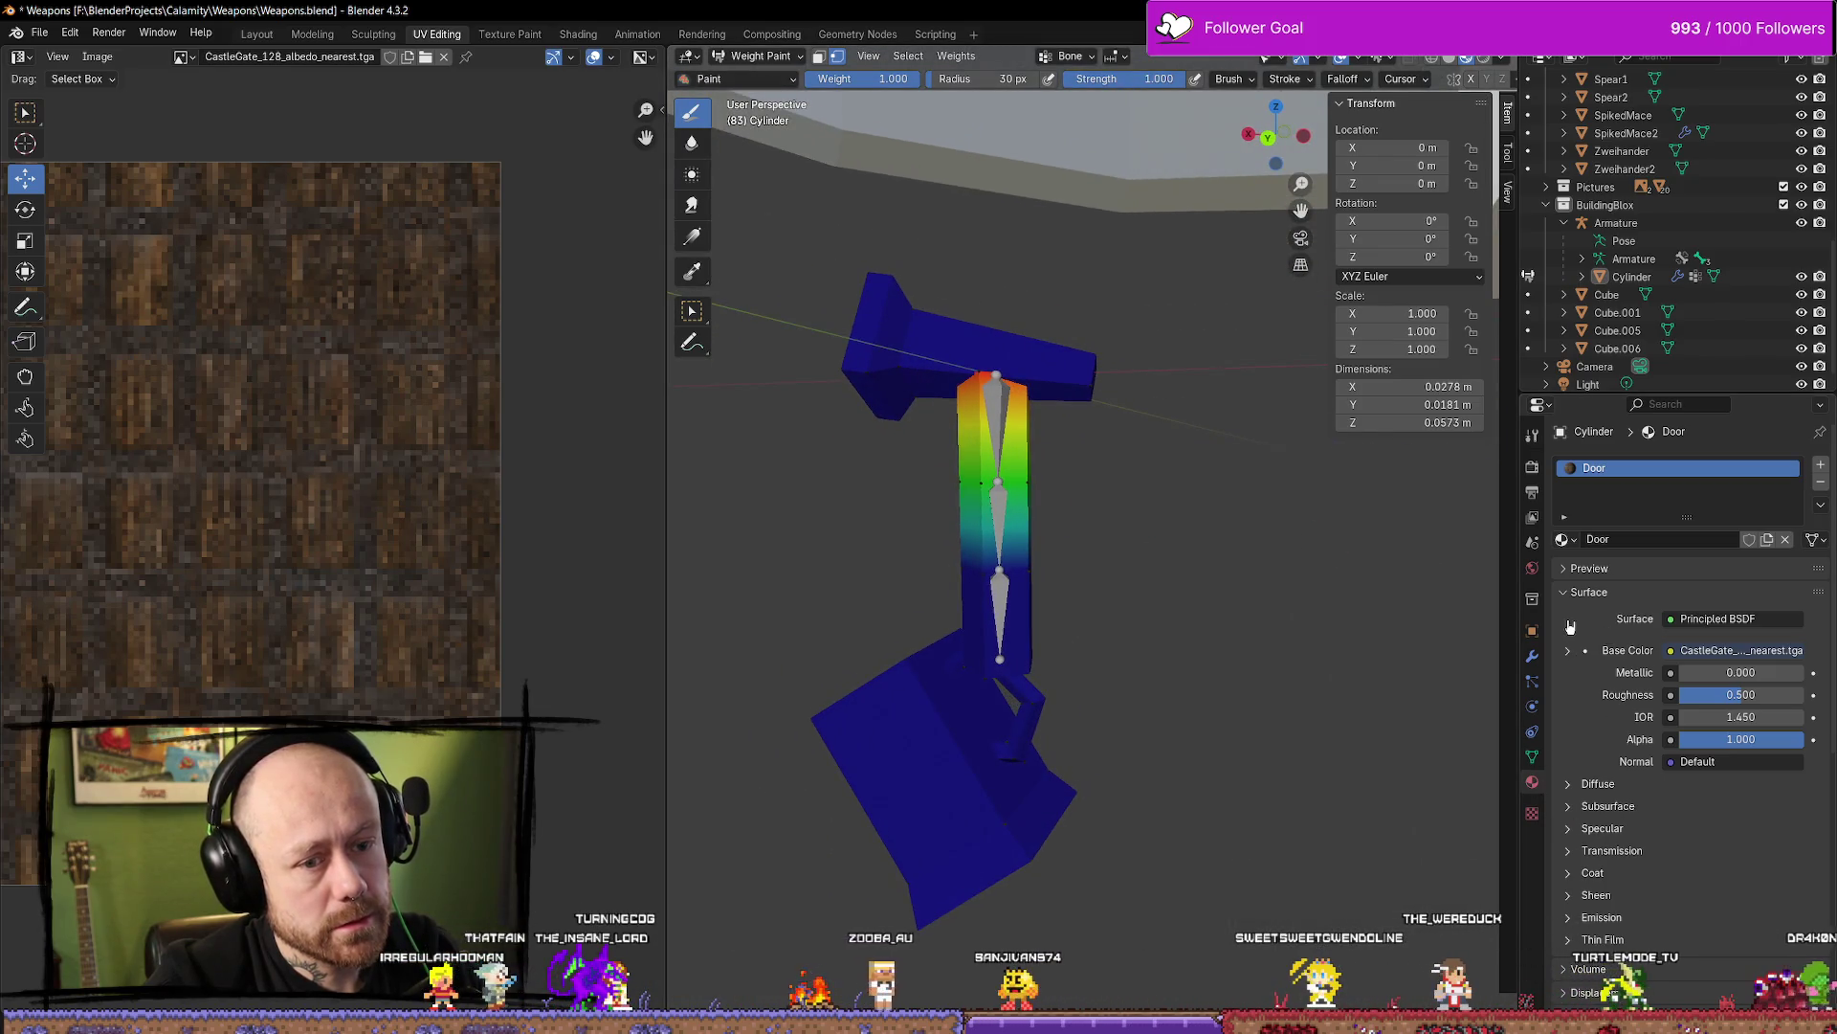
{"action": "scroll", "coordinate": [1589, 646], "scroll_direction": "down", "scroll_amount": 5}
{"action": "scroll", "coordinate": [1608, 665], "scroll_direction": "up", "scroll_amount": 5}
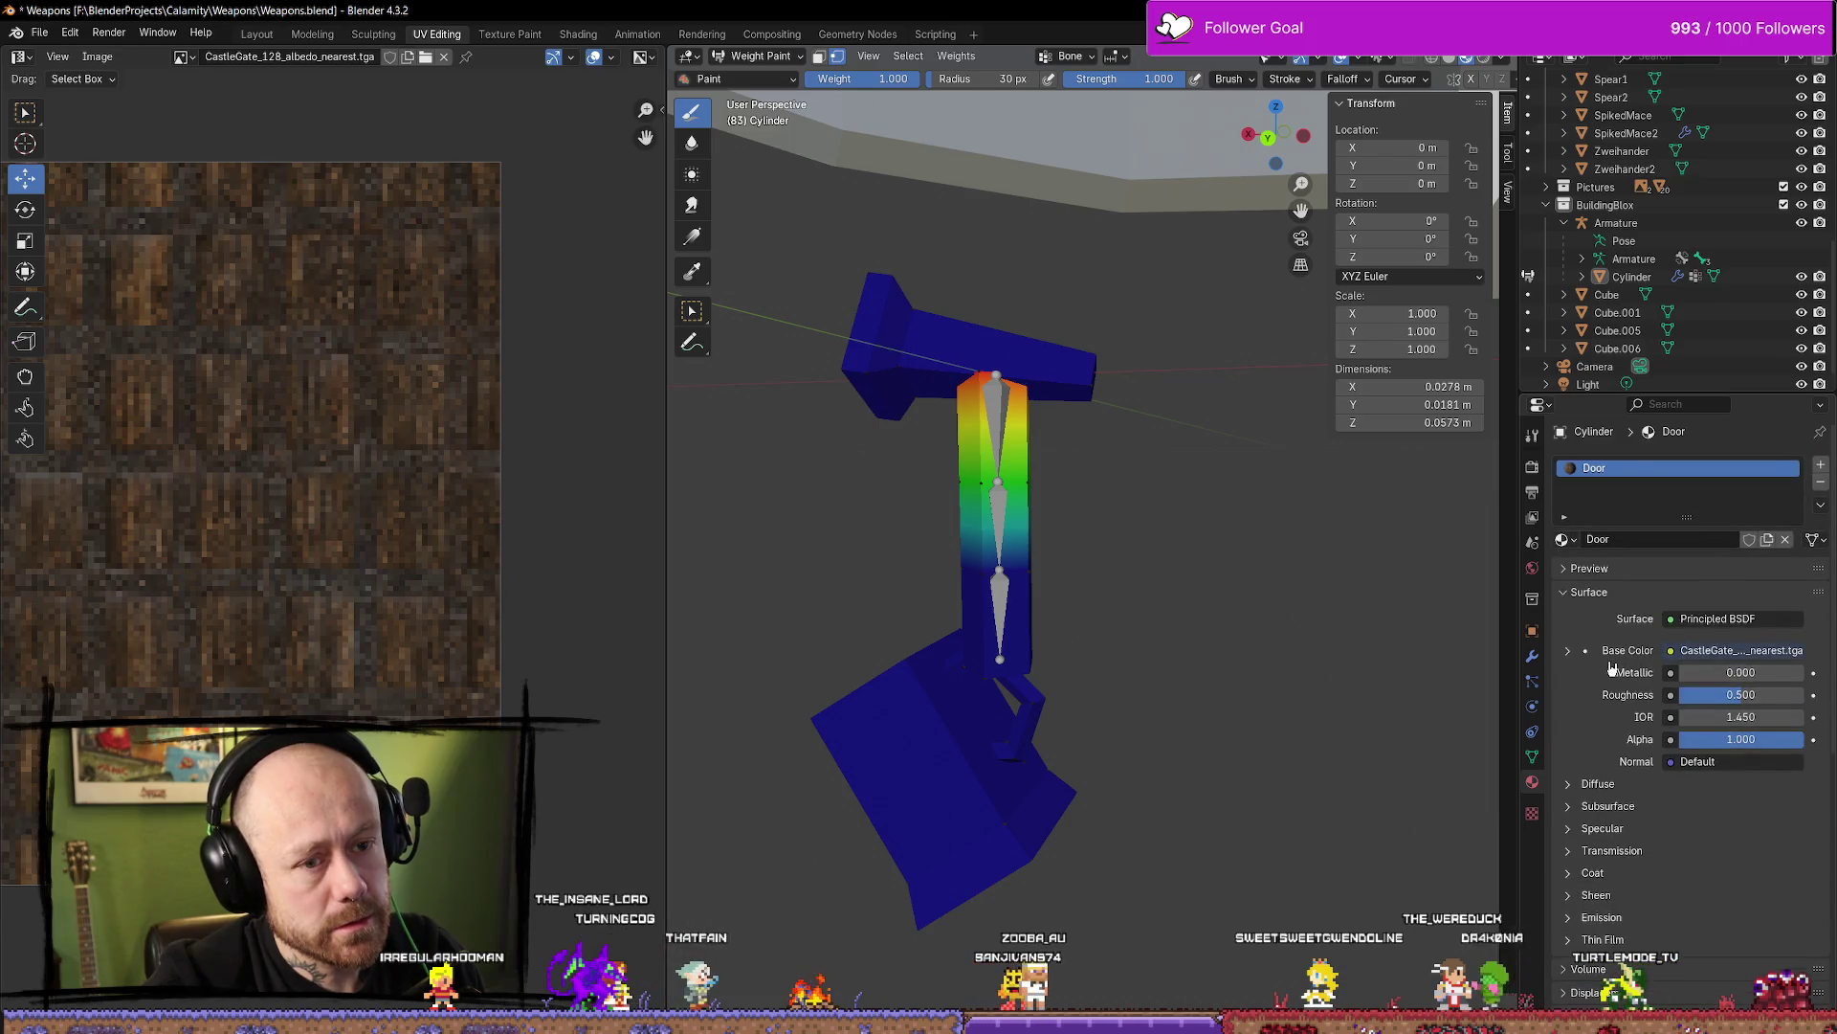
Inspect the weights of the Bone.002, Bone.003 and Bone vertex groups
{"action": "left_click", "coordinate": [1532, 758]}
{"action": "left_click", "coordinate": [1631, 543]}
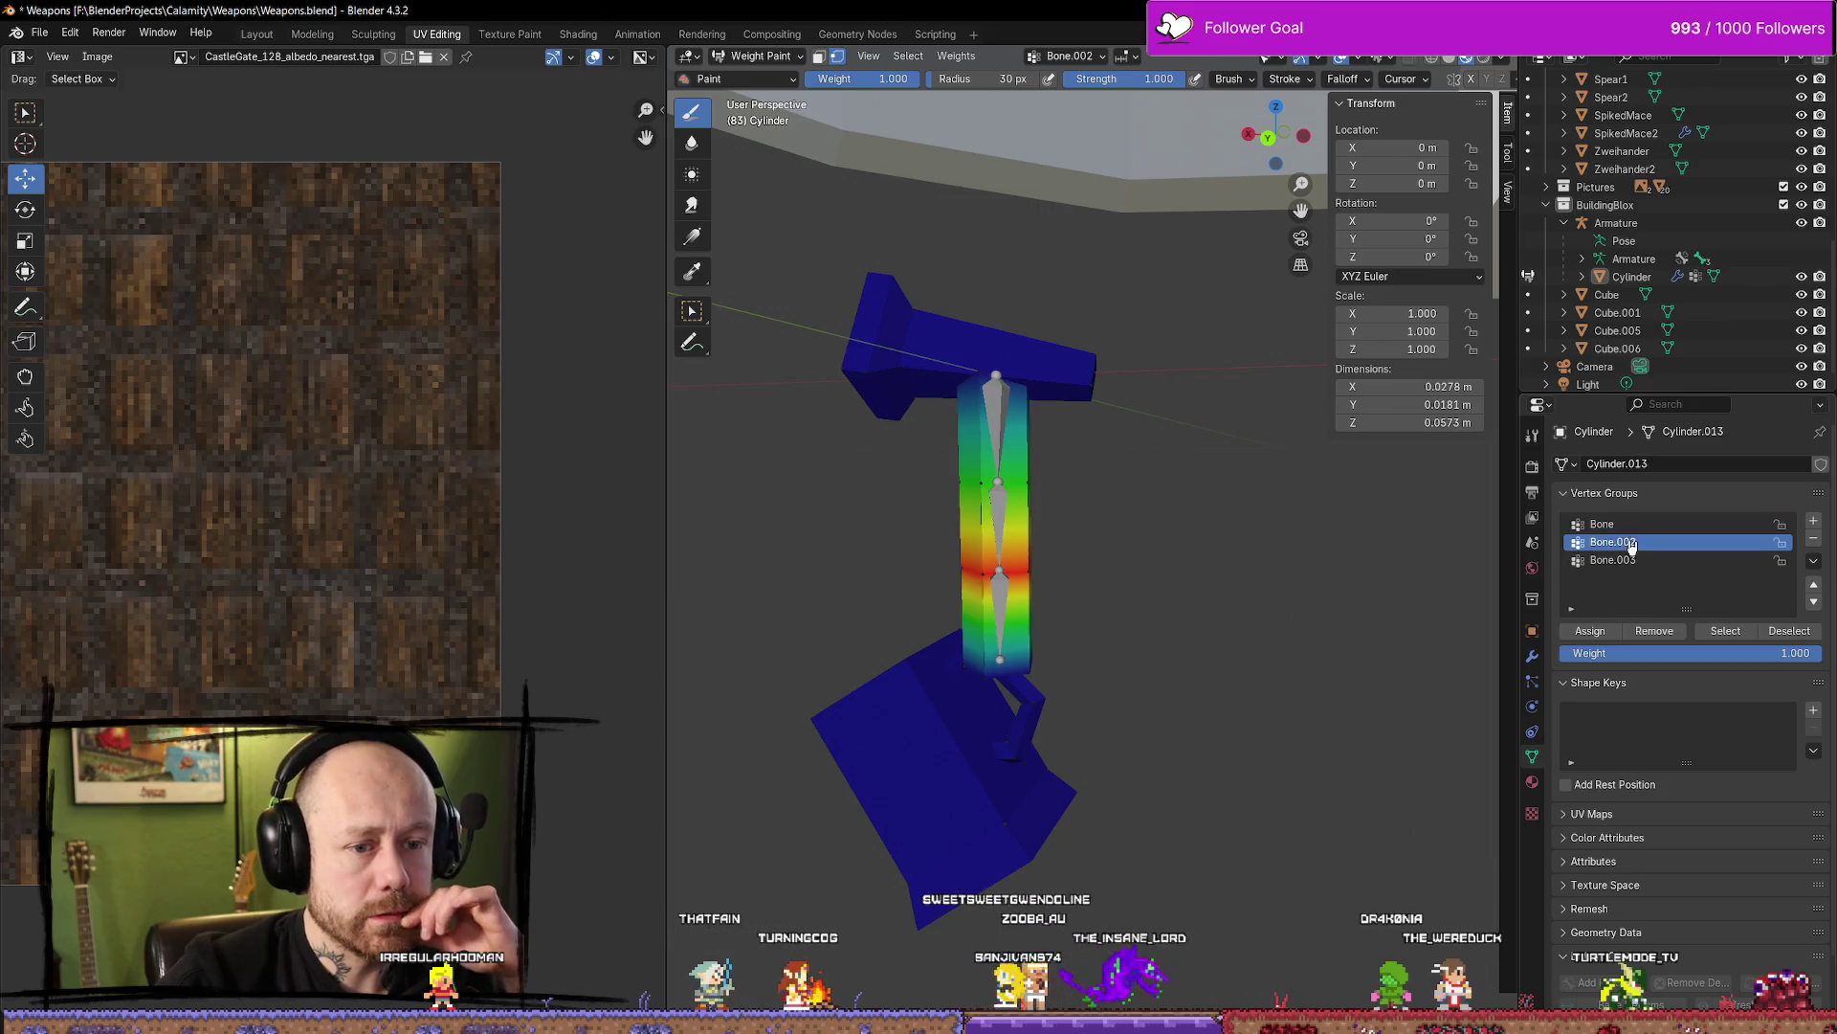
{"action": "left_click", "coordinate": [1624, 563]}
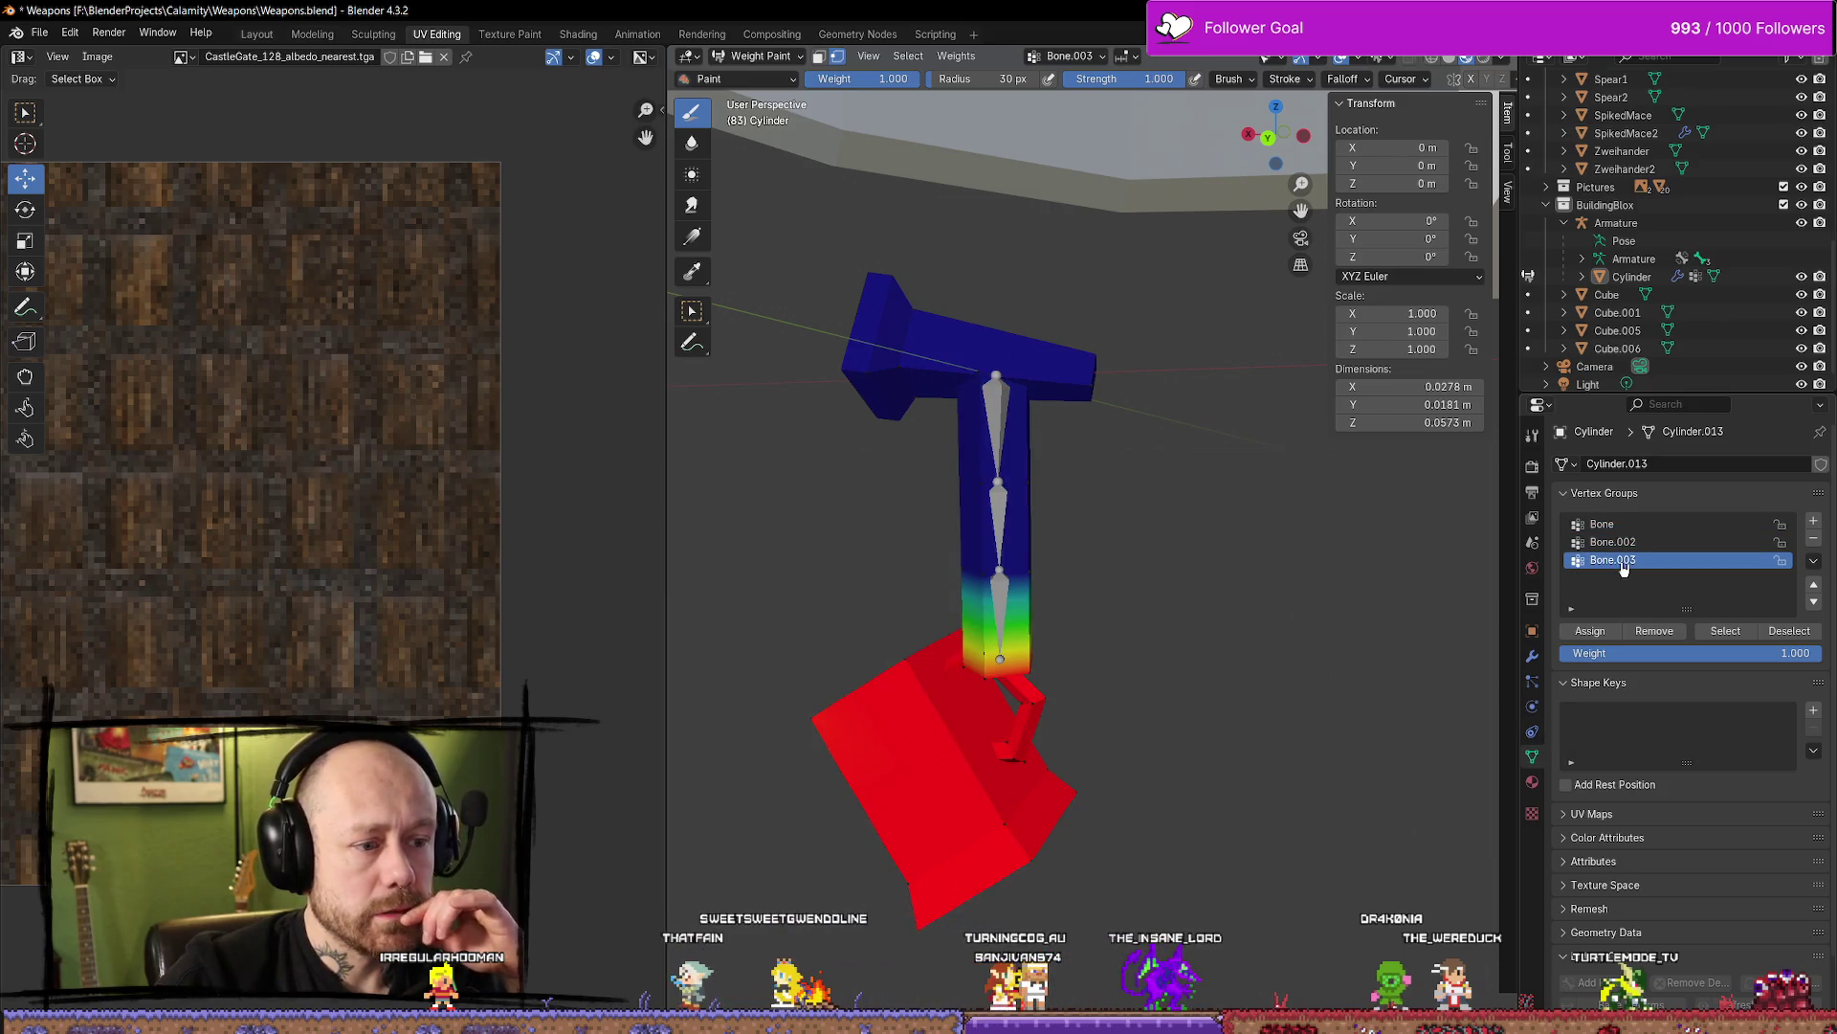
{"action": "left_click", "coordinate": [1630, 543]}
{"action": "left_click", "coordinate": [1625, 526]}
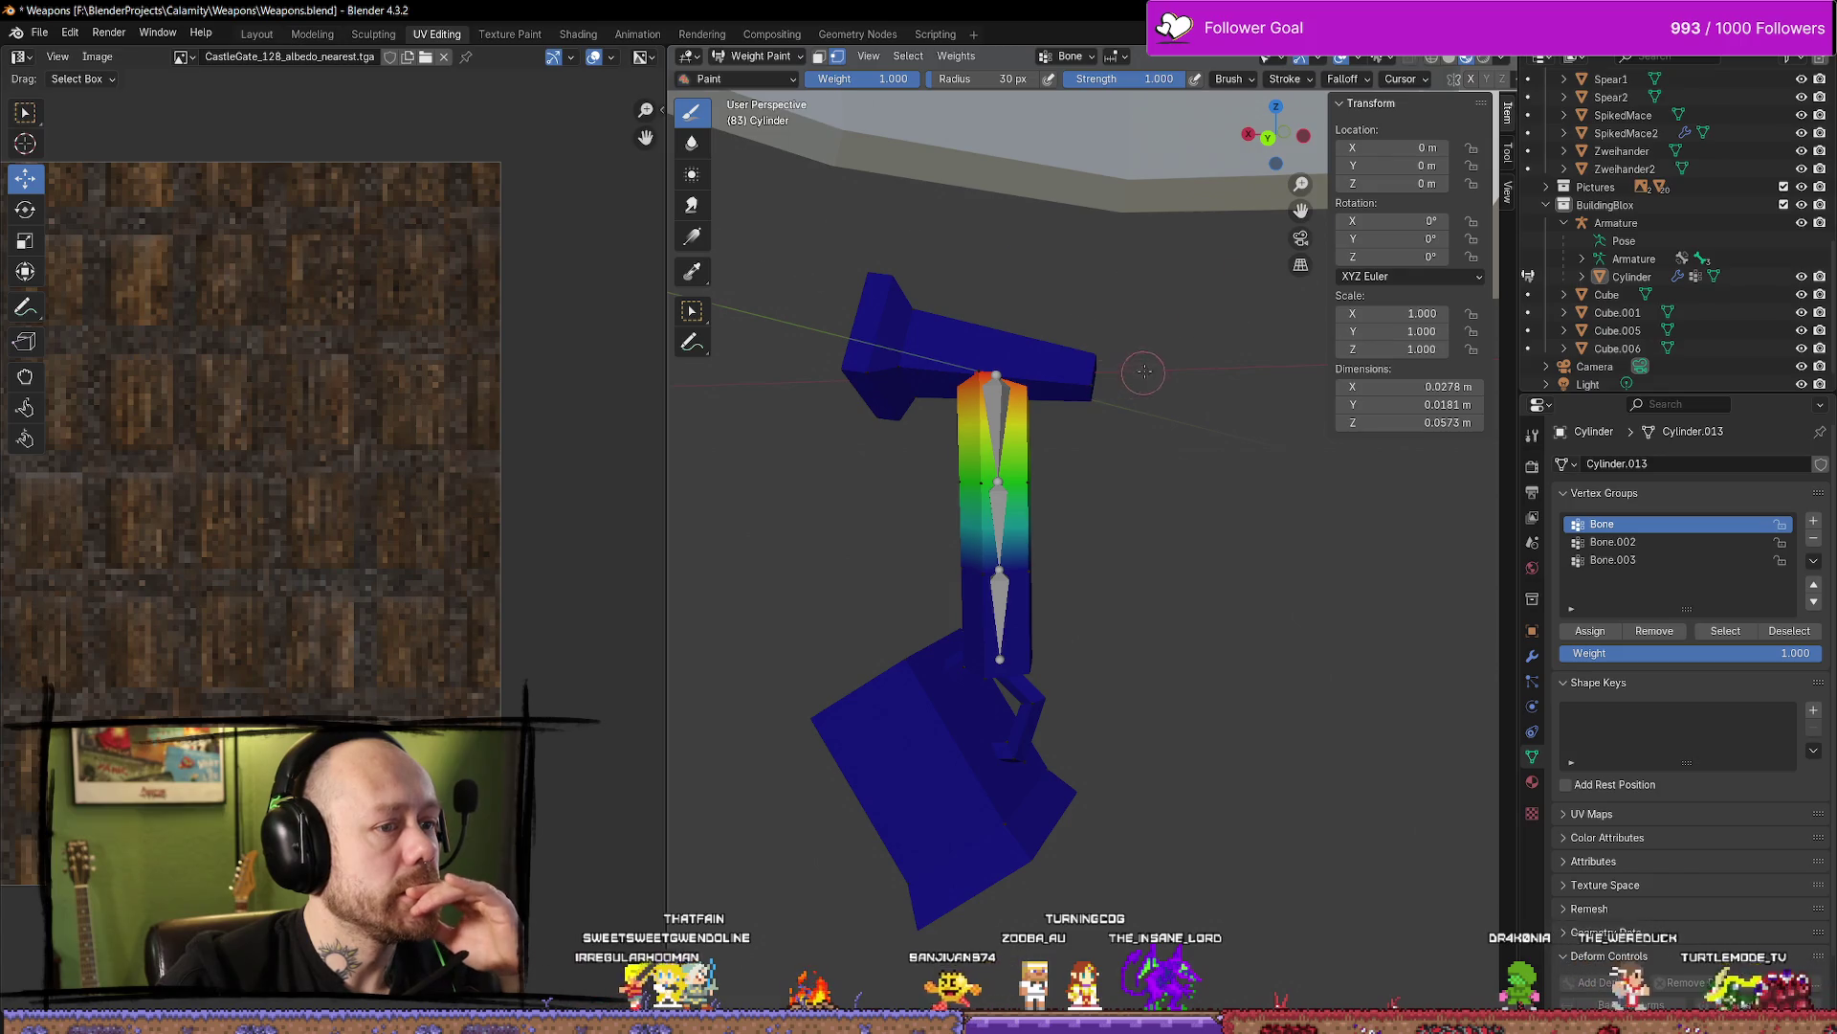
Orbit to recentre the charm, then return to Unreal Engine
{"action": "mouse_move", "coordinate": [1132, 278]}
{"action": "middle_mouse_down"}
{"action": "mouse_move", "coordinate": [1205, 399]}
{"action": "mouse_move", "coordinate": [777, 336]}
{"action": "middle_mouse_up"}
{"action": "middle_click_drag", "start_coordinate": [775, 329], "coordinate": [1139, 391]}
{"action": "left_click", "coordinate": [48, 38]}
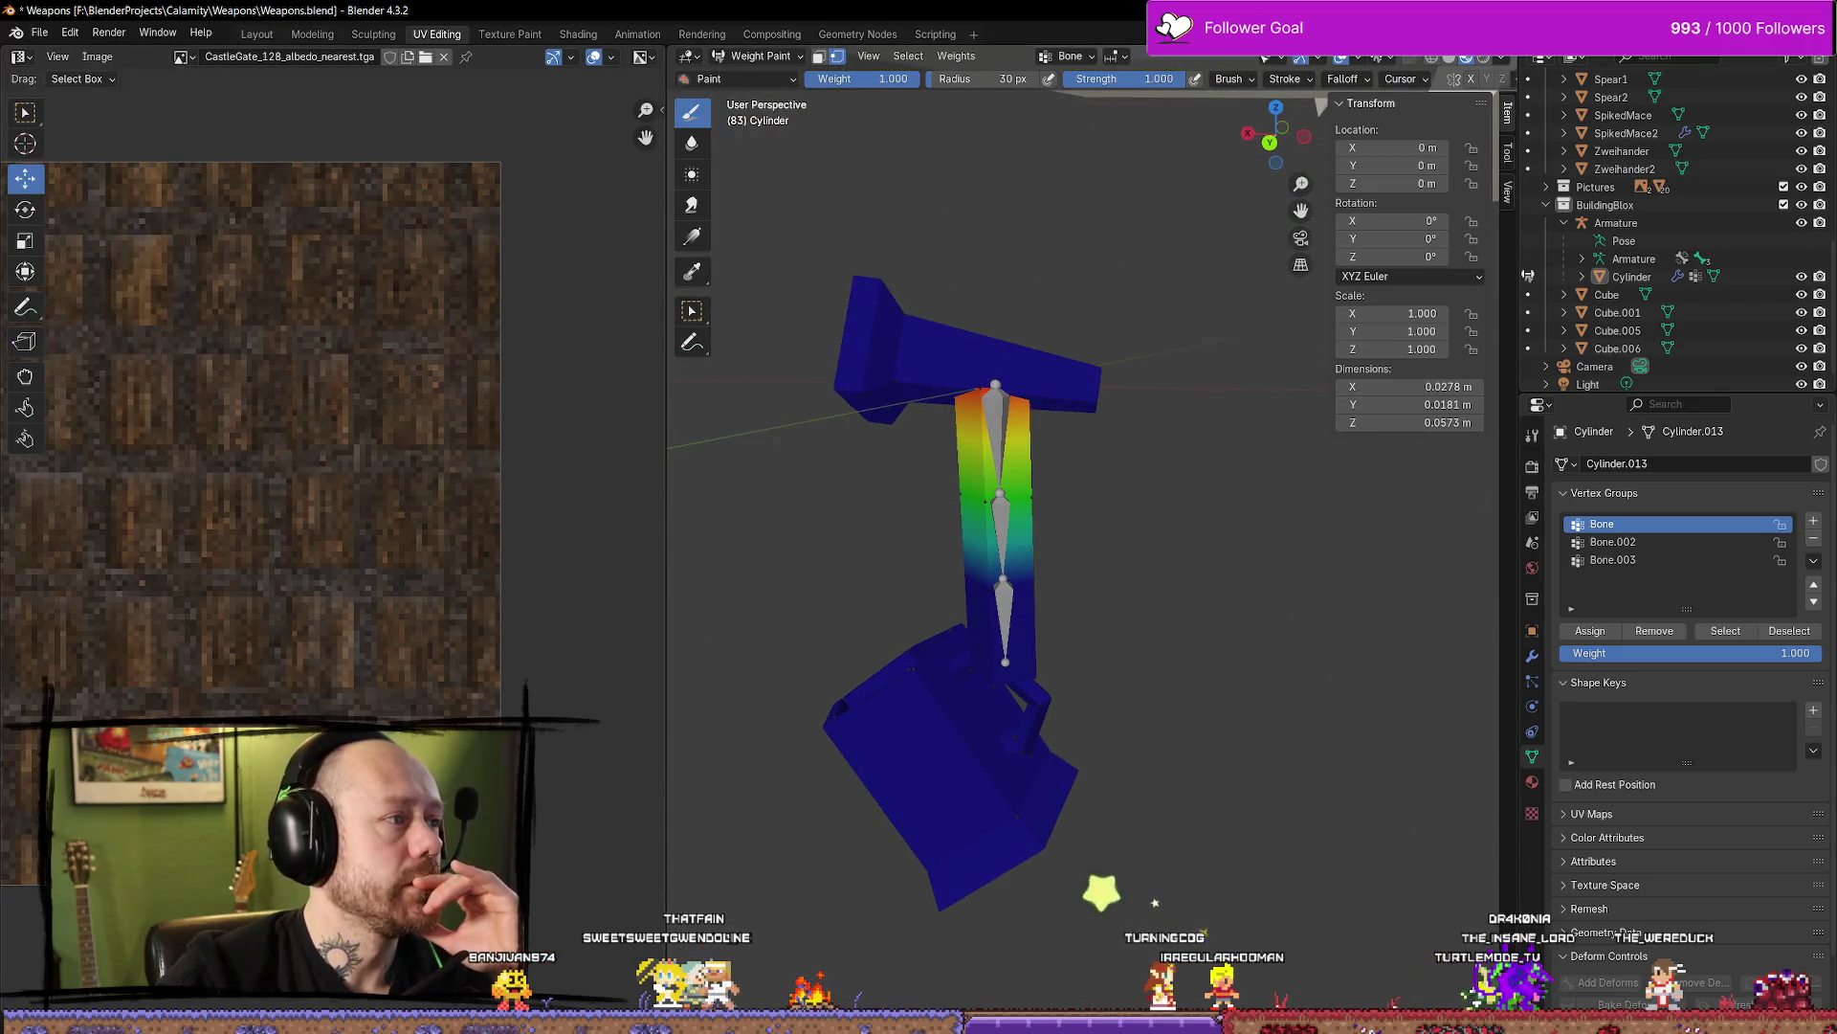
{"action": "key", "text": "alt+Tab"}
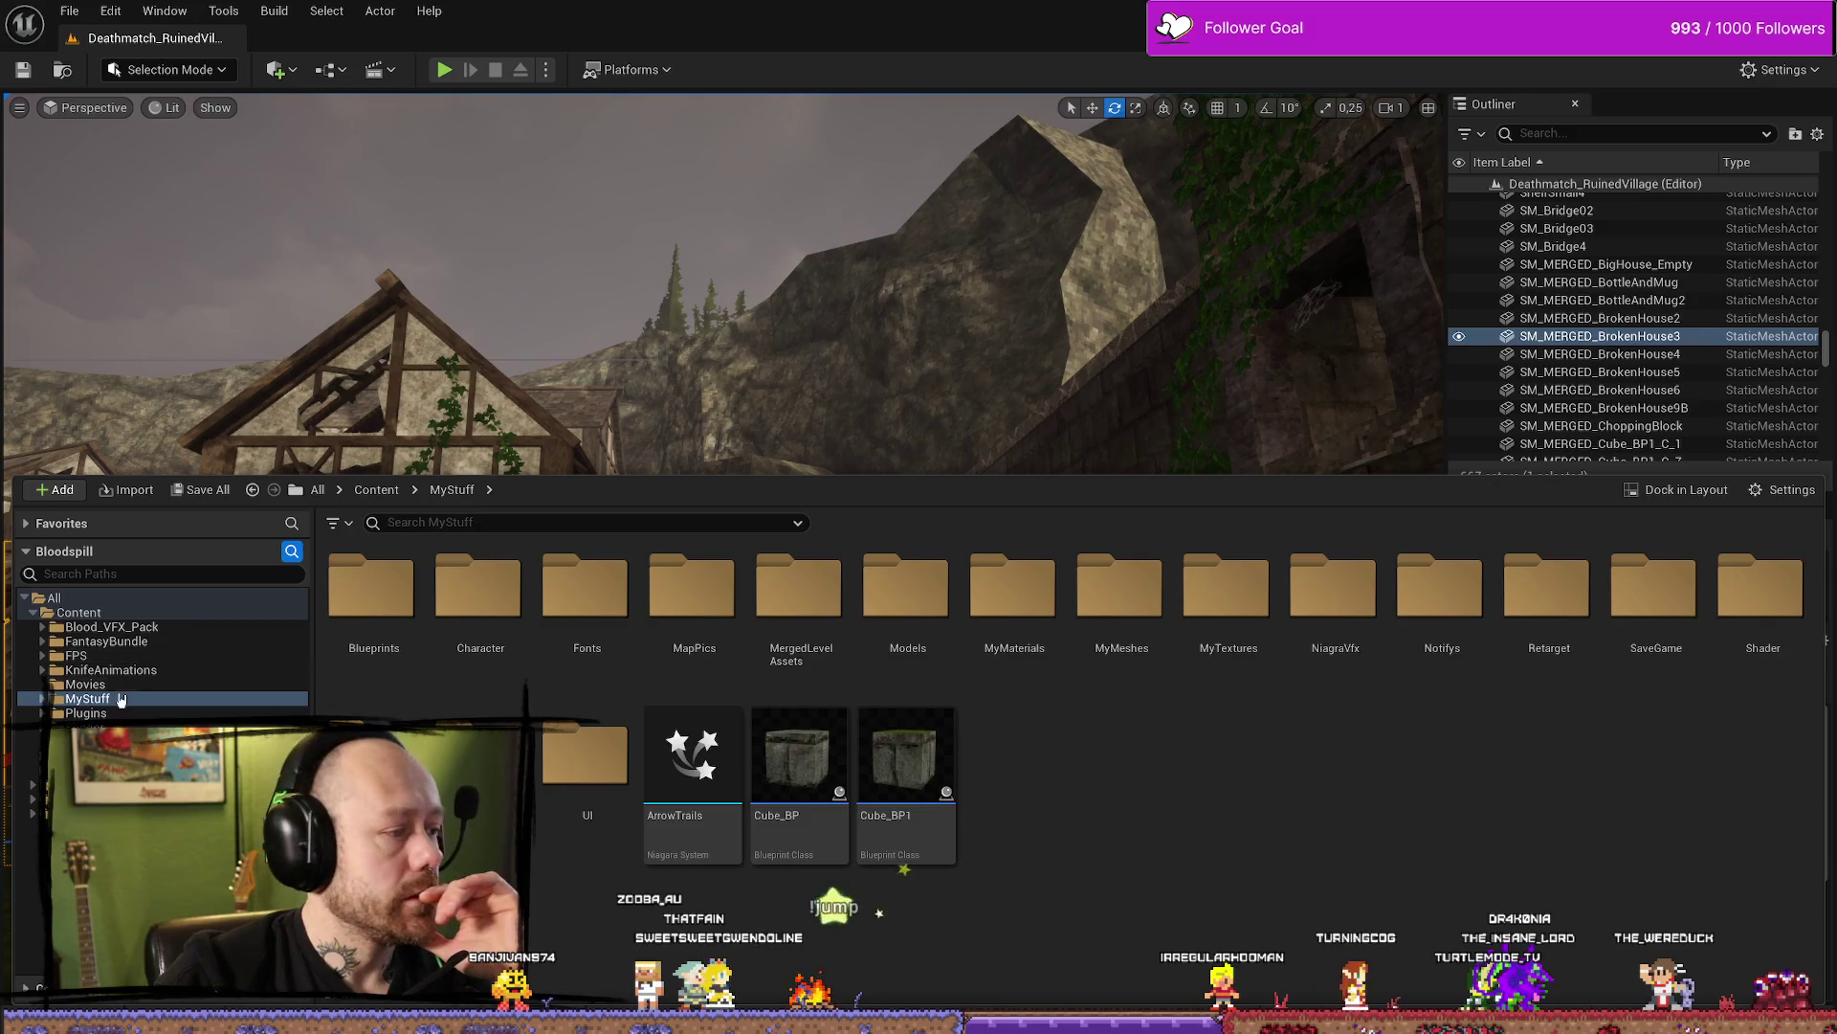
Browse MyStuff > MyMeshes > WeaponCharms and open Cylinder_PhysicsAsset
{"action": "left_click", "coordinate": [40, 699]}
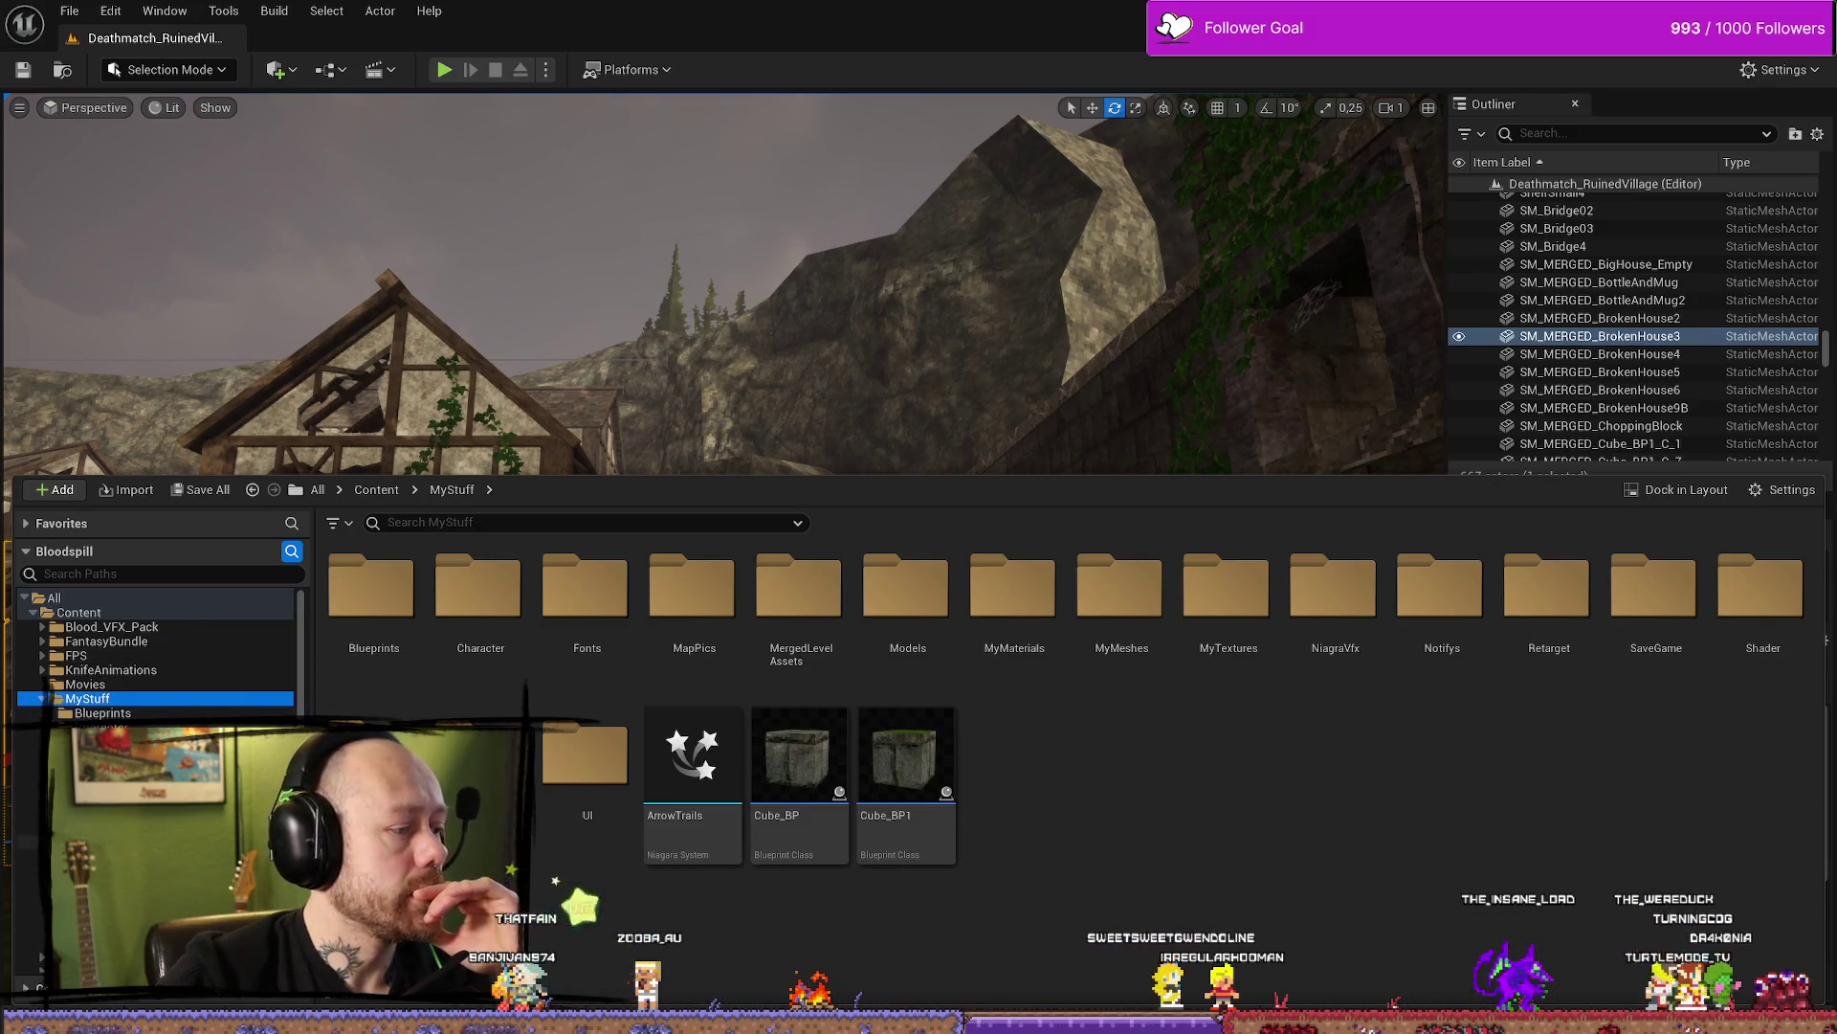
{"action": "double_click", "coordinate": [1121, 586]}
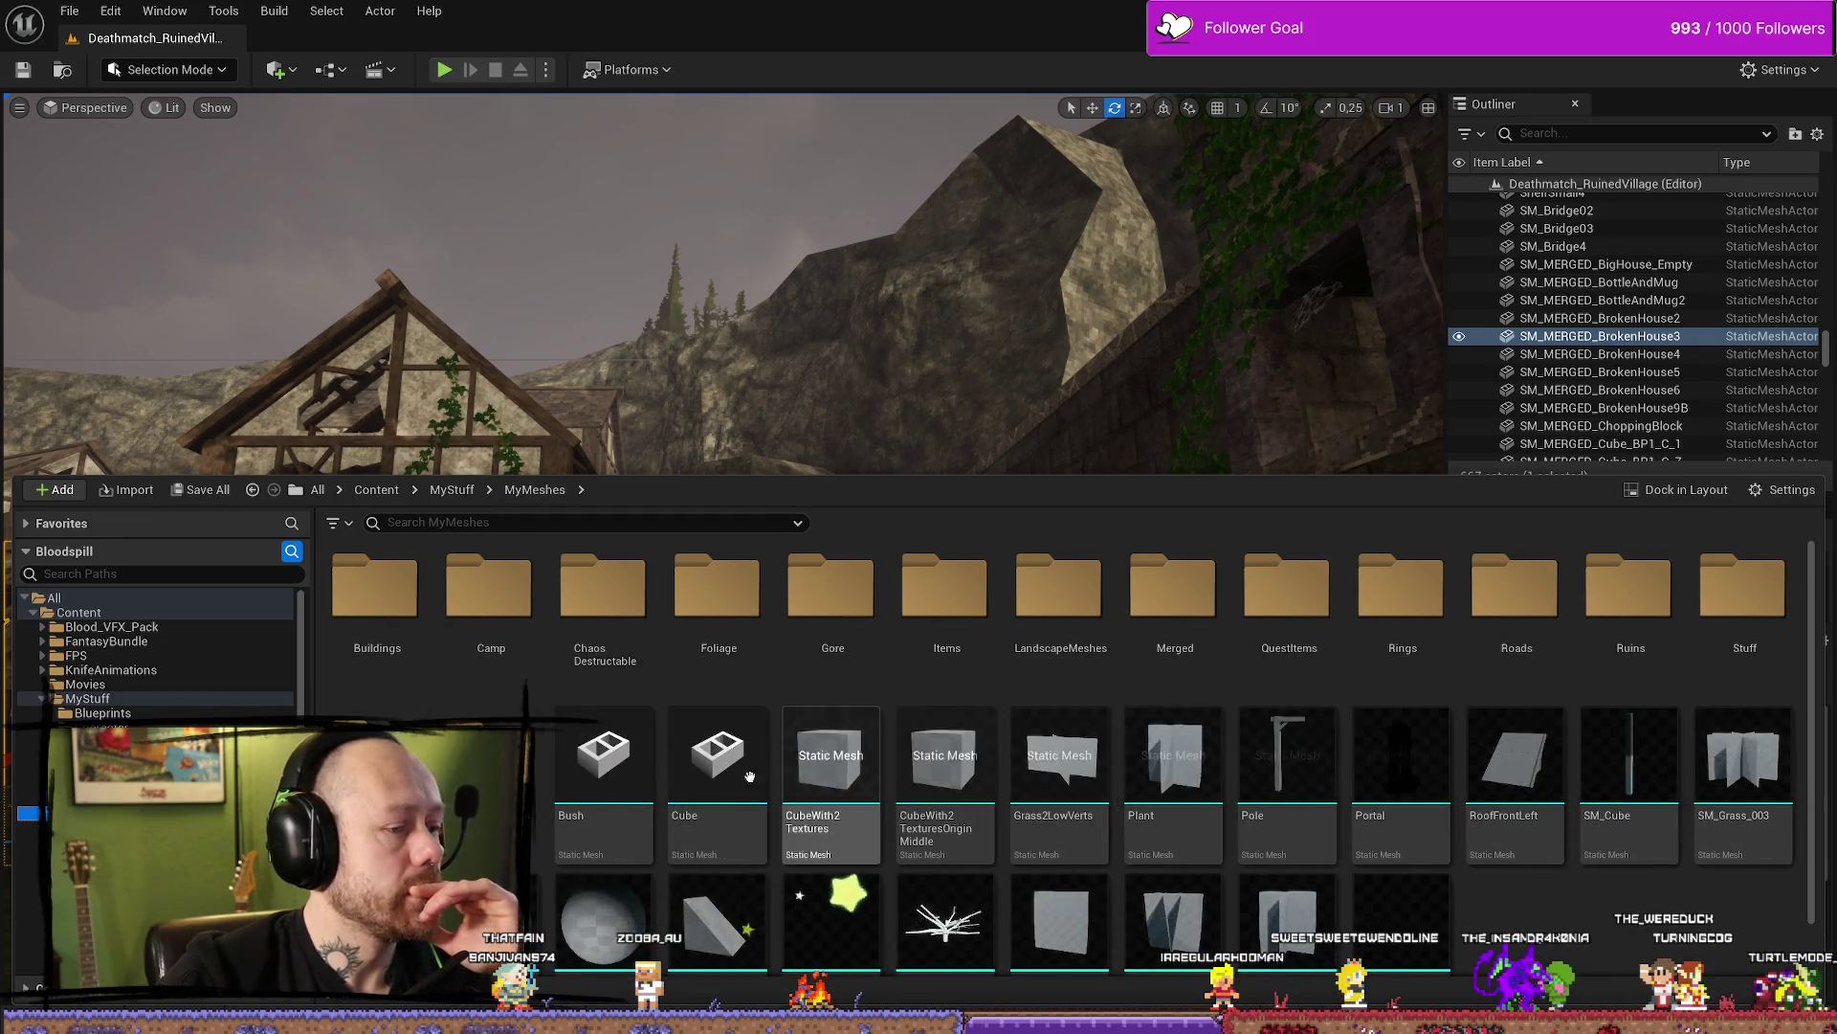
{"action": "double_click", "coordinate": [374, 756]}
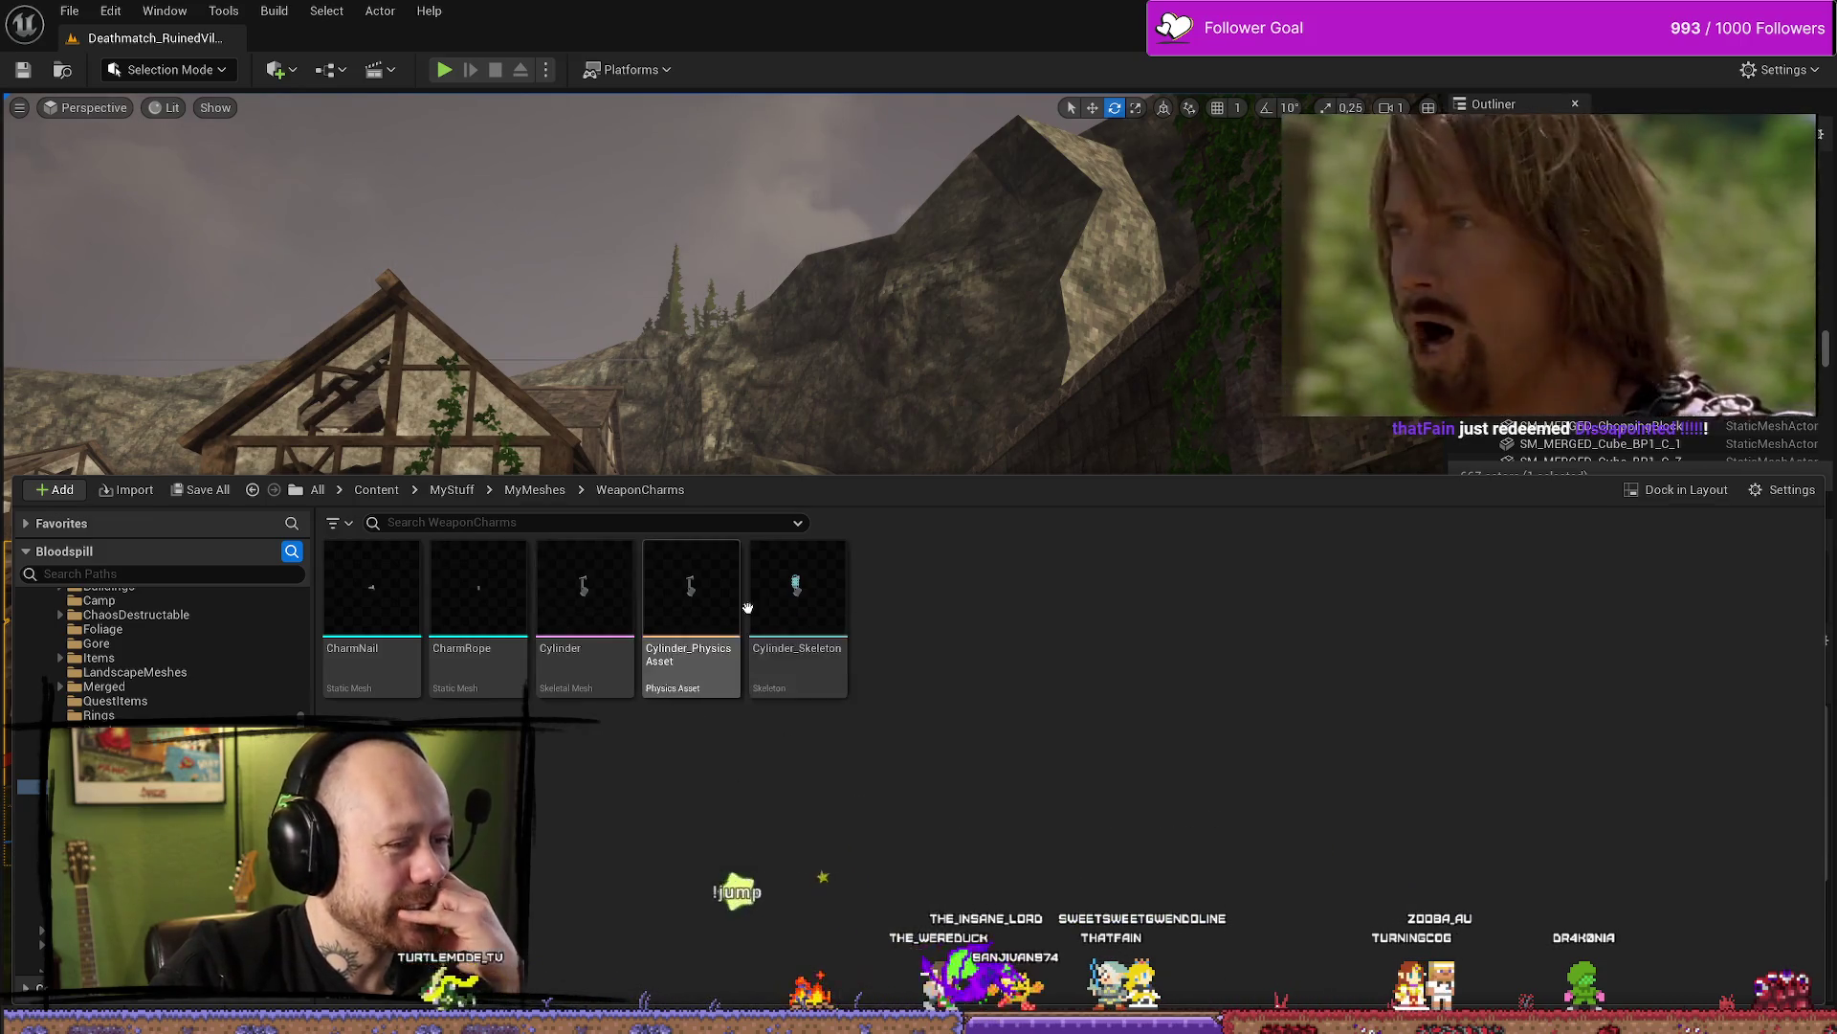
{"action": "double_click", "coordinate": [689, 593]}
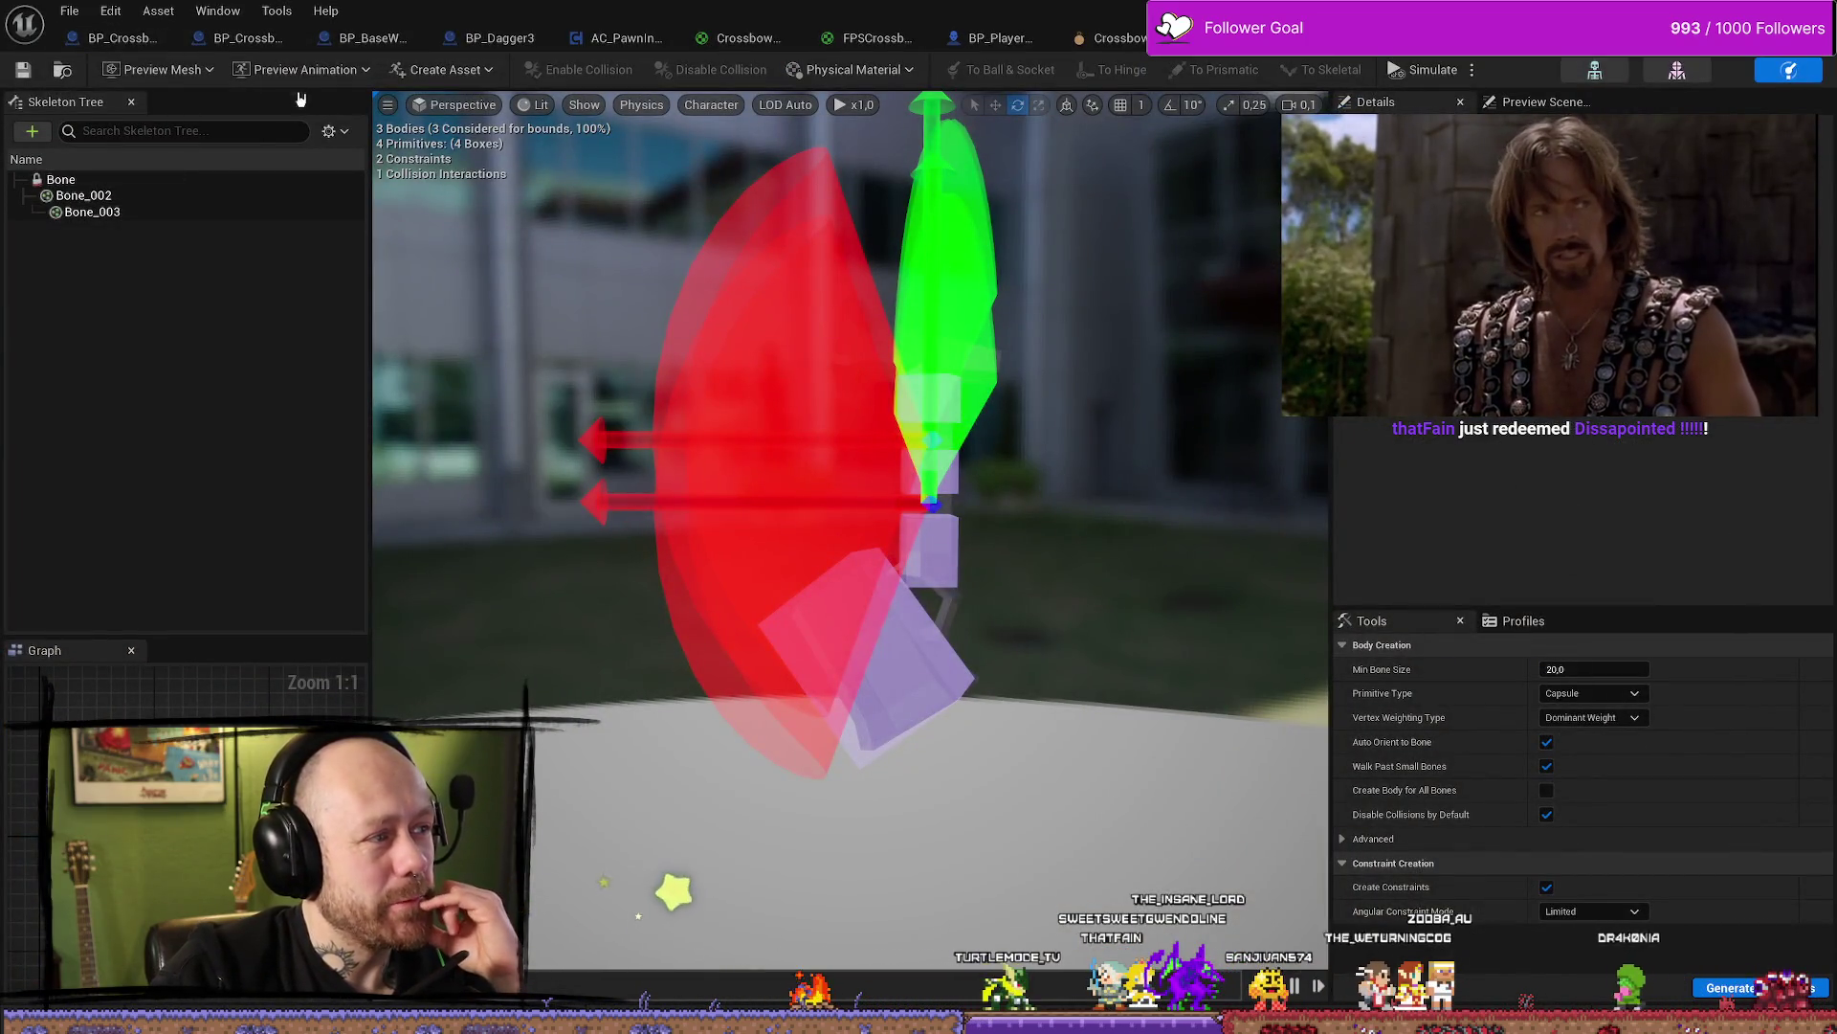
Show All Bones in the Skeleton Tree and select the root Bone and its physics body
{"action": "left_click", "coordinate": [332, 133]}
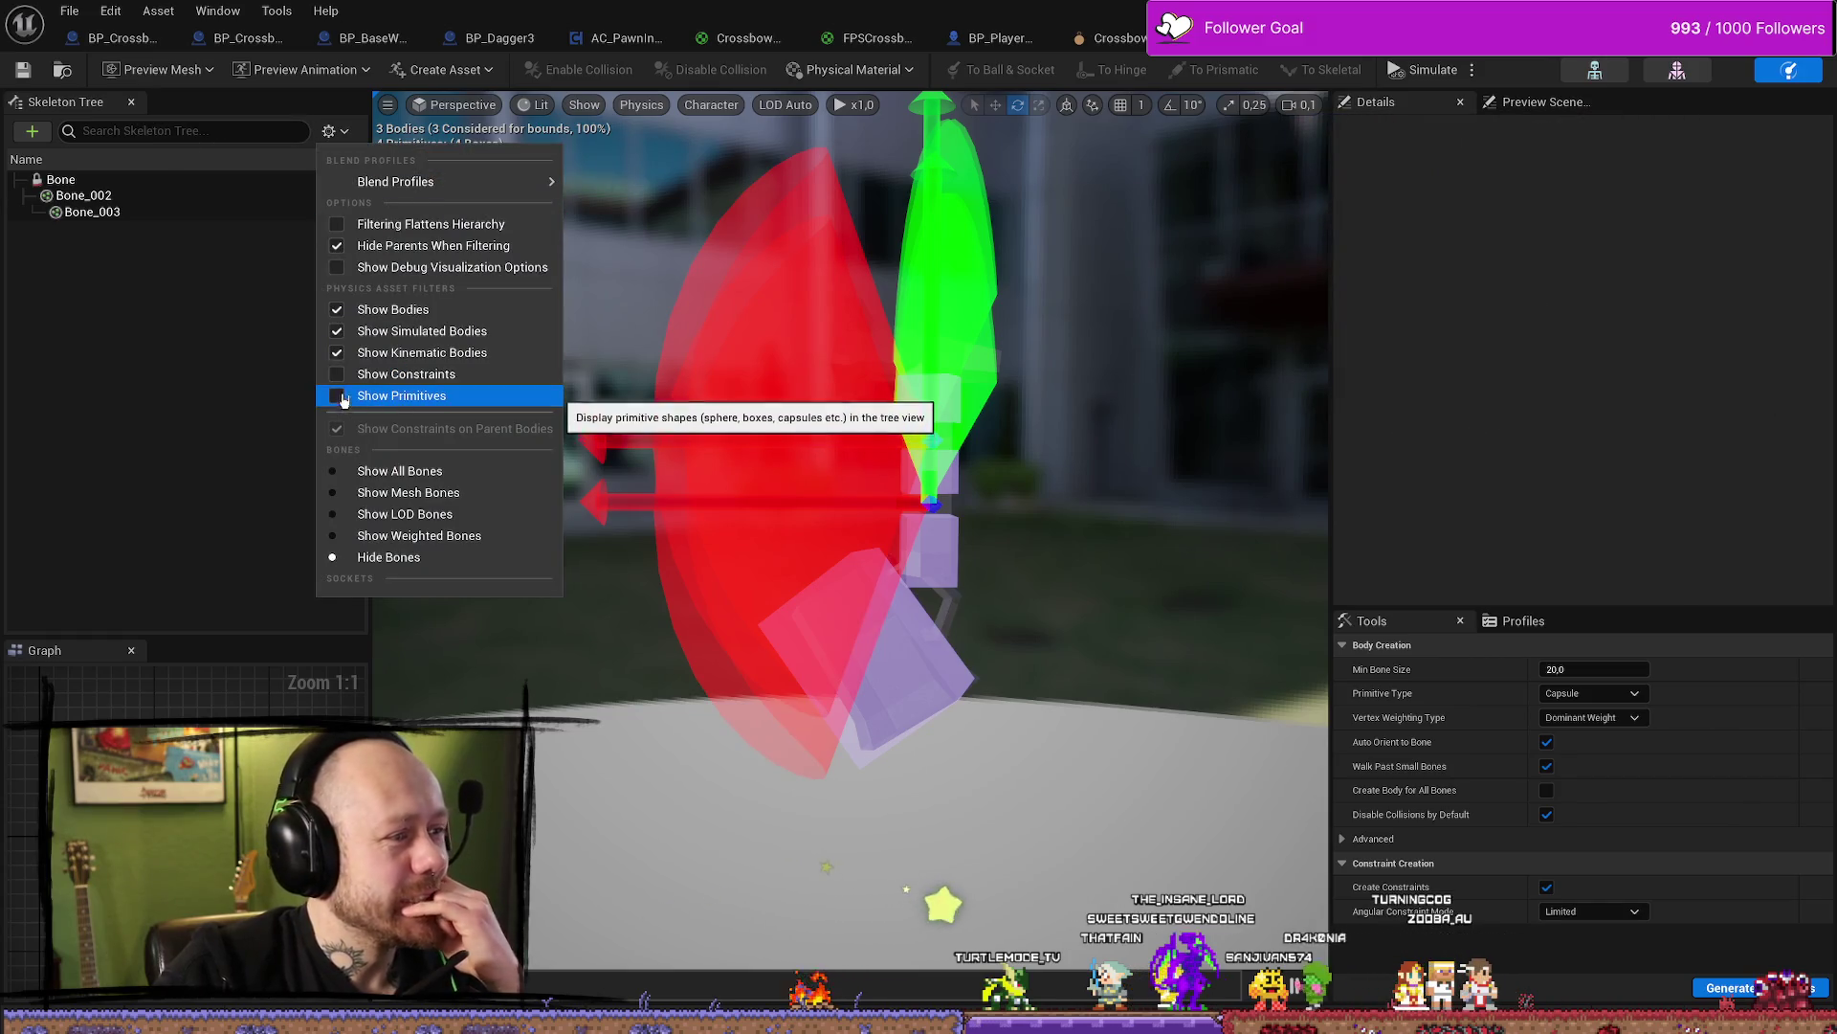
{"action": "left_click", "coordinate": [340, 471]}
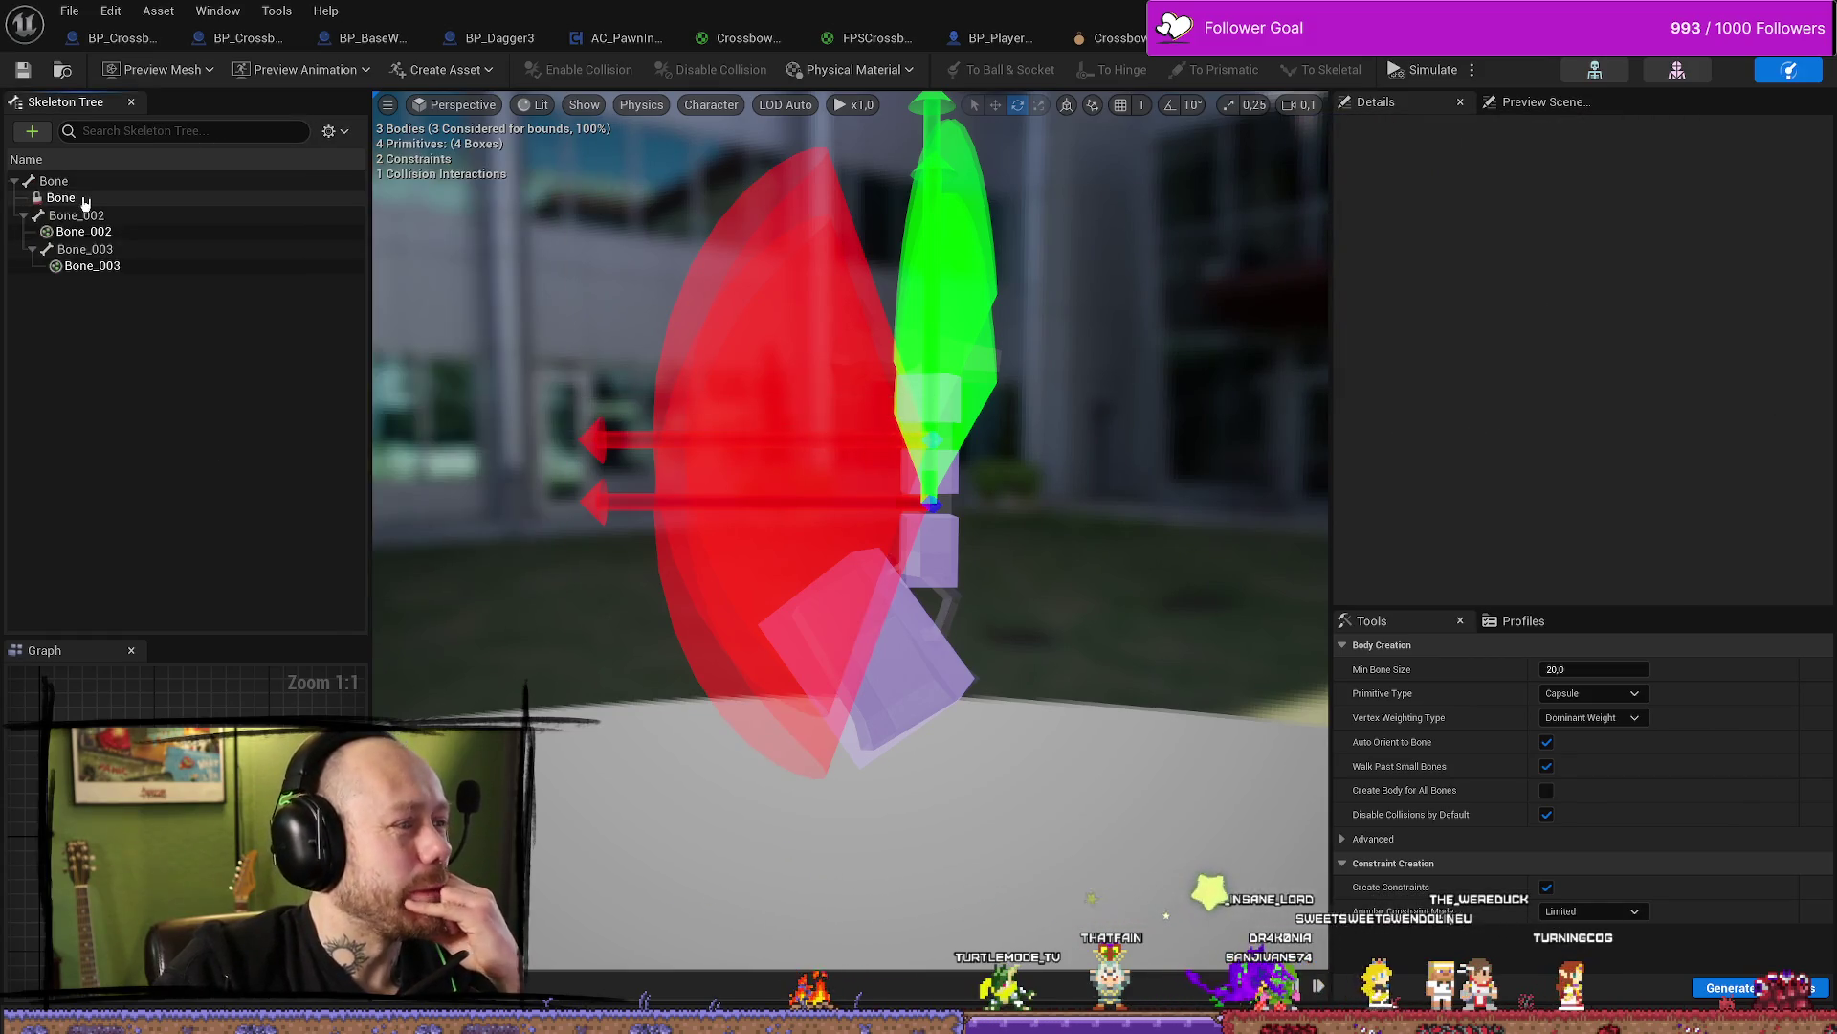
{"action": "left_click", "coordinate": [54, 181]}
{"action": "mouse_move", "coordinate": [973, 468]}
{"action": "right_mouse_down"}
{"action": "mouse_move", "coordinate": [823, 486]}
{"action": "mouse_move", "coordinate": [845, 571]}
{"action": "right_mouse_up"}
{"action": "left_click", "coordinate": [833, 574]}
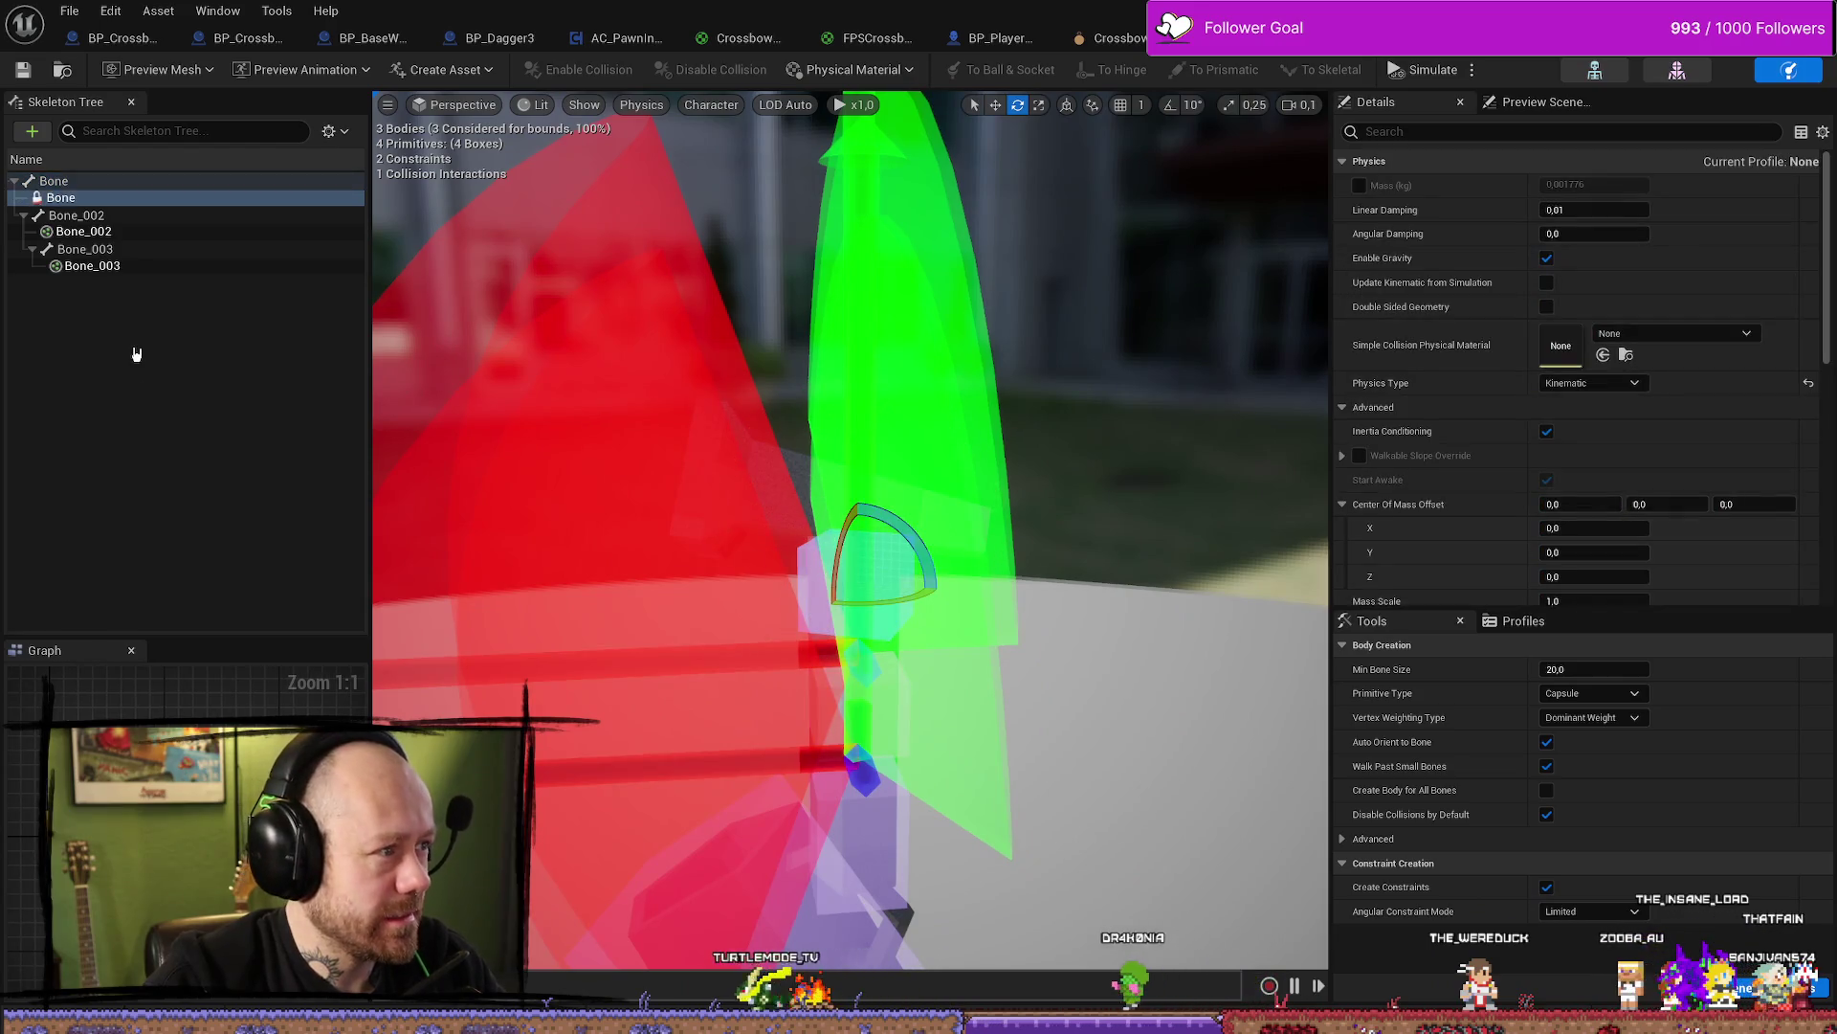
Try adding a Box body to the root Bone from the add menu
{"action": "right_click", "coordinate": [174, 402]}
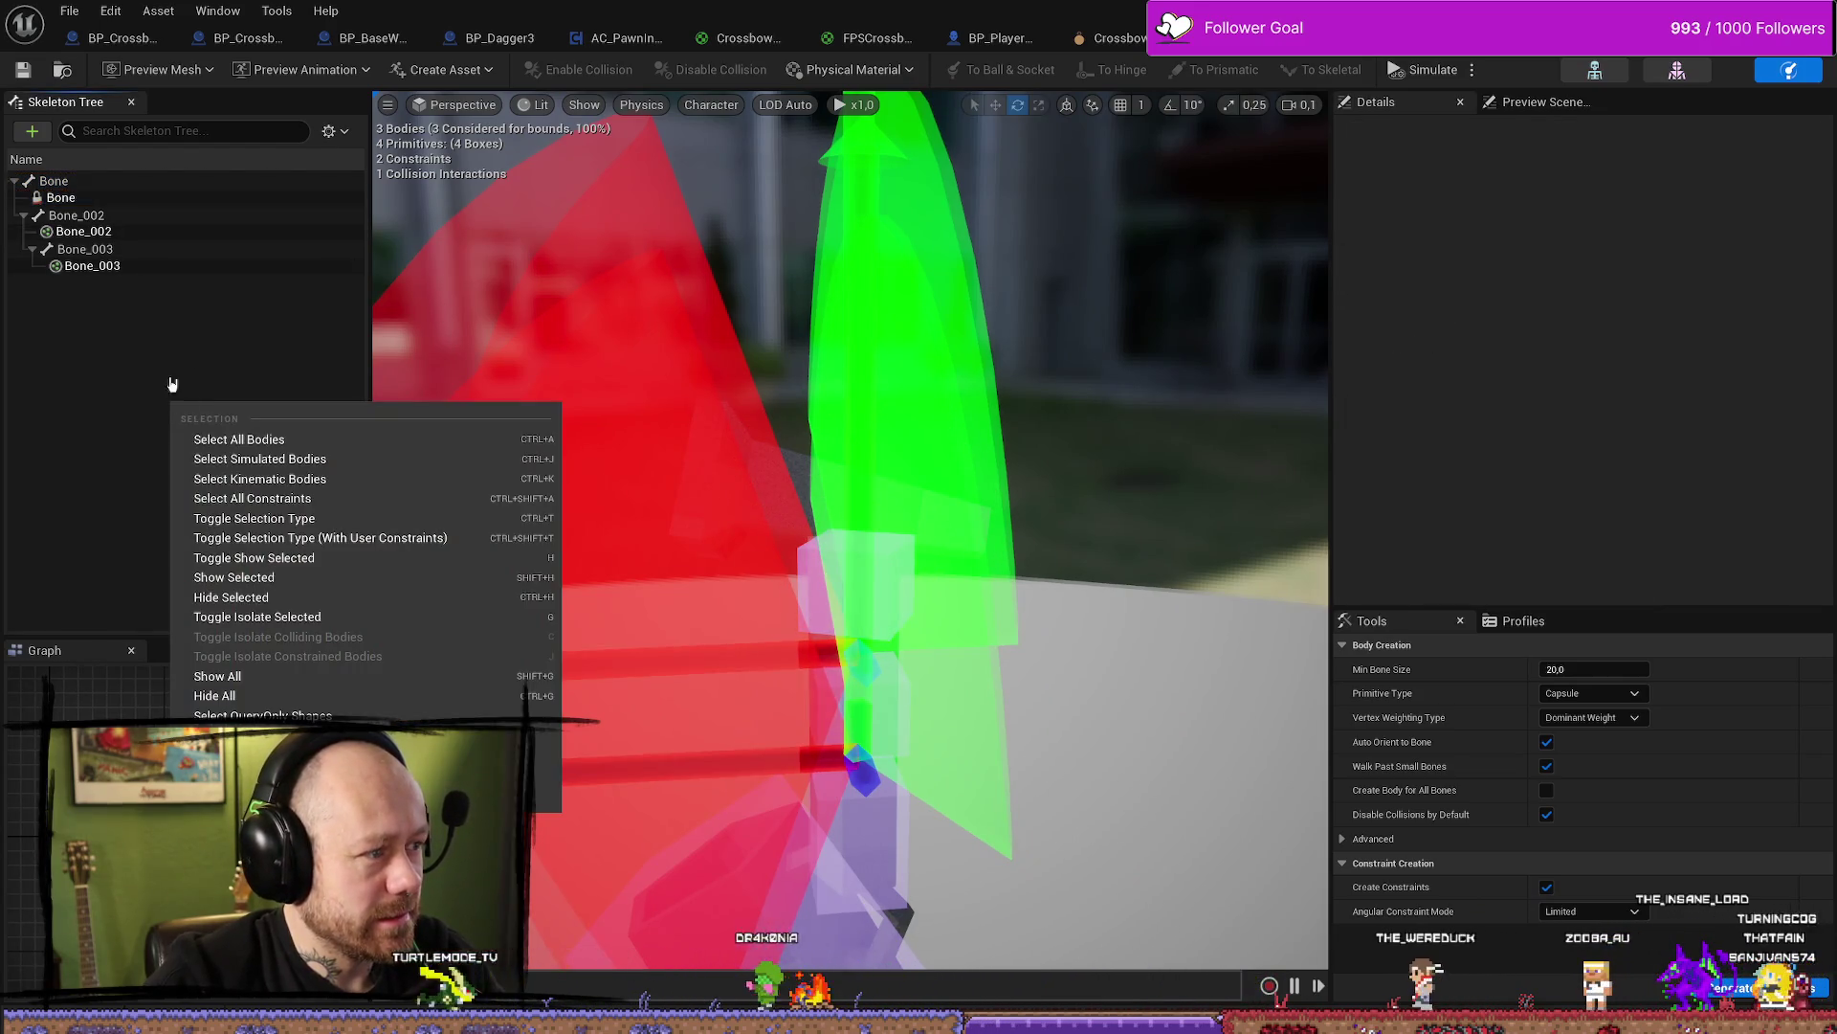
{"action": "left_click", "coordinate": [173, 384]}
{"action": "left_click", "coordinate": [33, 131]}
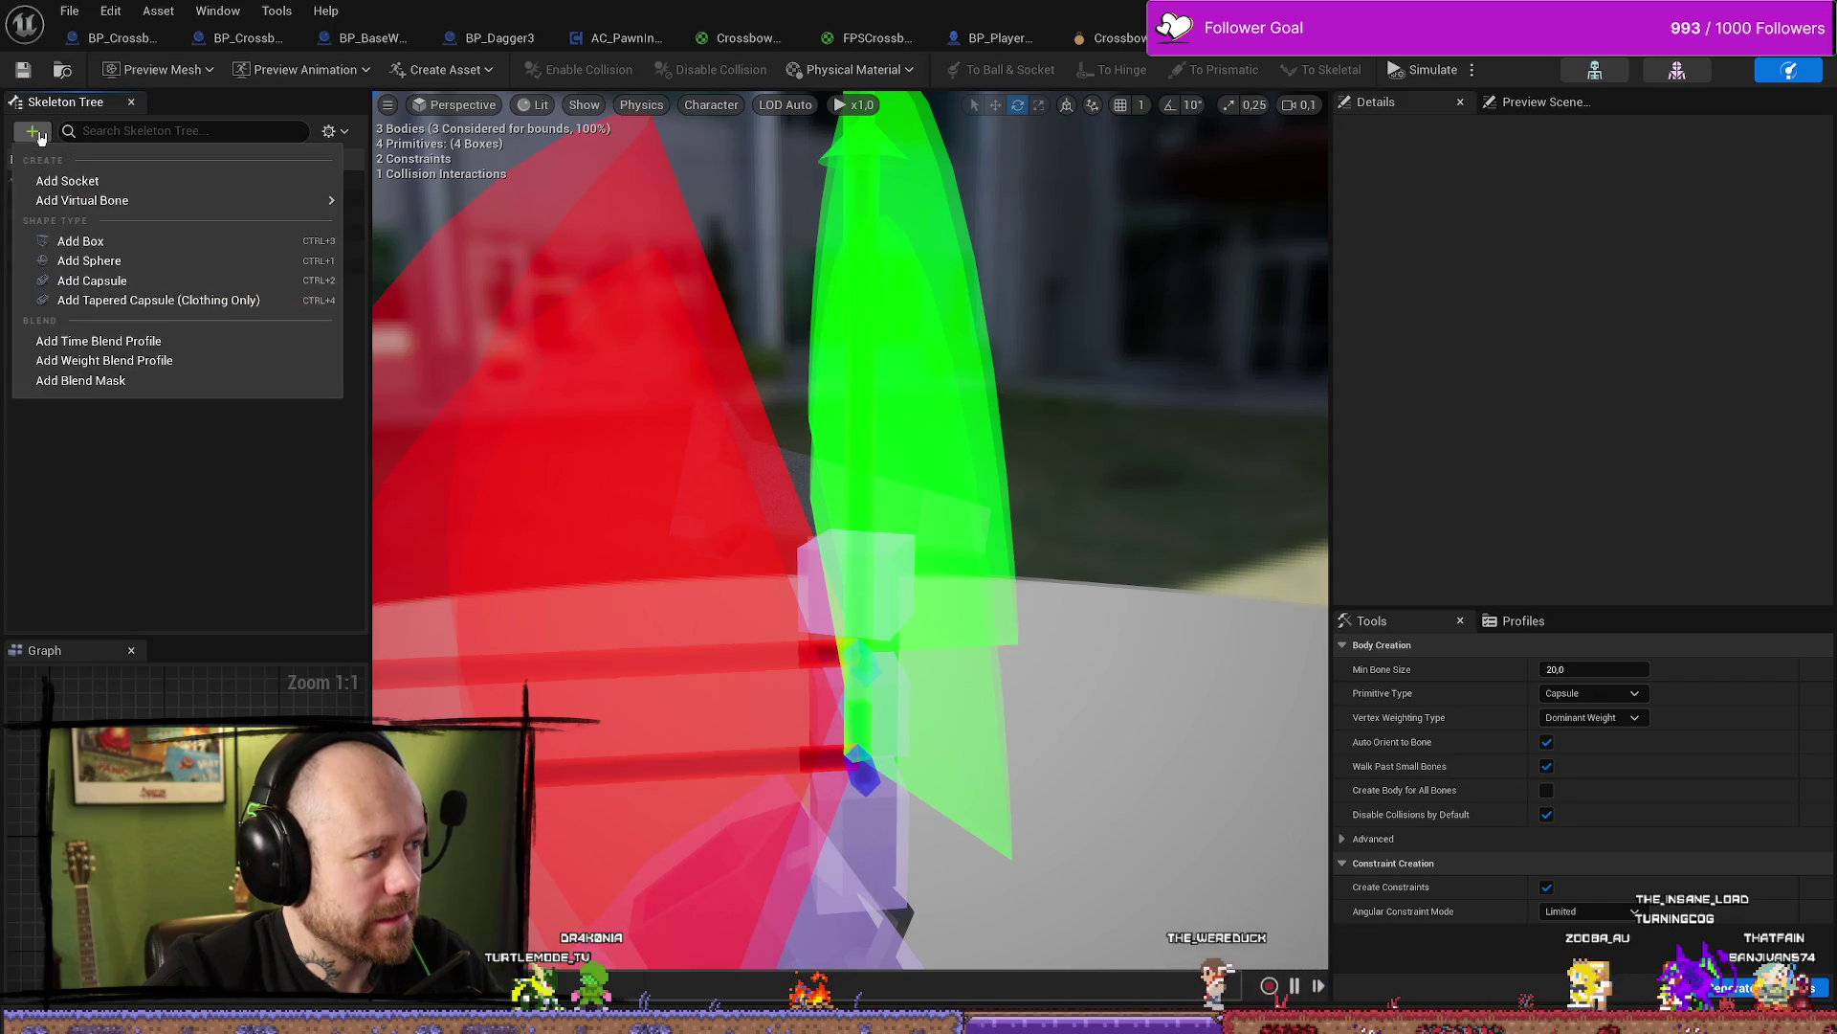
{"action": "mouse_move", "coordinate": [119, 198]}
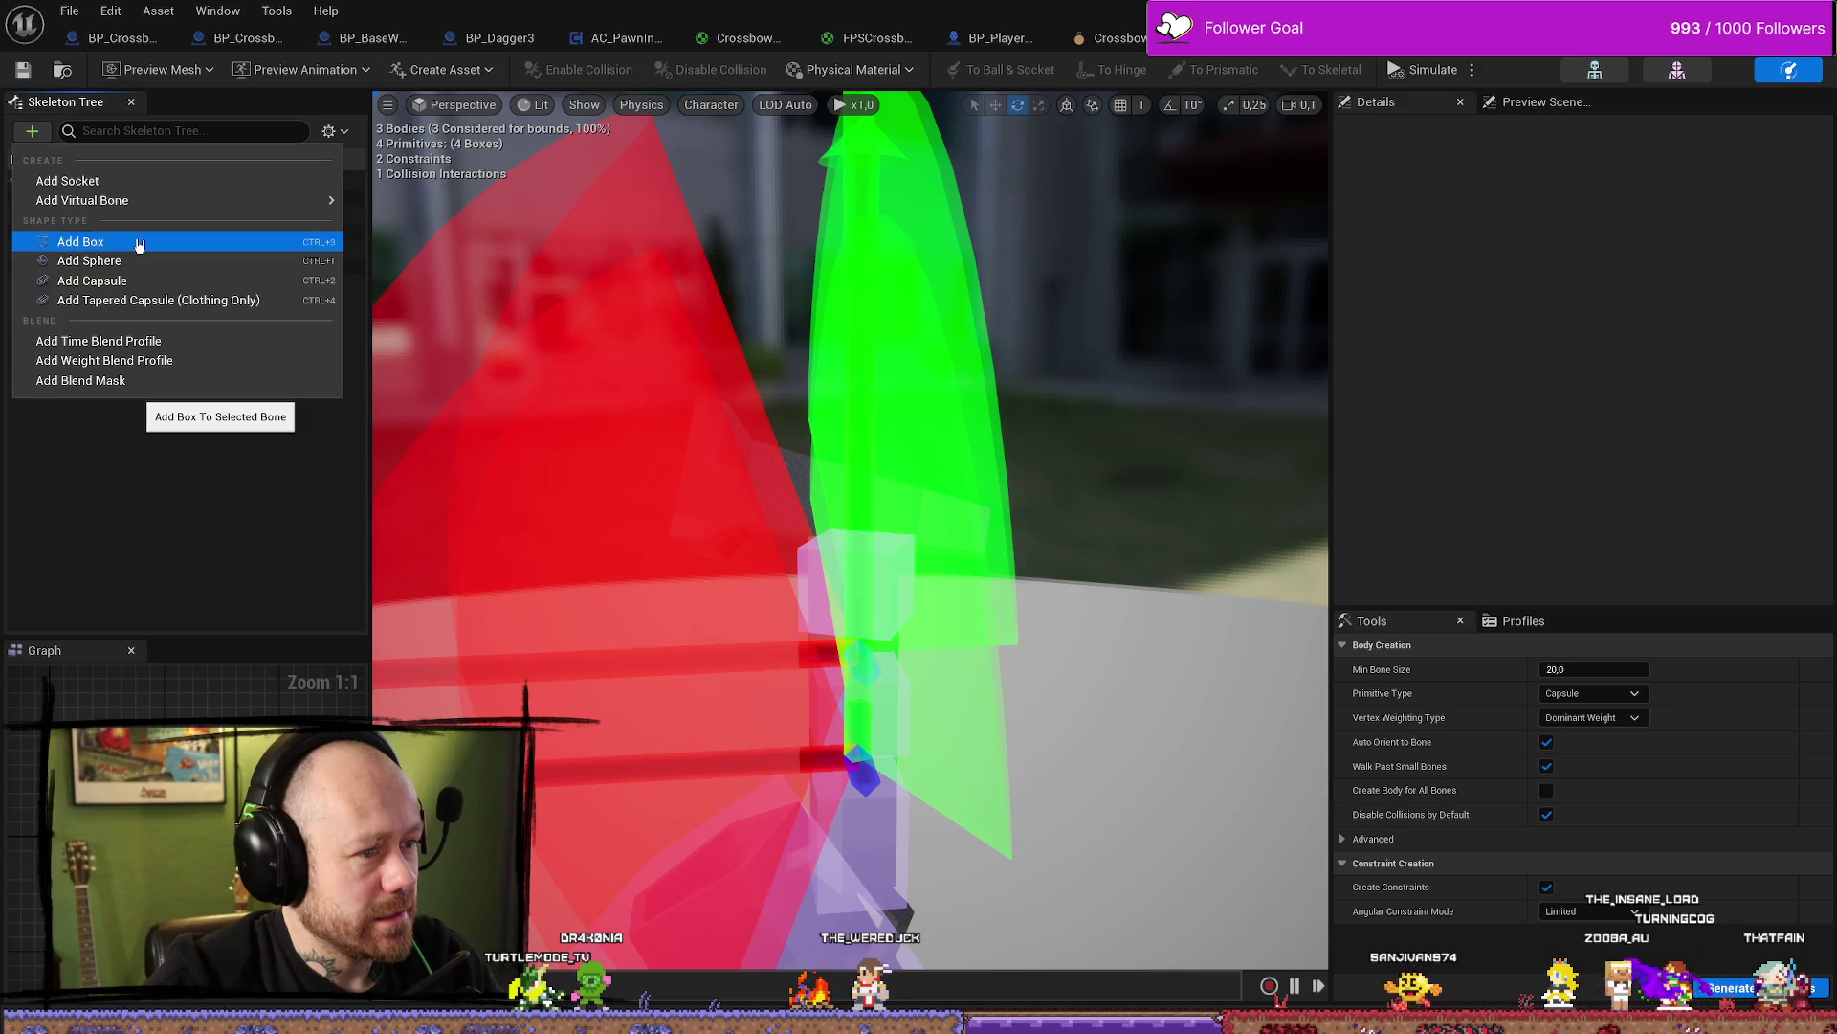
{"action": "left_click", "coordinate": [438, 390]}
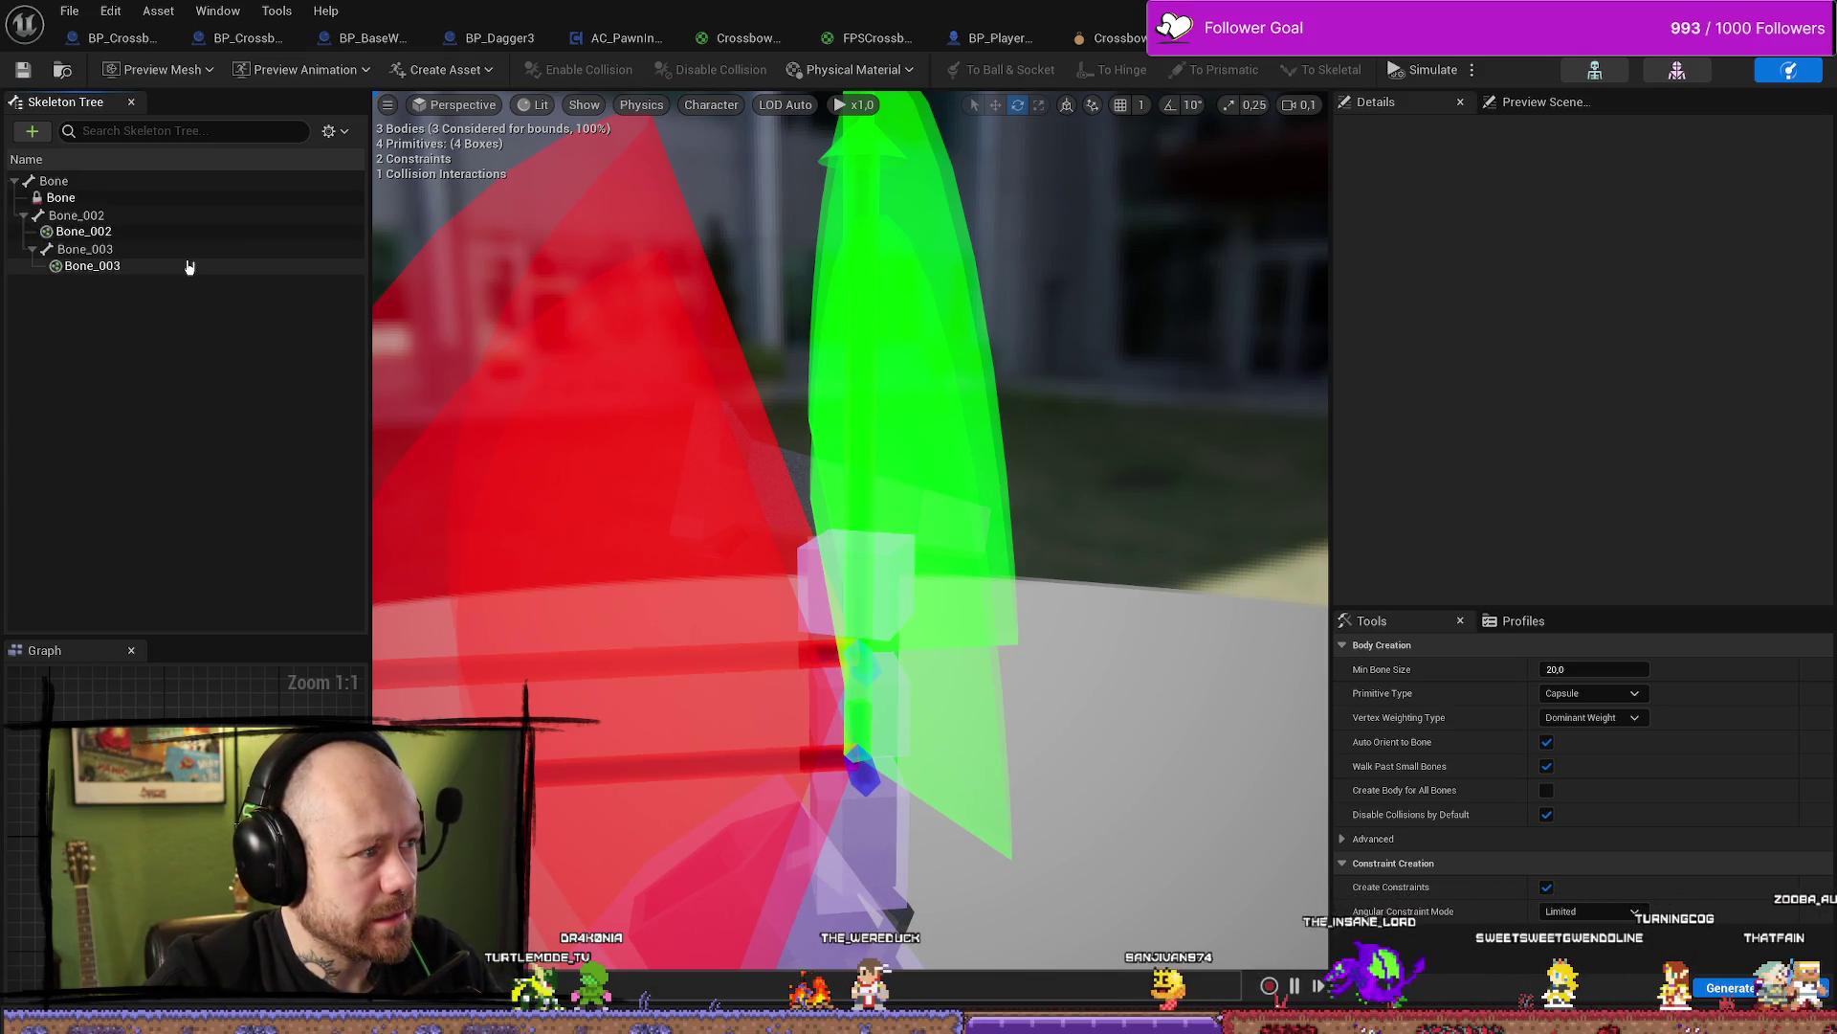
Select Bone, its body and Bone_002 in turn, then try adding a Sphere body
{"action": "left_click", "coordinate": [106, 182]}
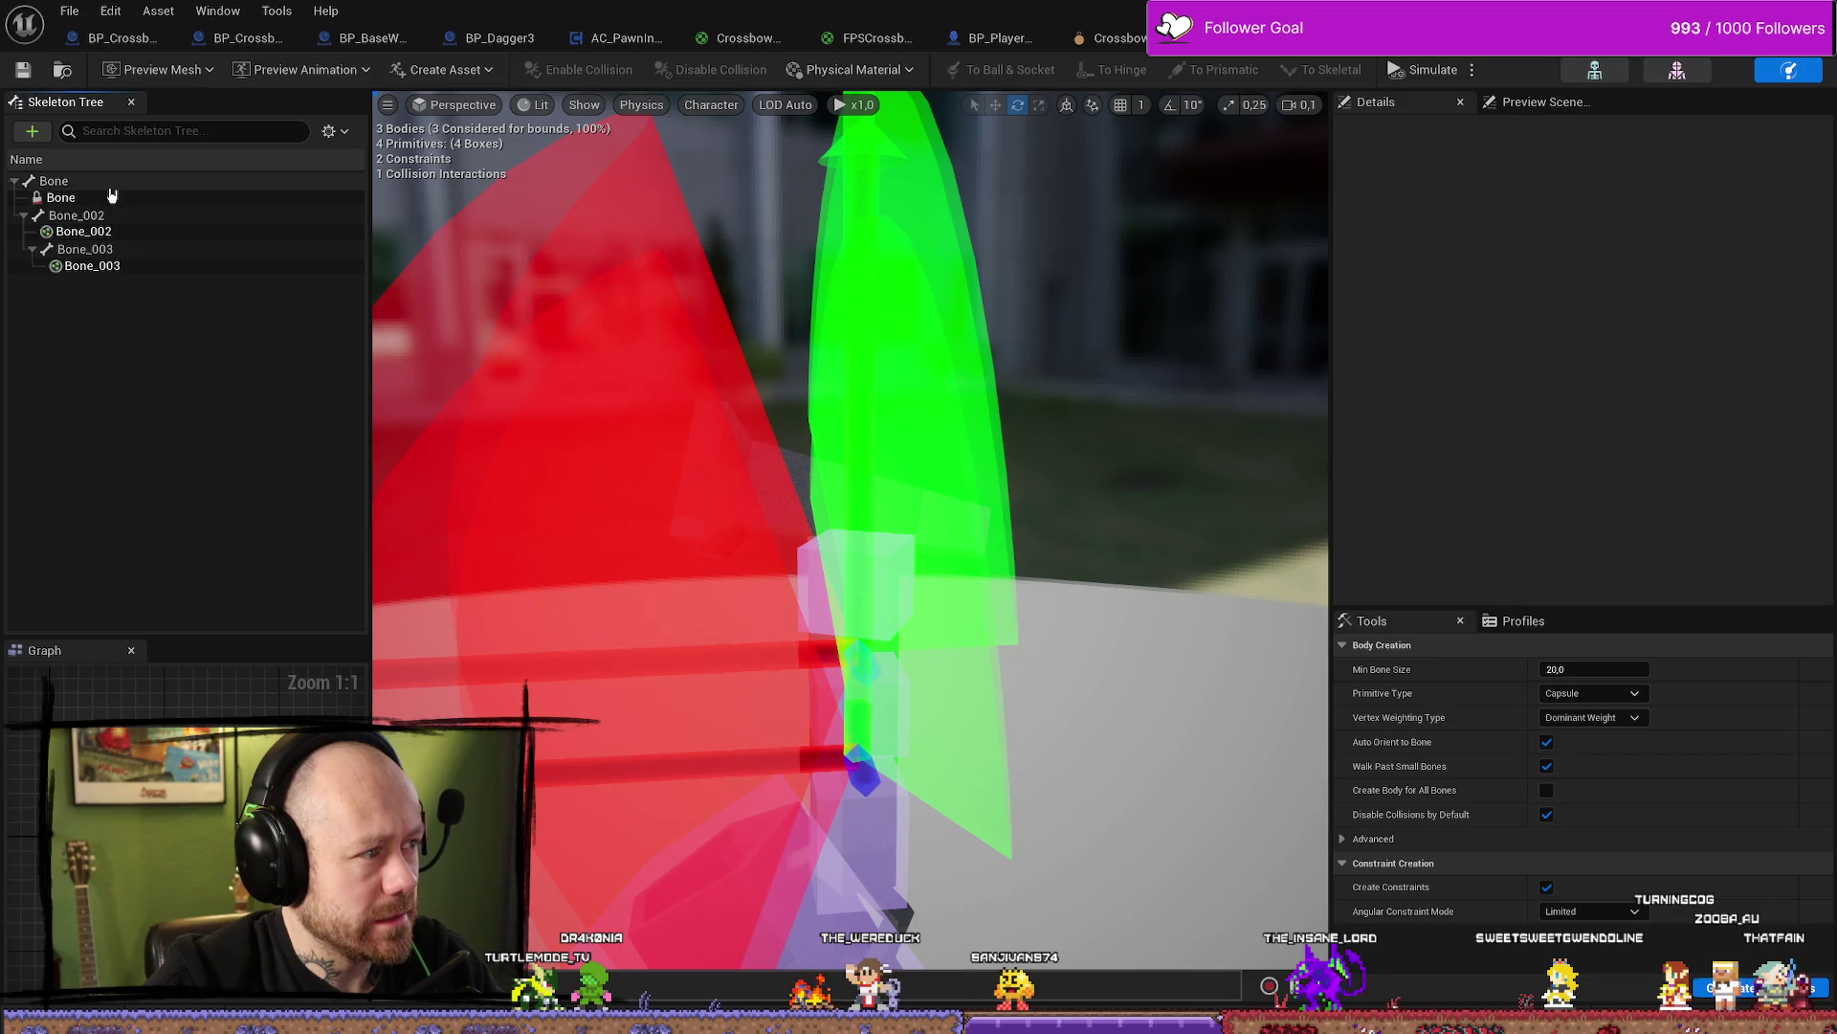
{"action": "left_click", "coordinate": [99, 201]}
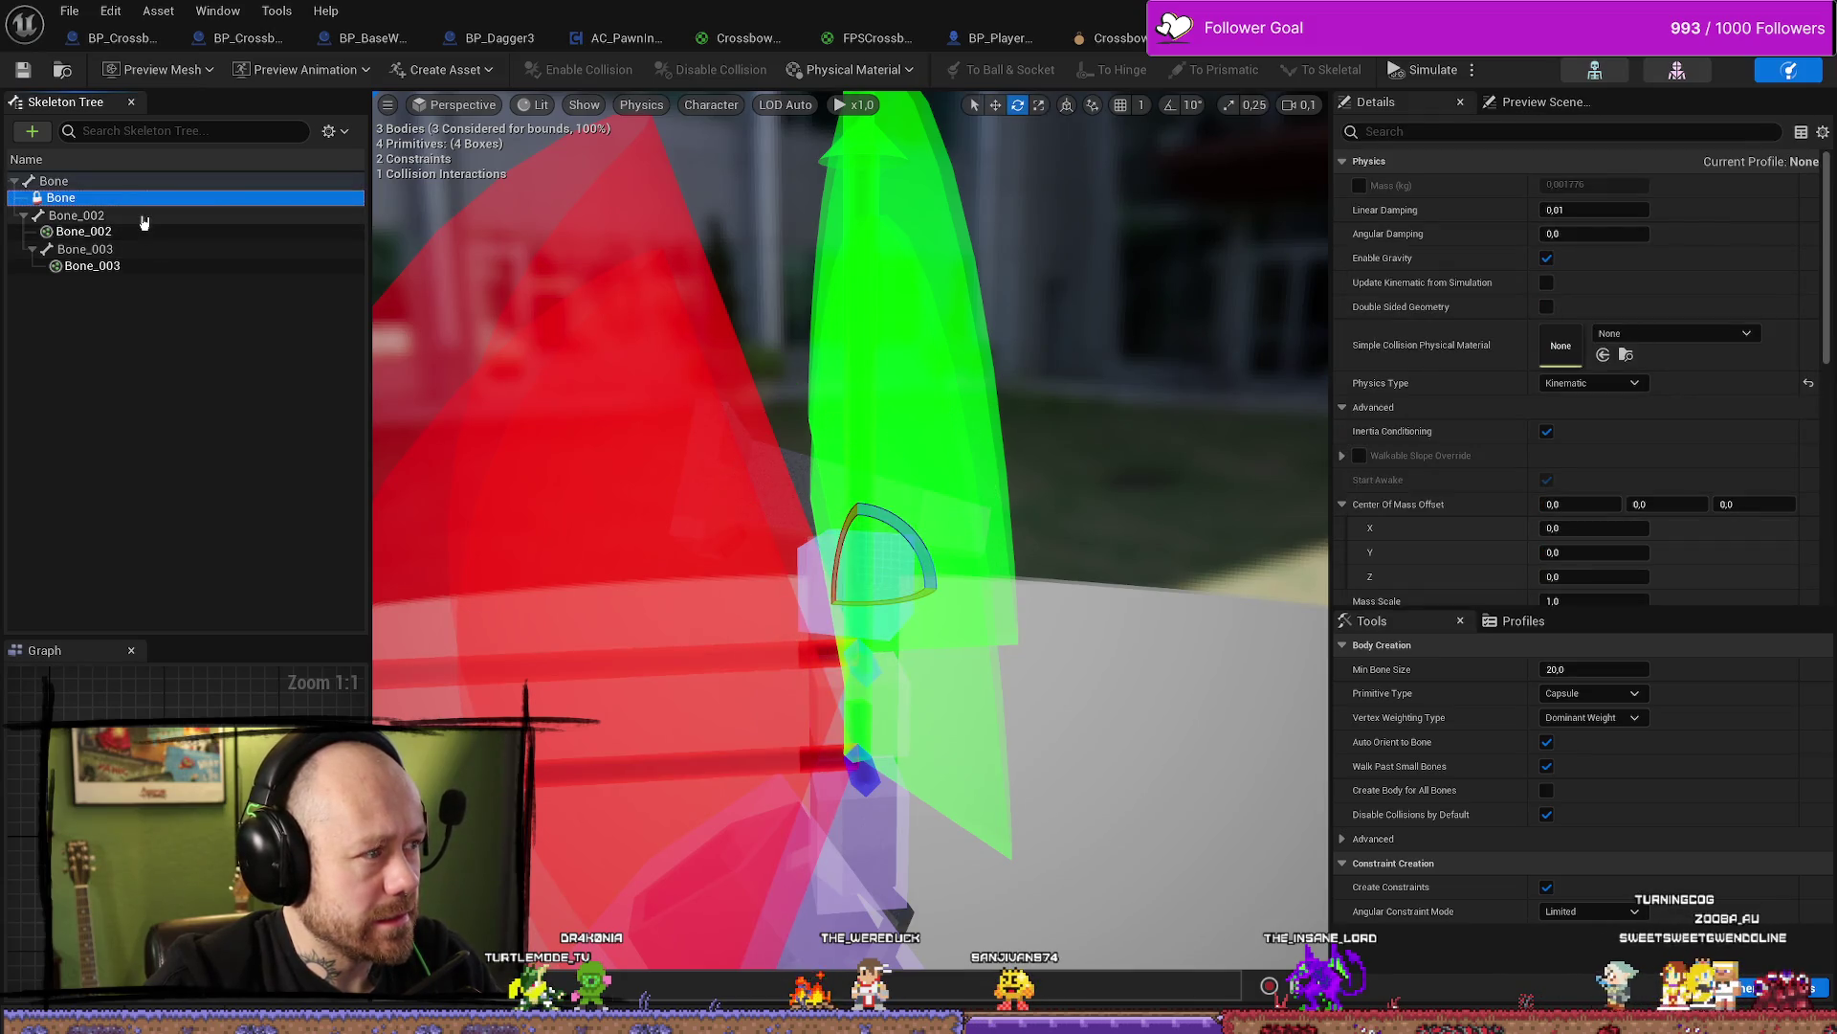
{"action": "left_click", "coordinate": [135, 222]}
{"action": "left_click", "coordinate": [106, 184]}
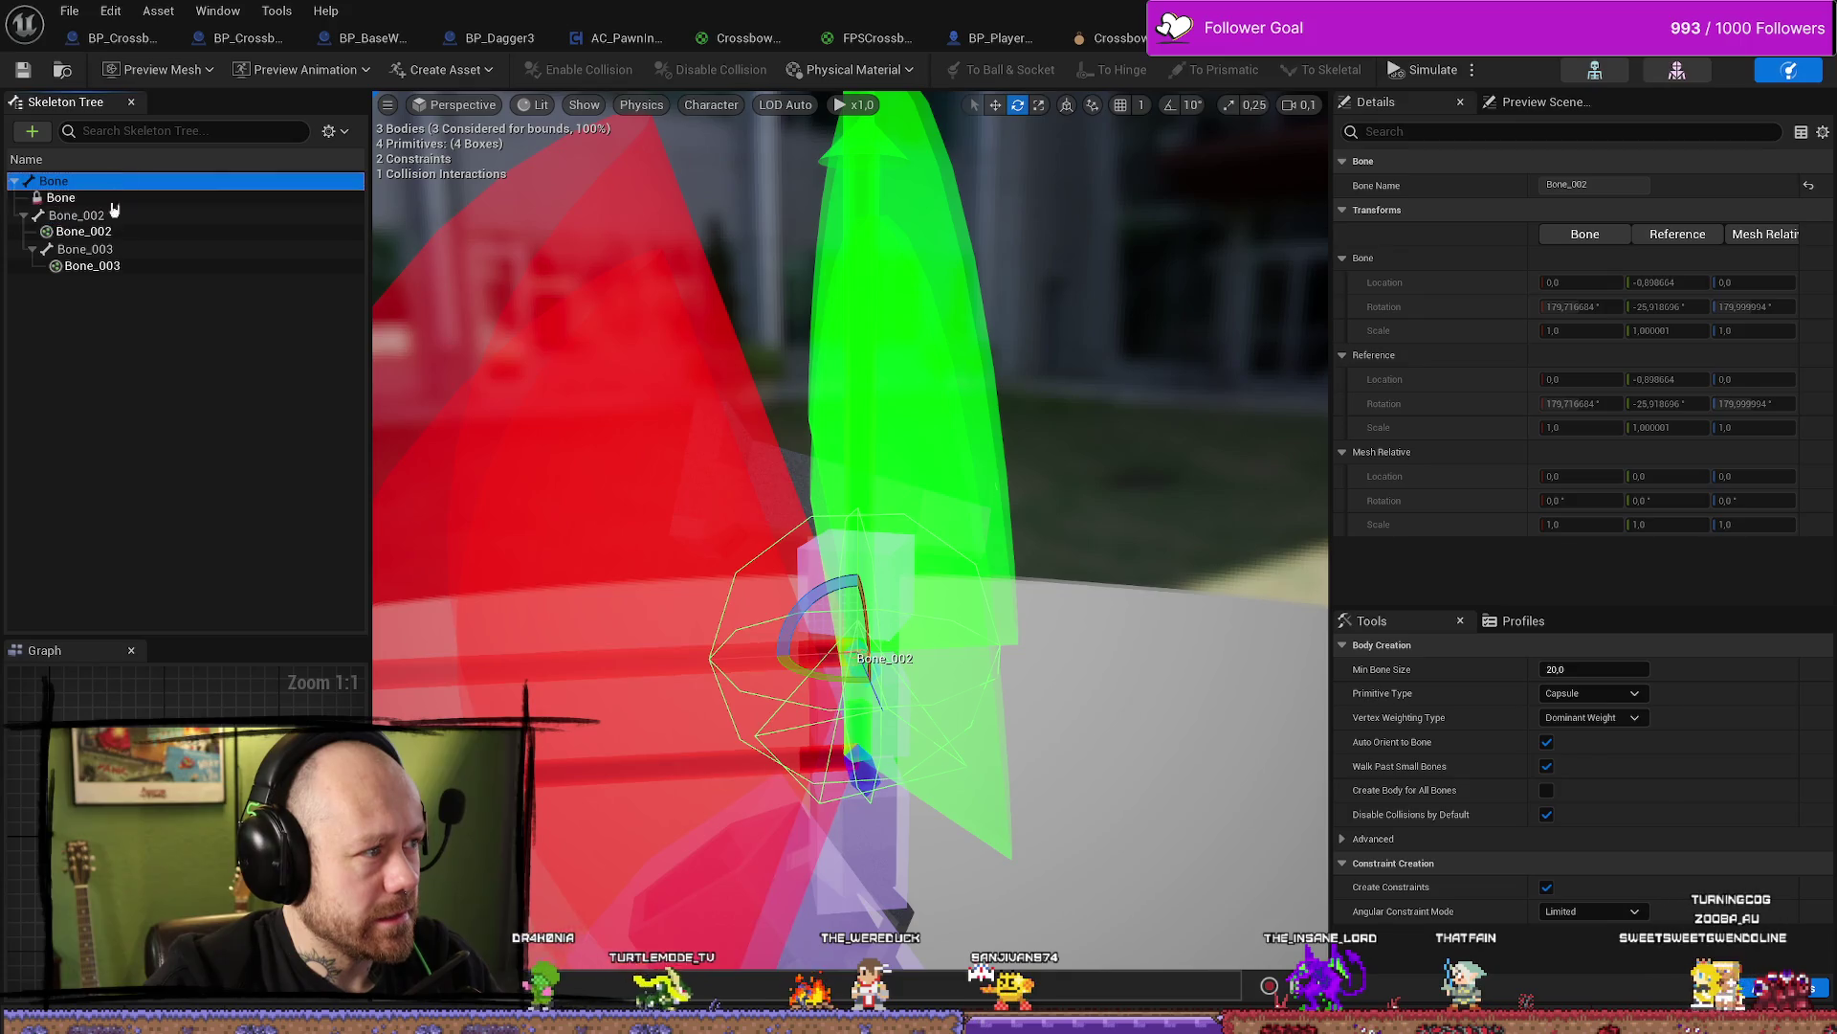
{"action": "left_click", "coordinate": [151, 384]}
{"action": "right_click", "coordinate": [151, 384]}
{"action": "key", "text": "Escape"}
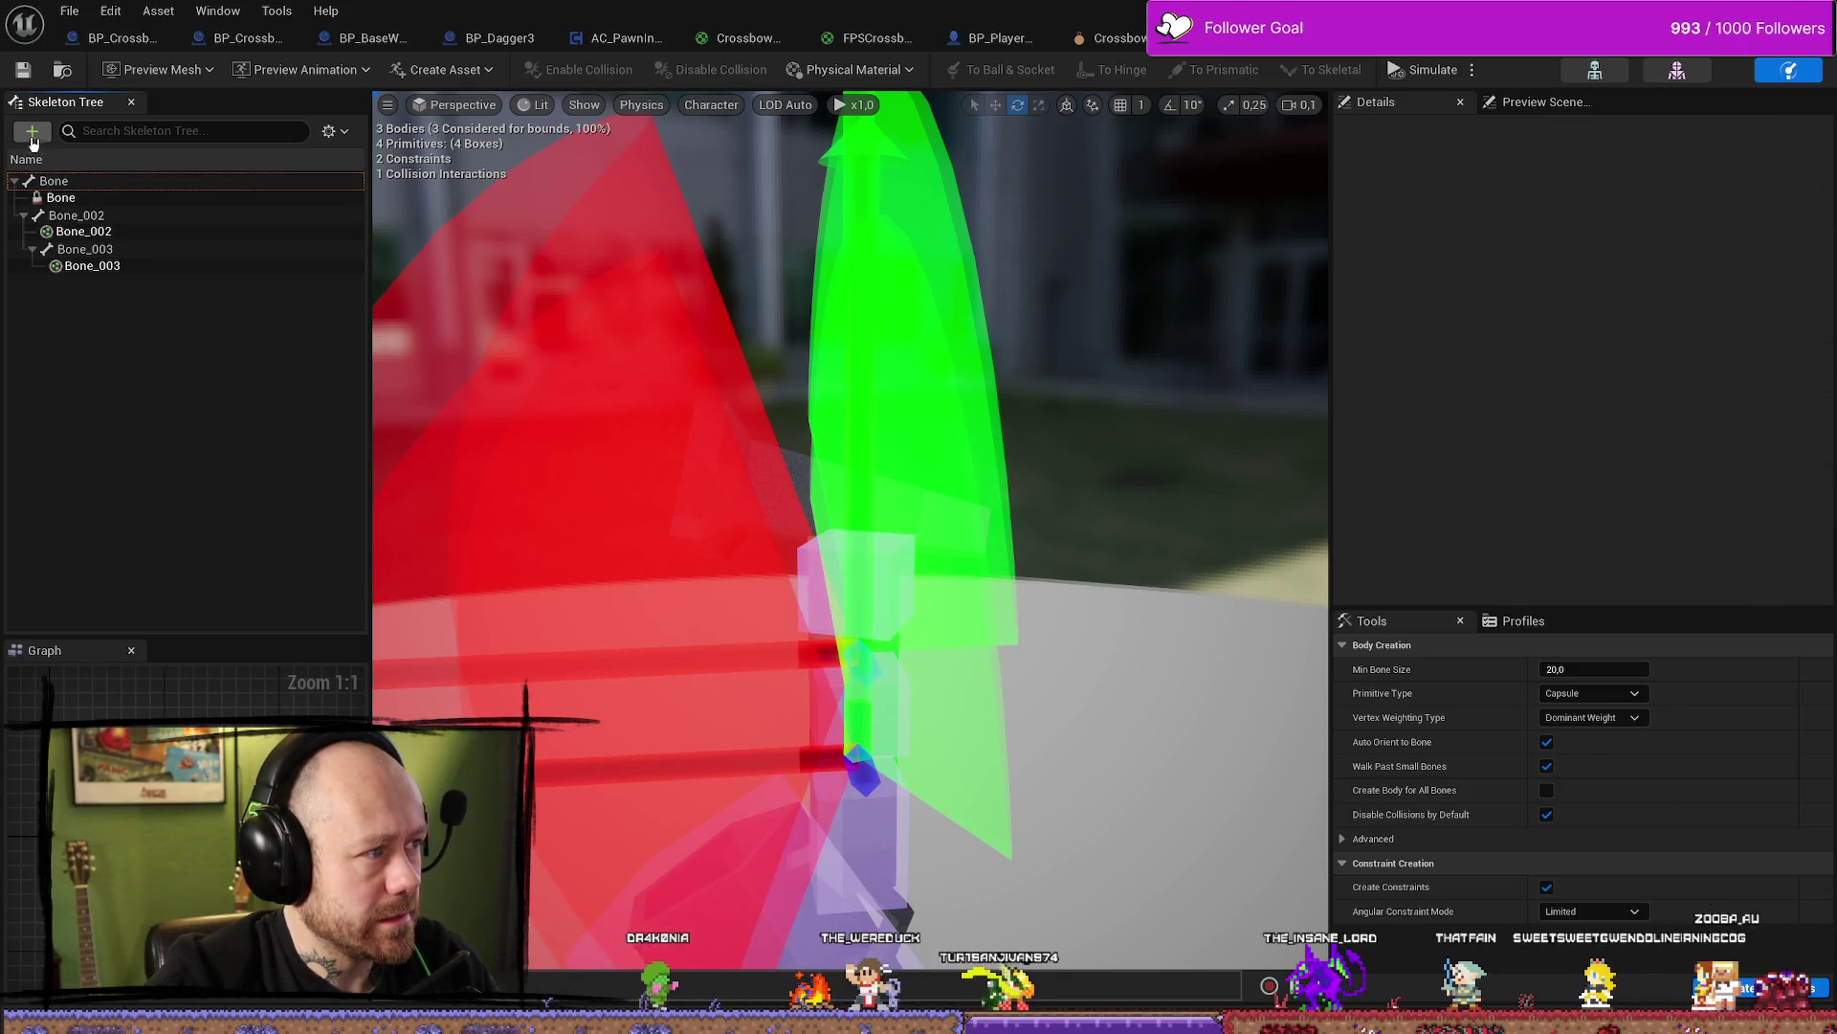
{"action": "left_click", "coordinate": [31, 130]}
{"action": "left_click", "coordinate": [128, 261]}
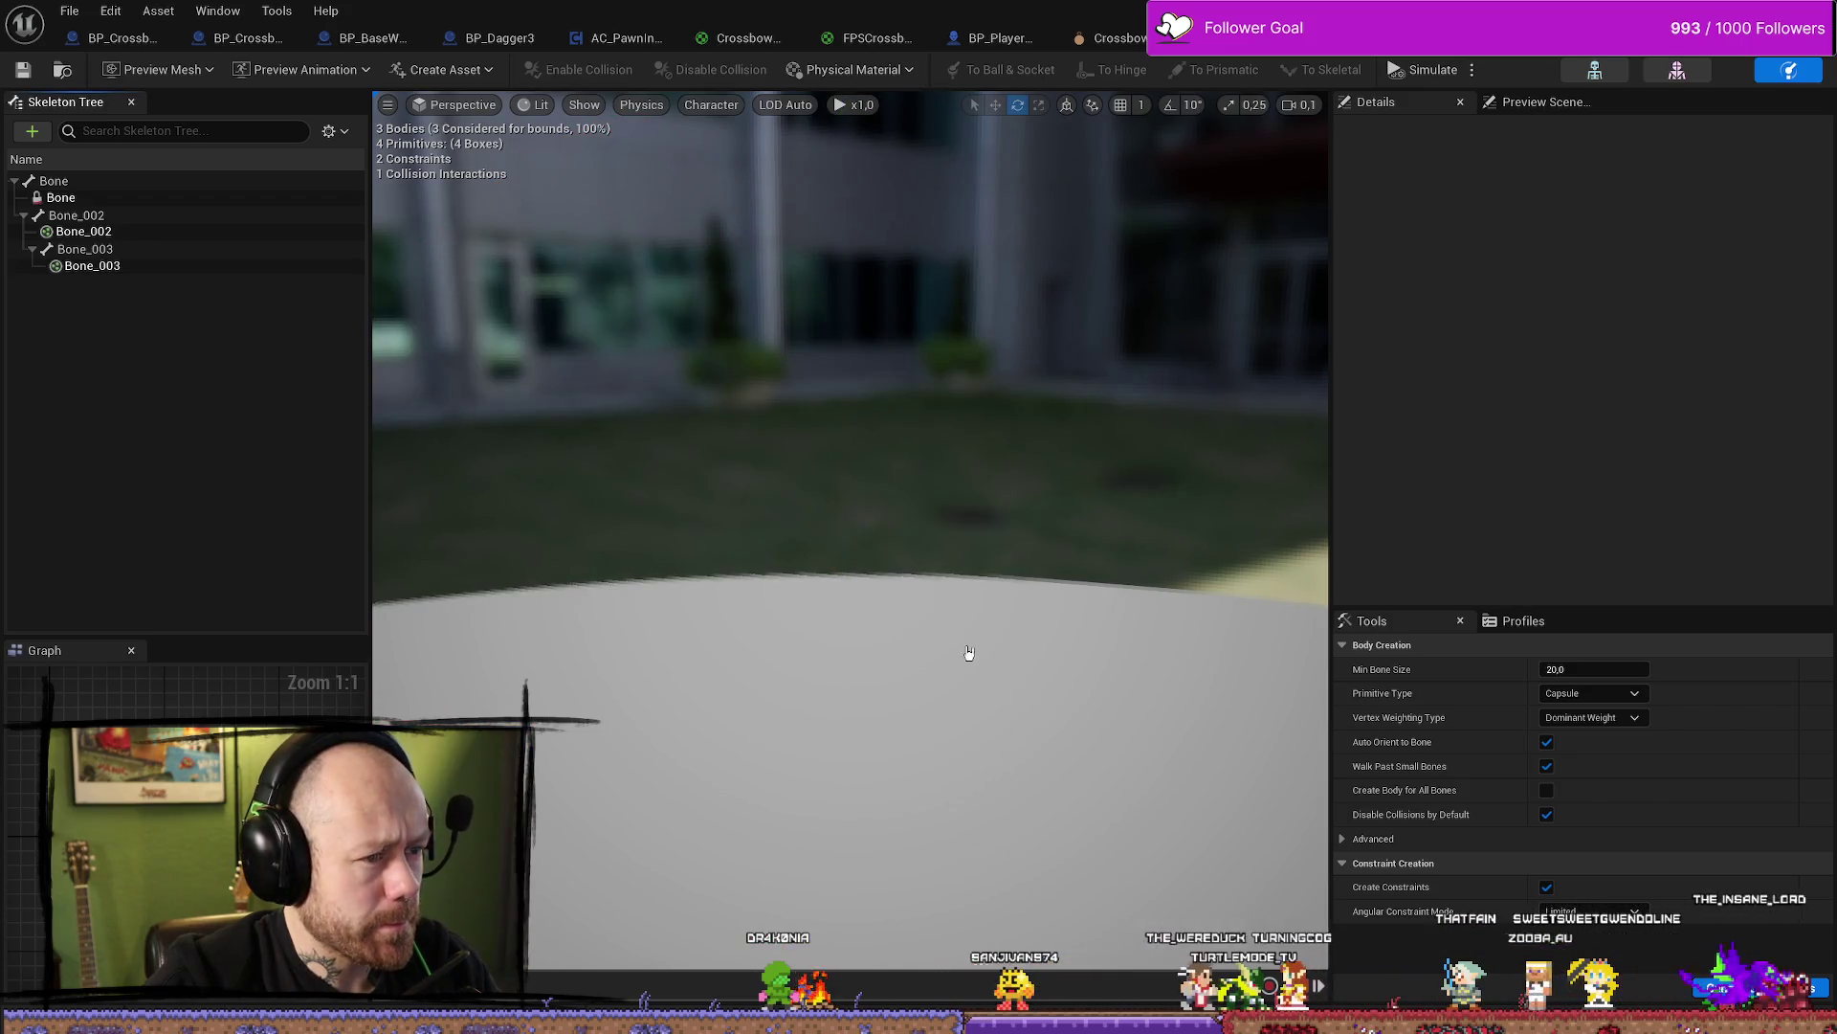
Frame the physics bodies in view, then move to the crossbow skeleton's Charm socket
{"action": "mouse_move", "coordinate": [954, 655]}
{"action": "right_mouse_down"}
{"action": "mouse_move", "coordinate": [918, 660]}
{"action": "mouse_move", "coordinate": [954, 655]}
{"action": "mouse_move", "coordinate": [928, 660]}
{"action": "mouse_move", "coordinate": [1016, 693]}
{"action": "right_mouse_up"}
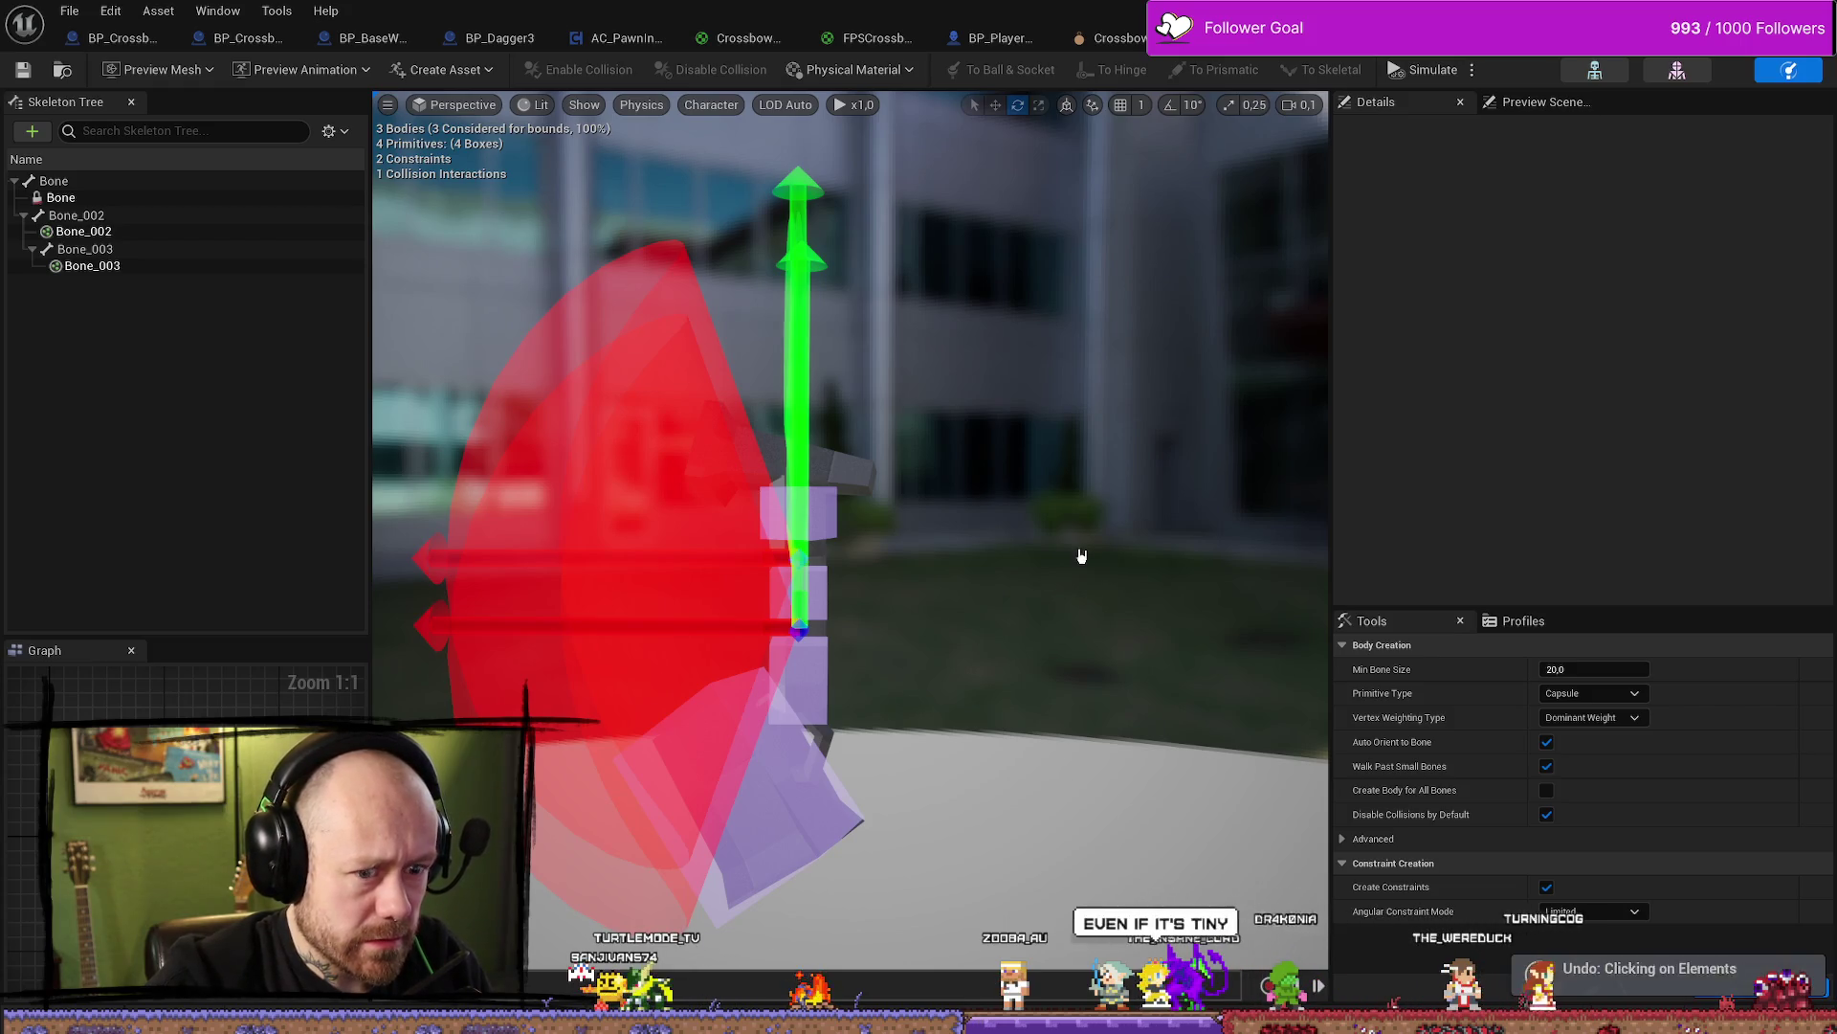
{"action": "right_click_drag", "start_coordinate": [1081, 555], "coordinate": [1077, 497]}
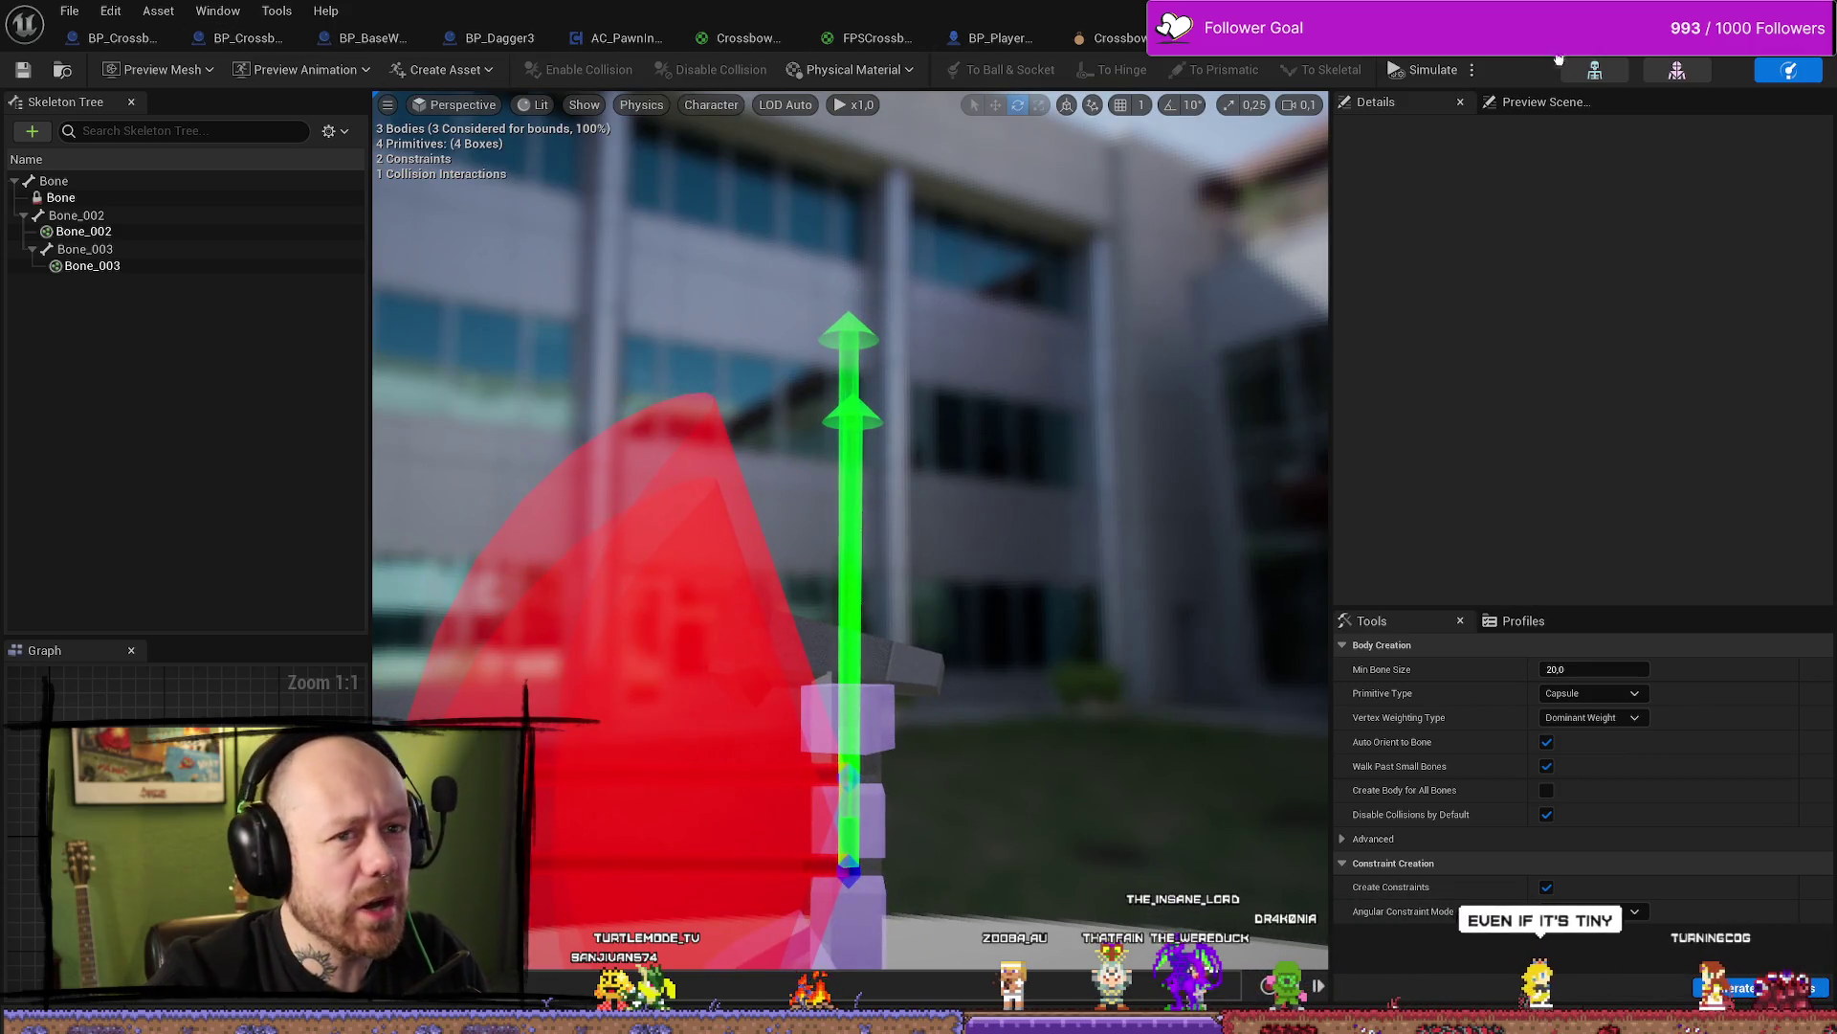
{"action": "left_click", "coordinate": [742, 37]}
{"action": "right_click_drag", "start_coordinate": [793, 699], "coordinate": [812, 518]}
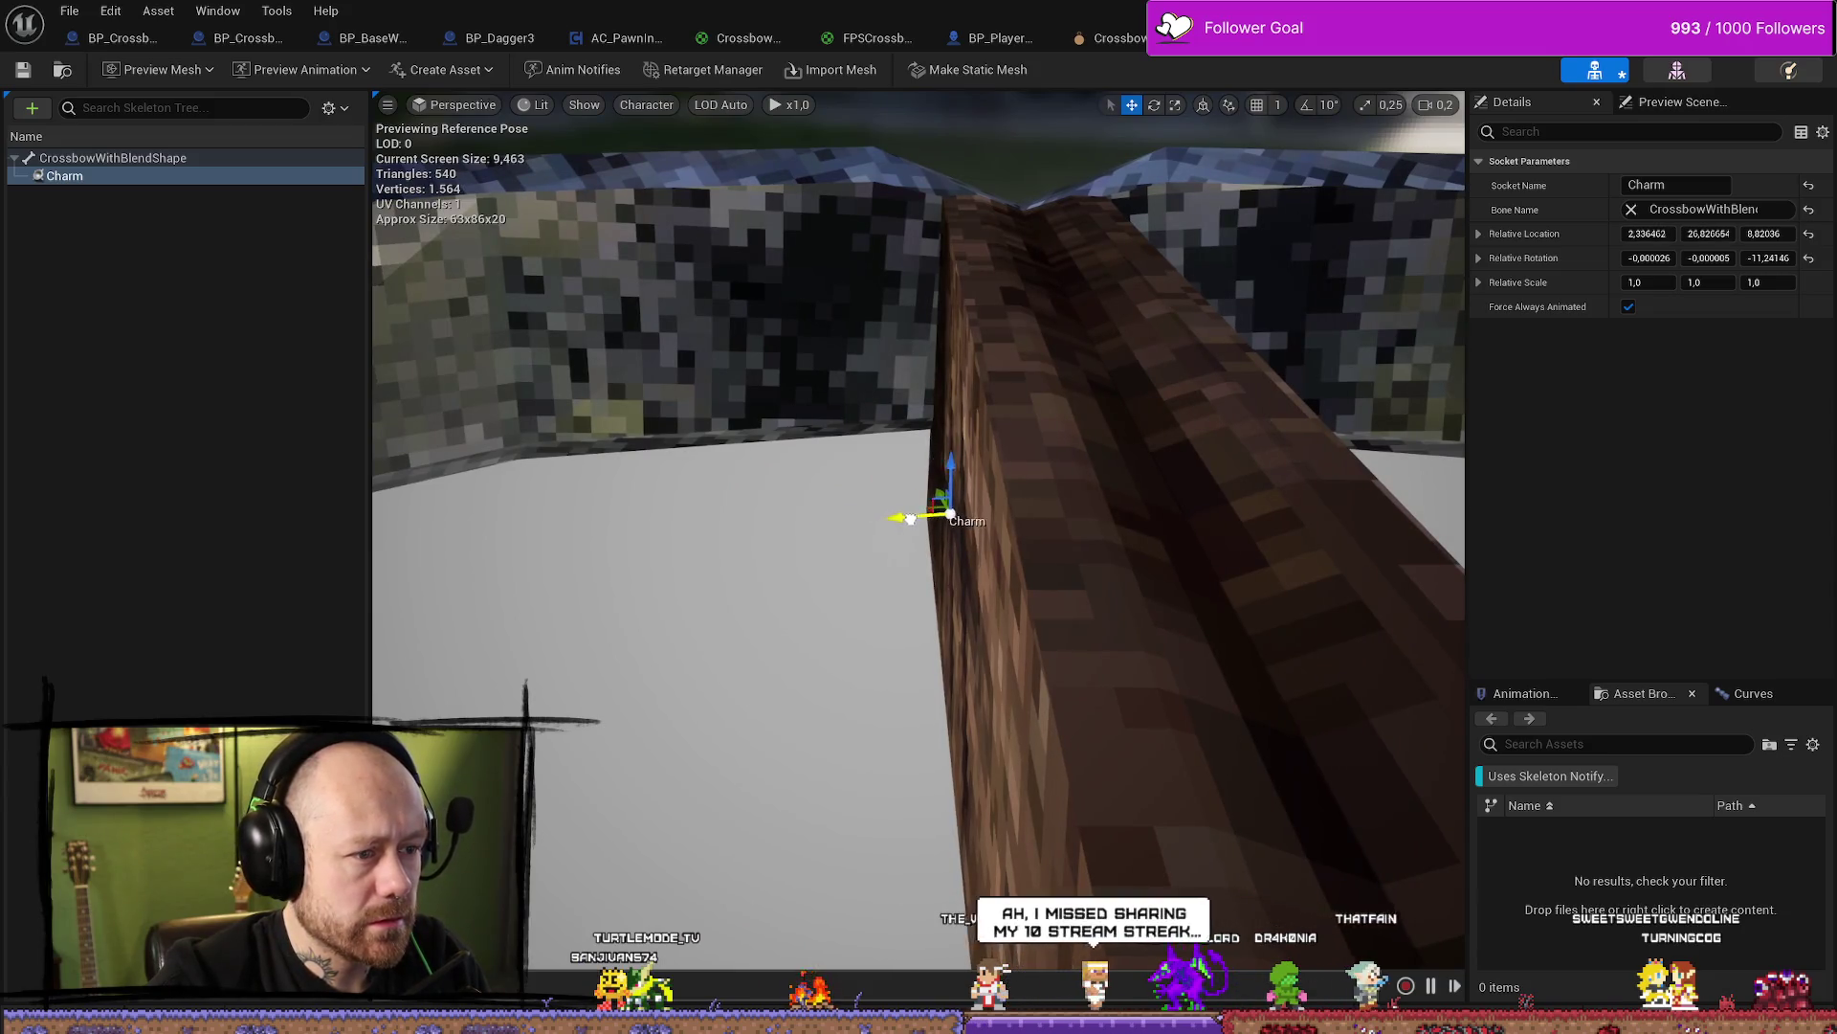
Drag the Charm socket down to a Z of about 5.3 and frame it
{"action": "right_click_drag", "start_coordinate": [605, 524], "coordinate": [606, 524]}
{"action": "left_click_drag", "start_coordinate": [606, 523], "coordinate": [627, 649]}
{"action": "key", "text": "f"}
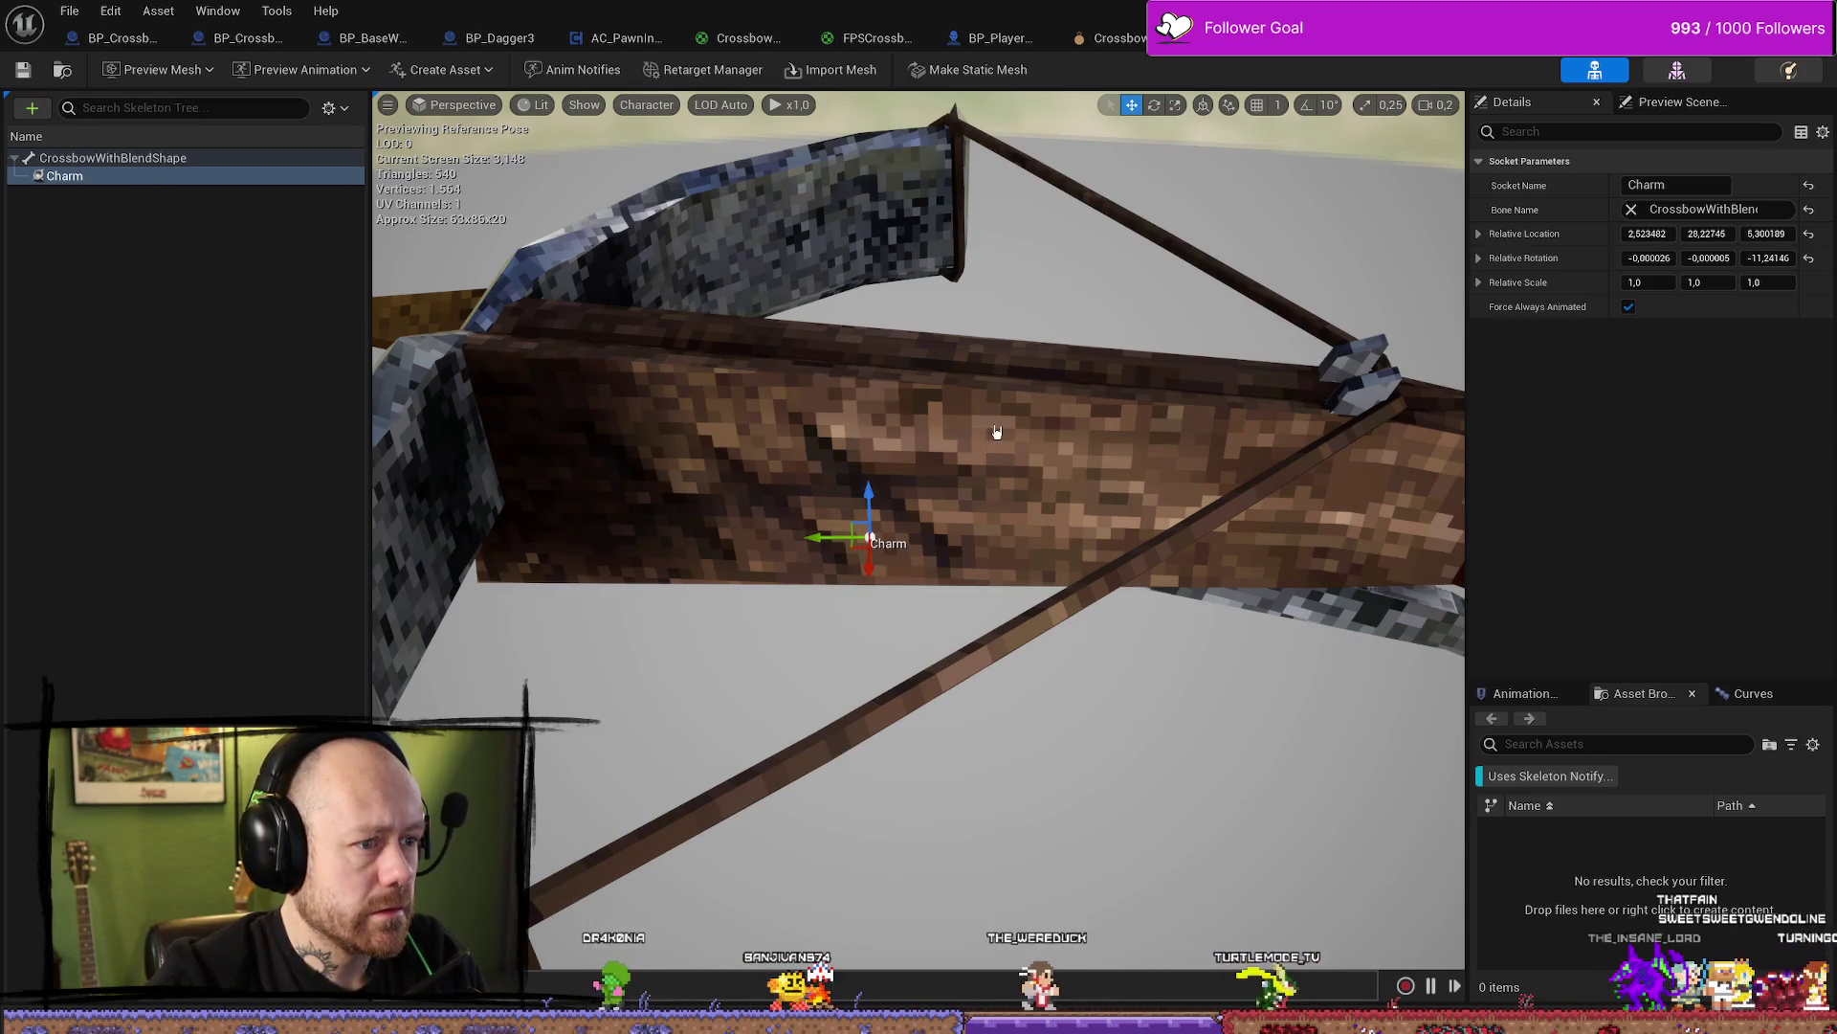
{"action": "left_click_drag", "start_coordinate": [1057, 447], "coordinate": [1263, 276], "text": "alt"}
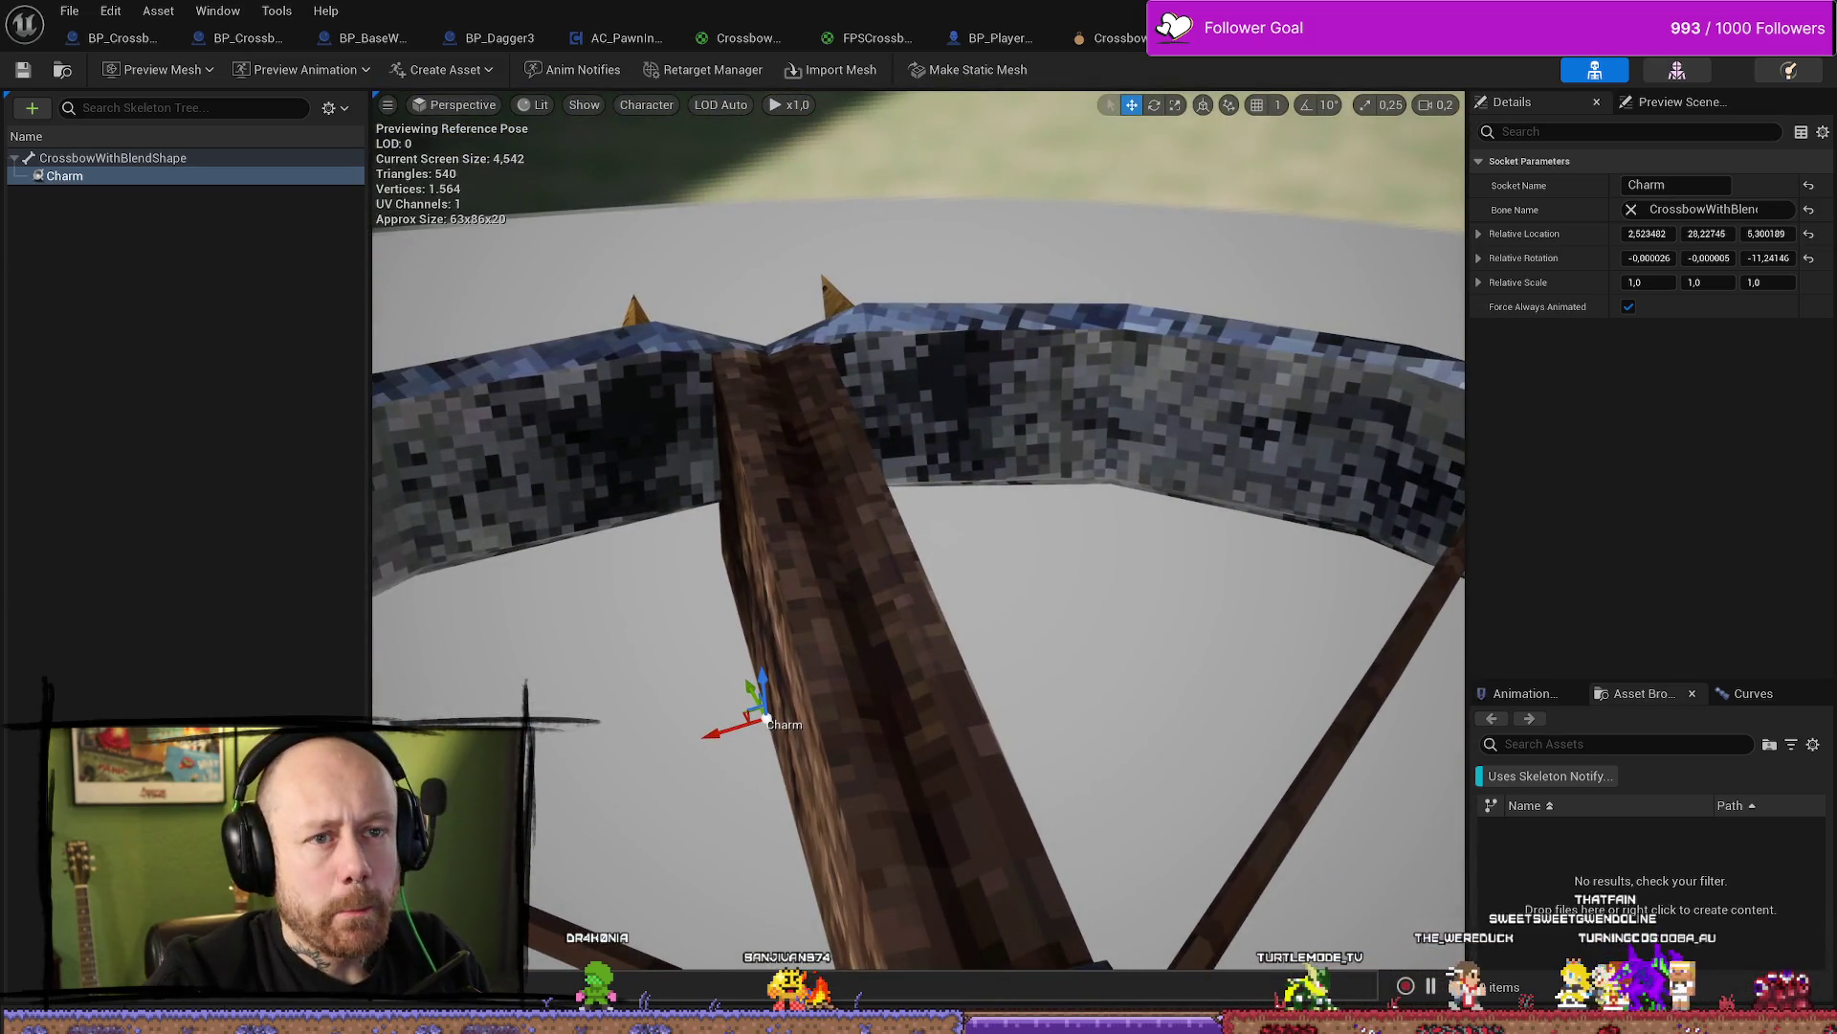
Look at the socket in the mesh and skeleton views, then return to the physics asset
{"action": "left_click", "coordinate": [1676, 70]}
{"action": "left_click", "coordinate": [1595, 70]}
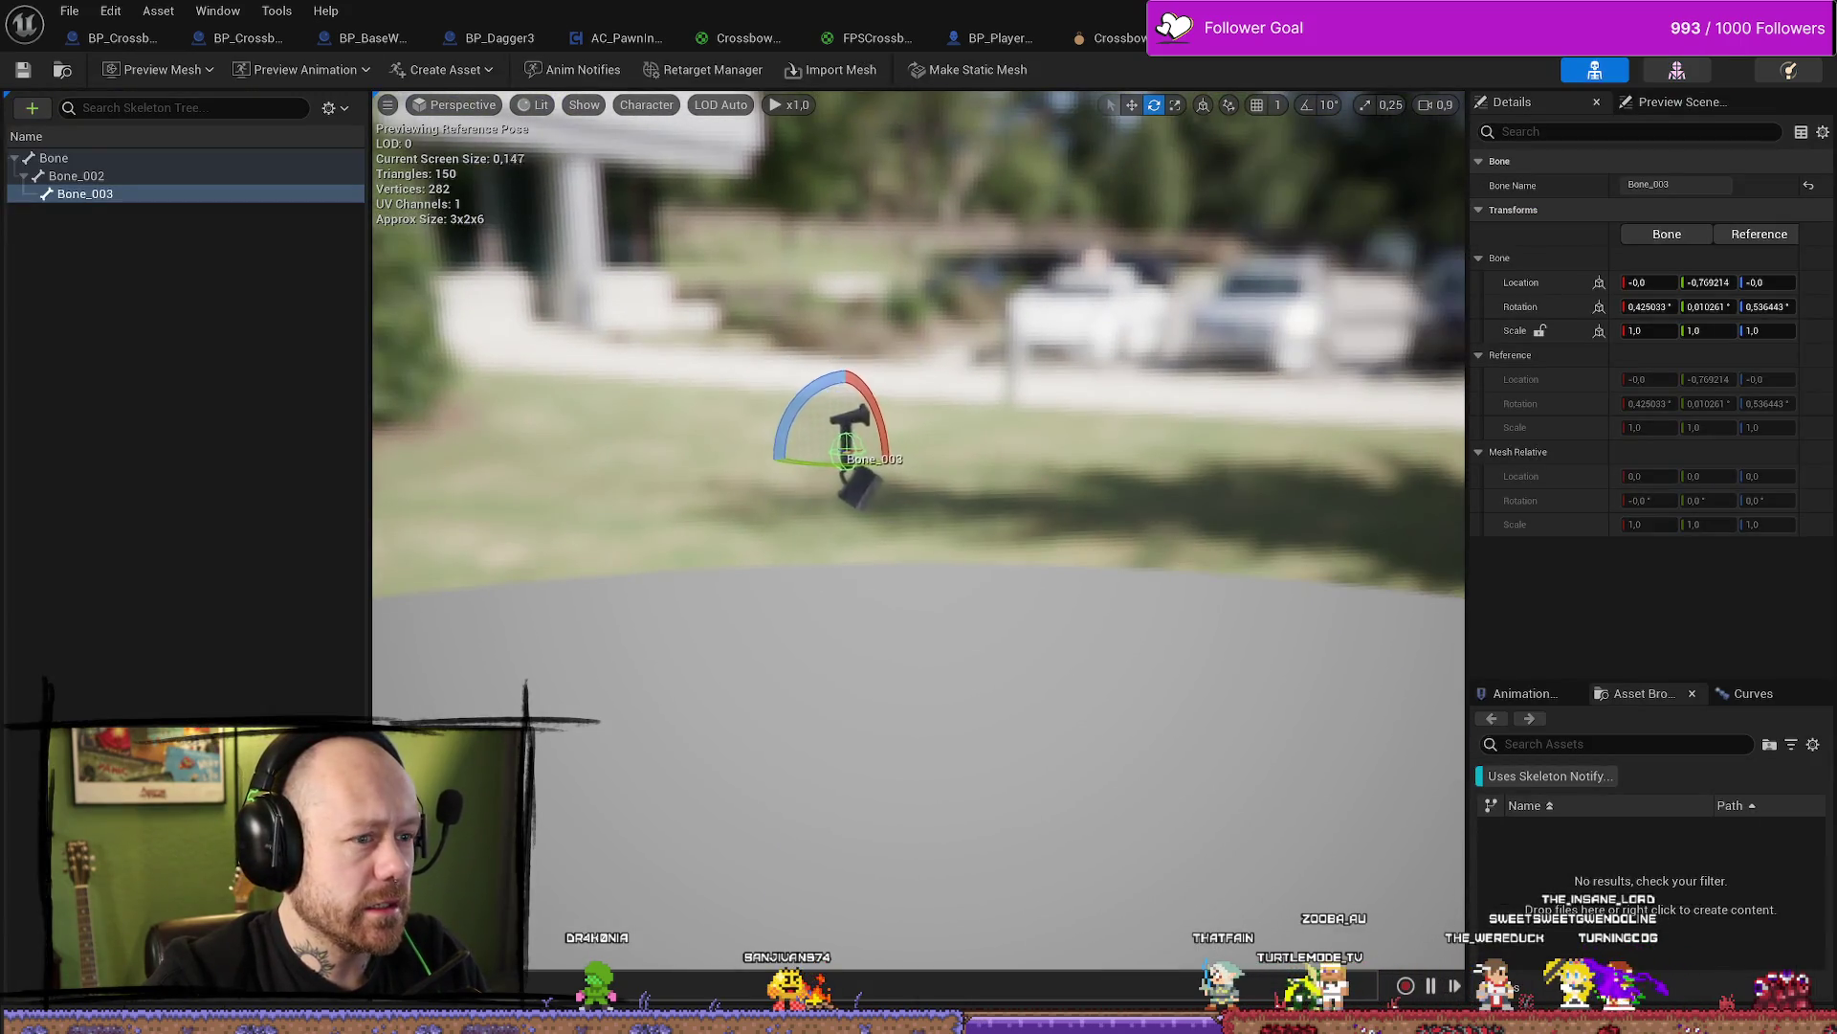
{"action": "left_click_drag", "start_coordinate": [919, 517], "coordinate": [986, 450], "text": "alt"}
{"action": "left_click", "coordinate": [1789, 70]}
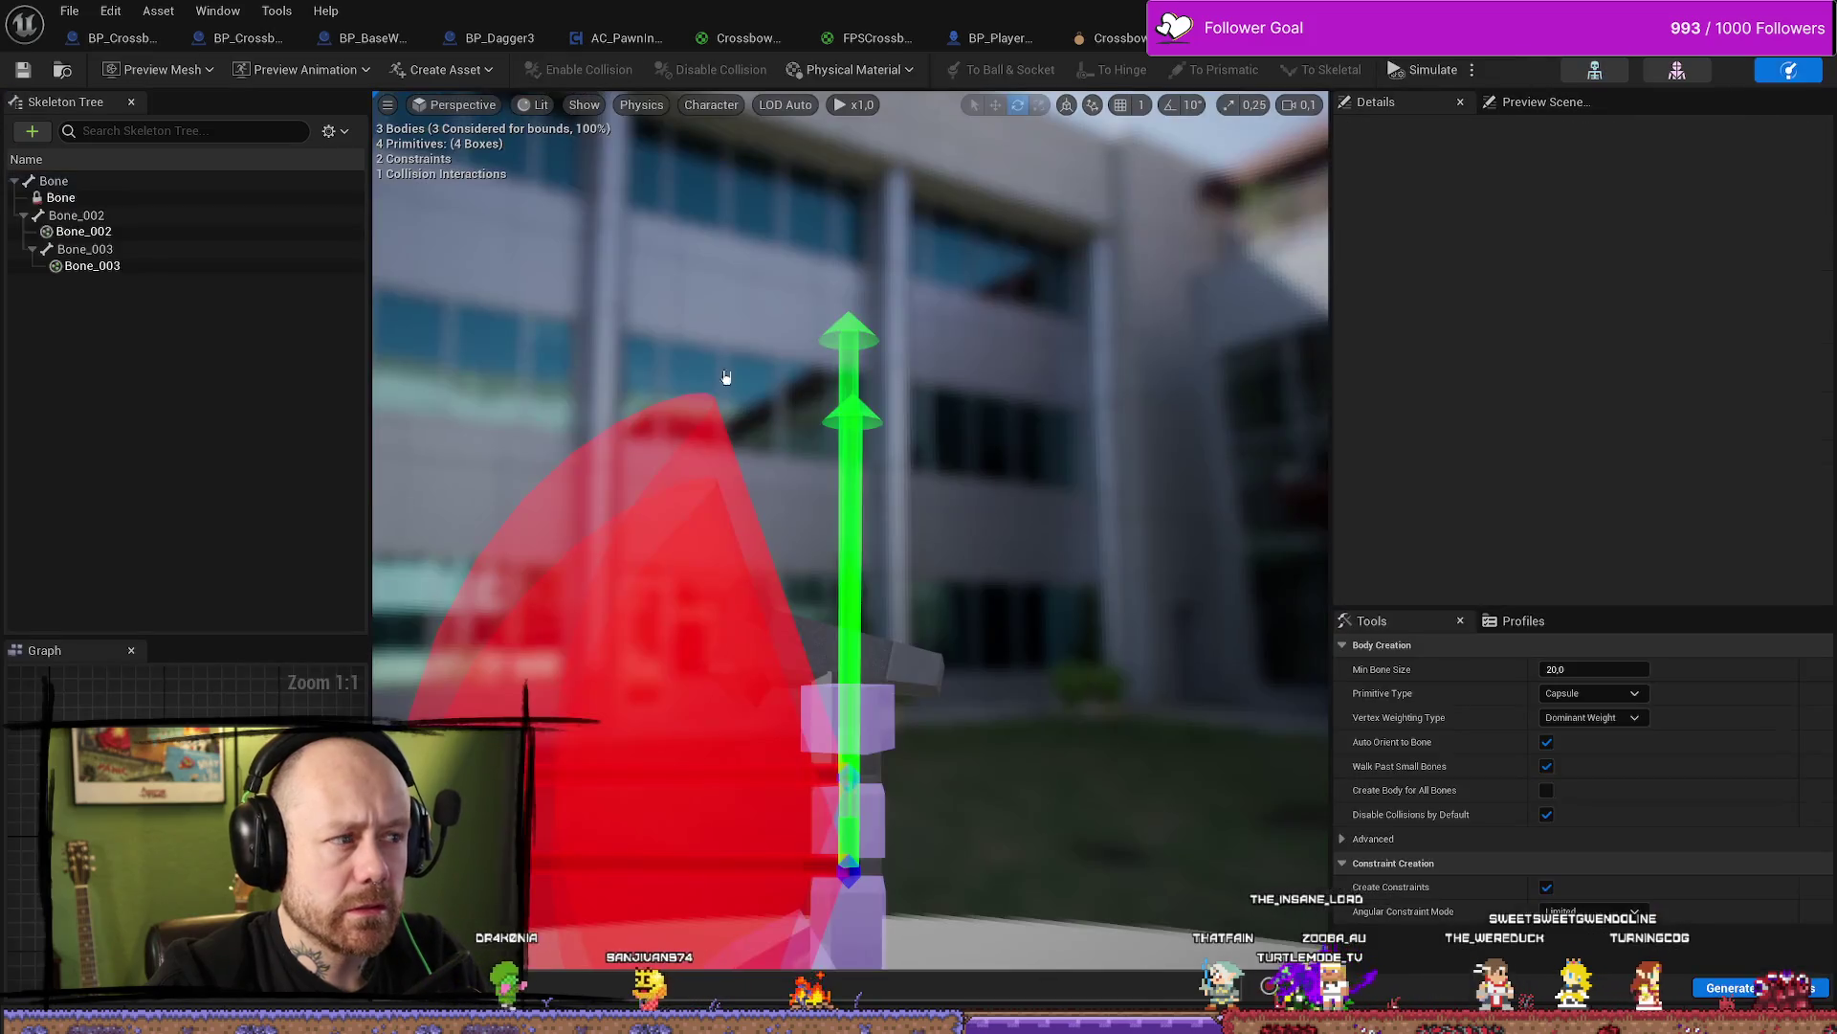
{"action": "mouse_move", "coordinate": [726, 377]}
{"action": "left_mouse_down", "text": "alt"}
{"action": "mouse_move", "coordinate": [842, 498]}
{"action": "mouse_move", "coordinate": [794, 536]}
{"action": "mouse_move", "coordinate": [862, 517]}
{"action": "mouse_move", "coordinate": [833, 555]}
{"action": "left_mouse_up", "text": "alt"}
{"action": "left_click", "coordinate": [827, 466]}
{"action": "mouse_move", "coordinate": [1088, 157]}
{"action": "left_mouse_down", "text": "alt"}
{"action": "mouse_move", "coordinate": [1072, 172]}
{"action": "mouse_move", "coordinate": [1088, 158]}
{"action": "left_mouse_up", "text": "alt"}
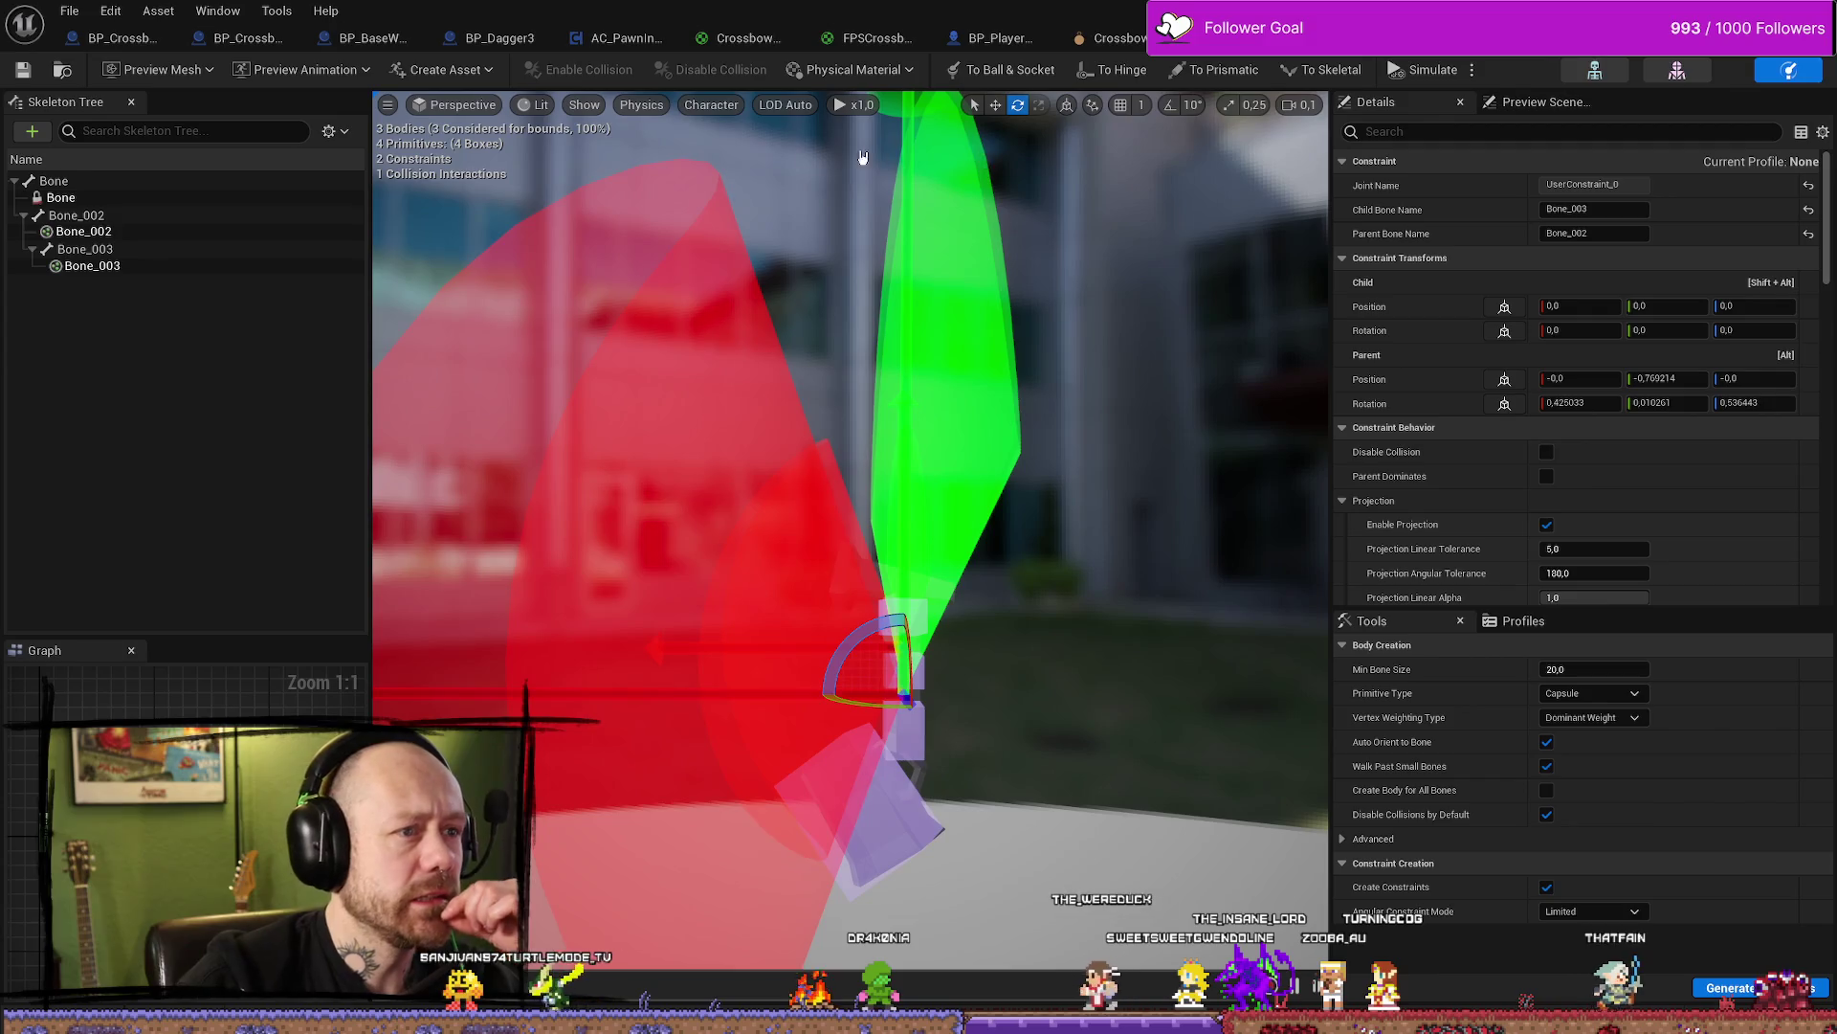
{"action": "left_click", "coordinate": [388, 107]}
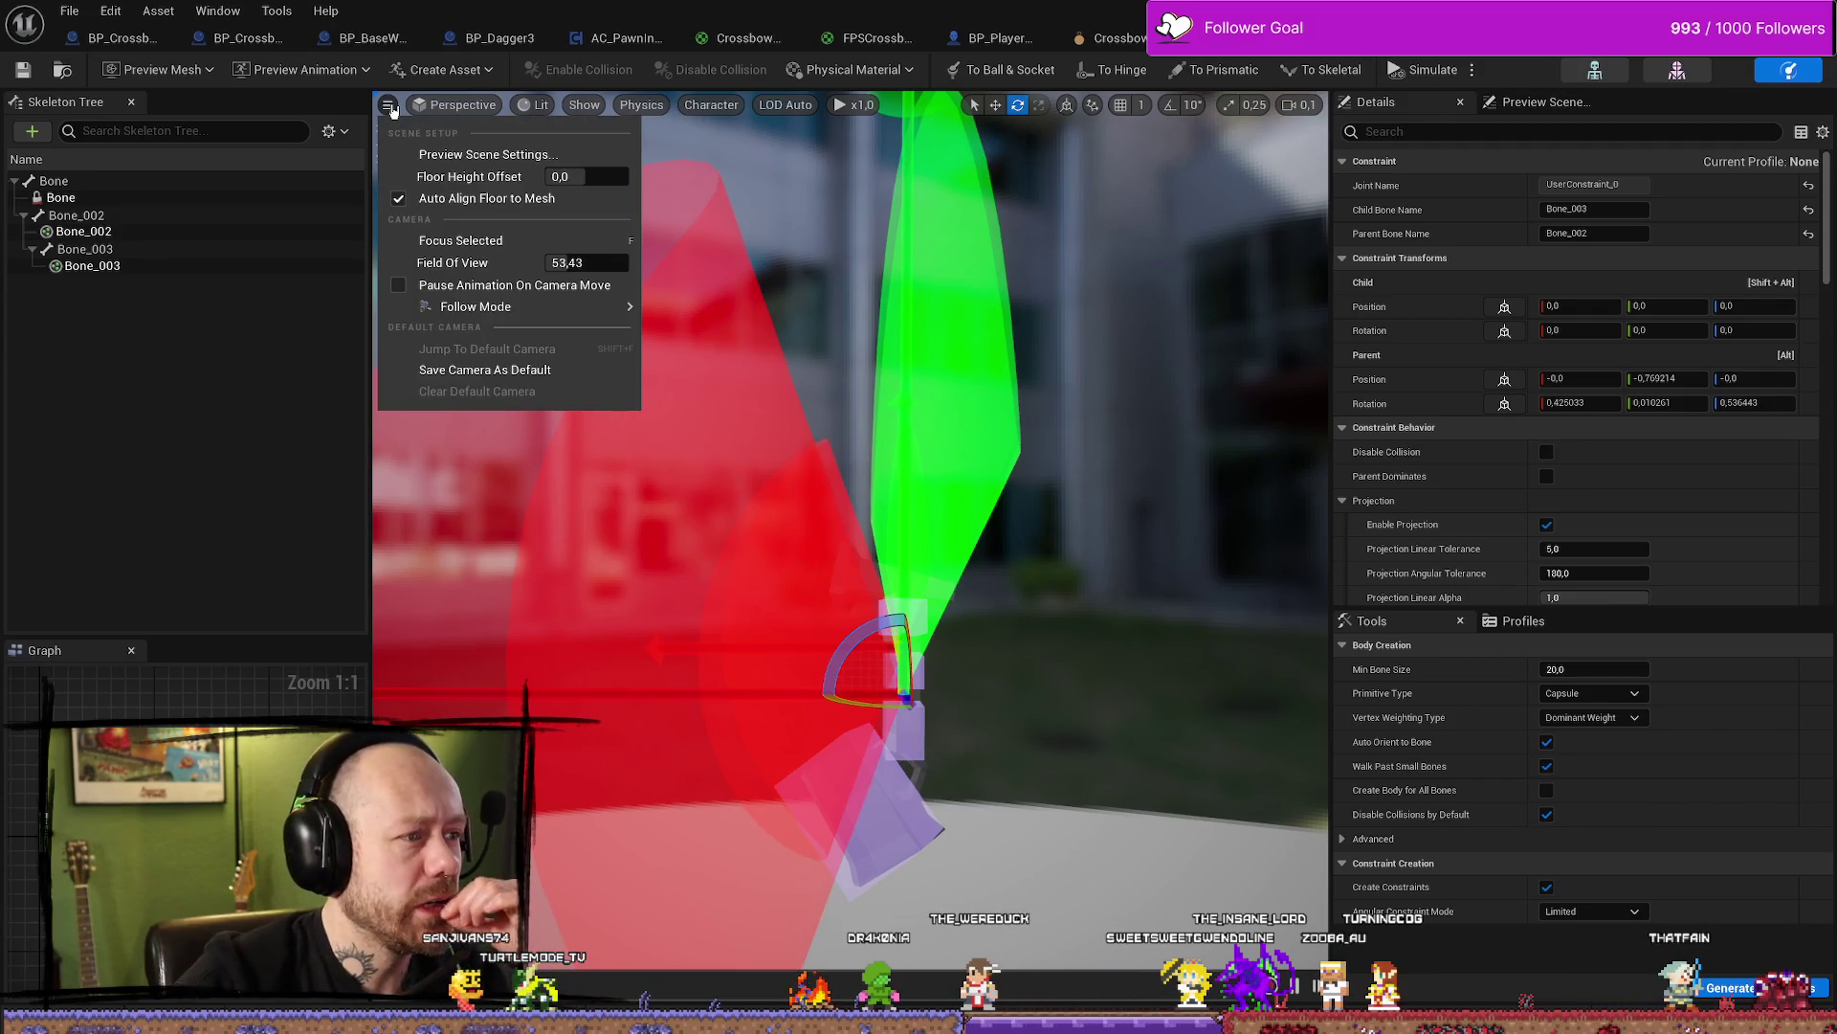
{"action": "left_click", "coordinate": [392, 110]}
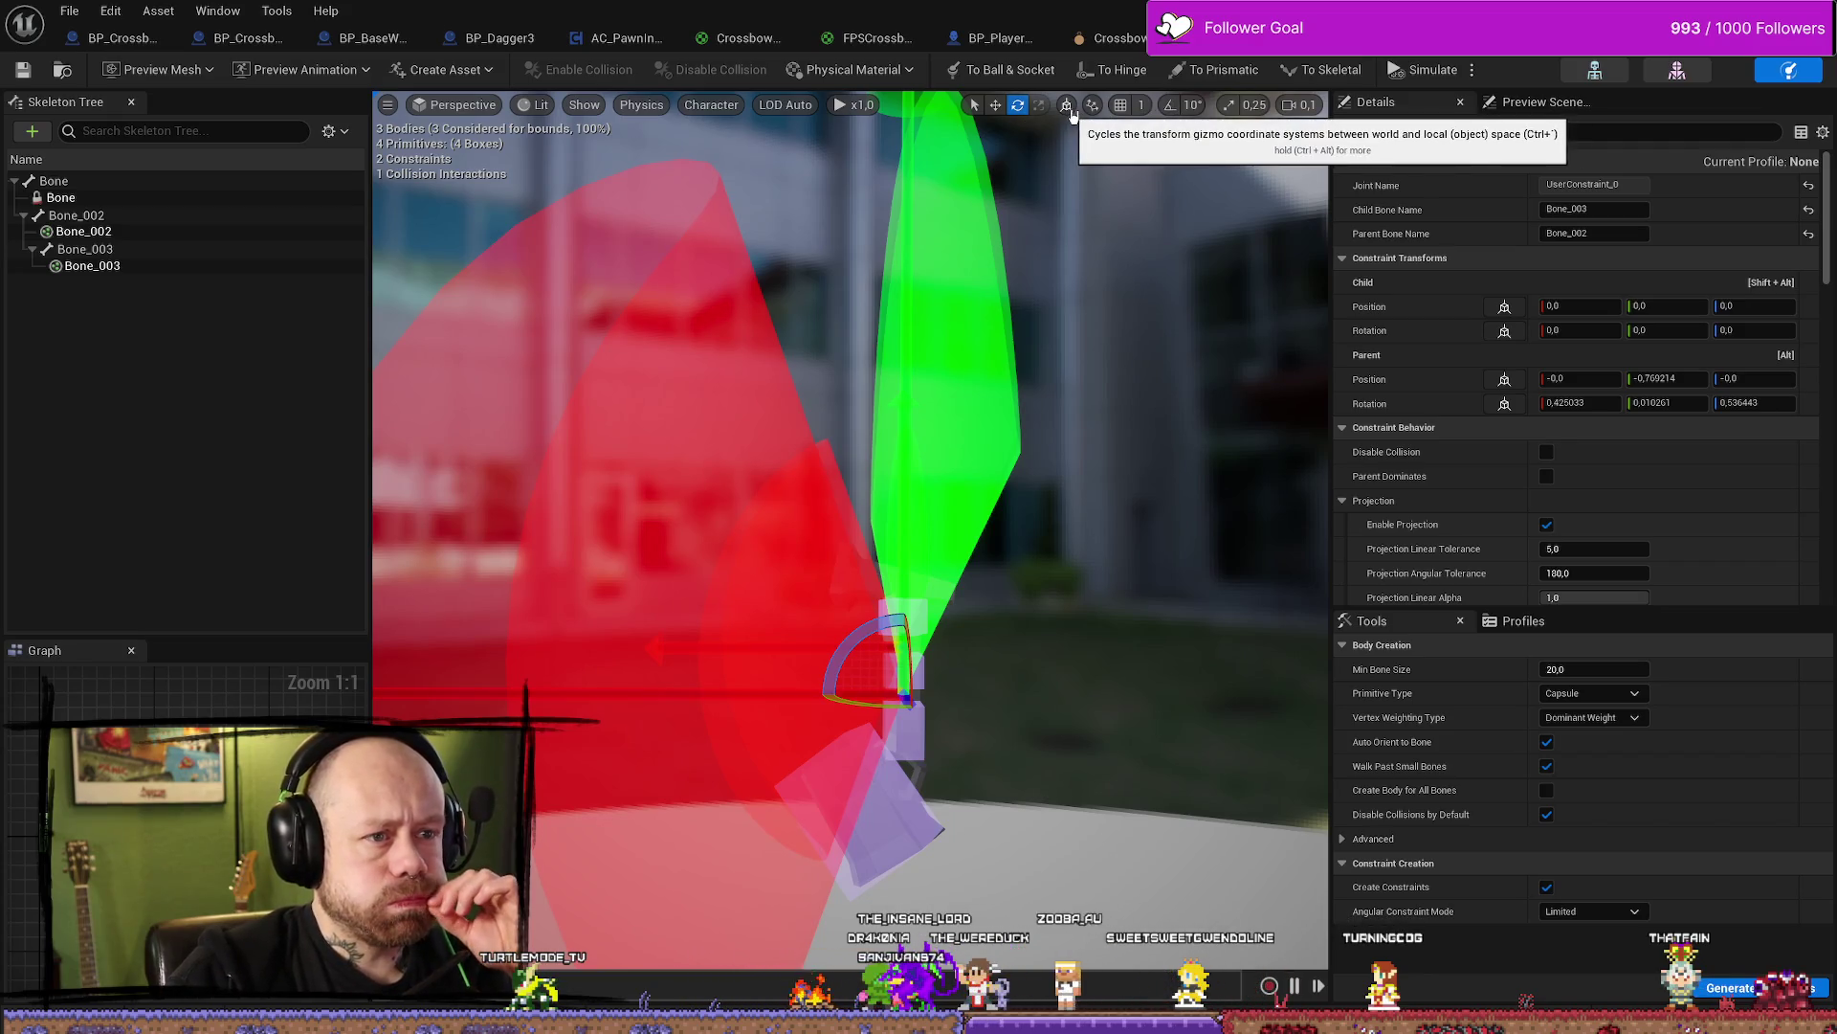
{"action": "left_click", "coordinate": [730, 111]}
{"action": "left_click", "coordinate": [586, 108]}
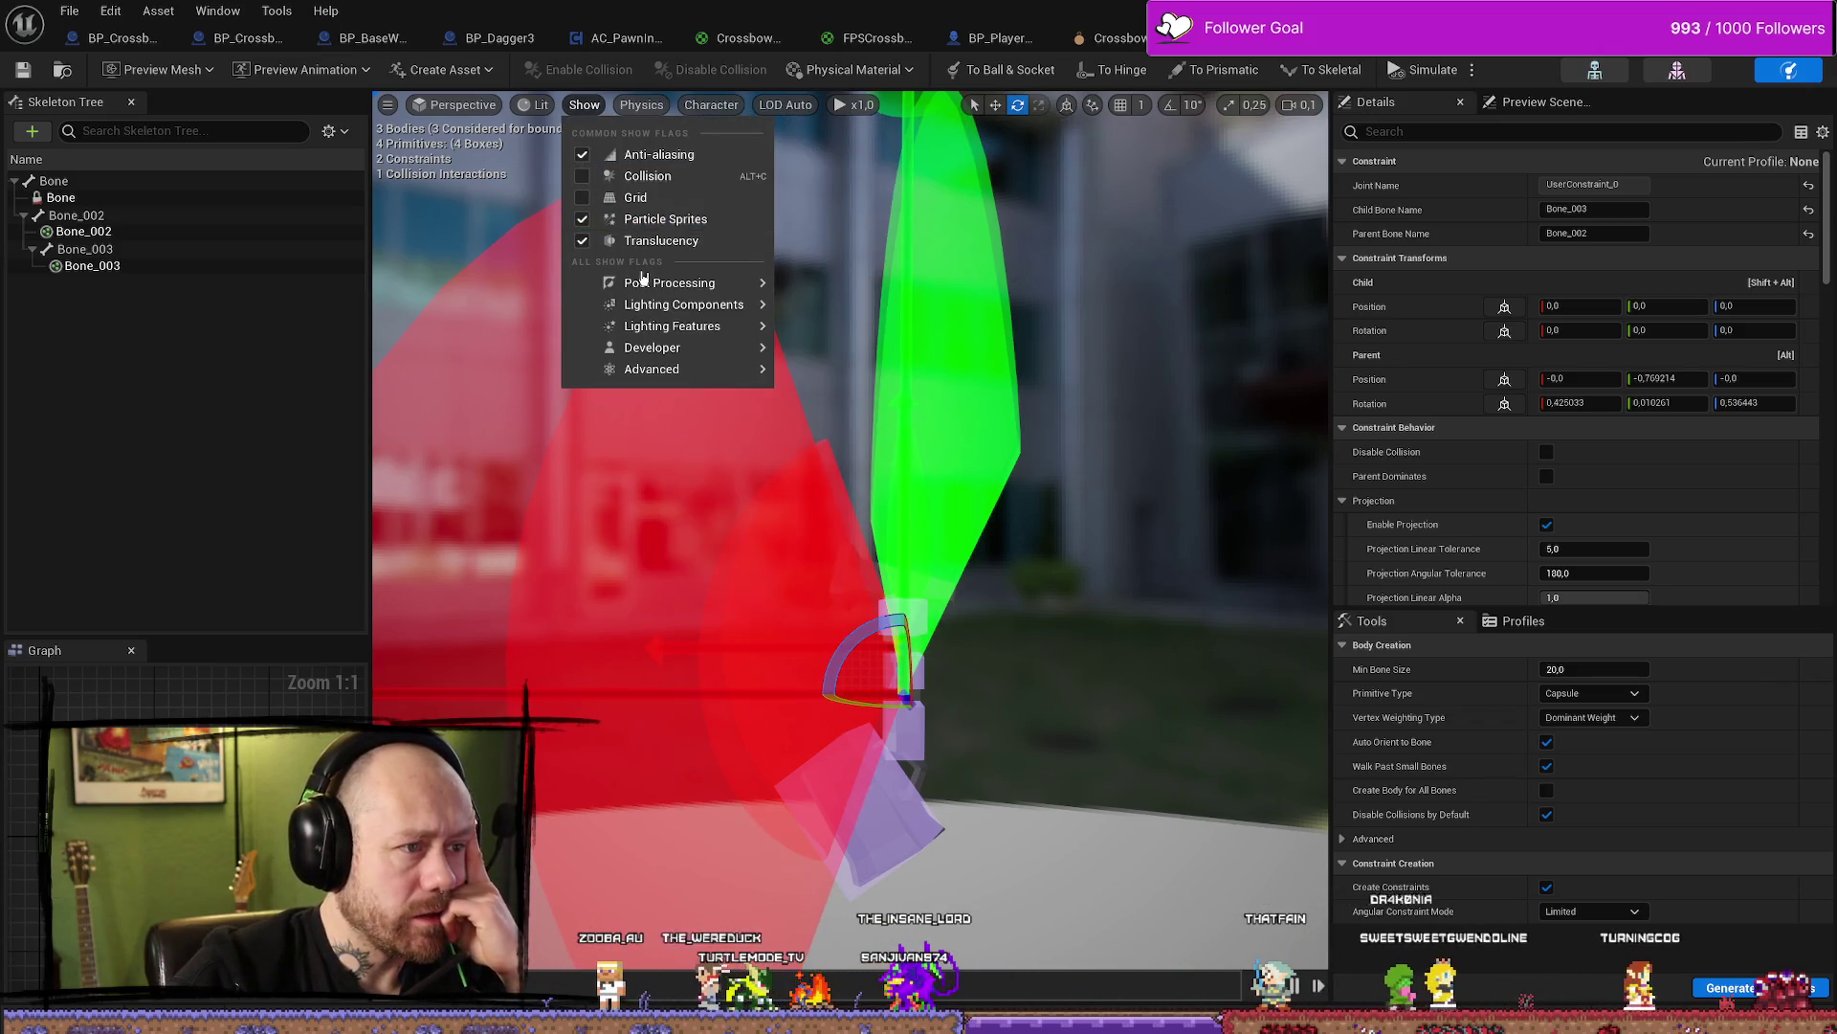
{"action": "left_click", "coordinate": [584, 242]}
{"action": "left_click", "coordinate": [584, 241]}
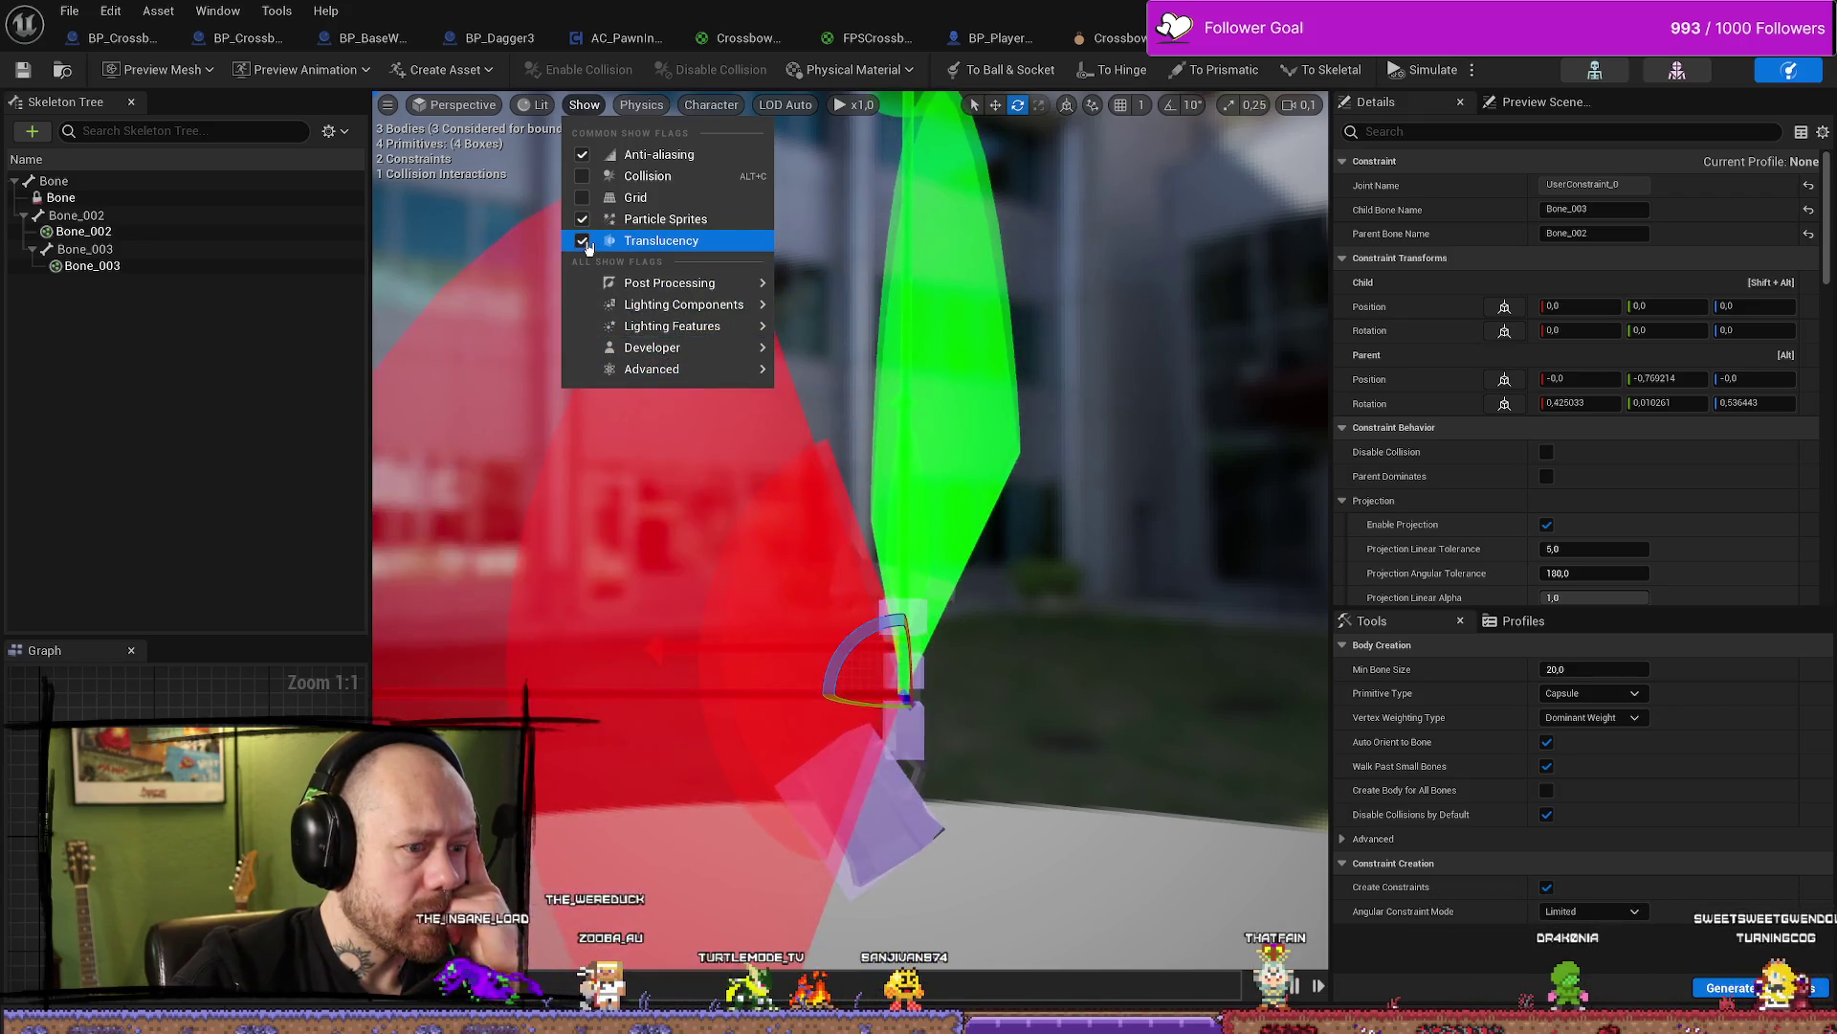
{"action": "left_click", "coordinate": [583, 241]}
{"action": "left_click", "coordinate": [584, 241]}
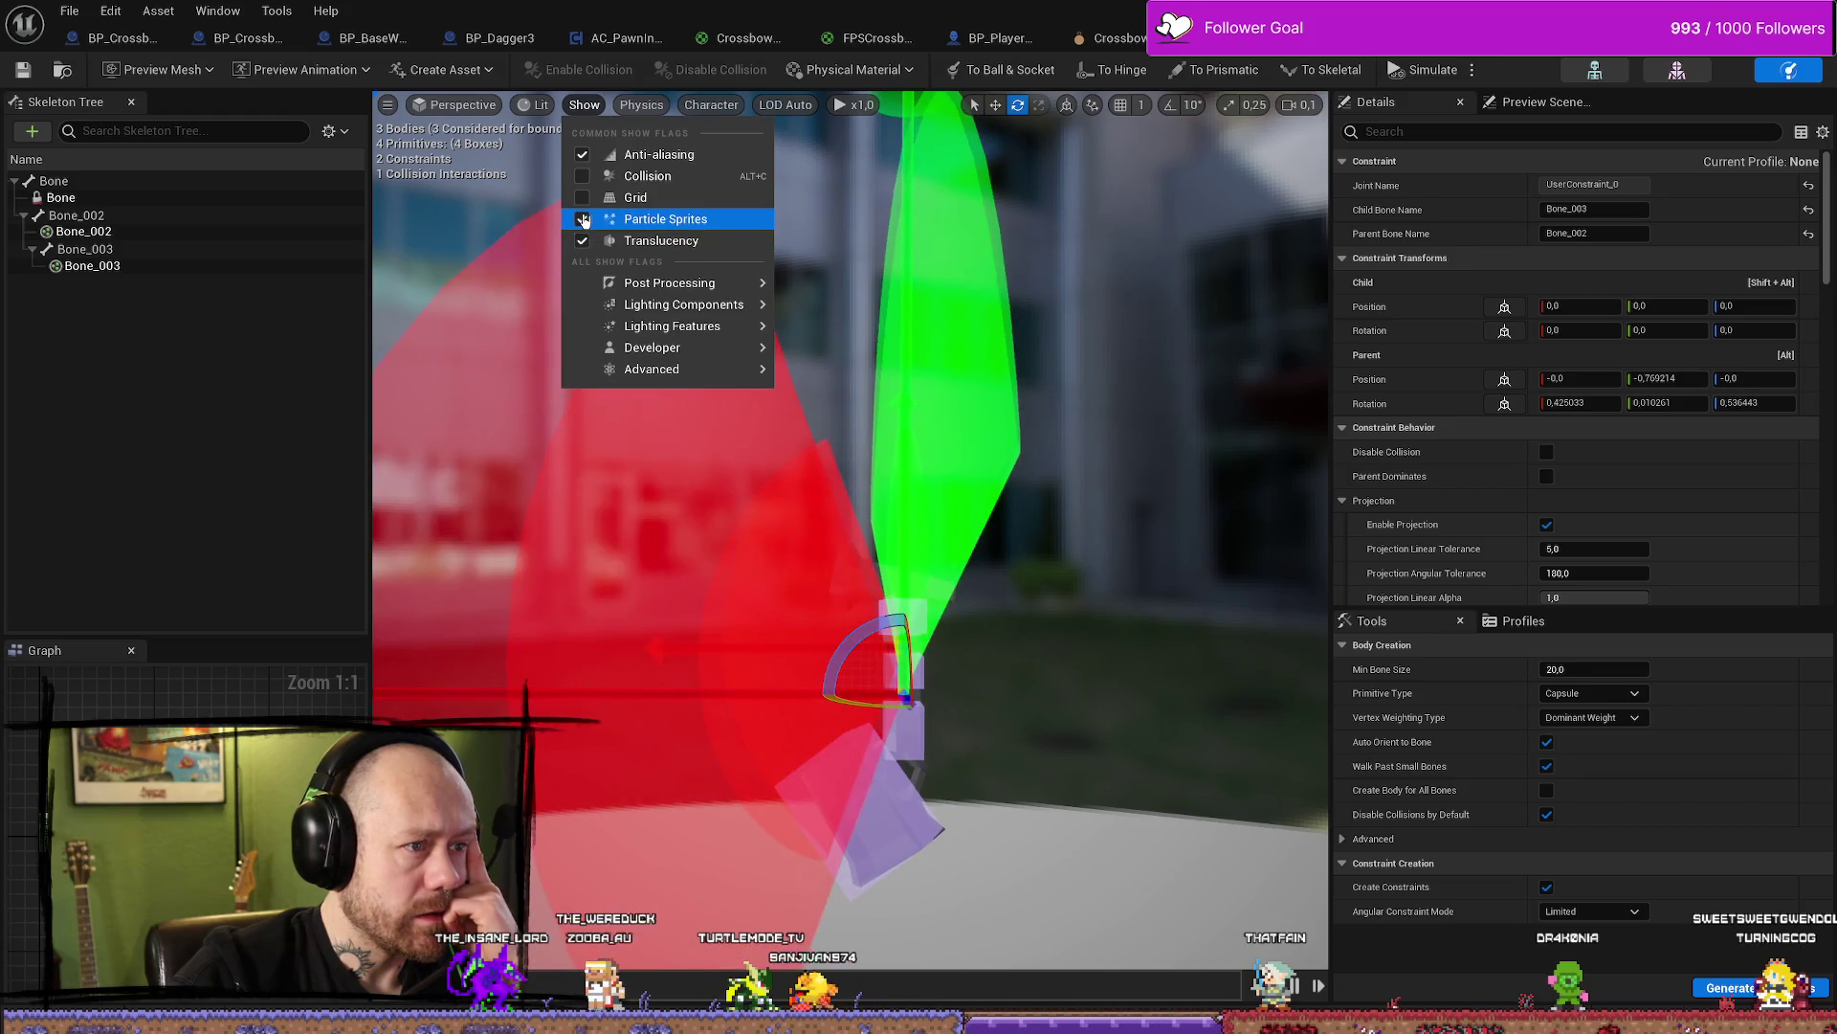
{"action": "left_click", "coordinate": [582, 241]}
{"action": "left_click", "coordinate": [582, 241]}
{"action": "left_click", "coordinate": [582, 241]}
{"action": "left_click", "coordinate": [582, 241]}
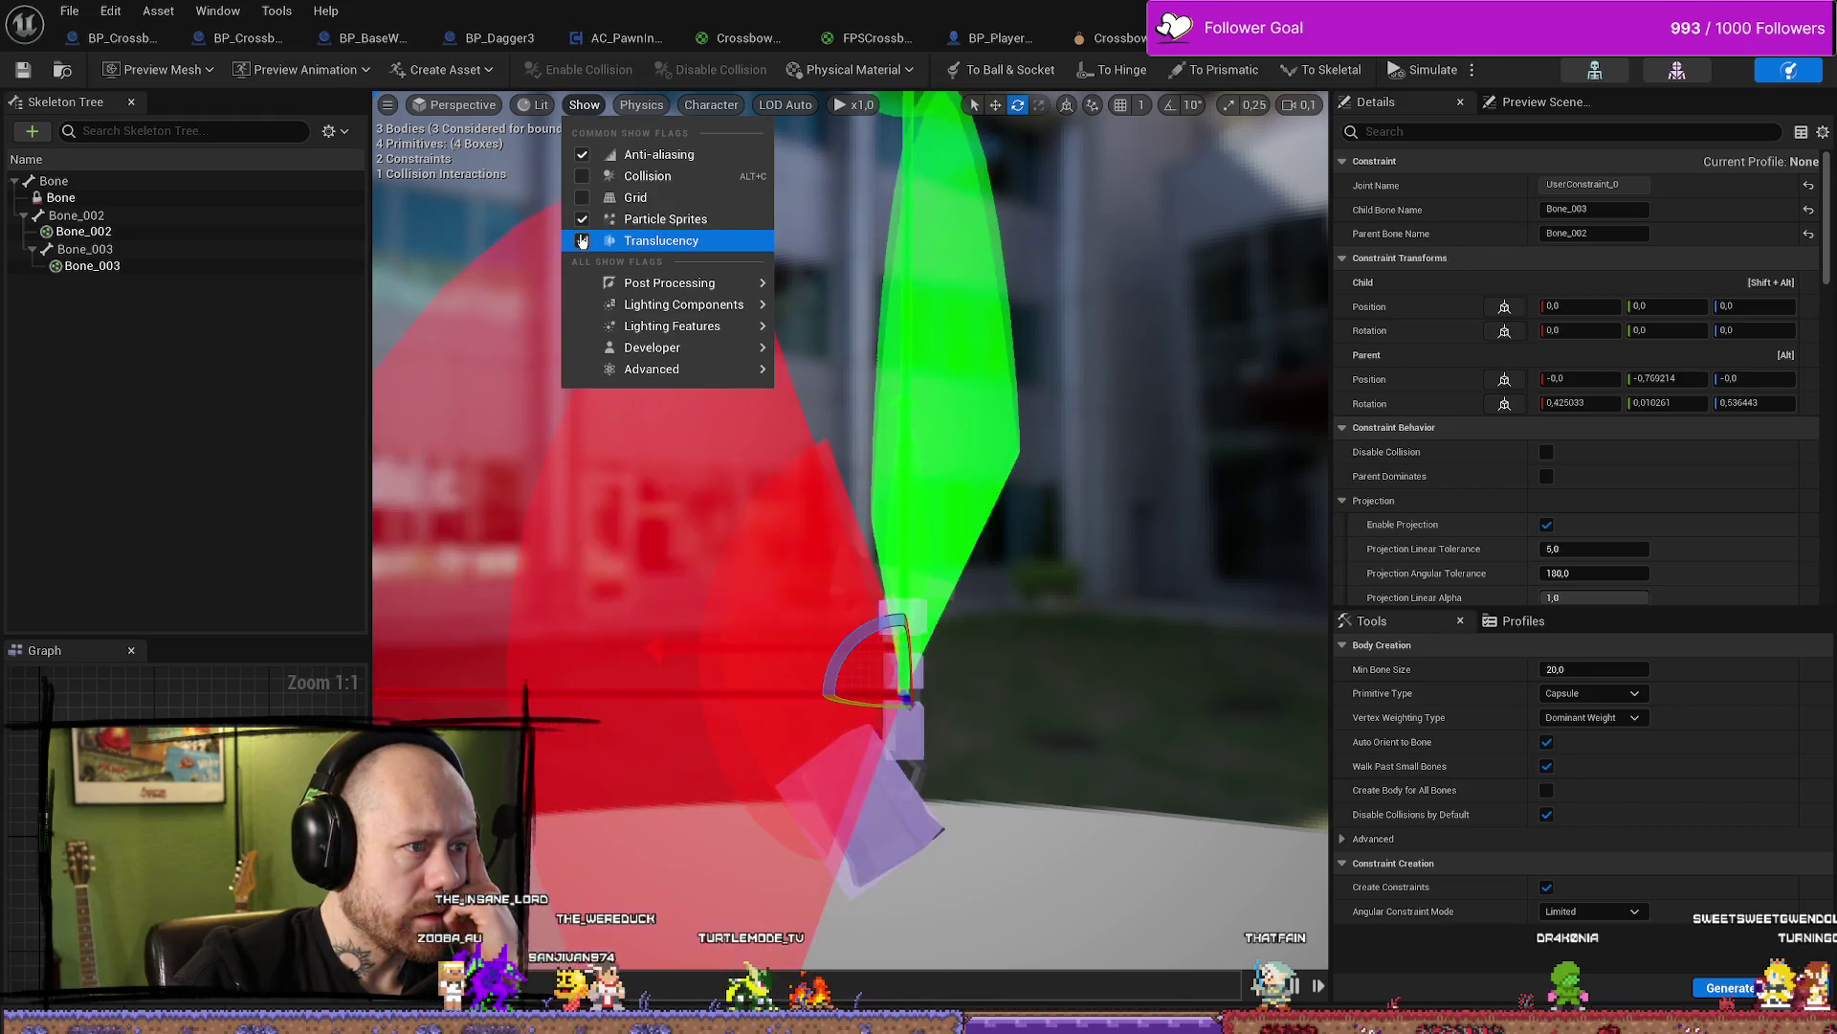
{"action": "left_click", "coordinate": [582, 241]}
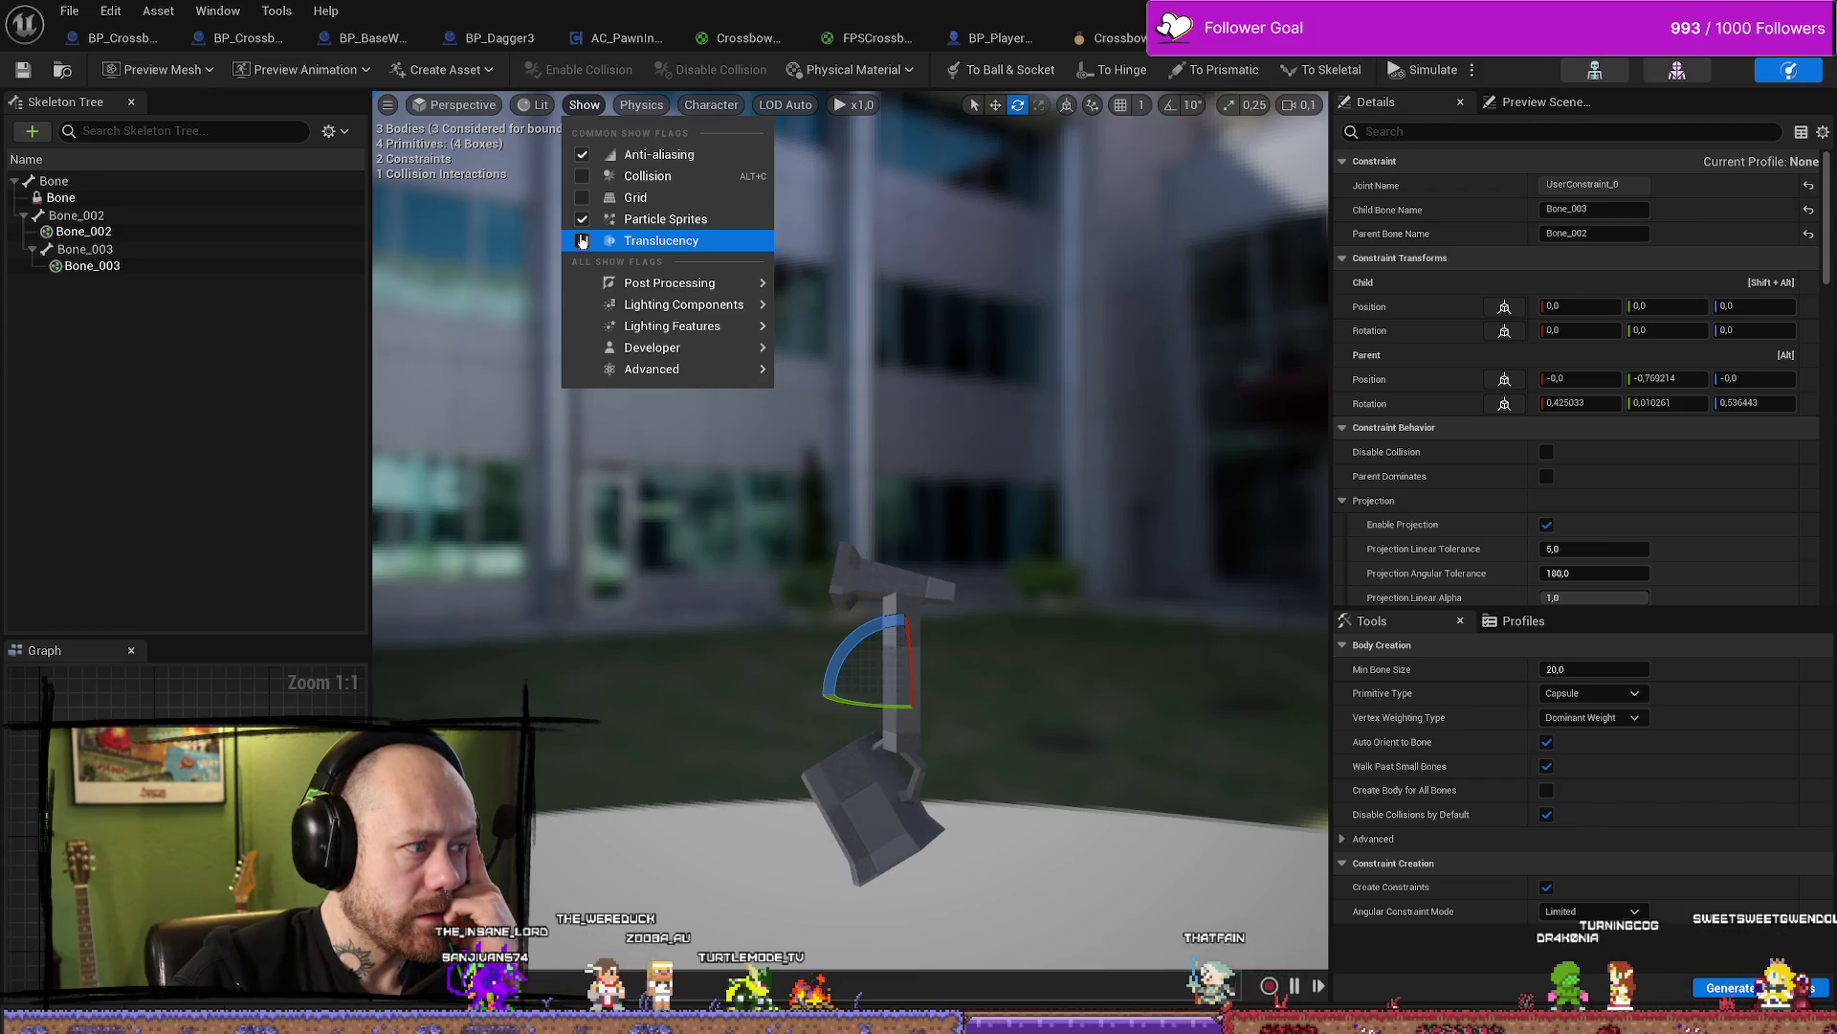
{"action": "left_click", "coordinate": [582, 241]}
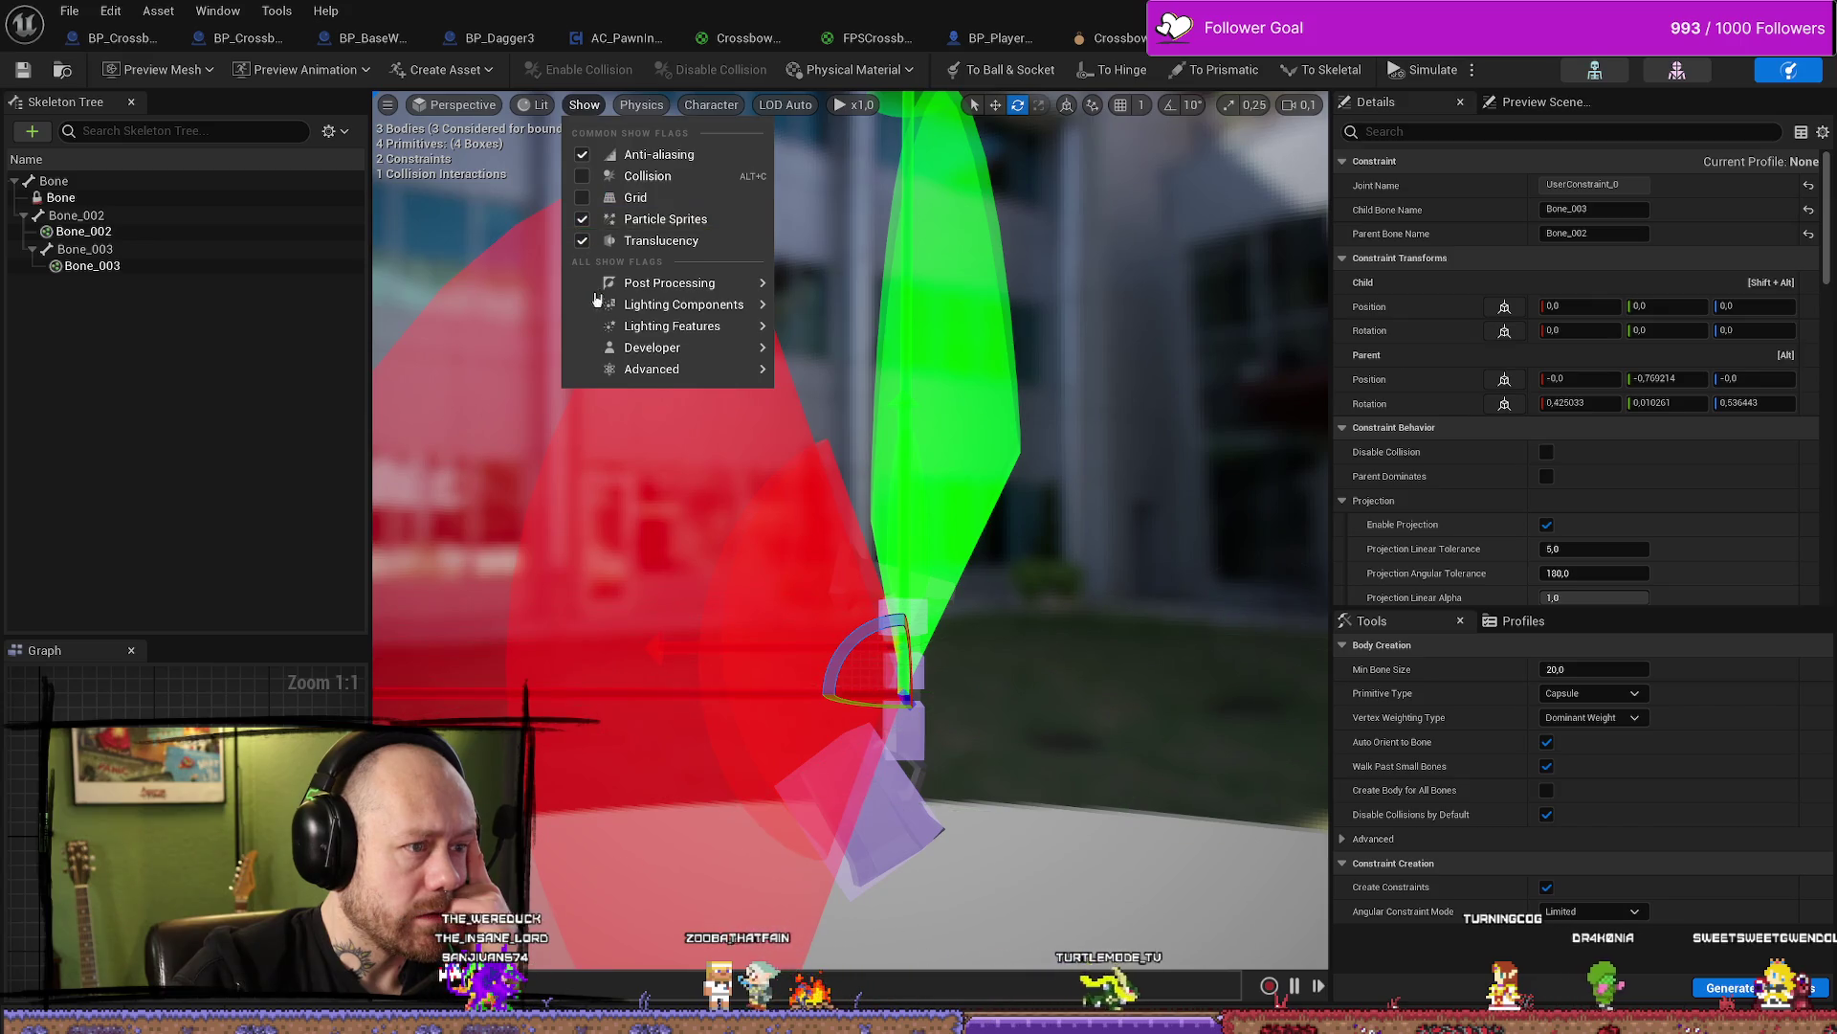
{"action": "mouse_move", "coordinate": [664, 374]}
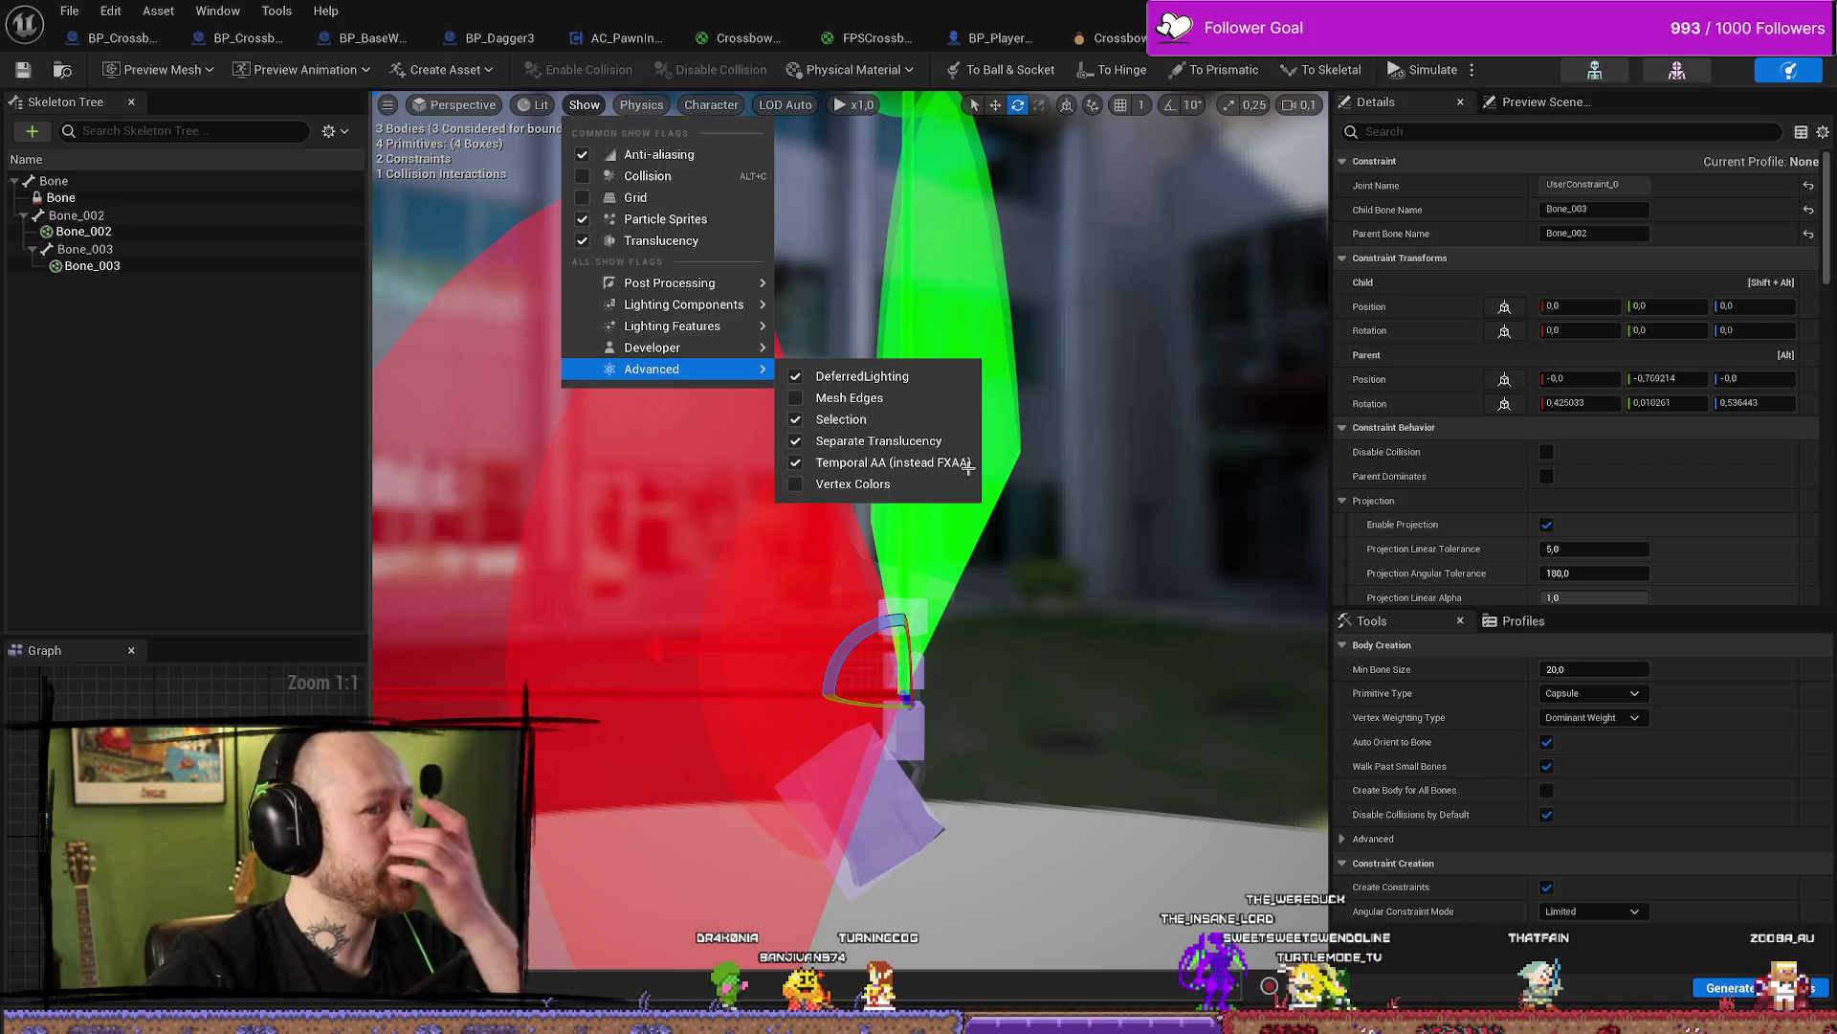
{"action": "left_click_drag", "start_coordinate": [1298, 323], "coordinate": [1183, 362]}
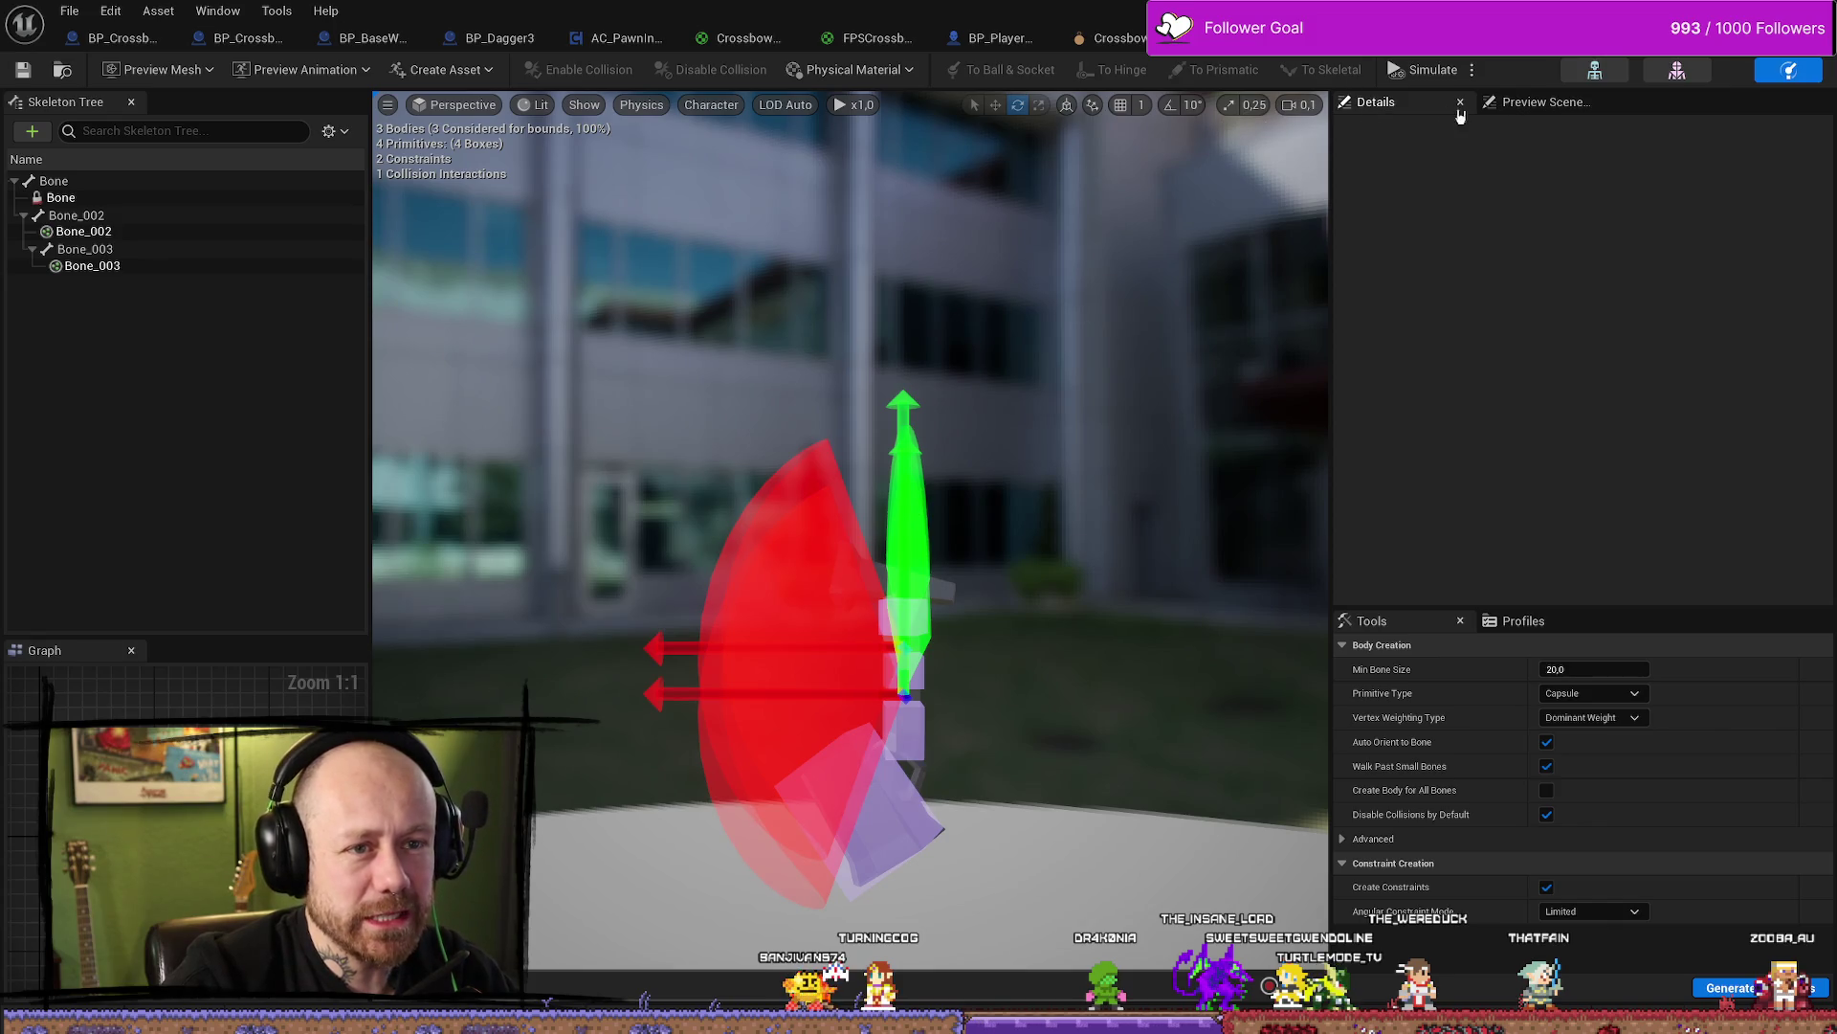
{"action": "left_click_drag", "start_coordinate": [1337, 183], "coordinate": [1519, 183]}
{"action": "left_click", "coordinate": [1000, 670]}
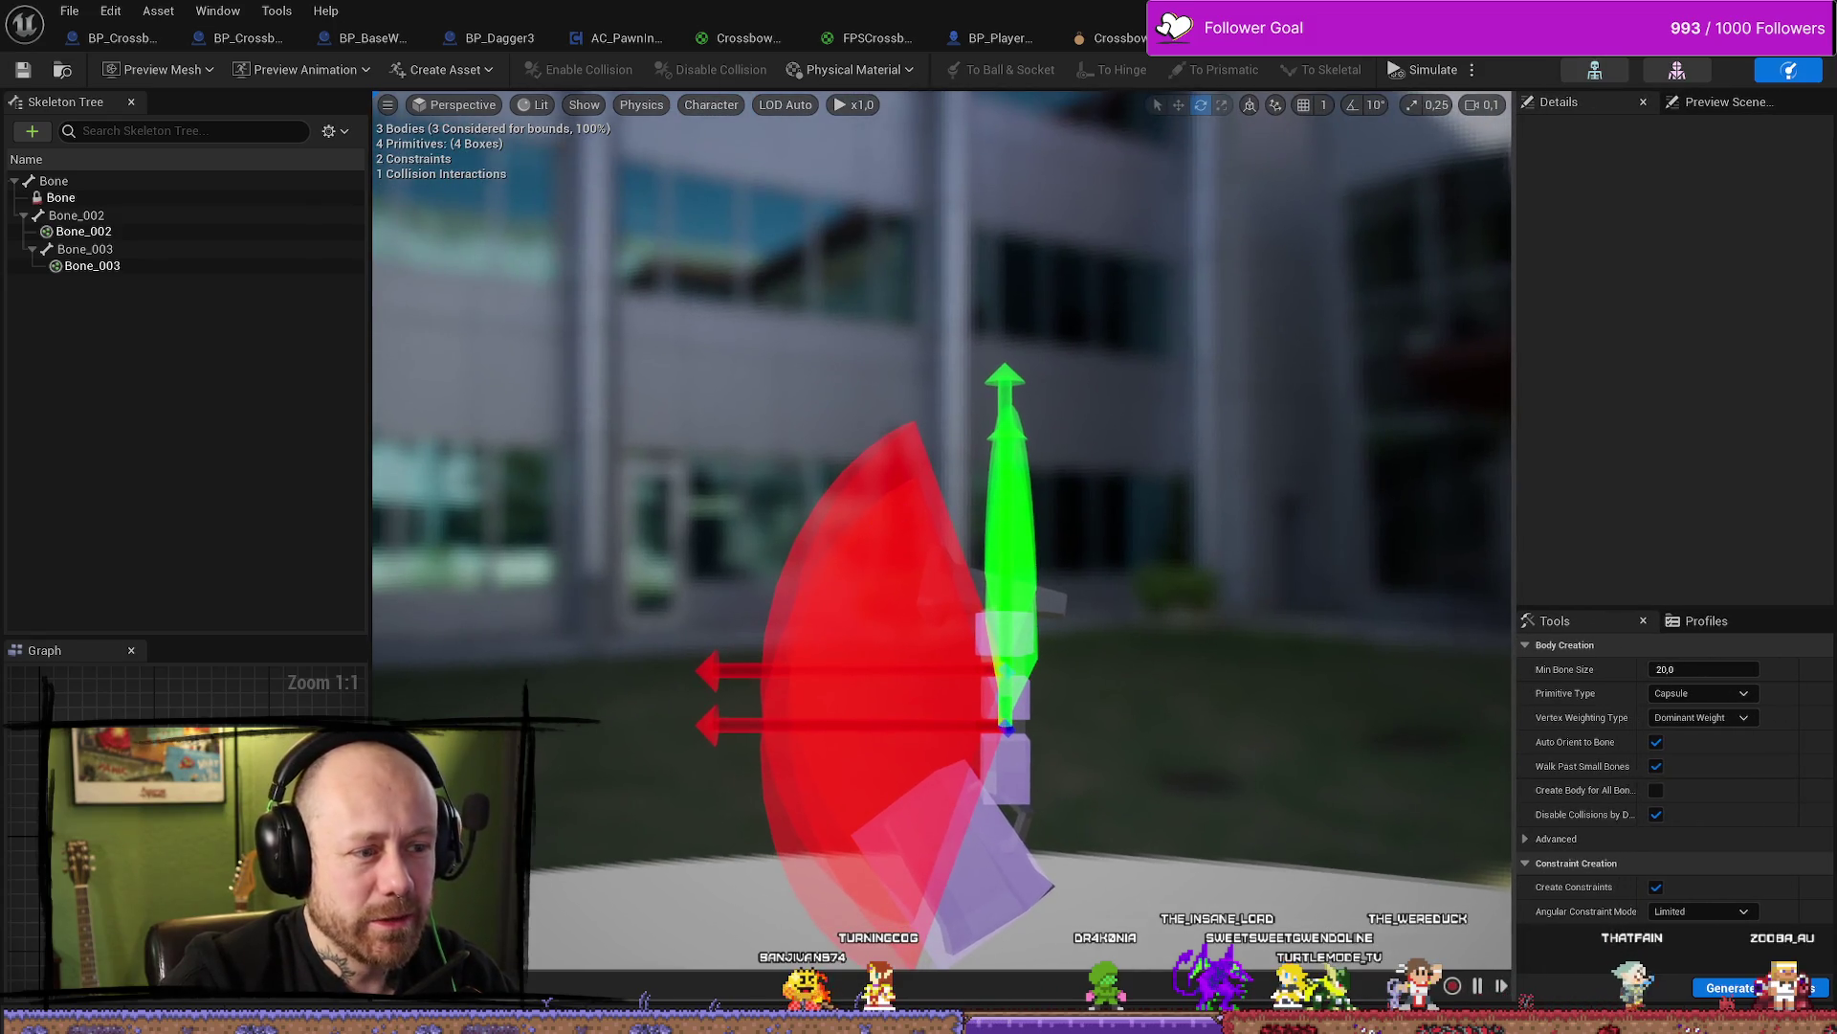
{"action": "scroll", "coordinate": [993, 510], "scroll_direction": "up", "scroll_amount": 5}
{"action": "scroll", "coordinate": [993, 510], "scroll_direction": "down", "scroll_amount": 5}
{"action": "left_click", "coordinate": [899, 709]}
{"action": "scroll", "coordinate": [894, 635], "scroll_direction": "up", "scroll_amount": 5}
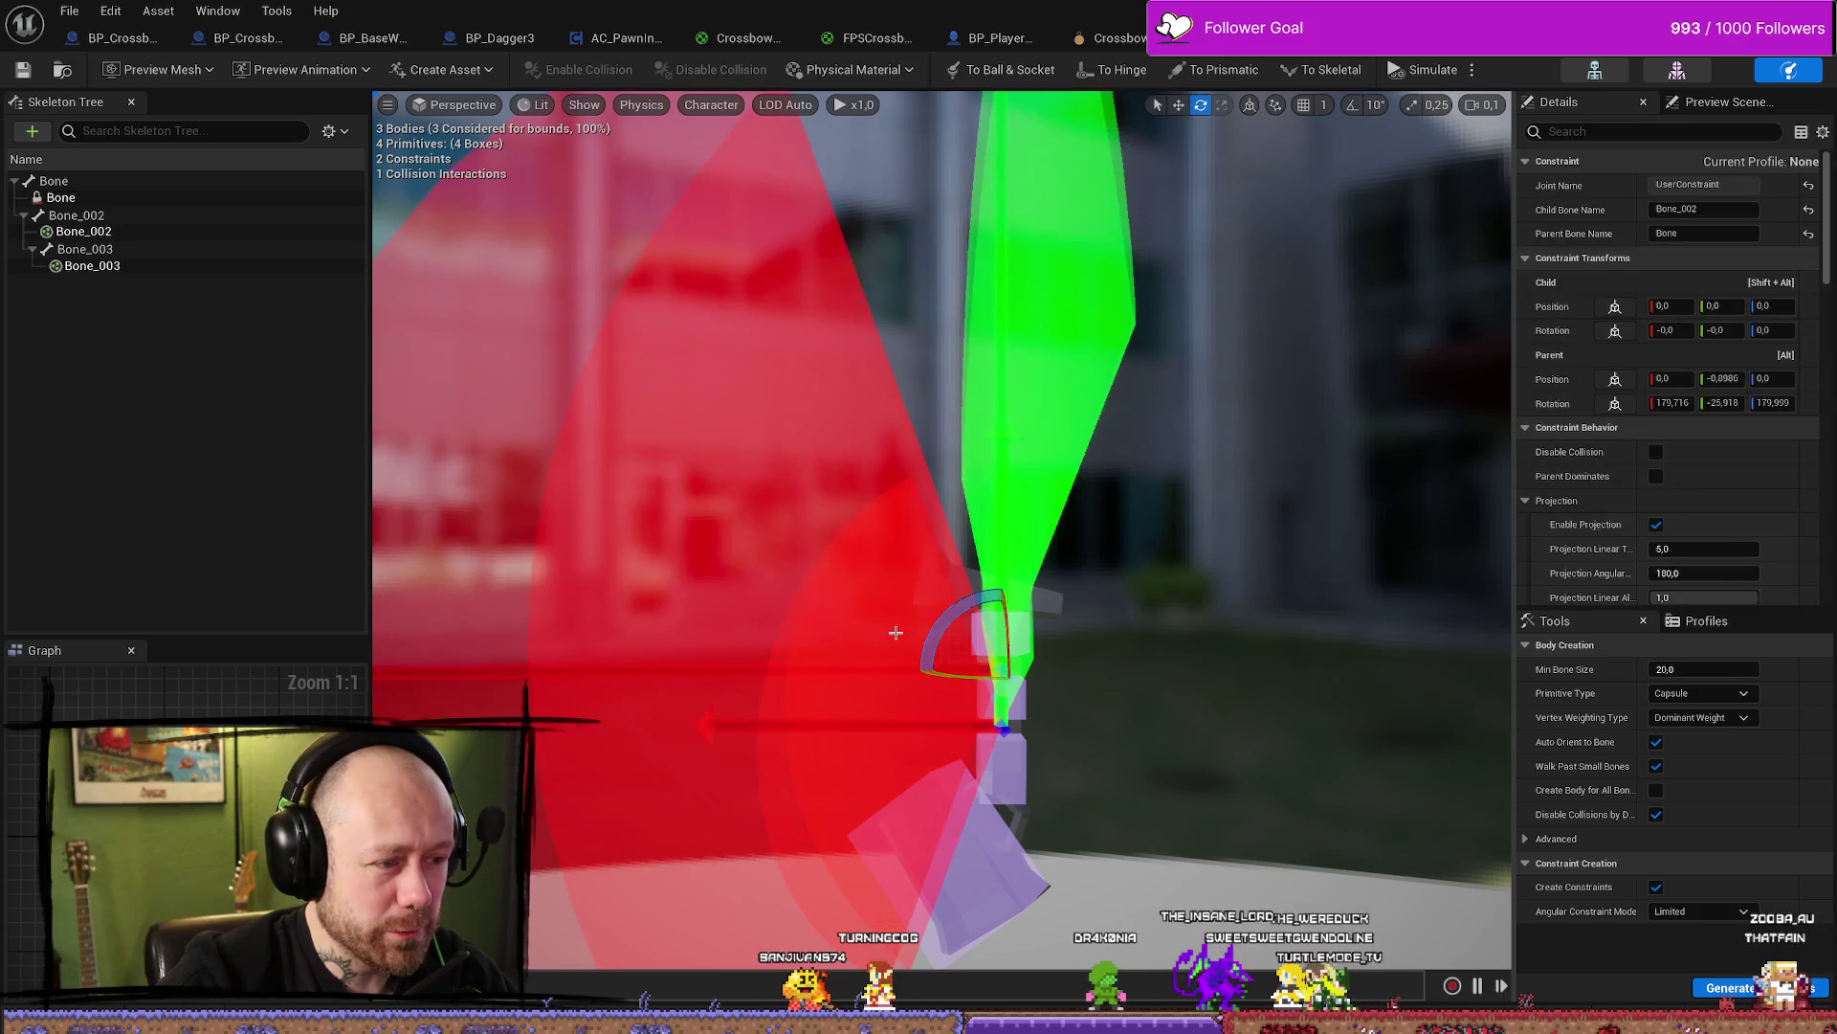
{"action": "scroll", "coordinate": [904, 555], "scroll_direction": "down", "scroll_amount": 10}
{"action": "scroll", "coordinate": [904, 555], "scroll_direction": "up", "scroll_amount": 10}
{"action": "scroll", "coordinate": [1165, 465], "scroll_direction": "down", "scroll_amount": 5}
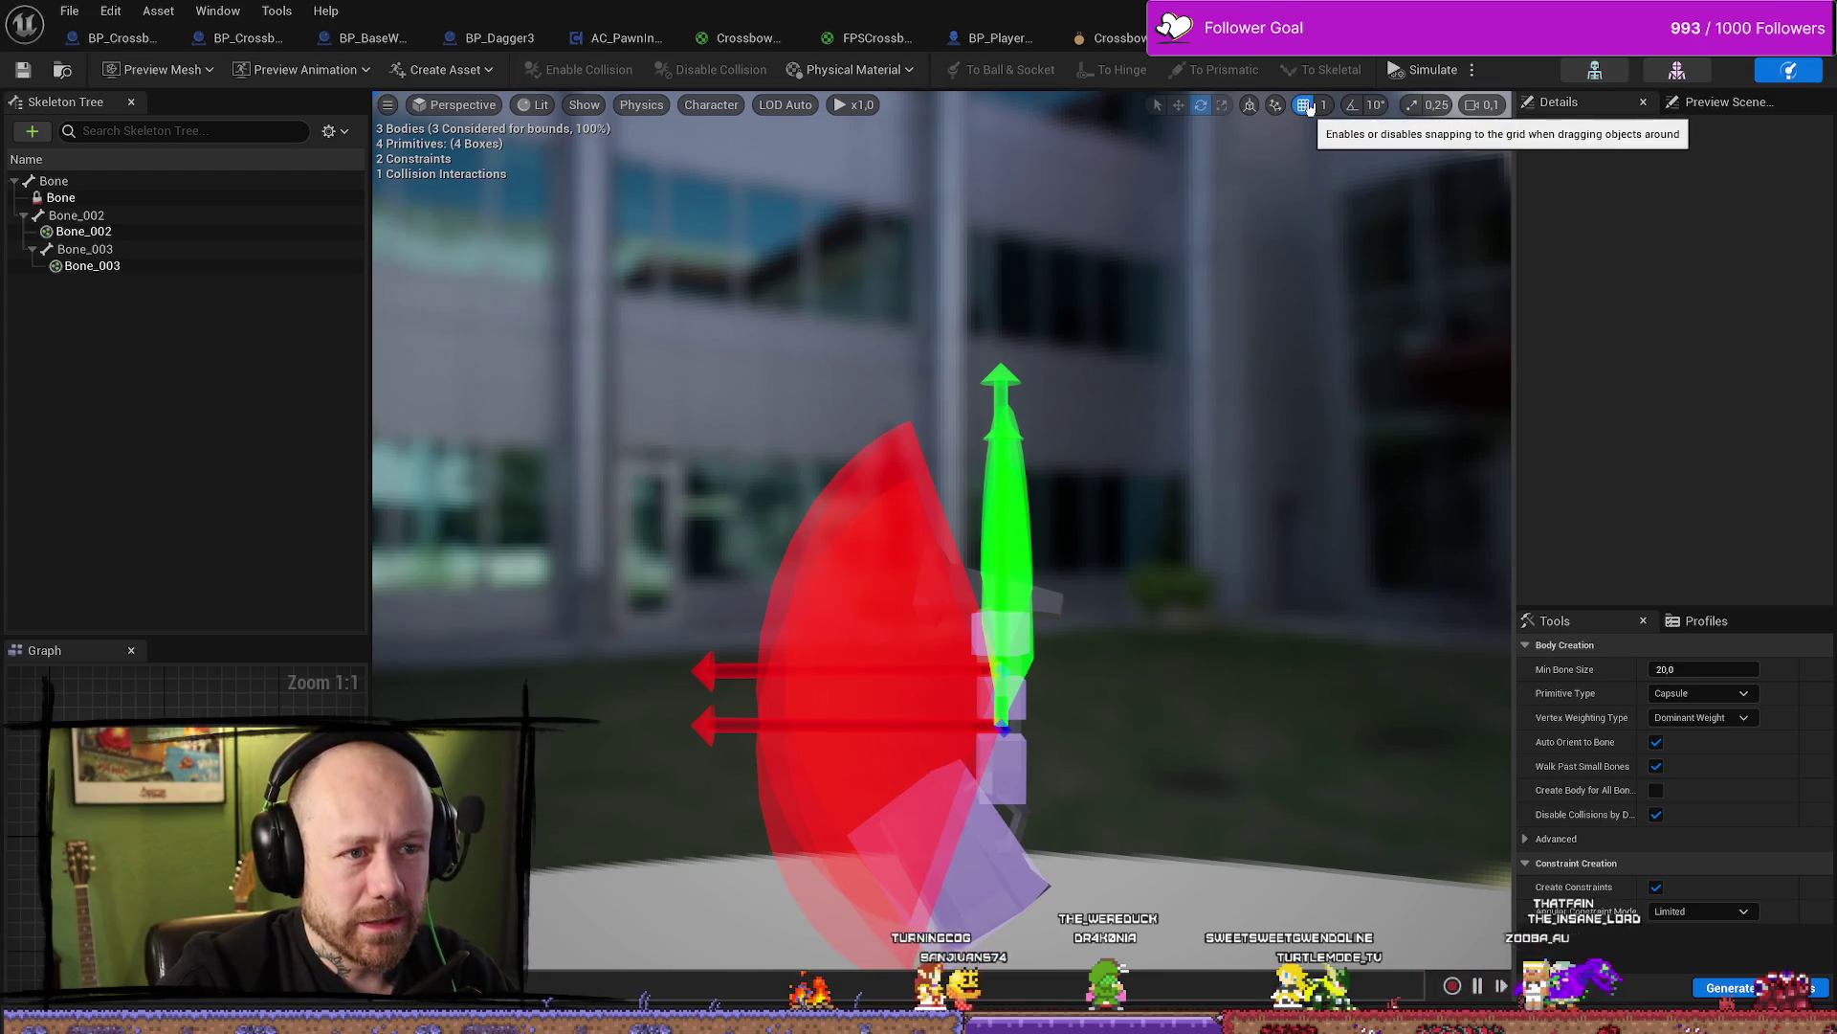
{"action": "left_click", "coordinate": [1275, 107]}
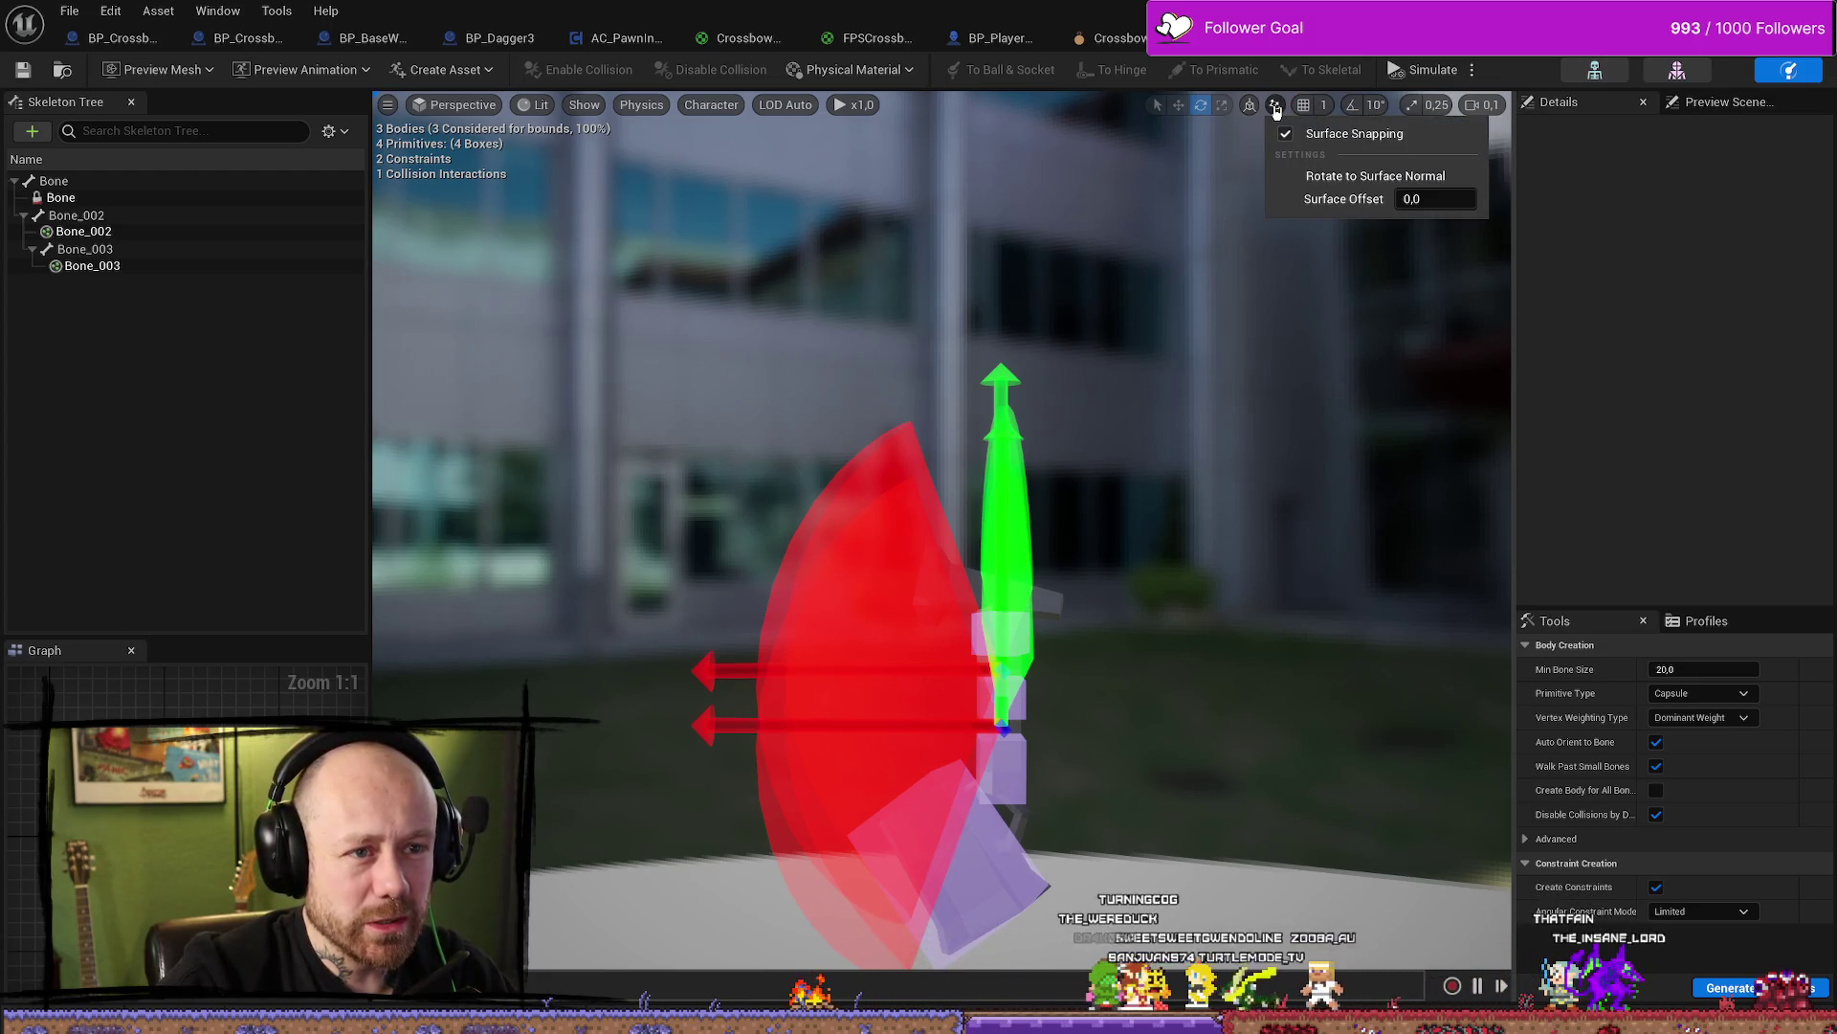
{"action": "left_click", "coordinate": [1275, 109]}
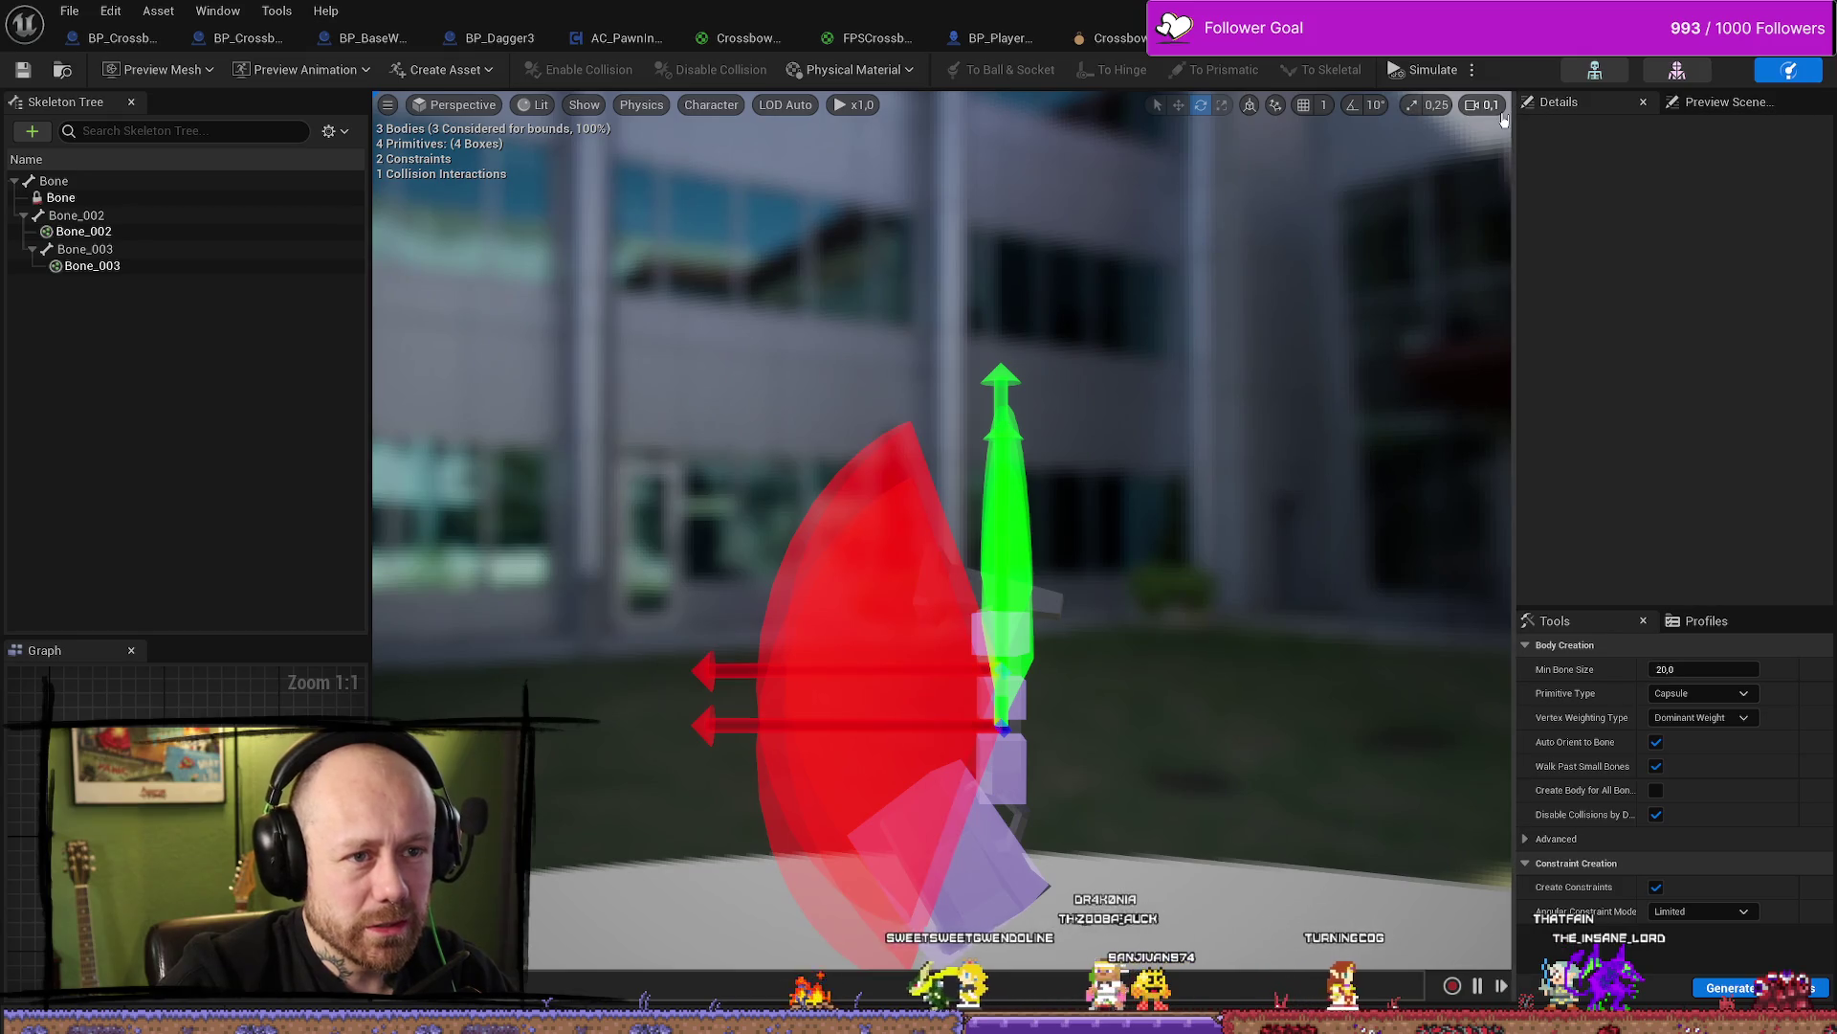
{"action": "left_click", "coordinate": [1718, 102]}
{"action": "left_click", "coordinate": [1589, 112]}
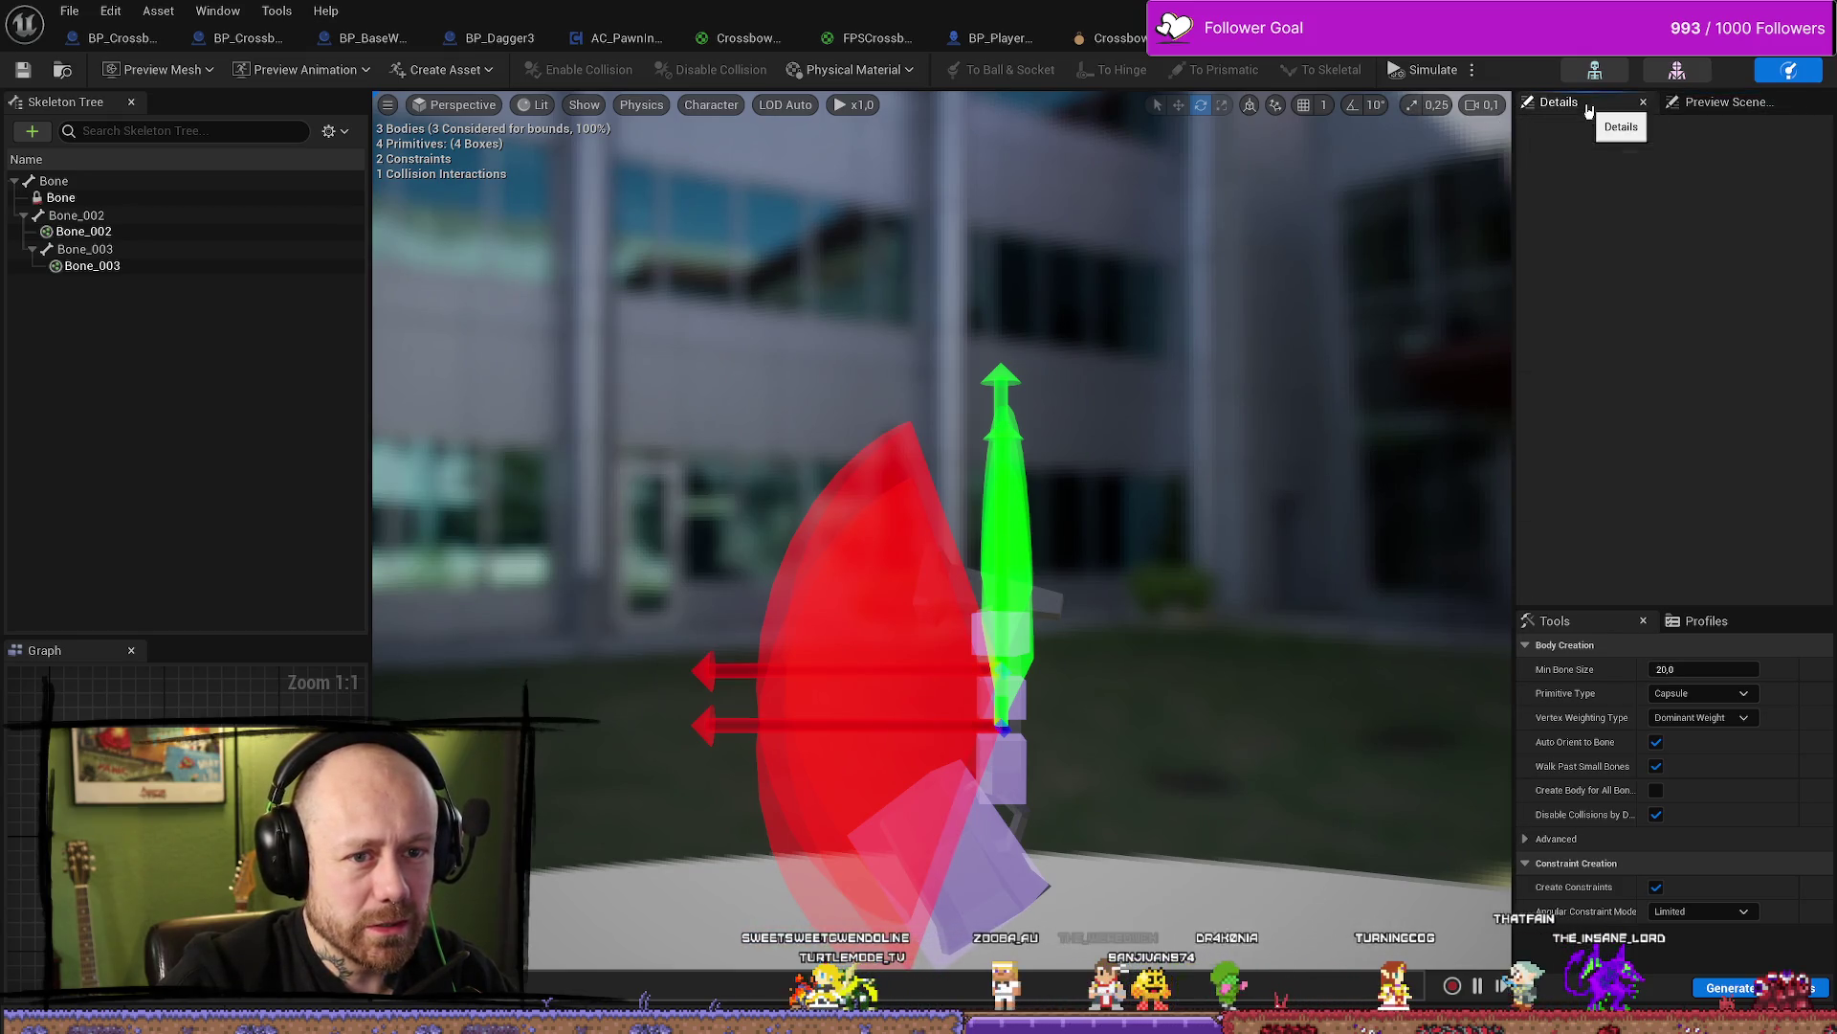
{"action": "left_click", "coordinate": [713, 108]}
{"action": "left_click", "coordinate": [641, 104]}
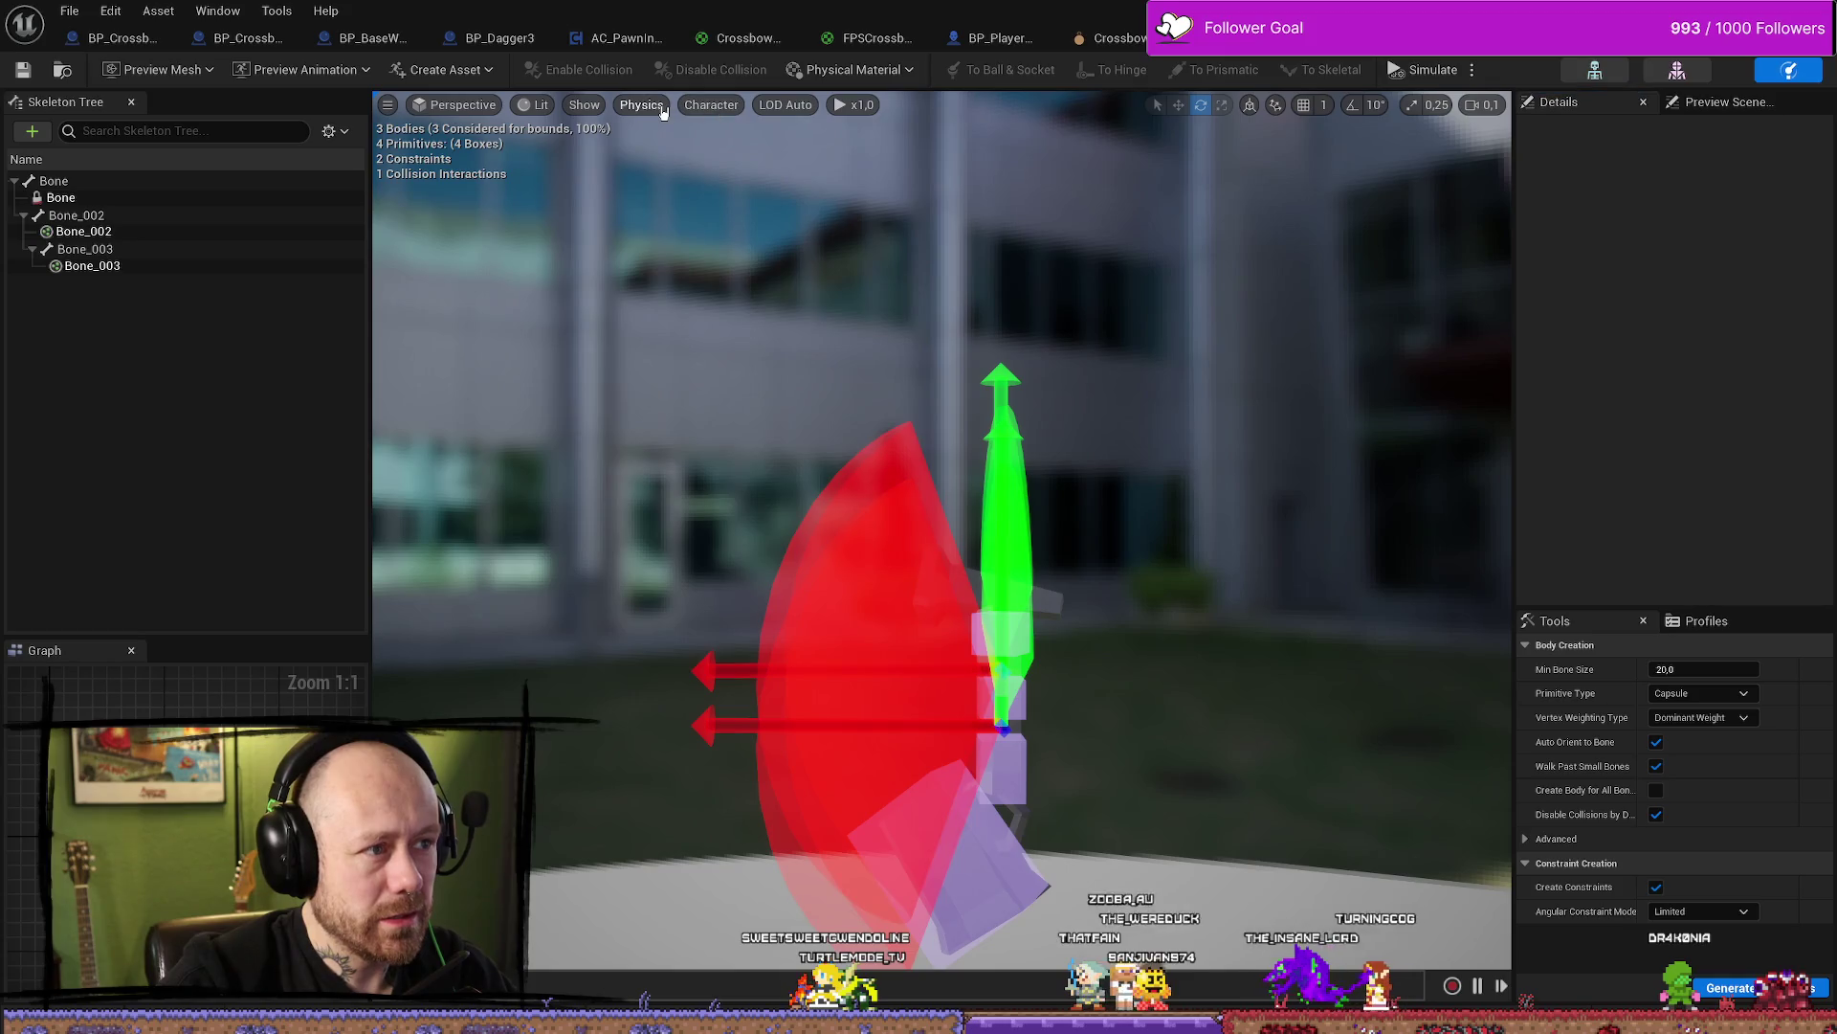
{"action": "left_click", "coordinate": [641, 105]}
{"action": "left_click", "coordinate": [641, 104]}
{"action": "left_click", "coordinate": [642, 104]}
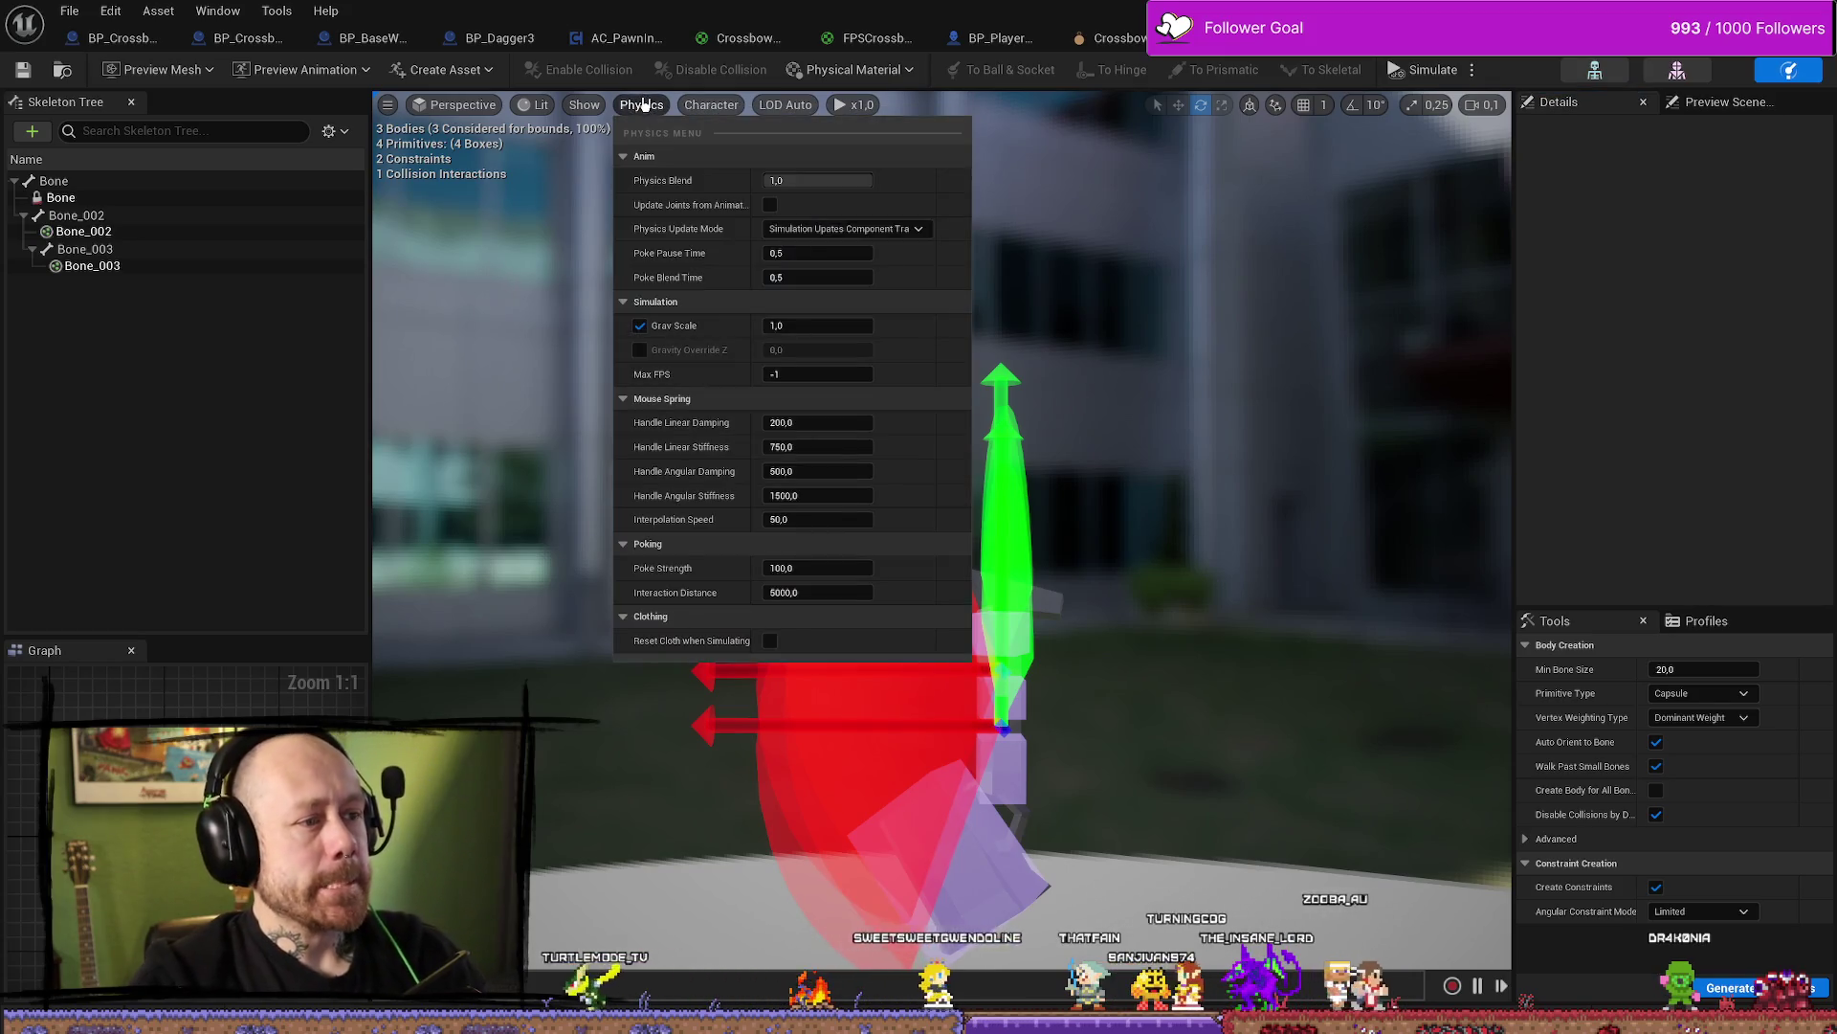
{"action": "left_click", "coordinate": [586, 104]}
{"action": "left_click", "coordinate": [583, 106]}
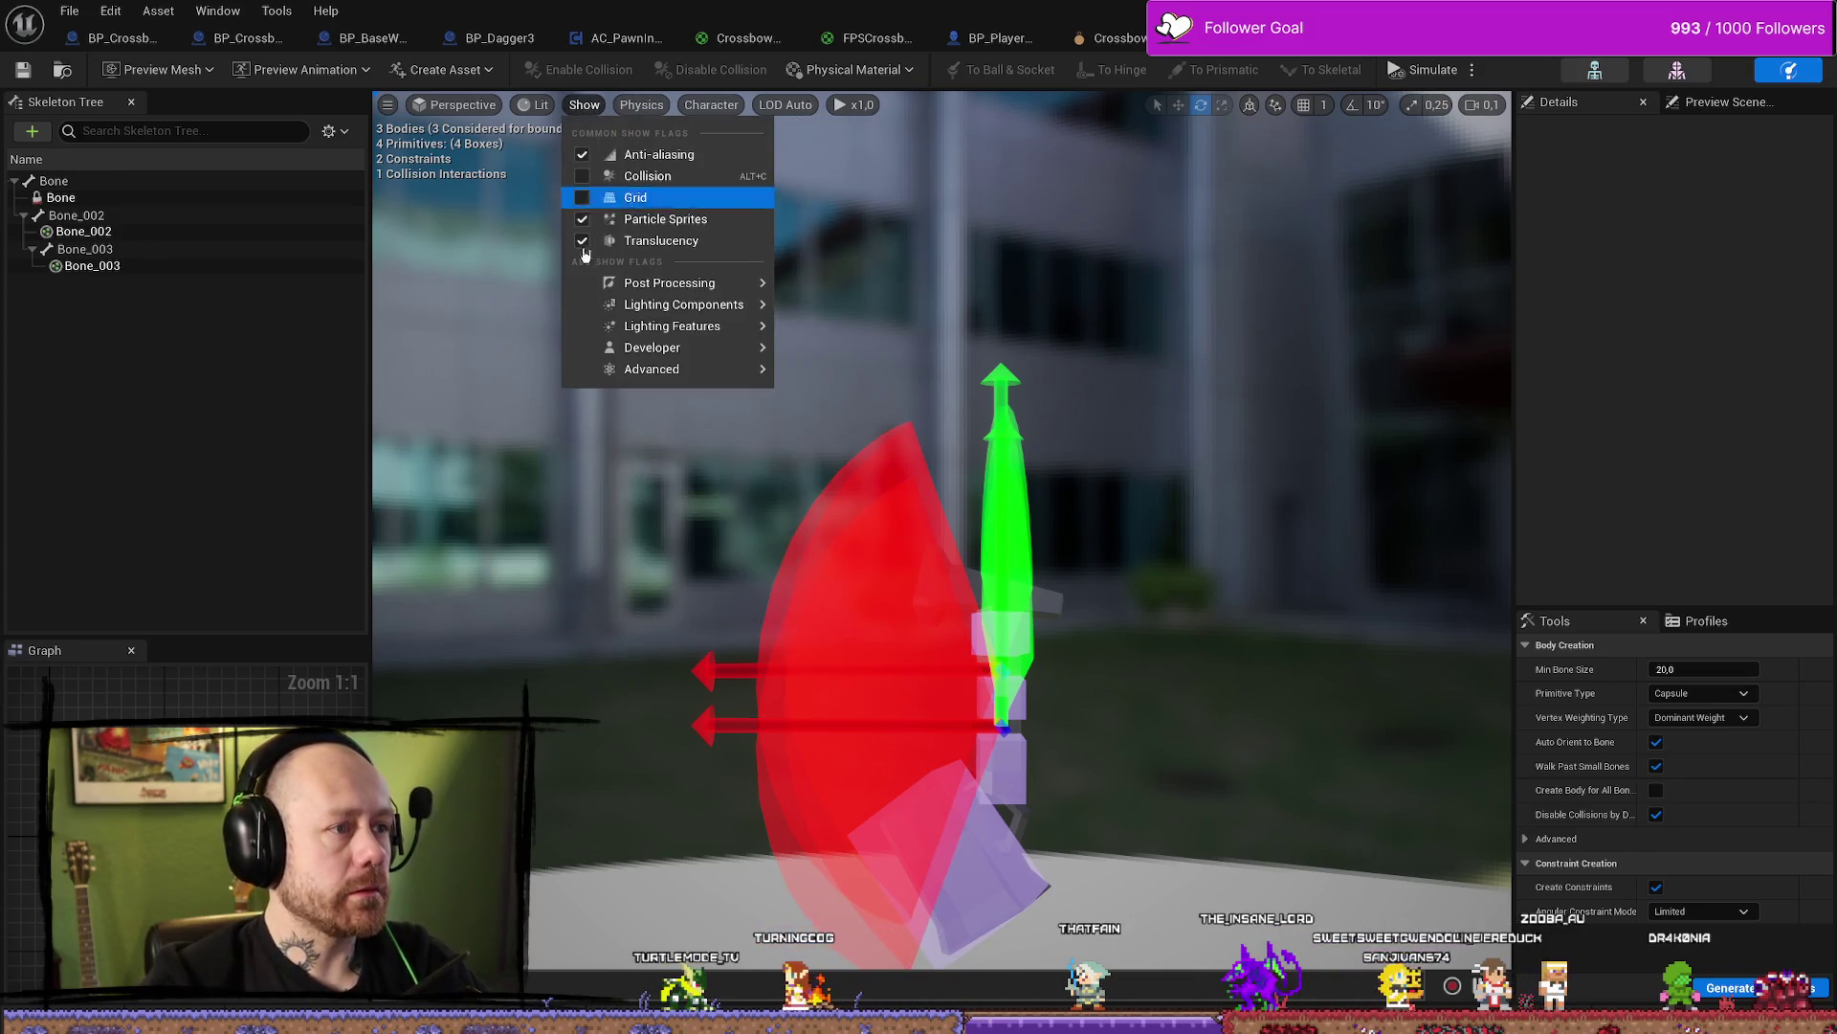
{"action": "mouse_move", "coordinate": [642, 373]}
{"action": "left_click", "coordinate": [469, 108]}
{"action": "left_click", "coordinate": [472, 110]}
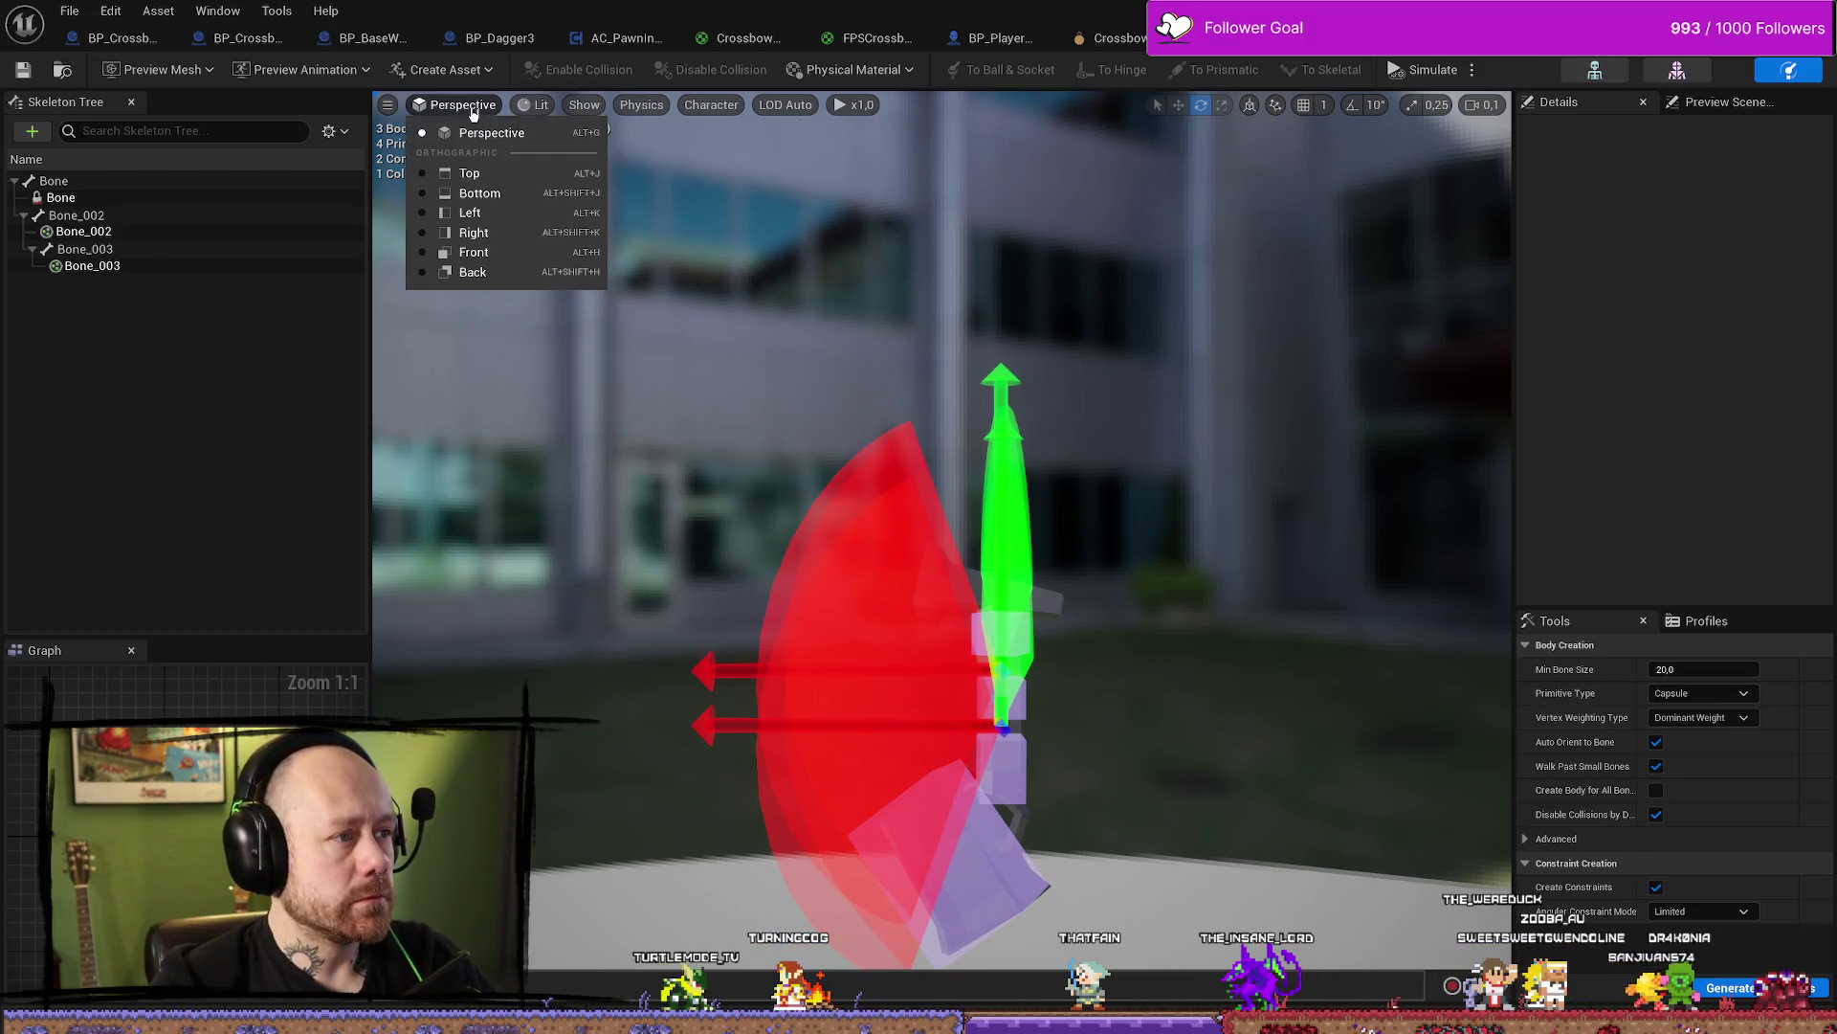
{"action": "left_click", "coordinate": [385, 107]}
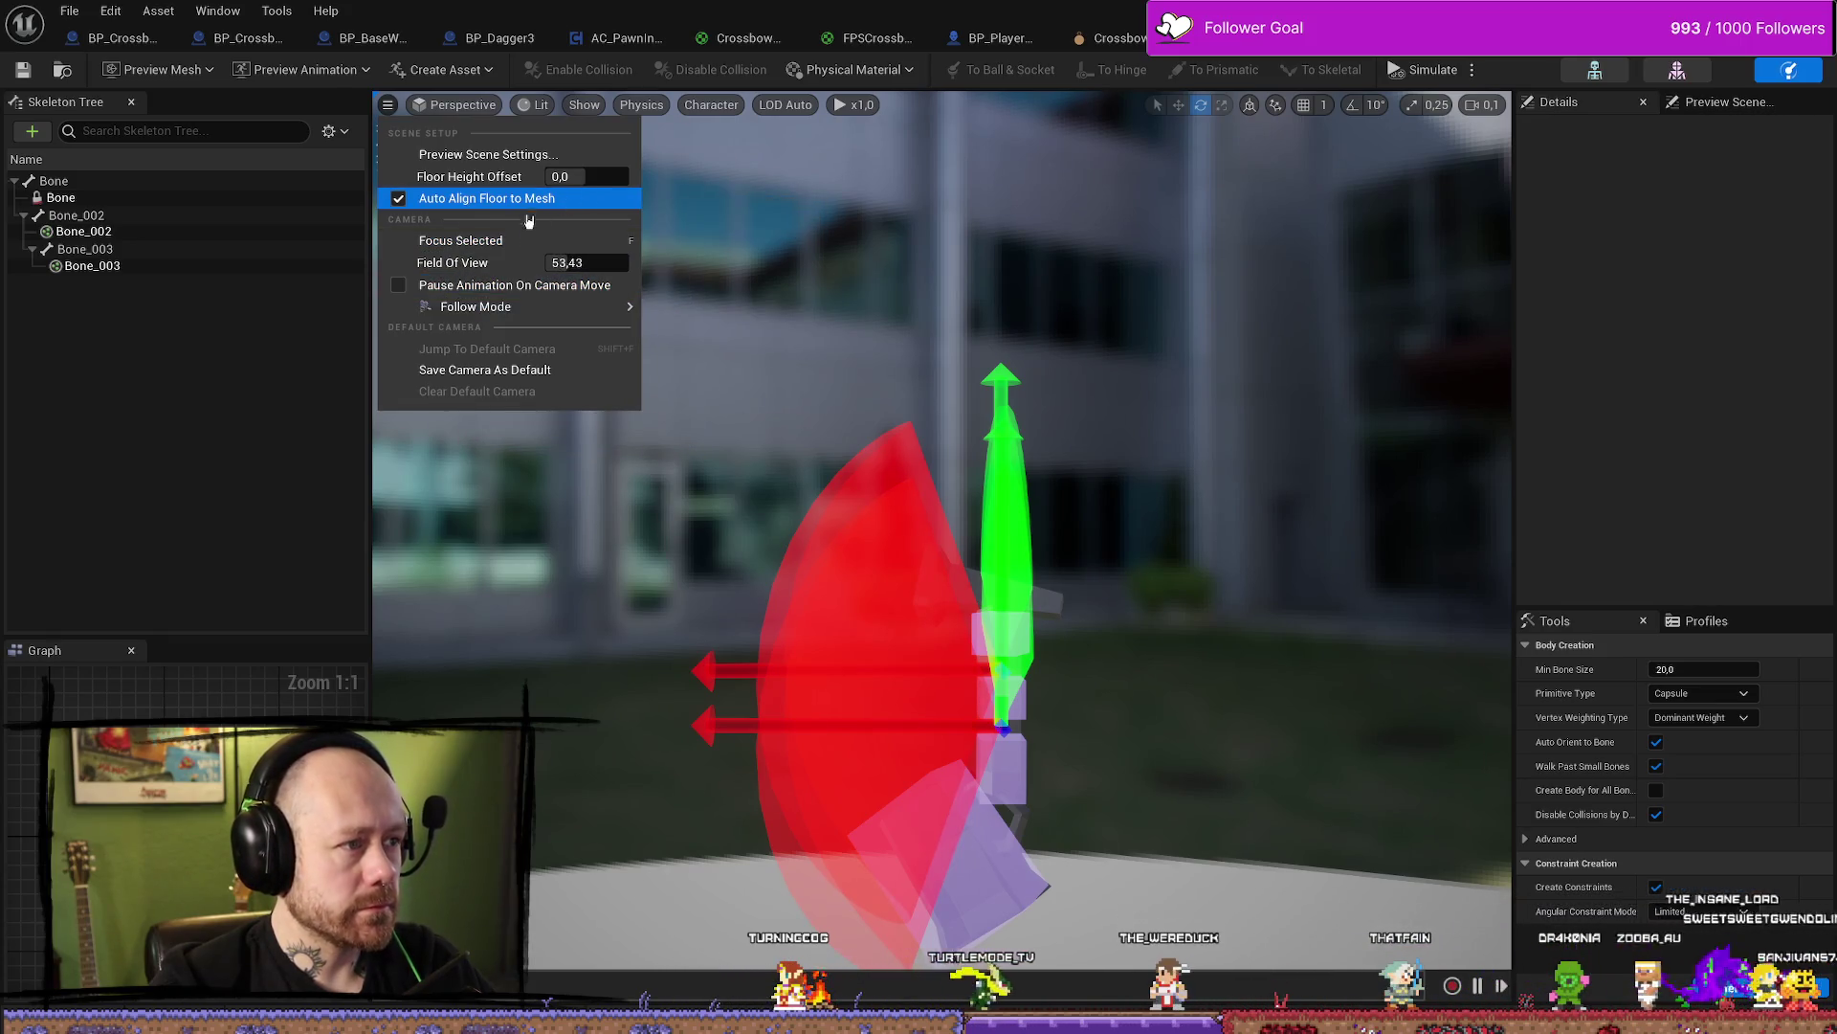
{"action": "mouse_move", "coordinate": [478, 307]}
{"action": "left_click", "coordinate": [1307, 247]}
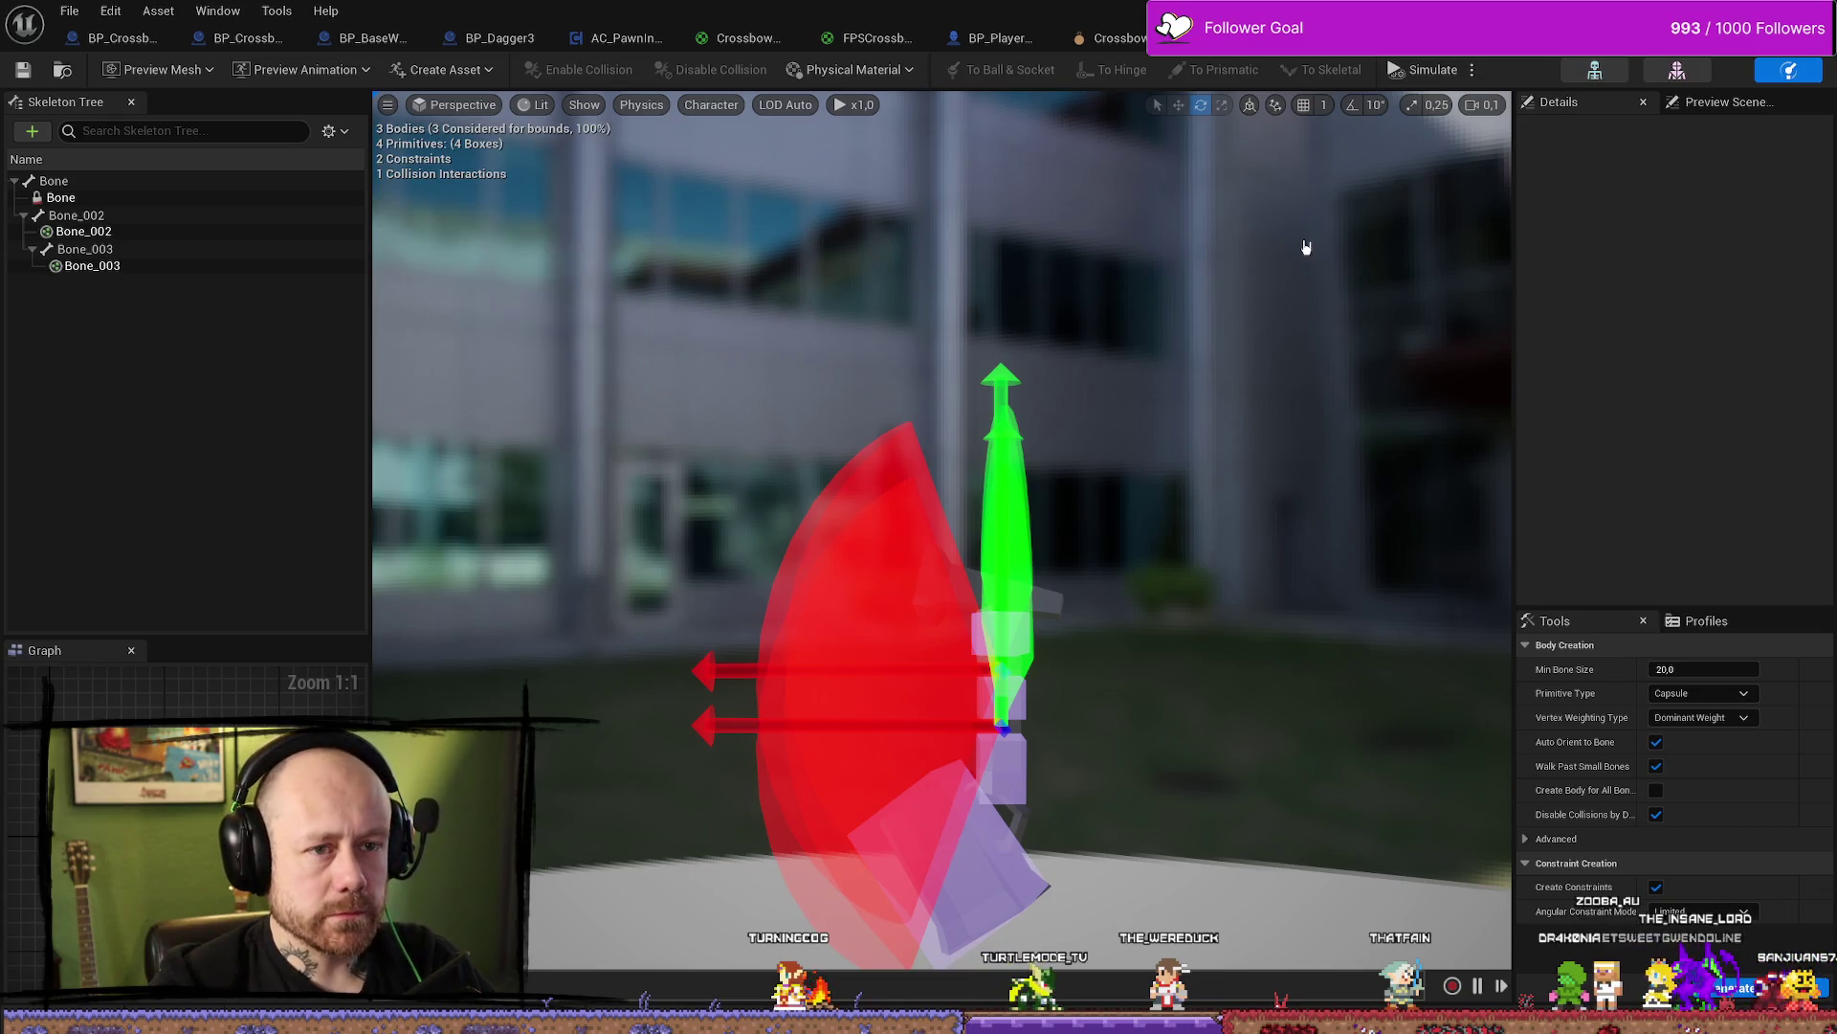
{"action": "right_click", "coordinate": [1229, 522]}
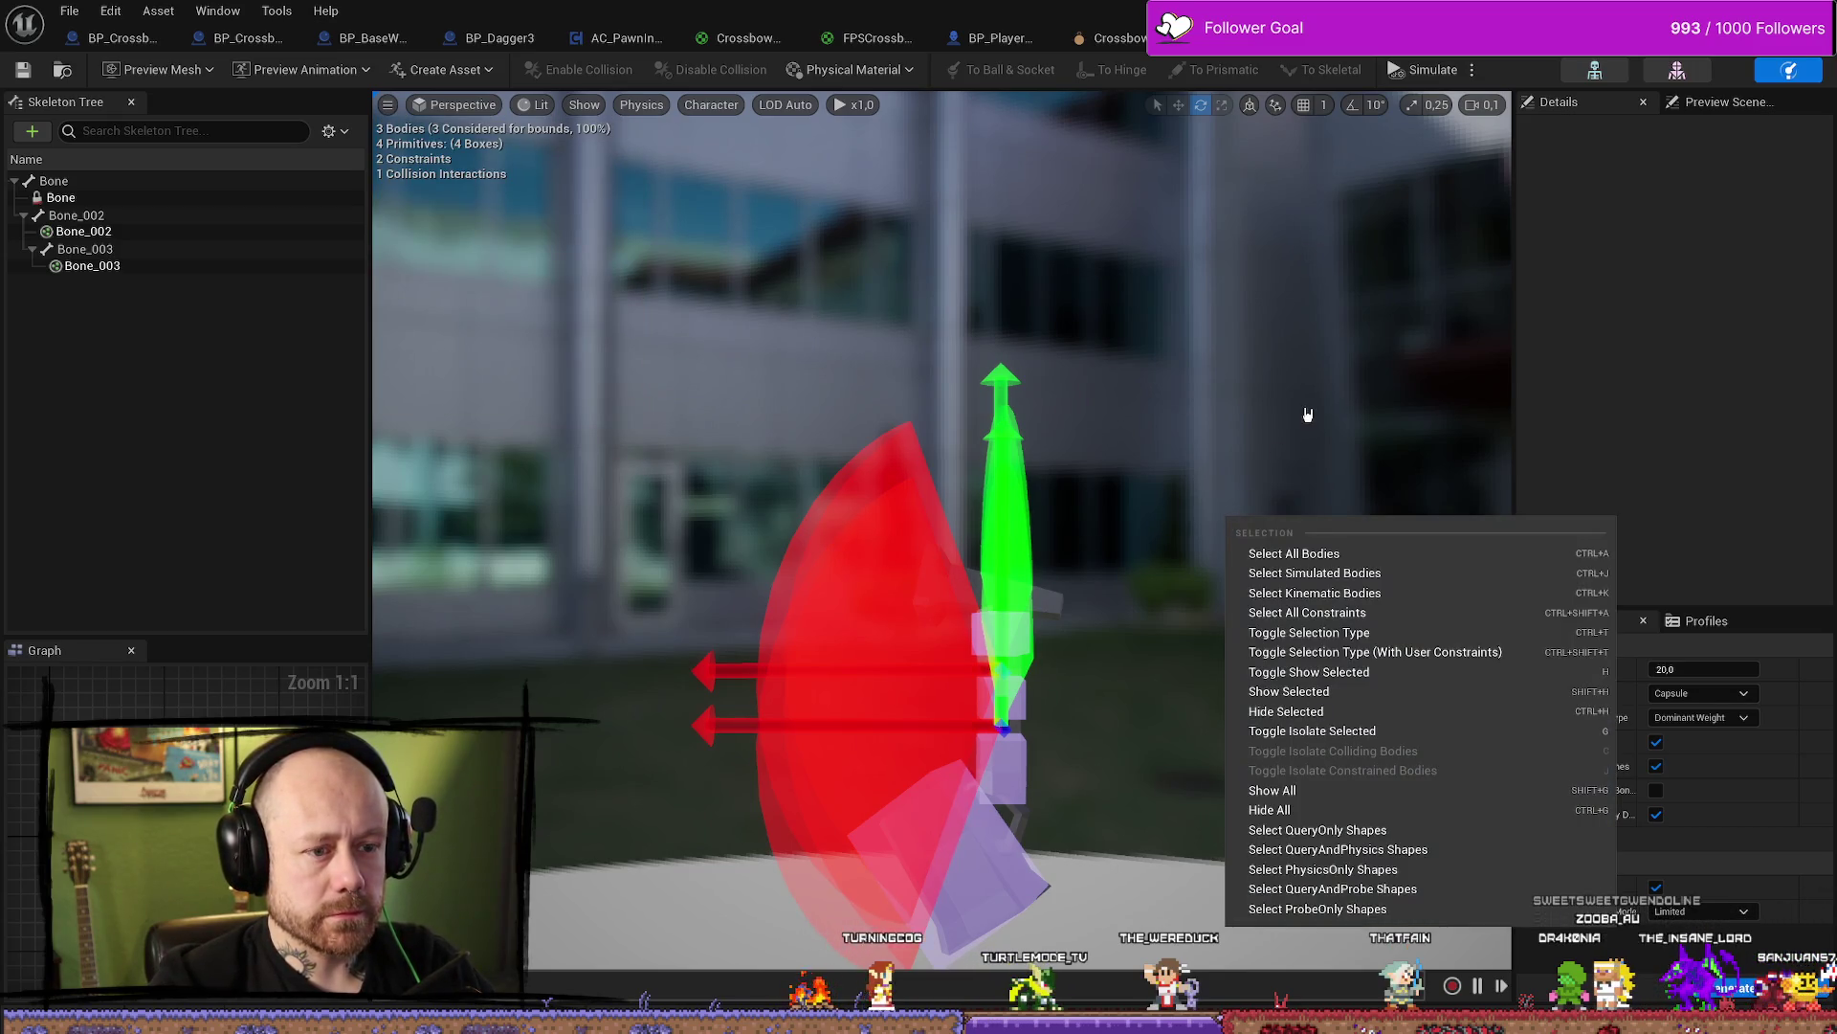
{"action": "left_click", "coordinate": [1311, 411]}
{"action": "left_click", "coordinate": [1479, 105]}
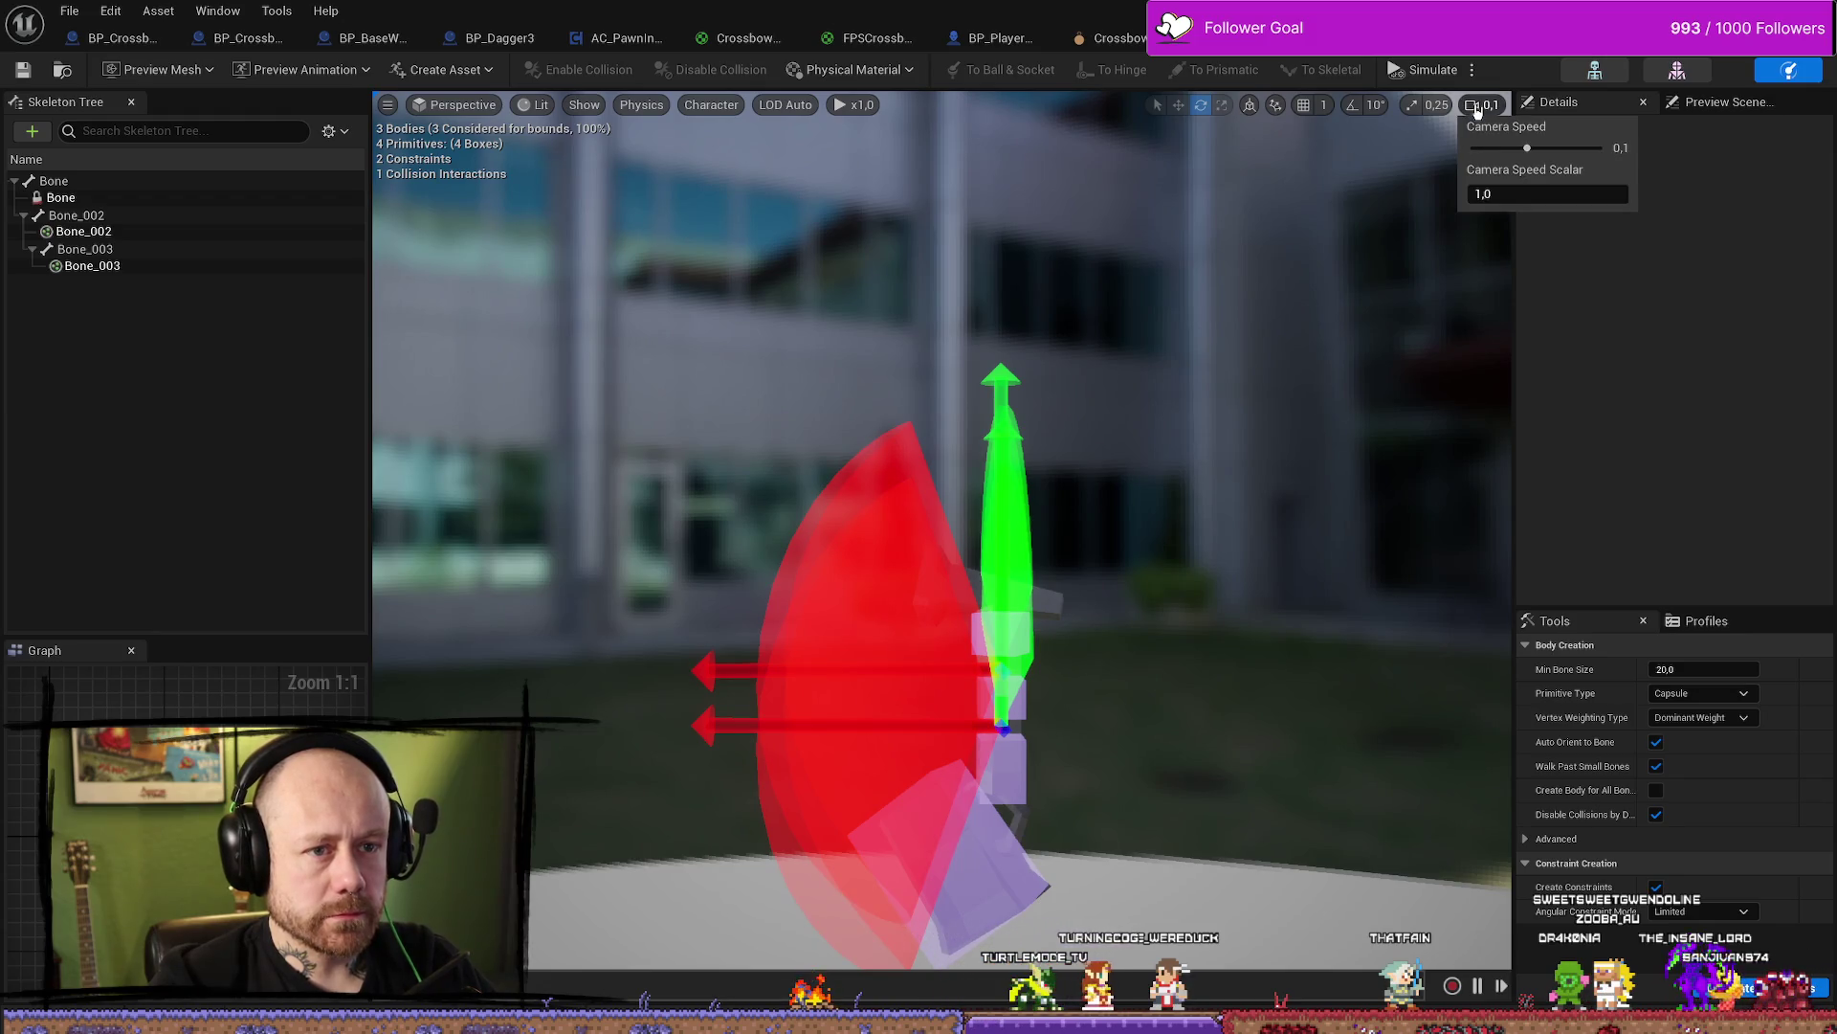
{"action": "left_click", "coordinate": [1231, 353]}
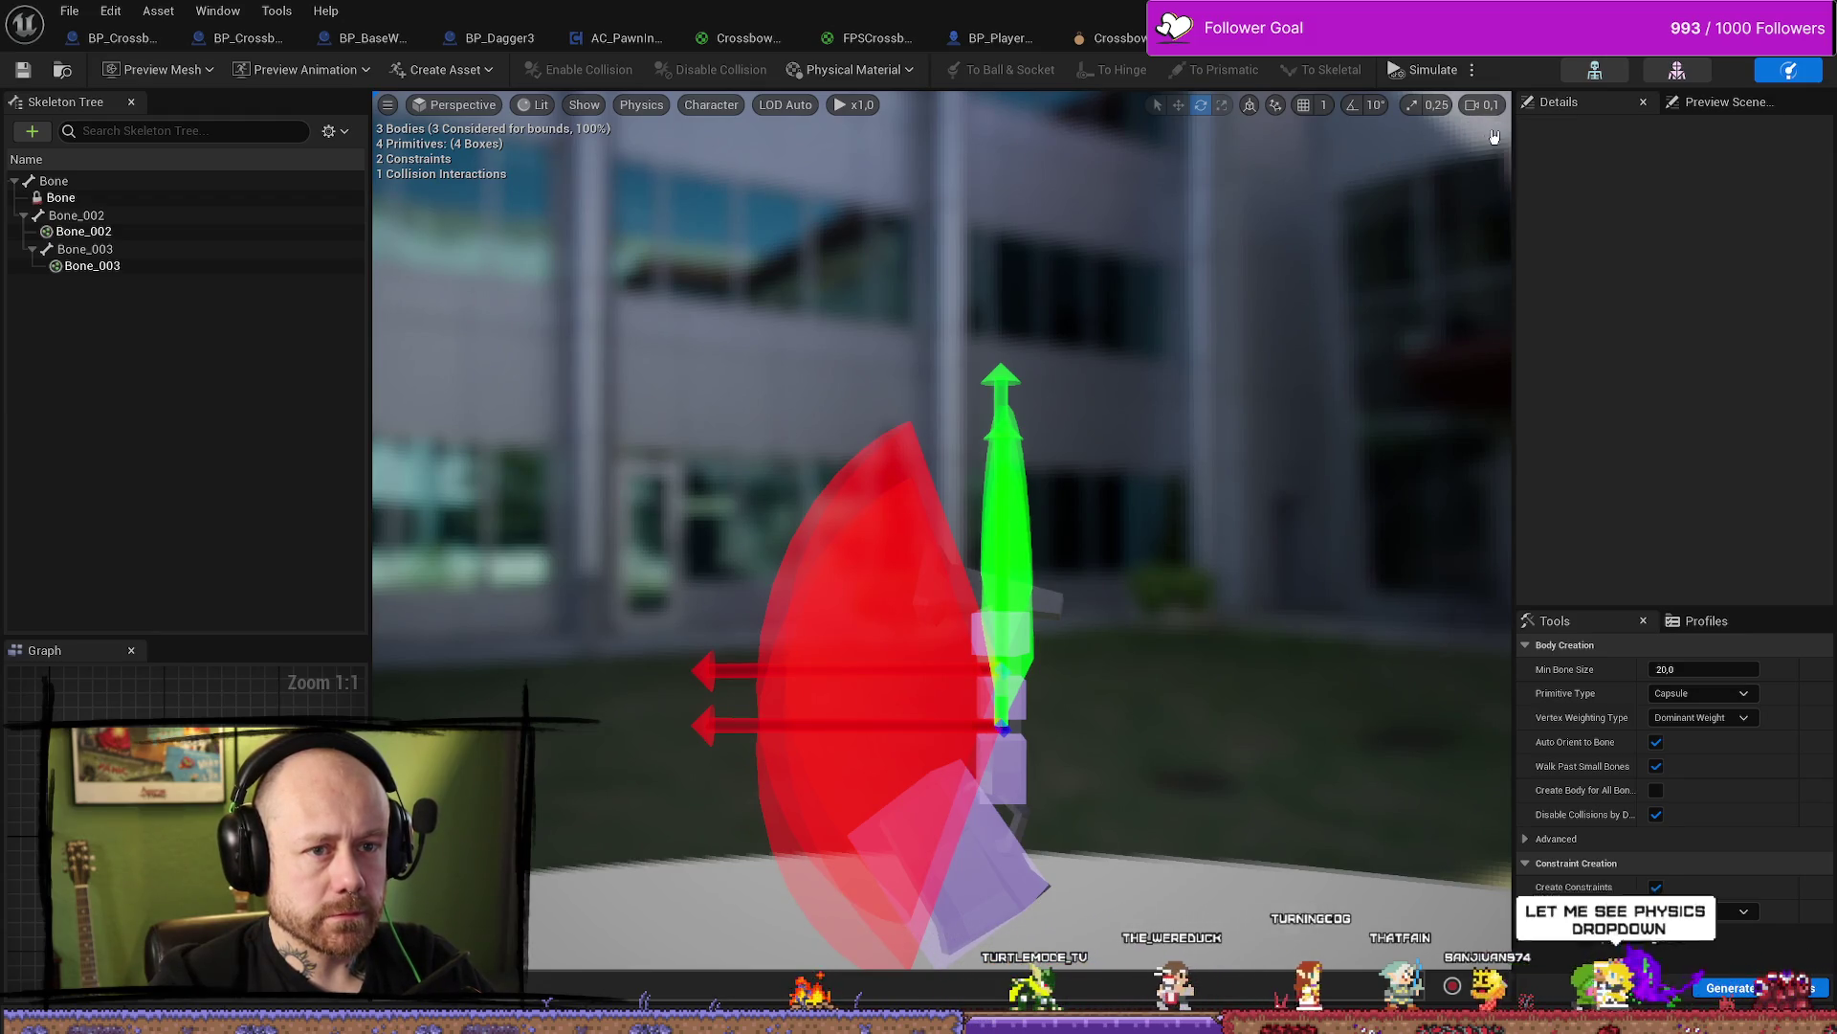
{"action": "left_click", "coordinate": [641, 105]}
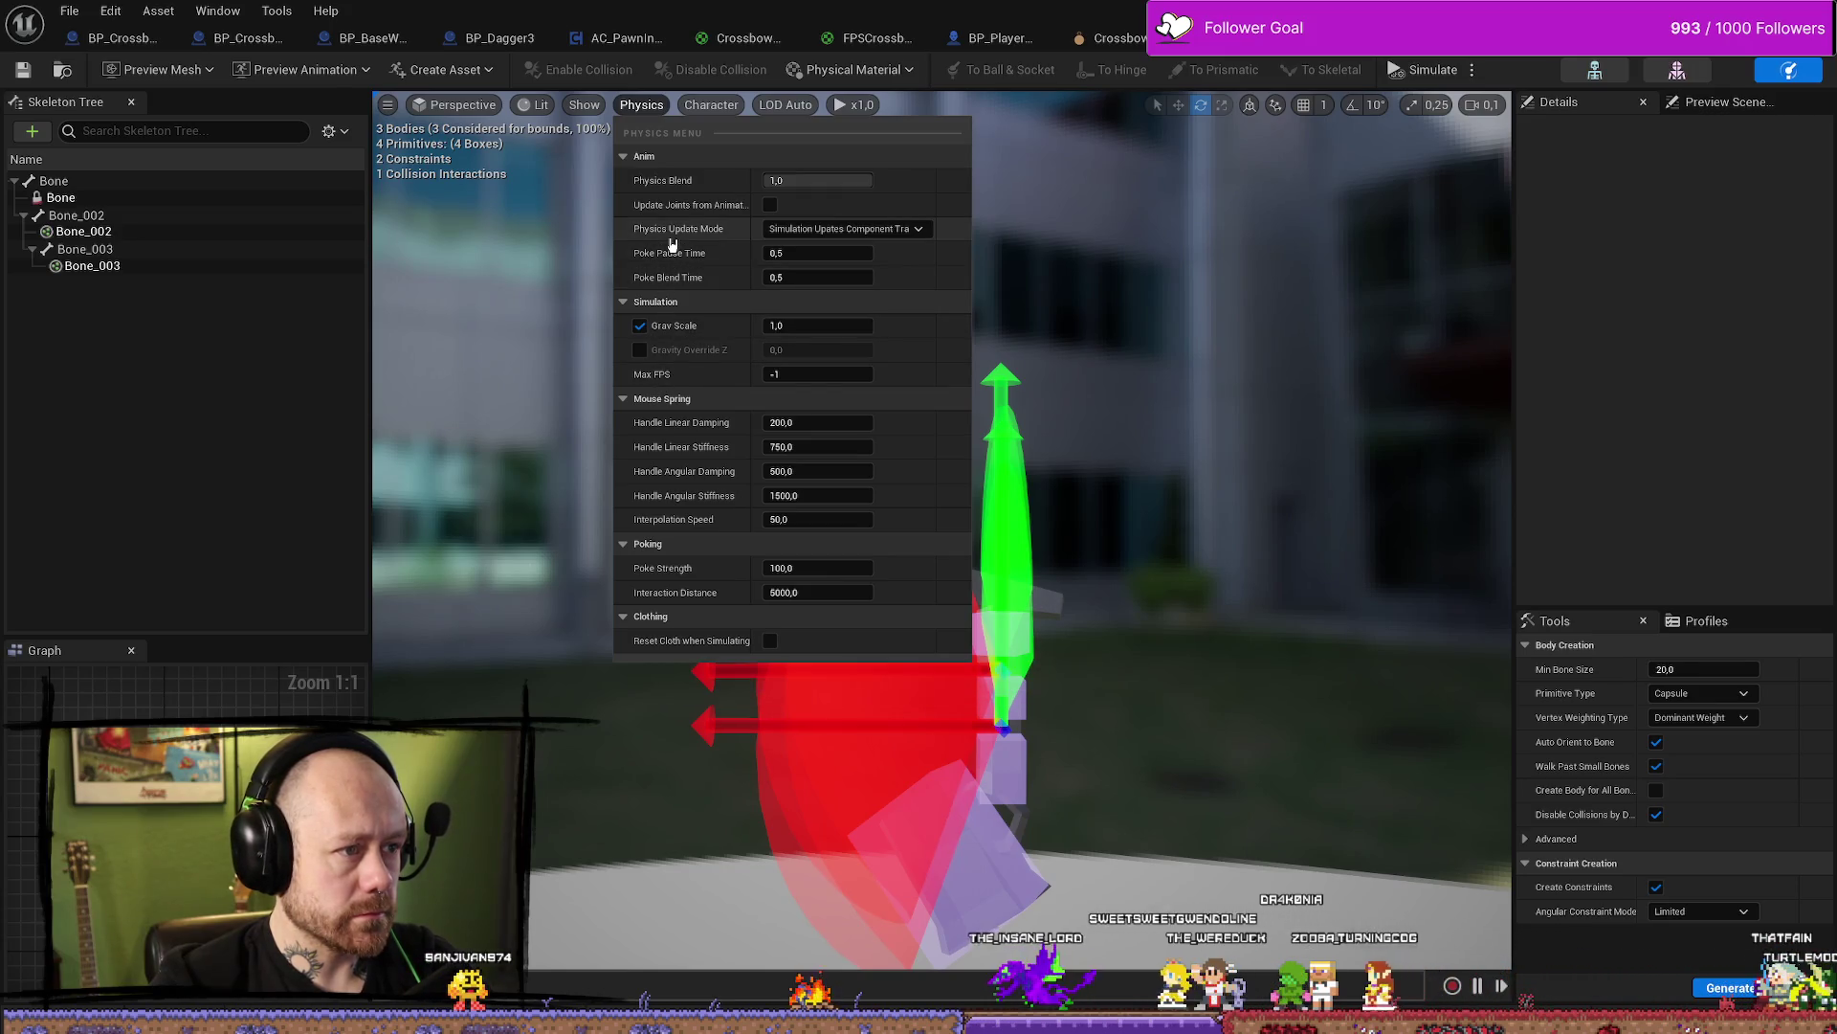
Nudge Physics Blend and reduce Character > Constraints > Constraint Scale from 1.0 to about 0.23
{"action": "mouse_move", "coordinate": [818, 180]}
{"action": "left_mouse_down"}
{"action": "mouse_move", "coordinate": [765, 180]}
{"action": "mouse_move", "coordinate": [795, 179]}
{"action": "left_mouse_up"}
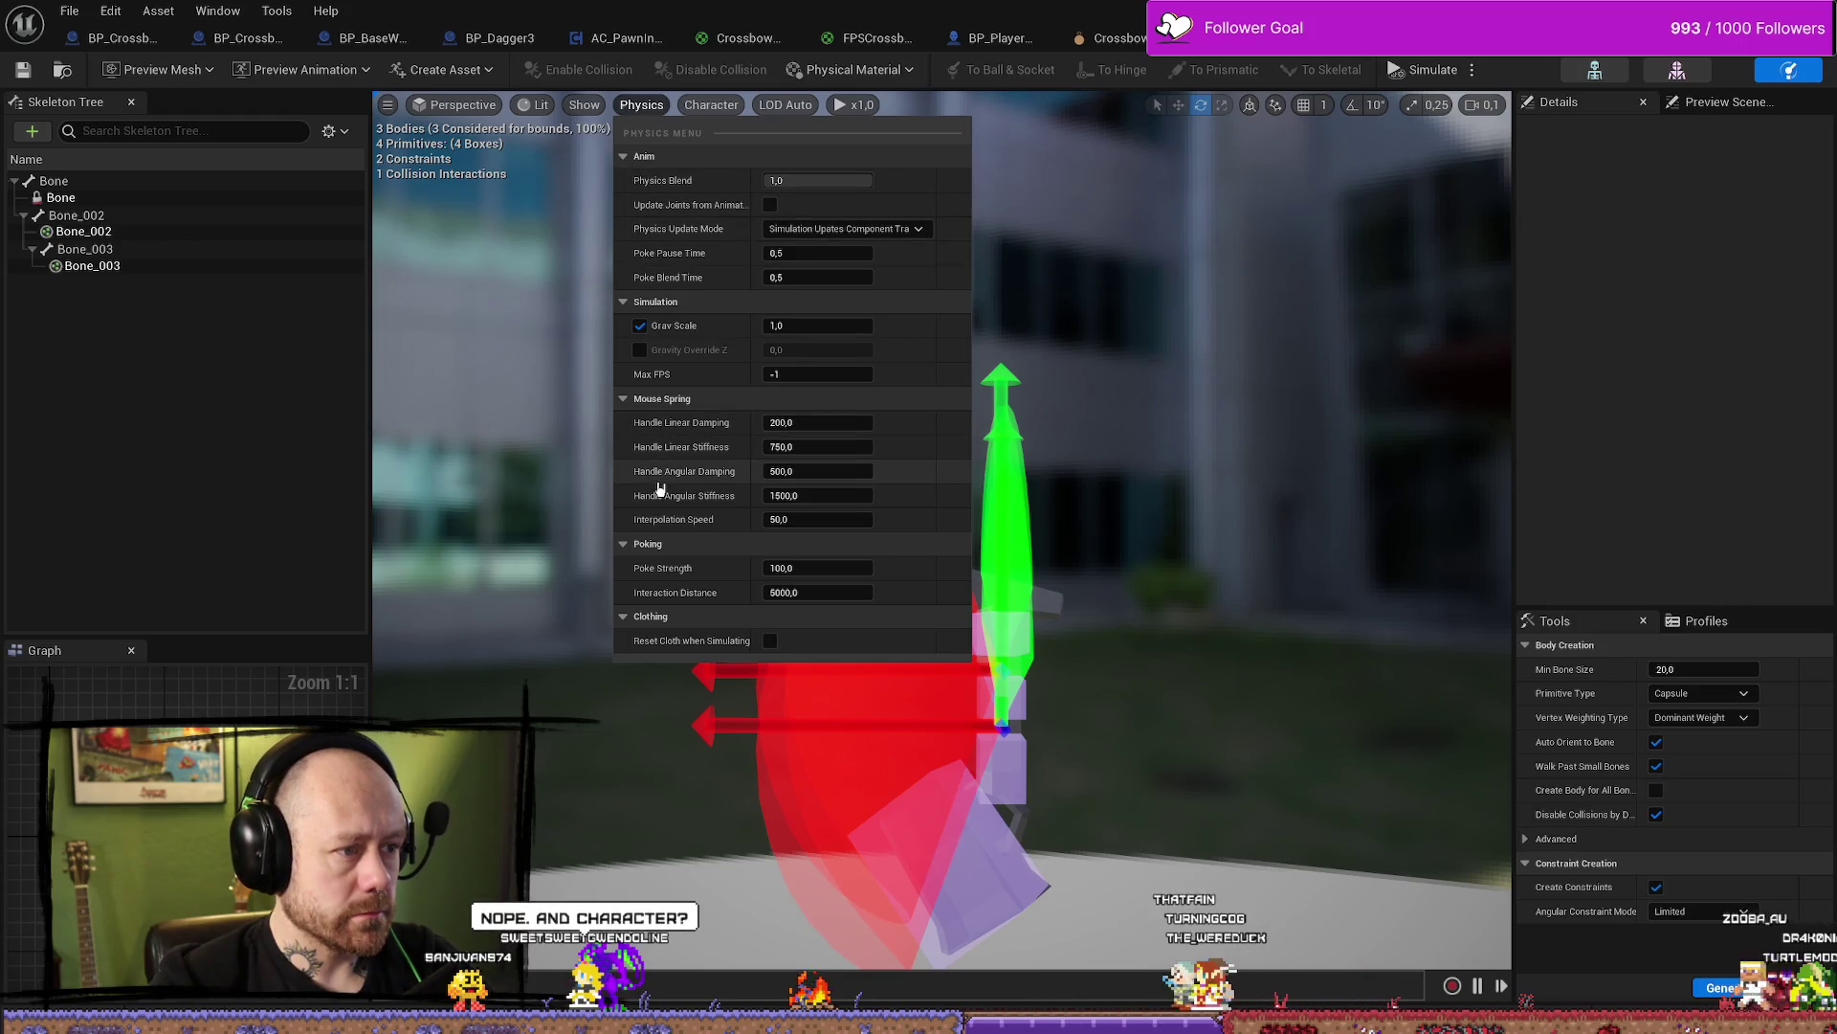
{"action": "left_click", "coordinate": [711, 104]}
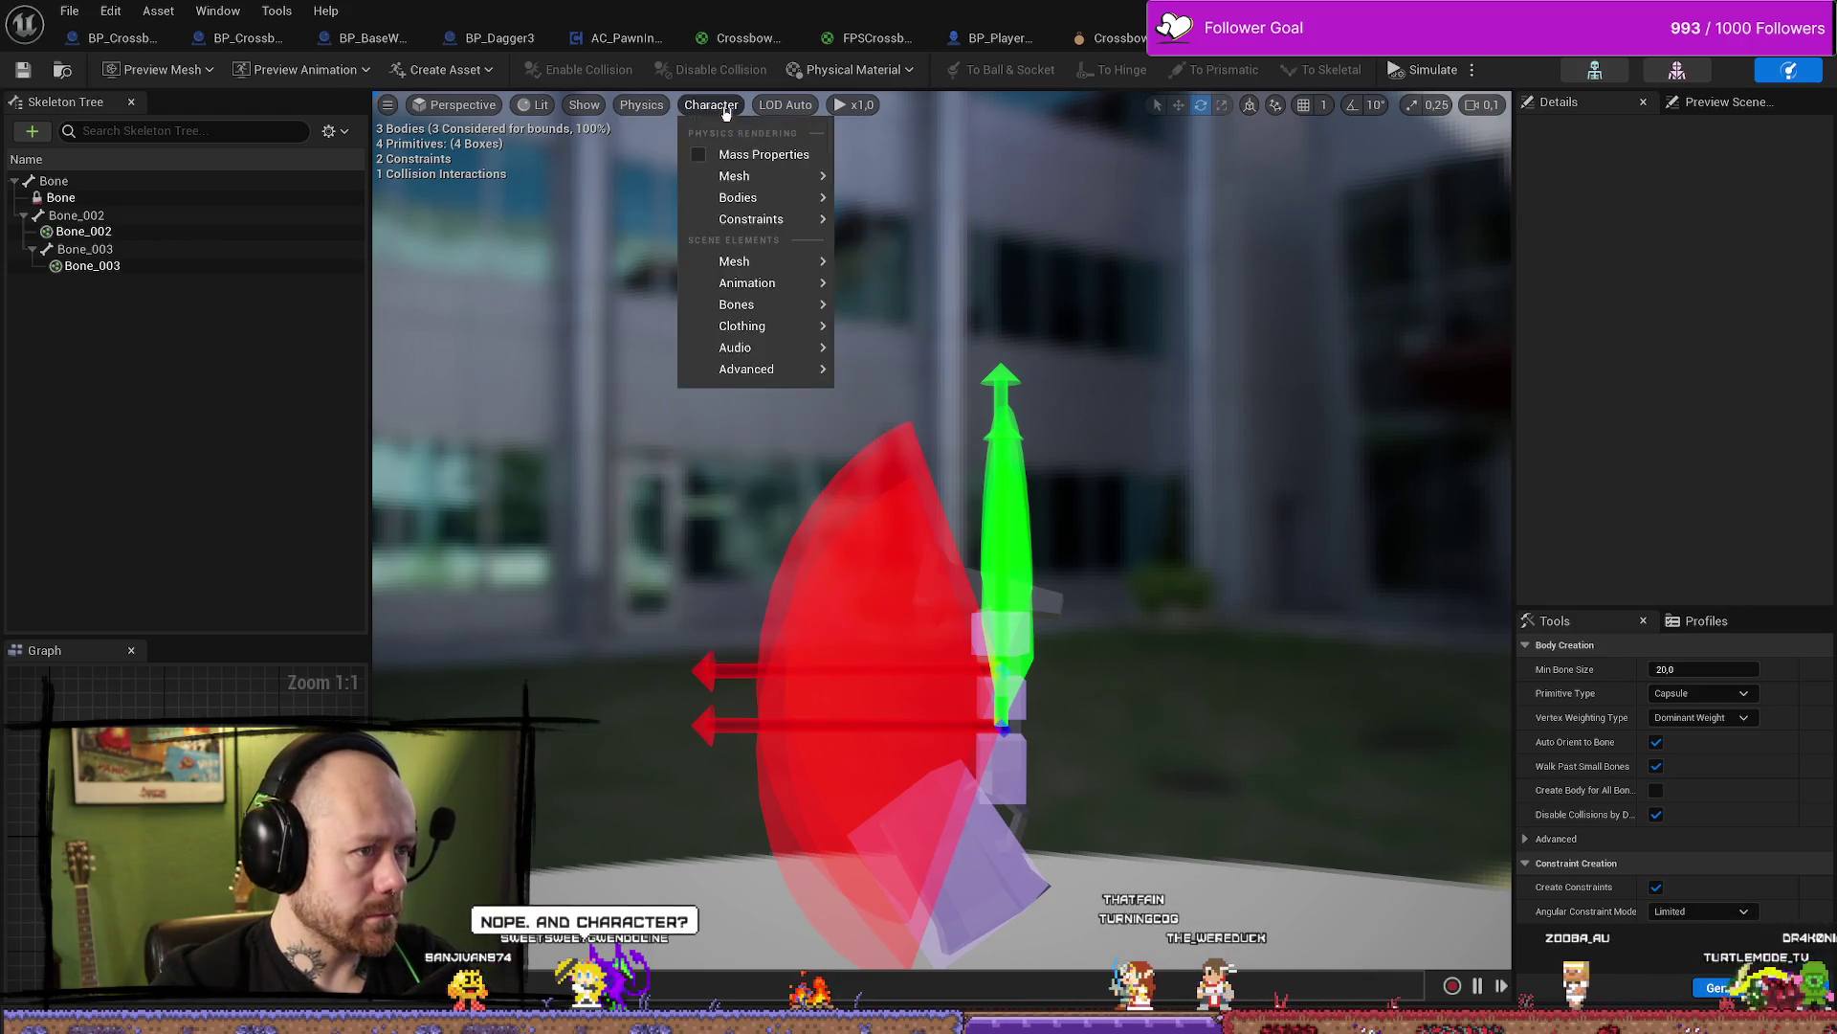
{"action": "mouse_move", "coordinate": [735, 203]}
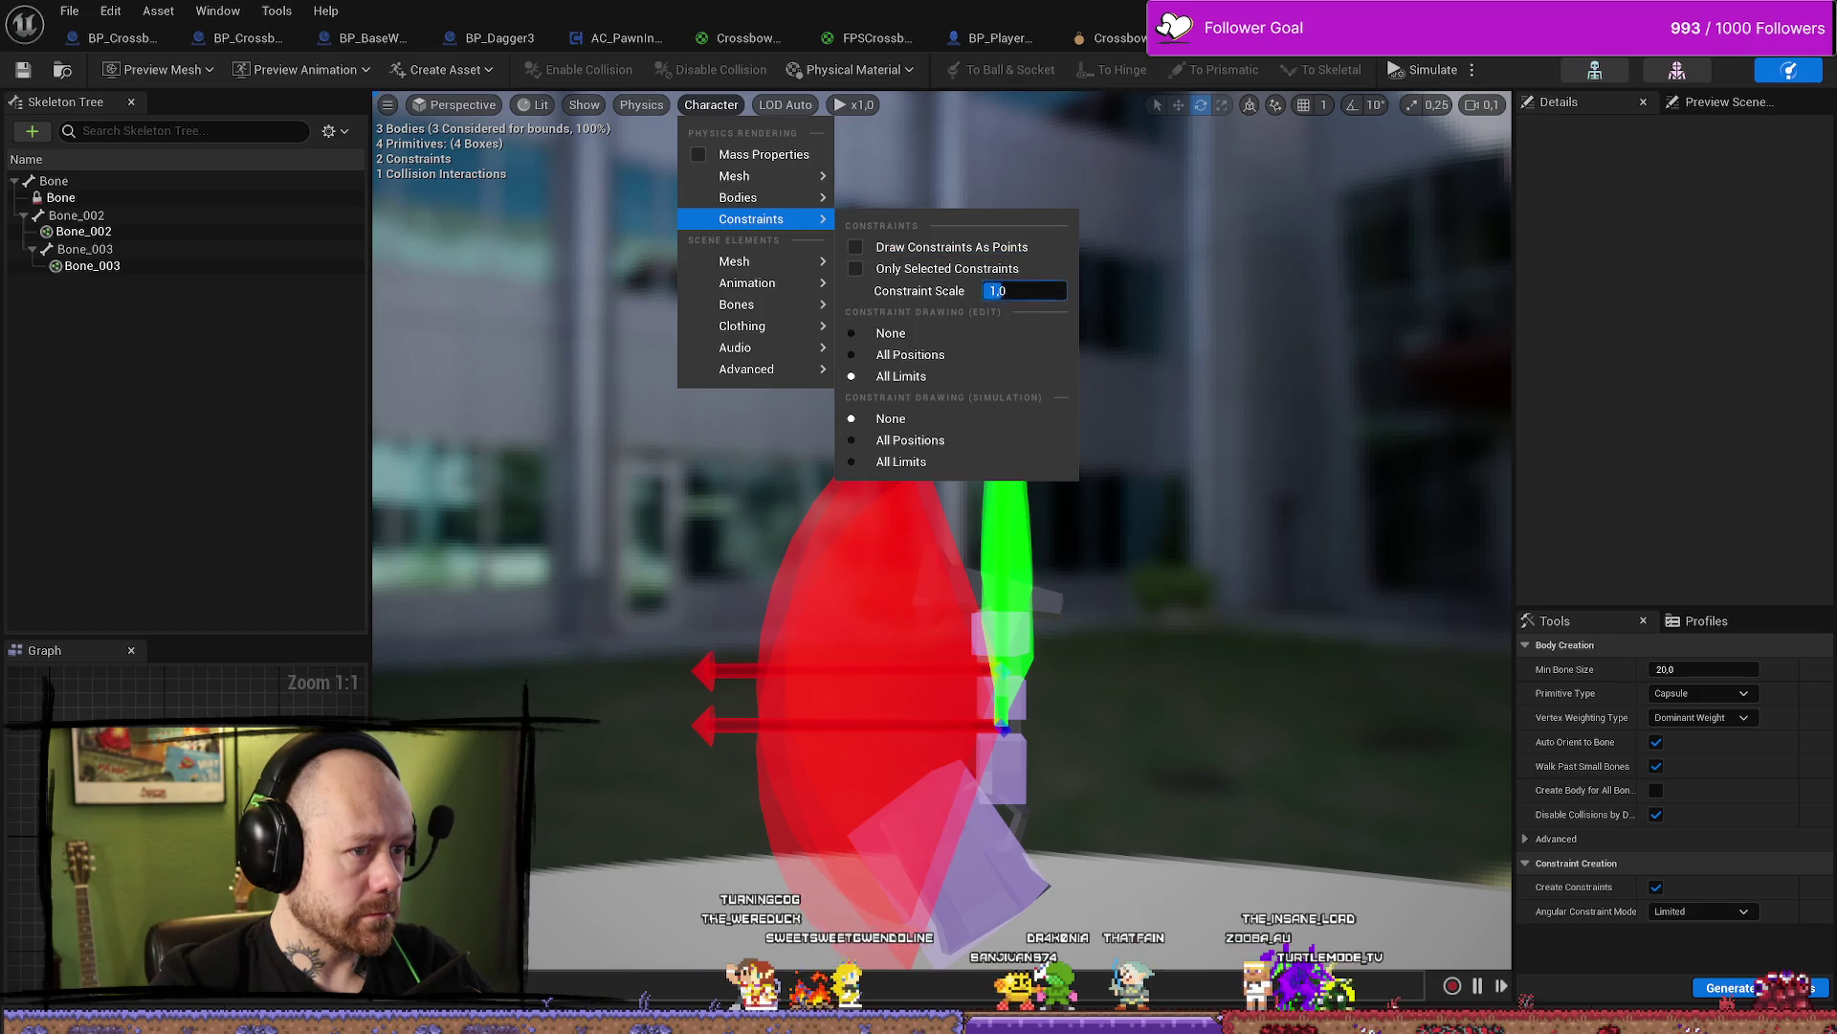
{"action": "mouse_move", "coordinate": [995, 291]}
{"action": "left_mouse_down"}
{"action": "mouse_move", "coordinate": [890, 291]}
{"action": "mouse_move", "coordinate": [1023, 287]}
{"action": "left_mouse_up"}
{"action": "type", "text": "1"}
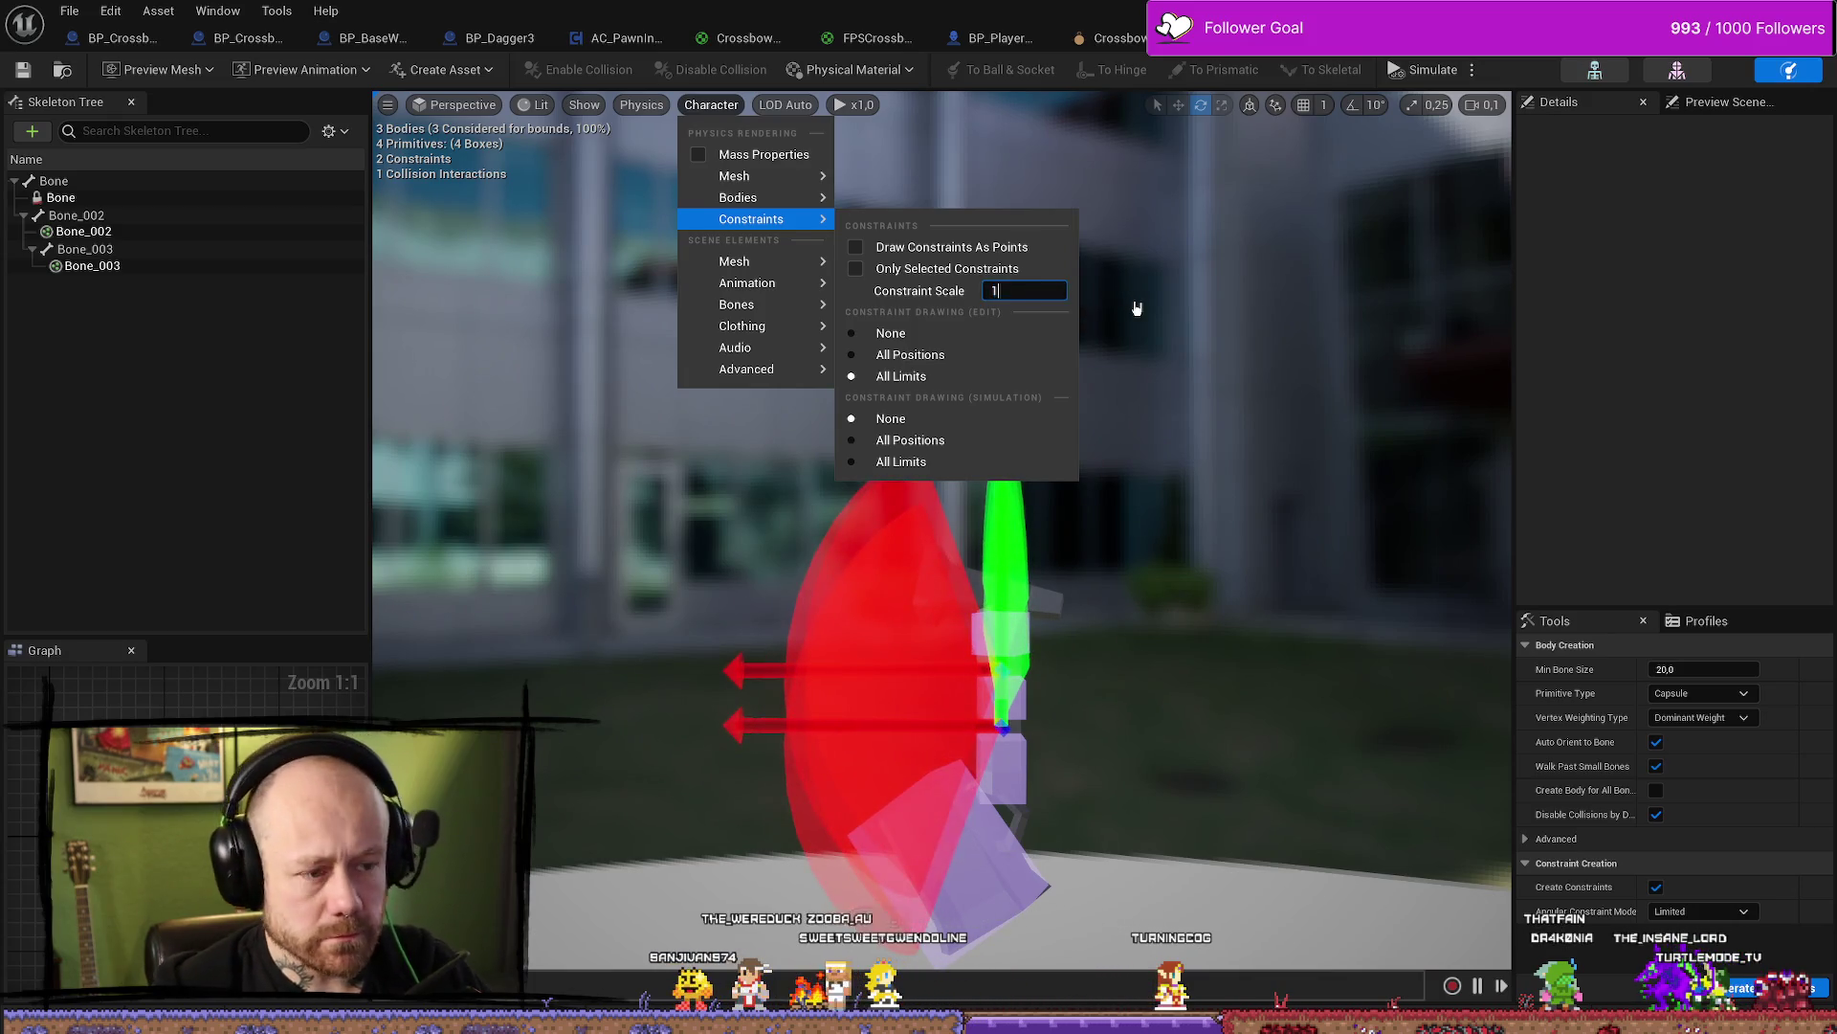
{"action": "key", "text": "Return"}
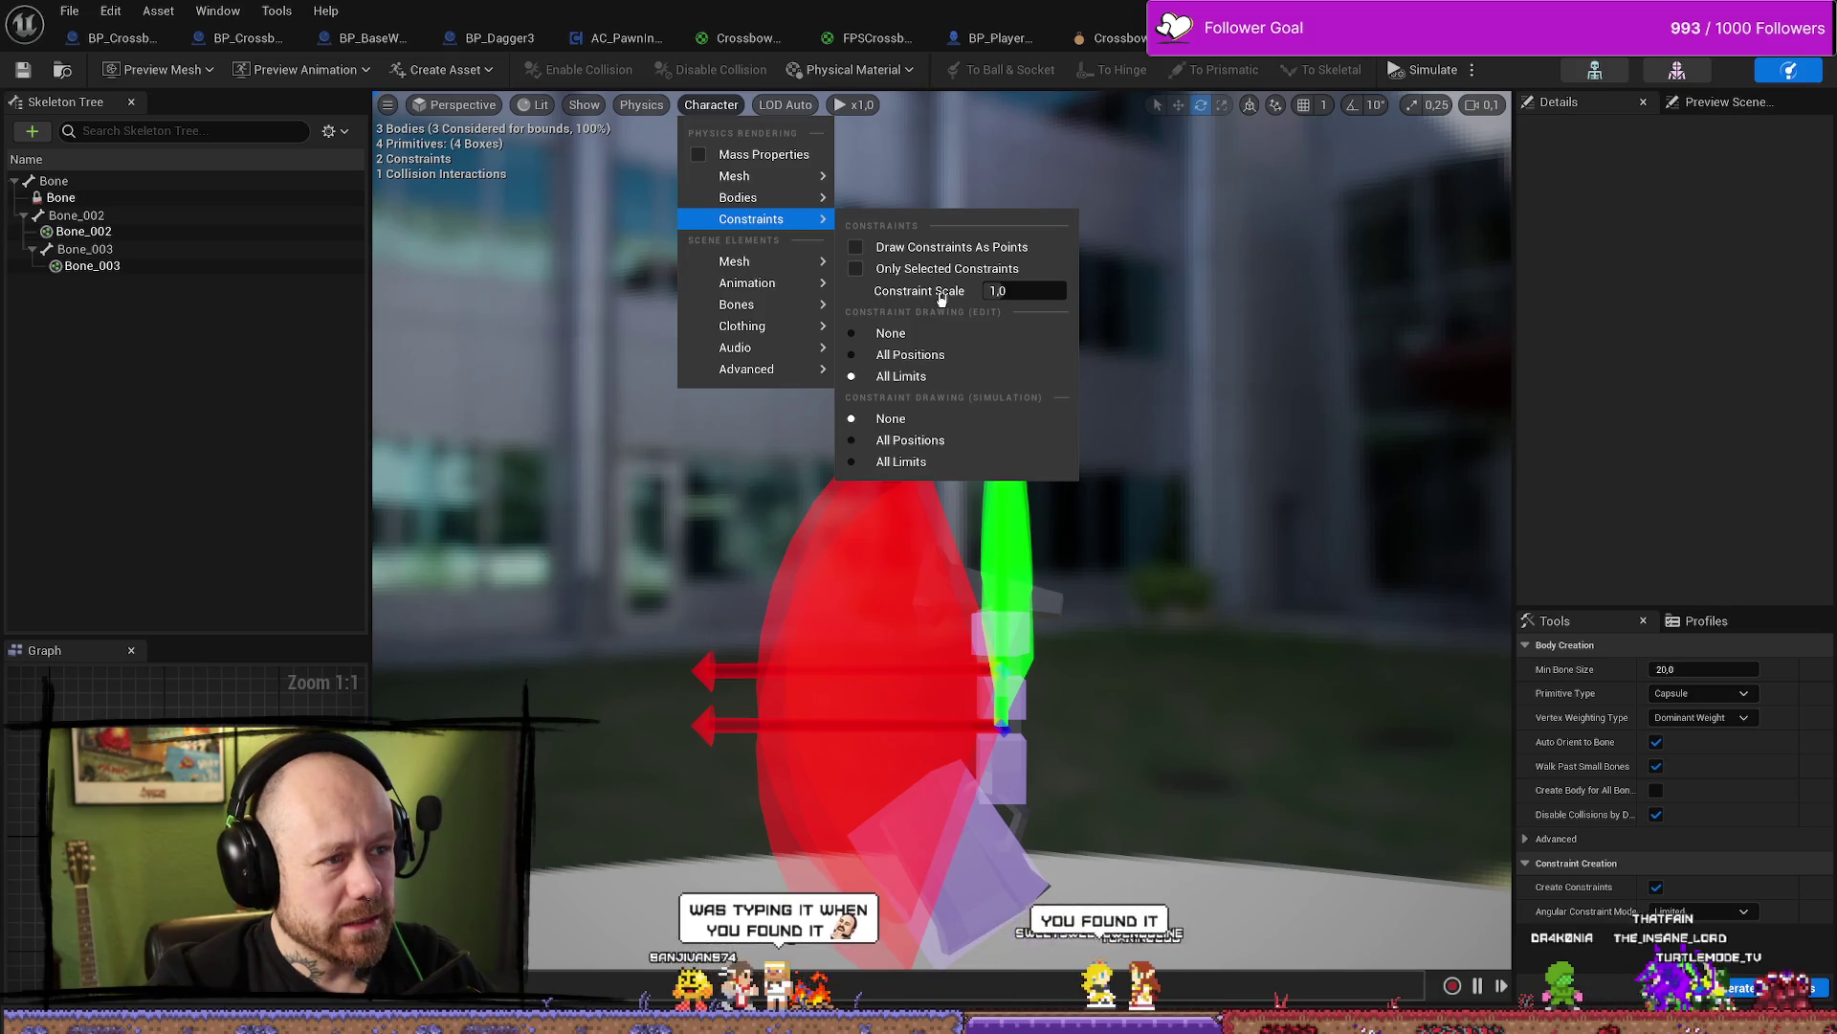
{"action": "left_click_drag", "start_coordinate": [1013, 291], "coordinate": [929, 291]}
{"action": "mouse_move", "coordinate": [938, 478]}
{"action": "right_mouse_down"}
{"action": "mouse_move", "coordinate": [1005, 546]}
{"action": "mouse_move", "coordinate": [900, 531]}
{"action": "mouse_move", "coordinate": [895, 500]}
{"action": "right_mouse_up"}
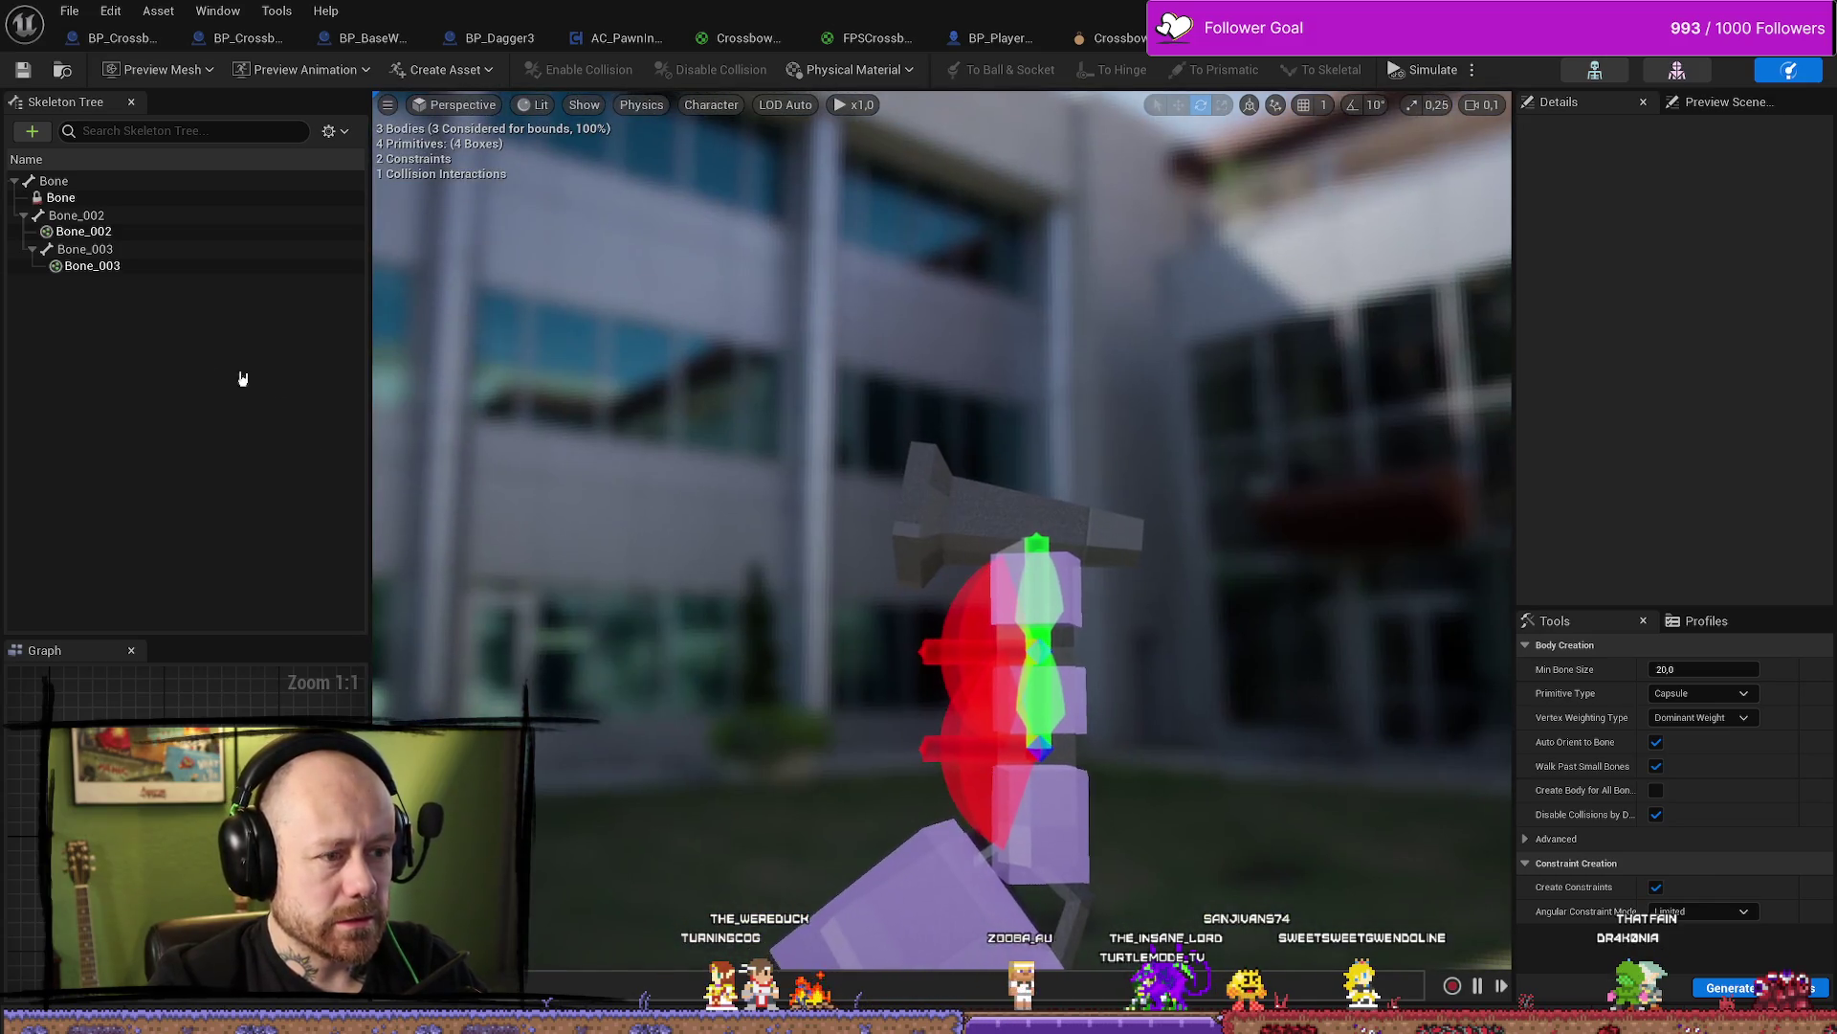
Right-click the root Bone in the Skeleton Tree and choose Add Box
{"action": "left_click", "coordinate": [83, 181]}
{"action": "right_click", "coordinate": [82, 181]}
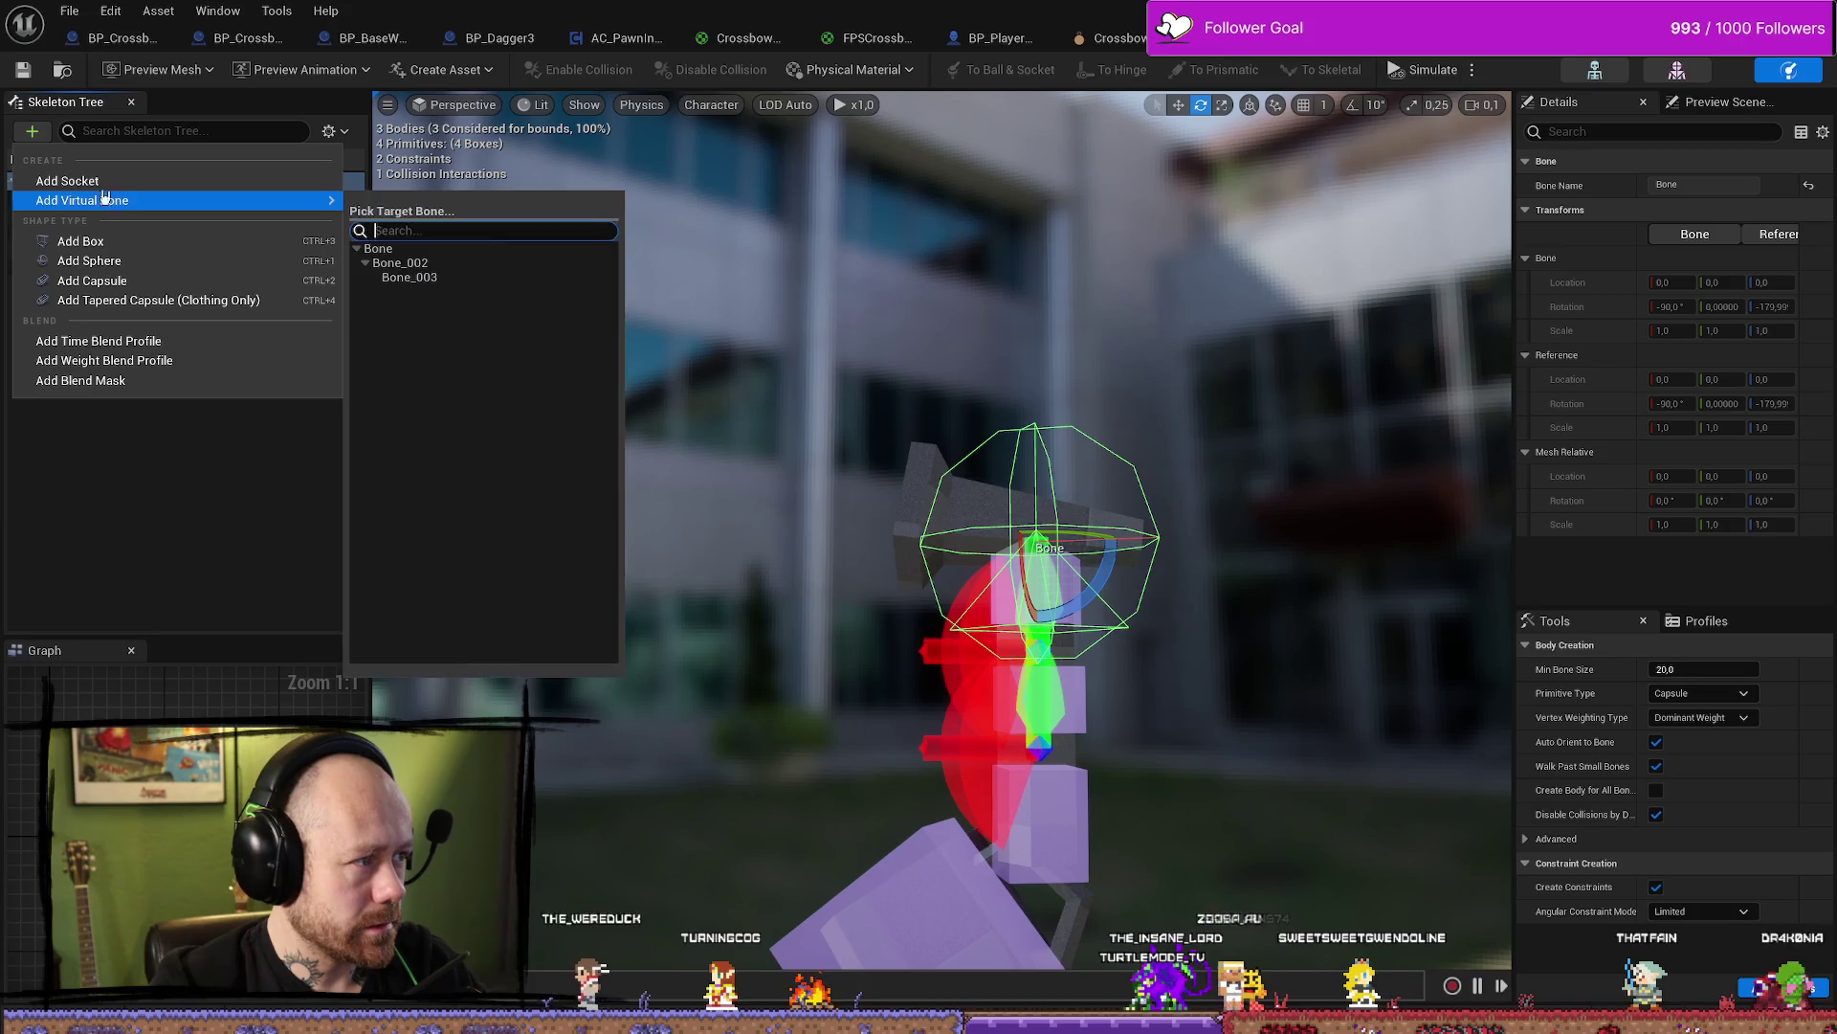
{"action": "left_click", "coordinate": [81, 241]}
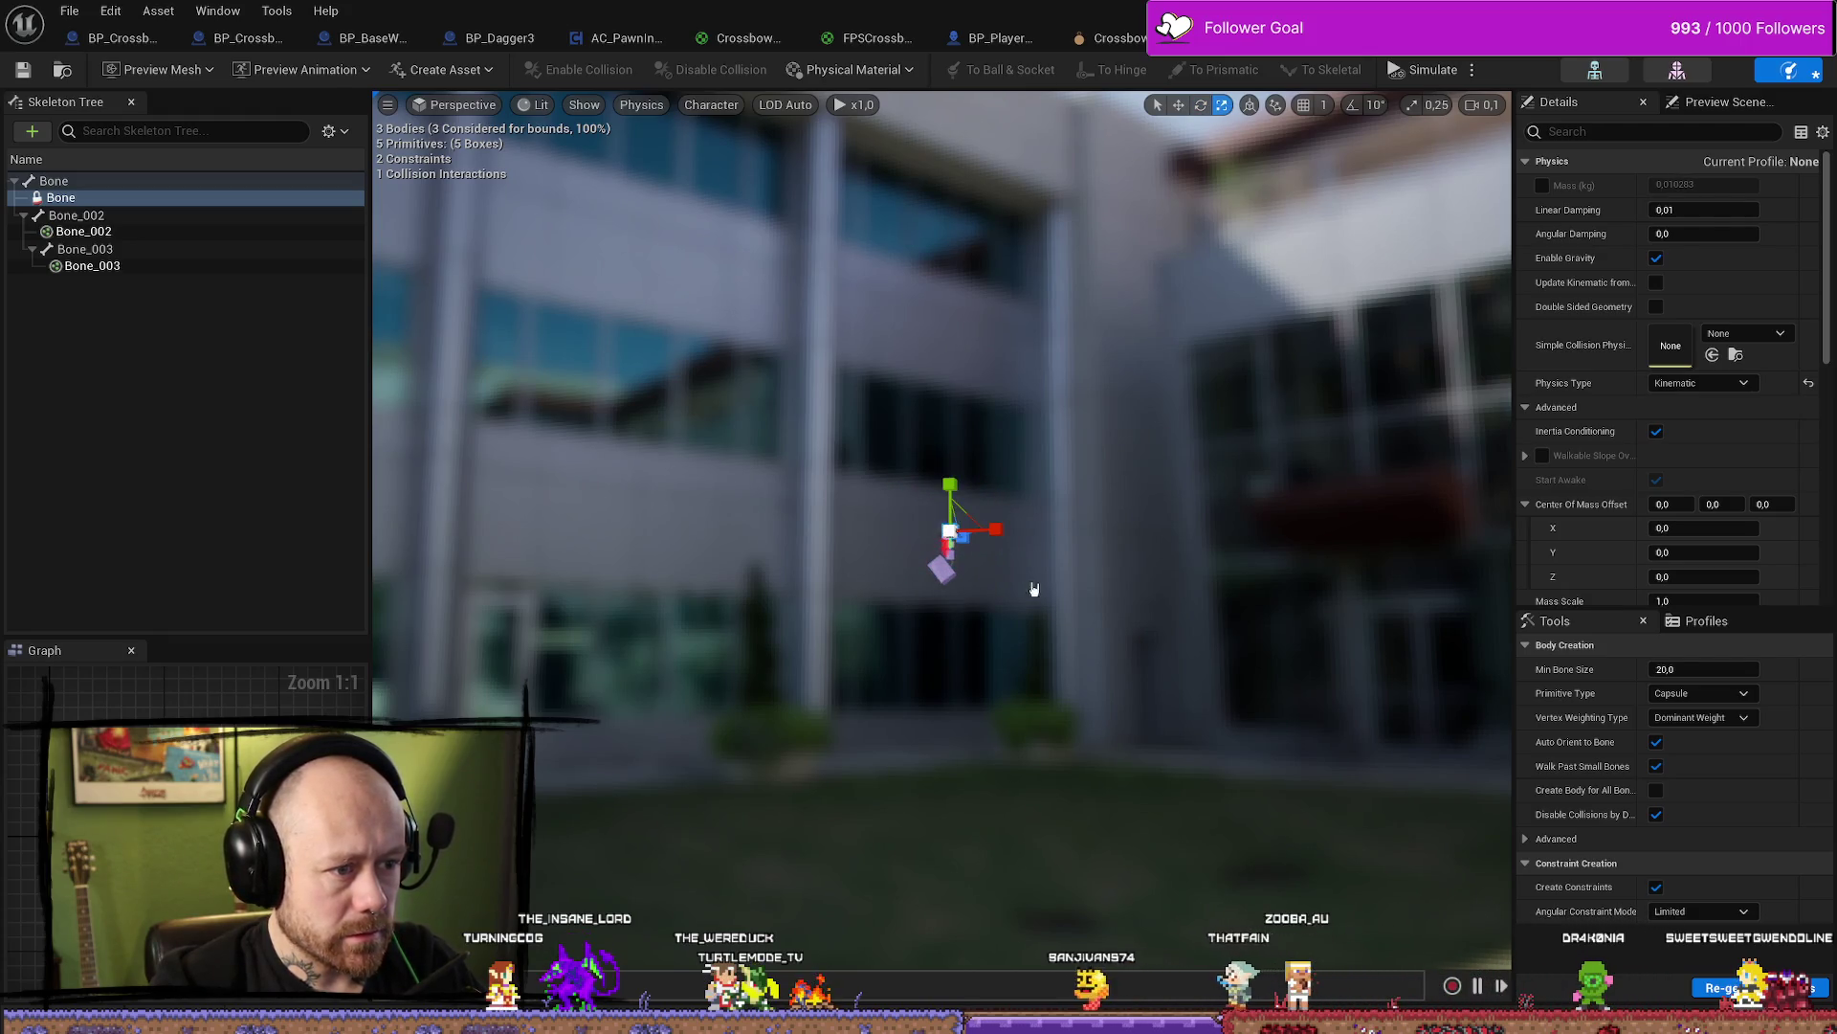
Shrink the root Bone's new box body to a small cube
{"action": "right_click_drag", "start_coordinate": [1033, 588], "coordinate": [1033, 587]}
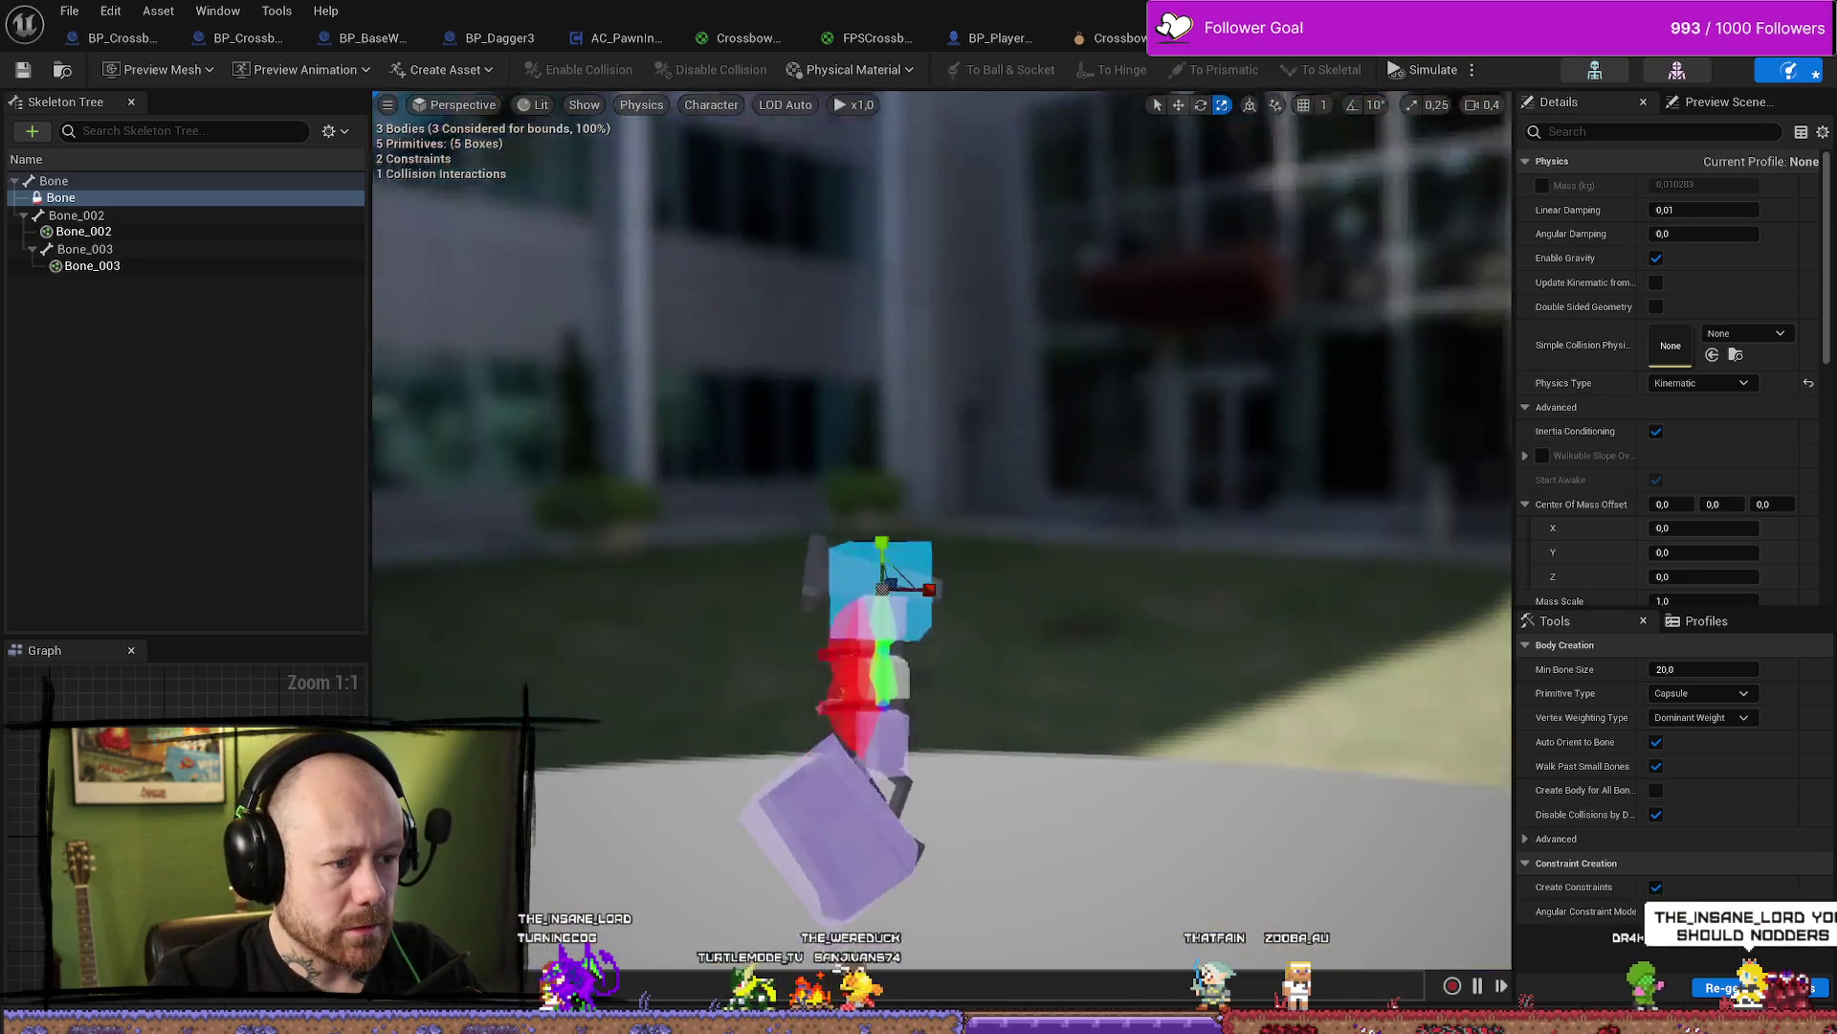
{"action": "right_click_drag", "start_coordinate": [855, 531], "coordinate": [854, 532]}
{"action": "mouse_move", "coordinate": [873, 560]}
{"action": "left_mouse_down"}
{"action": "mouse_move", "coordinate": [862, 583]}
{"action": "mouse_move", "coordinate": [976, 565]}
{"action": "left_mouse_up"}
{"action": "right_click_drag", "start_coordinate": [855, 531], "coordinate": [854, 531]}
{"action": "scroll", "coordinate": [855, 531], "scroll_direction": "down", "scroll_amount": 3}
{"action": "right_click_drag", "start_coordinate": [1047, 470], "coordinate": [1047, 470]}
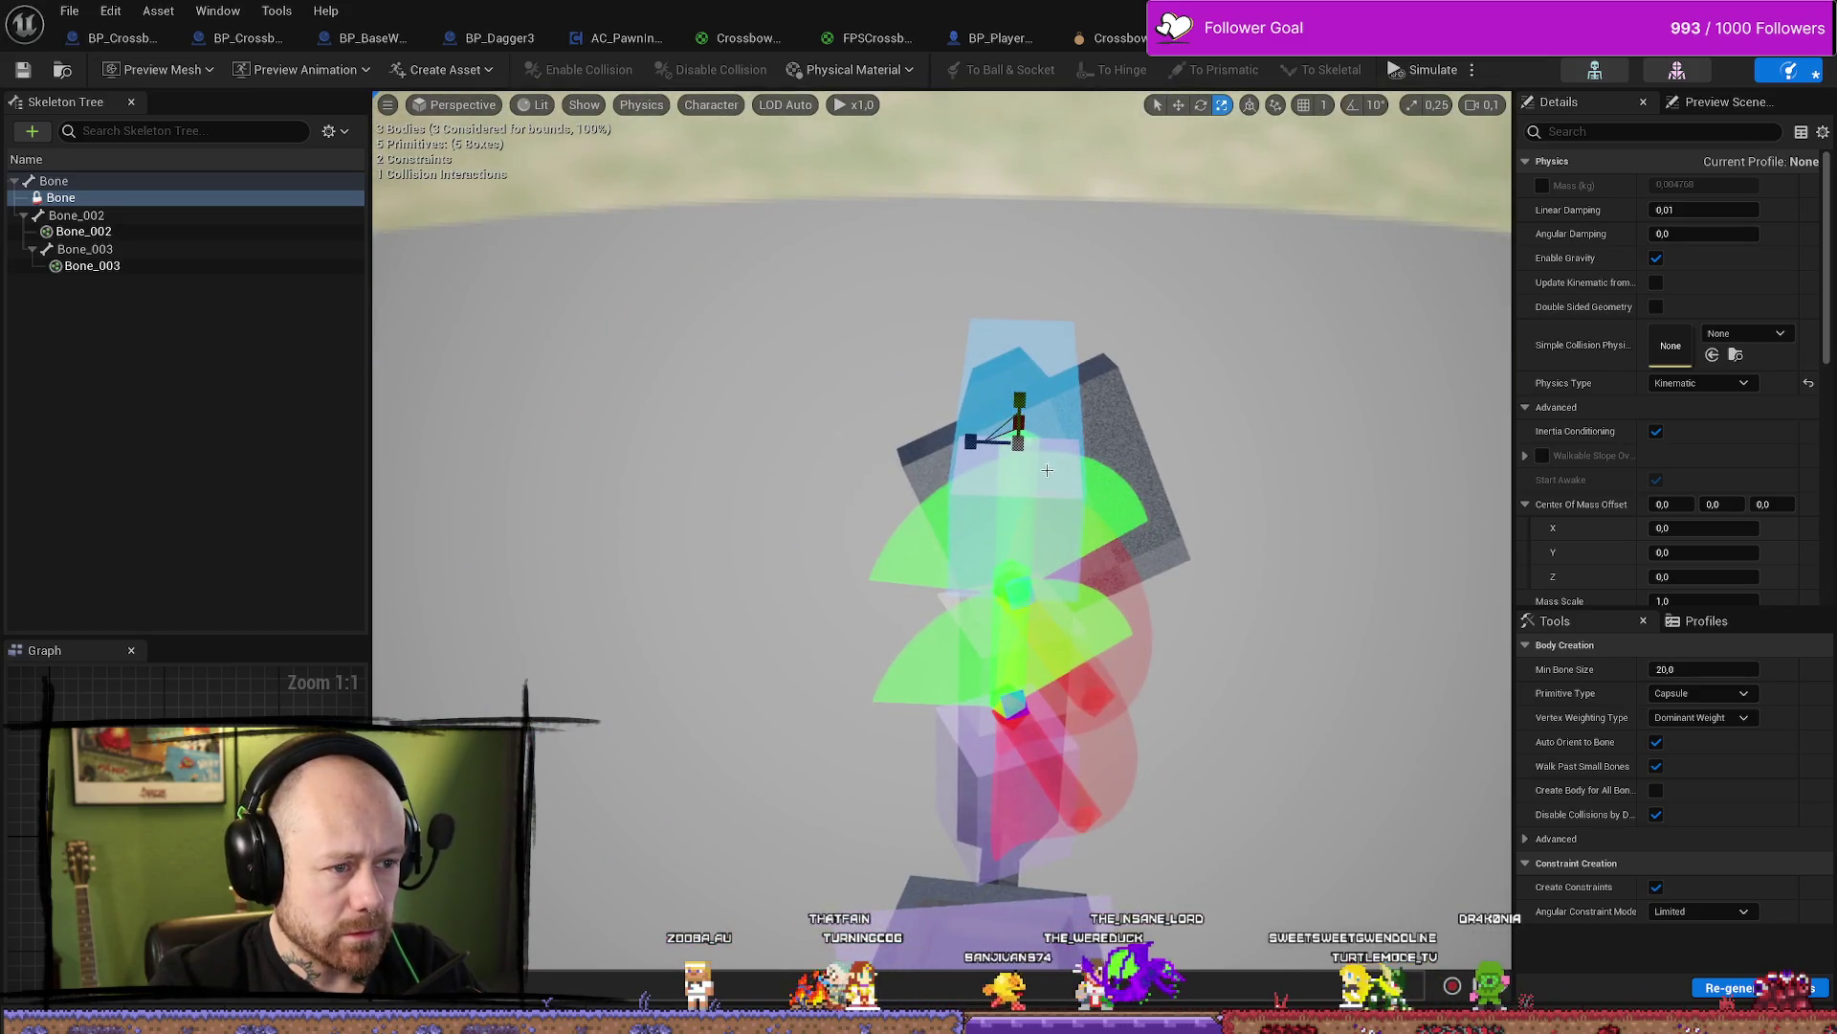
{"action": "right_click_drag", "start_coordinate": [858, 545], "coordinate": [858, 545]}
Rotate the blue box body with the rotation gizmo, then reselect it
{"action": "key", "text": "e"}
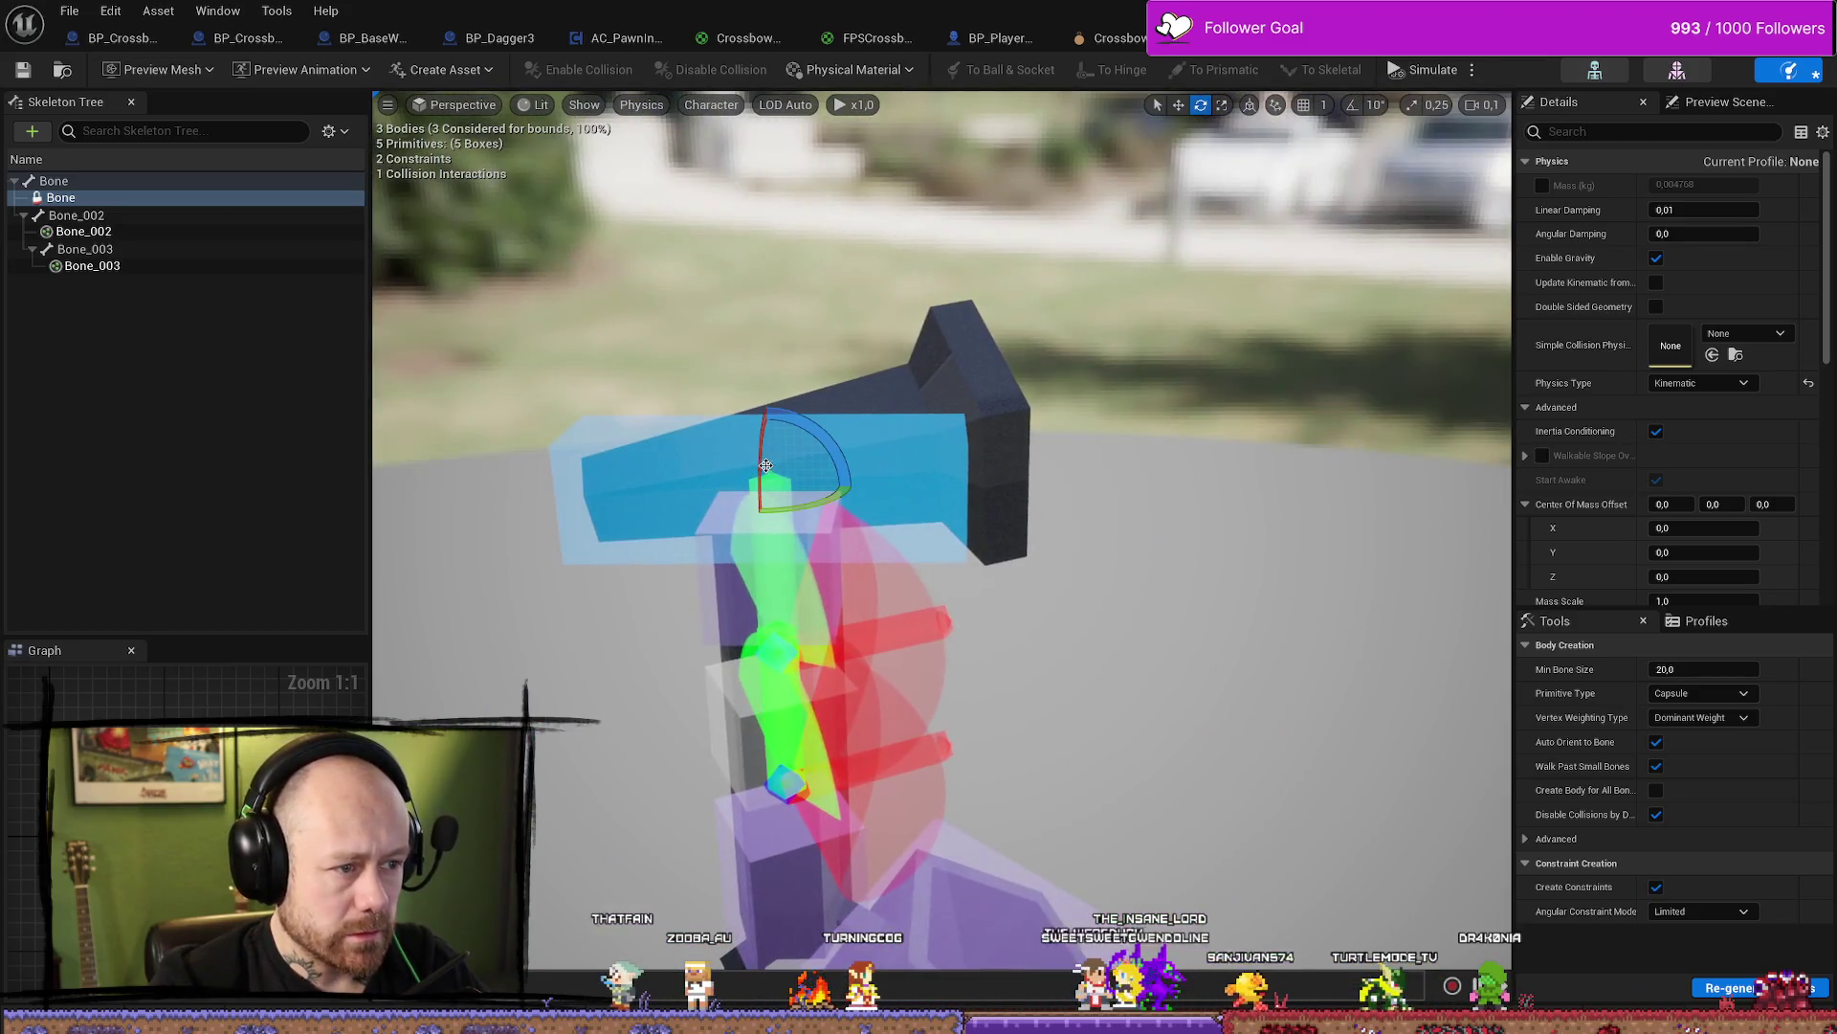
{"action": "left_click_drag", "start_coordinate": [685, 490], "coordinate": [703, 524]}
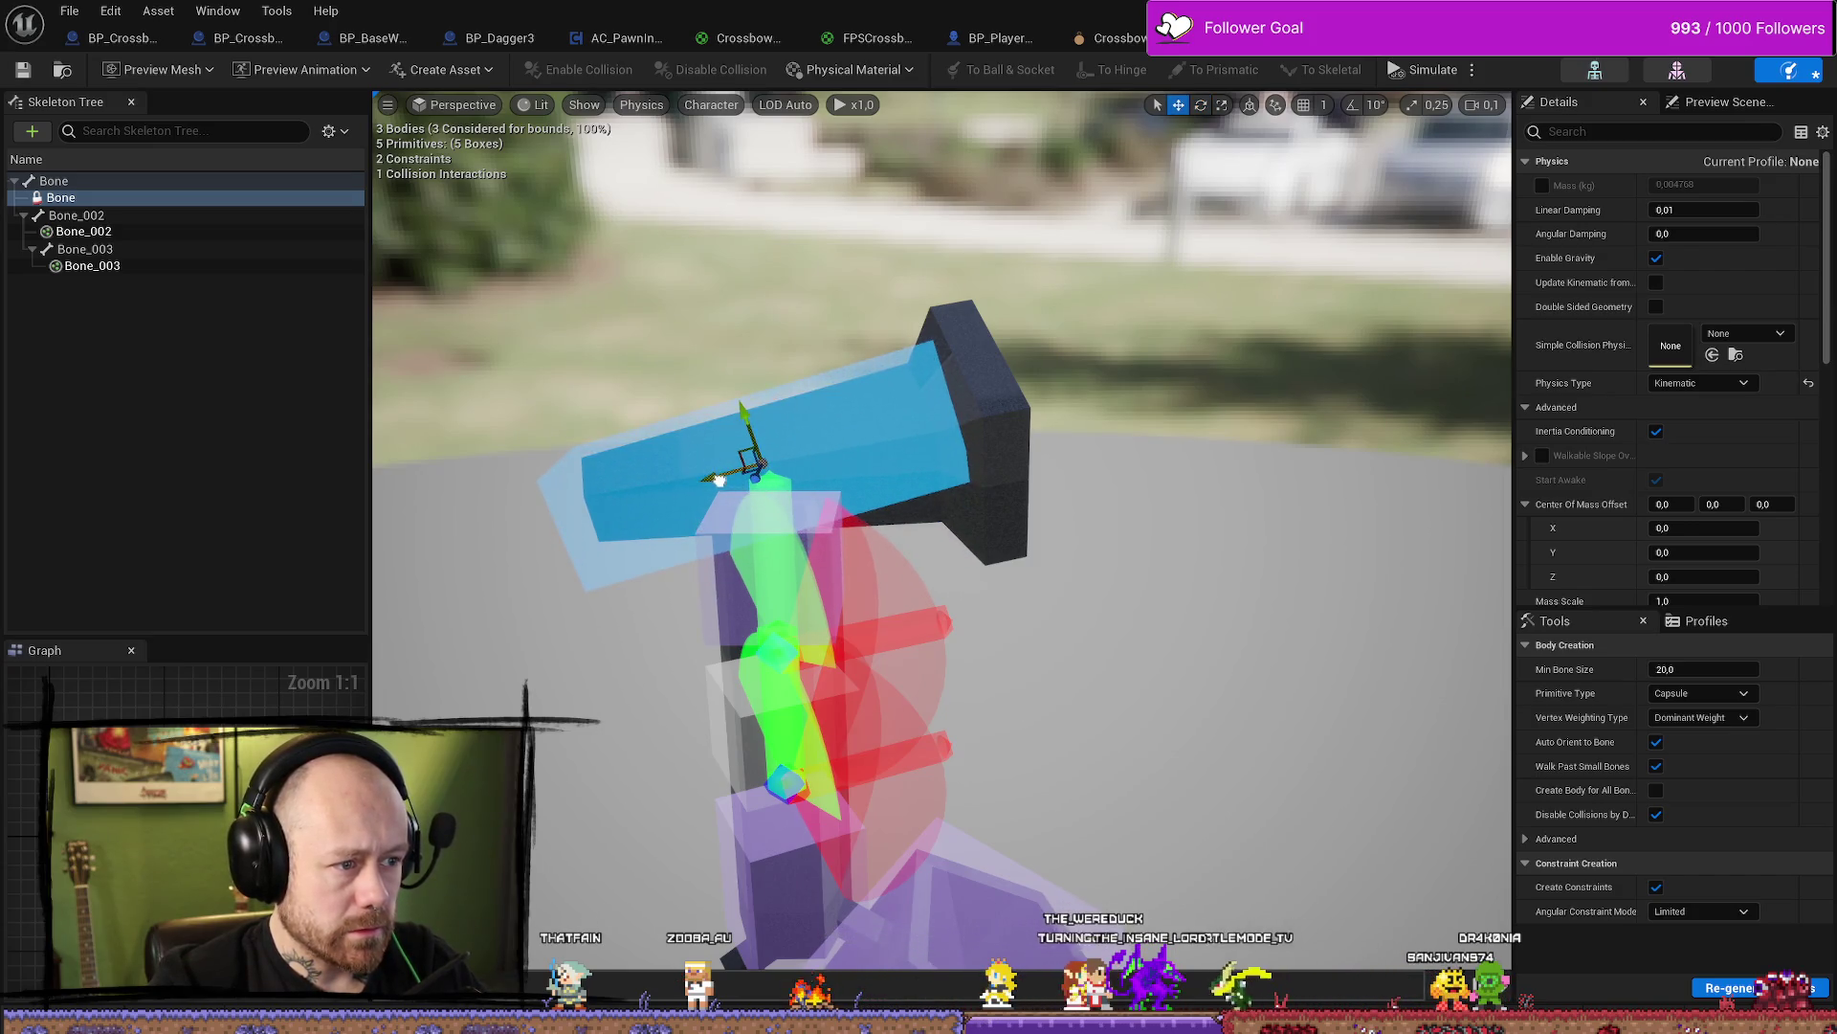
{"action": "right_click_drag", "start_coordinate": [751, 469], "coordinate": [680, 483]}
{"action": "key", "text": "e"}
{"action": "right_click_drag", "start_coordinate": [1160, 535], "coordinate": [1160, 535]}
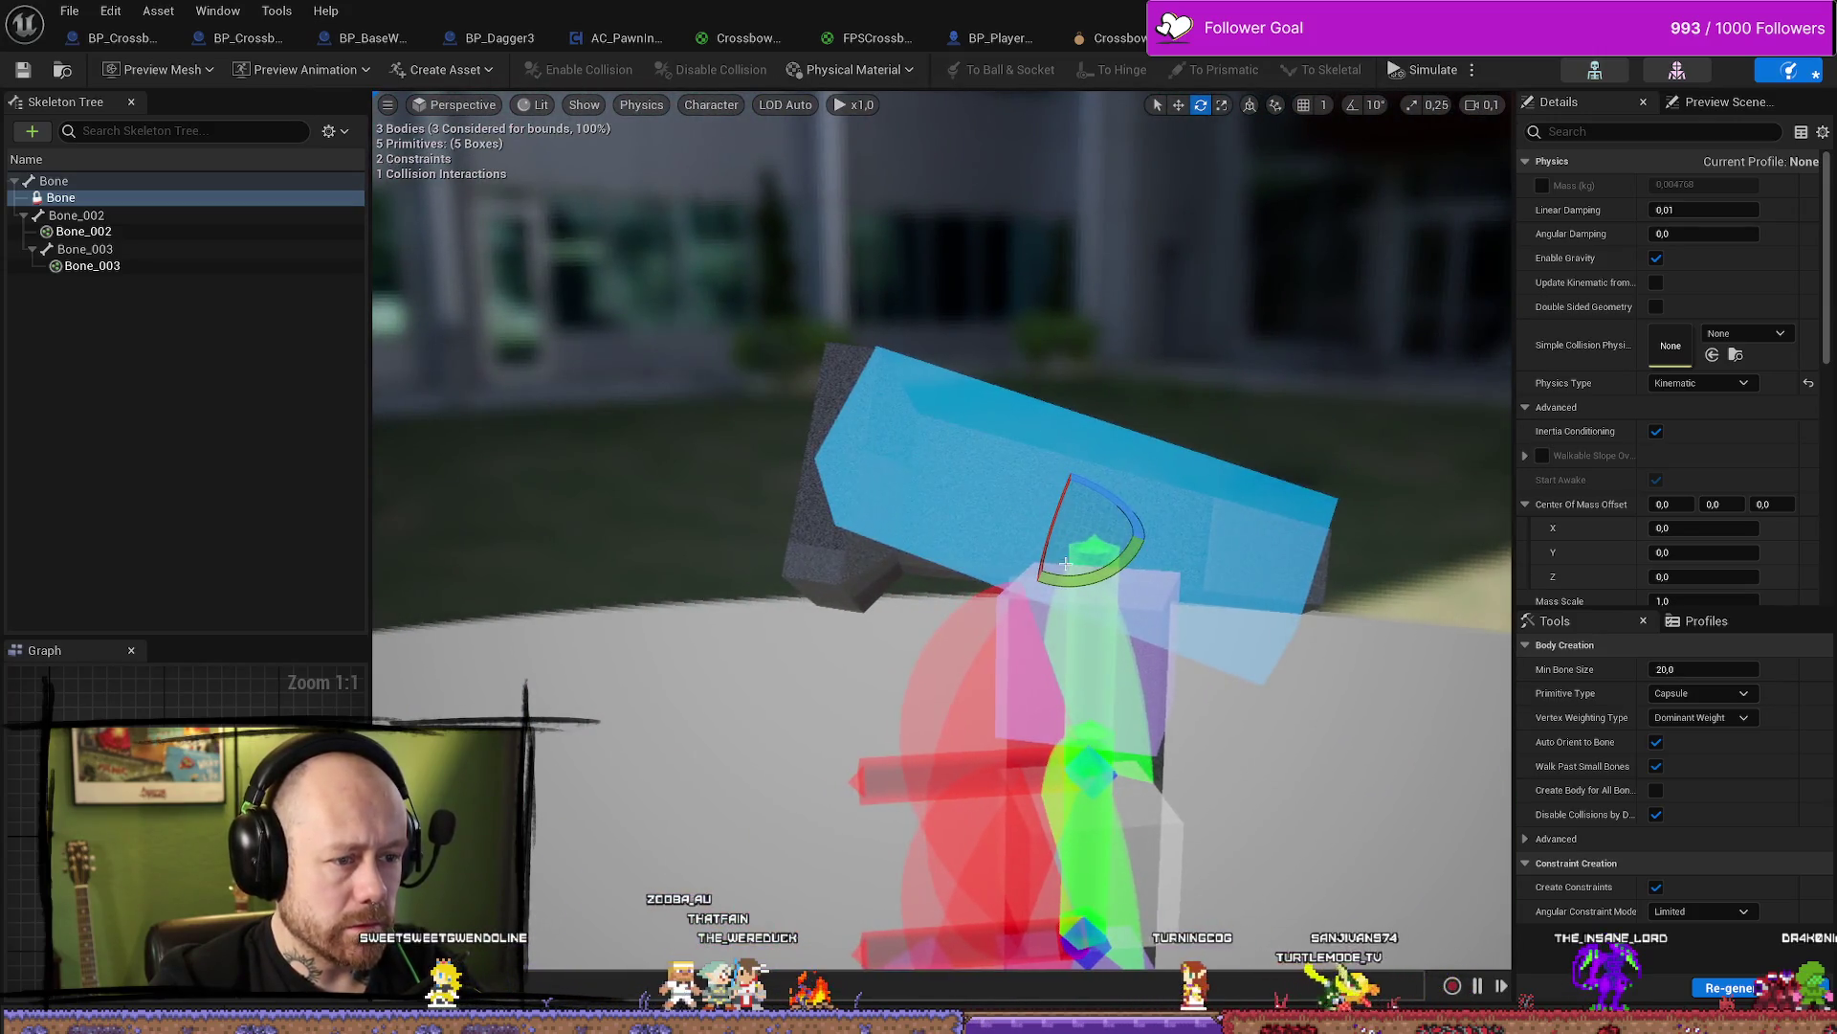
{"action": "left_click", "coordinate": [1160, 535]}
Rotate the crossbar's physics body to a flatter angle, then undo that rotation
{"action": "left_click", "coordinate": [1216, 521]}
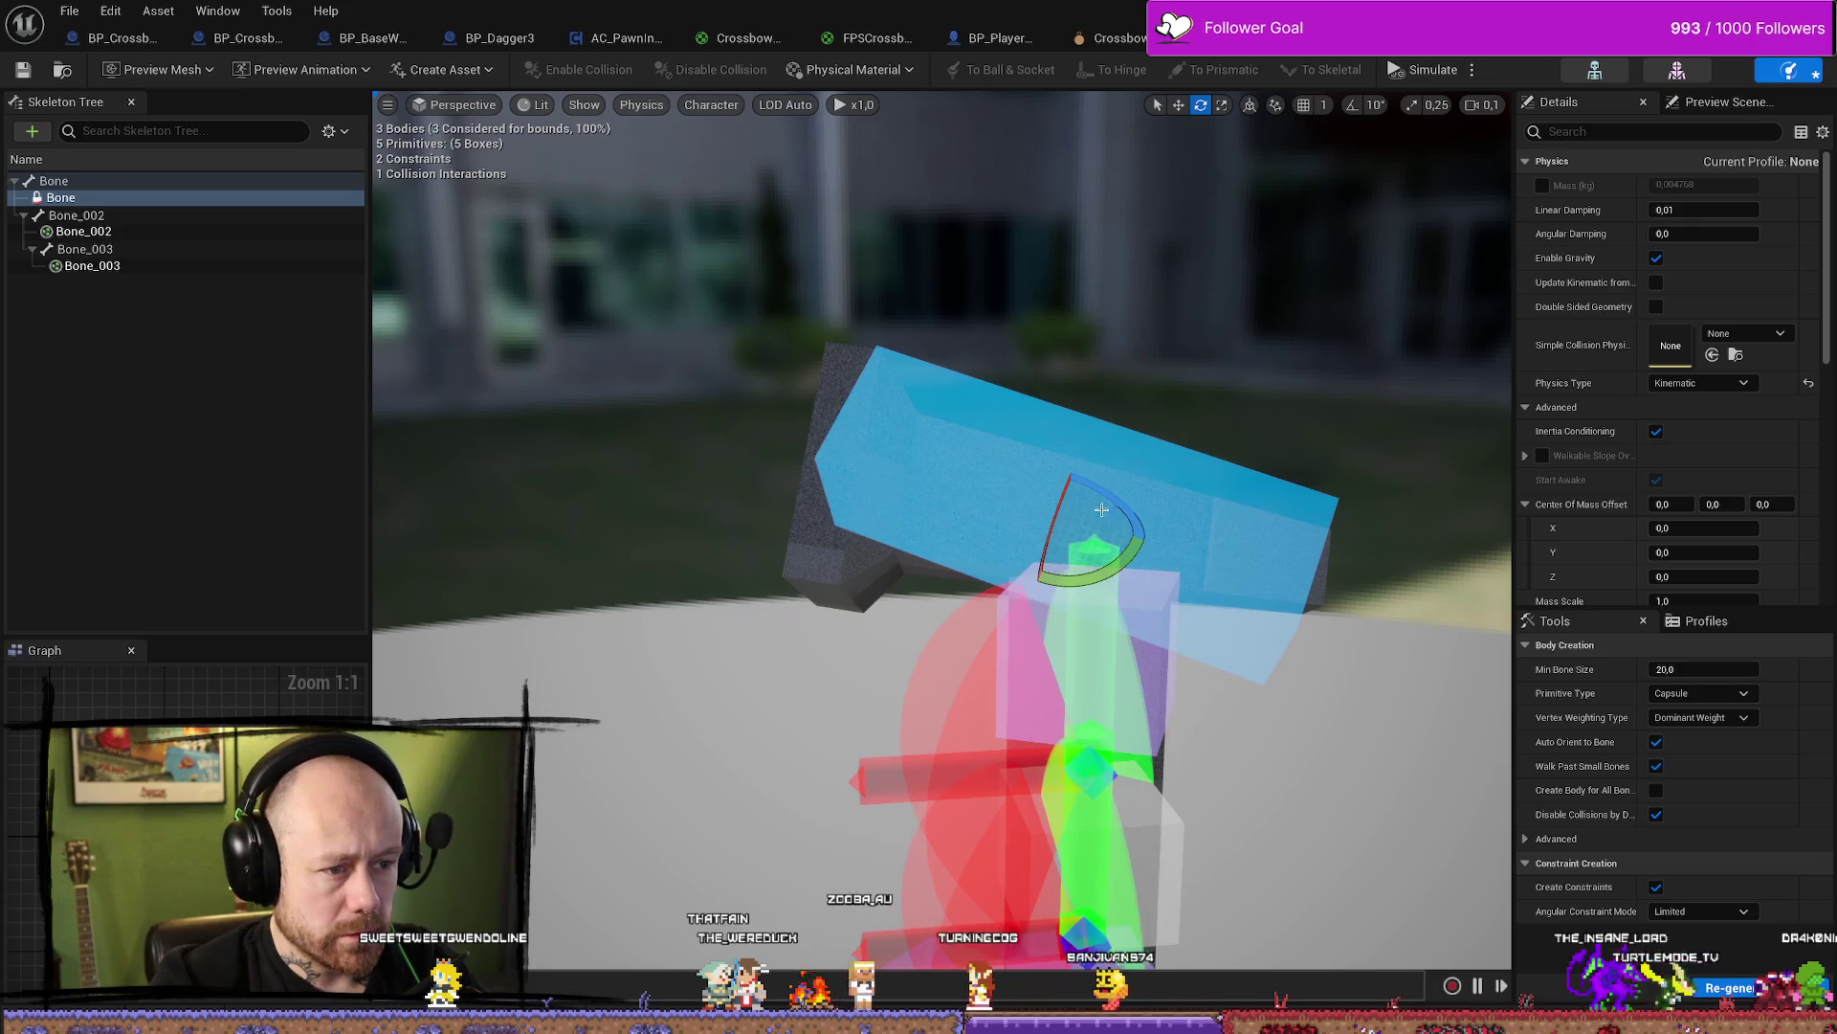
{"action": "left_click_drag", "start_coordinate": [1101, 510], "coordinate": [1144, 533]}
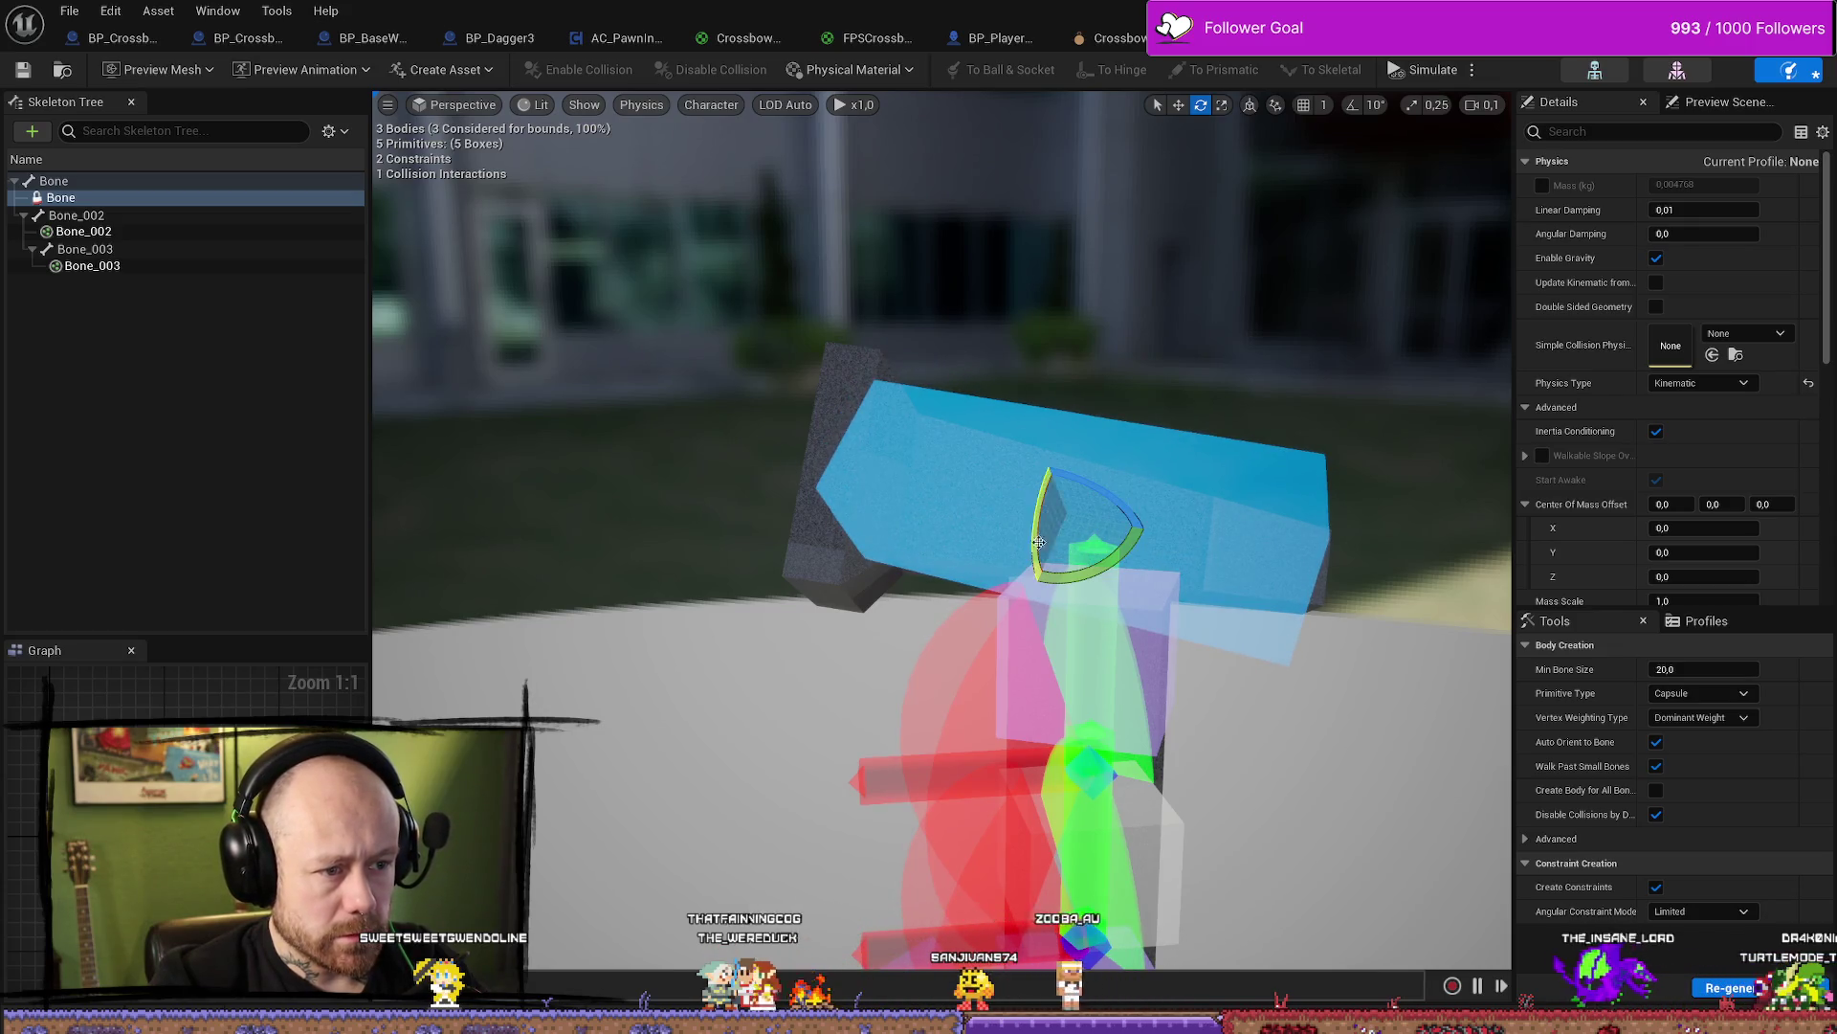
{"action": "left_click_drag", "start_coordinate": [1063, 580], "coordinate": [1076, 578]}
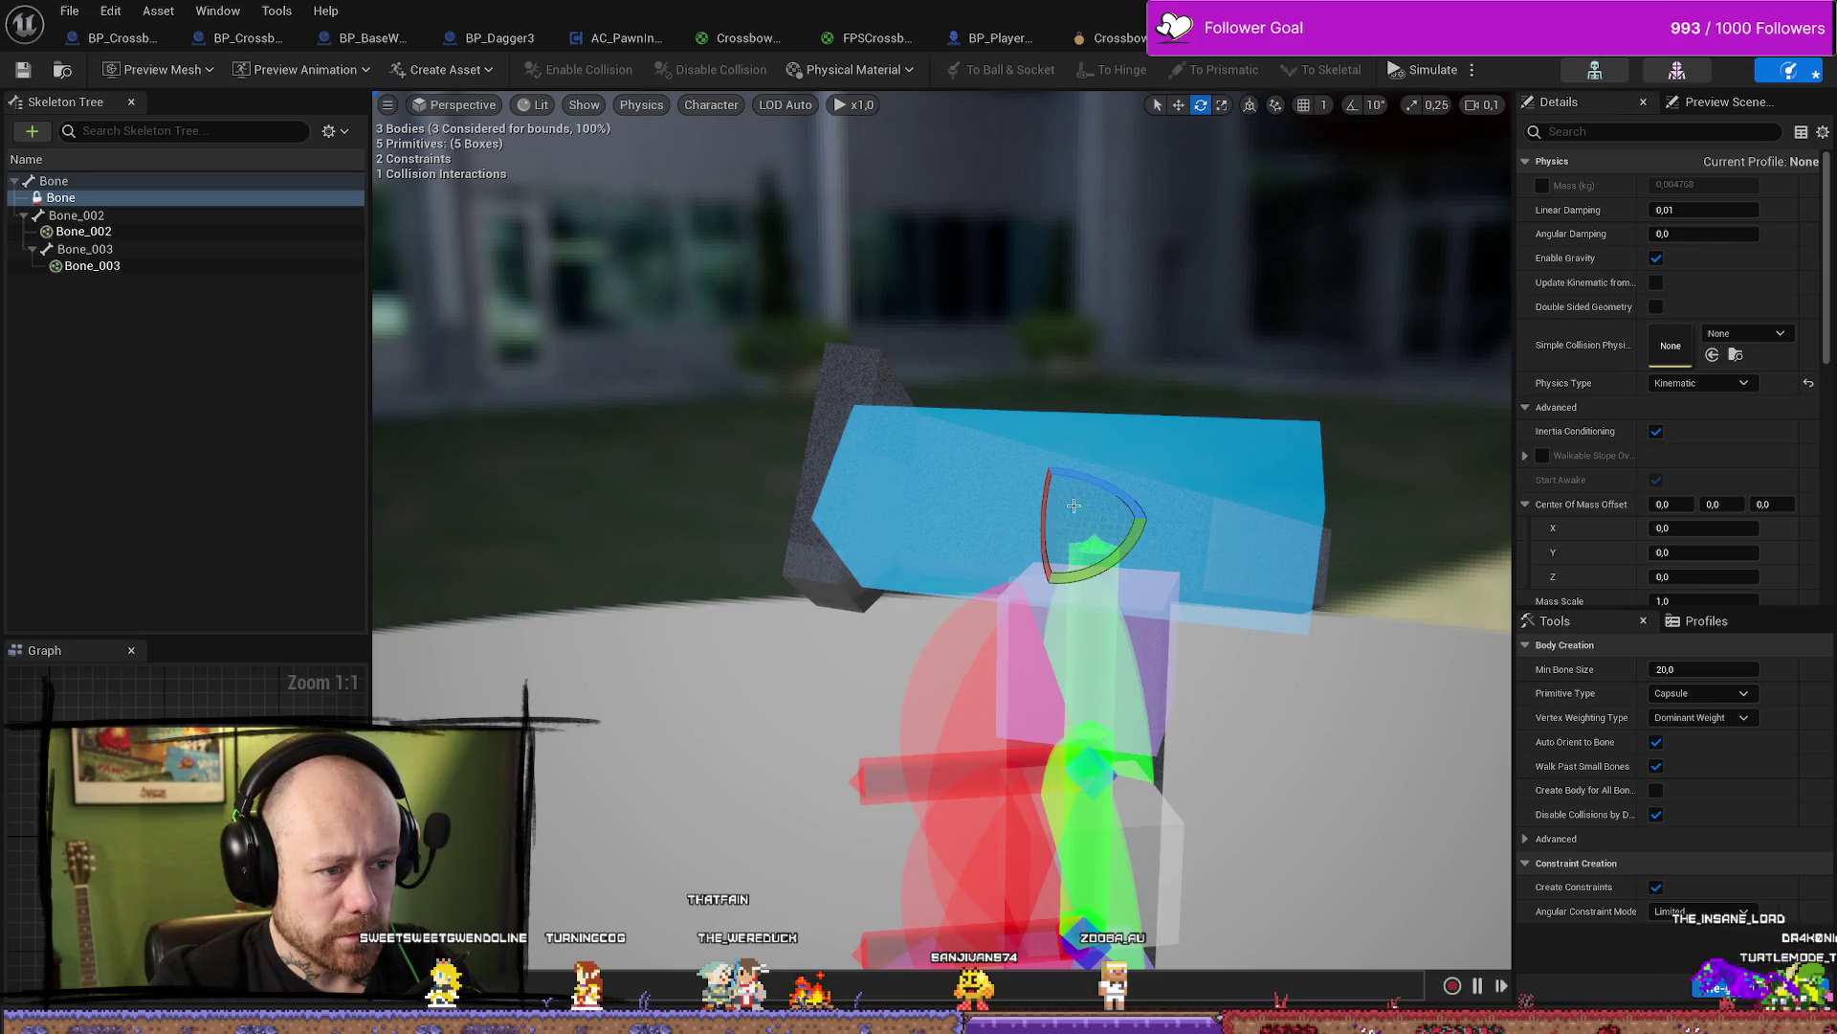
{"action": "left_click_drag", "start_coordinate": [1074, 505], "coordinate": [1170, 521]}
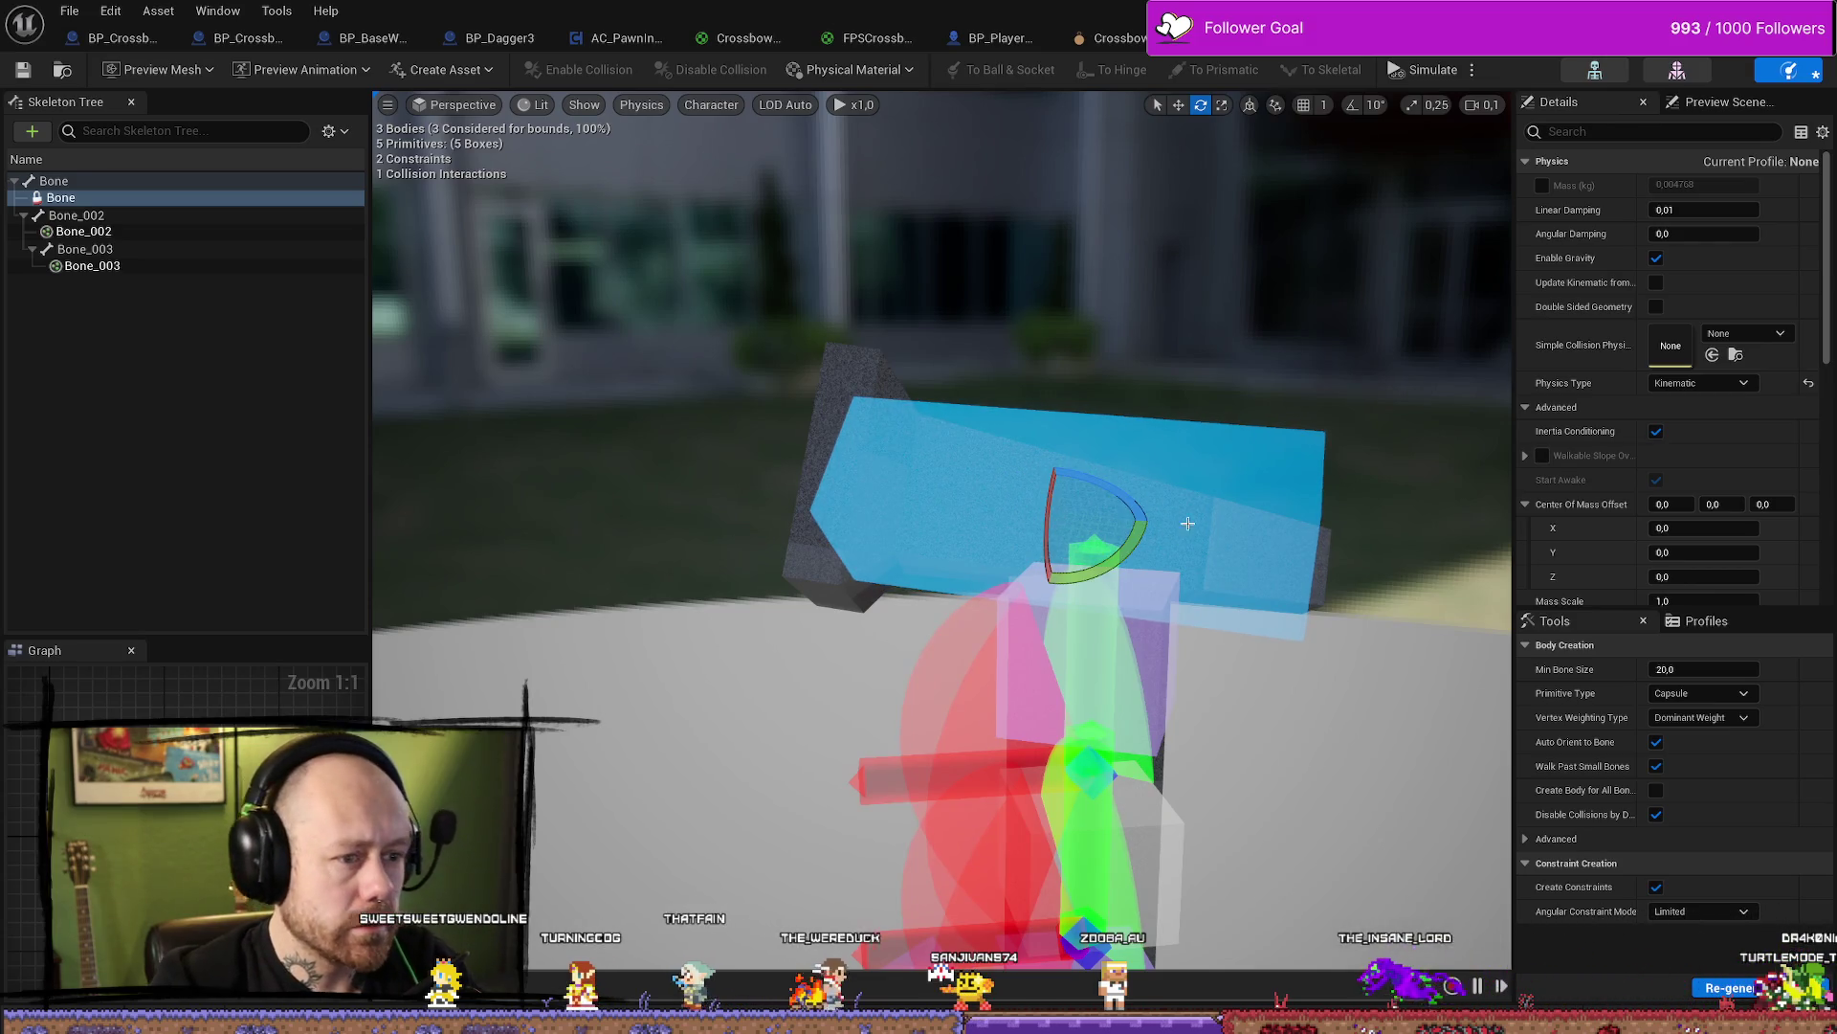
{"action": "key", "text": "ctrl+z"}
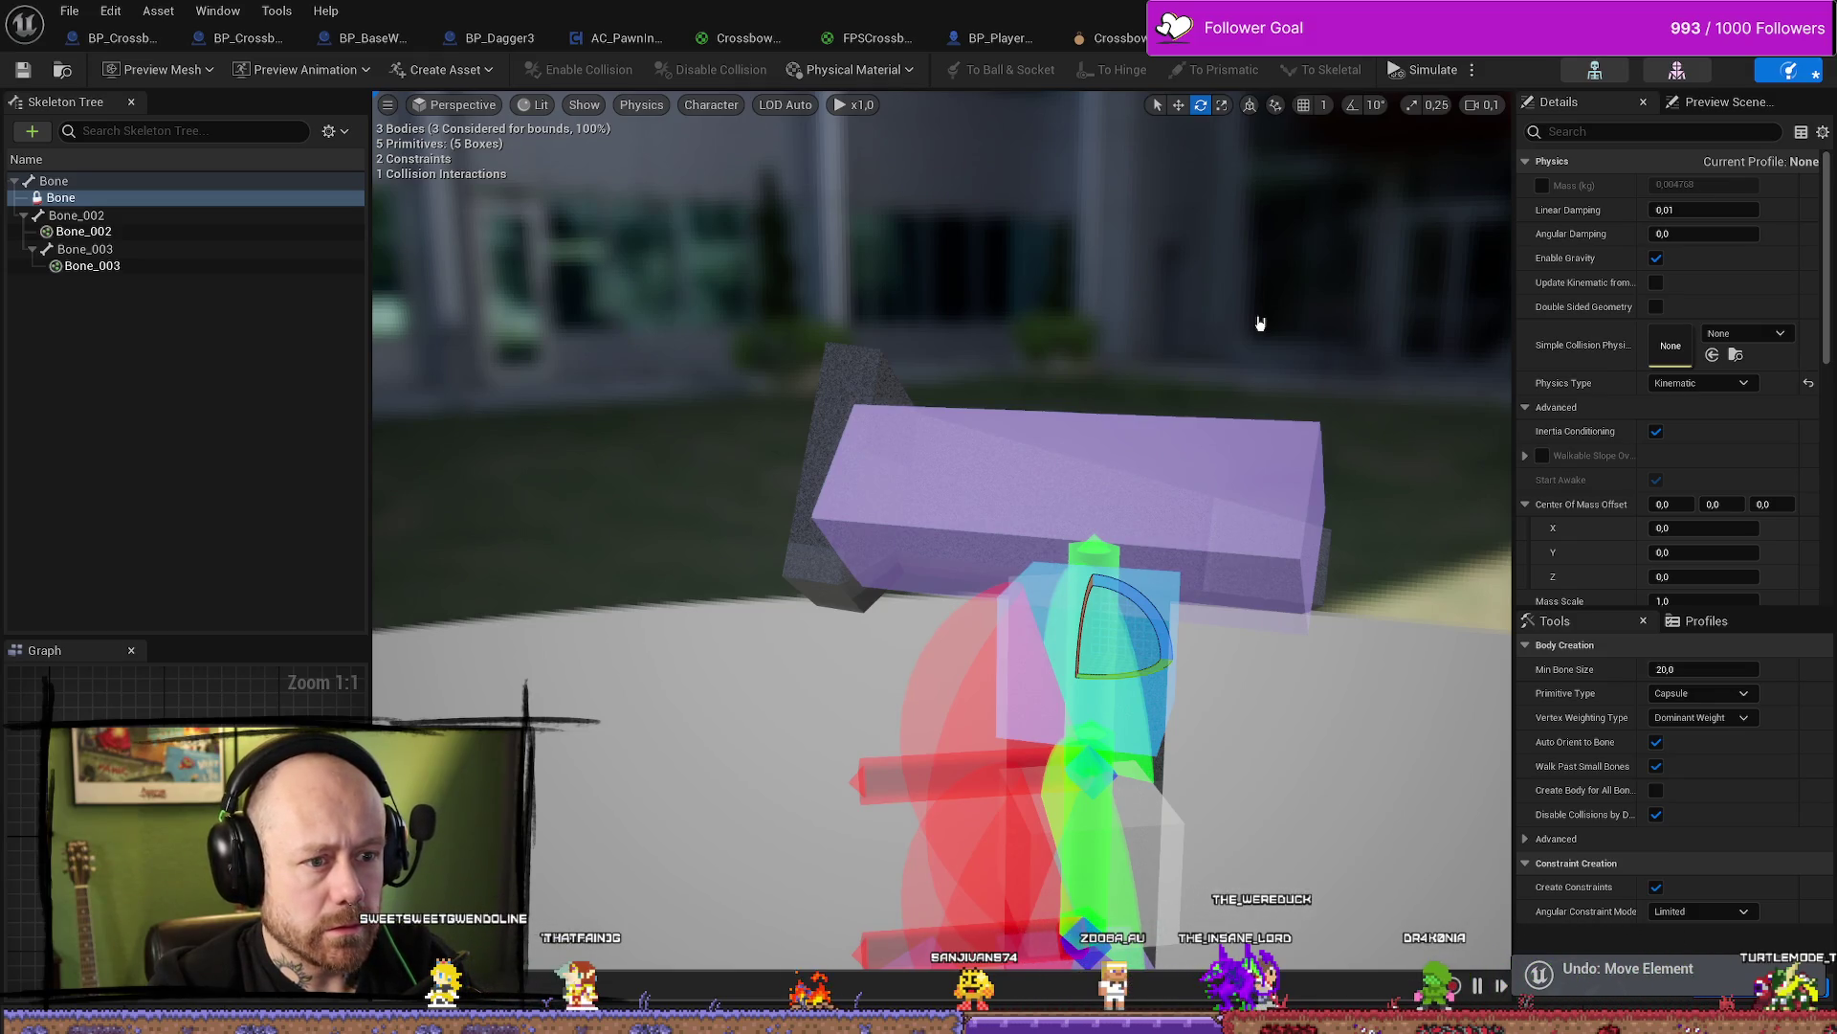
Undo seven Move Element edits so the crossbar body is a plain box again
{"action": "key", "text": "ctrl+z"}
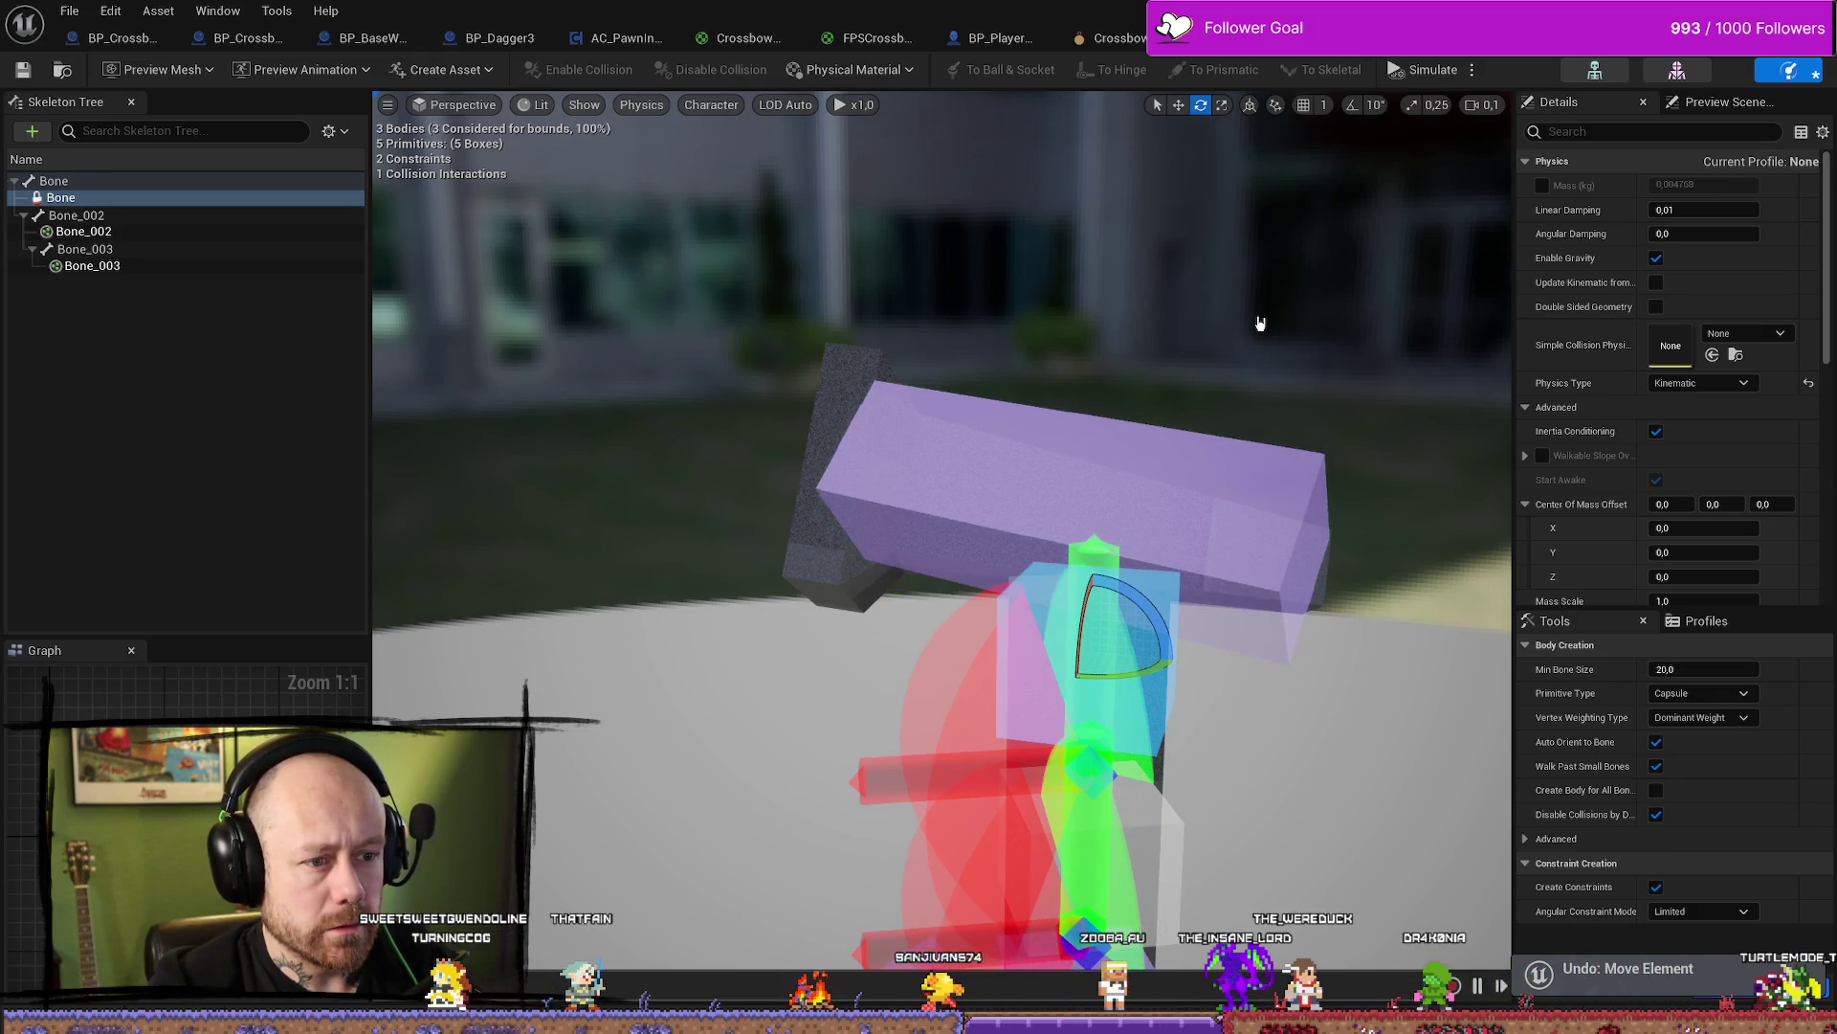
{"action": "key", "text": "ctrl+z"}
{"action": "left_click_drag", "start_coordinate": [1415, 474], "coordinate": [1270, 595], "text": "alt"}
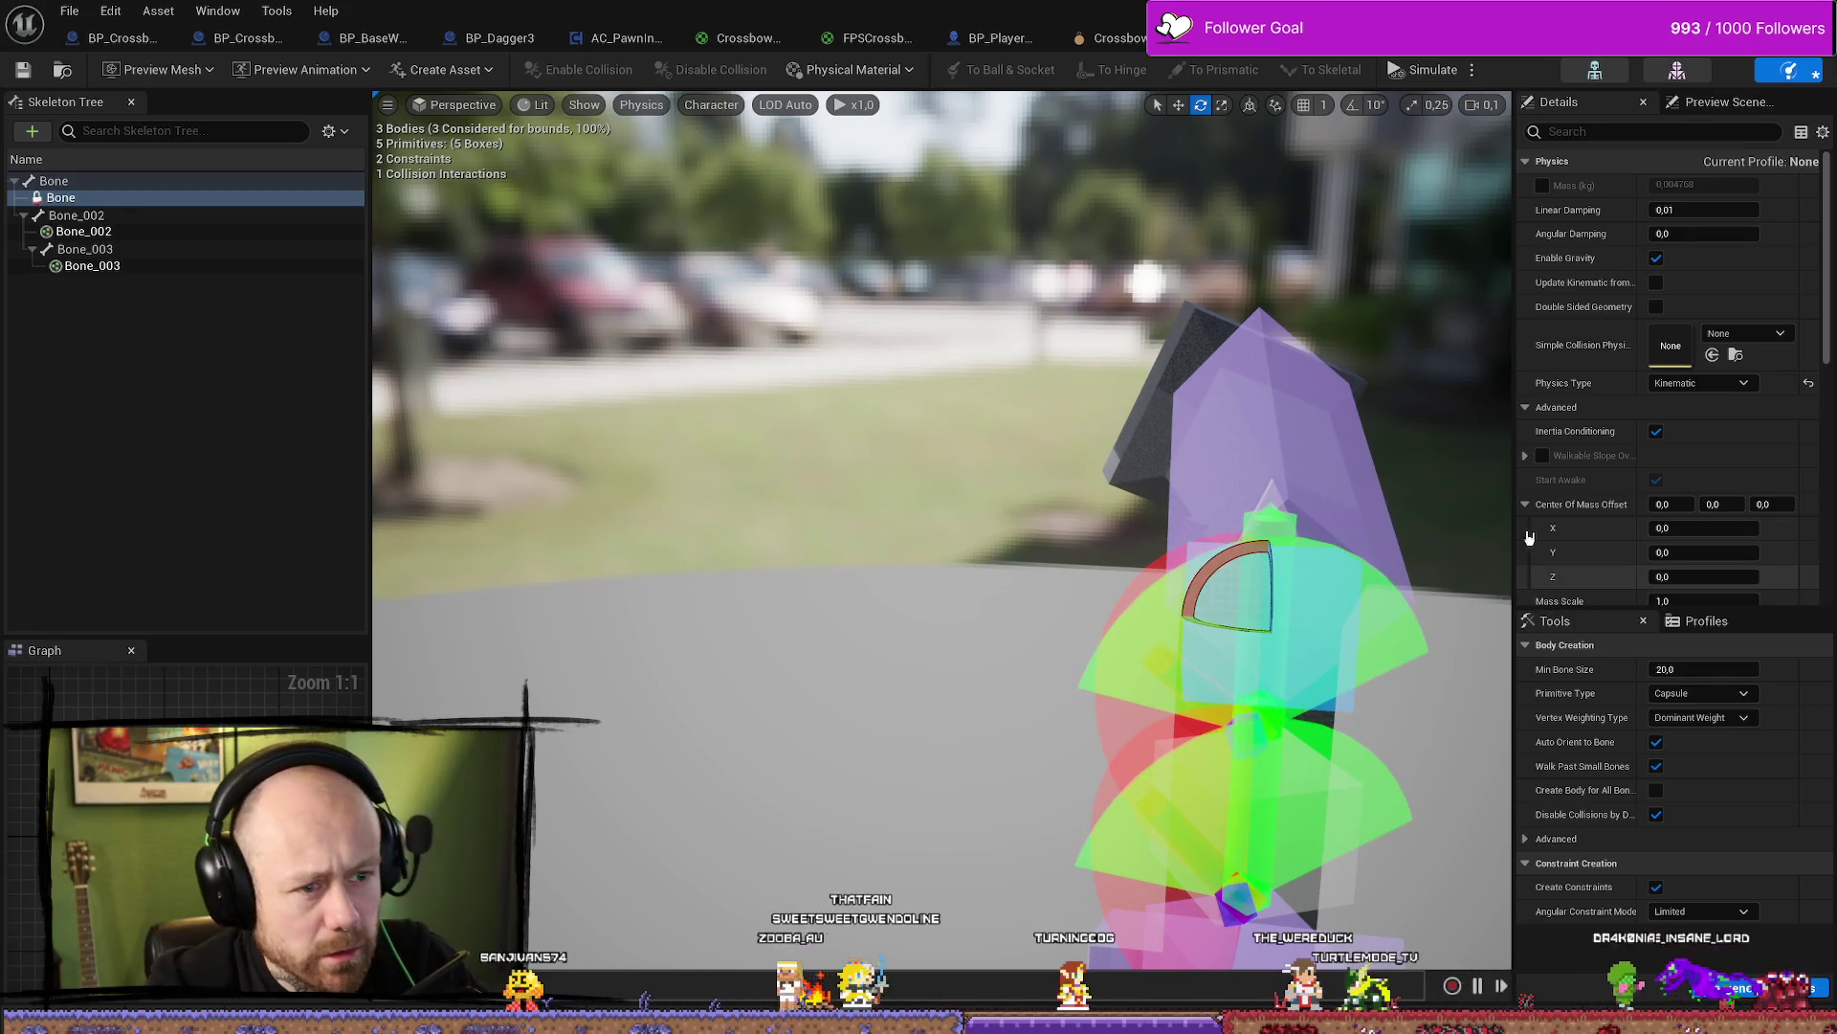
{"action": "key", "text": "ctrl+z"}
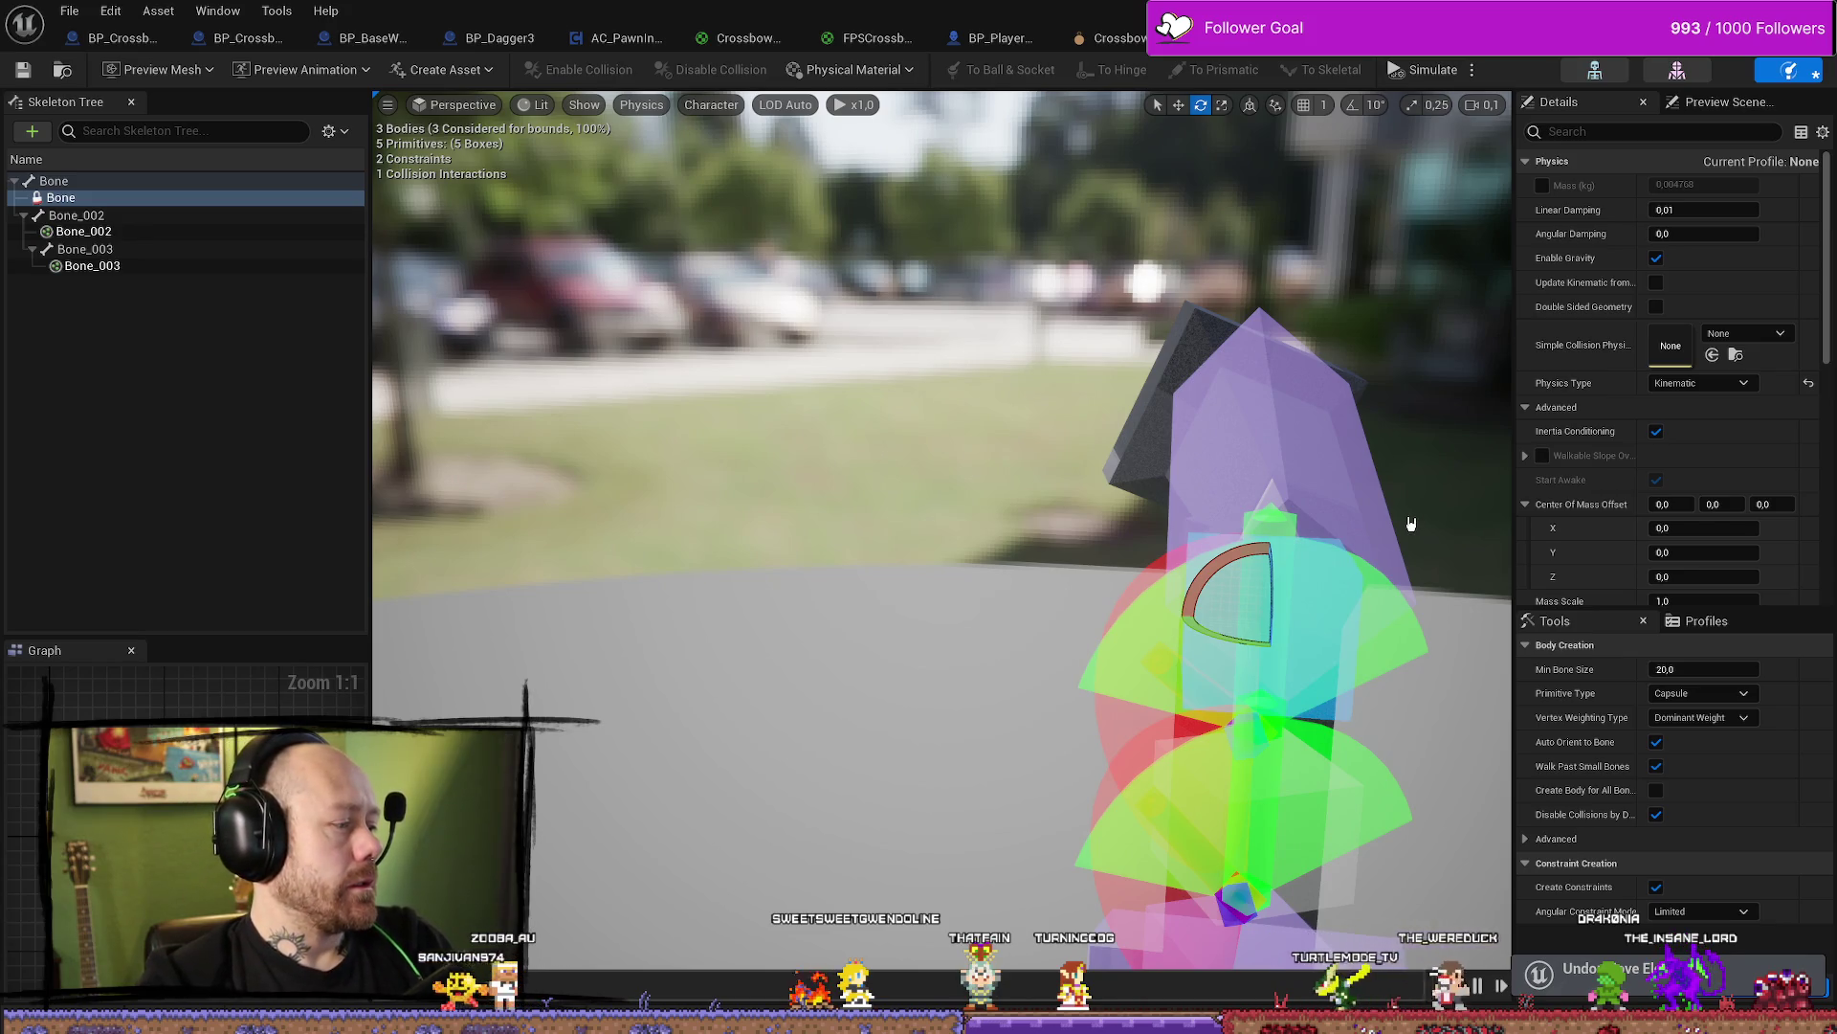
{"action": "key", "text": "ctrl+z"}
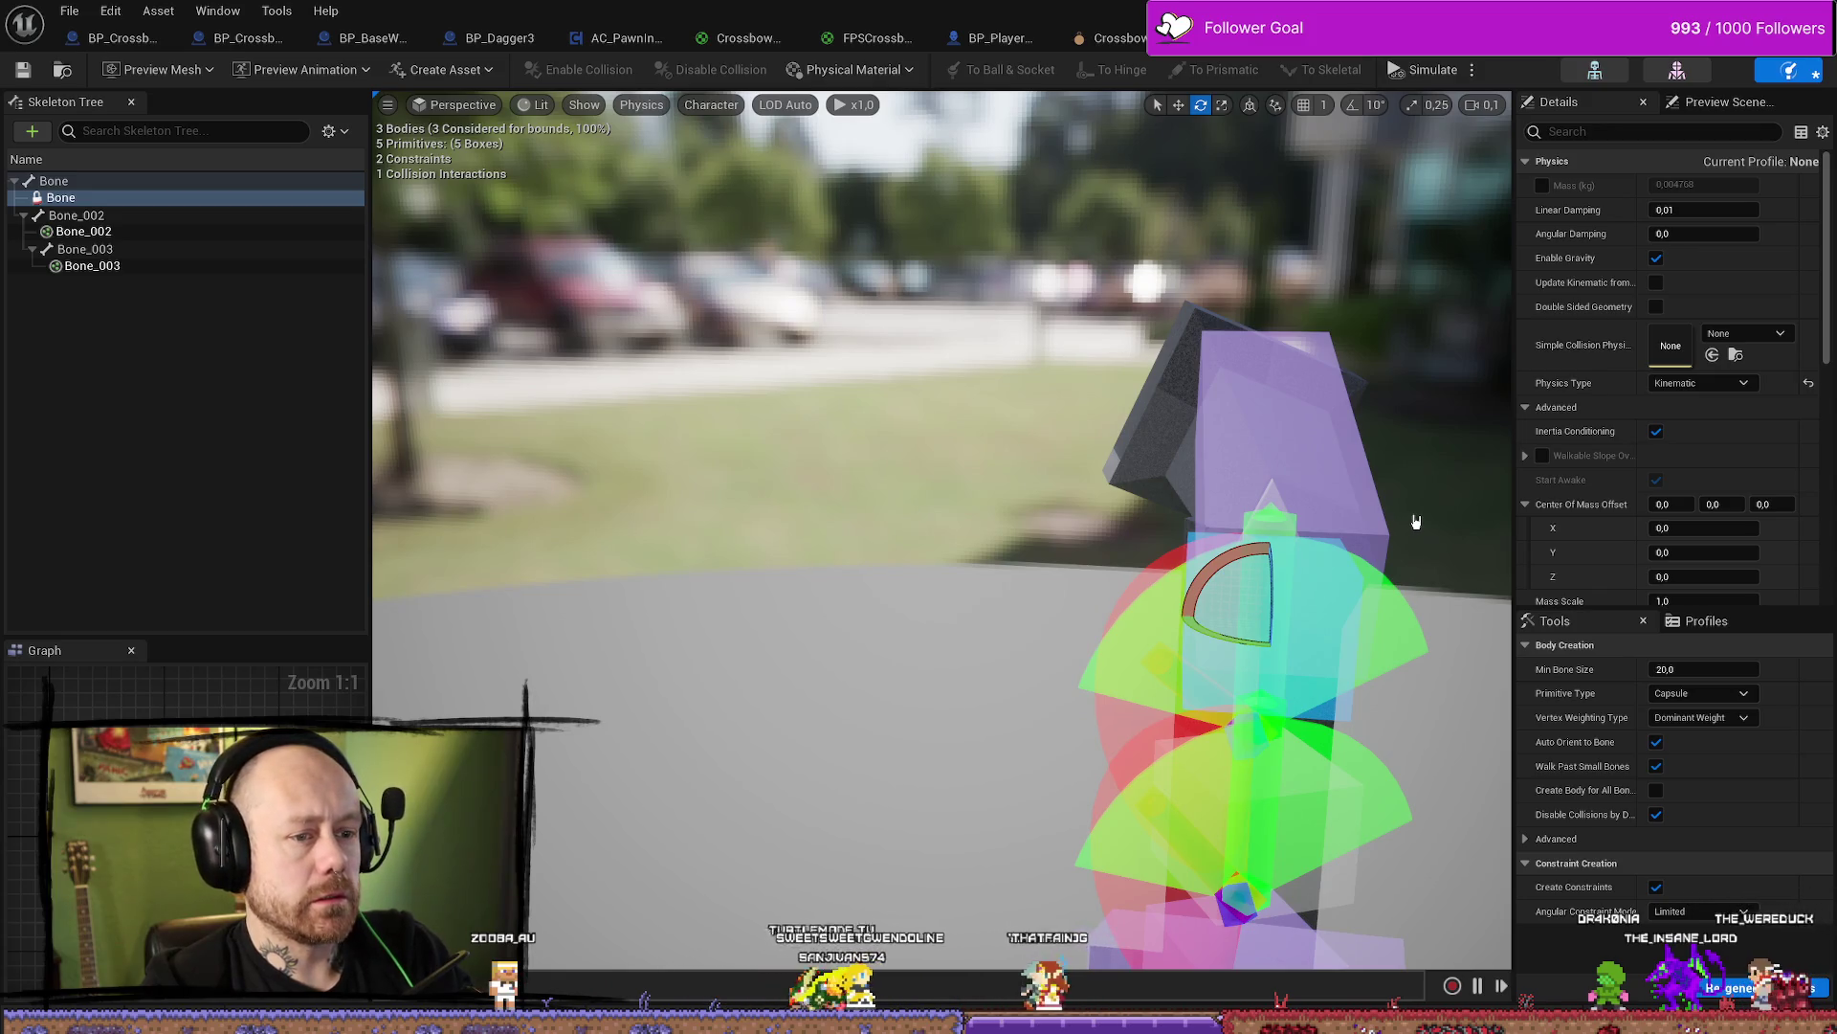
{"action": "key", "text": "ctrl+z"}
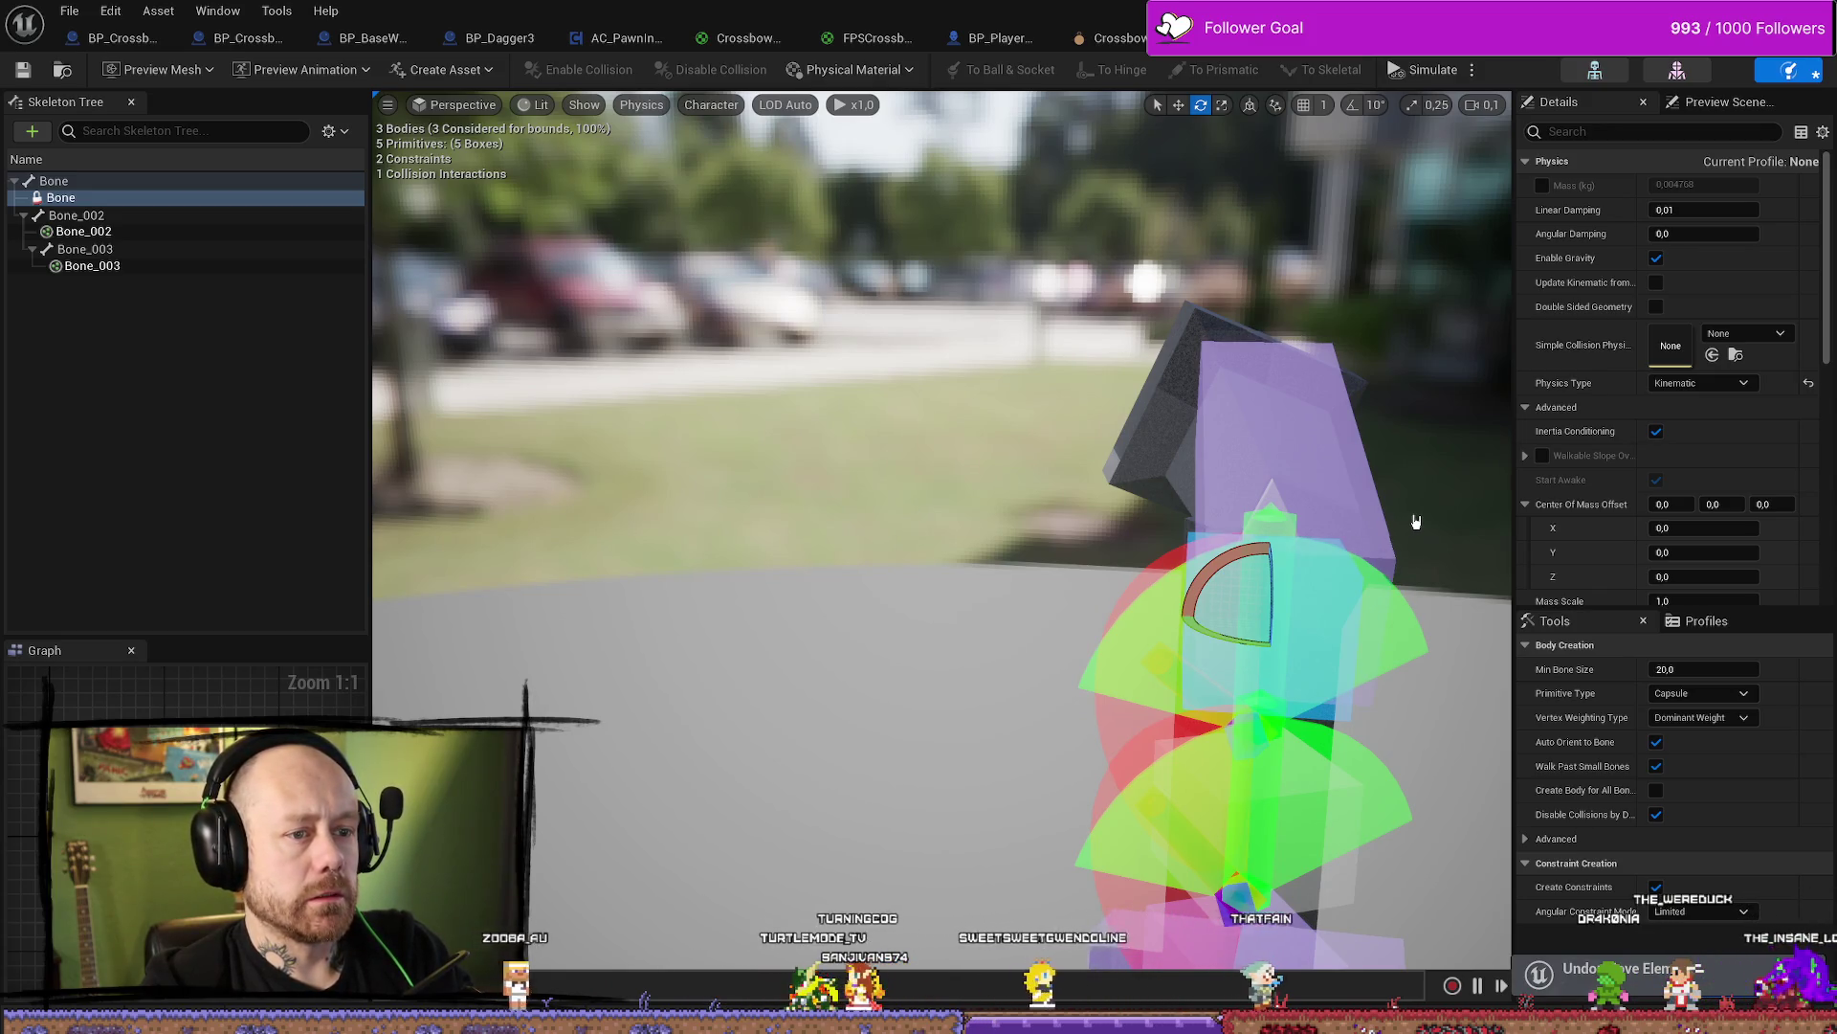
{"action": "key", "text": "ctrl+z"}
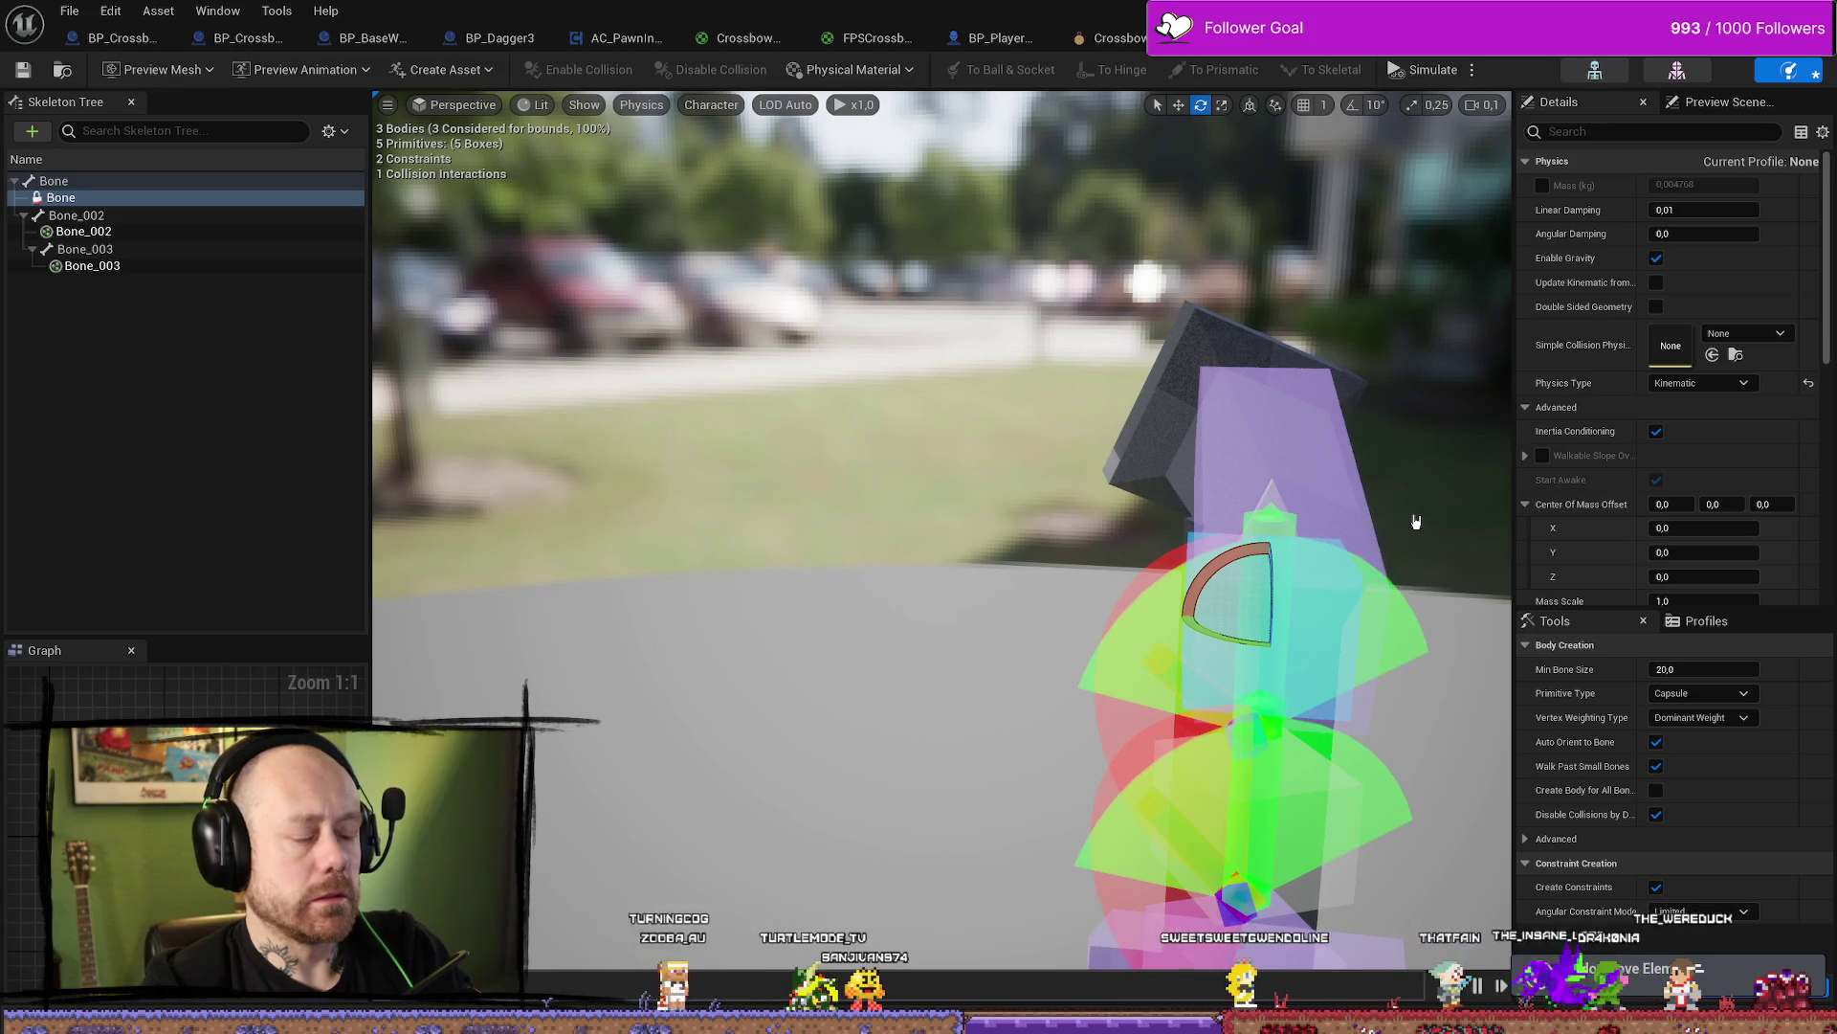
{"action": "key", "text": "ctrl+z"}
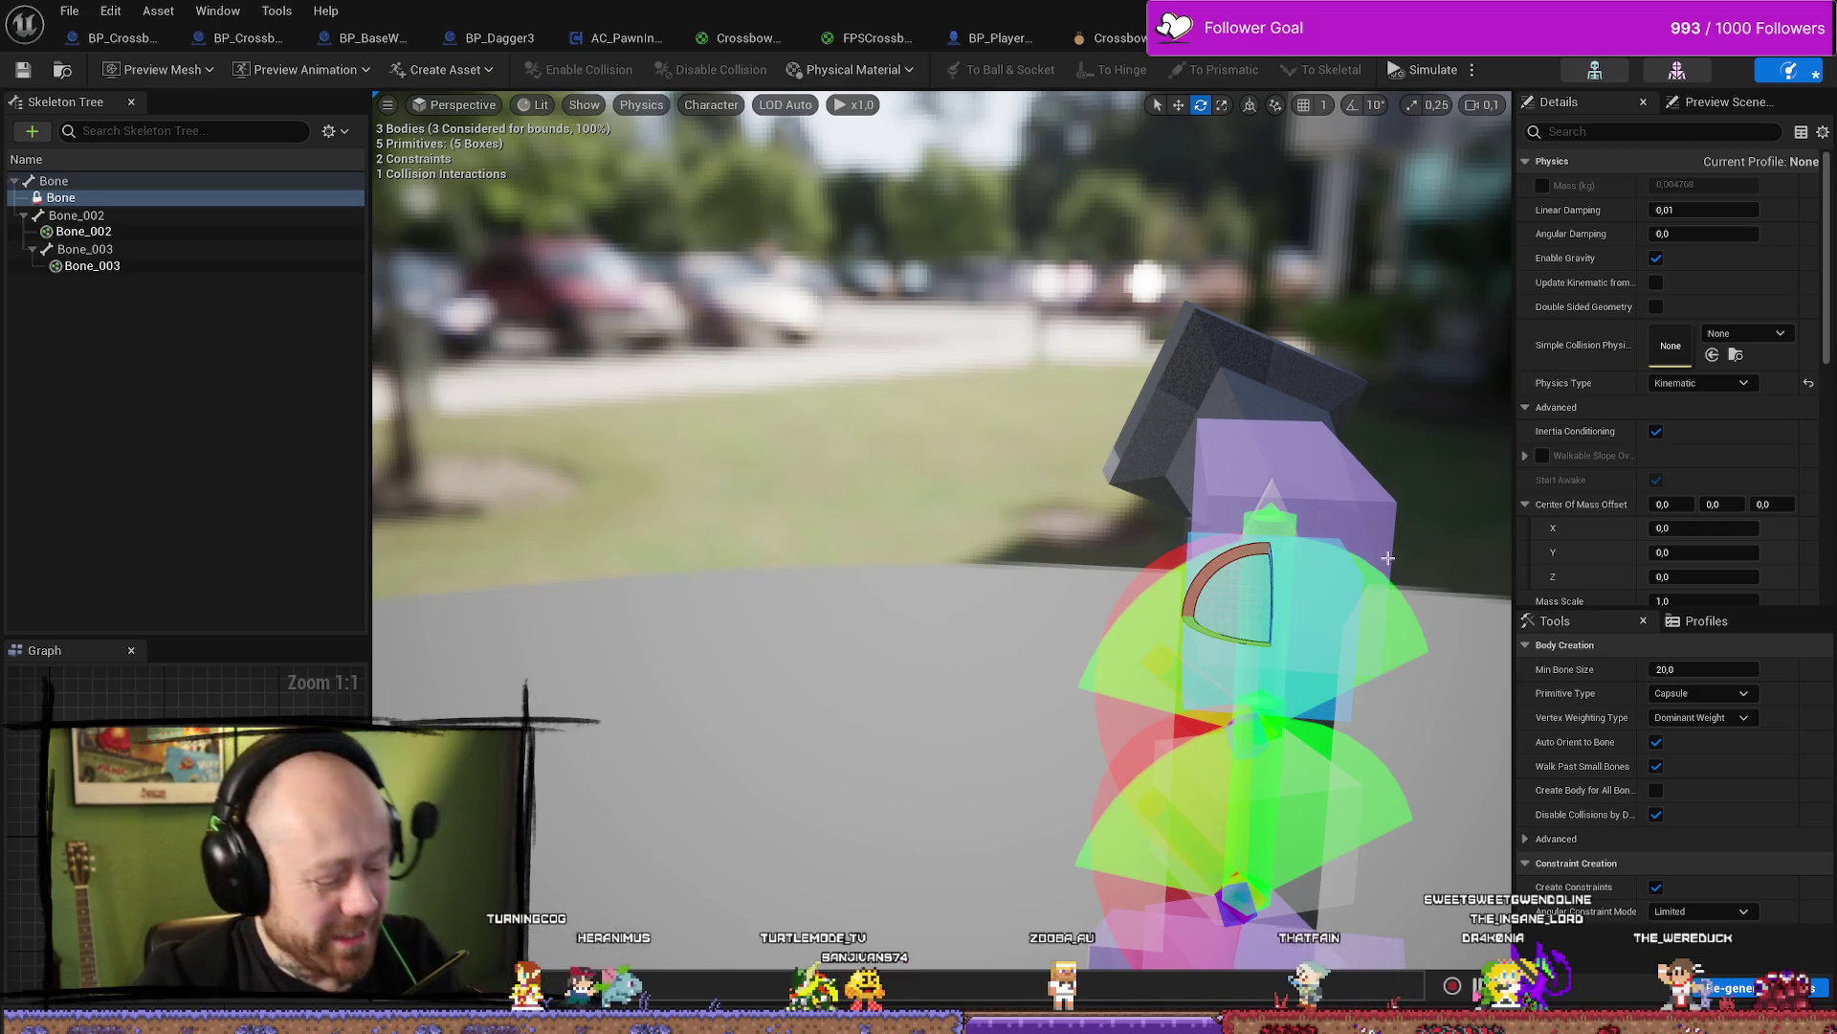
Undo the accidental upward move of the middle body, returning to the top box
{"action": "key", "text": "f"}
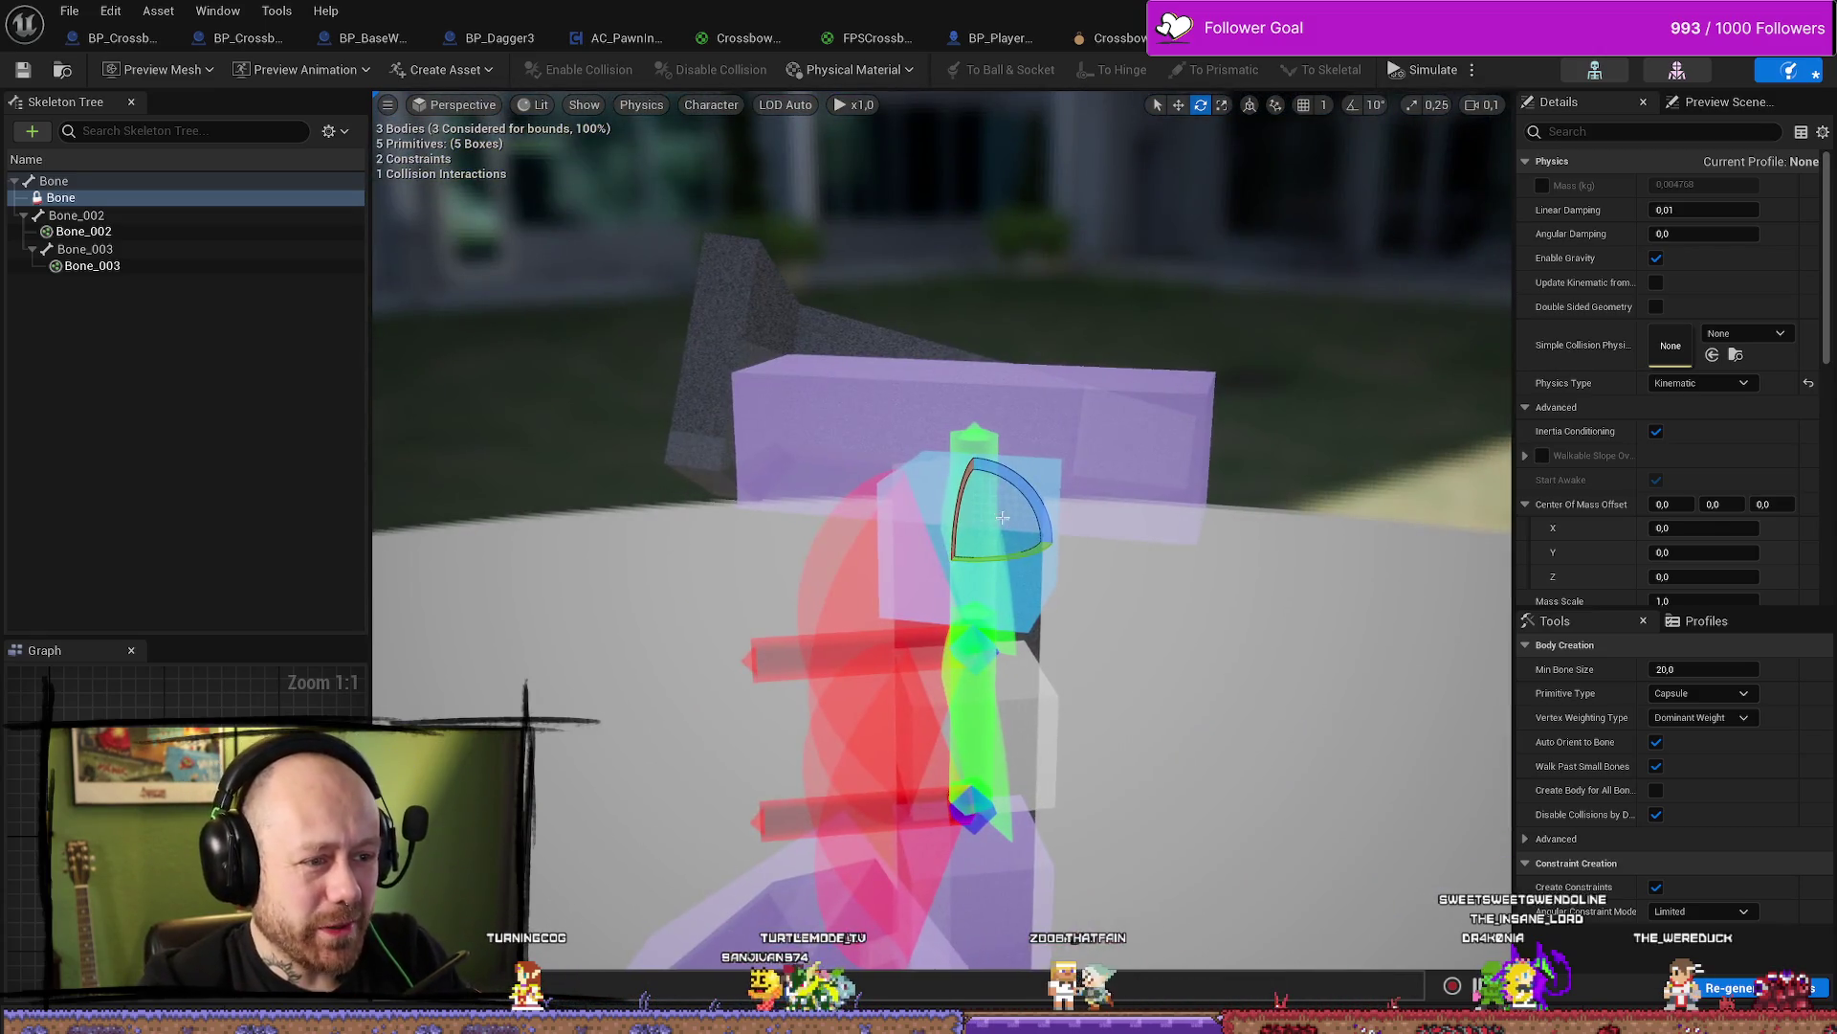
{"action": "key", "text": "w"}
{"action": "left_click_drag", "start_coordinate": [964, 498], "coordinate": [966, 478]}
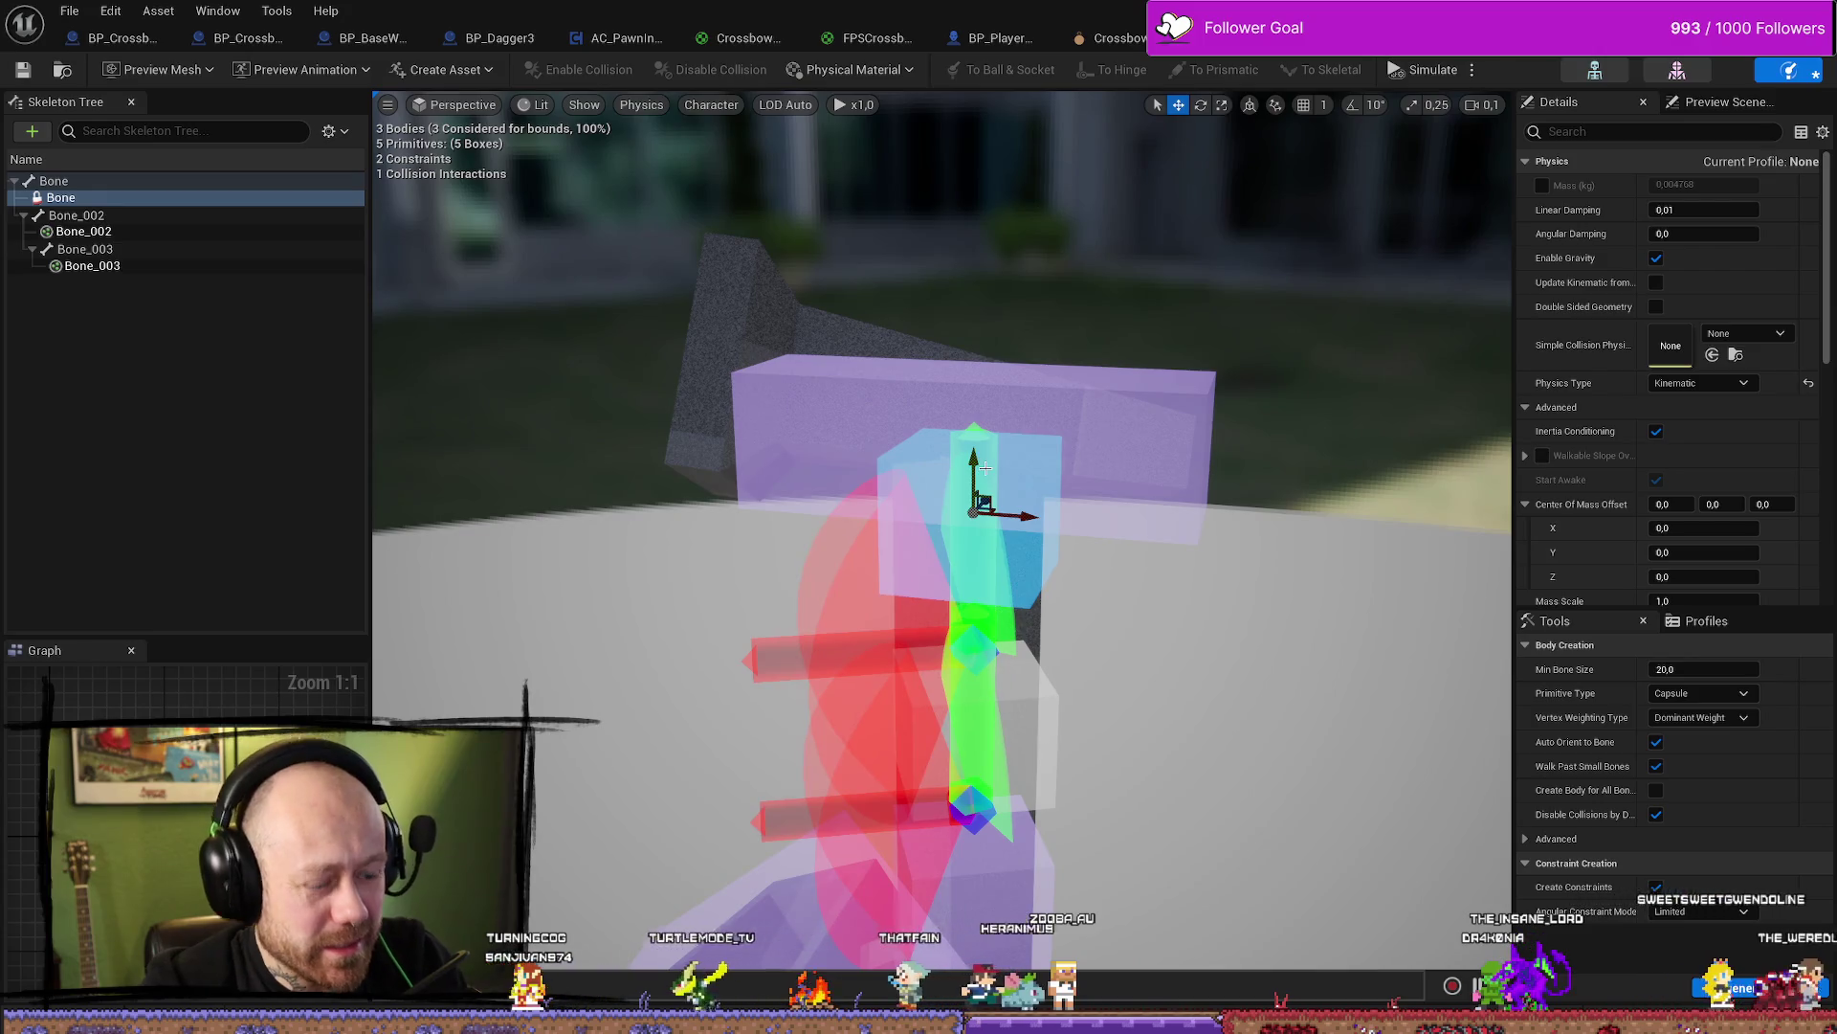
{"action": "key", "text": "ctrl+z"}
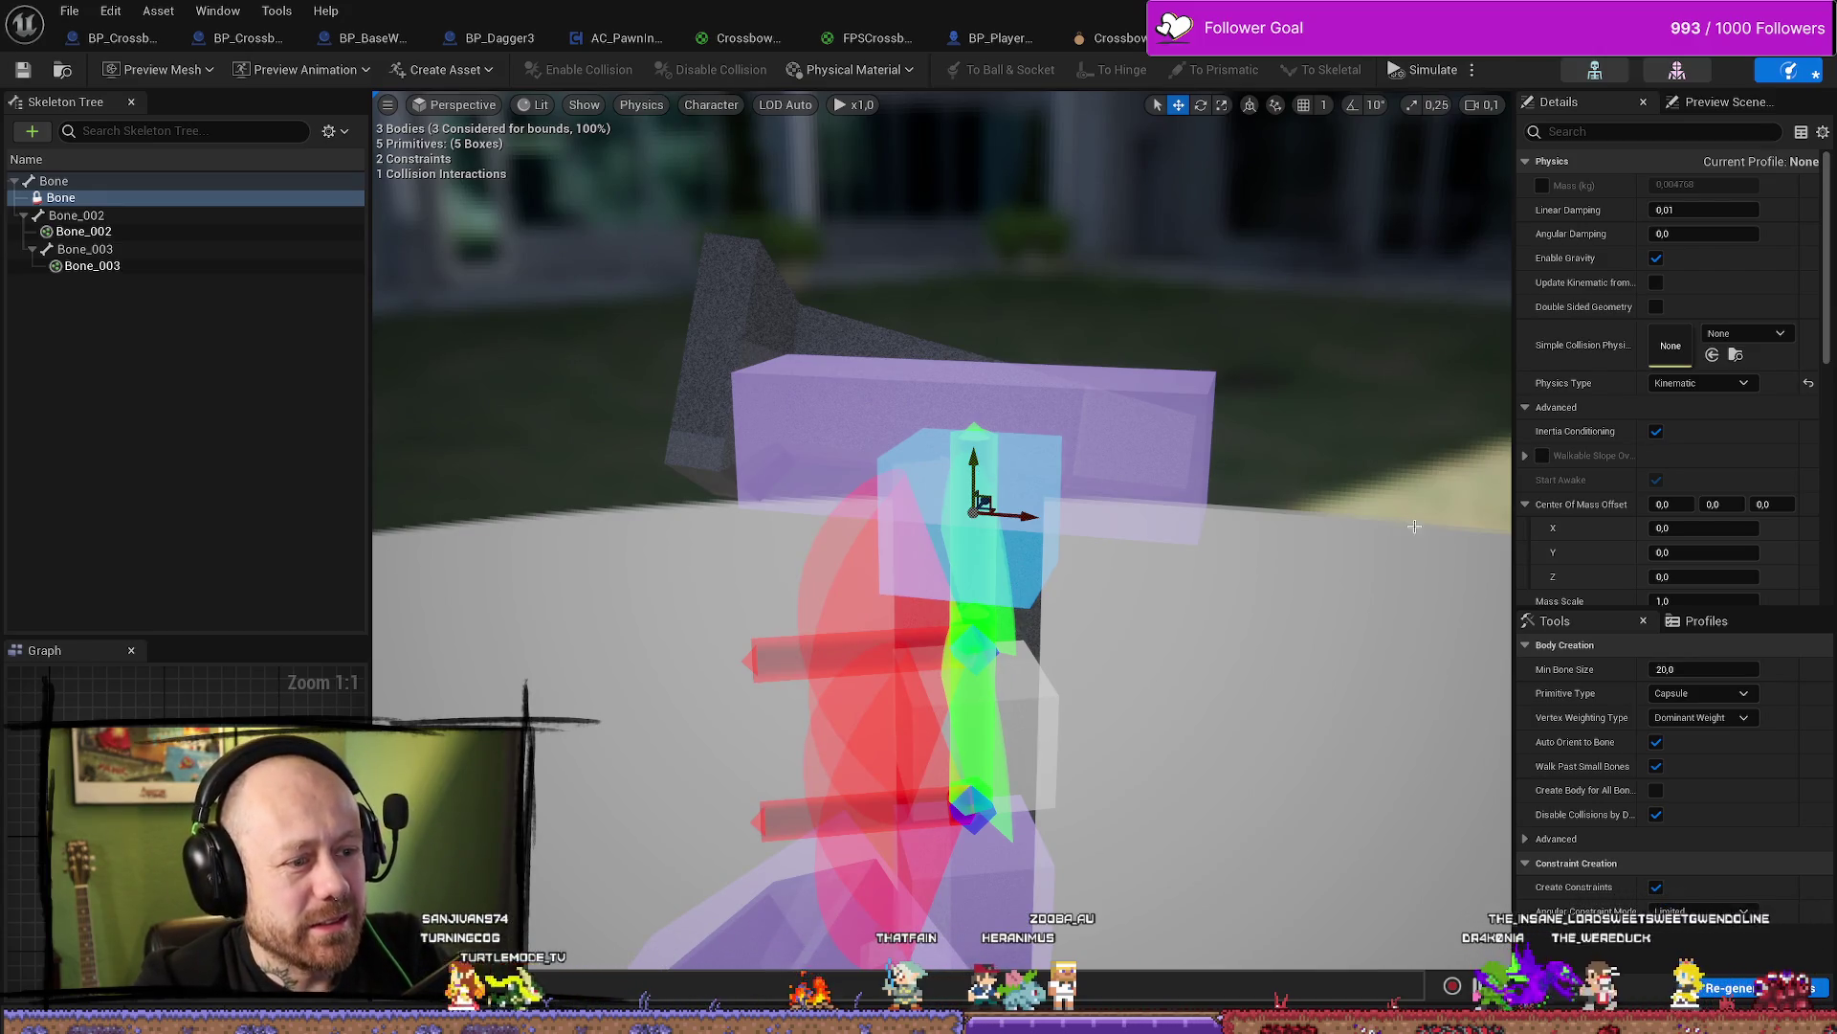
{"action": "key", "text": "ctrl+z"}
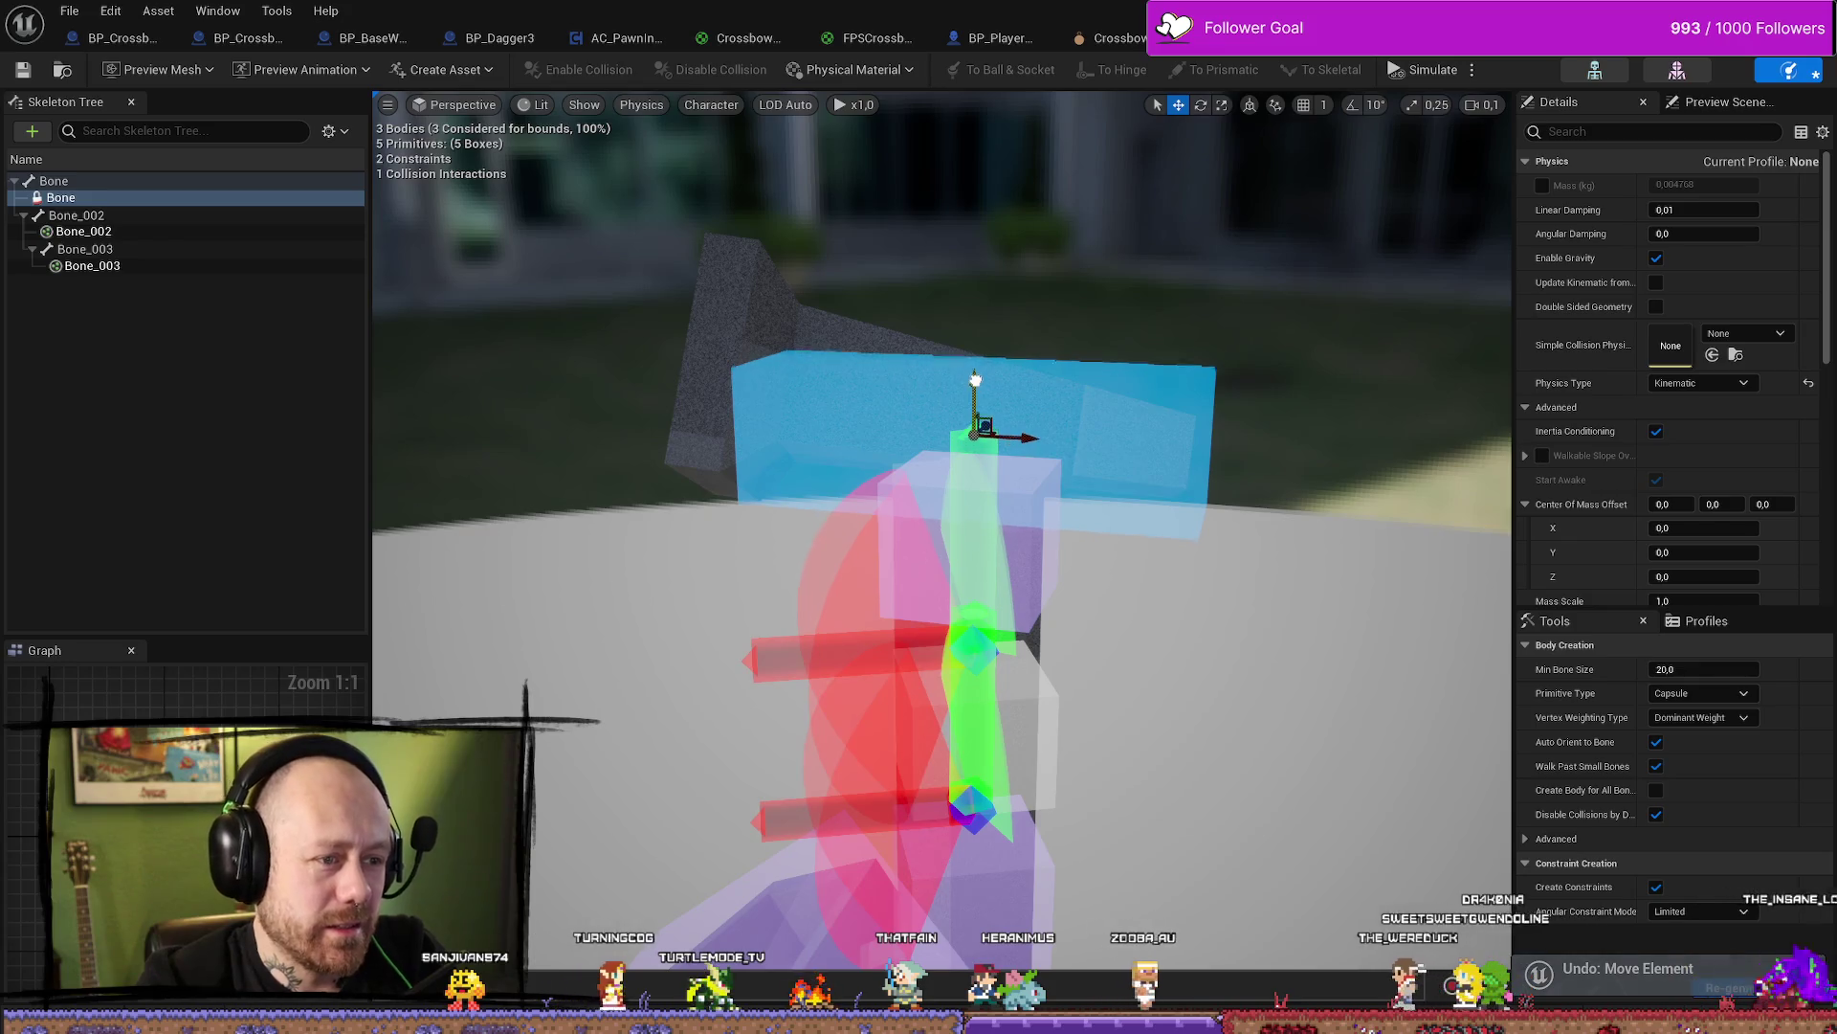
Rotate the crossbar physics box to a flatter angle and slide it along the crossbar
{"action": "mouse_move", "coordinate": [943, 536]}
{"action": "left_mouse_down"}
{"action": "mouse_move", "coordinate": [1148, 541]}
{"action": "mouse_move", "coordinate": [1015, 535]}
{"action": "left_mouse_up"}
{"action": "left_click_drag", "start_coordinate": [910, 431], "coordinate": [900, 432]}
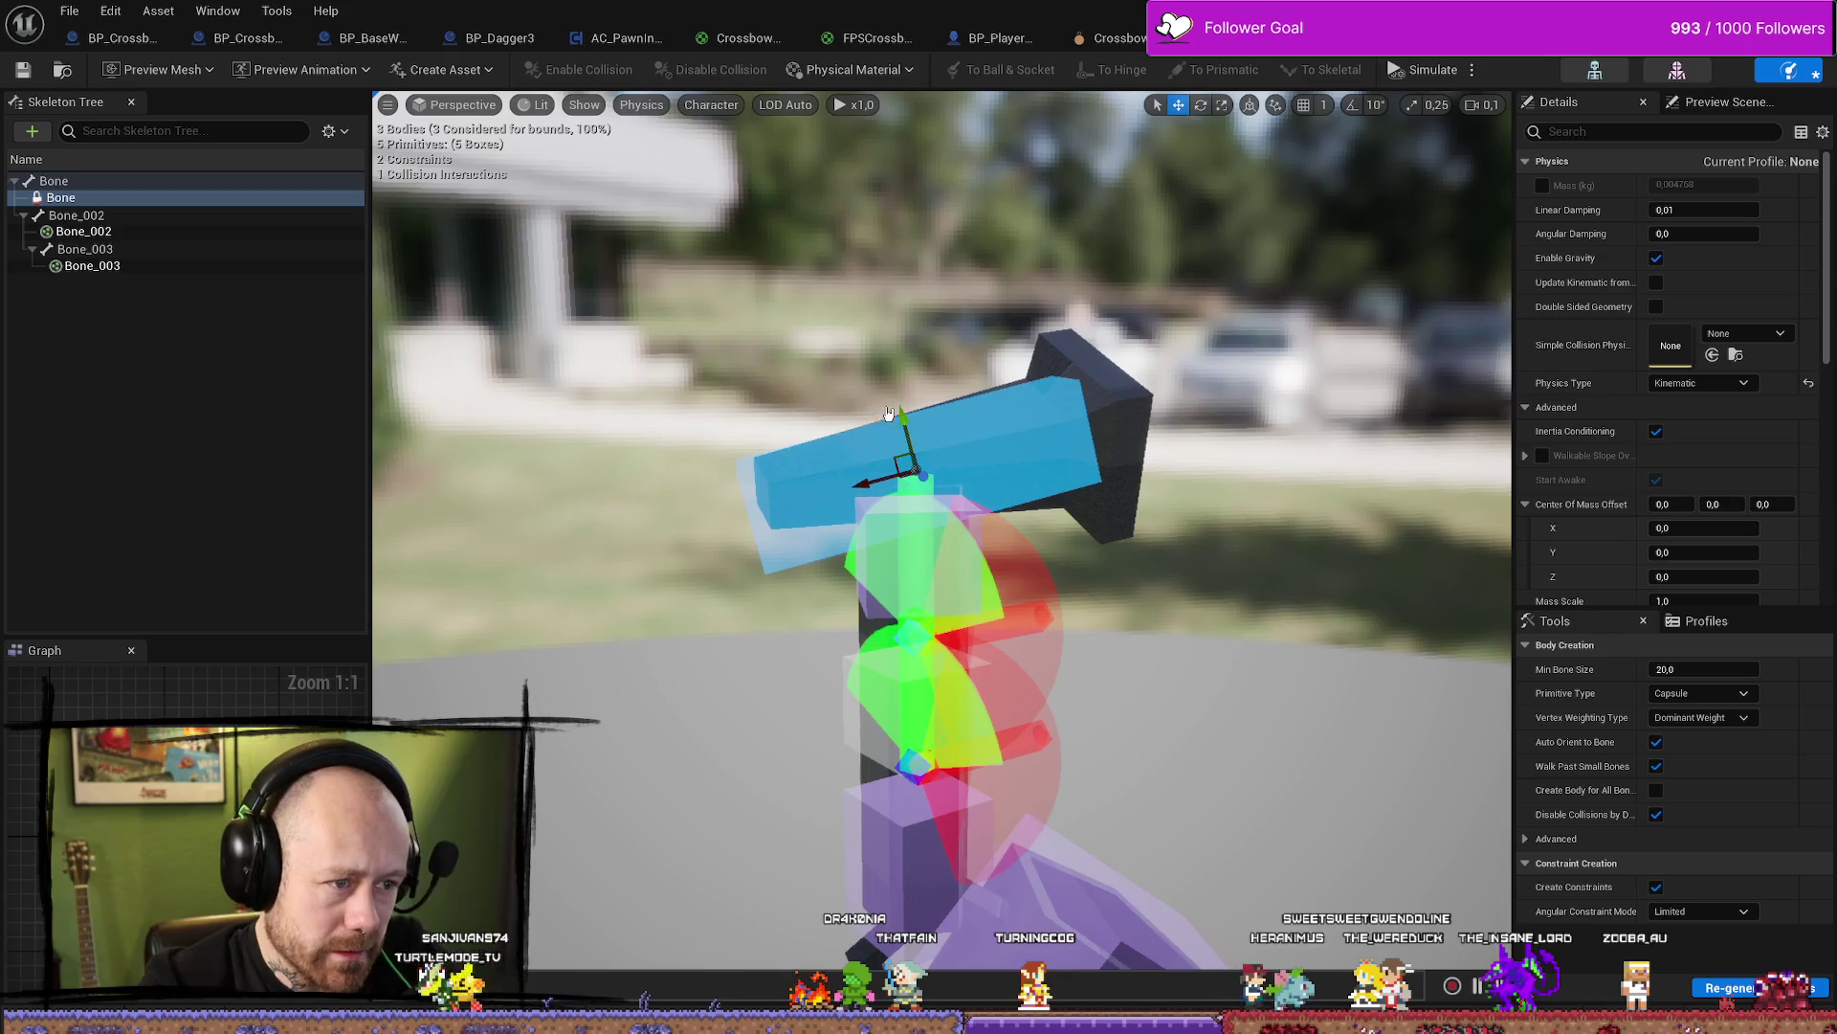
{"action": "left_click_drag", "start_coordinate": [857, 396], "coordinate": [939, 436]}
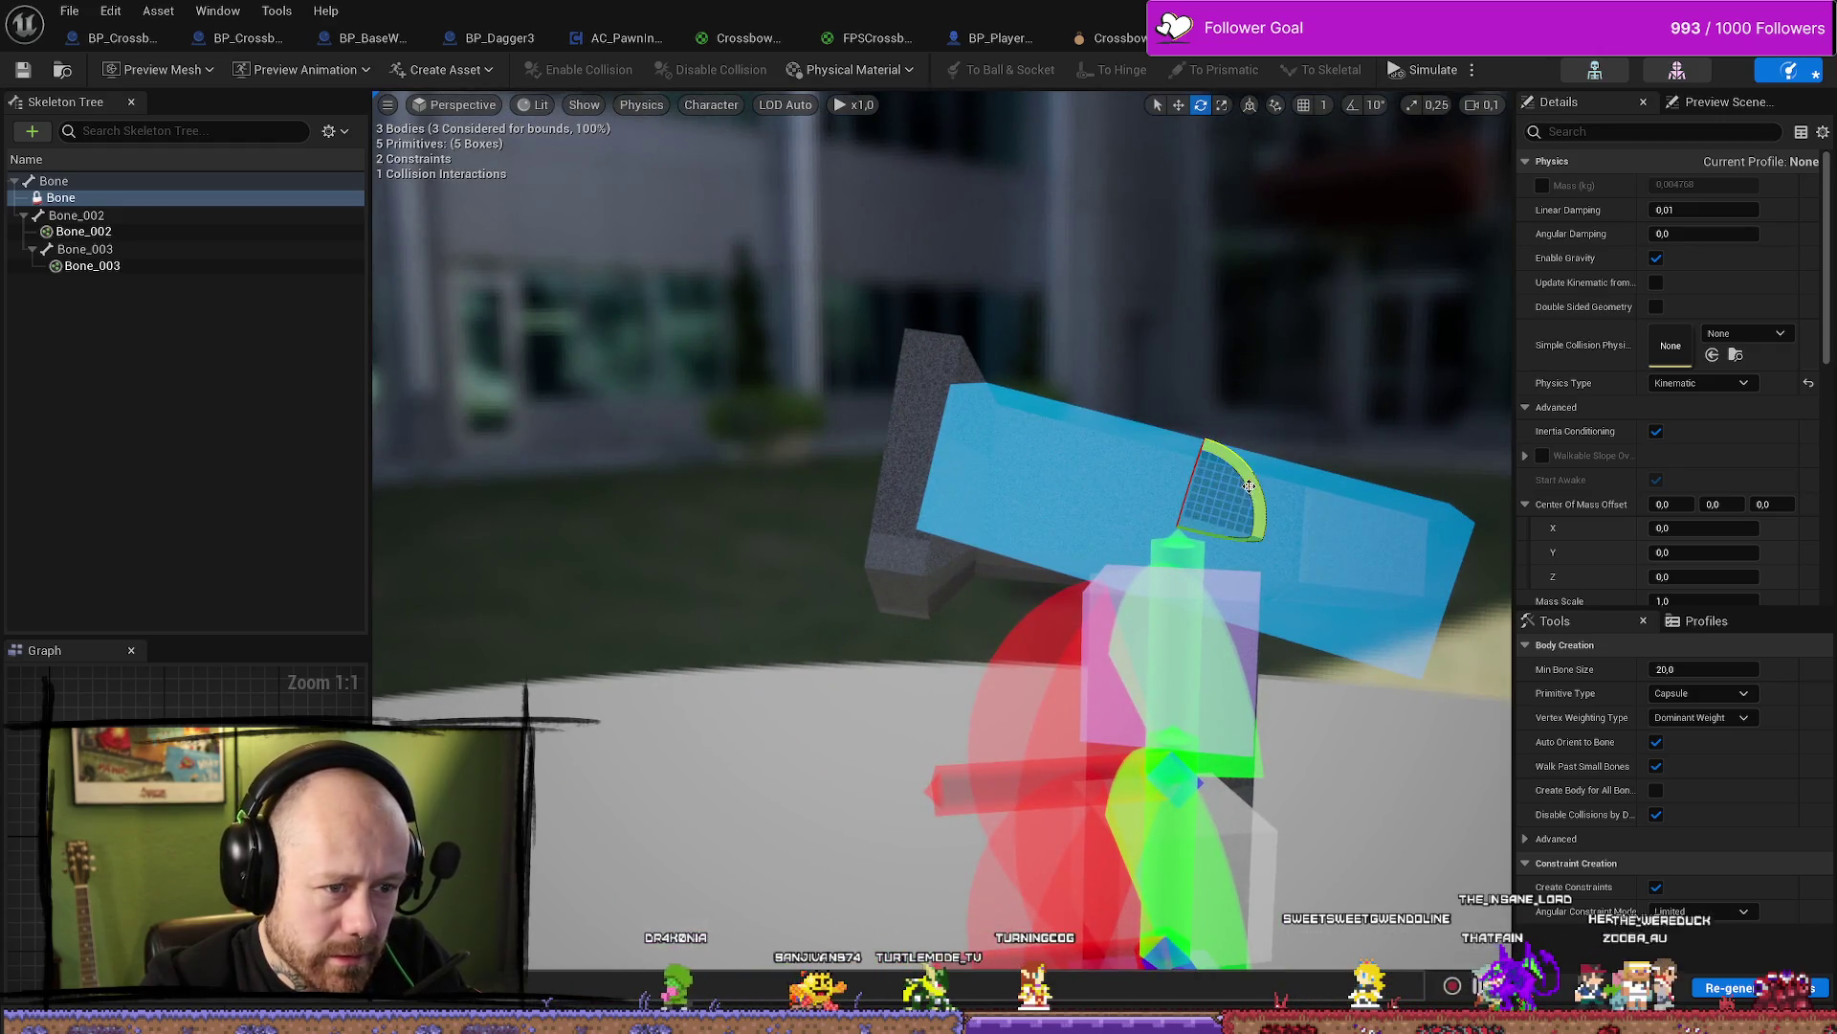
{"action": "mouse_move", "coordinate": [1249, 486]}
{"action": "left_mouse_down"}
{"action": "mouse_move", "coordinate": [1267, 539]}
{"action": "mouse_move", "coordinate": [1072, 521]}
{"action": "mouse_move", "coordinate": [1113, 442]}
{"action": "left_mouse_up"}
{"action": "key", "text": "r"}
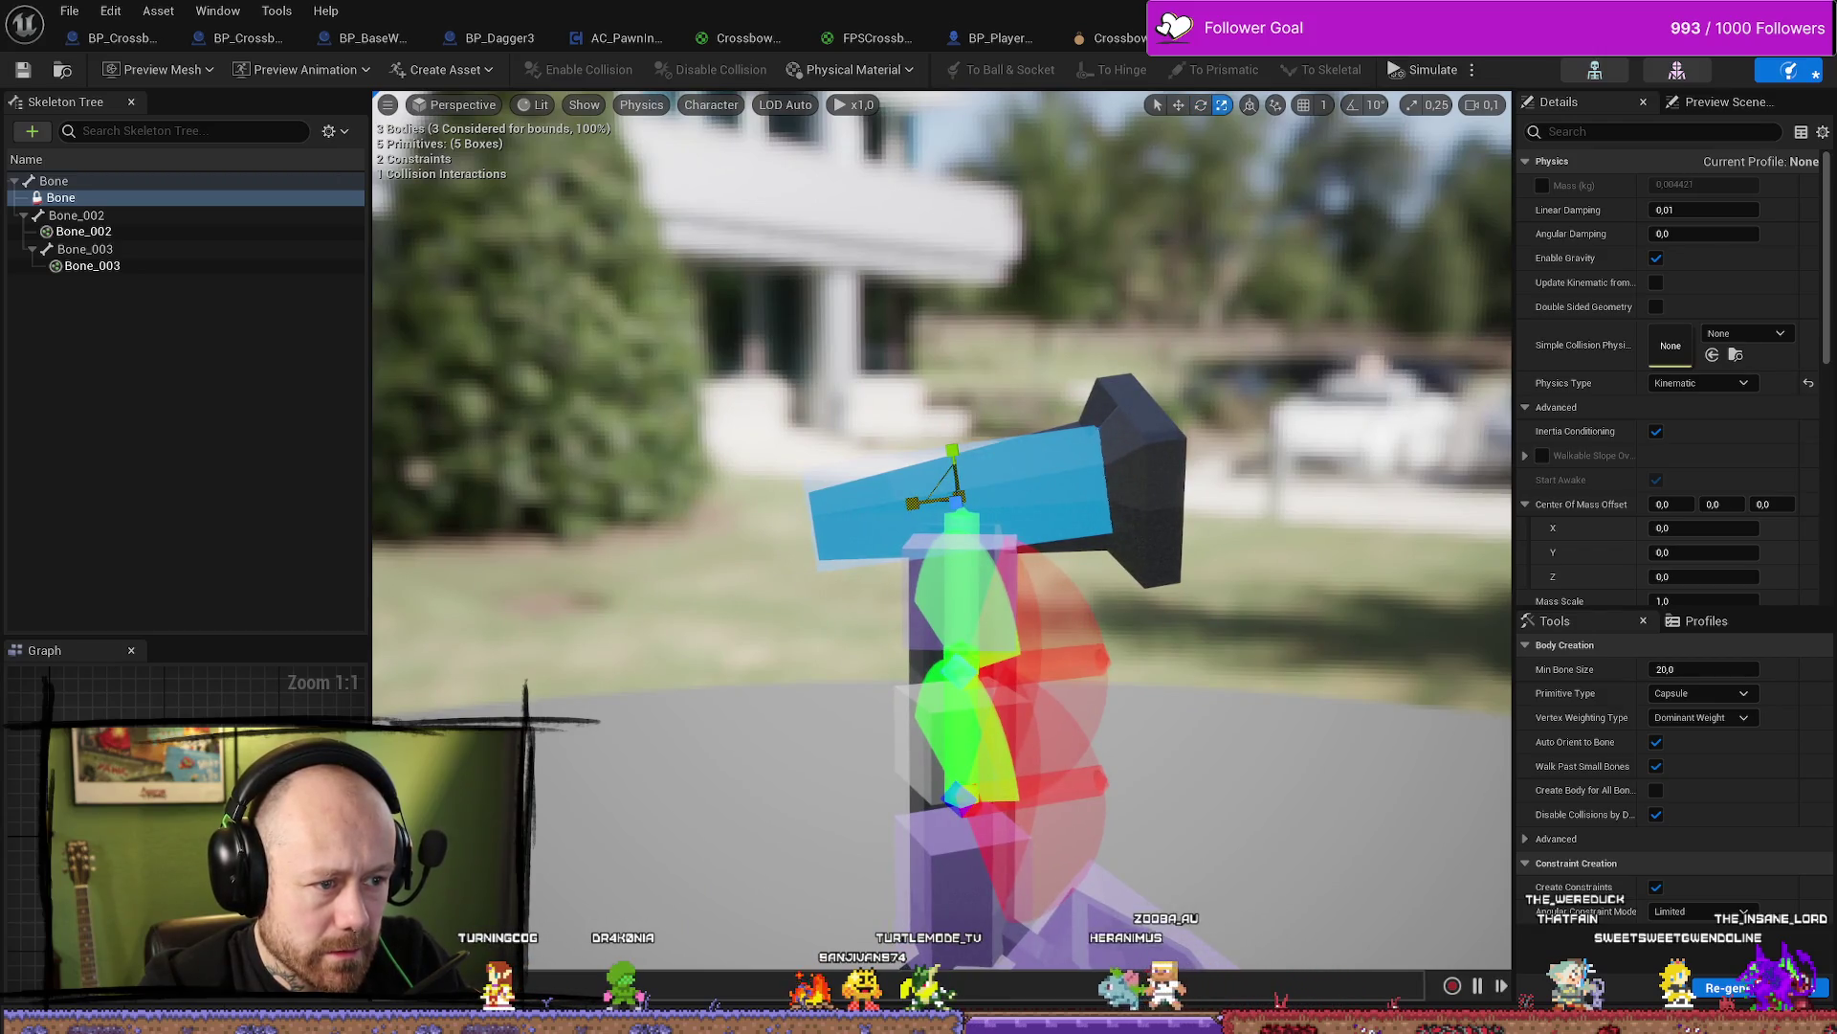
{"action": "mouse_move", "coordinate": [912, 505]}
{"action": "left_mouse_down"}
{"action": "mouse_move", "coordinate": [952, 497]}
{"action": "mouse_move", "coordinate": [794, 504]}
{"action": "mouse_move", "coordinate": [957, 490]}
{"action": "left_mouse_up"}
Reselect the crossbar body, then pick the root Bone in the Skeleton Tree and view its options
{"action": "left_click", "coordinate": [909, 478]}
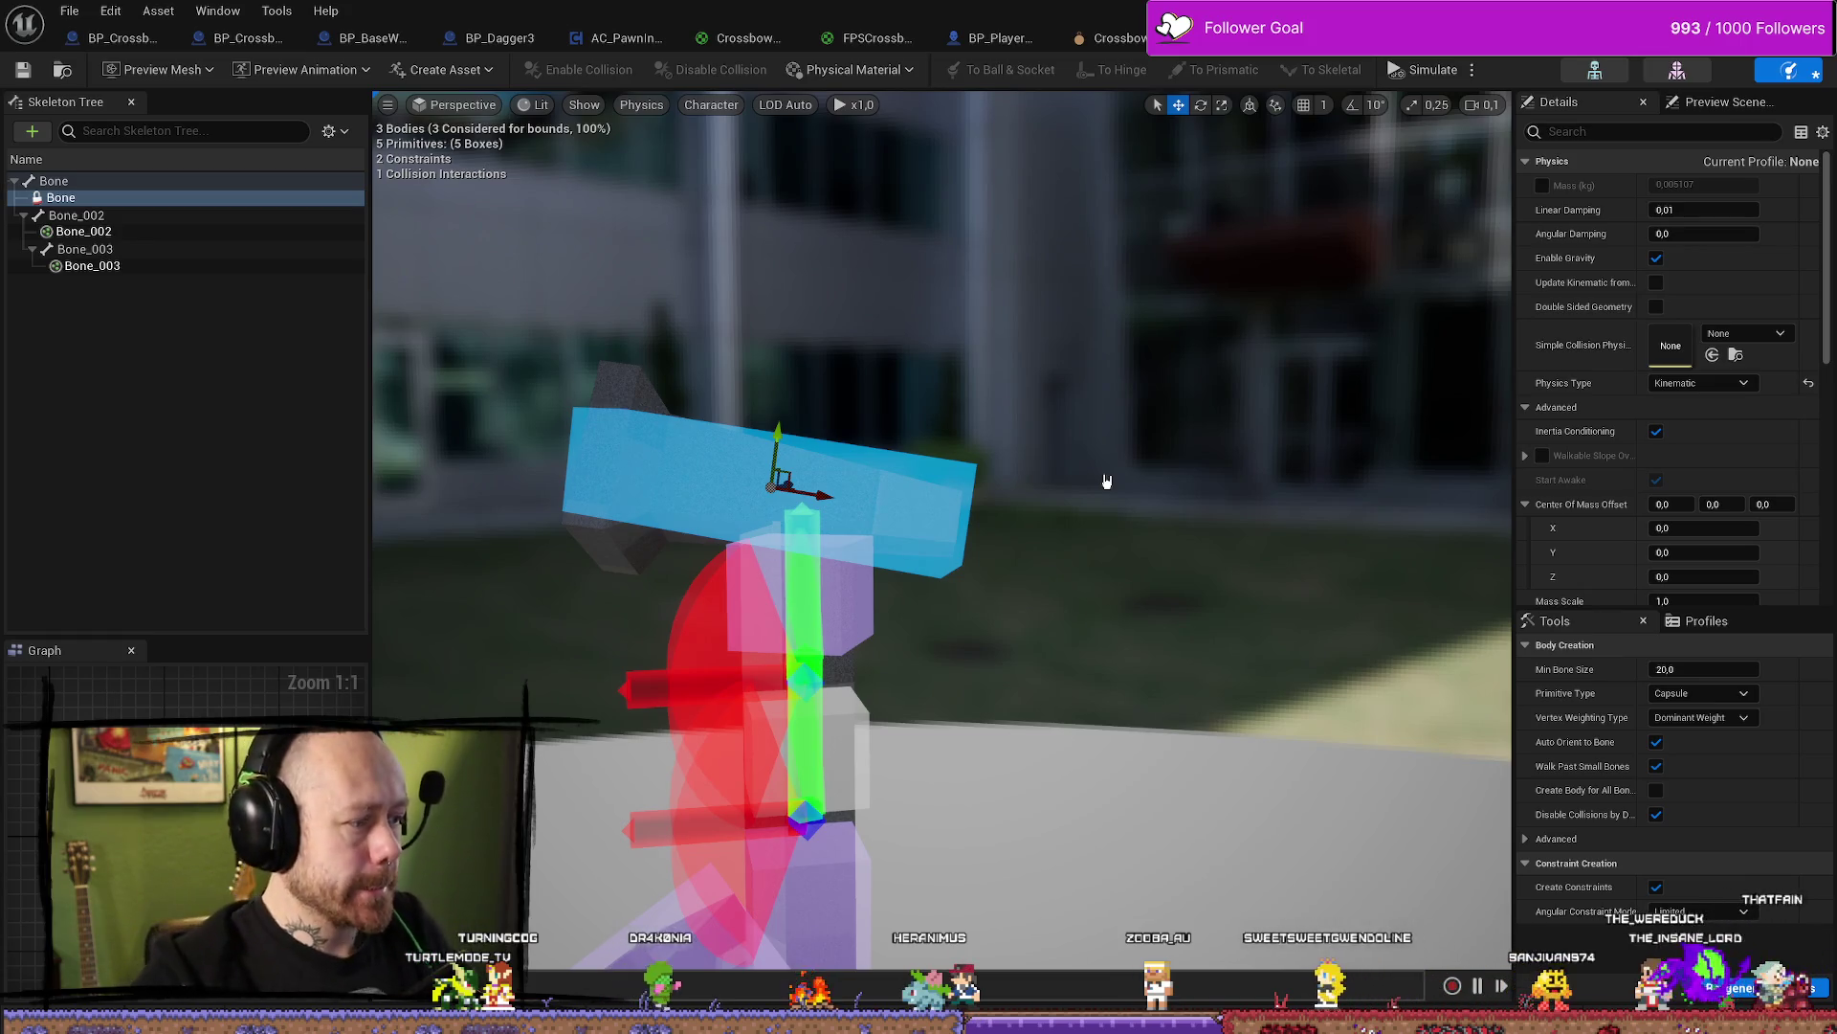
{"action": "left_click", "coordinate": [989, 618]}
{"action": "left_click", "coordinate": [807, 533]}
{"action": "left_click", "coordinate": [868, 498]}
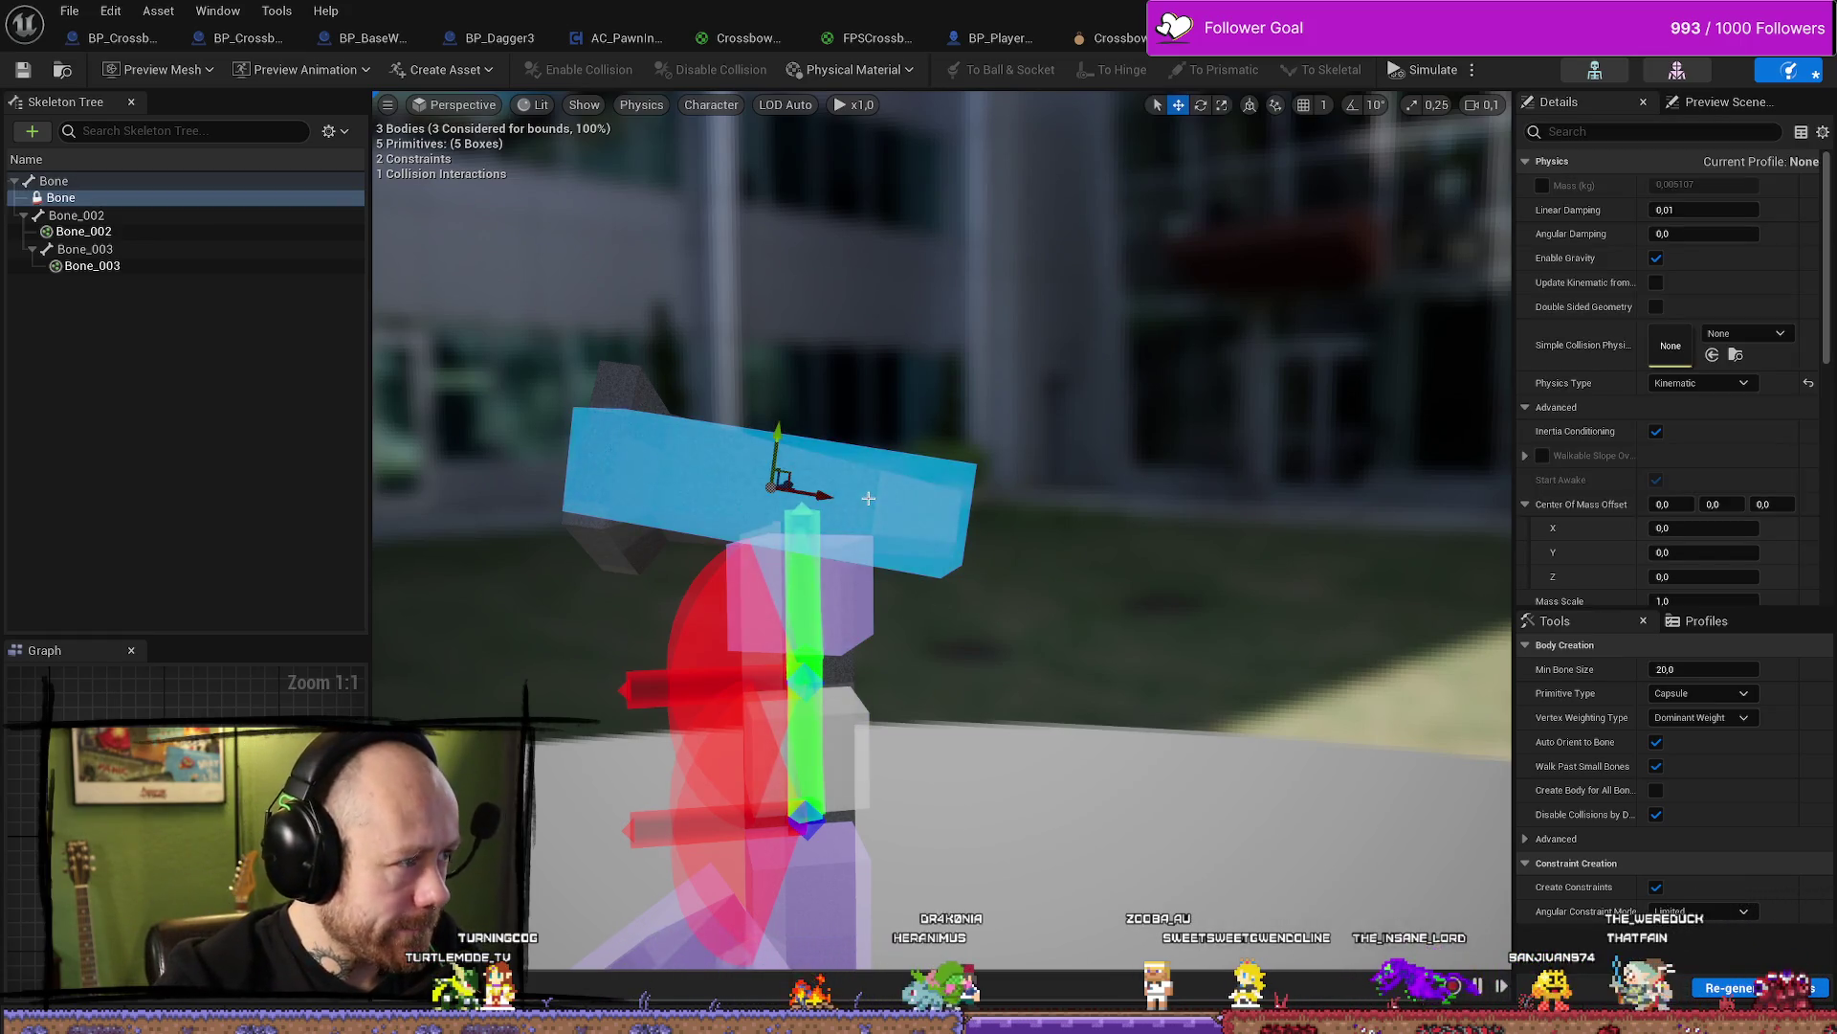
{"action": "left_click", "coordinate": [72, 198]}
{"action": "left_click", "coordinate": [64, 184]}
{"action": "right_click", "coordinate": [48, 187]}
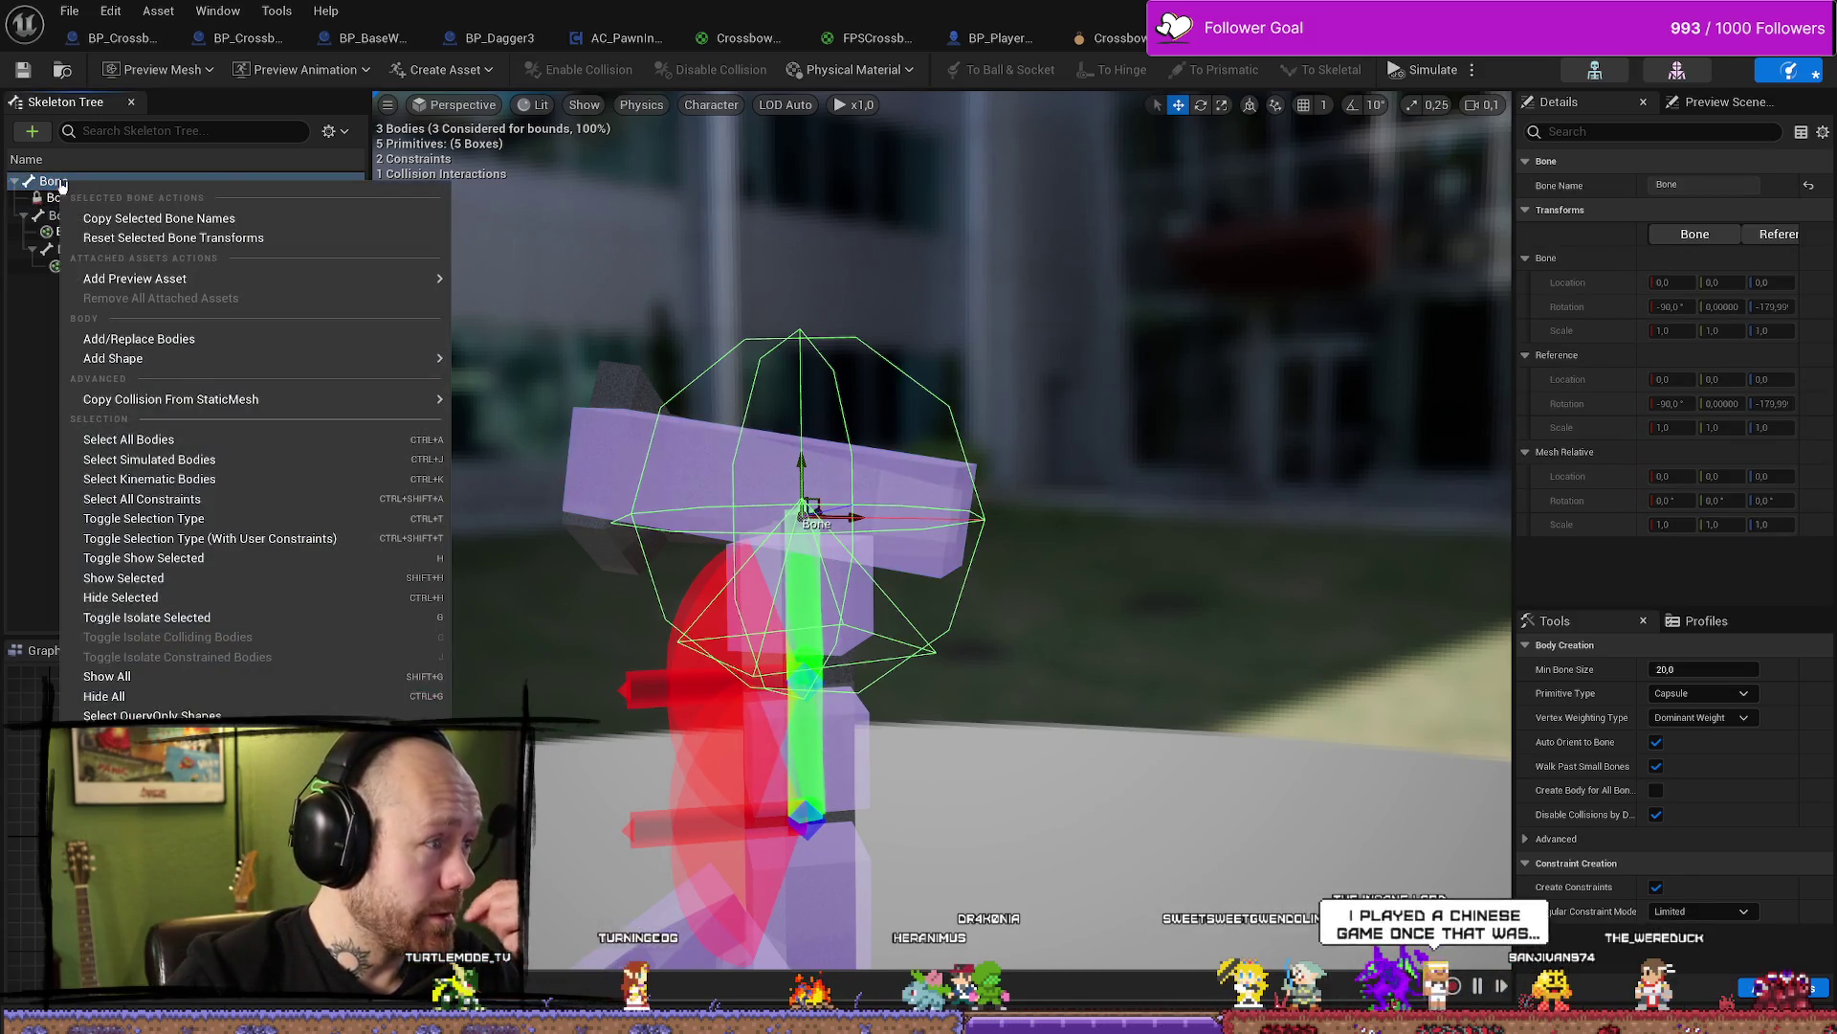
{"action": "key", "text": "Escape"}
{"action": "left_click", "coordinate": [43, 199]}
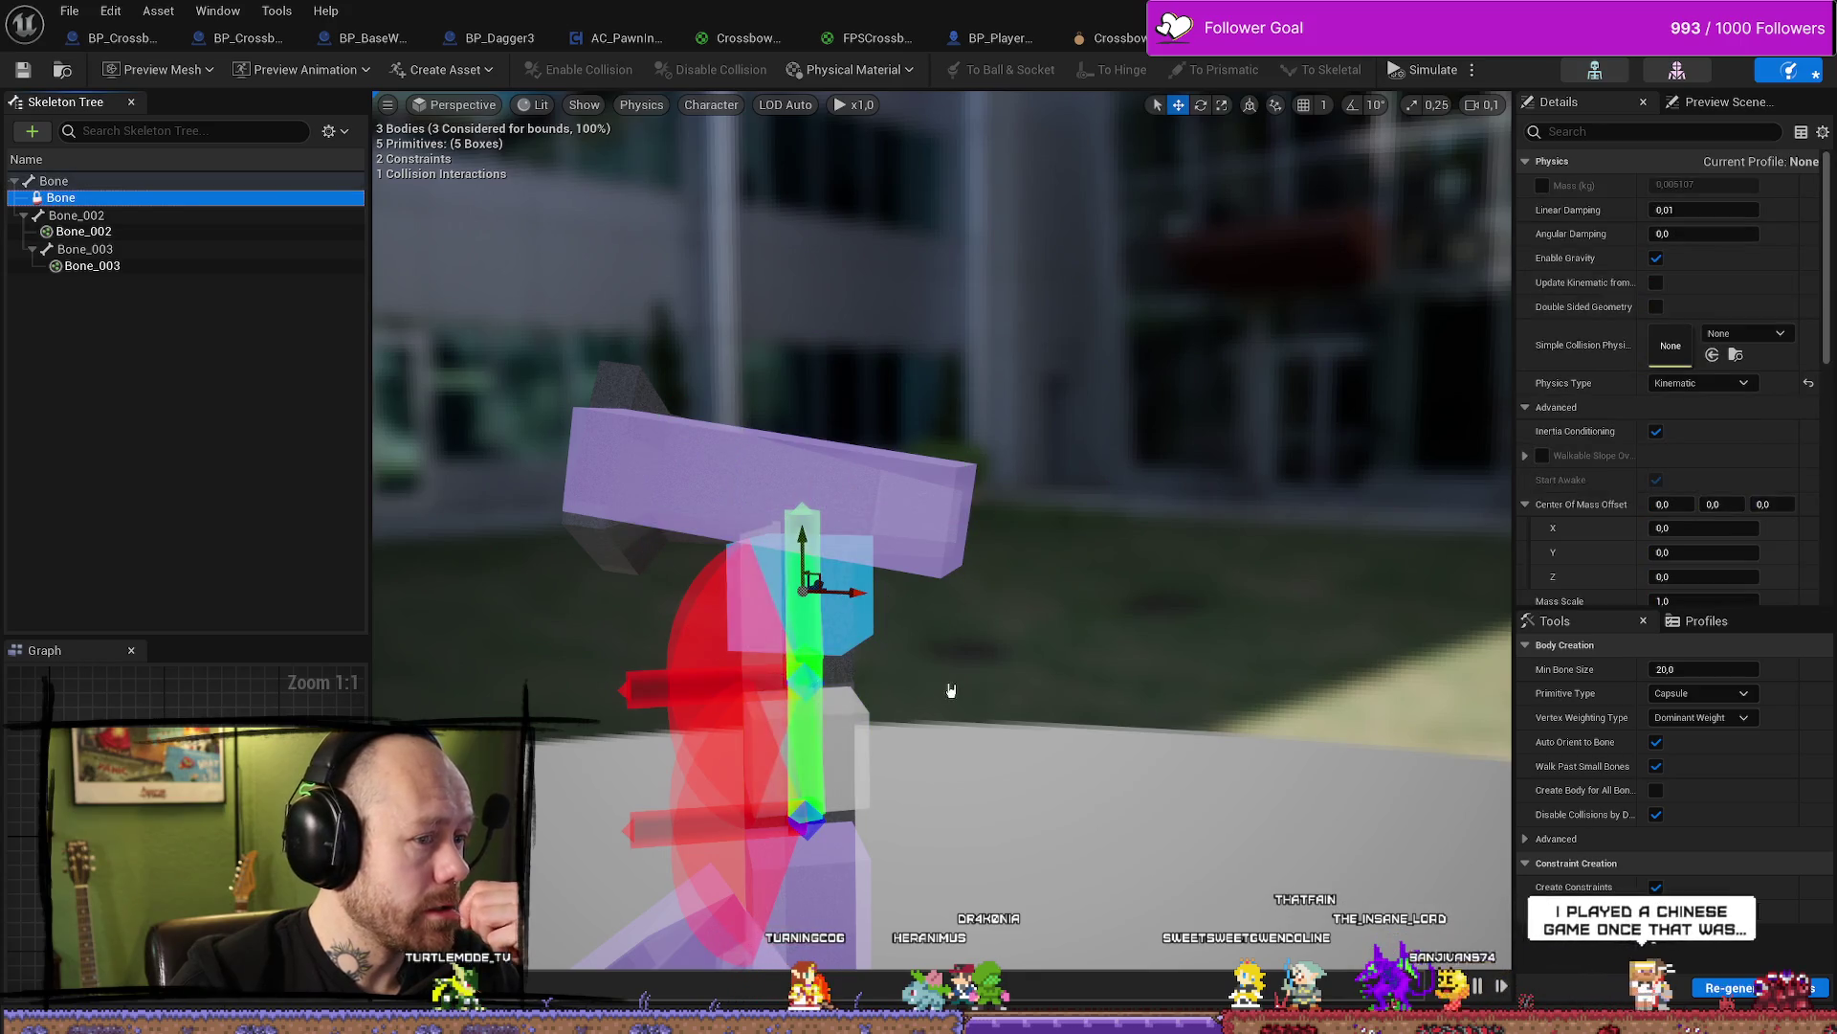
{"action": "left_click", "coordinate": [1027, 675]}
{"action": "left_click", "coordinate": [59, 197]}
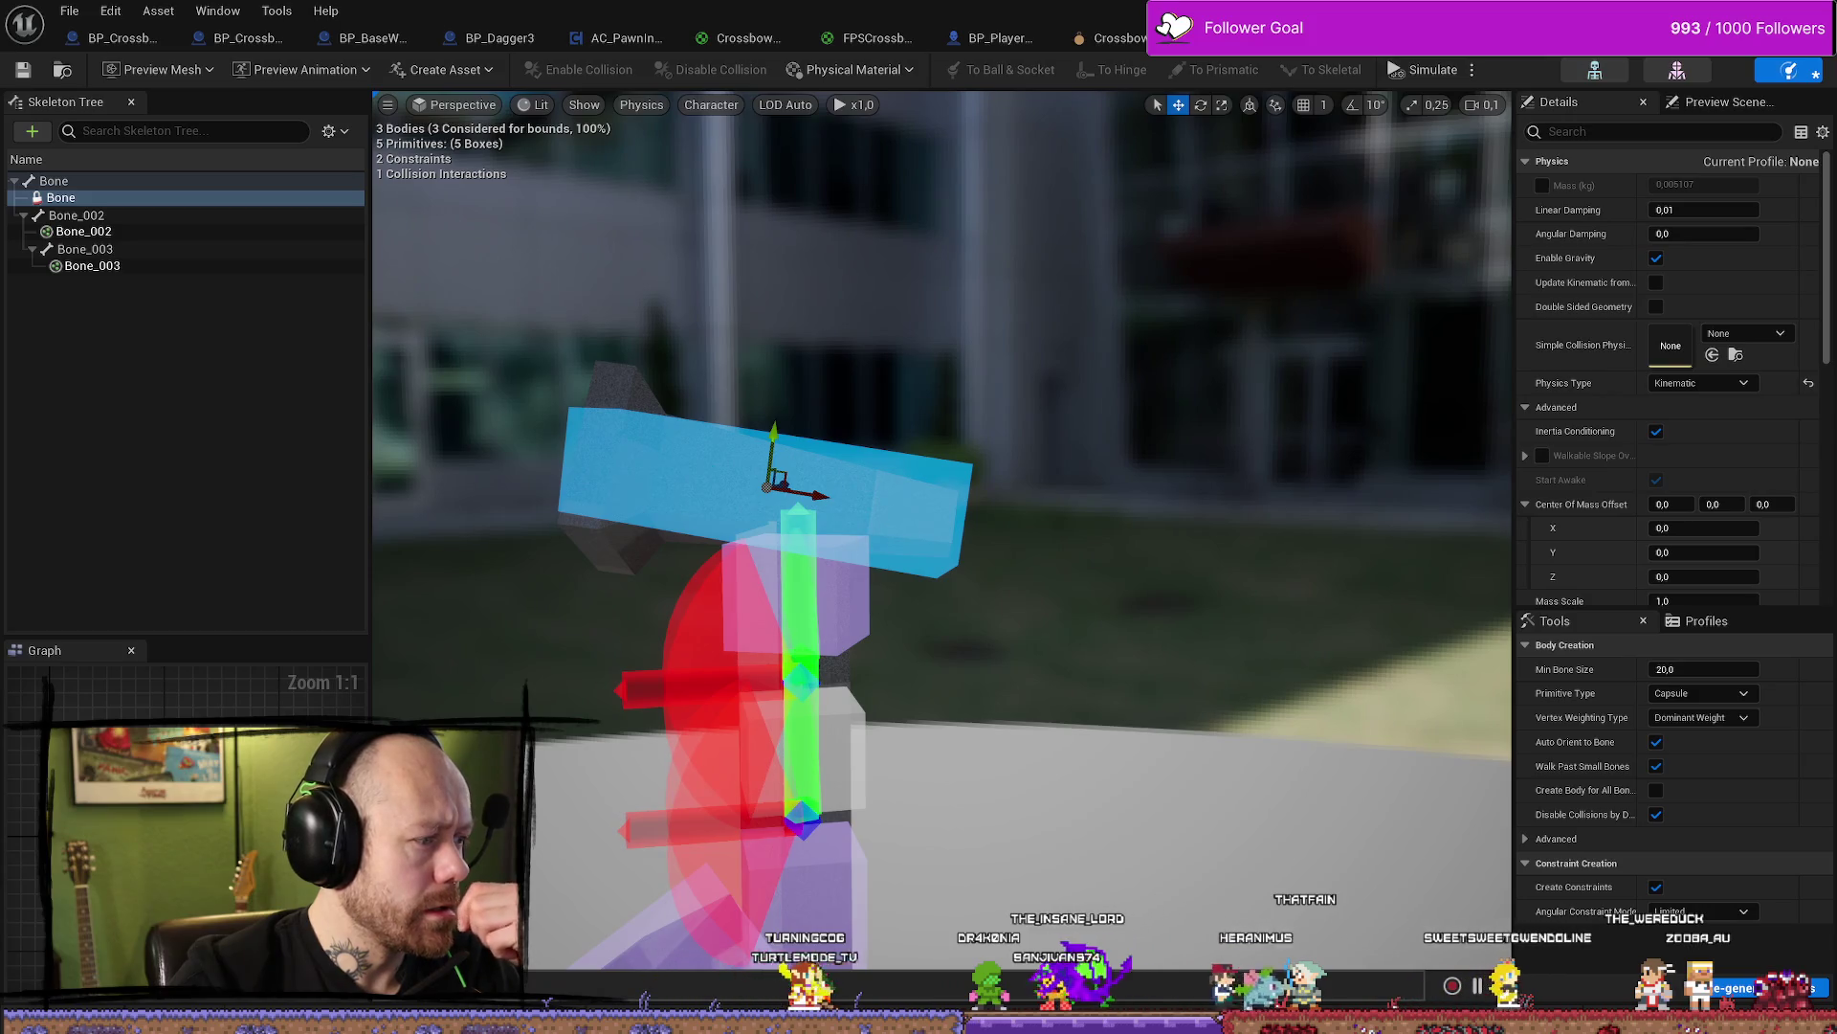
{"action": "left_click", "coordinate": [843, 604]}
{"action": "left_click", "coordinate": [843, 604]}
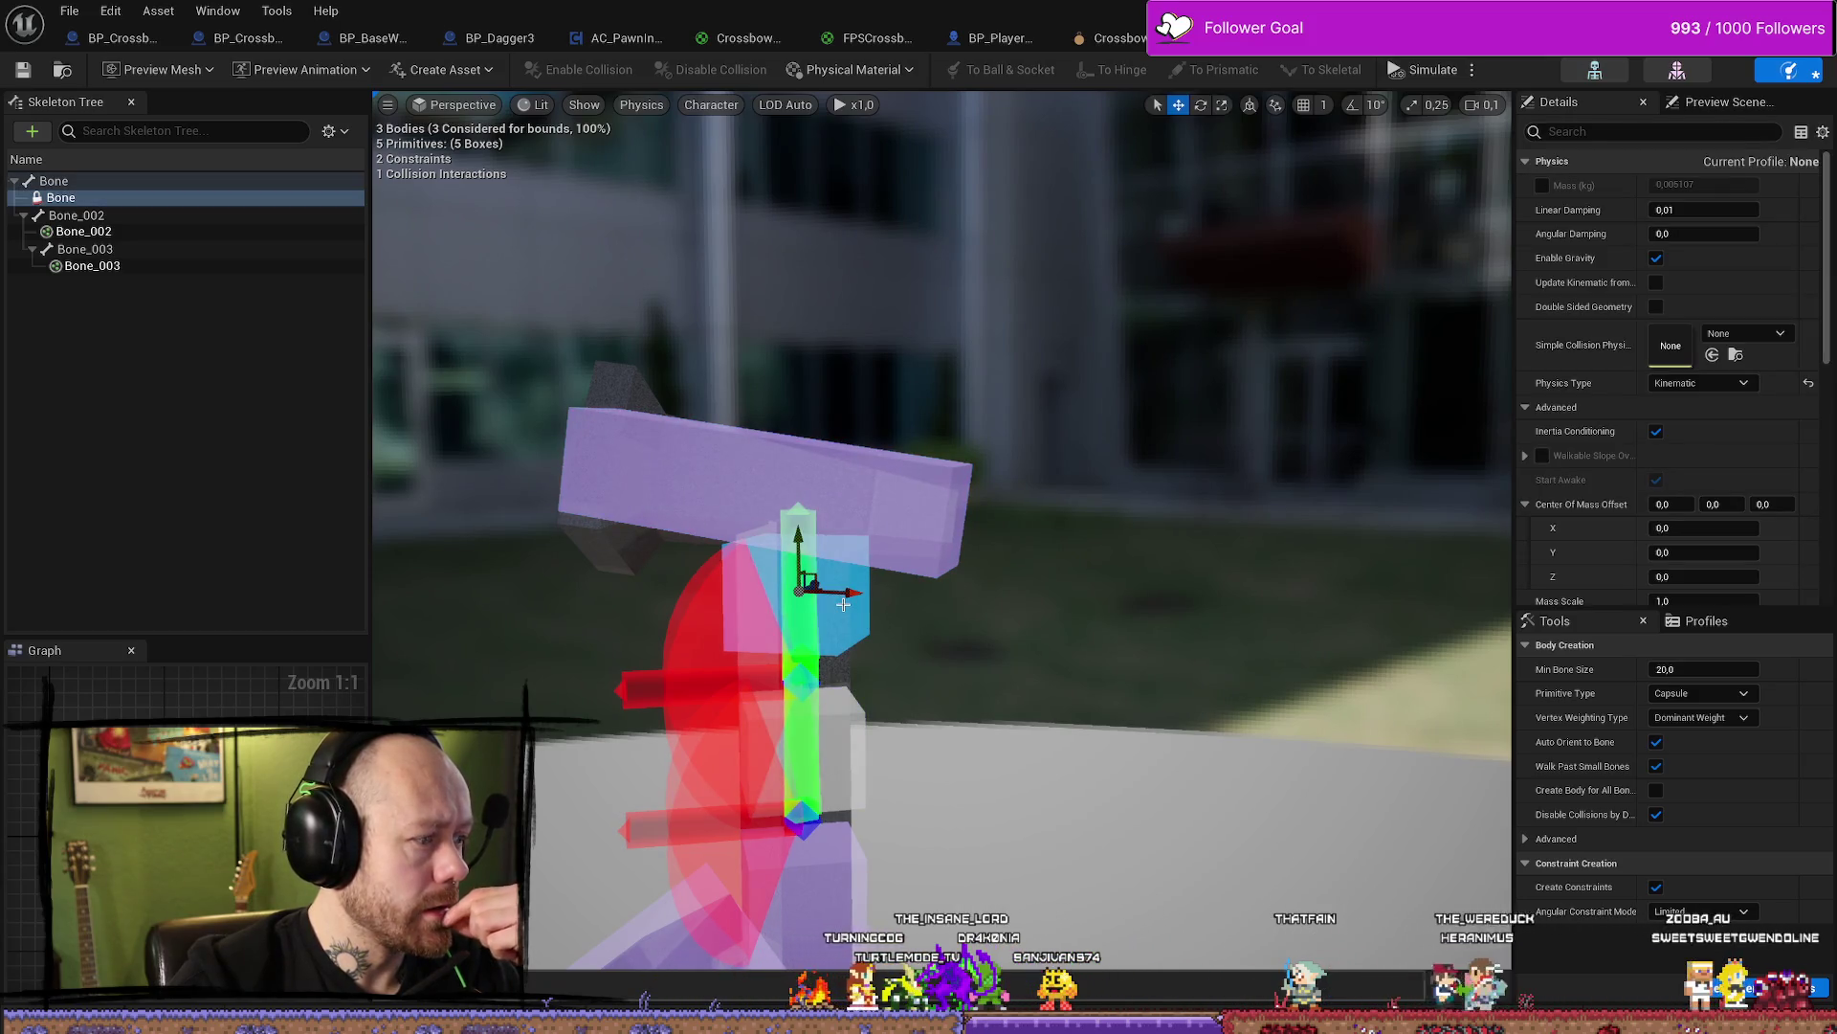
{"action": "left_click", "coordinate": [99, 513]}
{"action": "left_click", "coordinate": [48, 182]}
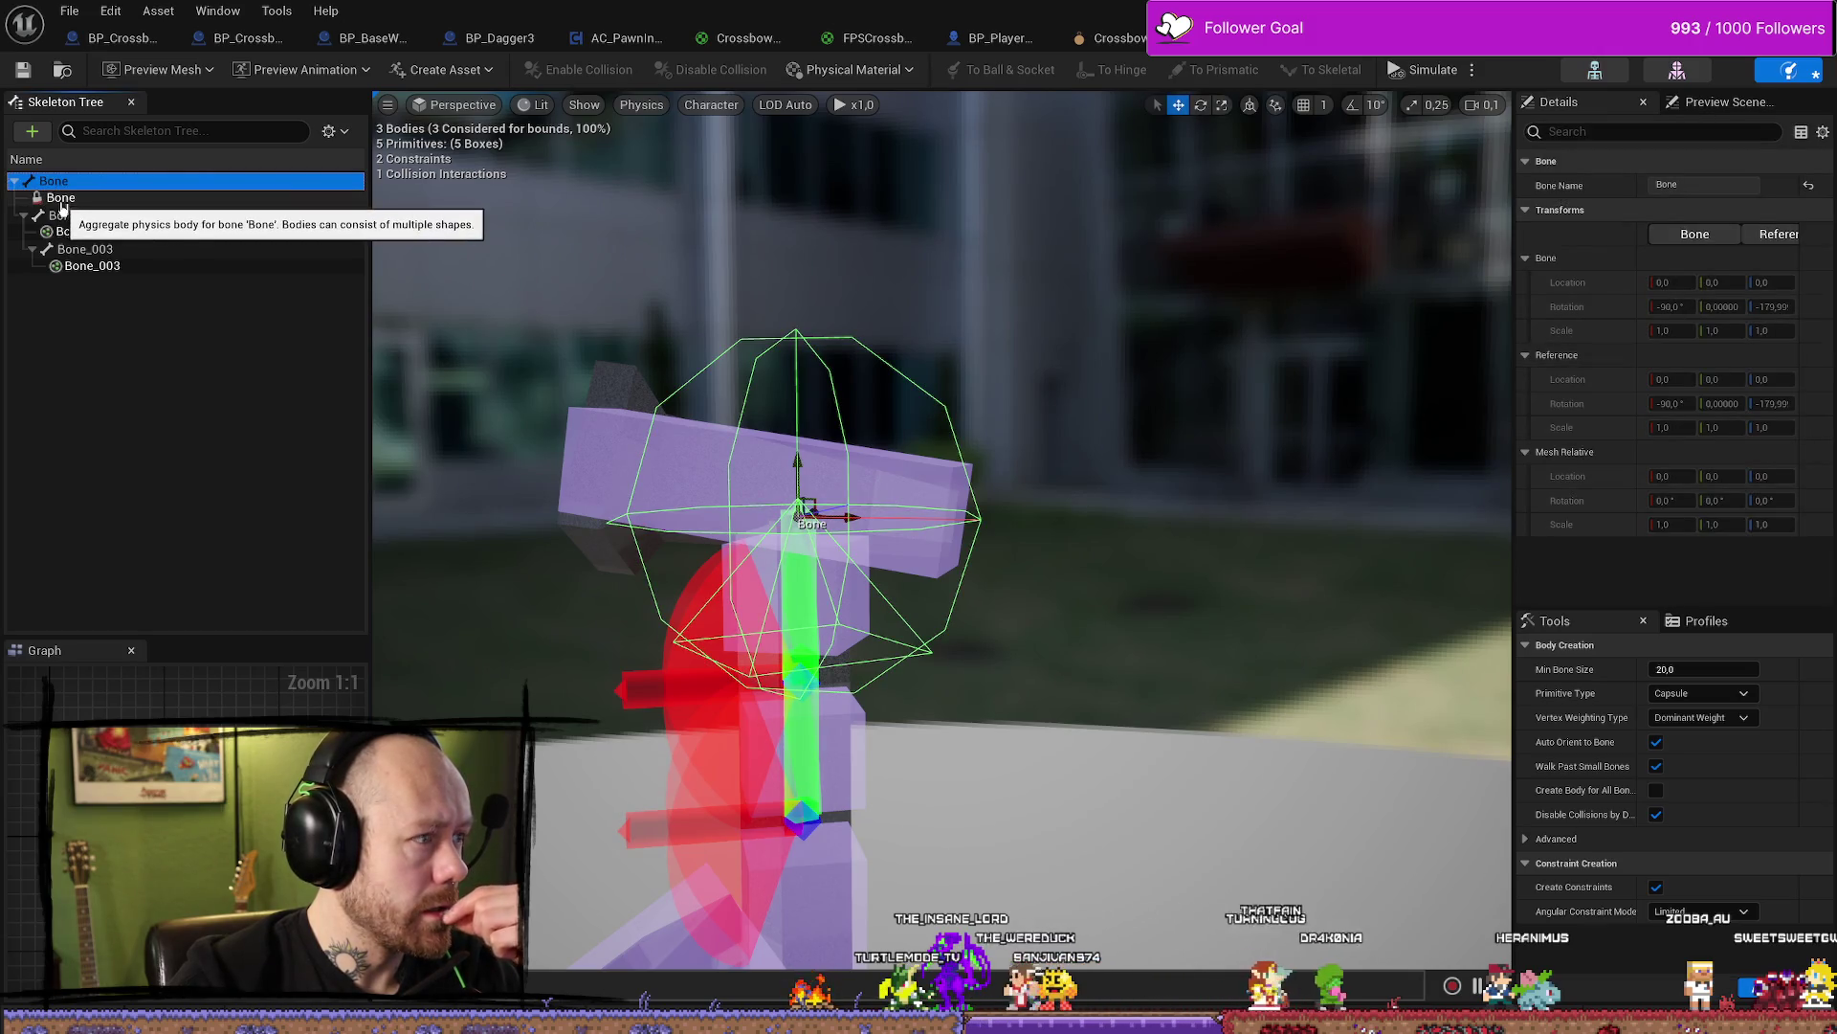
{"action": "left_click", "coordinate": [75, 196]}
{"action": "left_click", "coordinate": [58, 181]}
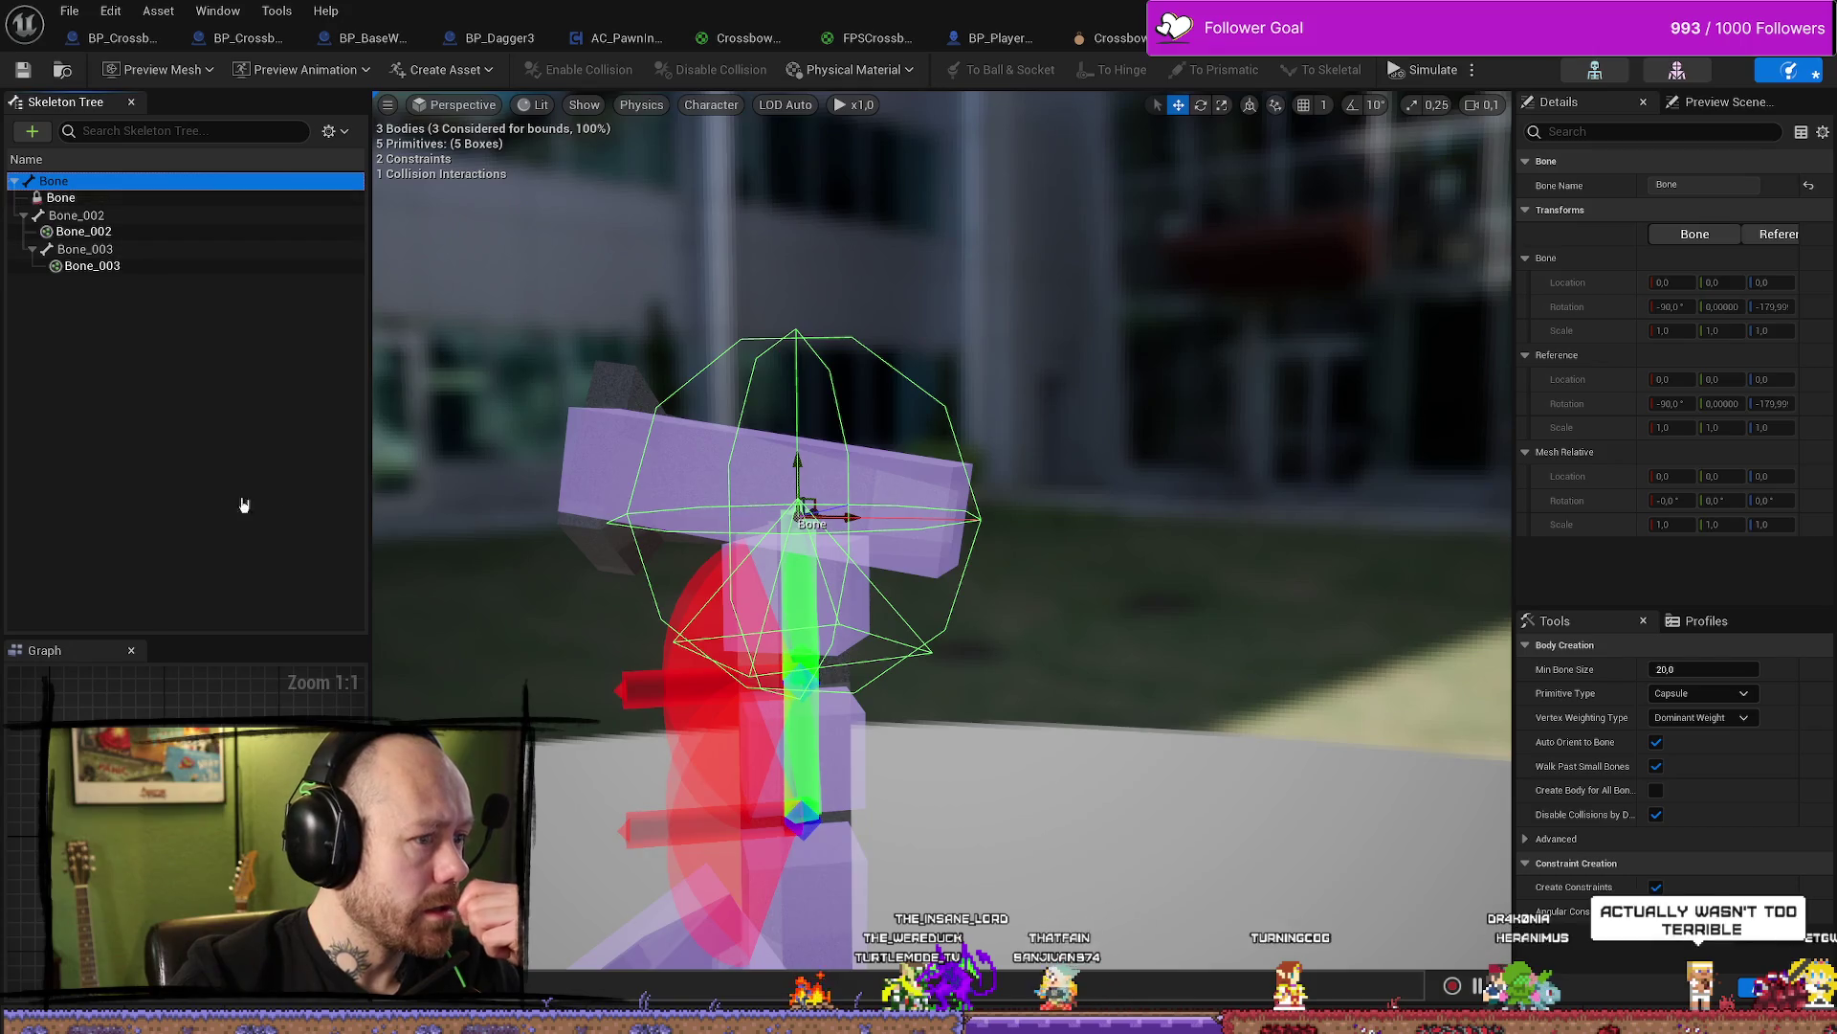
{"action": "left_click", "coordinate": [143, 470]}
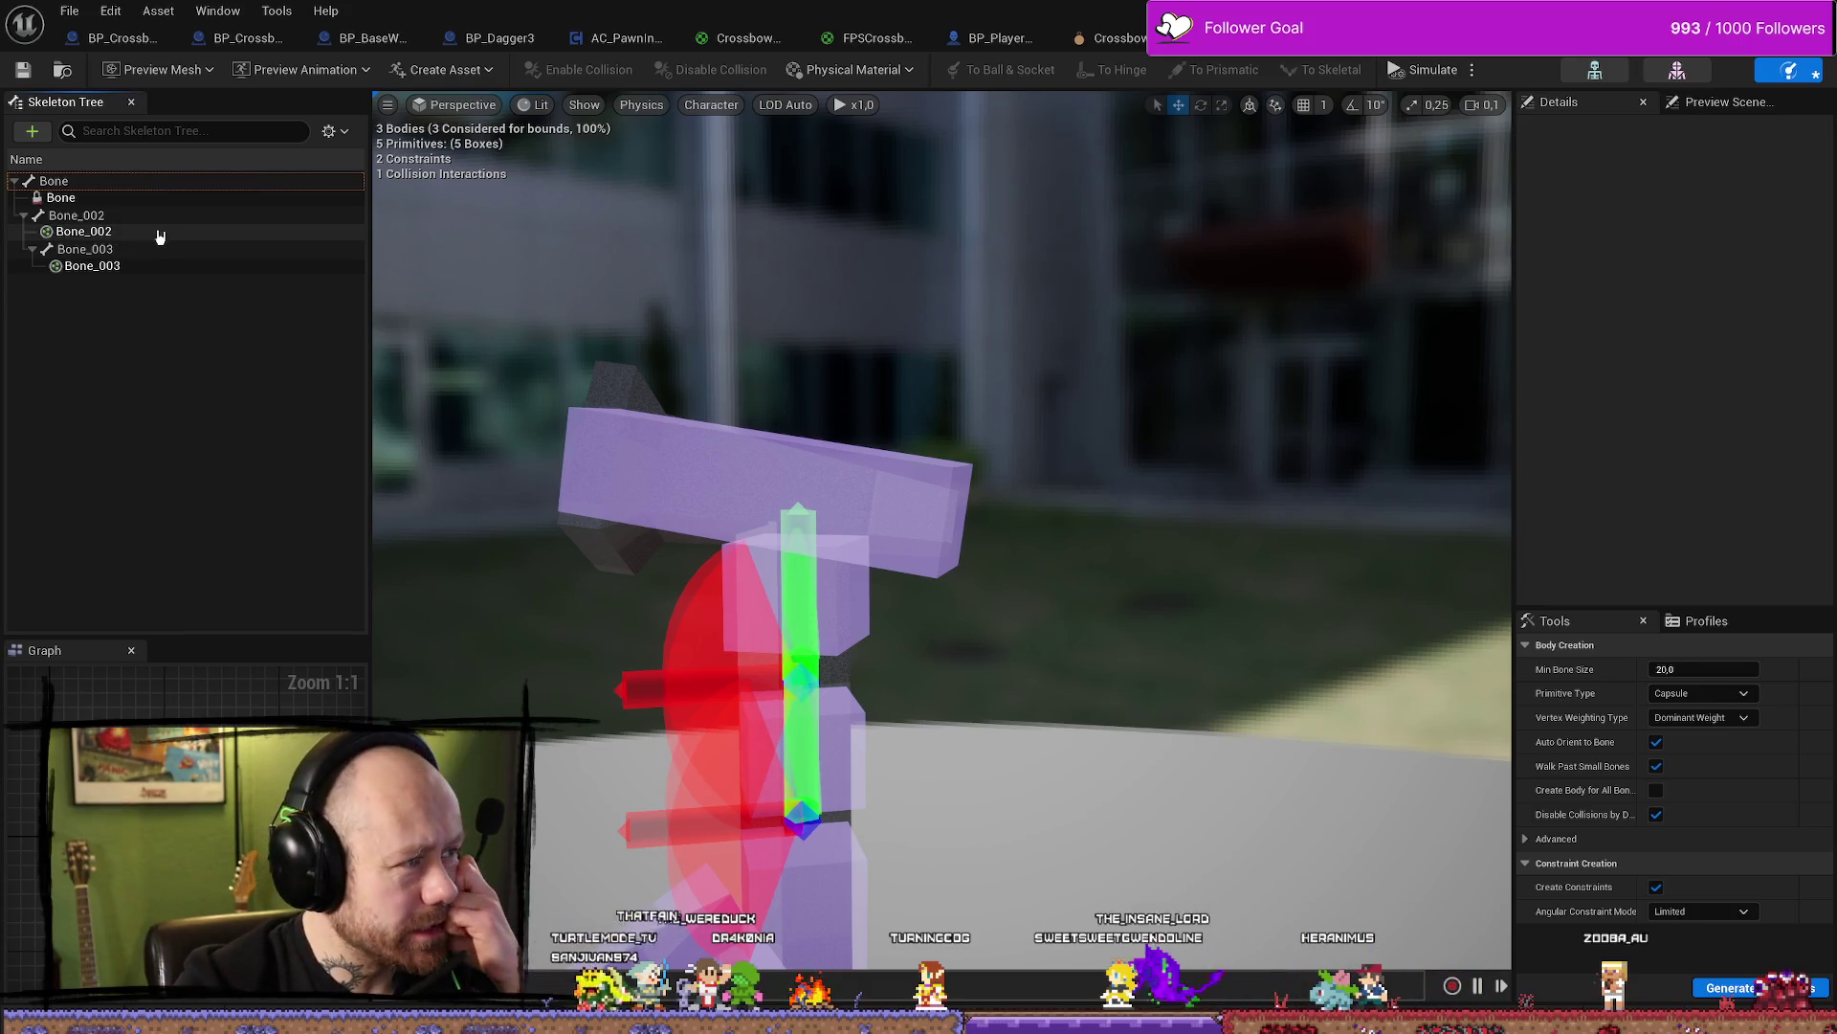
{"action": "left_click", "coordinate": [132, 215]}
{"action": "left_click", "coordinate": [132, 180]}
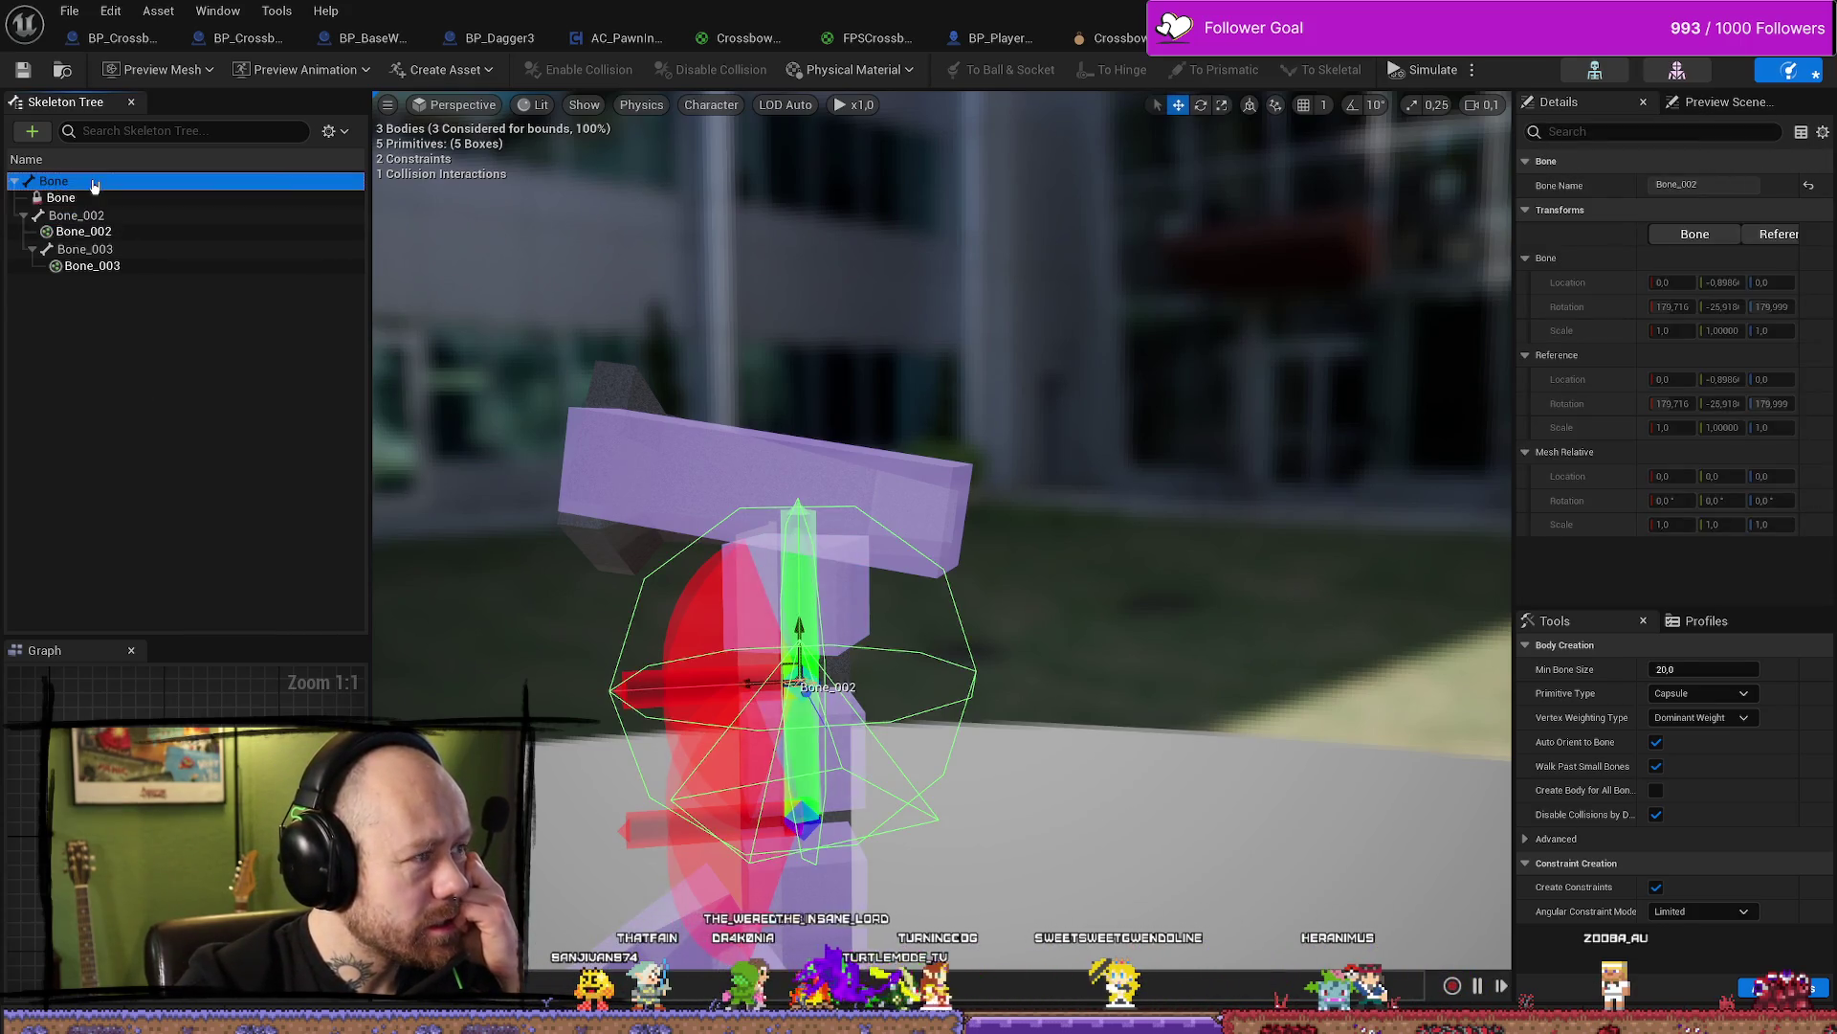
{"action": "left_click", "coordinate": [206, 432]}
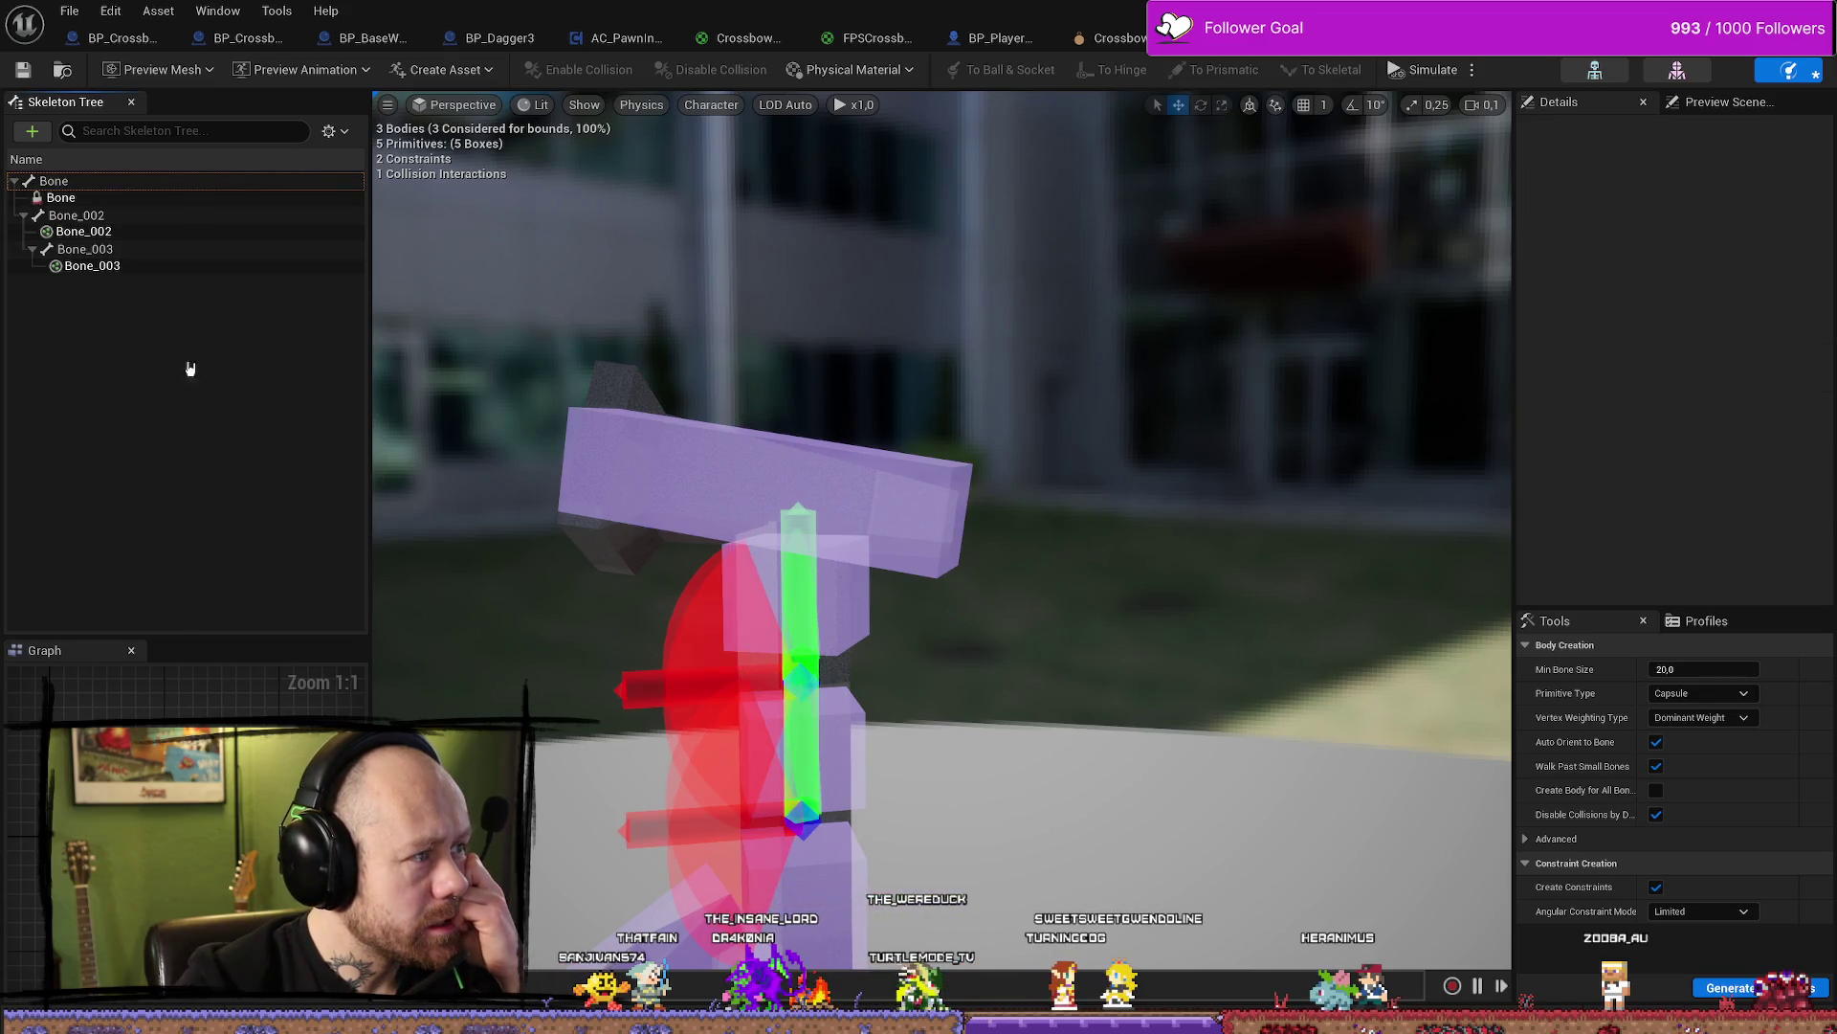
{"action": "left_click", "coordinate": [32, 130]}
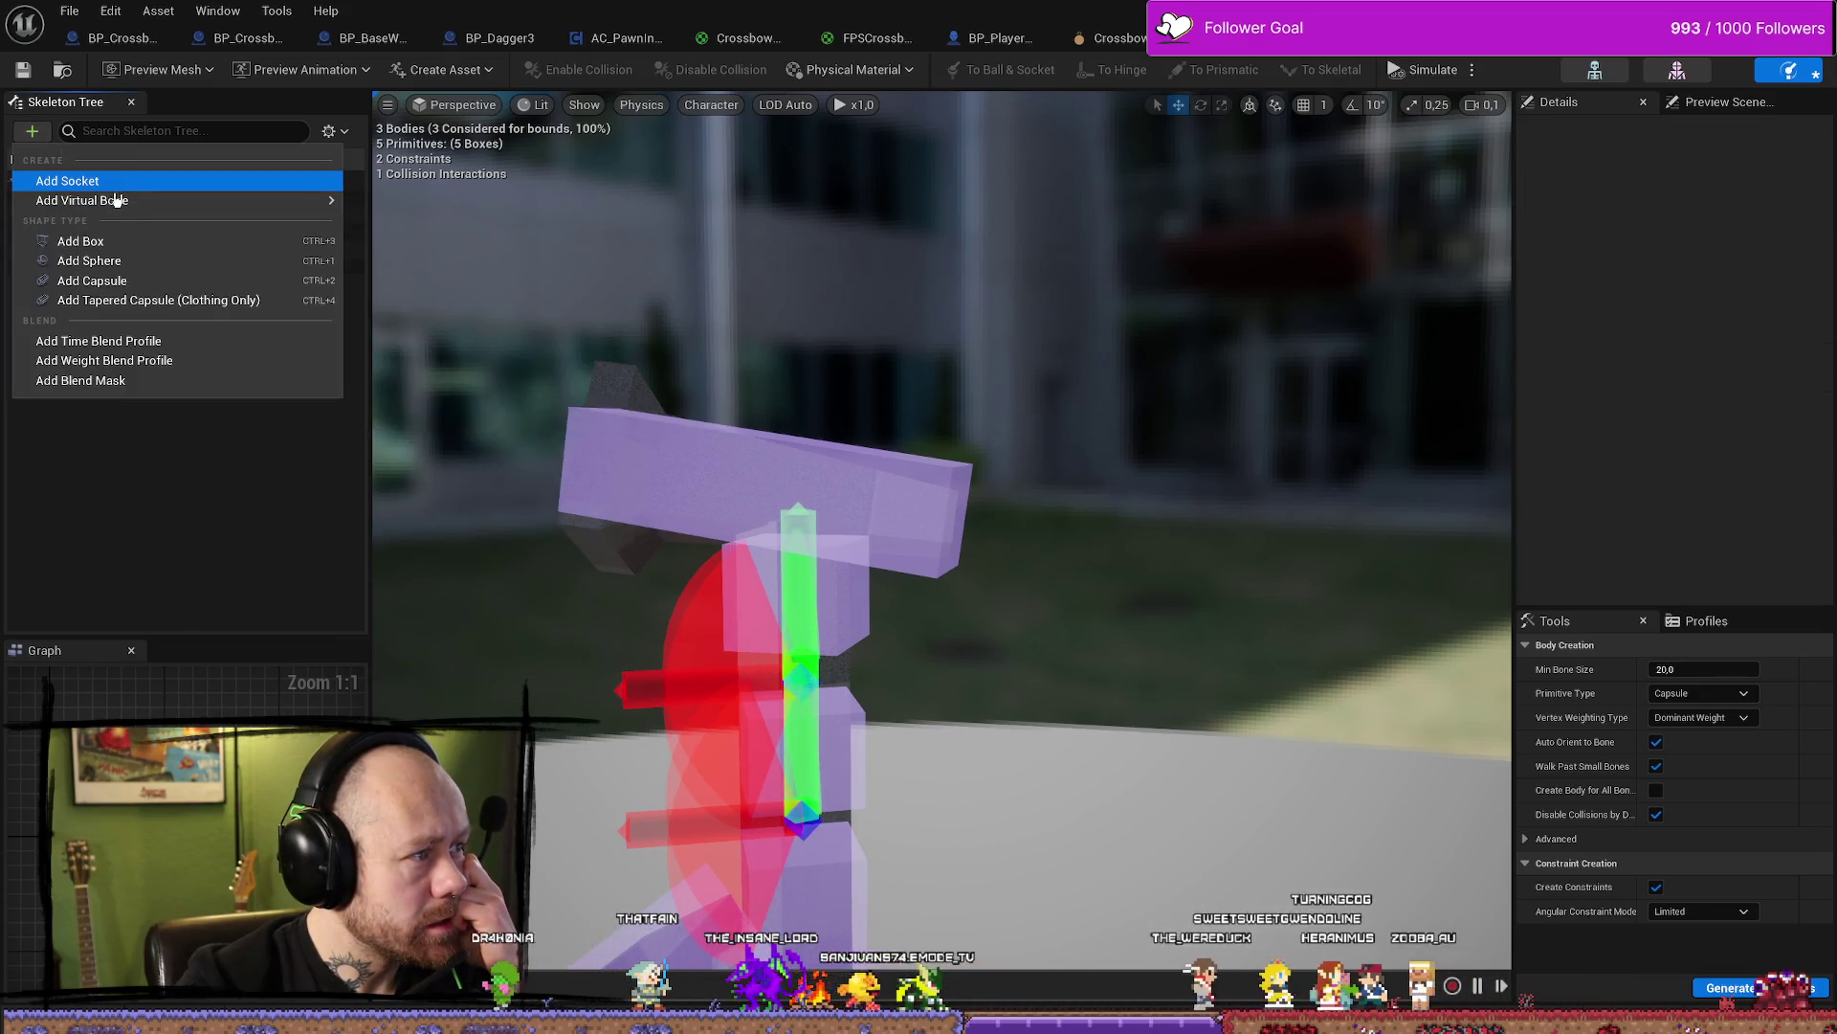
{"action": "mouse_move", "coordinate": [116, 199]}
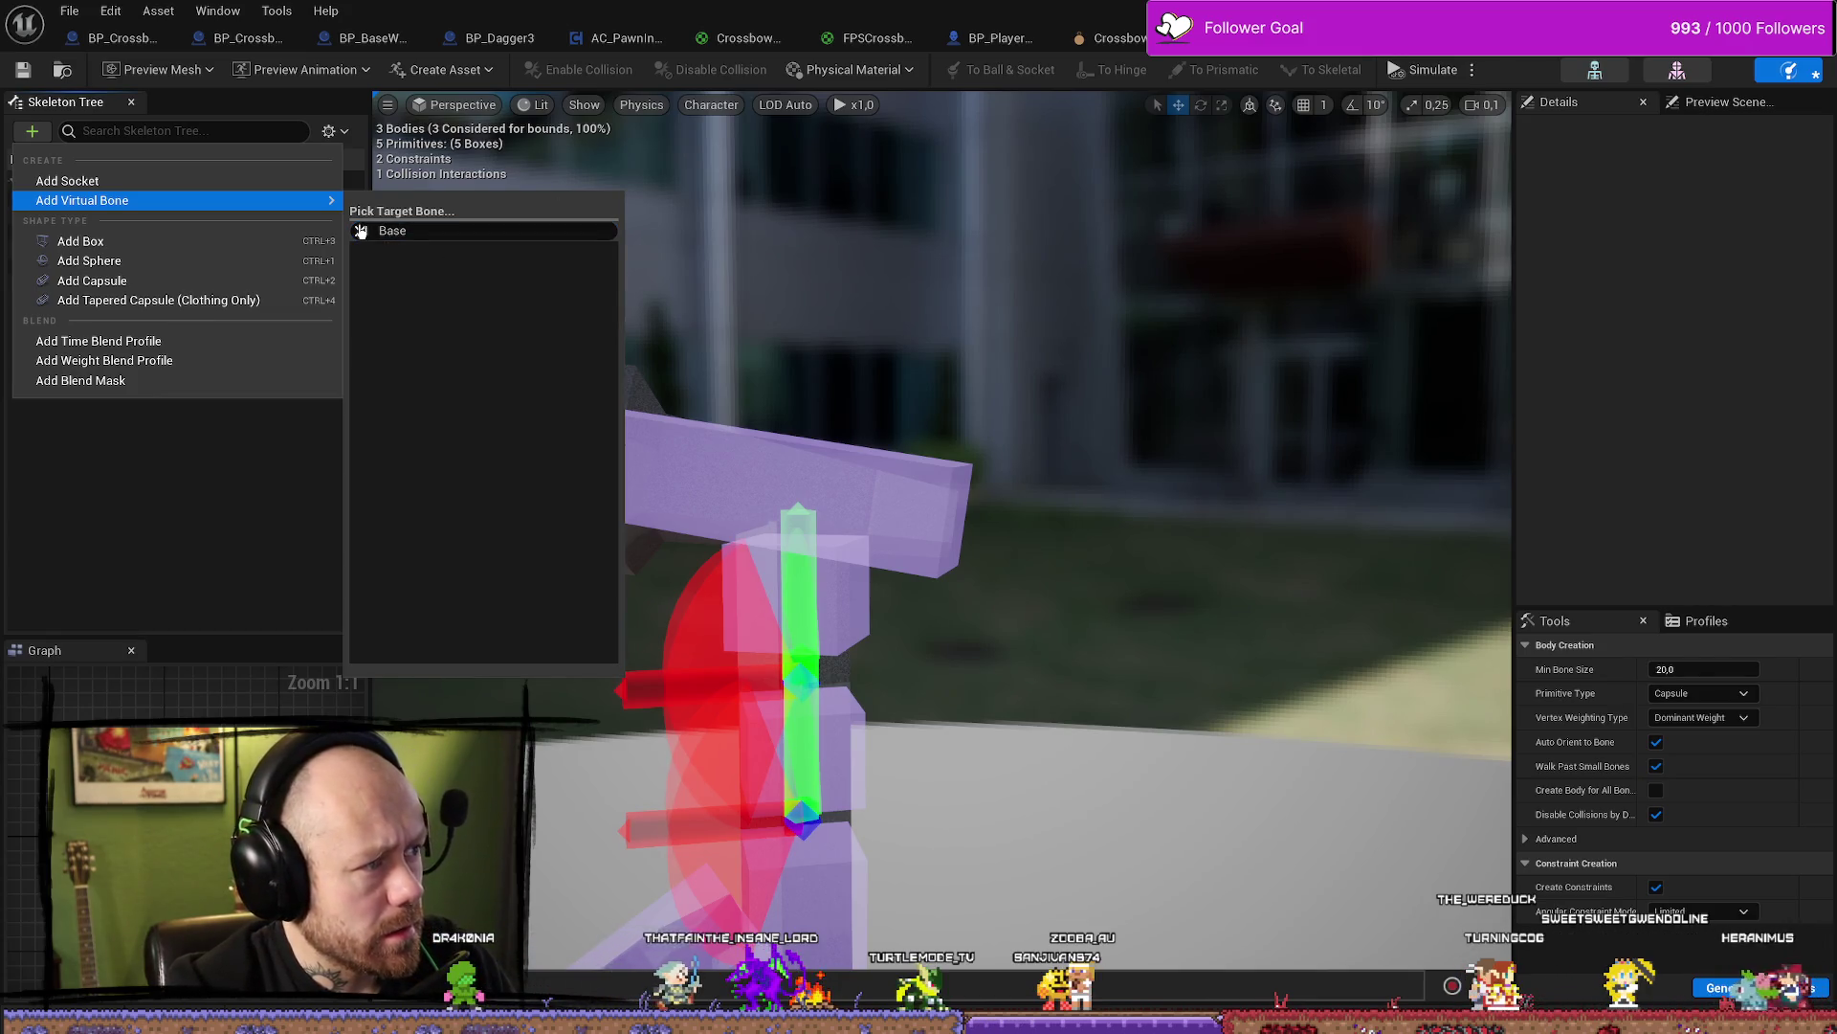
{"action": "key", "text": "BackSpace"}
{"action": "key", "text": "BackSpace"}
{"action": "key", "text": "BackSpace"}
{"action": "left_click", "coordinate": [412, 248]}
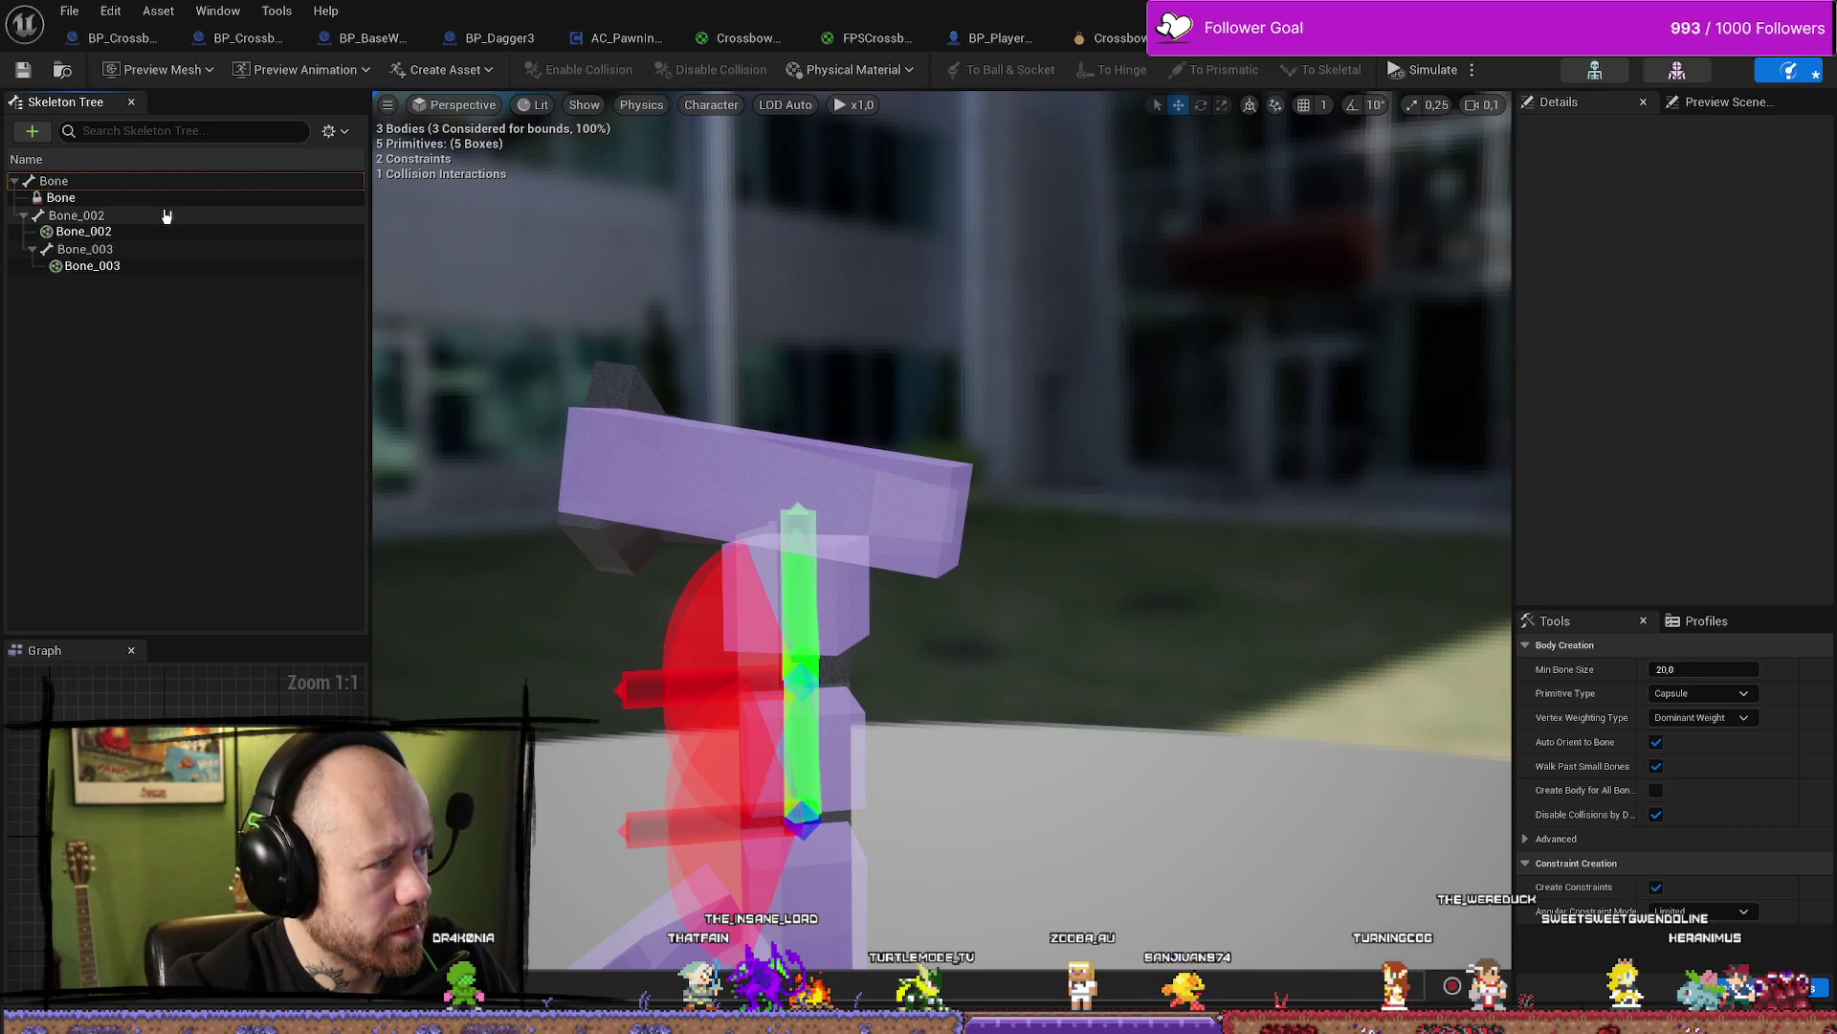
{"action": "left_click", "coordinate": [141, 197]}
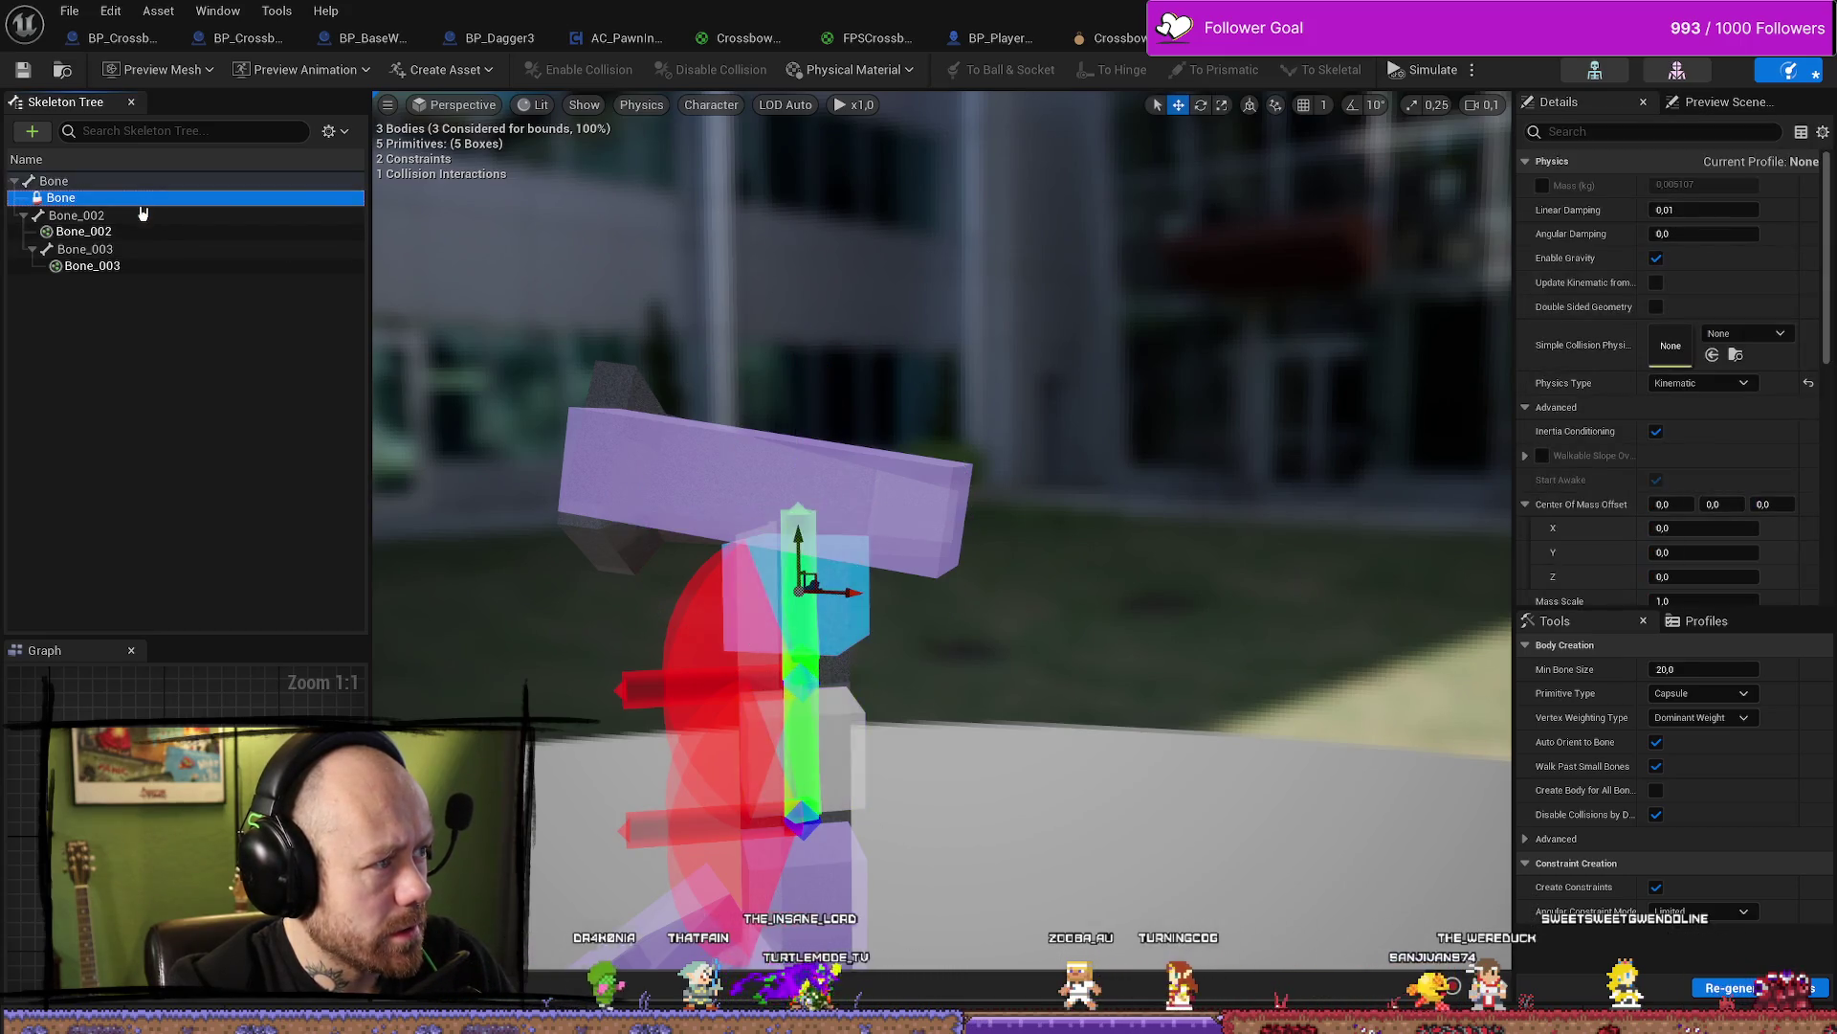
{"action": "left_click", "coordinate": [145, 216]}
{"action": "left_click", "coordinate": [147, 250]}
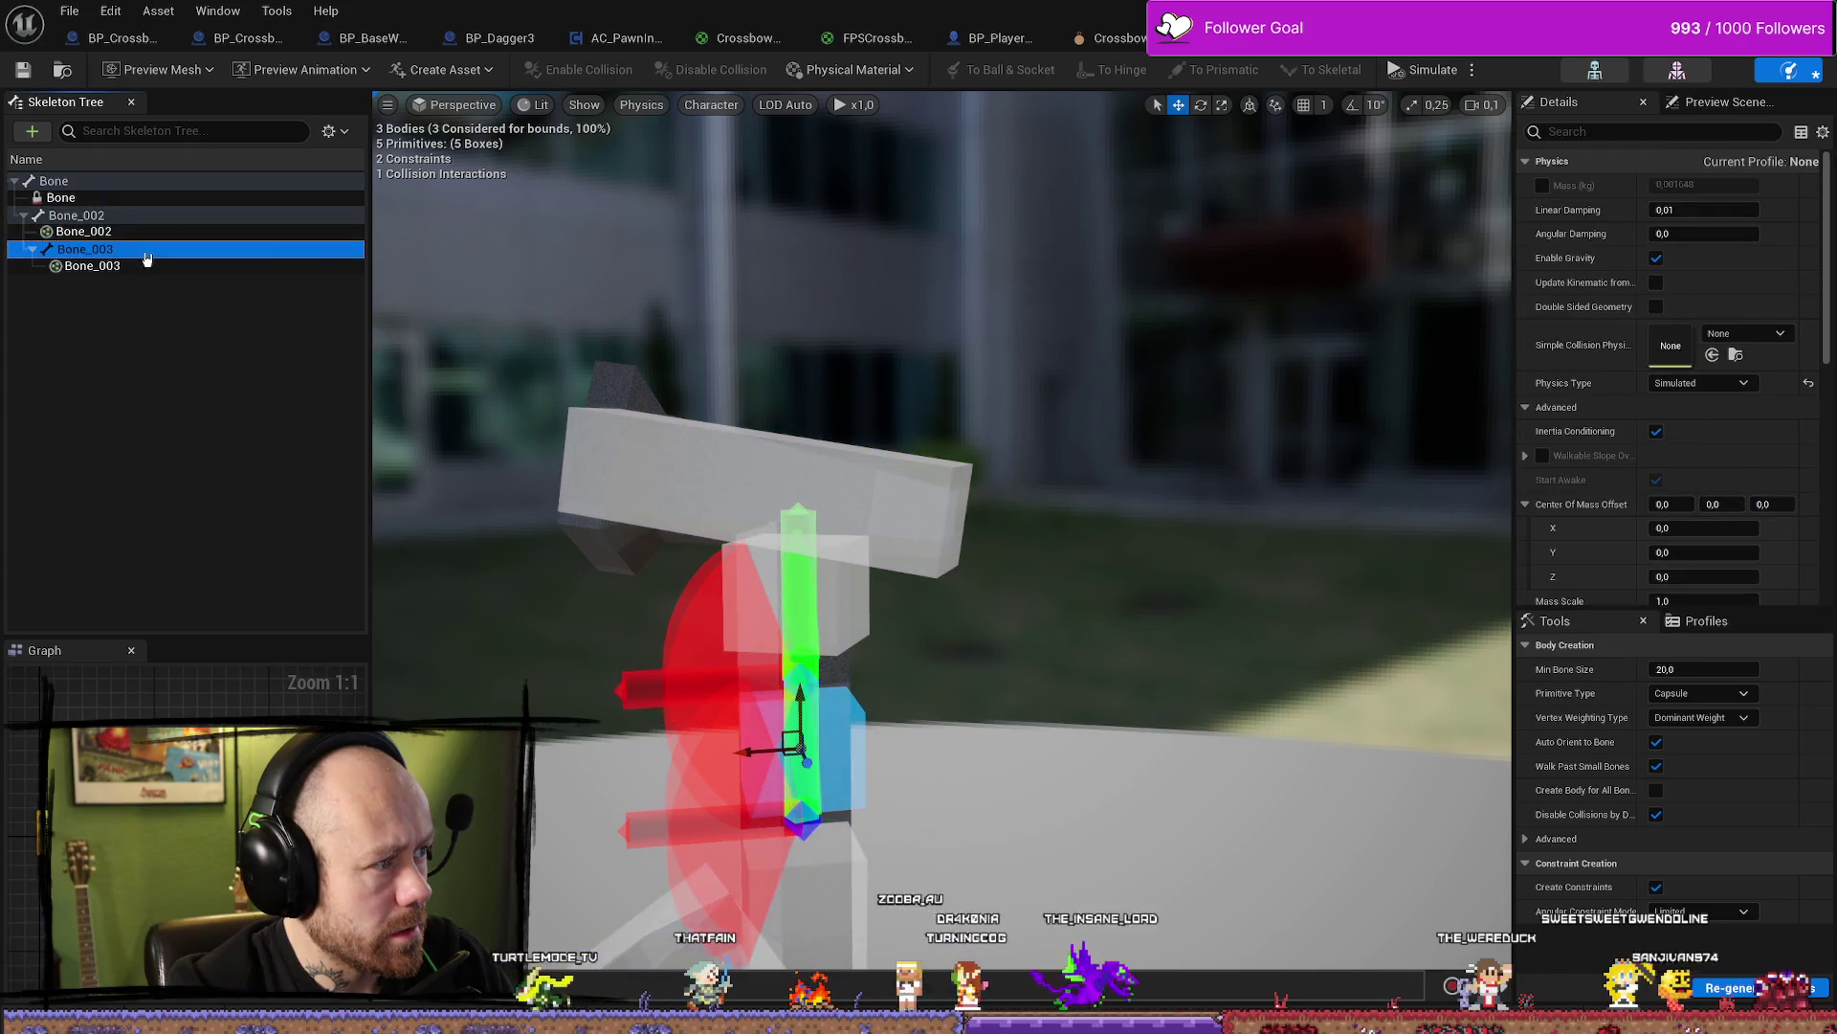
{"action": "left_click", "coordinate": [140, 181]}
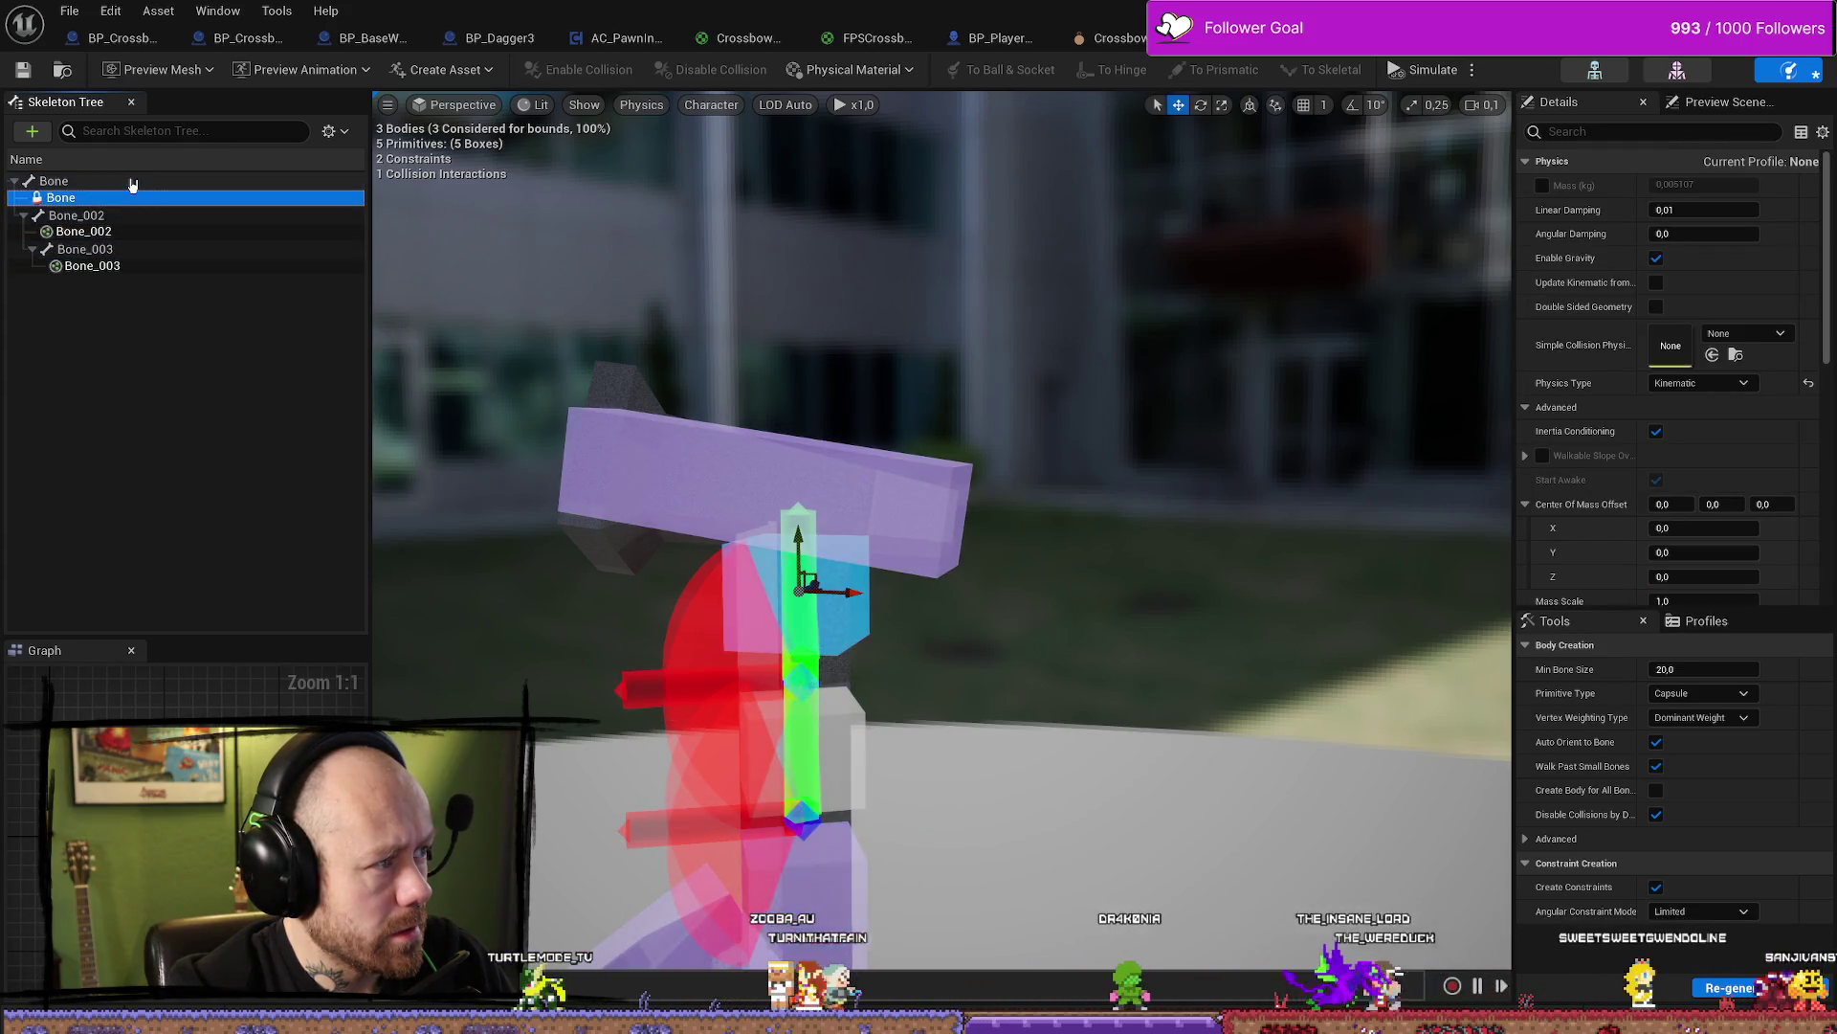
{"action": "left_click", "coordinate": [168, 388]}
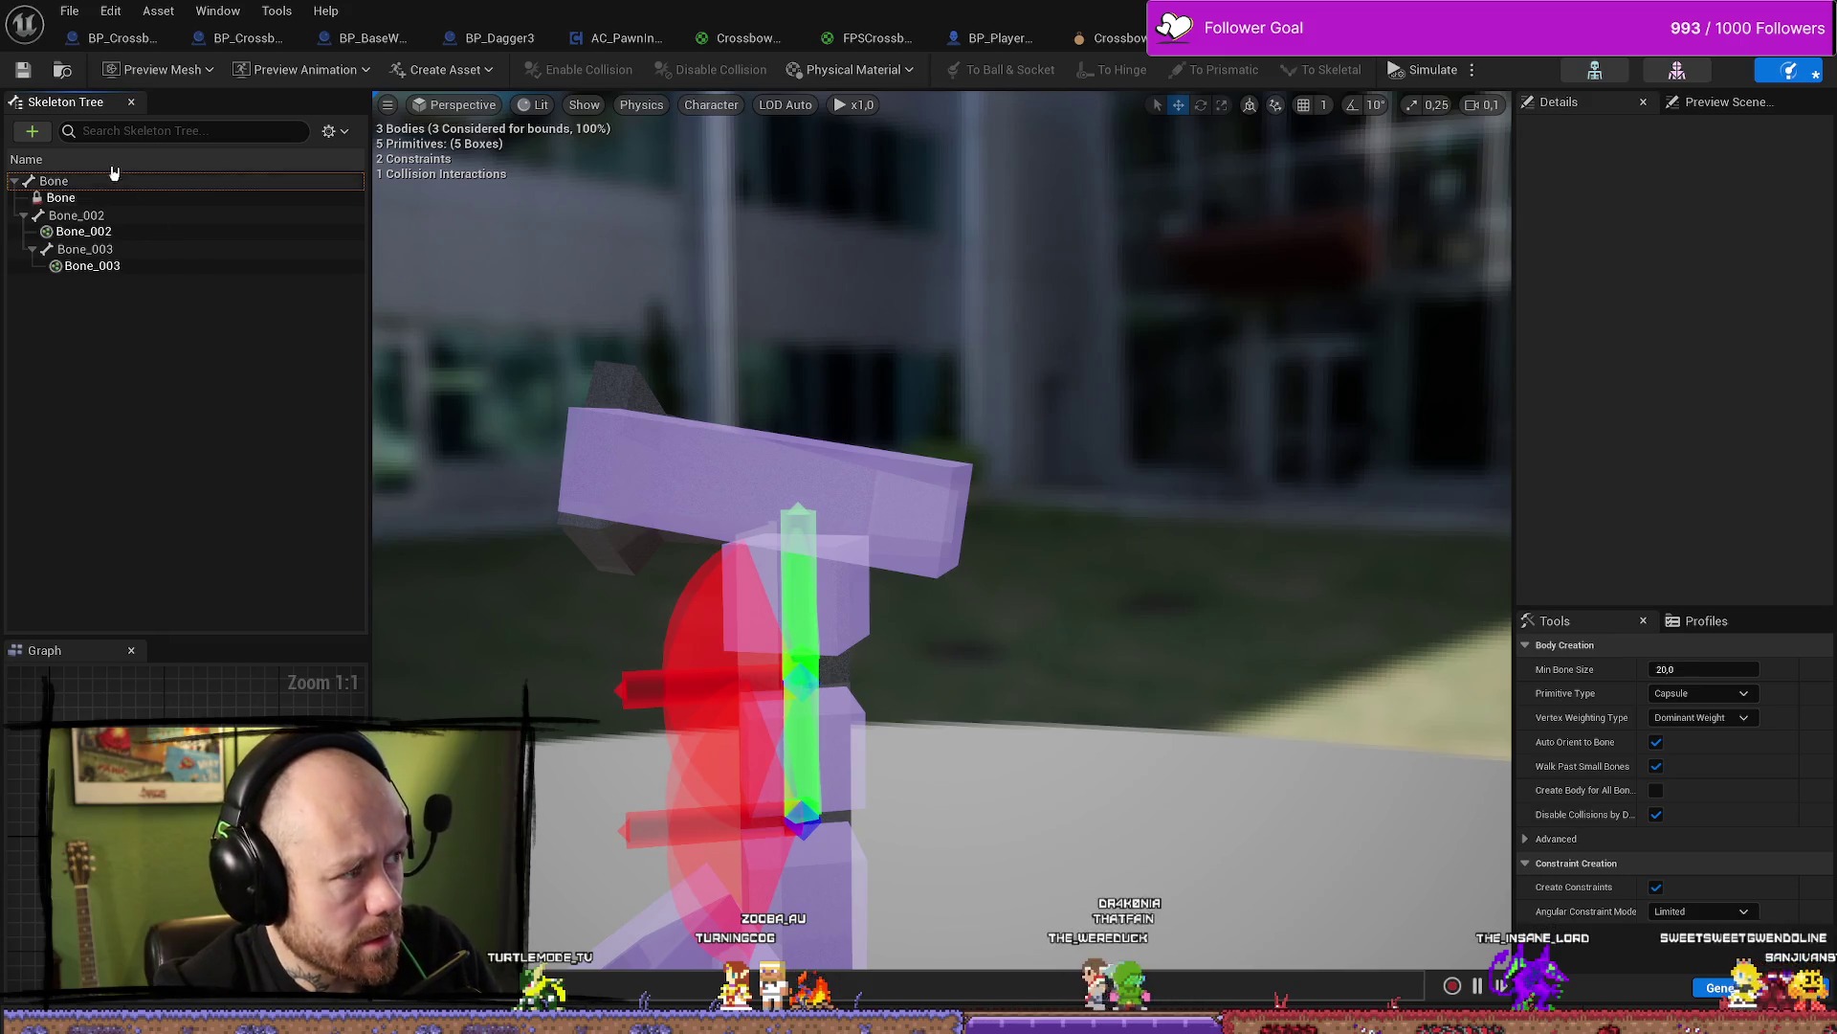
{"action": "left_click", "coordinate": [32, 131]}
{"action": "mouse_move", "coordinate": [116, 205]}
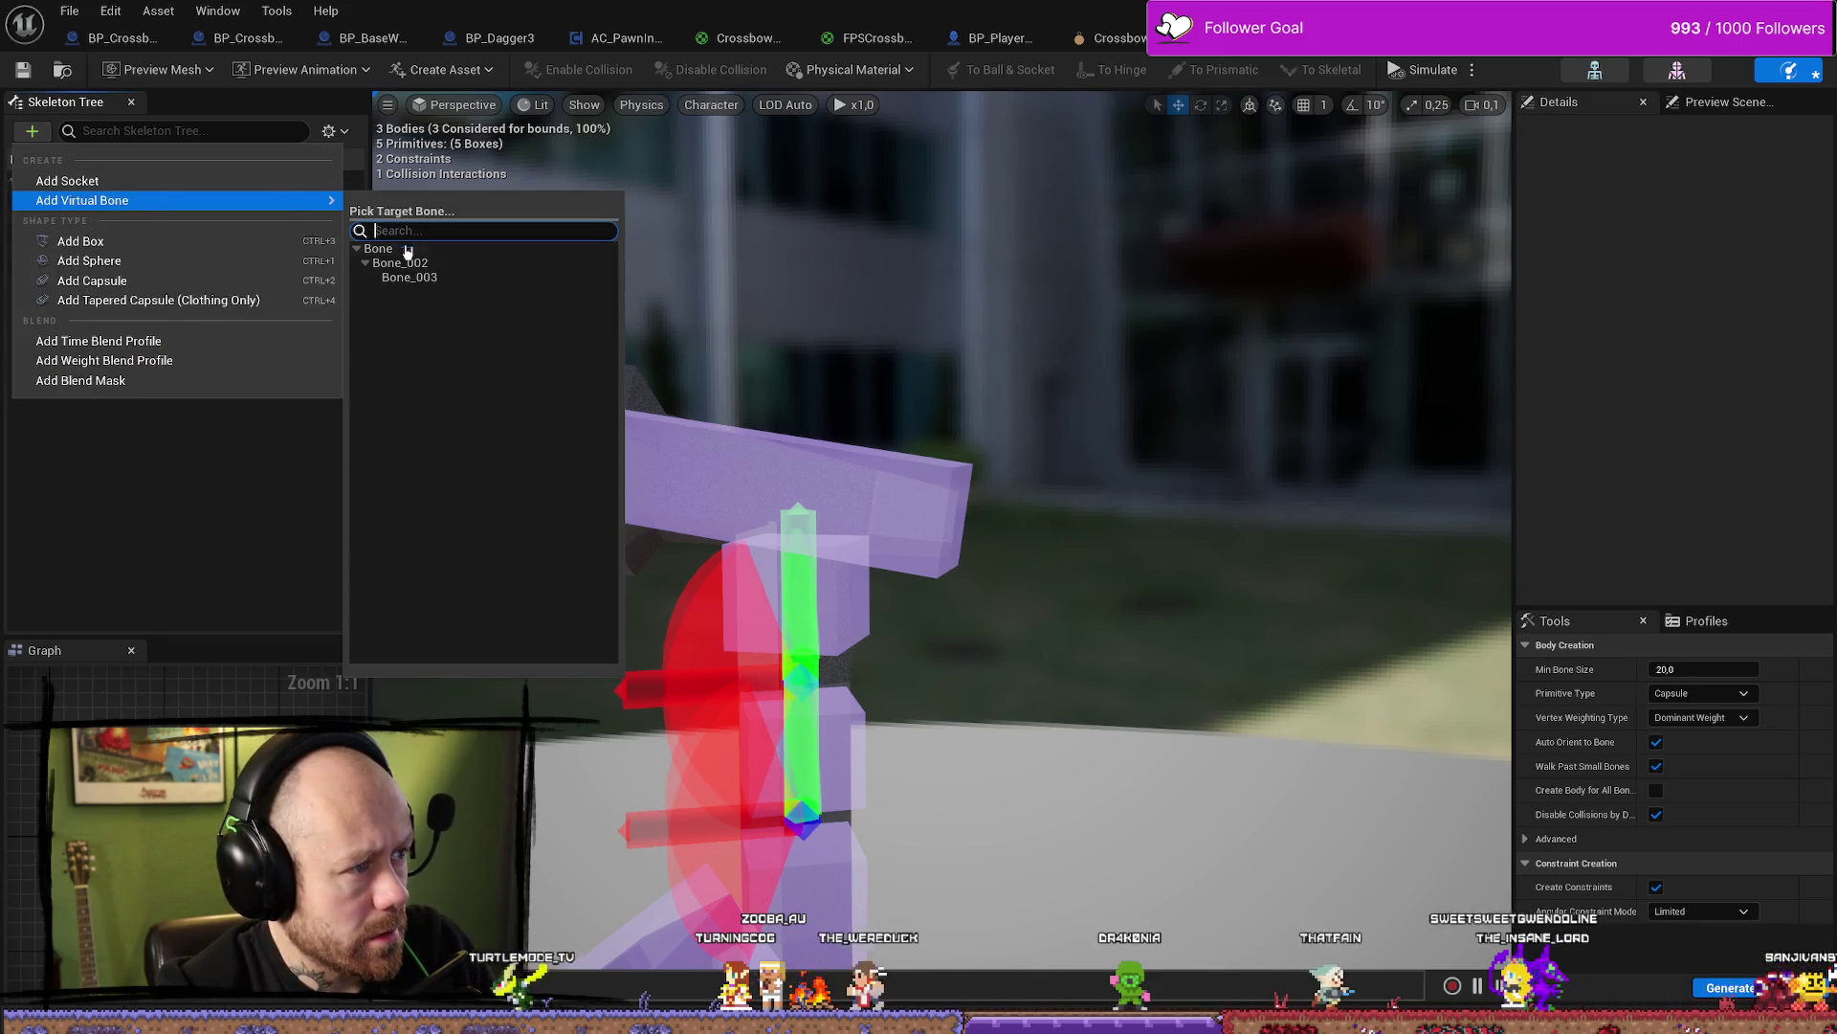
{"action": "left_click", "coordinate": [402, 278]}
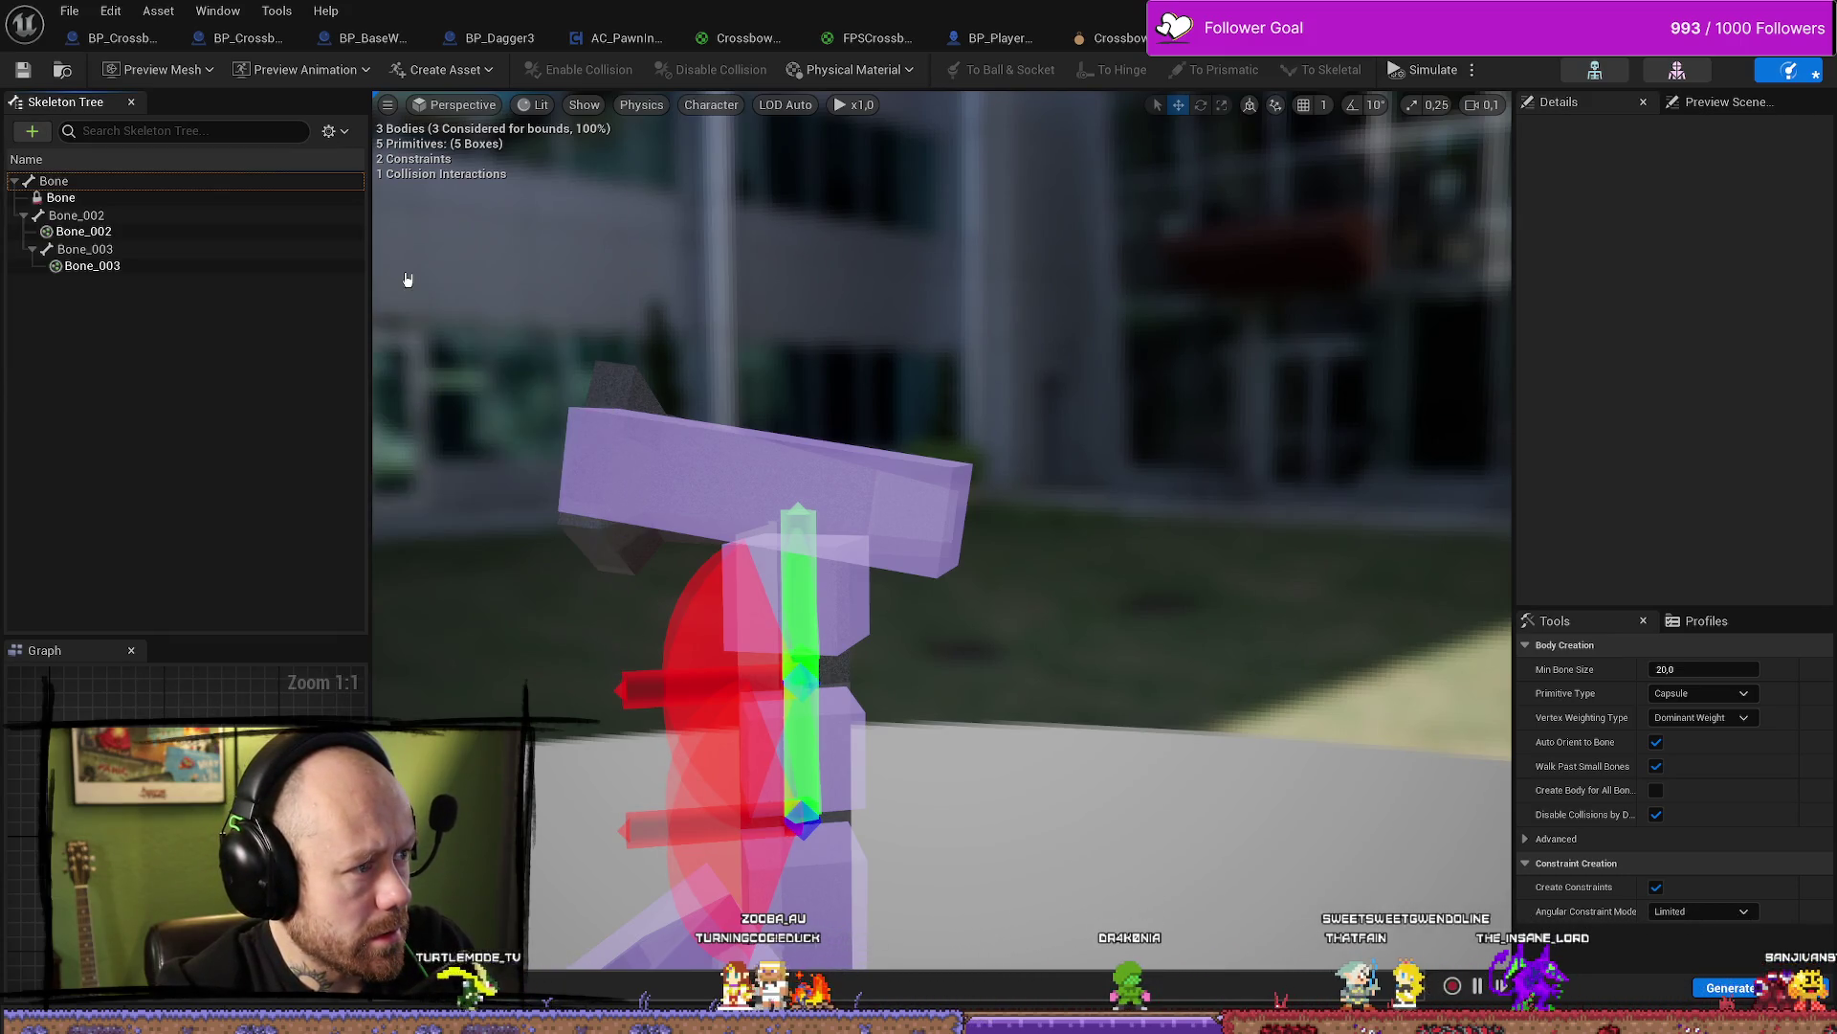
{"action": "left_click", "coordinate": [109, 268]}
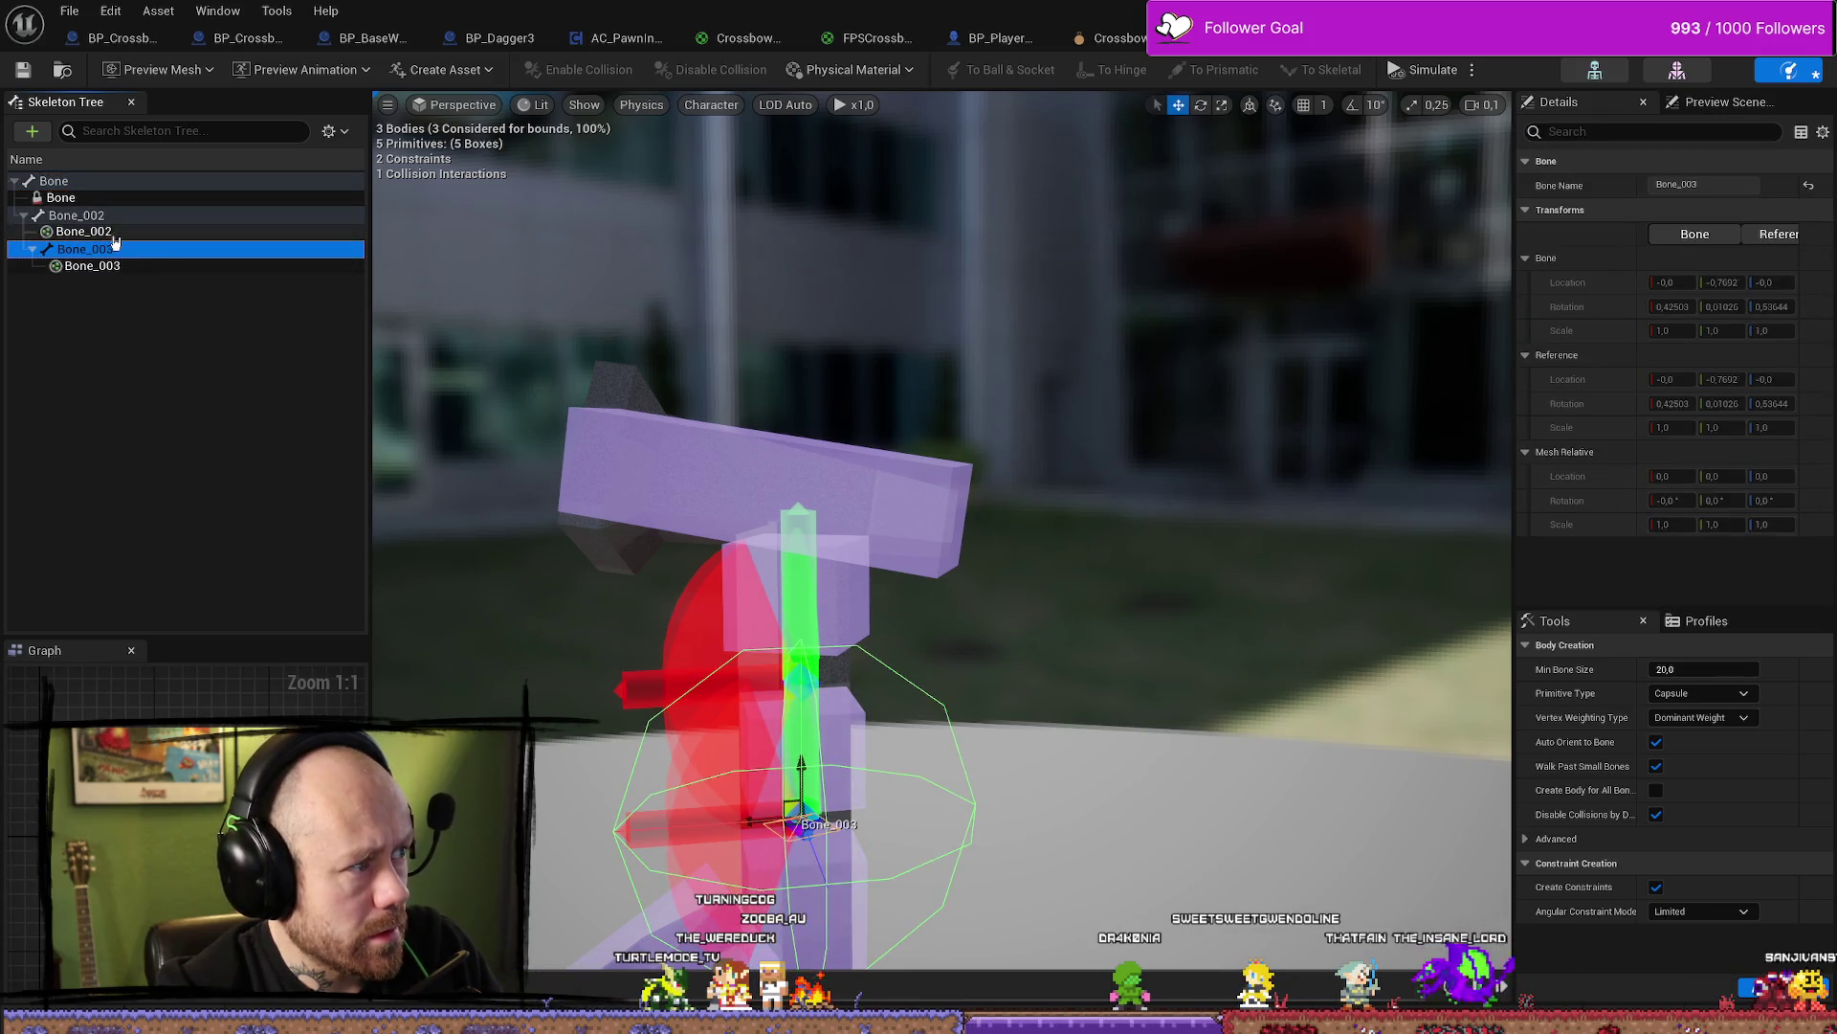
{"action": "left_click", "coordinate": [104, 198]}
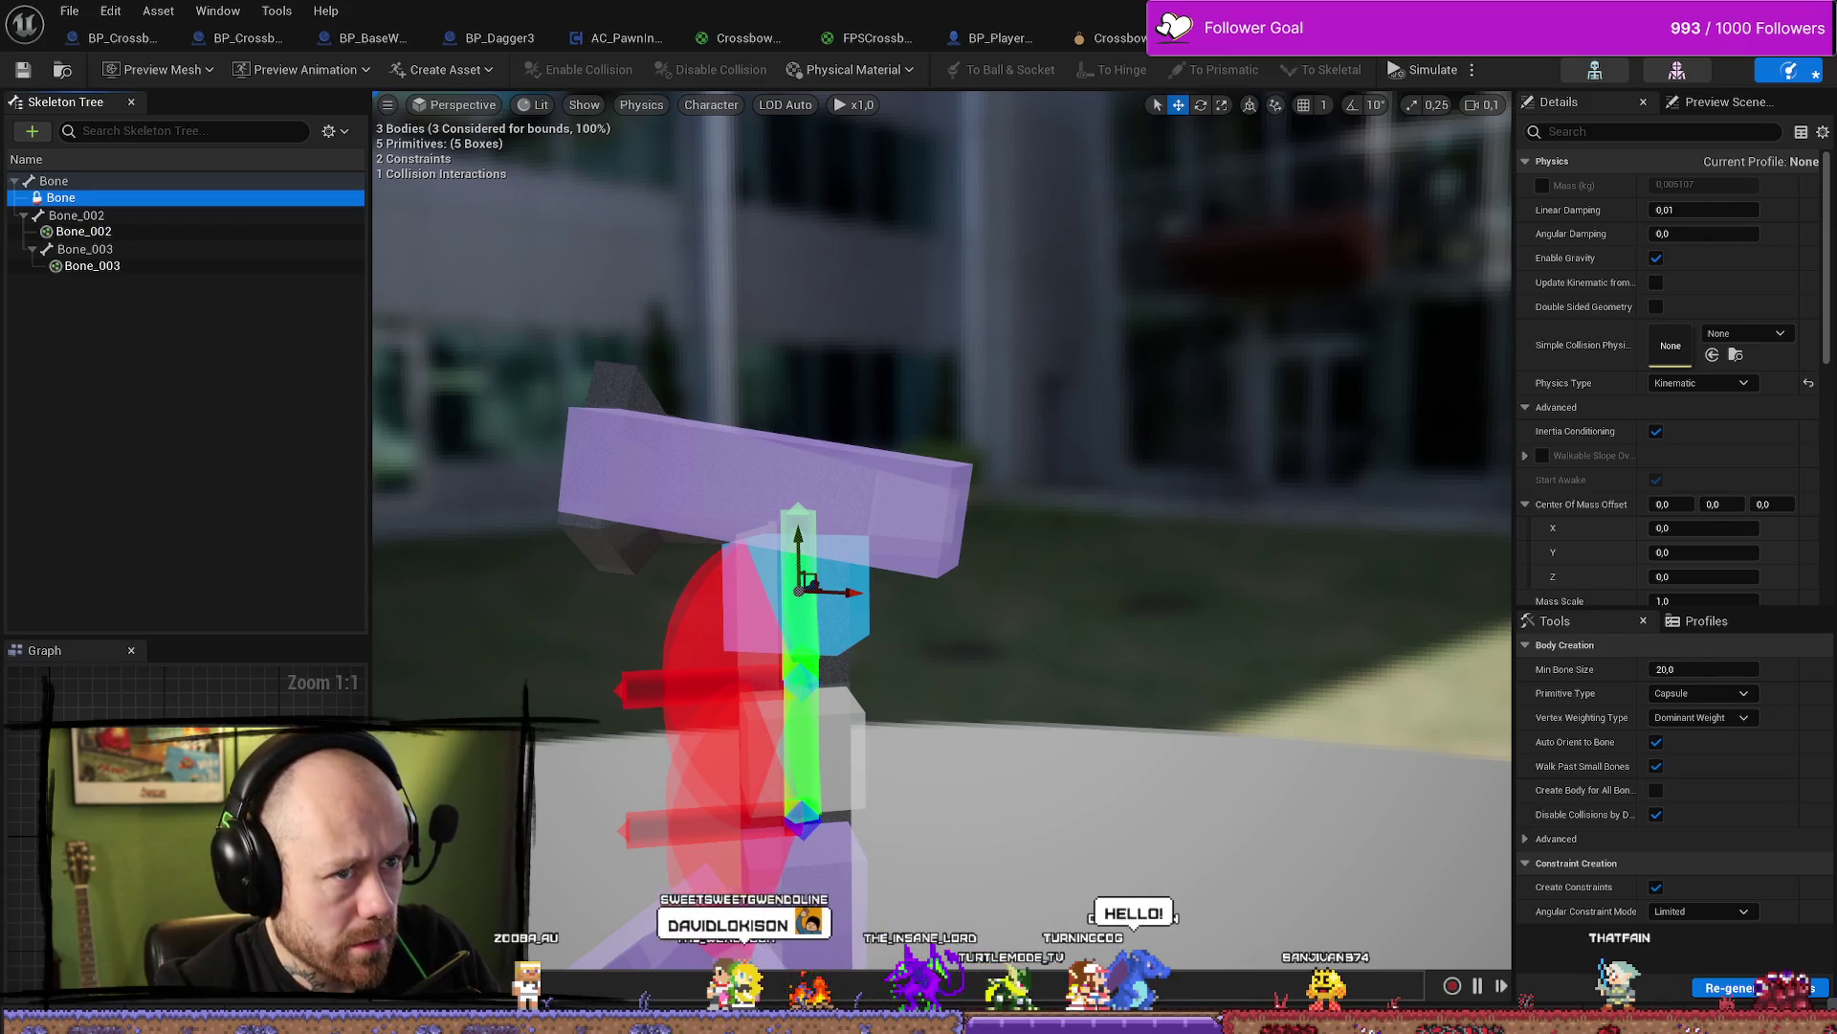
Undo the last body change and tilt the Bone physics box to follow the slanted crossbar
{"action": "key", "text": "ctrl+z"}
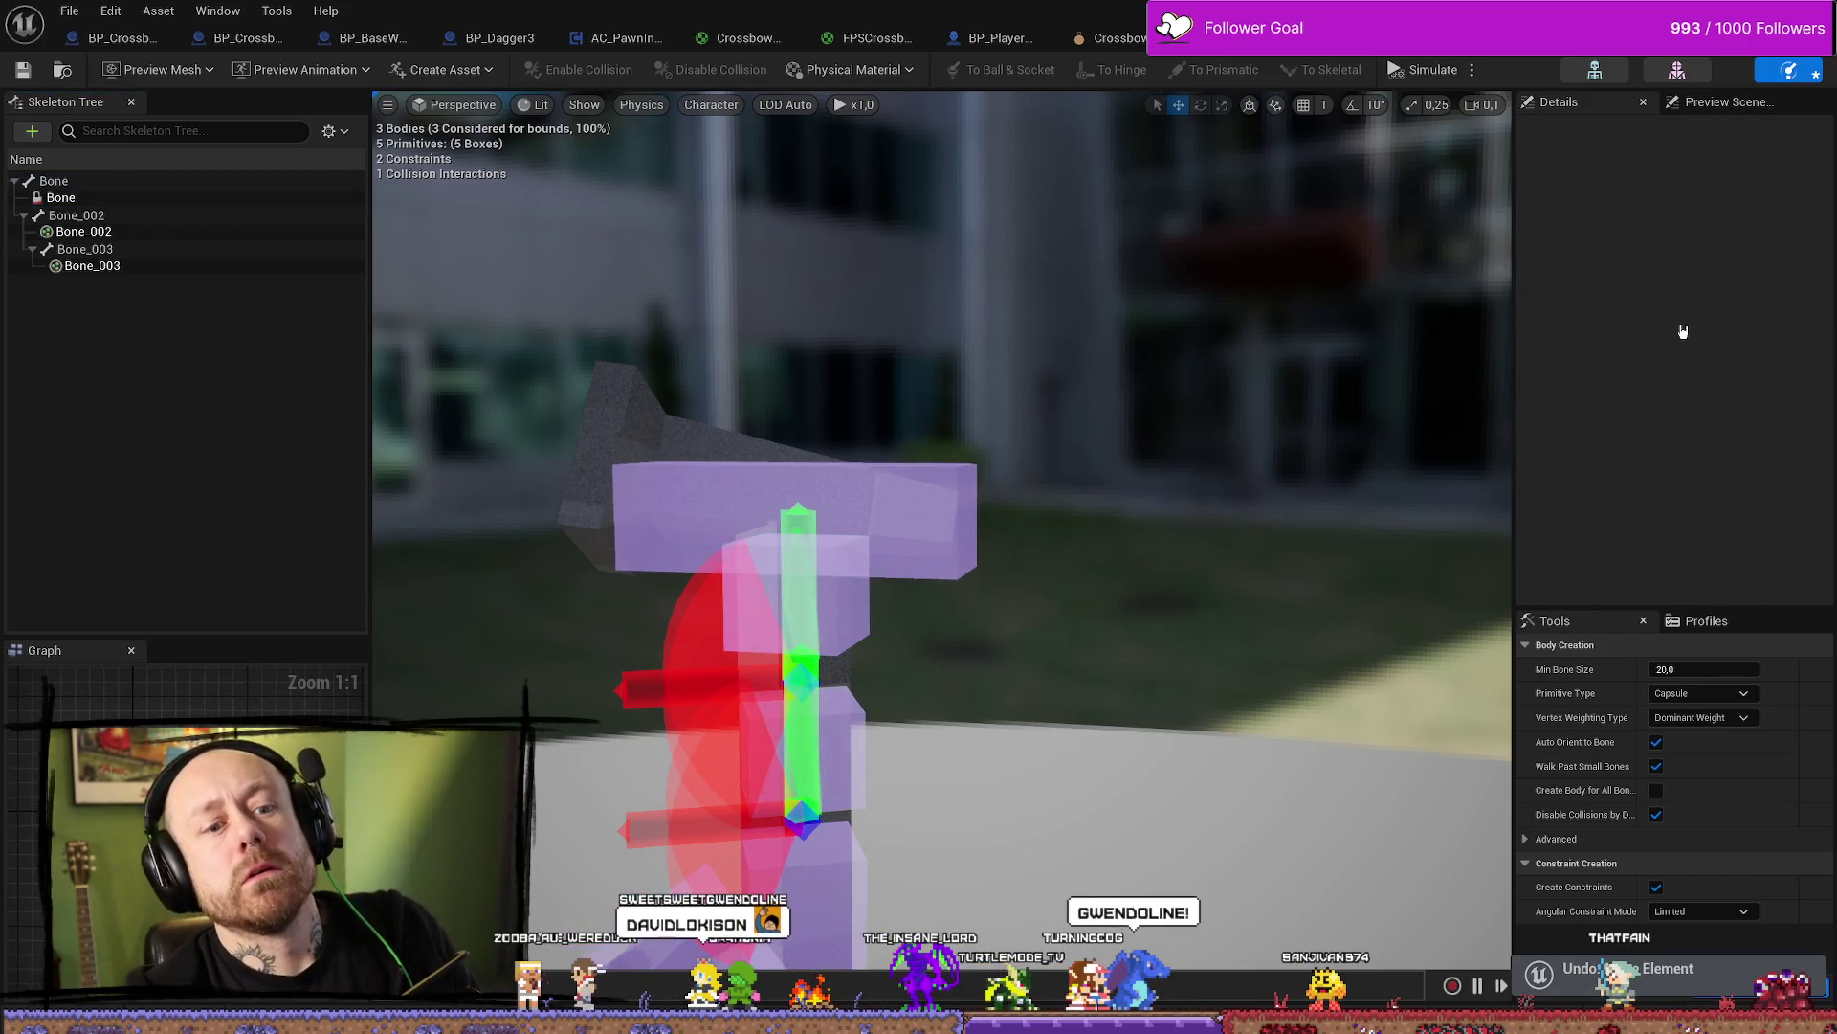
{"action": "mouse_move", "coordinate": [1153, 567]}
{"action": "left_mouse_down", "text": "alt"}
{"action": "mouse_move", "coordinate": [955, 533]}
{"action": "mouse_move", "coordinate": [1014, 493]}
{"action": "mouse_move", "coordinate": [974, 454]}
{"action": "mouse_move", "coordinate": [996, 509]}
{"action": "left_mouse_up", "text": "alt"}
{"action": "left_click", "coordinate": [955, 533]}
{"action": "key", "text": "f"}
{"action": "key", "text": "e"}
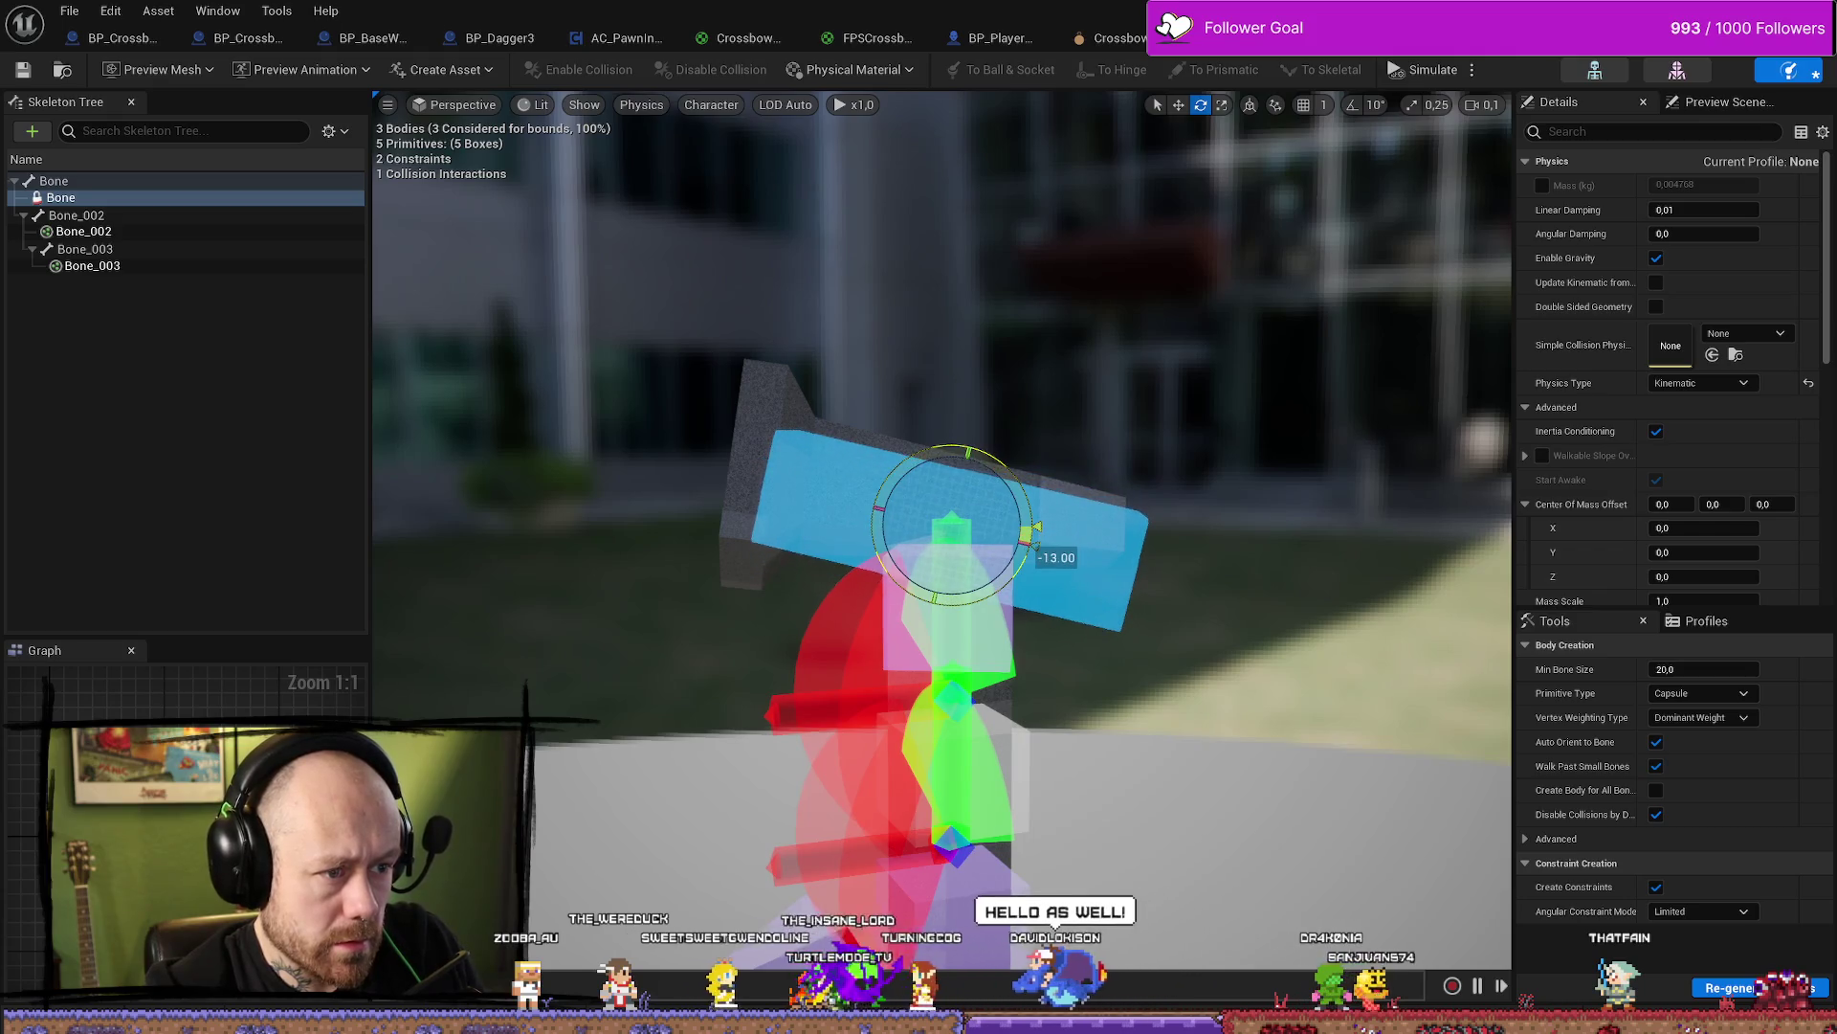
{"action": "key", "text": "w"}
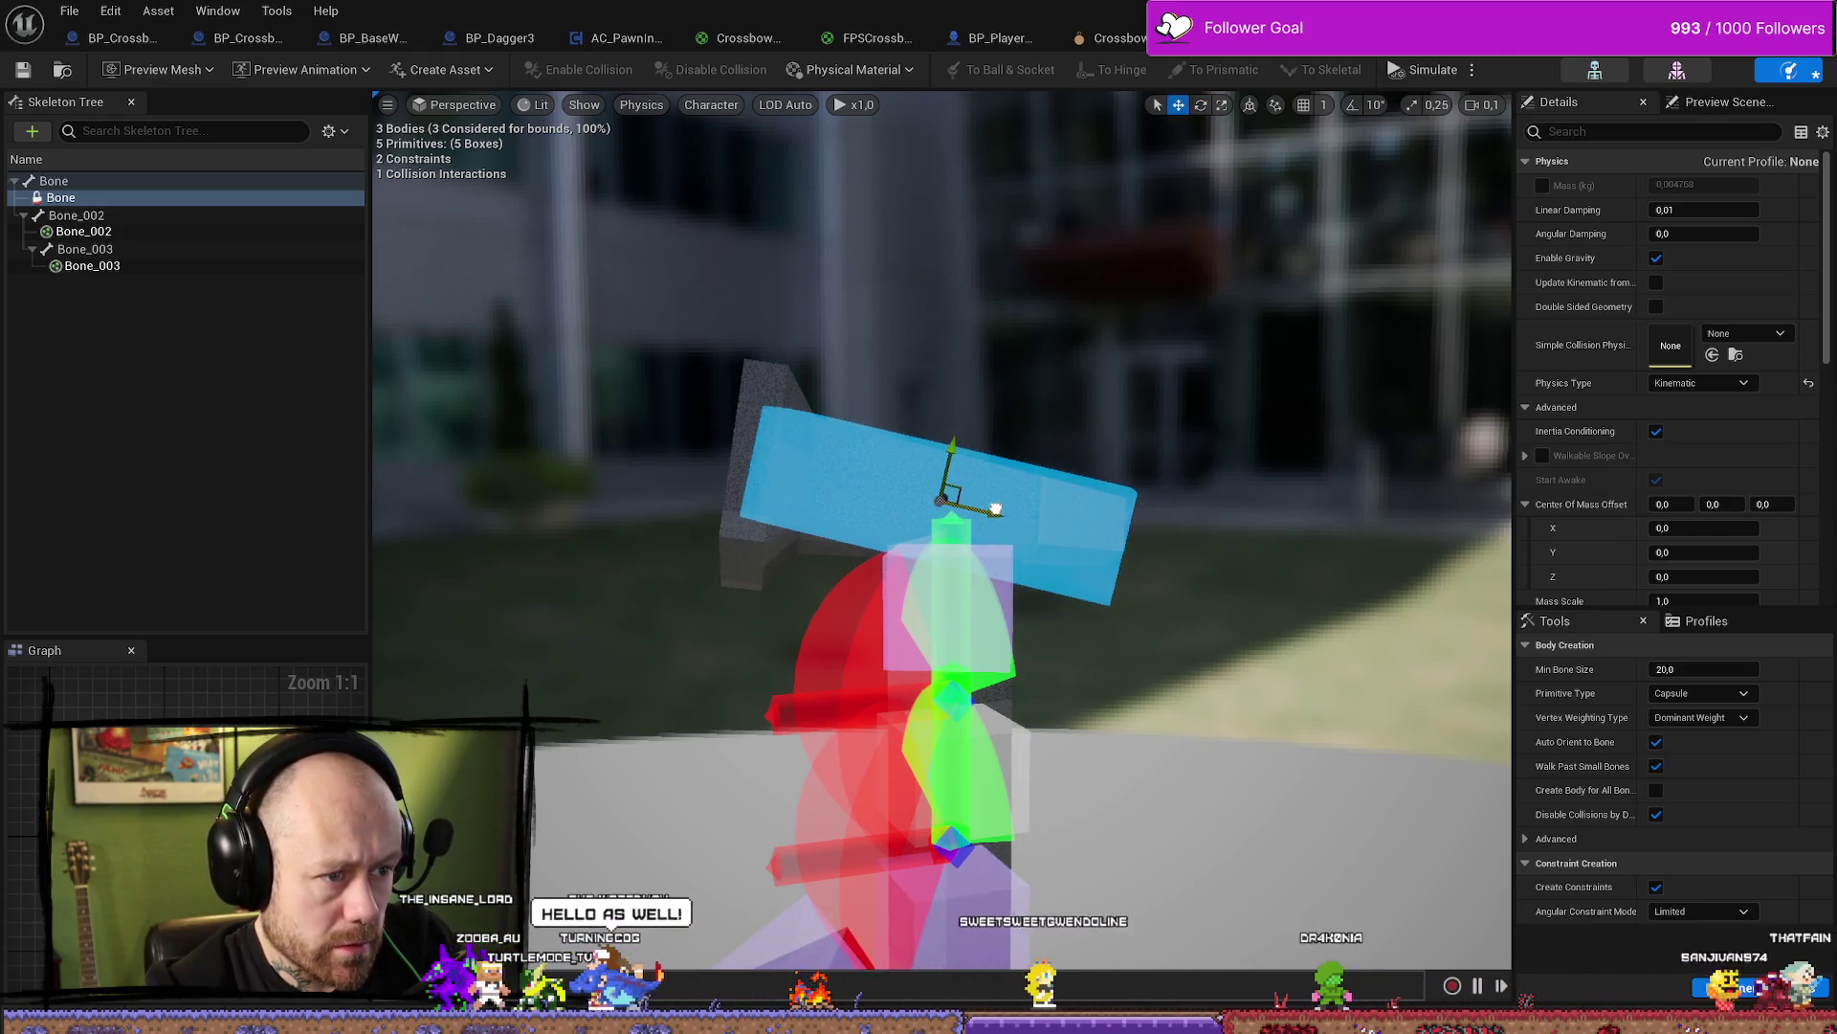
Select the Bone in the Skeleton Tree, look over its add options, then return to the Deathmatch_RuinedVillage level
{"action": "left_click", "coordinate": [278, 381]}
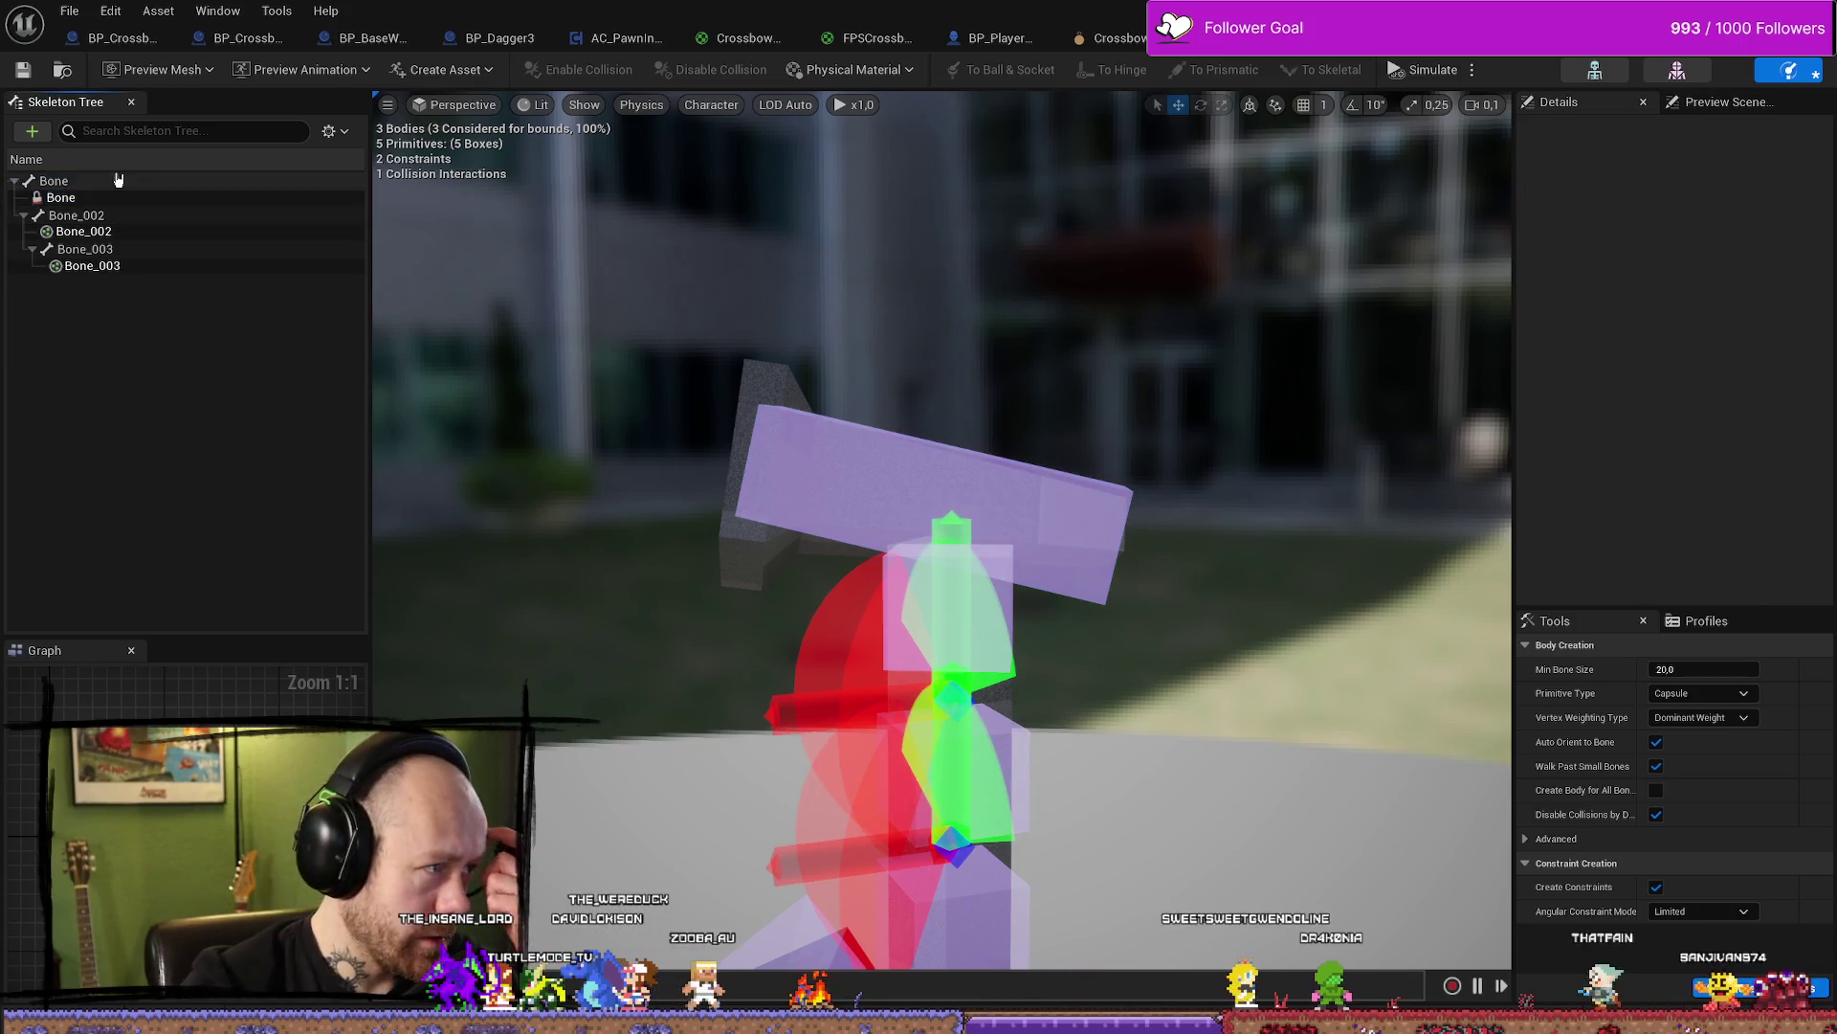
{"action": "left_click", "coordinate": [54, 181]}
{"action": "left_click", "coordinate": [277, 515]}
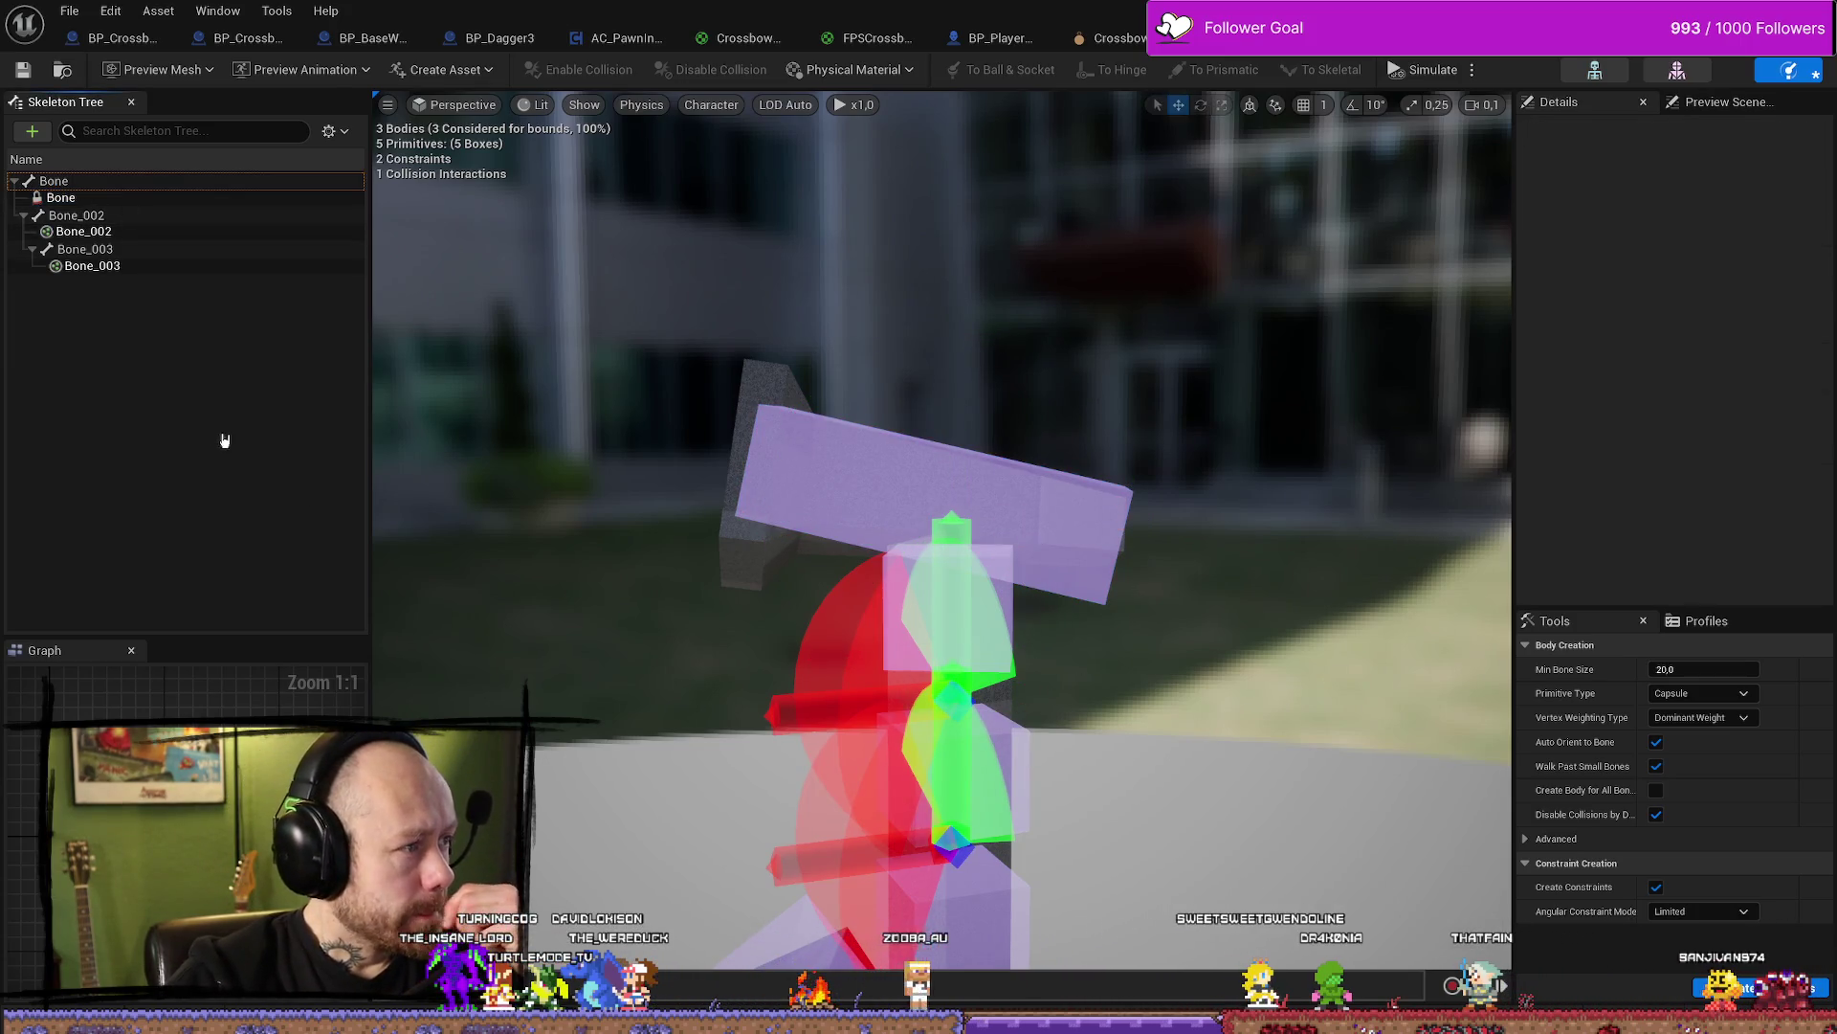
{"action": "right_click", "coordinate": [215, 428]}
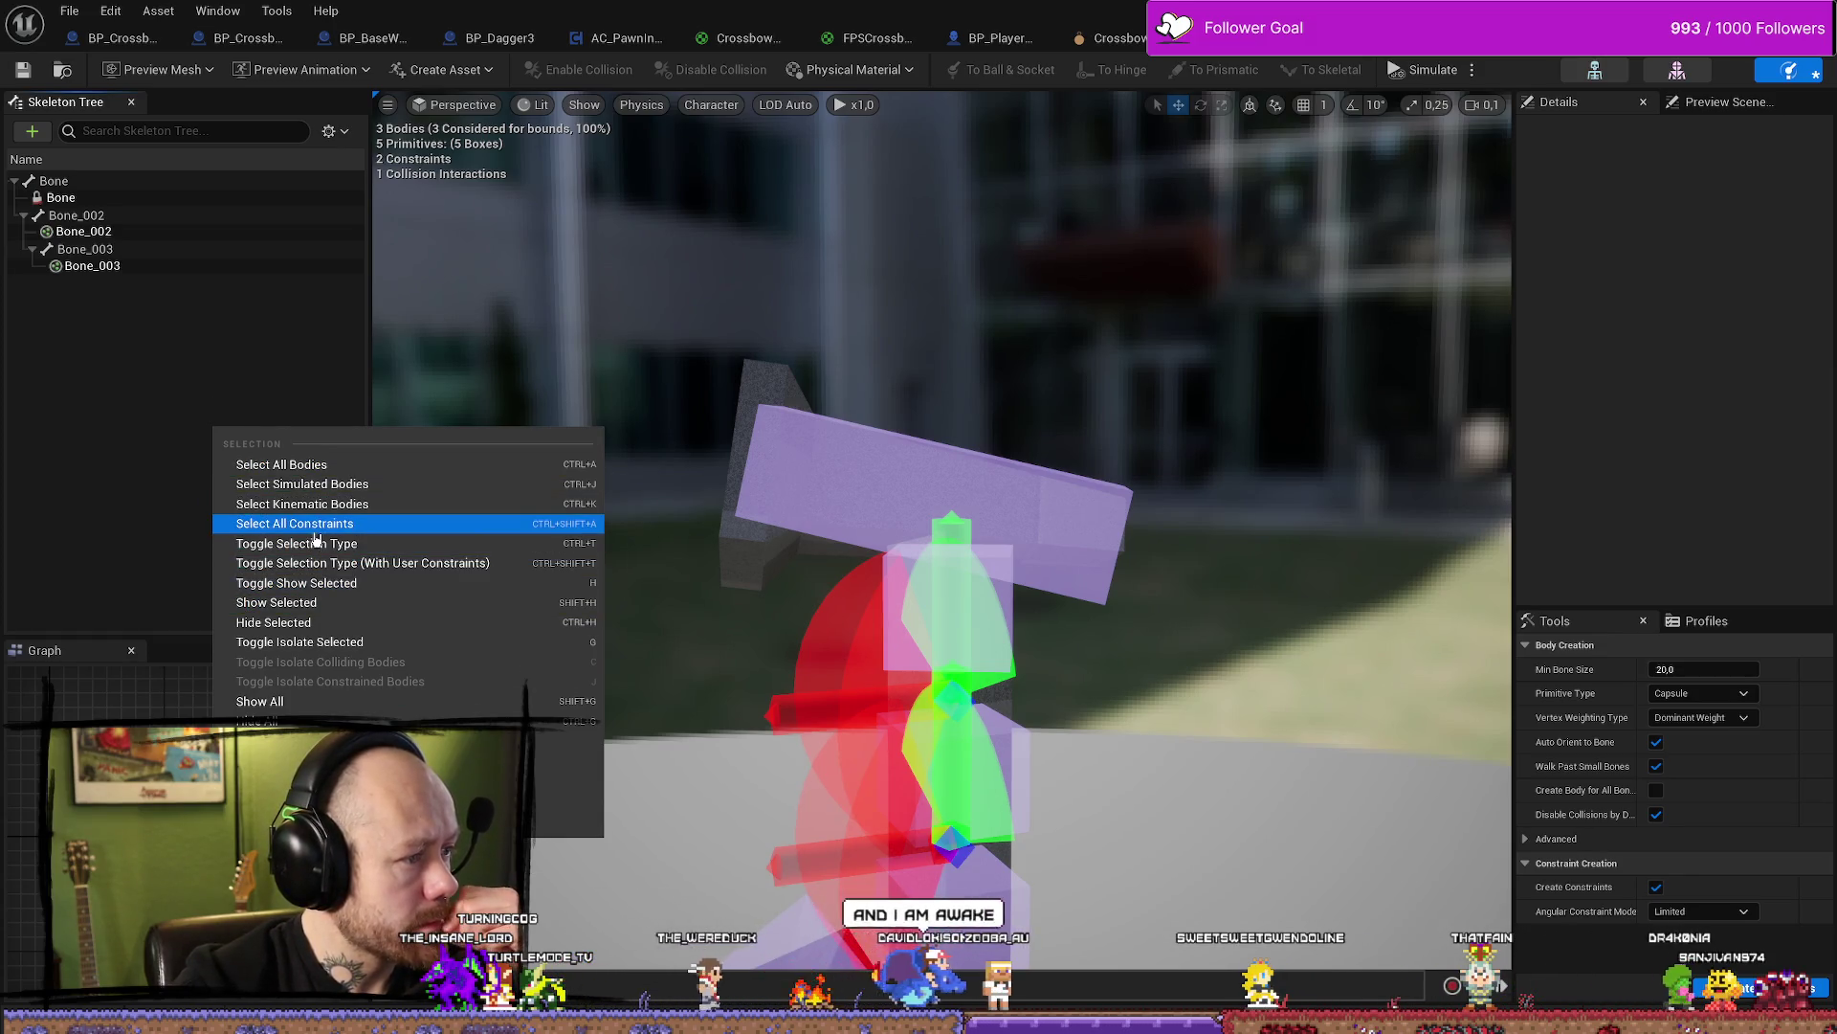
{"action": "left_click", "coordinate": [13, 182]}
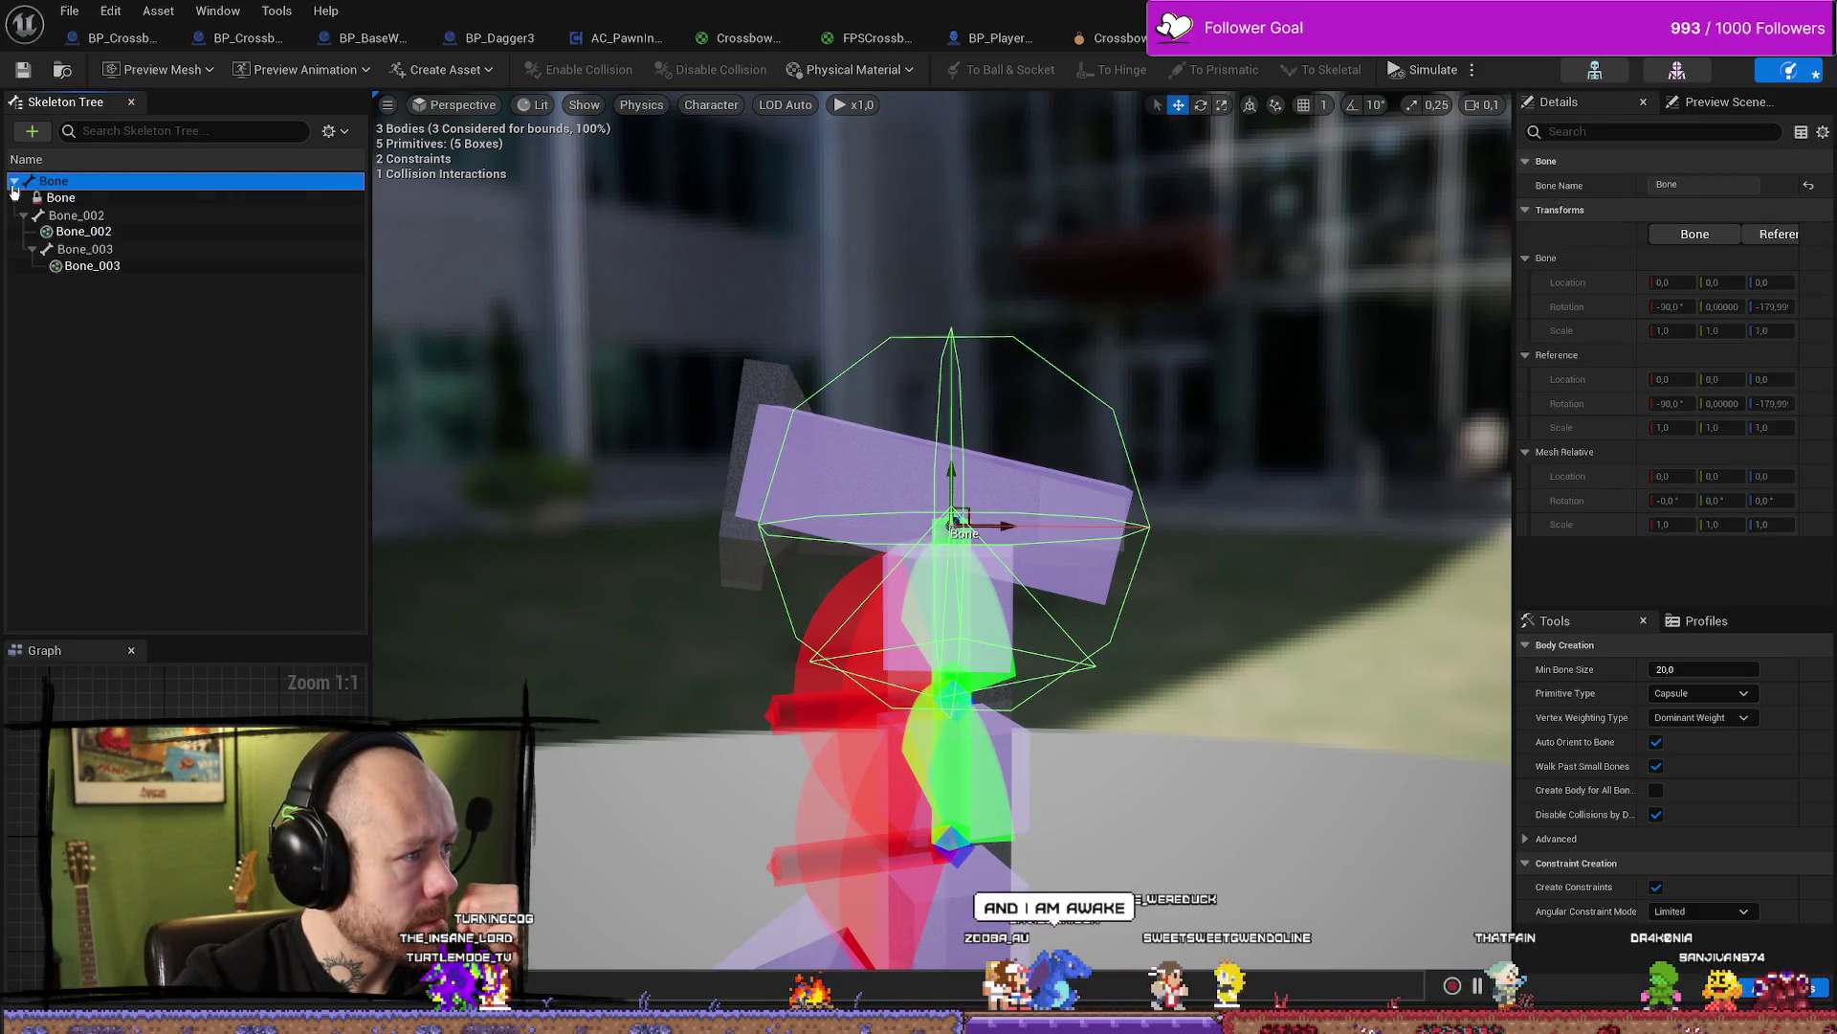
{"action": "left_click", "coordinate": [127, 469]}
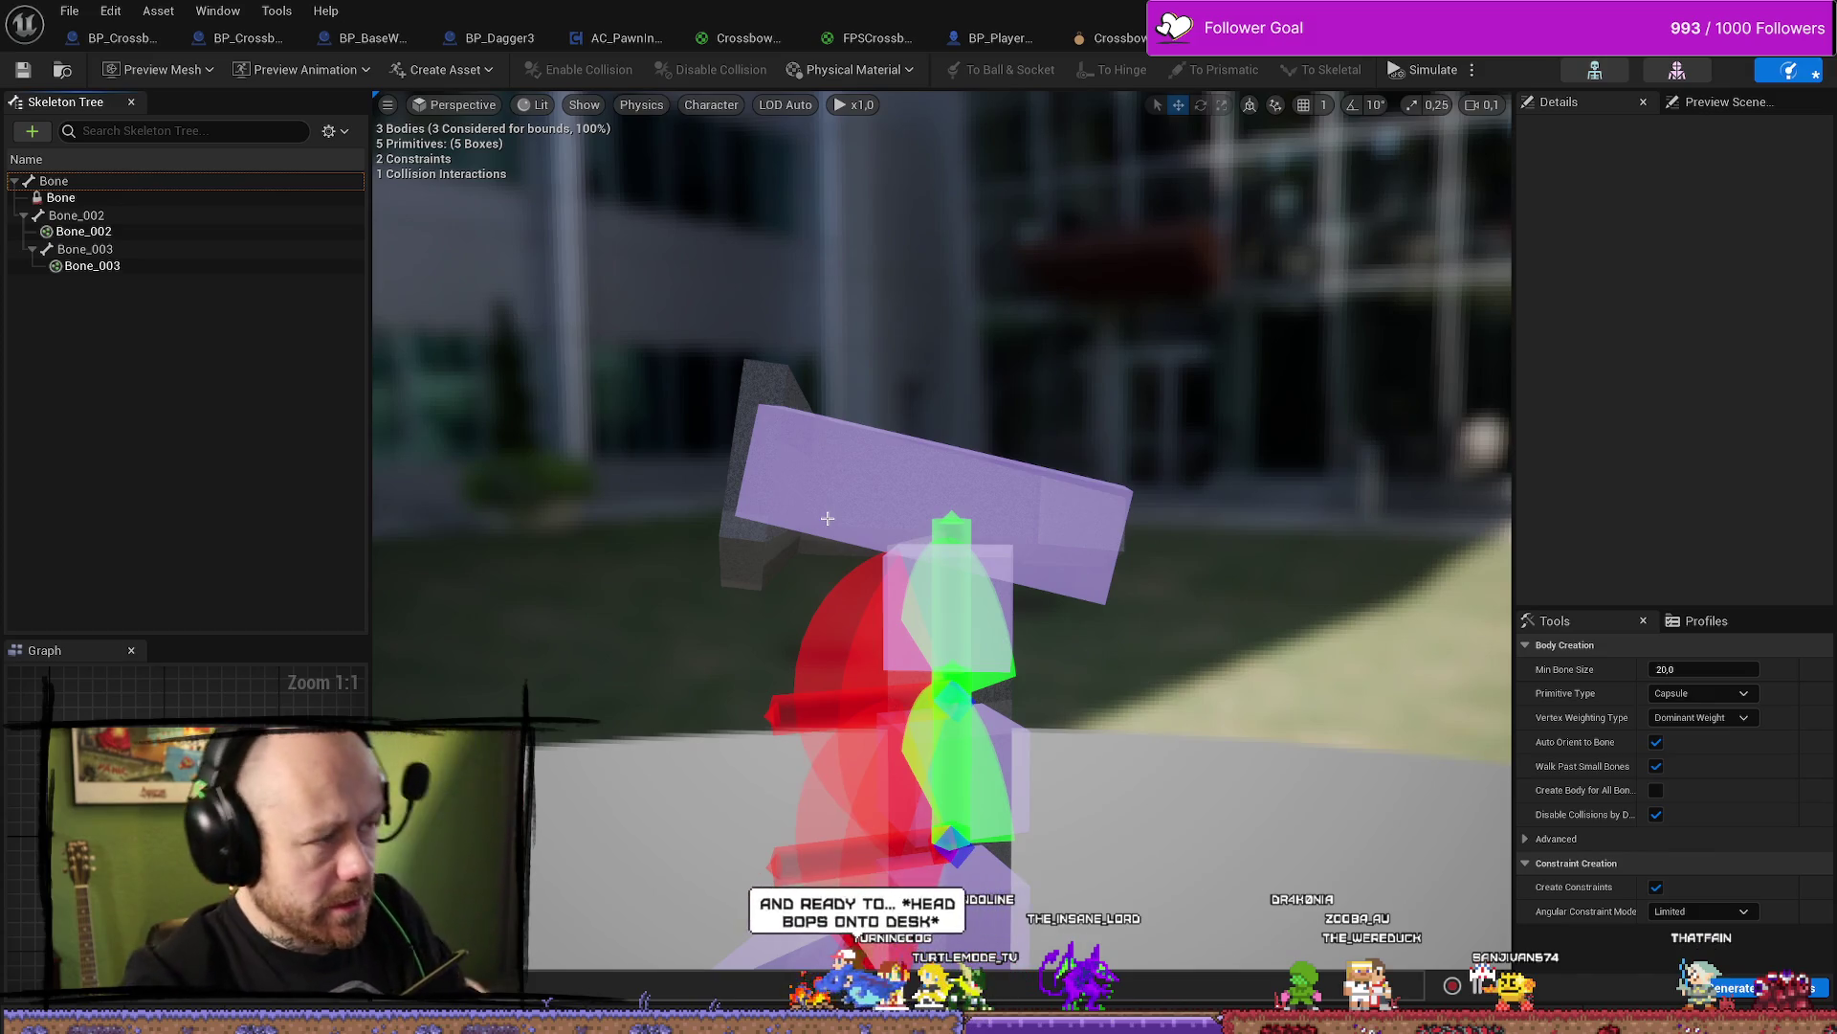
{"action": "left_click", "coordinate": [34, 131]}
{"action": "mouse_move", "coordinate": [126, 208]}
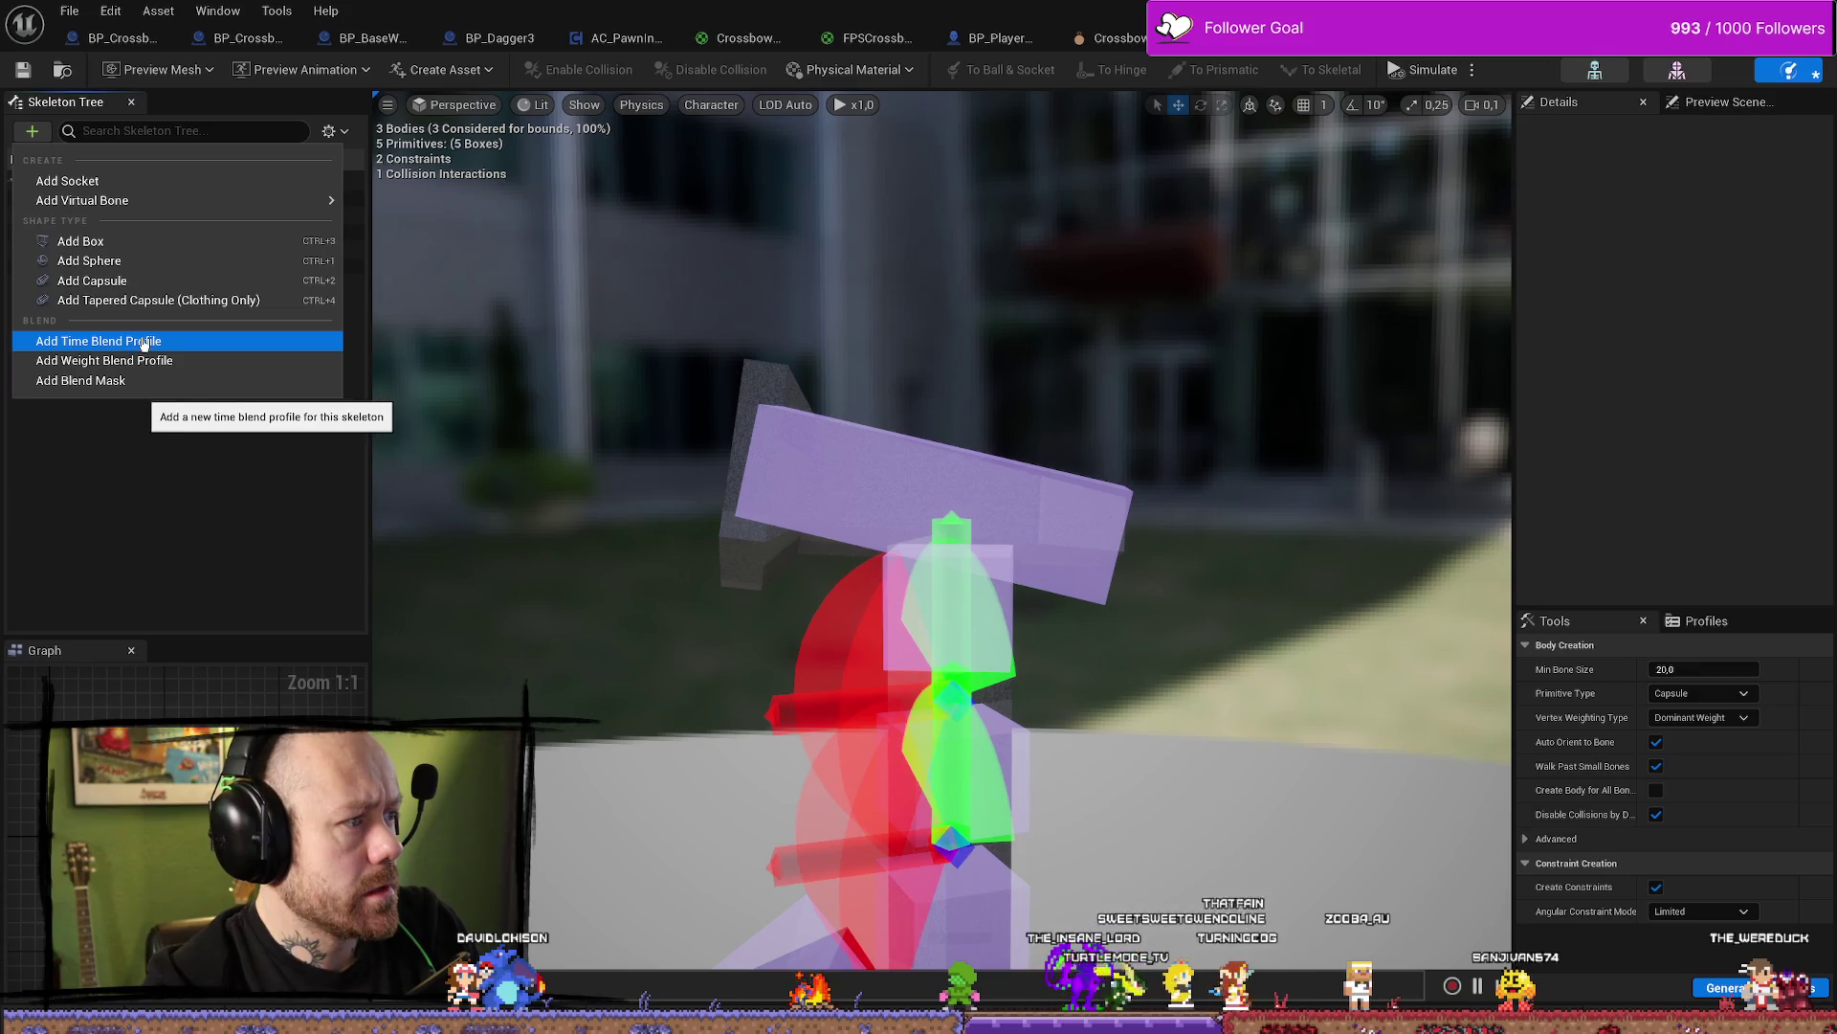
{"action": "left_click", "coordinate": [196, 521]}
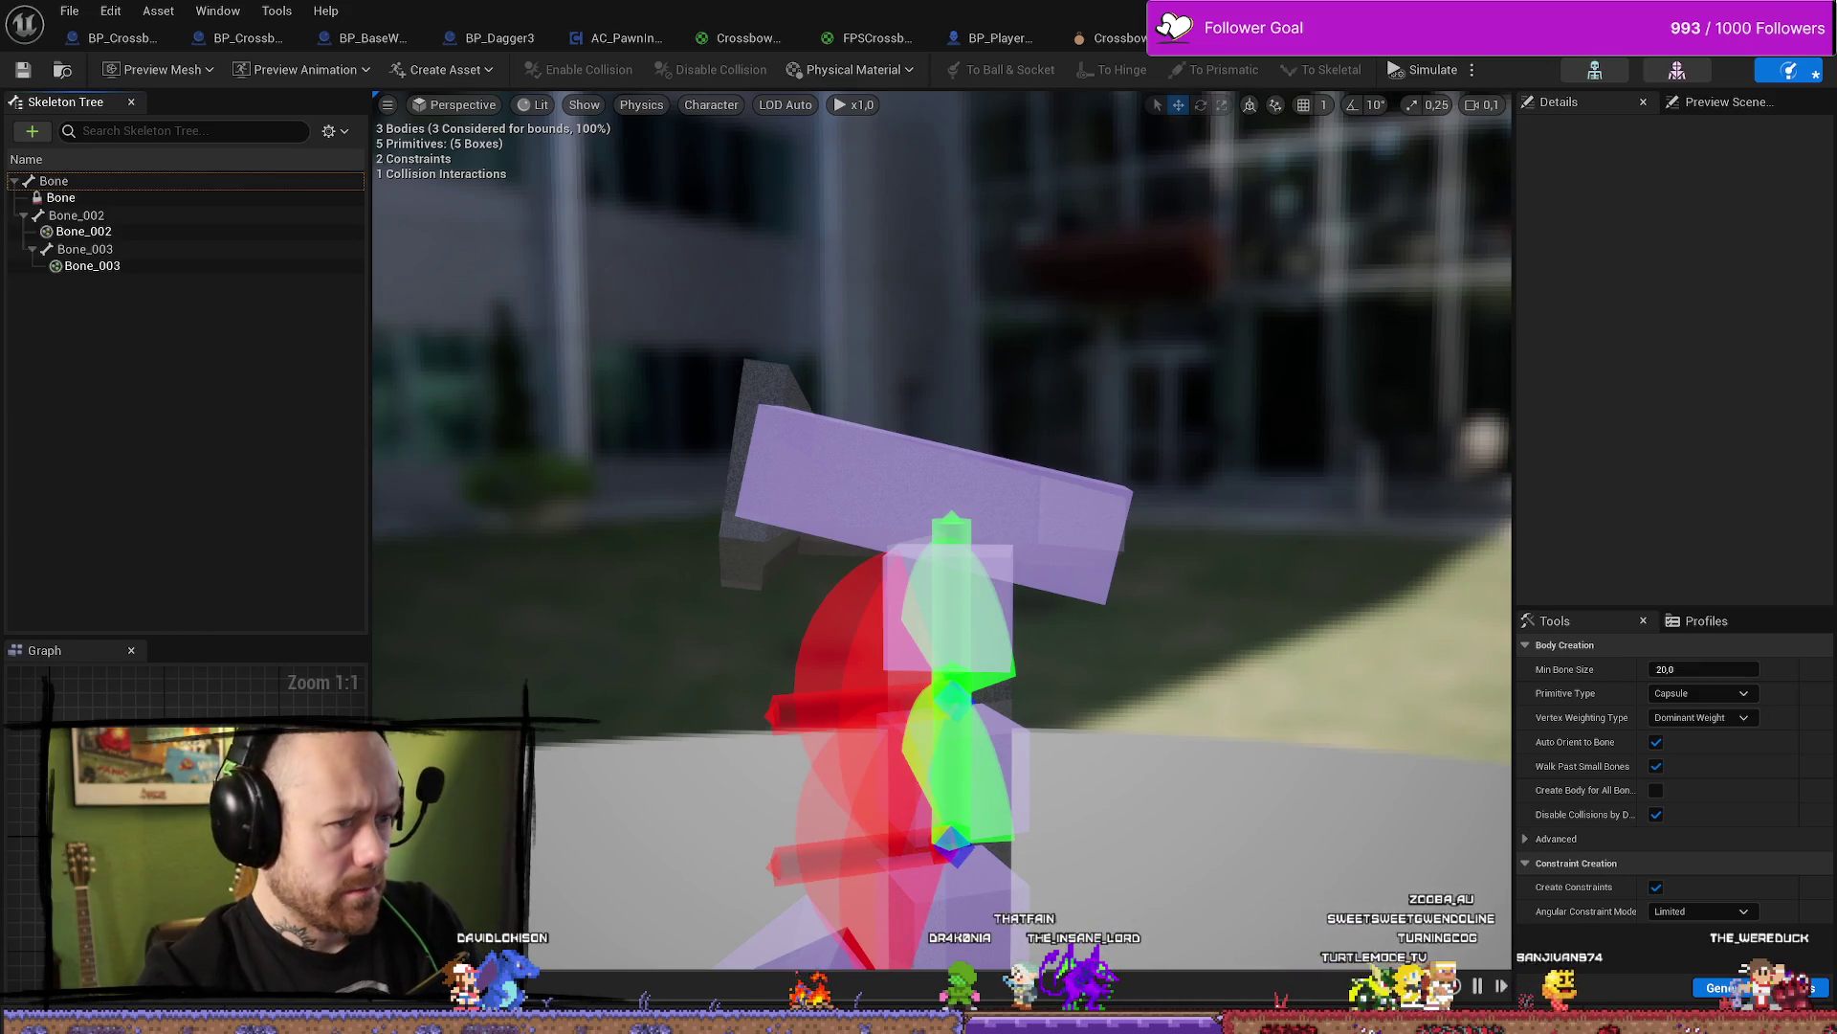
{"action": "key", "text": "alt+Tab"}
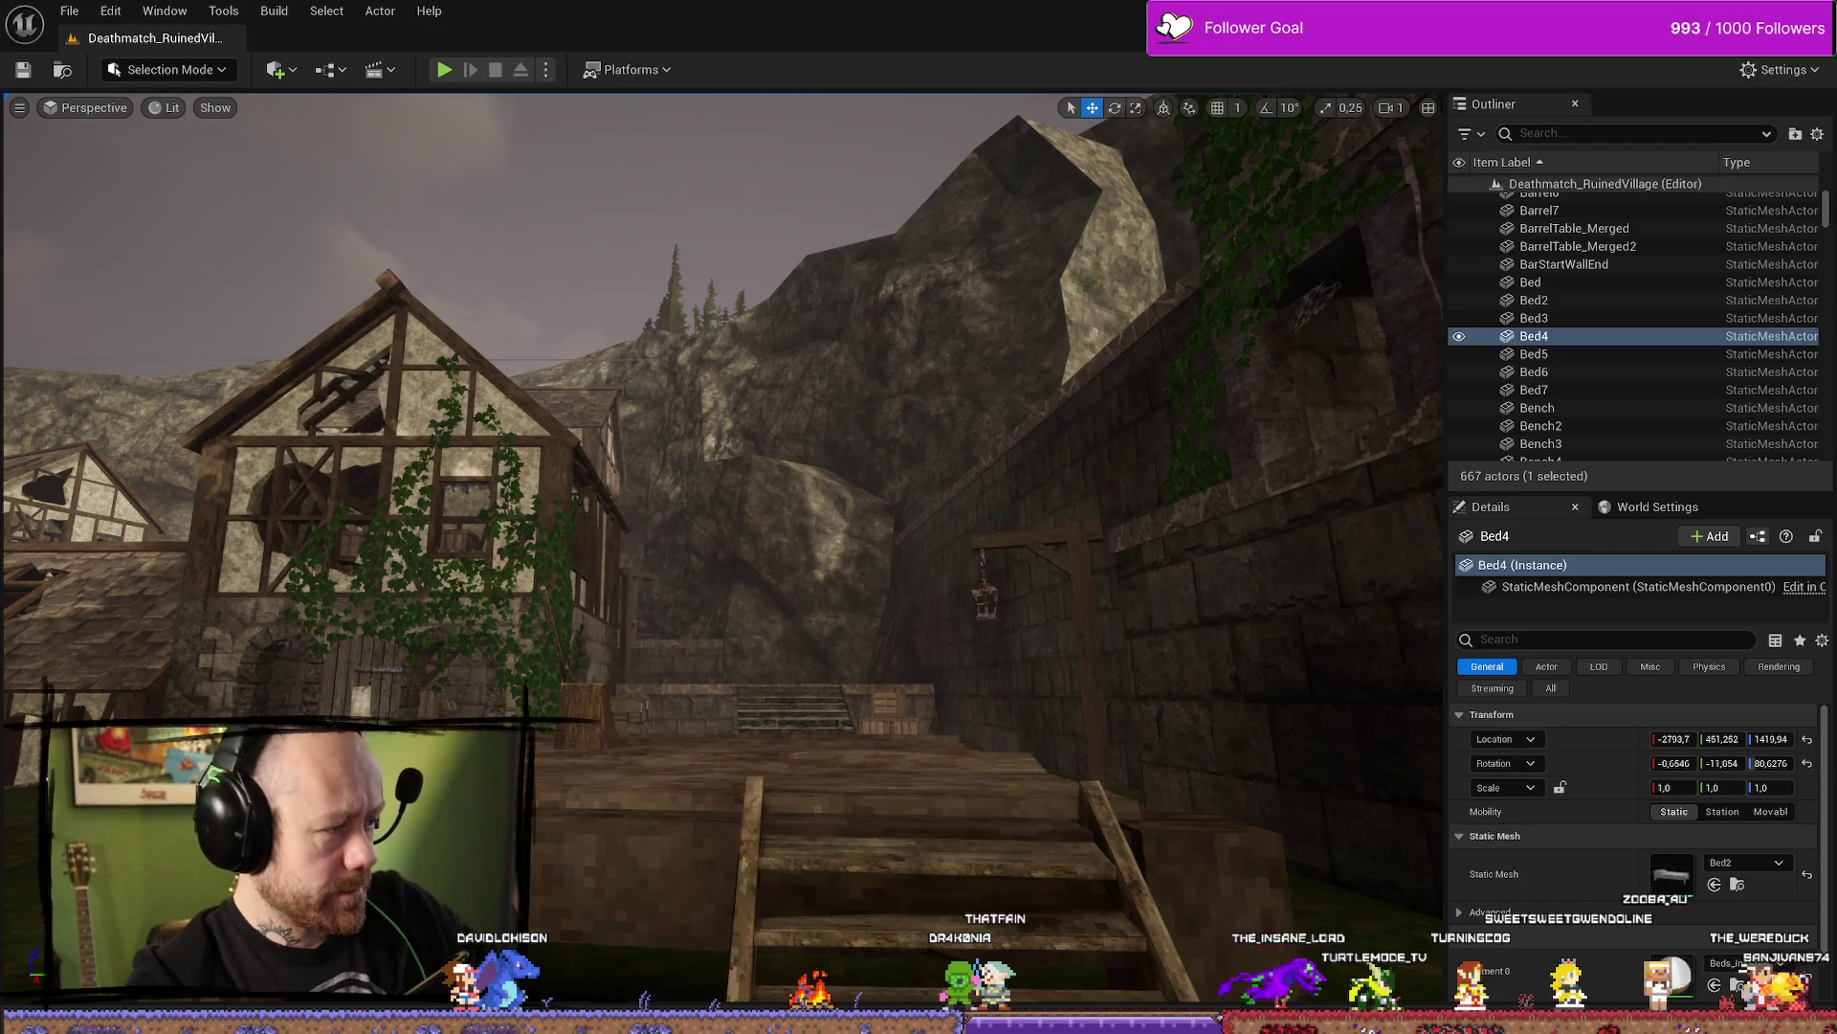
In Blender's Modeling workspace, set Object Mode and select the charm's three-bone armature
{"action": "key", "text": "alt+Tab"}
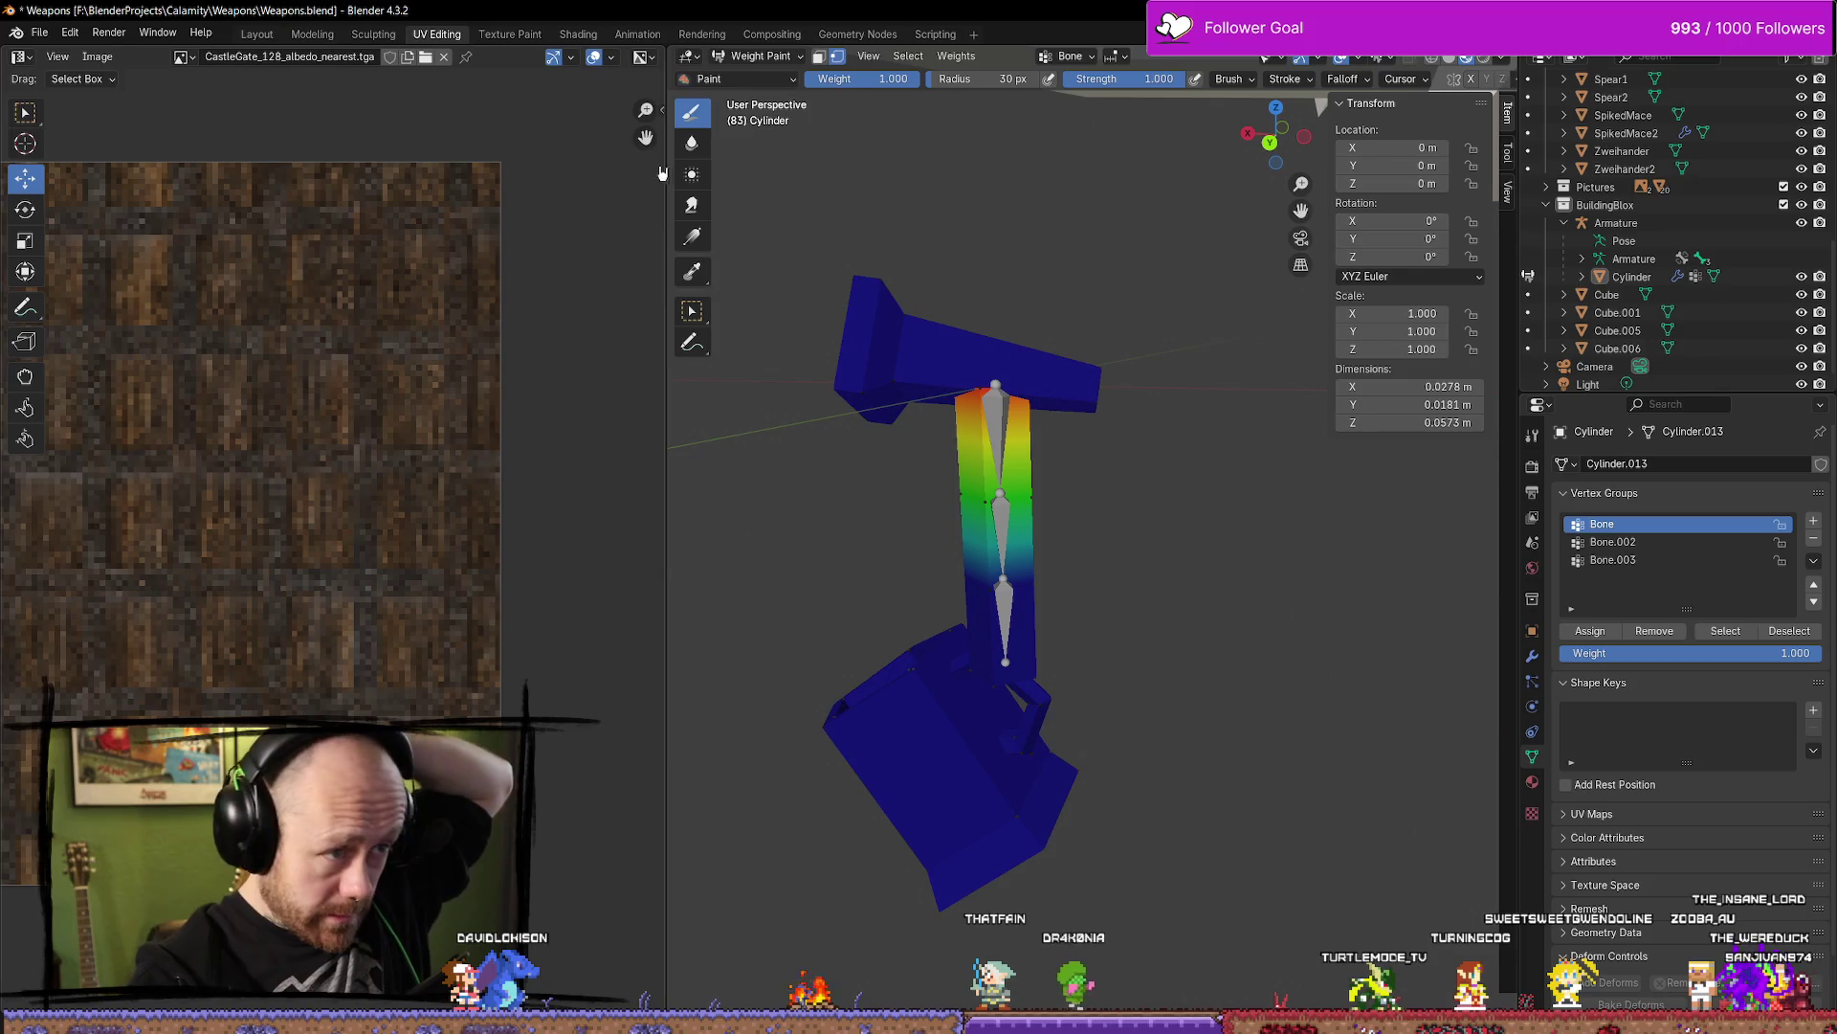
{"action": "left_click", "coordinate": [299, 36]}
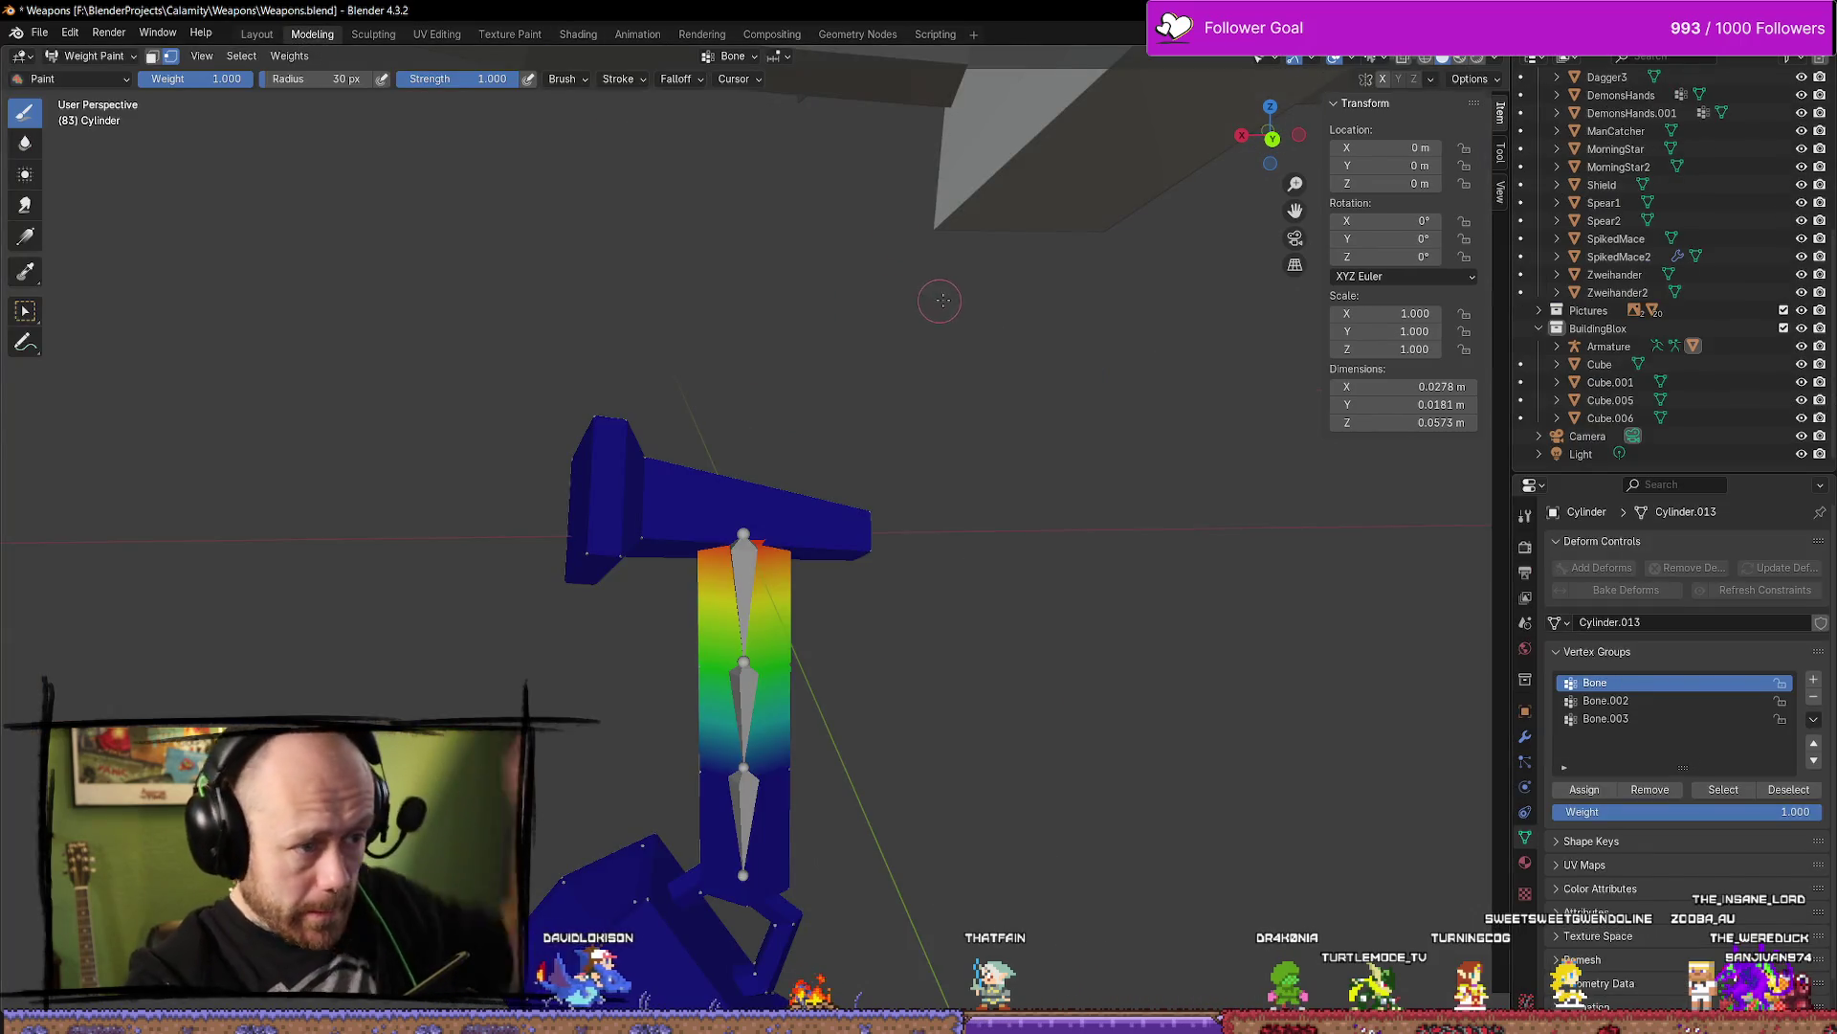
{"action": "mouse_move", "coordinate": [928, 299]}
{"action": "middle_mouse_down"}
{"action": "mouse_move", "coordinate": [935, 439]}
{"action": "mouse_move", "coordinate": [951, 302]}
{"action": "mouse_move", "coordinate": [919, 287]}
{"action": "middle_mouse_up"}
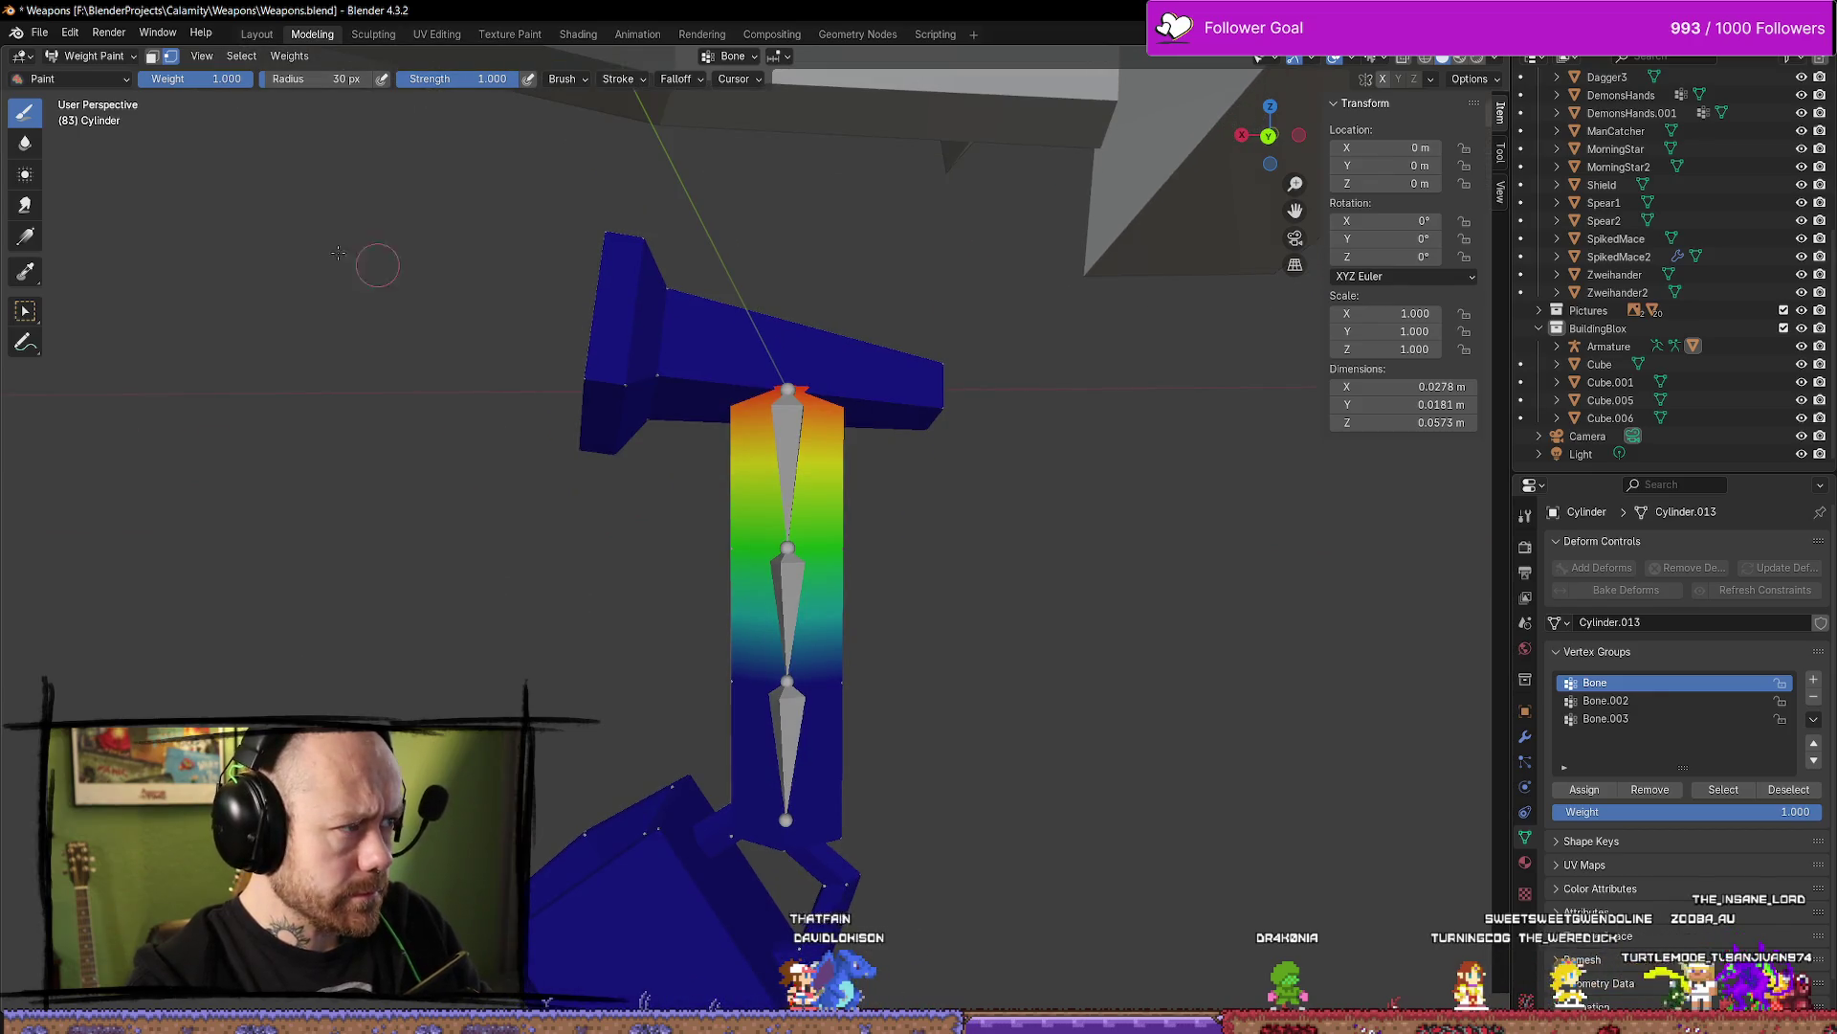
{"action": "left_click", "coordinate": [91, 56]}
{"action": "left_click", "coordinate": [115, 75]}
{"action": "left_click", "coordinate": [797, 475]}
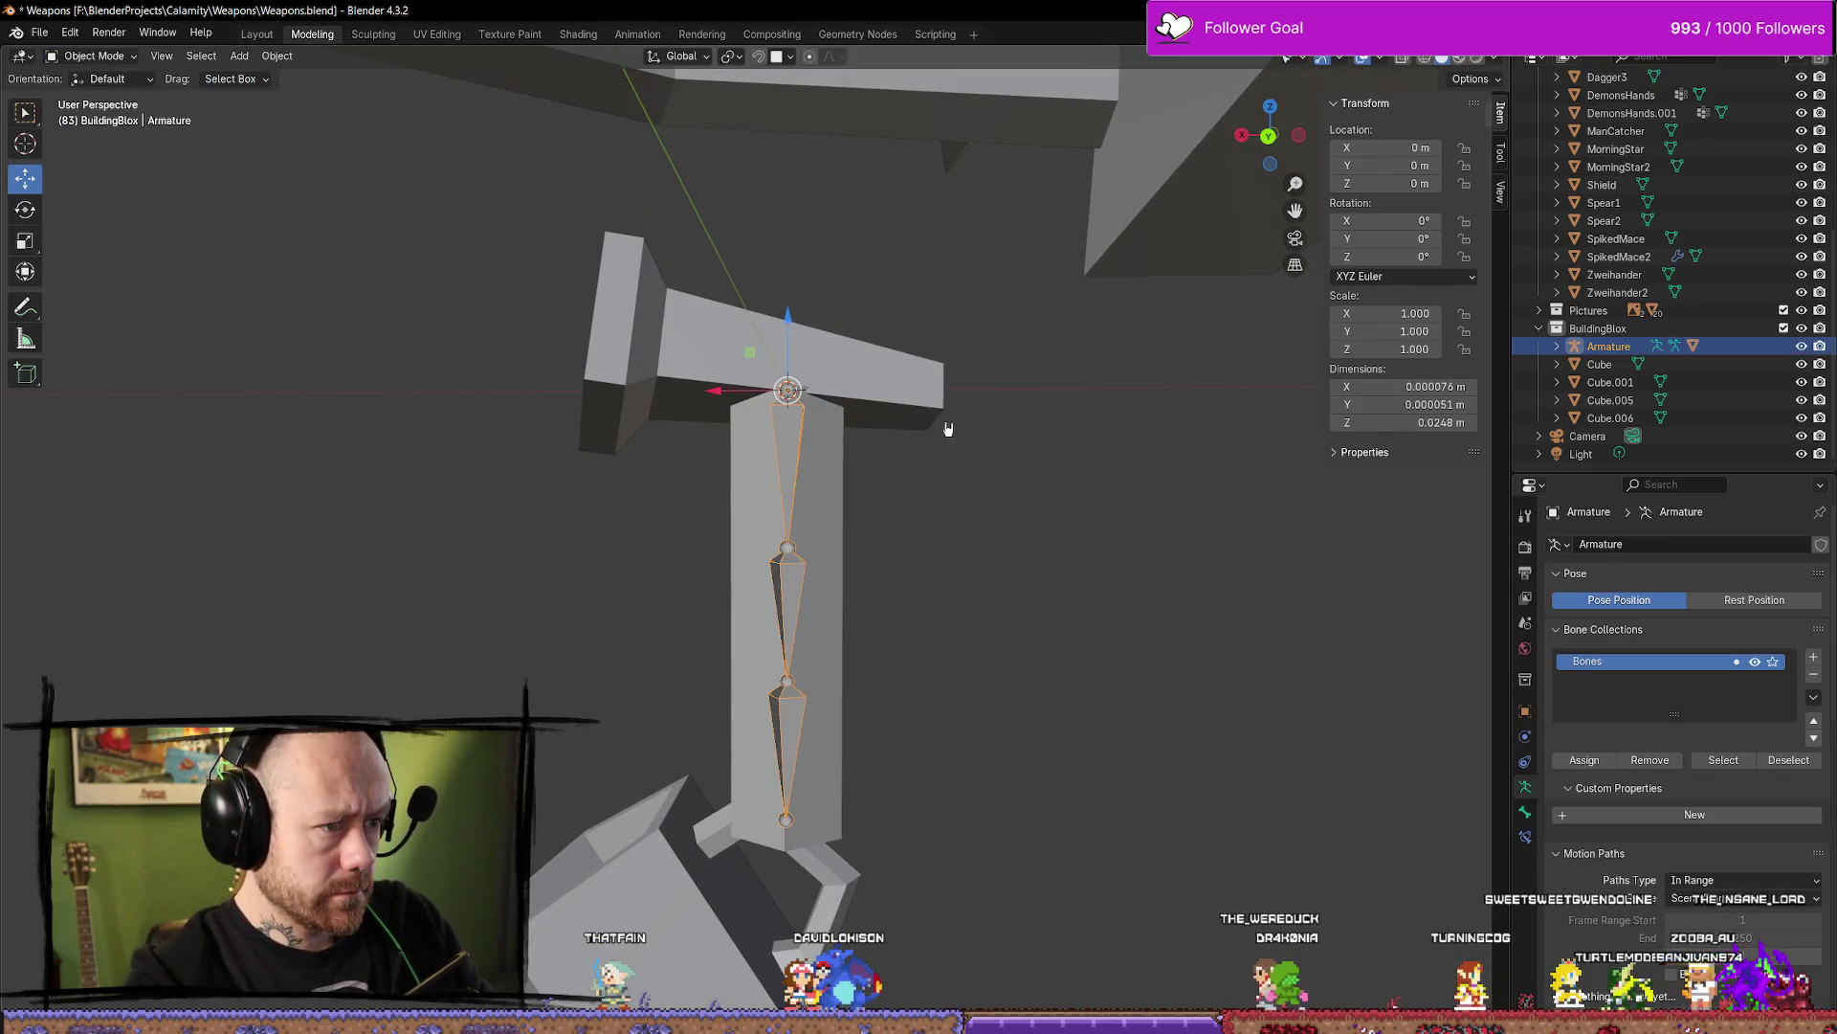
In Edit Mode, extrude a bone from the top joint, then delete it for being slanted
{"action": "key", "text": "Tab"}
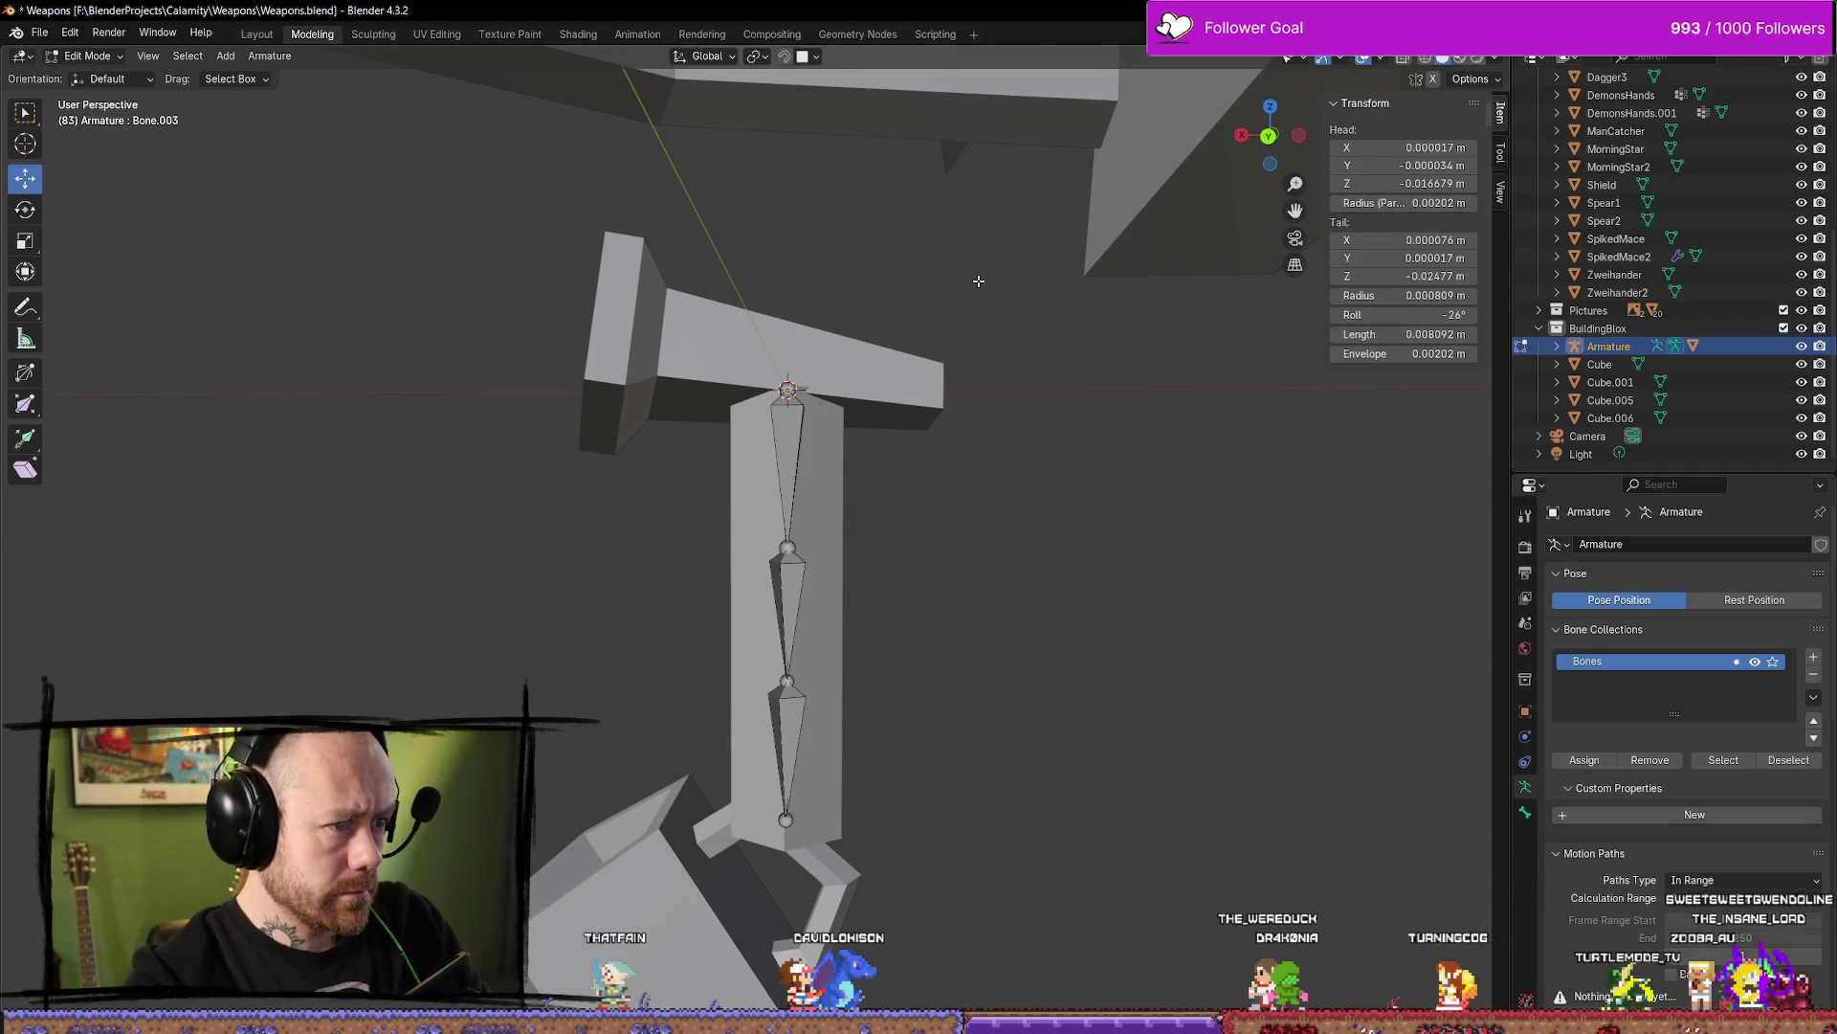
{"action": "middle_click_drag", "start_coordinate": [978, 281], "coordinate": [798, 378]}
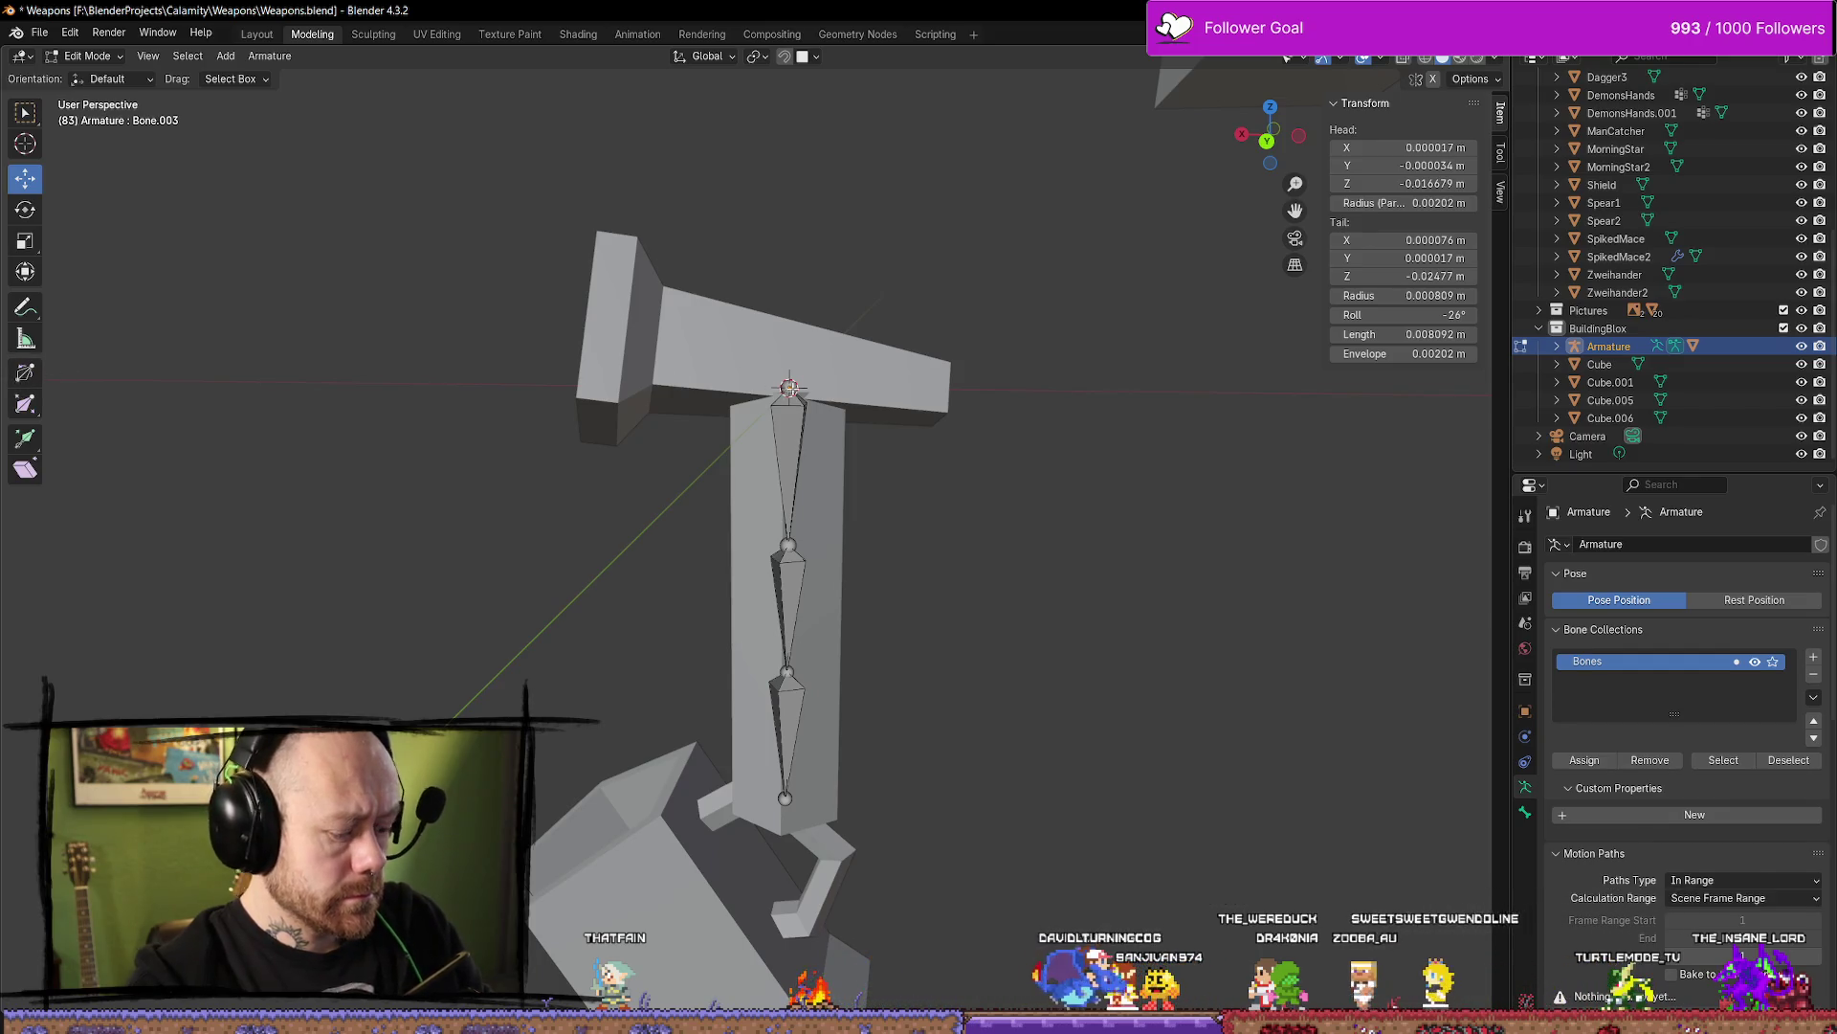
{"action": "left_click", "coordinate": [789, 390]}
{"action": "key", "text": "e"}
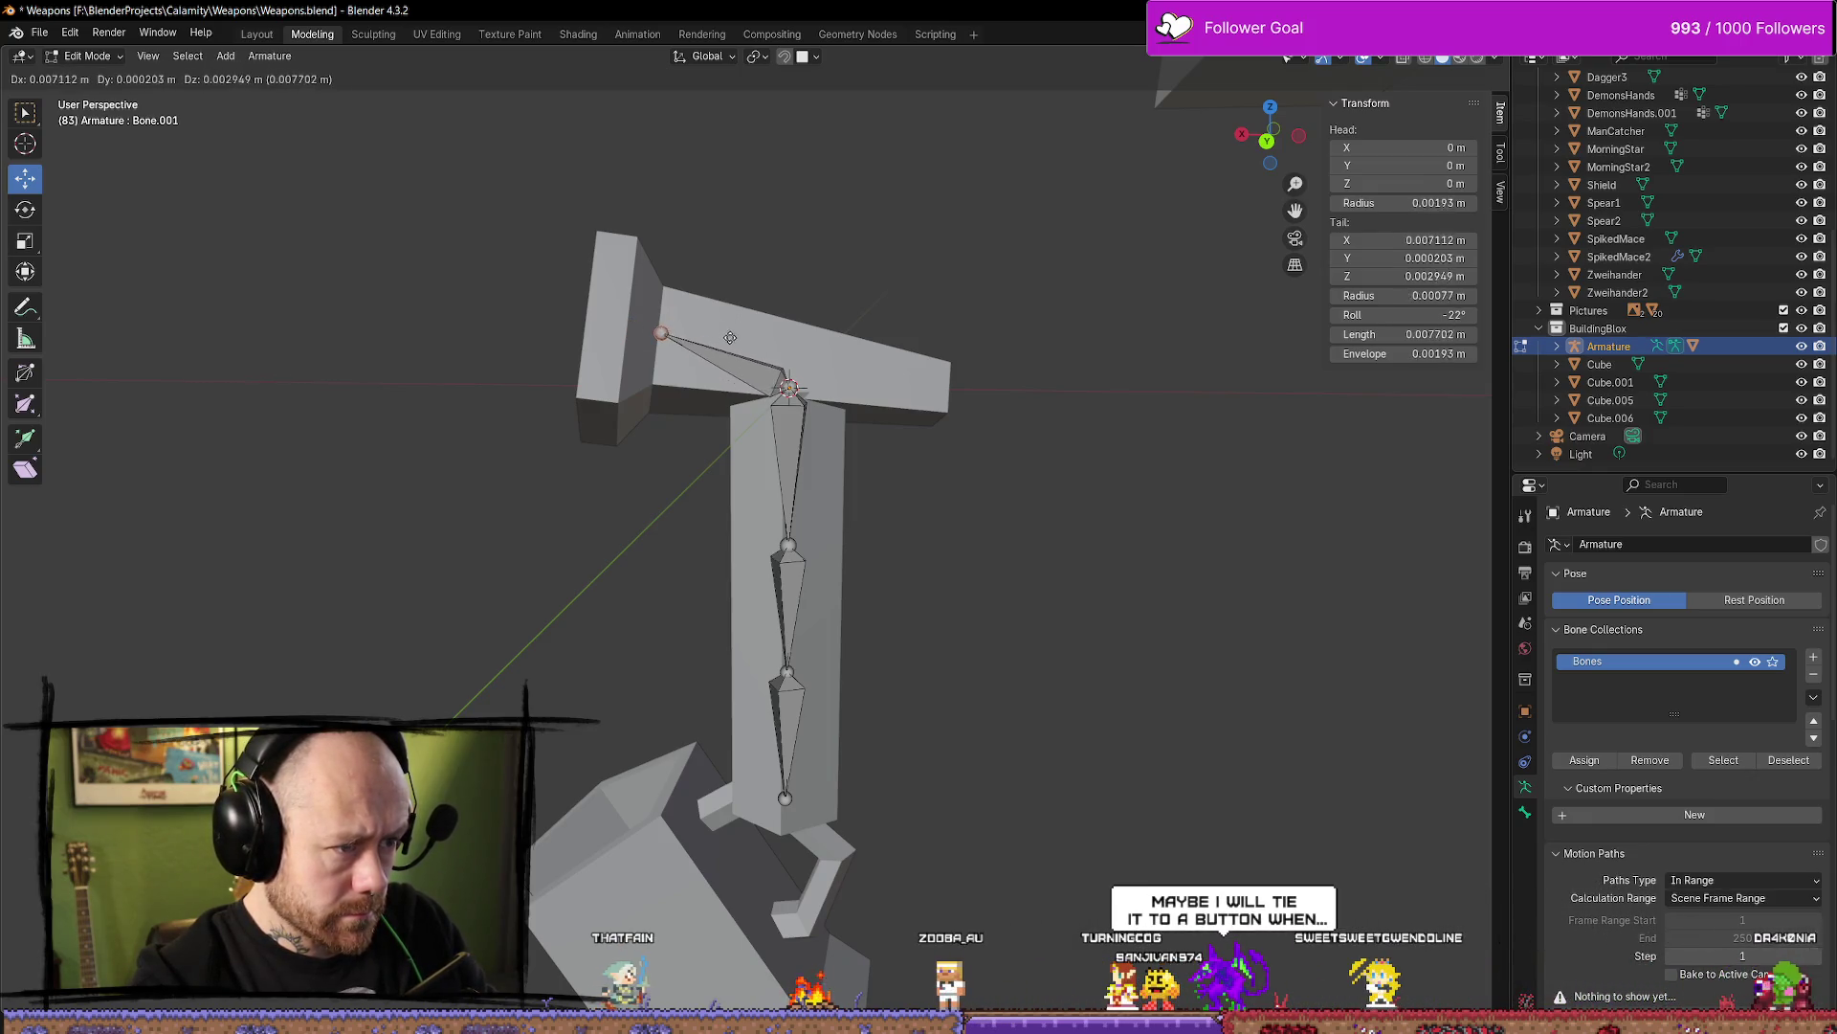
{"action": "left_click", "coordinate": [701, 331]}
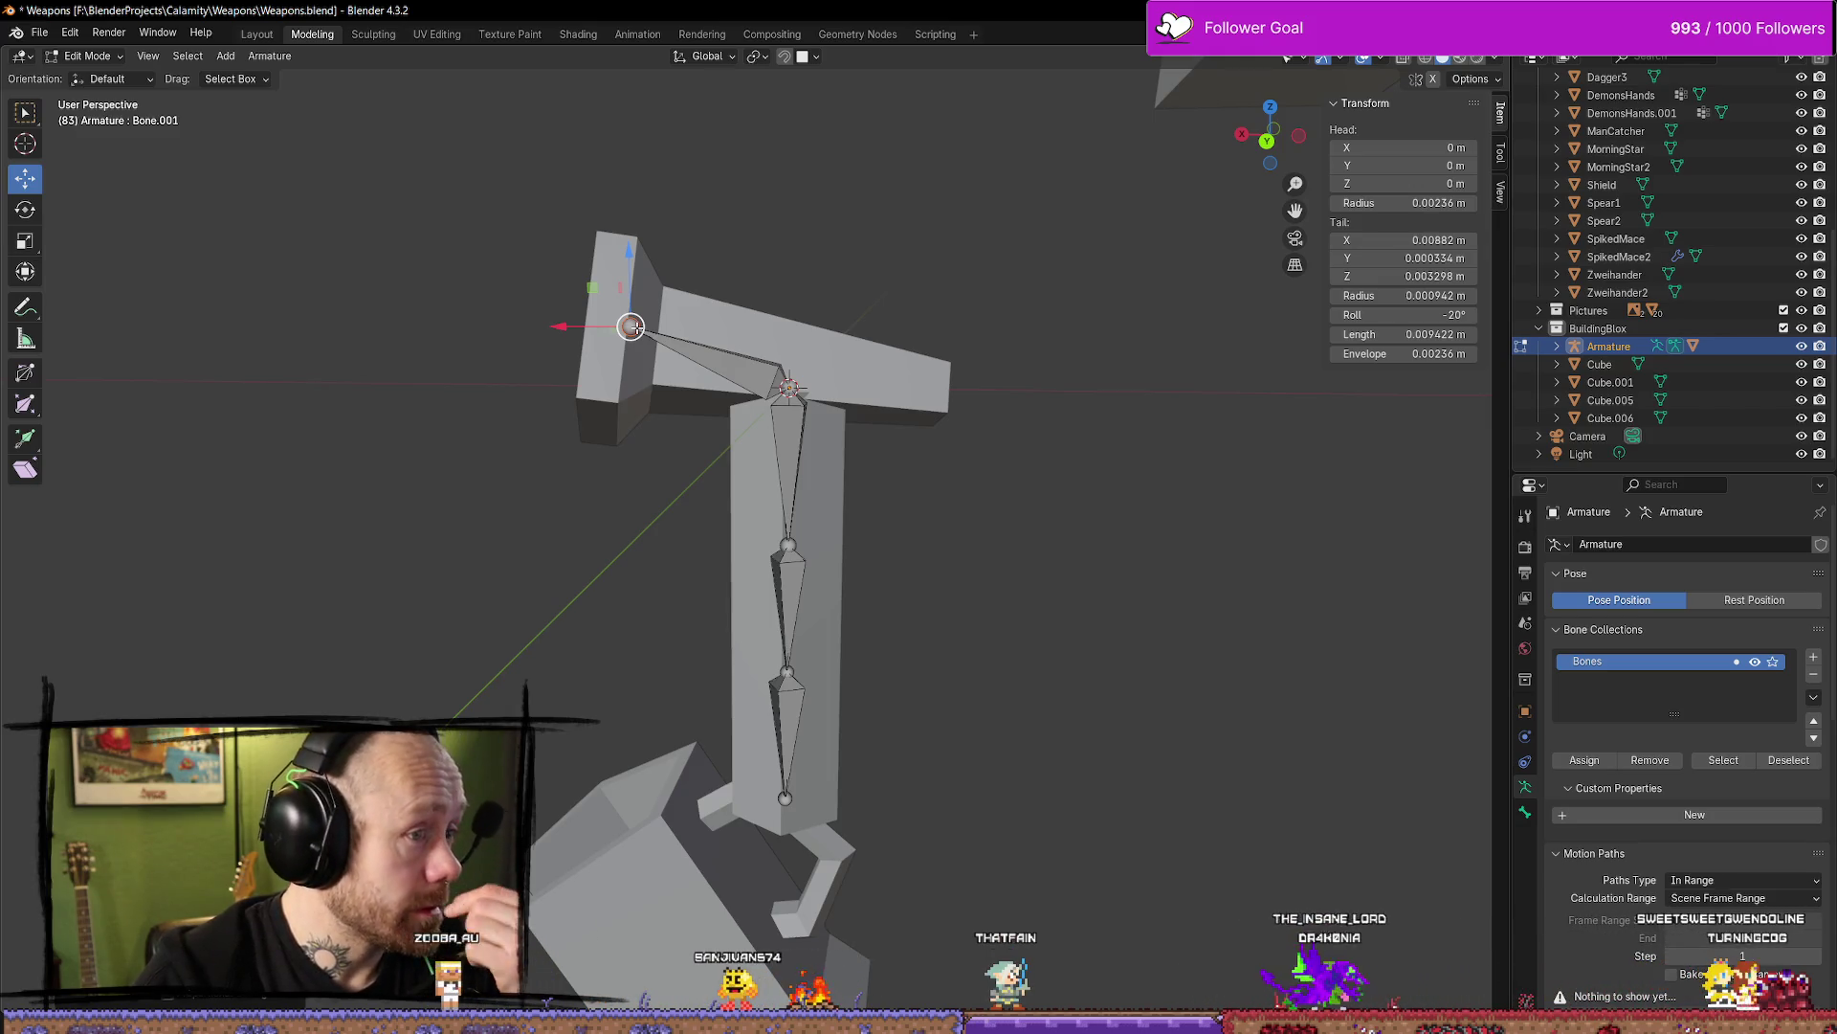
{"action": "right_click", "coordinate": [631, 327]}
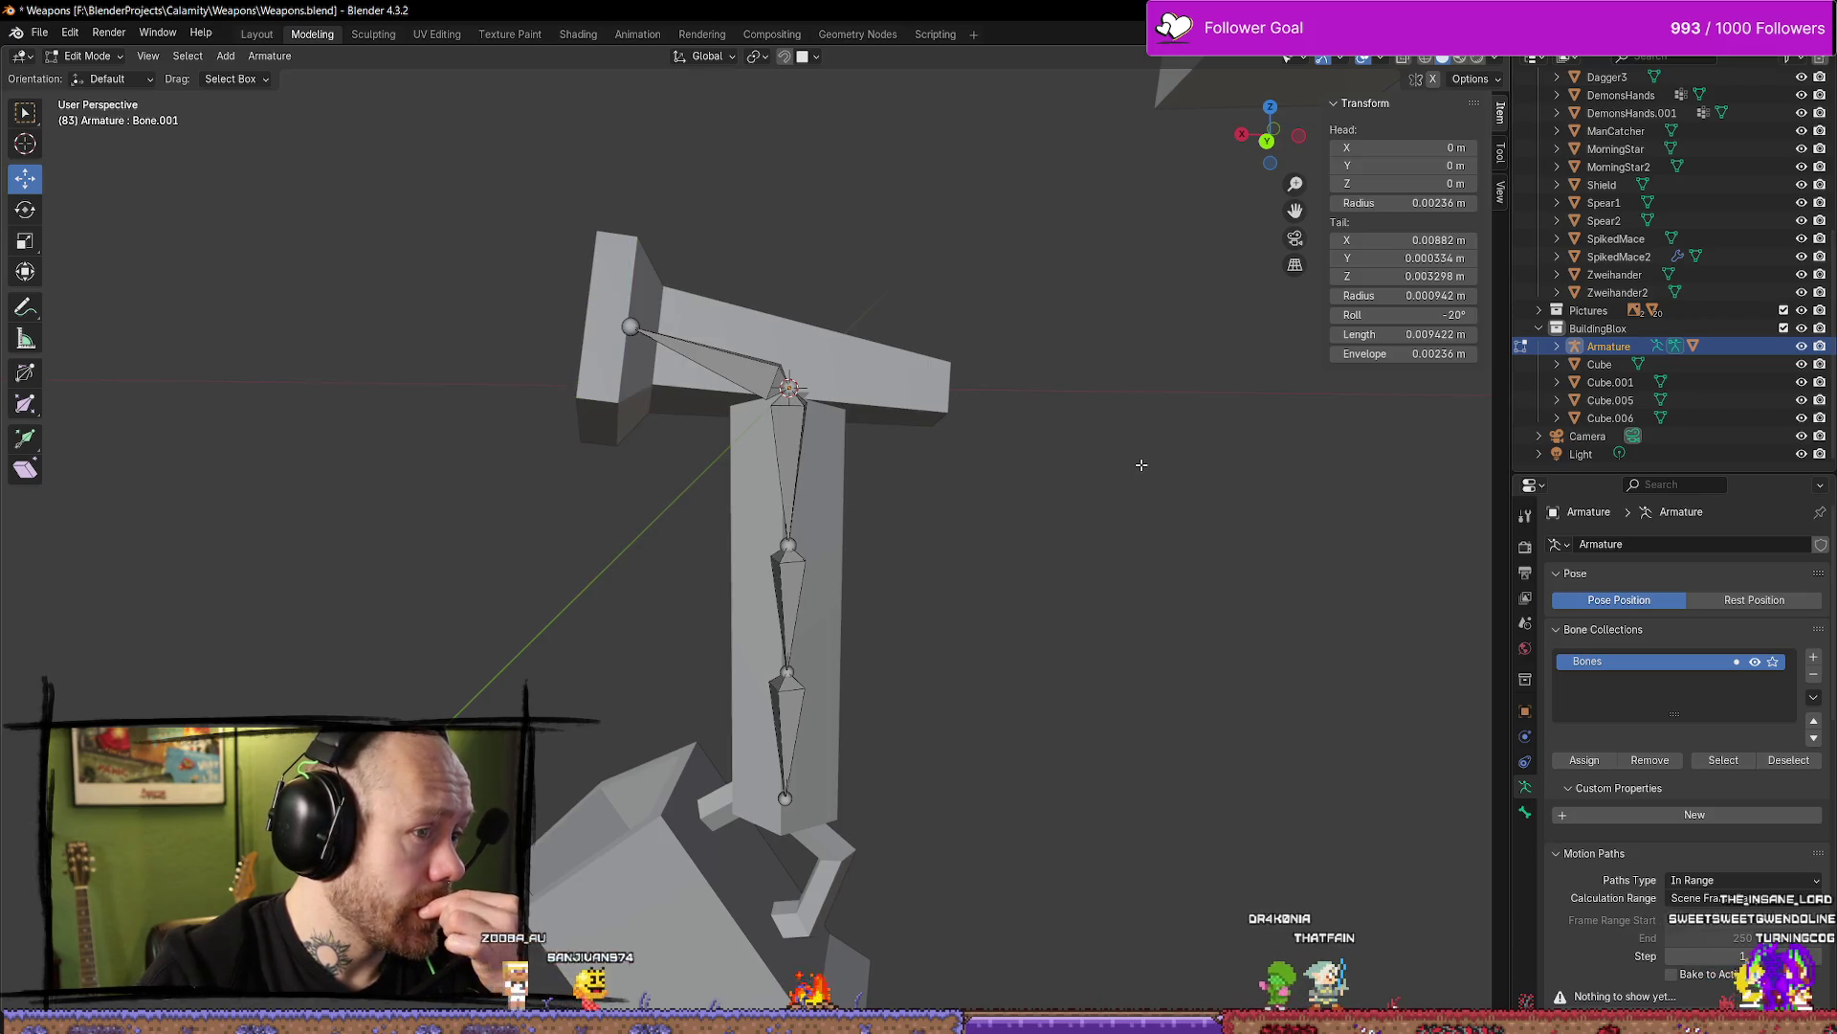
{"action": "key", "text": "Delete"}
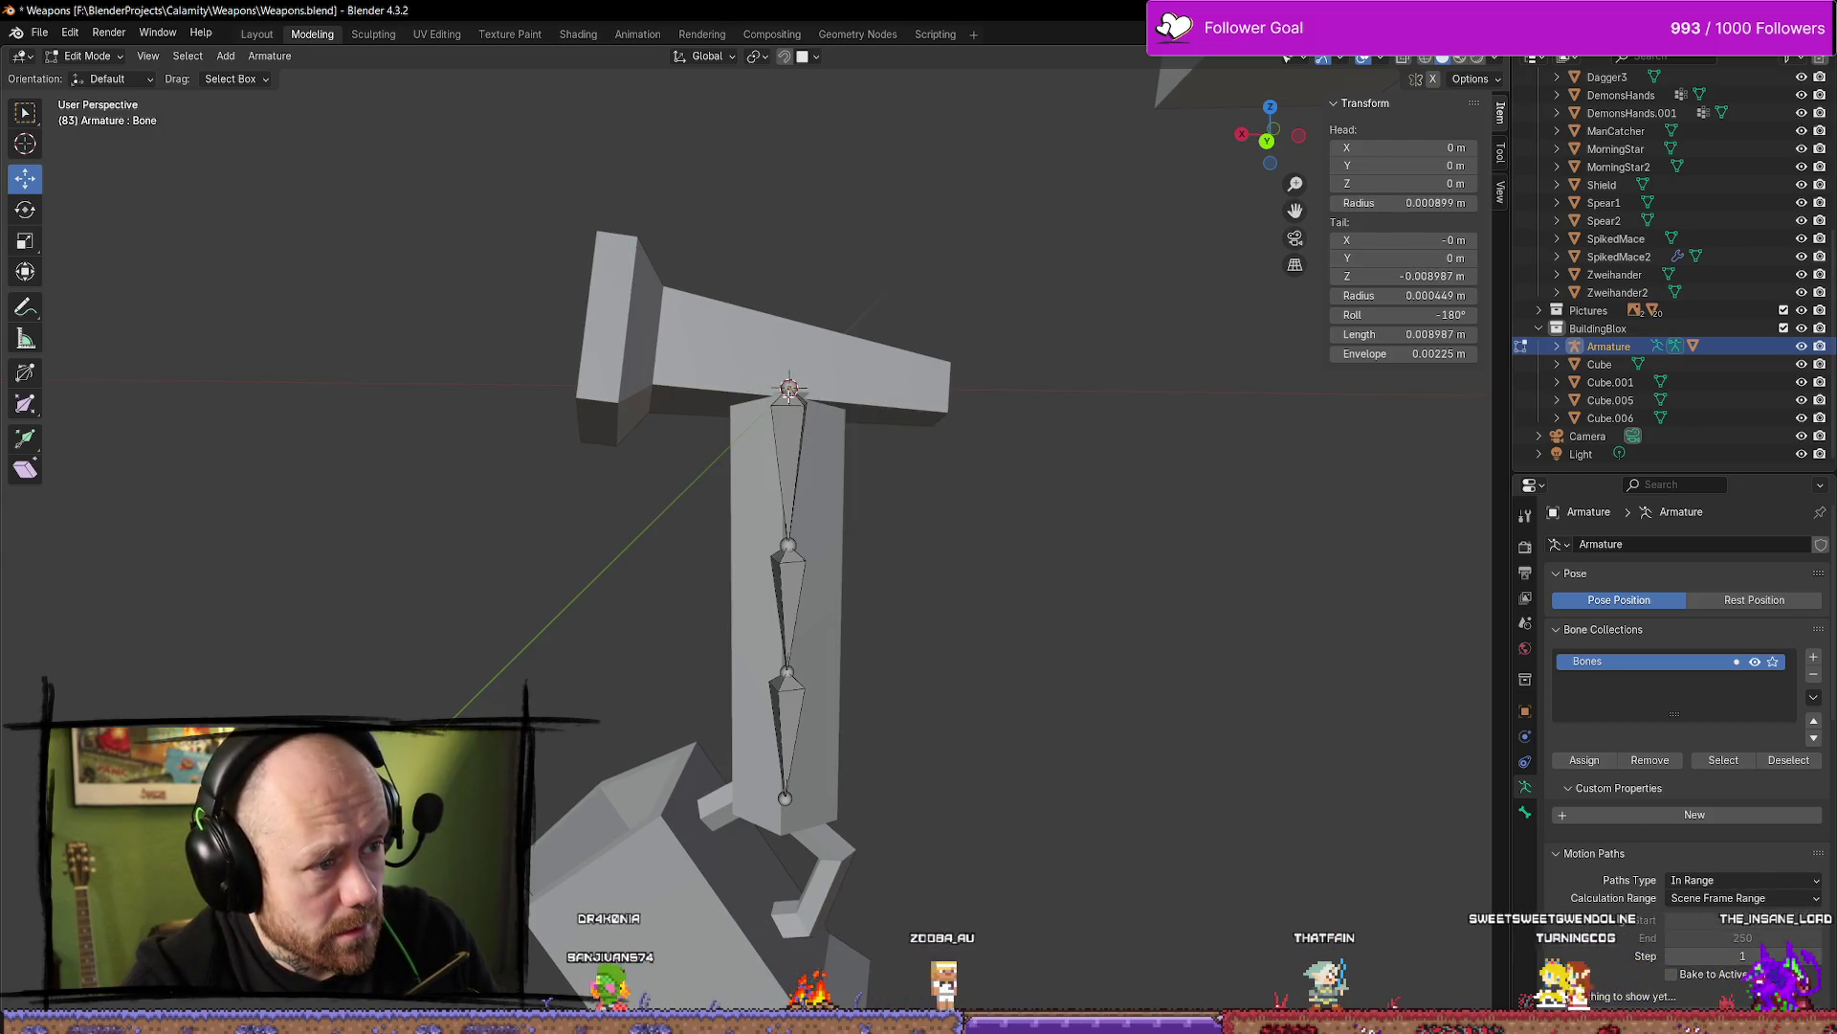
Extrude Bone.001 from the top joint along the crossbar and select it
{"action": "left_click", "coordinate": [804, 414]}
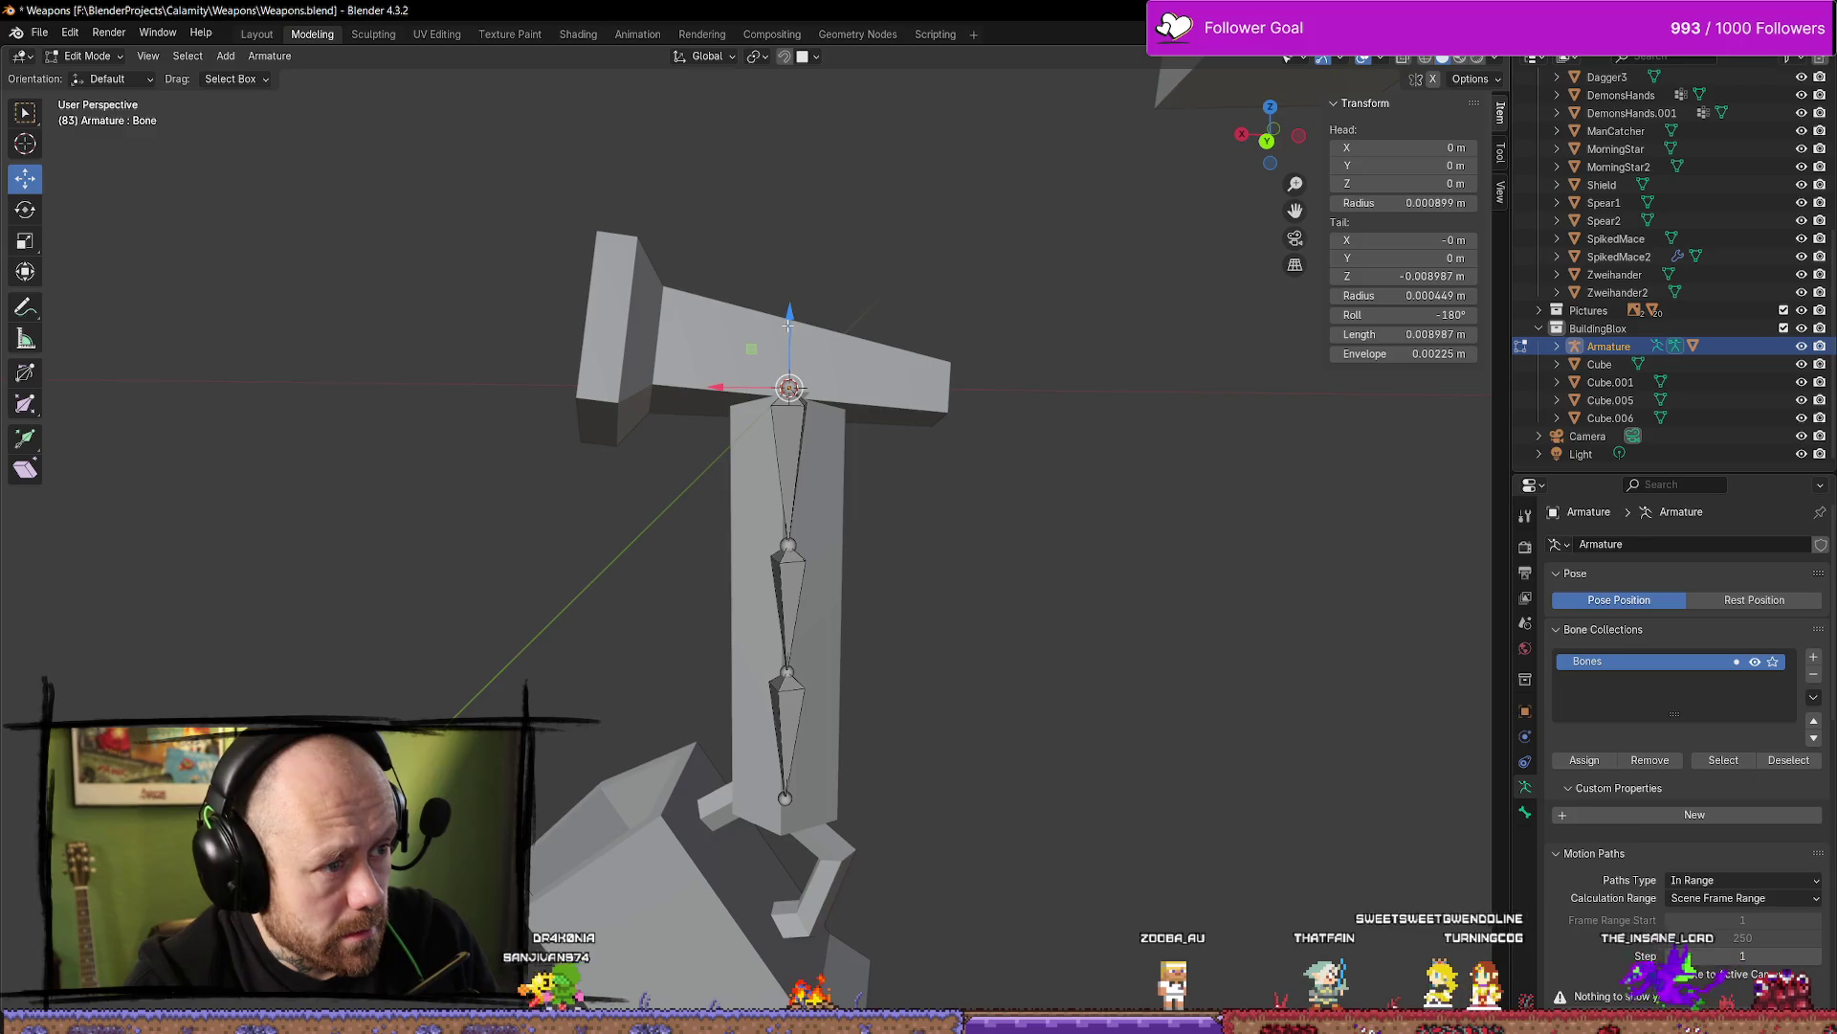
{"action": "left_click_drag", "start_coordinate": [791, 313], "coordinate": [789, 284]}
{"action": "right_click", "coordinate": [790, 284]}
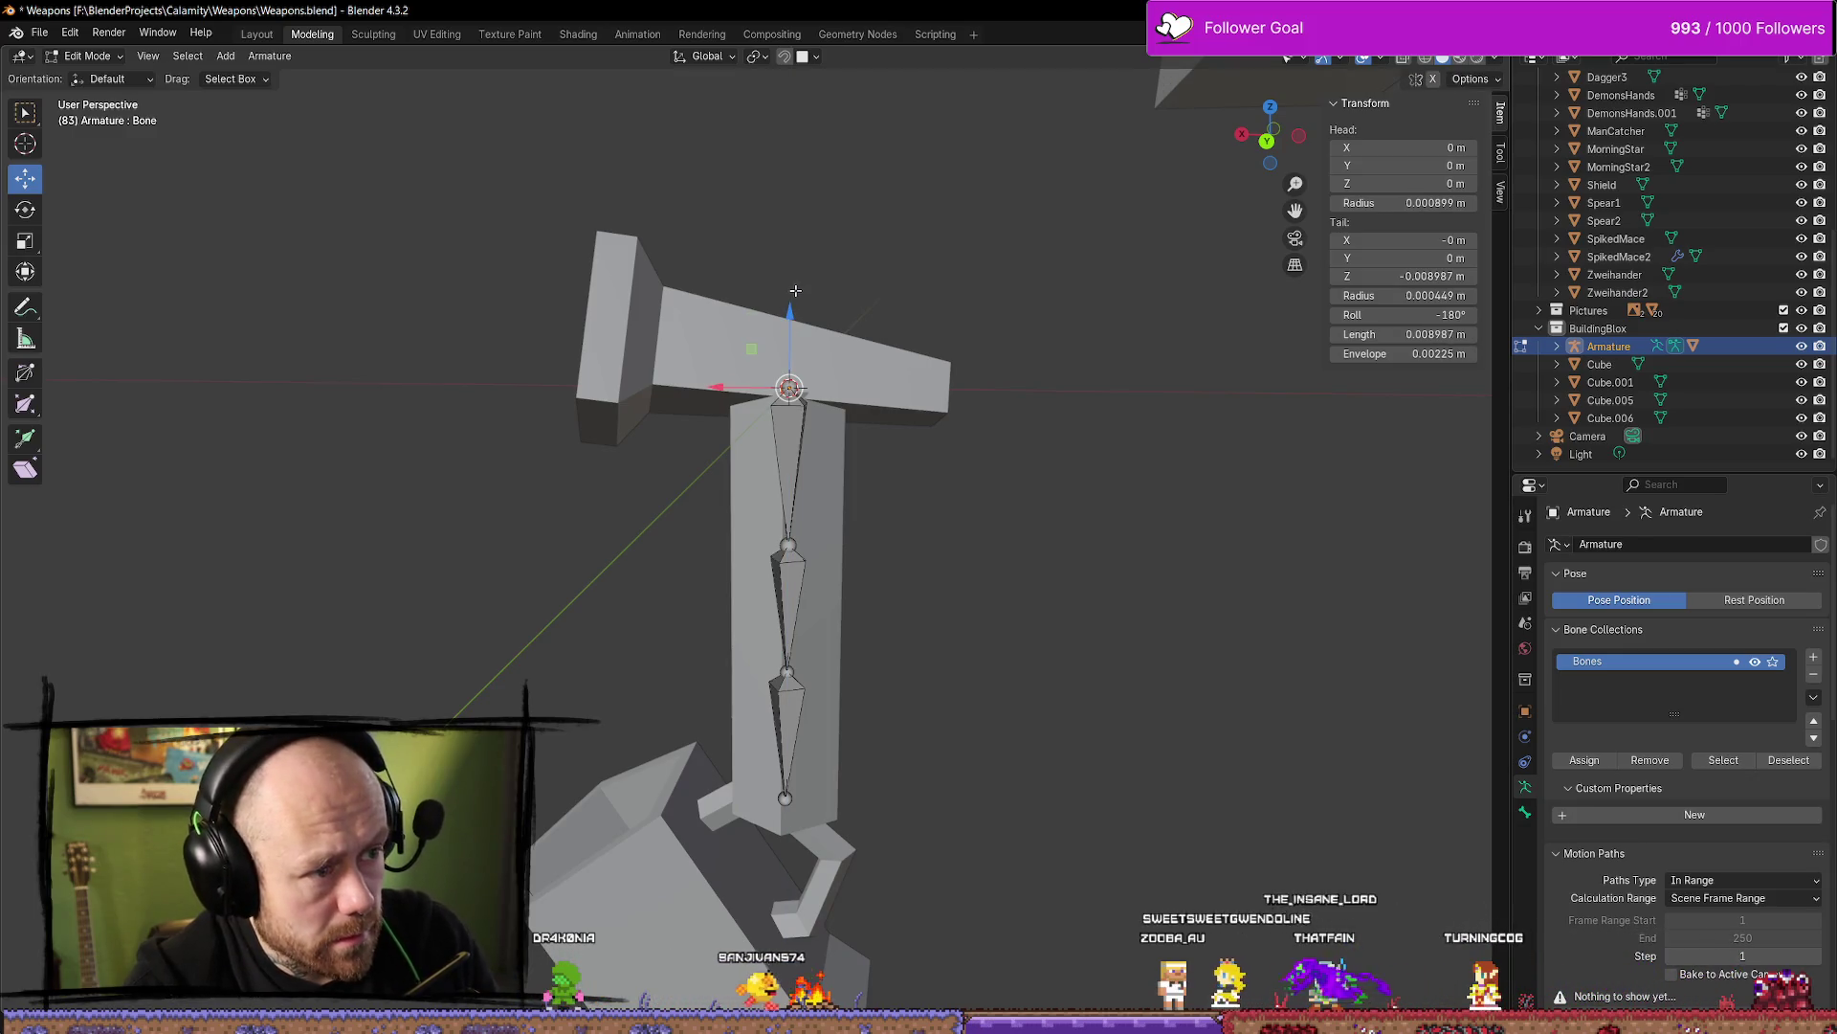
{"action": "key", "text": "e"}
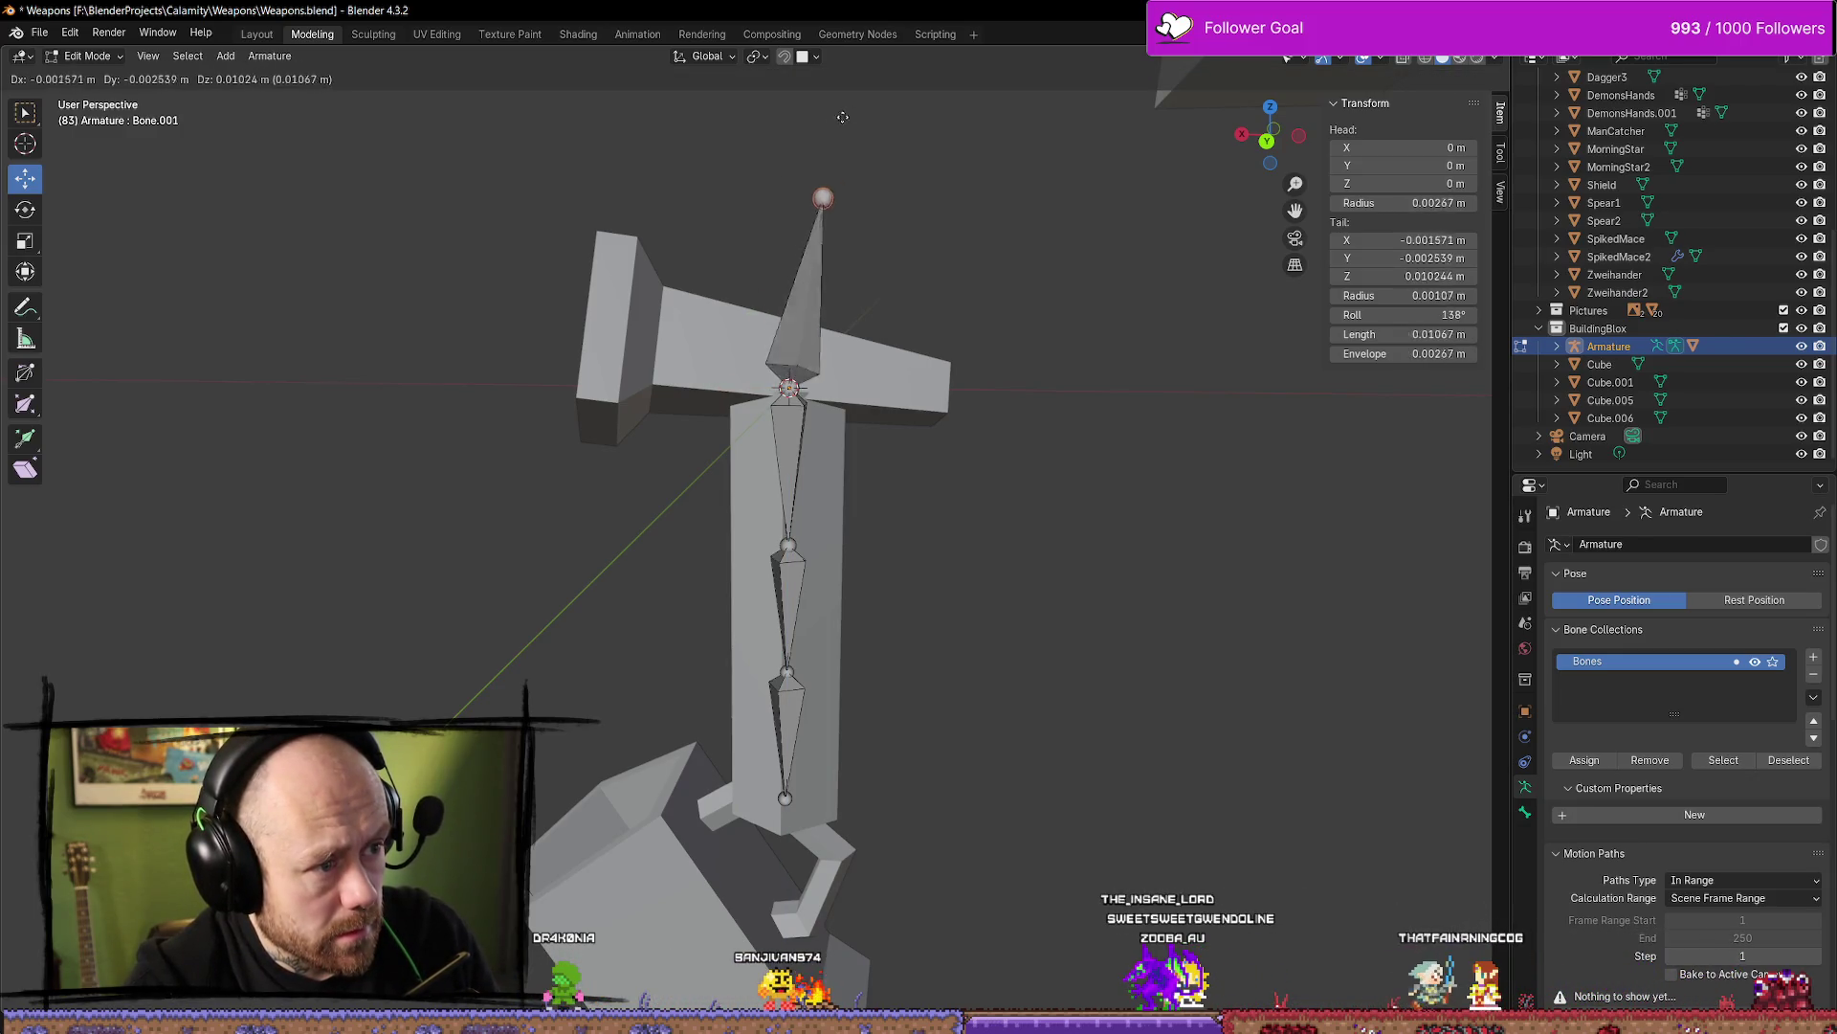
{"action": "left_click", "coordinate": [960, 311]}
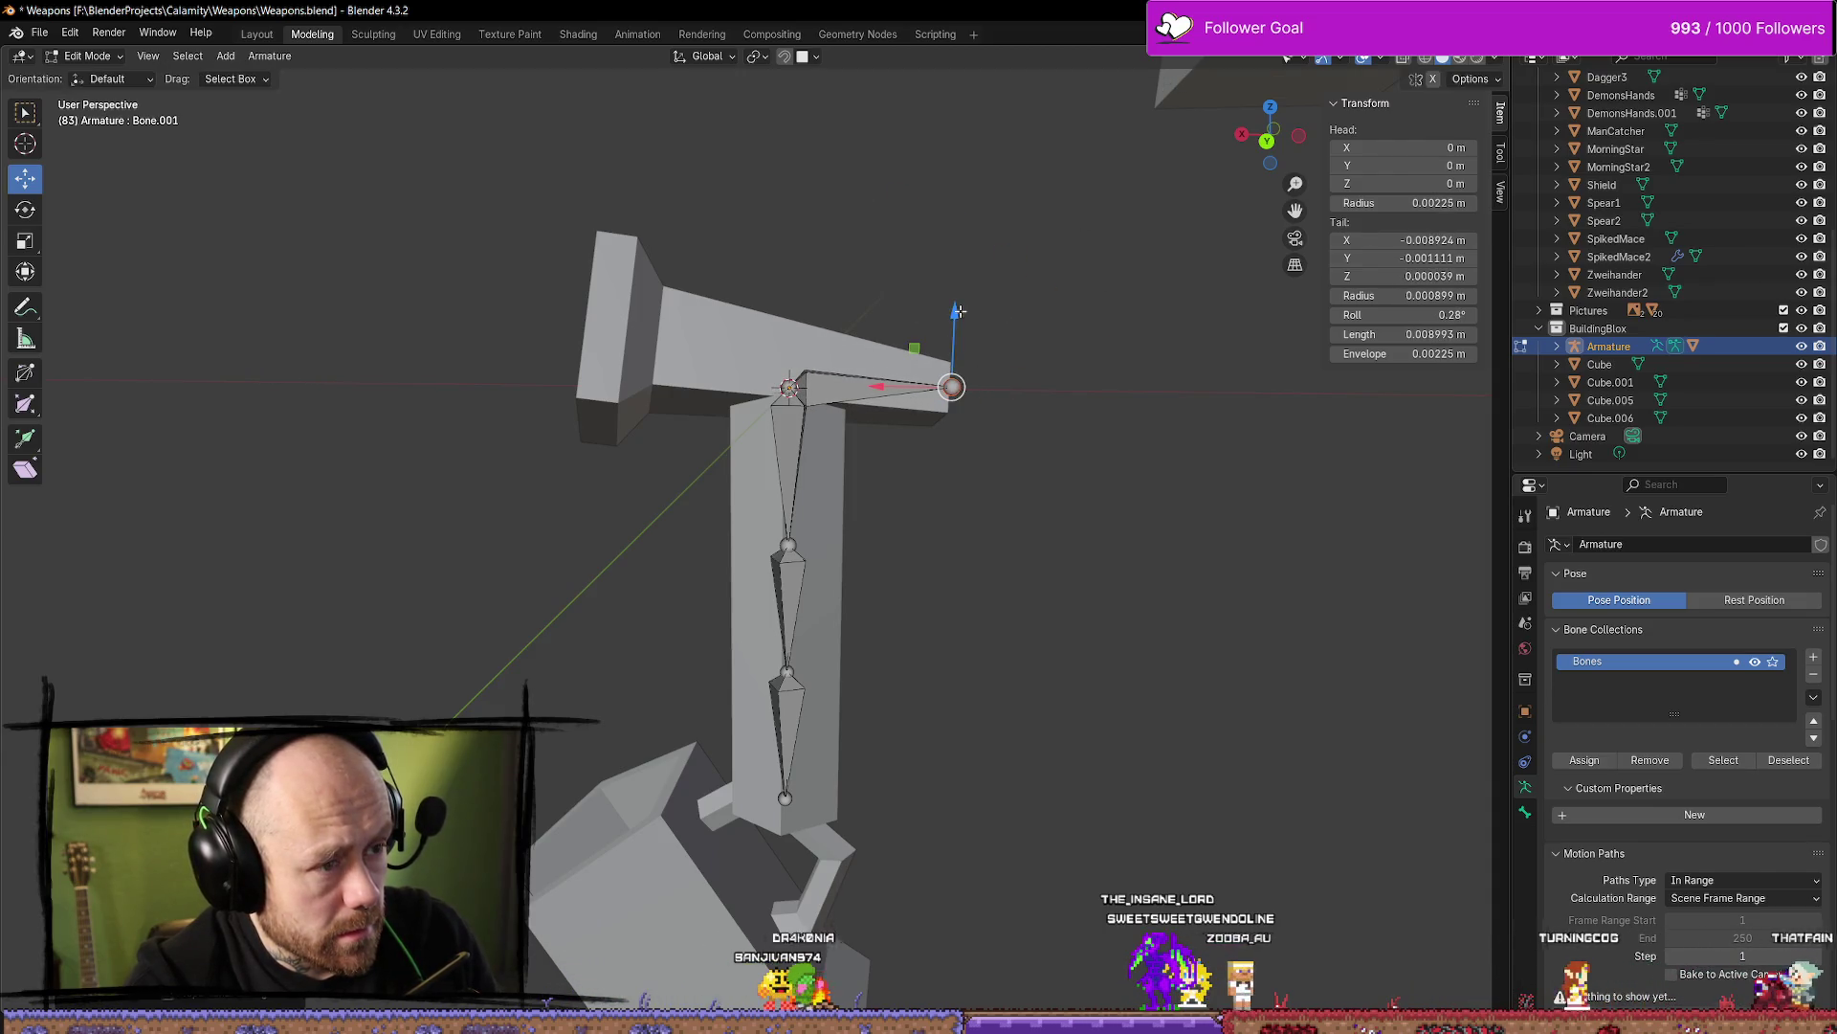
{"action": "left_click", "coordinate": [947, 384]}
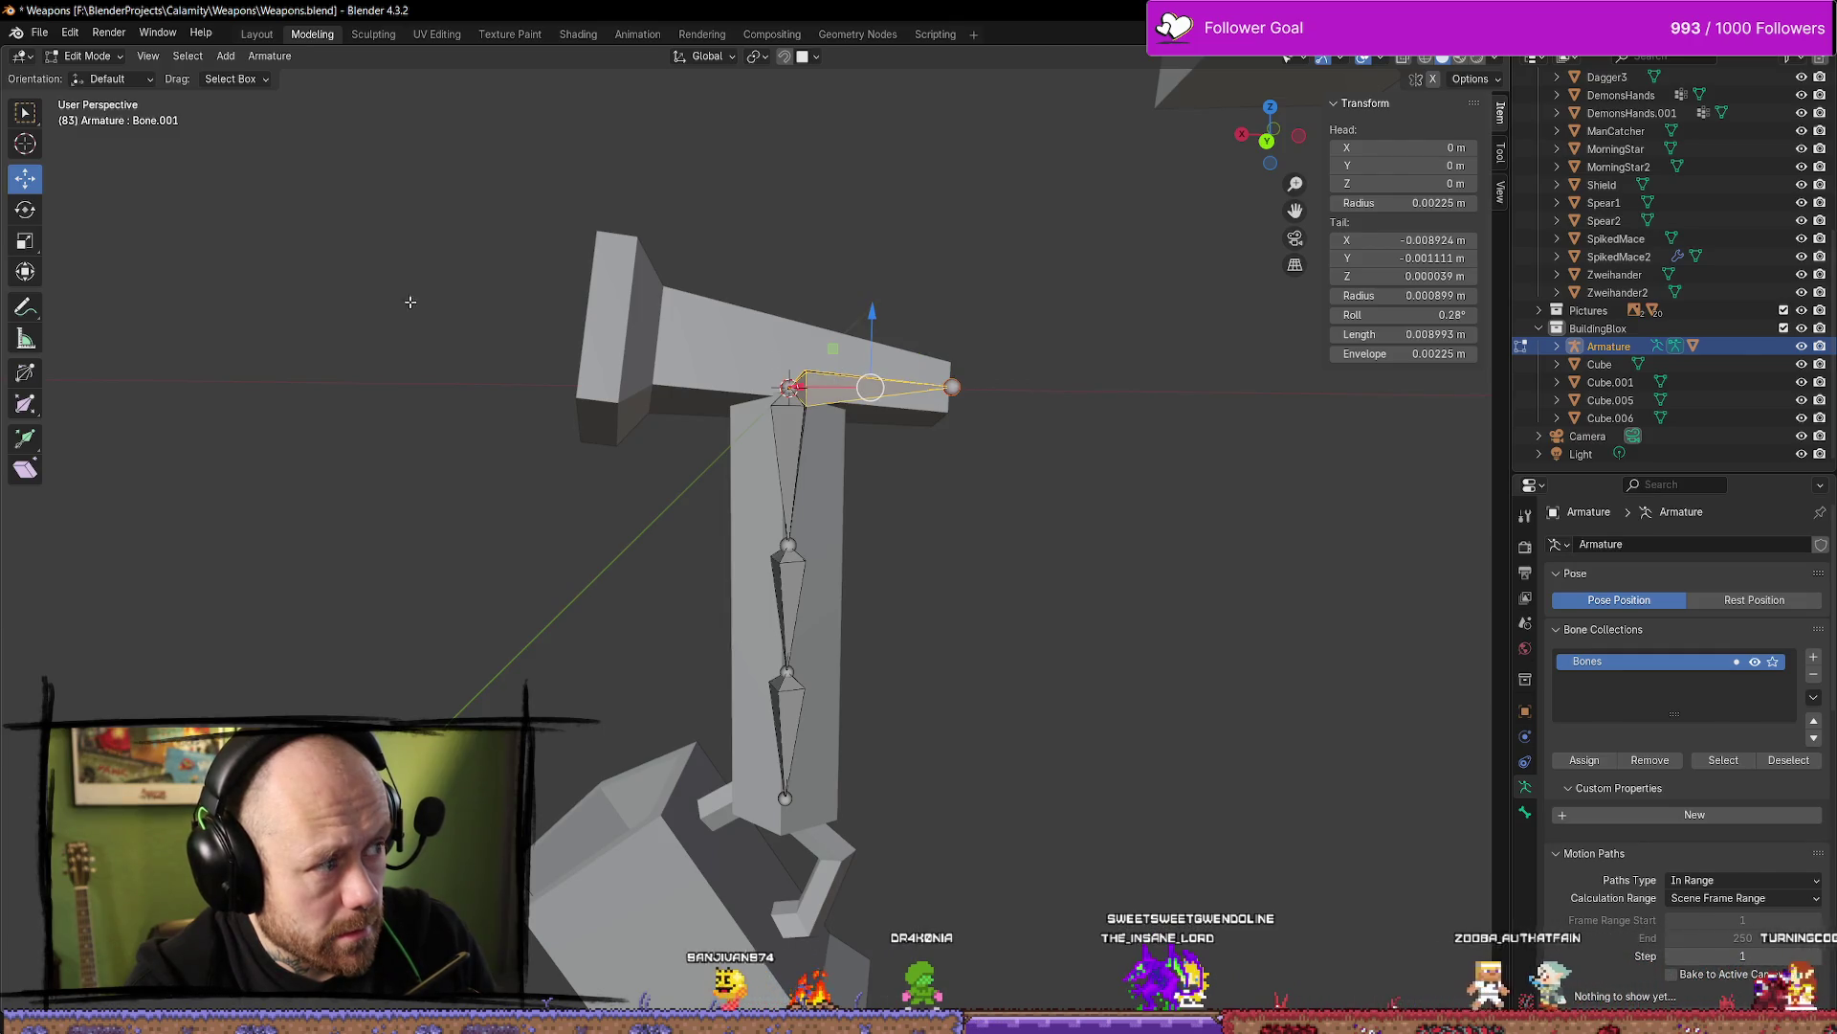
Enter Pose Mode, rotate Bone.001 up about 42°, then clear it with Alt+R
{"action": "left_click", "coordinate": [137, 82]}
{"action": "left_click", "coordinate": [88, 56]}
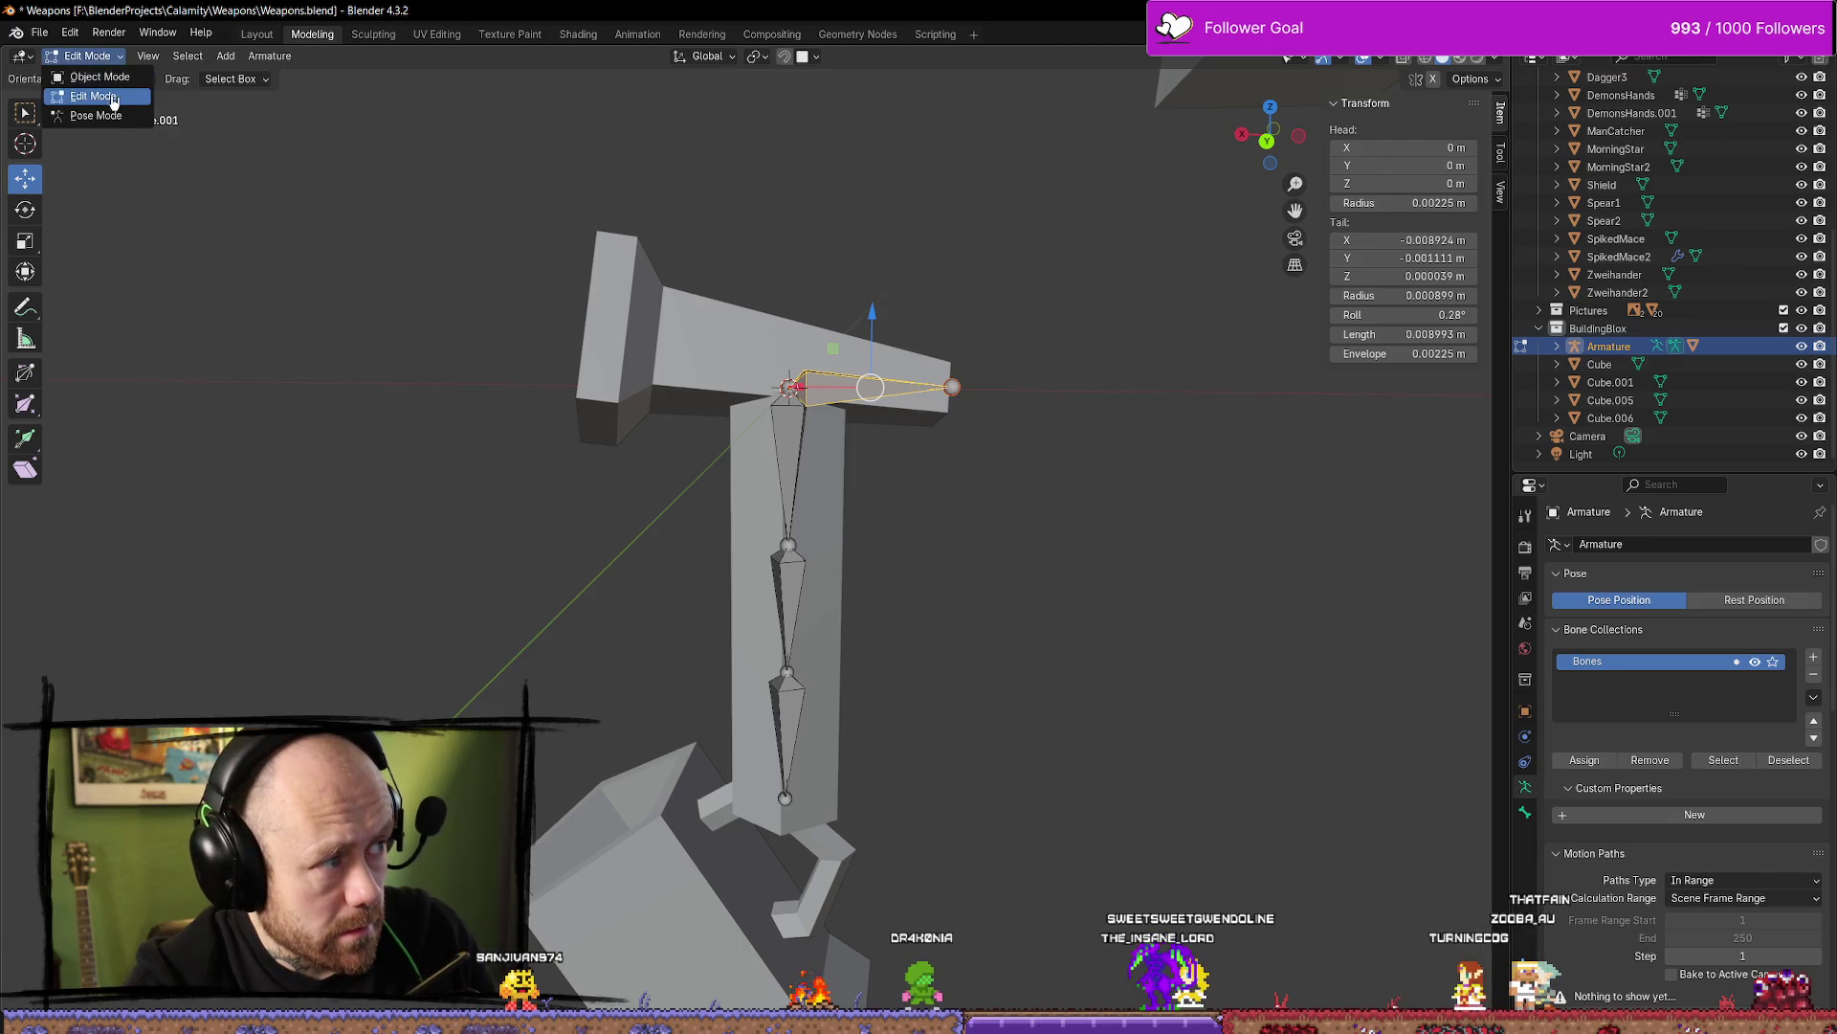
{"action": "left_click", "coordinate": [120, 122]}
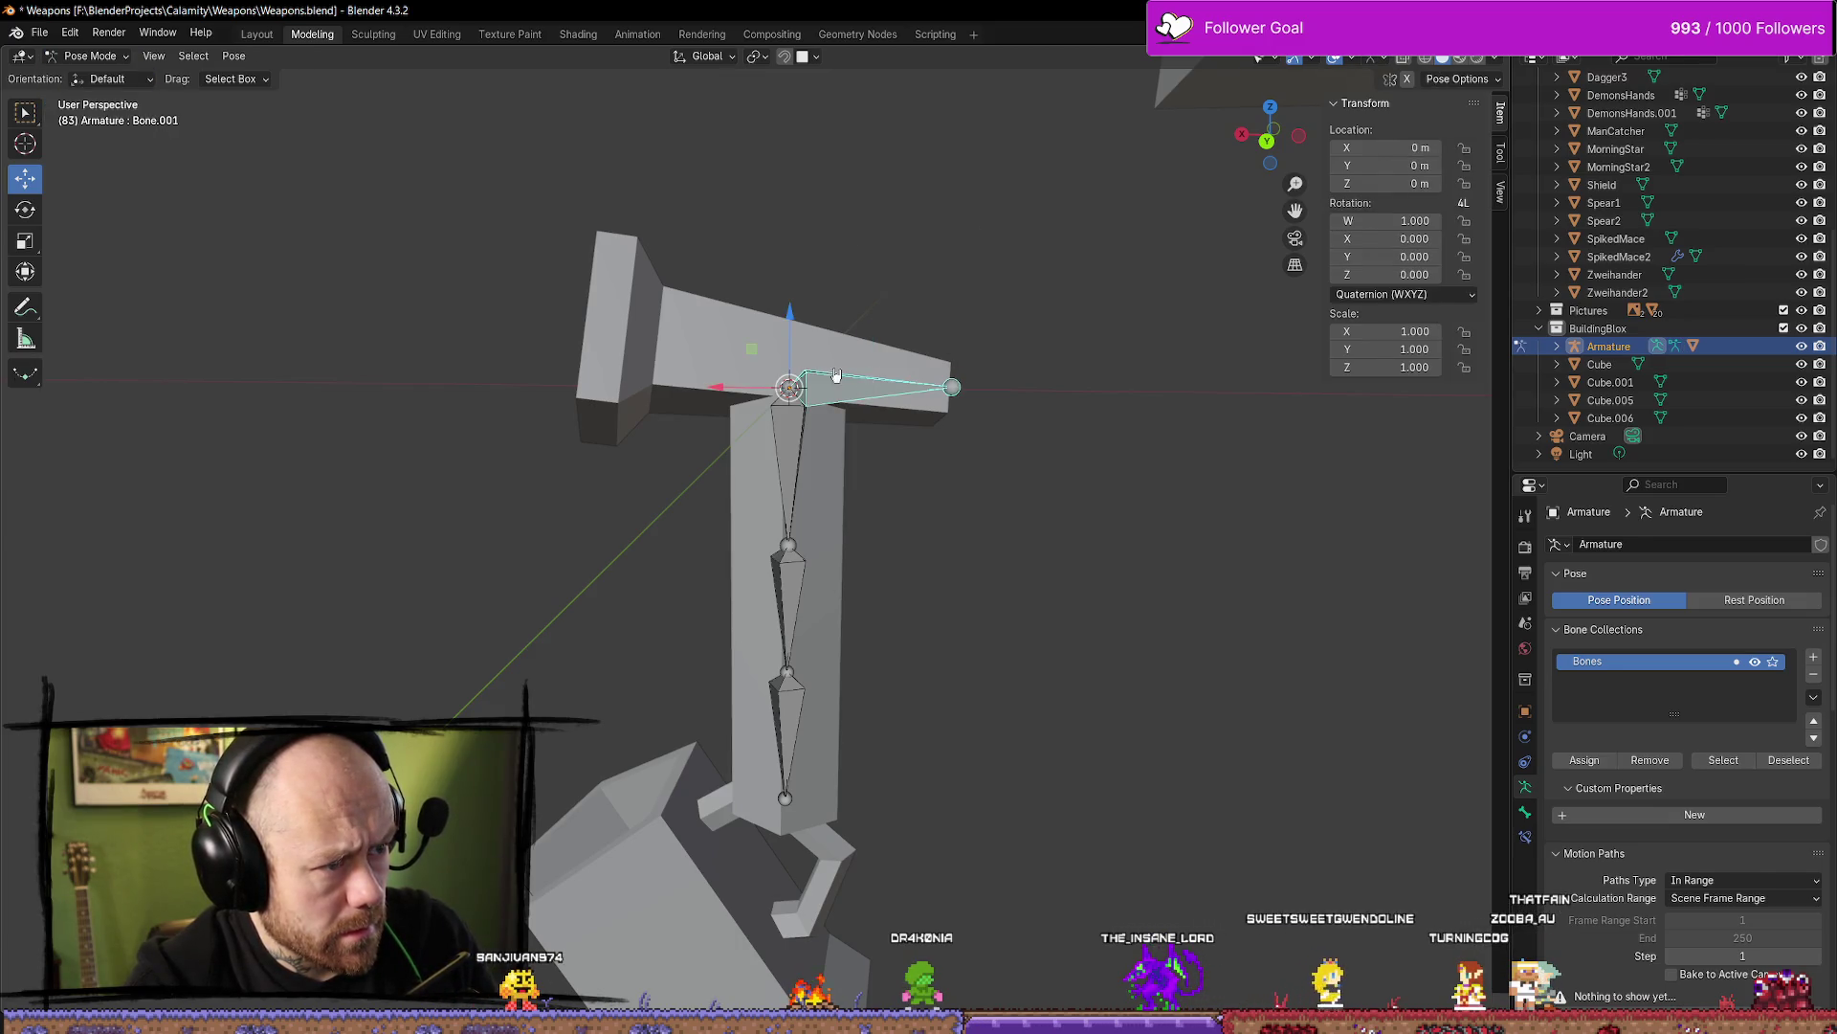
{"action": "left_click", "coordinate": [25, 209]}
{"action": "mouse_move", "coordinate": [736, 355]}
{"action": "left_mouse_down"}
{"action": "mouse_move", "coordinate": [729, 399]}
{"action": "mouse_move", "coordinate": [691, 302]}
{"action": "mouse_move", "coordinate": [694, 369]}
{"action": "mouse_move", "coordinate": [709, 352]}
{"action": "mouse_move", "coordinate": [589, 386]}
{"action": "left_mouse_up"}
{"action": "key", "text": "alt+r"}
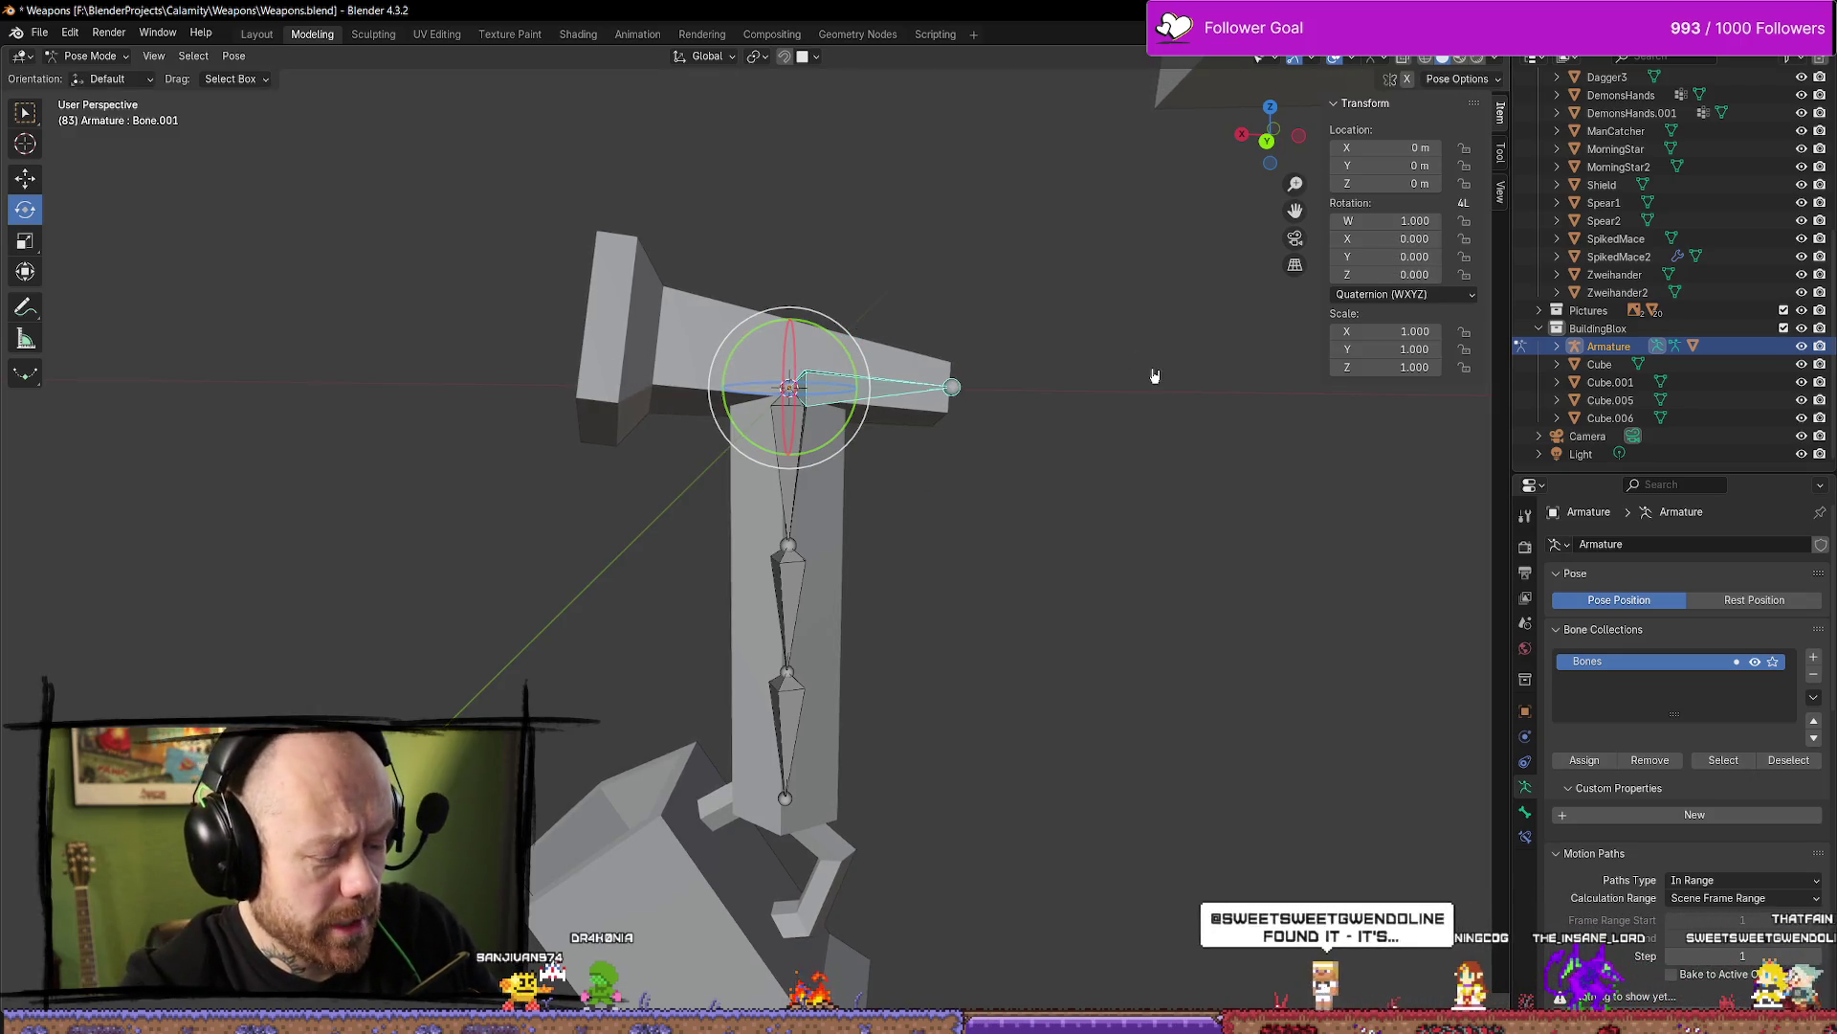
{"action": "right_click", "coordinate": [893, 383]}
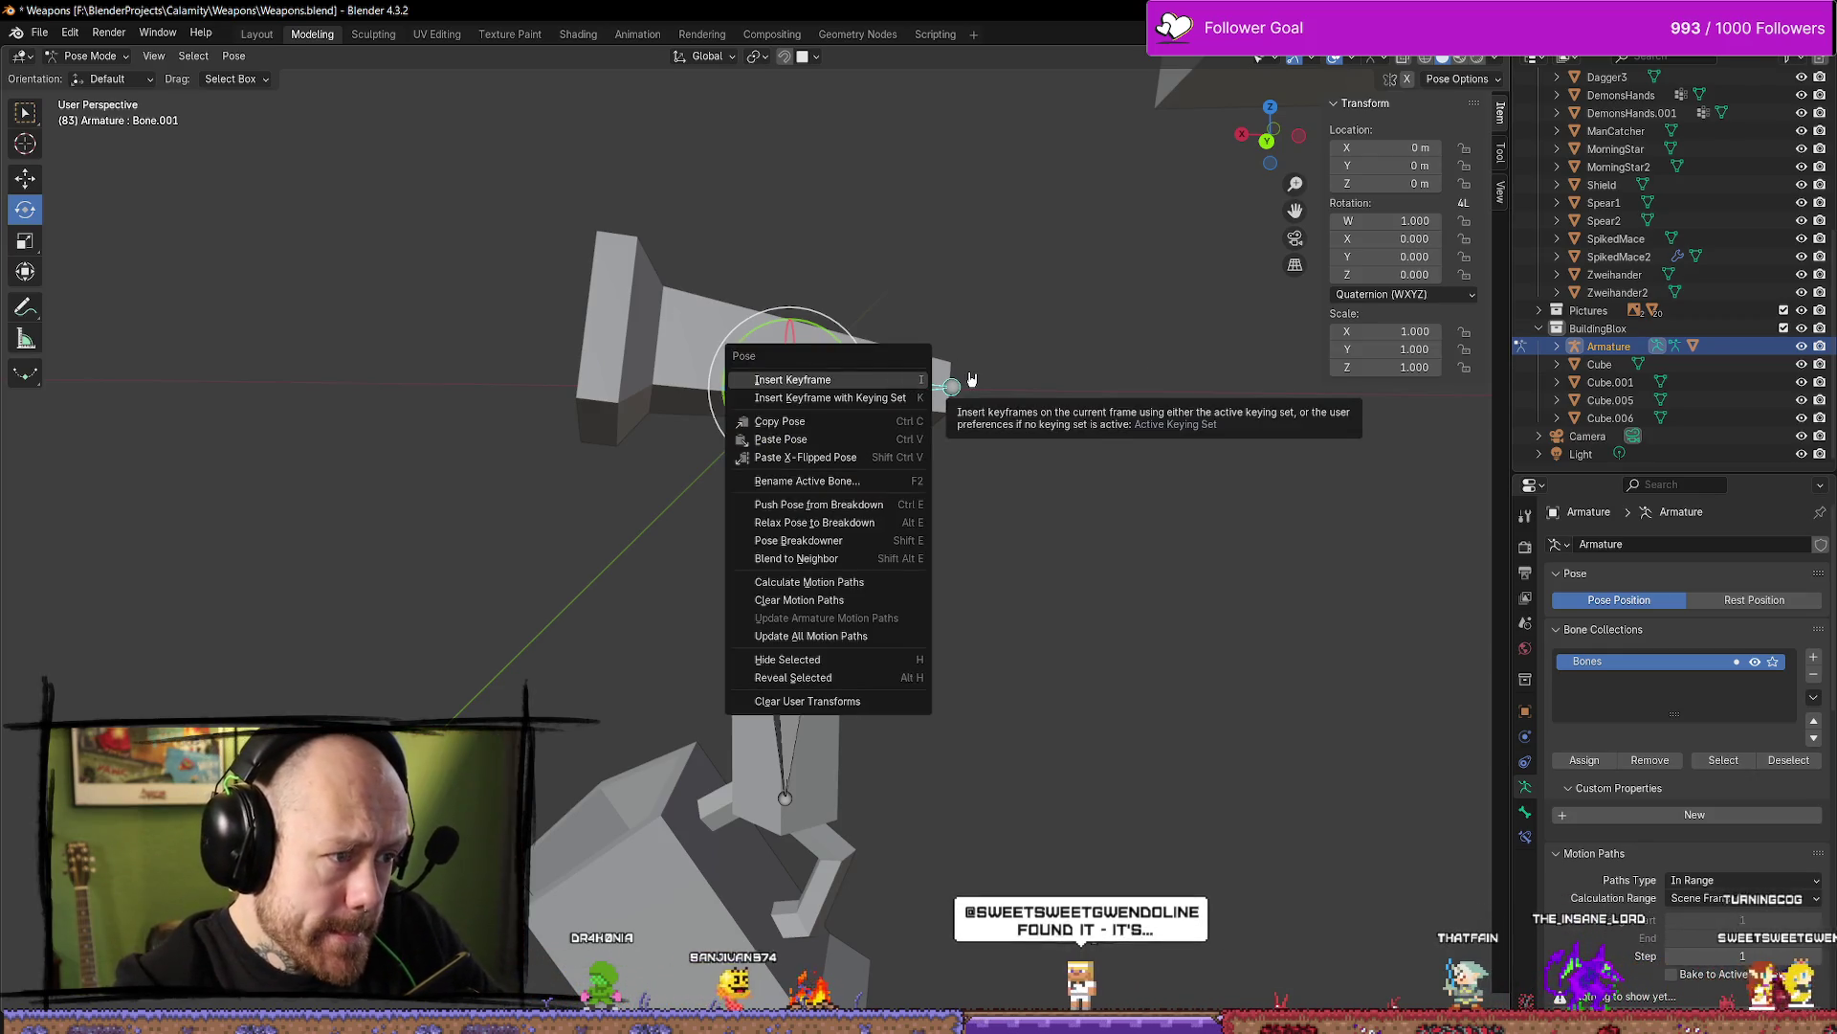
{"action": "right_click", "coordinate": [912, 390]}
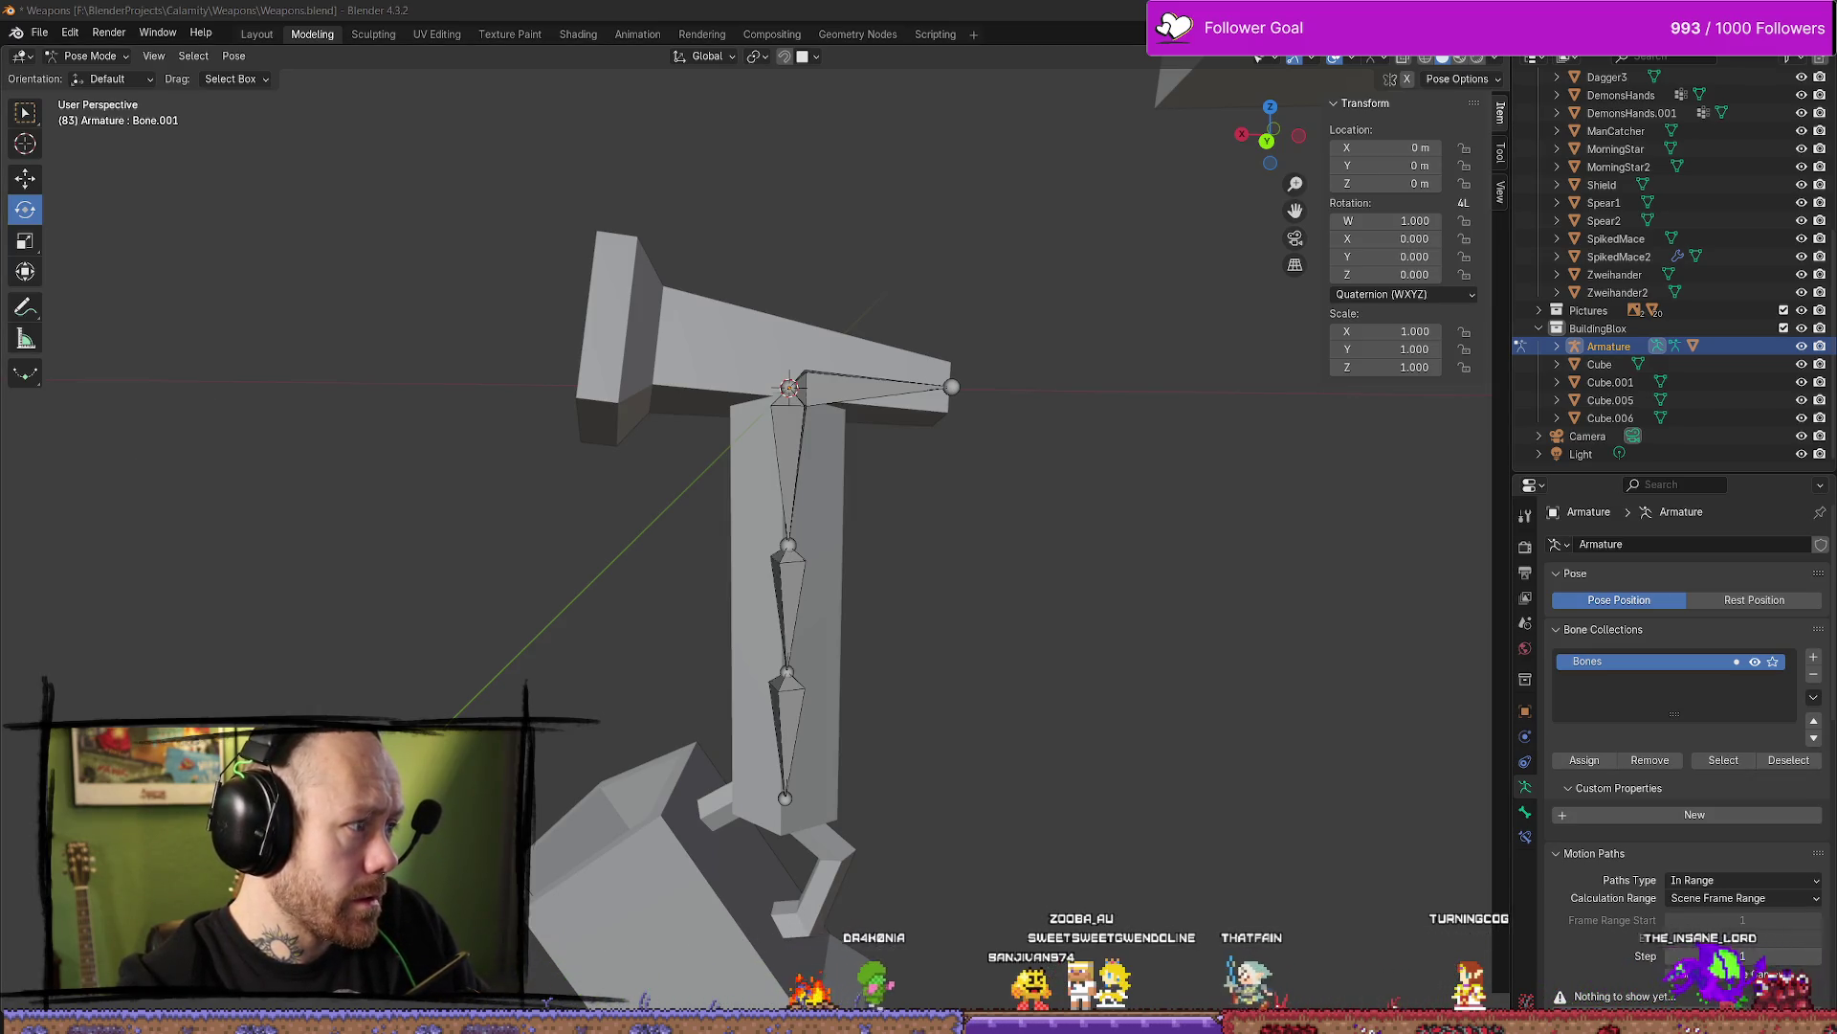
{"action": "key", "text": "alt+Tab"}
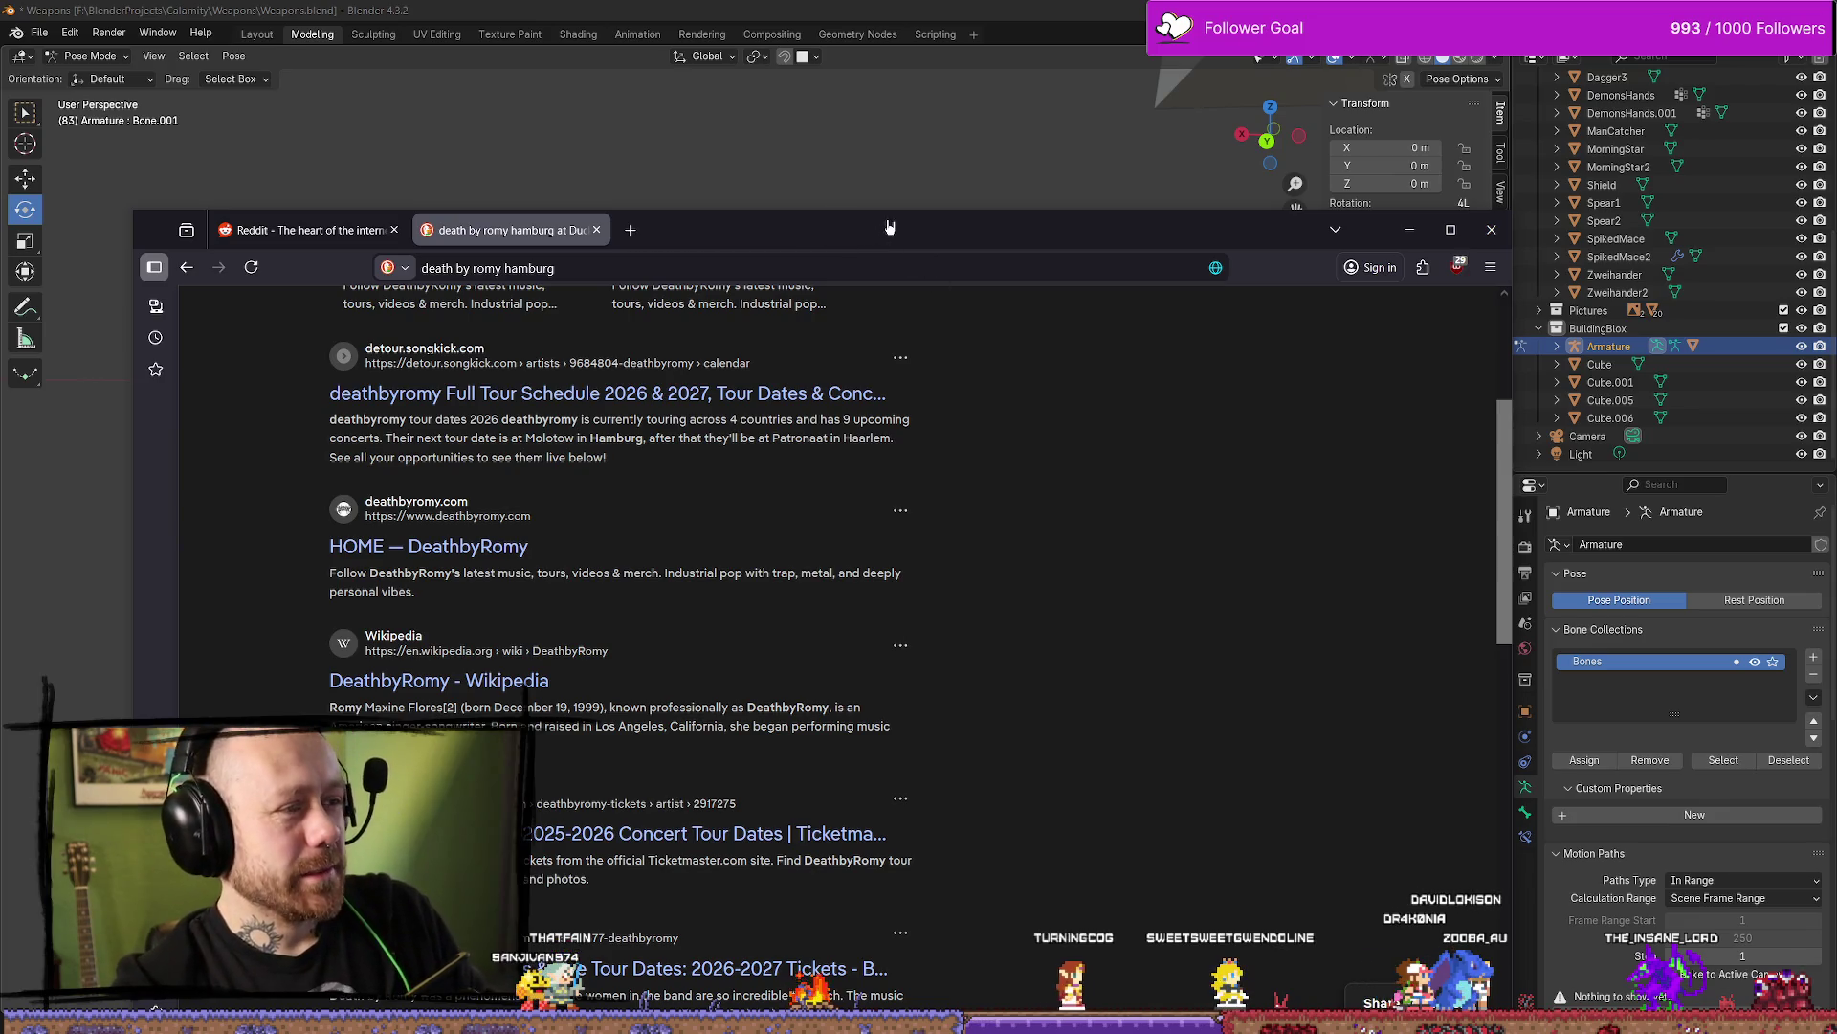
Open the Blender Manual's Switch Direction page from the 'blender how to reverse bone' results, then select the crossbar bone in Blender
{"action": "left_click_drag", "start_coordinate": [890, 227], "coordinate": [1836, 225]}
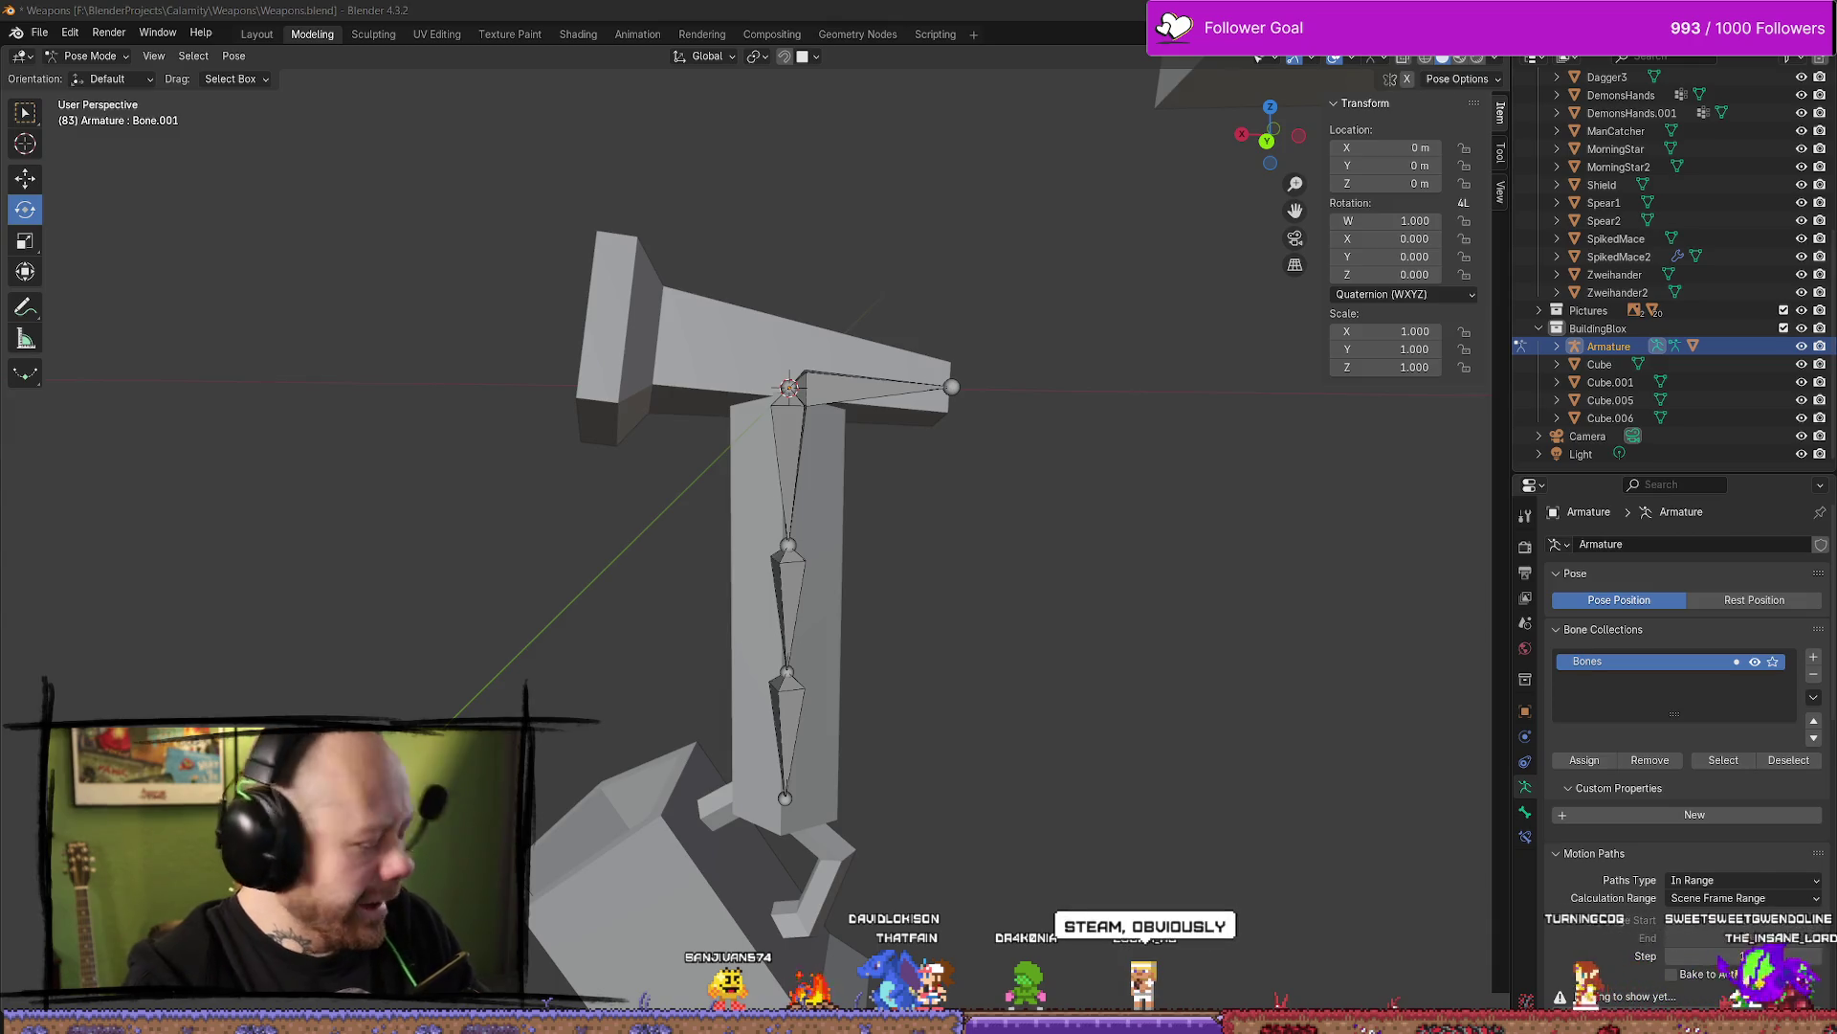
{"action": "mouse_move", "coordinate": [0, 196]}
{"action": "left_mouse_down"}
{"action": "mouse_move", "coordinate": [749, 196]}
{"action": "mouse_move", "coordinate": [882, 123]}
{"action": "left_mouse_up"}
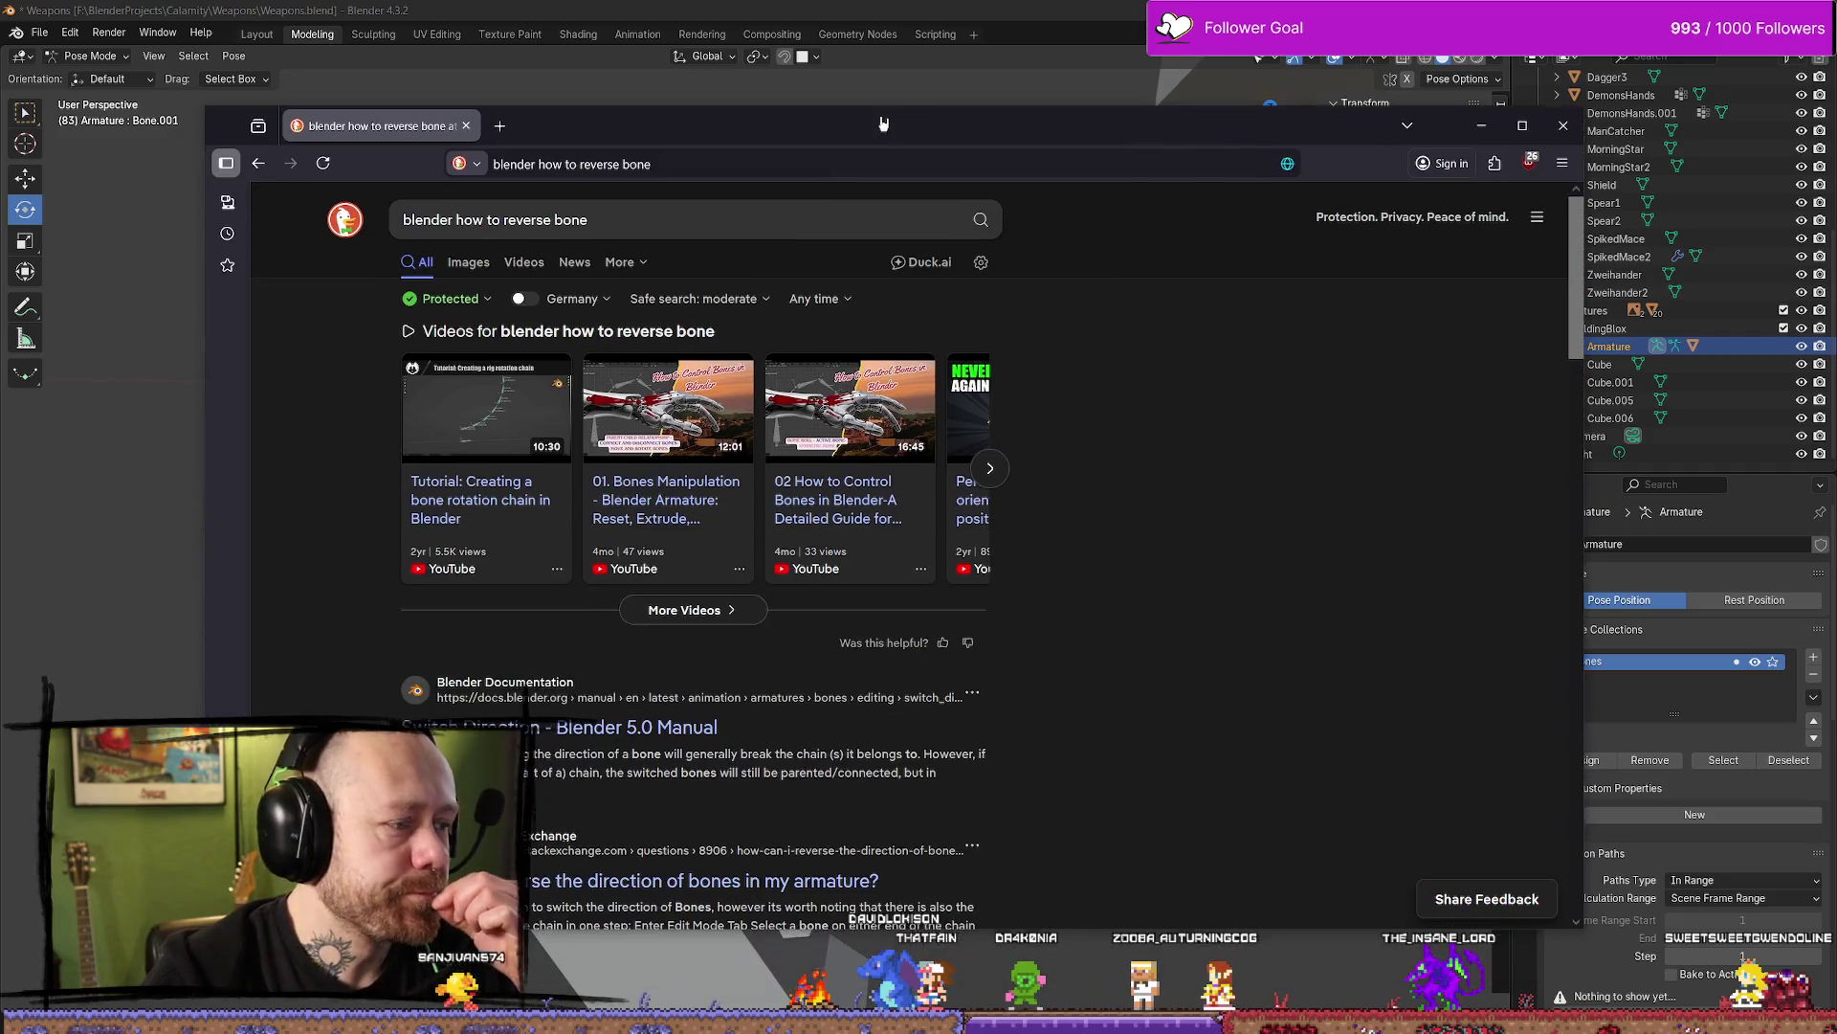
{"action": "left_click", "coordinate": [650, 739]}
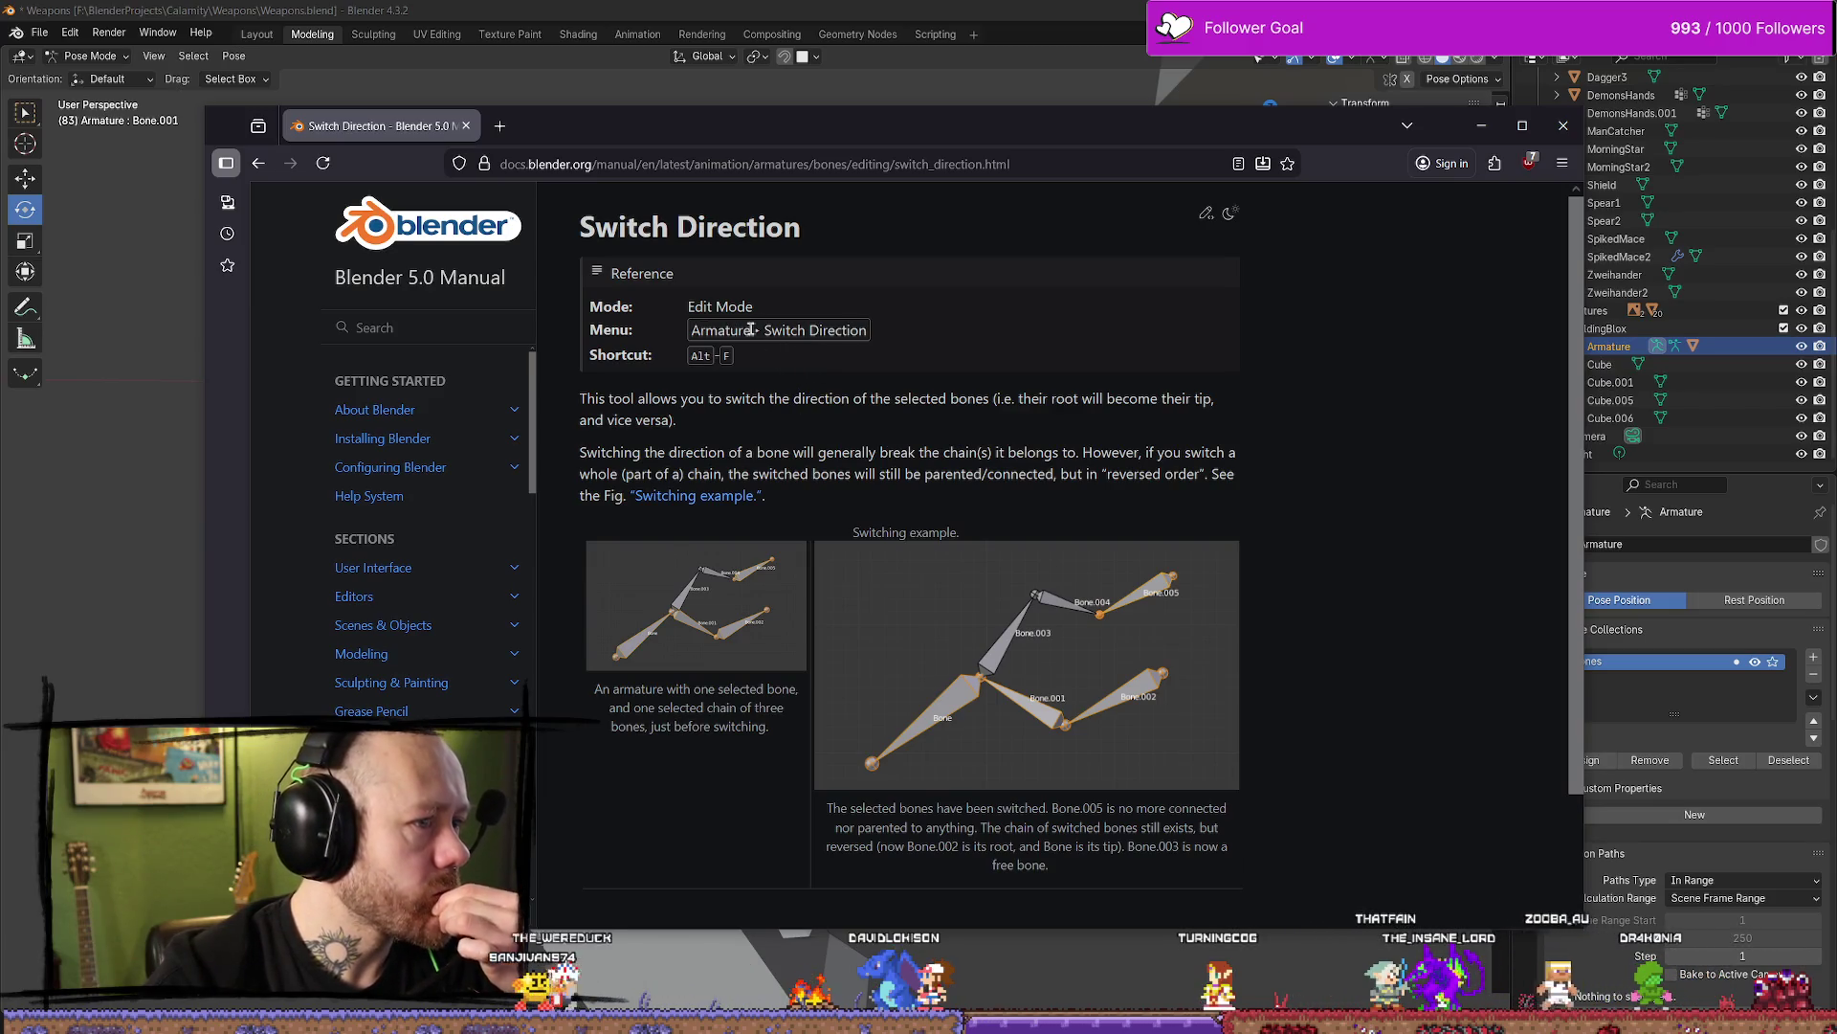
{"action": "key", "text": "alt+Tab"}
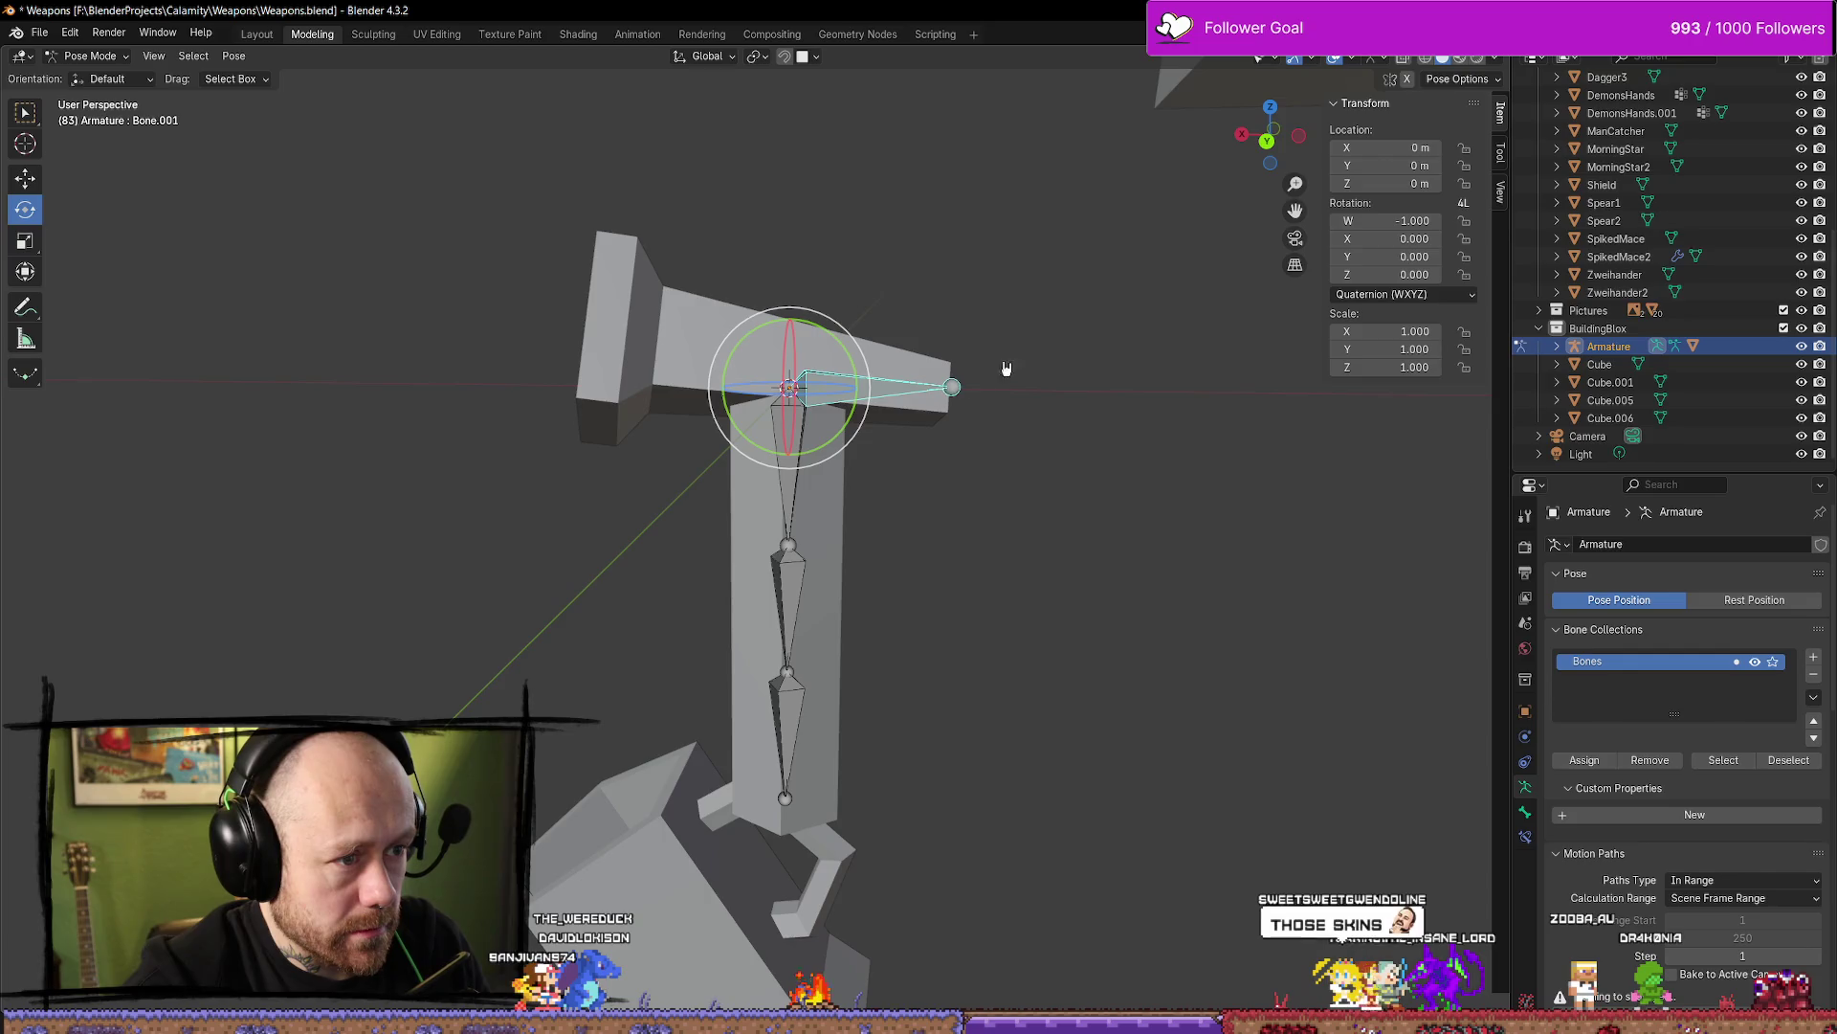
{"action": "left_click", "coordinate": [1006, 225]}
Cycle the armature through Edit, Object and Edit Mode, ending in Pose Mode with the crossbar bone selected
{"action": "key", "text": "ctrl+z"}
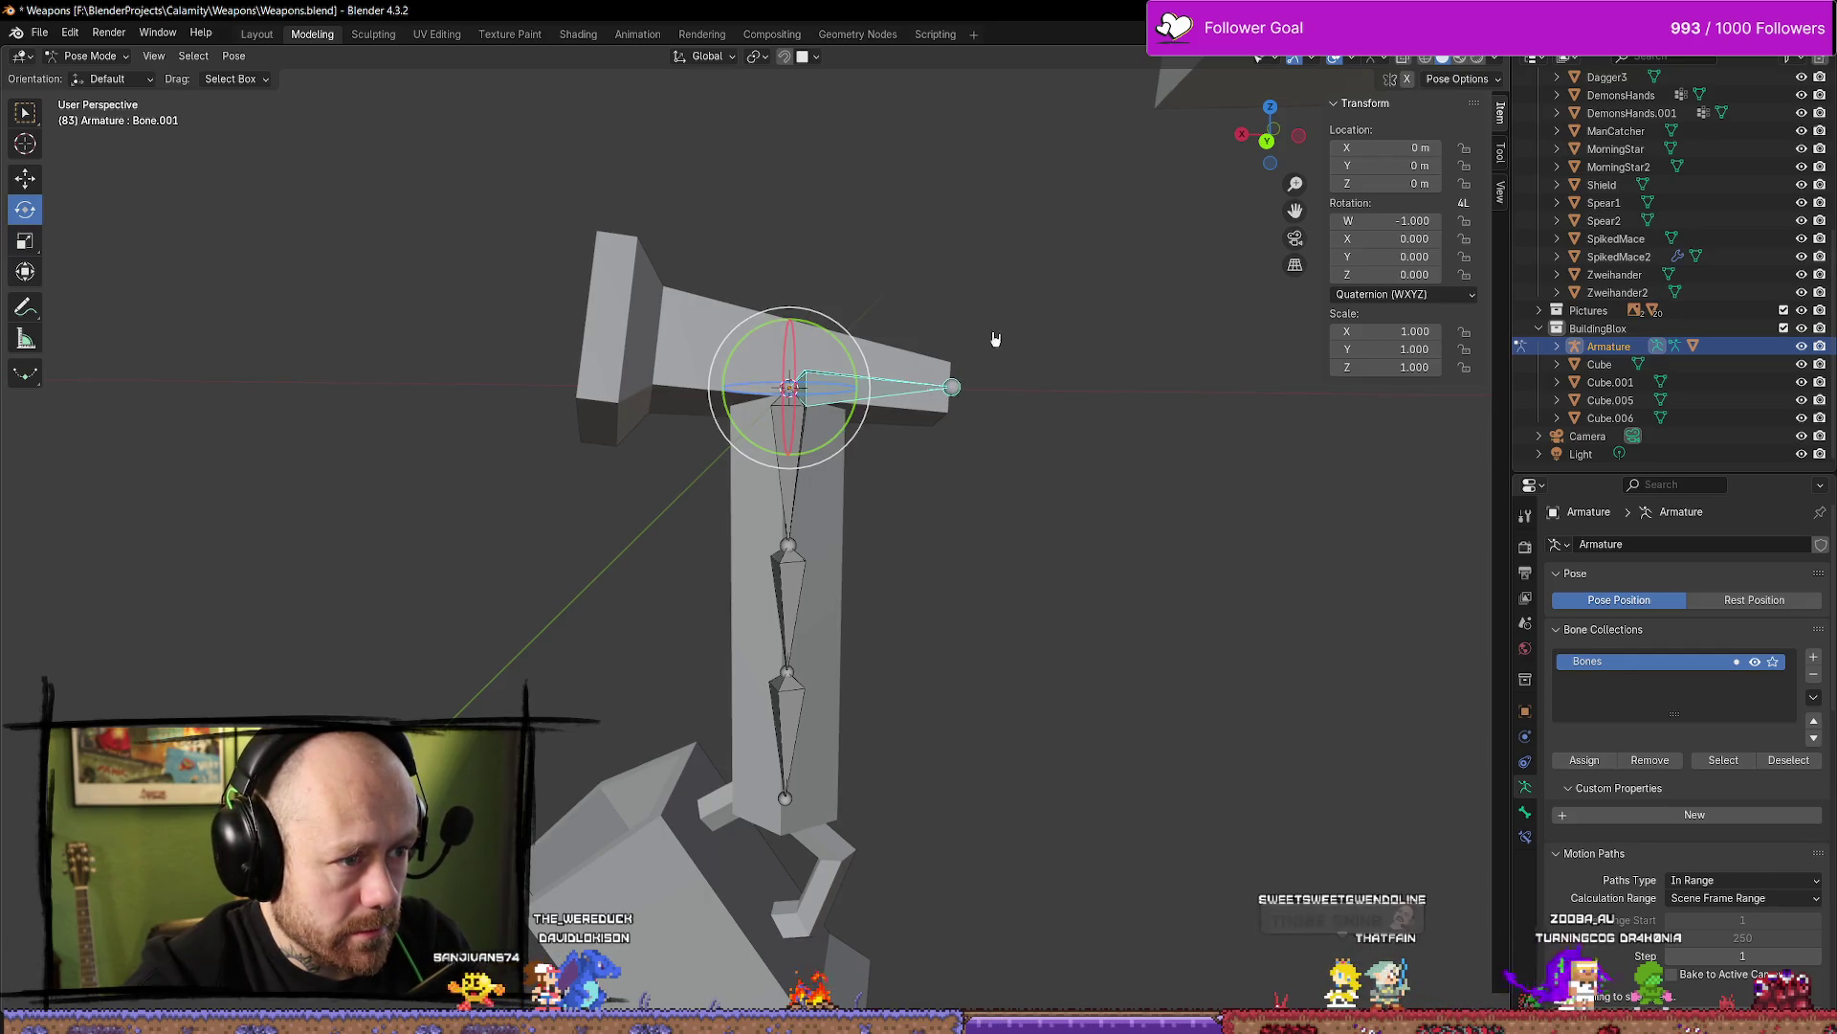
{"action": "left_click", "coordinate": [476, 187]}
{"action": "left_click", "coordinate": [89, 56]}
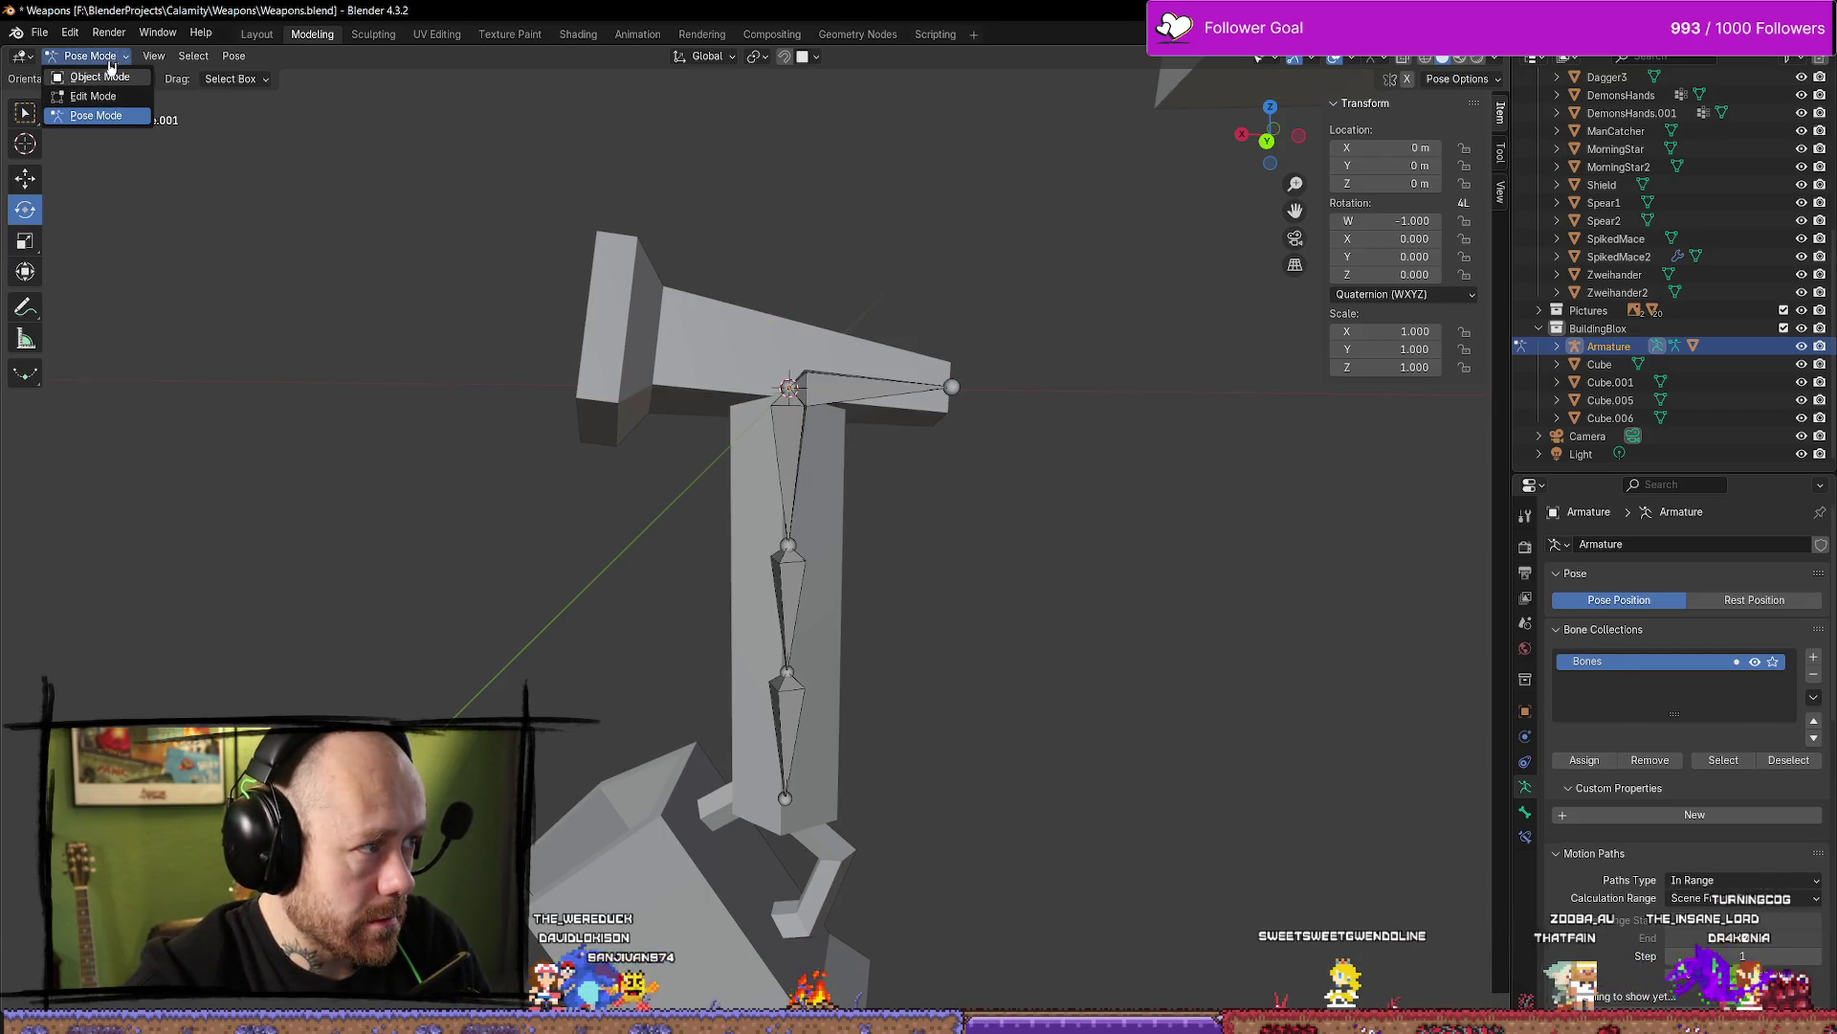
{"action": "left_click", "coordinate": [112, 95]}
{"action": "left_click", "coordinate": [866, 383]}
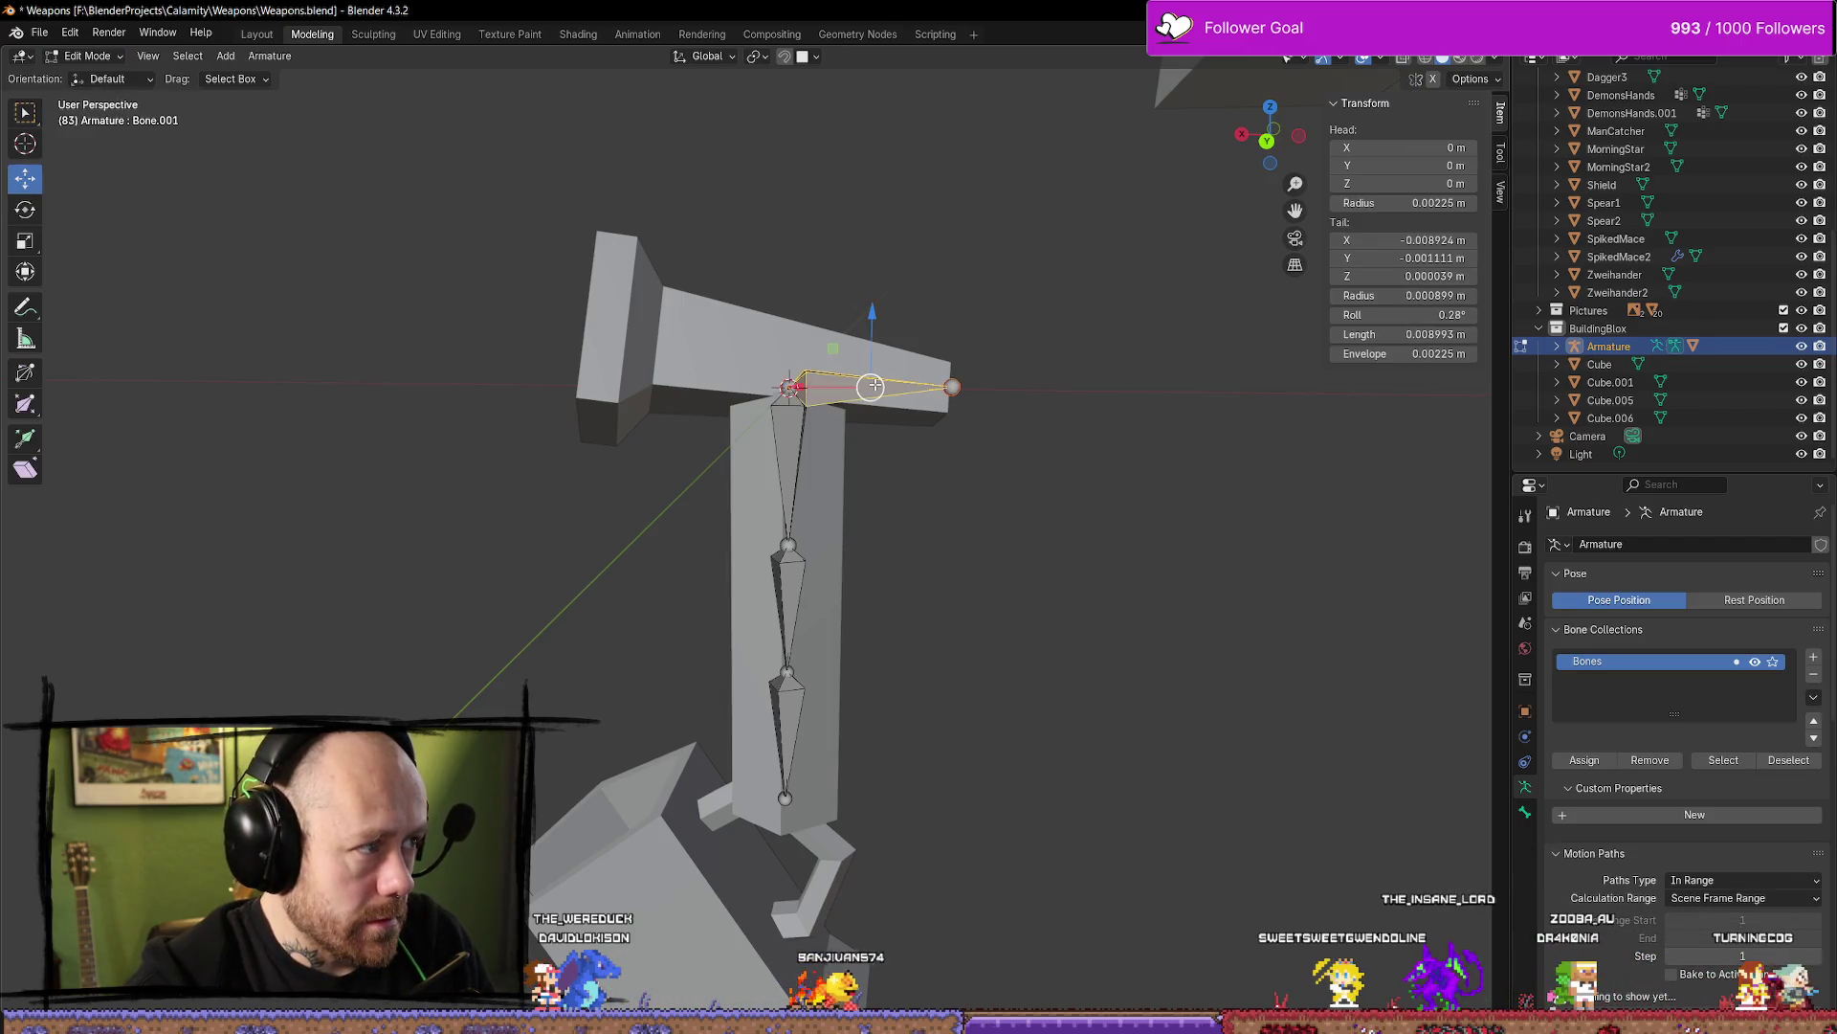
{"action": "left_click", "coordinate": [89, 56]}
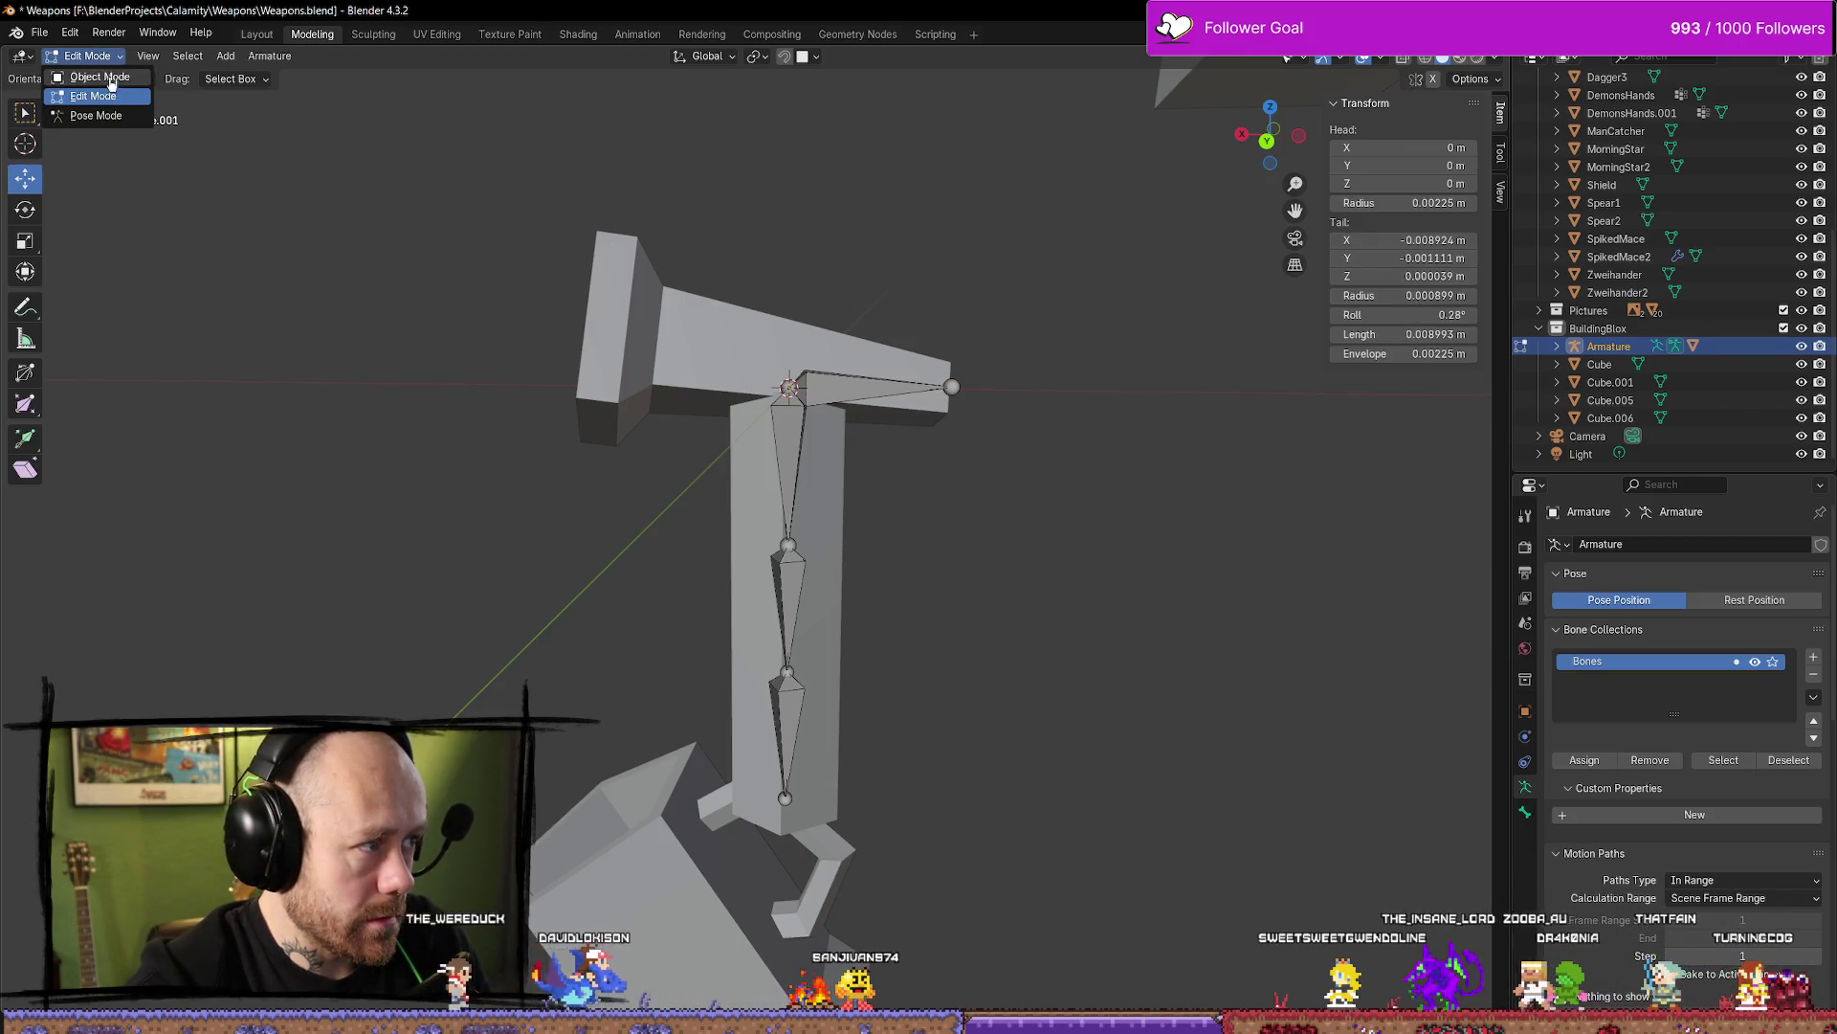
{"action": "left_click", "coordinate": [95, 75]}
{"action": "left_click", "coordinate": [791, 460]}
{"action": "left_click", "coordinate": [89, 55]}
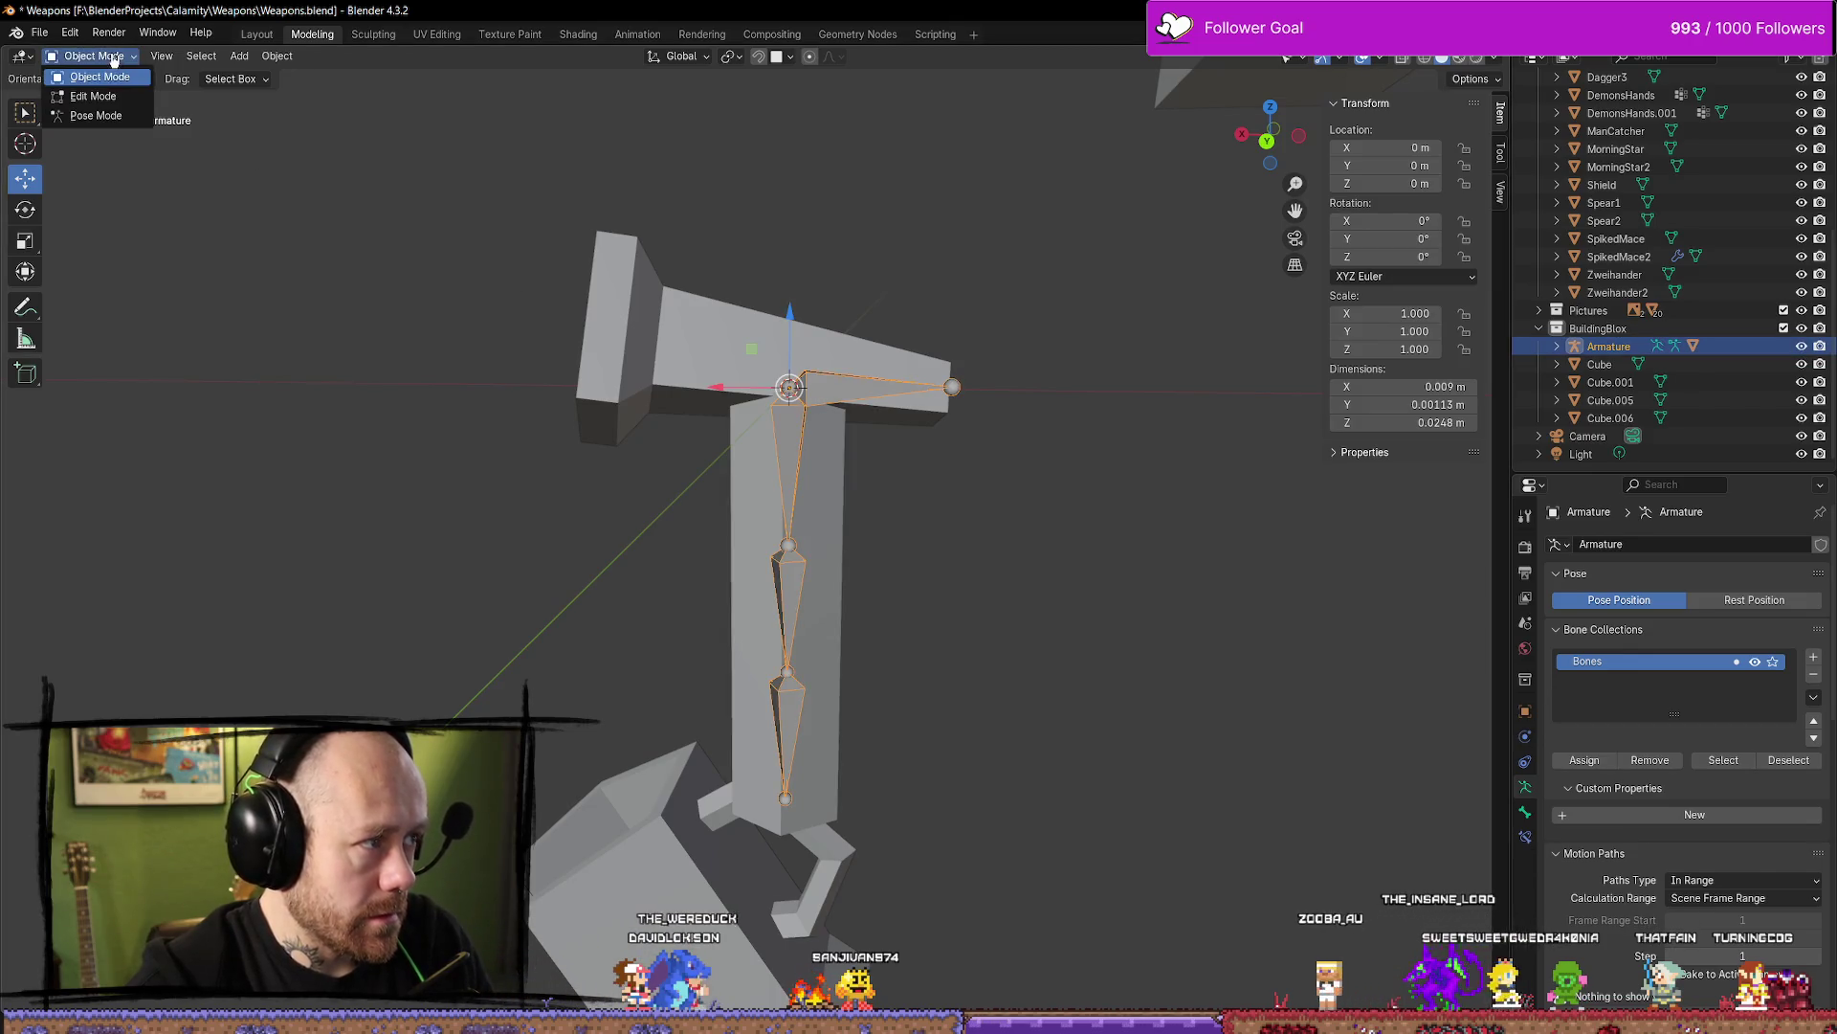
{"action": "left_click", "coordinate": [93, 96]}
{"action": "left_click", "coordinate": [857, 387]}
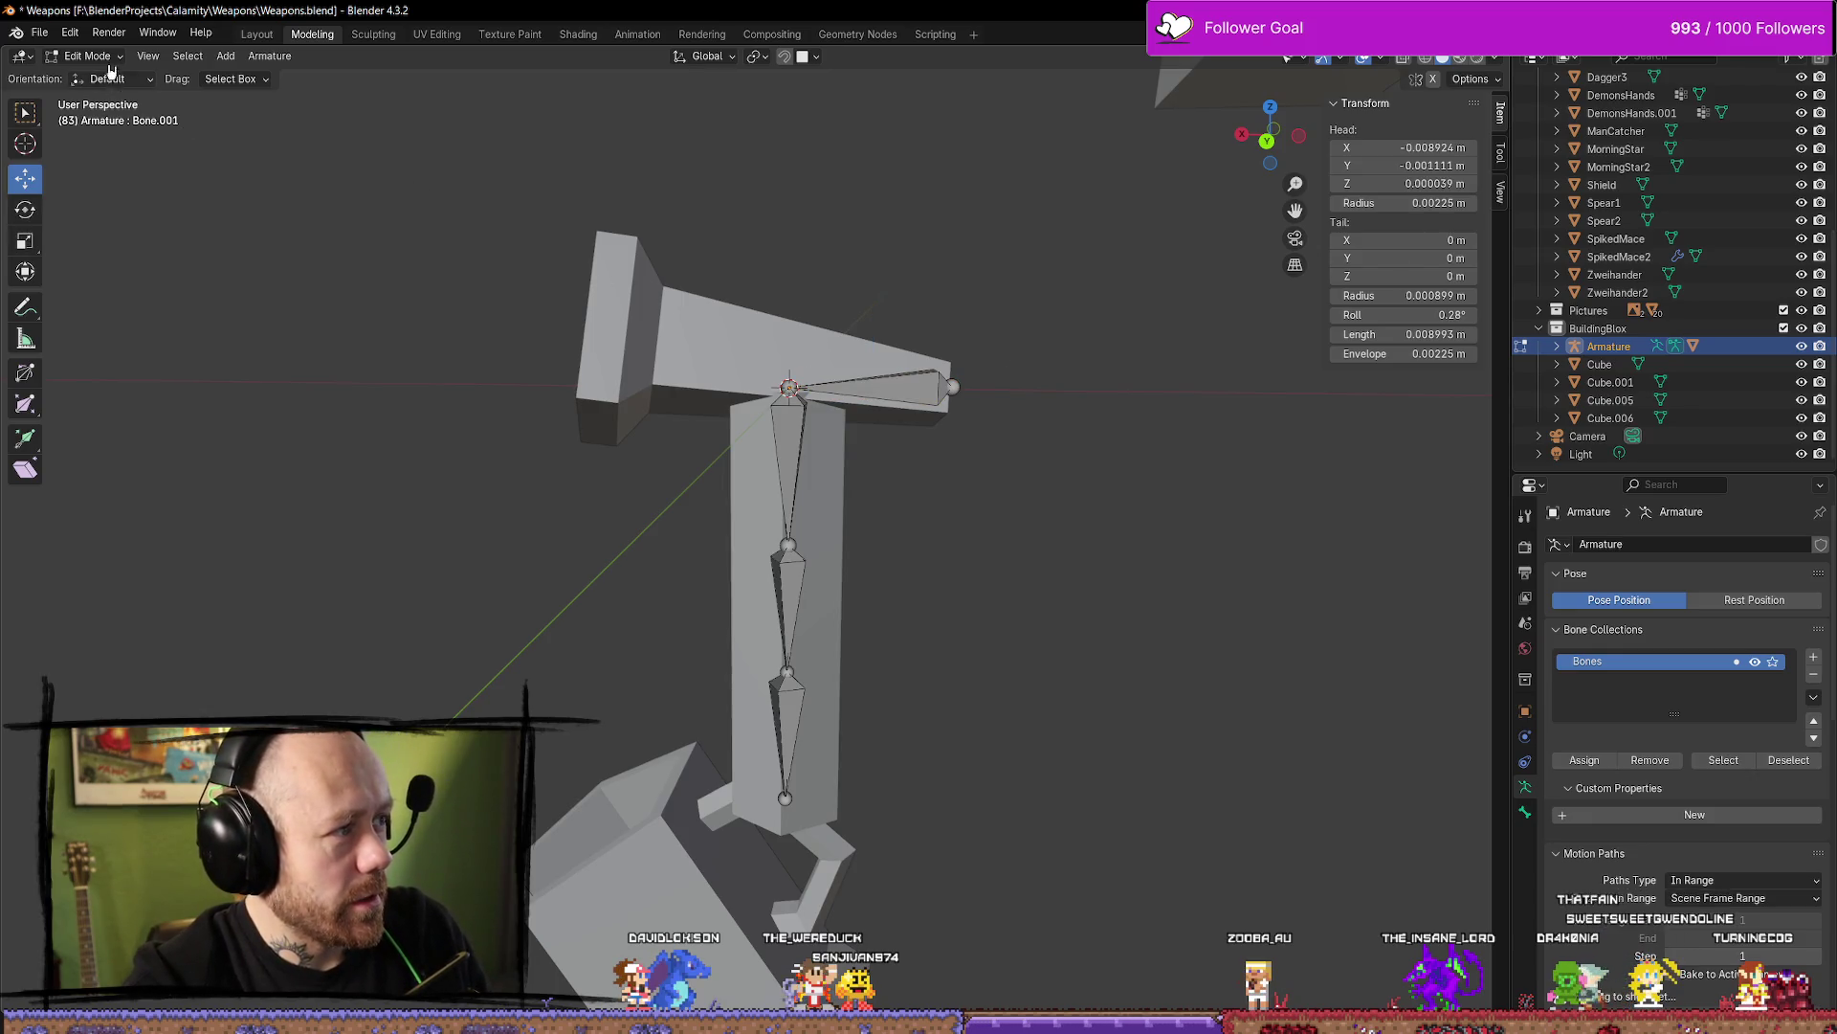
{"action": "left_click", "coordinate": [92, 116]}
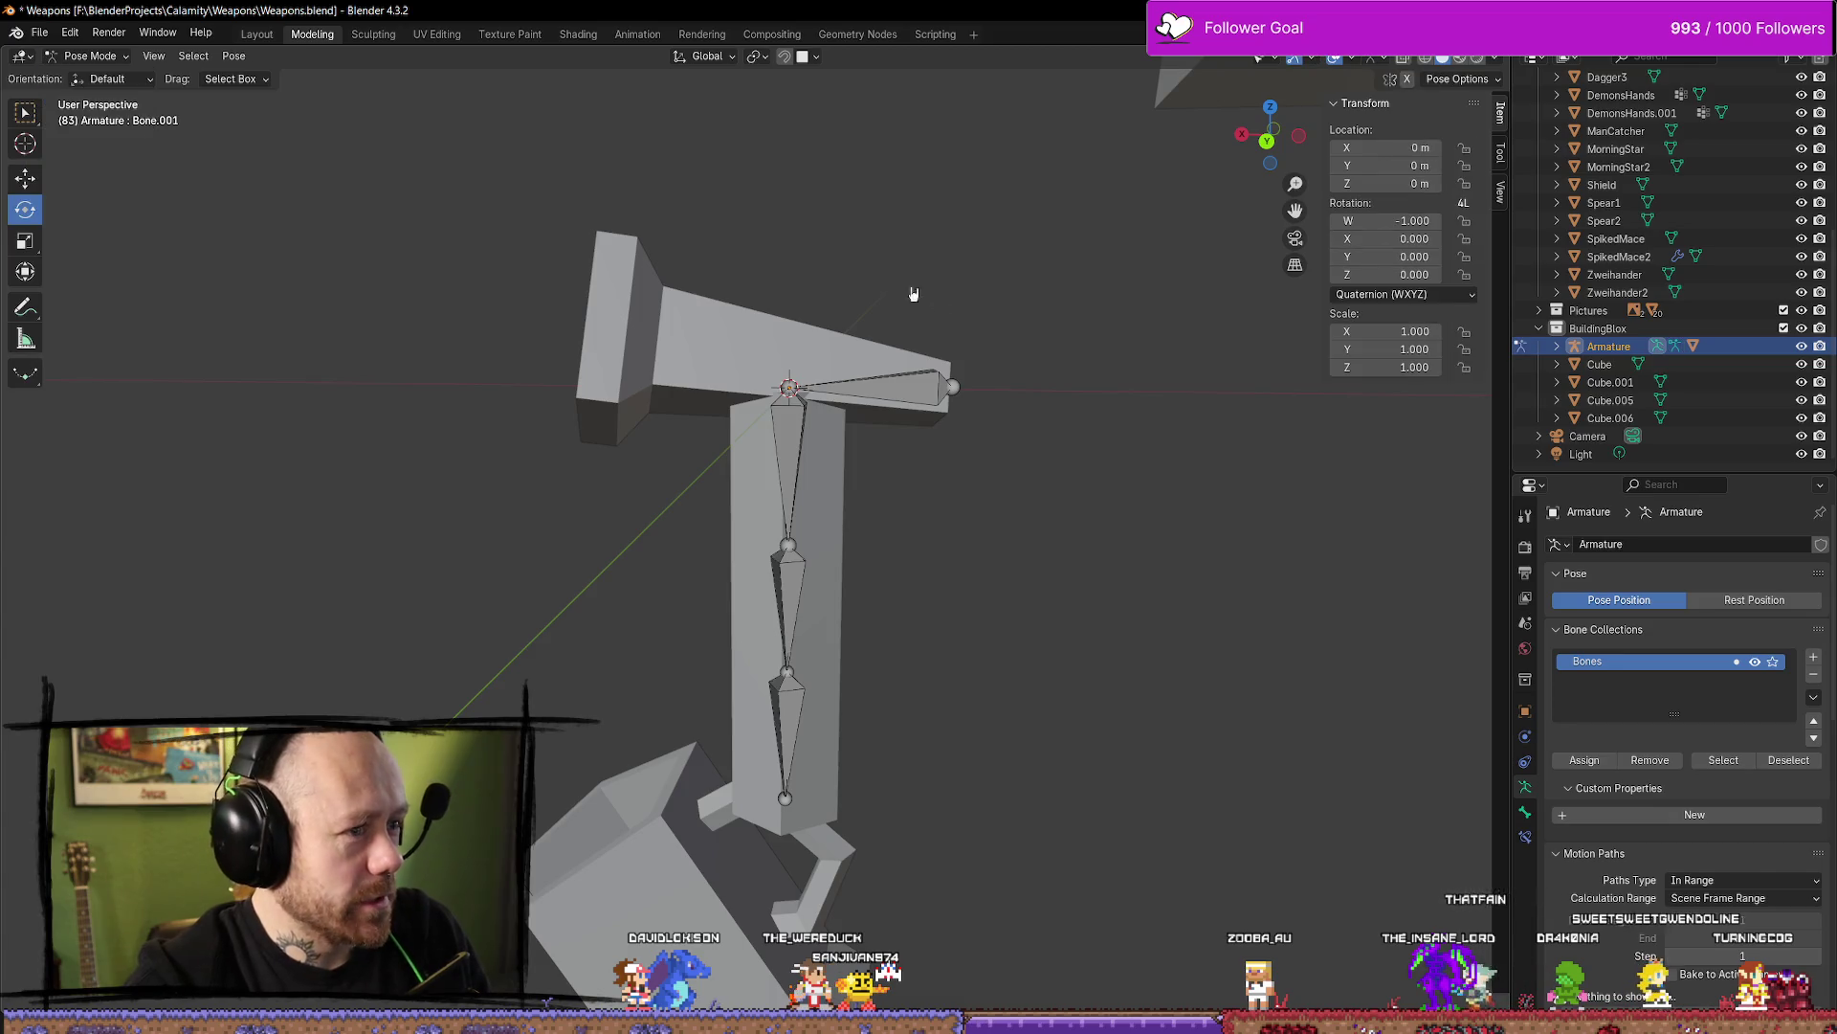
Test-rotate the reversed crossbar bone about 37° and try lifting it, then undo the move
{"action": "left_click", "coordinate": [949, 386]}
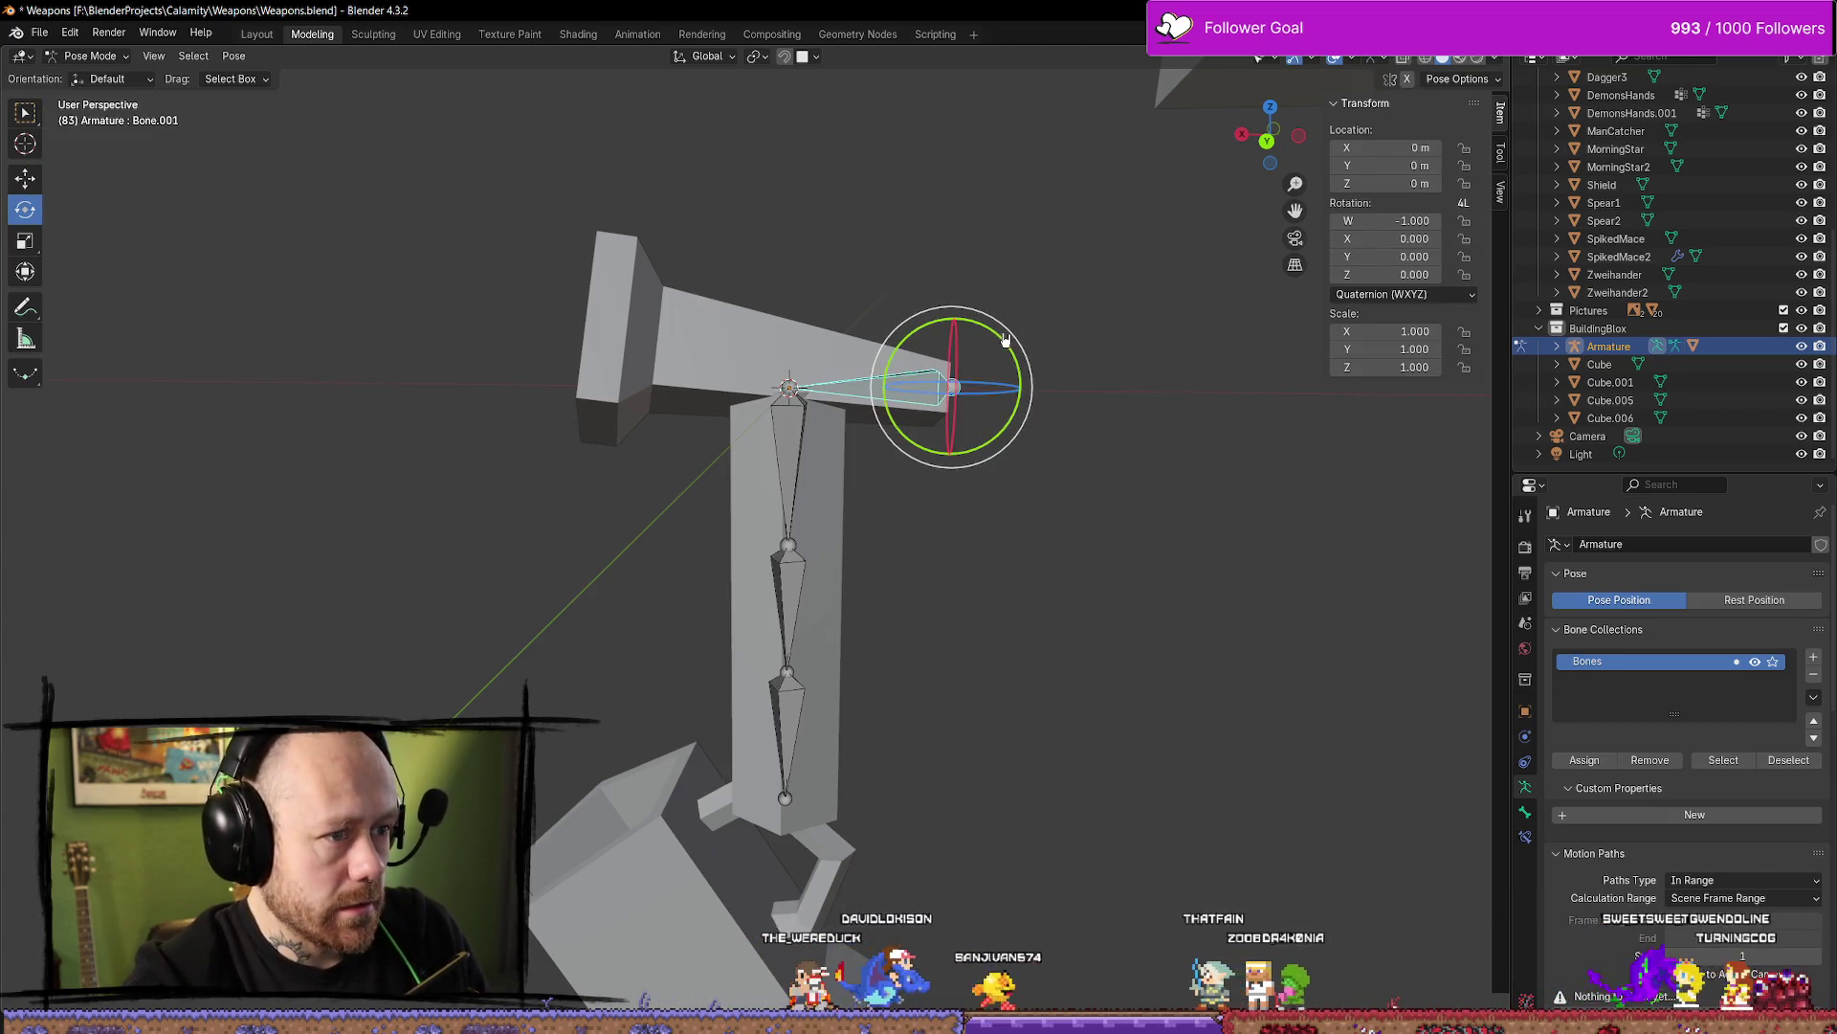
{"action": "mouse_move", "coordinate": [1005, 339]}
{"action": "left_mouse_down"}
{"action": "mouse_move", "coordinate": [963, 338]}
{"action": "mouse_move", "coordinate": [981, 357]}
{"action": "mouse_move", "coordinate": [1012, 341]}
{"action": "left_mouse_up"}
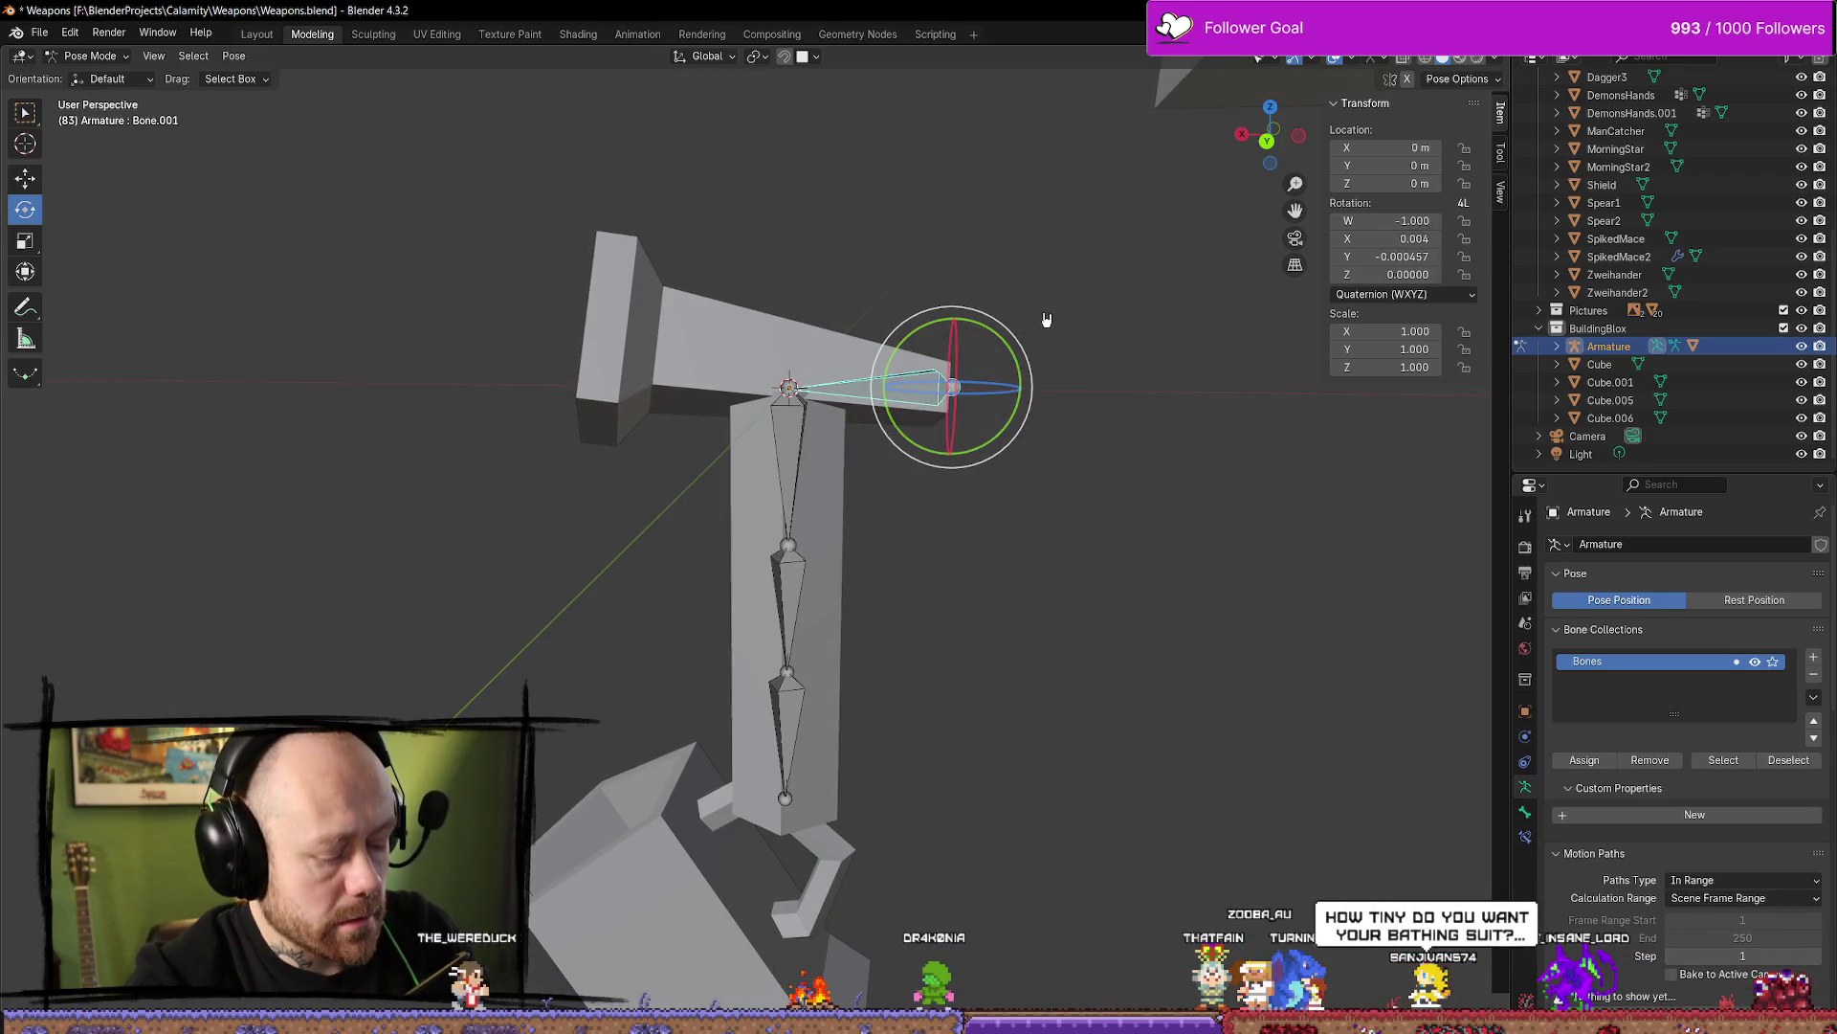
{"action": "left_click", "coordinate": [1077, 296]}
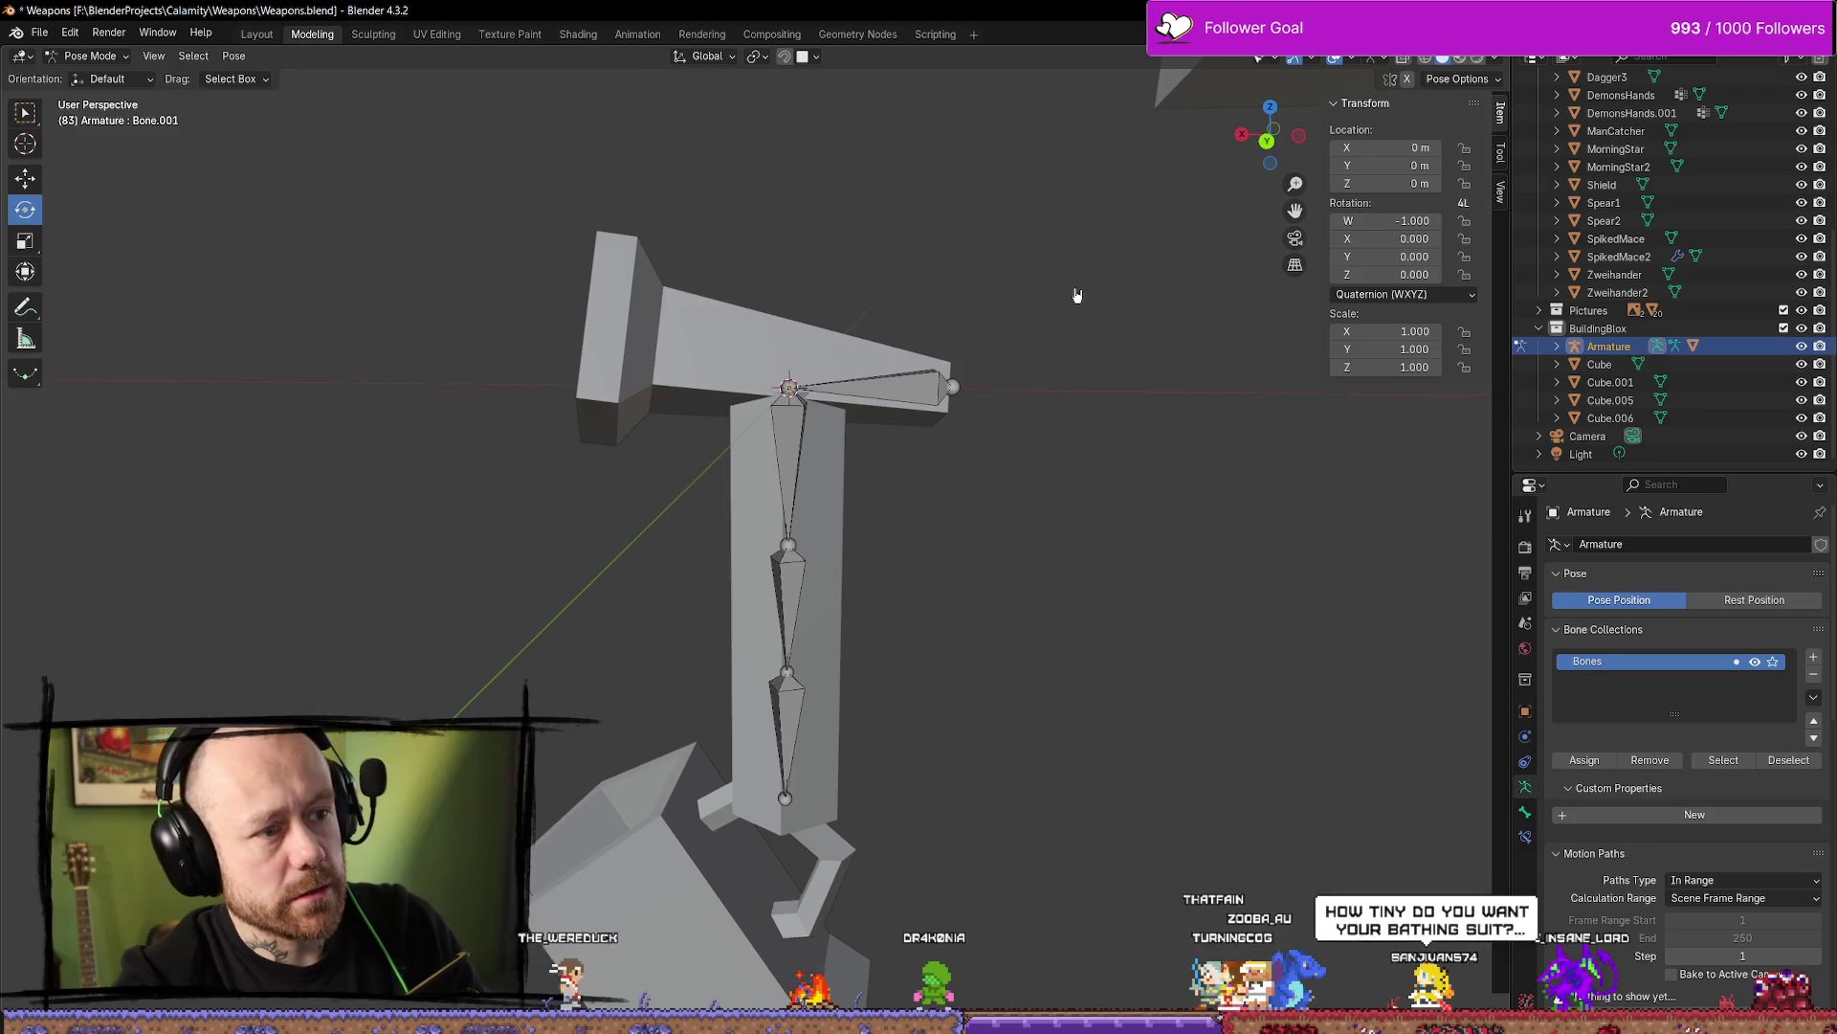
{"action": "left_click", "coordinate": [40, 34]}
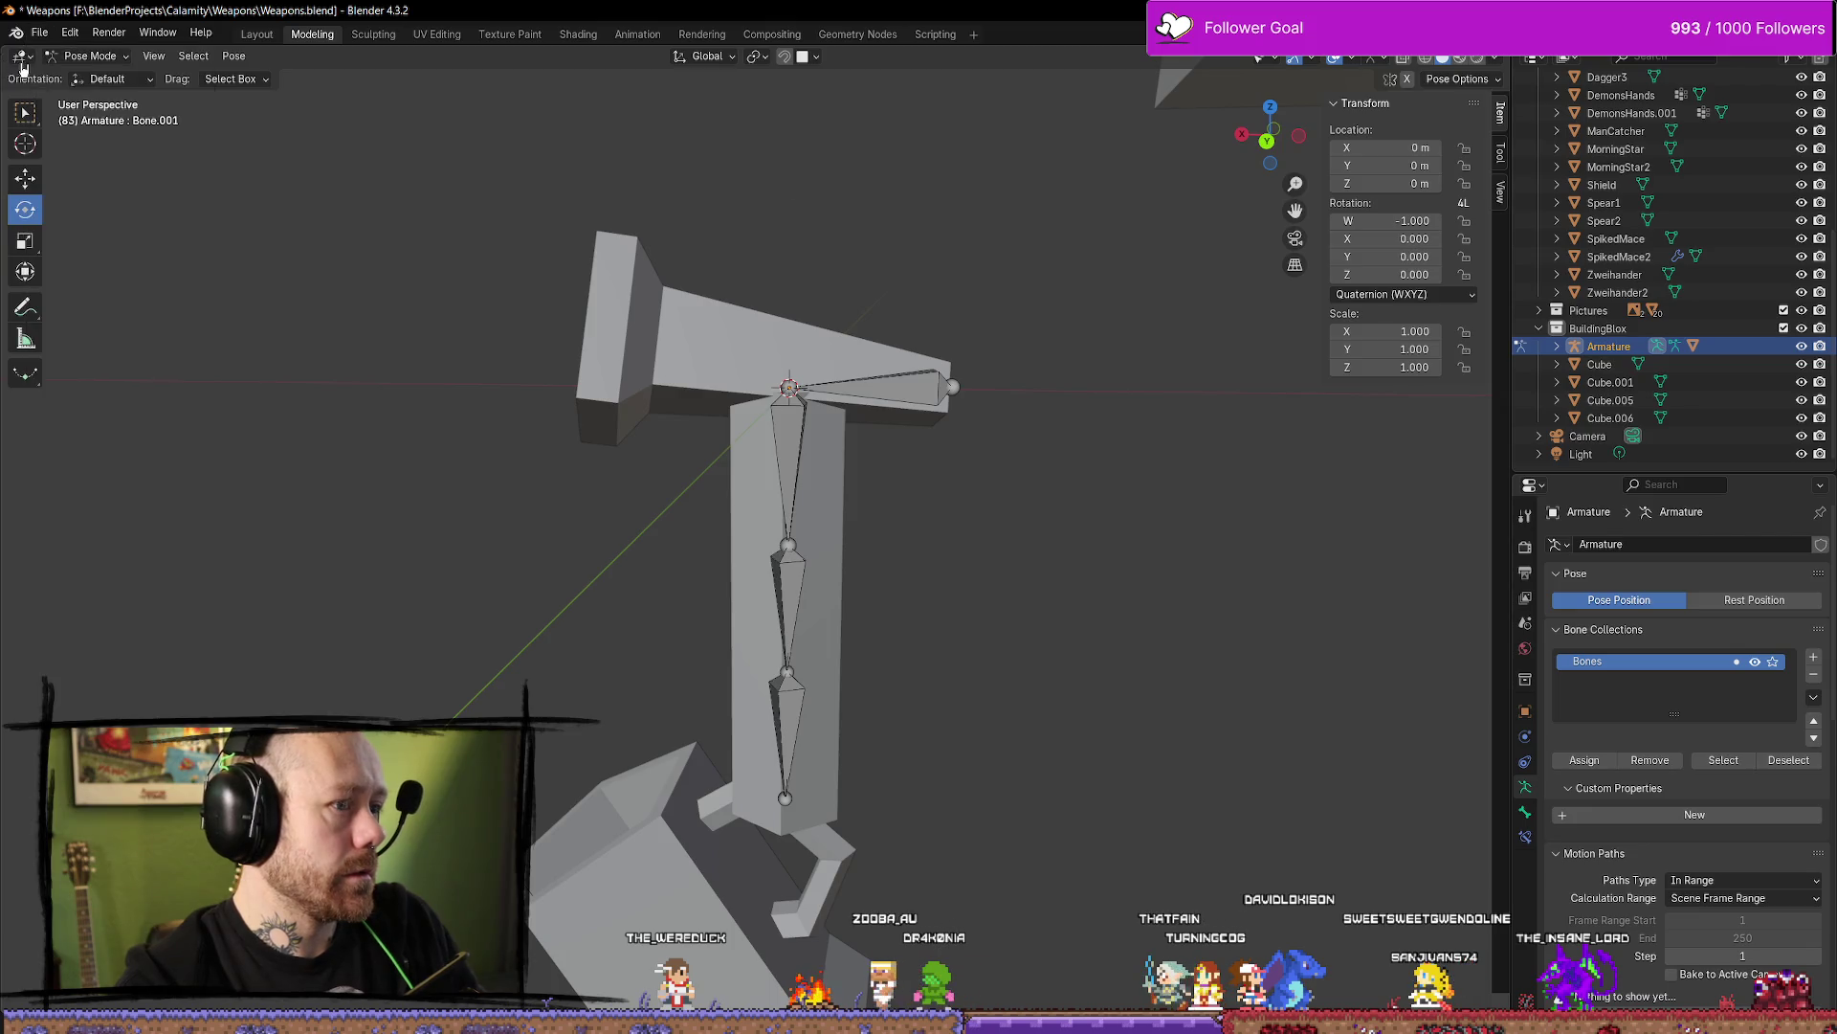
{"action": "left_click", "coordinate": [920, 379]}
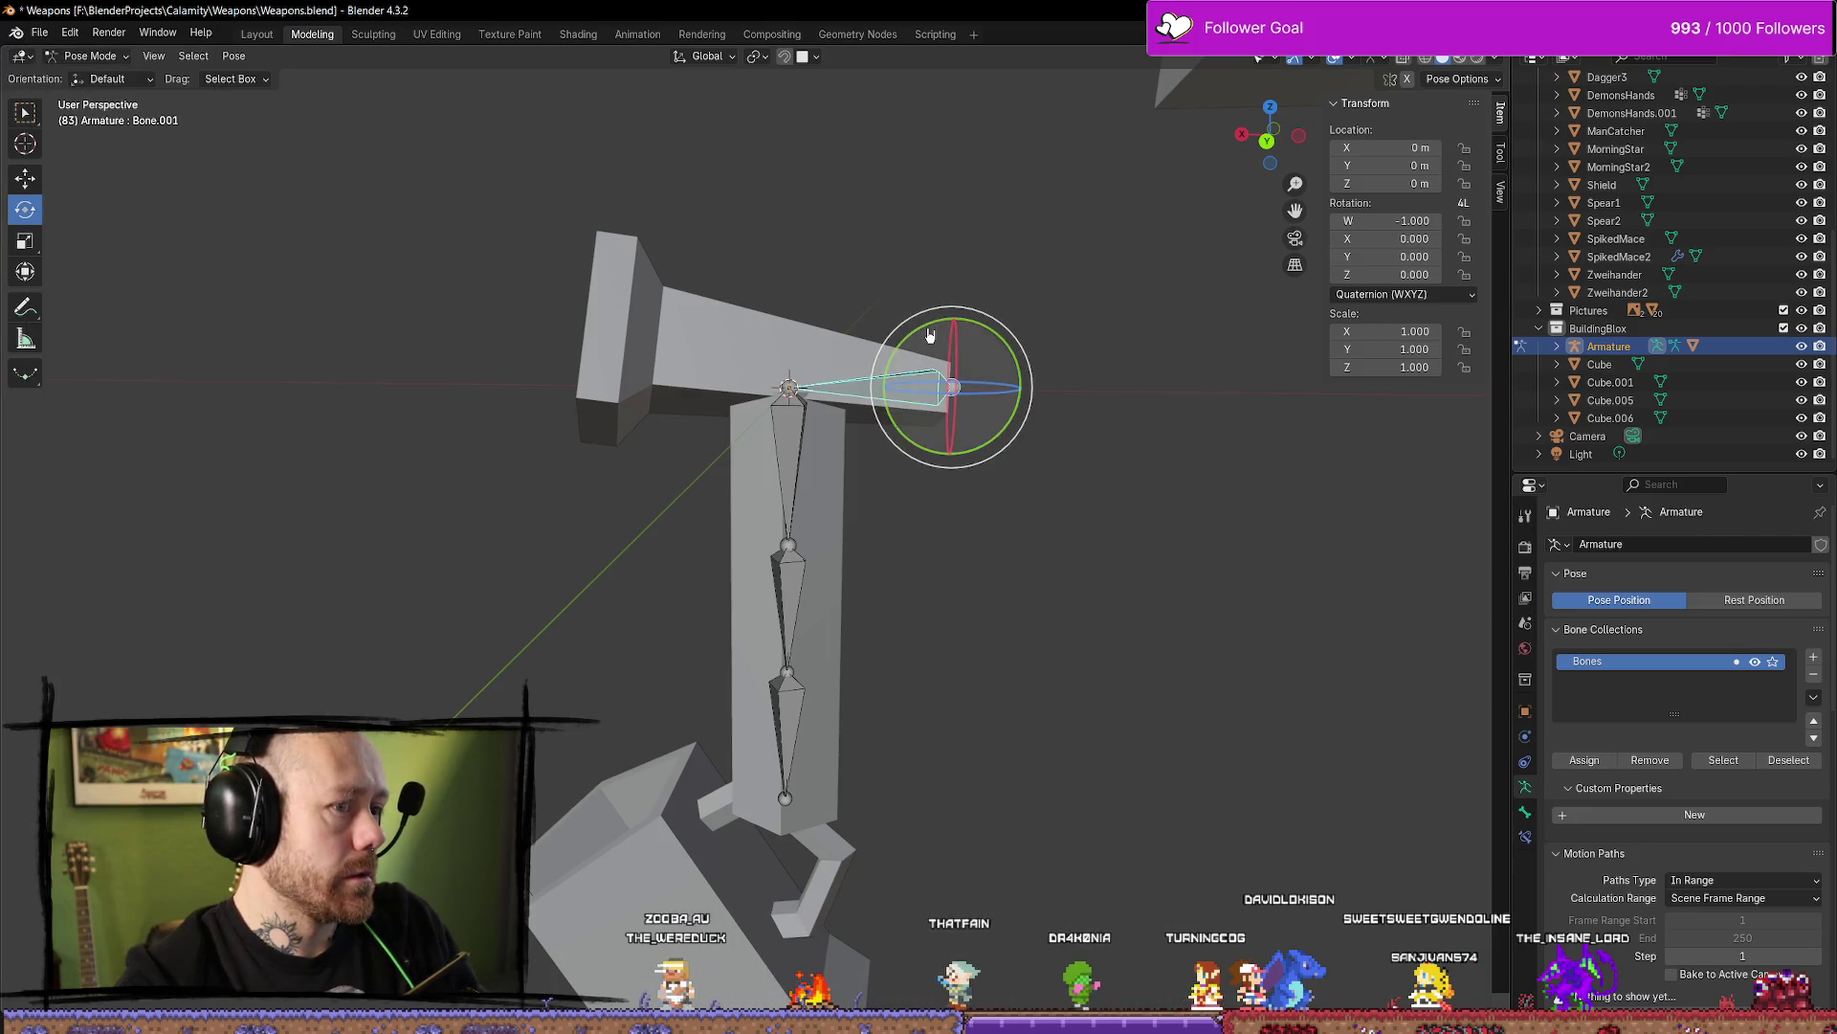
{"action": "left_click_drag", "start_coordinate": [928, 335], "coordinate": [983, 316]}
{"action": "right_click", "coordinate": [1021, 329]}
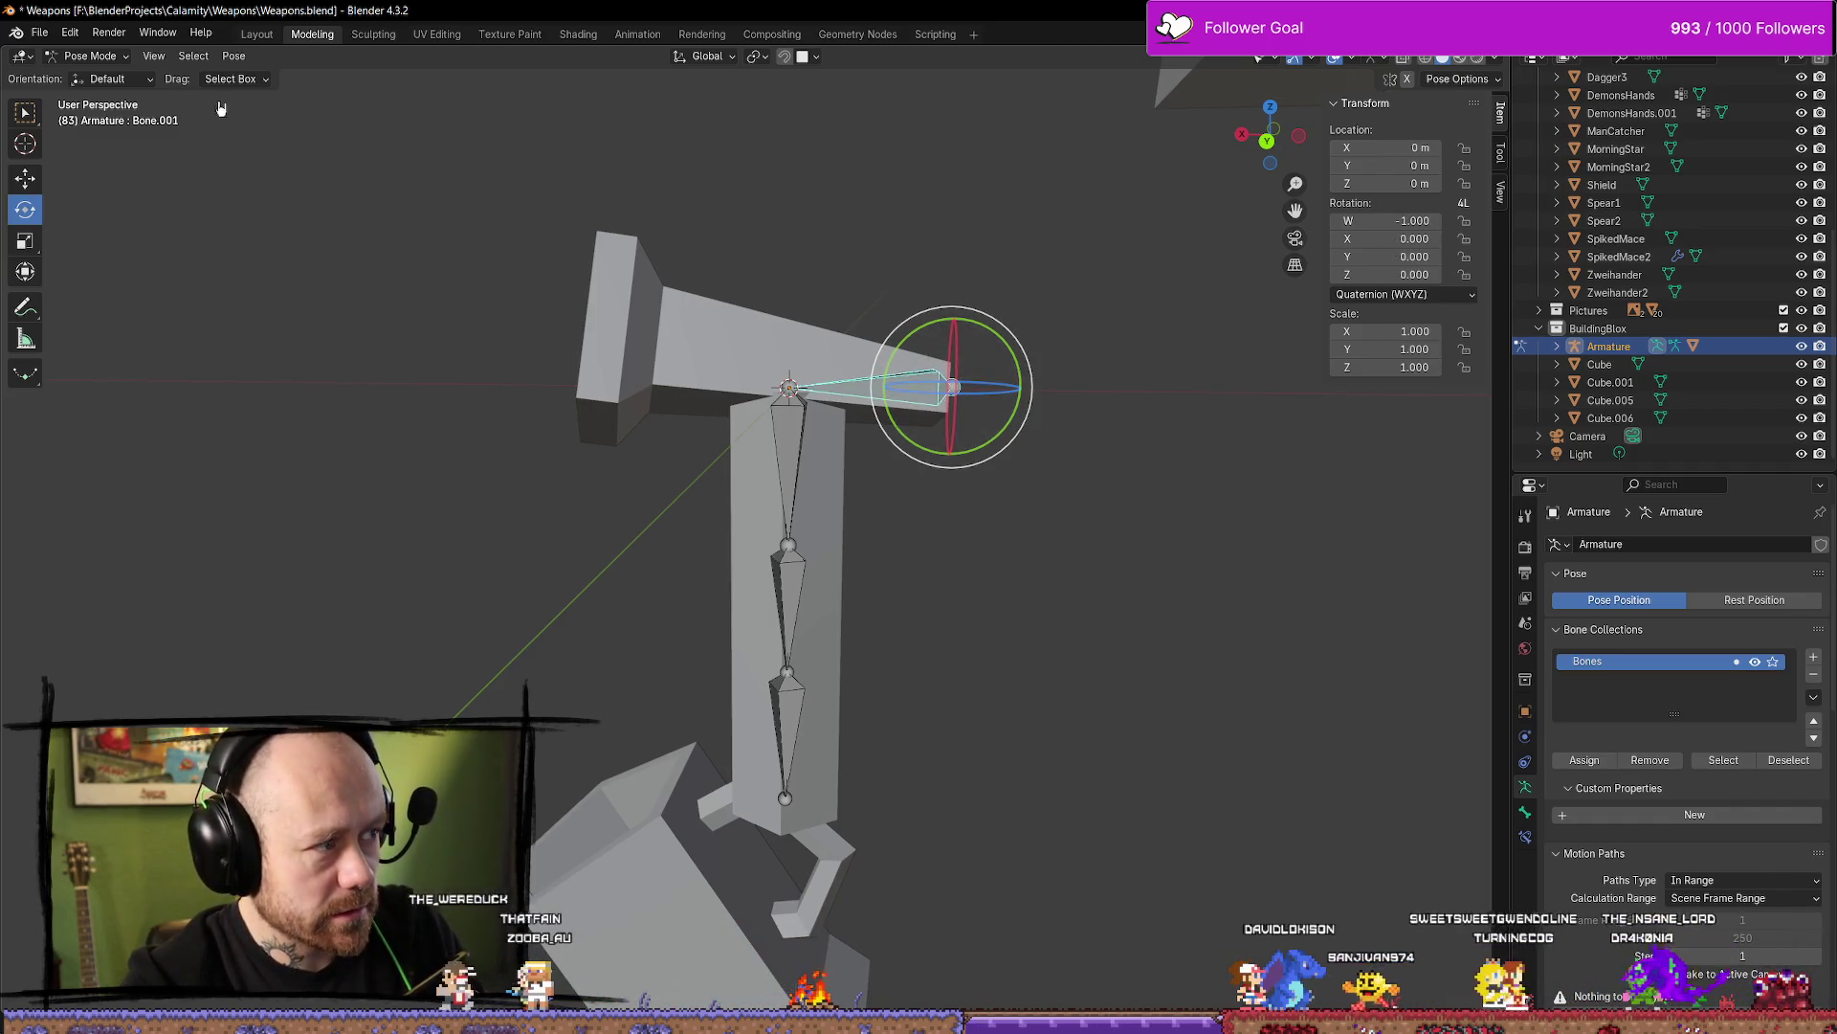
{"action": "left_click", "coordinate": [25, 178]}
{"action": "left_click_drag", "start_coordinate": [950, 309], "coordinate": [952, 225]}
{"action": "key", "text": "ctrl+z"}
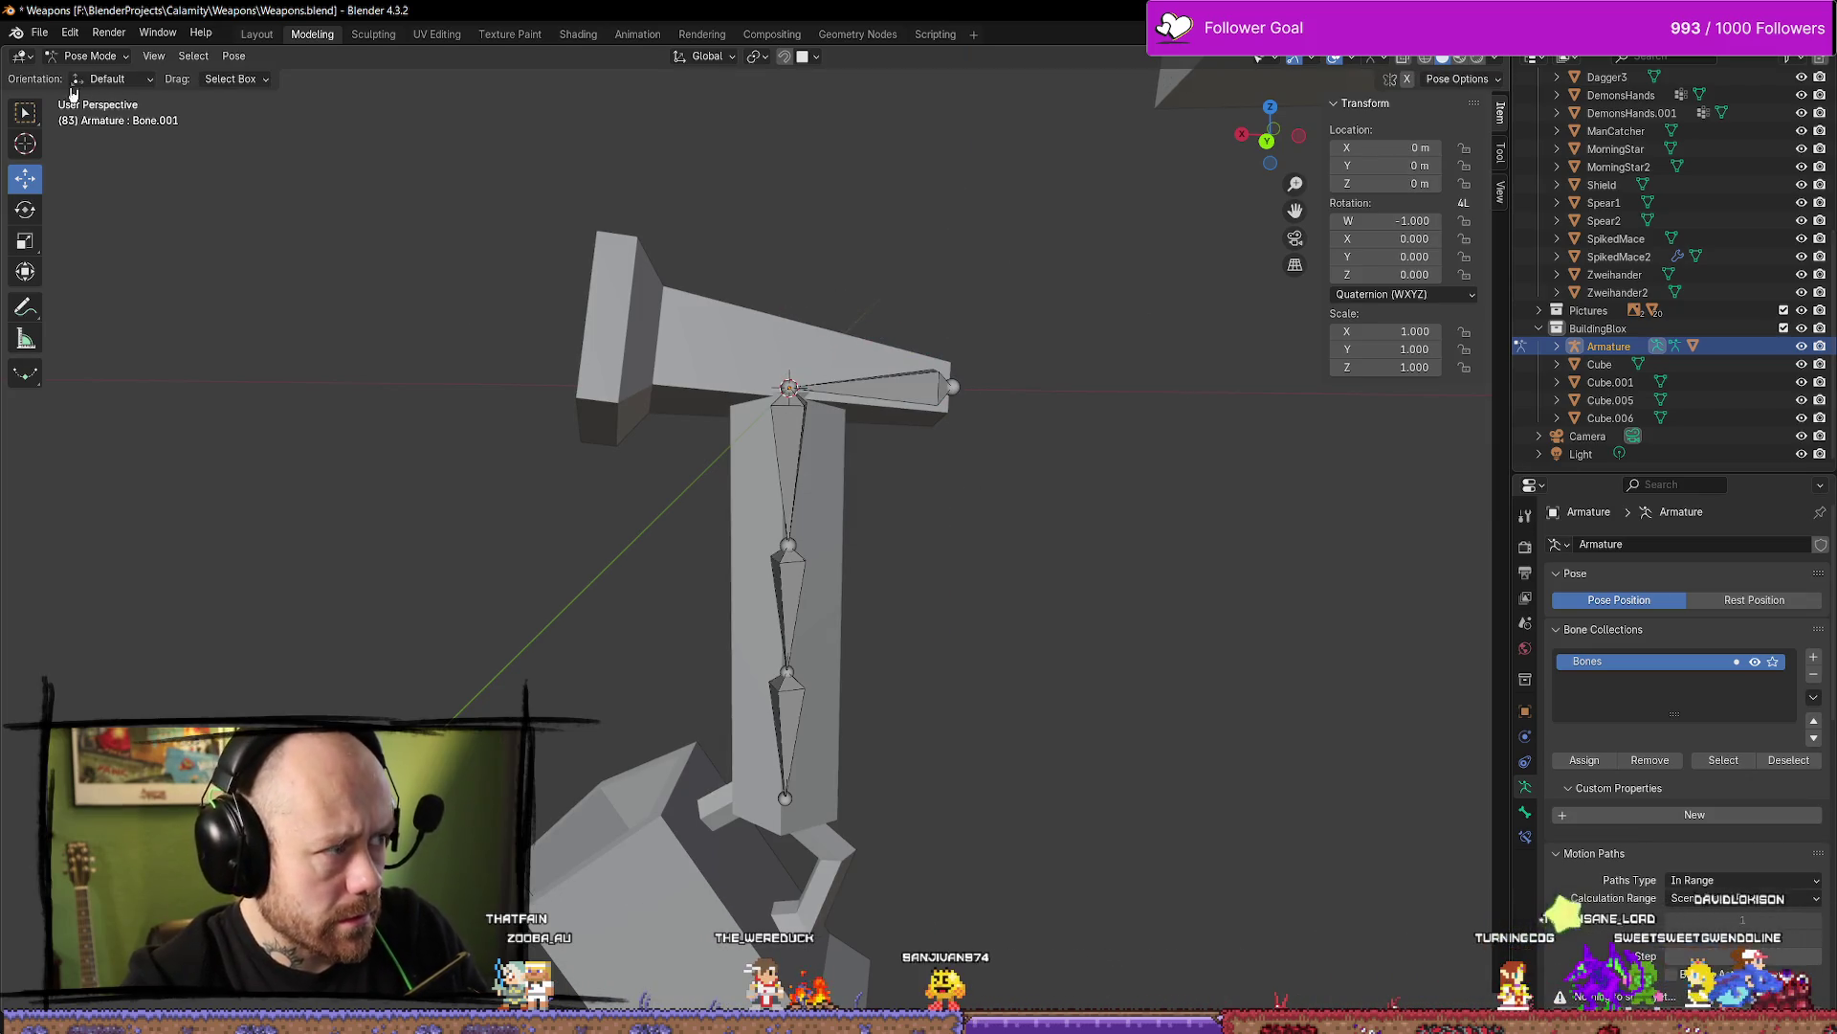
Tilt the upright's top bone to swing the mesh and undo it, then select Bone.001 and Bone.002 and enter Edit Mode
{"action": "left_click", "coordinate": [811, 475]}
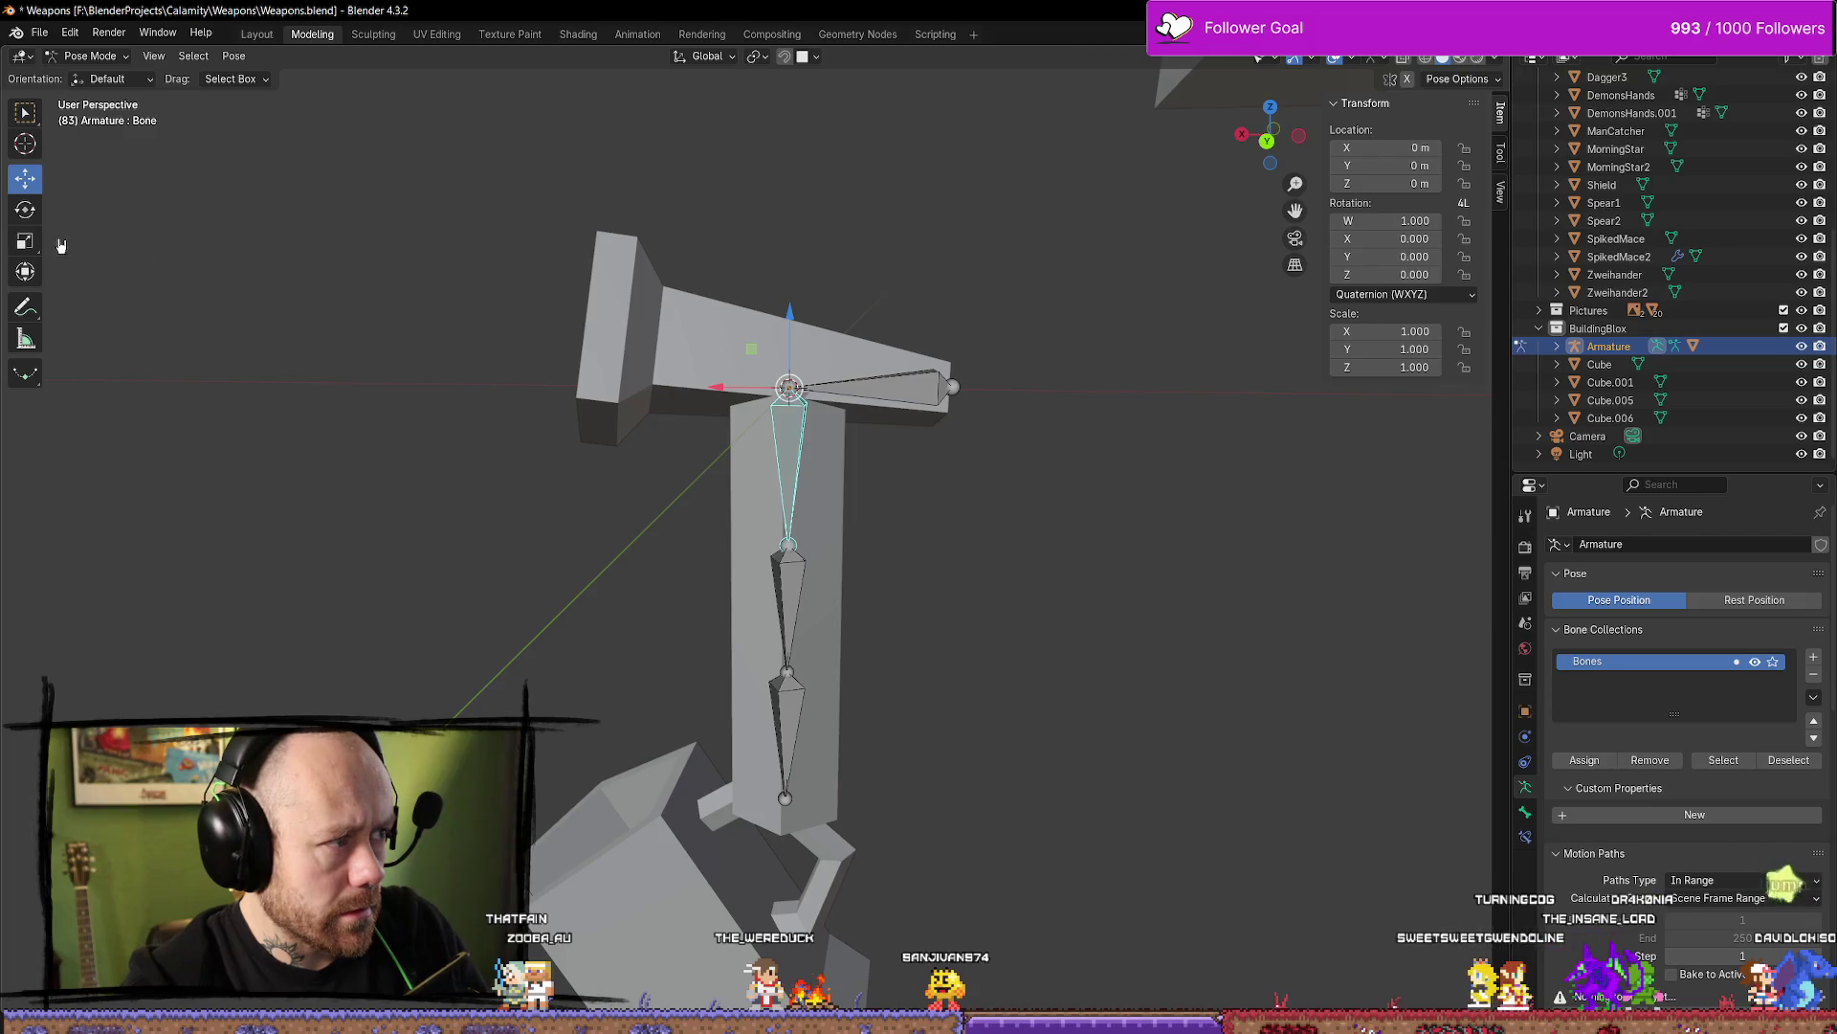
{"action": "left_click", "coordinate": [26, 210]}
{"action": "left_click_drag", "start_coordinate": [741, 433], "coordinate": [766, 459]}
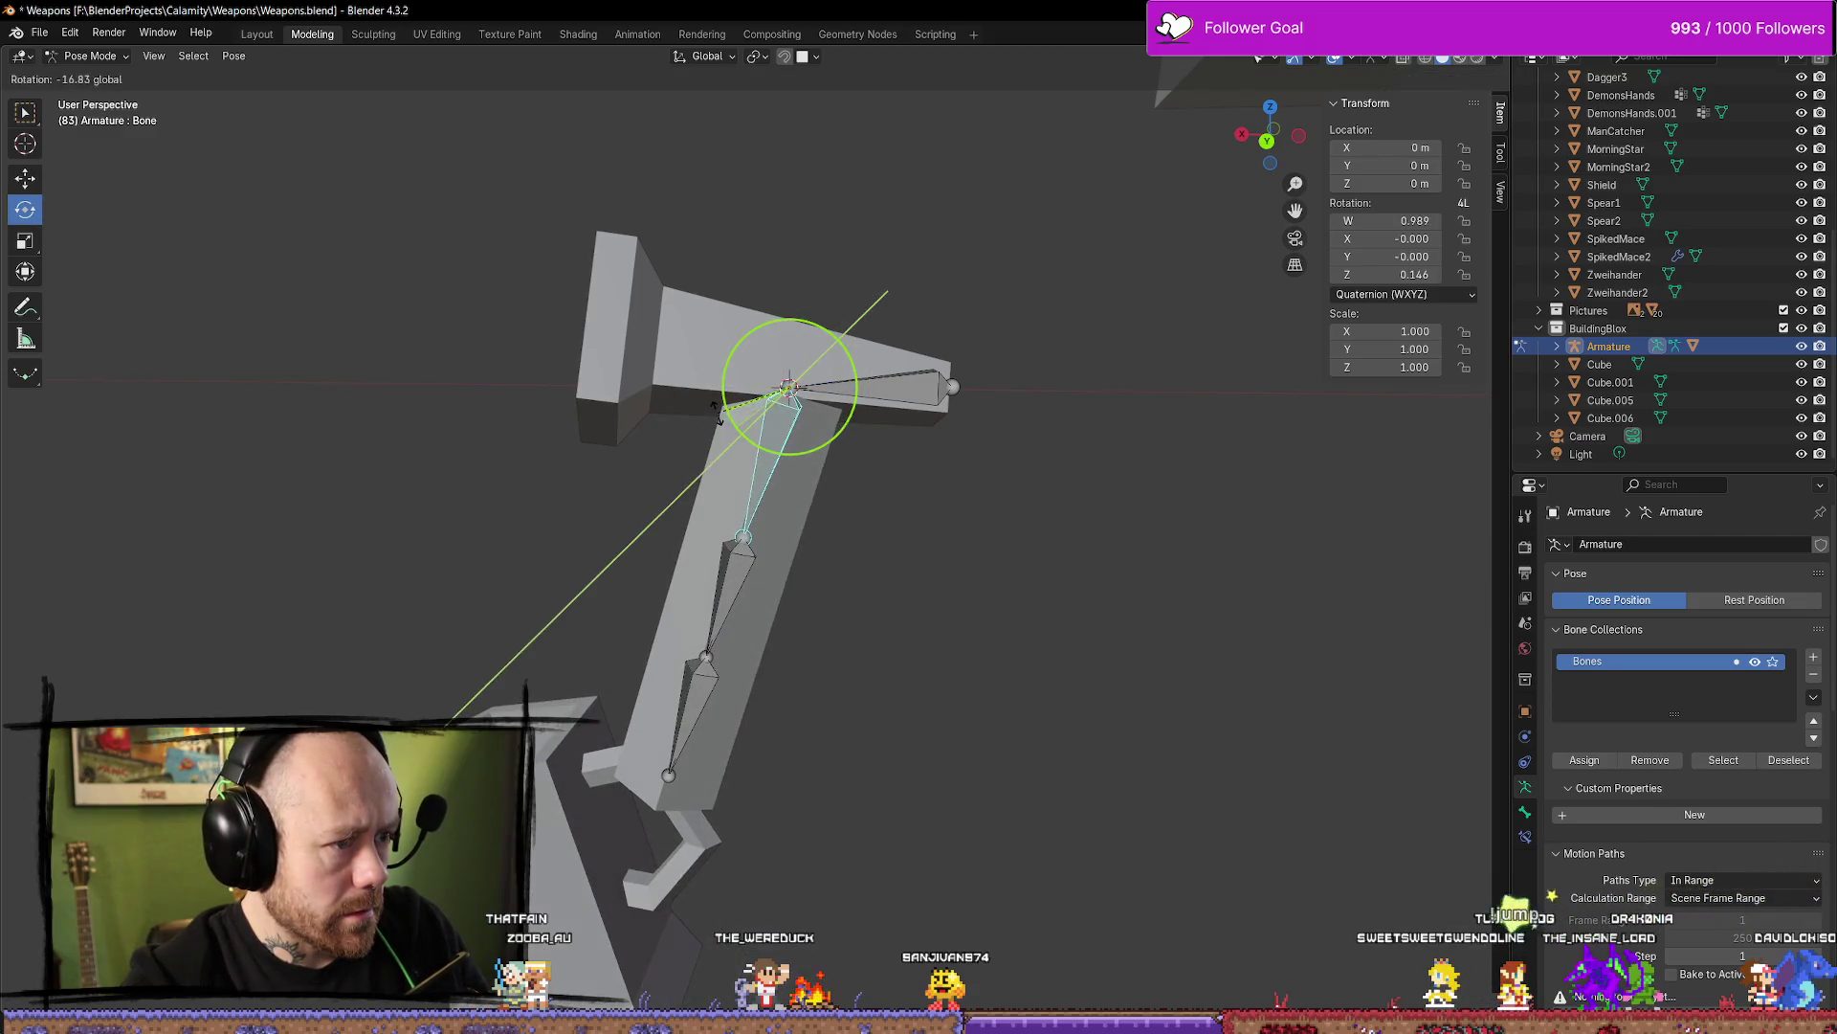
{"action": "key", "text": "ctrl+z"}
{"action": "left_click", "coordinate": [900, 377]}
{"action": "left_click", "coordinate": [899, 376]}
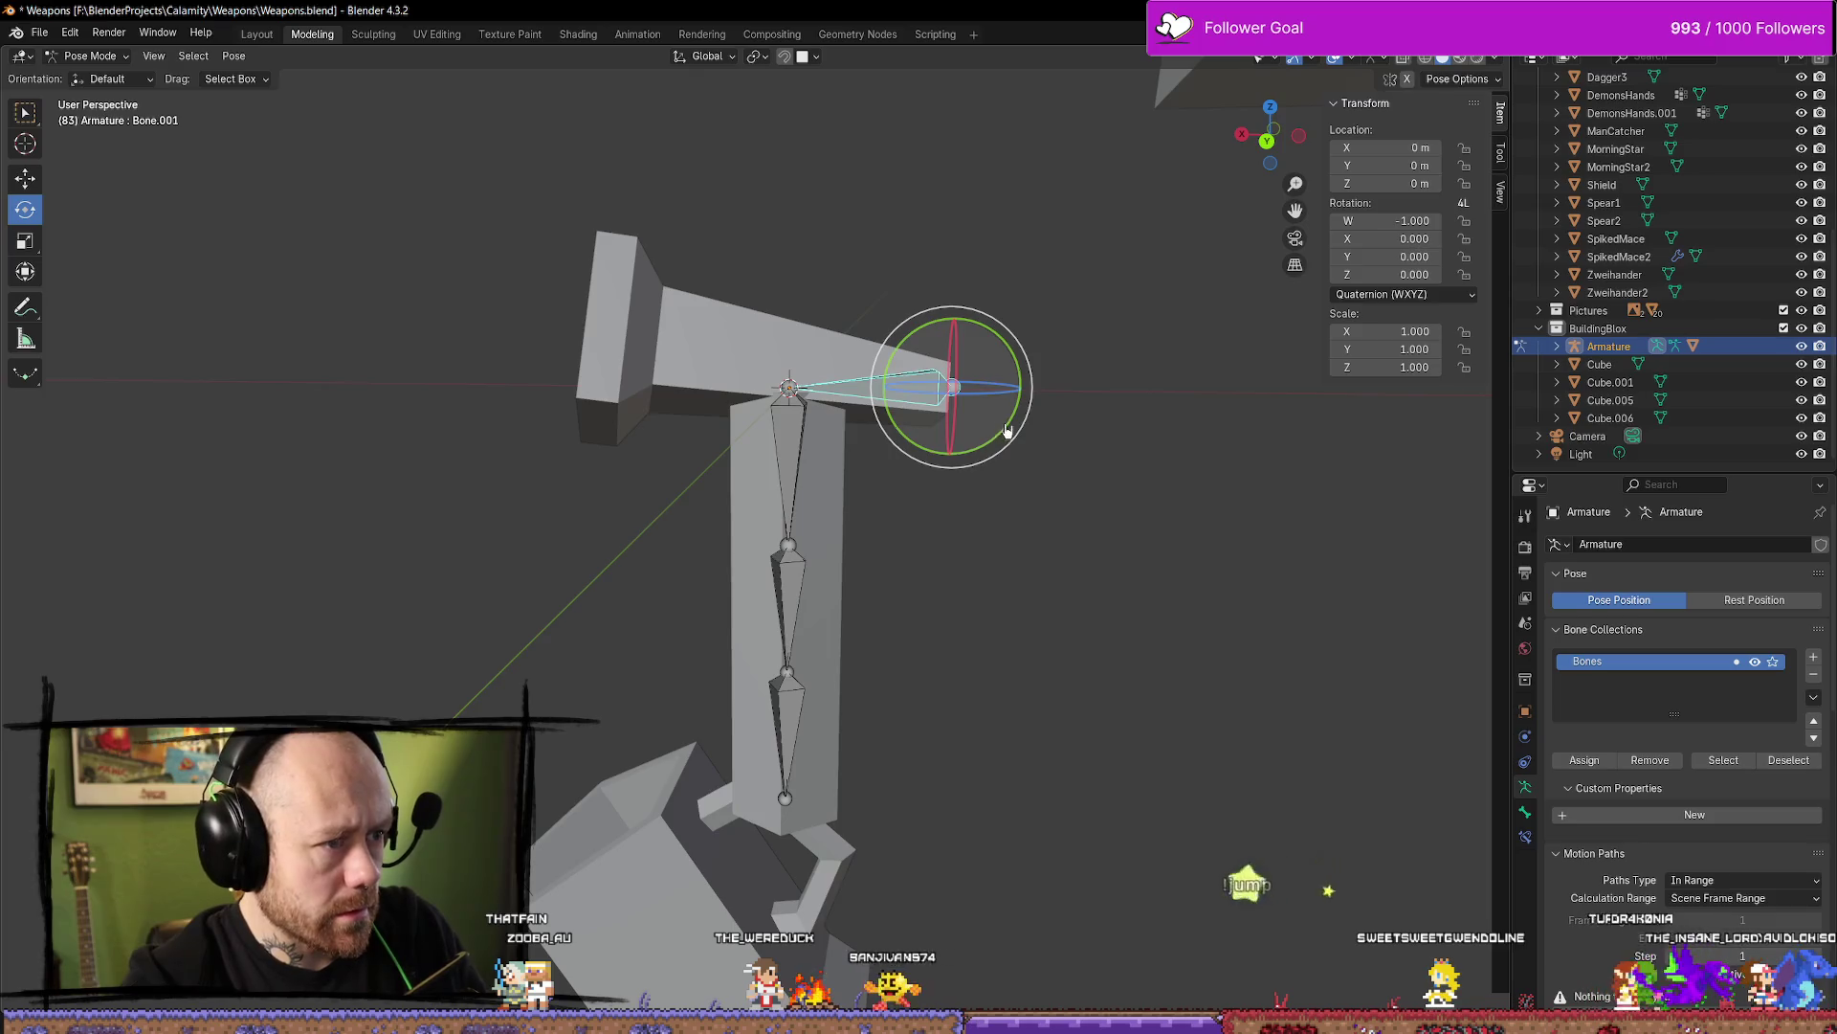
{"action": "left_click", "coordinate": [1169, 451]}
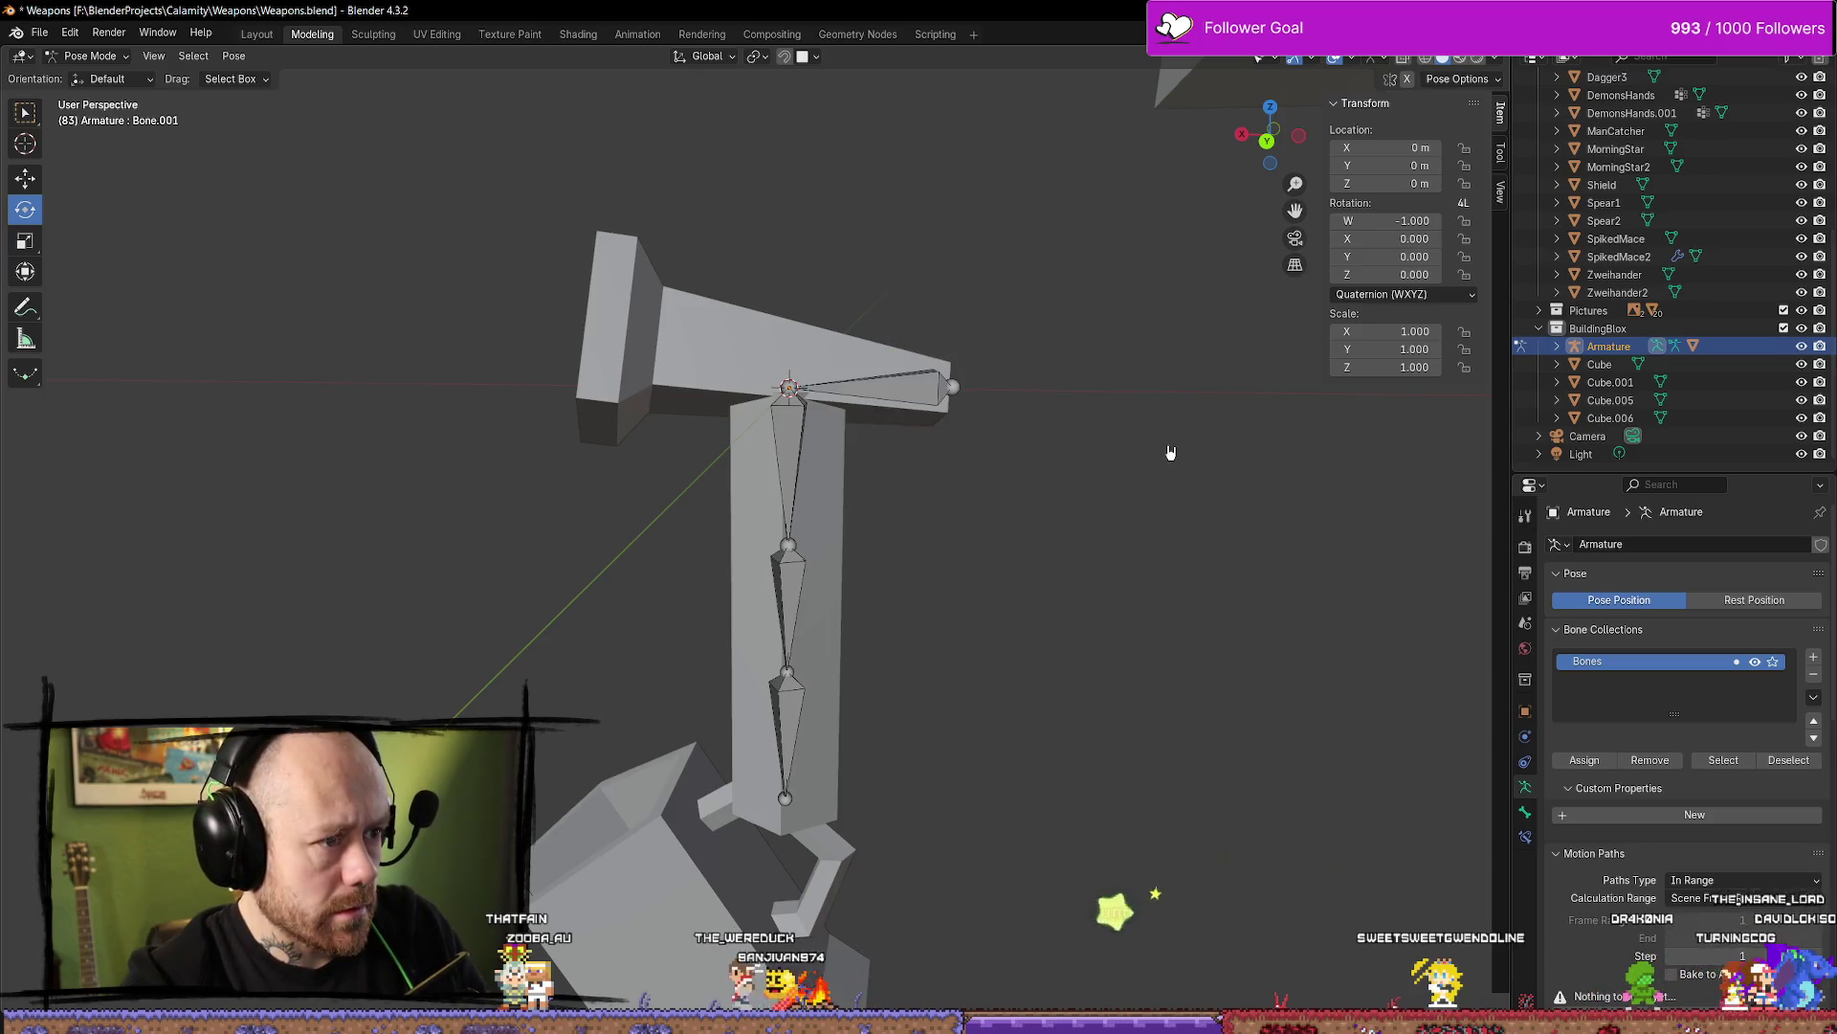
{"action": "left_click", "coordinate": [938, 389]}
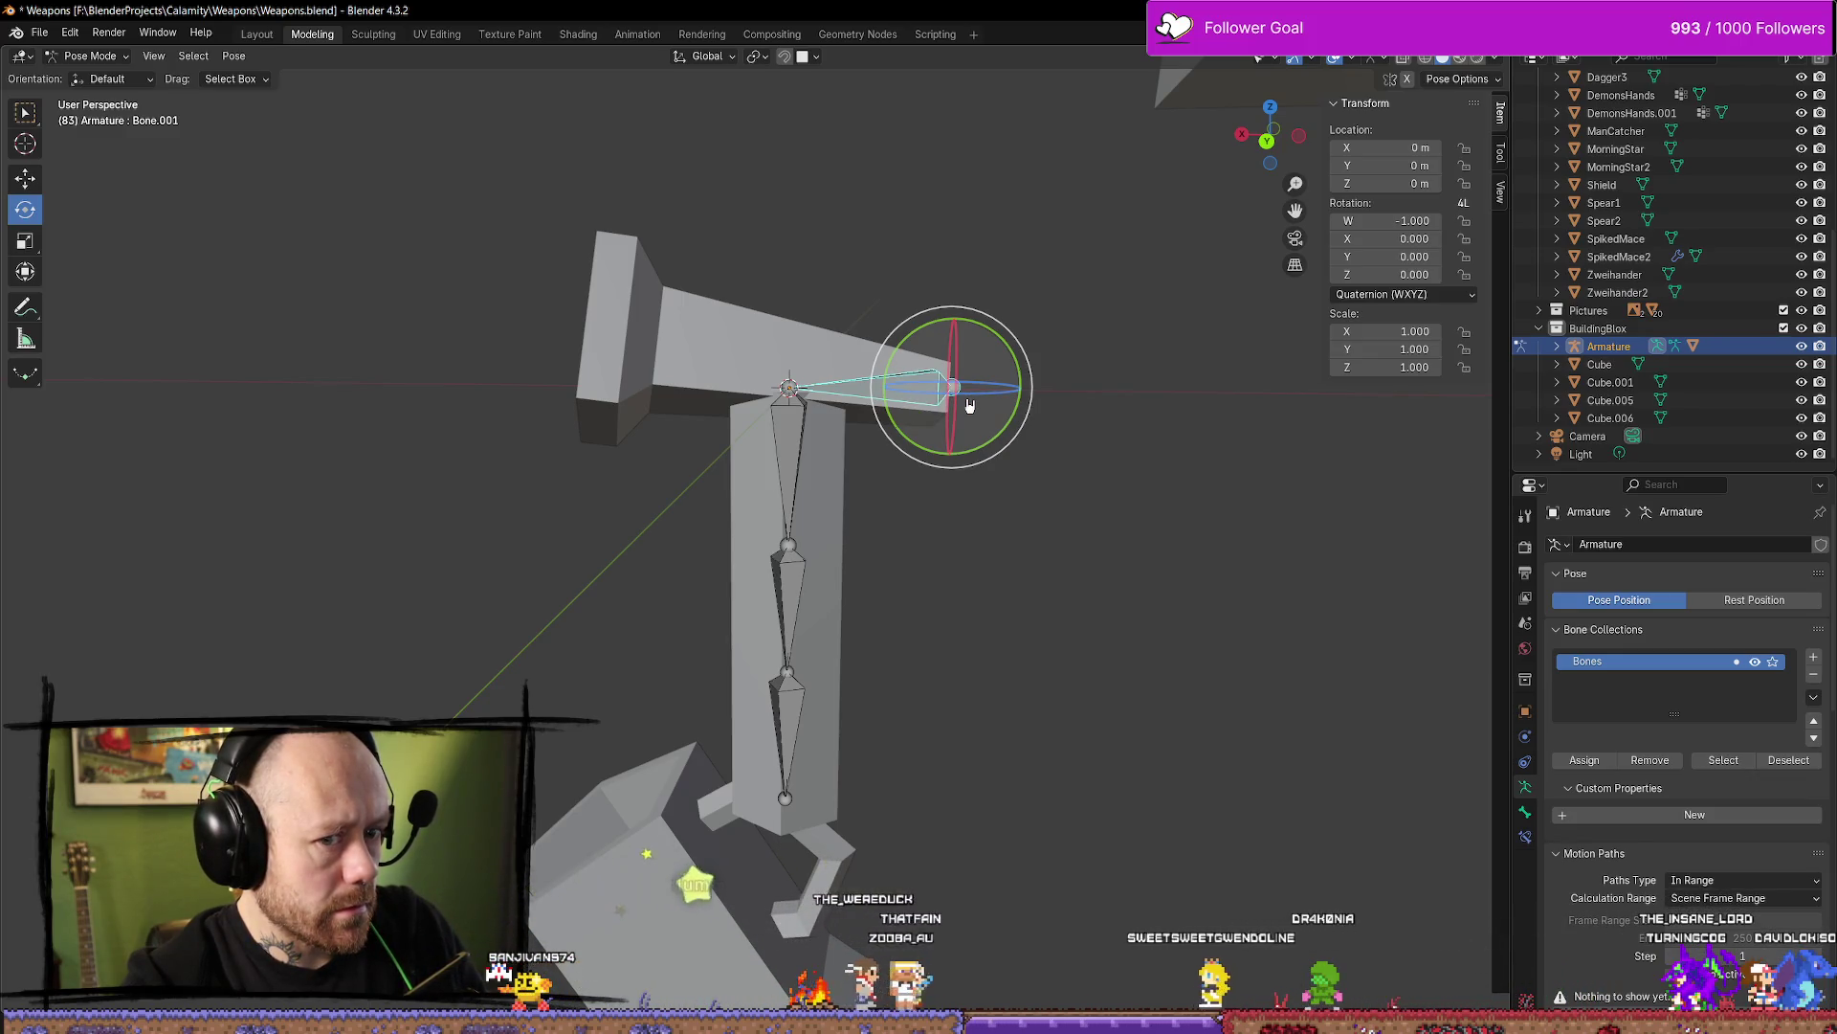
{"action": "left_click", "coordinate": [1352, 554]}
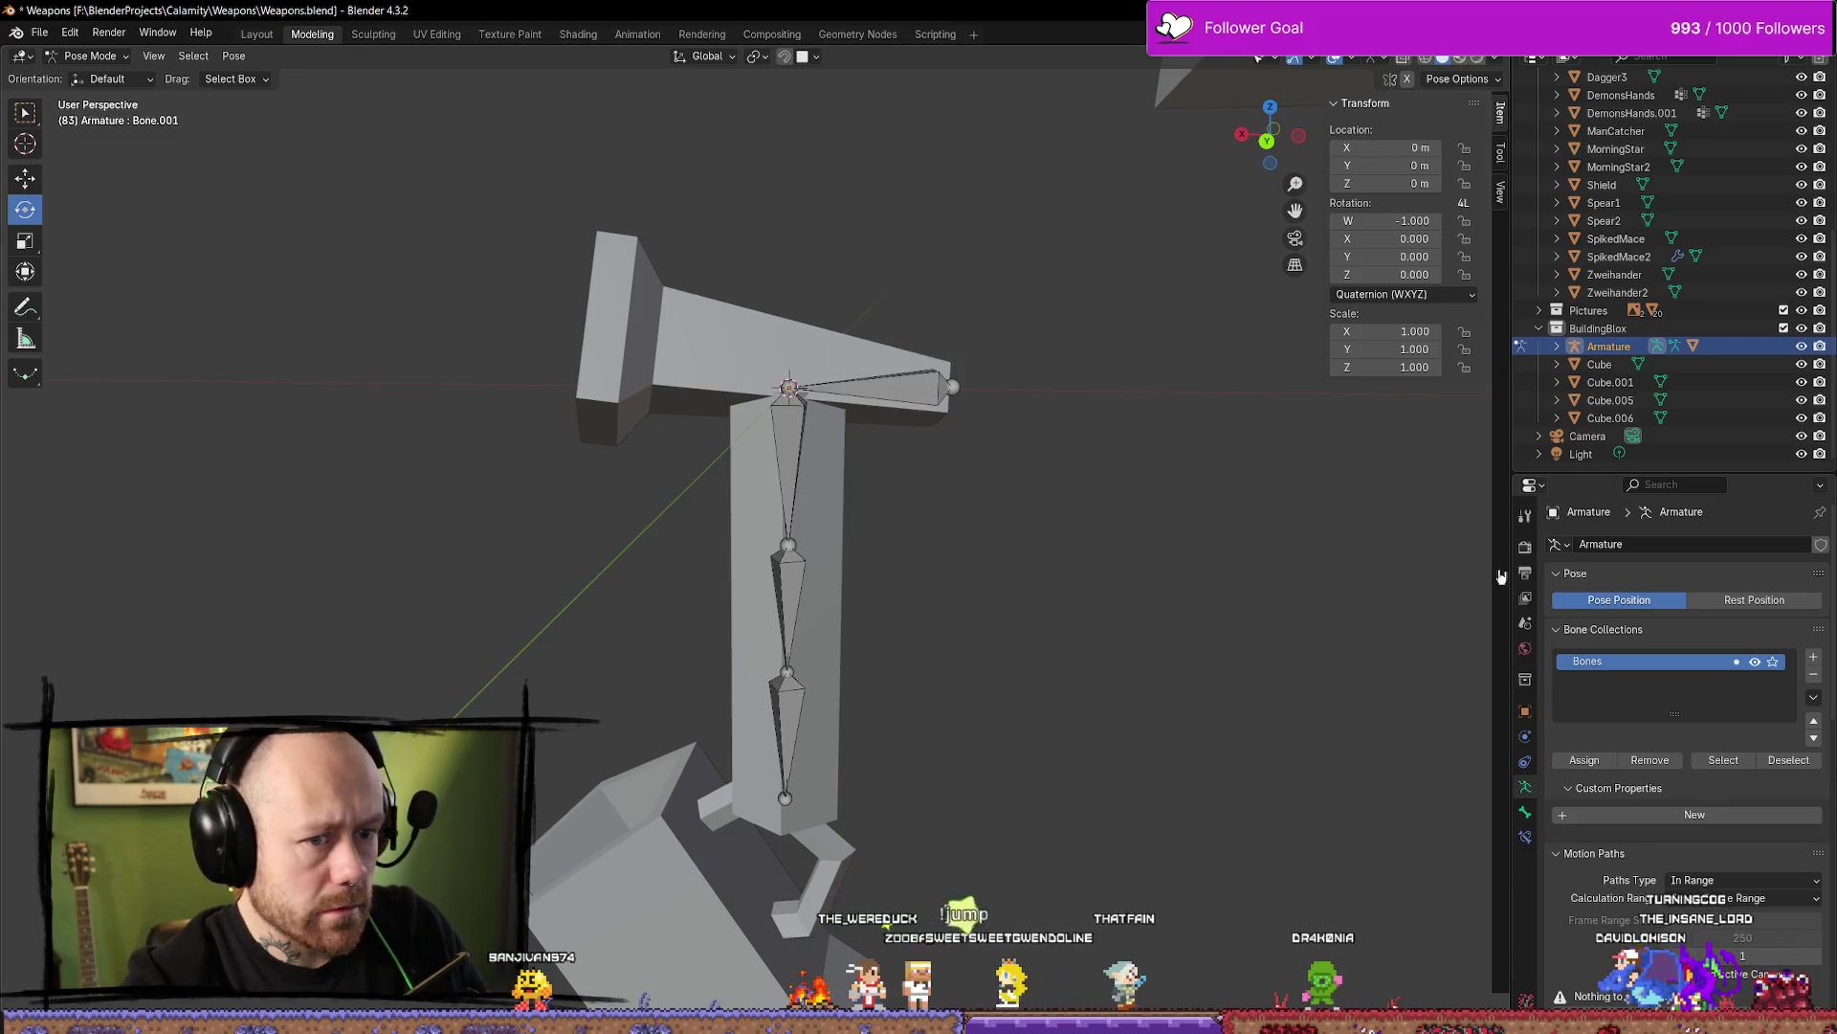
{"action": "left_click", "coordinate": [804, 463]}
{"action": "left_click", "coordinate": [798, 579]}
{"action": "key", "text": "Tab"}
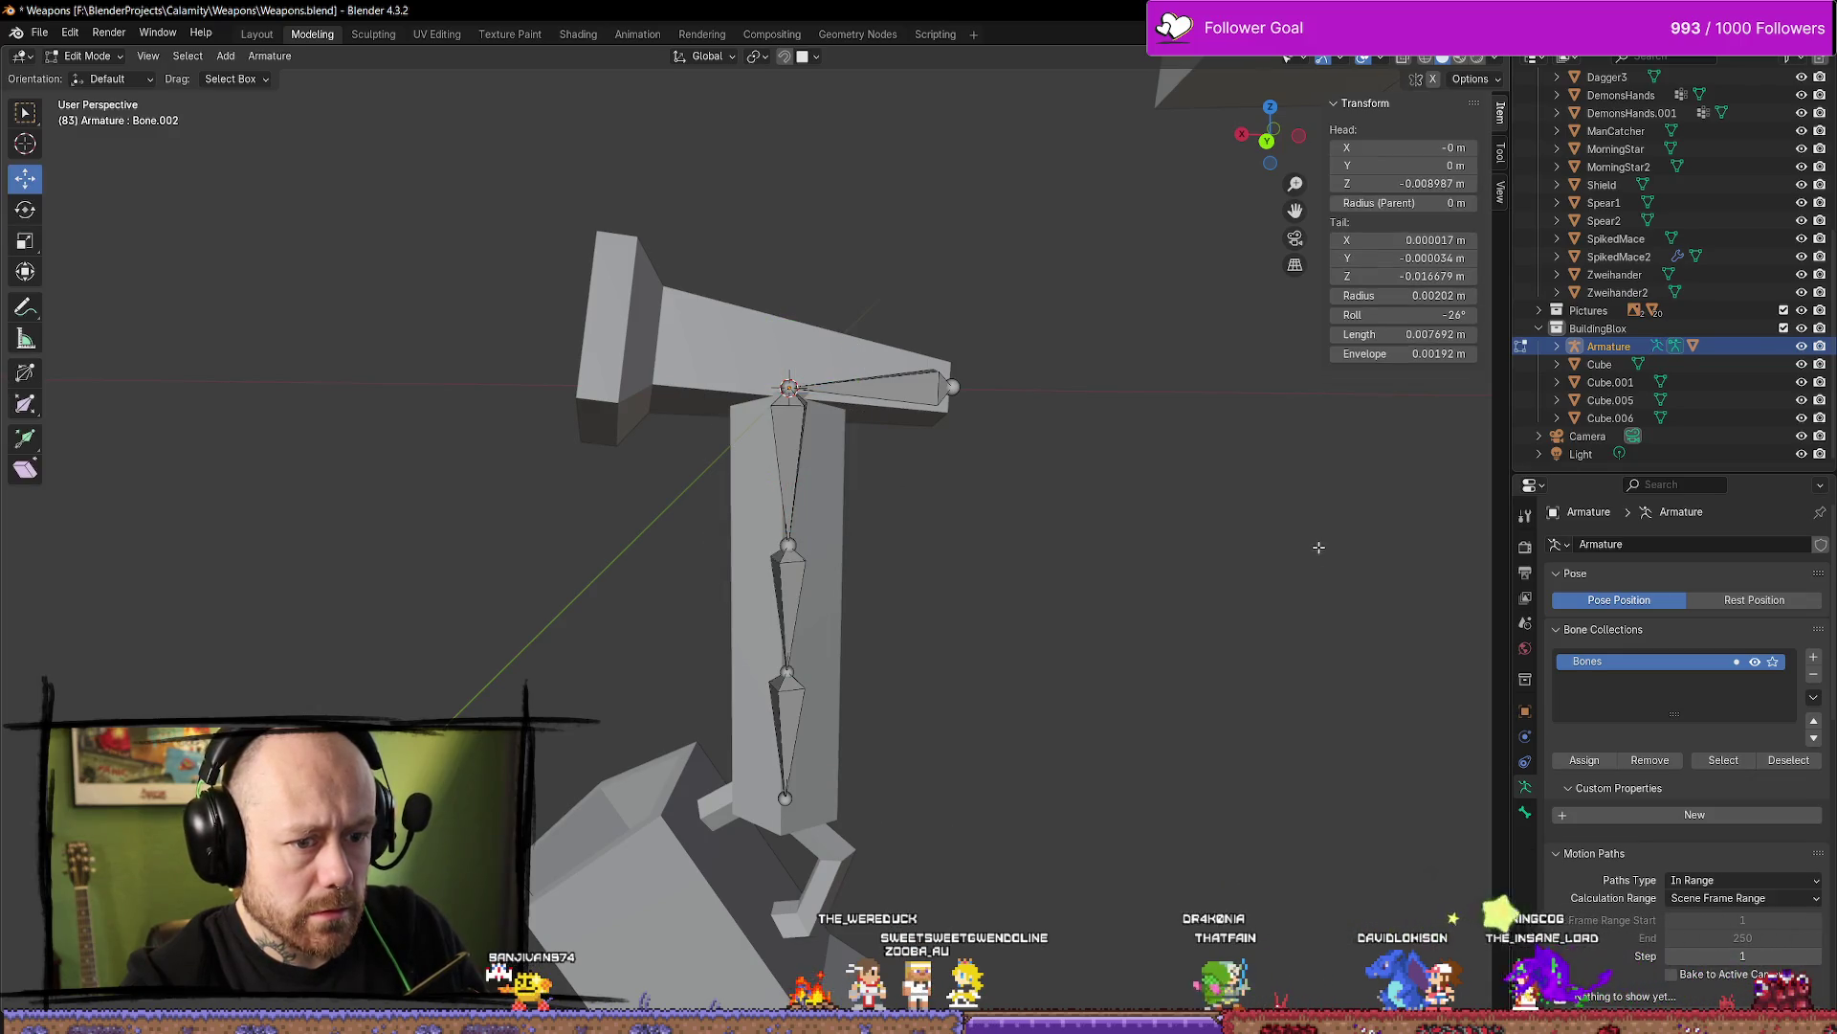
Return to Pose Mode and browse the Bone, Armature, Constraints, Physics and World property tabs
{"action": "key", "text": "Tab"}
{"action": "left_click", "coordinate": [1525, 813]}
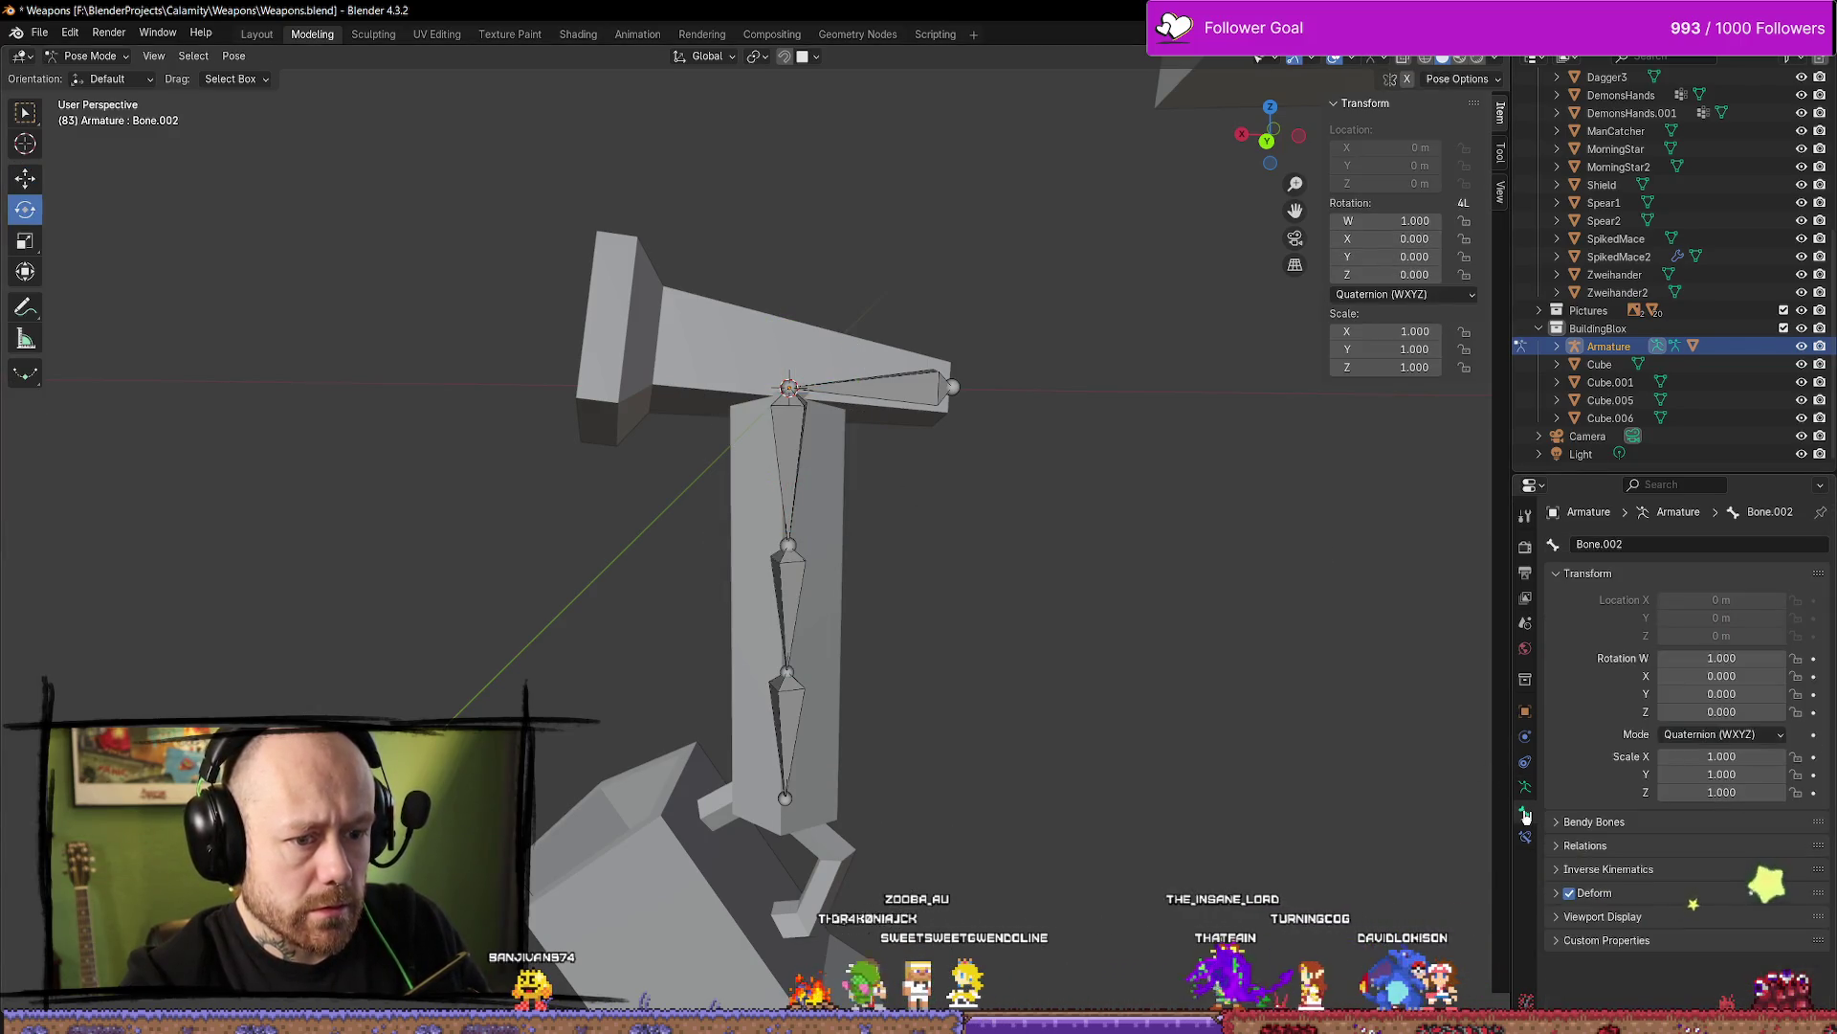
{"action": "left_click", "coordinate": [1523, 791]}
{"action": "left_click", "coordinate": [1522, 765]}
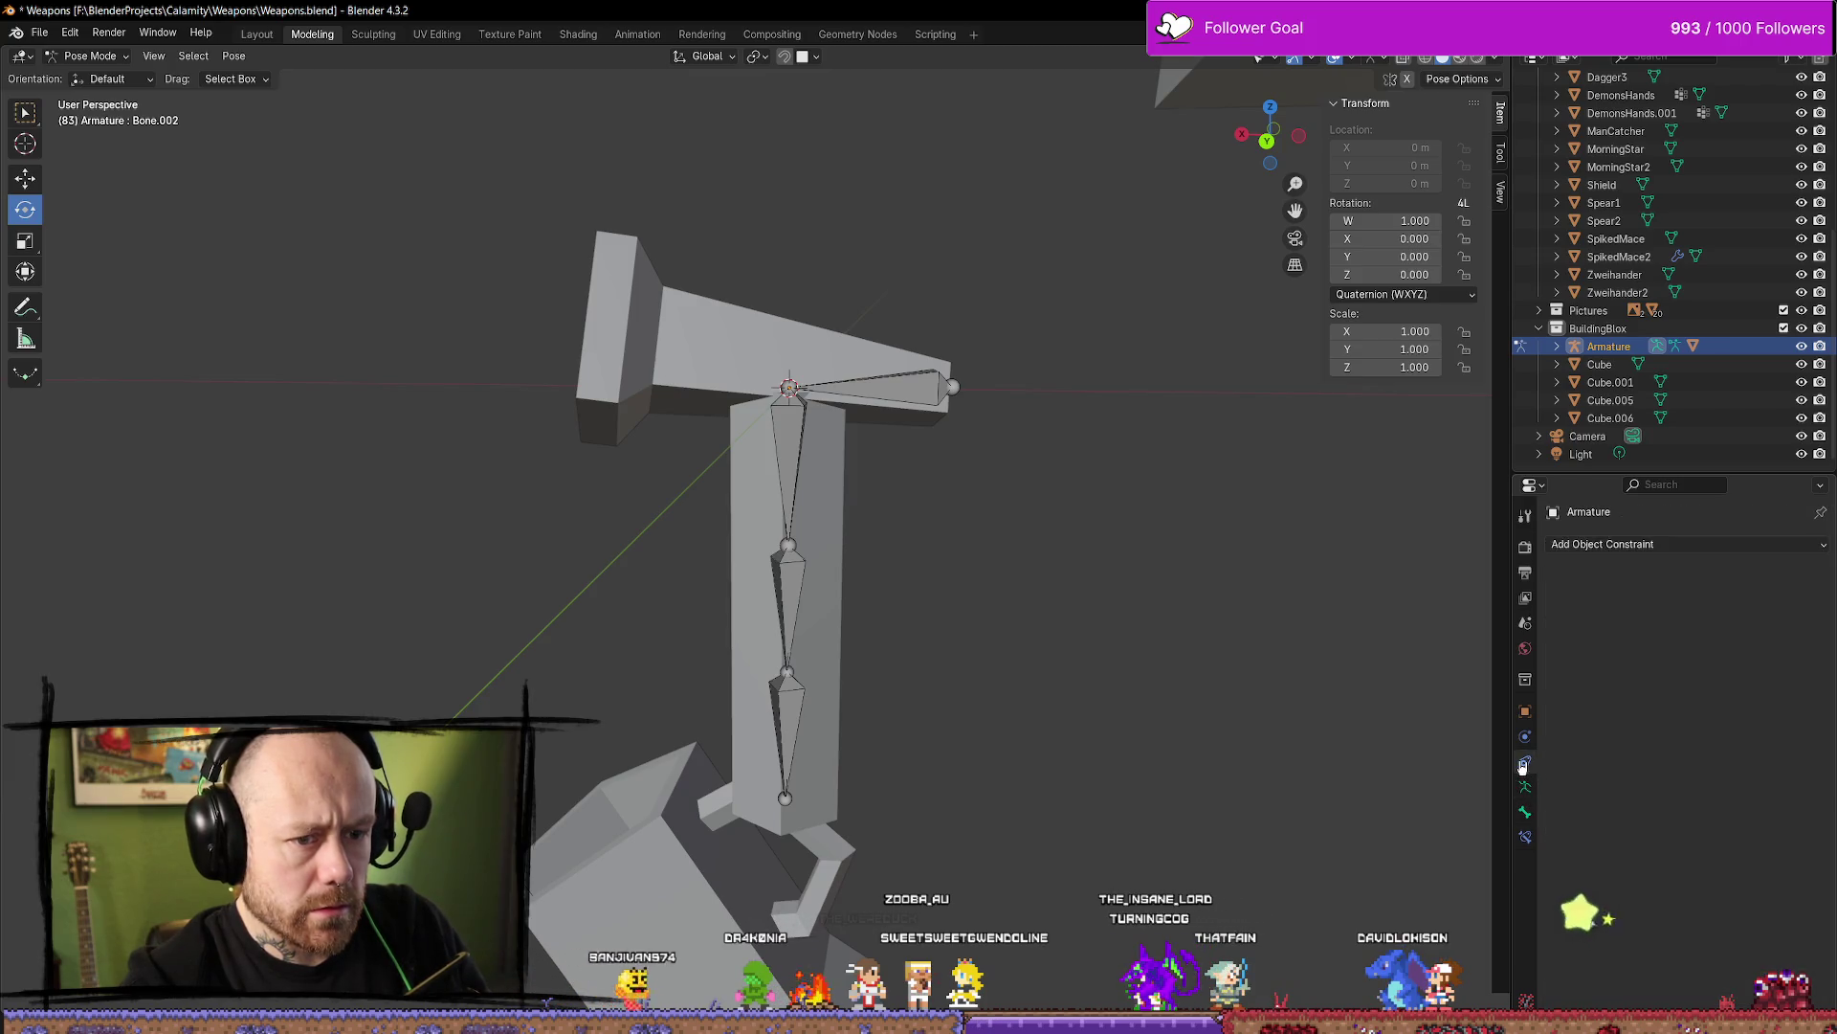
{"action": "left_click", "coordinate": [1527, 737]}
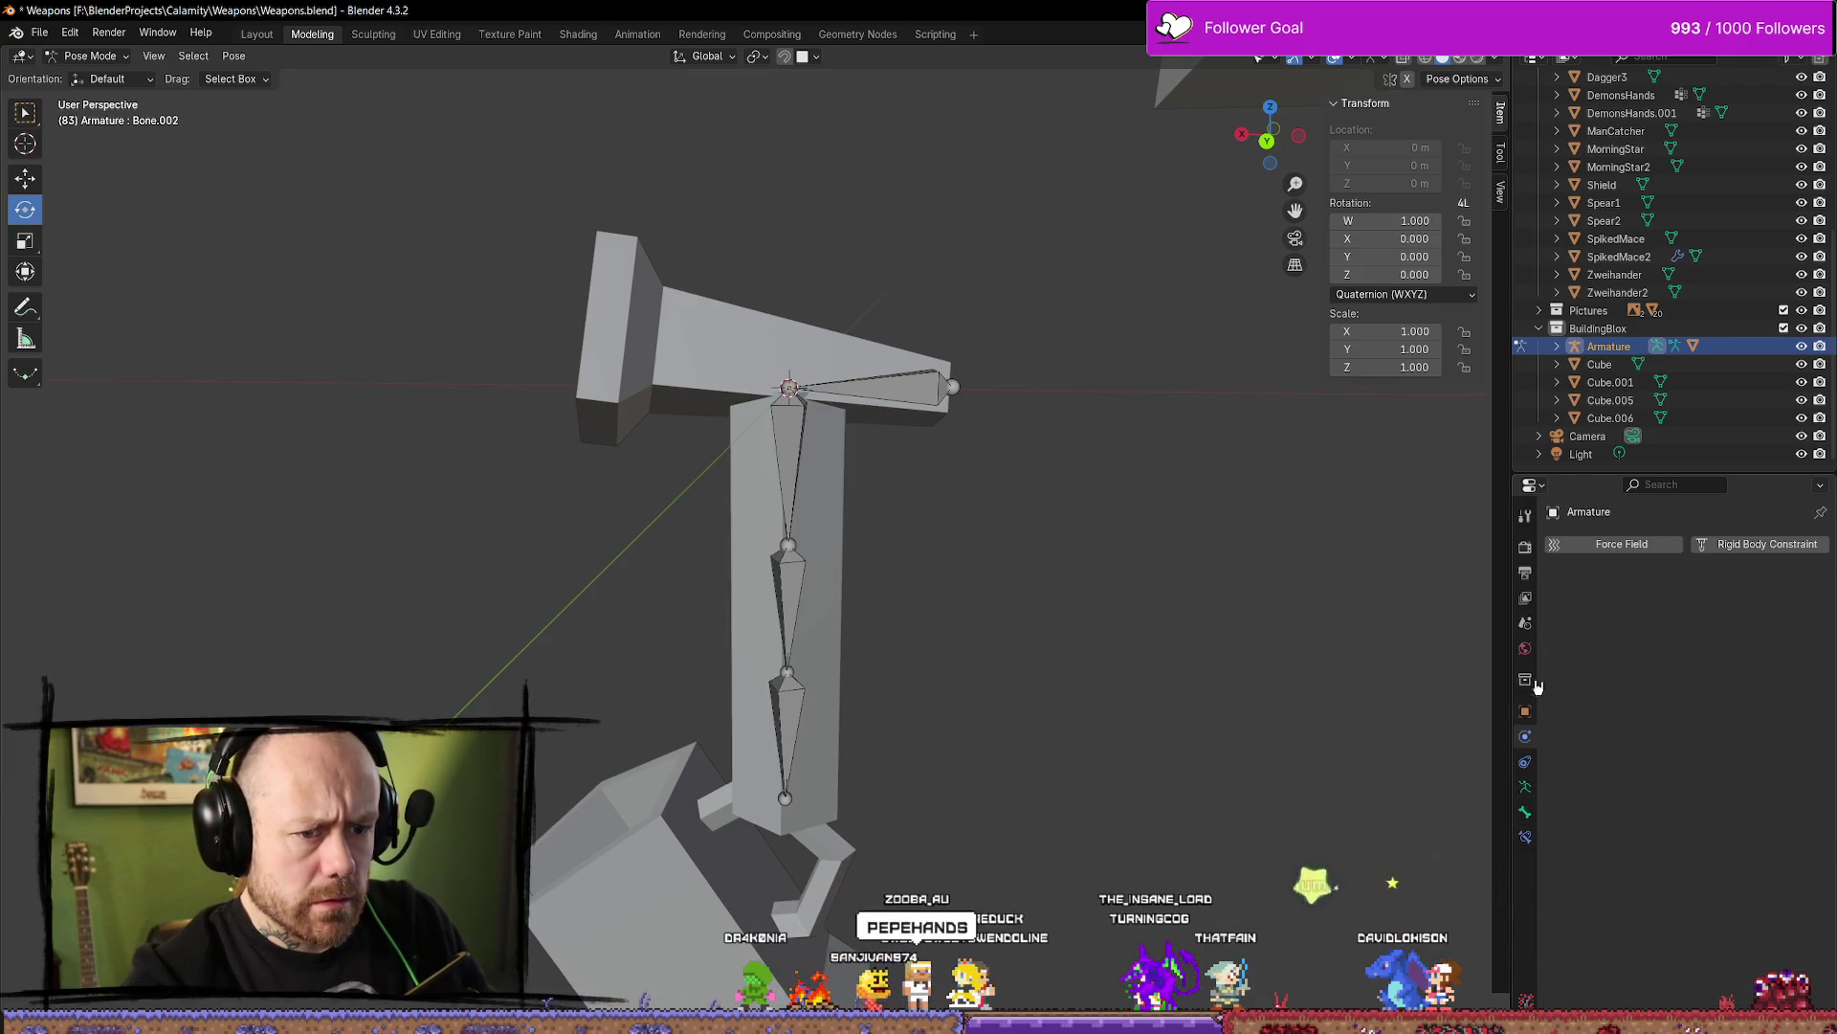
{"action": "left_click", "coordinate": [1529, 653]}
Tilt Bone.001 about its central joint, then step back and forth through the undo history
{"action": "left_click", "coordinate": [890, 396]}
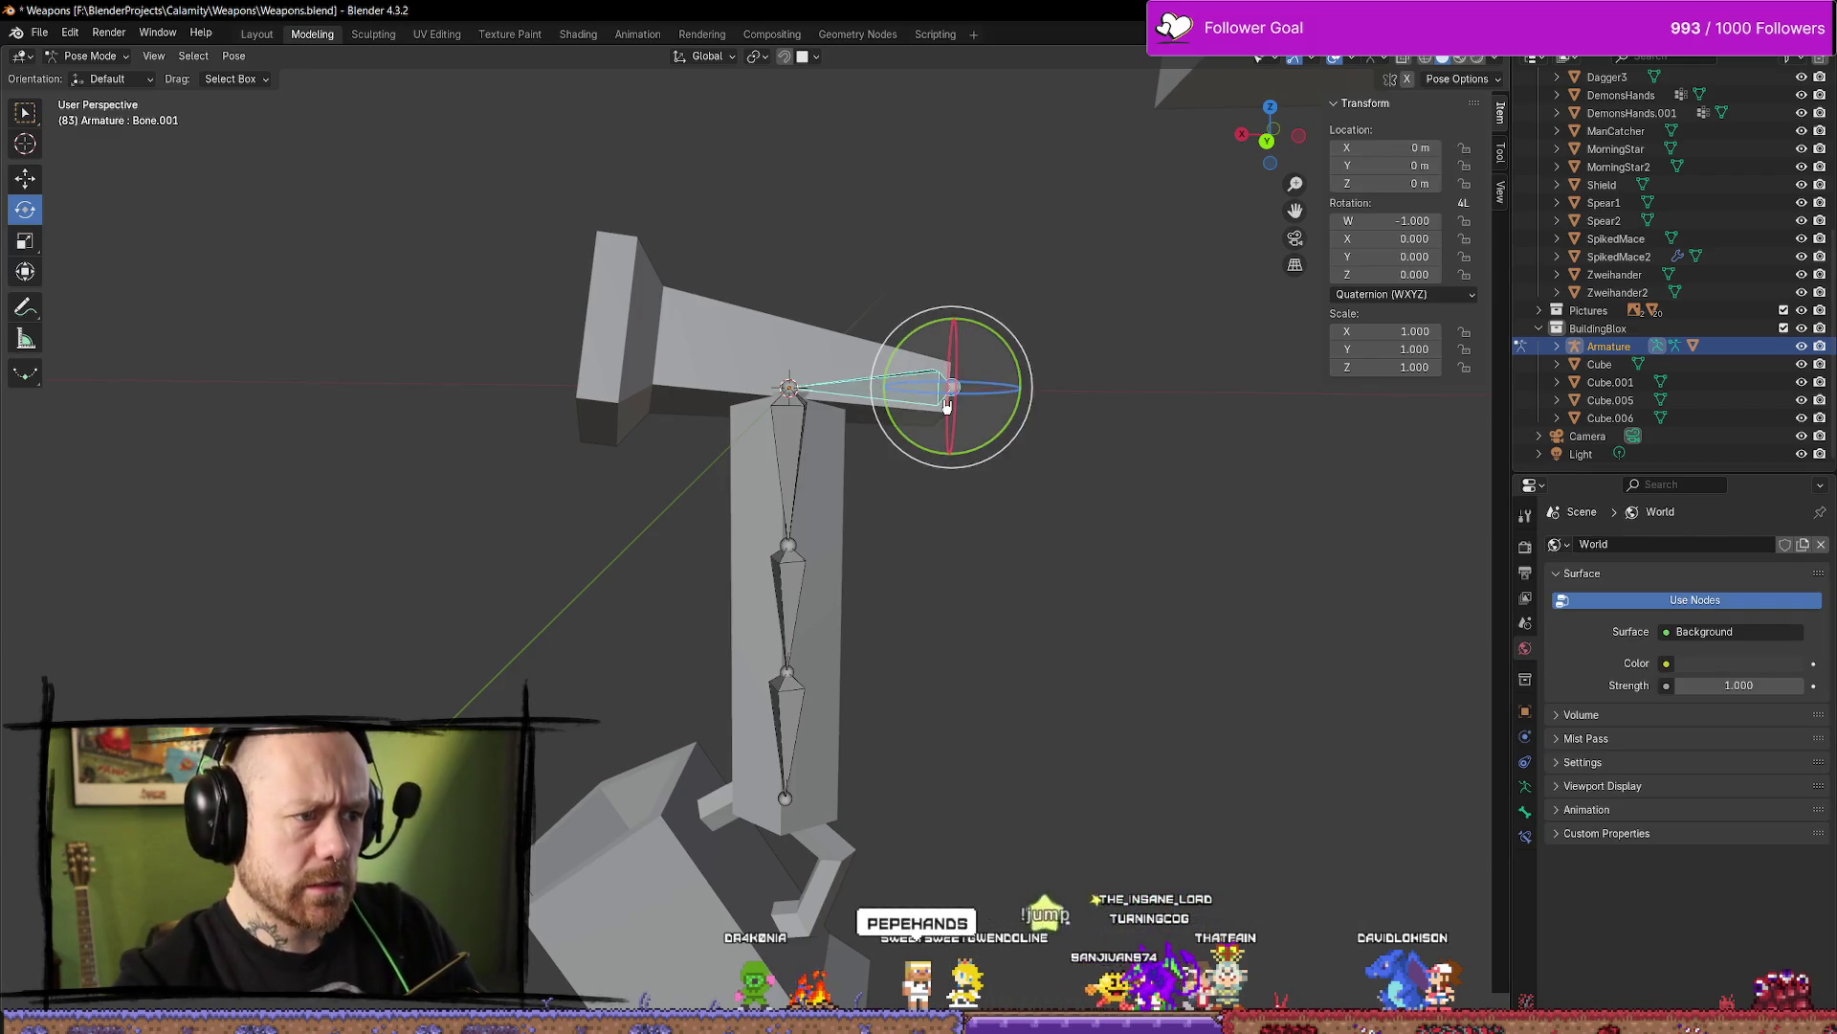
{"action": "left_click_drag", "start_coordinate": [1020, 377], "coordinate": [1123, 296]}
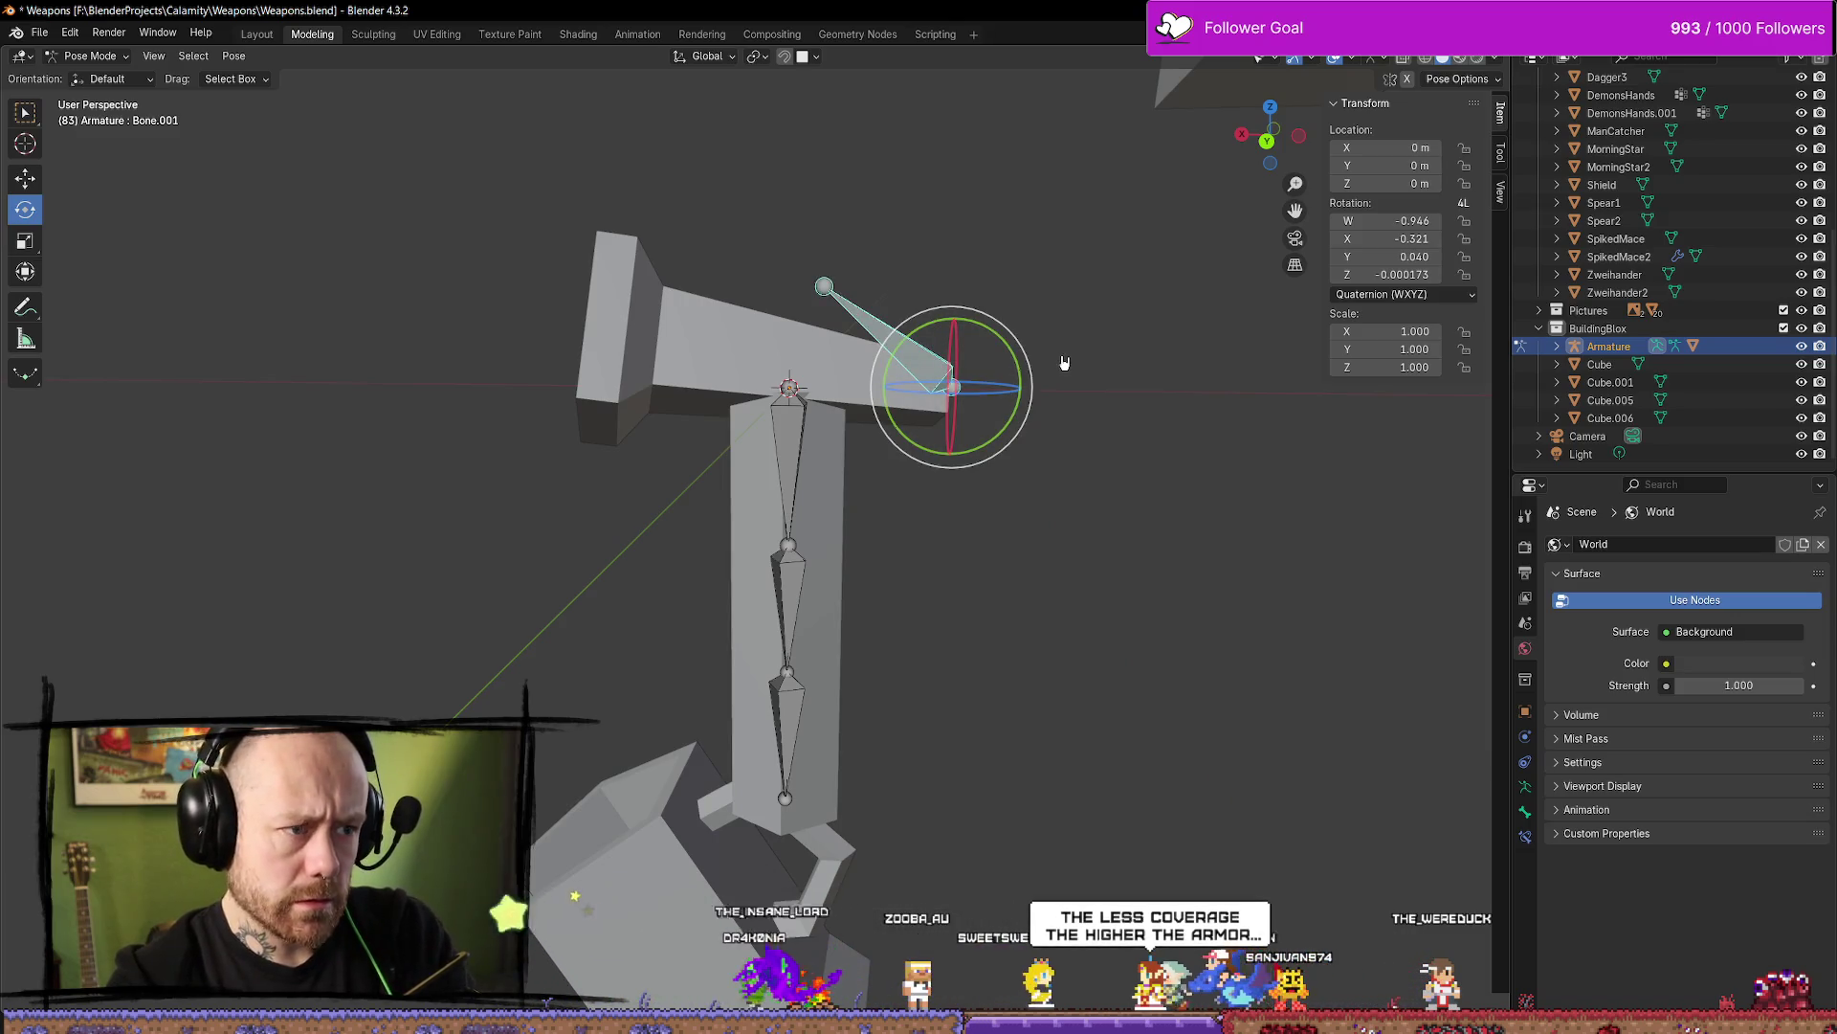
{"action": "left_click", "coordinate": [464, 233]}
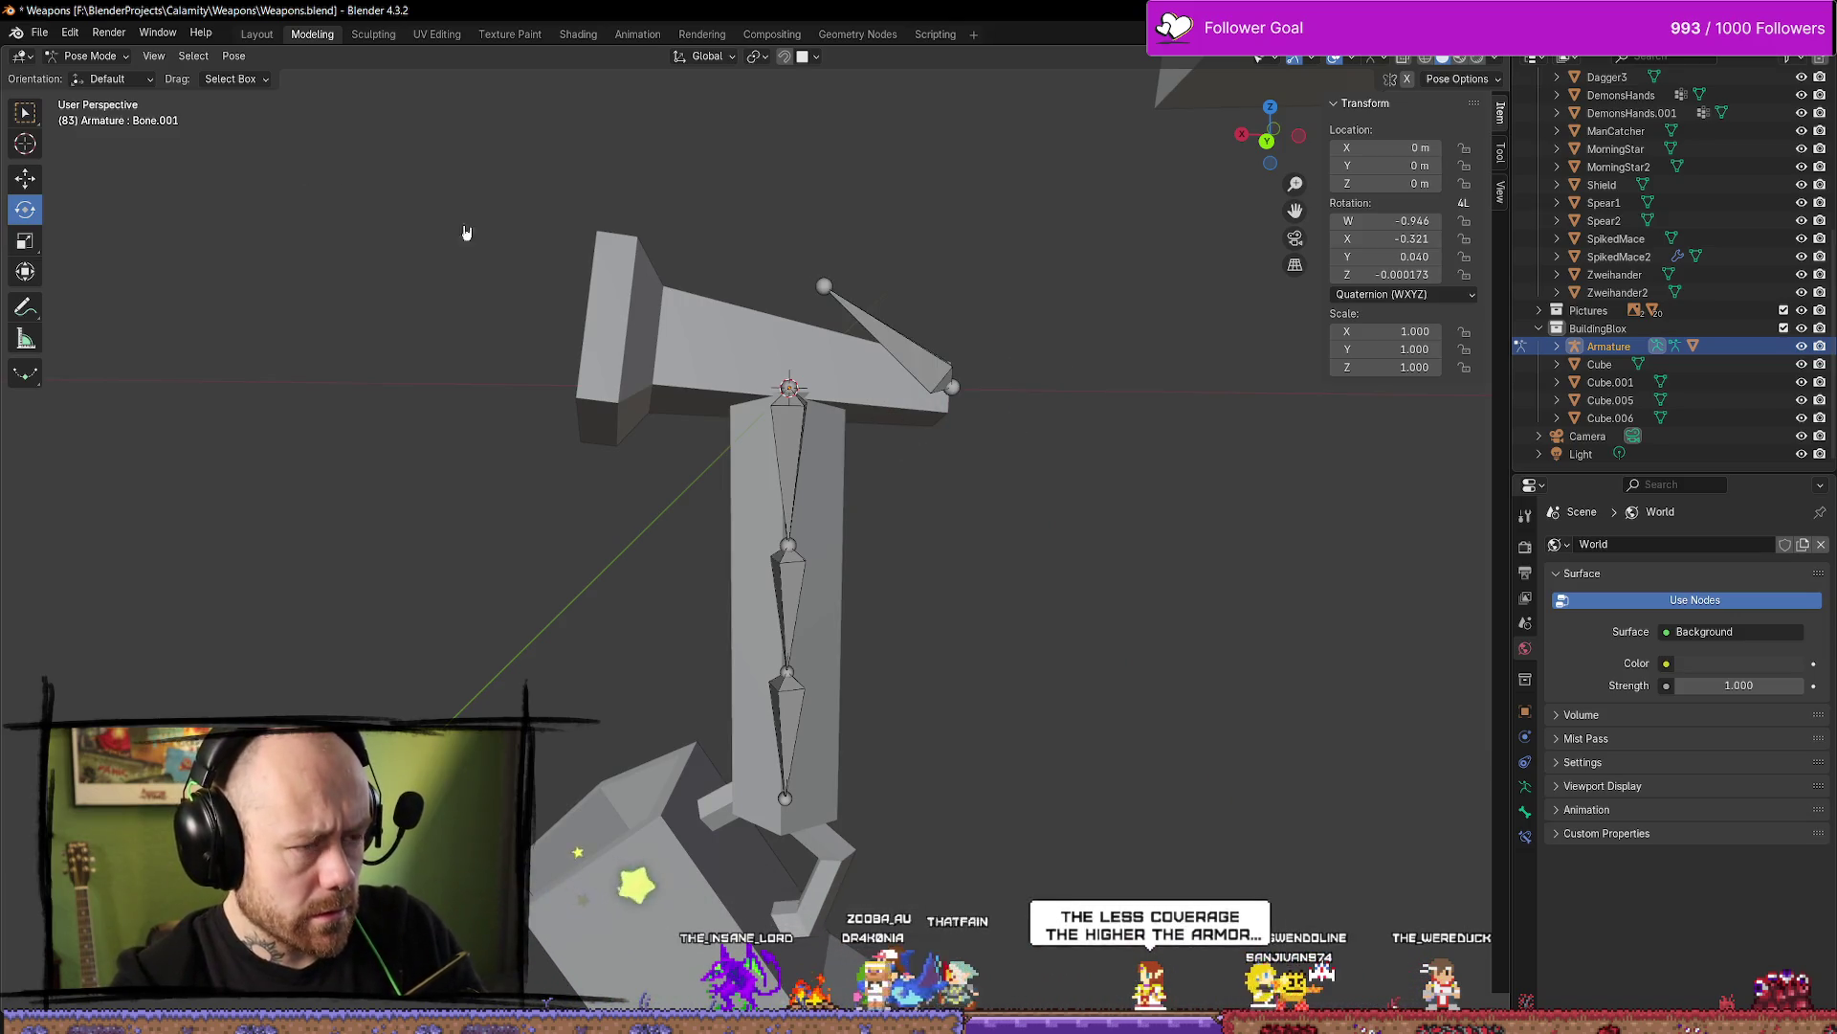
{"action": "key", "text": "ctrl+z"}
{"action": "key", "text": "ctrl+z"}
{"action": "key", "text": "ctrl+z"}
{"action": "key", "text": "ctrl+shift+z"}
{"action": "key", "text": "ctrl+shift+z"}
{"action": "key", "text": "ctrl+shift+z"}
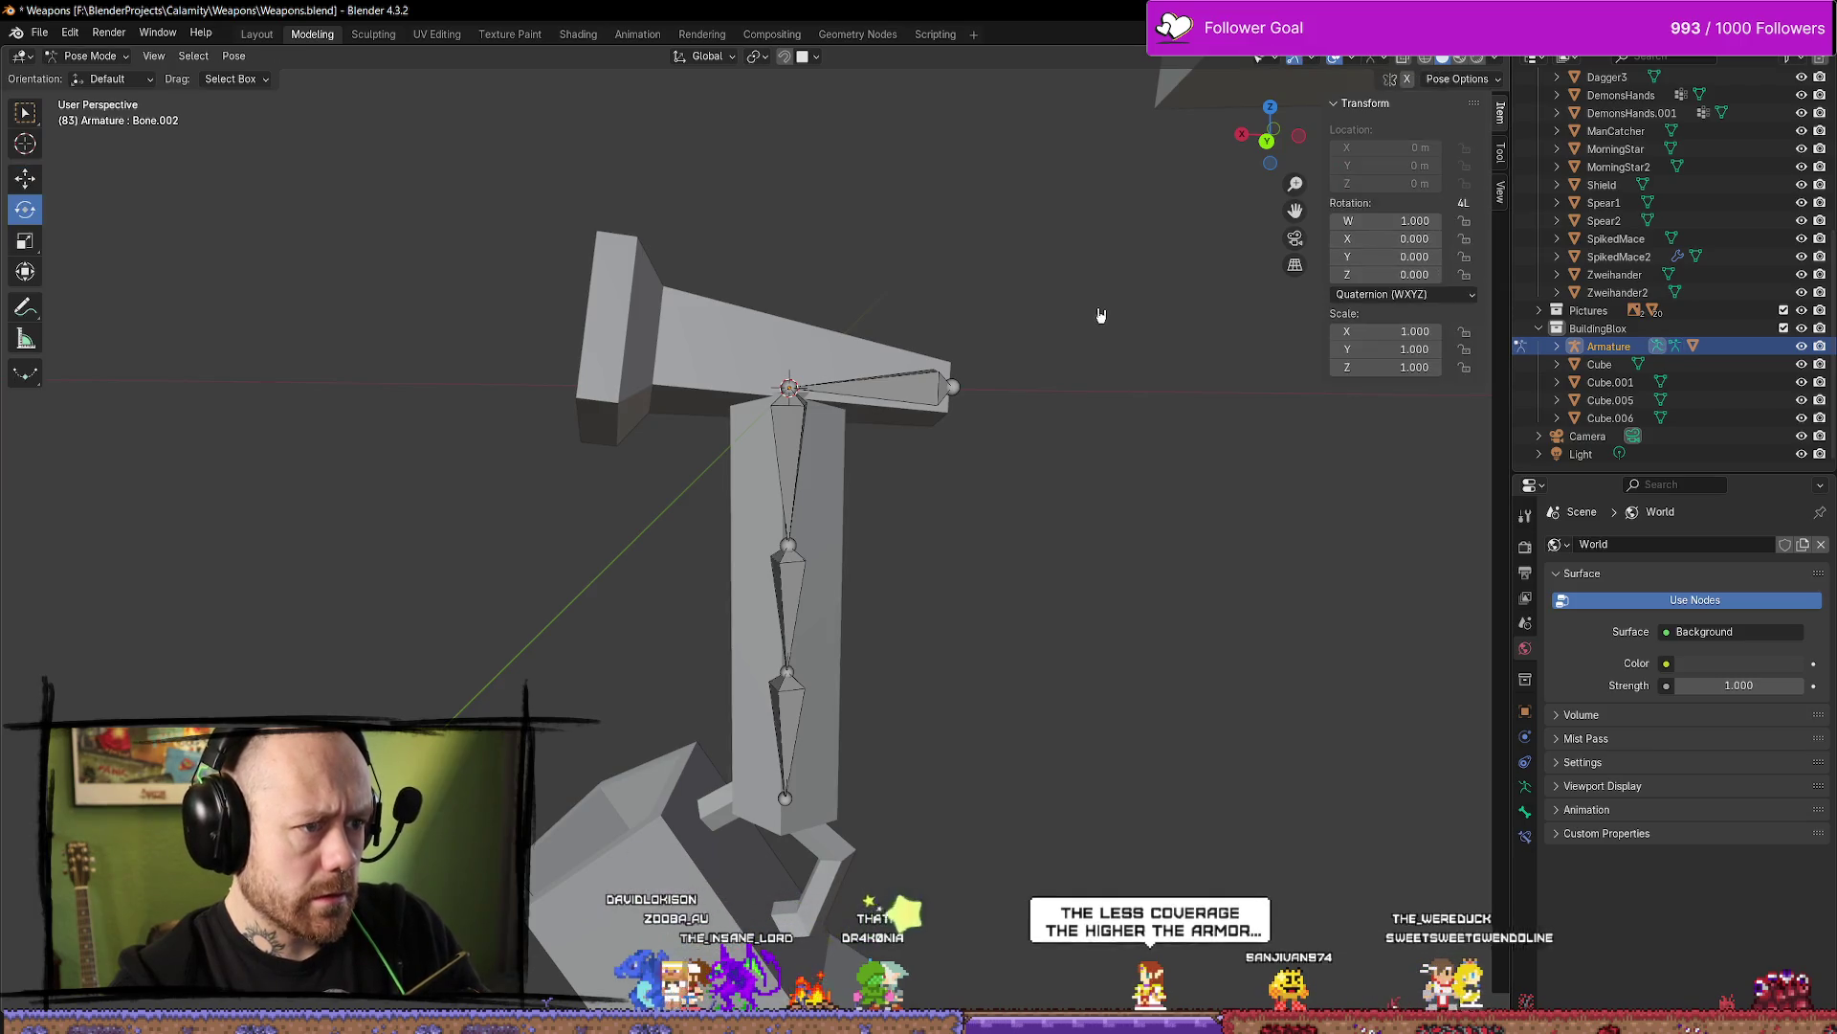
{"action": "key", "text": "ctrl+shift+z"}
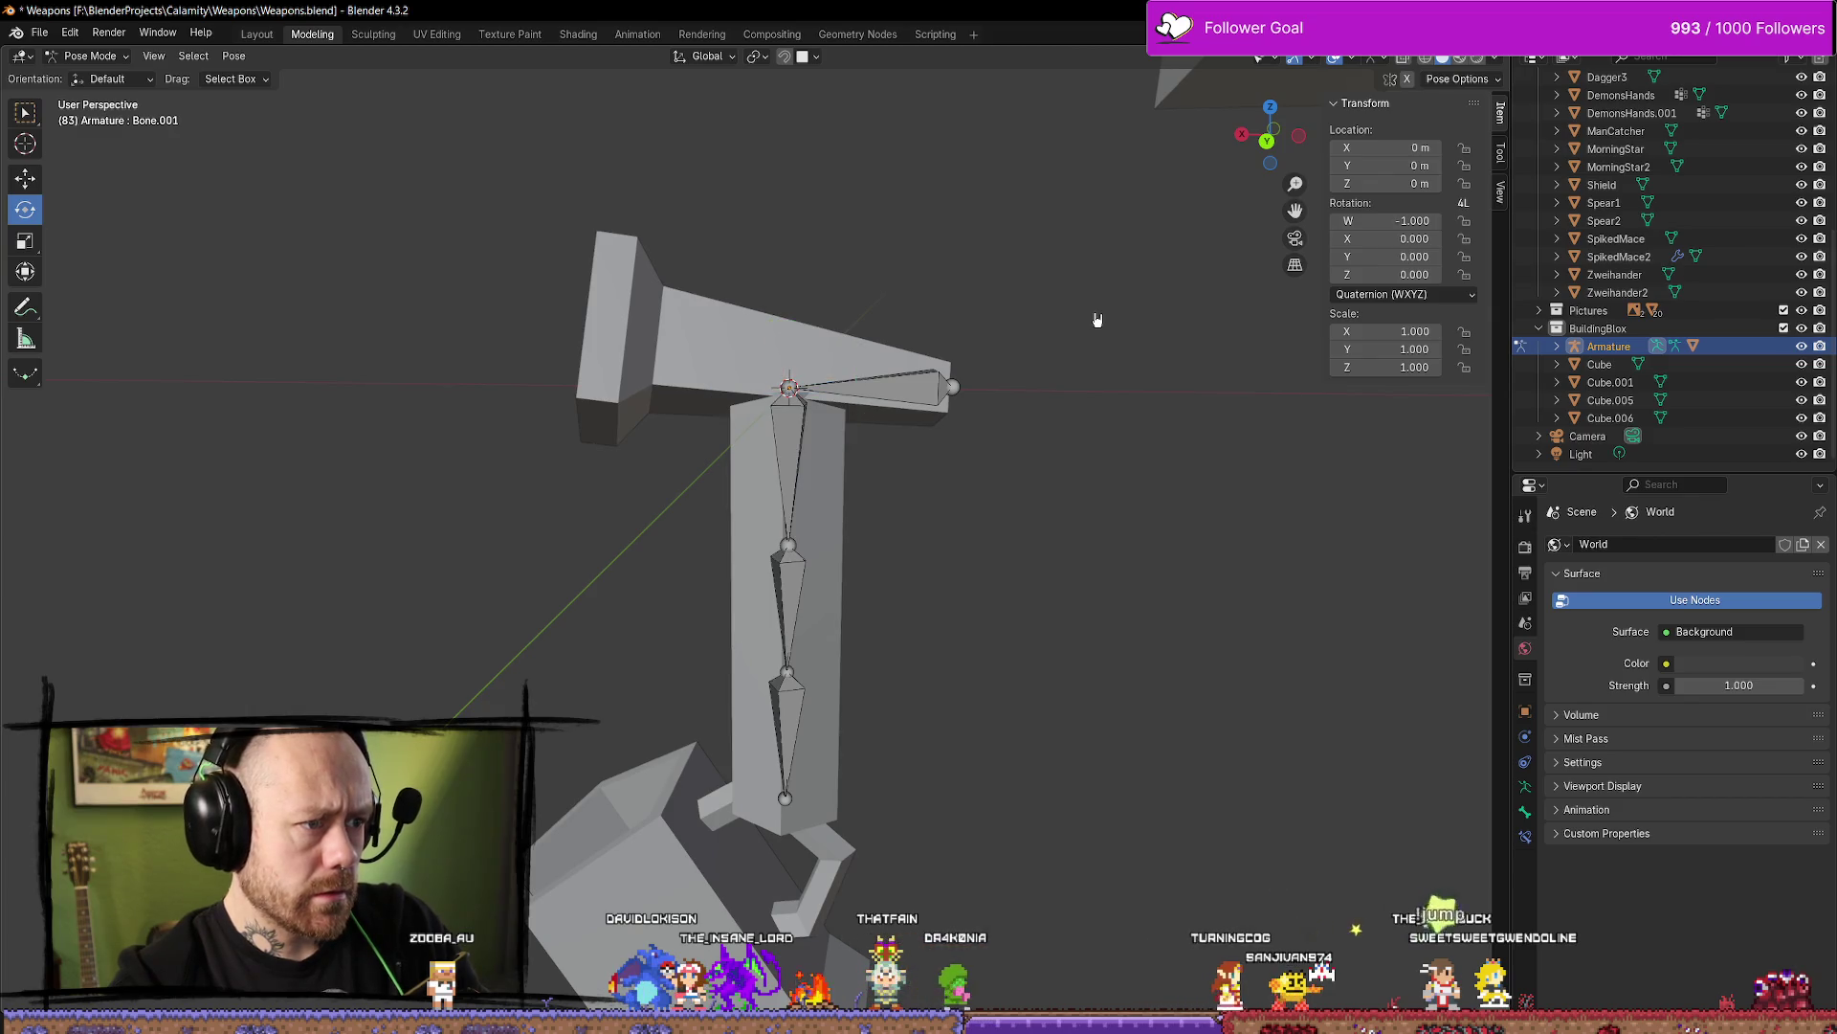
{"action": "key", "text": "ctrl+z"}
{"action": "key", "text": "ctrl+z"}
{"action": "key", "text": "ctrl+z"}
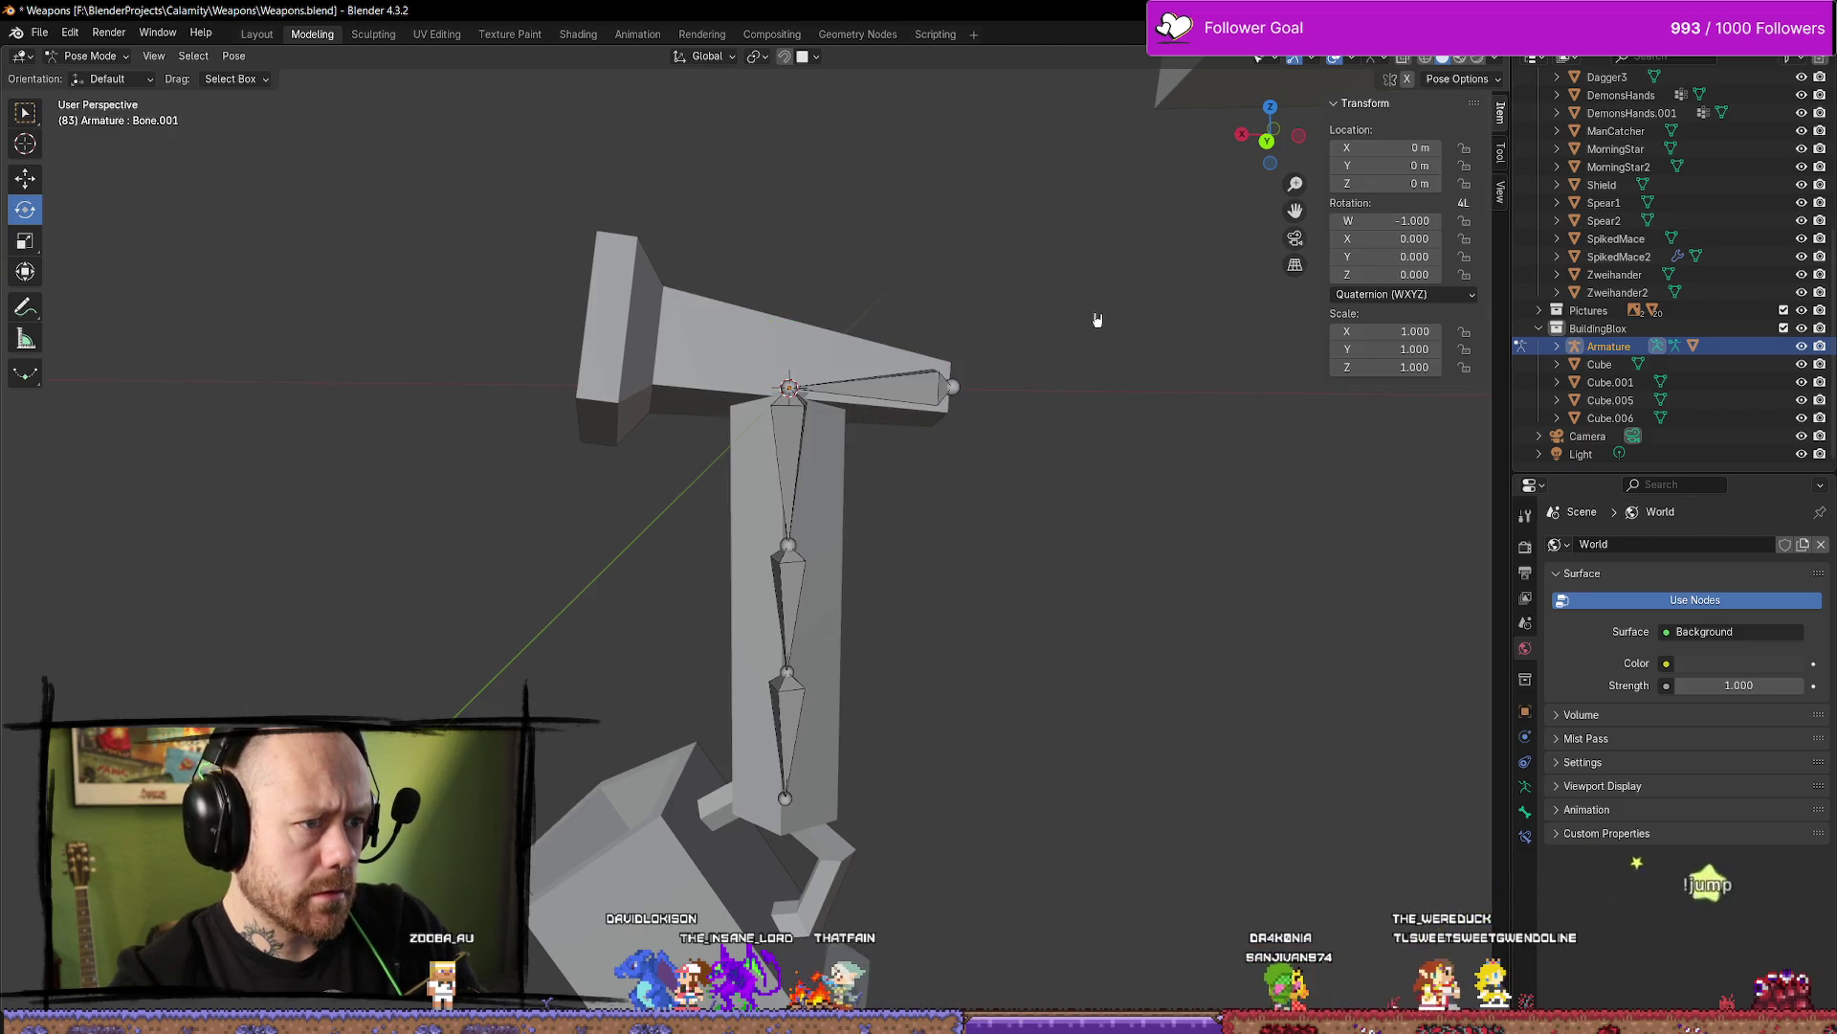
{"action": "key", "text": "ctrl+z"}
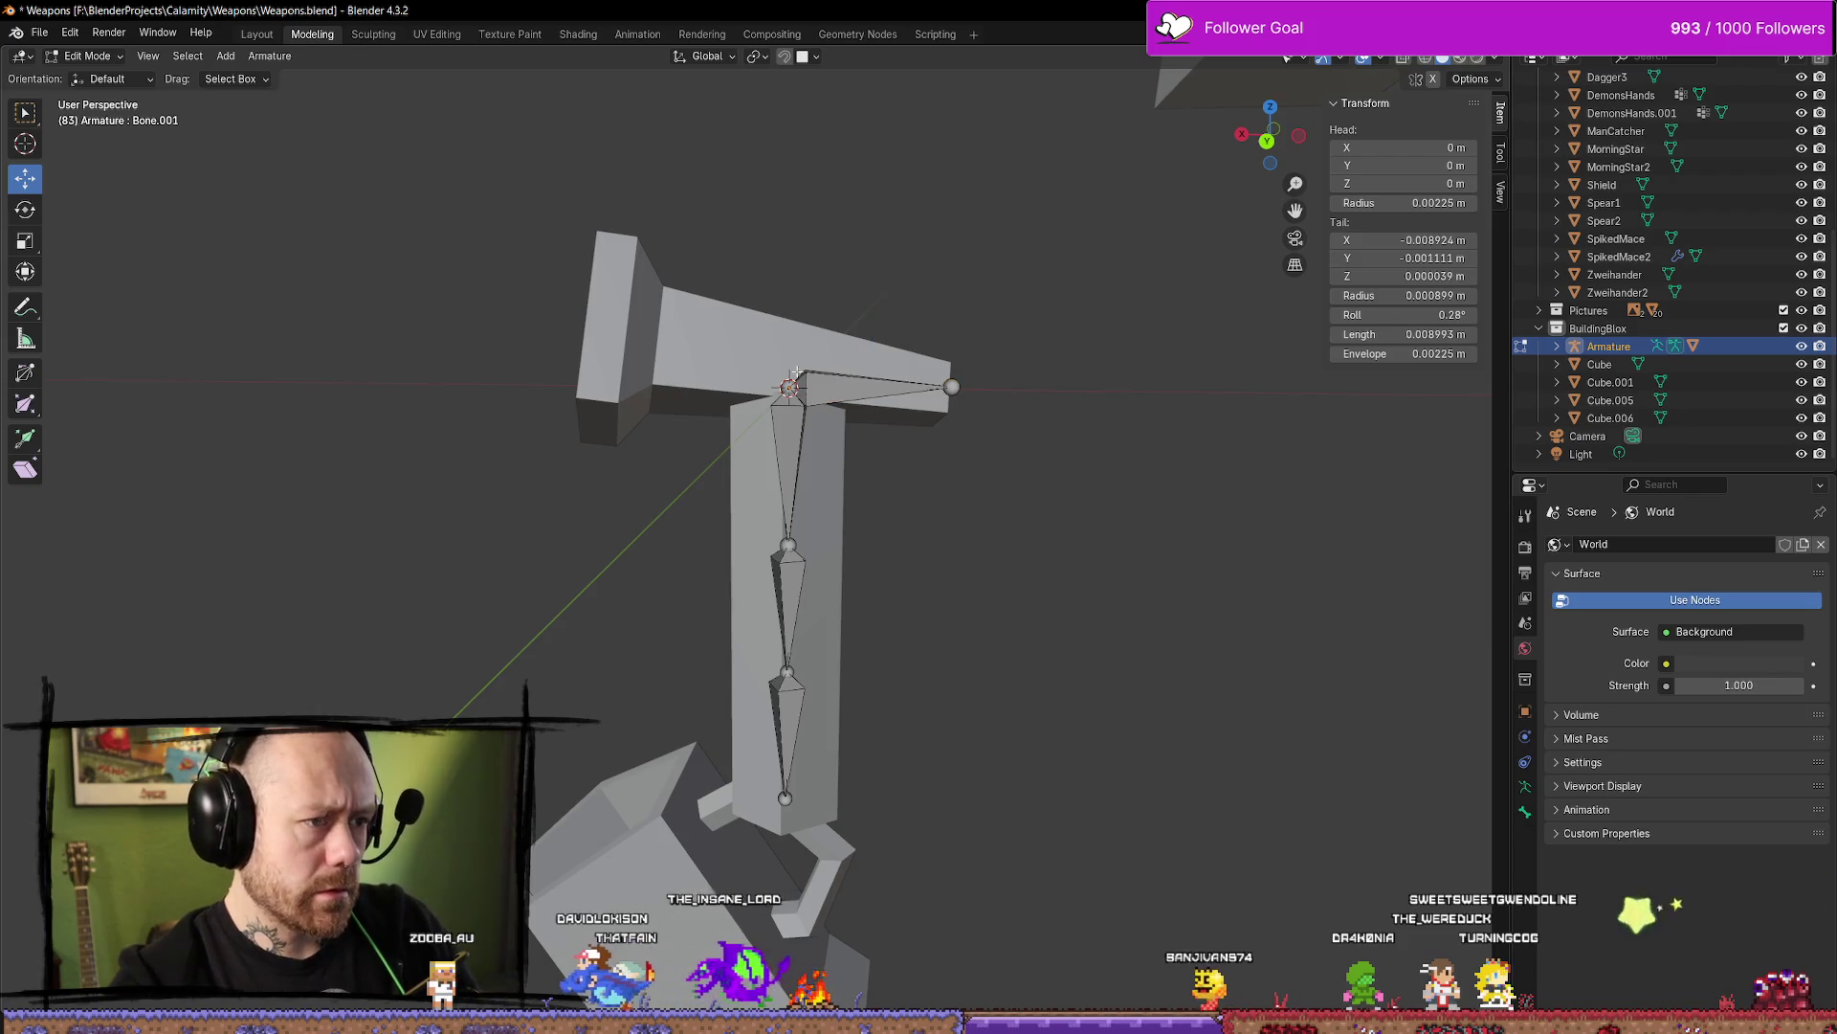
With the Rotate tool in Pose Mode, tilt the crossbar bone about the centre joint again
{"action": "left_click", "coordinate": [26, 209]}
{"action": "left_click", "coordinate": [86, 55]}
{"action": "left_click", "coordinate": [95, 115]}
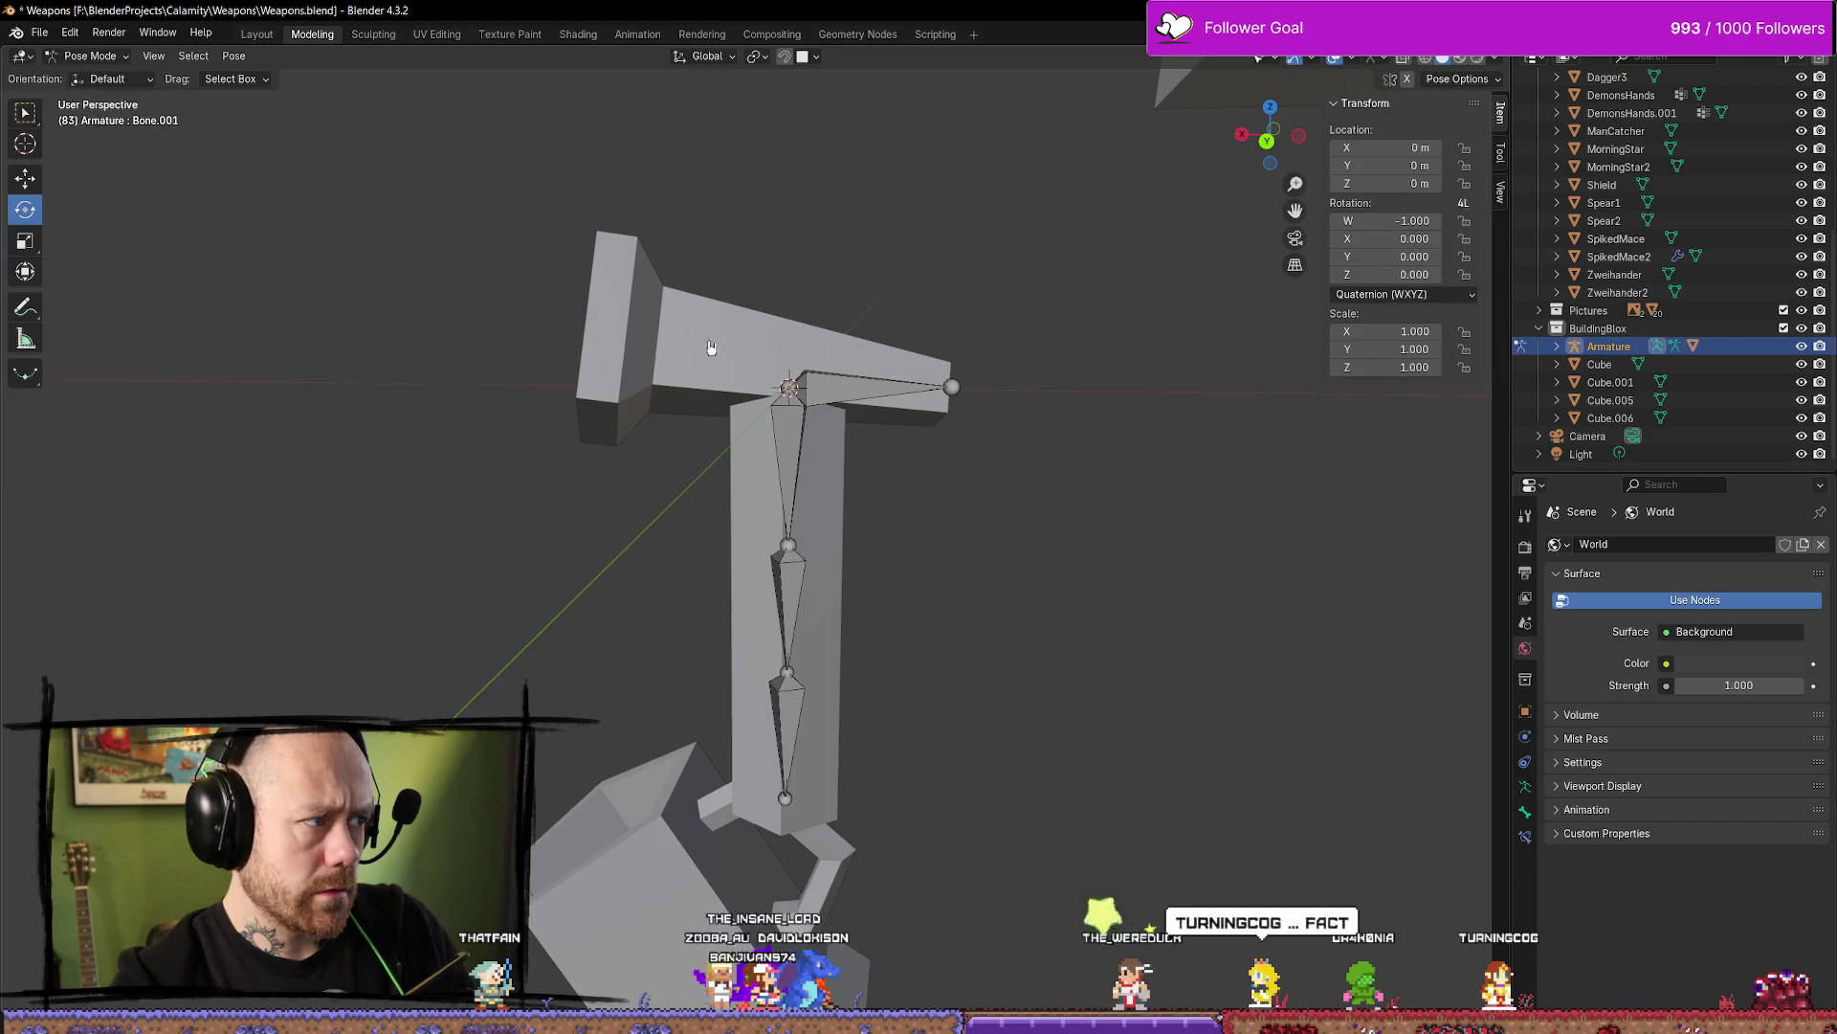
{"action": "mouse_move", "coordinate": [842, 378]}
{"action": "left_mouse_down"}
{"action": "mouse_move", "coordinate": [751, 327]}
{"action": "mouse_move", "coordinate": [719, 375]}
{"action": "left_mouse_up"}
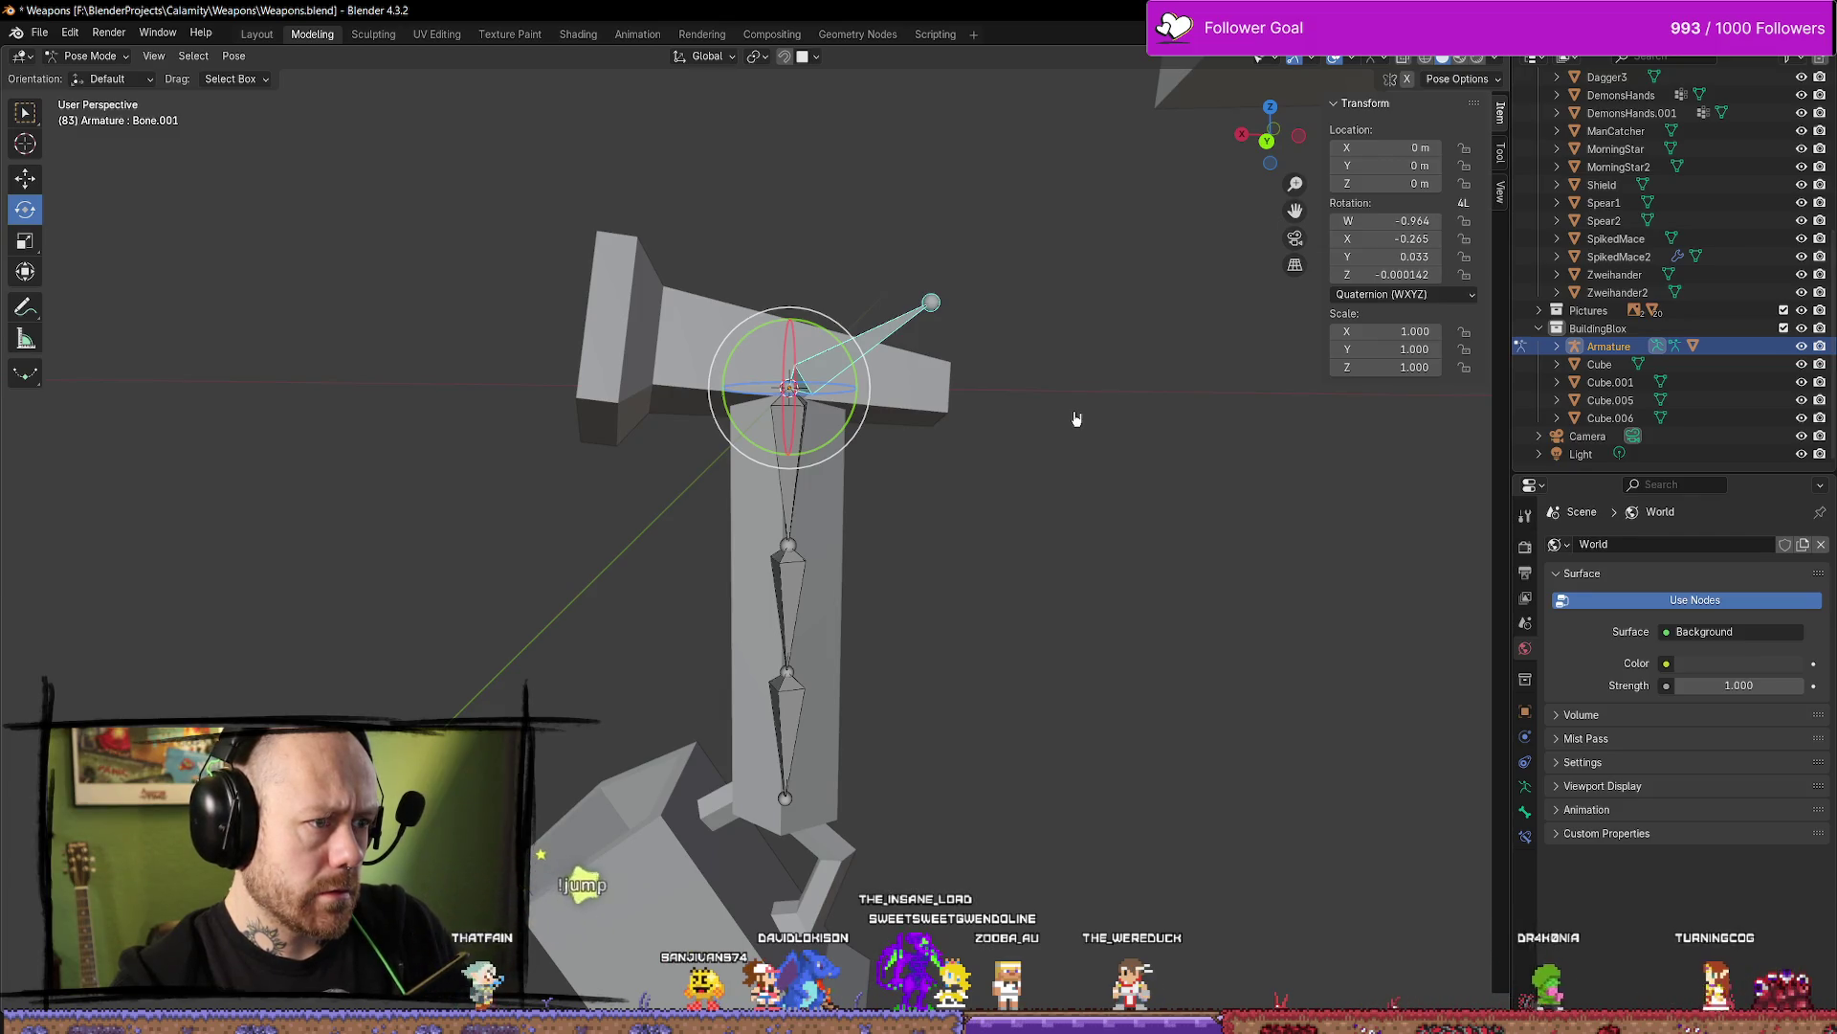
Clear the crossbar bone's rotation, enter Edit Mode and reverse its direction with Alt+F
{"action": "key", "text": "alt+r"}
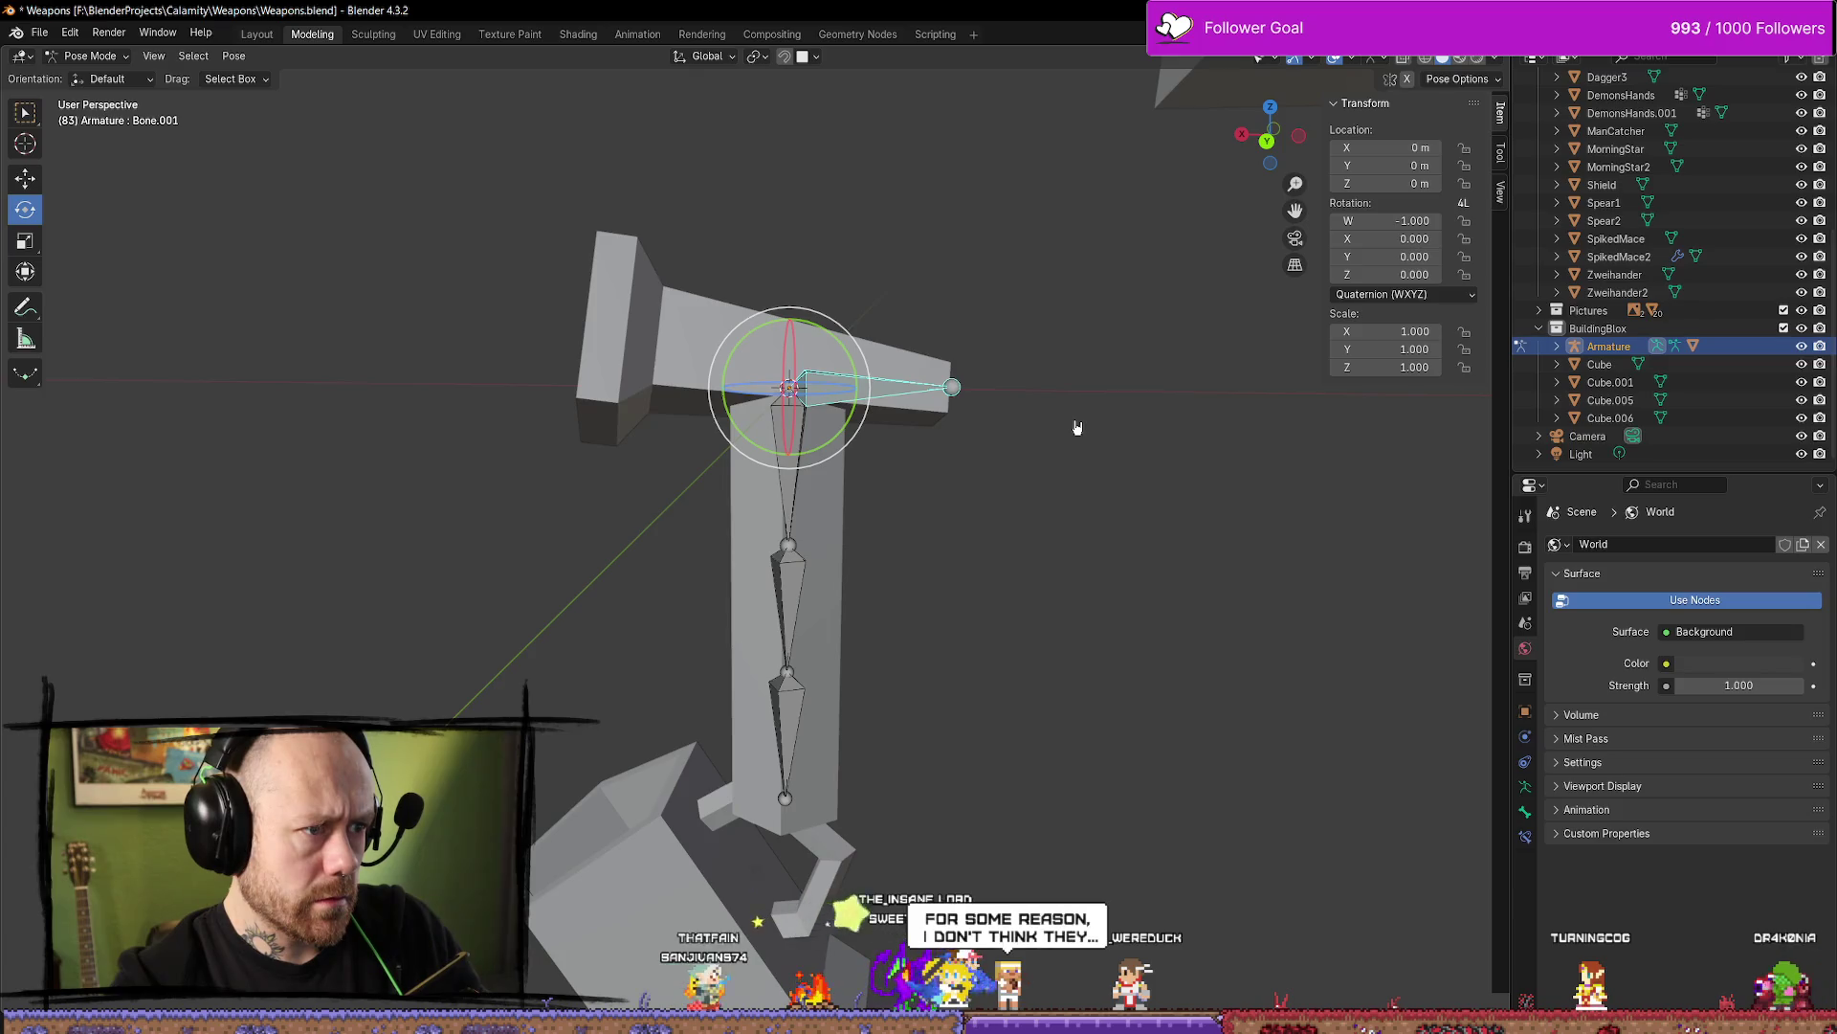
{"action": "left_click", "coordinate": [113, 60]}
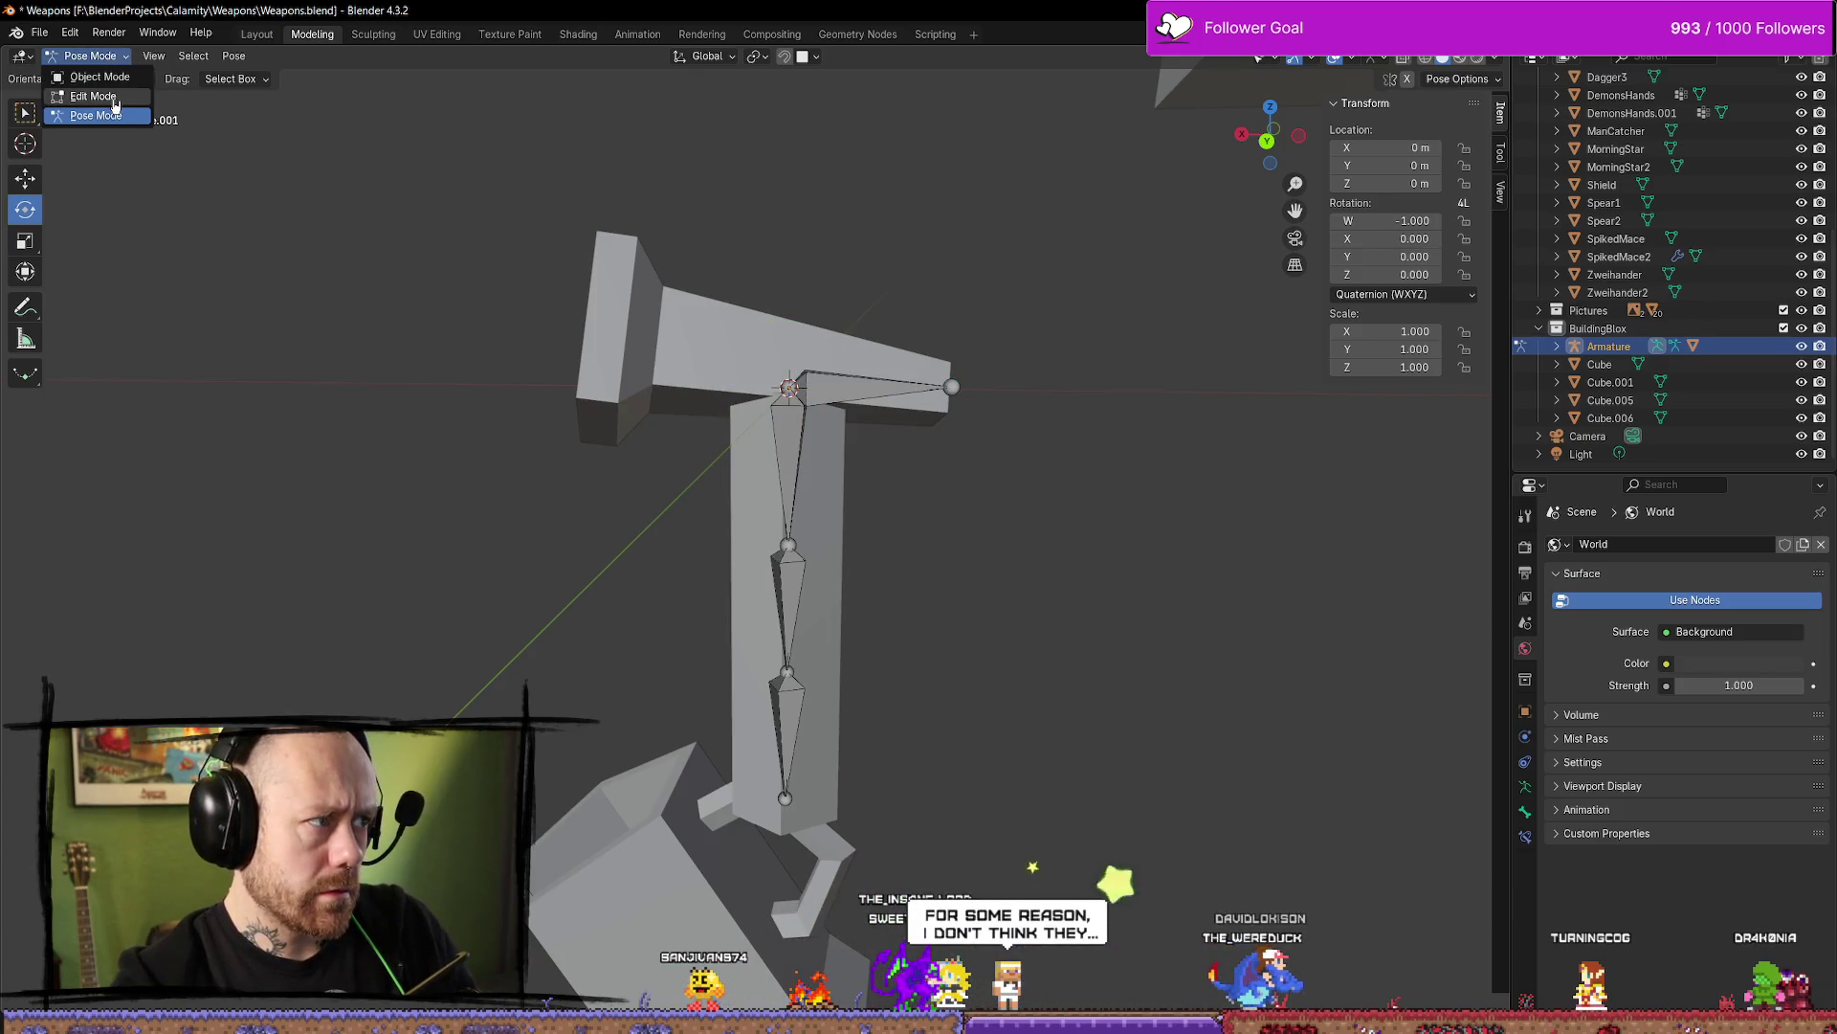
{"action": "left_click", "coordinate": [91, 95]}
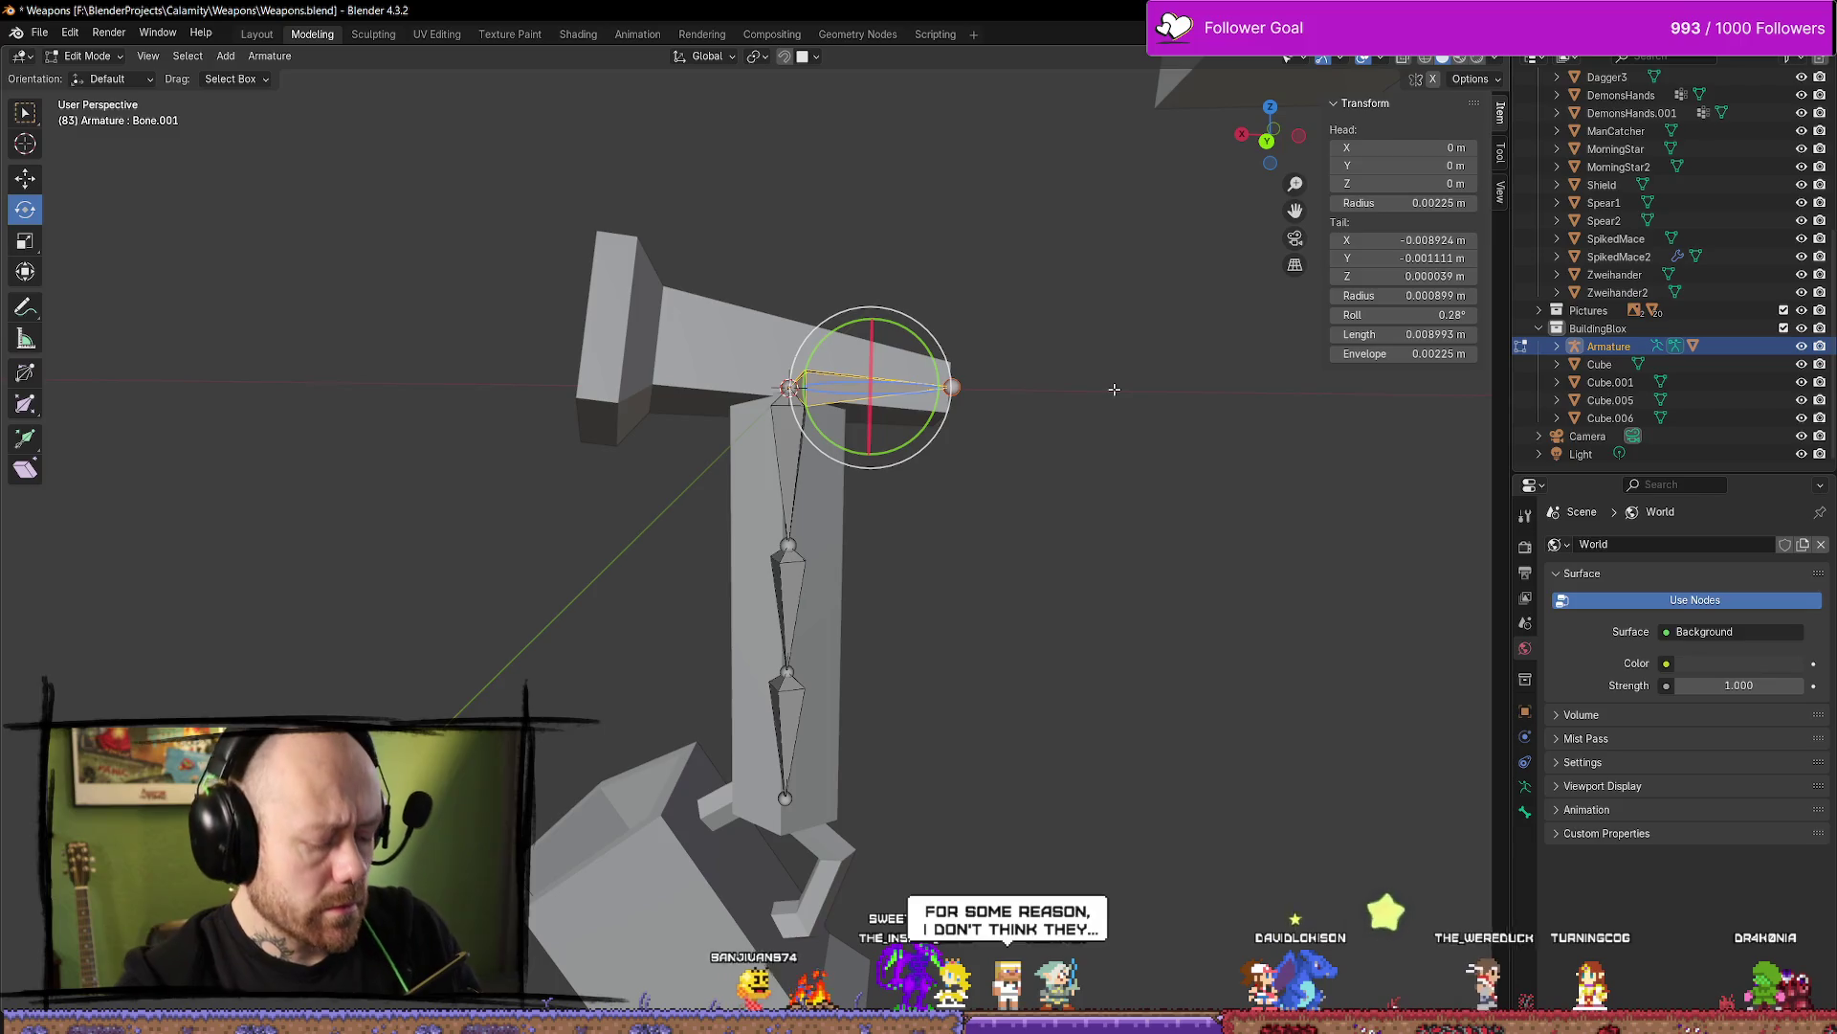
{"action": "key", "text": "alt+f"}
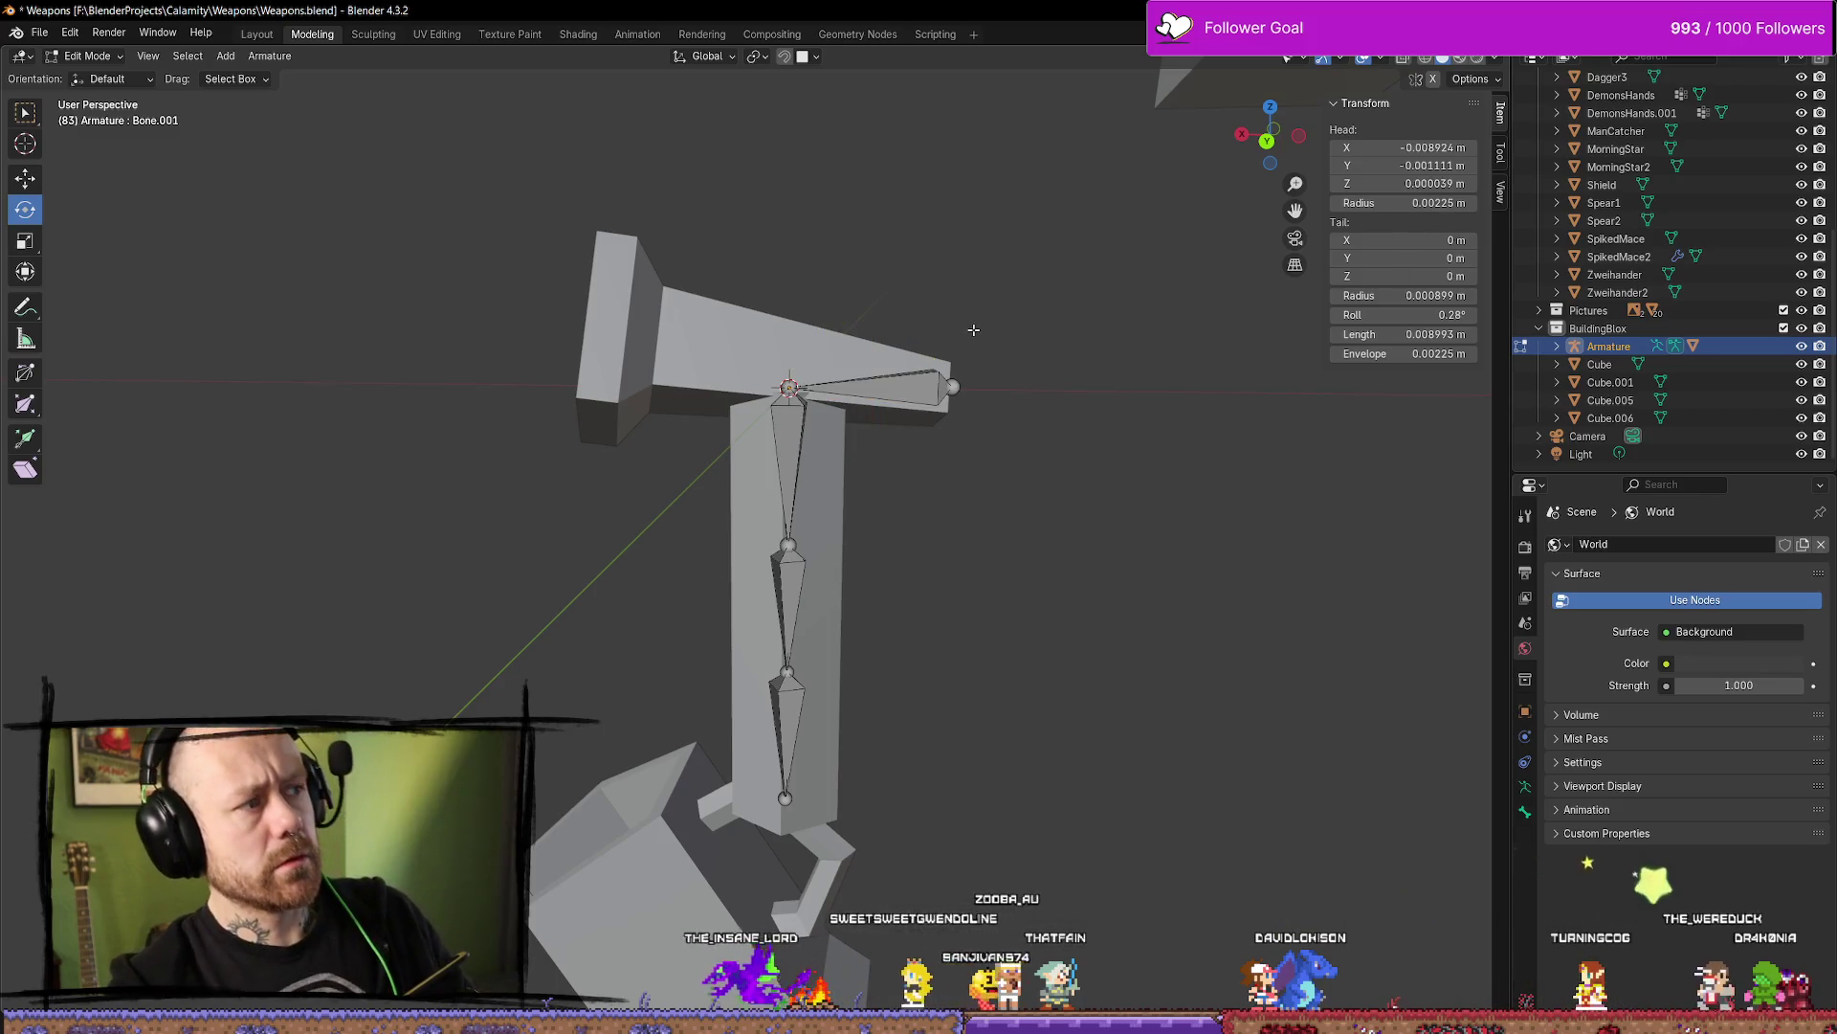
{"action": "mouse_move", "coordinate": [1018, 315]}
{"action": "middle_mouse_down"}
{"action": "mouse_move", "coordinate": [985, 340]}
{"action": "mouse_move", "coordinate": [880, 328]}
{"action": "mouse_move", "coordinate": [997, 312]}
{"action": "middle_mouse_up"}
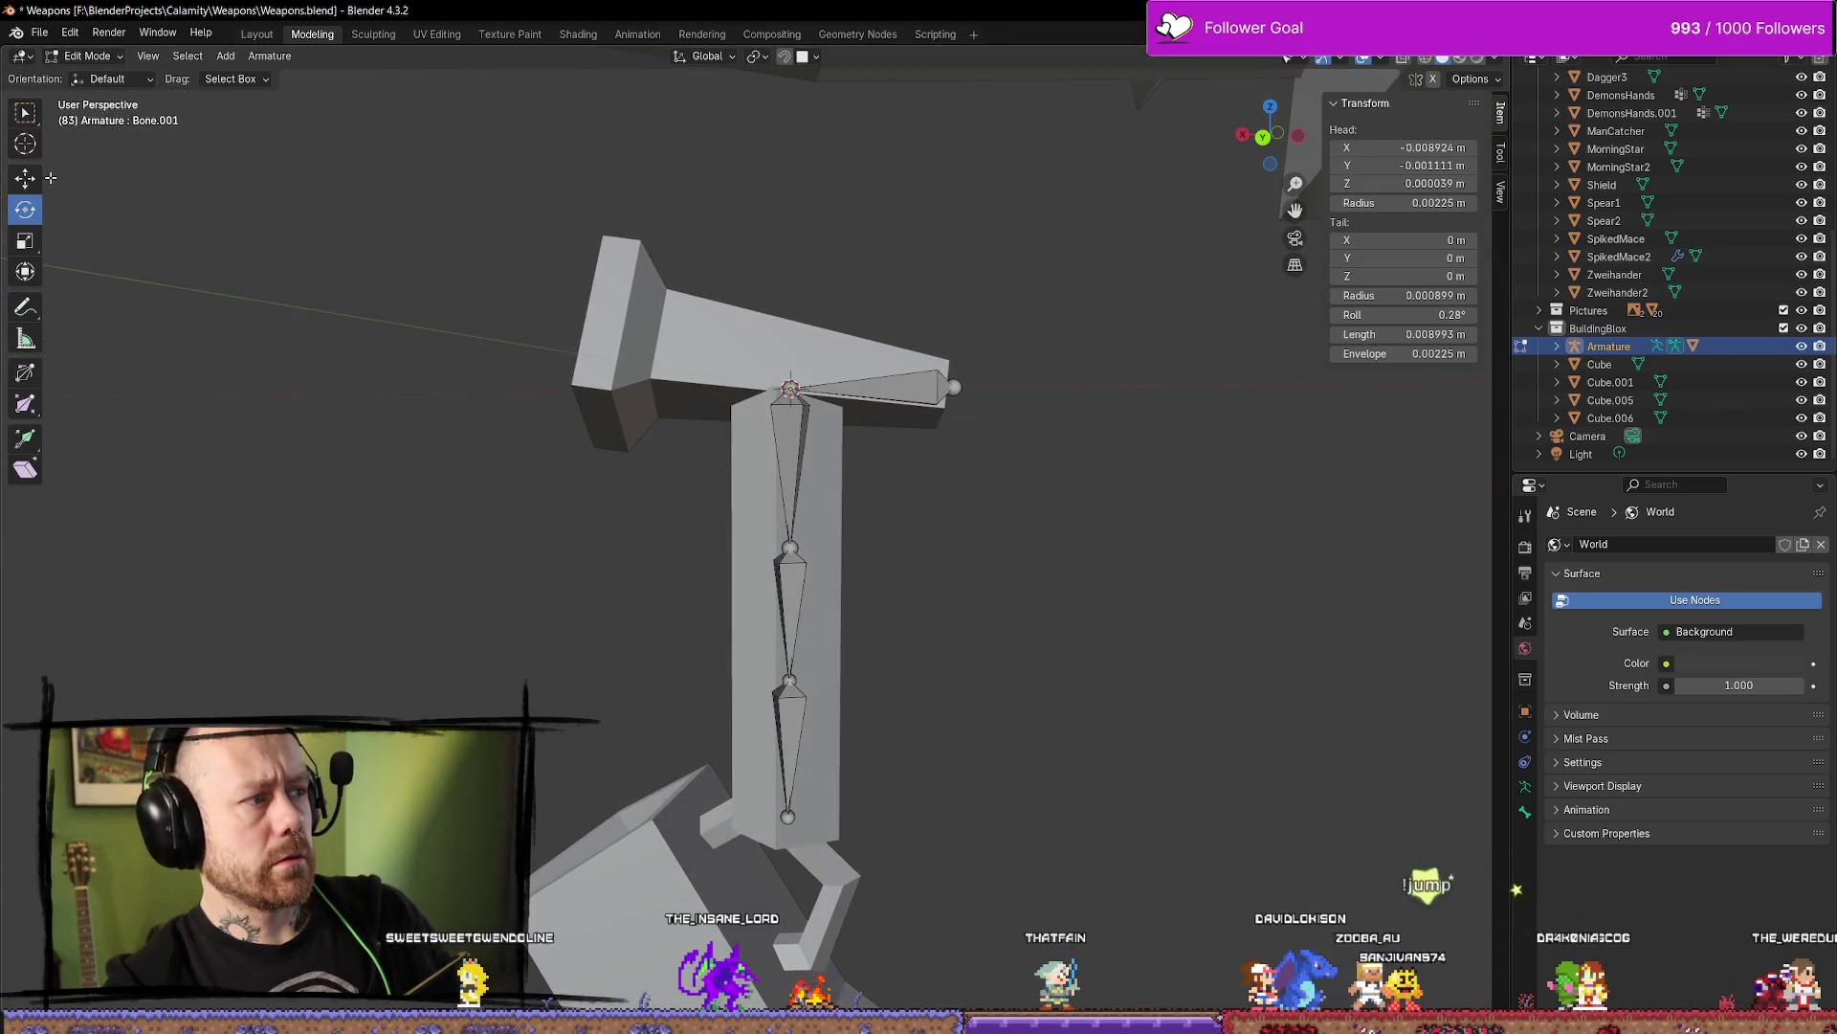
{"action": "key", "text": "shift+space"}
{"action": "key", "text": "g"}
Try raising the upright's top bone and cancel, then select Bone.001 and Tab back to Object Mode
{"action": "left_click", "coordinate": [781, 478]}
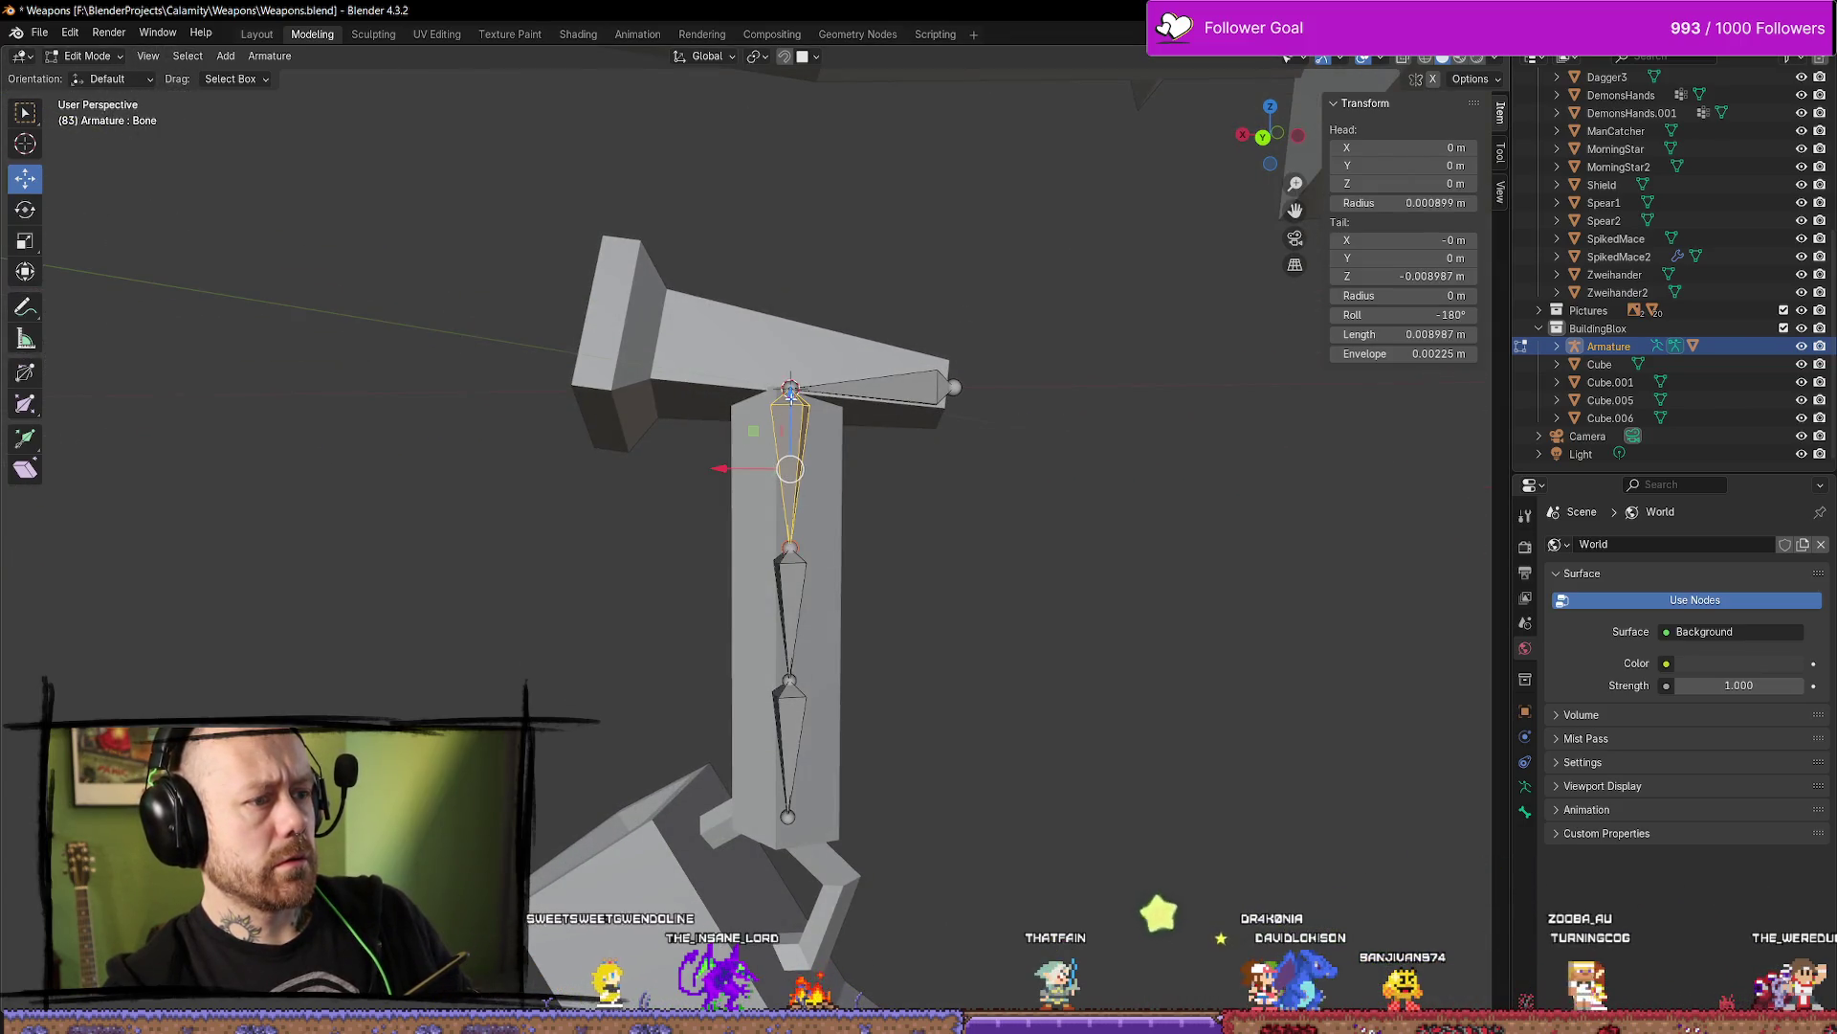
{"action": "left_click_drag", "start_coordinate": [790, 387], "coordinate": [790, 340]}
{"action": "key", "text": "Escape"}
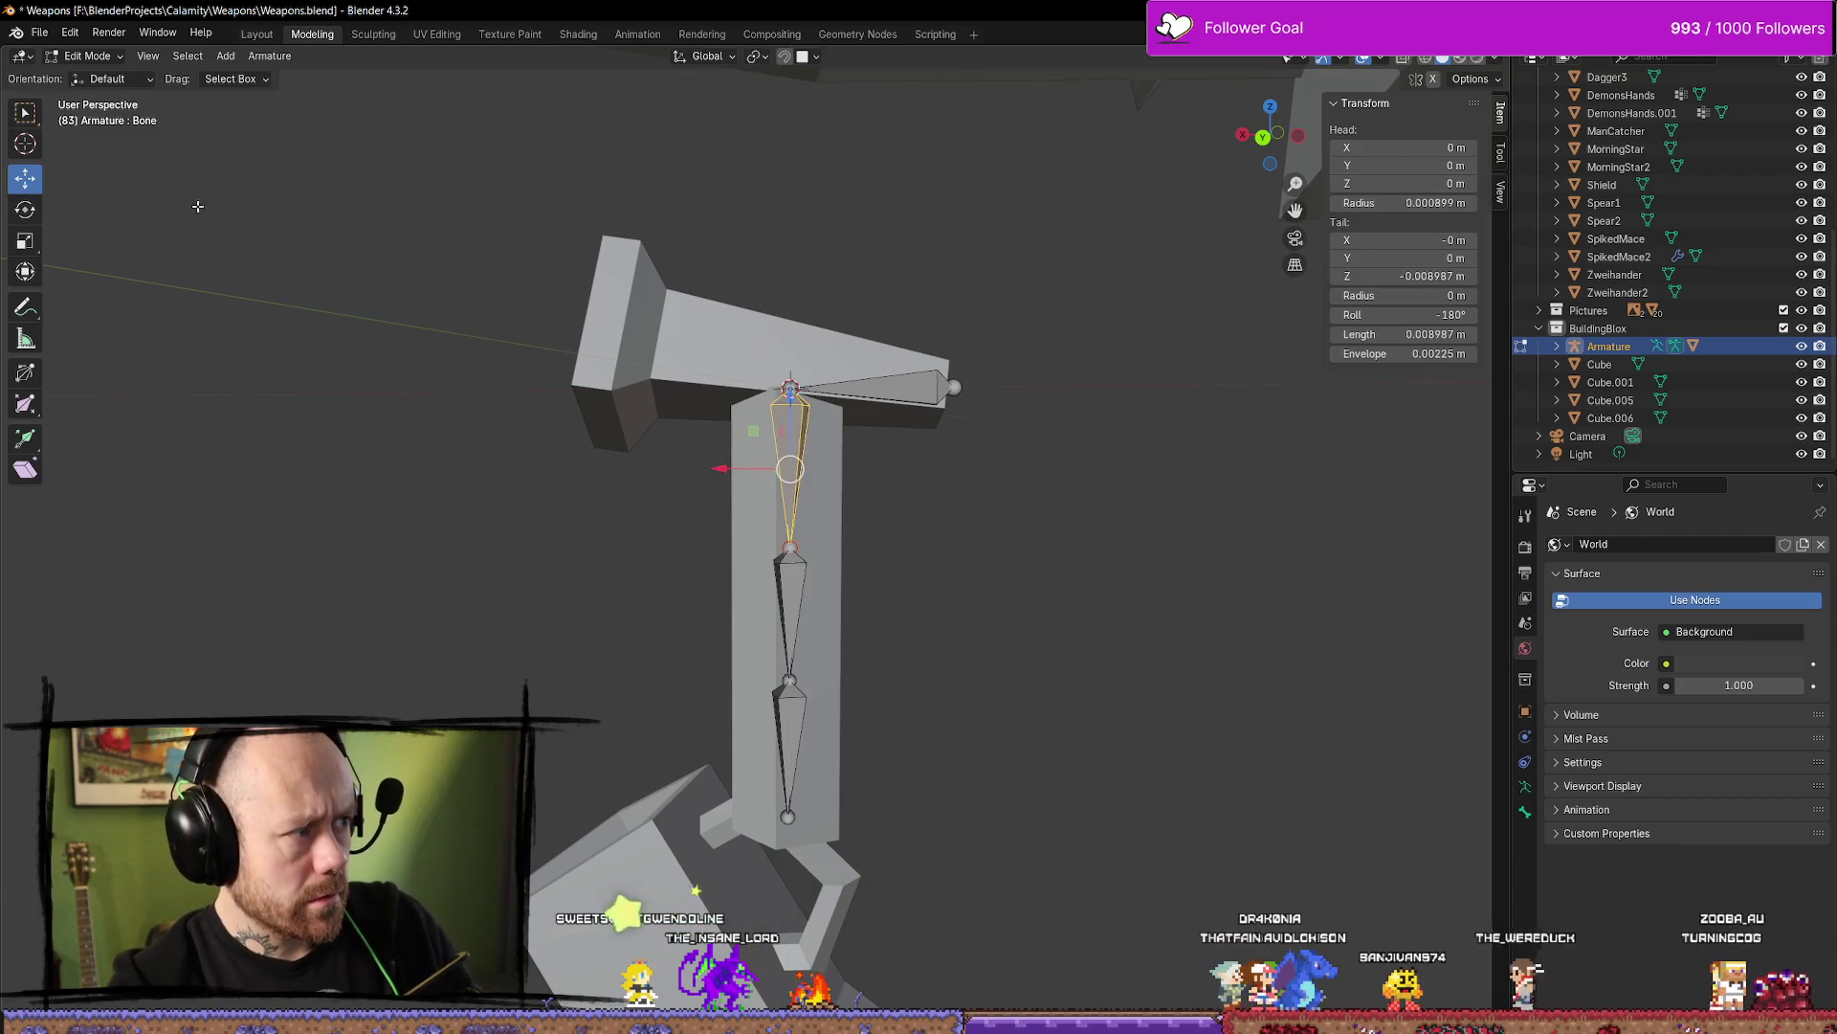
{"action": "left_click", "coordinate": [871, 387]}
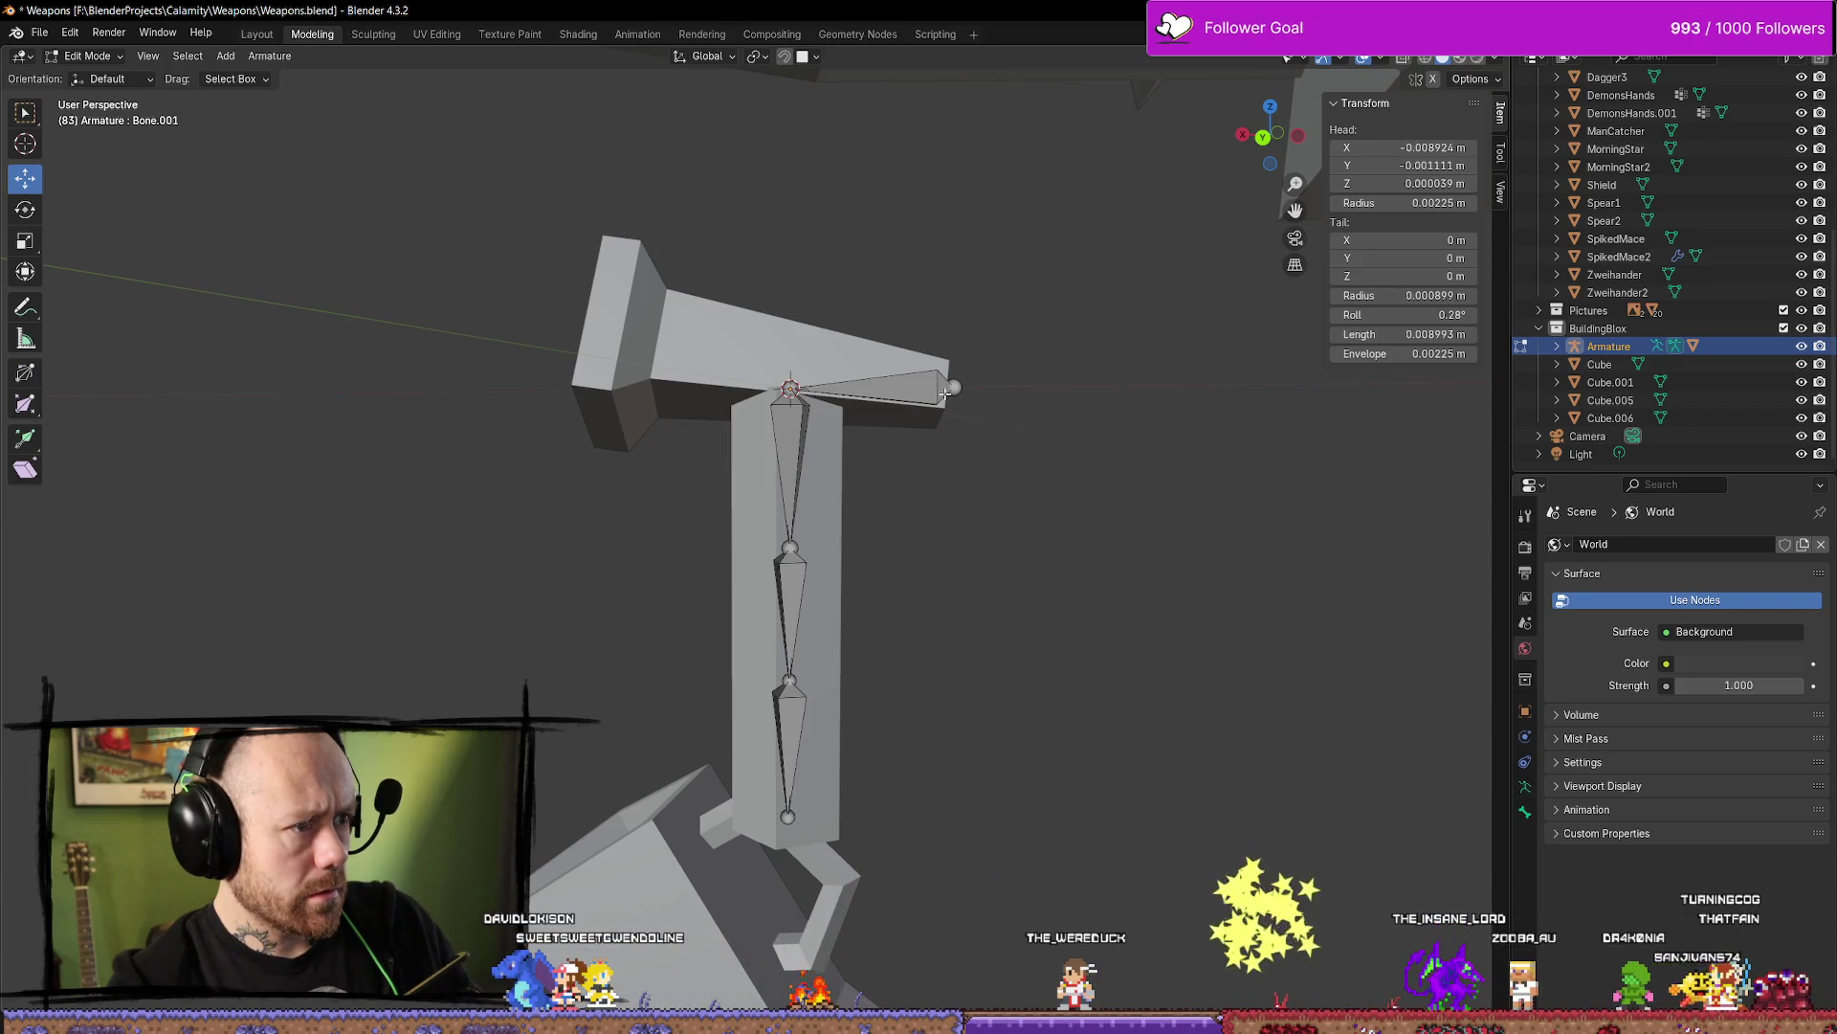
{"action": "middle_click_drag", "start_coordinate": [980, 319], "coordinate": [1066, 339]}
{"action": "key", "text": "Tab"}
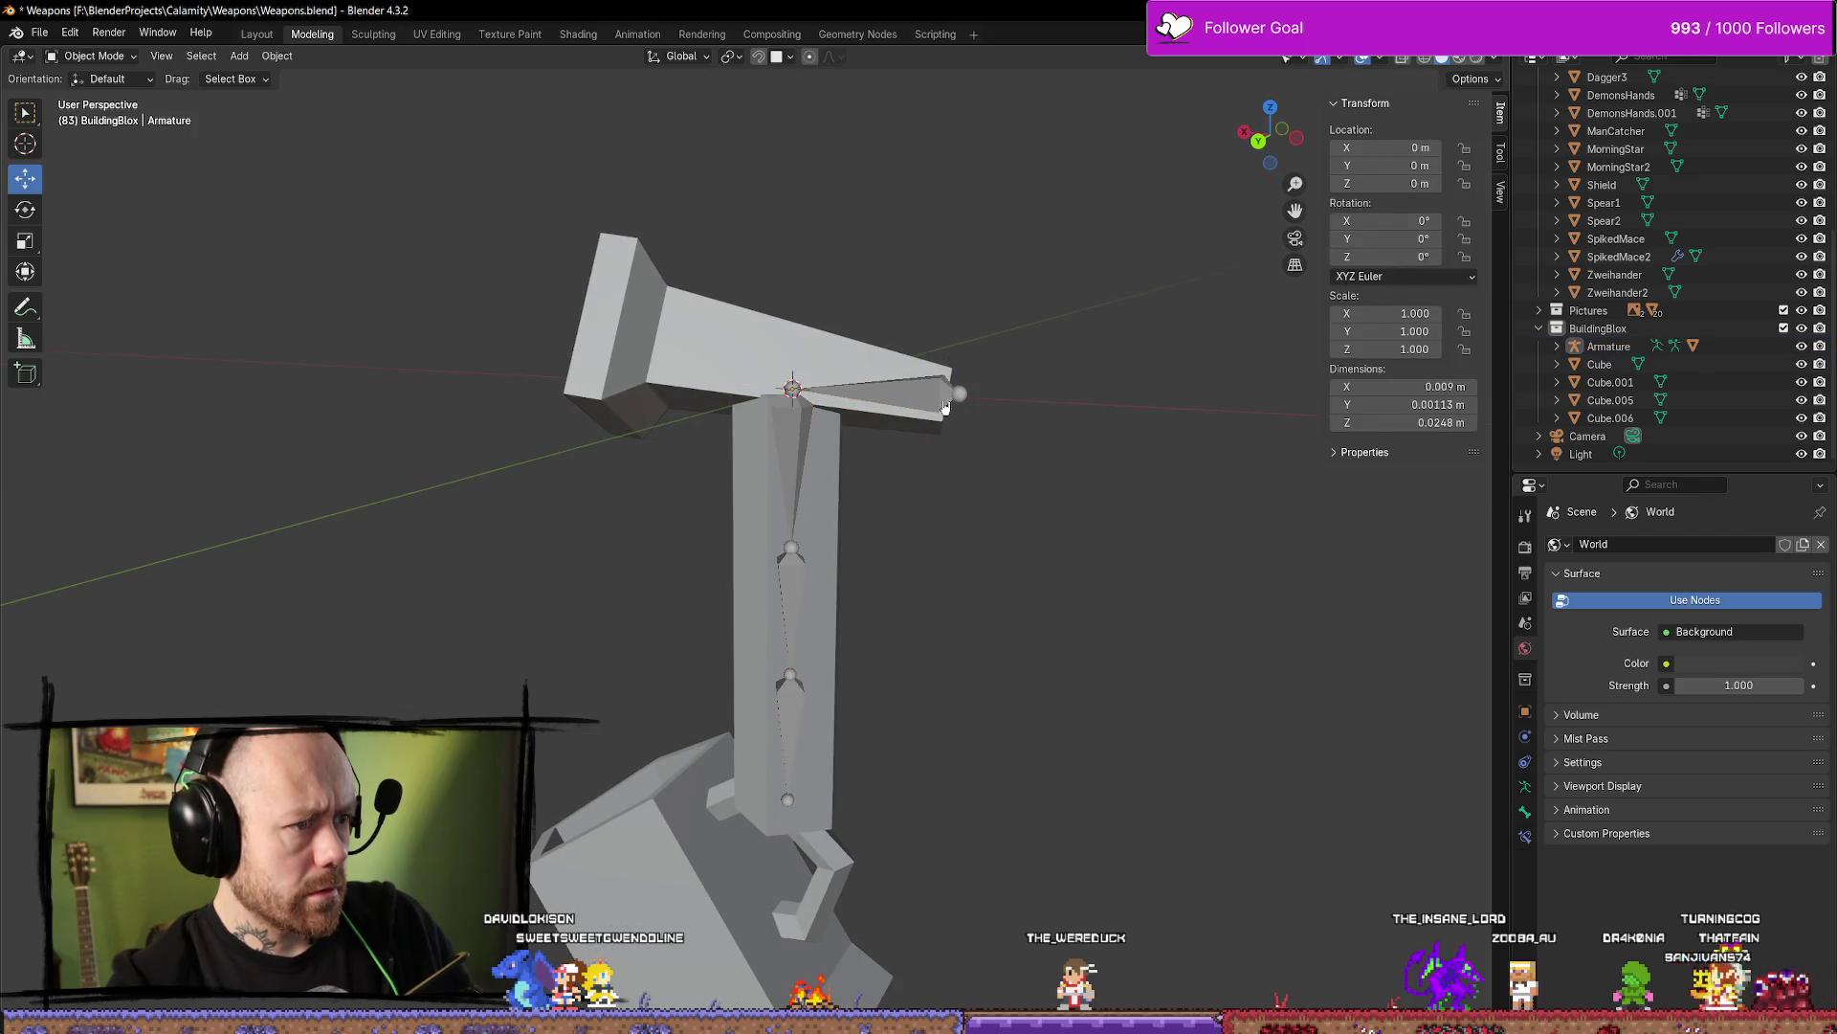
Parent the crossbow mesh to the armature with automatic weights
{"action": "left_click", "coordinate": [945, 407]}
{"action": "mouse_move", "coordinate": [957, 402]}
{"action": "middle_mouse_down"}
{"action": "mouse_move", "coordinate": [1079, 377]}
{"action": "mouse_move", "coordinate": [1027, 389]}
{"action": "mouse_move", "coordinate": [1062, 390]}
{"action": "middle_mouse_up"}
{"action": "left_click", "coordinate": [848, 363], "text": "shift"}
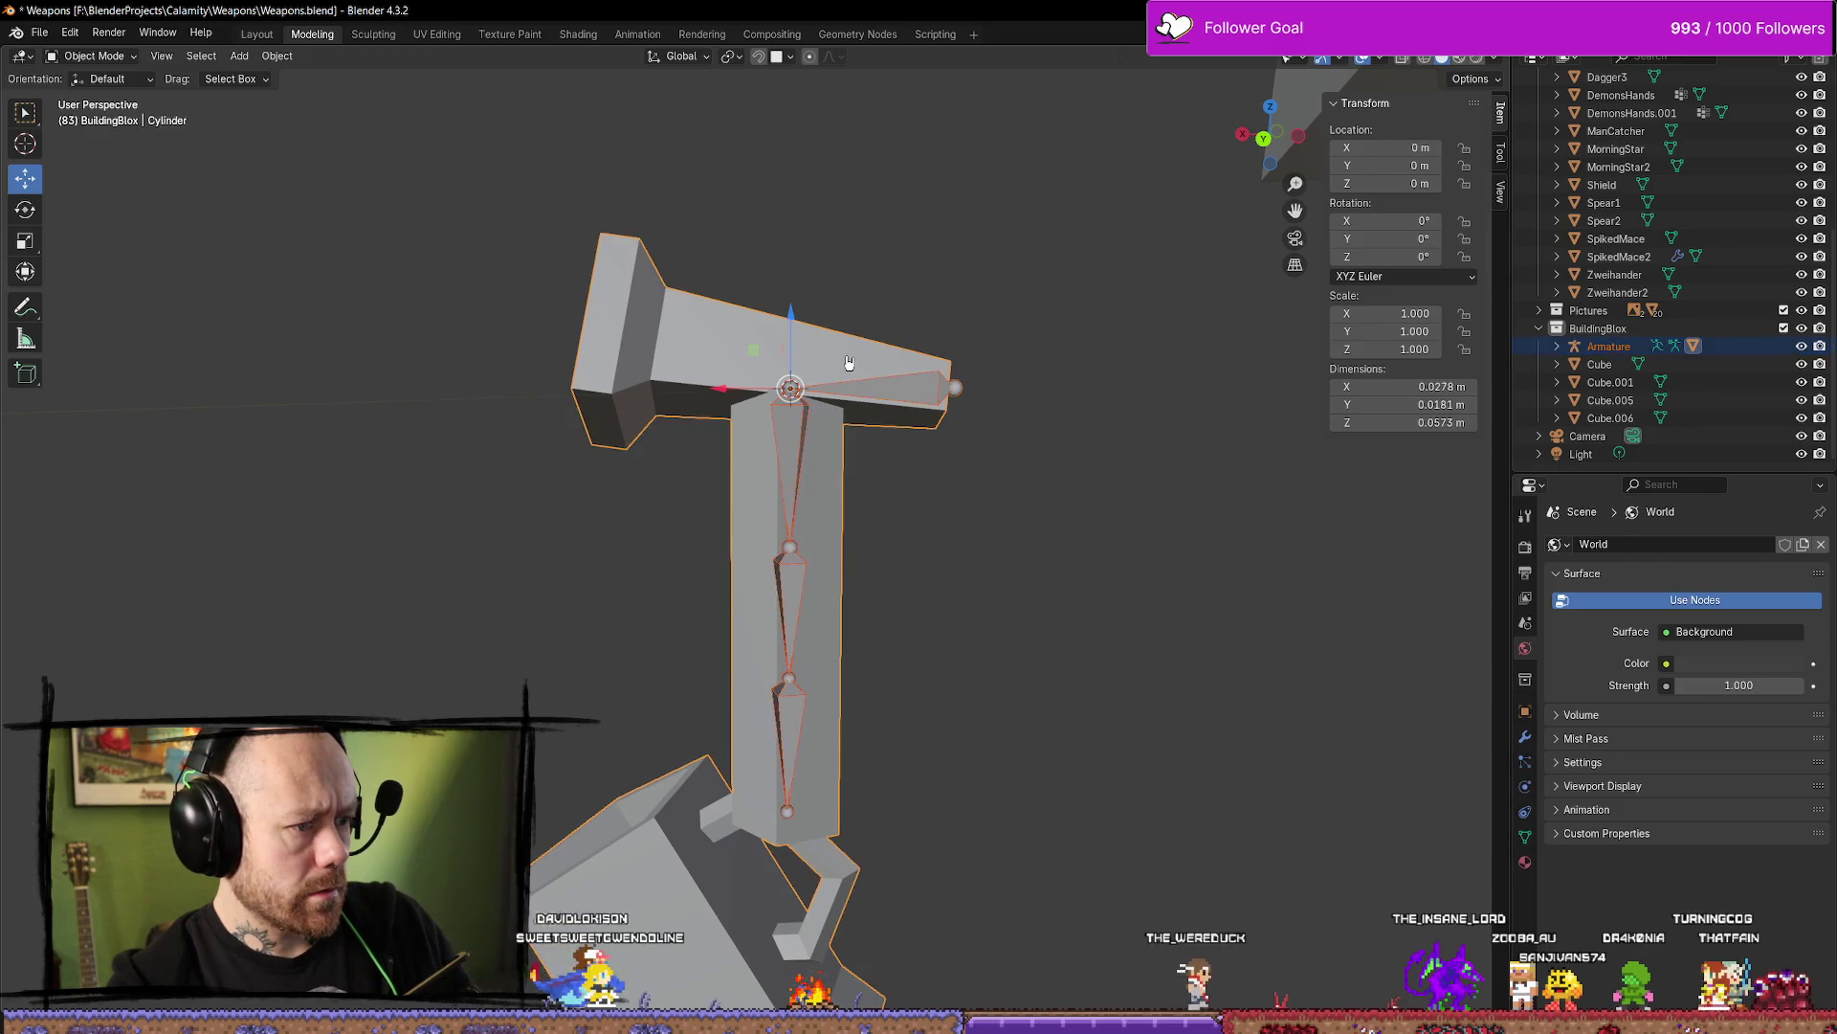
{"action": "right_click", "coordinate": [861, 344]}
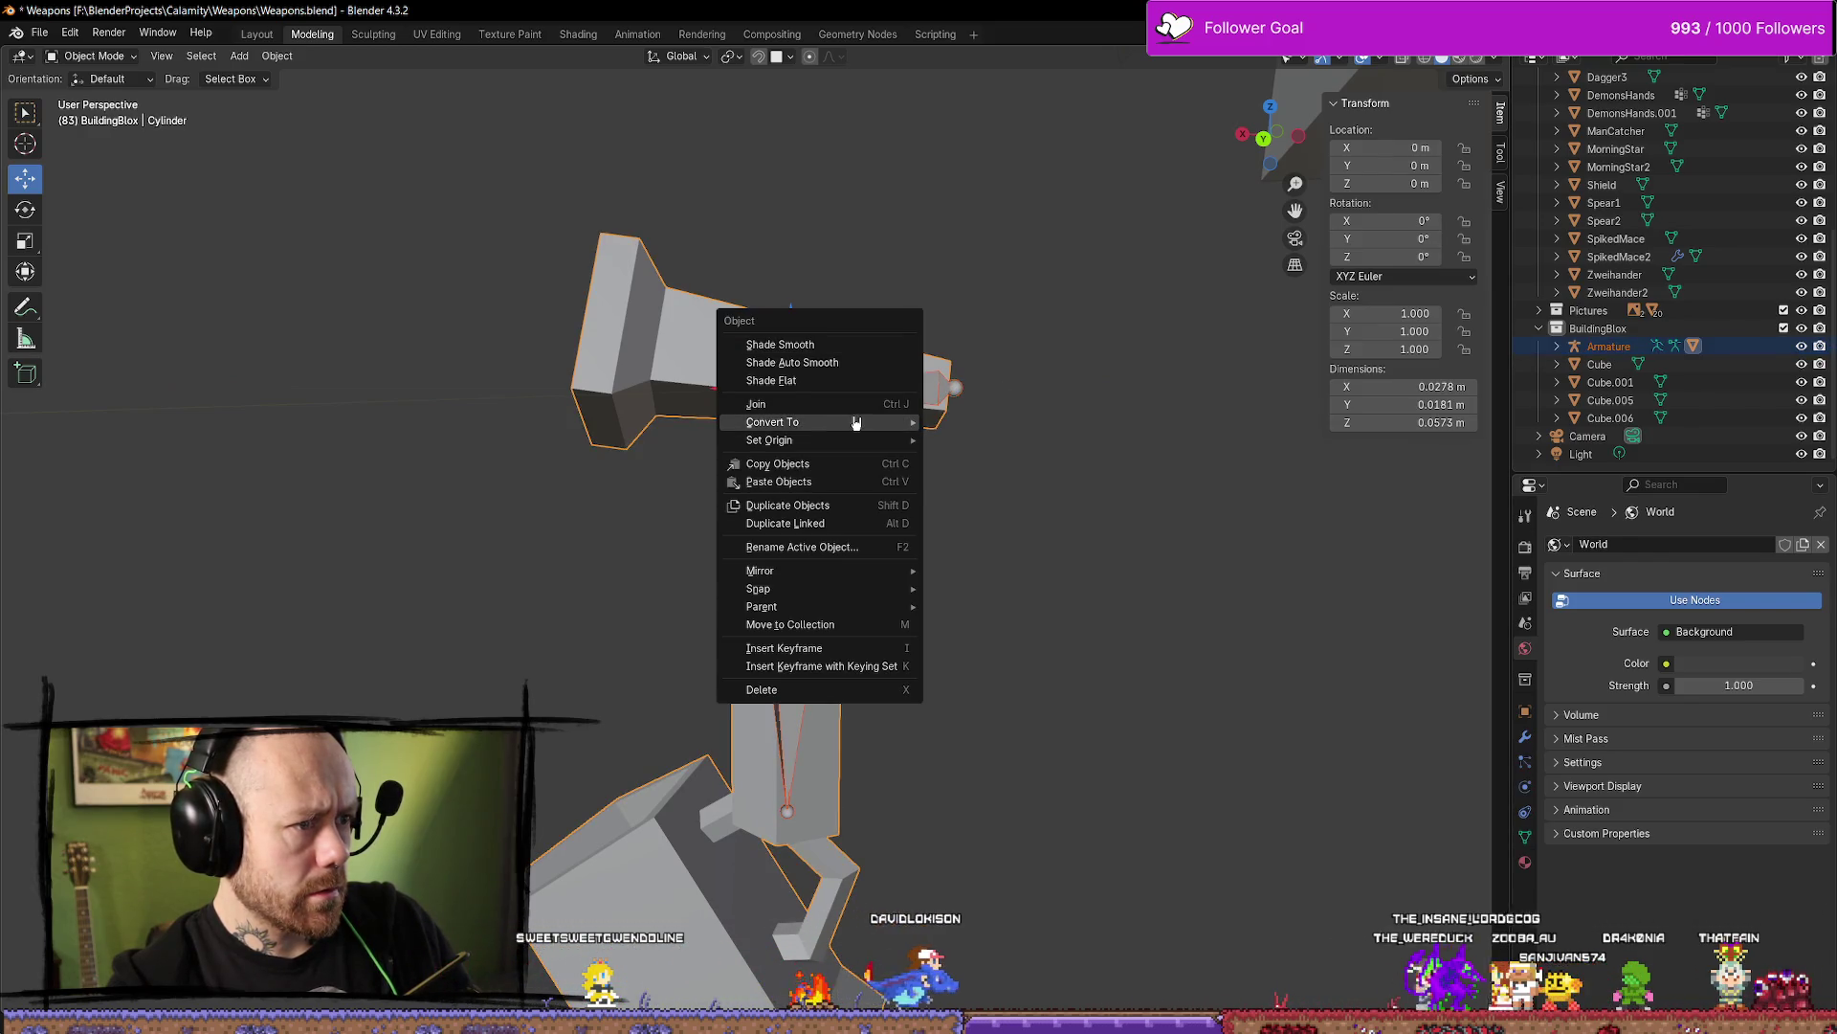
{"action": "mouse_move", "coordinate": [864, 417]}
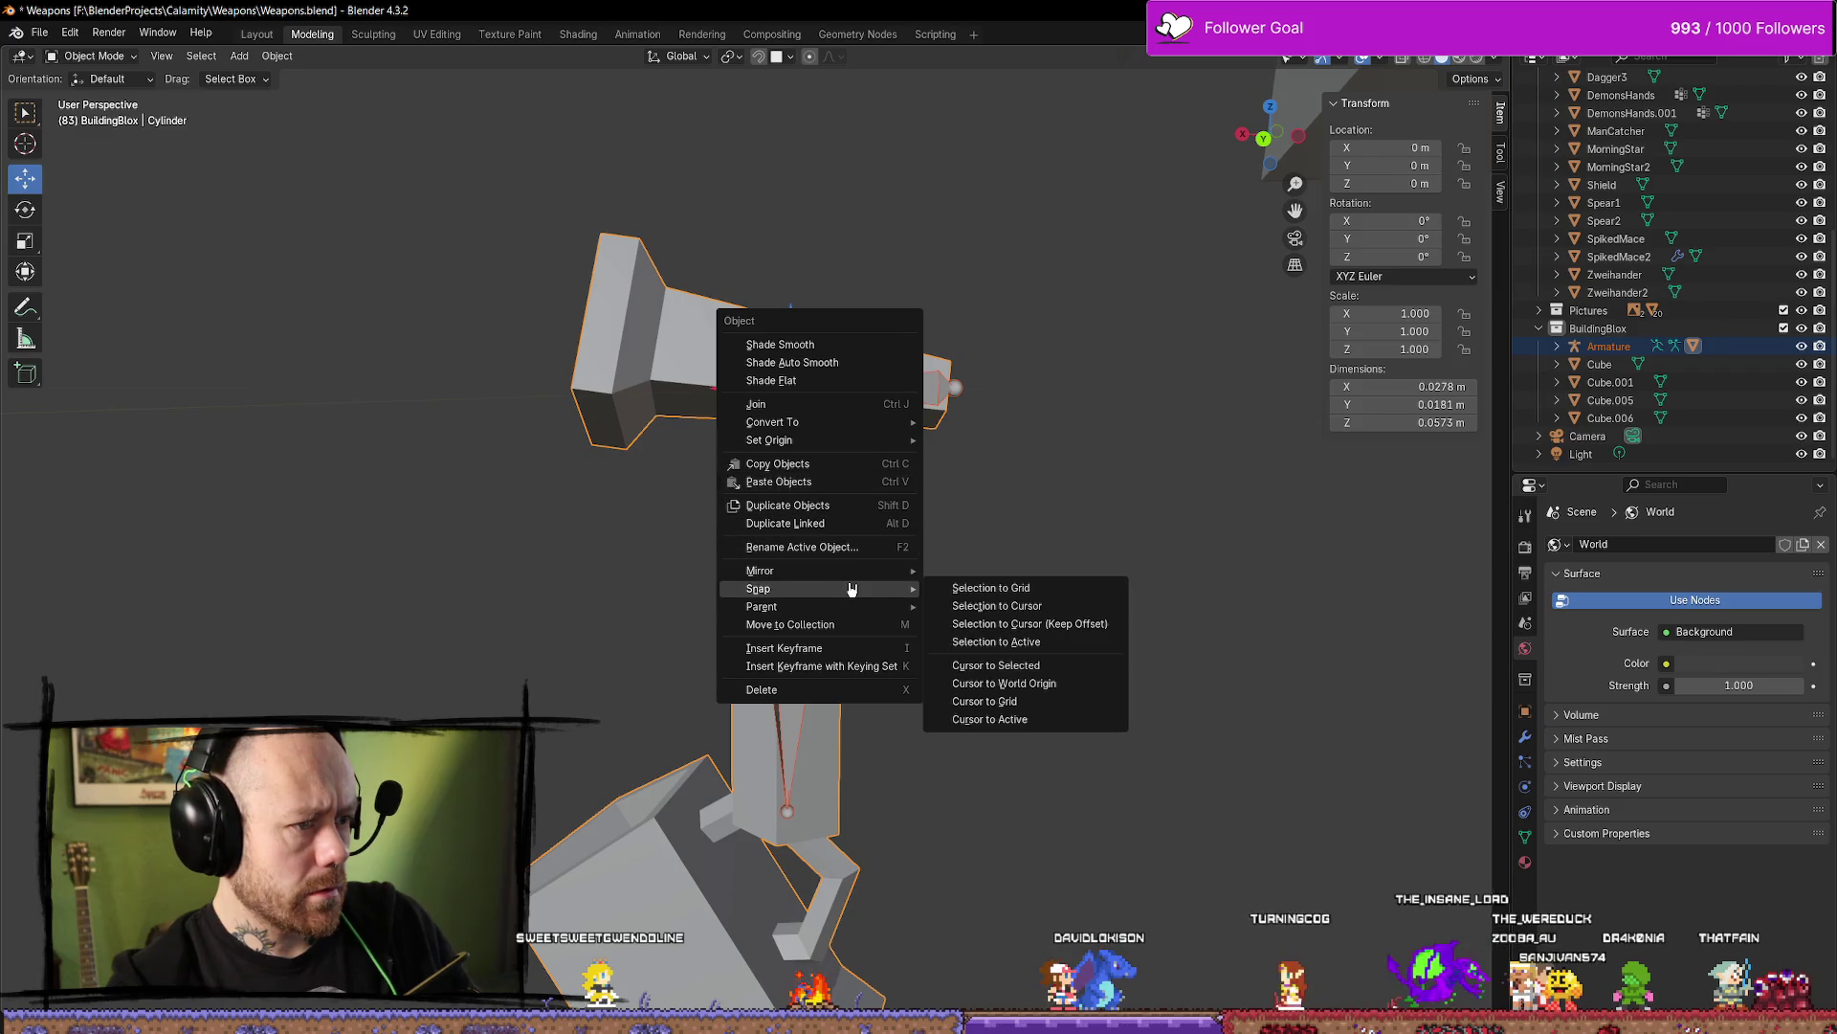
{"action": "mouse_move", "coordinate": [847, 609]}
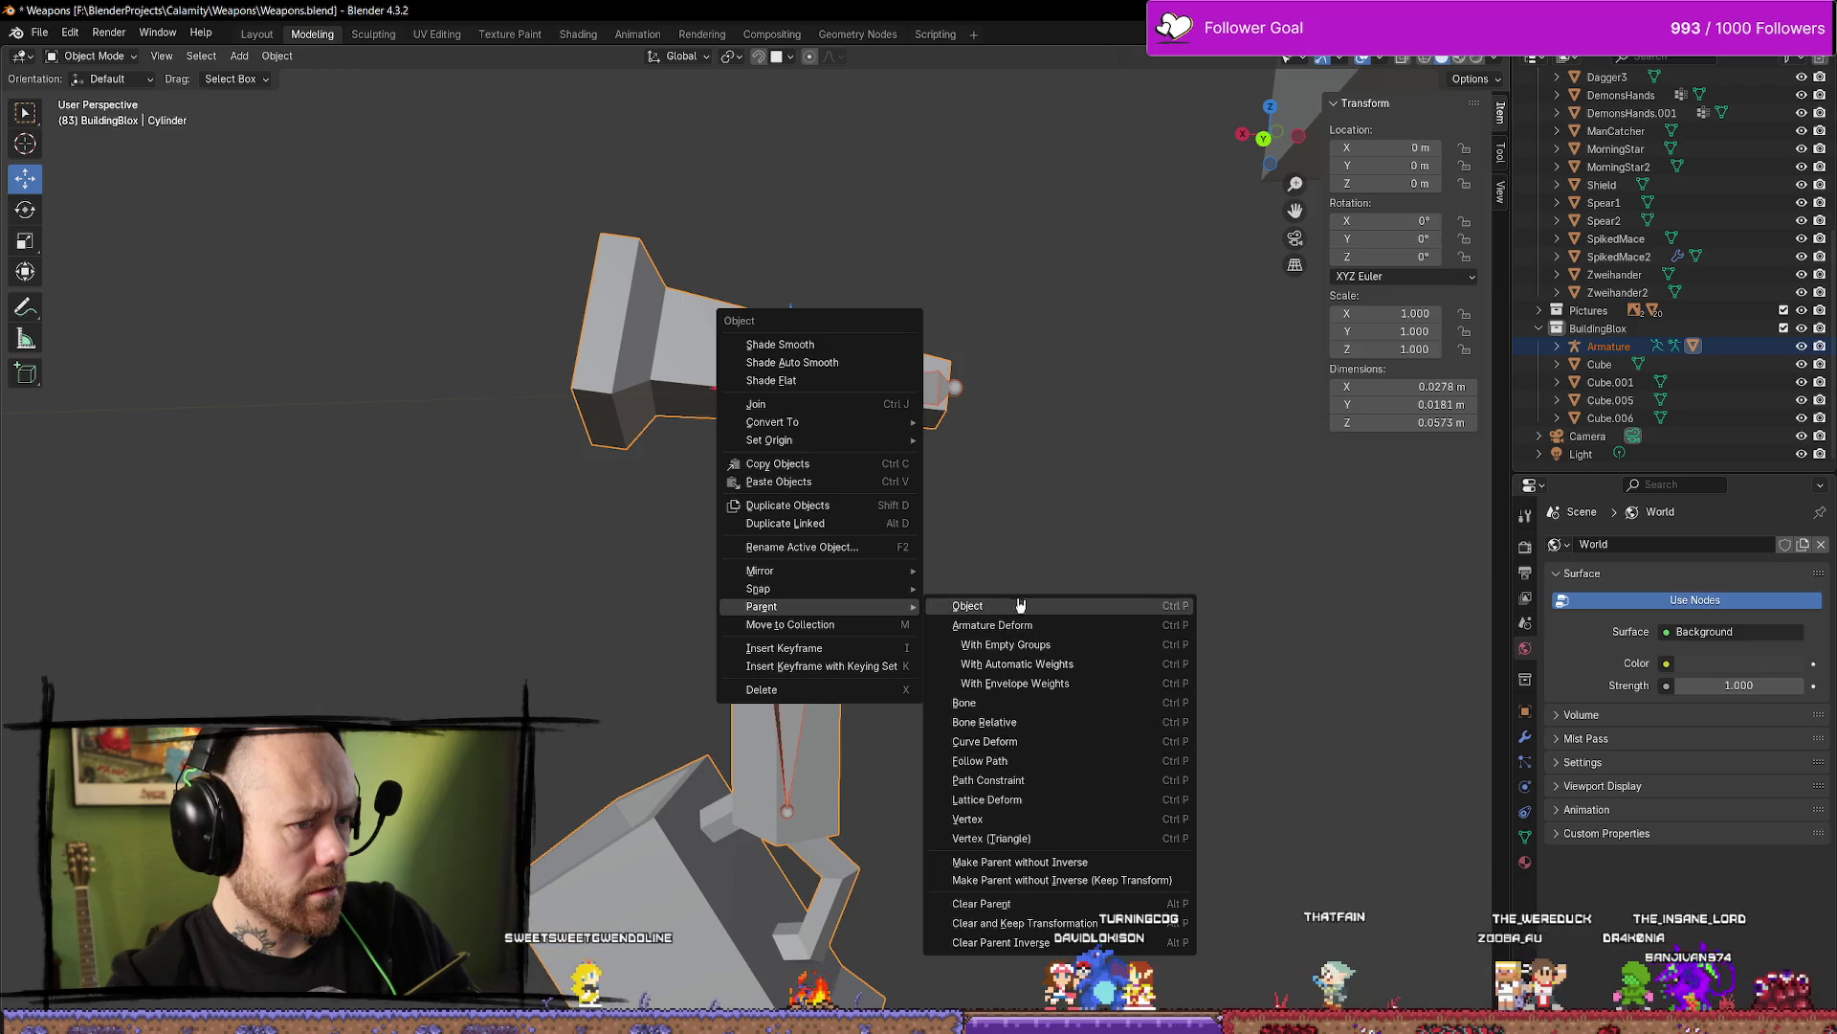
{"action": "left_click", "coordinate": [1068, 665]}
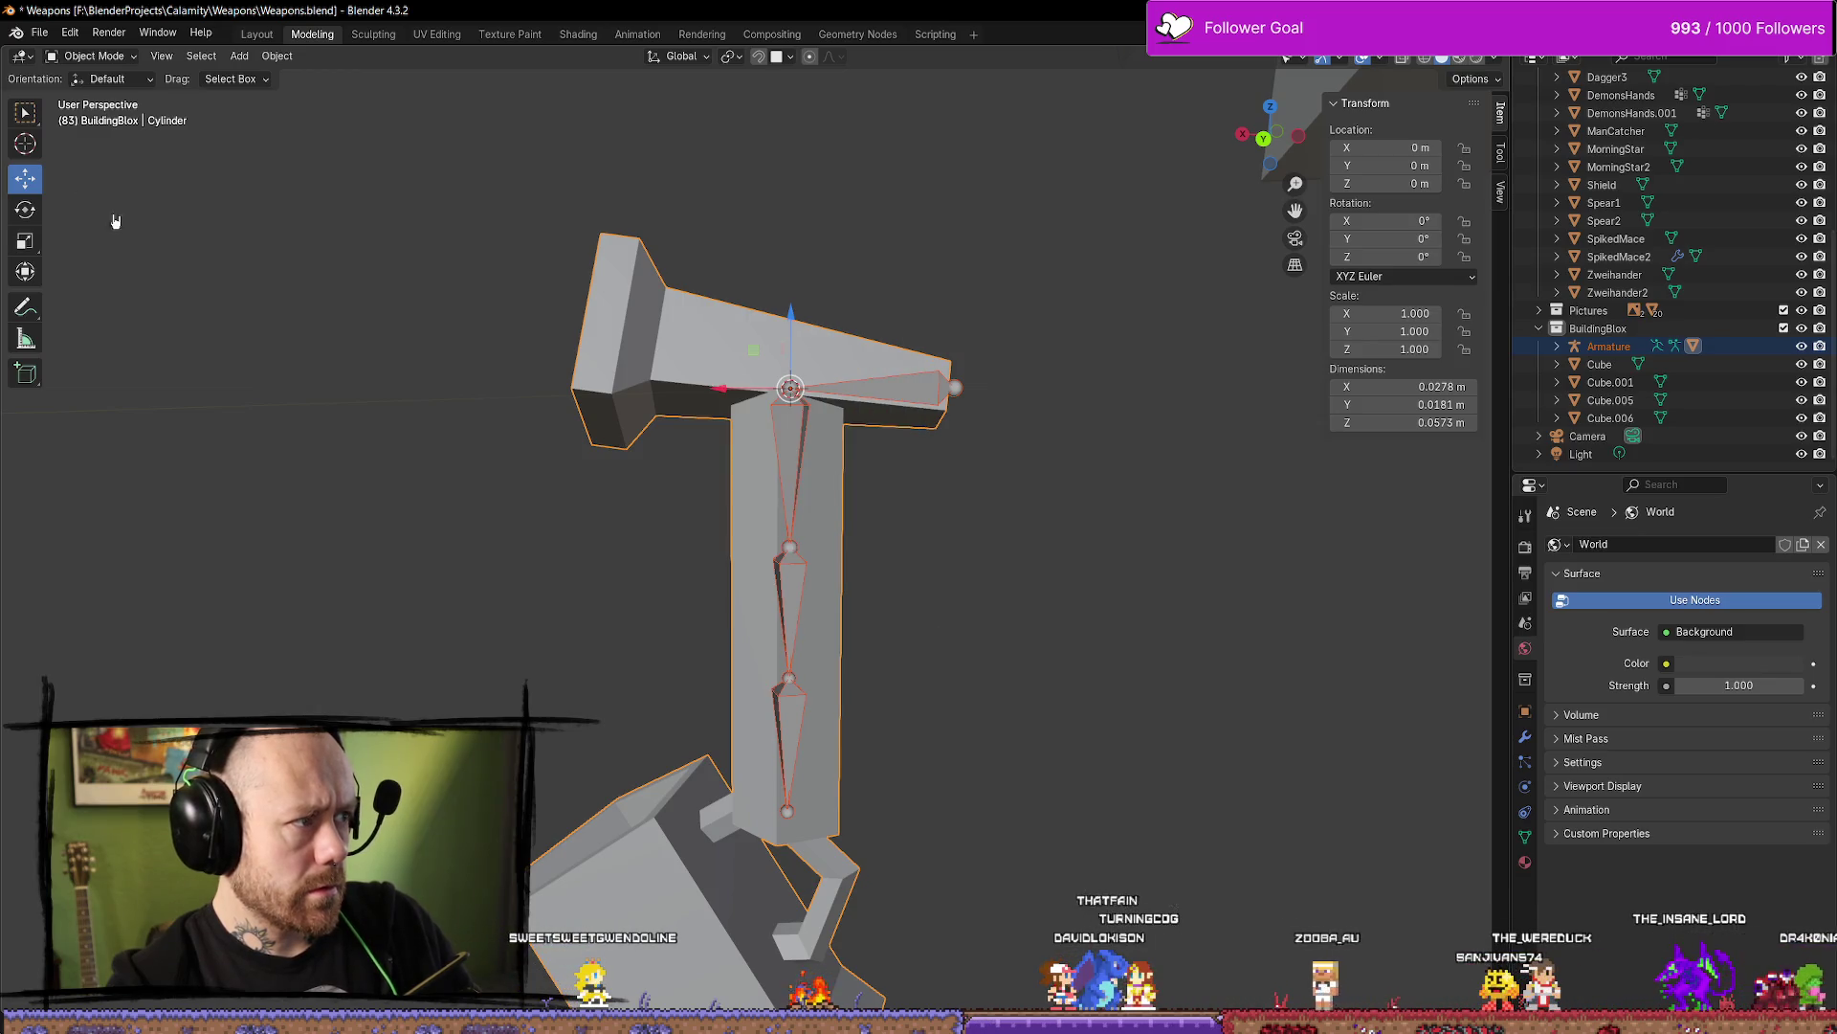
Put the armature in Pose Mode and test-rotate Bone.001 and the vertical bone
{"action": "key", "text": "alt+a"}
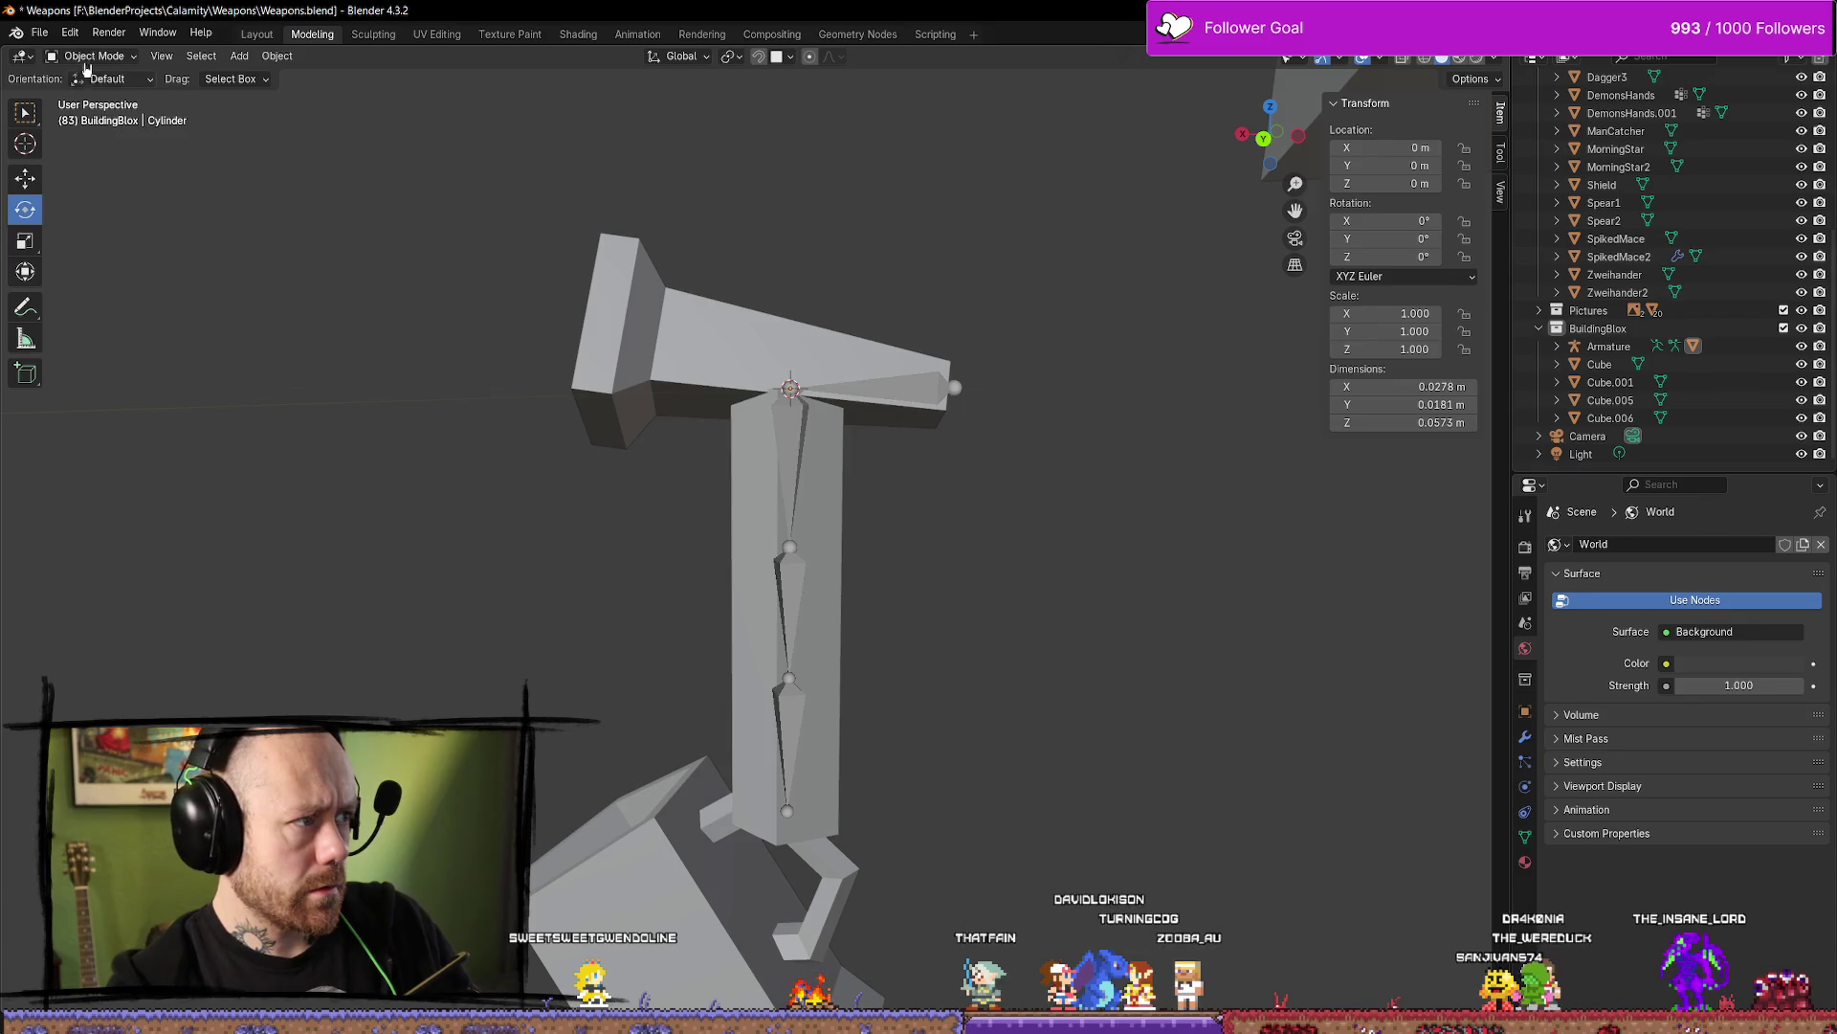
{"action": "left_click", "coordinate": [87, 57]}
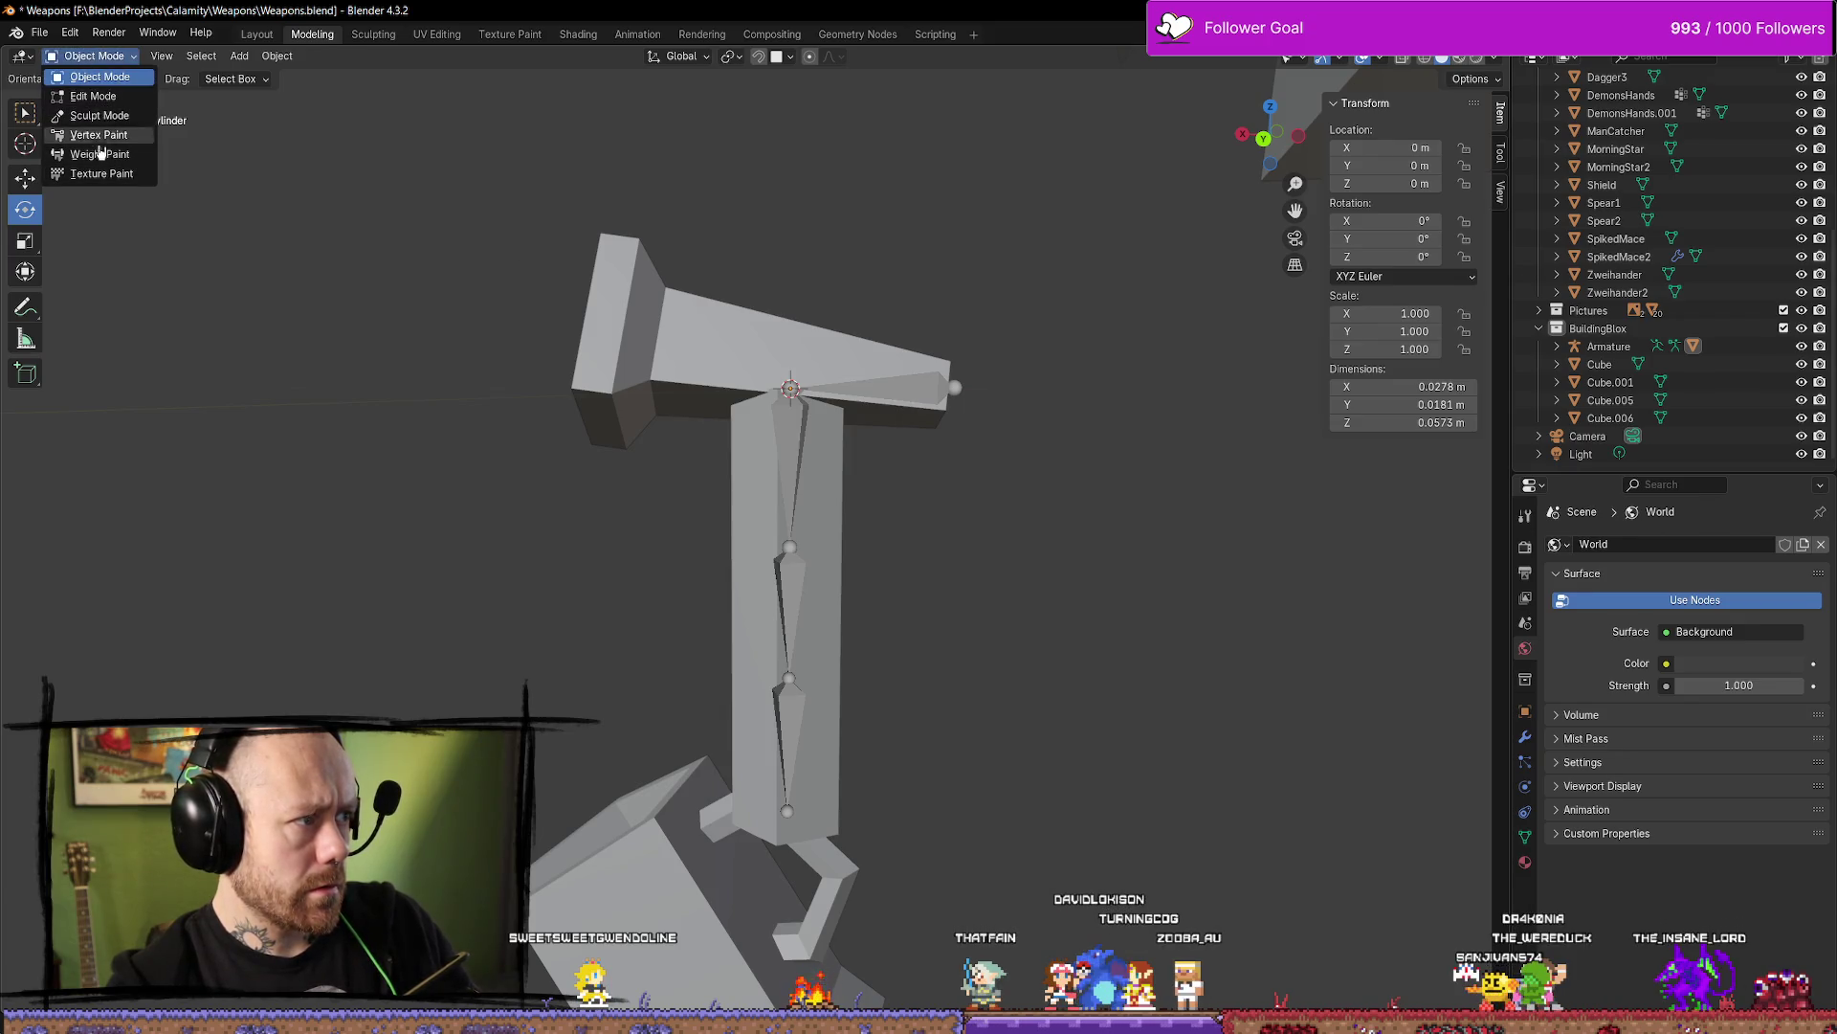
{"action": "left_click", "coordinate": [900, 406]}
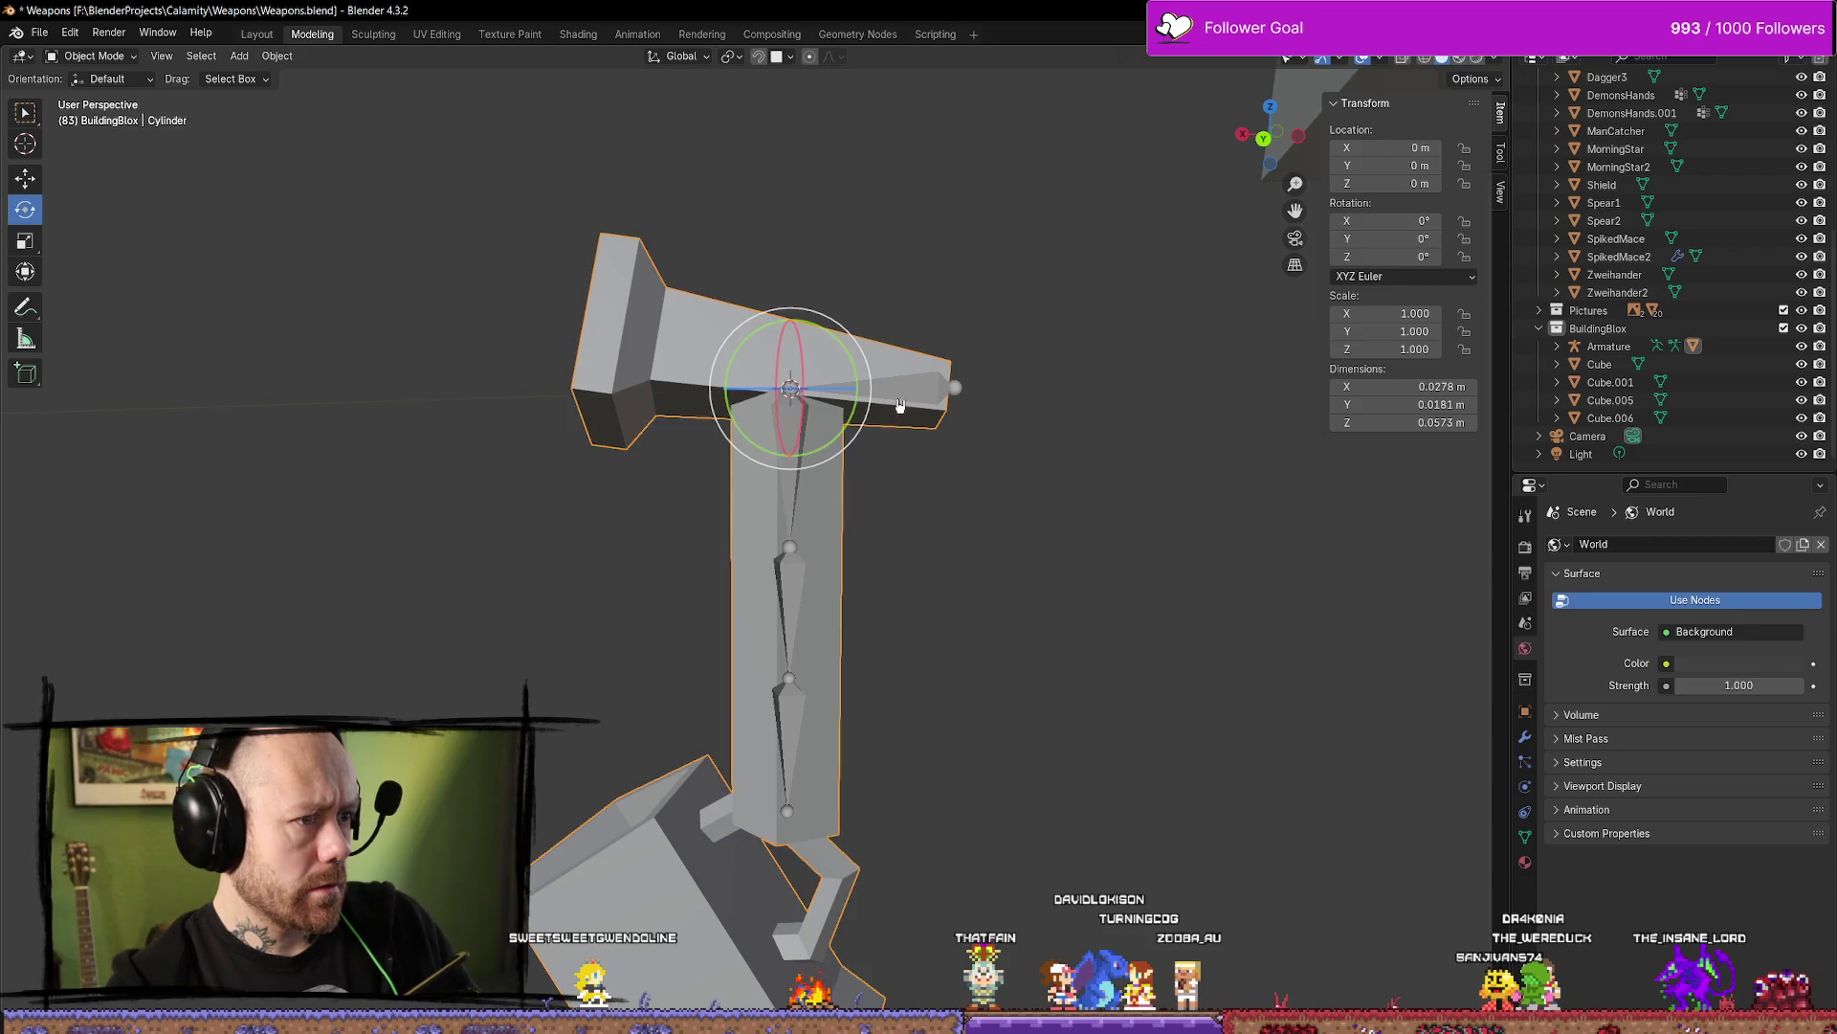
{"action": "left_click", "coordinate": [924, 396]}
{"action": "left_click", "coordinate": [128, 61]}
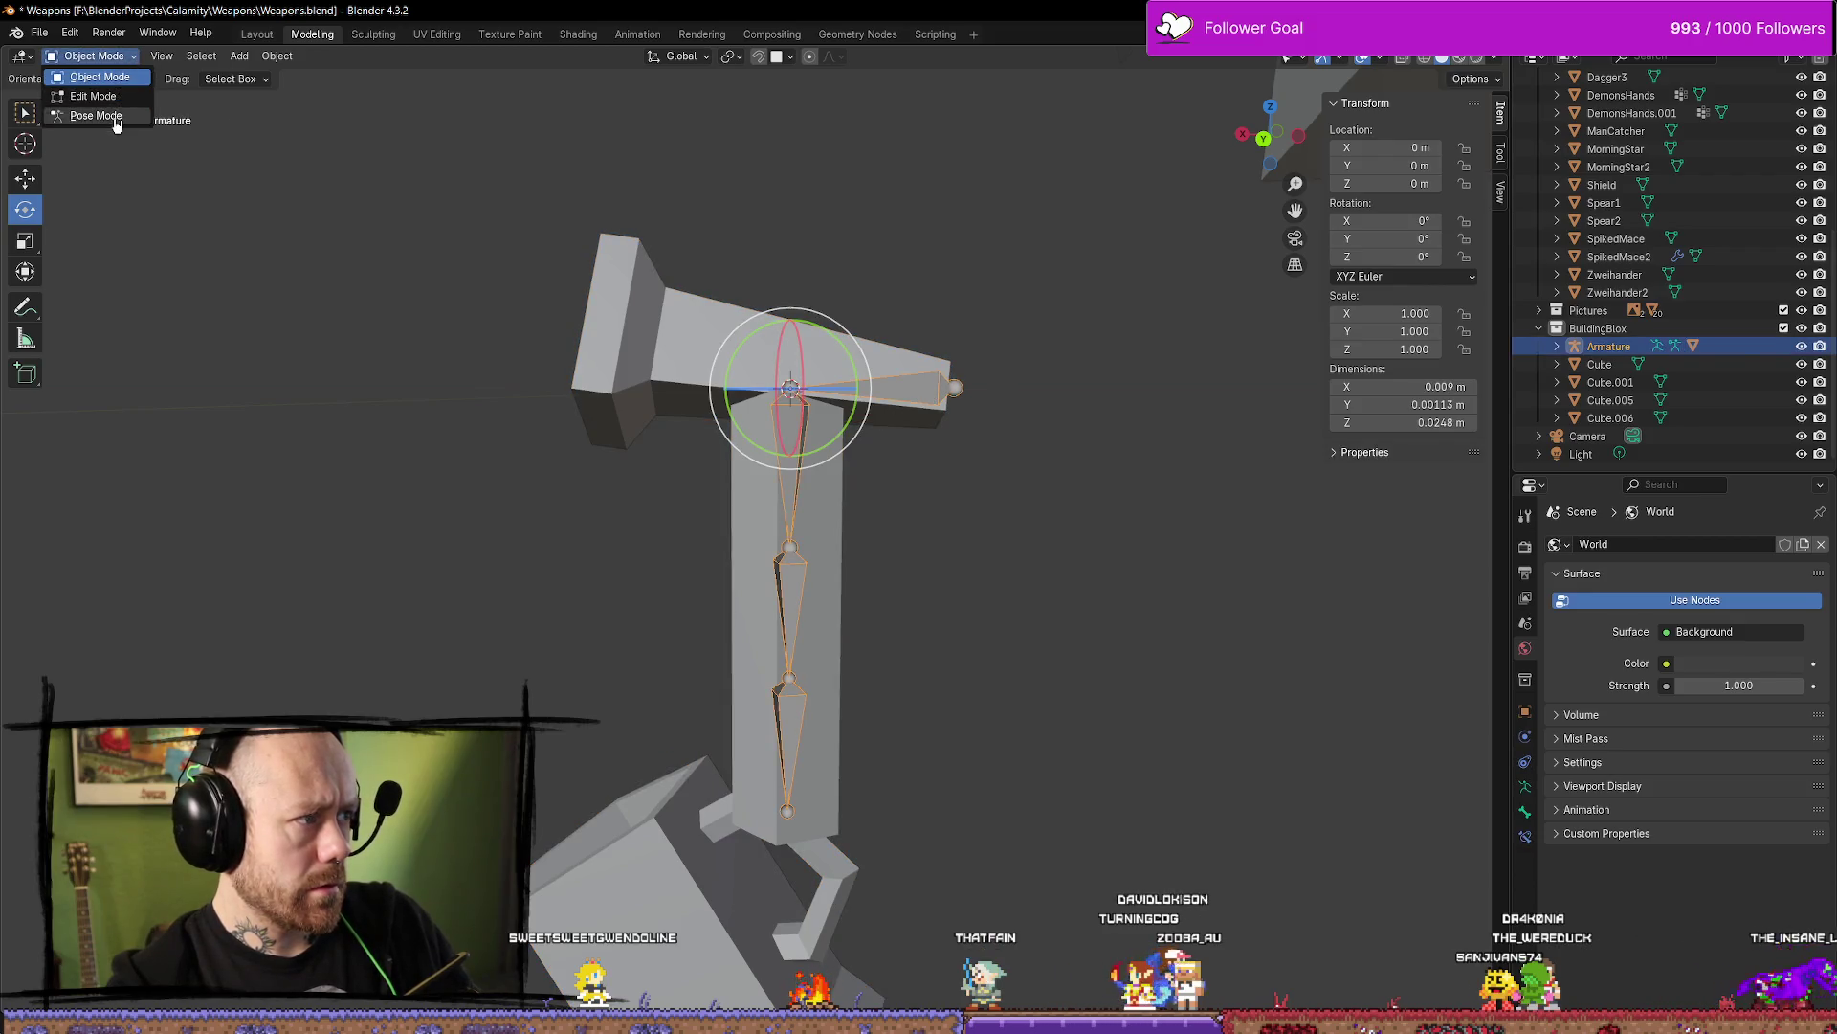
{"action": "left_click", "coordinate": [115, 117]}
{"action": "left_click", "coordinate": [914, 385]}
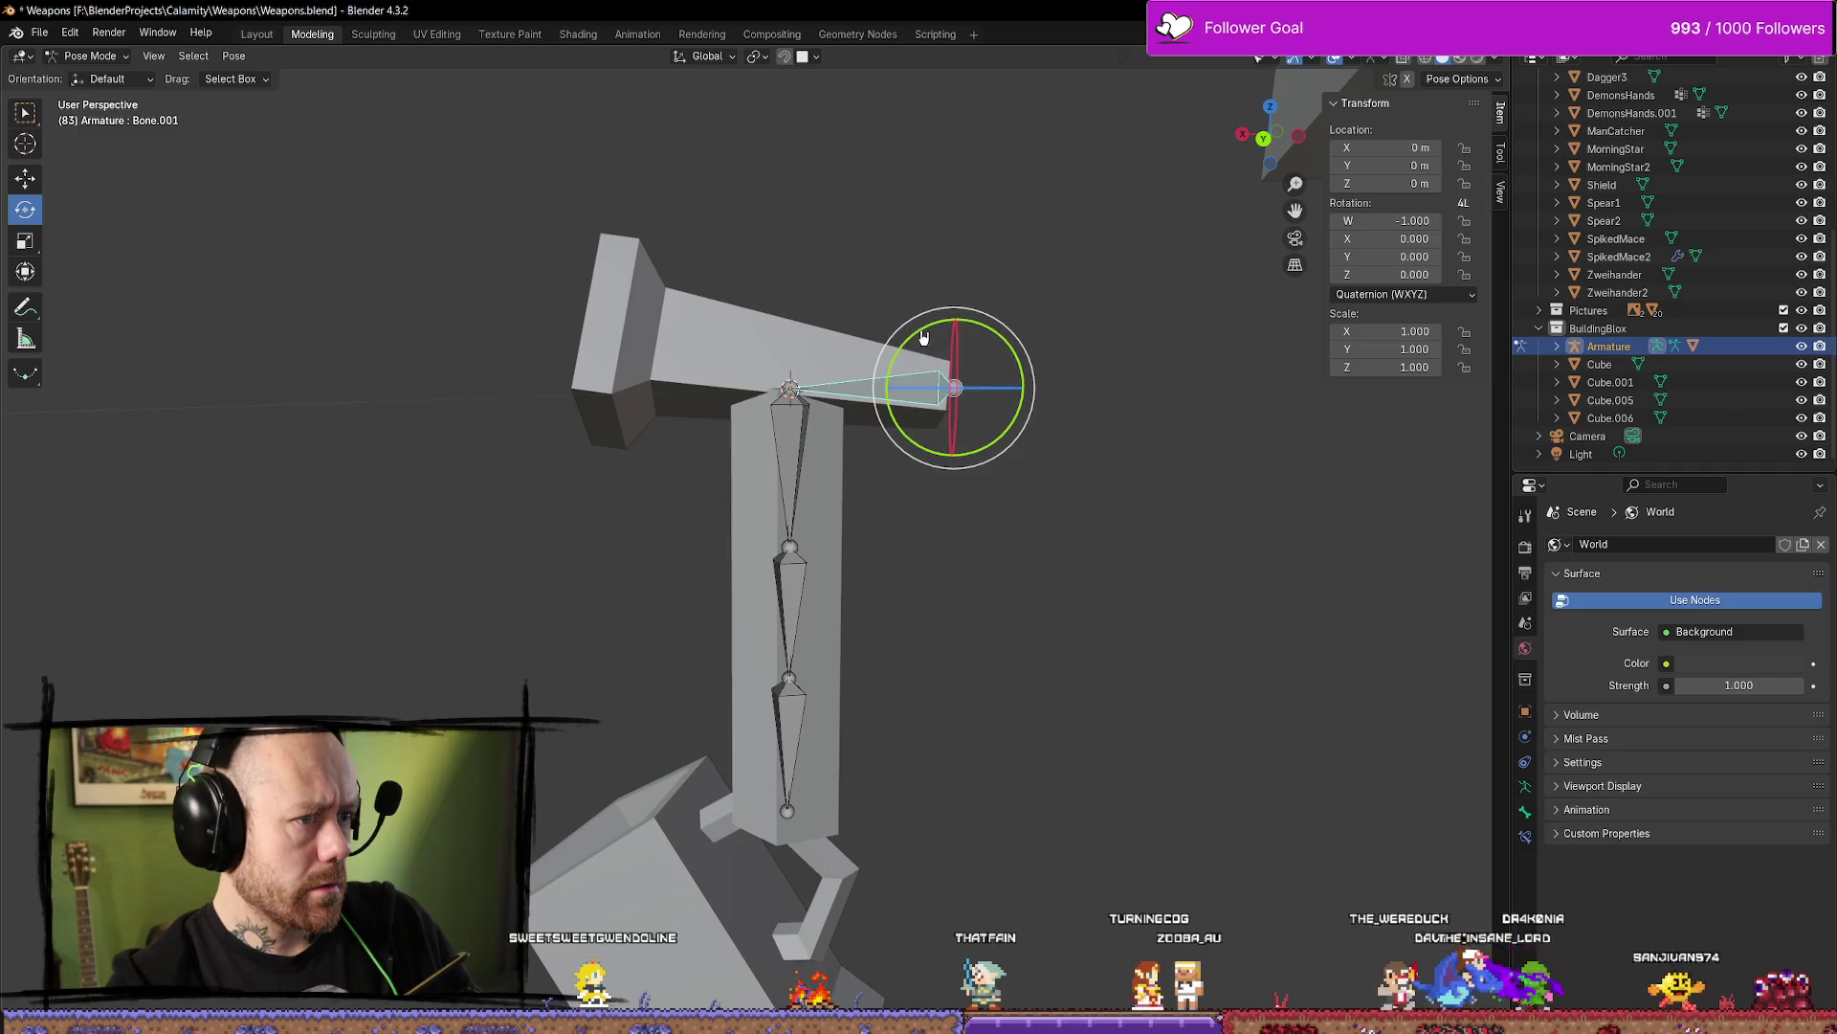
{"action": "mouse_move", "coordinate": [923, 337]}
{"action": "left_mouse_down"}
{"action": "mouse_move", "coordinate": [871, 398]}
{"action": "mouse_move", "coordinate": [806, 414]}
{"action": "left_mouse_up"}
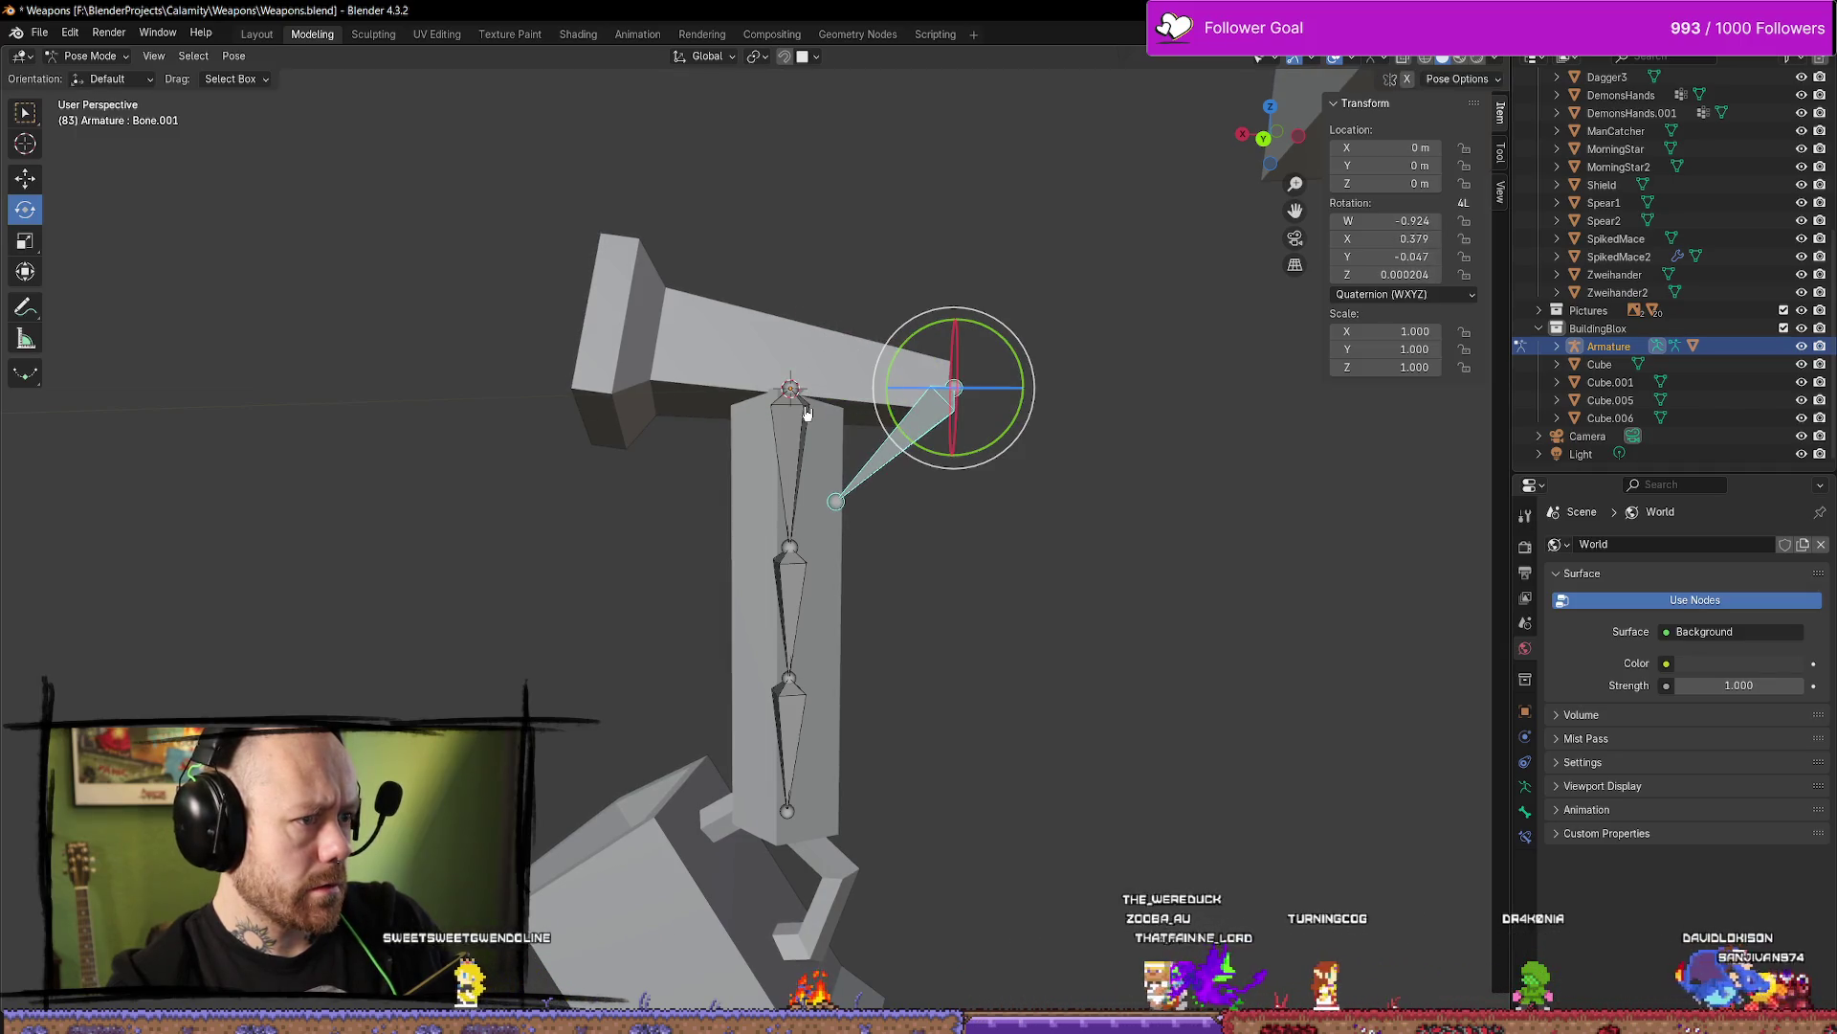
{"action": "left_click", "coordinate": [802, 410]}
{"action": "mouse_move", "coordinate": [847, 334]}
{"action": "left_mouse_down"}
{"action": "mouse_move", "coordinate": [1052, 450]}
{"action": "mouse_move", "coordinate": [1142, 461]}
{"action": "left_mouse_up"}
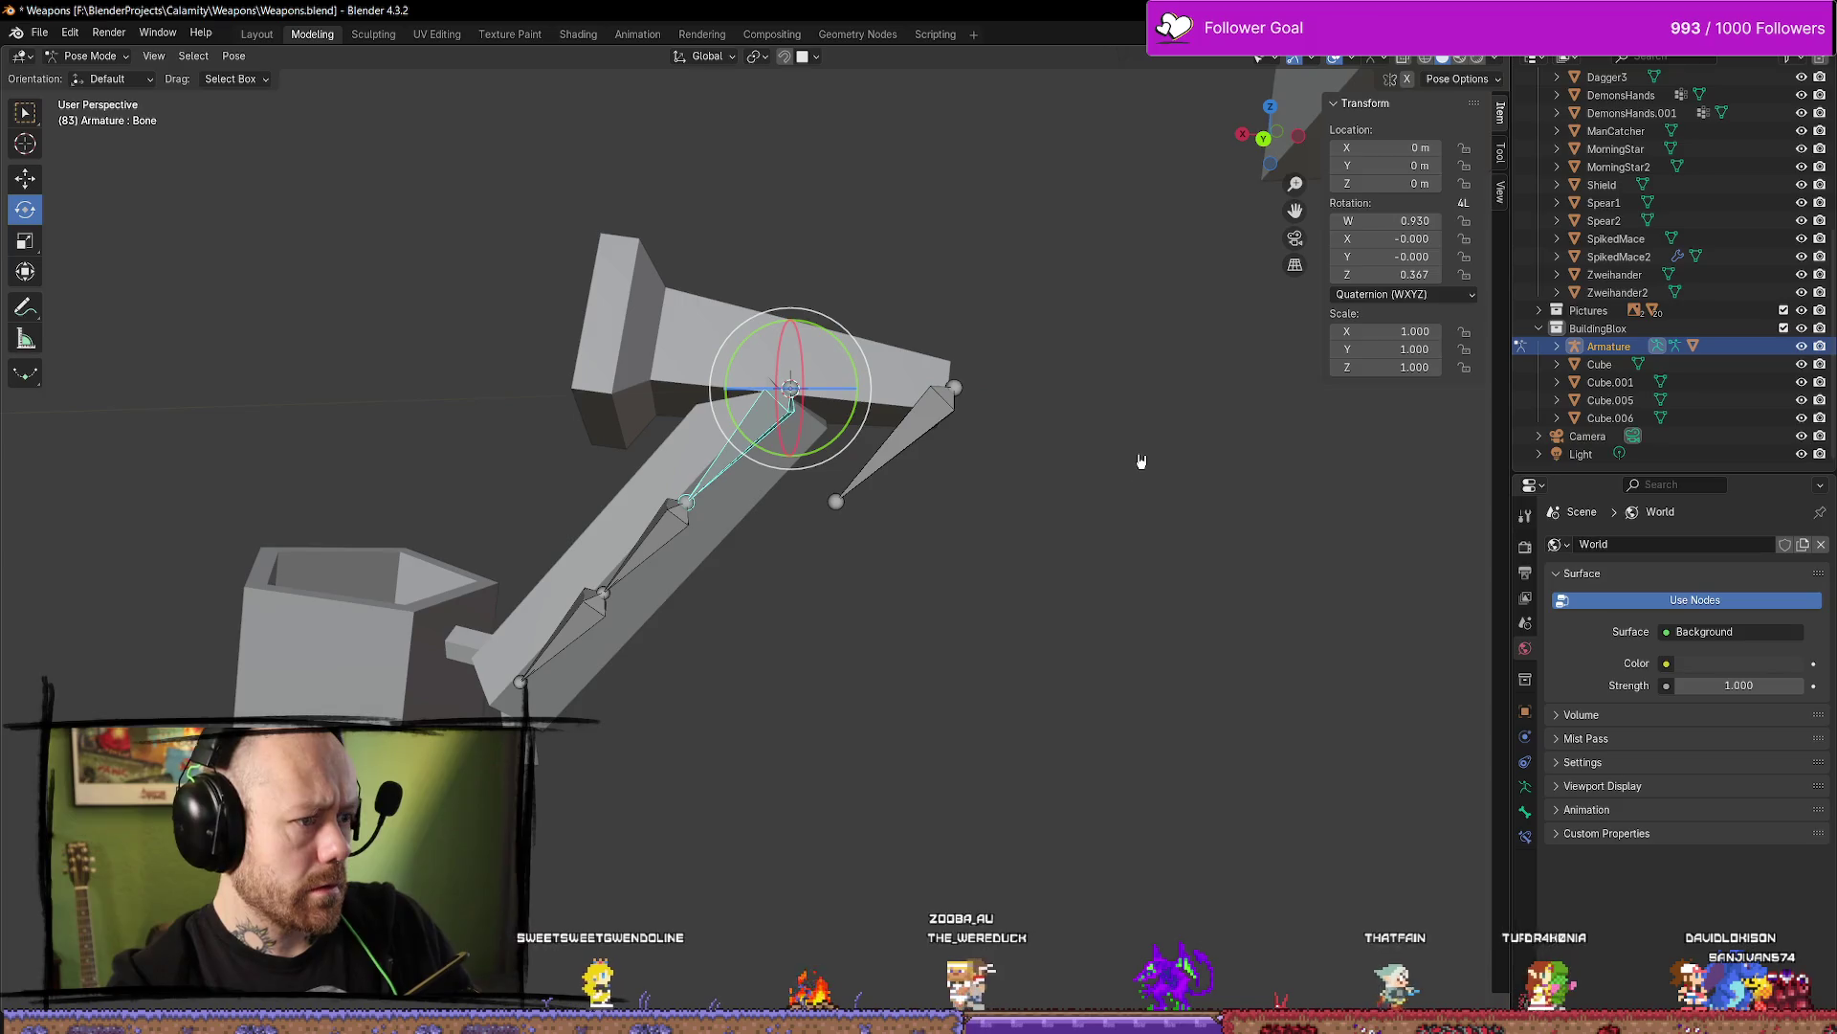
Undo the test rotations, then reverse Bone.001's direction so head and tail swap
{"action": "key", "text": "ctrl+z"}
{"action": "key", "text": "ctrl+z"}
{"action": "key", "text": "ctrl+z"}
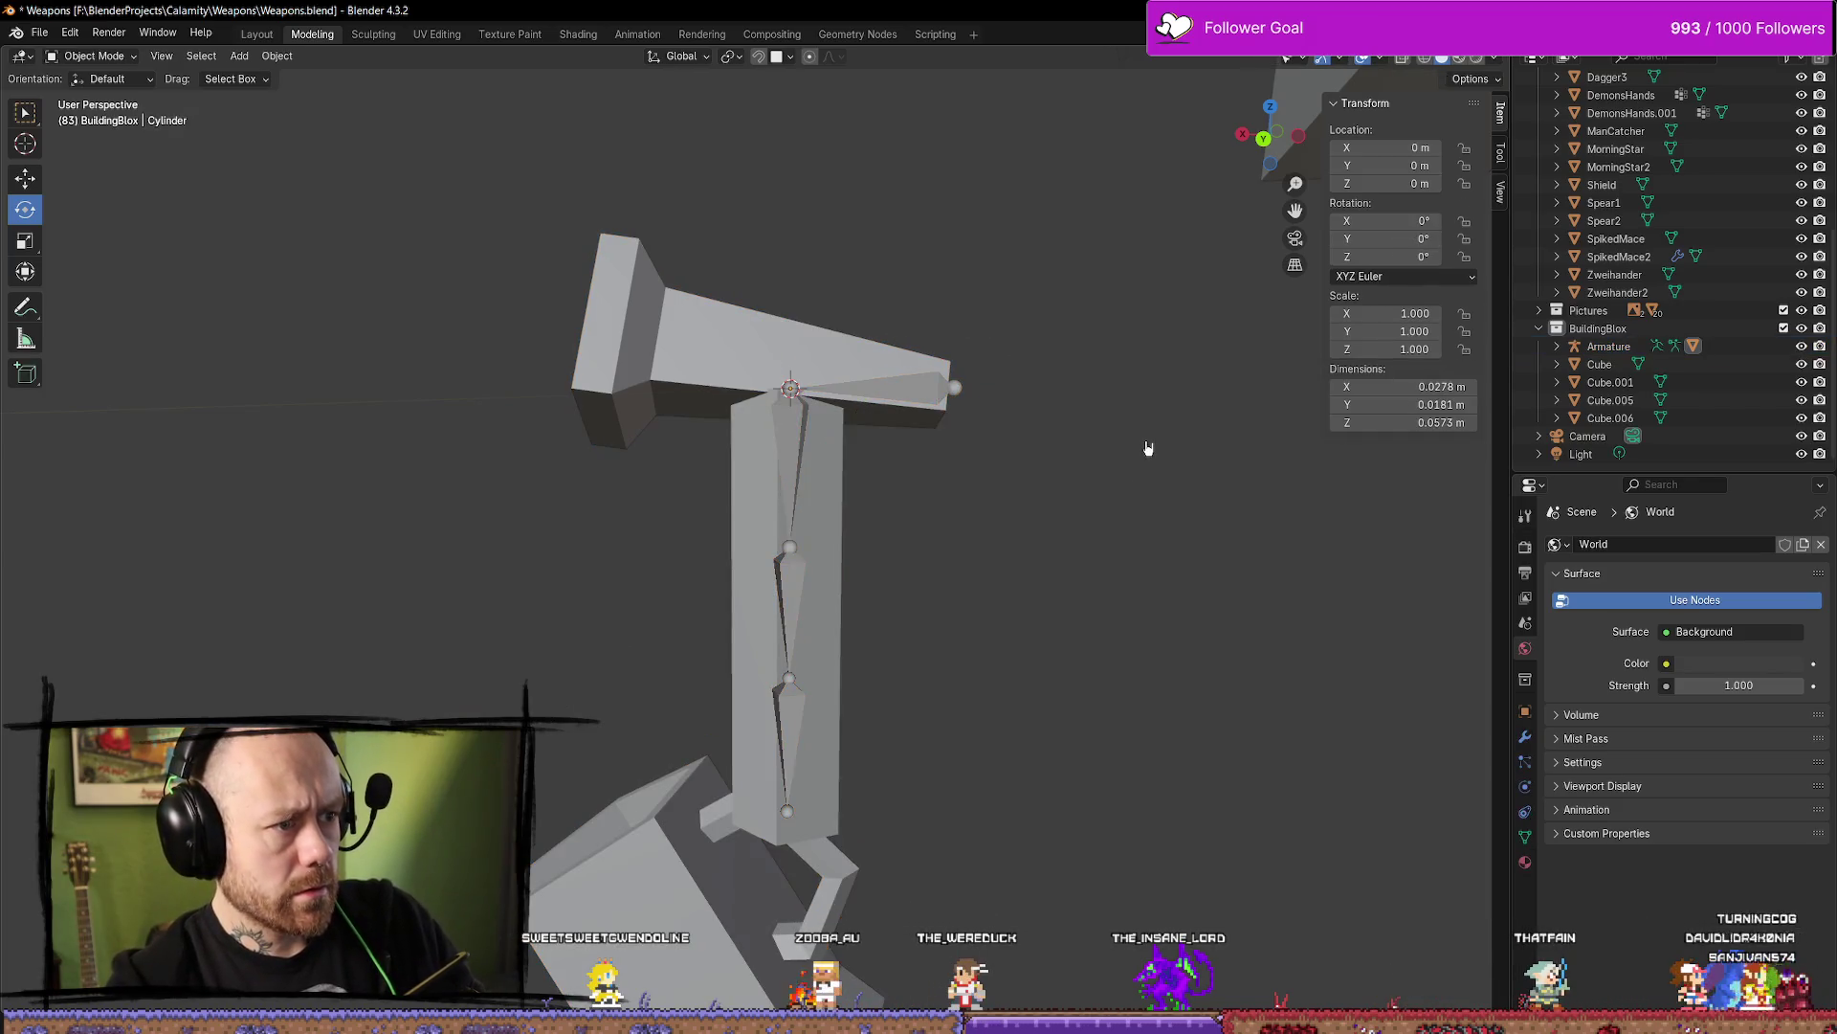
{"action": "key", "text": "ctrl+z"}
{"action": "key", "text": "ctrl+z"}
{"action": "key", "text": "ctrl+z"}
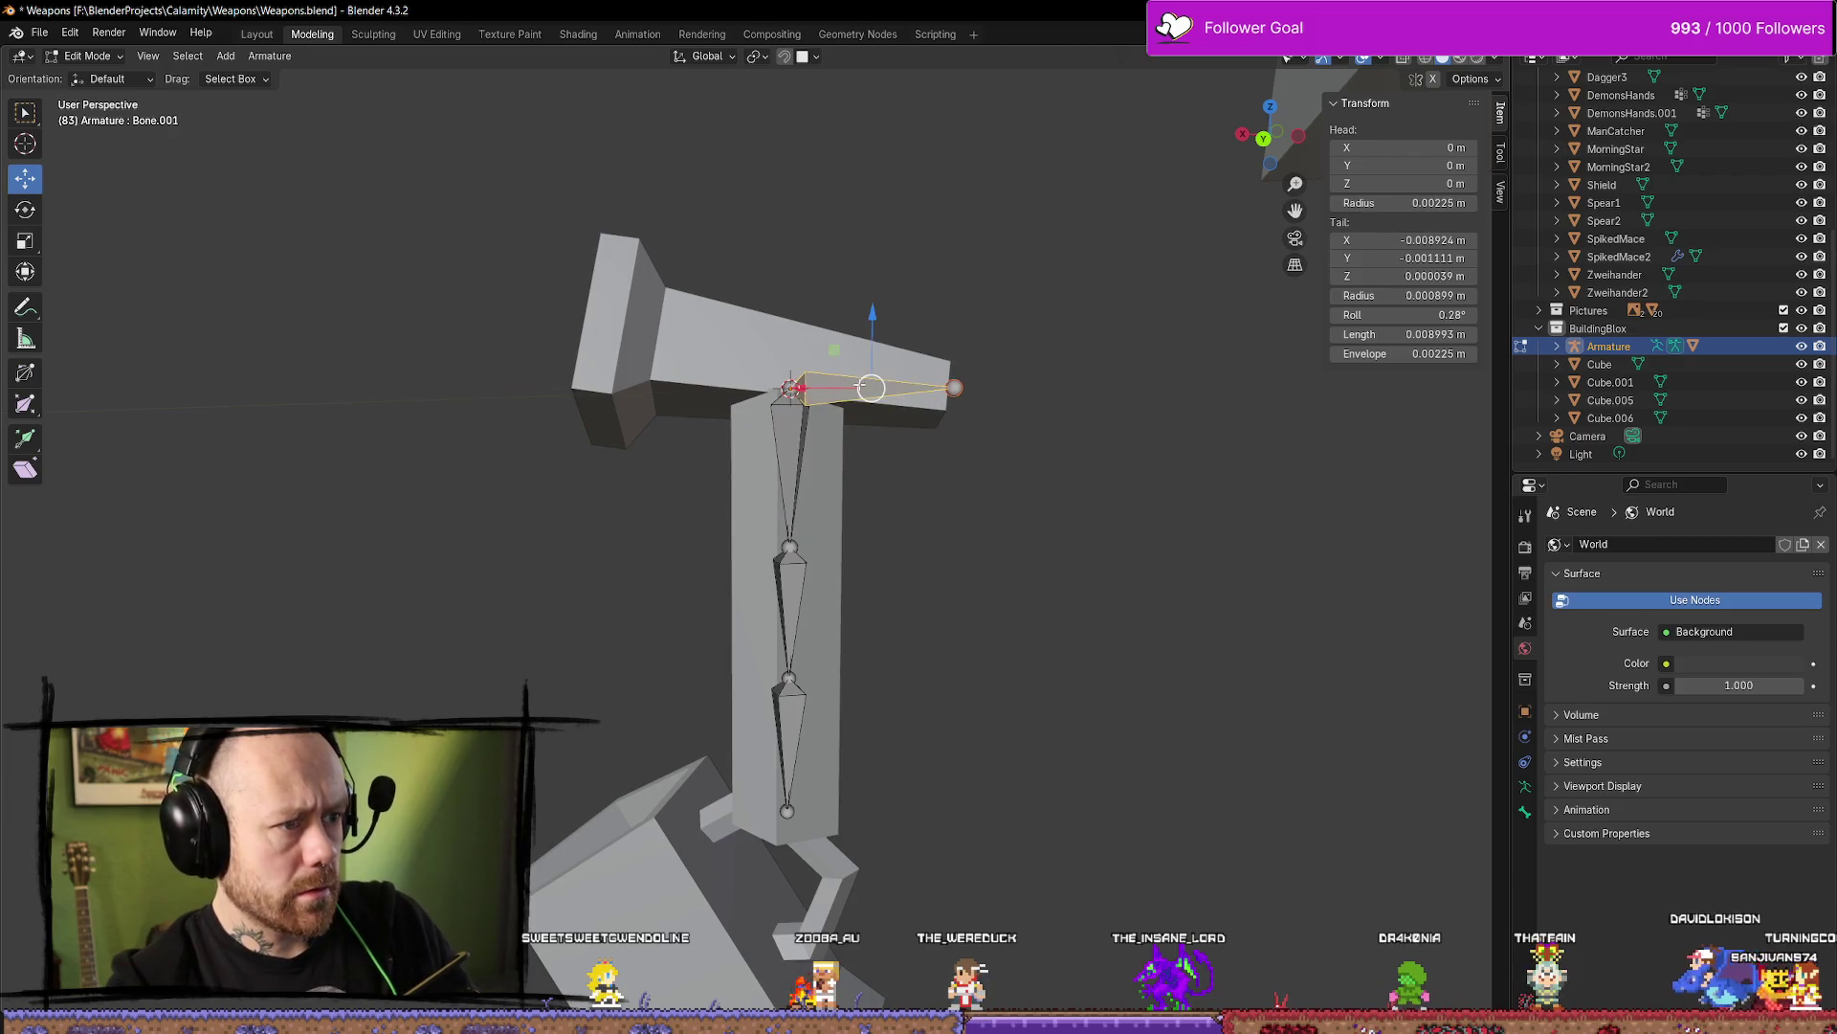
{"action": "key", "text": "ctrl+z"}
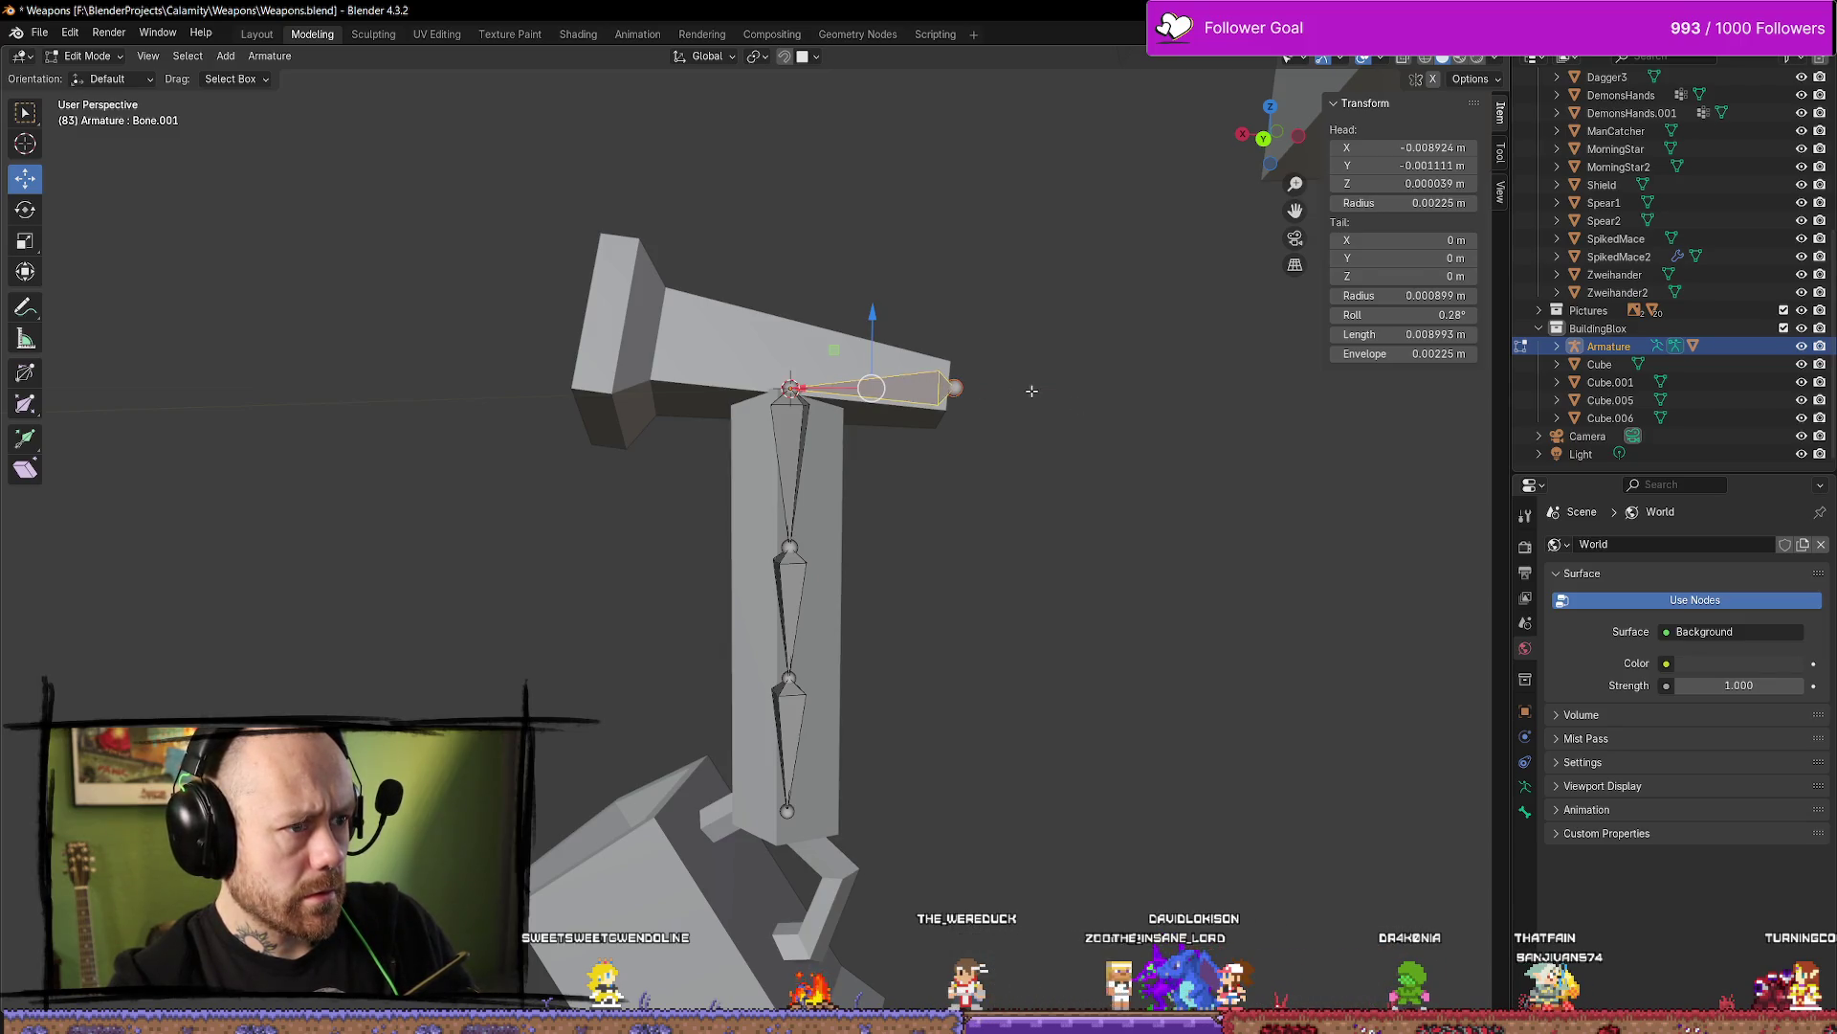
{"action": "key", "text": "alt+Tab"}
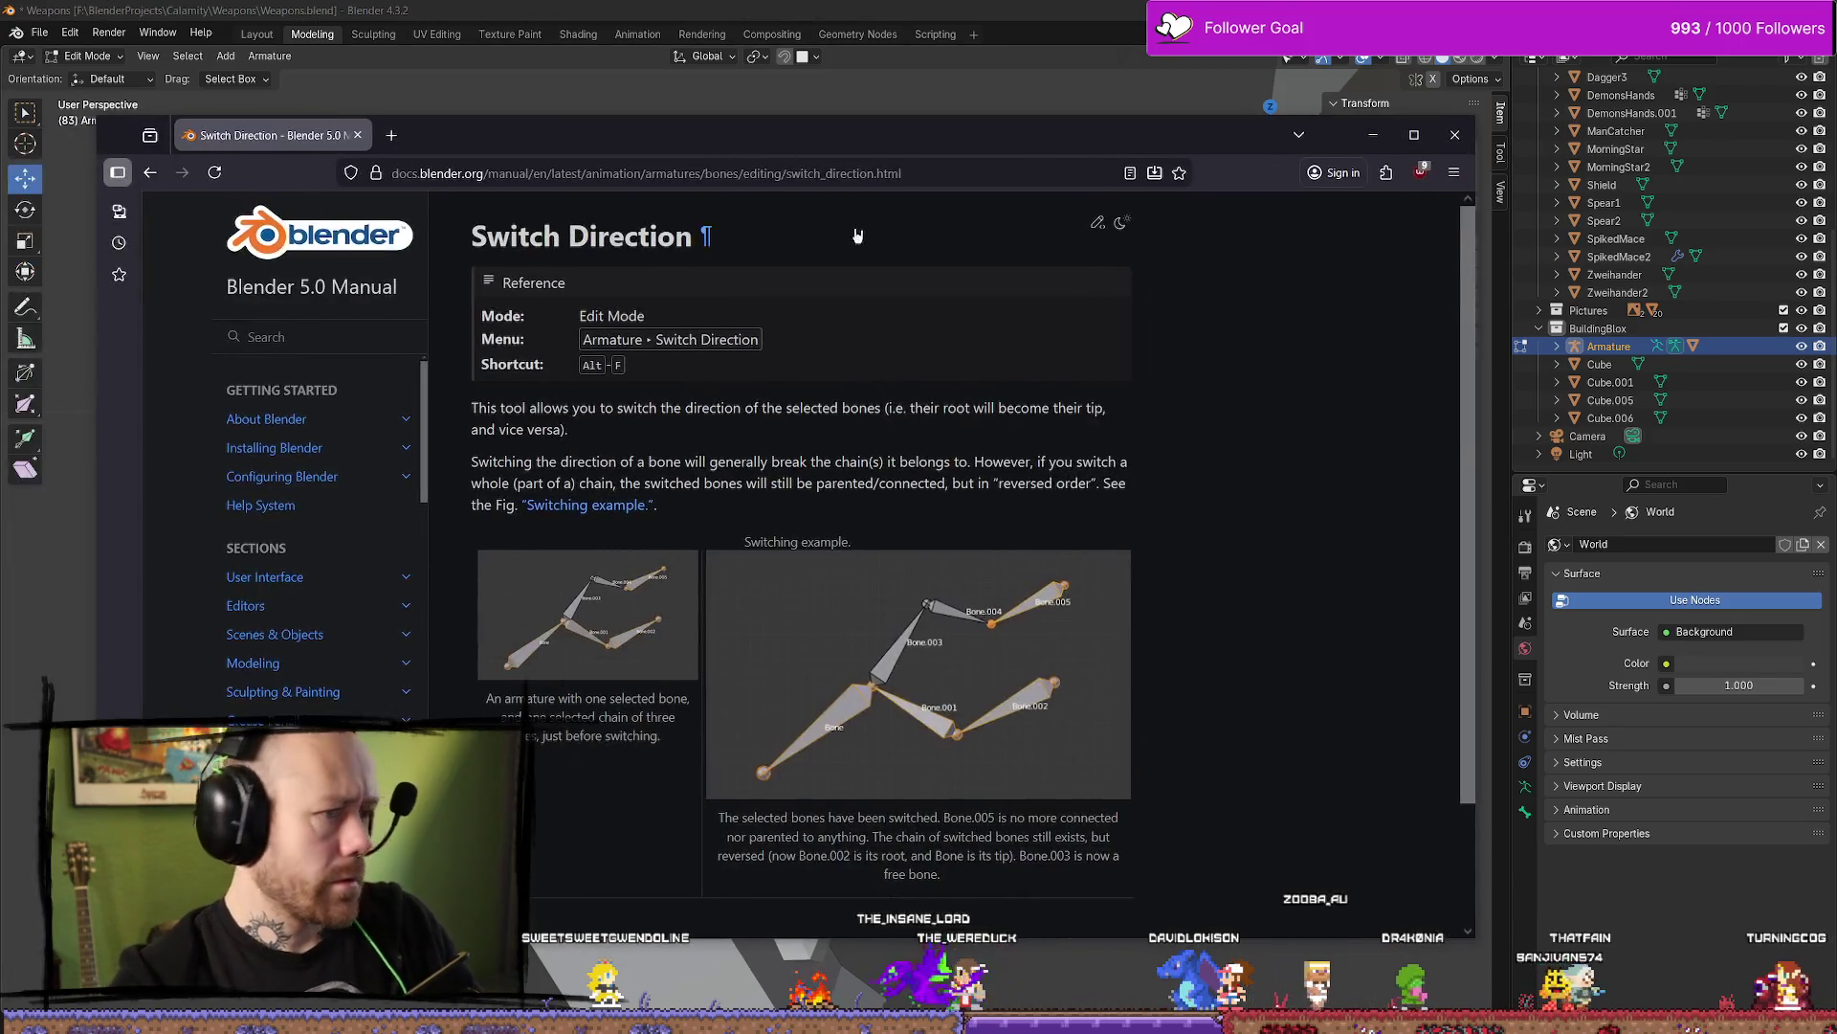
Search the web for 'blender connect bones'
{"action": "key", "text": "ctrl+l"}
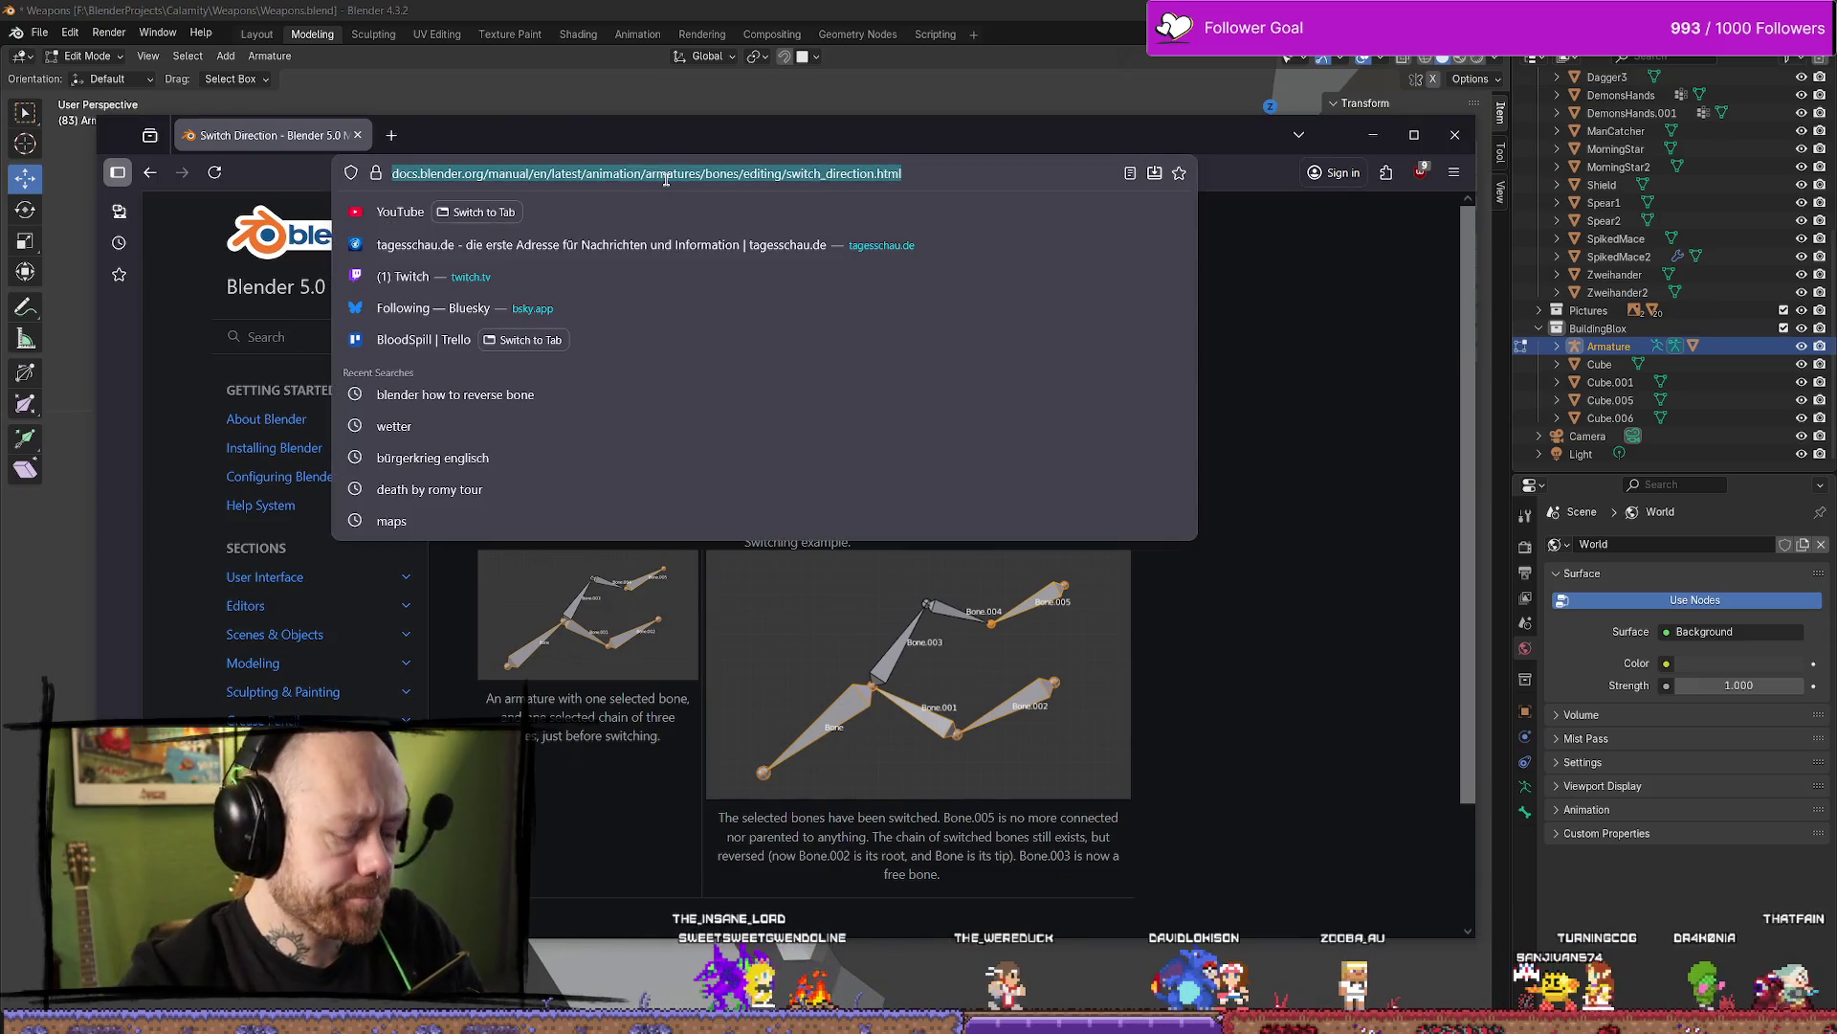
{"action": "type", "text": "blender connet"}
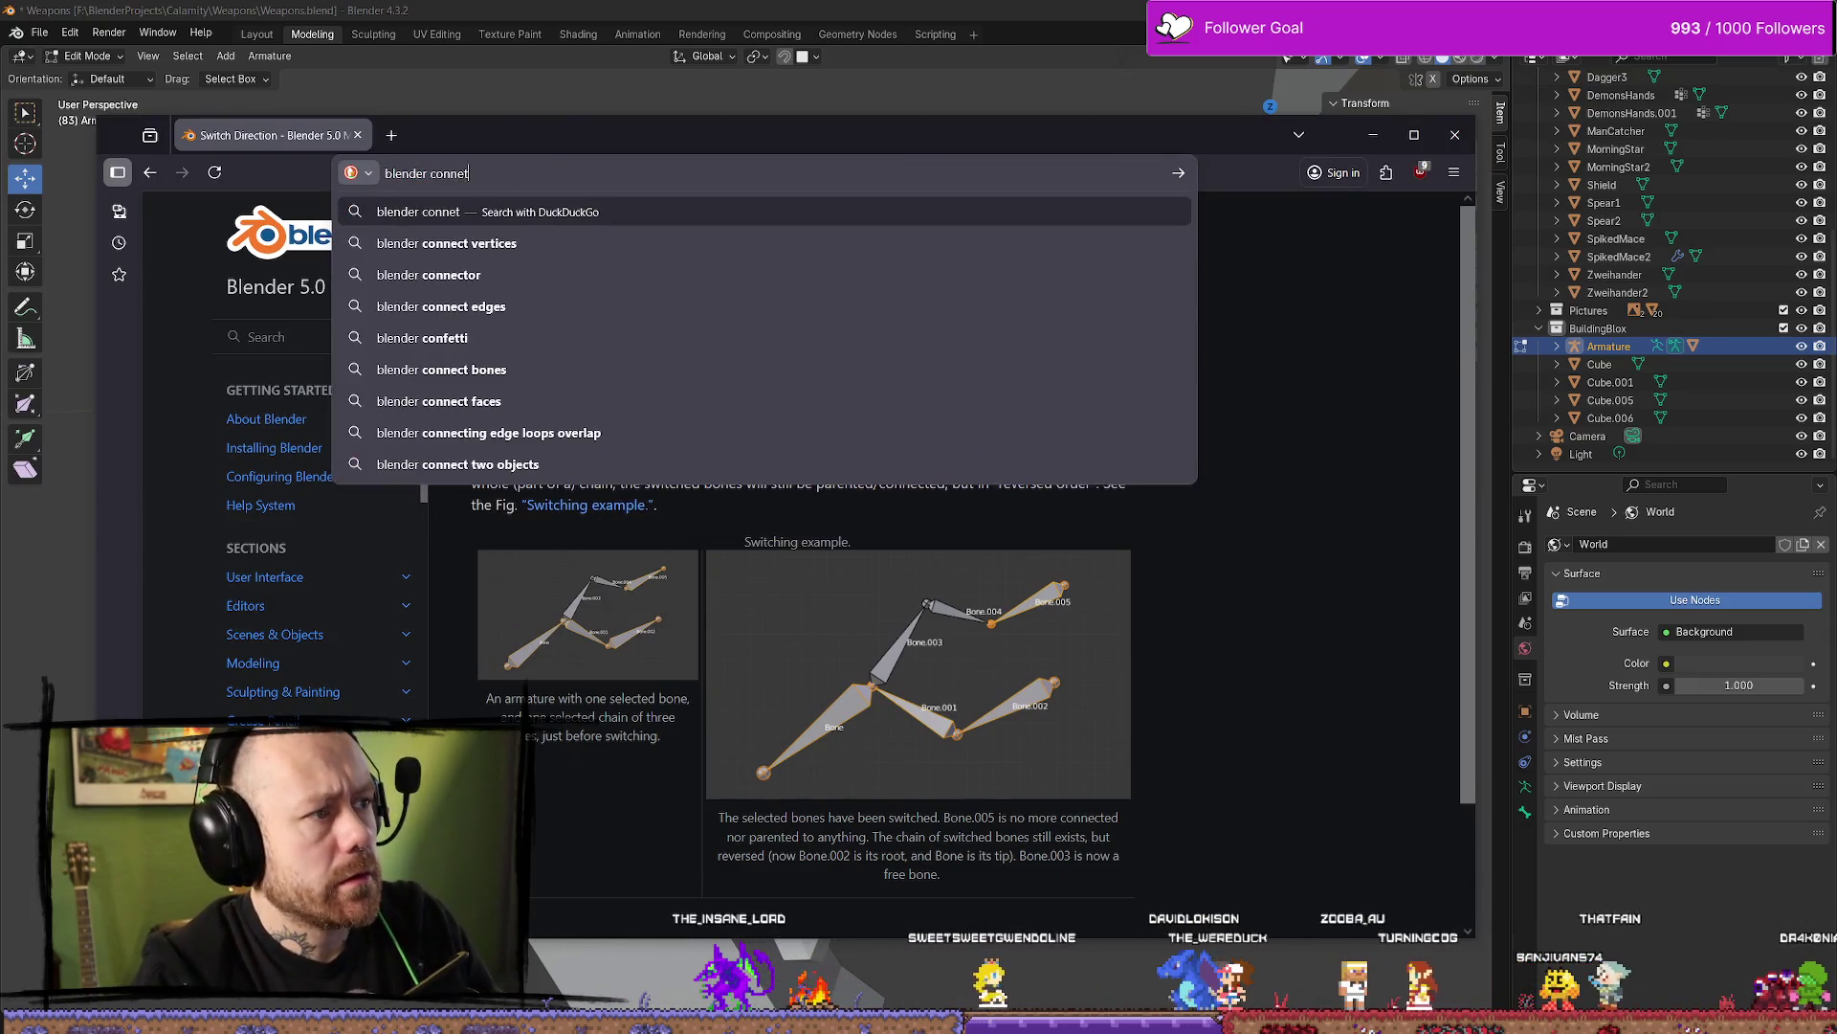
{"action": "key", "text": "BackSpace"}
{"action": "type", "text": "ct bones"}
{"action": "key", "text": "Return"}
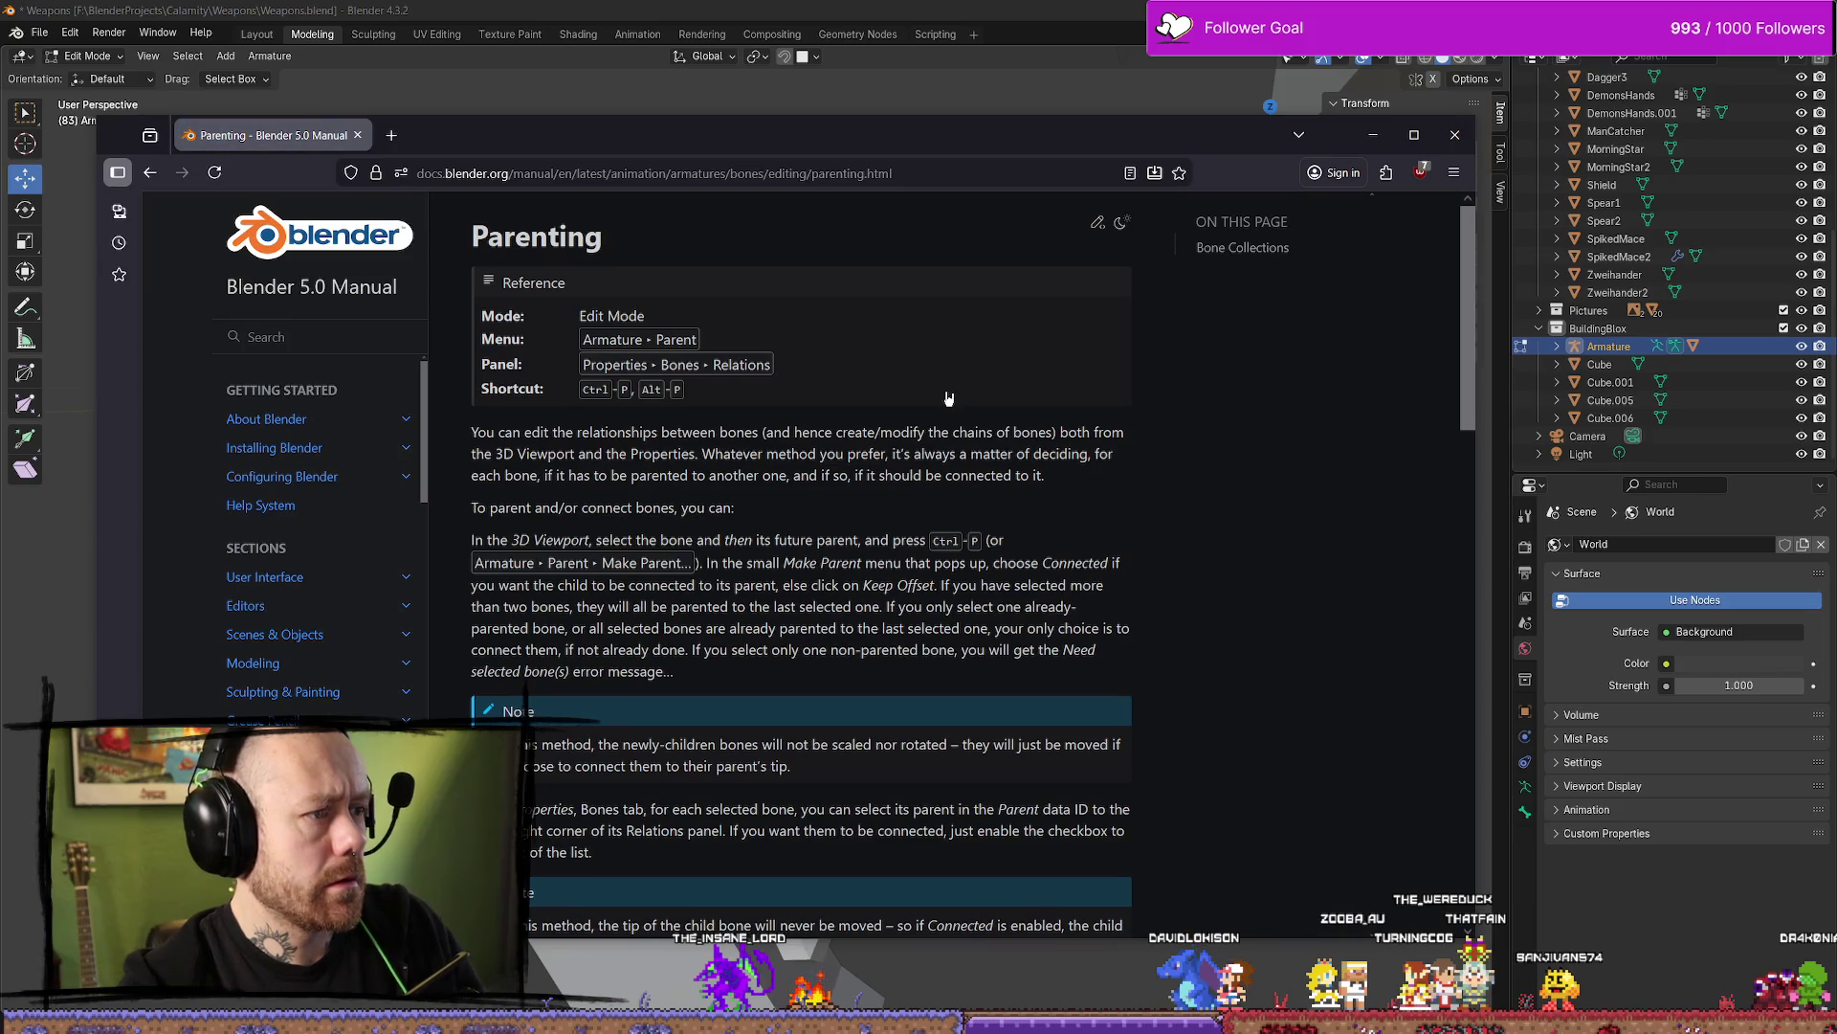
Read through the manual's bone Parenting page, then minimize the browser
{"action": "scroll", "coordinate": [949, 399], "scroll_direction": "down", "scroll_amount": 6}
{"action": "scroll", "coordinate": [1165, 472], "scroll_direction": "down", "scroll_amount": 2}
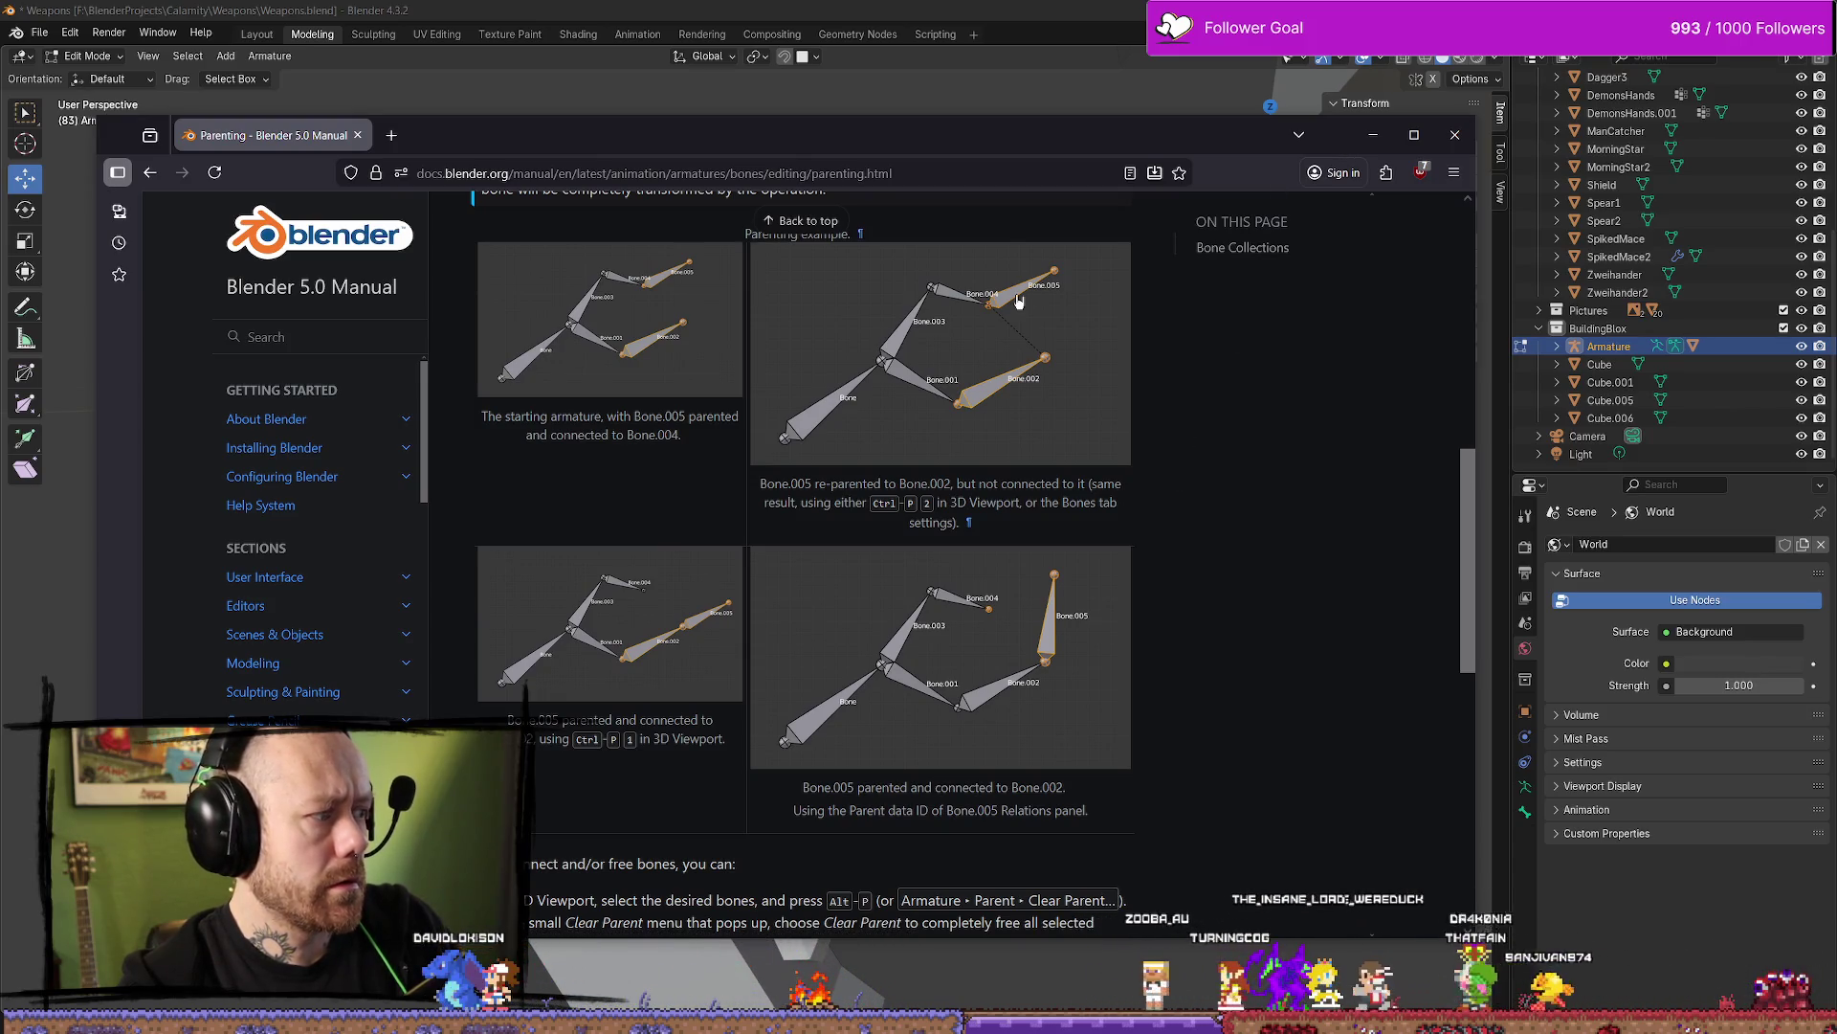
{"action": "scroll", "coordinate": [1018, 302], "scroll_direction": "up", "scroll_amount": 7}
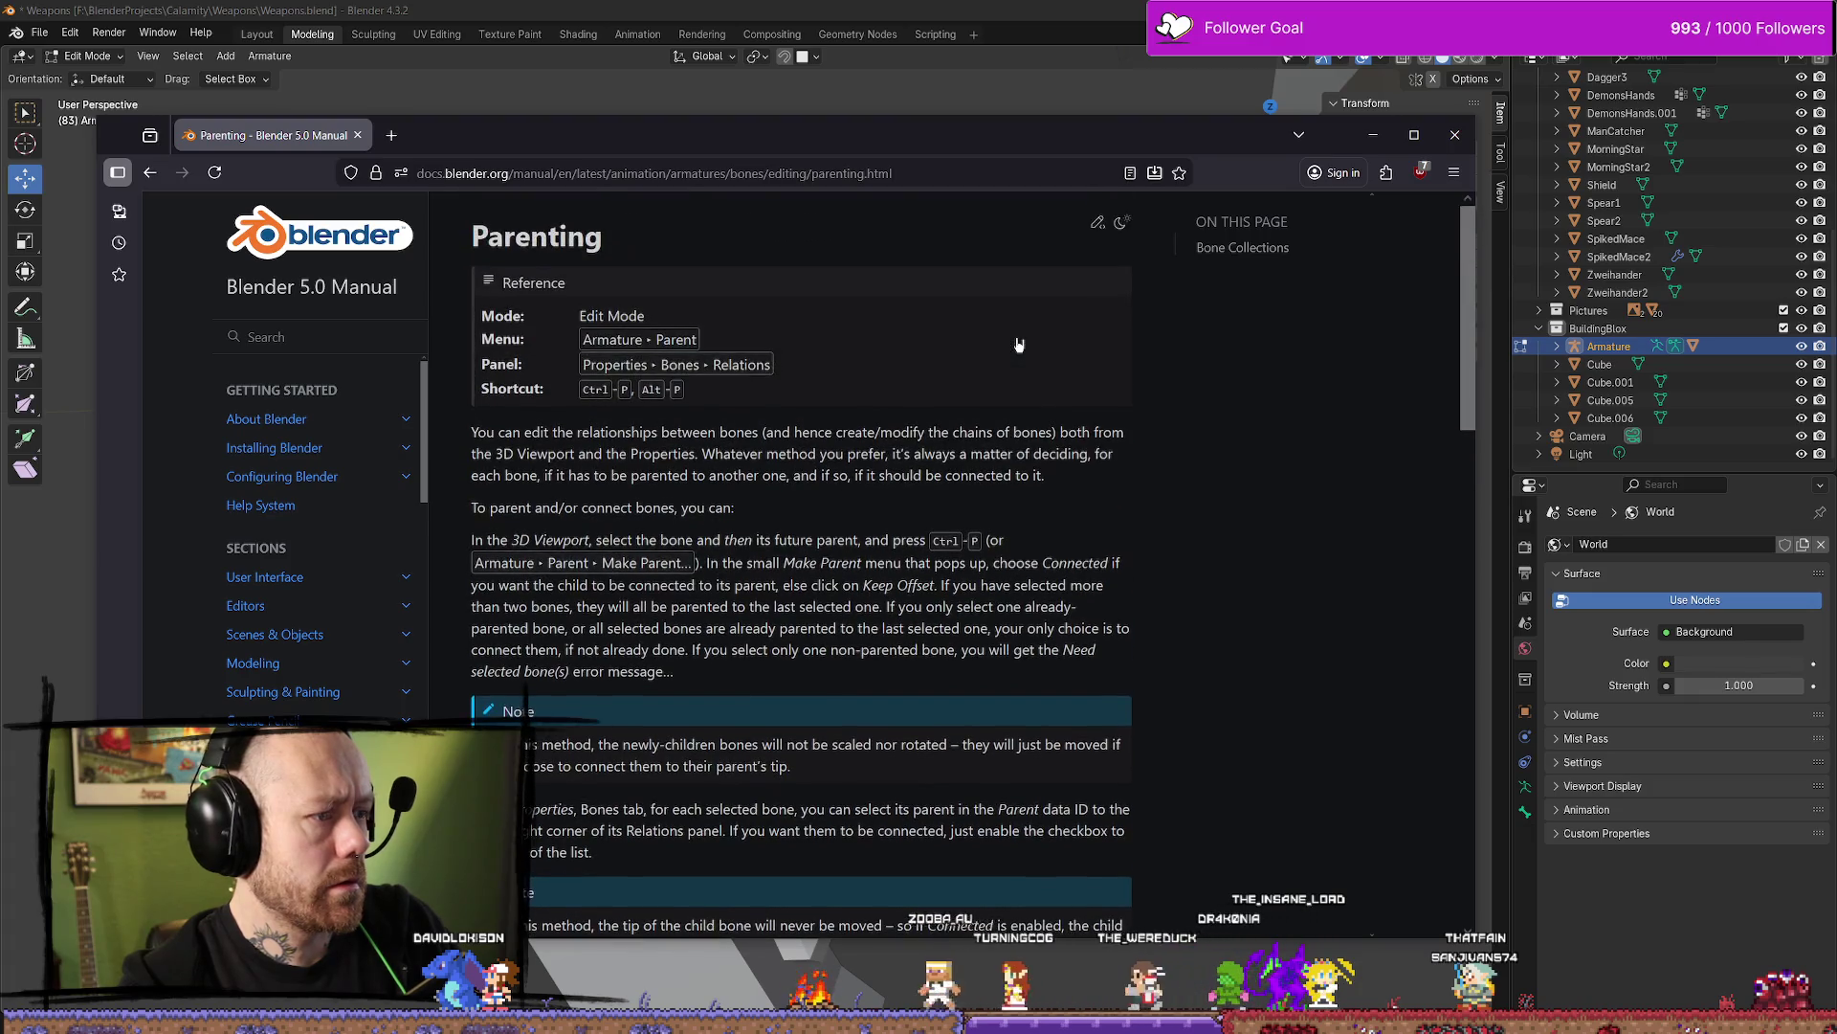
{"action": "scroll", "coordinate": [659, 382], "scroll_direction": "down", "scroll_amount": 1}
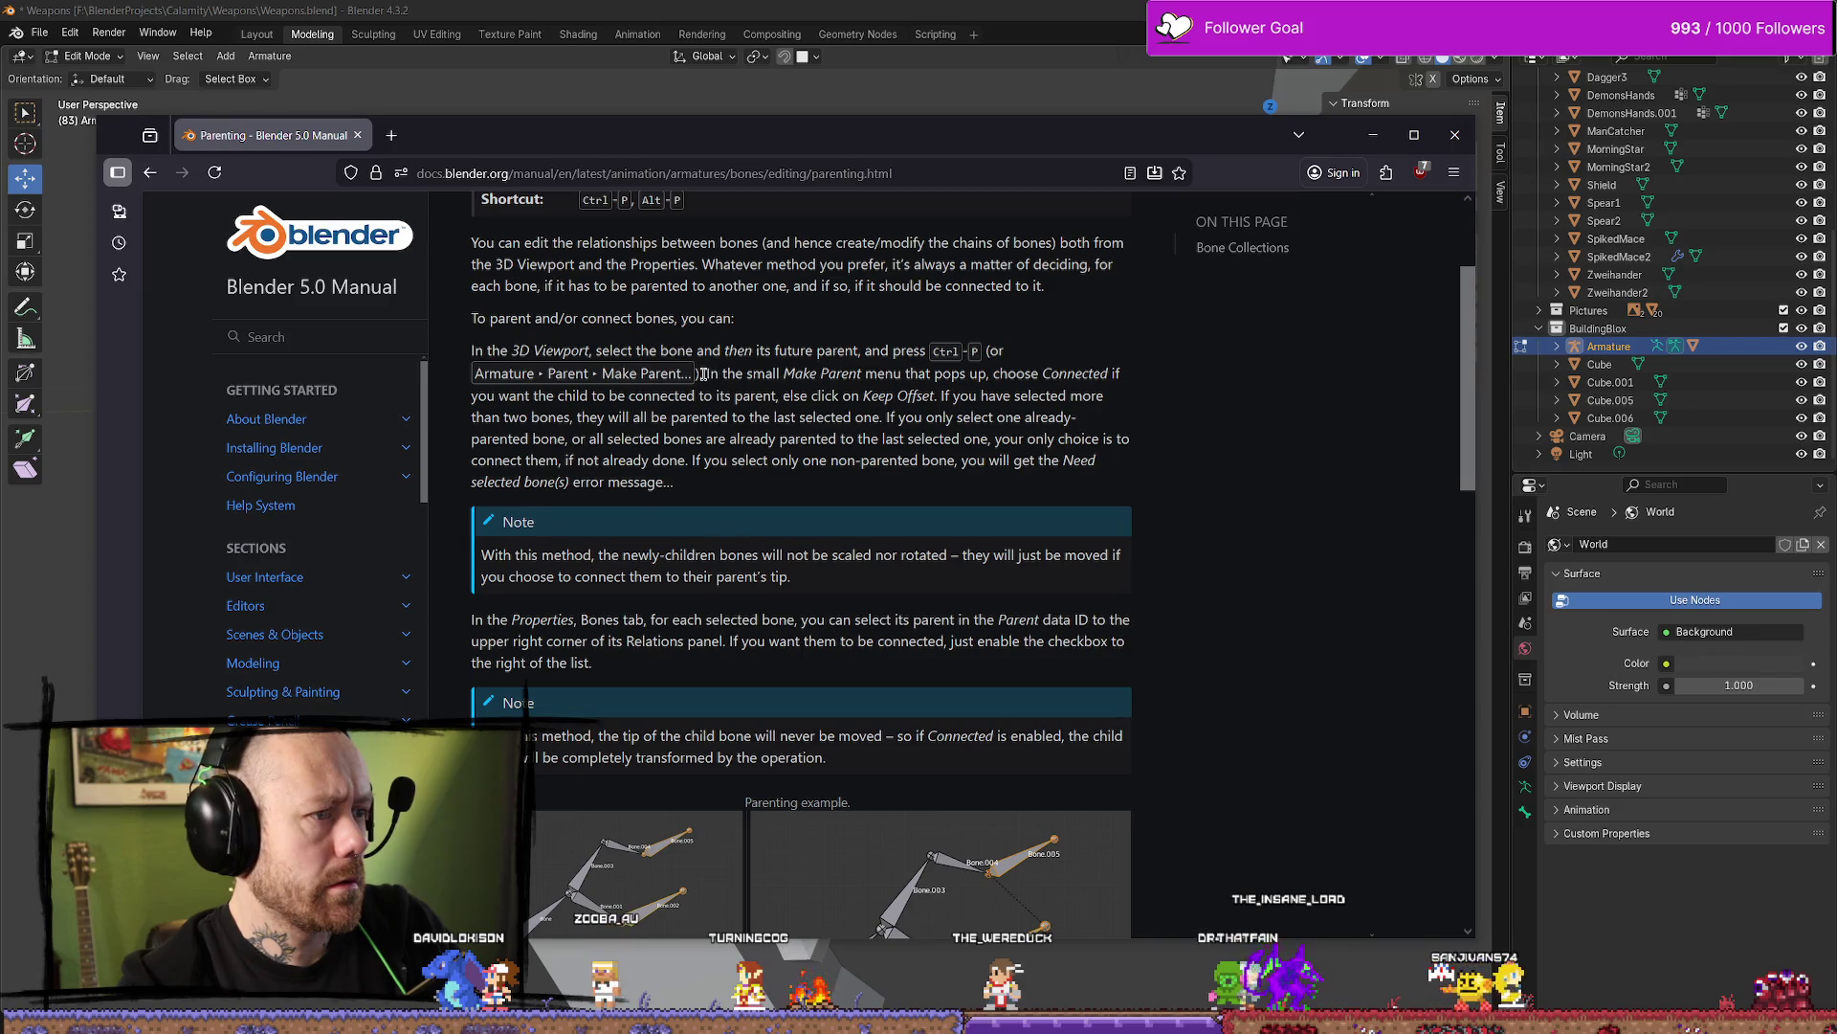
{"action": "left_click", "coordinate": [1377, 133]}
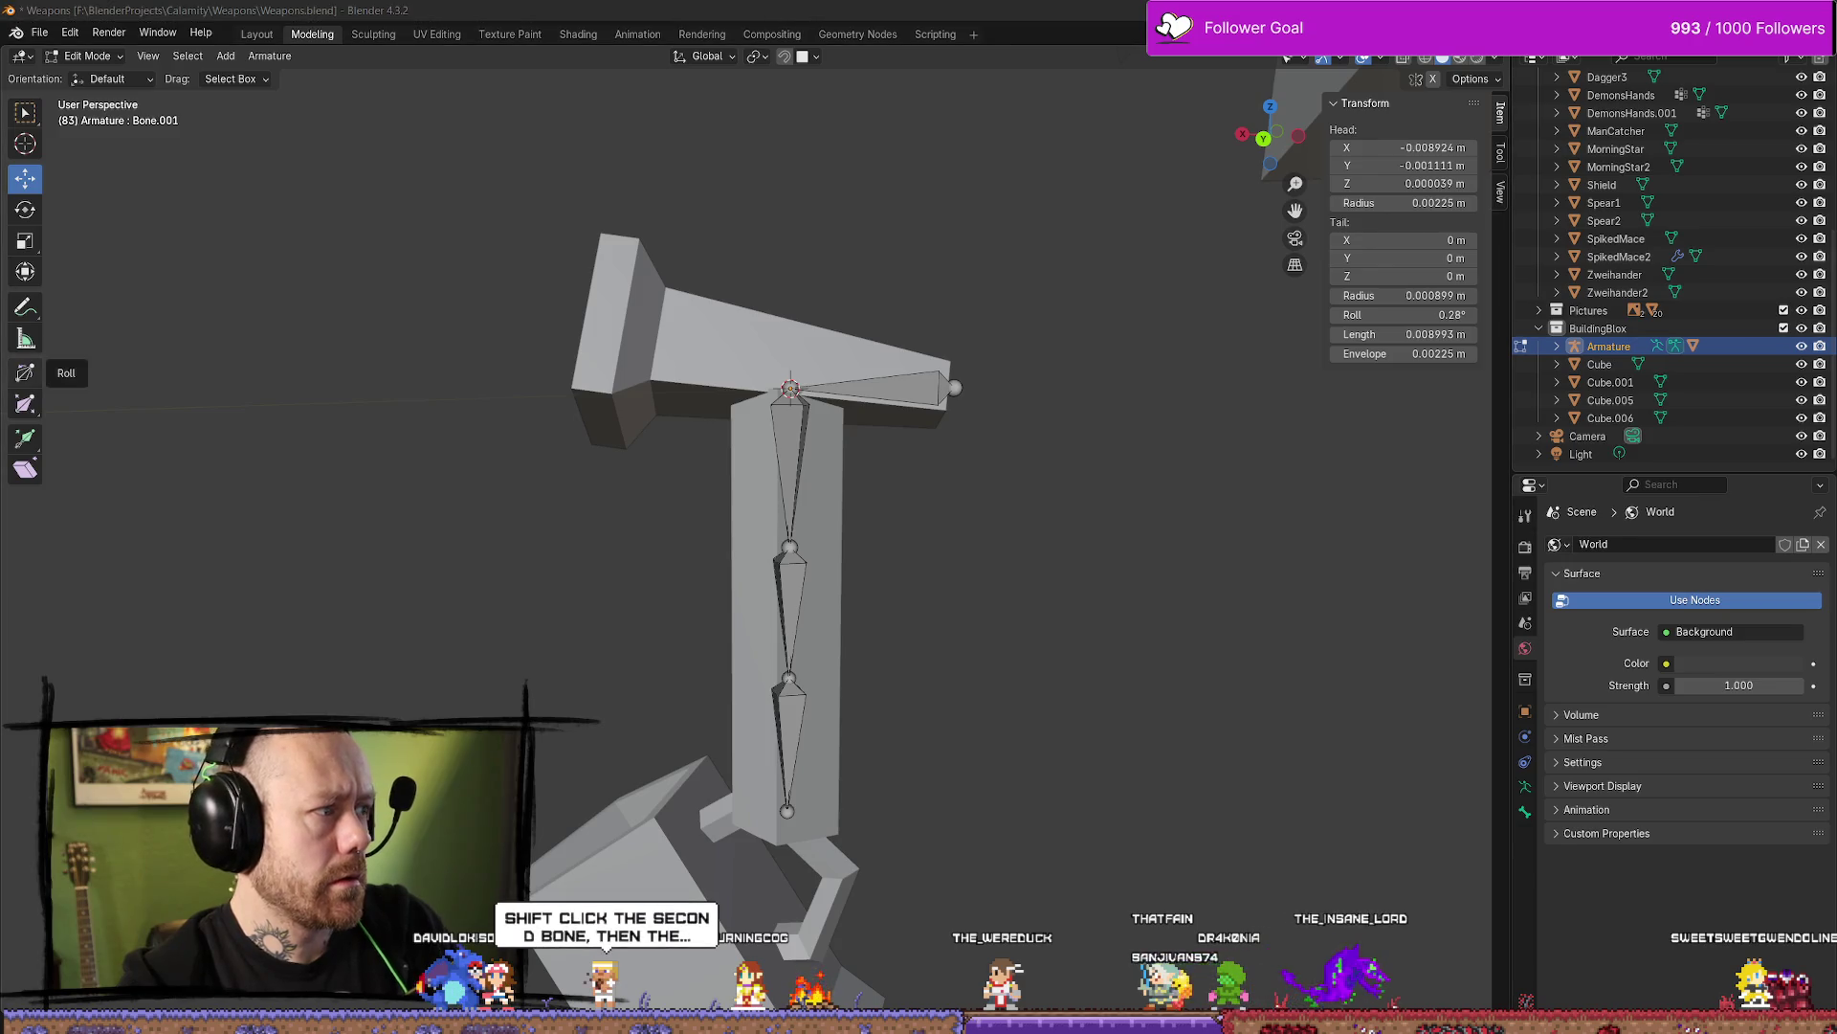
Search 'blender add bone to existing armature' in a new tab and read the Stack Exchange answer
{"action": "key", "text": "alt+Tab"}
{"action": "left_click", "coordinate": [391, 135]}
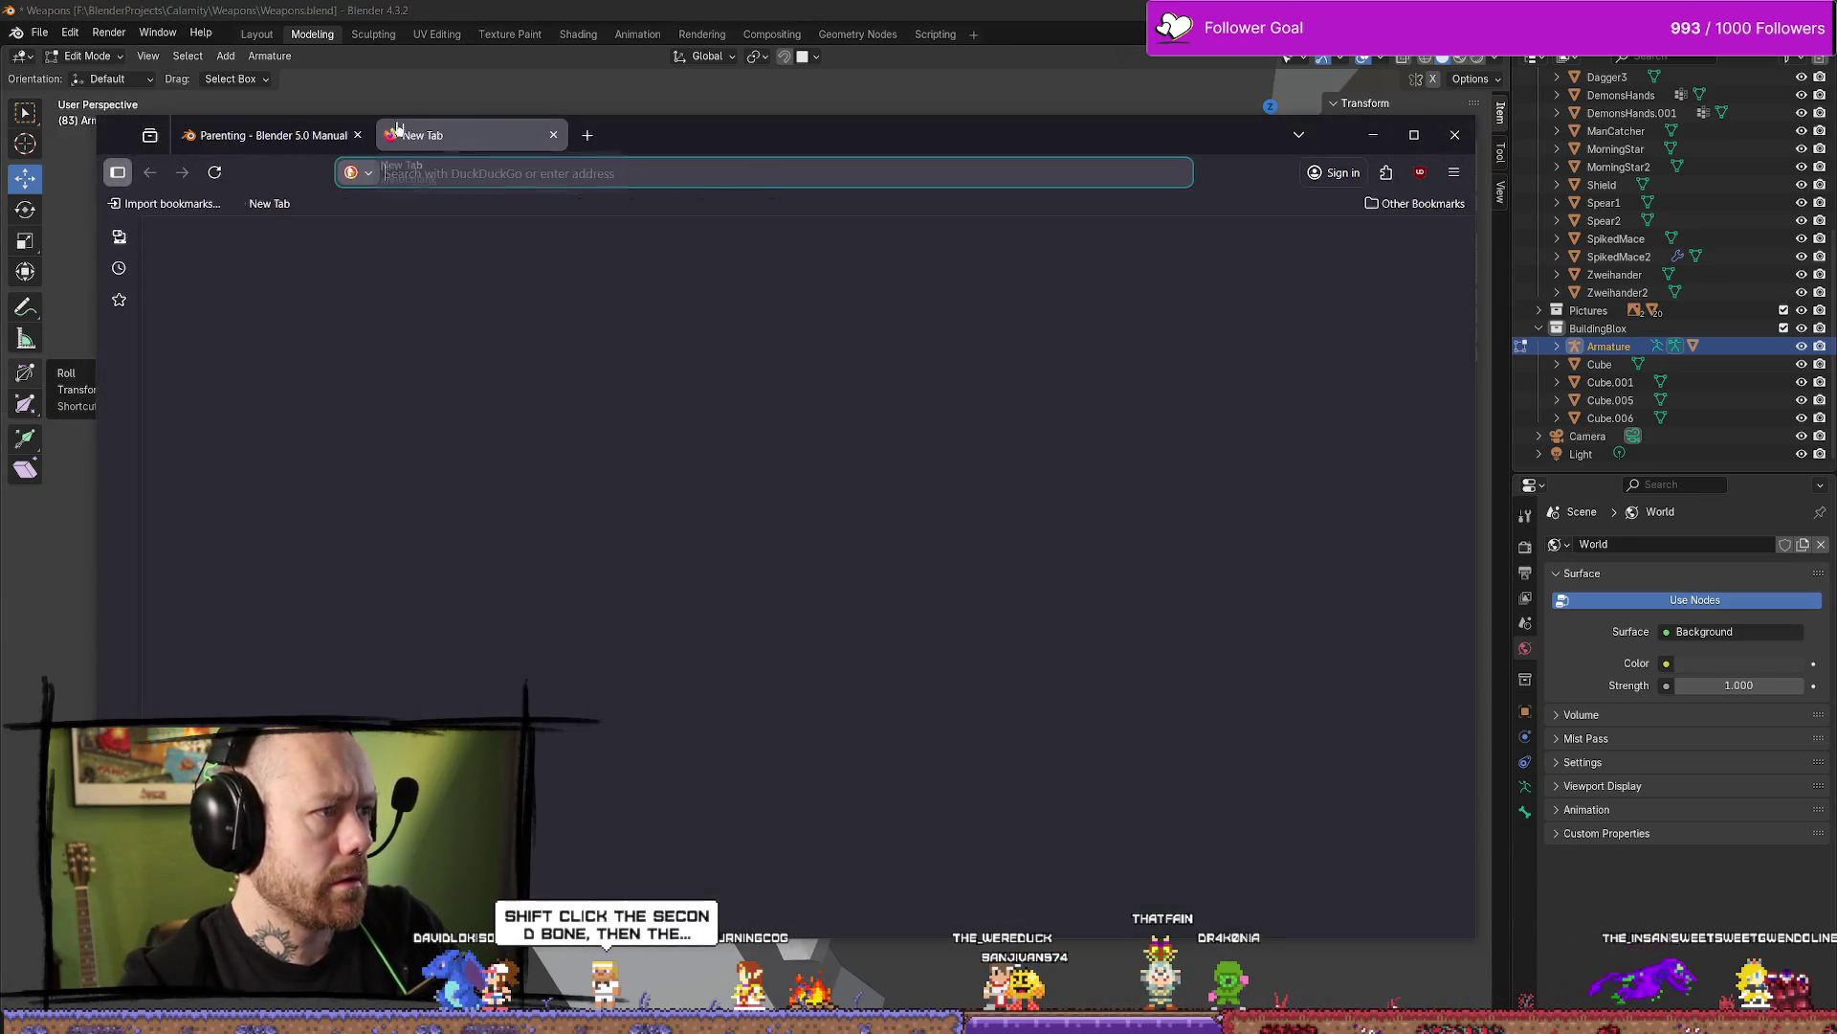
{"action": "type", "text": "blender add bon"}
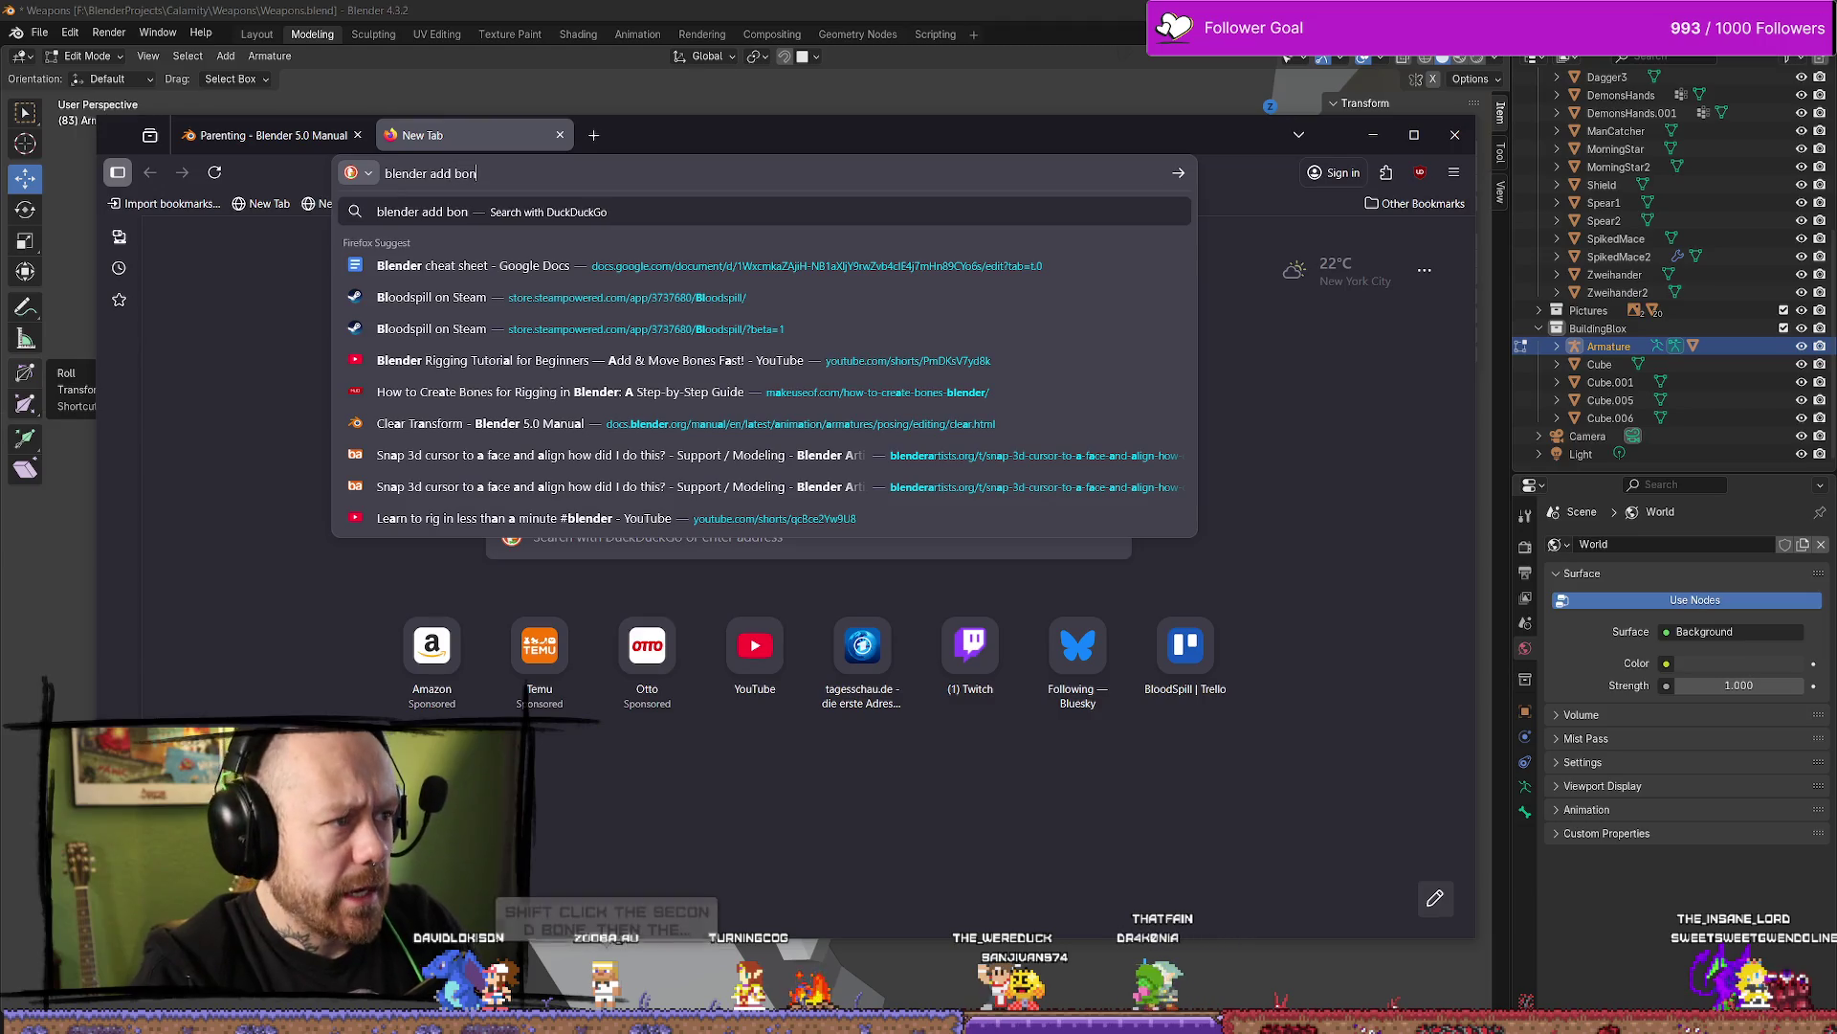
{"action": "type", "text": "e to existing"}
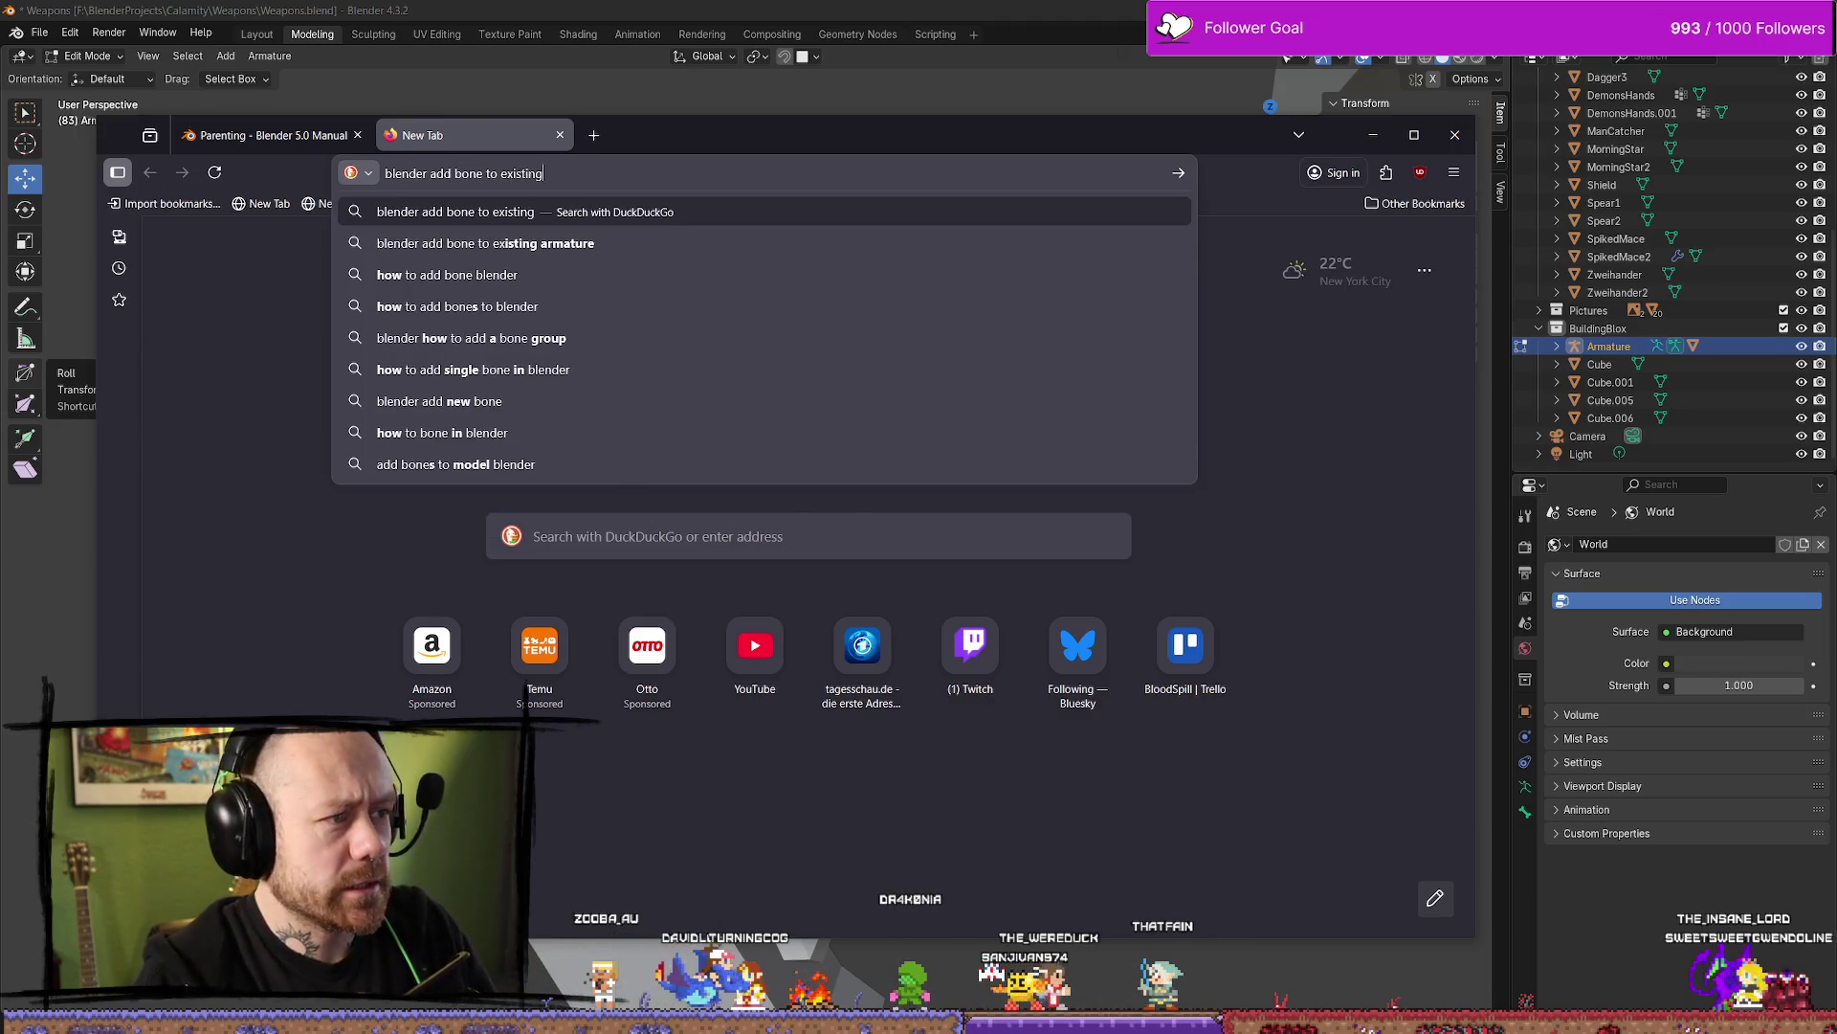
{"action": "type", "text": " armature"}
{"action": "key", "text": "Return"}
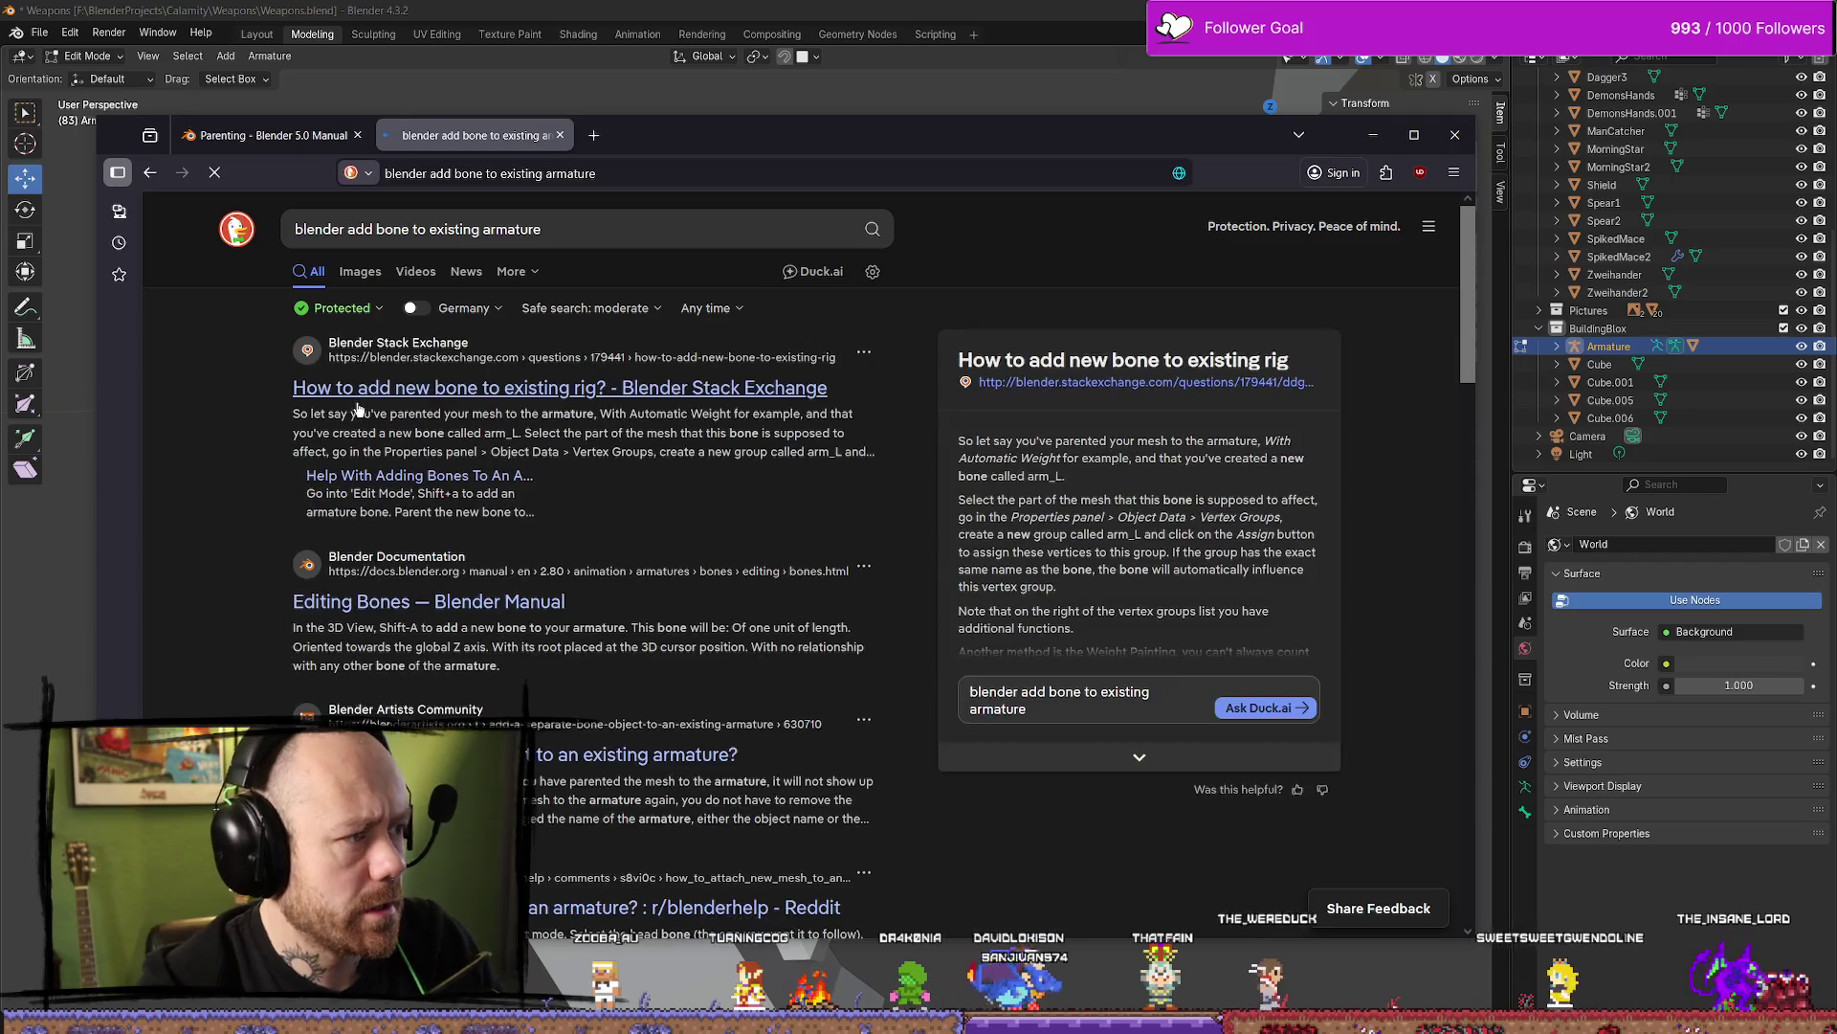
{"action": "left_click", "coordinate": [728, 492]}
{"action": "scroll", "coordinate": [861, 396], "scroll_direction": "down", "scroll_amount": 3}
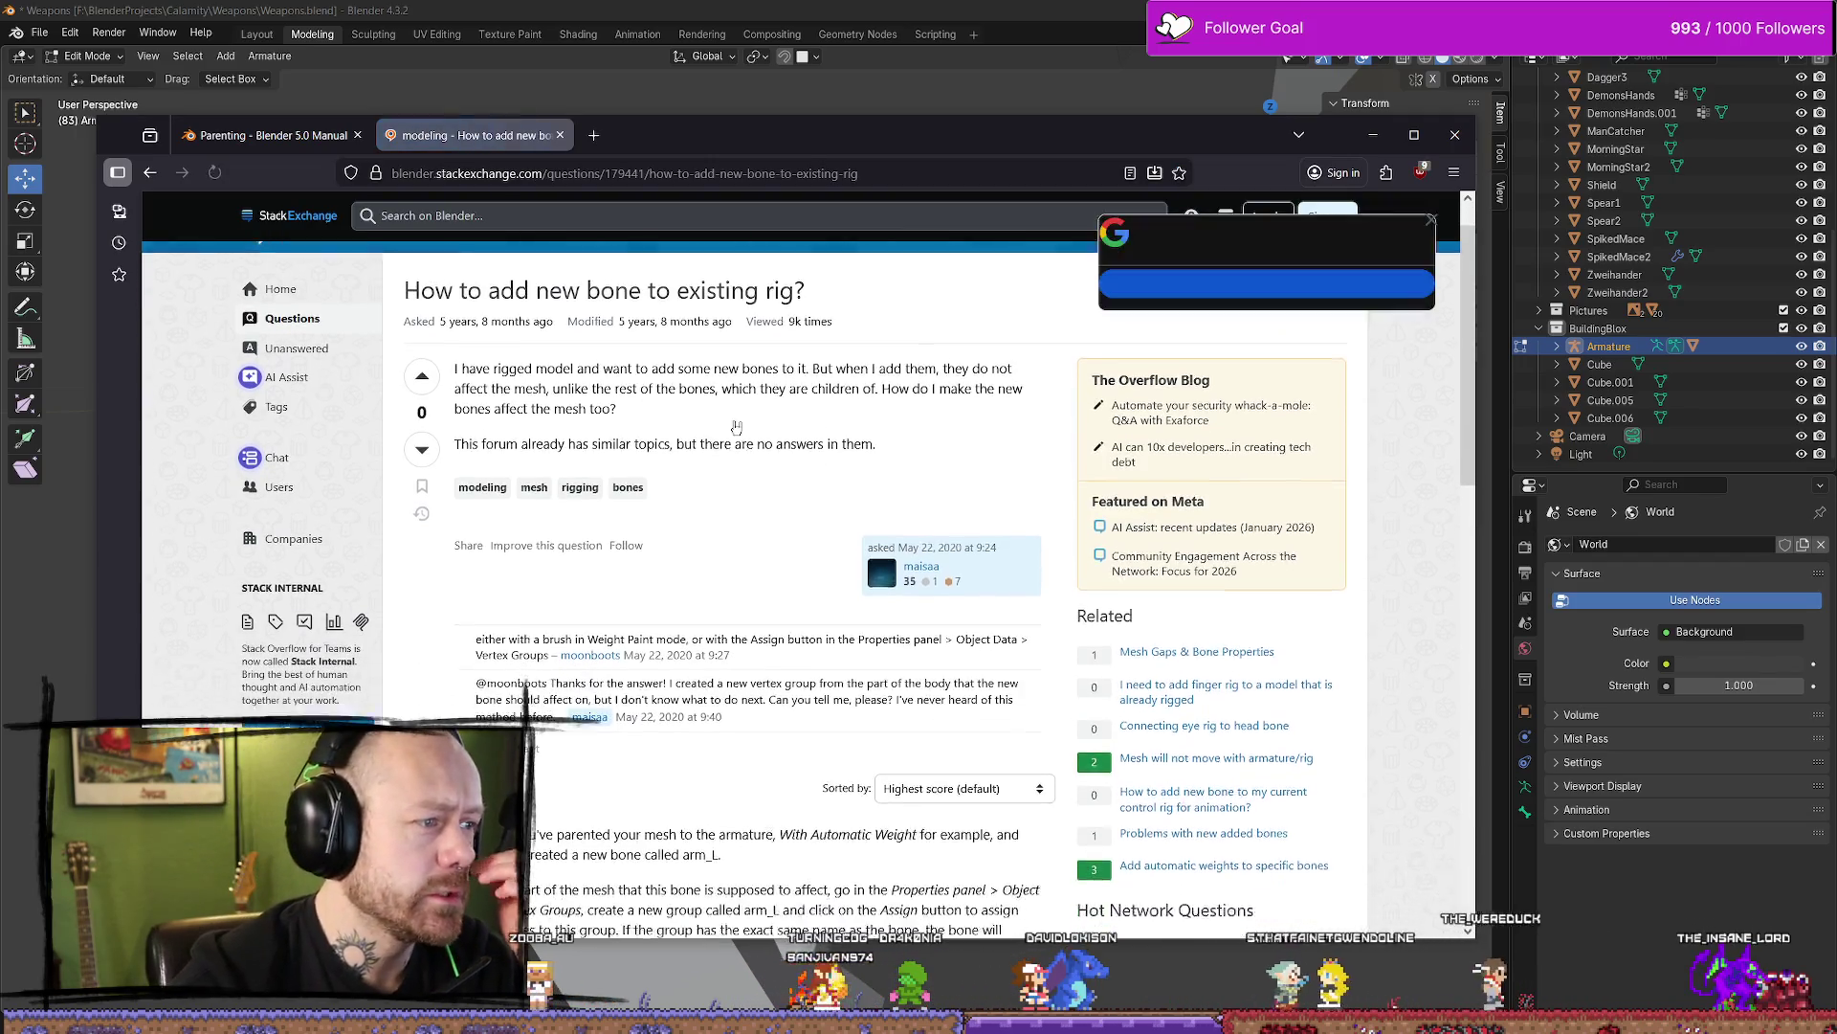
{"action": "scroll", "coordinate": [672, 390], "scroll_direction": "down", "scroll_amount": 3}
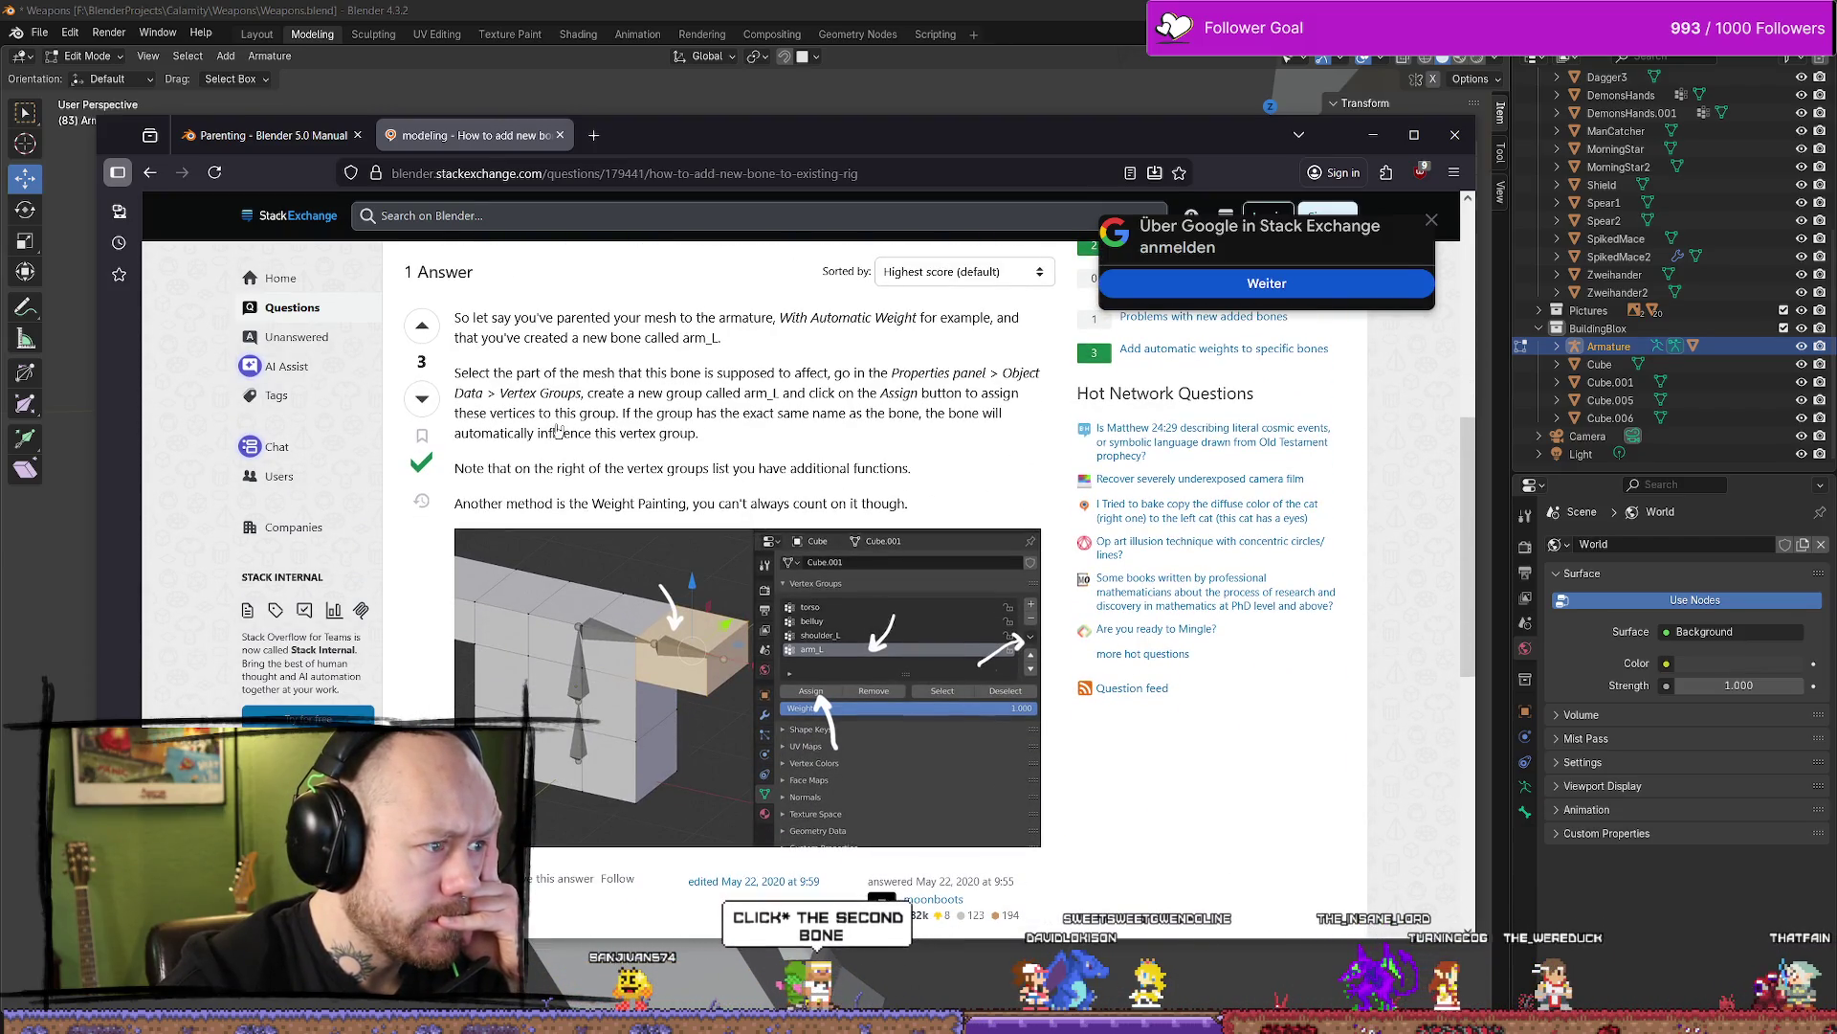
{"action": "scroll", "coordinate": [649, 430], "scroll_direction": "up", "scroll_amount": 1}
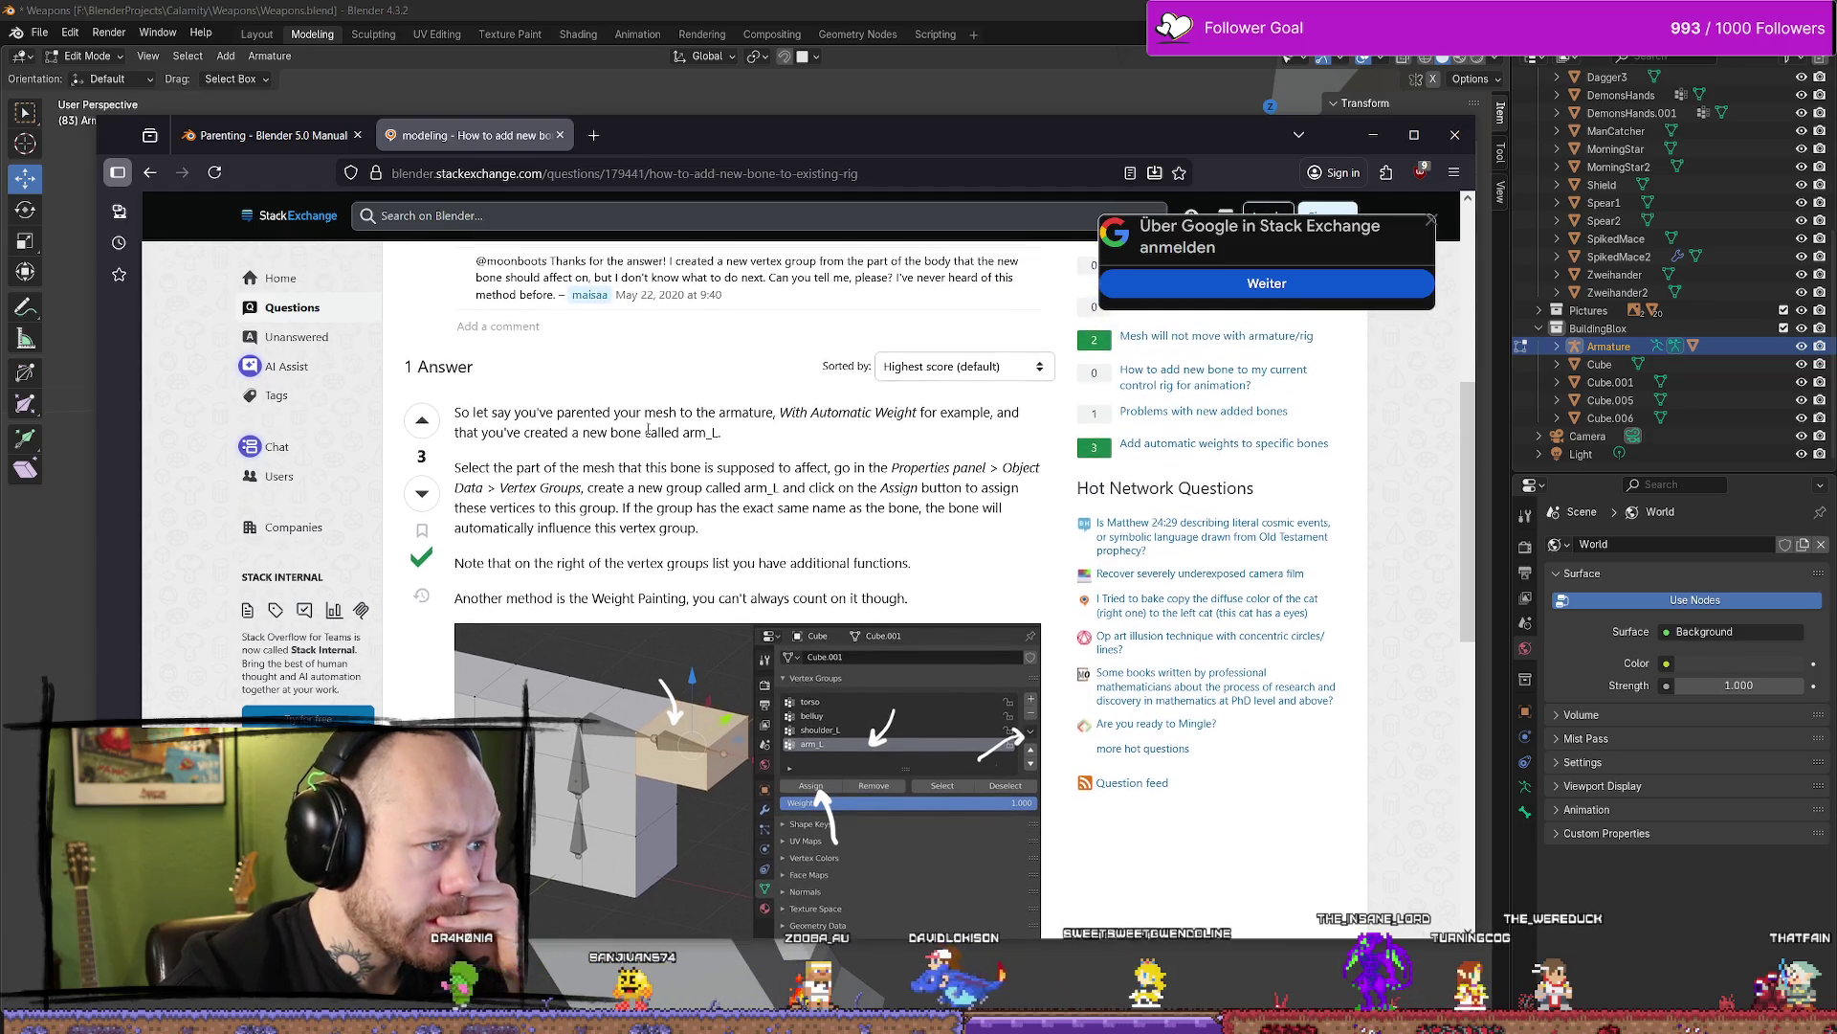
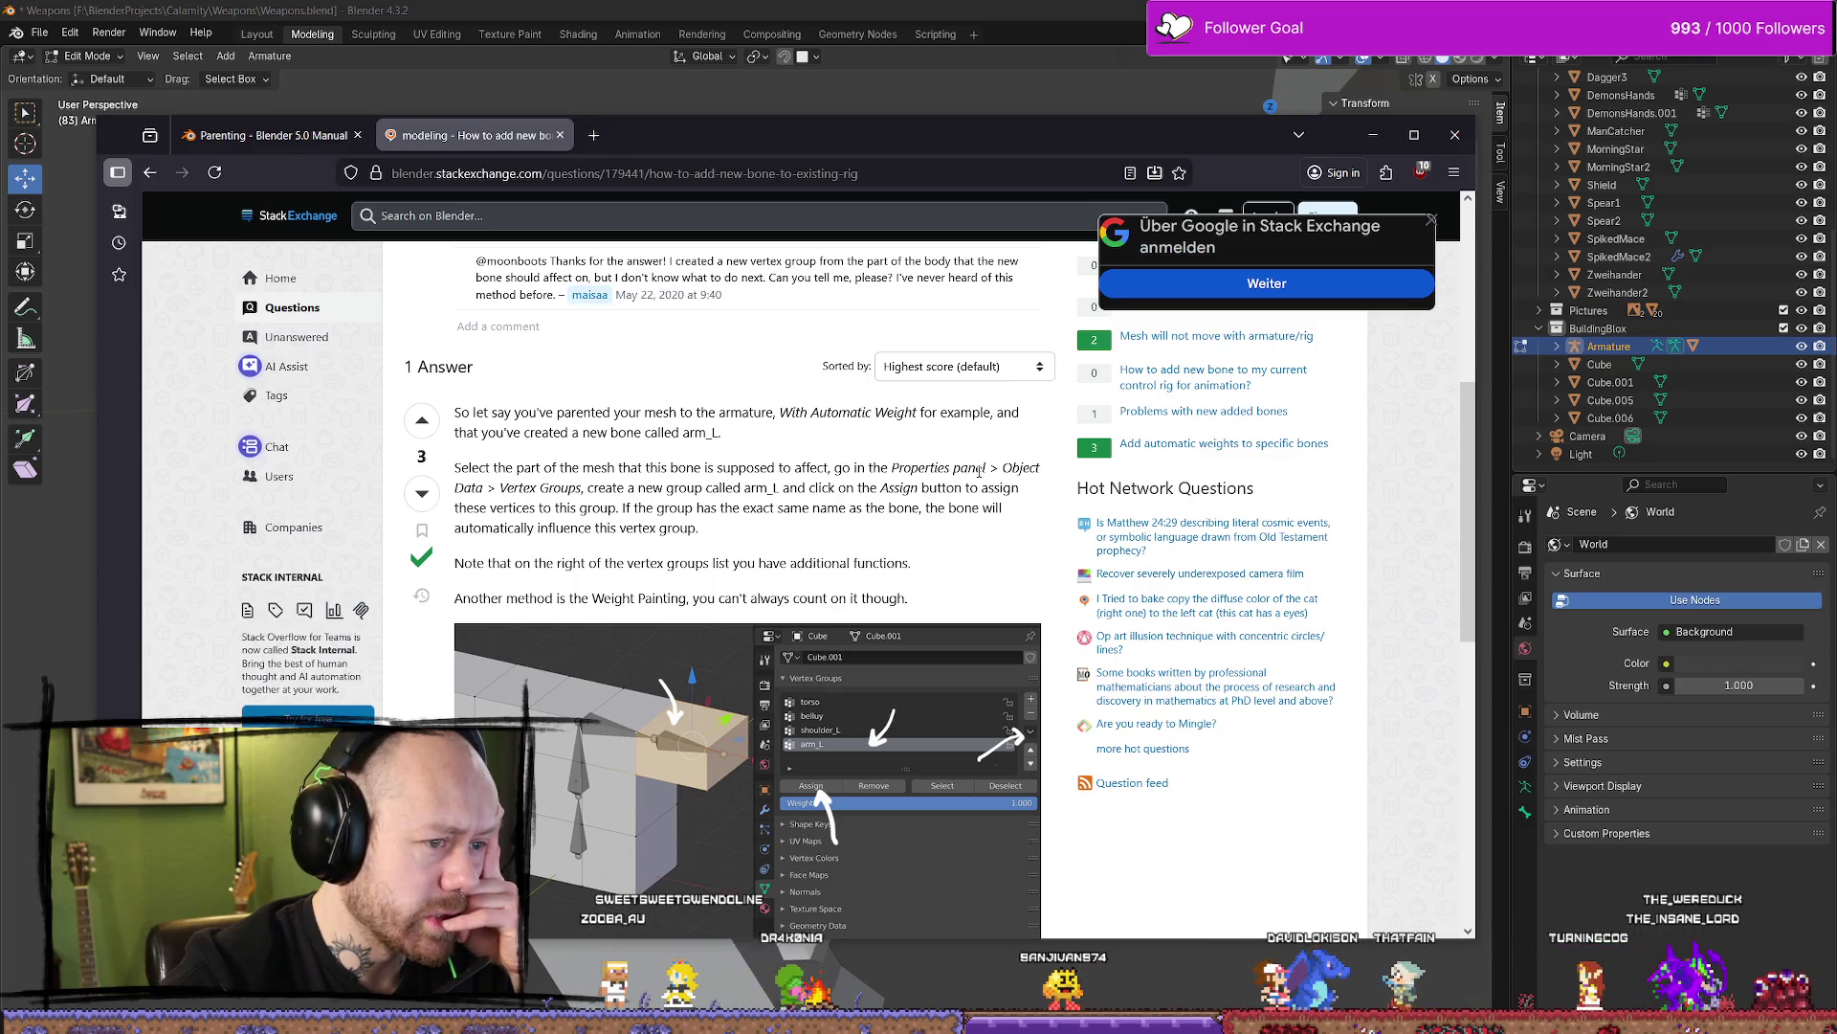
Finish reading the Stack Exchange answer on creating a vertex group, then minimize the browser
{"action": "left_click_drag", "start_coordinate": [604, 488], "coordinate": [918, 488]}
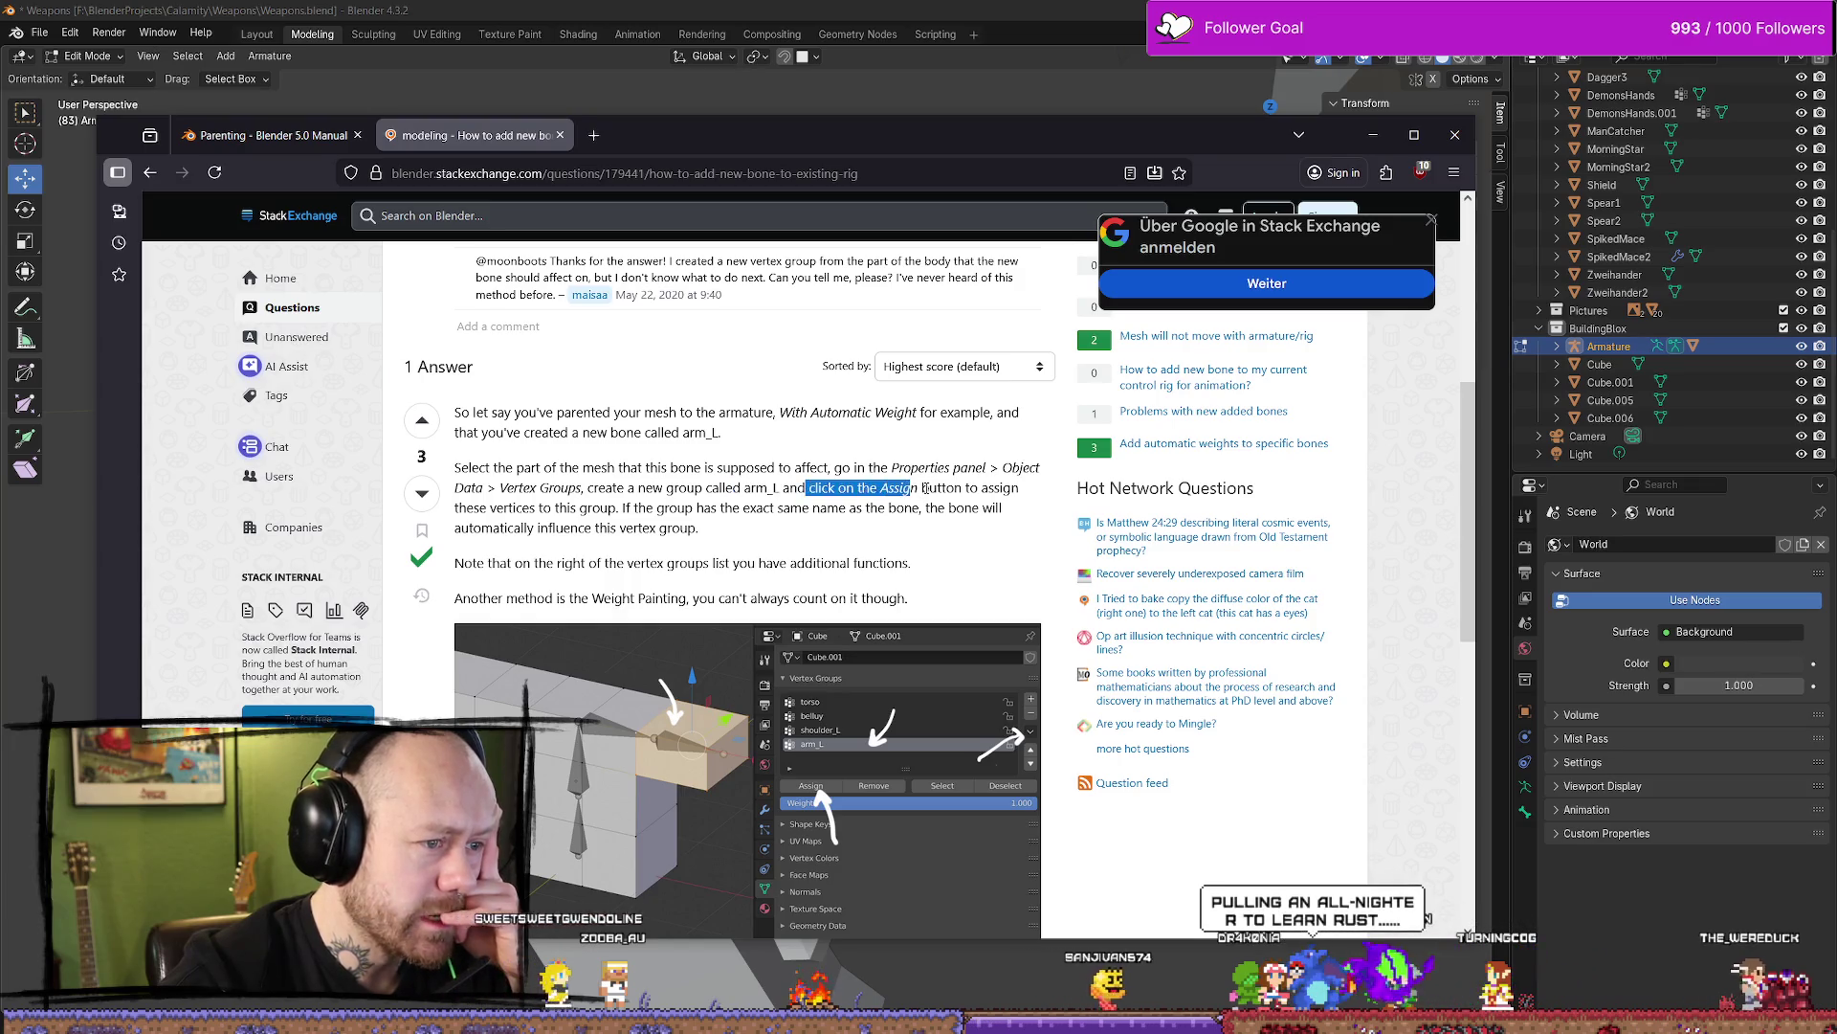
{"action": "left_click", "coordinate": [663, 512]}
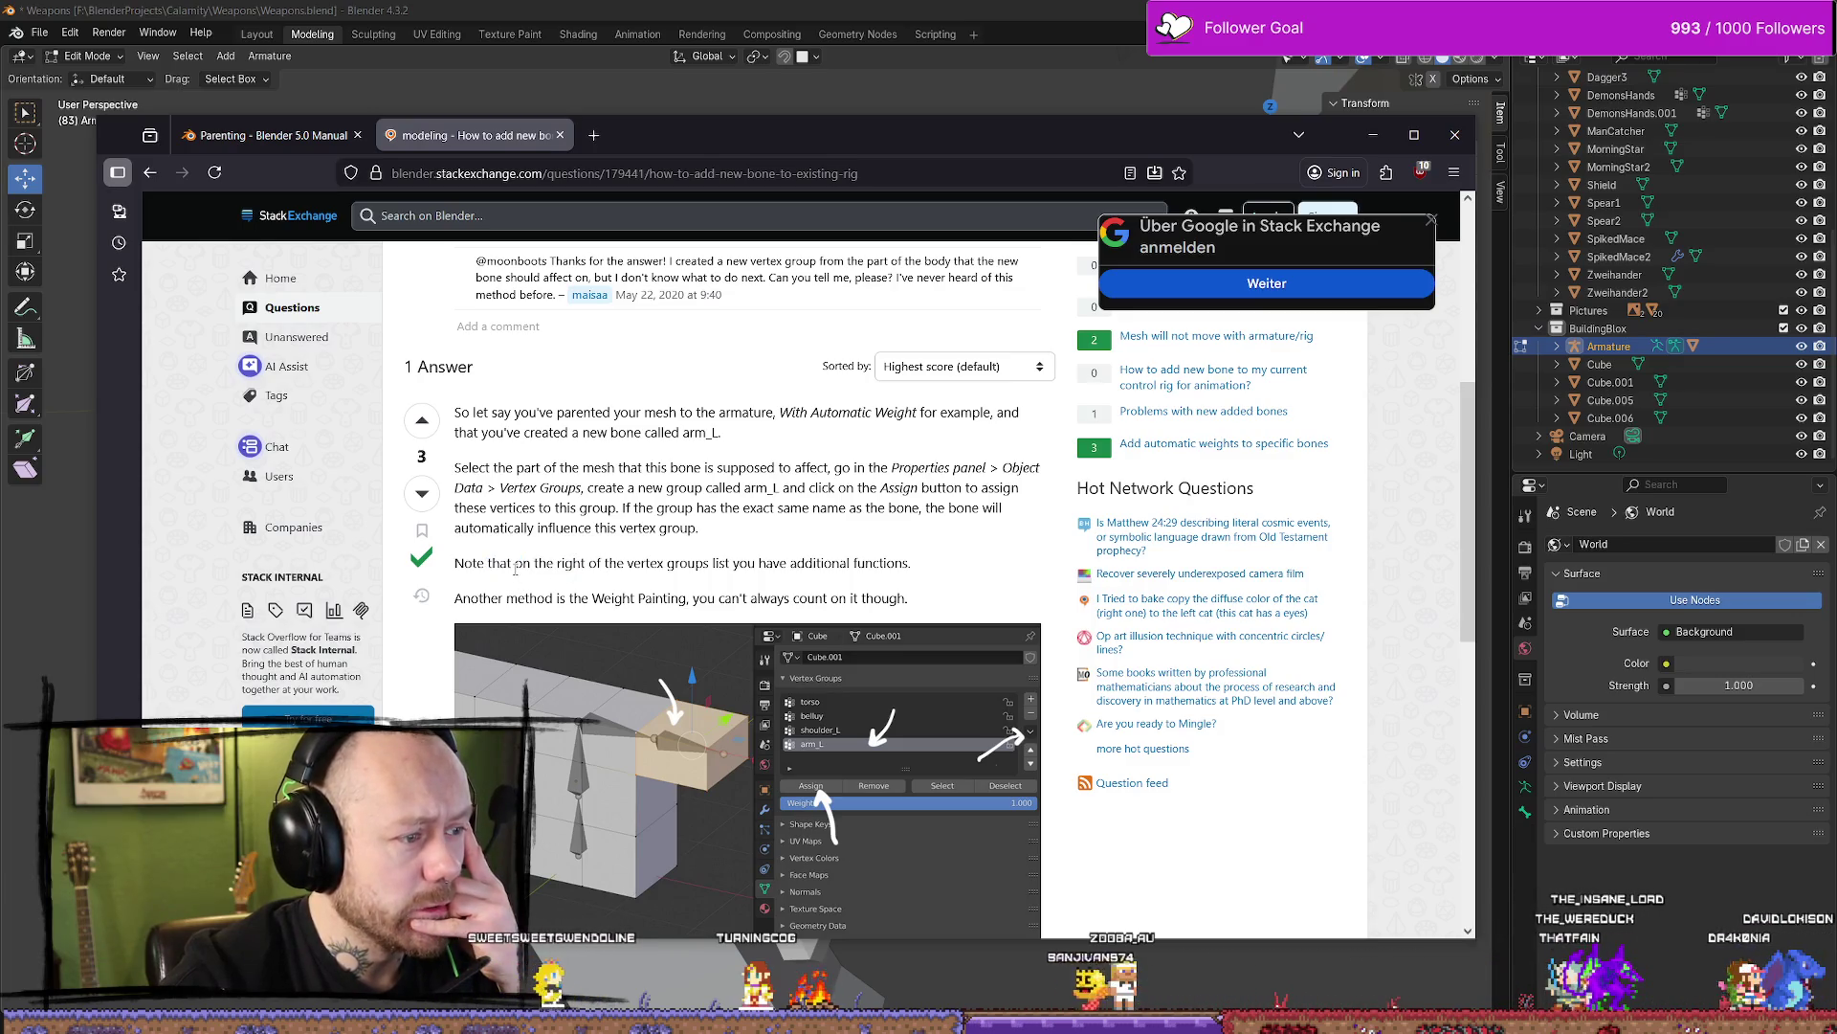
{"action": "scroll", "coordinate": [670, 516], "scroll_direction": "down", "scroll_amount": 2}
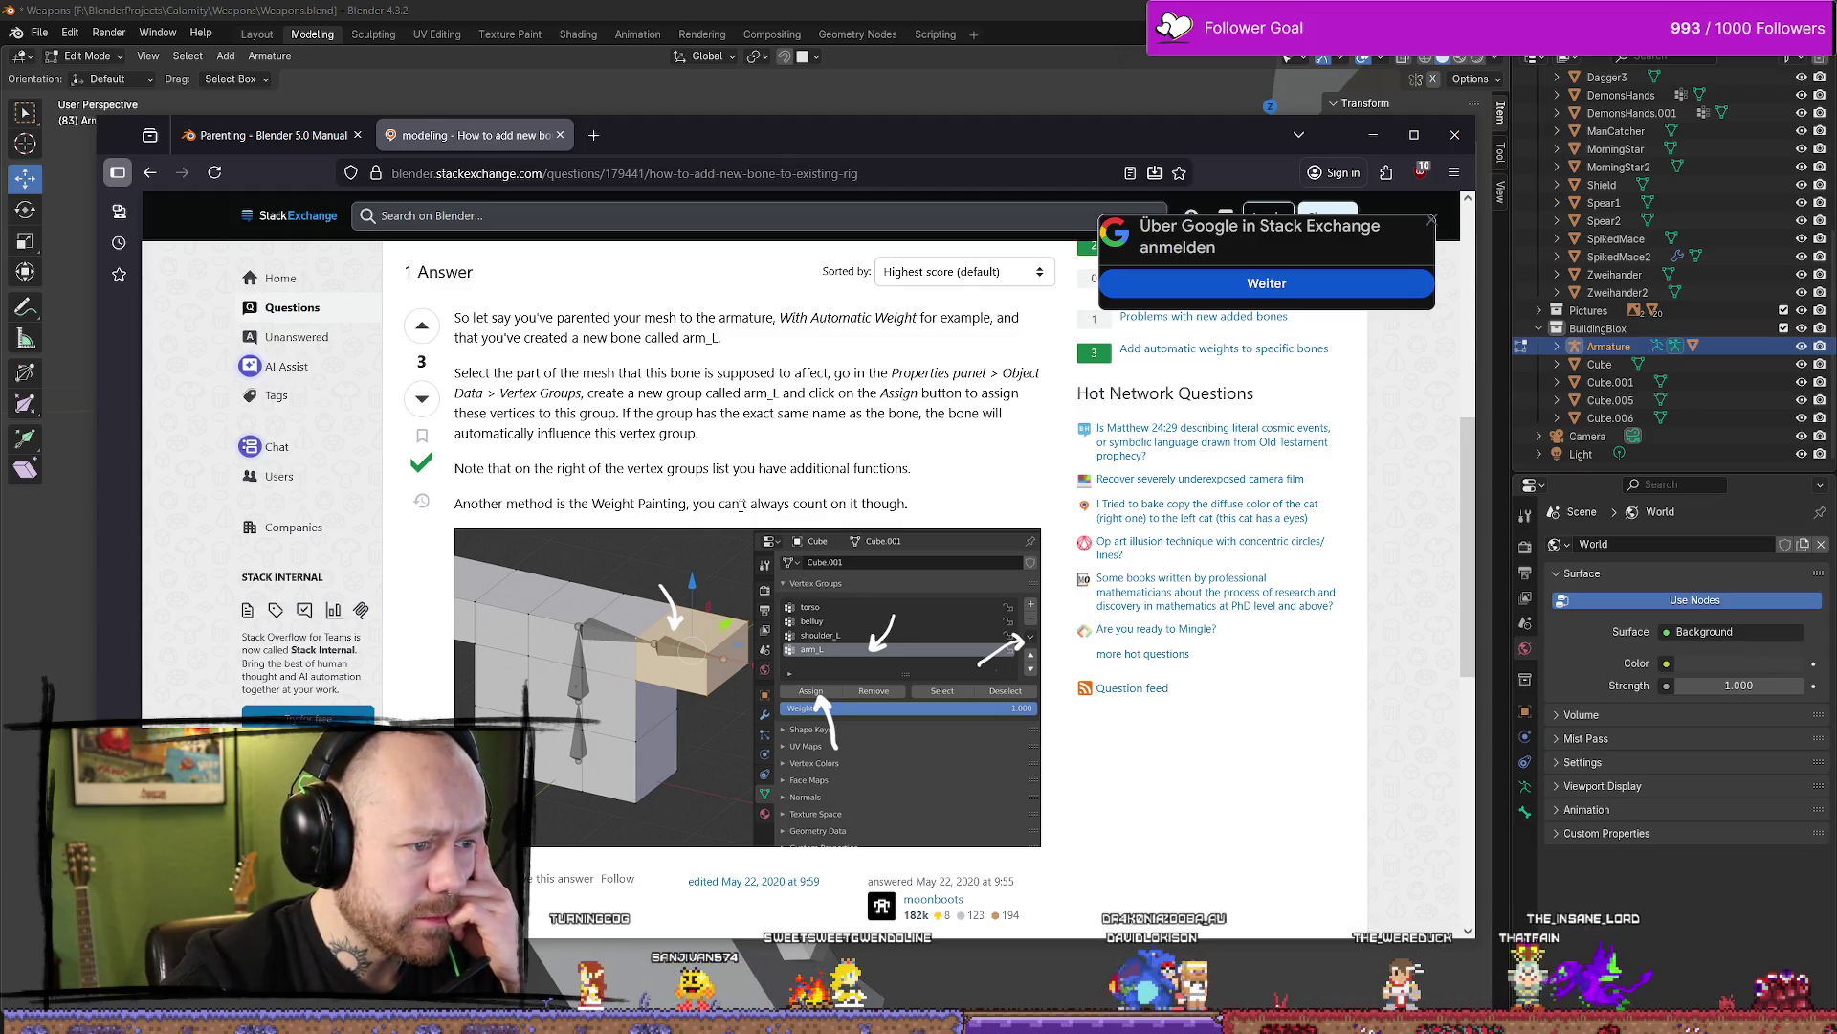
{"action": "scroll", "coordinate": [905, 500], "scroll_direction": "down", "scroll_amount": 2}
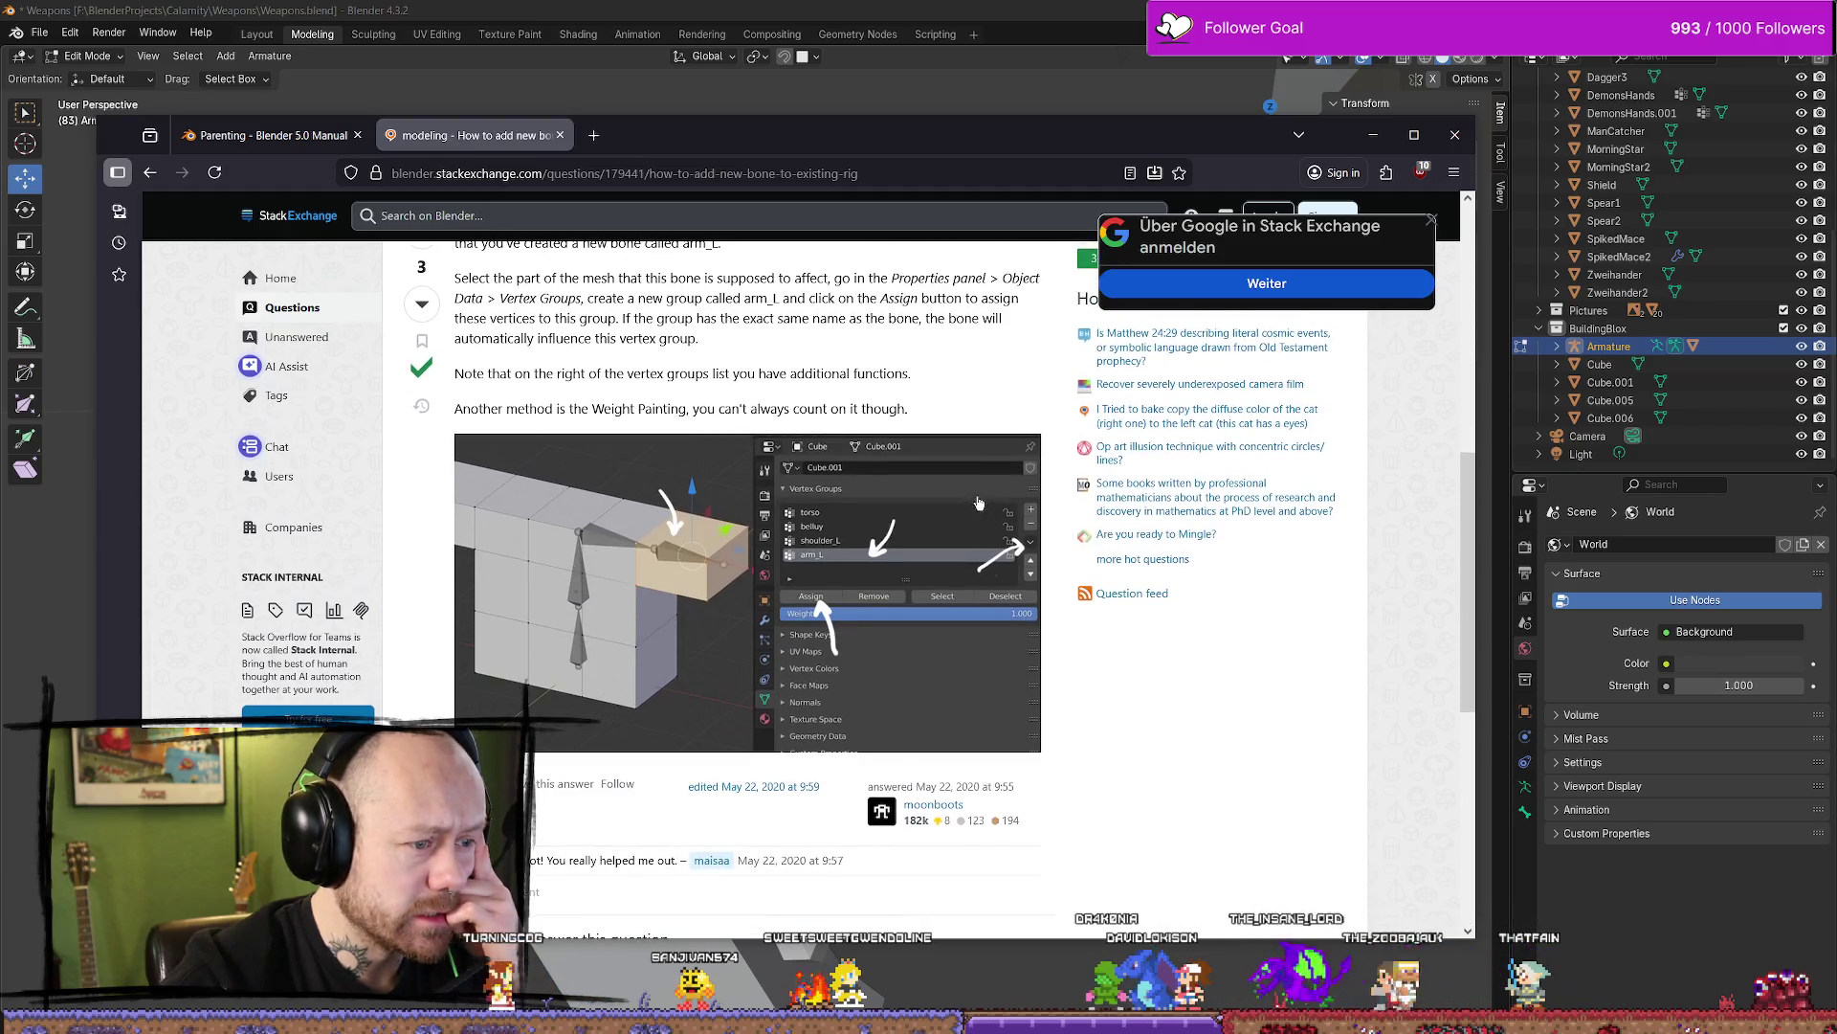
{"action": "key", "text": "super+shift+Left"}
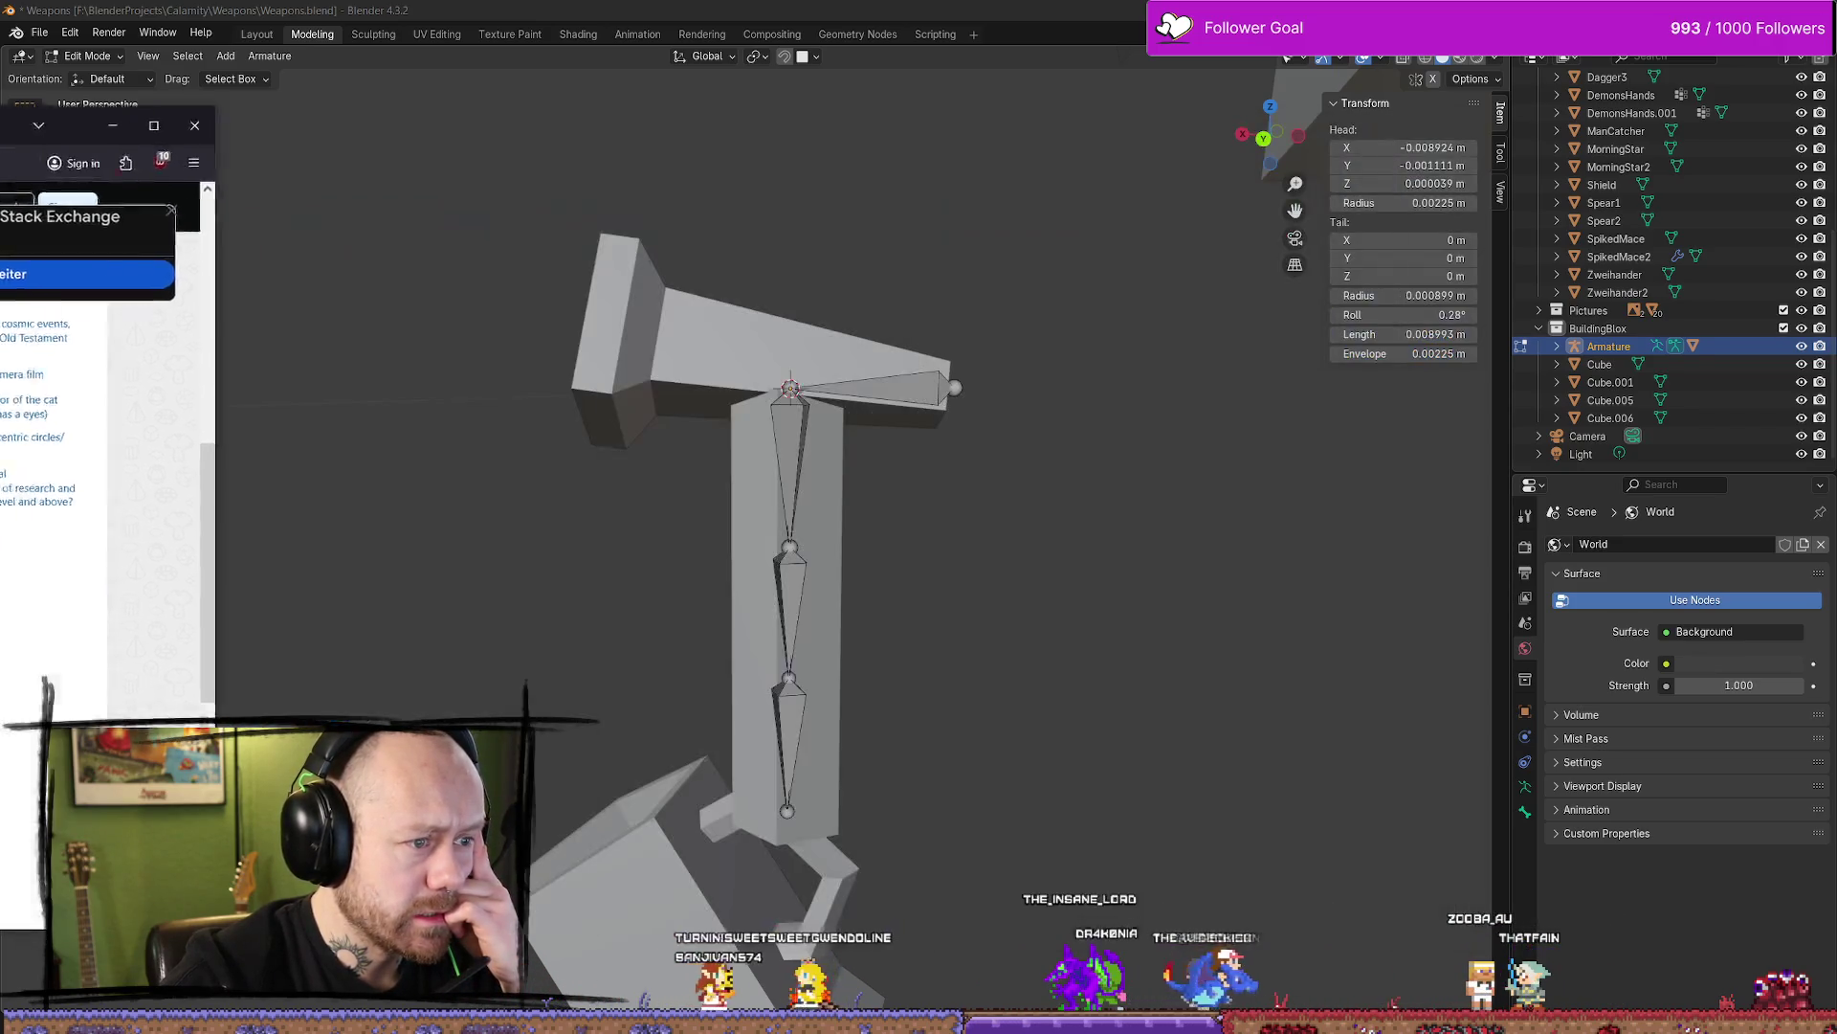
Check the head bone's constraint and armature data properties, then leave bone editing
{"action": "left_click", "coordinate": [923, 394]}
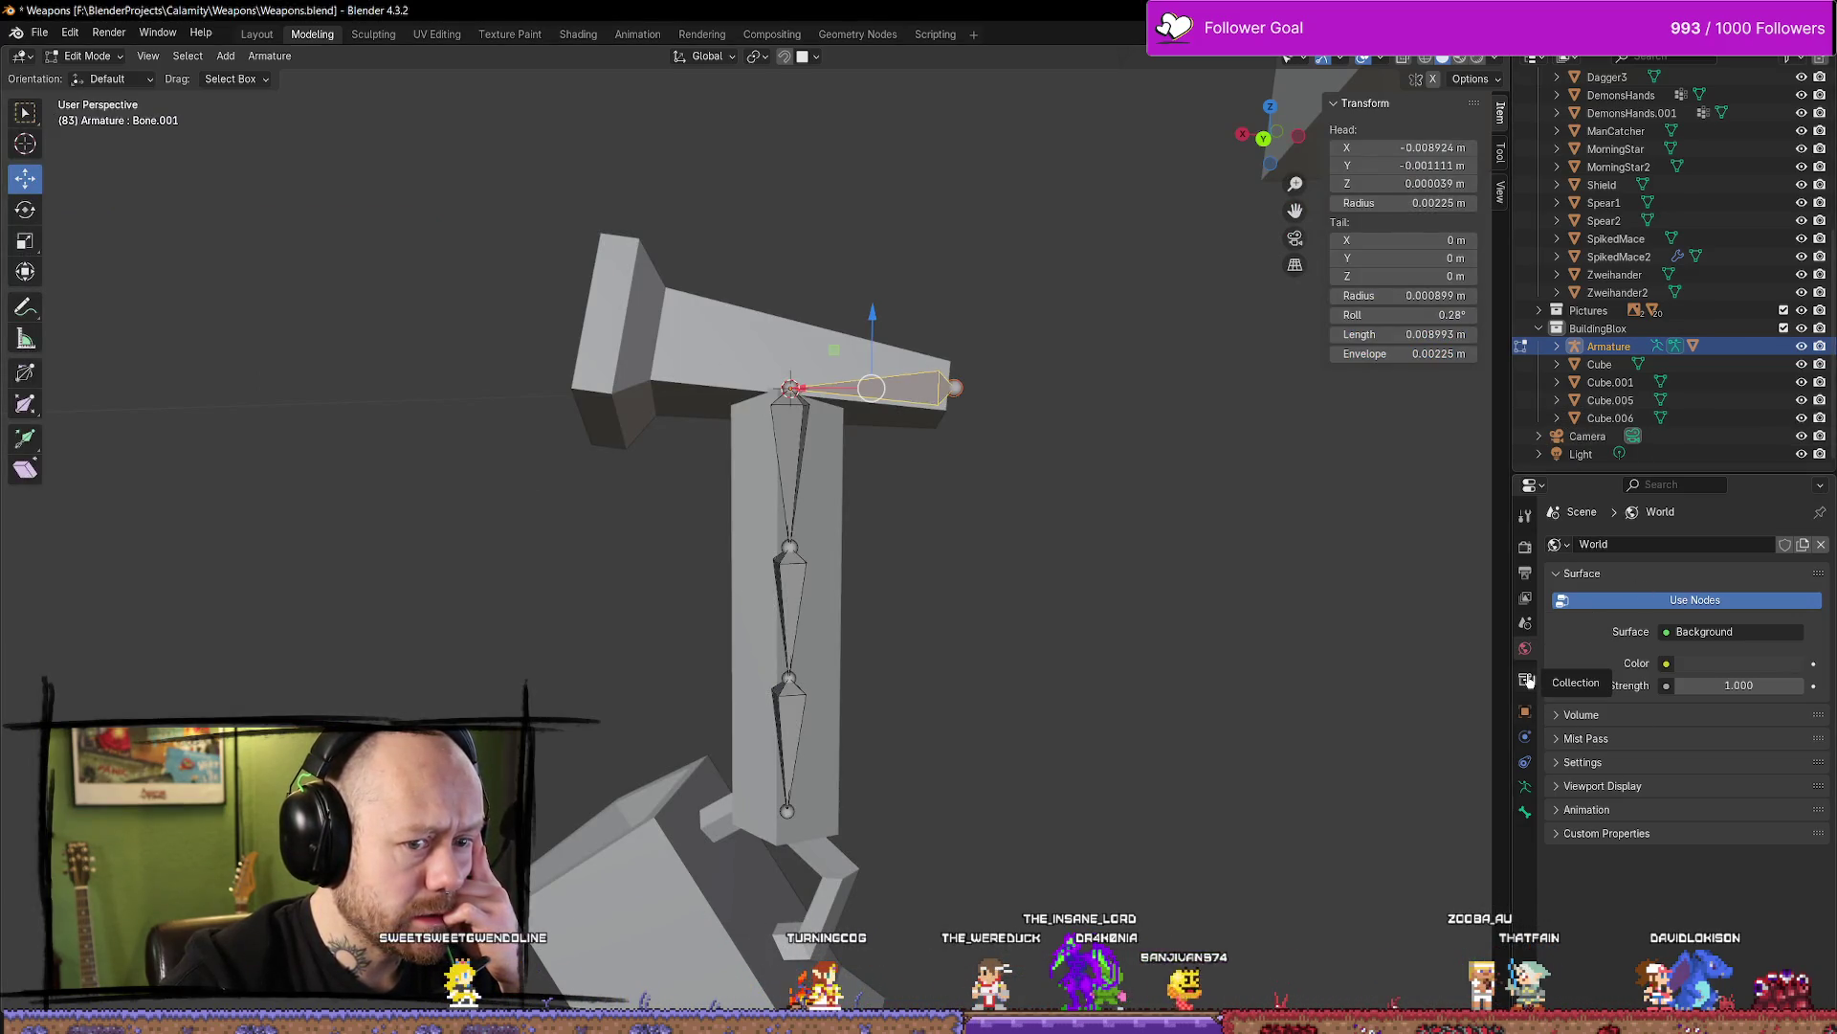
{"action": "left_click", "coordinate": [1526, 763]}
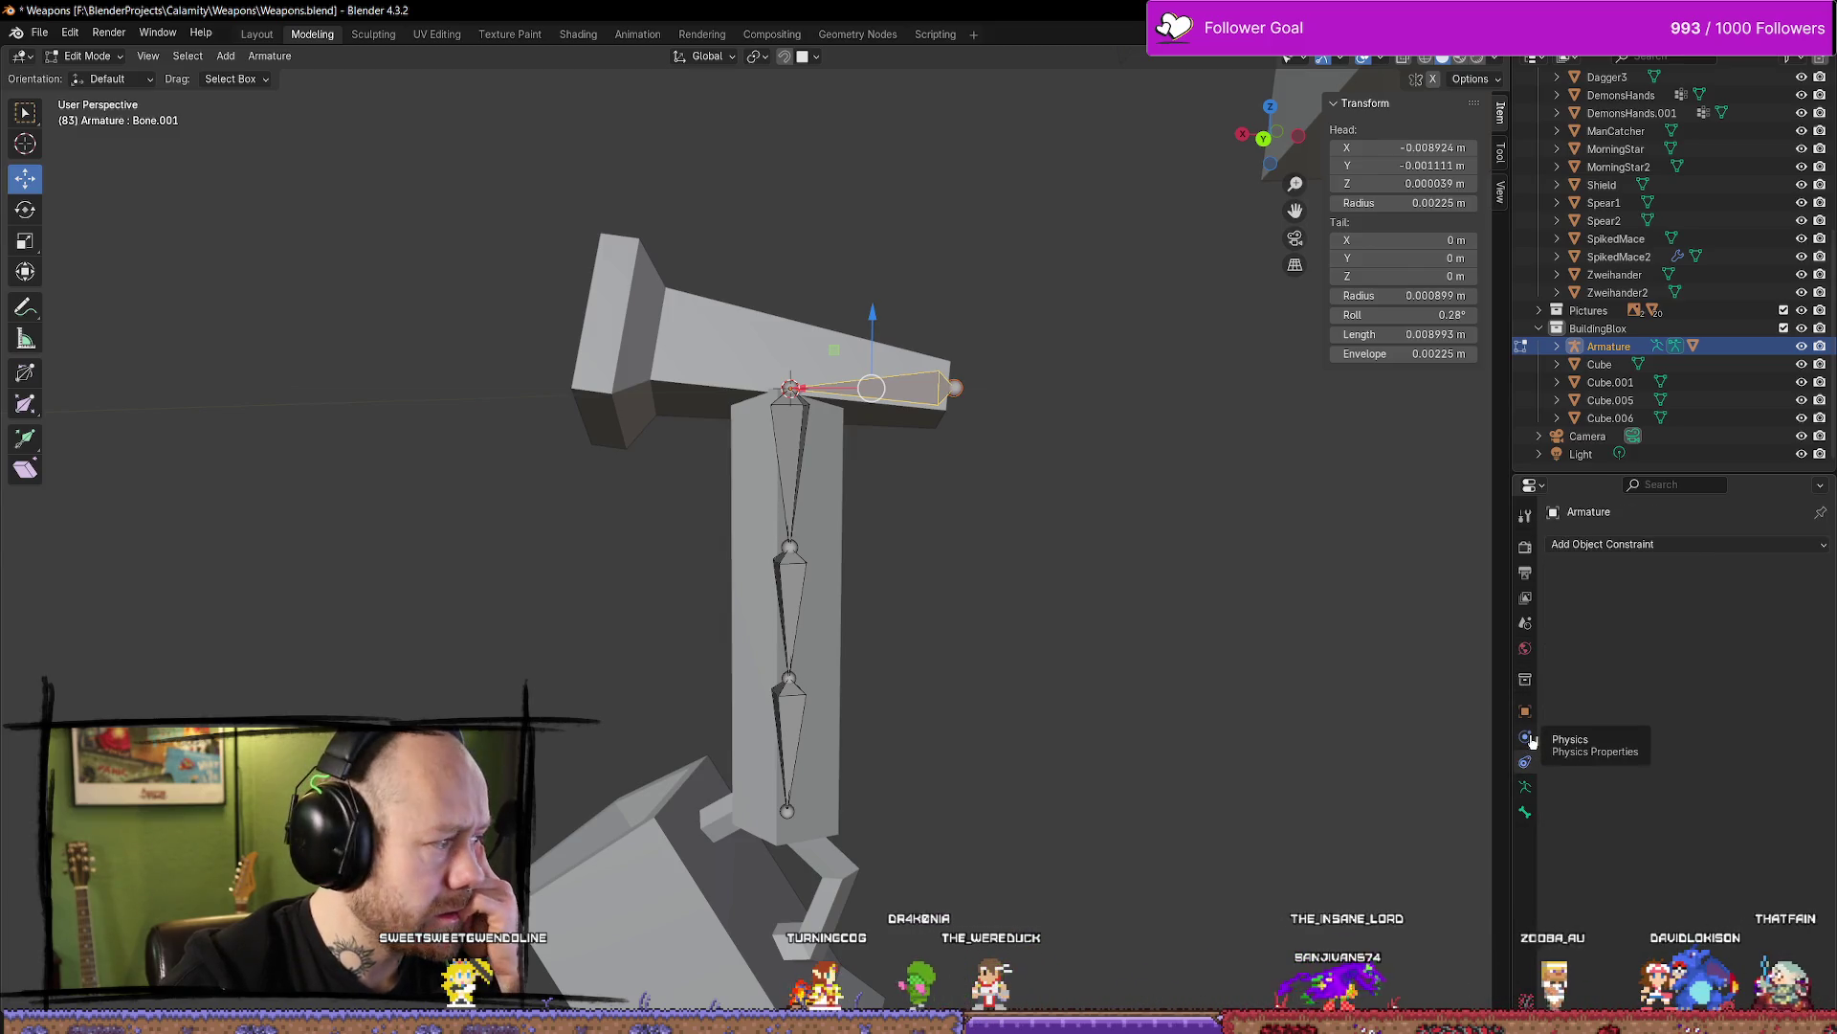
{"action": "left_click", "coordinate": [1528, 788]}
{"action": "left_click", "coordinate": [1133, 415]}
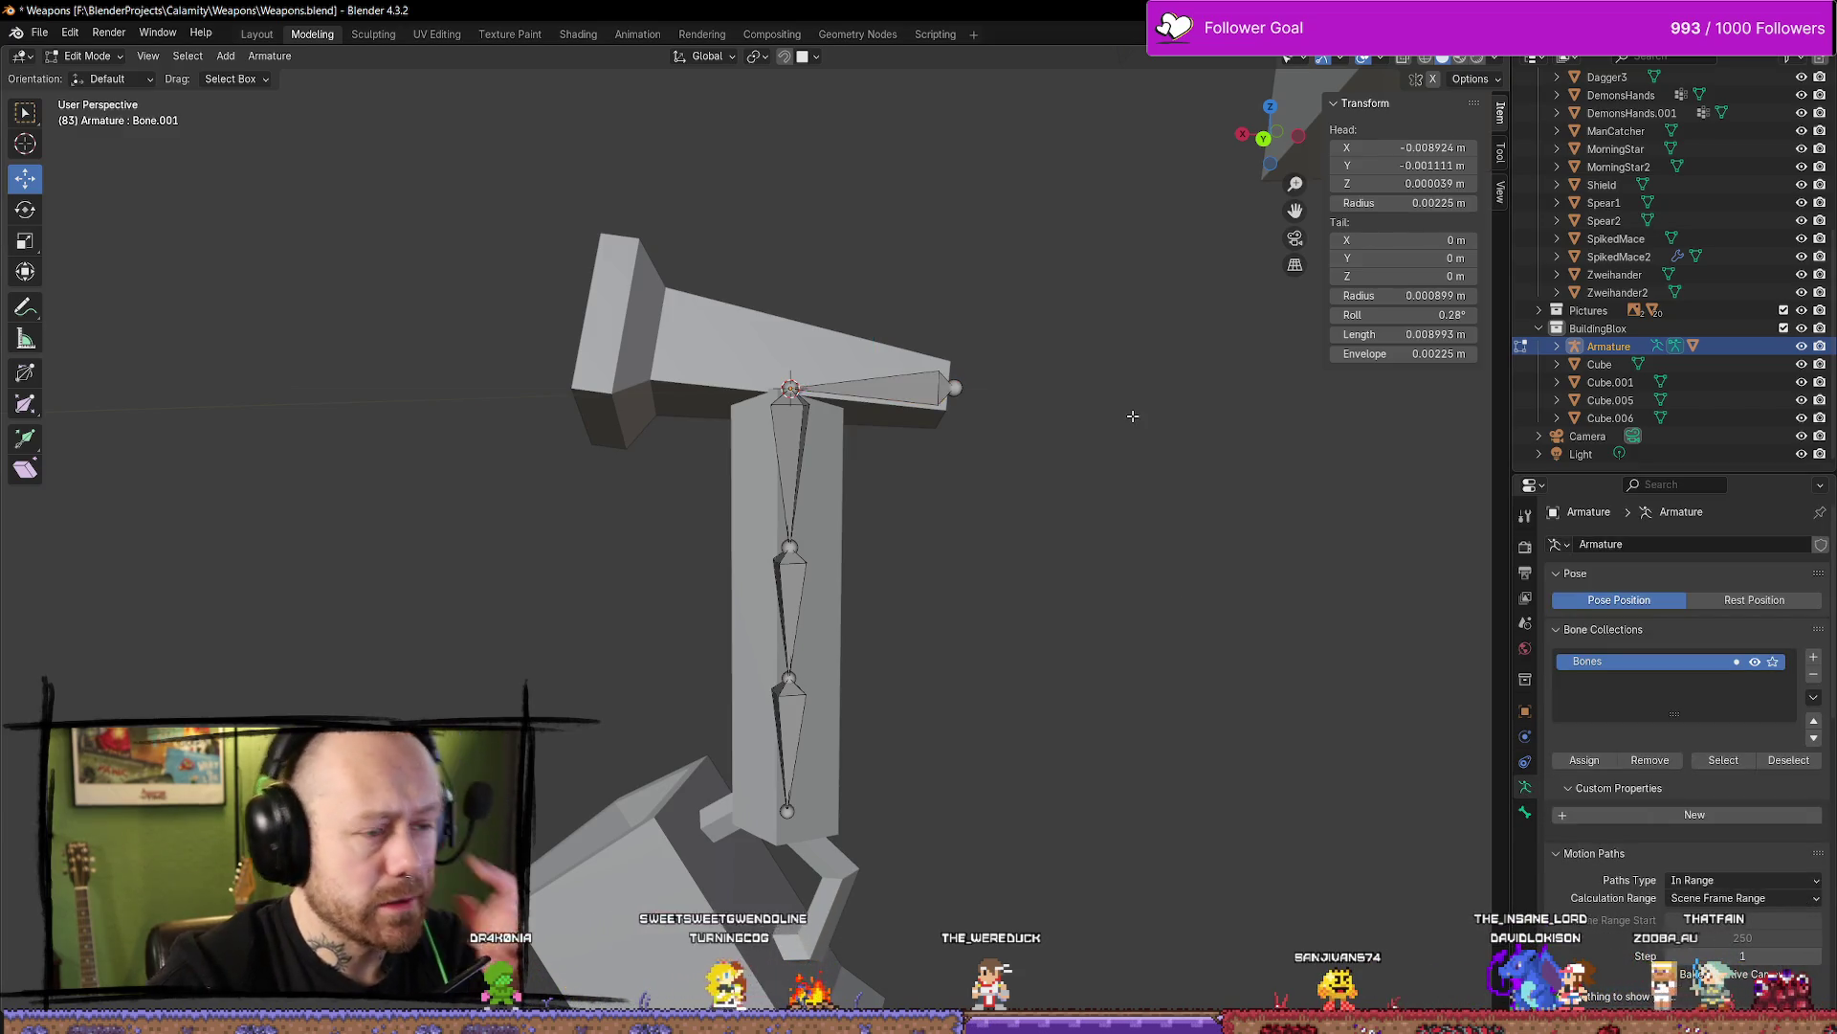
{"action": "key", "text": "Tab"}
{"action": "left_click", "coordinate": [794, 459]}
Review the Cylinder's vertex groups such as Bone.003, then put the Armature back into Edit Mode
{"action": "left_click", "coordinate": [1148, 463]}
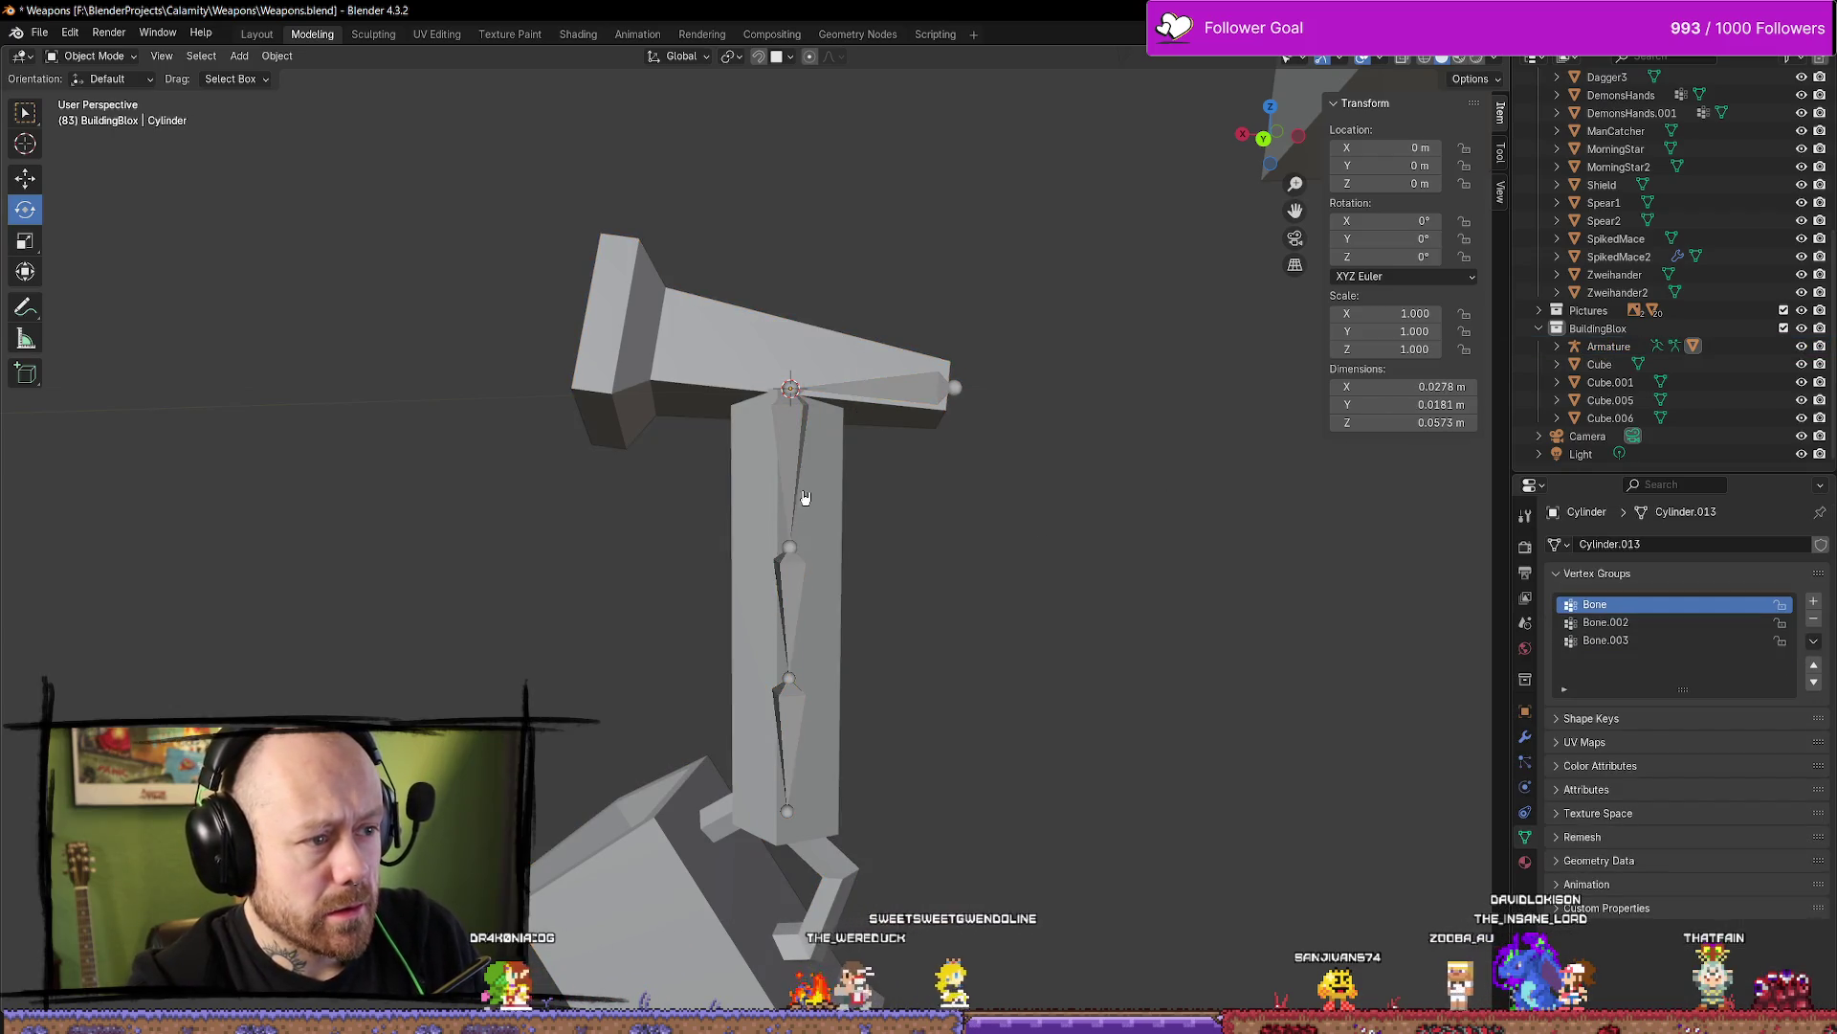
{"action": "left_click", "coordinate": [805, 497]}
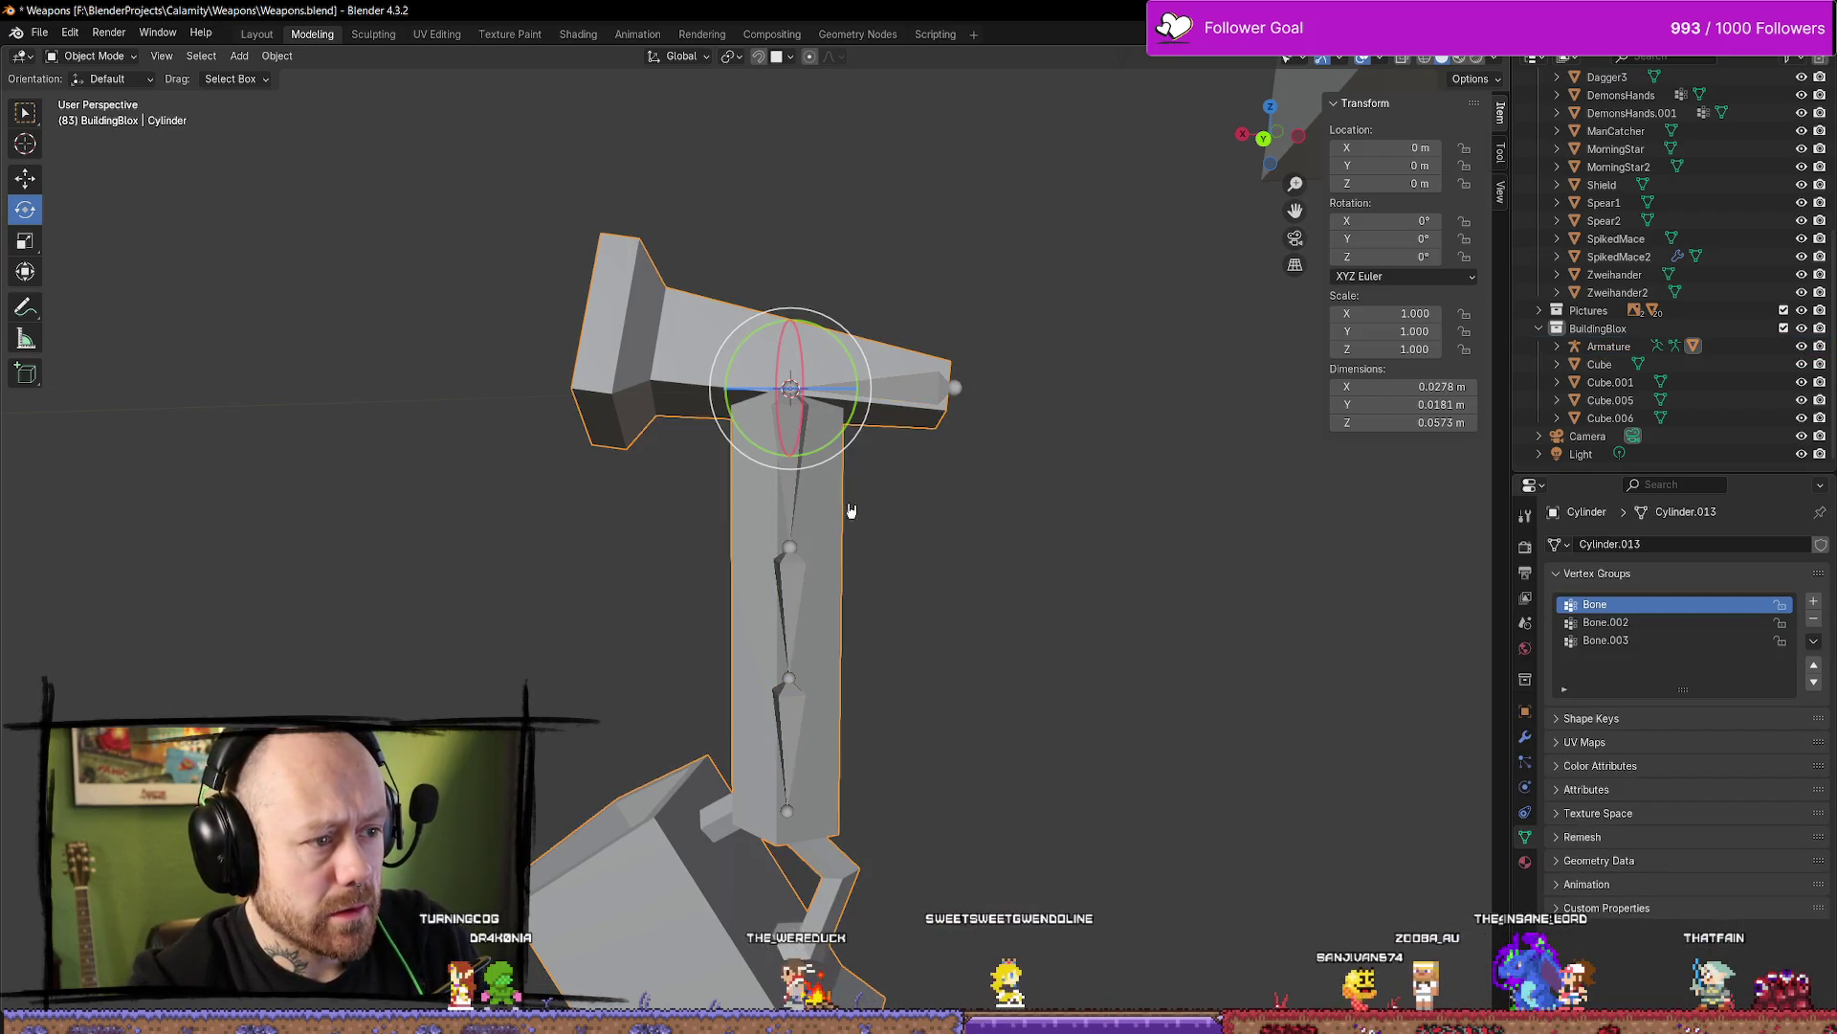
{"action": "left_click", "coordinate": [1607, 627]}
{"action": "left_click", "coordinate": [1614, 648]}
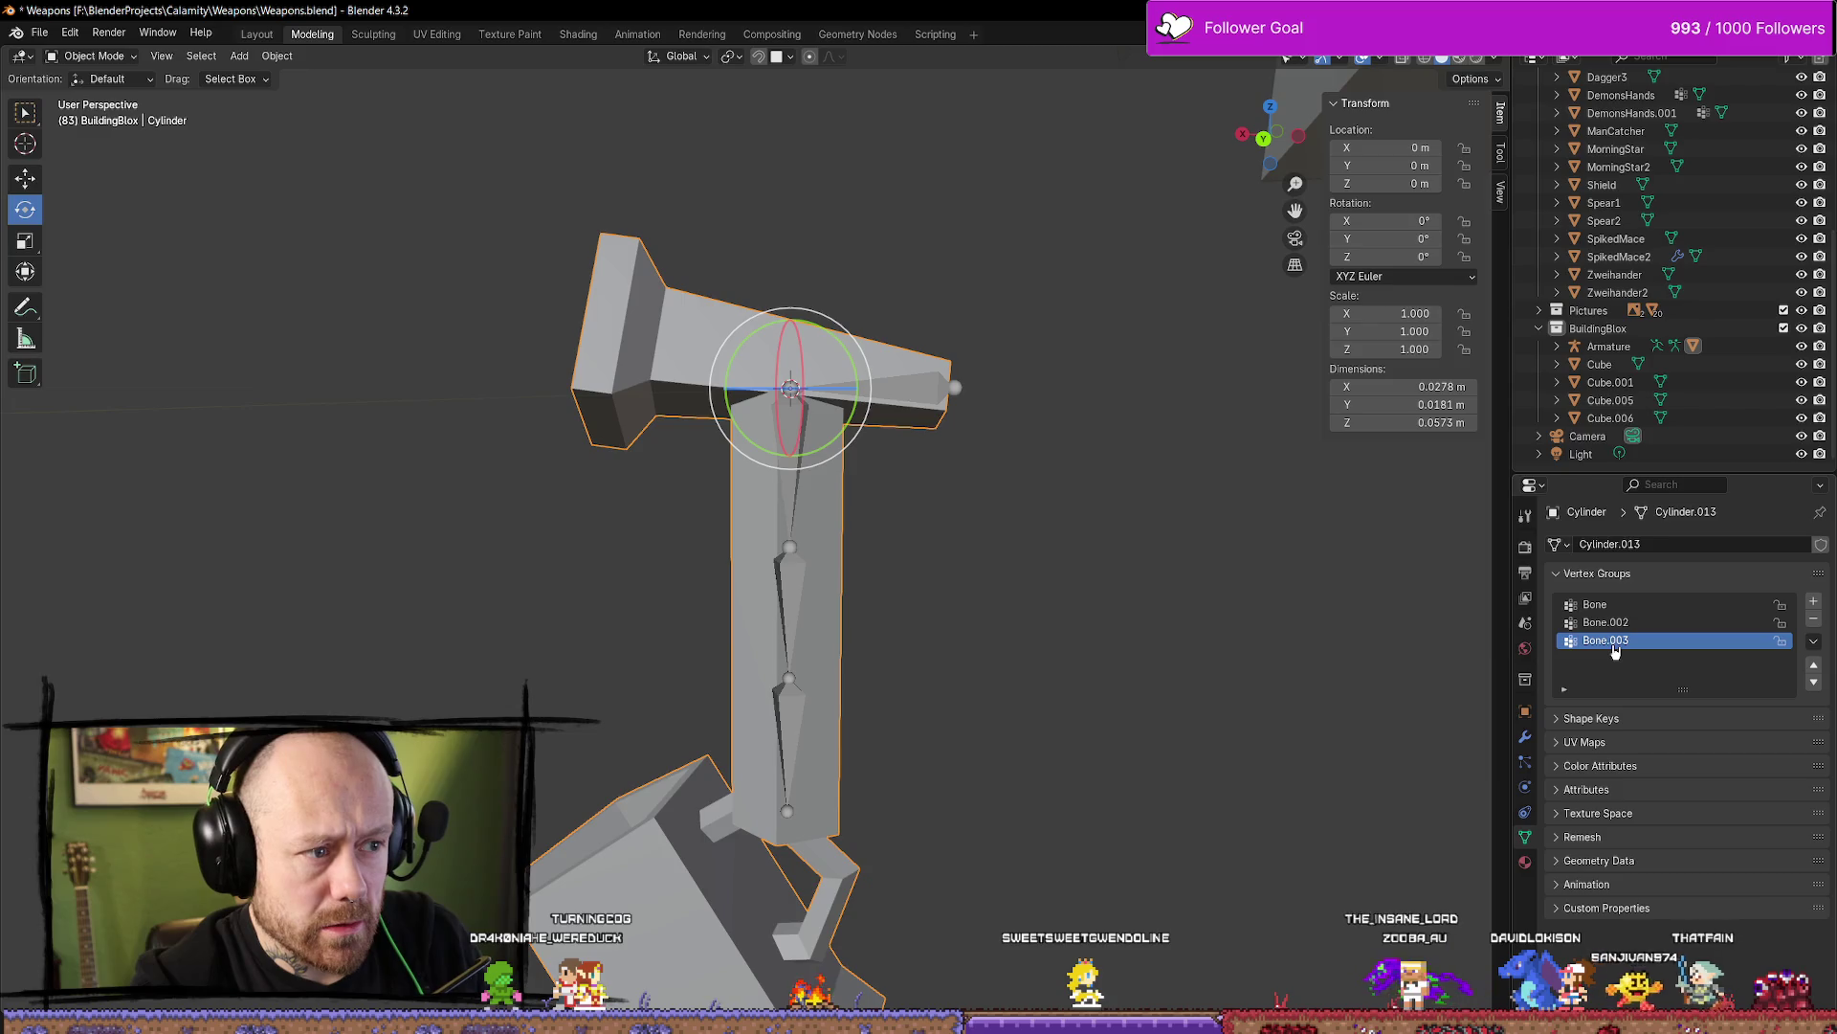
{"action": "left_click", "coordinate": [802, 577]}
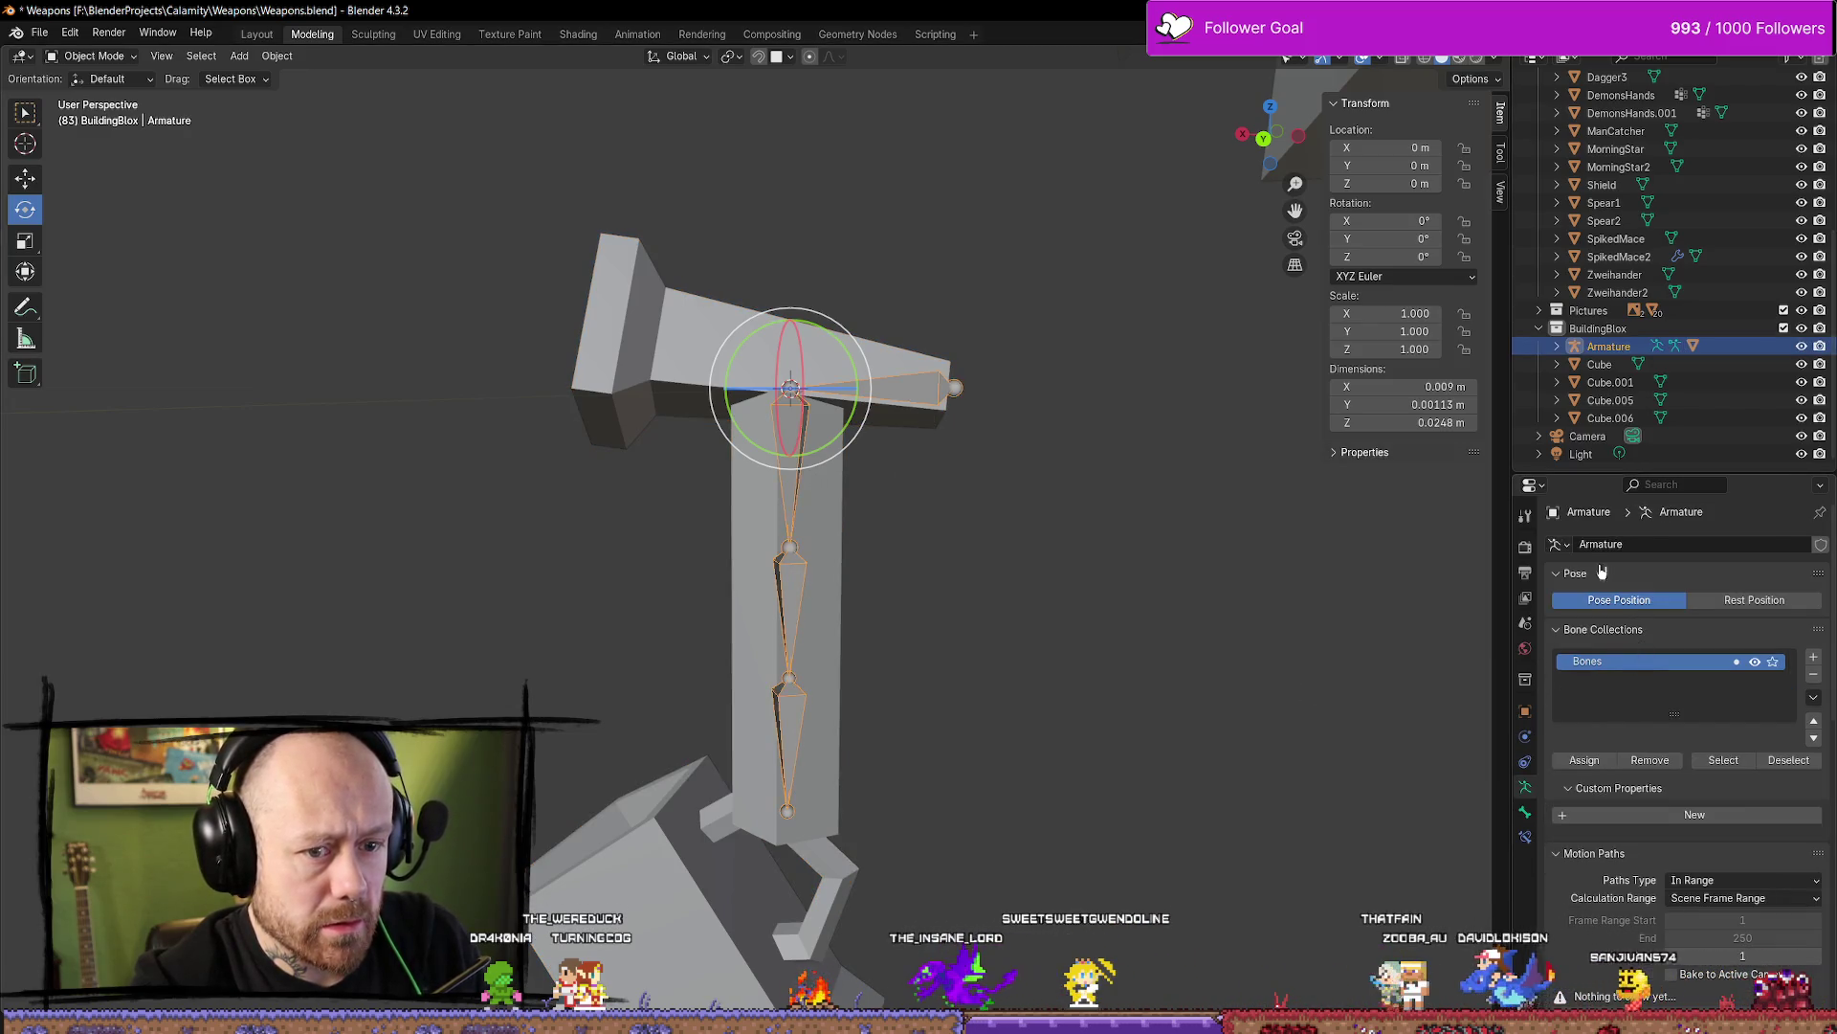
{"action": "key", "text": "Tab"}
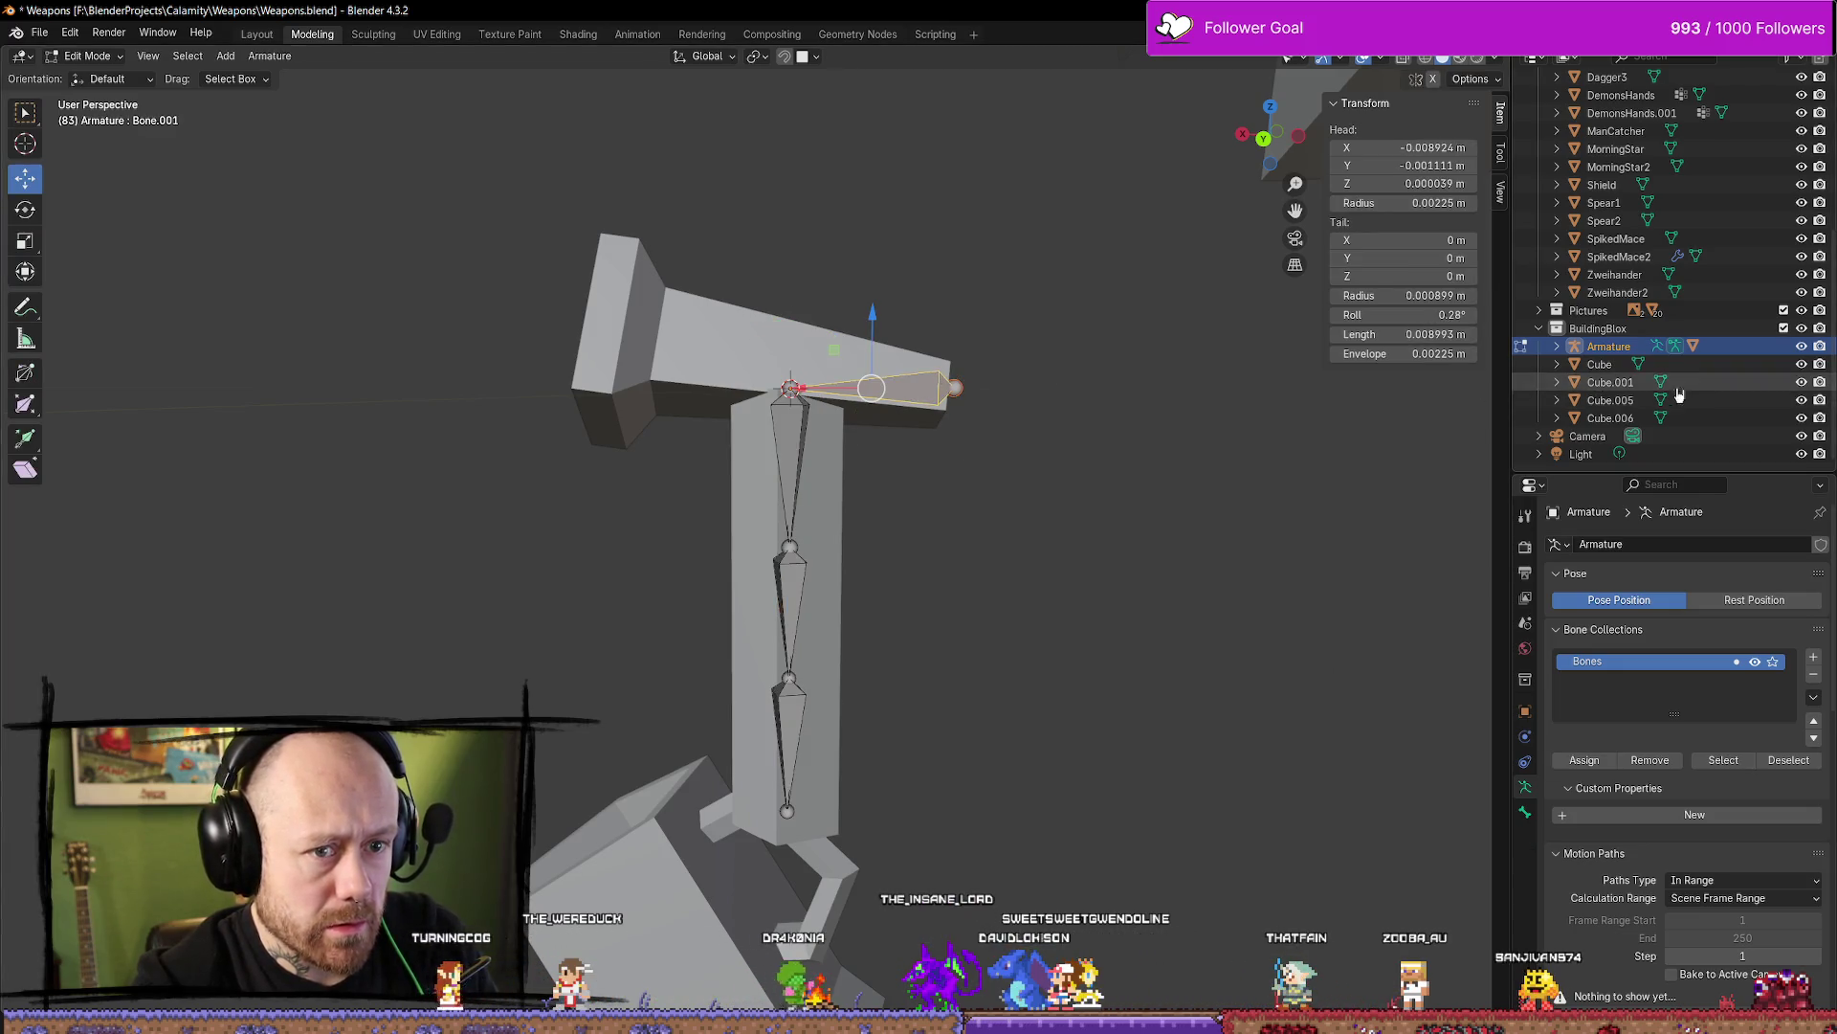
Frame Bone and Bone.002 in the outliner and viewport, then bring the whole rig back into view
{"action": "key", "text": "period"}
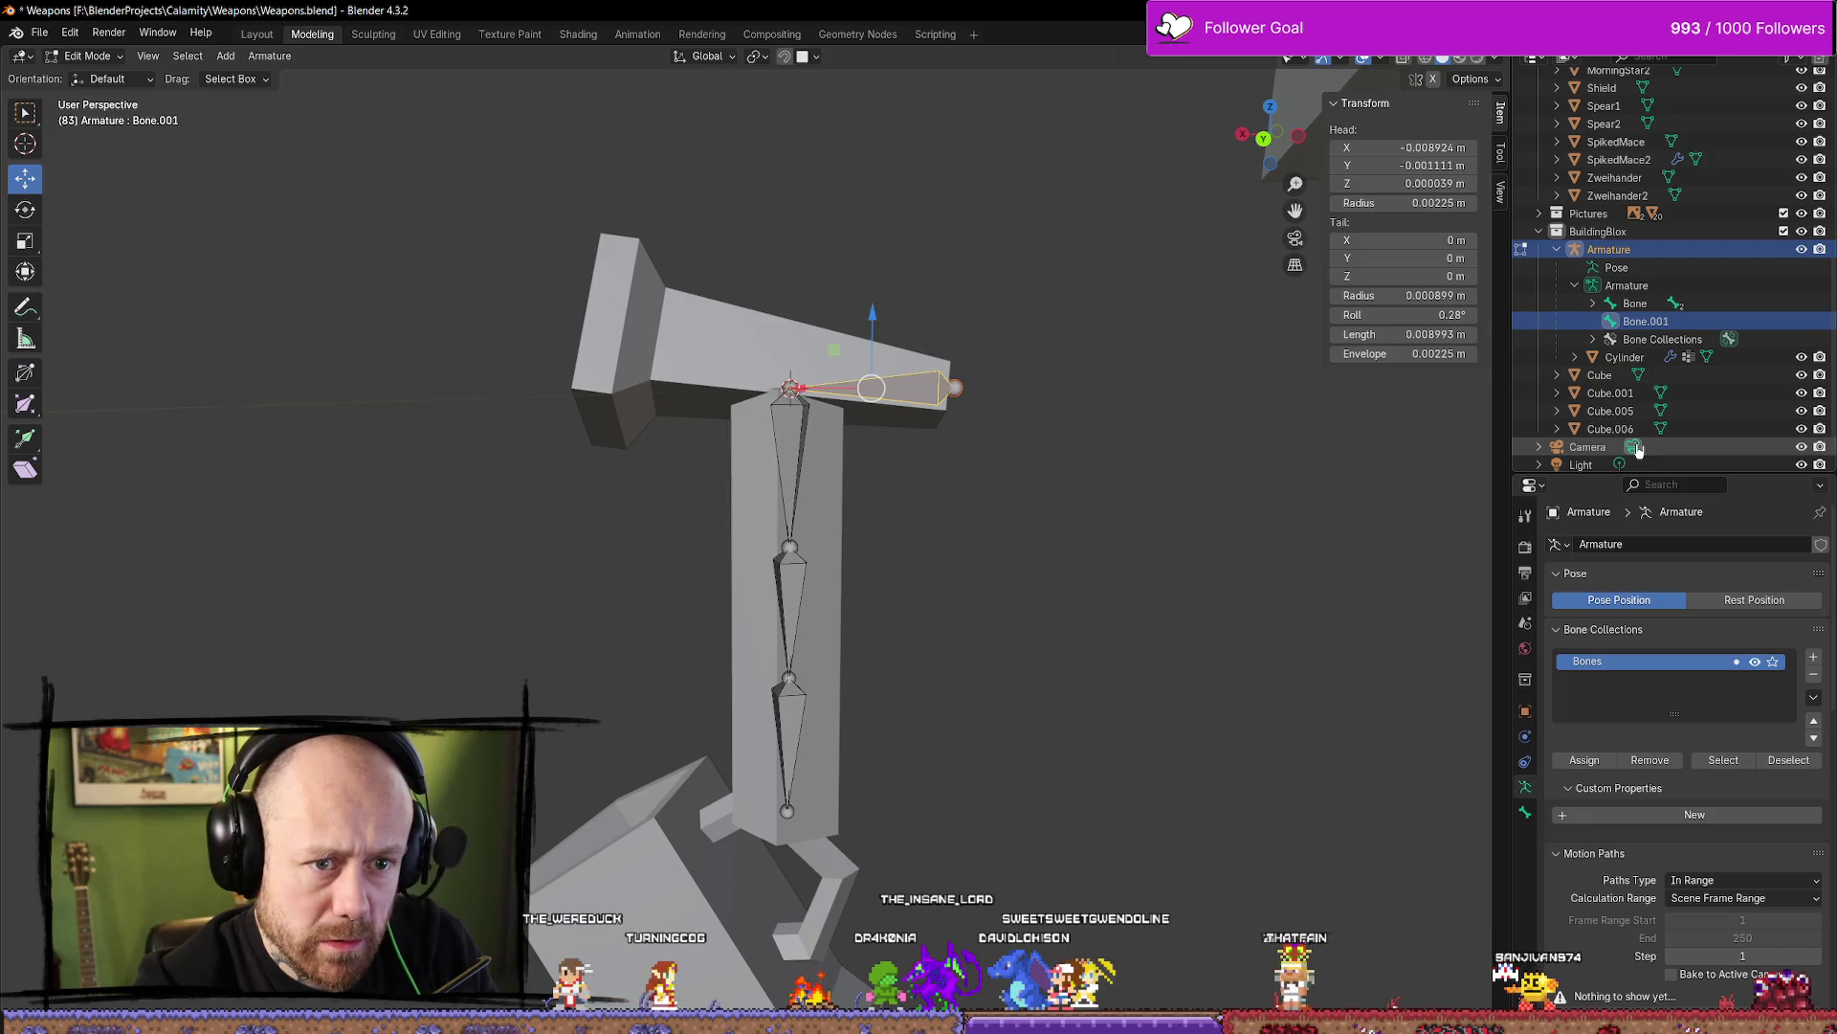
{"action": "left_click", "coordinate": [791, 451]}
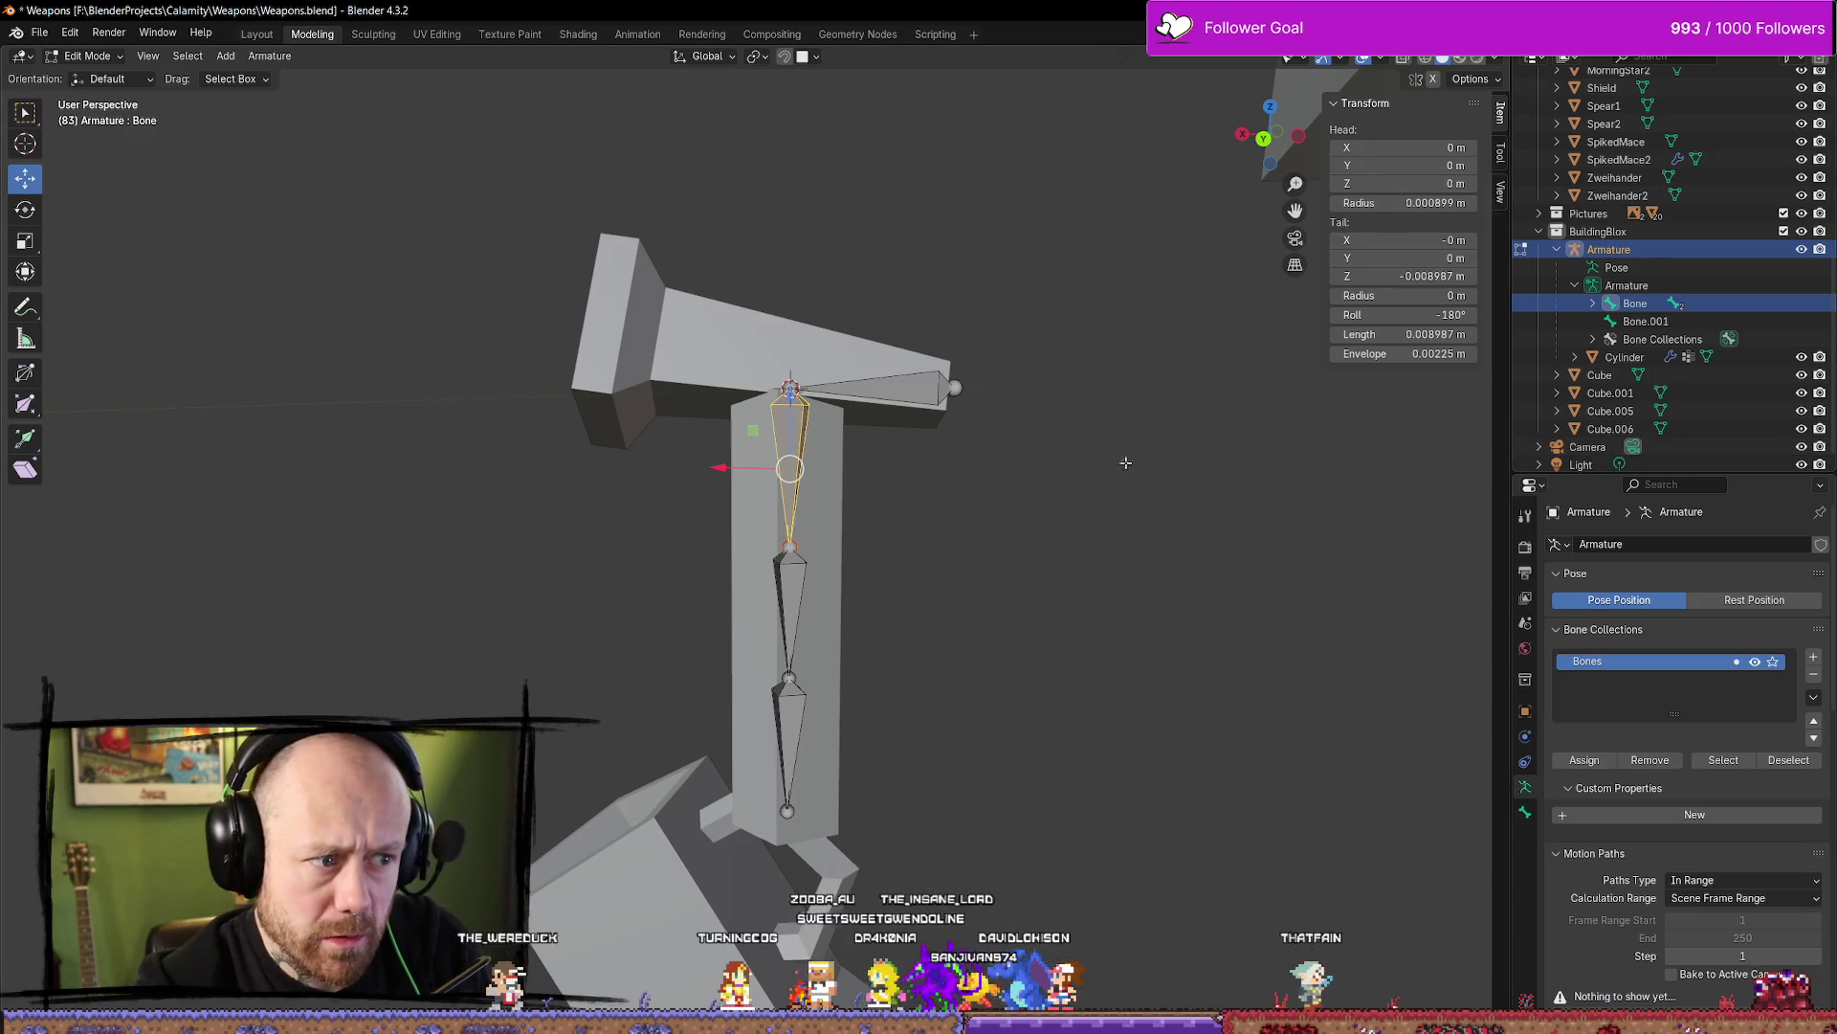
{"action": "left_click", "coordinate": [797, 592]}
{"action": "key", "text": "KP_Decimal"}
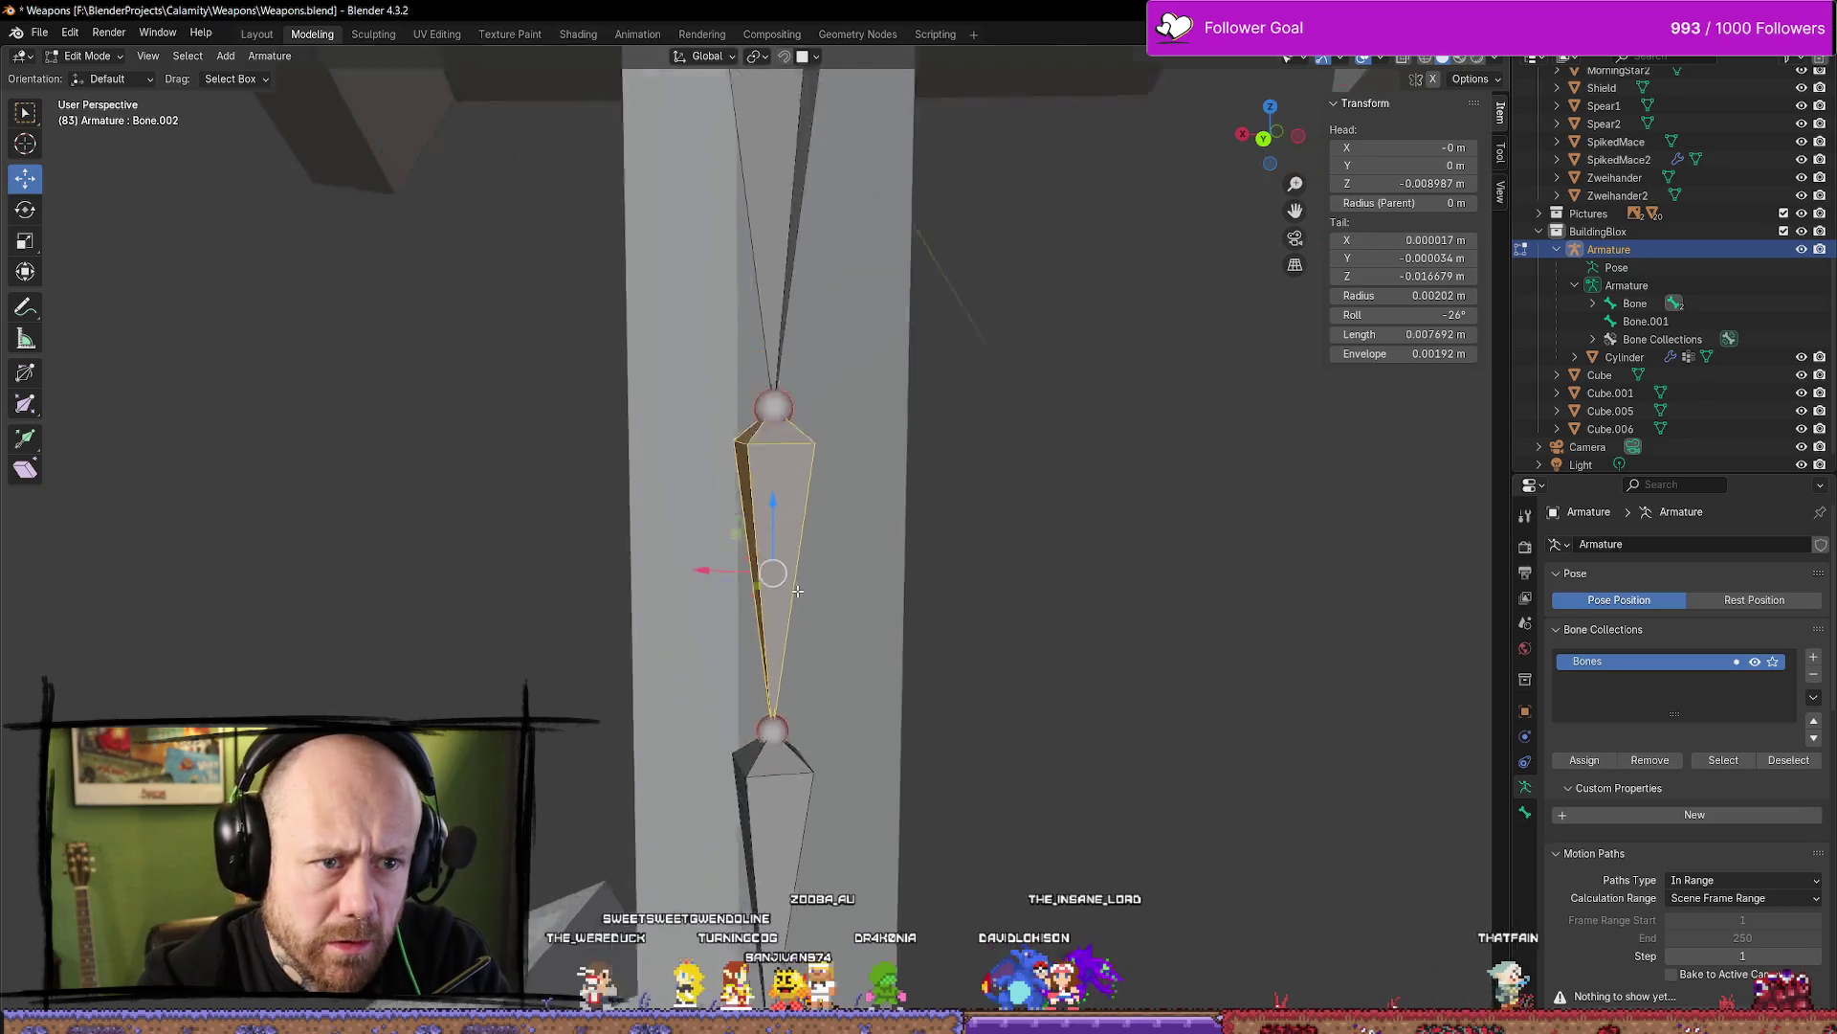
{"action": "scroll", "coordinate": [797, 590], "scroll_direction": "down", "scroll_amount": 5}
{"action": "key", "text": "KP_Decimal"}
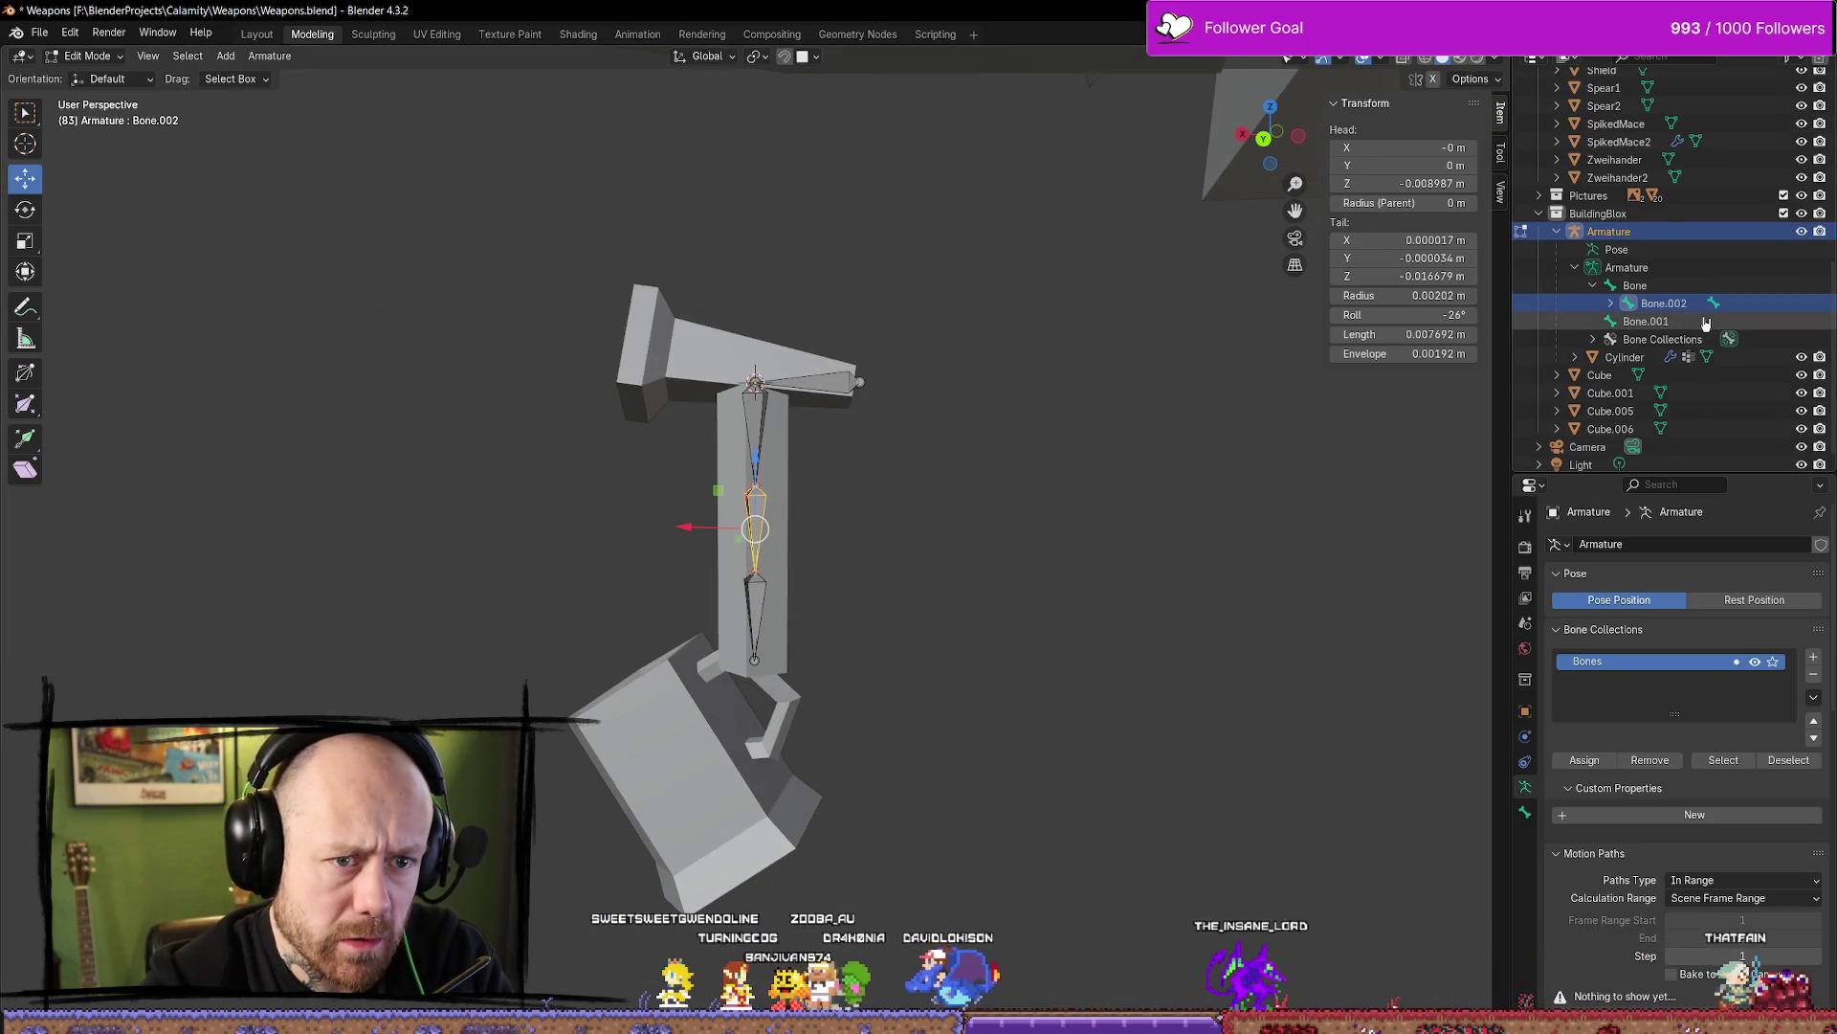
Click through Bone.002, Bone.003 and Bone.001, then remove and undo-restore the Bones collection
{"action": "left_click", "coordinate": [1713, 285]}
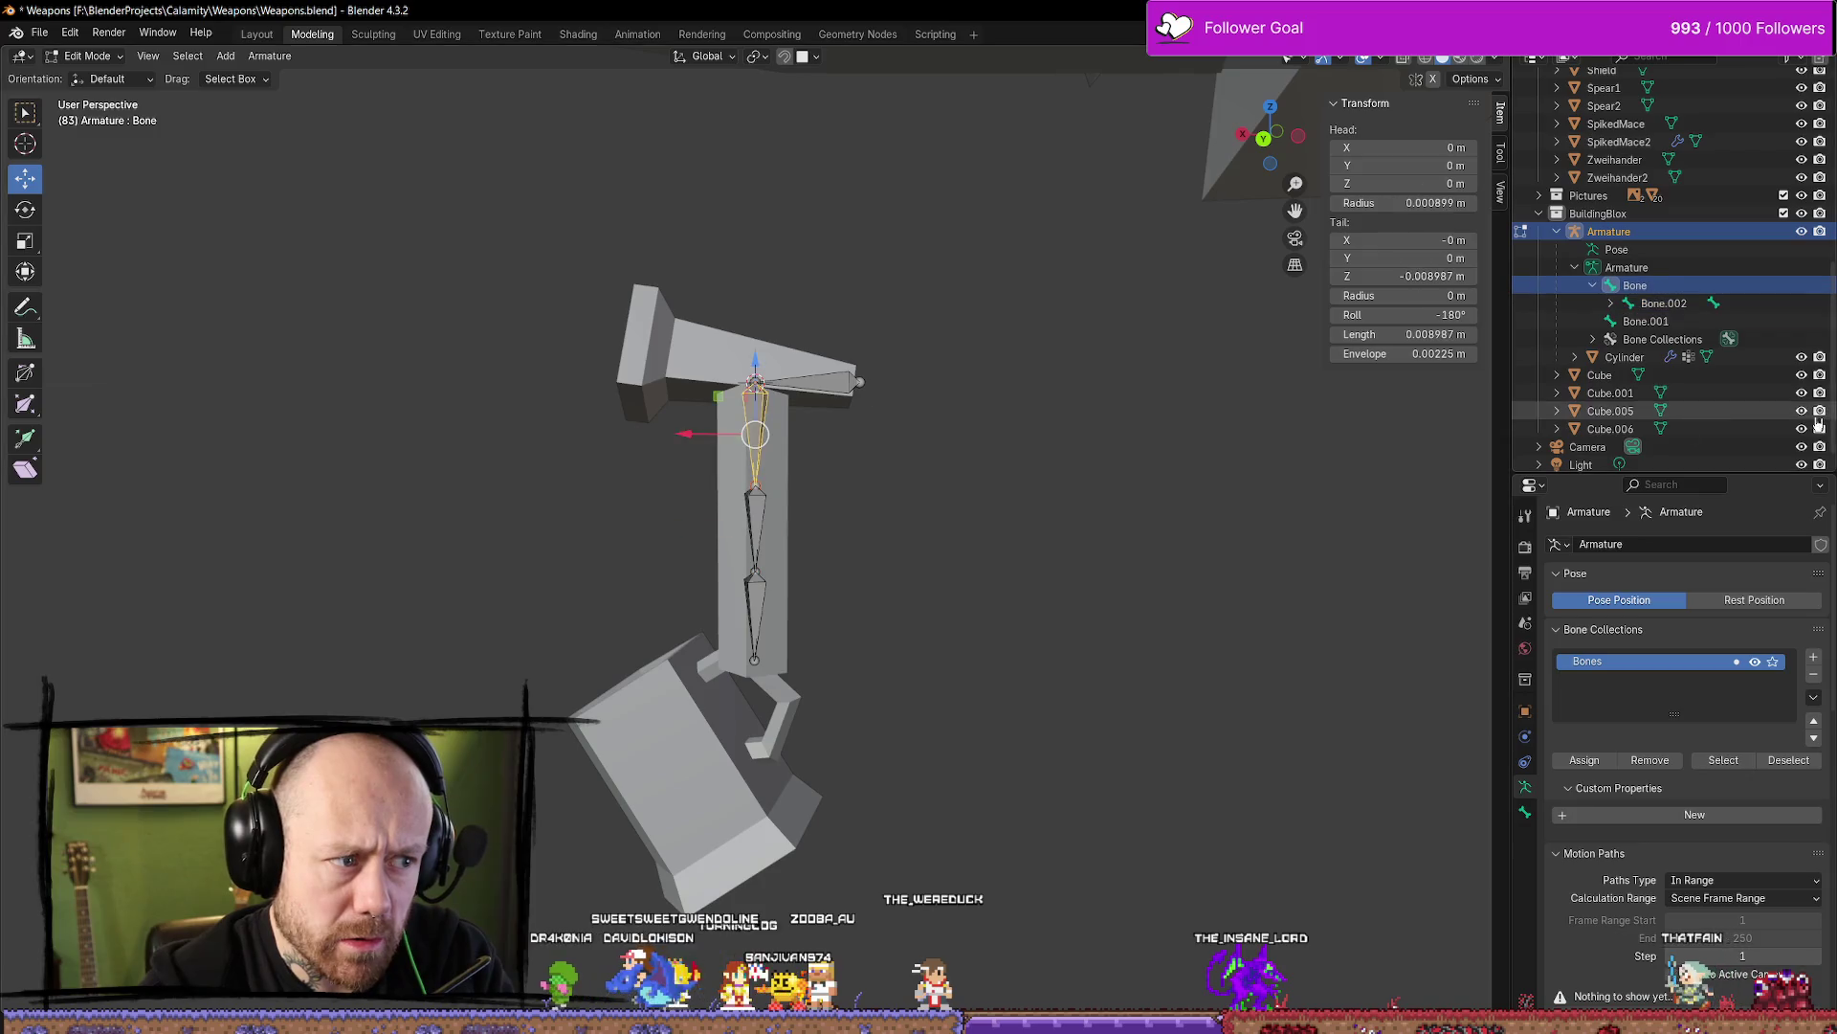
{"action": "left_click", "coordinate": [756, 512]}
{"action": "left_click", "coordinate": [754, 594]}
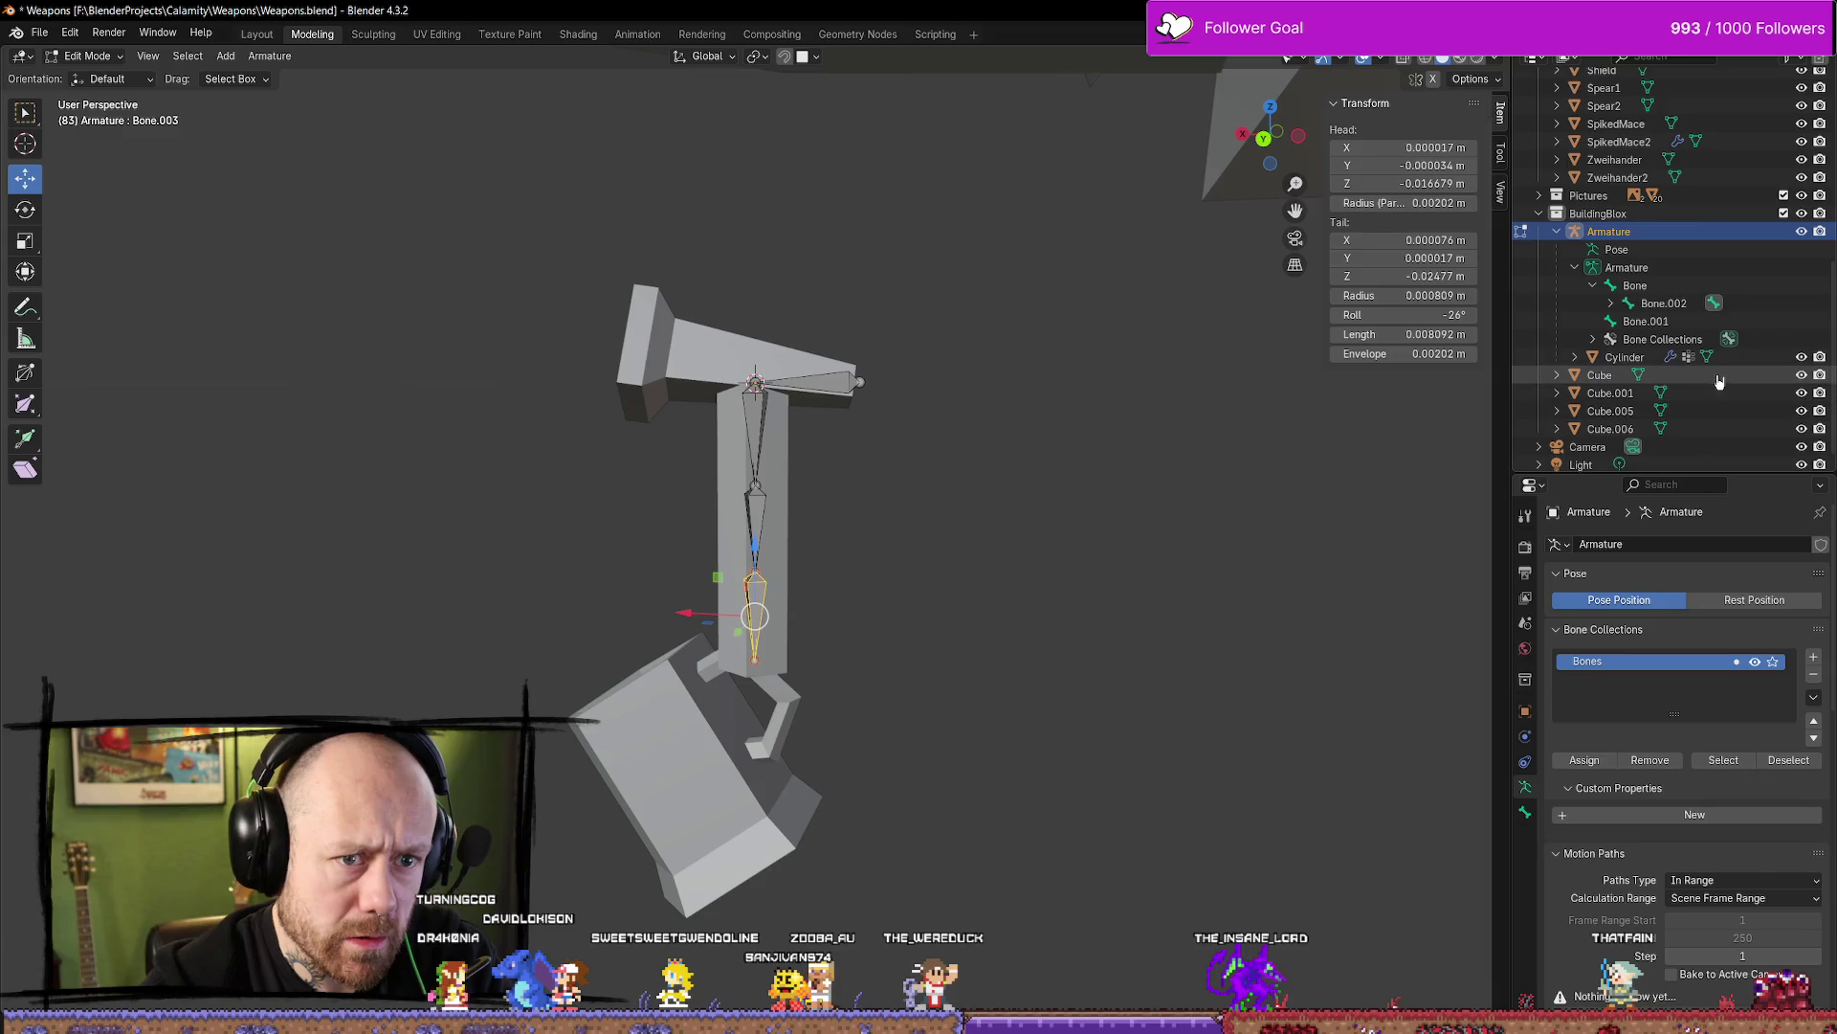
{"action": "key", "text": "KP_Decimal"}
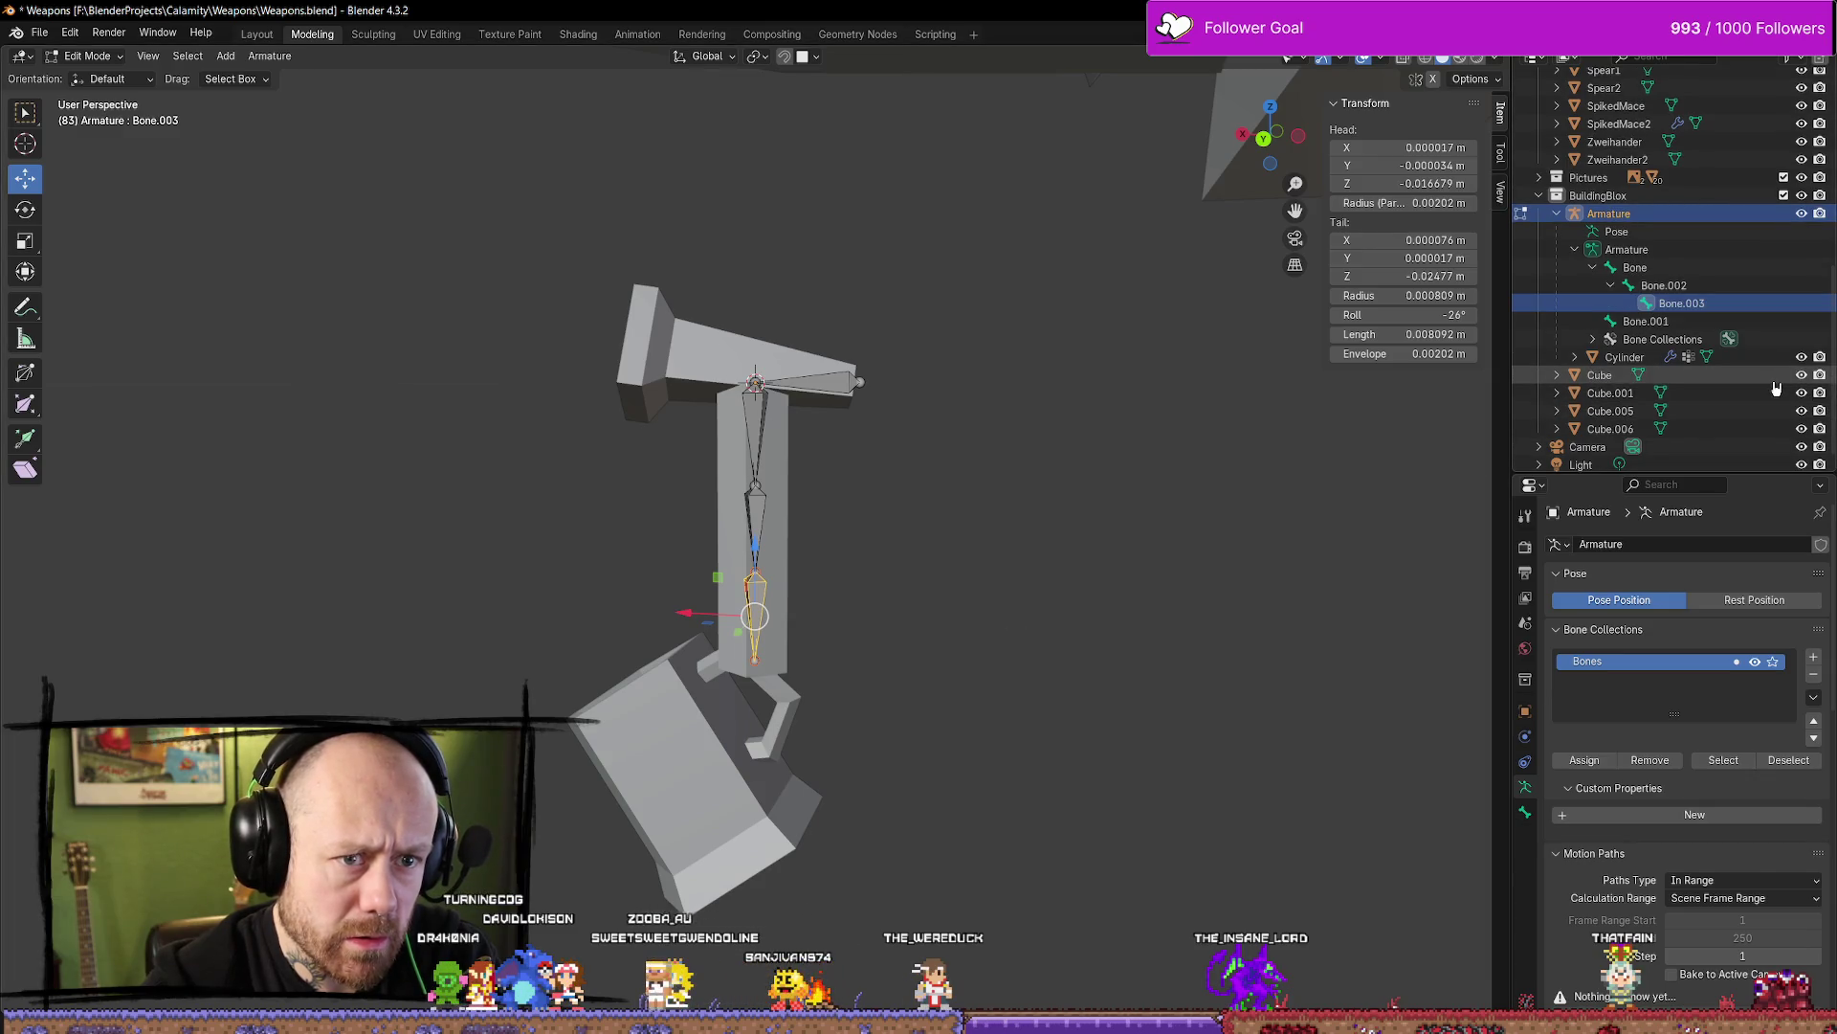
{"action": "left_click", "coordinate": [809, 382]}
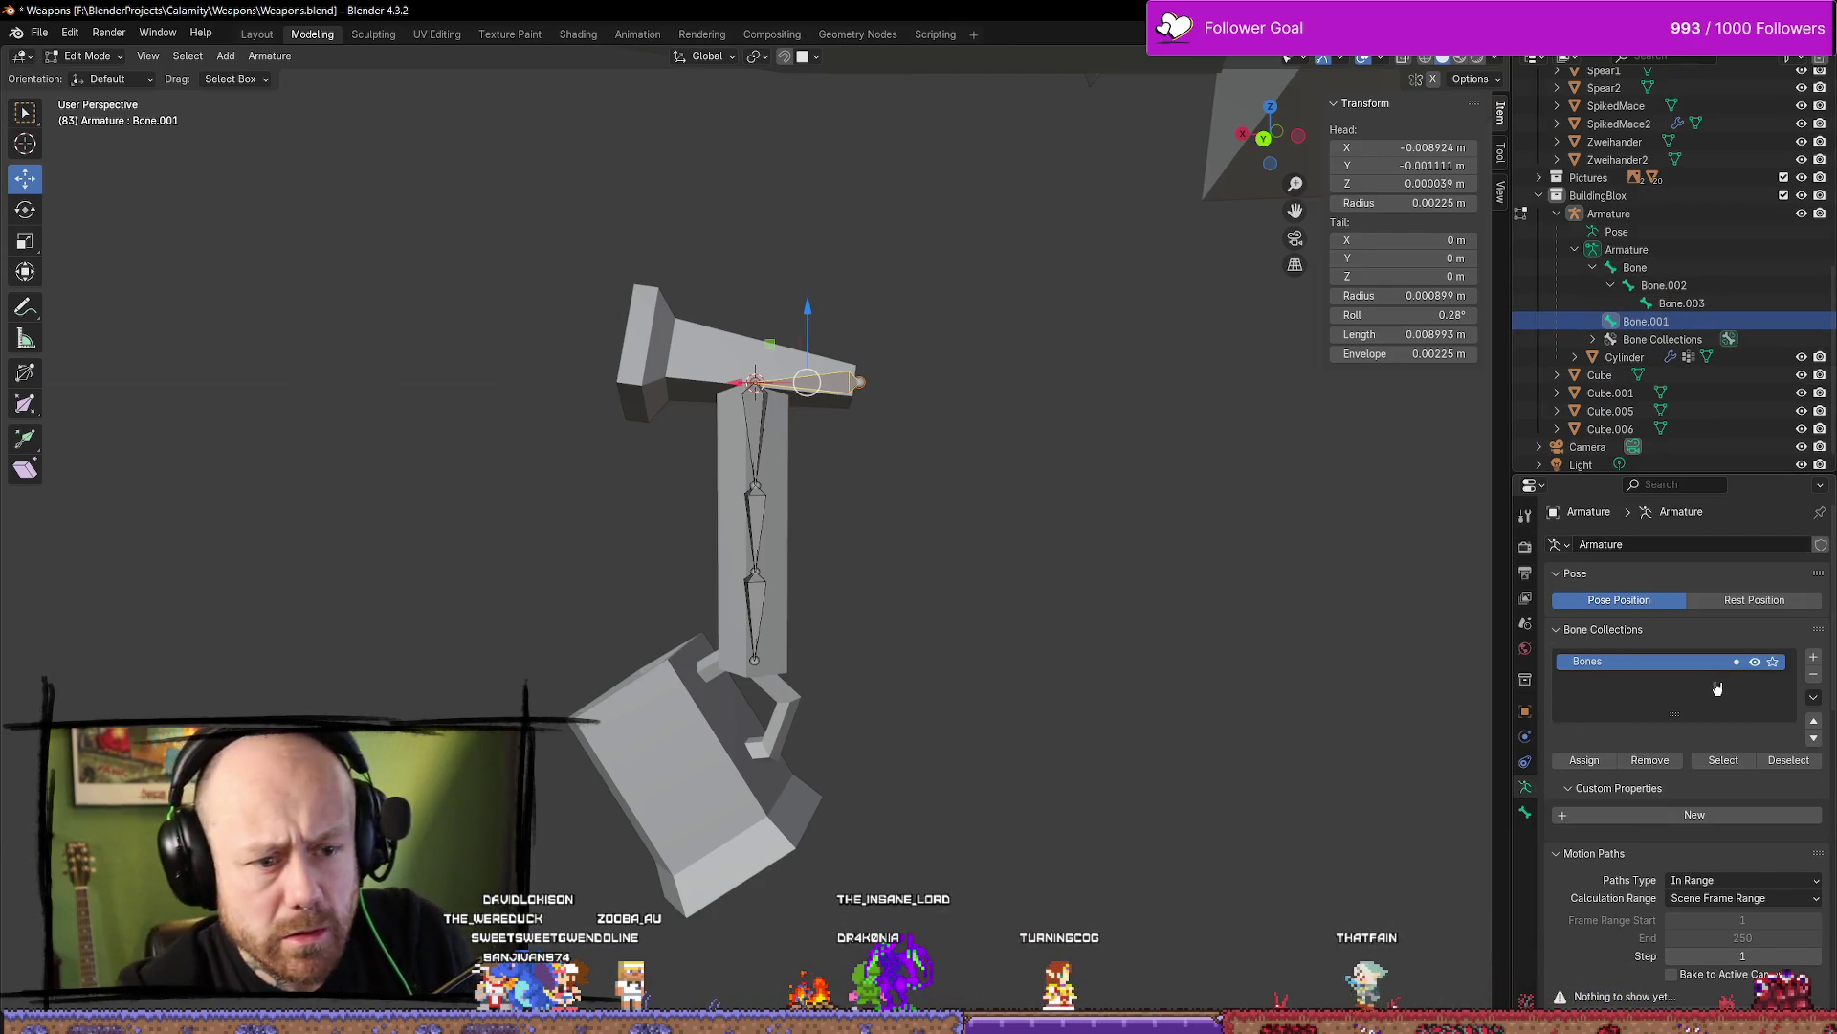
{"action": "left_click", "coordinate": [1813, 680]}
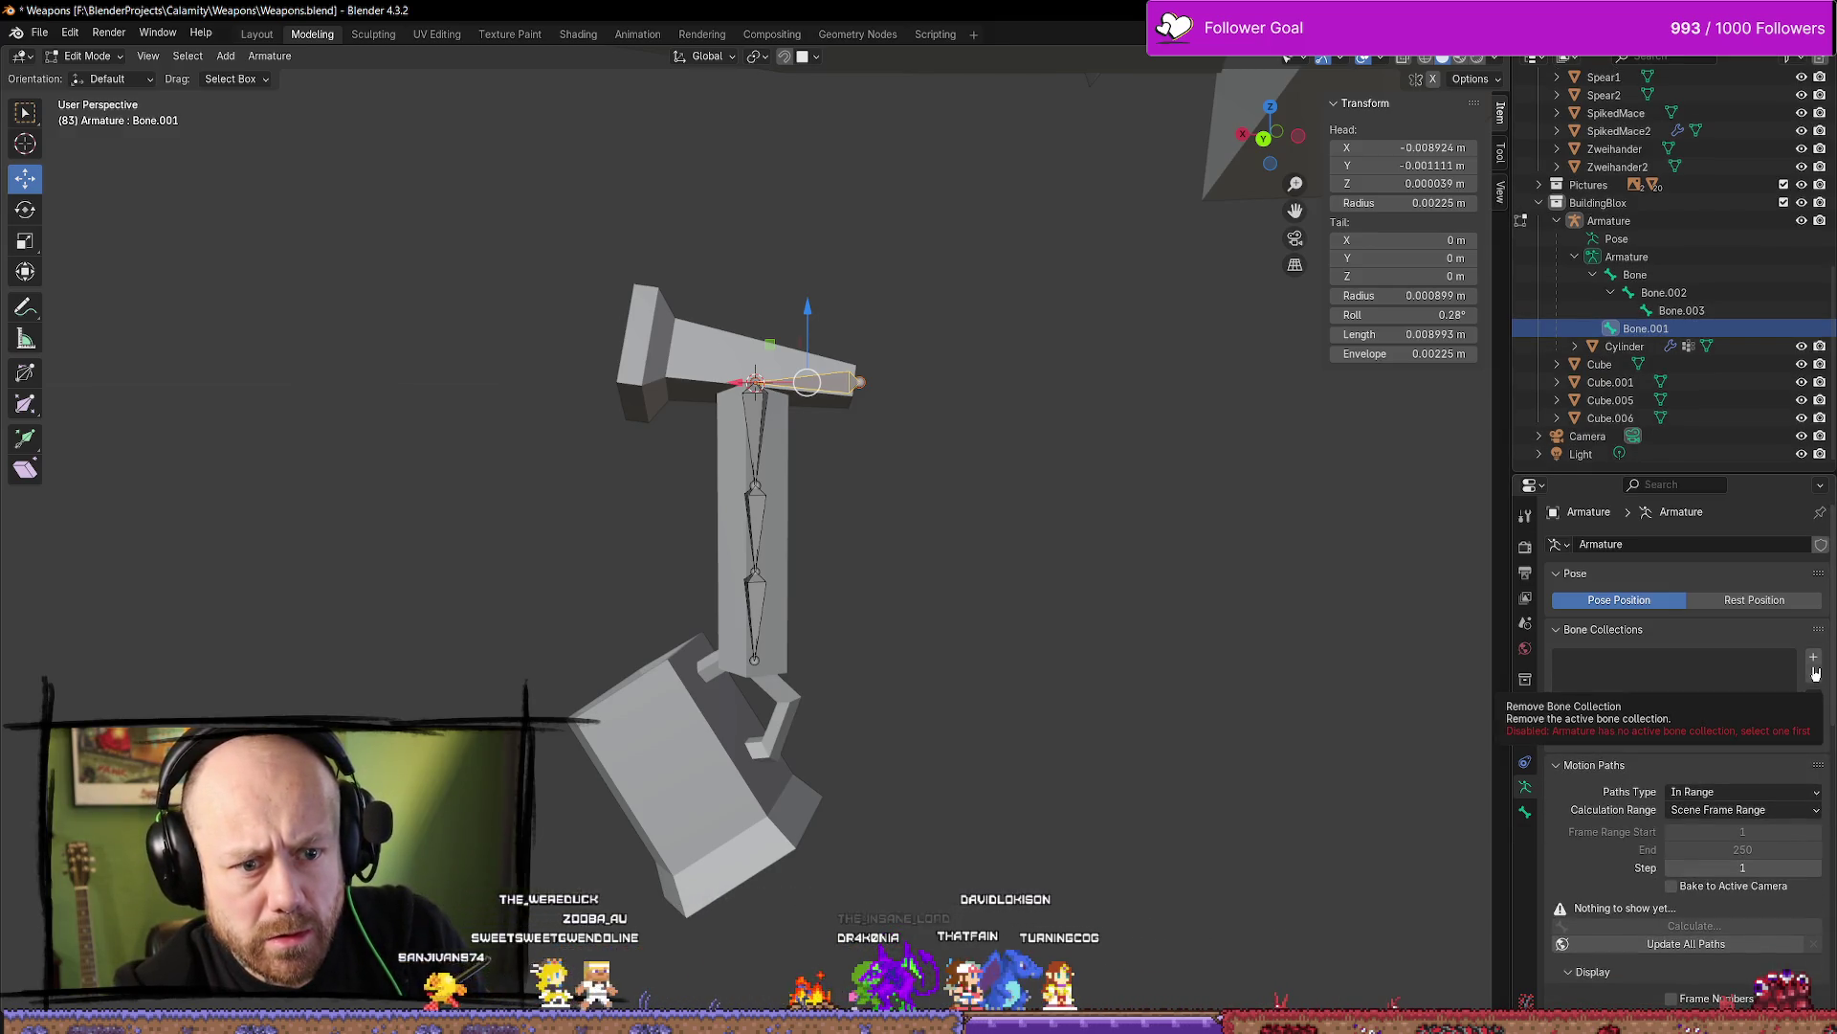
{"action": "key", "text": "ctrl+z"}
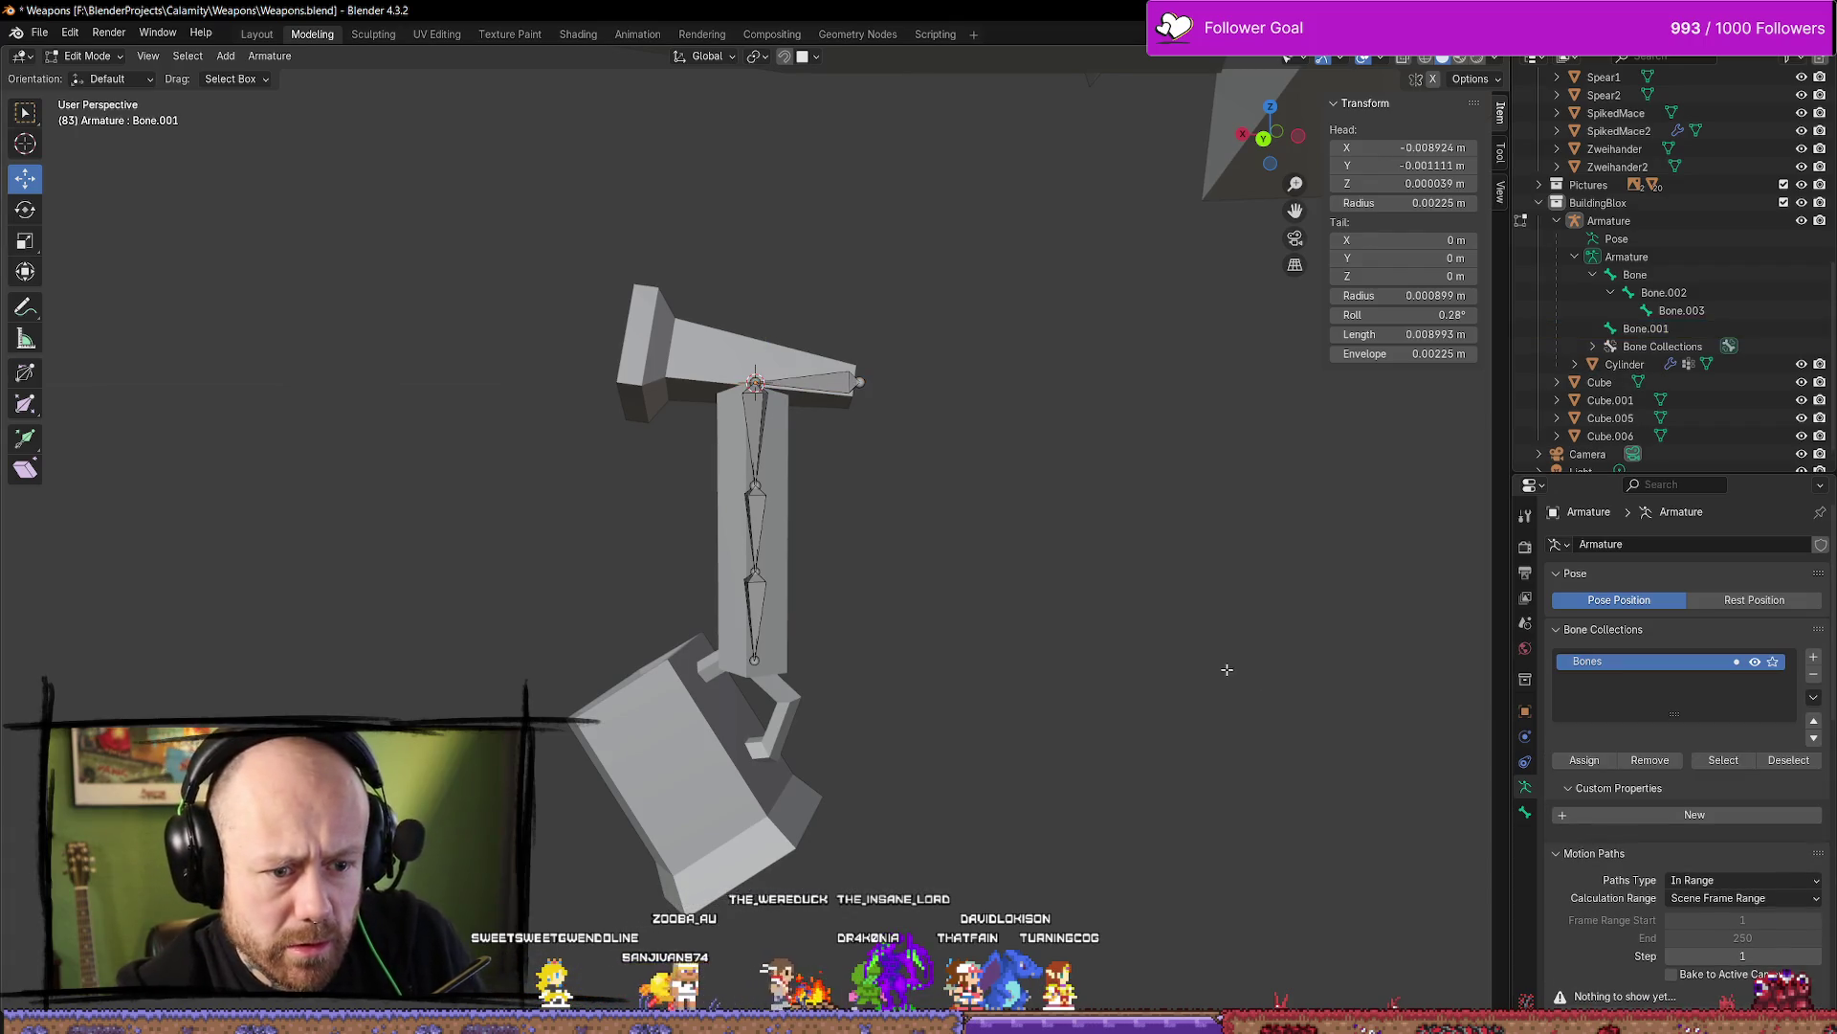
{"action": "key", "text": "ctrl+z"}
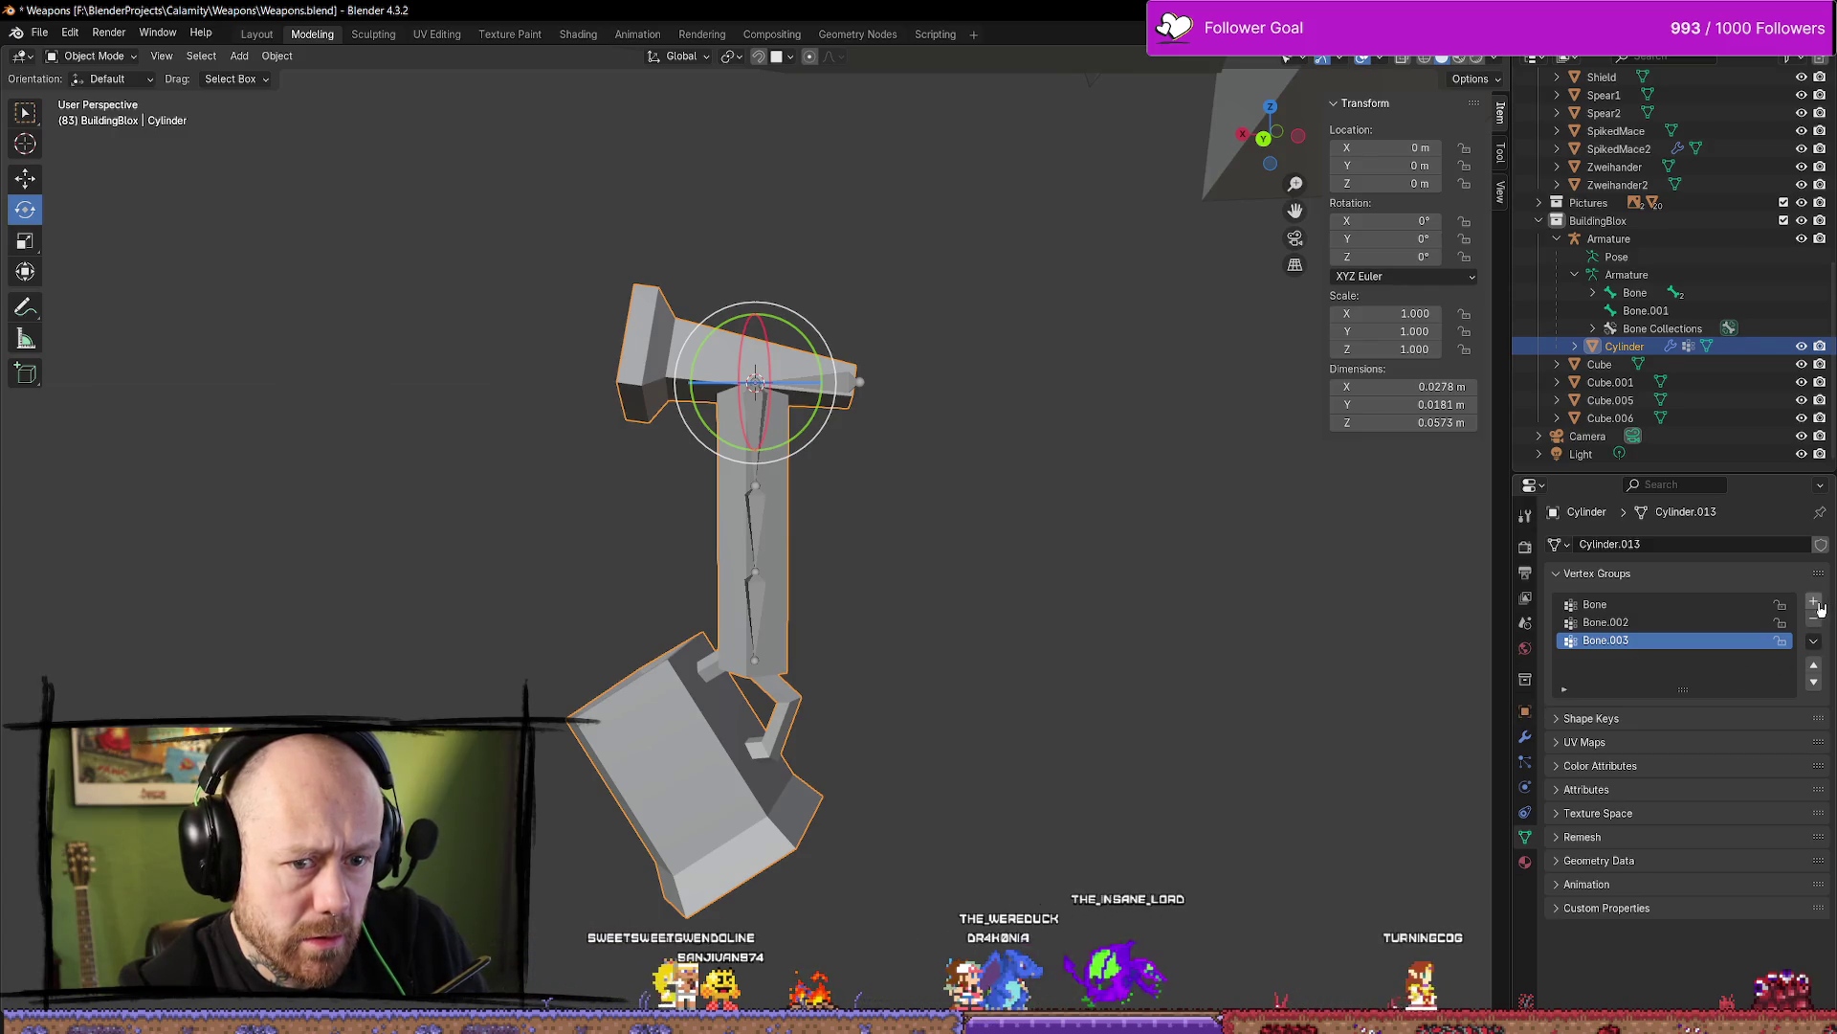
Add a fourth vertex group named Bone.001 to the Cylinder and enter its Edit Mode
{"action": "left_click", "coordinate": [1815, 603]}
{"action": "type", "text": "Bone."}
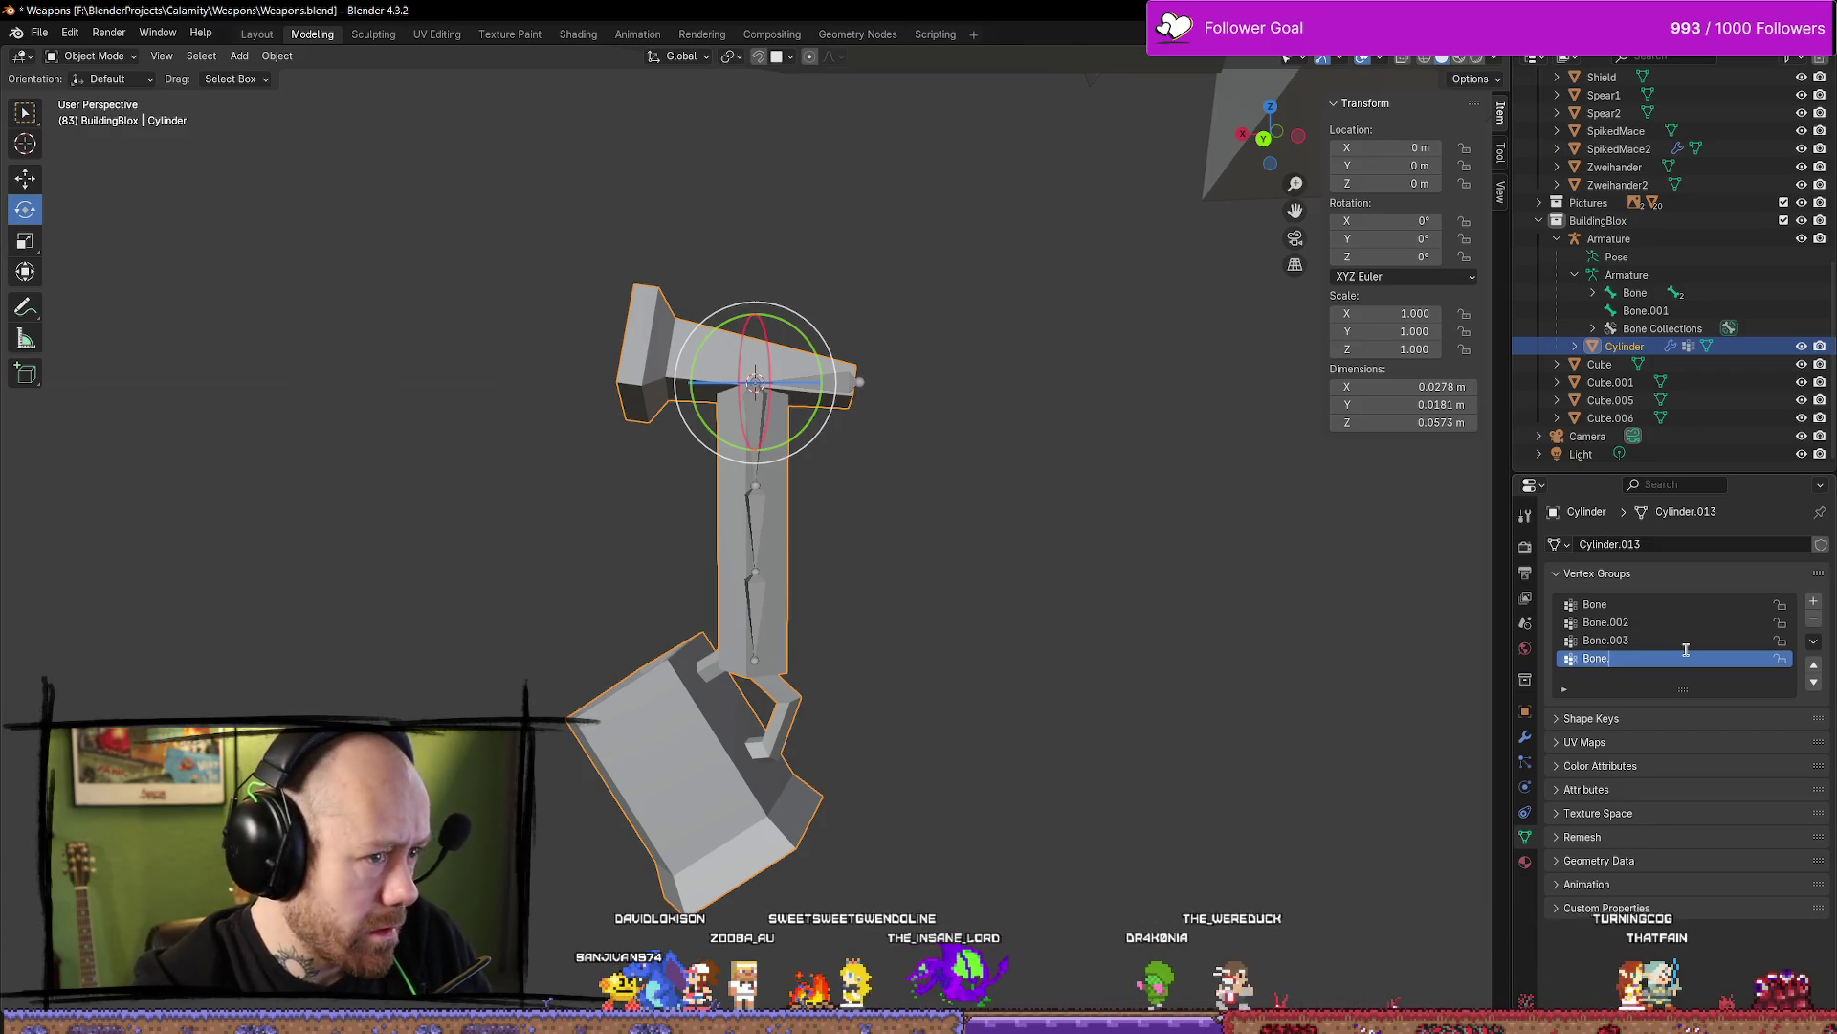
{"action": "type", "text": "001"}
{"action": "key", "text": "Return"}
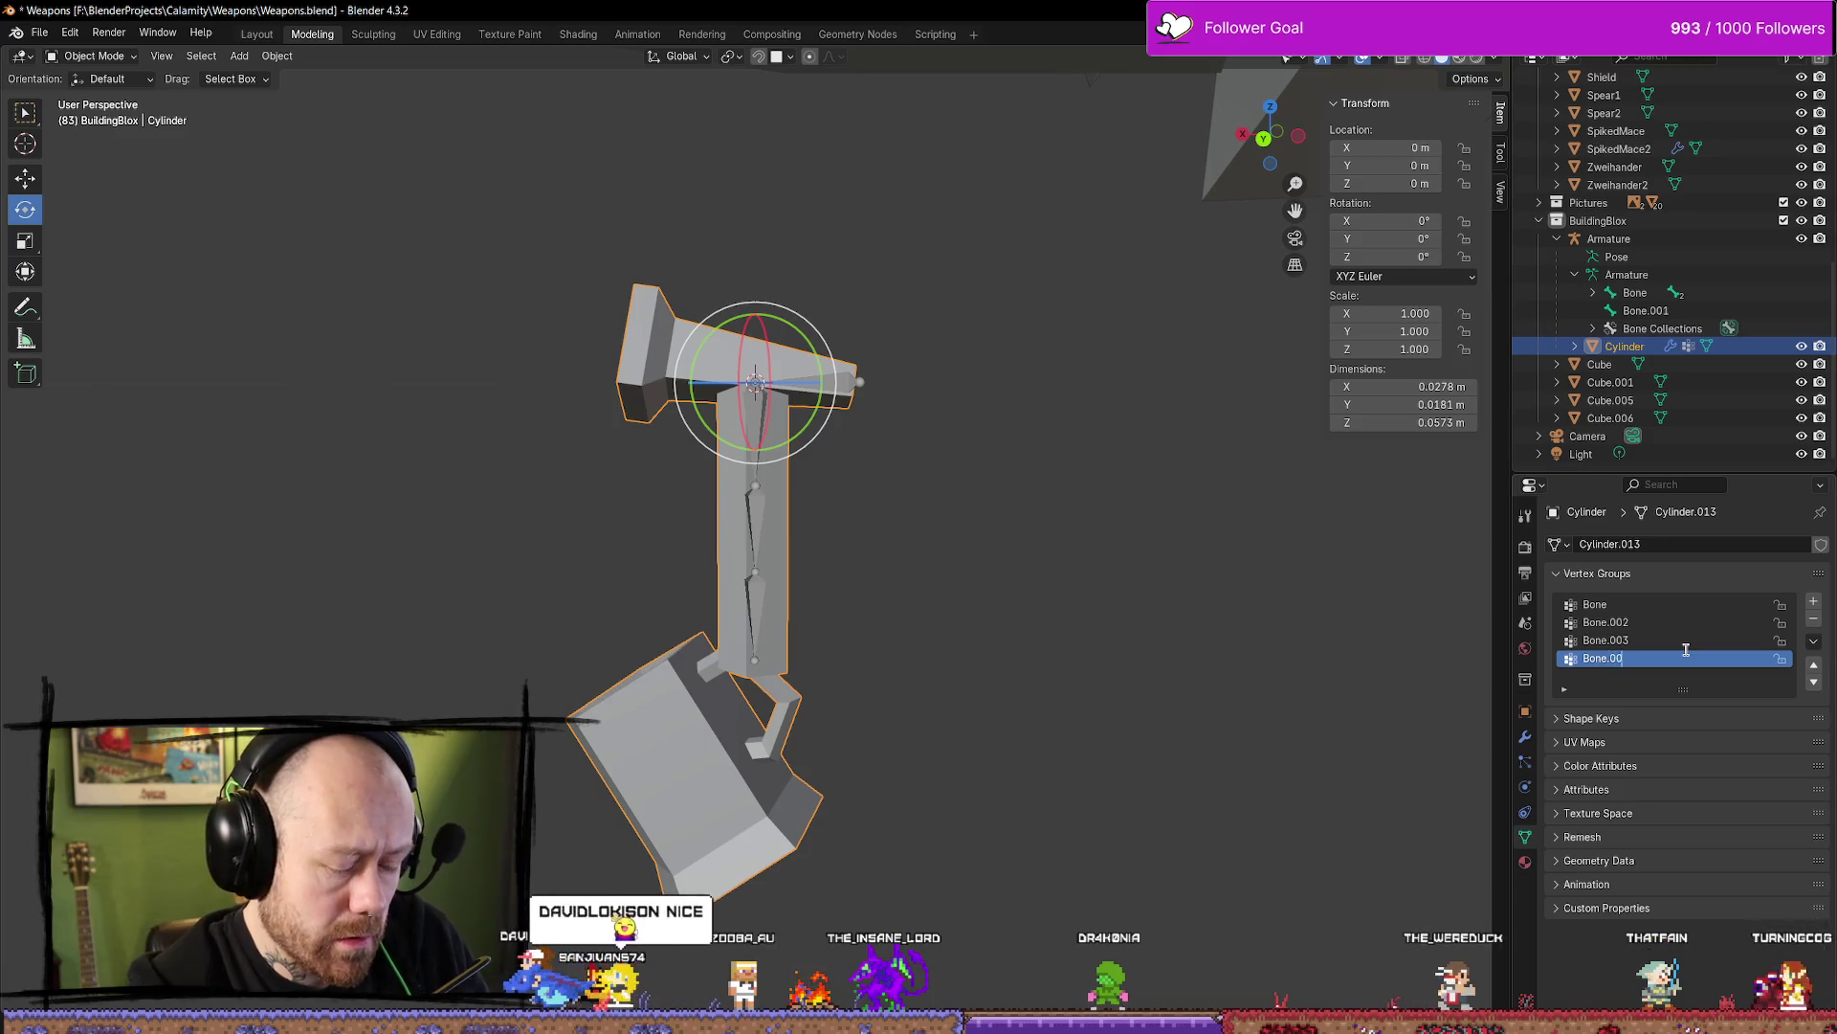
{"action": "left_click", "coordinate": [1041, 417]}
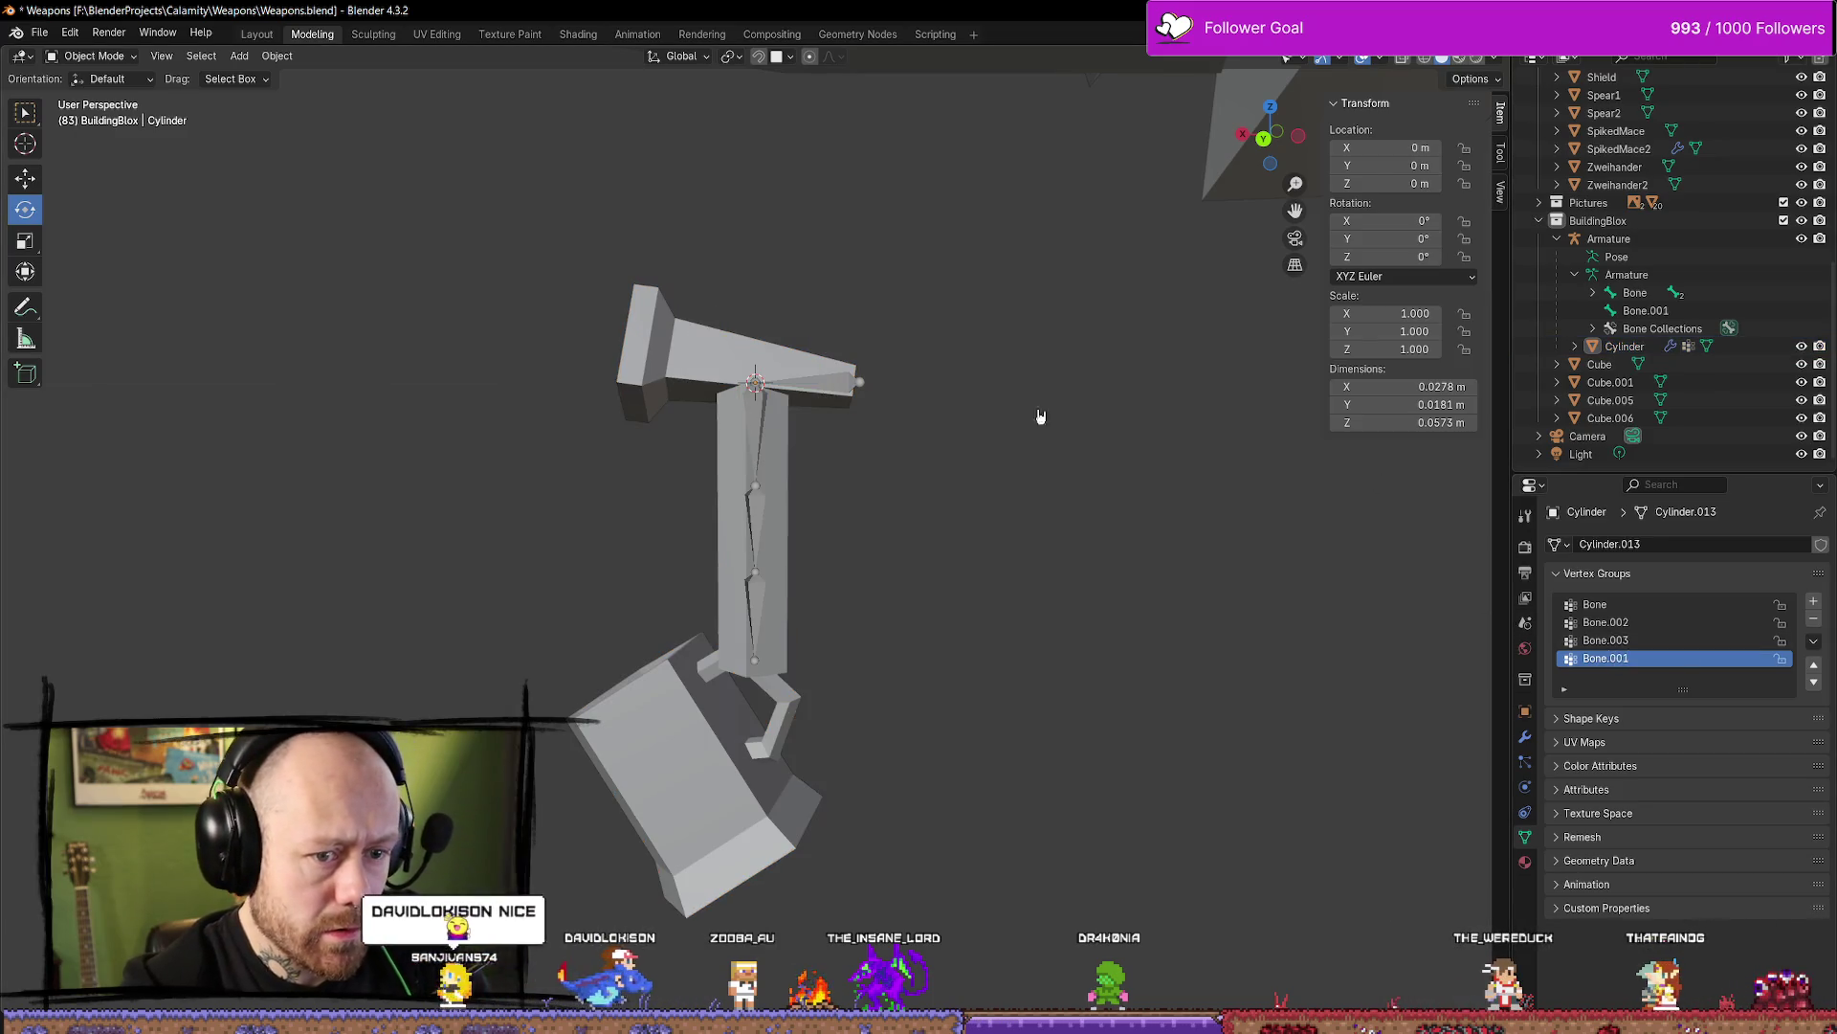
{"action": "left_click", "coordinate": [782, 366]}
{"action": "key", "text": "Tab"}
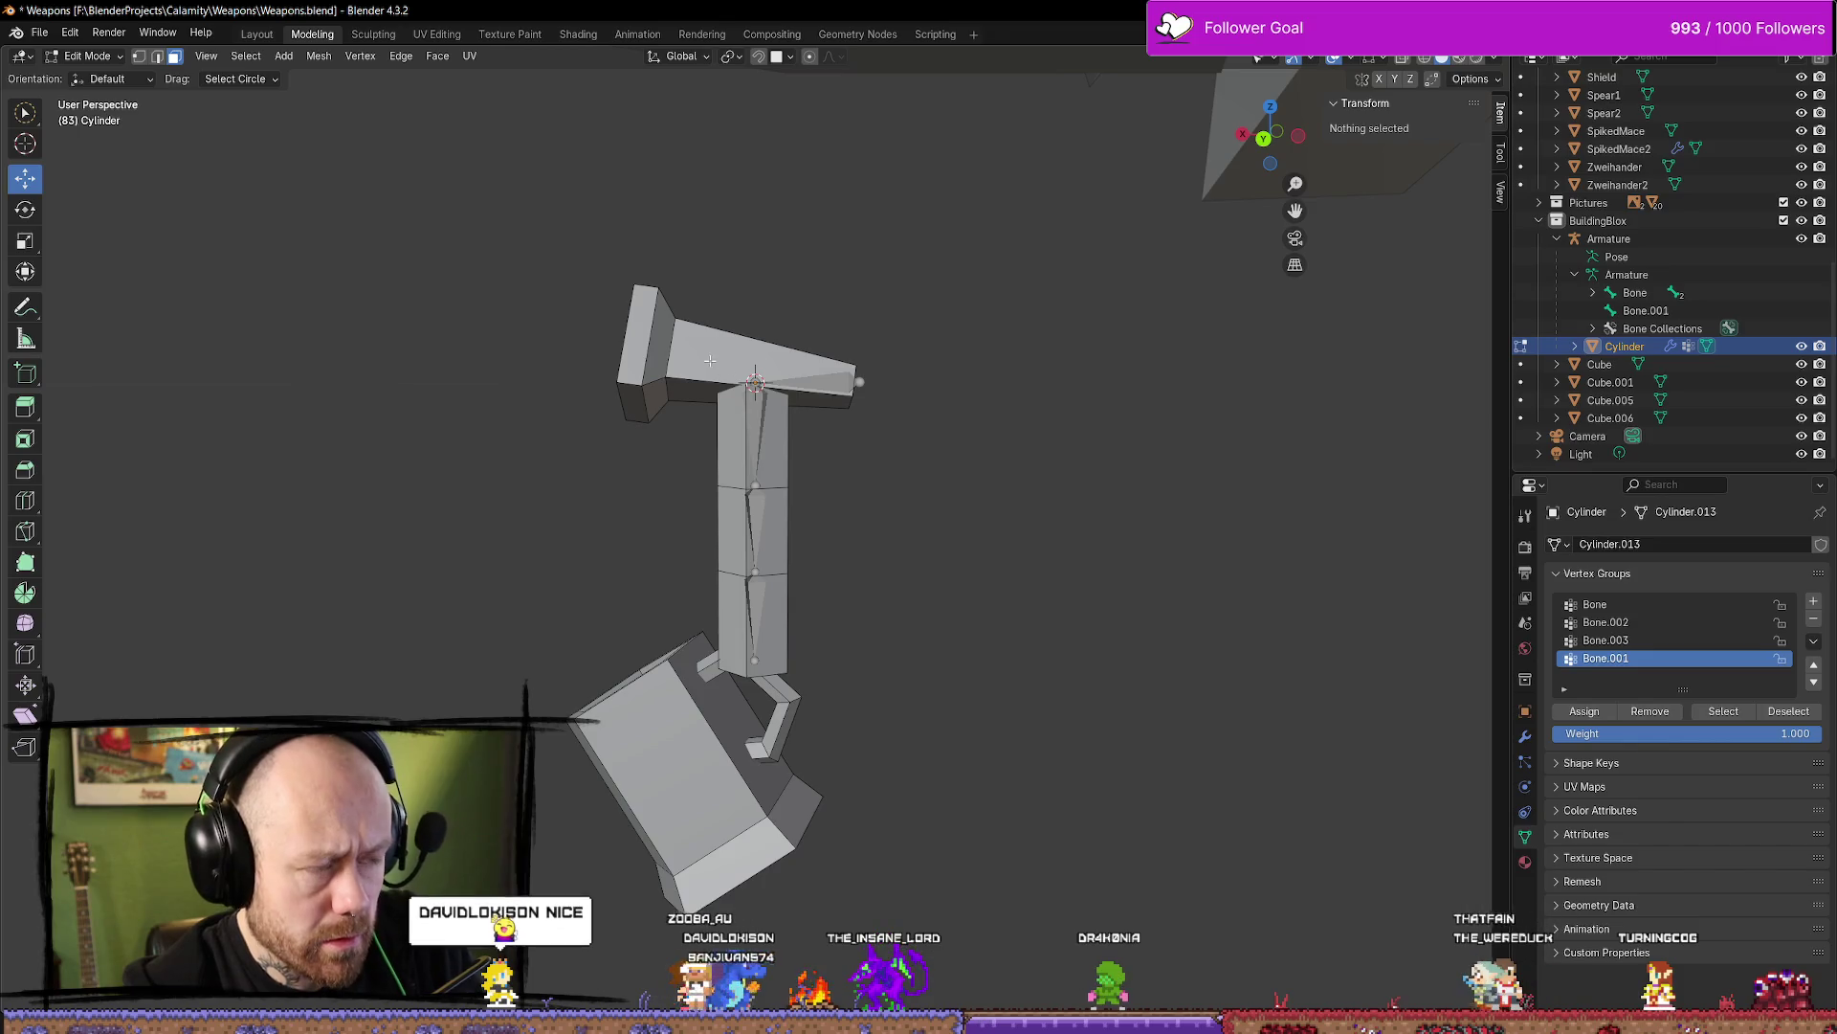
Select and deselect the hammer-head mesh island, then switch between mesh and armature editing
{"action": "key", "text": "l"}
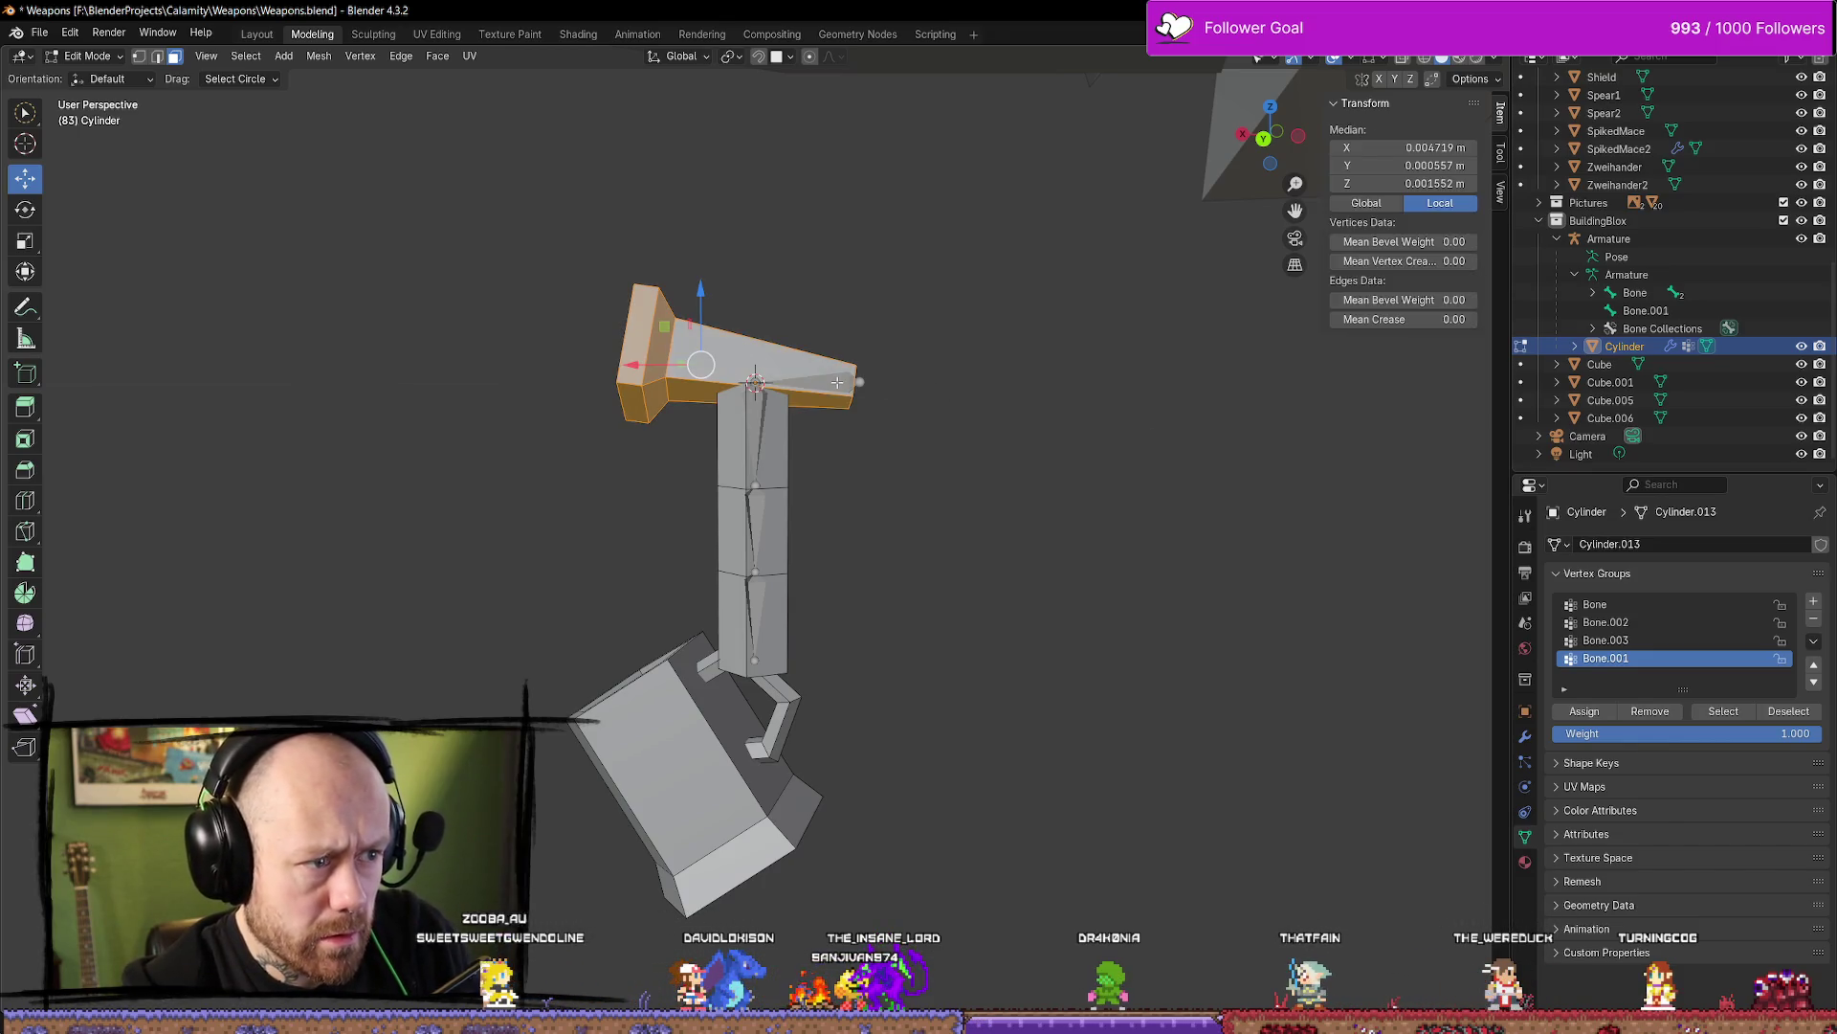
{"action": "key", "text": "alt+a"}
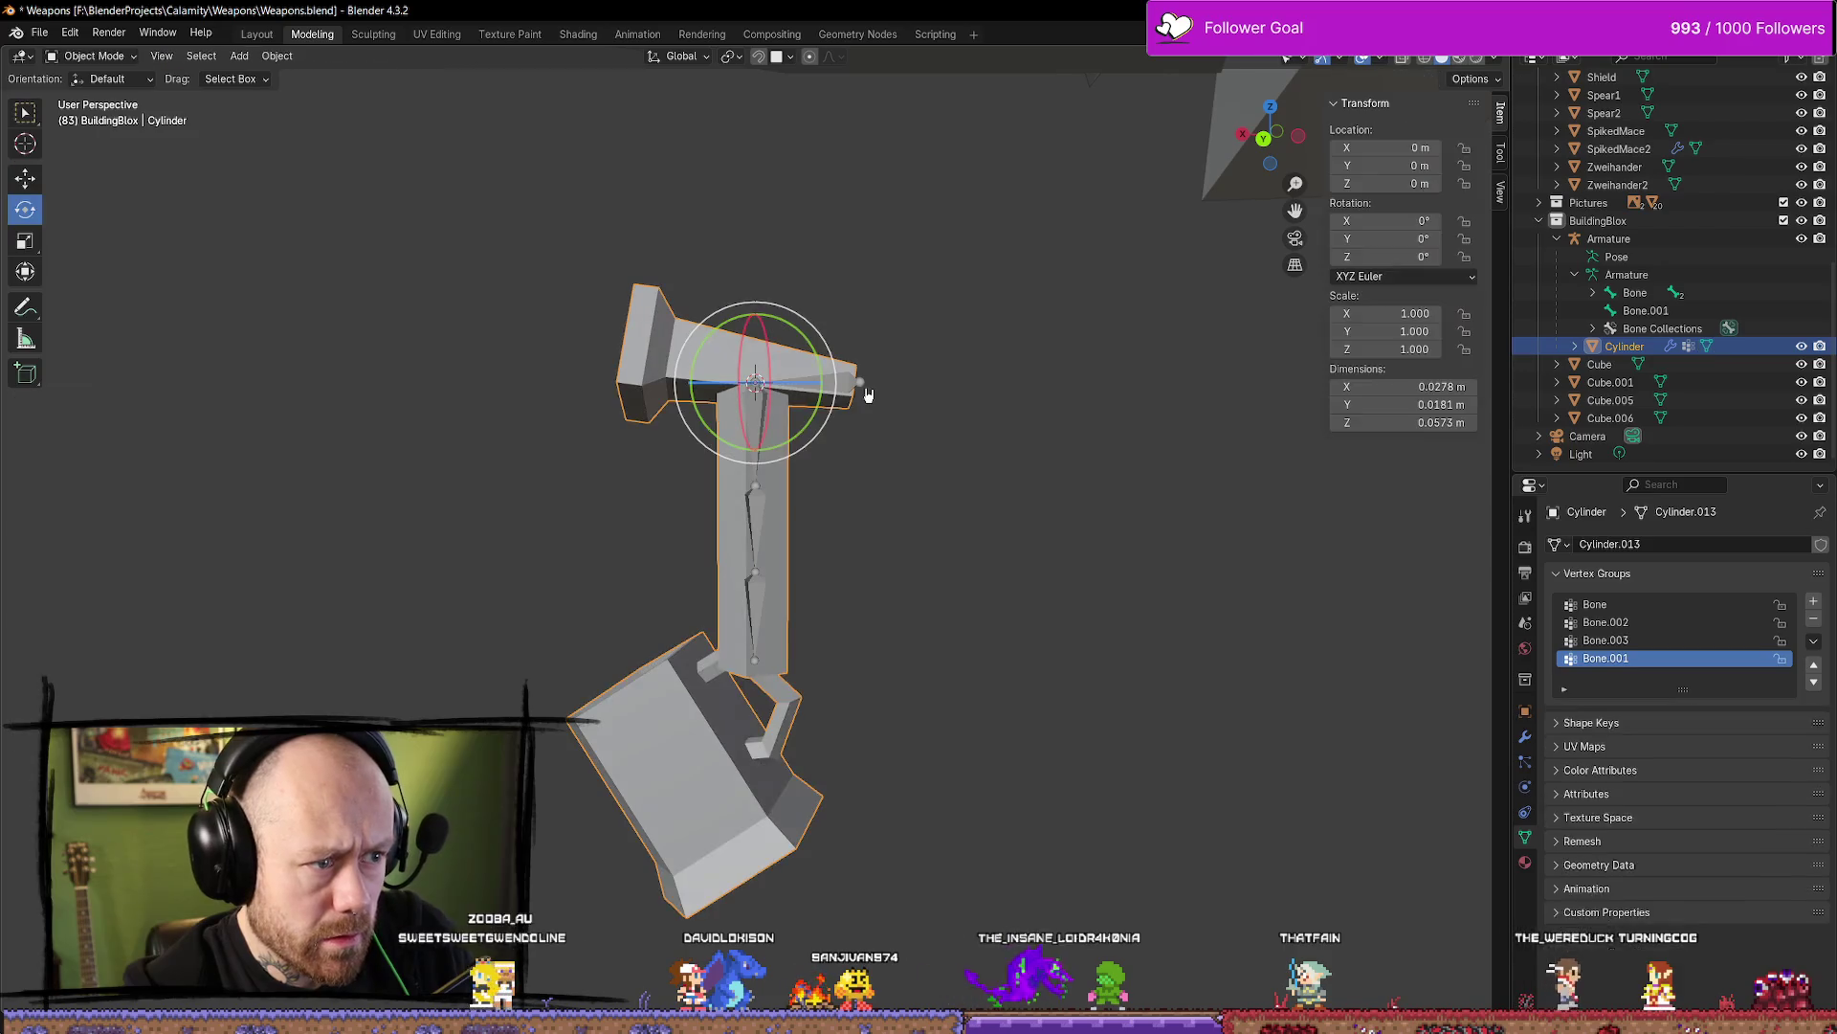
{"action": "key", "text": "Tab"}
{"action": "left_click", "coordinate": [862, 381]}
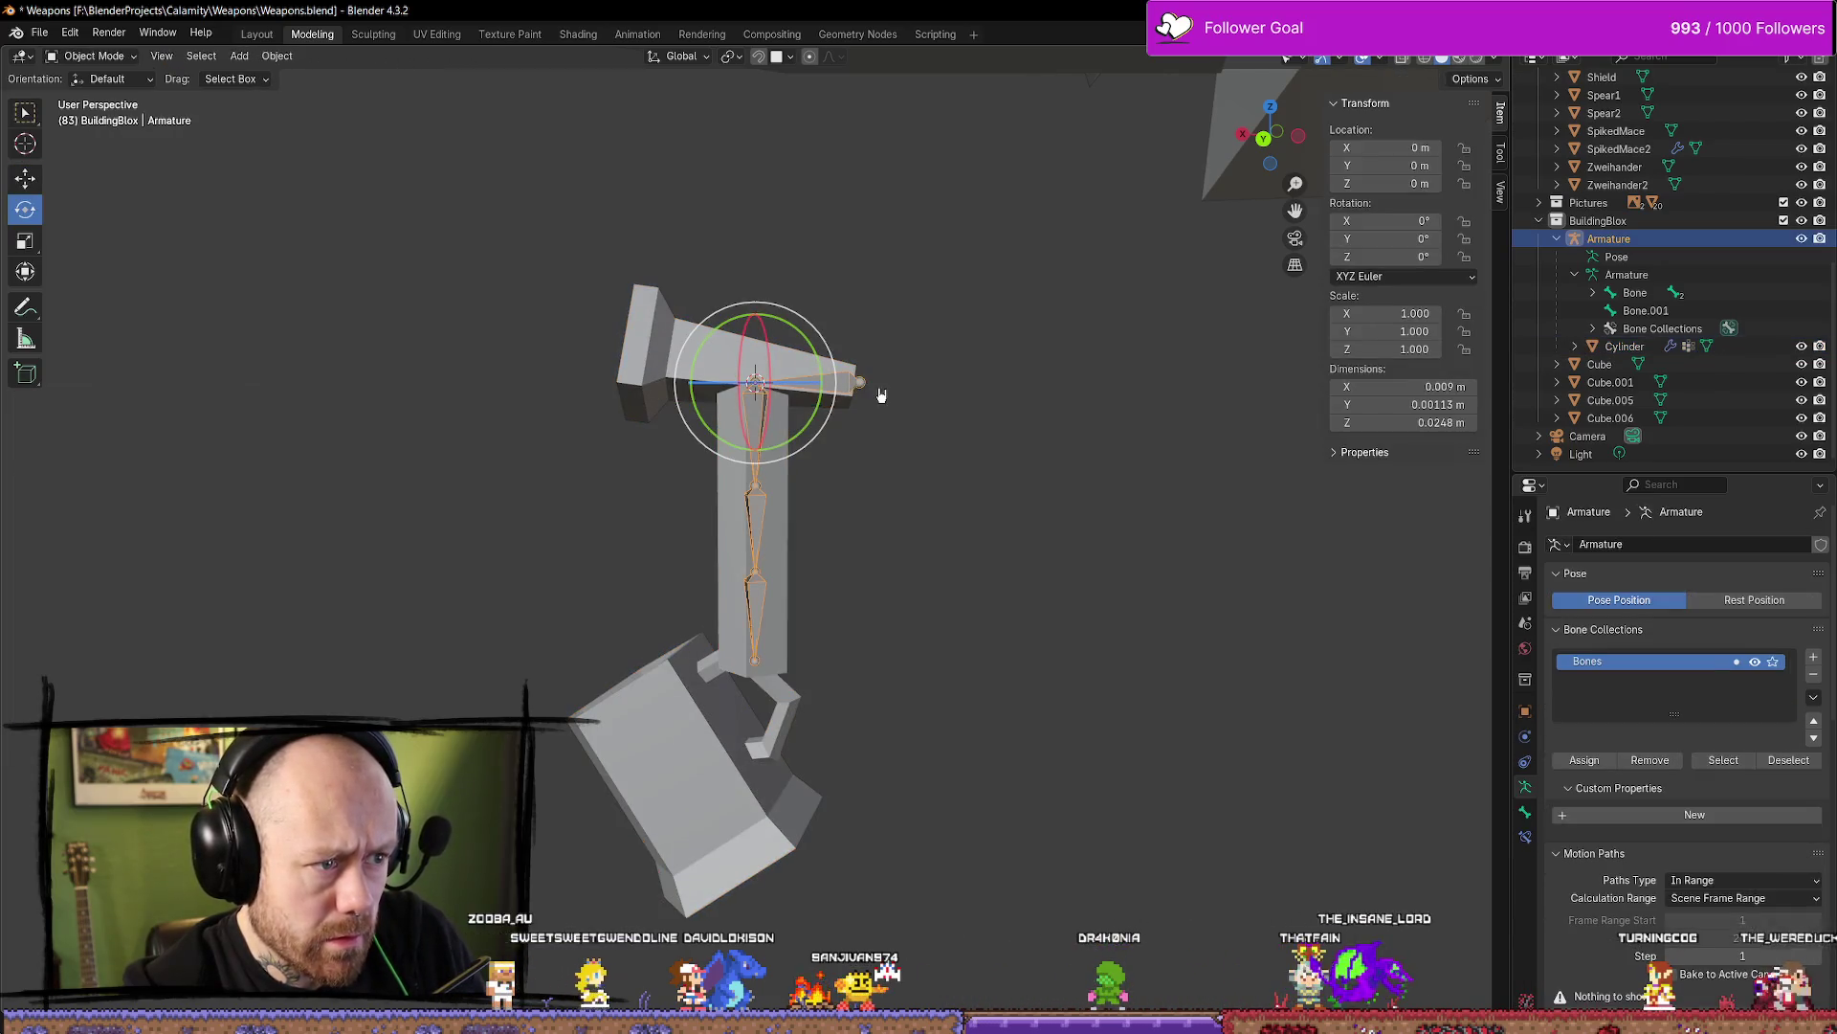
{"action": "key", "text": "Tab"}
{"action": "key", "text": "Tab"}
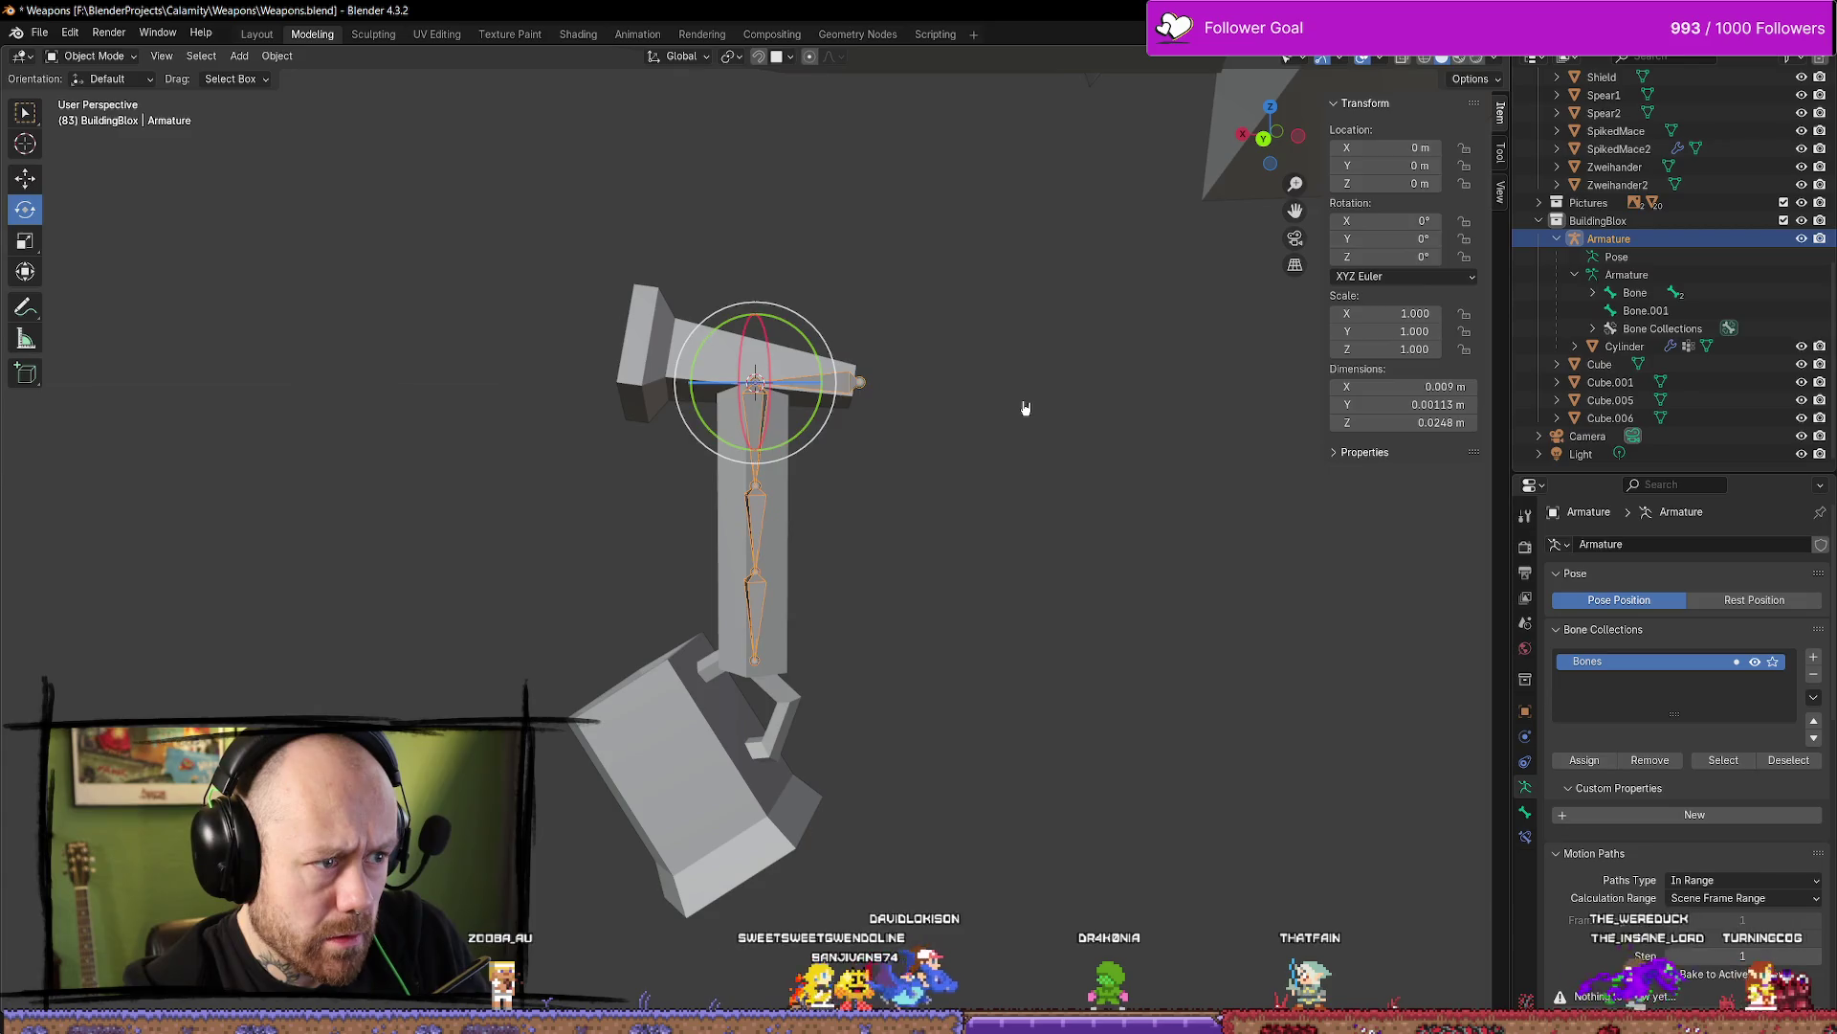
{"action": "key", "text": "ctrl+z"}
{"action": "key", "text": "Tab"}
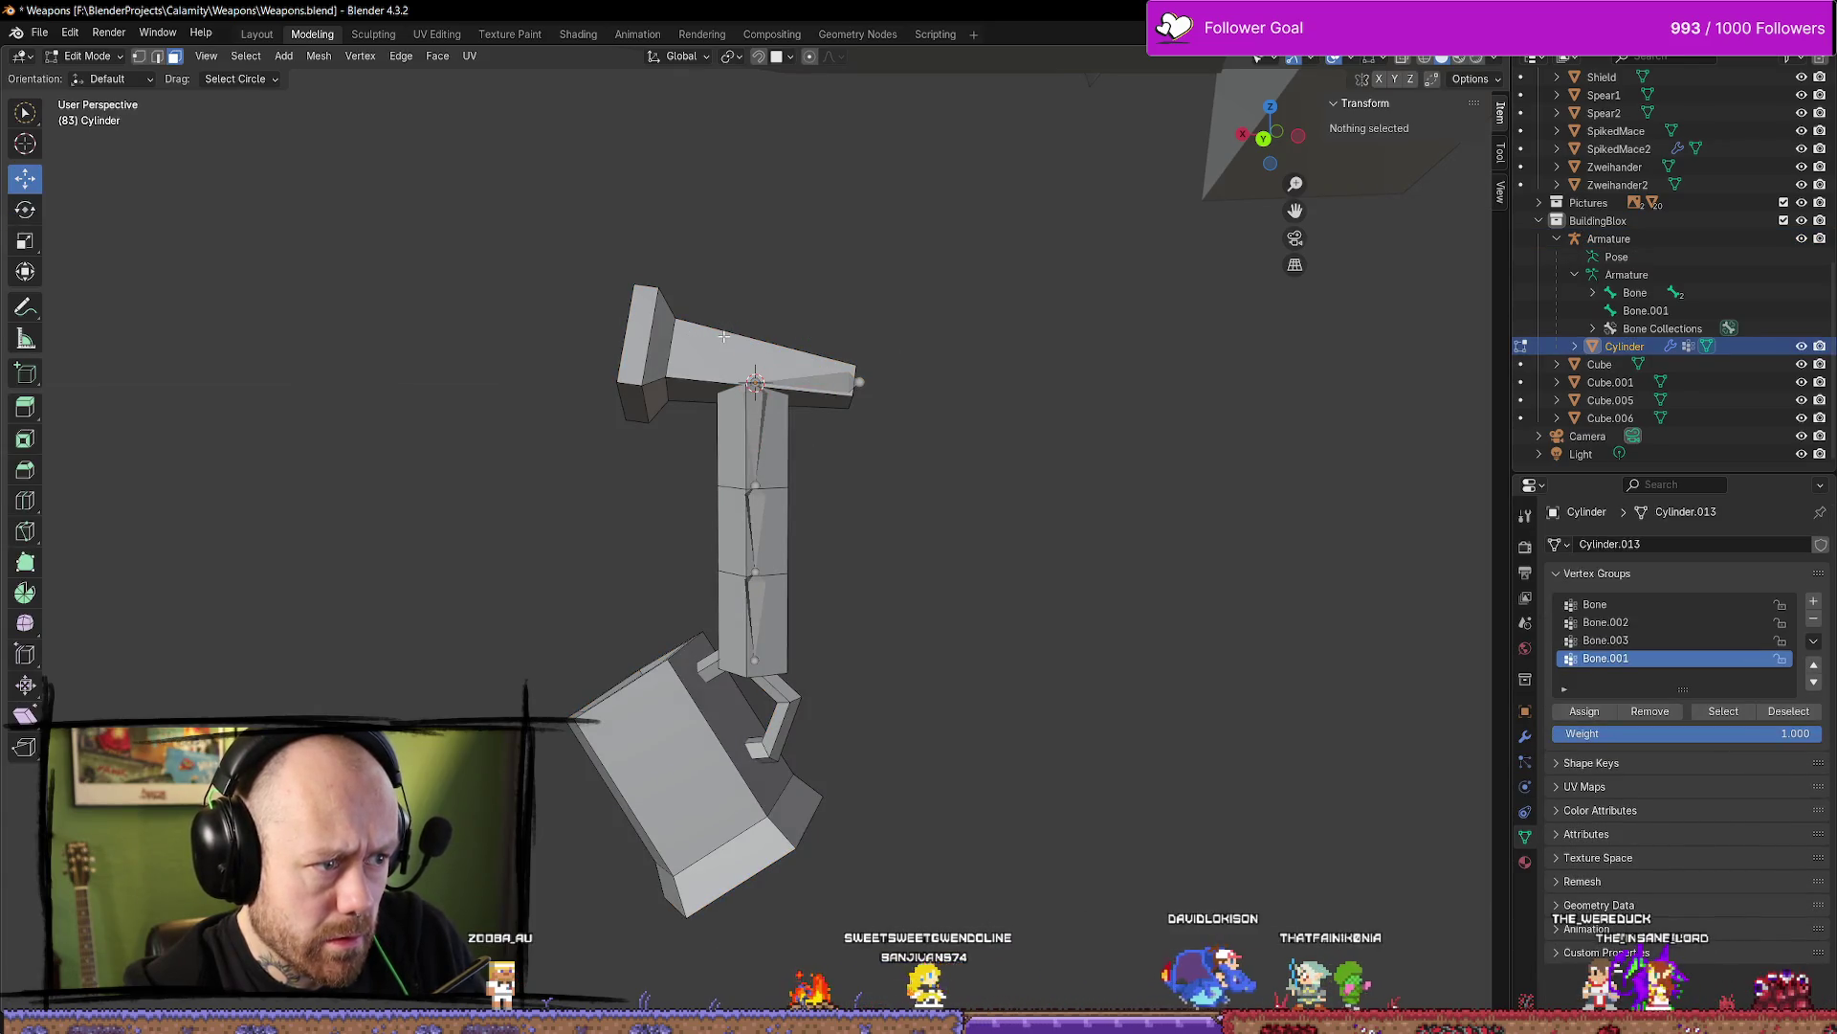
Select the upper crossbar piece of the mesh, deselect it, and return to Object Mode
{"action": "key", "text": "grave"}
{"action": "key", "text": "Escape"}
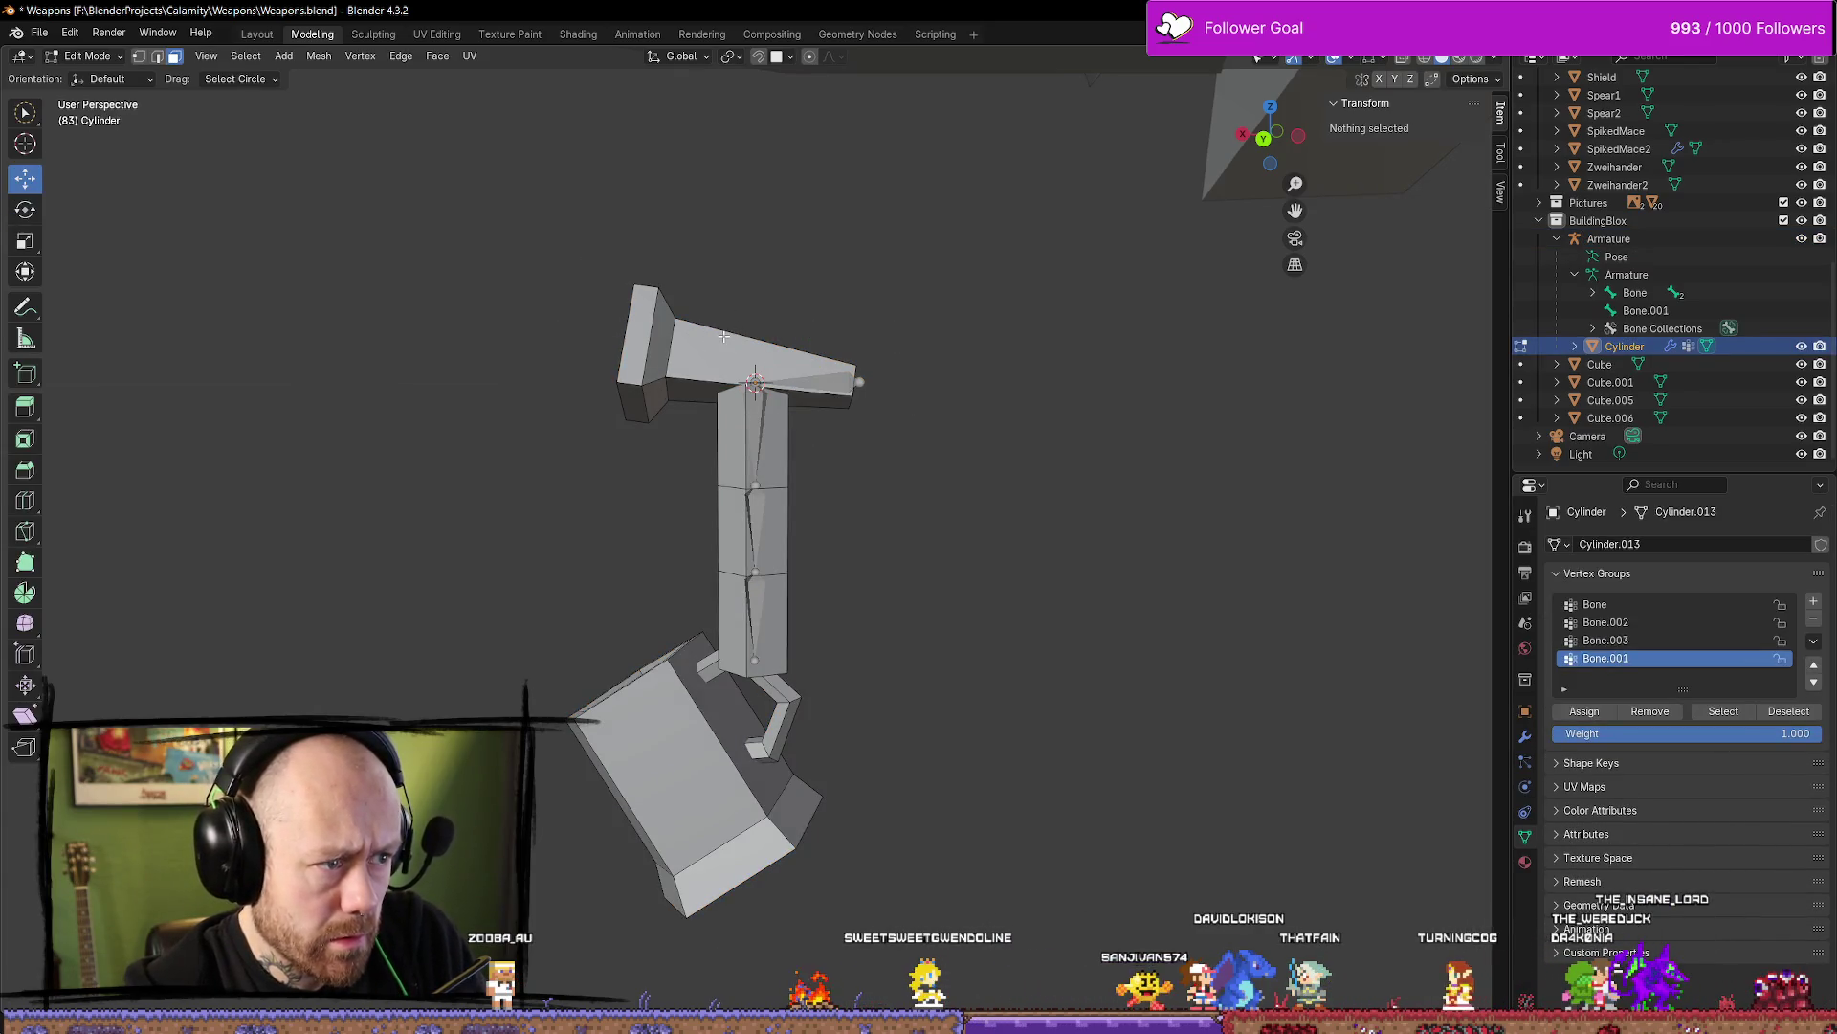
{"action": "left_click", "coordinate": [713, 346]}
{"action": "key", "text": "ctrl+z"}
{"action": "key", "text": "grave"}
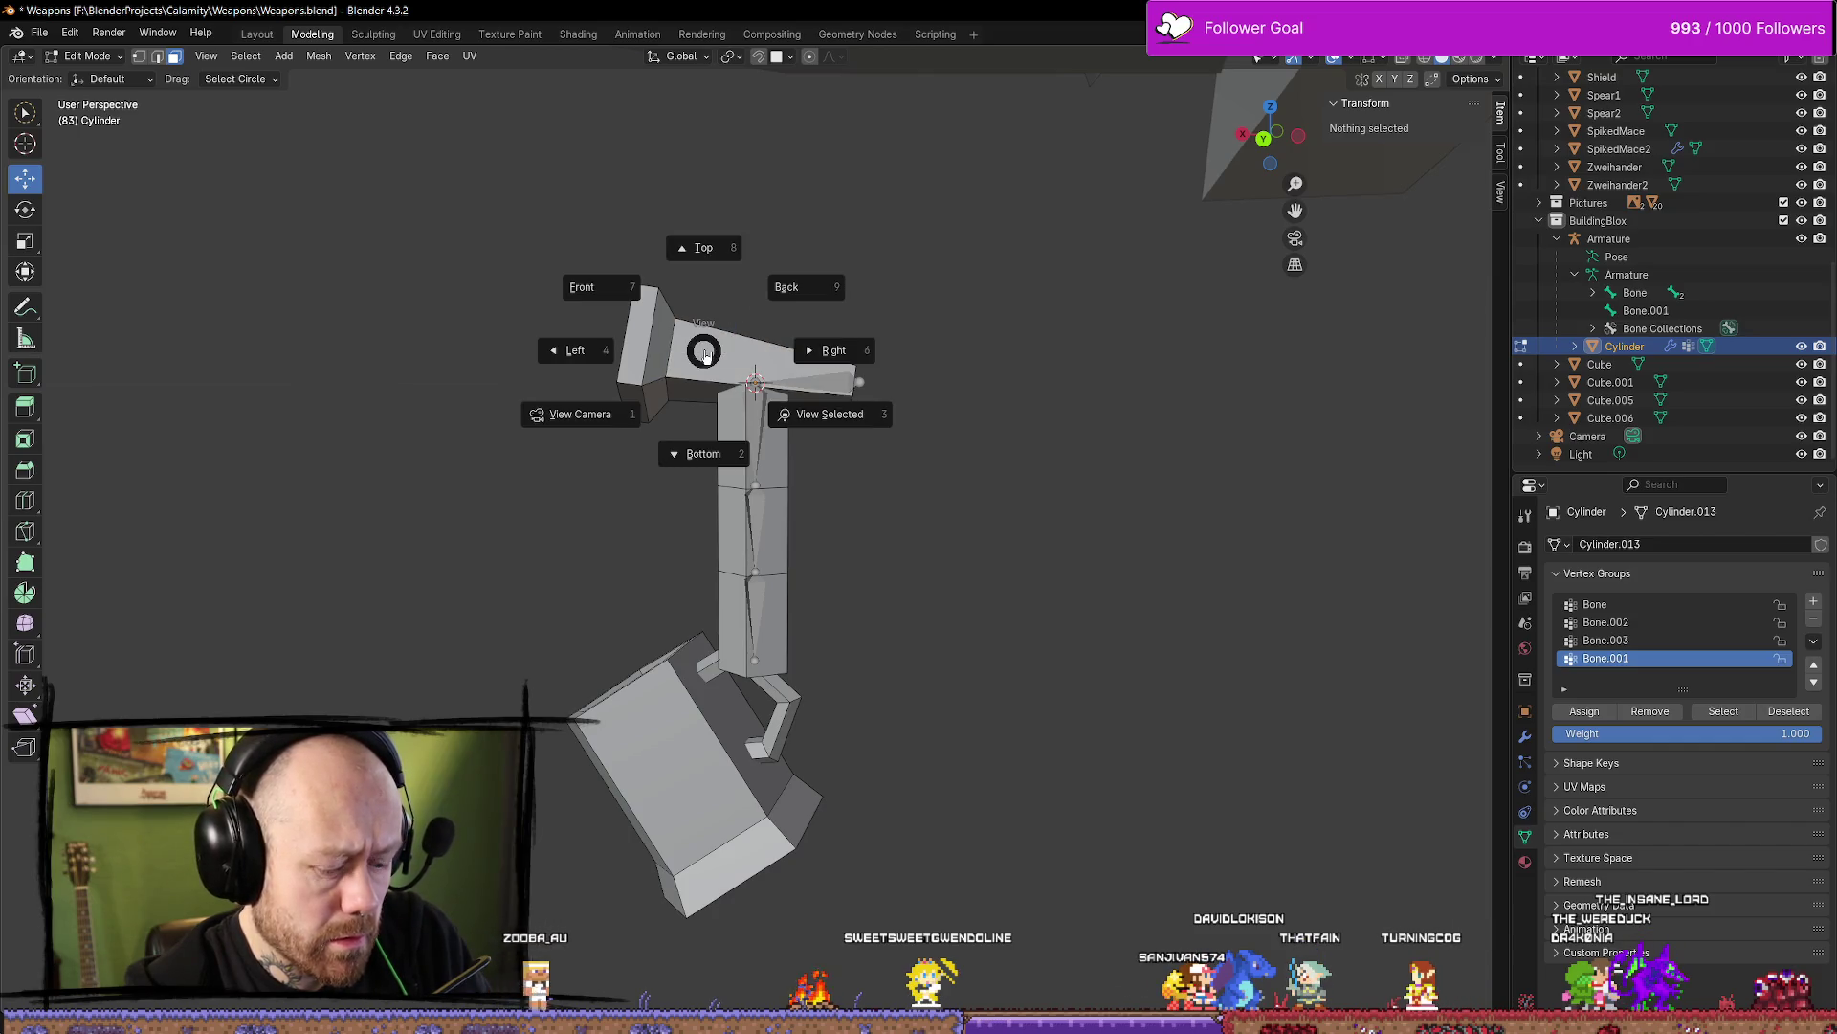
{"action": "key", "text": "Escape"}
{"action": "key", "text": "l"}
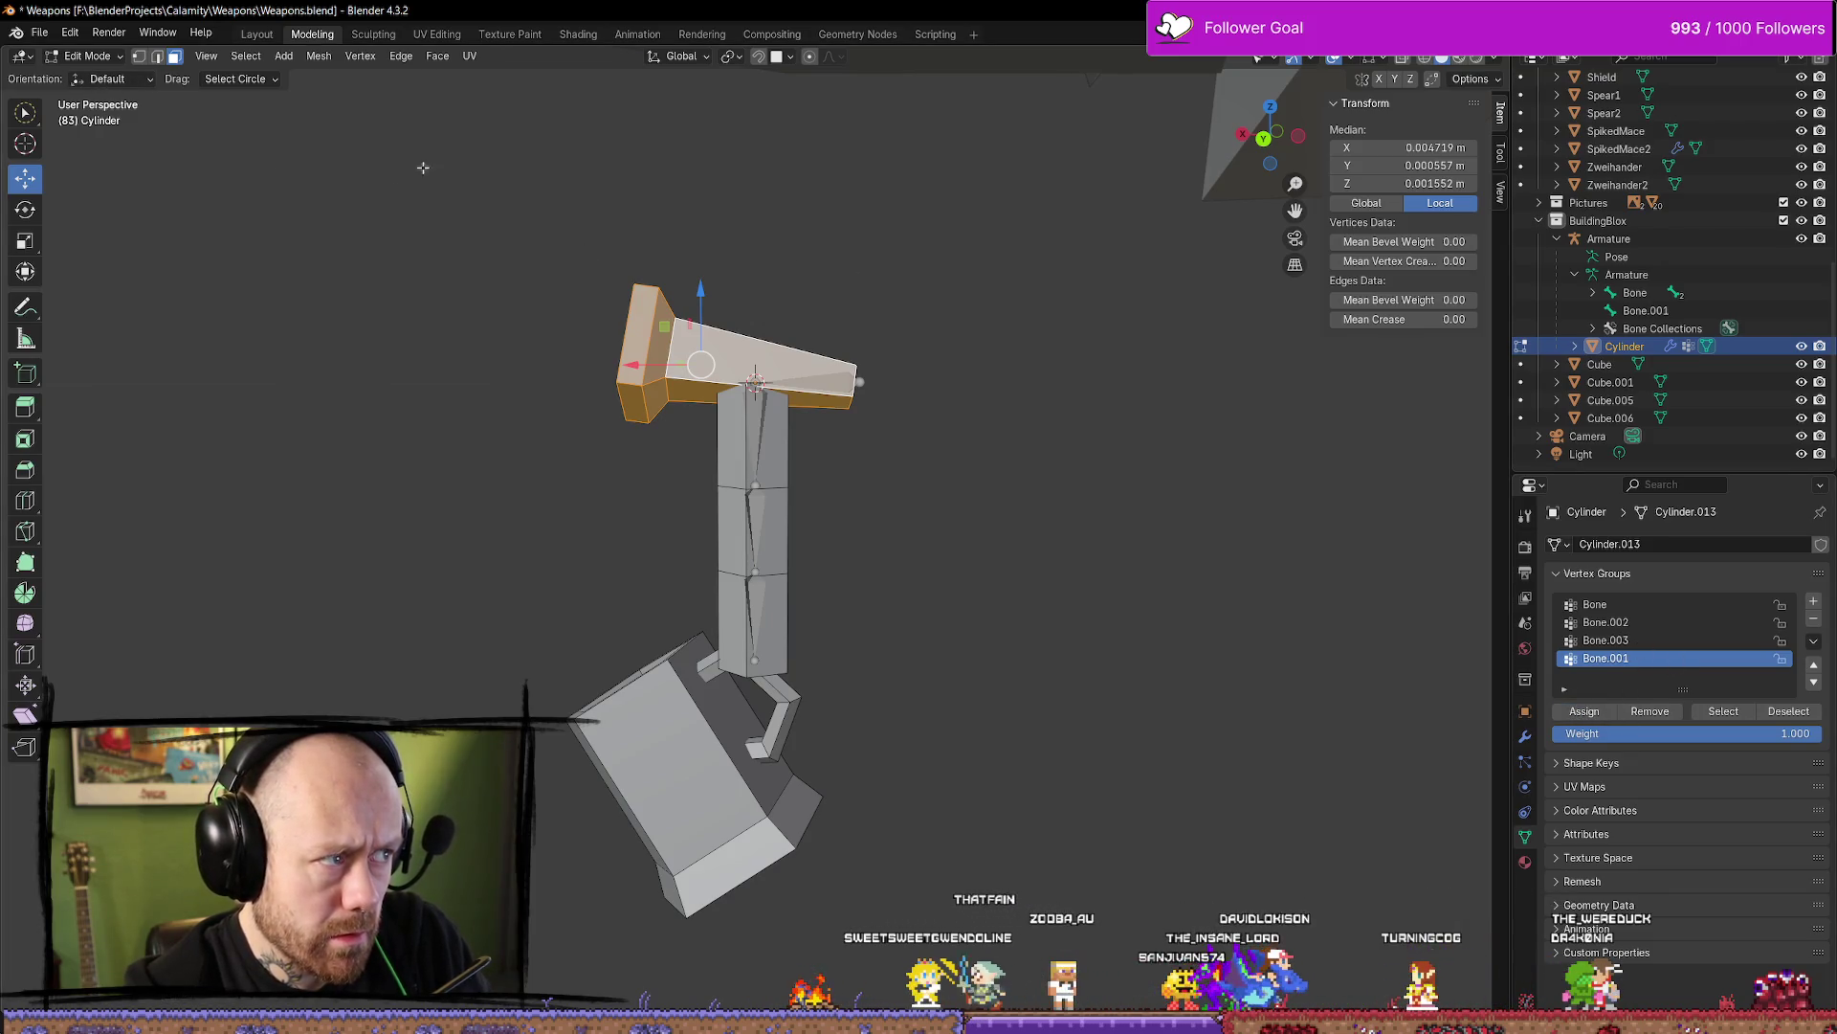
{"action": "key", "text": "alt+a"}
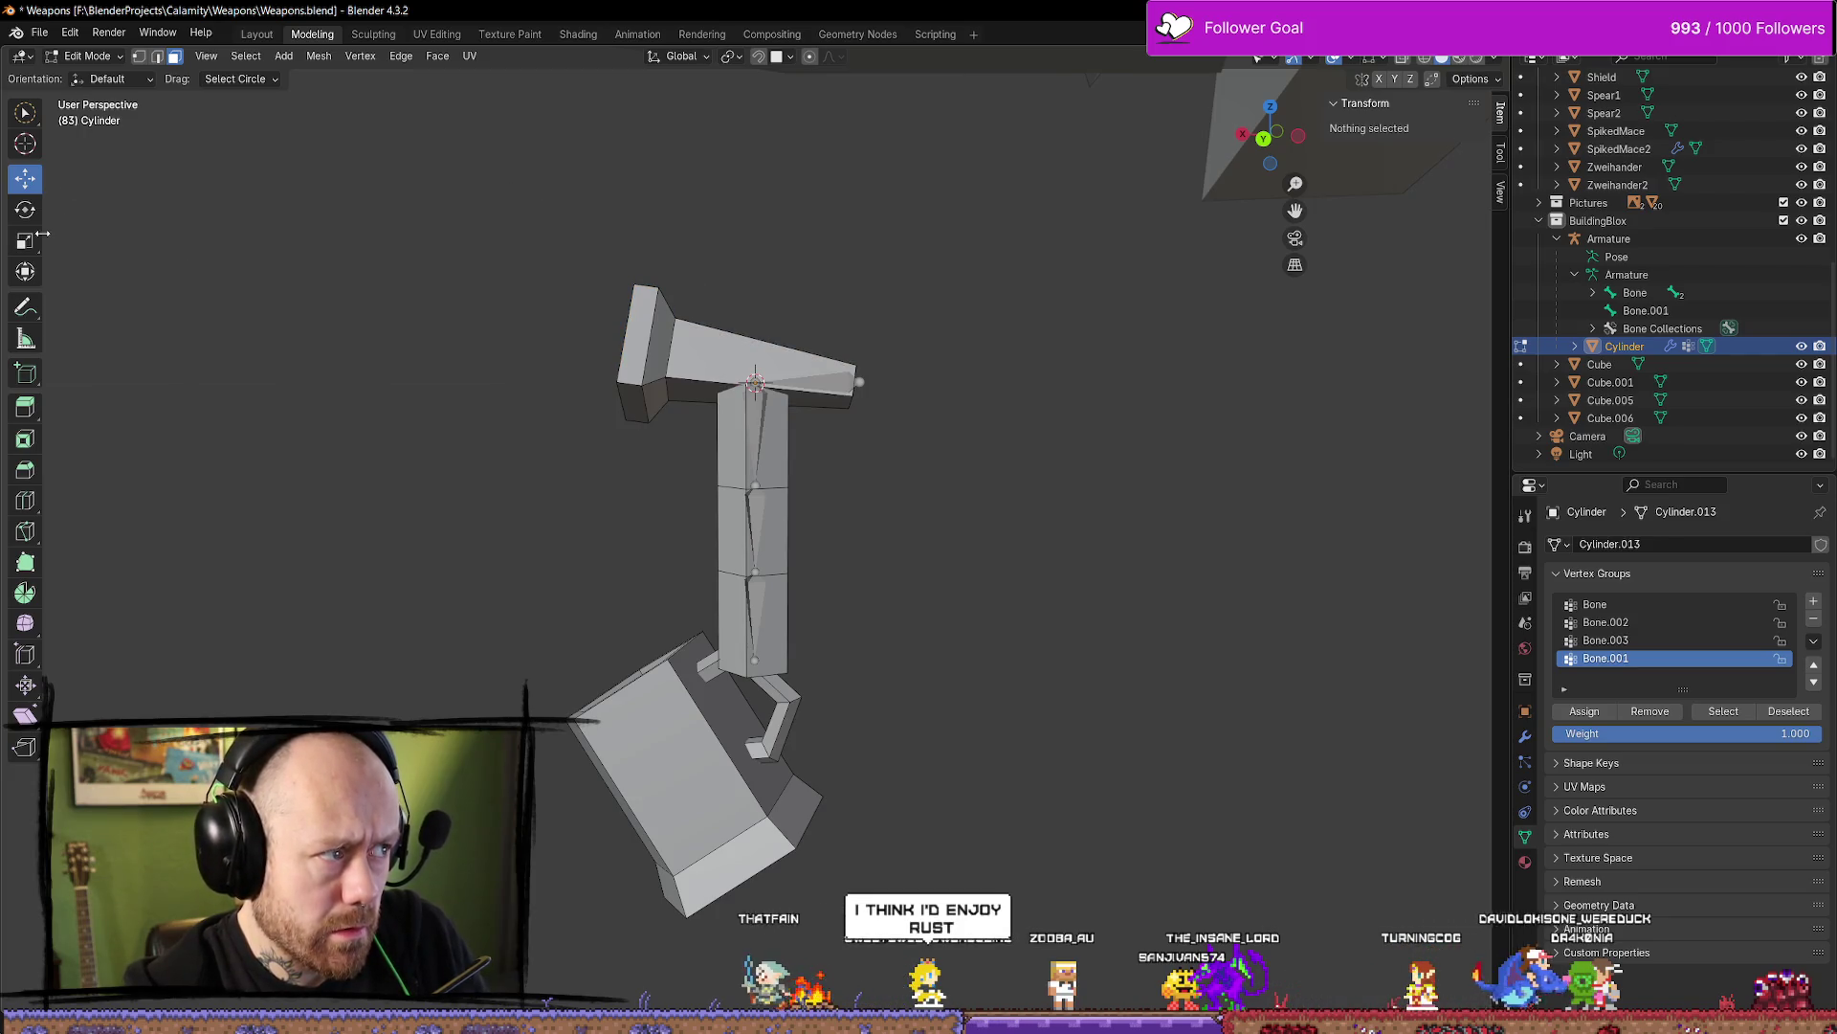
{"action": "left_click", "coordinate": [108, 55]}
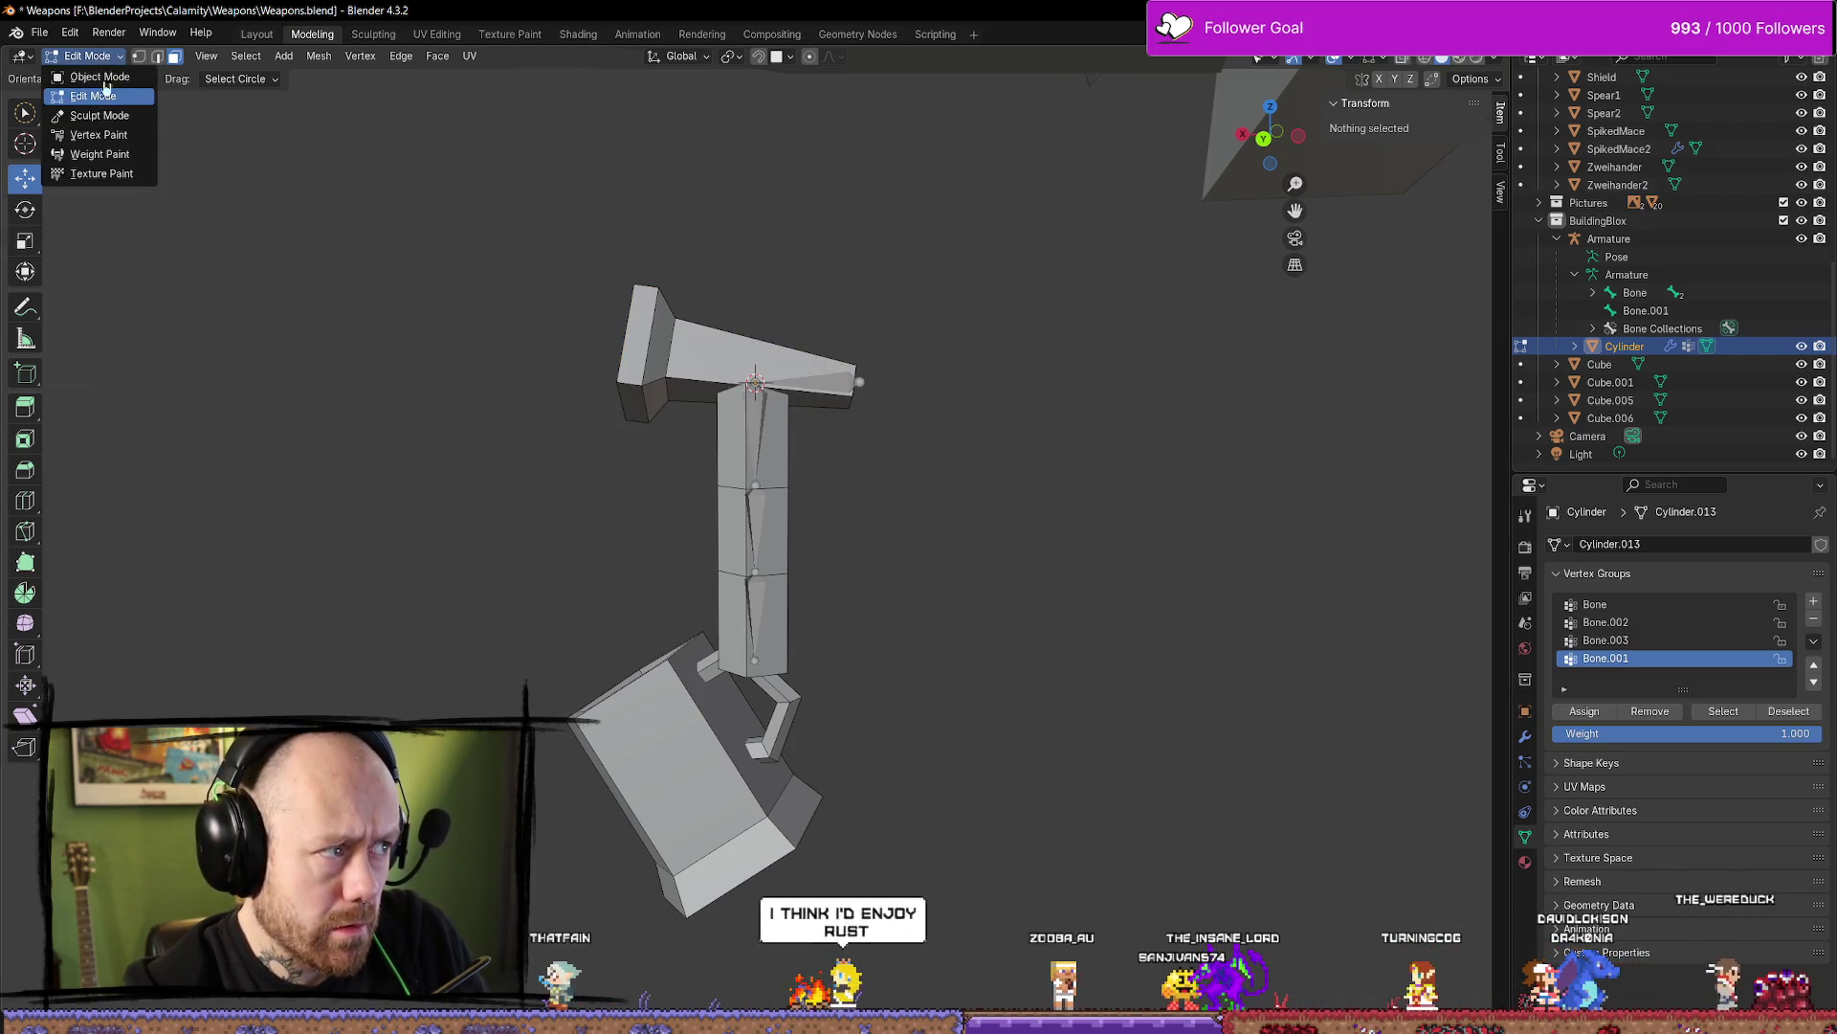
{"action": "left_click", "coordinate": [86, 72]}
Rotate the whole armature to test the rig, then undo the rotation
{"action": "left_click", "coordinate": [866, 277]}
{"action": "left_click", "coordinate": [861, 383]}
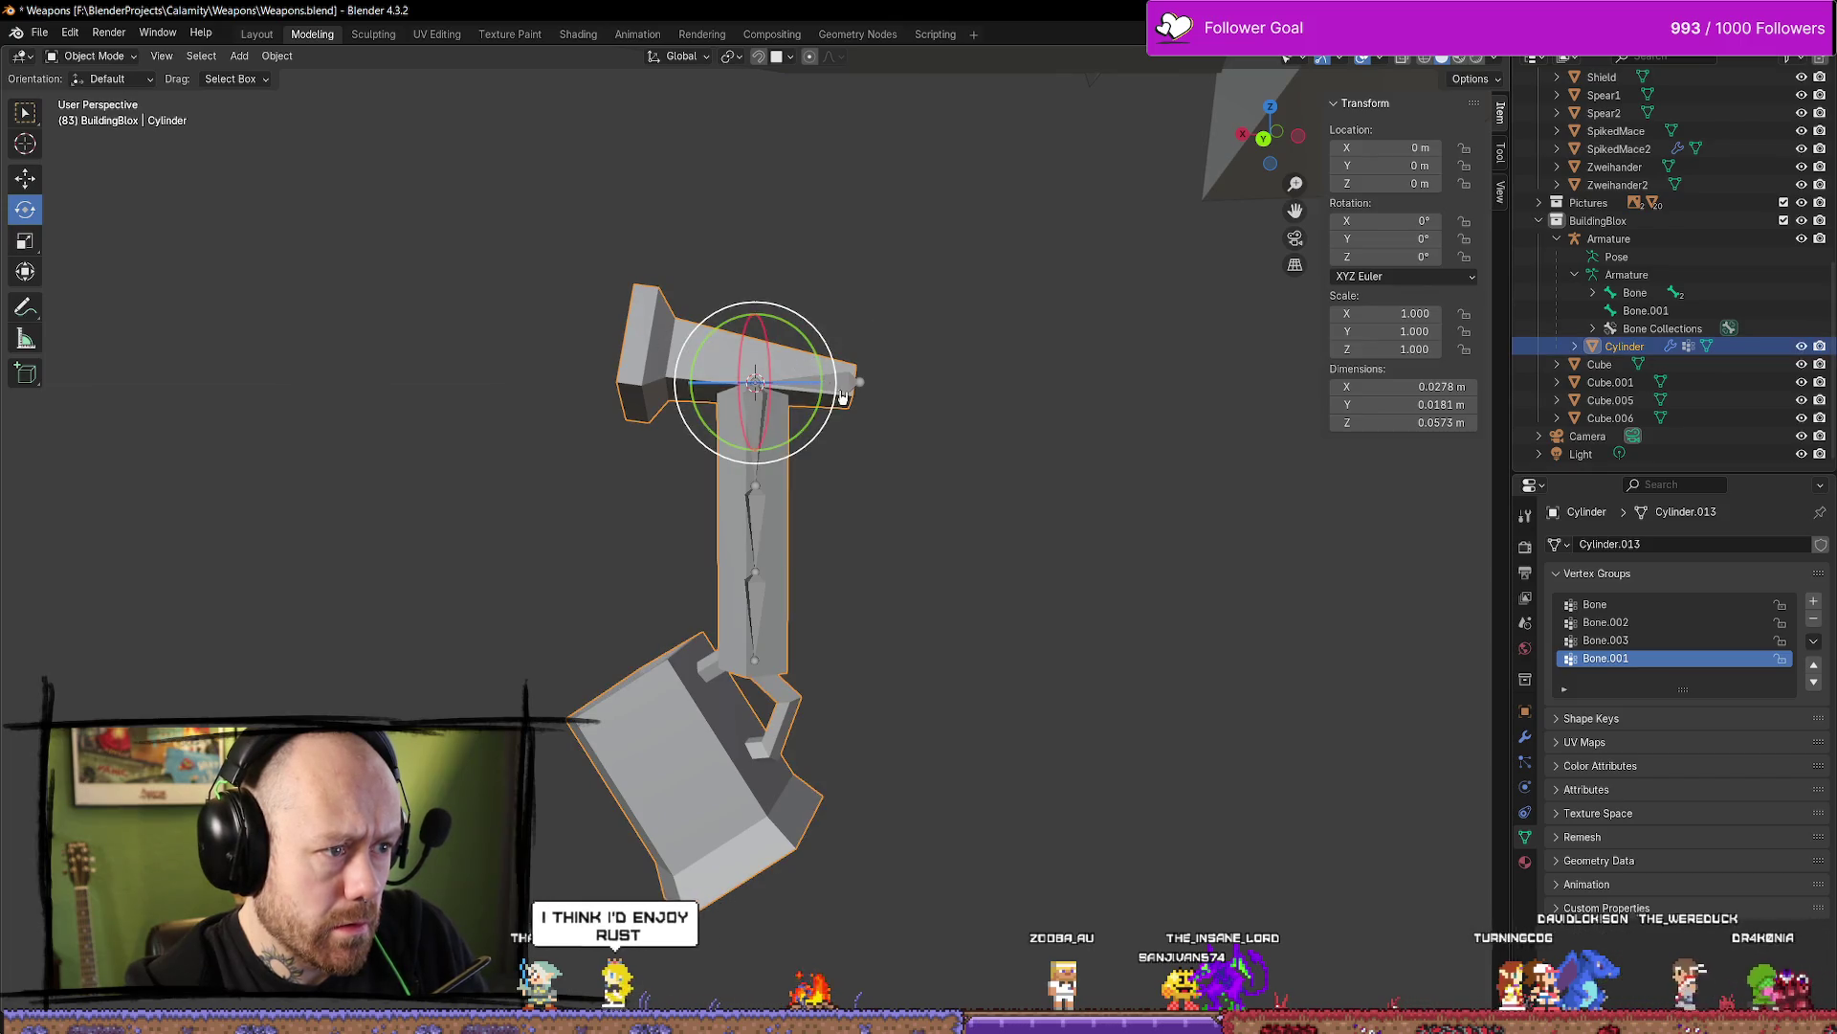
{"action": "left_click", "coordinate": [860, 383]}
{"action": "mouse_move", "coordinate": [820, 383]}
{"action": "left_mouse_down"}
{"action": "mouse_move", "coordinate": [796, 327]}
{"action": "mouse_move", "coordinate": [746, 304]}
{"action": "left_mouse_up"}
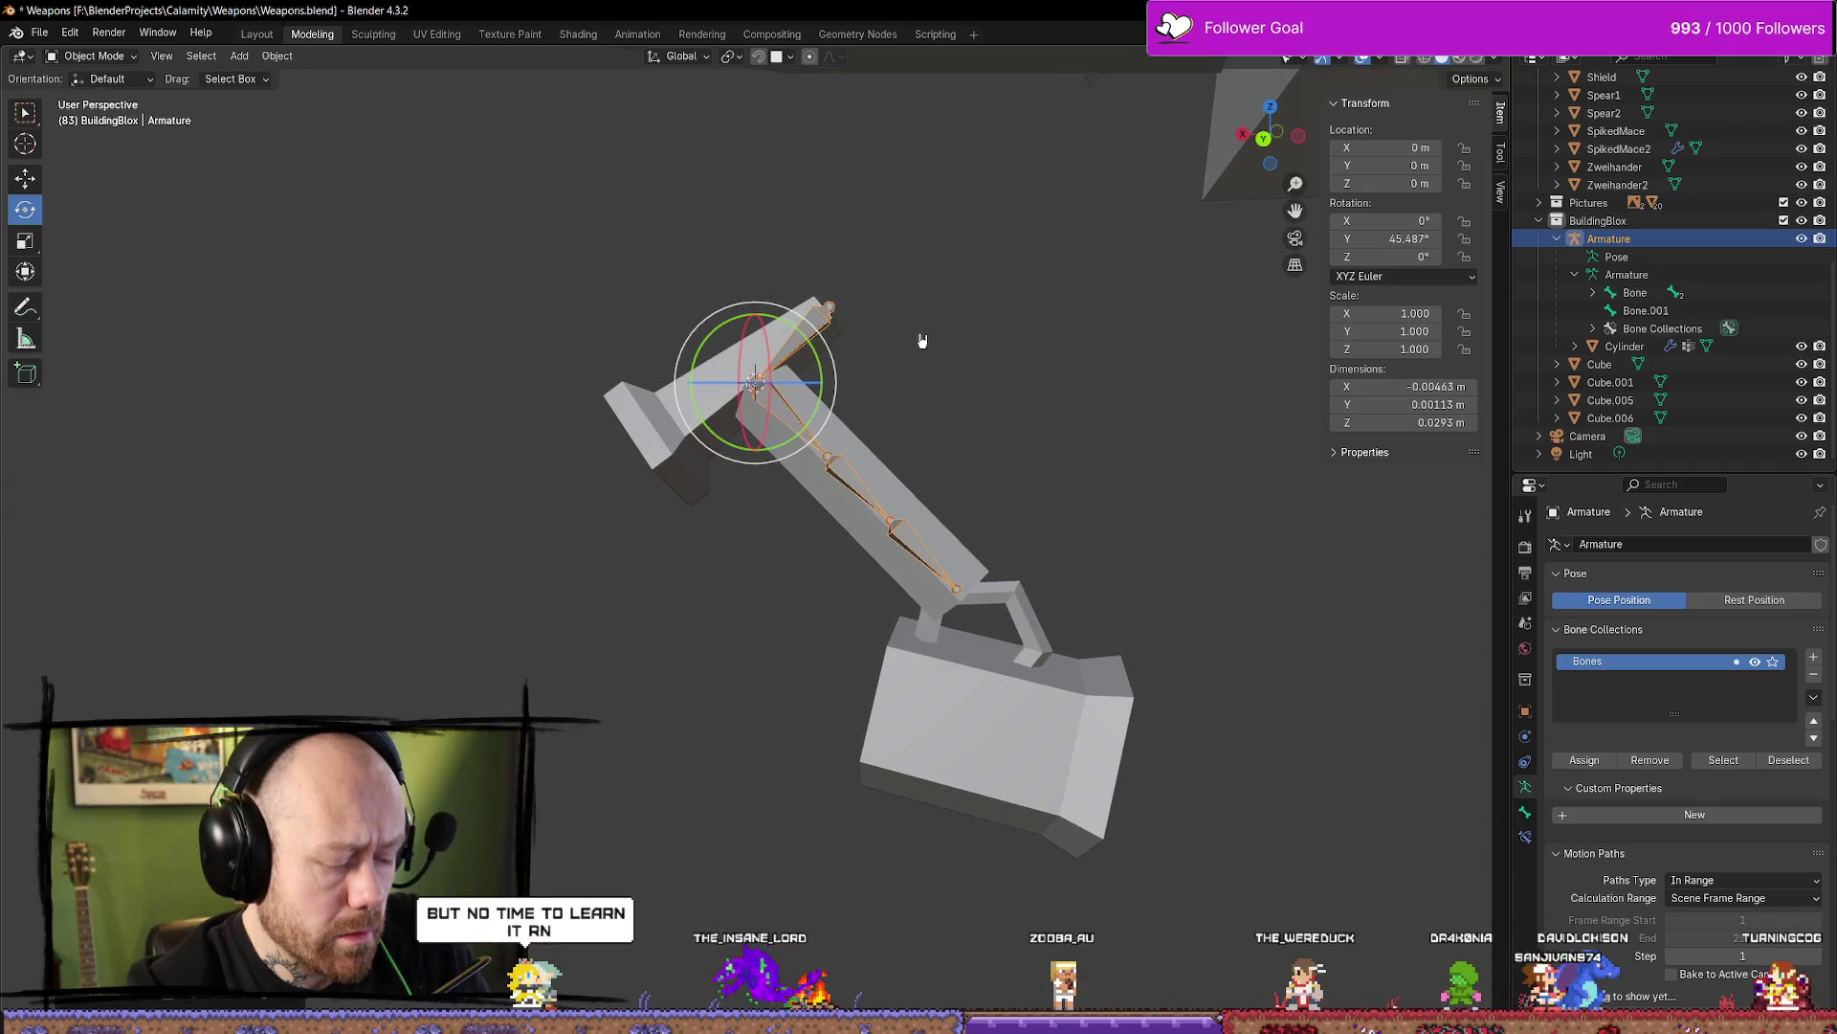
{"action": "key", "text": "ctrl+z"}
{"action": "left_click", "coordinate": [857, 385]}
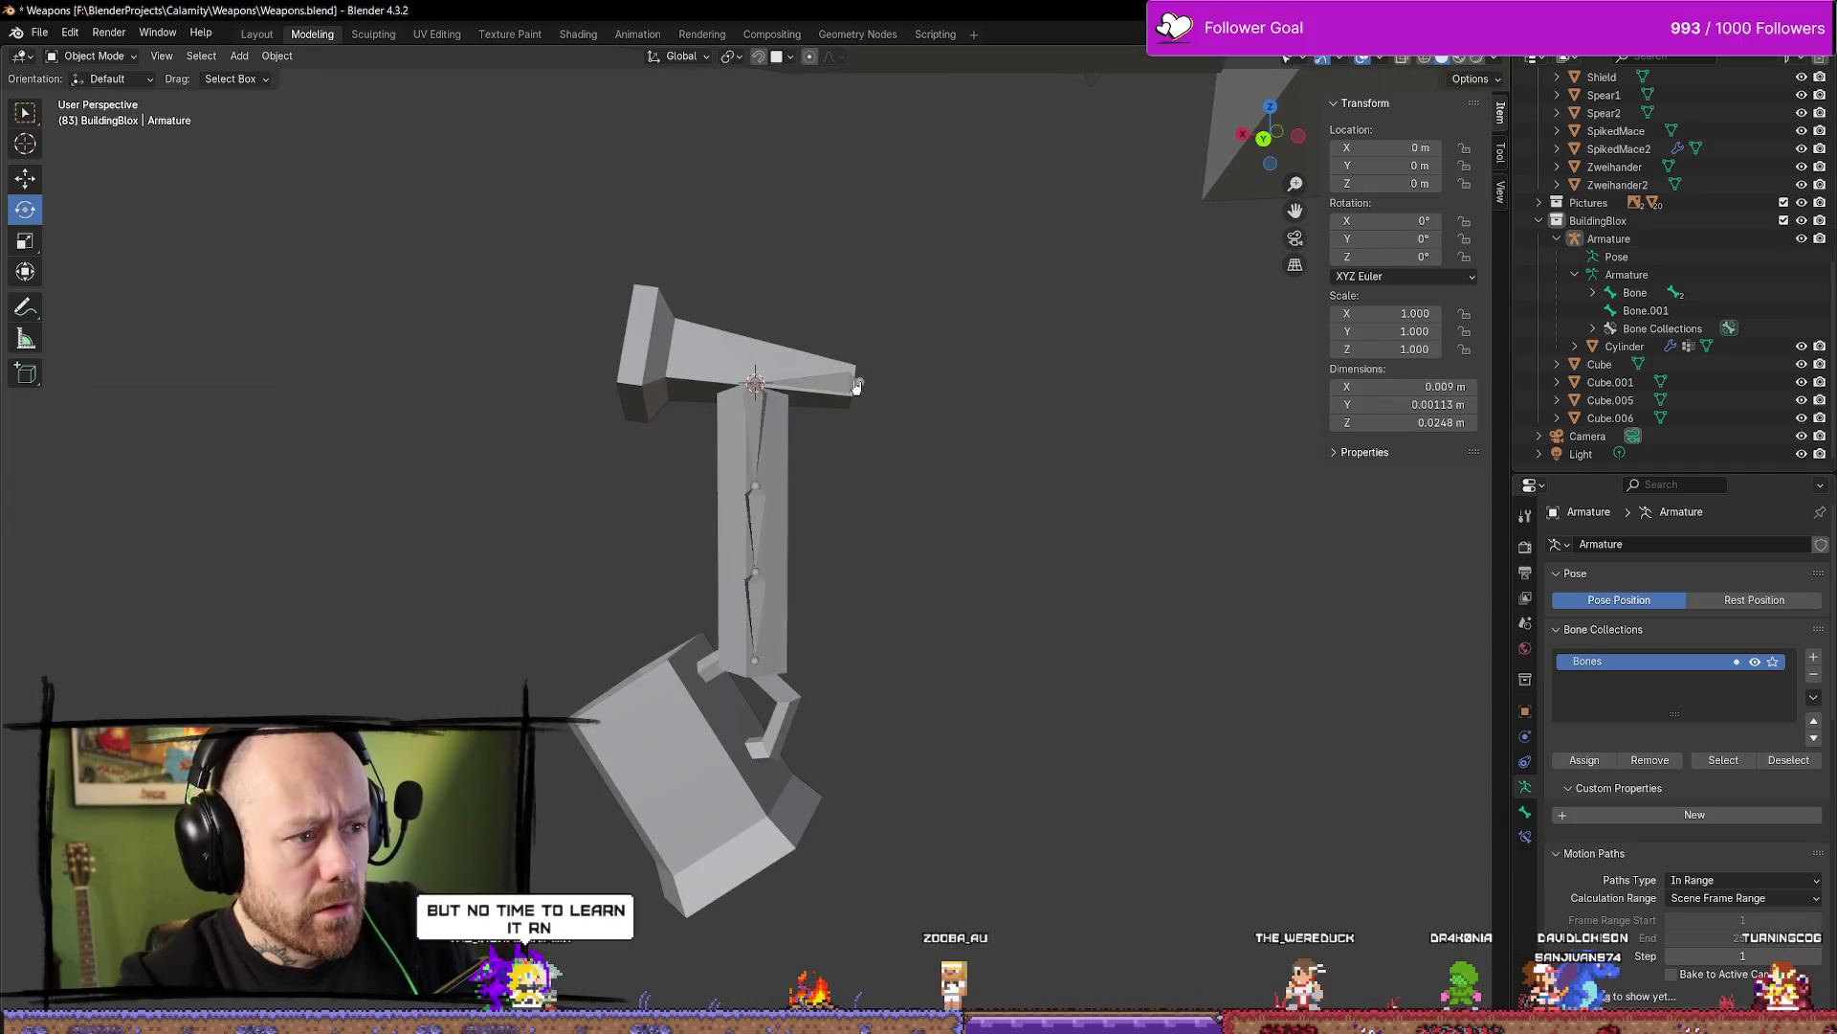
{"action": "left_click", "coordinate": [860, 385]}
{"action": "left_click", "coordinate": [861, 386]}
{"action": "left_click", "coordinate": [856, 388]}
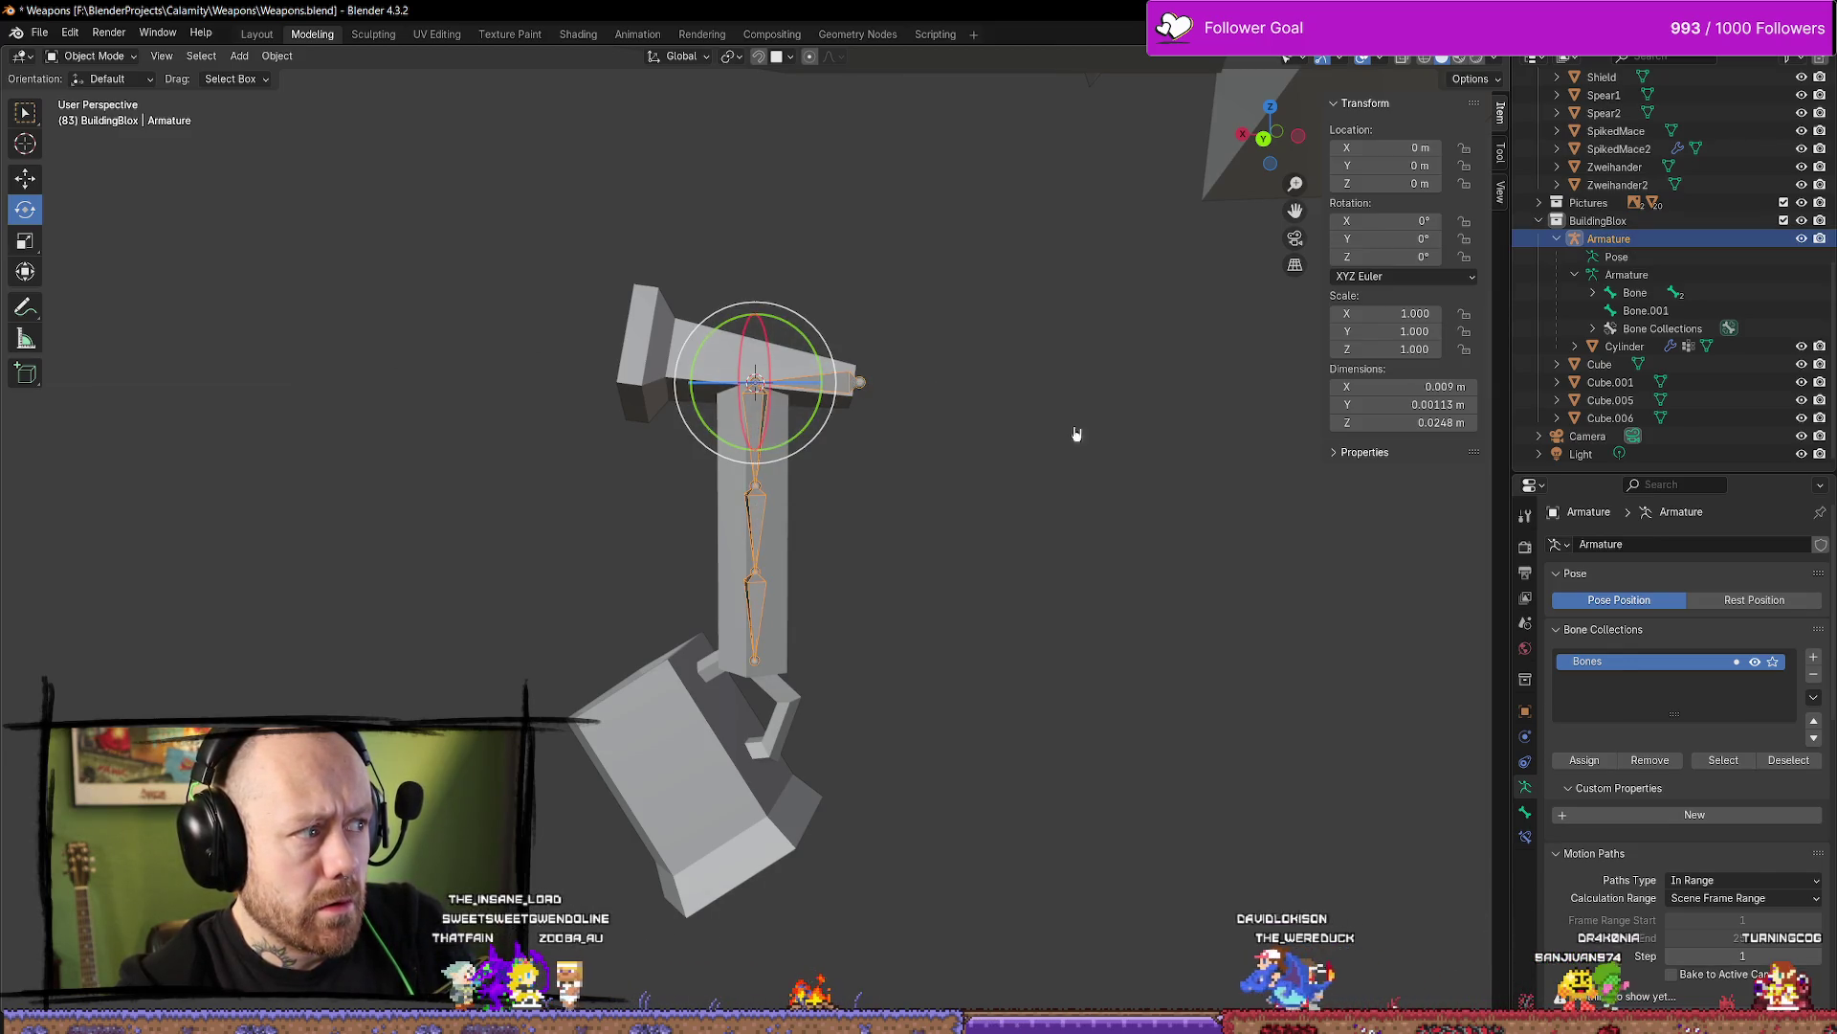
In Pose Mode, swing Bone.001 to test whether the head follows, then reset it with Alt+R
{"action": "left_click", "coordinate": [1106, 529]}
{"action": "left_click", "coordinate": [100, 58]}
{"action": "left_click", "coordinate": [96, 115]}
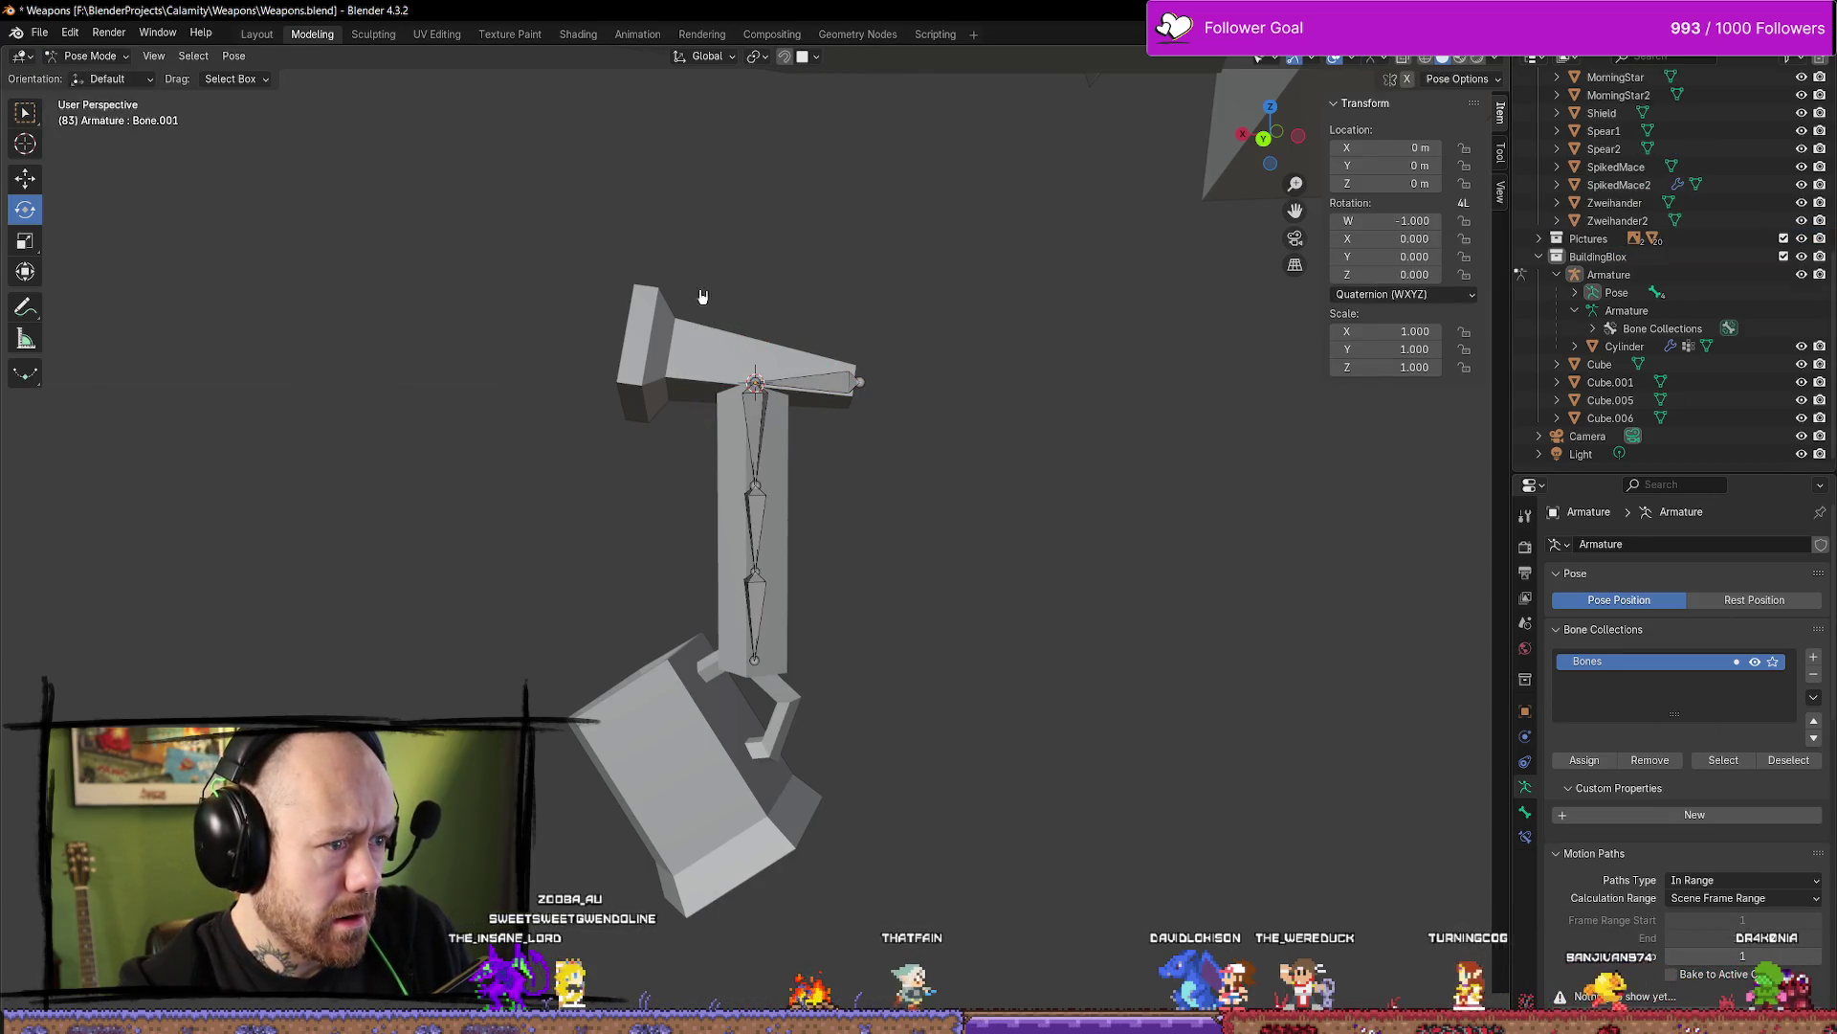
{"action": "left_click", "coordinate": [855, 377]}
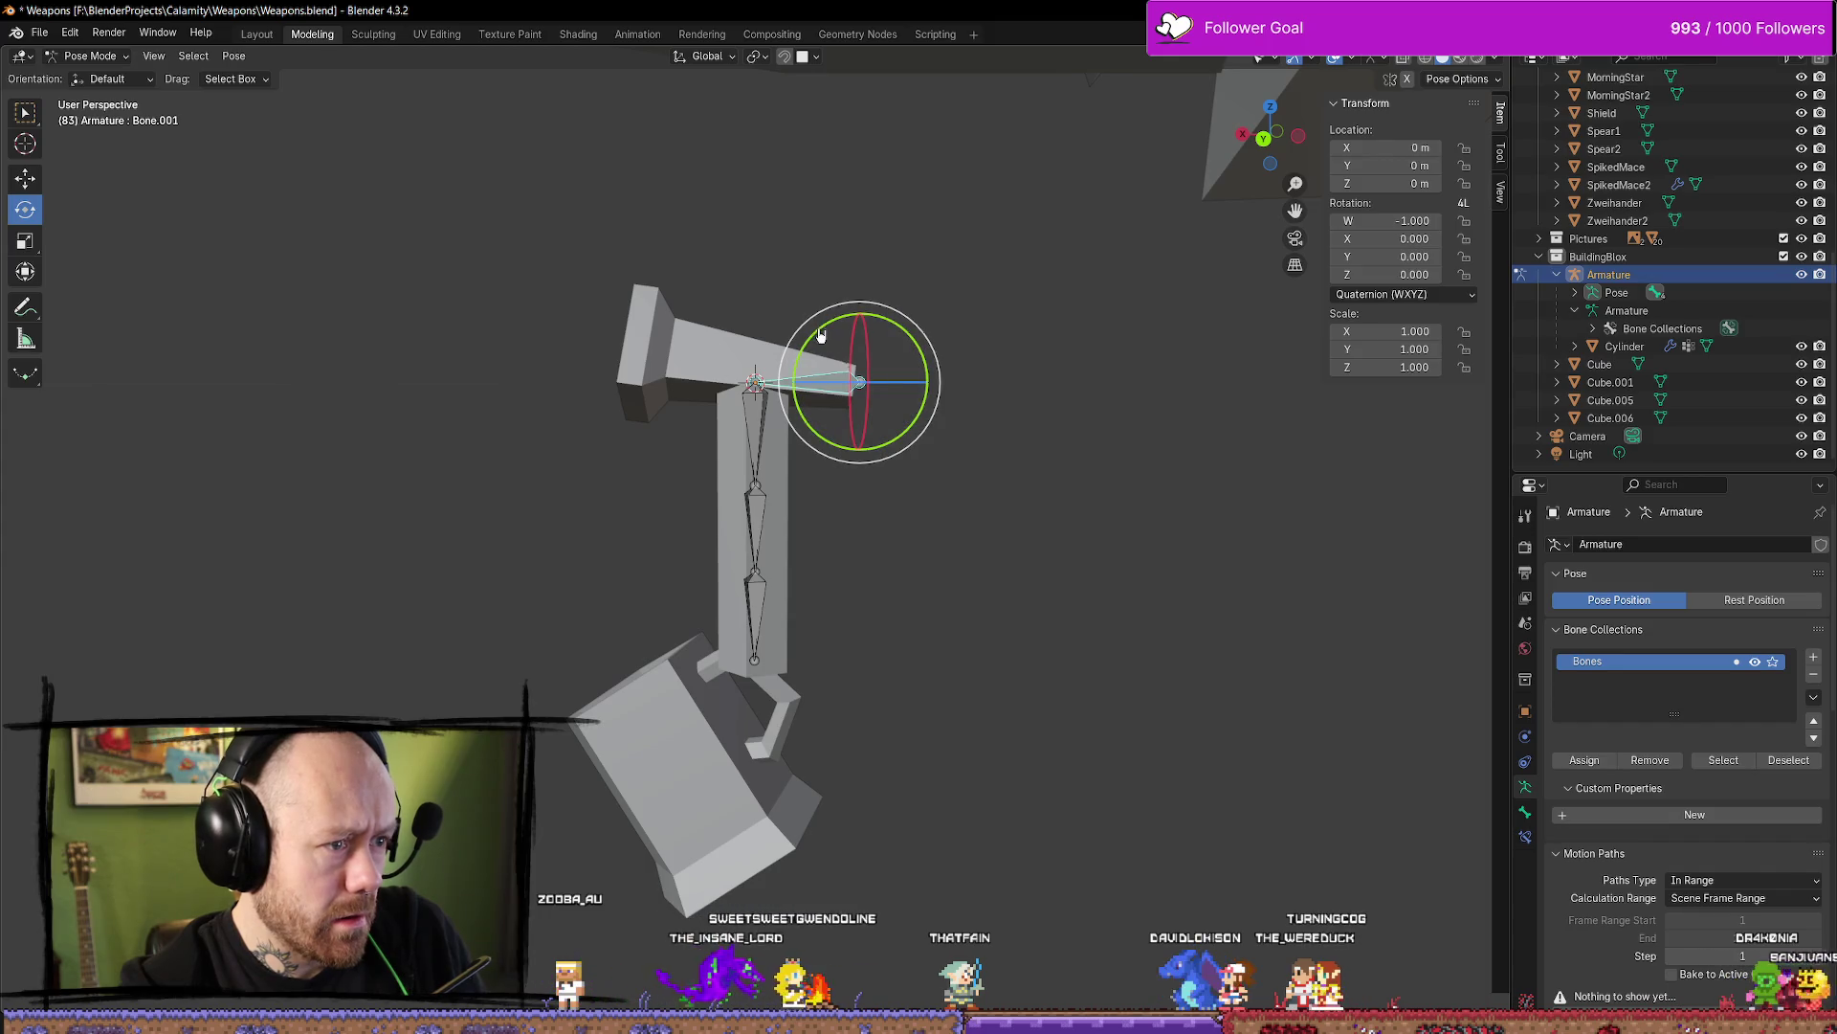
{"action": "mouse_move", "coordinate": [816, 336]}
{"action": "left_mouse_down"}
{"action": "mouse_move", "coordinate": [851, 319]}
{"action": "mouse_move", "coordinate": [1057, 348]}
{"action": "mouse_move", "coordinate": [1050, 363]}
{"action": "left_mouse_up"}
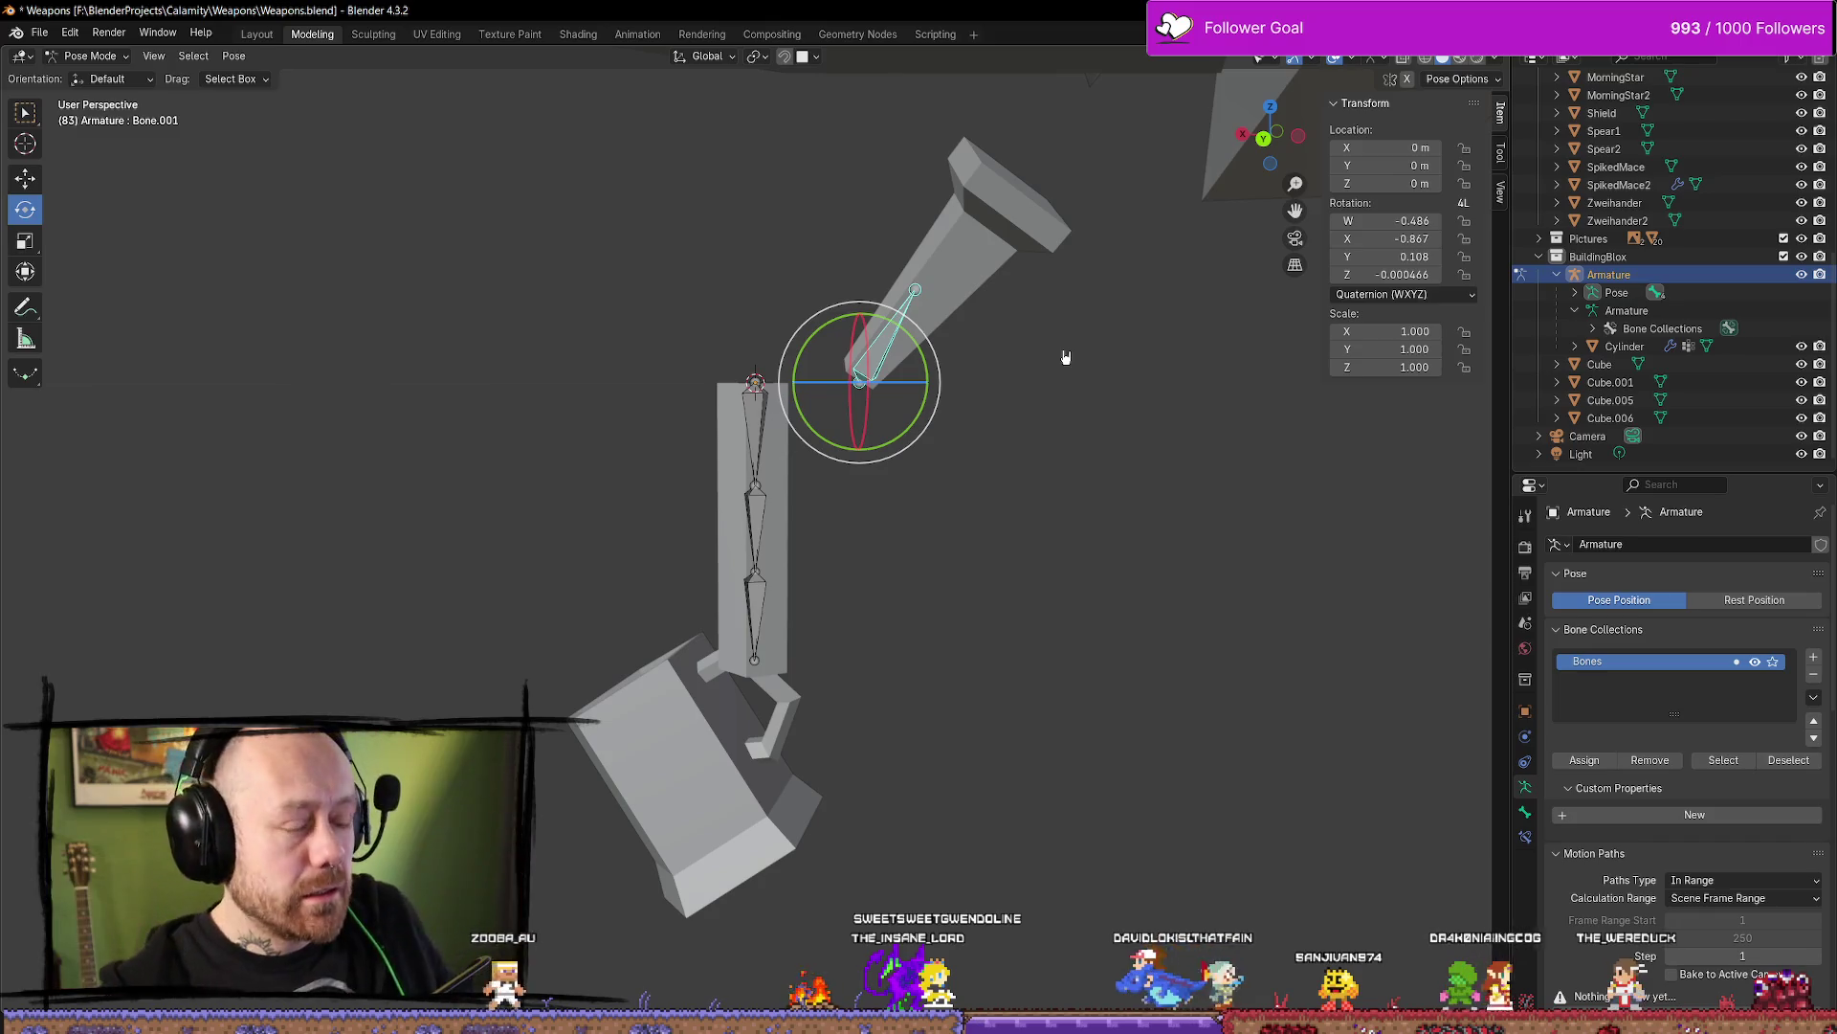
{"action": "key", "text": "alt+r"}
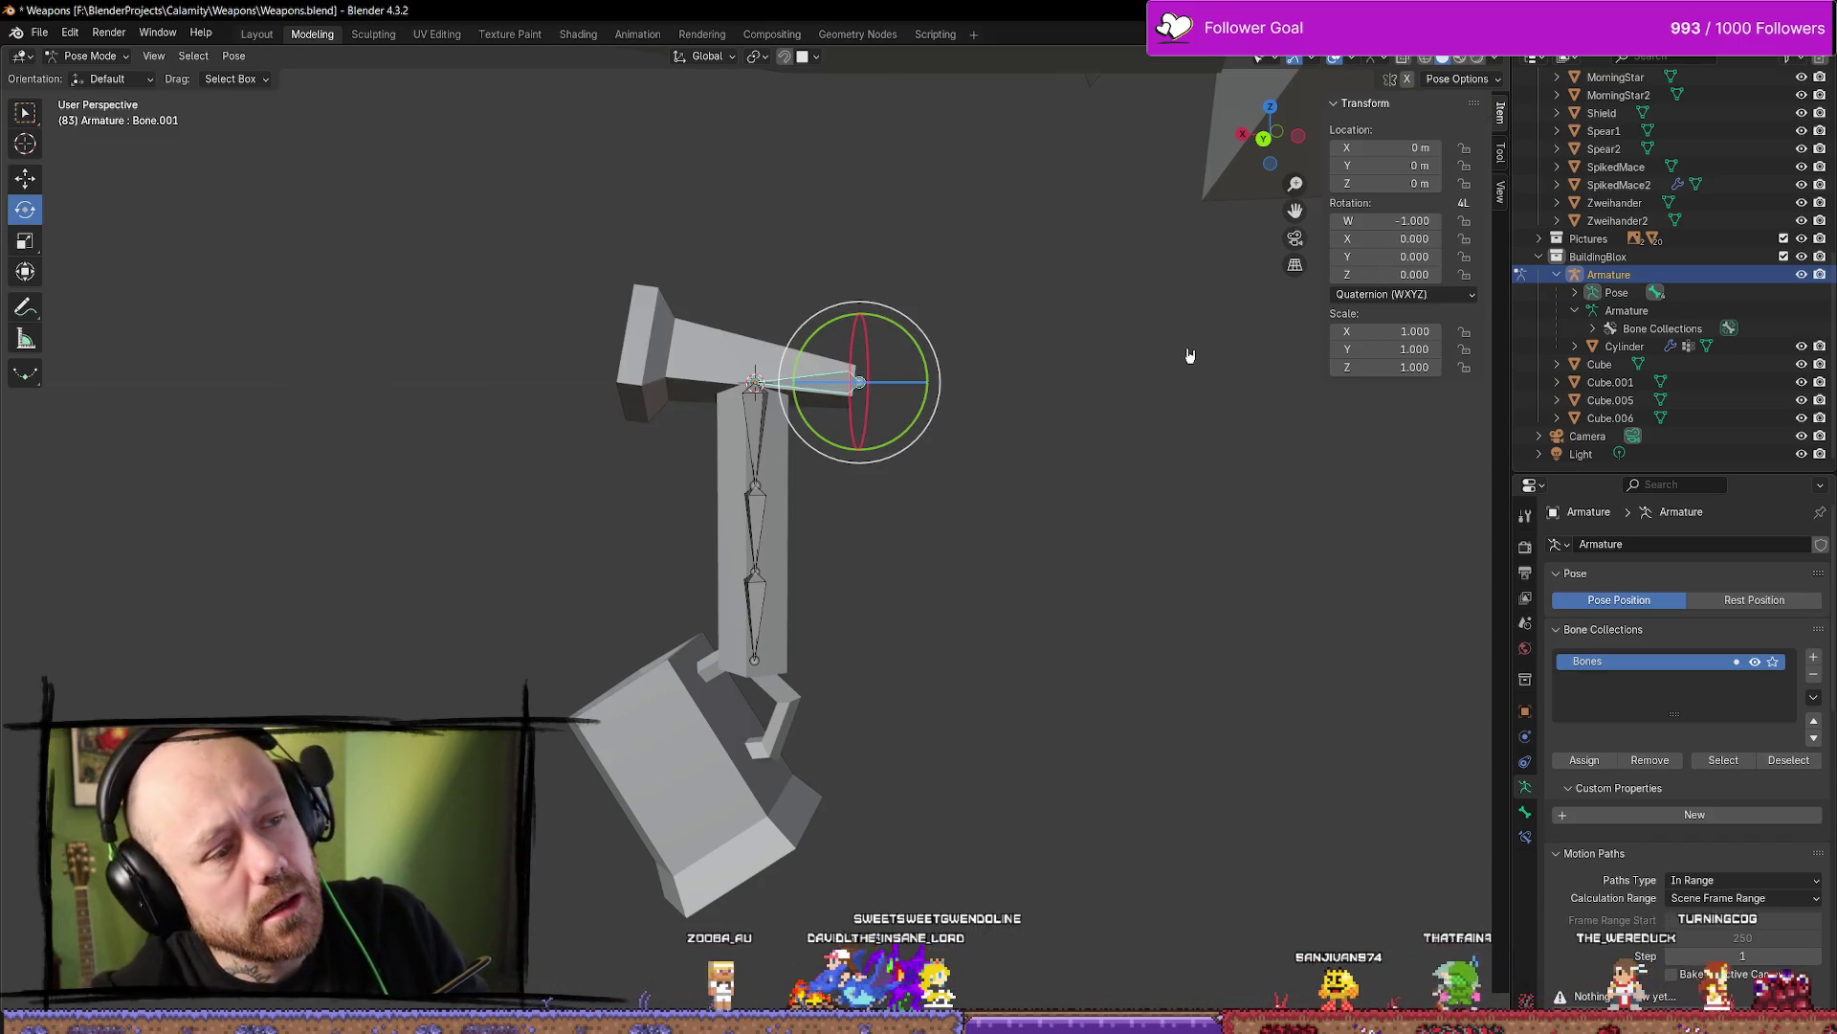
{"action": "key", "text": "ctrl+Tab"}
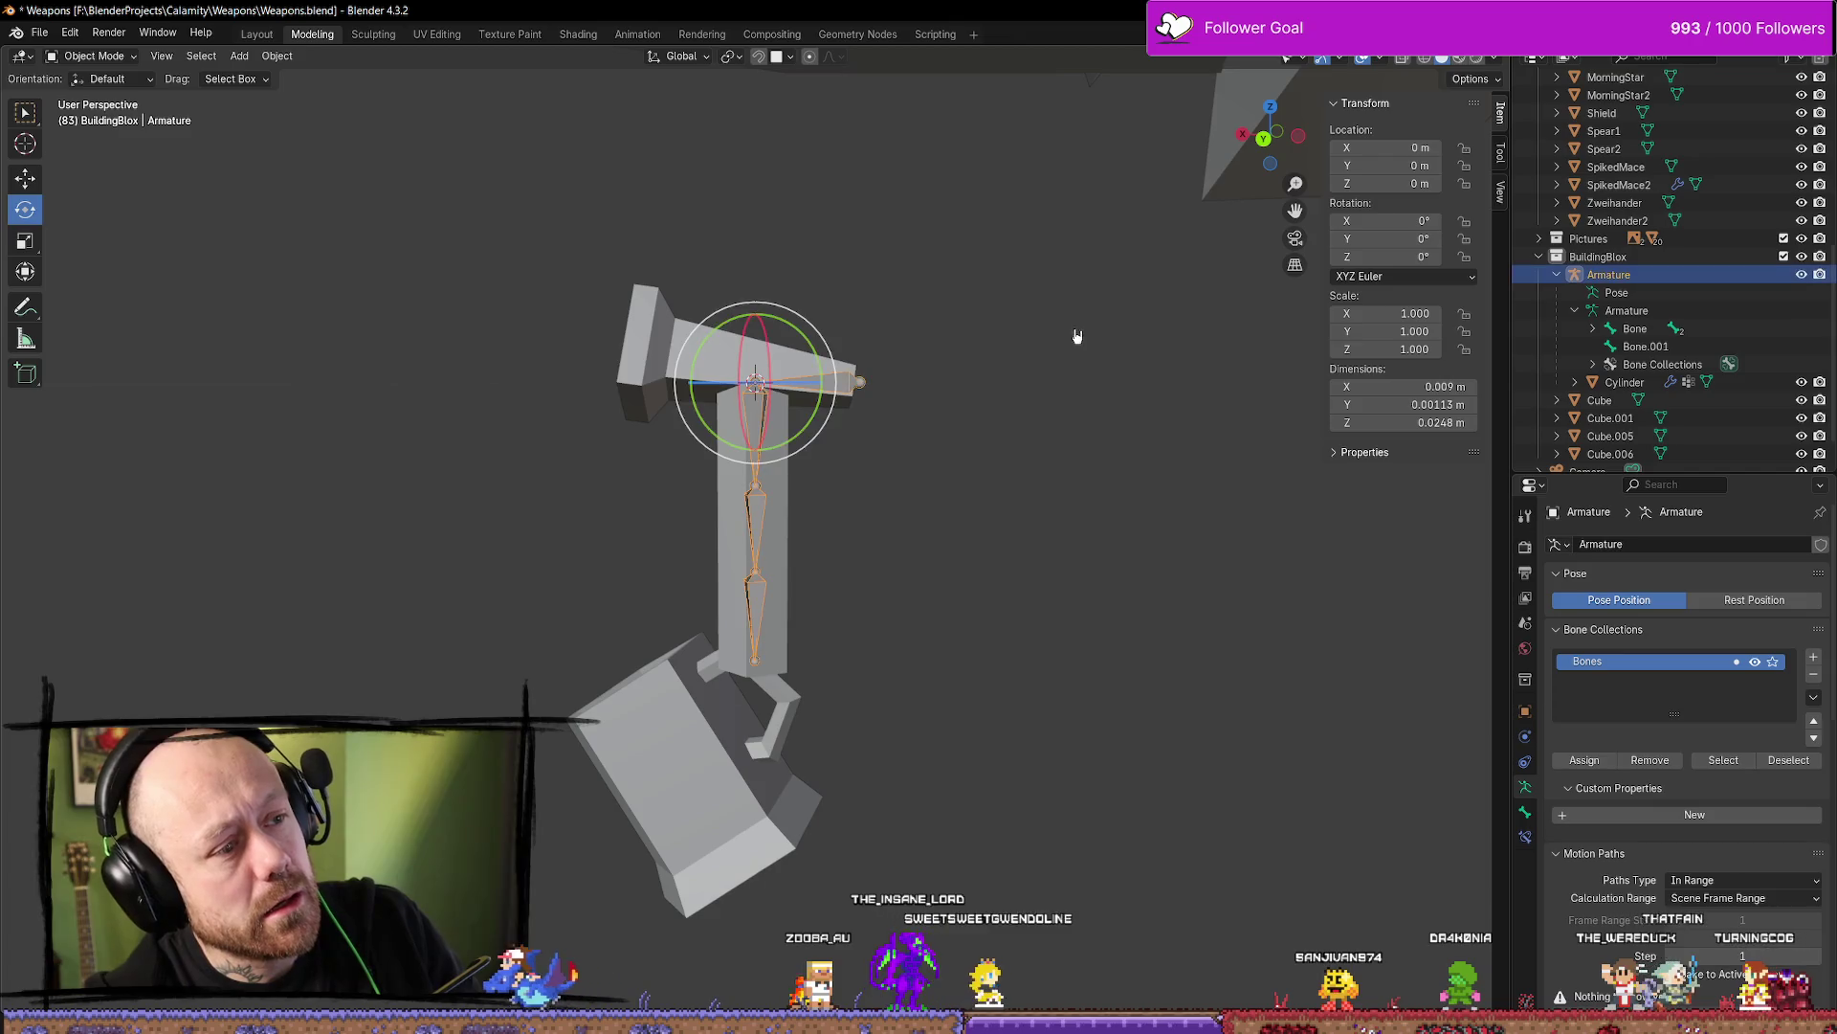
Tumble the armature freely, then undo back through history to armature Edit Mode
{"action": "left_click", "coordinate": [1147, 376]}
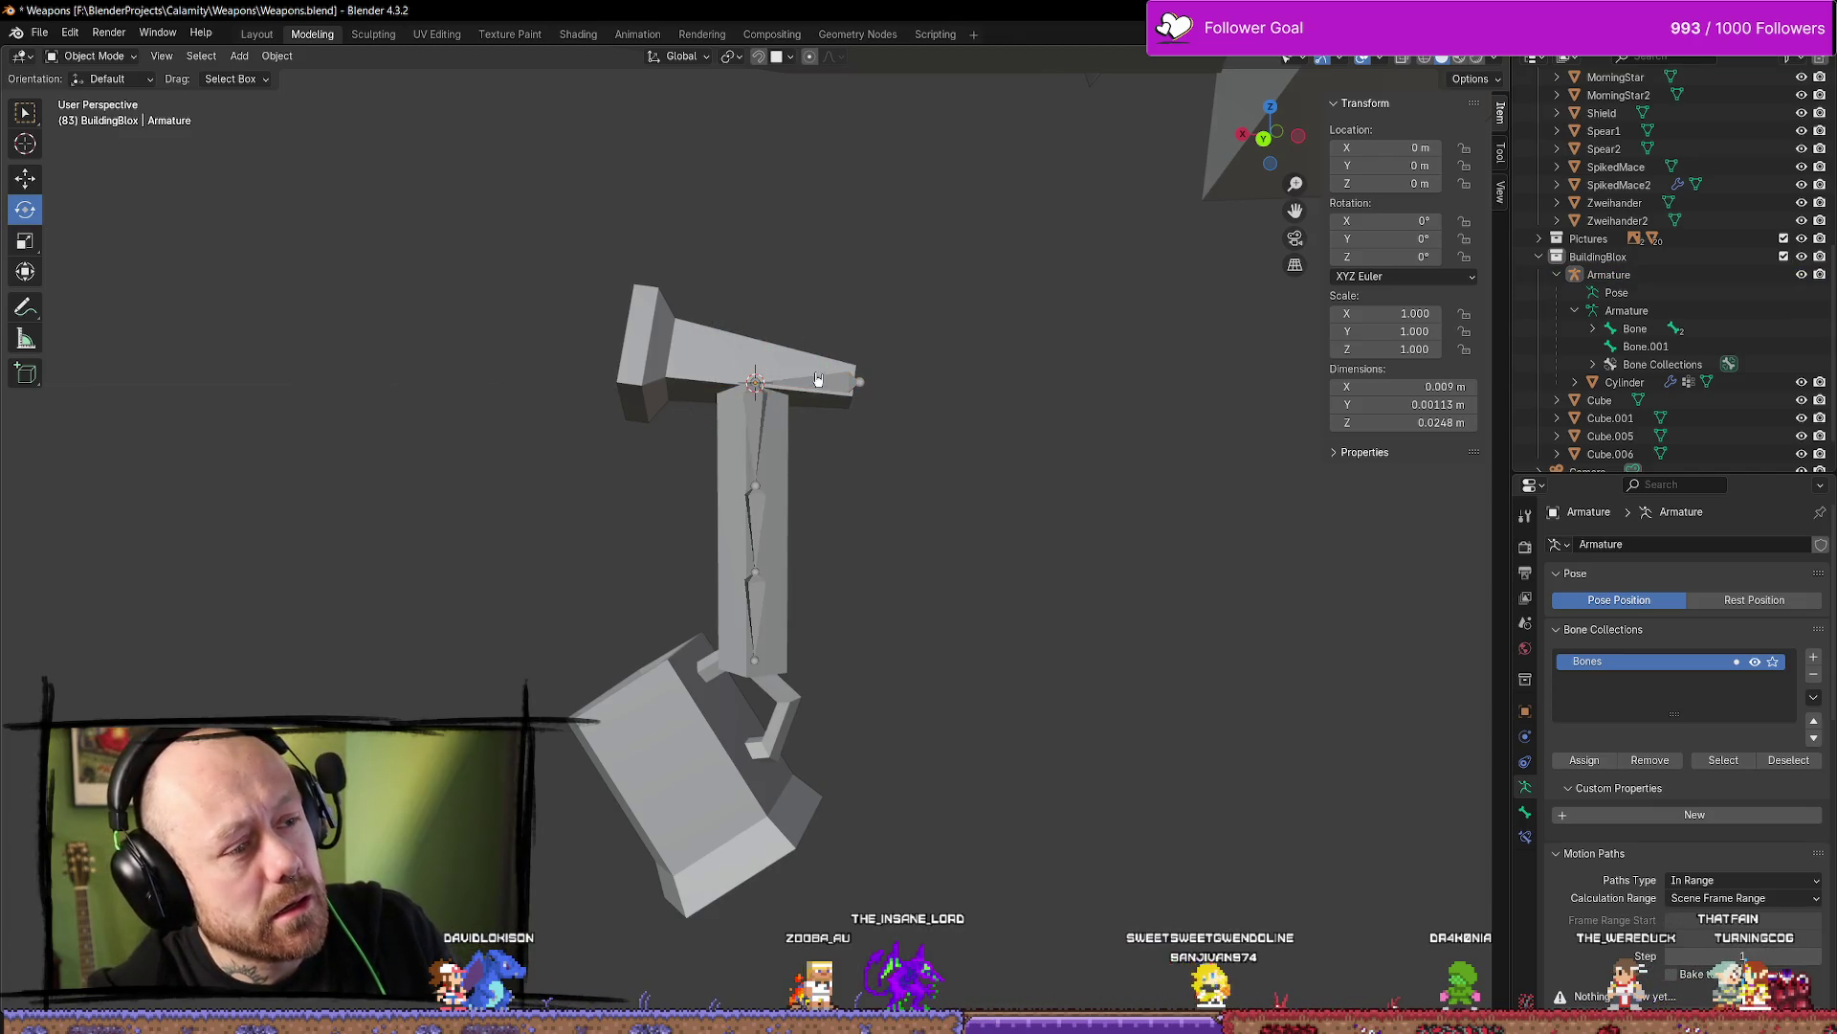
{"action": "left_click", "coordinate": [811, 375]}
{"action": "mouse_move", "coordinate": [803, 348]}
{"action": "left_mouse_down"}
{"action": "mouse_move", "coordinate": [730, 295]}
{"action": "mouse_move", "coordinate": [987, 403]}
{"action": "left_mouse_up"}
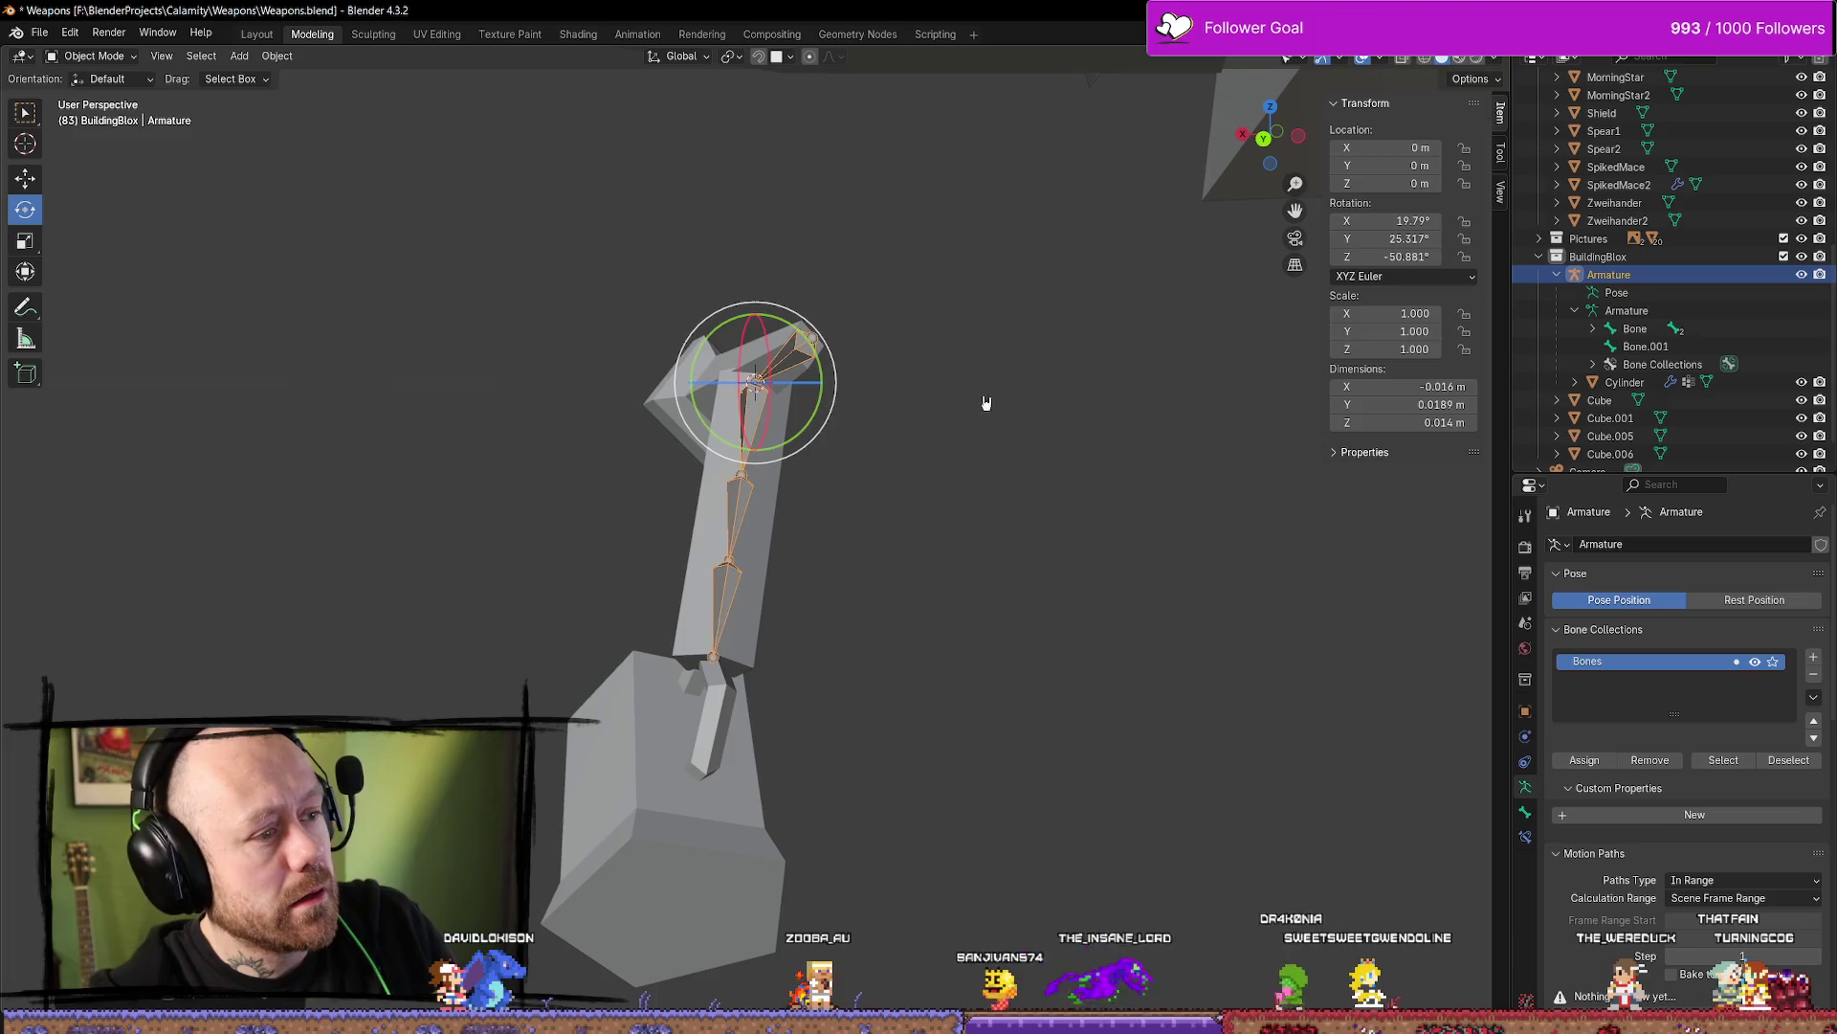
{"action": "key", "text": "ctrl+z"}
{"action": "key", "text": "ctrl+z"}
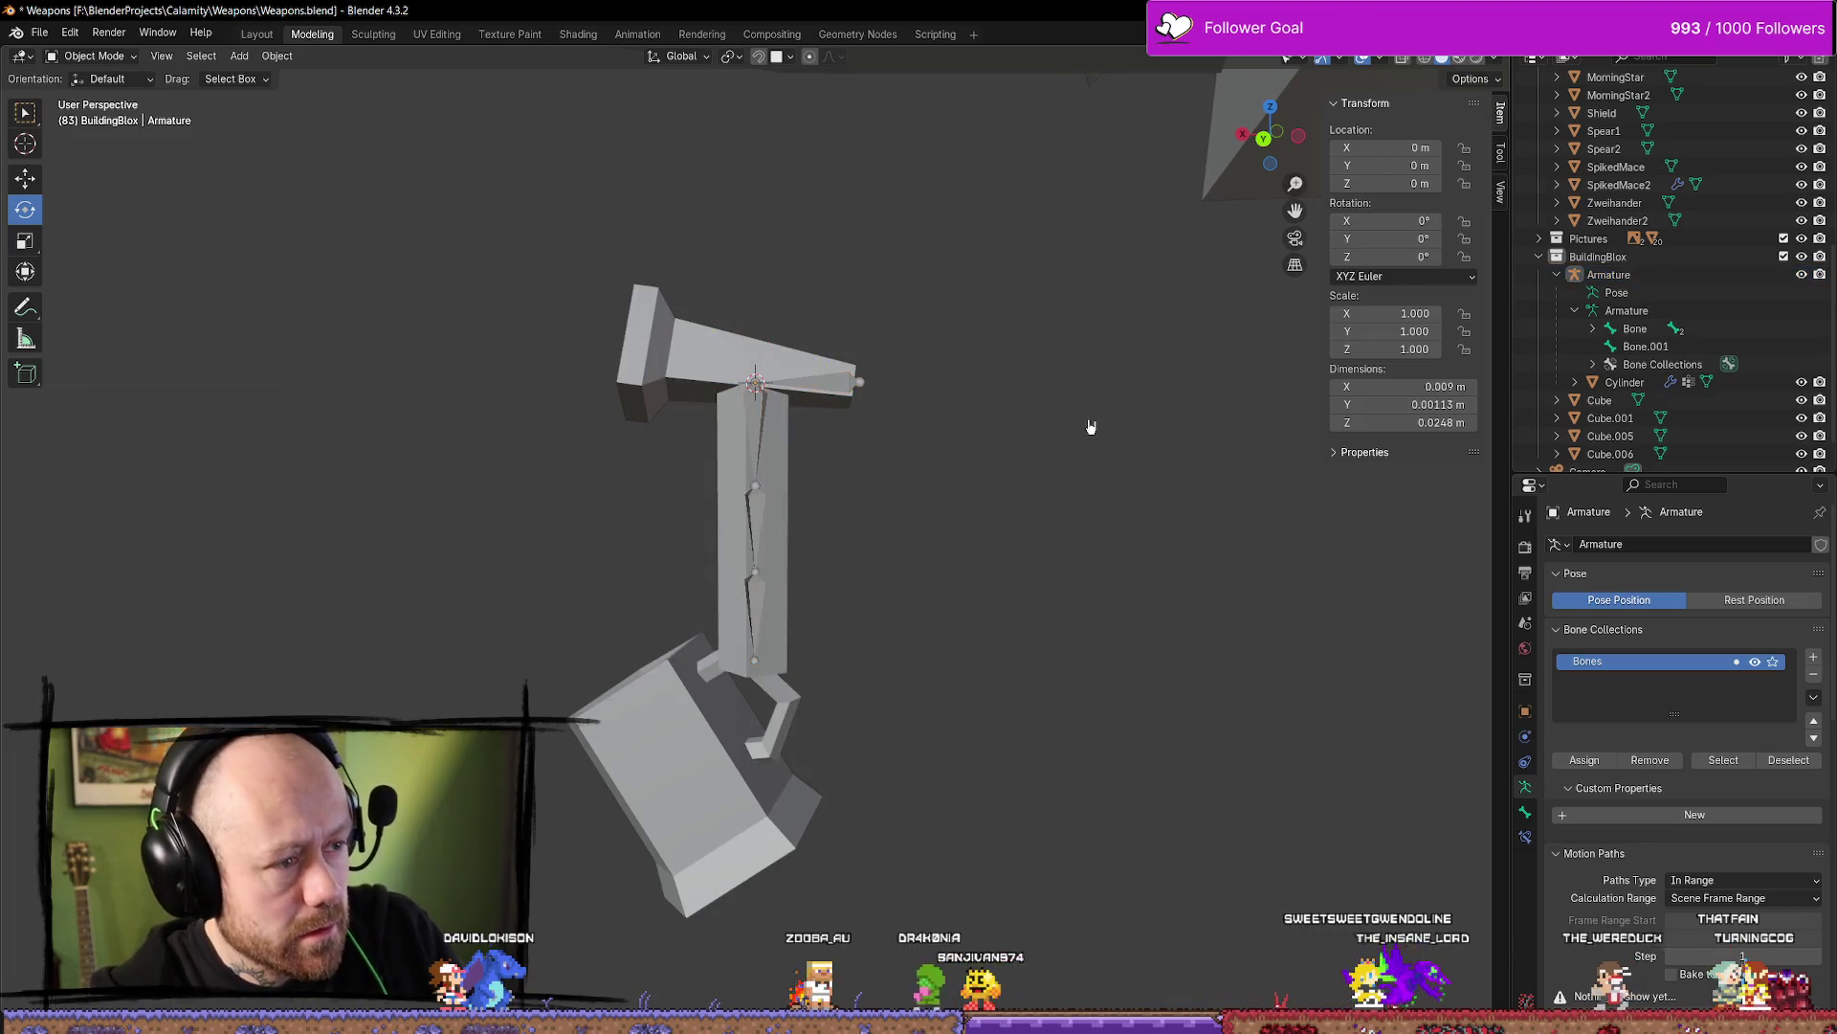
{"action": "key", "text": "ctrl+z"}
{"action": "key", "text": "ctrl+z"}
{"action": "key", "text": "ctrl+z"}
{"action": "key", "text": "ctrl+z"}
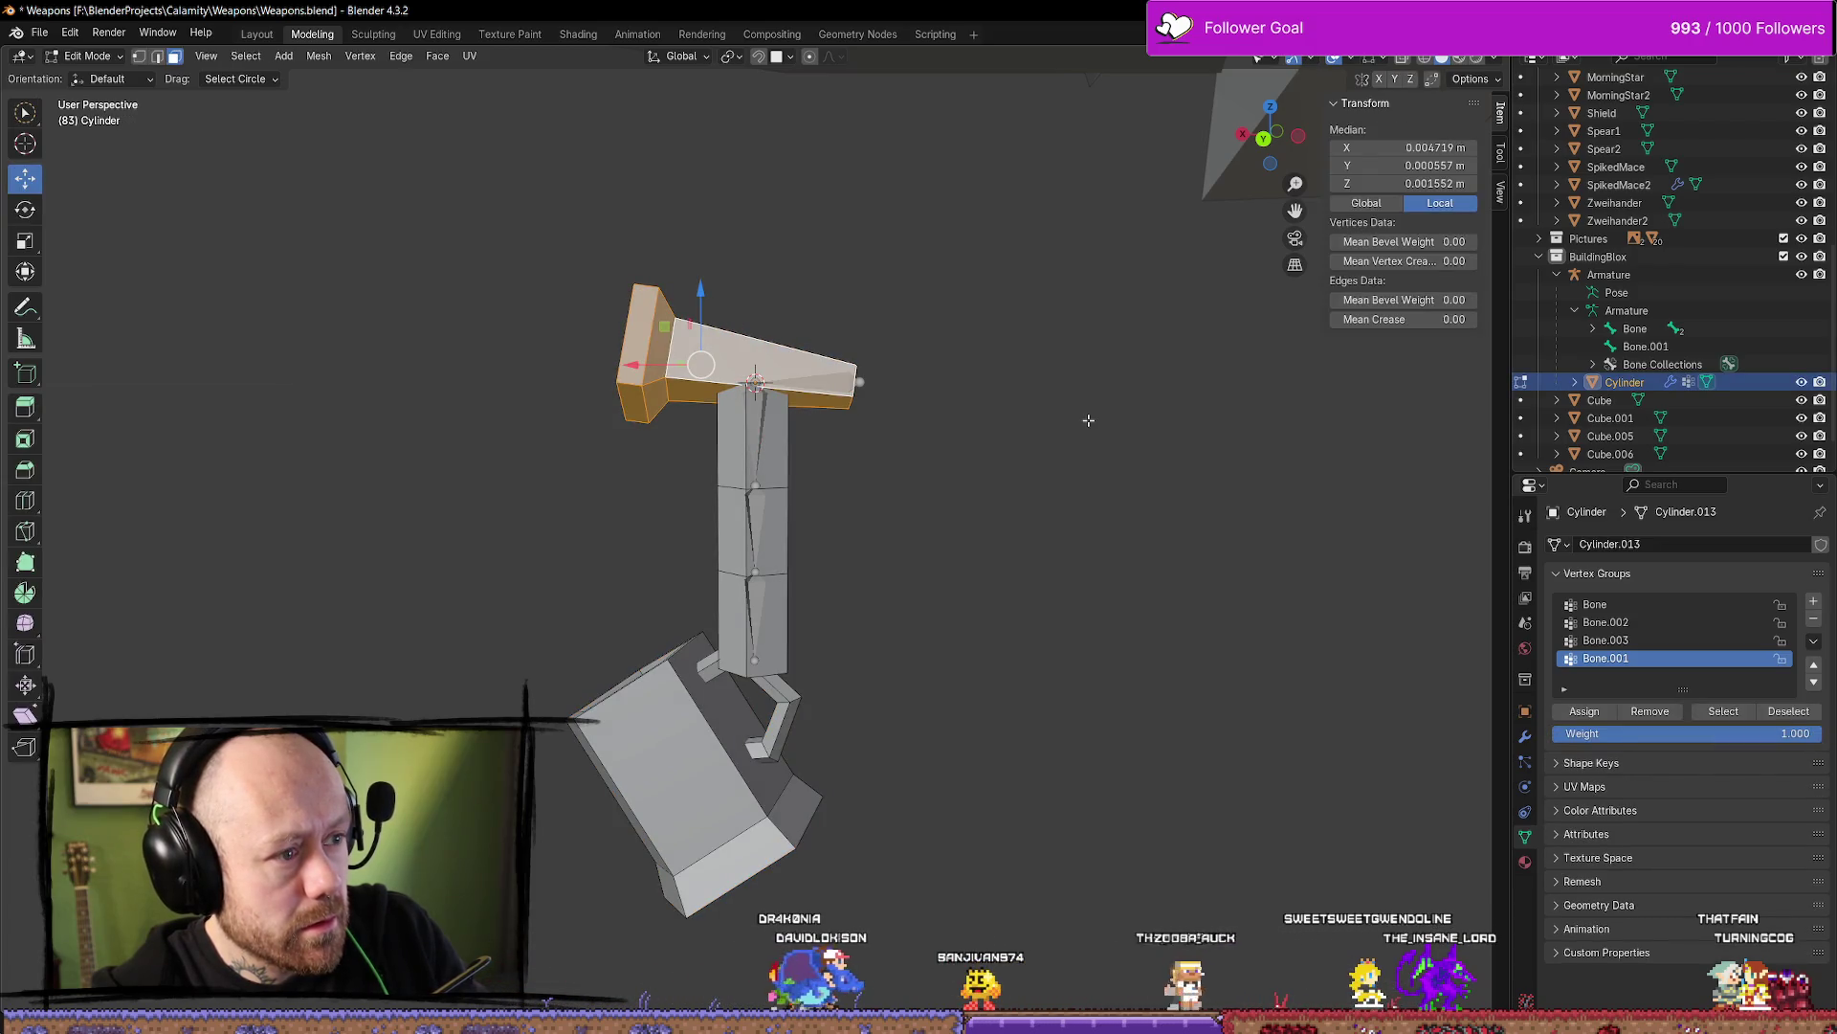
{"action": "key", "text": "ctrl+z"}
{"action": "key", "text": "ctrl+z"}
{"action": "key", "text": "ctrl+z"}
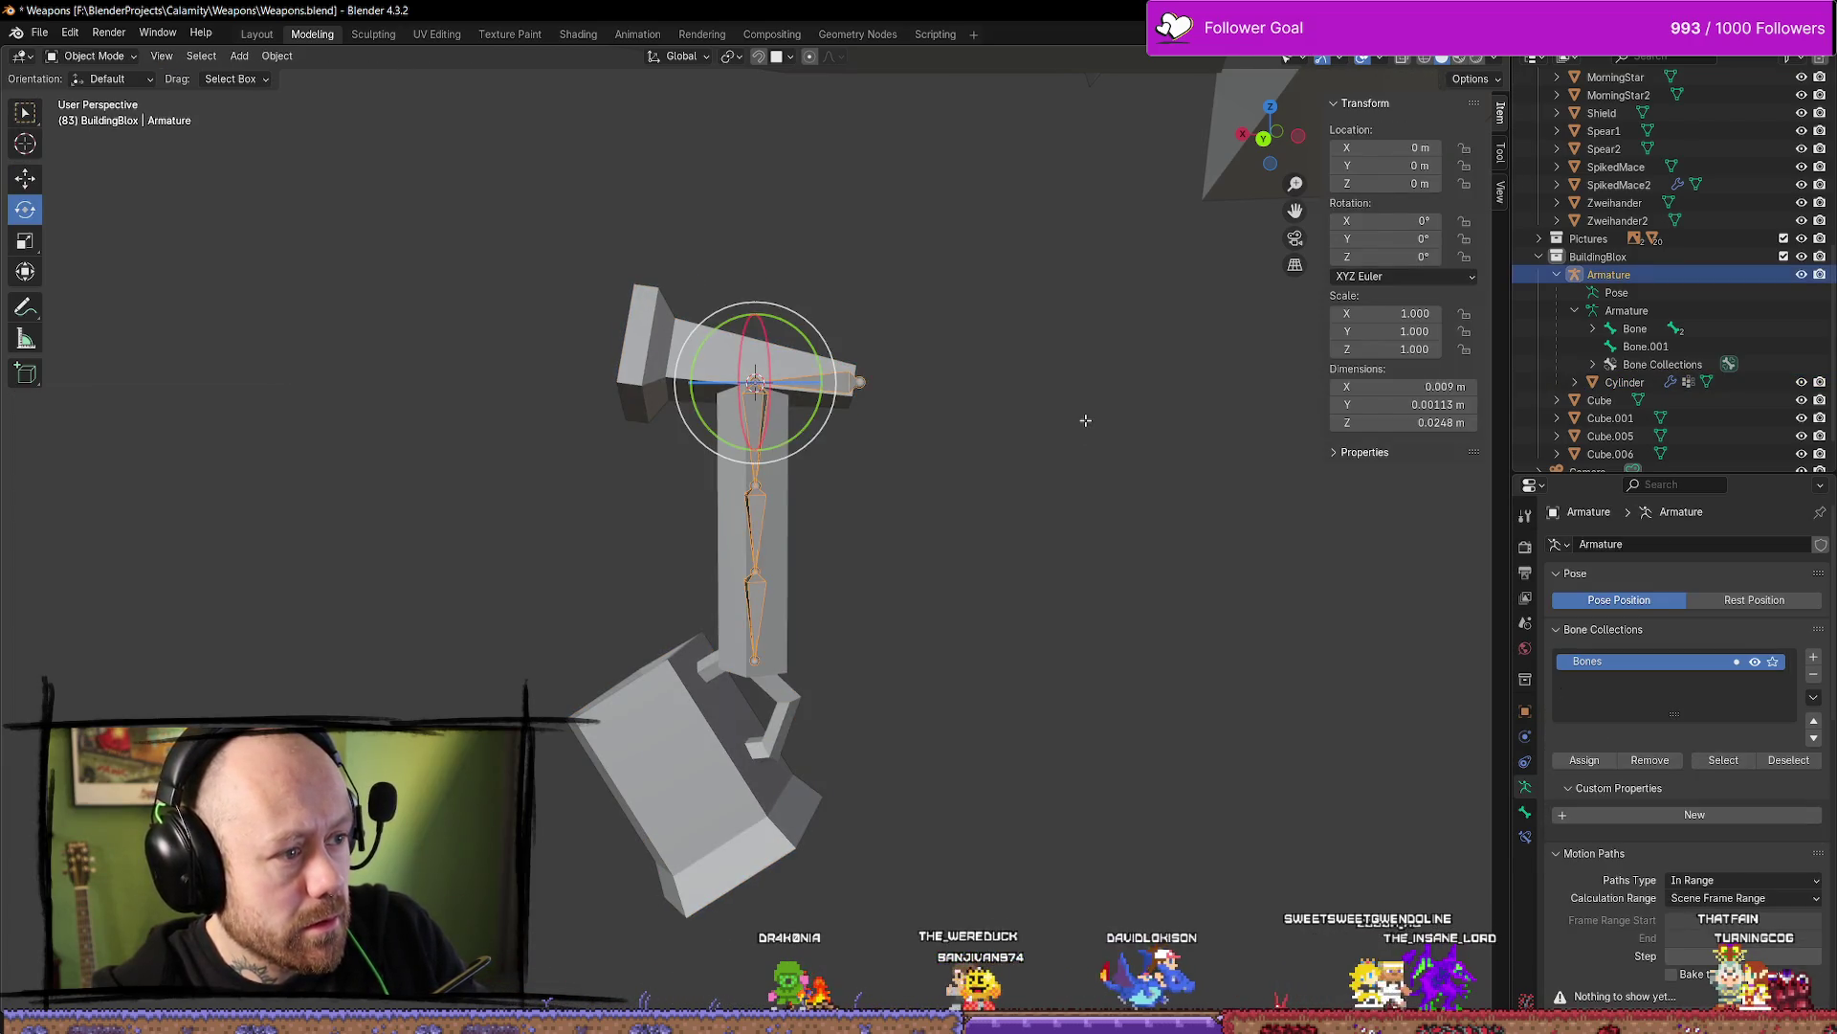
{"action": "key", "text": "ctrl+shift+z"}
{"action": "key", "text": "ctrl+shift+z"}
{"action": "key", "text": "ctrl+shift+z"}
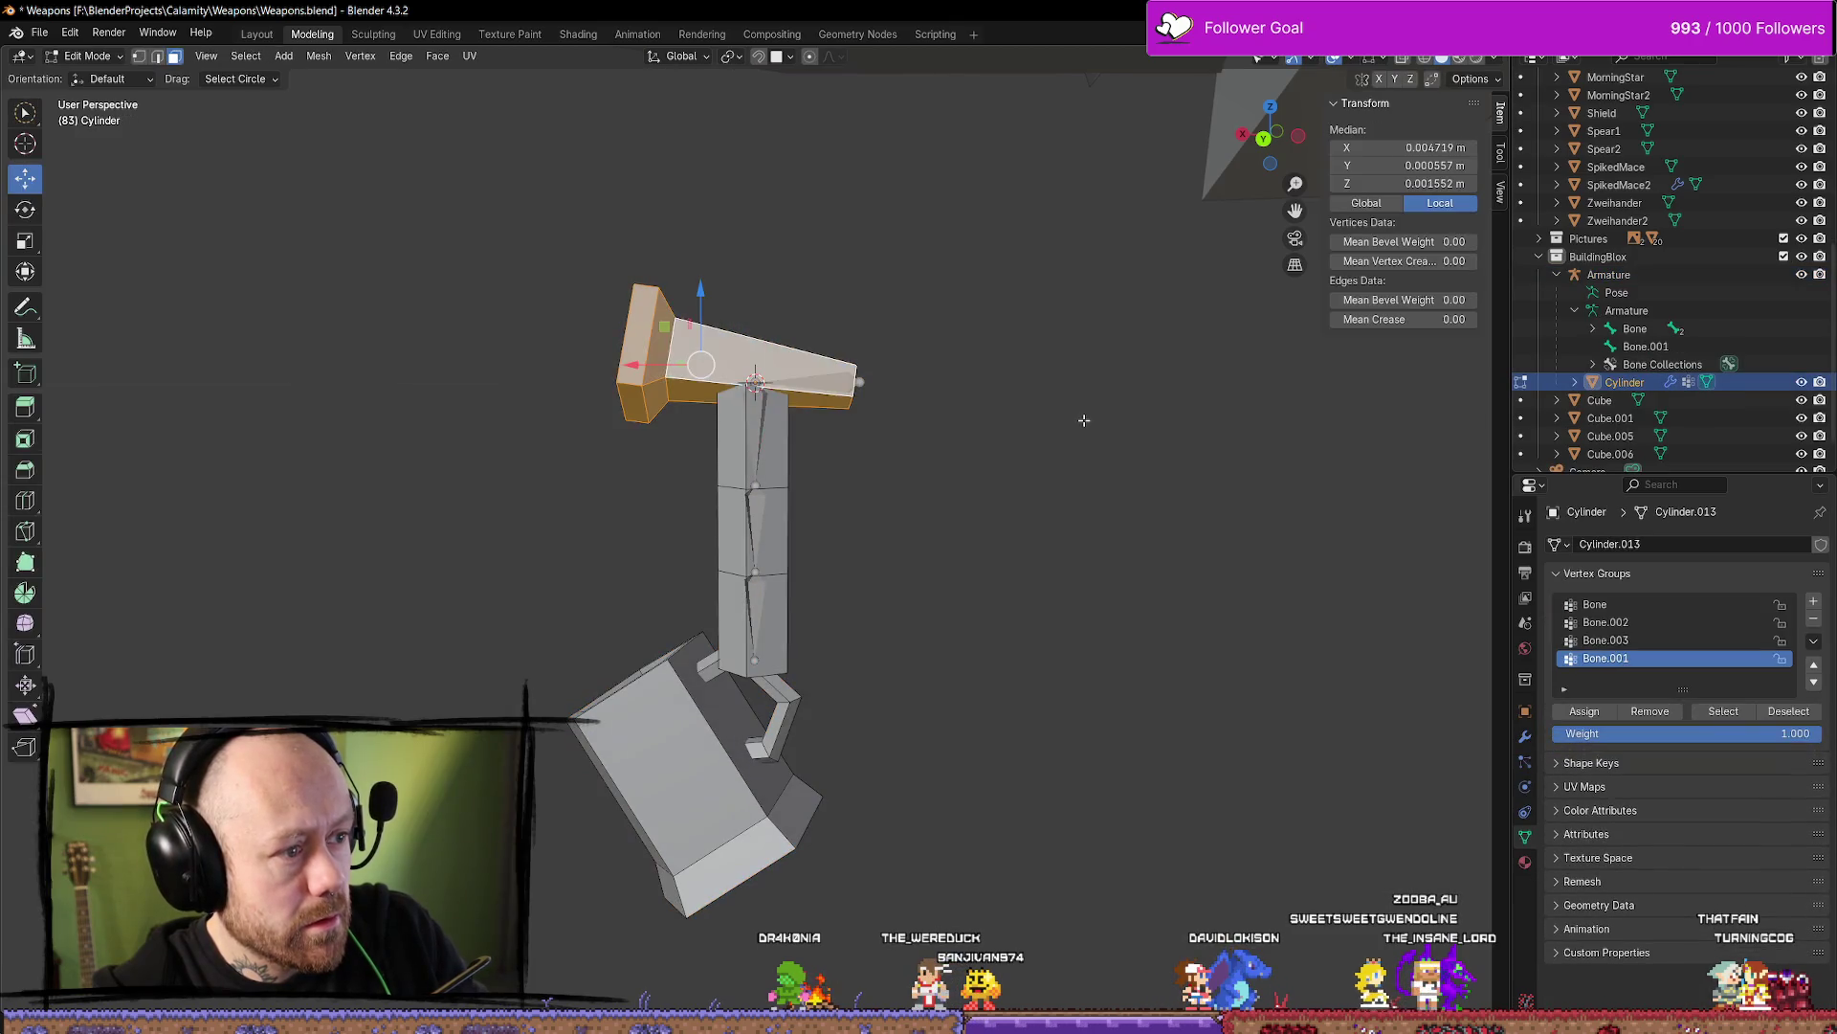
{"action": "key", "text": "ctrl+z"}
{"action": "key", "text": "ctrl+z"}
{"action": "key", "text": "ctrl+z"}
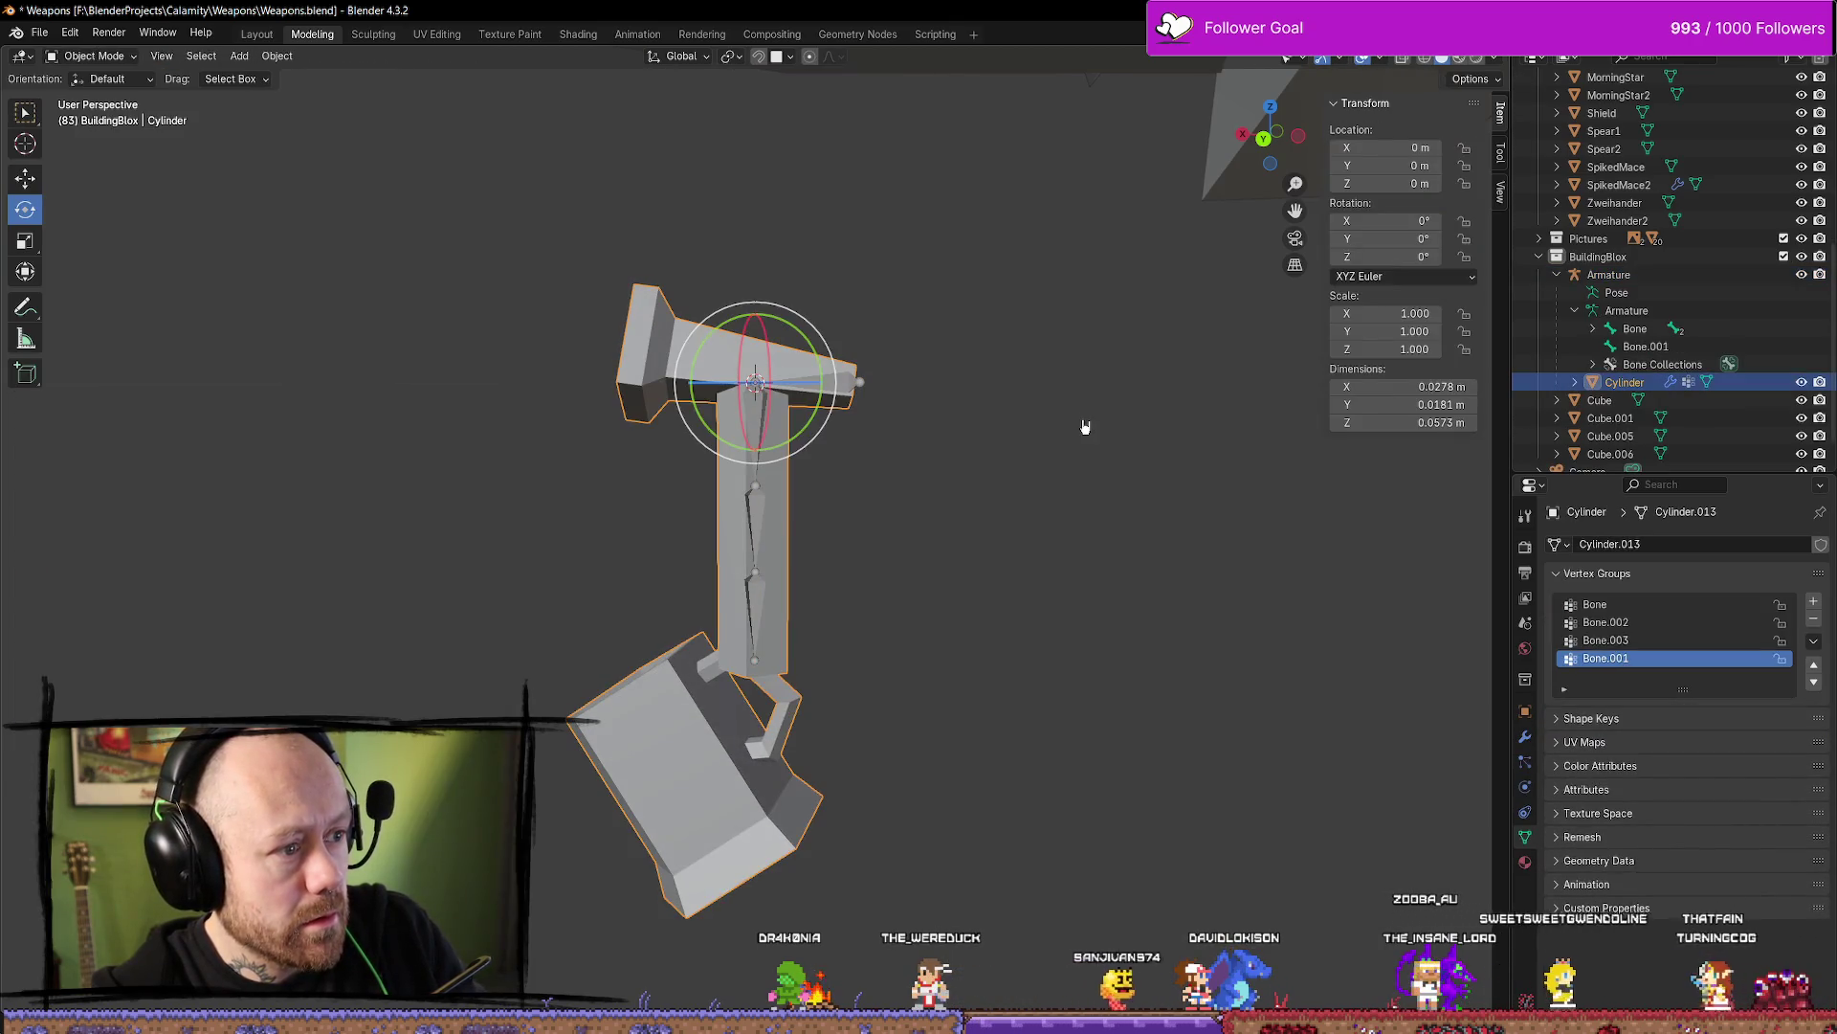
{"action": "key", "text": "ctrl+z"}
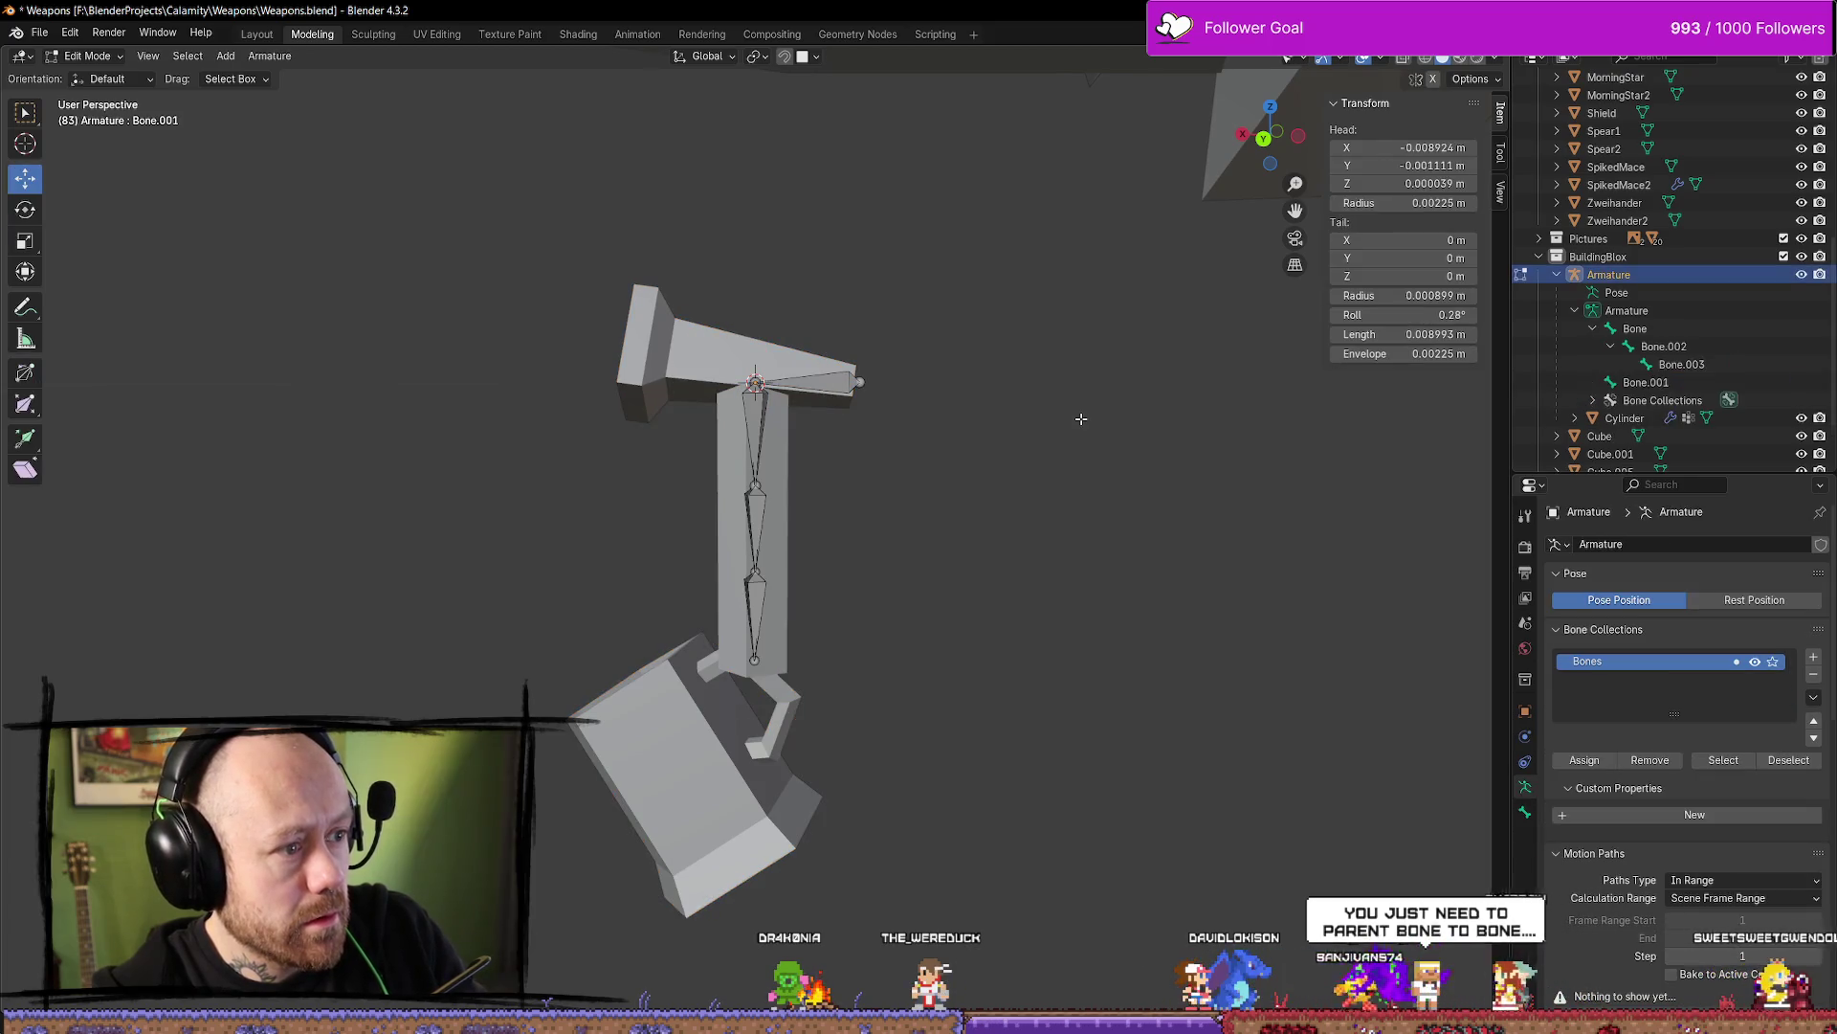
Test-slide Bone.001 along X and undo, then open its Outliner data operations menu
{"action": "key", "text": "ctrl+z"}
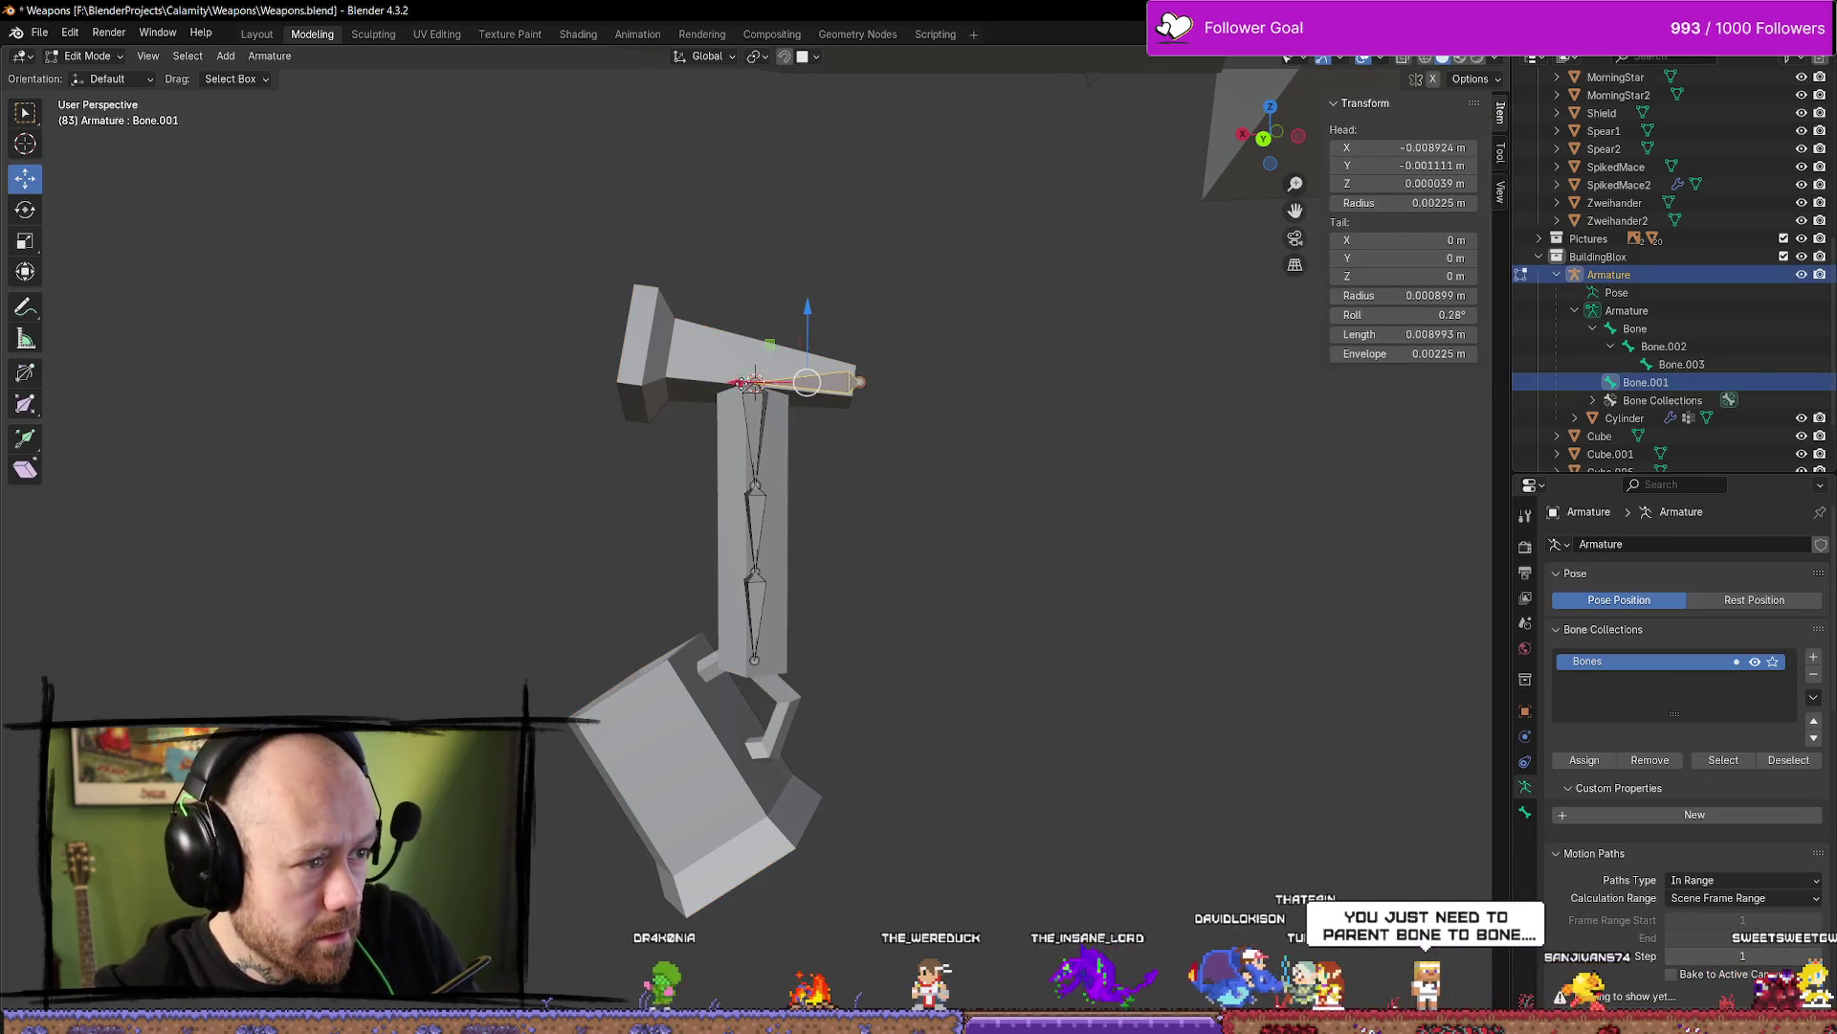
{"action": "left_click_drag", "start_coordinate": [742, 383], "coordinate": [960, 383]}
{"action": "key", "text": "ctrl+z"}
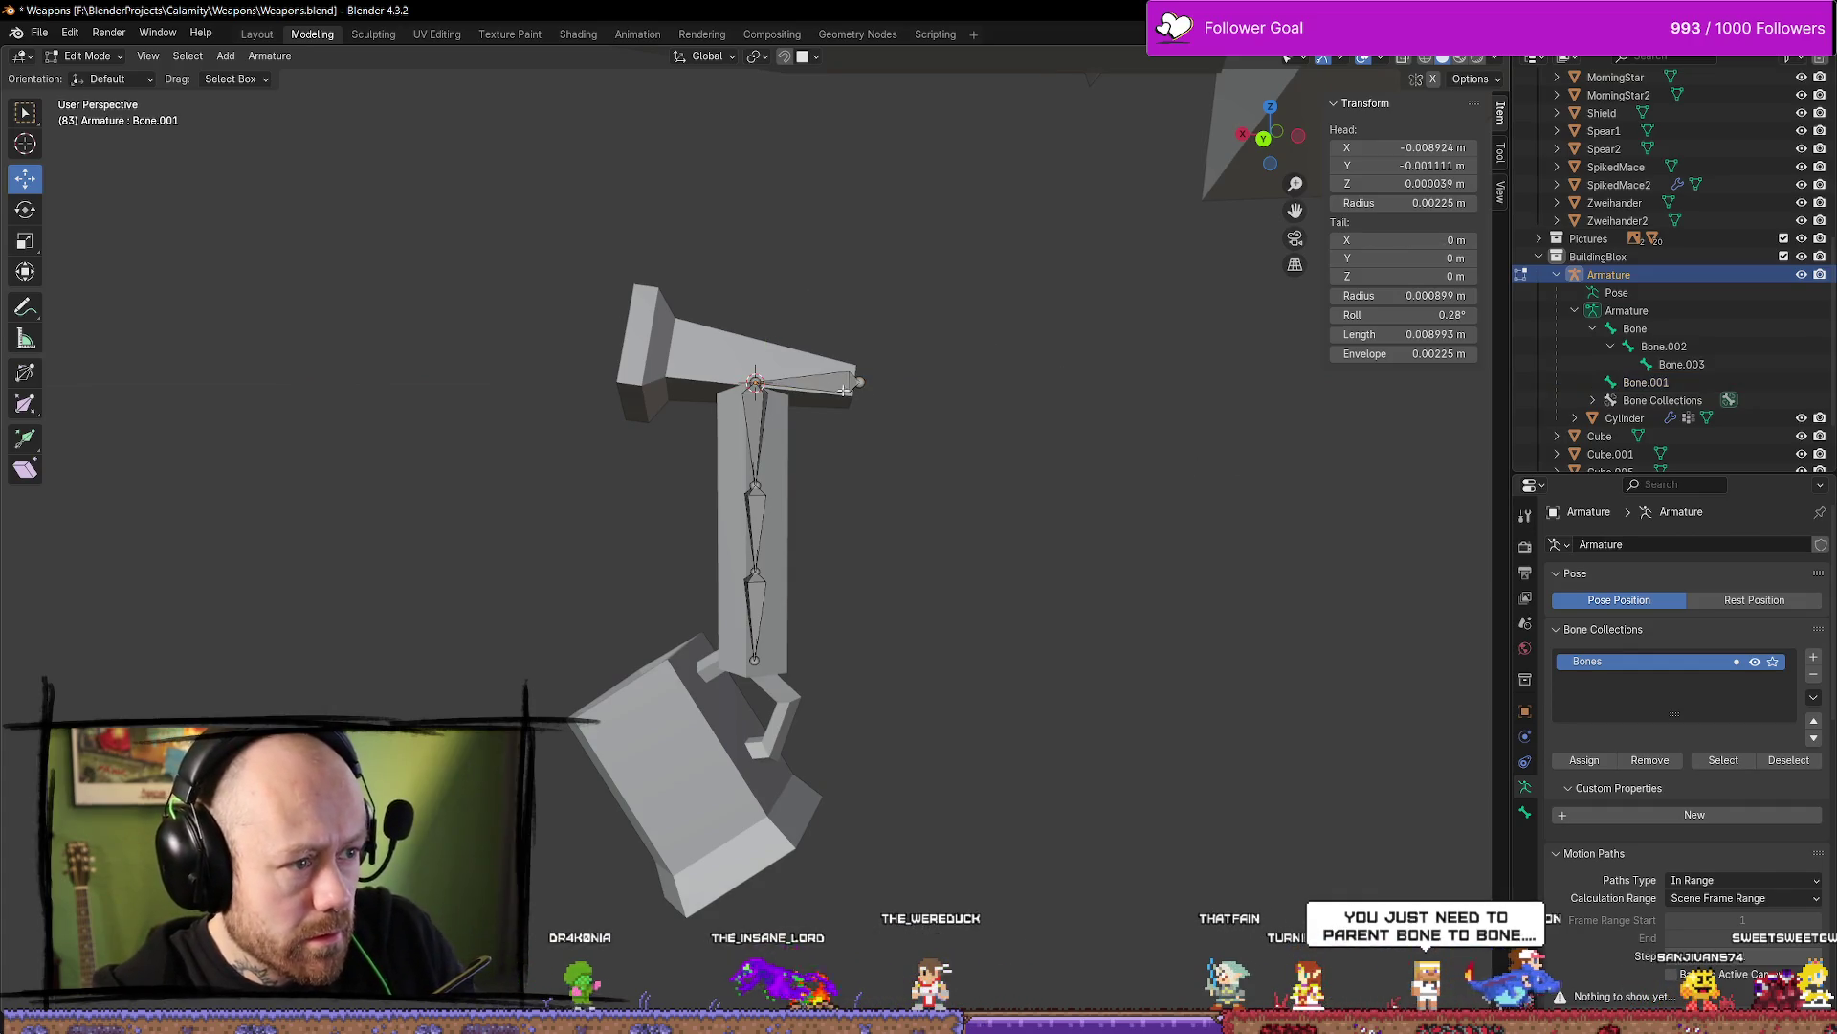
{"action": "scroll", "coordinate": [844, 390], "scroll_direction": "up", "scroll_amount": 4}
{"action": "left_click", "coordinate": [1646, 381]}
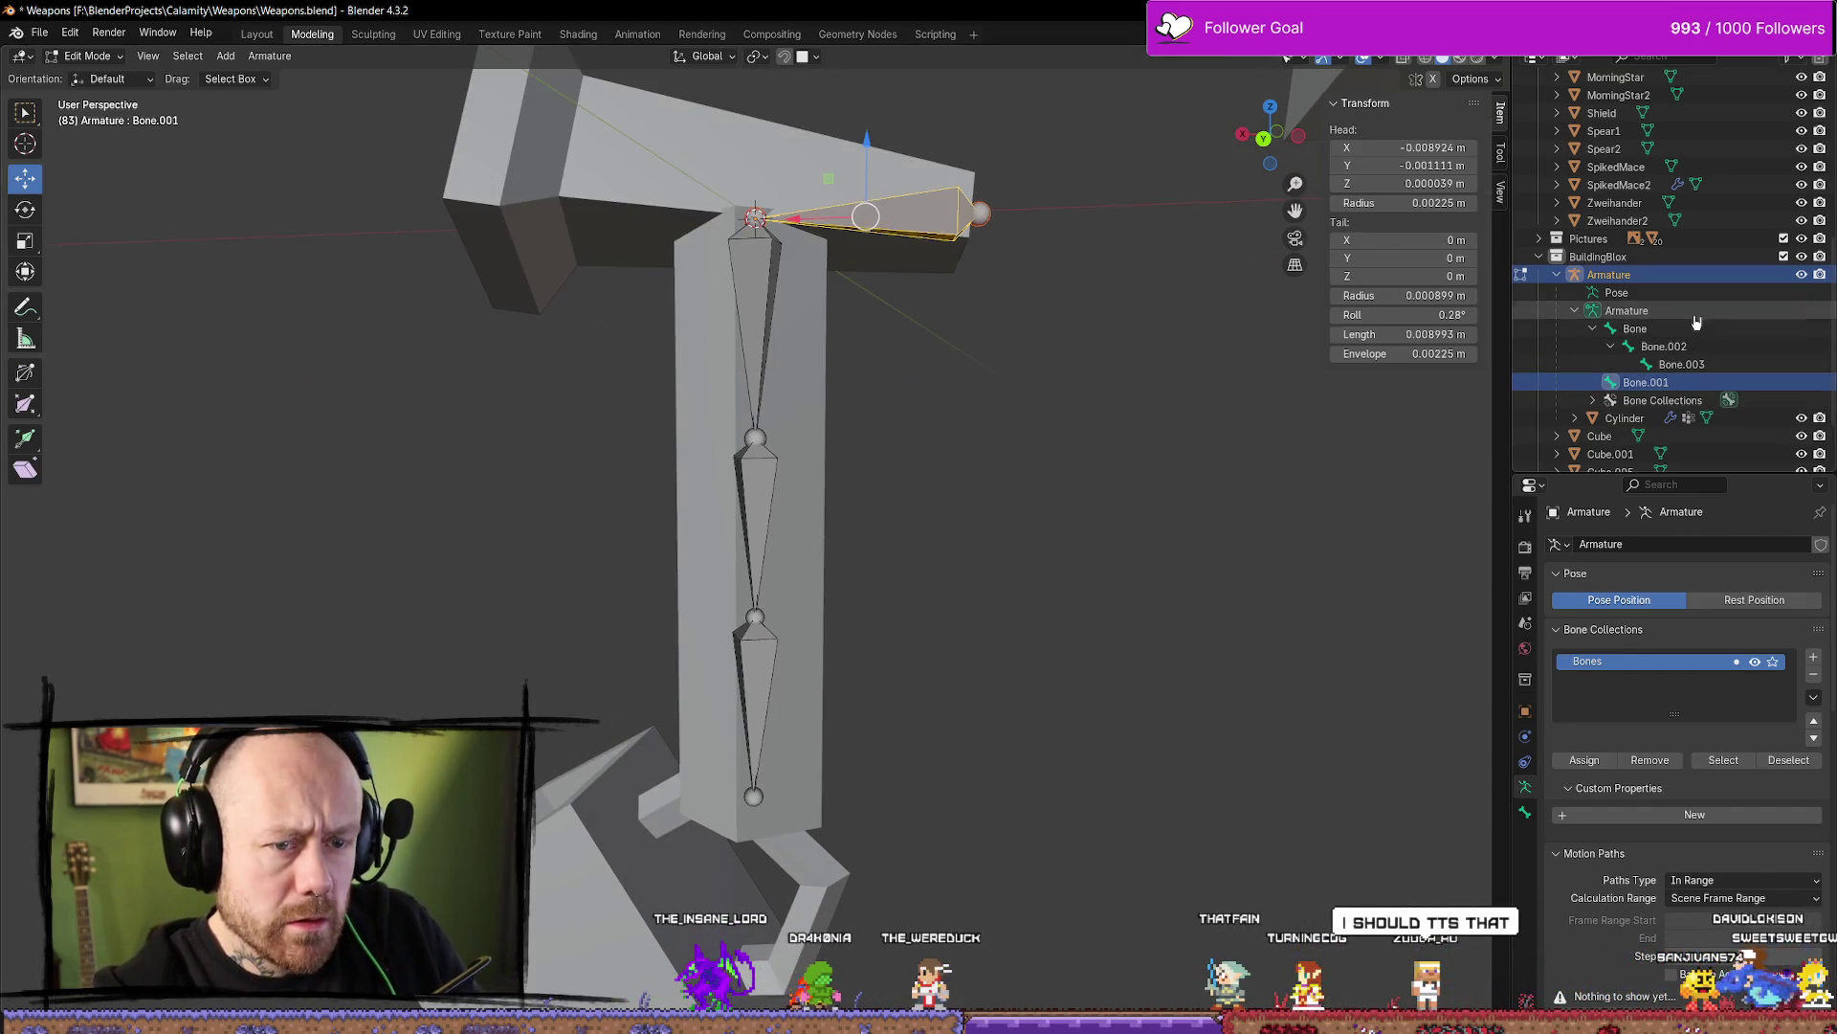
{"action": "right_click", "coordinate": [1646, 383]}
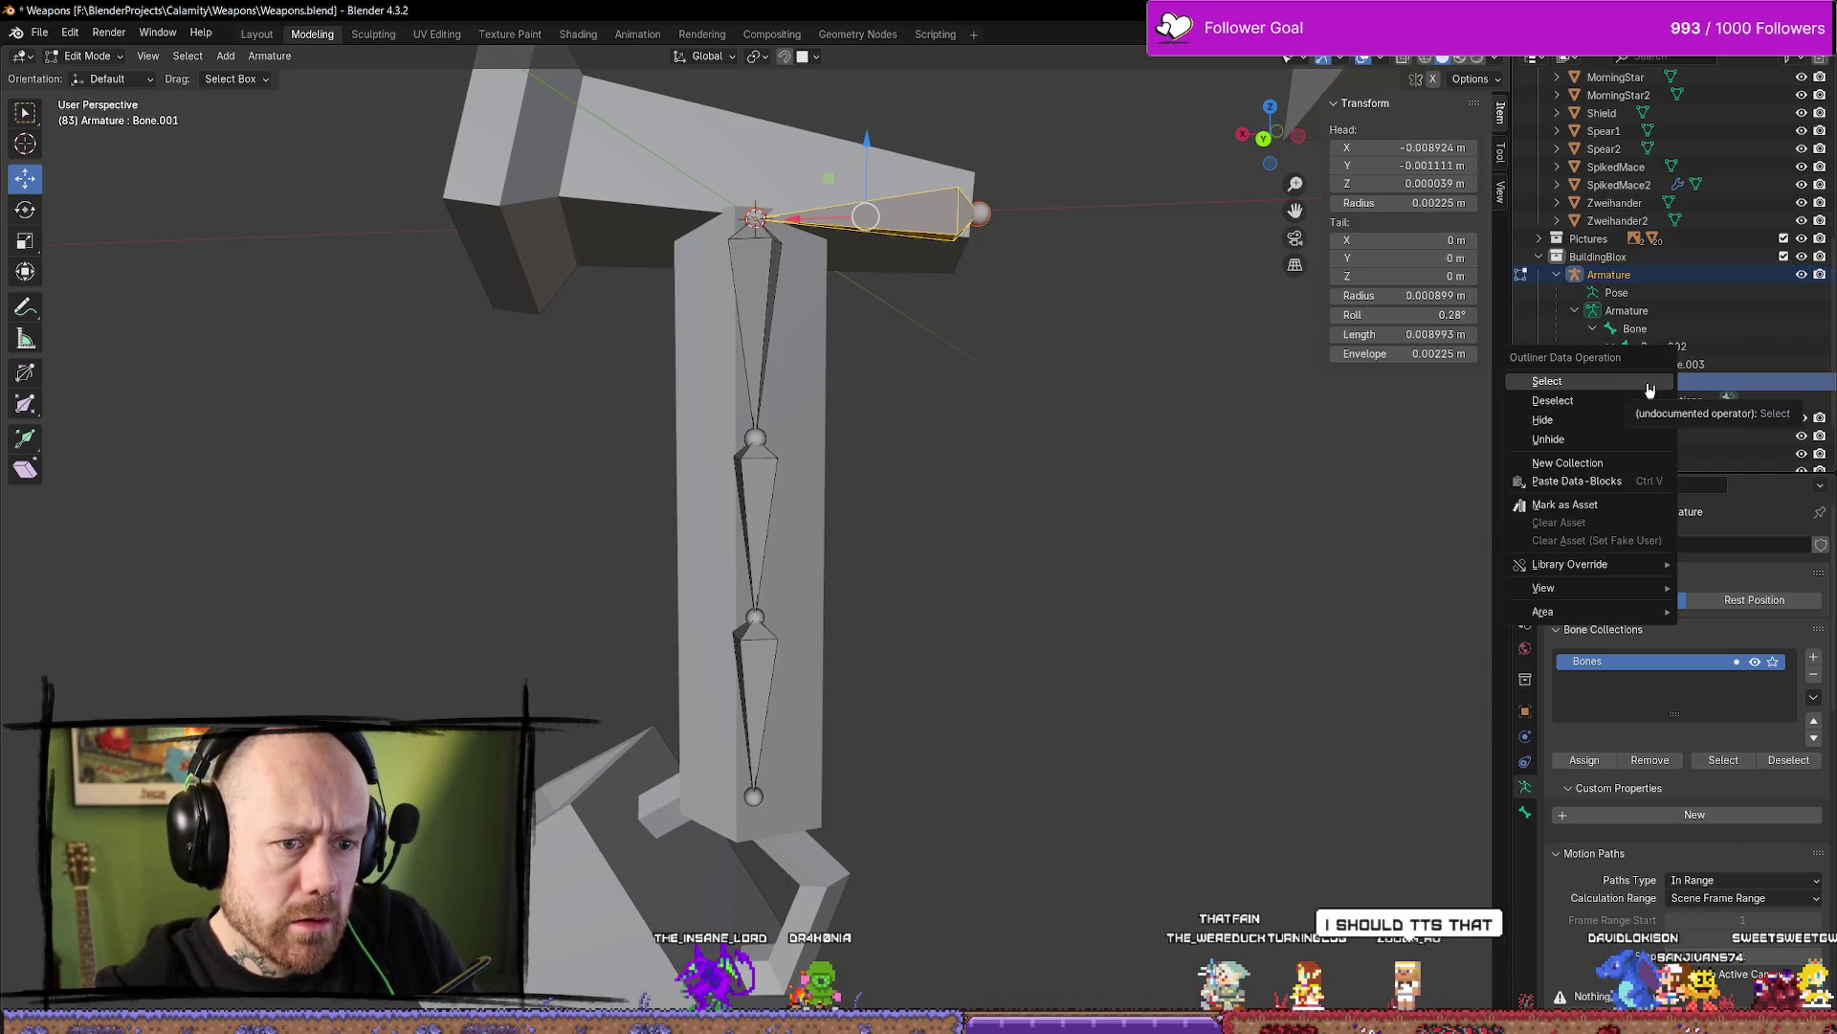
{"action": "left_click", "coordinate": [1650, 390]}
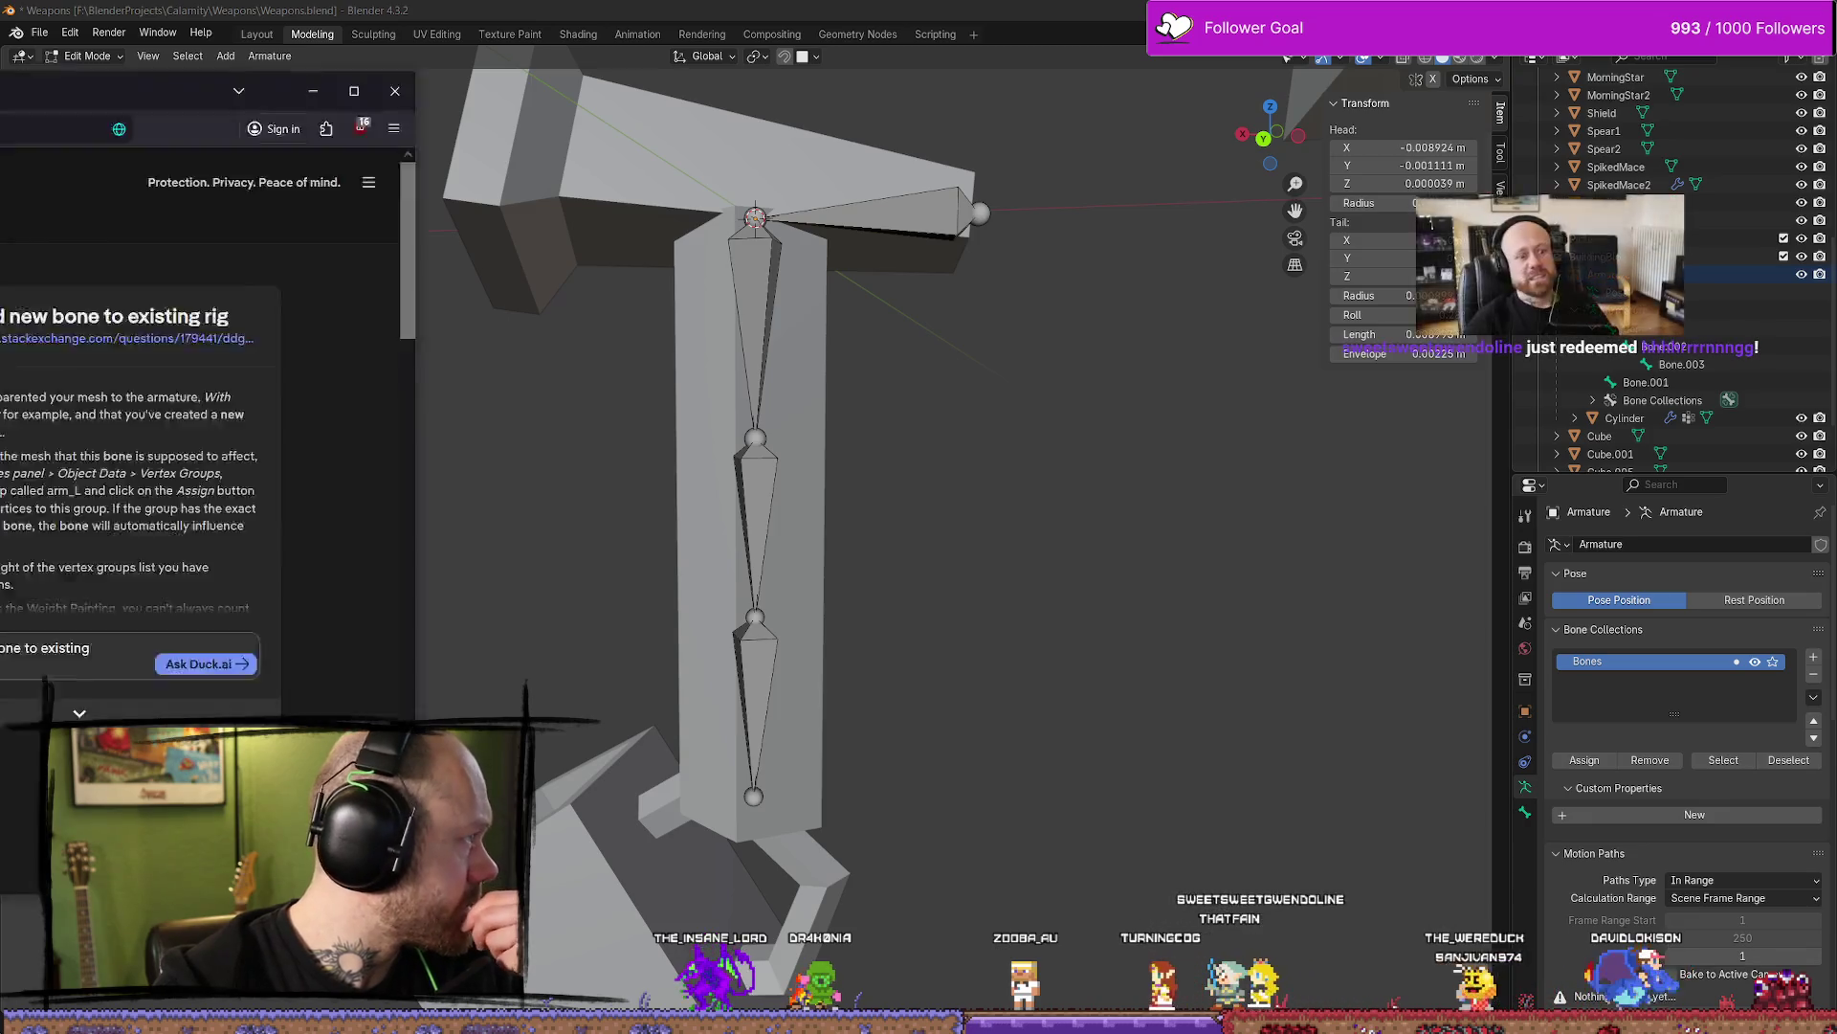
Reread the 'blender add bone to existing armature' search results, then hide the browser
{"action": "left_click_drag", "start_coordinate": [0, 80], "coordinate": [751, 81]}
{"action": "scroll", "coordinate": [576, 519], "scroll_direction": "down", "scroll_amount": 2}
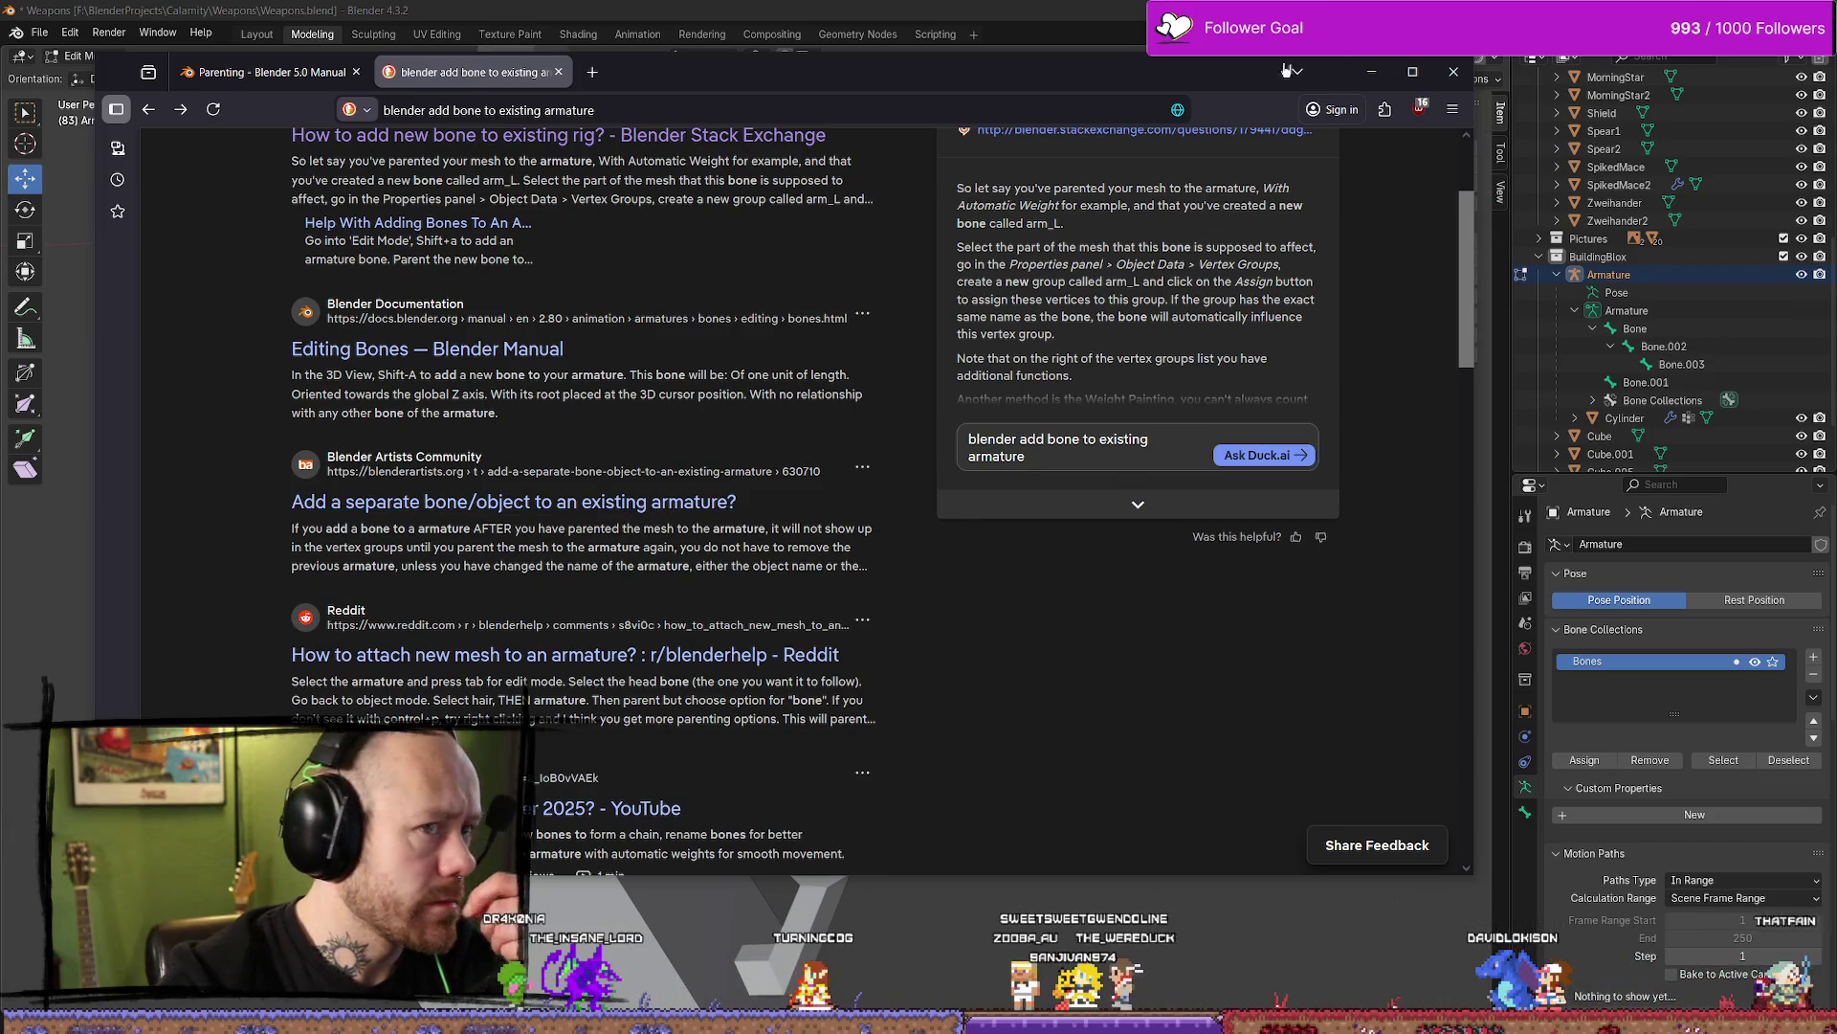
{"action": "left_click", "coordinate": [1365, 77]}
Select Bone.001 and the vertical bone and try the bone context menu's parent options
{"action": "left_click", "coordinate": [865, 219]}
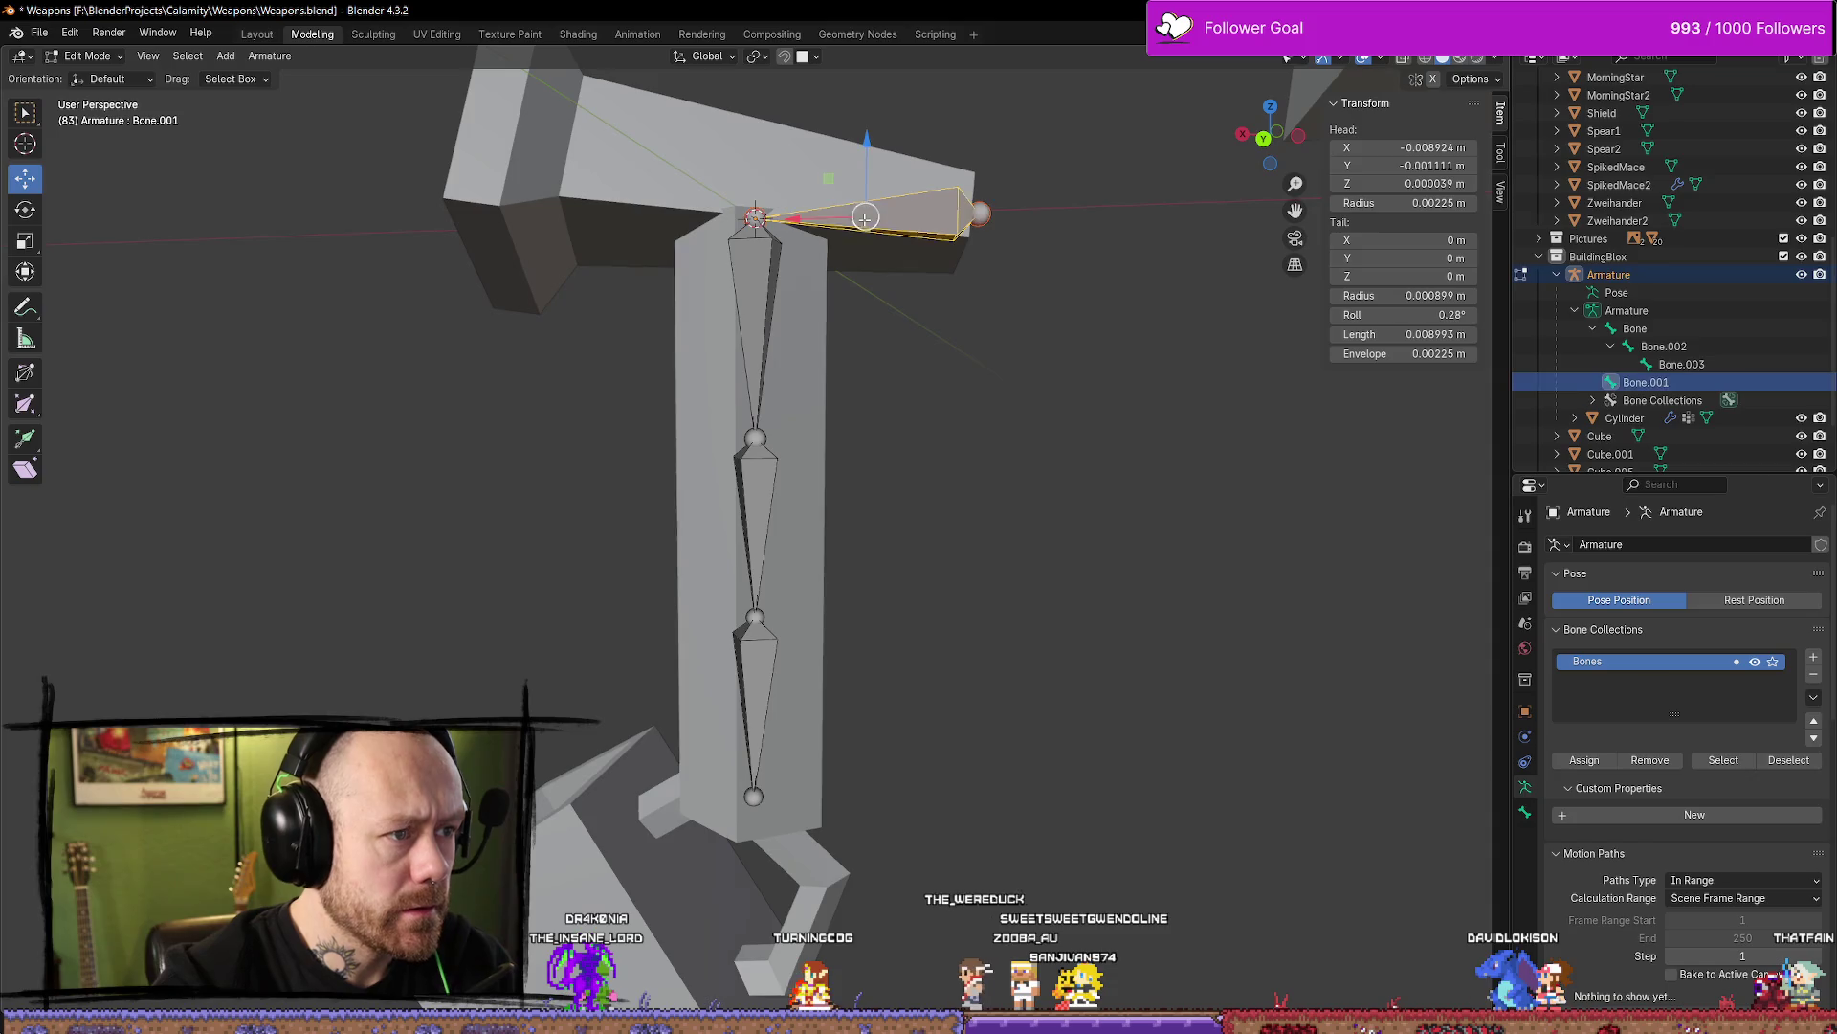
{"action": "left_click", "coordinate": [757, 247]}
{"action": "right_click", "coordinate": [888, 214]}
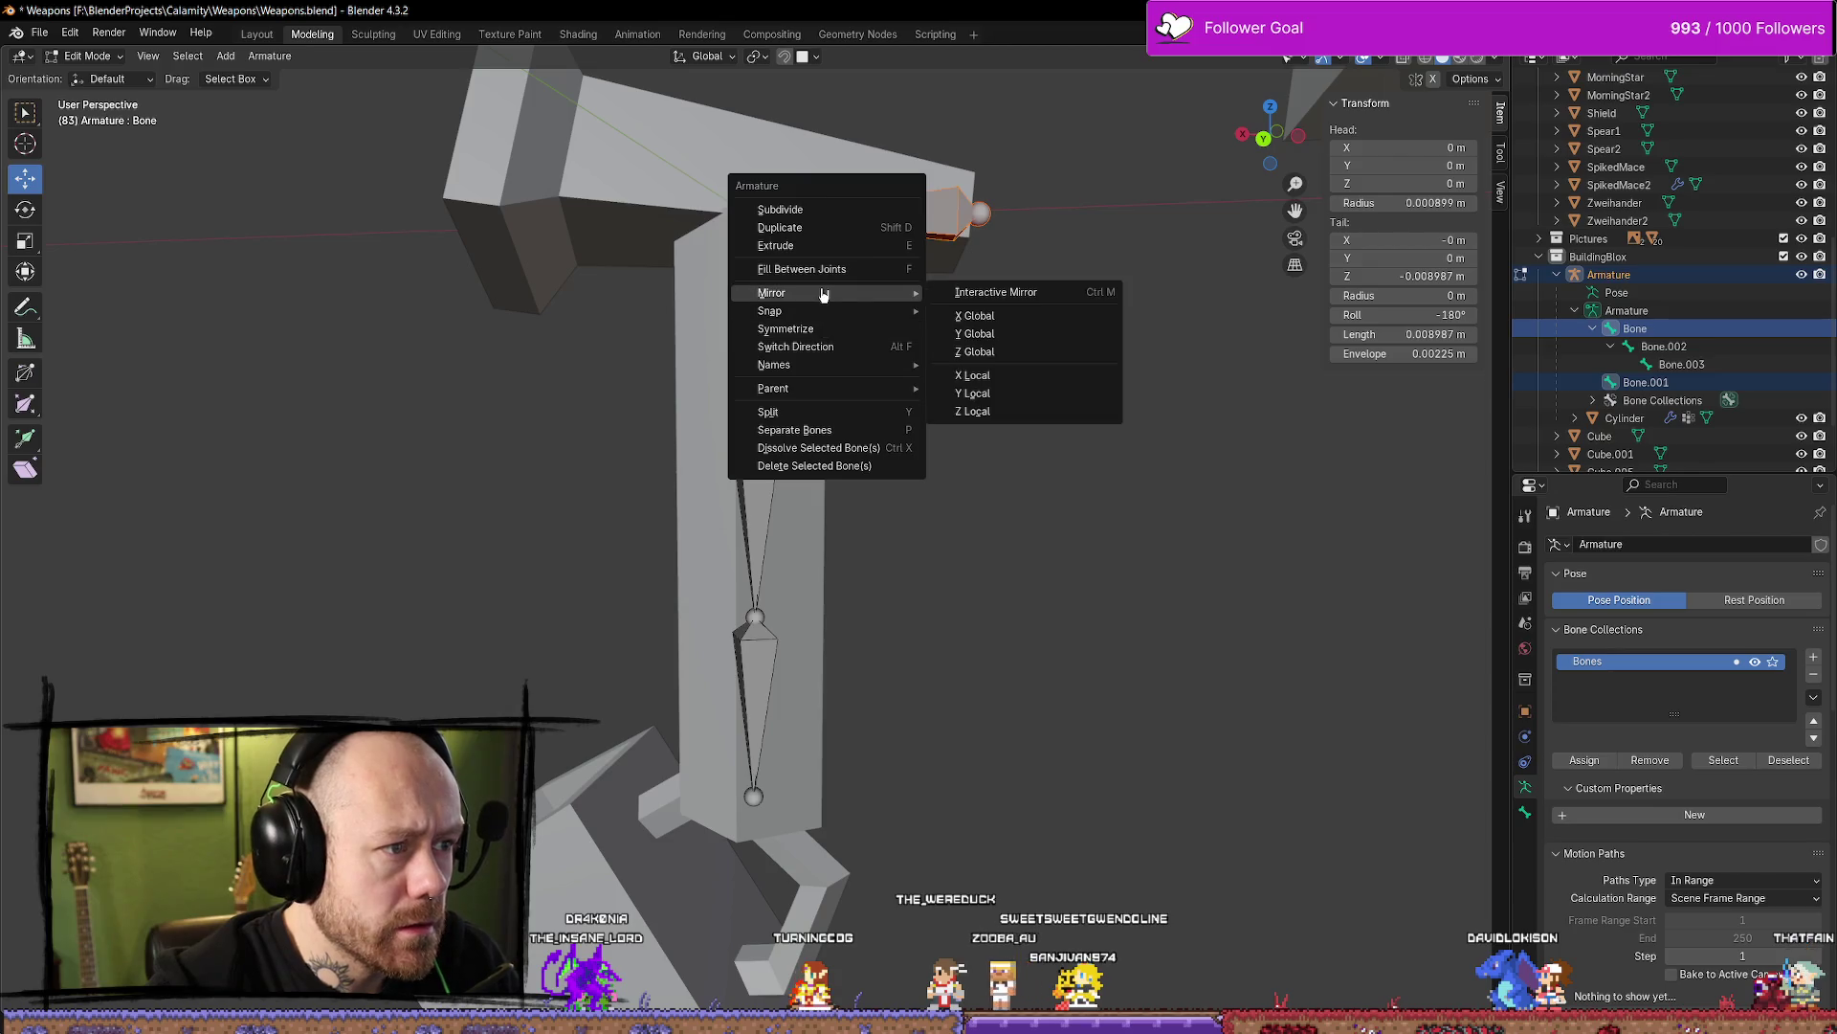
{"action": "mouse_move", "coordinate": [833, 389]}
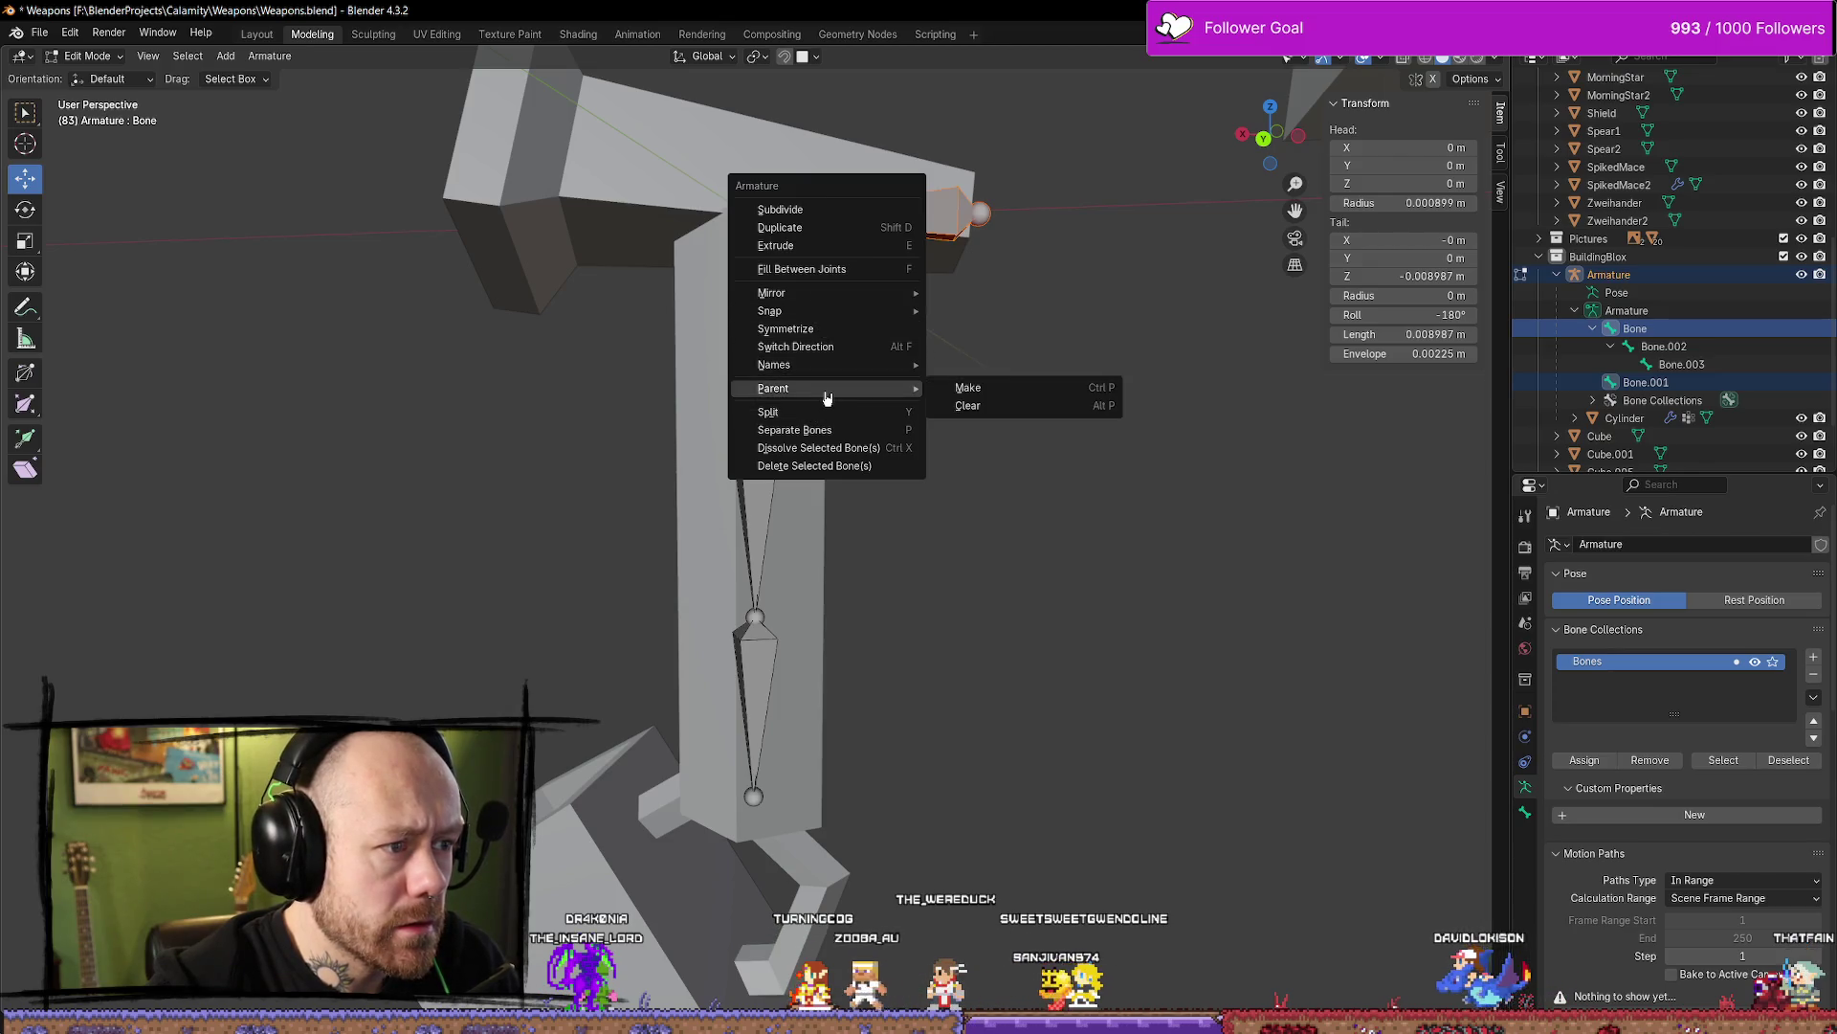
{"action": "left_click", "coordinate": [1037, 387]}
With Bone.001 active over the vertical bone, apply Parent > Make > Connected
{"action": "left_click", "coordinate": [754, 260]}
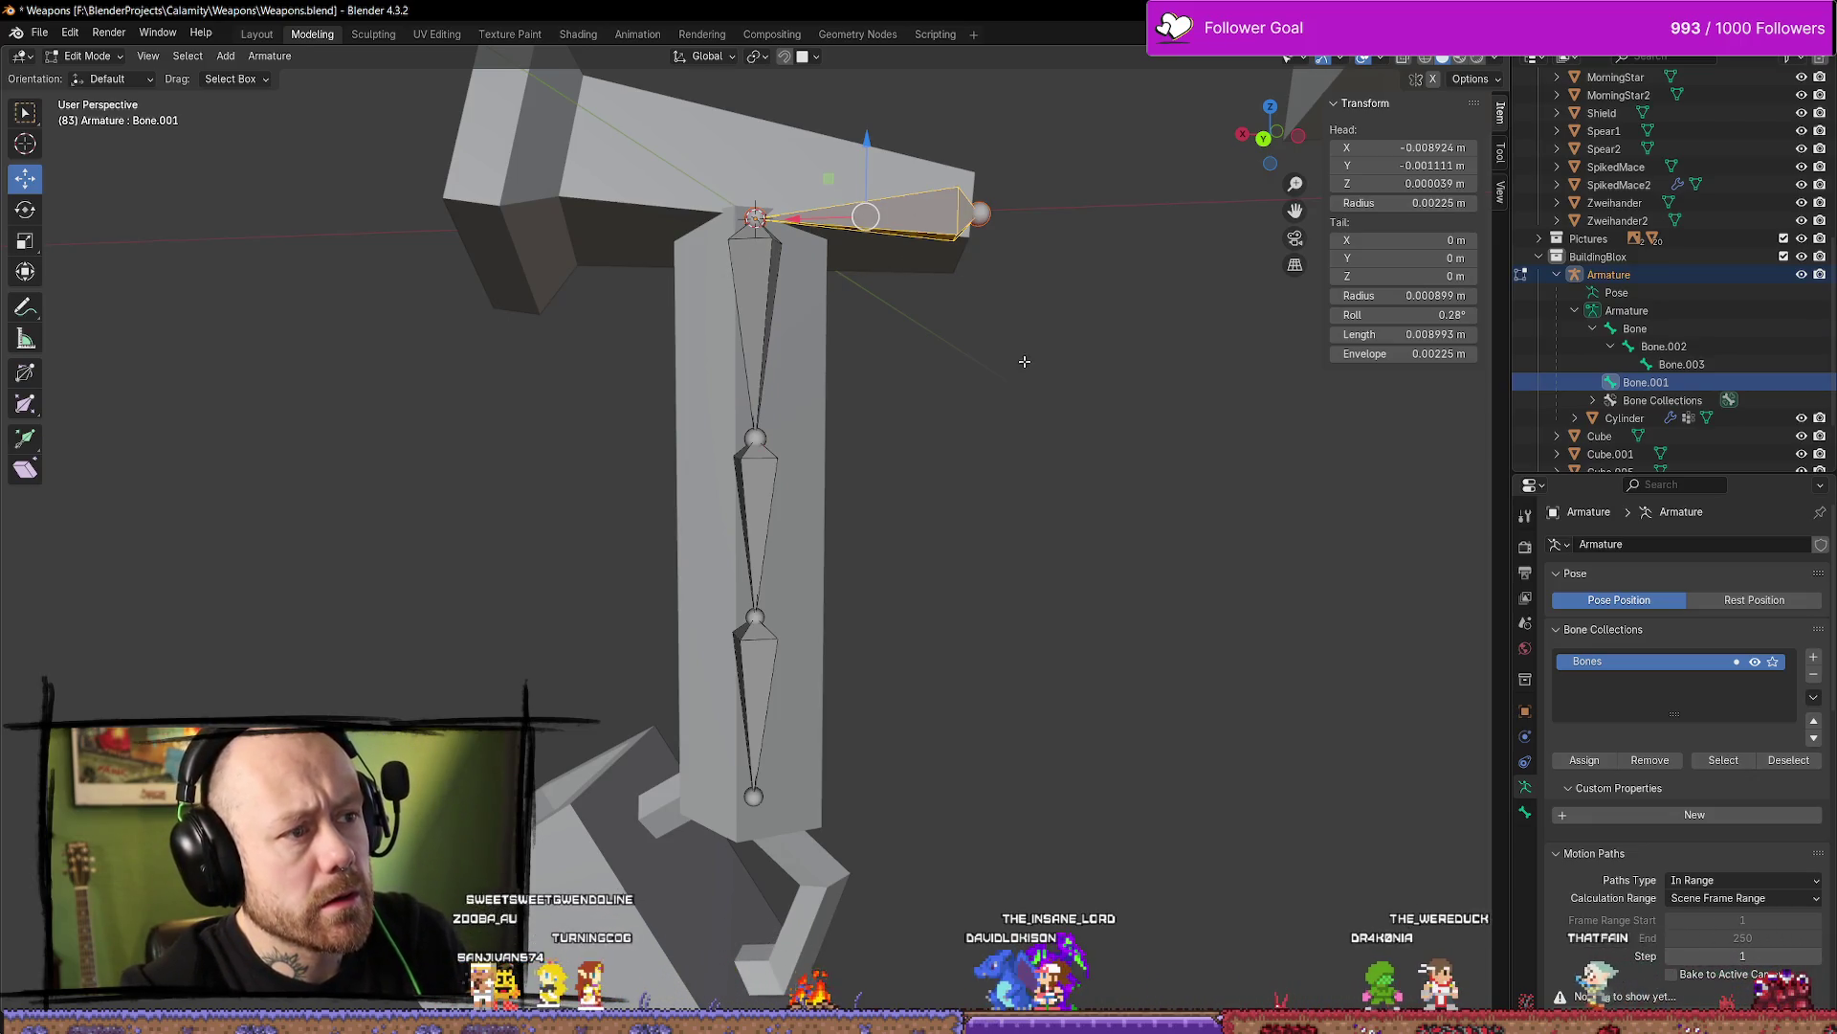
{"action": "left_click", "coordinate": [764, 293], "text": "shift"}
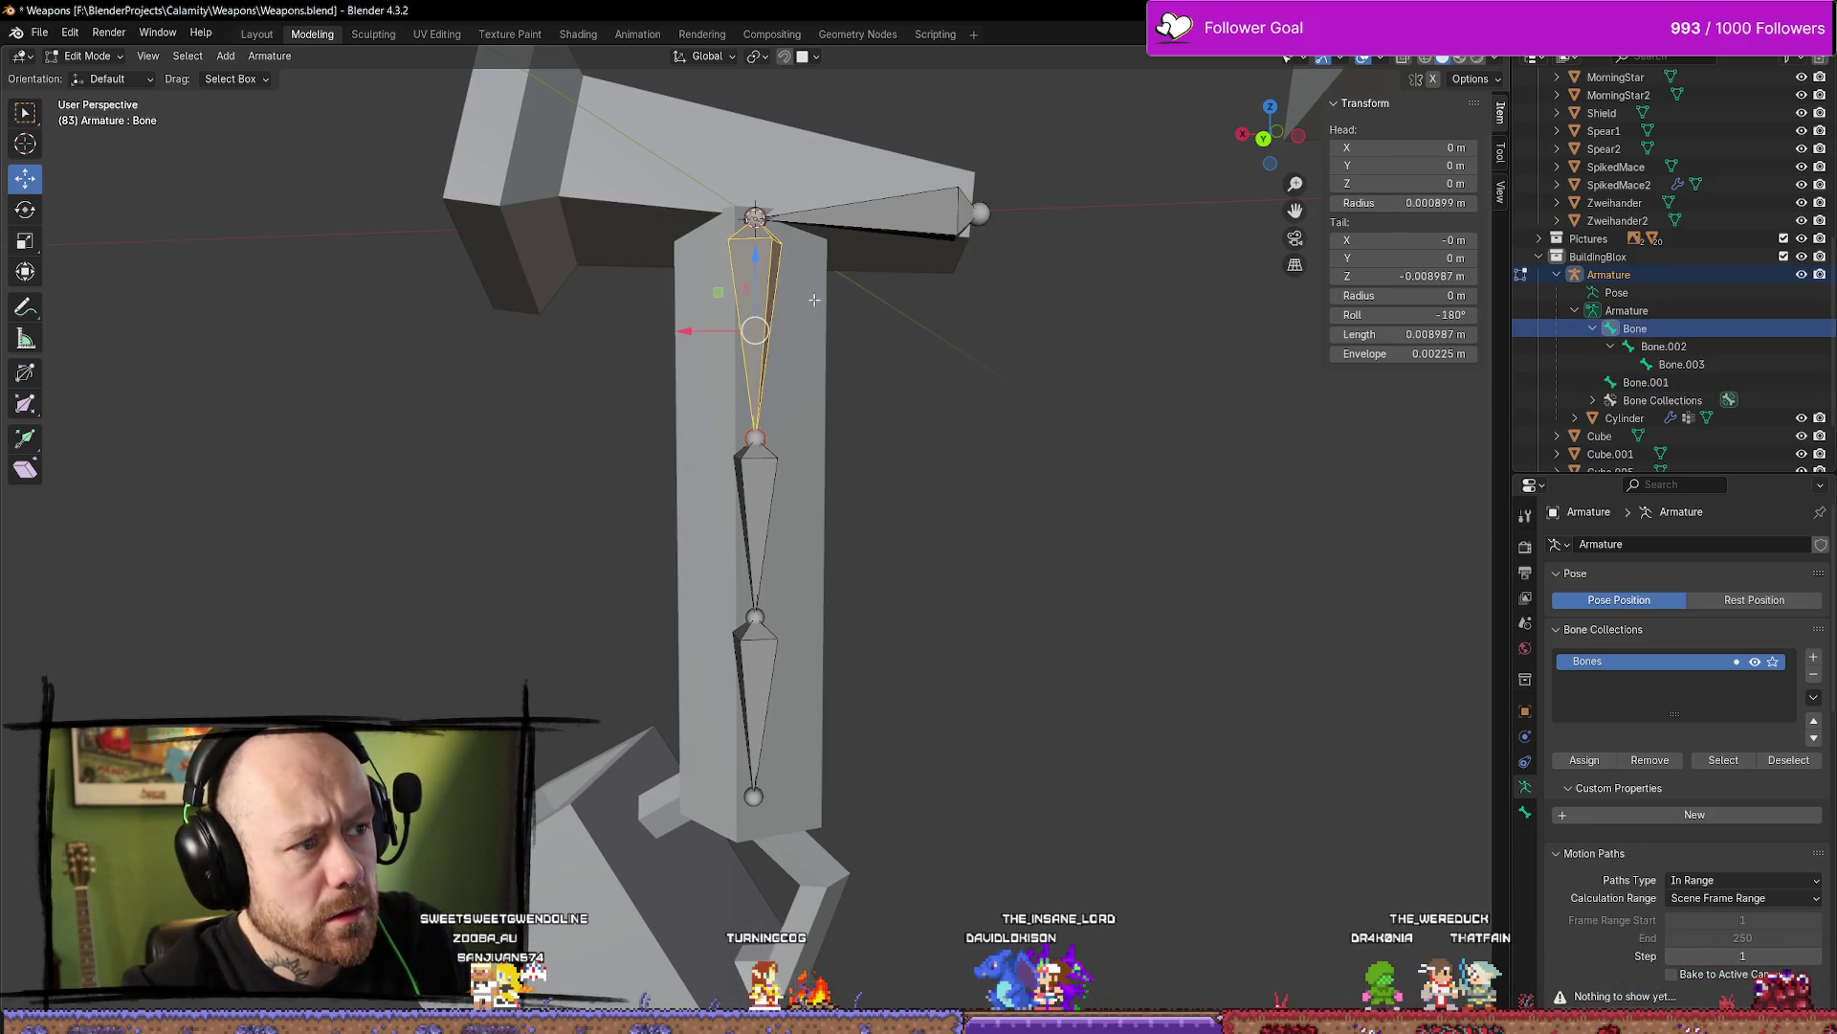
{"action": "left_click", "coordinate": [915, 202], "text": "shift"}
{"action": "right_click", "coordinate": [924, 215]}
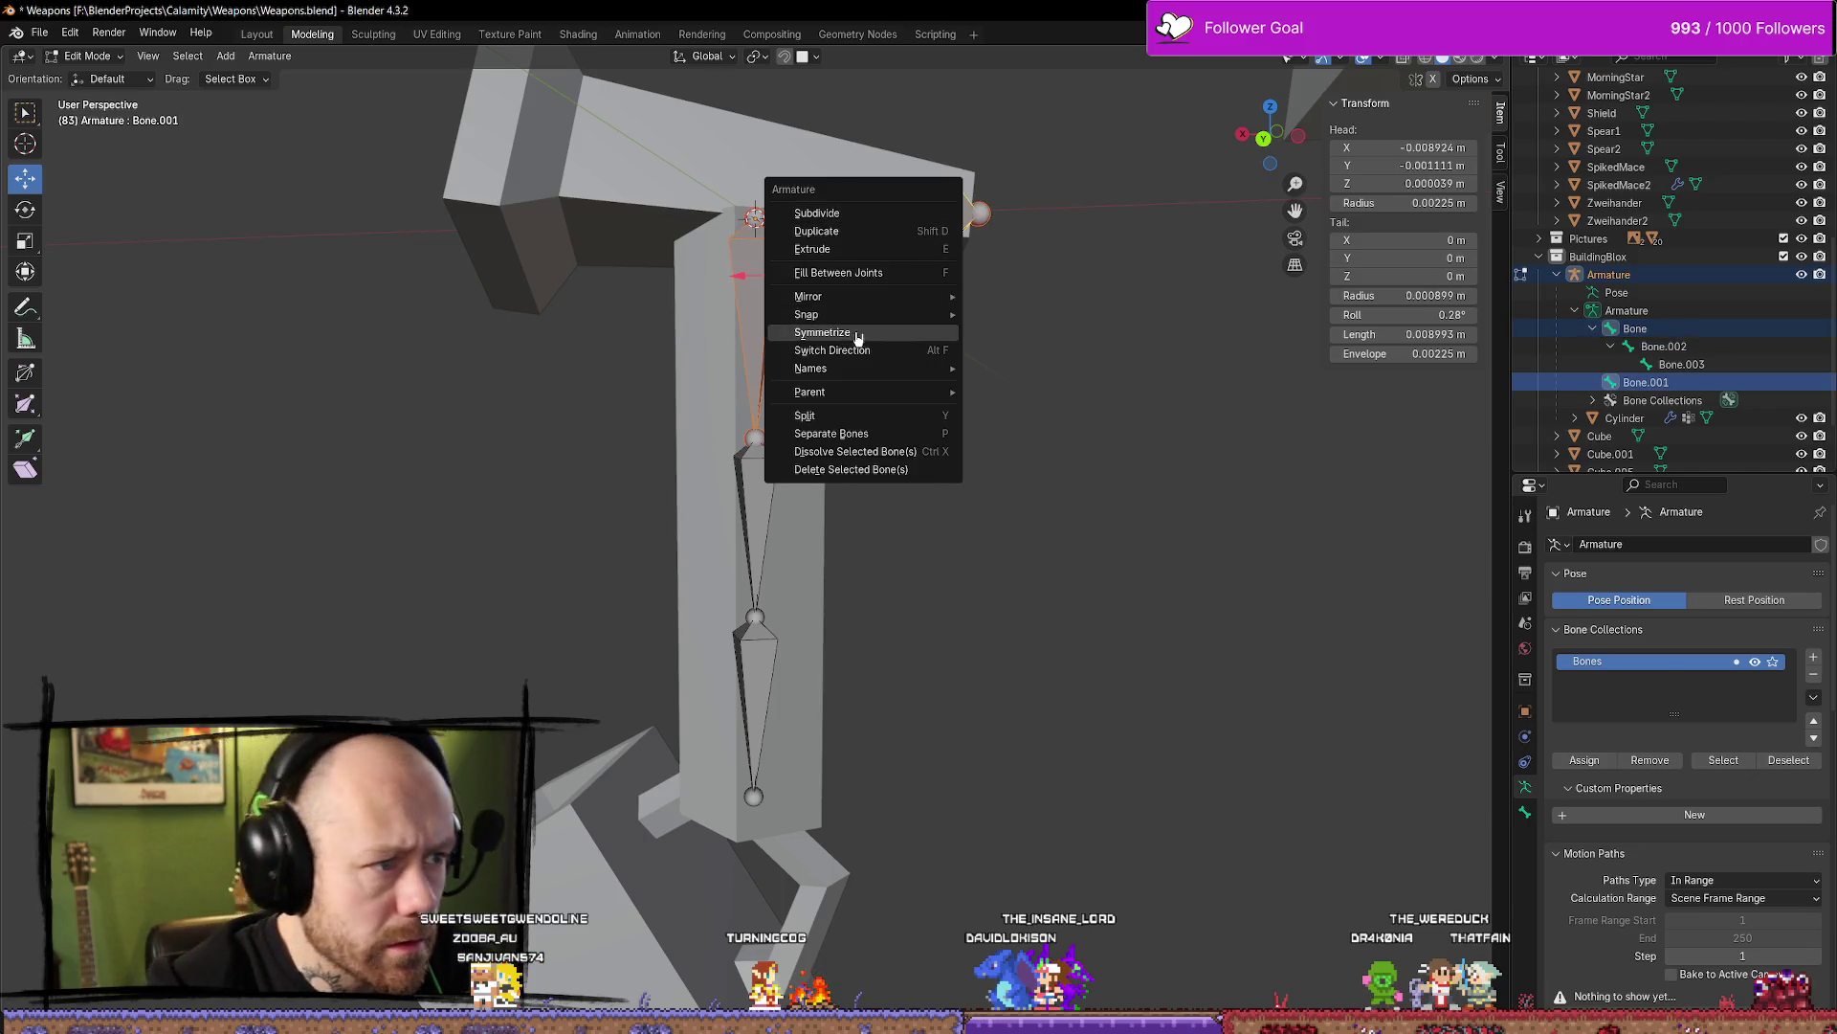
{"action": "mouse_move", "coordinate": [936, 395]}
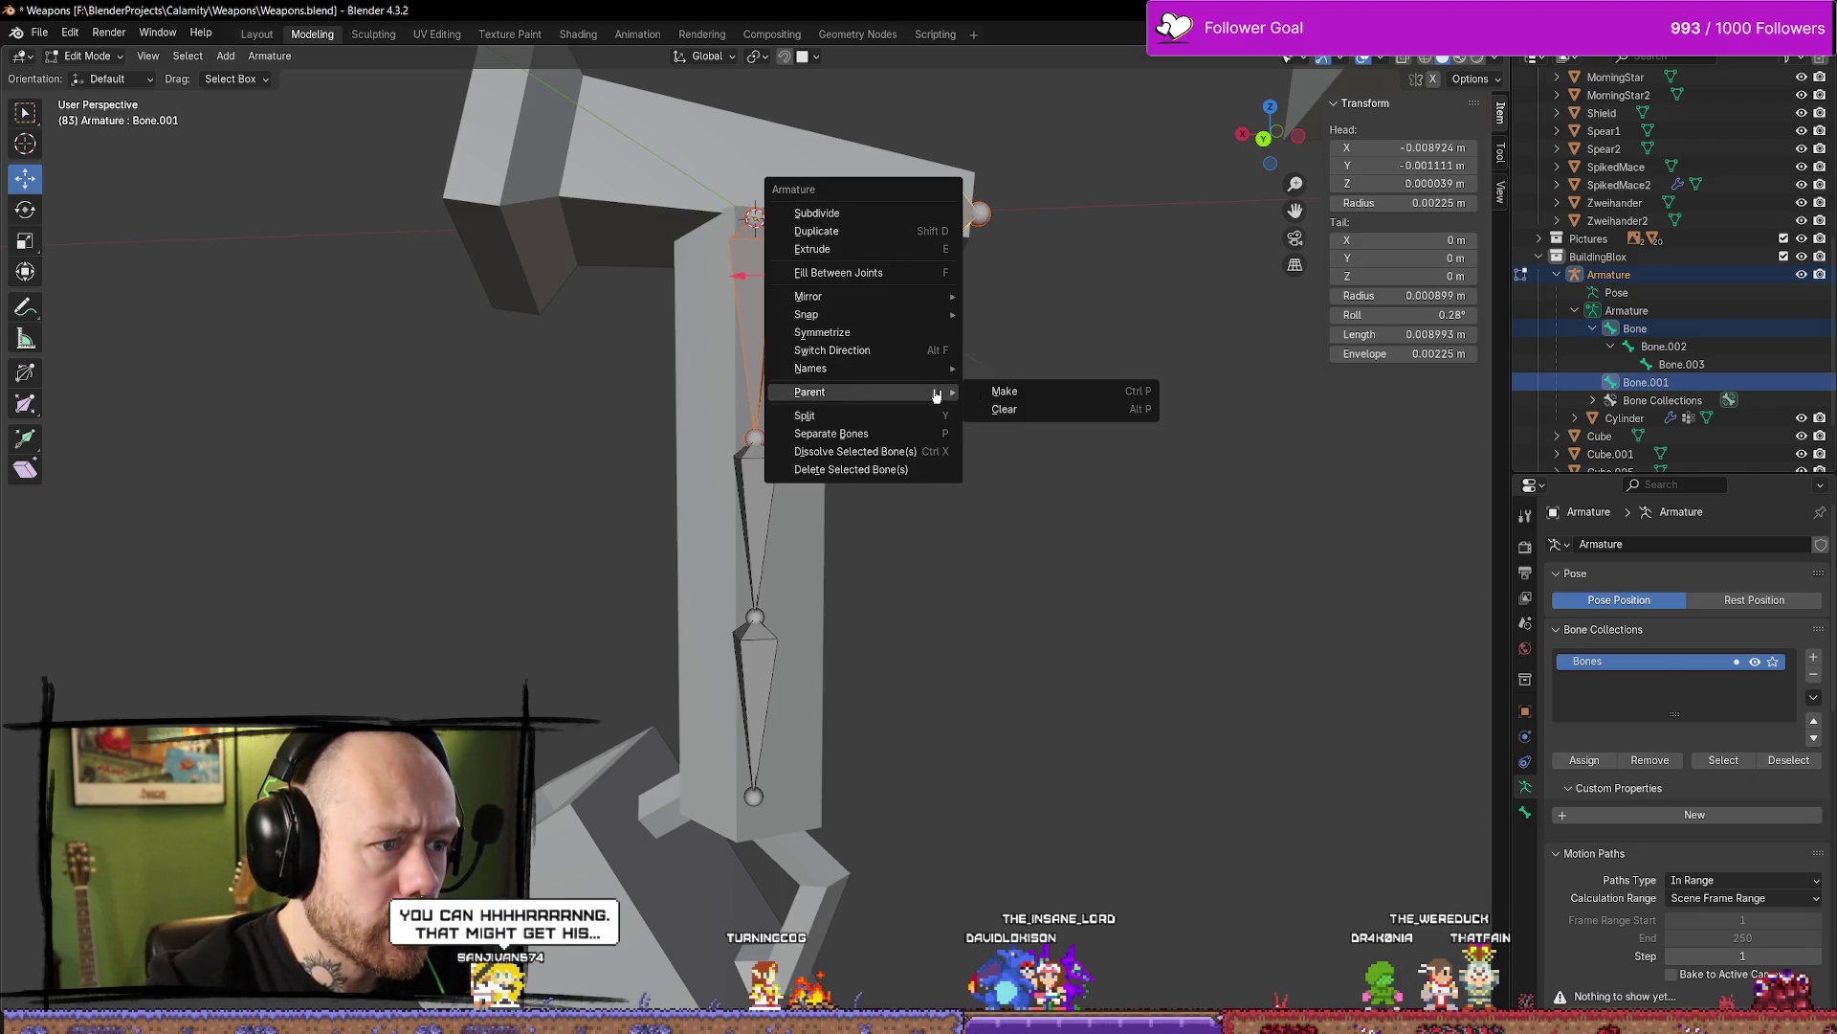
{"action": "left_click", "coordinate": [1055, 395]}
{"action": "left_click", "coordinate": [1055, 395]}
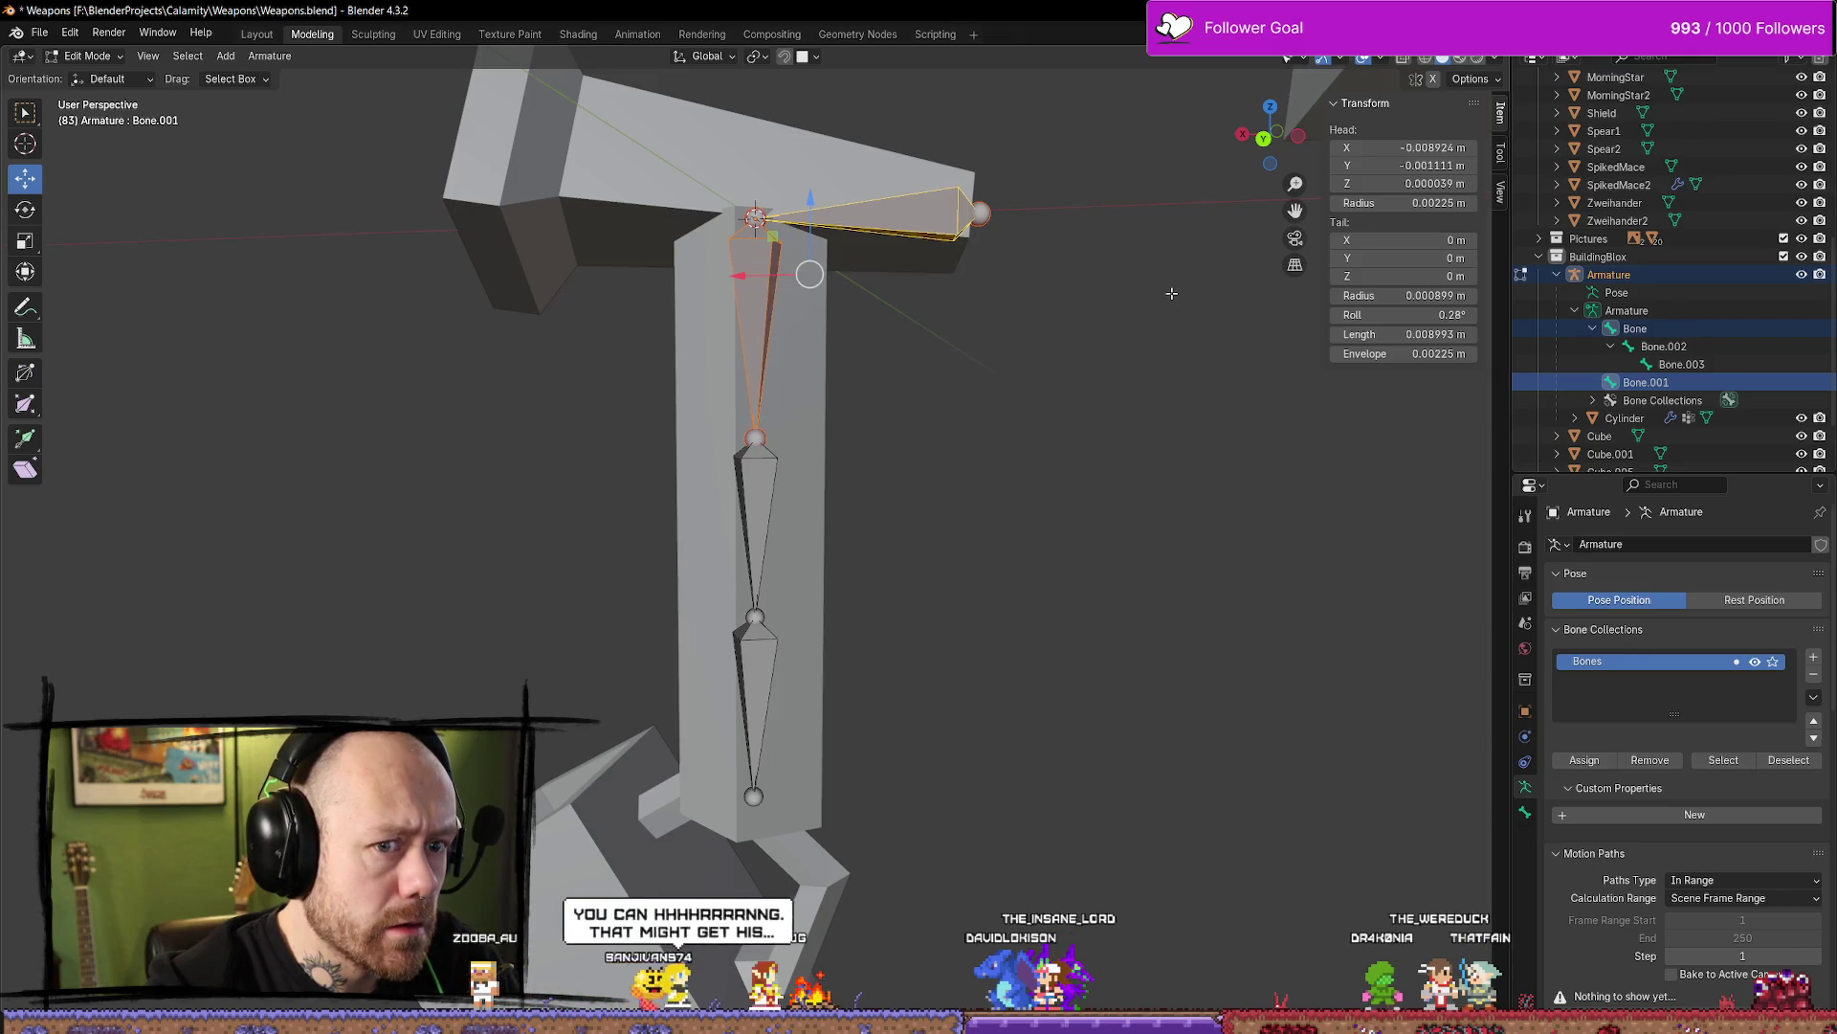
{"action": "right_click", "coordinate": [843, 245]}
{"action": "mouse_move", "coordinate": [846, 249]}
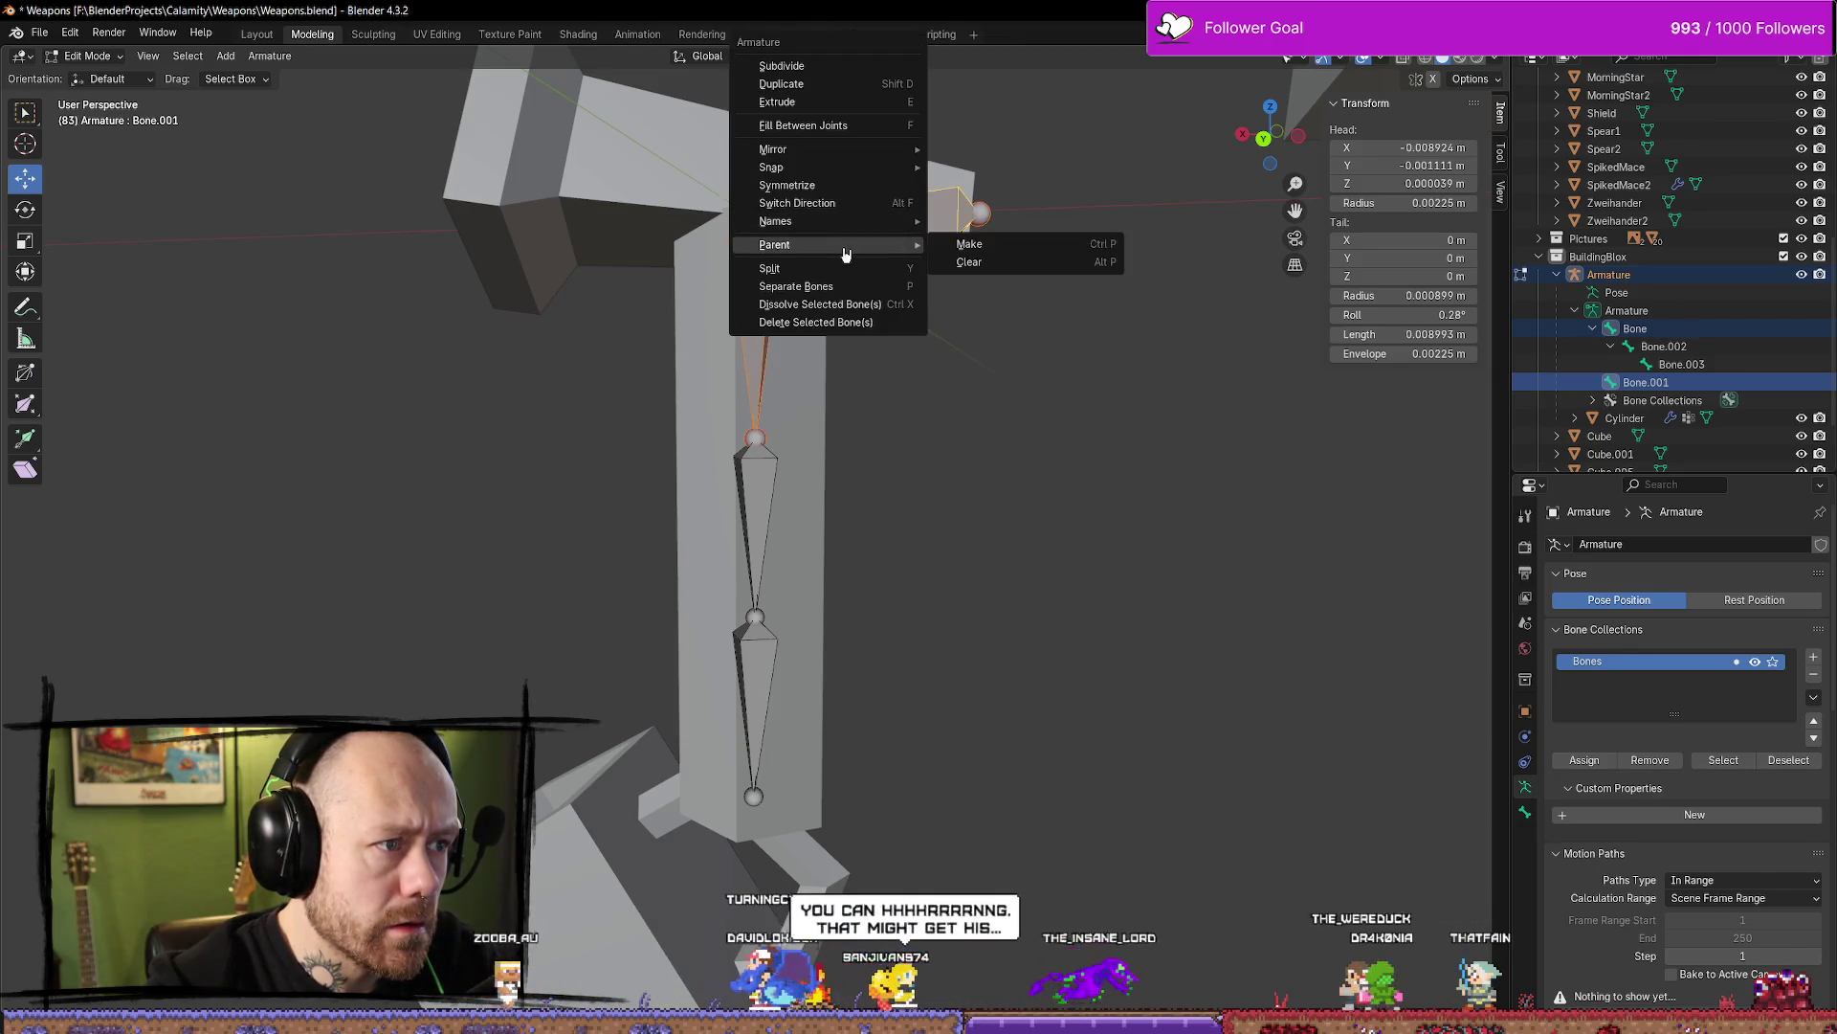
{"action": "left_click", "coordinate": [986, 246]}
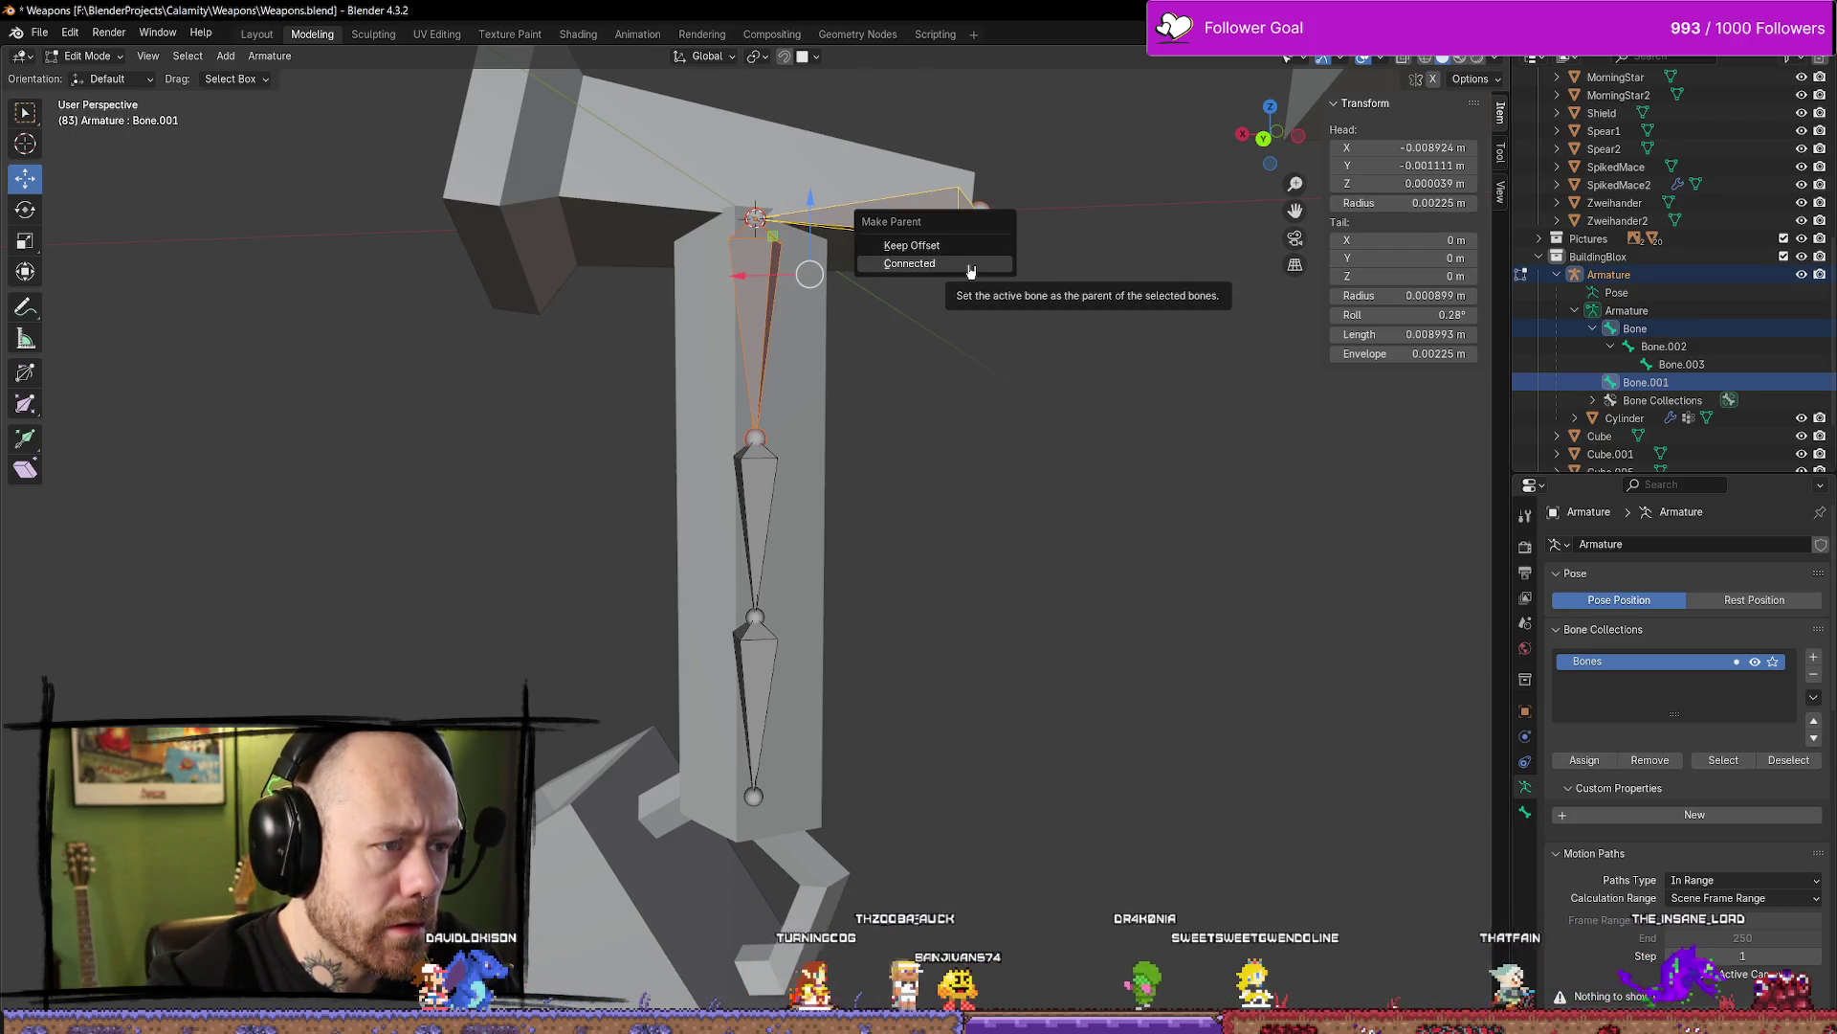
{"action": "left_click", "coordinate": [970, 271]}
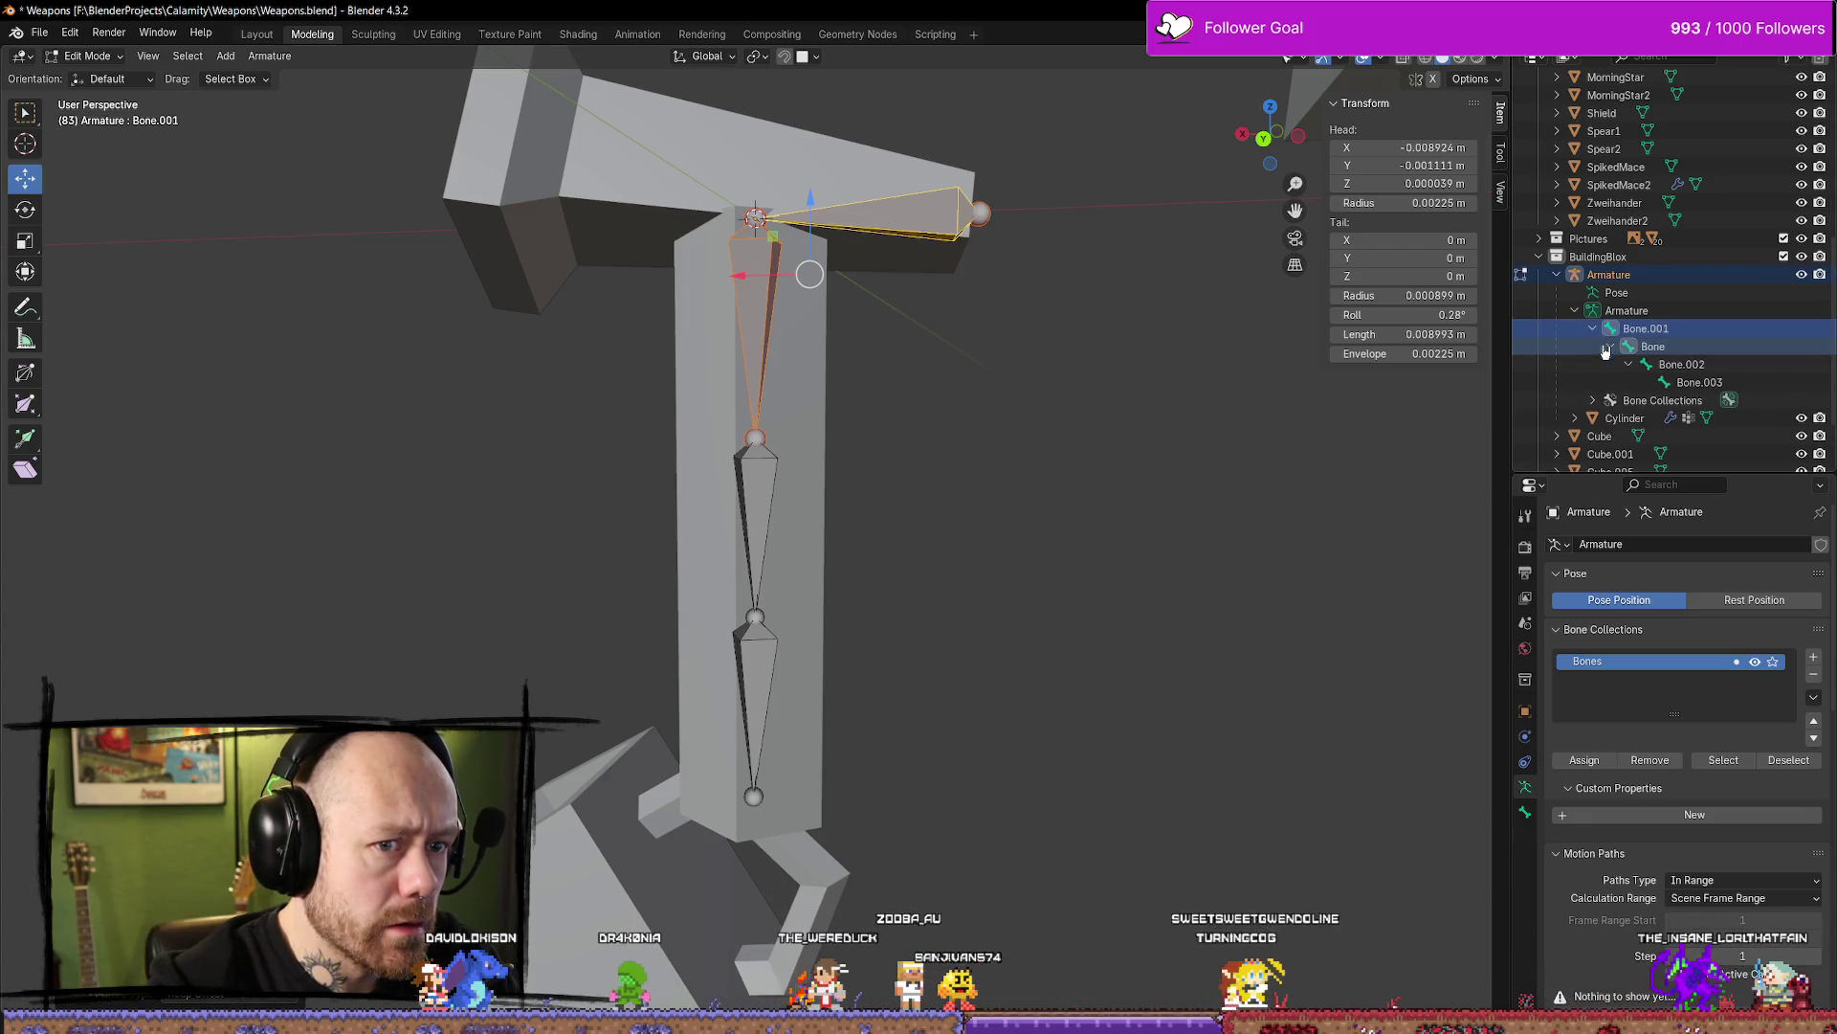
Test-move Bone.001 sideways and Bone.002 along Z to check the hierarchy, undoing each move
{"action": "left_click", "coordinate": [967, 230]}
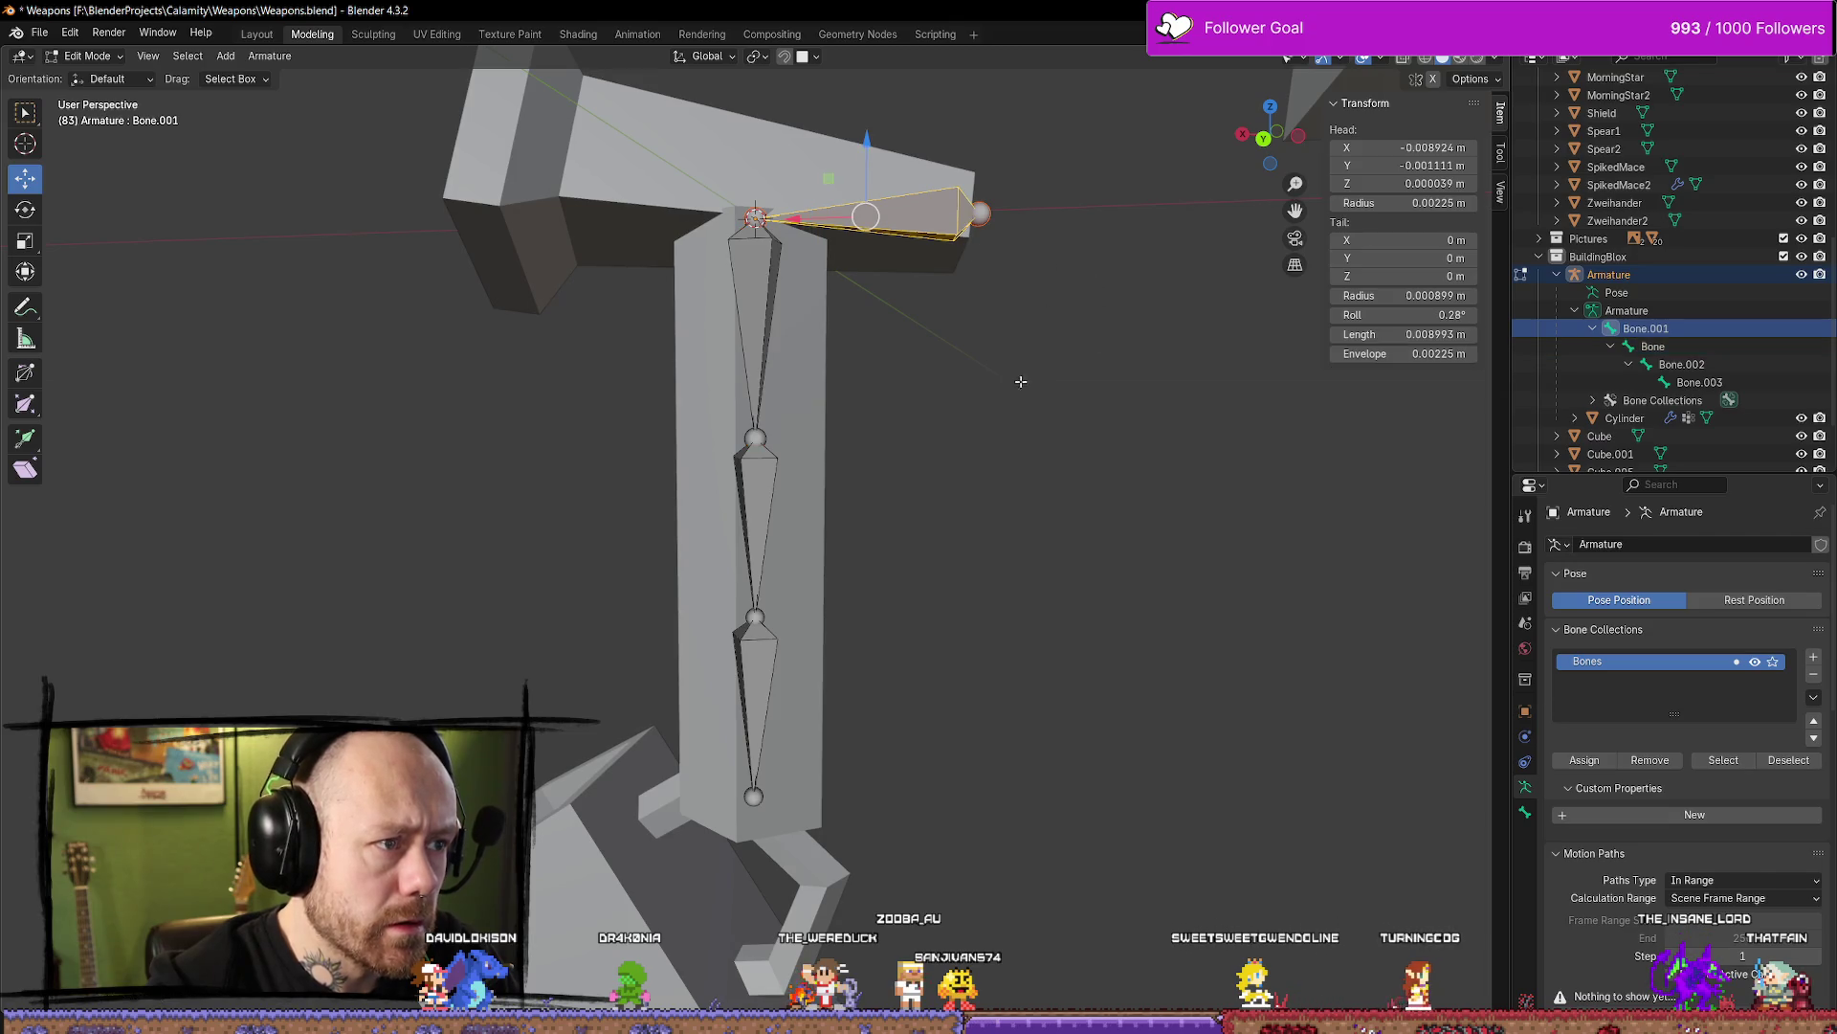
{"action": "left_click_drag", "start_coordinate": [801, 218], "coordinate": [967, 241]}
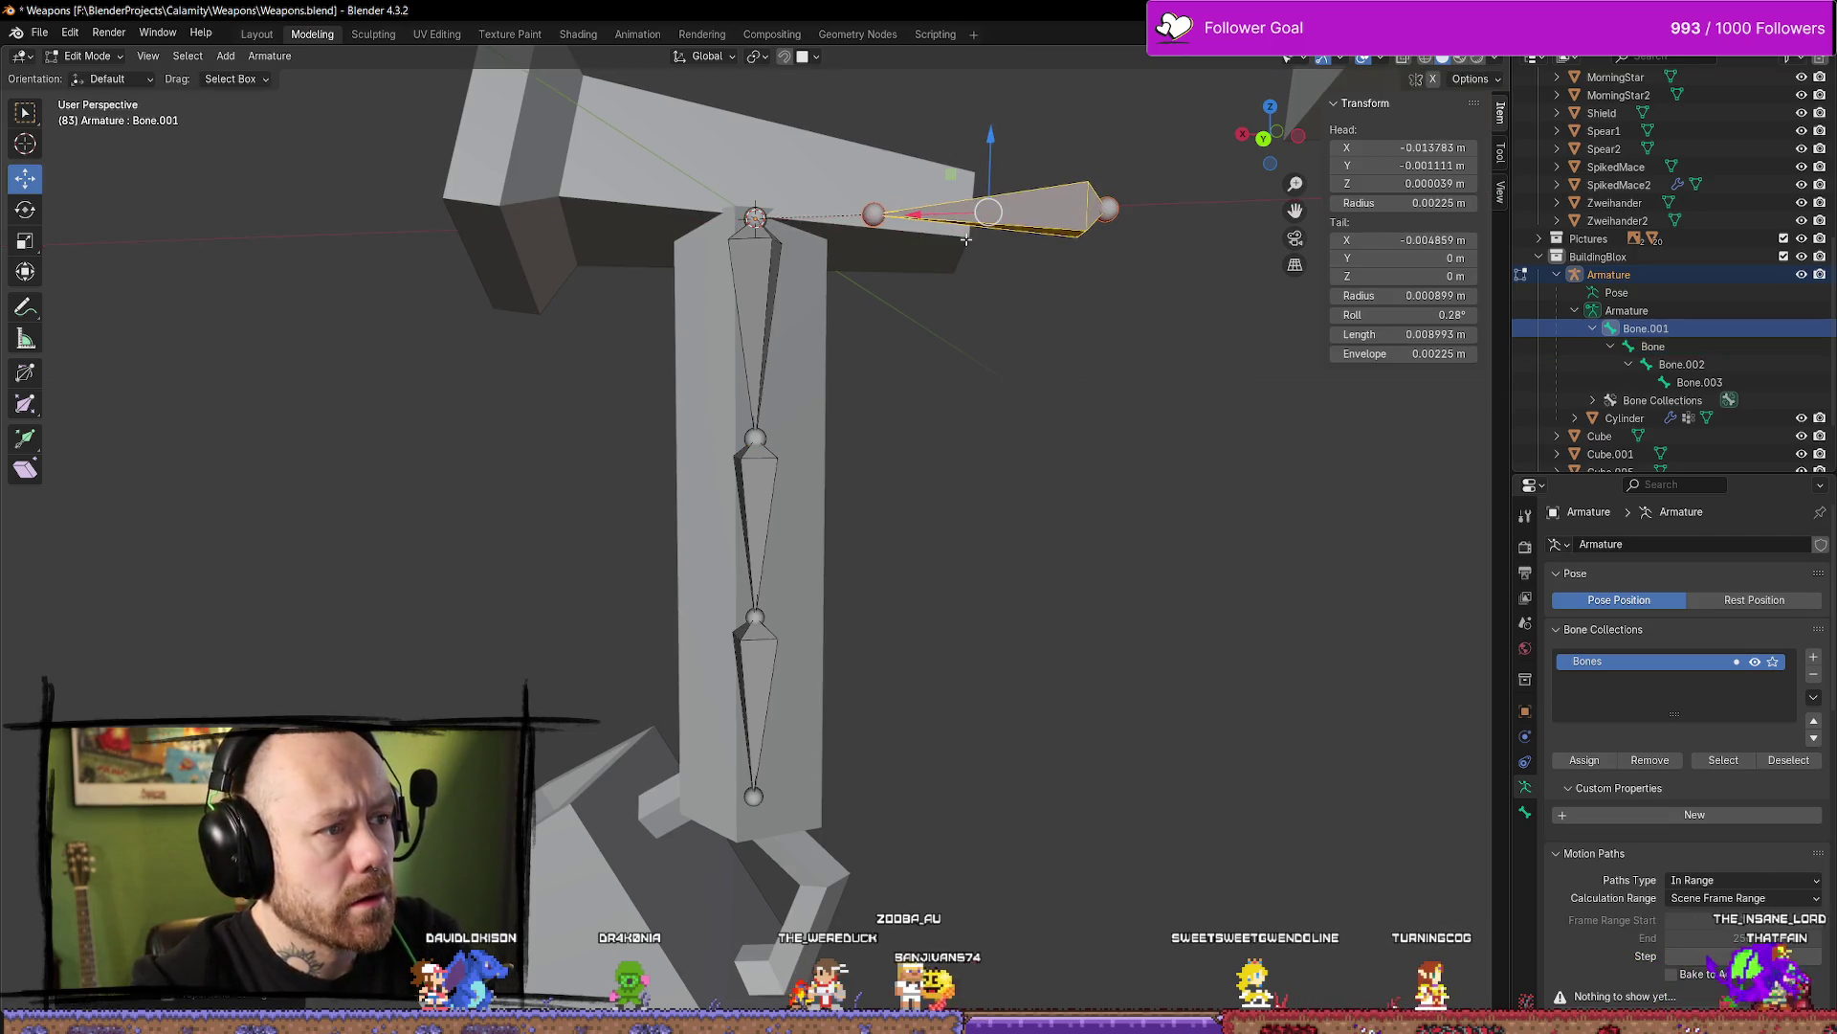
{"action": "key", "text": "ctrl+z"}
{"action": "left_click", "coordinate": [1080, 465]}
{"action": "left_click", "coordinate": [763, 269]}
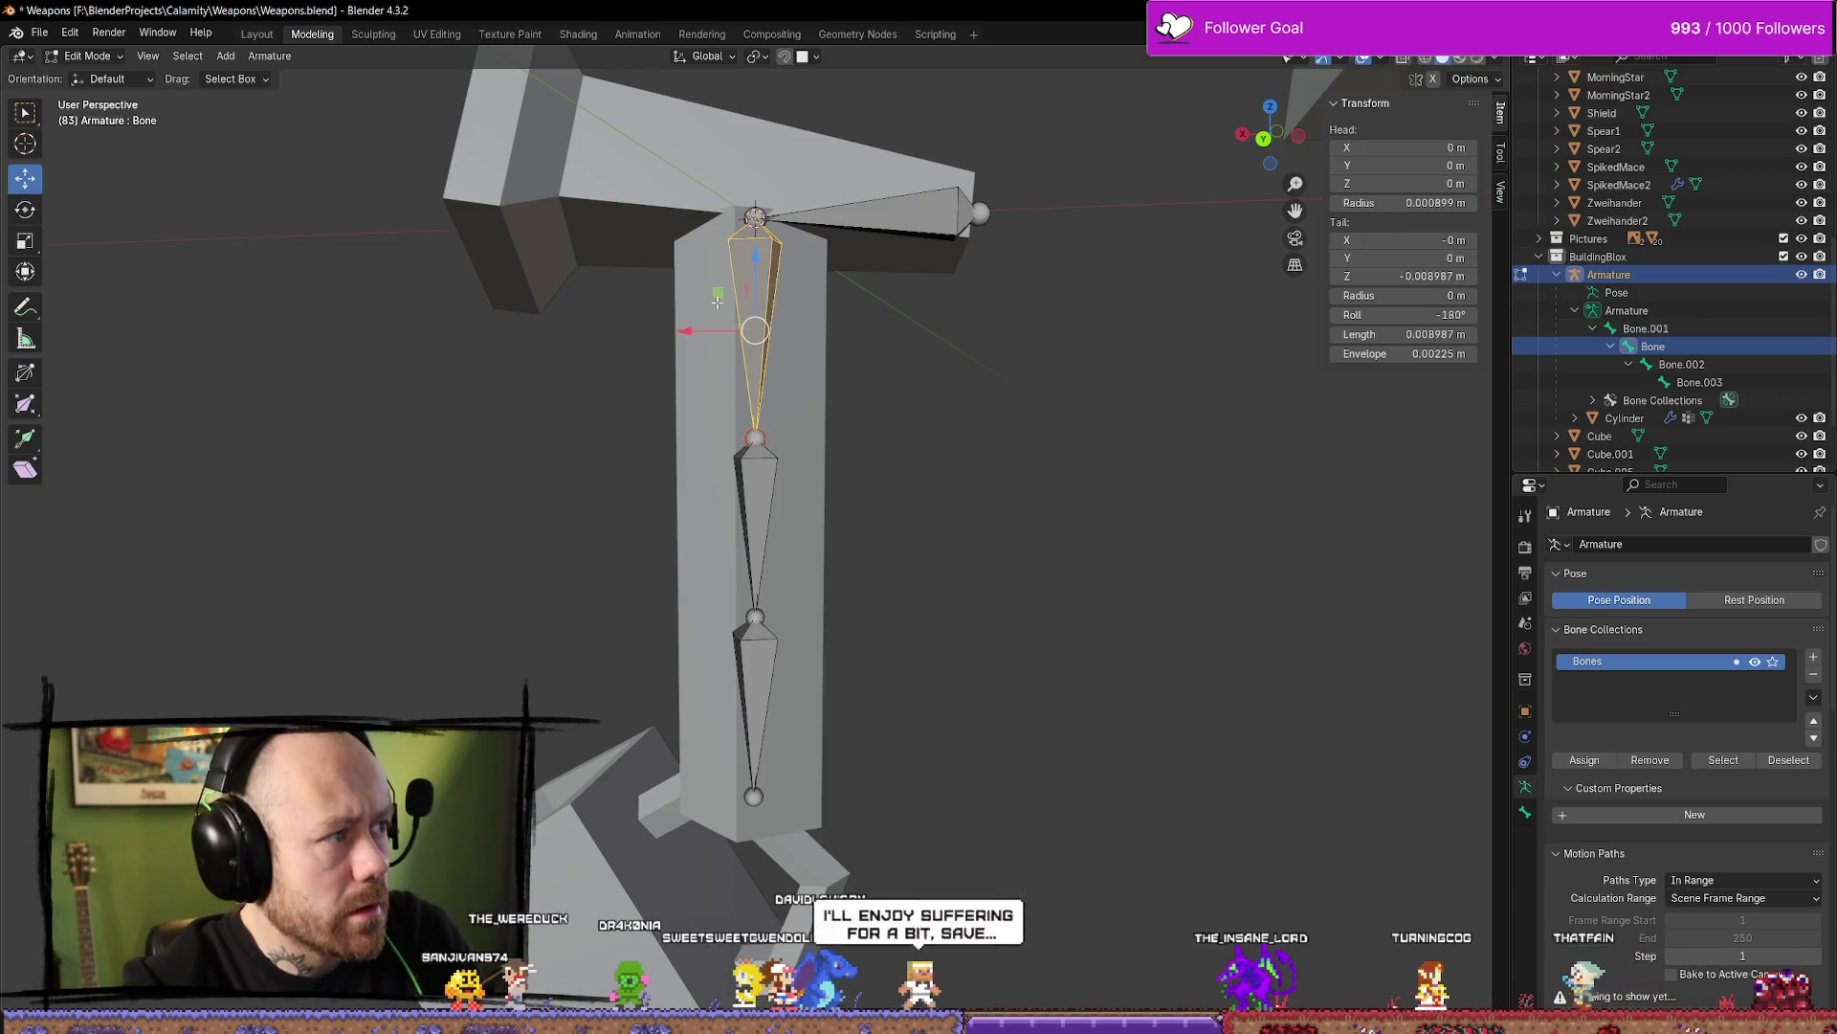
{"action": "left_click", "coordinate": [755, 441]}
{"action": "left_click", "coordinate": [753, 497]}
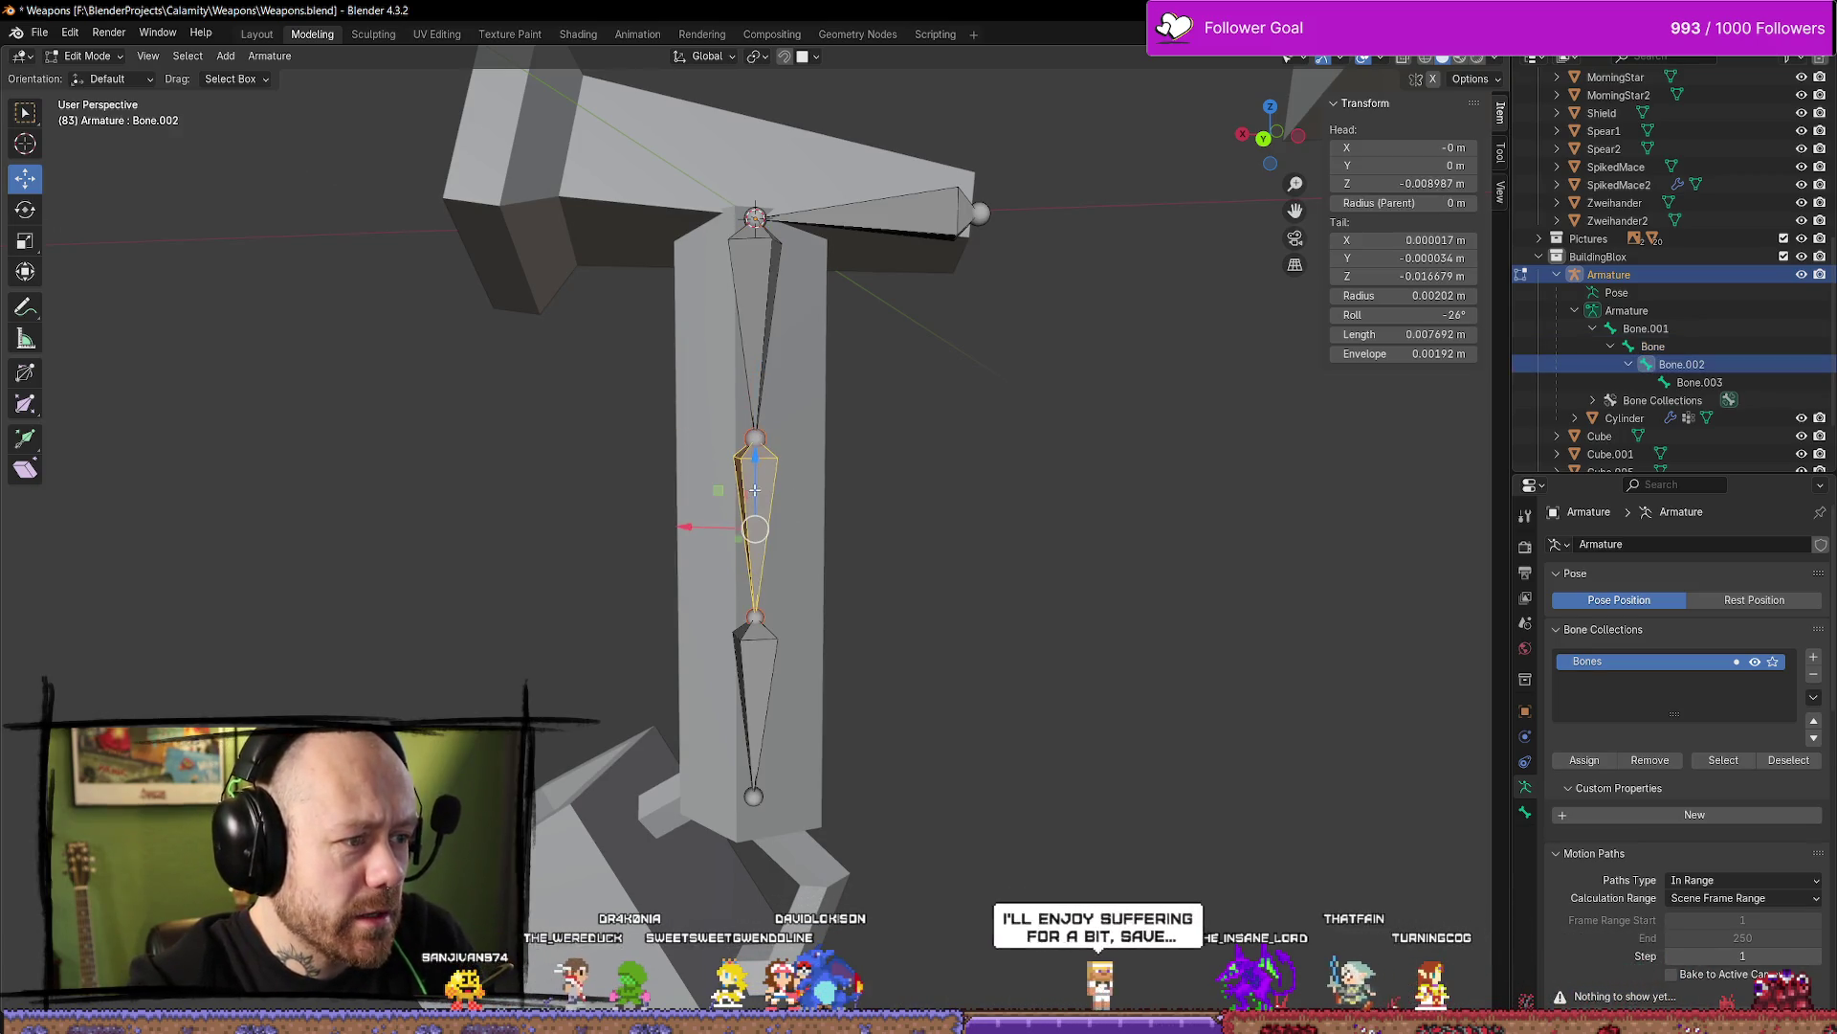
{"action": "key", "text": "g"}
{"action": "key", "text": "z"}
{"action": "left_click", "coordinate": [853, 538]}
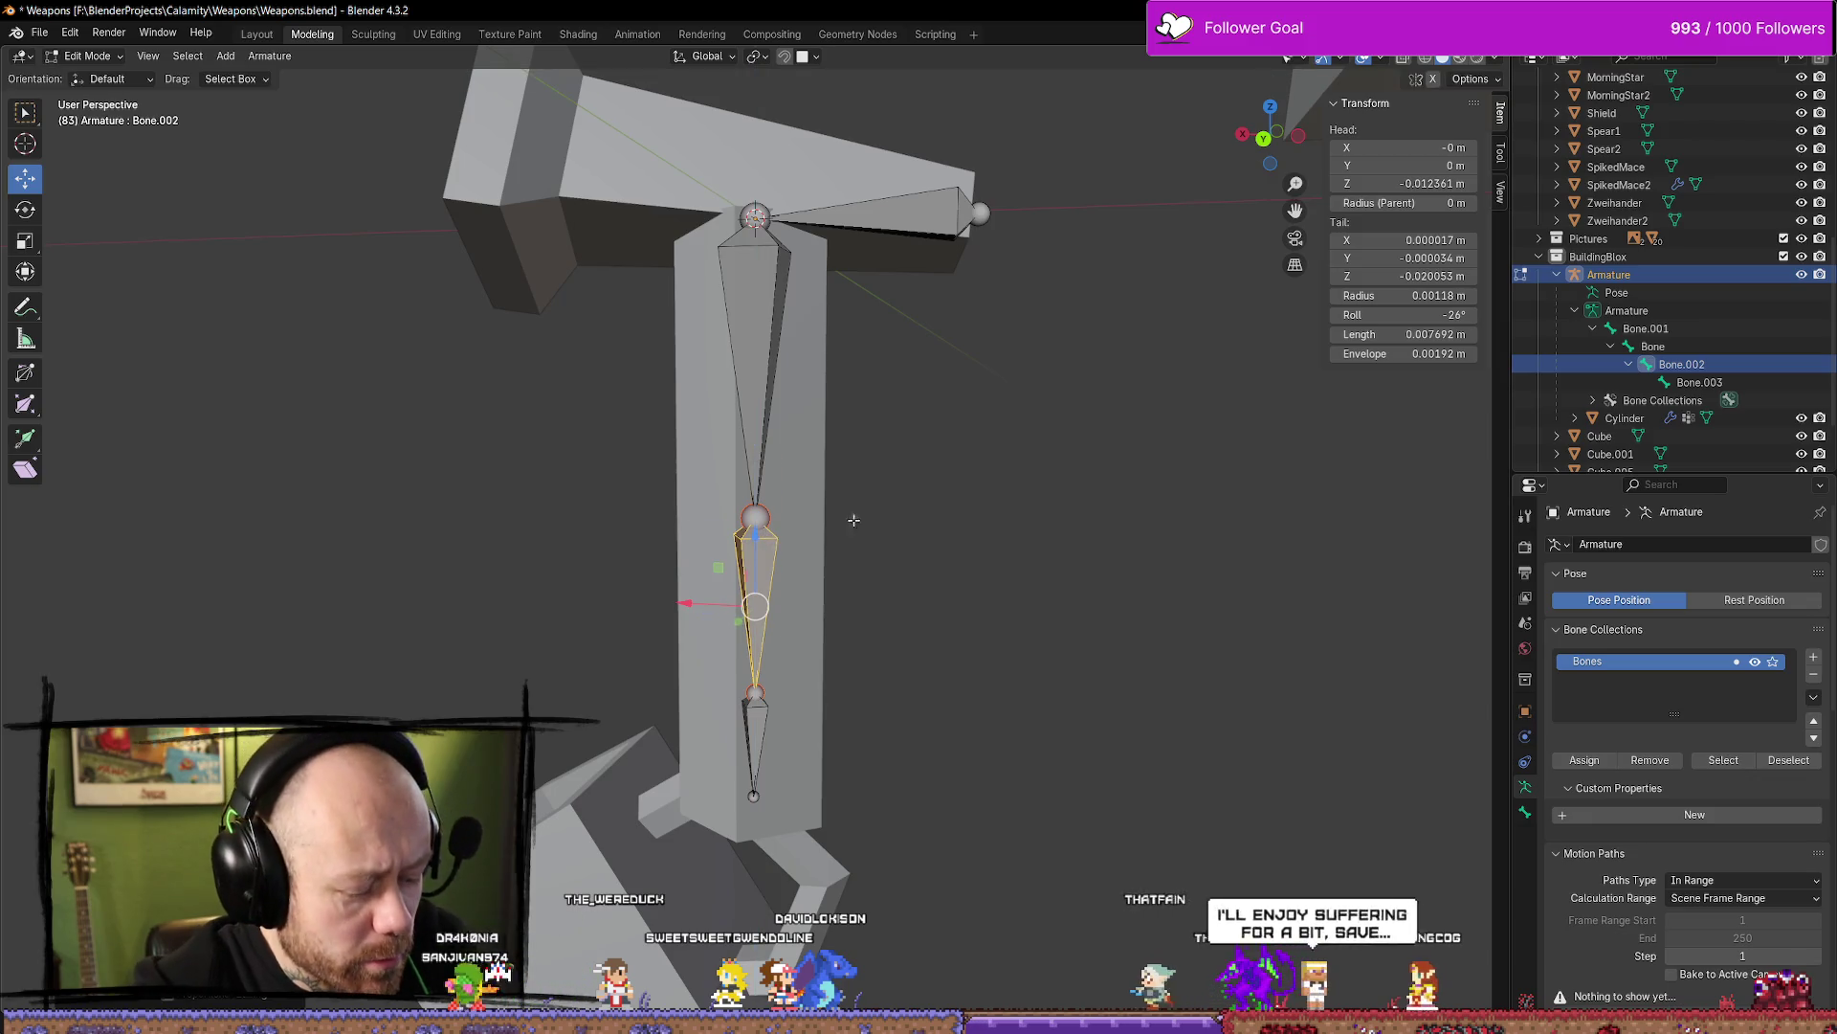
{"action": "key", "text": "ctrl+z"}
{"action": "left_click", "coordinate": [795, 219]}
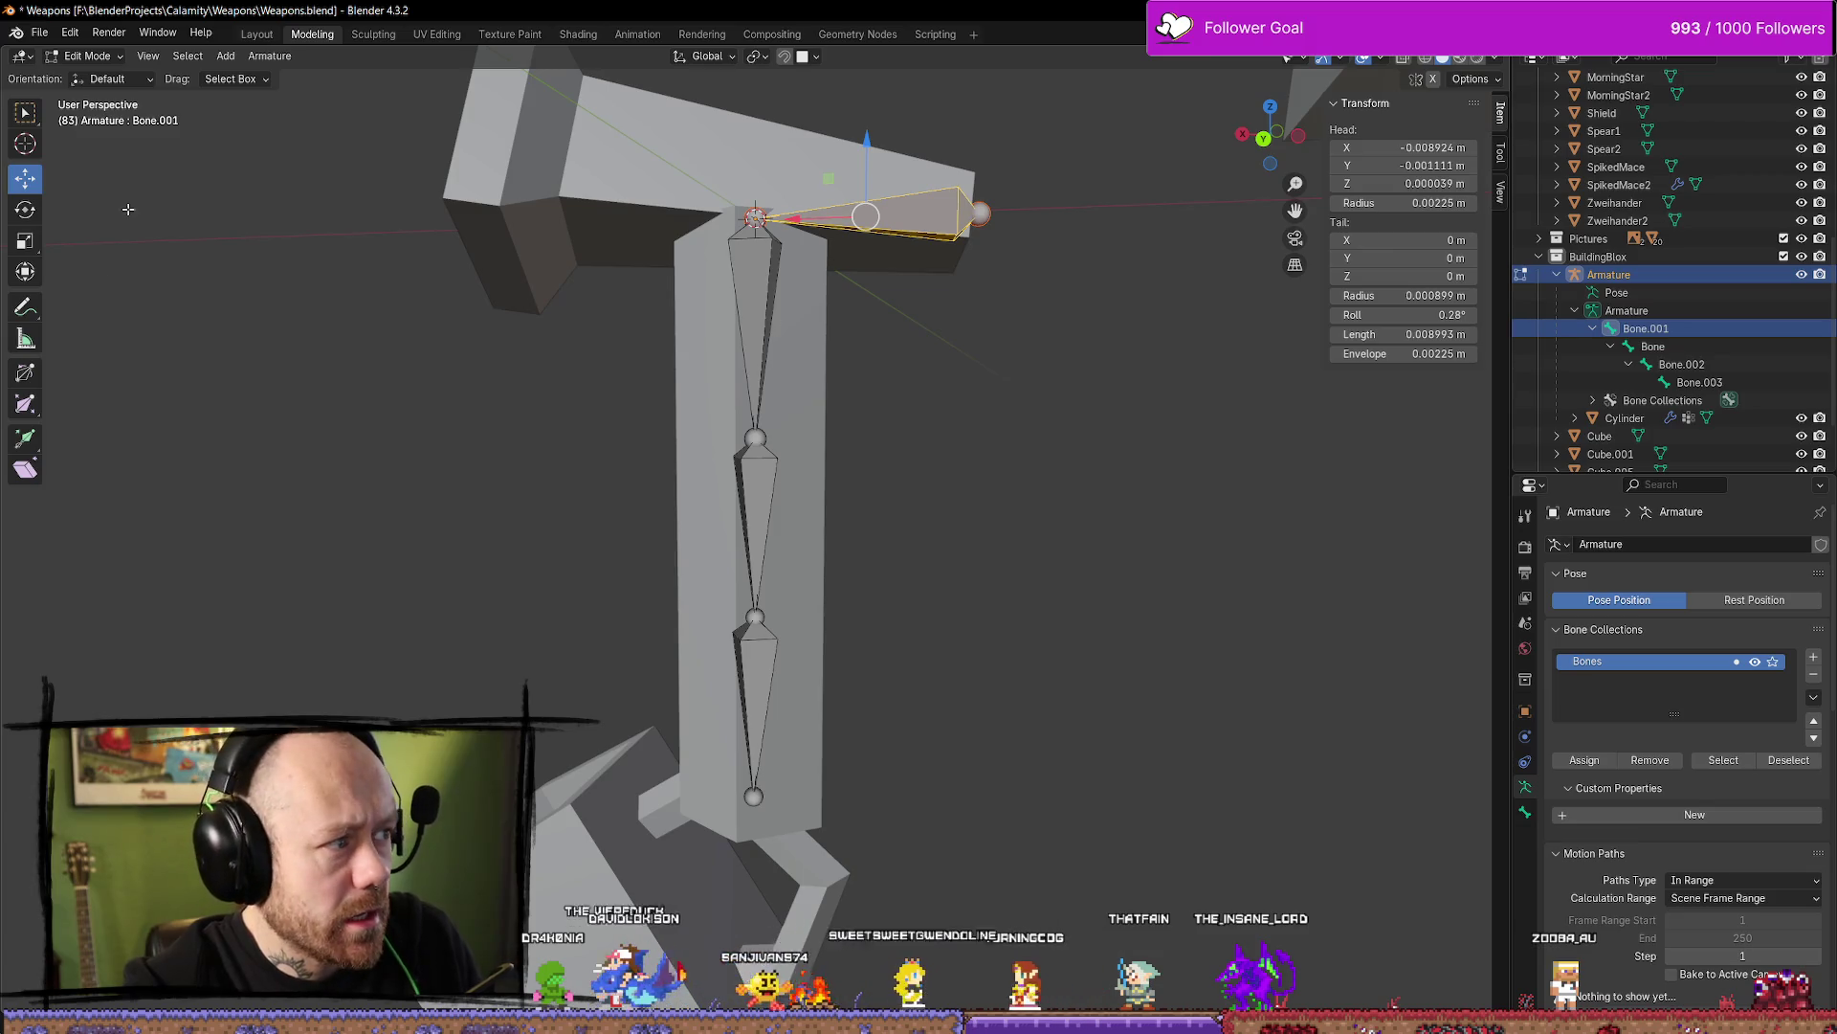
{"action": "left_click", "coordinate": [115, 59]}
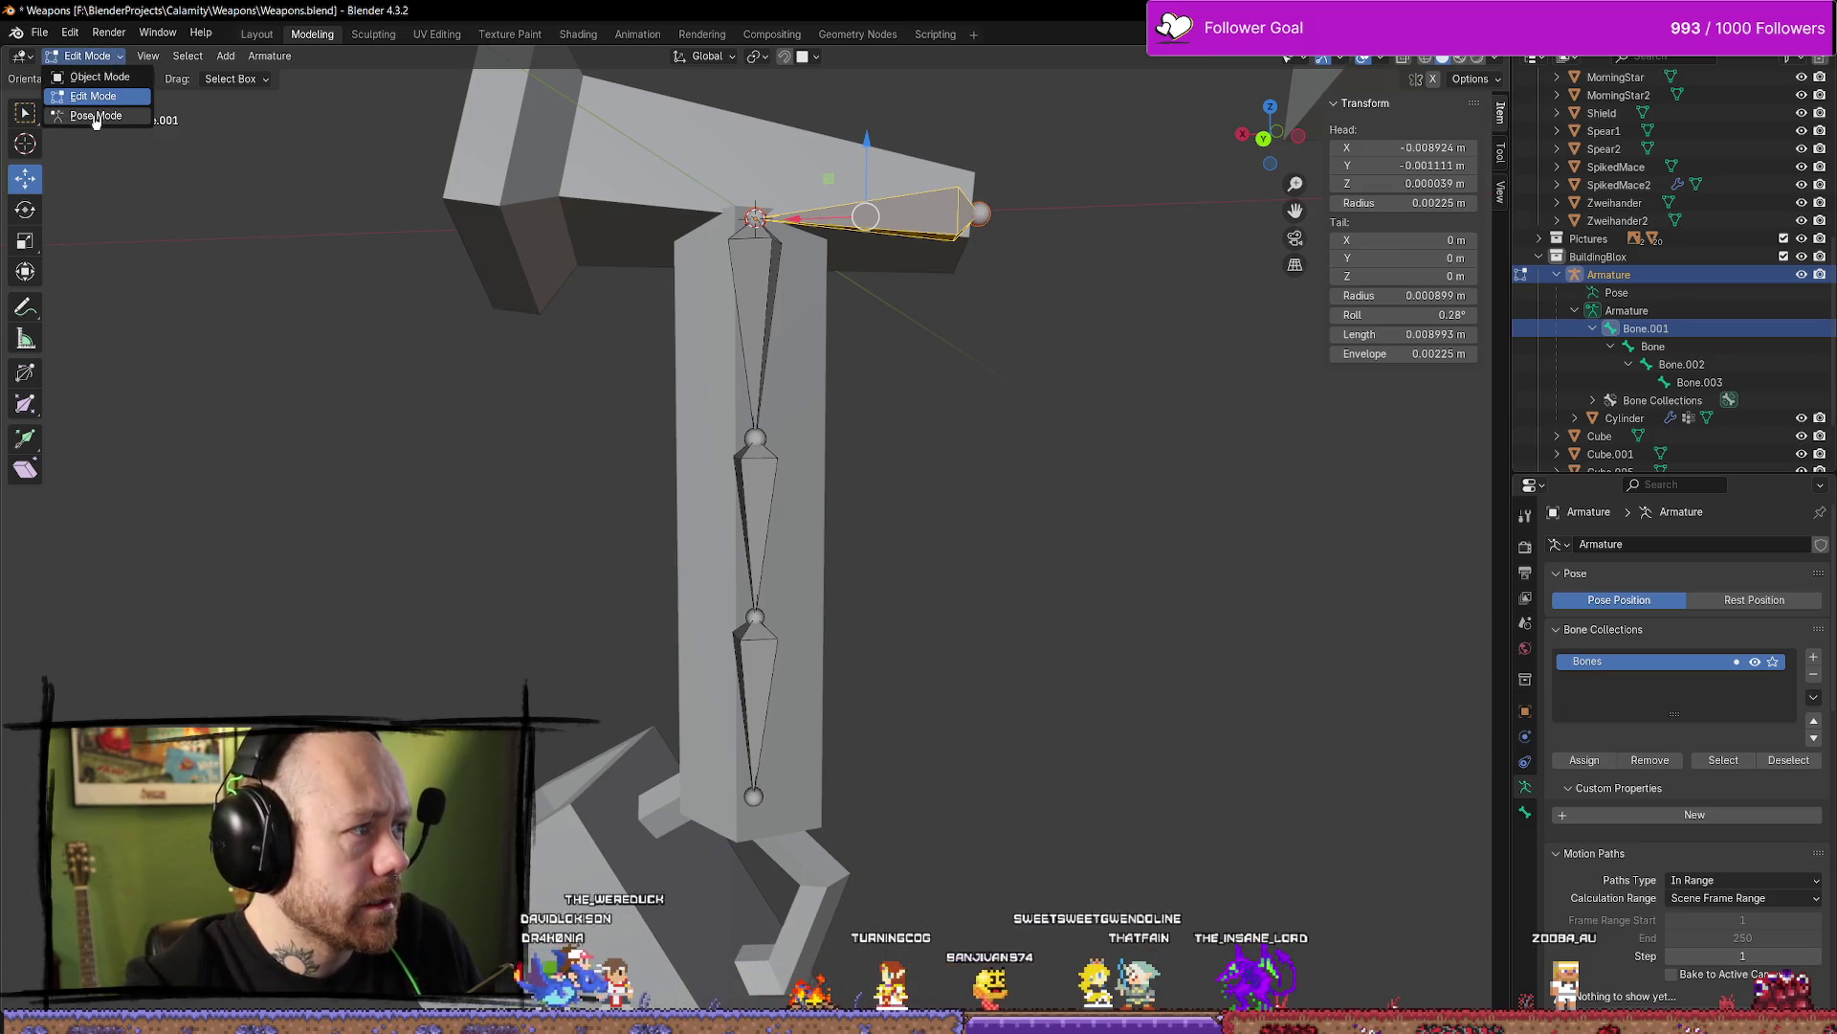
{"action": "left_click", "coordinate": [96, 116]}
{"action": "left_click", "coordinate": [25, 208]}
{"action": "mouse_move", "coordinate": [1048, 203]}
{"action": "left_mouse_down"}
{"action": "mouse_move", "coordinate": [1050, 233]}
{"action": "mouse_move", "coordinate": [1045, 178]}
{"action": "mouse_move", "coordinate": [1048, 222]}
{"action": "left_mouse_up"}
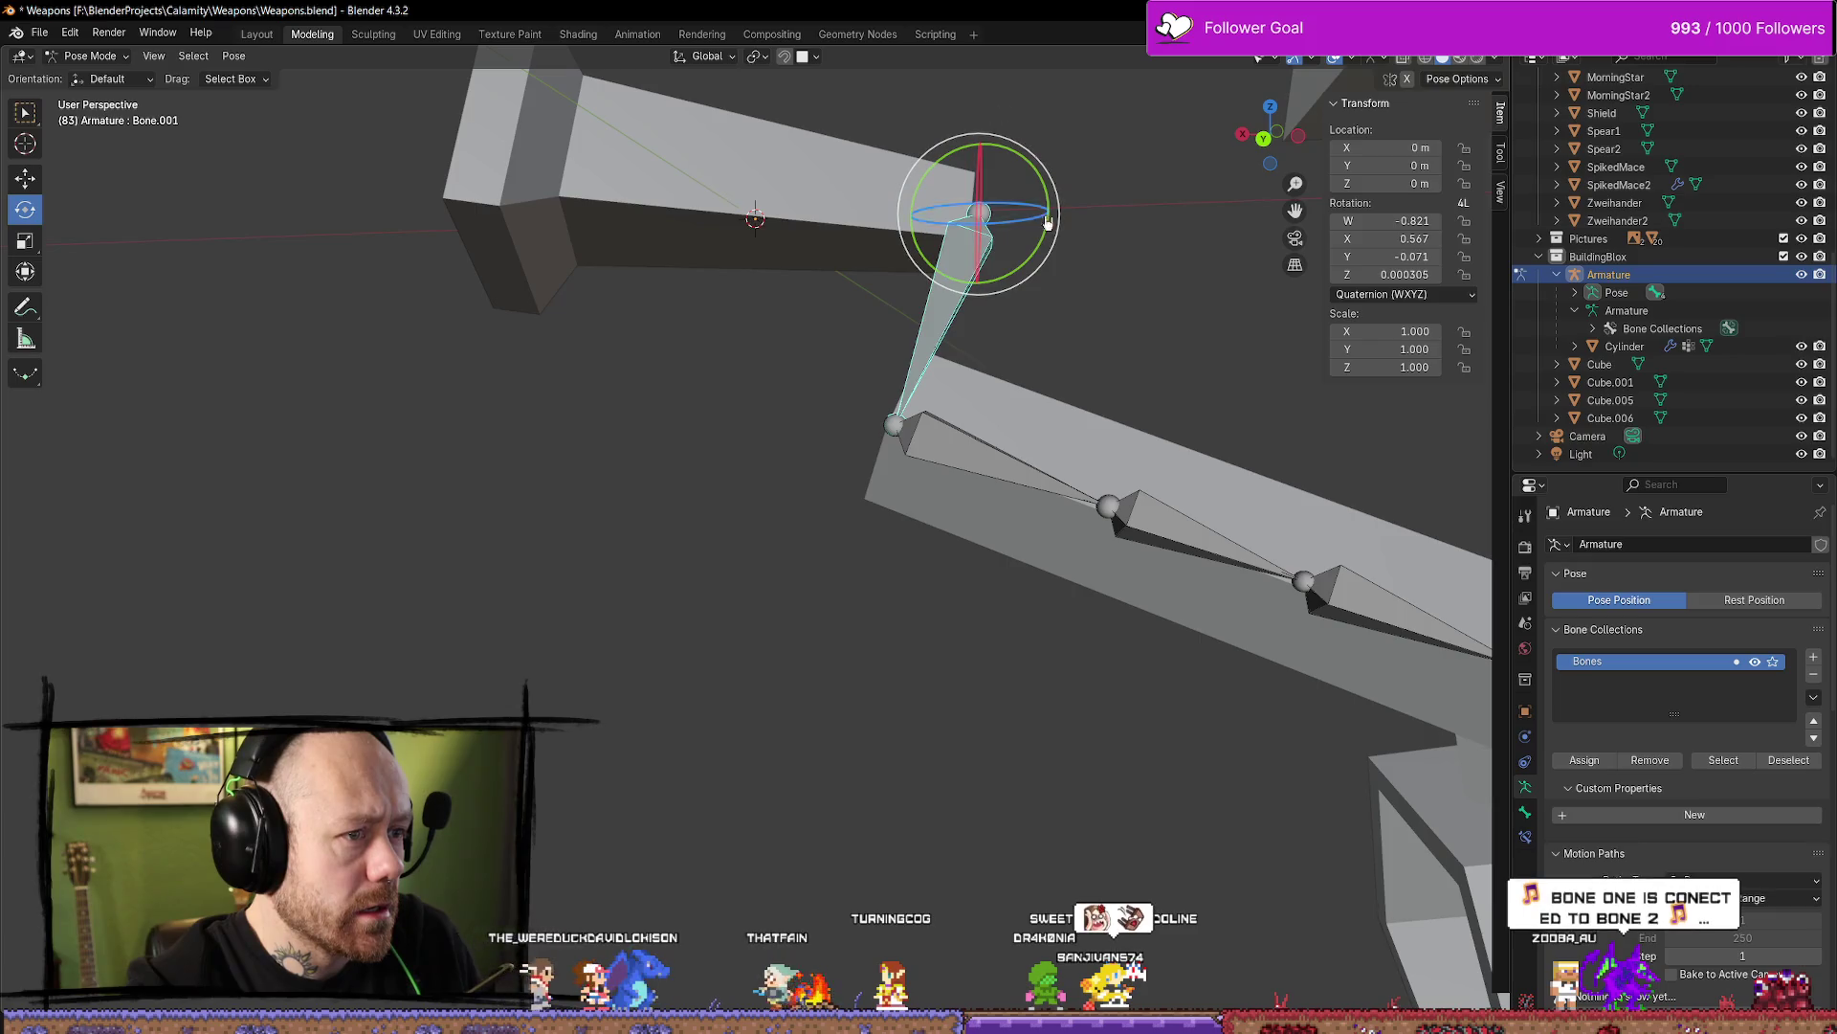
{"action": "key", "text": "alt+r"}
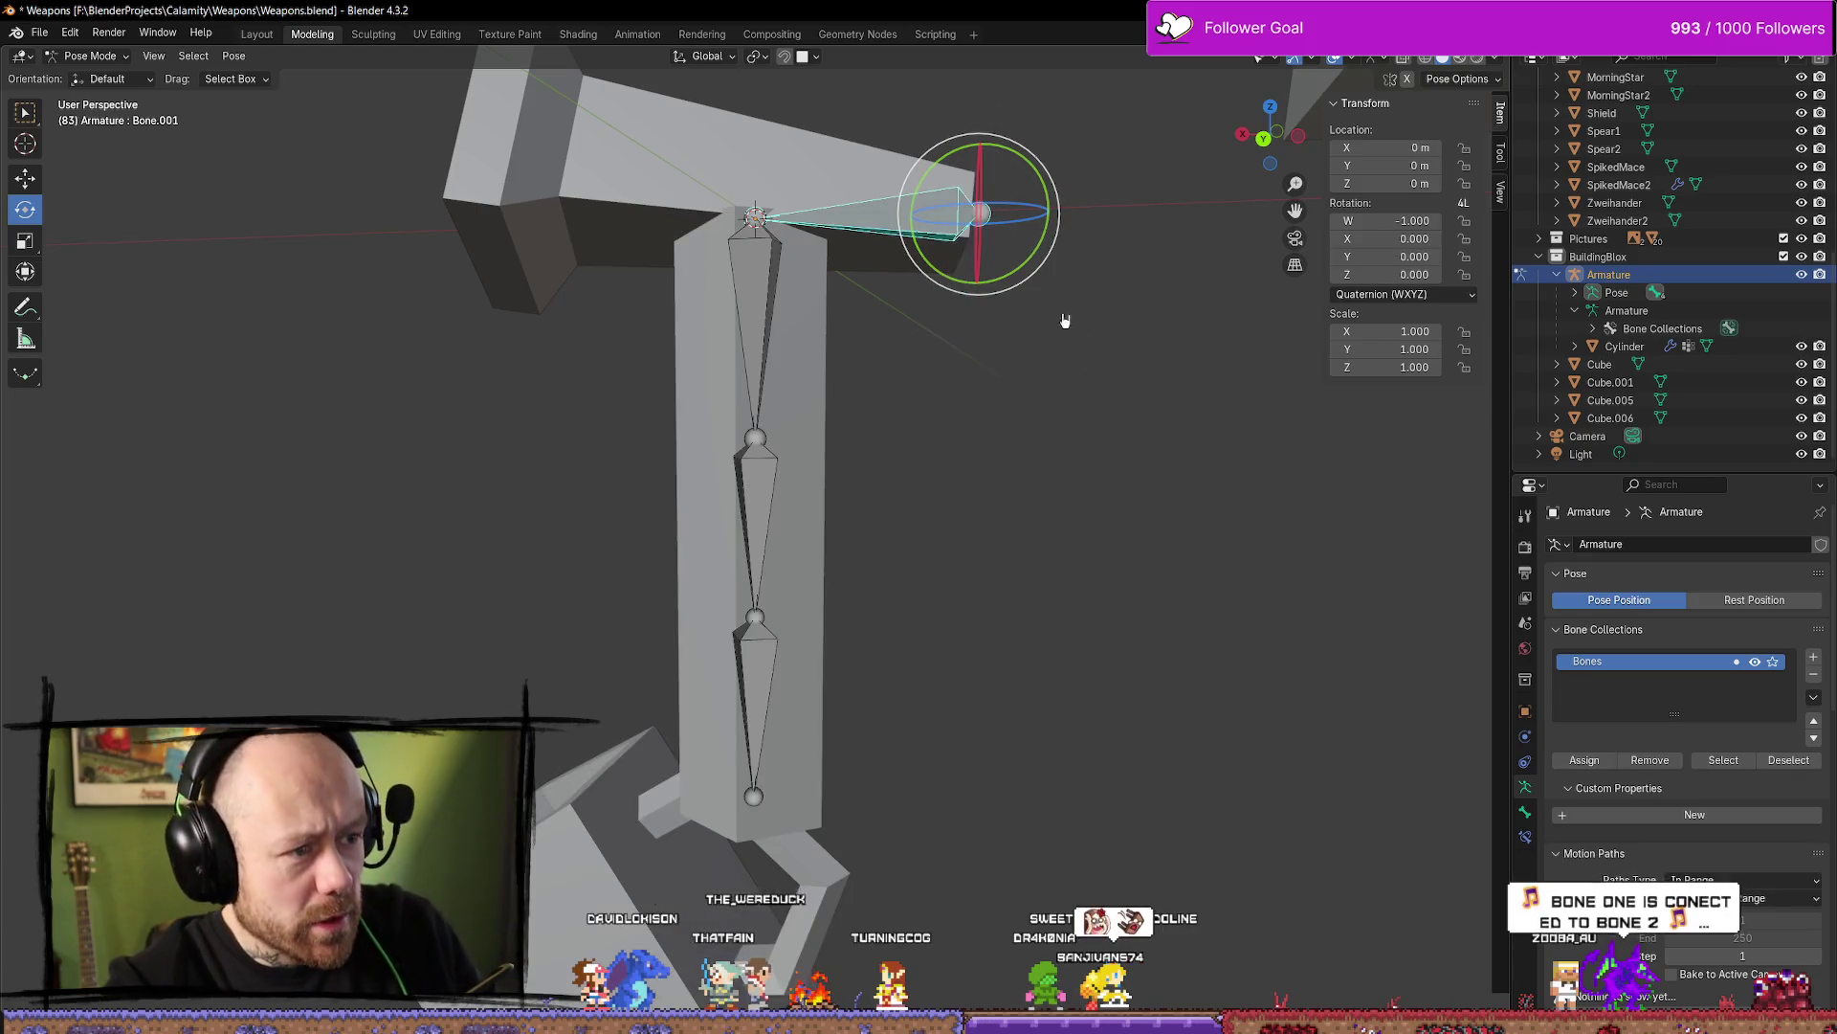
{"action": "left_click", "coordinate": [1121, 362]}
{"action": "middle_click_drag", "start_coordinate": [964, 264], "coordinate": [947, 307]}
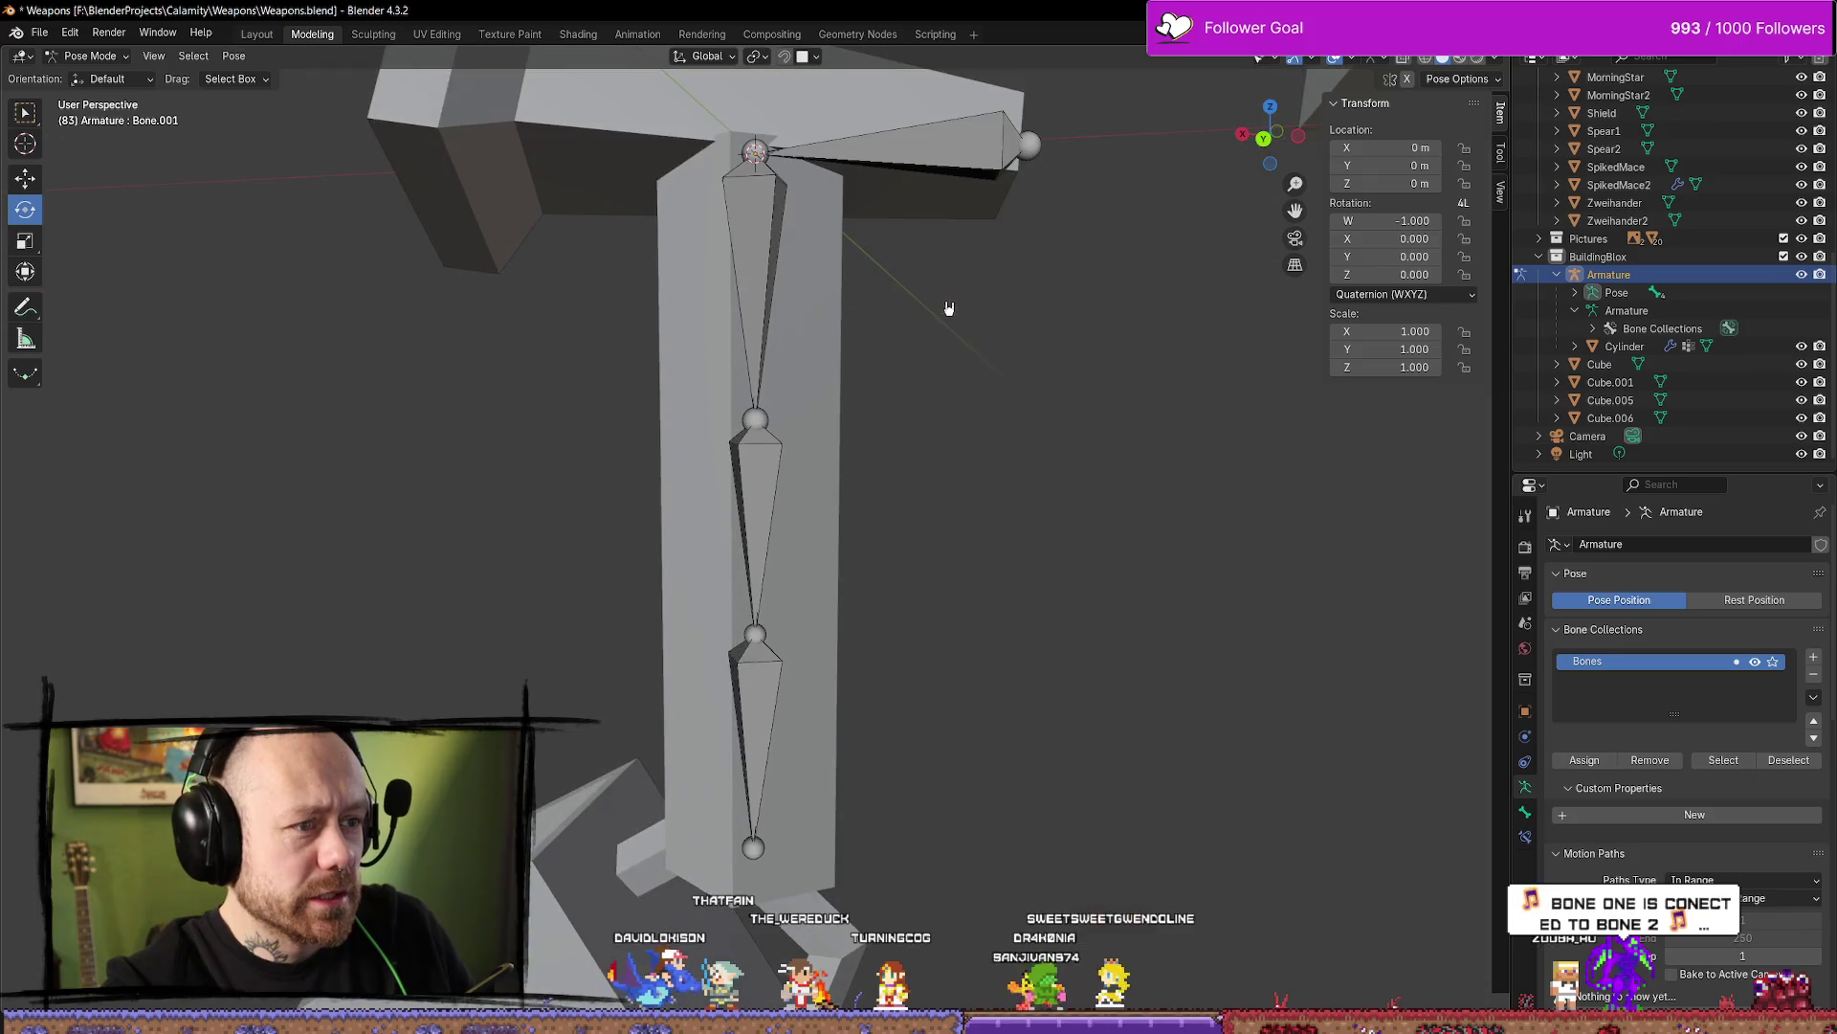
{"action": "left_click", "coordinate": [1031, 145]}
{"action": "left_click", "coordinate": [29, 178]}
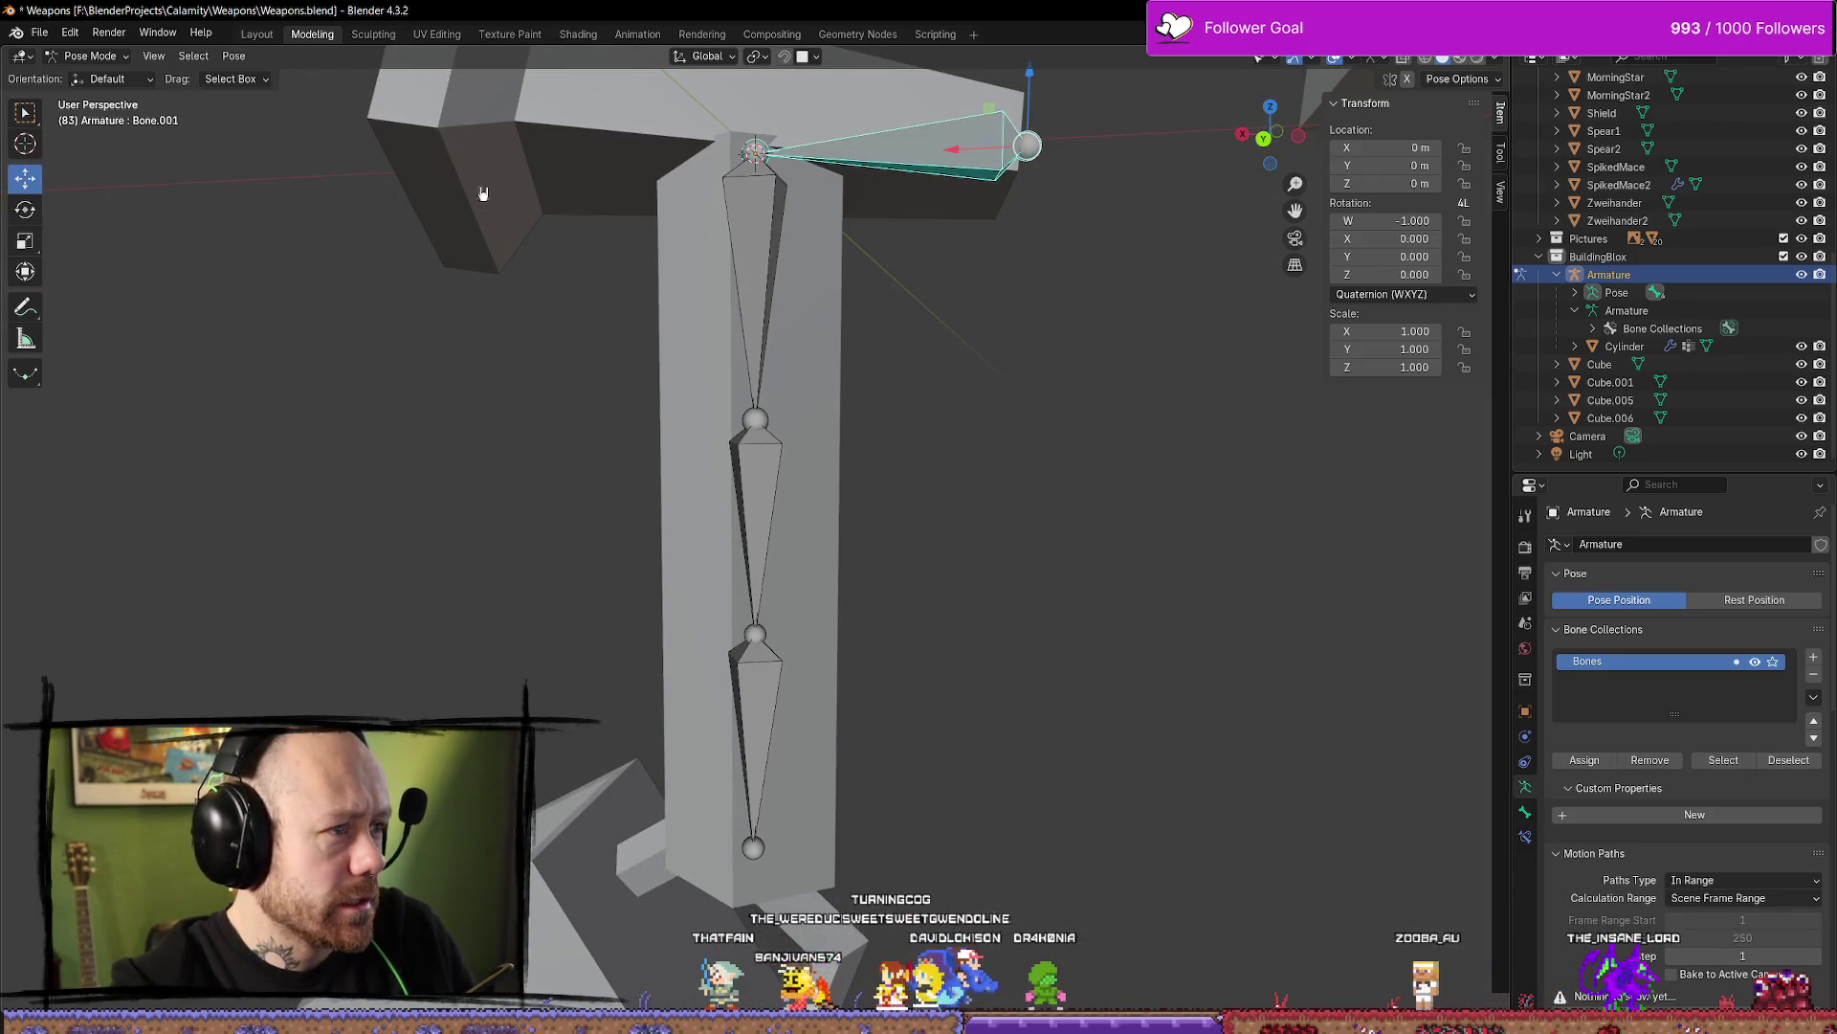
{"action": "left_click_drag", "start_coordinate": [983, 156], "coordinate": [1040, 155]}
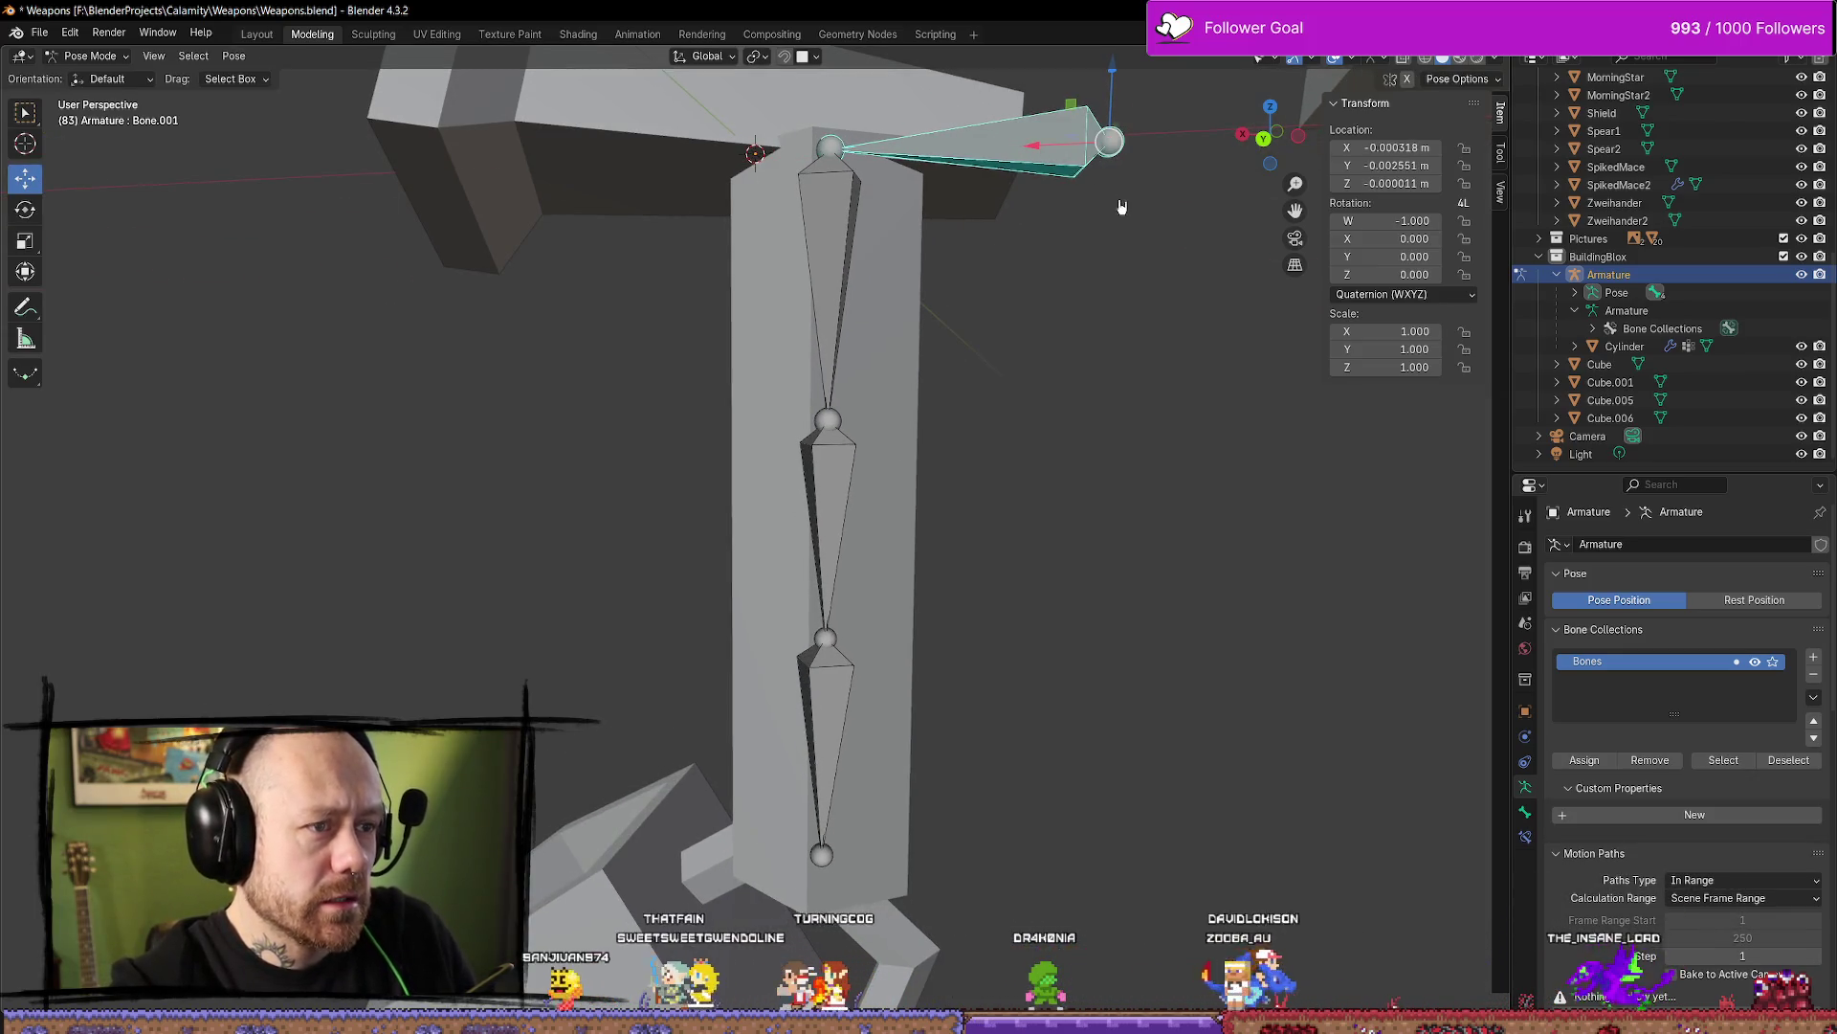
{"action": "key", "text": "alt+g"}
{"action": "left_click", "coordinate": [88, 56]}
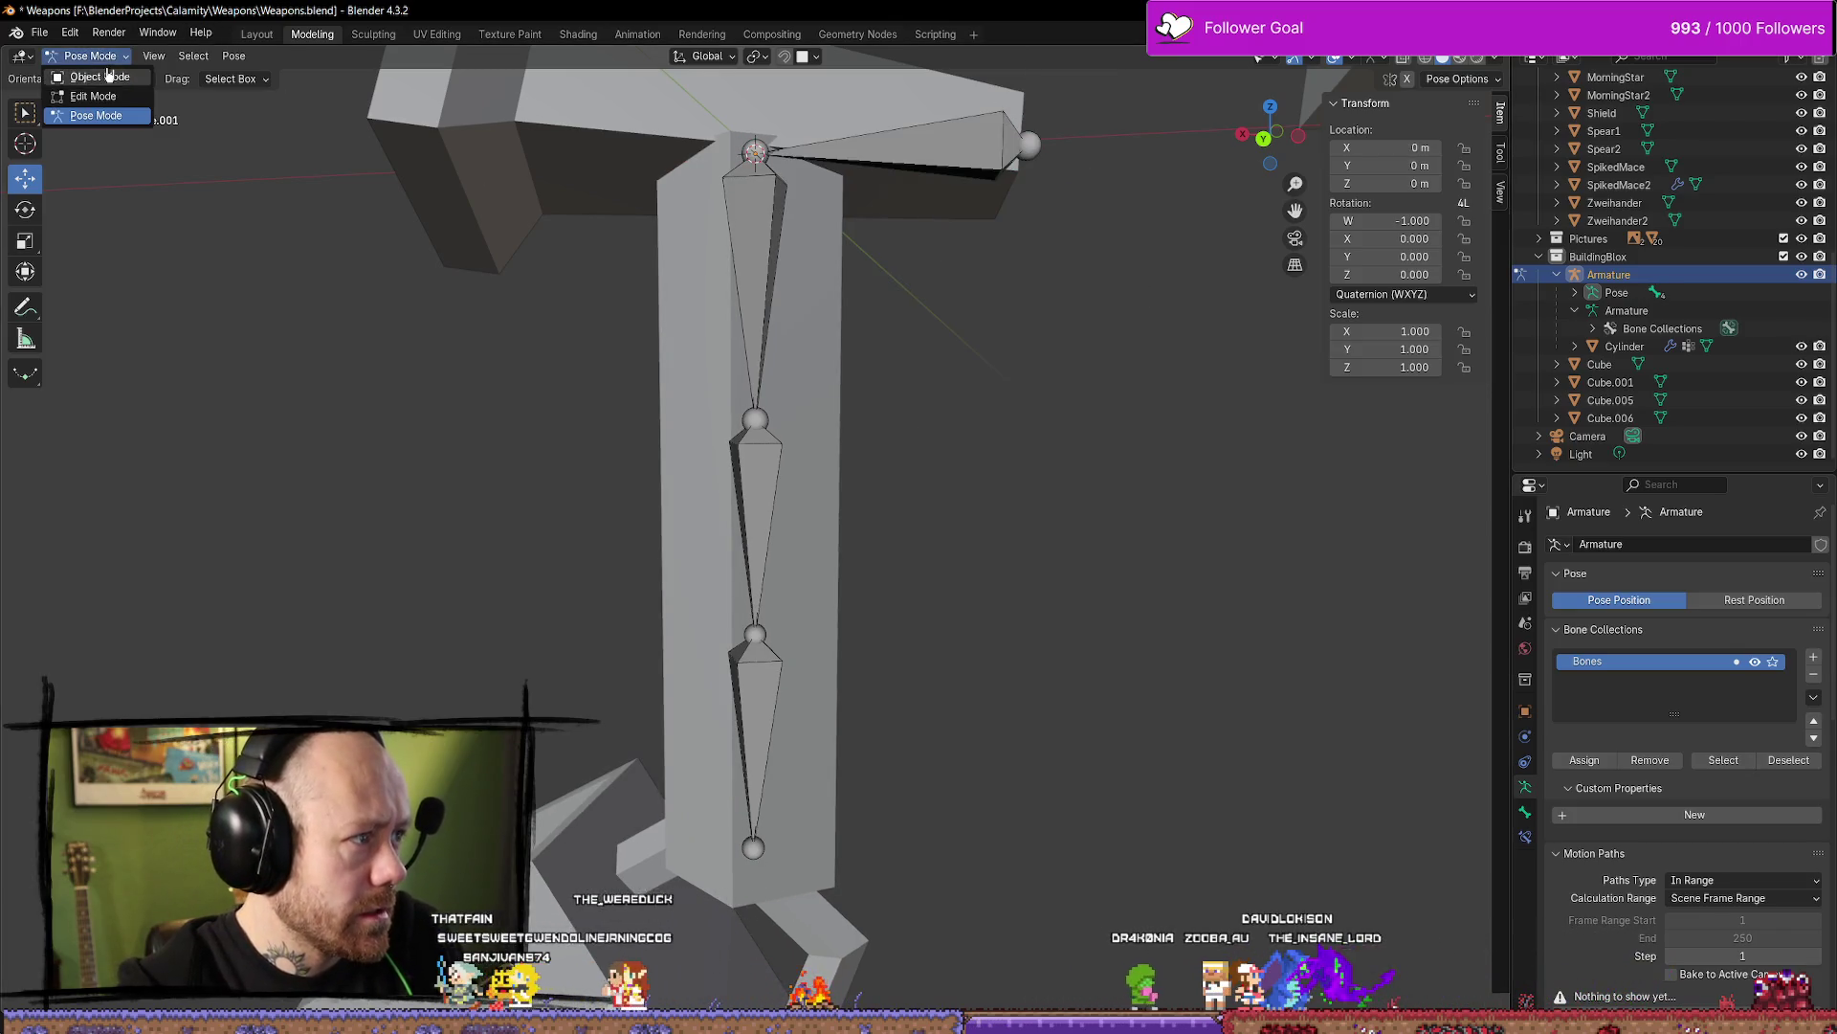
{"action": "left_click", "coordinate": [110, 95]}
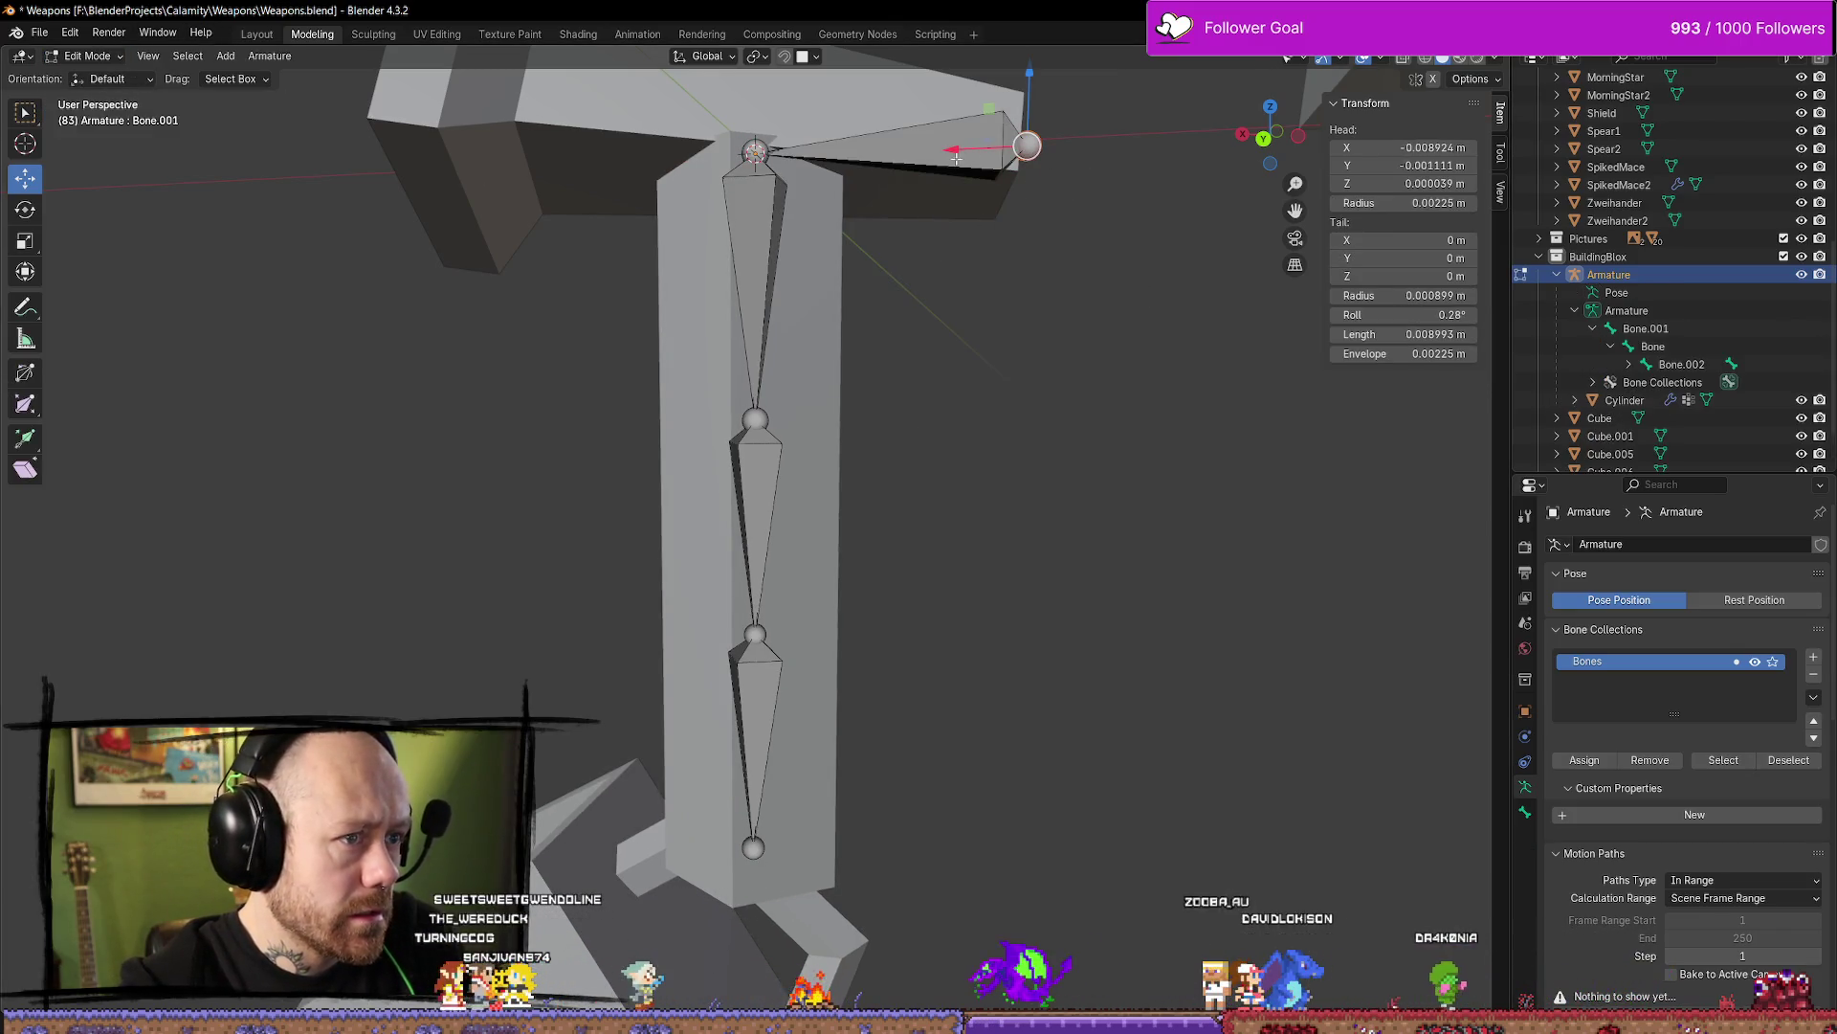
Test-move Bone.001's head along X and the vertical bone along Z, undoing both
{"action": "mouse_move", "coordinate": [955, 156]}
{"action": "left_mouse_down"}
{"action": "mouse_move", "coordinate": [1244, 136]}
{"action": "mouse_move", "coordinate": [954, 155]}
{"action": "mouse_move", "coordinate": [1179, 137]}
{"action": "left_mouse_up"}
{"action": "key", "text": "ctrl+z"}
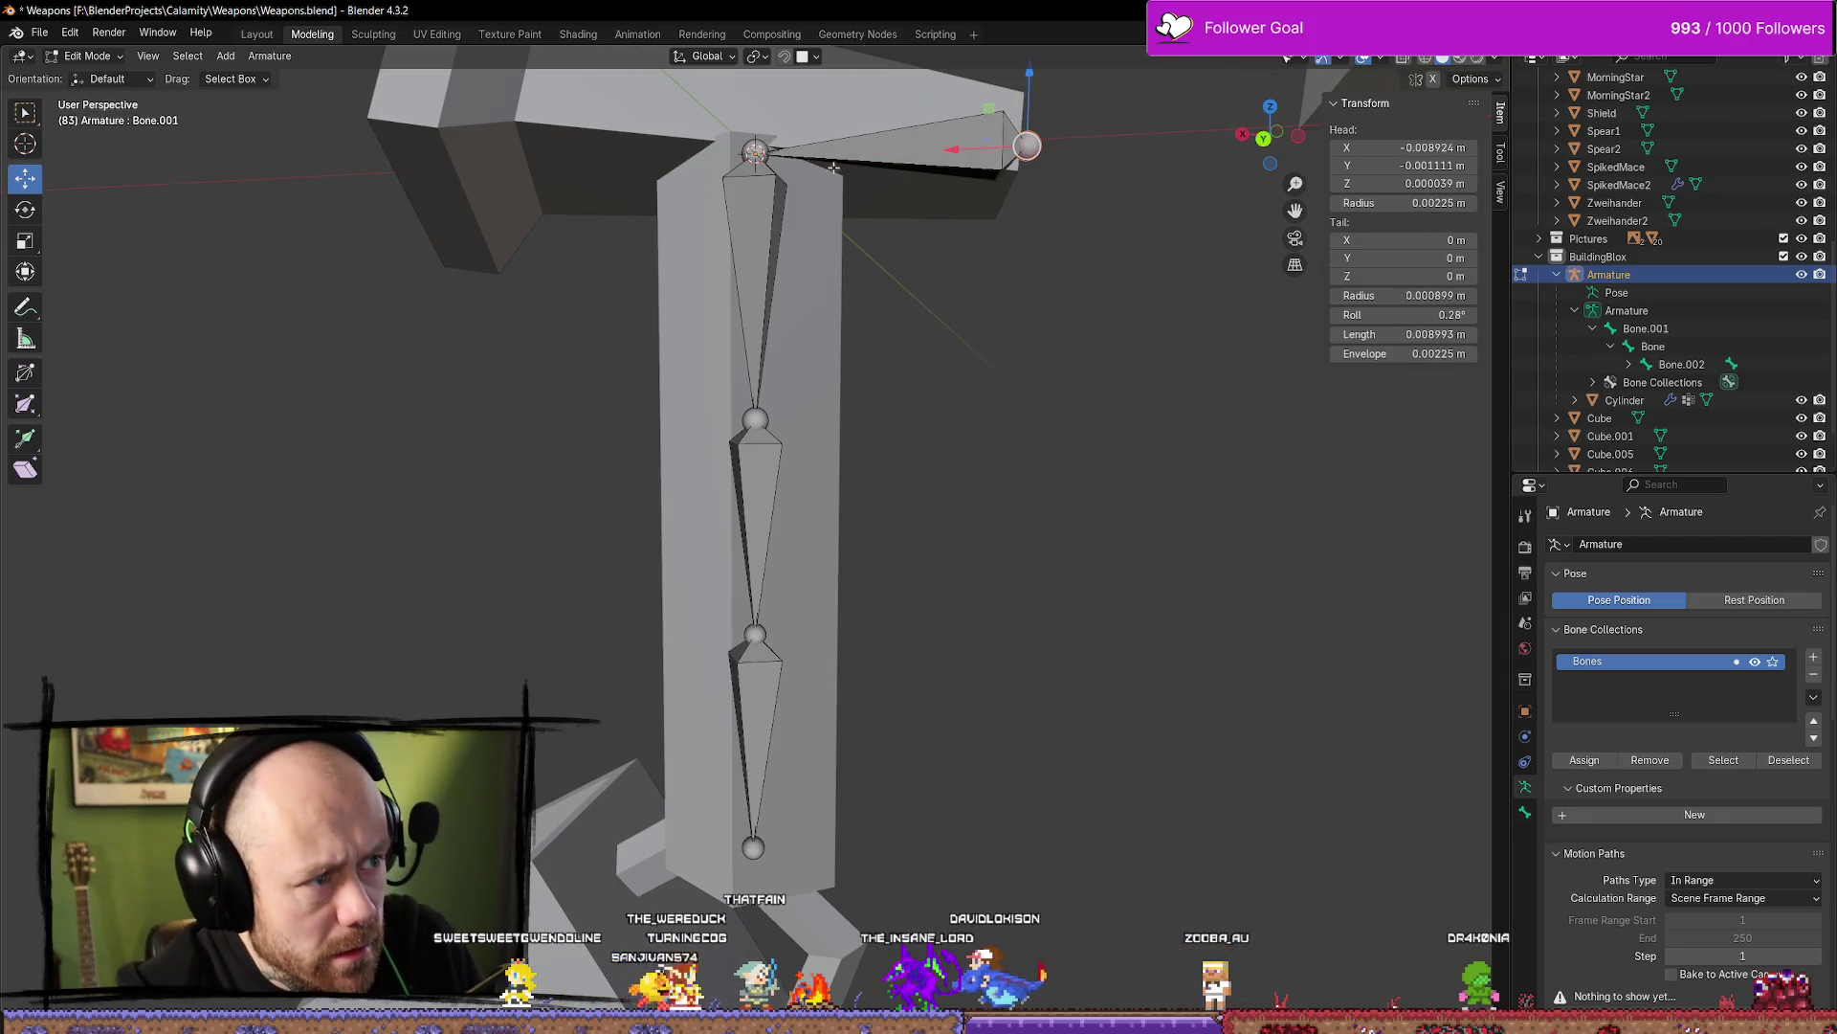
{"action": "left_click", "coordinate": [756, 184]}
{"action": "left_click_drag", "start_coordinate": [759, 222], "coordinate": [758, 237]}
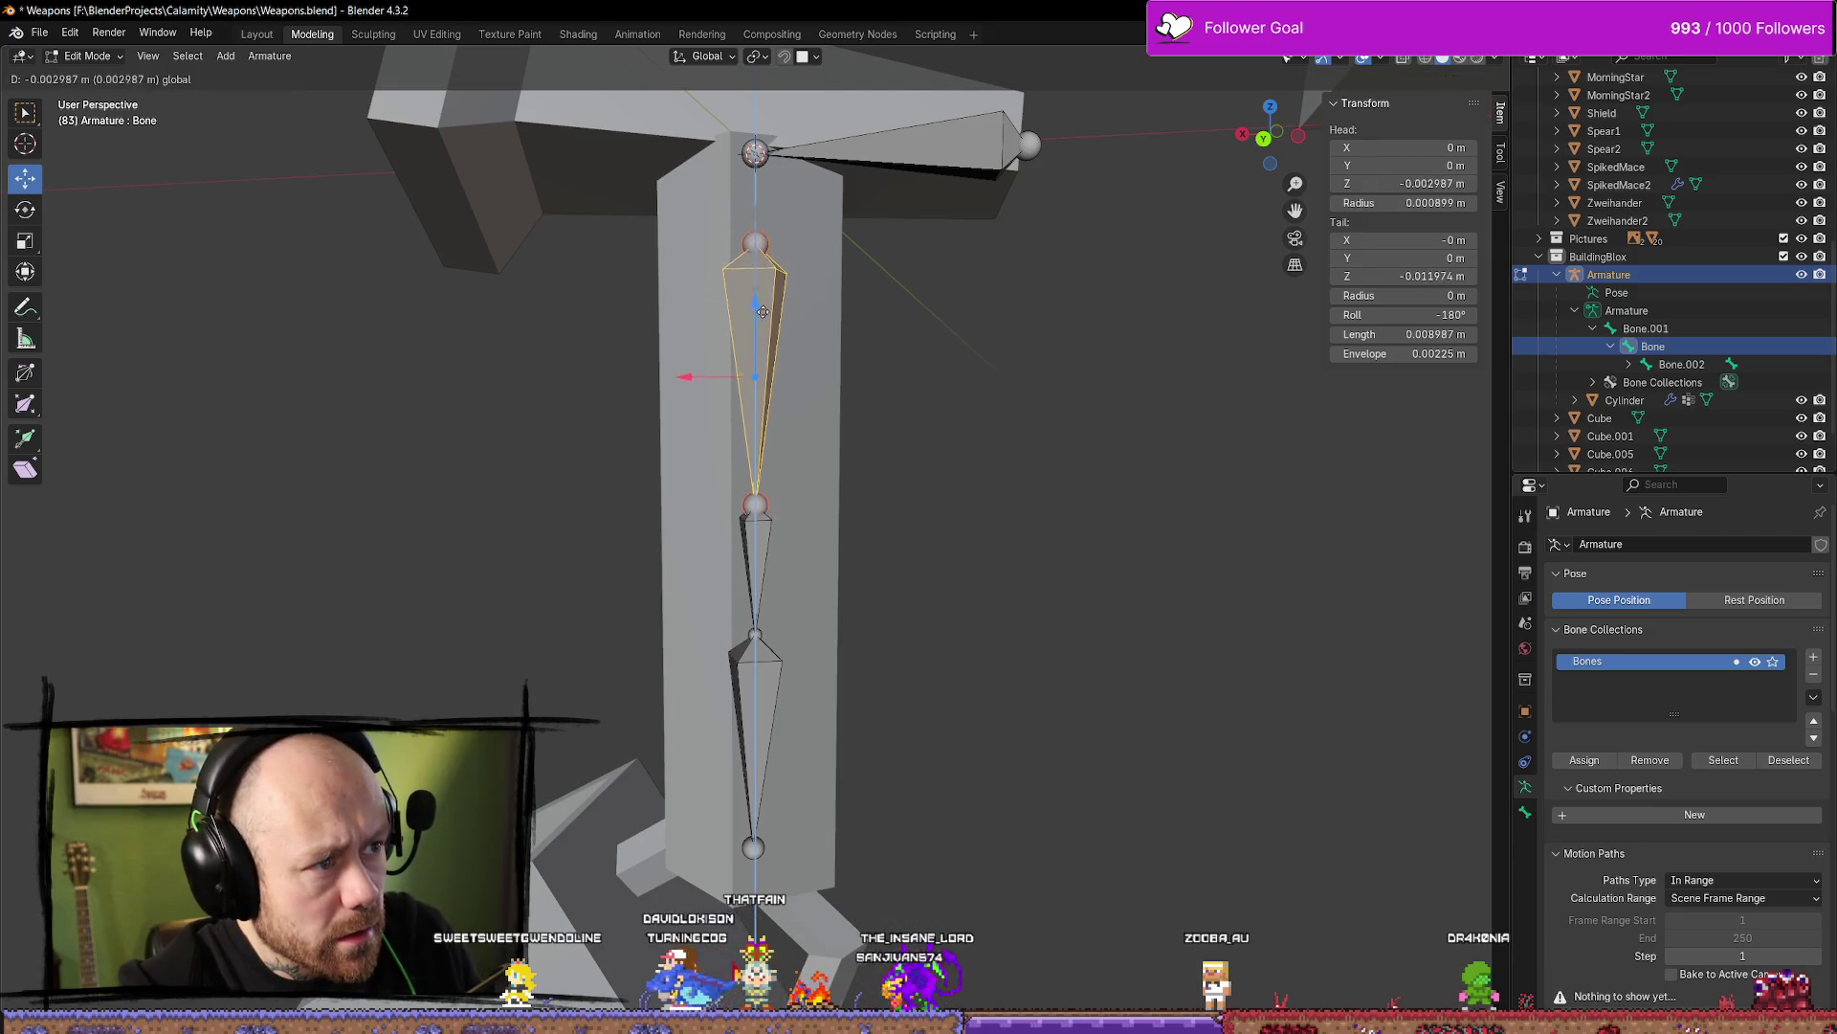
{"action": "mouse_move", "coordinate": [763, 311]}
{"action": "left_mouse_down"}
{"action": "mouse_move", "coordinate": [753, 738]}
{"action": "mouse_move", "coordinate": [737, 215]}
{"action": "left_mouse_up"}
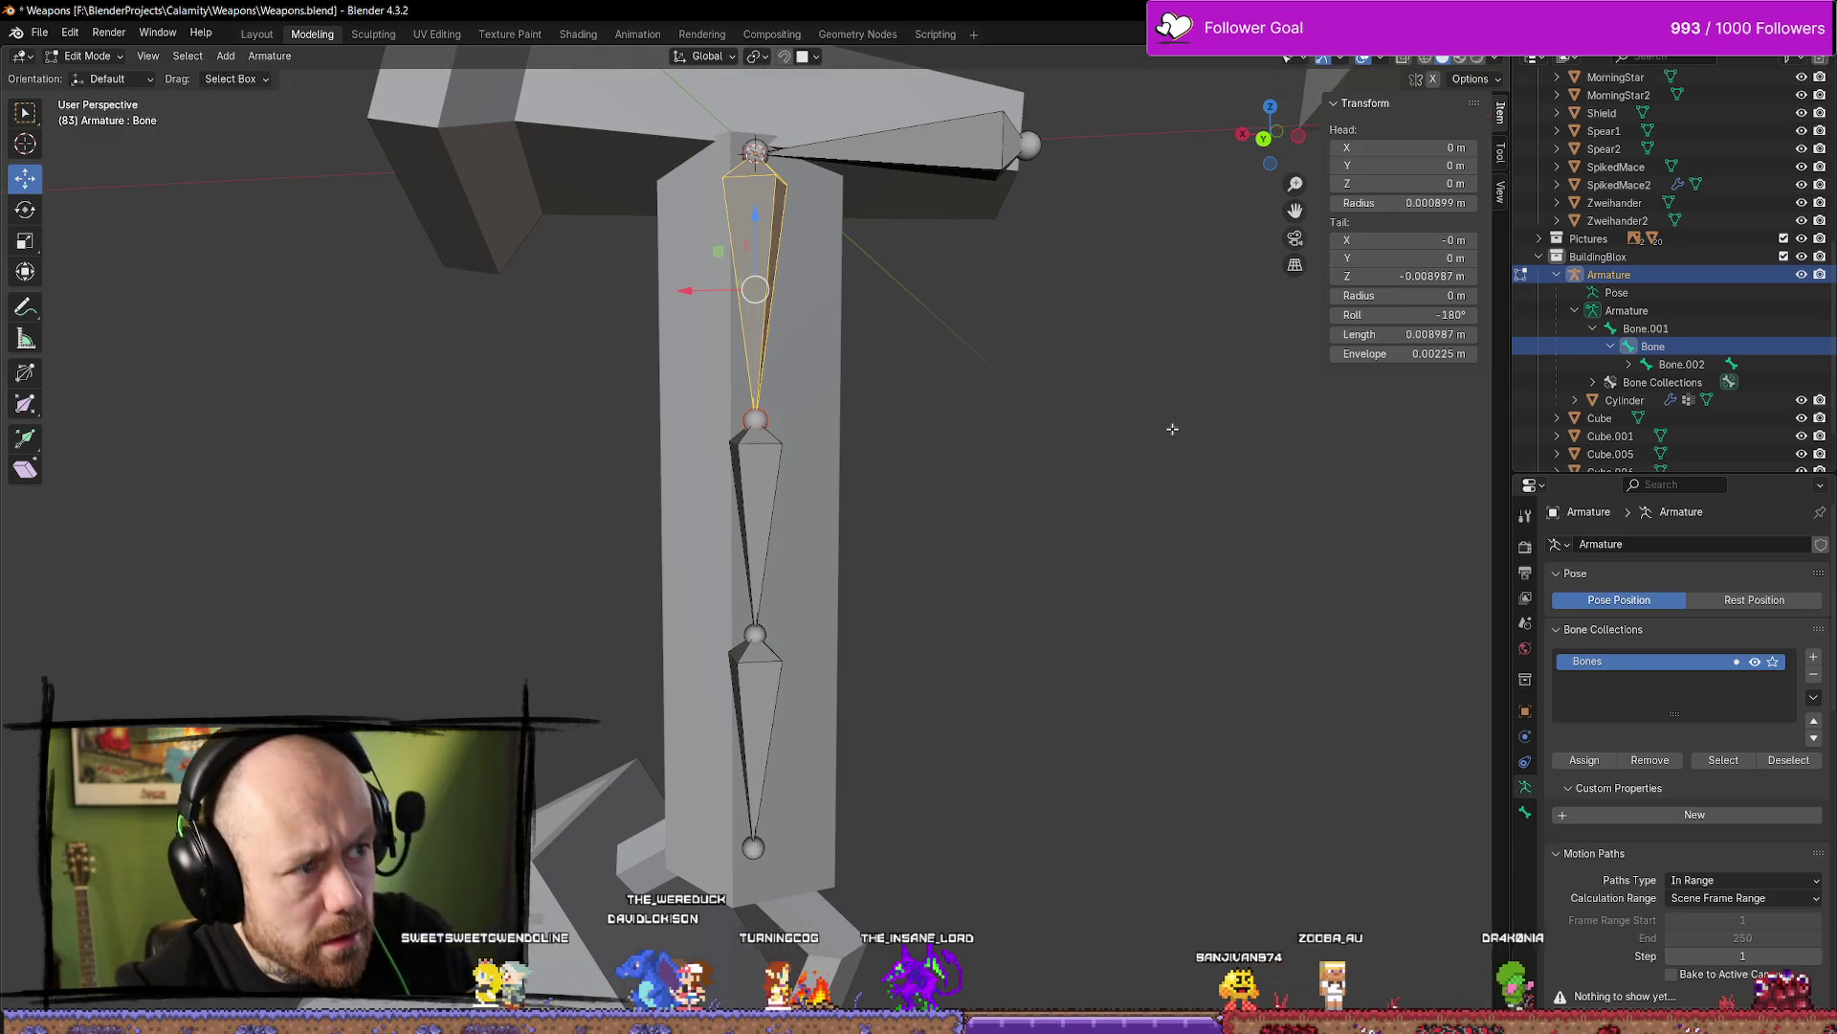
{"action": "key", "text": "ctrl+z"}
{"action": "key", "text": "ctrl+z"}
{"action": "key", "text": "ctrl+z"}
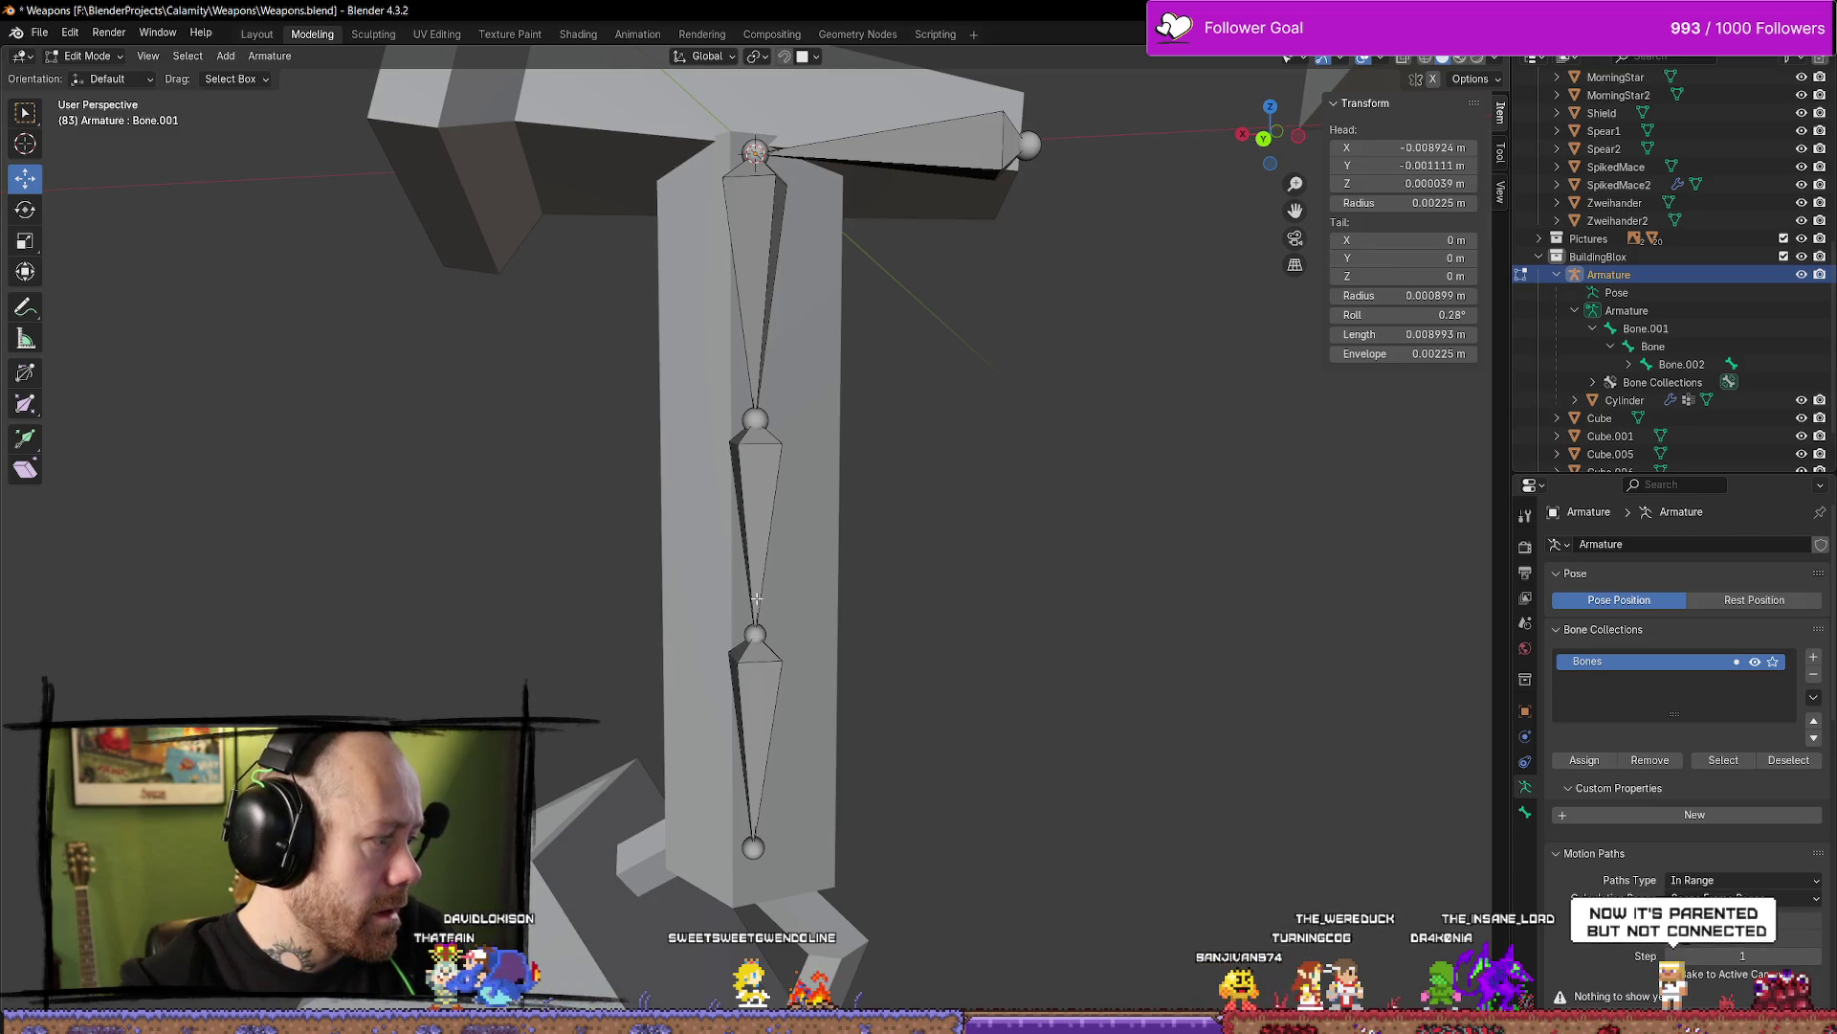
Clear the vertical Bone's parent with Alt+P, then switch back to the browser search query
{"action": "middle_click_drag", "start_coordinate": [834, 559], "coordinate": [935, 439]}
{"action": "left_click", "coordinate": [1646, 329]}
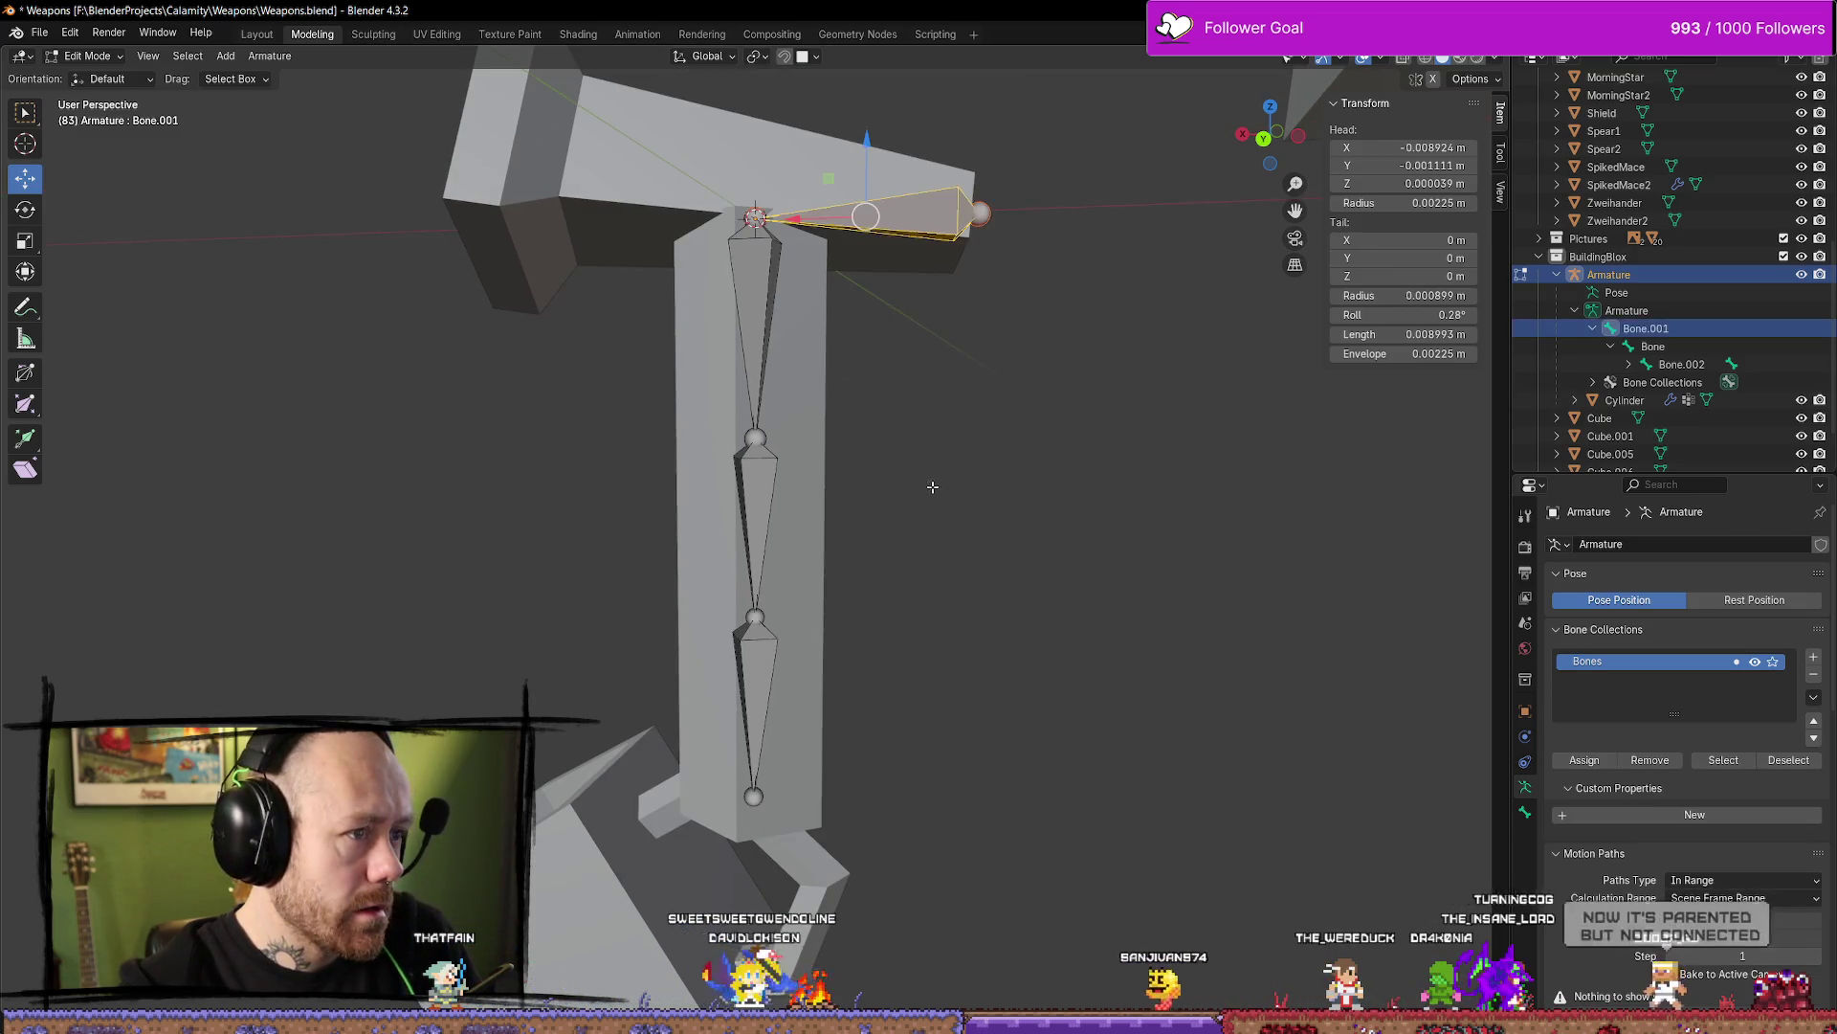
{"action": "left_click", "coordinate": [1119, 427]}
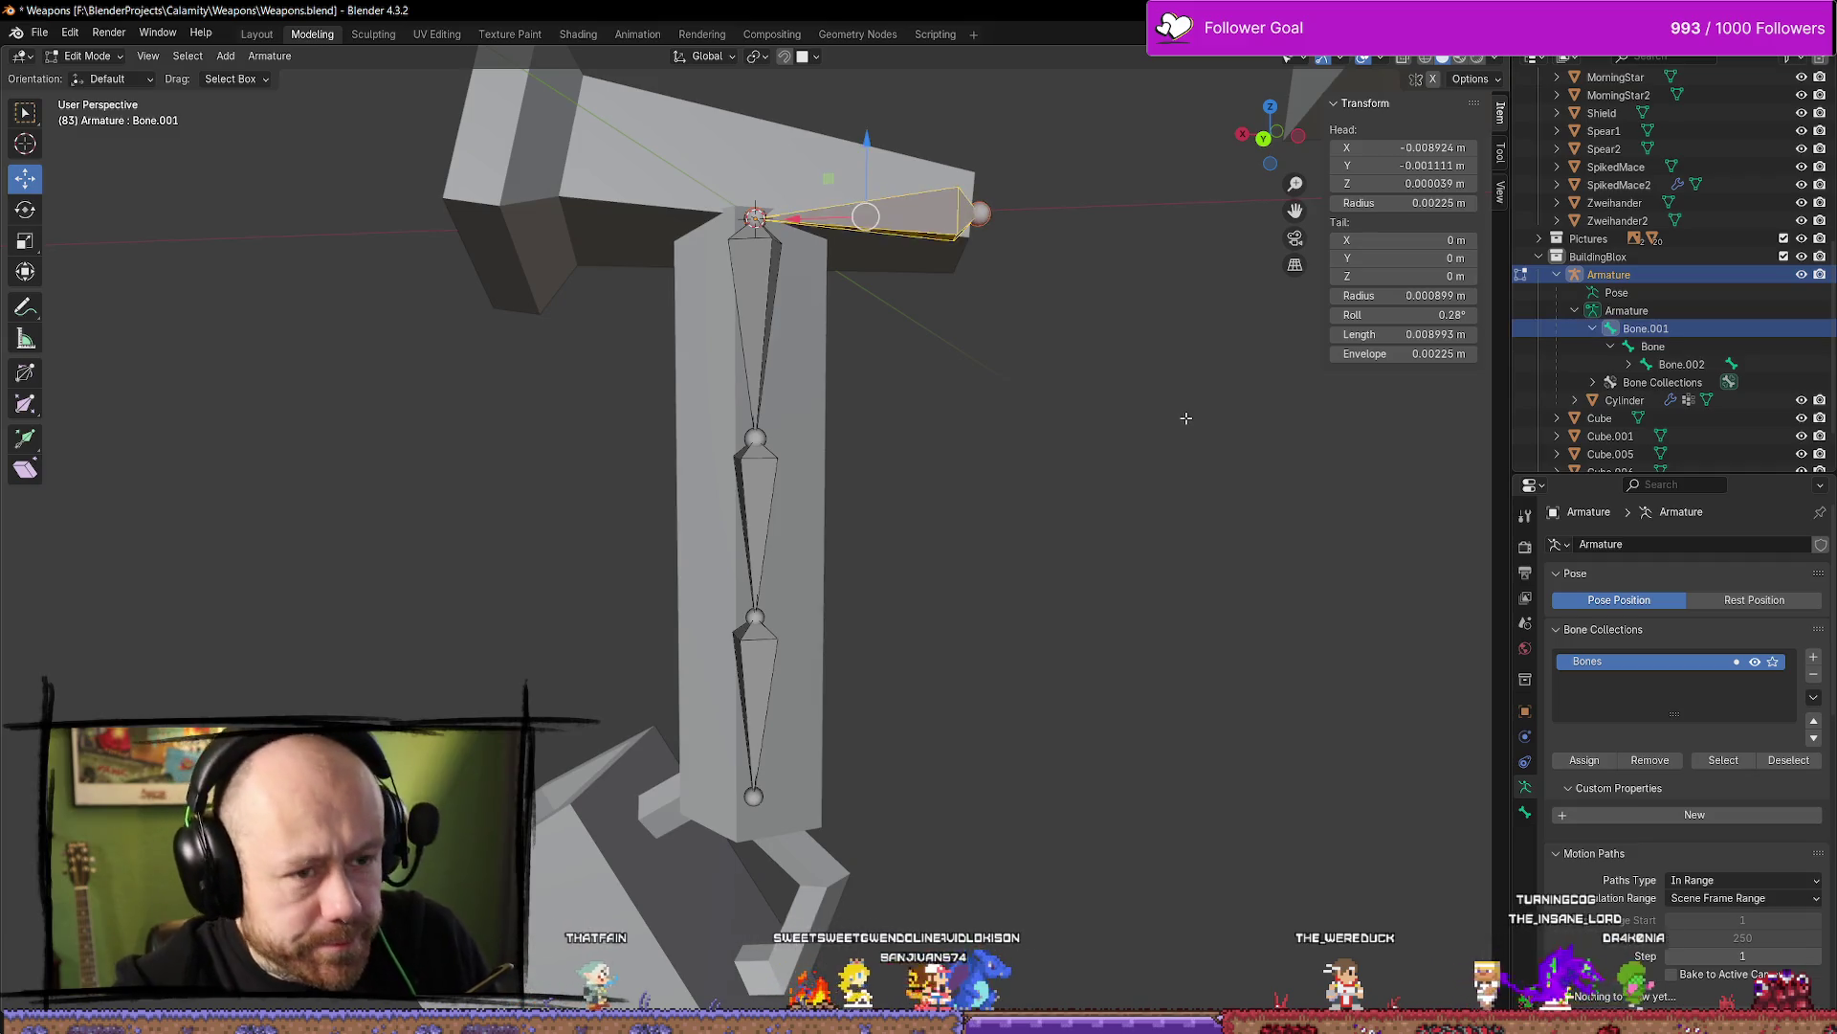
{"action": "left_click", "coordinate": [755, 325]}
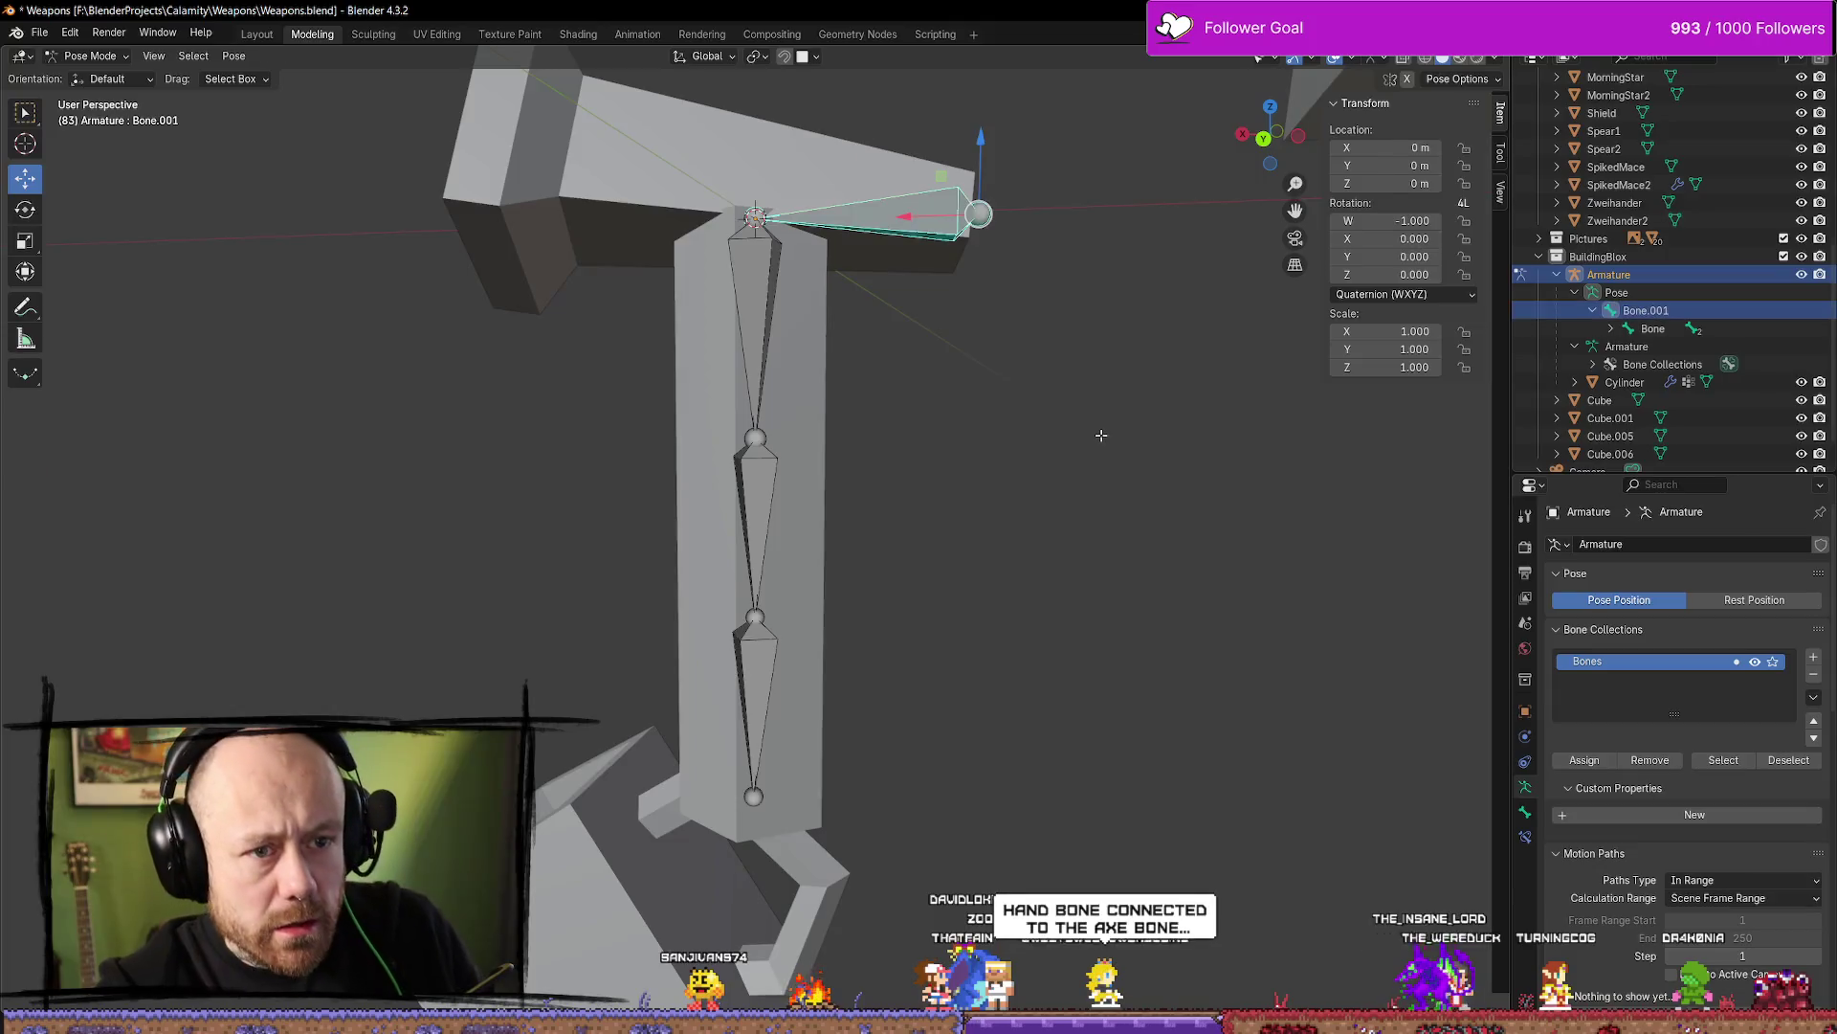
{"action": "left_click", "coordinate": [755, 526]}
{"action": "key", "text": "bracketleft"}
{"action": "key", "text": "shift+bracketleft"}
{"action": "key", "text": "alt+p"}
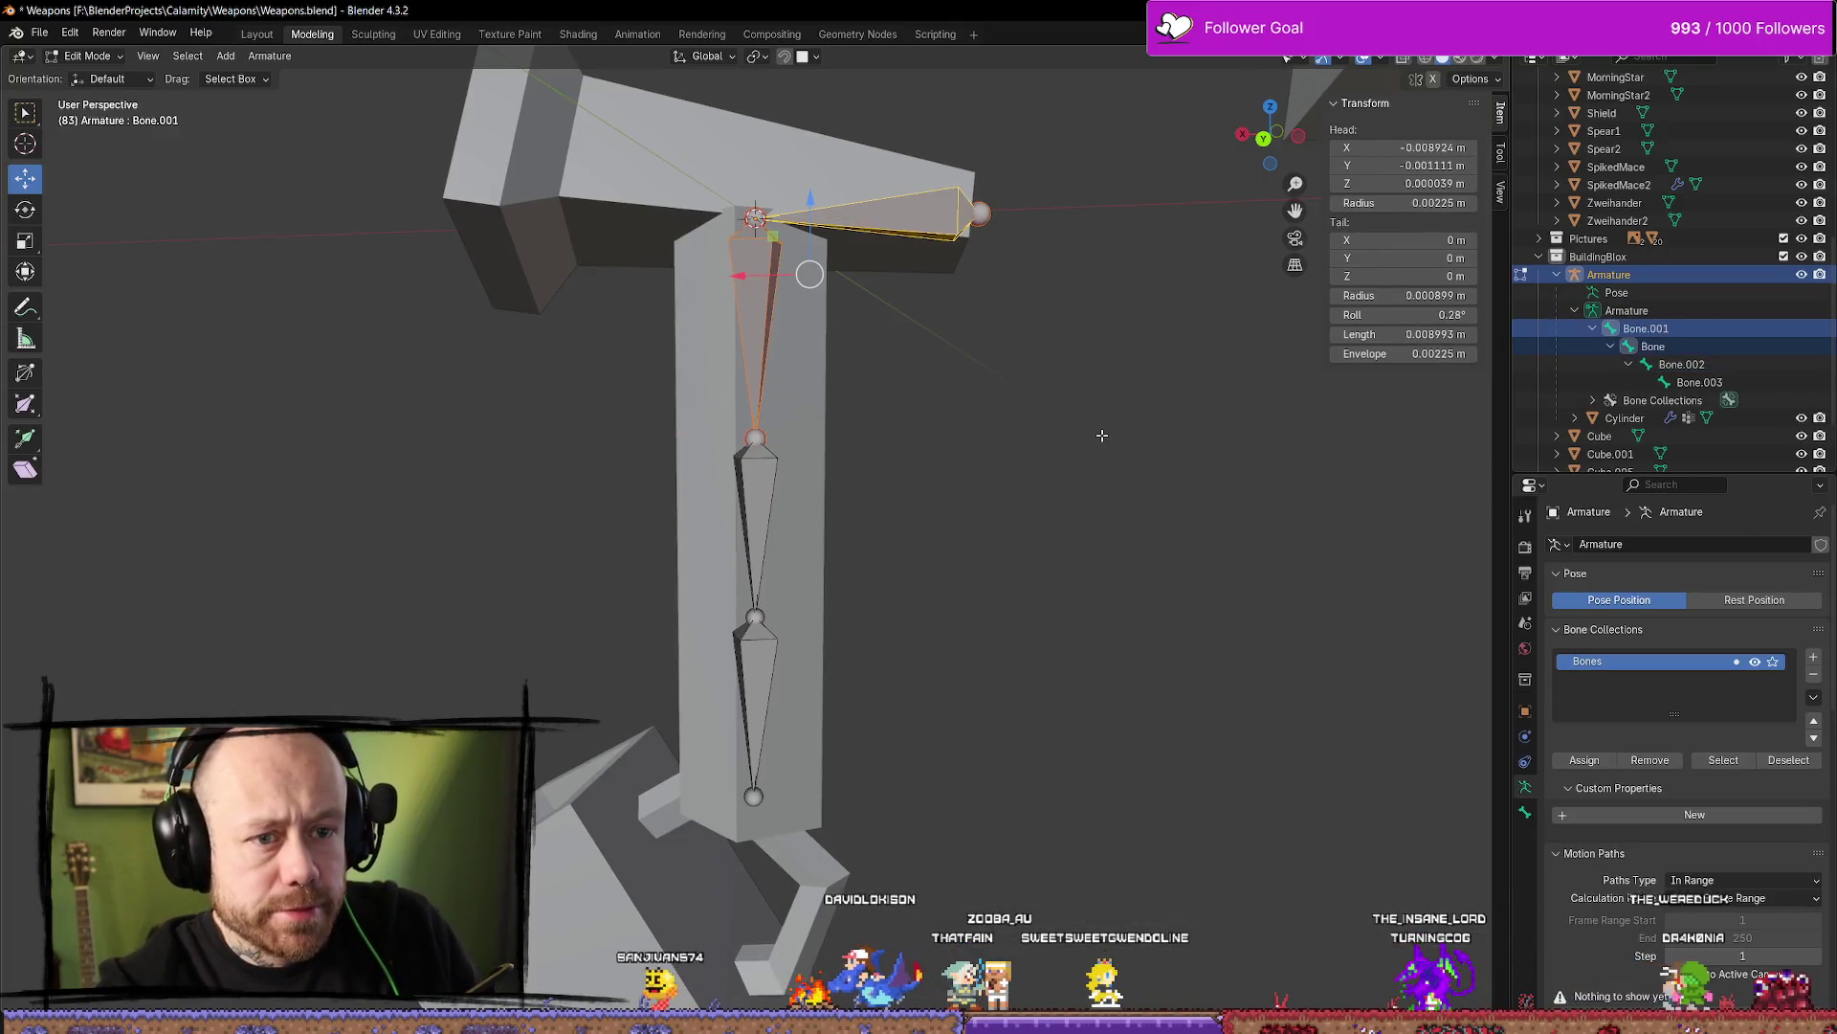
{"action": "key", "text": "bracketright"}
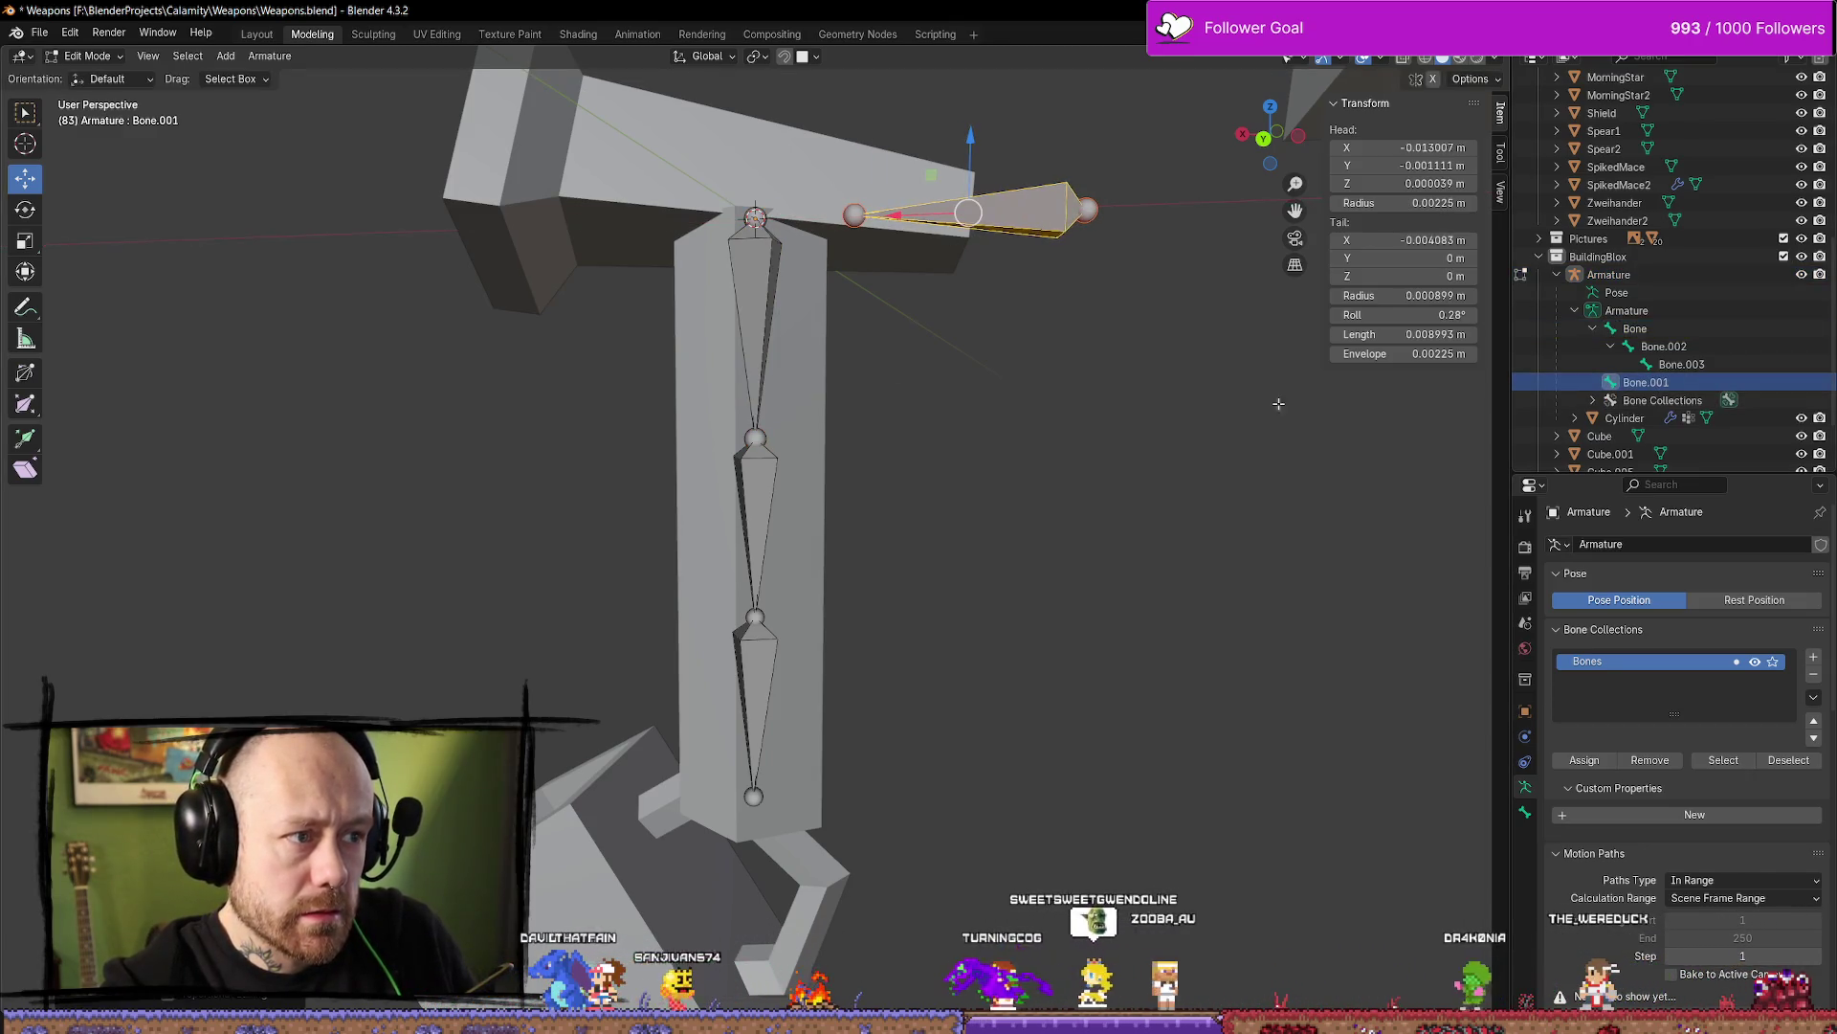
{"action": "left_click", "coordinate": [773, 280]}
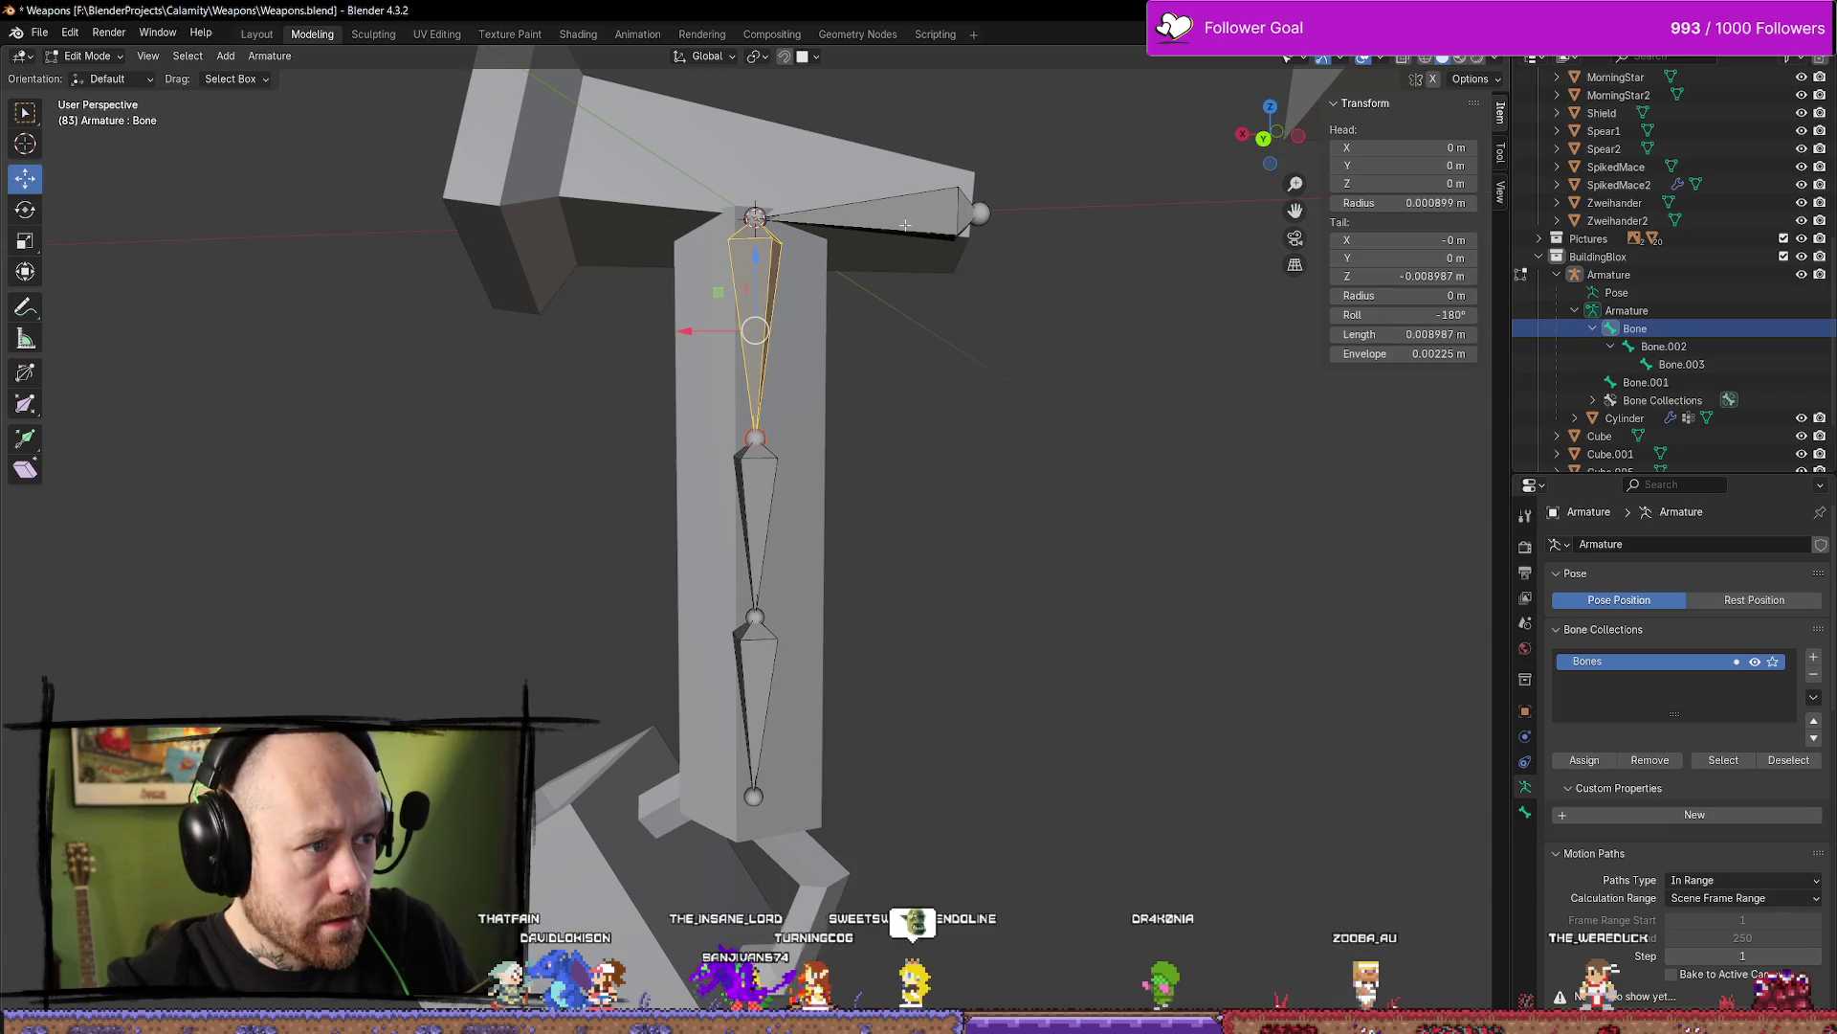
{"action": "left_click", "coordinate": [608, 383]}
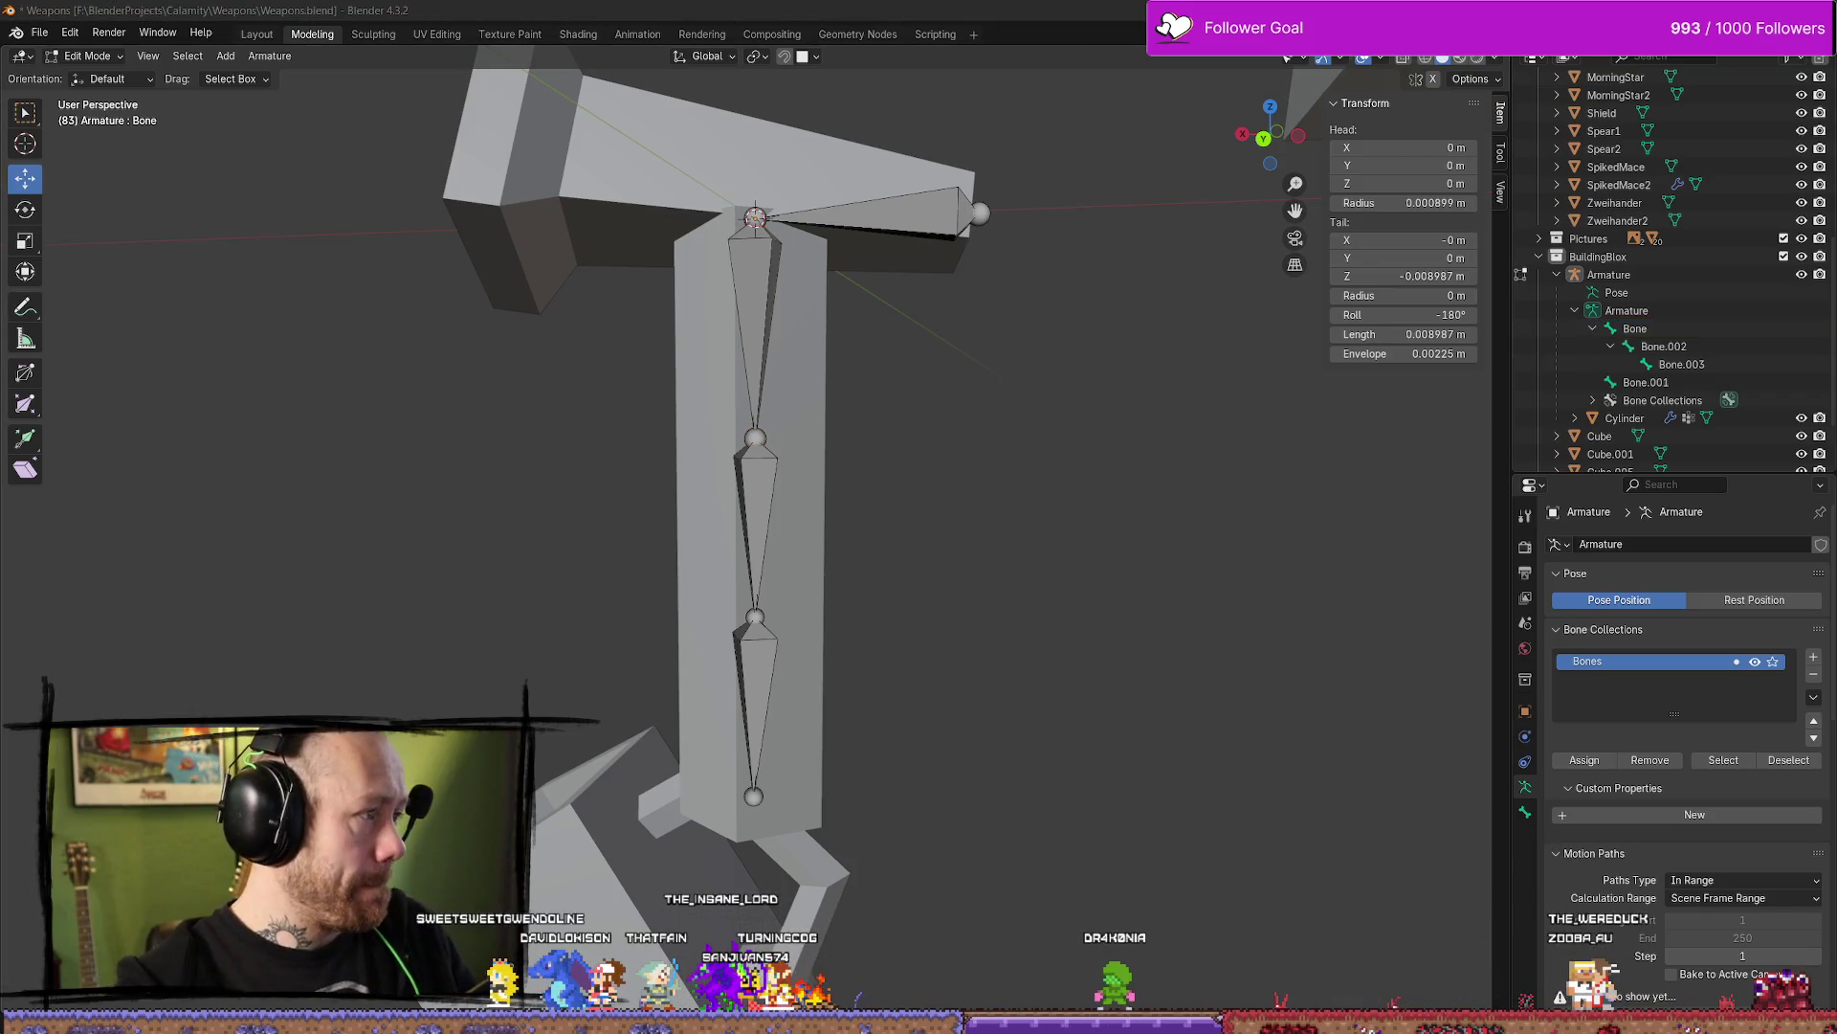
{"action": "key", "text": "alt+Tab"}
{"action": "left_click", "coordinate": [401, 110]}
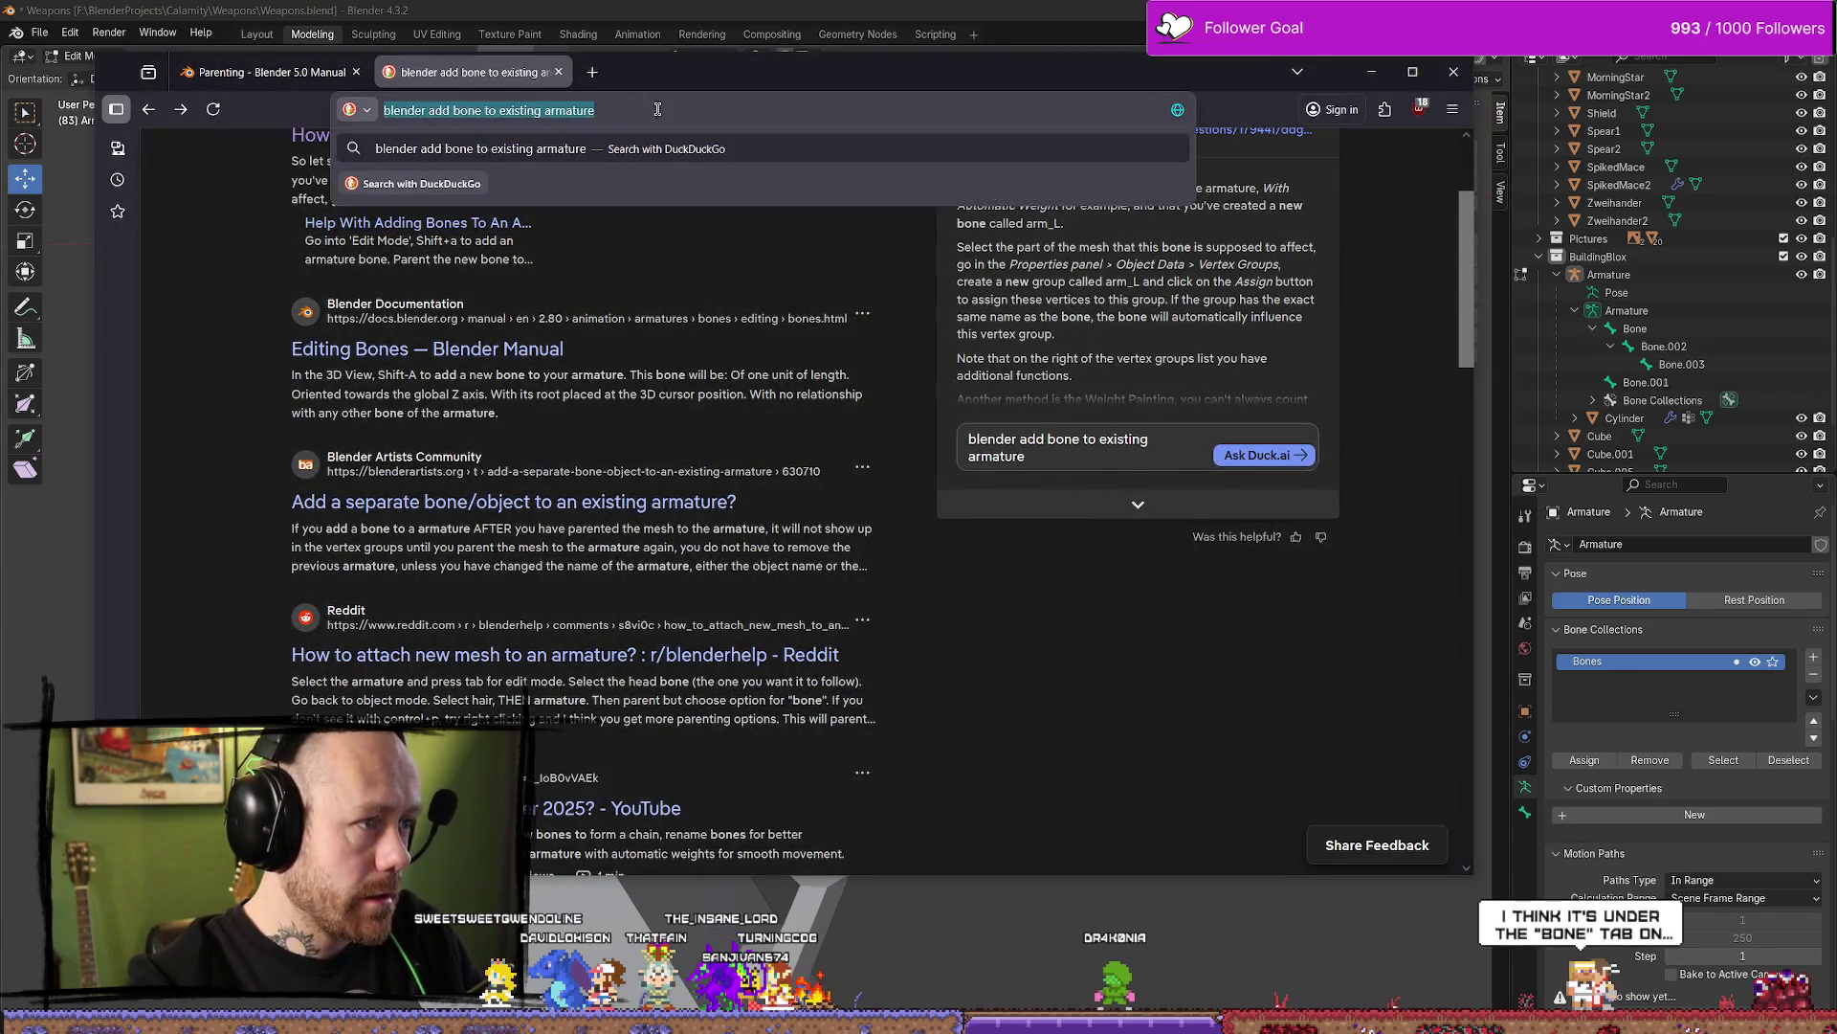
Search 'blender connect bones' and open the Blender Manual Parenting page and the Stack Exchange question in new tabs
{"action": "type", "text": "connect "}
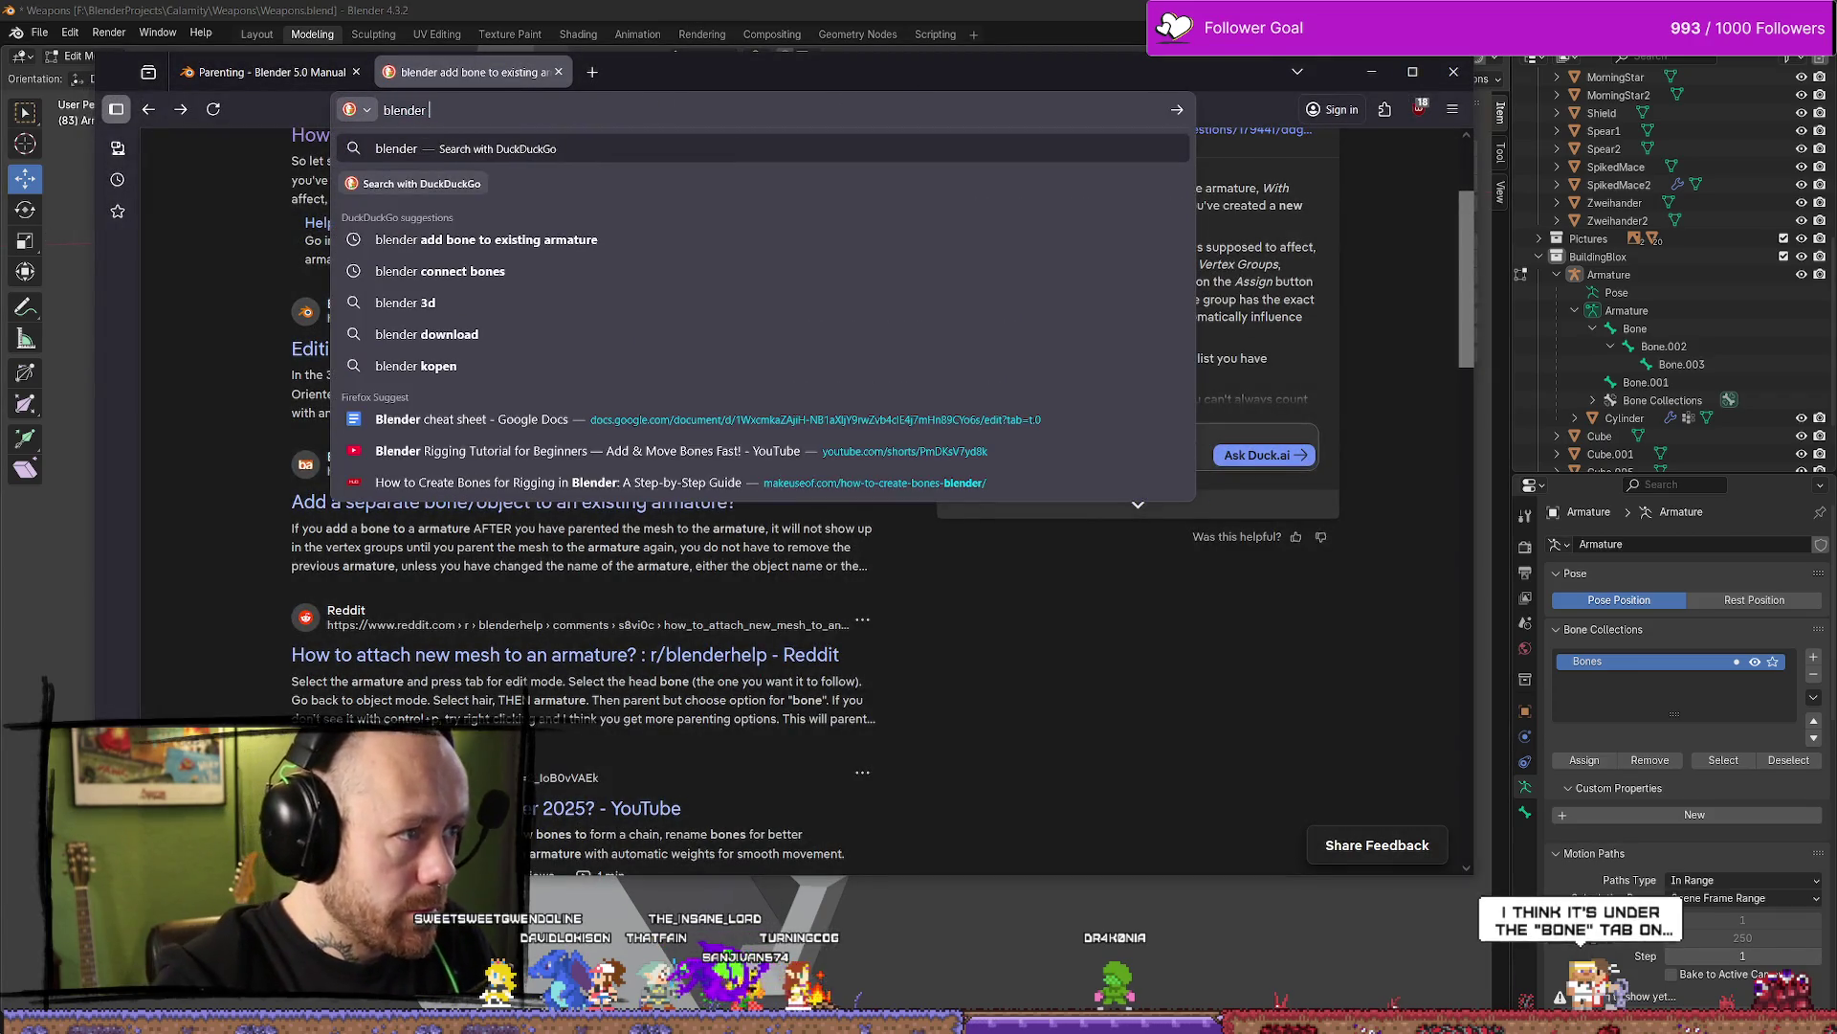
{"action": "type", "text": "b"}
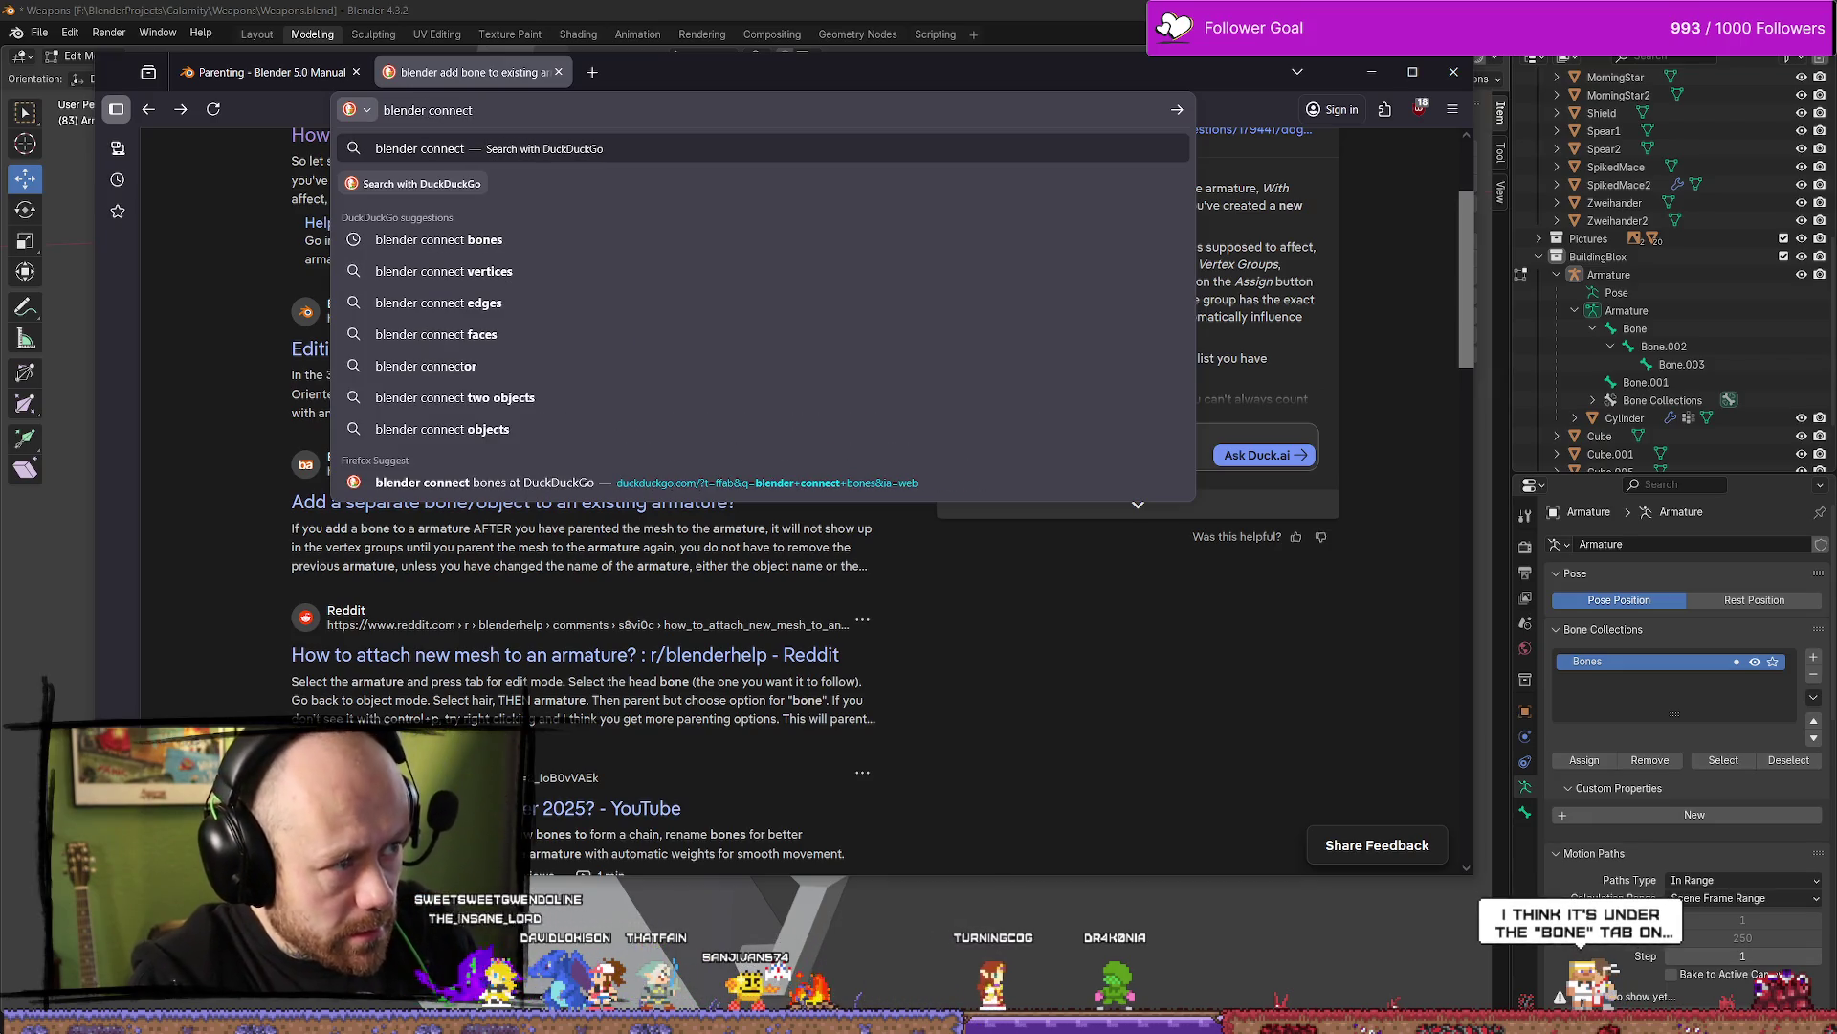
{"action": "key", "text": "Down"}
{"action": "key", "text": "Return"}
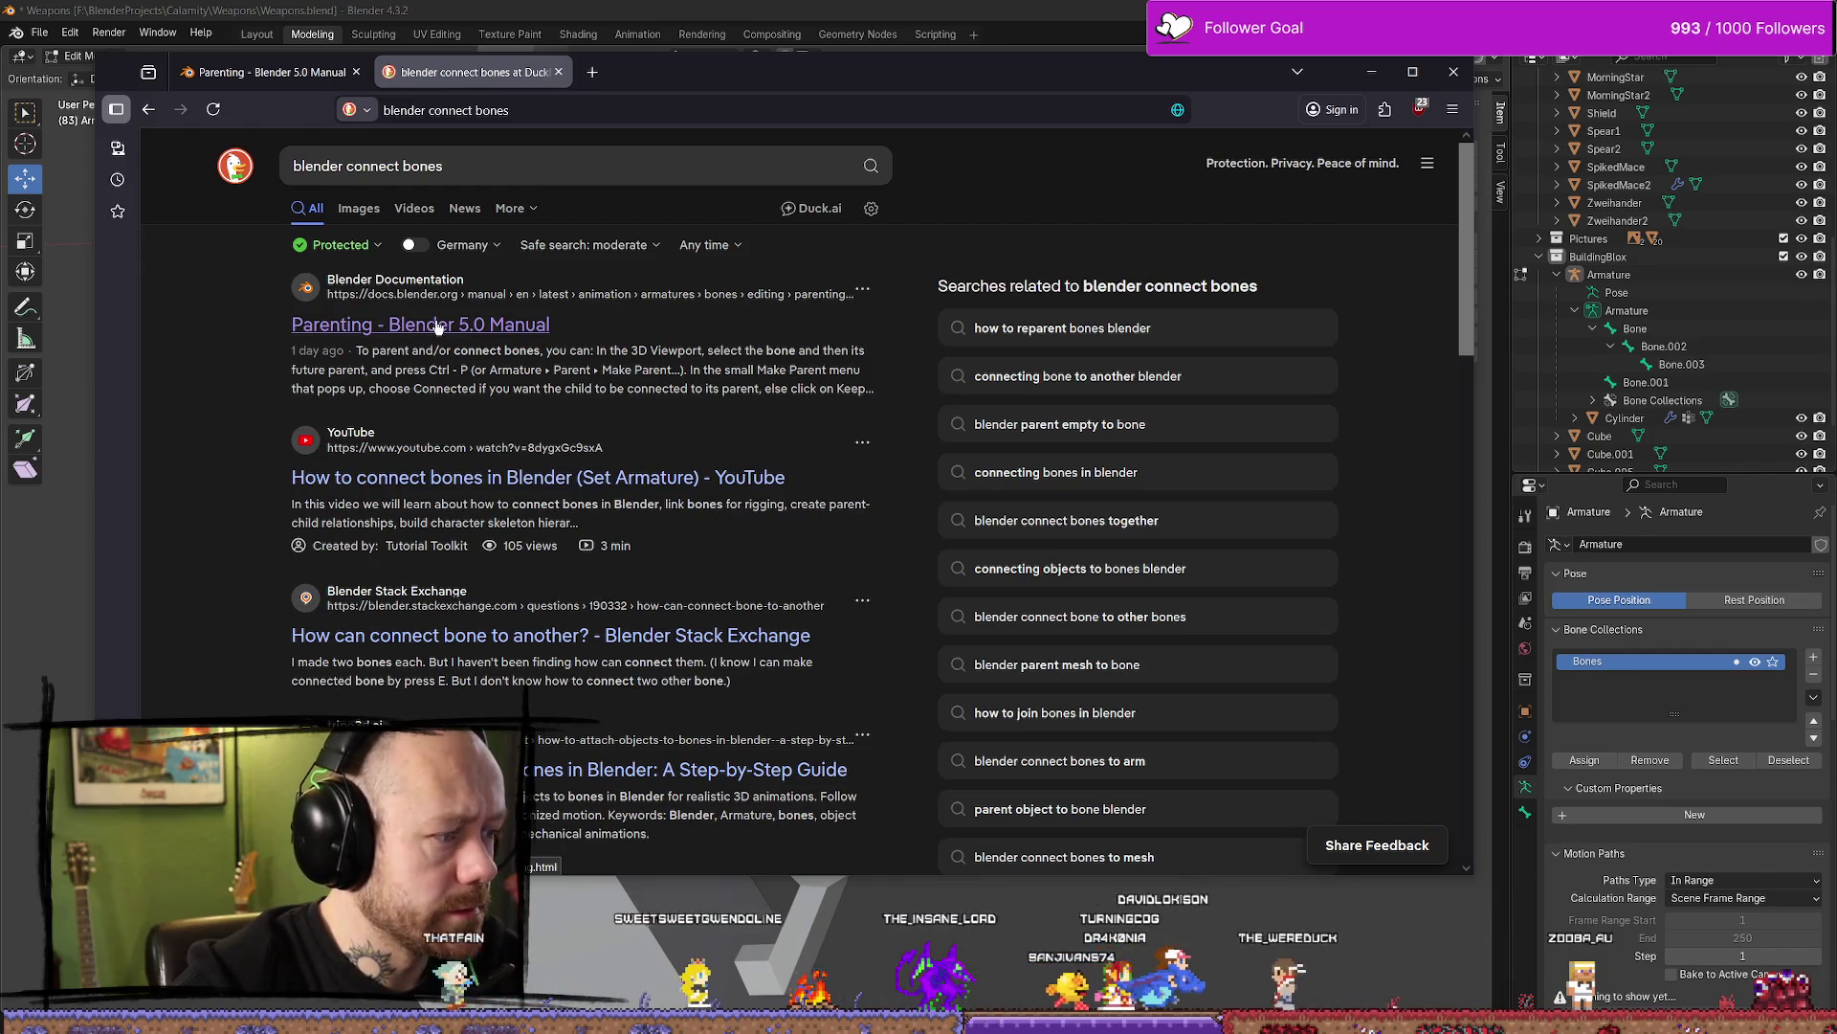
{"action": "middle_click", "coordinate": [437, 327]}
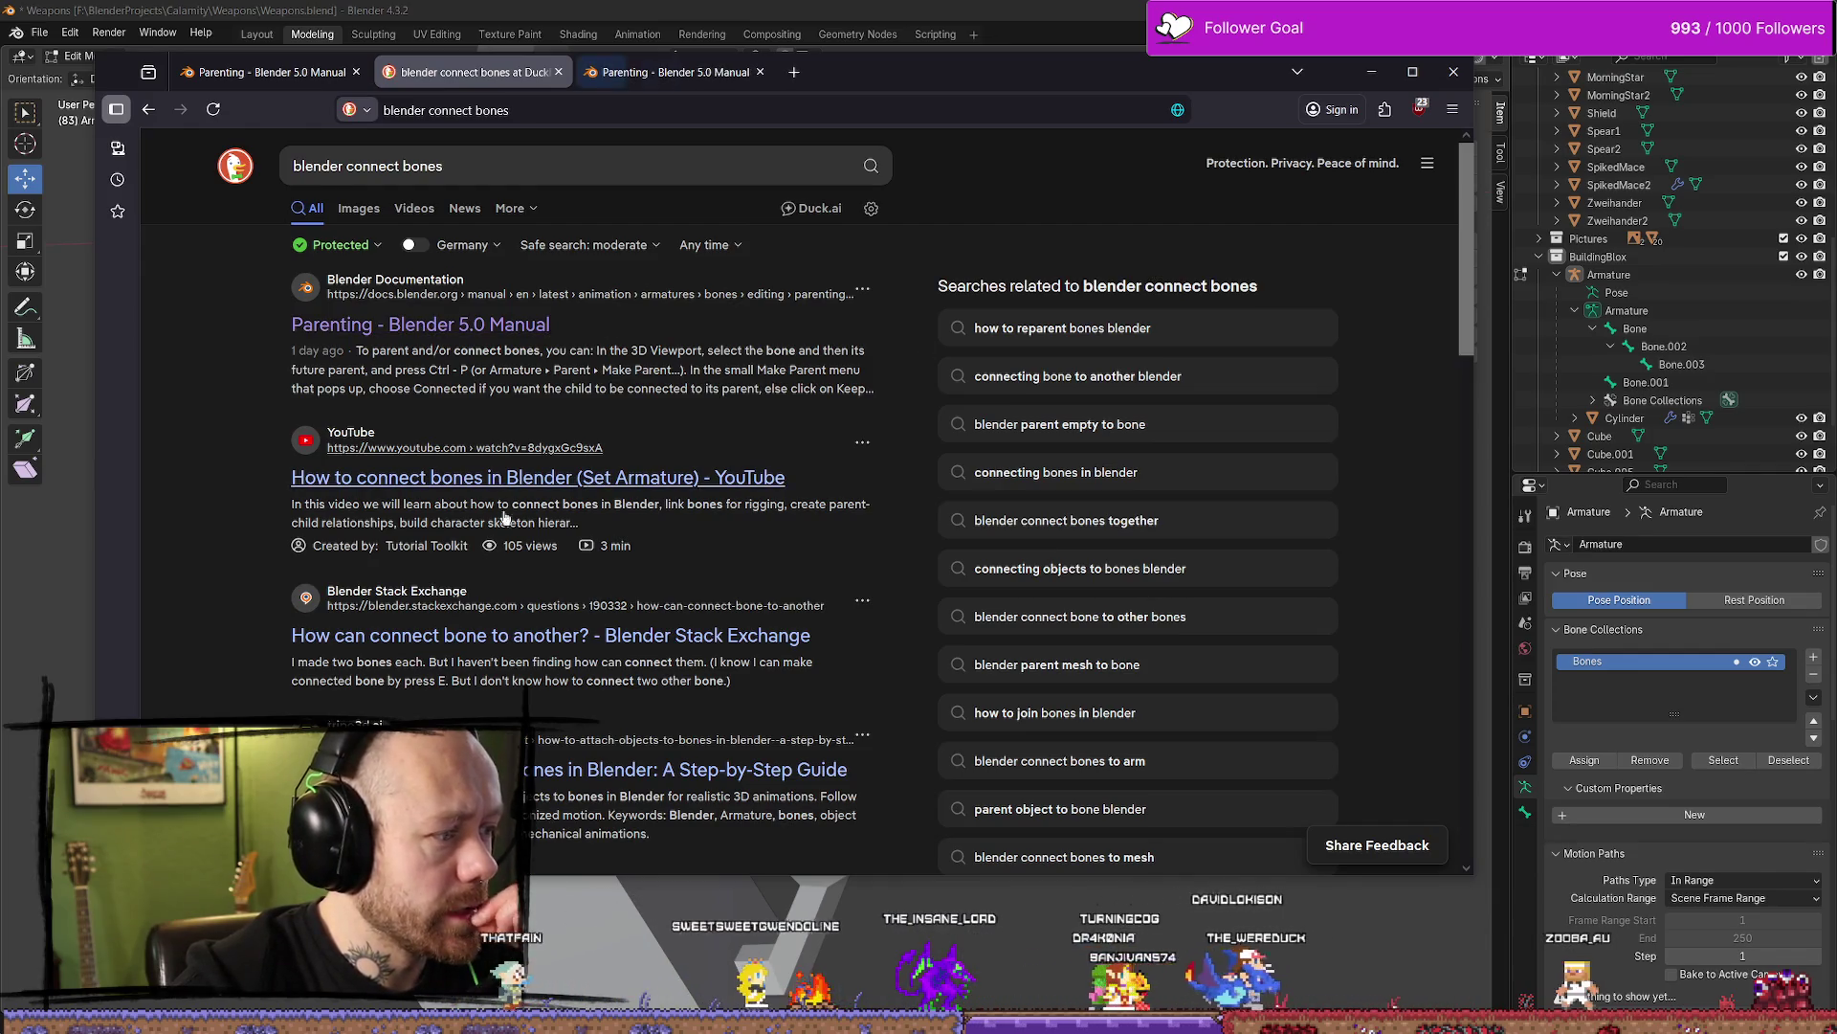
{"action": "middle_click", "coordinate": [547, 635]}
Read the Stack Exchange answer on connecting bones, then return to Blender and select Bone.001
{"action": "left_click", "coordinate": [871, 72]}
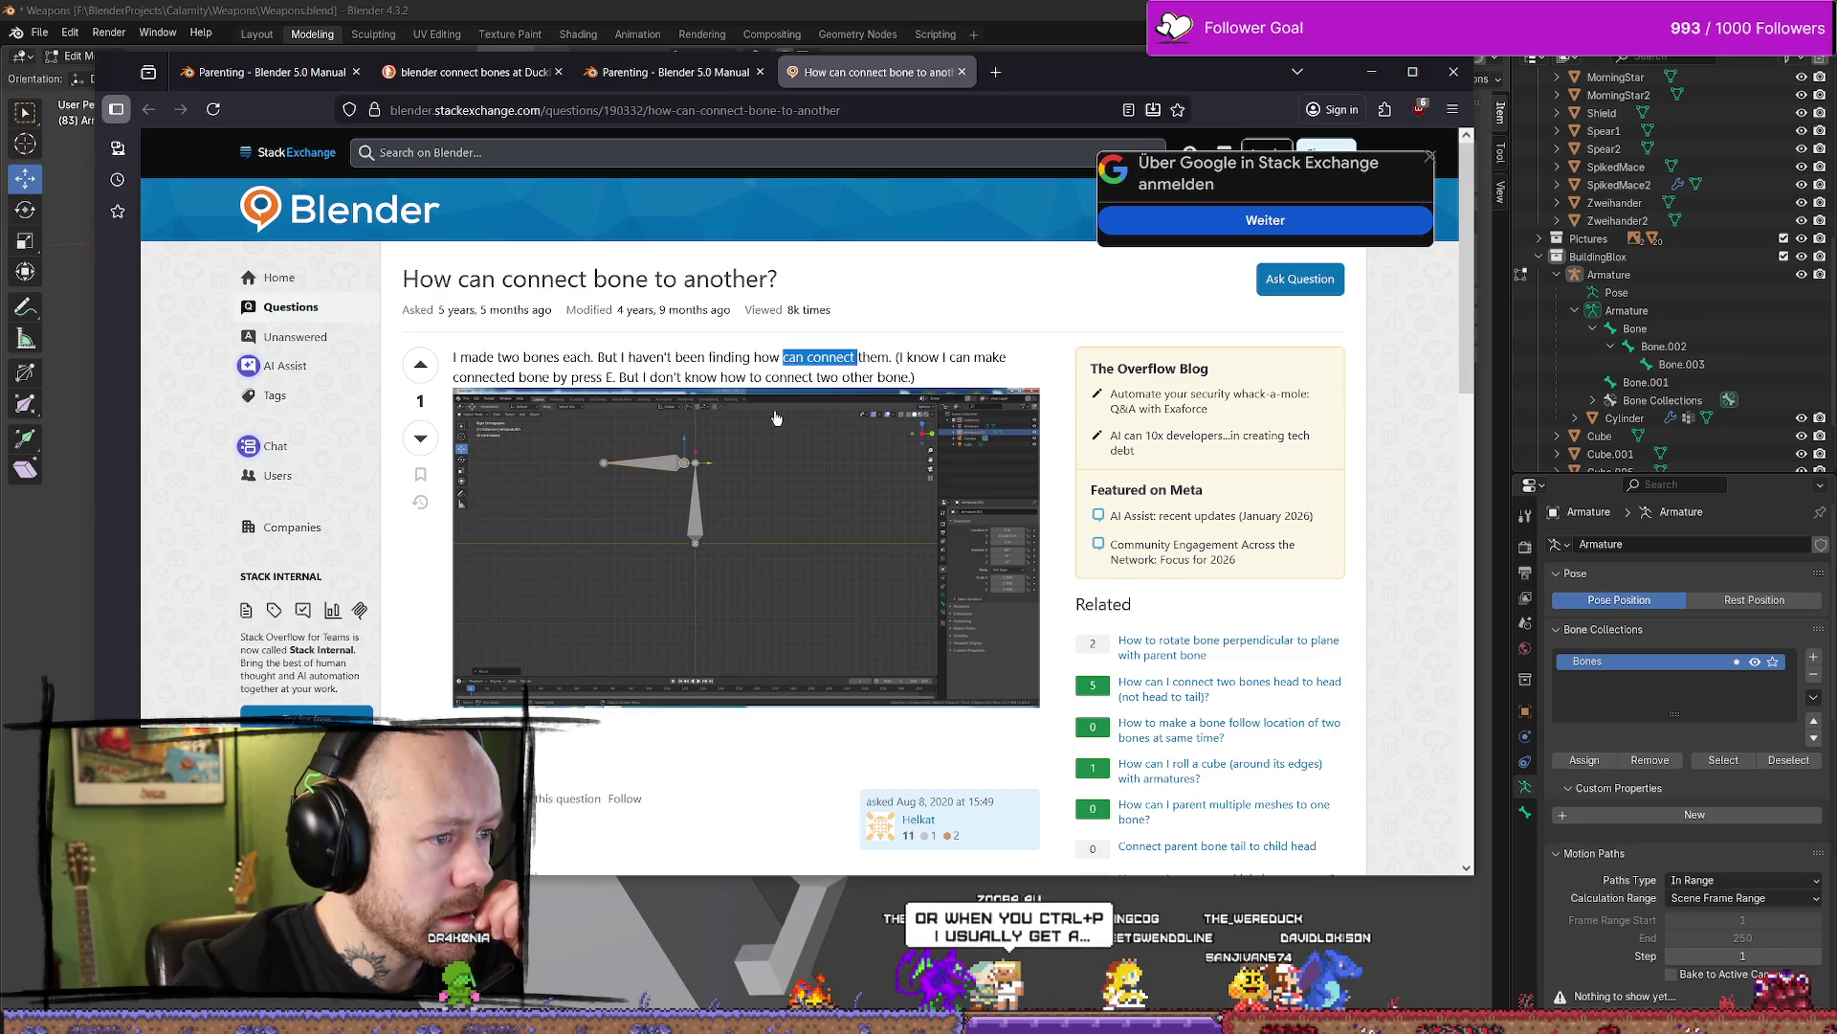
{"action": "scroll", "coordinate": [835, 370], "scroll_direction": "down", "scroll_amount": 1}
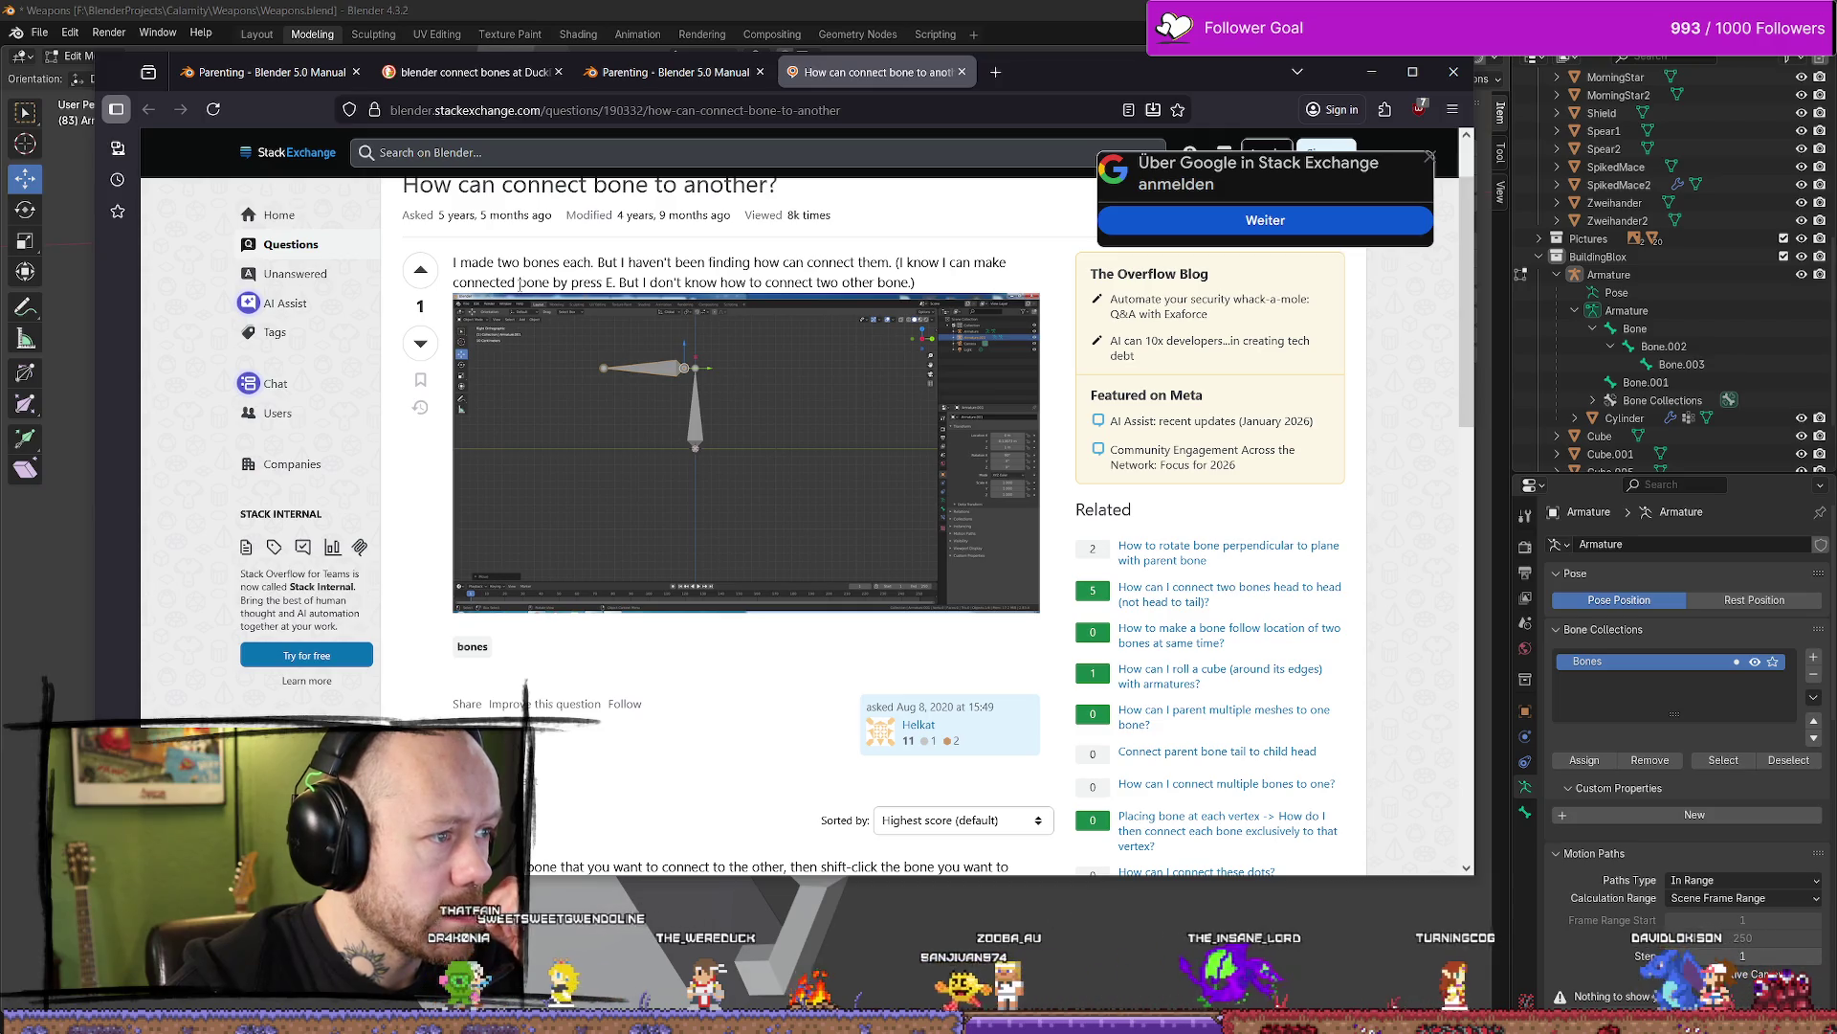
{"action": "left_click_drag", "start_coordinate": [675, 282], "coordinate": [900, 284]}
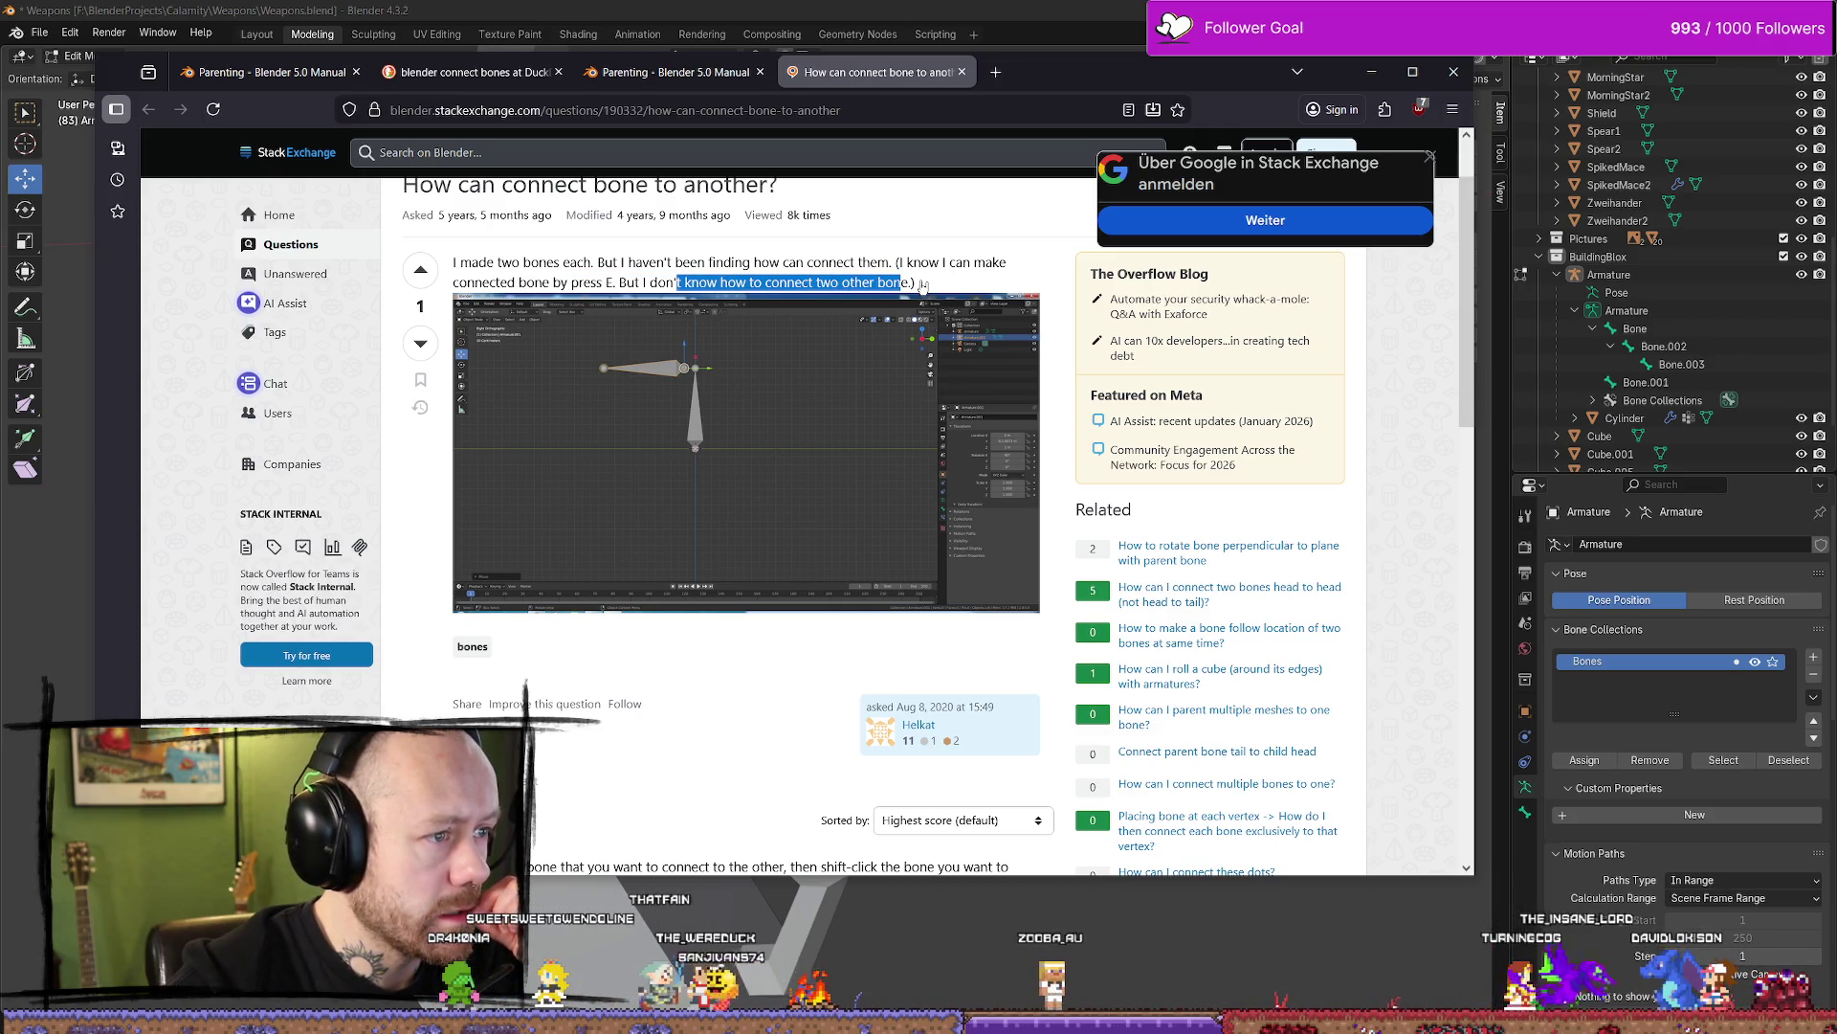
{"action": "left_click", "coordinate": [858, 287]}
{"action": "scroll", "coordinate": [858, 287], "scroll_direction": "down", "scroll_amount": 4}
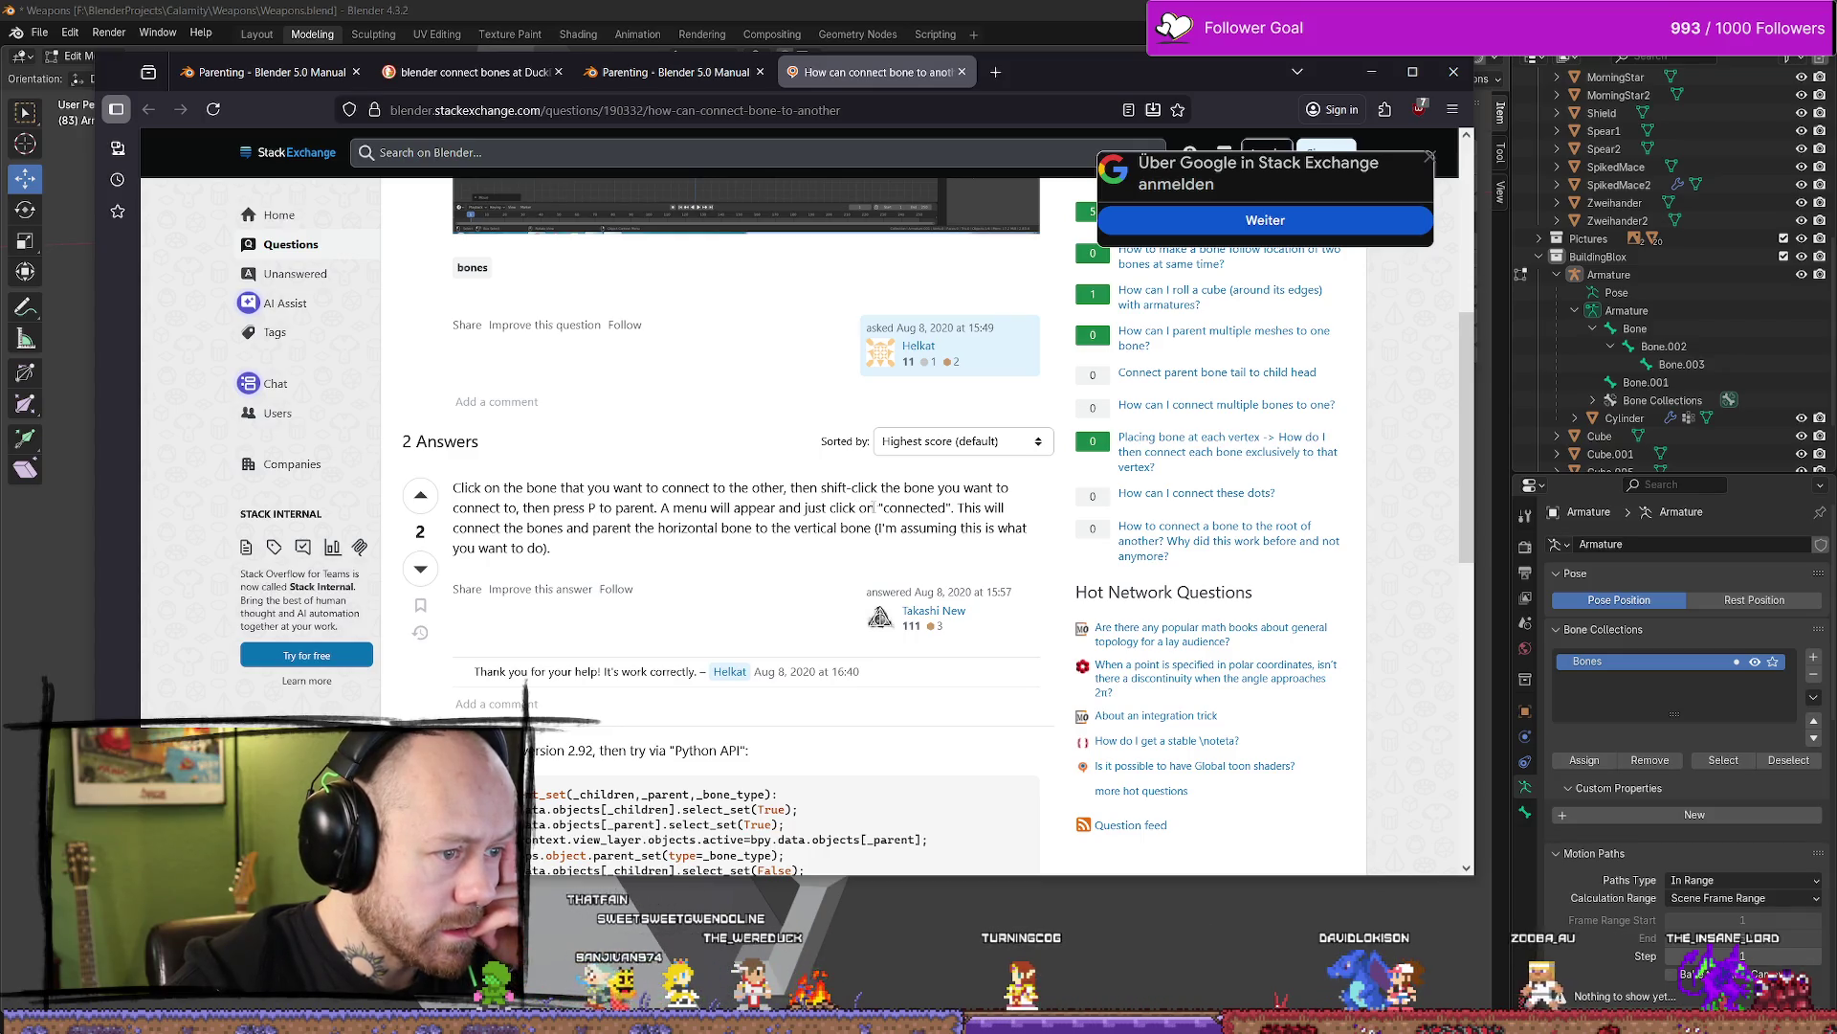
{"action": "left_click", "coordinate": [1379, 79]}
{"action": "left_click", "coordinate": [861, 218]}
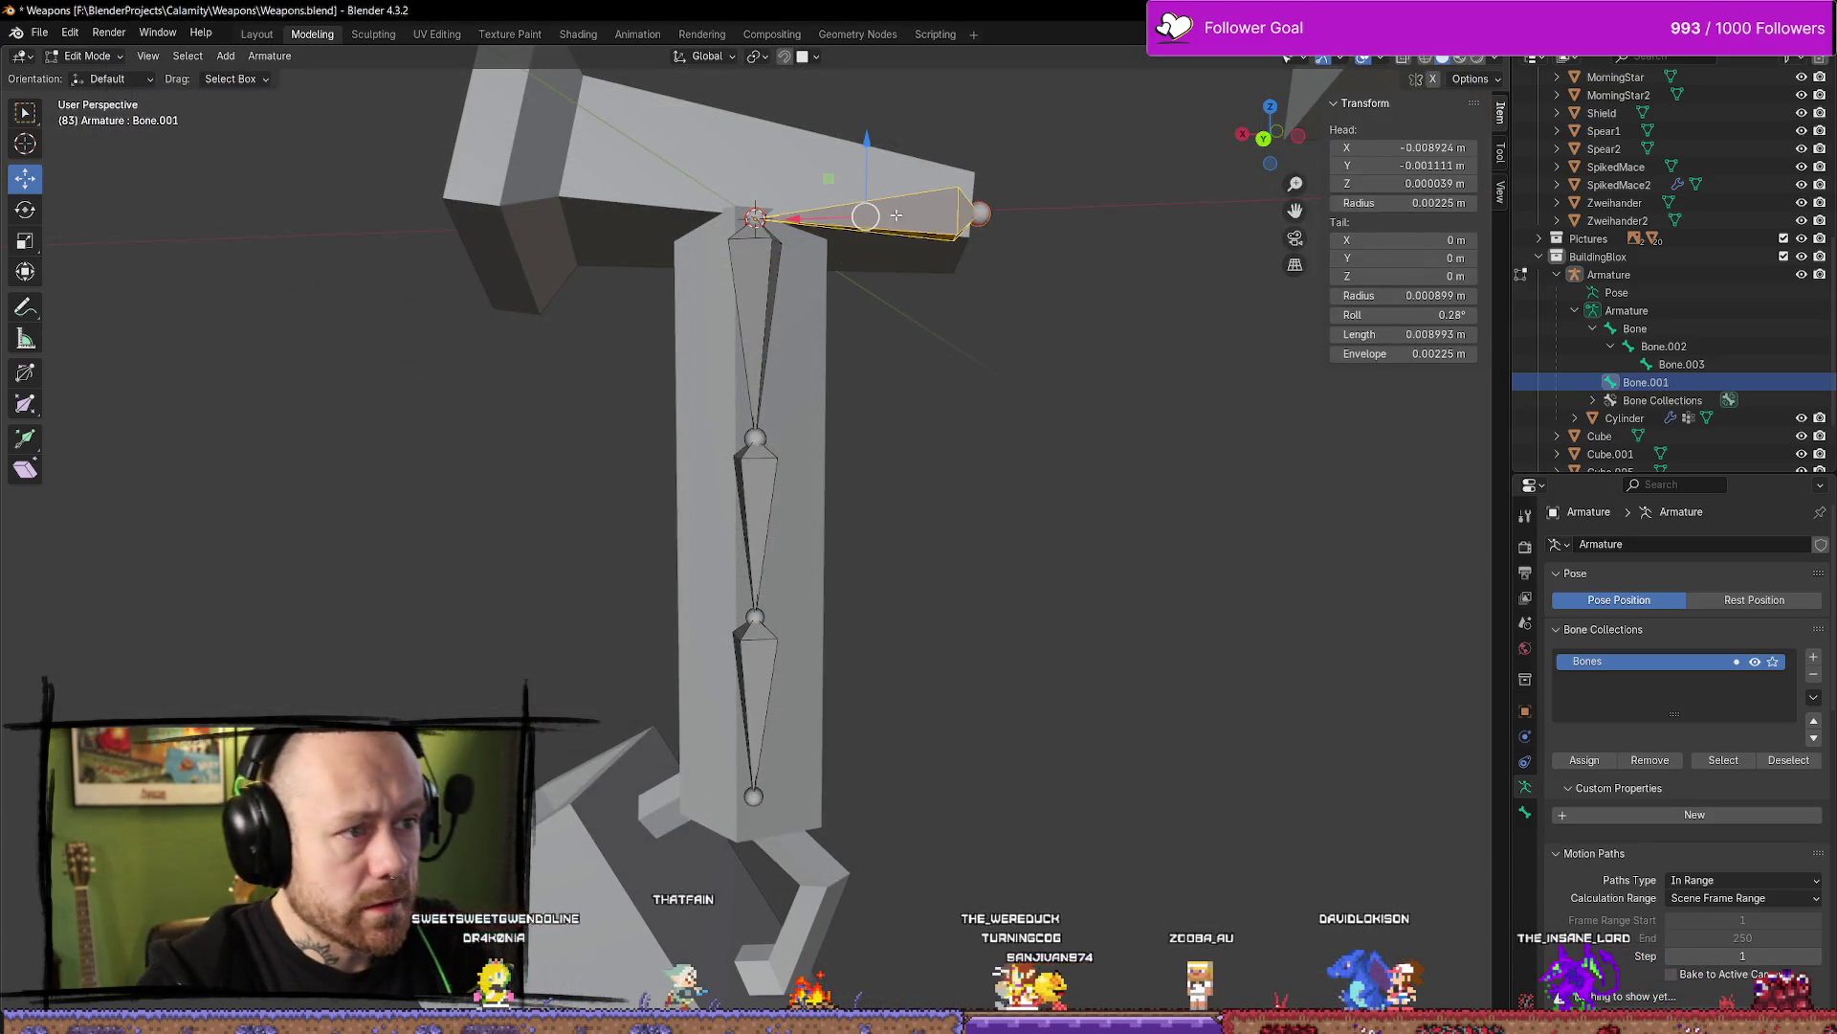
Delete the two top bones, Bone.001 and Bone
{"action": "left_click", "coordinate": [766, 305]}
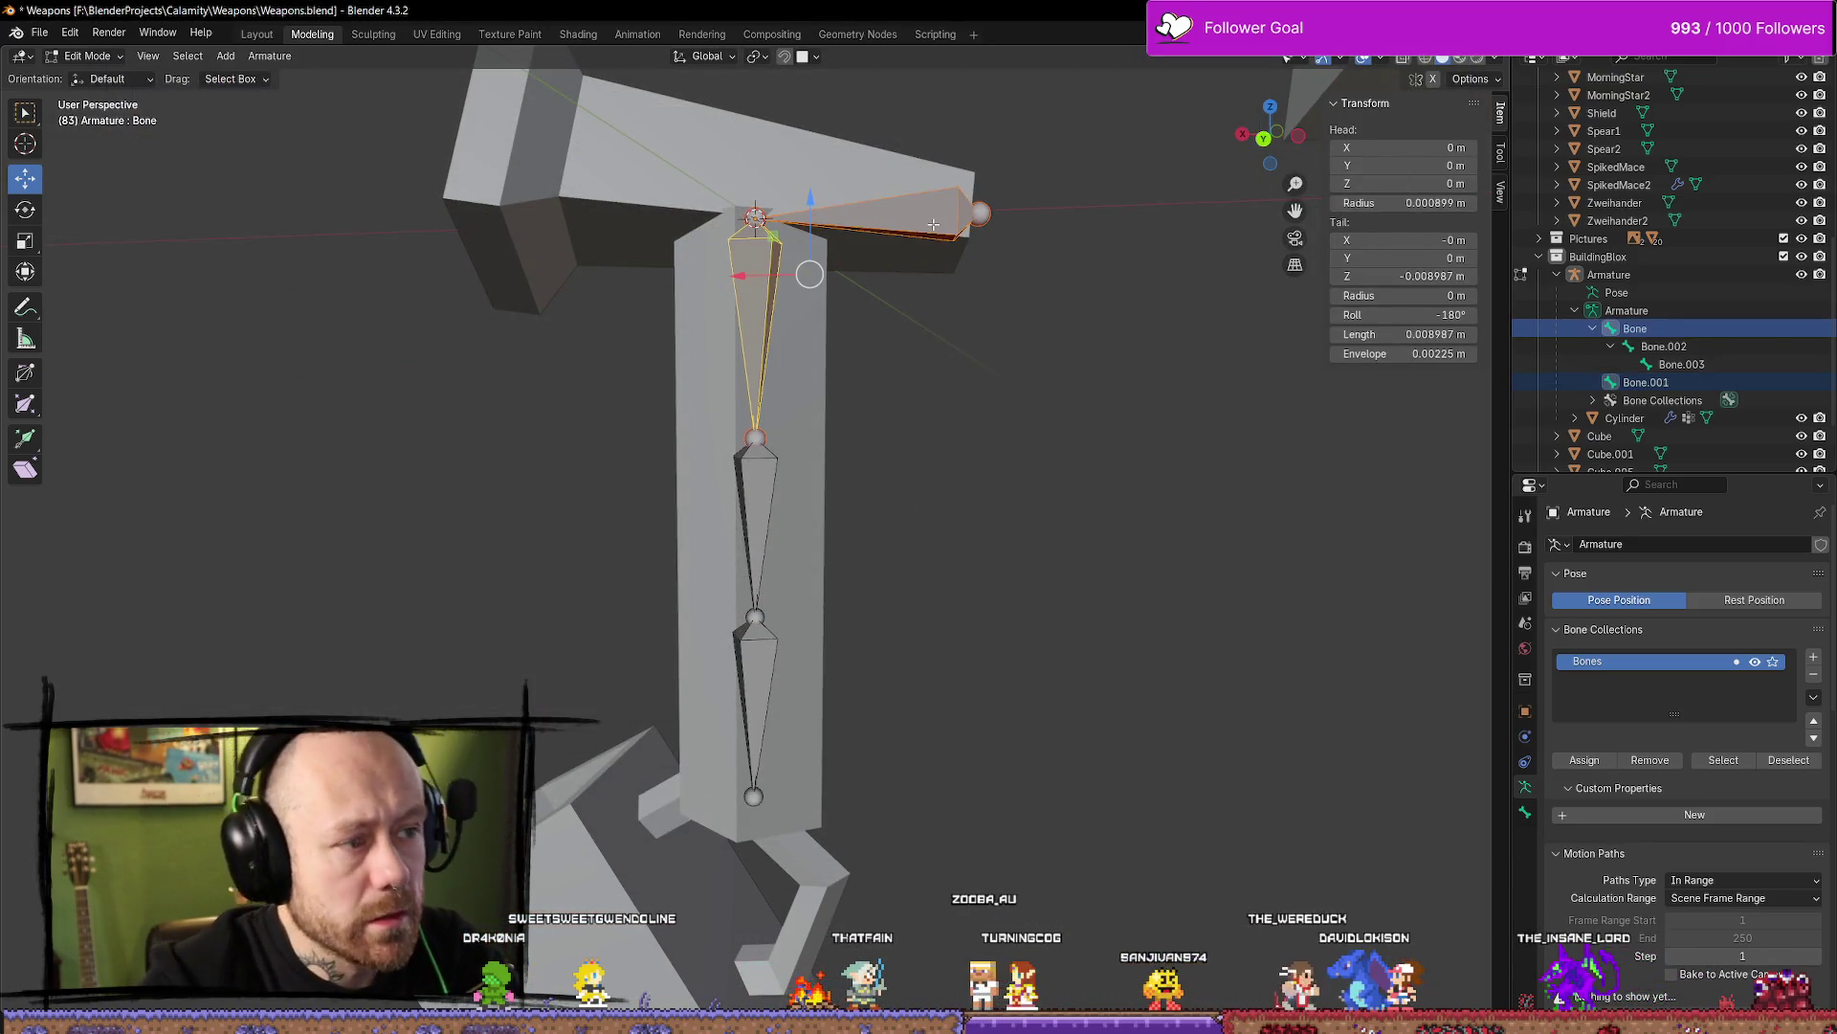
{"action": "key", "text": "Delete"}
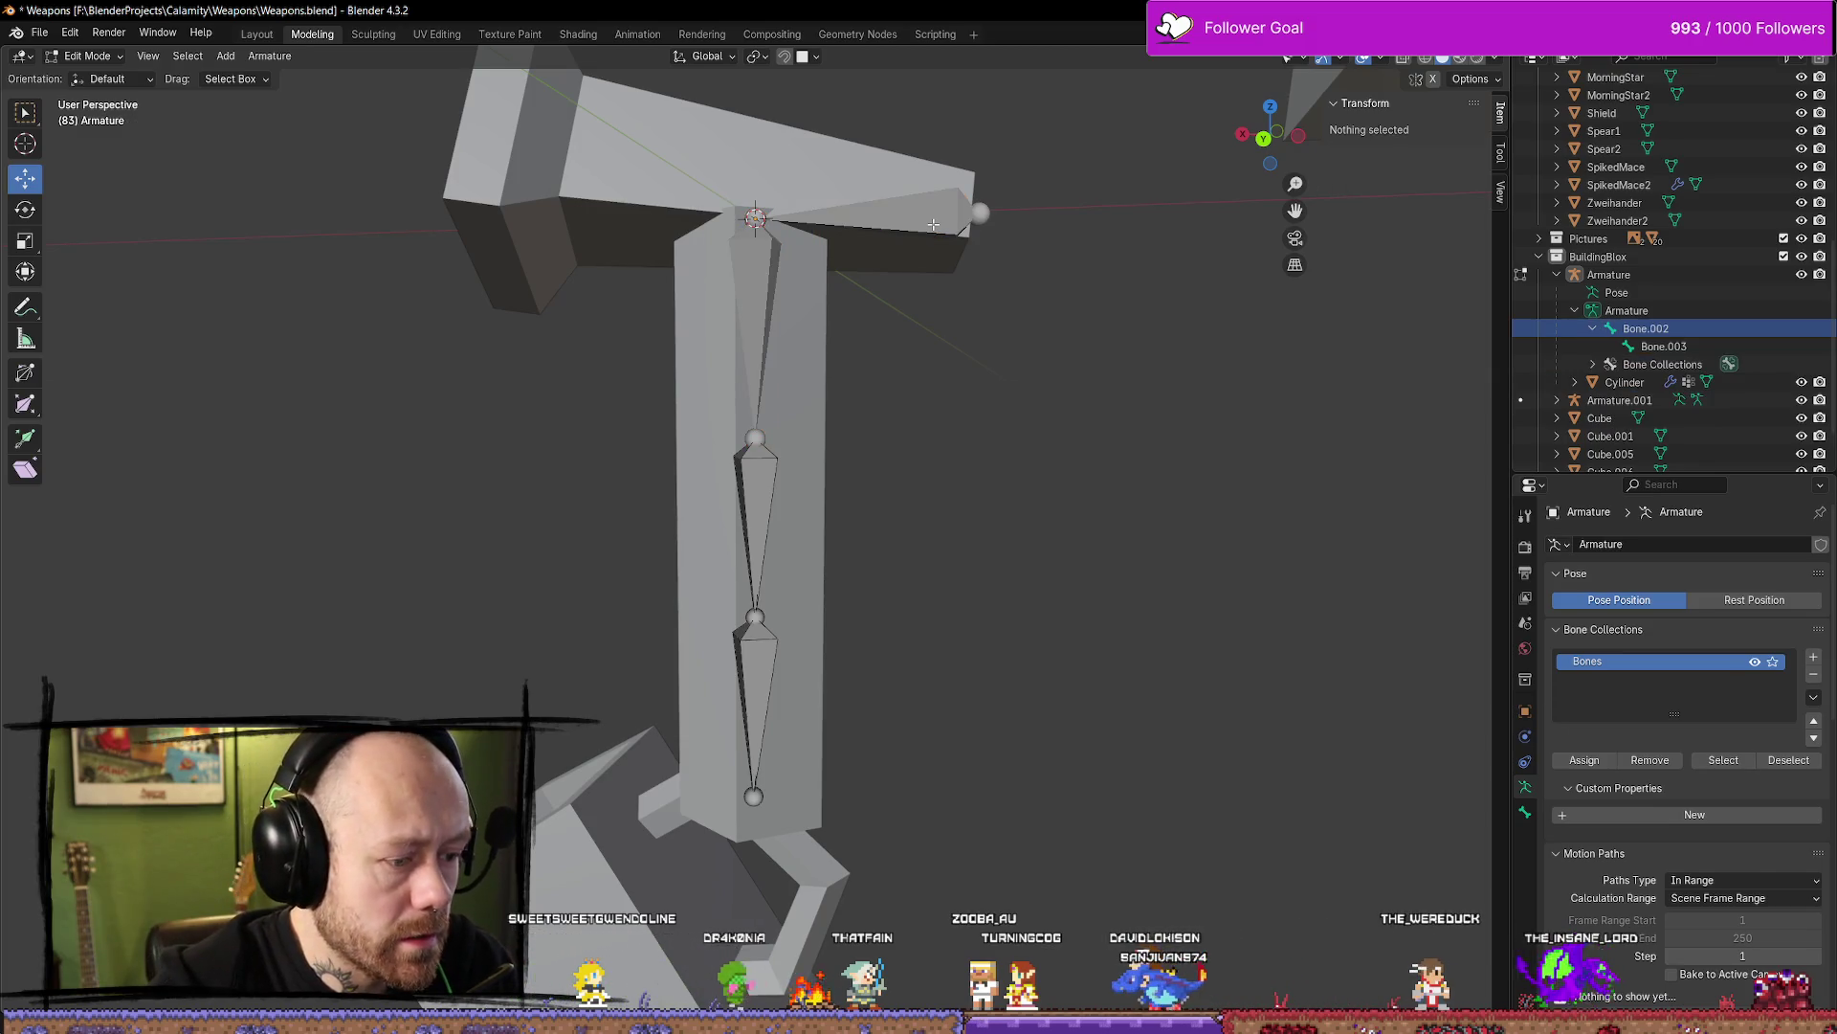
{"action": "left_click", "coordinate": [79, 219]}
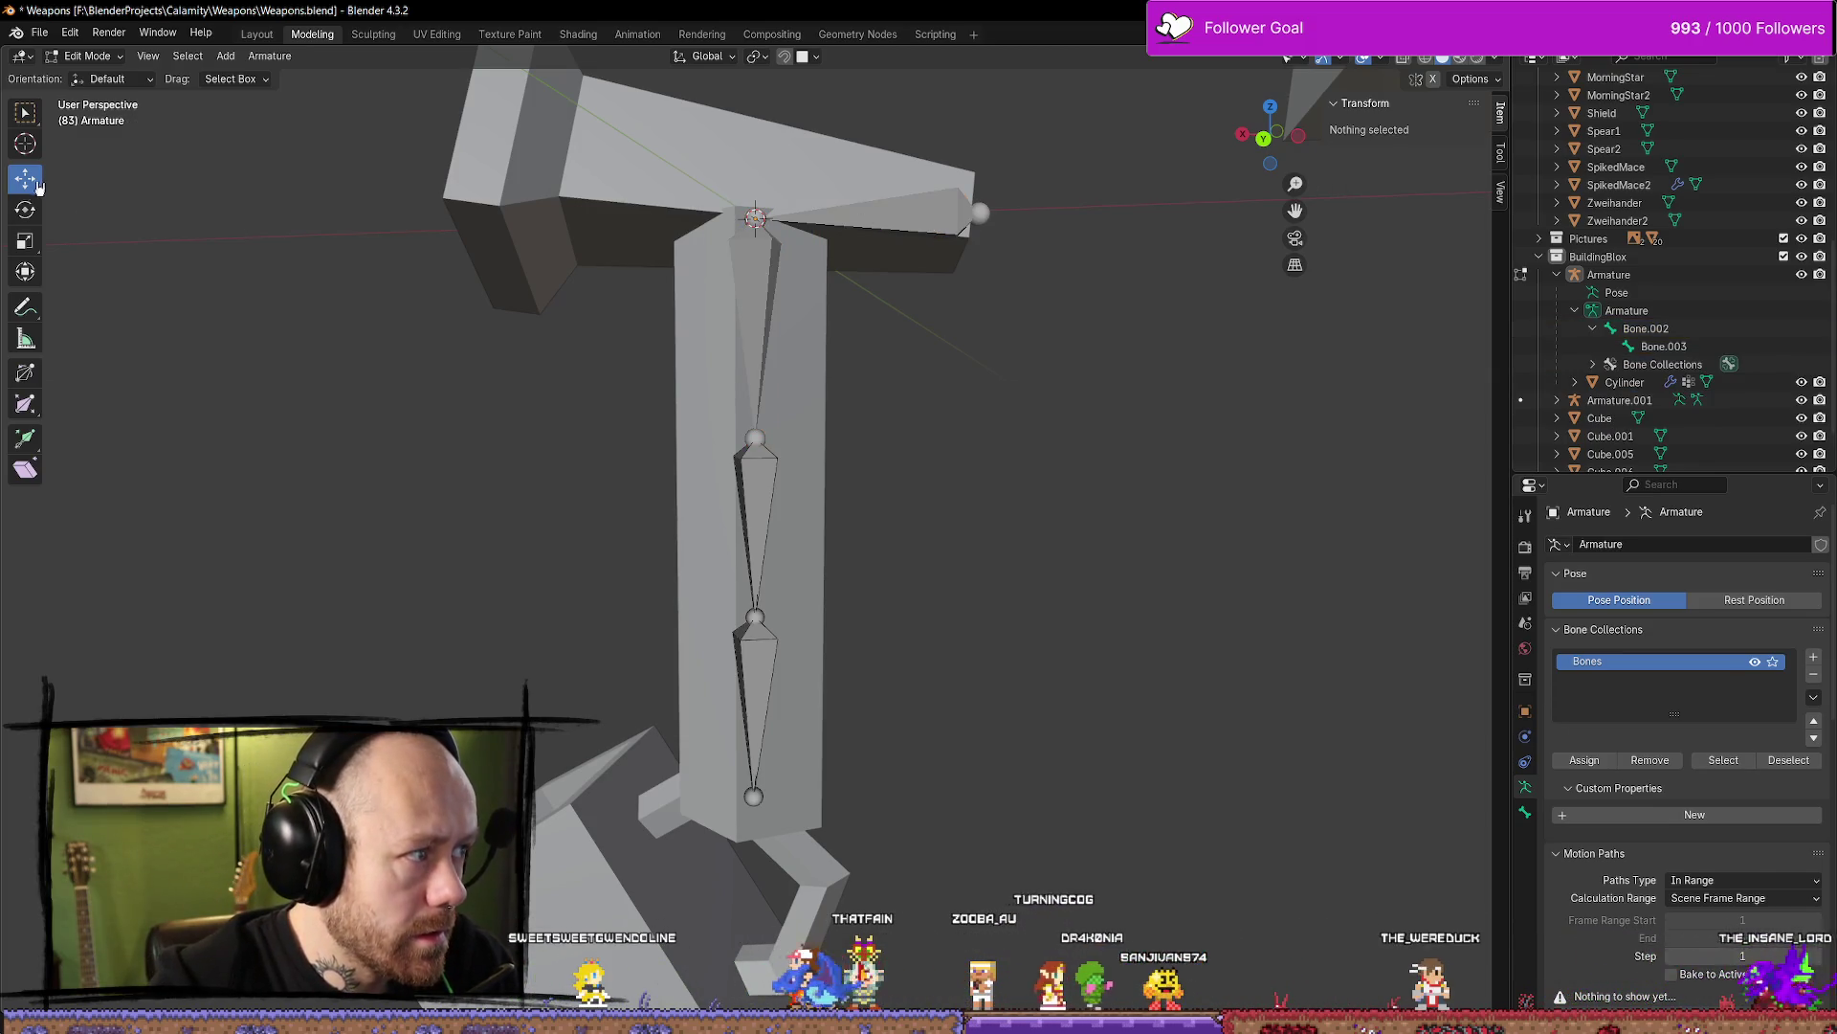
Inspect the remaining Bone.002 and Bone.003 in the Outliner, then undo the deletion
{"action": "left_click", "coordinate": [1593, 329]}
{"action": "left_click", "coordinate": [1632, 328]}
{"action": "left_click", "coordinate": [1595, 365]}
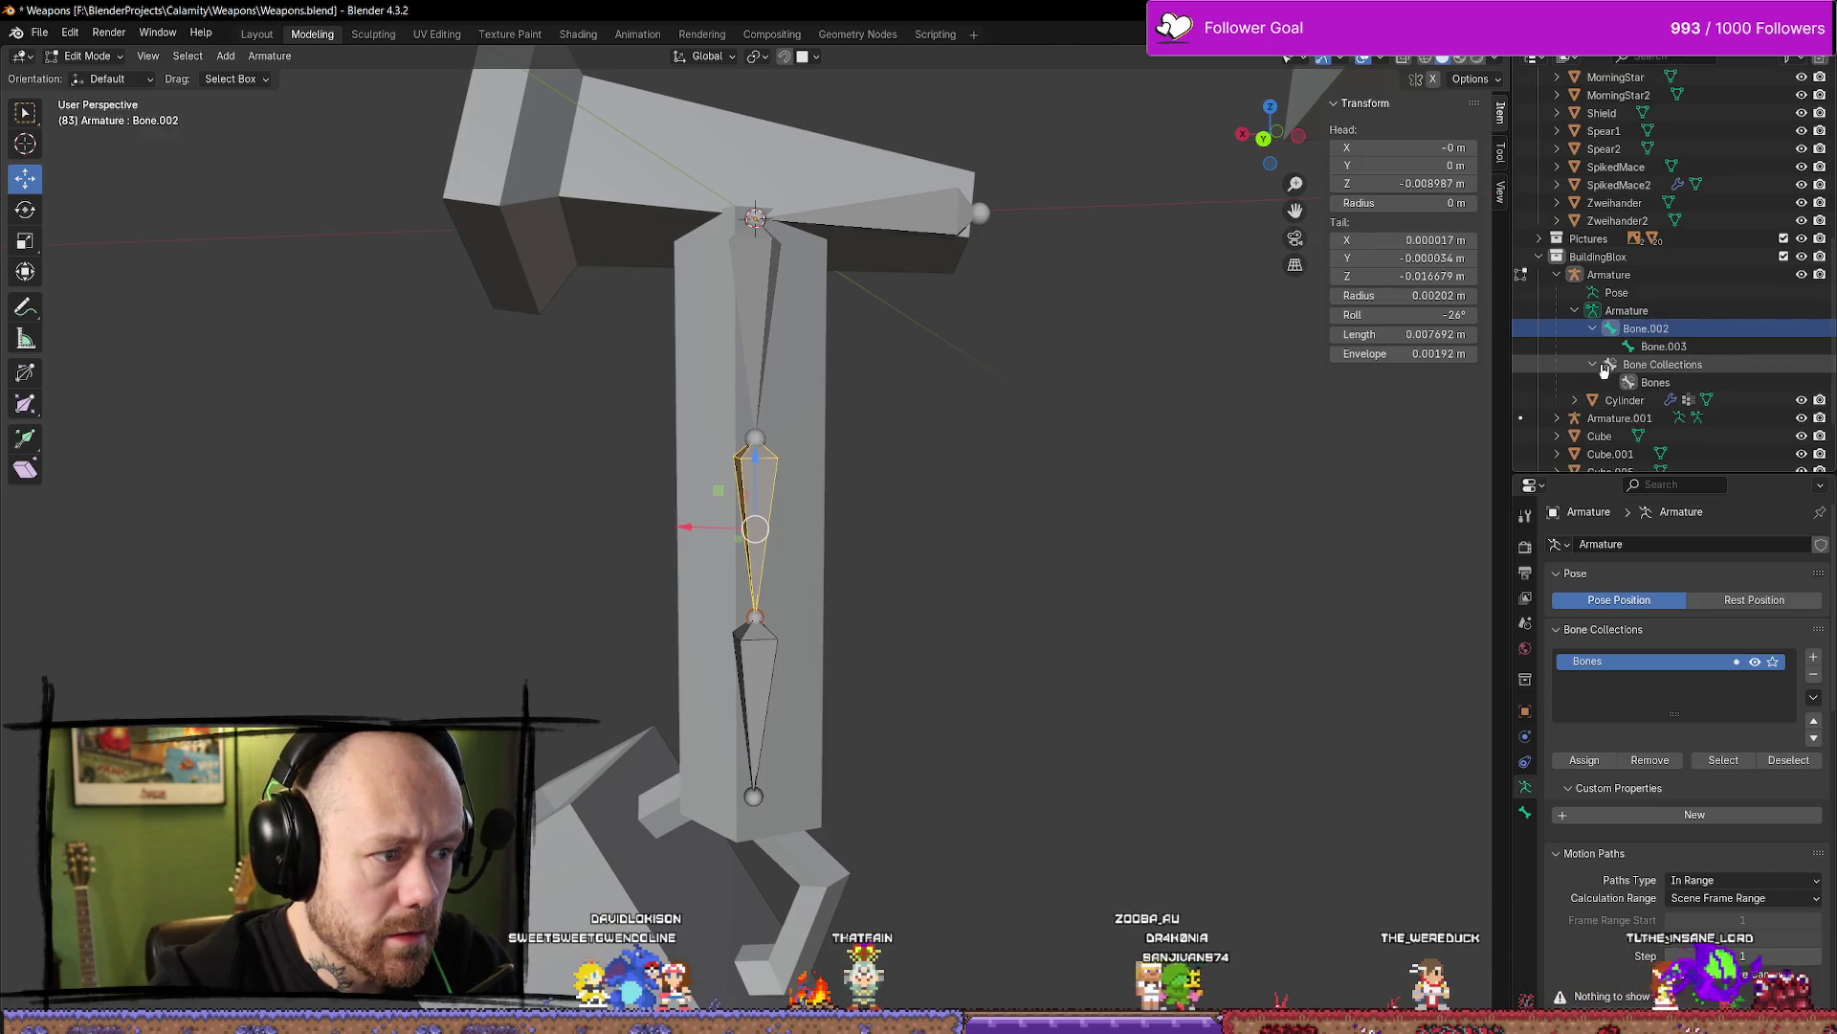
{"action": "left_click", "coordinate": [1627, 310]}
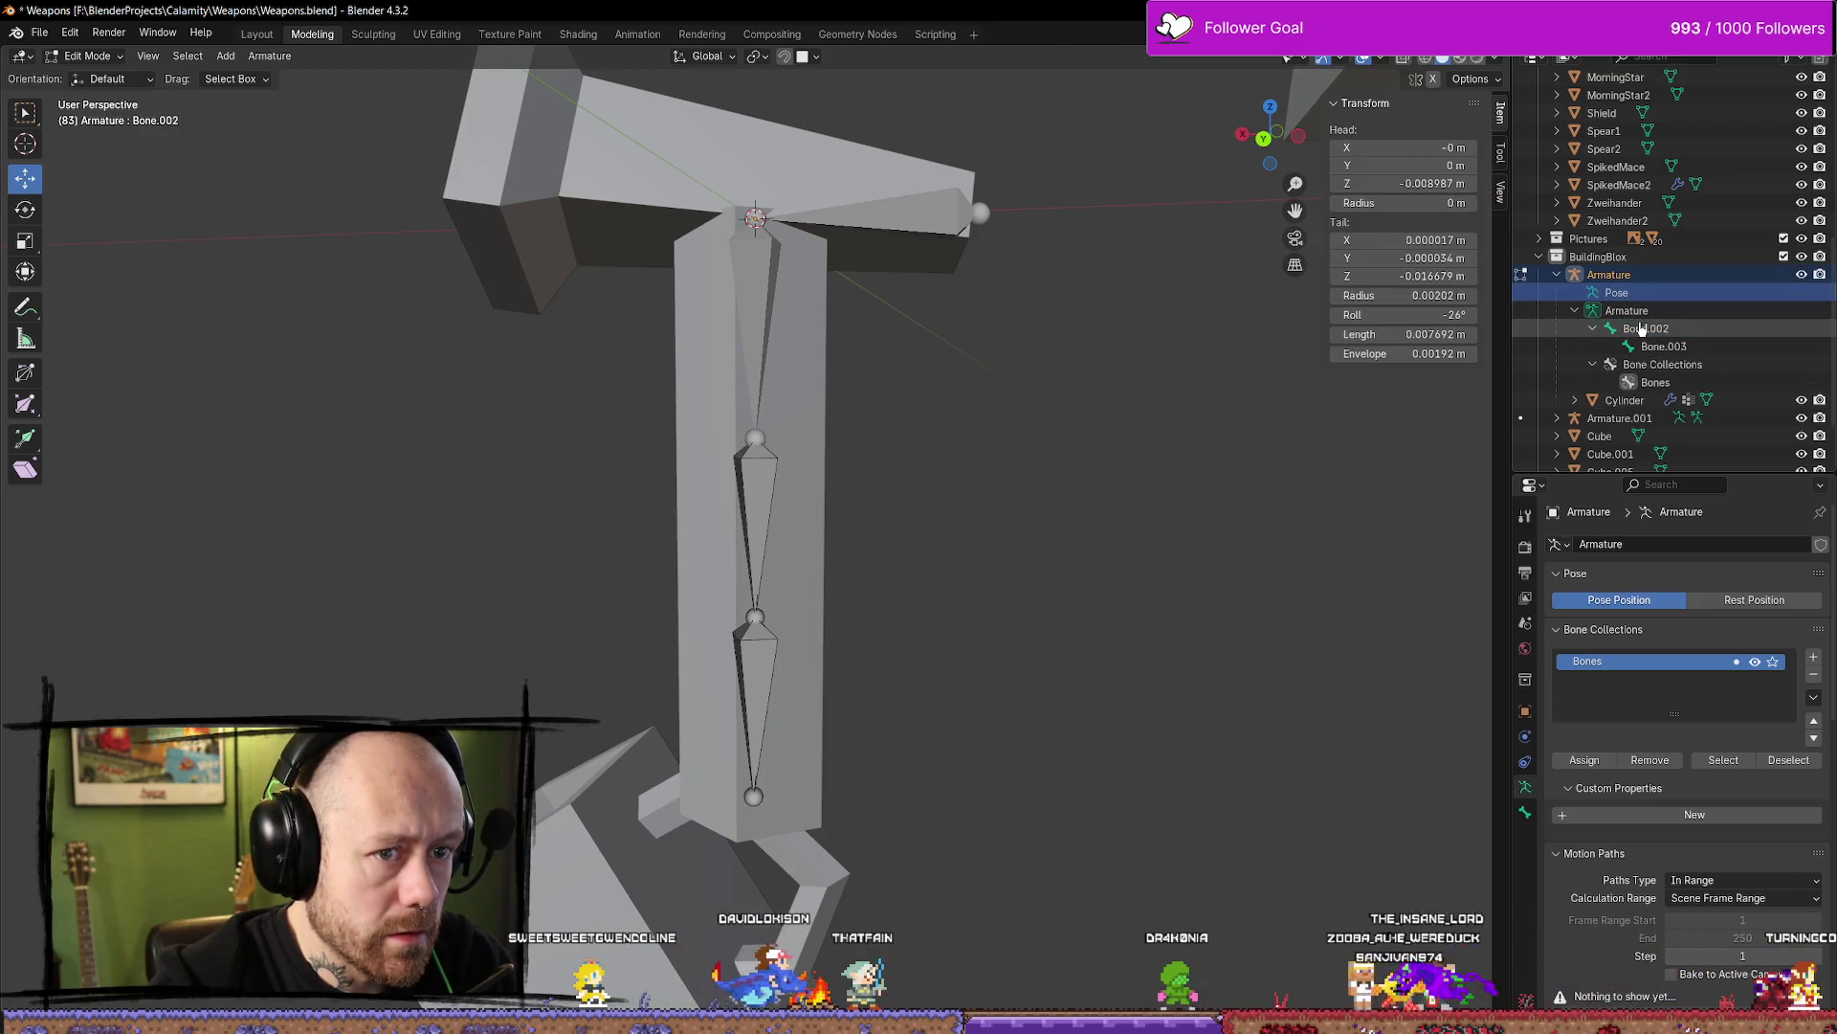
{"action": "left_click", "coordinate": [1646, 328]}
{"action": "left_click", "coordinate": [1662, 347]}
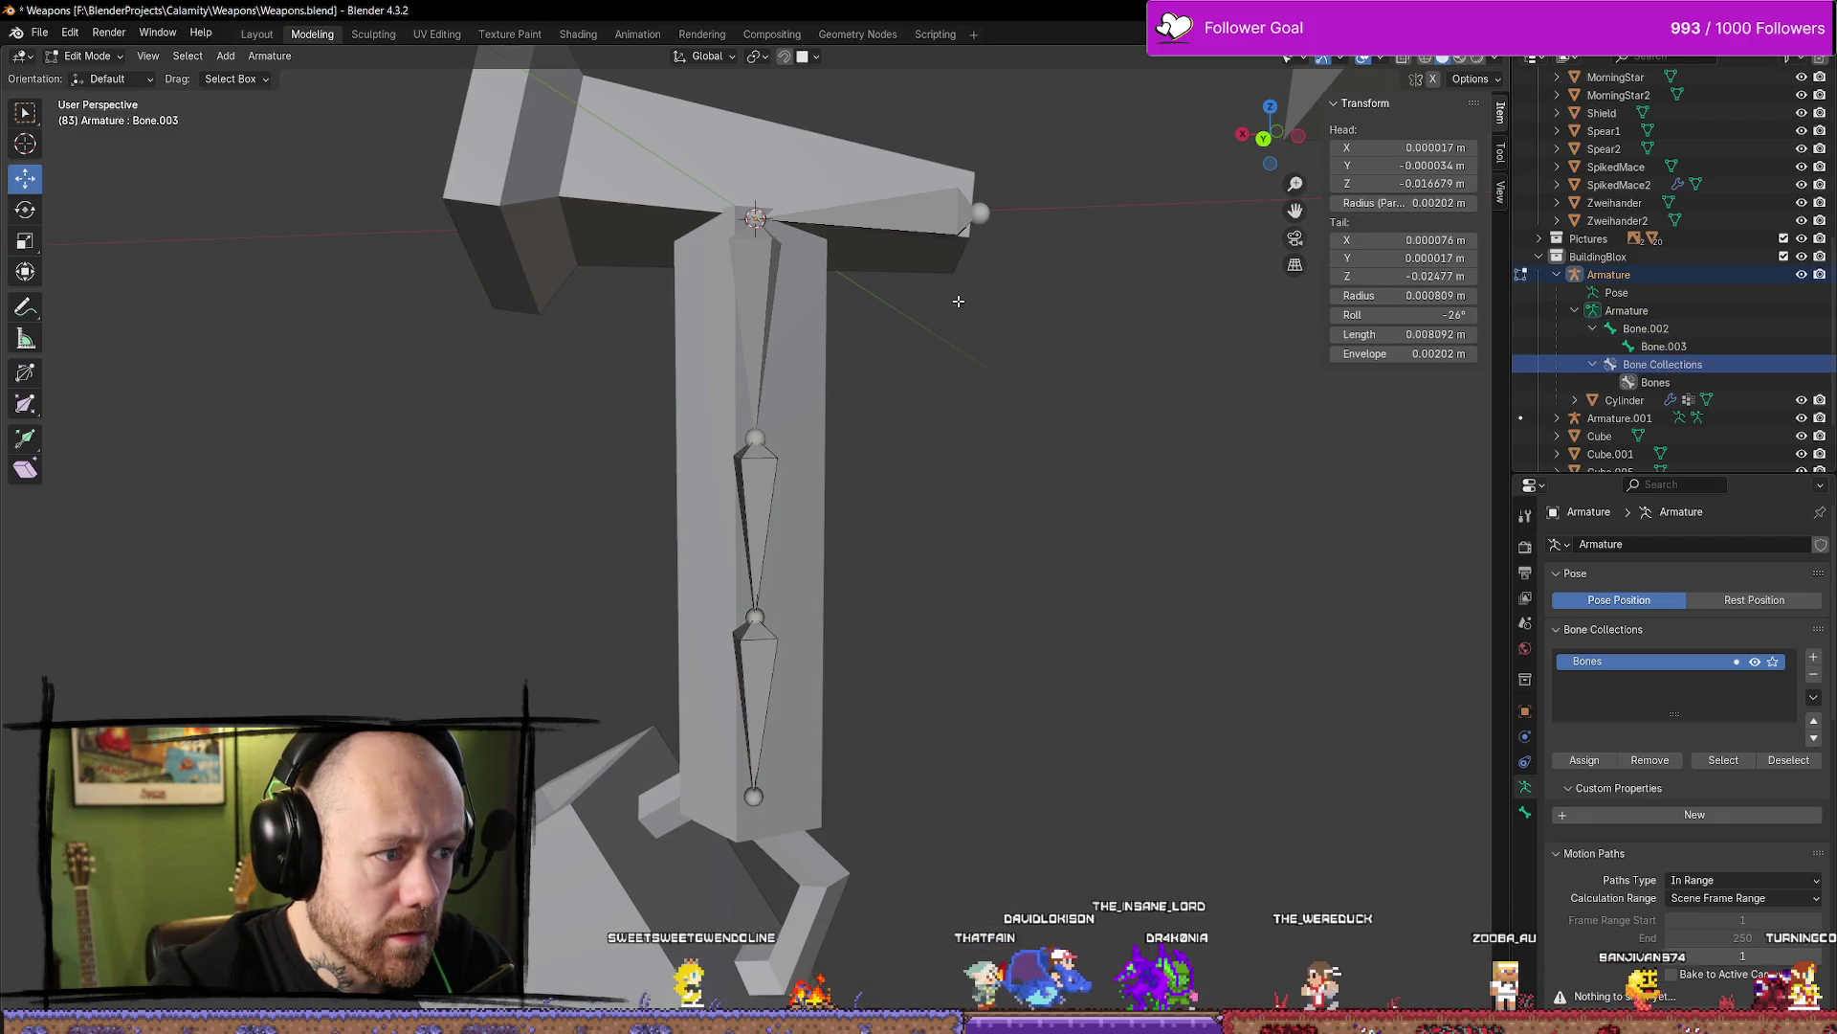
{"action": "left_click", "coordinate": [1035, 322]}
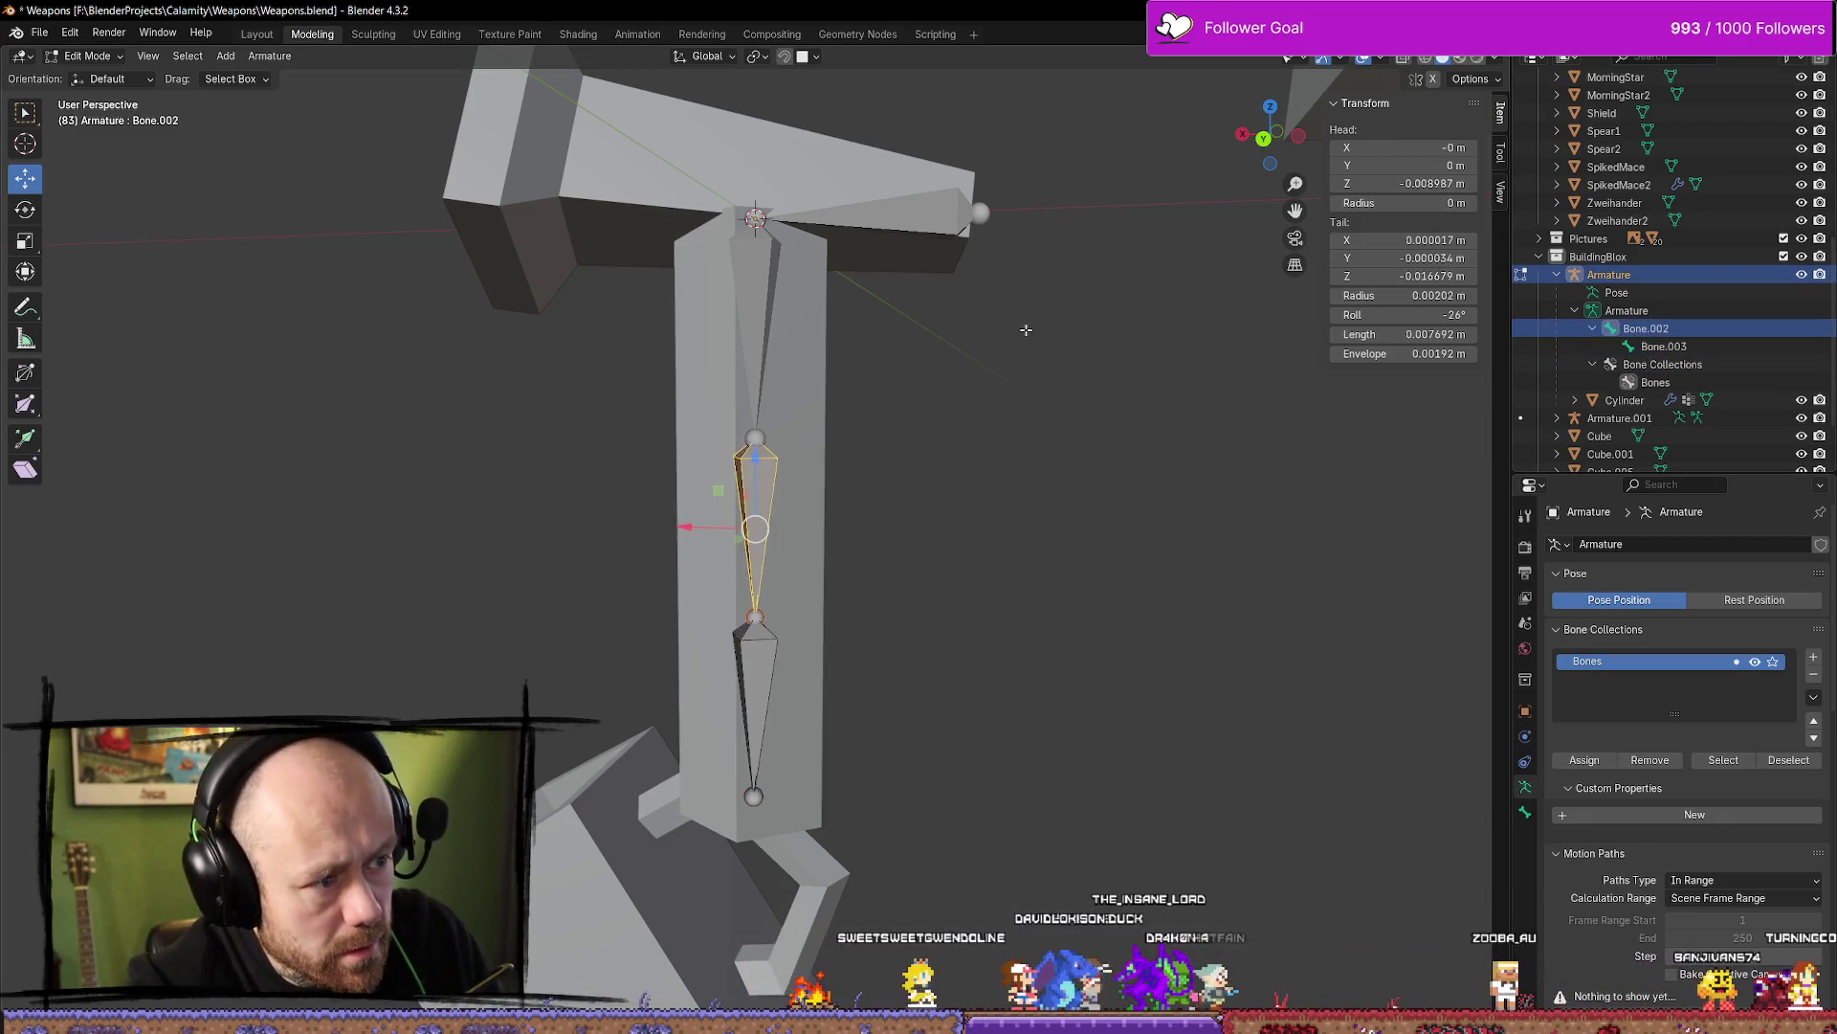
{"action": "key", "text": "alt+a"}
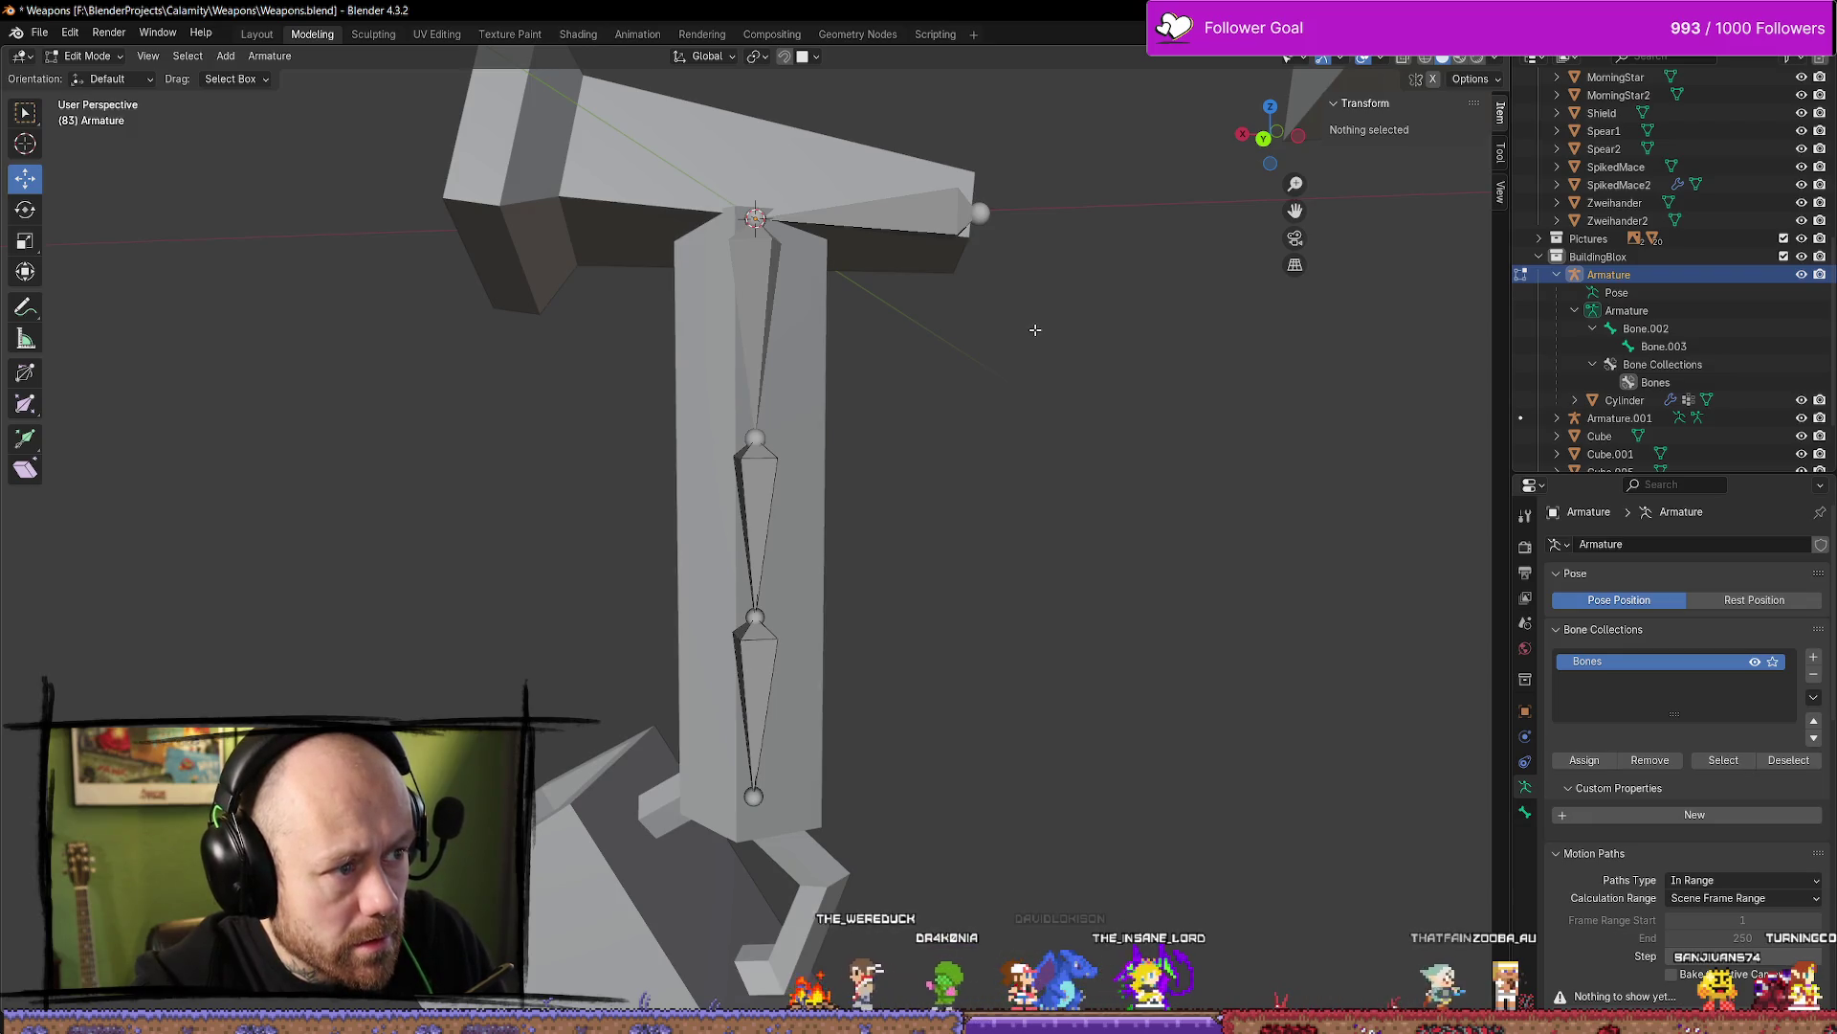
{"action": "key", "text": "ctrl+z"}
{"action": "key", "text": "ctrl+z"}
{"action": "key", "text": "ctrl+z"}
{"action": "key", "text": "ctrl+z"}
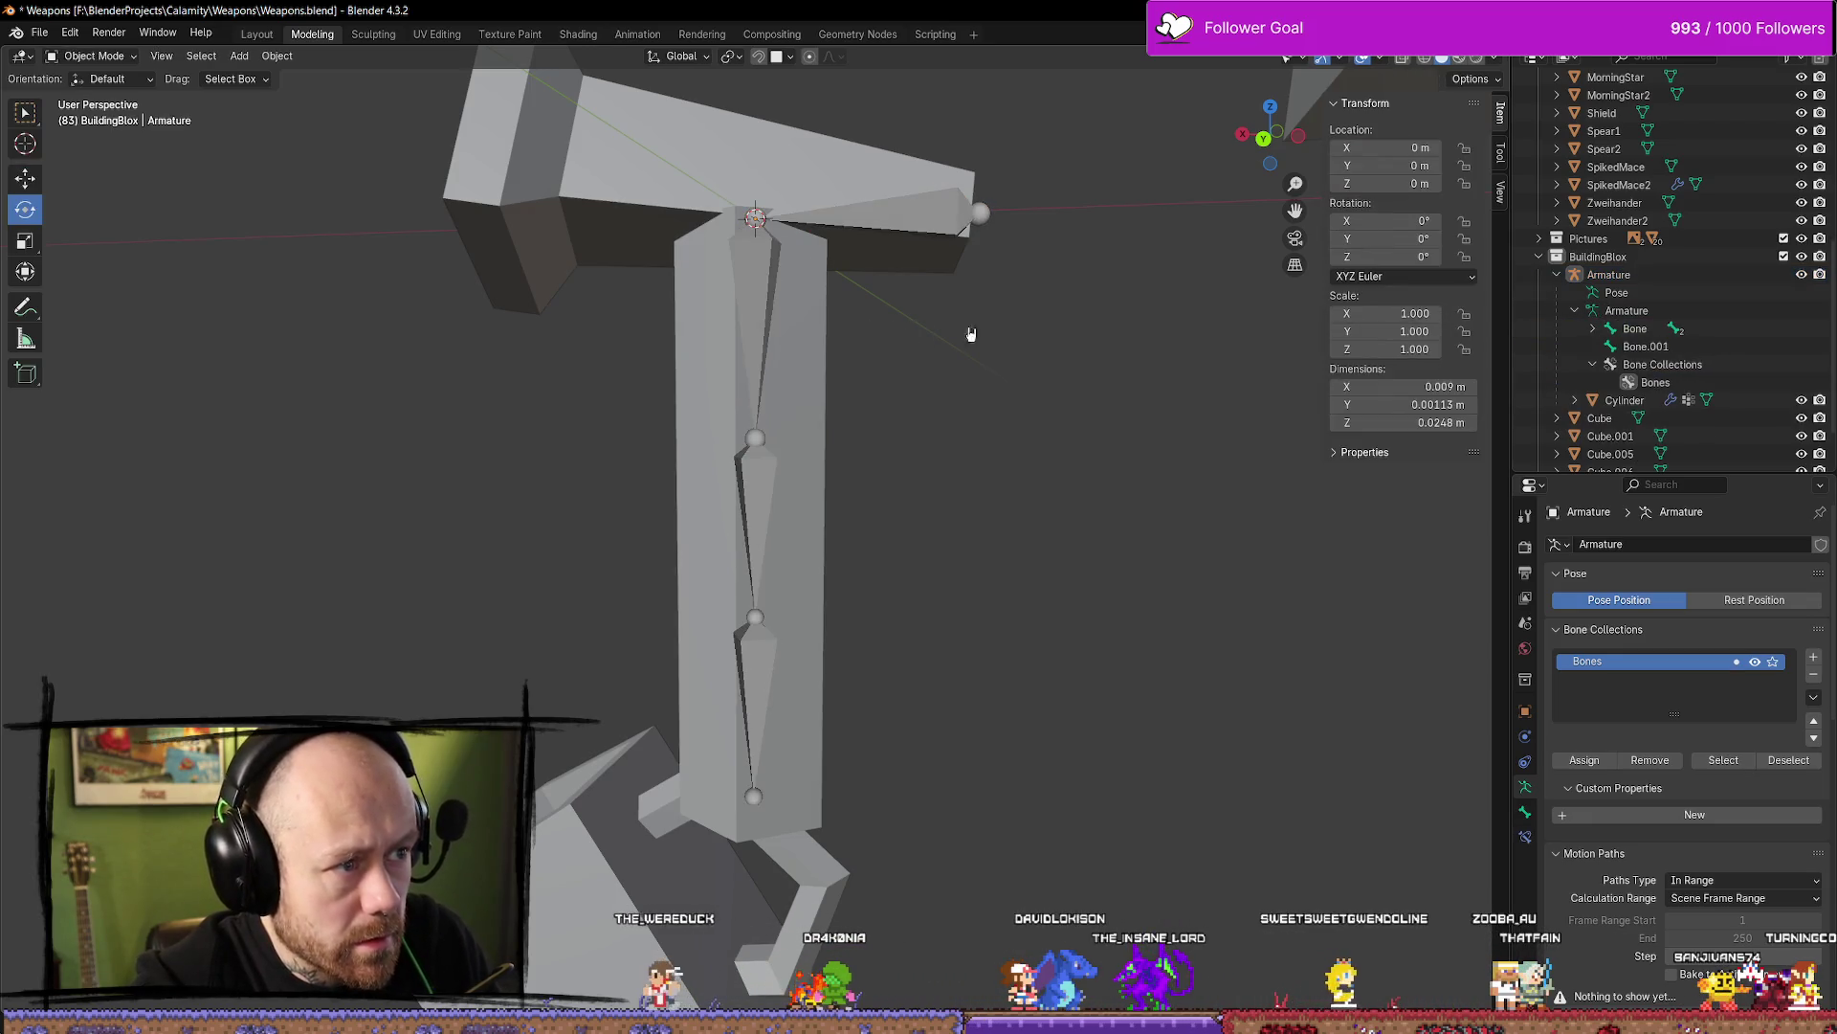
{"action": "key", "text": "ctrl+shift+z"}
{"action": "key", "text": "ctrl+shift+z"}
{"action": "key", "text": "ctrl+shift+z"}
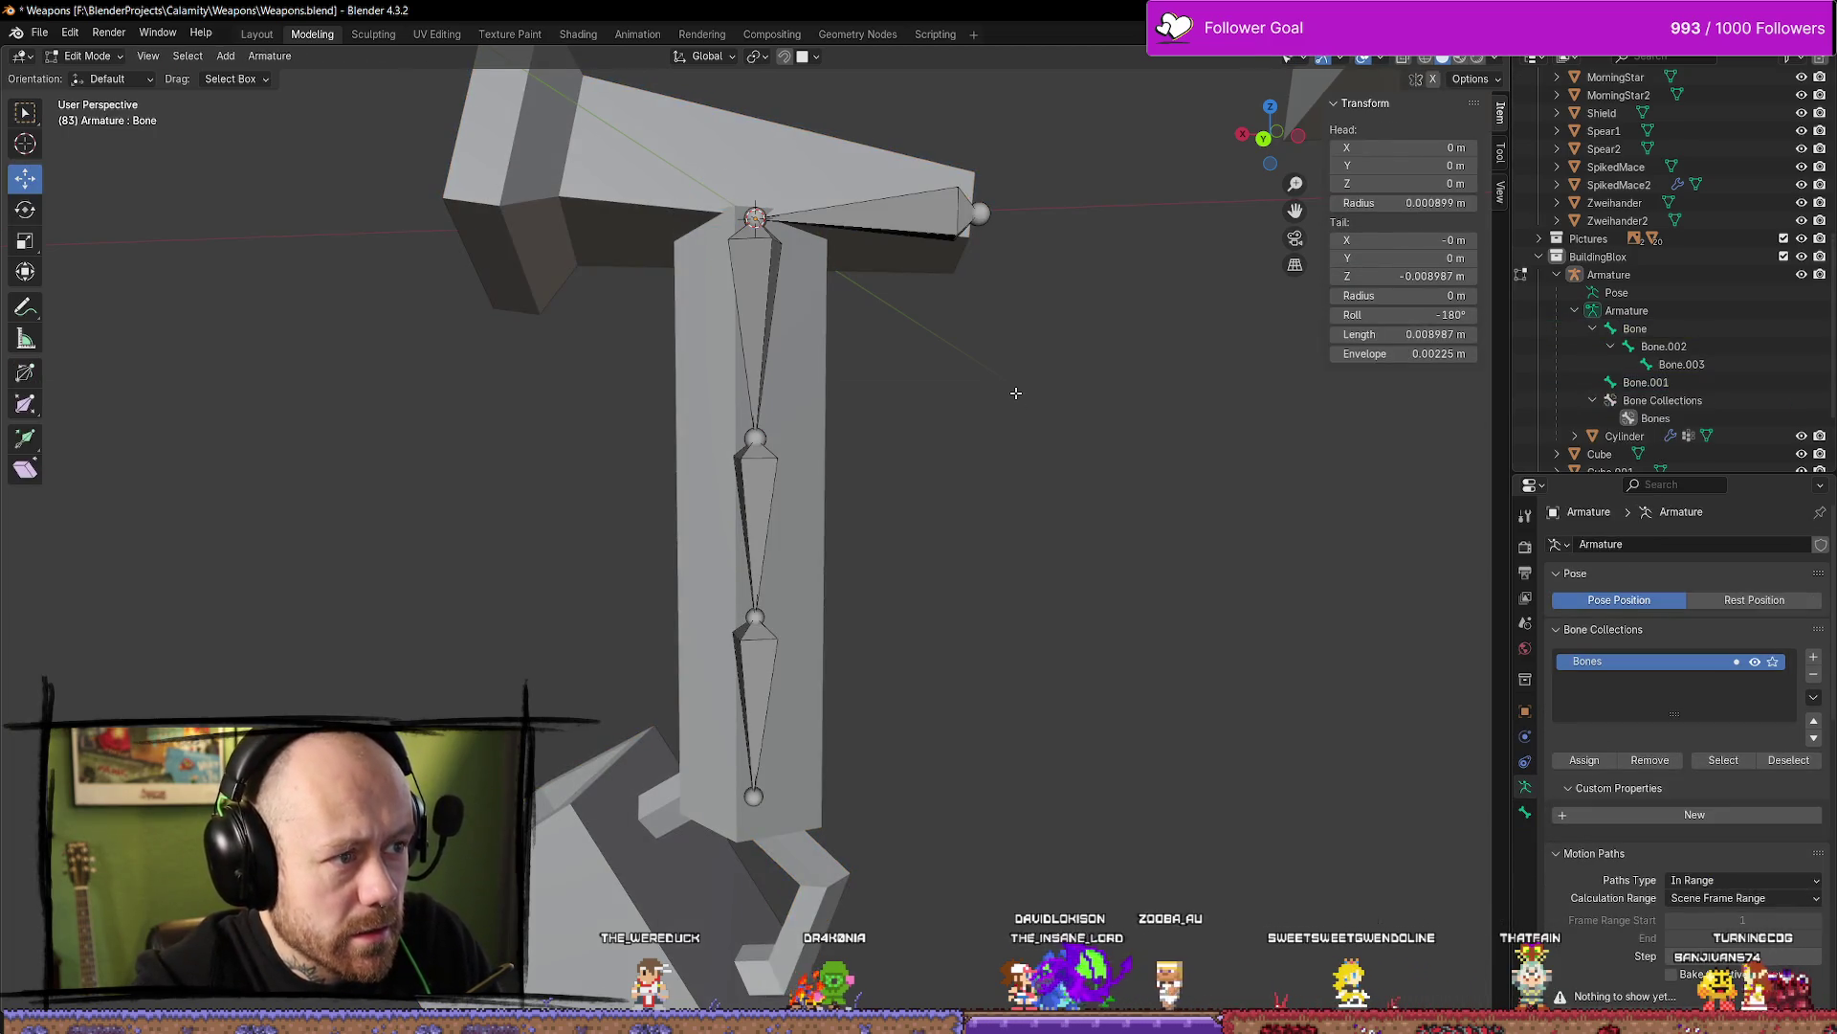
Select the whole armature and switch it into Edit Mode
{"action": "key", "text": "ctrl+z"}
{"action": "key", "text": "ctrl+shift+z"}
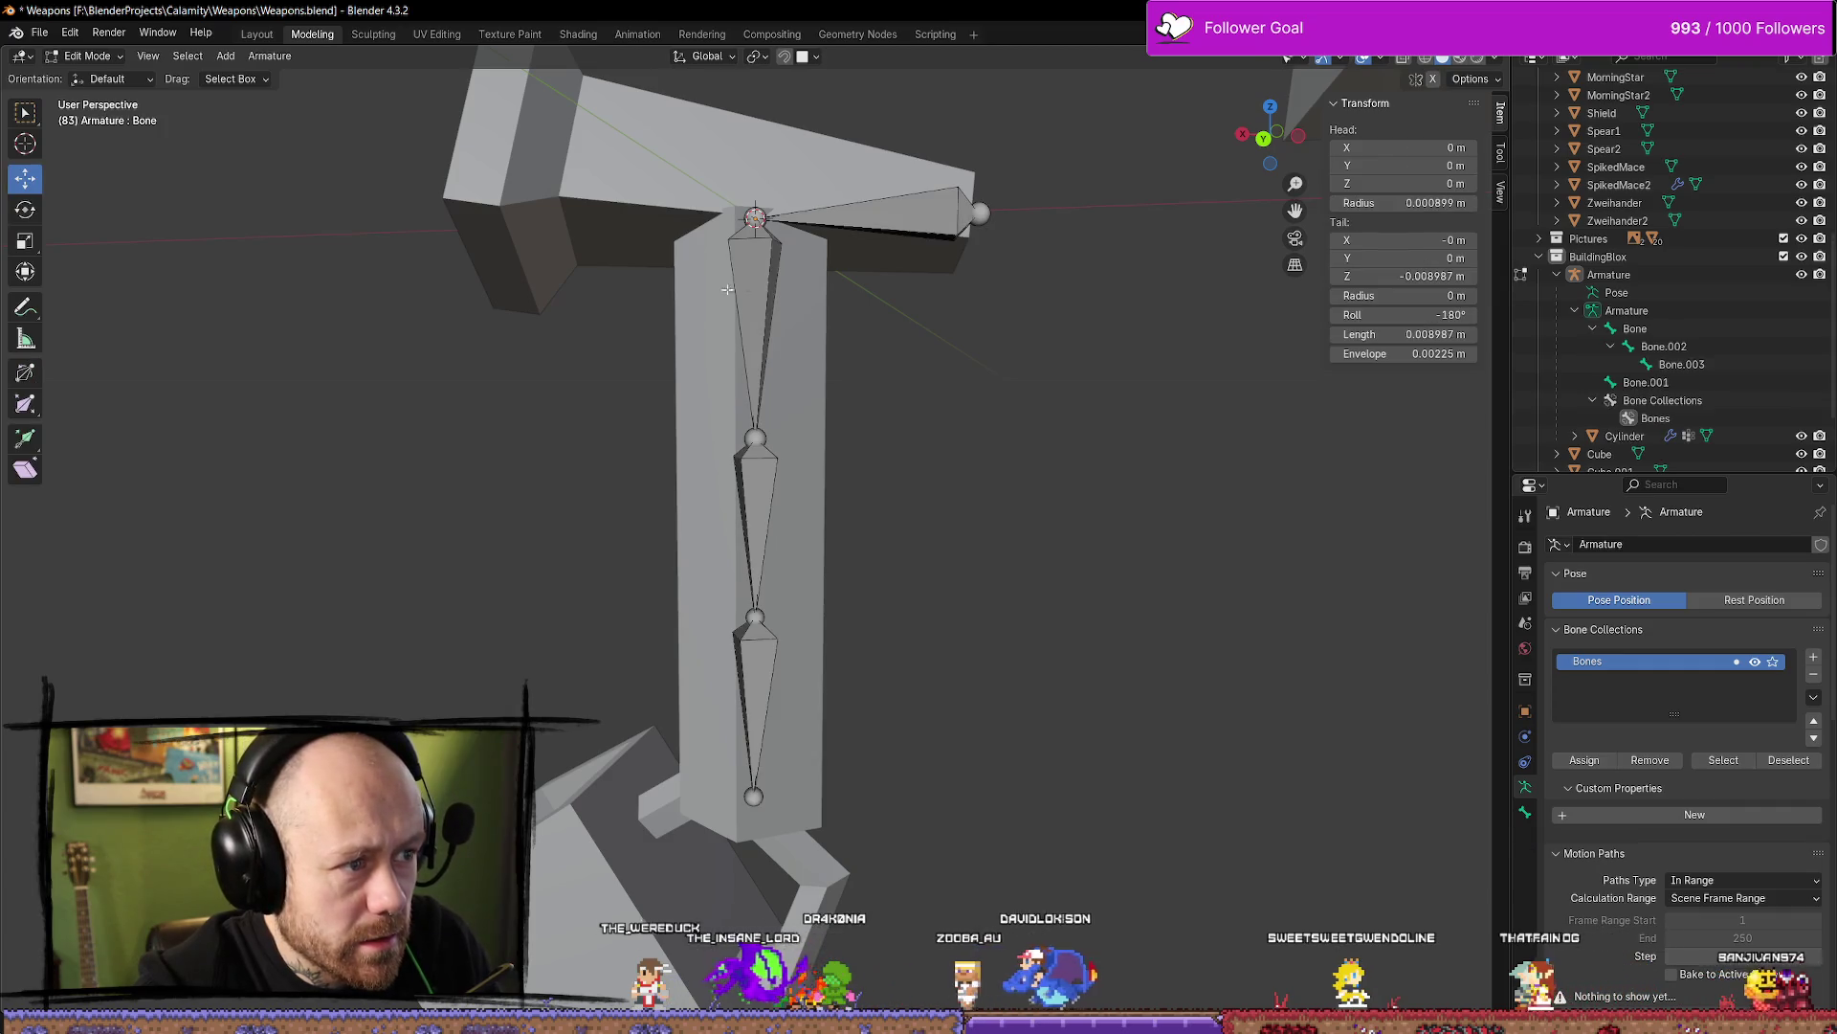
{"action": "key", "text": "Tab"}
{"action": "left_click", "coordinate": [88, 55]}
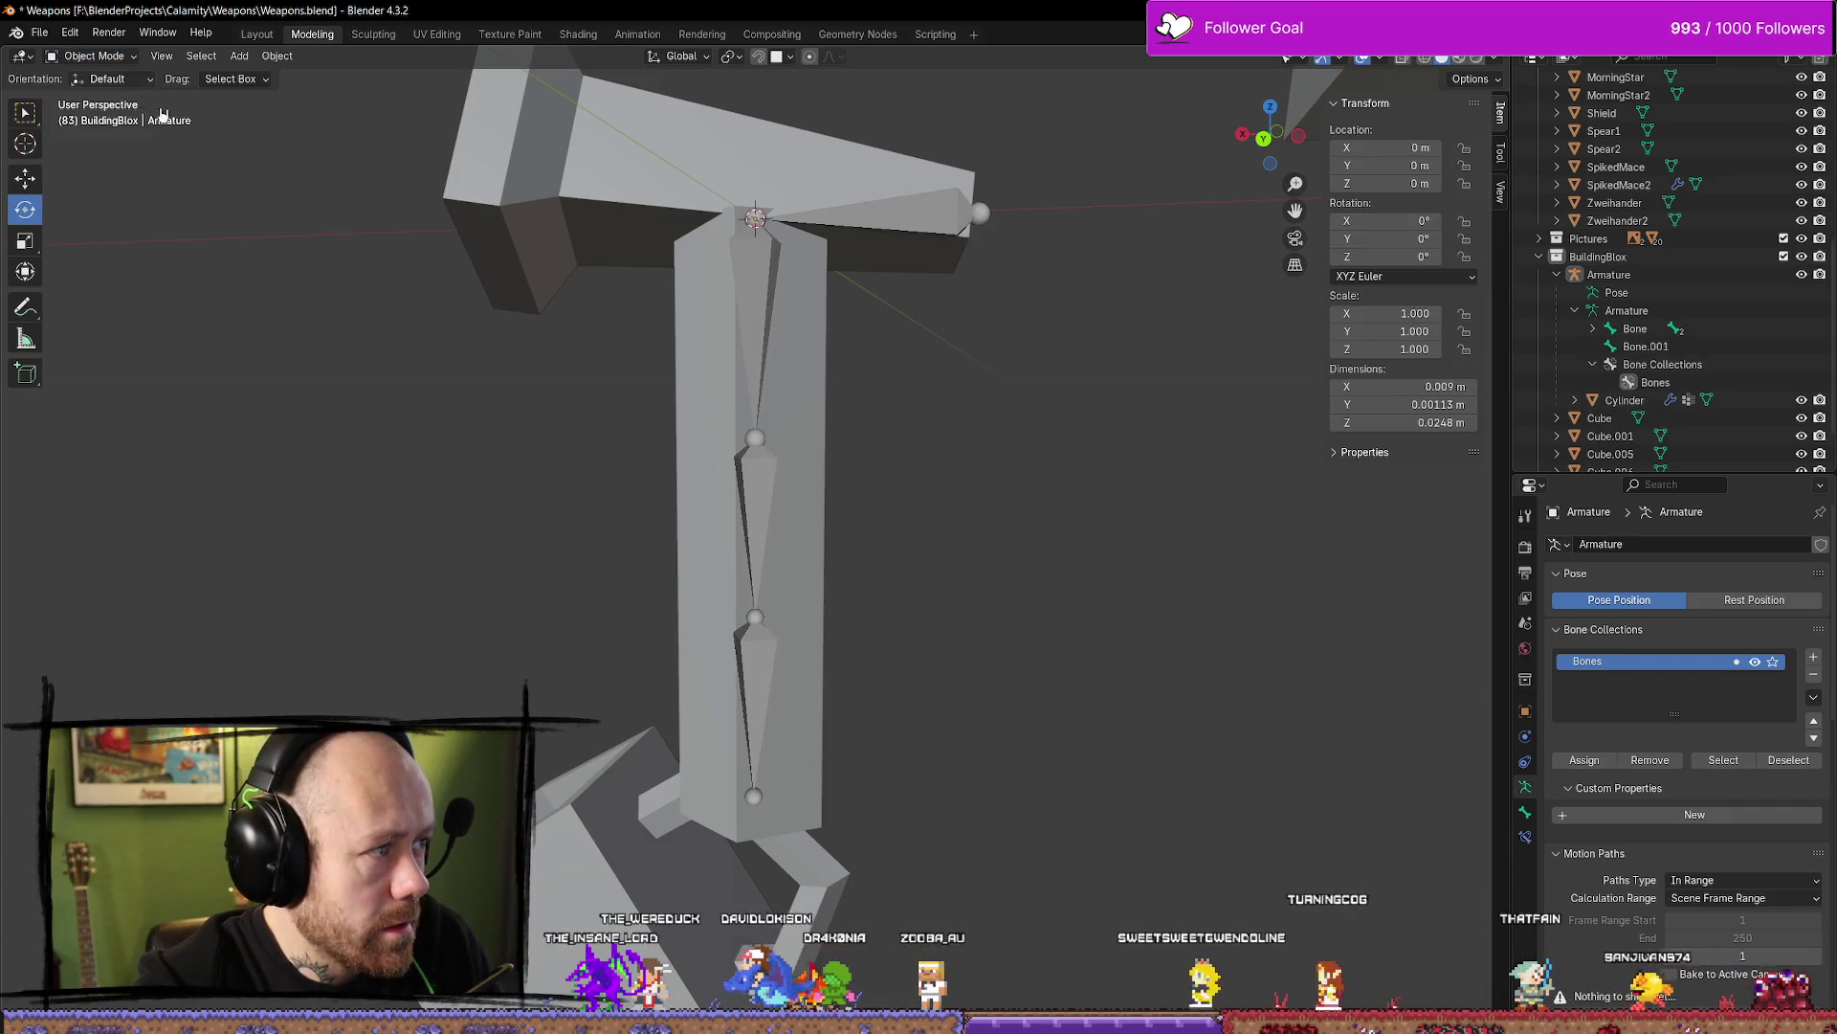
{"action": "left_click", "coordinate": [766, 278]}
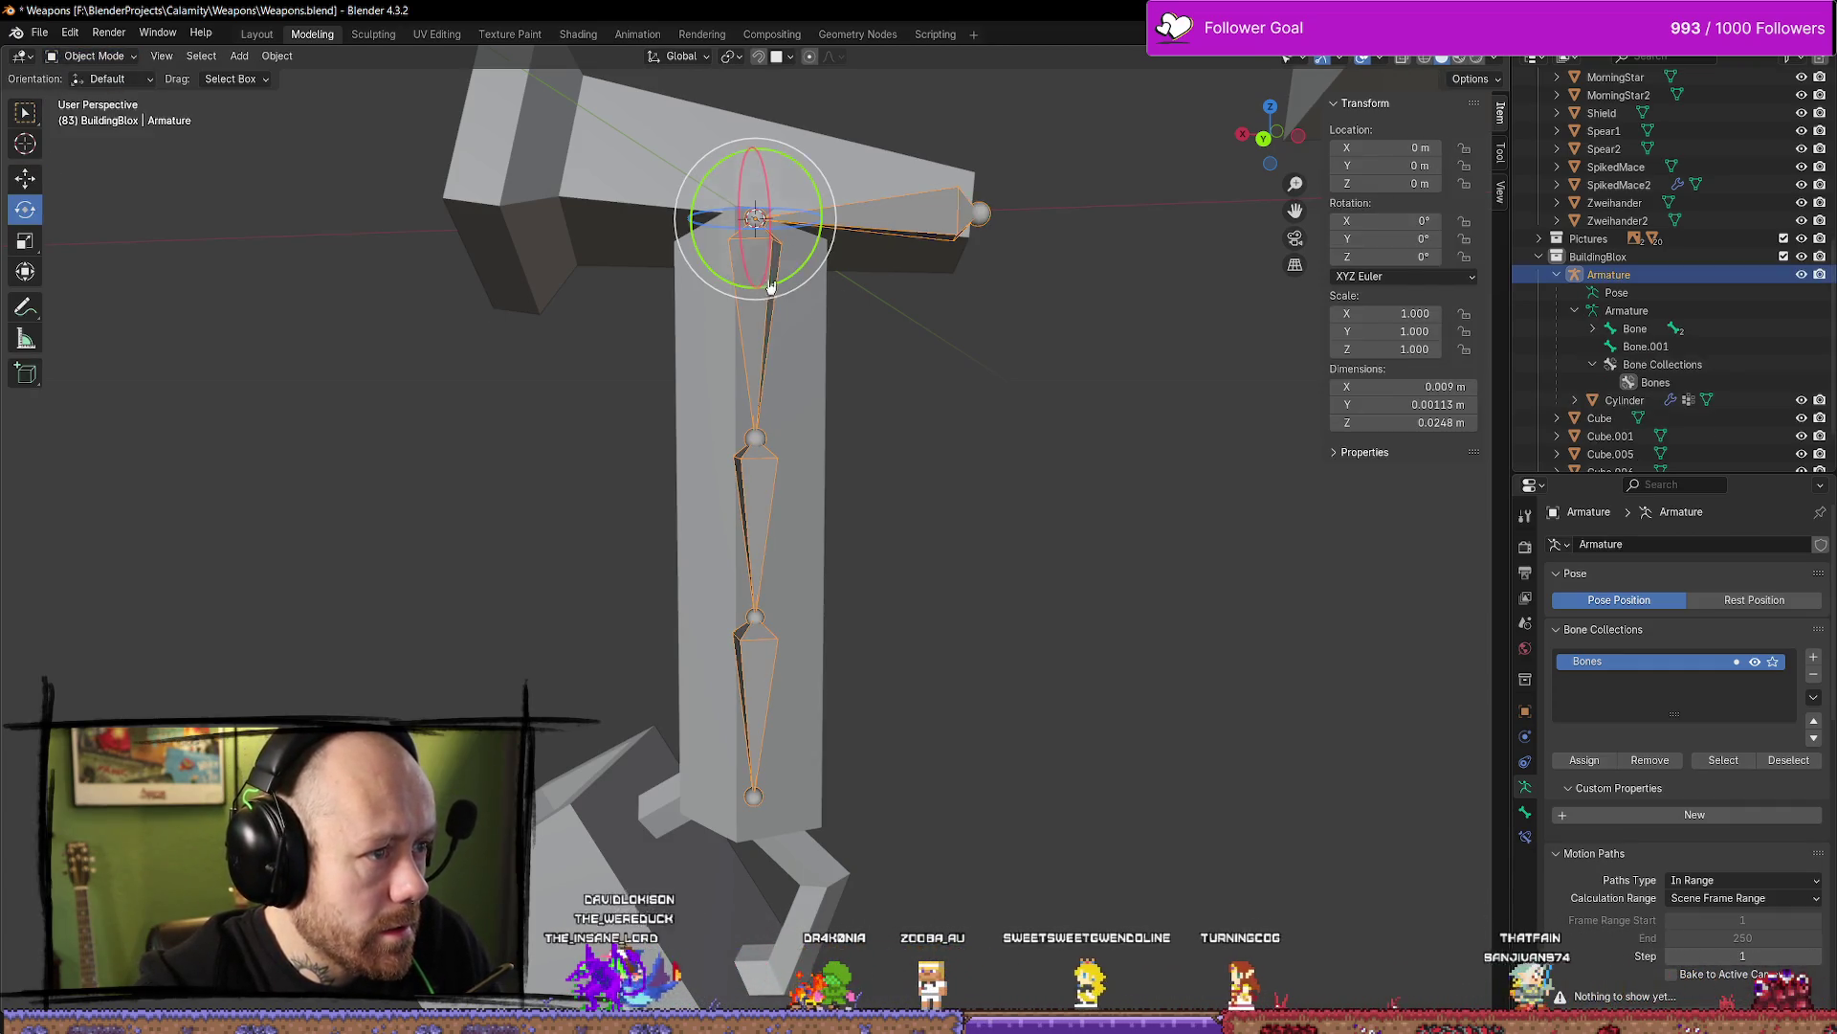
{"action": "left_click", "coordinate": [107, 78]}
{"action": "left_click", "coordinate": [88, 55]}
{"action": "left_click", "coordinate": [88, 96]}
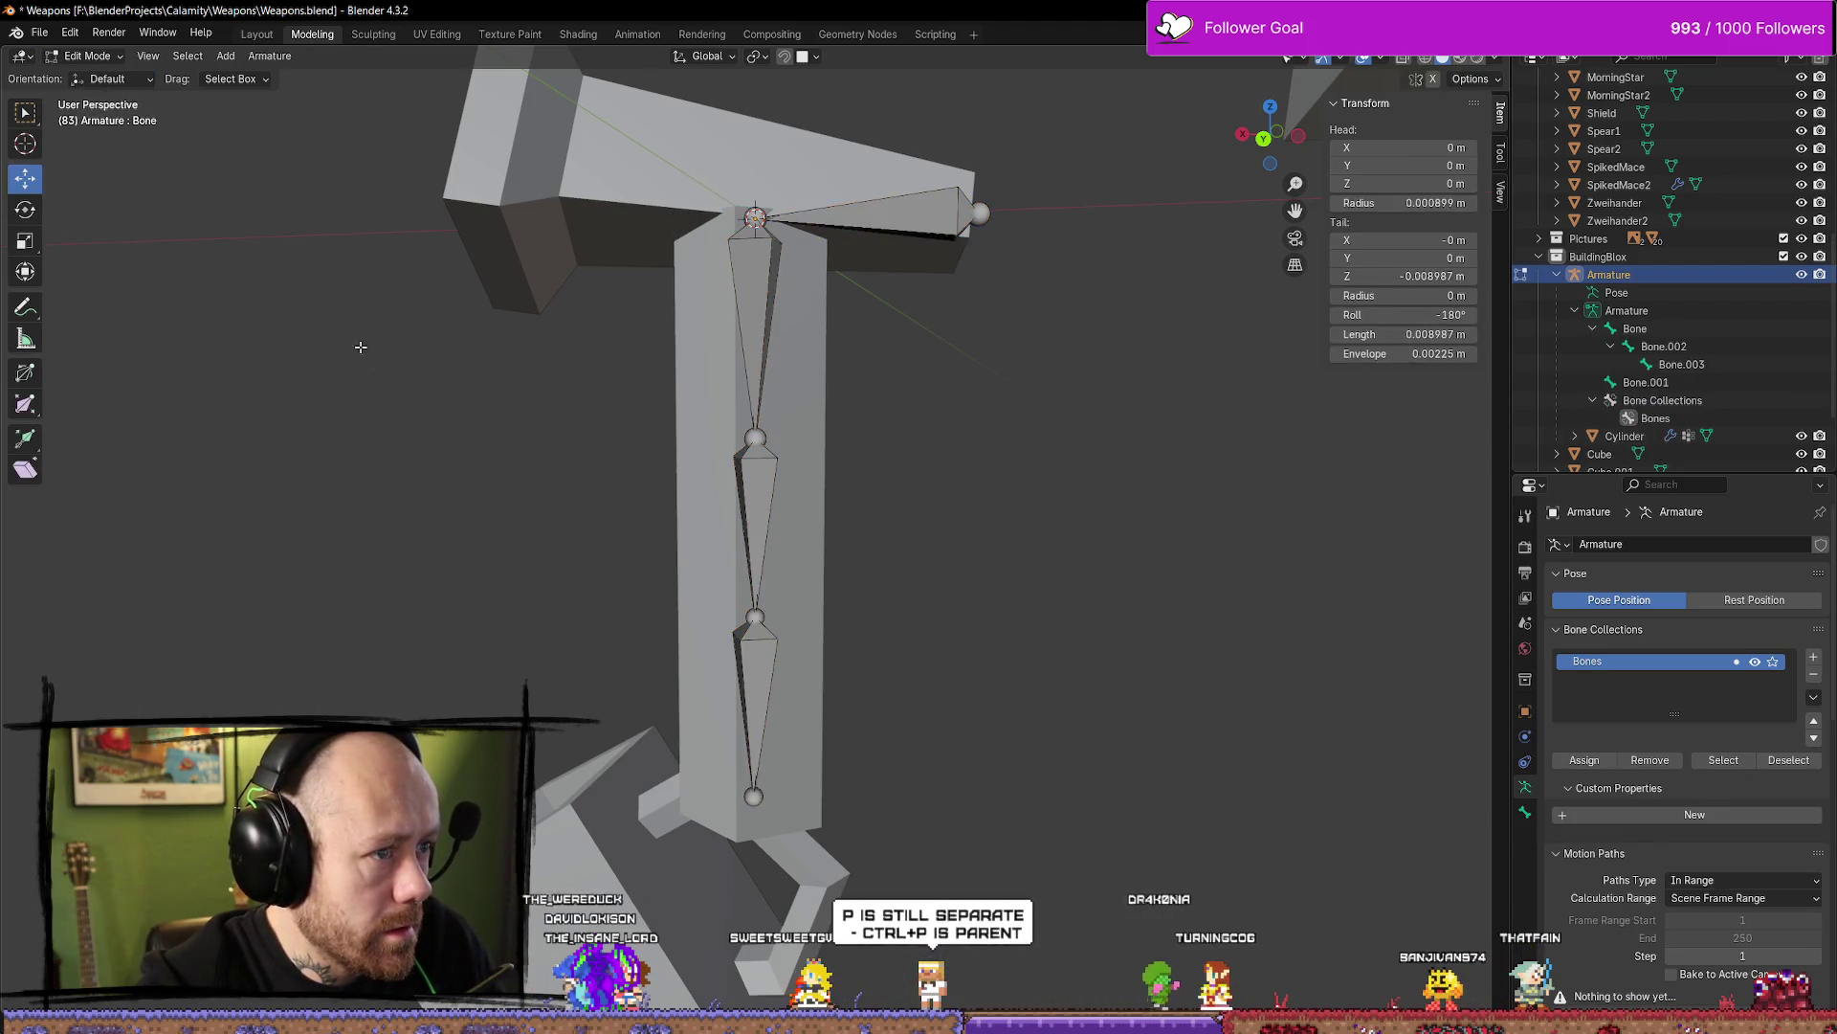
Select Bone.001 and the vertical Bone and apply Parent > Make > Connected
{"action": "left_click", "coordinate": [862, 219]}
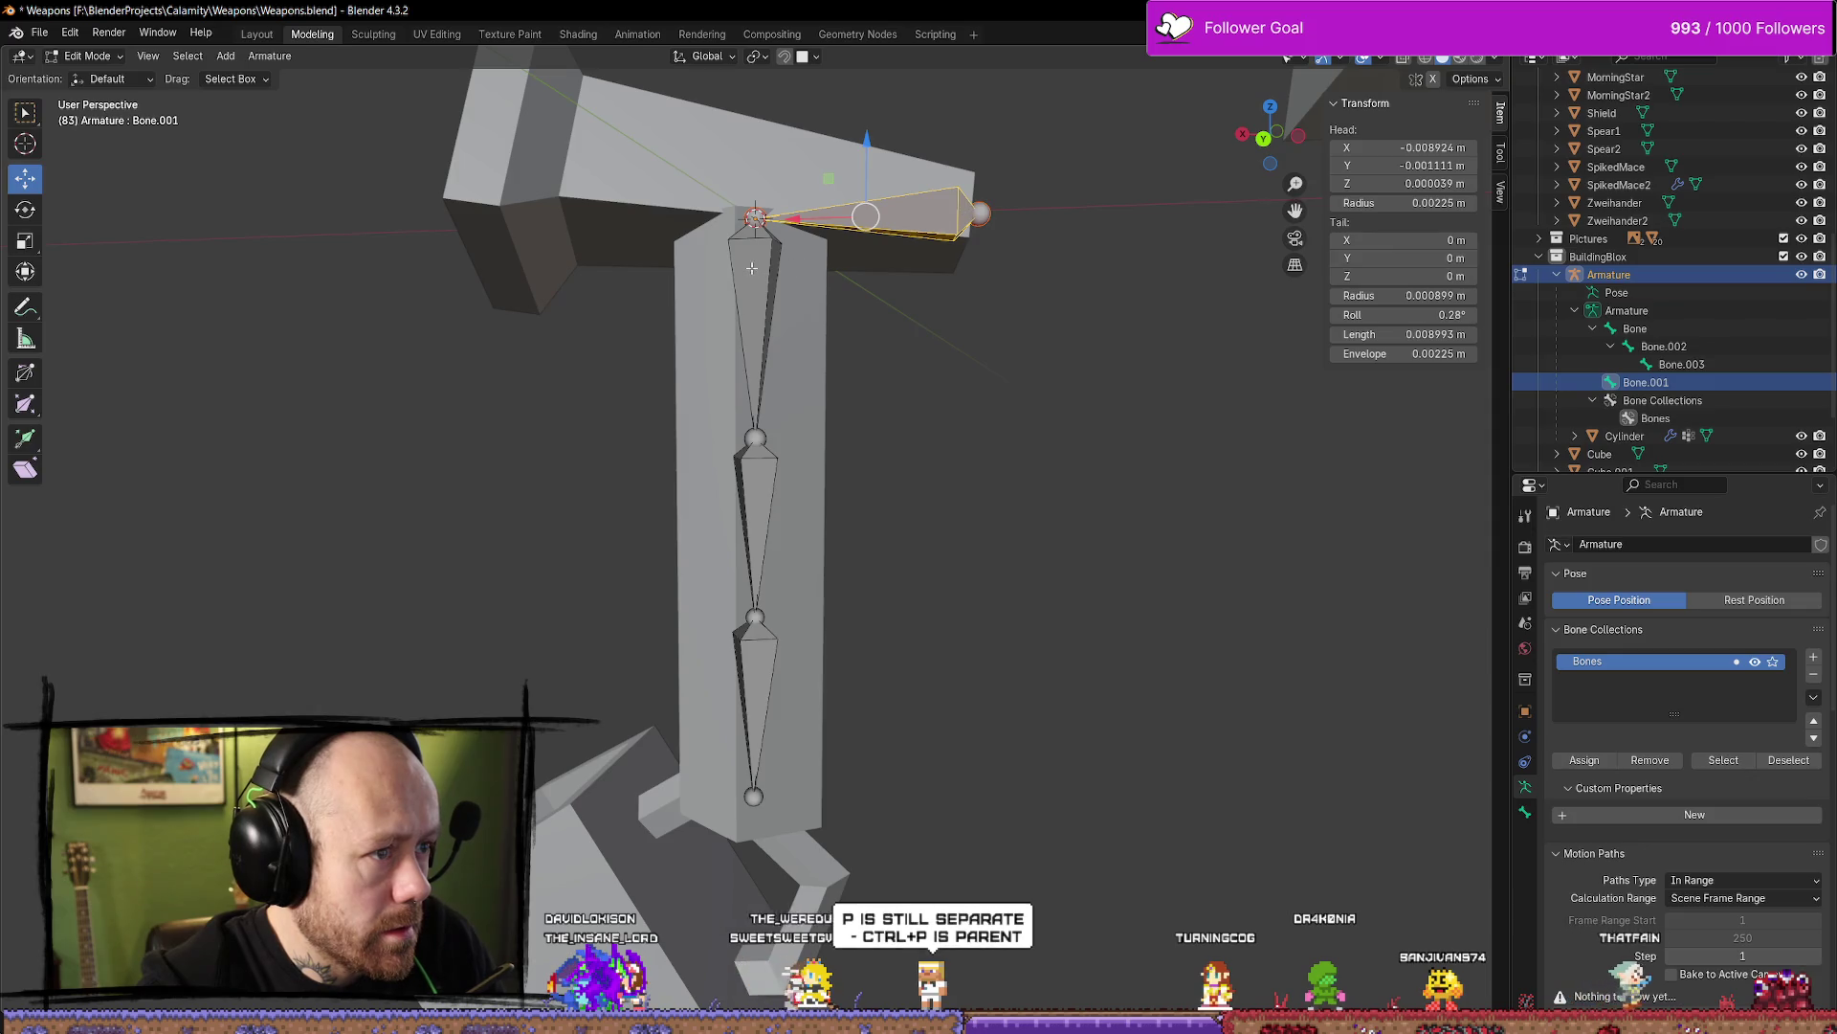
{"action": "key", "text": "g"}
{"action": "key", "text": "Escape"}
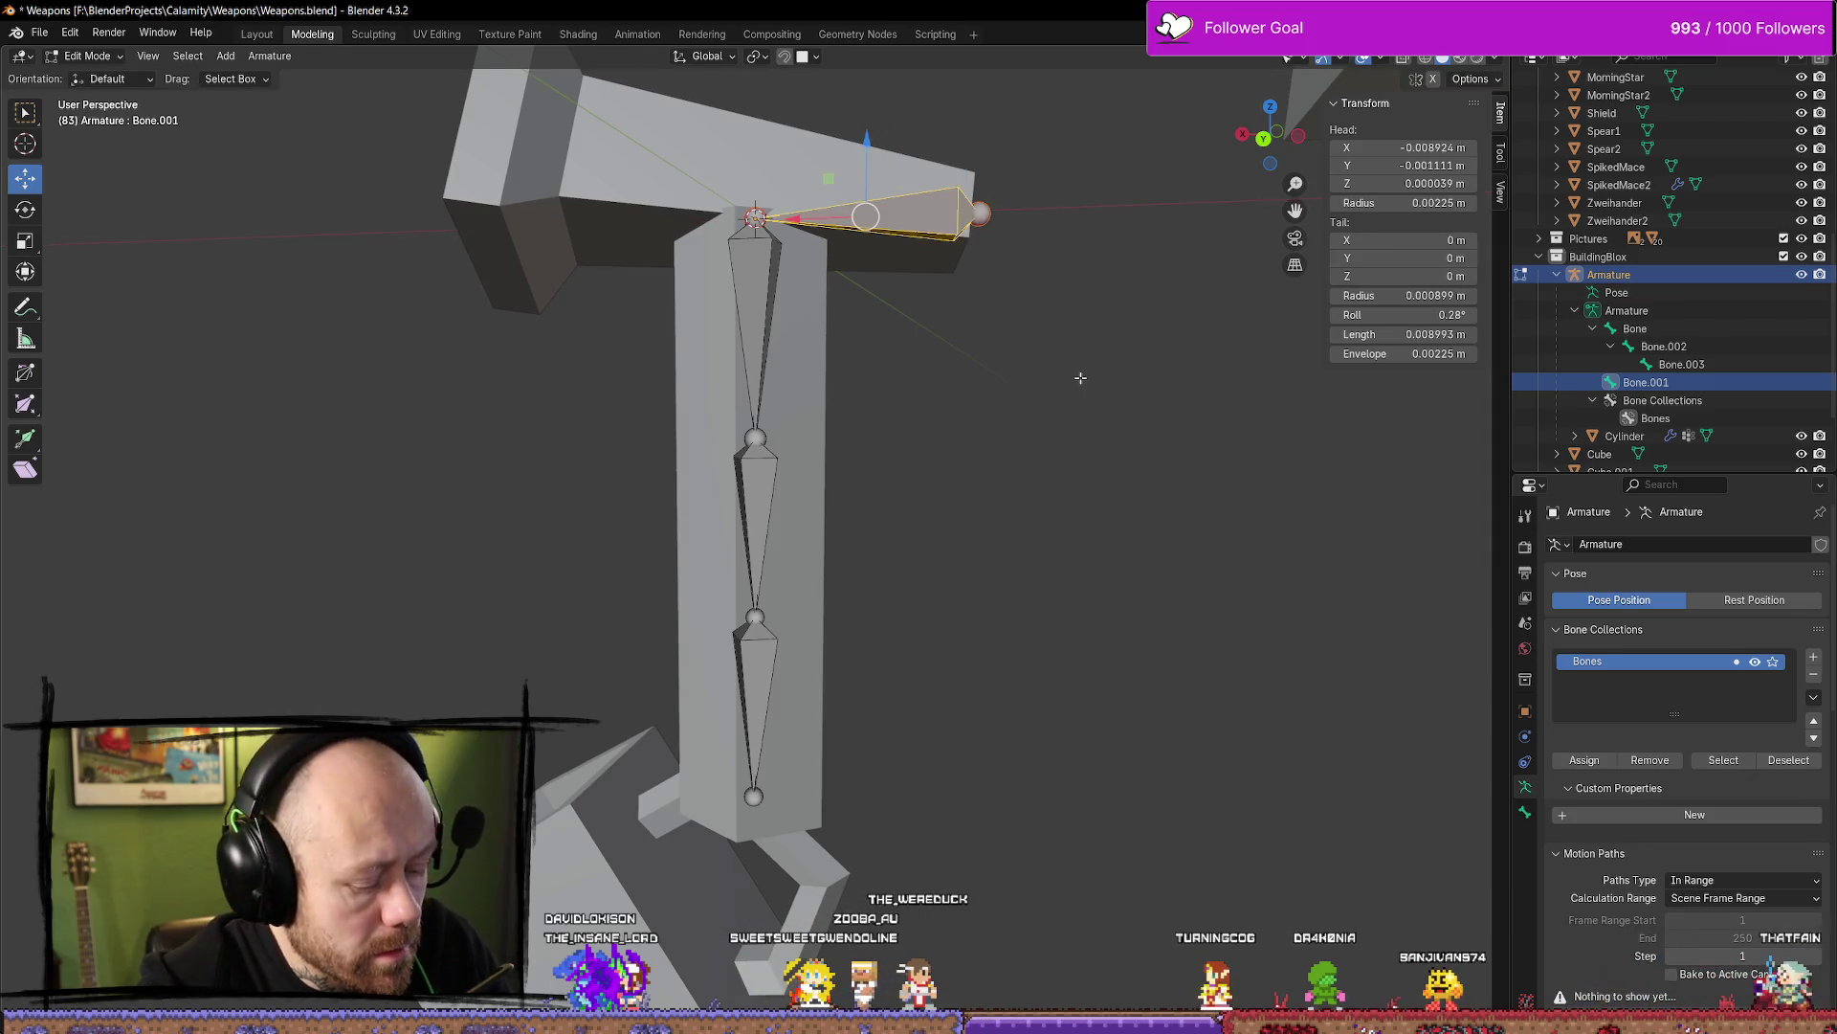
{"action": "left_click", "coordinate": [842, 329]}
{"action": "left_click", "coordinate": [942, 224]}
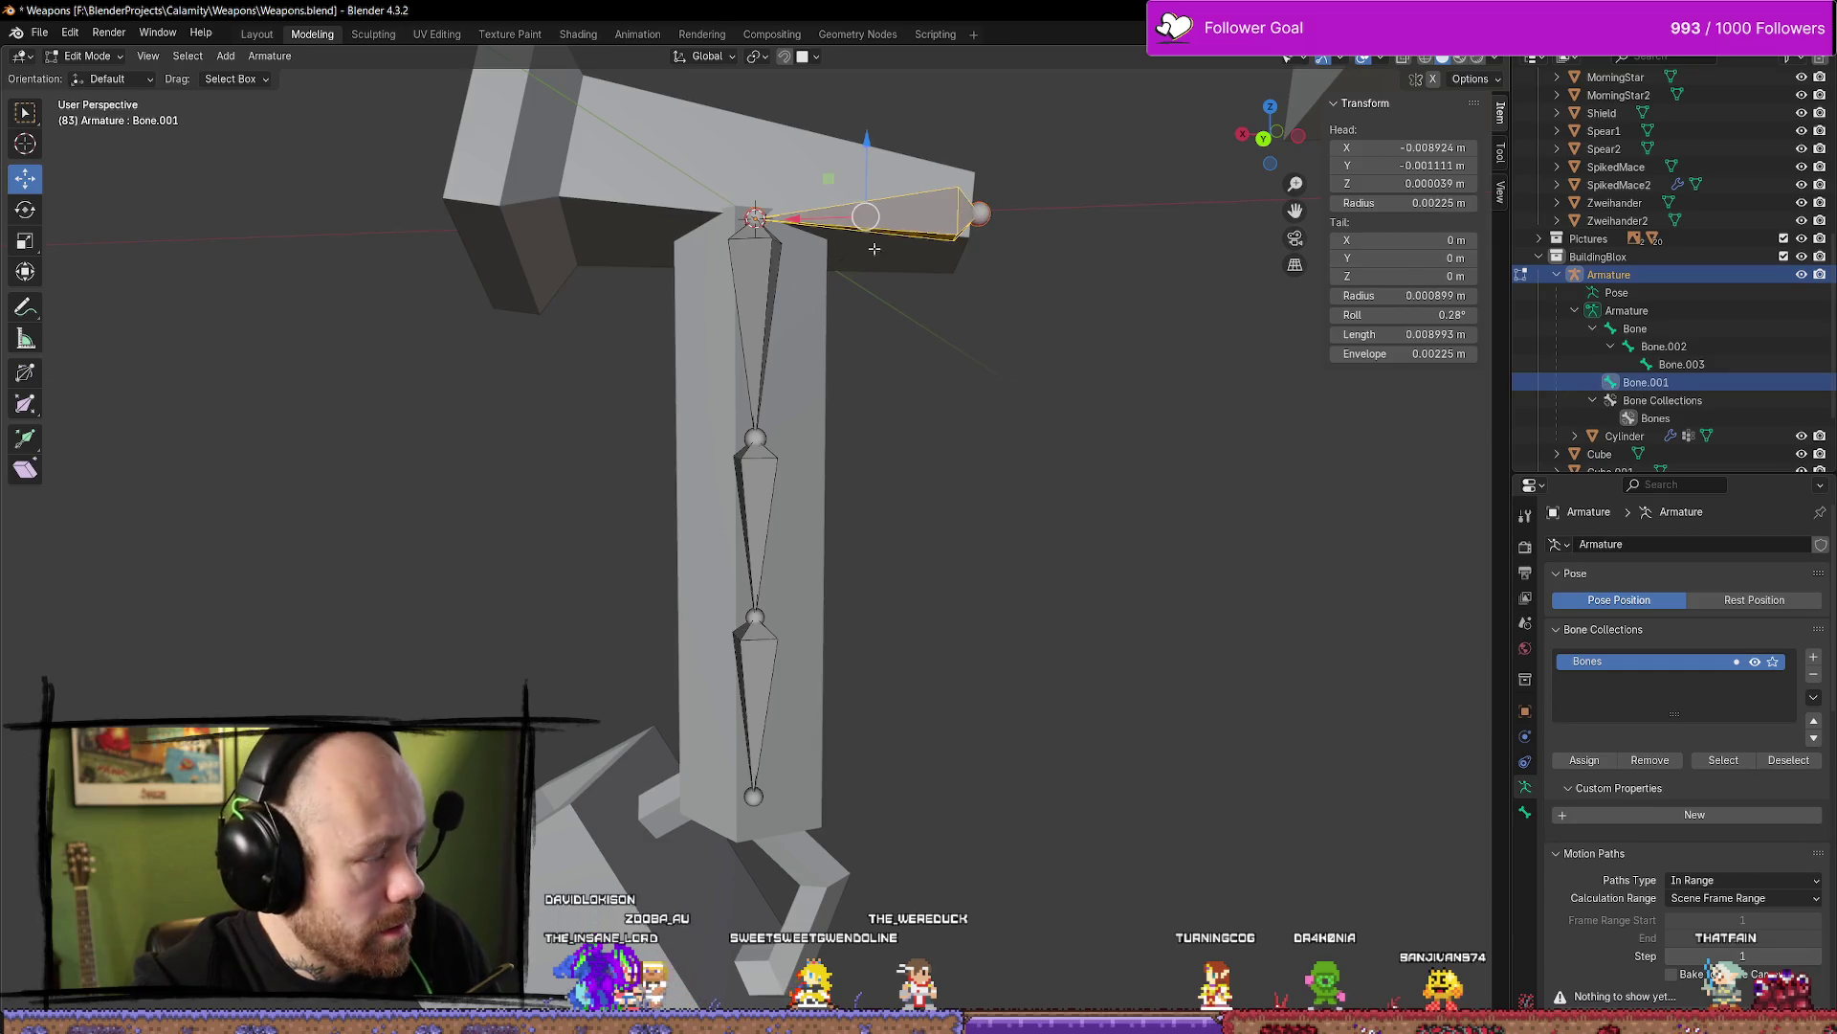
{"action": "left_click", "coordinate": [758, 285], "text": "shift"}
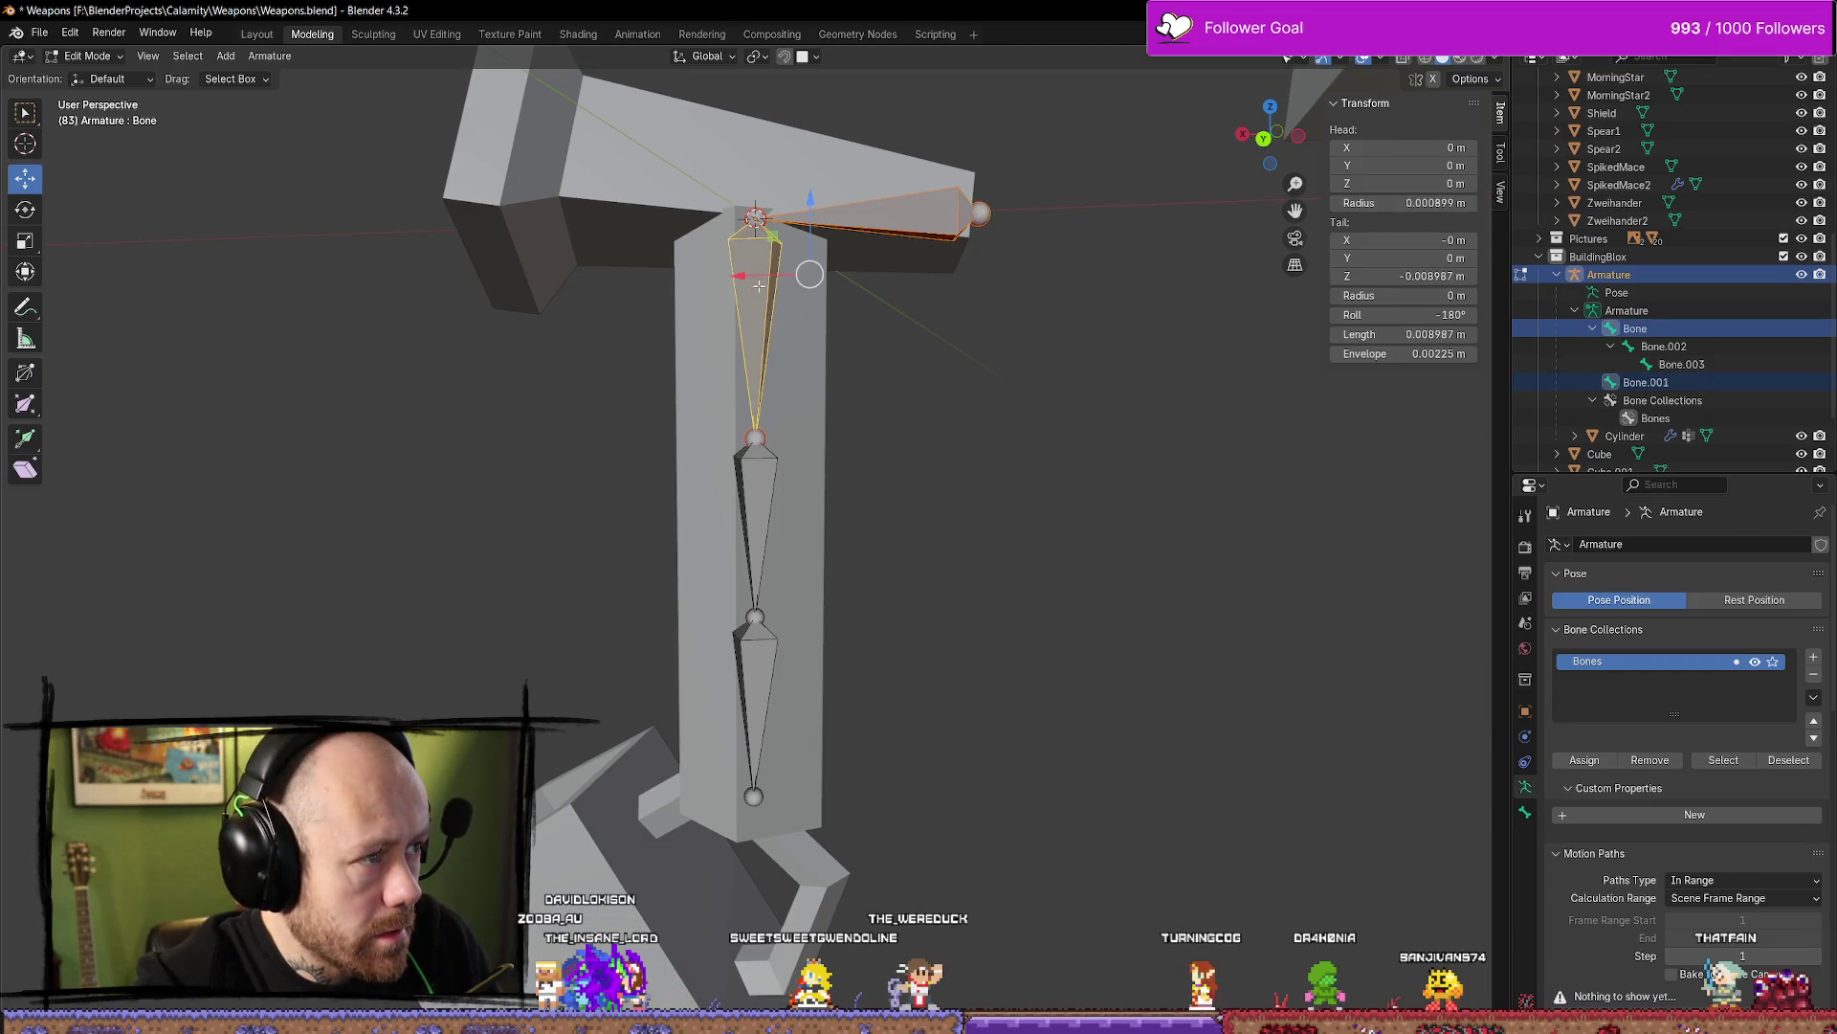
{"action": "right_click", "coordinate": [743, 296]}
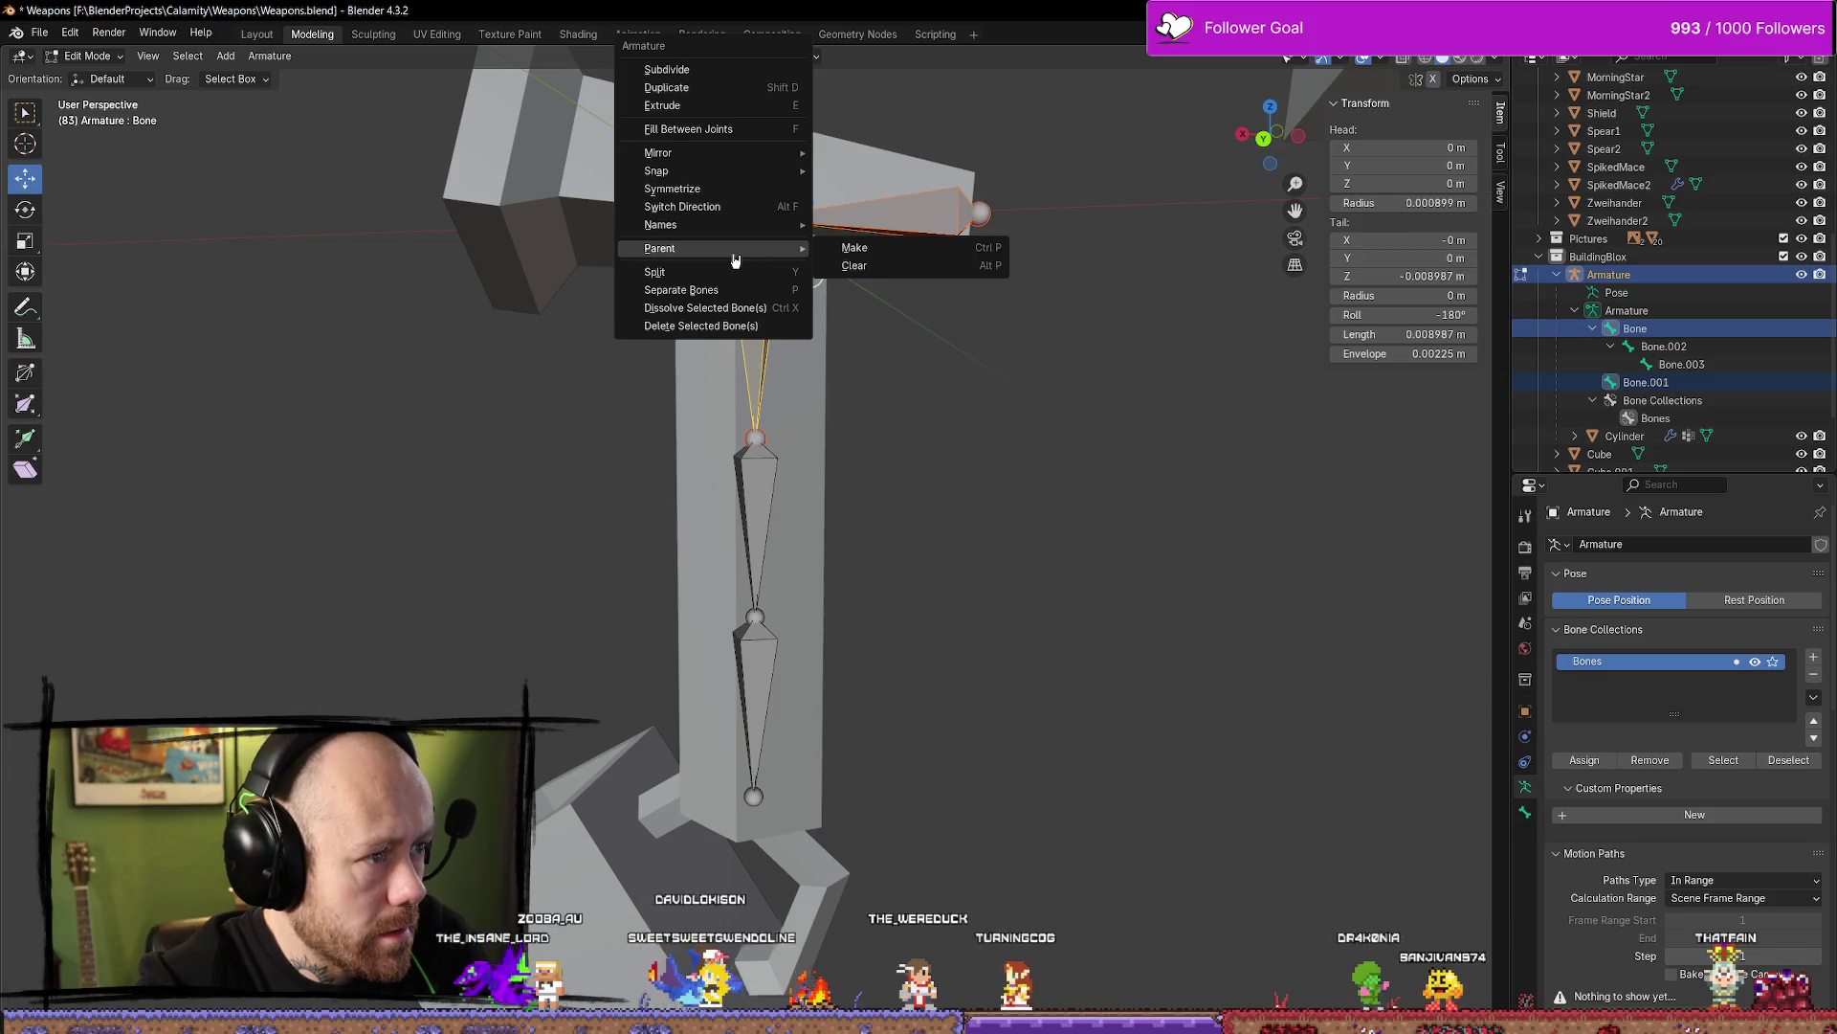
{"action": "mouse_move", "coordinate": [713, 250]}
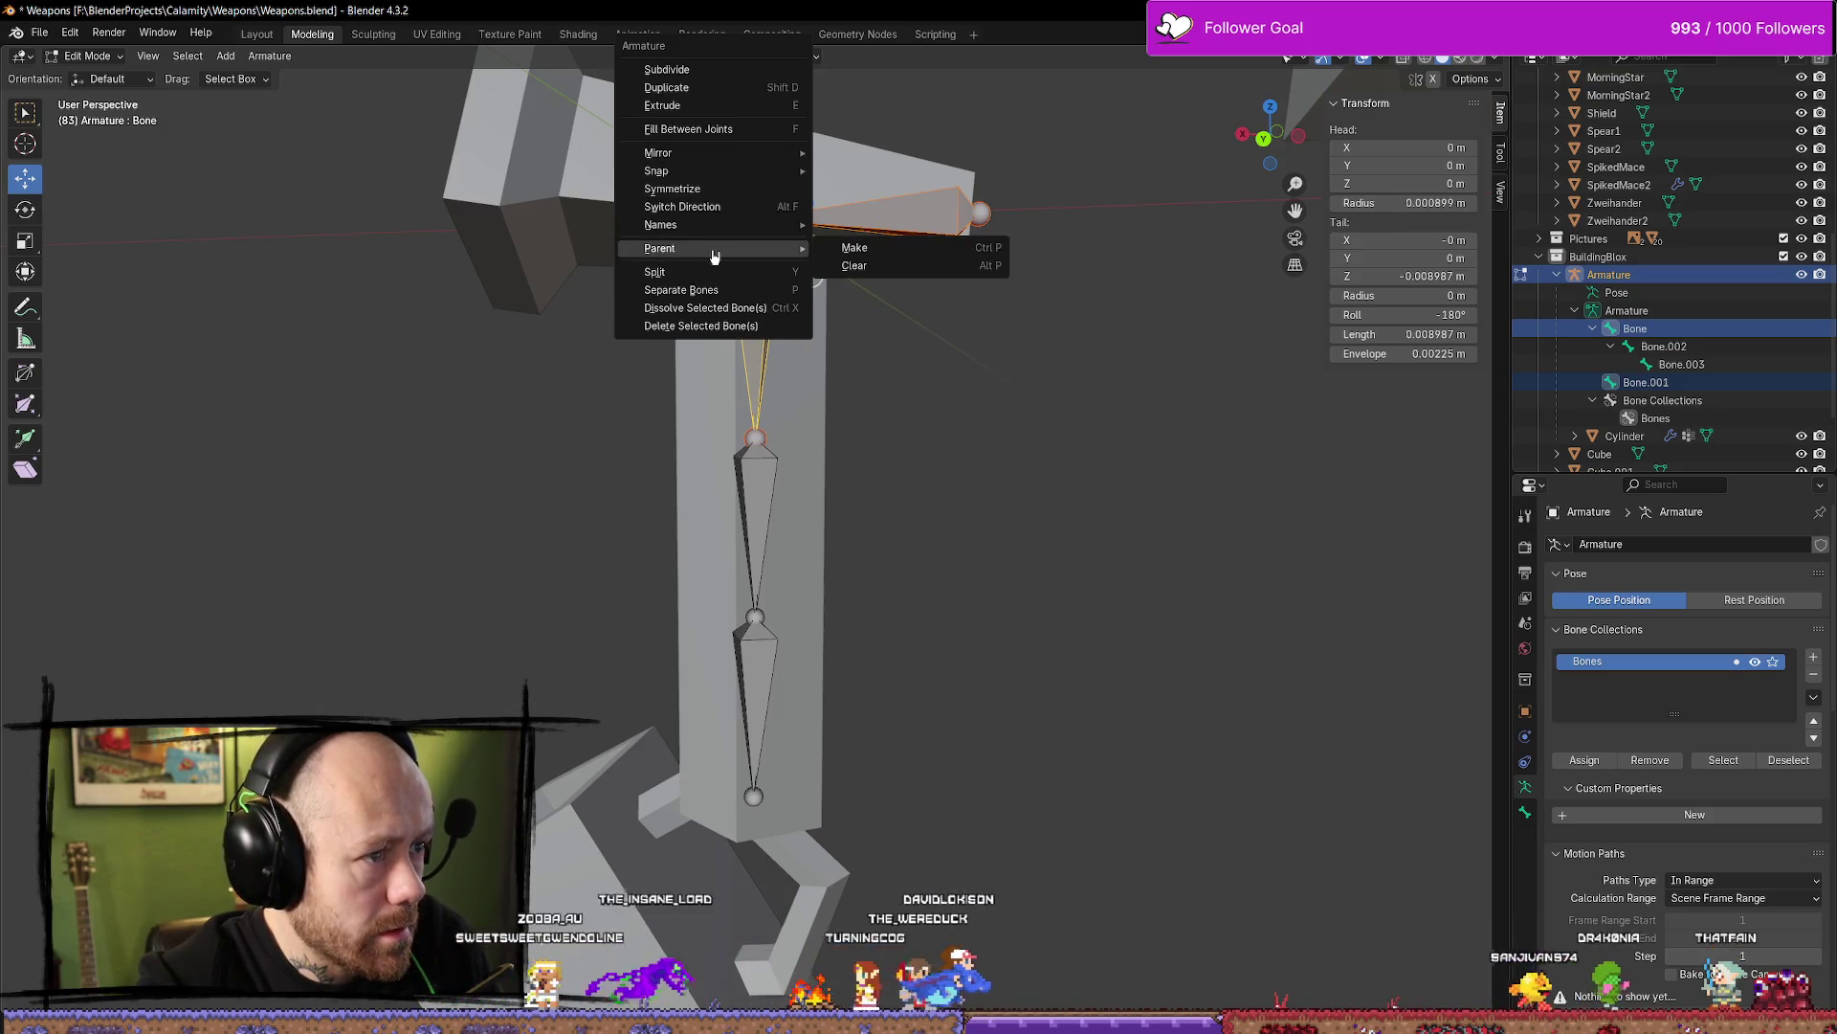
{"action": "left_click", "coordinate": [903, 251]}
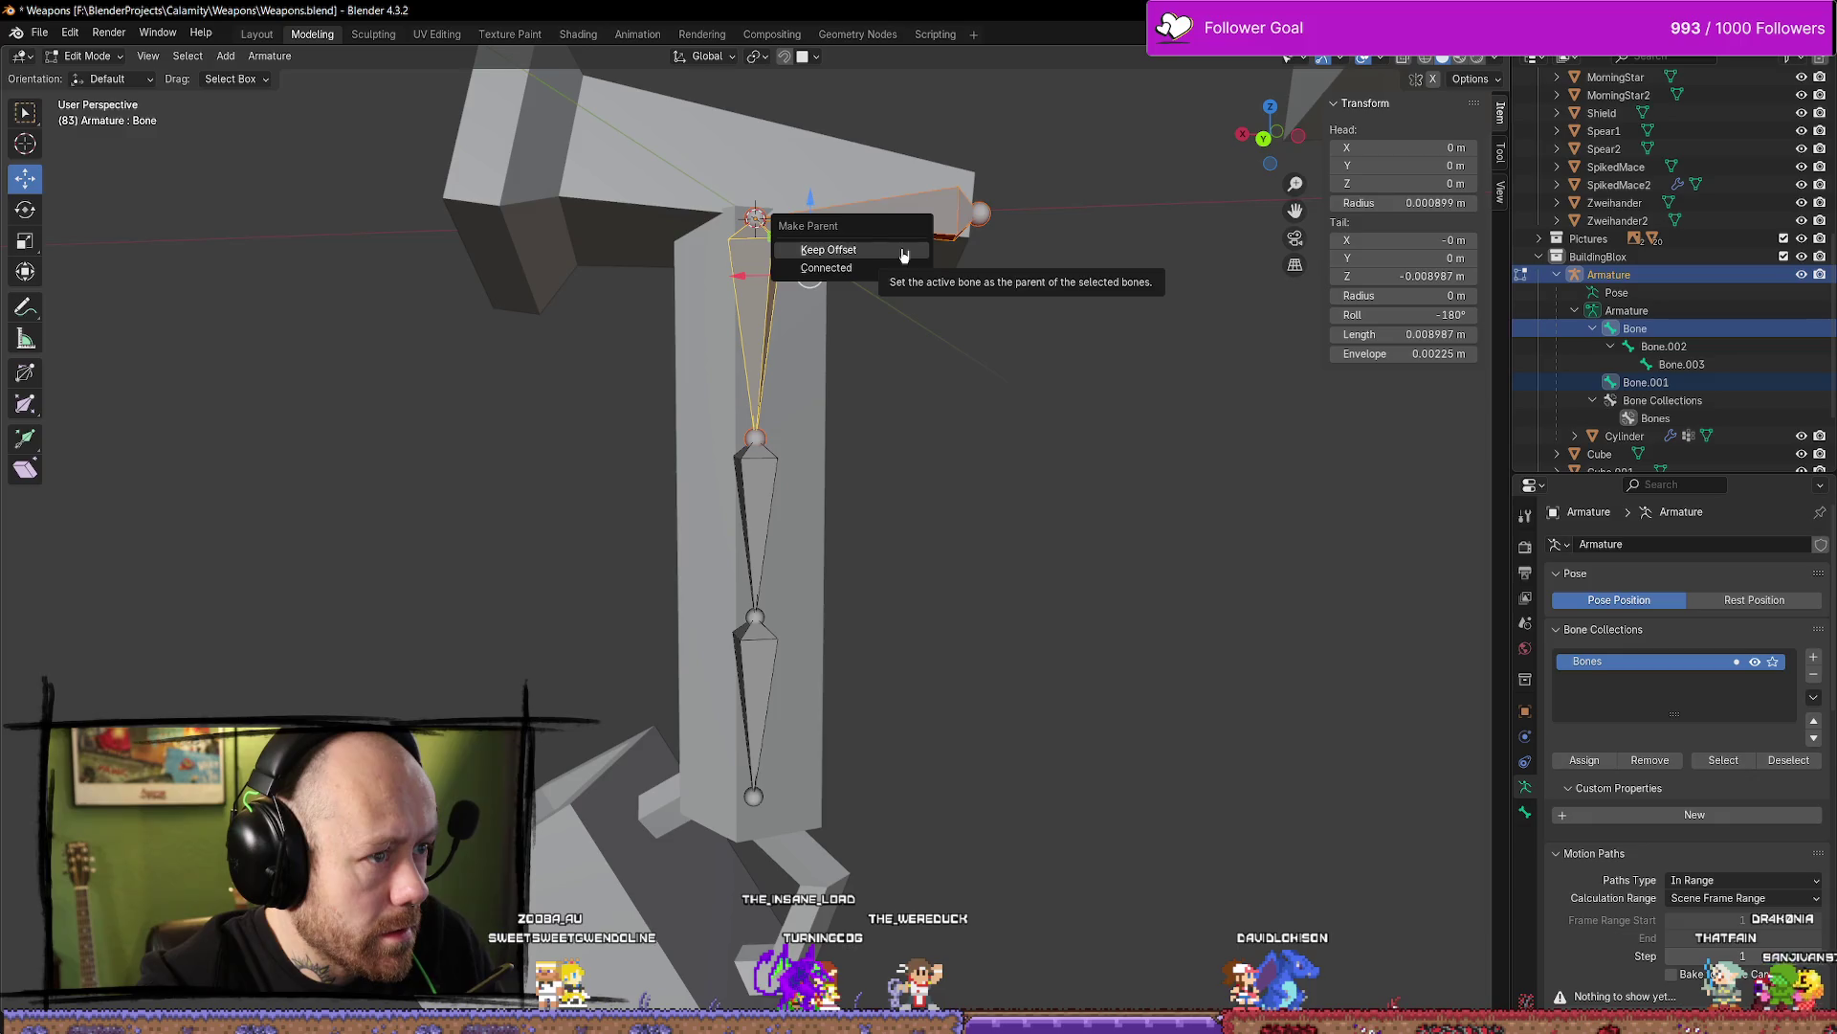
{"action": "left_click", "coordinate": [845, 267]}
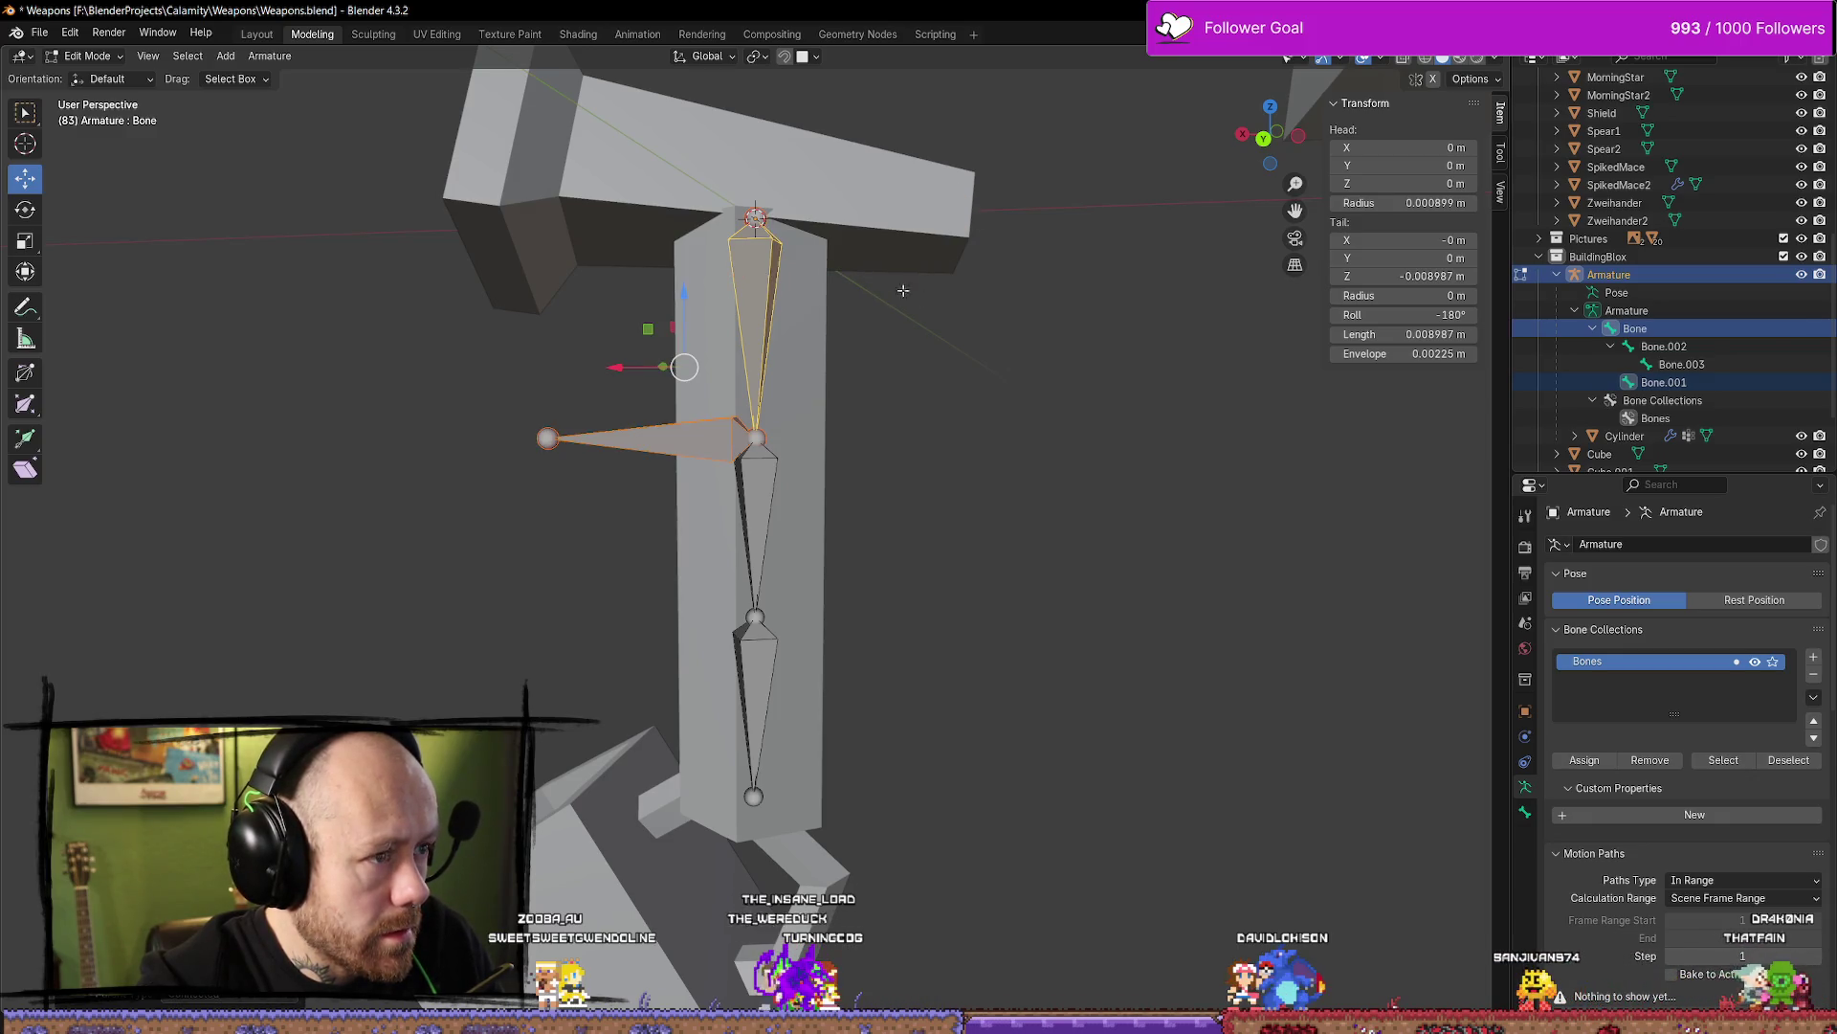
Undo the trial parenting and select Bone.001 in the Outliner
{"action": "left_click", "coordinate": [928, 354]}
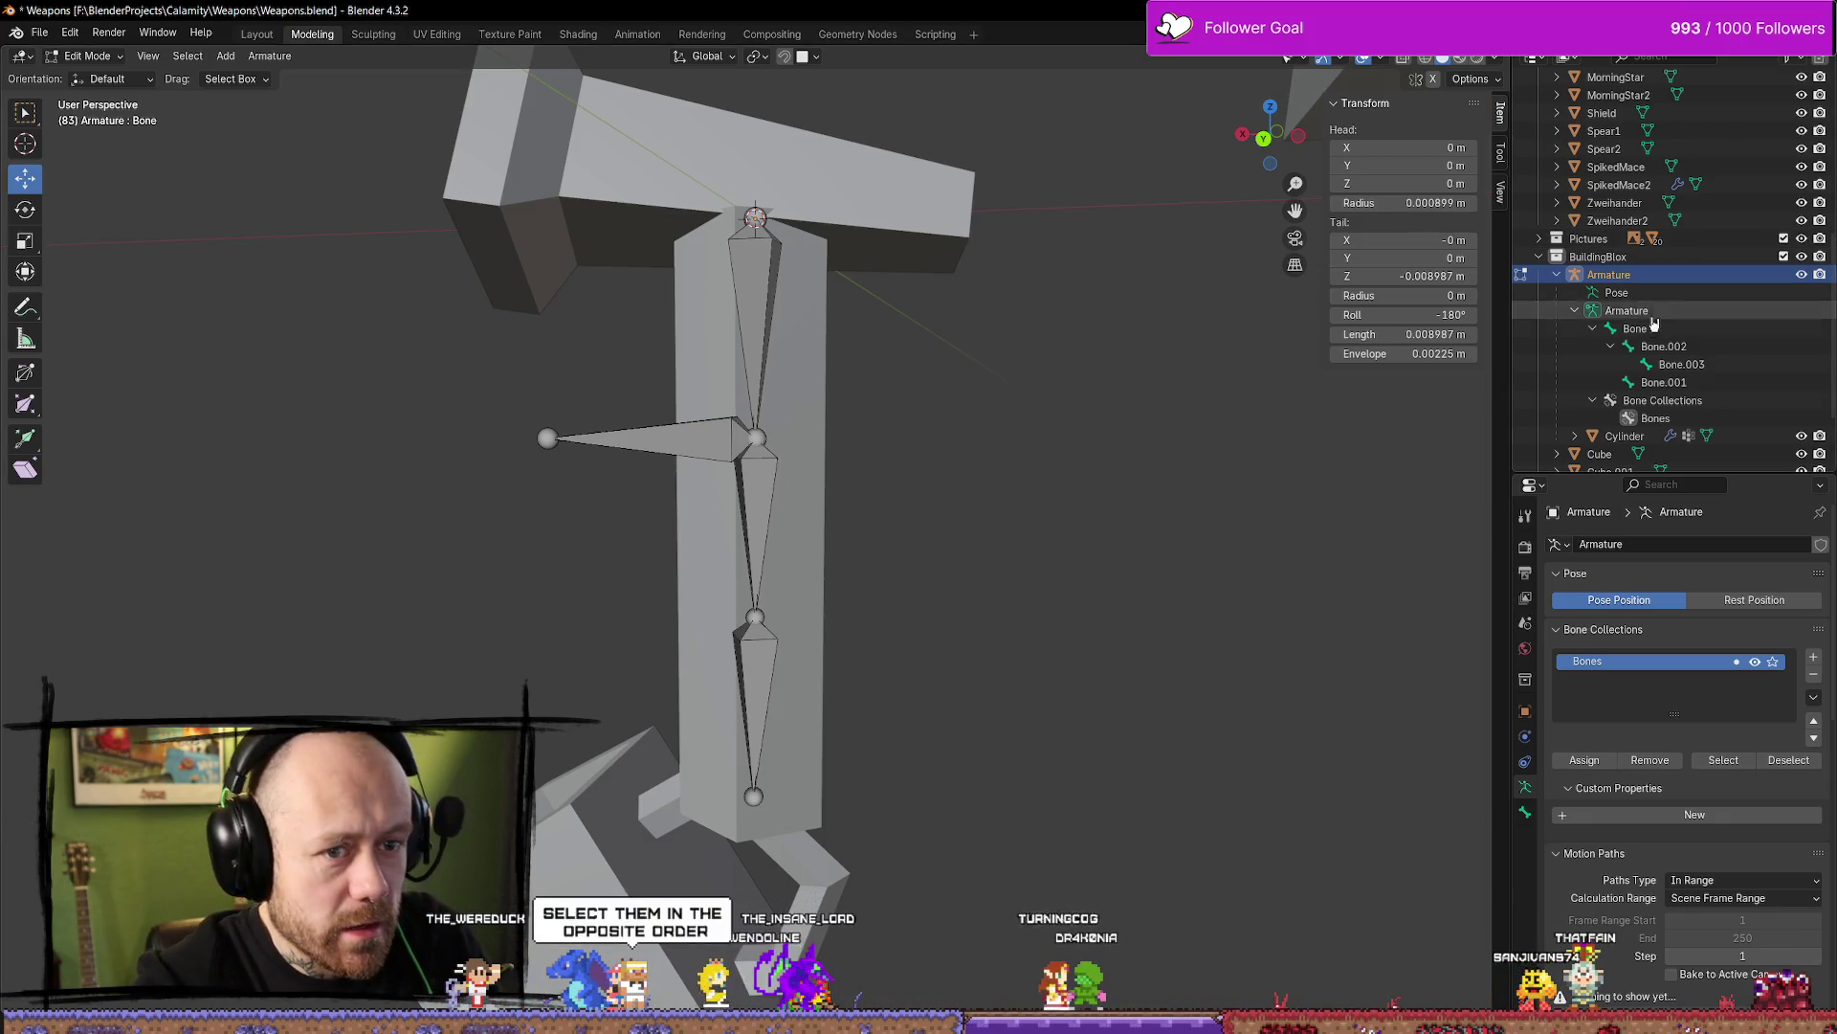
{"action": "scroll", "coordinate": [1579, 314], "scroll_direction": "up", "scroll_amount": 1}
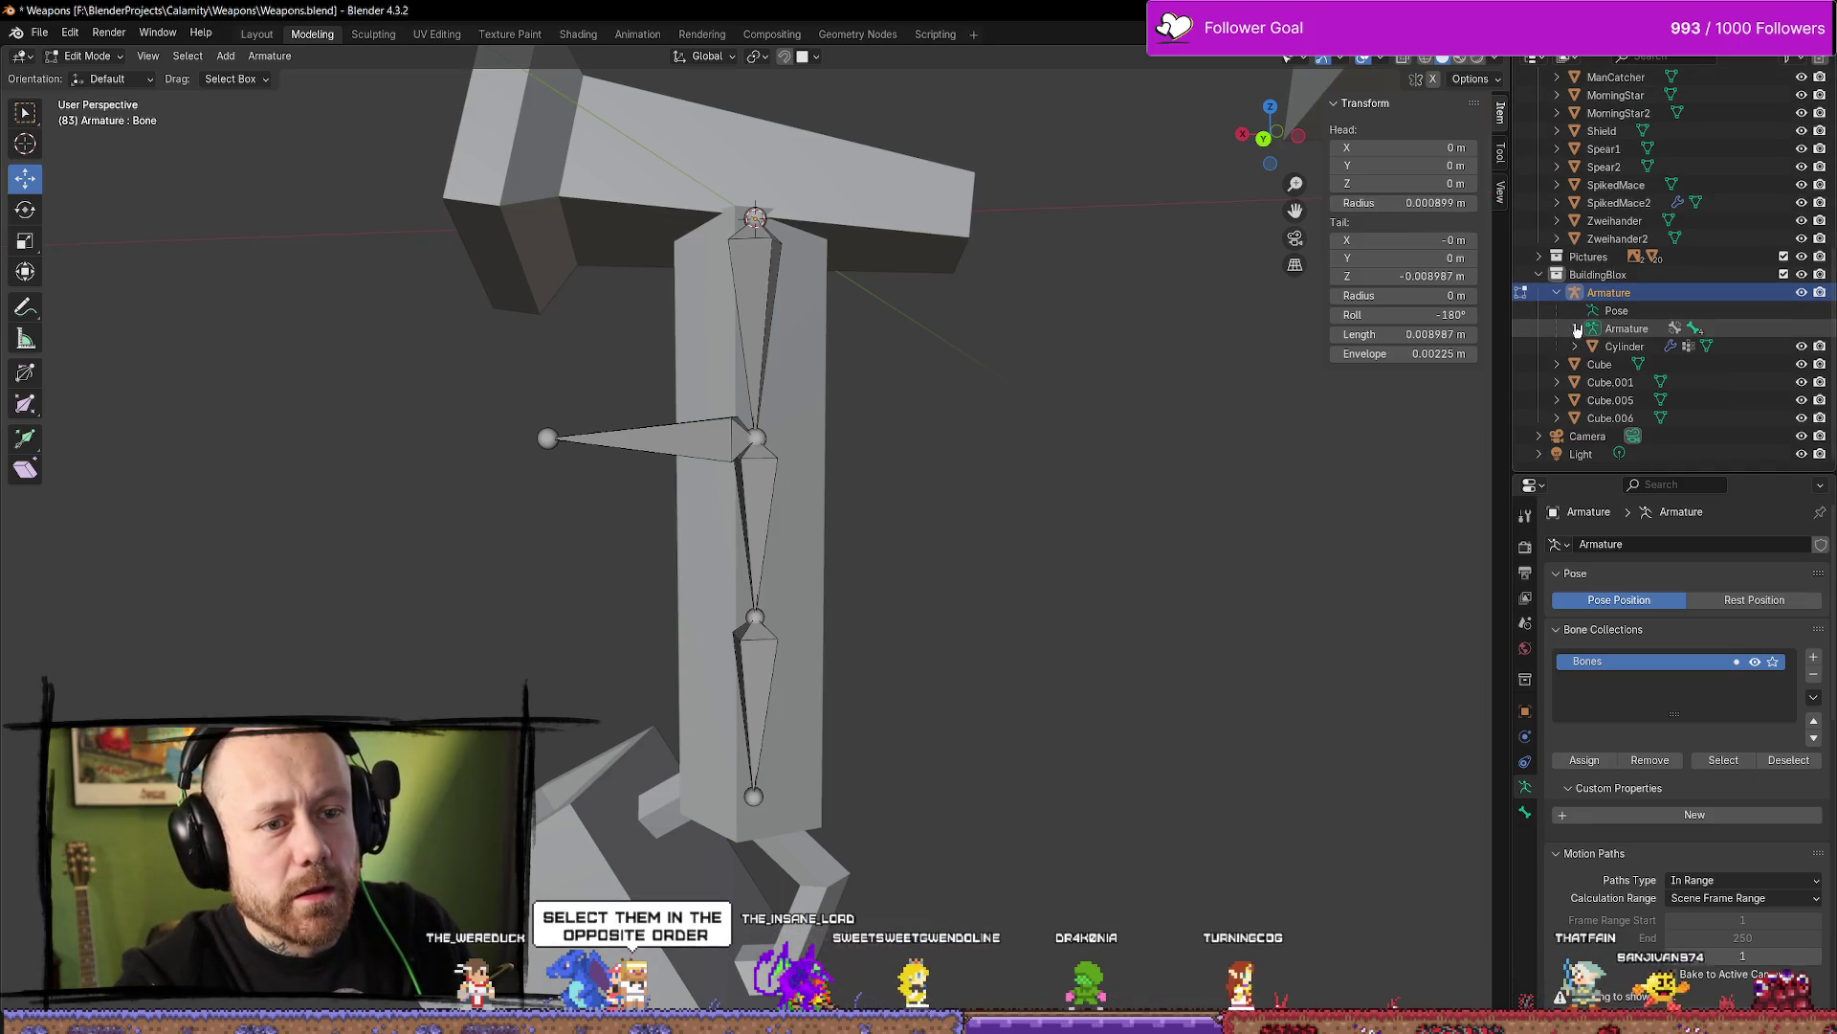
{"action": "left_click", "coordinate": [689, 439]}
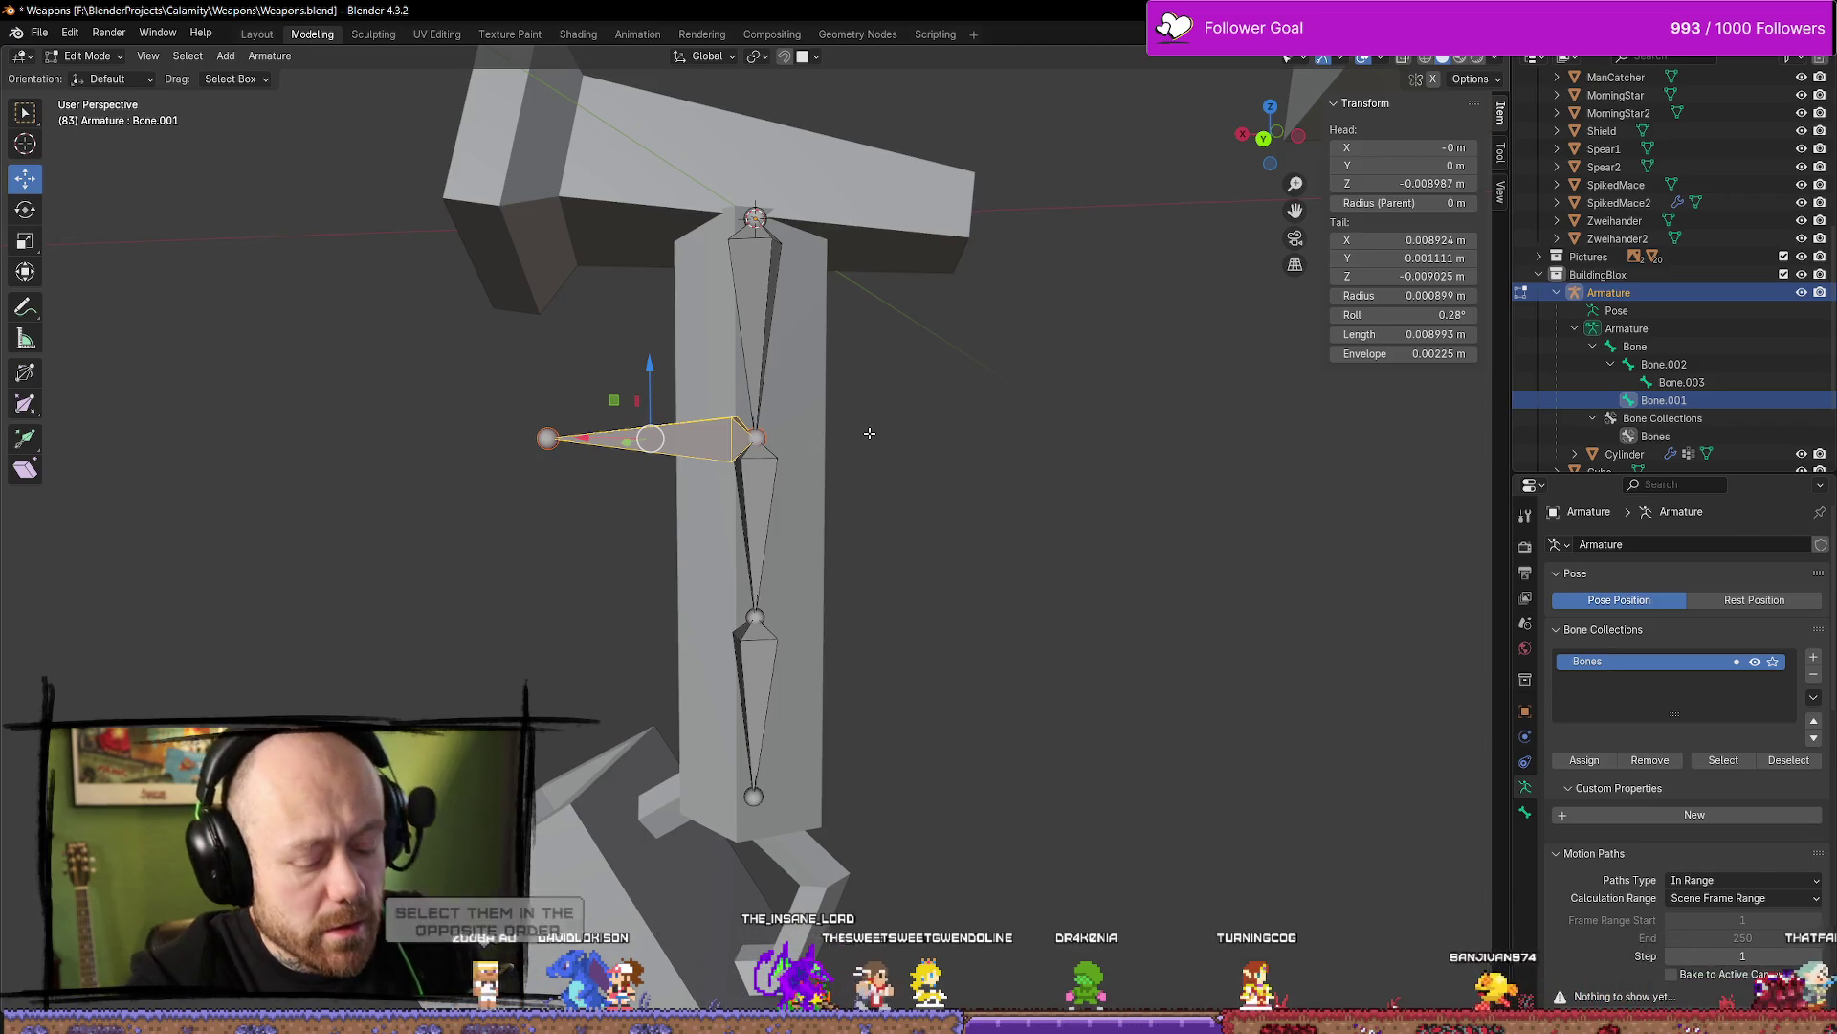
{"action": "key", "text": "shift+bracketleft"}
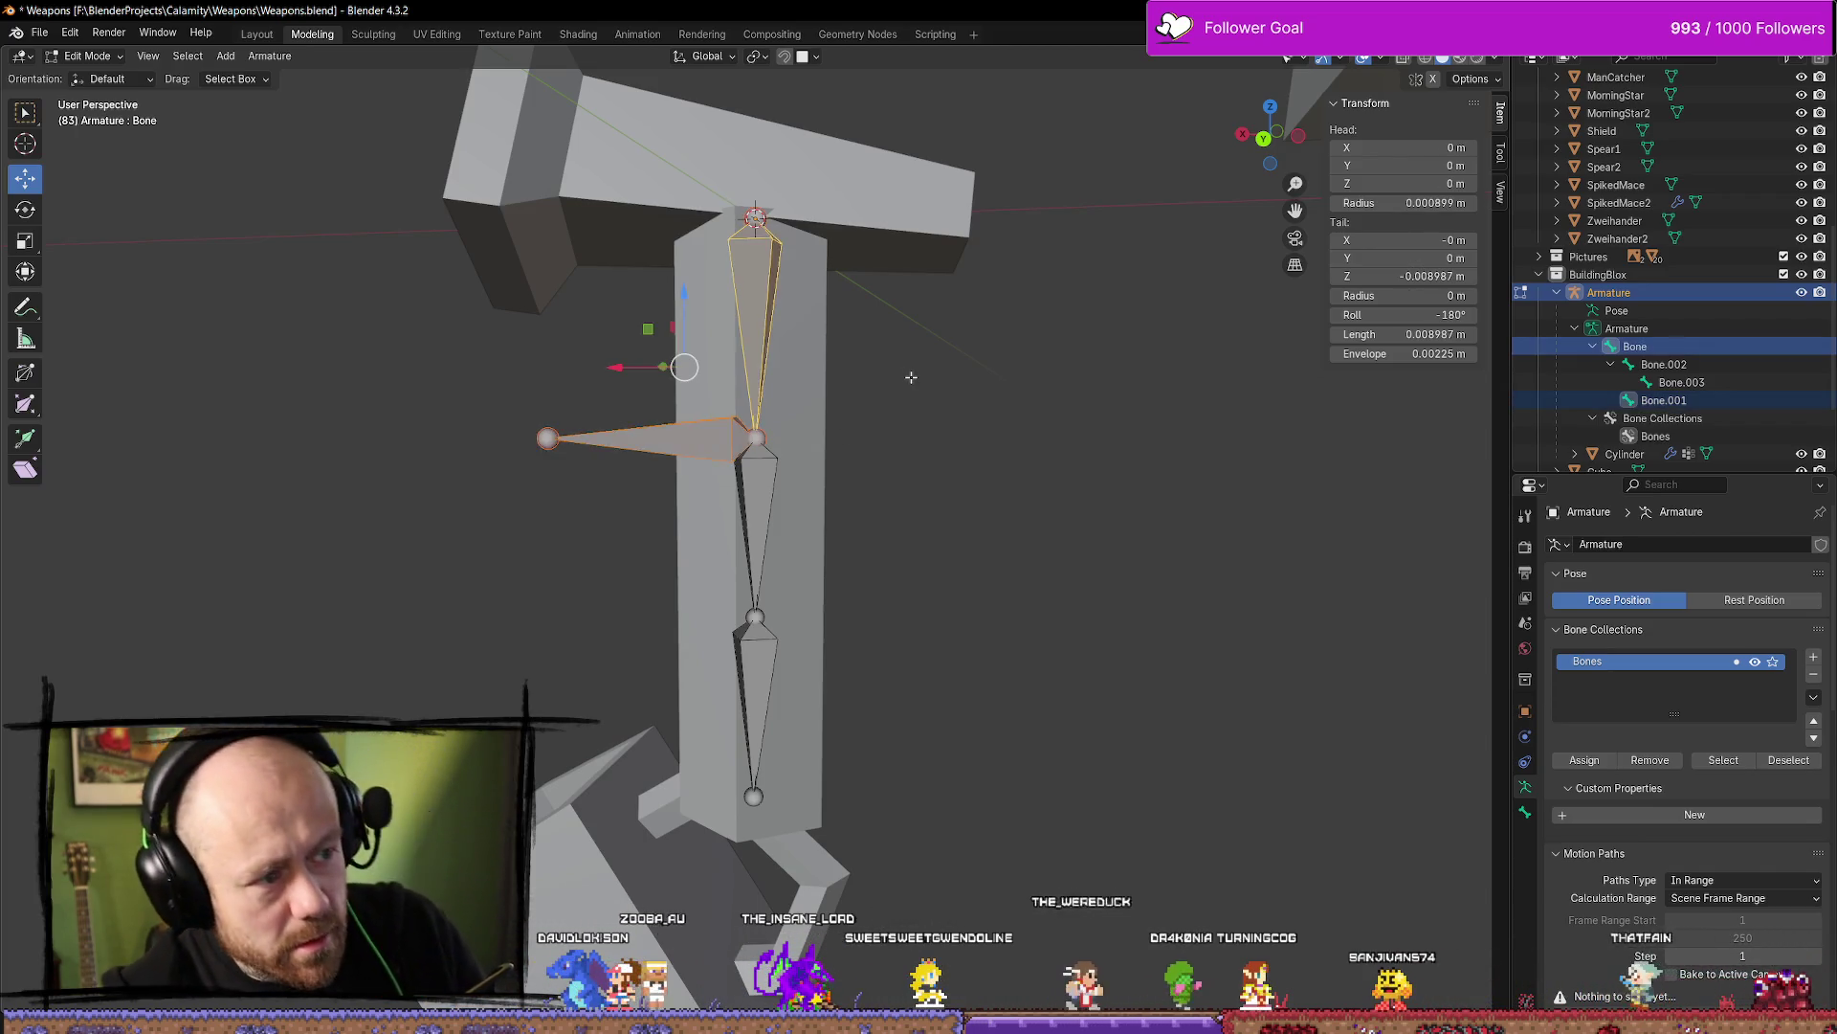
{"action": "key", "text": "ctrl+z"}
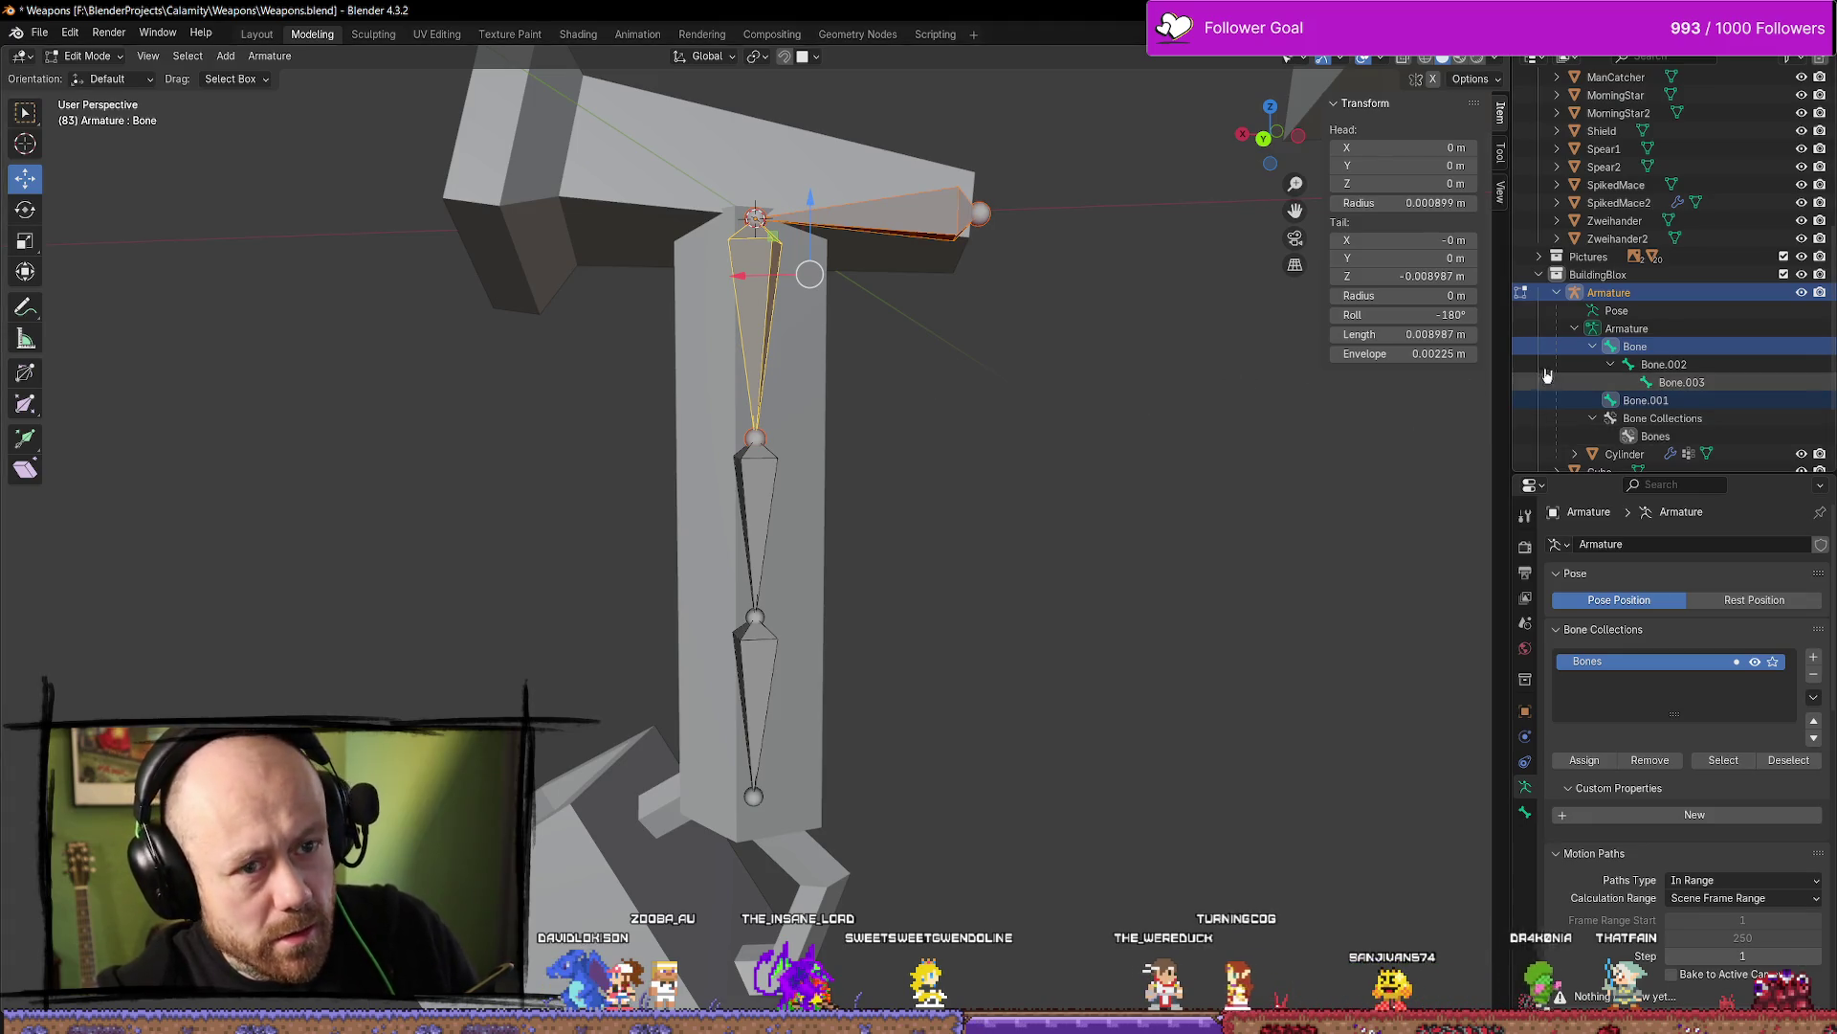
{"action": "left_click", "coordinate": [1672, 402]}
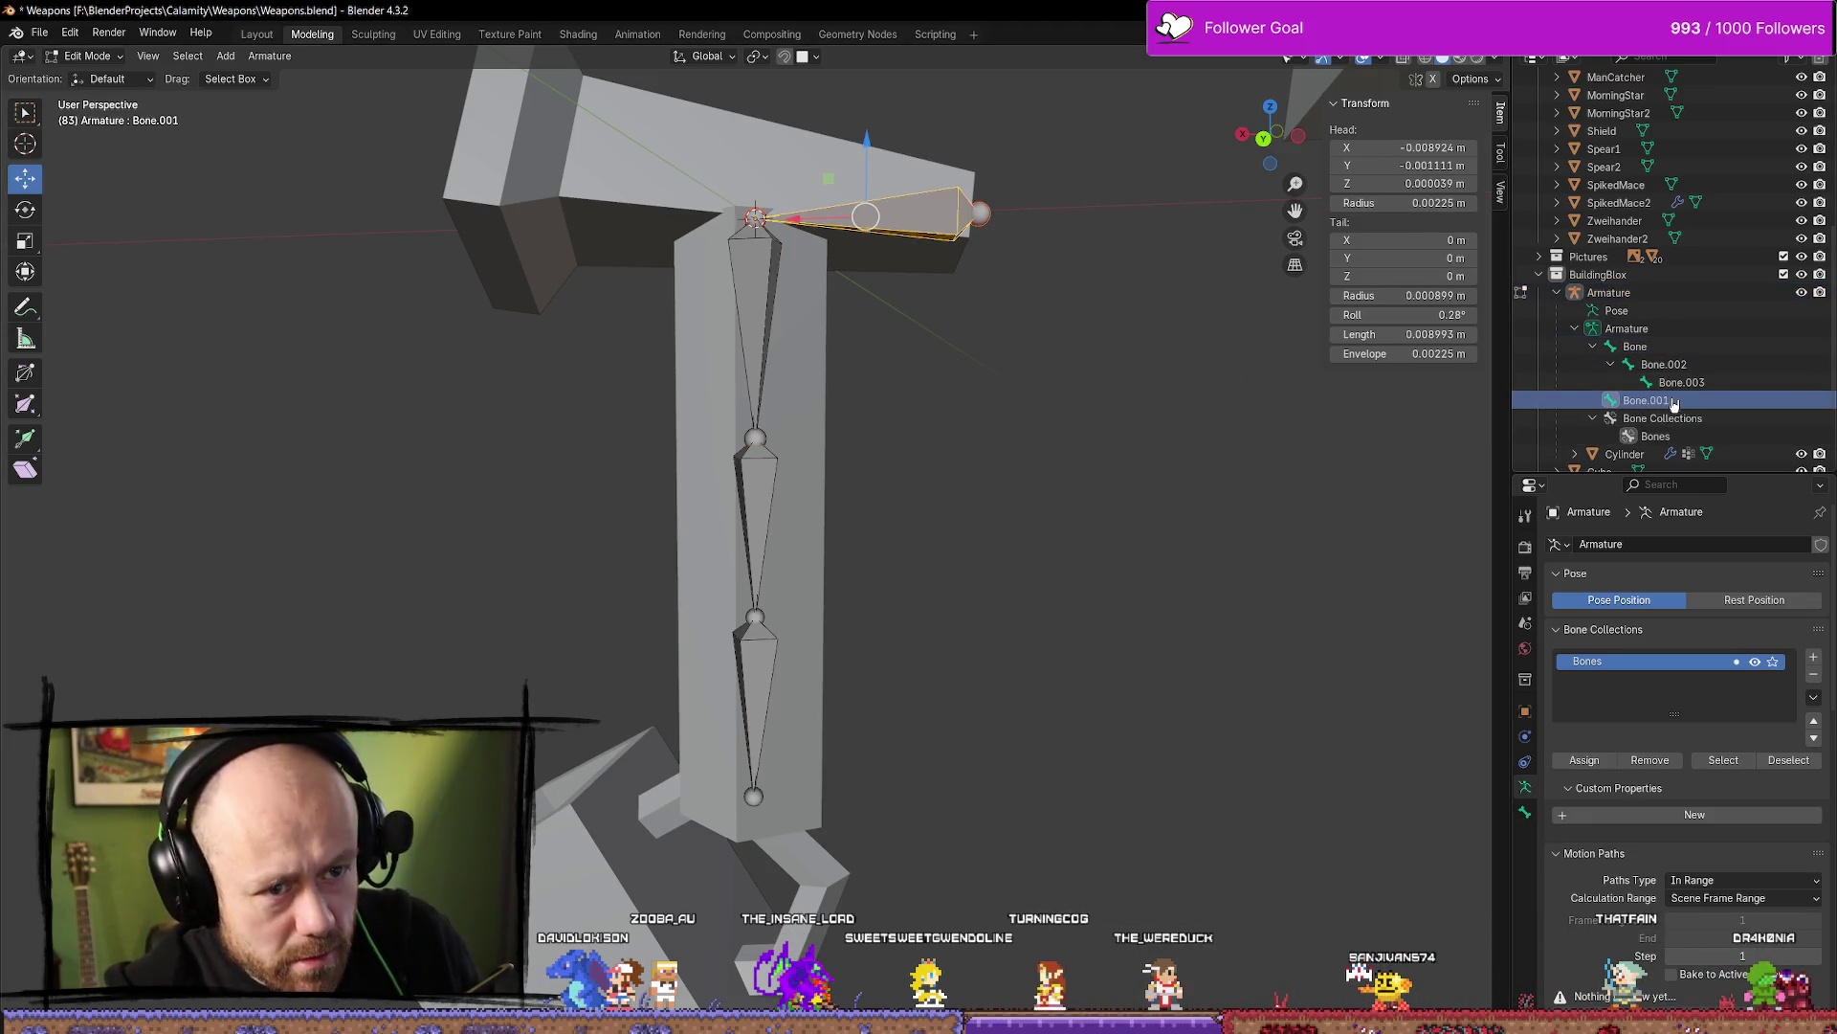
Rename Bone.001 to Base in the Outliner
{"action": "double_click", "coordinate": [1672, 402]}
{"action": "scroll", "coordinate": [1670, 400], "scroll_direction": "down", "scroll_amount": 3}
{"action": "type", "text": "Base"}
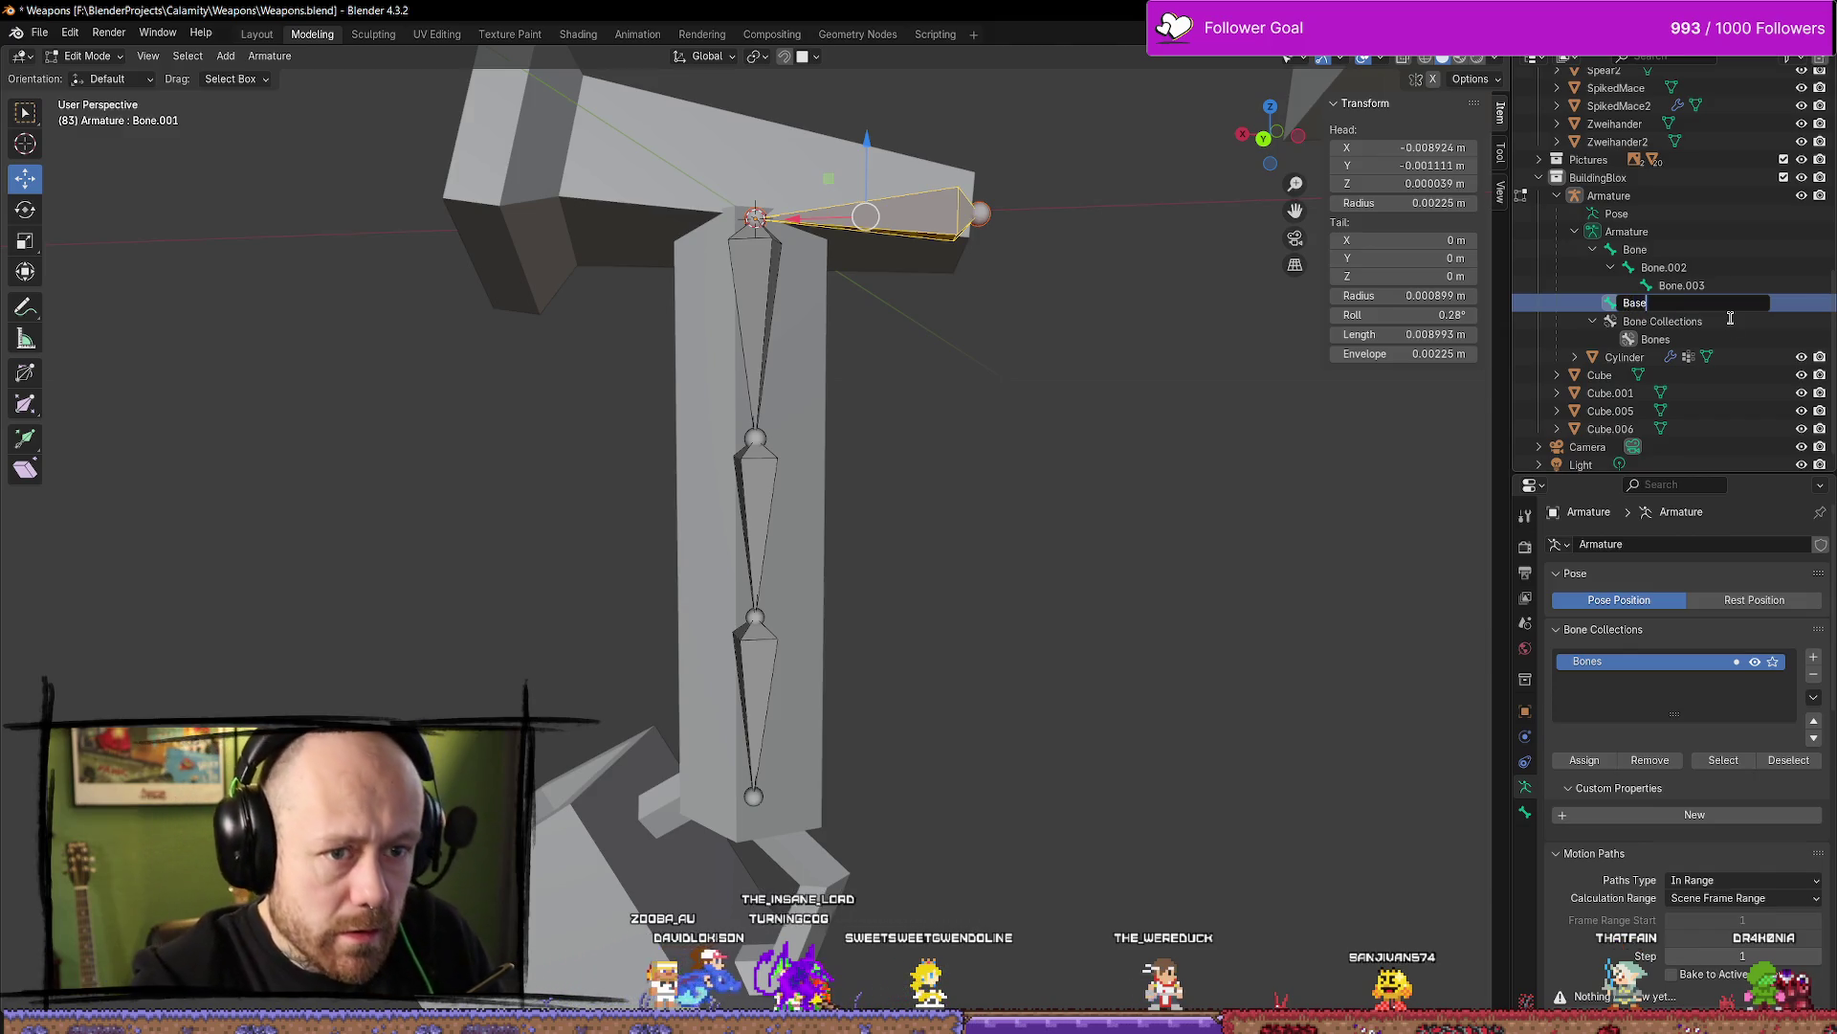
{"action": "key", "text": "Return"}
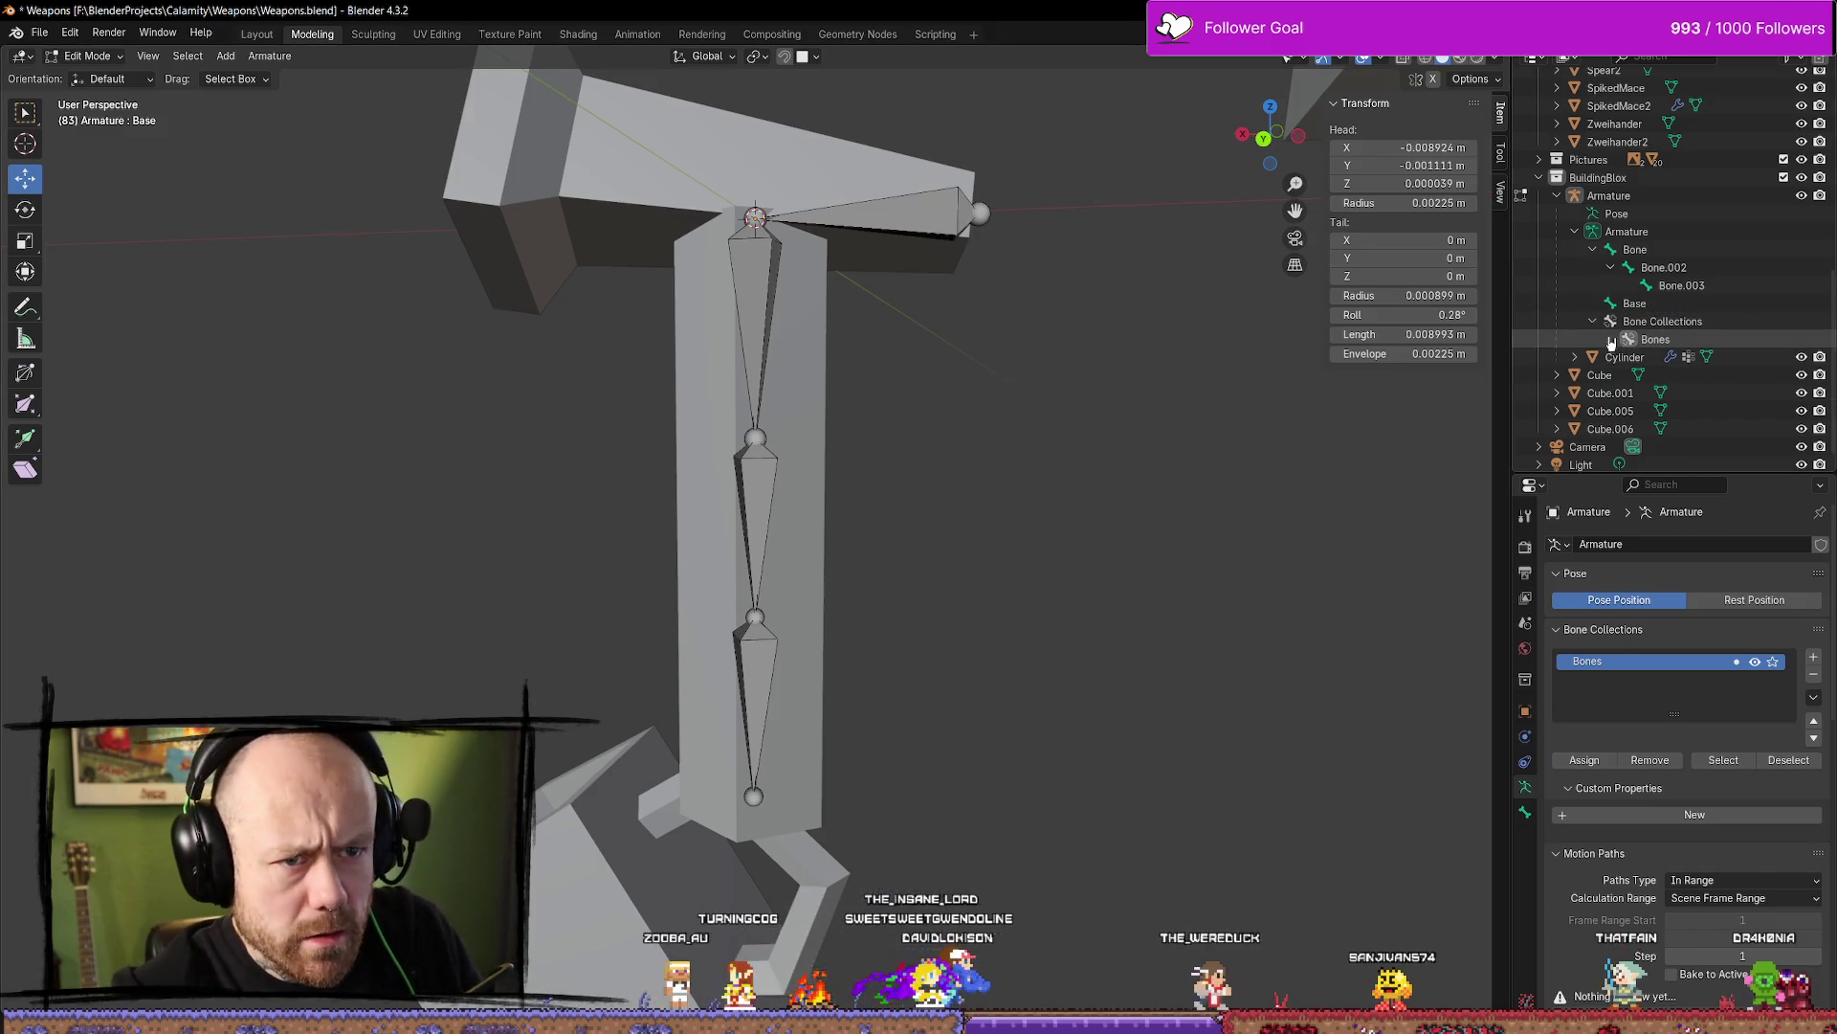
Try separating the bones and moving Bone.001 along X, undoing both
{"action": "left_click", "coordinate": [756, 294]}
{"action": "key", "text": "ctrl+z"}
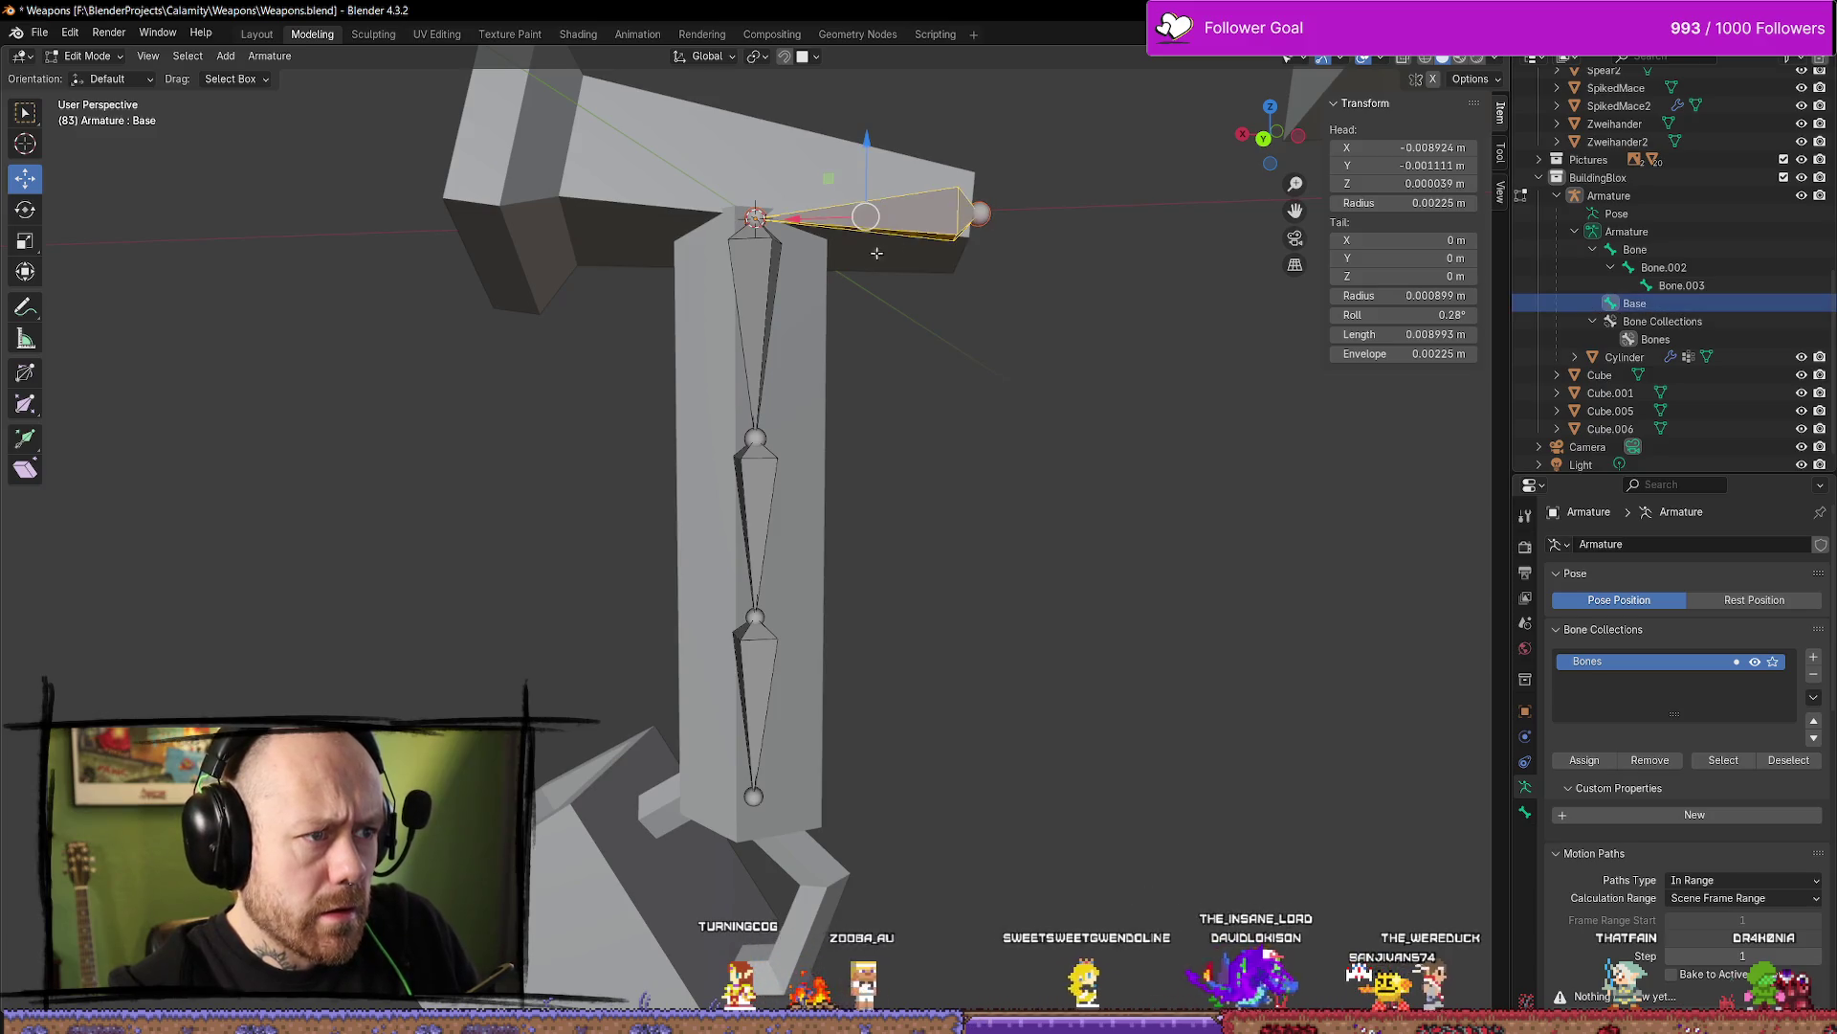
{"action": "left_click", "coordinate": [756, 294]}
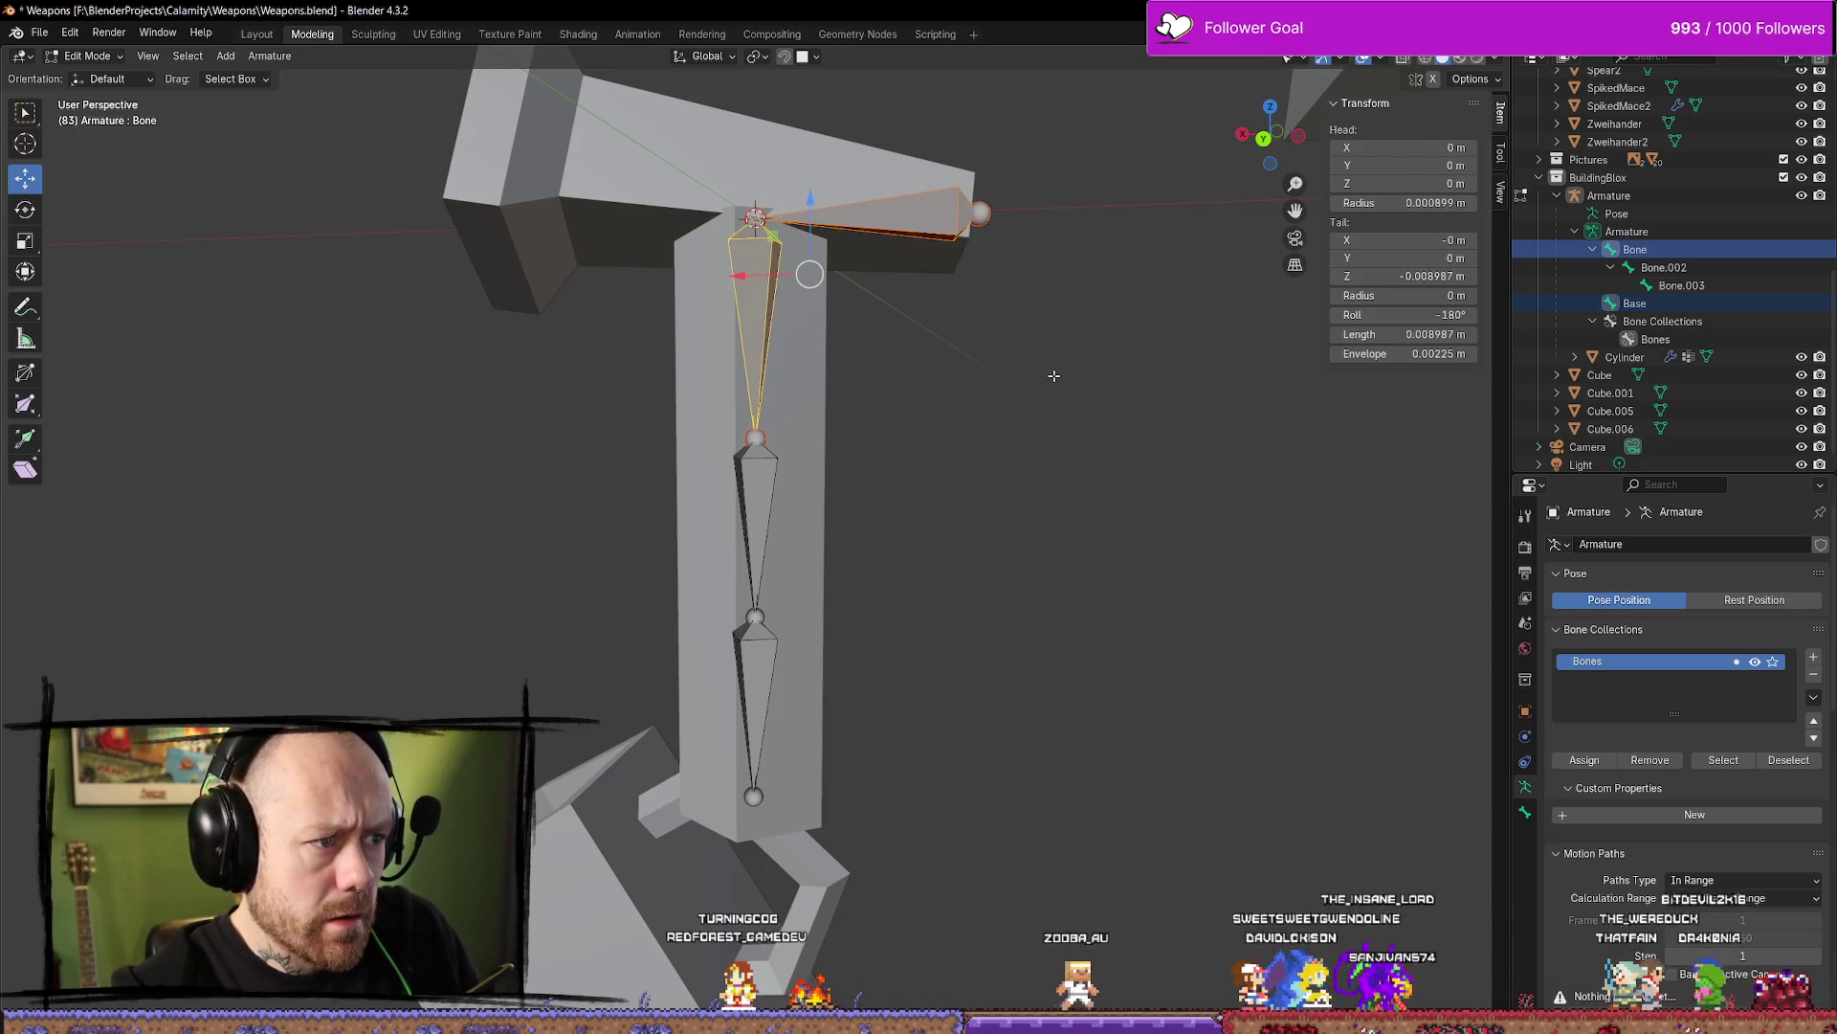
{"action": "key", "text": "p"}
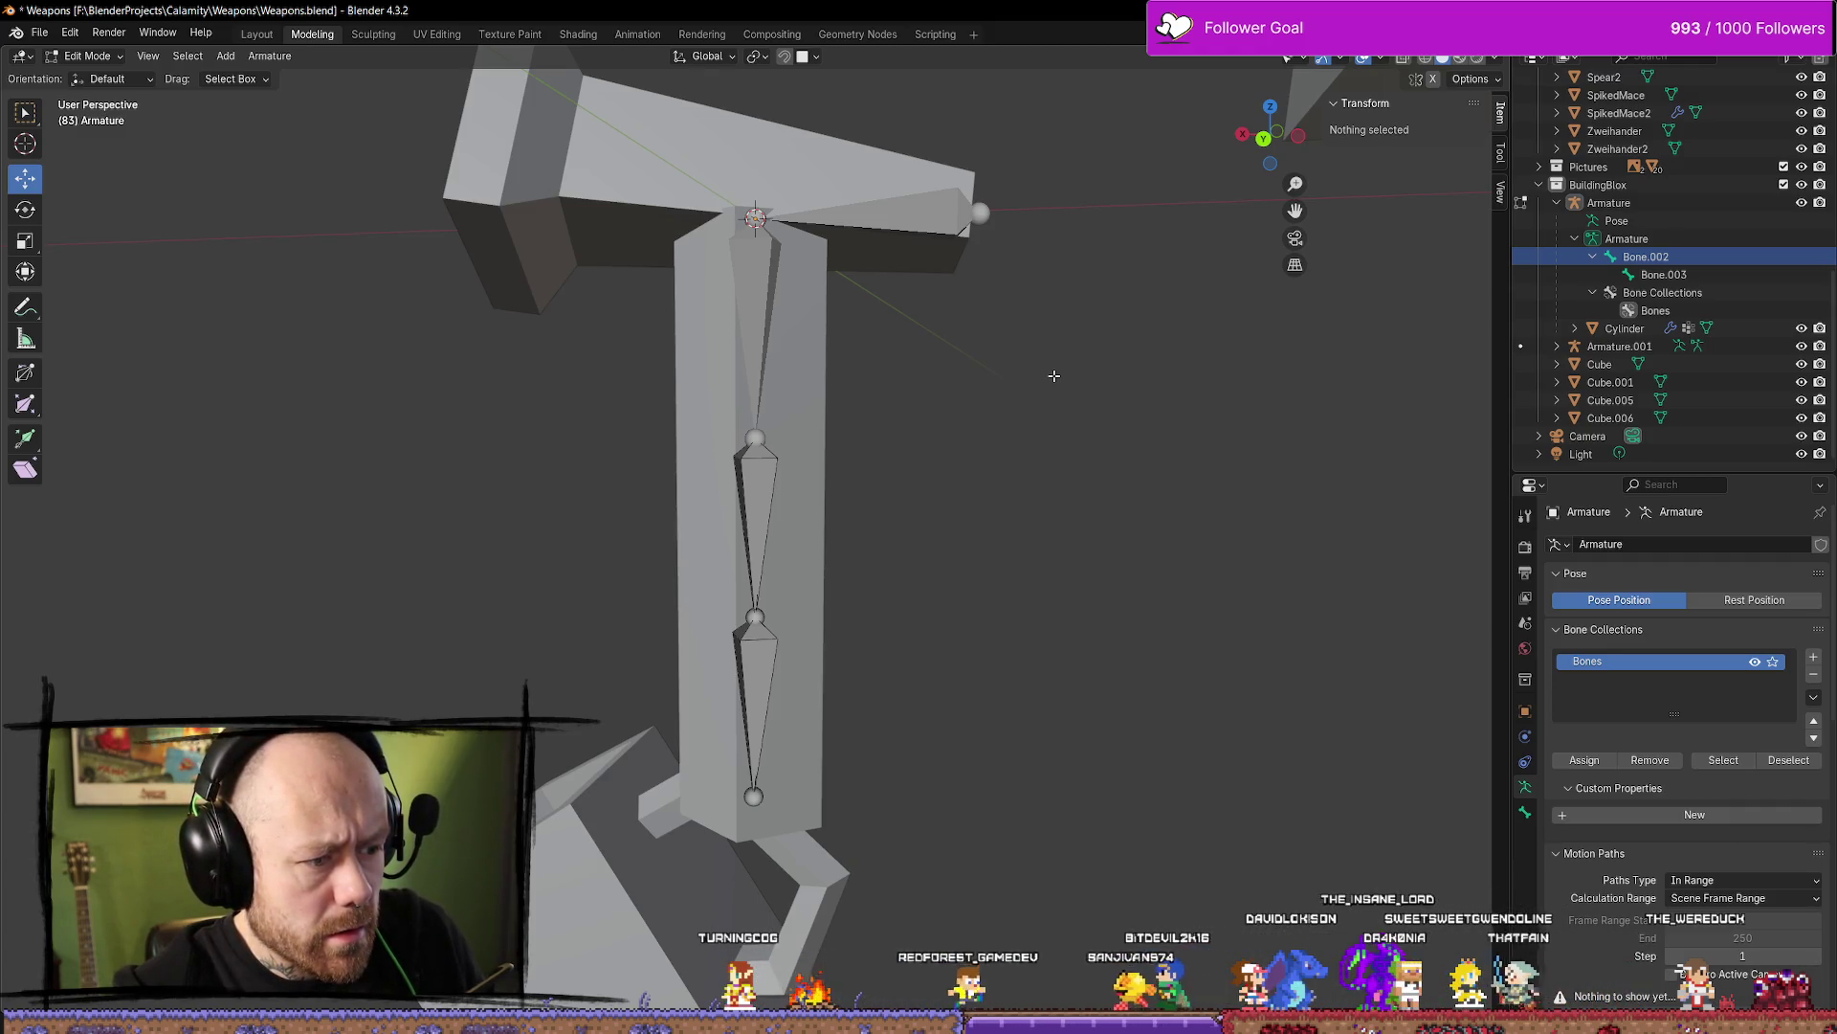
{"action": "key", "text": "ctrl+z"}
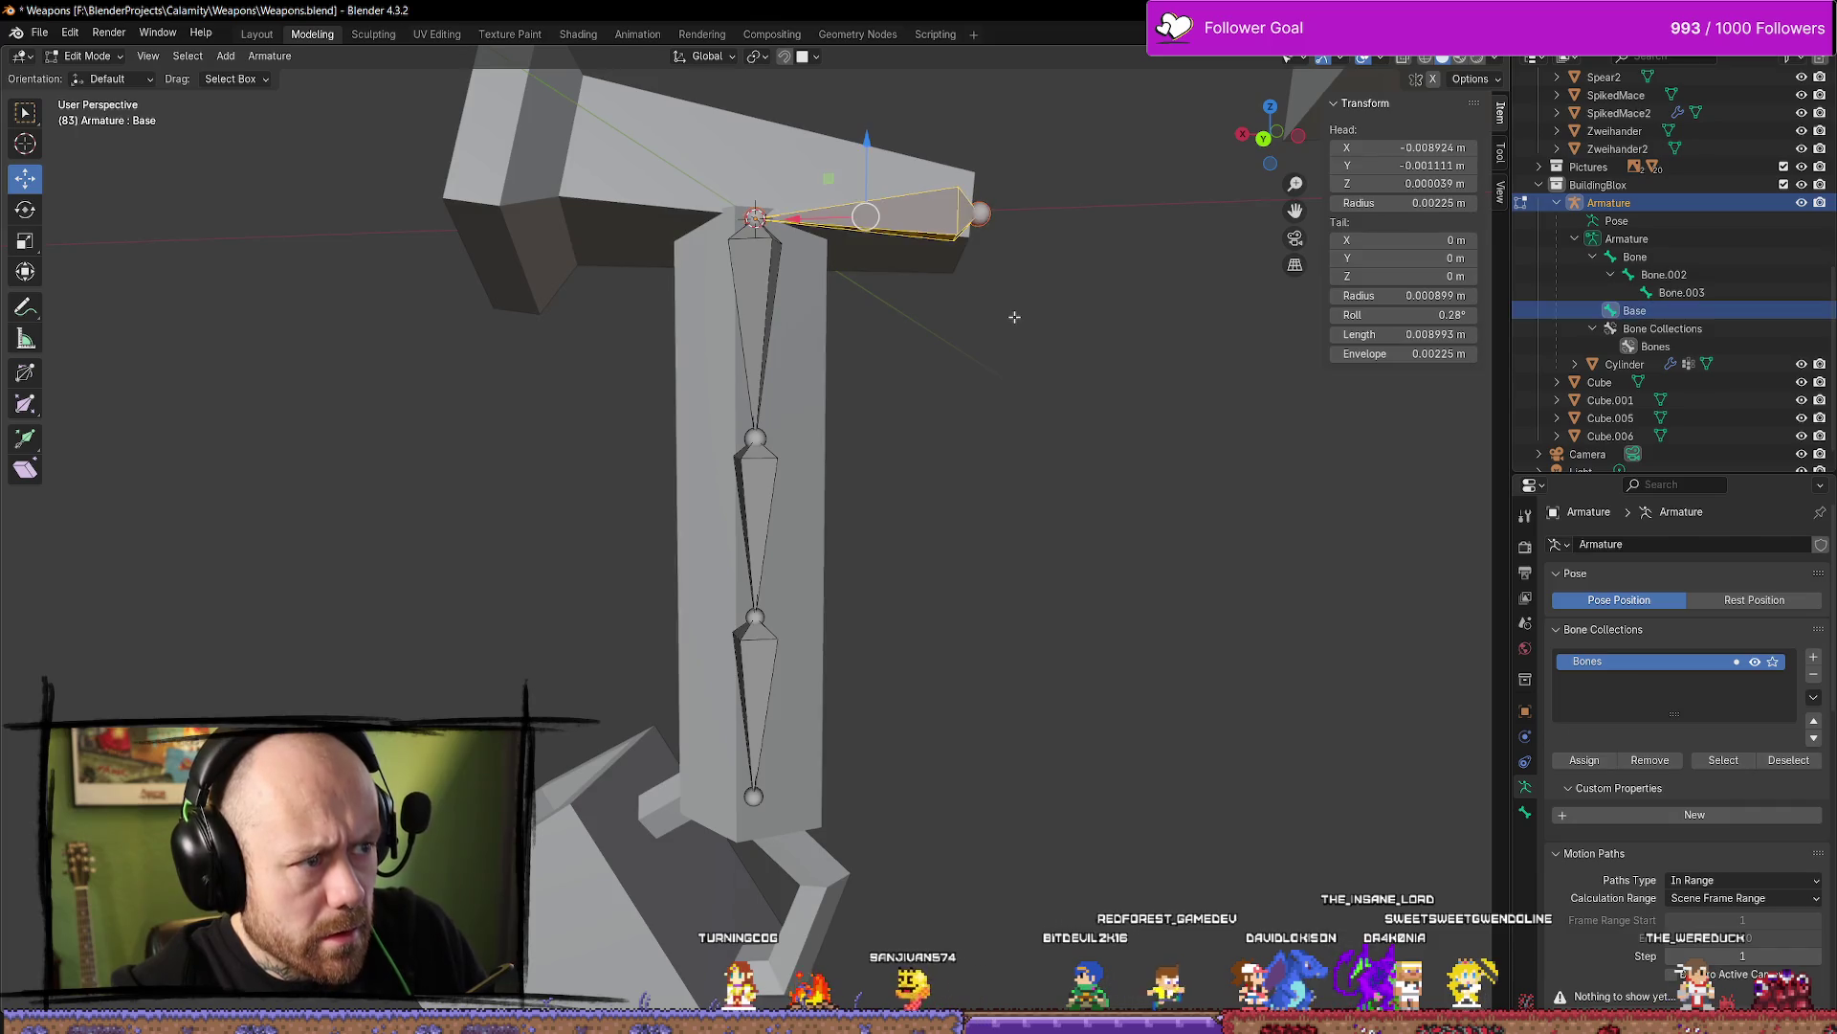
{"action": "left_click_drag", "start_coordinate": [796, 219], "coordinate": [1170, 394]}
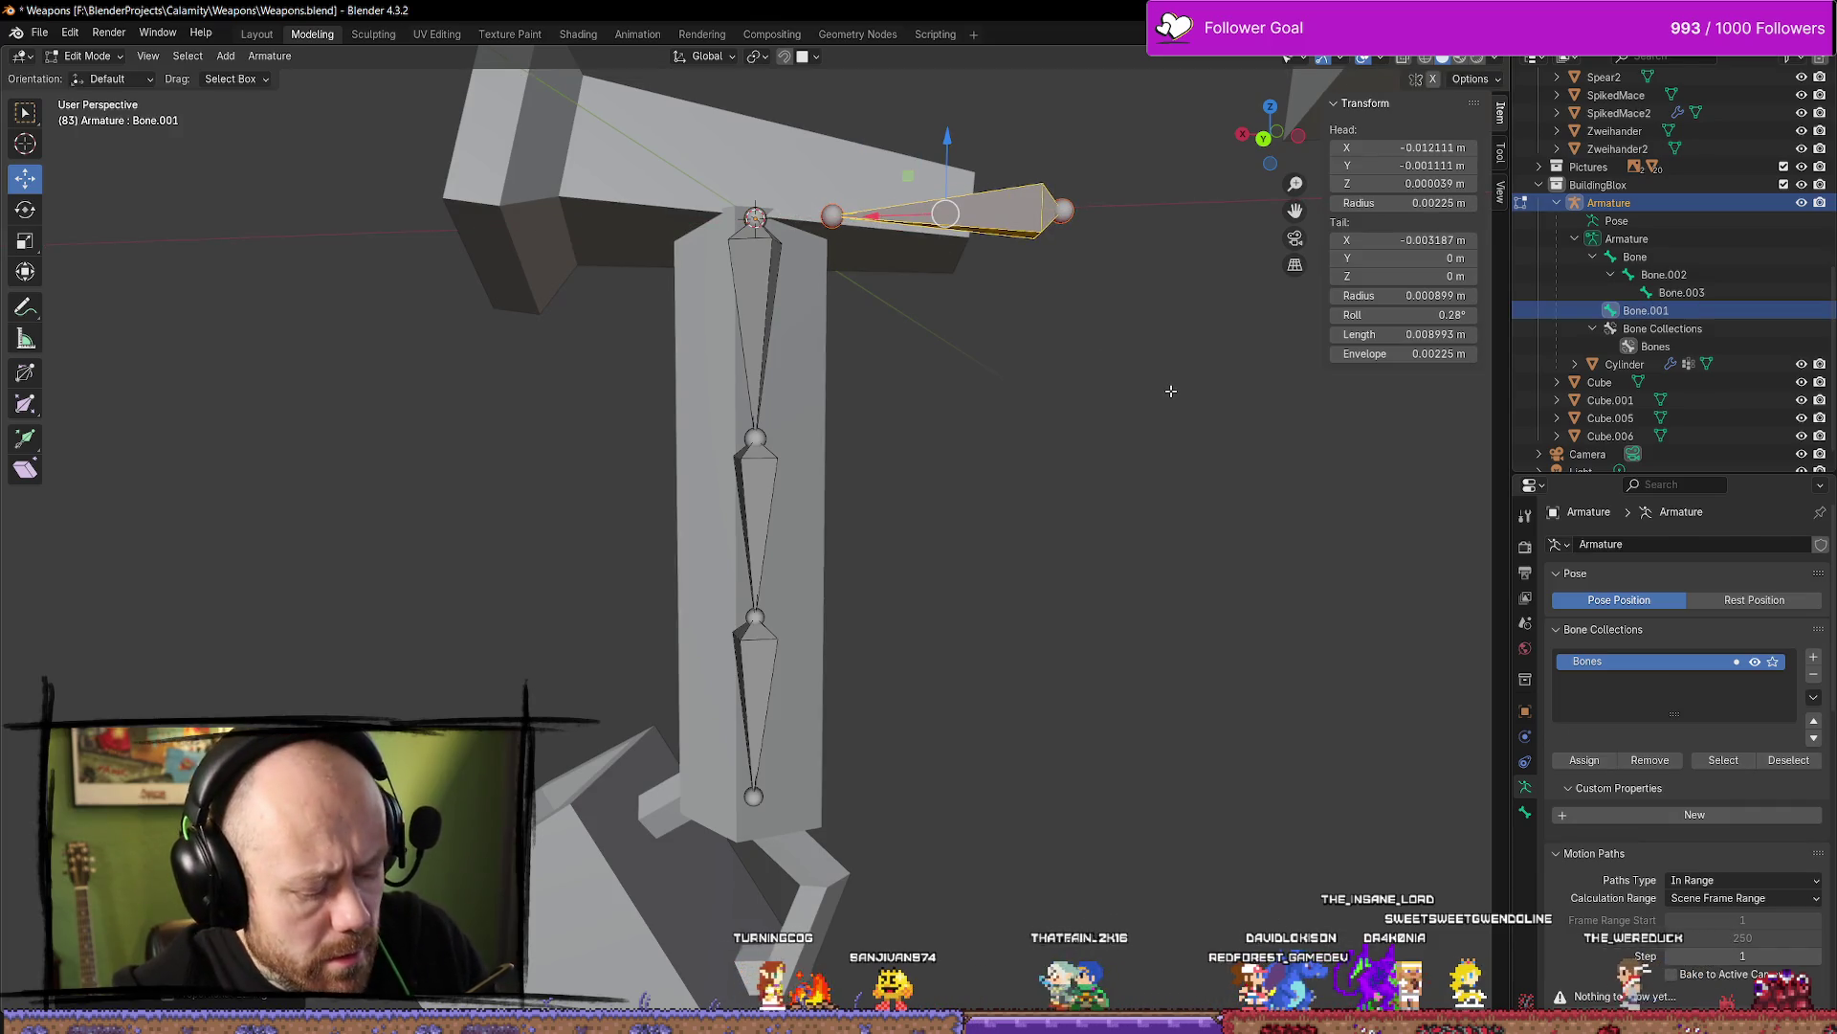
{"action": "key", "text": "ctrl+z"}
Rename the crossbar bone to Base again and select the vertical bone
{"action": "double_click", "coordinate": [1703, 308]}
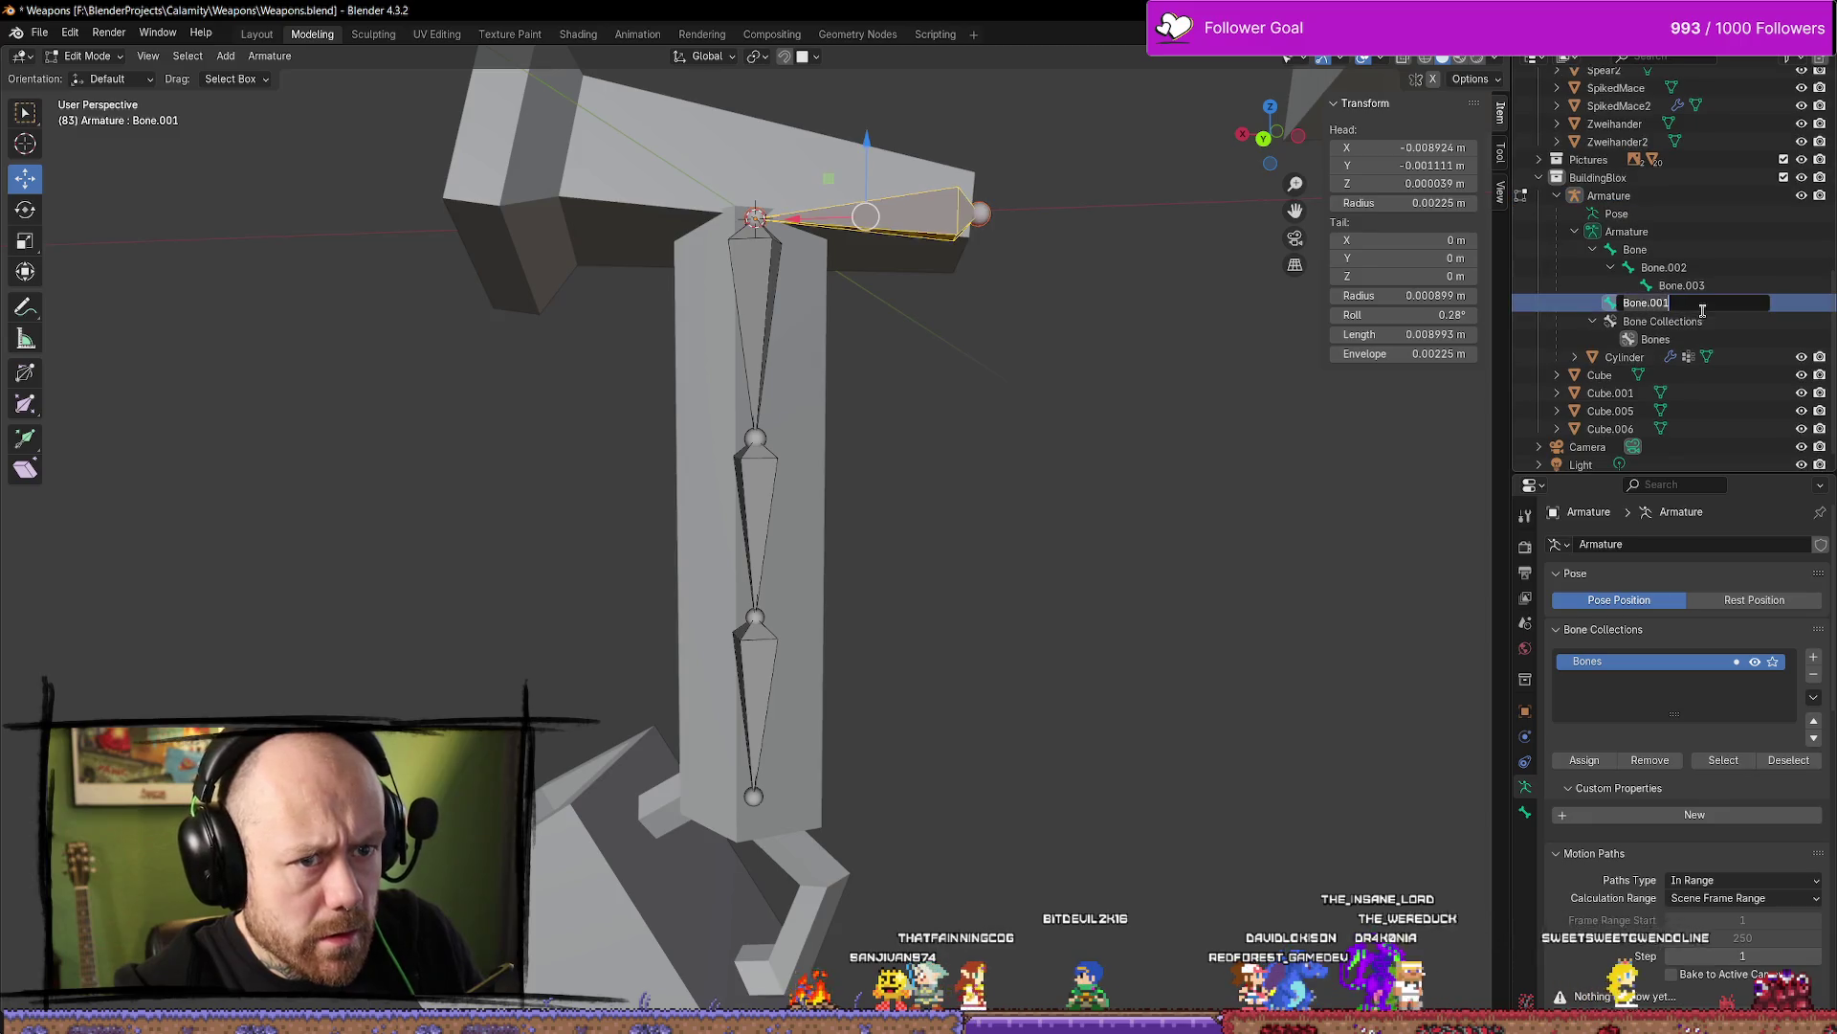
{"action": "type", "text": "Base"}
{"action": "key", "text": "Return"}
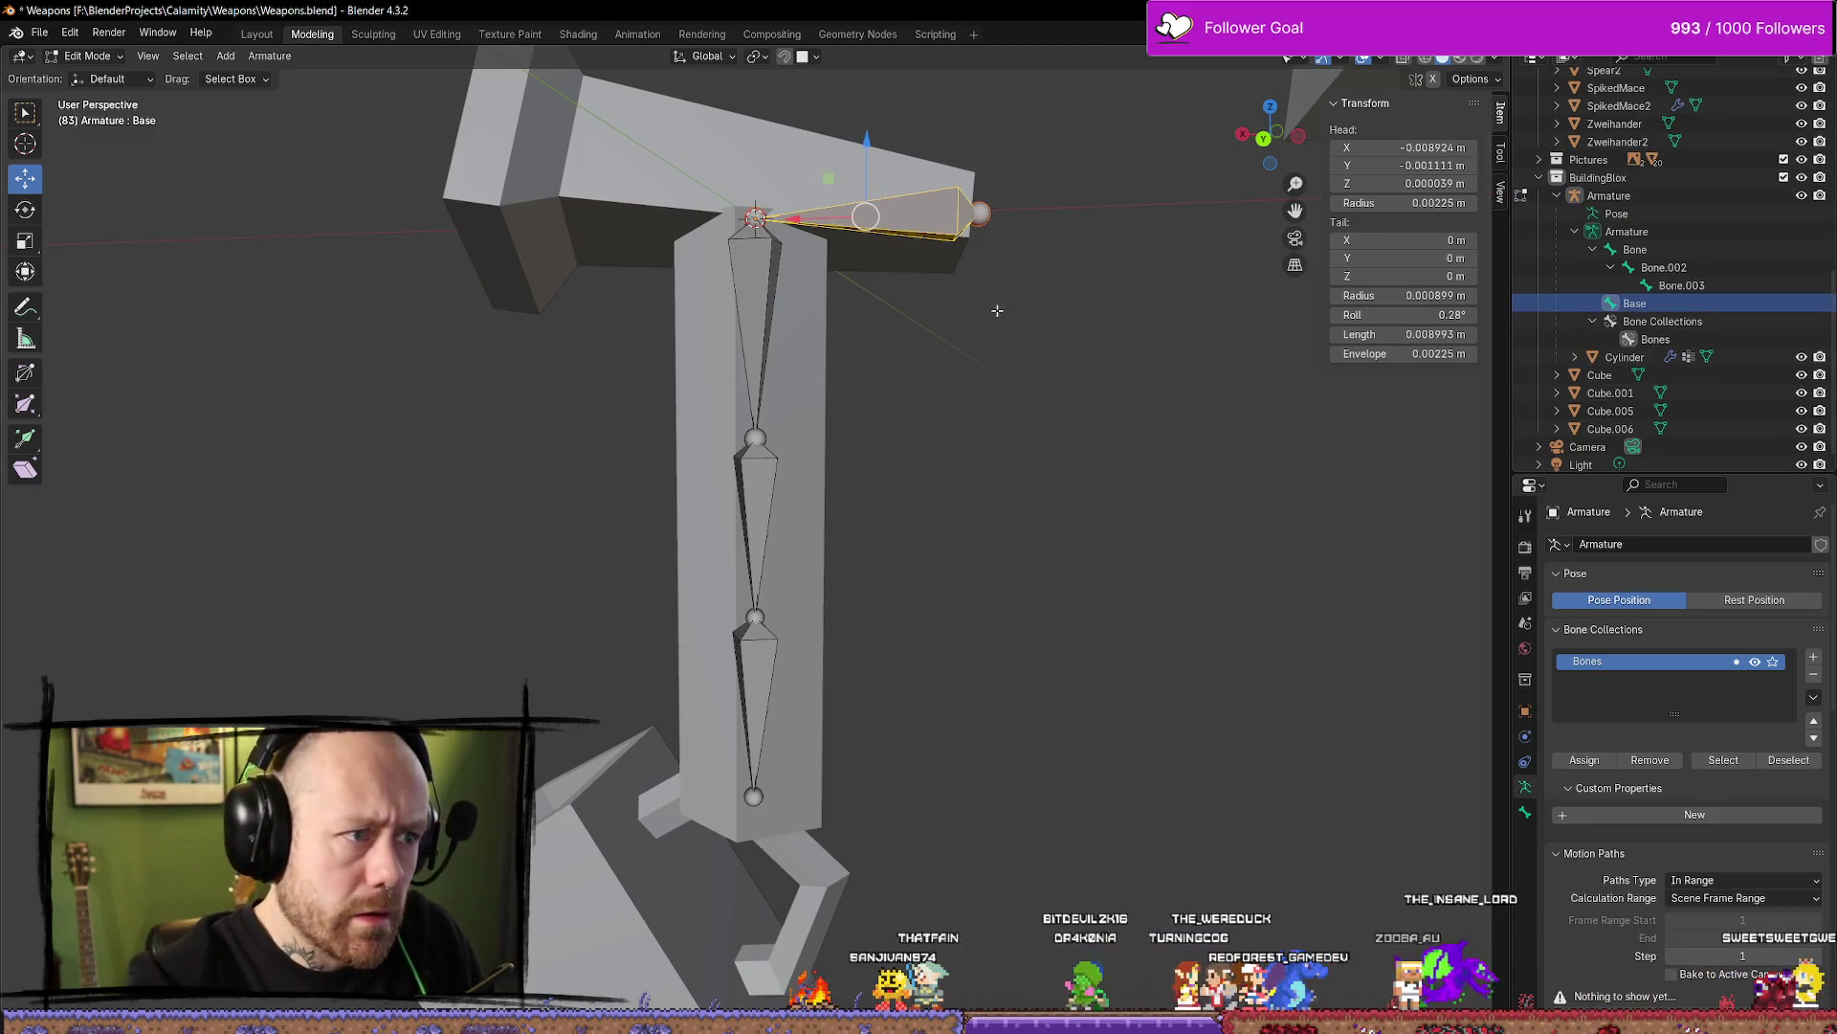
{"action": "left_click", "coordinate": [756, 315]}
Try connecting the vertical bone and the crossbar bone with Parent > Make > Connected
{"action": "right_click", "coordinate": [734, 246]}
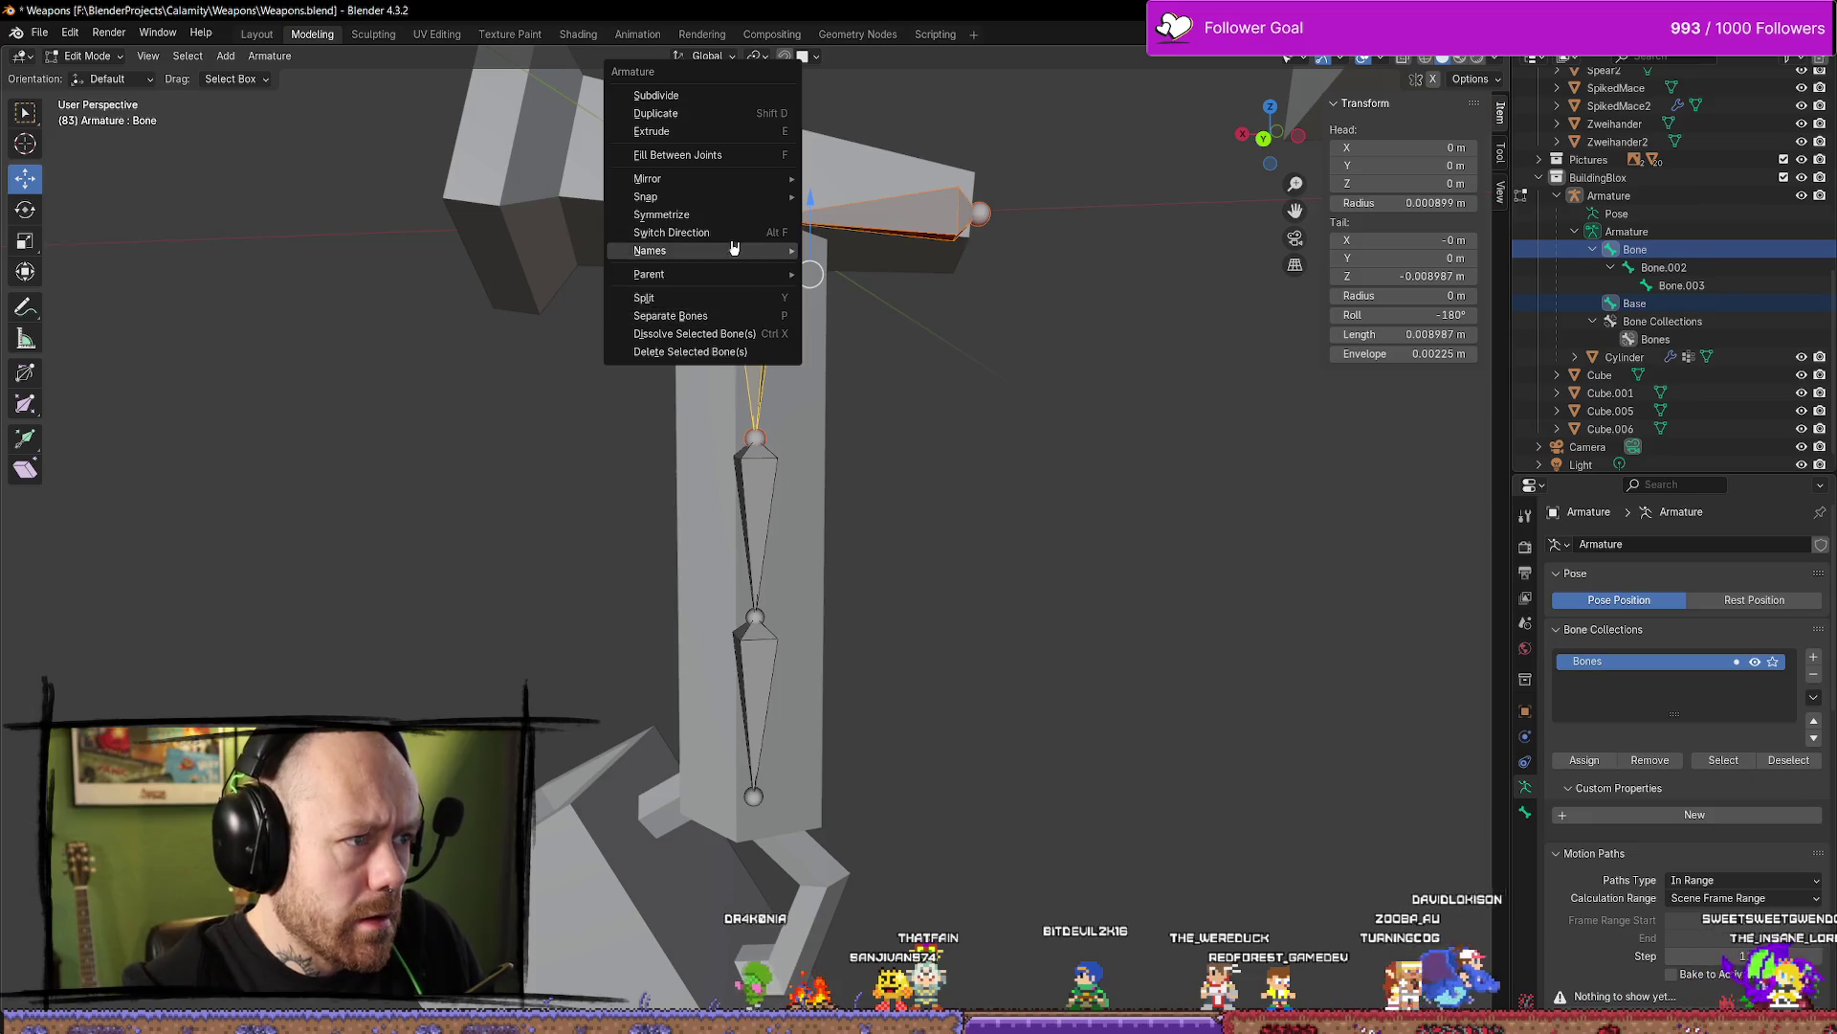
{"action": "mouse_move", "coordinate": [713, 274]}
{"action": "left_click", "coordinate": [869, 273]}
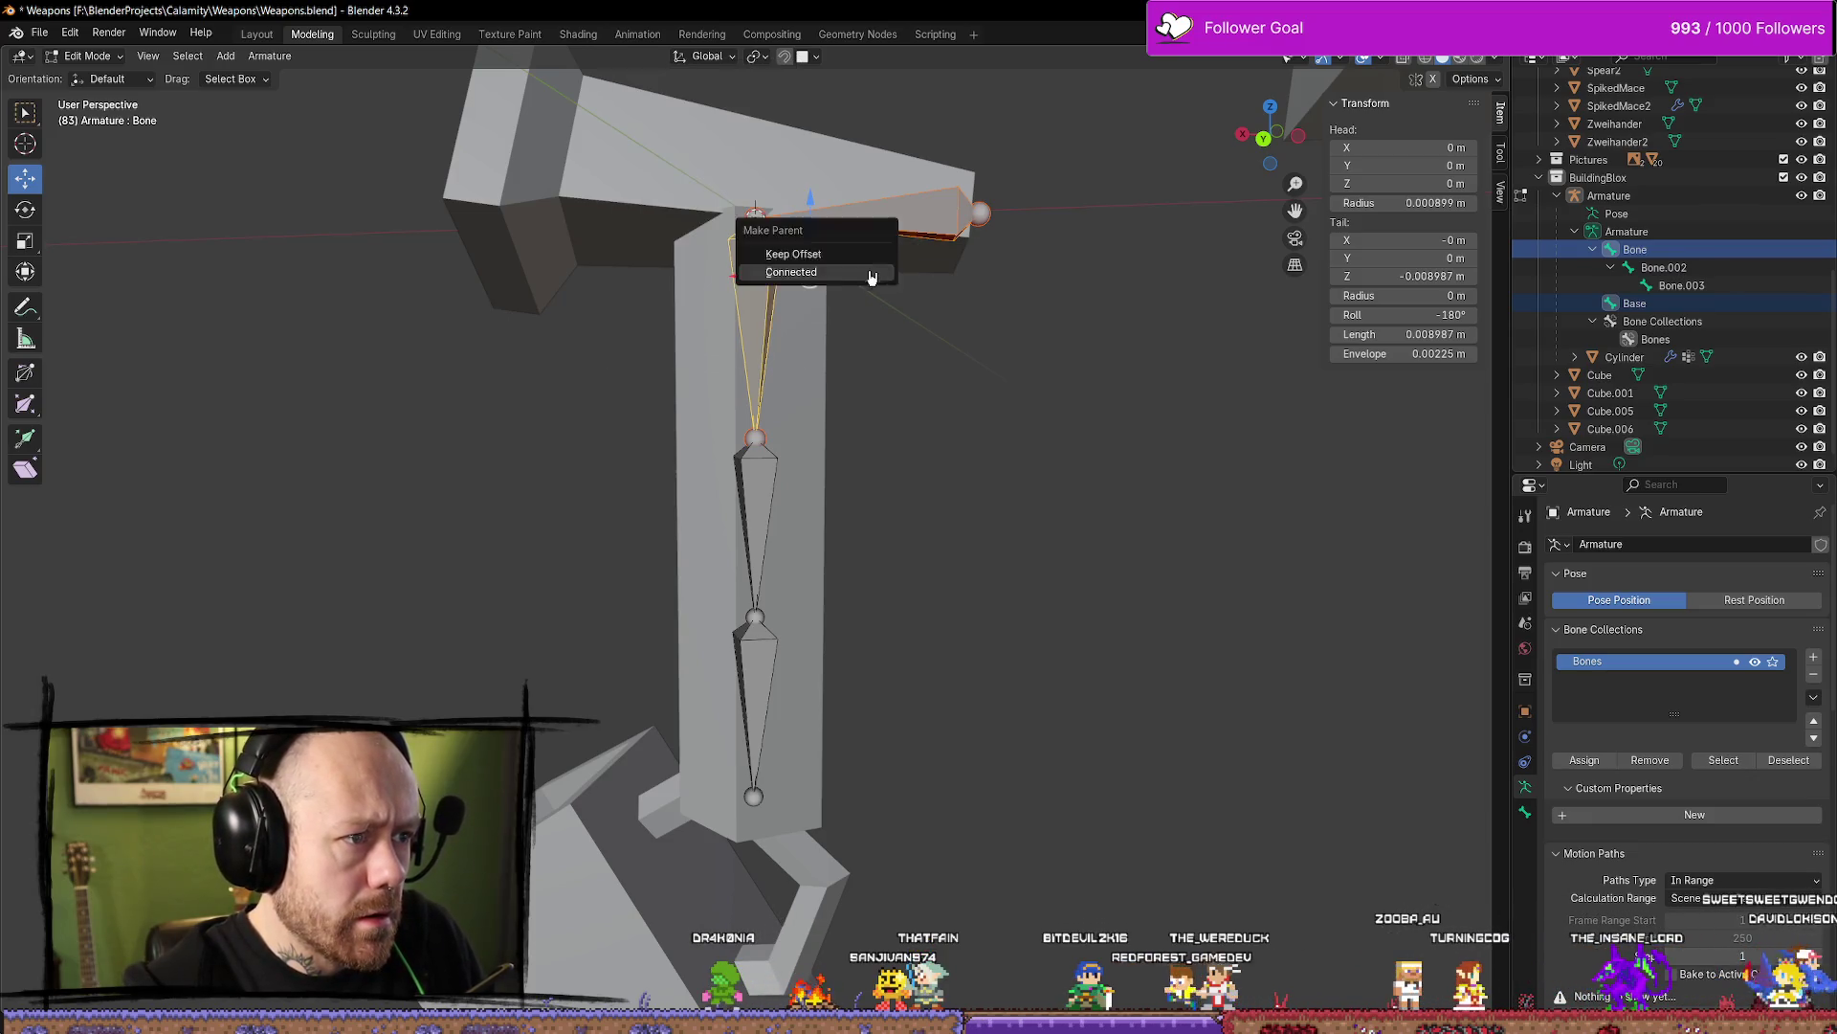
{"action": "left_click", "coordinate": [872, 274]}
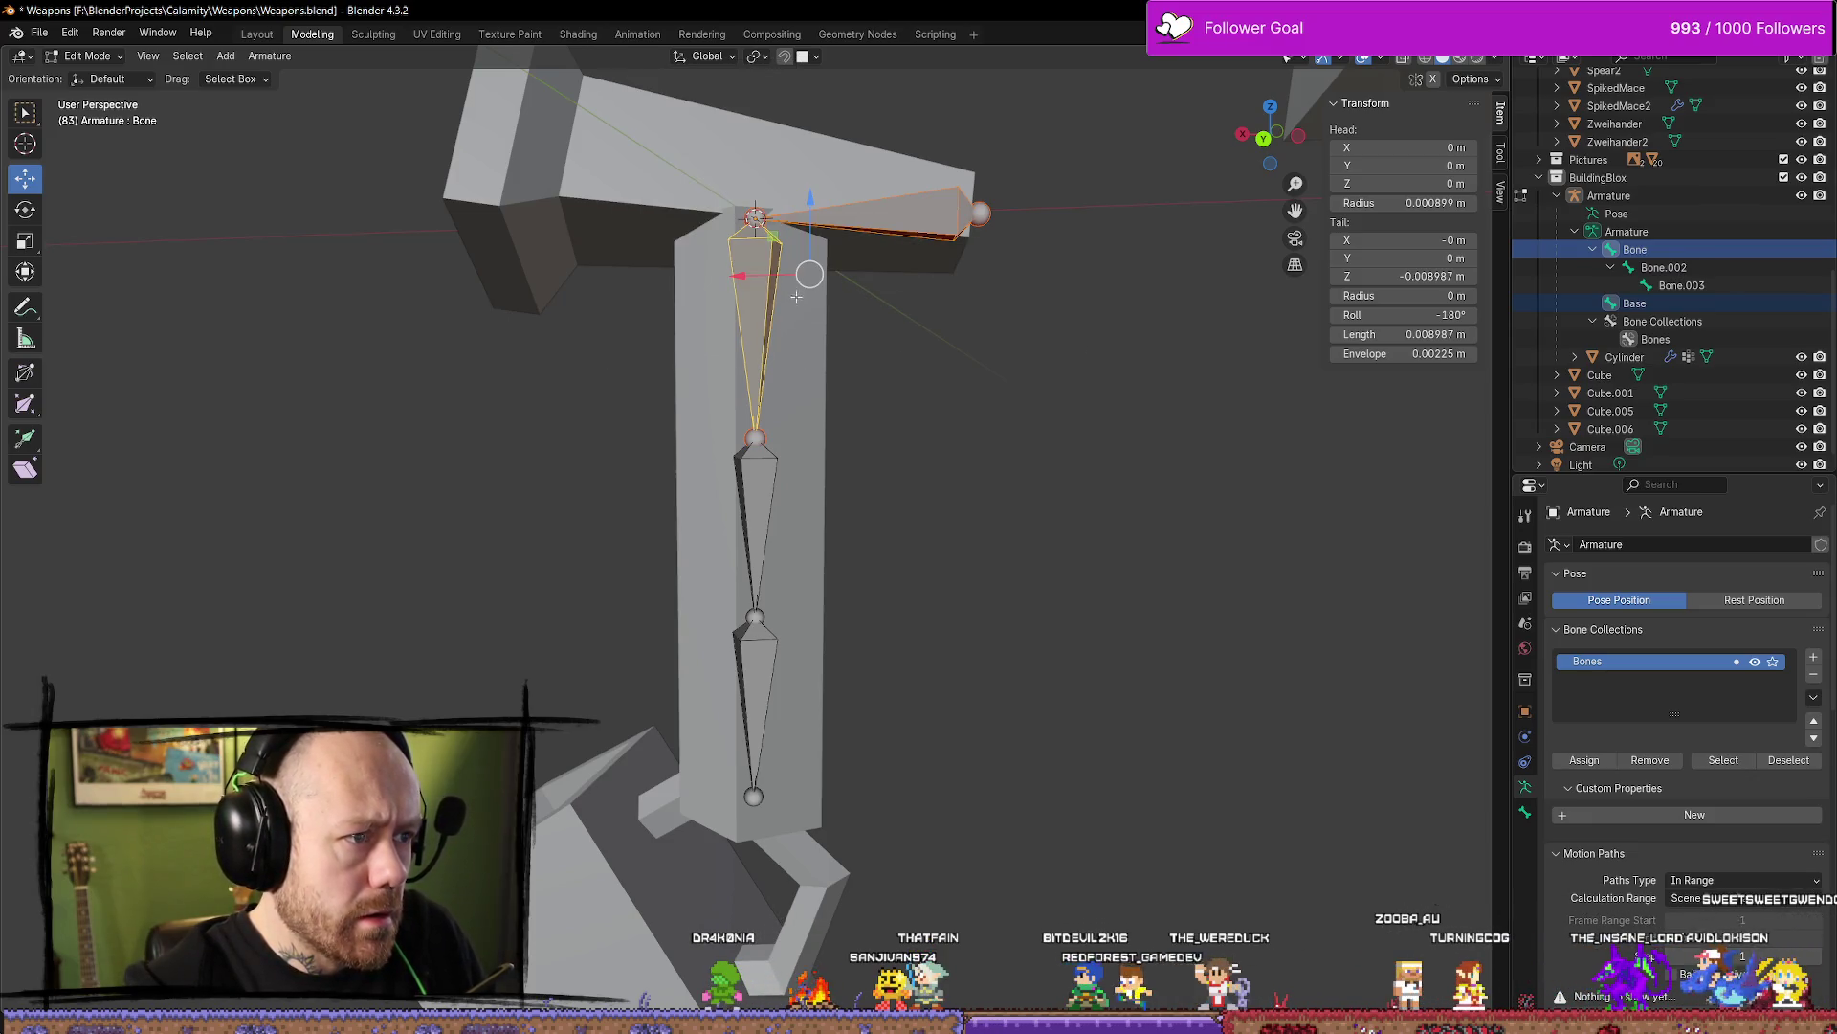
{"action": "right_click", "coordinate": [900, 222]}
{"action": "mouse_move", "coordinate": [900, 225]}
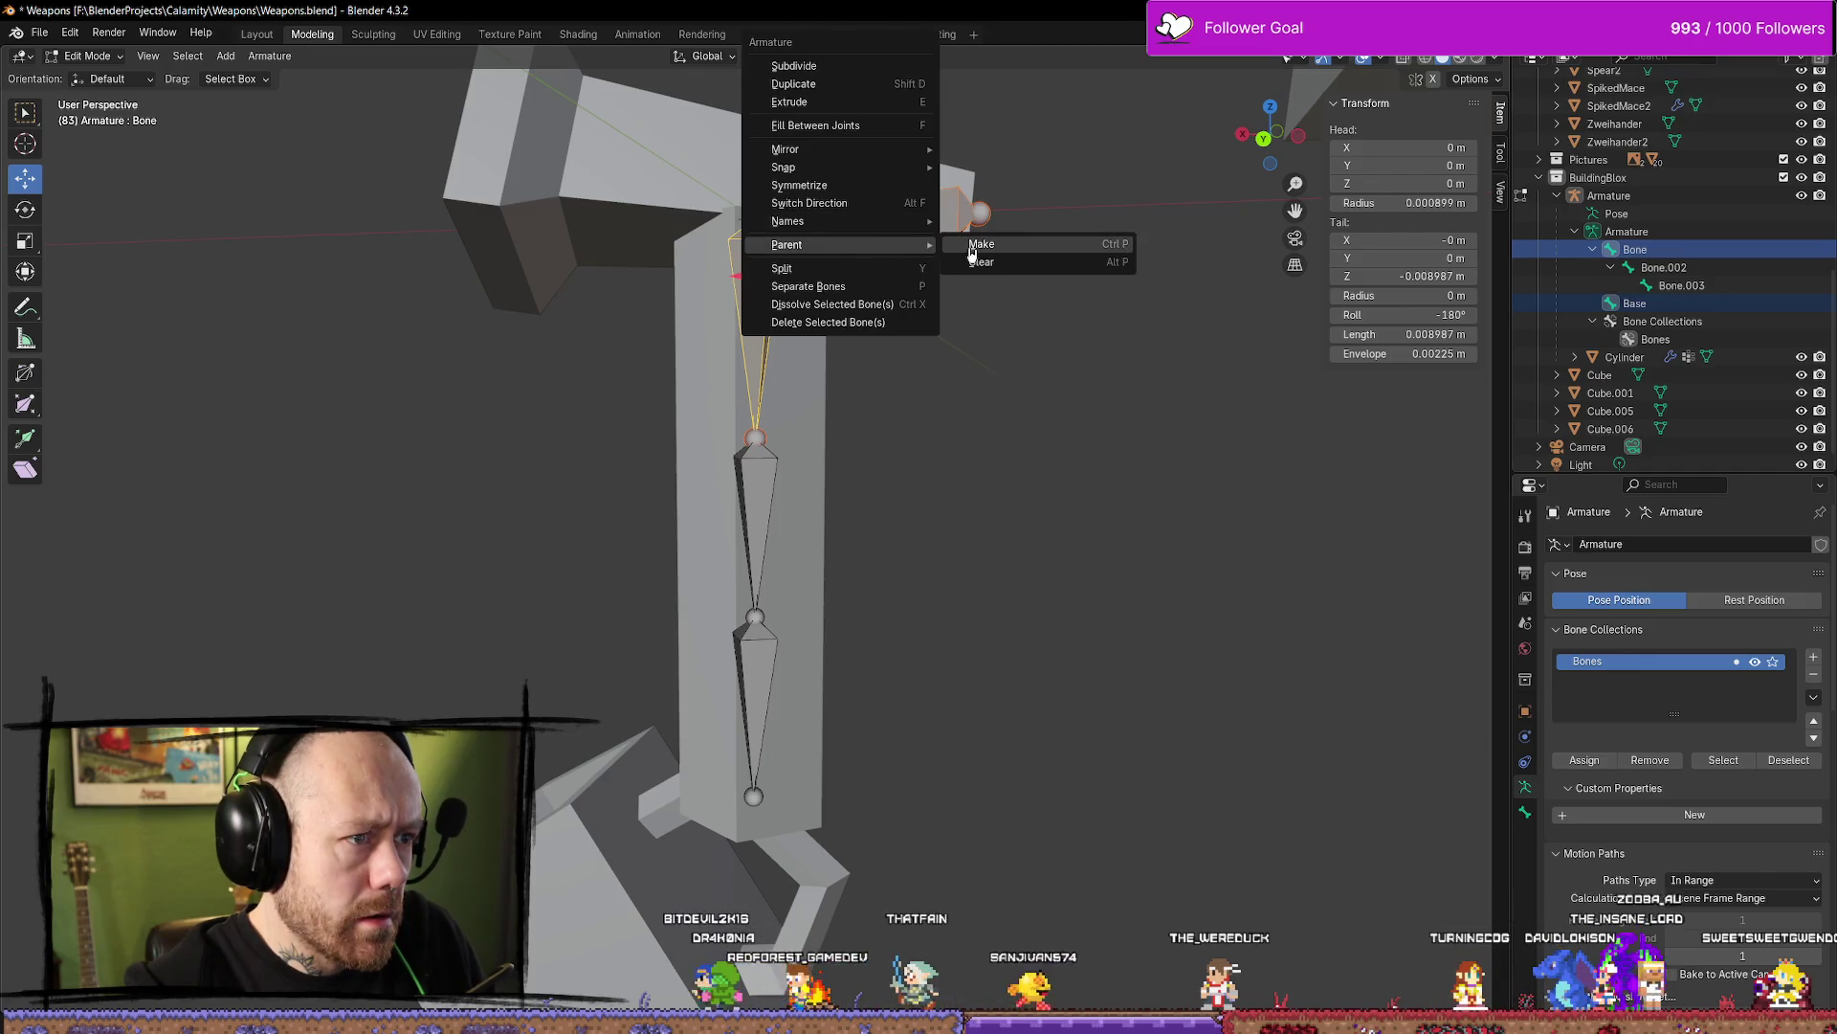
{"action": "left_click", "coordinate": [972, 251]}
{"action": "left_click", "coordinate": [972, 250]}
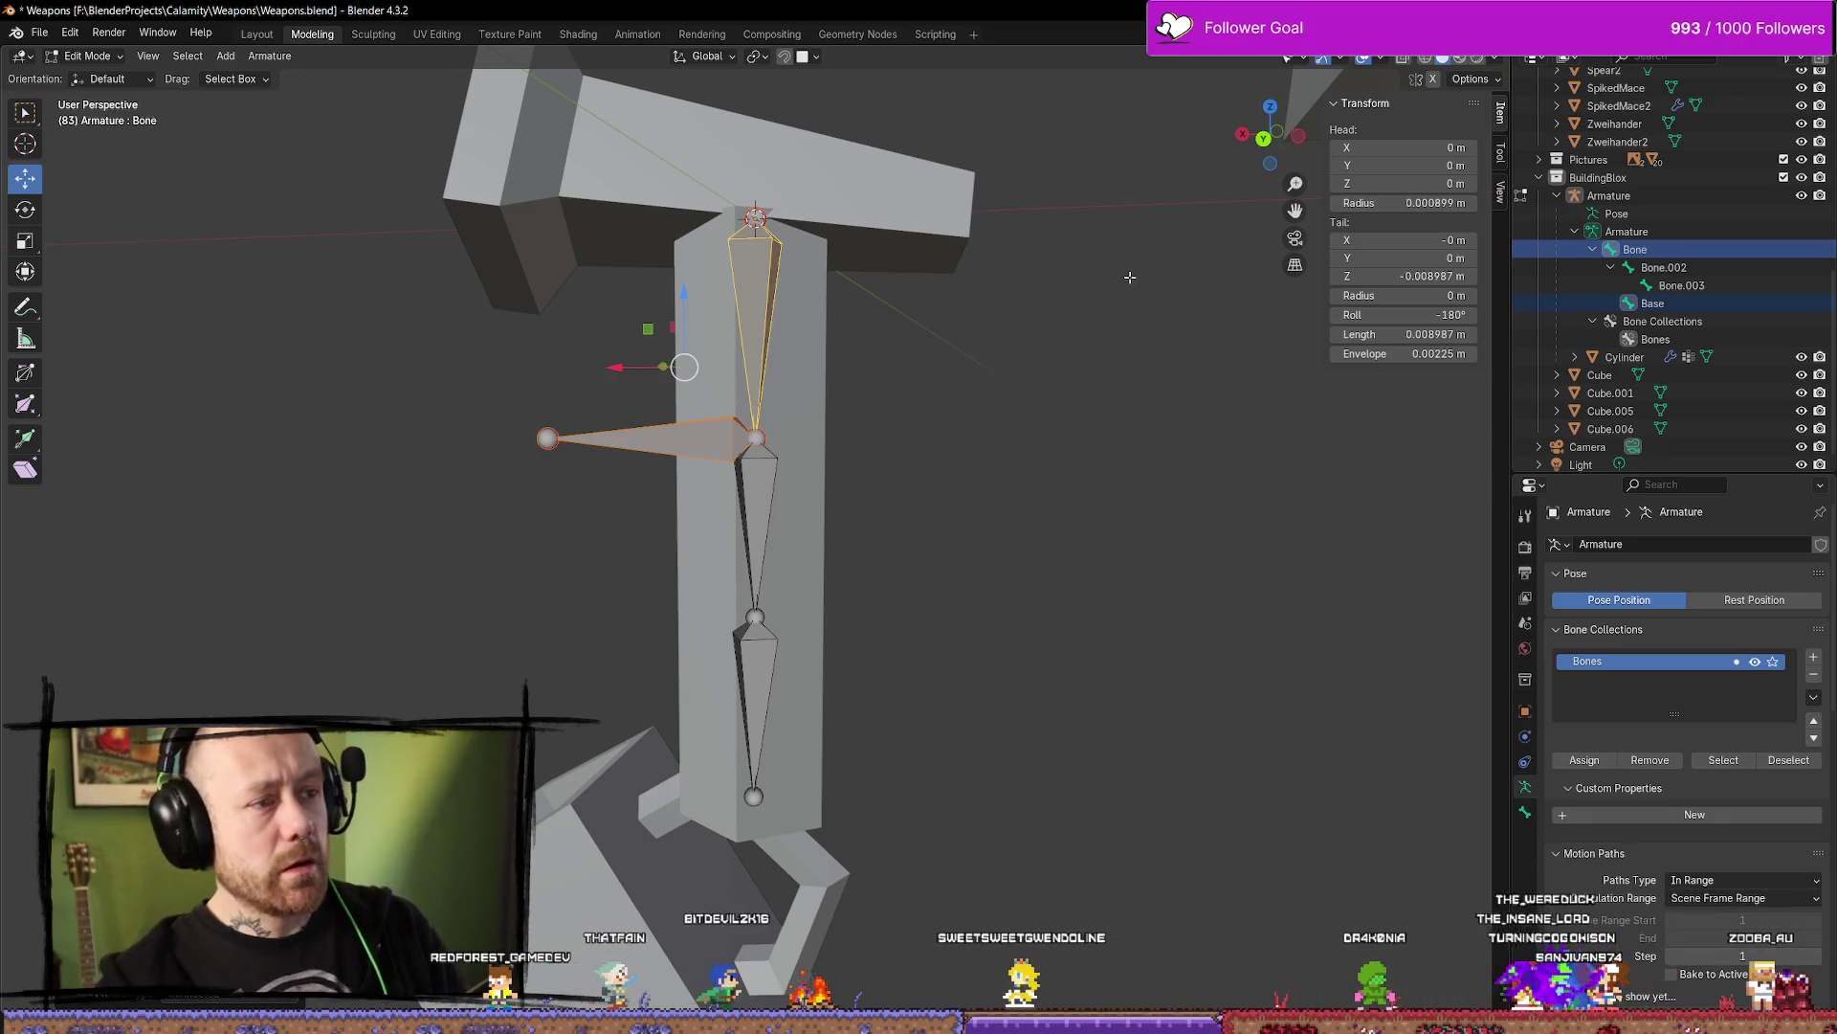
Undo, then parent the vertical Bone under Base as the active bone, and select Base
{"action": "key", "text": "ctrl+z"}
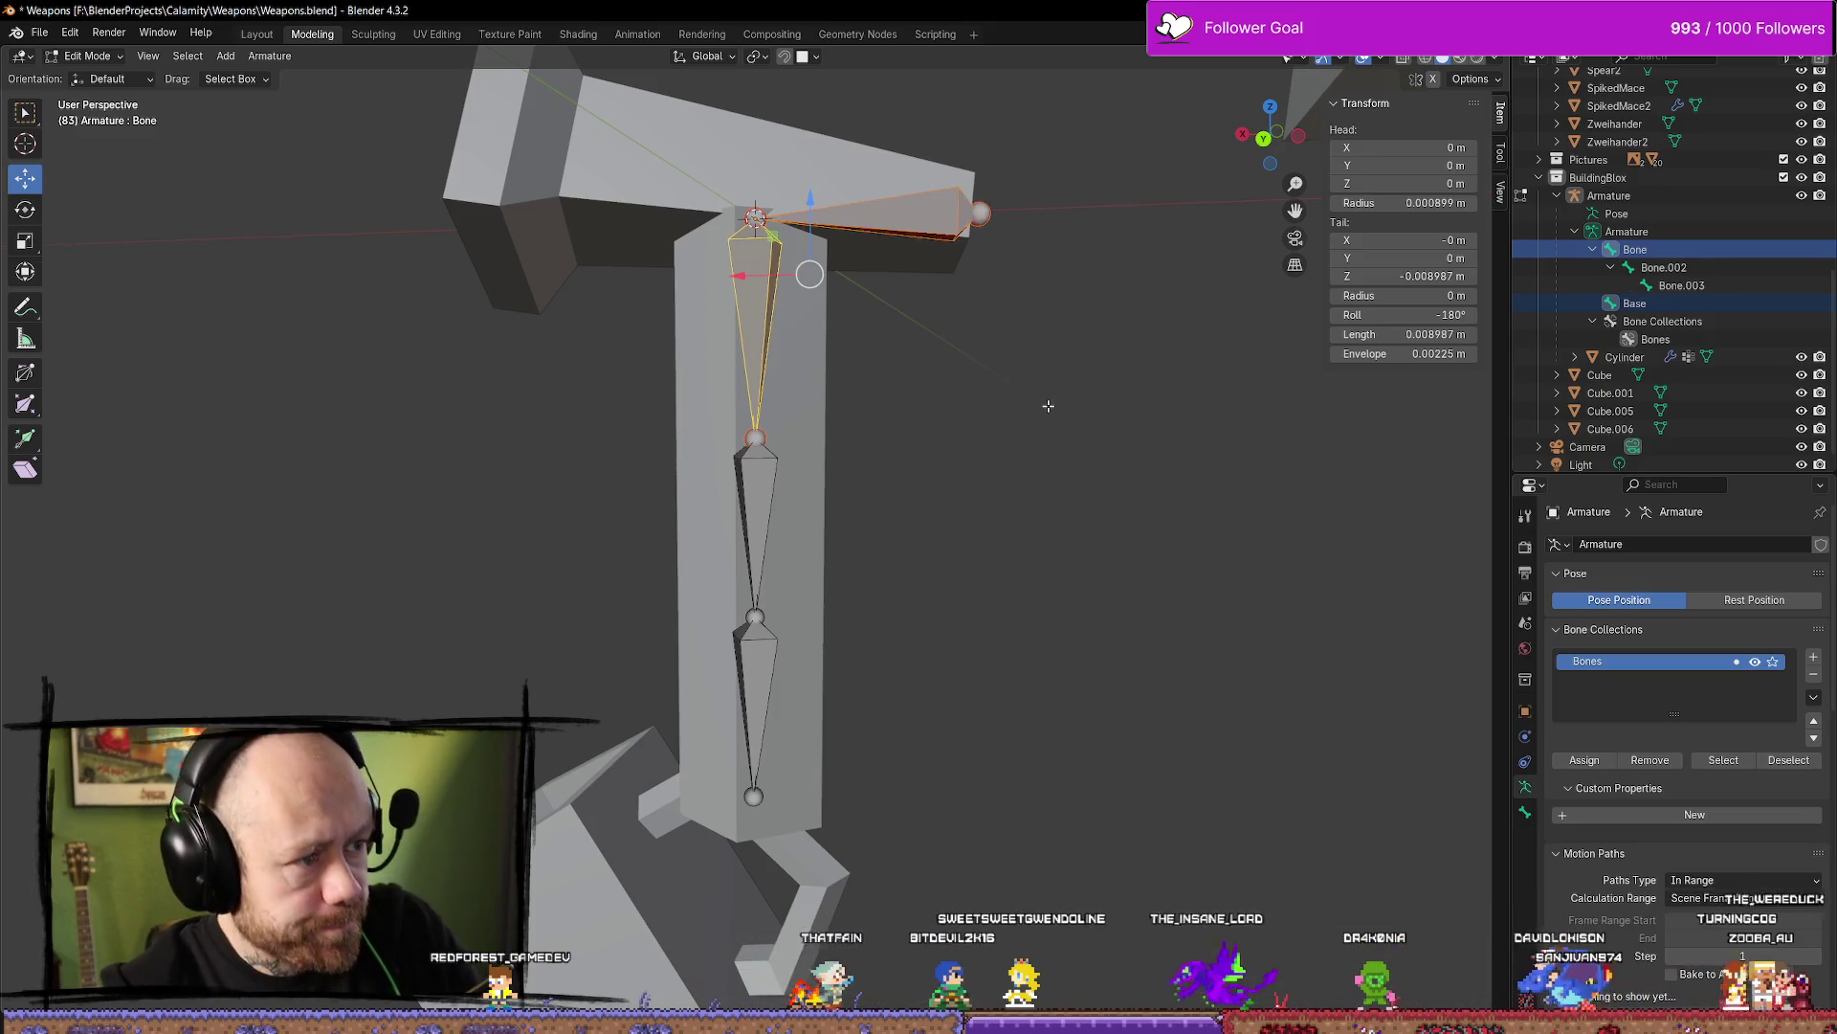
{"action": "left_click", "coordinate": [1048, 406]}
{"action": "left_click", "coordinate": [761, 335]}
{"action": "left_click", "coordinate": [910, 218], "text": "shift"}
{"action": "right_click", "coordinate": [906, 227]}
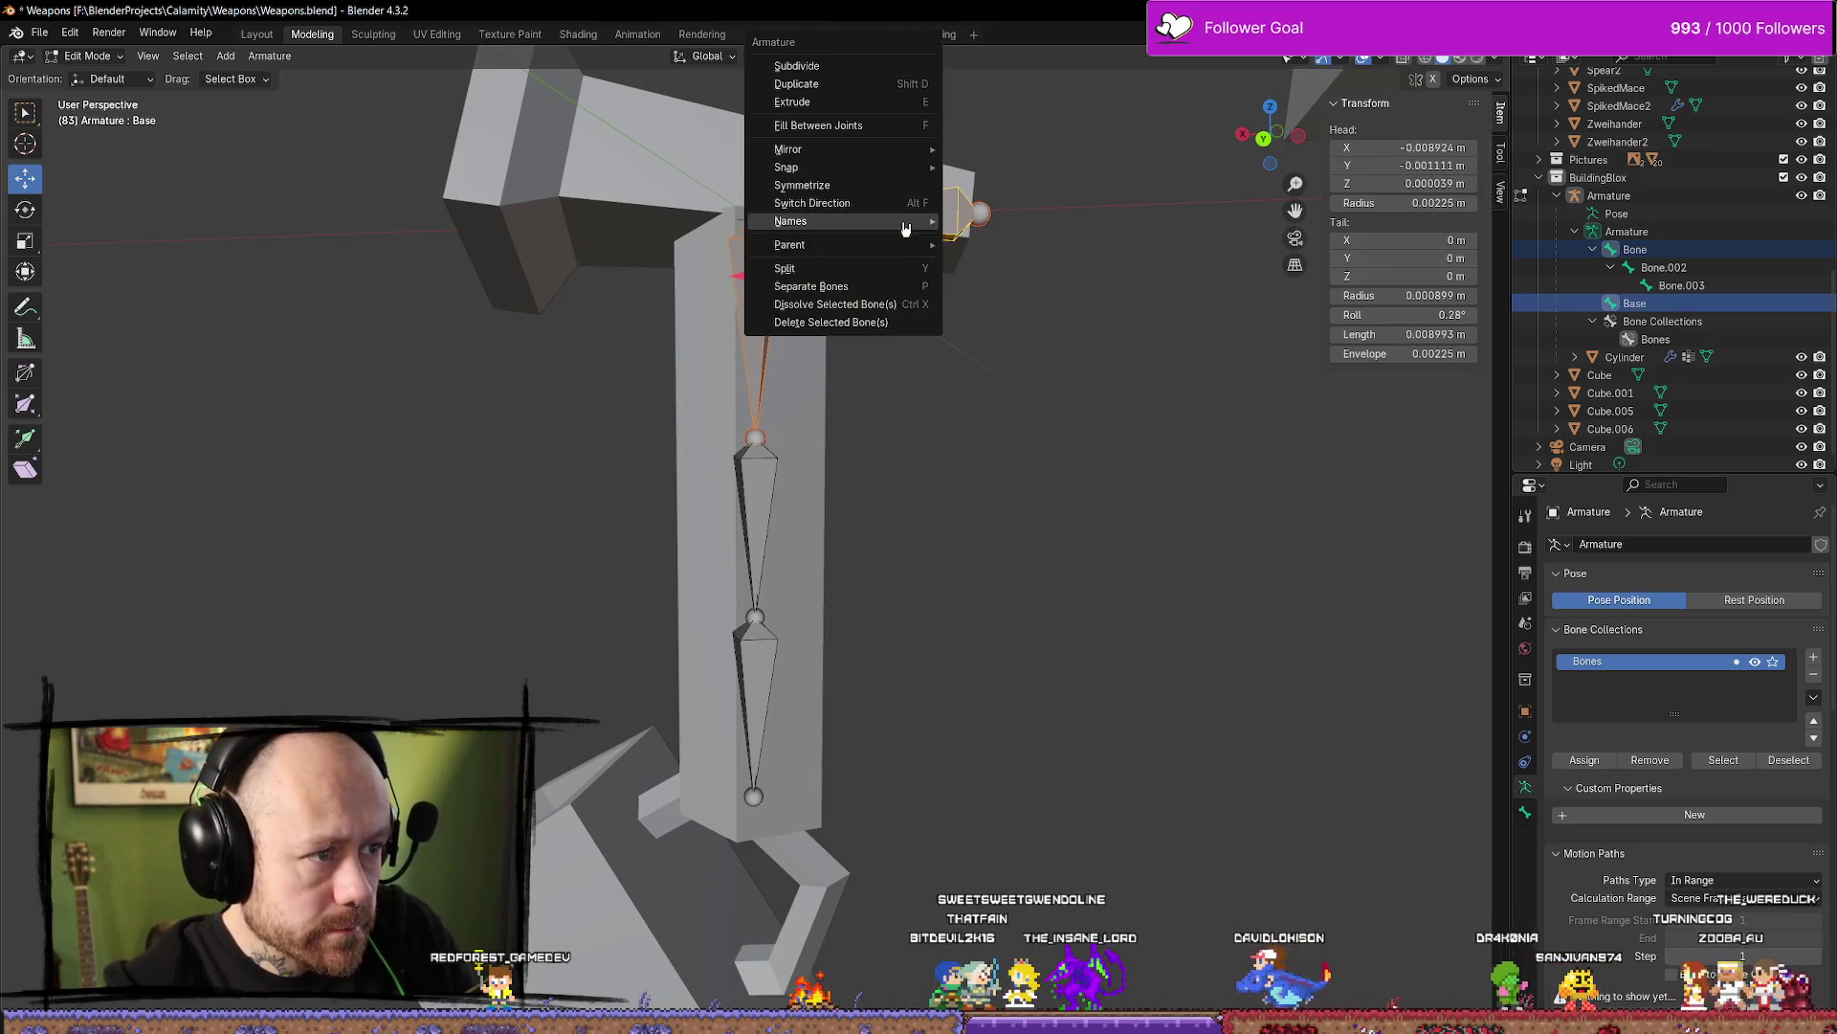
{"action": "mouse_move", "coordinate": [869, 248]}
{"action": "left_click", "coordinate": [982, 247]}
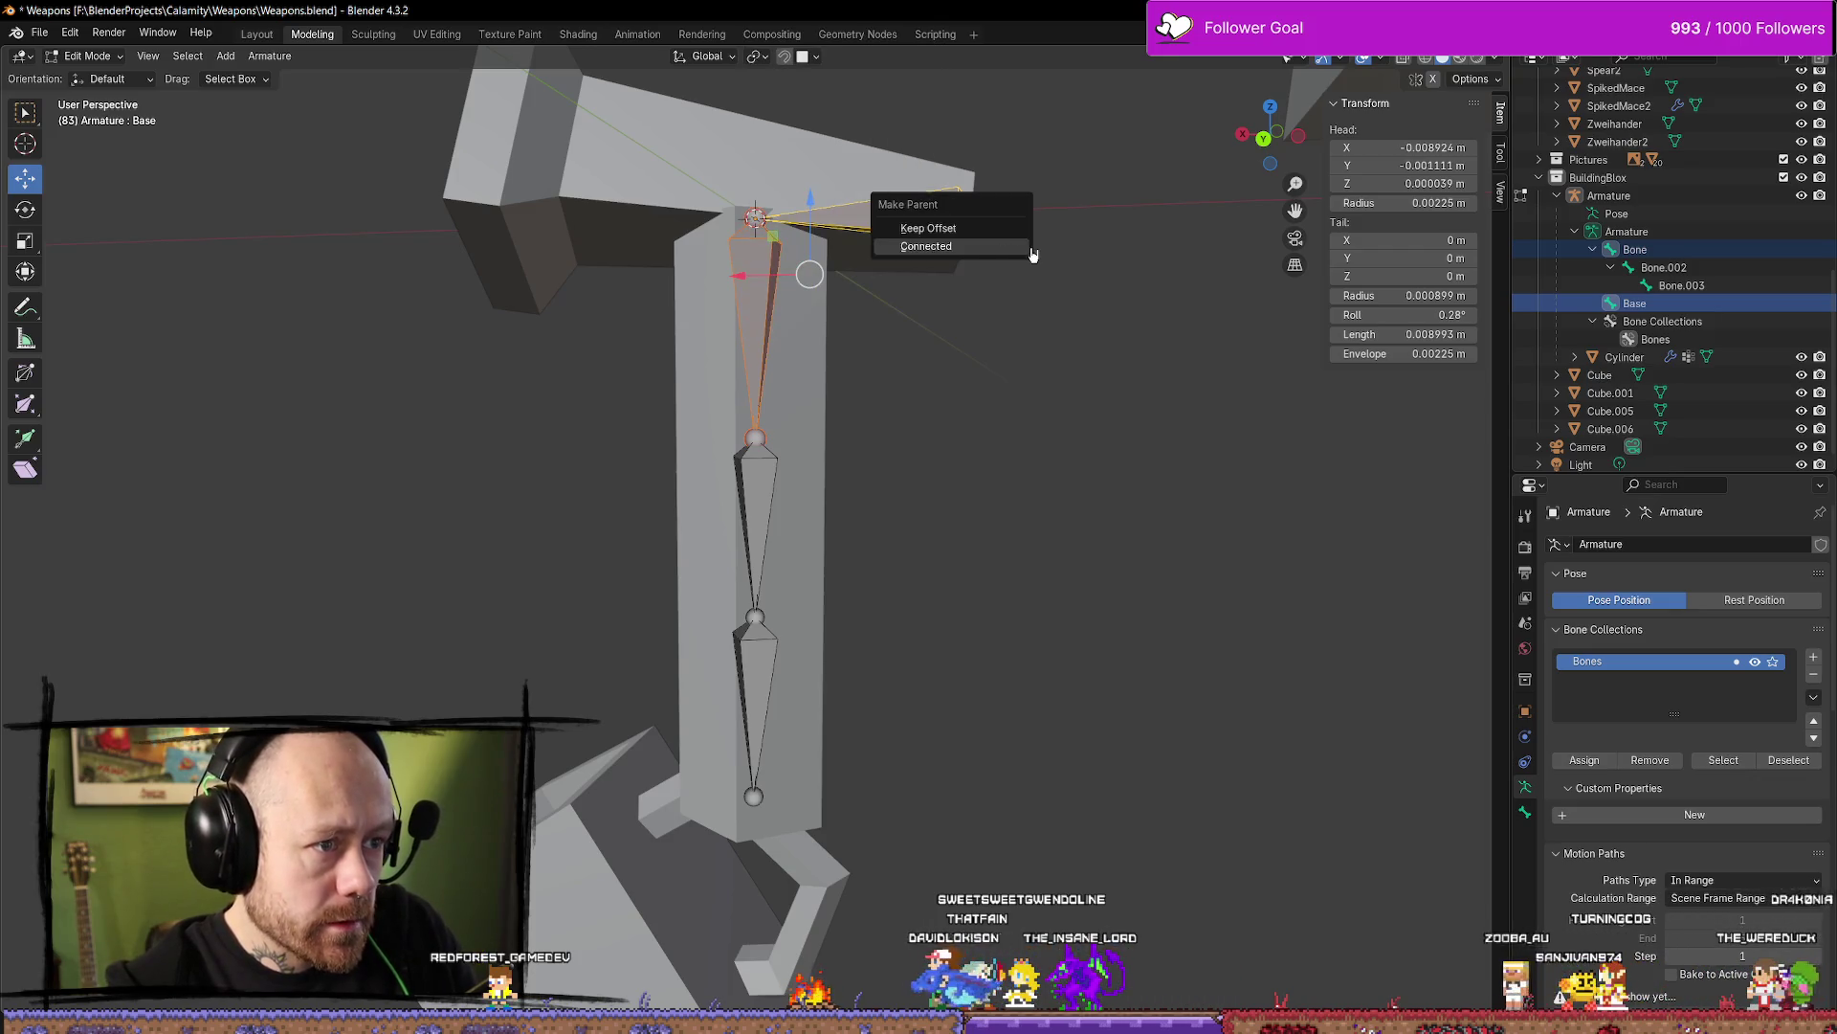
{"action": "left_click", "coordinate": [960, 242]}
{"action": "left_click", "coordinate": [929, 215]}
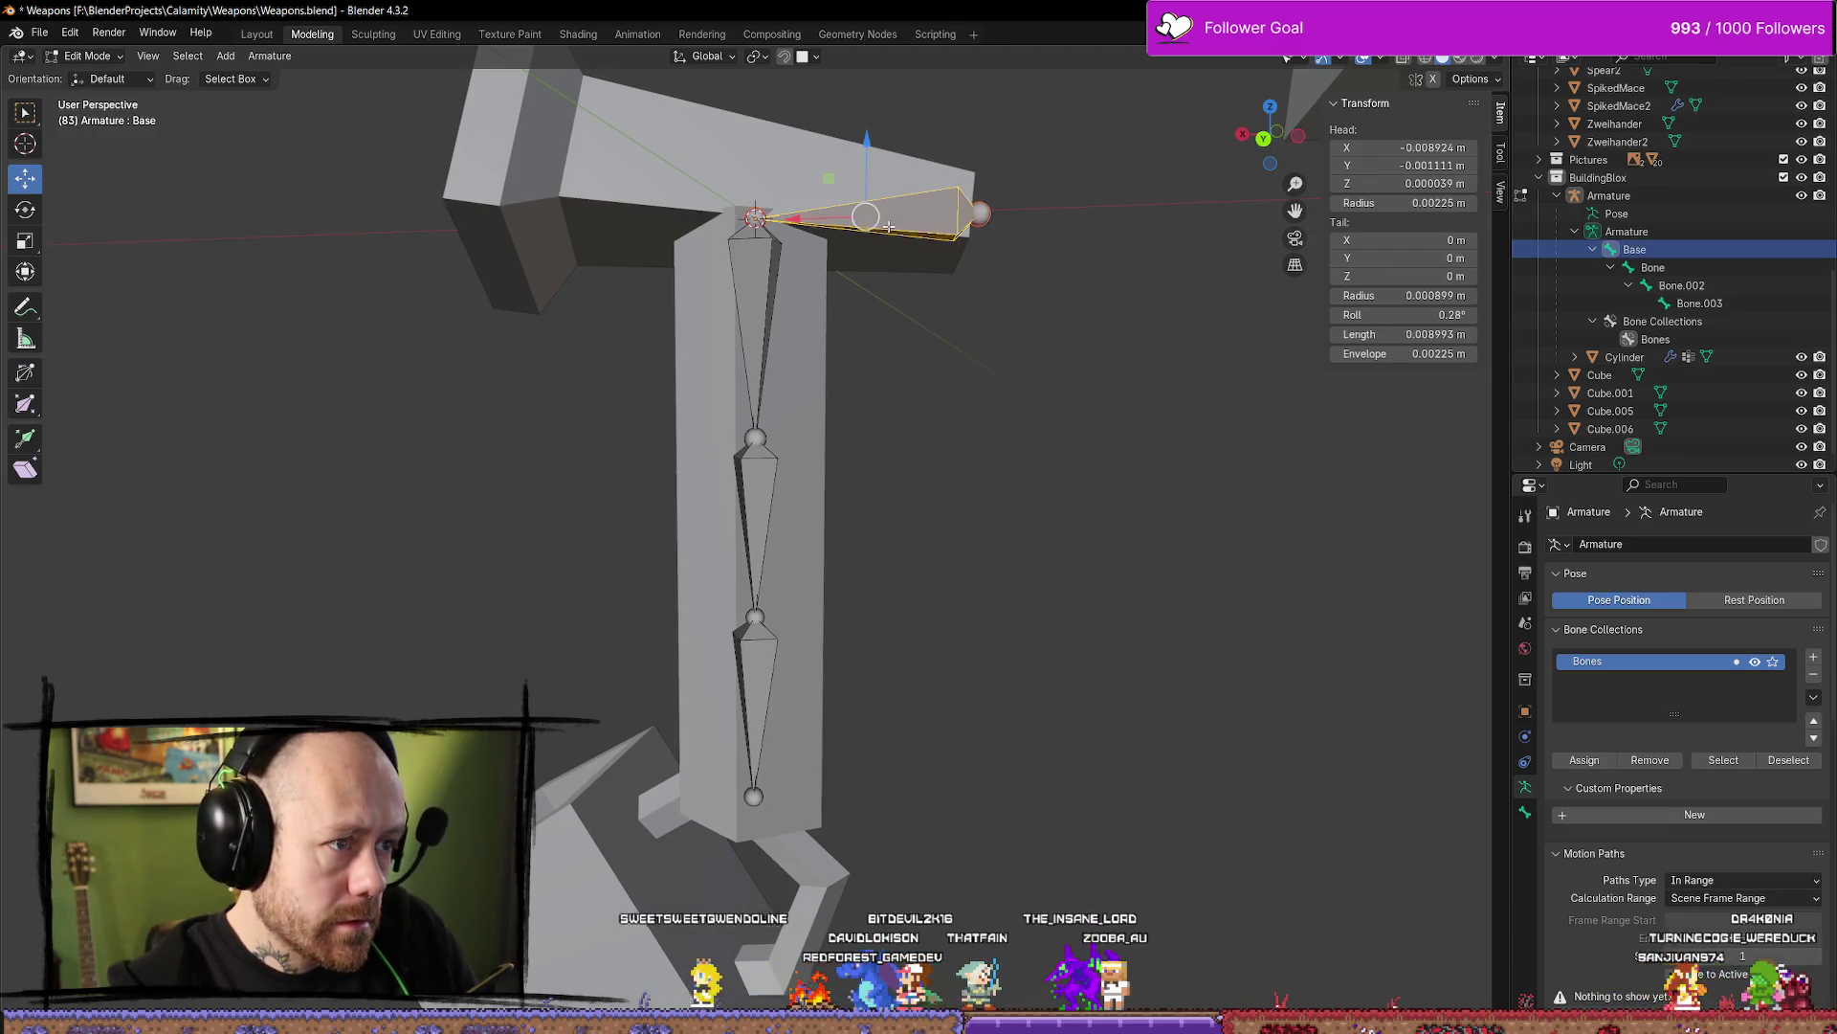
Nudge the Base bone along X and confirm its position
{"action": "key", "text": "g"}
{"action": "key", "text": "x"}
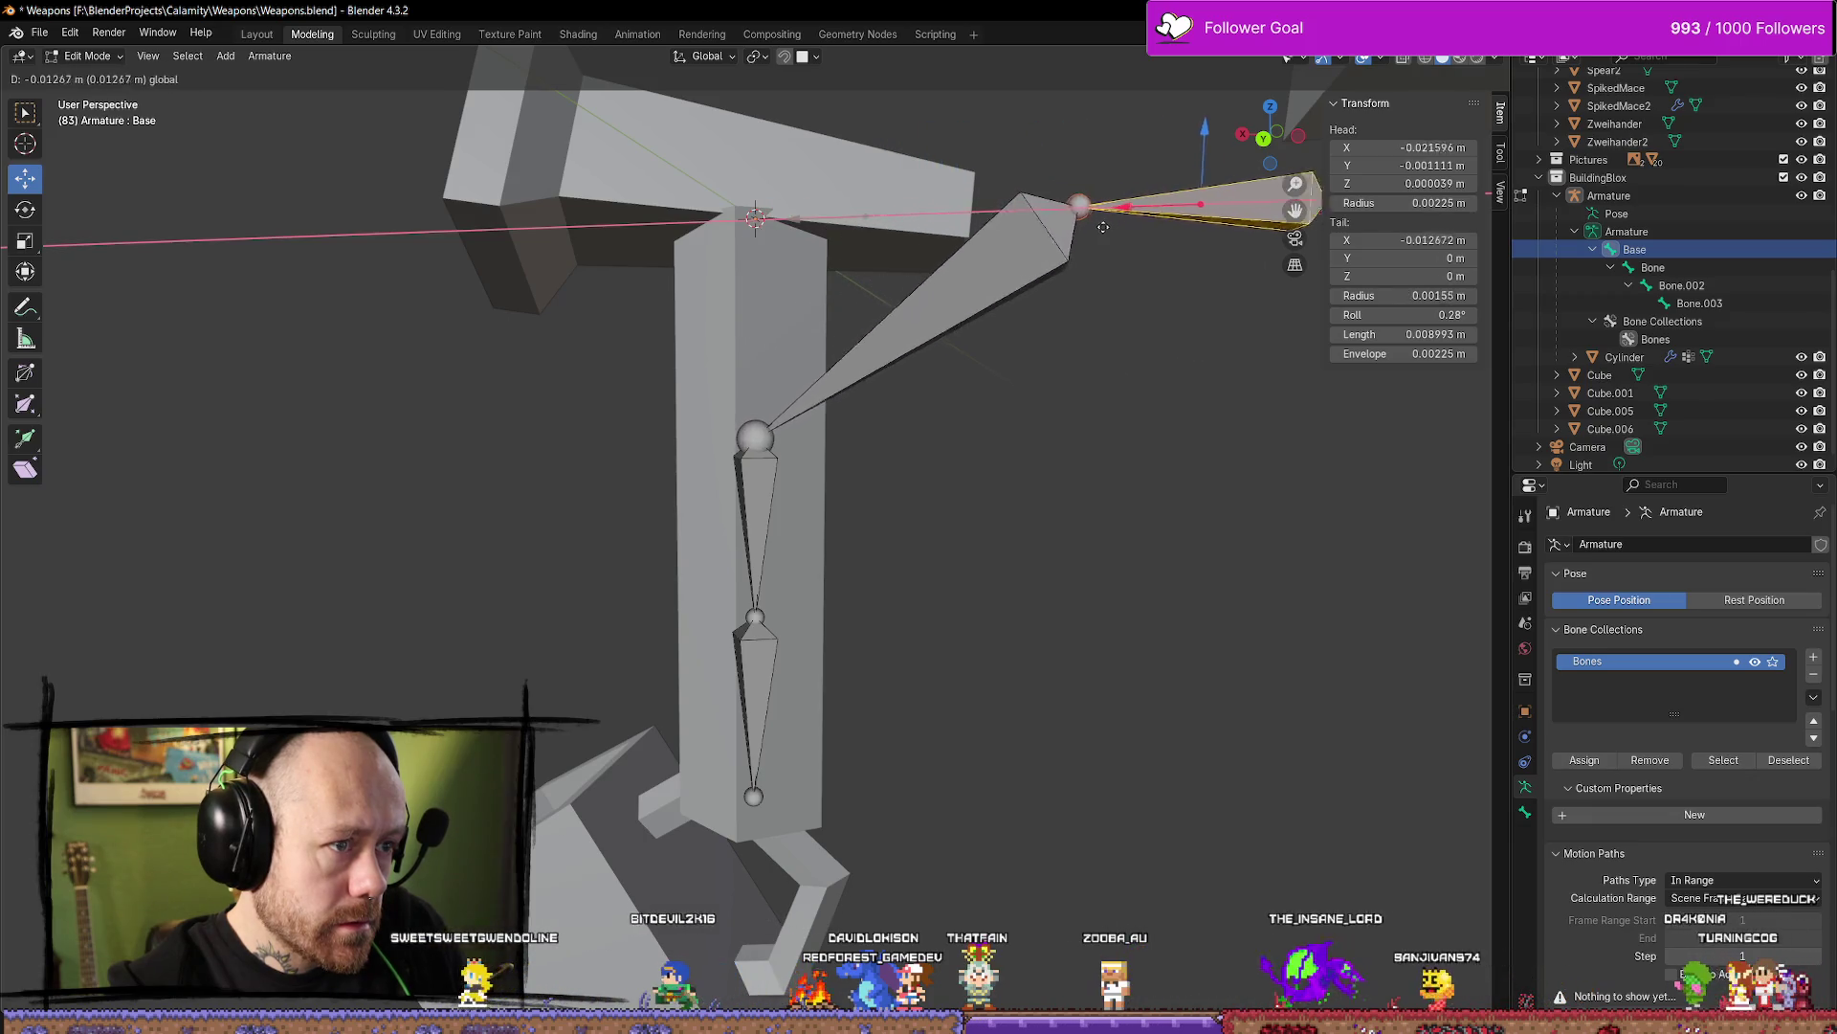
{"action": "left_click", "coordinate": [700, 233]}
{"action": "key", "text": "g"}
{"action": "key", "text": "x"}
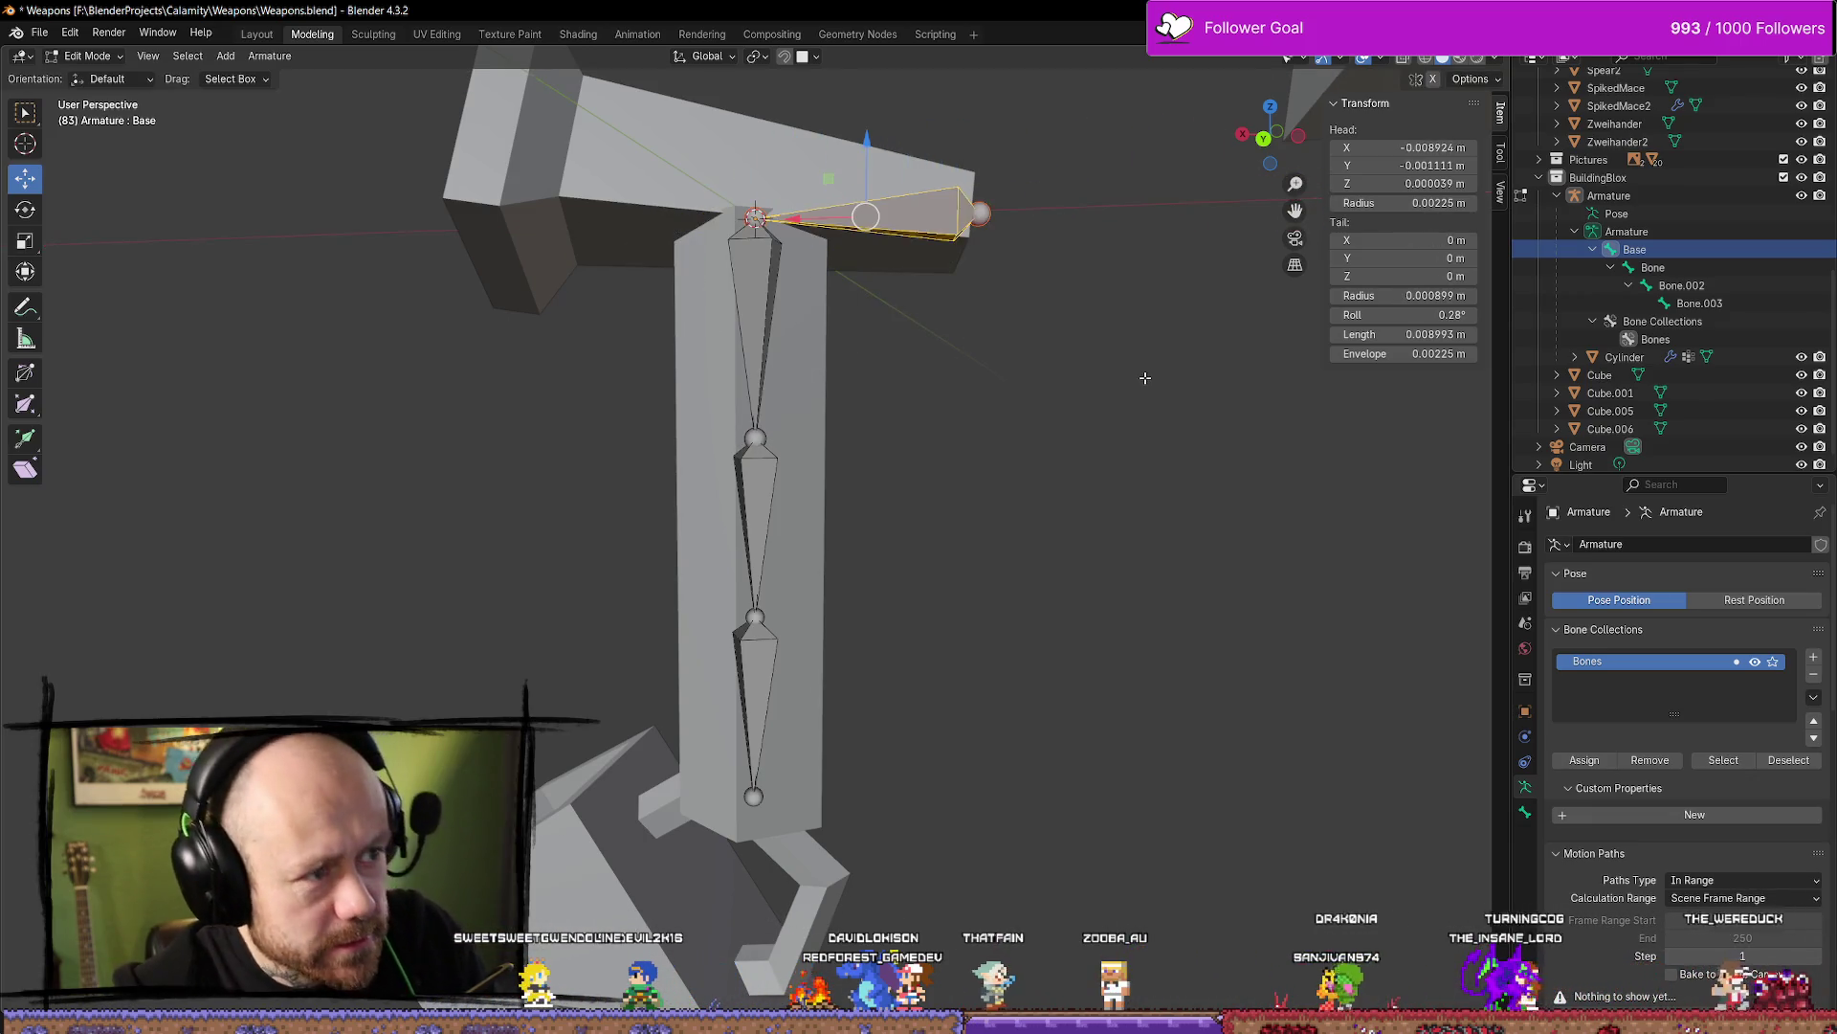
{"action": "left_click", "coordinate": [936, 219]}
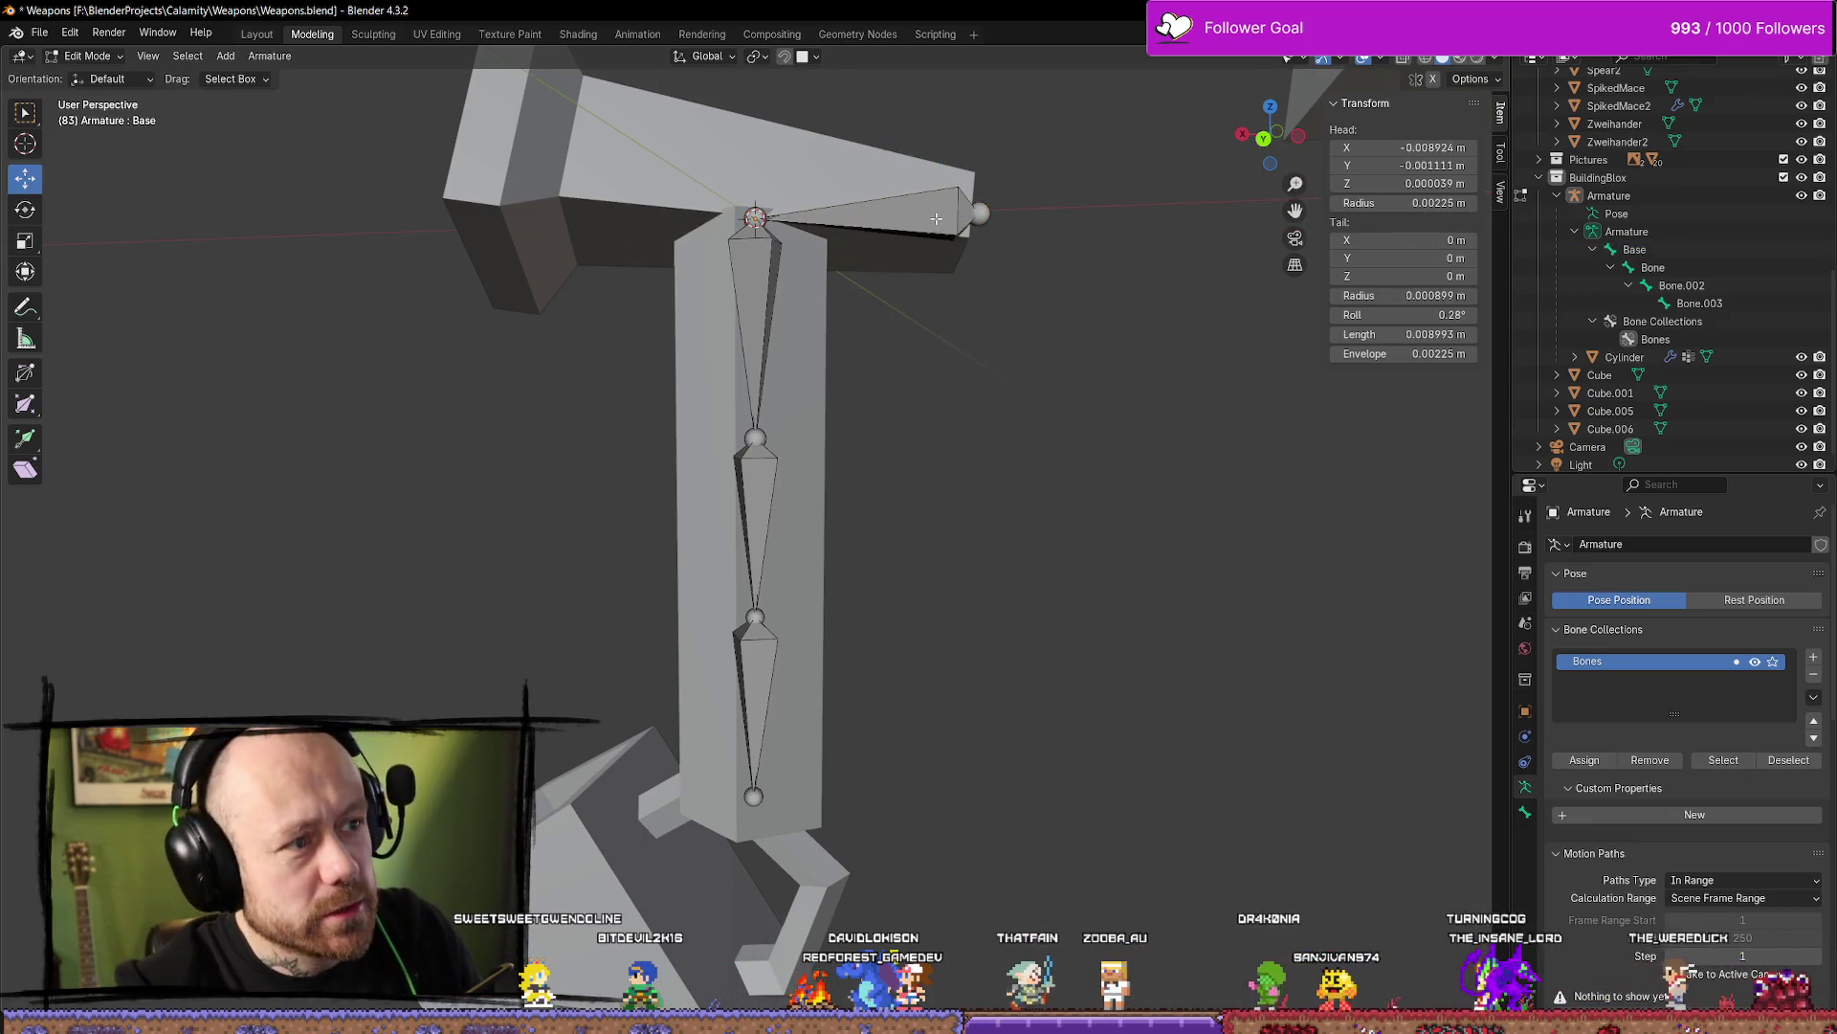
In Pose Mode, rotate Base to swing the hammer arm, then cancel the test rotation
{"action": "left_click", "coordinate": [84, 59]}
{"action": "left_click", "coordinate": [95, 116]}
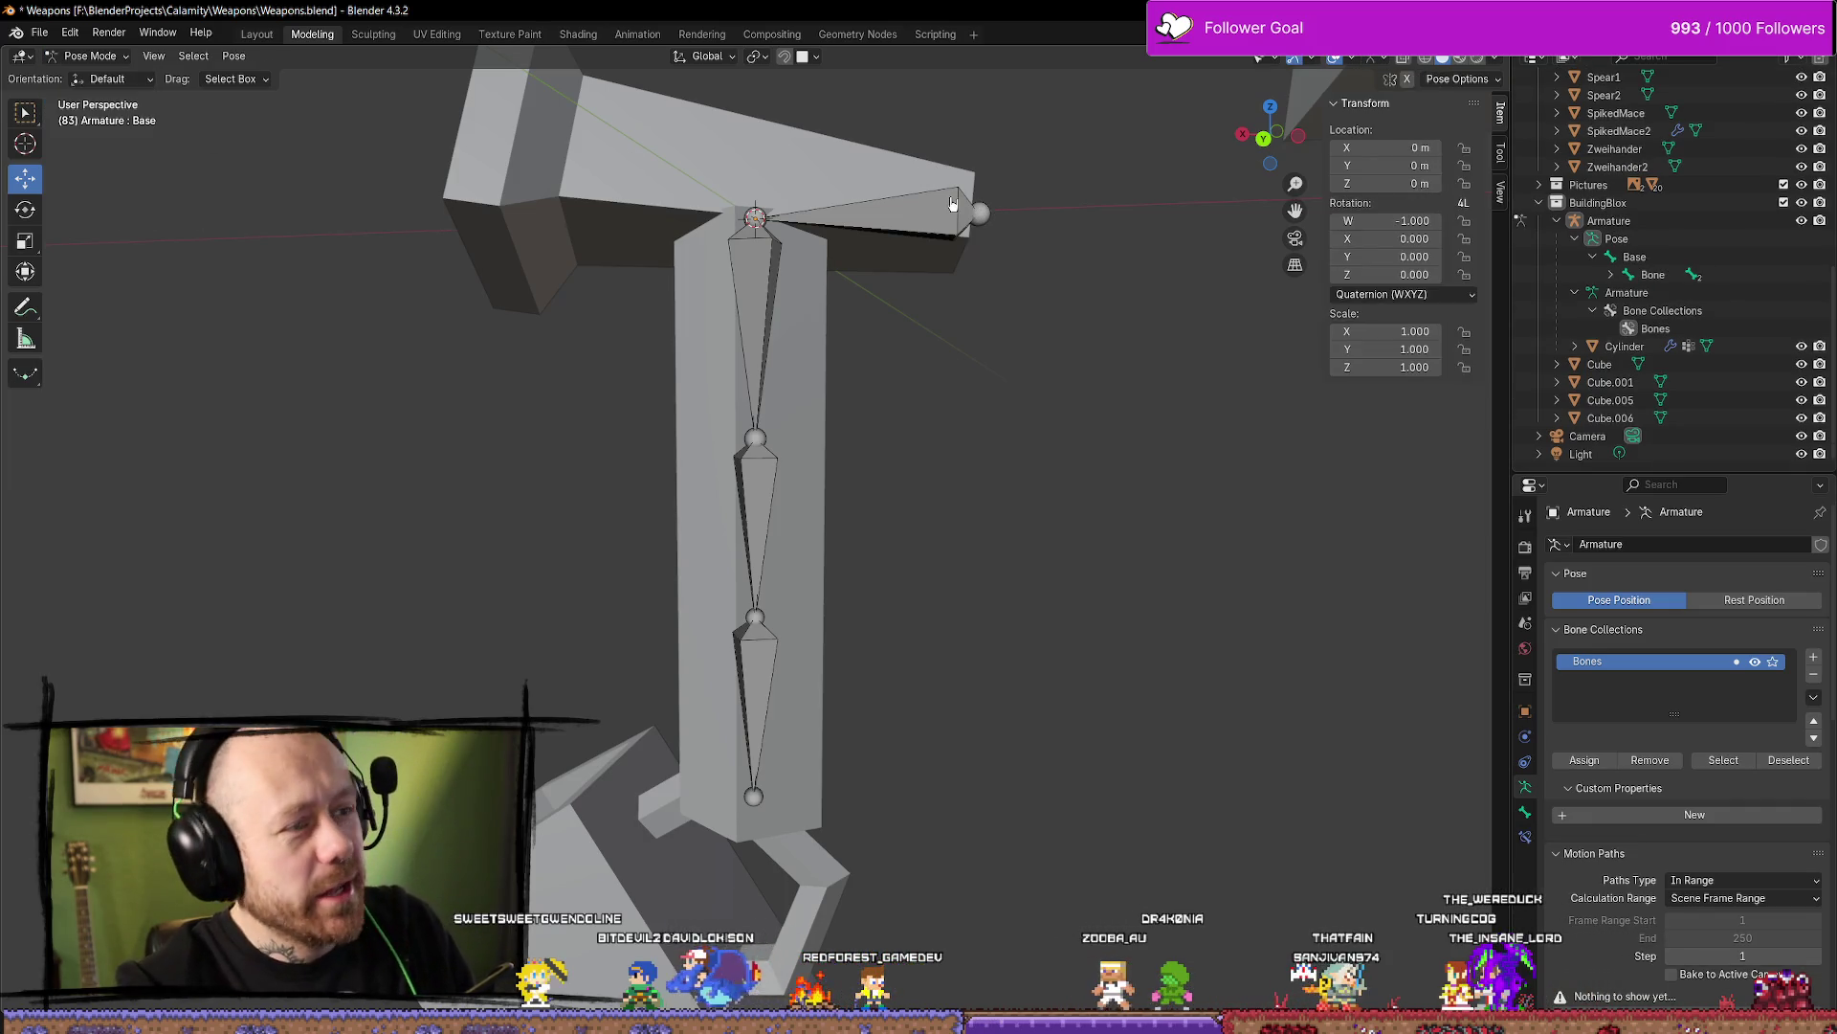
{"action": "left_click", "coordinate": [881, 221]}
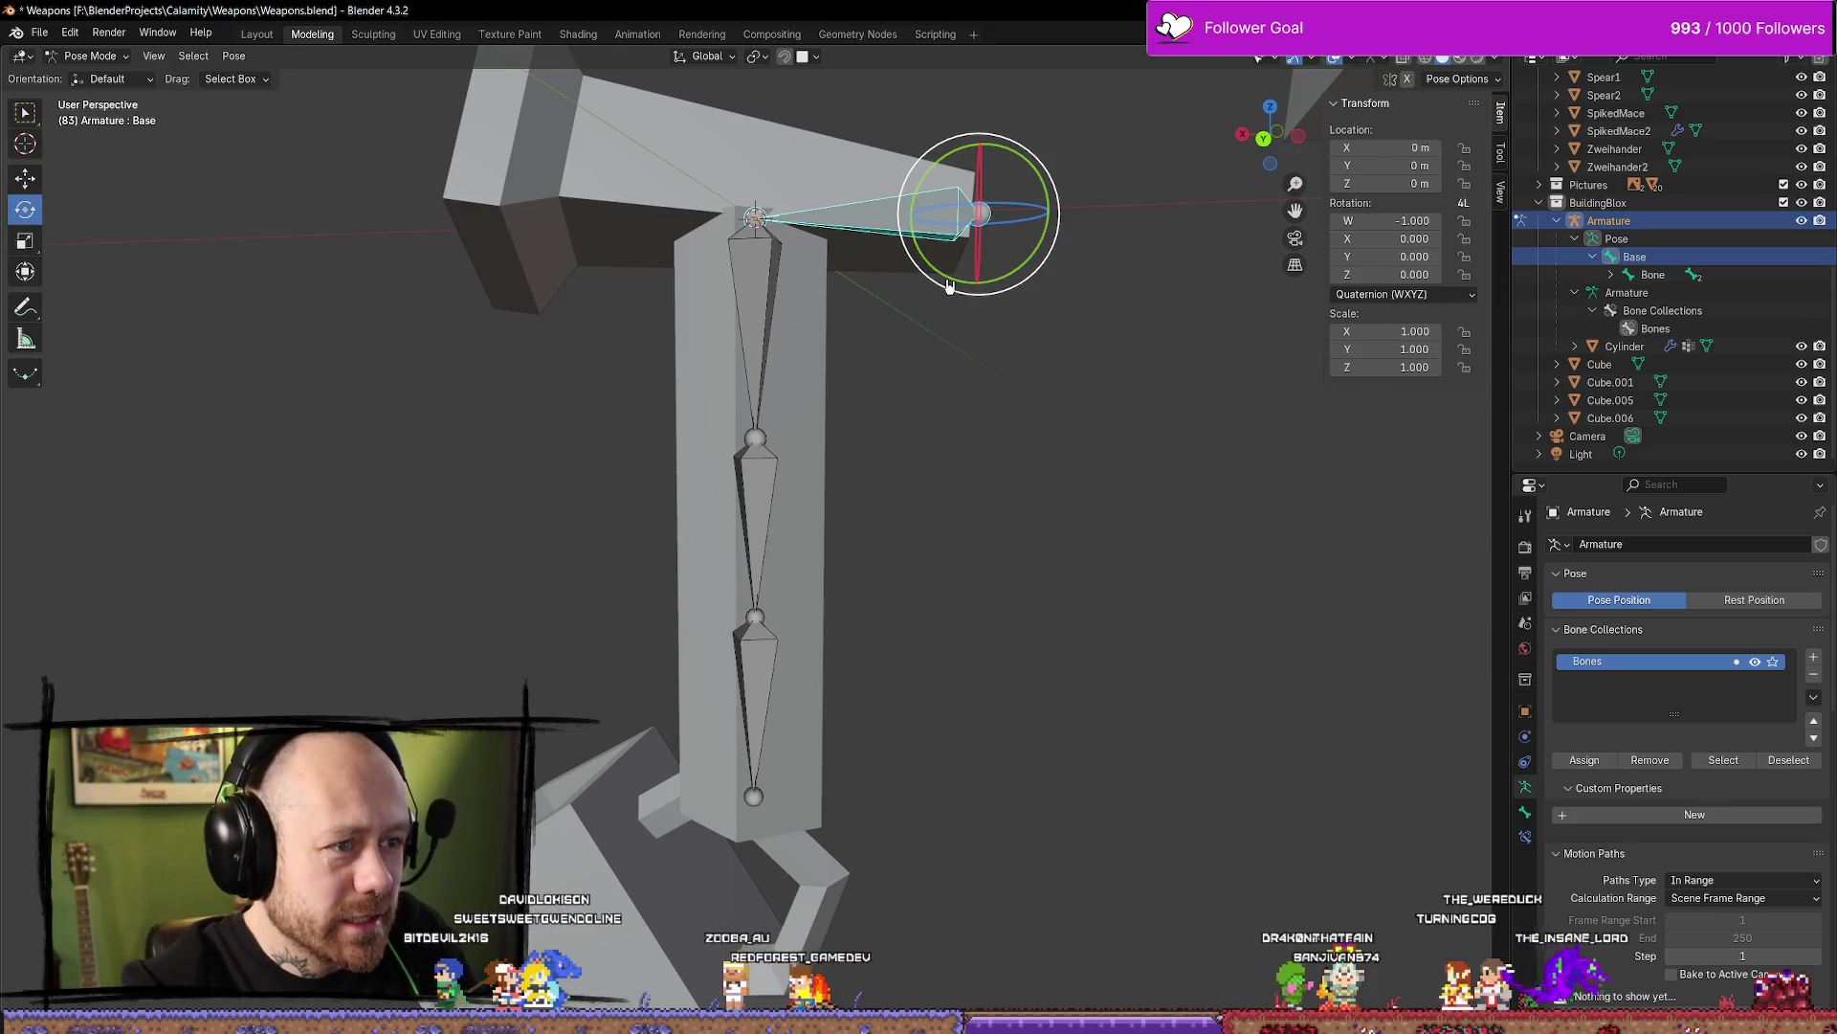
{"action": "mouse_move", "coordinate": [948, 286]}
{"action": "left_mouse_down"}
{"action": "mouse_move", "coordinate": [1025, 278]}
{"action": "mouse_move", "coordinate": [1046, 300]}
{"action": "left_mouse_up"}
{"action": "key", "text": "Escape"}
{"action": "left_click", "coordinate": [1114, 350]}
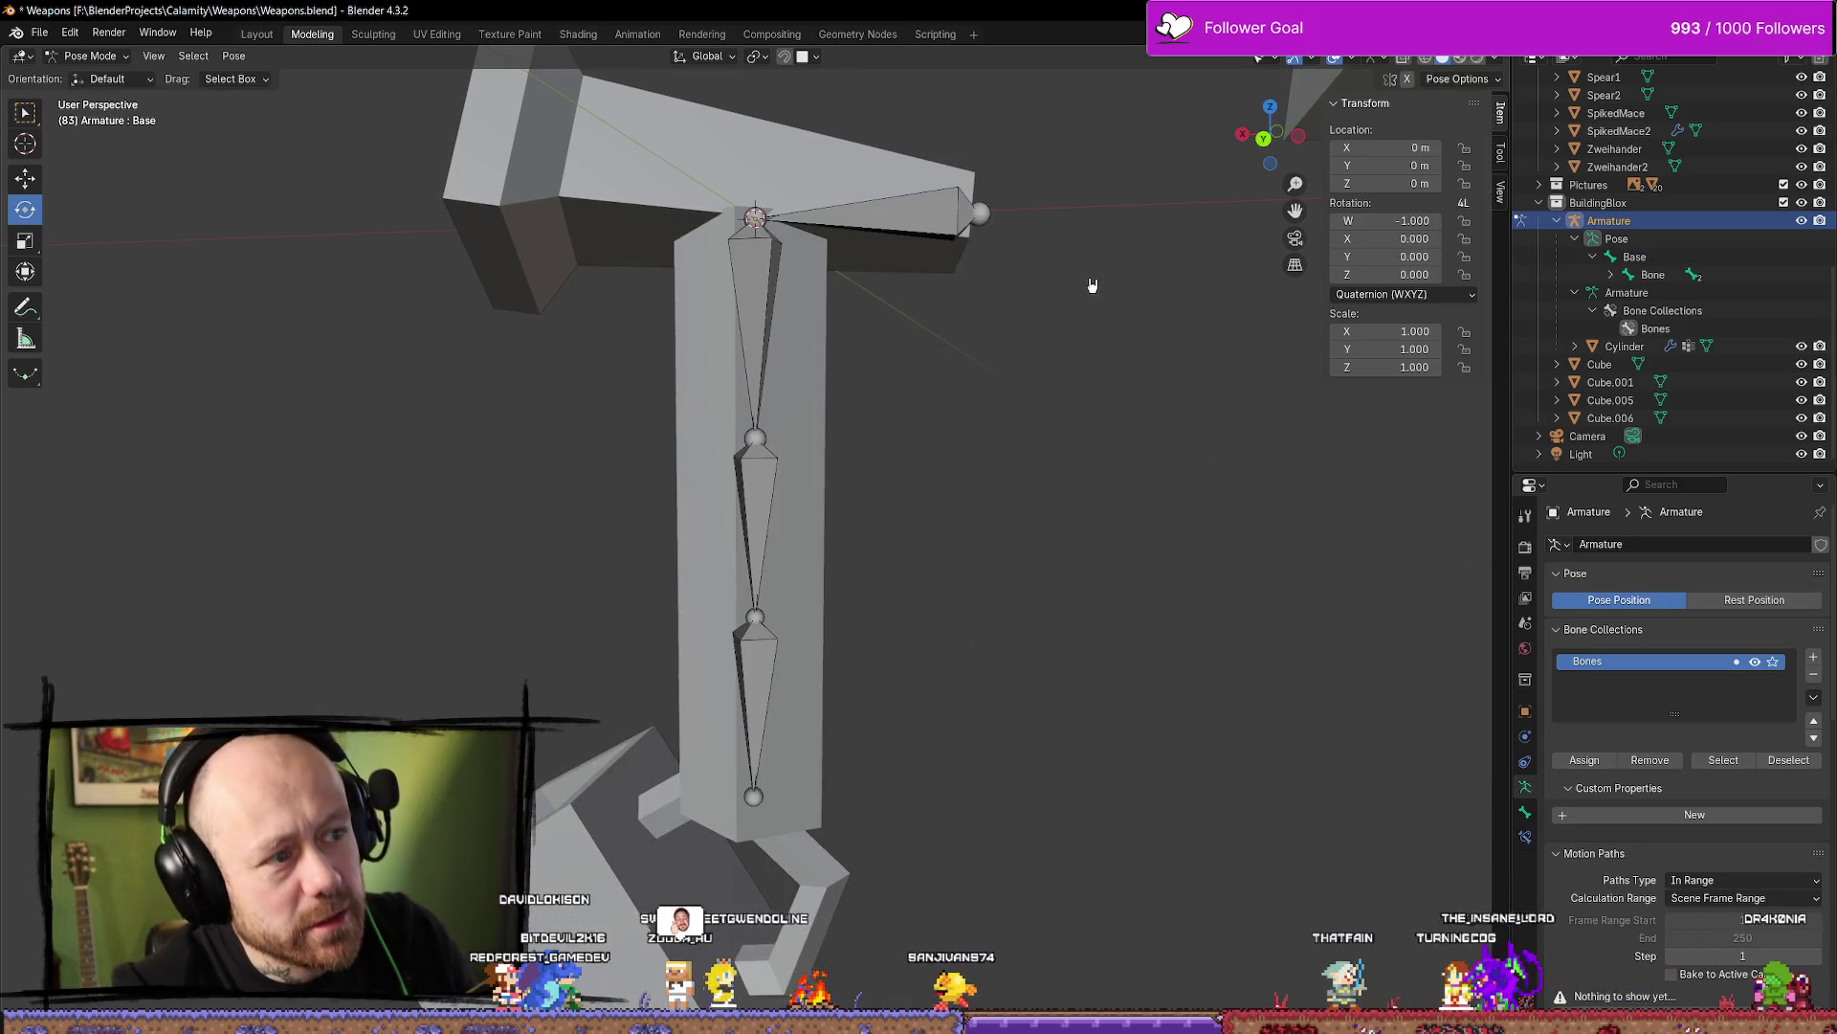
{"action": "left_click", "coordinate": [1009, 291]}
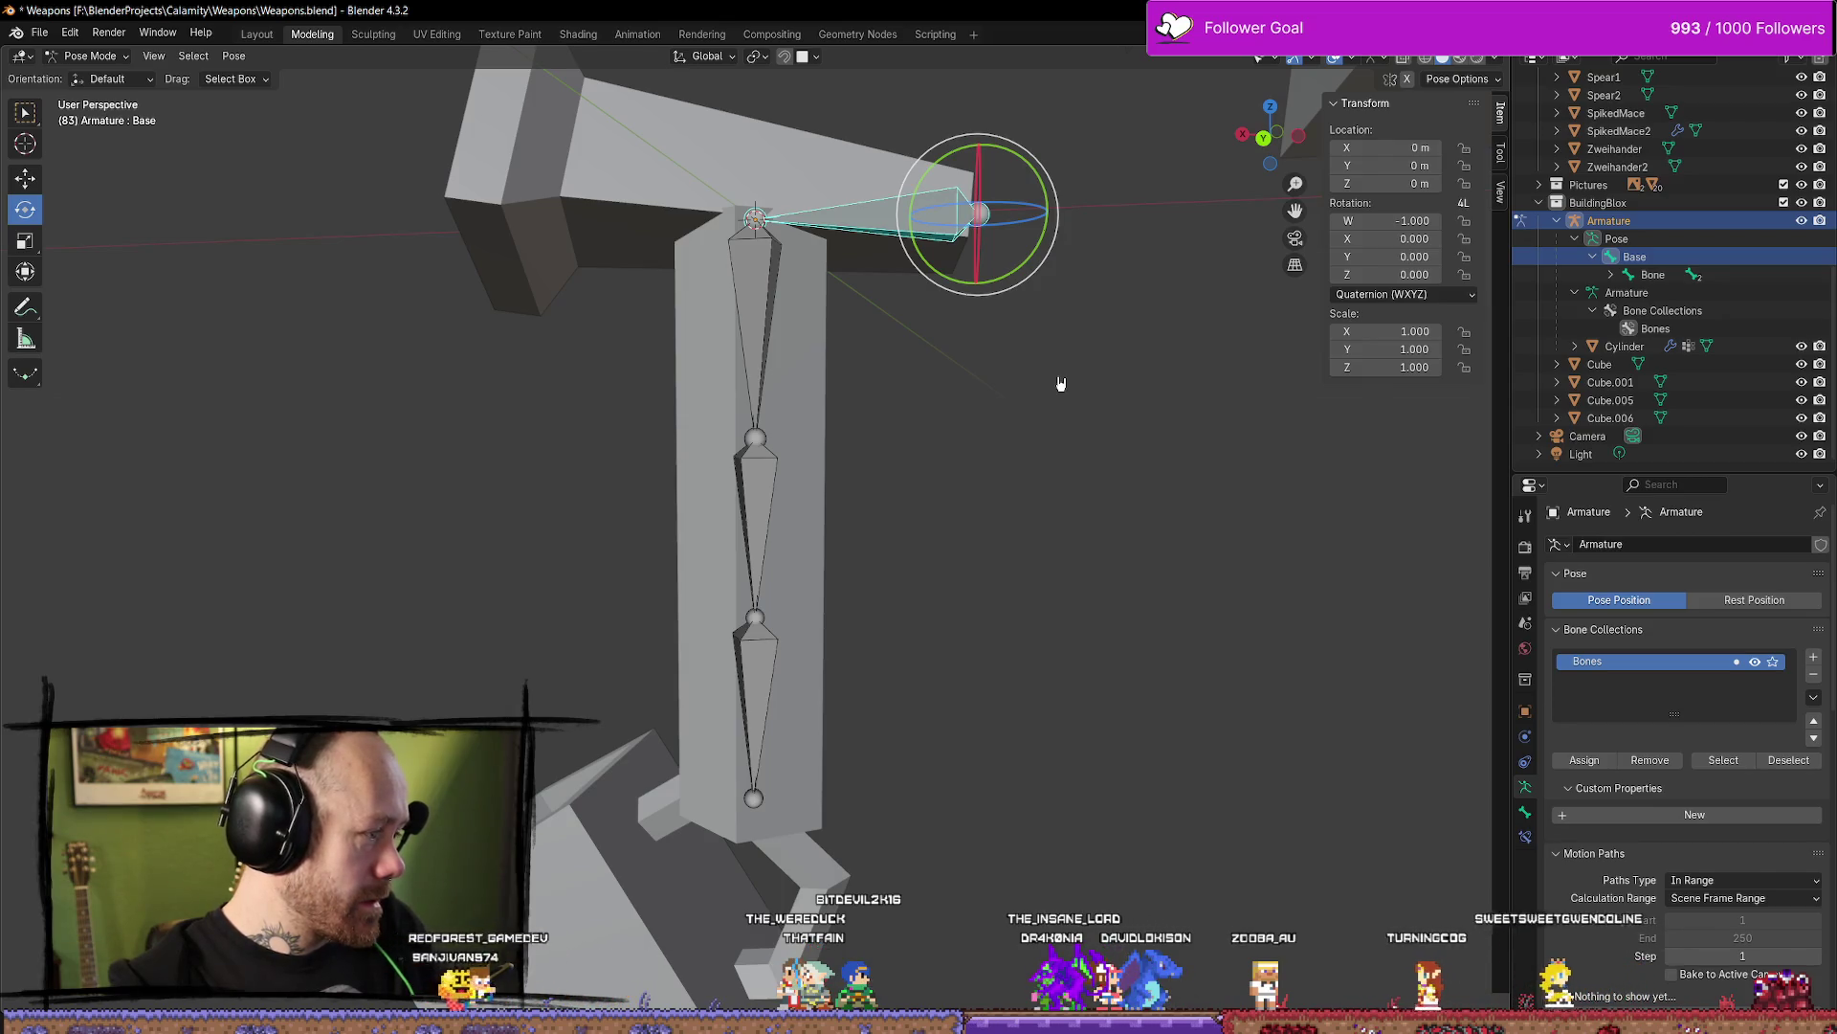
Select Base and expand Bone and Bone.002 in the Outliner to reveal Bone.003
{"action": "left_click", "coordinate": [977, 385]}
{"action": "left_click", "coordinate": [756, 316]}
{"action": "left_click", "coordinate": [977, 205]}
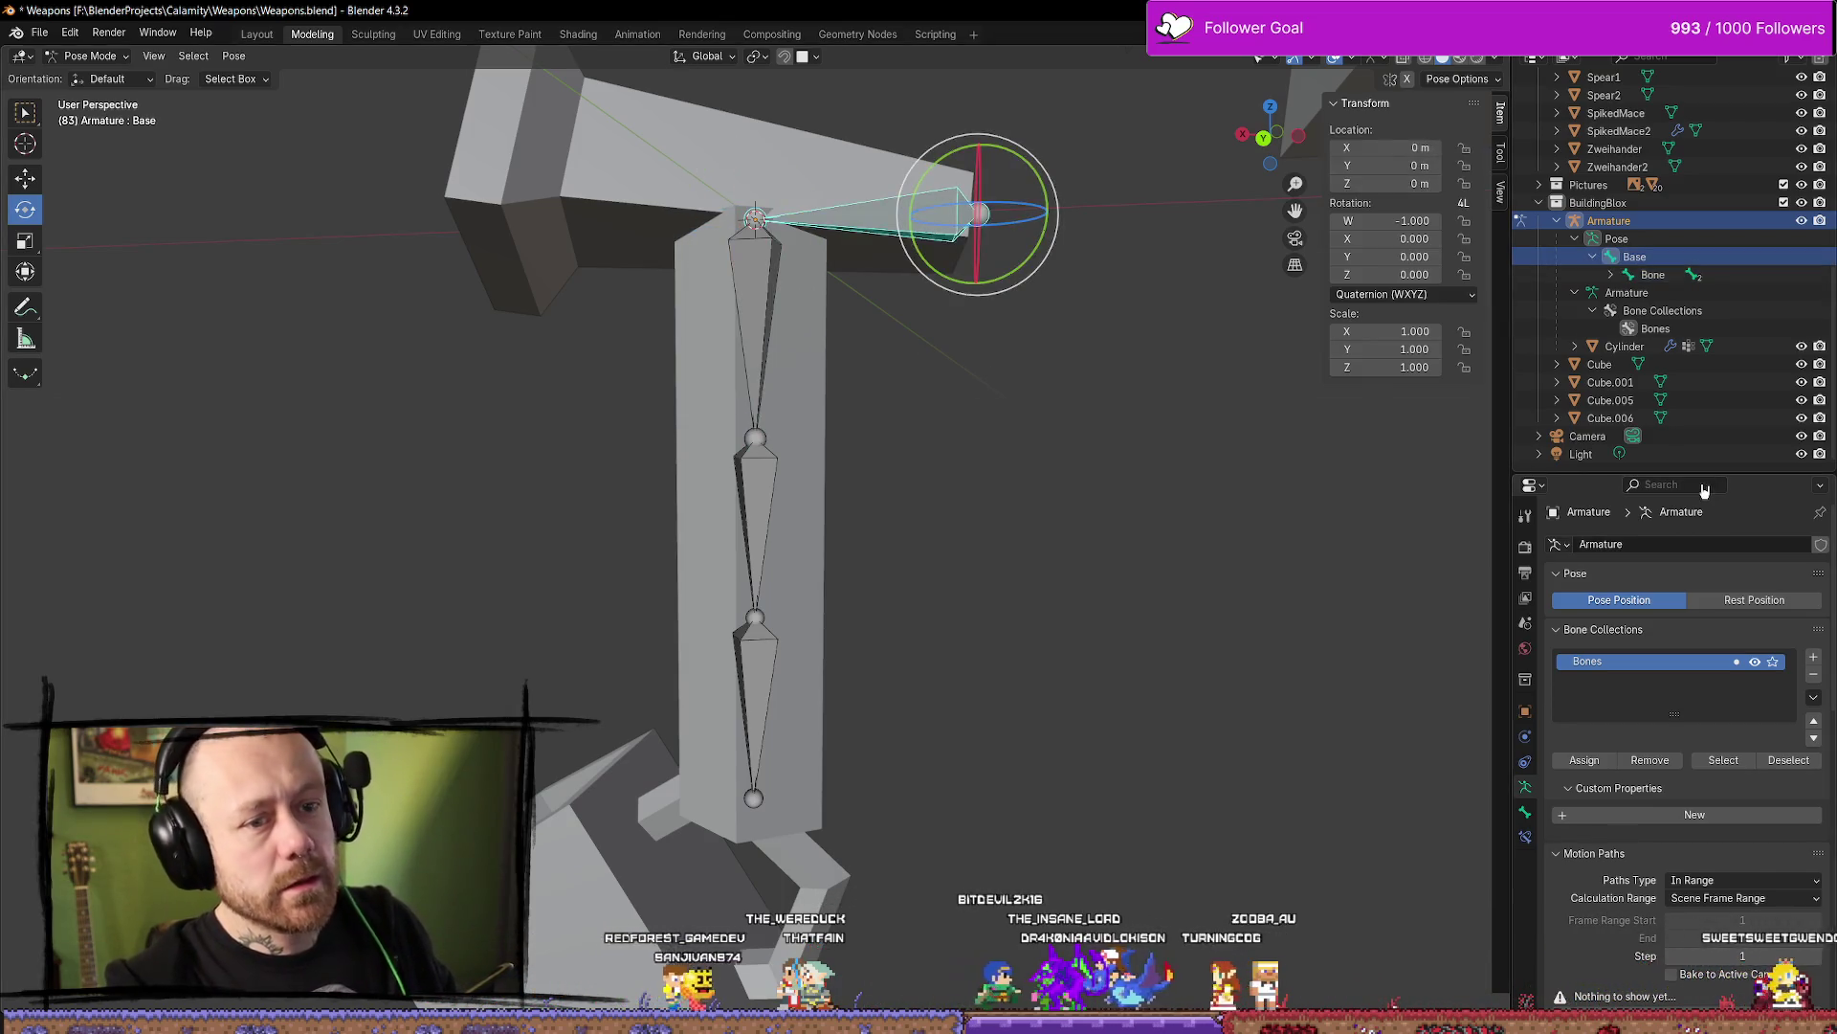
{"action": "double_click", "coordinate": [1636, 256]}
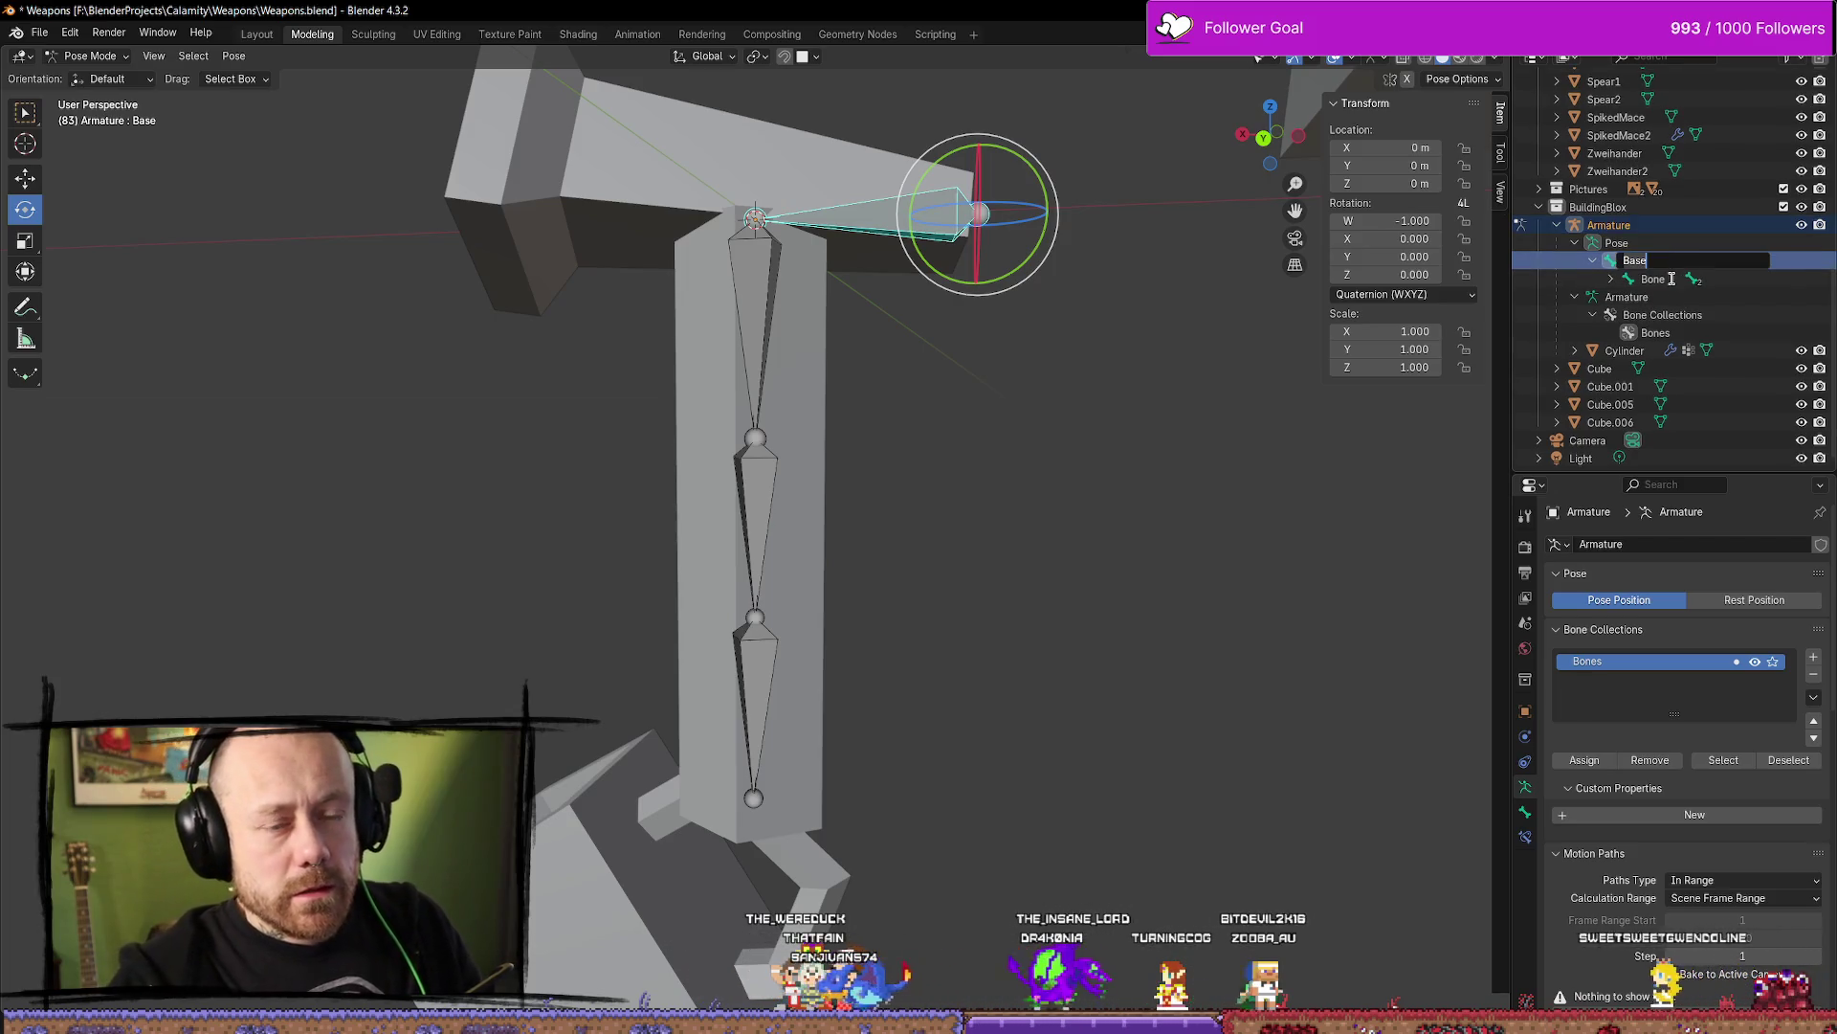
{"action": "key", "text": "Return"}
{"action": "left_click", "coordinate": [1611, 279]}
{"action": "left_click", "coordinate": [1629, 297]}
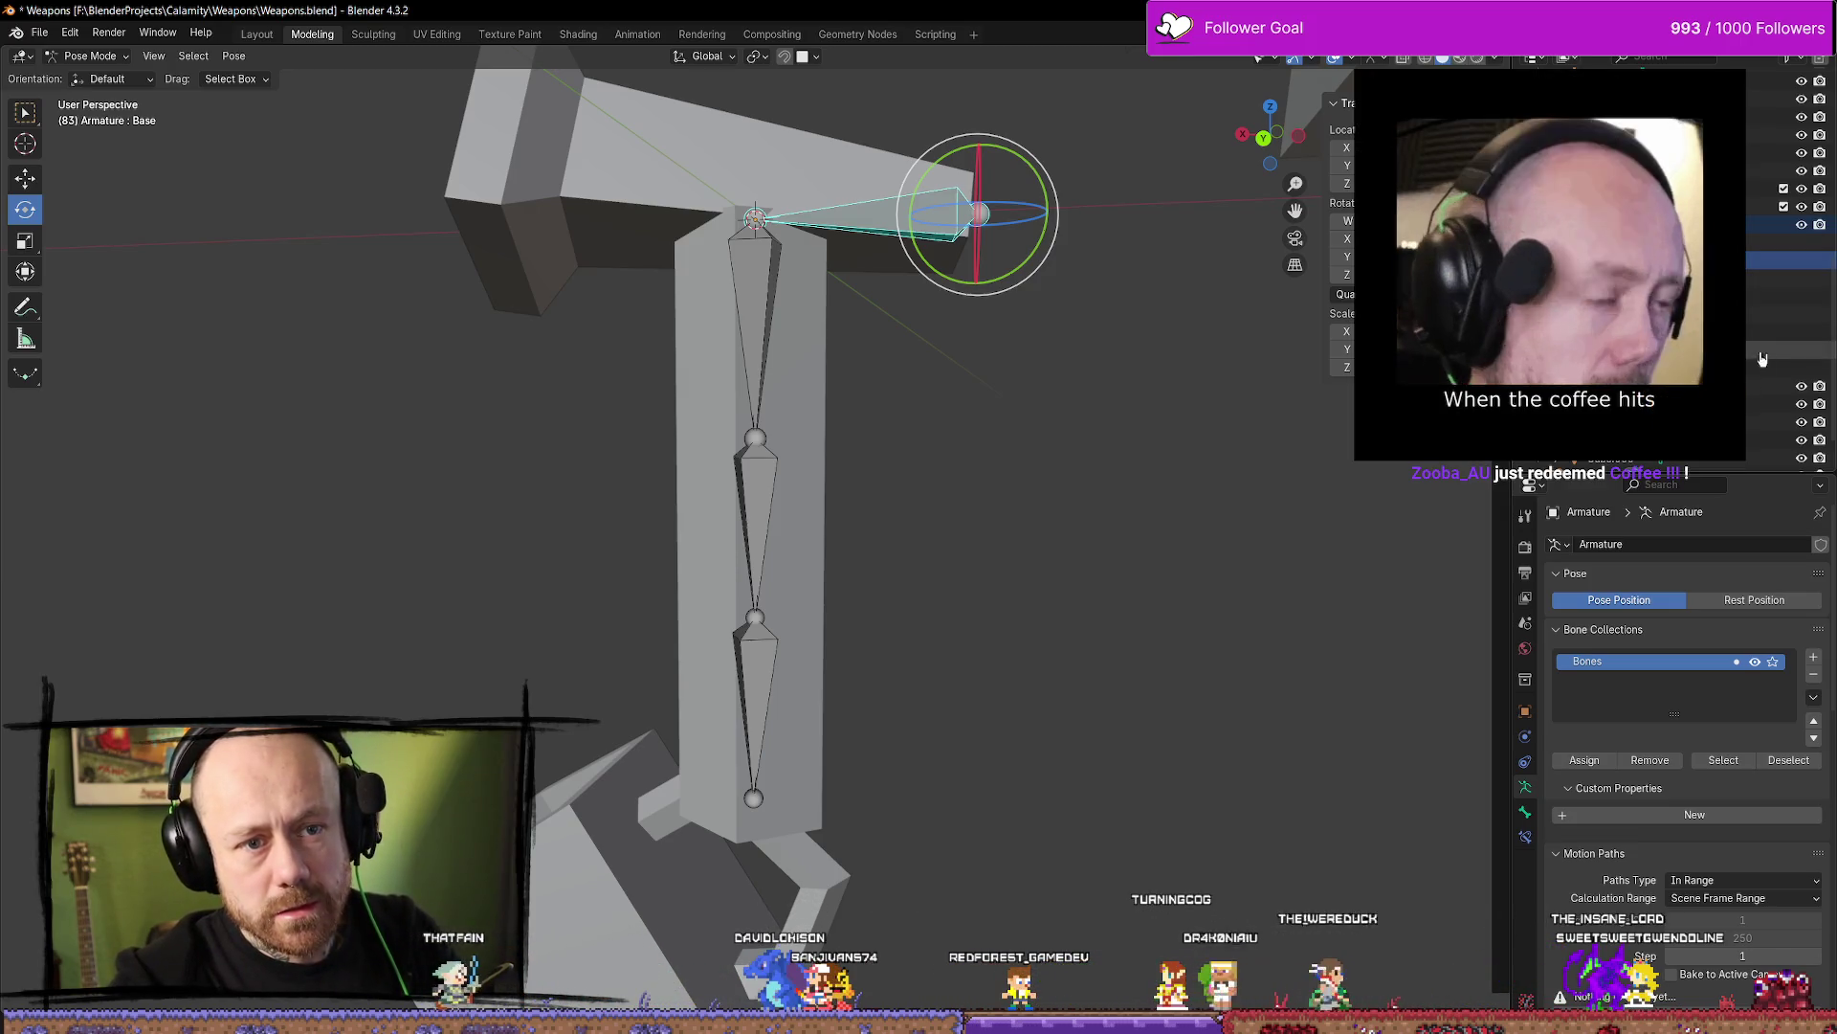
Open and close the File menu without saving, and zoom the view out
{"action": "left_click", "coordinate": [43, 35]}
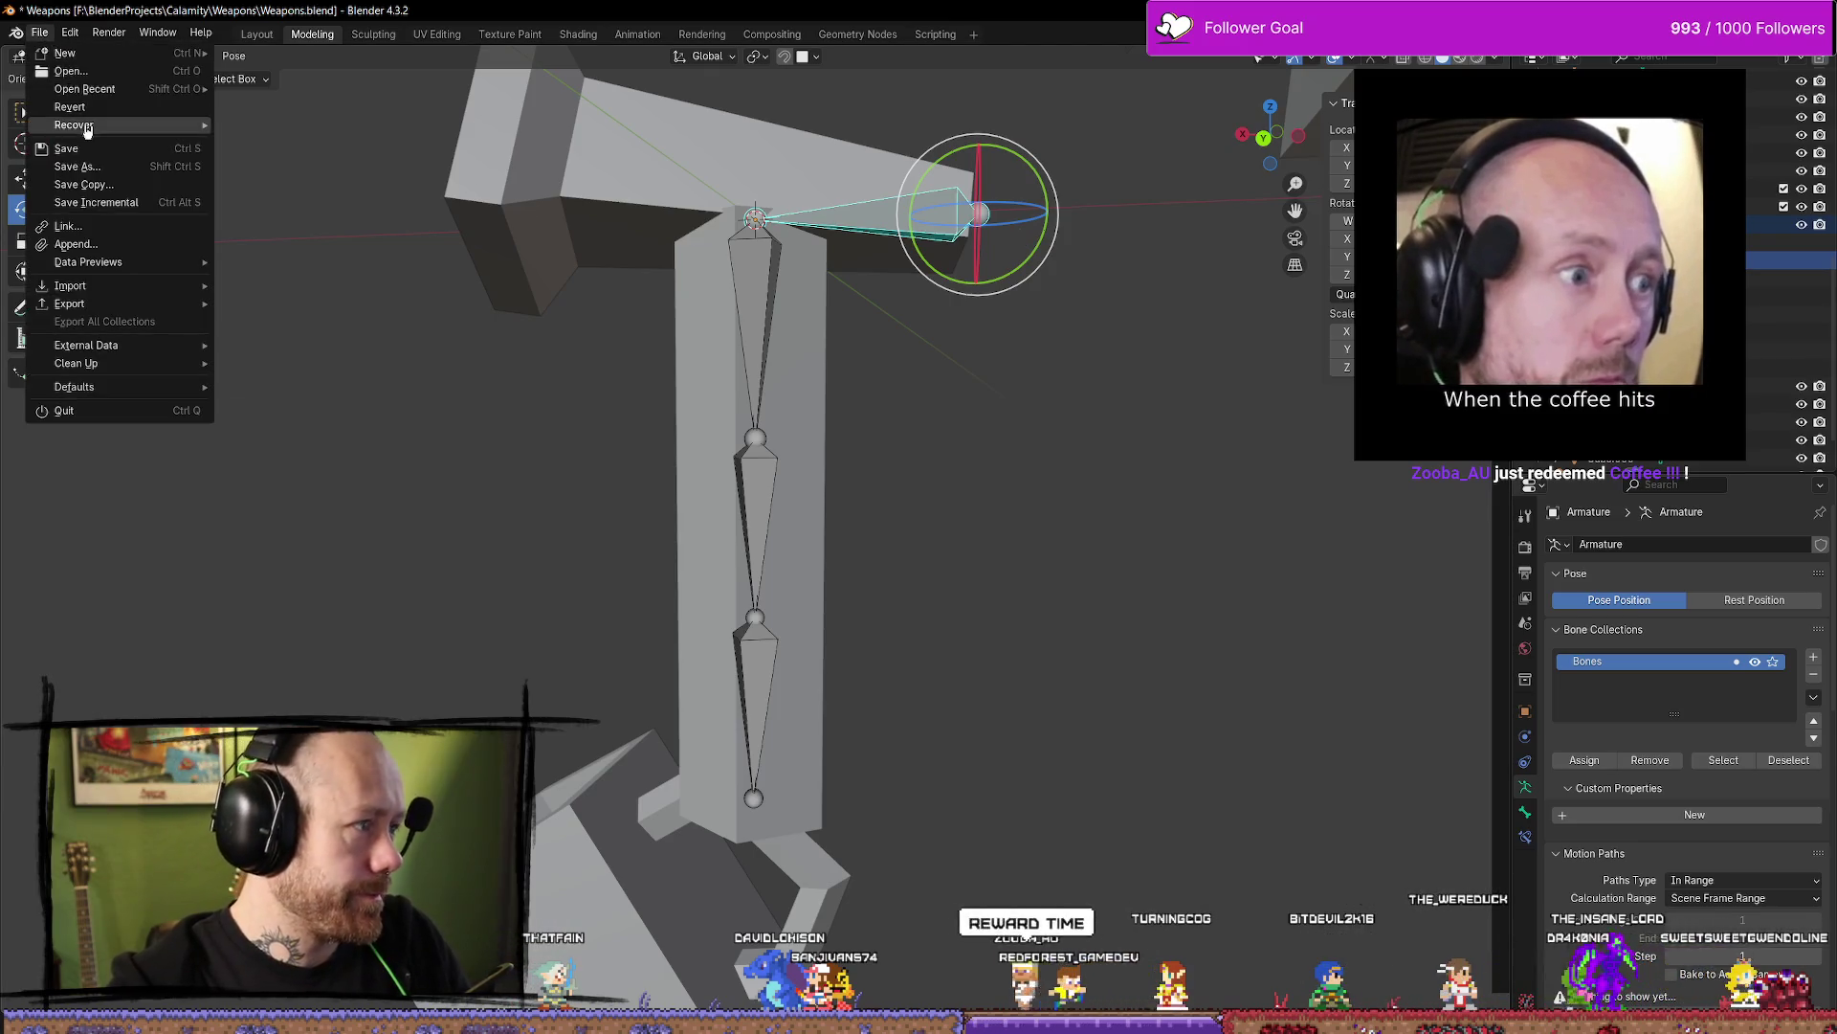
{"action": "left_click", "coordinate": [1094, 463]}
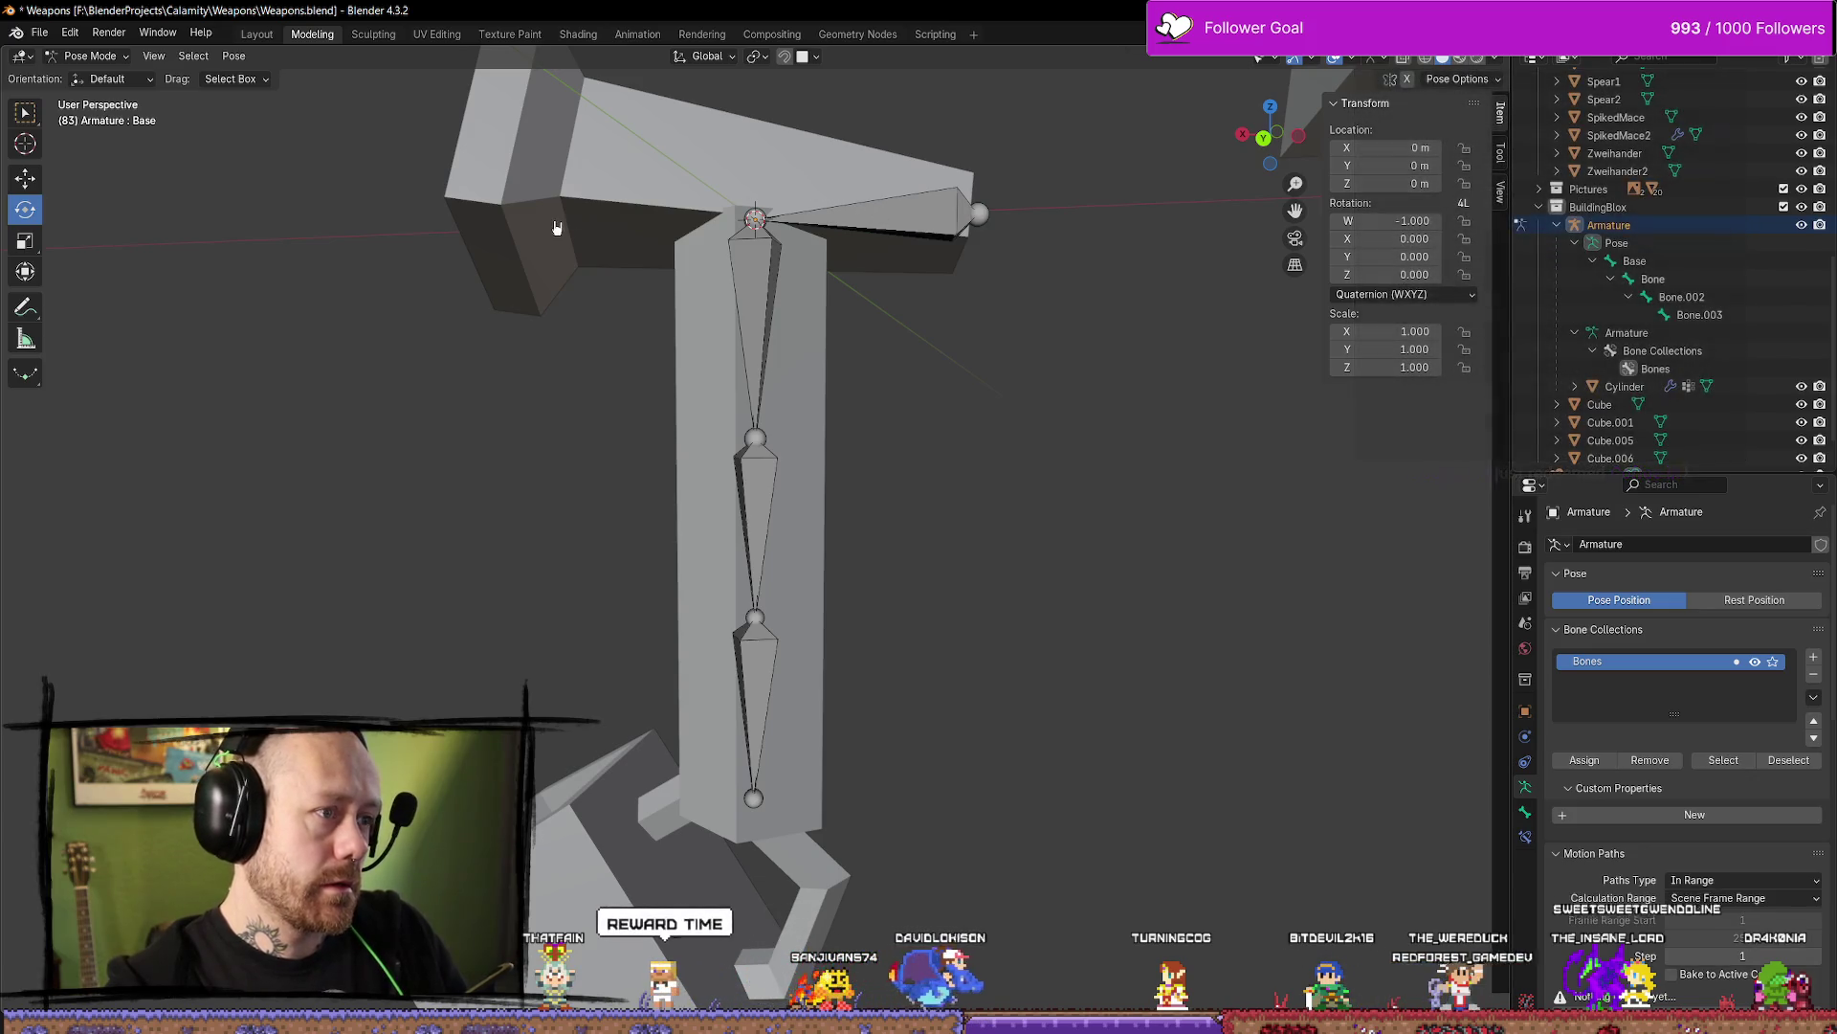
{"action": "scroll", "coordinate": [445, 275], "scroll_direction": "down", "scroll_amount": 3}
{"action": "left_click", "coordinate": [89, 56]}
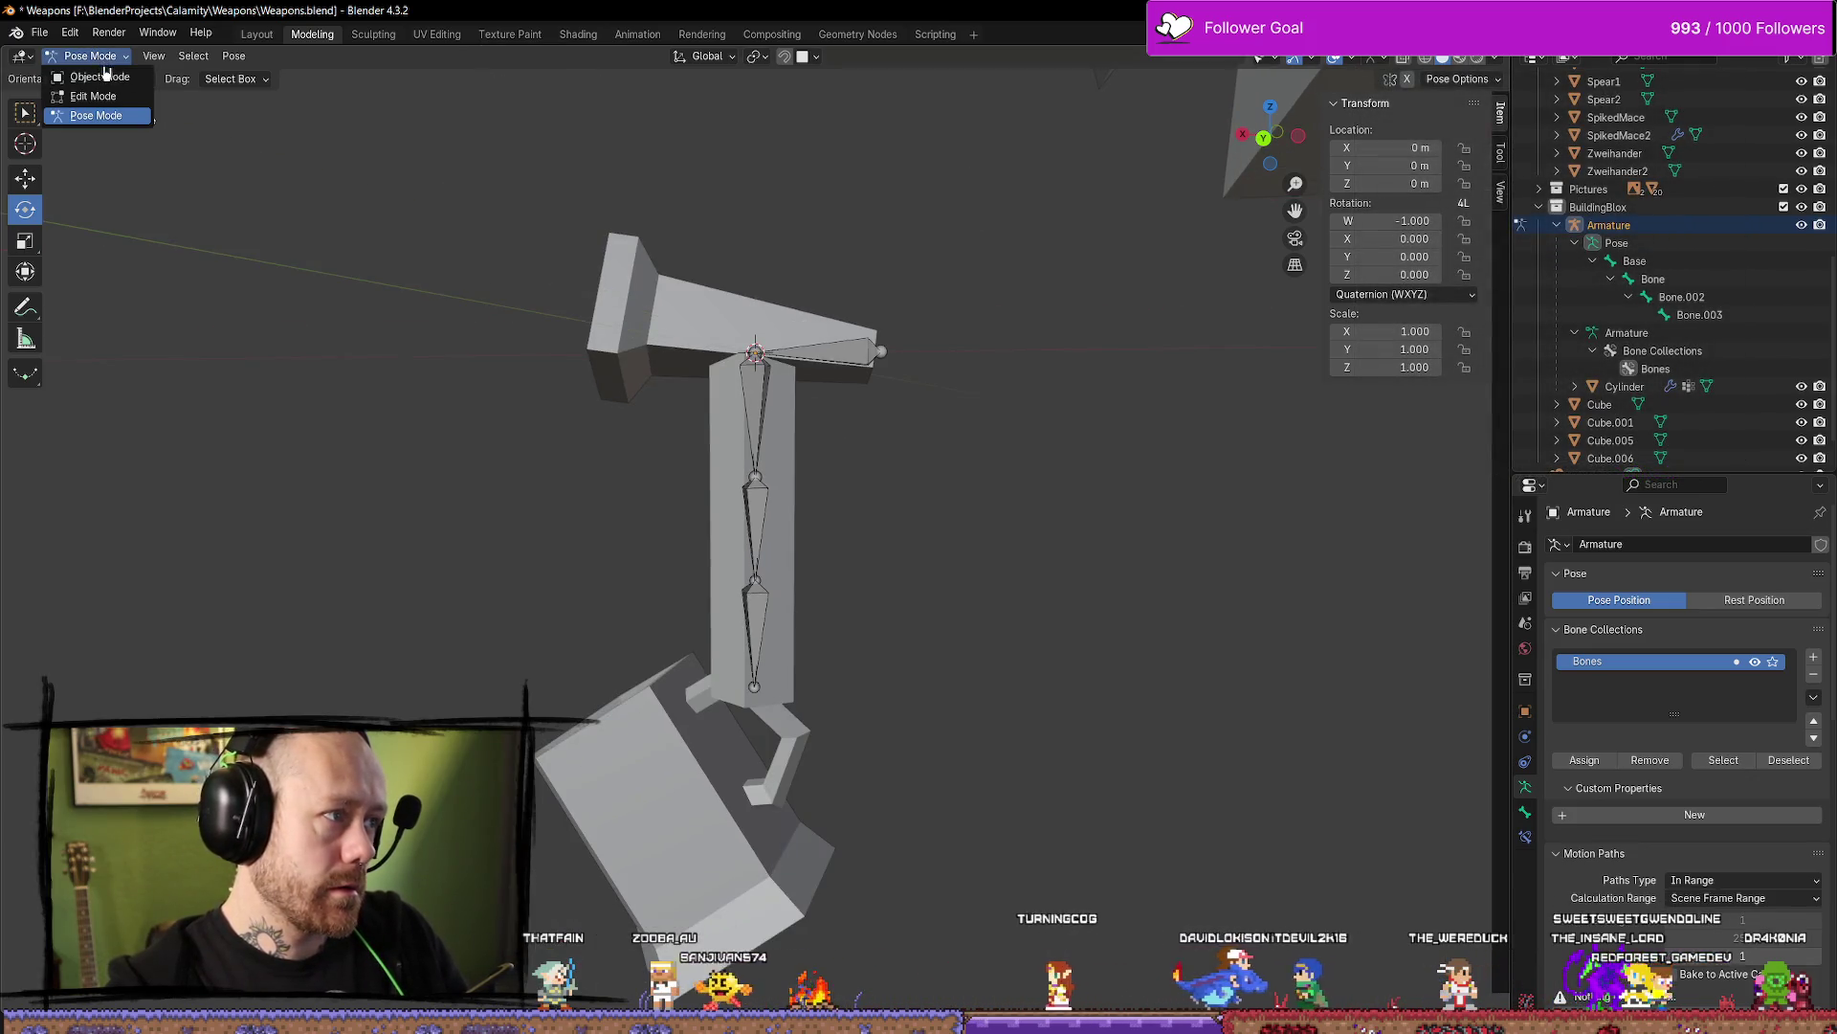
In Object Mode, select the Cylinder and Armature and export them with Mr Mannequins FBX export
{"action": "left_click", "coordinate": [112, 78]}
{"action": "left_click", "coordinate": [800, 442]}
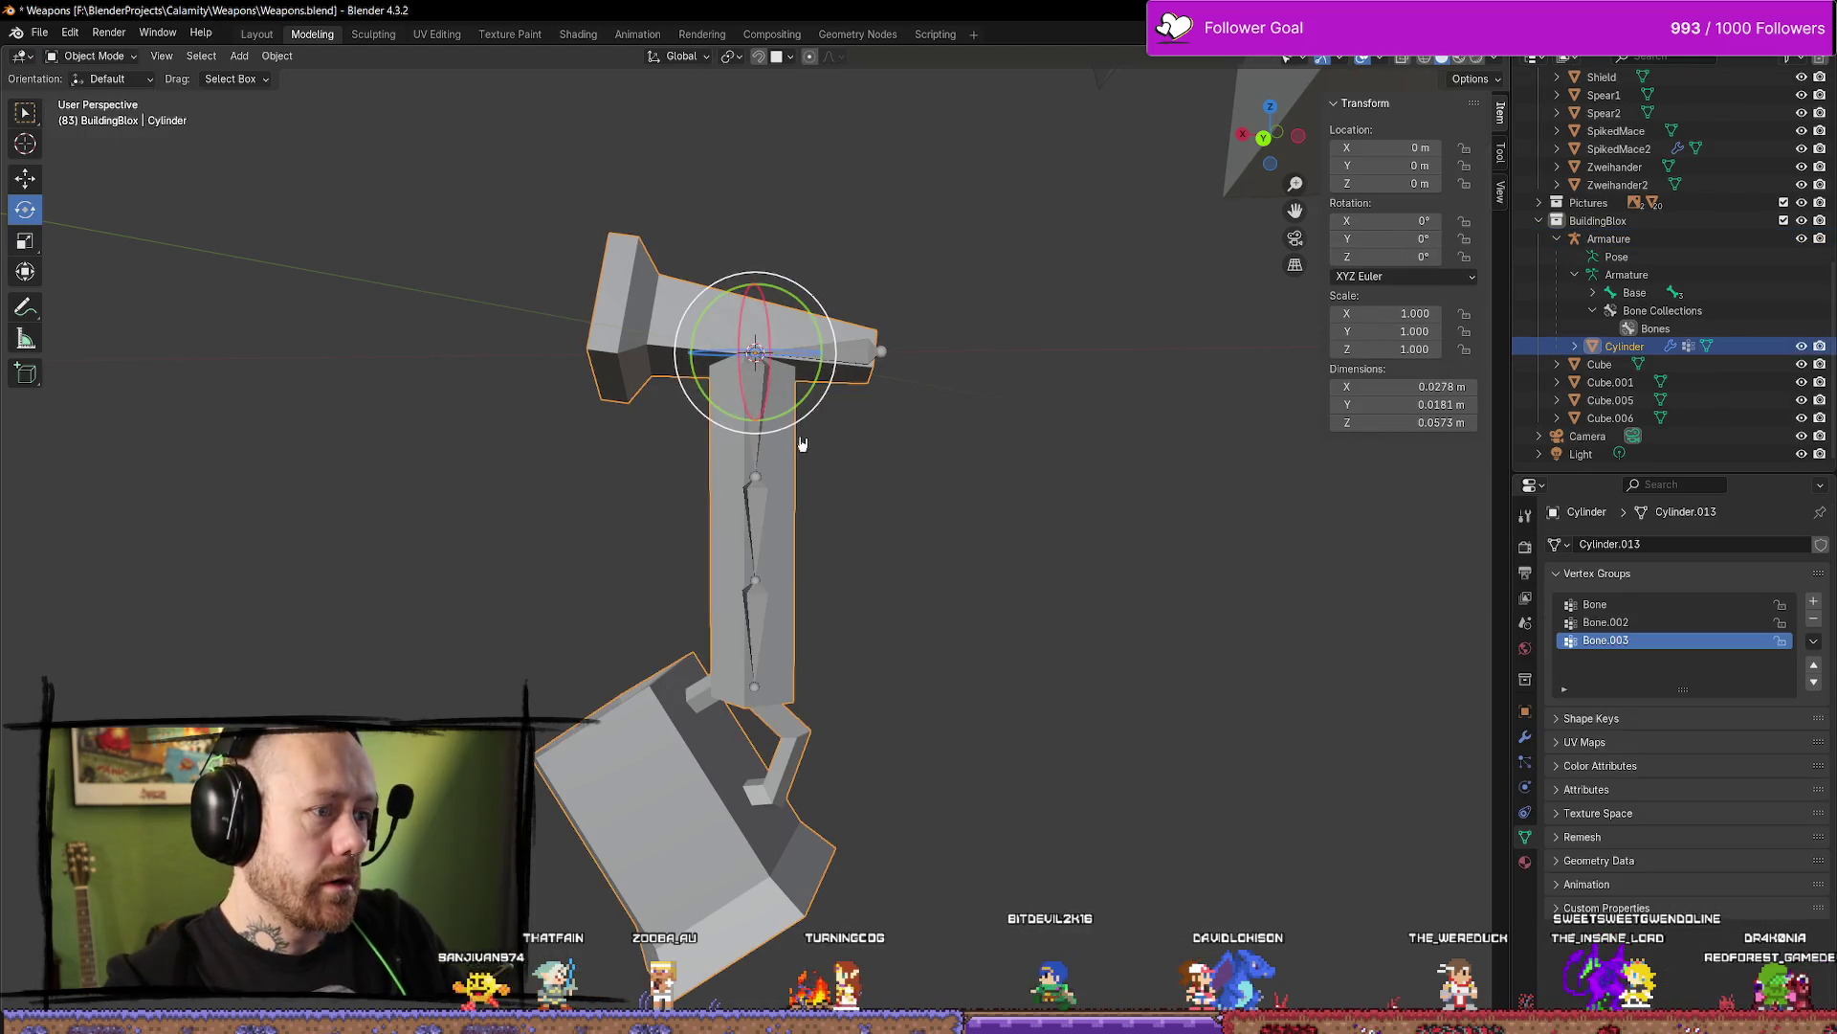
{"action": "left_click", "coordinate": [756, 502], "text": "shift"}
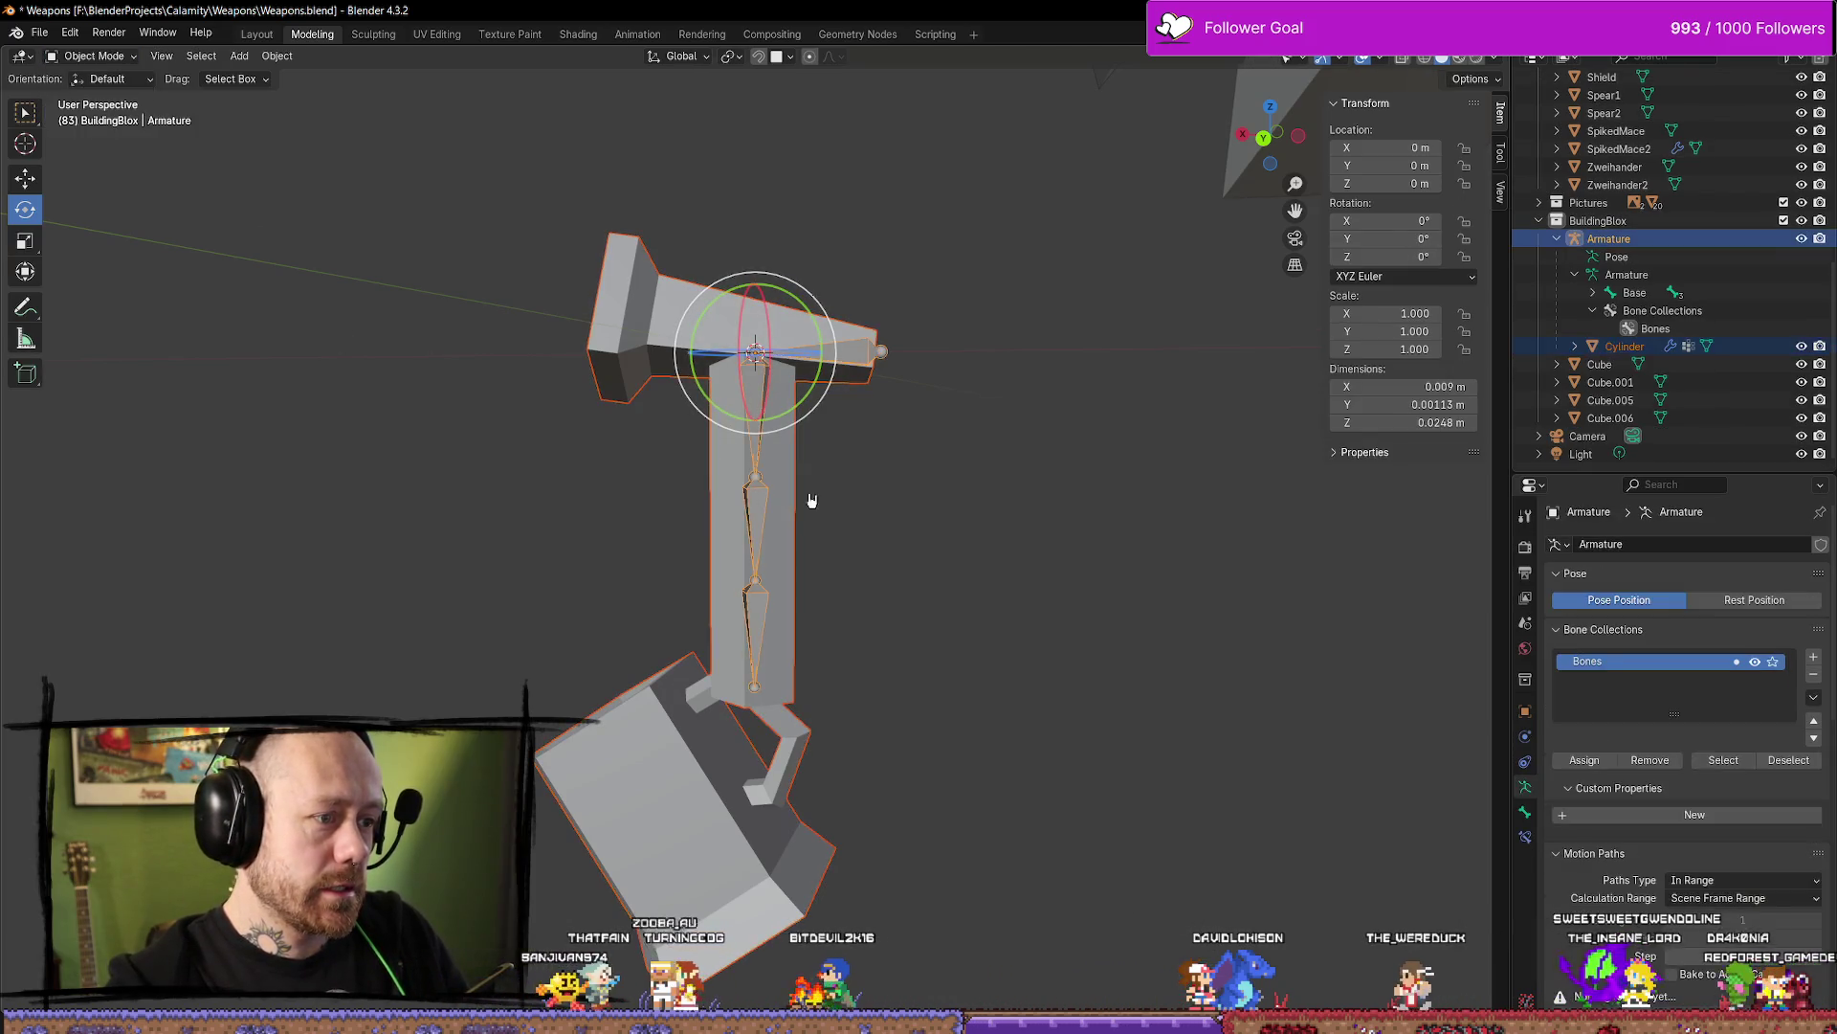
{"action": "key", "text": "q"}
{"action": "left_click", "coordinate": [943, 498]}
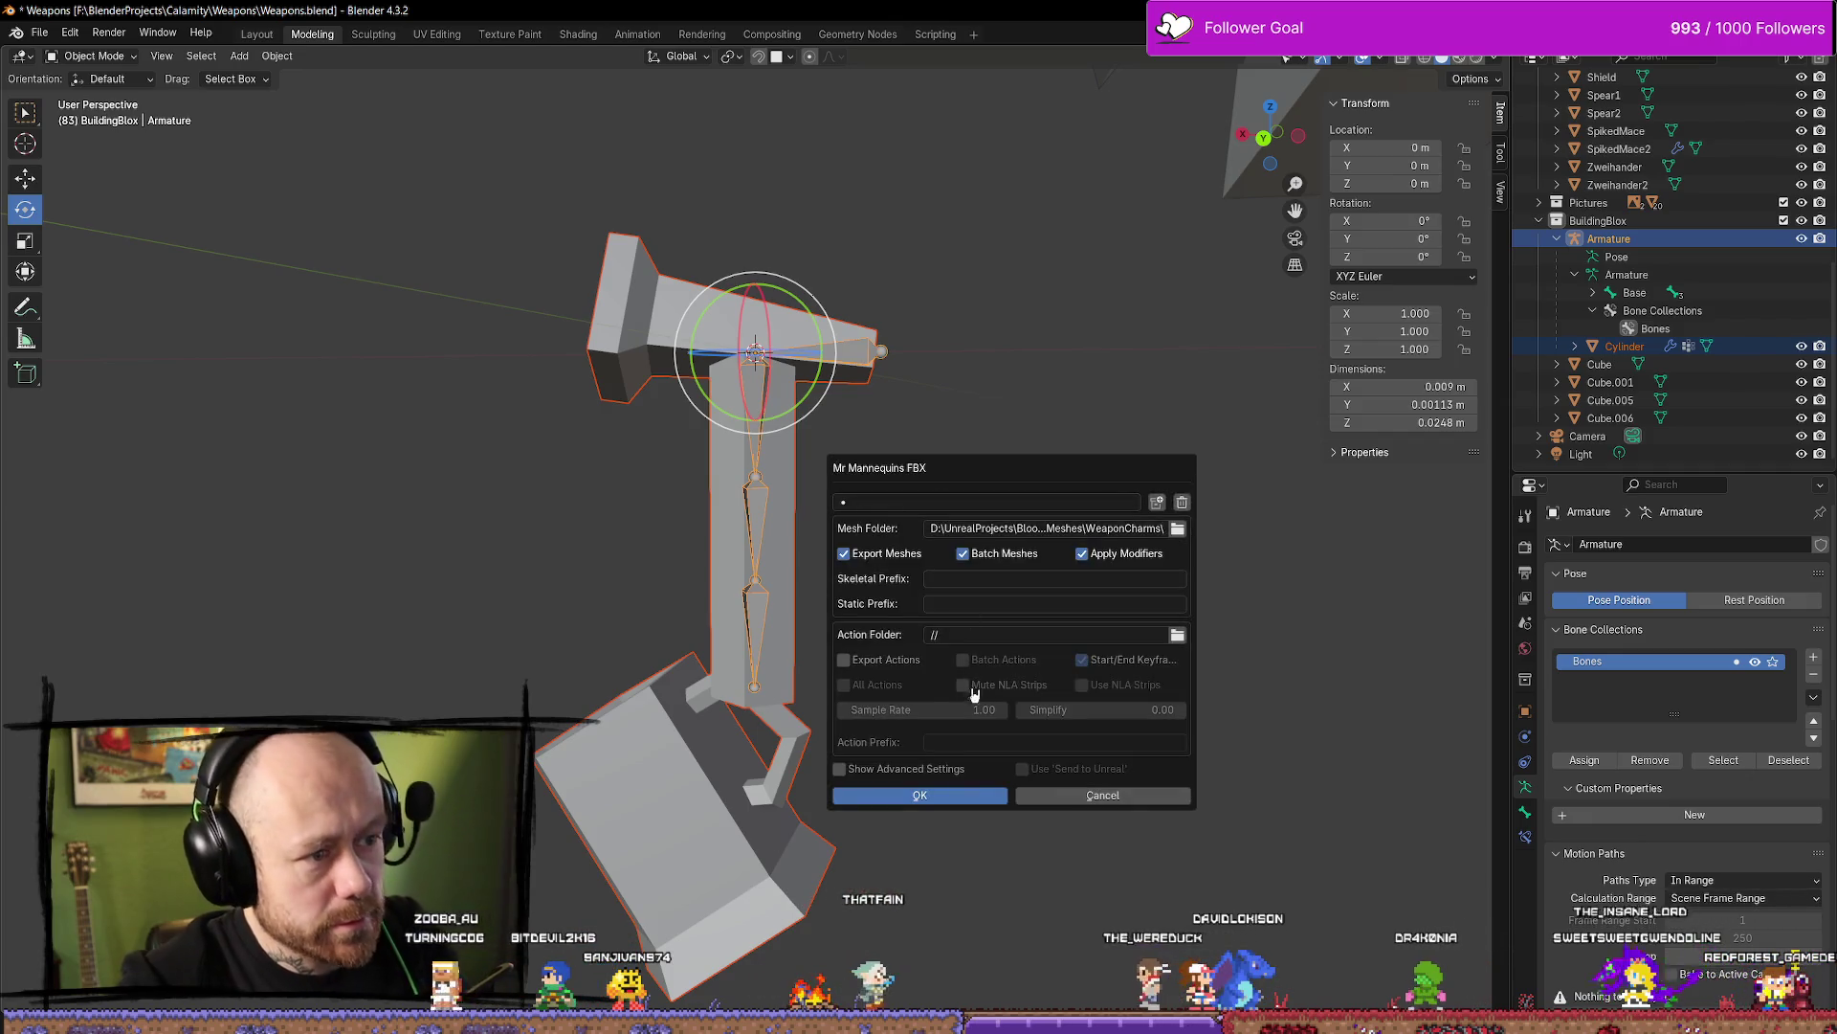
{"action": "key", "text": "Return"}
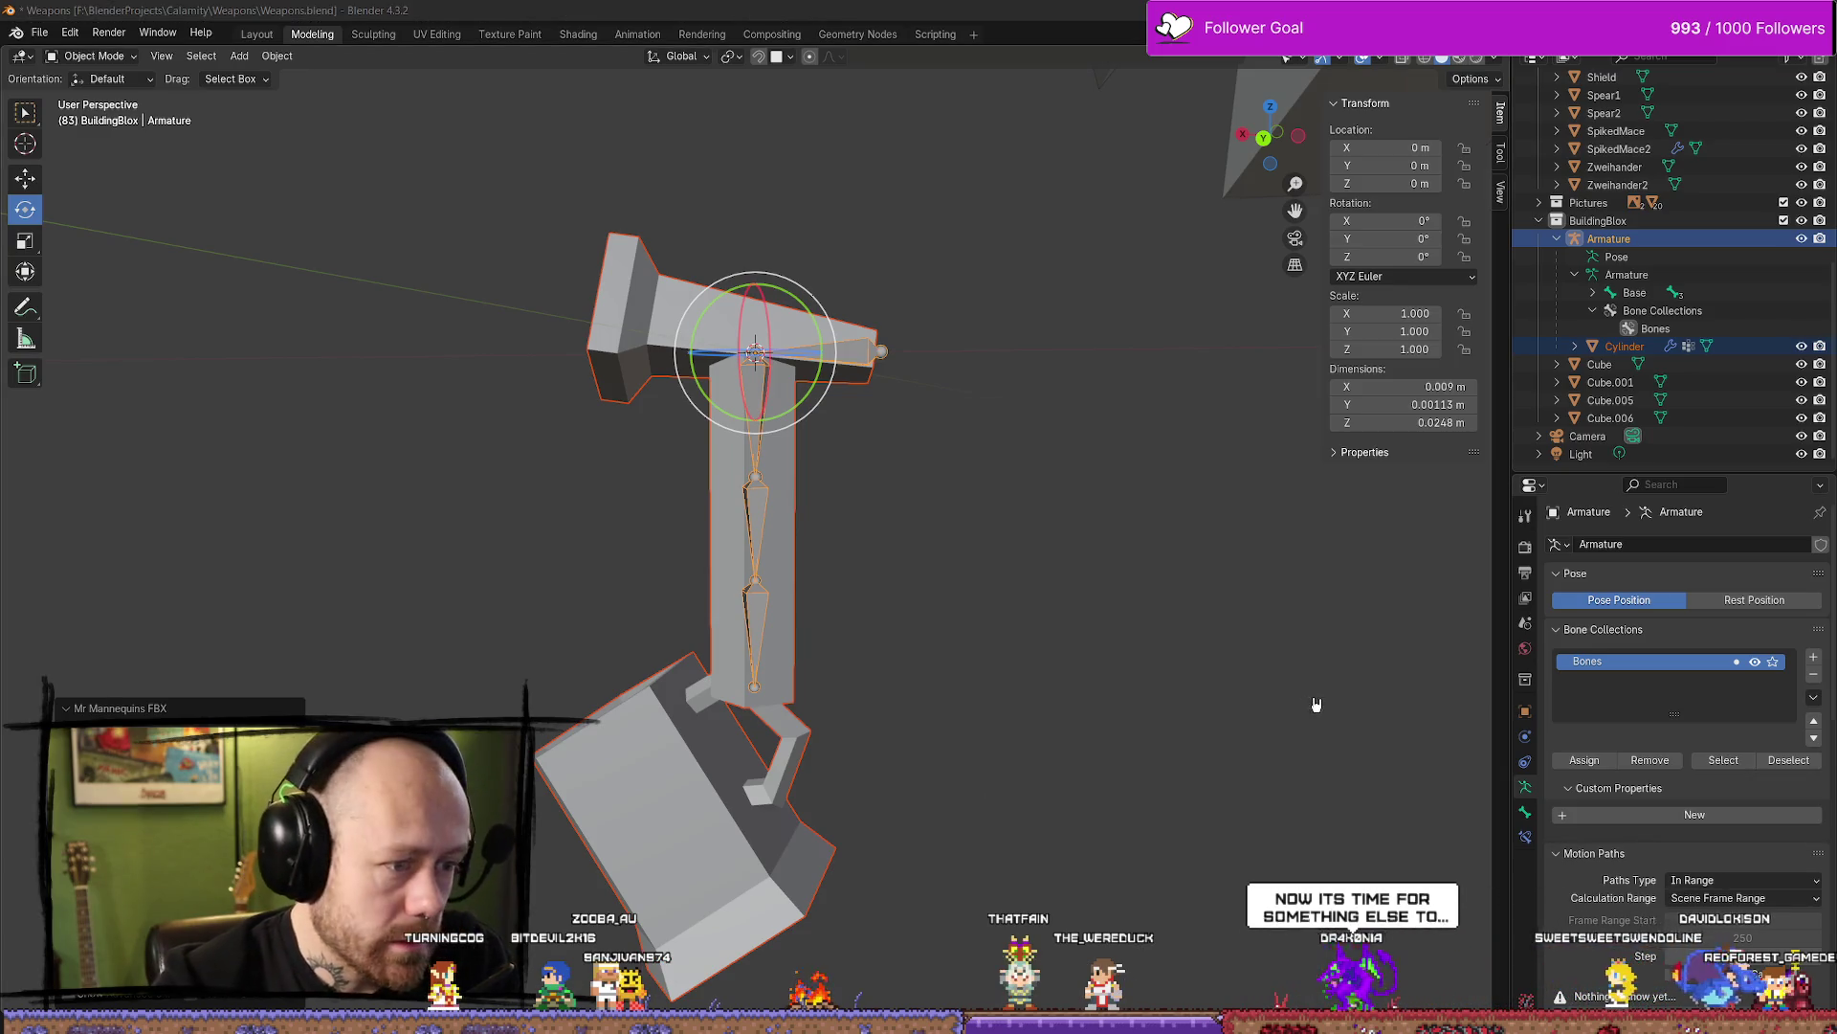
{"action": "key", "text": "alt+Tab"}
{"action": "key", "text": "alt+Tab"}
{"action": "key", "text": "alt+Tab"}
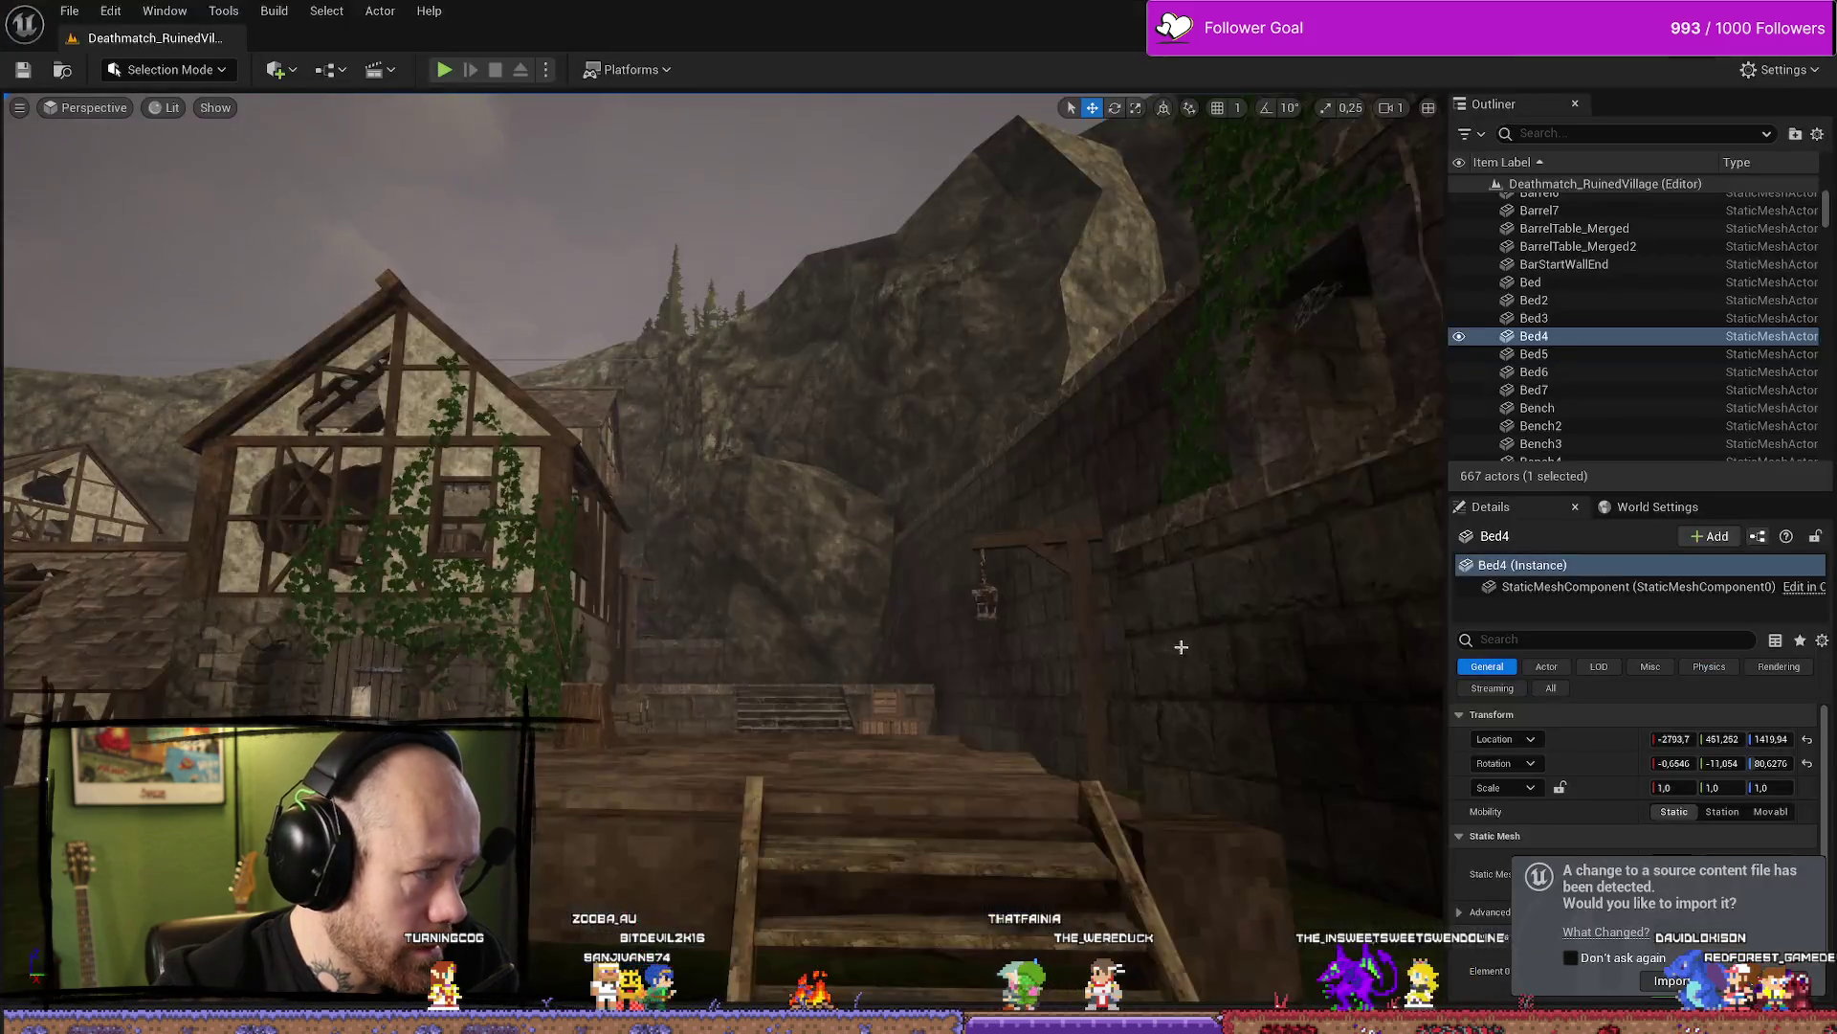
Reimport the changed Cylinder source, regenerating and merging the skeleton, then show the Content Drawer
{"action": "left_click", "coordinate": [1670, 981]}
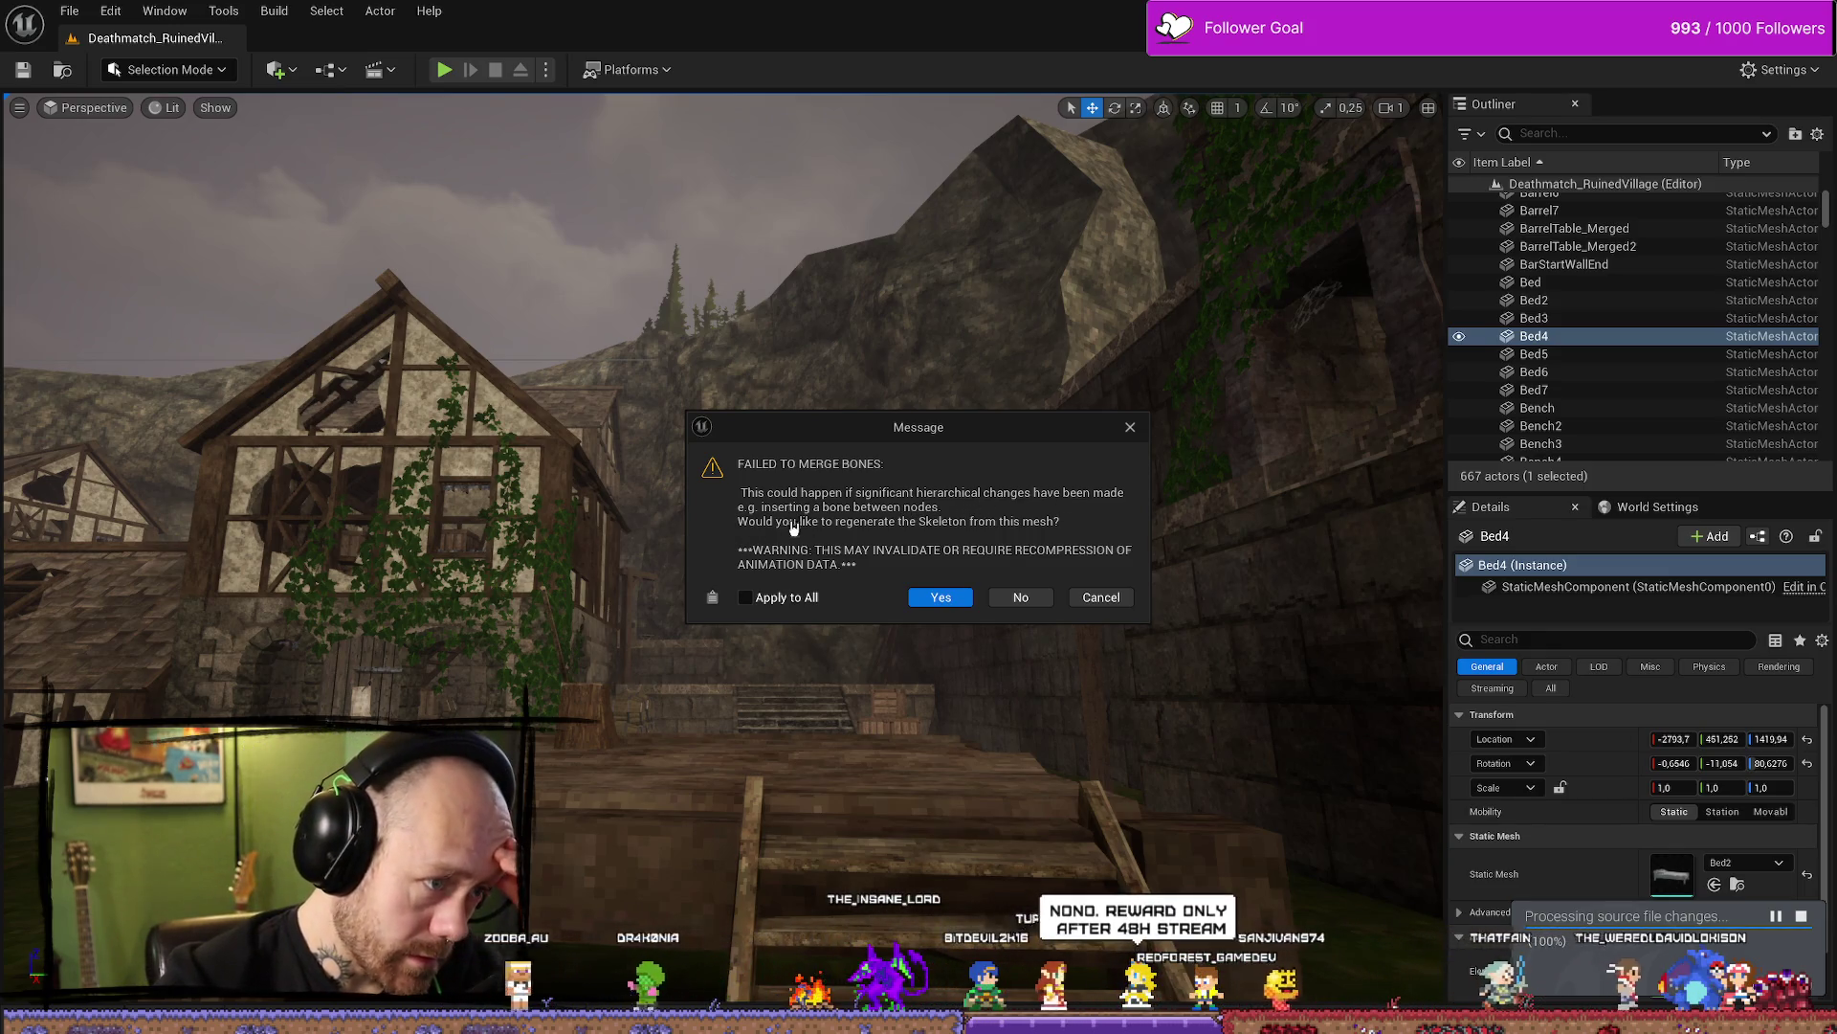
{"action": "left_click", "coordinate": [942, 598]}
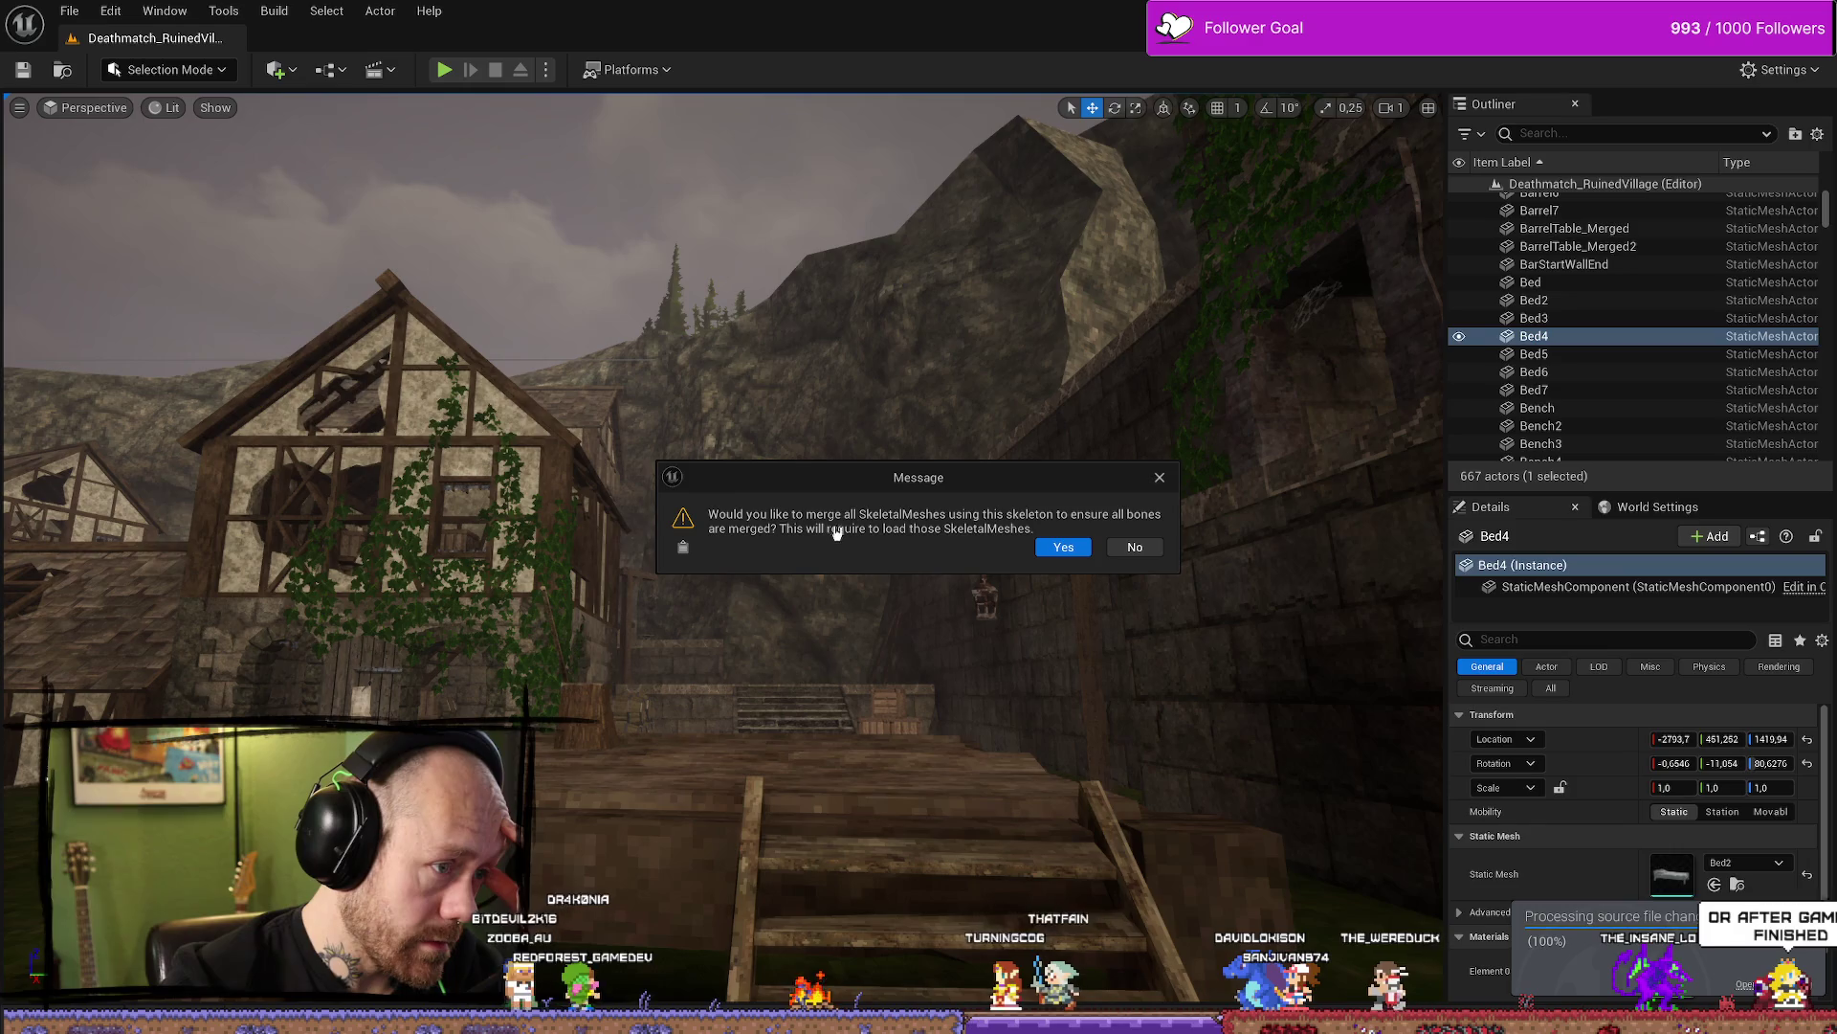
{"action": "left_click", "coordinate": [1060, 549]}
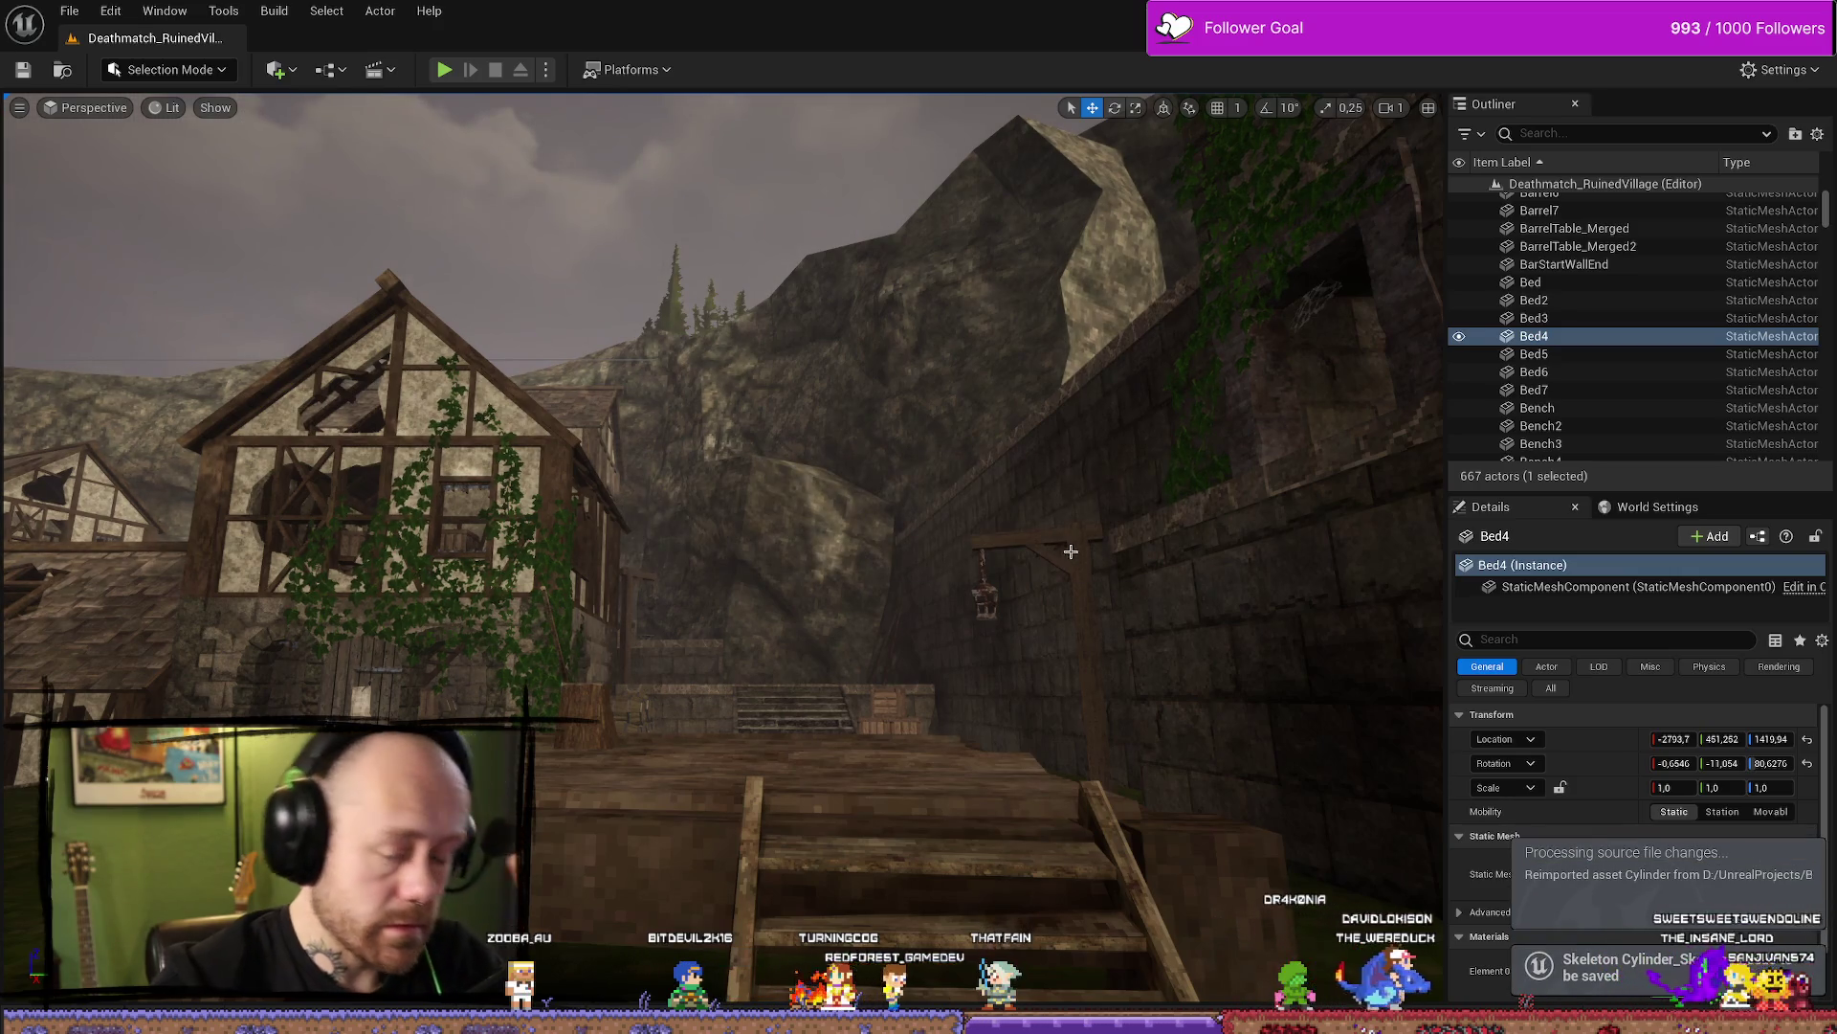
{"action": "key", "text": "ctrl+space"}
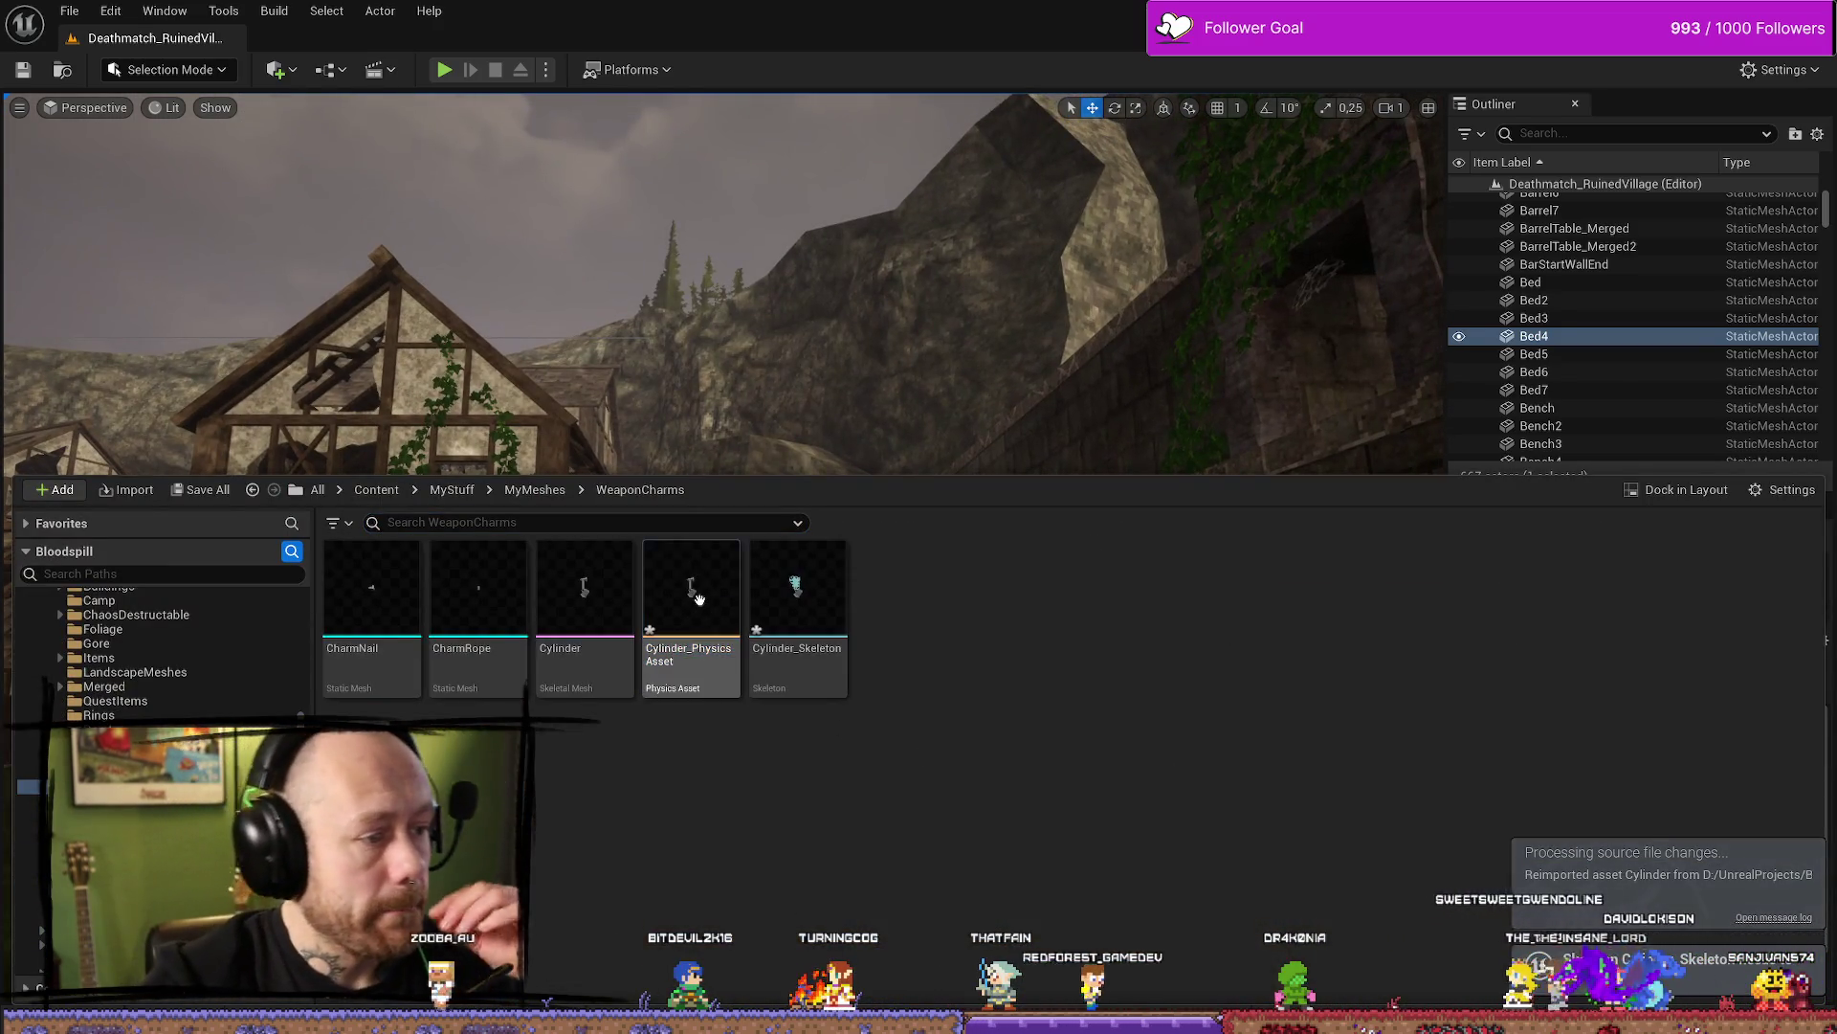
Open the Cylinder physics asset, save it, and delete the extra top box body on Bone
{"action": "double_click", "coordinate": [697, 598]}
{"action": "mouse_move", "coordinate": [942, 550]}
{"action": "right_mouse_down"}
{"action": "mouse_move", "coordinate": [1067, 546]}
{"action": "mouse_move", "coordinate": [885, 550]}
{"action": "mouse_move", "coordinate": [1038, 548]}
{"action": "mouse_move", "coordinate": [1000, 548]}
{"action": "mouse_move", "coordinate": [1056, 454]}
{"action": "right_mouse_up"}
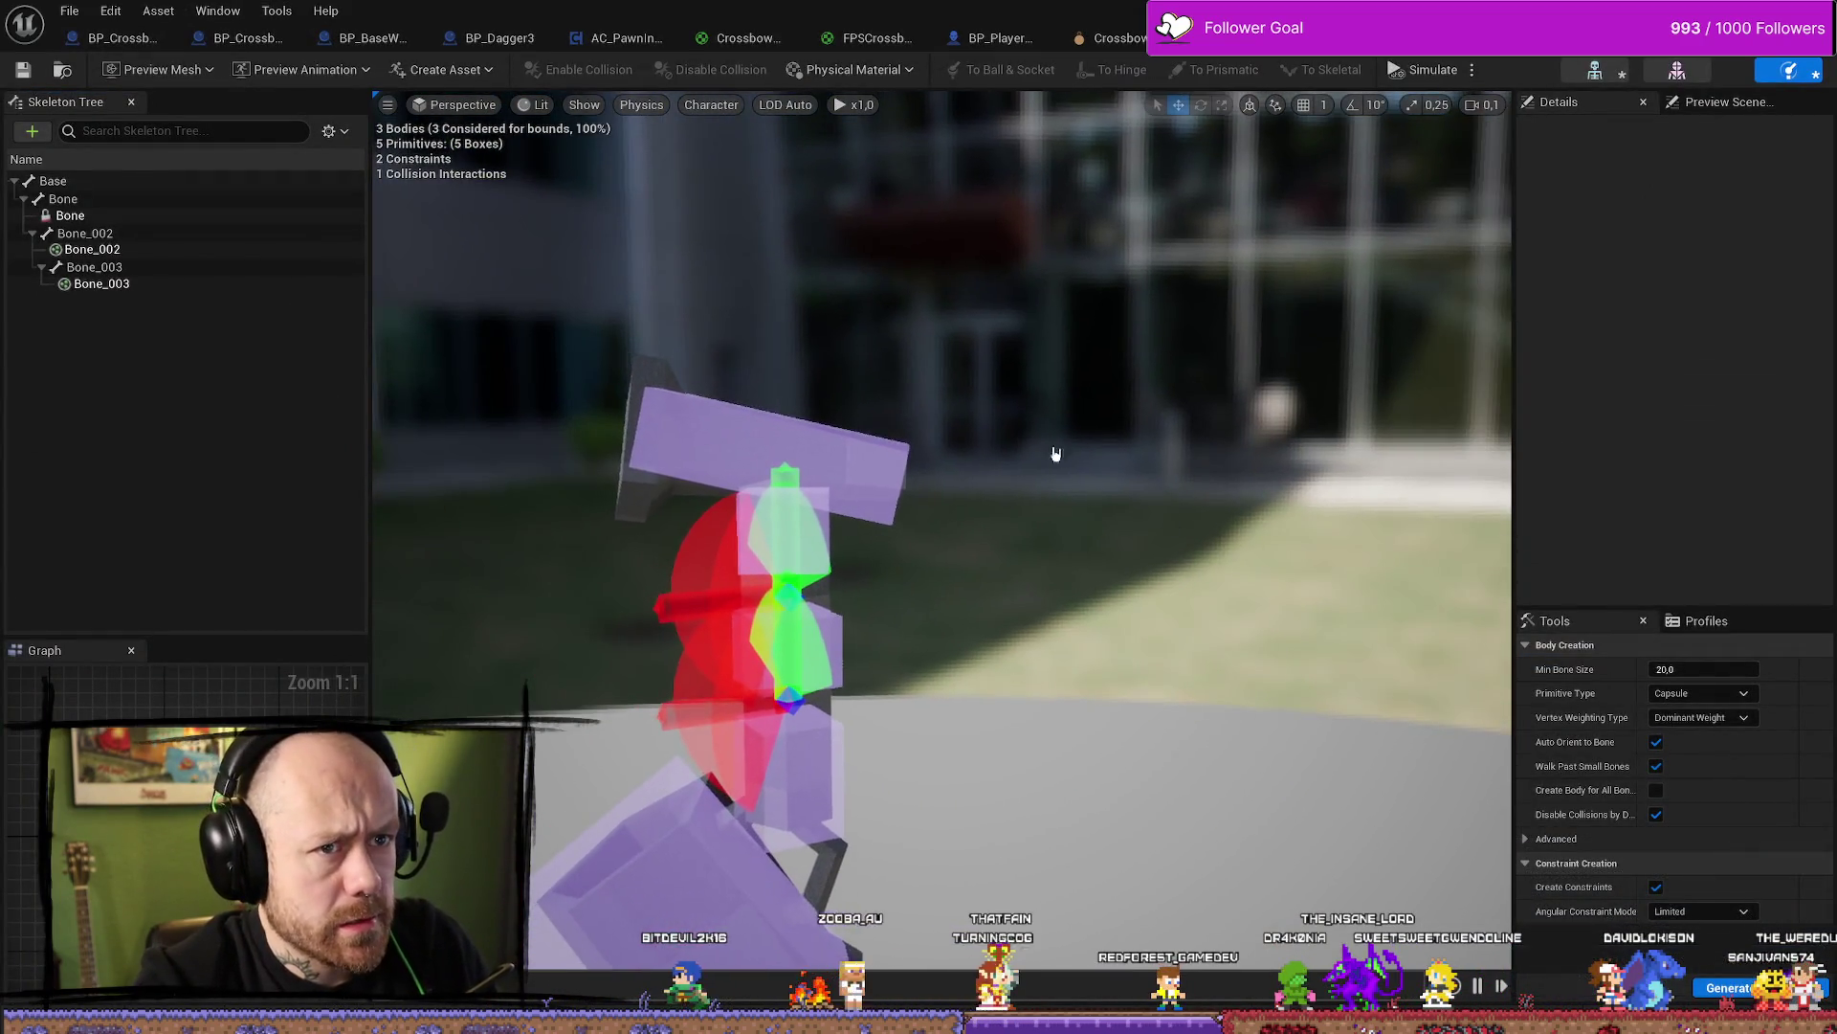
{"action": "left_click", "coordinate": [27, 72]}
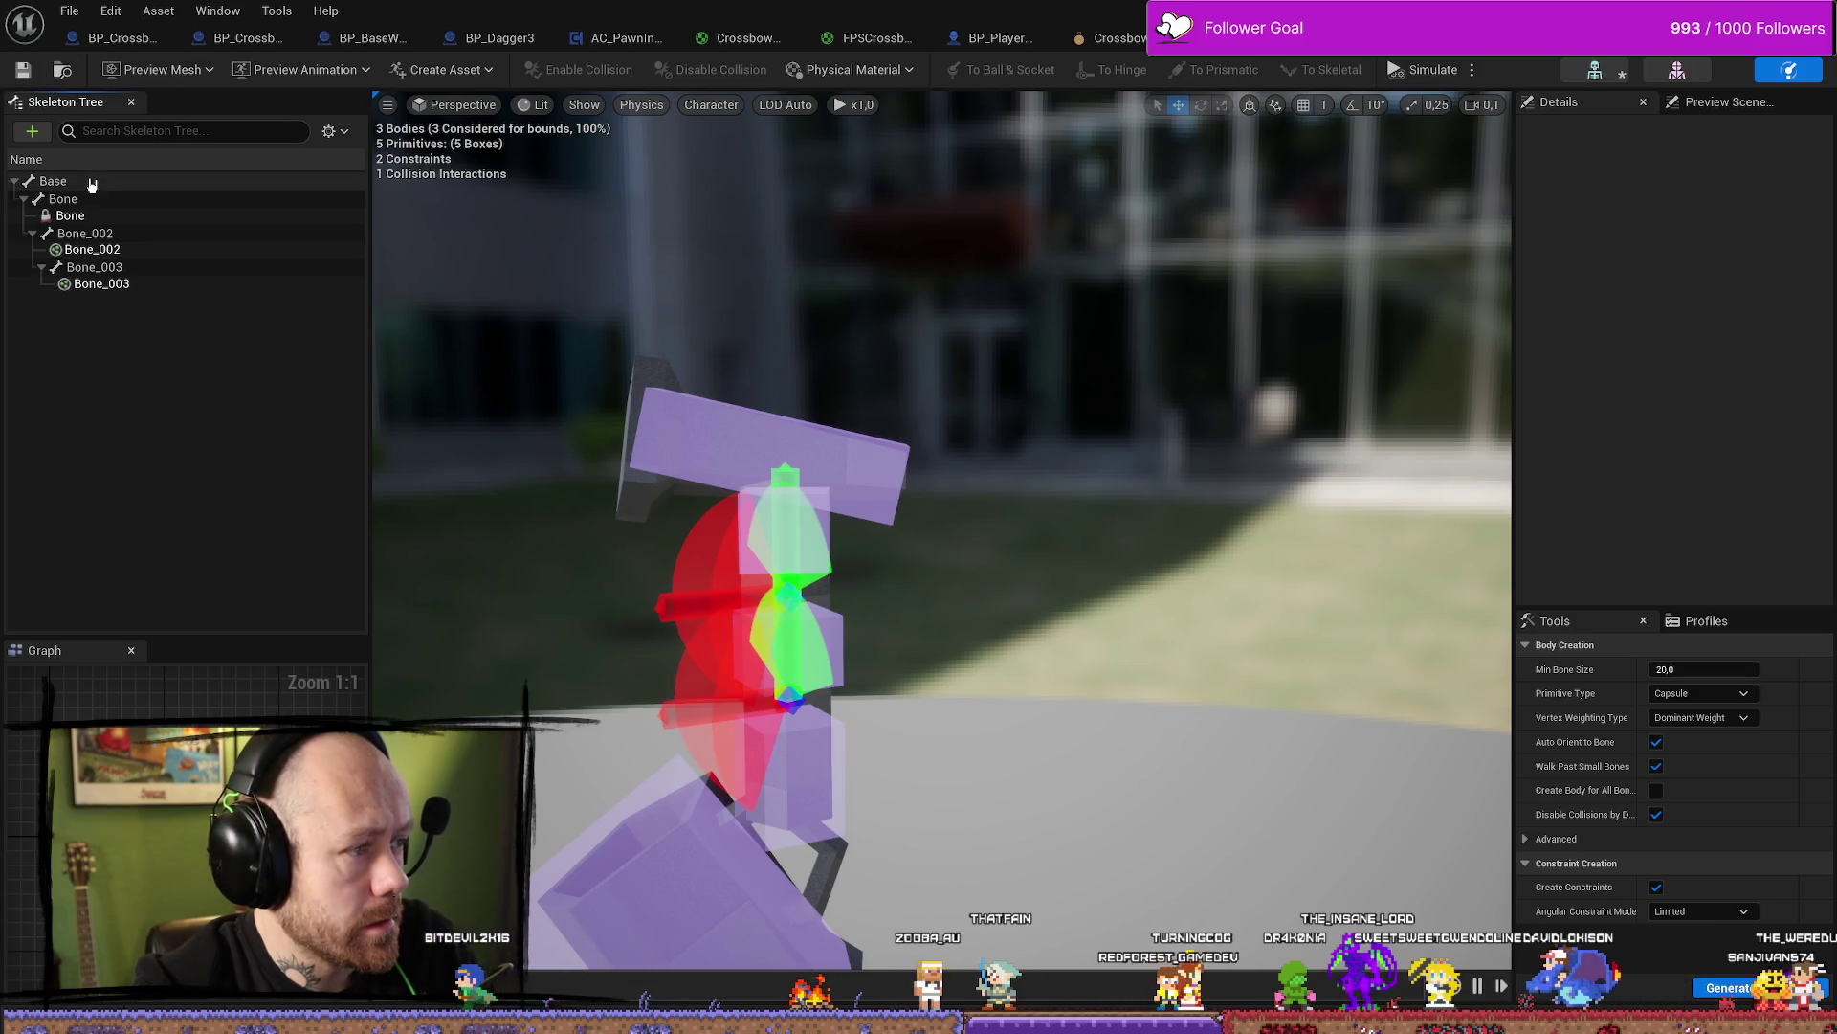
{"action": "left_click", "coordinate": [96, 182]}
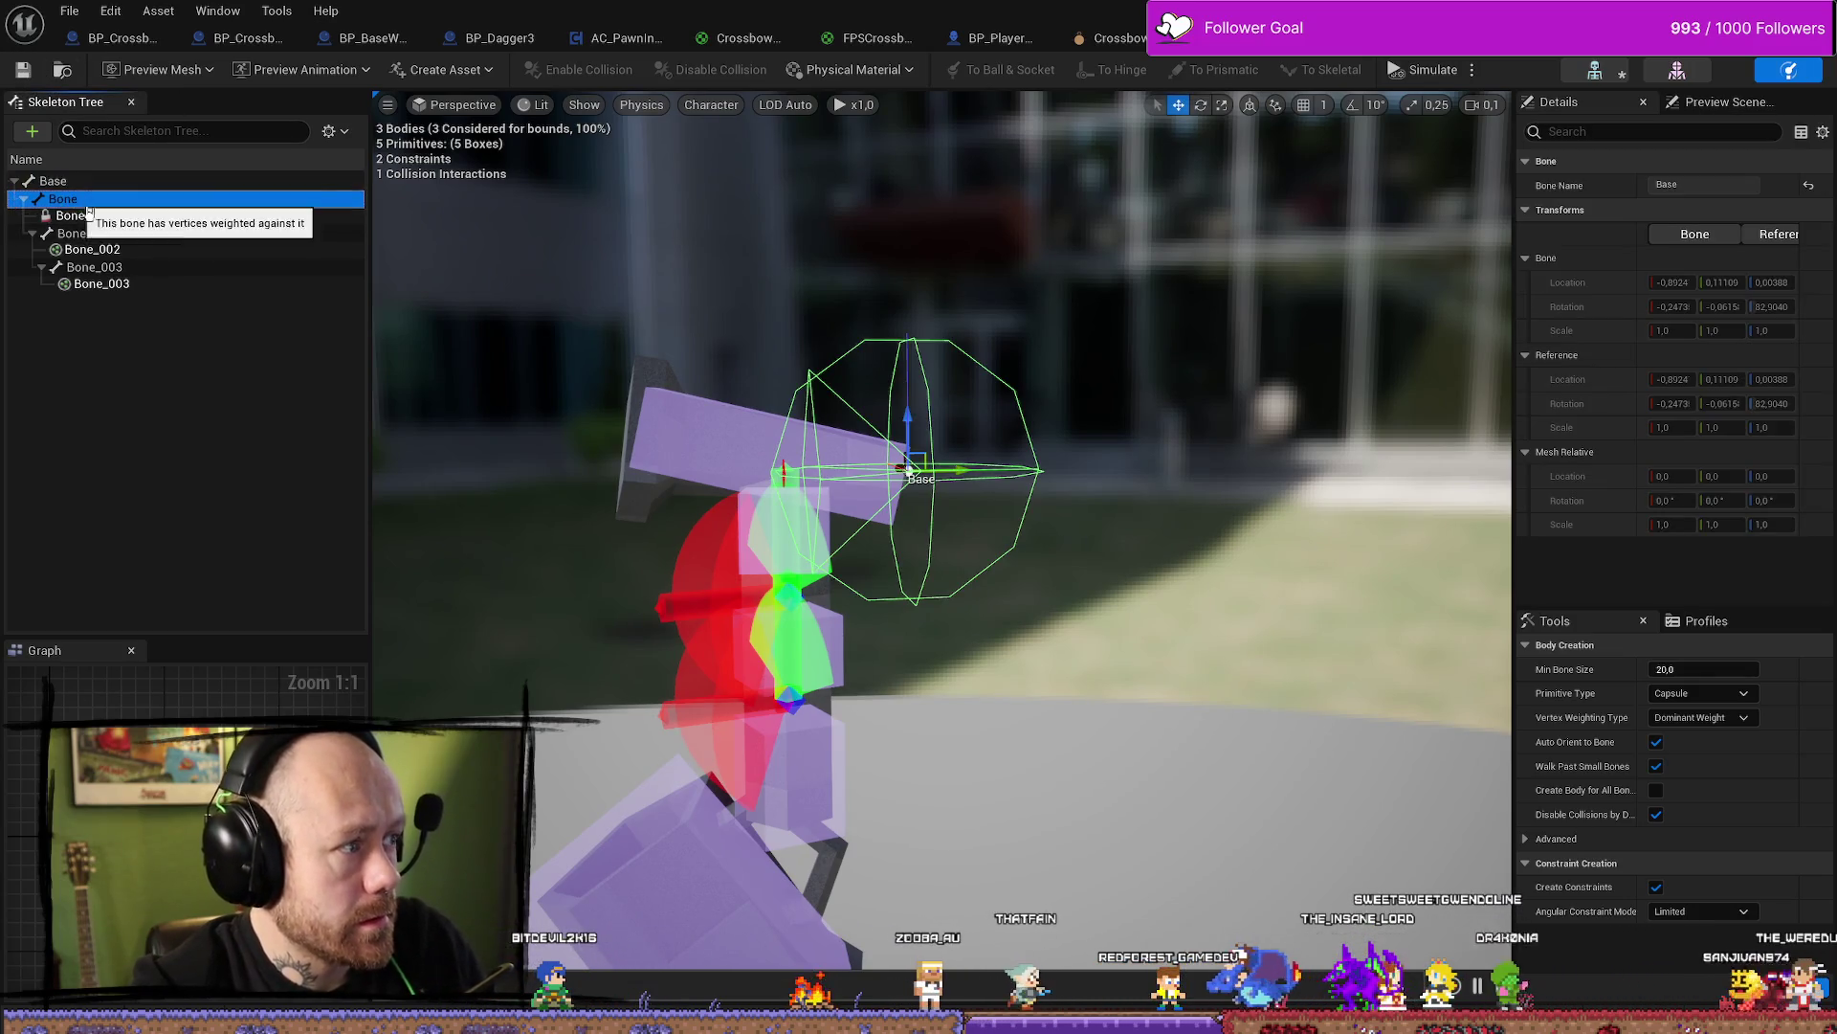
{"action": "left_click", "coordinate": [96, 219]}
{"action": "left_click", "coordinate": [92, 199]}
{"action": "left_click", "coordinate": [92, 217]}
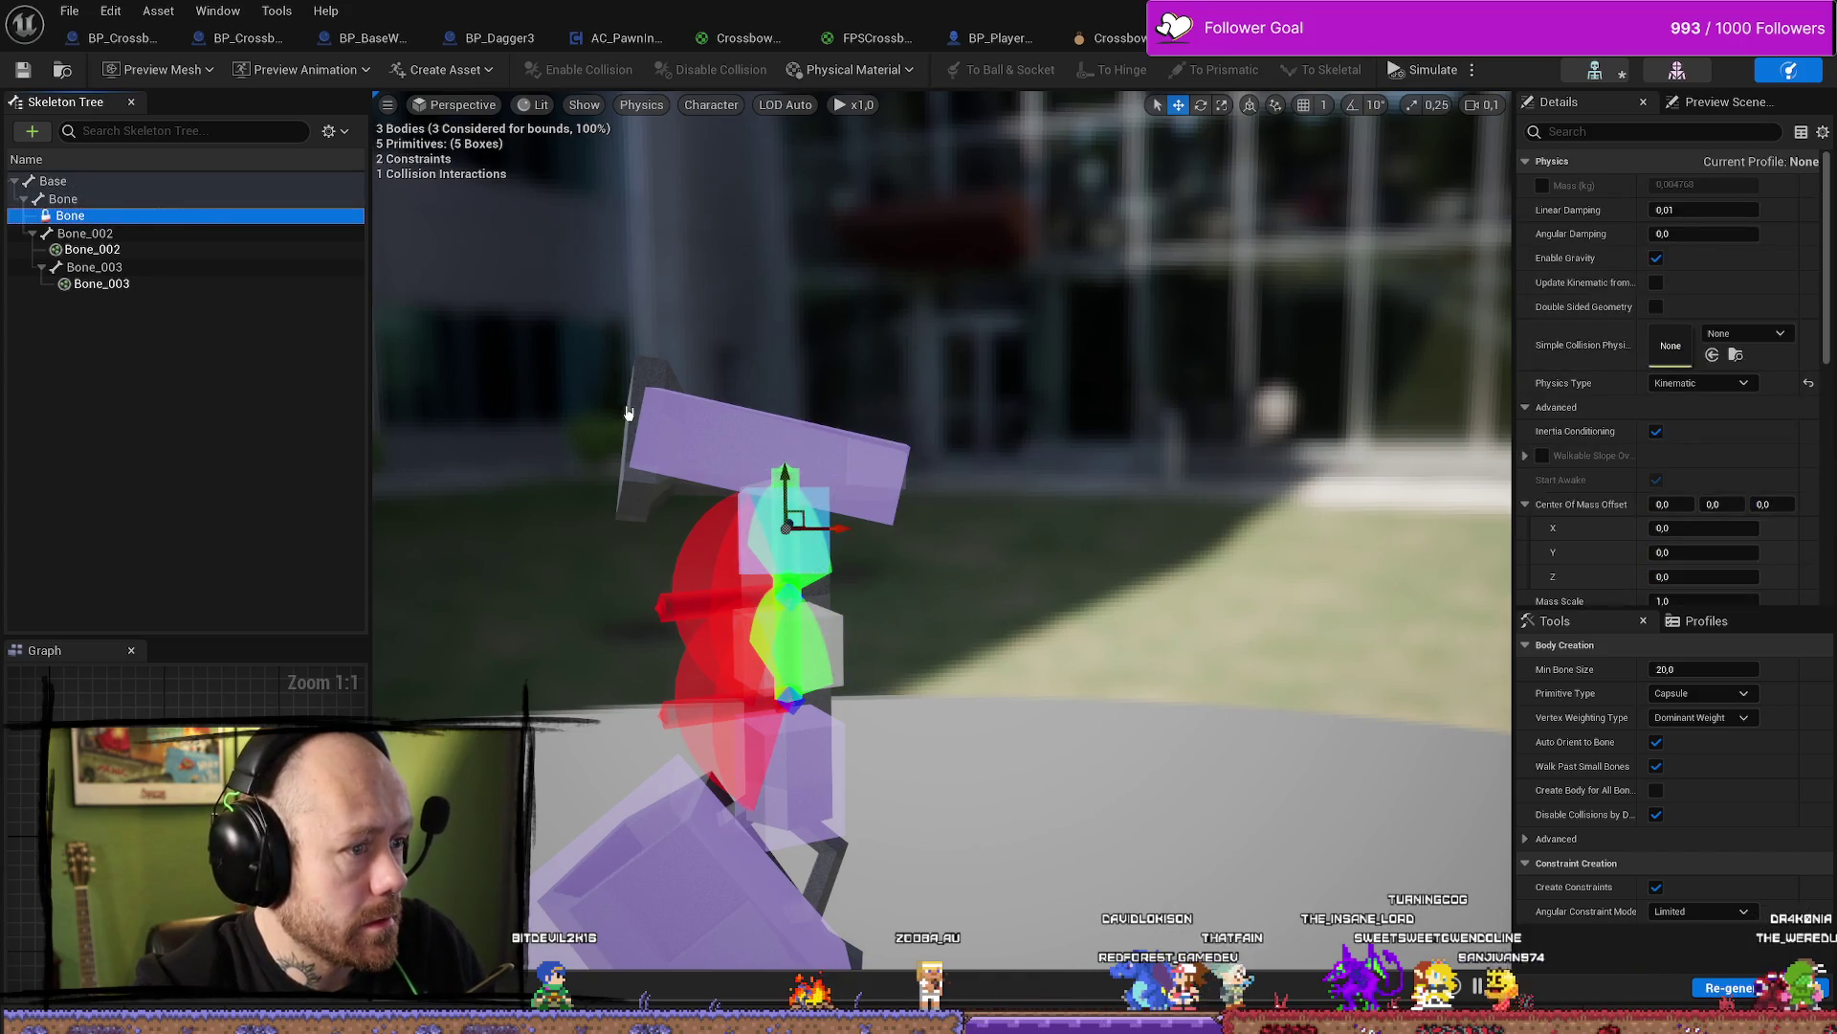
{"action": "left_click", "coordinate": [831, 421]}
{"action": "key", "text": "Delete"}
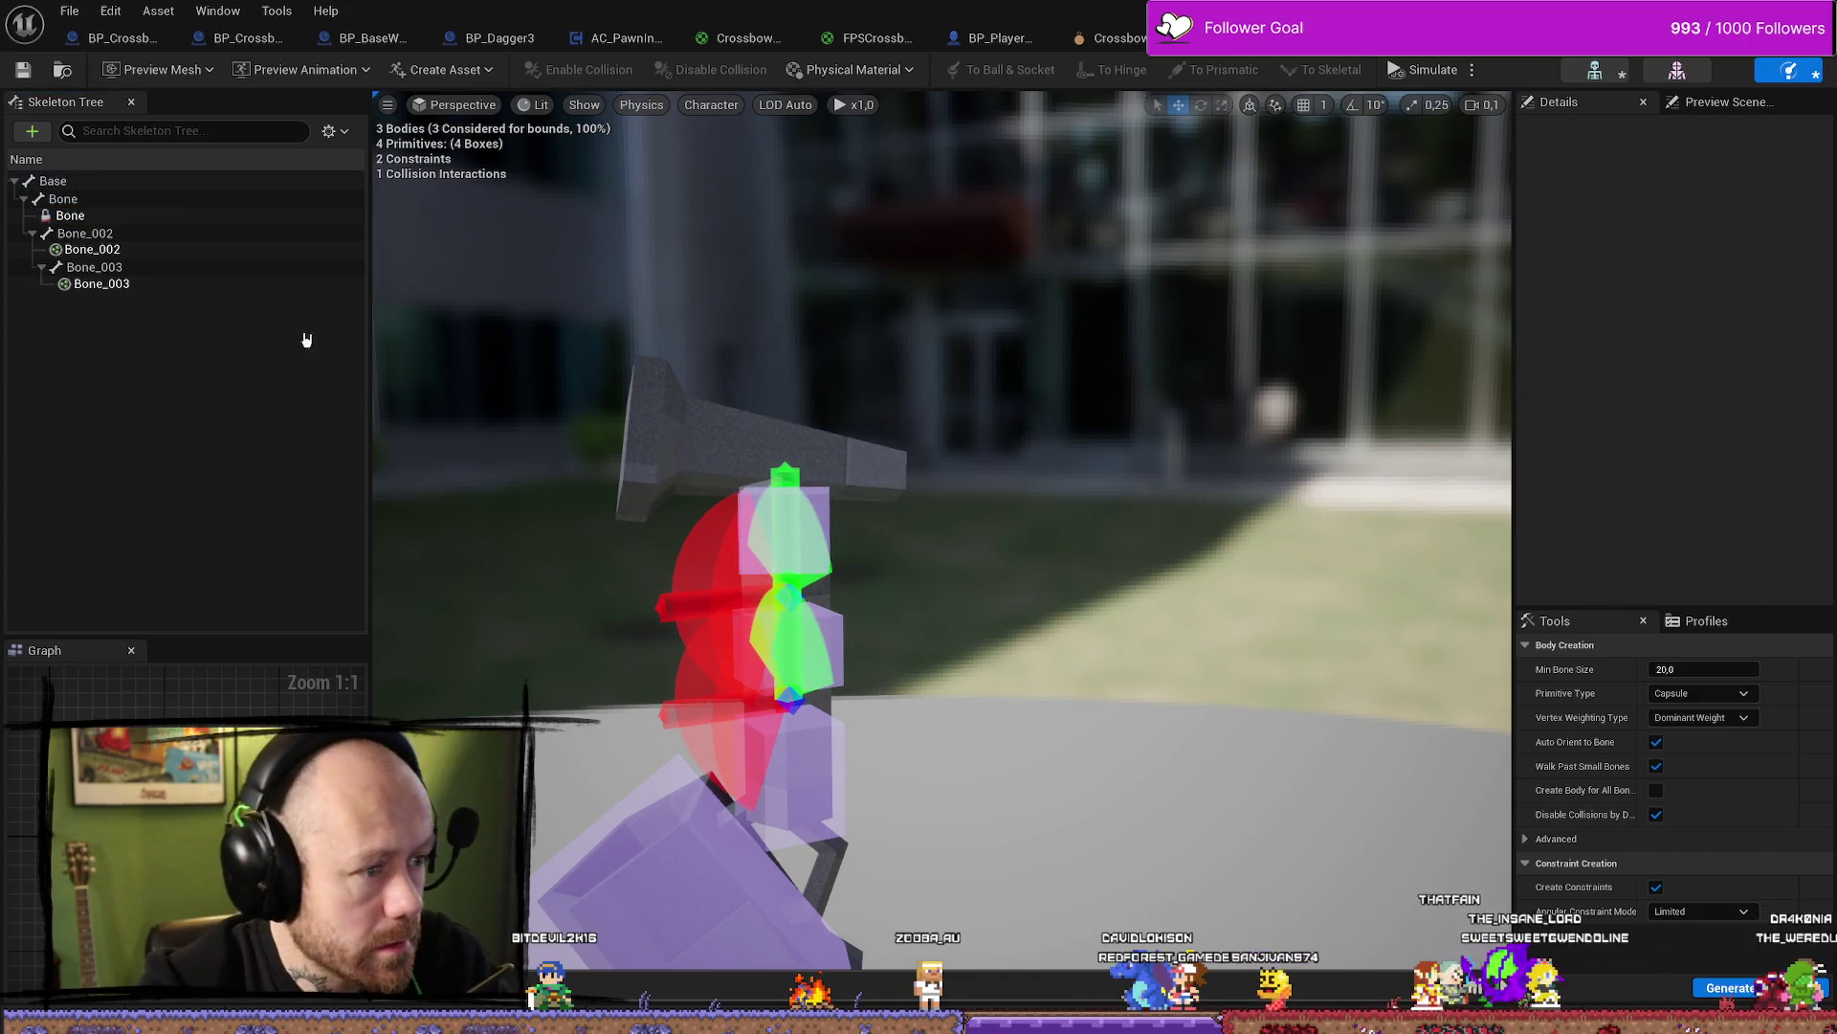
Add a capsule body to the Base bone, frame it, then delete the capsule again
{"action": "left_click", "coordinate": [99, 195]}
{"action": "left_click", "coordinate": [100, 182]}
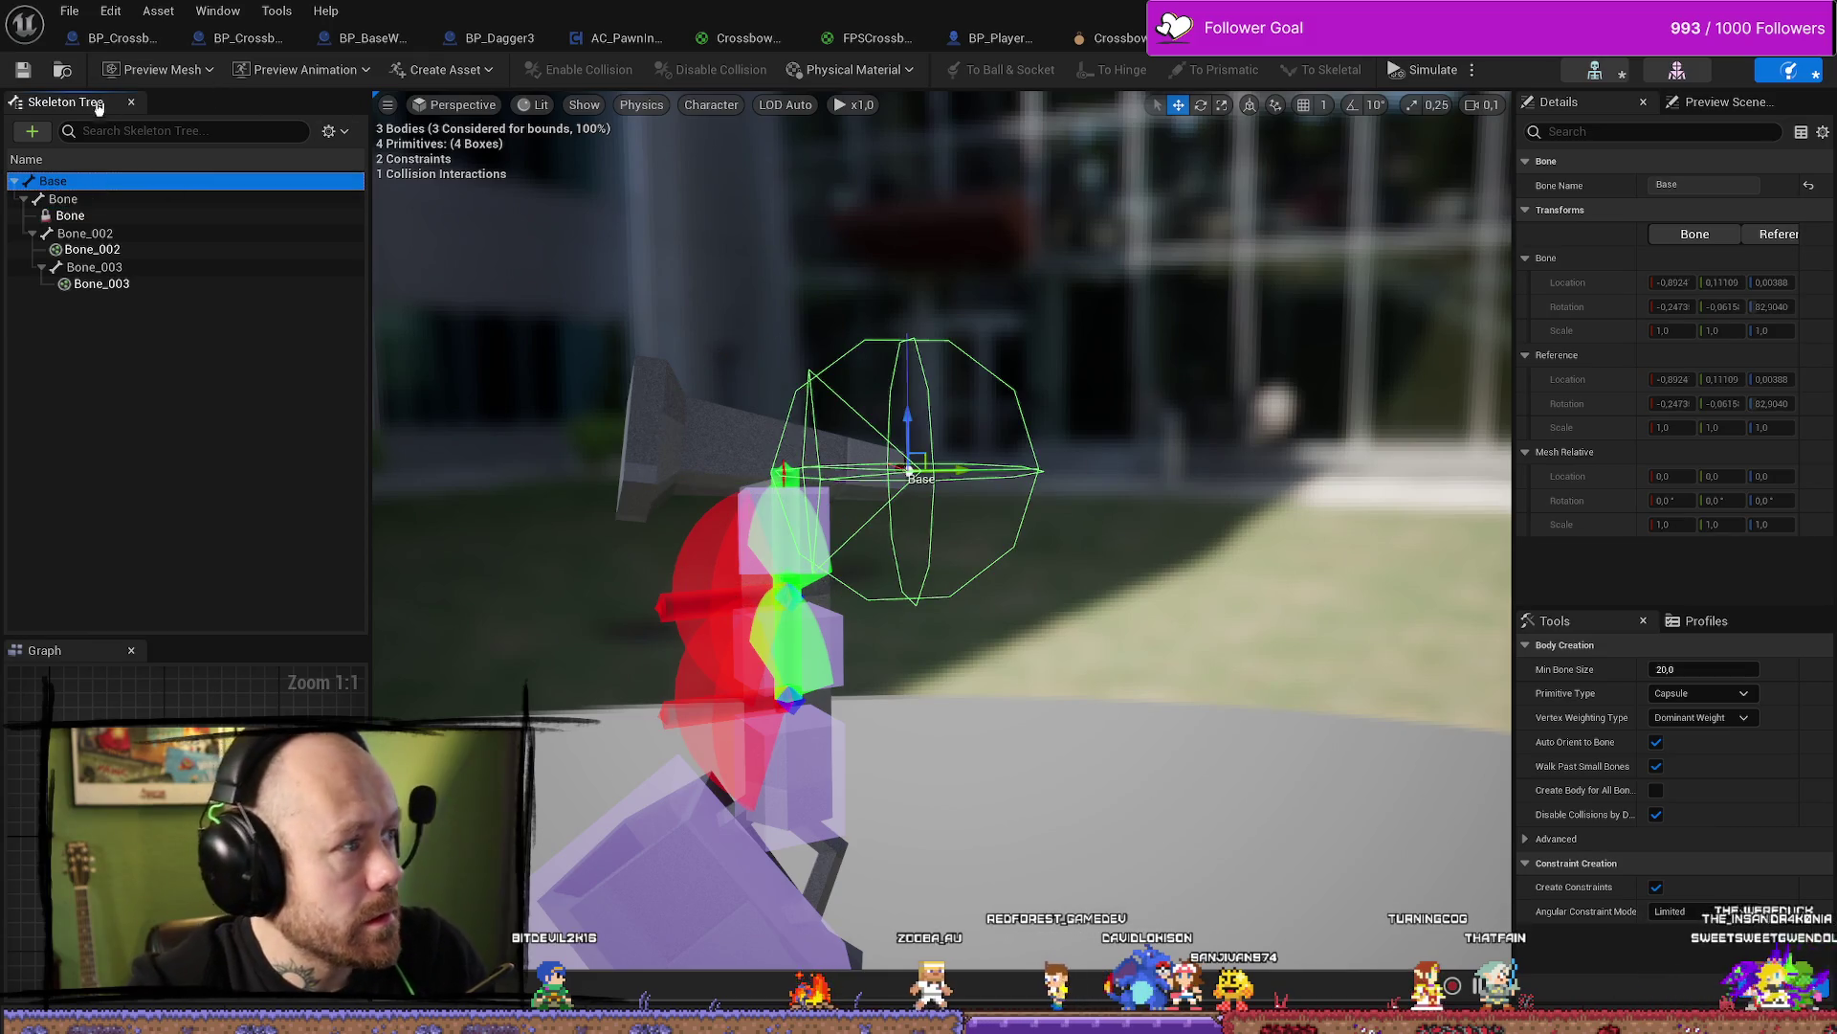
{"action": "left_click", "coordinate": [32, 131]}
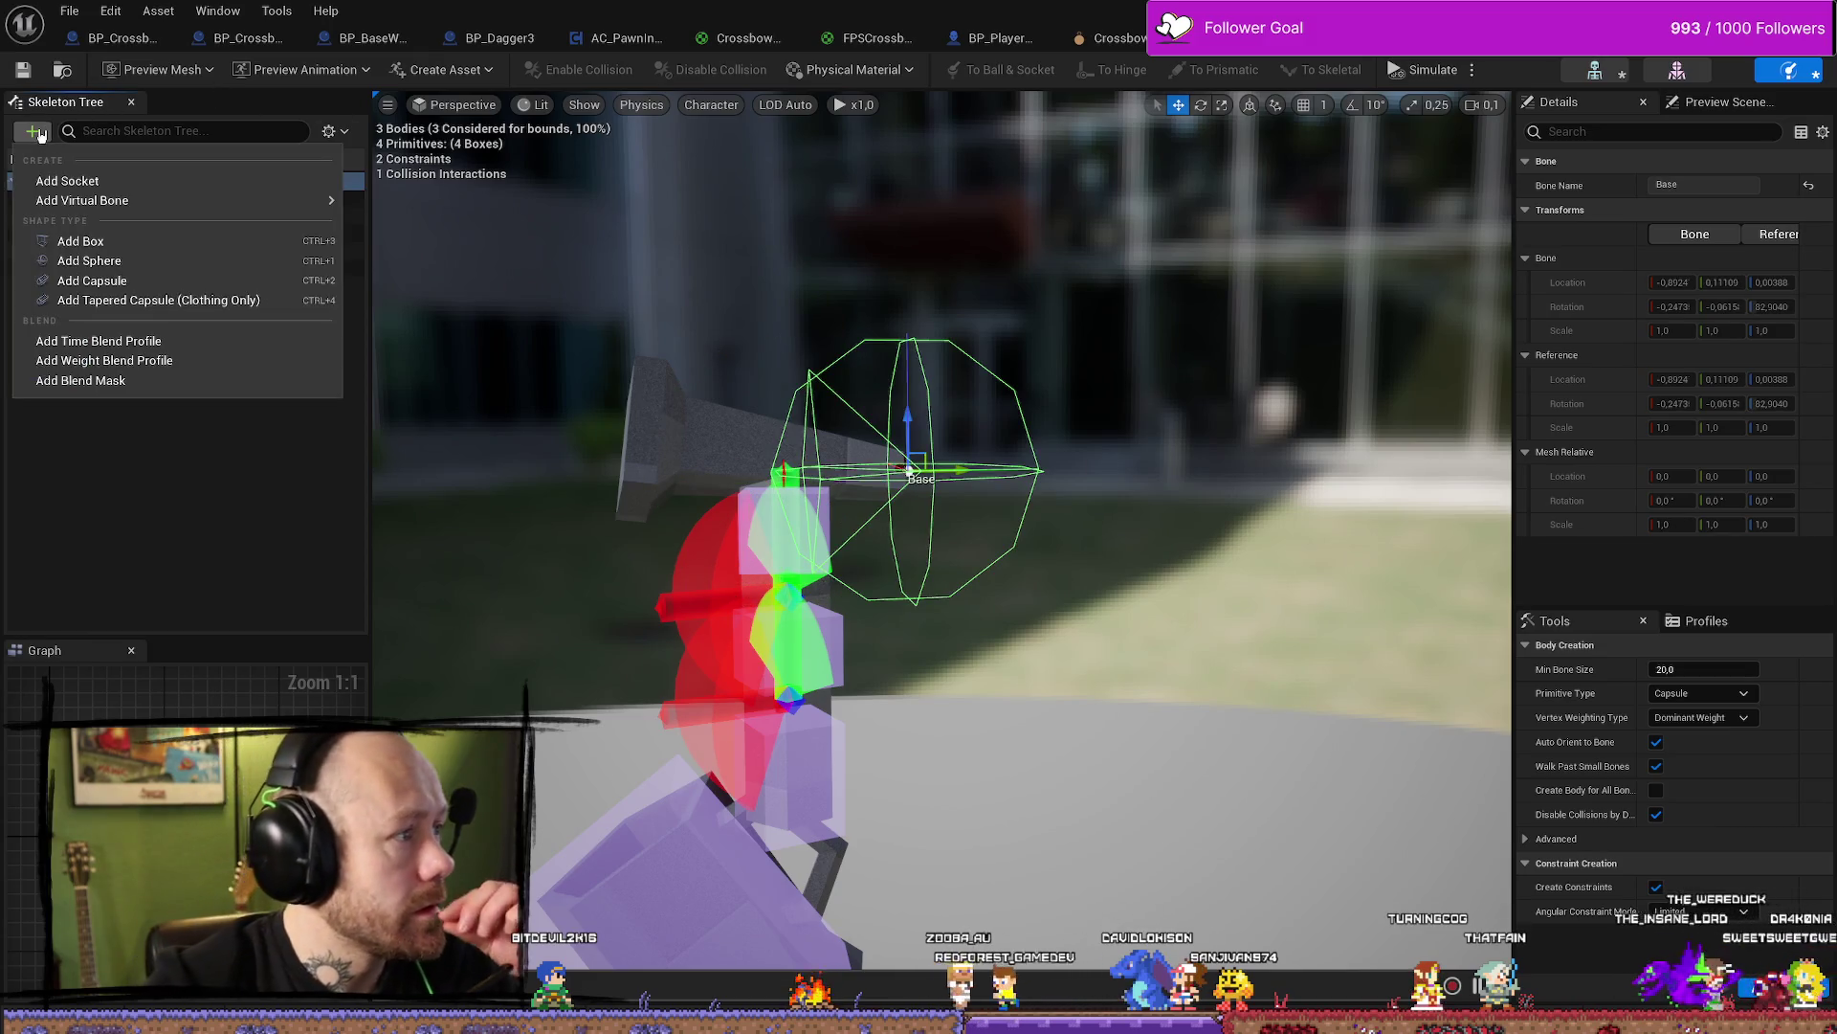
{"action": "left_click", "coordinate": [129, 280]}
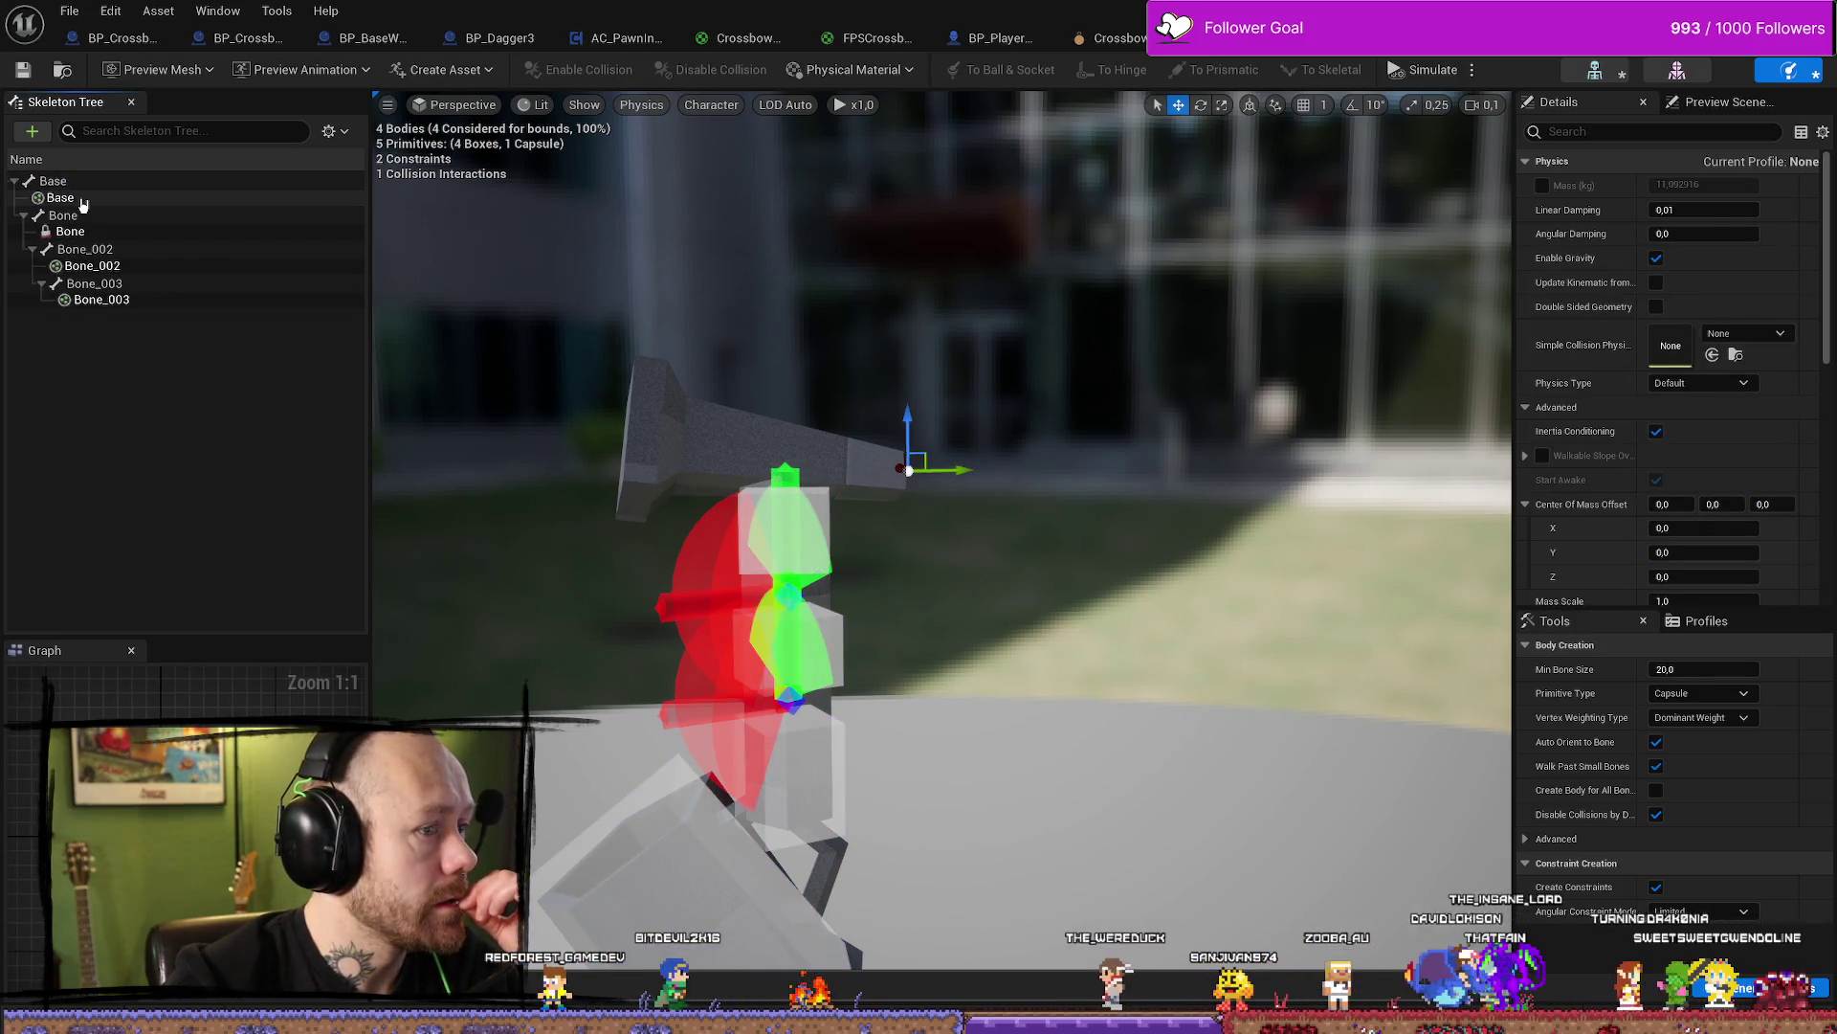
{"action": "left_click", "coordinate": [75, 199]}
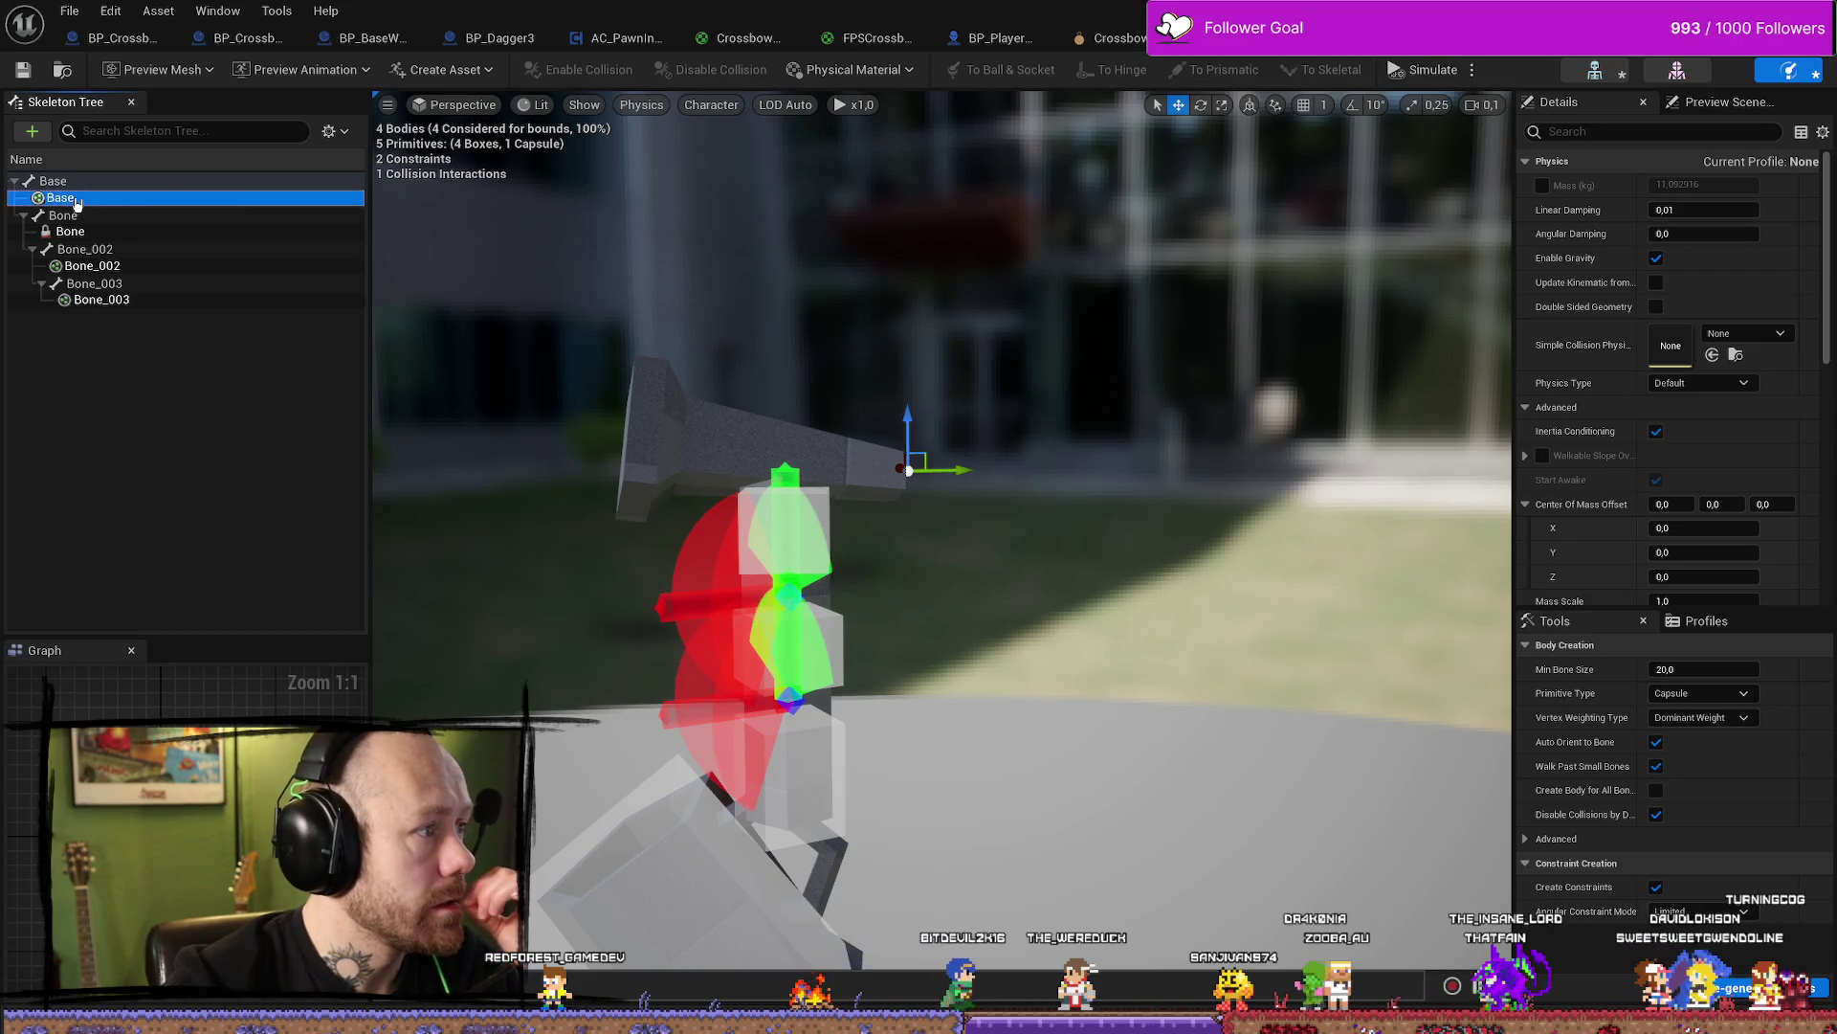
{"action": "key", "text": "f"}
{"action": "scroll", "coordinate": [1074, 575], "scroll_direction": "up", "scroll_amount": 4}
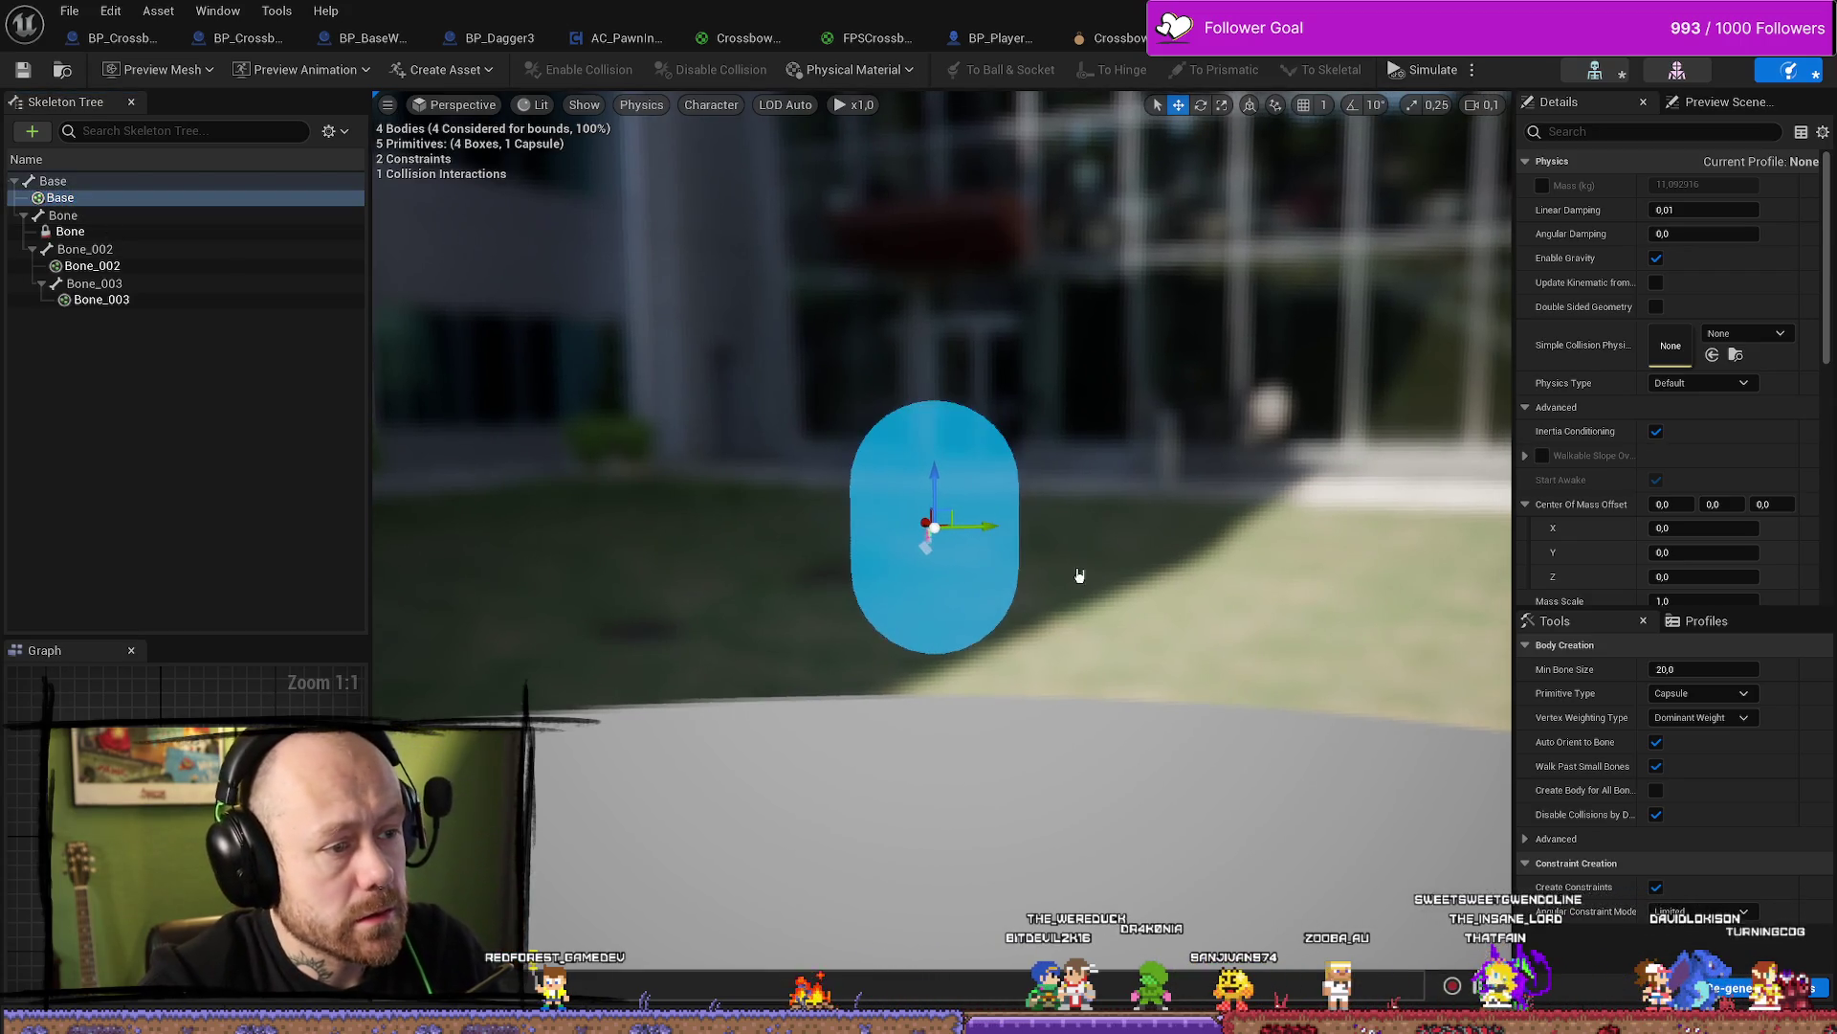
{"action": "left_click_drag", "start_coordinate": [1086, 552], "coordinate": [1173, 546]}
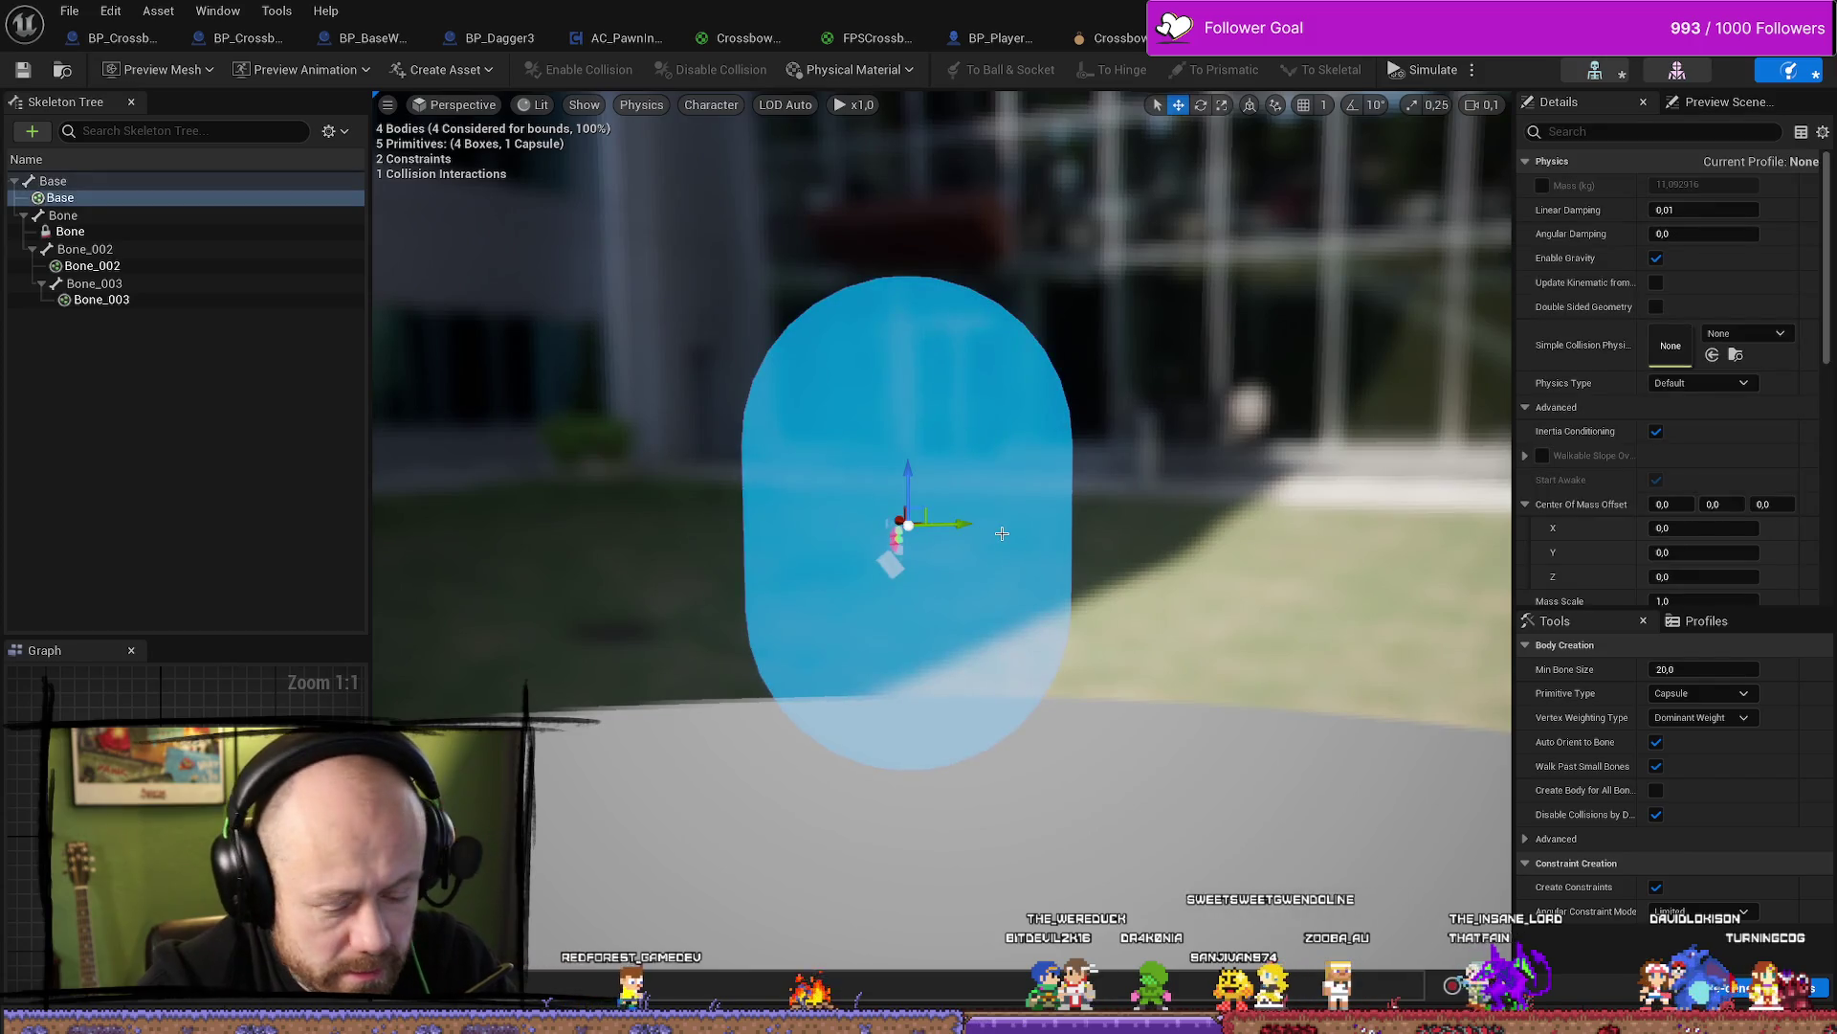
{"action": "key", "text": "Delete"}
{"action": "left_click", "coordinate": [80, 182]}
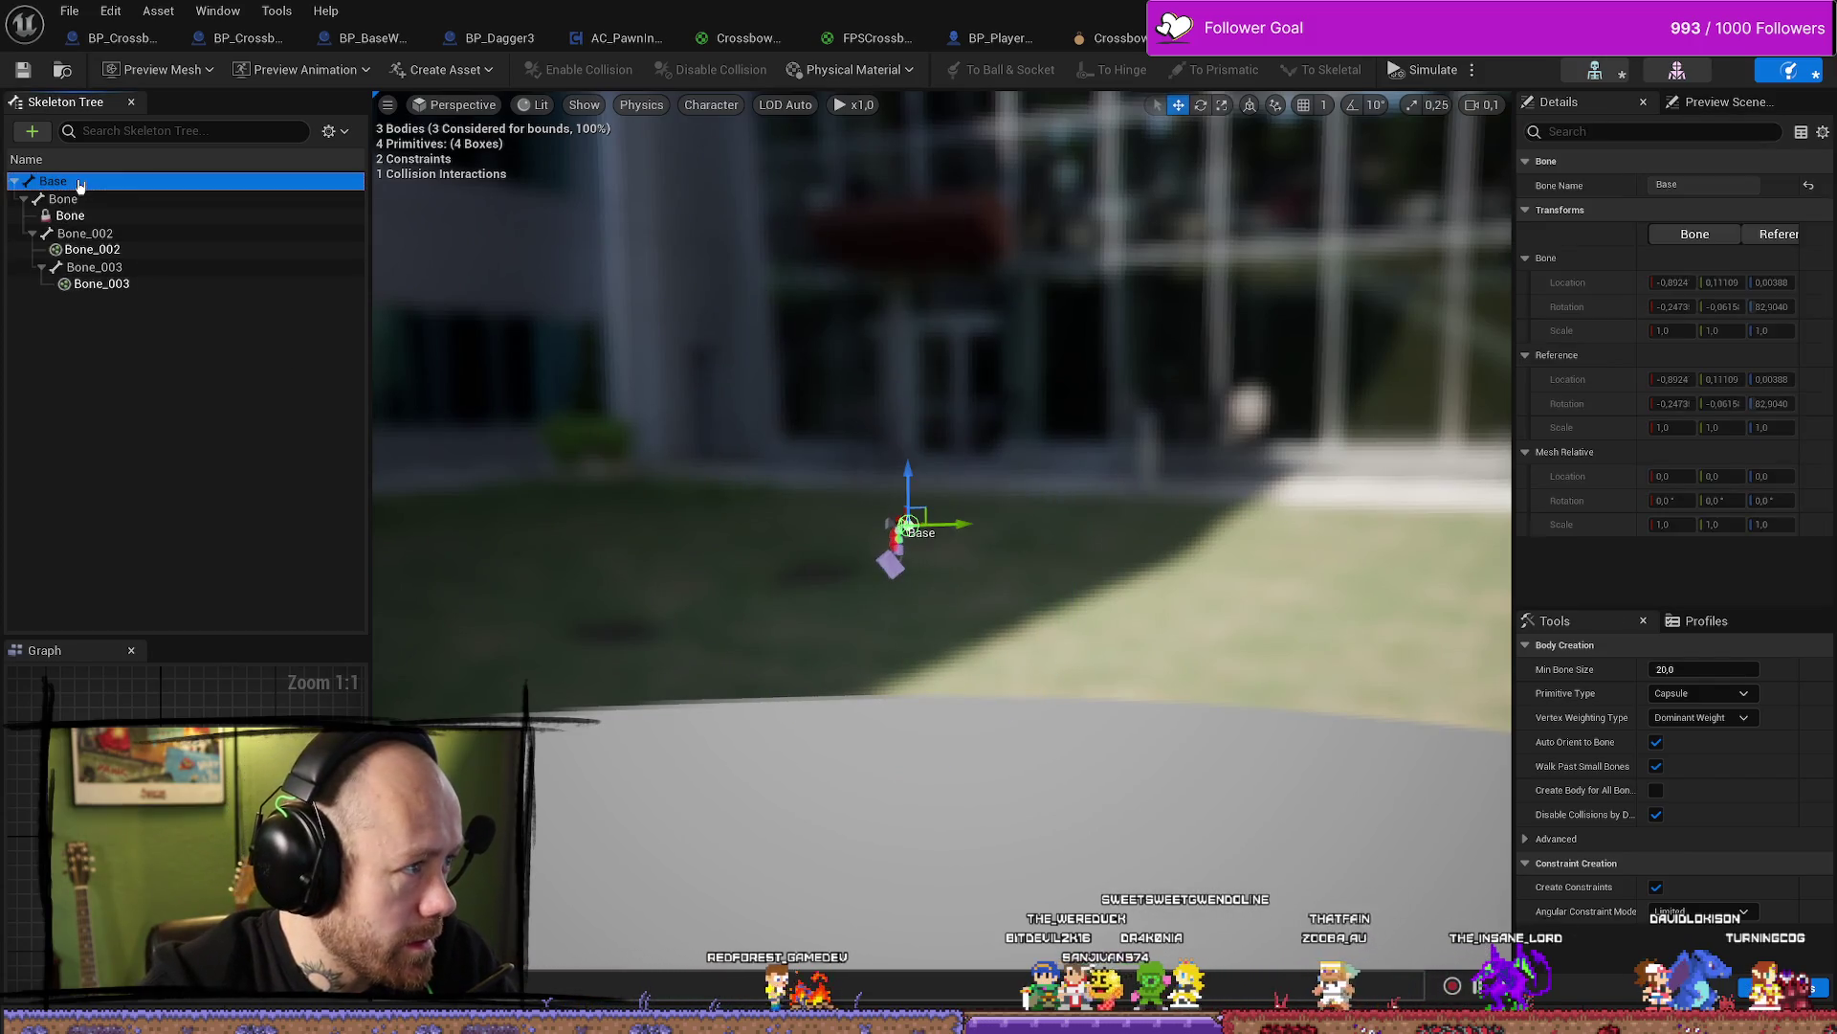
Add a box body to the Base bone and scale it down uniformly
{"action": "left_click", "coordinate": [30, 134]}
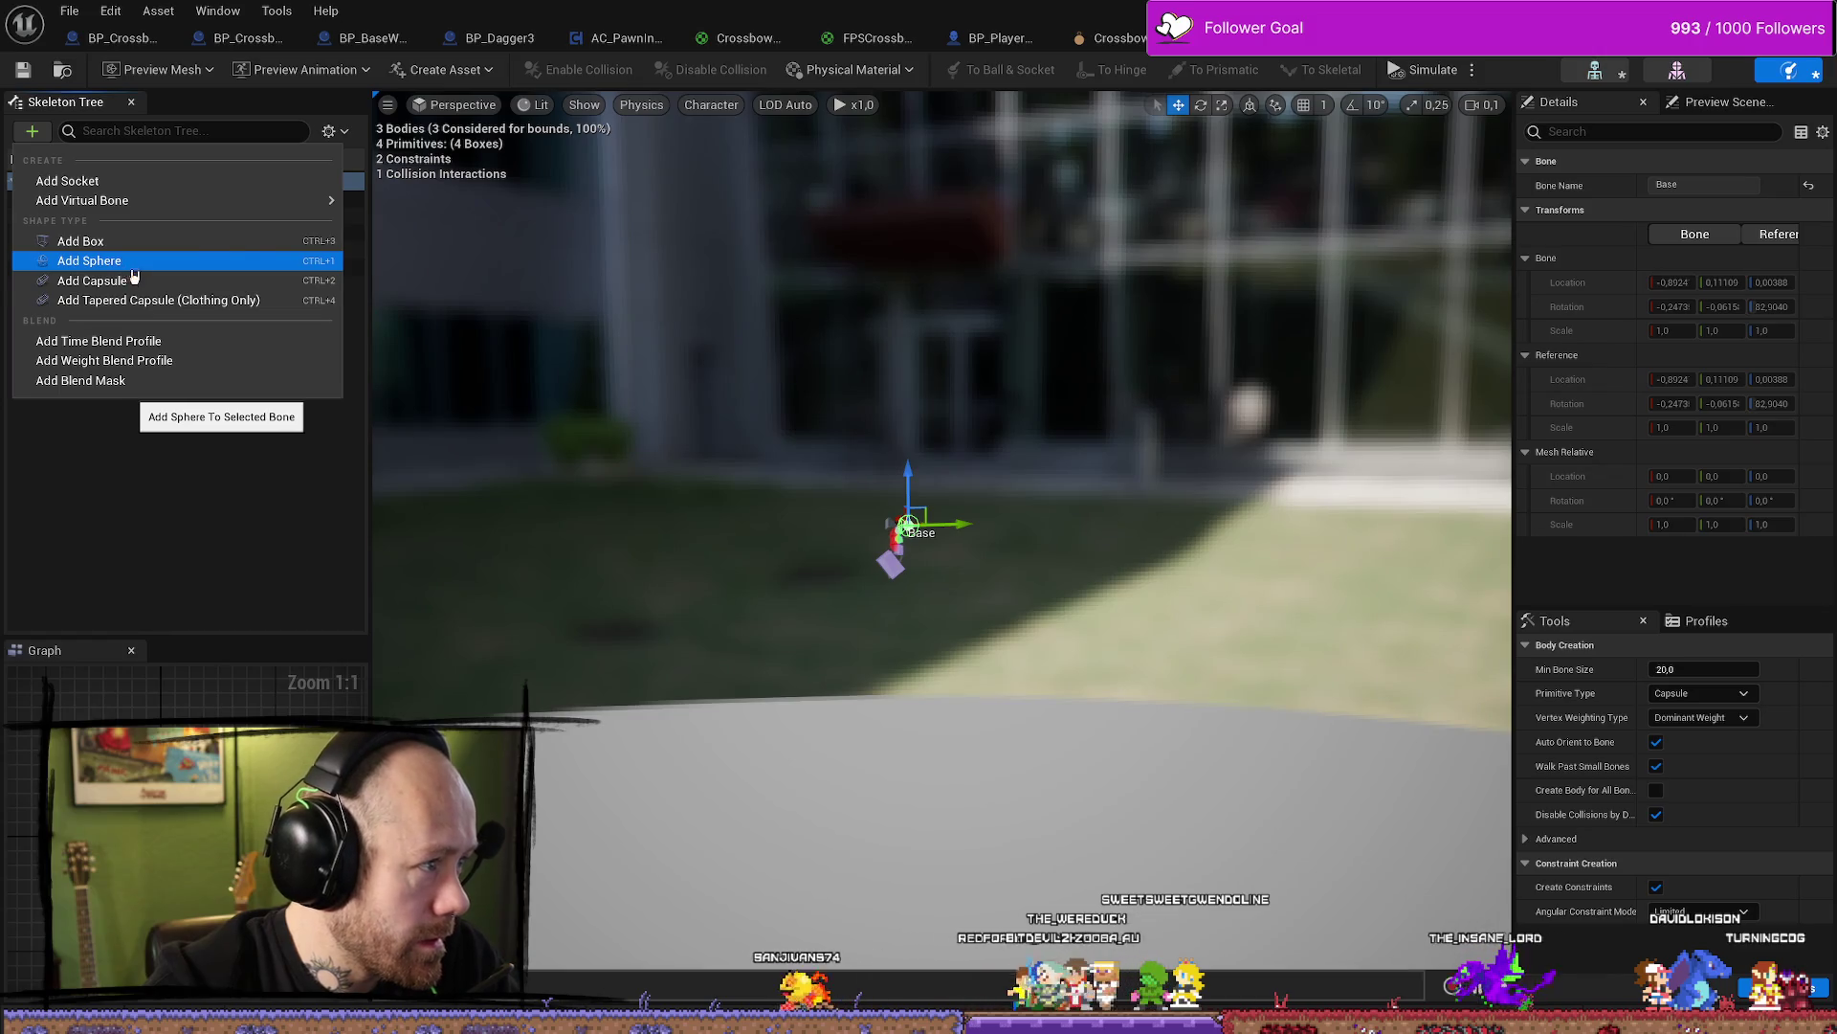
{"action": "left_click", "coordinate": [116, 241]}
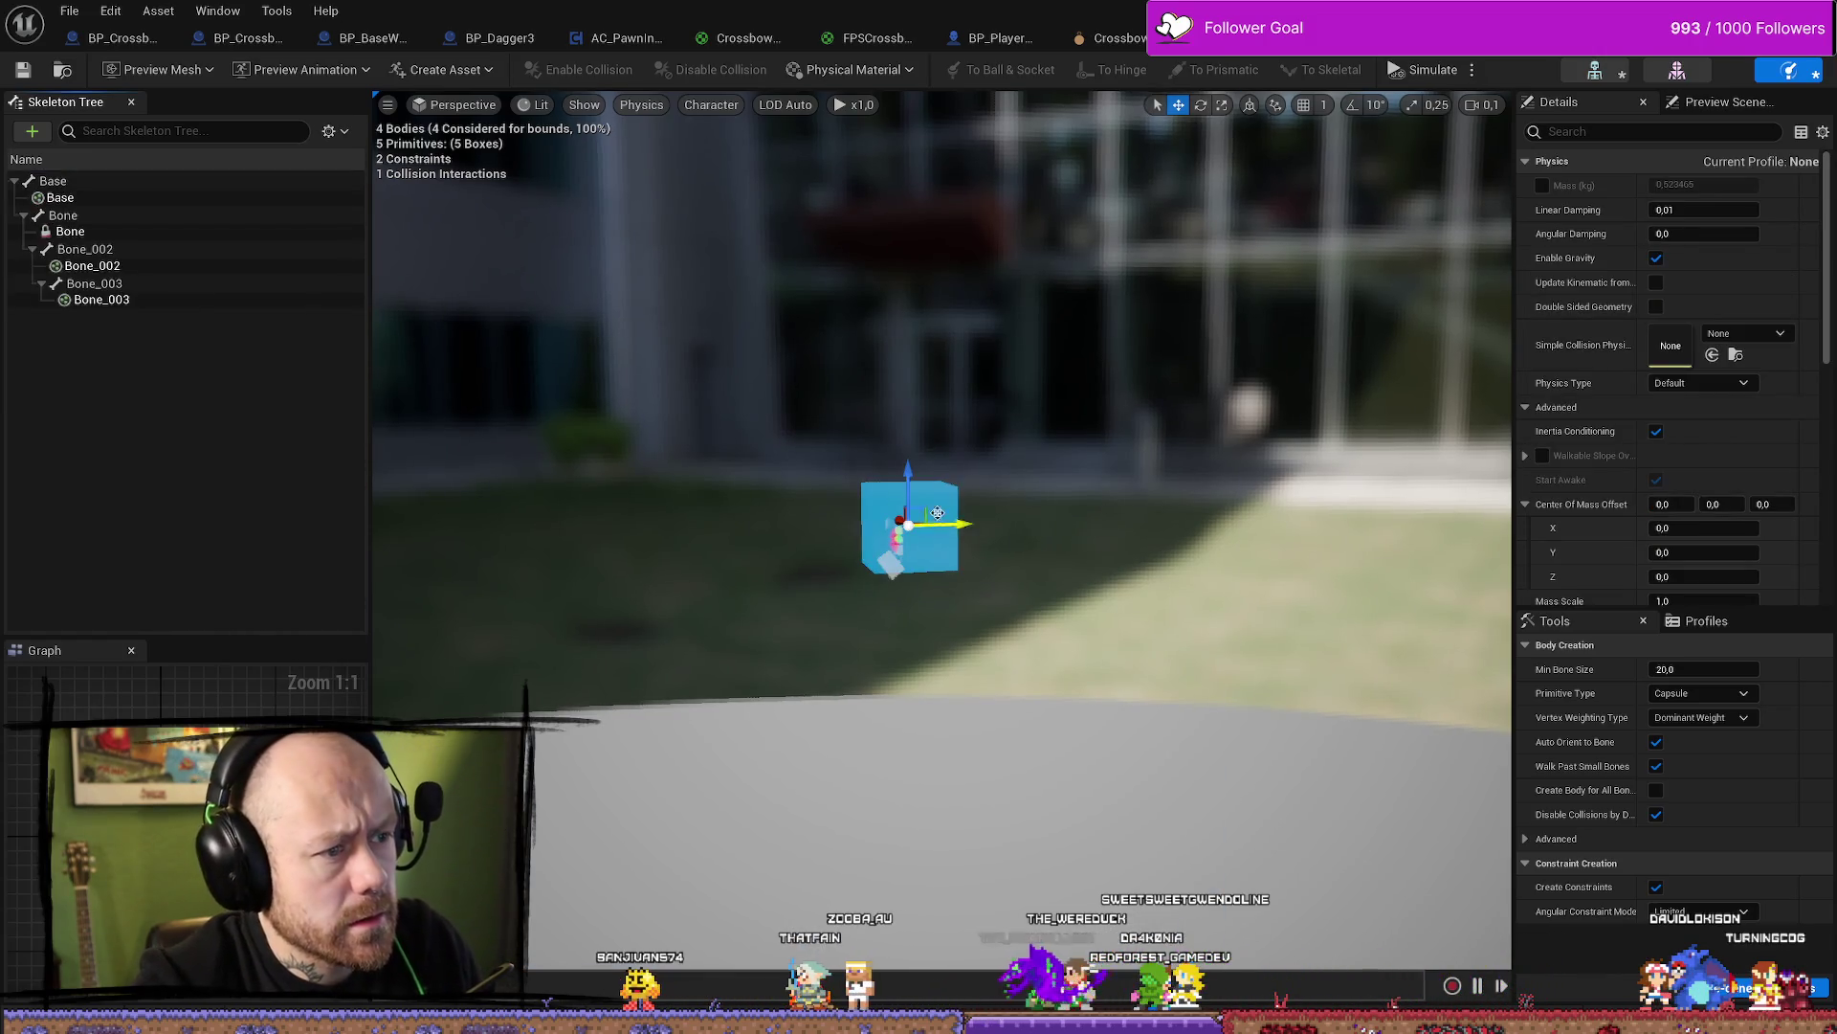
{"action": "left_click", "coordinate": [1037, 525]}
{"action": "right_click_drag", "start_coordinate": [1037, 525], "coordinate": [1038, 488]}
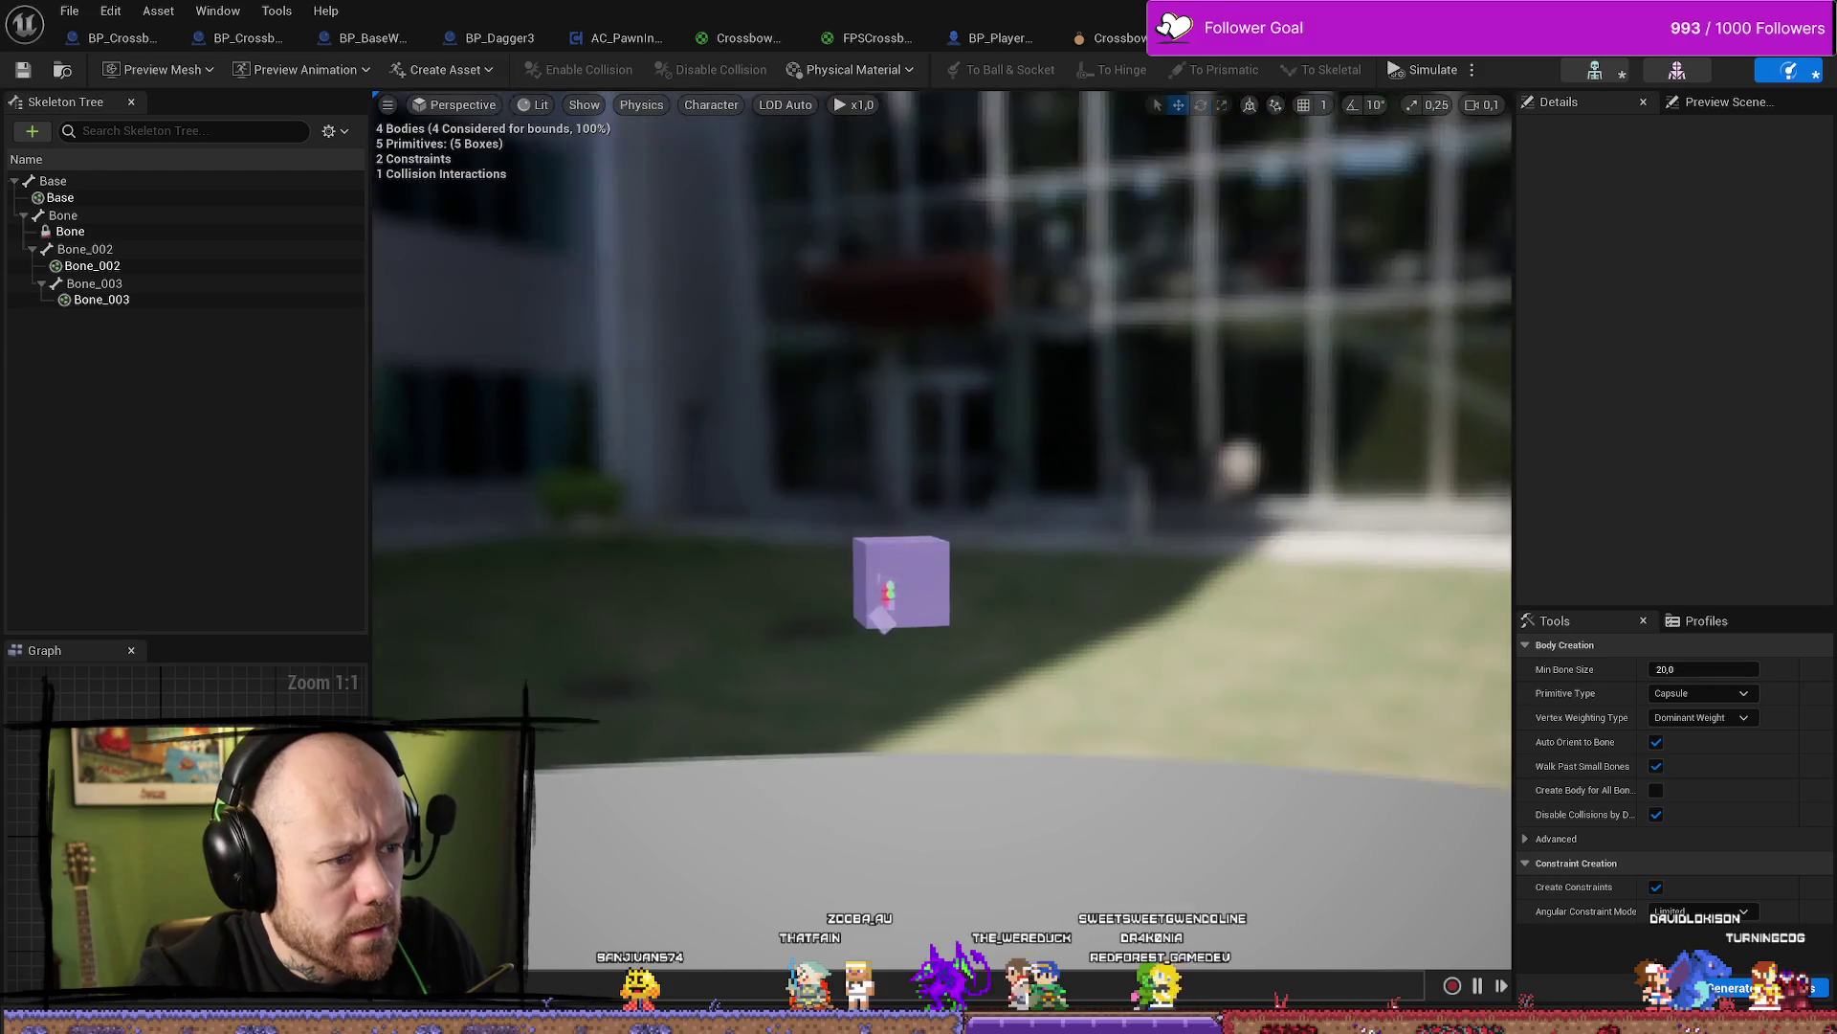
{"action": "scroll", "coordinate": [933, 528], "scroll_direction": "up", "scroll_amount": 5}
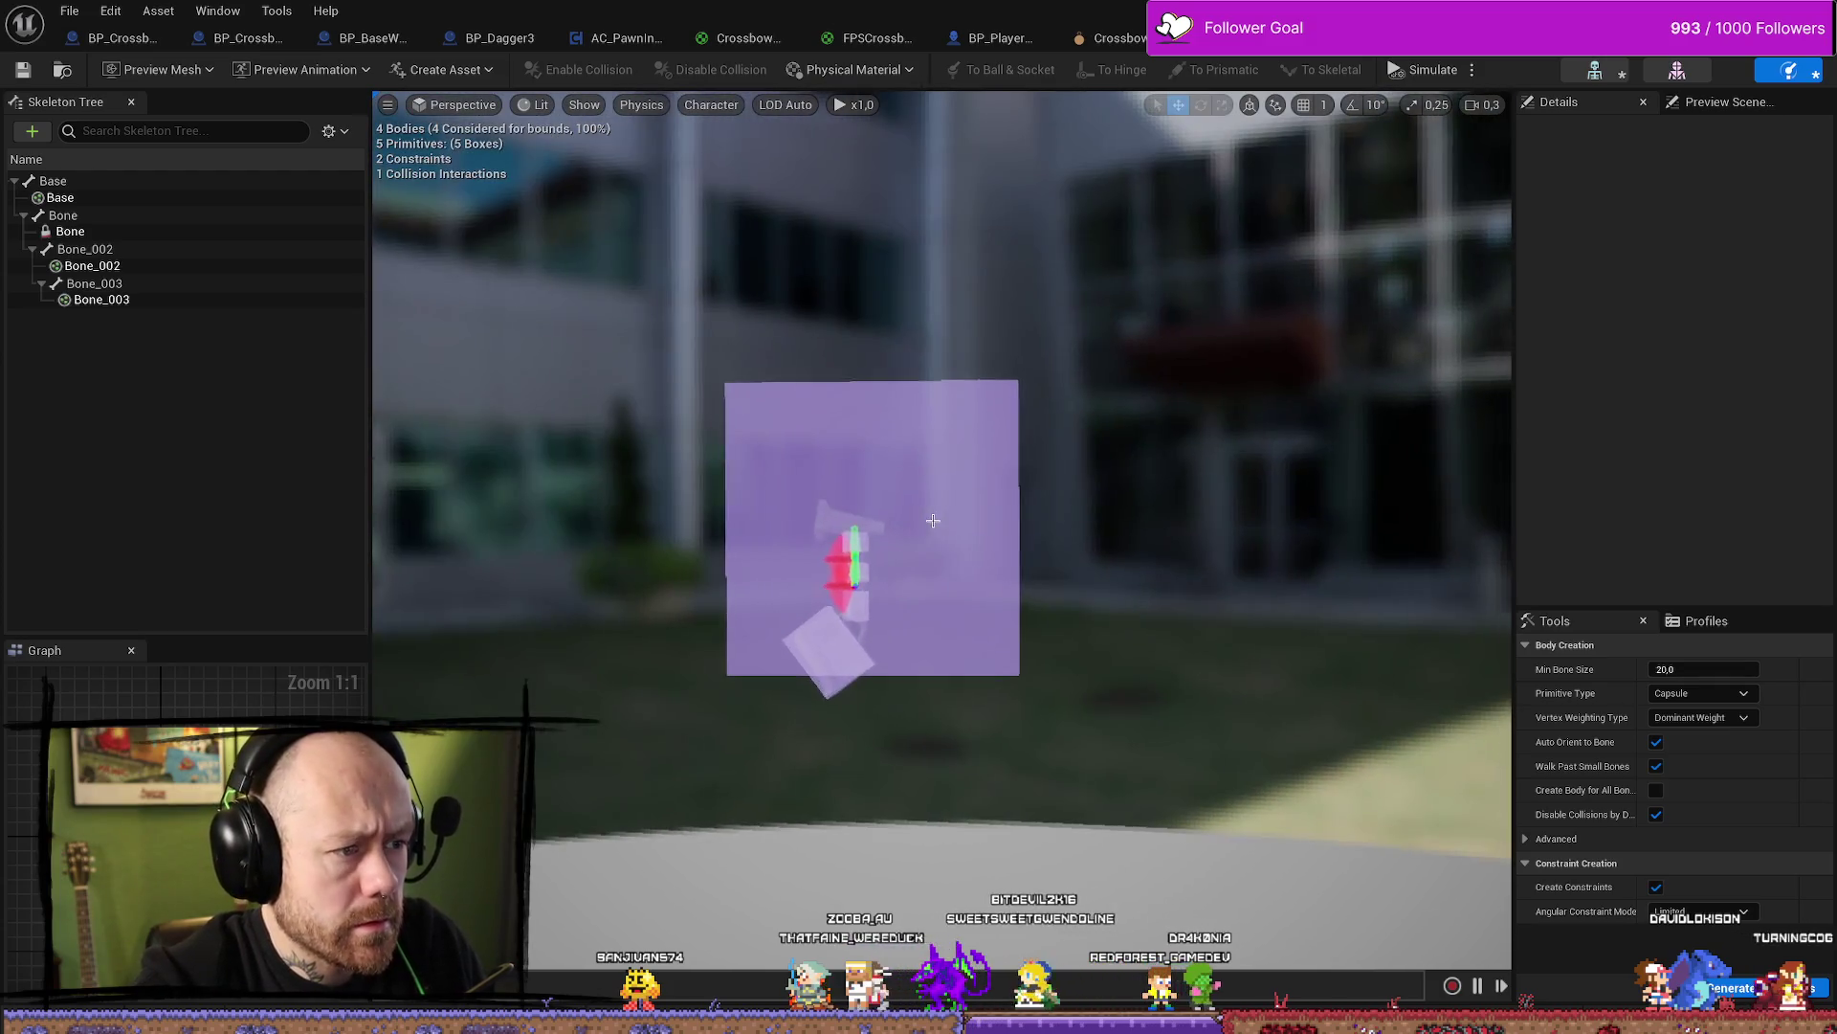
{"action": "left_click", "coordinate": [933, 528]}
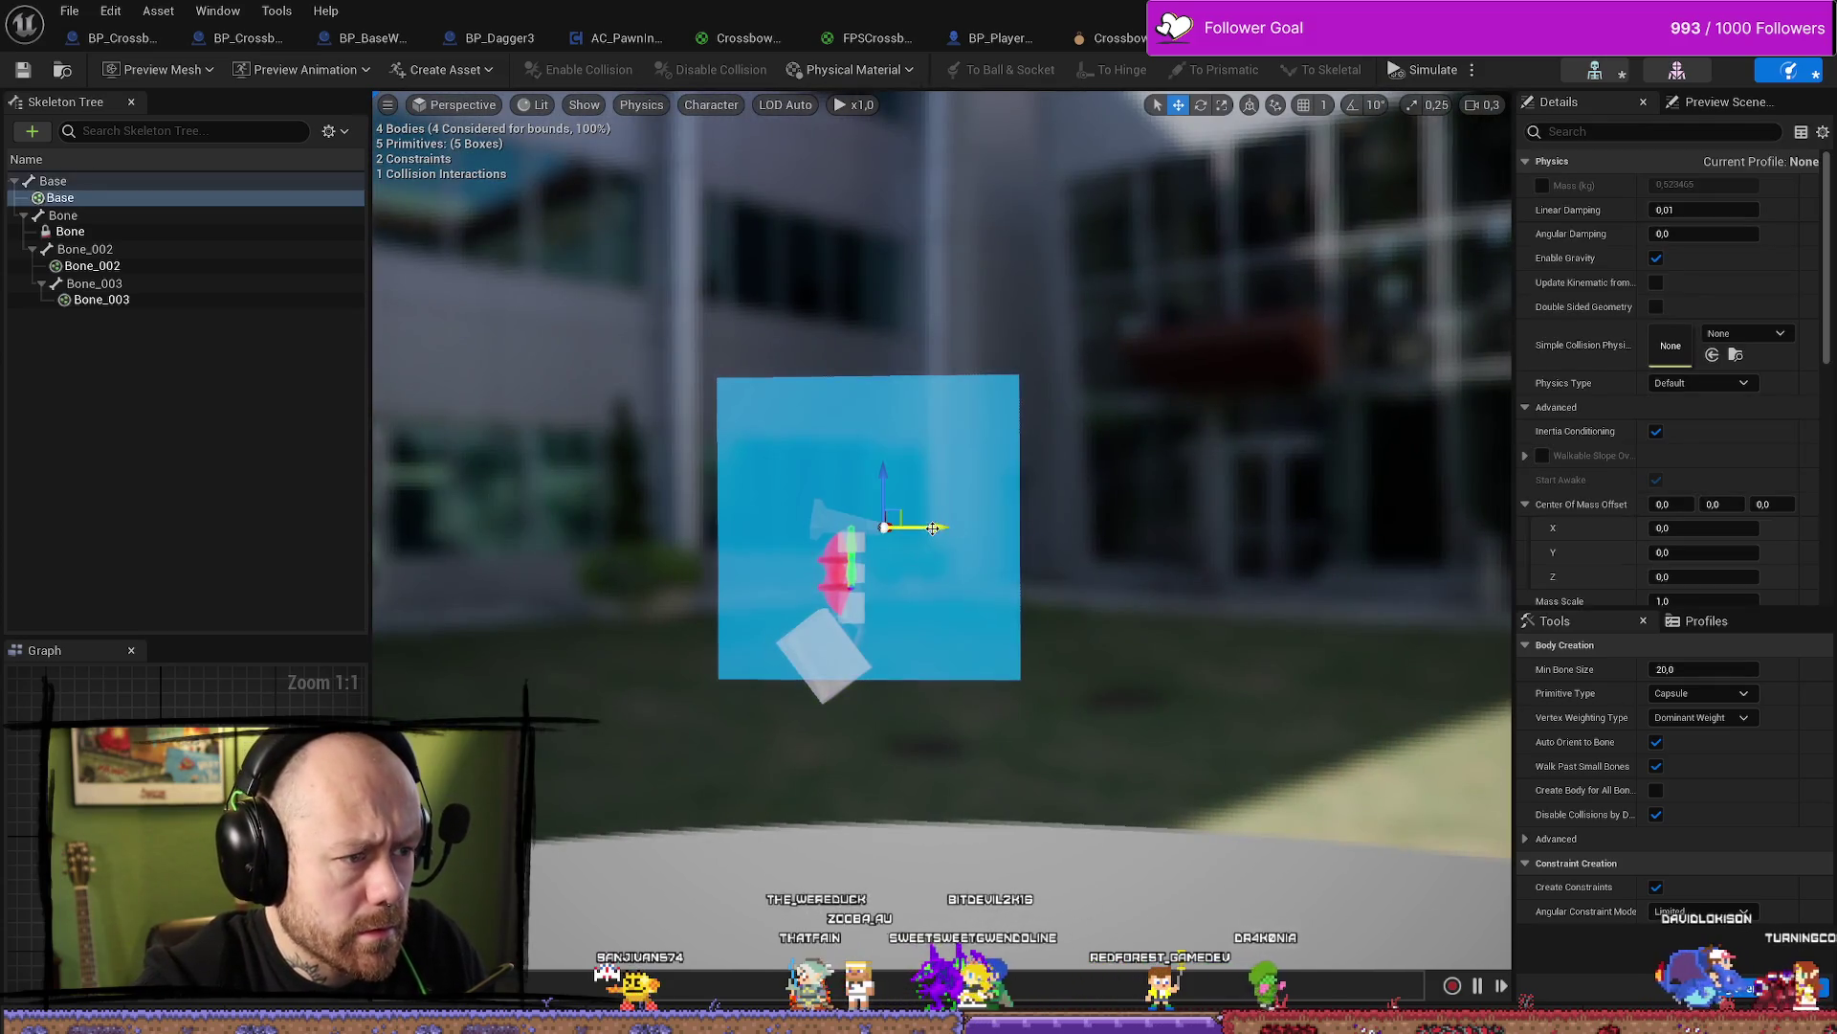
{"action": "key", "text": "r"}
{"action": "left_click_drag", "start_coordinate": [884, 526], "coordinate": [846, 567]}
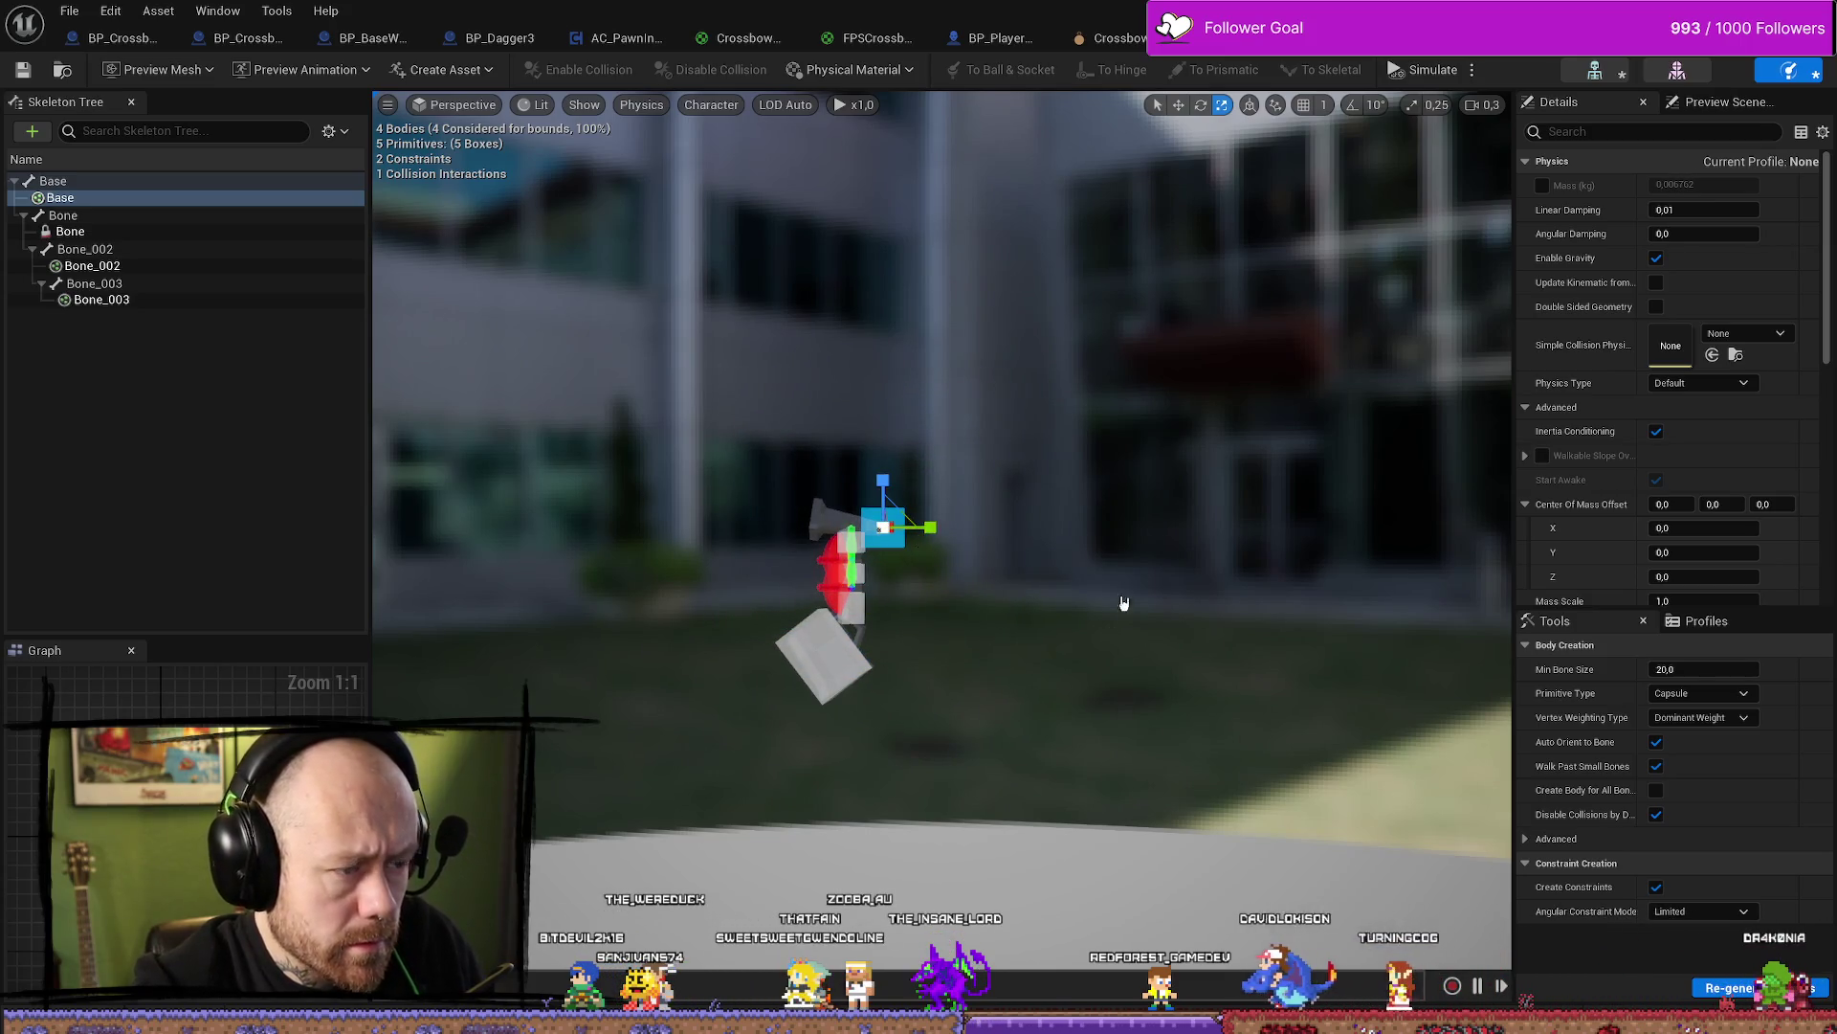
{"action": "right_click_drag", "start_coordinate": [846, 567], "coordinate": [833, 478]}
Move the Base box up onto the hammer head and rotate it about 8.5°
{"action": "key", "text": "f"}
{"action": "mouse_move", "coordinate": [832, 479]}
{"action": "left_mouse_down", "text": "alt"}
{"action": "mouse_move", "coordinate": [844, 555]}
{"action": "mouse_move", "coordinate": [892, 560]}
{"action": "mouse_move", "coordinate": [900, 591]}
{"action": "mouse_move", "coordinate": [1053, 560]}
{"action": "mouse_move", "coordinate": [525, 393]}
{"action": "left_mouse_up", "text": "alt"}
{"action": "mouse_move", "coordinate": [846, 473]}
{"action": "left_mouse_down"}
{"action": "mouse_move", "coordinate": [856, 431]}
{"action": "mouse_move", "coordinate": [926, 464]}
{"action": "mouse_move", "coordinate": [880, 423]}
{"action": "mouse_move", "coordinate": [900, 436]}
{"action": "left_mouse_up"}
{"action": "left_click_drag", "start_coordinate": [756, 395], "coordinate": [771, 388]}
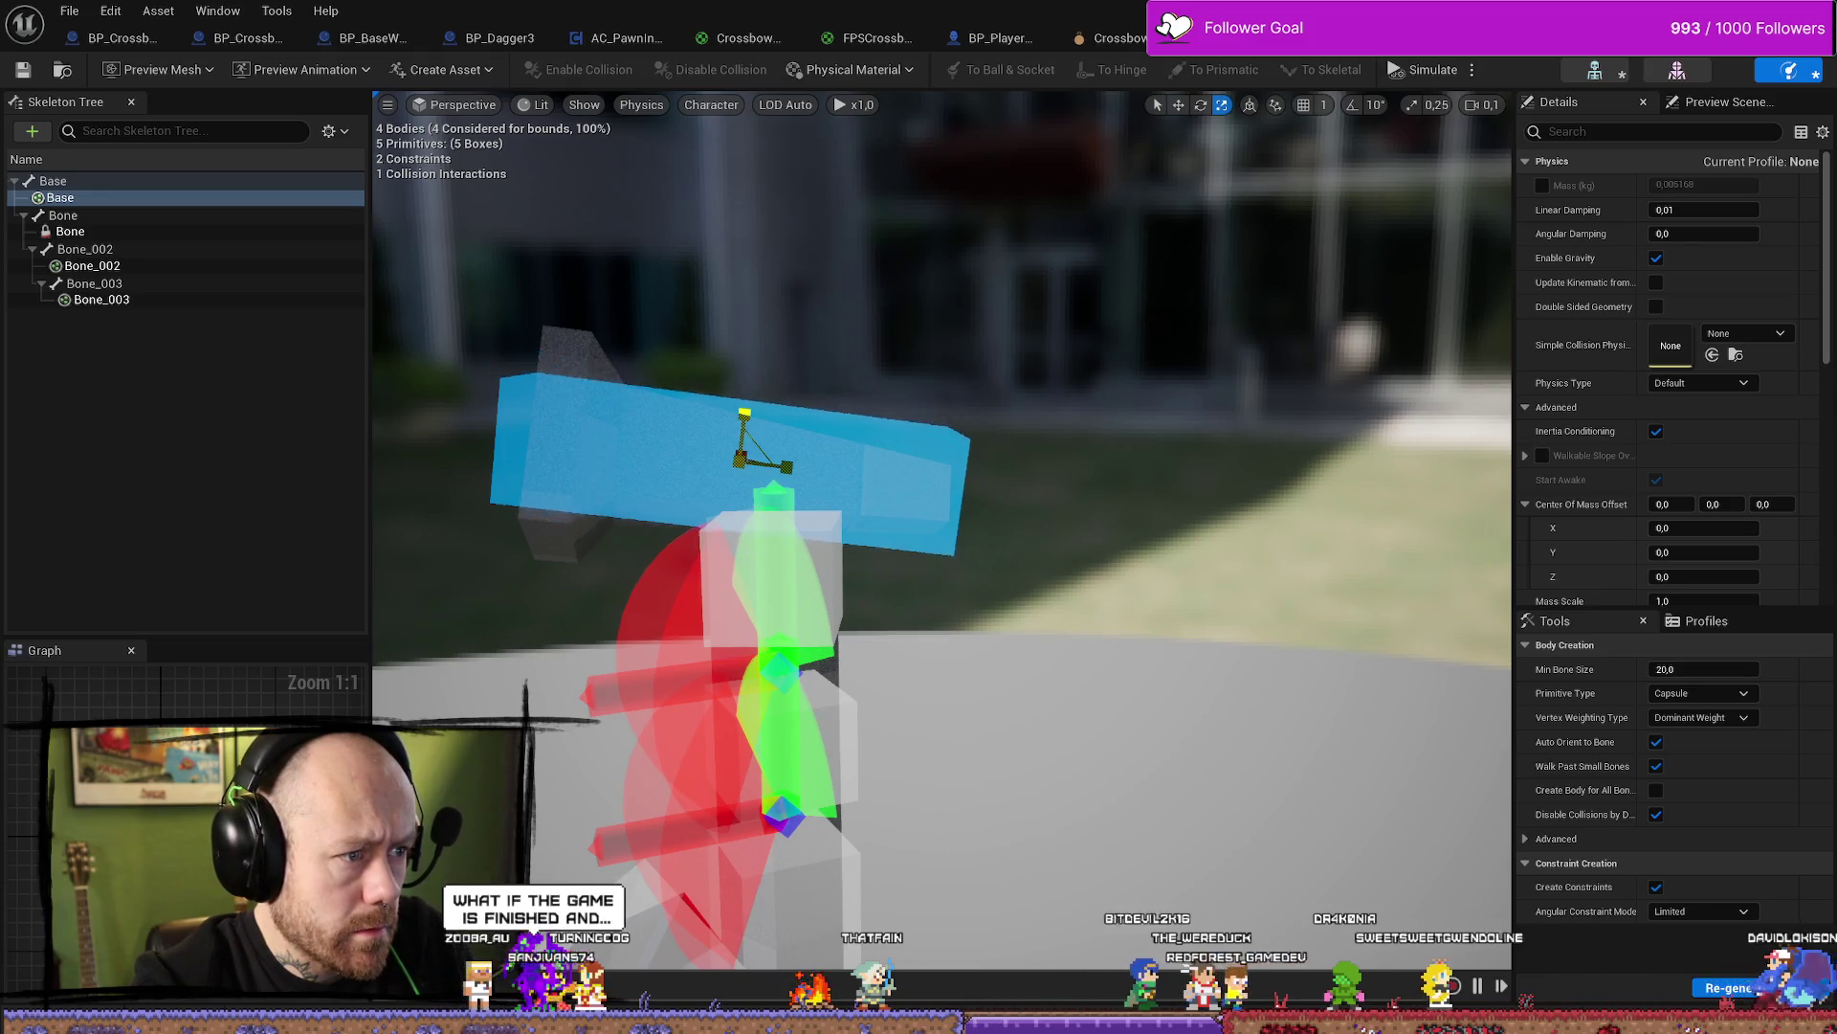
{"action": "left_click_drag", "start_coordinate": [744, 412], "coordinate": [902, 498], "text": "alt"}
{"action": "left_click_drag", "start_coordinate": [863, 412], "coordinate": [482, 305], "text": "alt"}
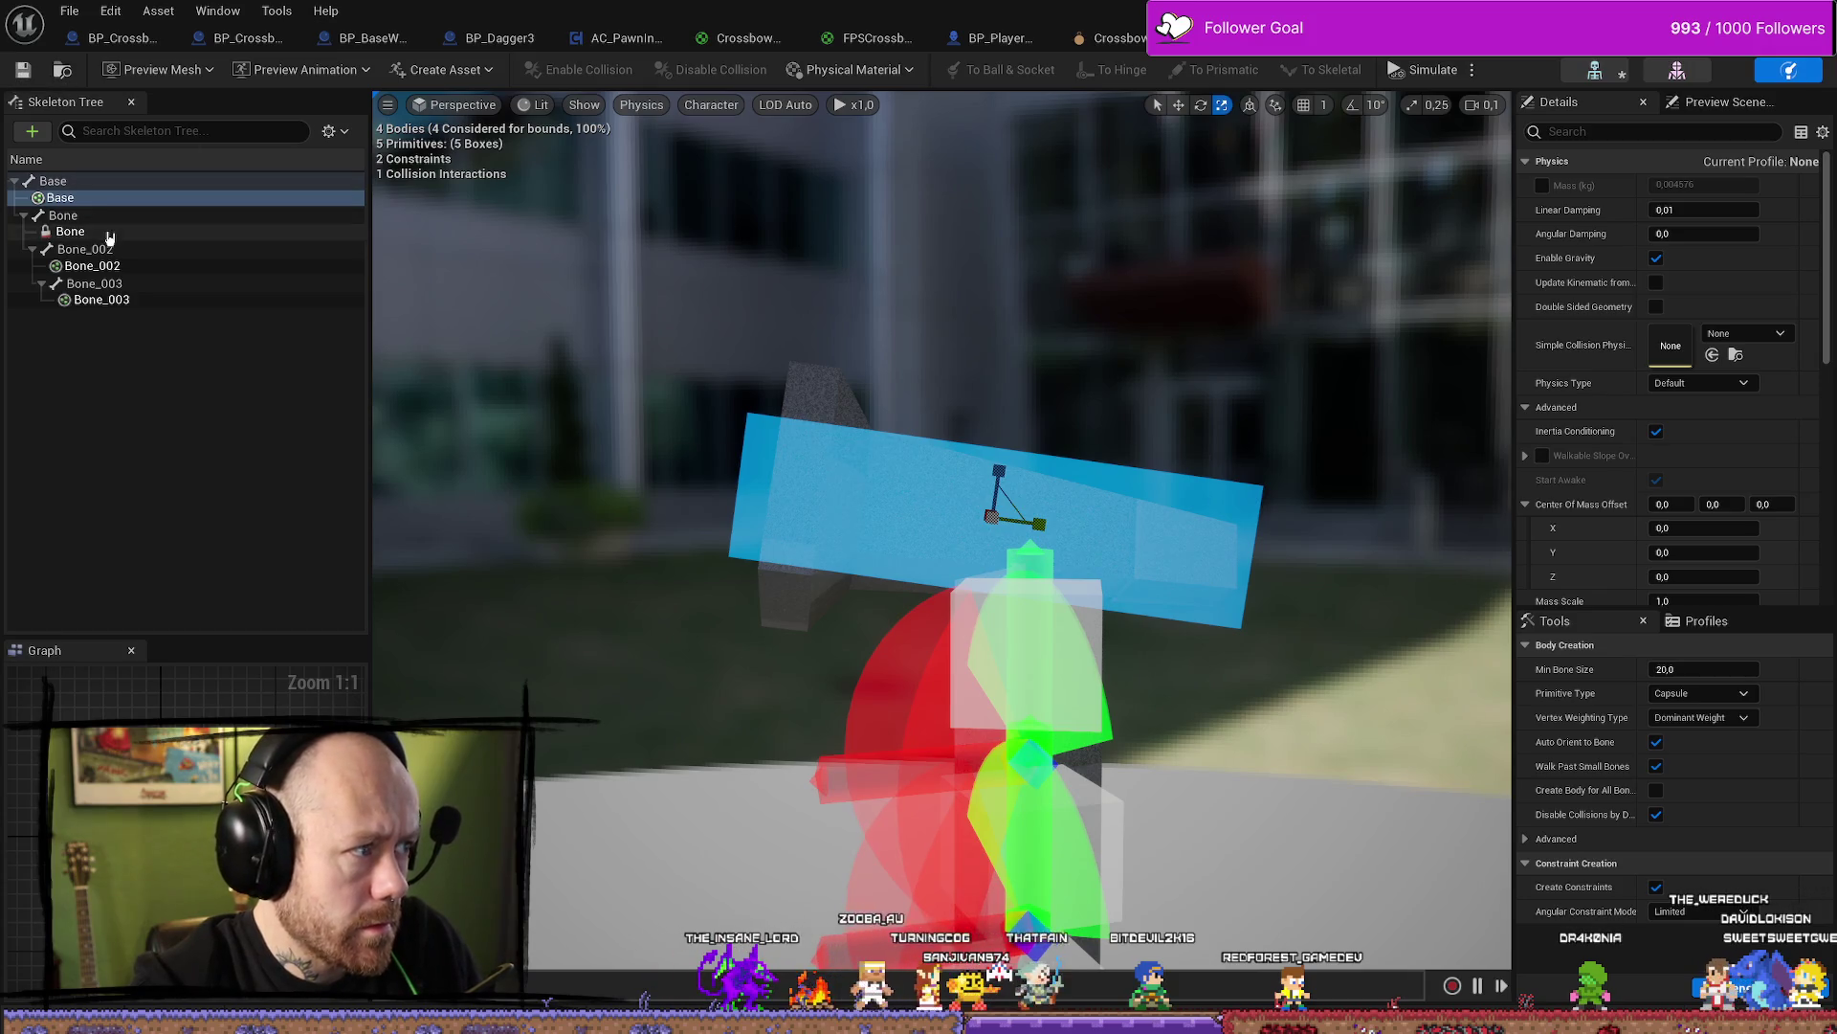
Make the Bone body Simulated and stop it from counting toward bounds
{"action": "left_click", "coordinate": [70, 231]}
{"action": "left_click", "coordinate": [871, 507]}
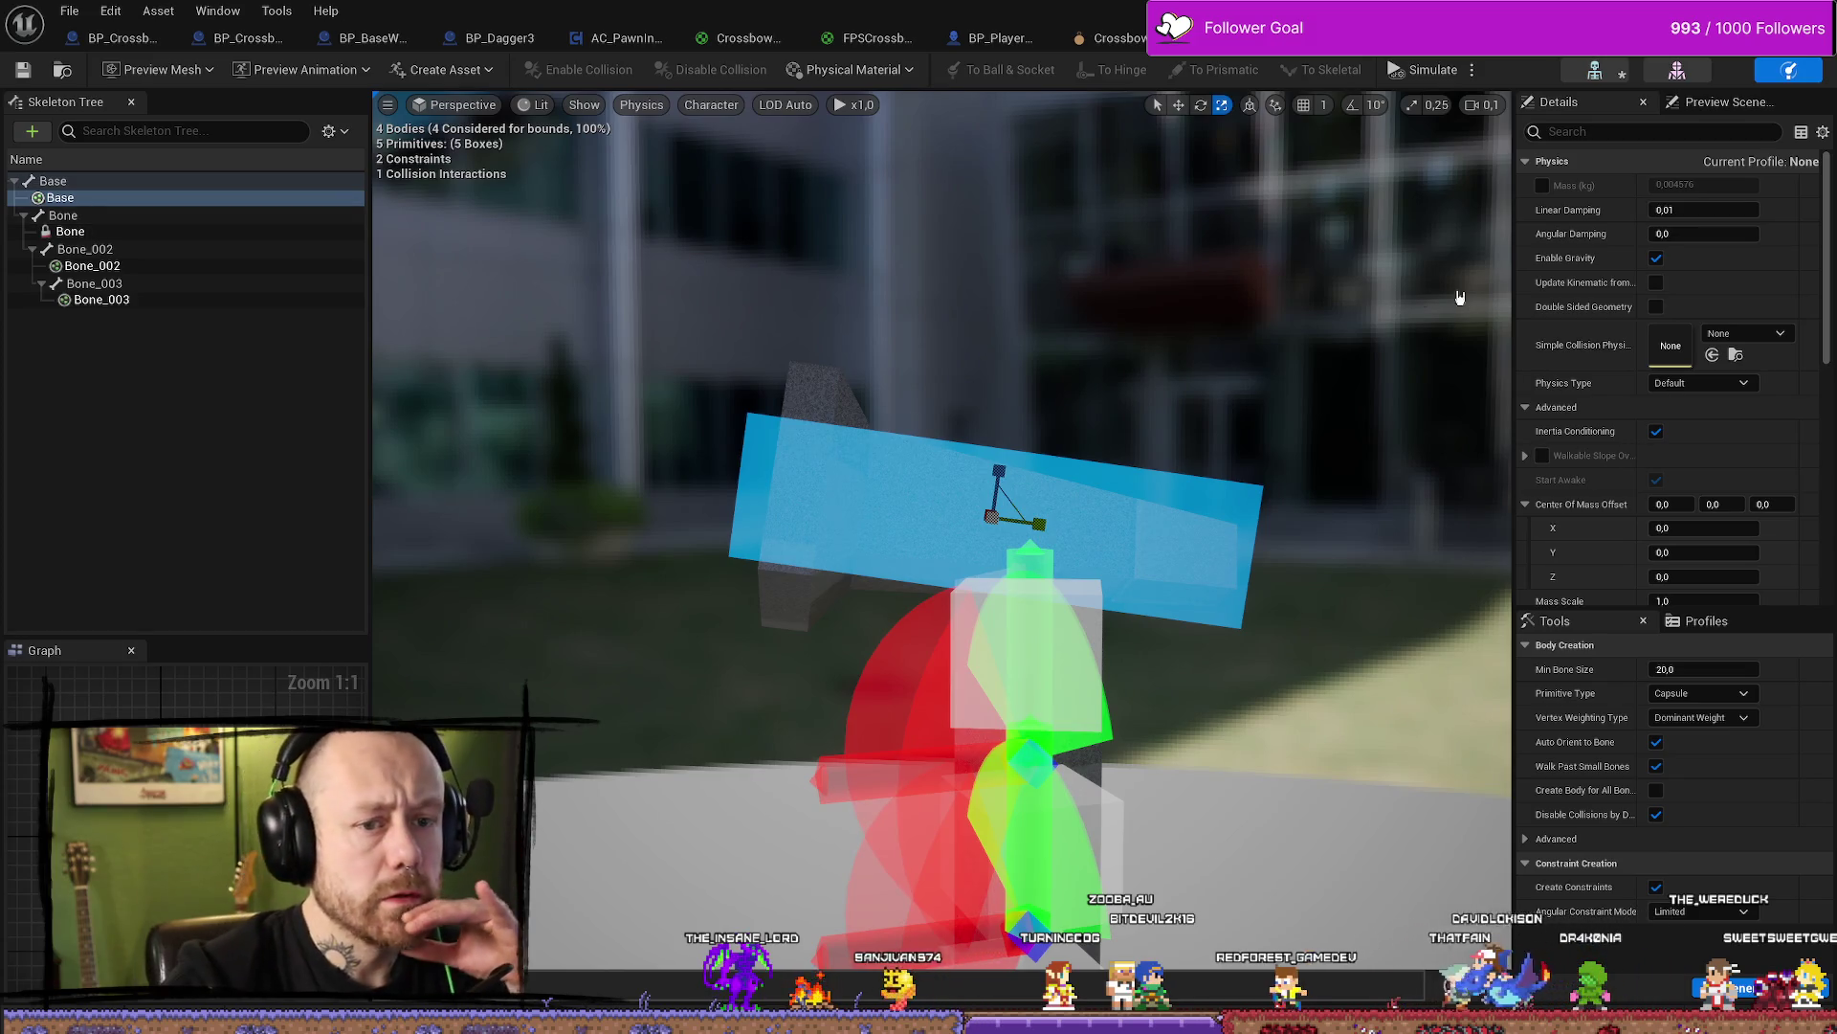
{"action": "left_click", "coordinate": [120, 217]}
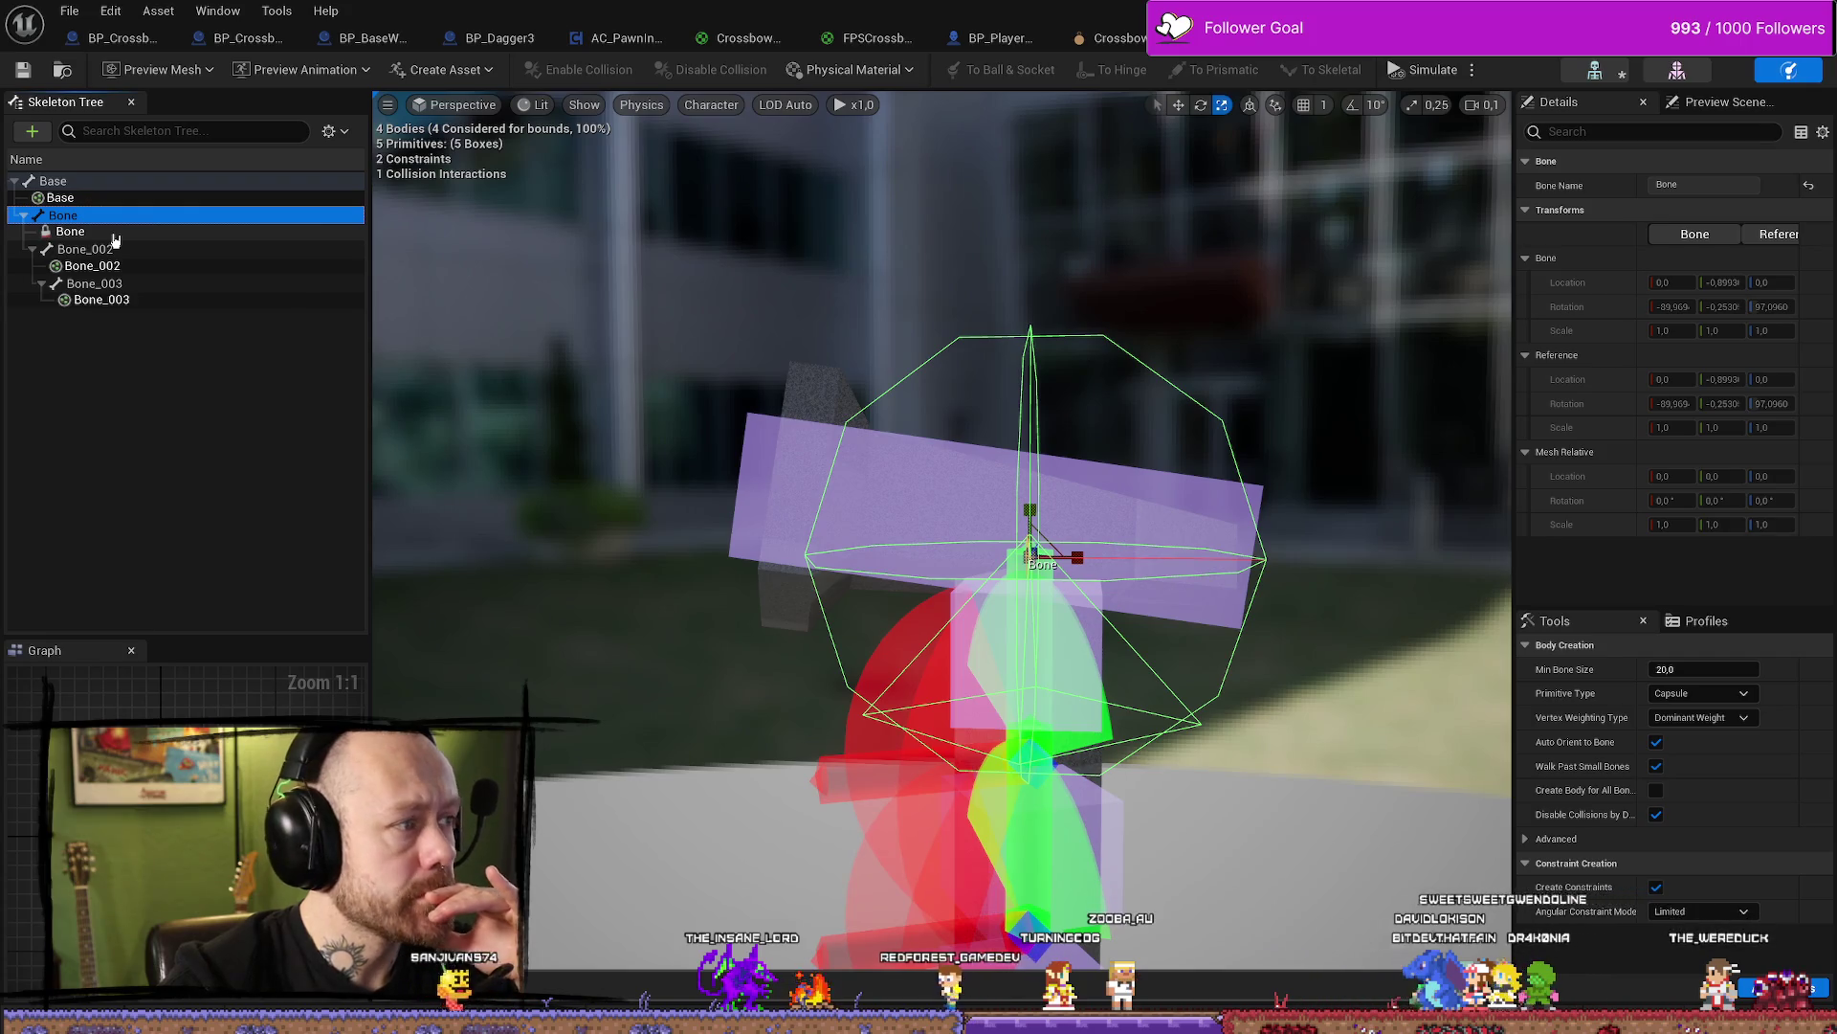
{"action": "left_click", "coordinate": [115, 234]}
{"action": "scroll", "coordinate": [1600, 445], "scroll_direction": "down", "scroll_amount": 10}
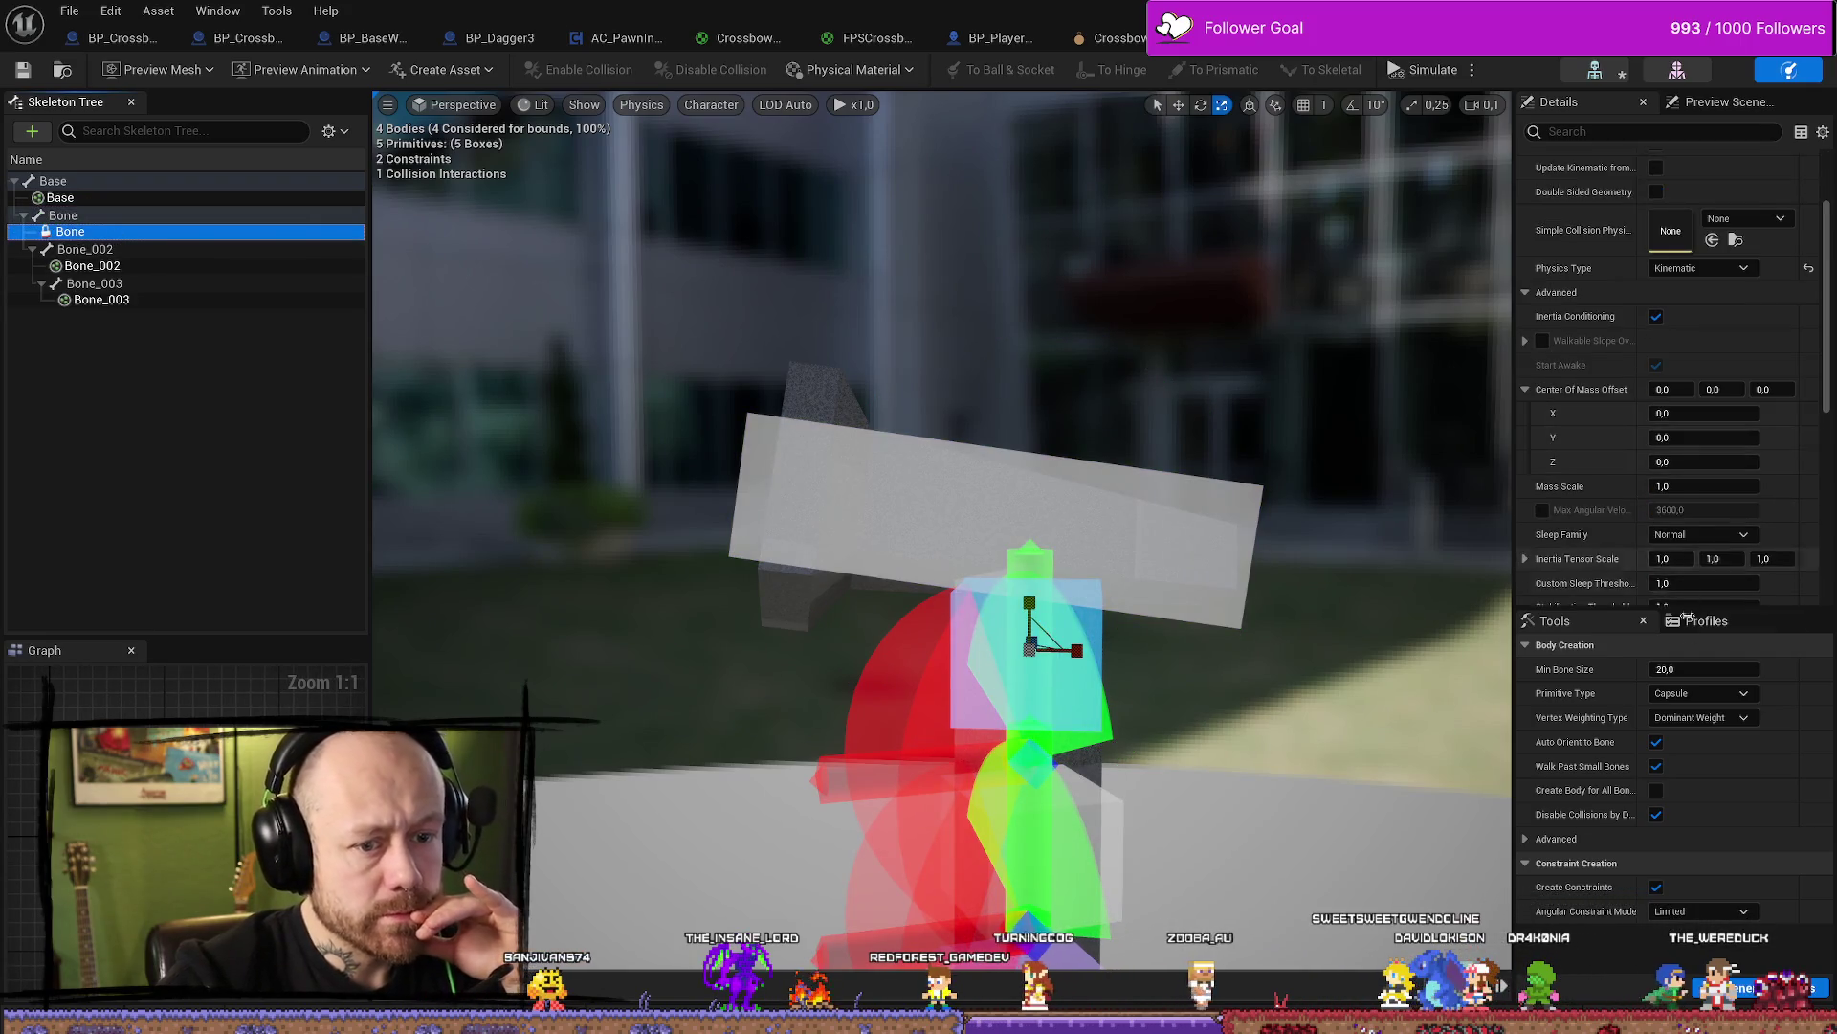
{"action": "scroll", "coordinate": [1738, 434], "scroll_direction": "up", "scroll_amount": 10}
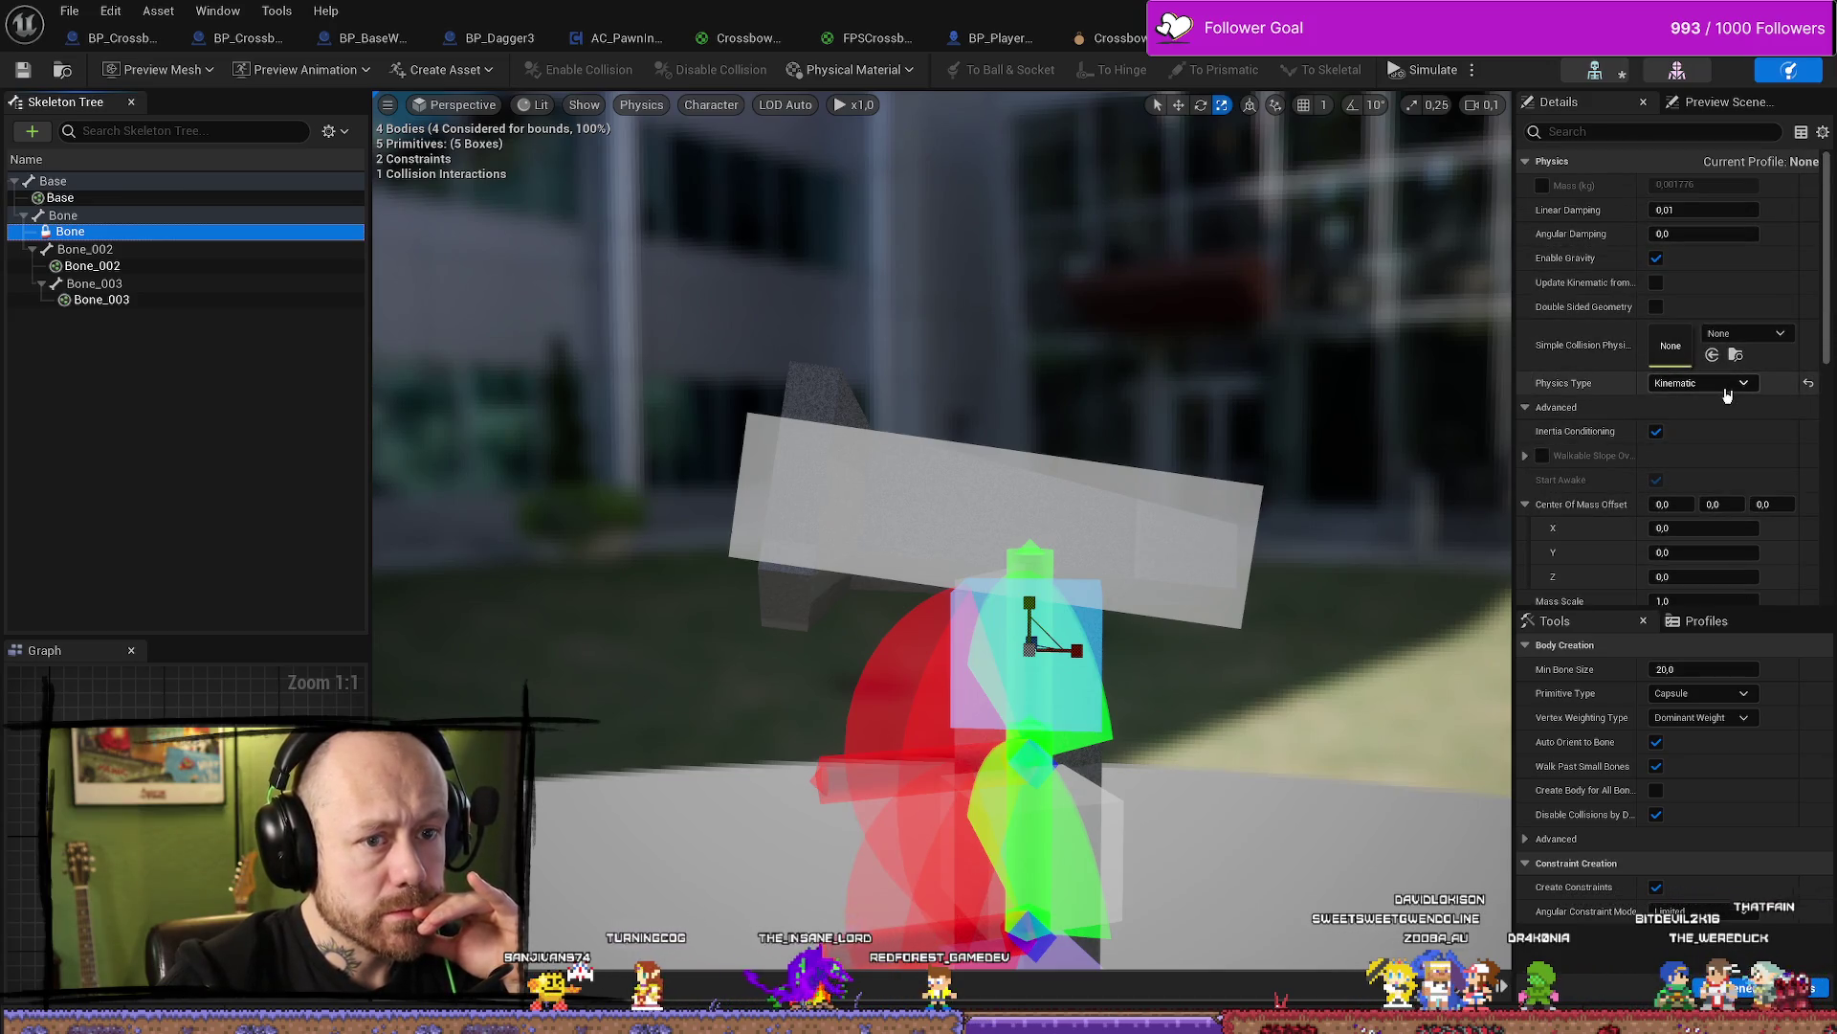
{"action": "left_click", "coordinate": [1691, 383]}
{"action": "left_click", "coordinate": [1691, 437]}
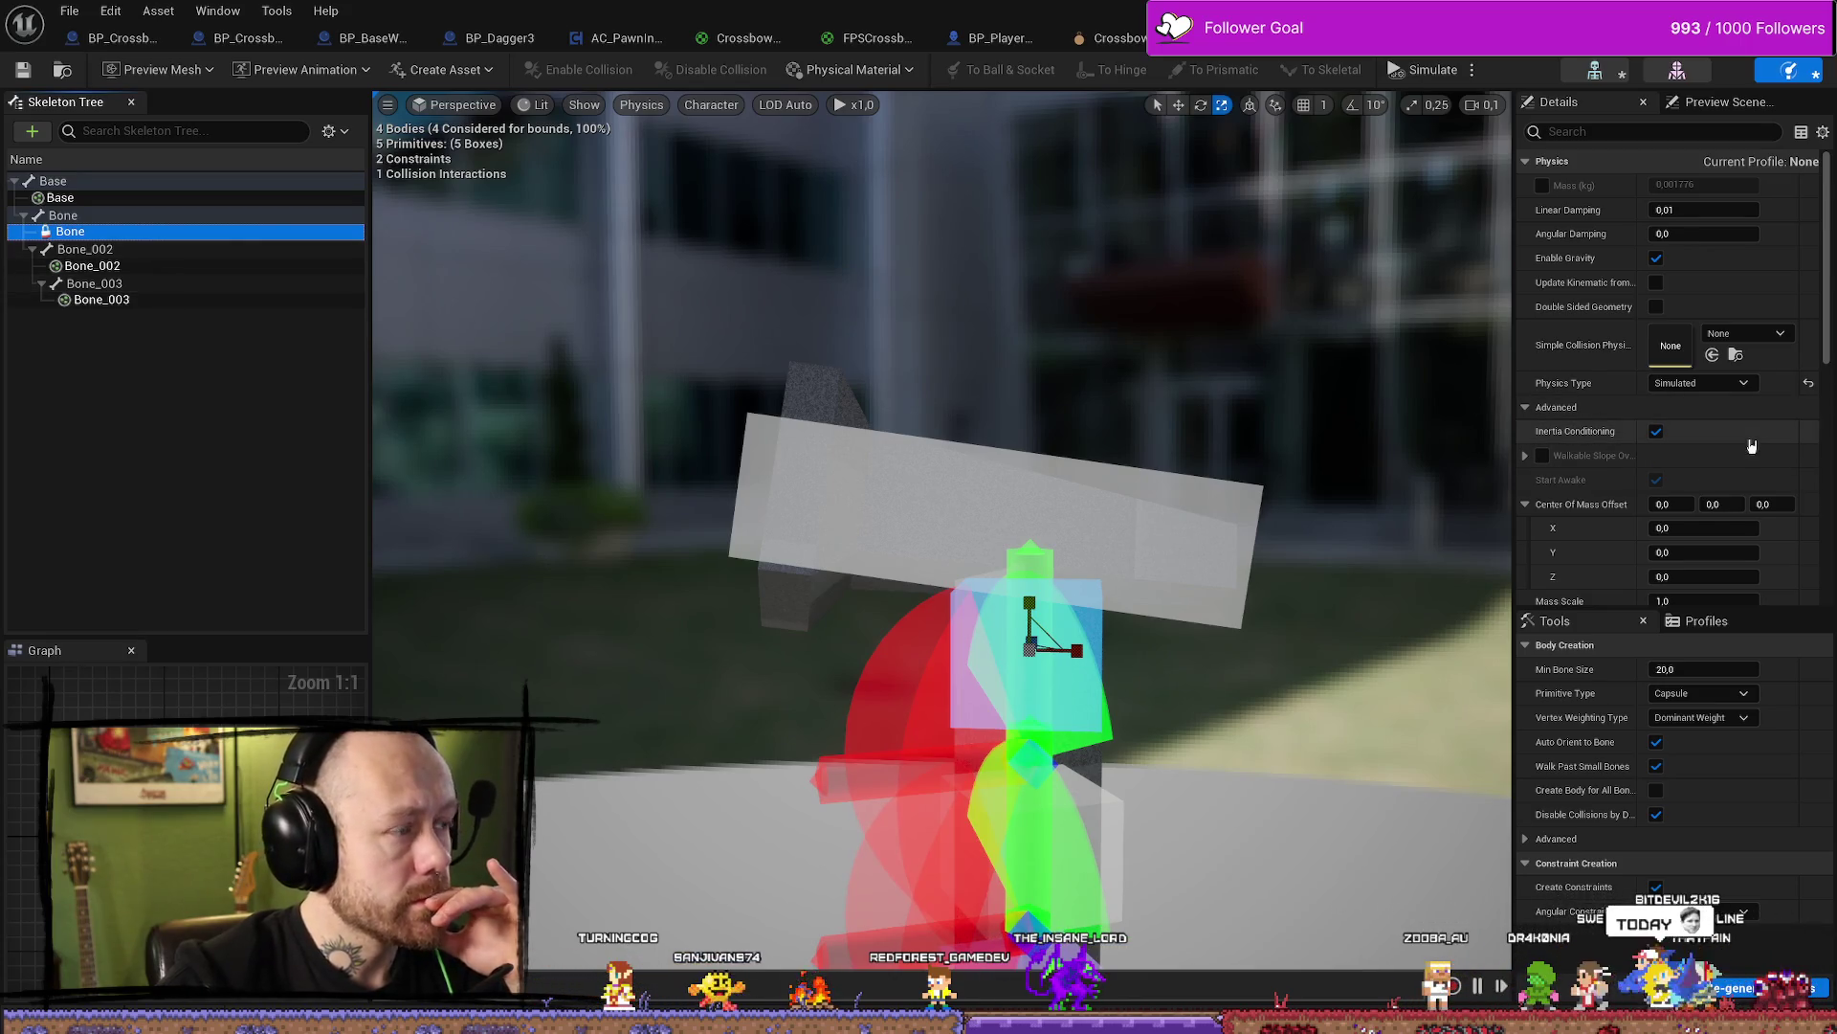
{"action": "scroll", "coordinate": [1734, 428], "scroll_direction": "down", "scroll_amount": 5}
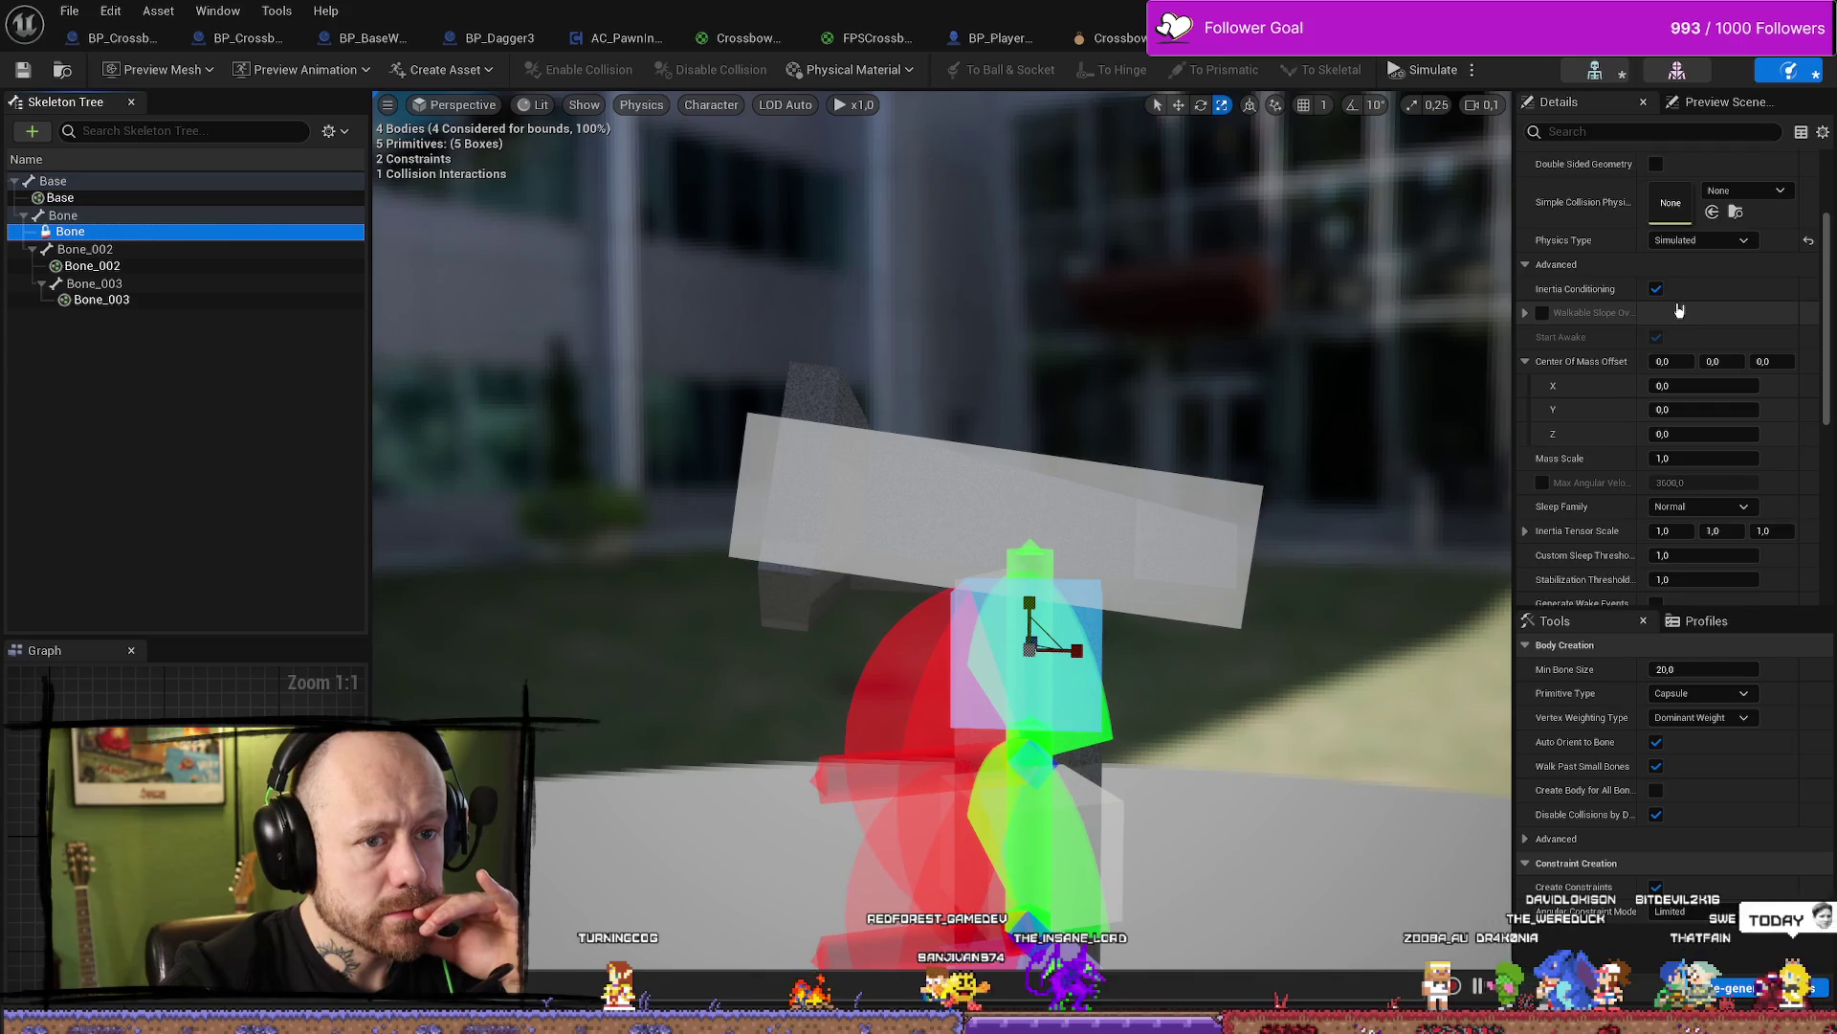
{"action": "scroll", "coordinate": [1683, 318], "scroll_direction": "down", "scroll_amount": 1}
{"action": "scroll", "coordinate": [1684, 318], "scroll_direction": "down", "scroll_amount": 4}
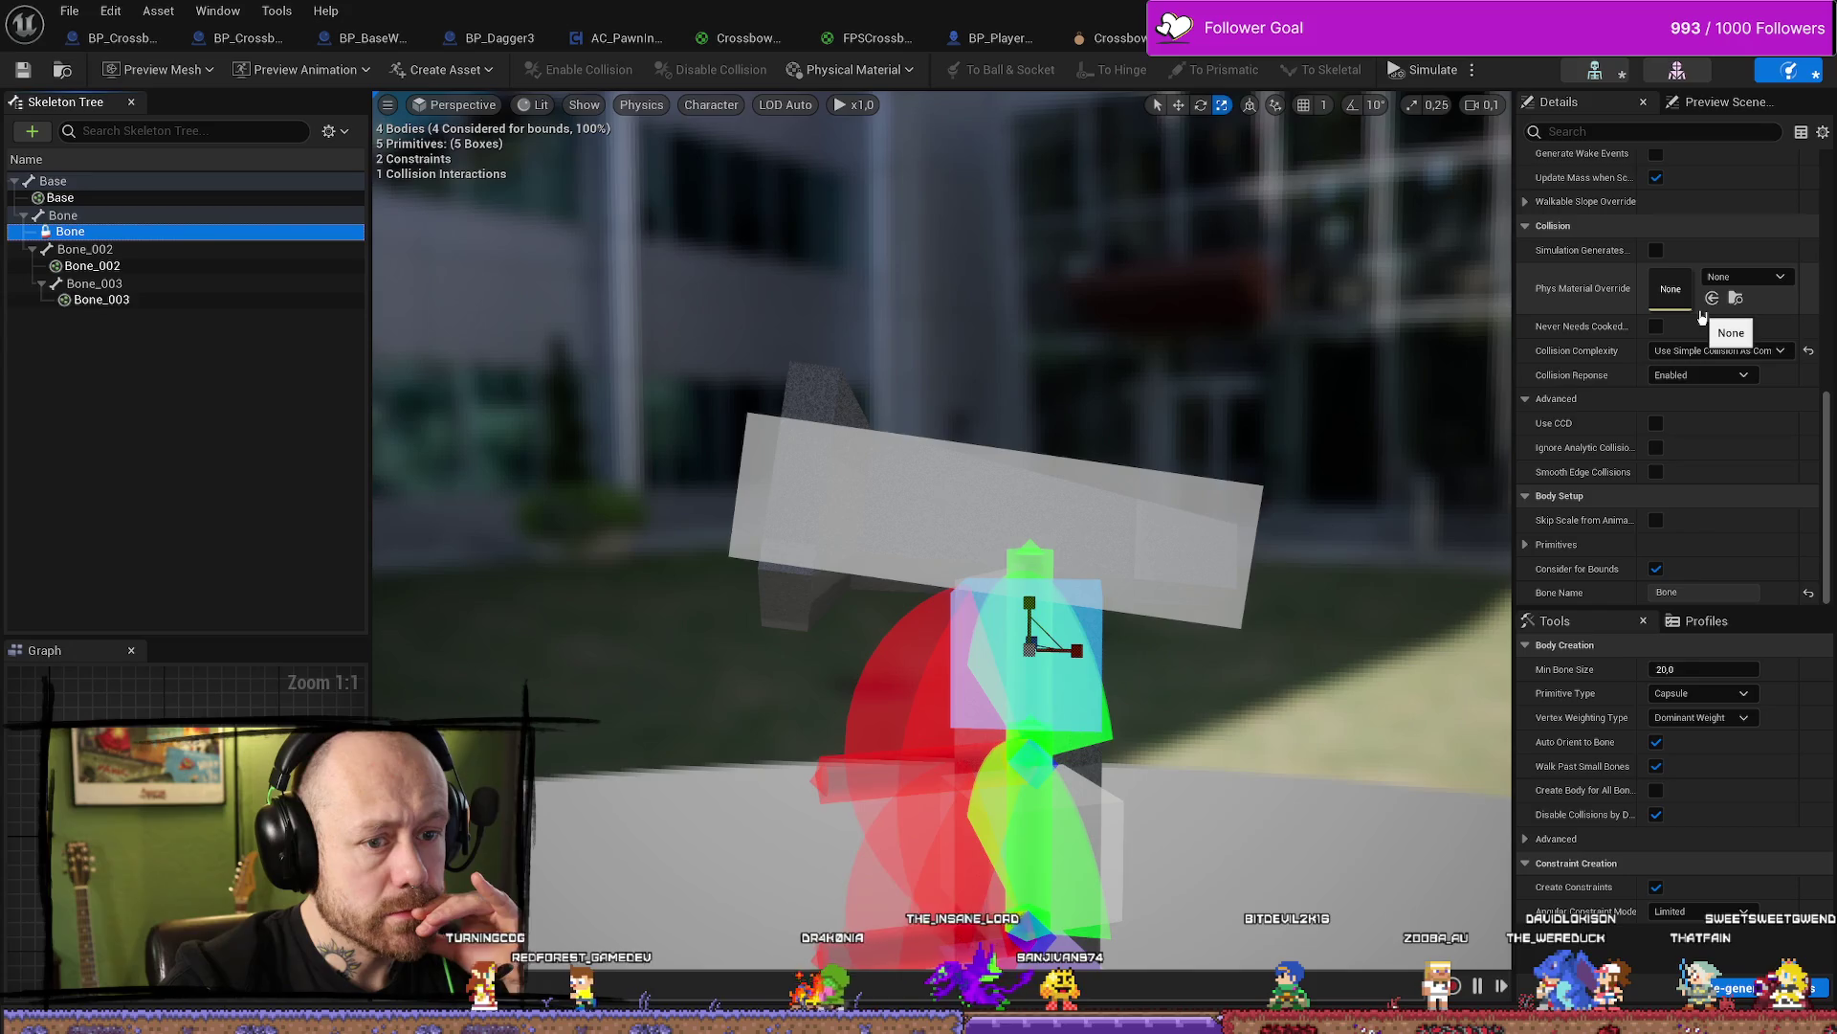
{"action": "left_click", "coordinate": [1657, 569]}
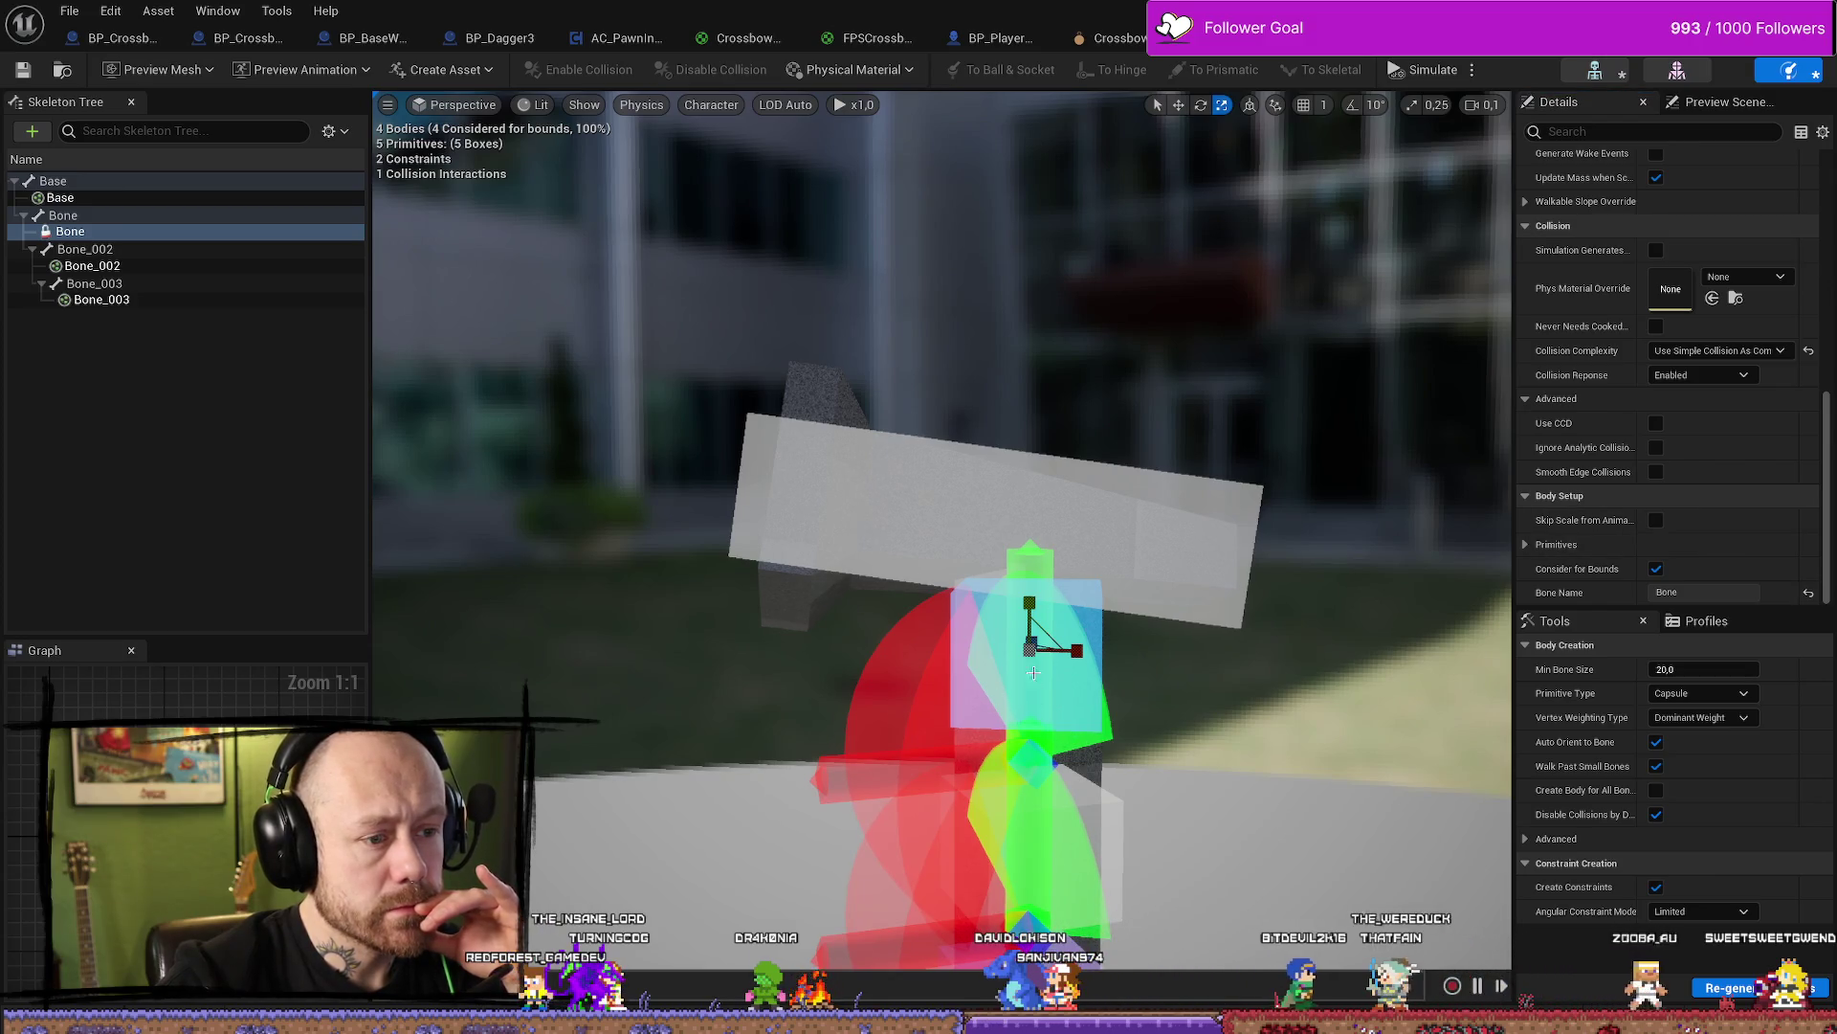
Look through the body options for Bone and Bone_002 without making changes
{"action": "left_click", "coordinate": [1034, 673]}
{"action": "left_click", "coordinate": [1062, 826]}
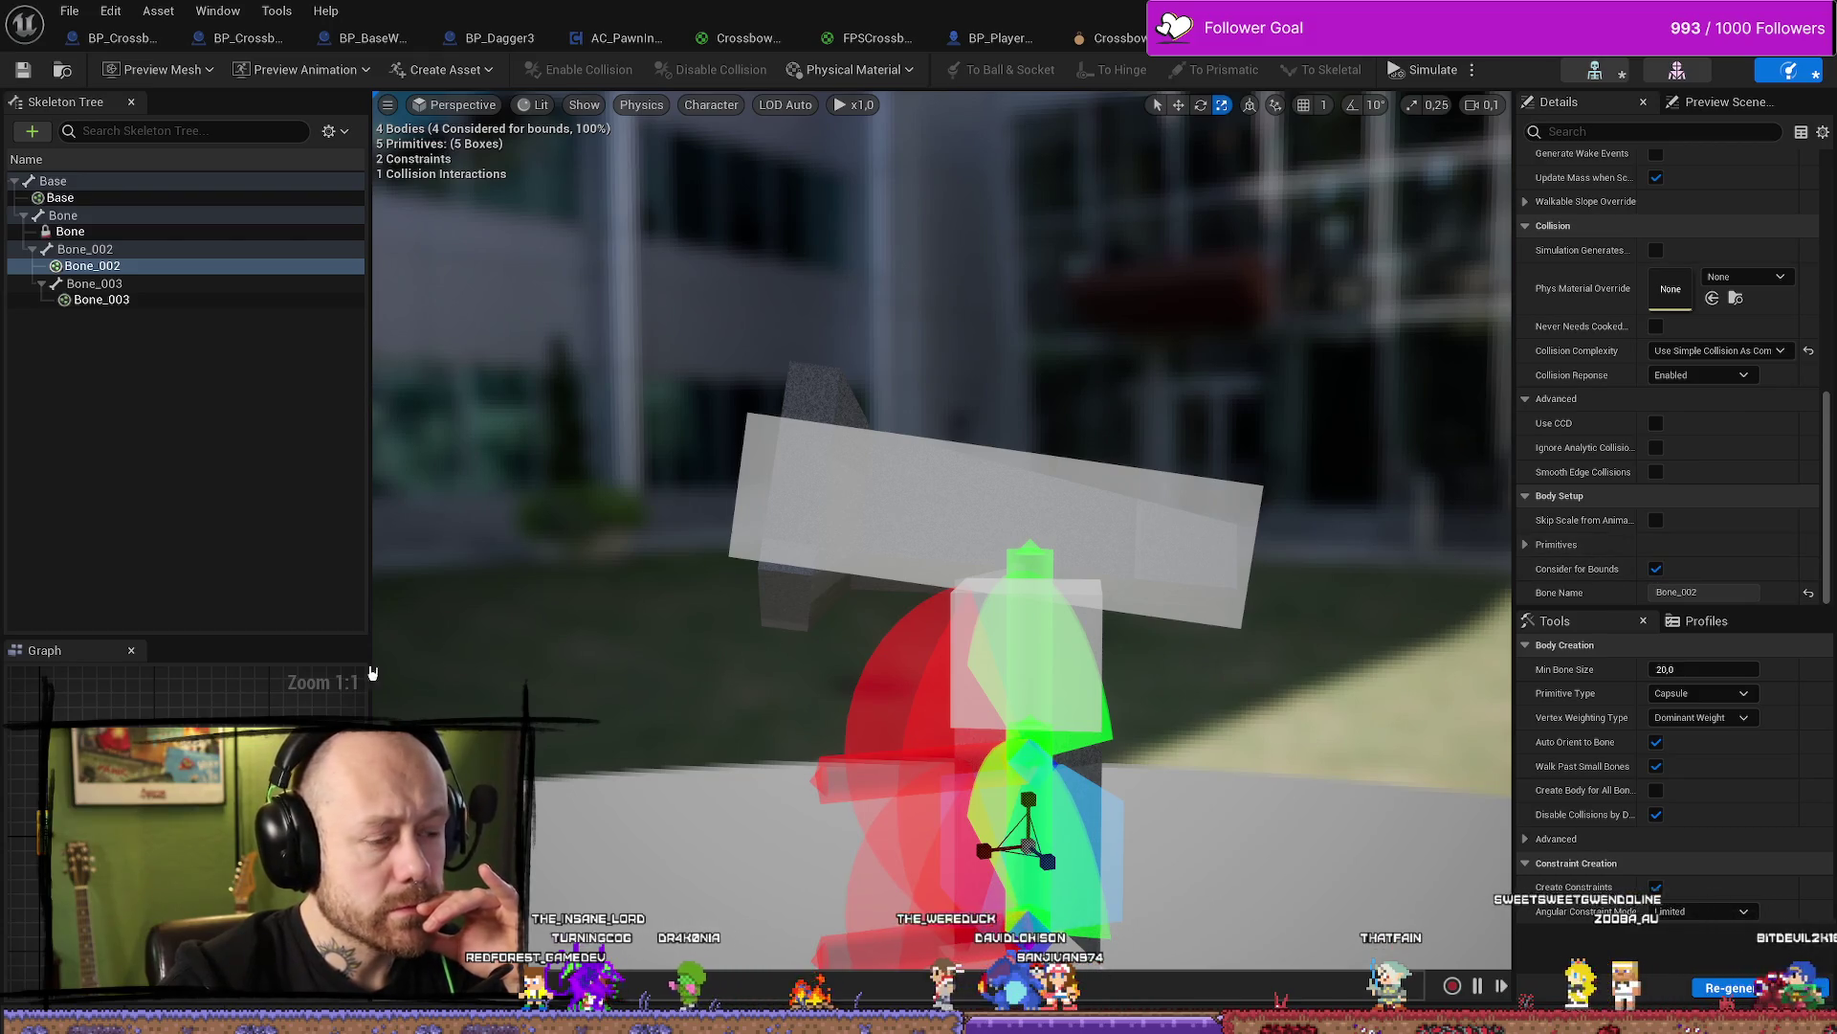
{"action": "left_click", "coordinate": [46, 232]}
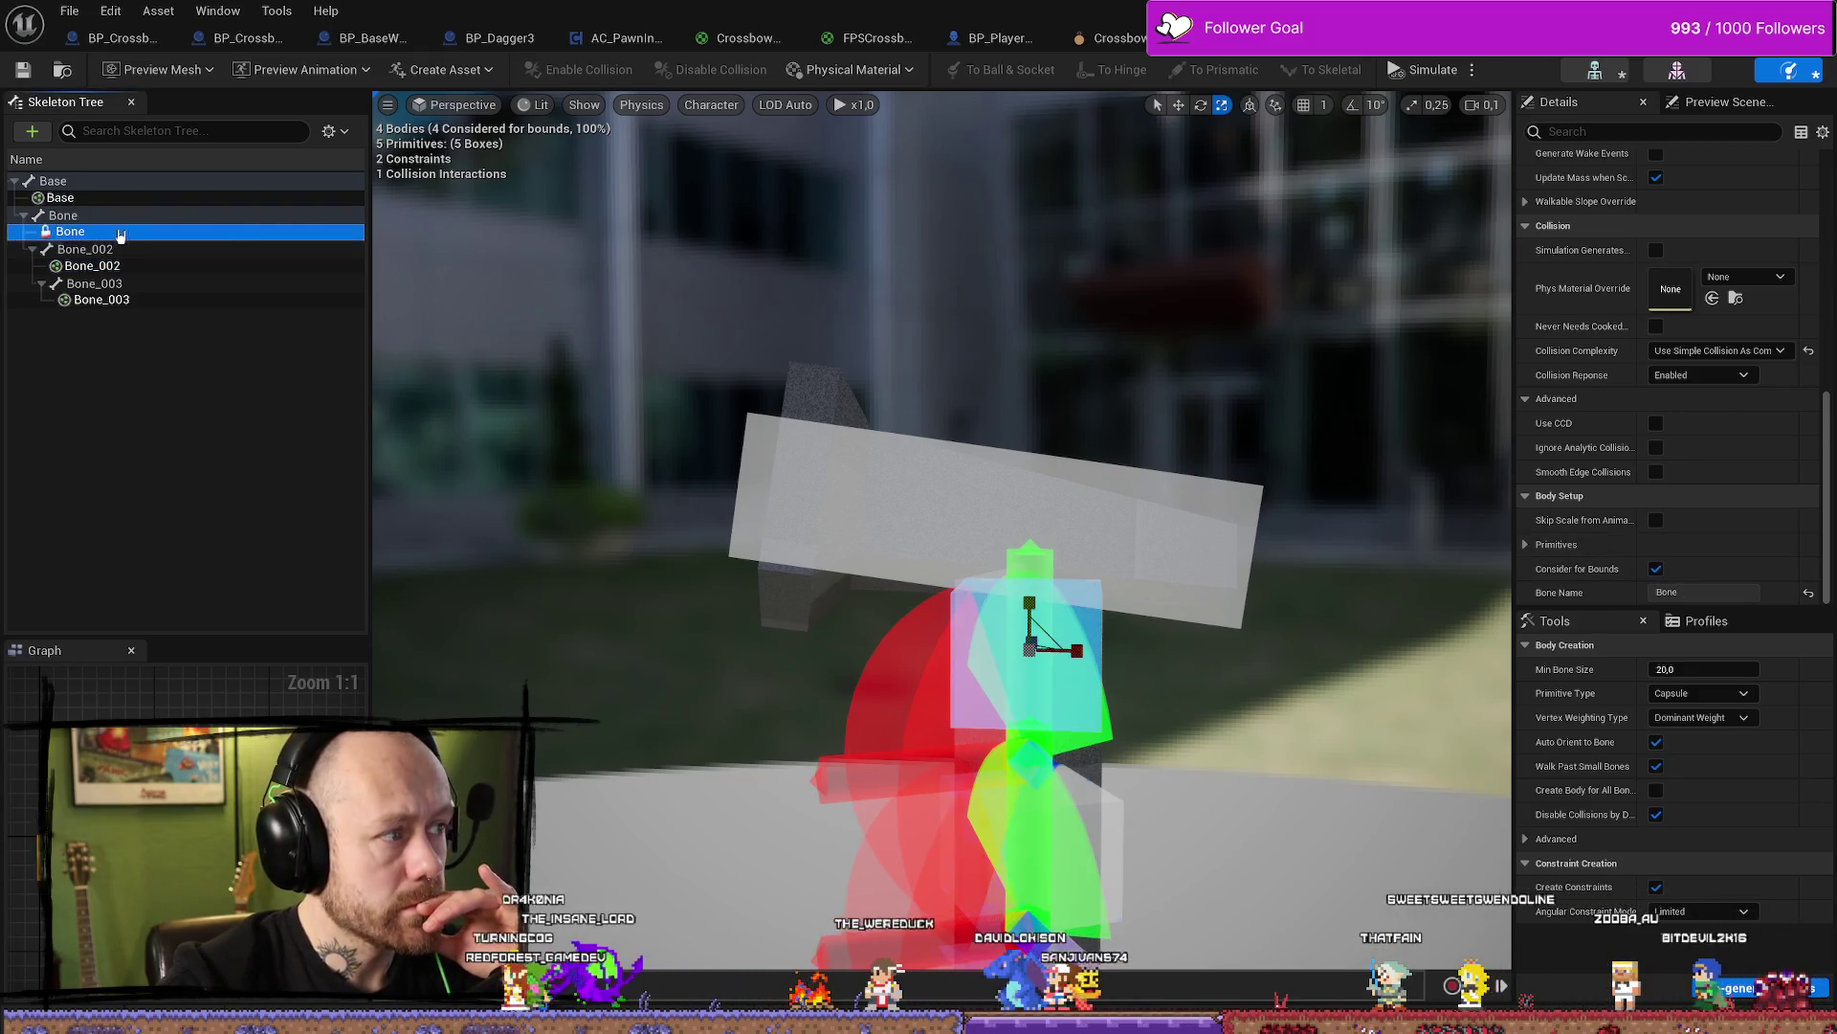
{"action": "right_click", "coordinate": [46, 236]}
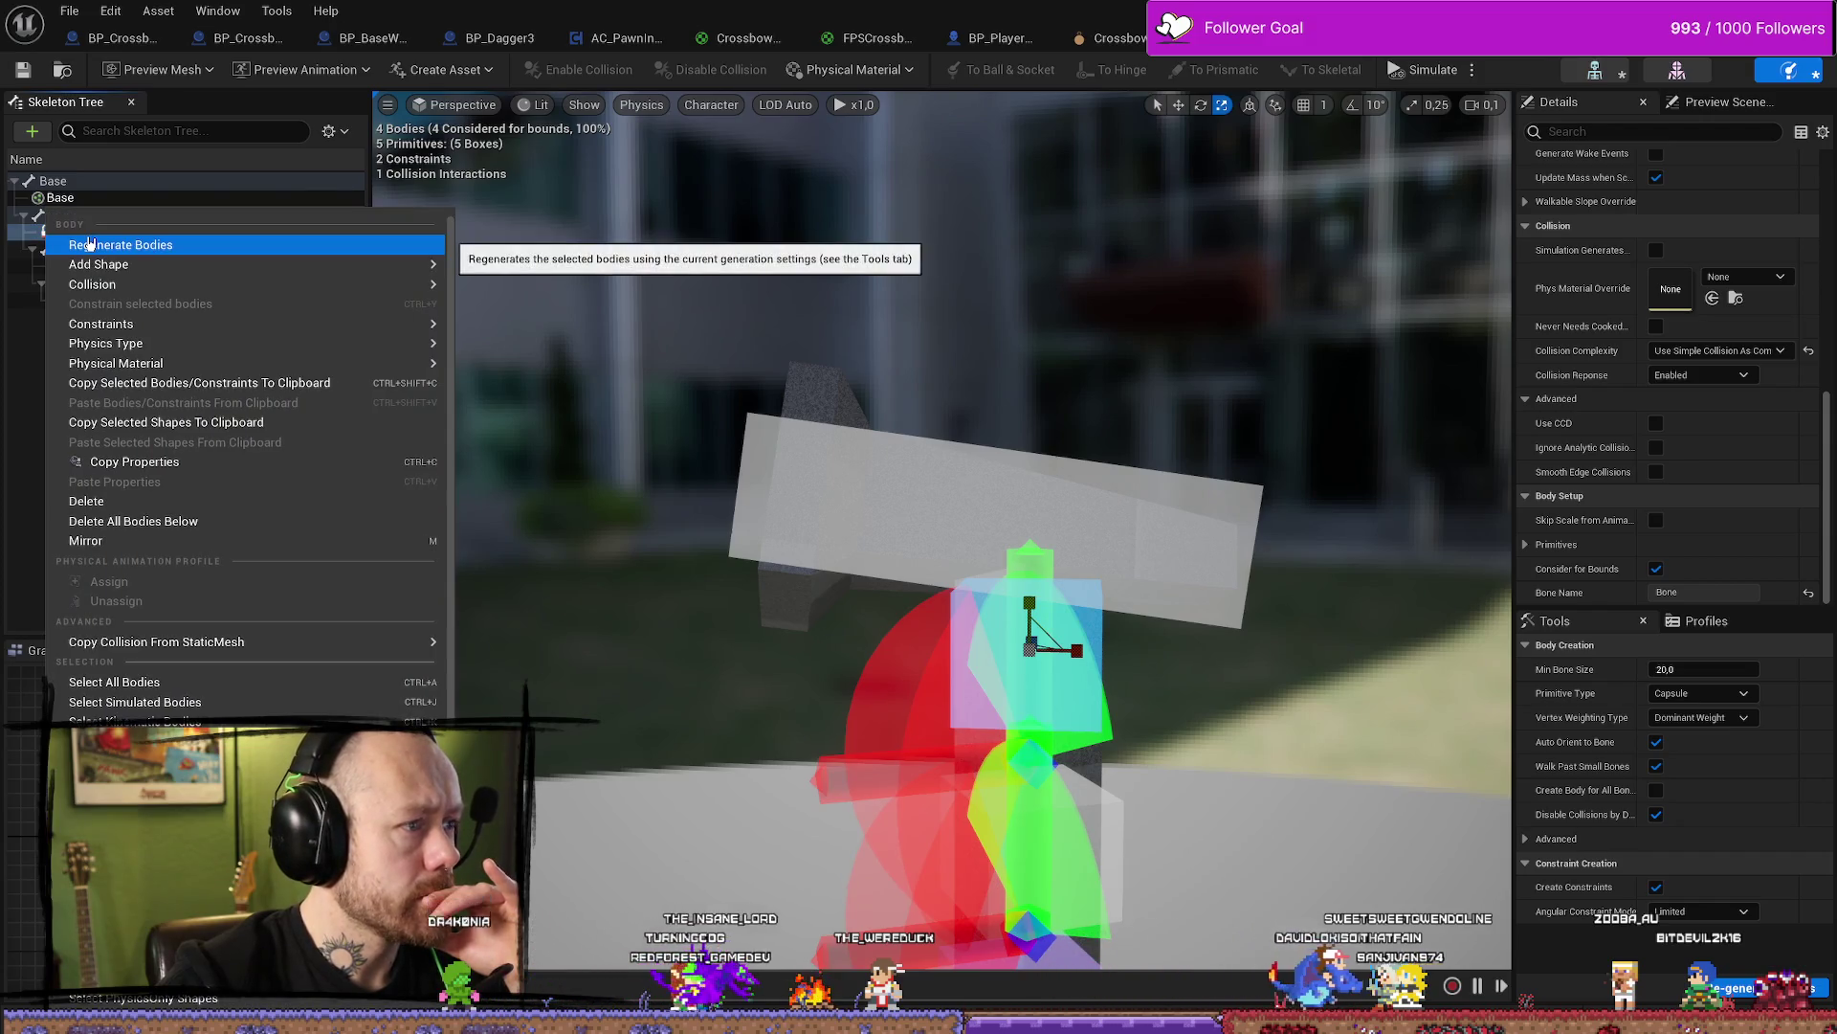
{"action": "mouse_move", "coordinate": [112, 285]}
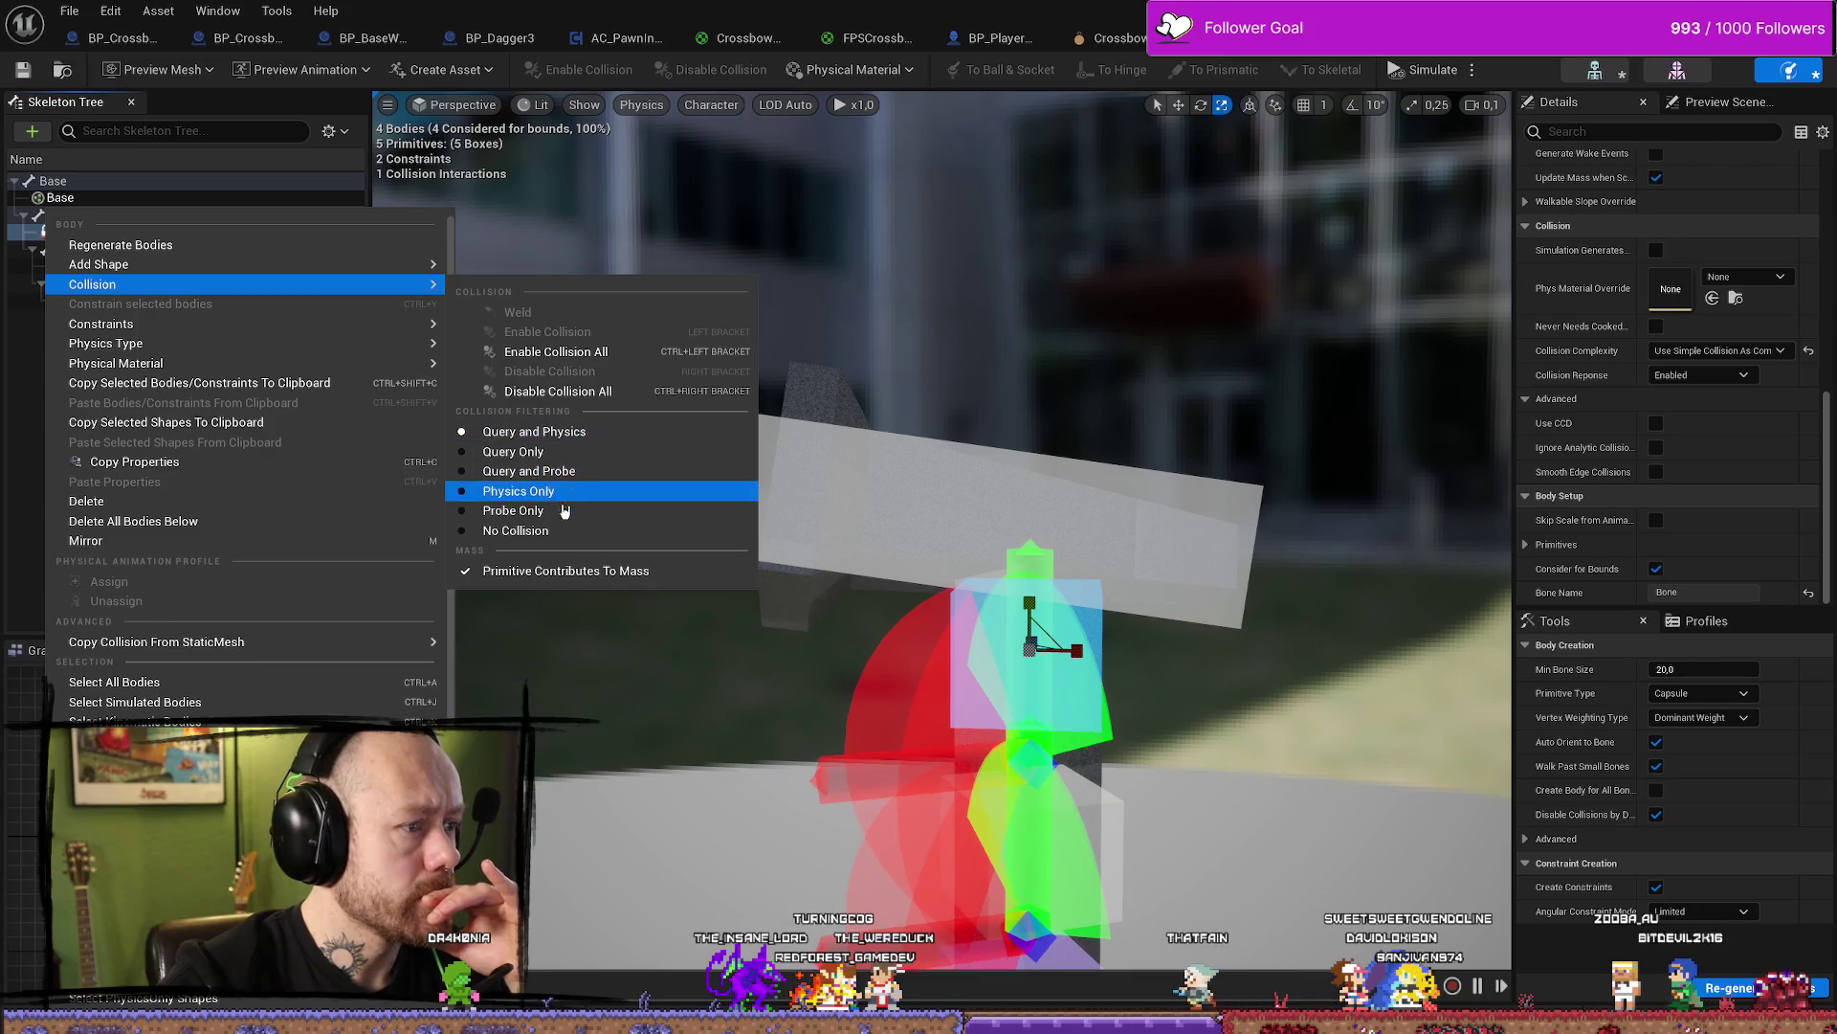
{"action": "left_click", "coordinate": [25, 216]}
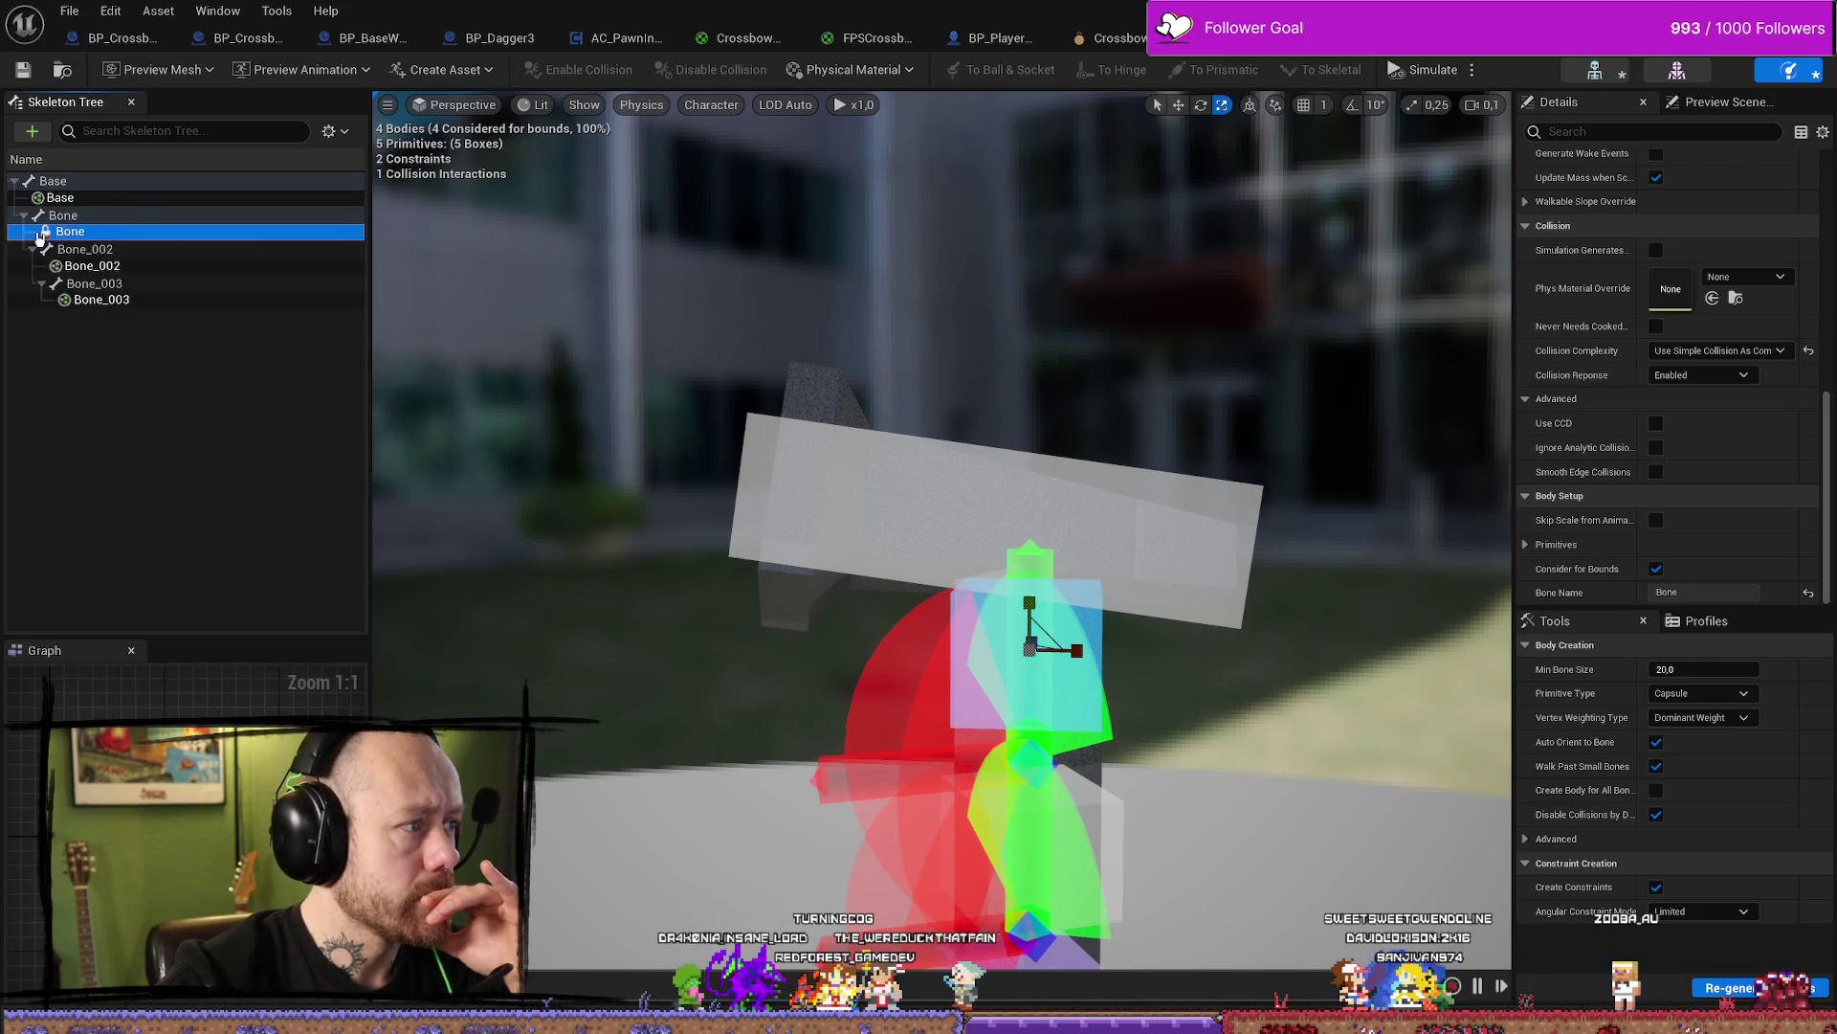
{"action": "left_click", "coordinate": [82, 265]}
{"action": "right_click", "coordinate": [100, 267]}
{"action": "mouse_move", "coordinate": [101, 267]}
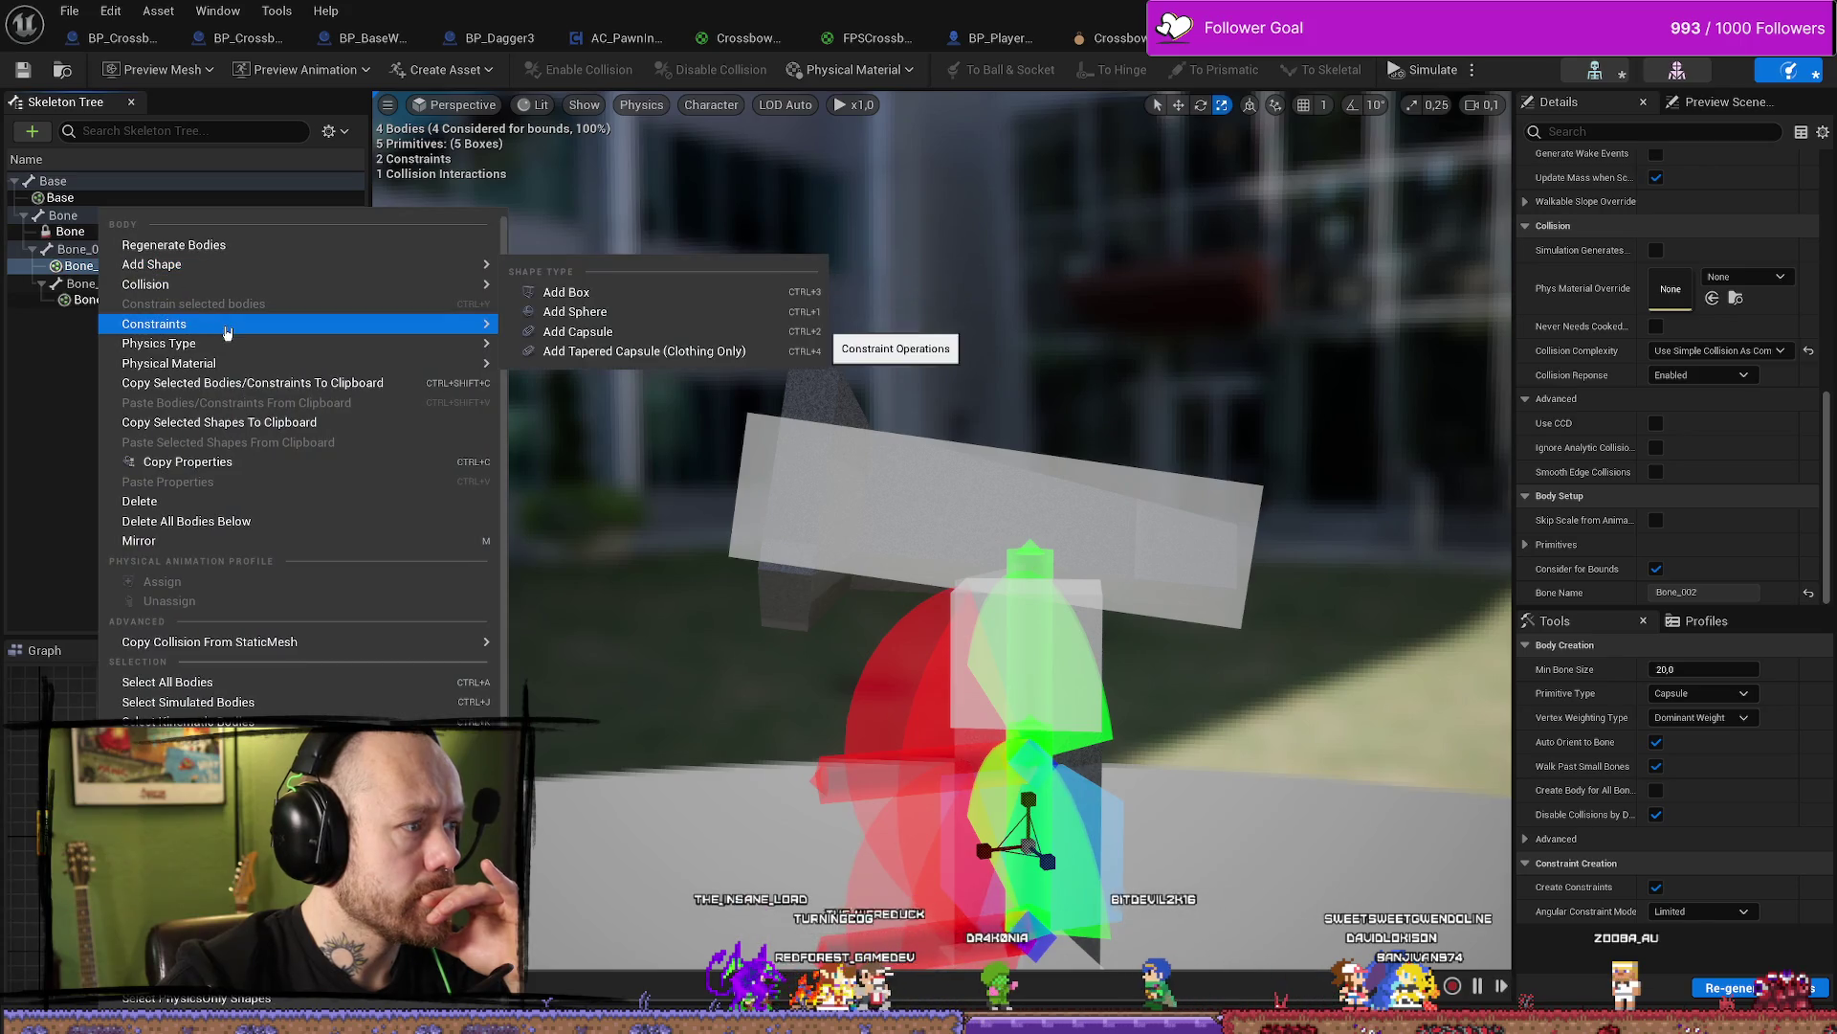
{"action": "mouse_move", "coordinate": [228, 331]}
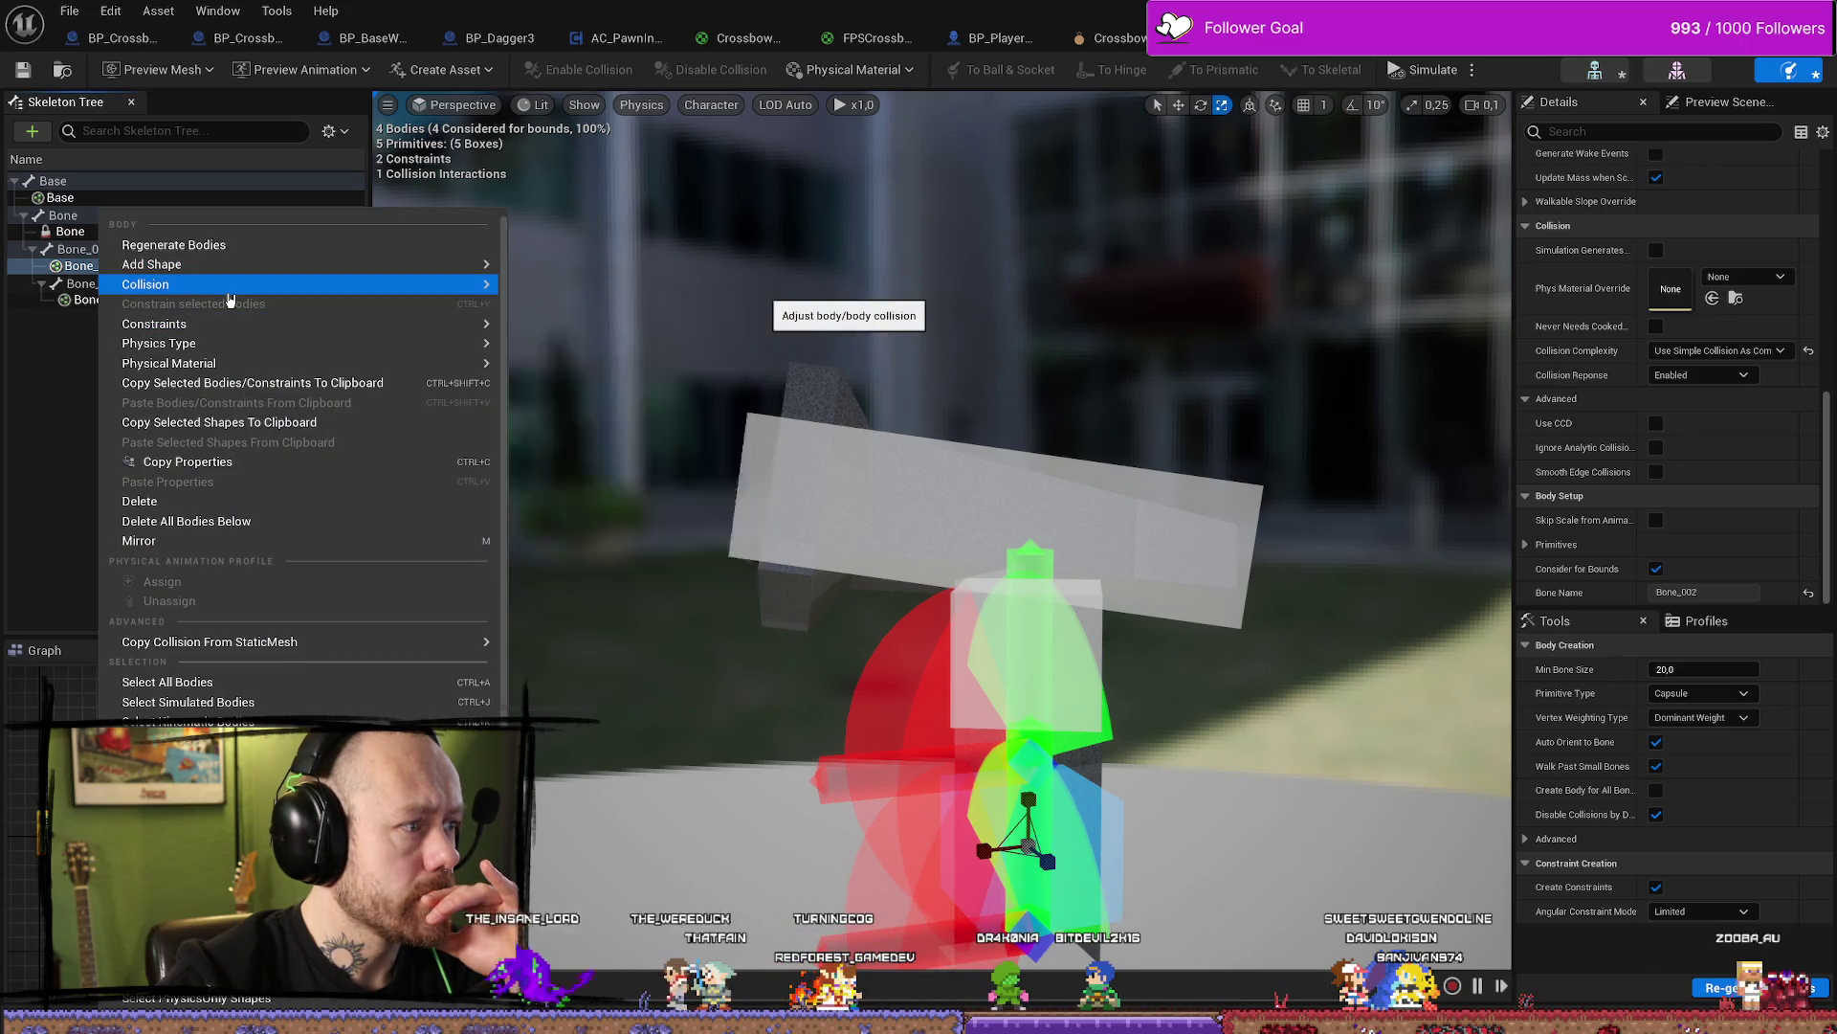
{"action": "mouse_move", "coordinate": [229, 299]}
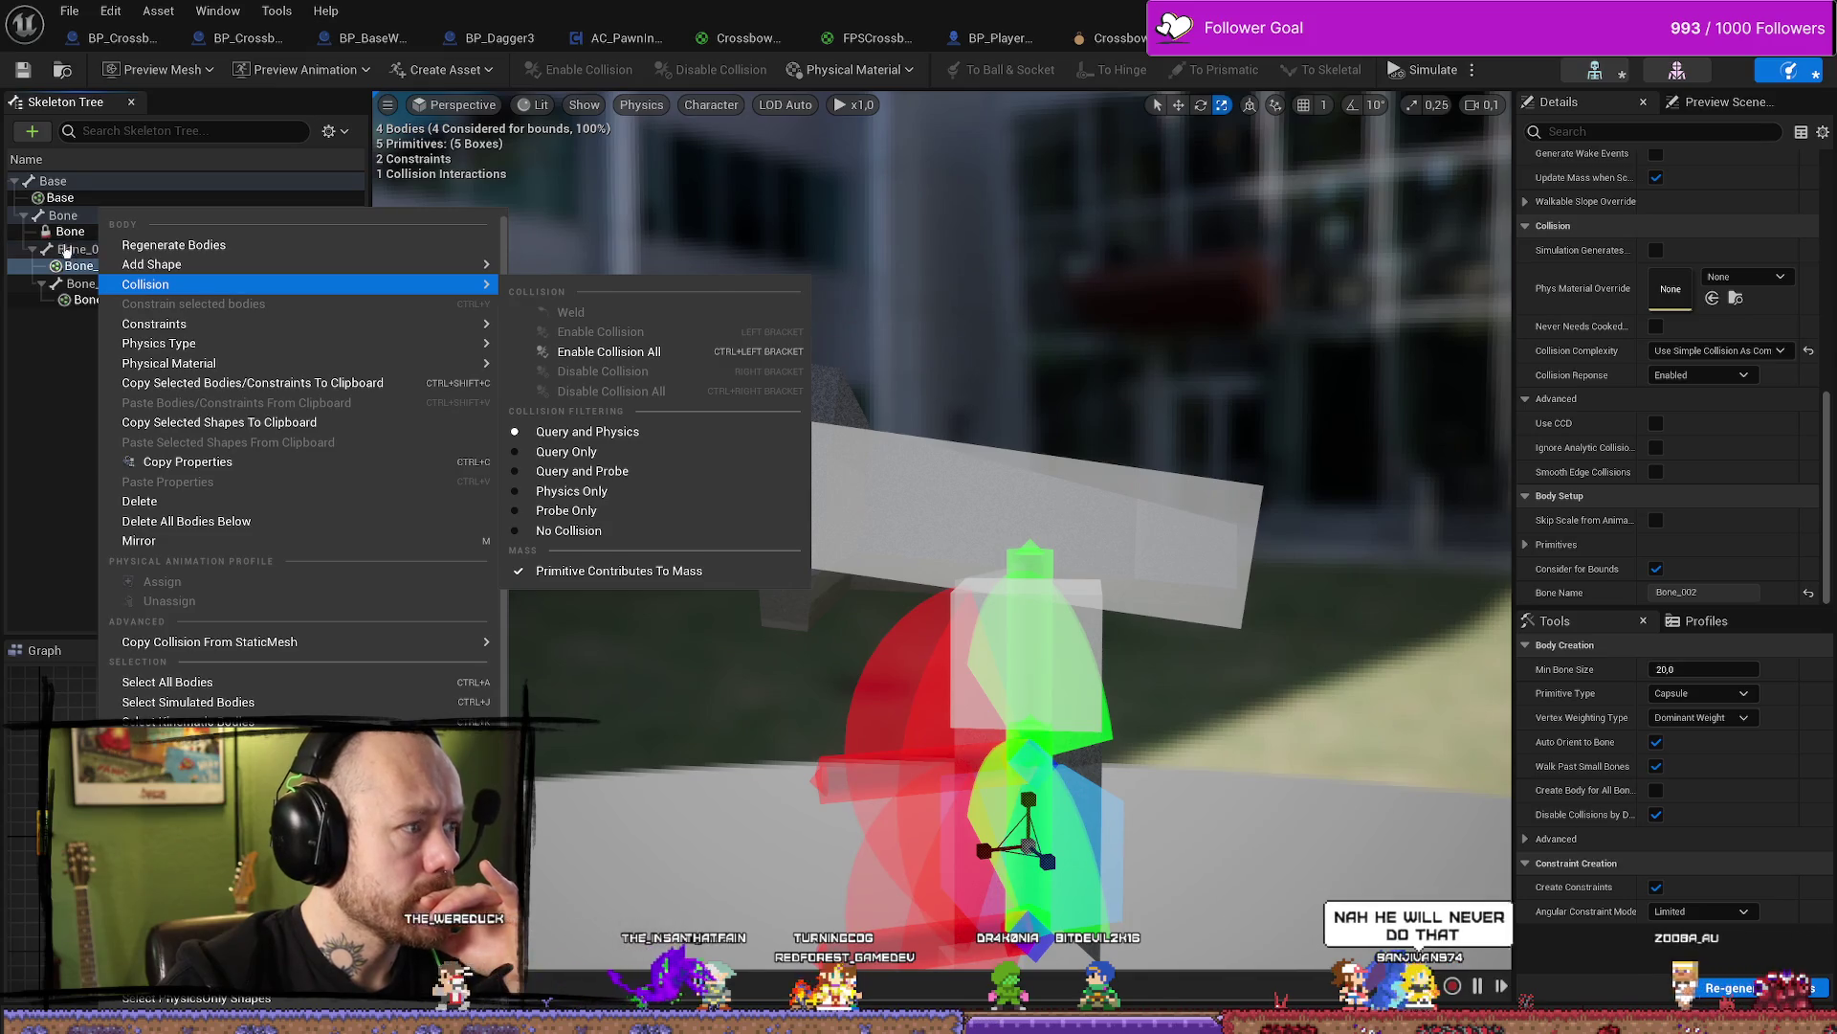
{"action": "left_click", "coordinate": [43, 206]}
Create a constraint from the Base body to Bone
{"action": "left_click", "coordinate": [83, 184]}
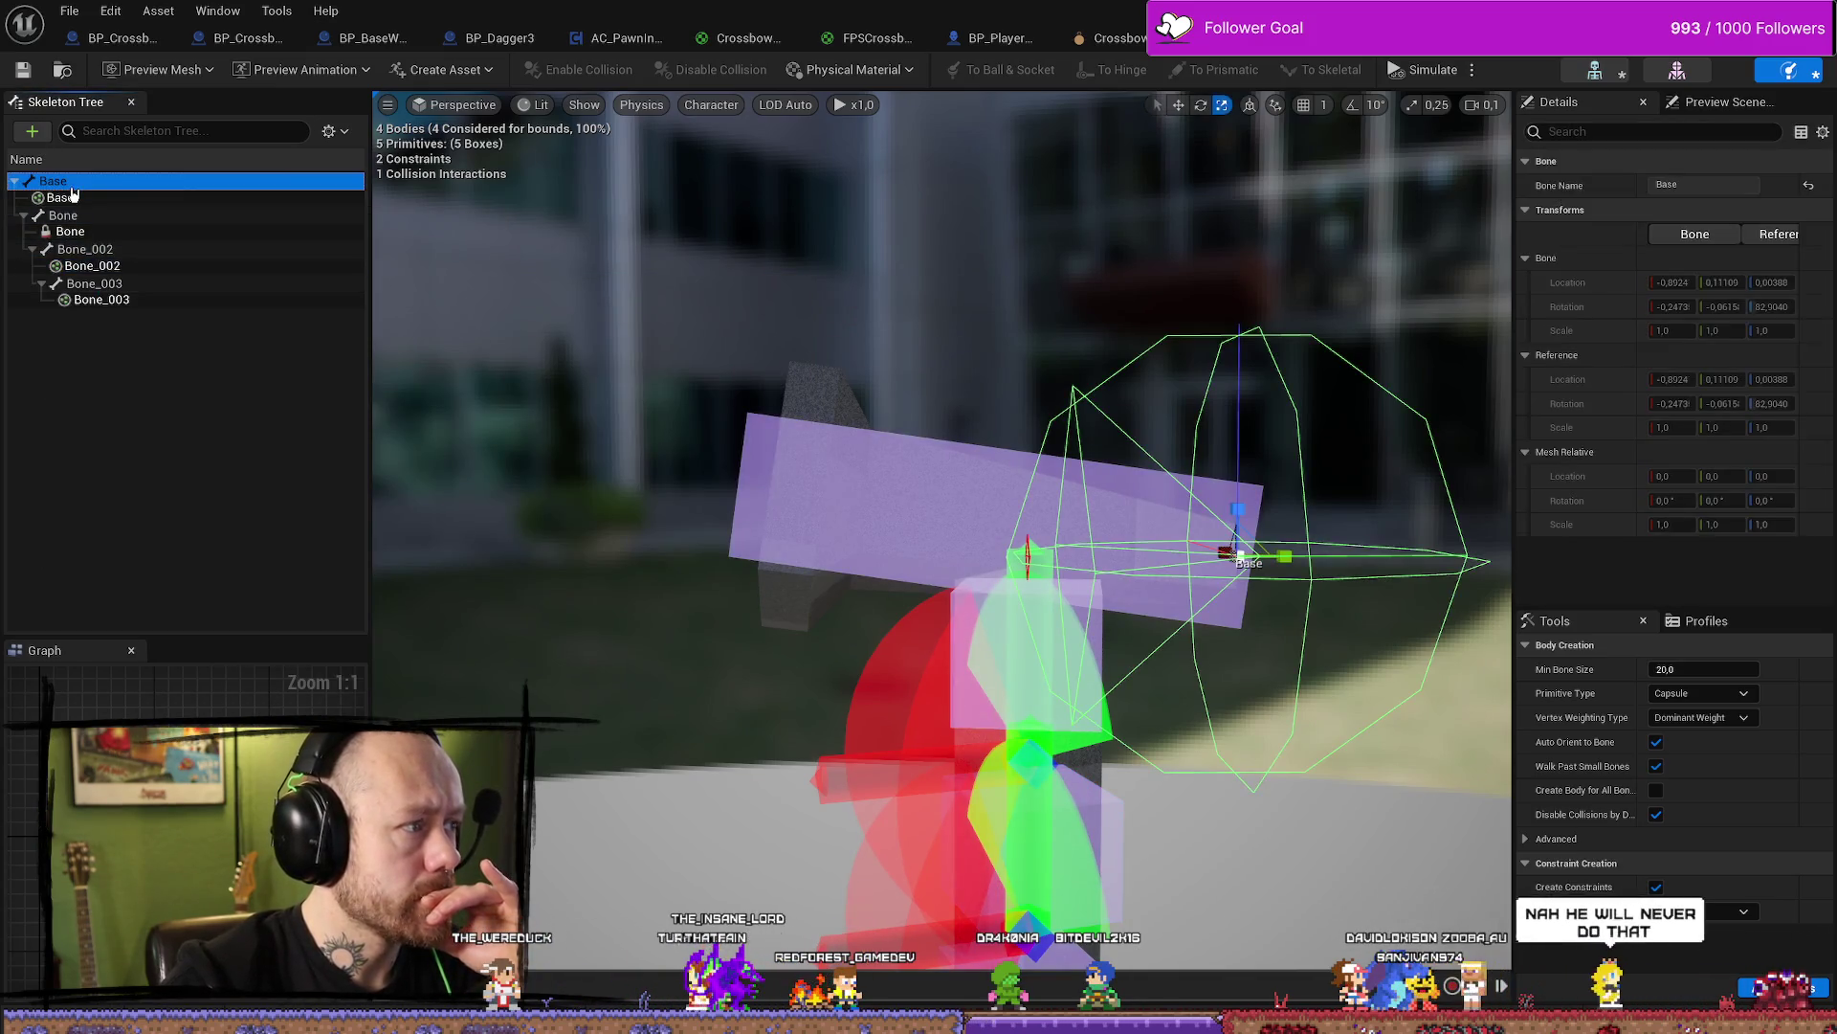
{"action": "left_click", "coordinate": [72, 198]}
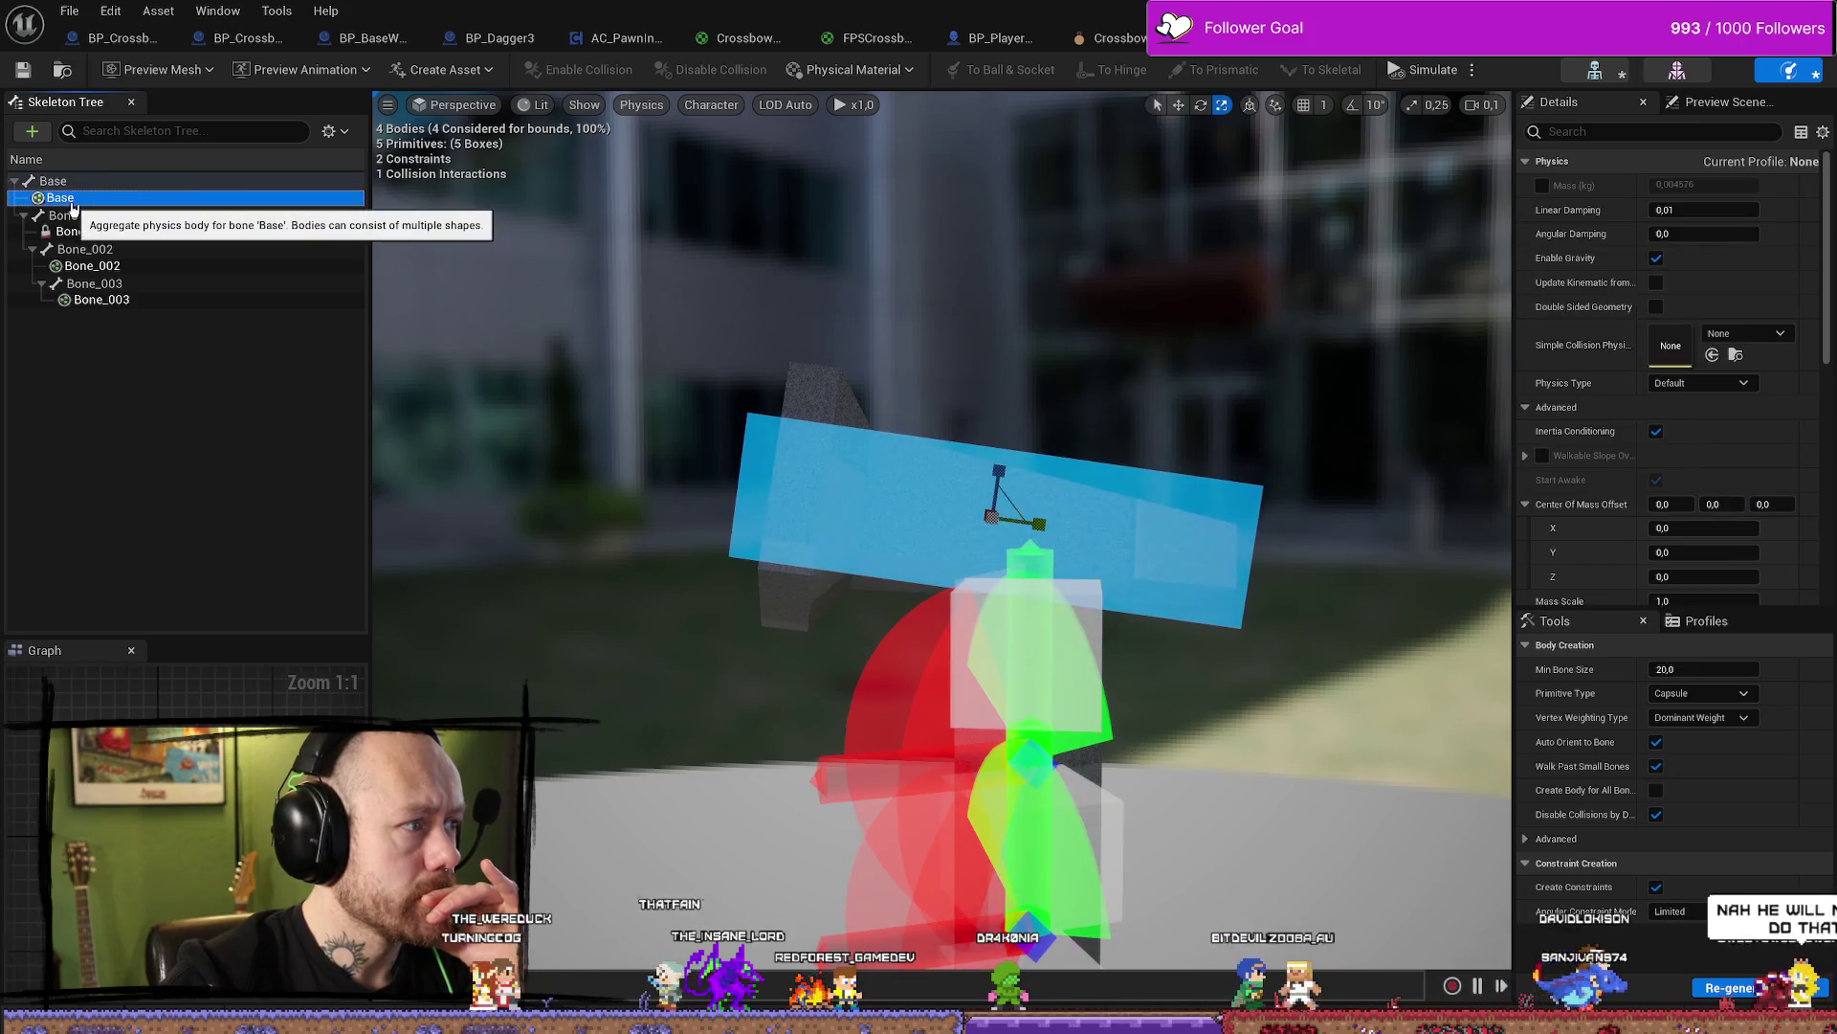
{"action": "right_click", "coordinate": [192, 198]}
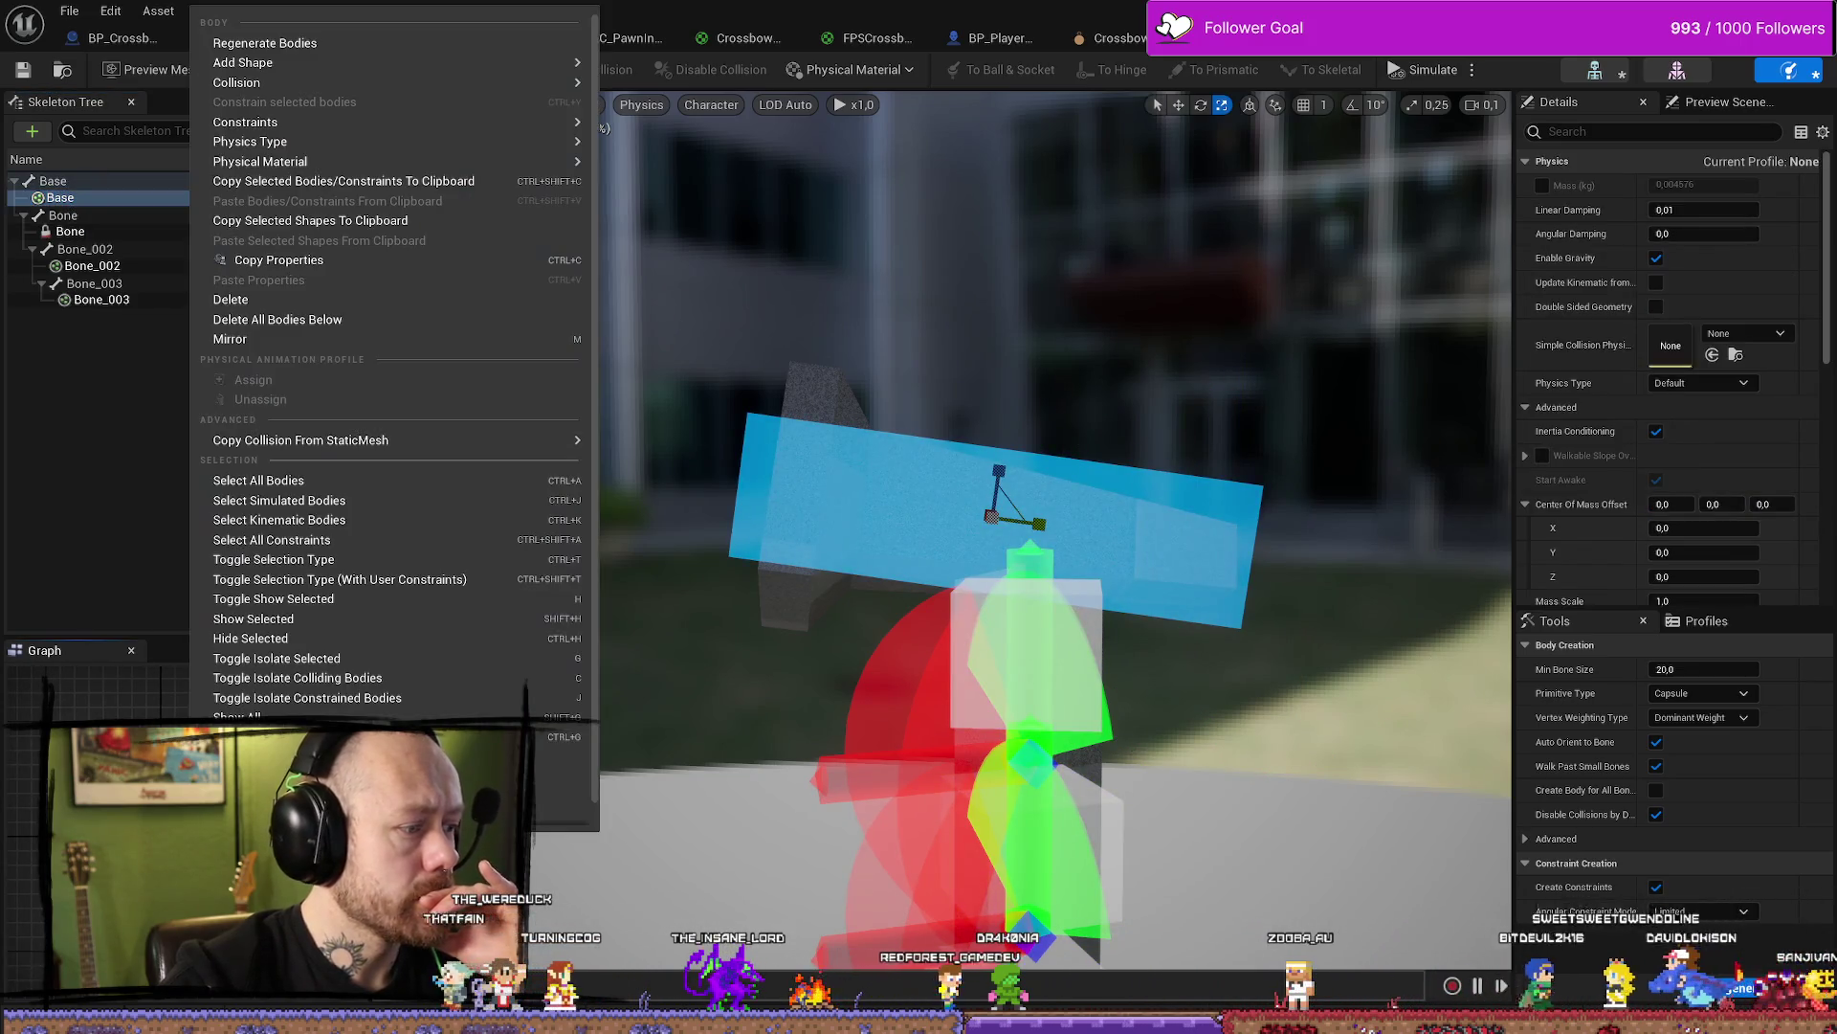
{"action": "mouse_move", "coordinate": [272, 125]}
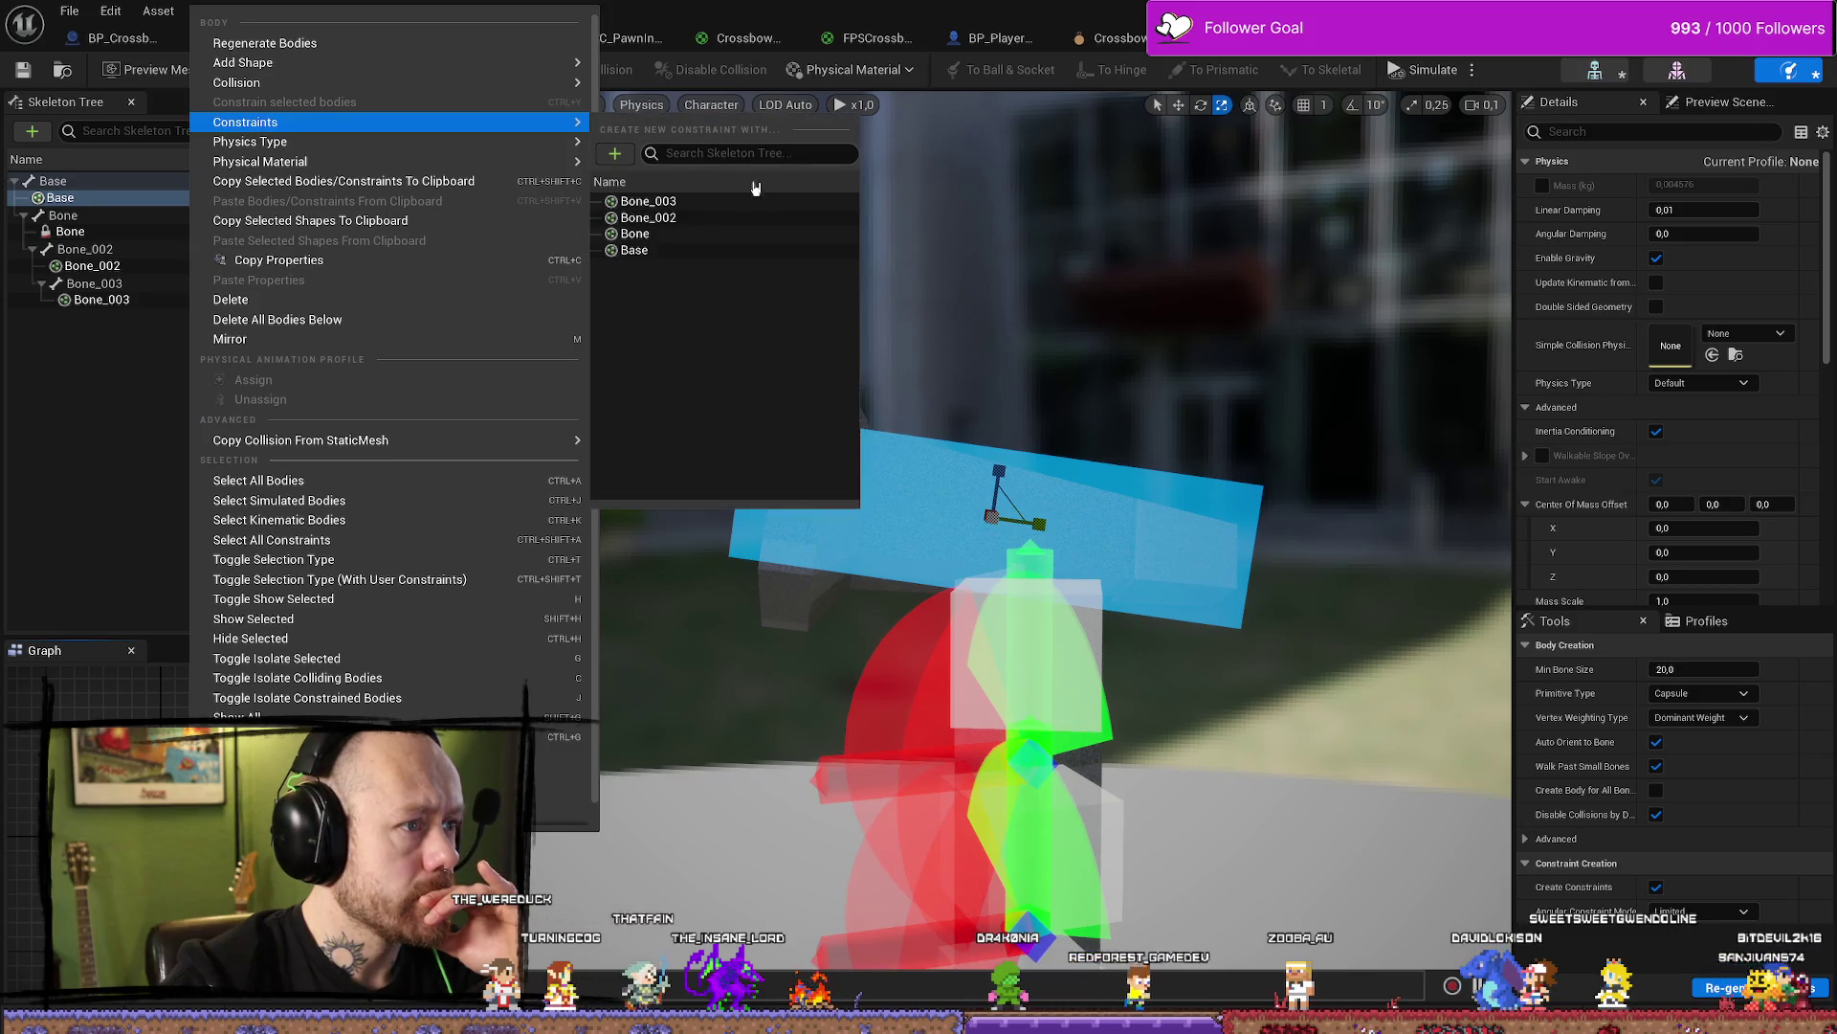
{"action": "left_click", "coordinate": [657, 235]}
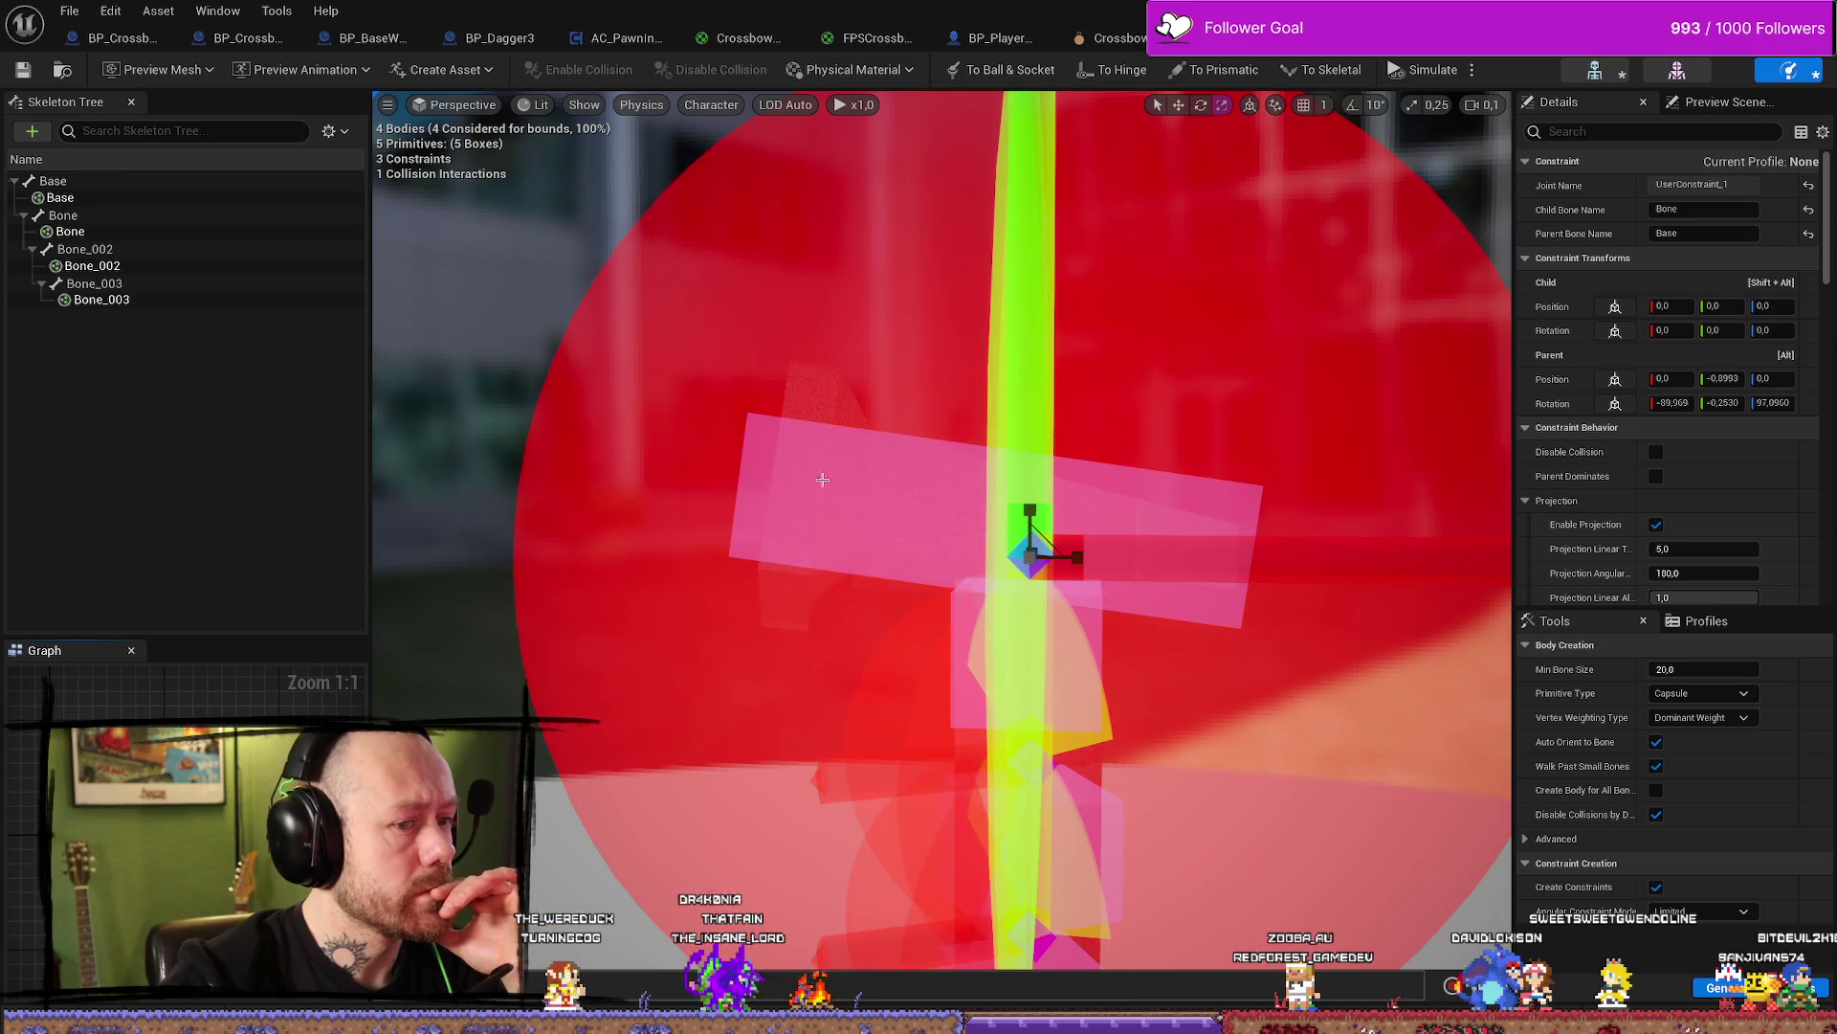
Frame the new constraint and set Swing 1 and Swing 2 Motion to Limited
{"action": "key", "text": "f"}
{"action": "scroll", "coordinate": [1001, 510], "scroll_direction": "up", "scroll_amount": 5}
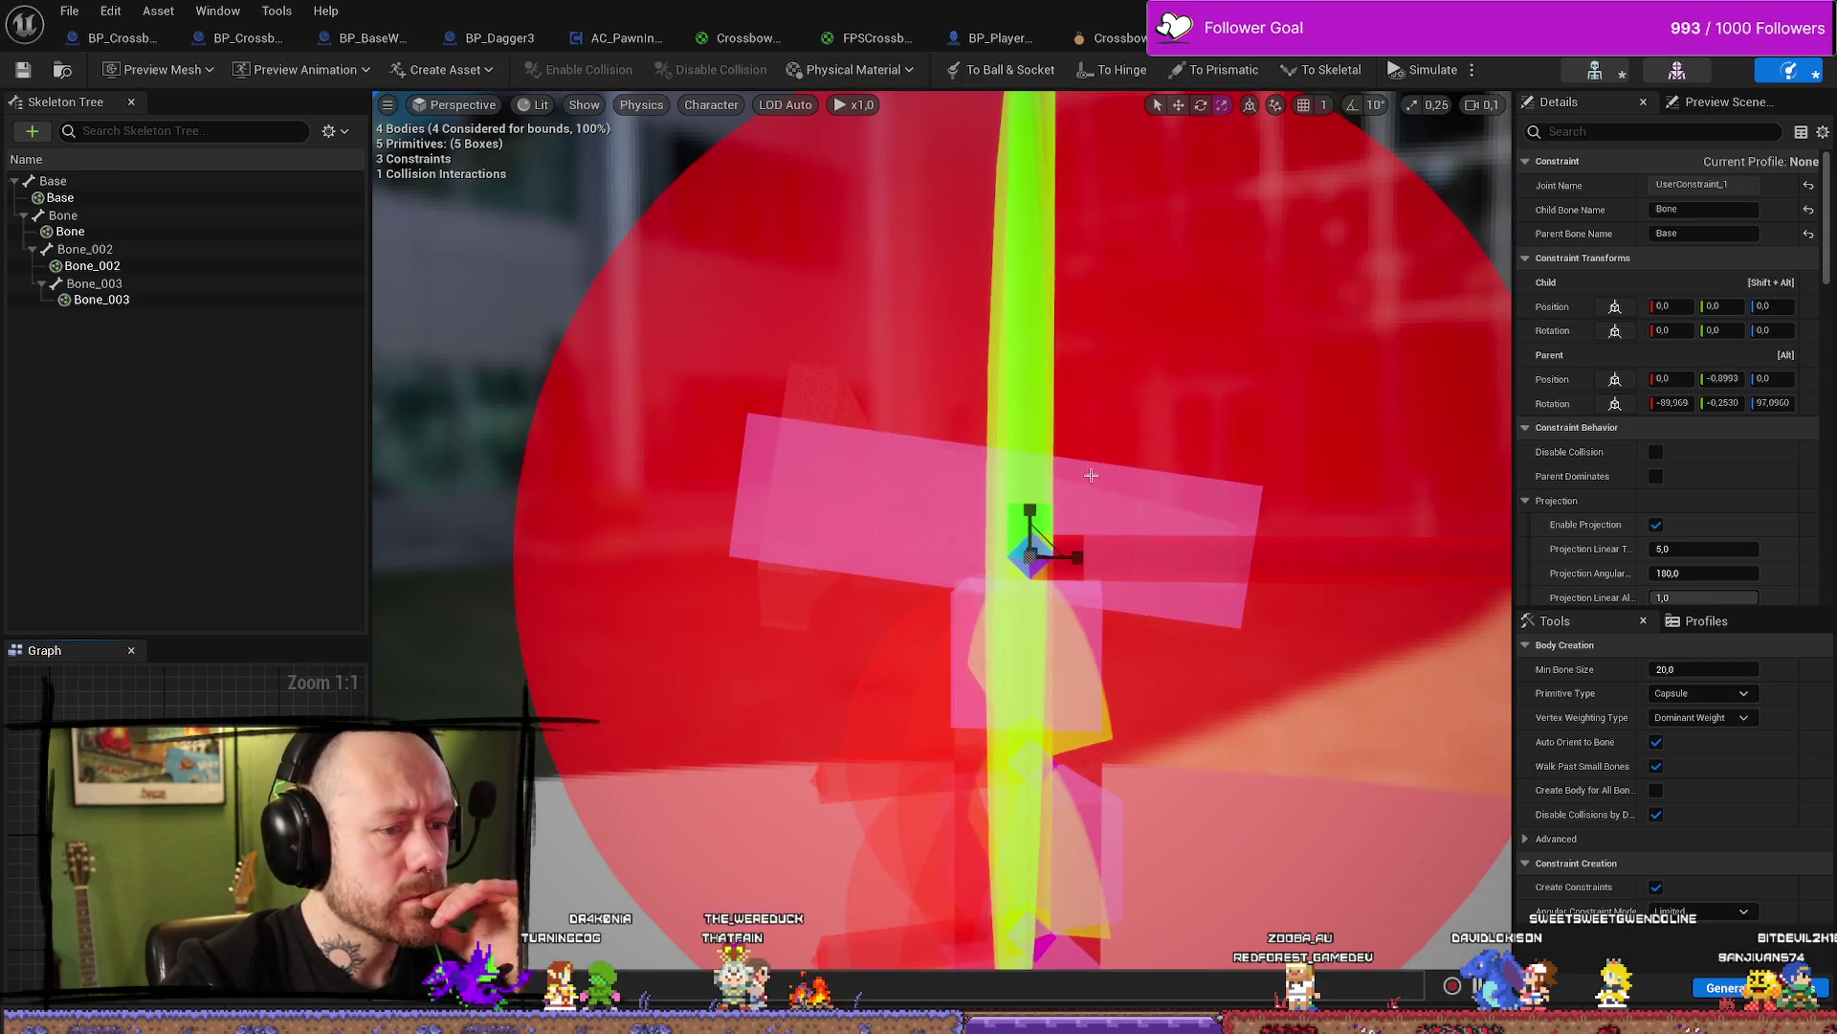
{"action": "mouse_move", "coordinate": [1091, 475]}
{"action": "left_mouse_down"}
{"action": "mouse_move", "coordinate": [1091, 603]}
{"action": "mouse_move", "coordinate": [1083, 493]}
{"action": "left_mouse_up"}
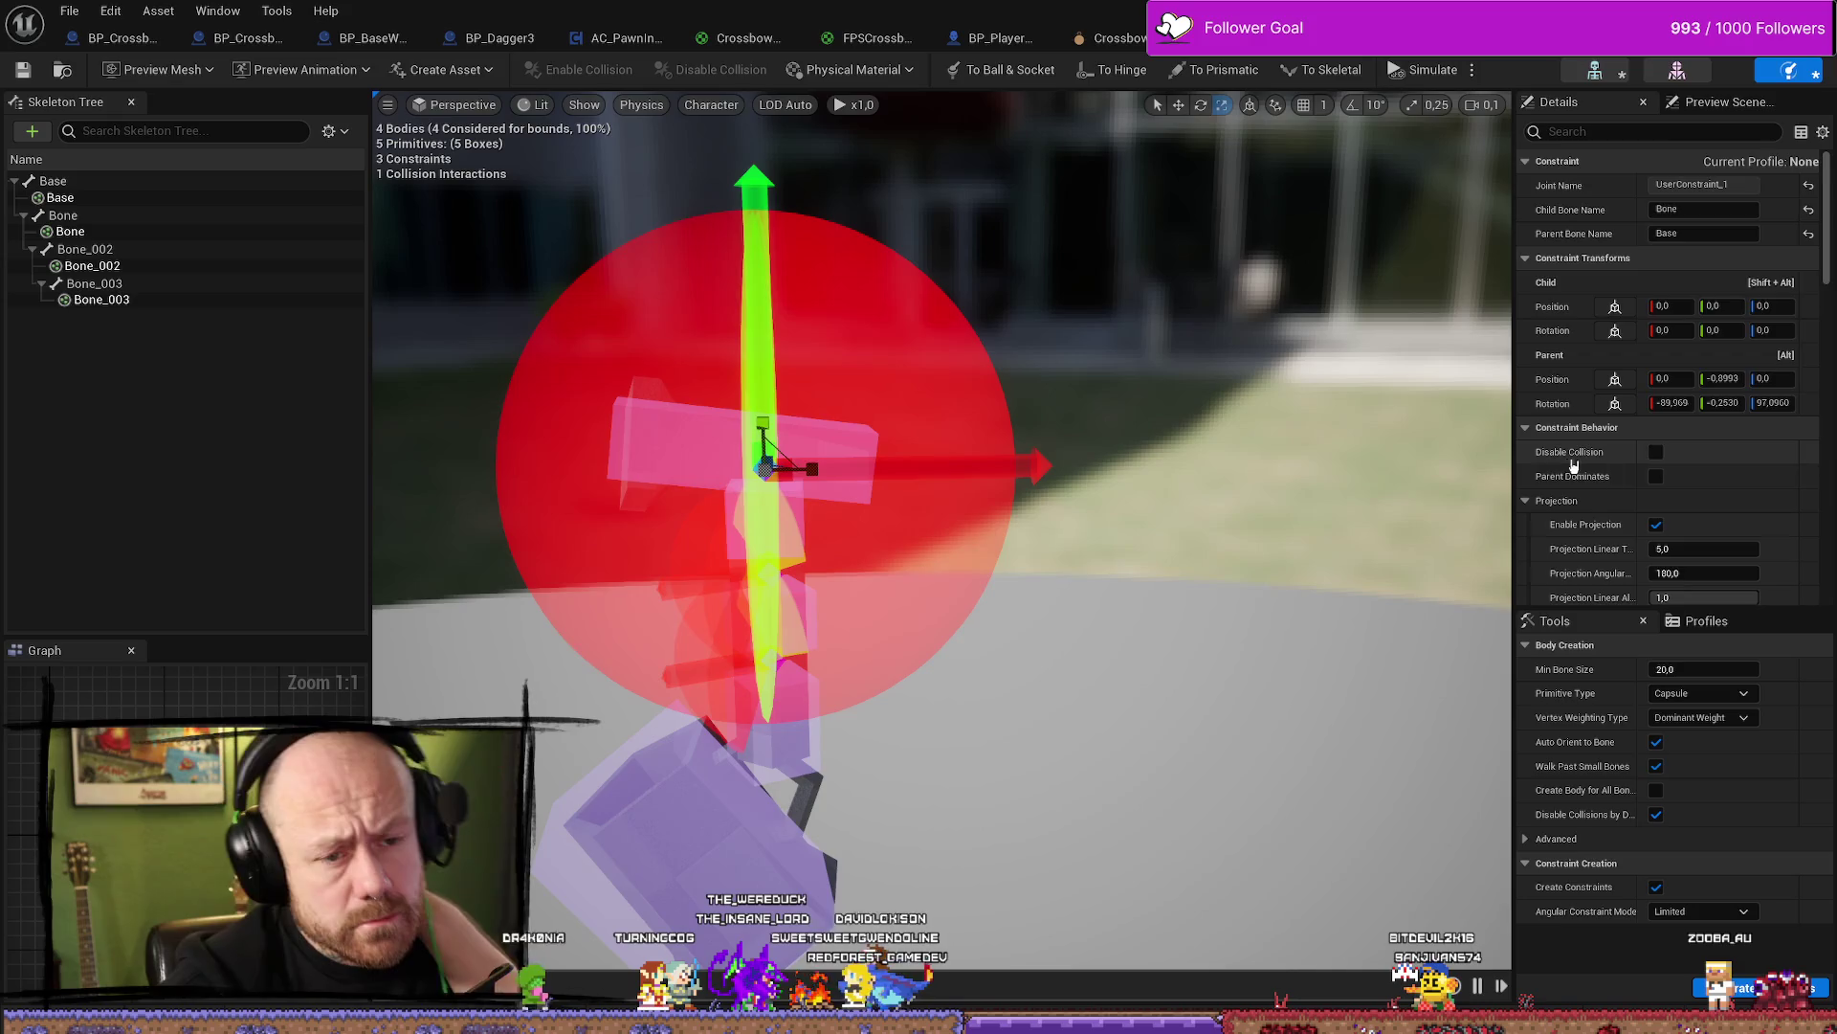
{"action": "scroll", "coordinate": [1574, 466], "scroll_direction": "down", "scroll_amount": 5}
{"action": "scroll", "coordinate": [1711, 306], "scroll_direction": "down", "scroll_amount": 4}
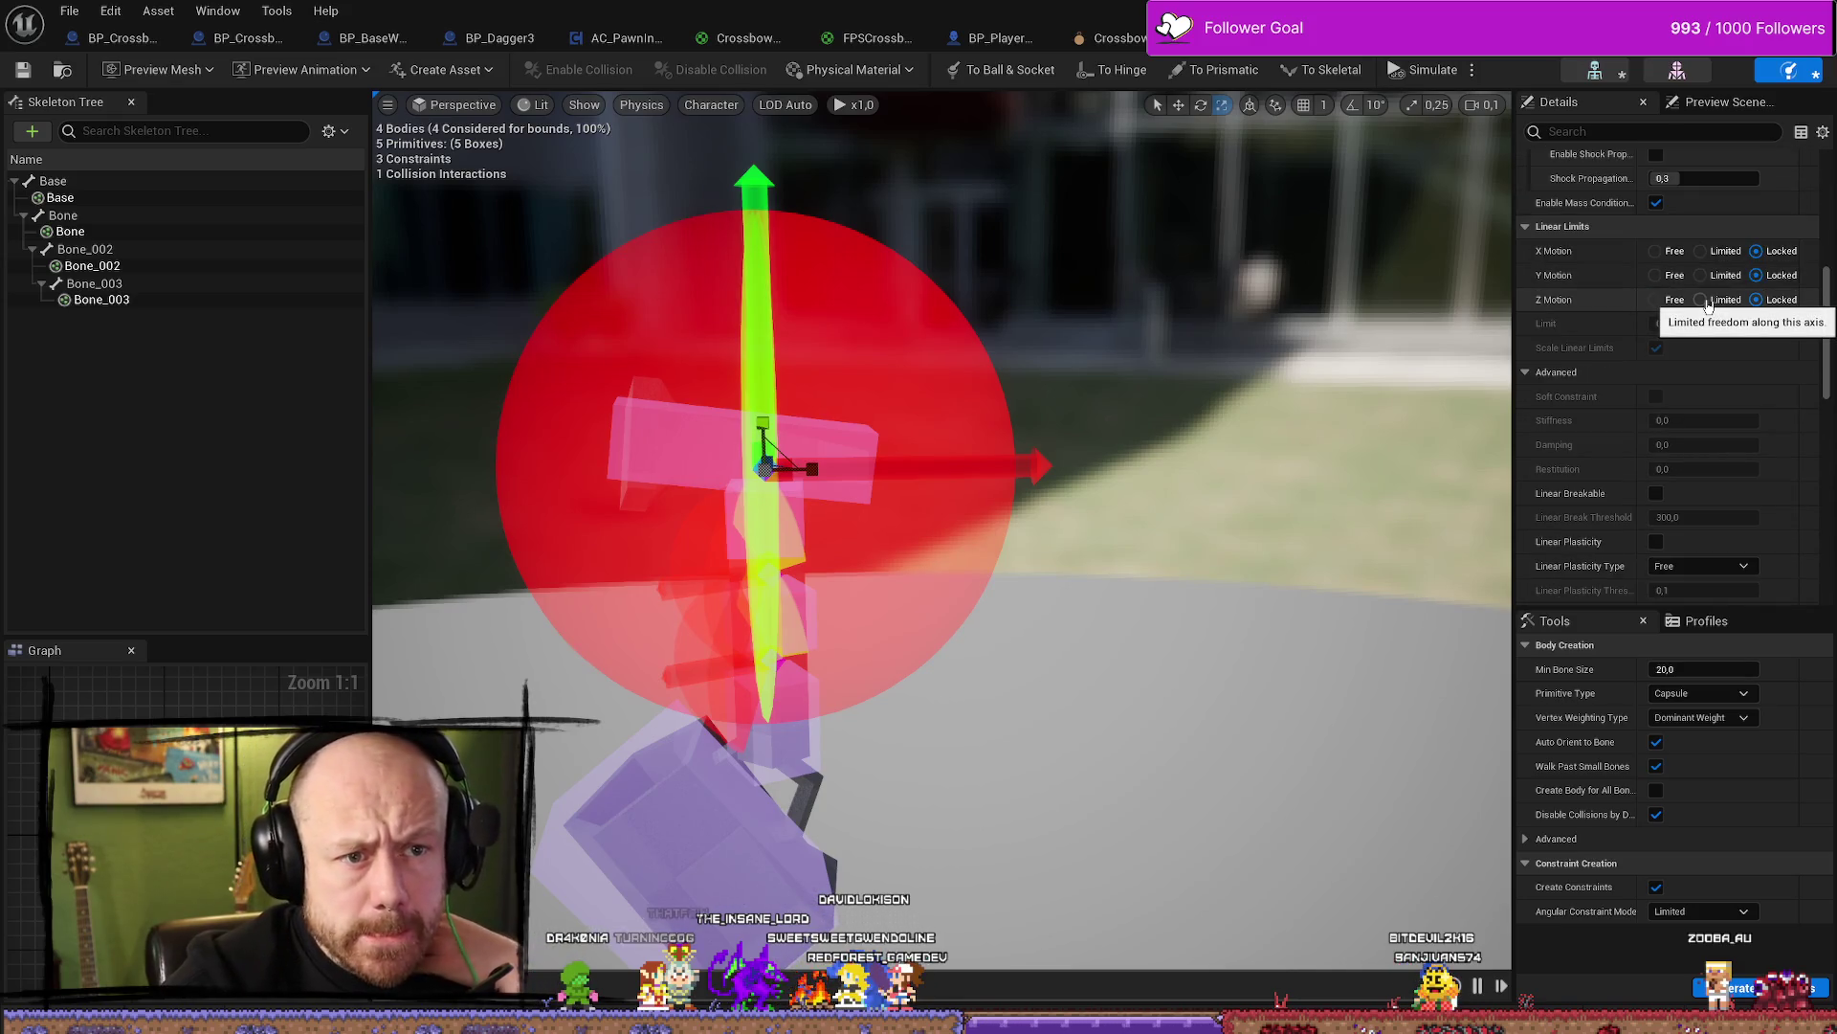
{"action": "left_click", "coordinate": [1713, 490]}
{"action": "left_click", "coordinate": [1713, 513]}
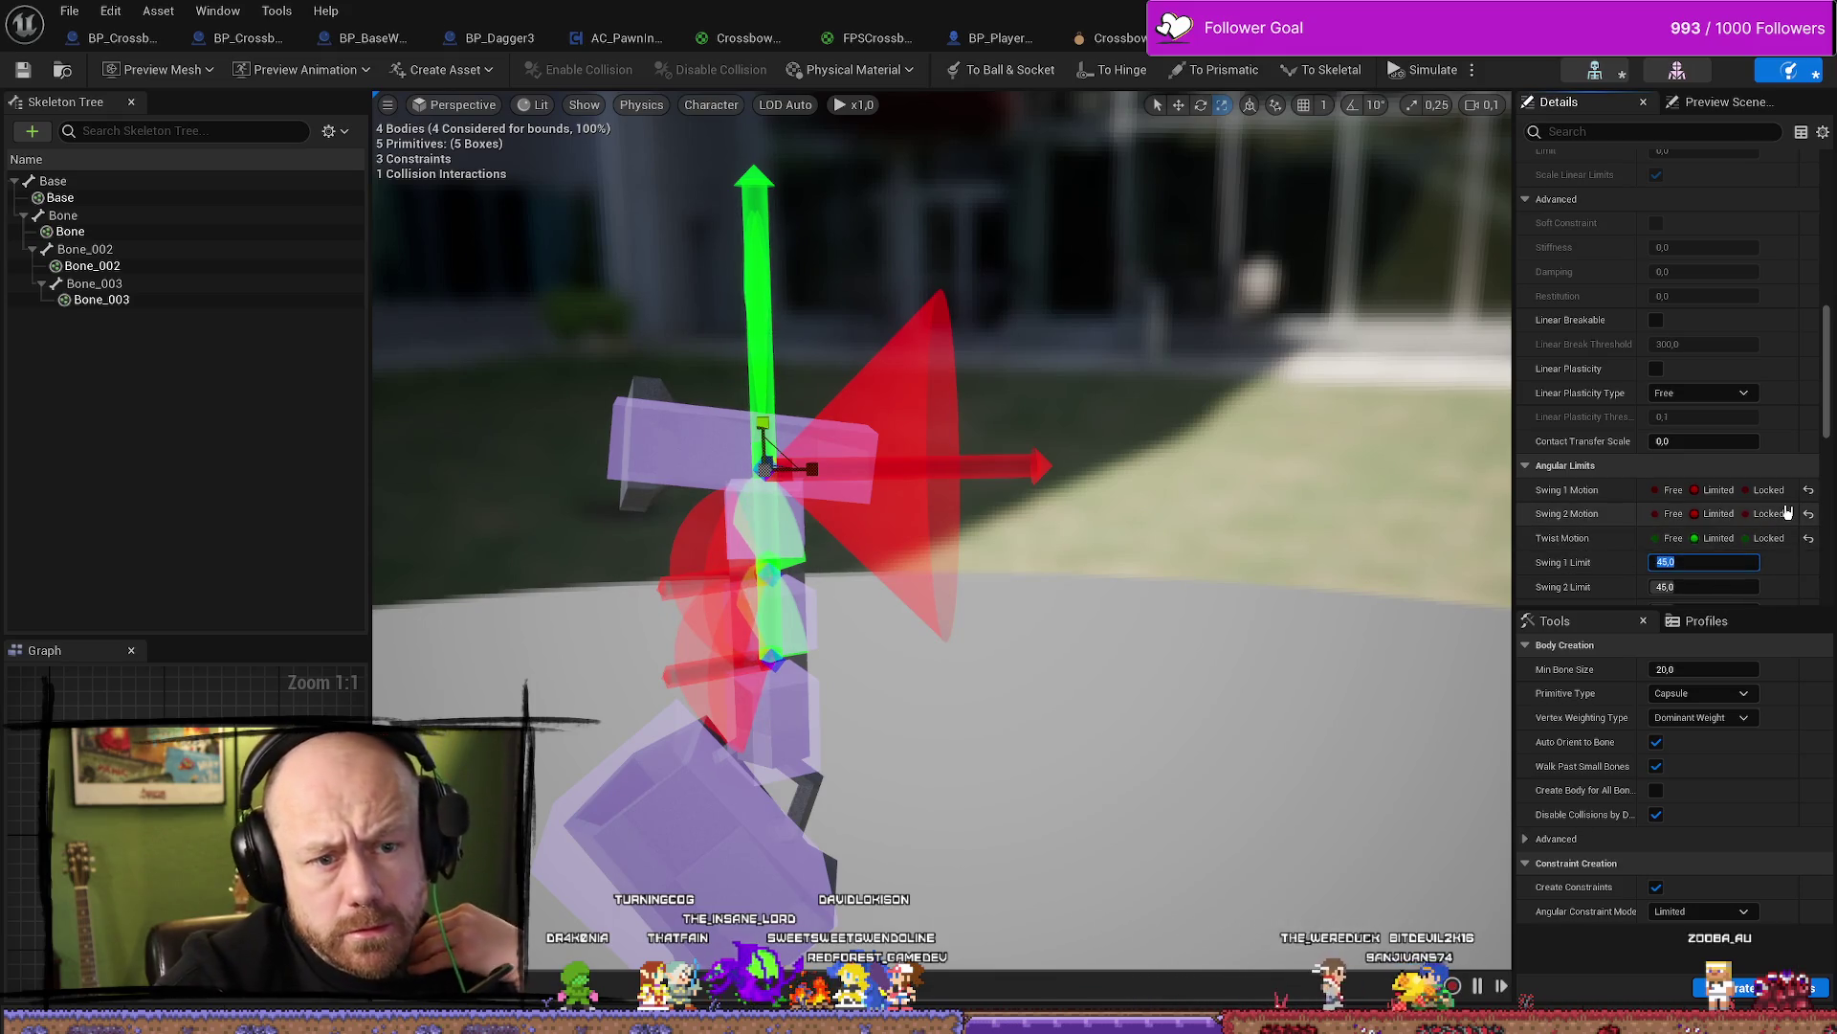
Enter a Swing 1 Limit of 75 and a Swing 2 Limit of 30
{"action": "scroll", "coordinate": [1625, 379], "scroll_direction": "up", "scroll_amount": 3}
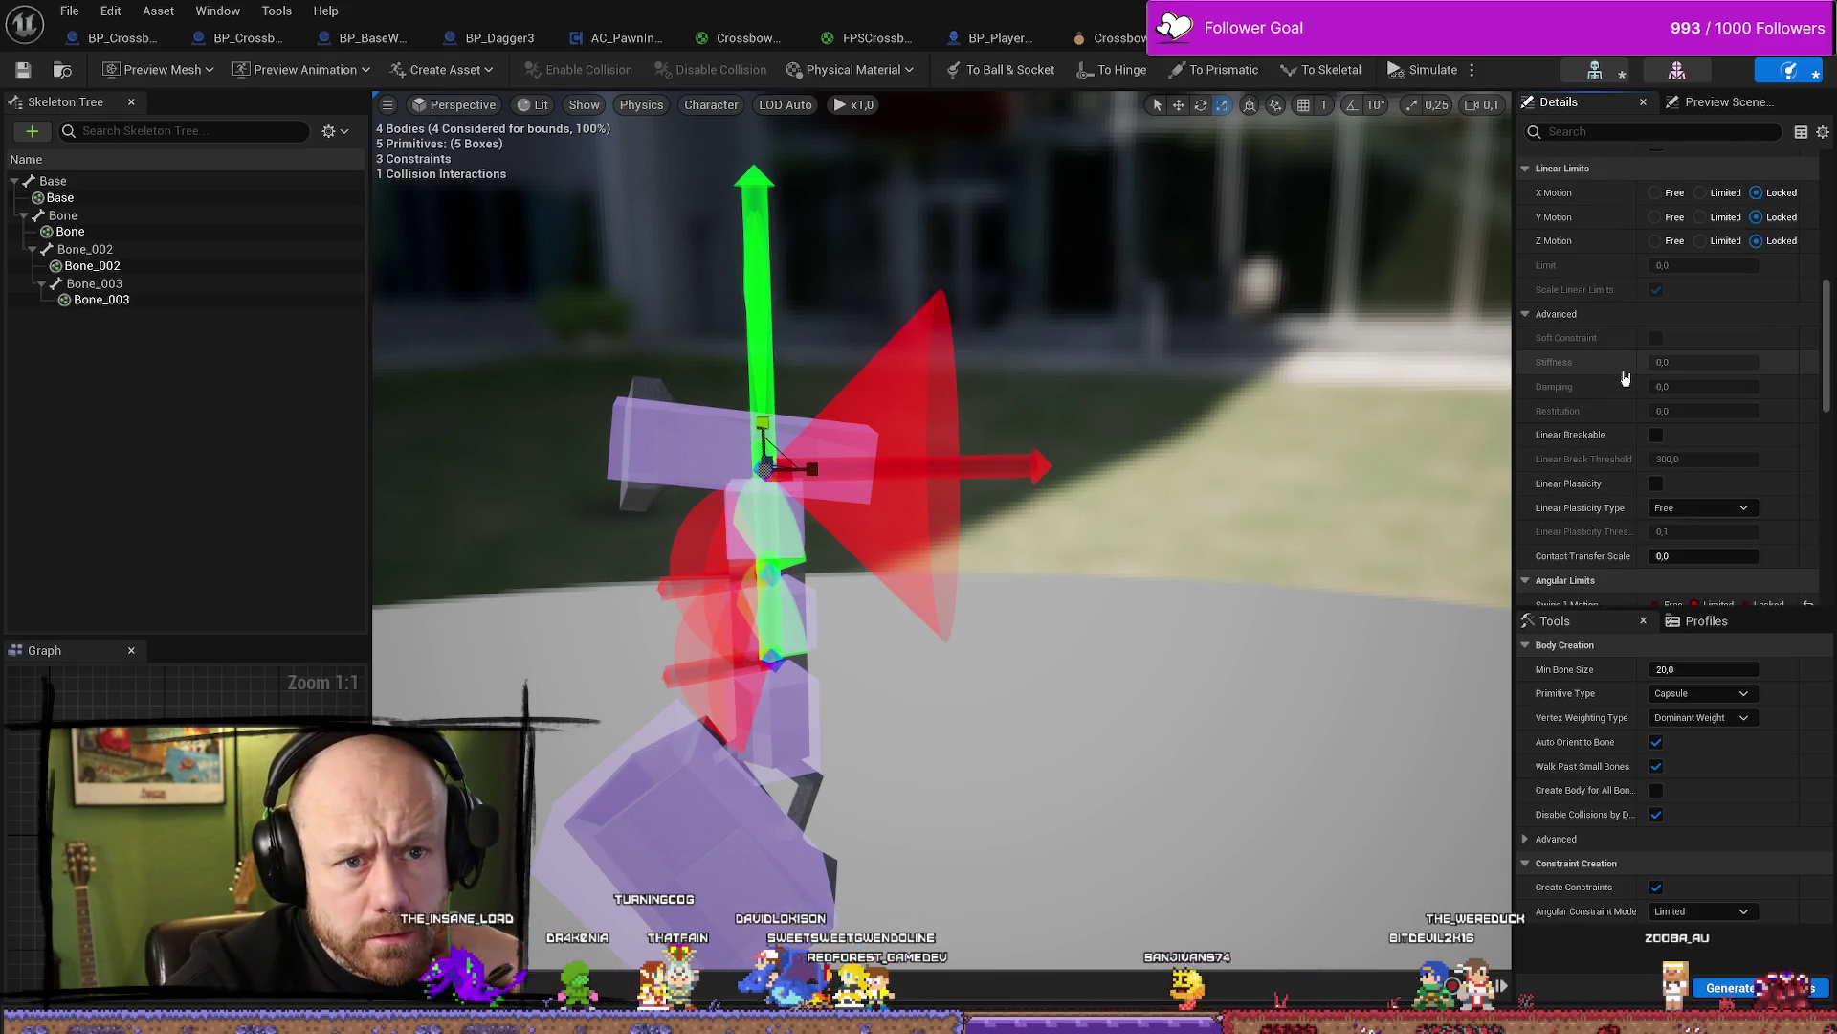
{"action": "scroll", "coordinate": [1625, 379], "scroll_direction": "down", "scroll_amount": 10}
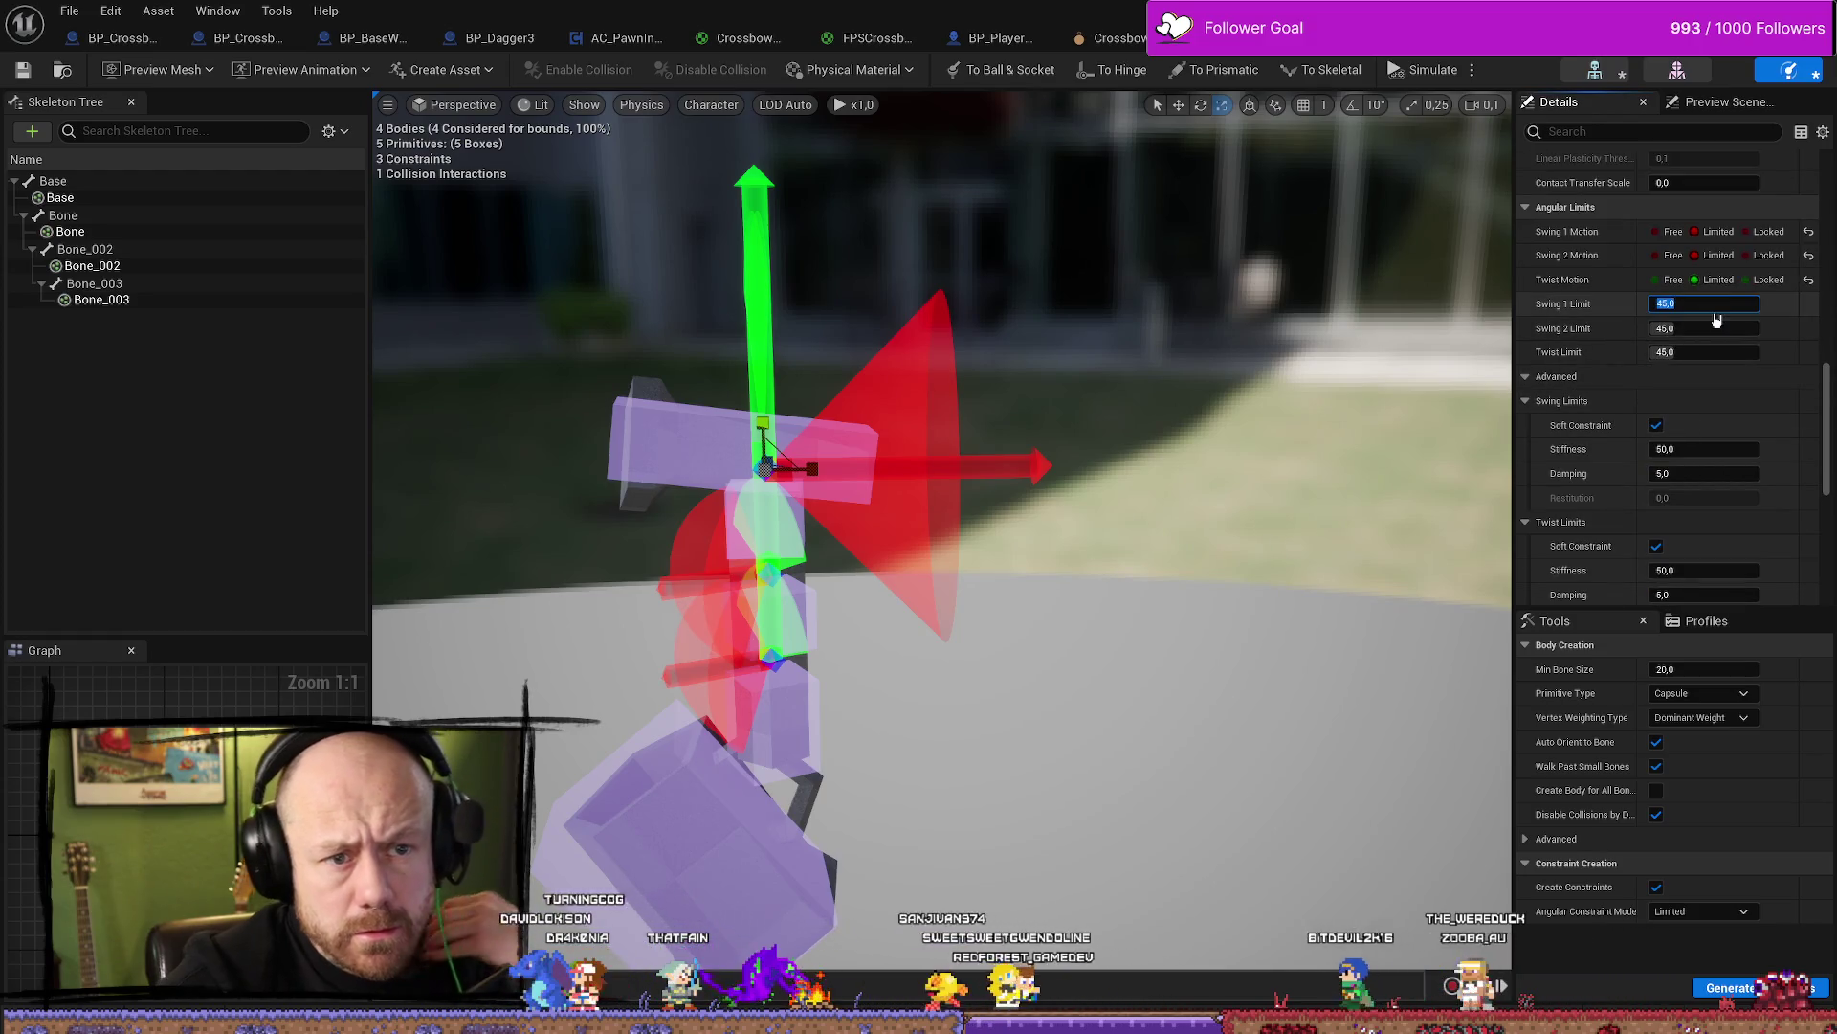
{"action": "type", "text": "5"}
{"action": "key", "text": "Tab"}
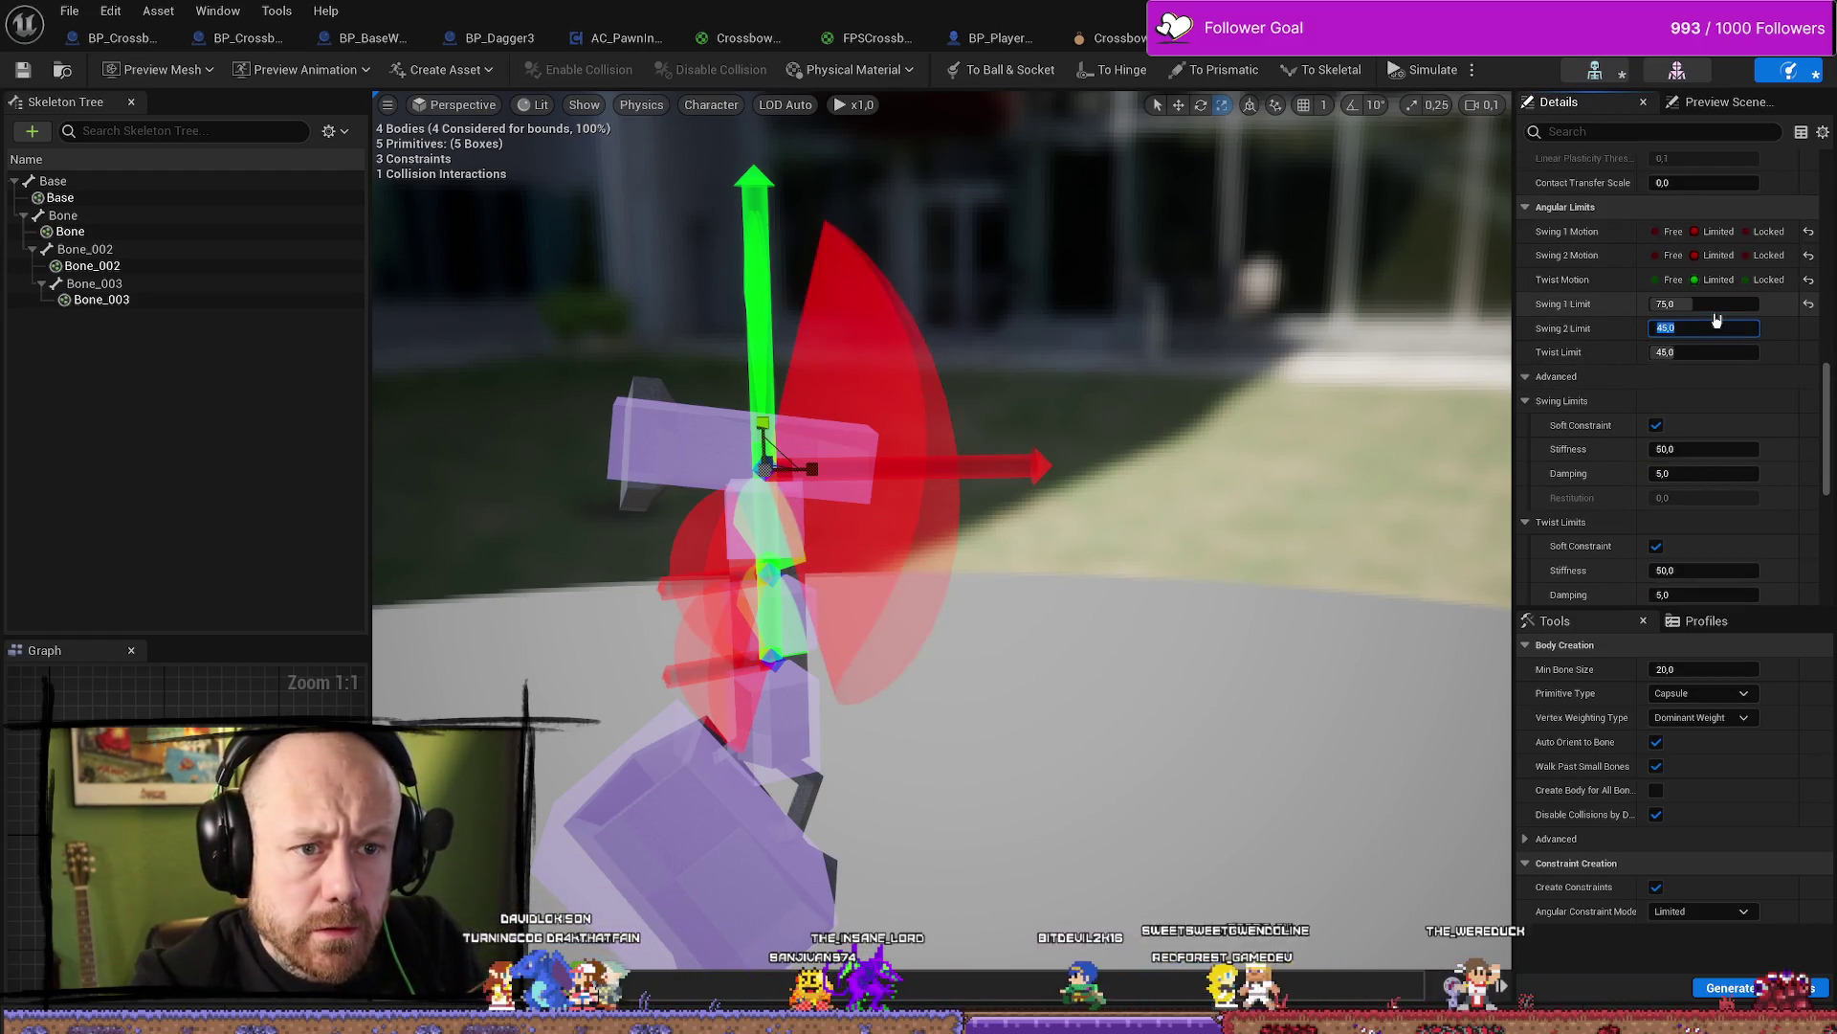
{"action": "type", "text": "30"}
{"action": "key", "text": "Tab"}
{"action": "type", "text": "75"}
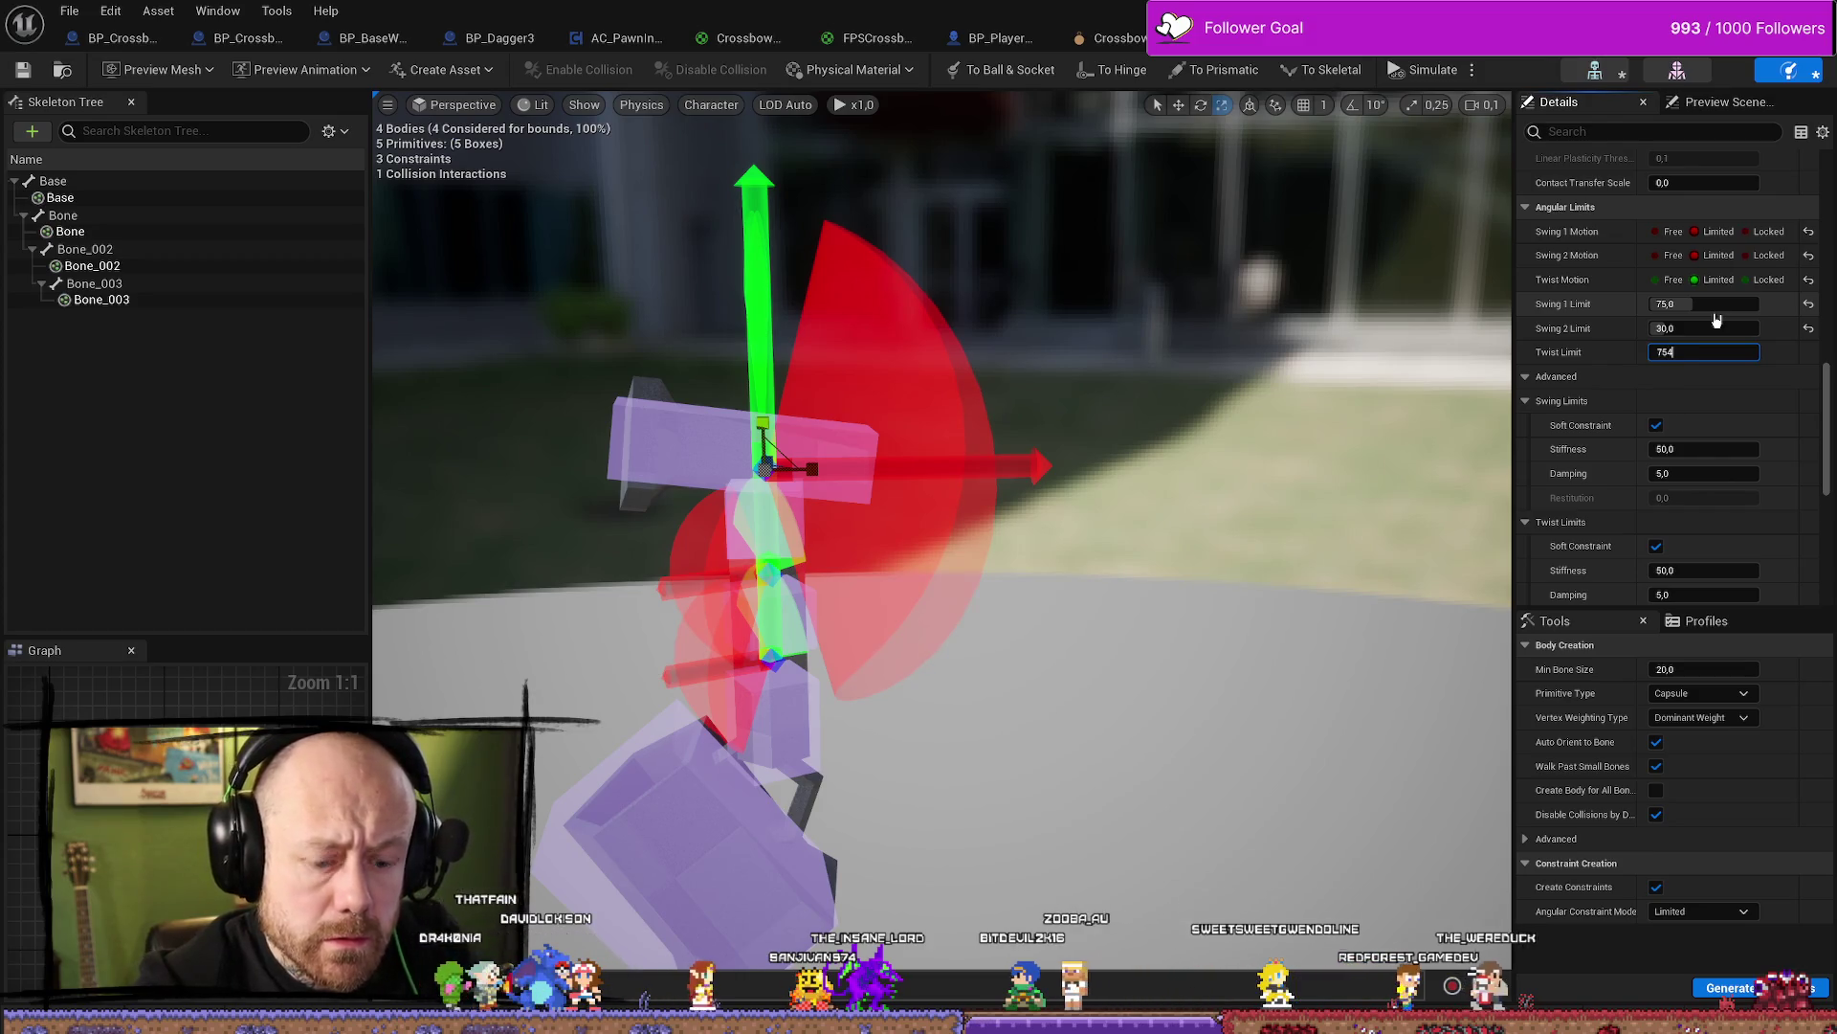
{"action": "left_click", "coordinate": [1047, 416]}
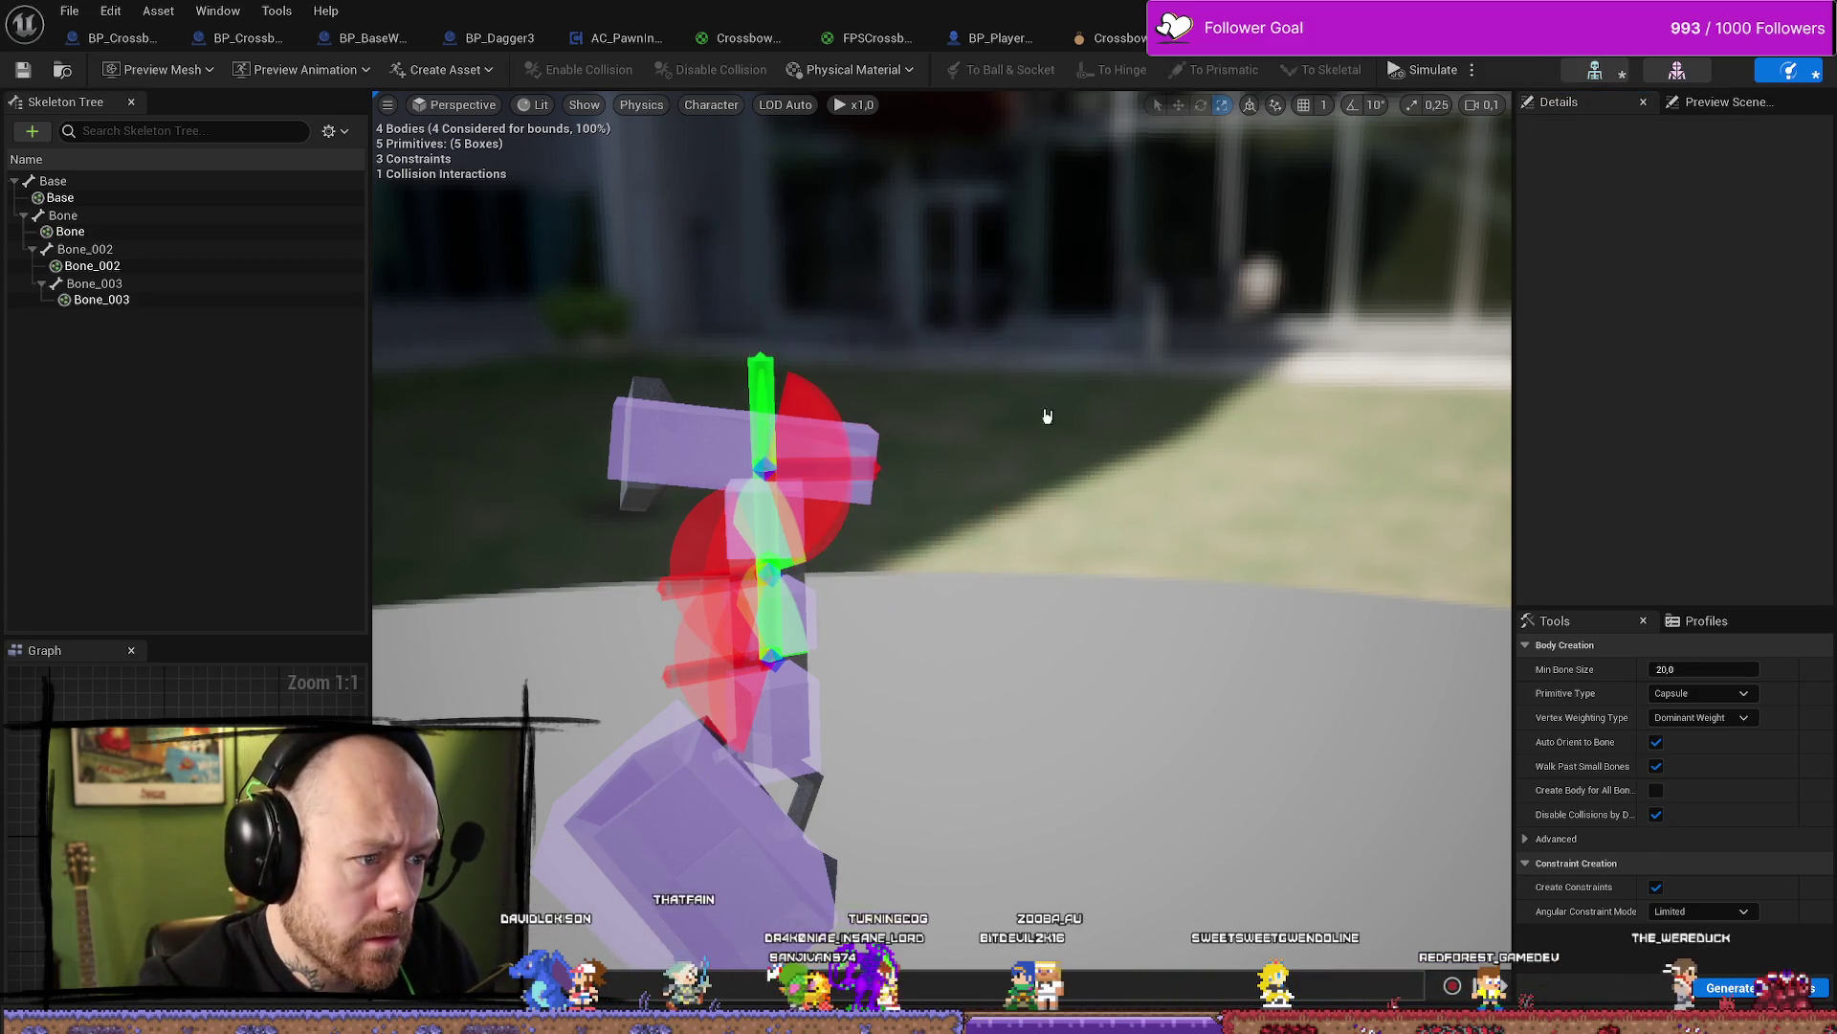
Look over the body stack and select the Base body
{"action": "left_click", "coordinate": [878, 452]}
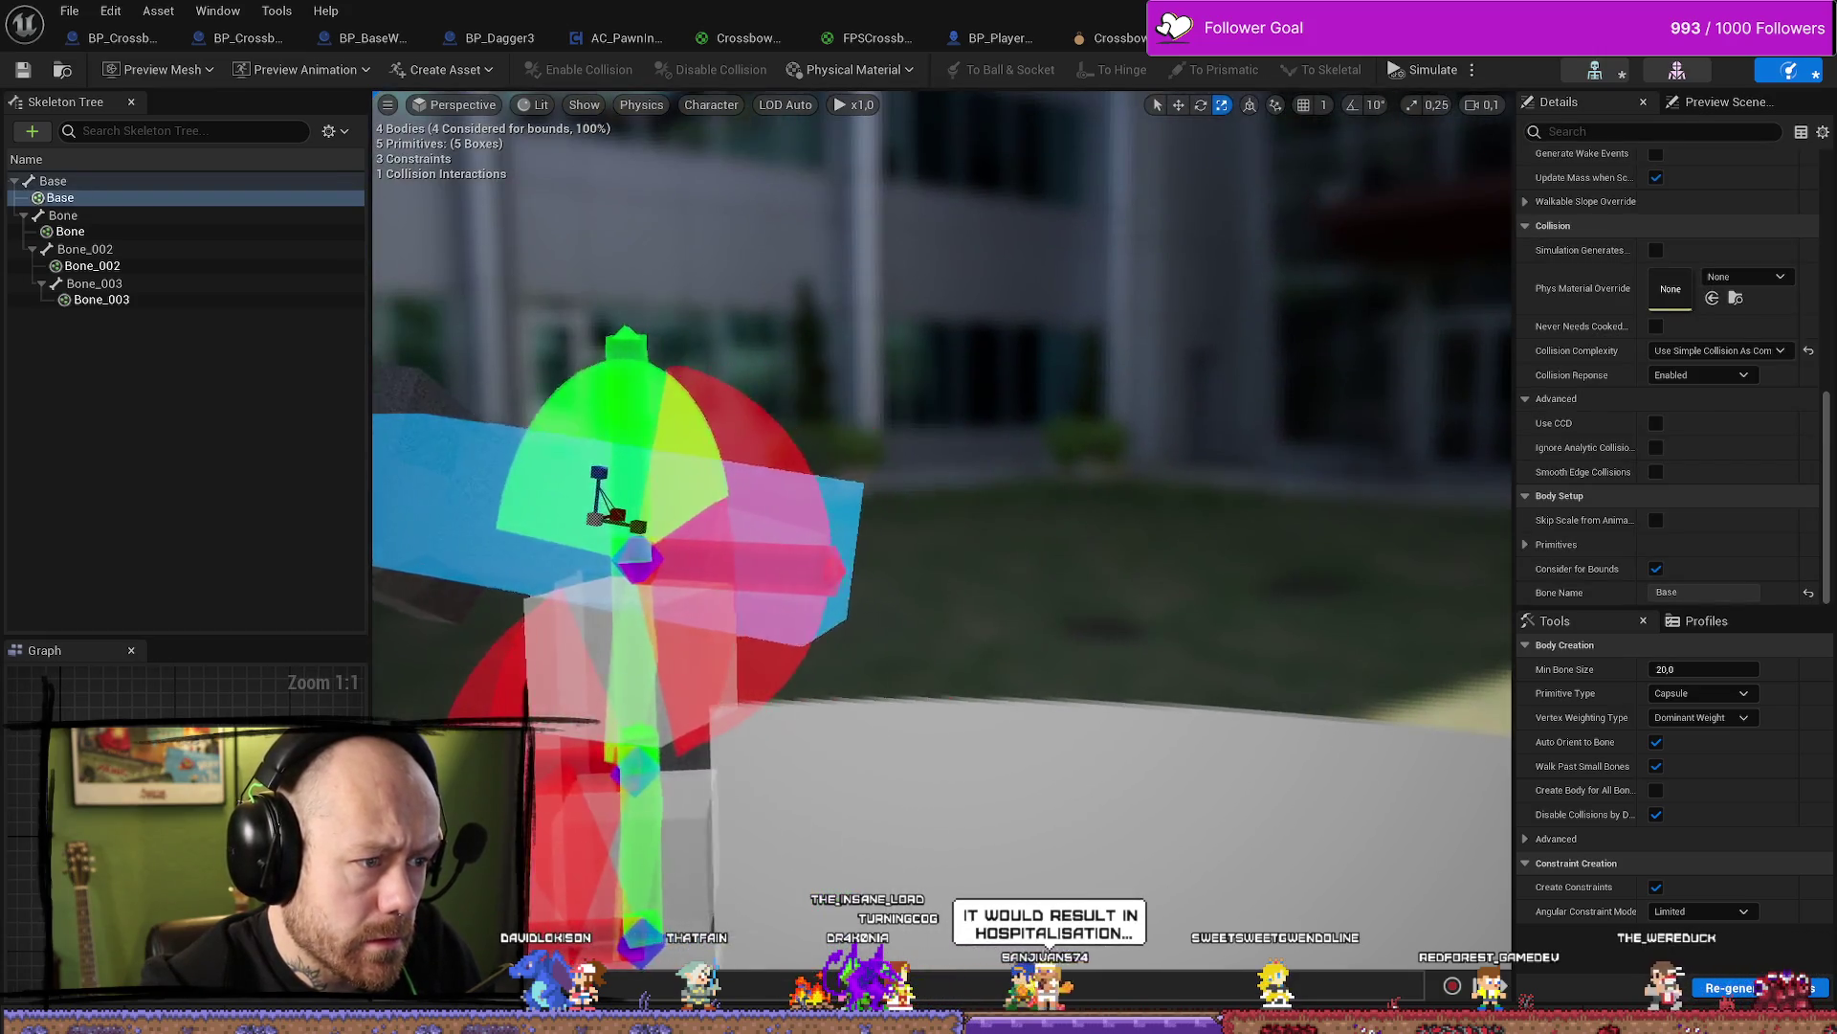
{"action": "right_click_drag", "start_coordinate": [943, 536], "coordinate": [1048, 517]}
{"action": "right_click_drag", "start_coordinate": [952, 430], "coordinate": [953, 430]}
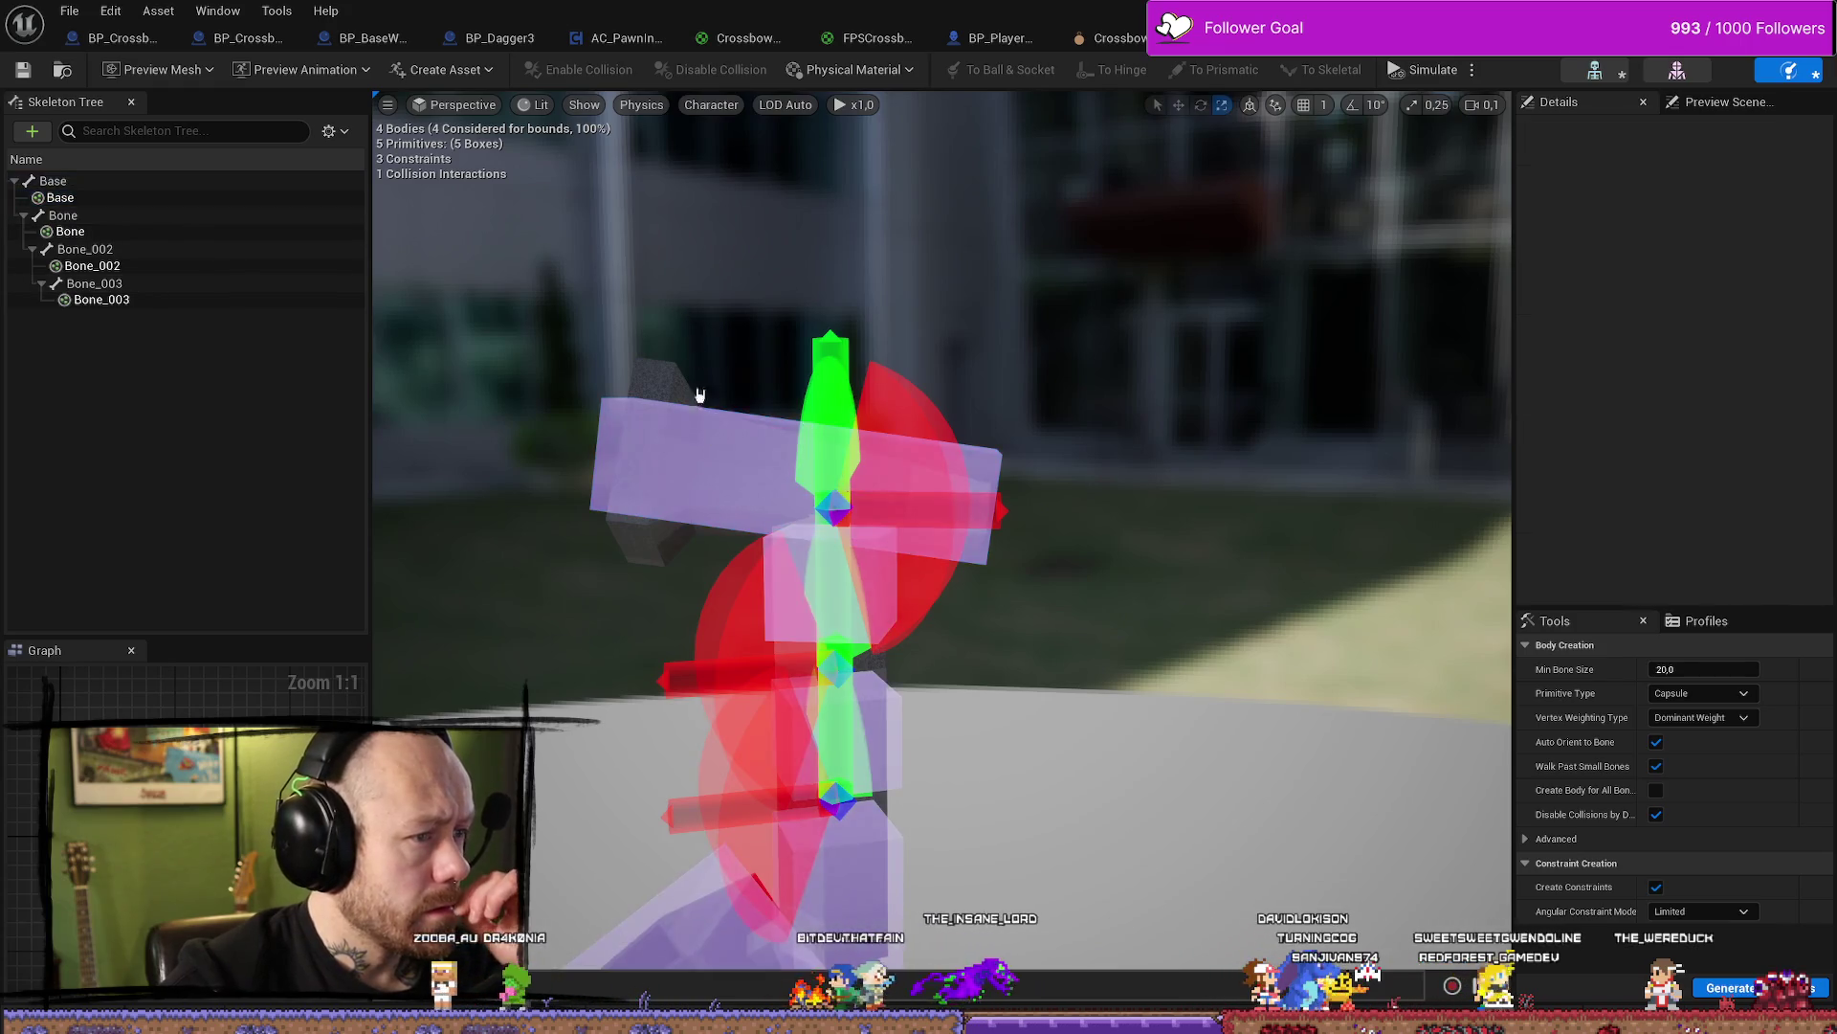
{"action": "left_click", "coordinate": [733, 466]}
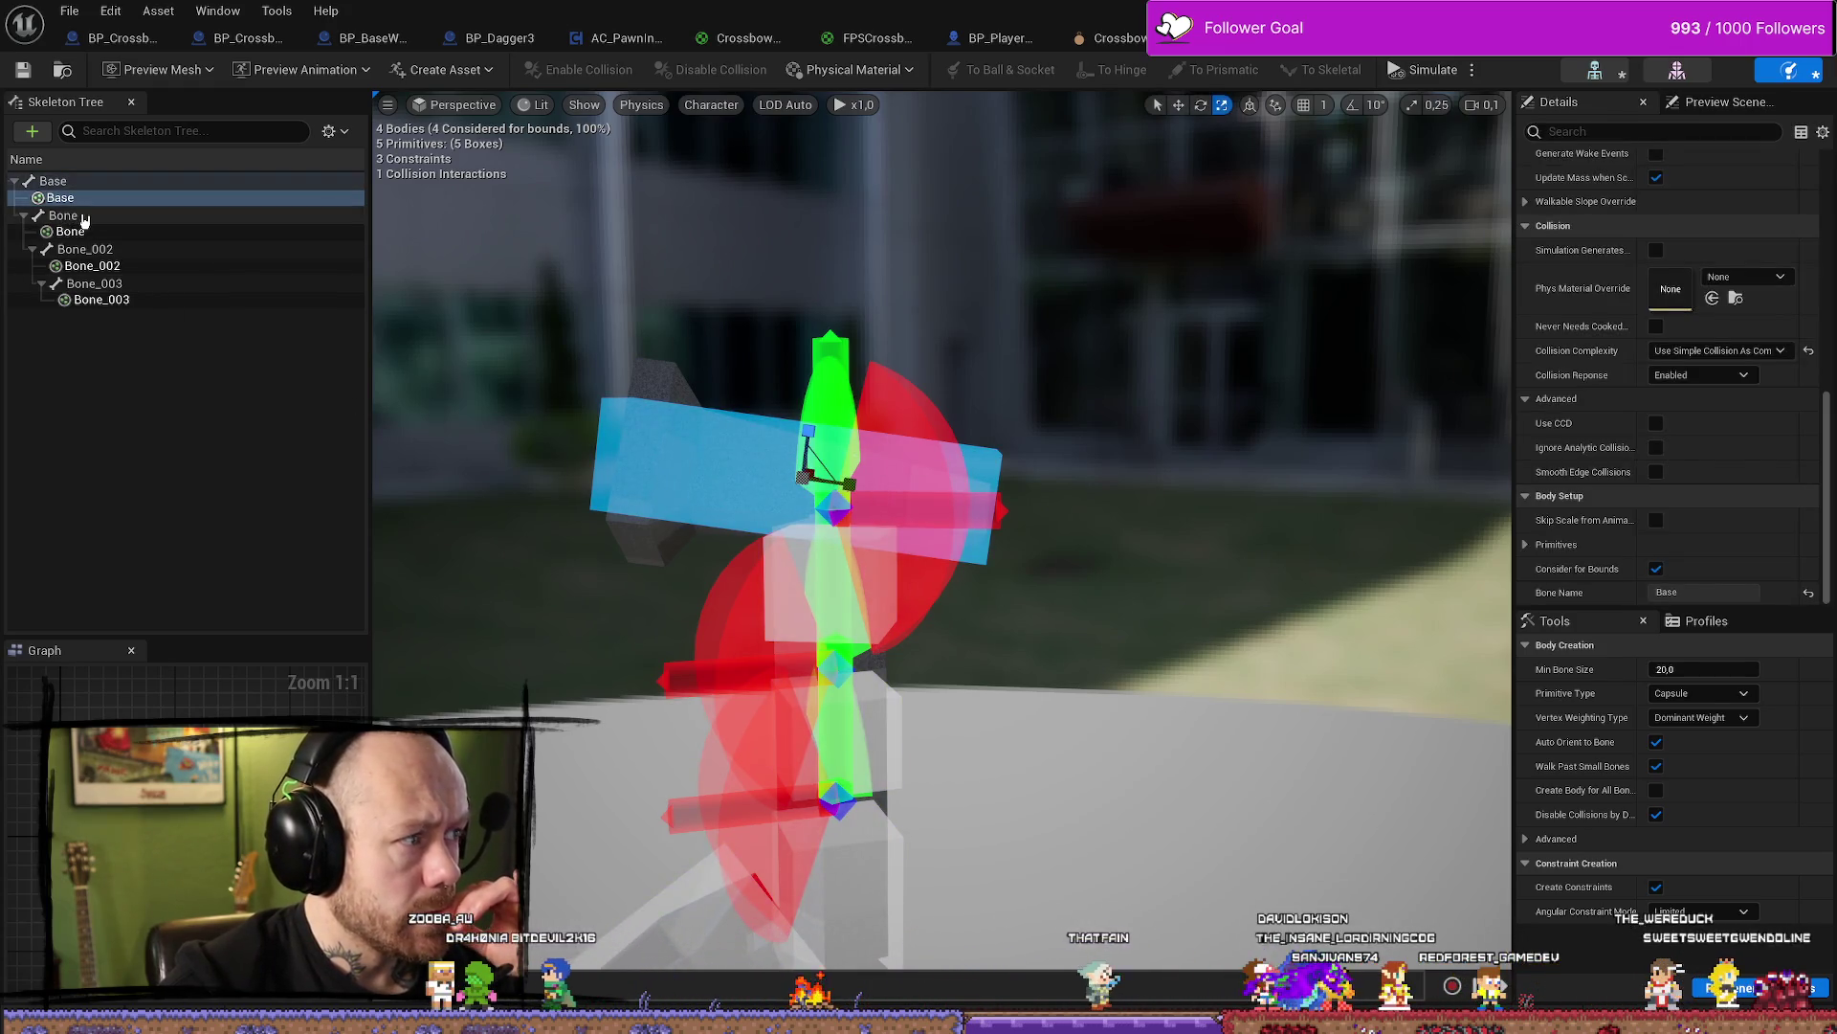
{"action": "left_click", "coordinate": [83, 219]}
{"action": "left_click", "coordinate": [77, 198]}
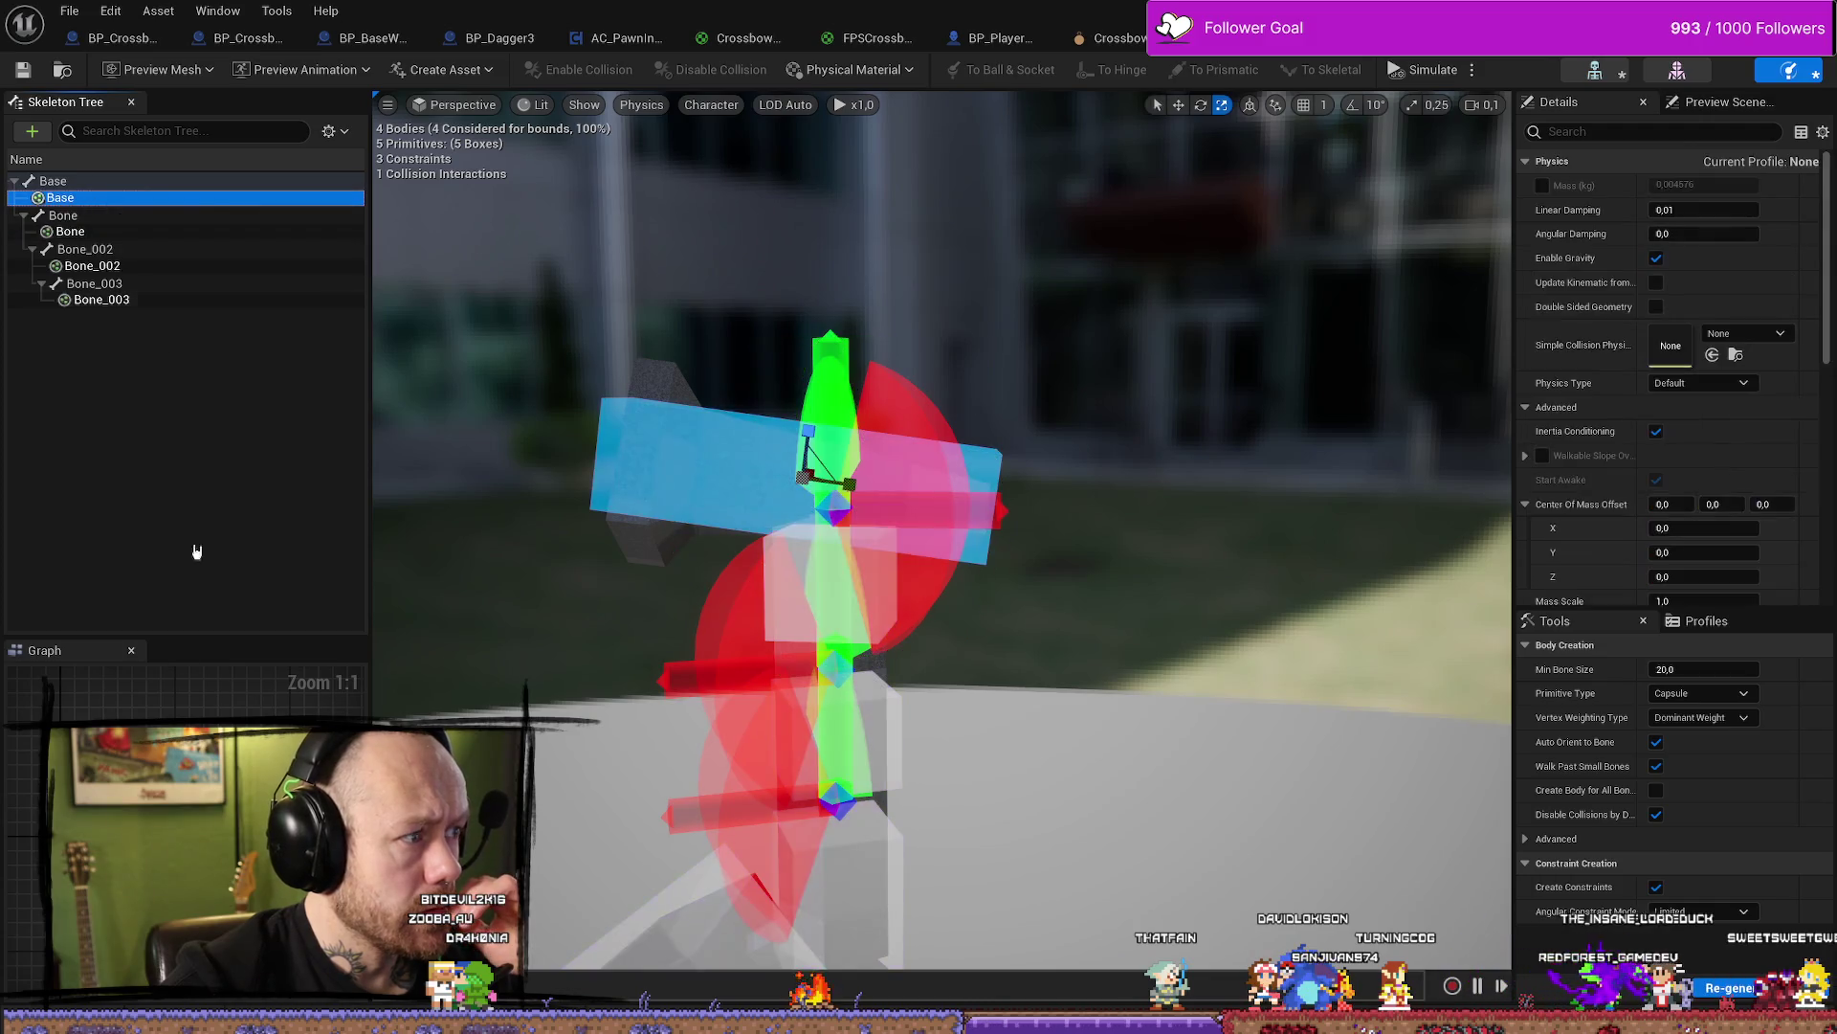
{"action": "left_click", "coordinate": [835, 500]}
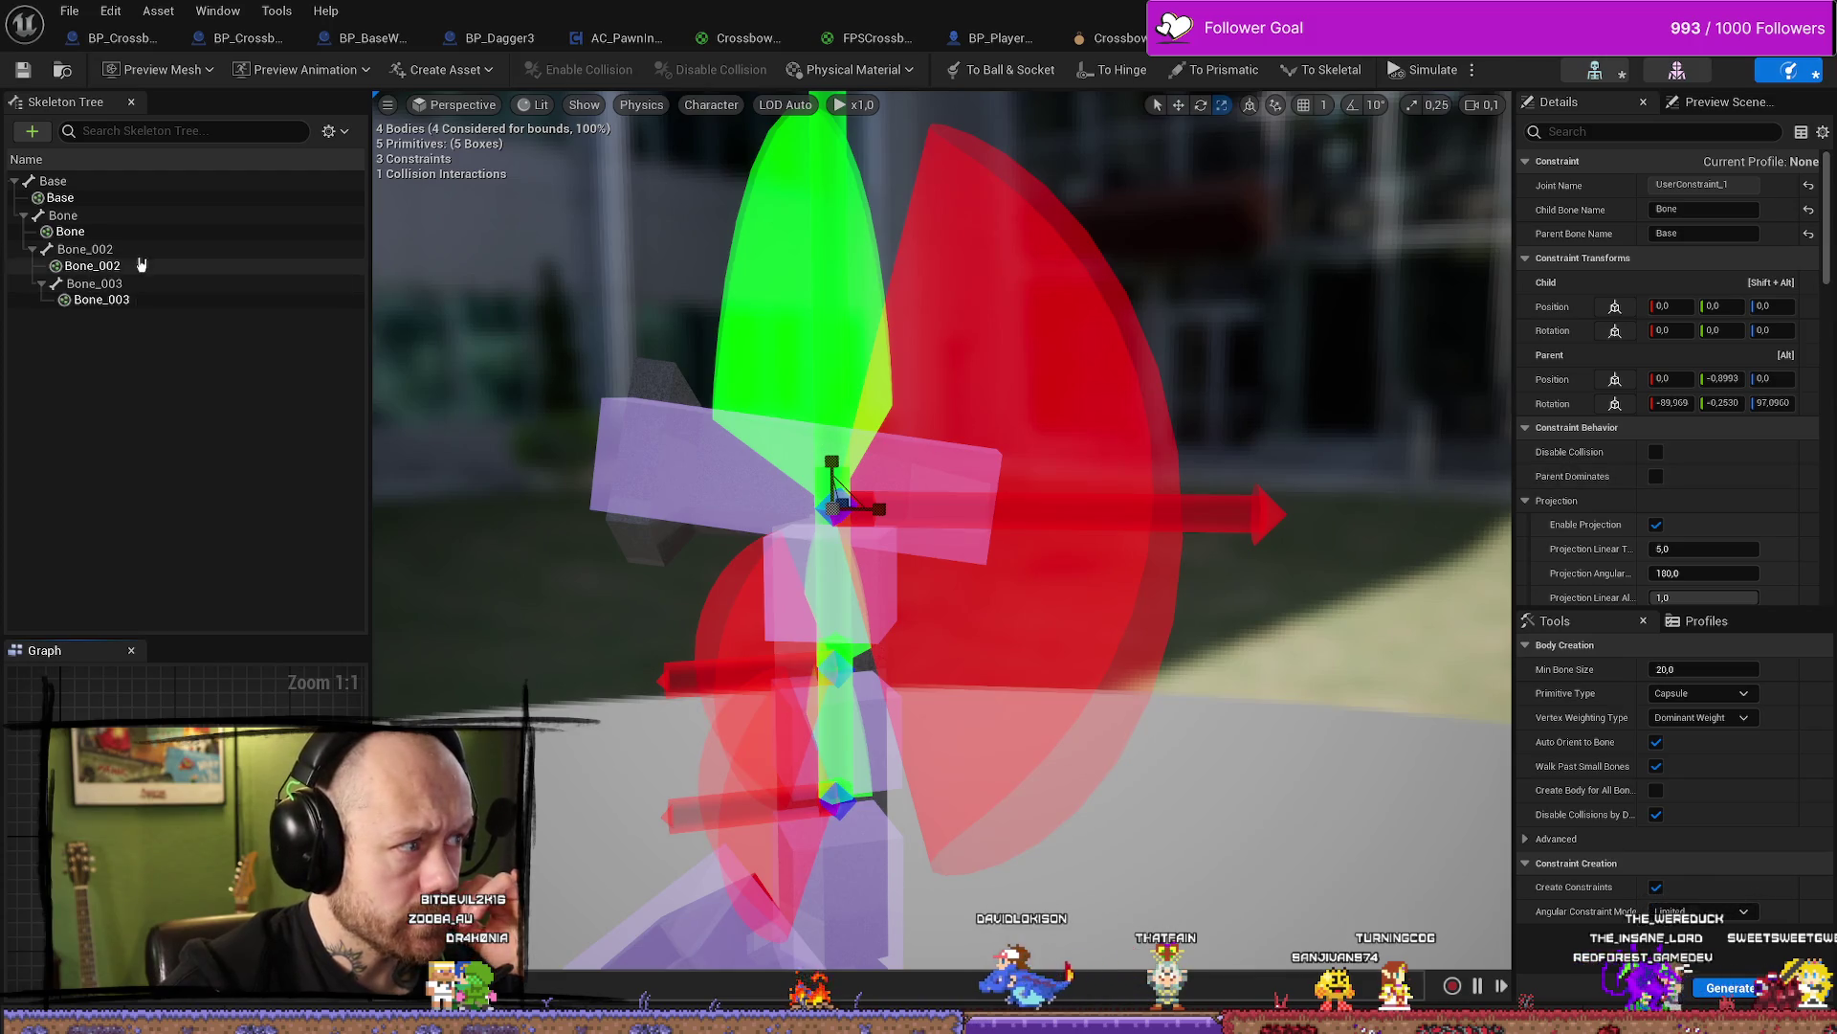
{"action": "left_click", "coordinate": [161, 233]}
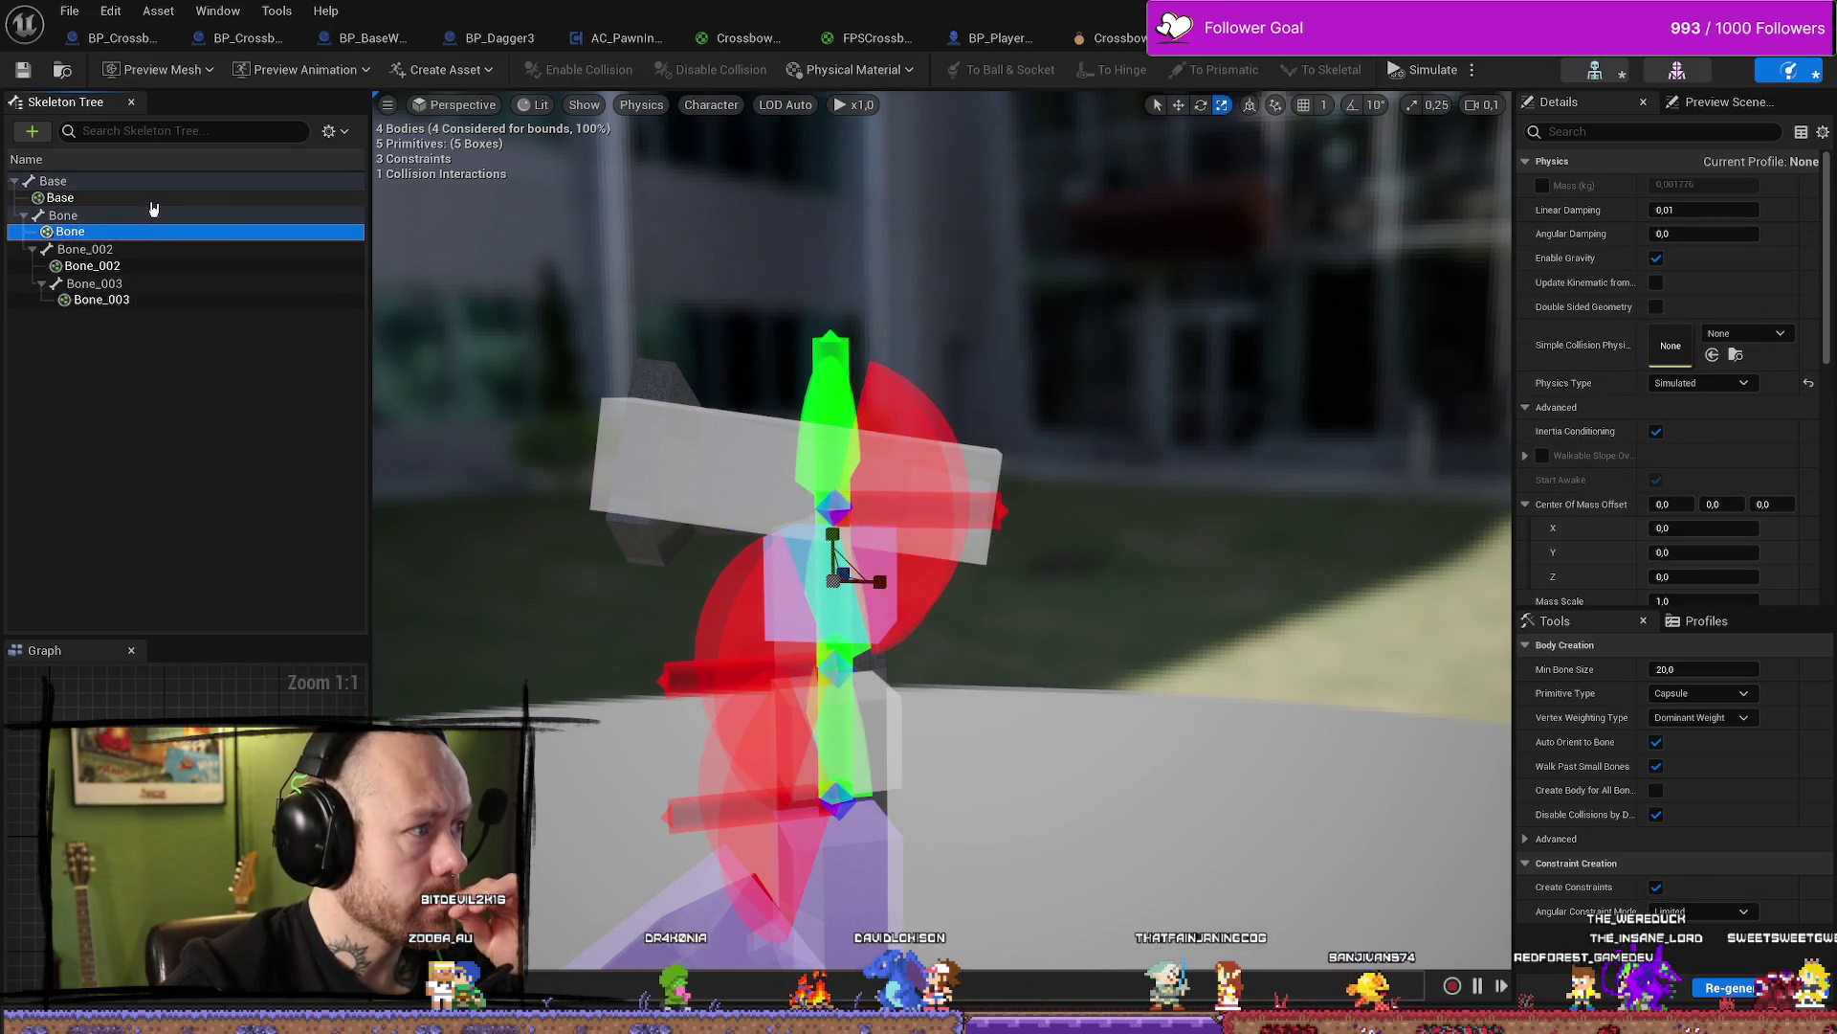
{"action": "left_click", "coordinate": [155, 198]}
Set the Base body's Physics Type to Kinematic and save the asset
{"action": "scroll", "coordinate": [1702, 430], "scroll_direction": "down", "scroll_amount": 5}
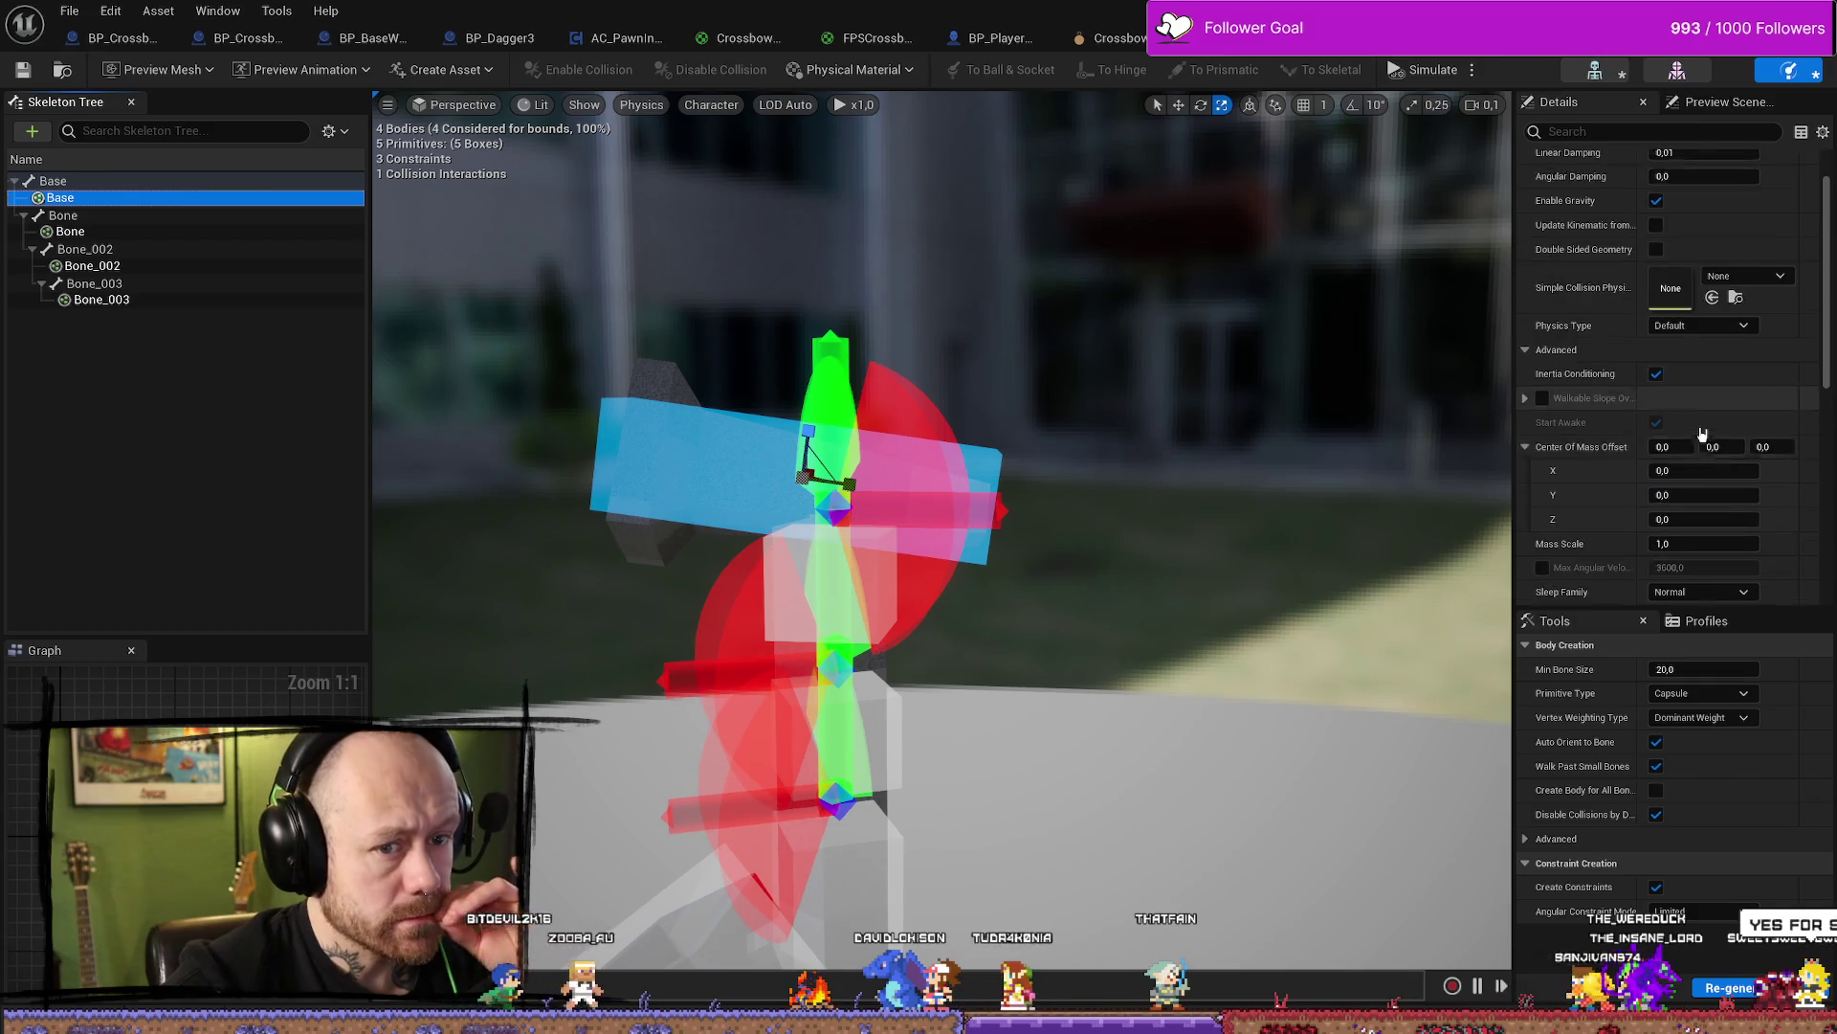
{"action": "scroll", "coordinate": [1703, 433], "scroll_direction": "down", "scroll_amount": 5}
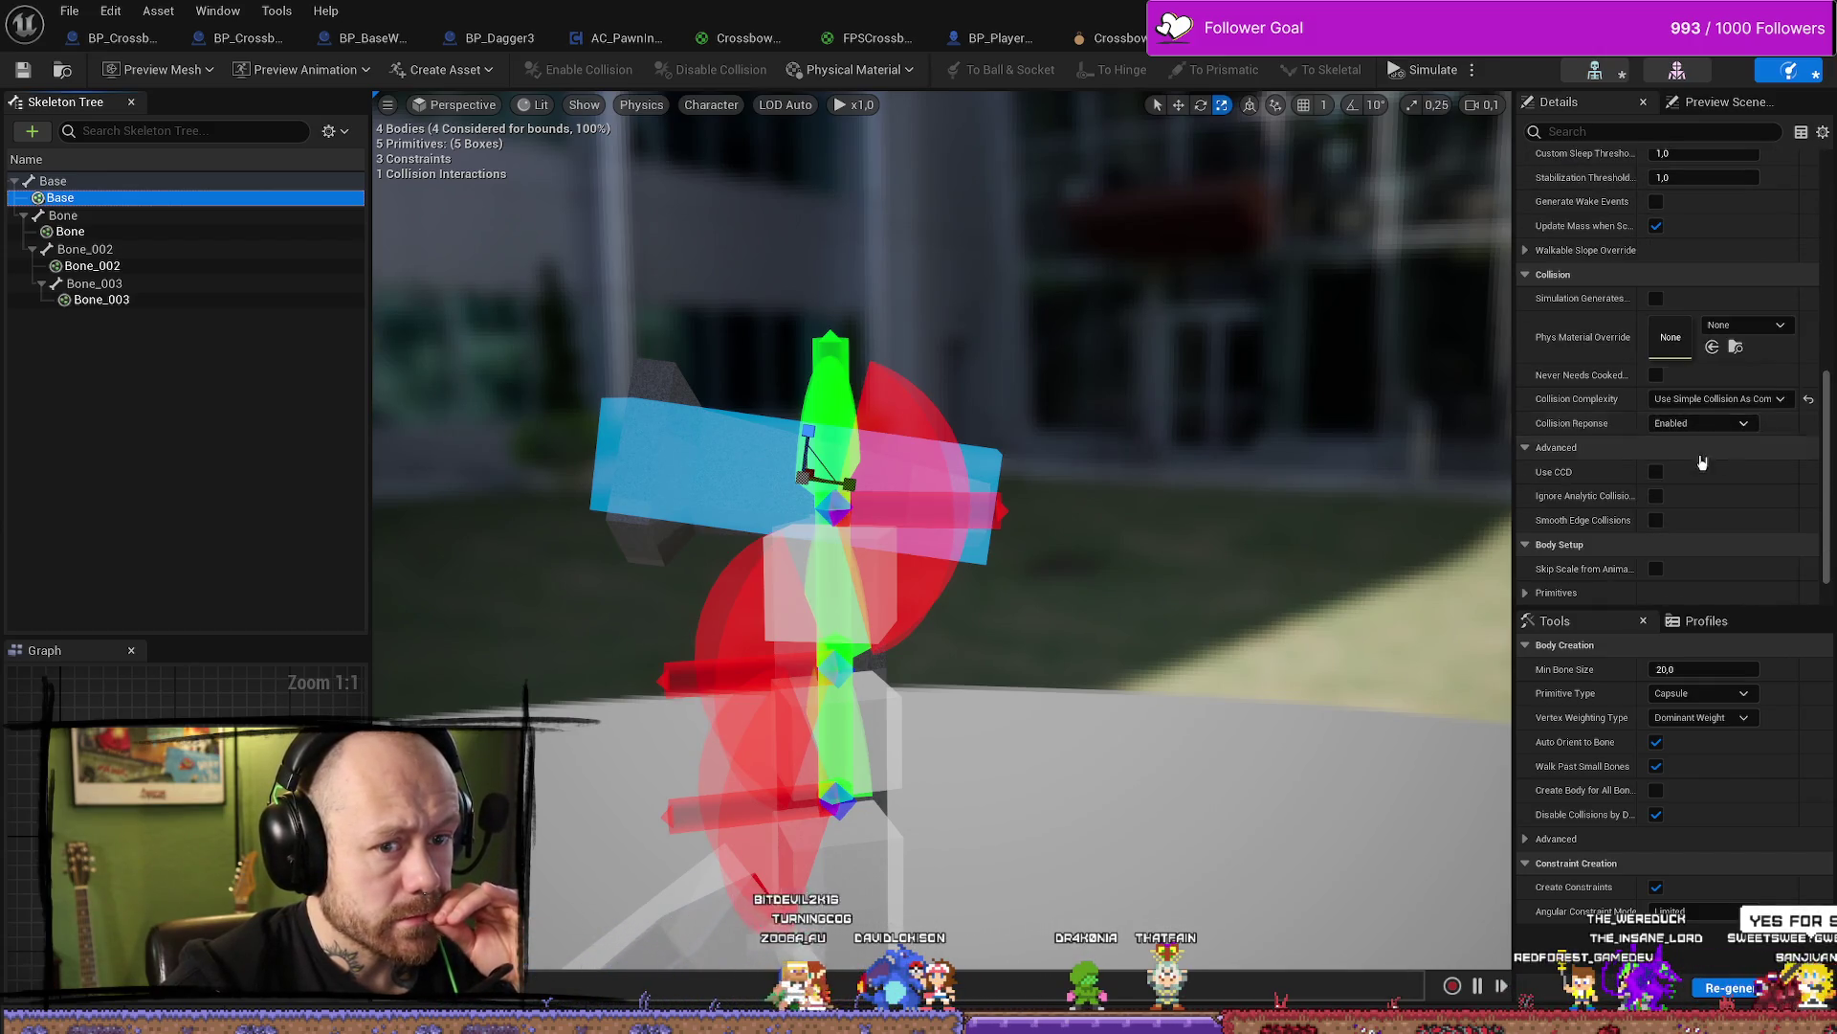
{"action": "scroll", "coordinate": [1693, 428], "scroll_direction": "up", "scroll_amount": 8}
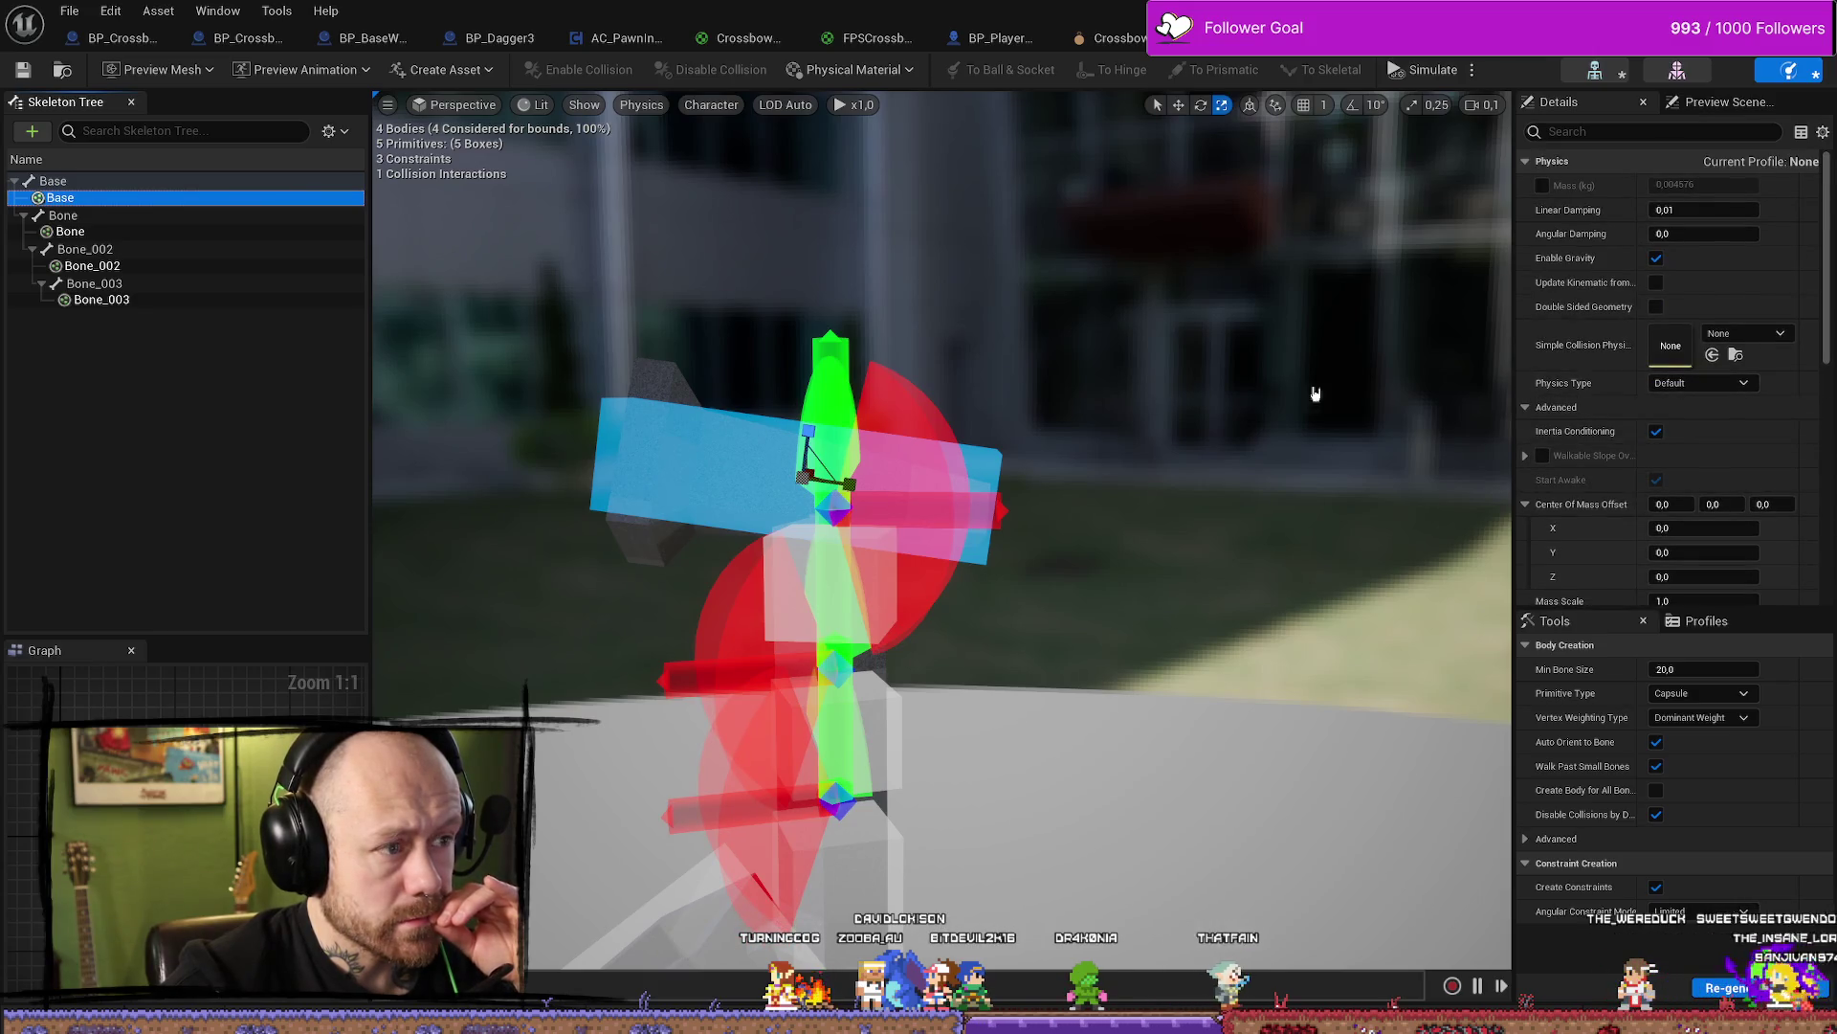
{"action": "left_click", "coordinate": [1700, 382]}
{"action": "left_click", "coordinate": [1696, 419]}
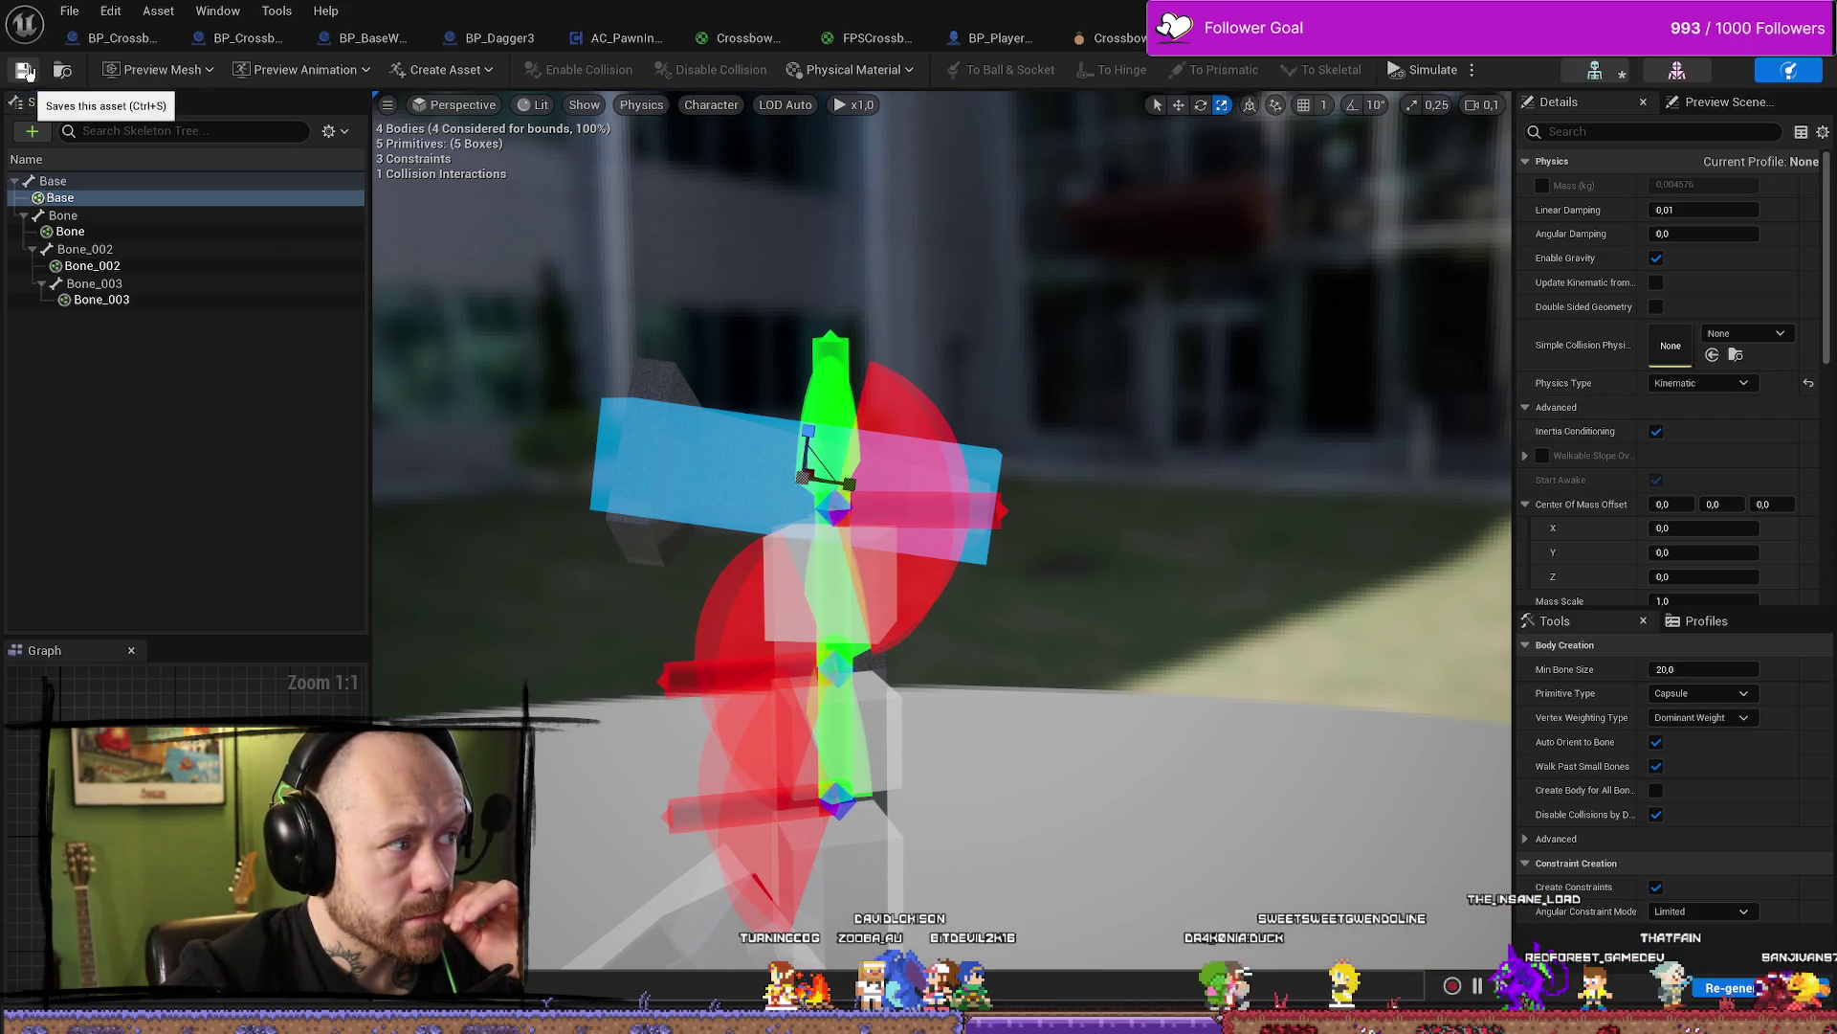
{"action": "left_click", "coordinate": [69, 11]}
Clear the selection and start the physics simulation
{"action": "left_click", "coordinate": [93, 120]}
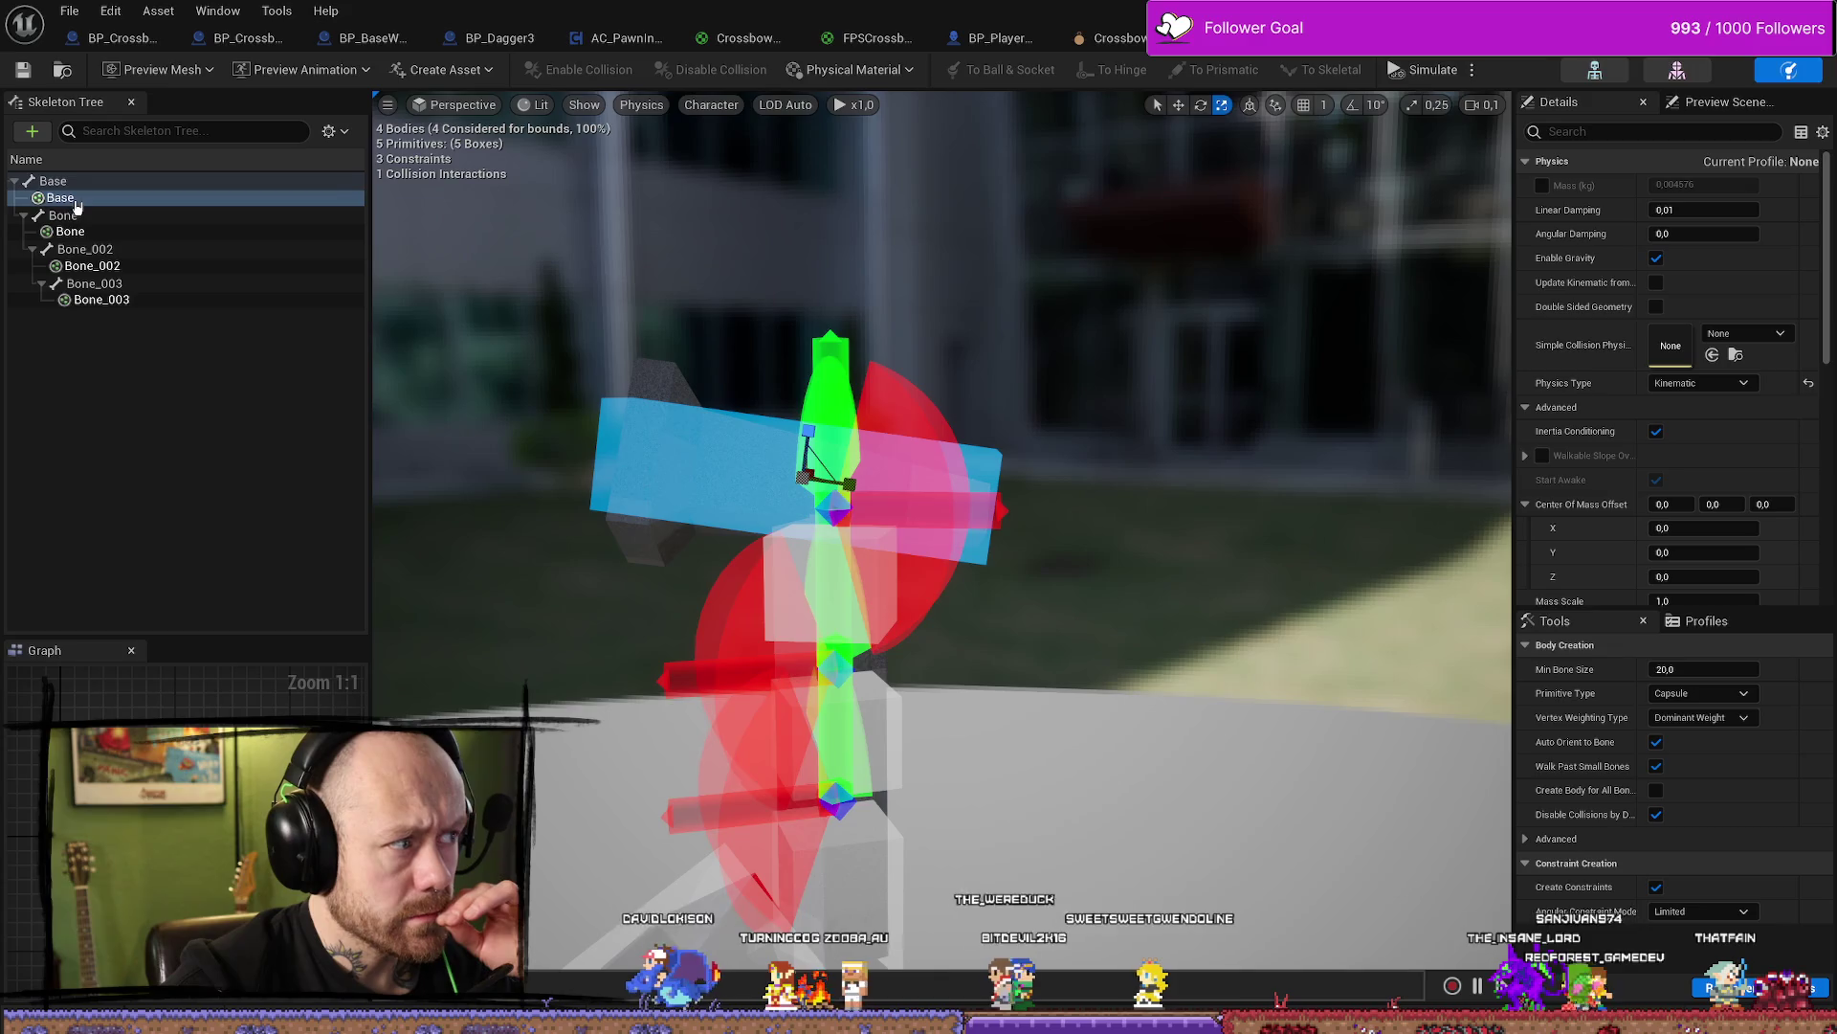
{"action": "right_click", "coordinate": [78, 198]}
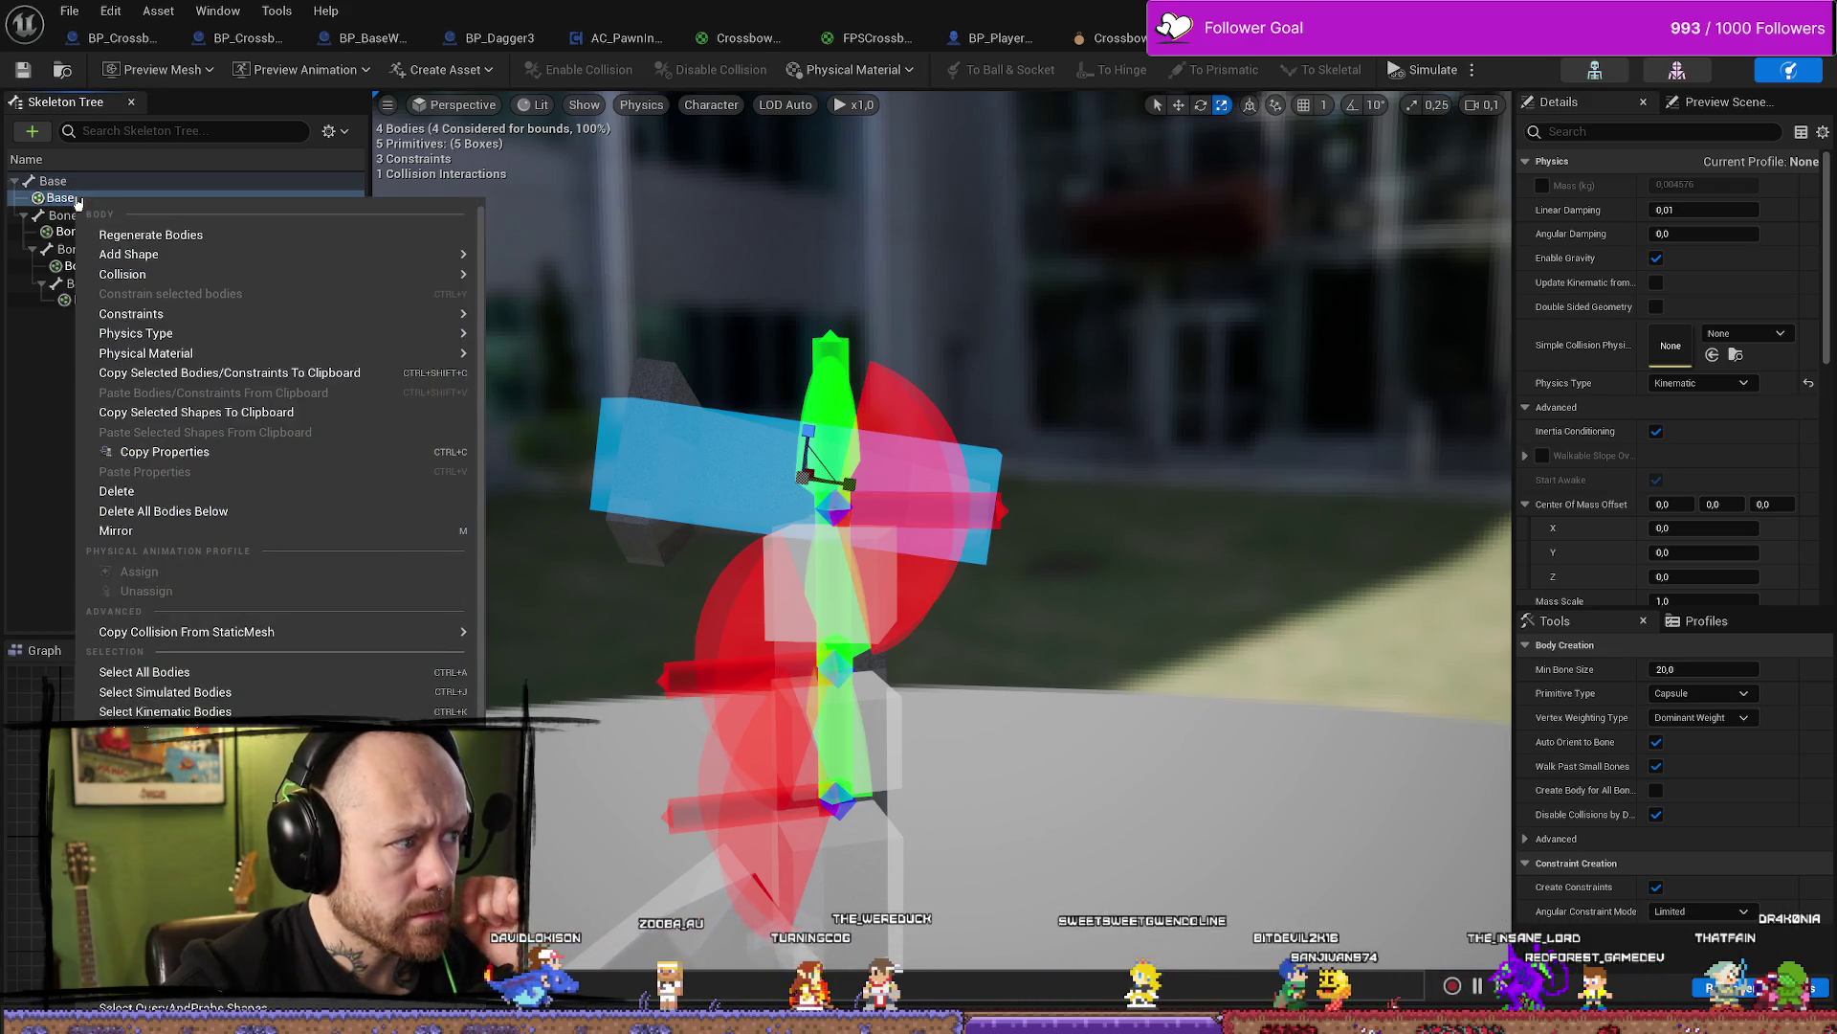
{"action": "left_click", "coordinate": [864, 188]}
{"action": "left_click", "coordinate": [1423, 72]}
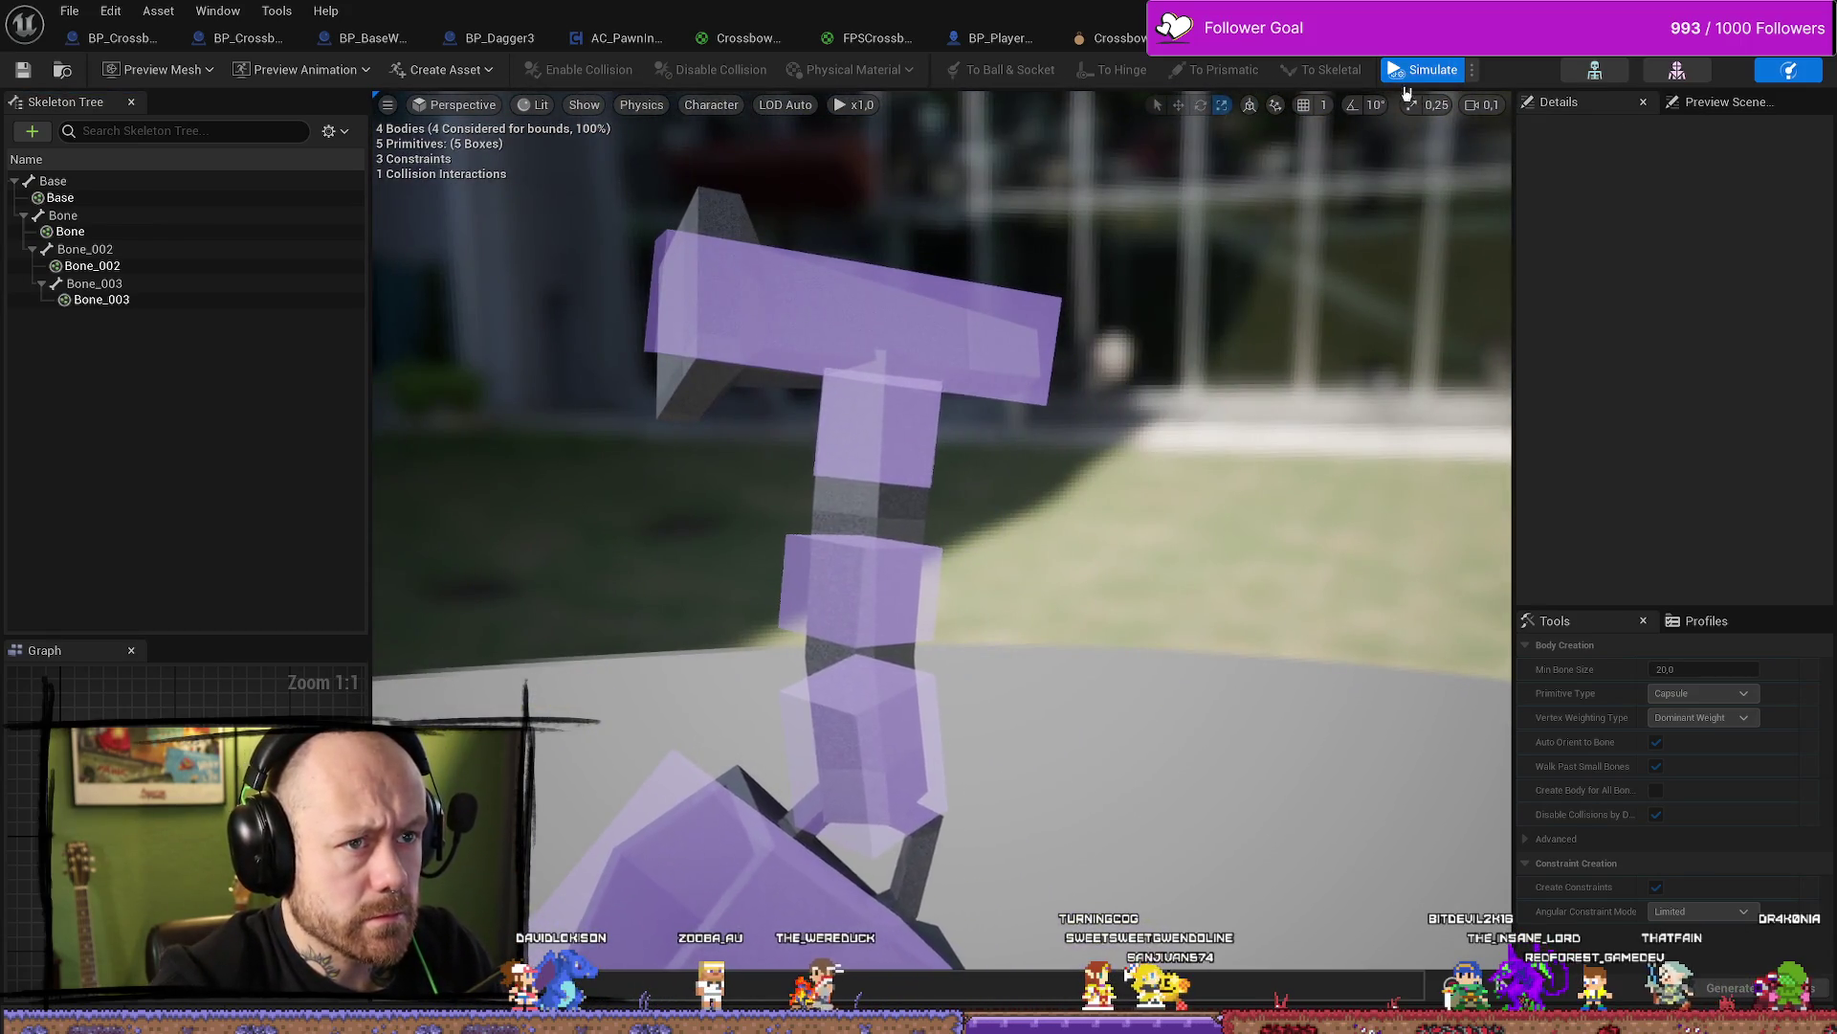
{"action": "left_click", "coordinate": [1414, 71]}
{"action": "key", "text": "w"}
{"action": "left_click", "coordinate": [886, 320]}
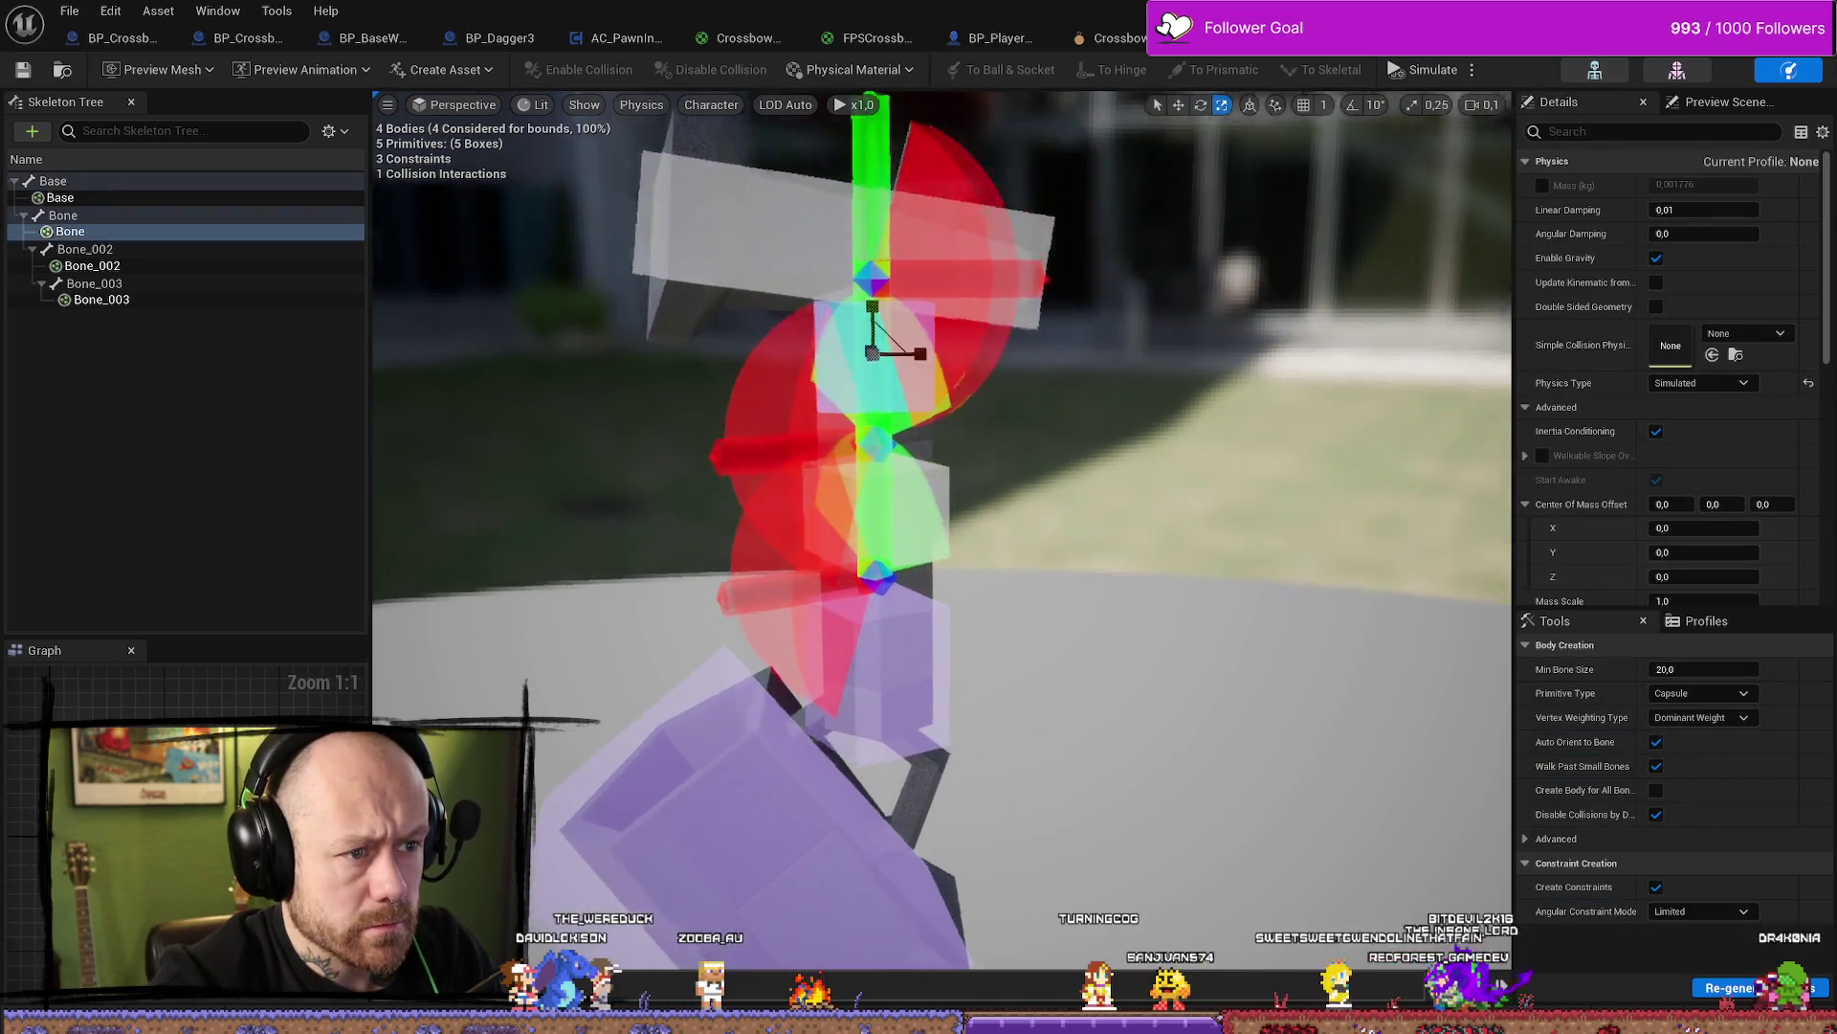
{"action": "left_click_drag", "start_coordinate": [887, 320], "coordinate": [888, 308]}
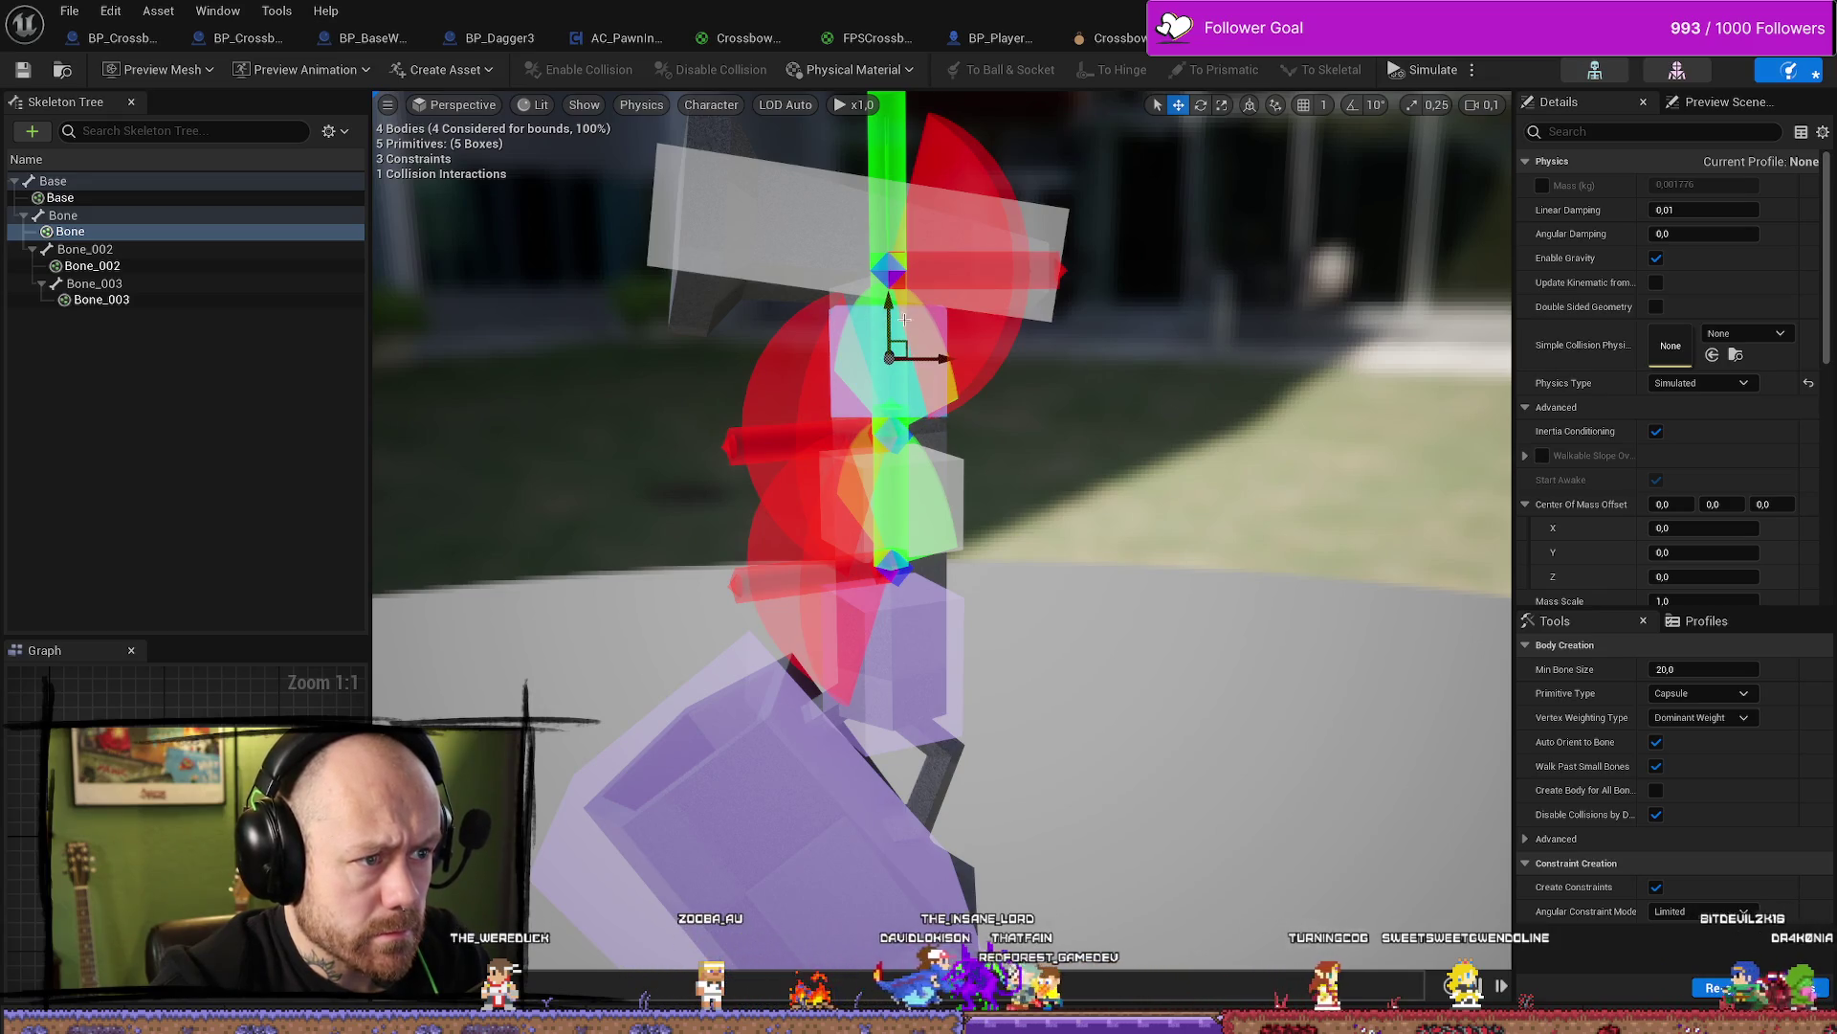
{"action": "left_click", "coordinate": [975, 283]}
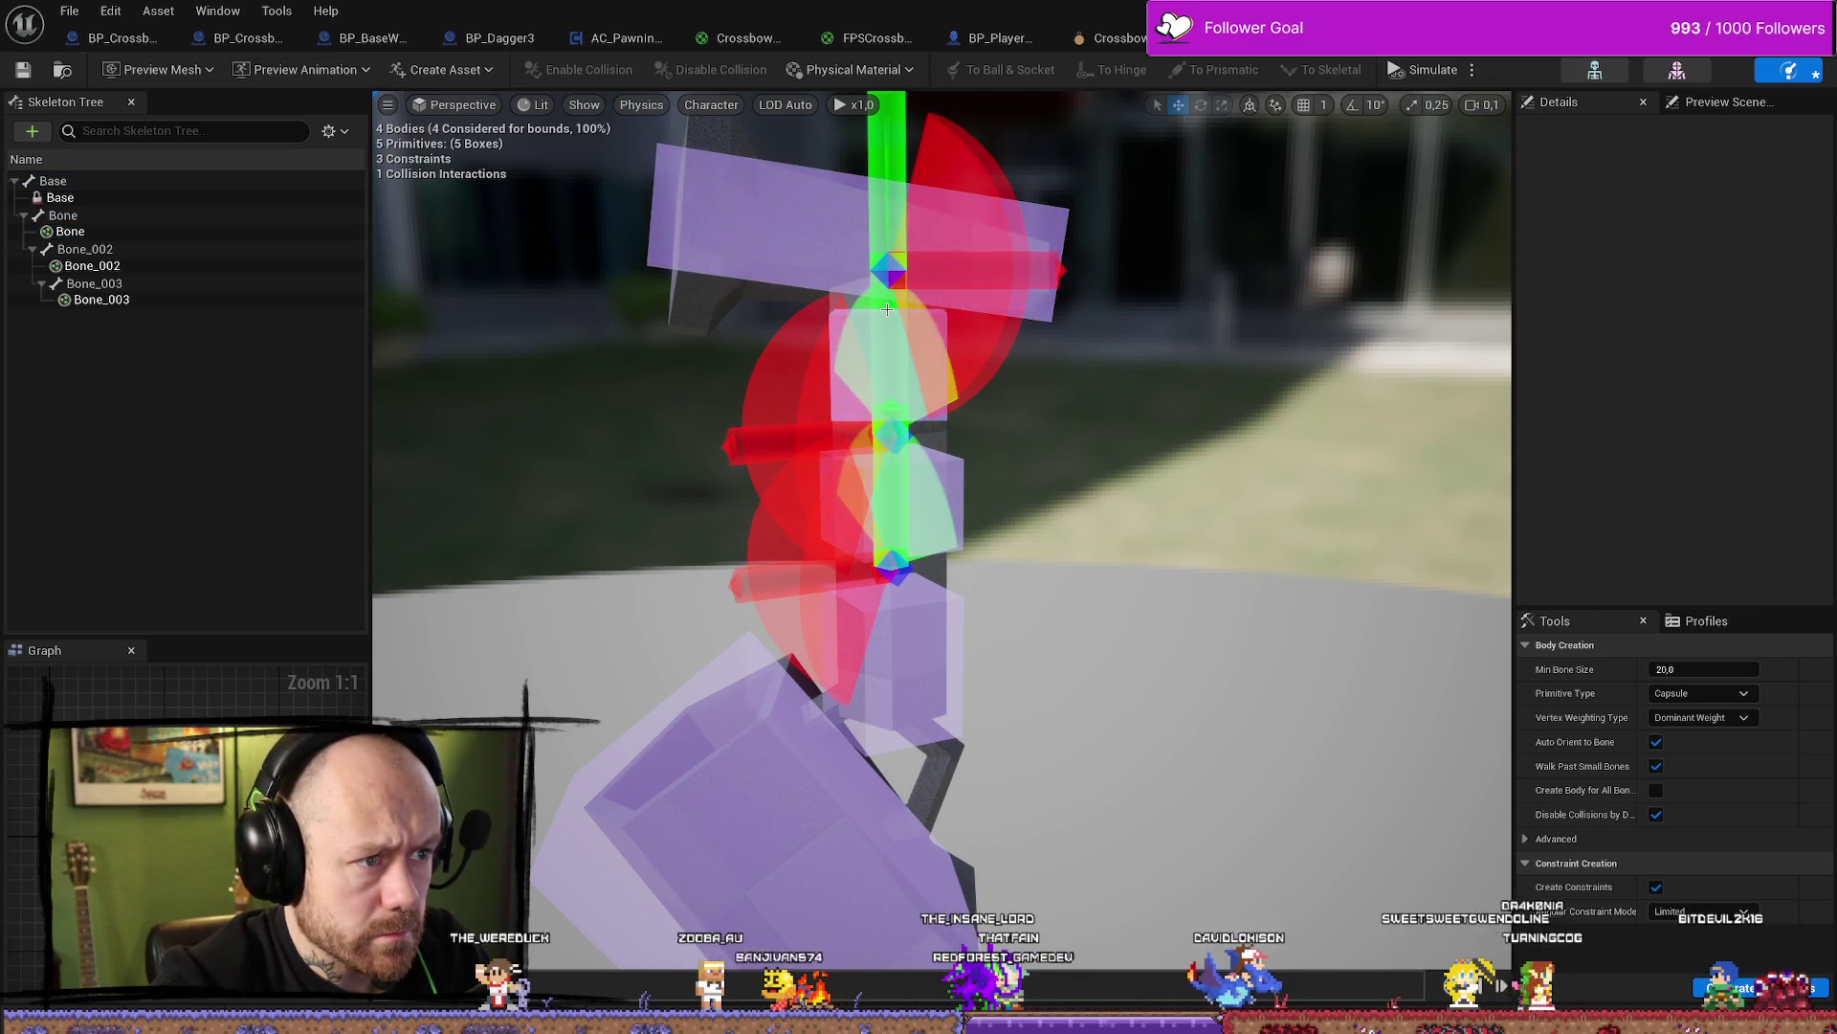
{"action": "right_click_drag", "start_coordinate": [975, 282], "coordinate": [946, 256]}
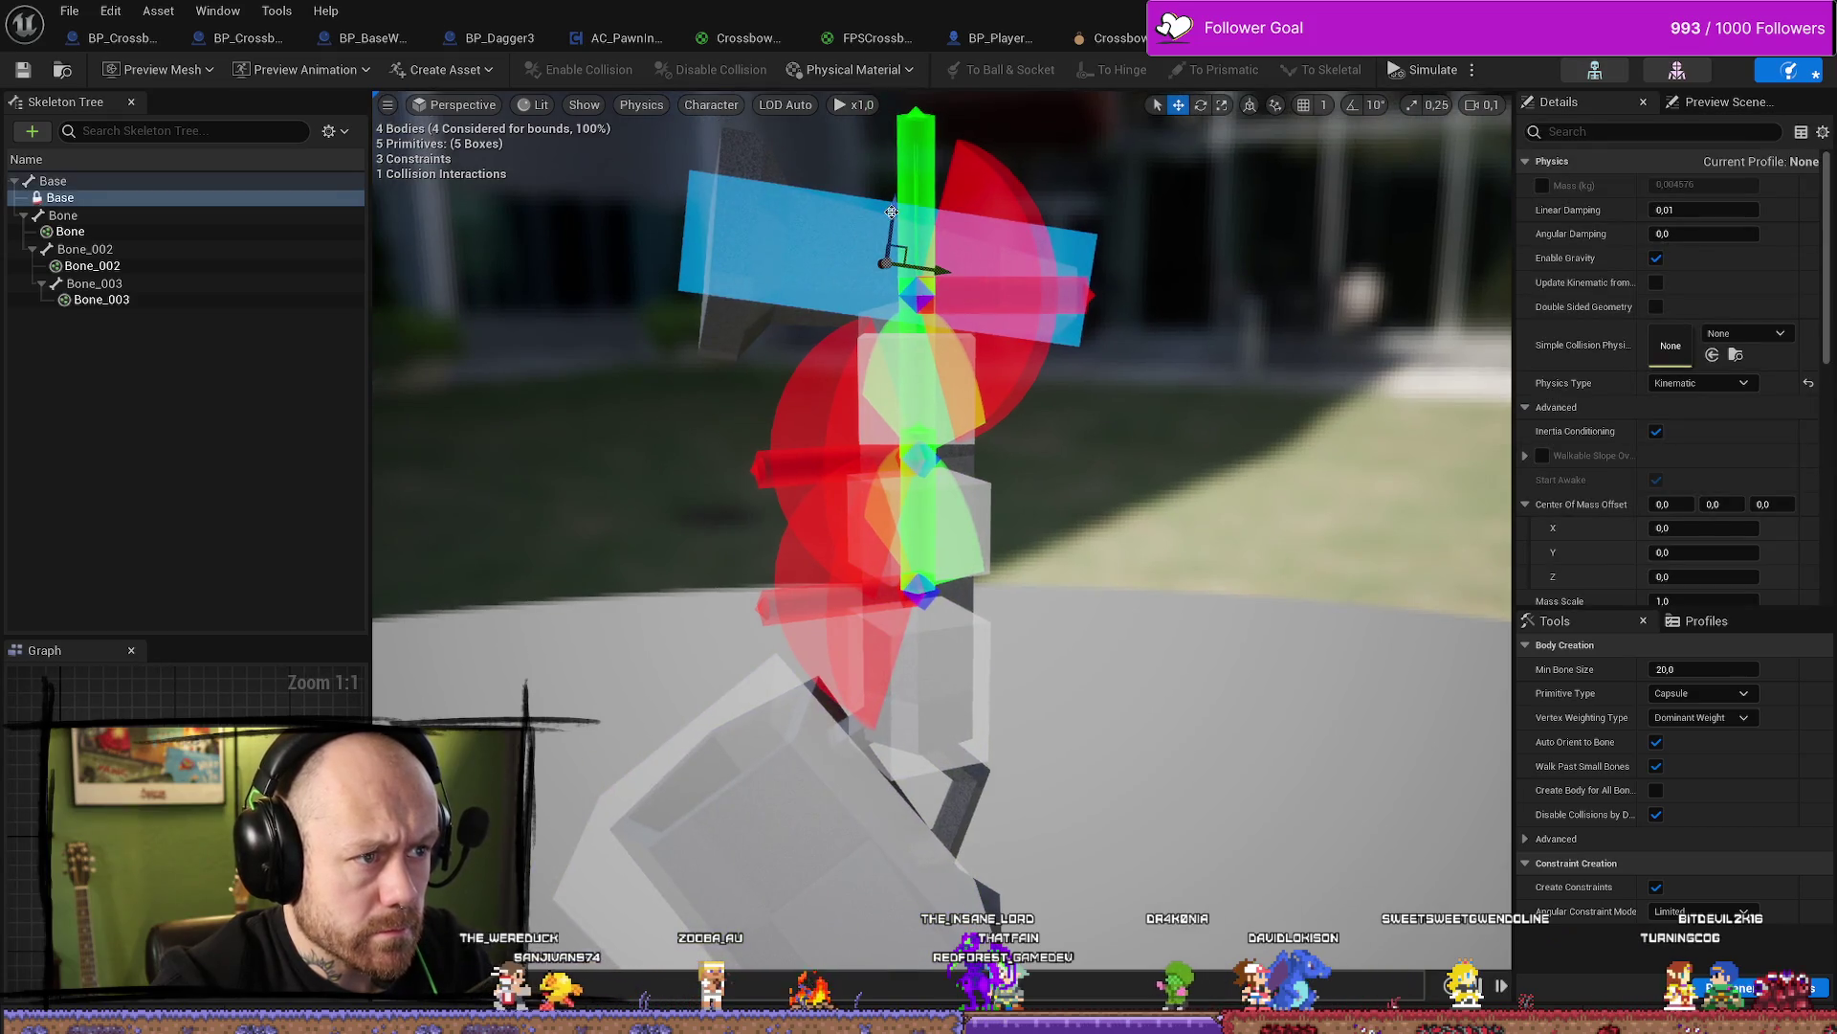
{"action": "left_click_drag", "start_coordinate": [891, 212], "coordinate": [898, 204]}
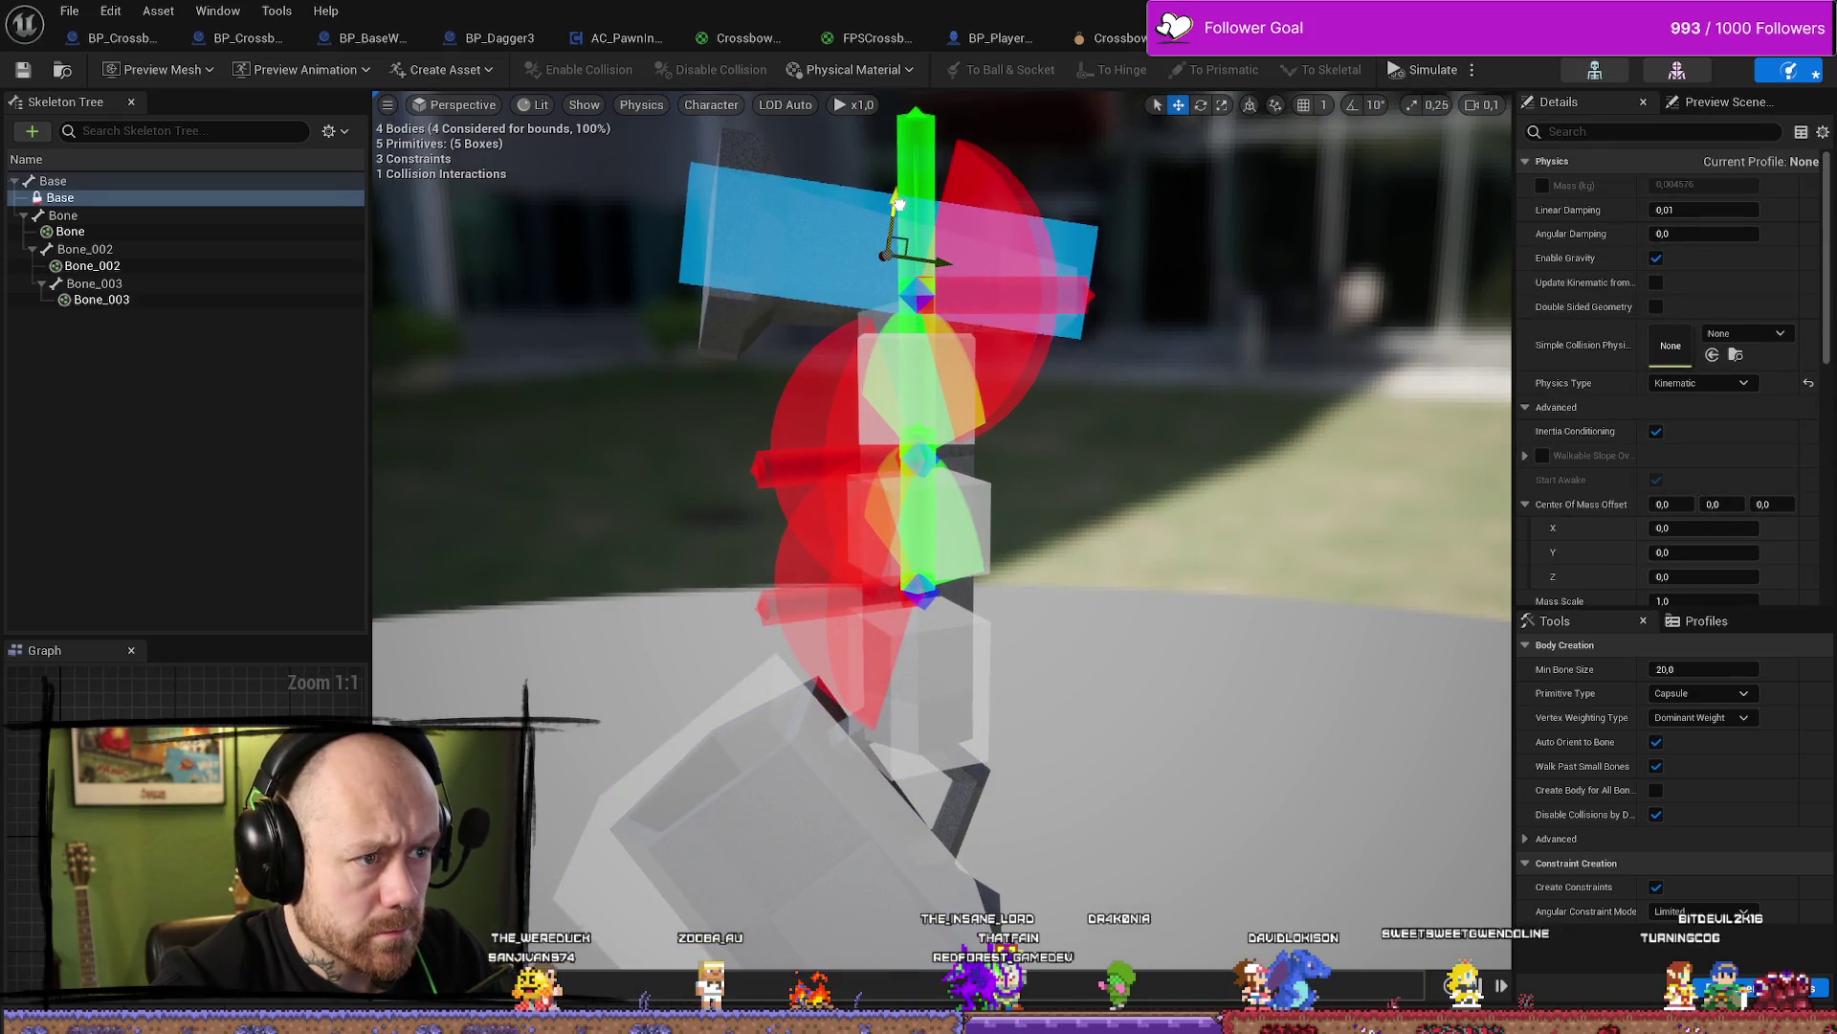
{"action": "left_click", "coordinate": [899, 364]}
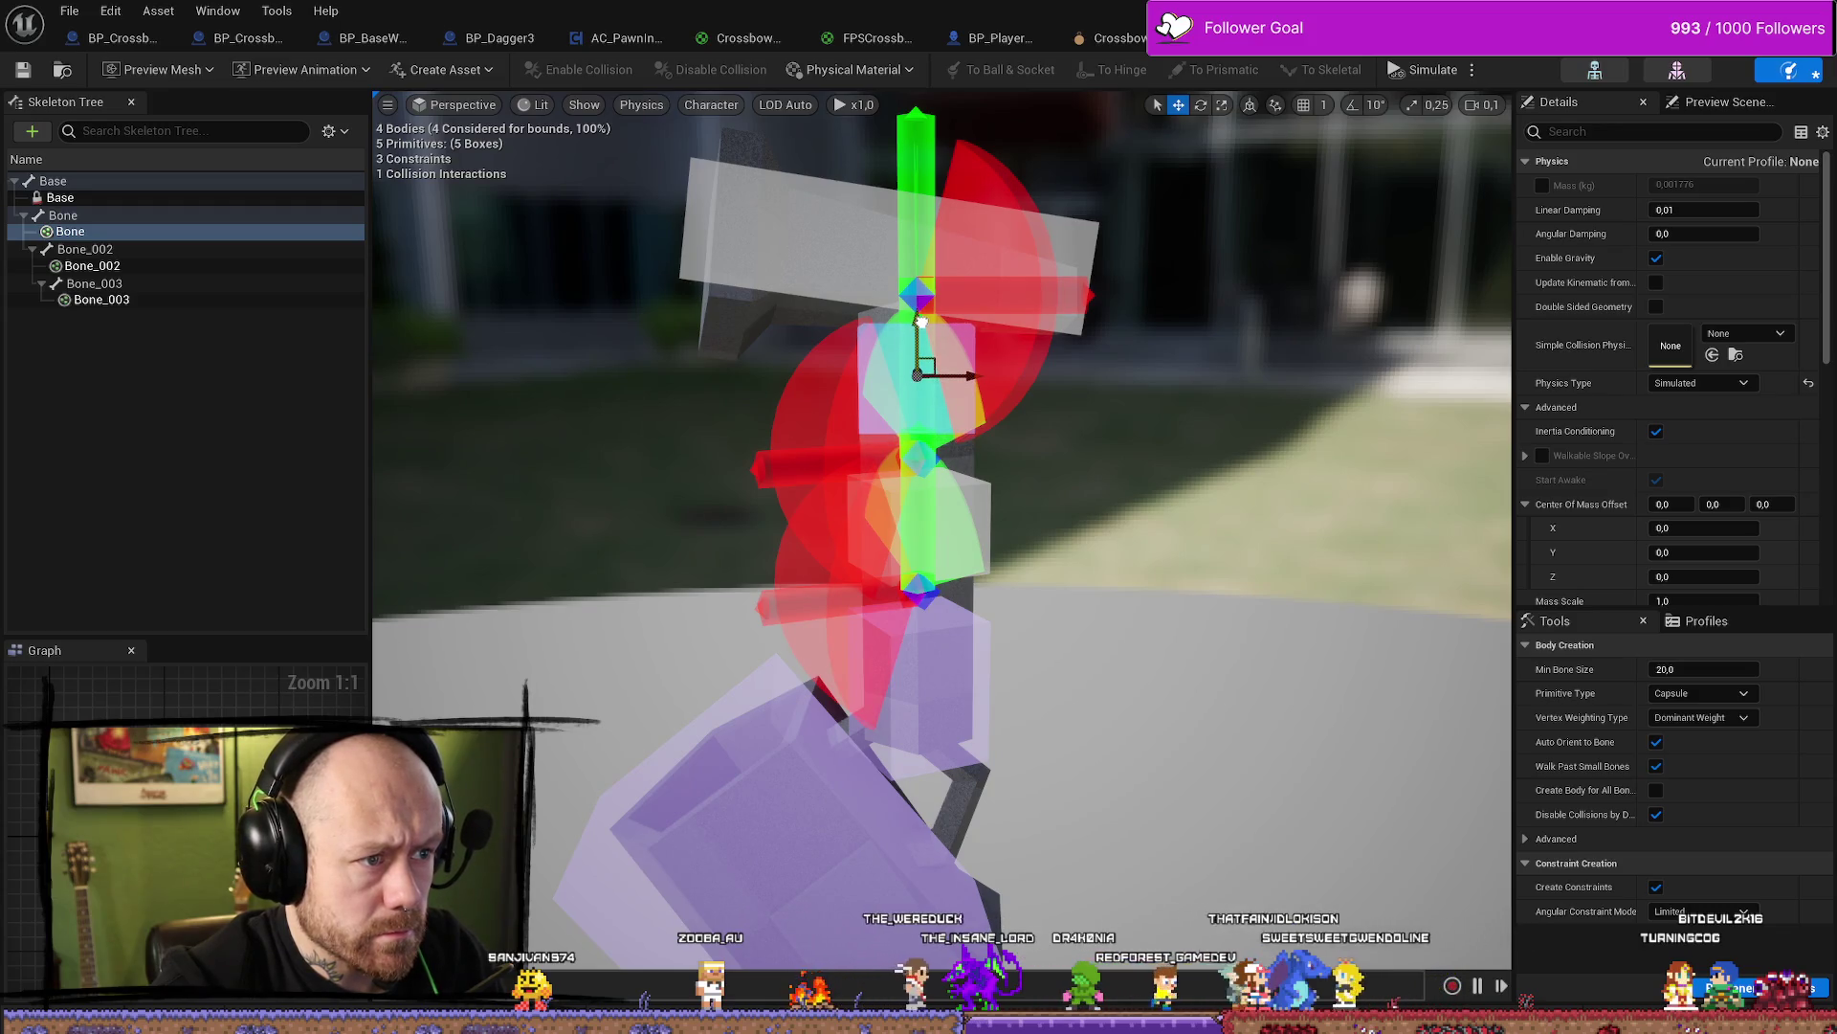
{"action": "right_click_drag", "start_coordinate": [920, 322], "coordinate": [927, 296]}
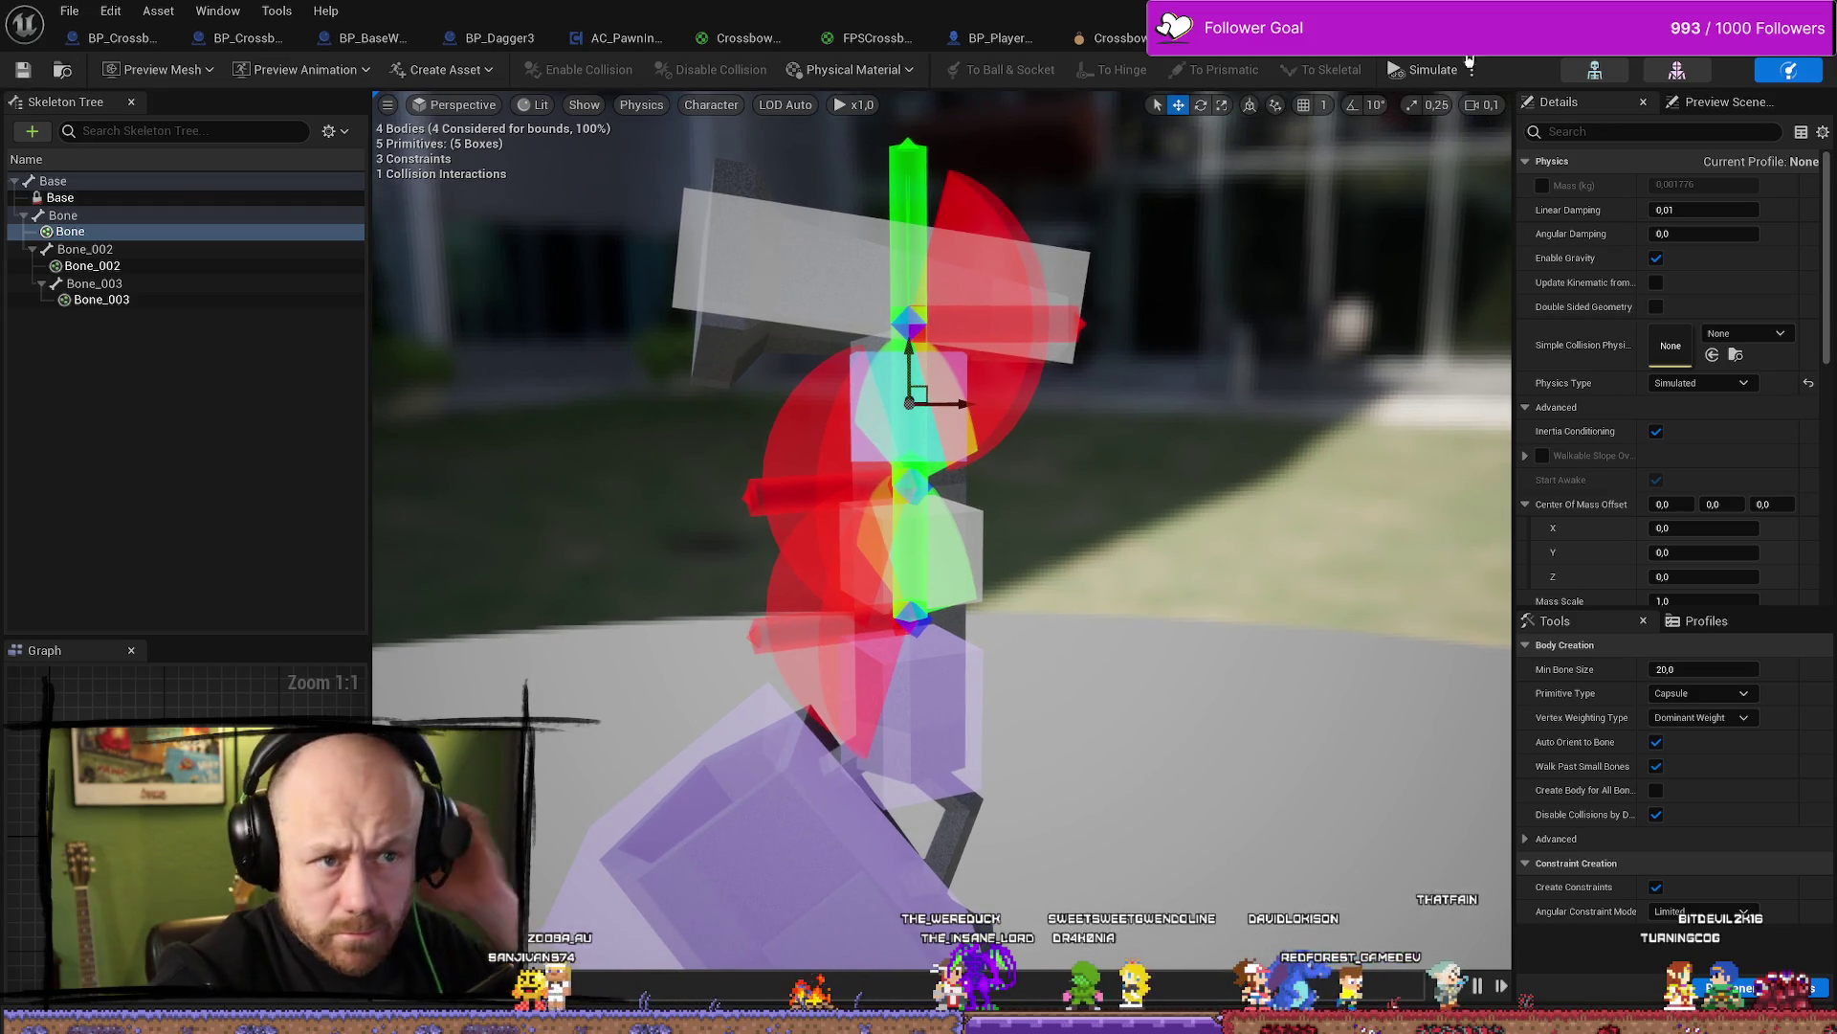
{"action": "key", "text": "alt+s"}
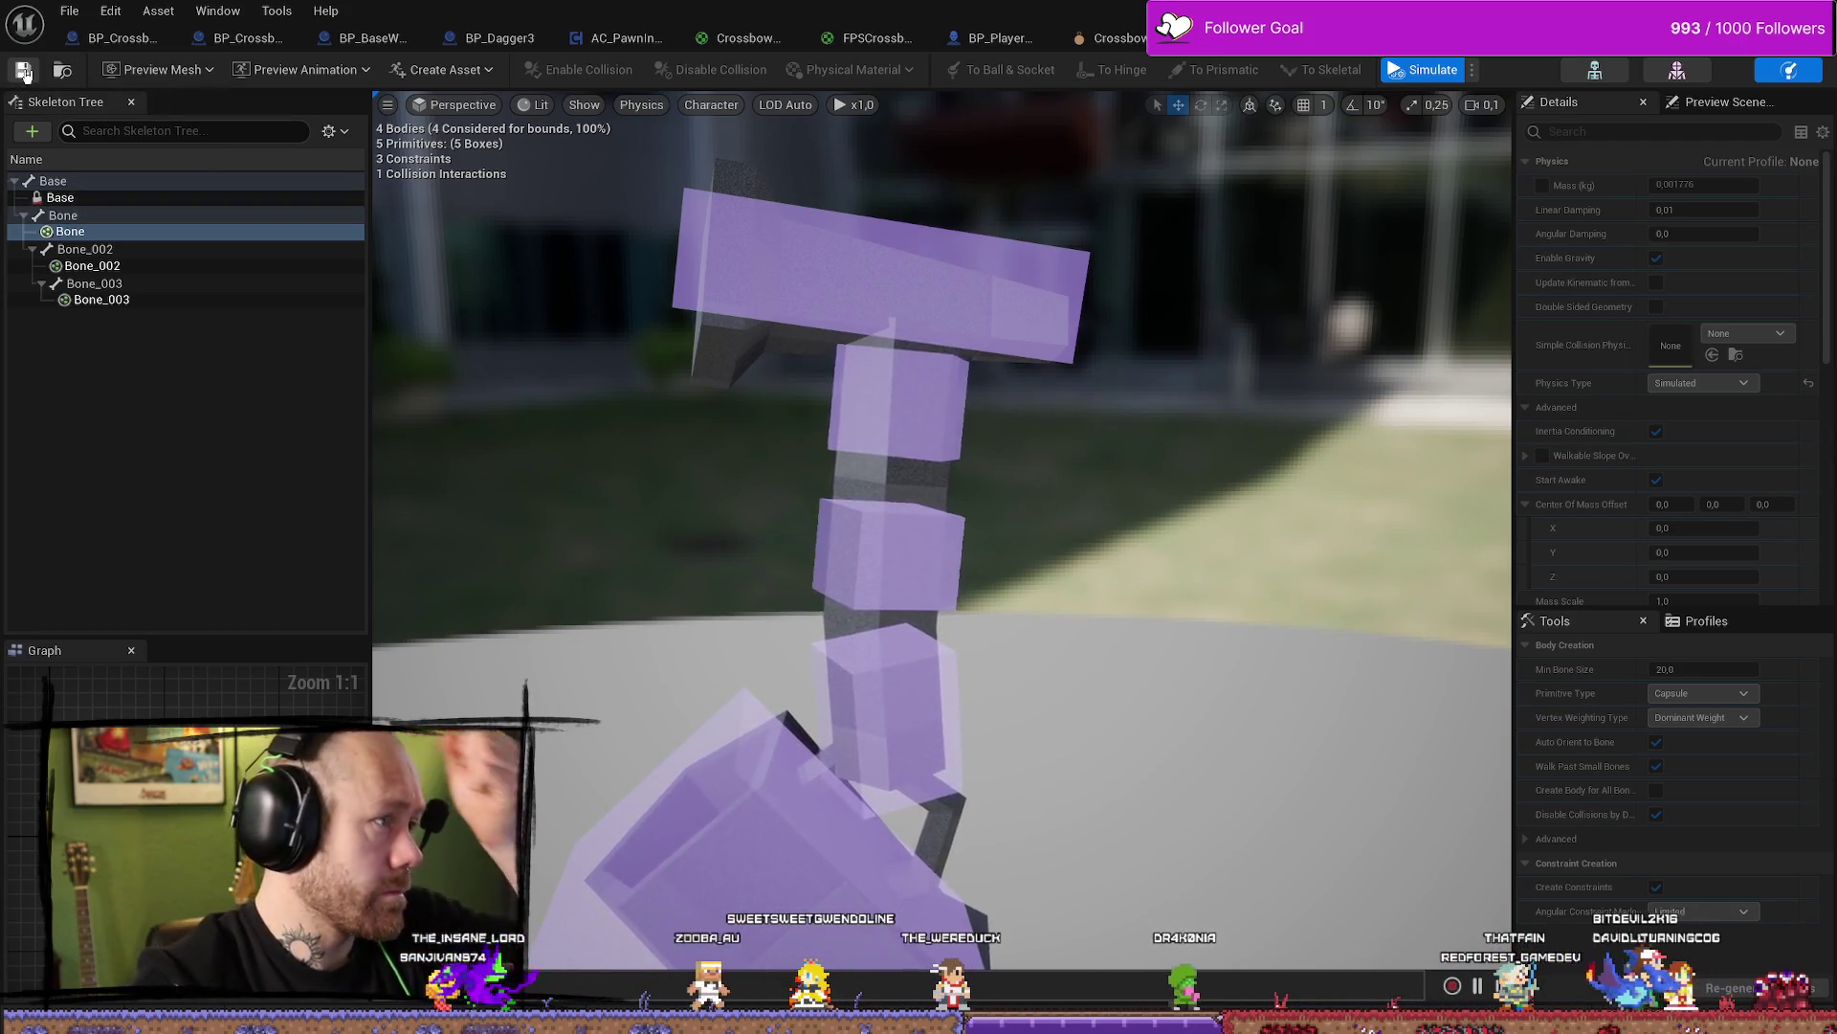
{"action": "left_click", "coordinate": [1426, 70]}
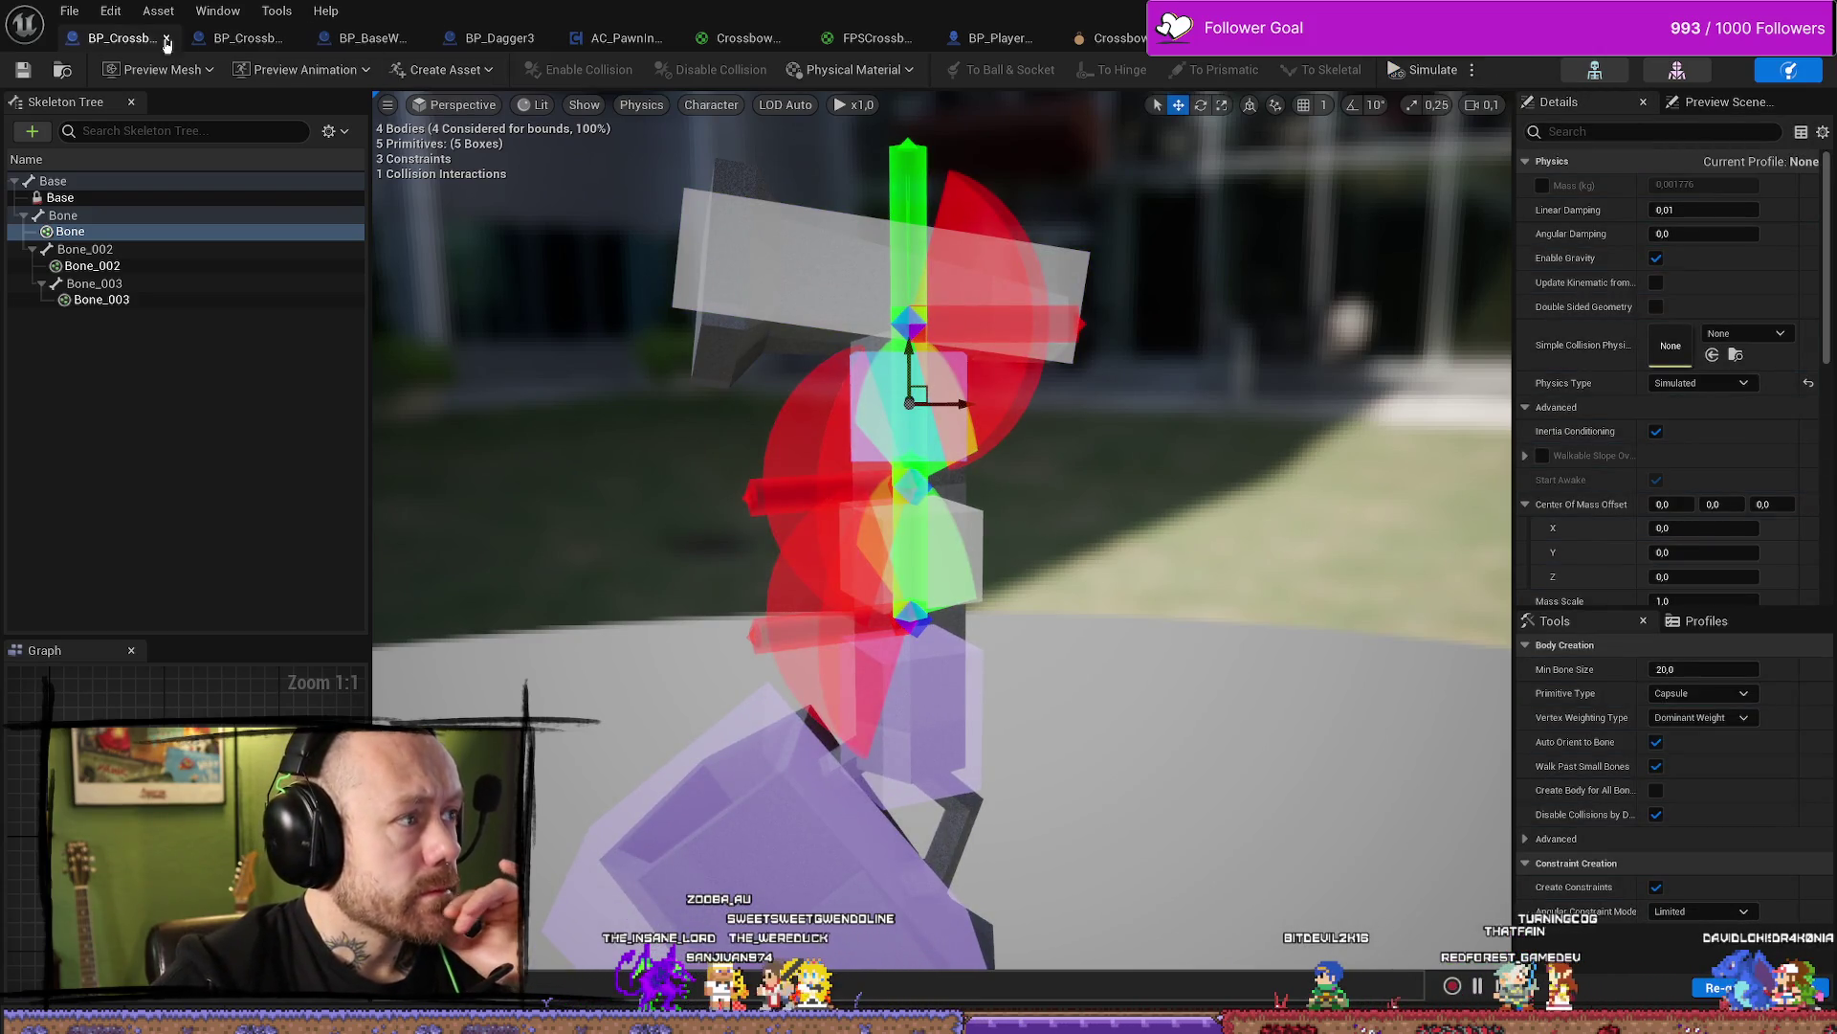
Close the BP_Crossbow Blueprint, leaving BP_BaseWeapon active
{"action": "left_click", "coordinate": [227, 39]}
{"action": "left_click", "coordinate": [151, 39]}
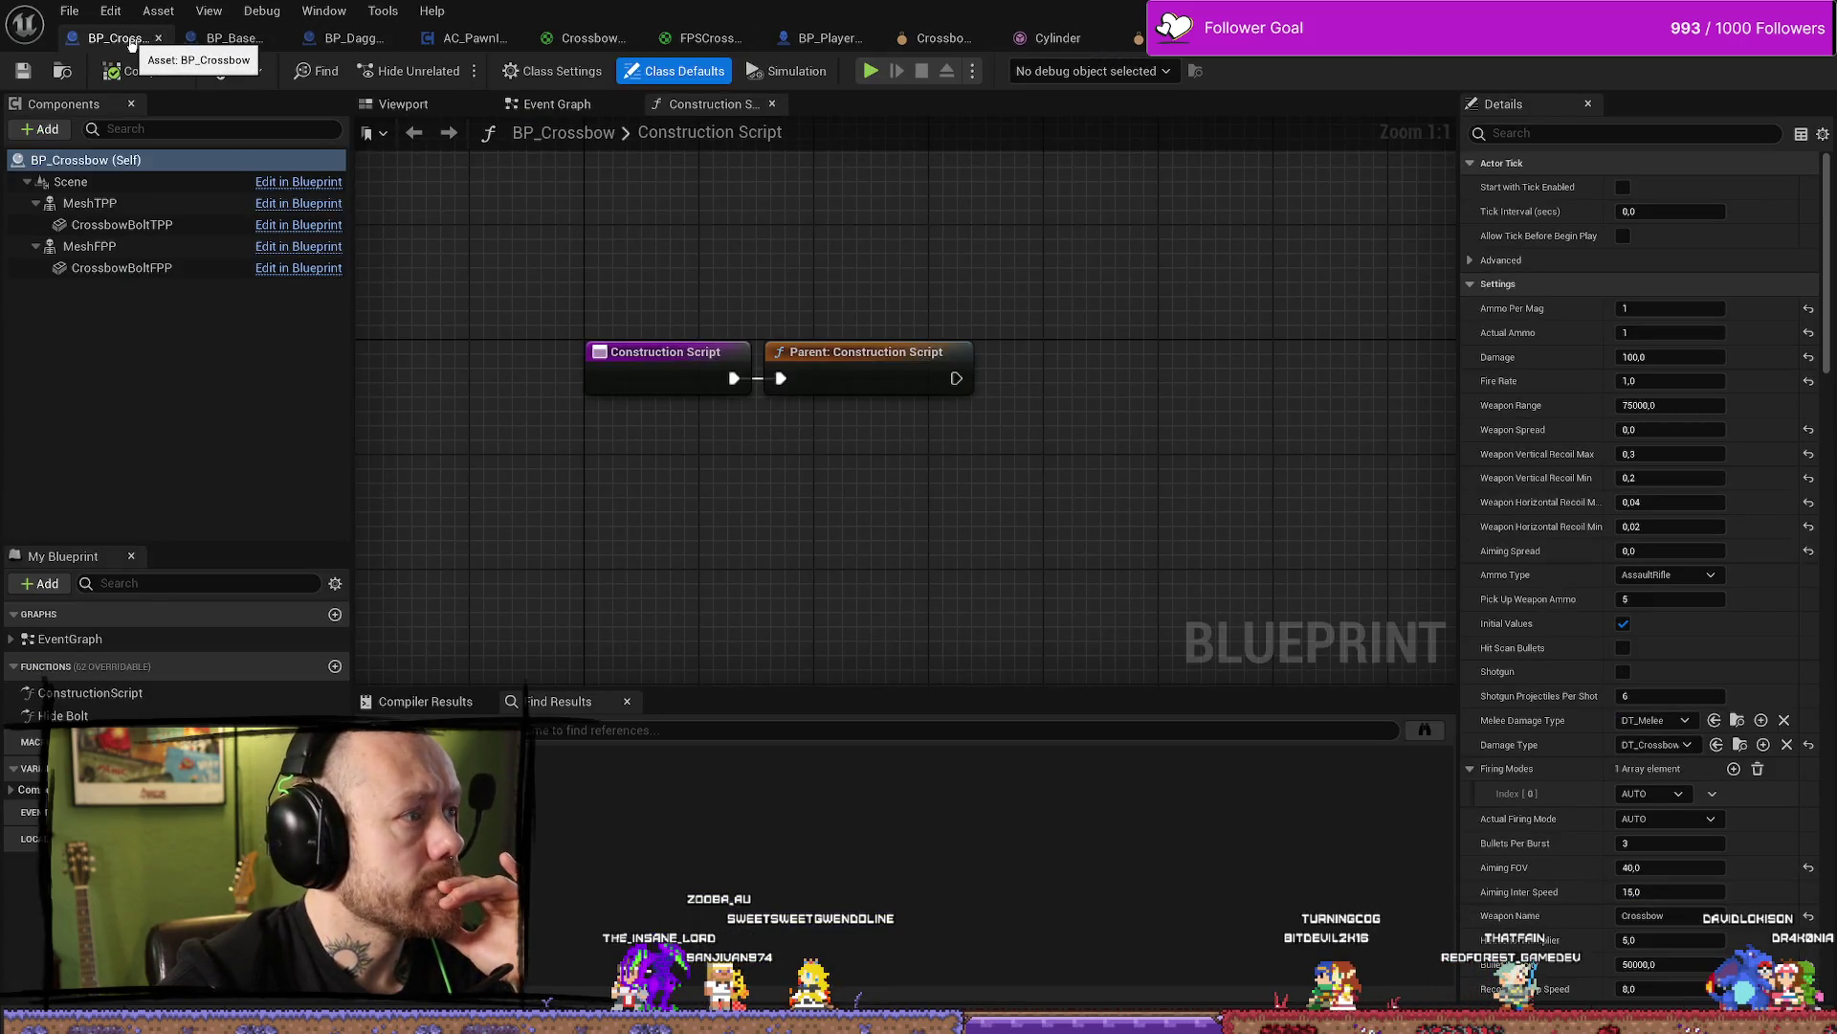
{"action": "left_click", "coordinate": [219, 38]}
Play in editor with the crossbow loadout in fullscreen, then end the session
{"action": "key", "text": "alt+p"}
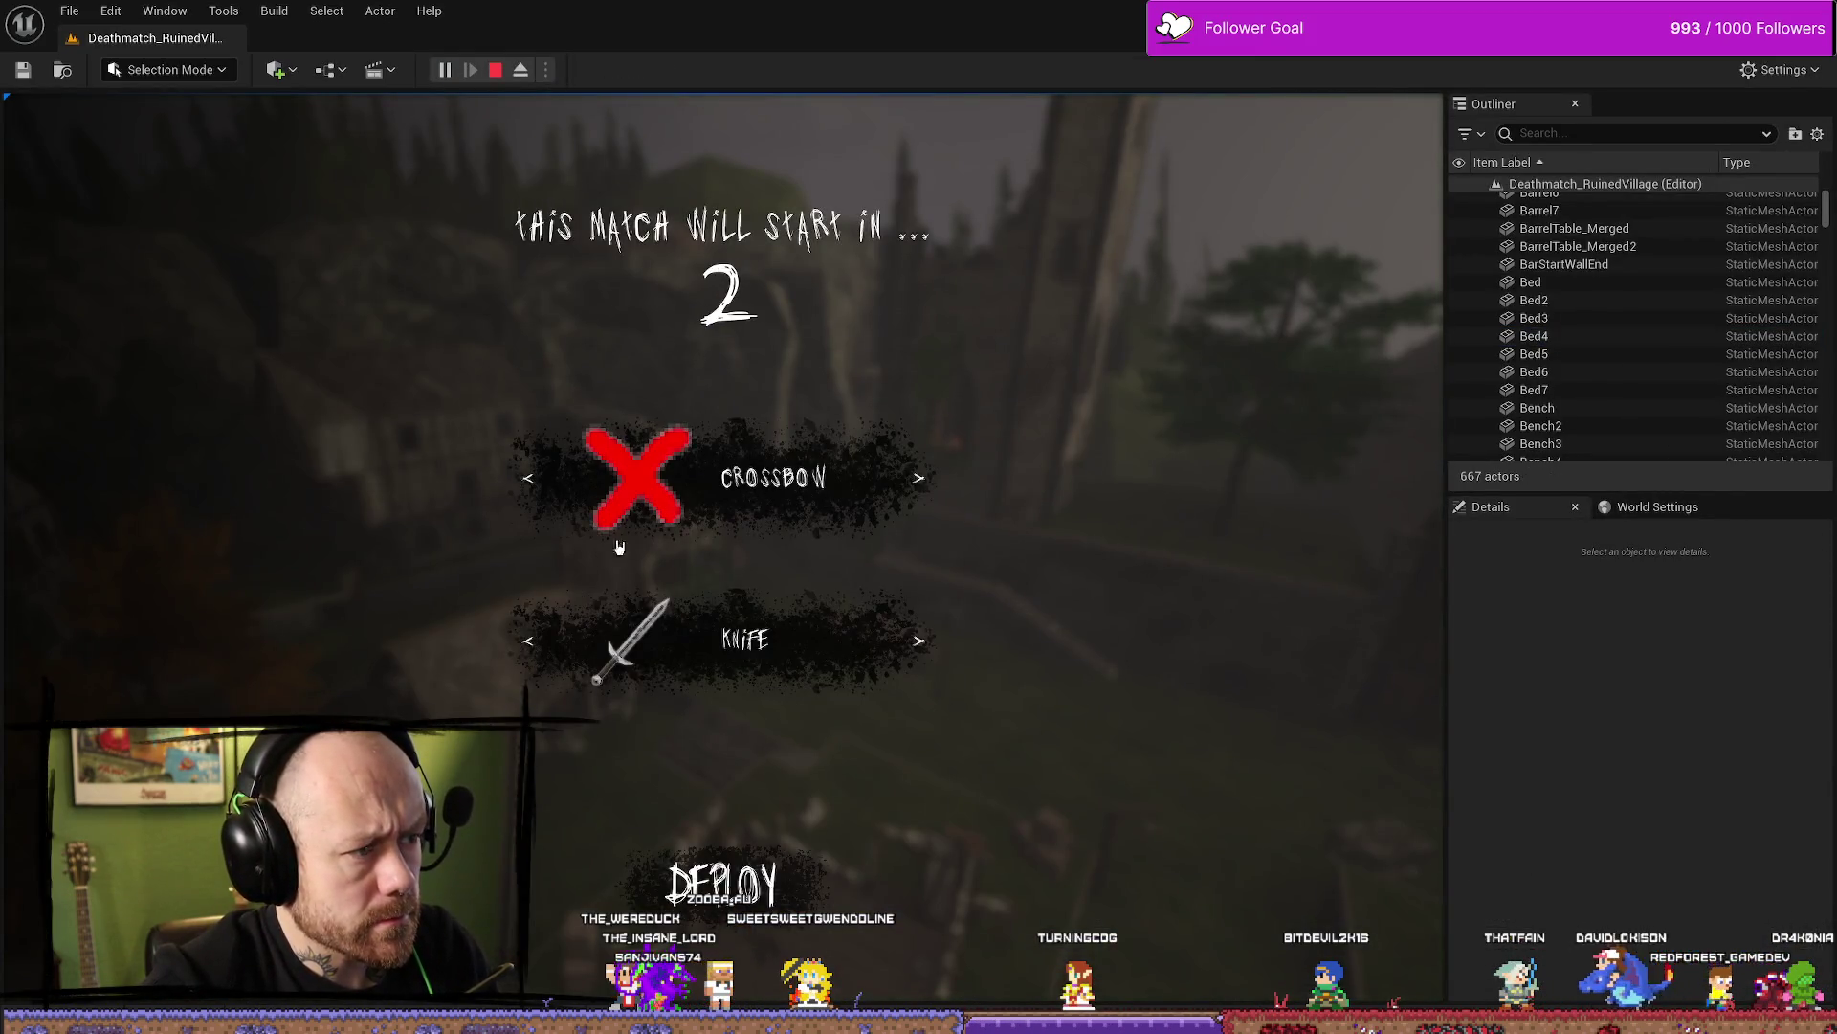
{"action": "left_click", "coordinate": [723, 881]}
{"action": "key", "text": "F11"}
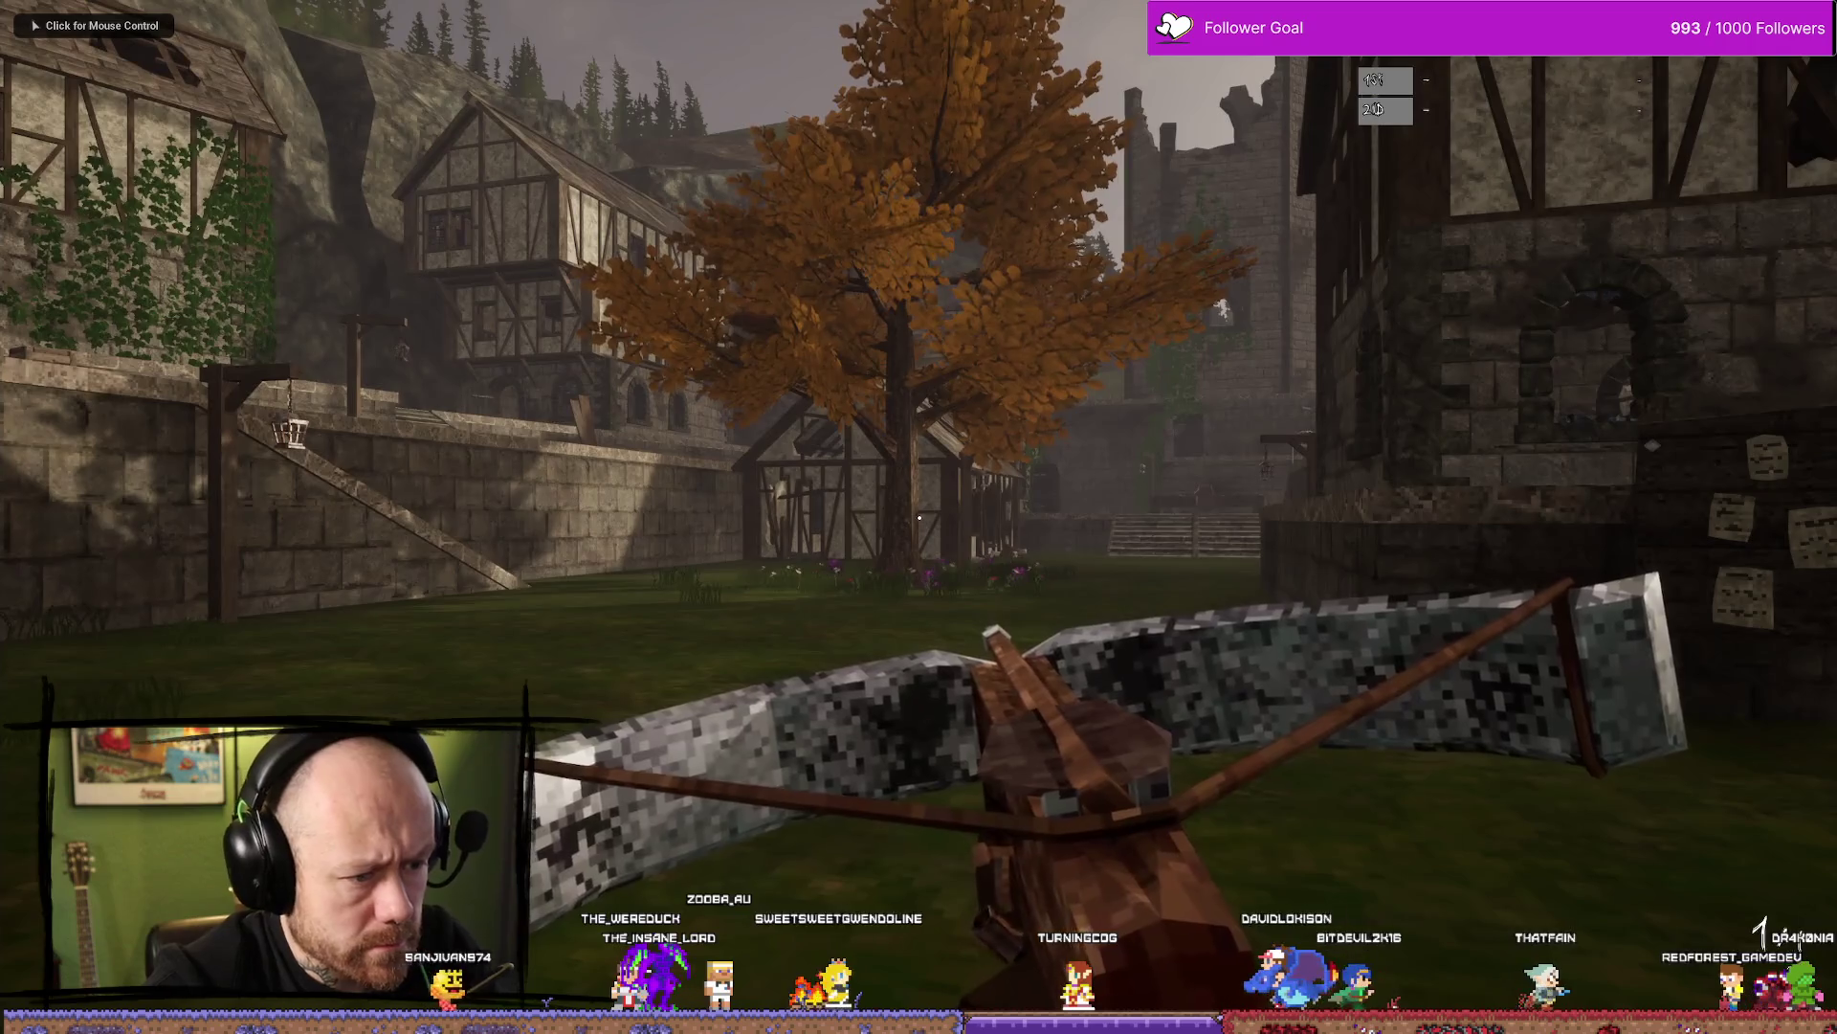
{"action": "left_click", "coordinate": [918, 516]}
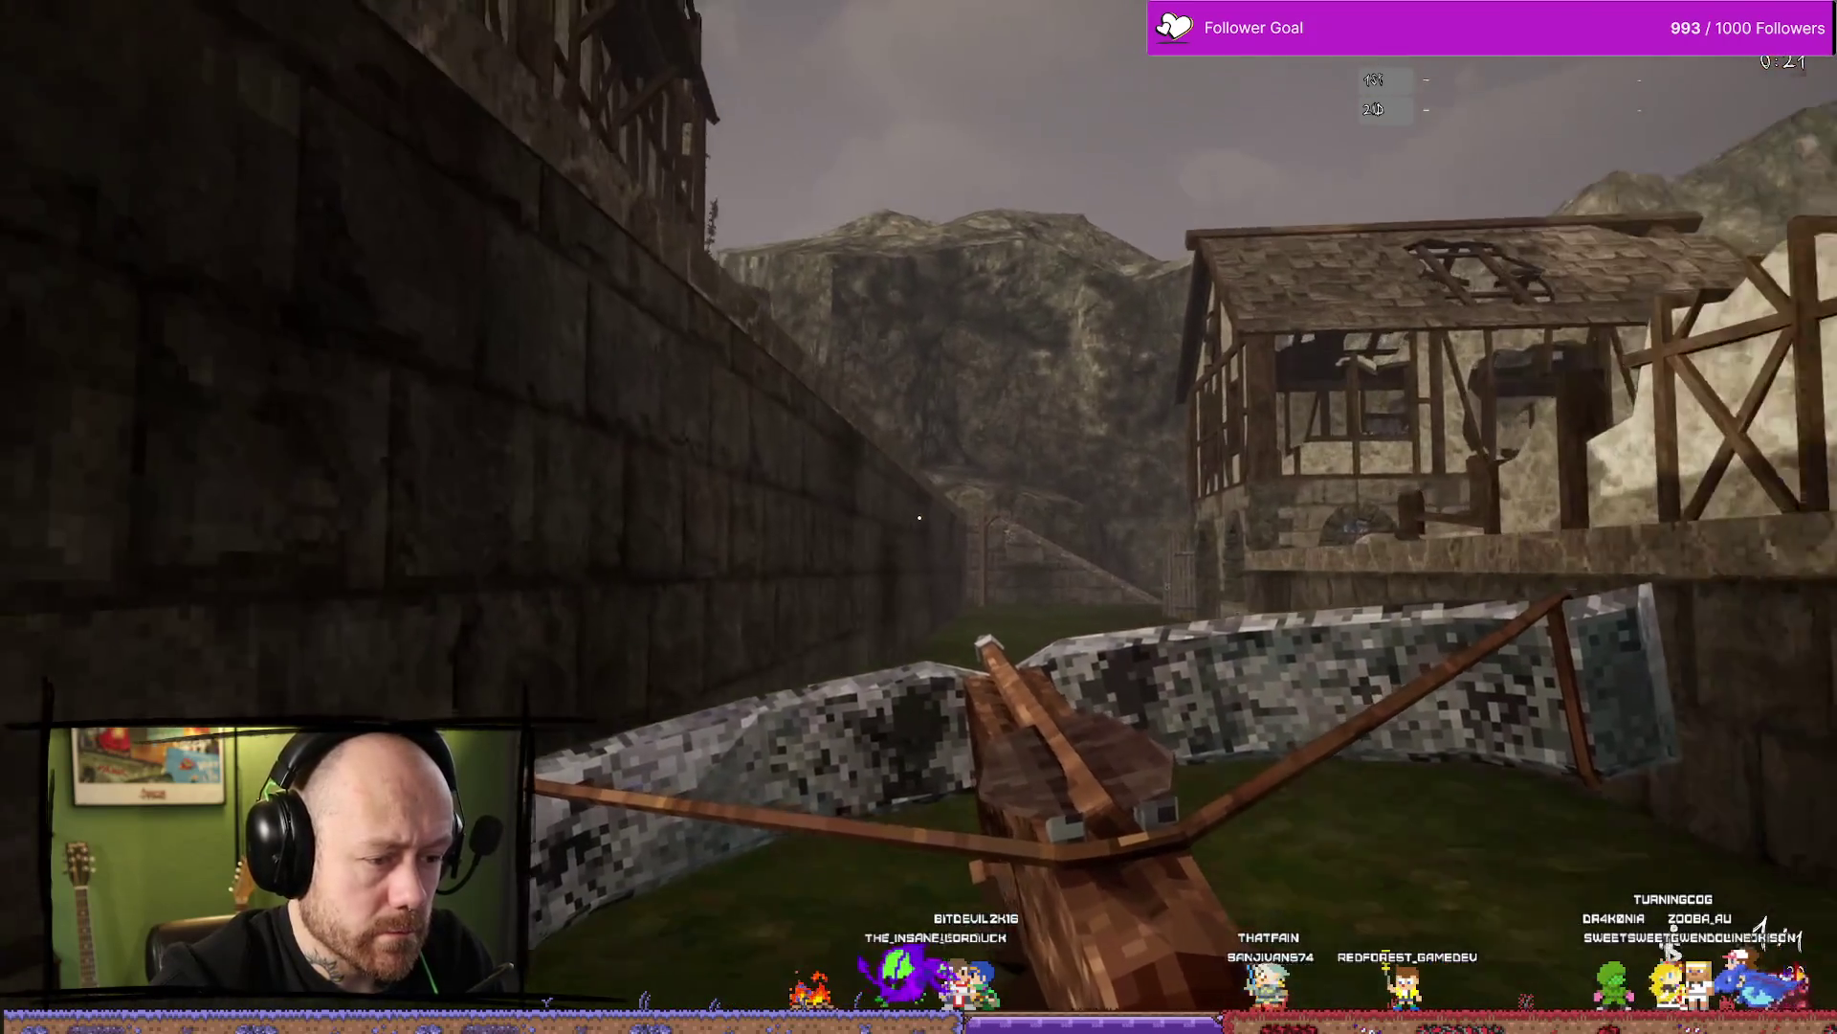
{"action": "key", "text": "Escape"}
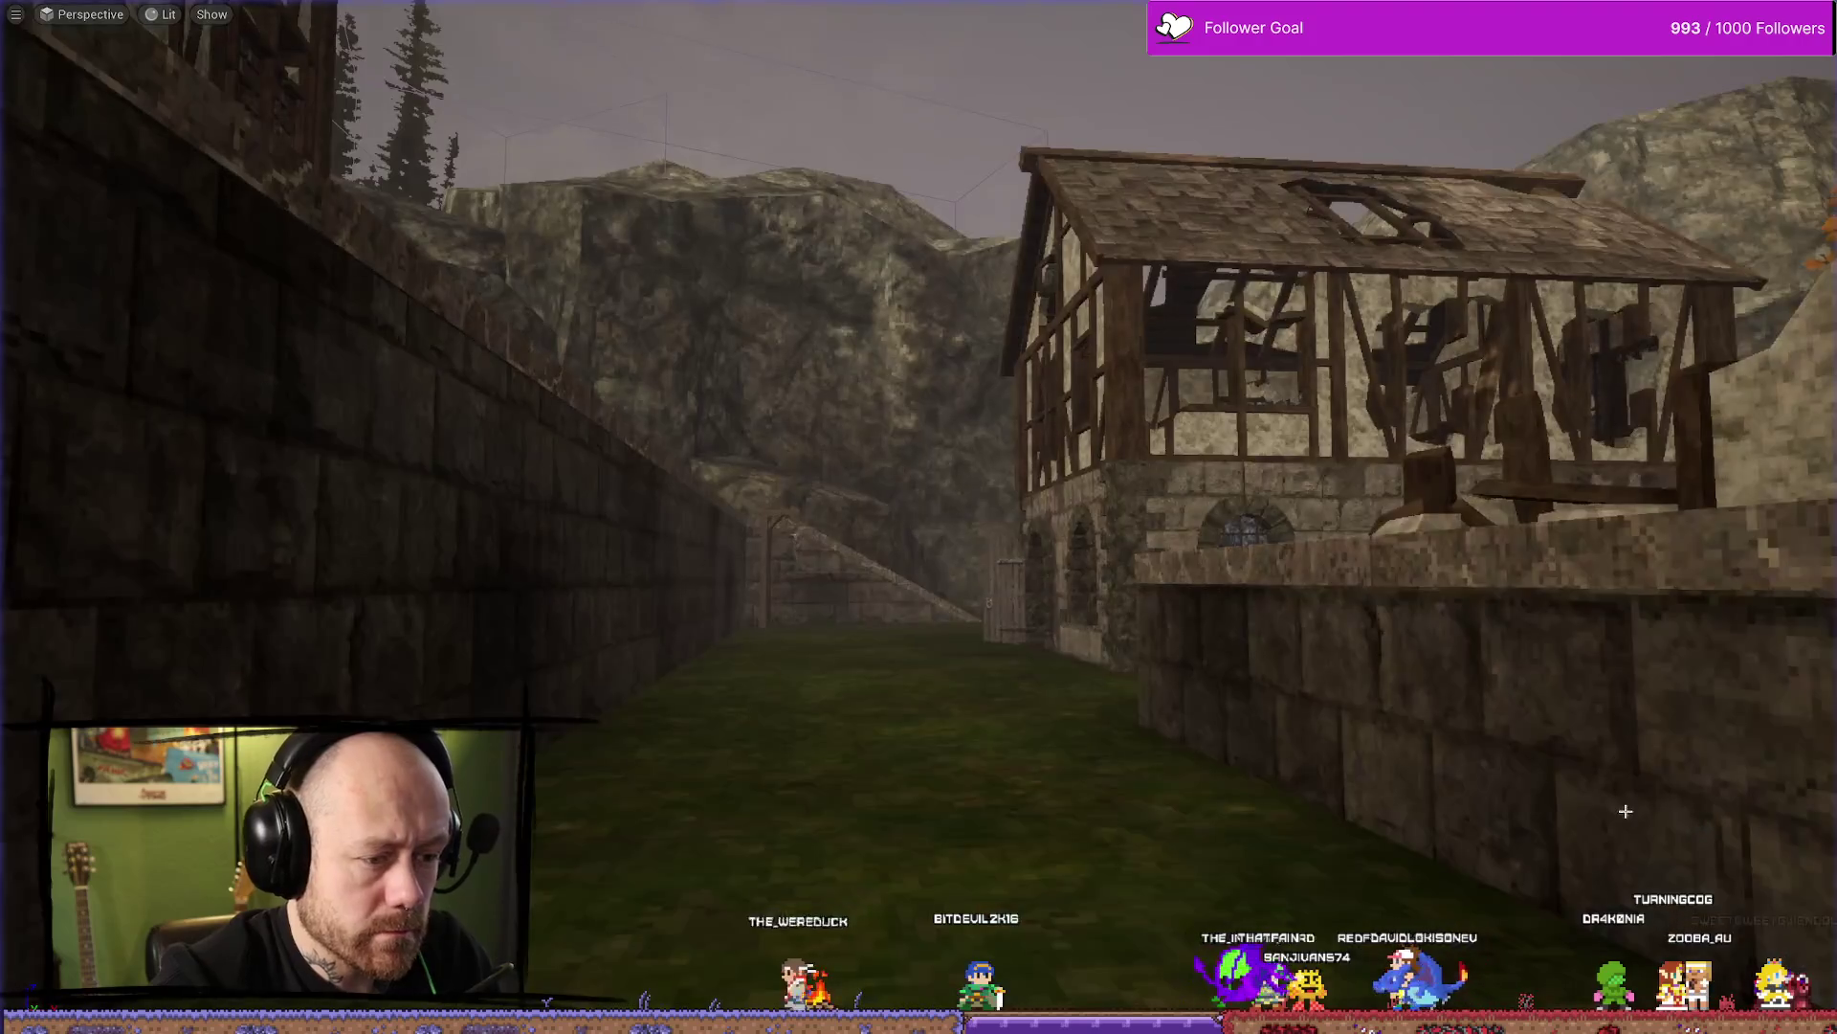
Open the Content Browser drawer on WeaponCharms and clear the asset selection
{"action": "key", "text": "ctrl+space"}
{"action": "left_click", "coordinate": [736, 736]}
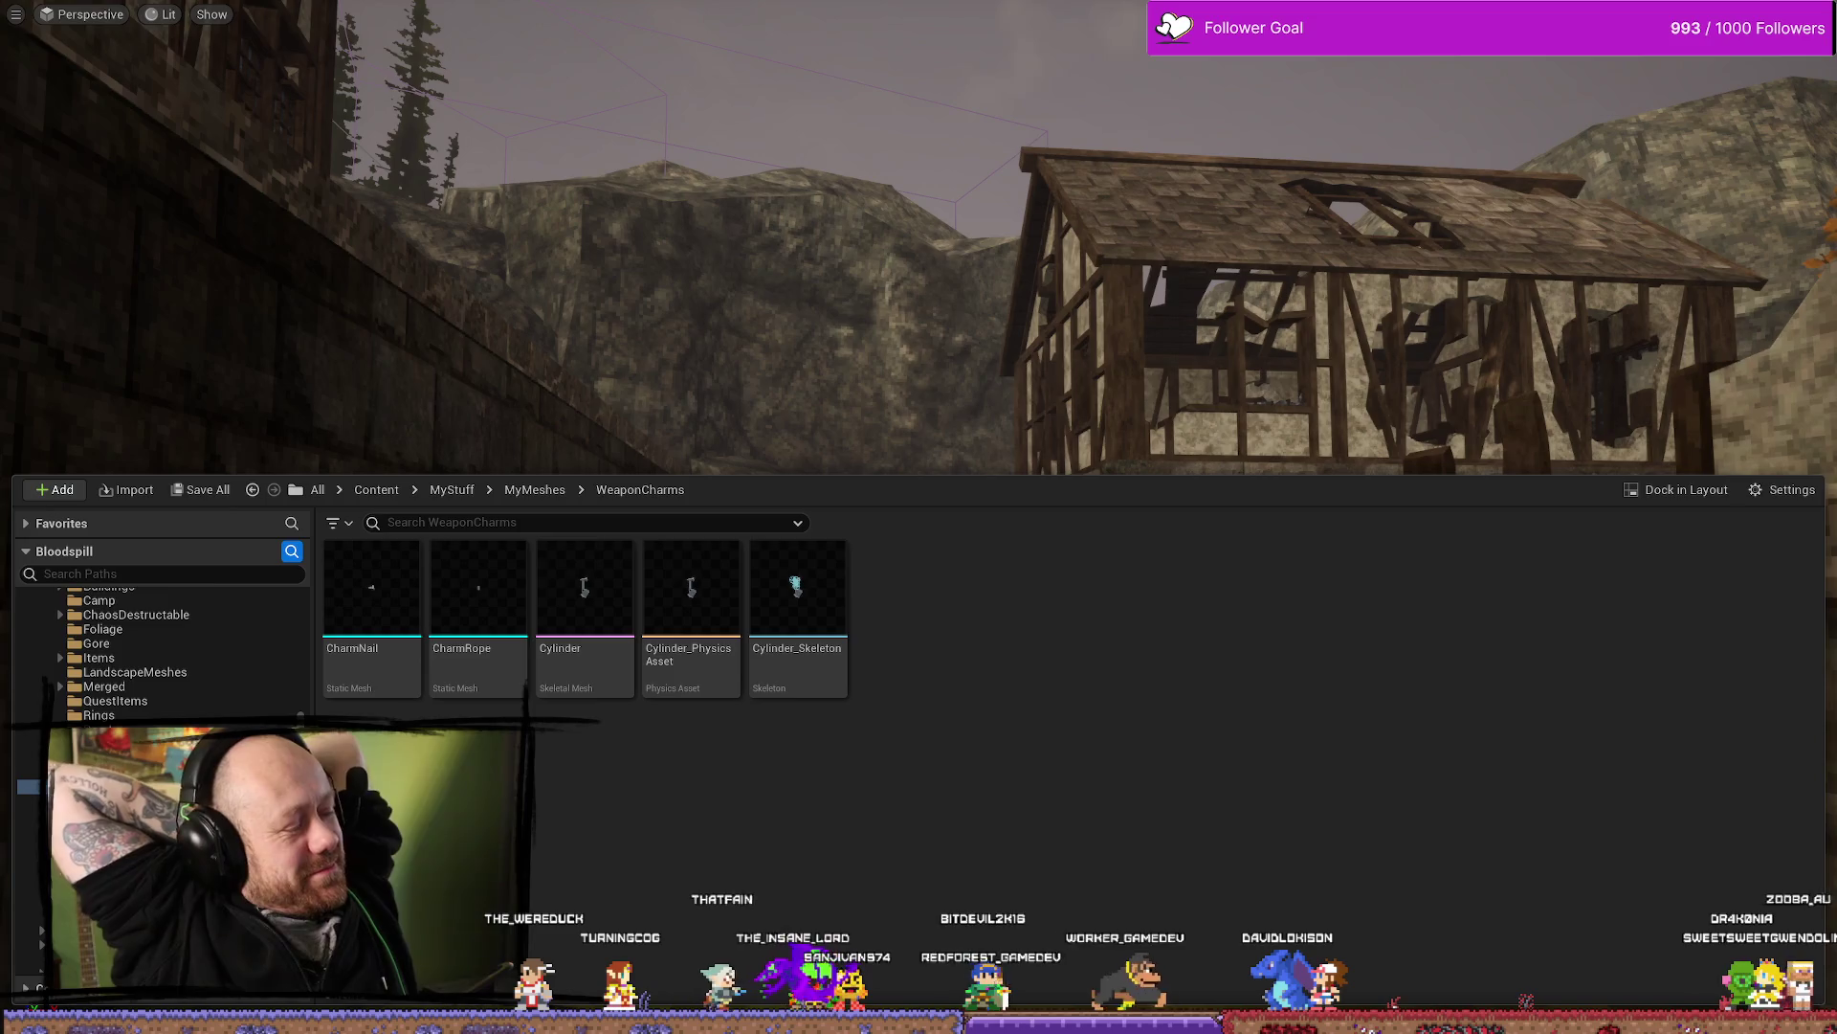
Reopen the Cylinder physics asset and inspect the Base–Bone constraint's properties
{"action": "double_click", "coordinate": [725, 618]}
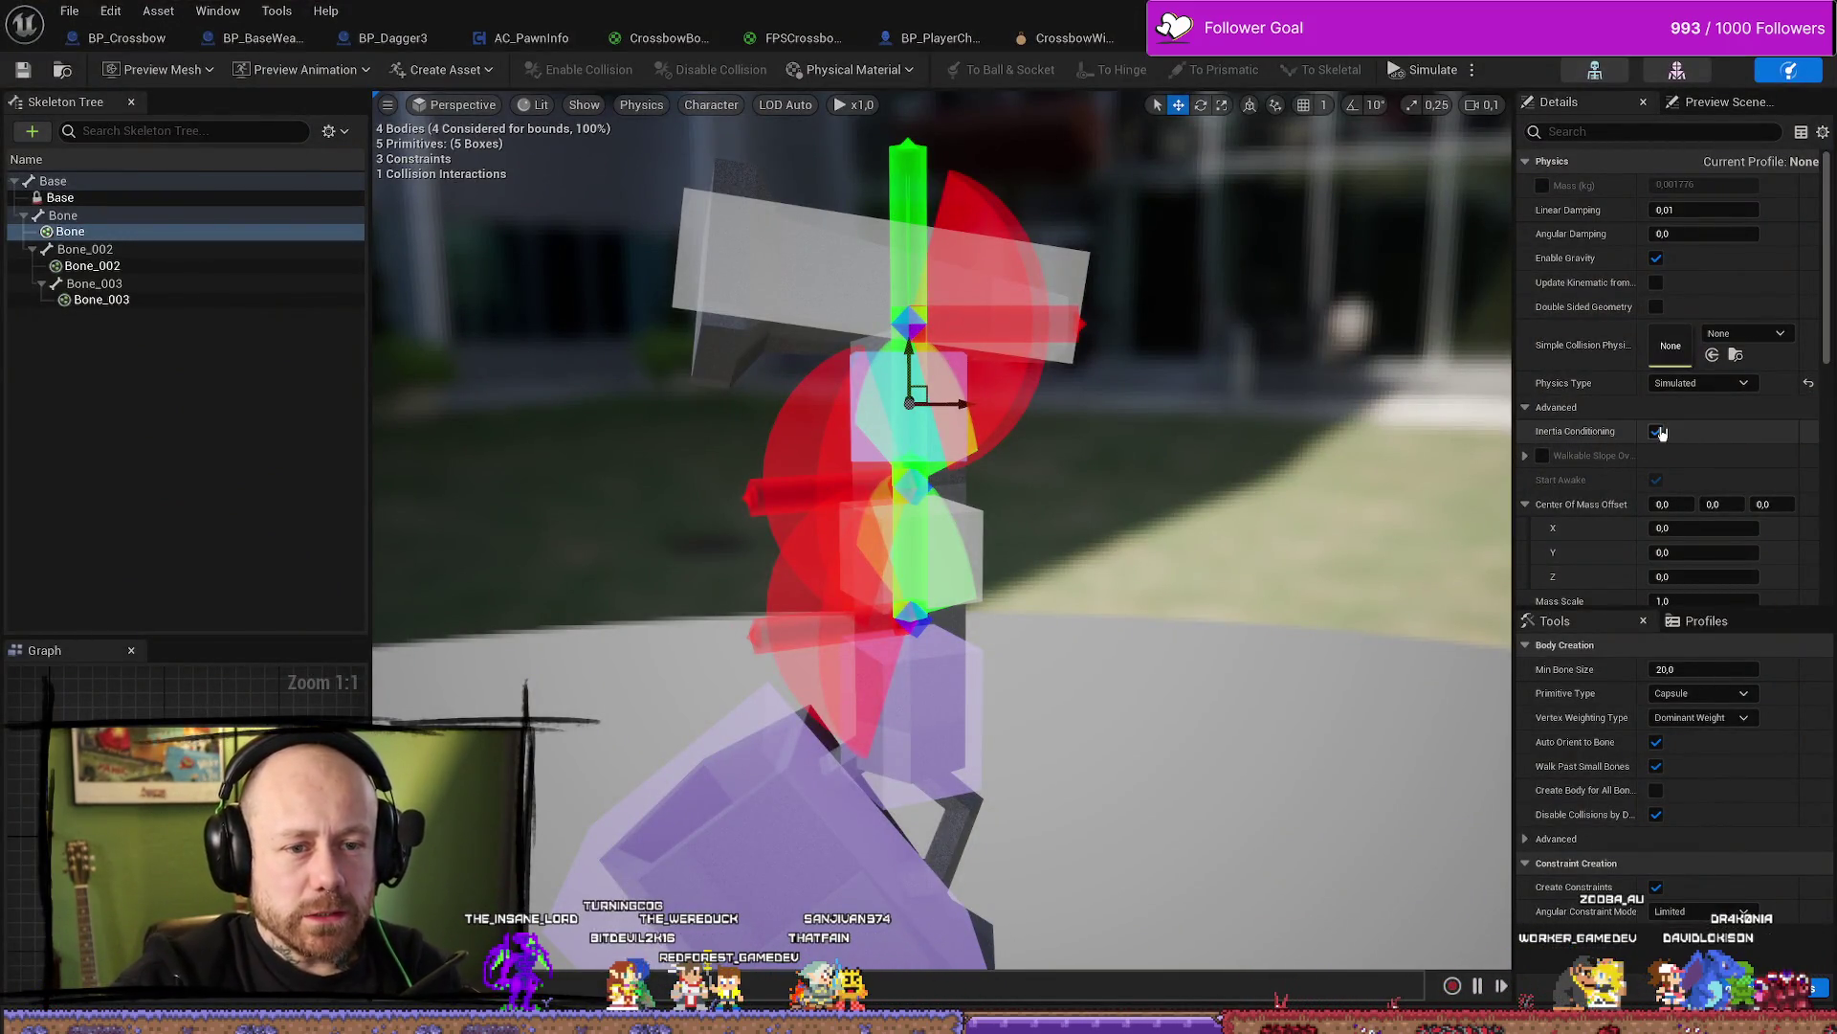
{"action": "scroll", "coordinate": [1719, 395], "scroll_direction": "down", "scroll_amount": 5}
{"action": "scroll", "coordinate": [1719, 395], "scroll_direction": "down", "scroll_amount": 5}
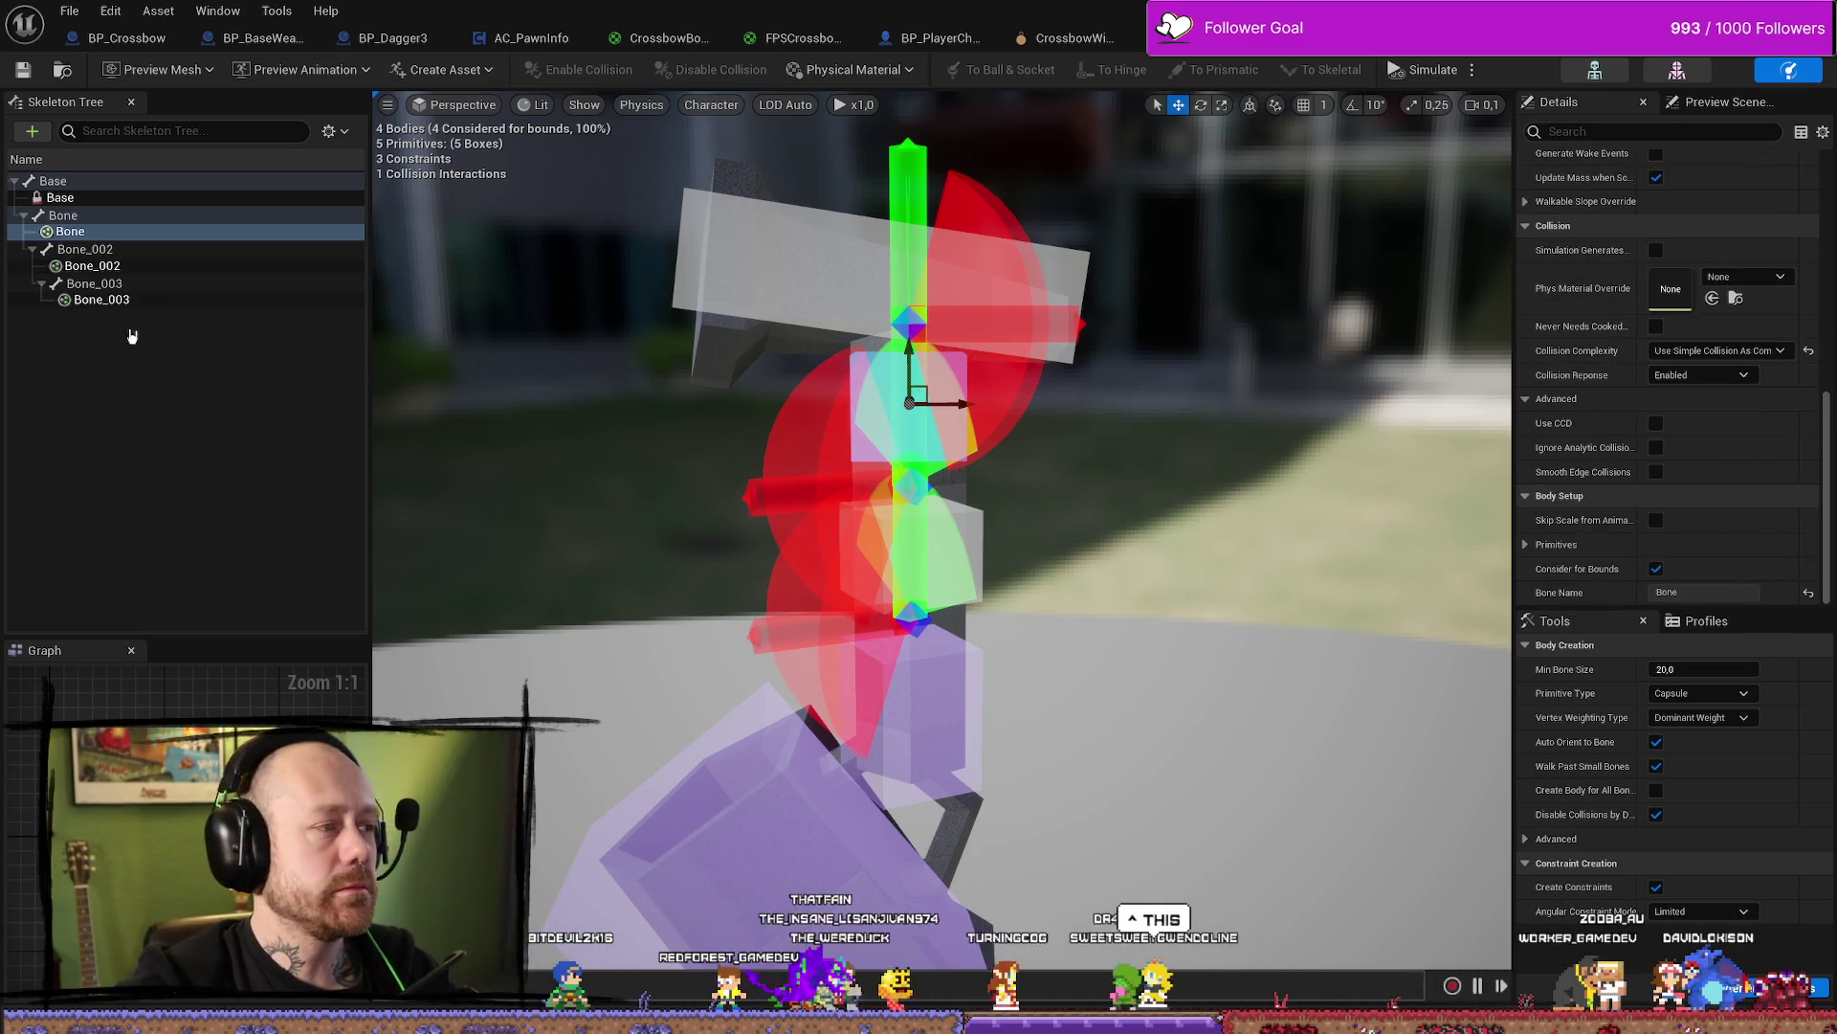
{"action": "left_click", "coordinate": [116, 218]}
{"action": "left_click", "coordinate": [120, 197]}
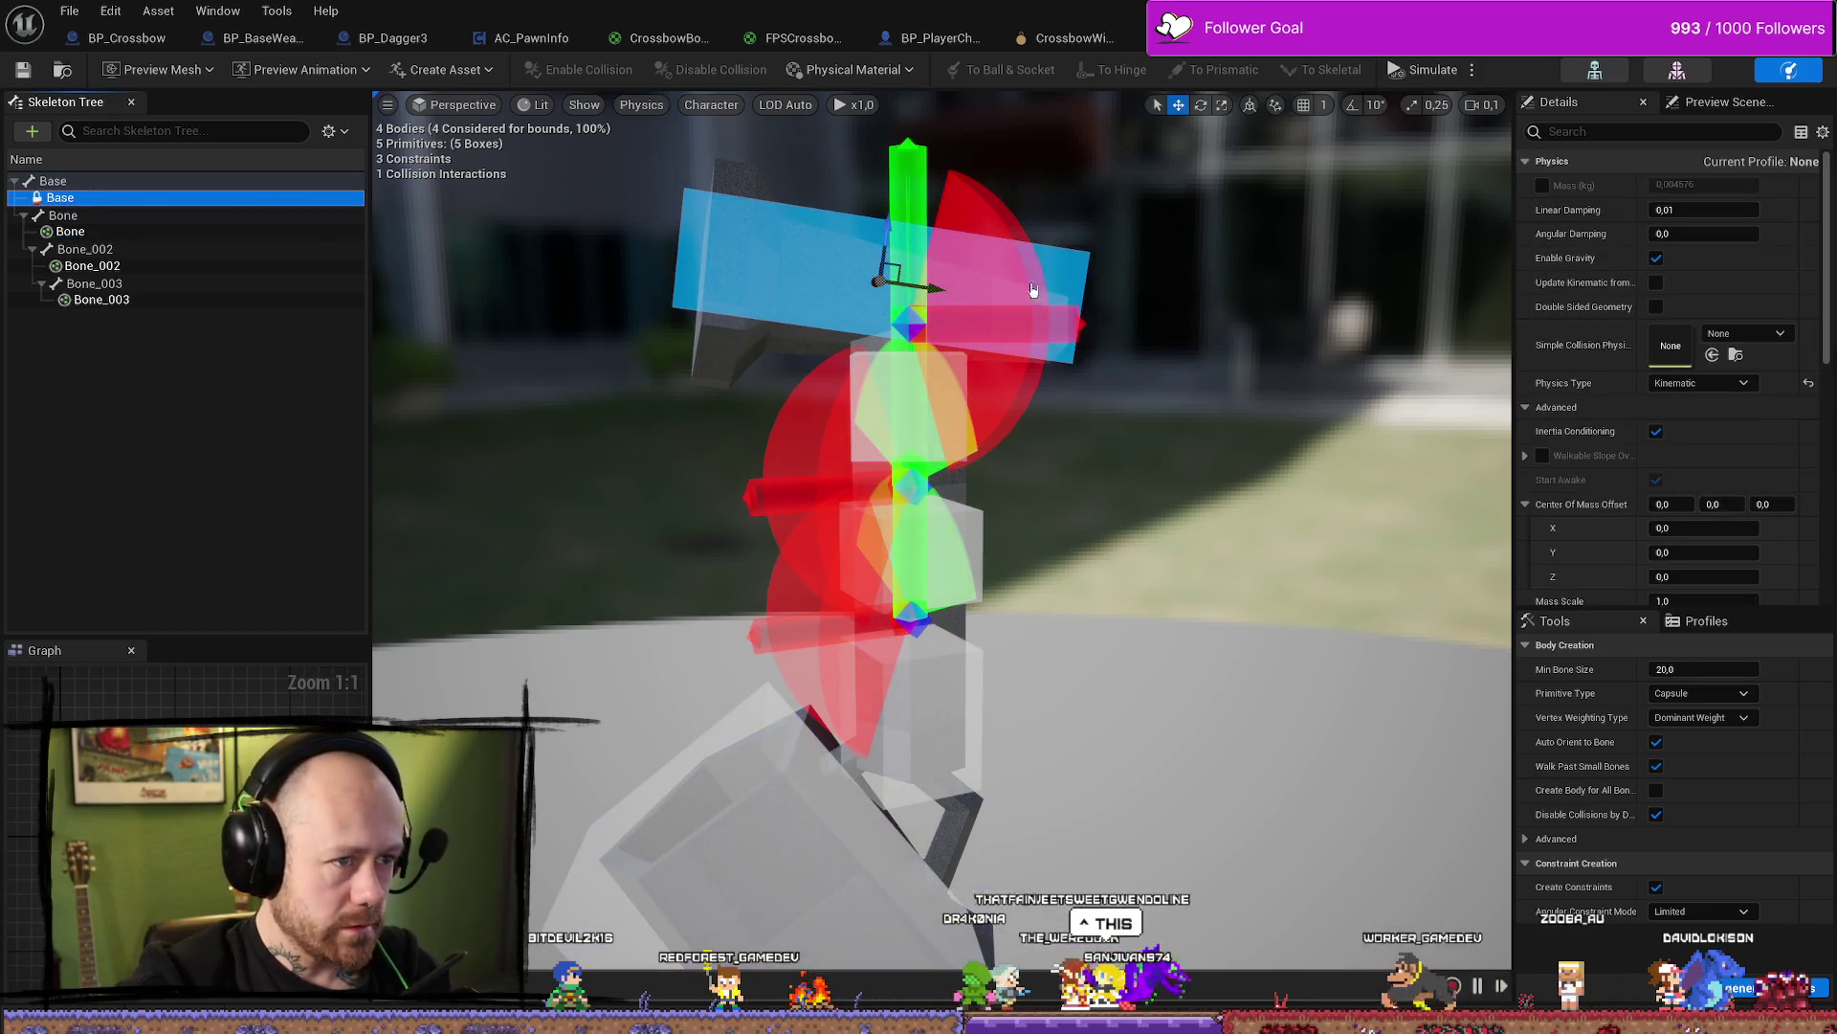
{"action": "left_click", "coordinate": [1229, 698]}
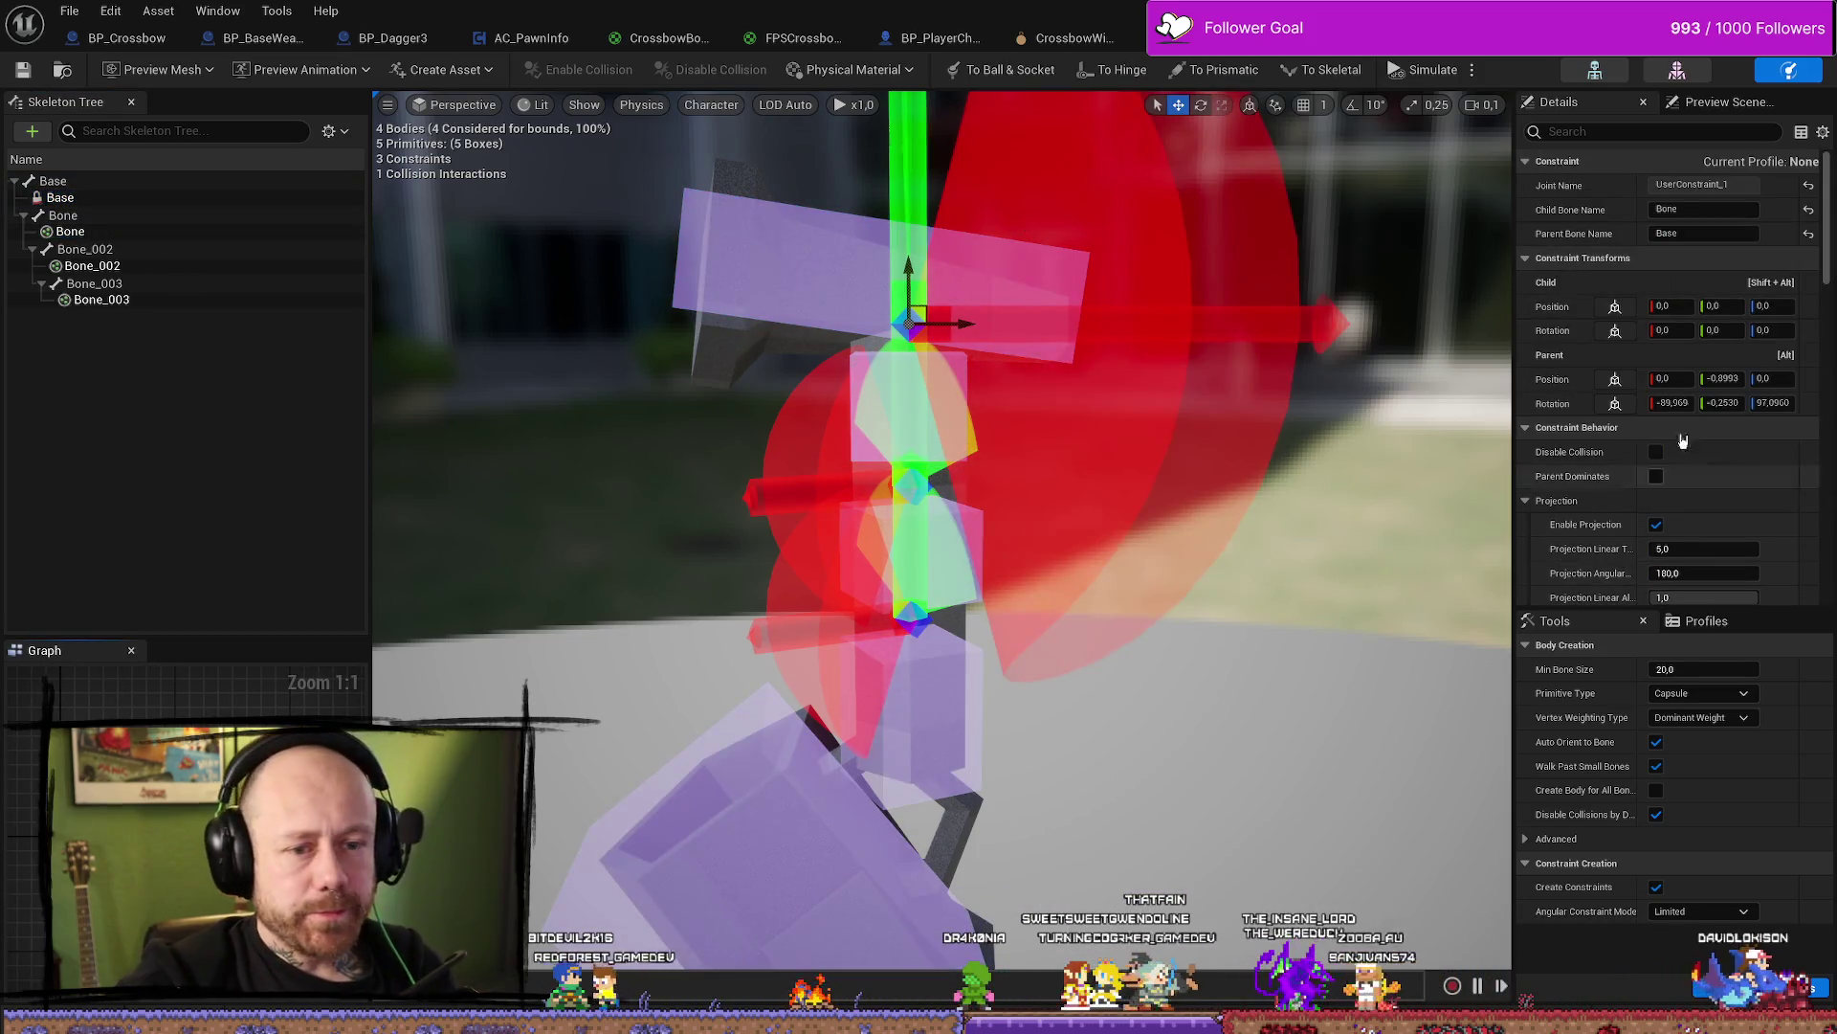
{"action": "scroll", "coordinate": [1618, 430], "scroll_direction": "down", "scroll_amount": 5}
{"action": "scroll", "coordinate": [1622, 430], "scroll_direction": "down", "scroll_amount": 10}
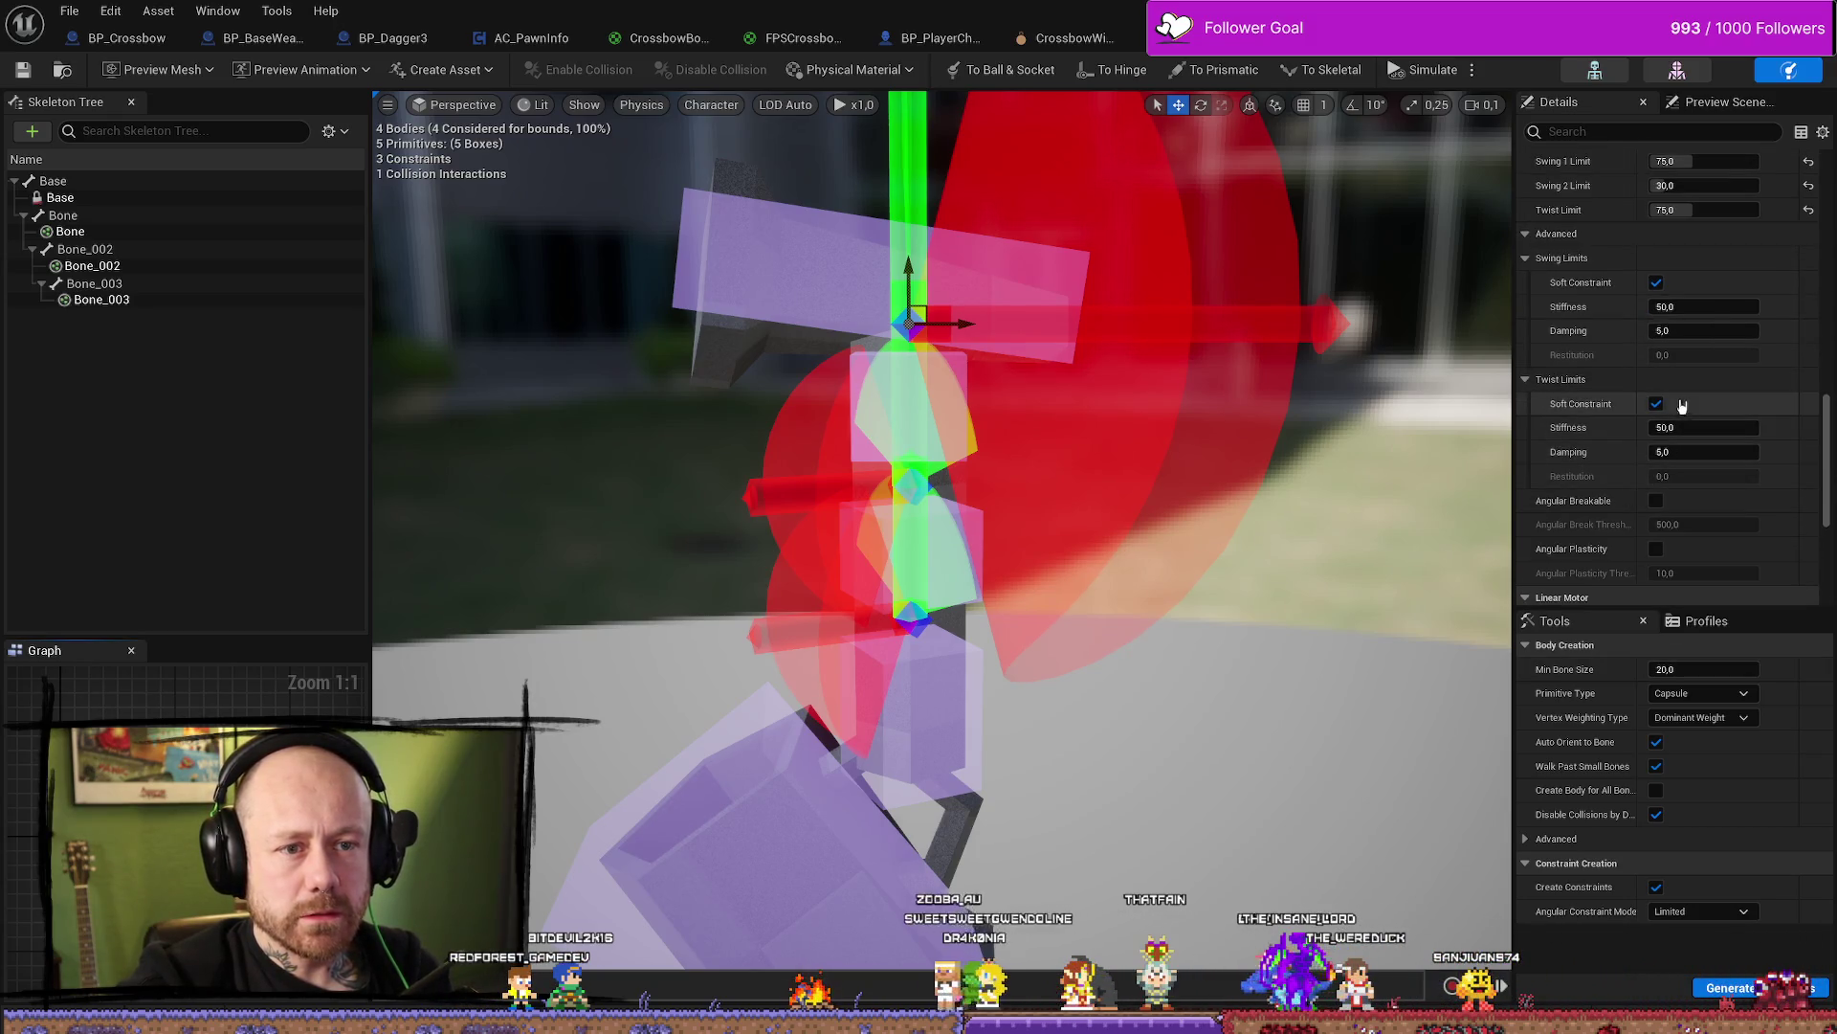
{"action": "scroll", "coordinate": [1641, 564], "scroll_direction": "up", "scroll_amount": 4}
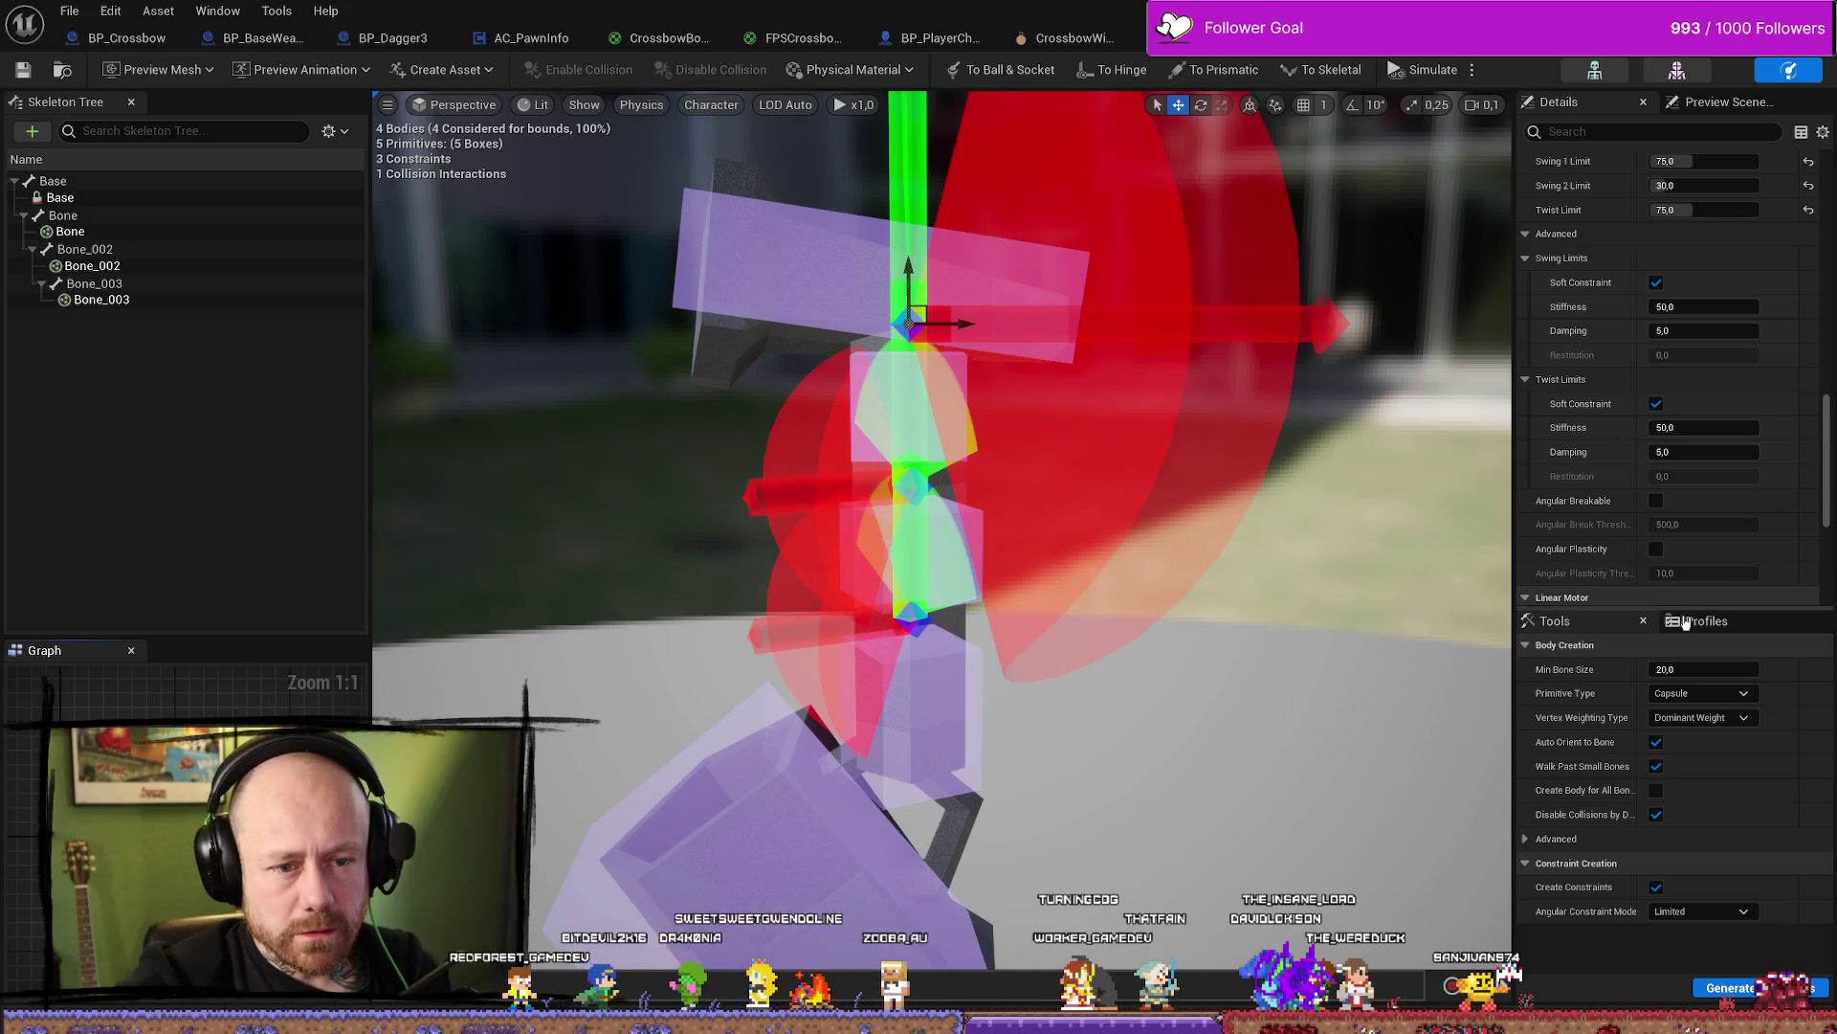
{"action": "left_click_drag", "start_coordinate": [1713, 618], "coordinate": [1754, 730]}
{"action": "scroll", "coordinate": [1627, 479], "scroll_direction": "down", "scroll_amount": 5}
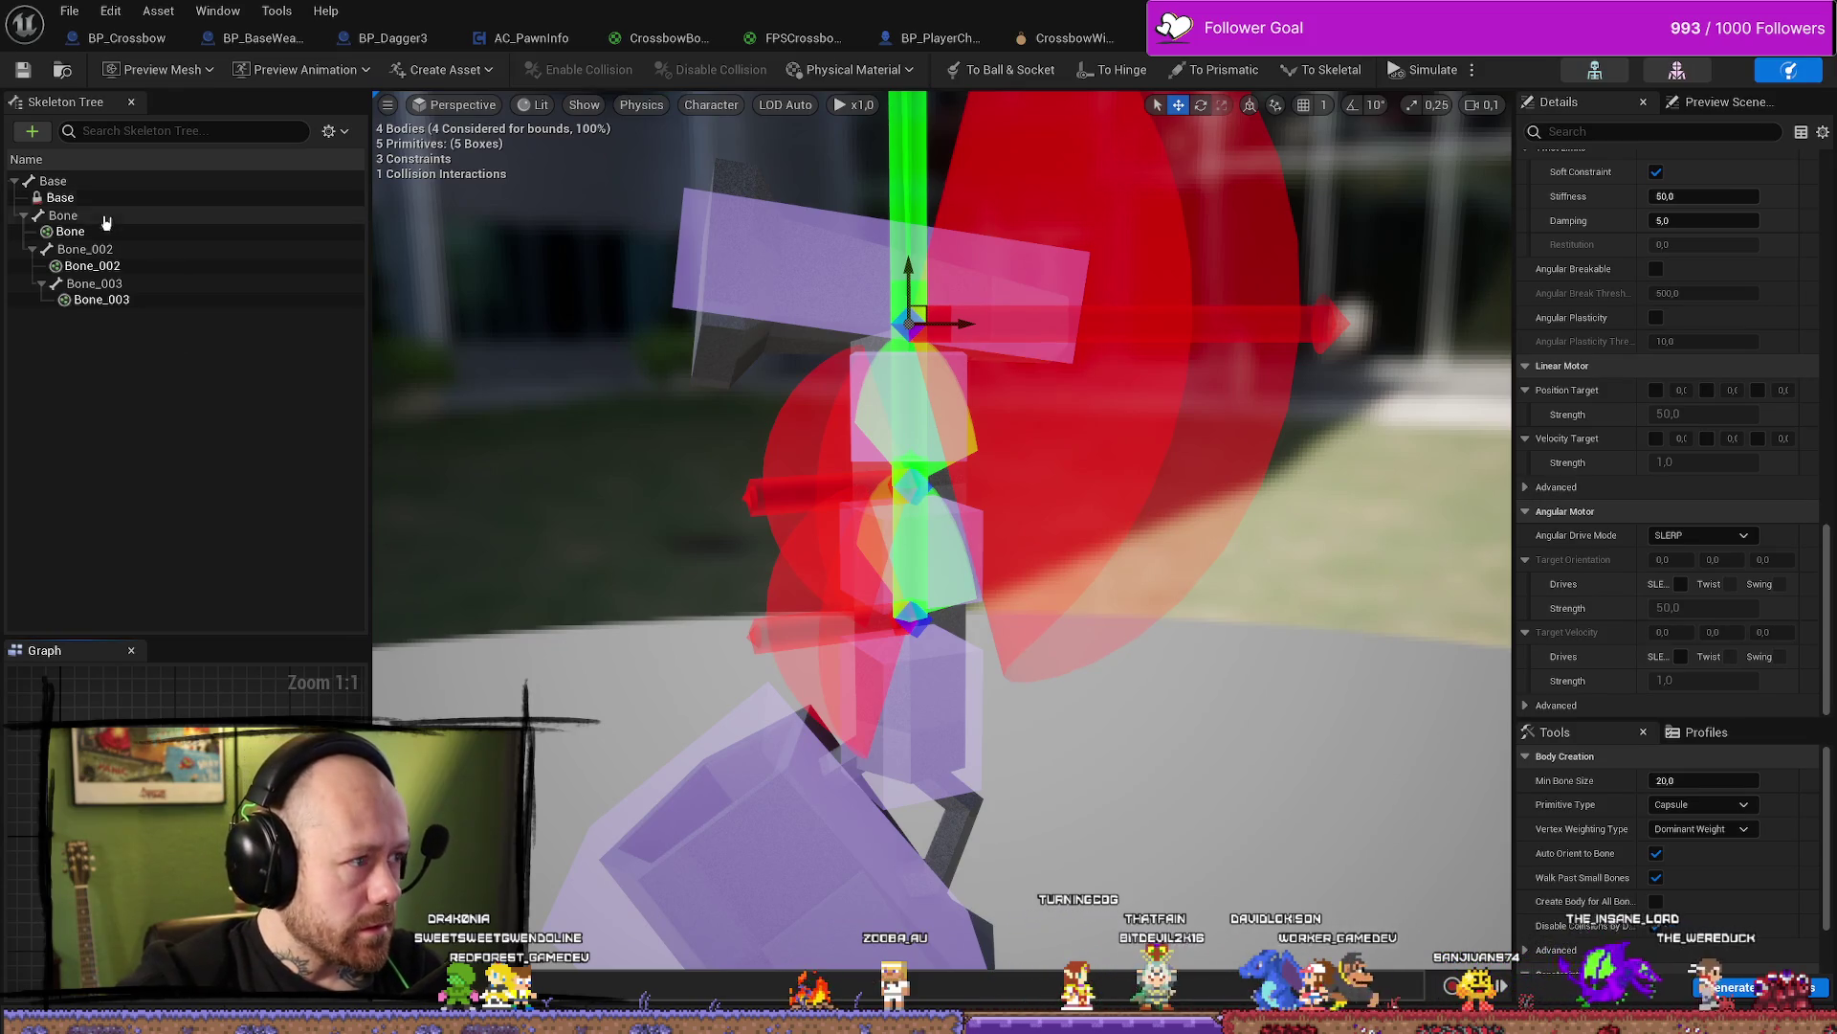
Inspect the settings of the Bone–Bone_002 constraint
{"action": "left_click", "coordinate": [107, 251]}
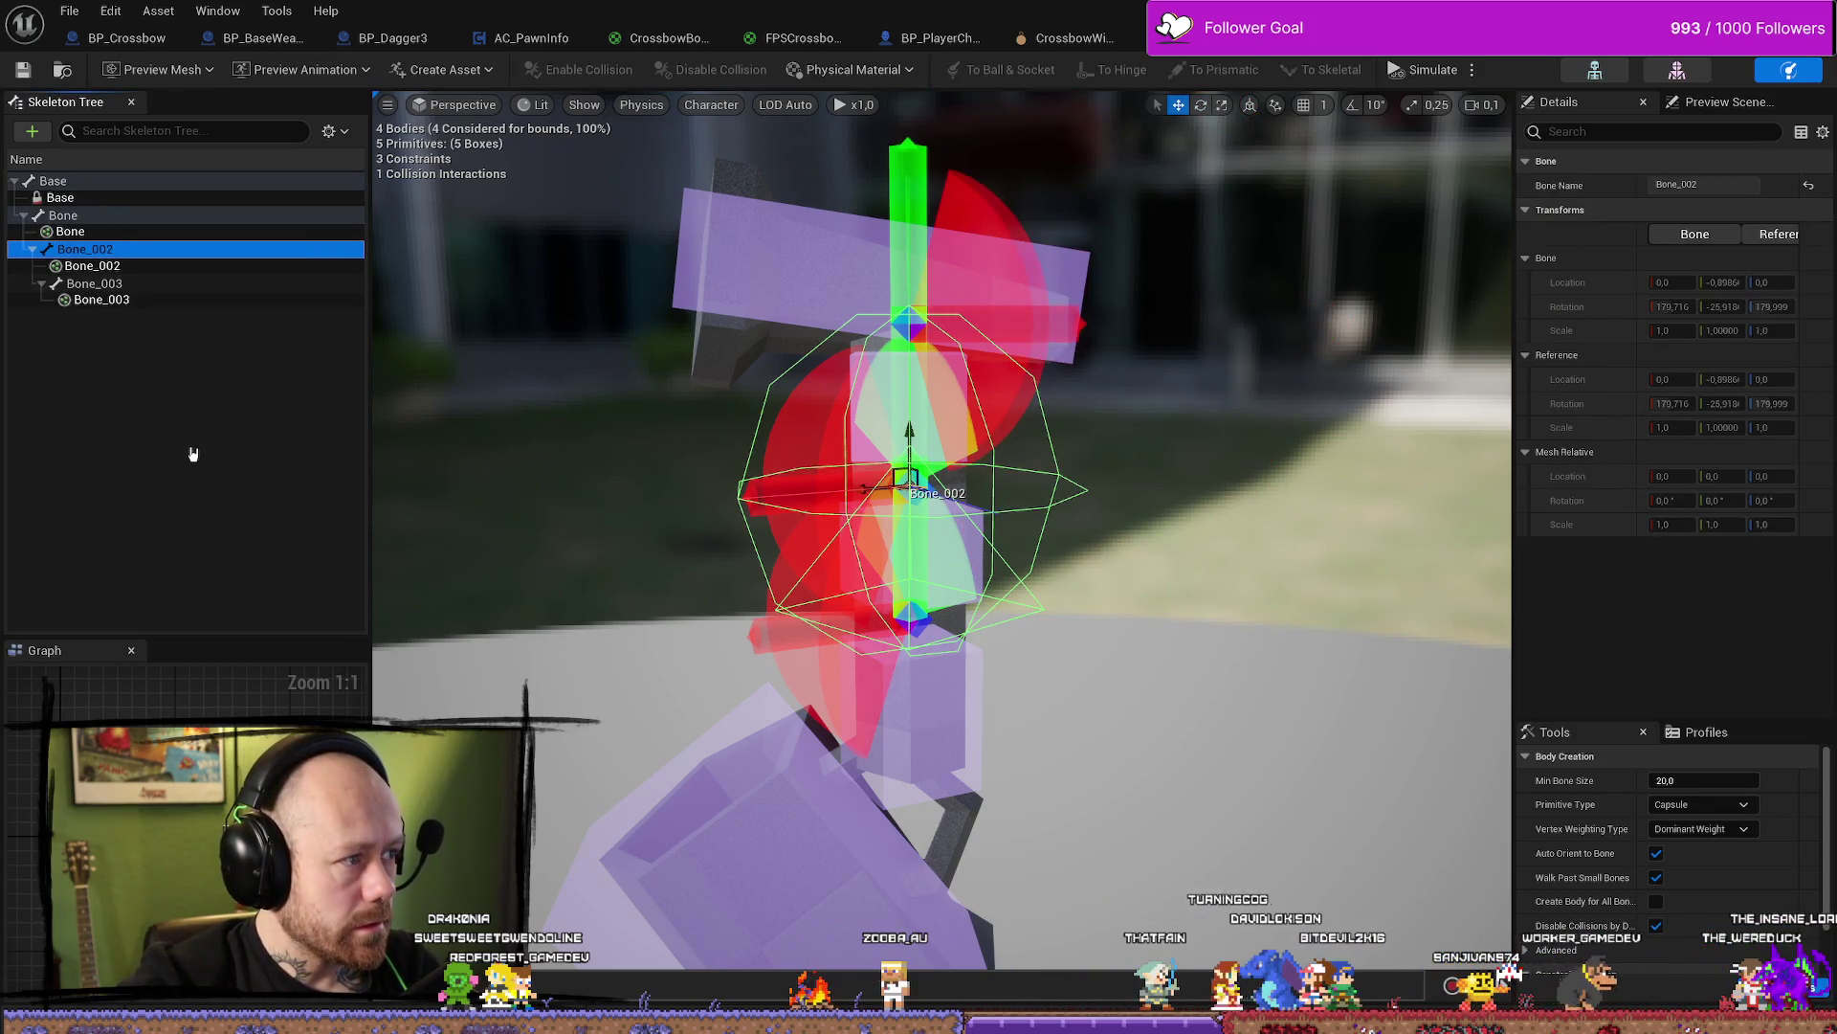
{"action": "left_click", "coordinate": [69, 231]}
{"action": "left_click", "coordinate": [909, 483]}
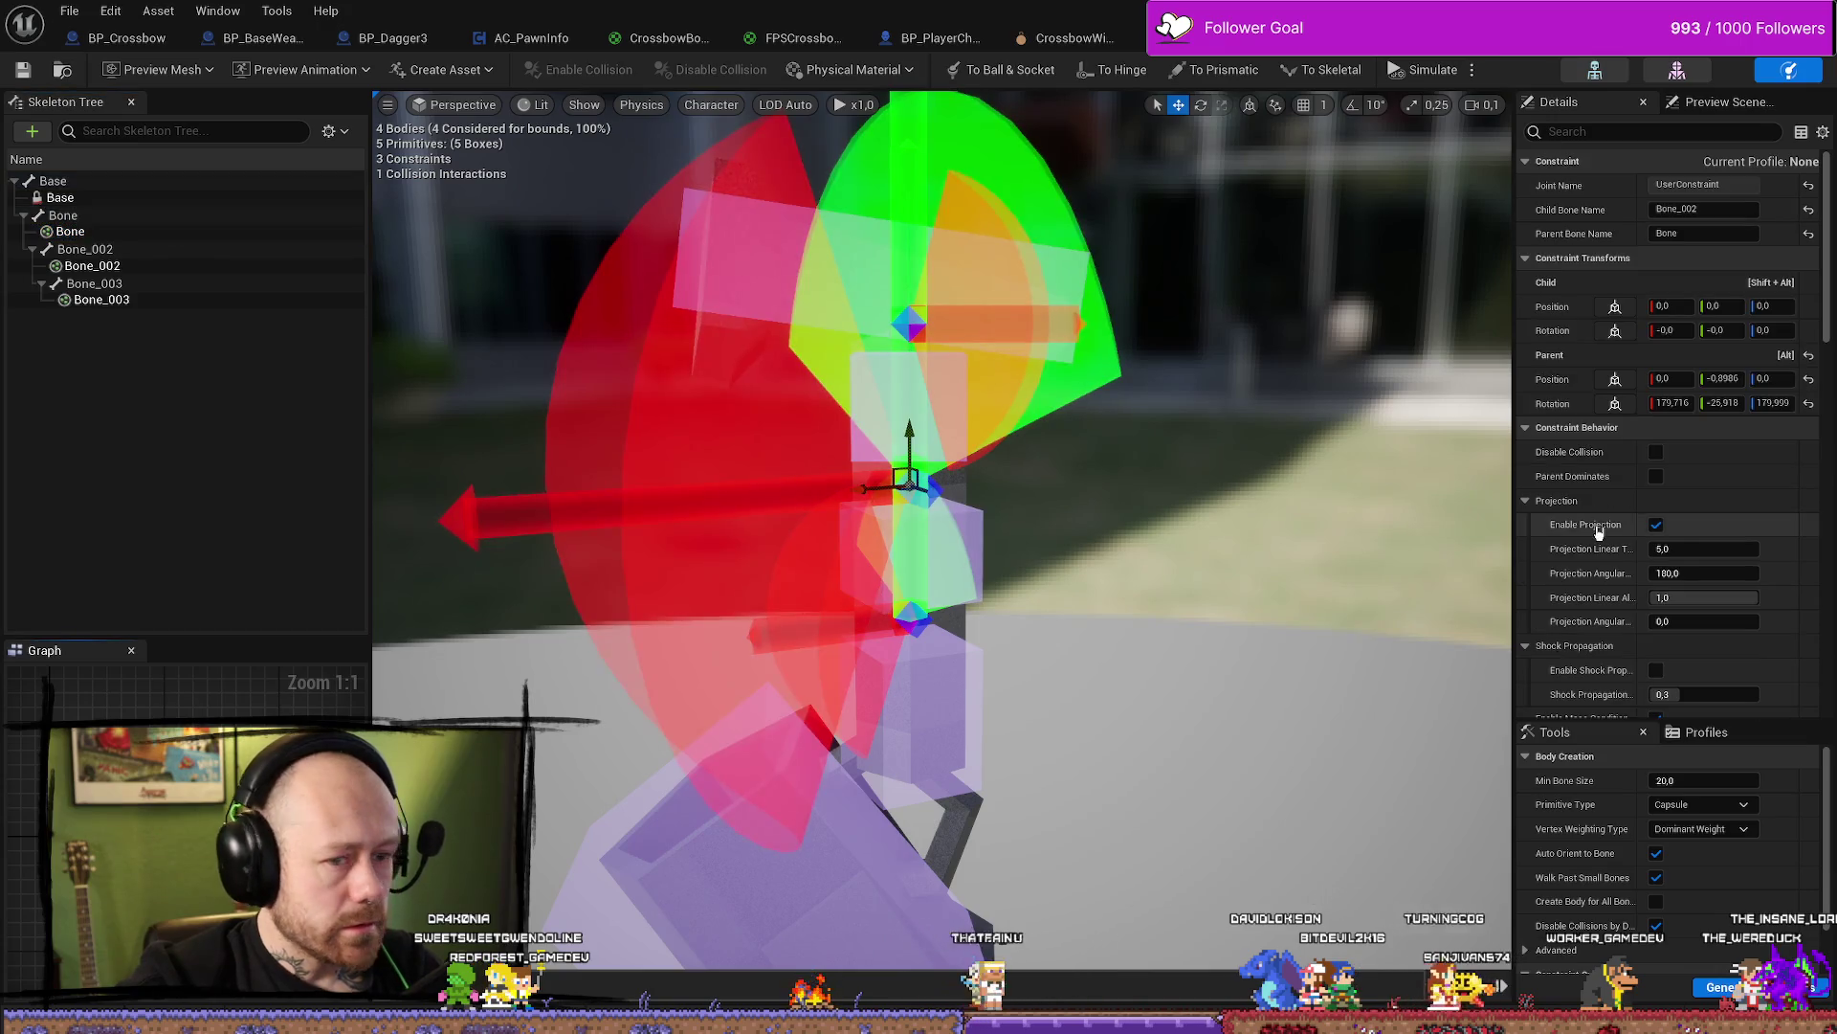
{"action": "scroll", "coordinate": [1743, 431], "scroll_direction": "down", "scroll_amount": 5}
{"action": "scroll", "coordinate": [1742, 431], "scroll_direction": "down", "scroll_amount": 6}
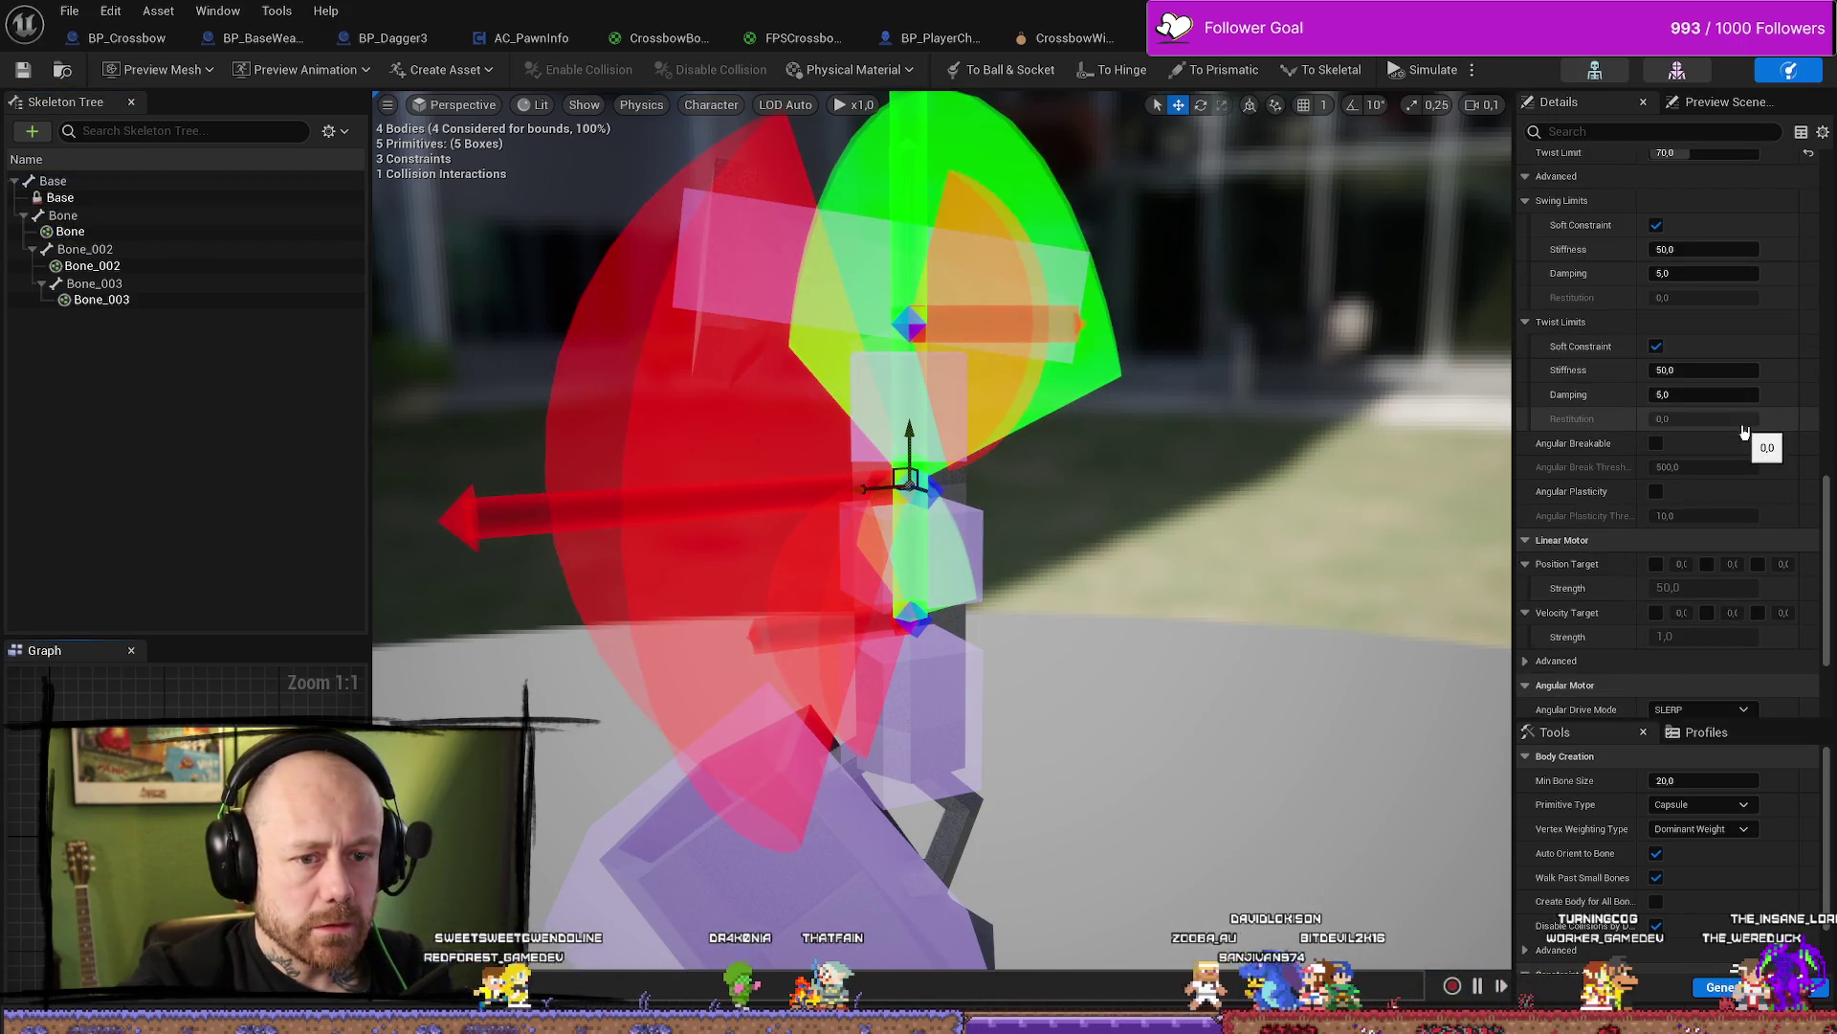
{"action": "scroll", "coordinate": [1744, 431], "scroll_direction": "up", "scroll_amount": 5}
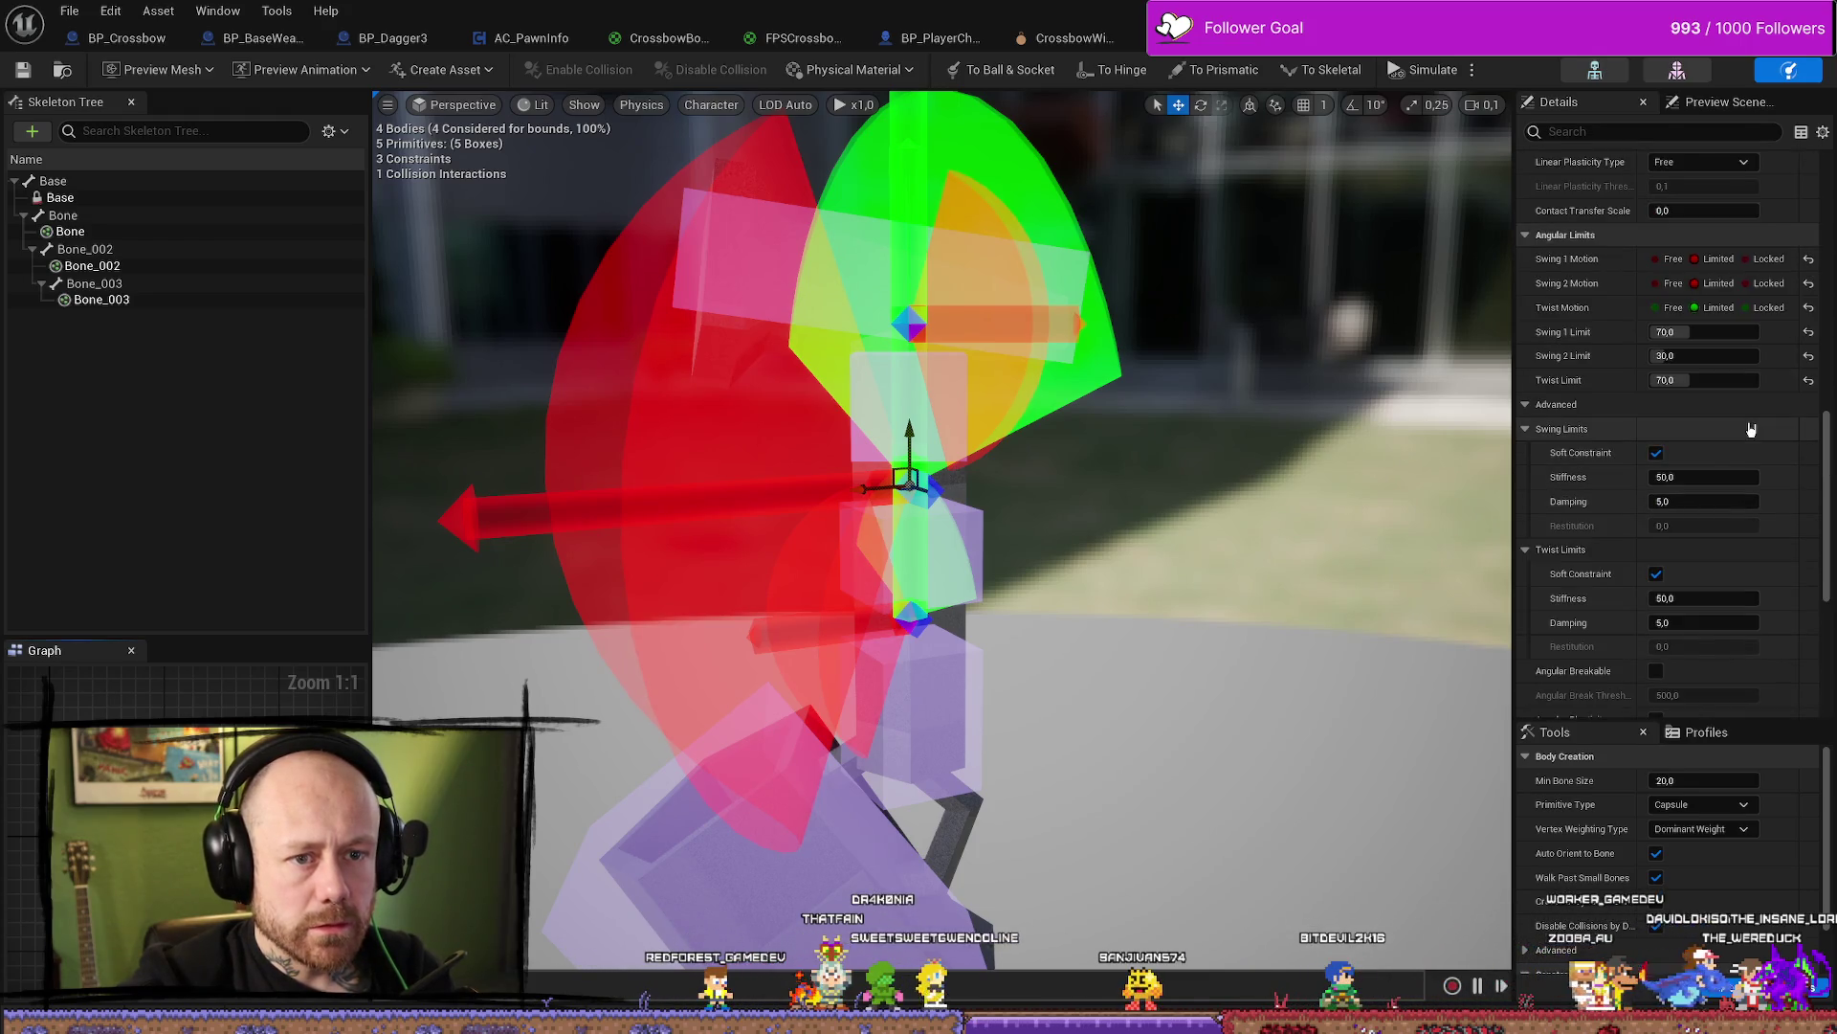
{"action": "scroll", "coordinate": [1746, 431], "scroll_direction": "up", "scroll_amount": 3}
{"action": "scroll", "coordinate": [1743, 431], "scroll_direction": "up", "scroll_amount": 2}
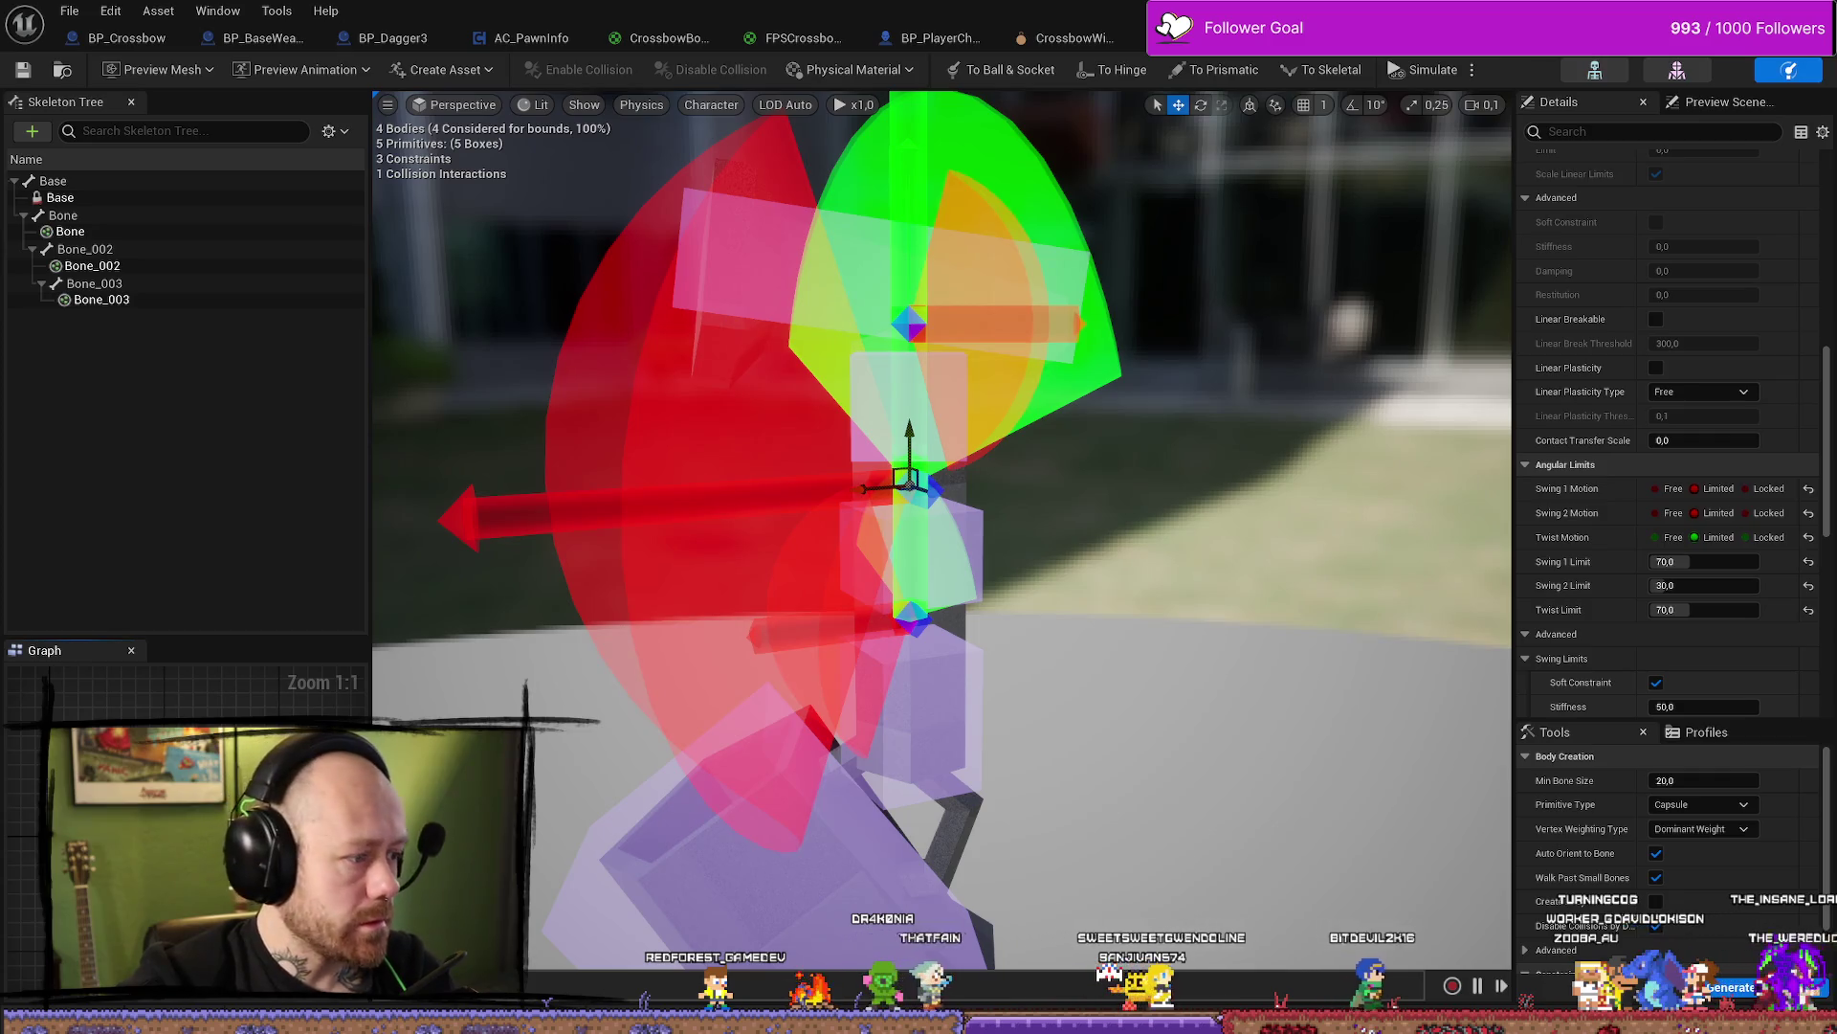
Set the Base–Bone constraint's Swing 1 Limit and Twist Limit to 70
{"action": "left_click", "coordinate": [77, 198]}
{"action": "left_click", "coordinate": [909, 321]}
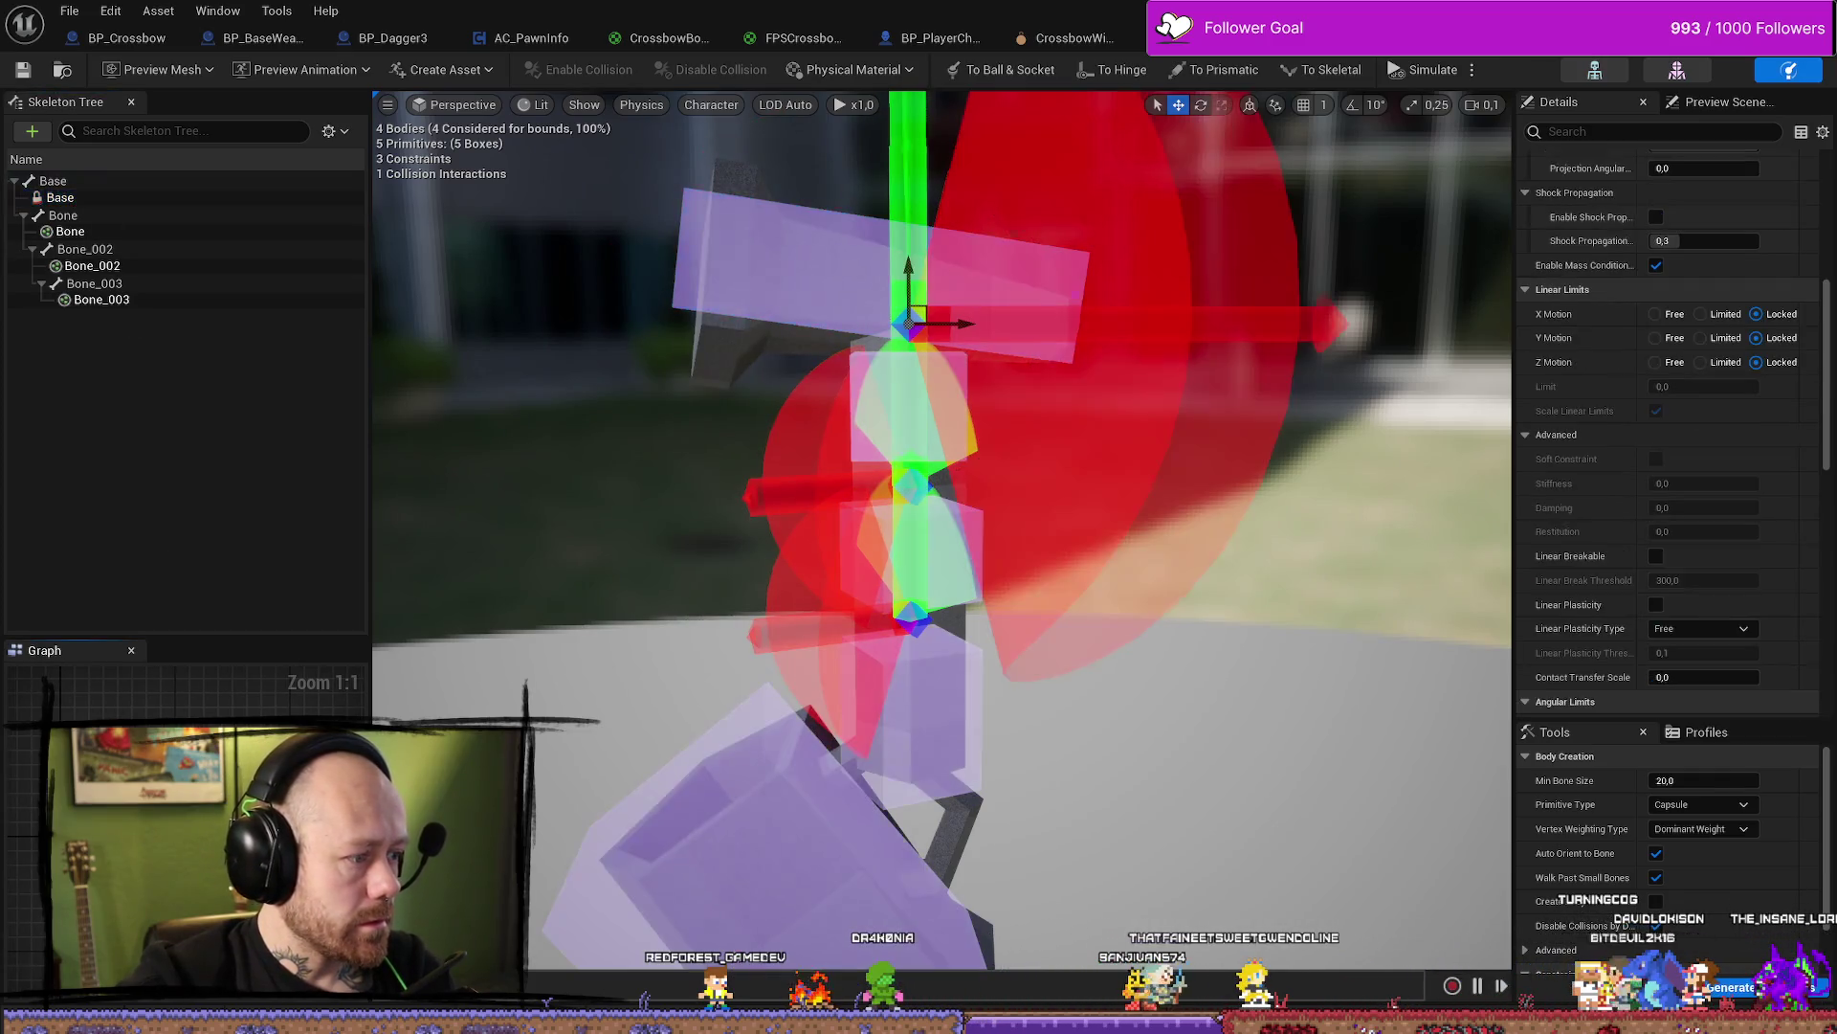
{"action": "scroll", "coordinate": [1710, 418], "scroll_direction": "down", "scroll_amount": 5}
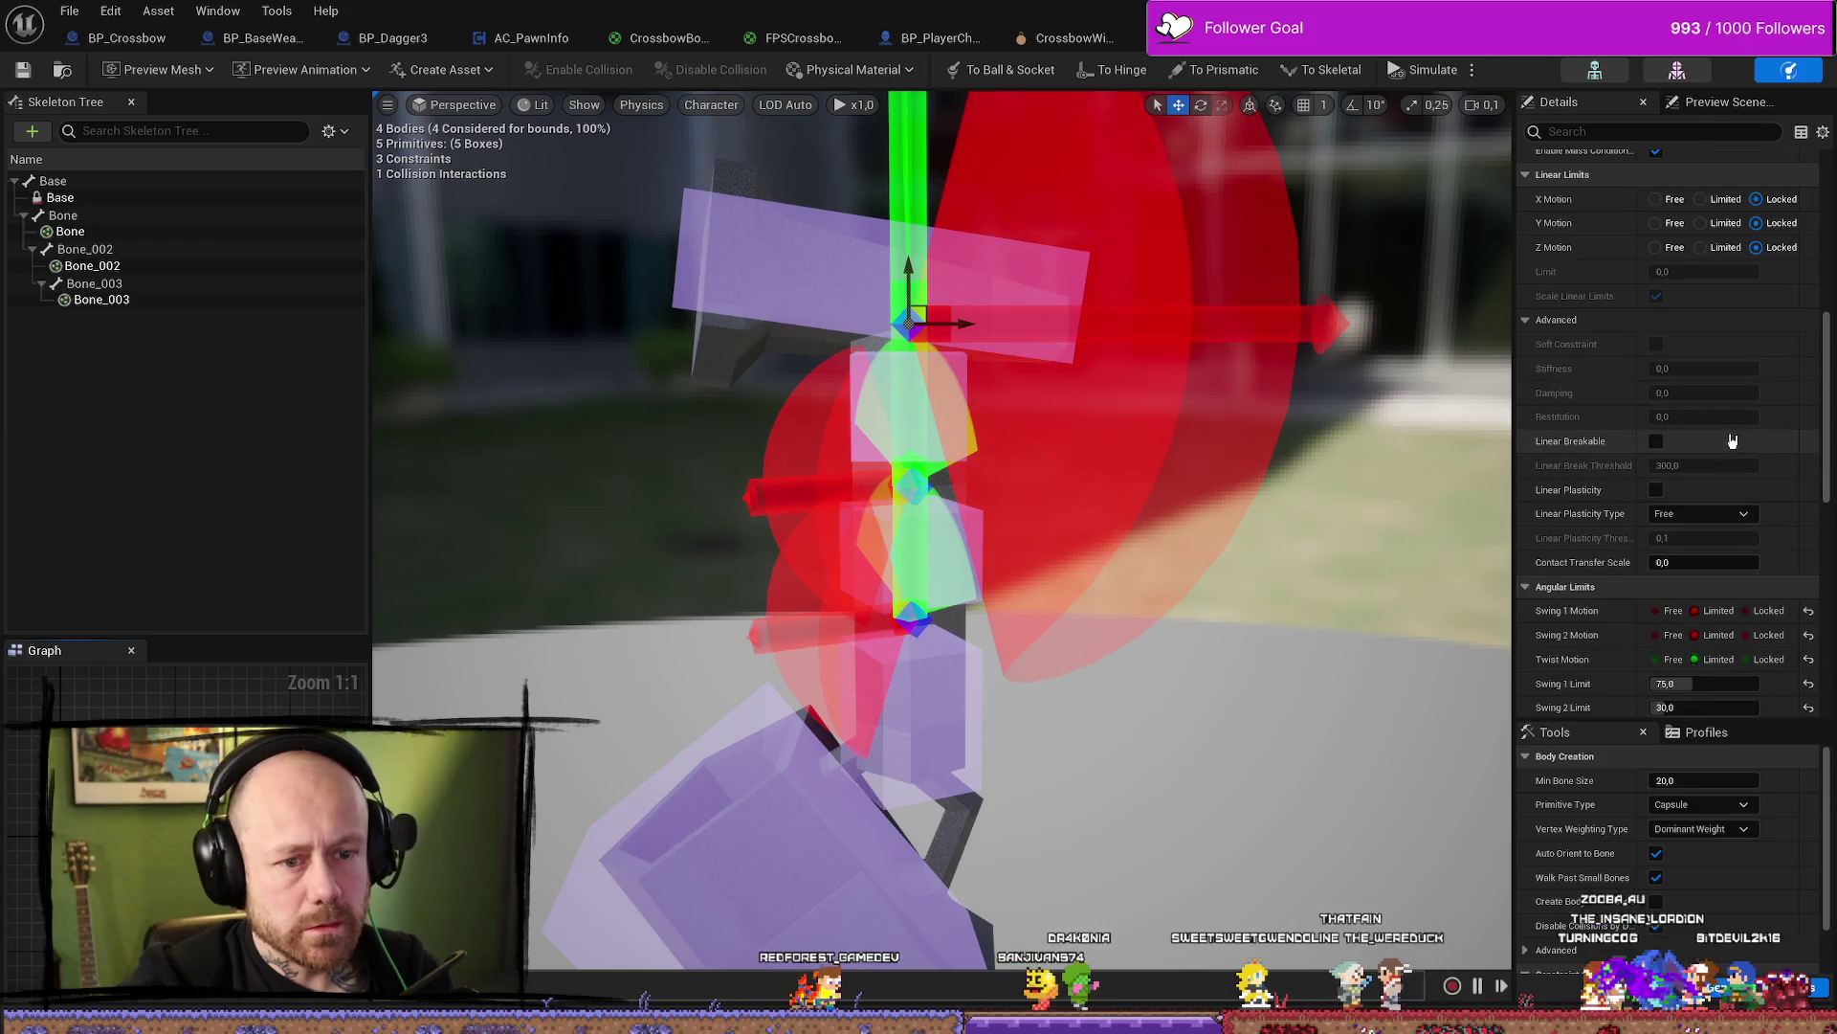
{"action": "left_click", "coordinate": [1744, 599]}
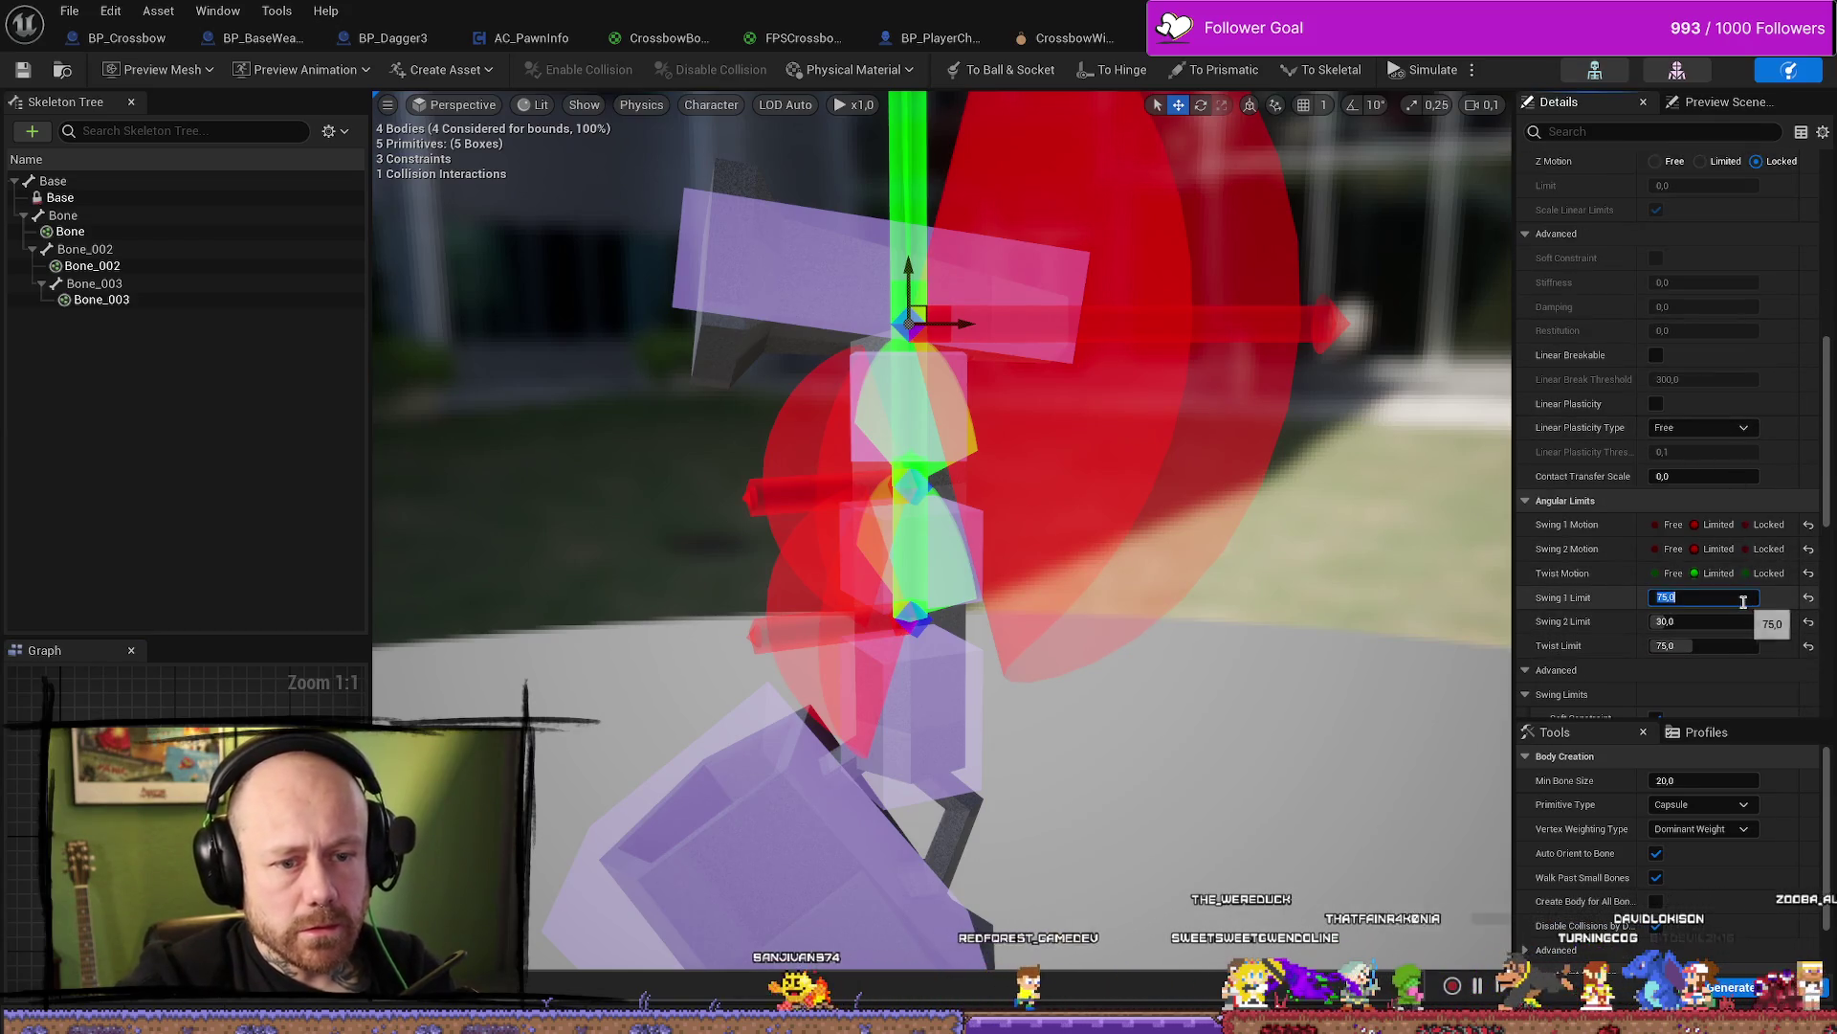
{"action": "type", "text": "70"}
{"action": "key", "text": "Tab"}
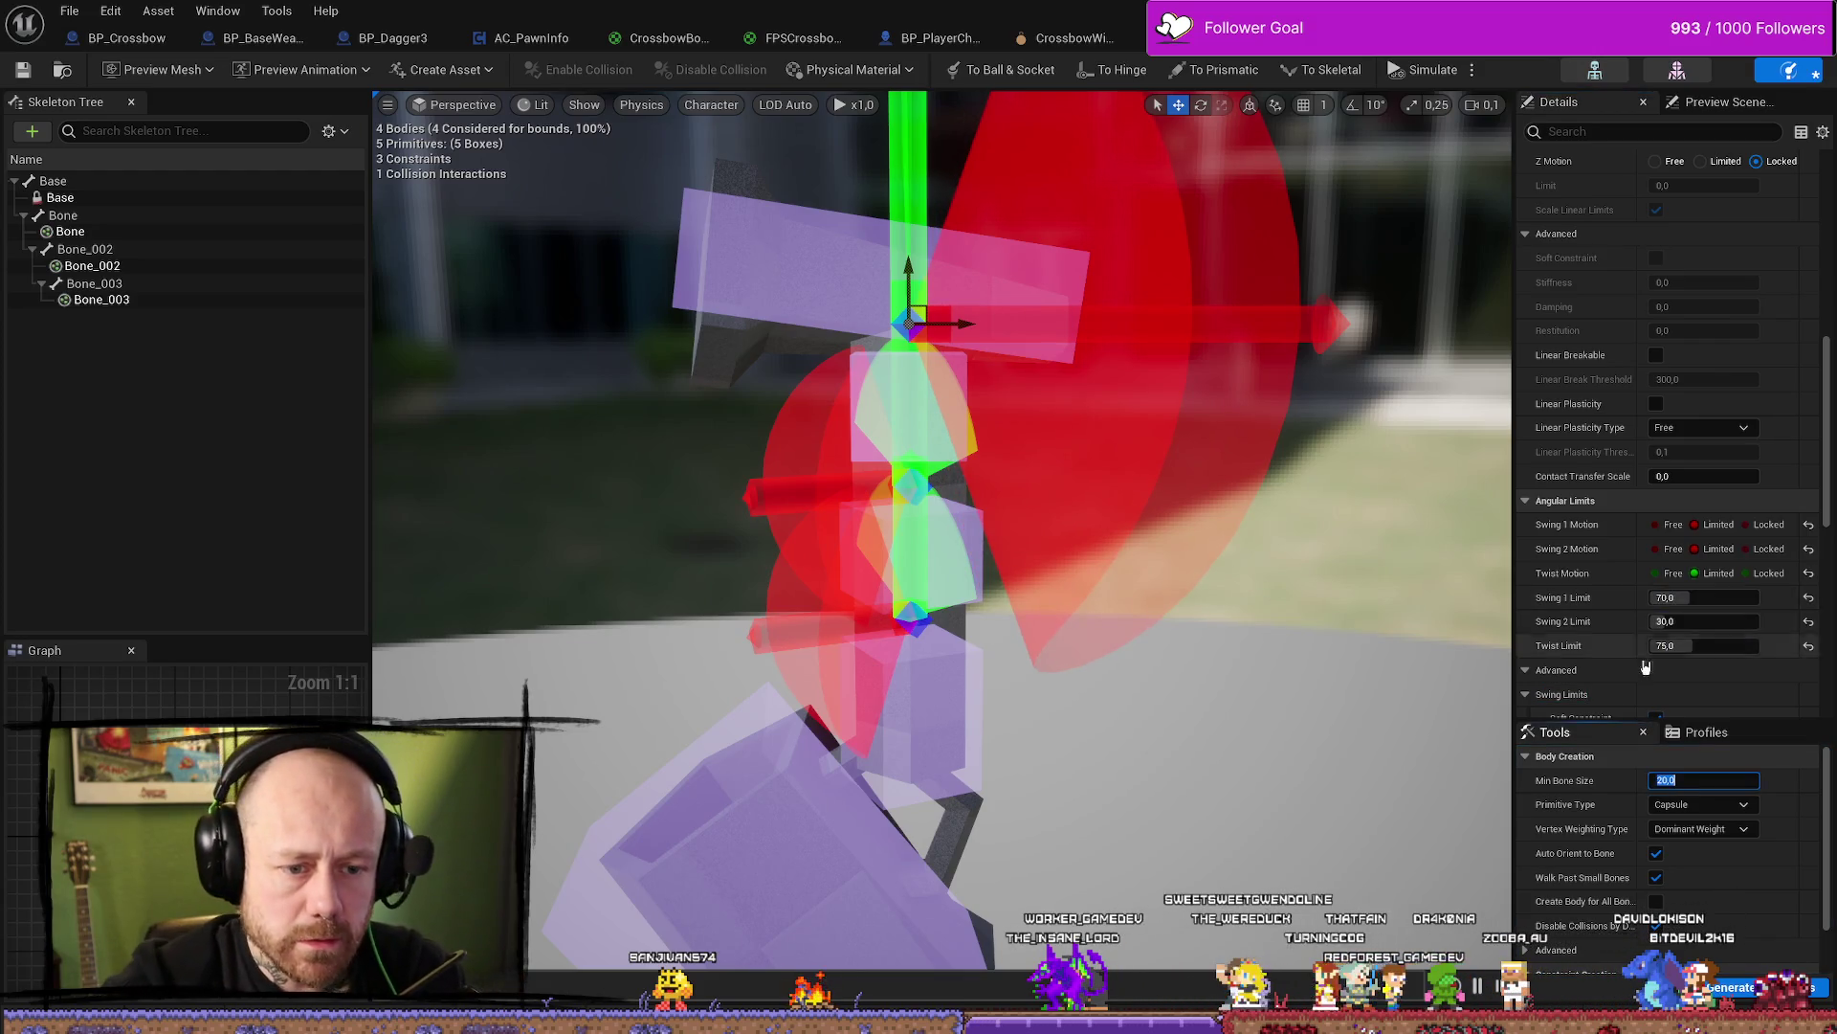
{"action": "type", "text": "70"}
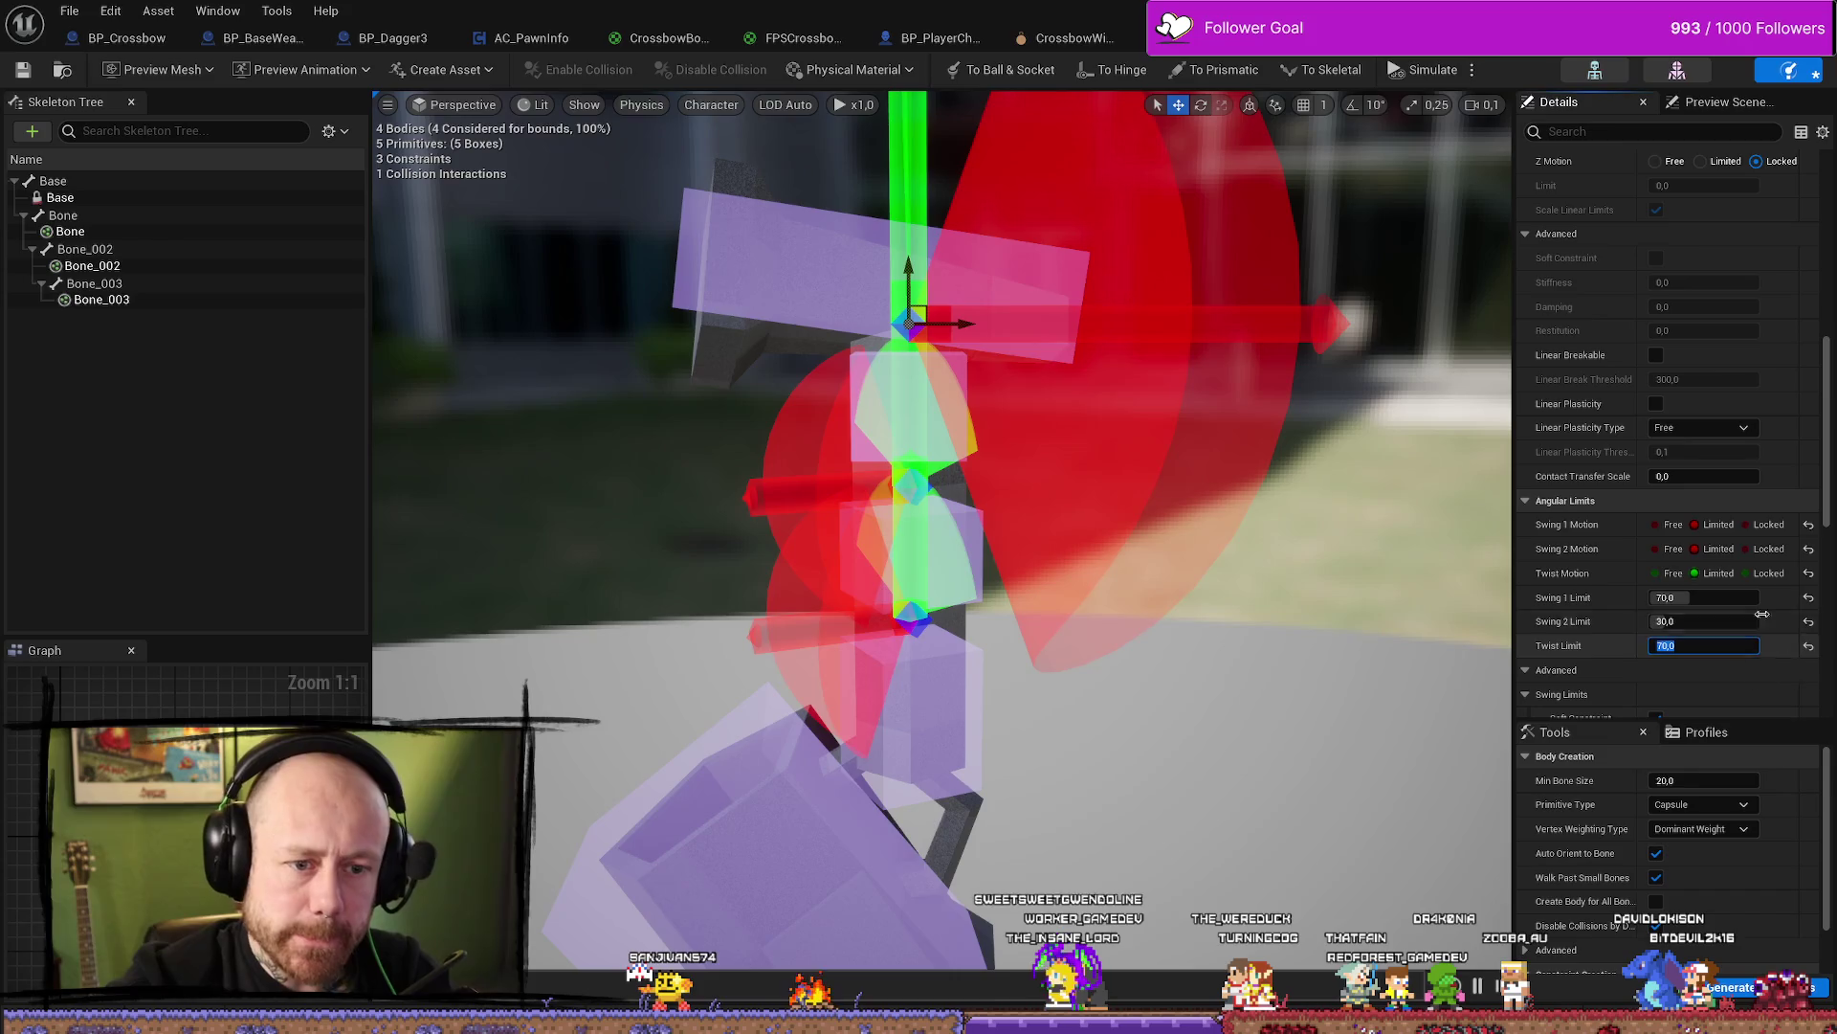
{"action": "key", "text": "Return"}
Expand the advanced Angular Limits settings to show the soft swing and twist options
{"action": "scroll", "coordinate": [1603, 572], "scroll_direction": "down", "scroll_amount": 2}
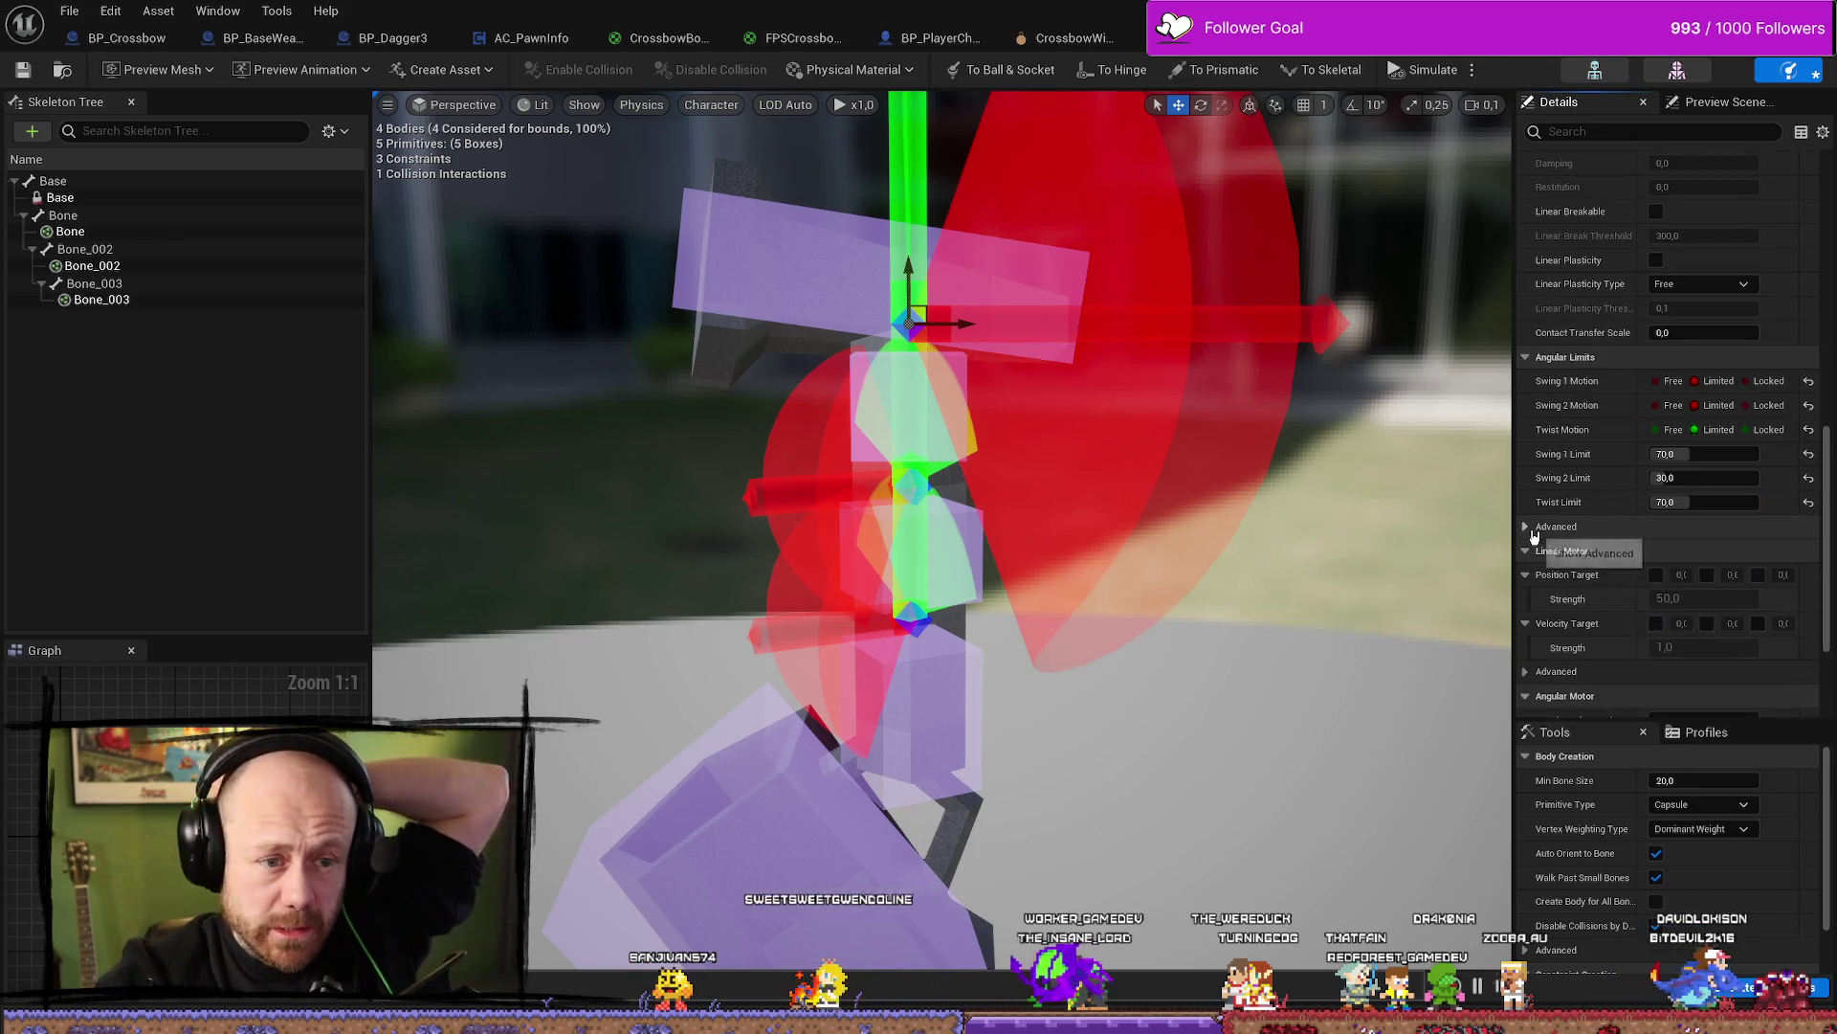
{"action": "left_click", "coordinate": [1598, 583]}
{"action": "scroll", "coordinate": [1615, 522], "scroll_direction": "down", "scroll_amount": 3}
{"action": "scroll", "coordinate": [1614, 522], "scroll_direction": "down", "scroll_amount": 1}
{"action": "left_click", "coordinate": [1556, 412]}
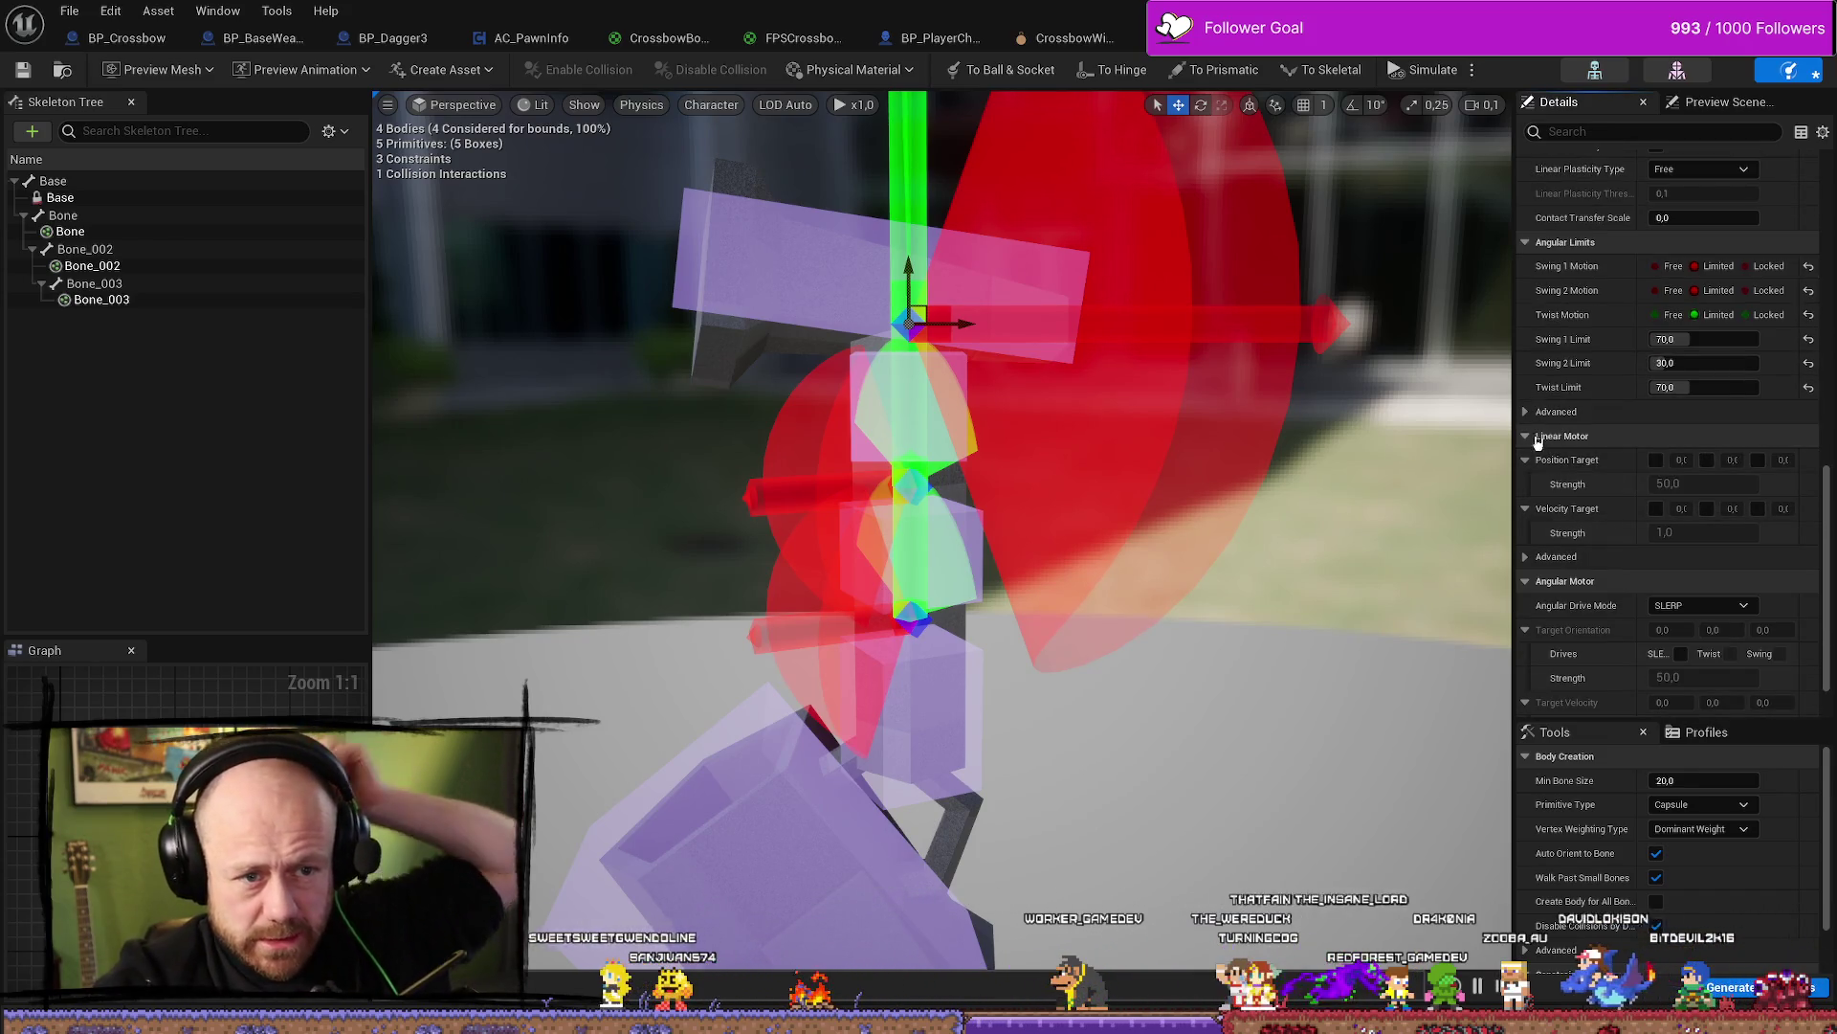
{"action": "scroll", "coordinate": [1559, 456], "scroll_direction": "down", "scroll_amount": 3}
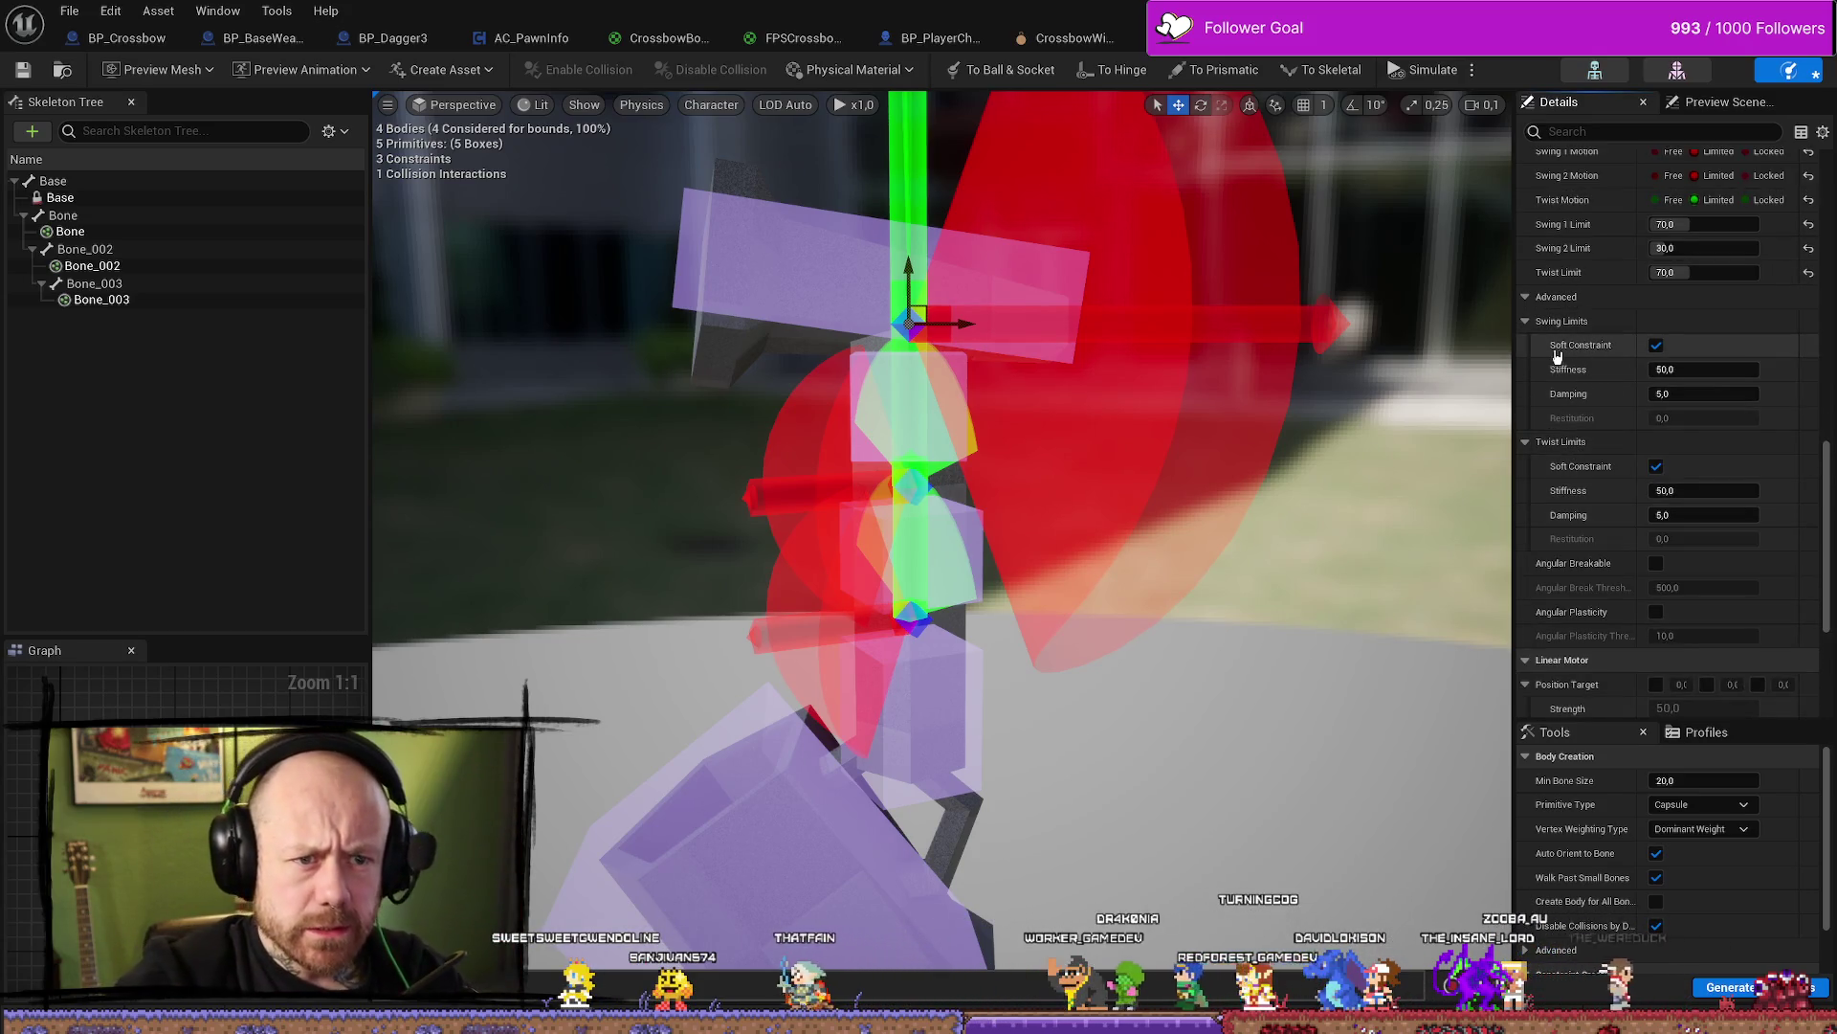
Turn off the twist limit's Soft Constraint so the limit is hard, and save the physics asset
{"action": "mouse_move", "coordinate": [1570, 354]}
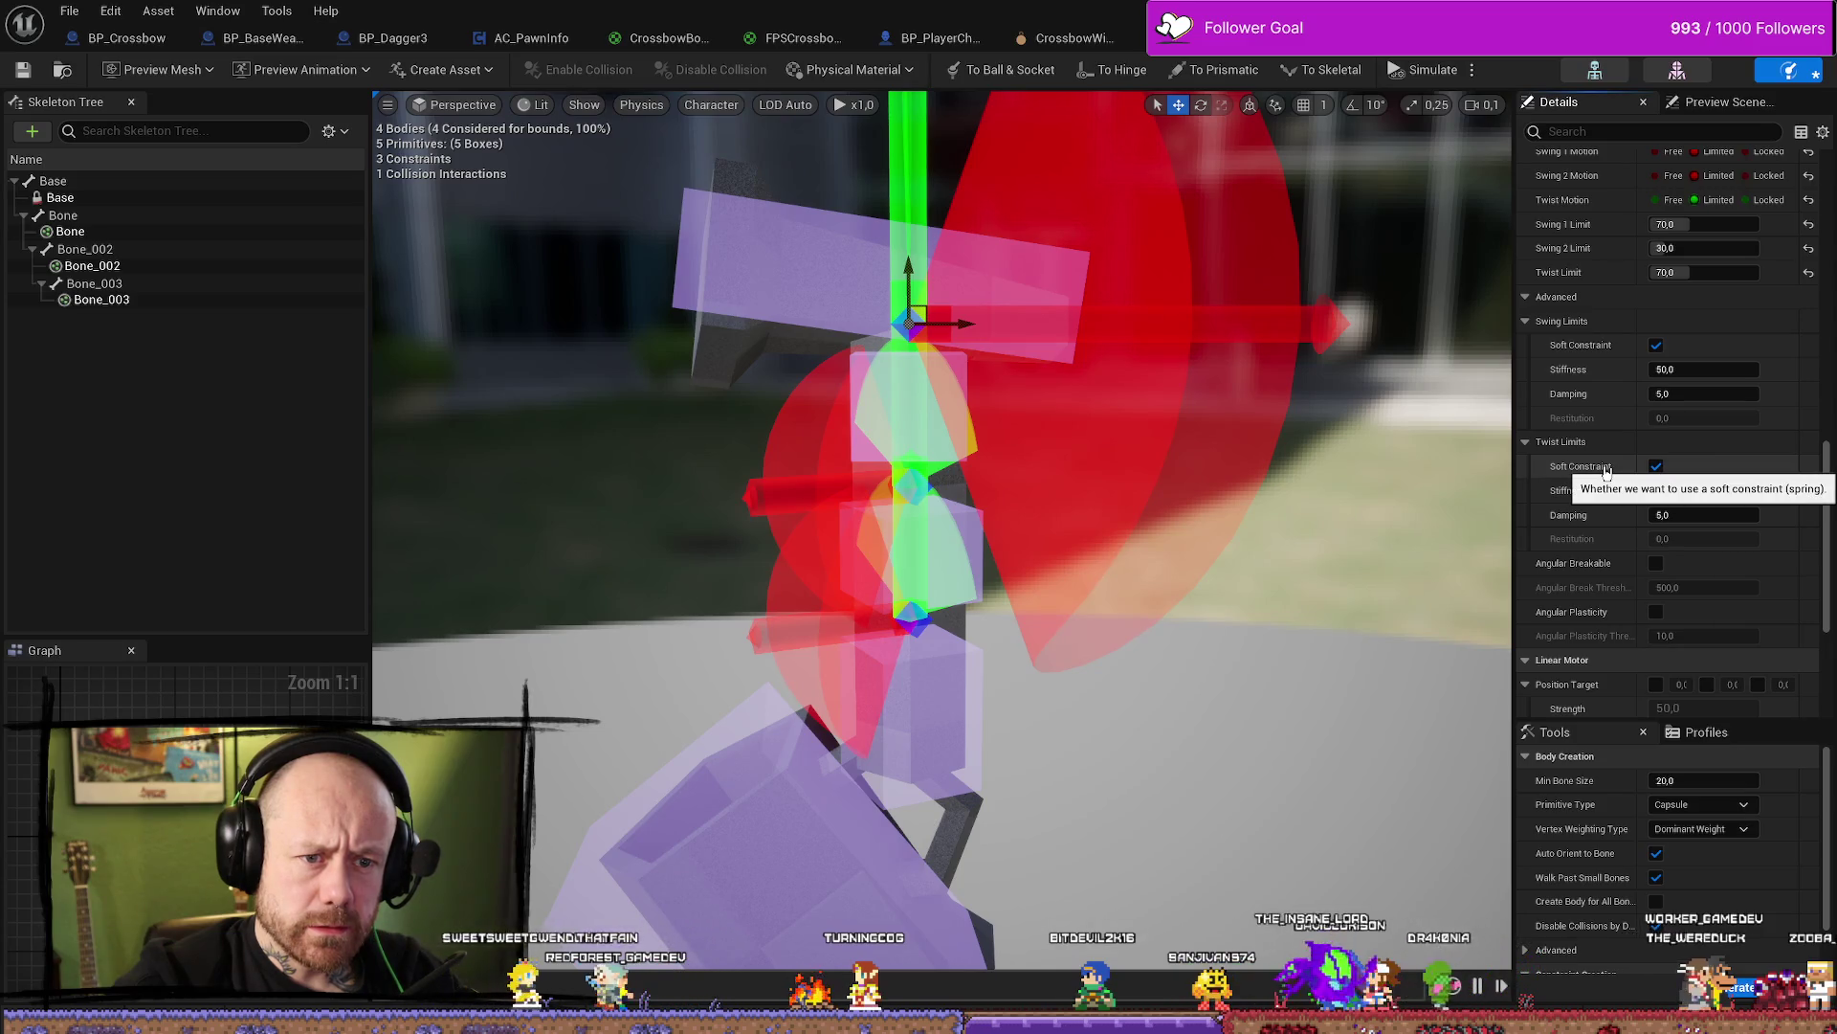
{"action": "left_click", "coordinate": [1656, 467]}
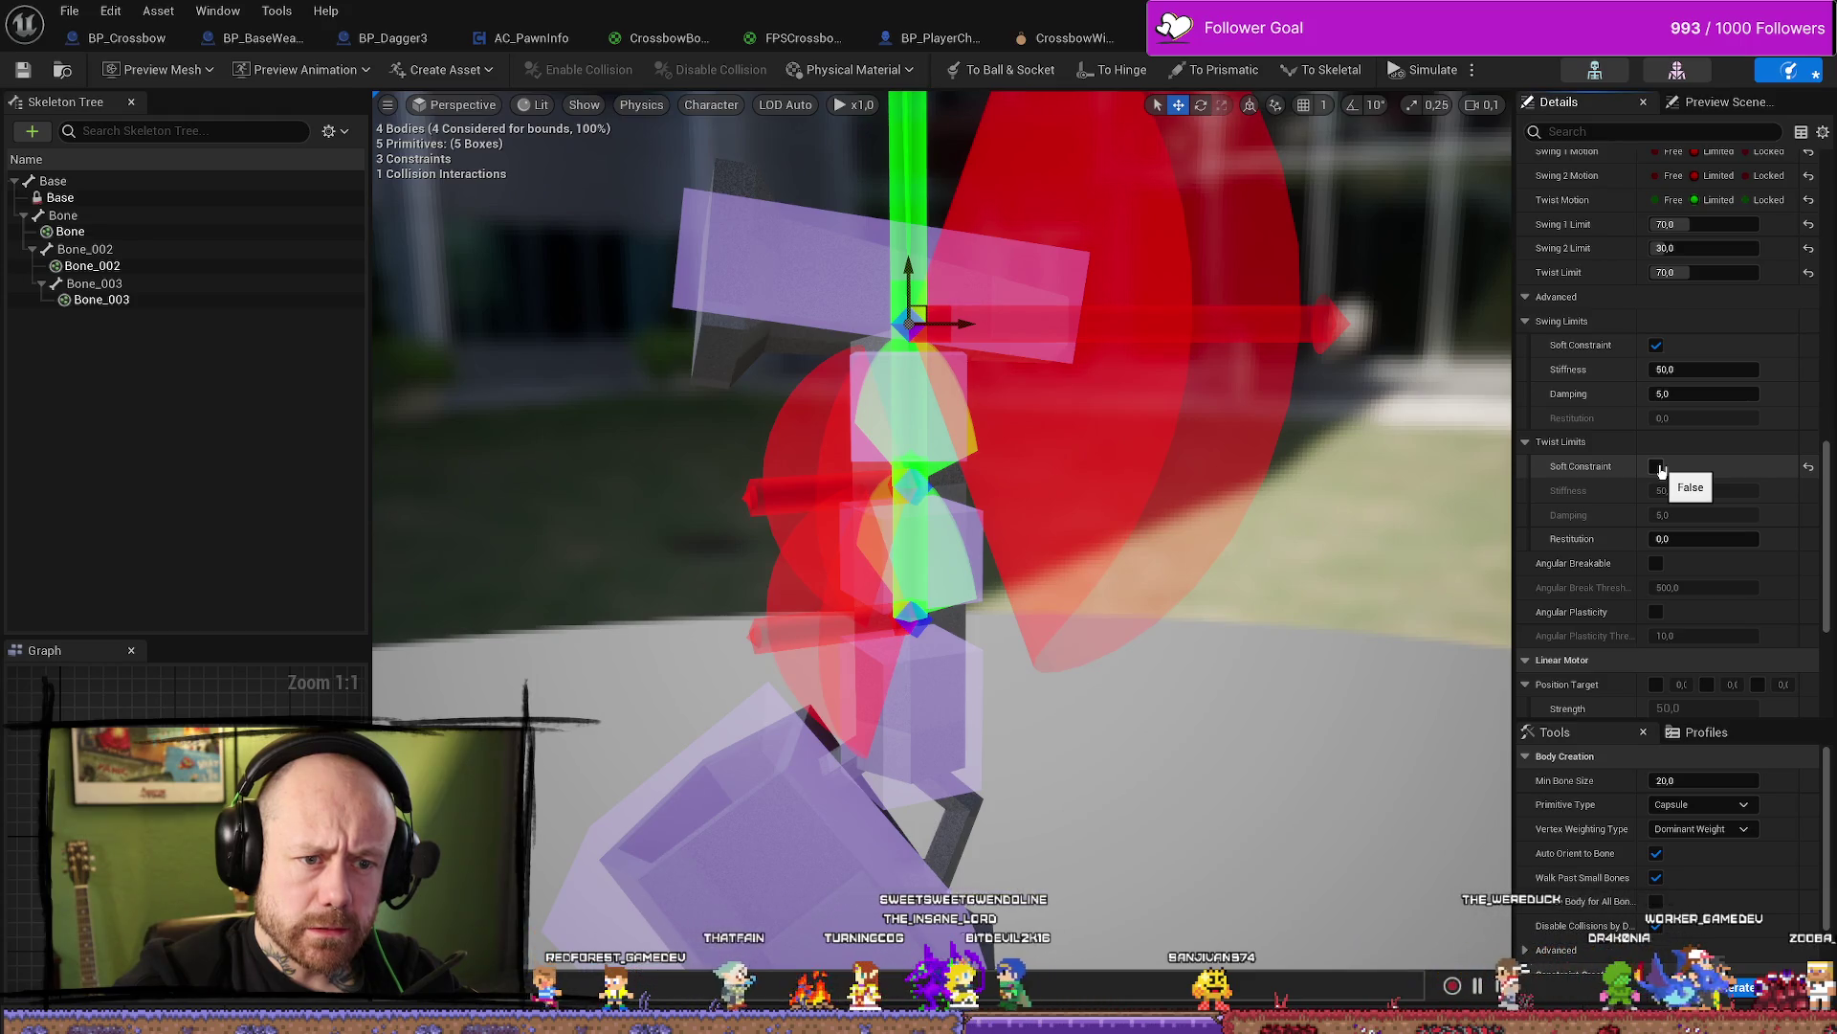
{"action": "left_click", "coordinate": [1658, 467]}
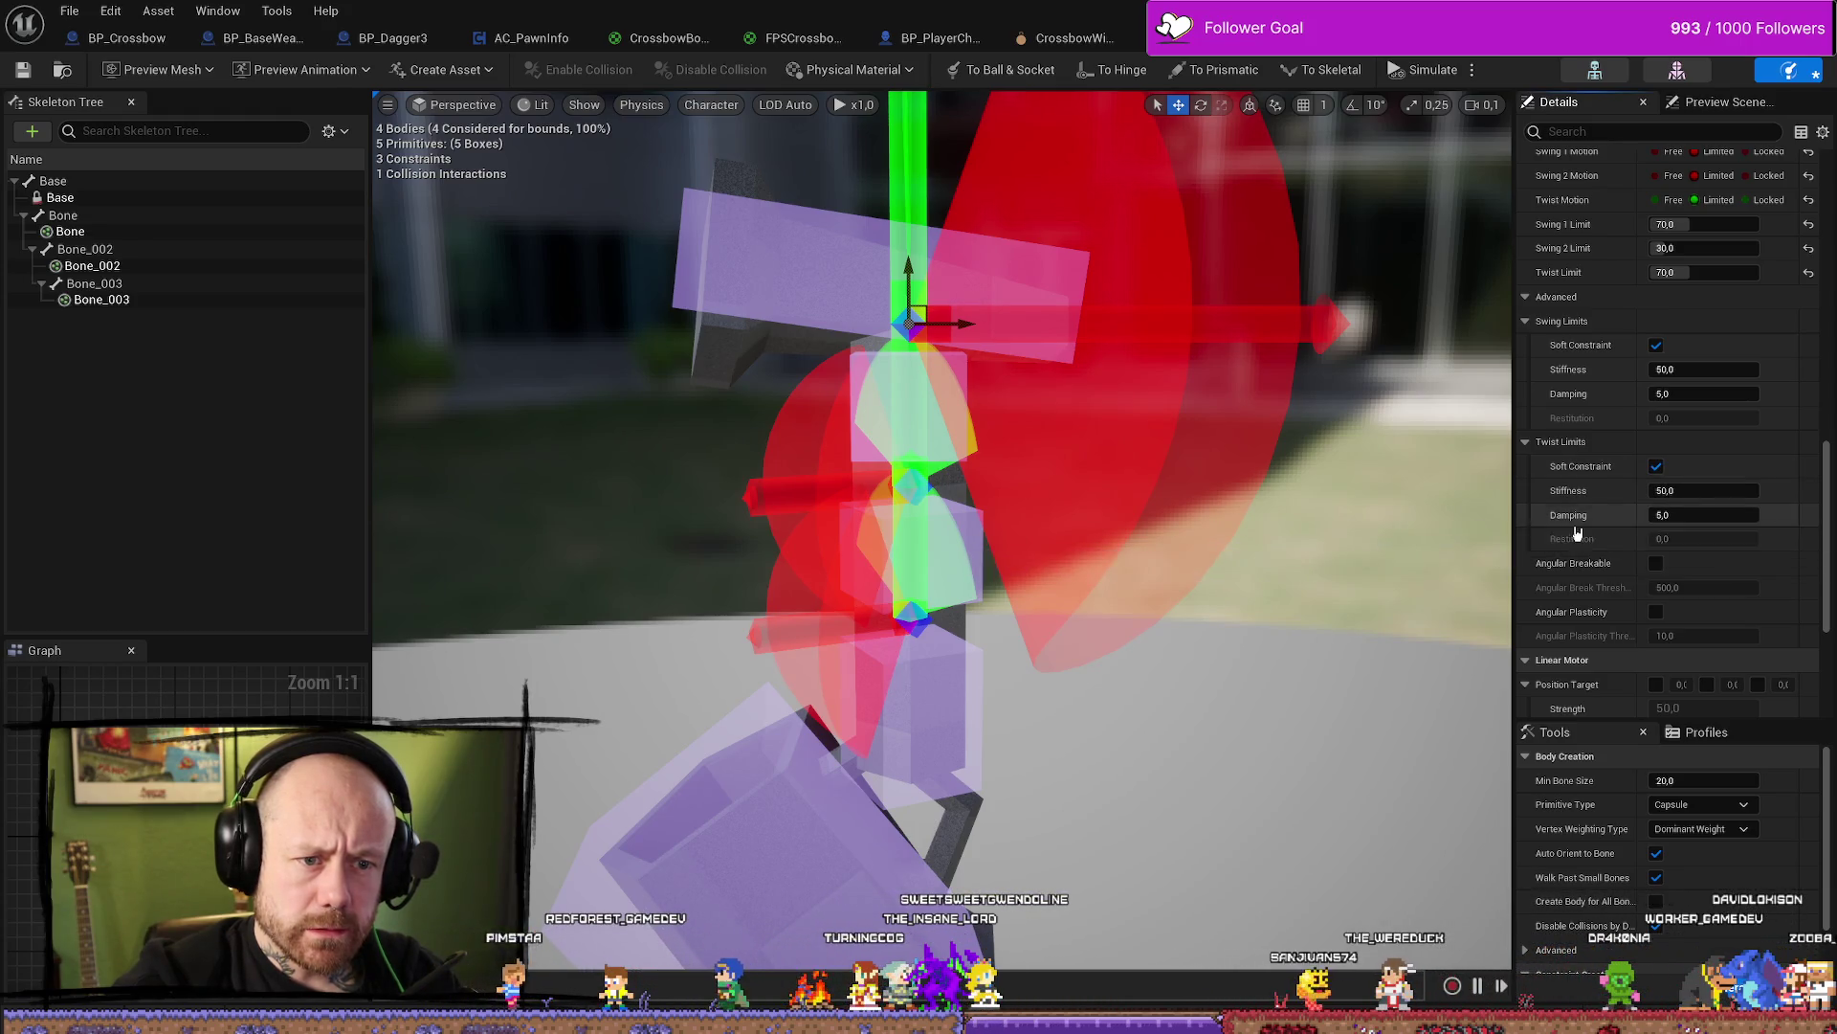
{"action": "mouse_move", "coordinate": [1581, 543]}
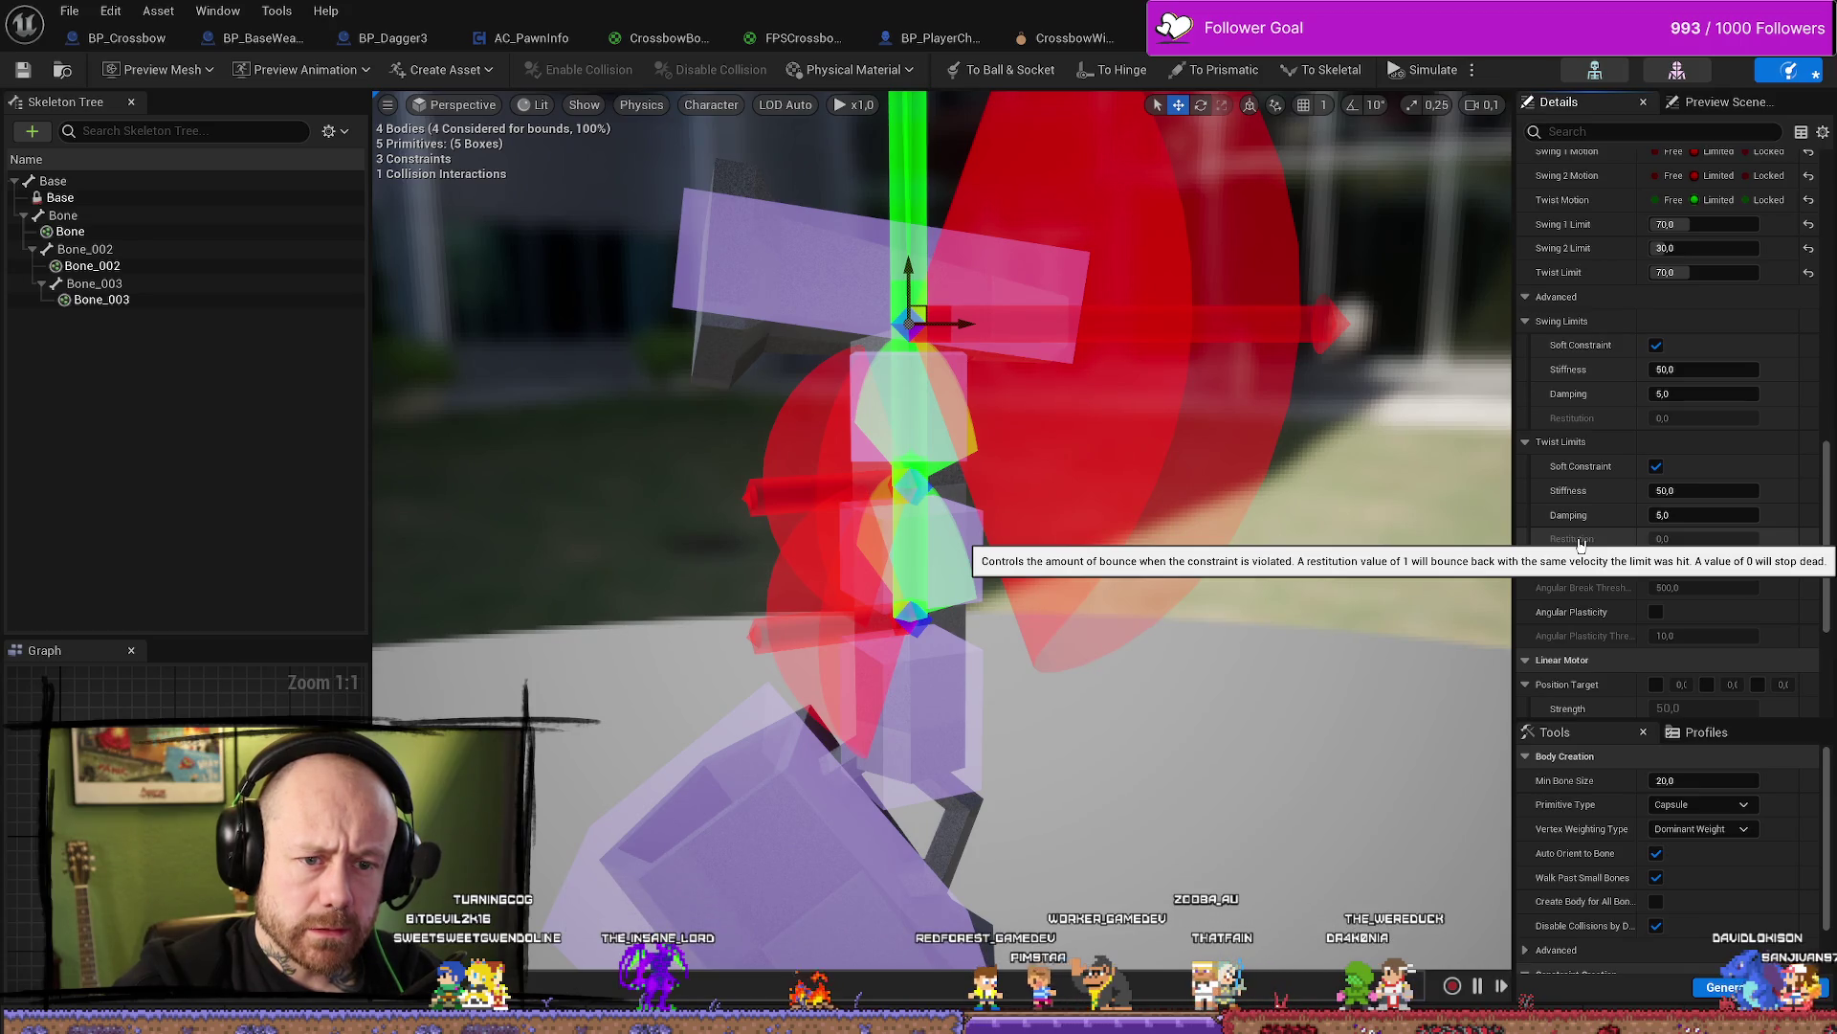
{"action": "left_click", "coordinate": [1656, 466]}
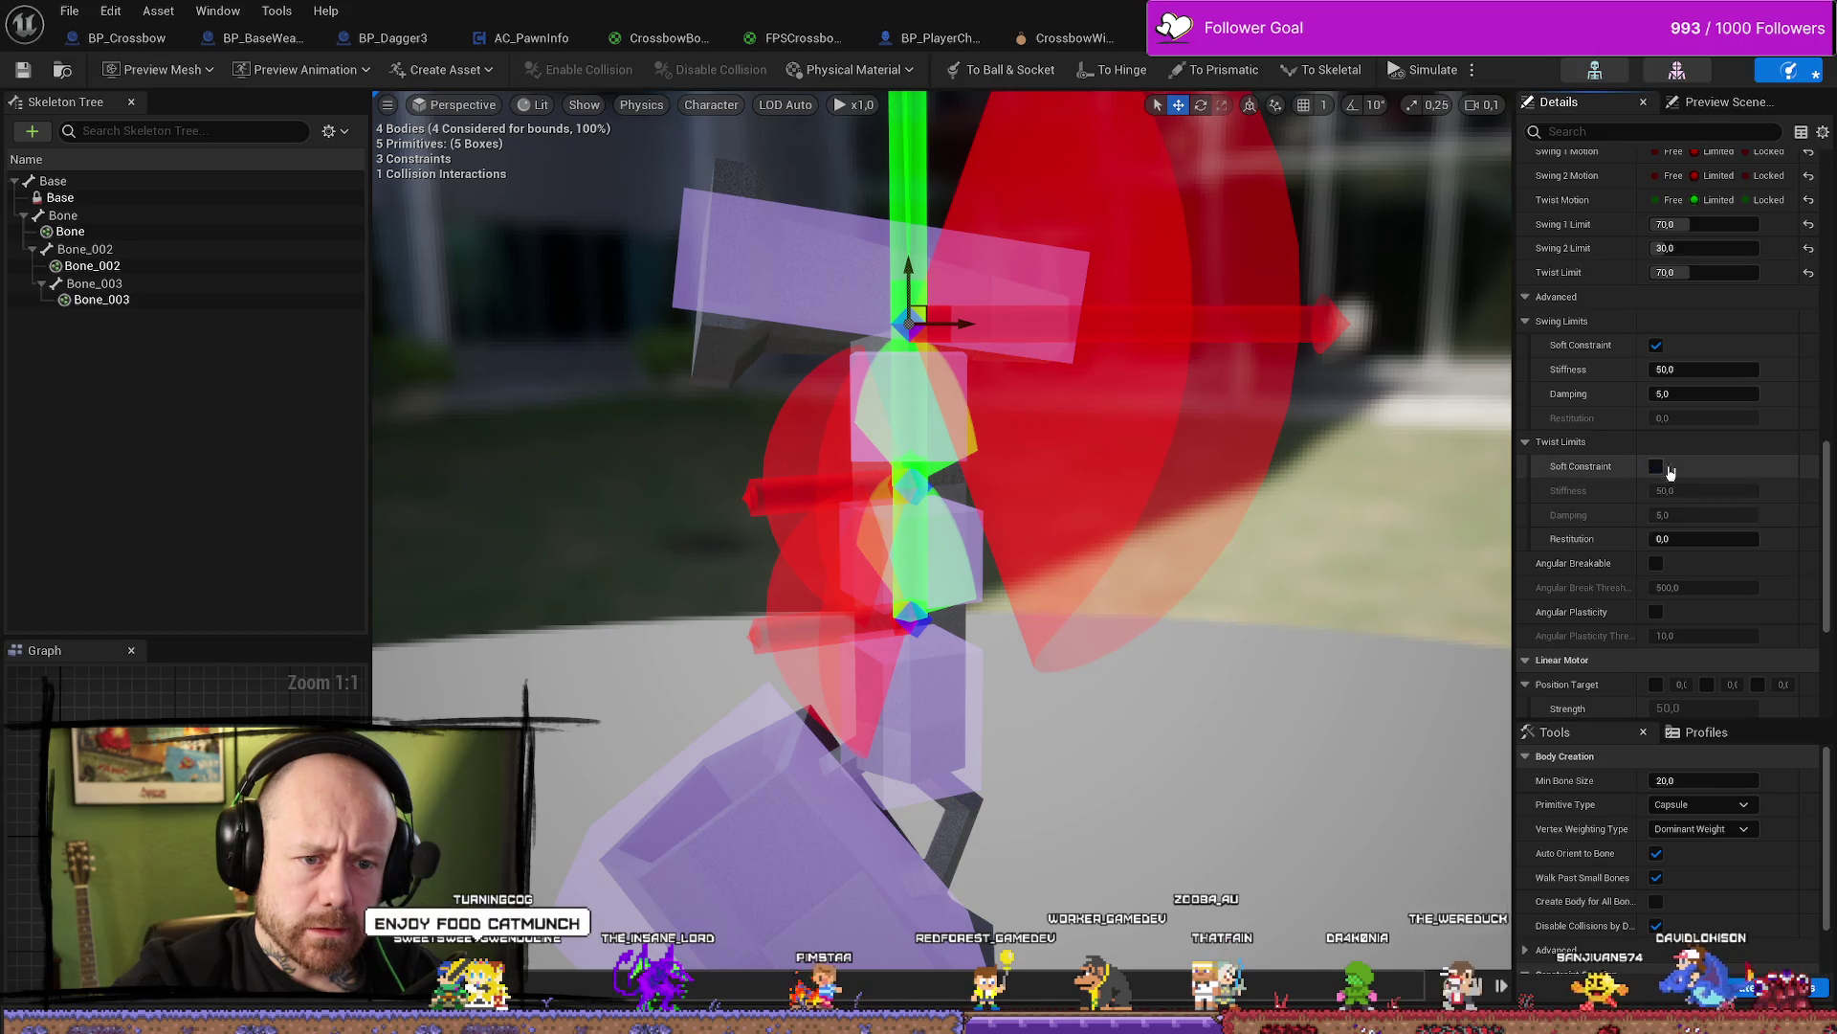
{"action": "left_click", "coordinate": [36, 72]}
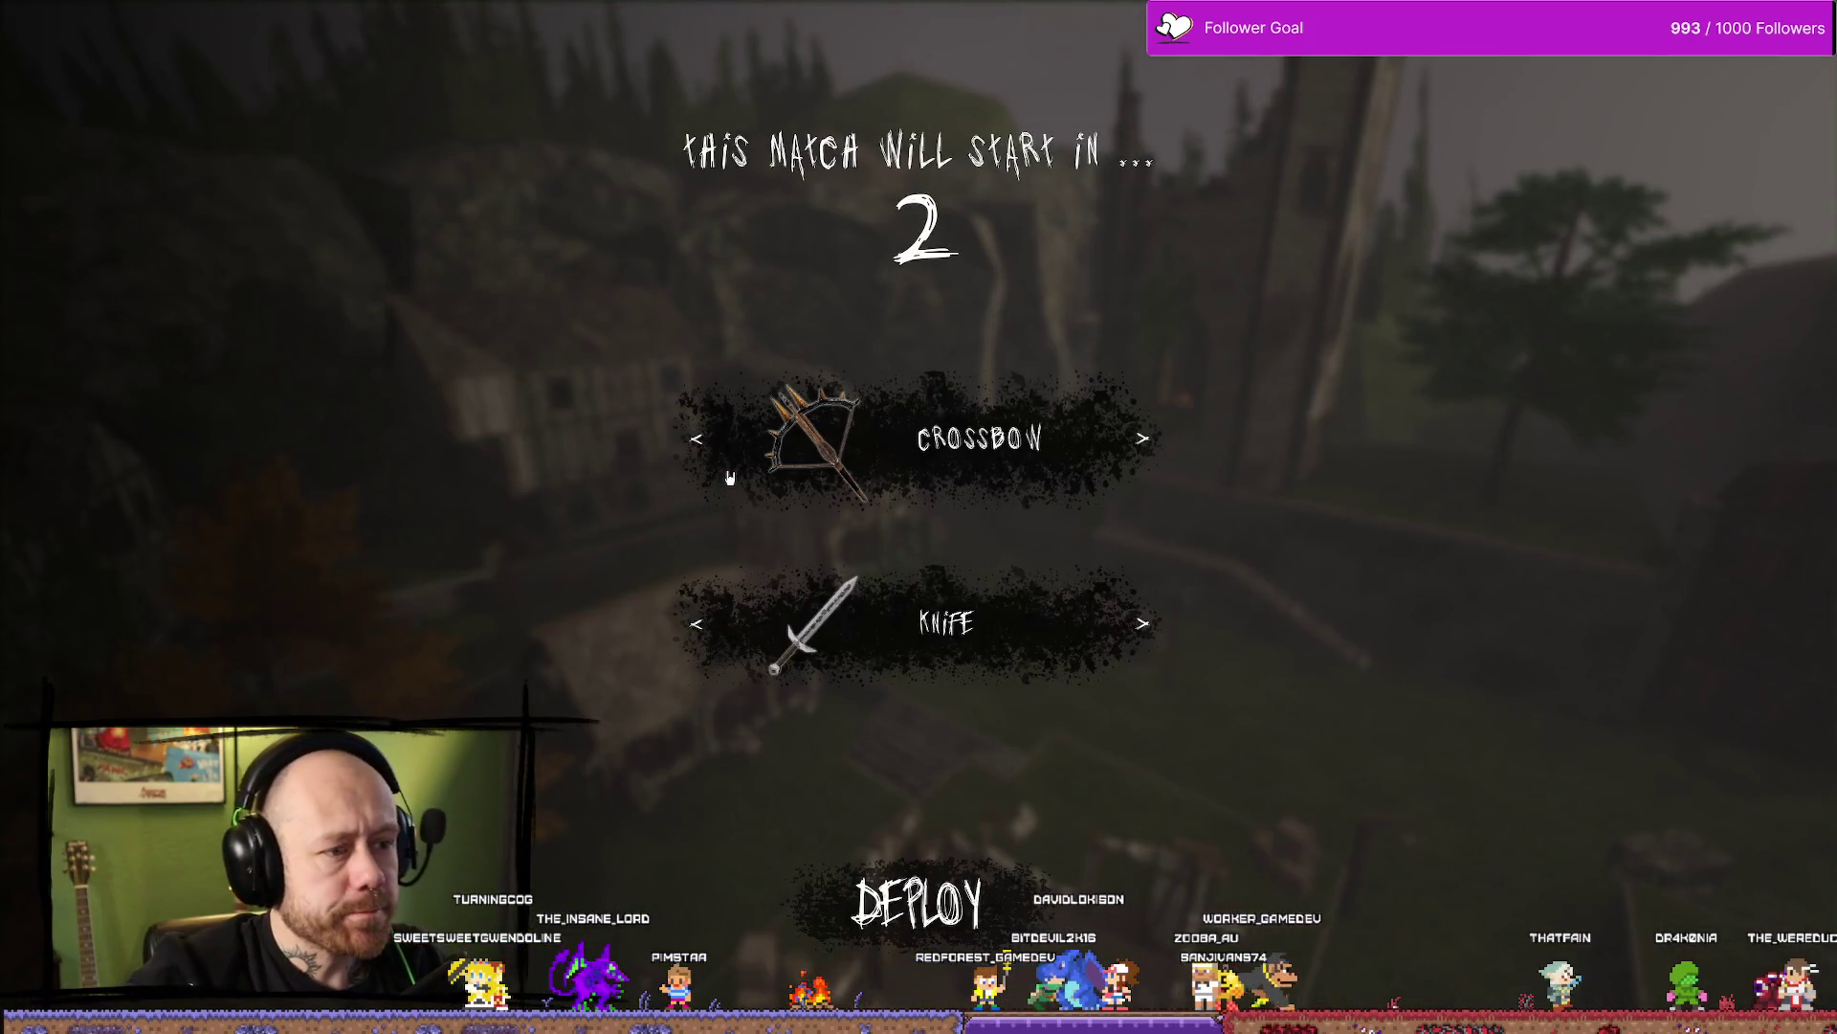
Play-test the weapon in-game, then reopen Cylinder_PhysicsAsset from the Content Drawer
{"action": "left_click", "coordinate": [741, 461]}
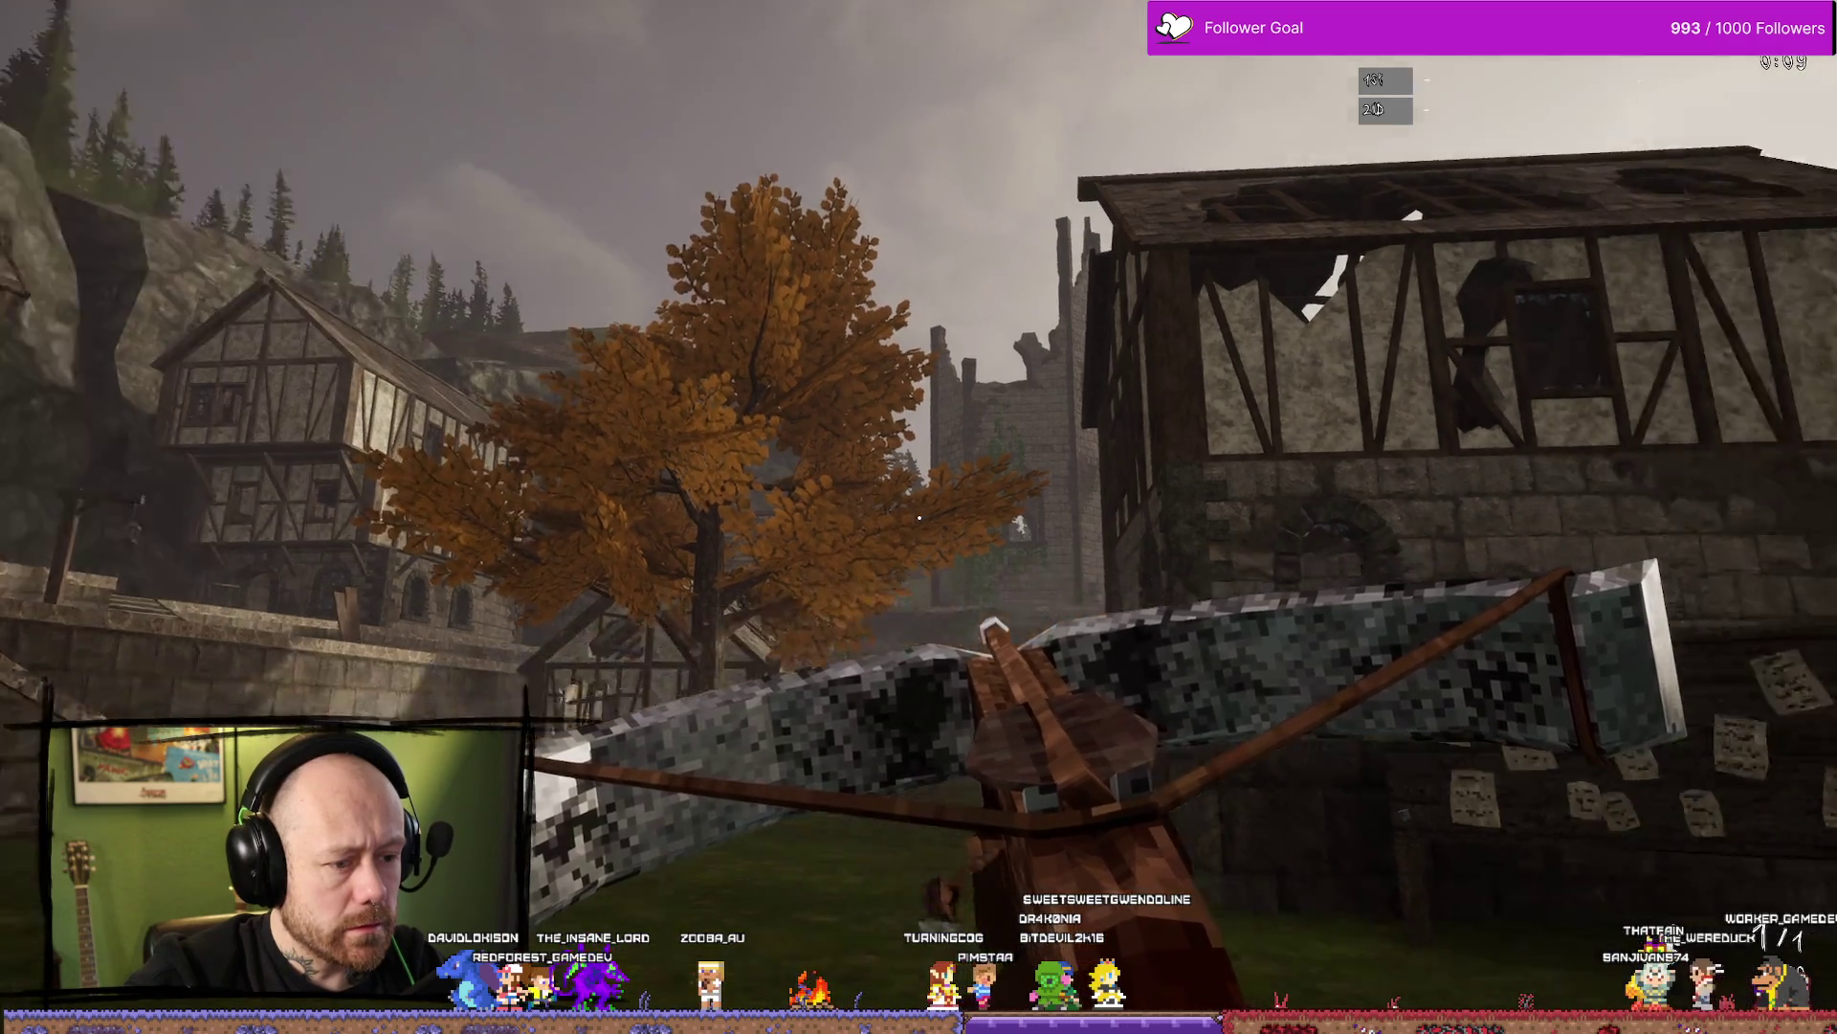
{"action": "key", "text": "Escape"}
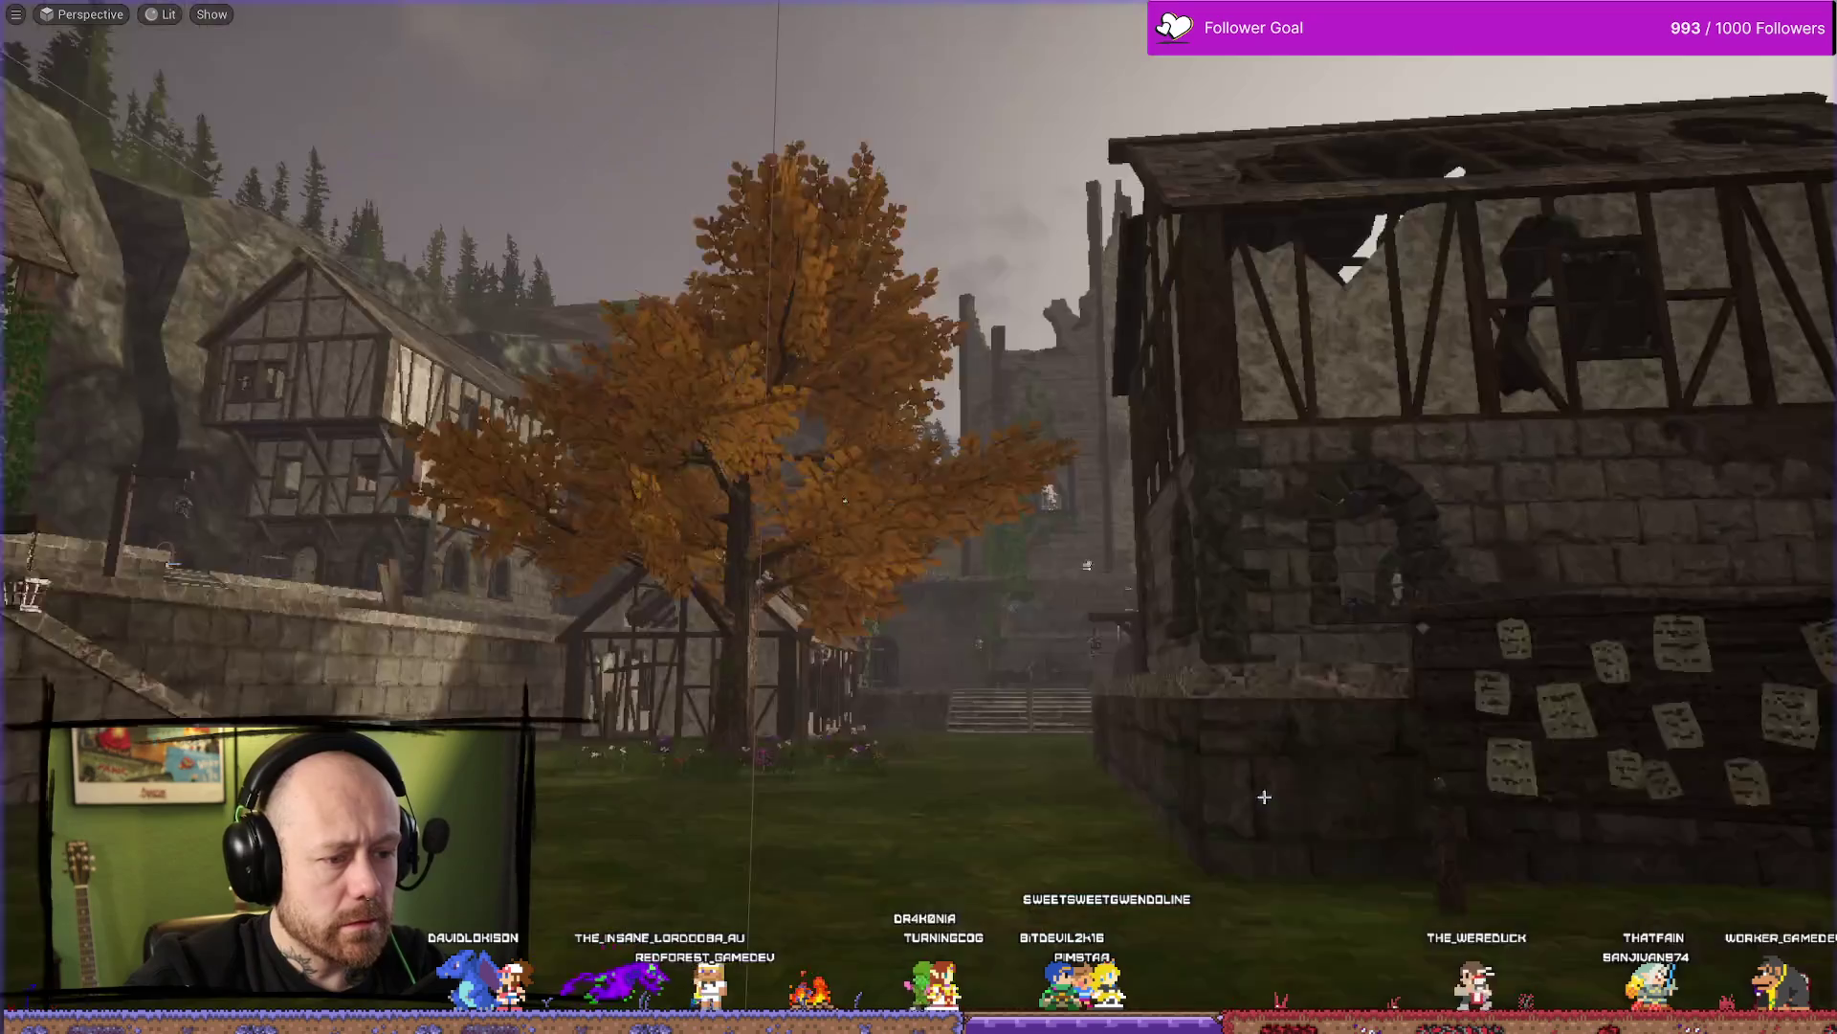
{"action": "key", "text": "ctrl+space"}
{"action": "double_click", "coordinate": [714, 635]}
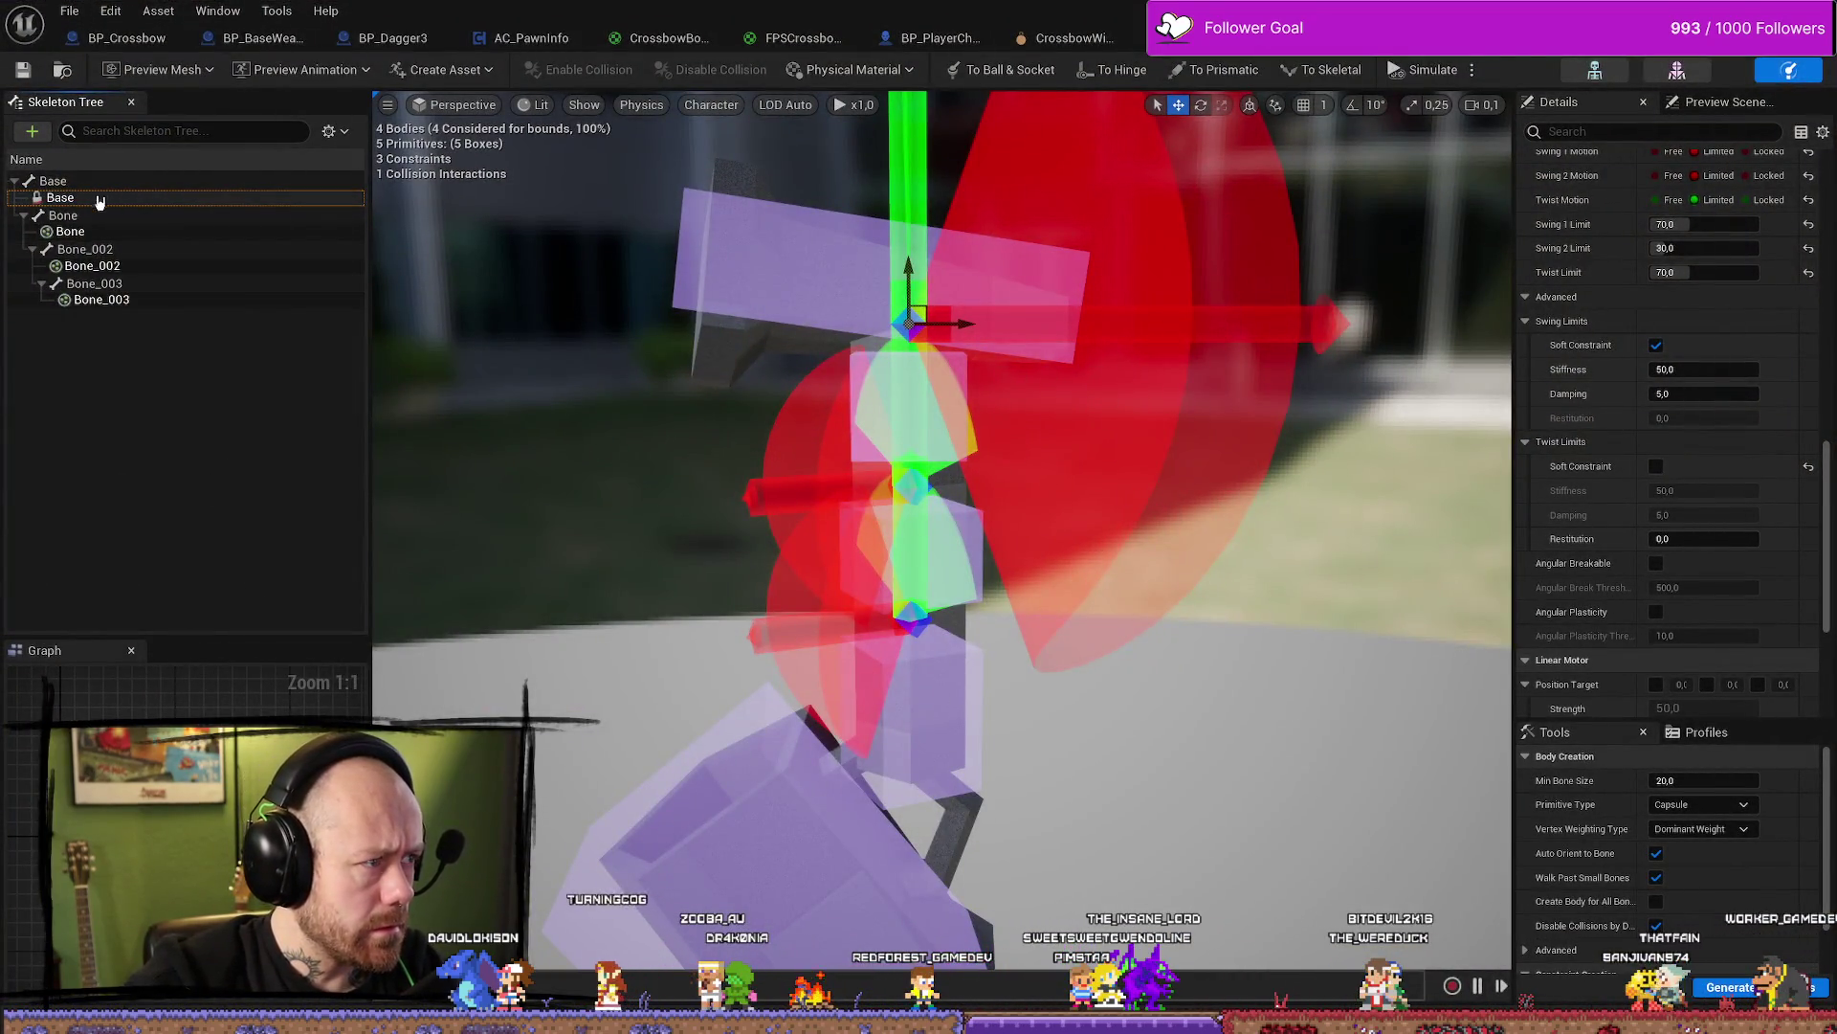
{"action": "left_click", "coordinate": [95, 234]}
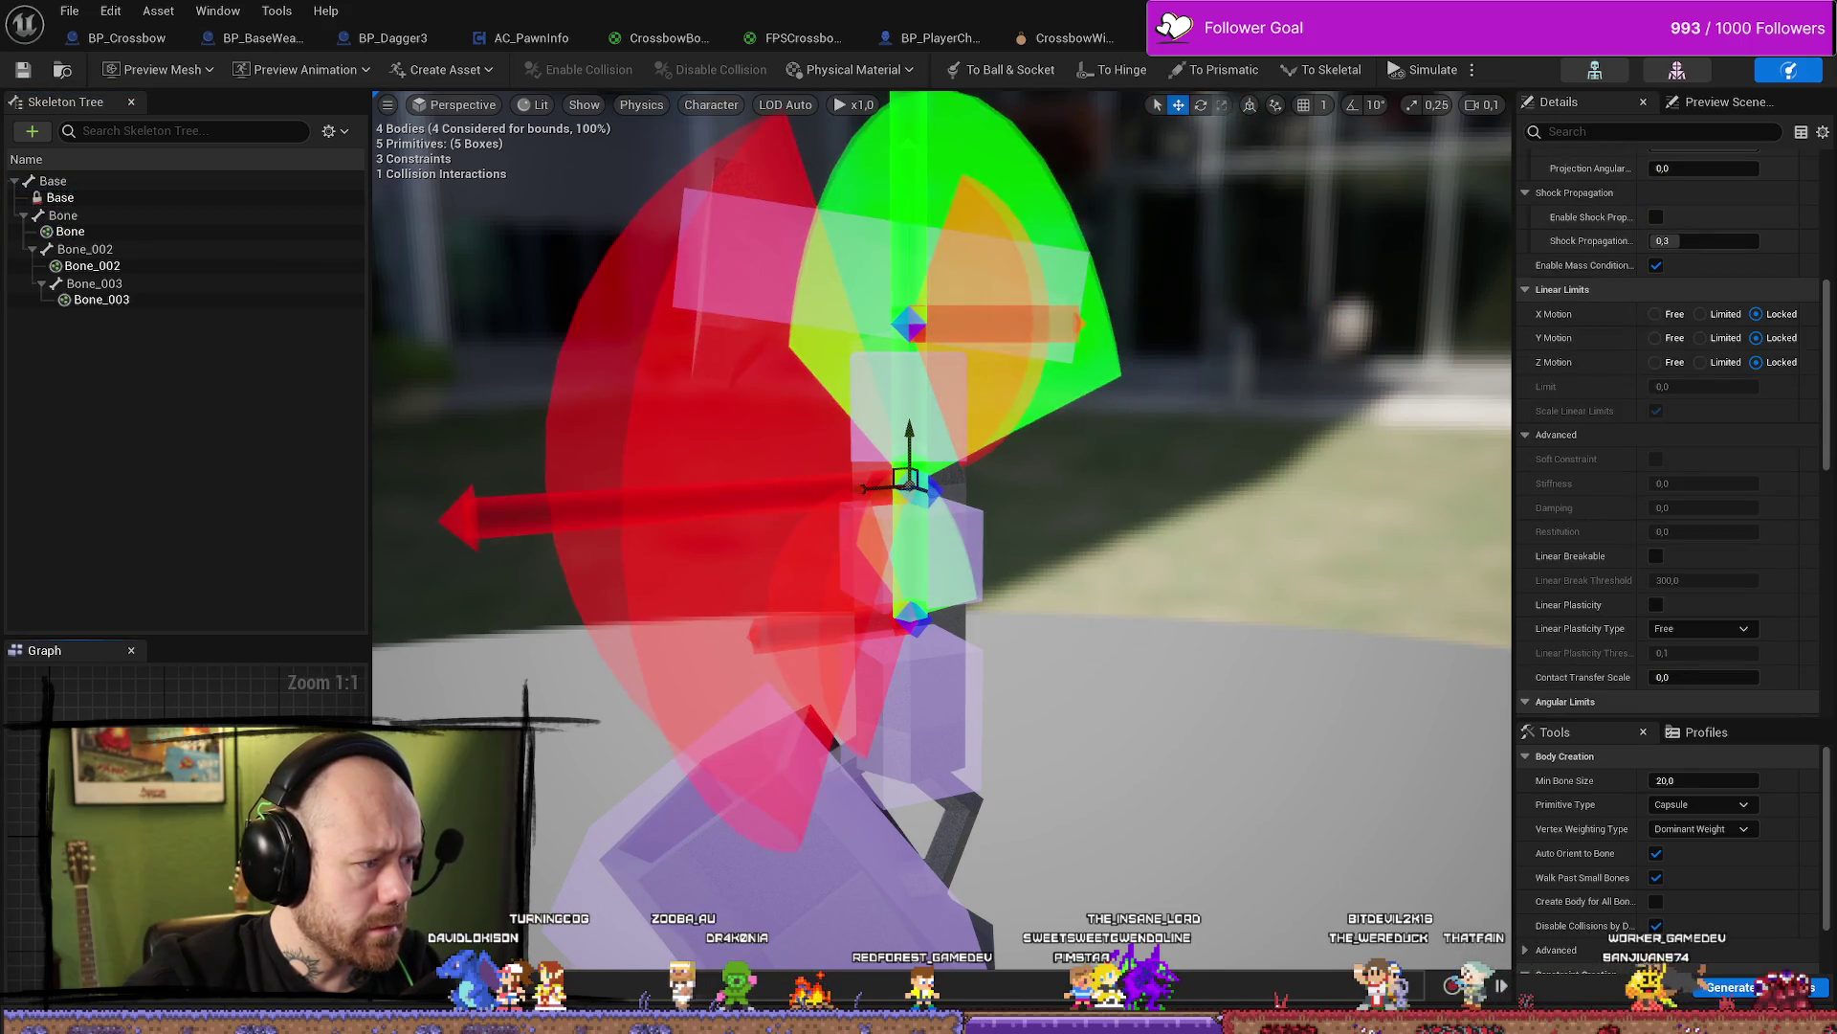
{"action": "left_click", "coordinate": [909, 325]}
{"action": "left_click", "coordinate": [133, 285]}
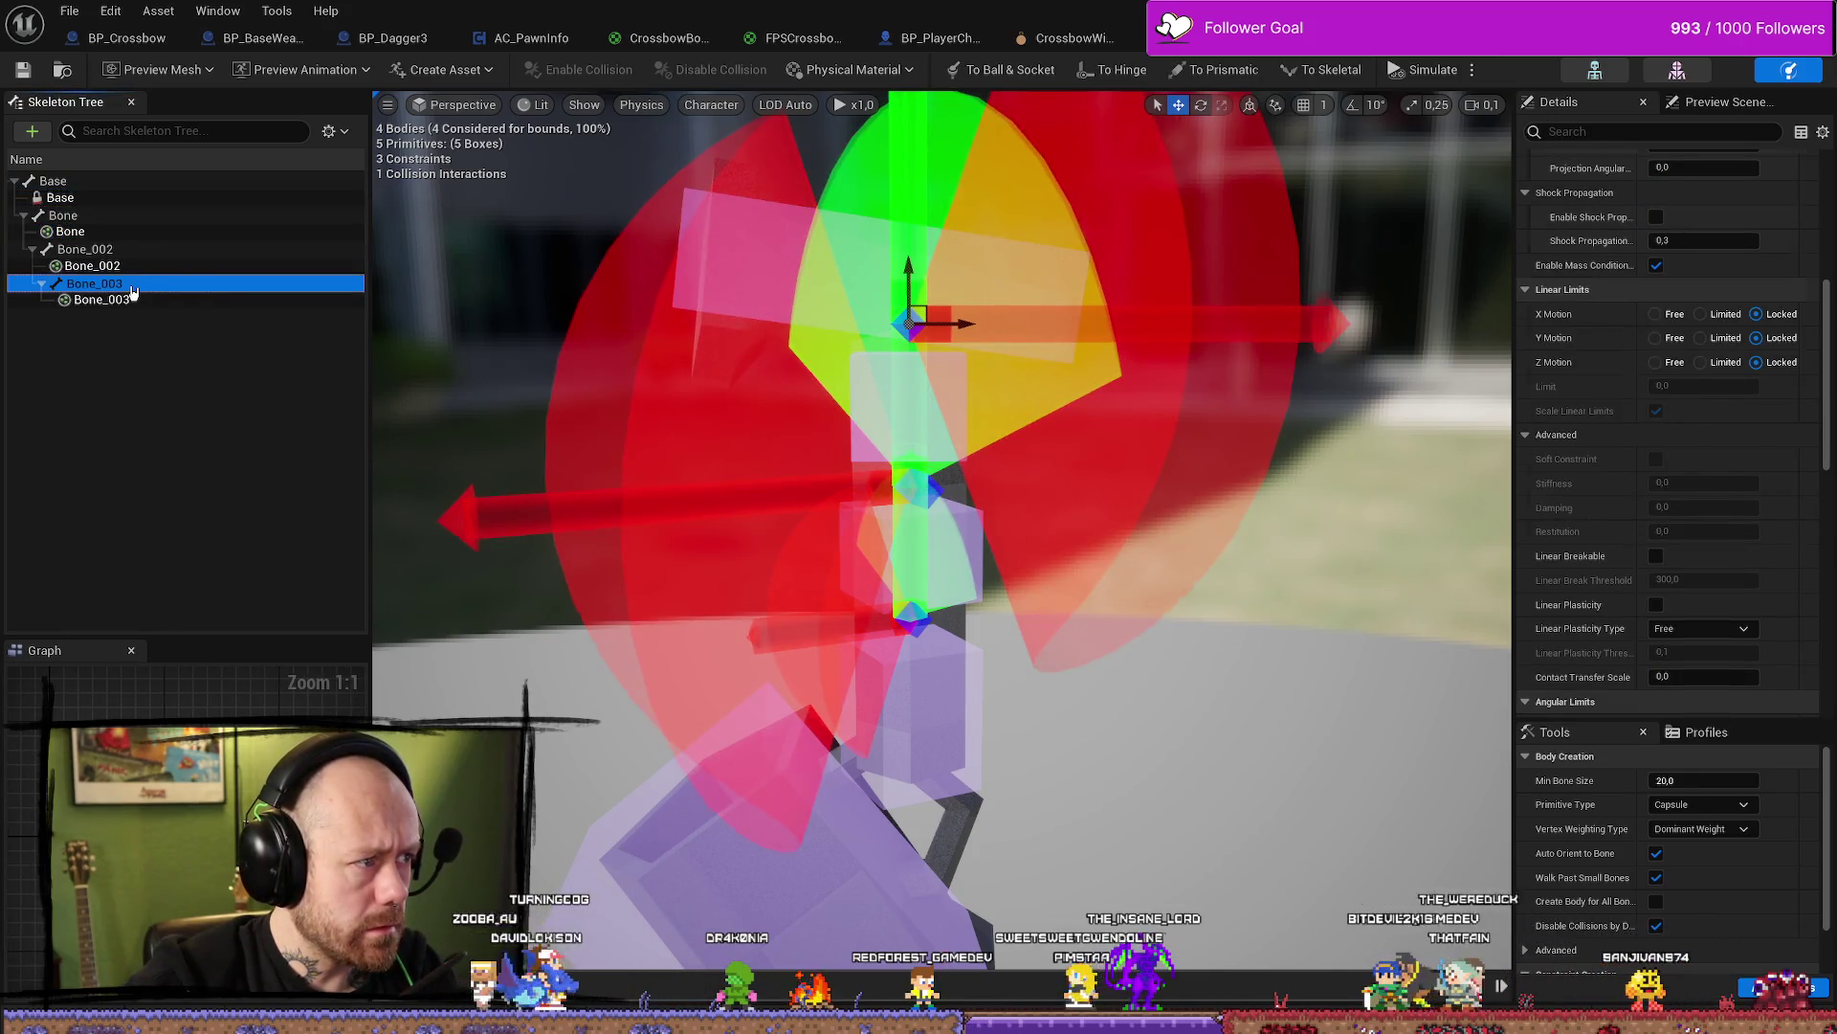
{"action": "left_click", "coordinate": [106, 266]}
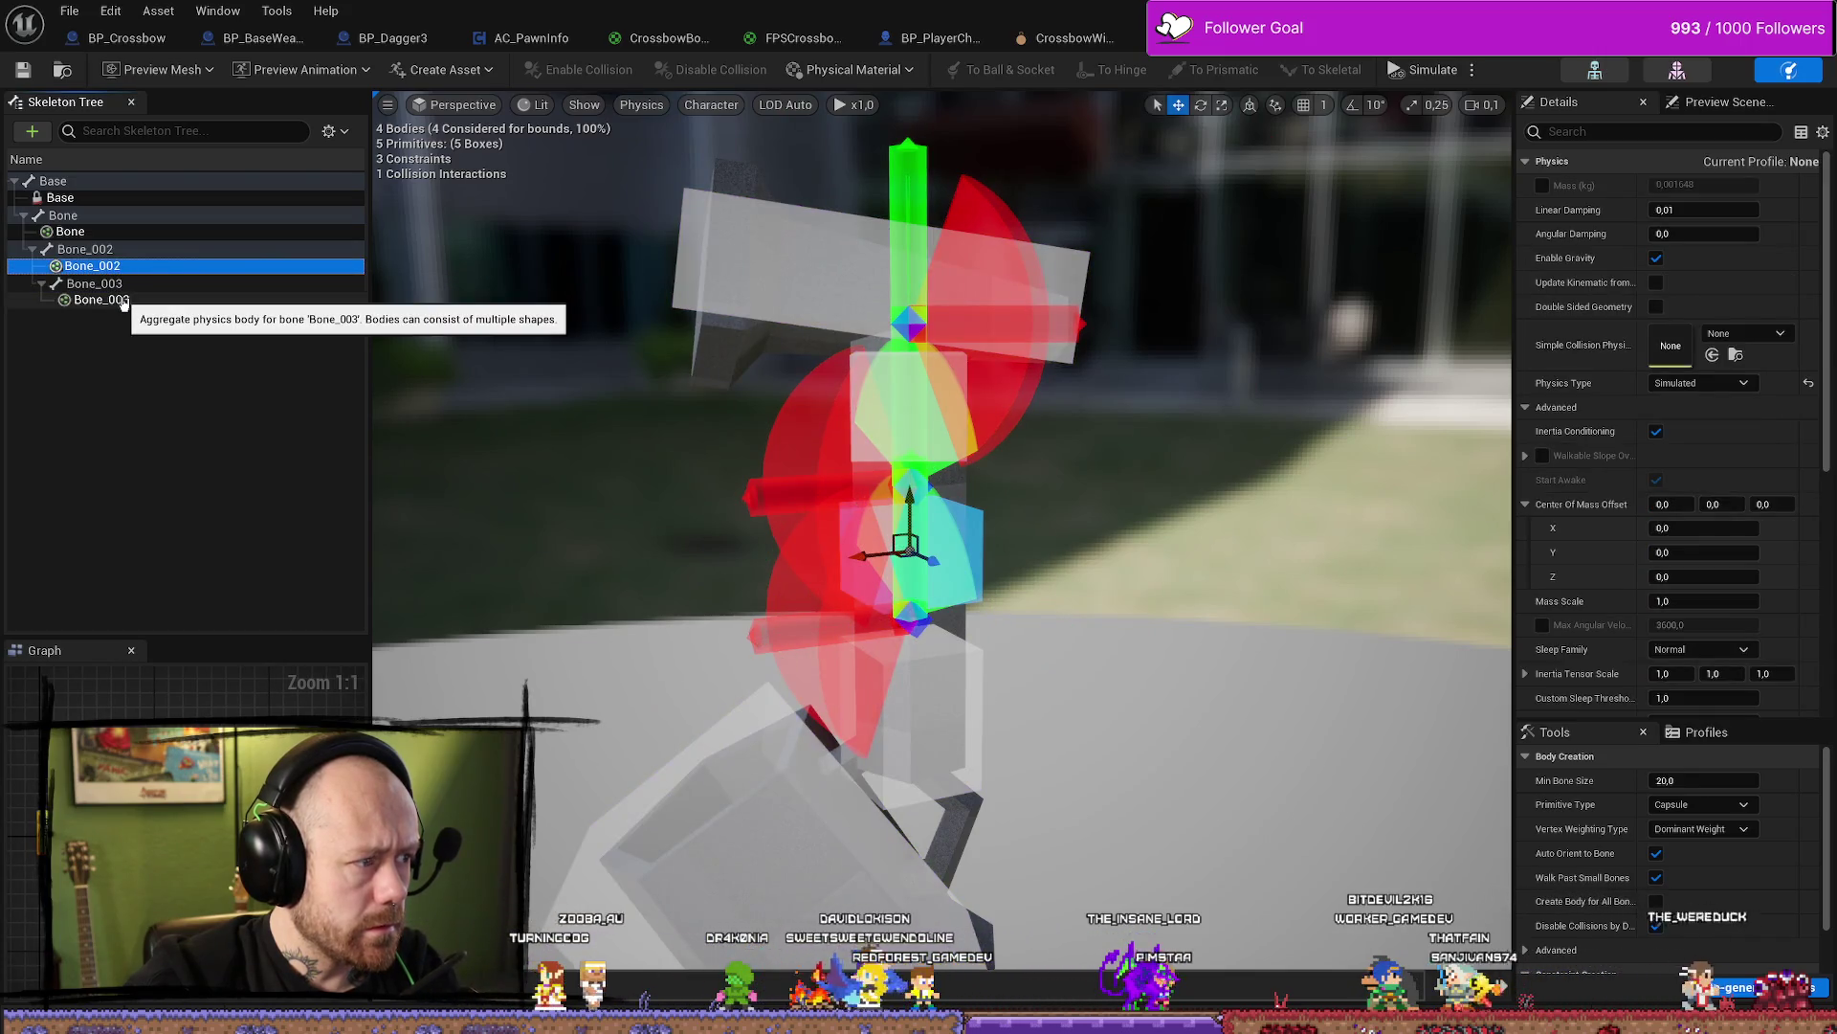
{"action": "left_click", "coordinate": [122, 301]}
{"action": "left_click", "coordinate": [67, 197]}
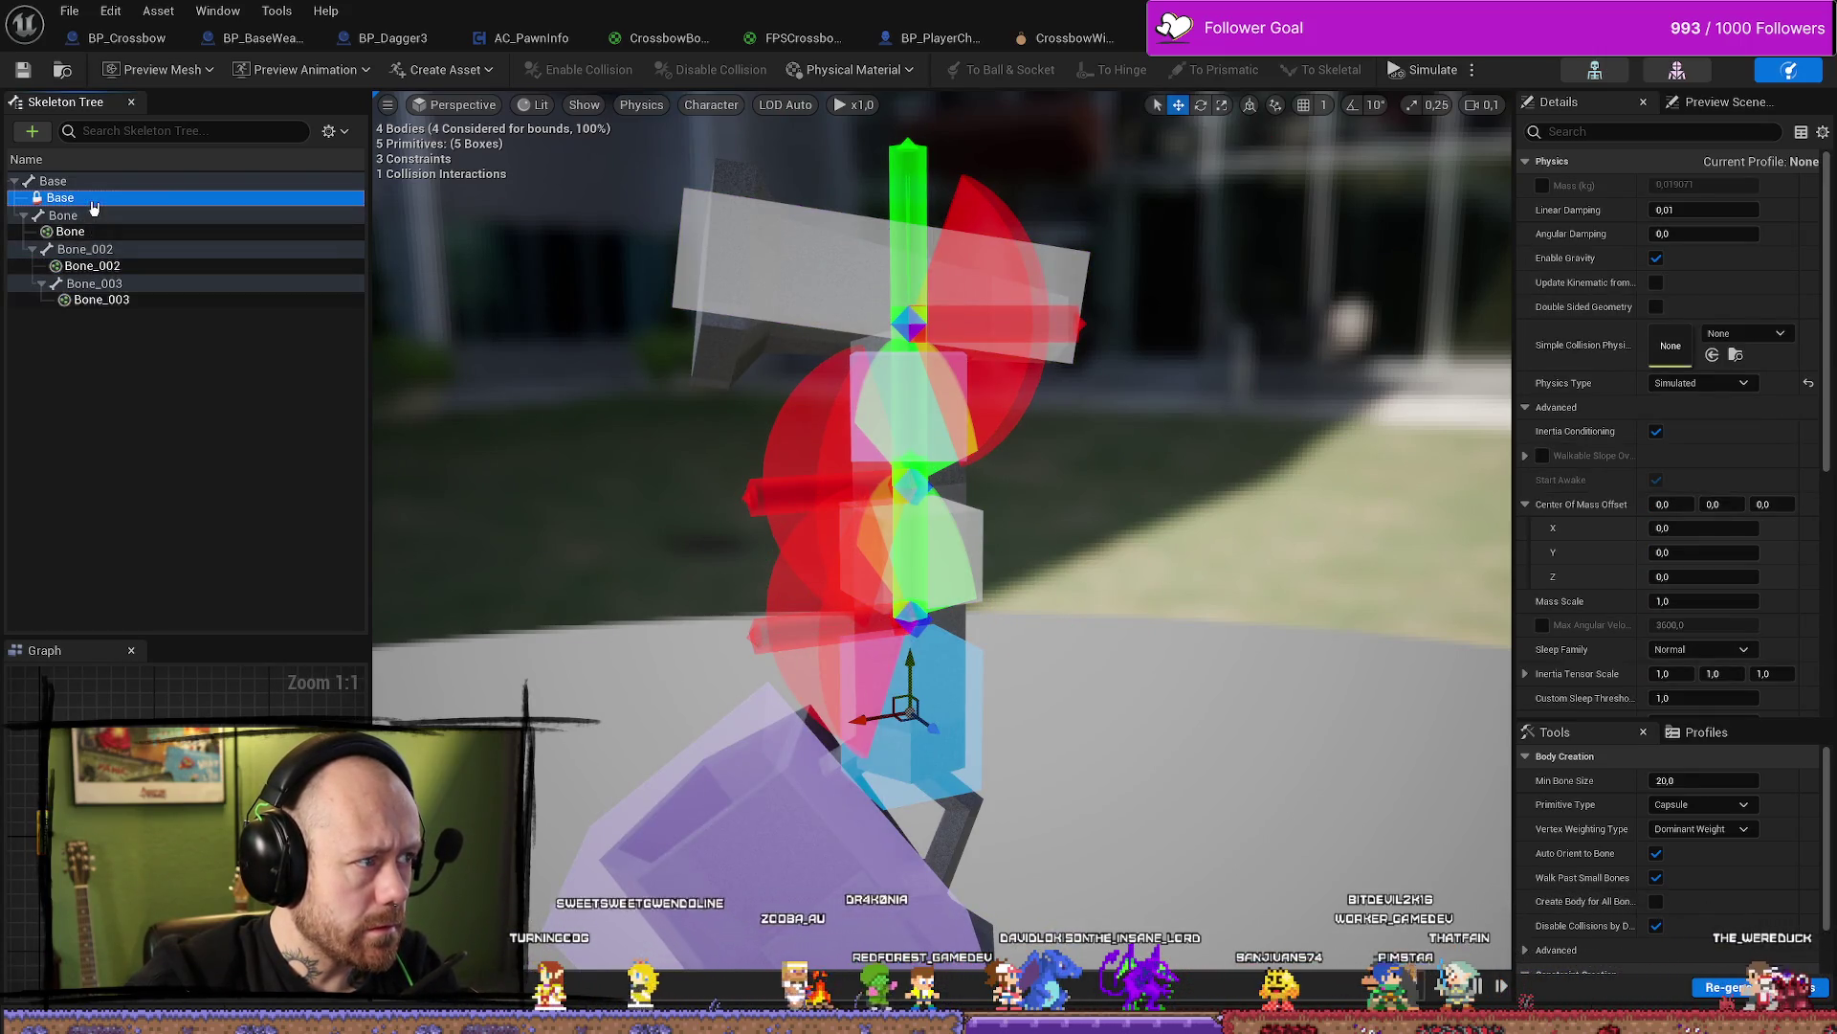
{"action": "left_click", "coordinate": [77, 214]}
{"action": "left_click", "coordinate": [105, 248]}
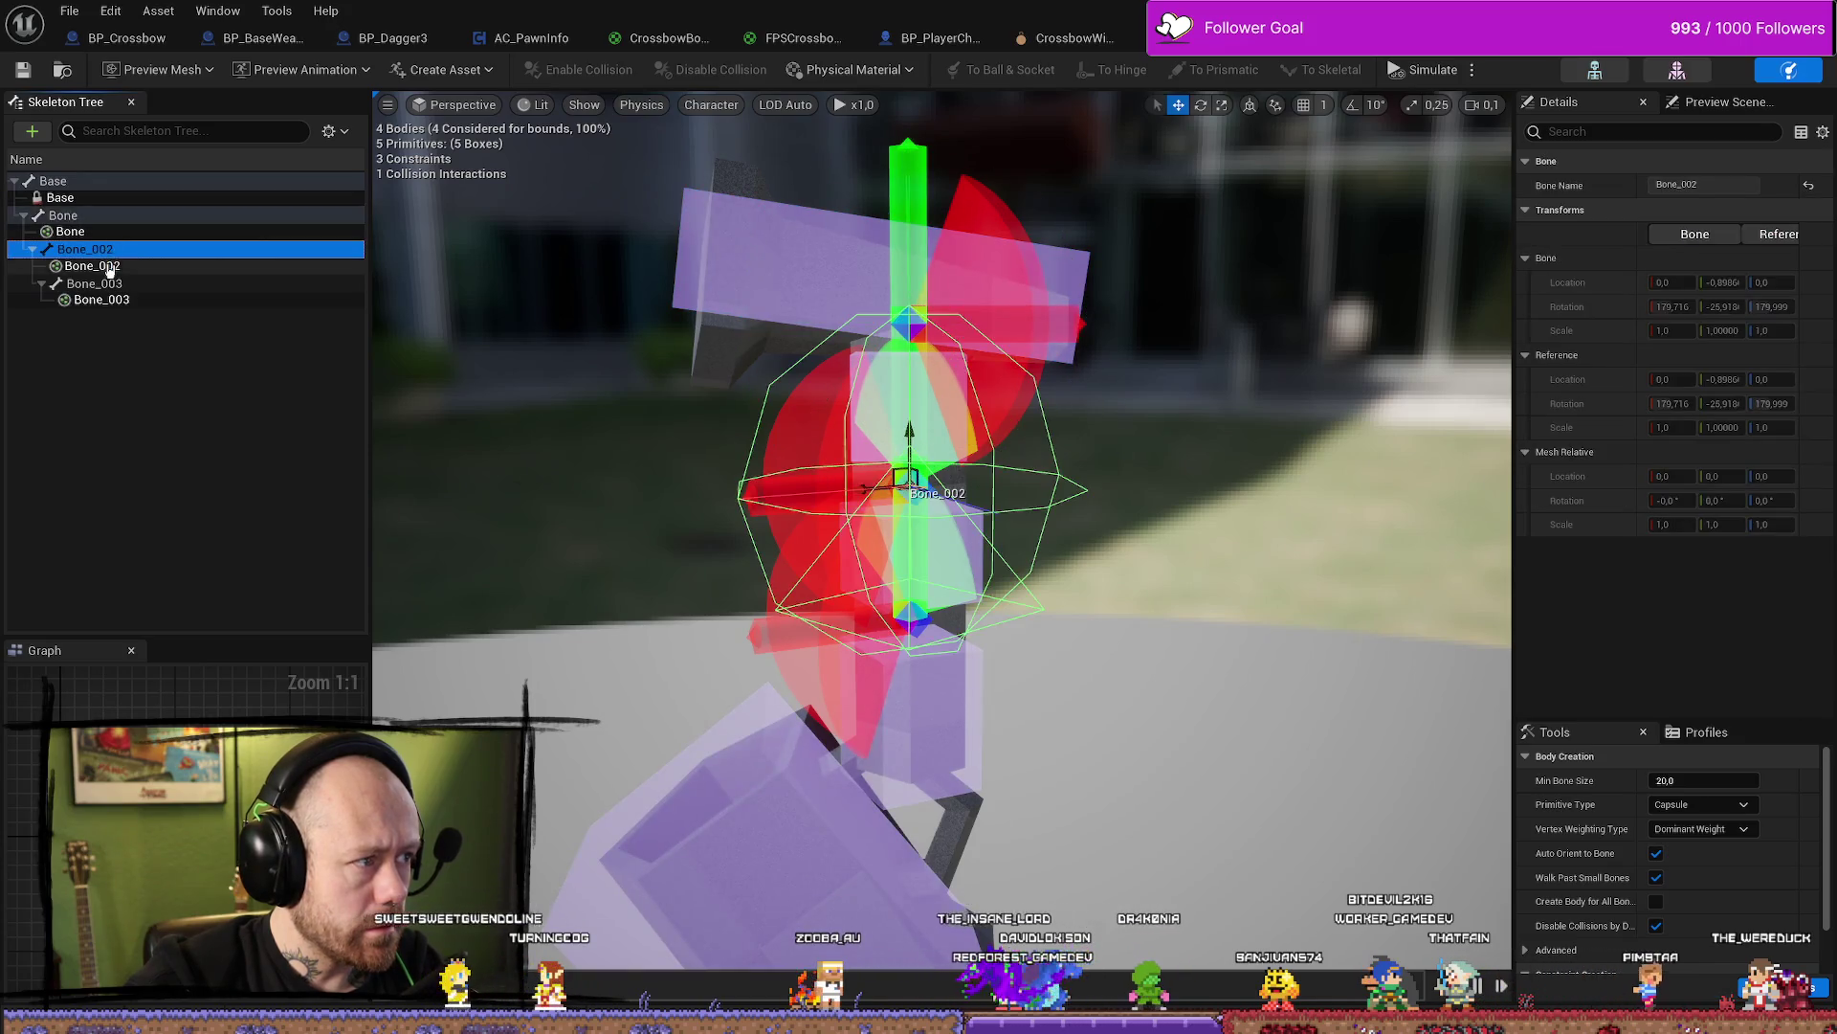
{"action": "left_click", "coordinate": [96, 265]}
{"action": "left_click", "coordinate": [72, 232]}
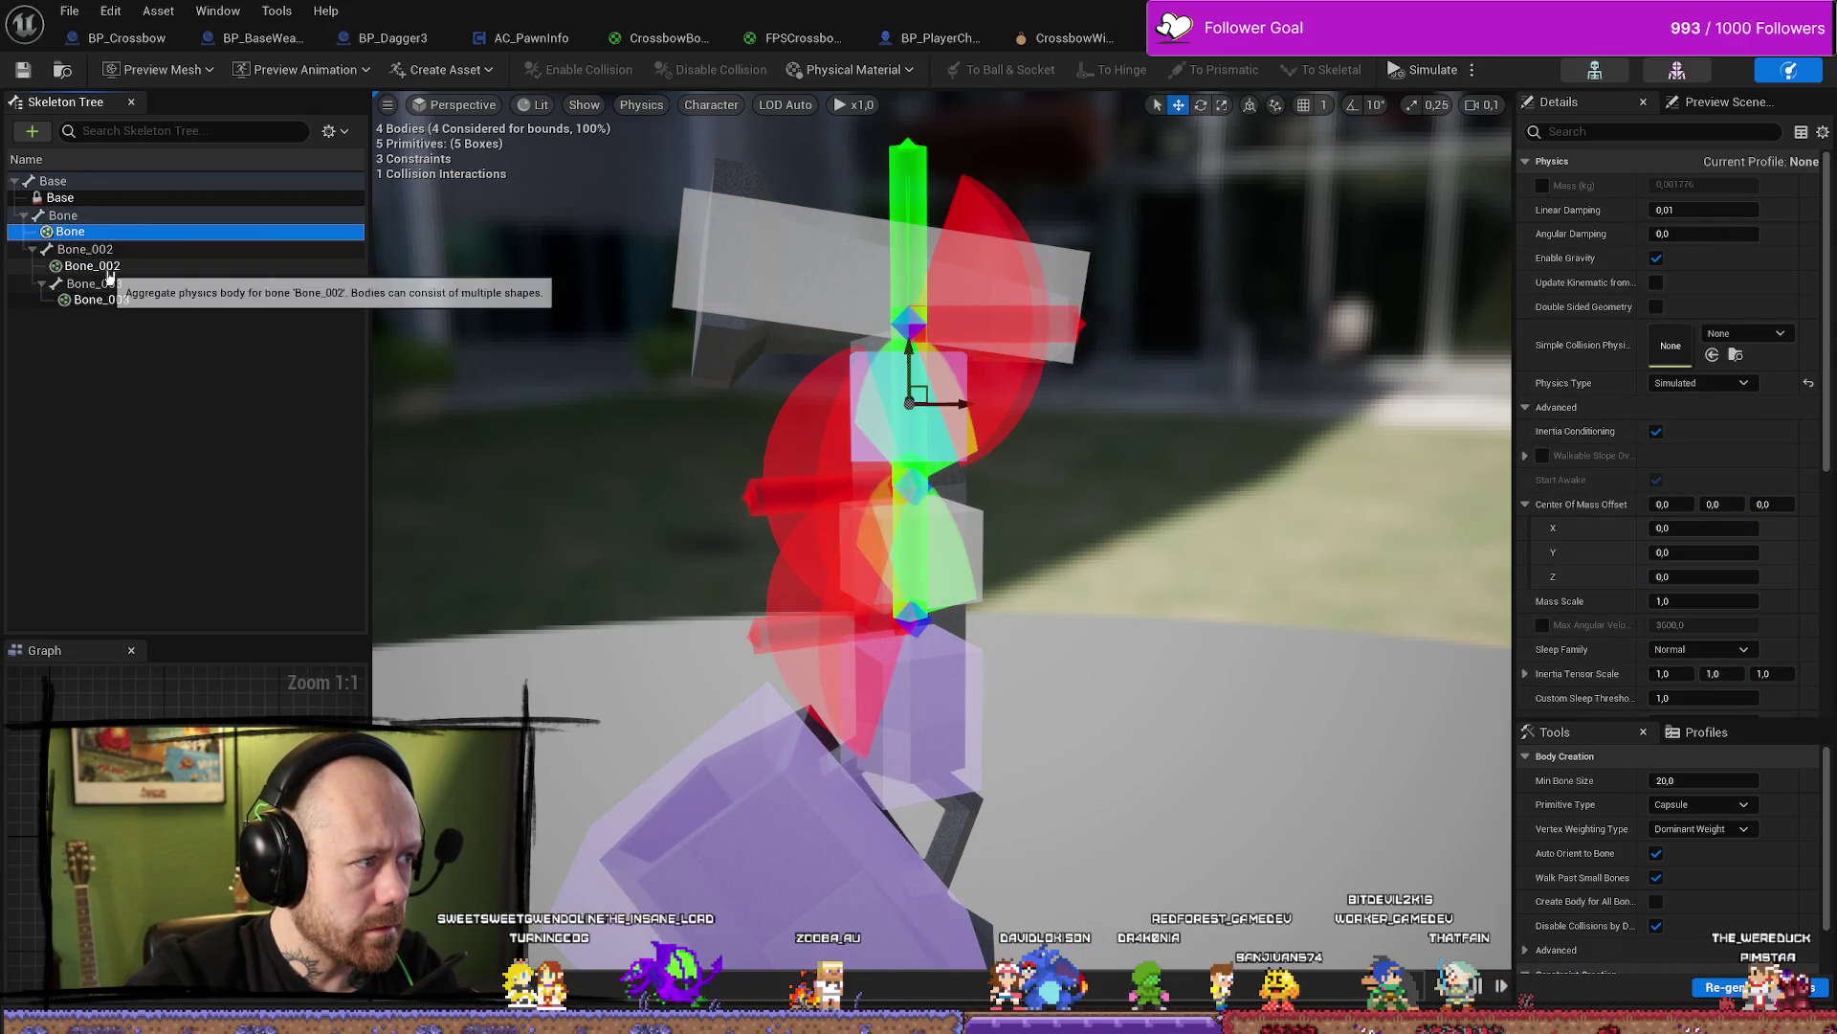
{"action": "left_click", "coordinate": [60, 198]}
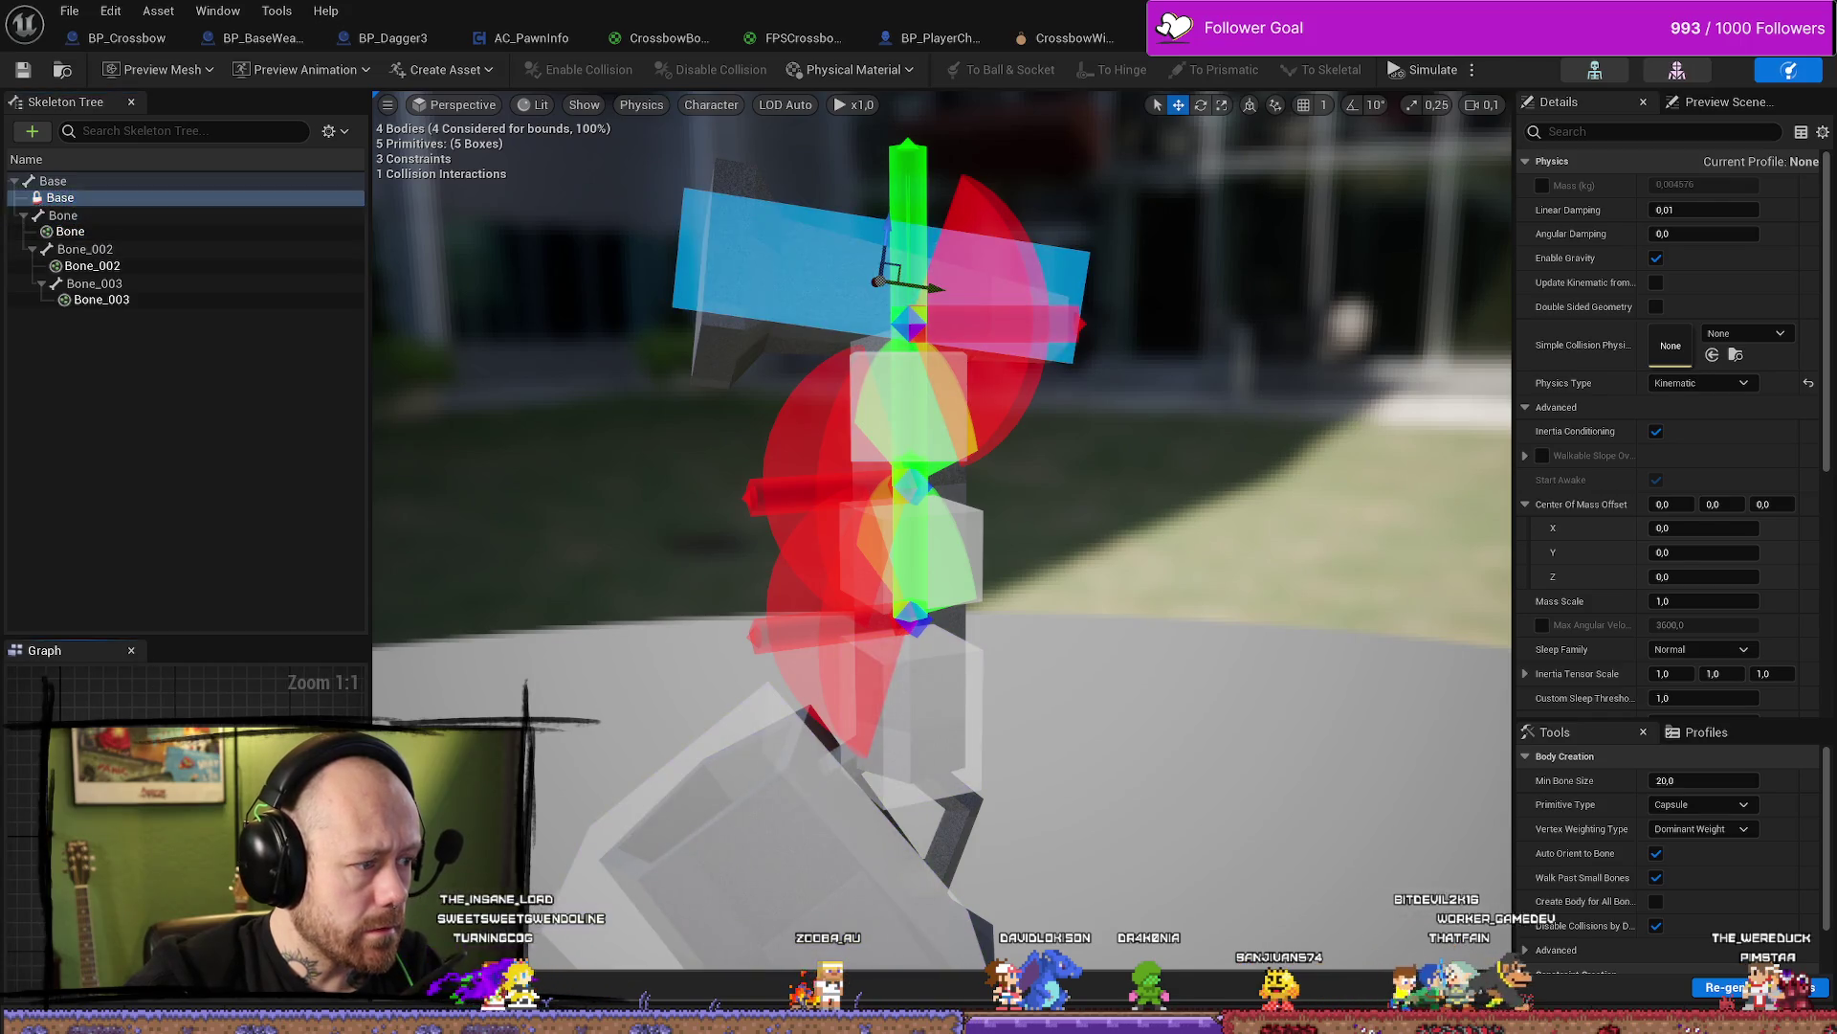
{"action": "left_click", "coordinate": [94, 236]}
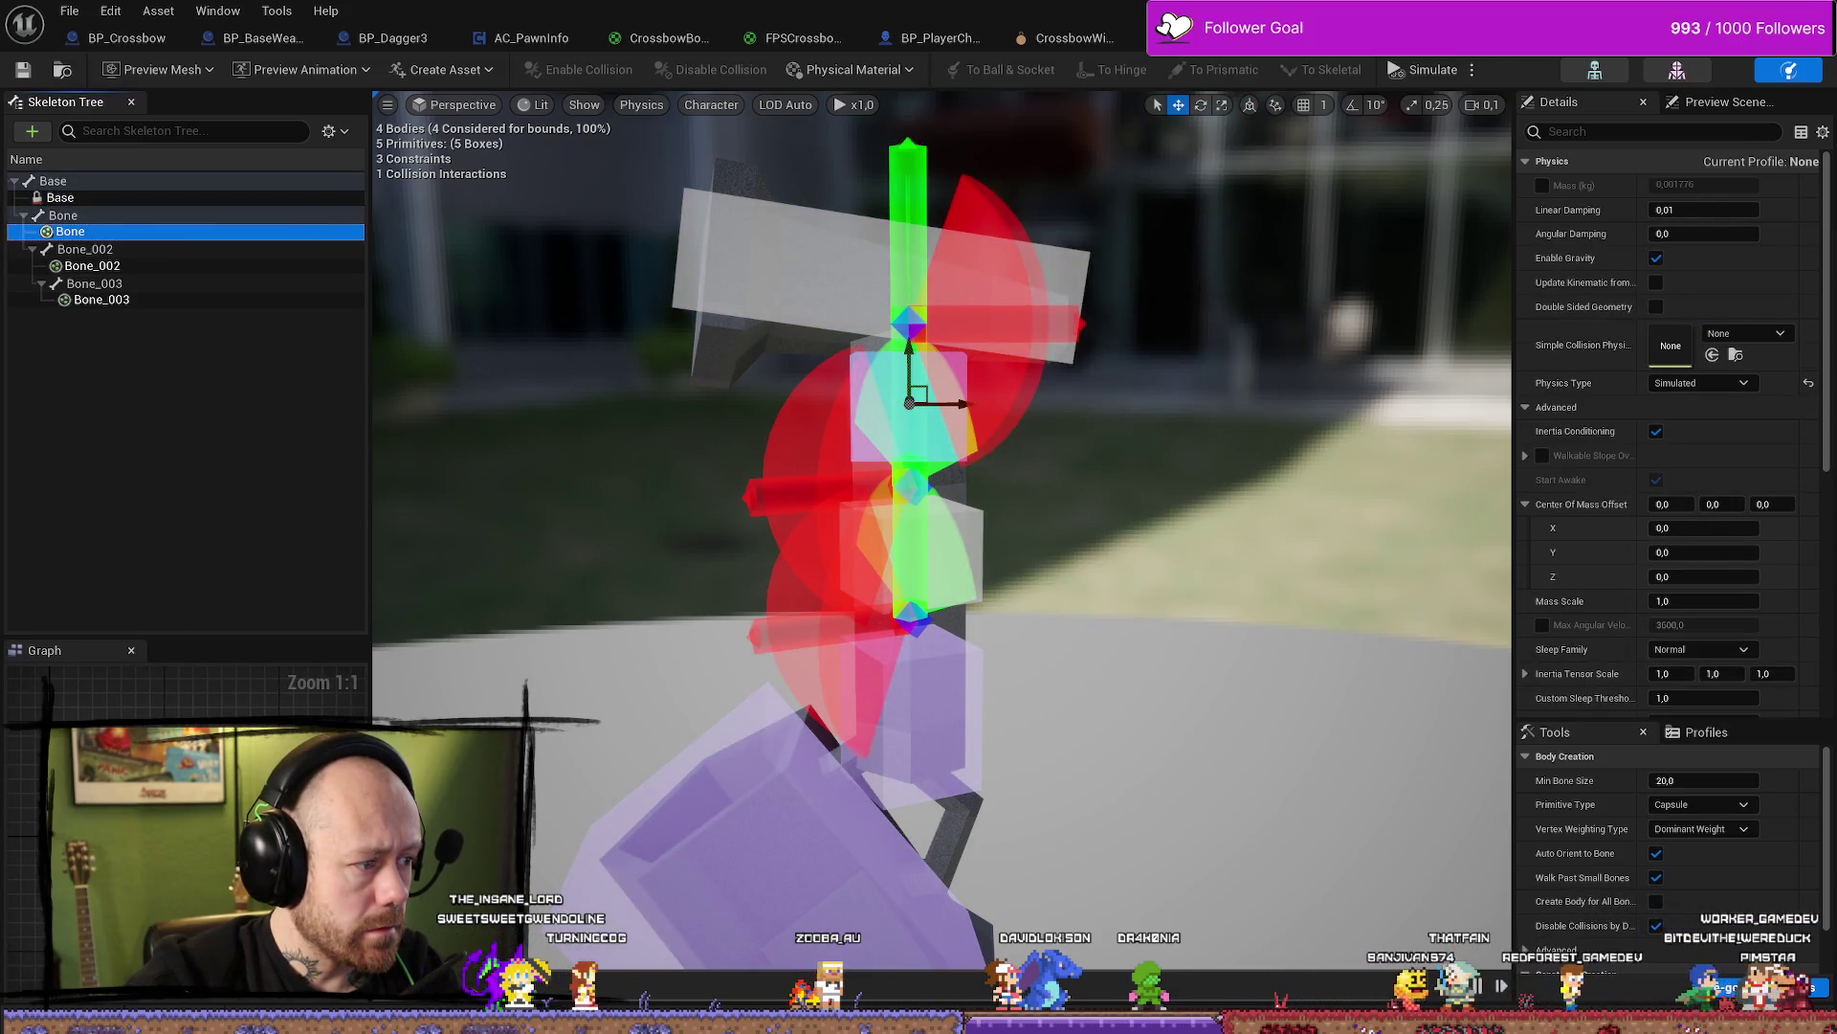
{"action": "left_click", "coordinate": [756, 495]}
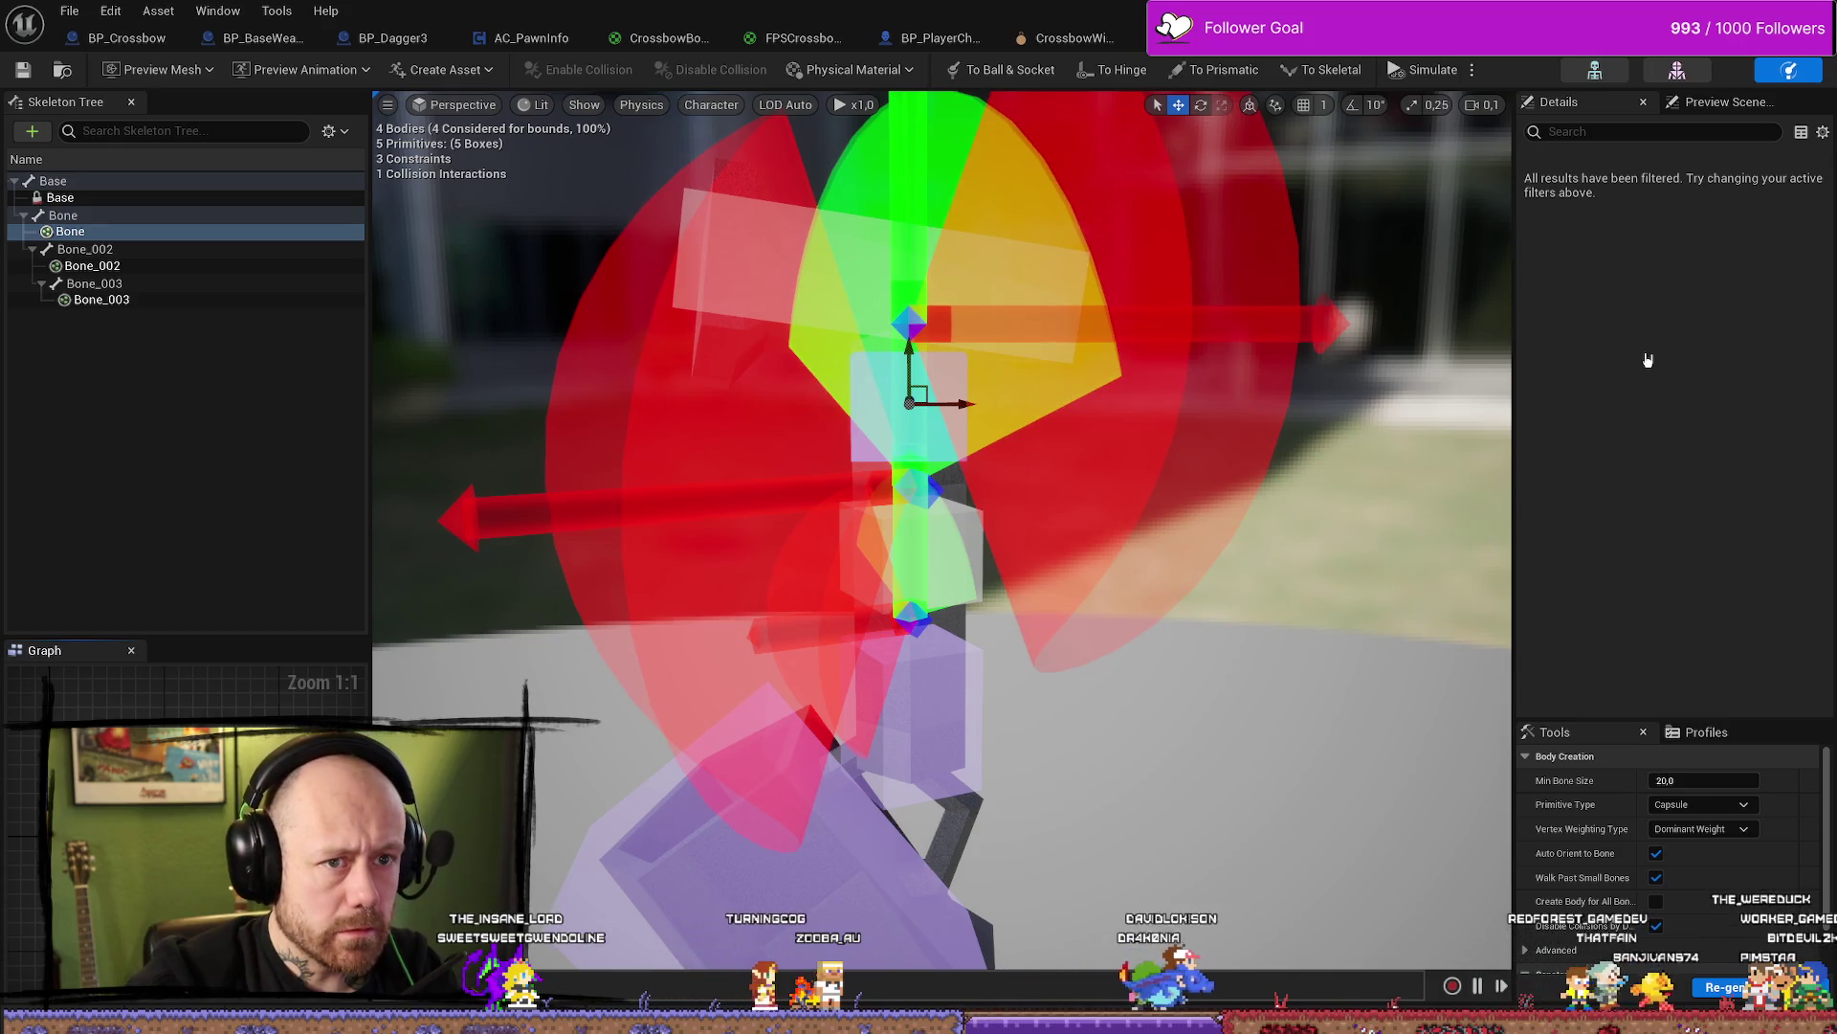
Uncheck Soft Constraint on the Bone–Bone_002 joint's twist limit, leaving a hard 70 limit
{"action": "left_click", "coordinate": [907, 483]}
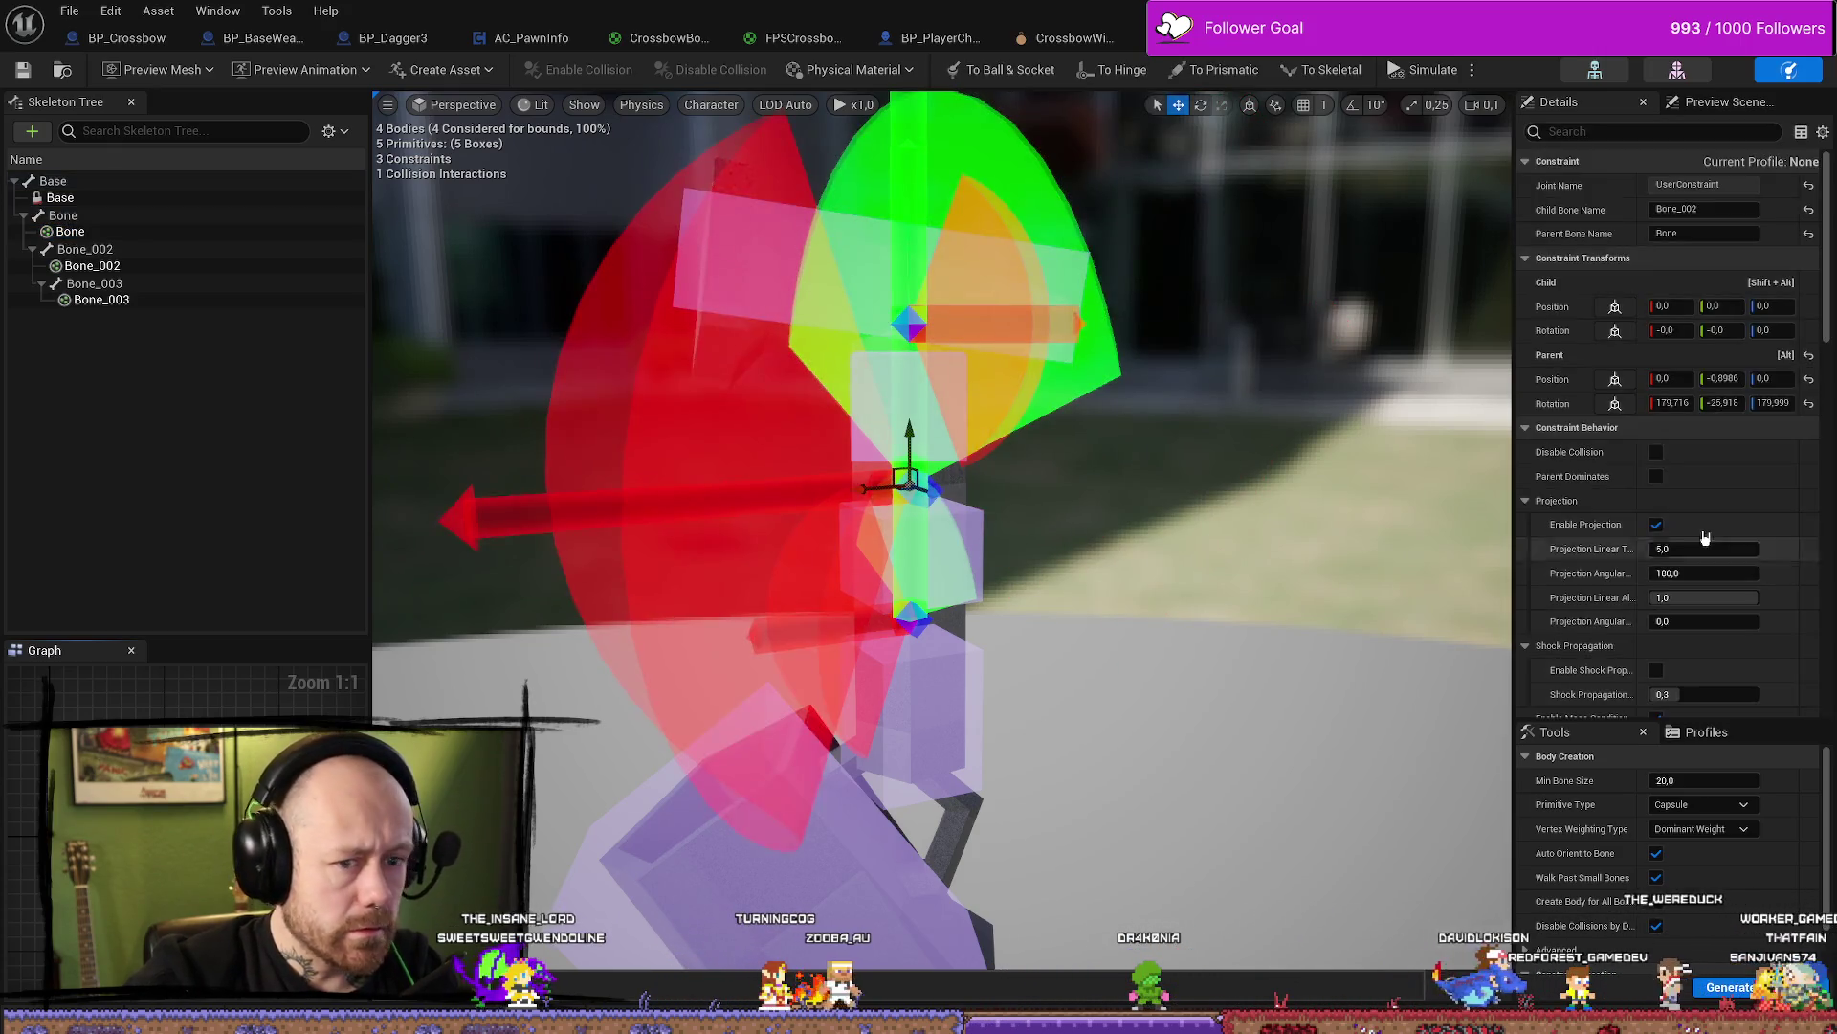
{"action": "scroll", "coordinate": [1704, 532], "scroll_direction": "down", "scroll_amount": 10}
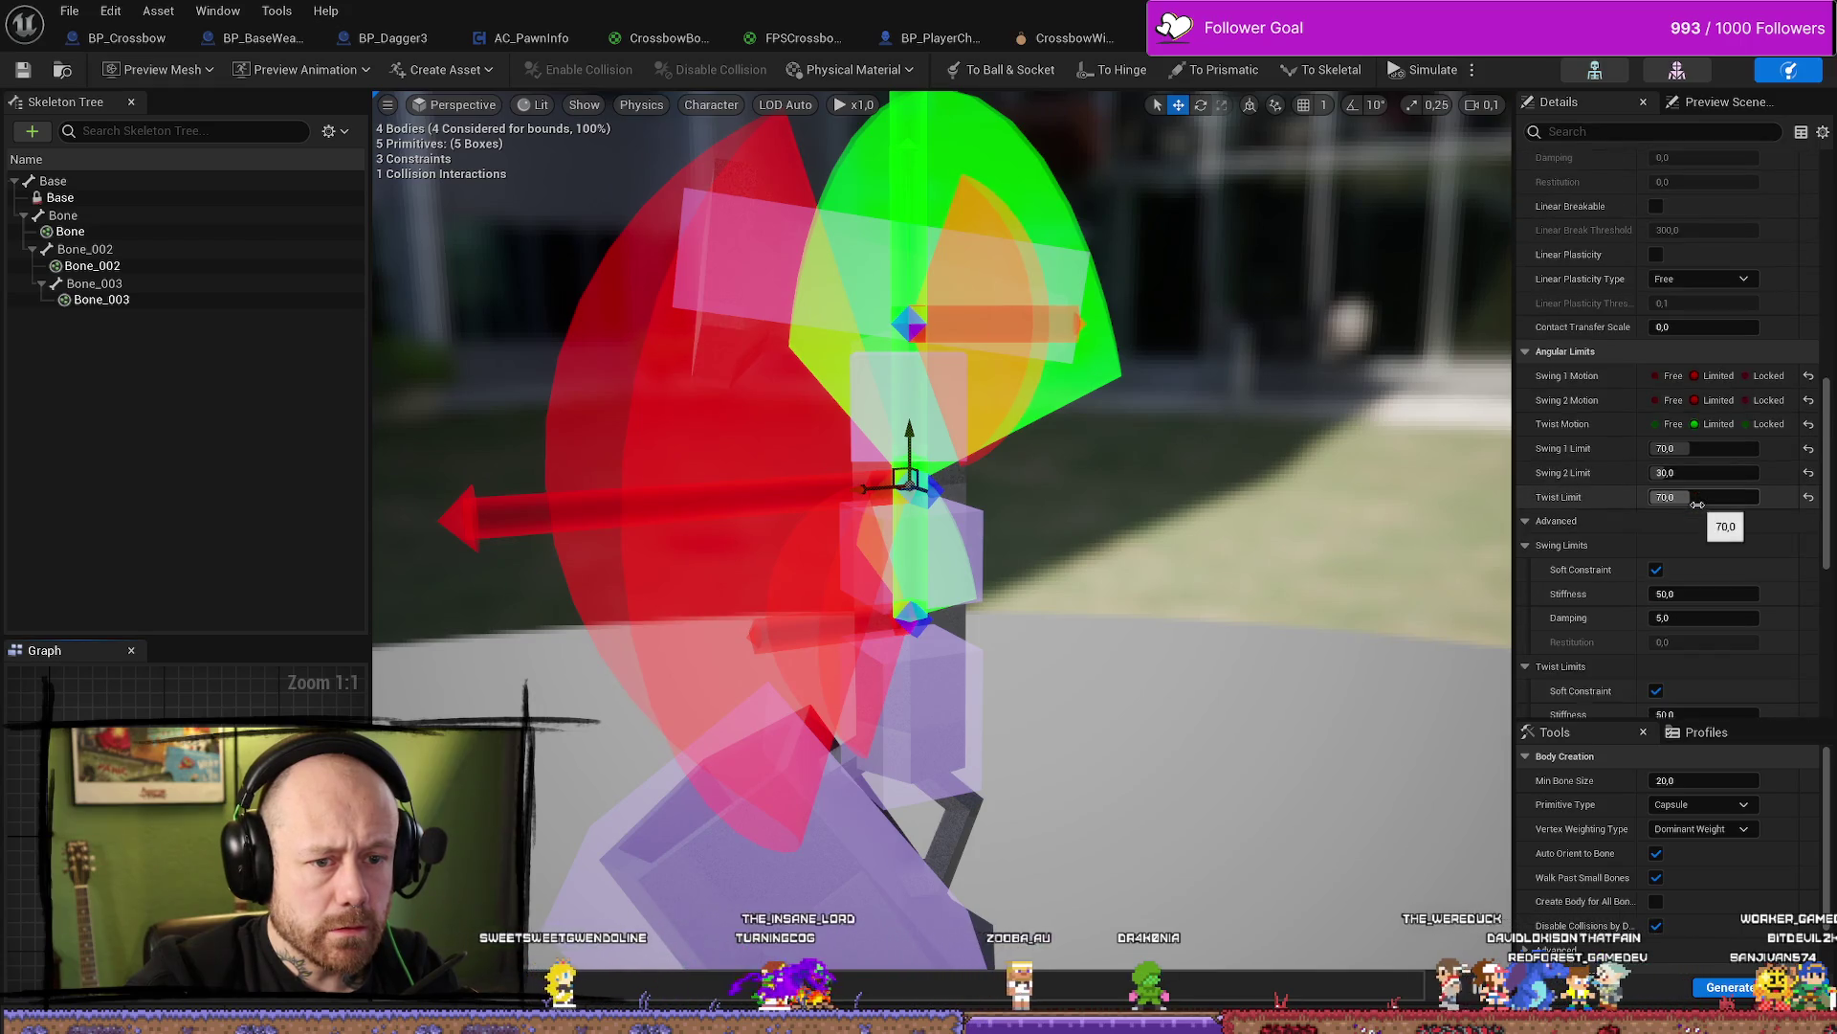
{"action": "scroll", "coordinate": [1699, 509], "scroll_direction": "down", "scroll_amount": 5}
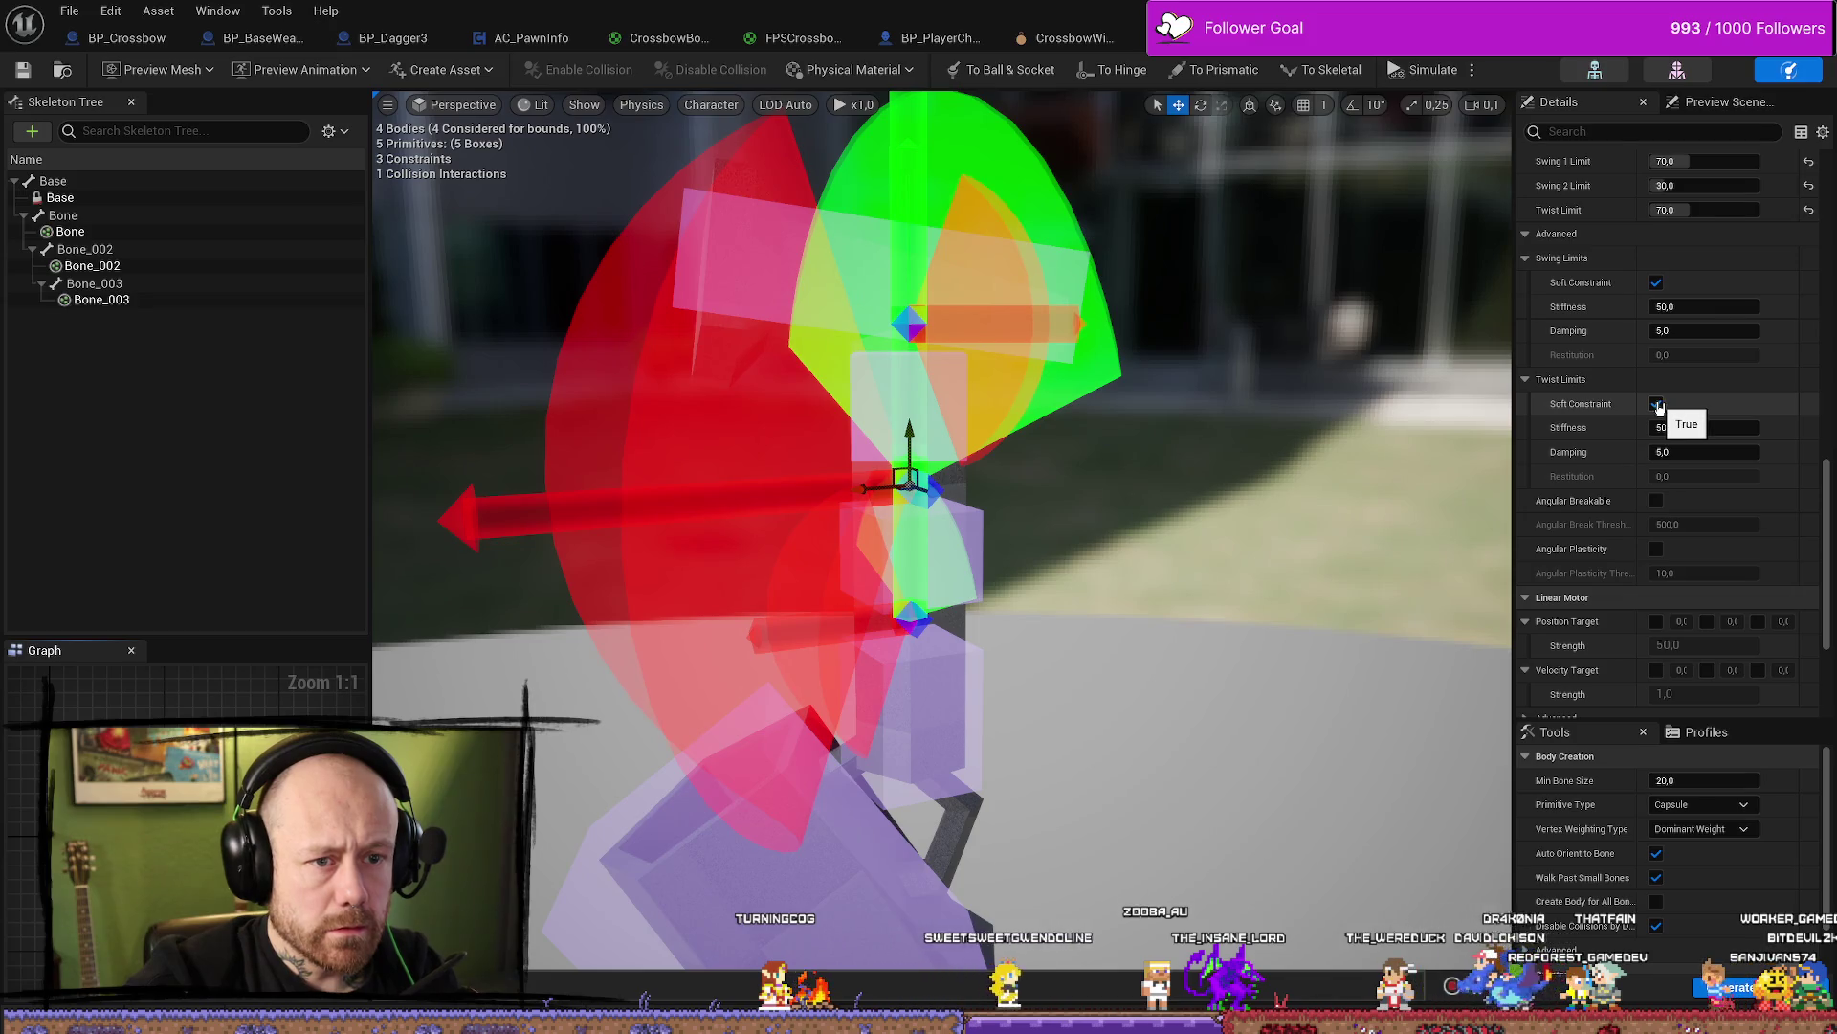
{"action": "left_click", "coordinate": [1656, 404]}
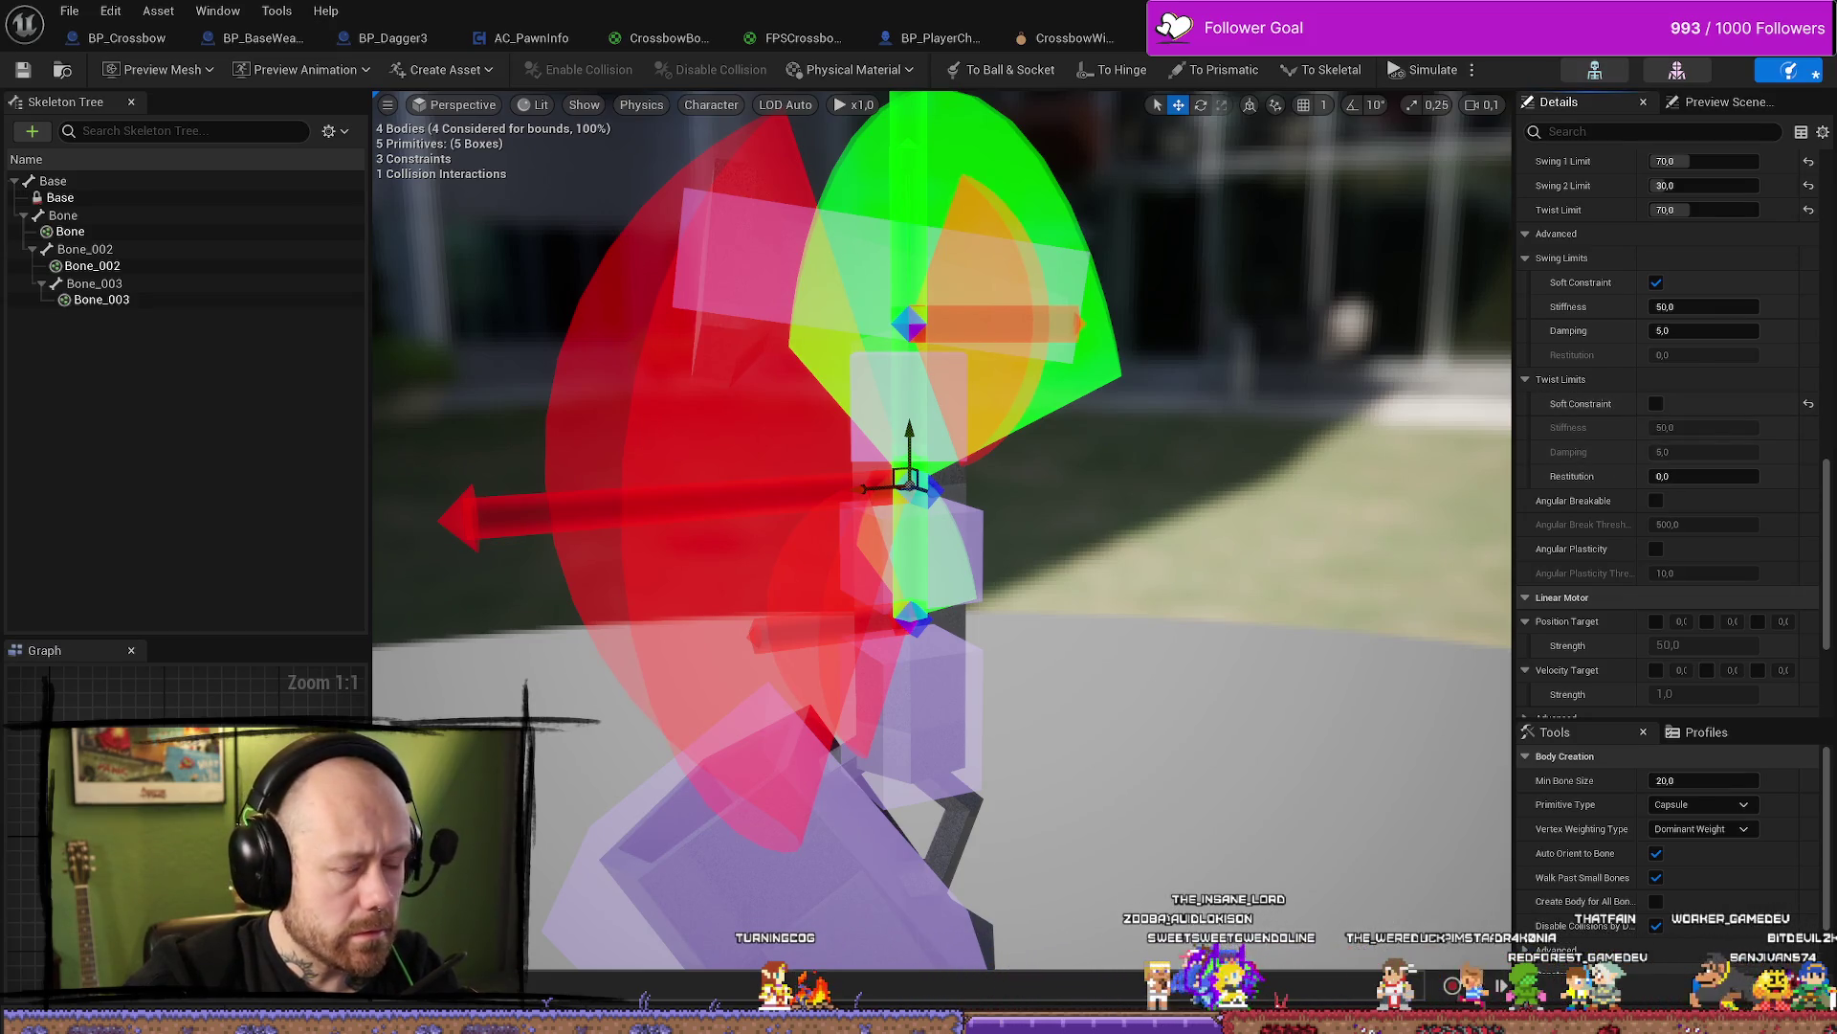